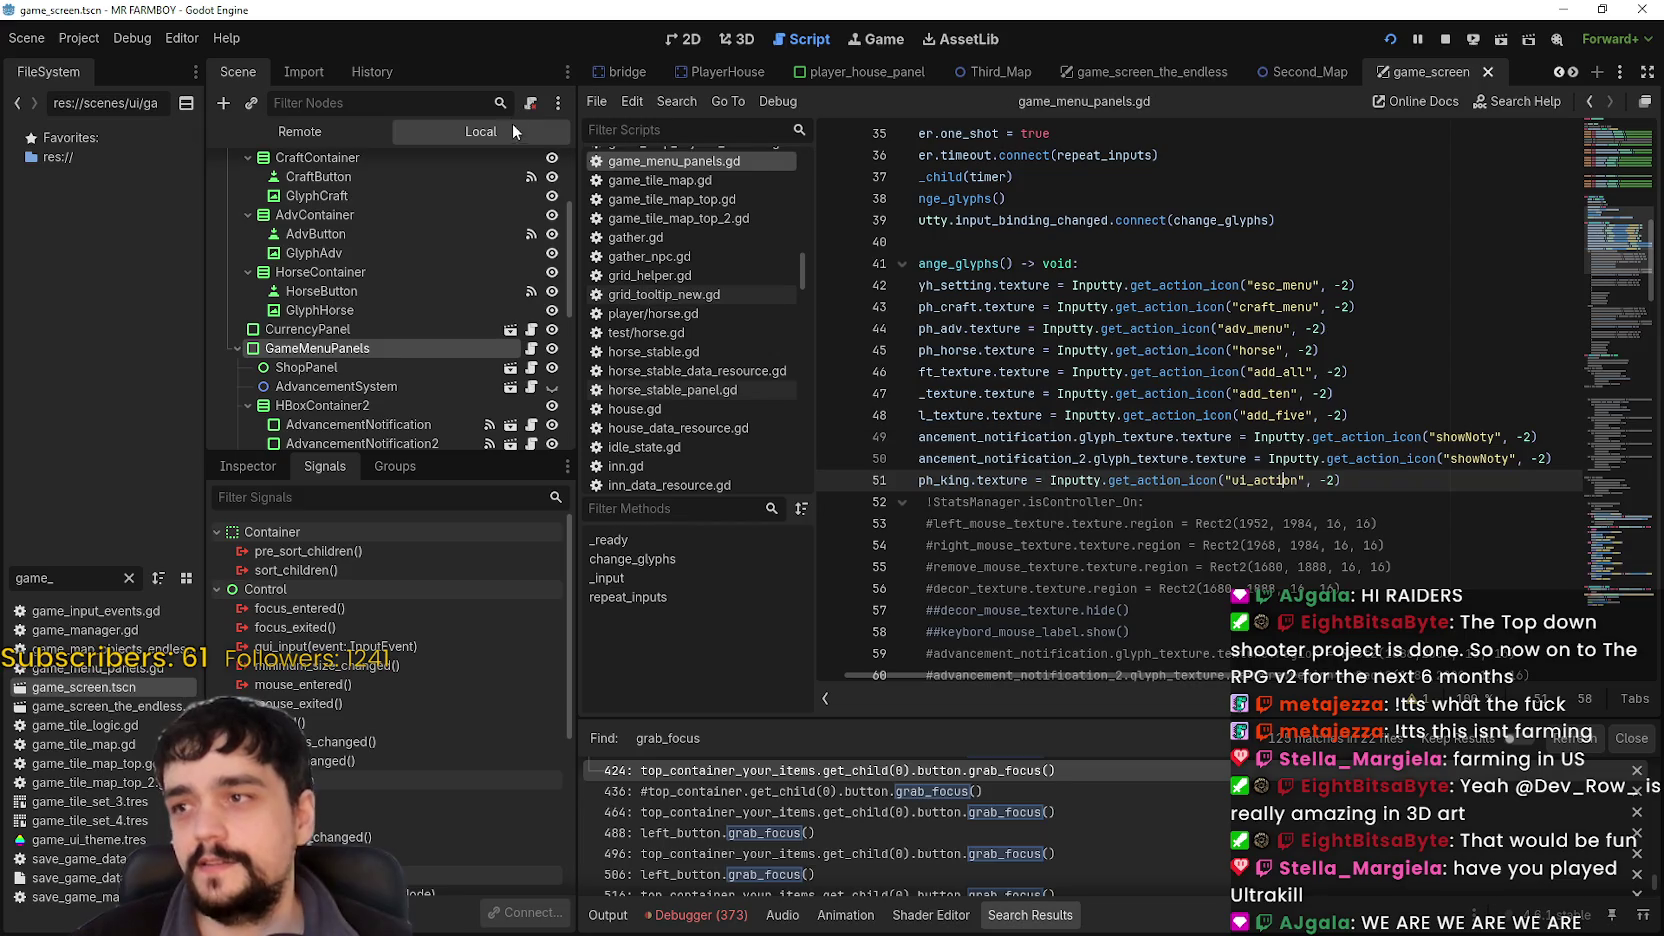
# Save game_menu_panels.gd with the caret at the end of line 51.
pyautogui.click(1394, 498)
pyautogui.click(1388, 489)
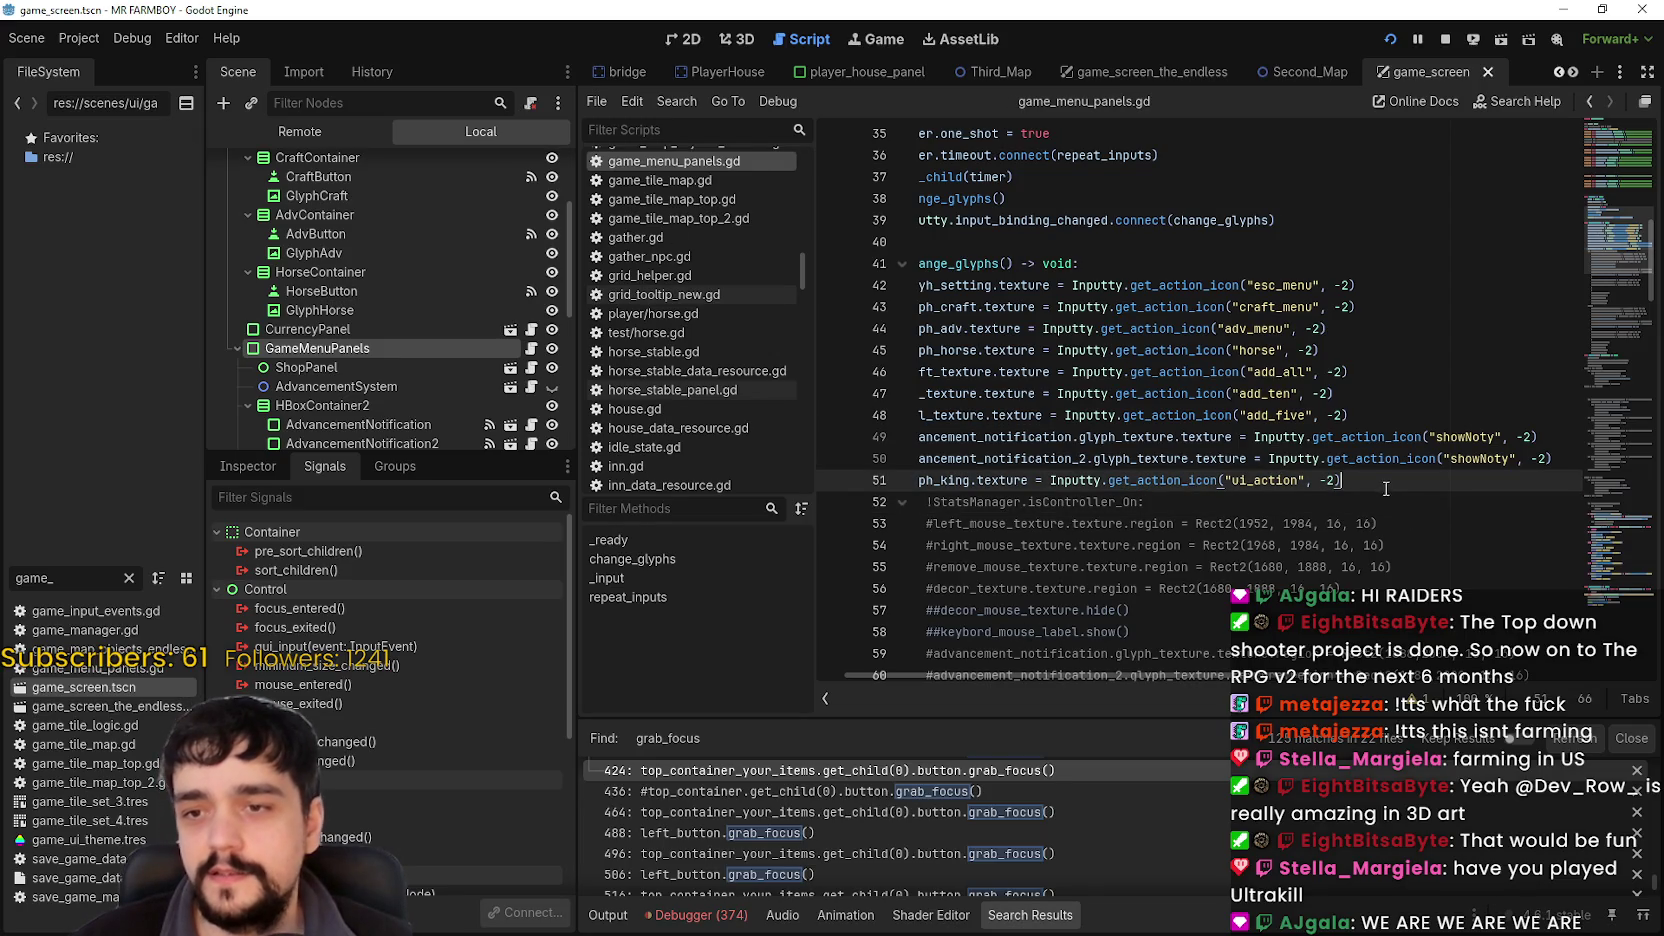
pyautogui.hotkey('ctrl', 's')
pyautogui.scroll(-2, 1183, 595)
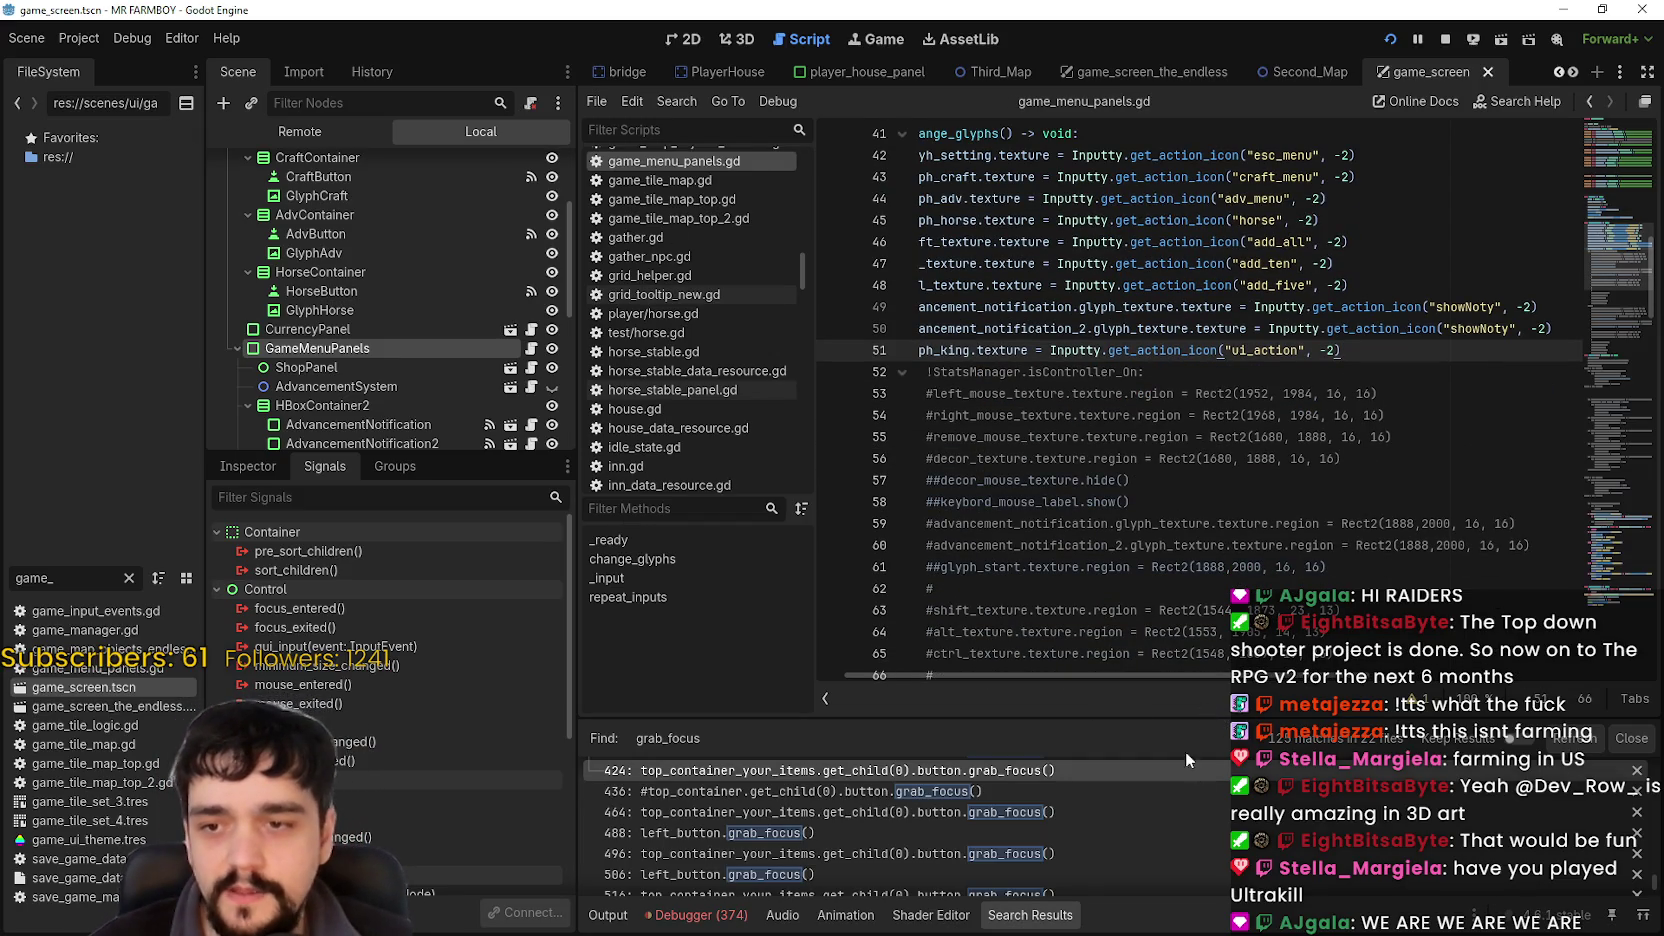
pyautogui.moveTo(1019, 671); pyautogui.dragTo(852, 696)
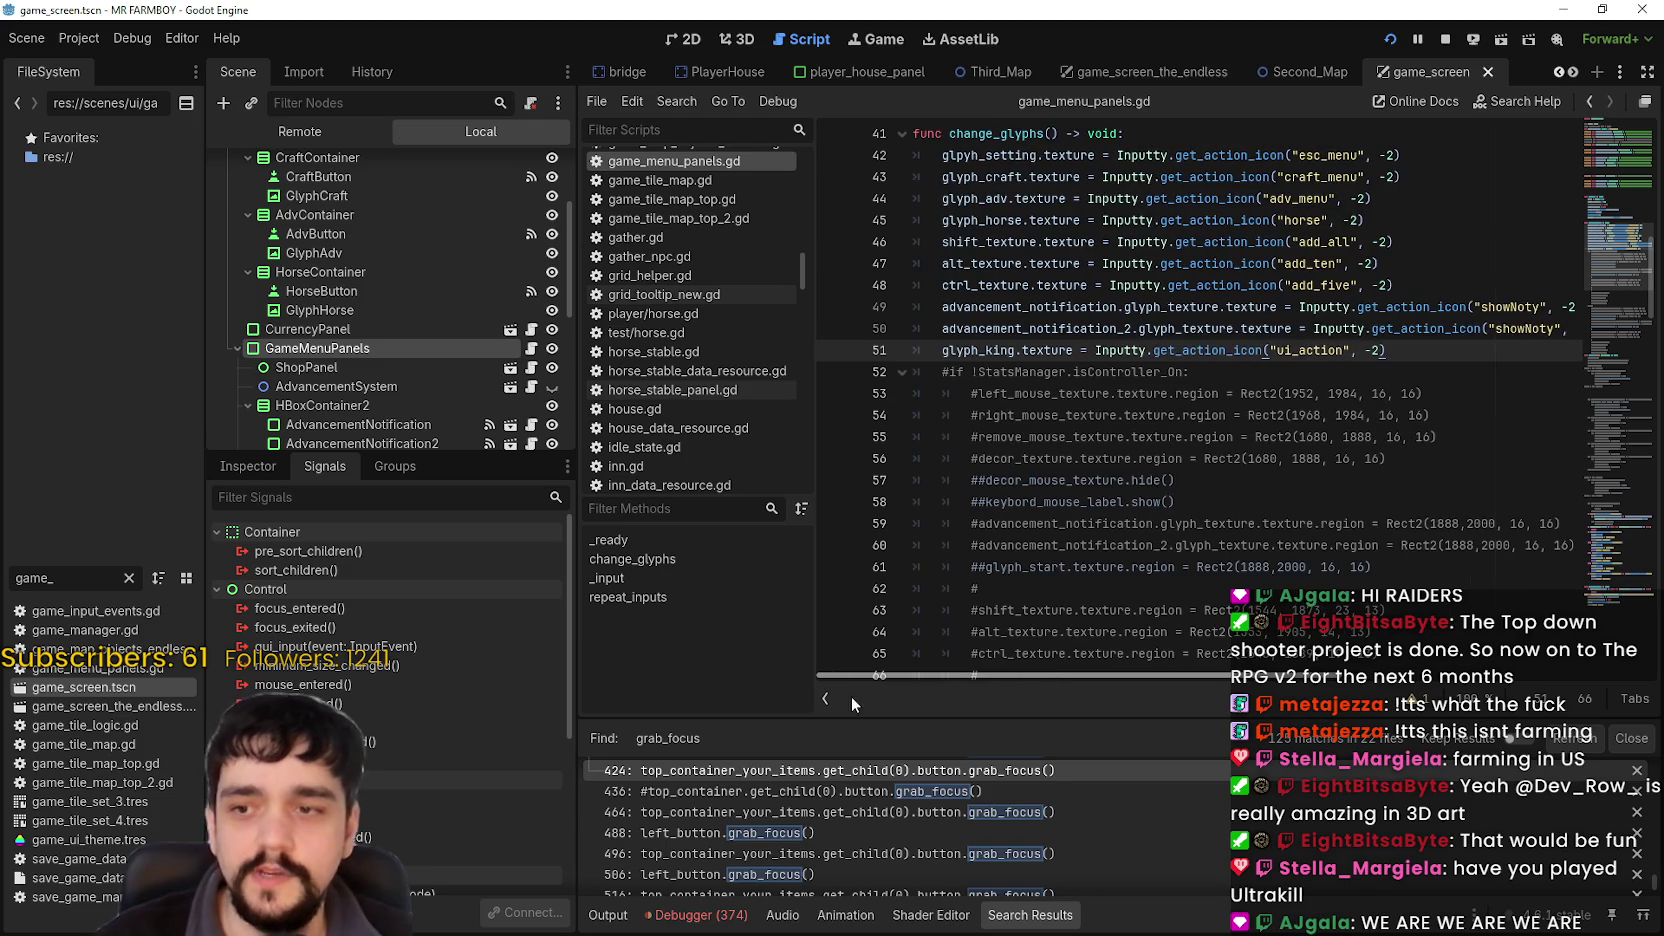
# Review change_glyphs down to line 67, then select and deselect the glyph_king line 51.
pyautogui.click(1317, 415)
pyautogui.scroll(-3, 1290, 420)
pyautogui.click(1197, 507)
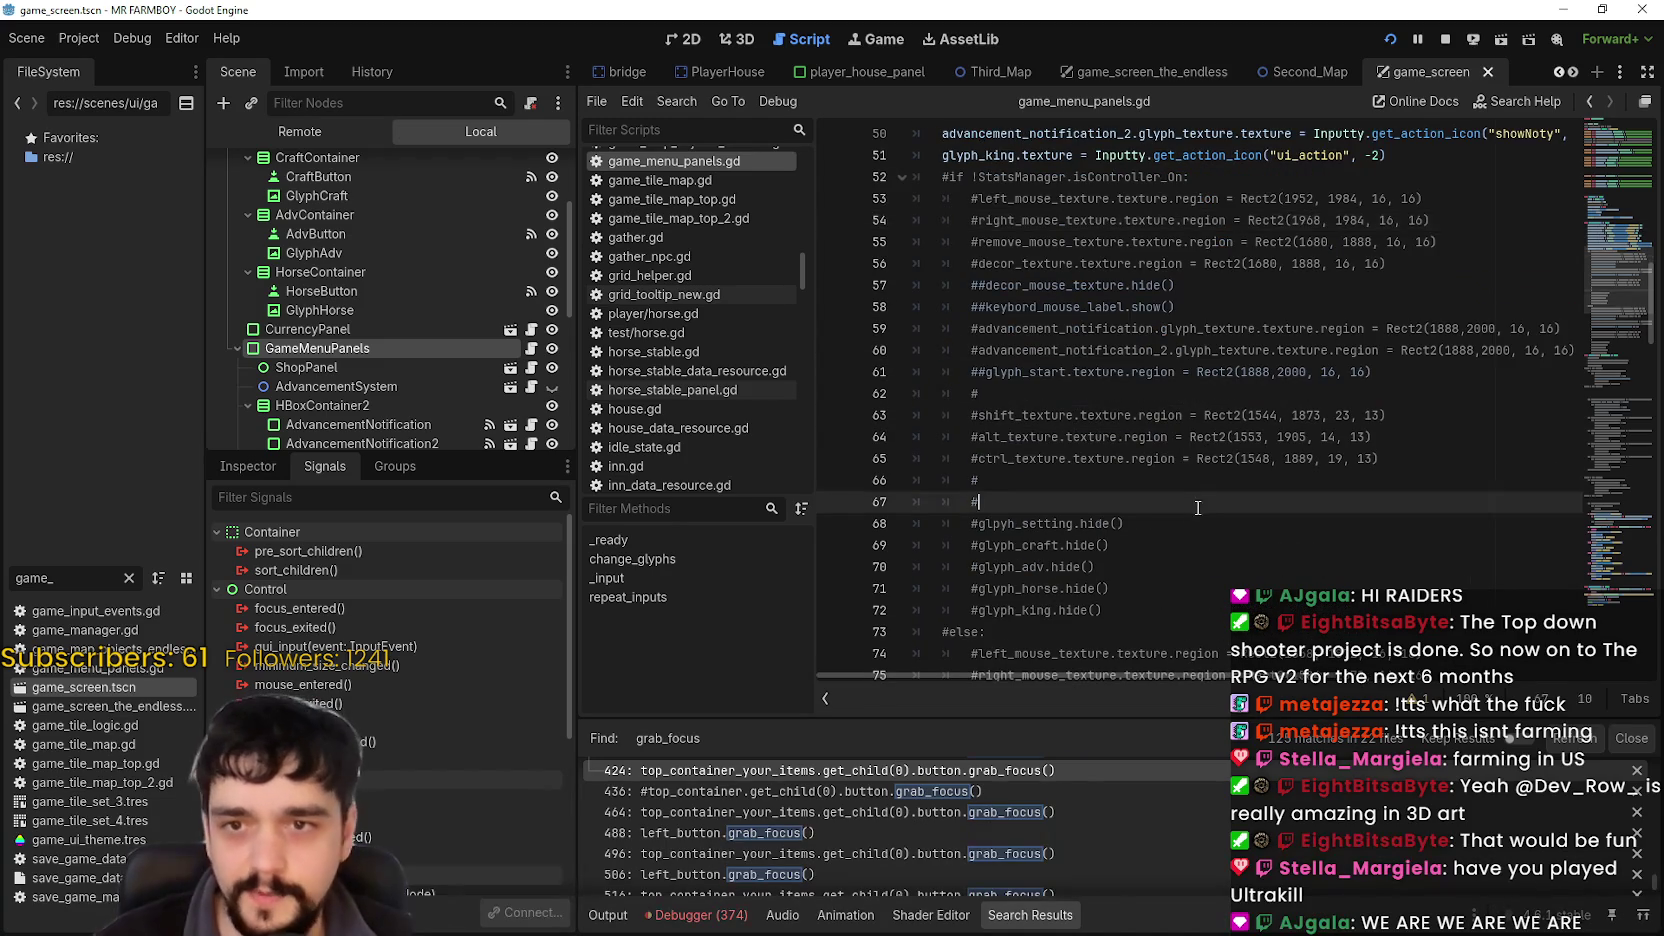
pyautogui.scroll(4, 1293, 477)
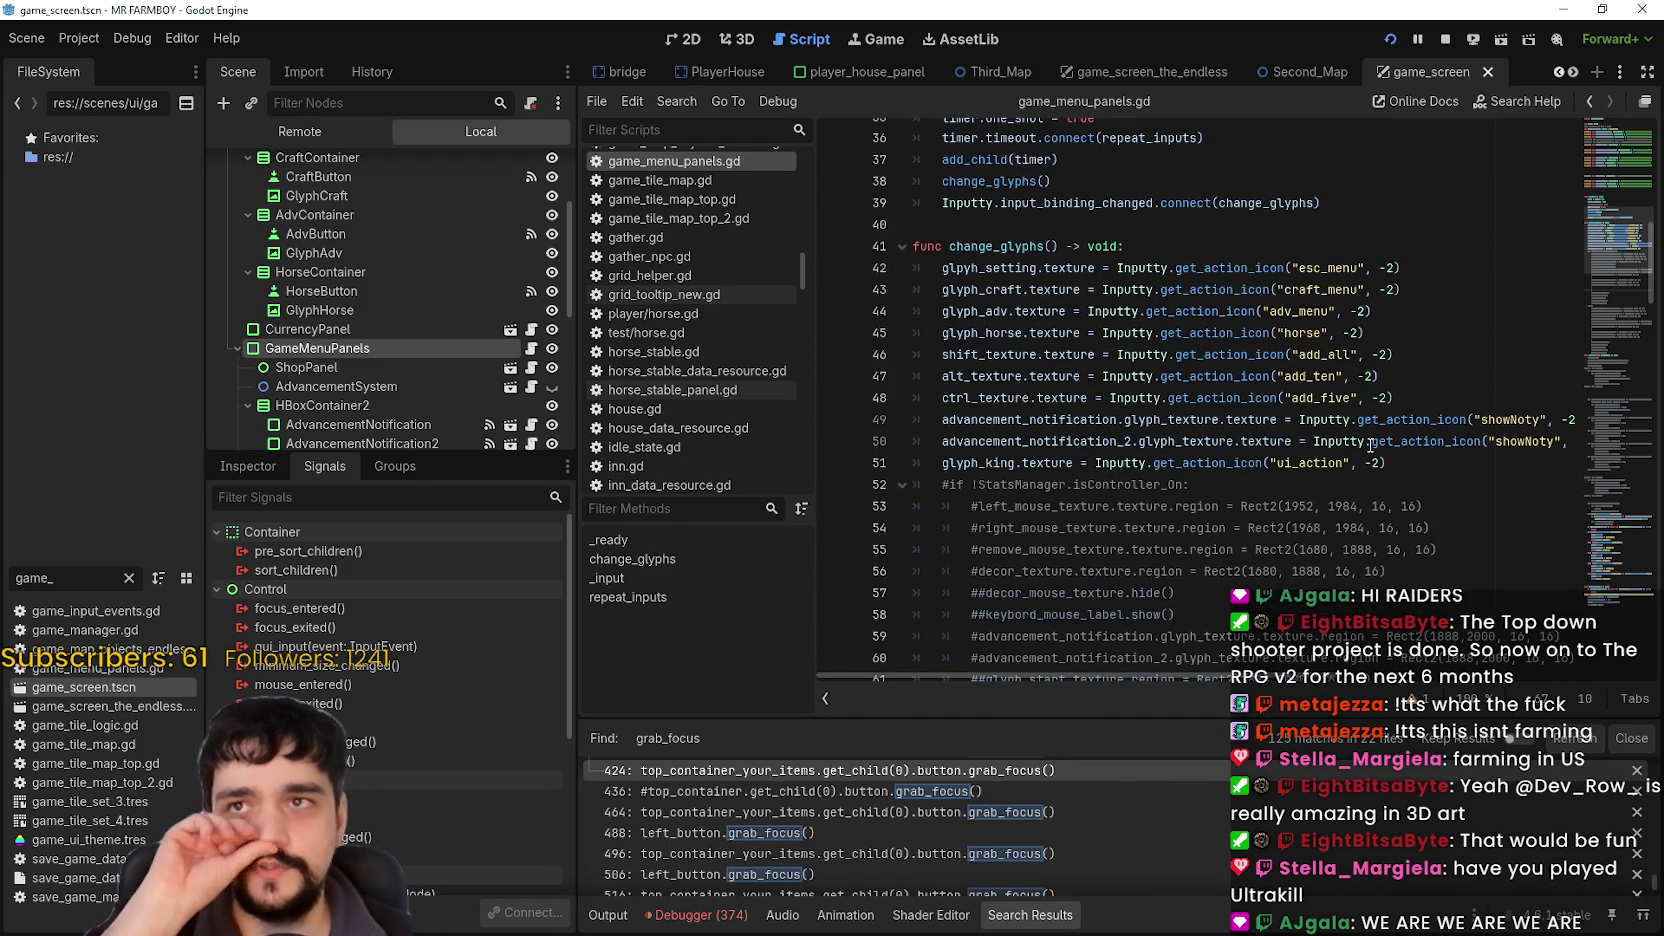
pyautogui.click(1402, 465)
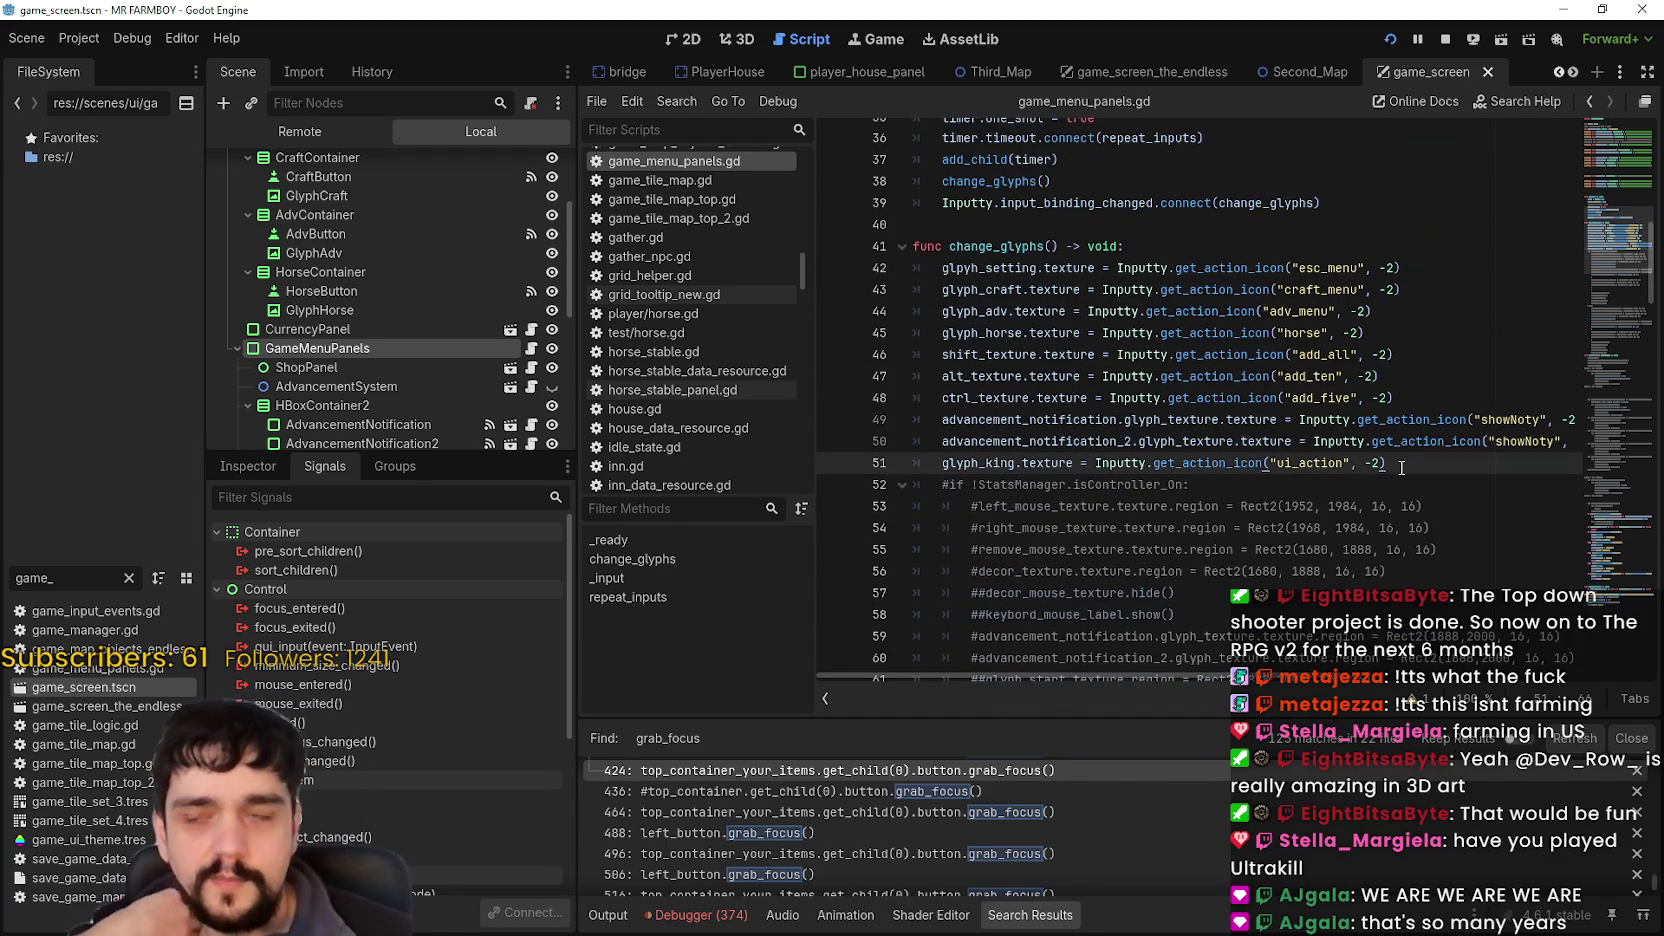
pyautogui.moveTo(1390, 451)
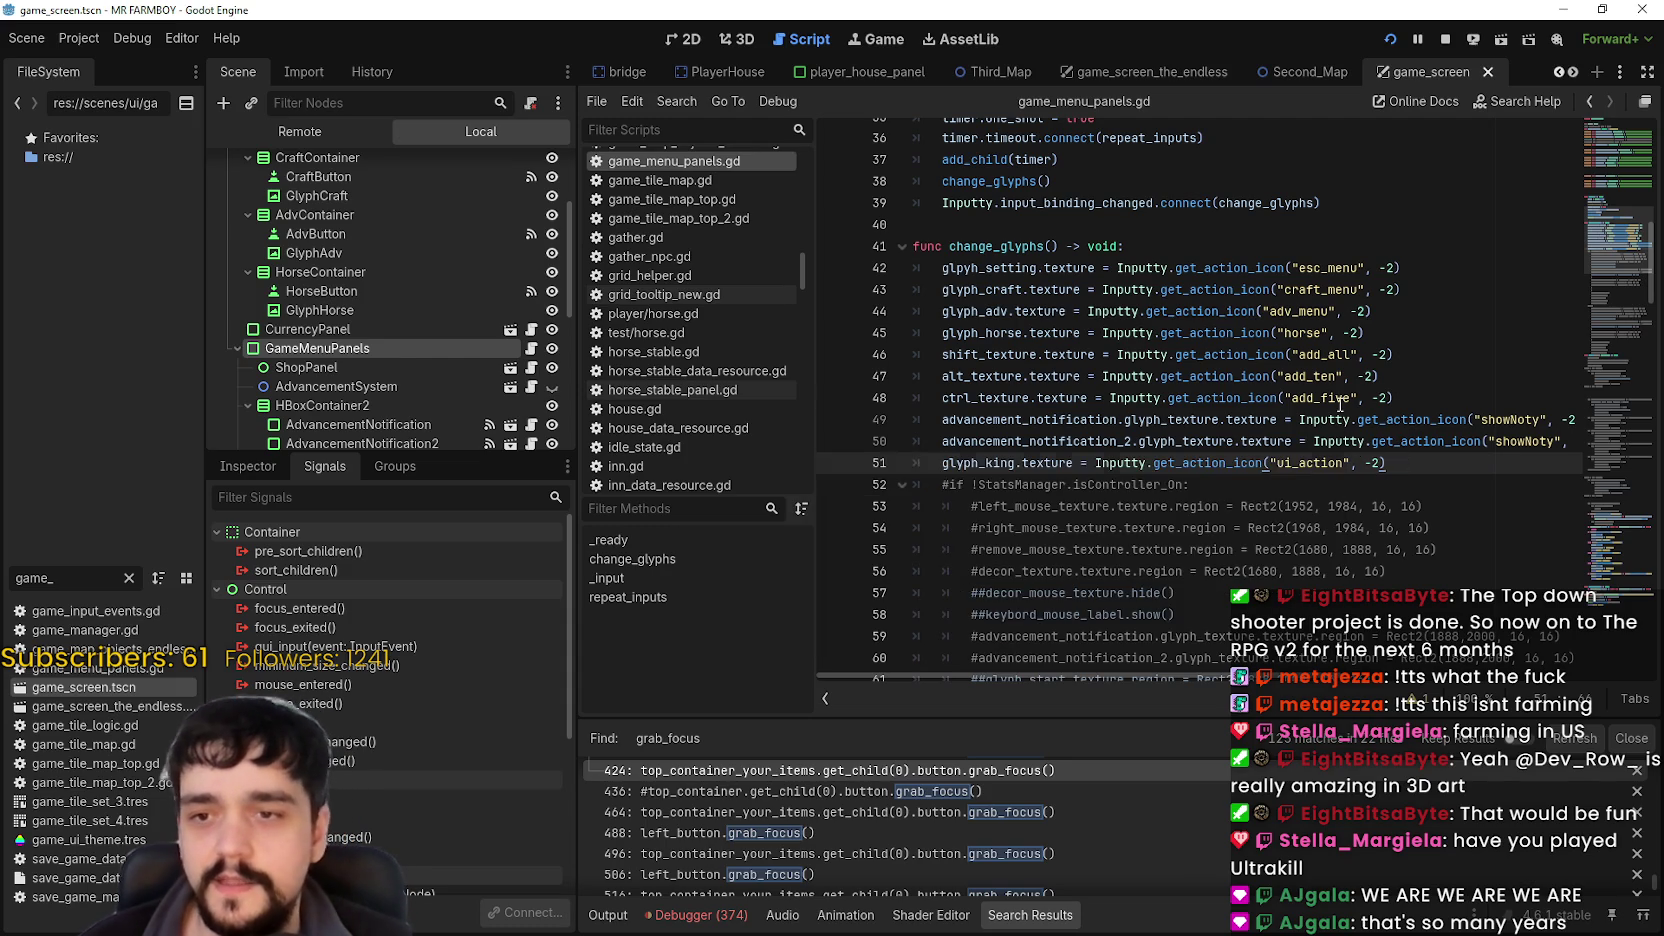
pyautogui.moveTo(1462, 420); pyautogui.dragTo(1620, 403)
pyautogui.moveTo(1440, 466)
pyautogui.mouseDown()
pyautogui.moveTo(693, 450)
pyautogui.moveTo(900, 468)
pyautogui.mouseUp()
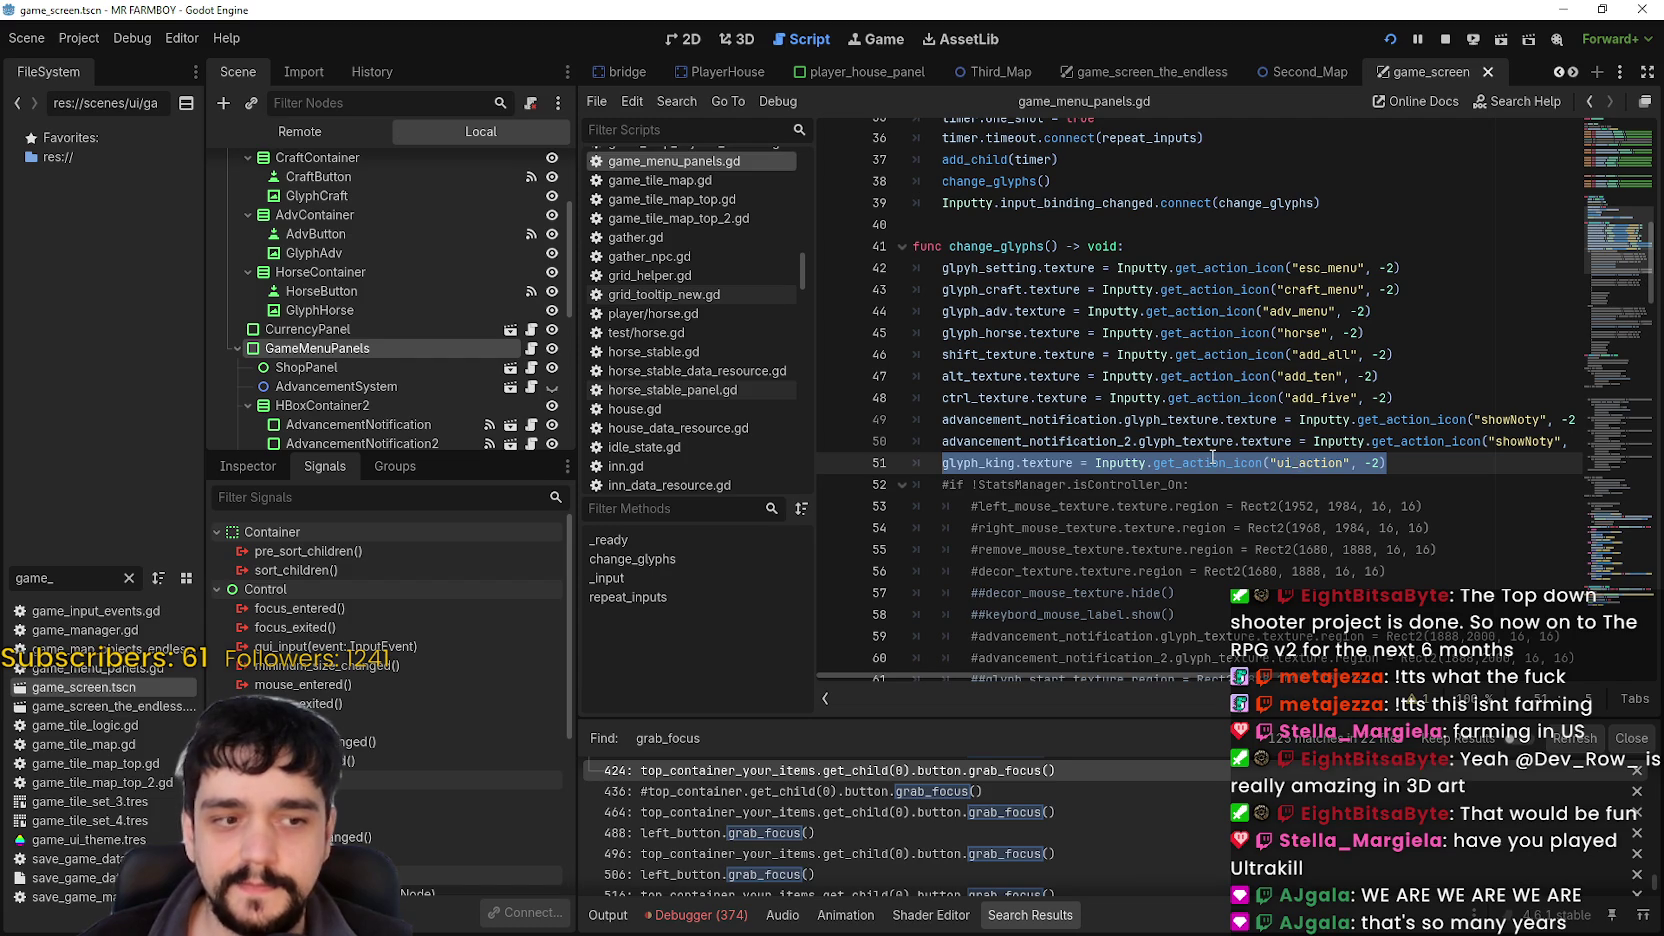
pyautogui.click(1432, 467)
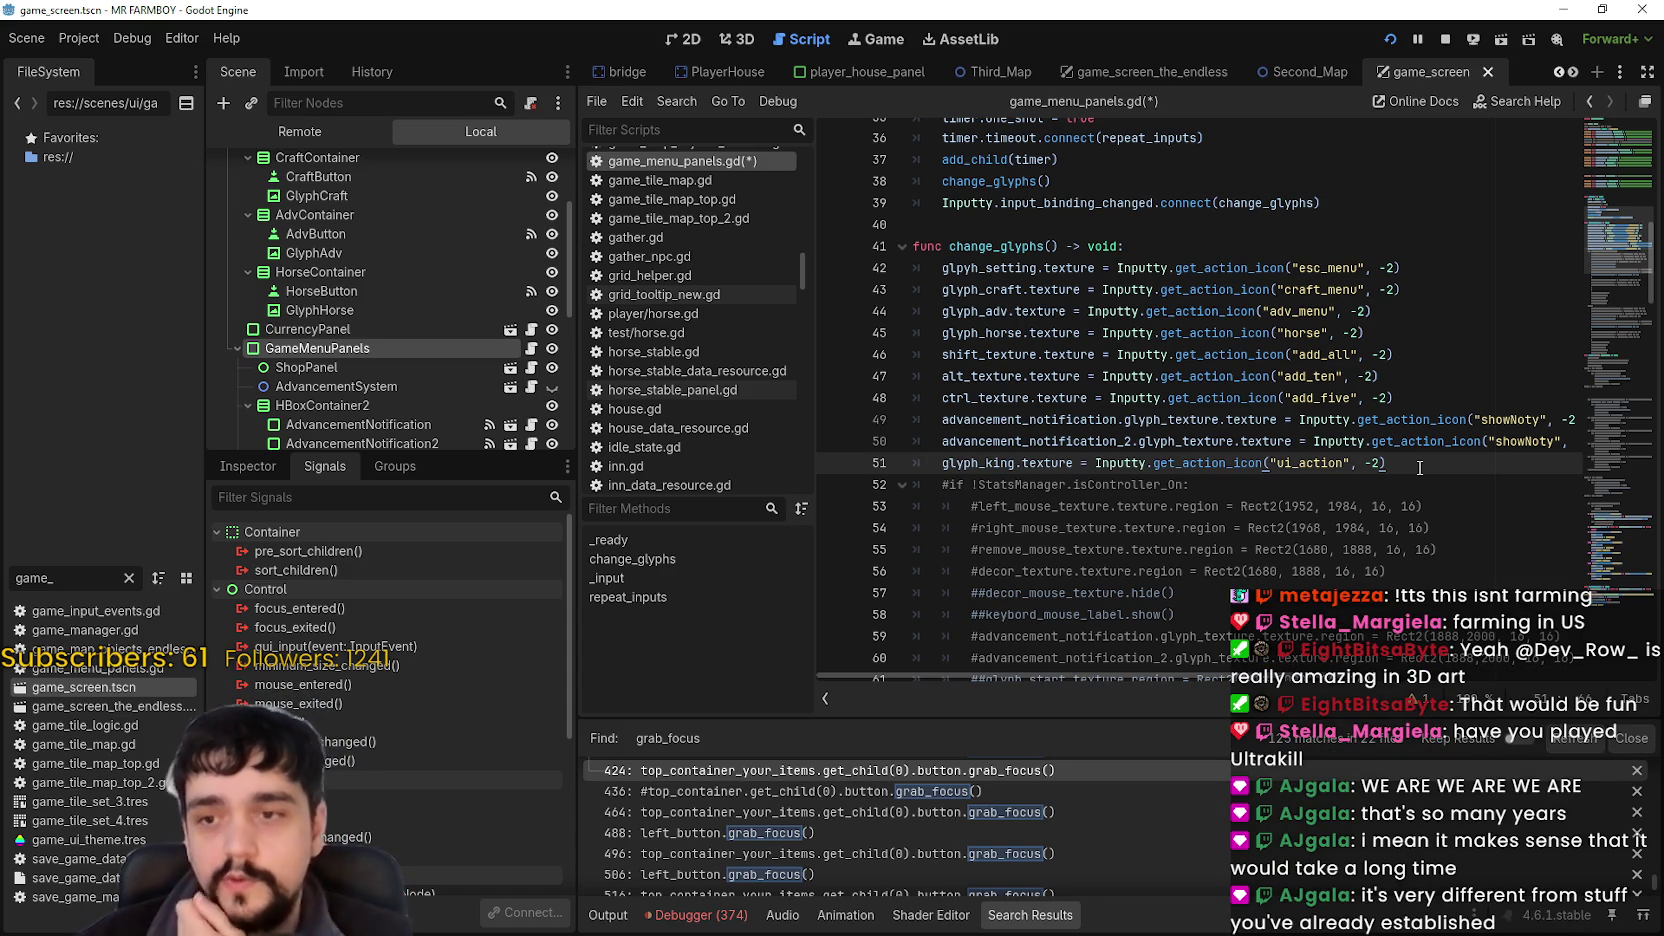
pyautogui.scroll(-2, 1400, 465)
# Save the script, then browse the Project Settings Input Map down to decoration_rotate.
pyautogui.click(1362, 482)
pyautogui.hotkey('ctrl', 's')
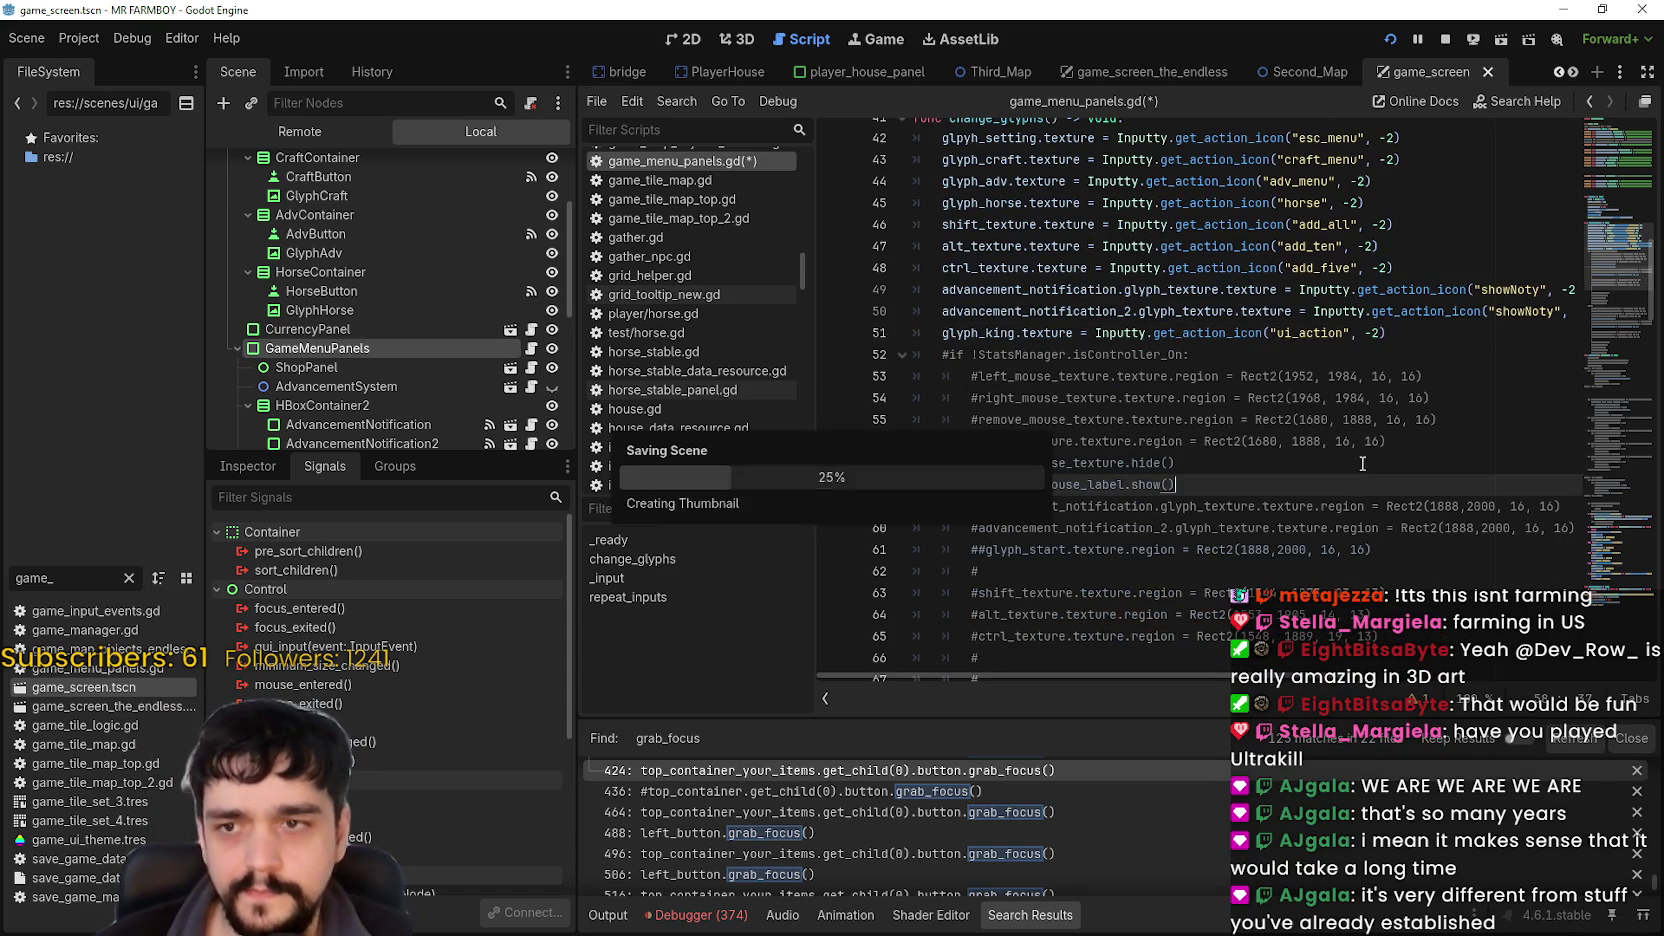
pyautogui.click(79, 38)
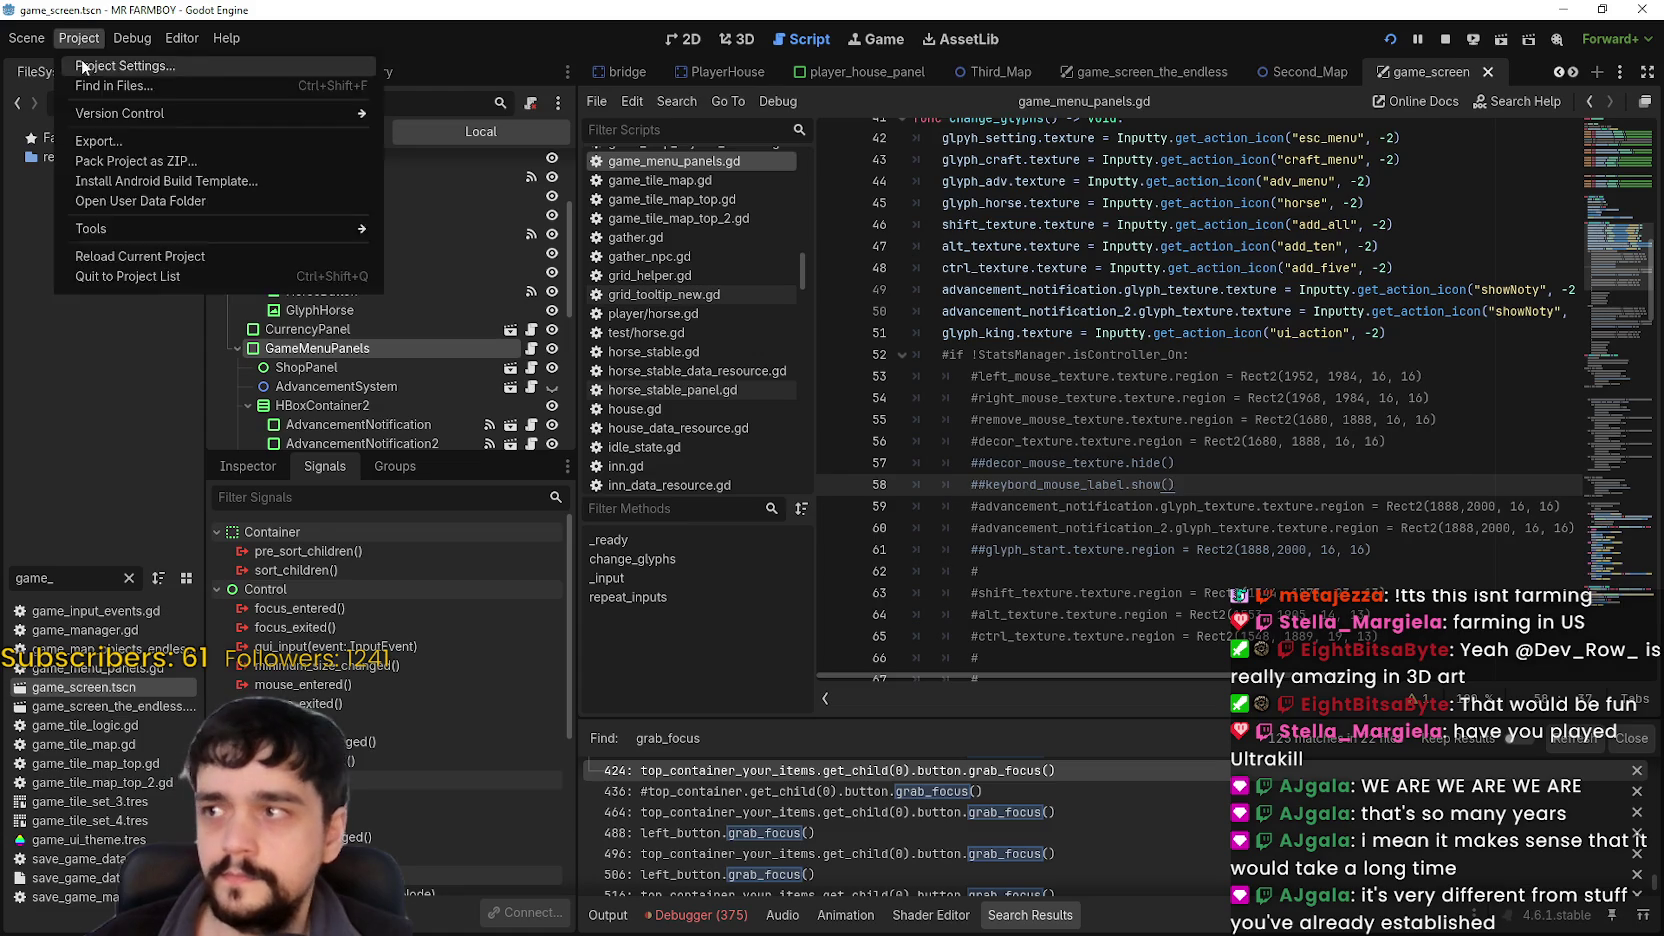
pyautogui.click(100, 65)
pyautogui.scroll(3, 433, 706)
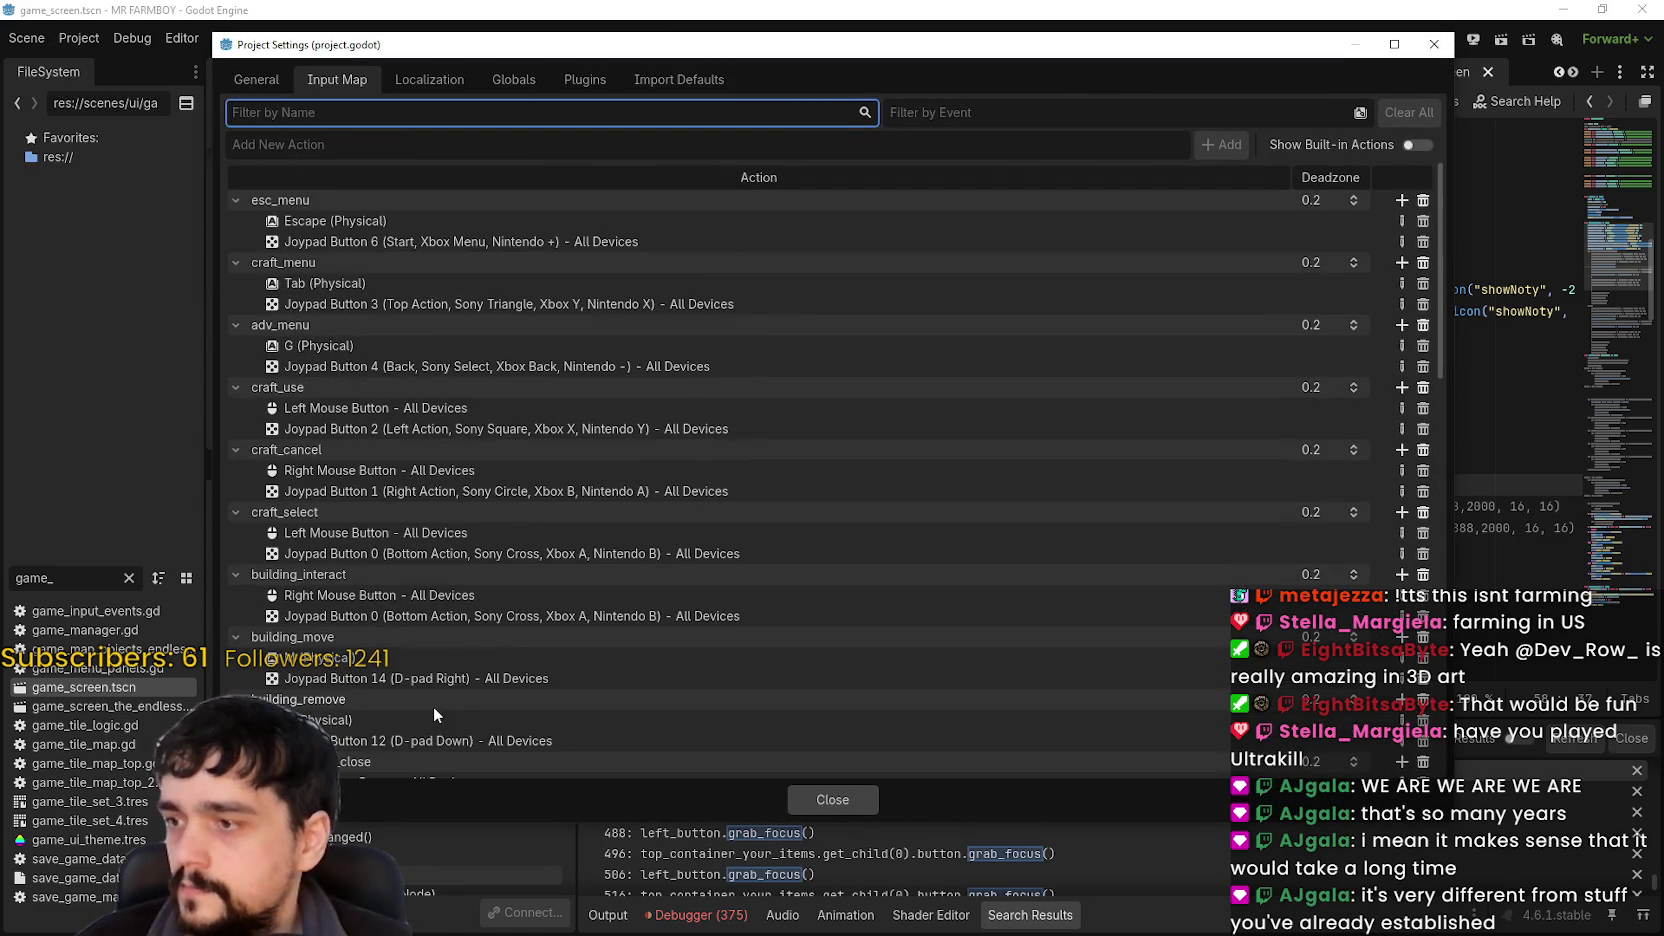
pyautogui.scroll(-3, 280, 491)
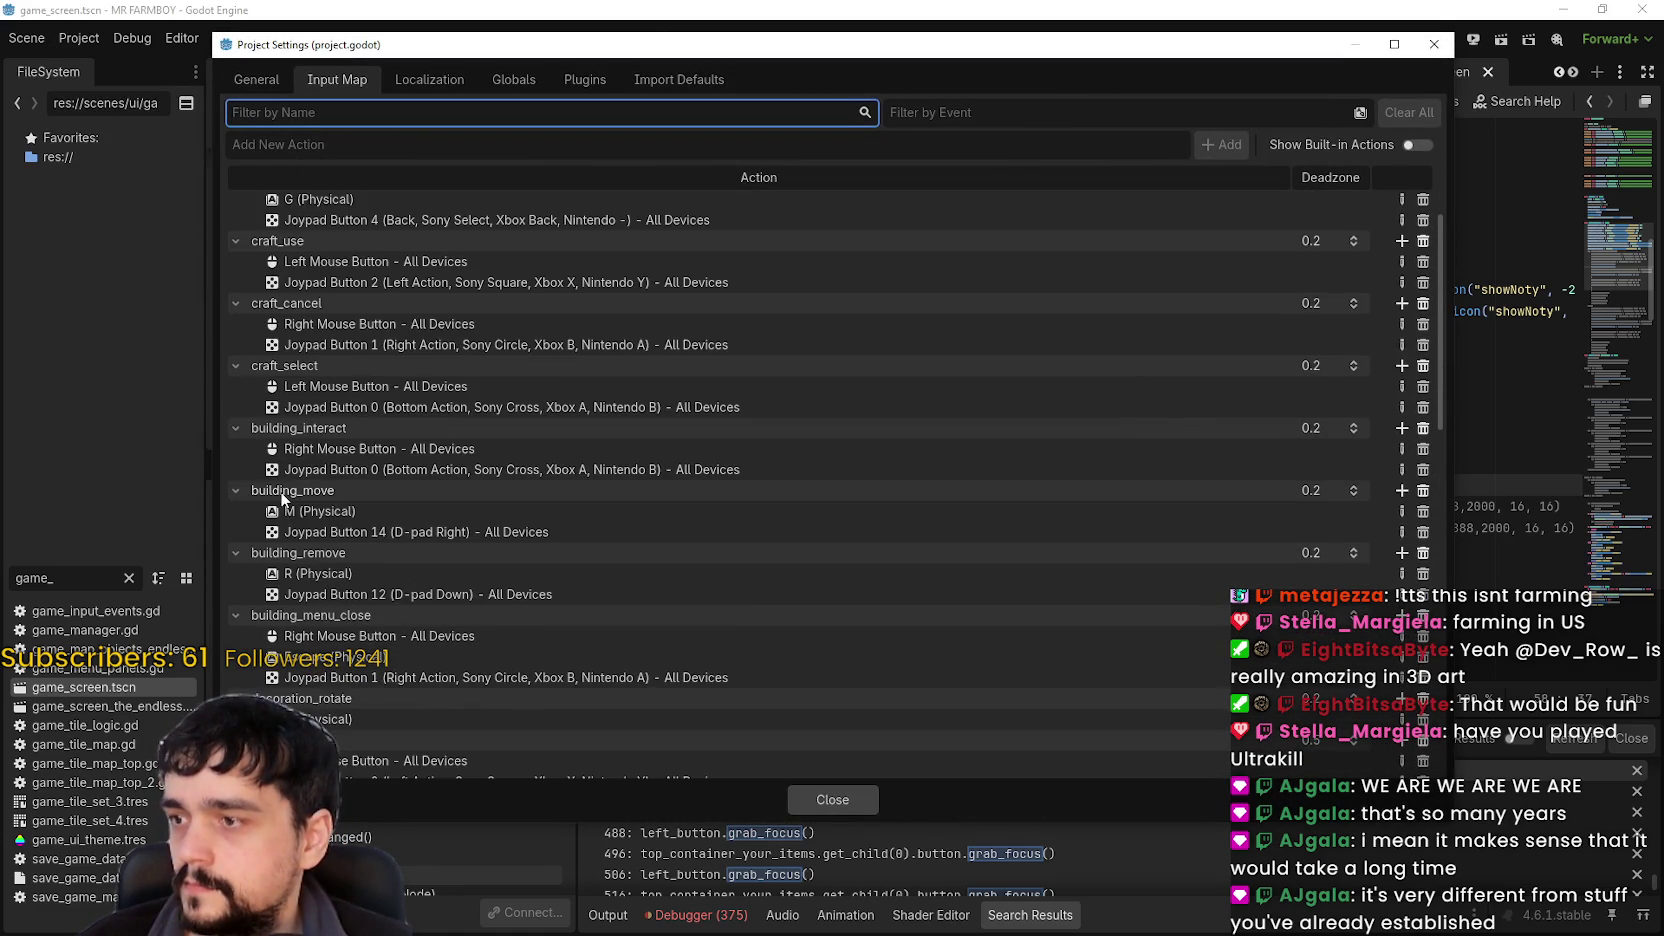
pyautogui.scroll(-2, 318, 594)
pyautogui.scroll(-3, 310, 605)
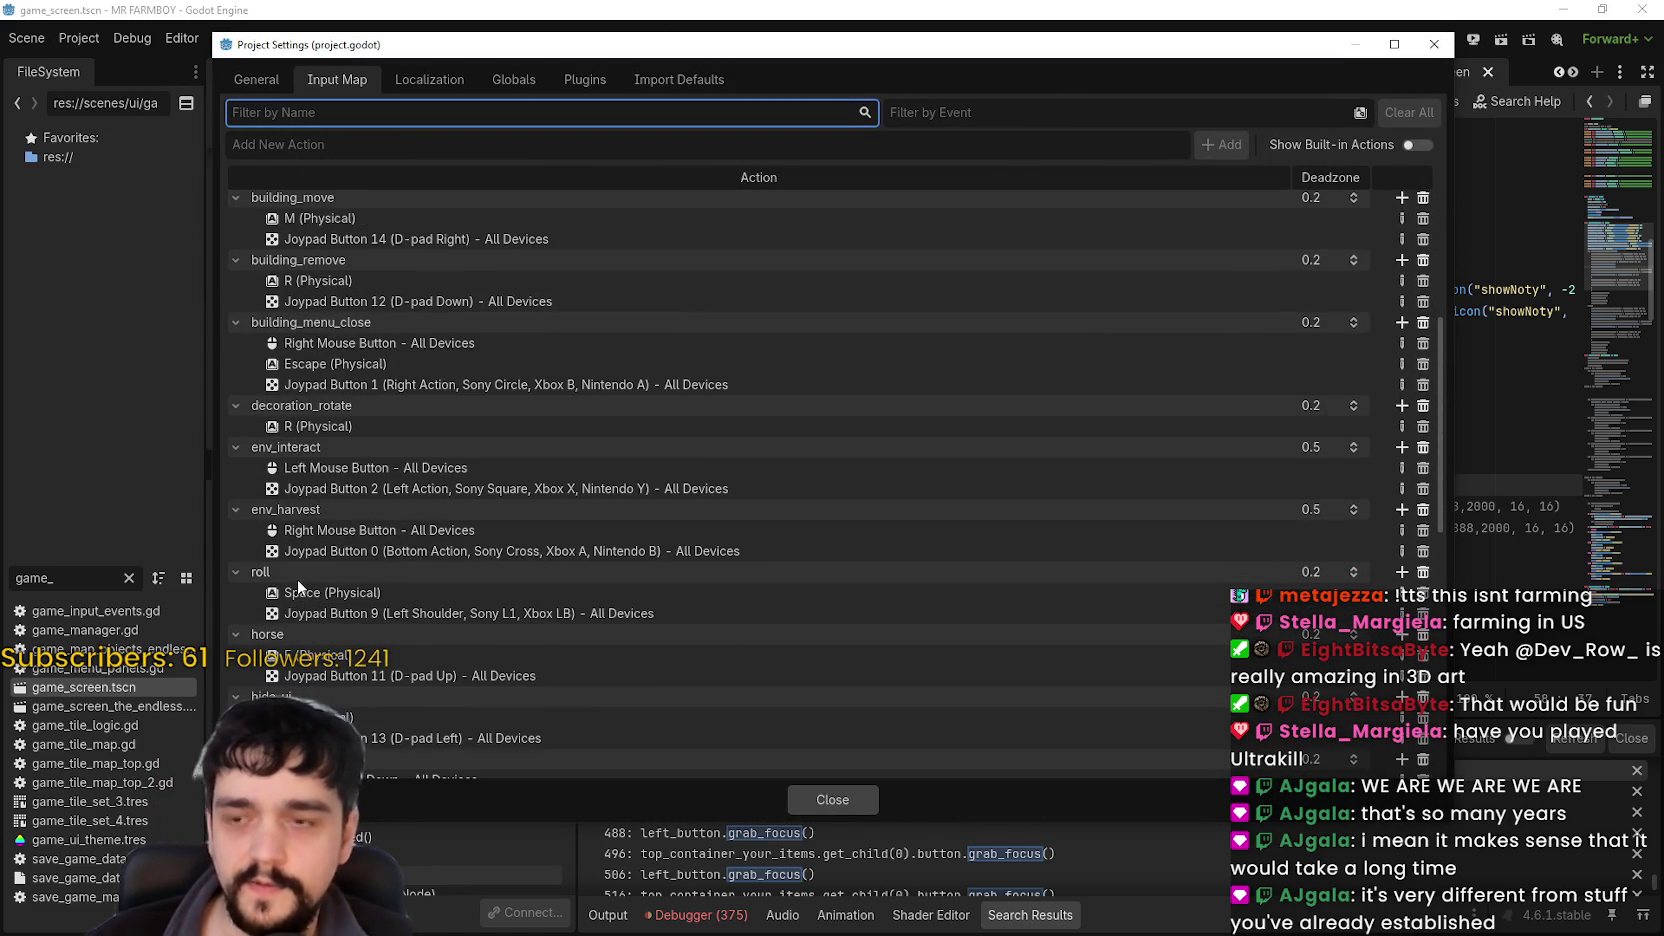
pyautogui.scroll(-3, 363, 575)
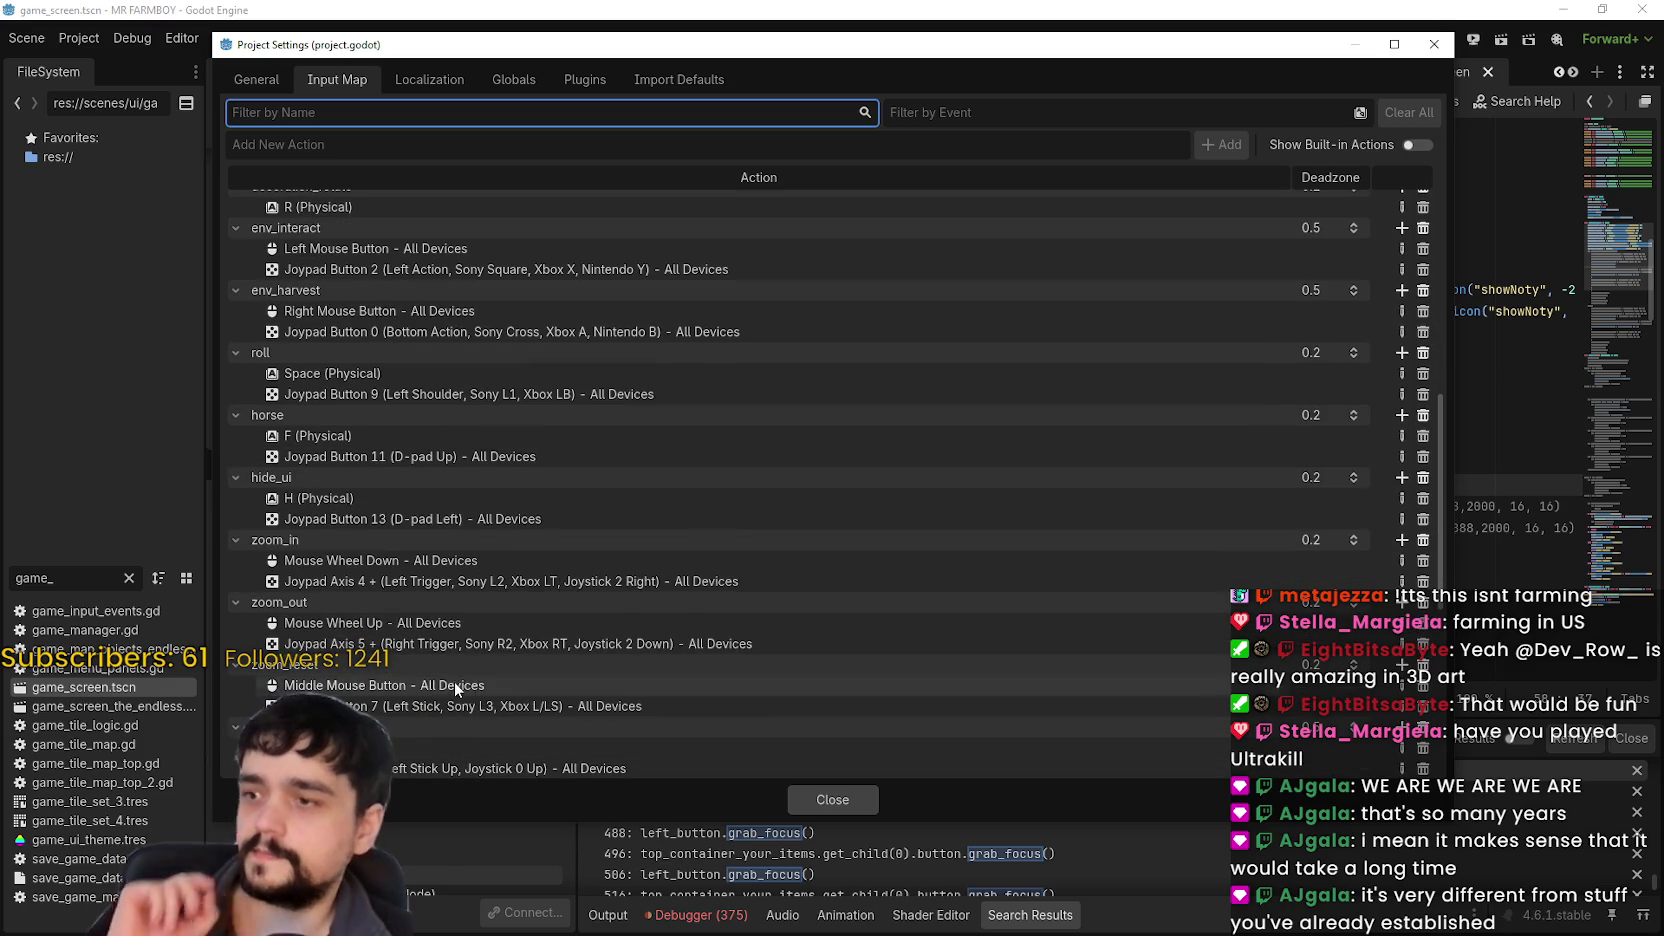
pyautogui.scroll(-3, 452, 690)
pyautogui.scroll(8, 448, 705)
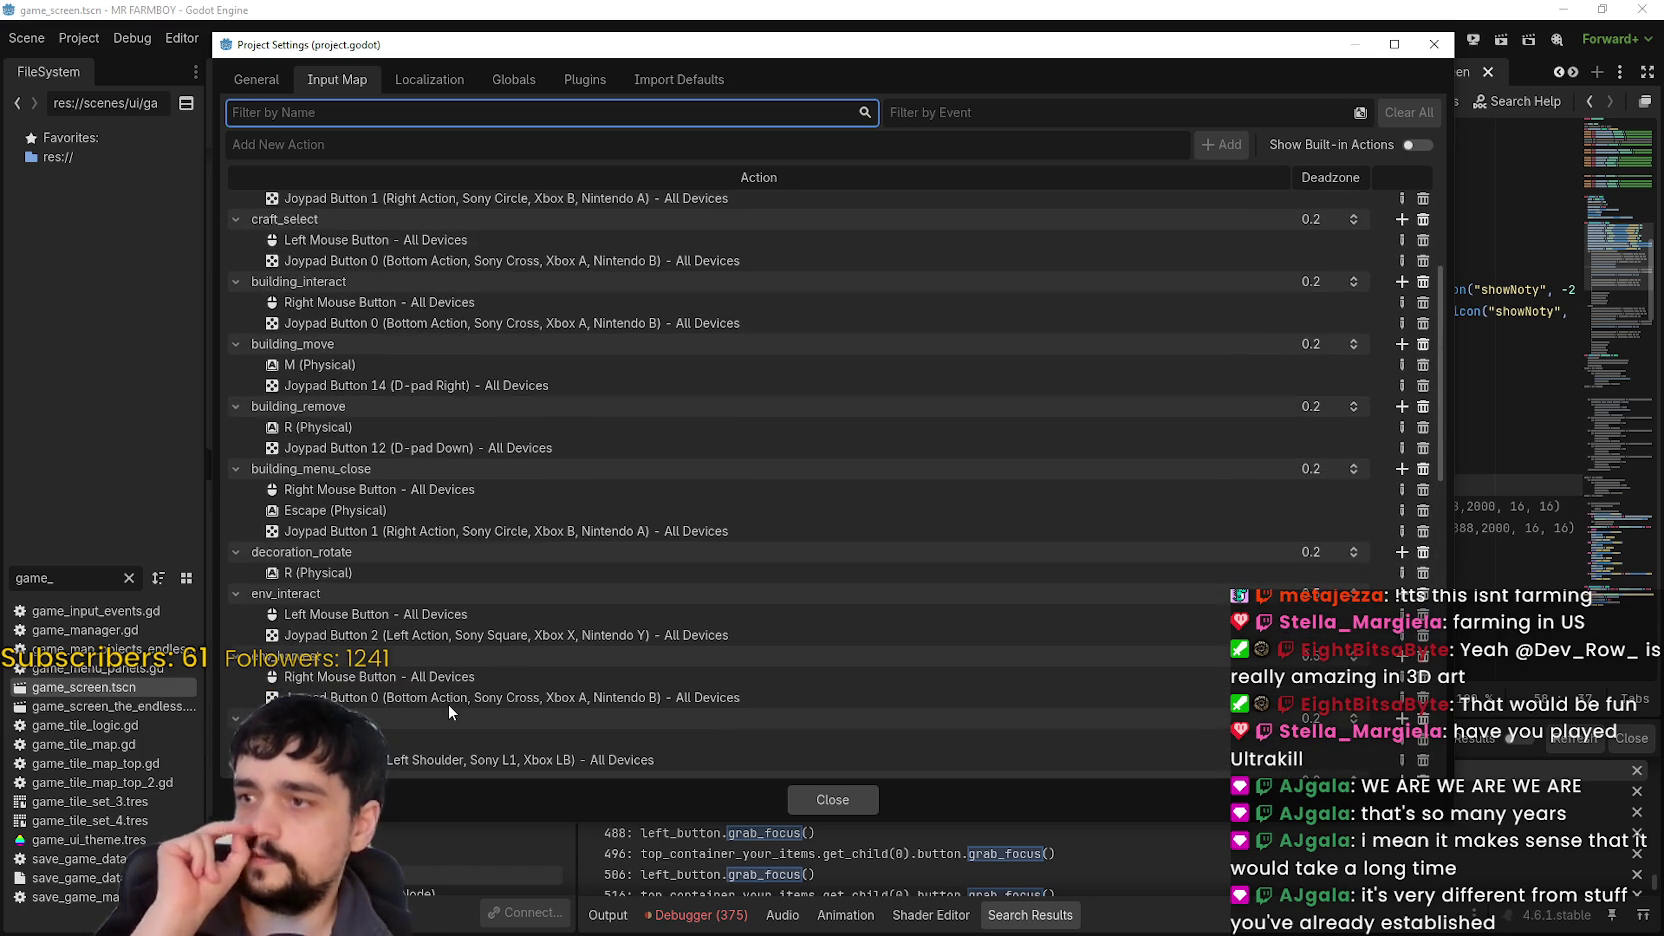
pyautogui.scroll(4, 394, 660)
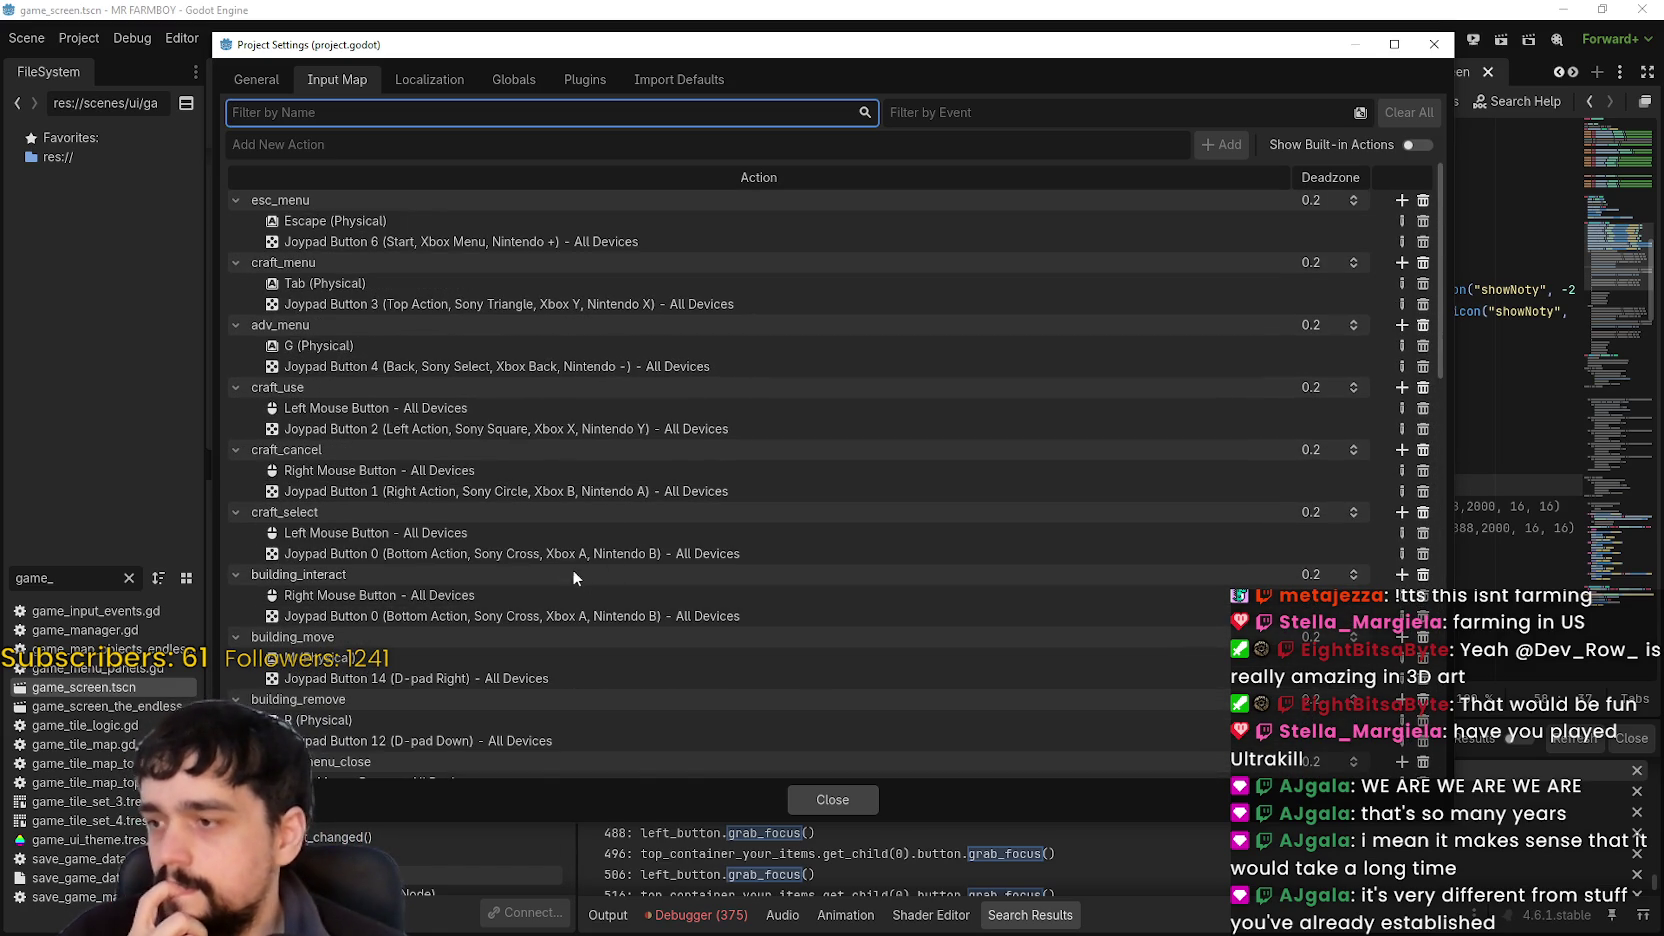
pyautogui.scroll(-3, 540, 543)
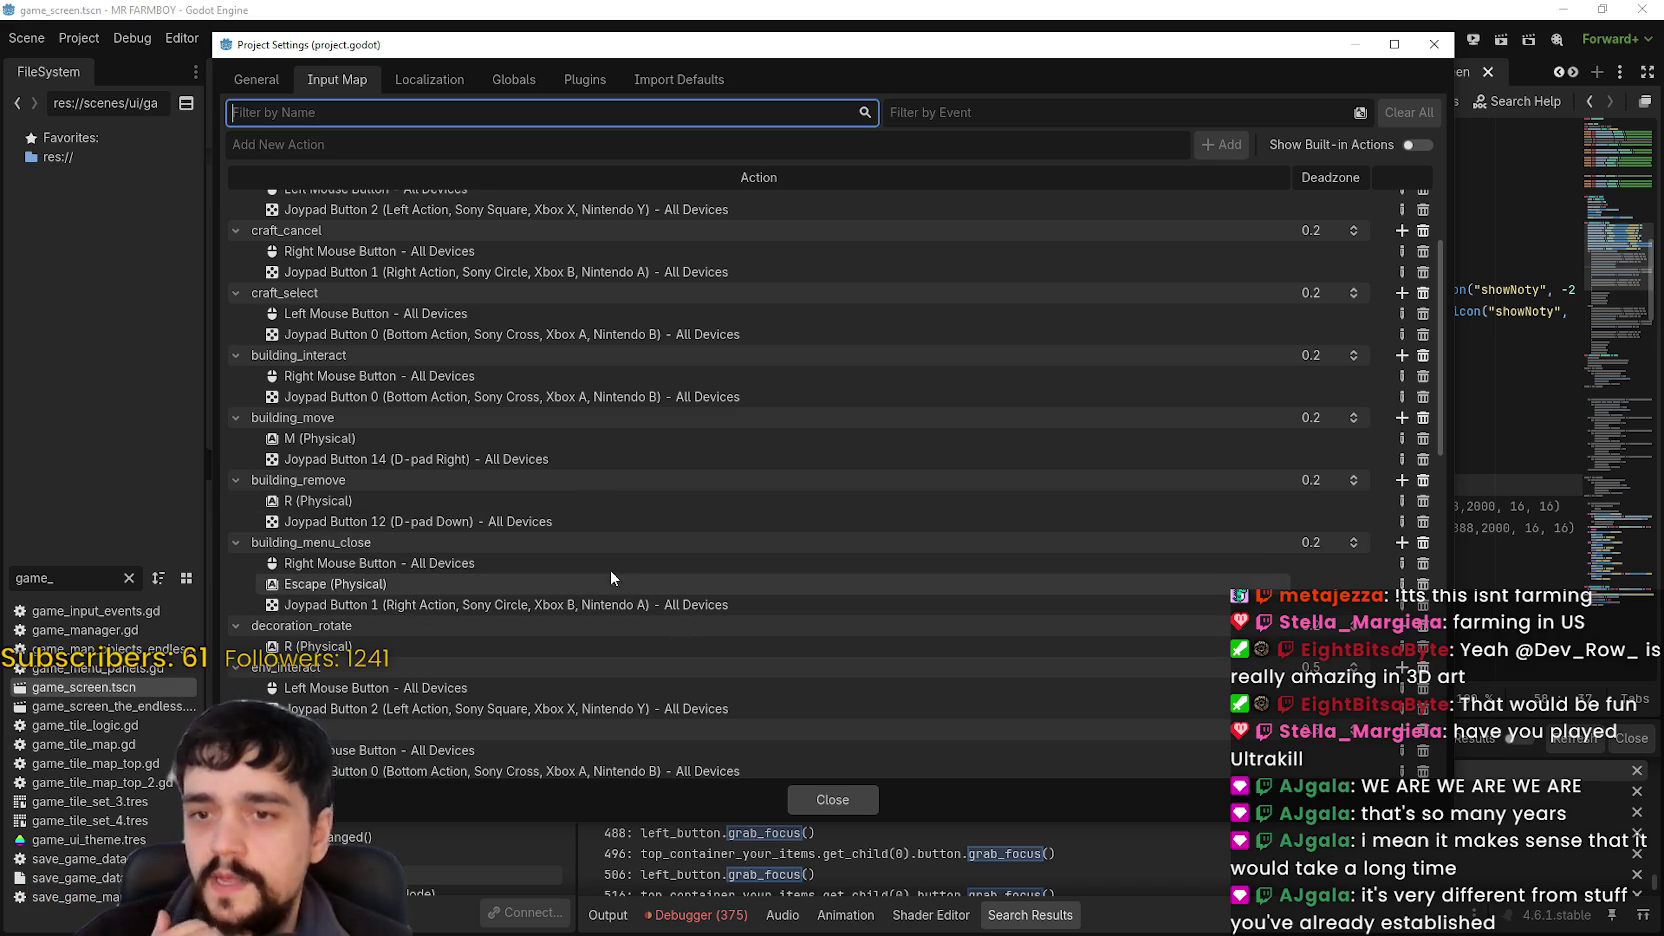
pyautogui.scroll(-2, 436, 647)
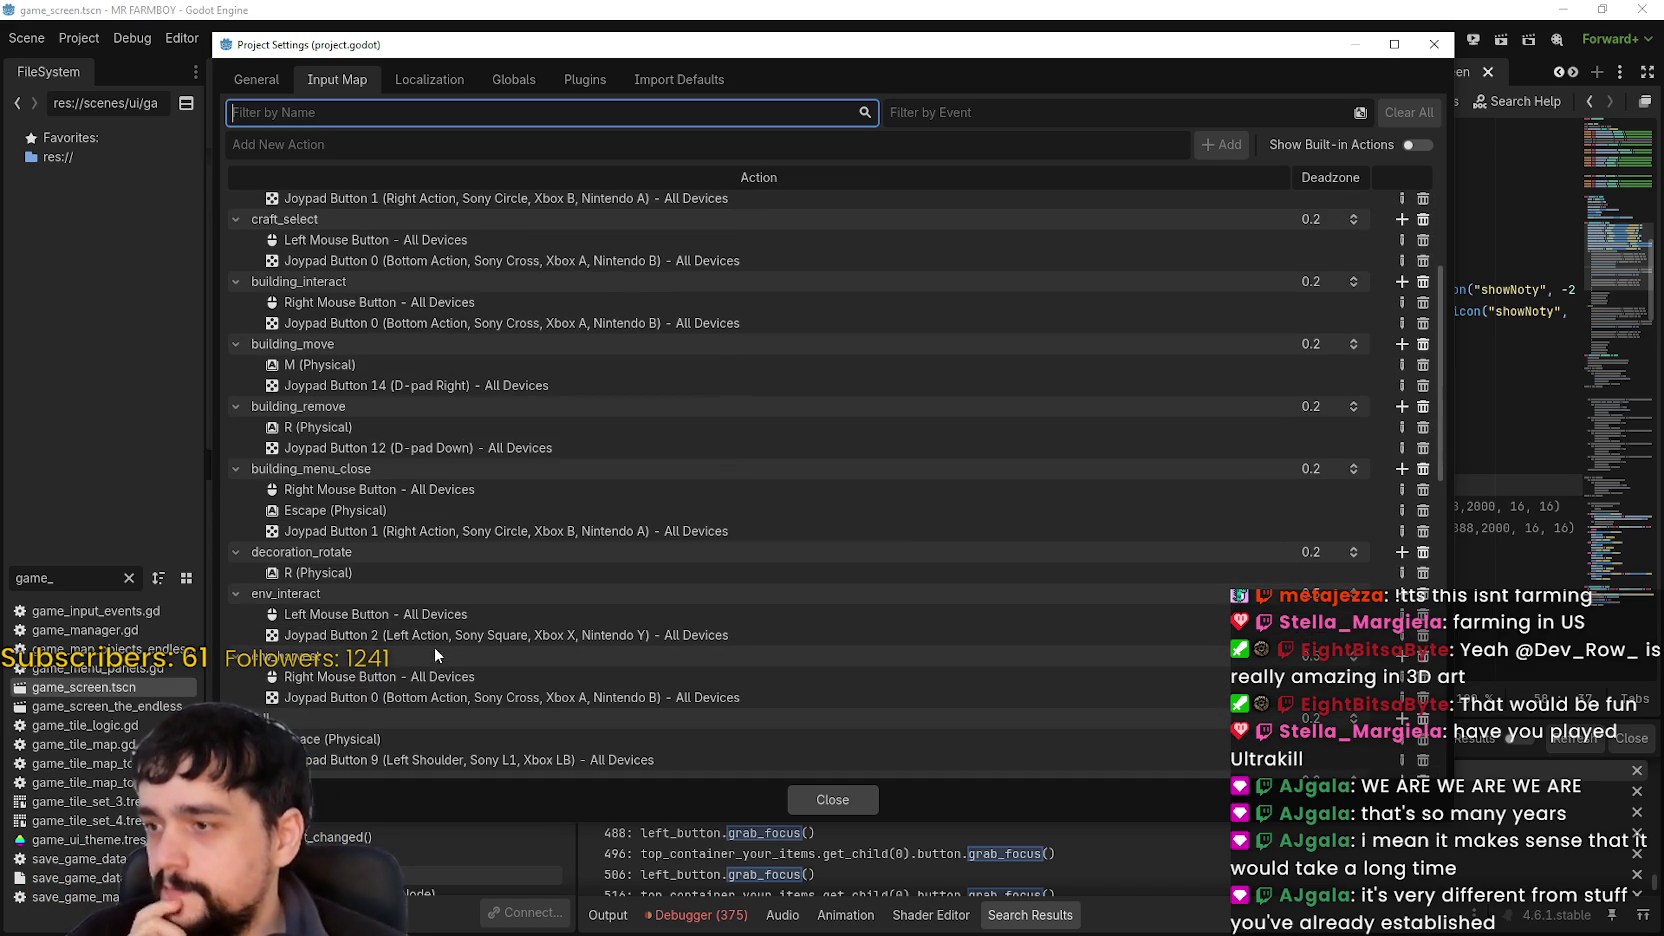
# Bind Joypad Button 10 (Right Shoulder) to the decoration_rotate action.
pyautogui.click(1401, 553)
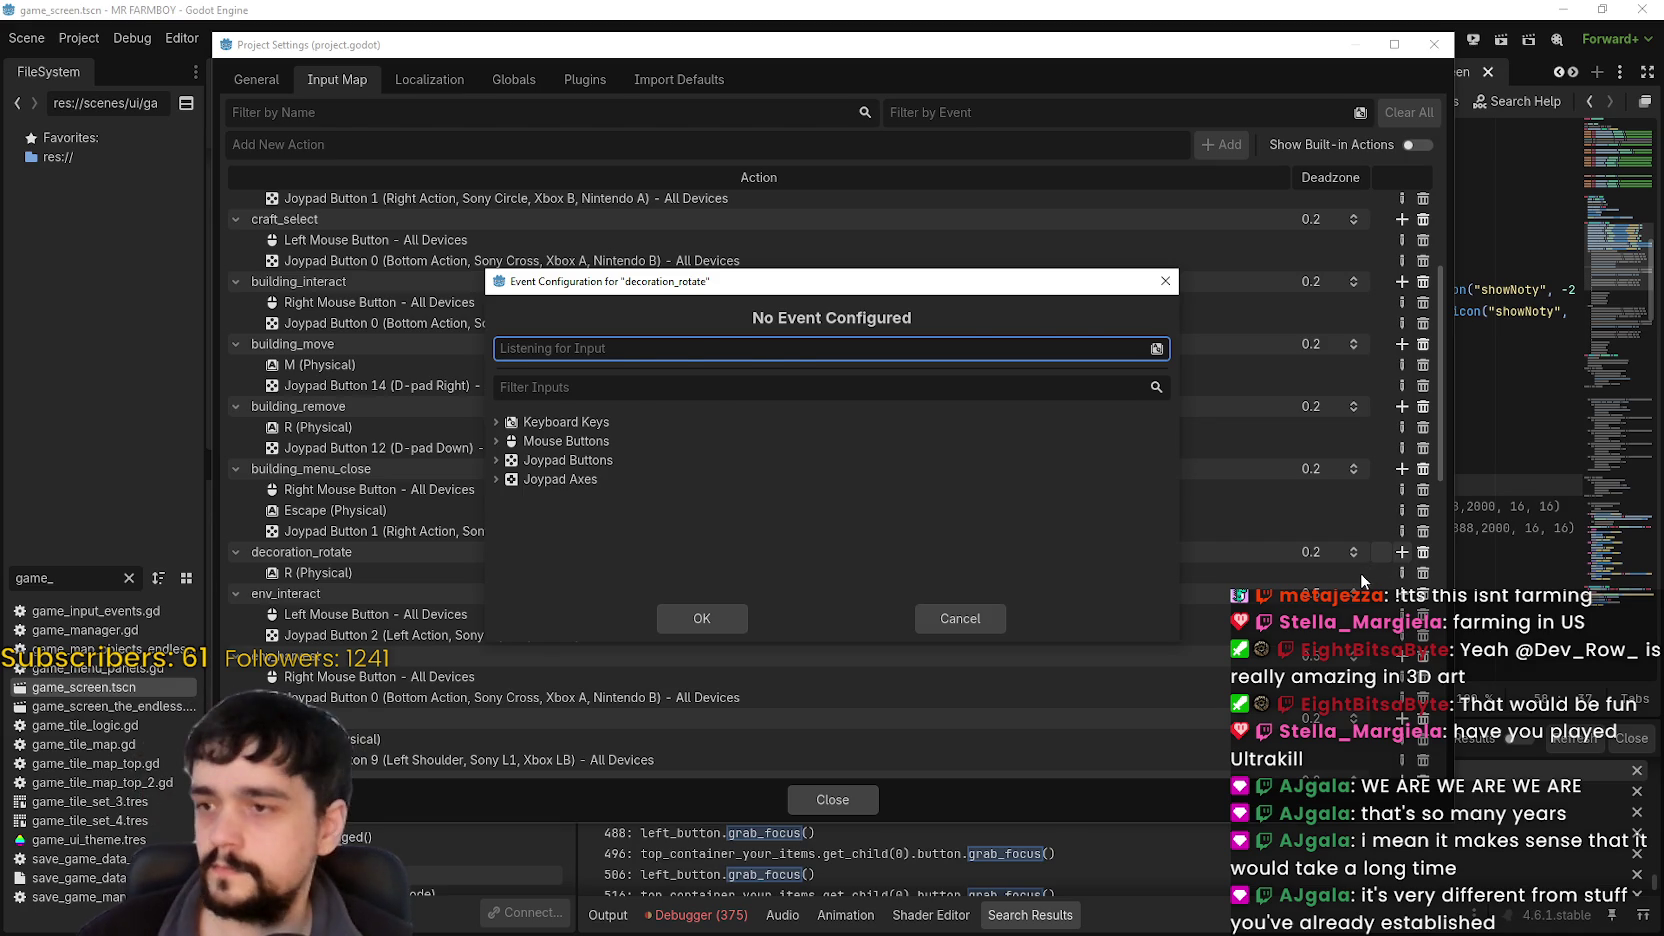
pyautogui.click(712, 614)
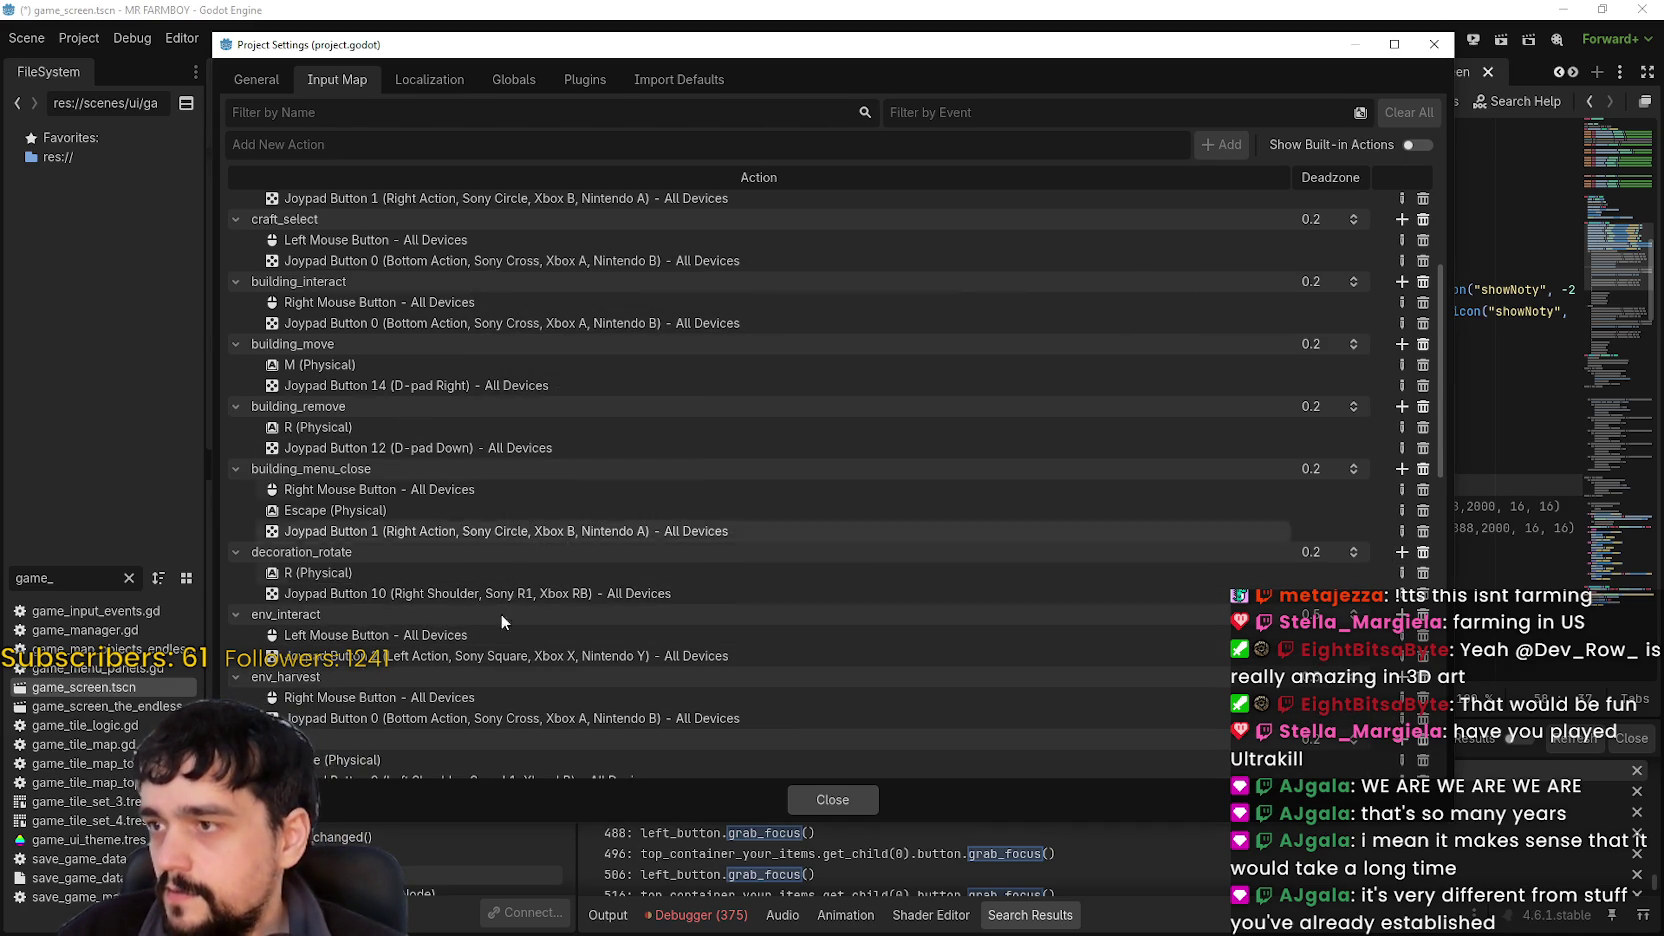
pyautogui.scroll(-10, 501, 615)
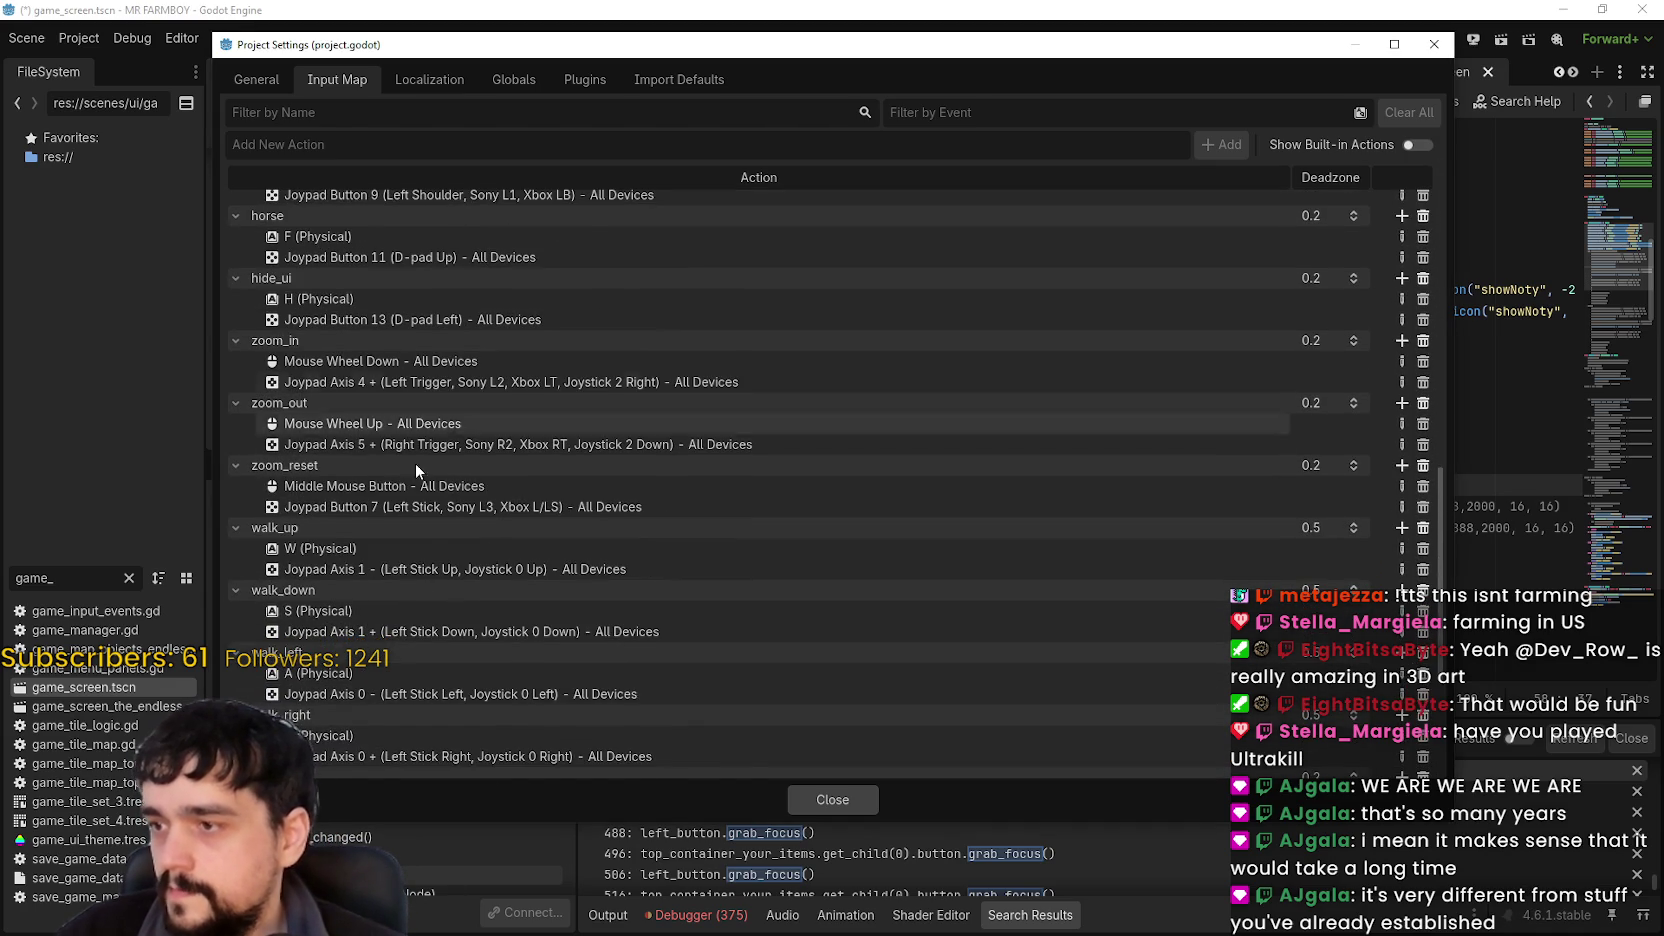
pyautogui.scroll(-5, 415, 463)
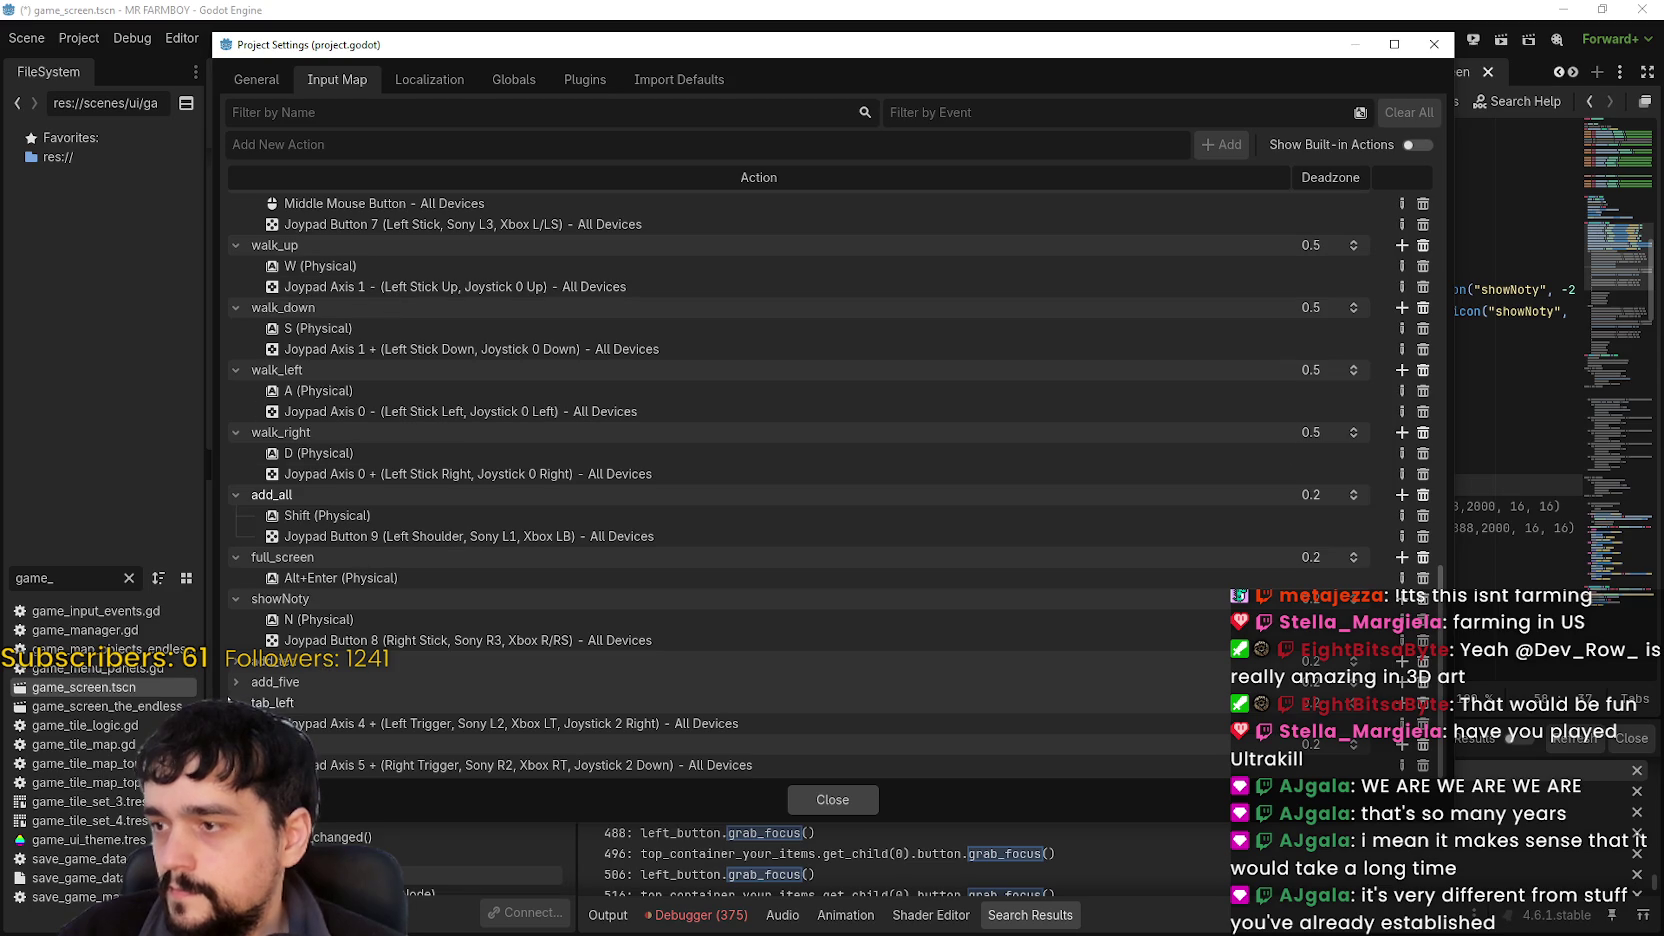
pyautogui.scroll(8, 283, 715)
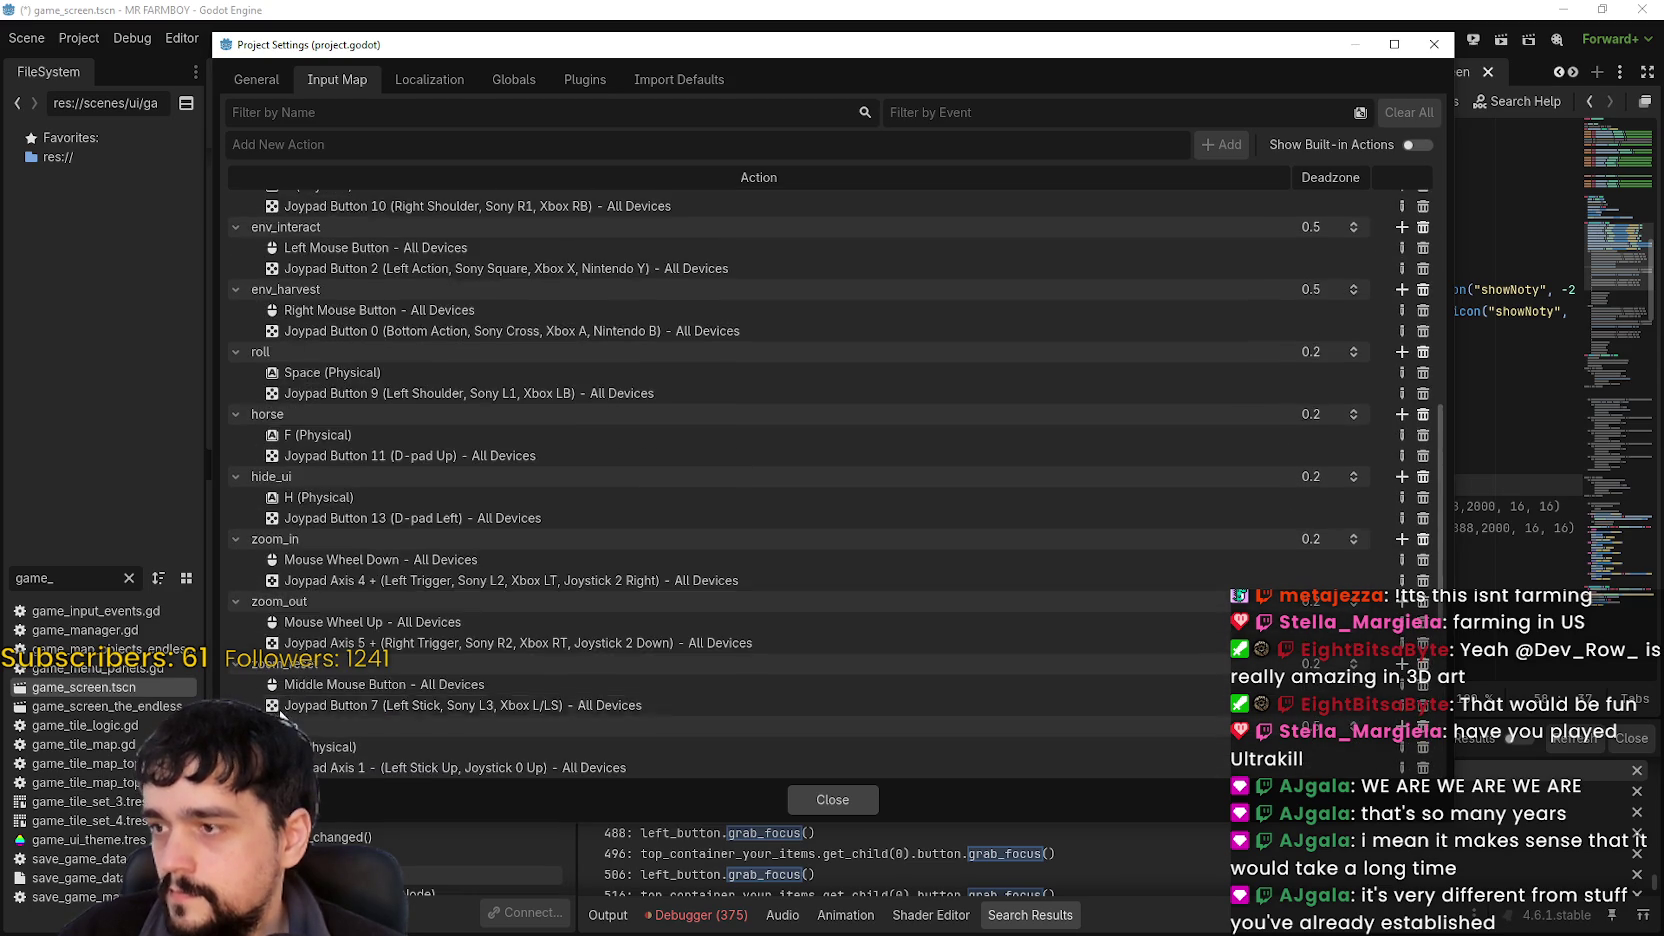
# Show and then hide the built-in ui actions, and close Project Settings.
pyautogui.click(1413, 146)
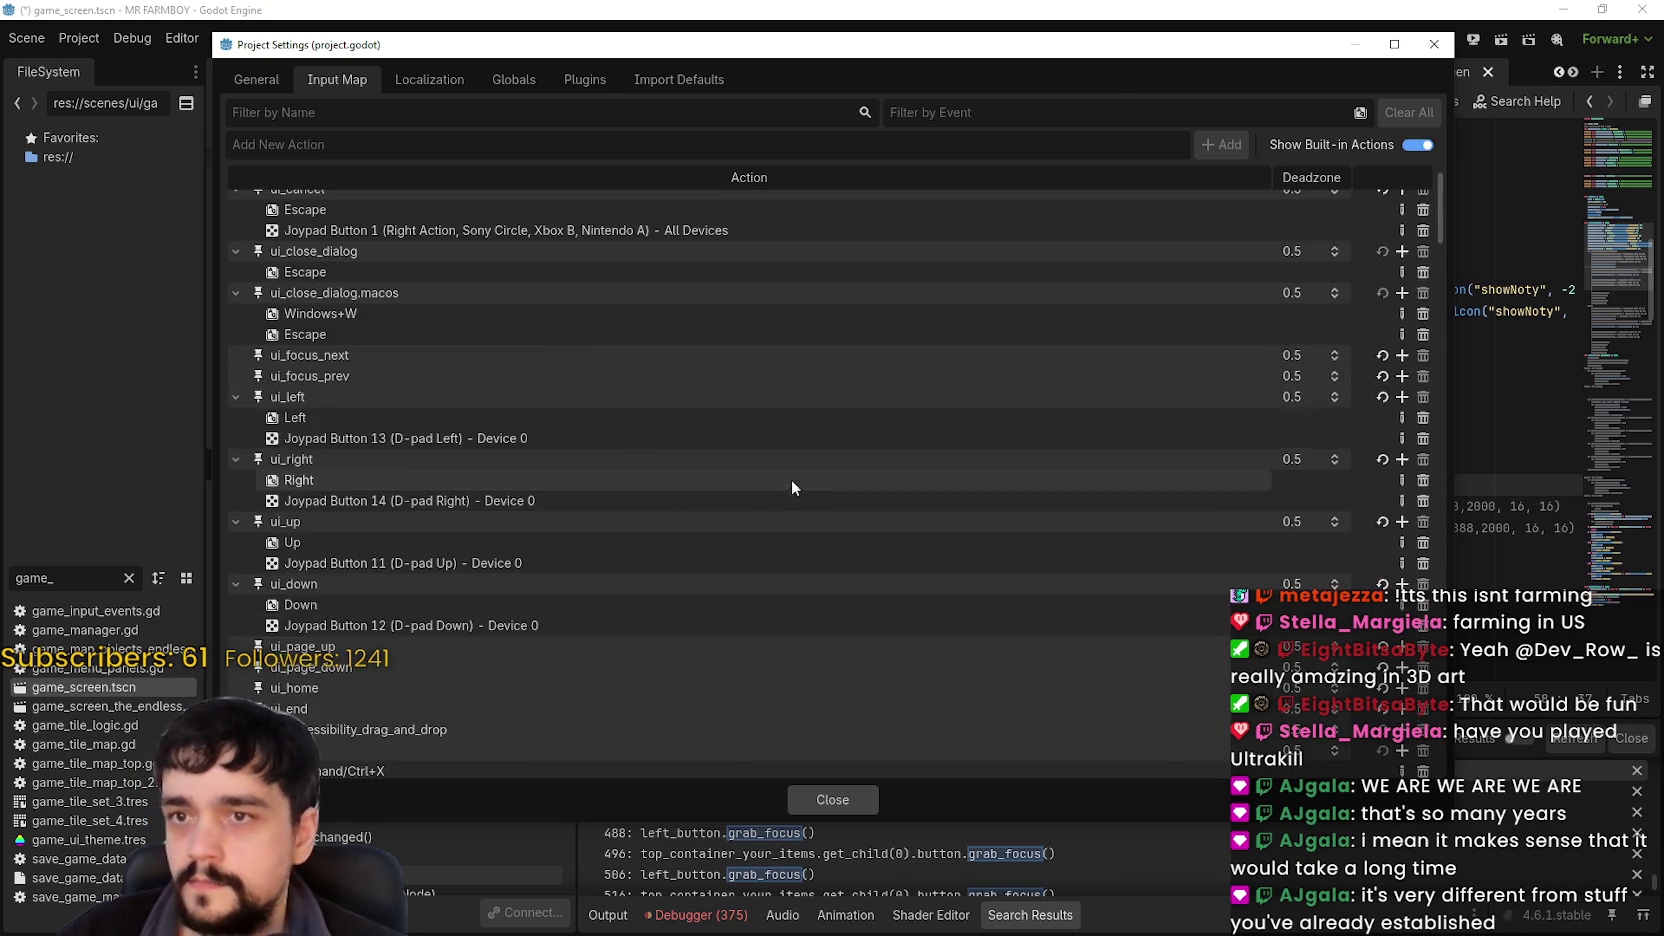
pyautogui.scroll(2, 791, 487)
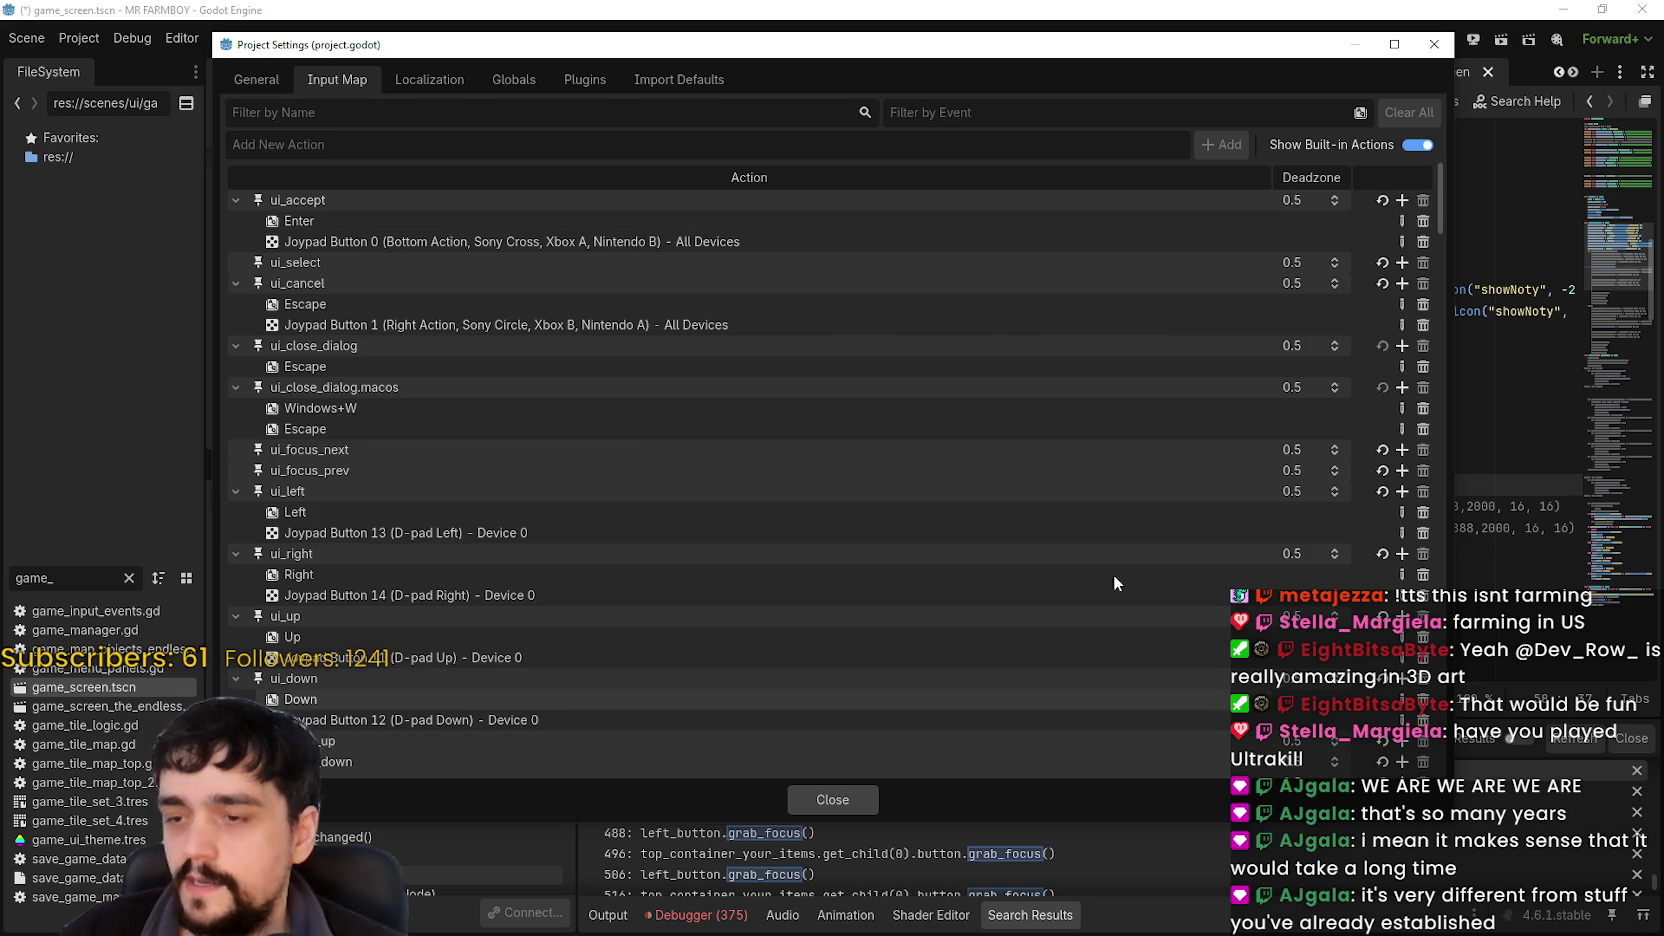
pyautogui.click(1416, 145)
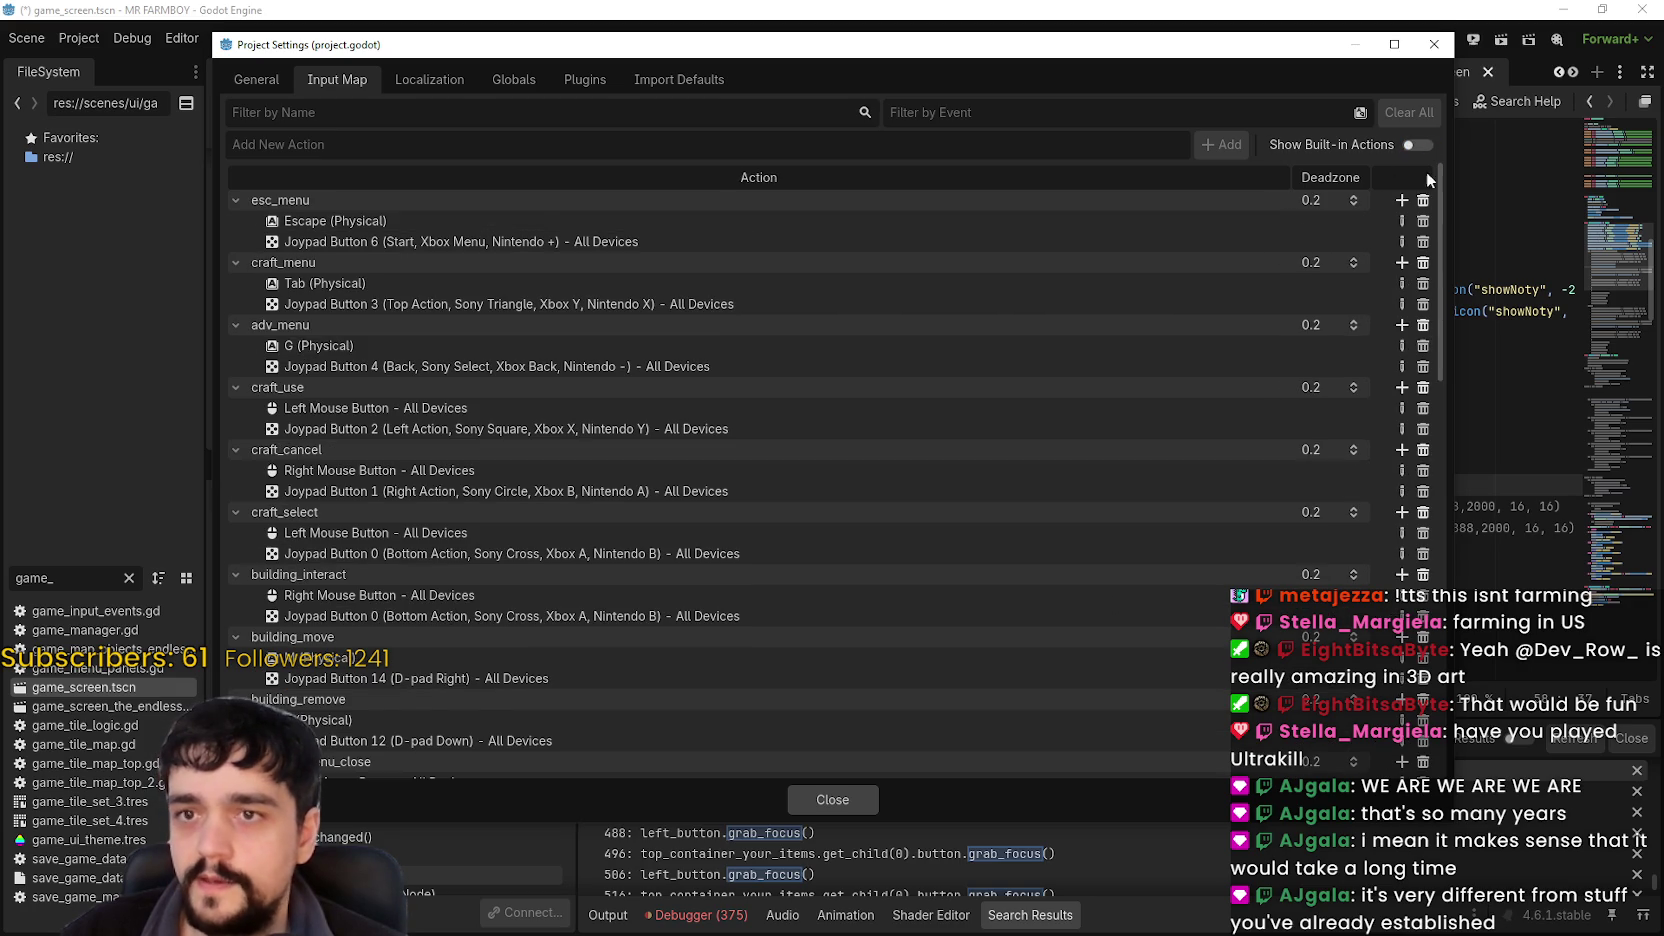
pyautogui.click(852, 801)
# Change line 51's action from ui_action to ui_accept, save, and stop the running game.
pyautogui.doubleClick(1334, 332)
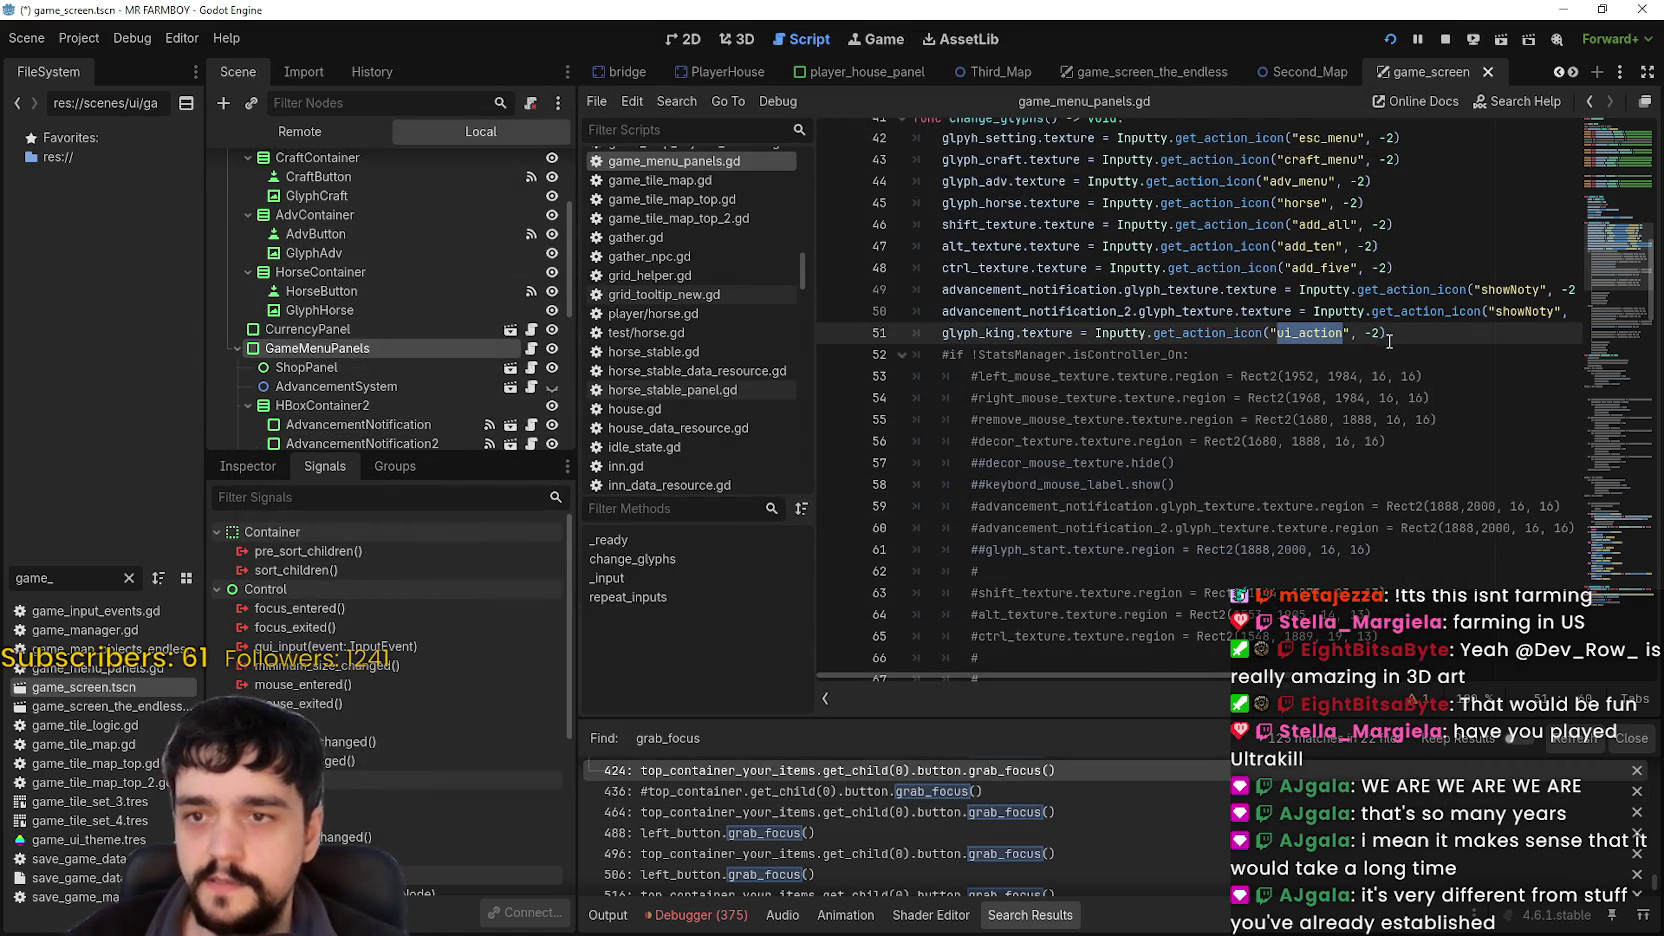
pyautogui.write('ui_')
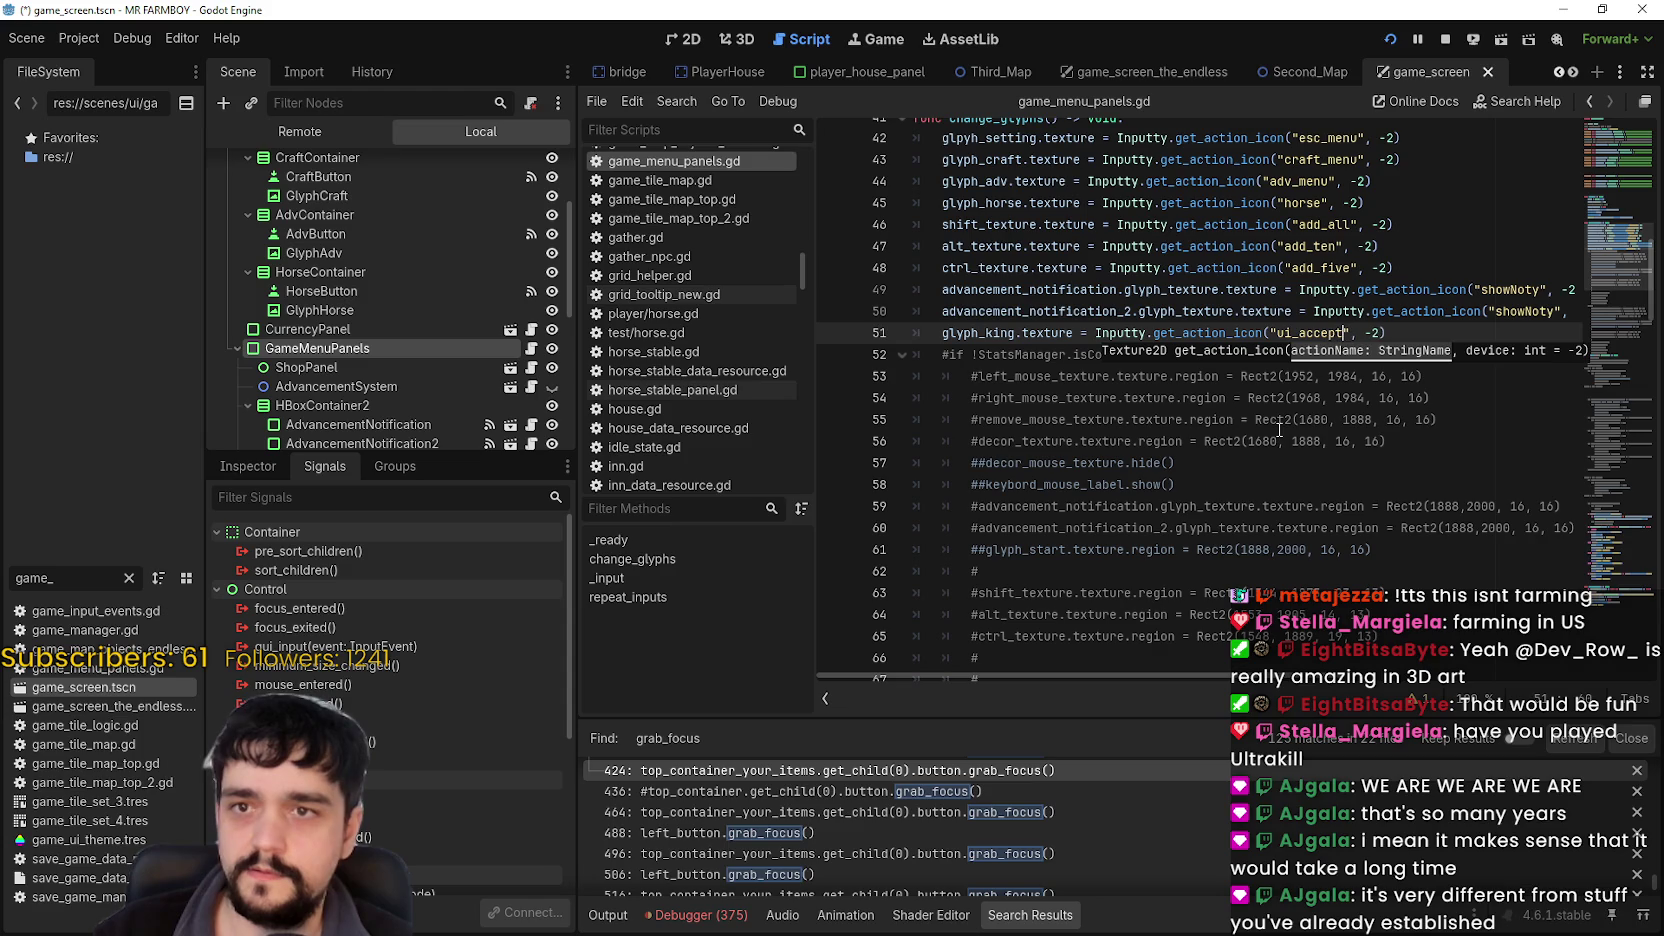
pyautogui.hotkey('ctrl', 's')
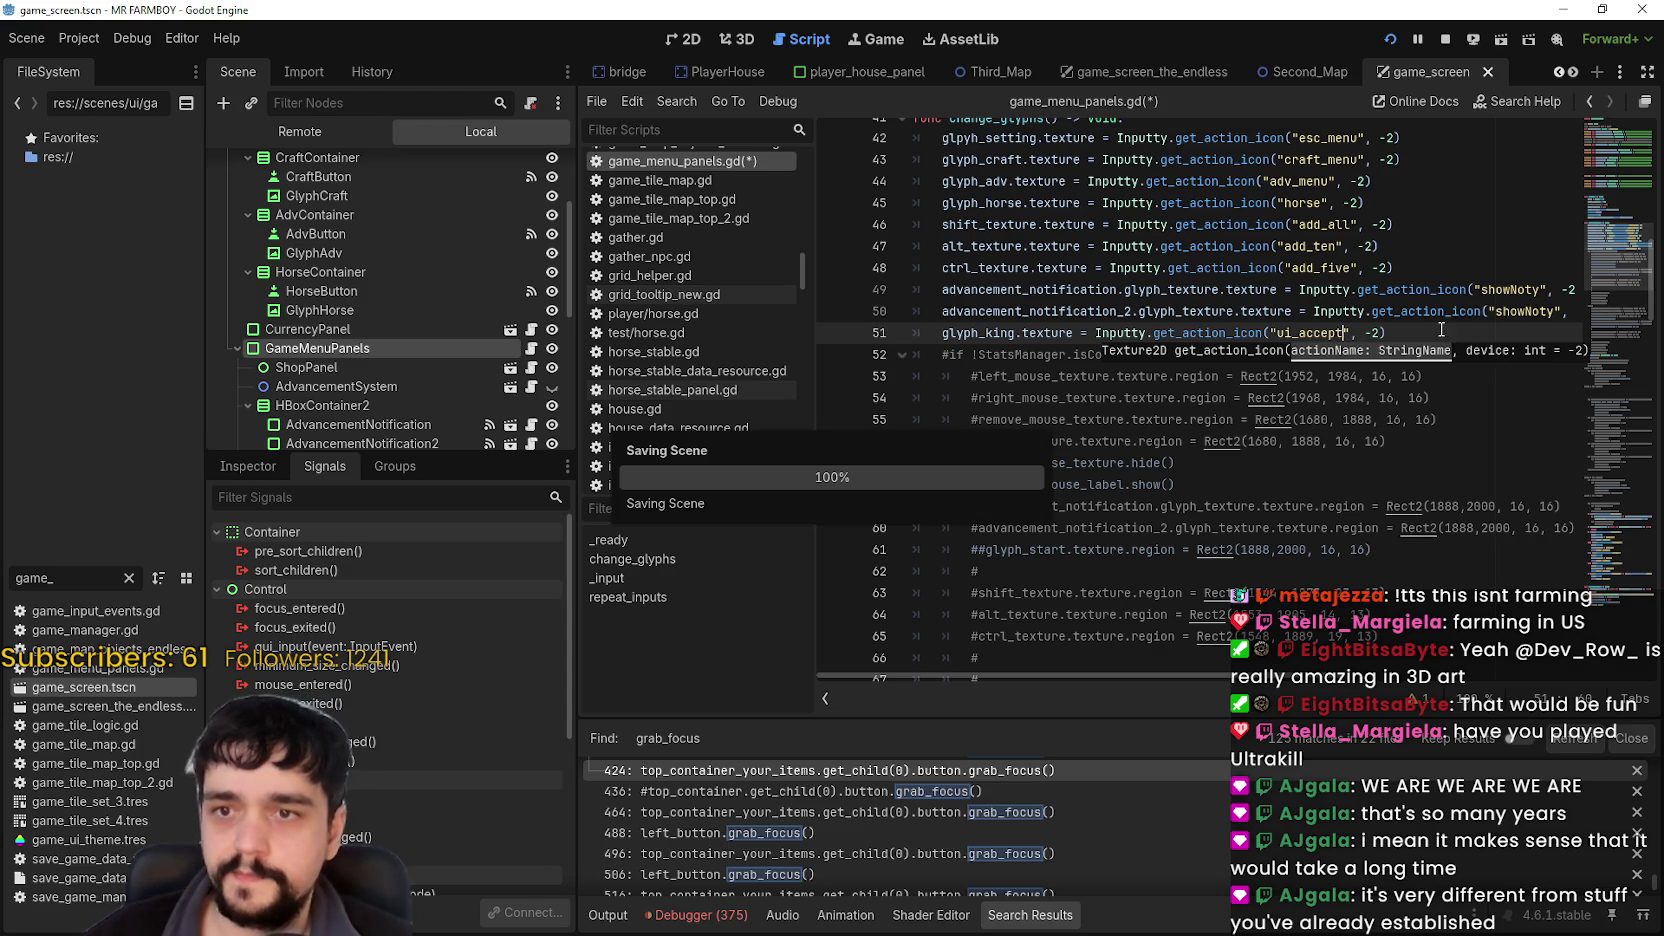
pyautogui.click(1440, 332)
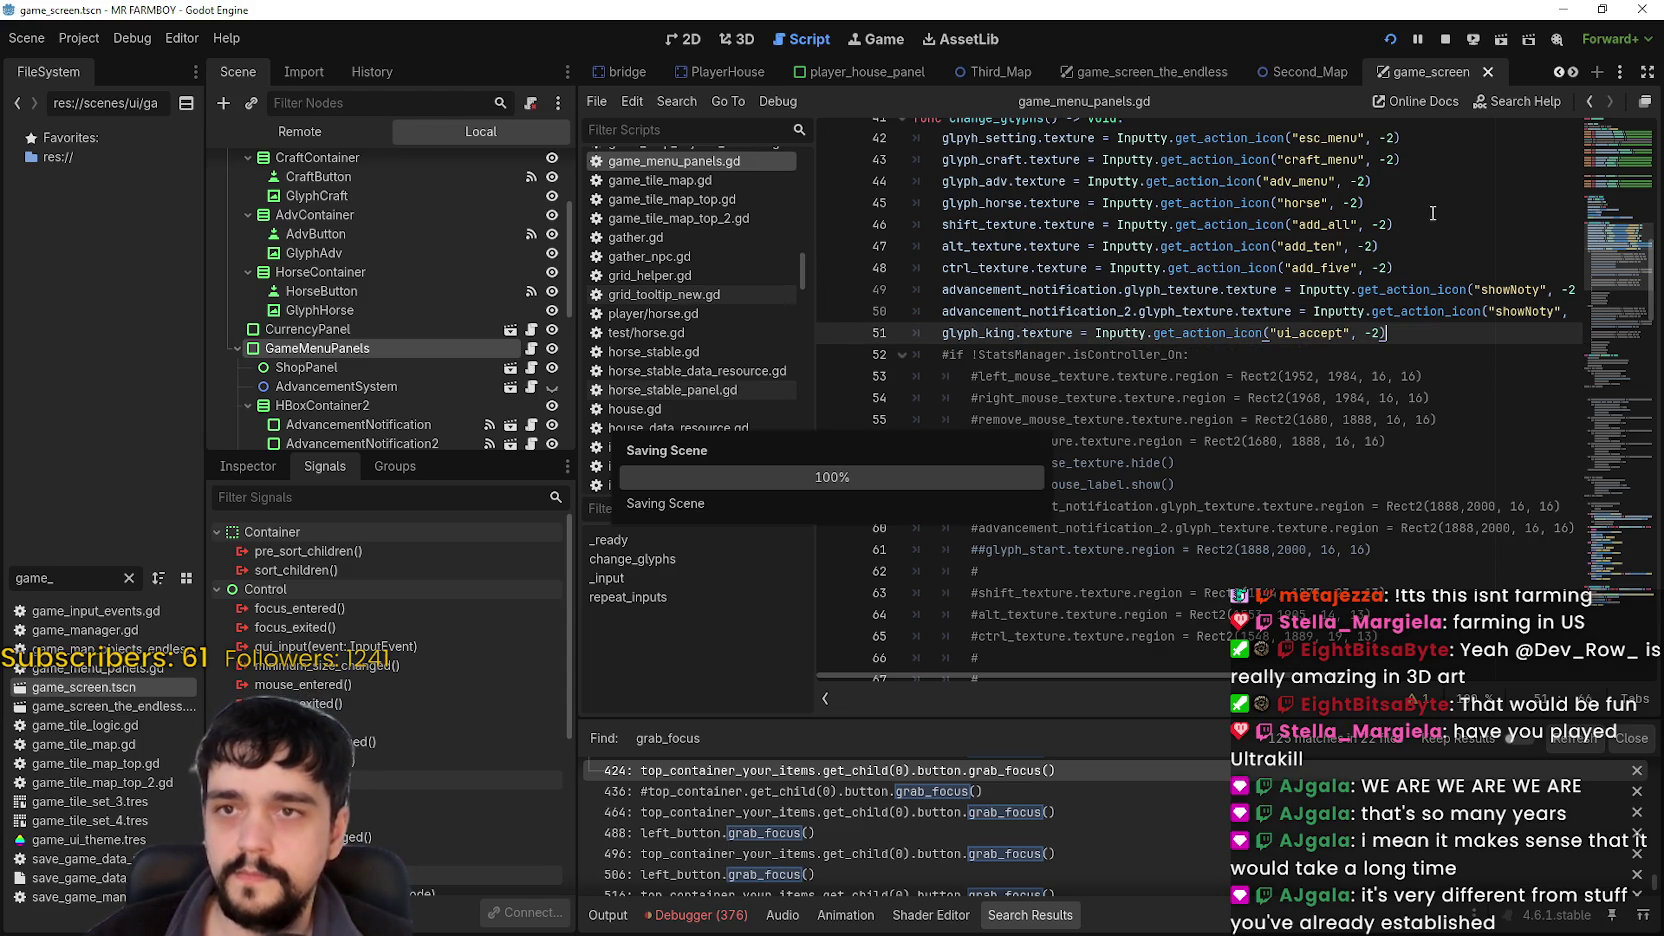
pyautogui.click(1444, 40)
# Run the game and open the save list, focusing the empty new-save slot.
pyautogui.click(1389, 40)
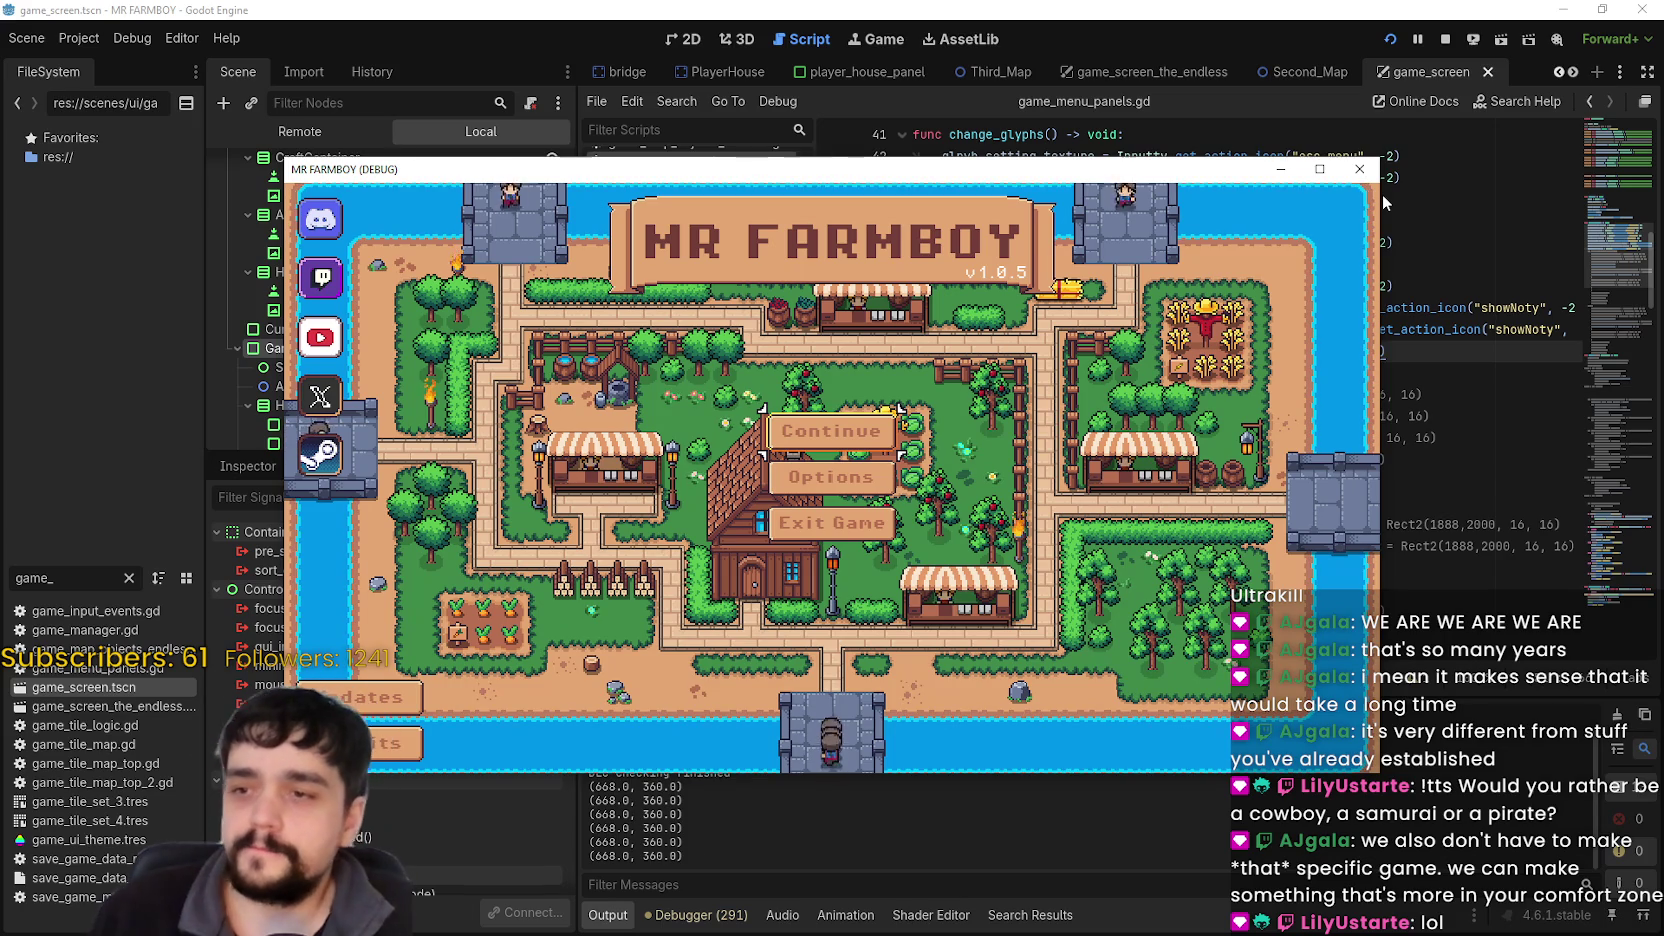
pyautogui.press('Return')
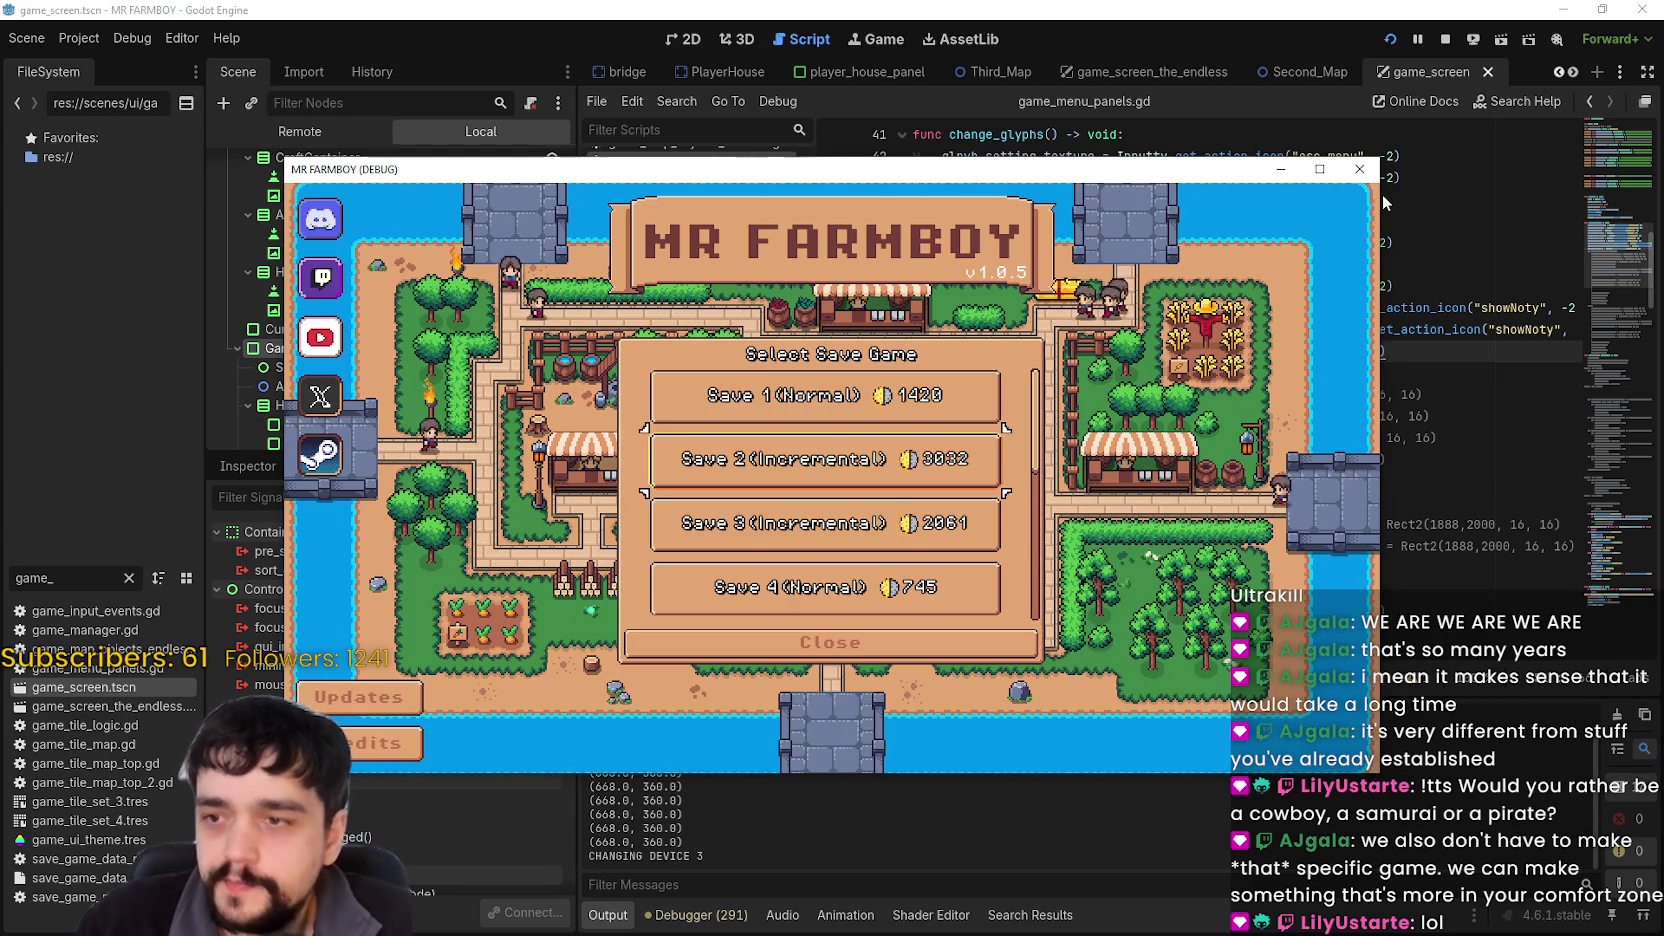
pyautogui.press('Down')
pyautogui.press('Down')
pyautogui.press('Down')
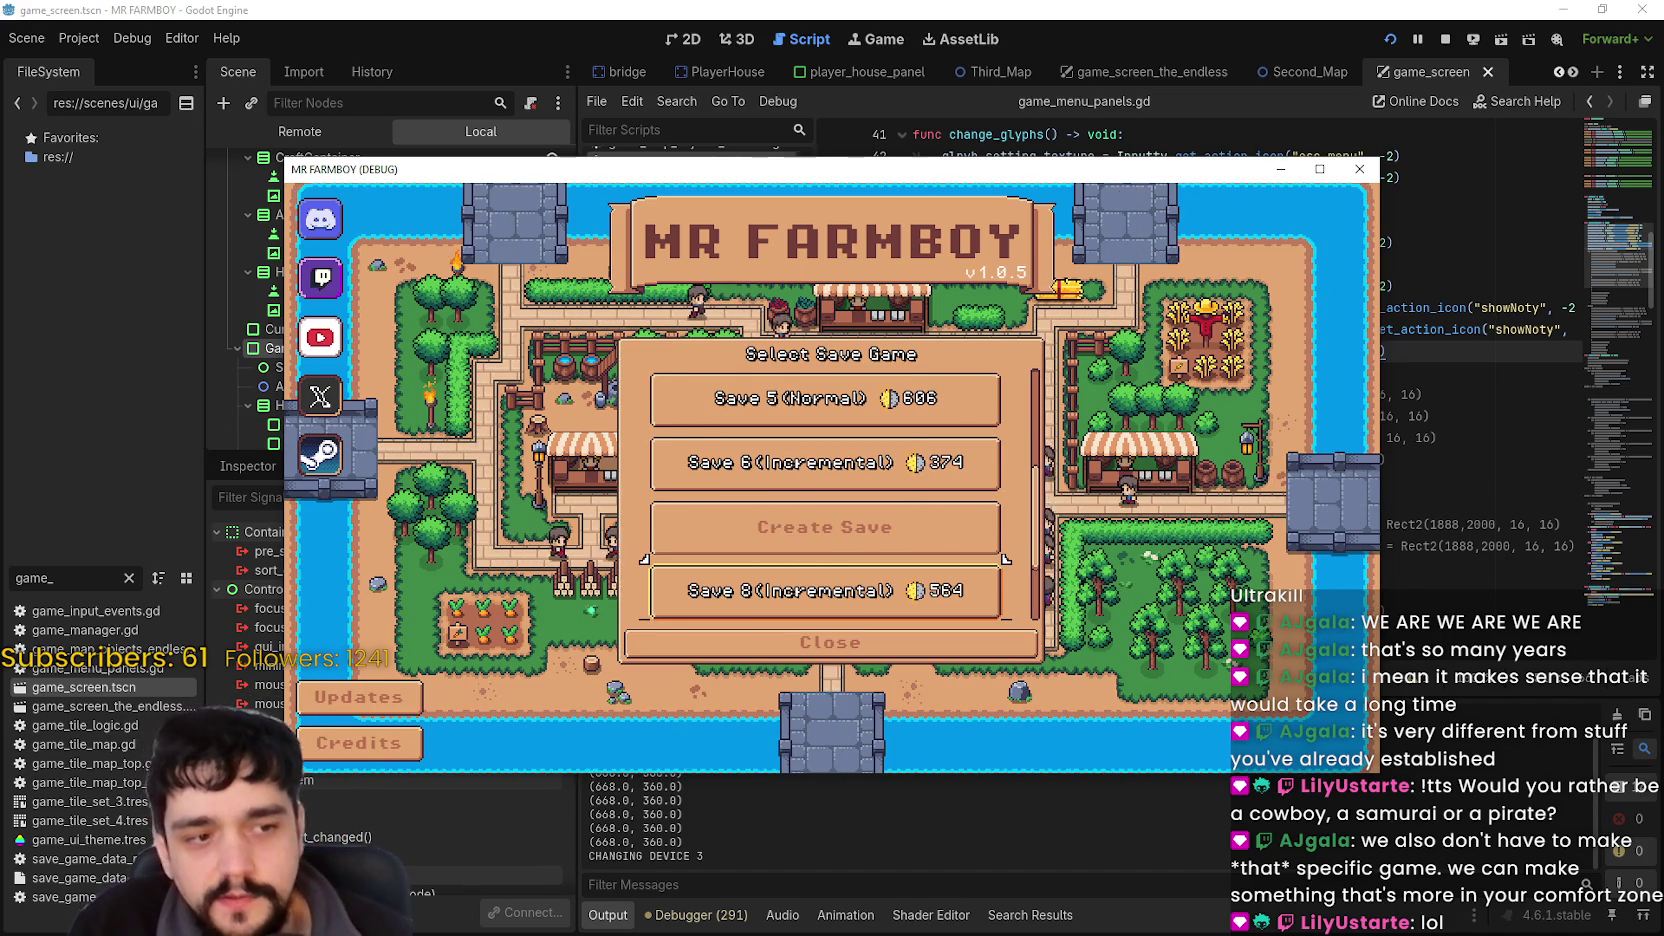
pyautogui.click(1382, 194)
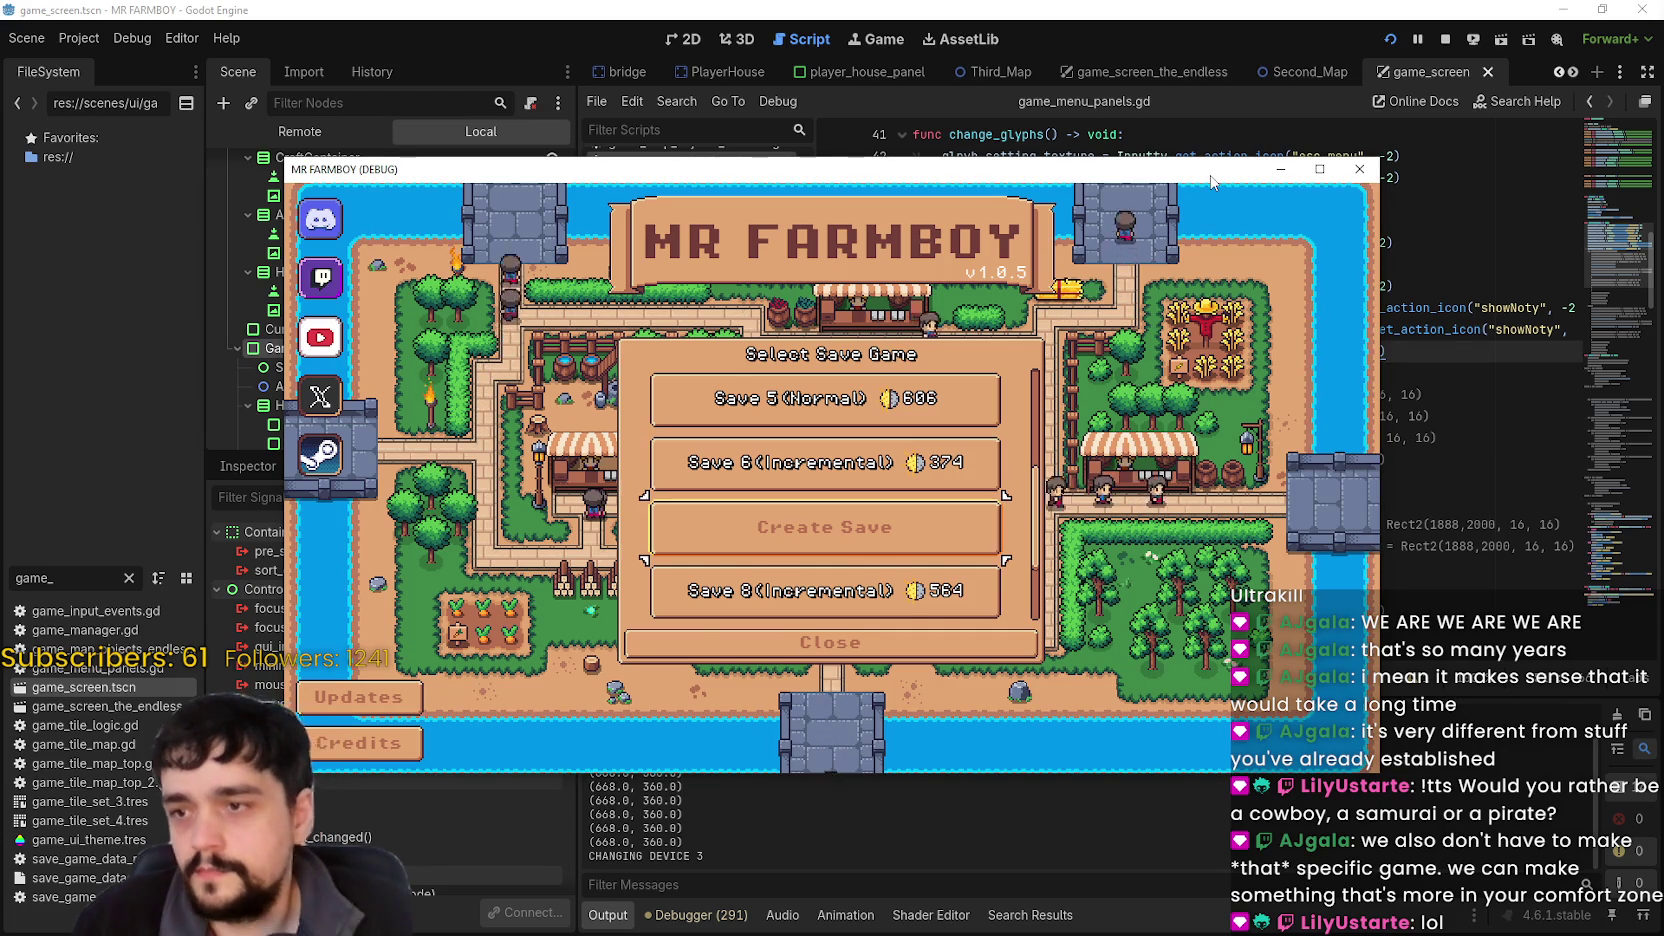
# Create a Balanced Economy, King's Task save, dismiss the intro letter, and stop the game.
pyautogui.press('Return')
pyautogui.press('Down')
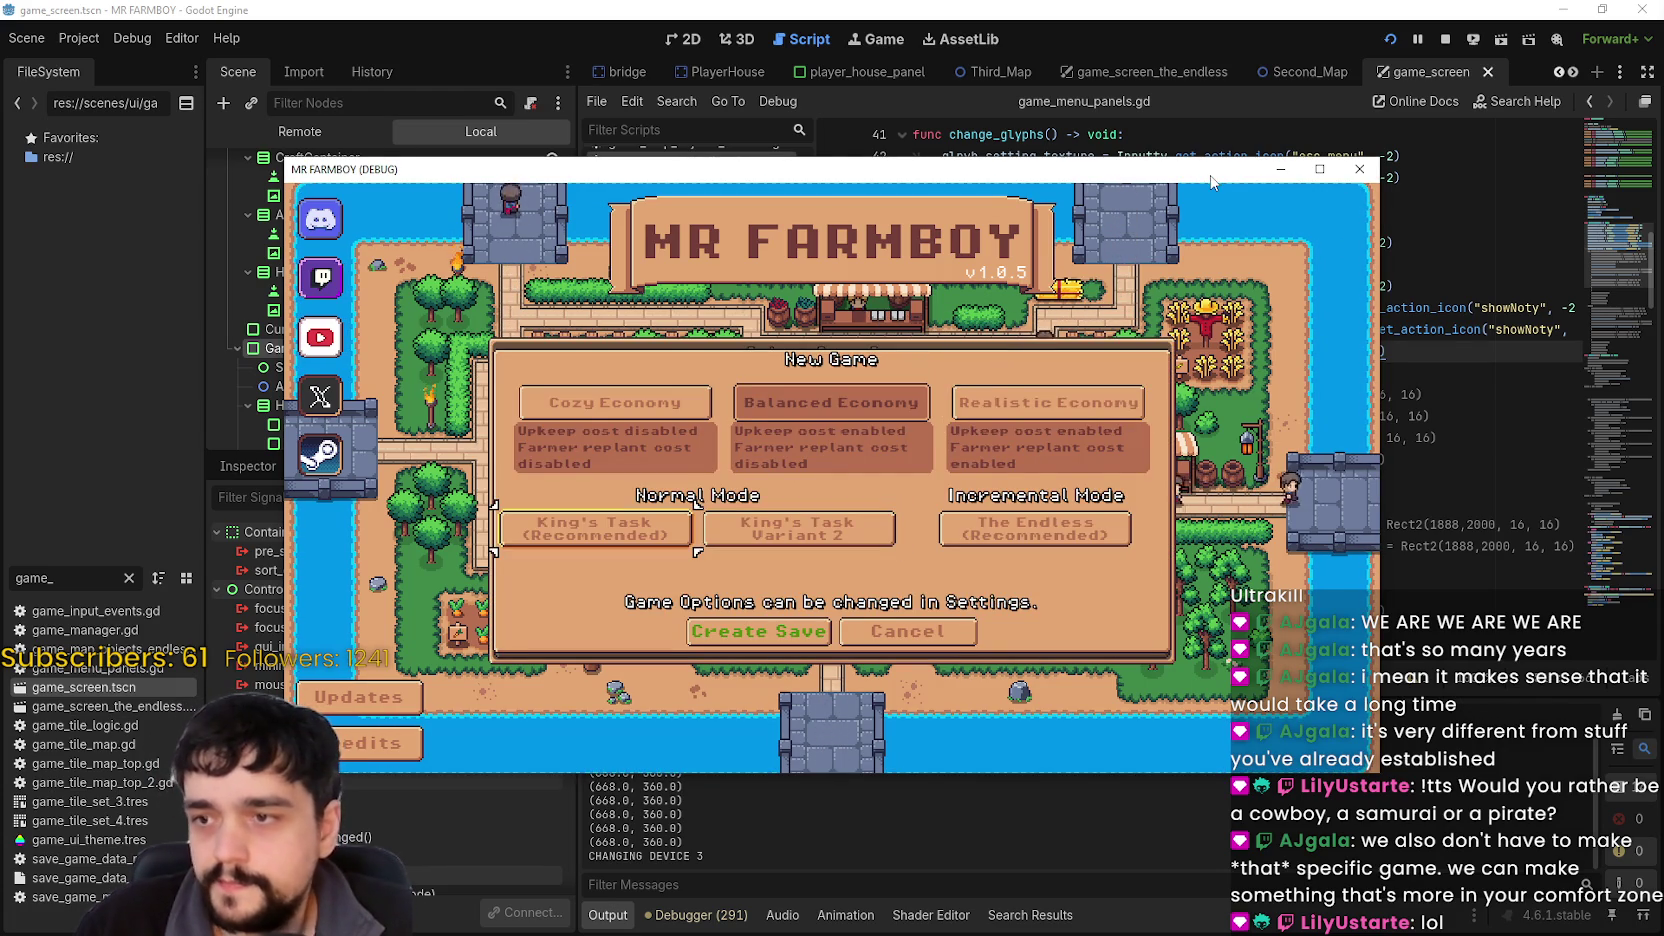
pyautogui.press('Return')
pyautogui.press('Down')
pyautogui.press('Return')
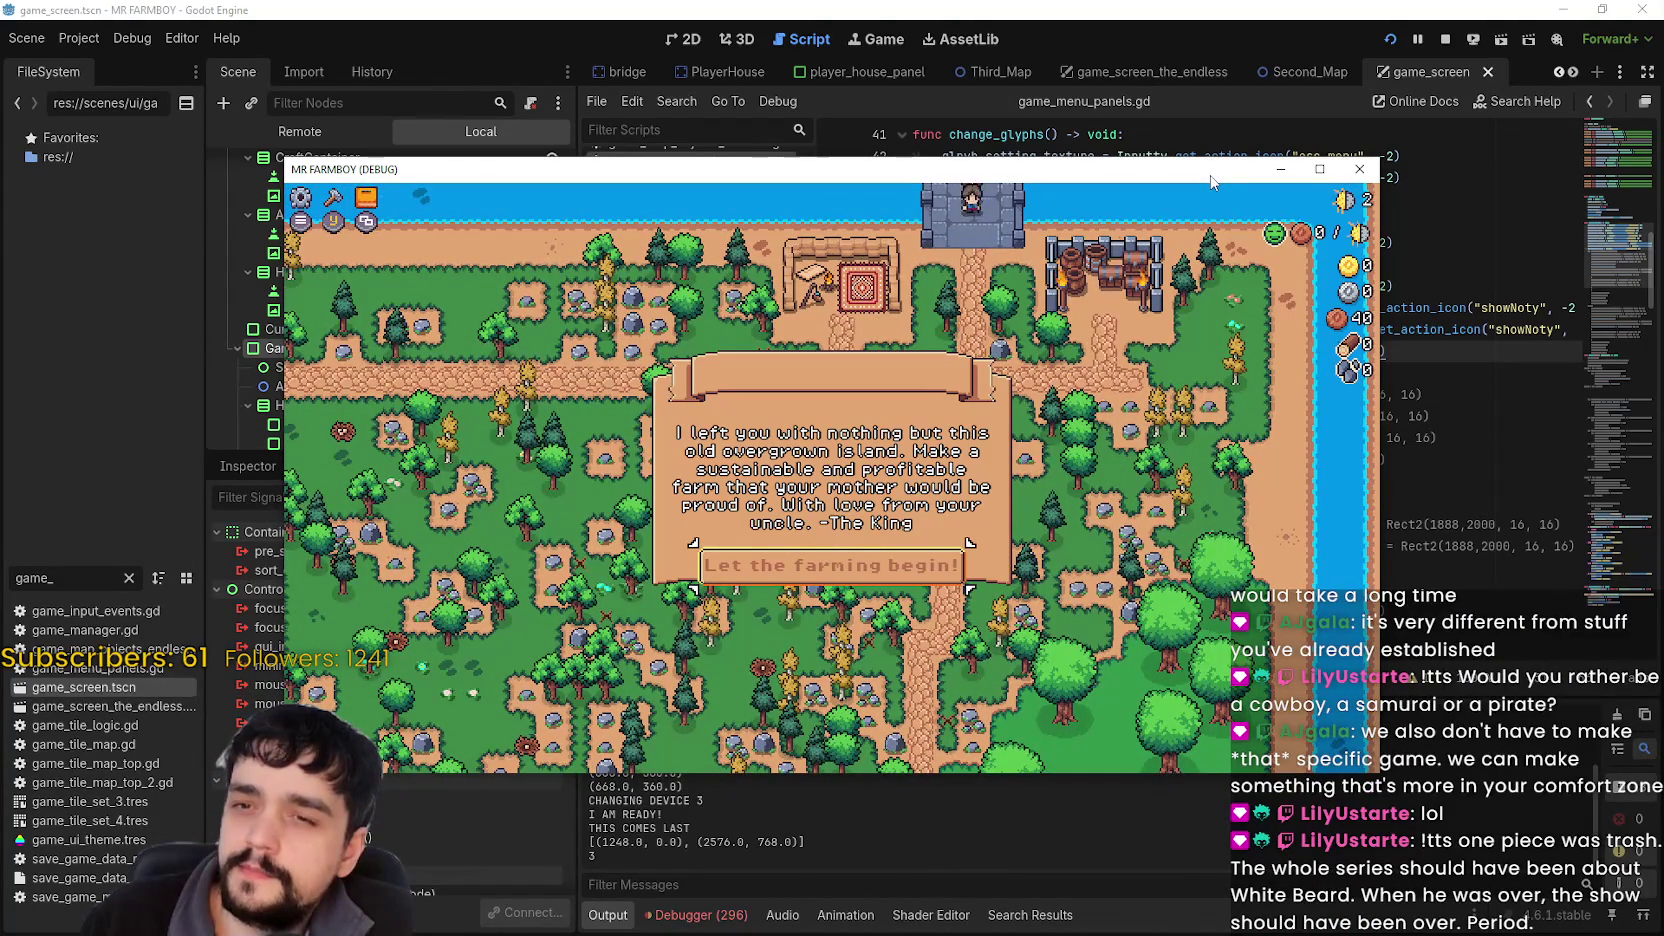
pyautogui.press('Return')
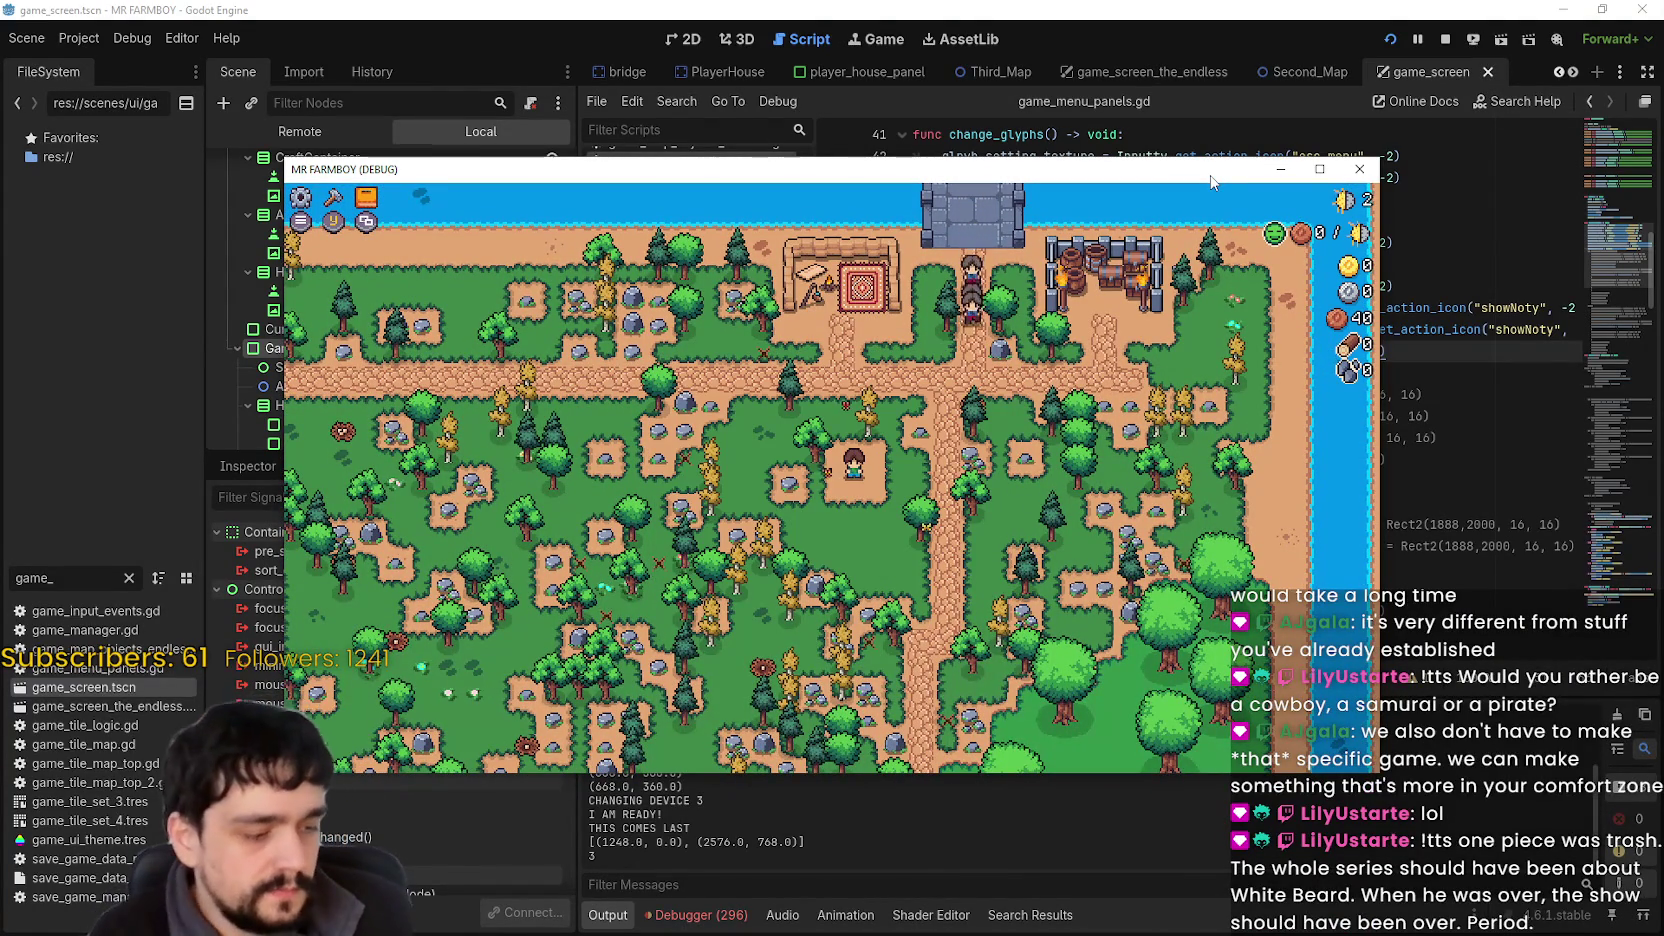
pyautogui.click(1444, 40)
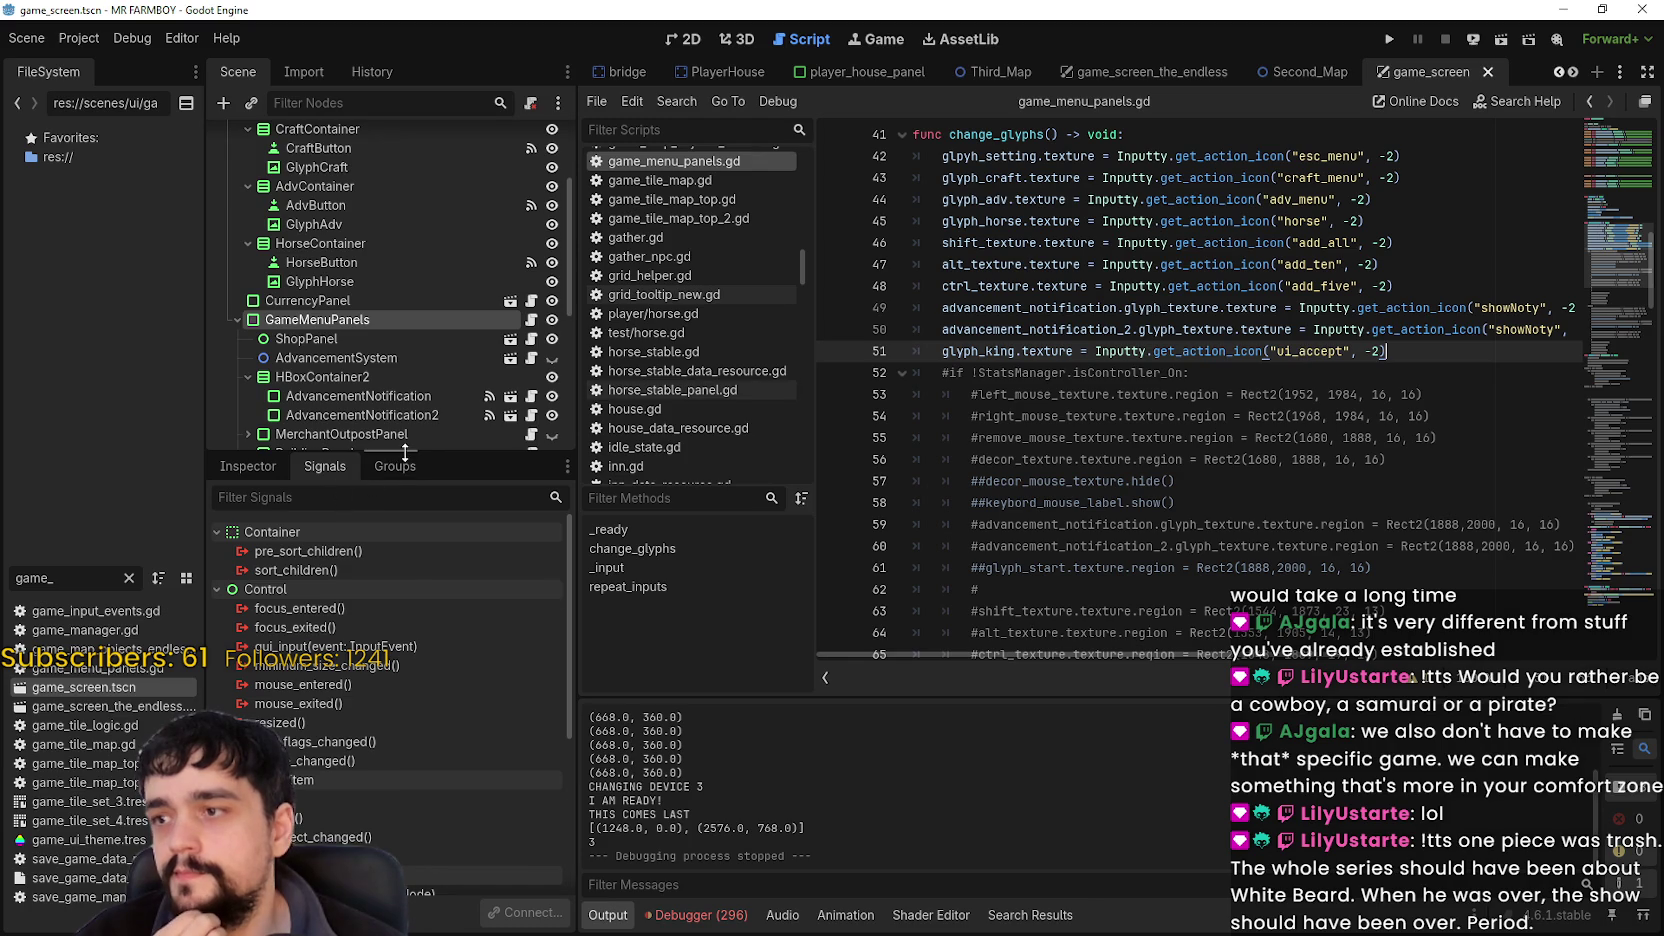
# Enlarge the Scene dock and select the GlyphAdv node under KingsMessage > HideMessage.
pyautogui.moveTo(405, 452); pyautogui.dragTo(405, 576)
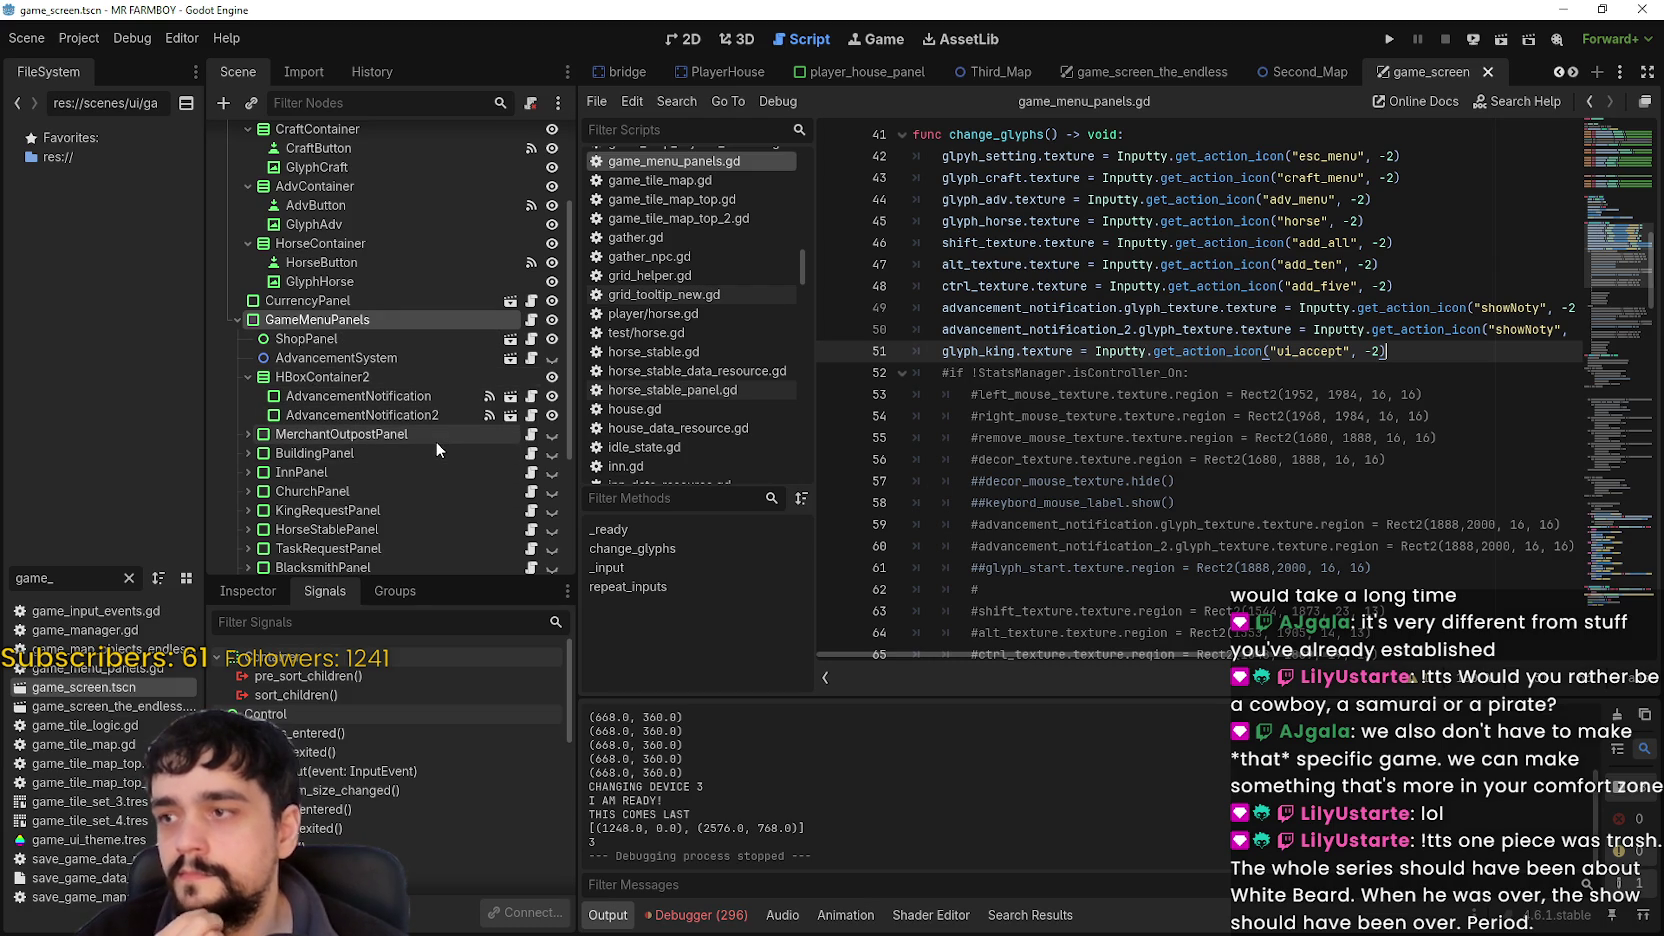
pyautogui.scroll(-3, 436, 440)
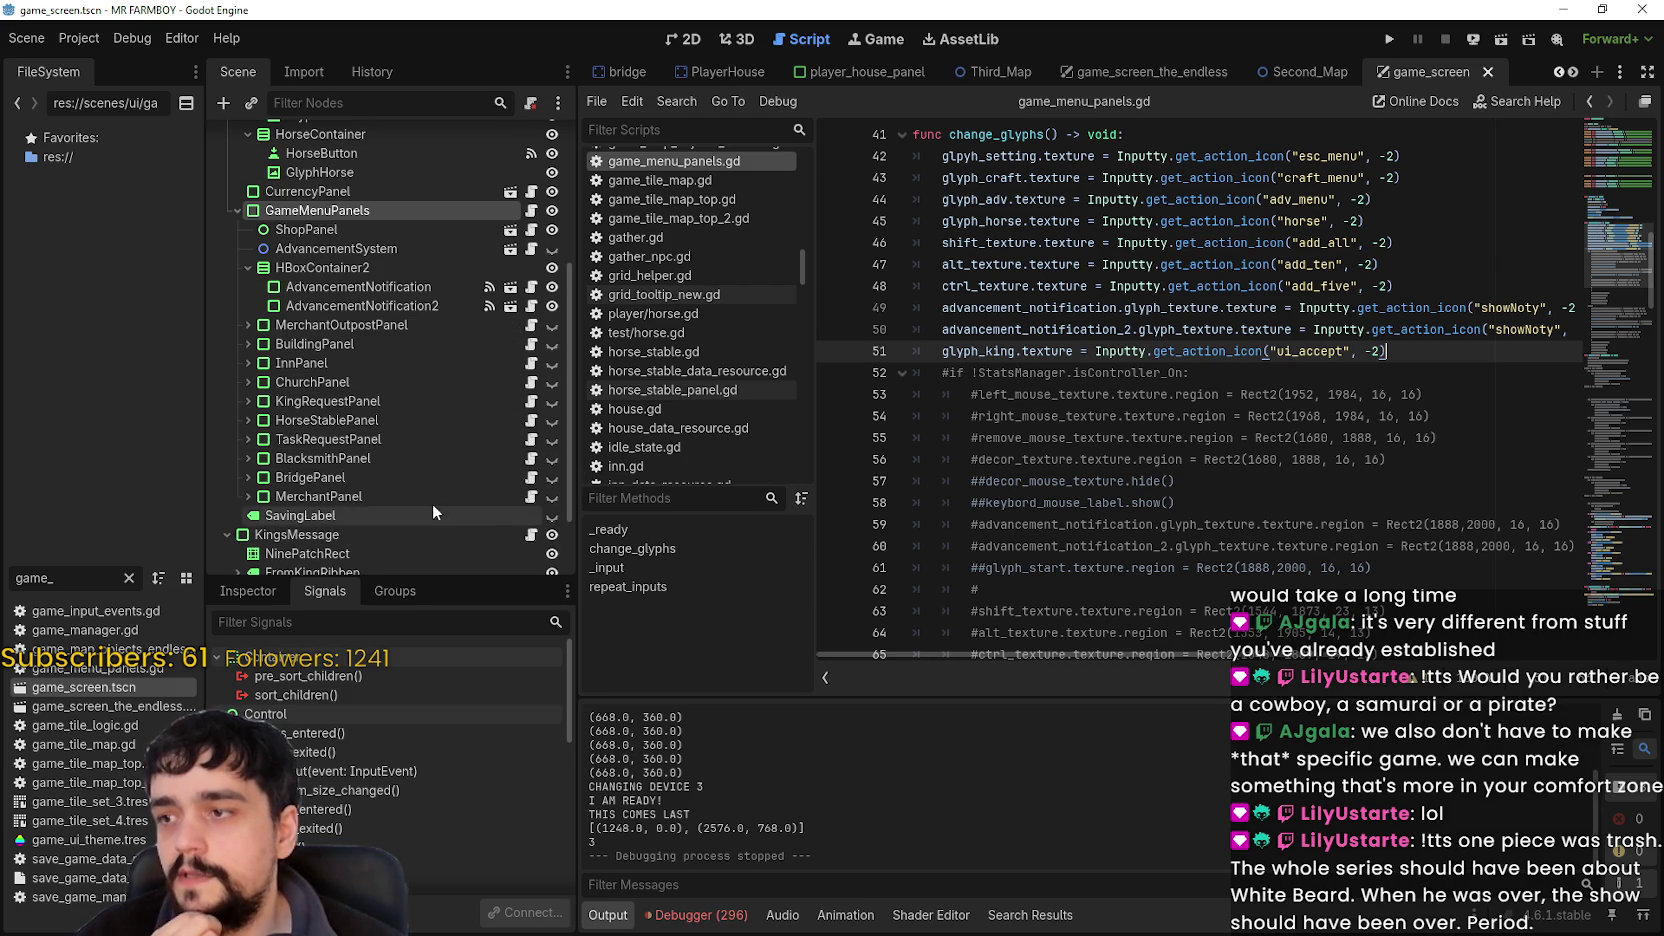
pyautogui.scroll(-3, 386, 310)
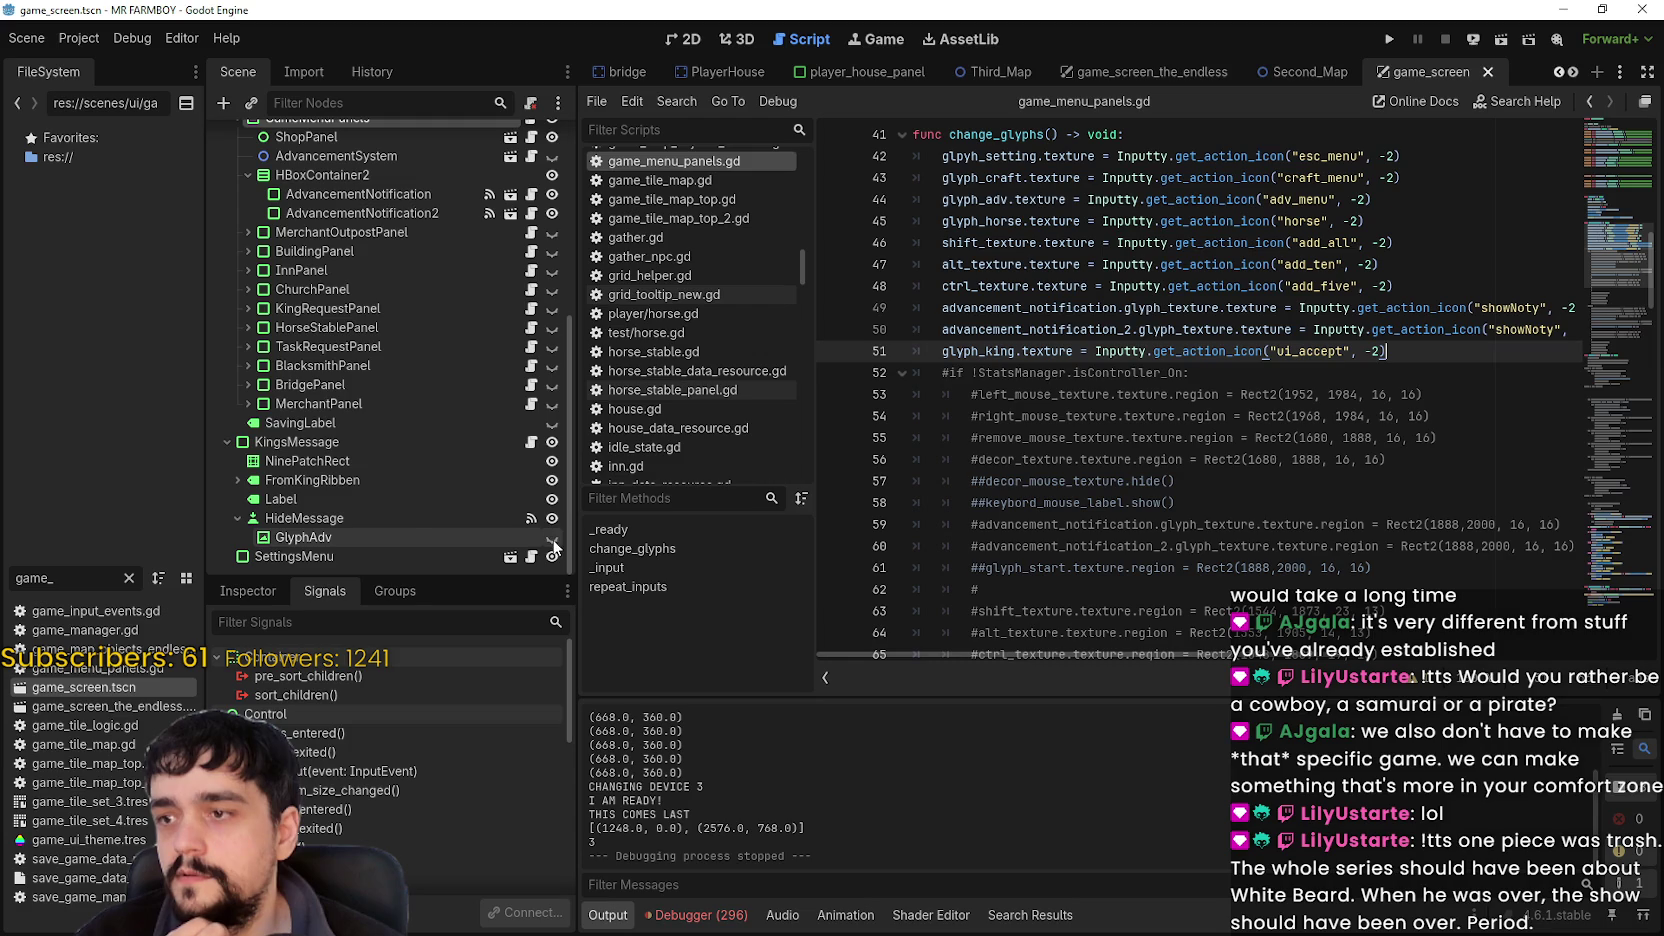
pyautogui.click(410, 540)
# Review change_glyphs, marking the glyph_king.show() call on line 91.
pyautogui.scroll(-5, 1237, 494)
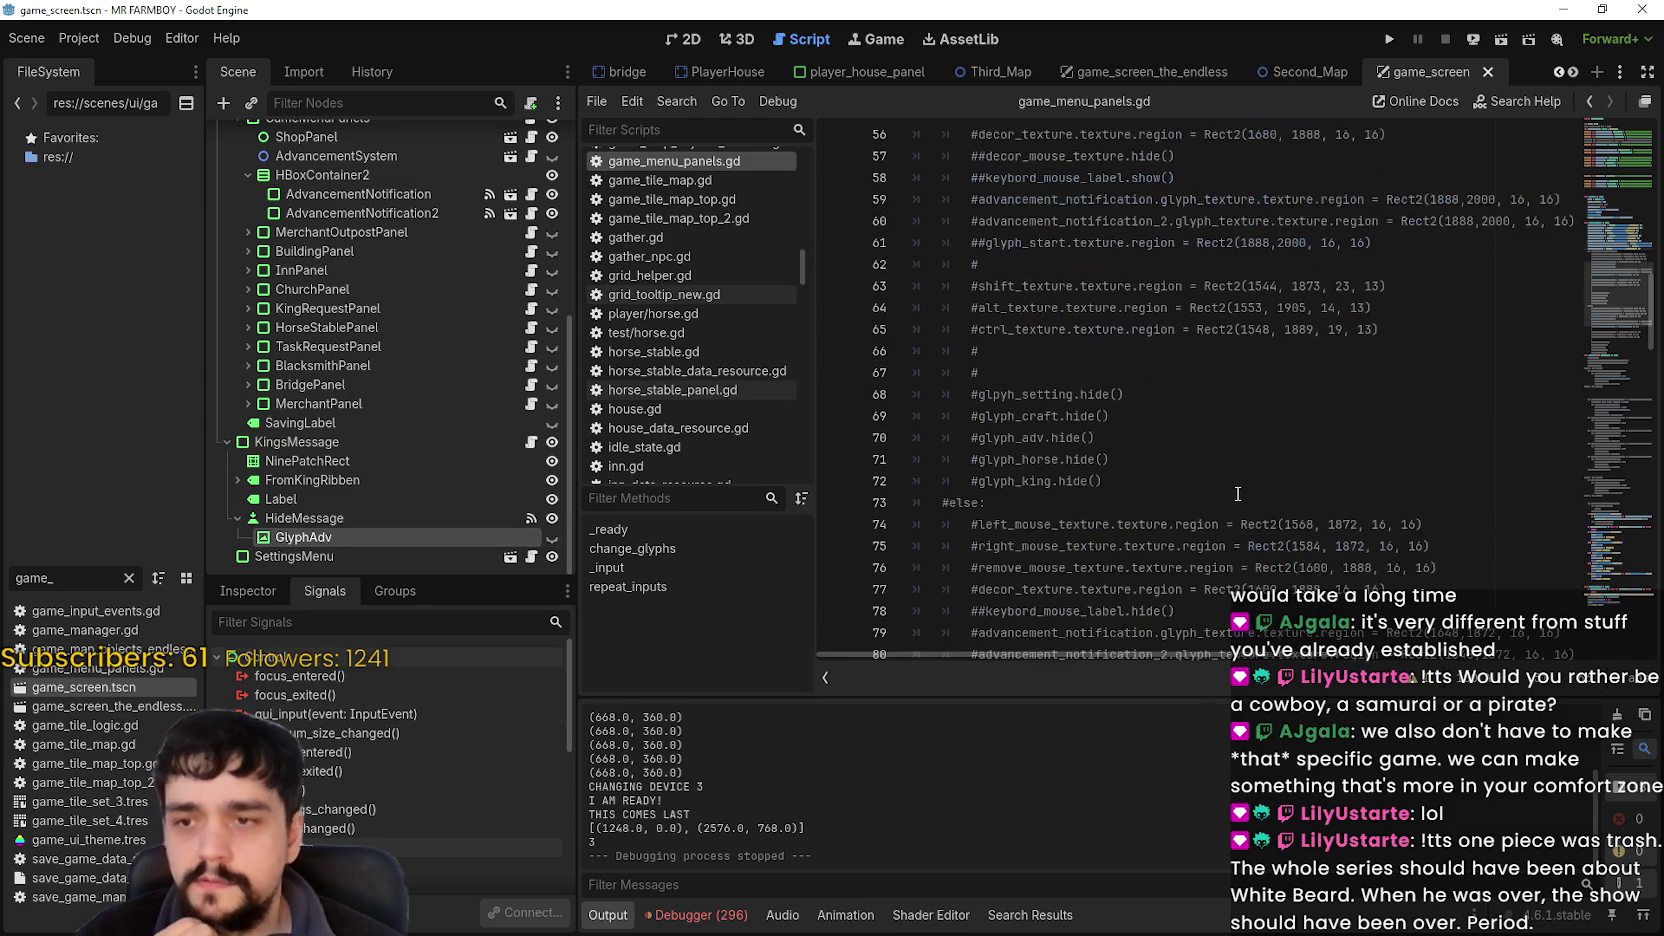
pyautogui.scroll(-7, 1118, 470)
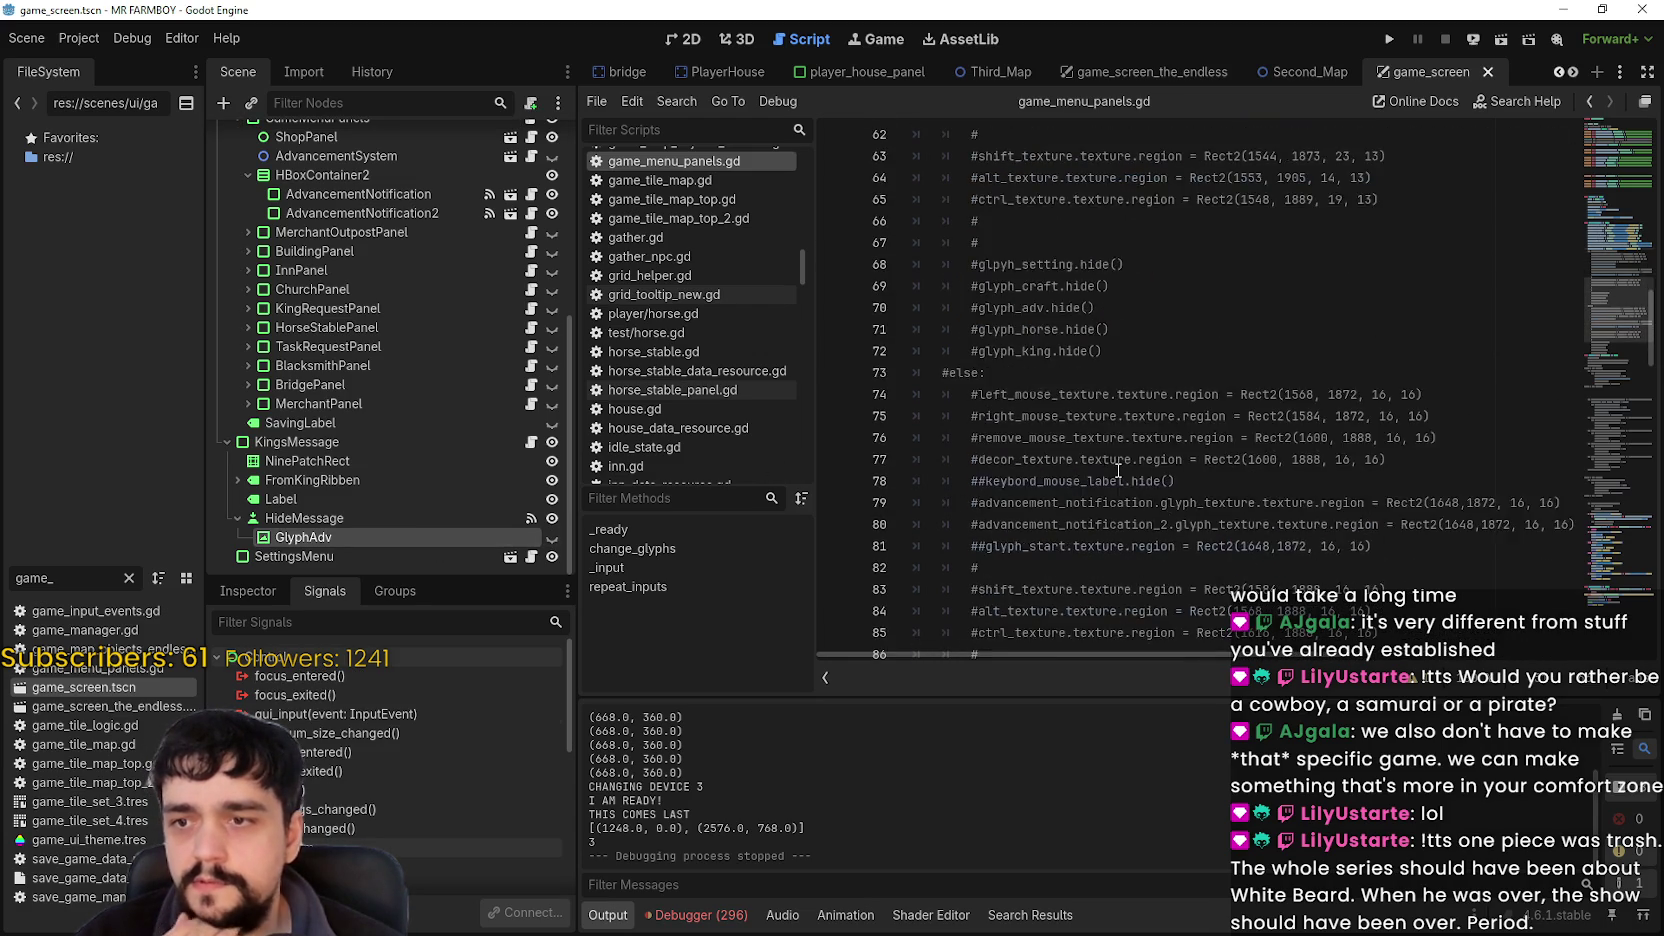
pyautogui.moveTo(980, 438); pyautogui.dragTo(1114, 435)
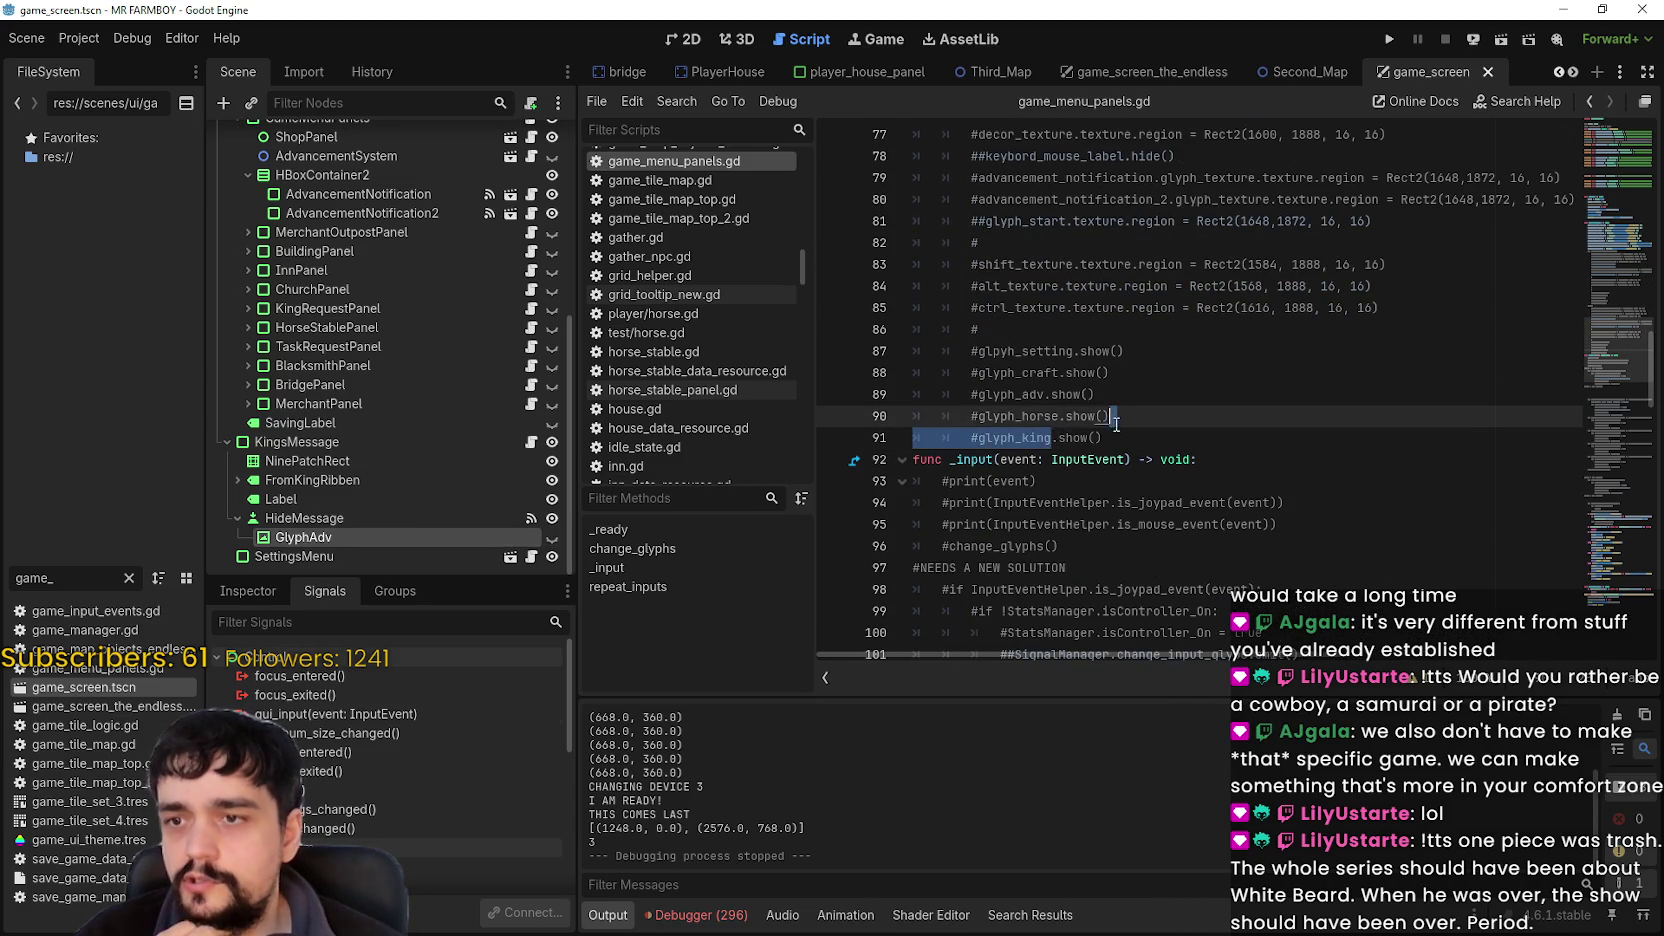
pyautogui.scroll(10, 1110, 440)
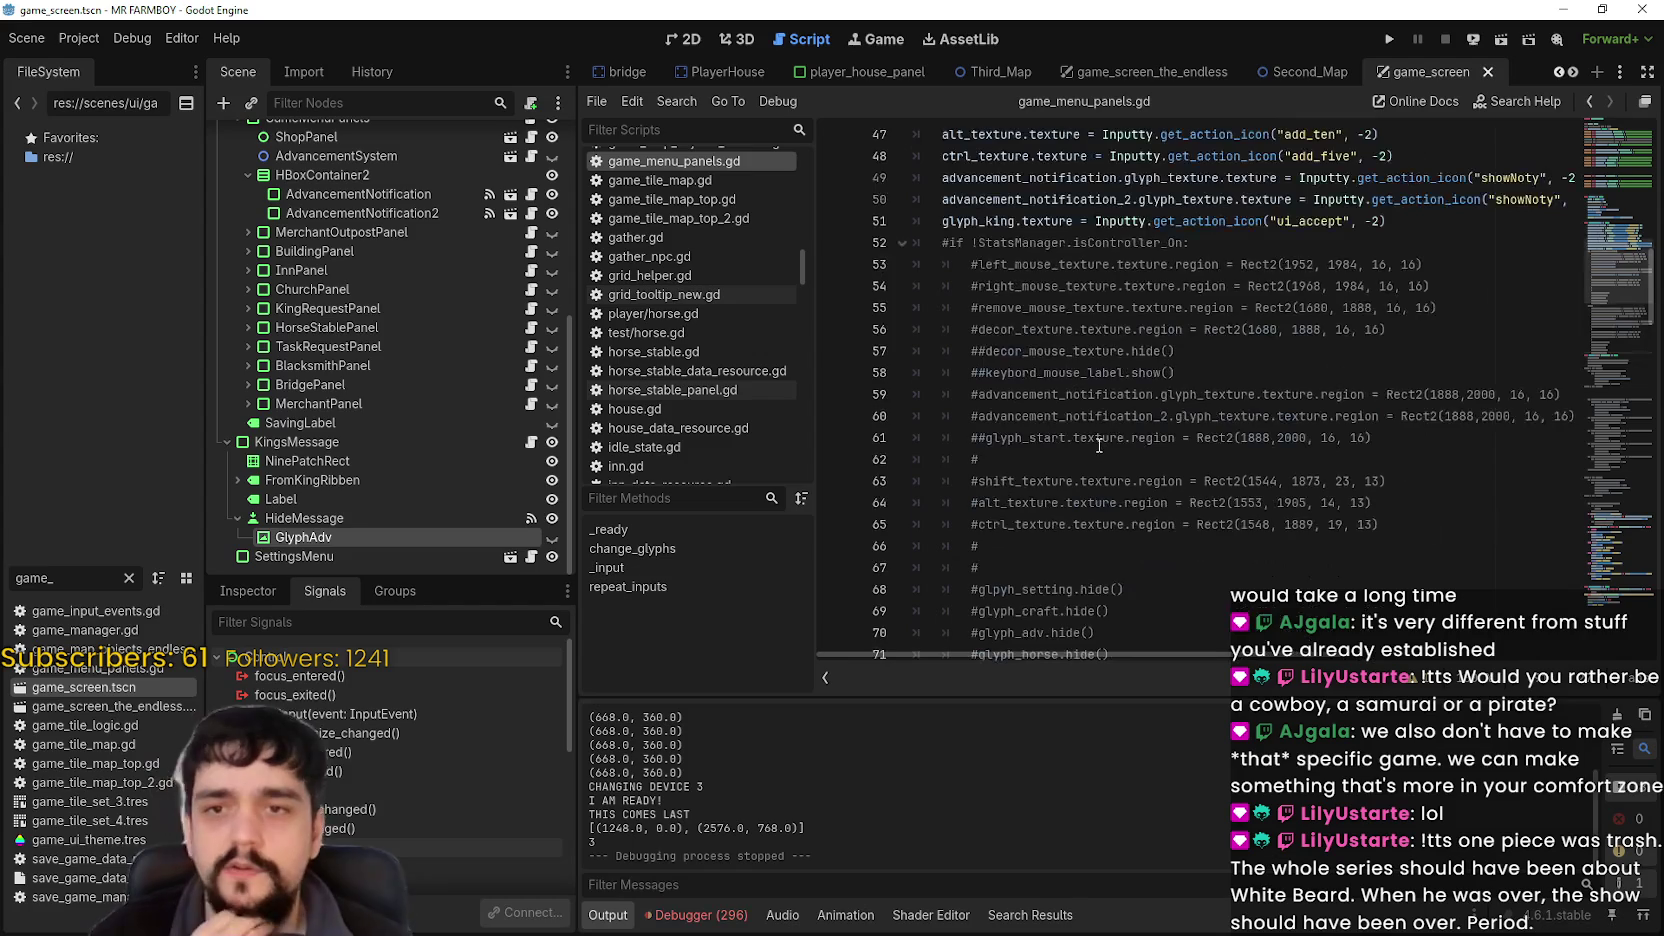
pyautogui.scroll(4, 1082, 463)
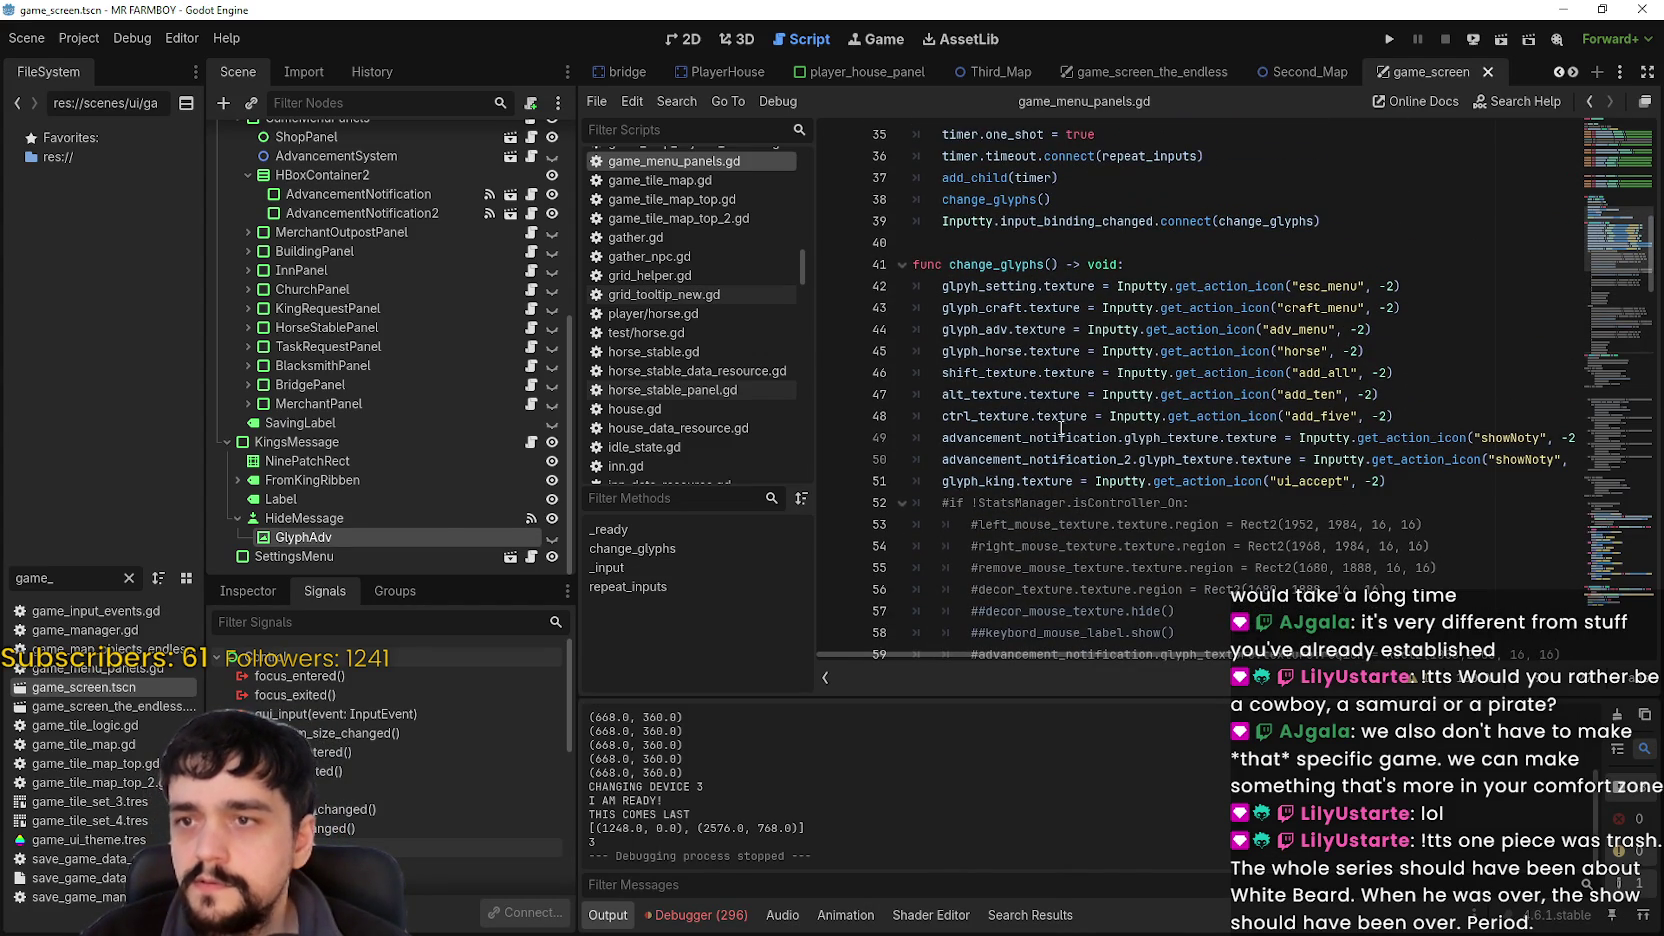
pyautogui.scroll(5, 1241, 514)
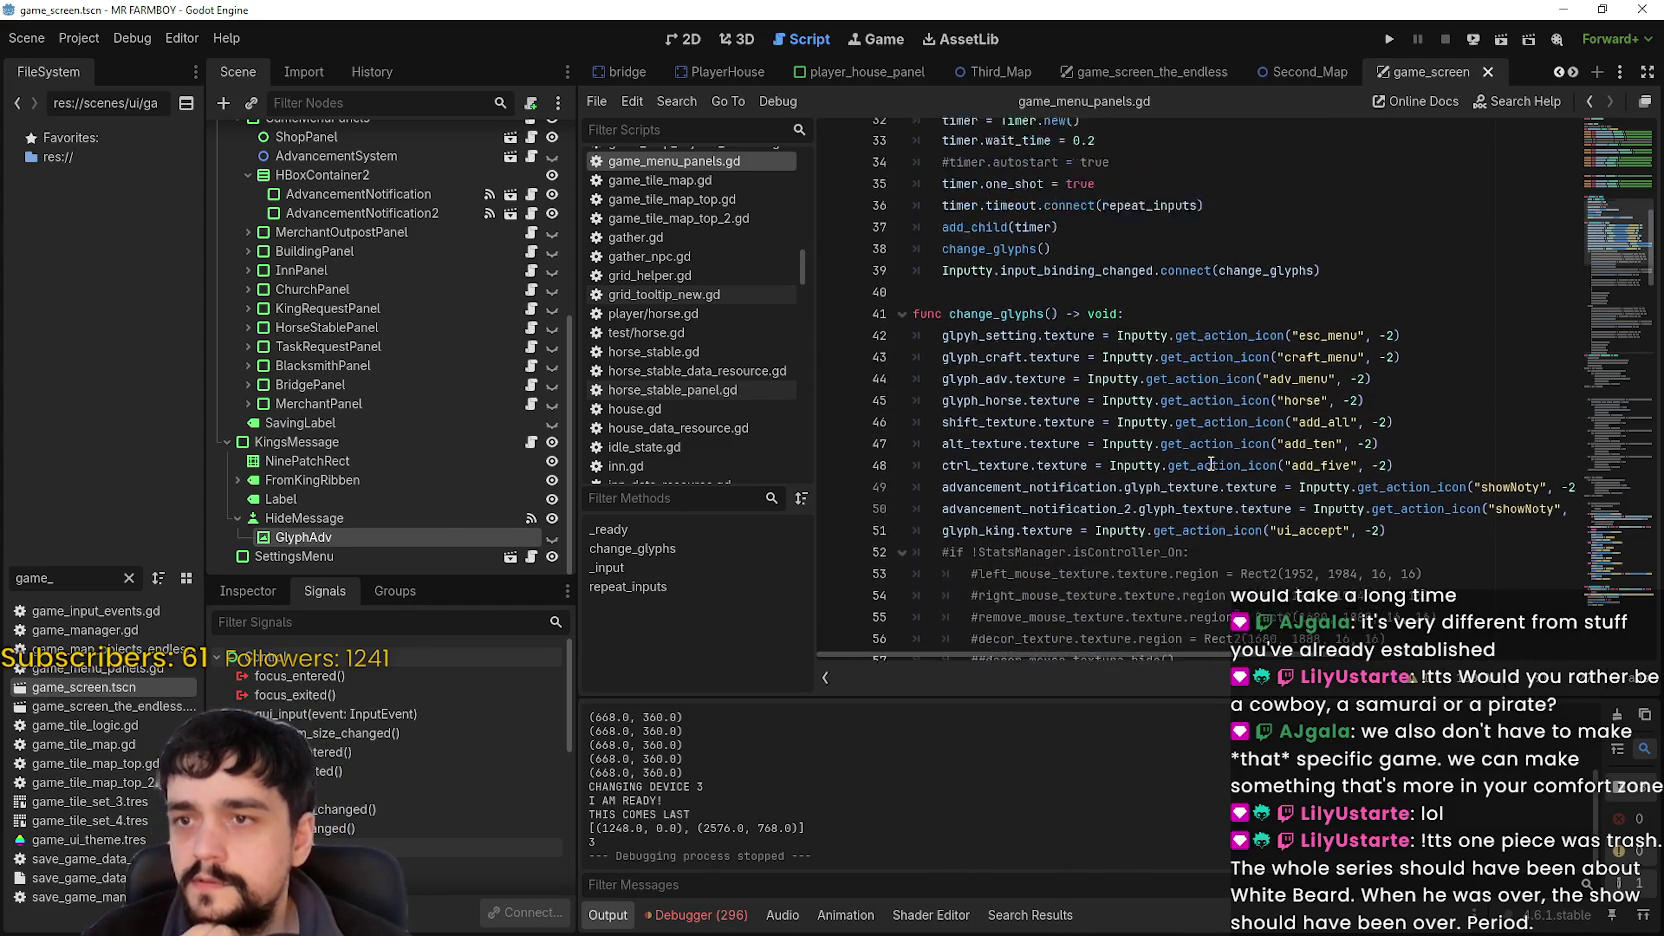
pyautogui.scroll(-6, 1209, 461)
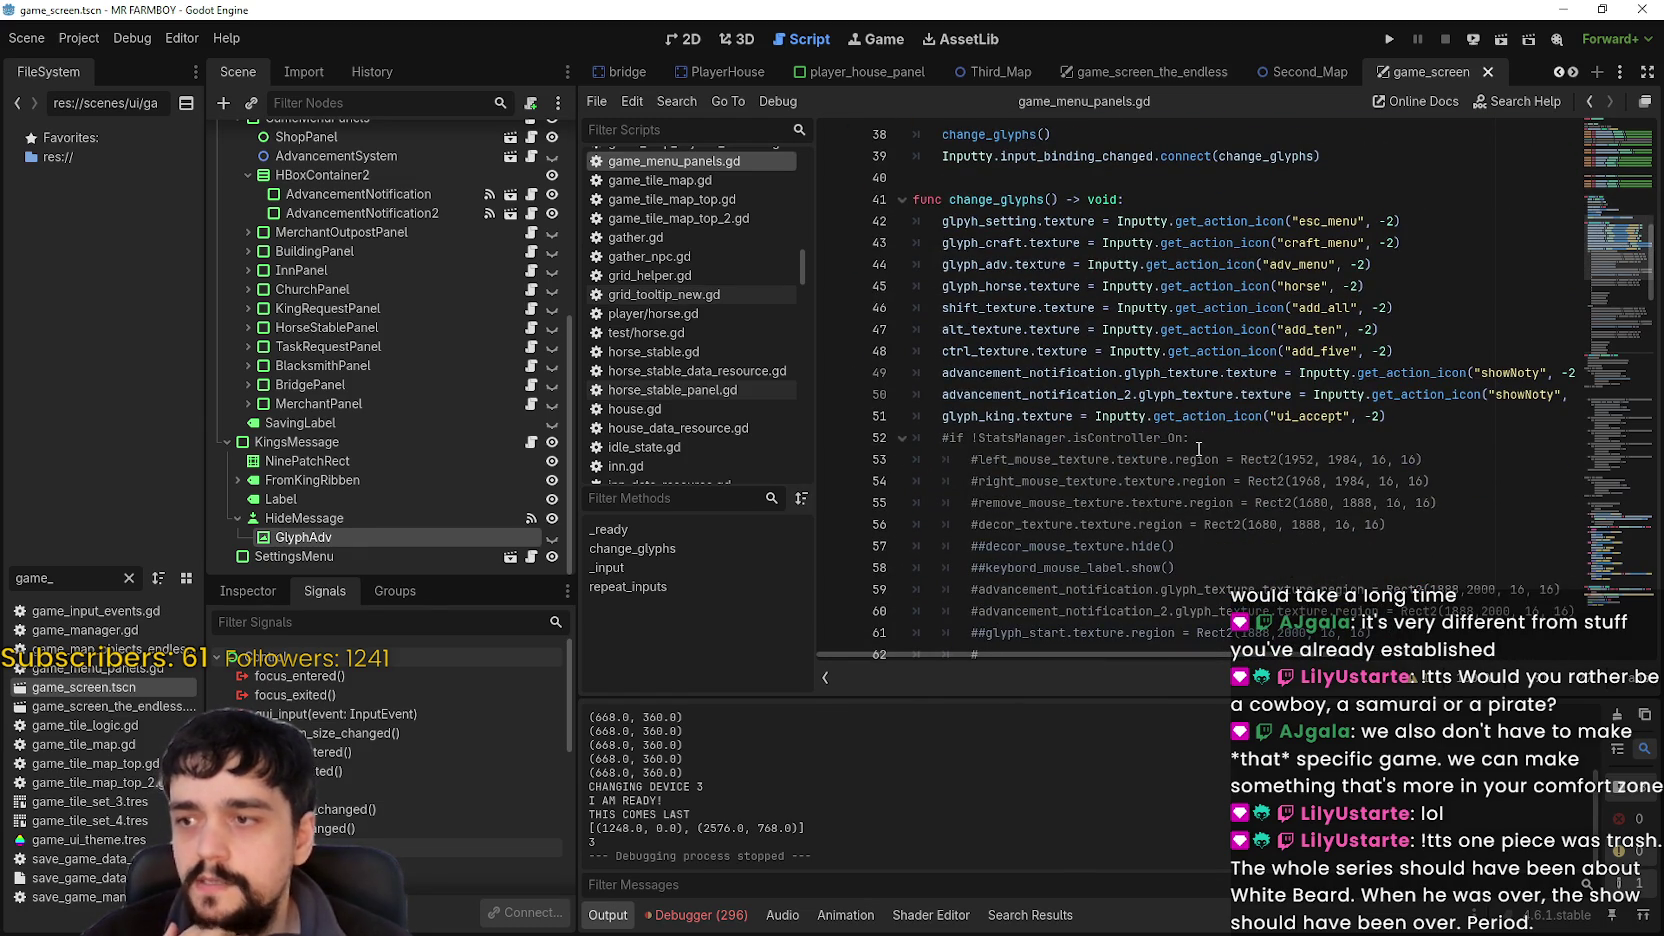
# Toggle GlyphAdv's visibility, save the game_screen scene, and run the game with F5.
pyautogui.click(551, 537)
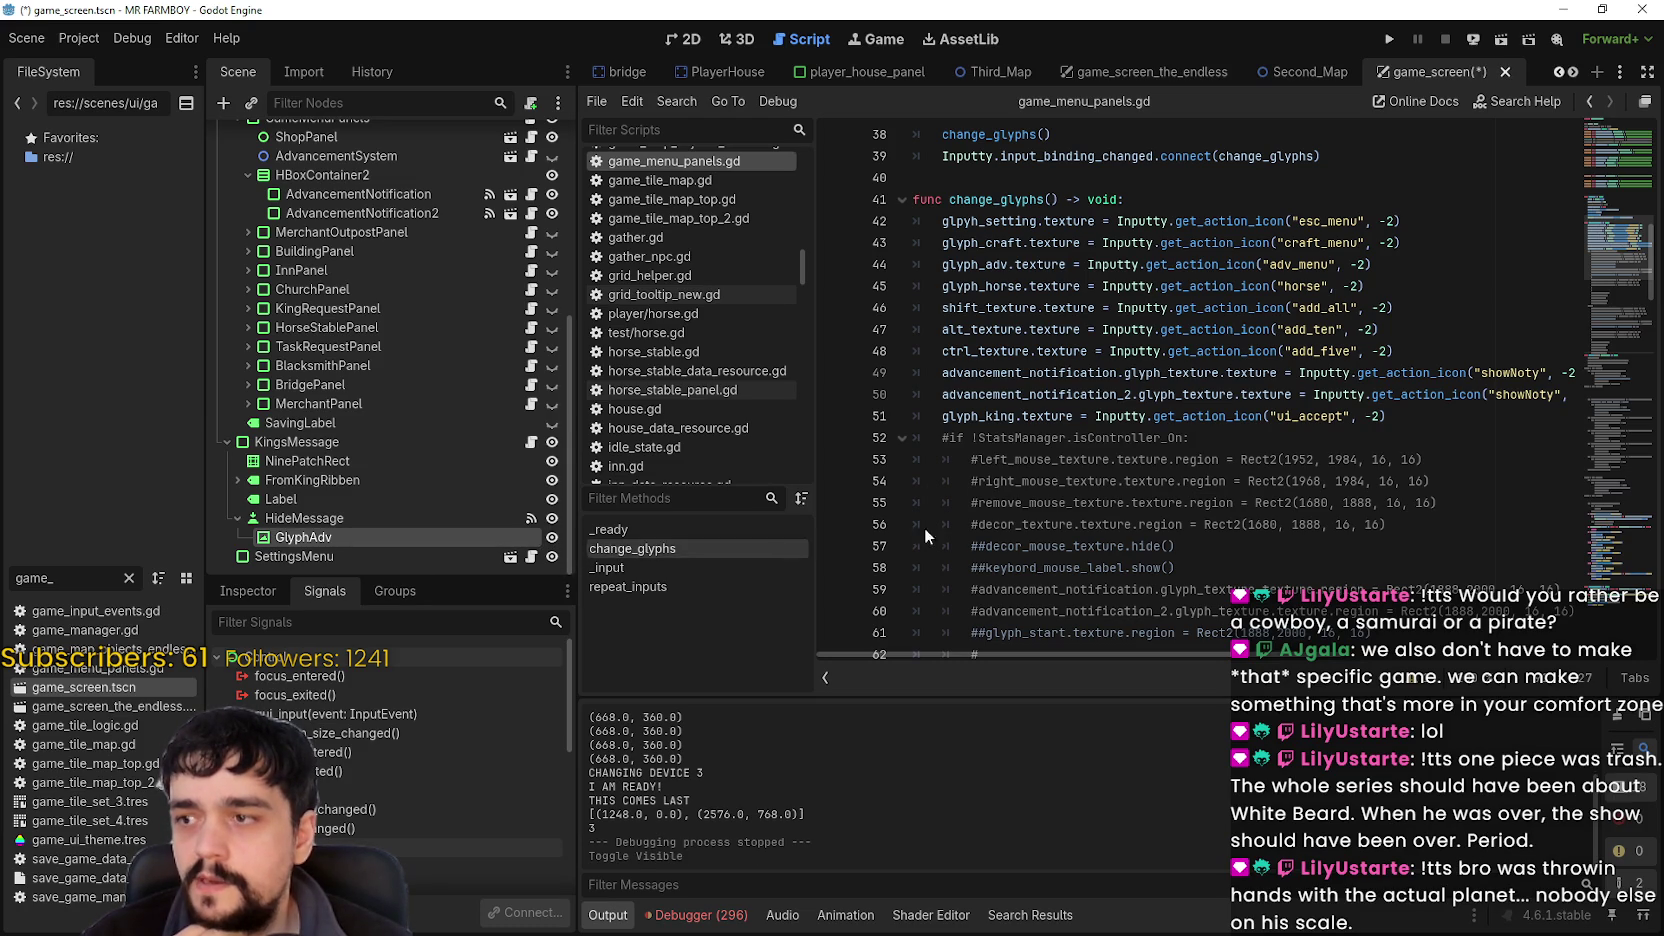
pyautogui.click(1349, 352)
pyautogui.hotkey('ctrl', 's')
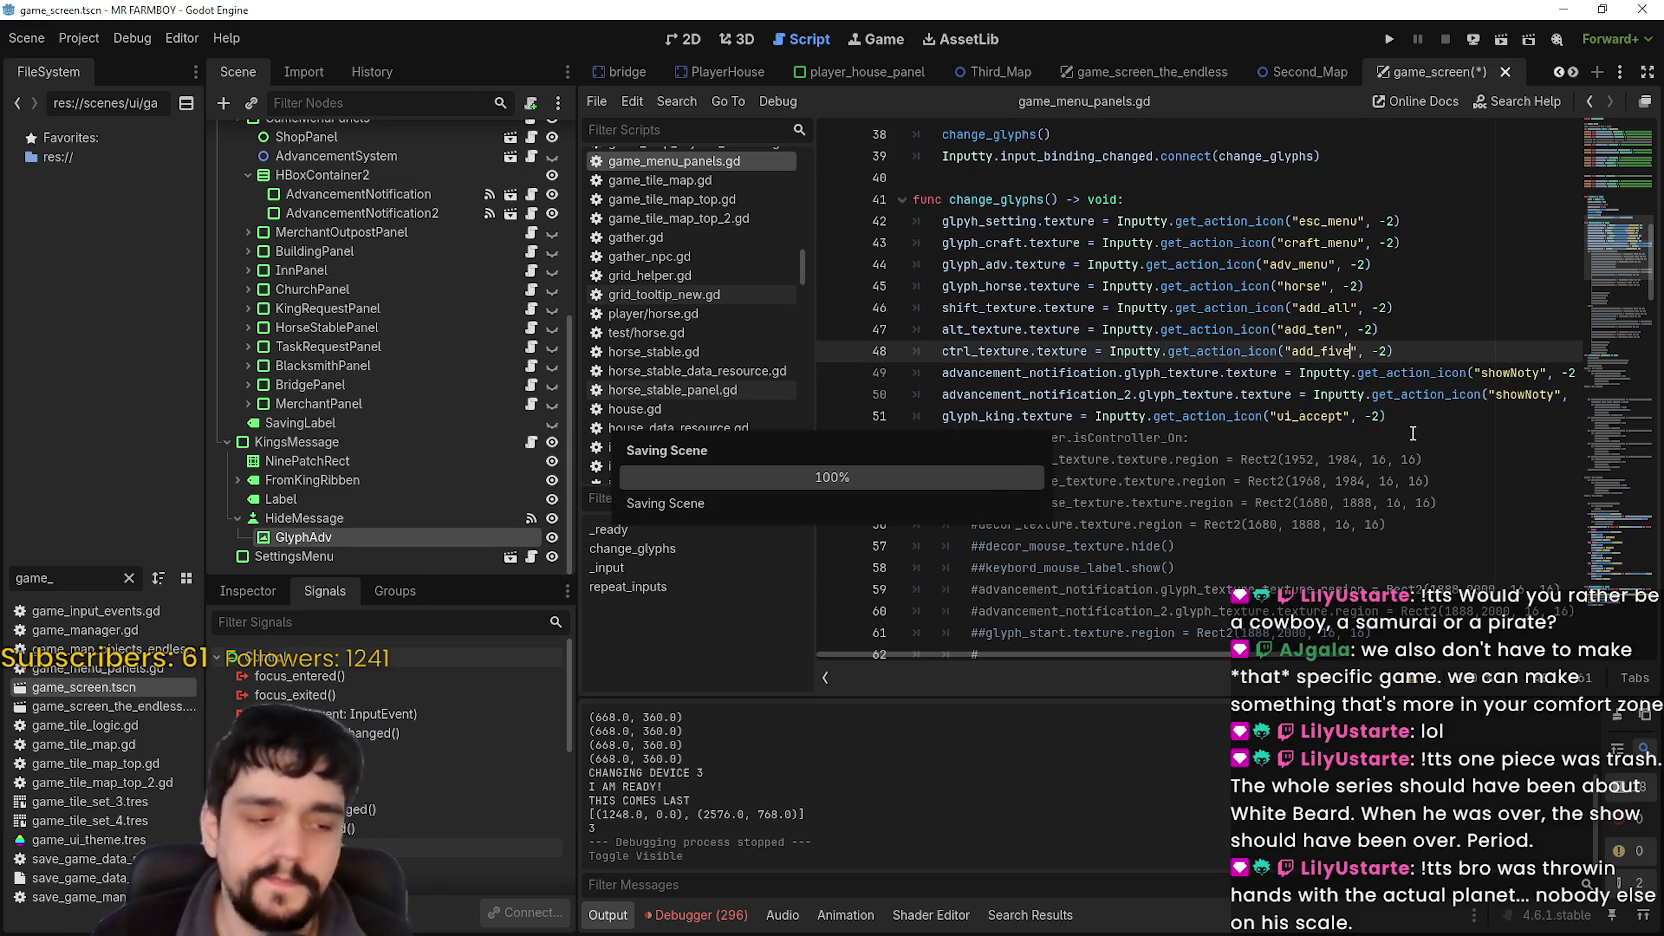
pyautogui.press('F5')
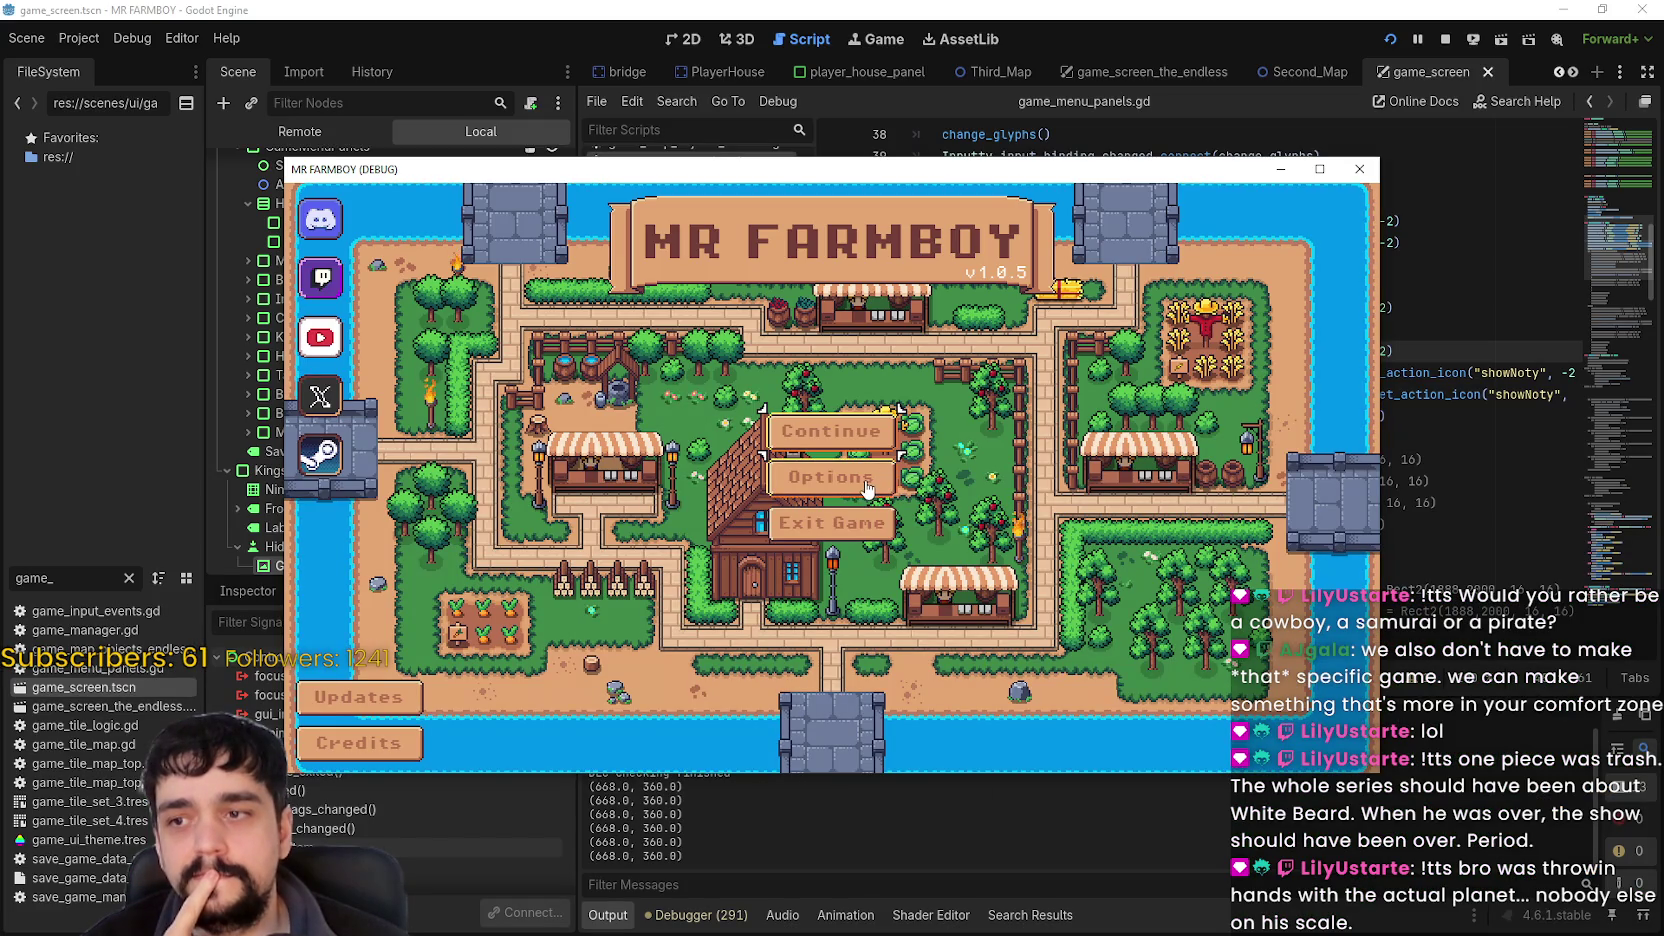
# Check the keybinds under Options > Input, then back out to the main menu.
pyautogui.click(867, 485)
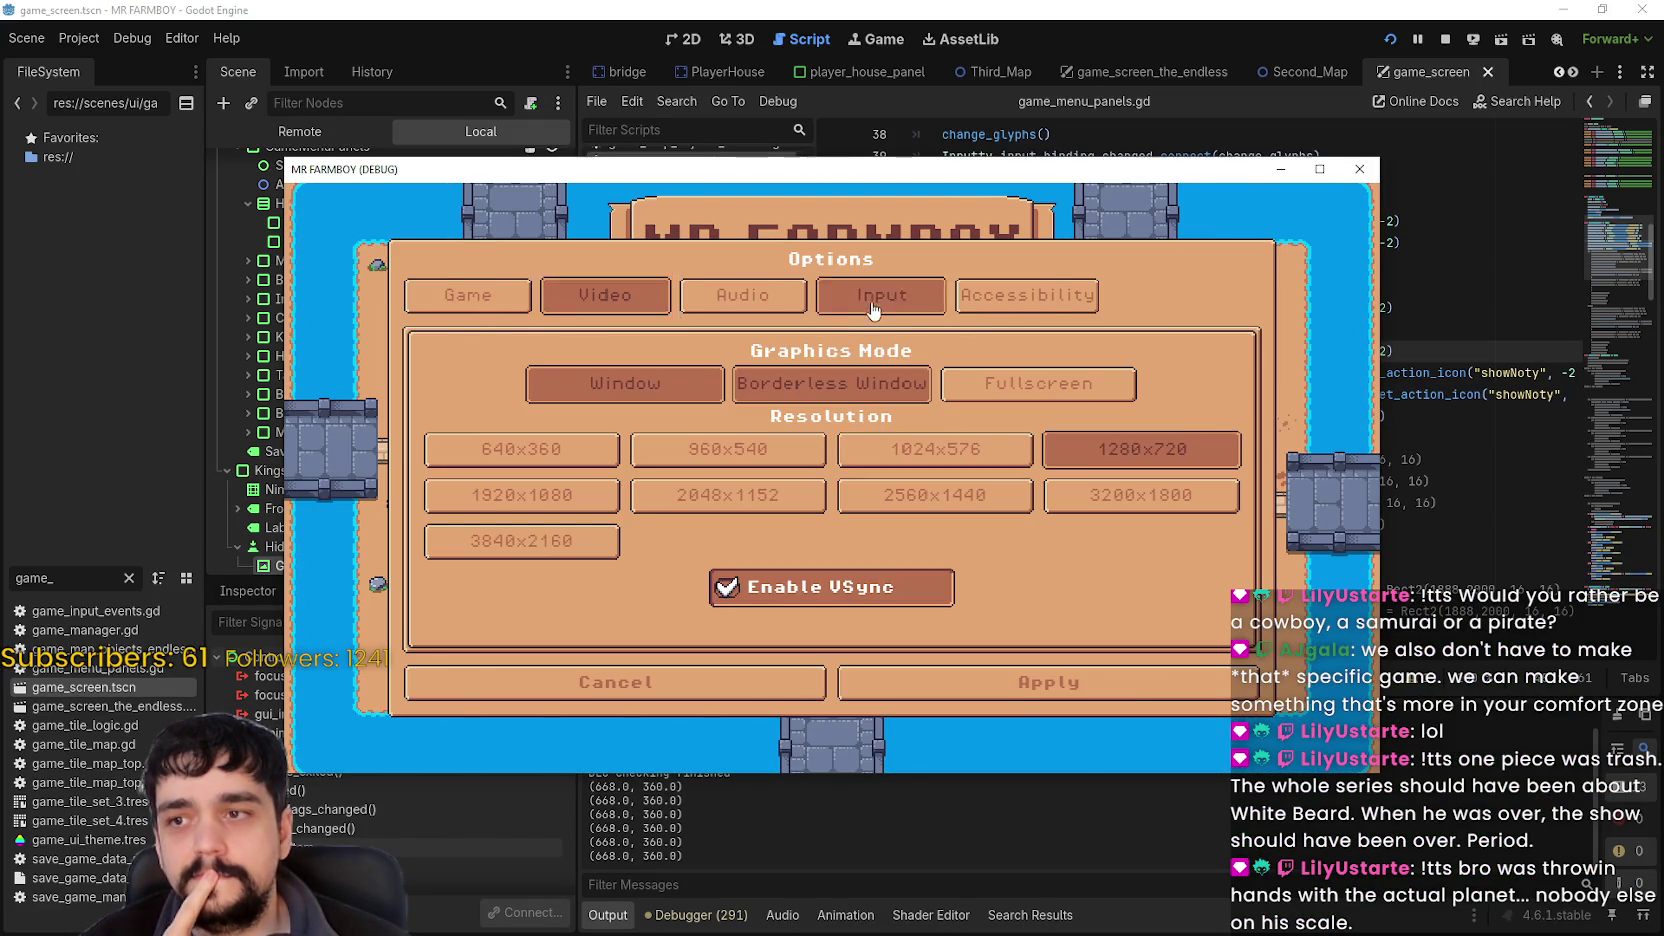
pyautogui.click(873, 305)
pyautogui.click(900, 383)
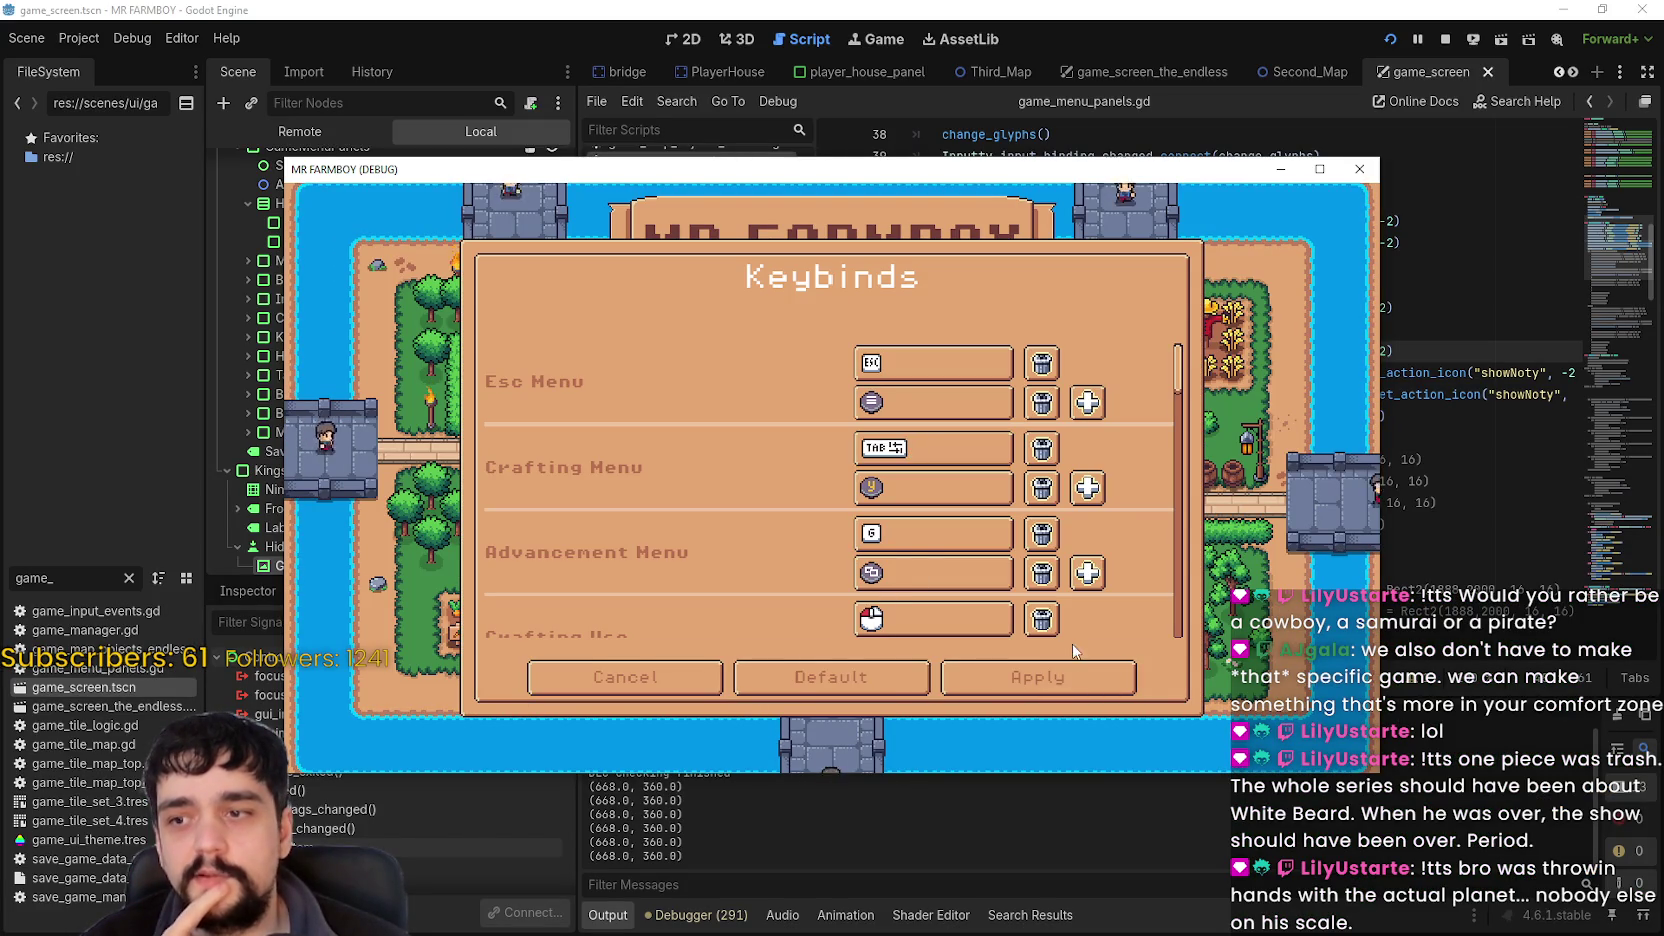
pyautogui.click(1038, 677)
pyautogui.click(995, 684)
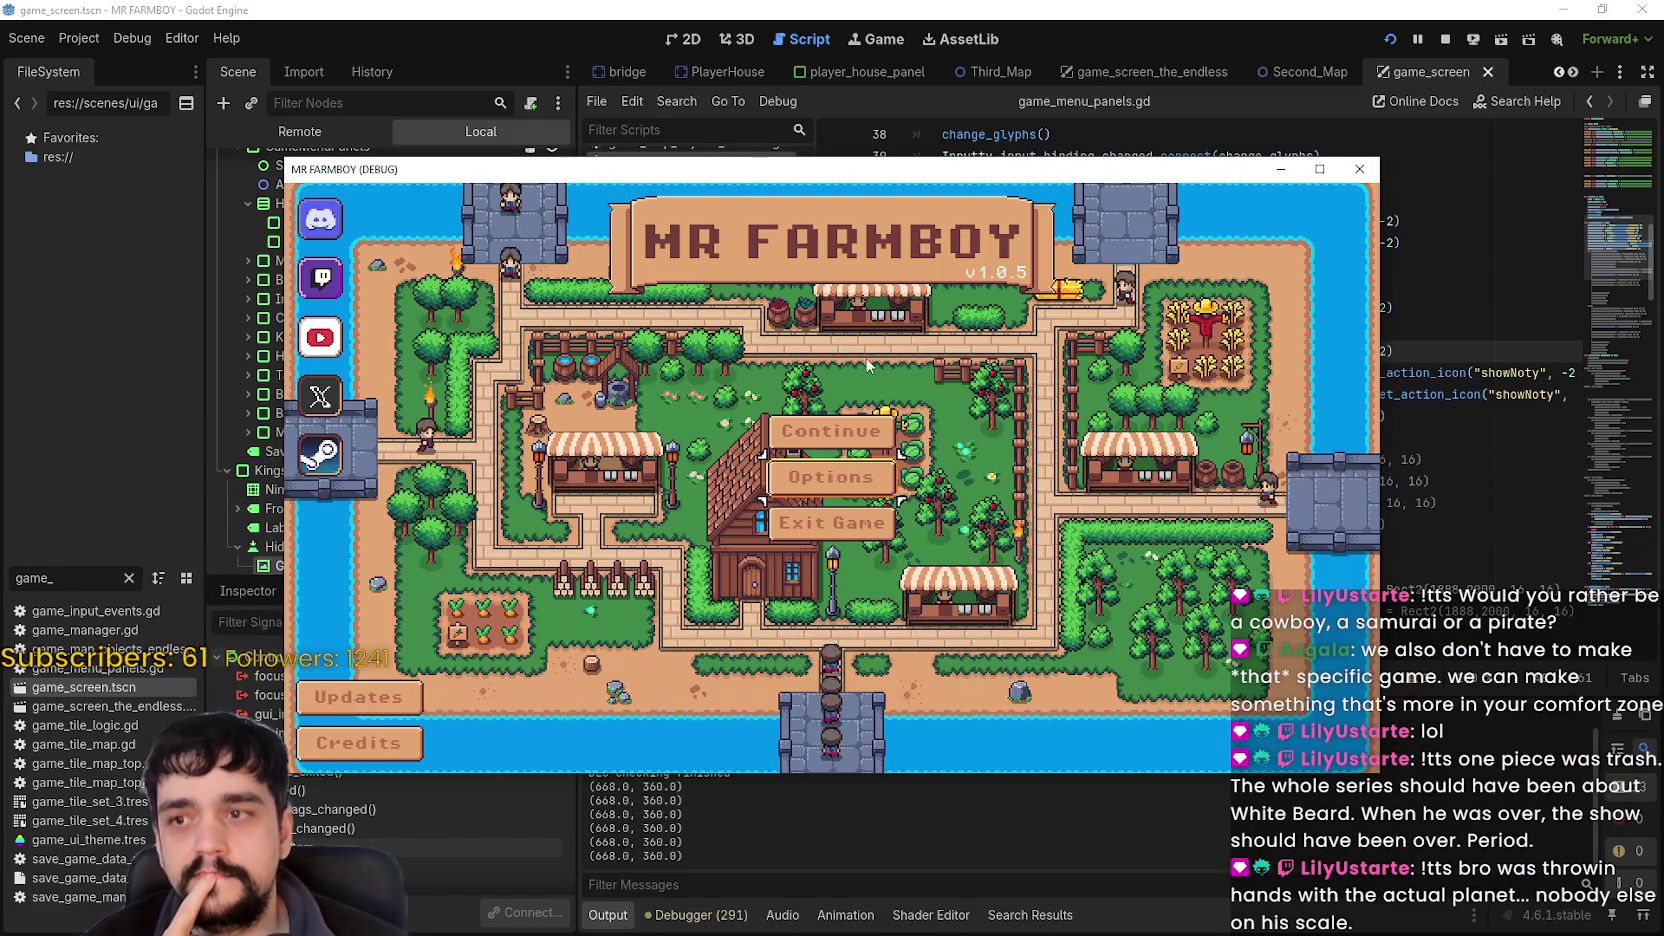
# Start a new save with Balanced Economy and King's Task (Recommended), and maximize the window.
pyautogui.click(850, 444)
pyautogui.click(925, 470)
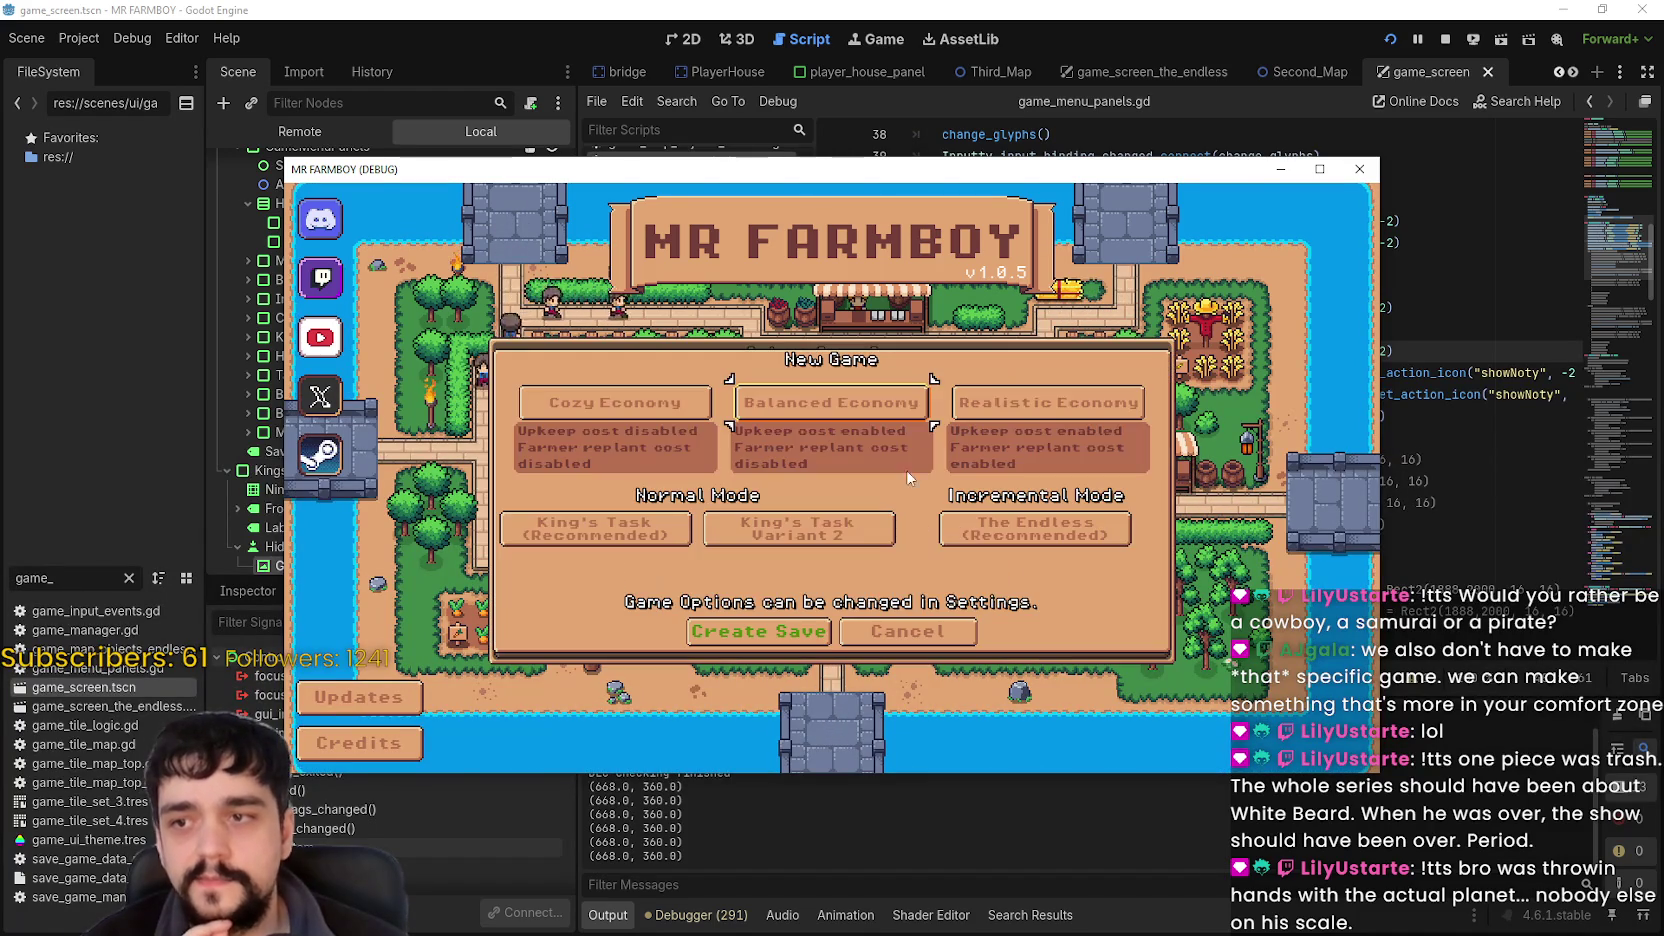
pyautogui.click(870, 410)
pyautogui.click(670, 535)
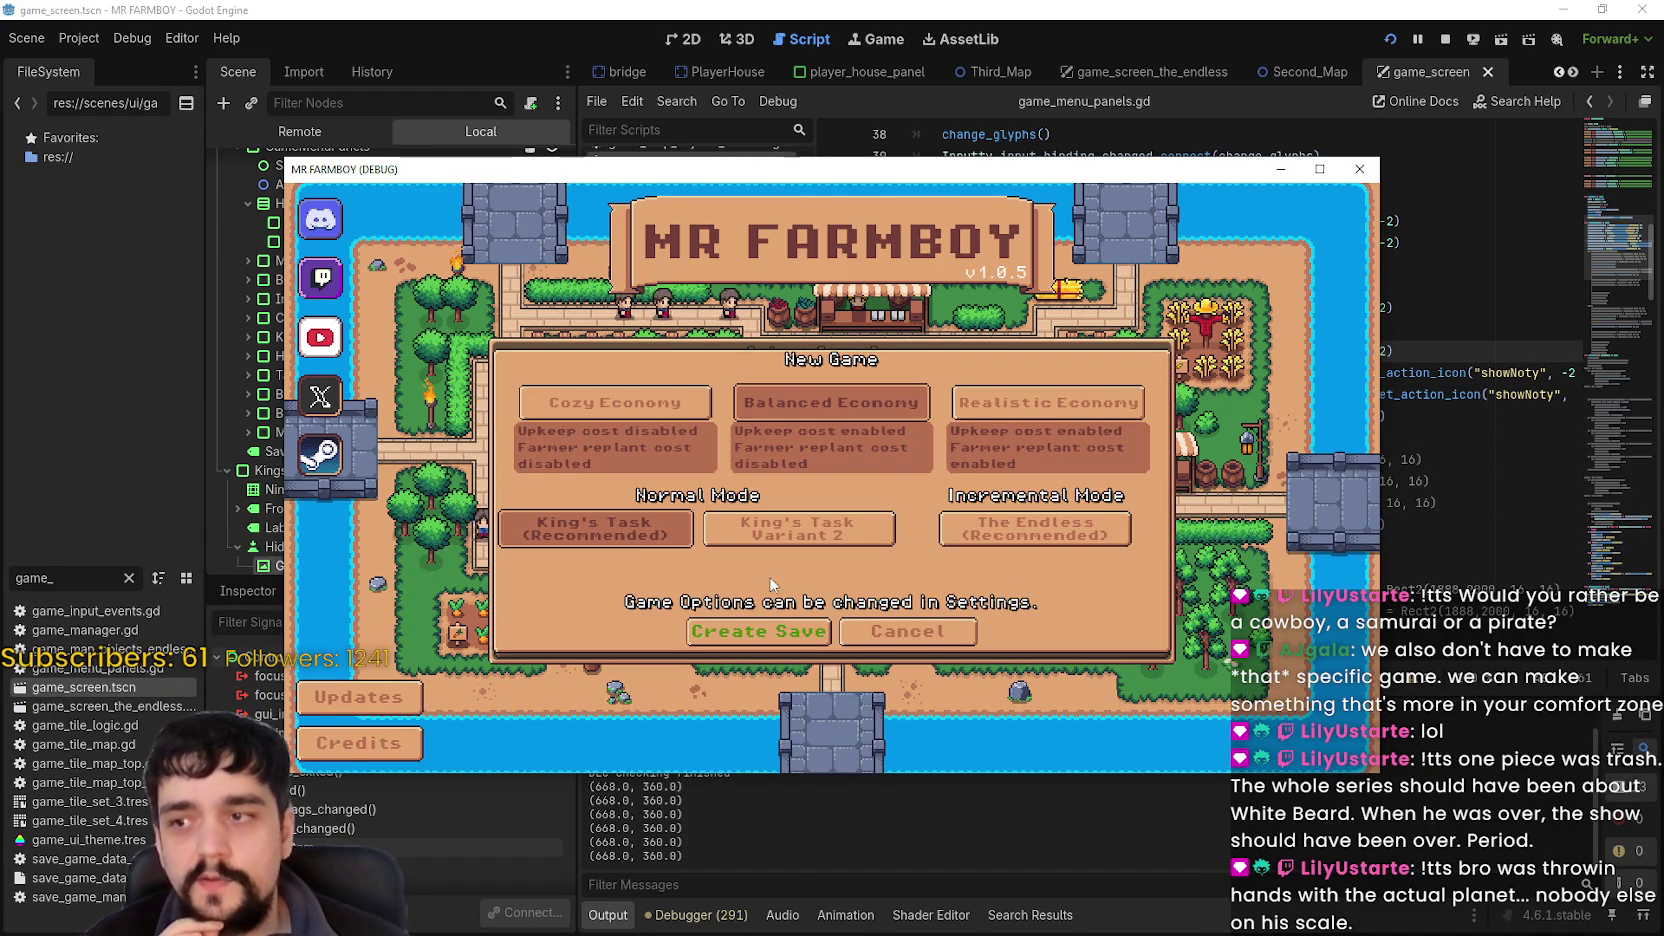
pyautogui.click(1320, 169)
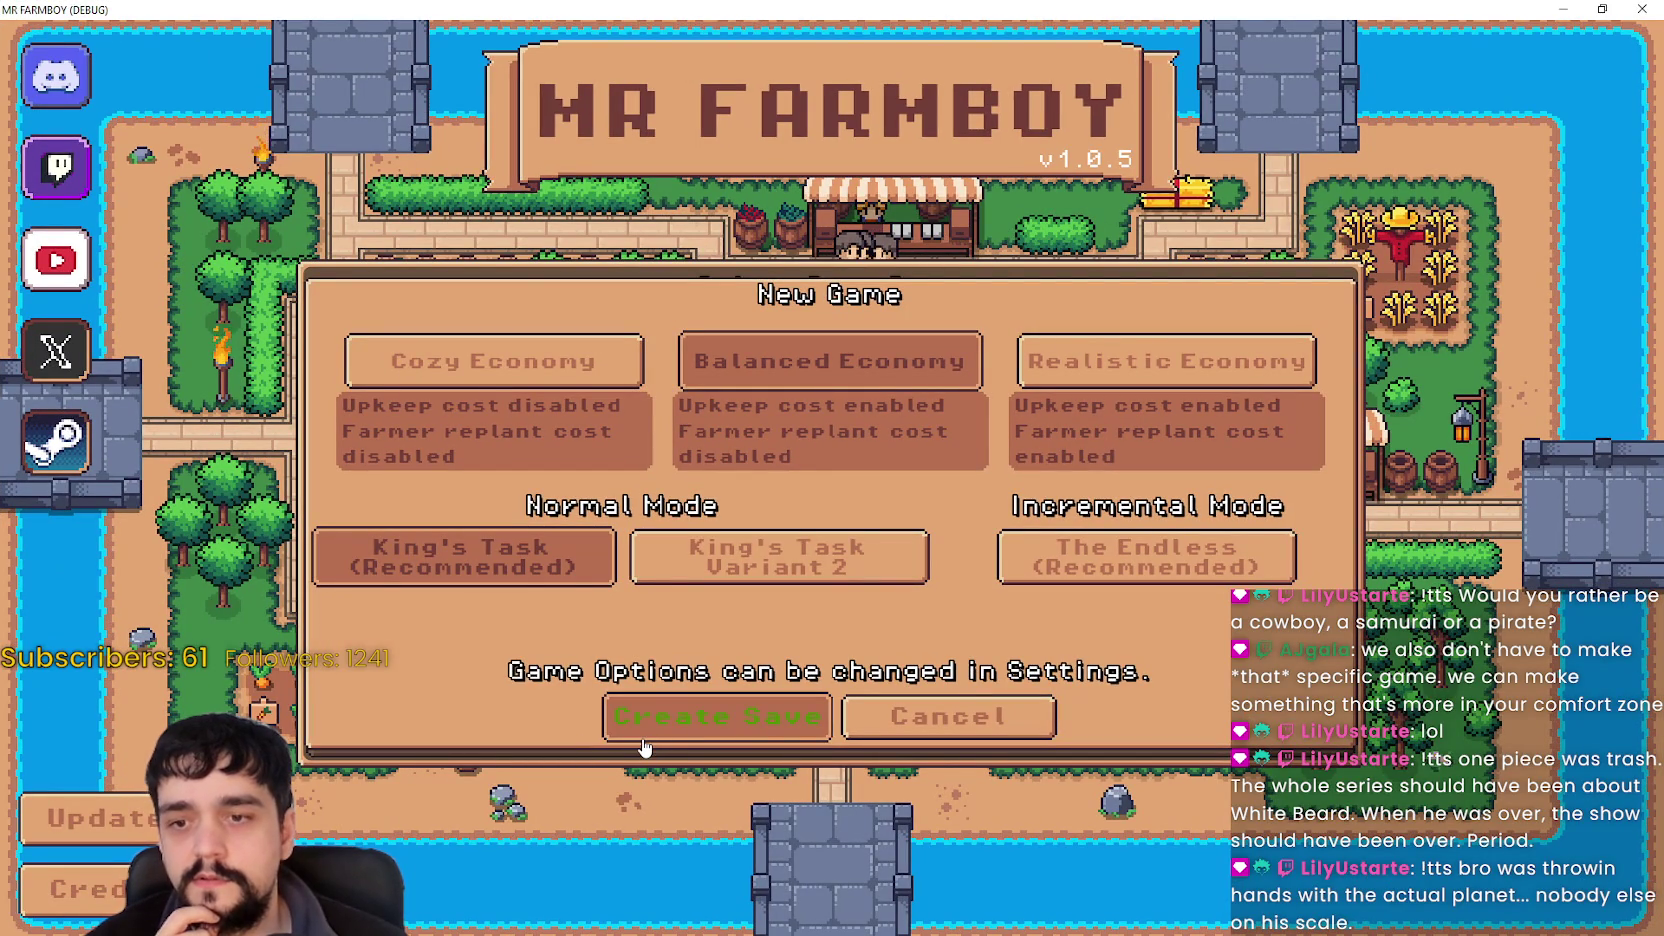
# Create the save and dismiss the king's intro letter once the farm loads.
pyautogui.click(736, 725)
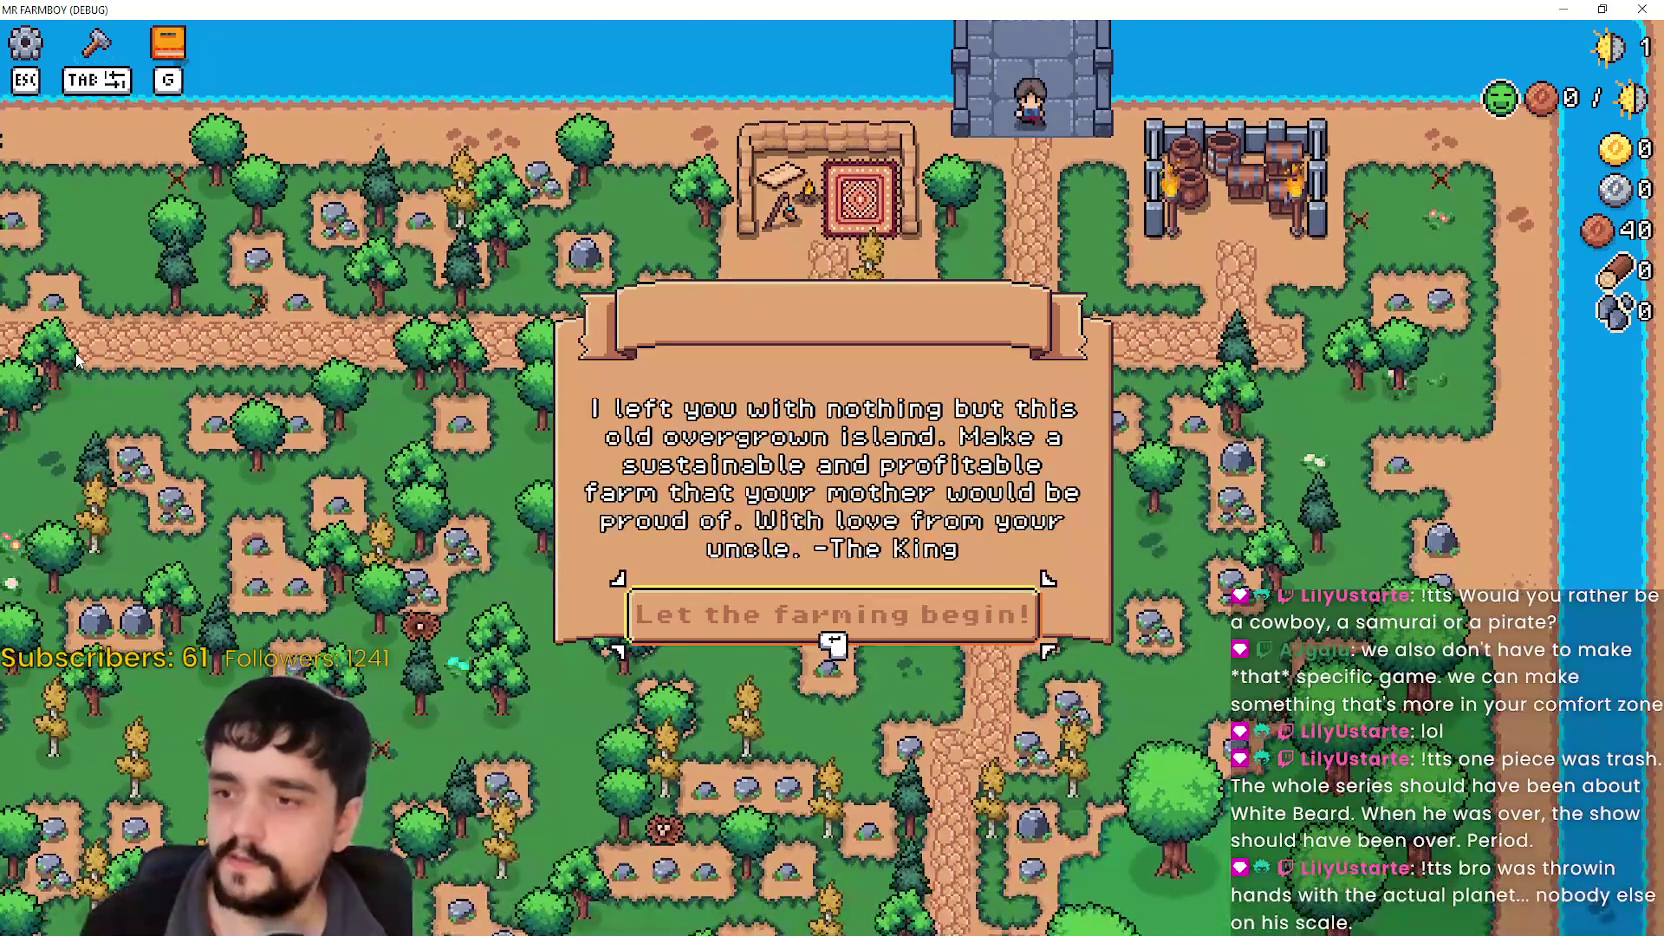
pyautogui.click(831, 638)
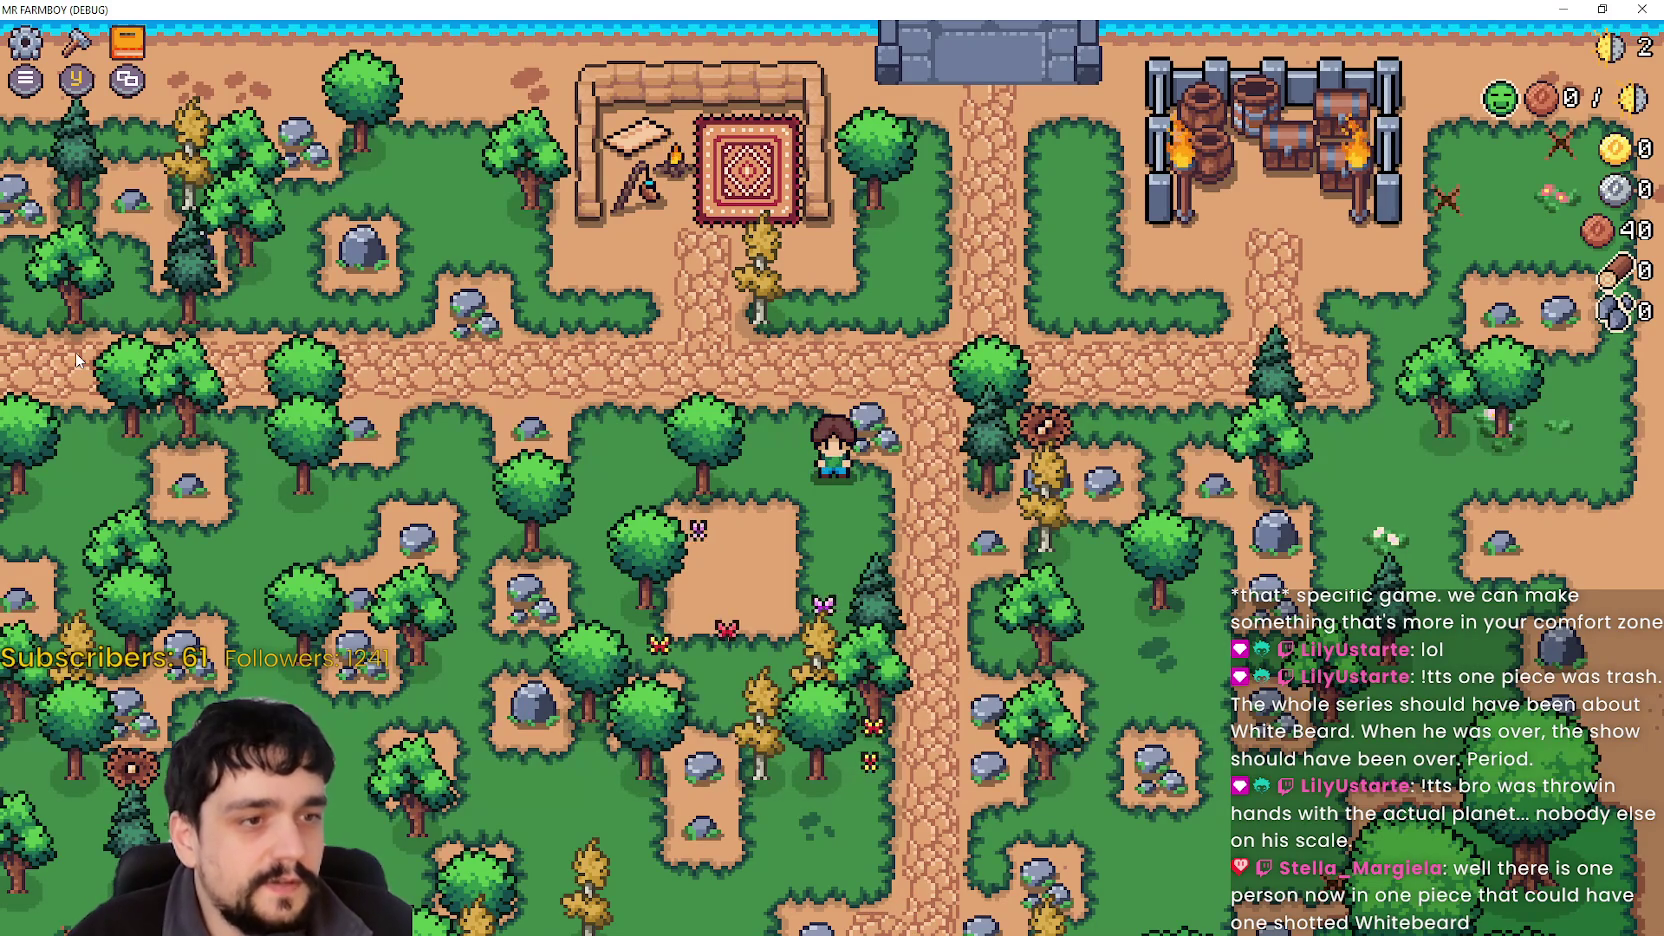
# Zoom the game view in and out and walk the farmer south.
pyautogui.scroll(1, 77, 360)
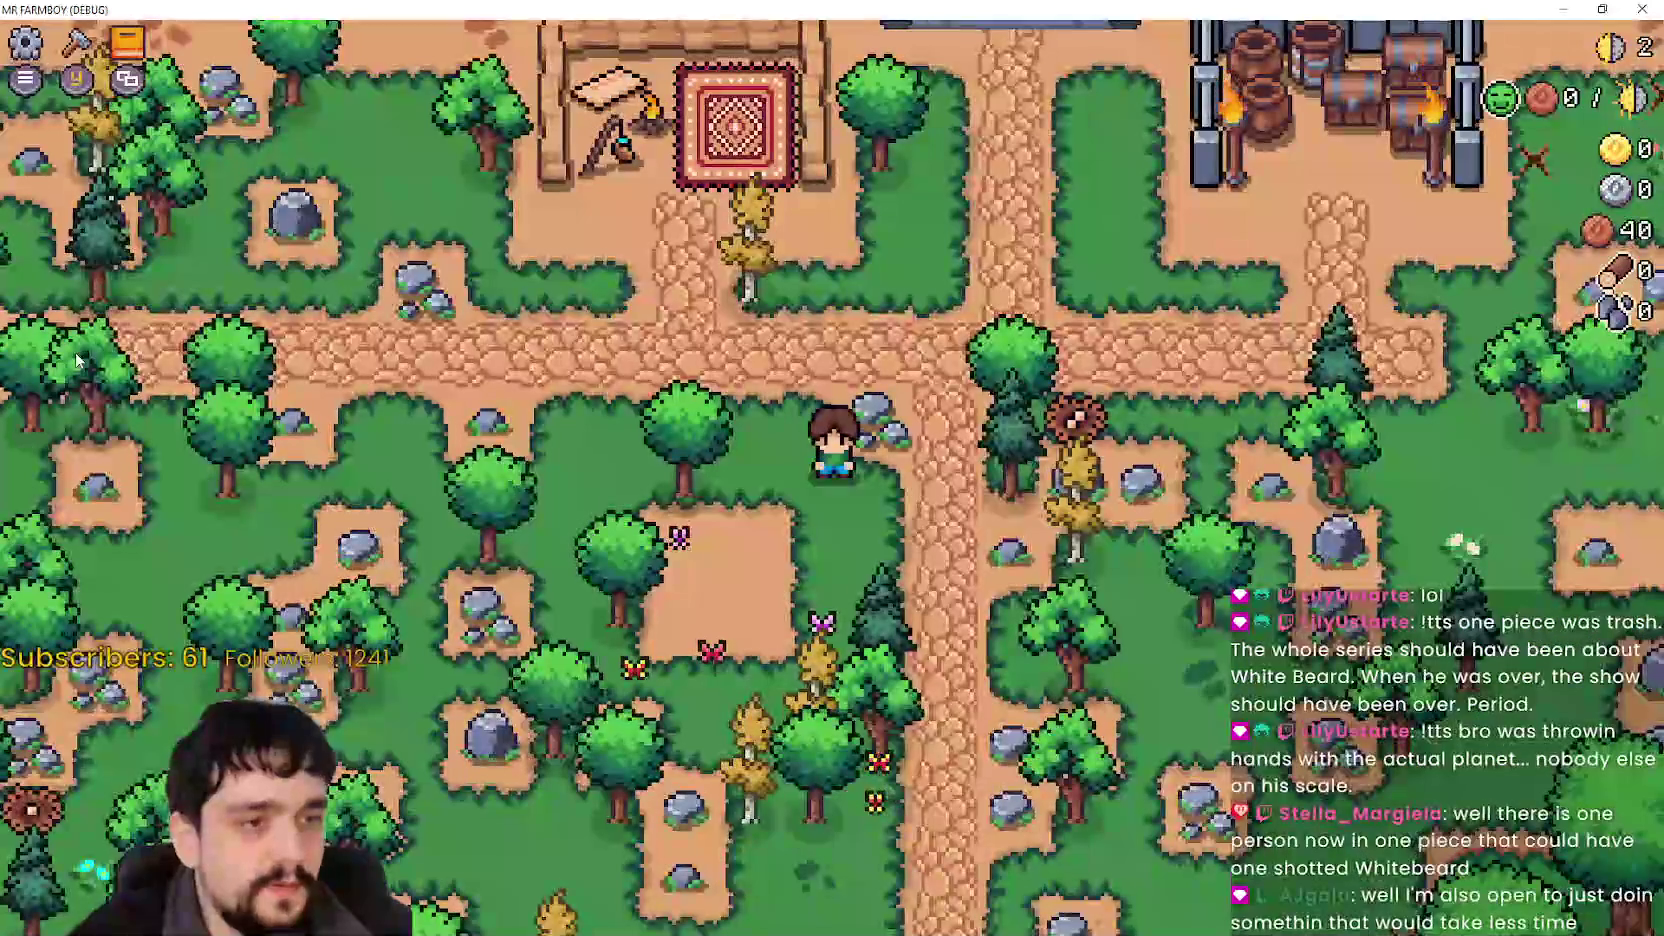
pyautogui.scroll(1, 77, 360)
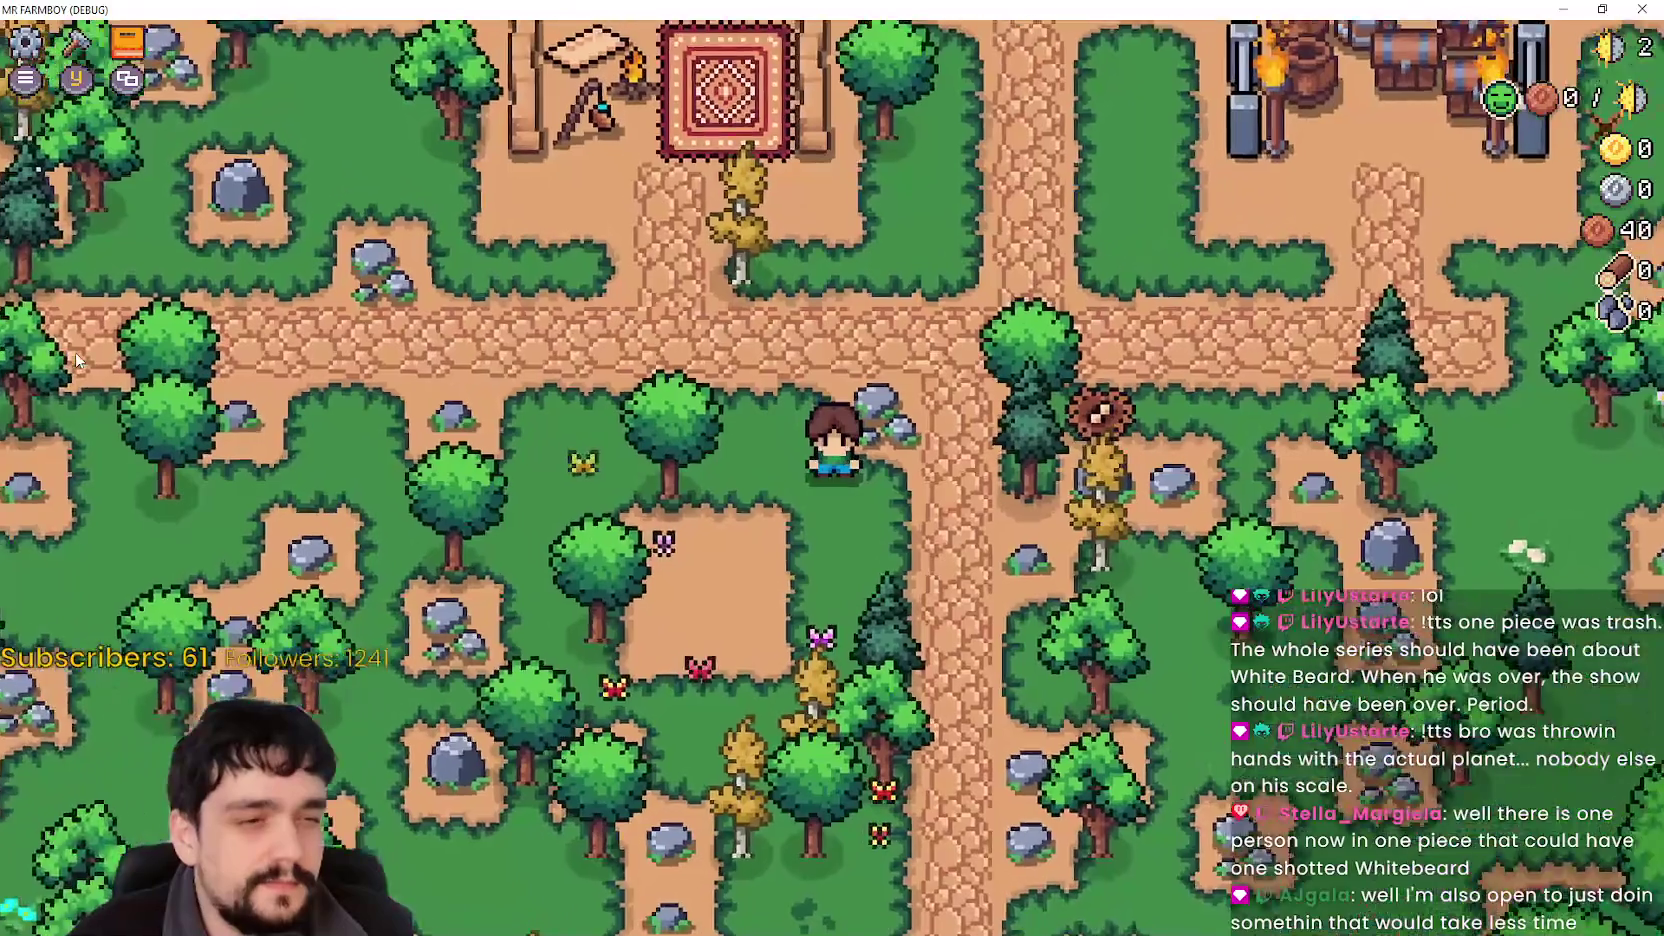
pyautogui.press('s')
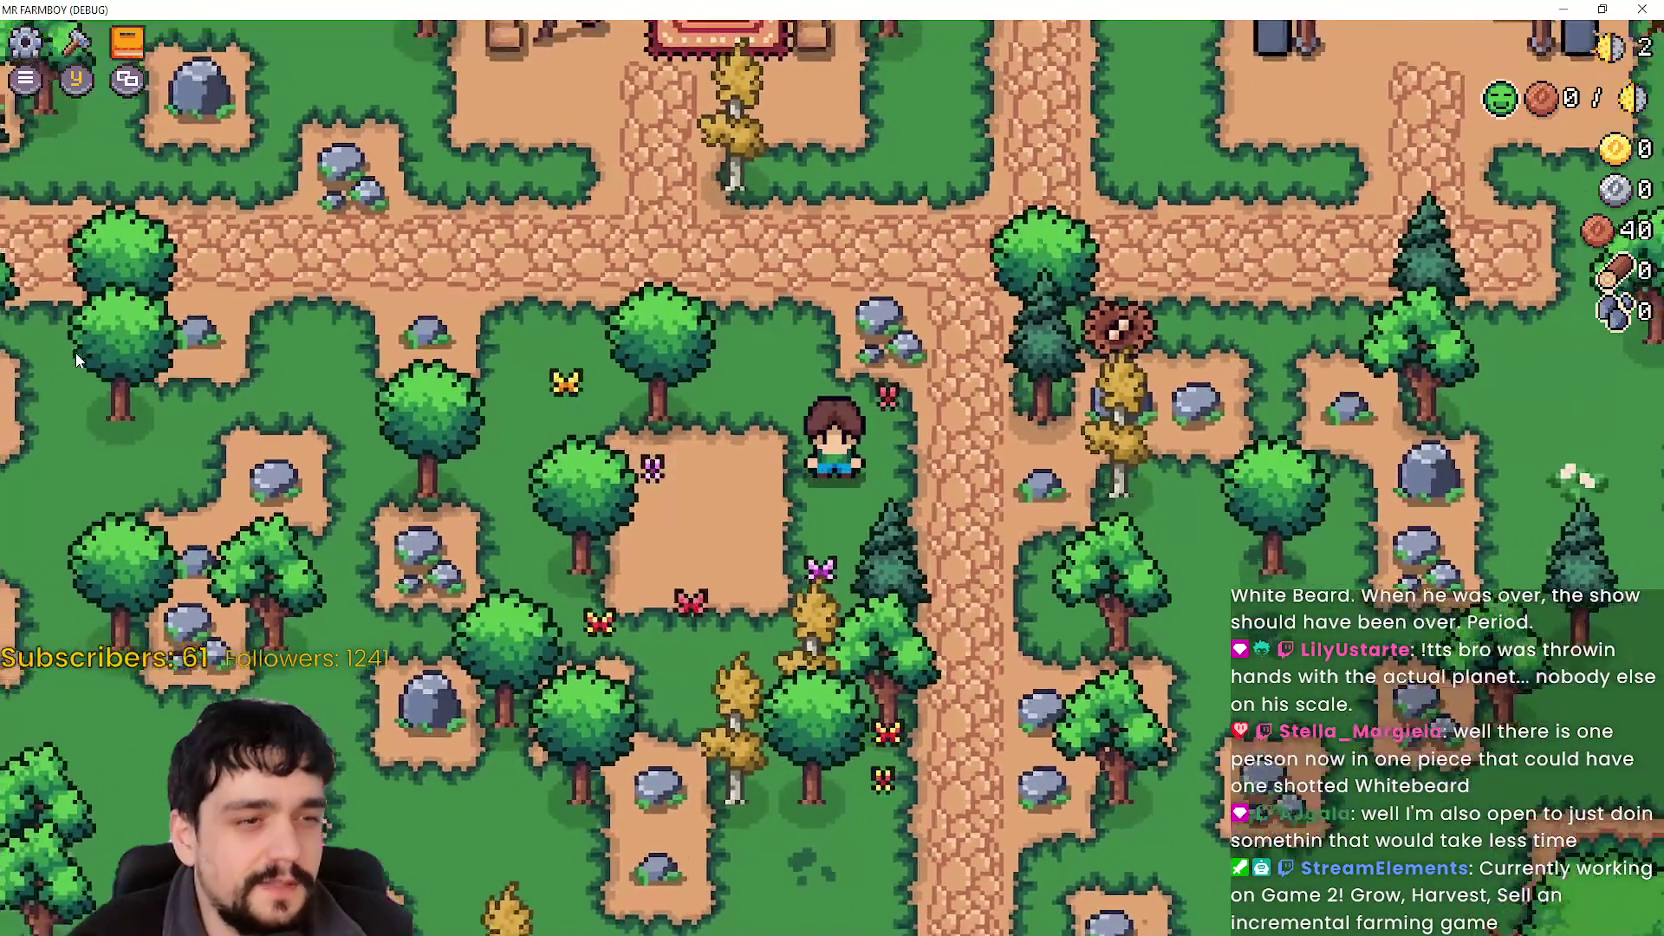
pyautogui.scroll(1, 77, 360)
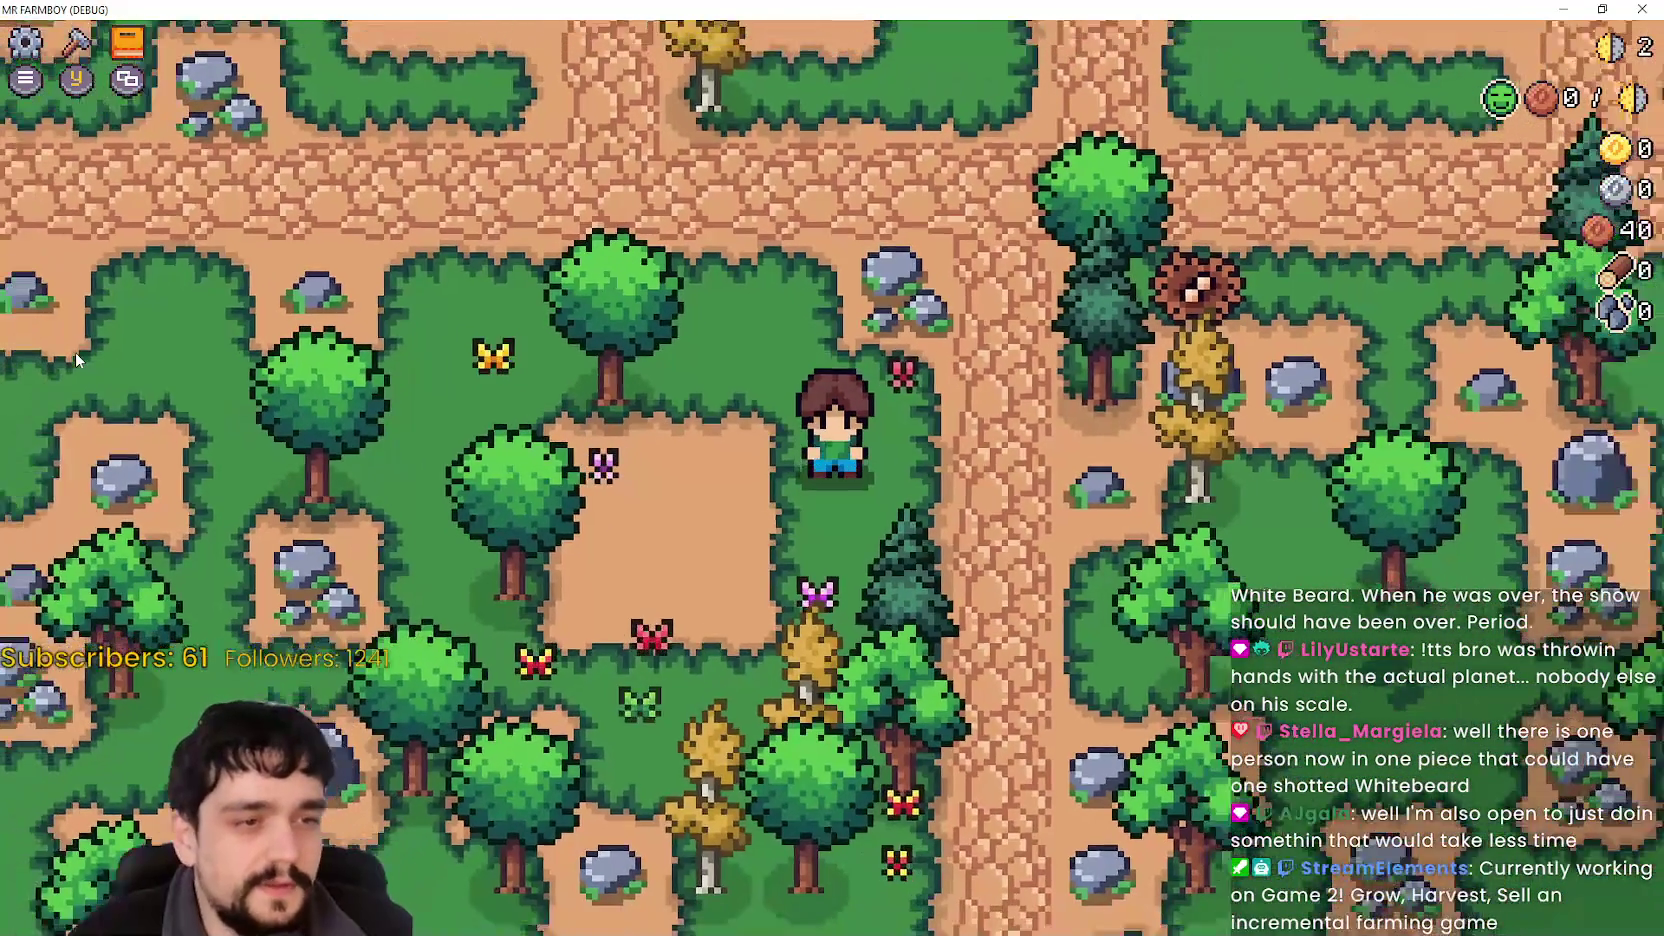
pyautogui.scroll(2, 77, 360)
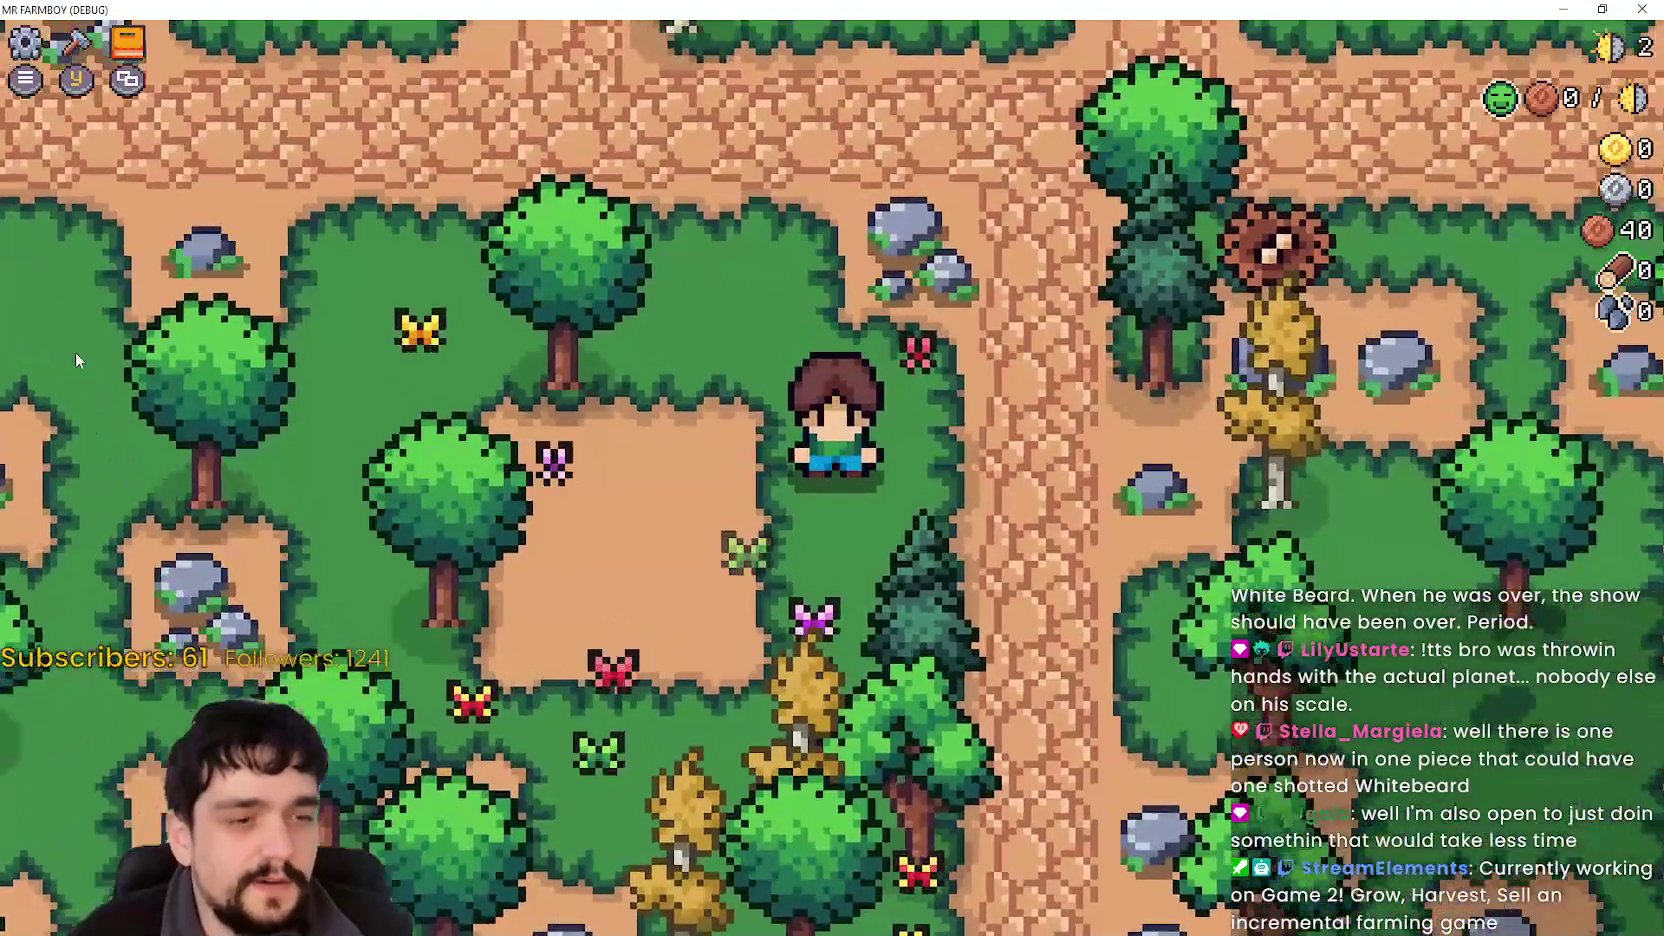
pyautogui.scroll(-2, 77, 360)
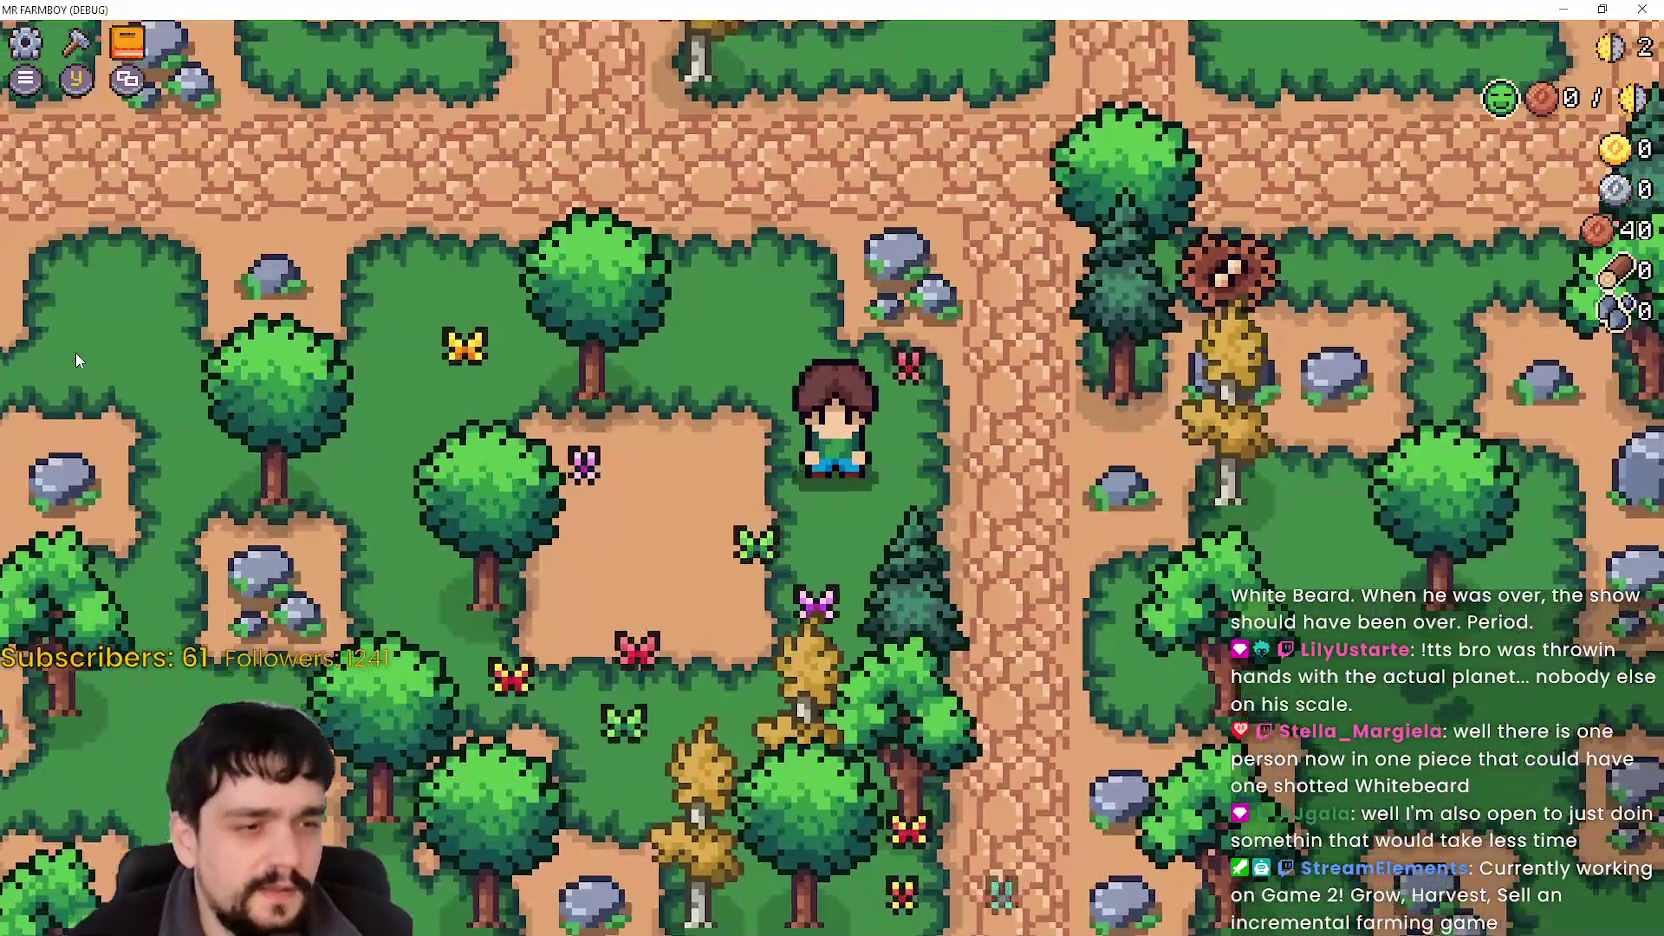
pyautogui.scroll(1, 77, 358)
pyautogui.scroll(-2, 77, 360)
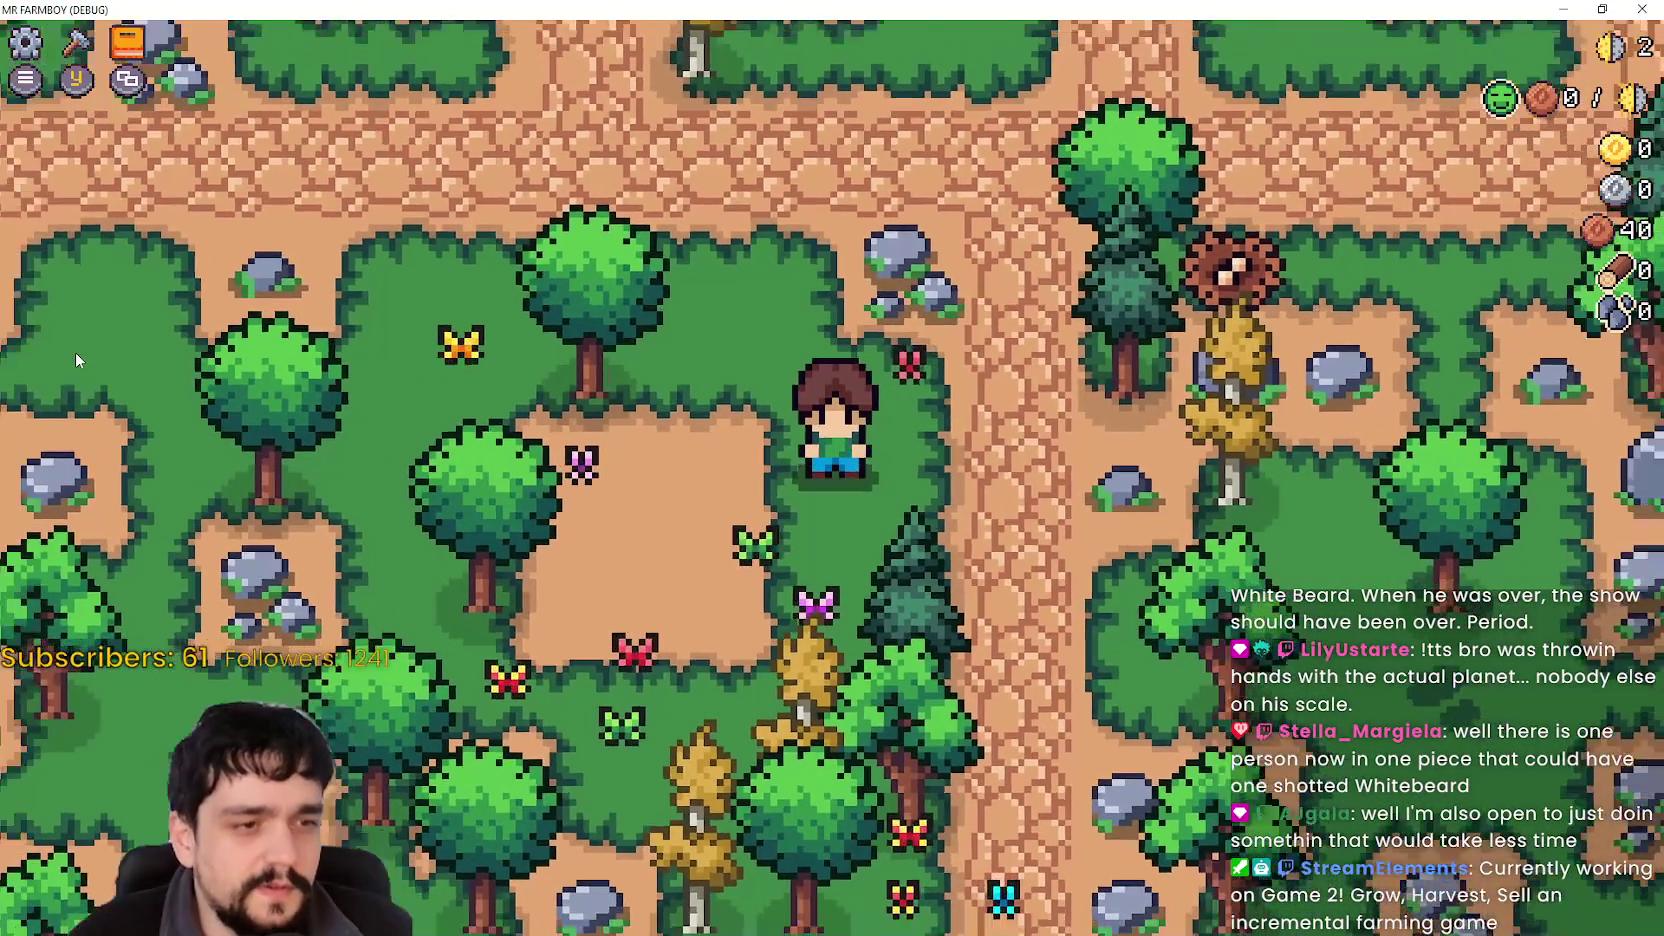
pyautogui.scroll(1, 77, 360)
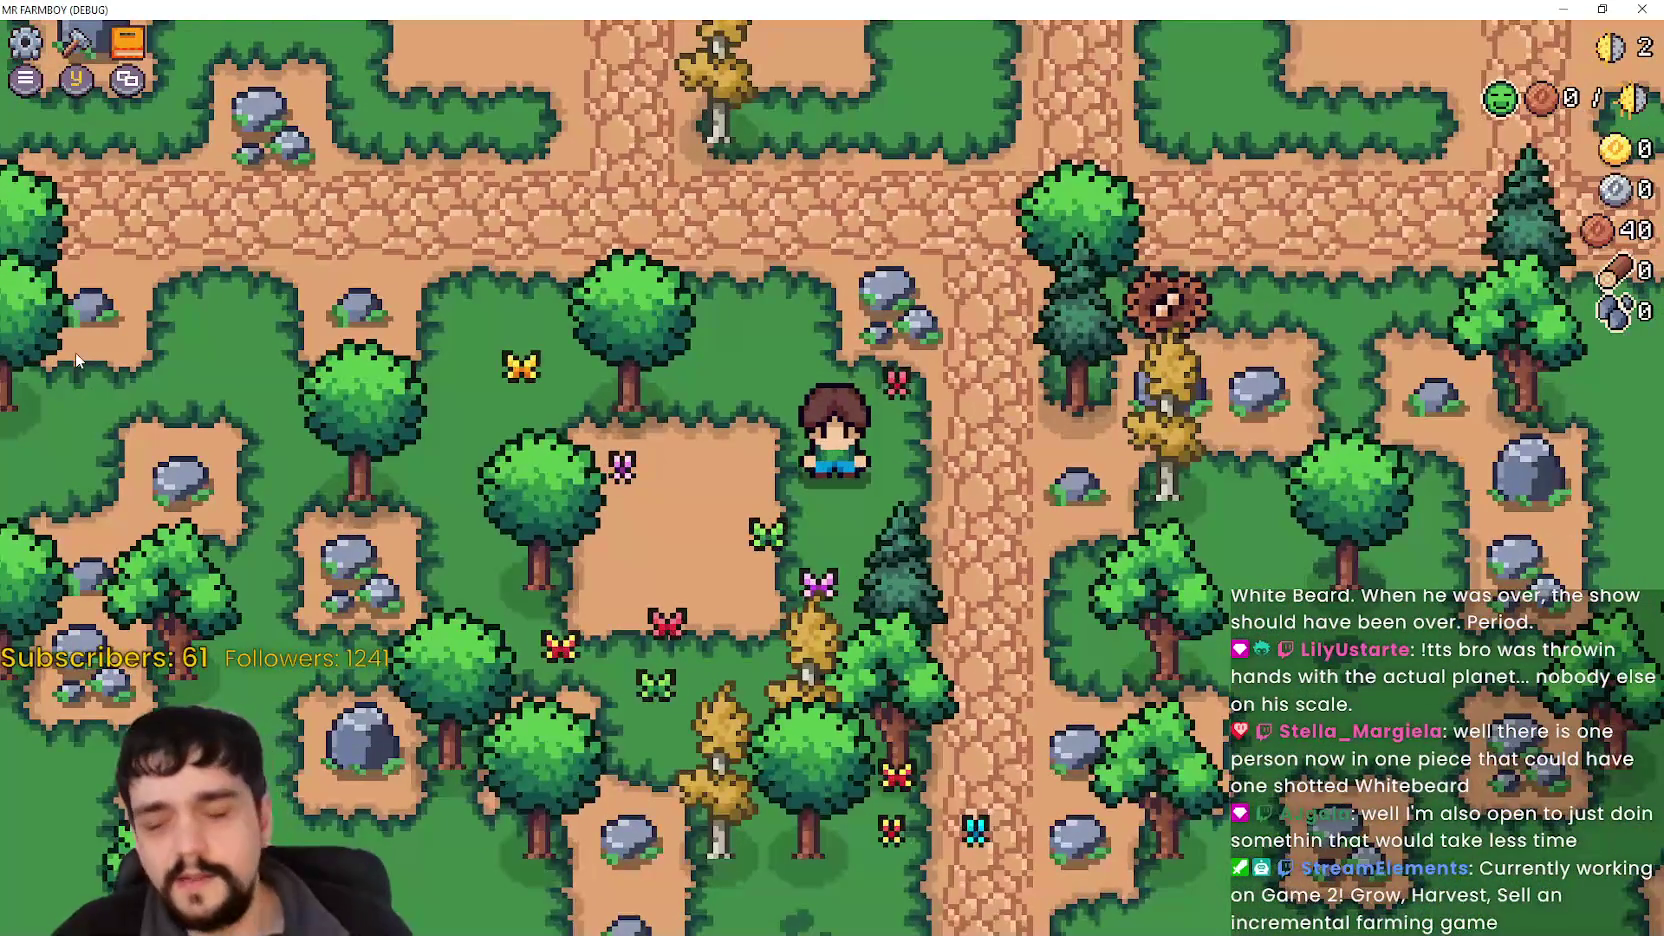
# Walk up to the rock and mine it for stone, then head left toward the trees.
pyautogui.press('w')
pyautogui.press('d')
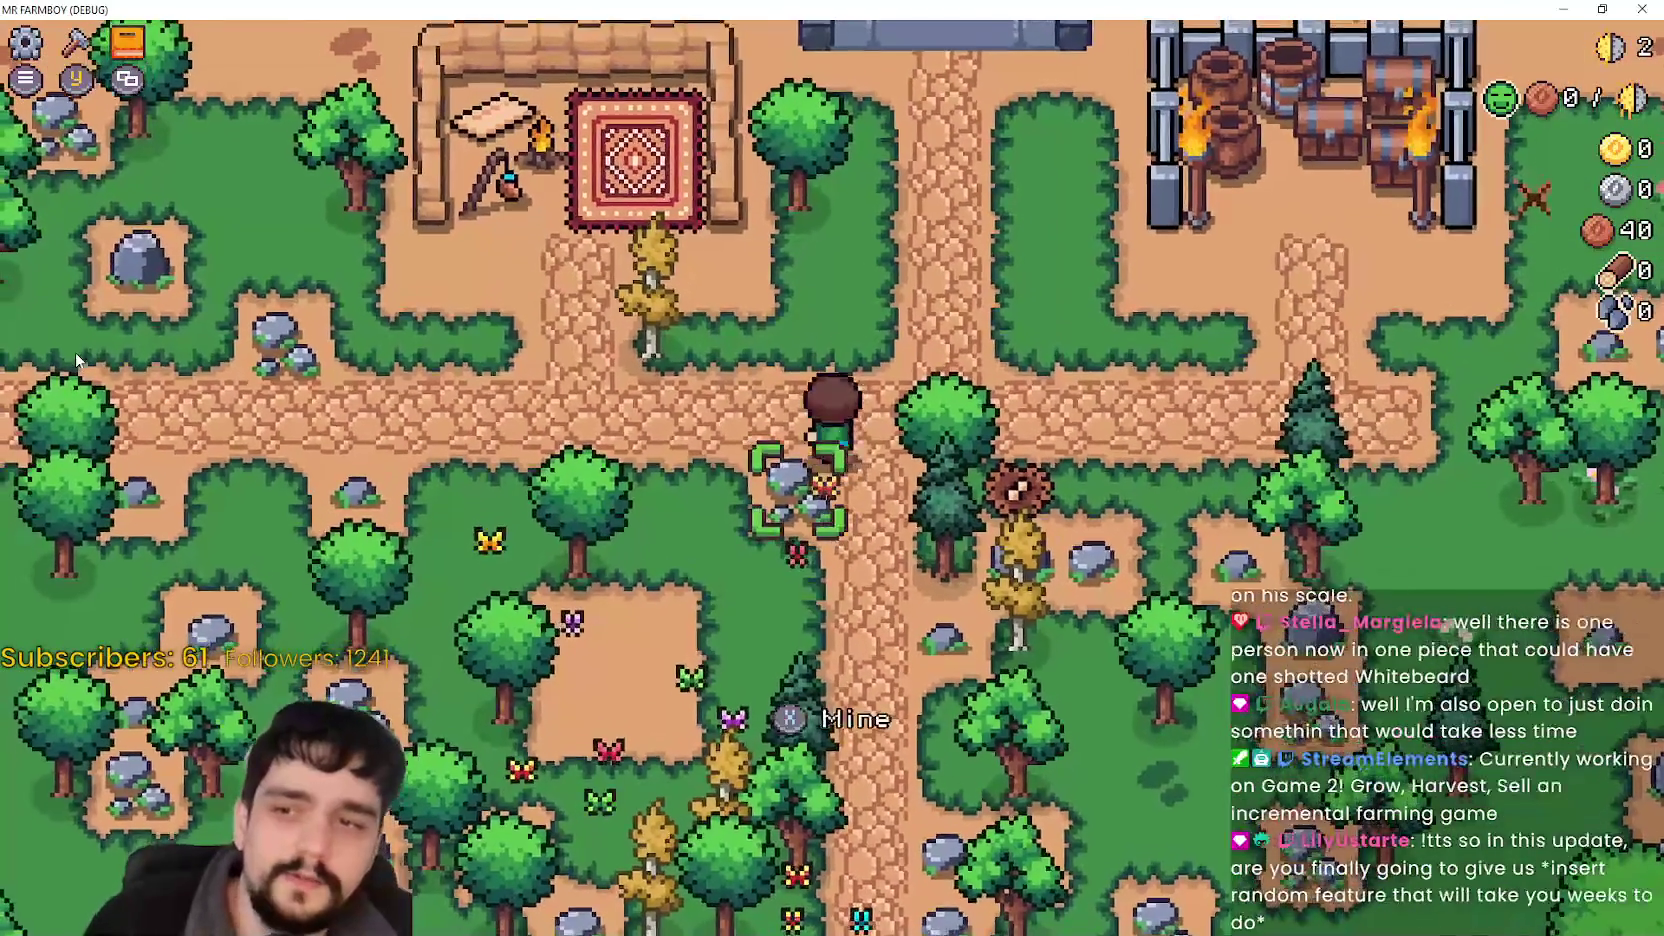
pyautogui.scroll(-2, 77, 360)
pyautogui.press('x')
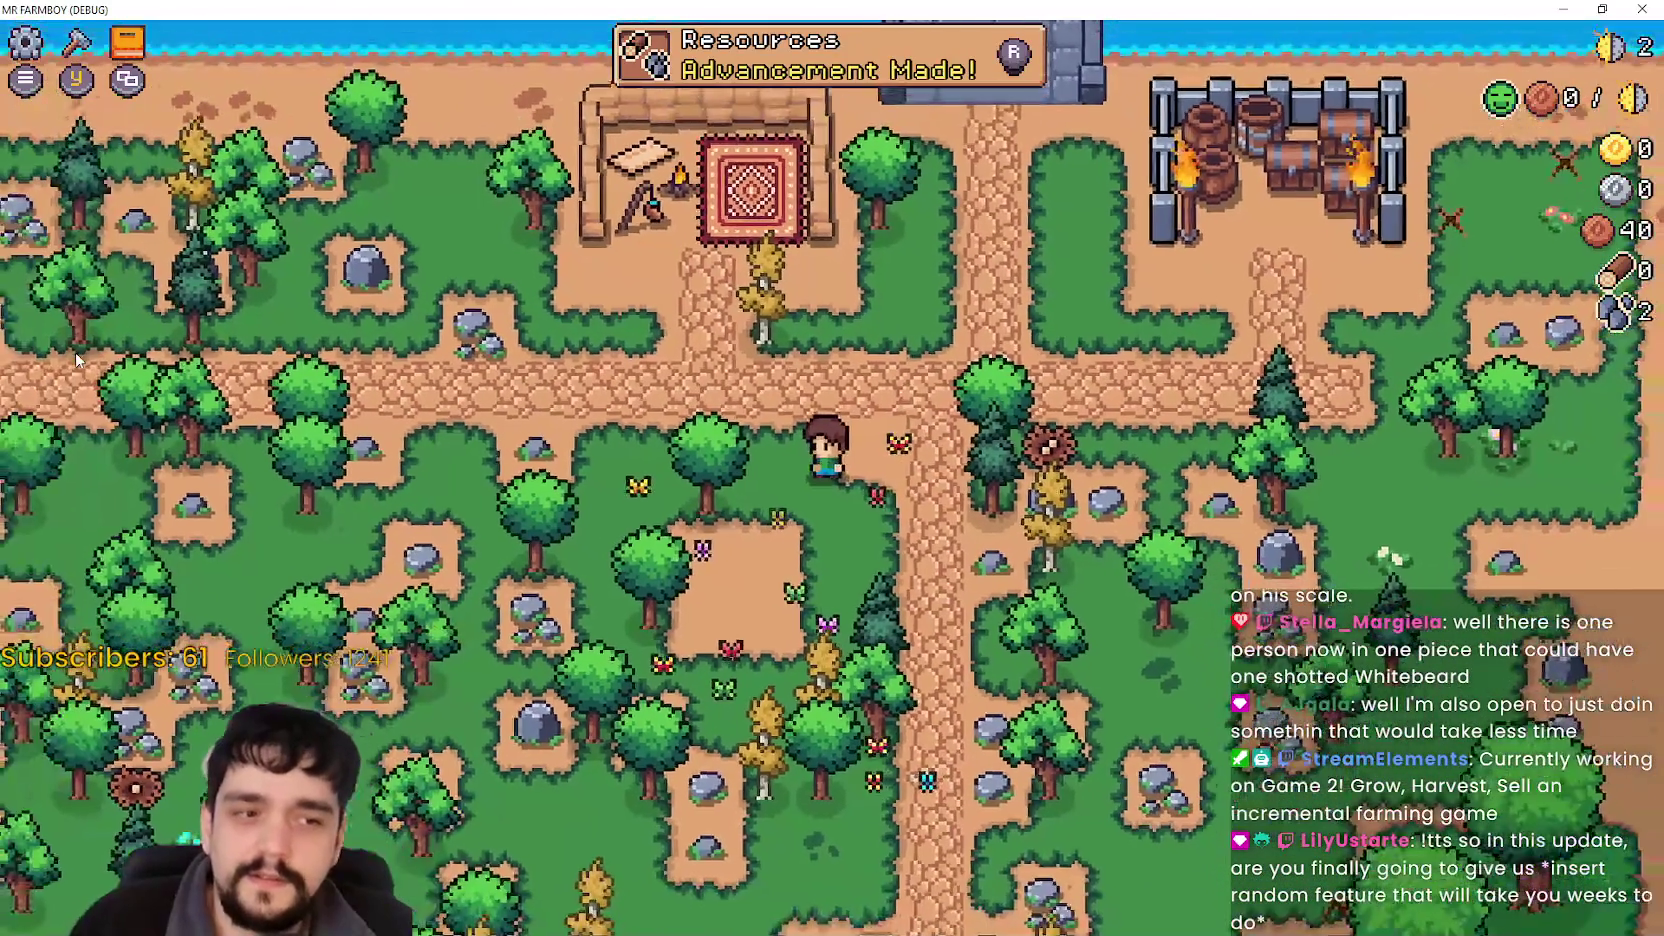
pyautogui.press('a')
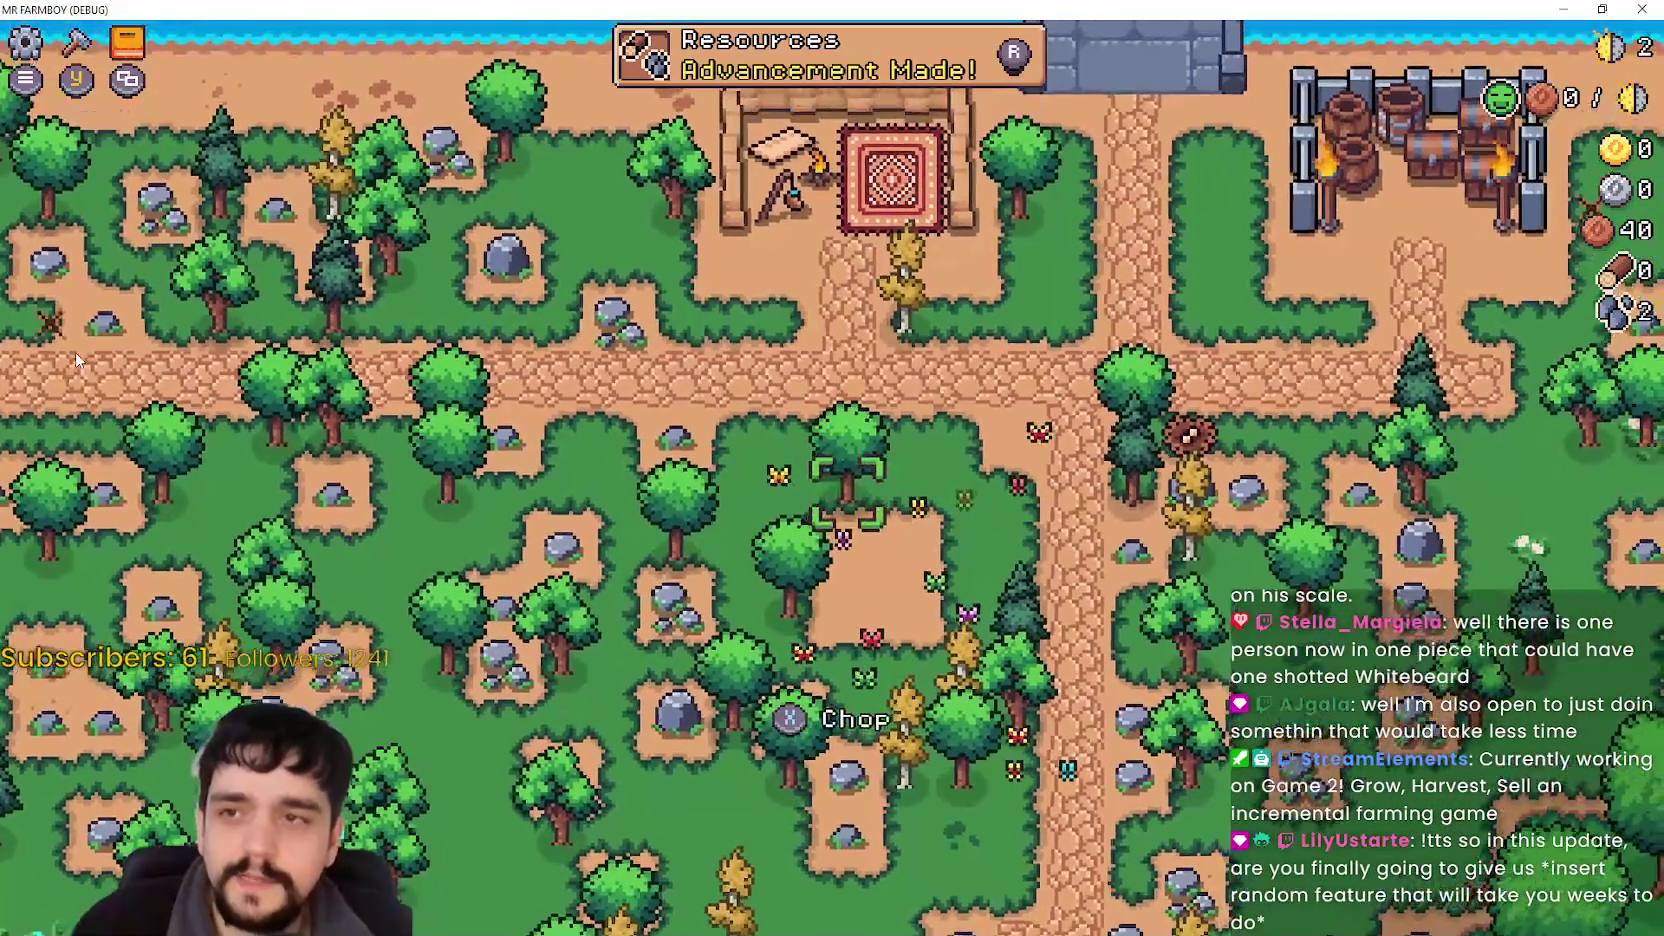
# Glance at the advancements overview, then walk the farmer up and right.
pyautogui.press('r')
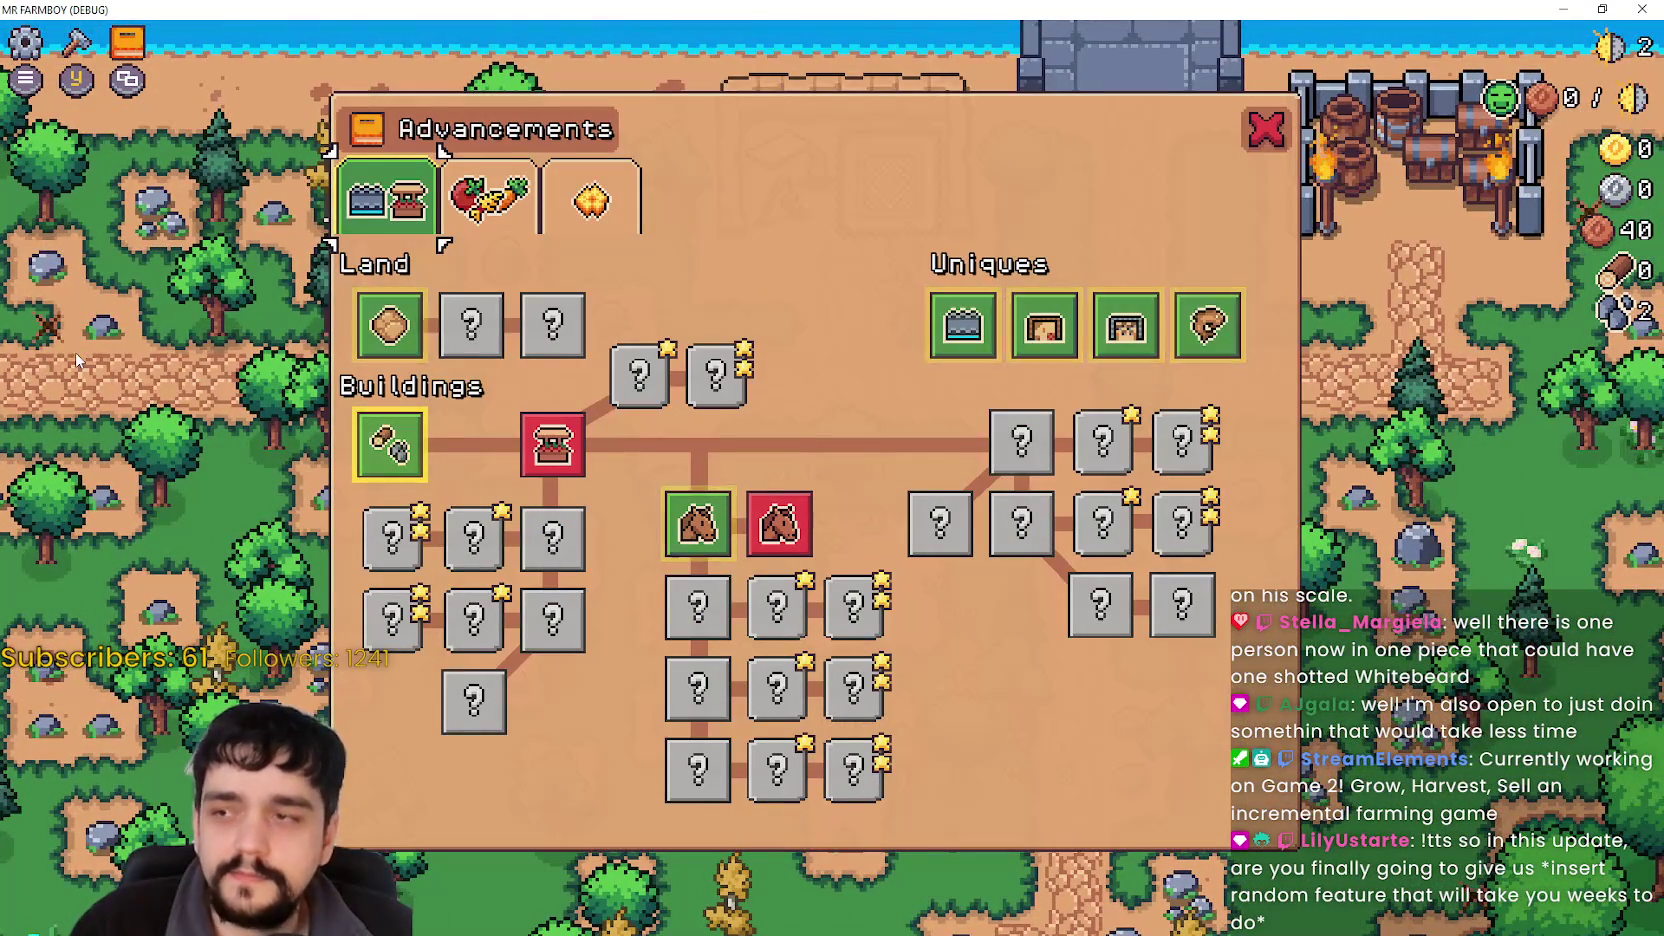
pyautogui.press('r')
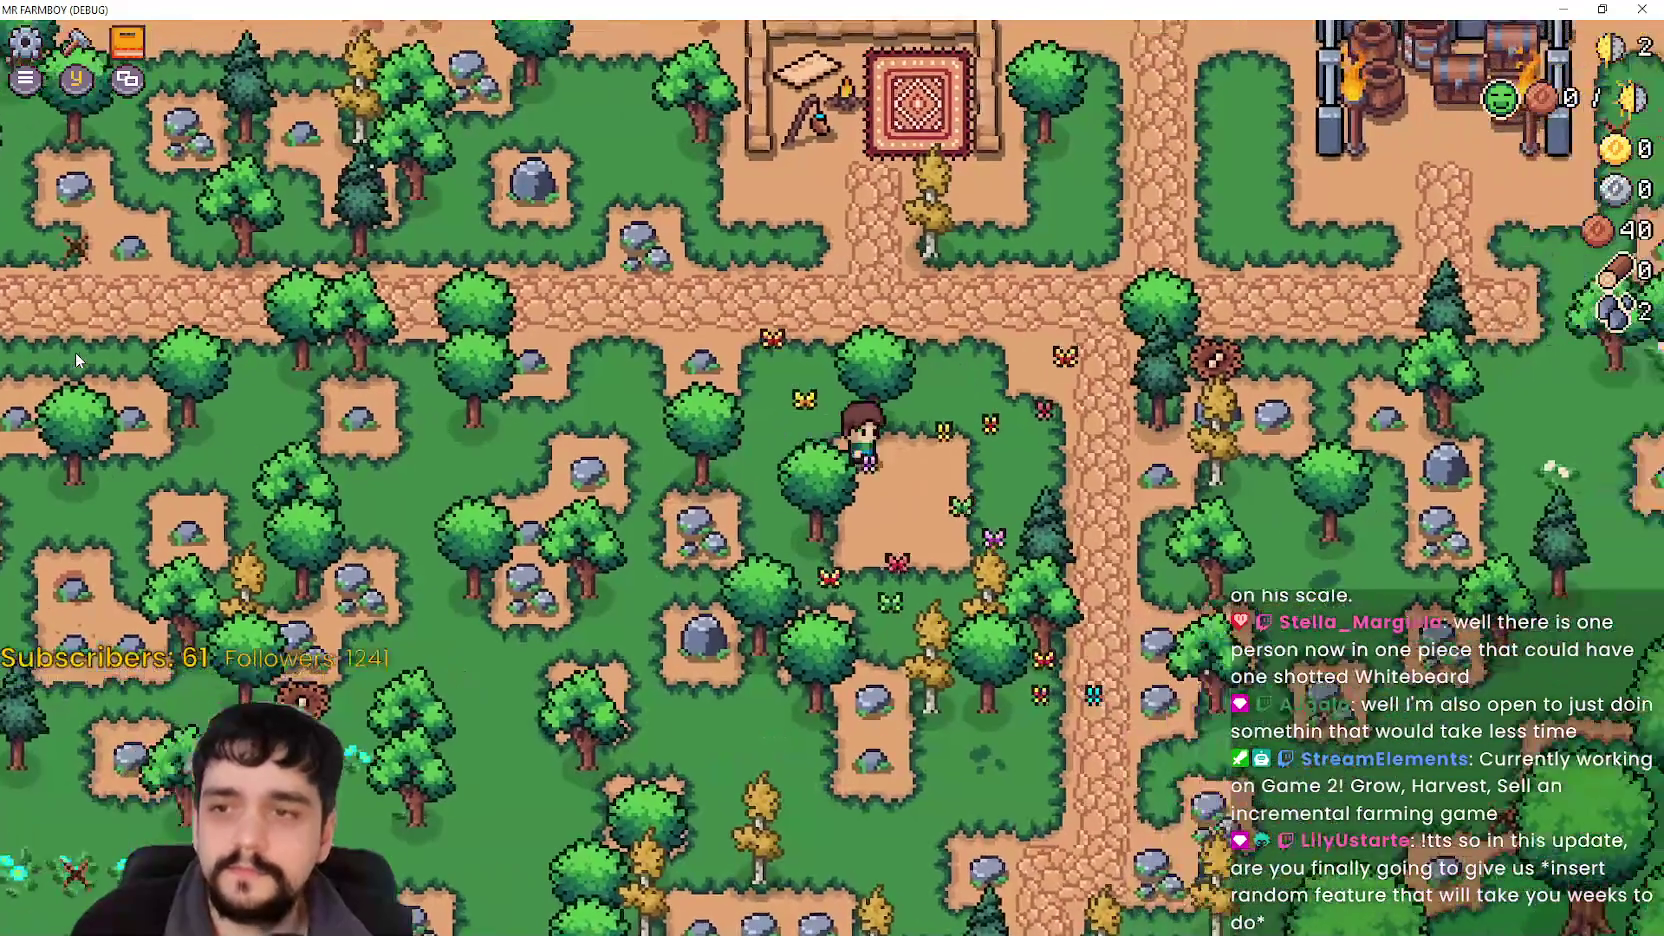
pyautogui.press('w')
pyautogui.press('d')
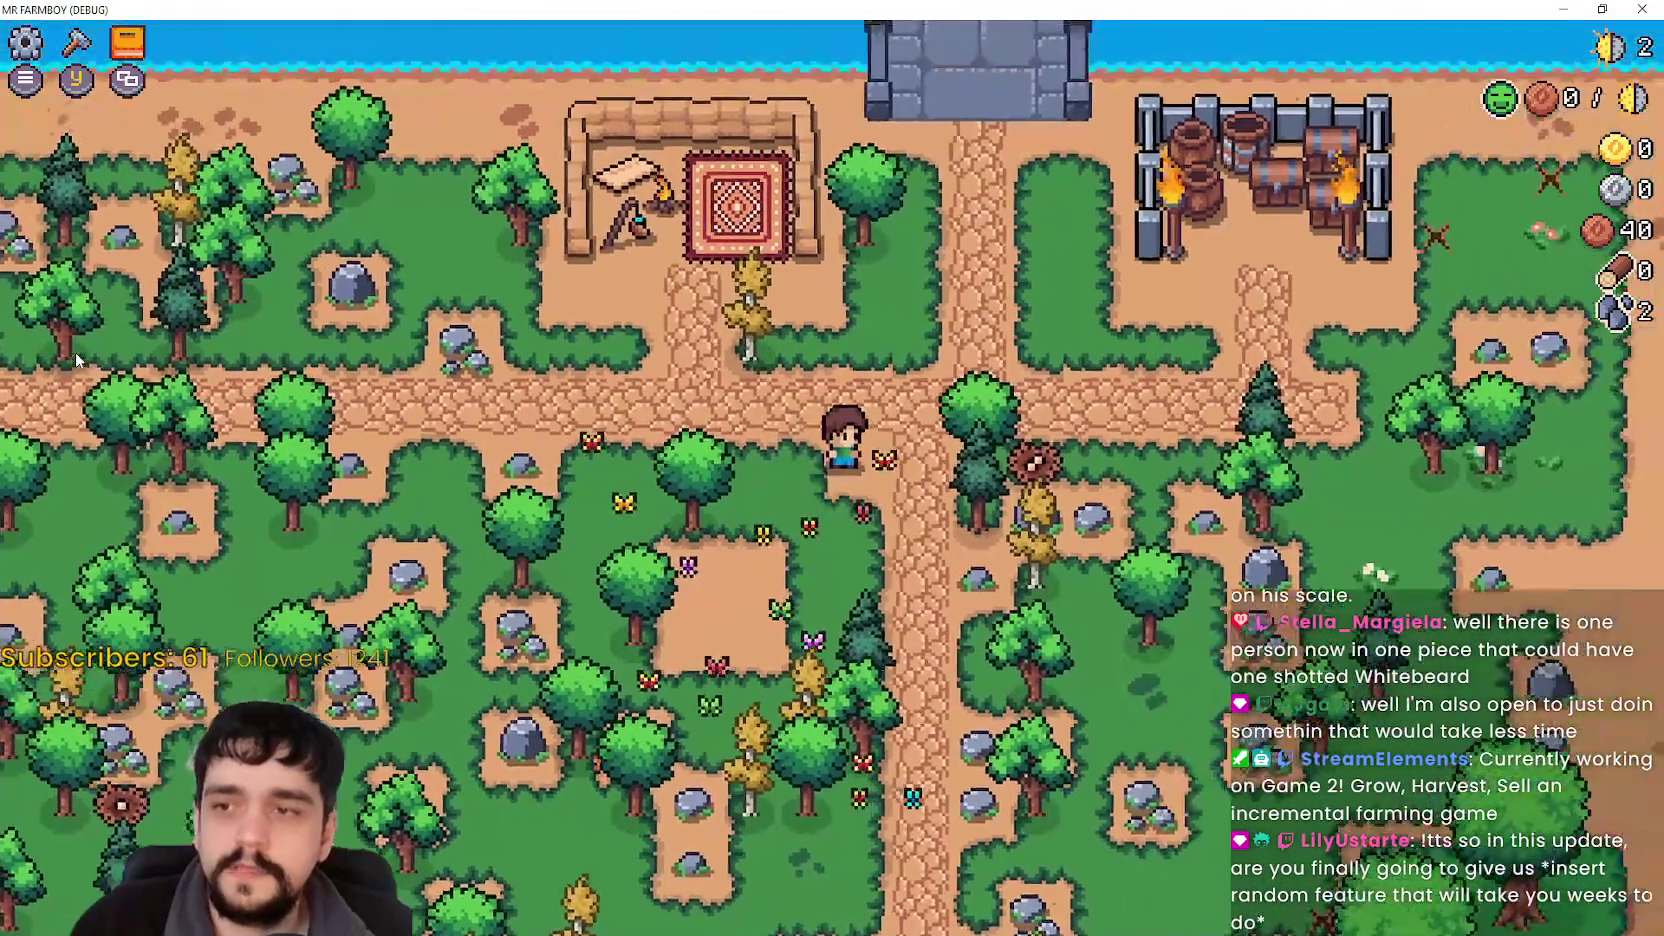
# Browse the advancement tree, including the Uniques descriptions, then close it.
pyautogui.press('c')
pyautogui.press('c')
pyautogui.press('r')
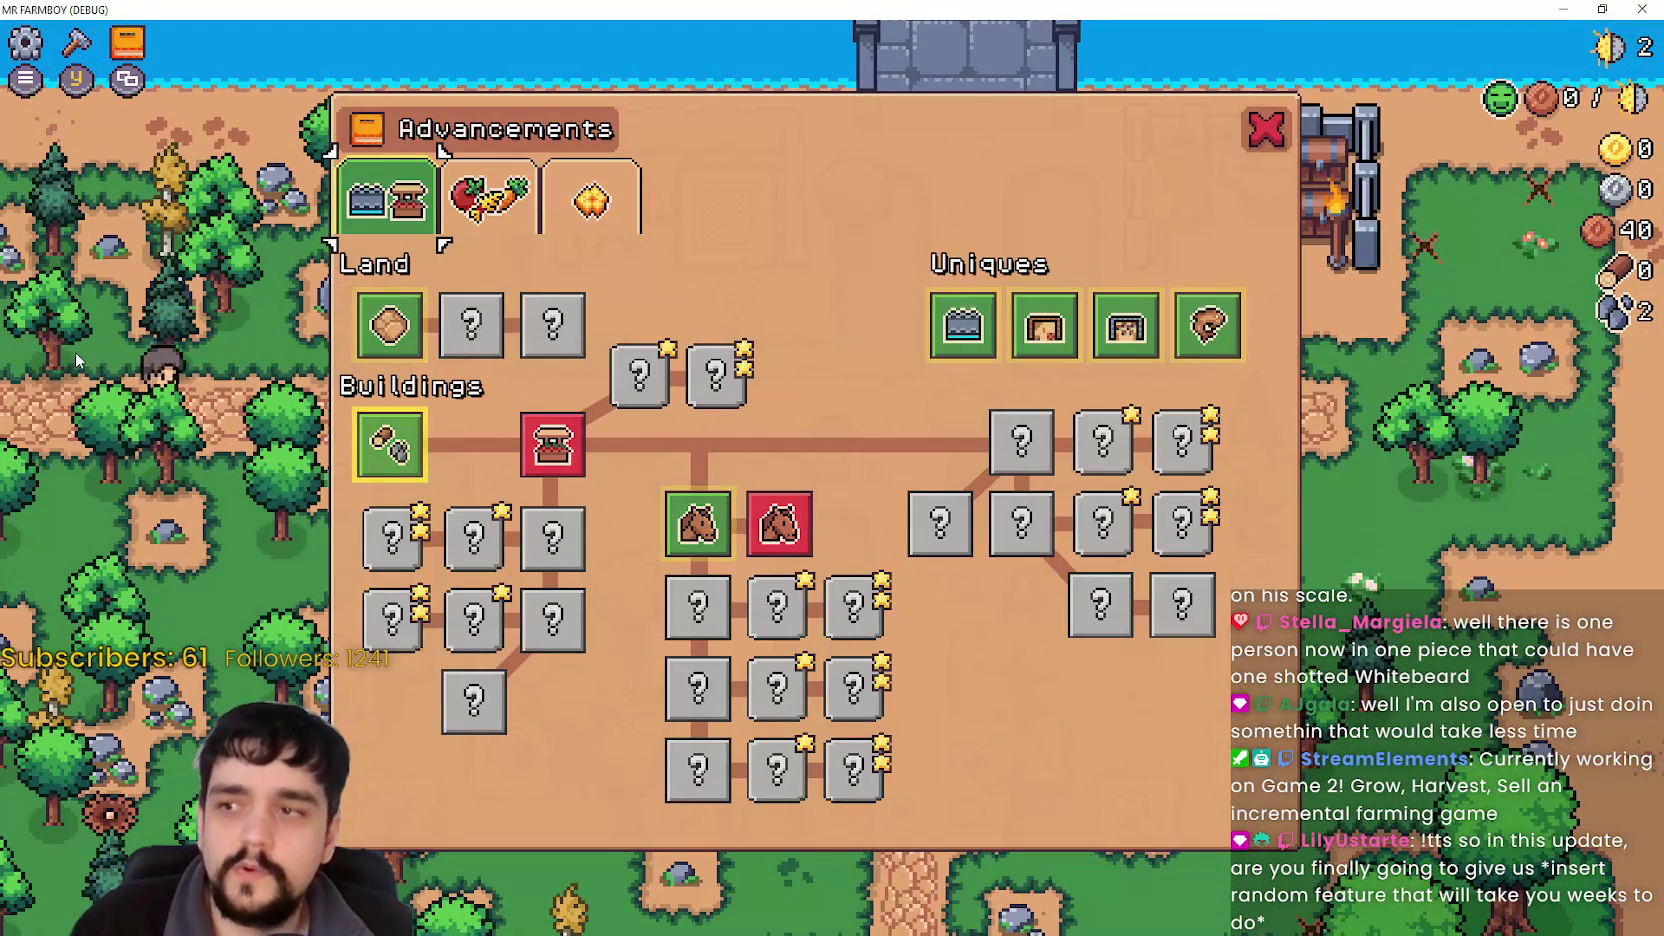
pyautogui.press('d')
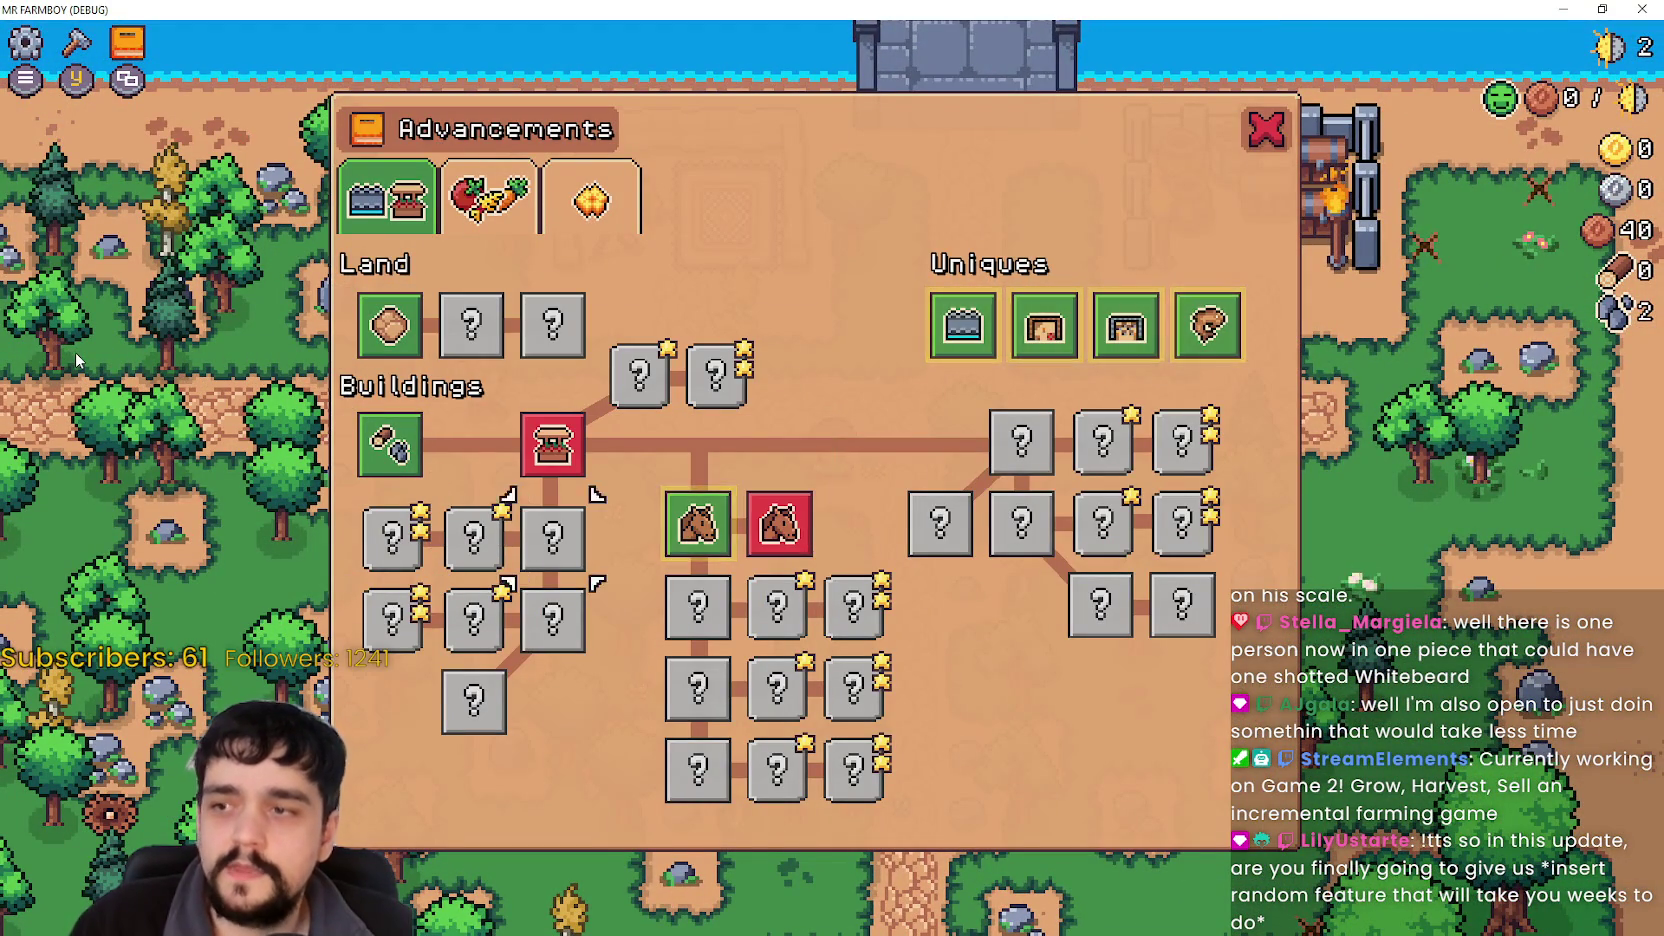
pyautogui.press('d')
pyautogui.press('s')
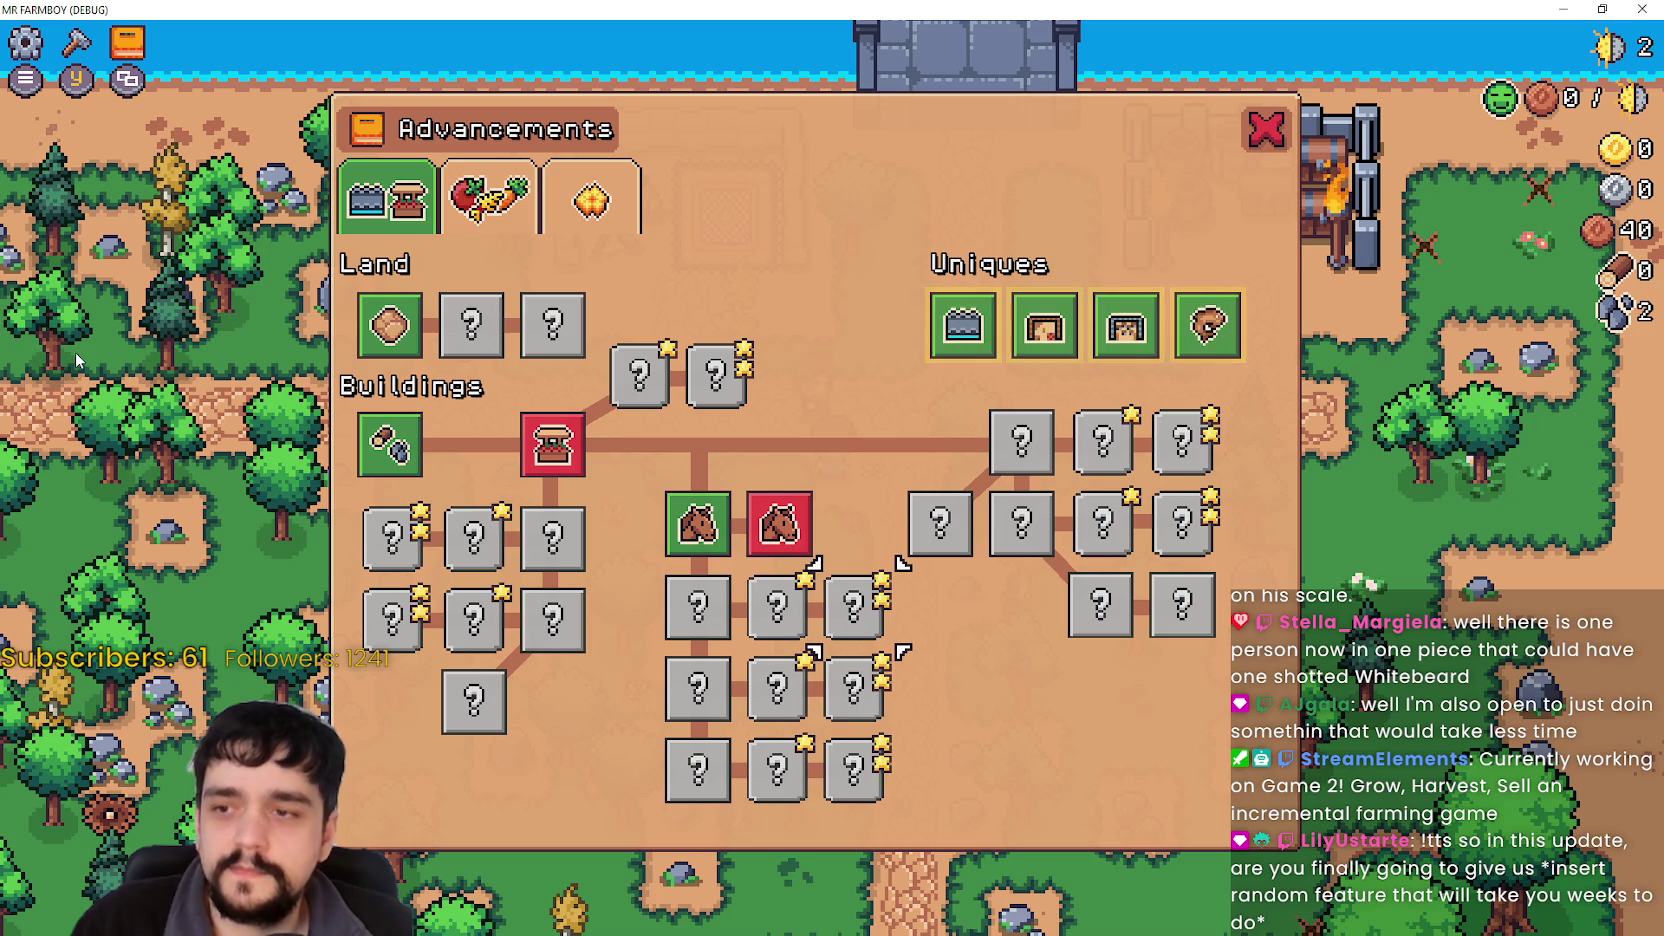
pyautogui.press('d')
pyautogui.press('w')
pyautogui.press('d')
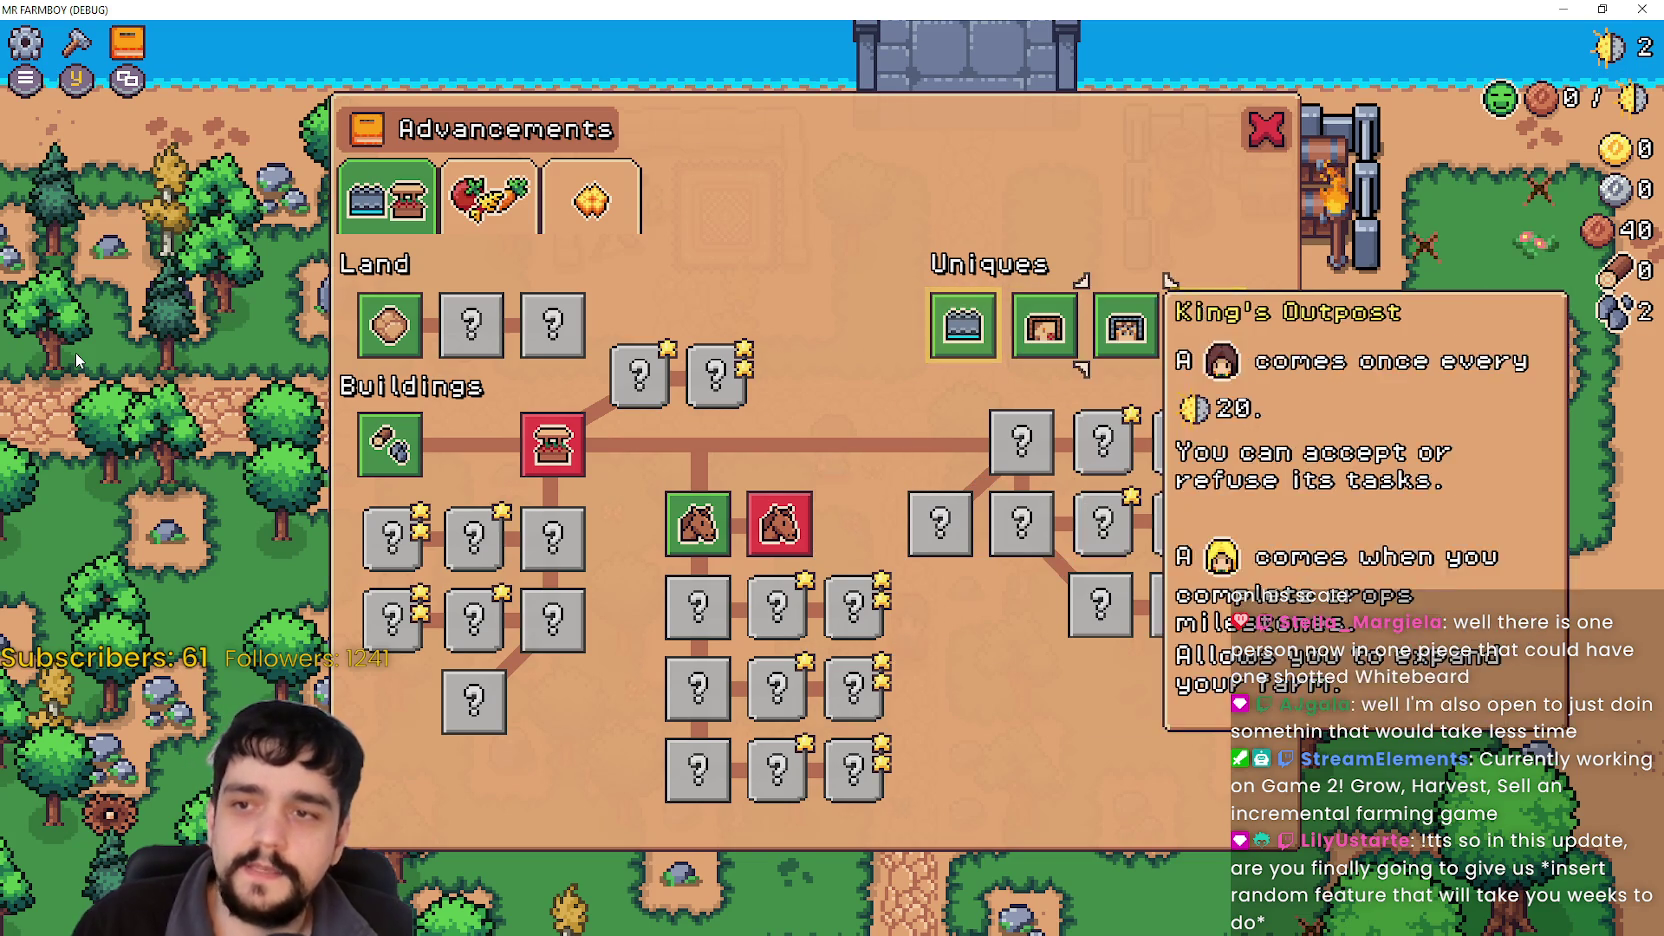
pyautogui.press('a')
pyautogui.press('s')
pyautogui.press('a')
pyautogui.press('a')
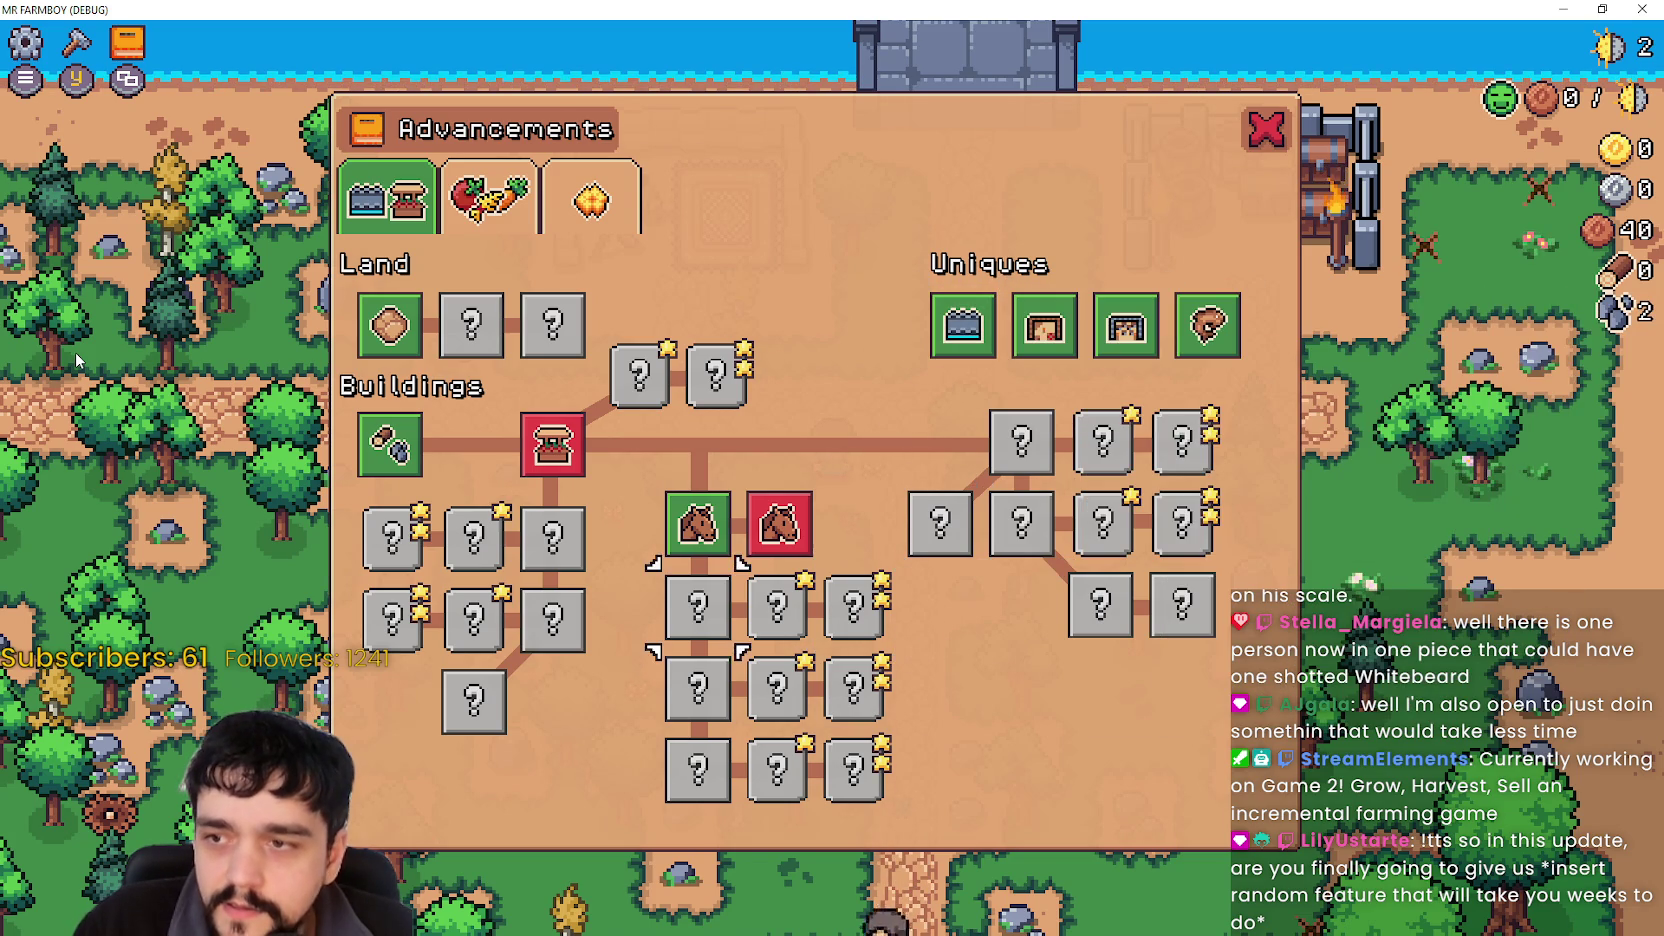
pyautogui.press('a')
pyautogui.press('Escape')
# Walk north and pause the game, bringing up the pause menu and Stats panel.
pyautogui.press('w')
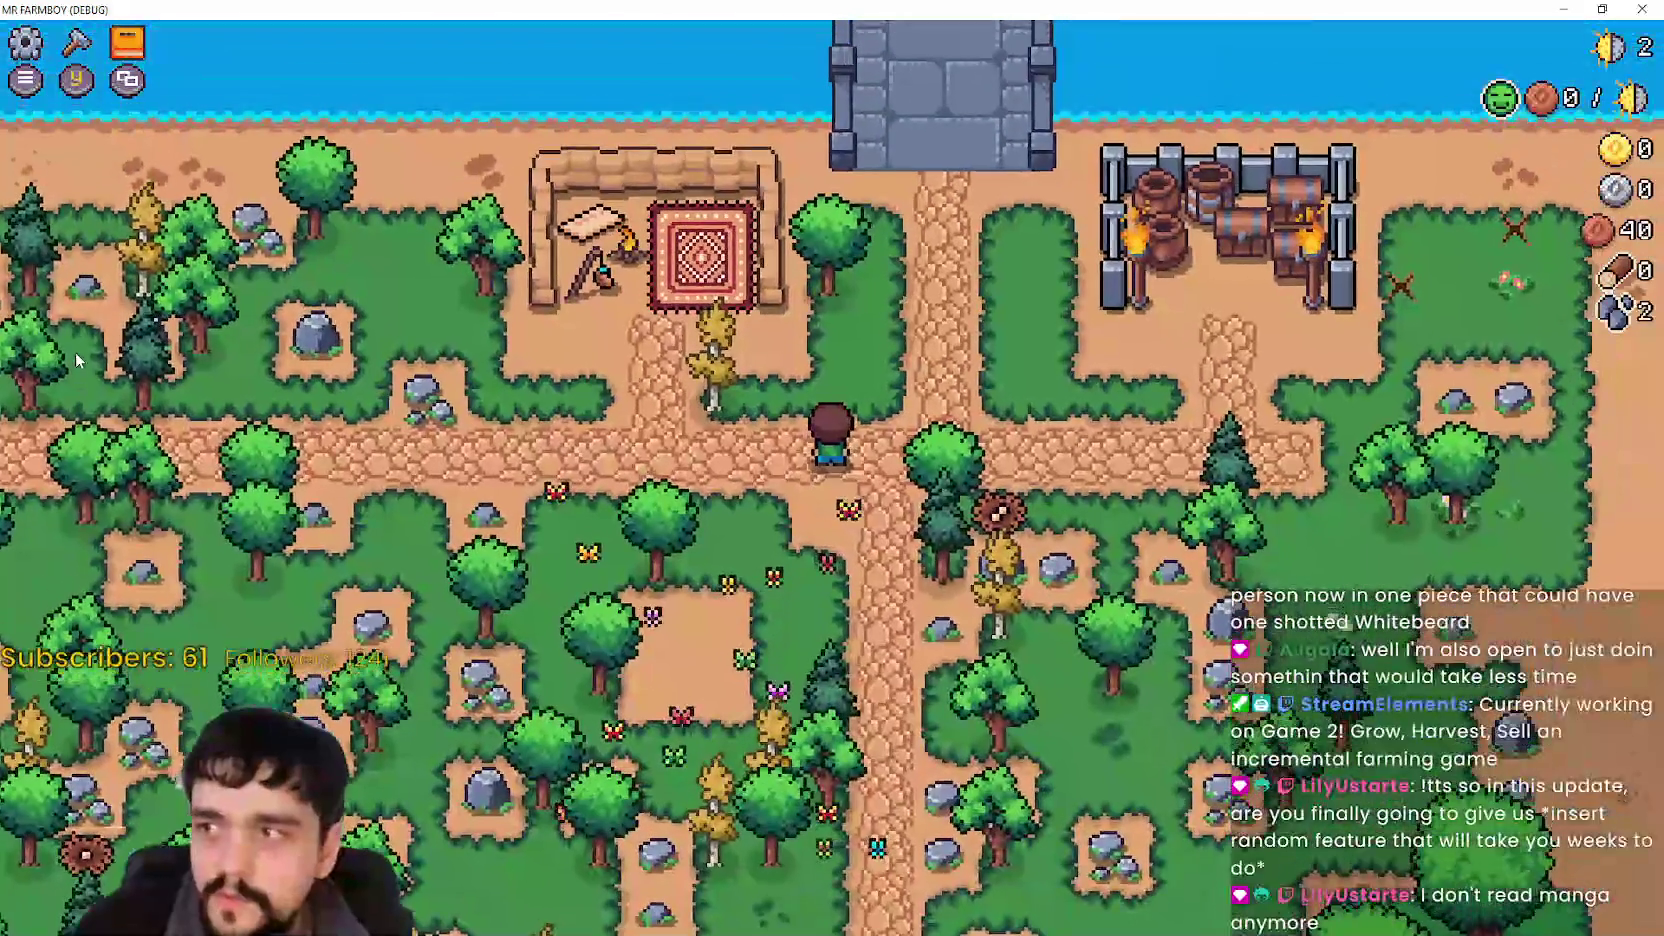
pyautogui.press('c')
pyautogui.press('Escape')
pyautogui.press('y')
pyautogui.press('Escape')
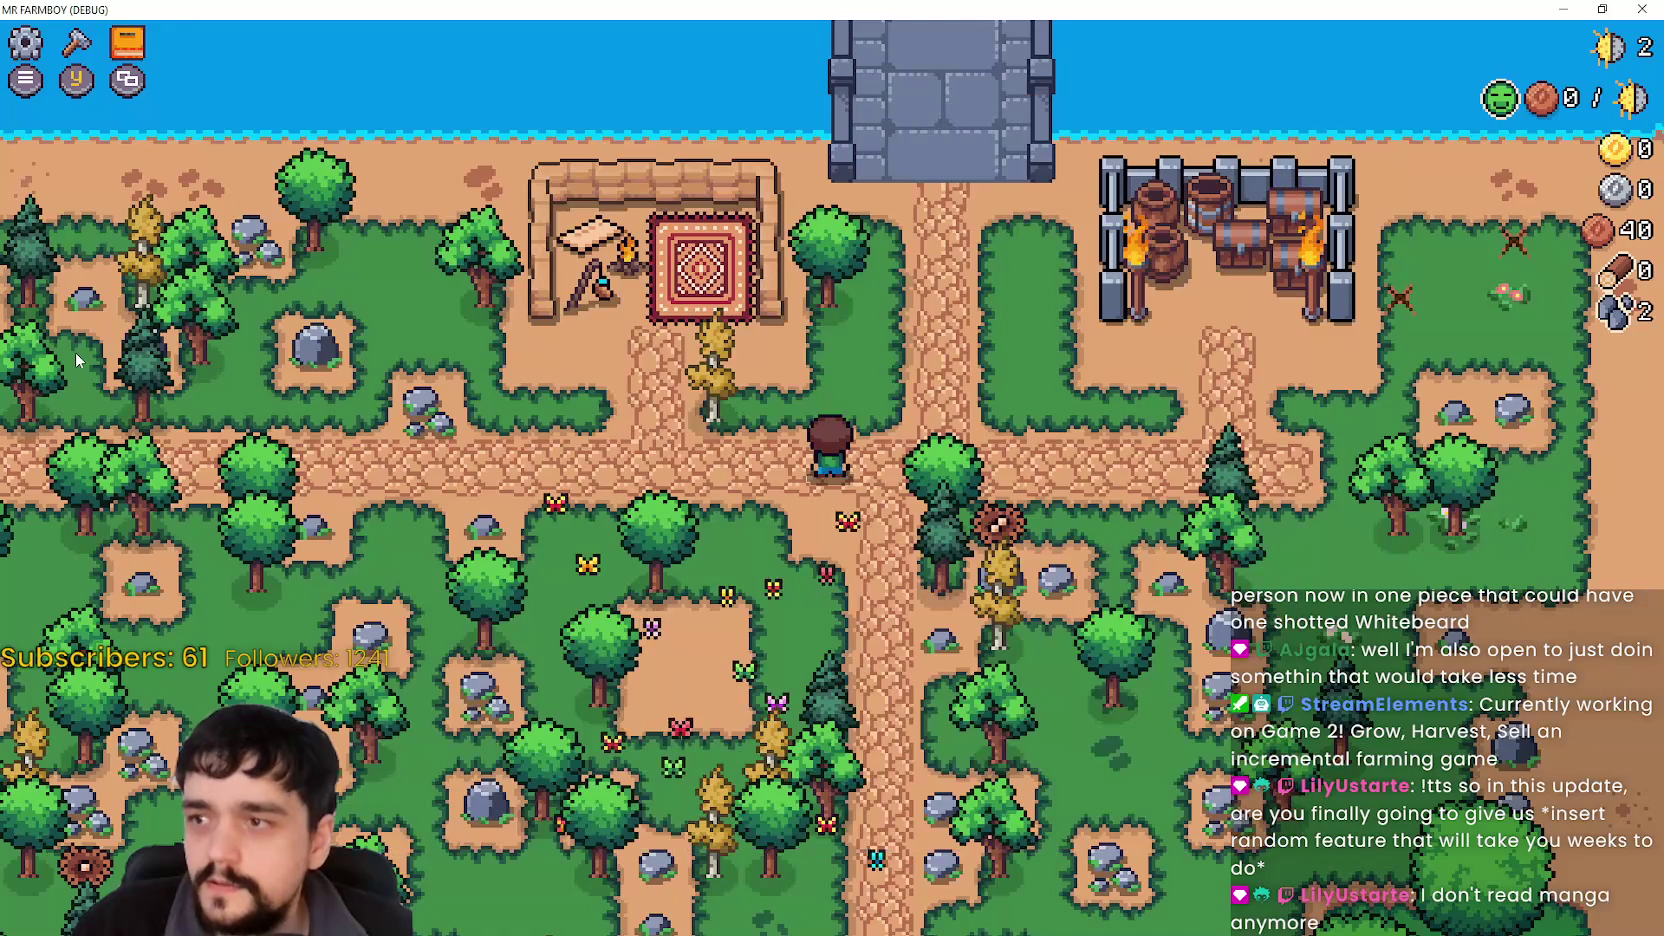
pyautogui.press('Escape')
# Return to the title screen, load Save 7, and open the Advancements overview.
pyautogui.press('Down')
pyautogui.press('Down')
pyautogui.press('Down')
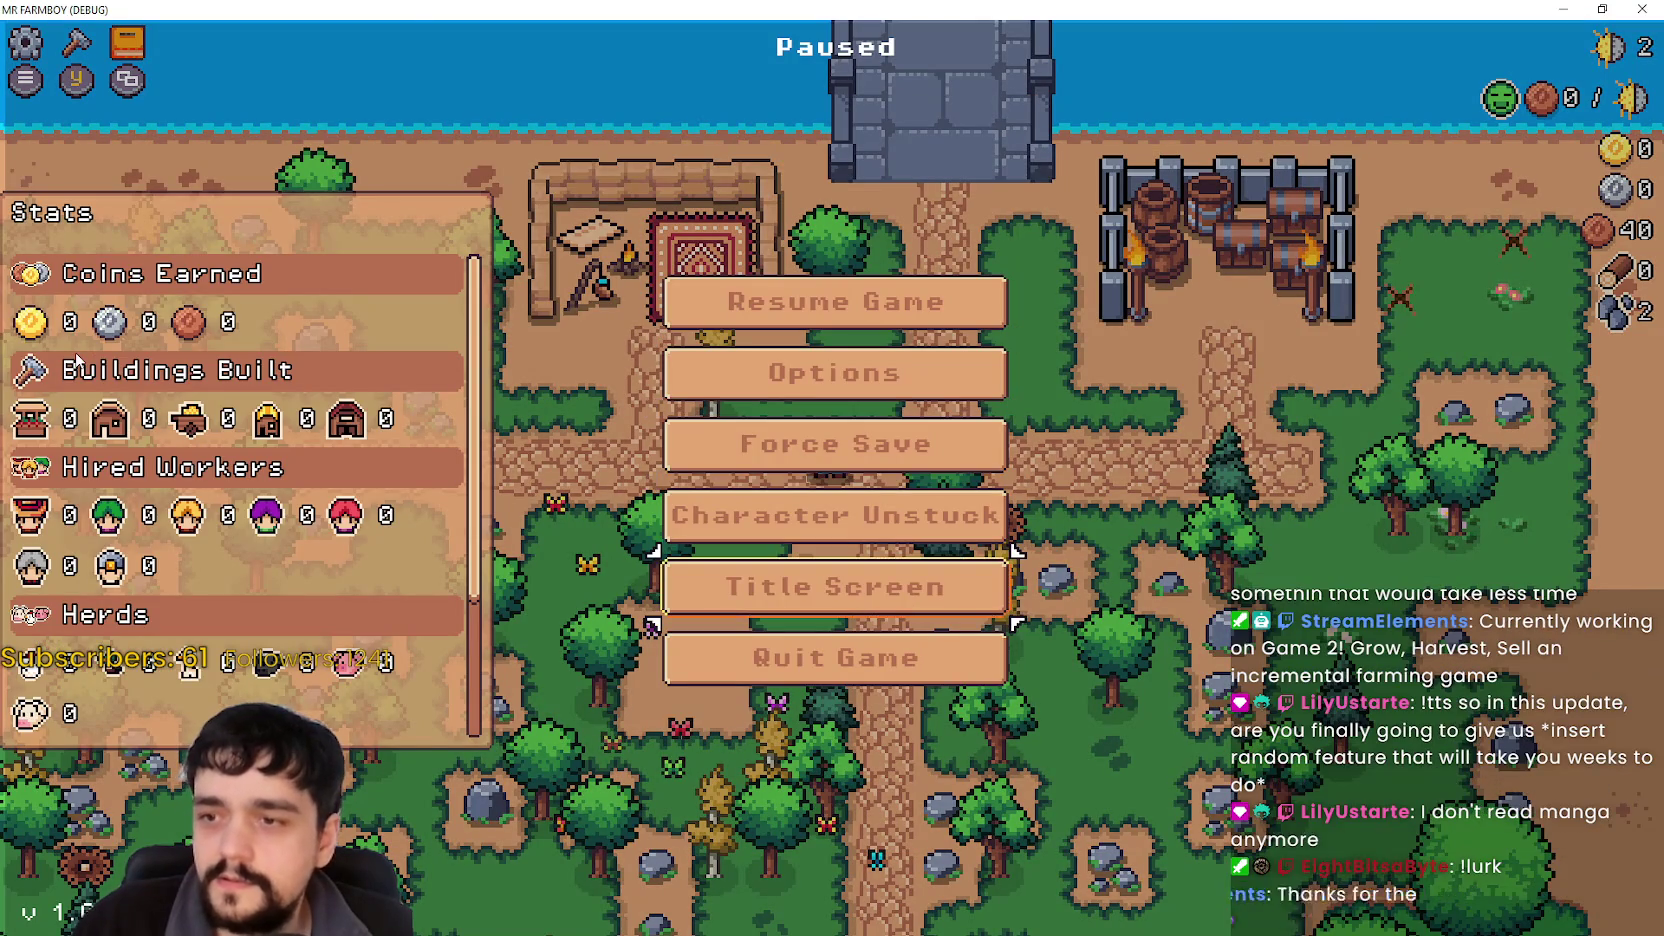
pyautogui.press('Return')
pyautogui.press('Return')
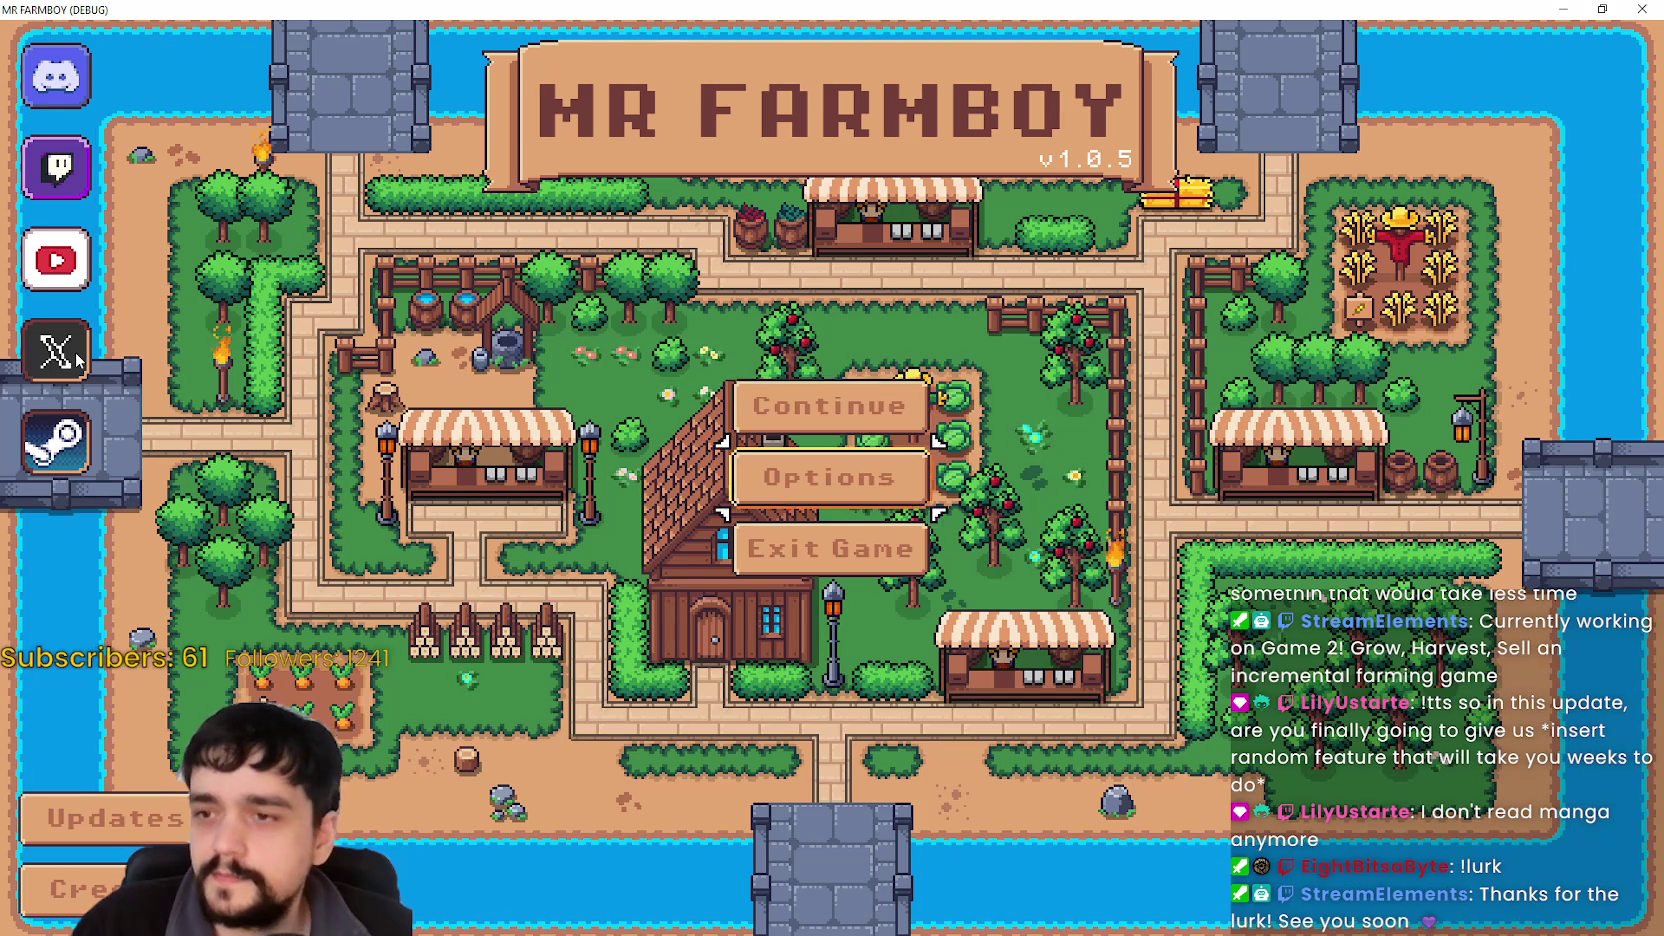
pyautogui.press('Down')
pyautogui.press('Down')
pyautogui.press('Down')
pyautogui.press('Down')
pyautogui.press('Down')
pyautogui.press('Down')
pyautogui.press('Down')
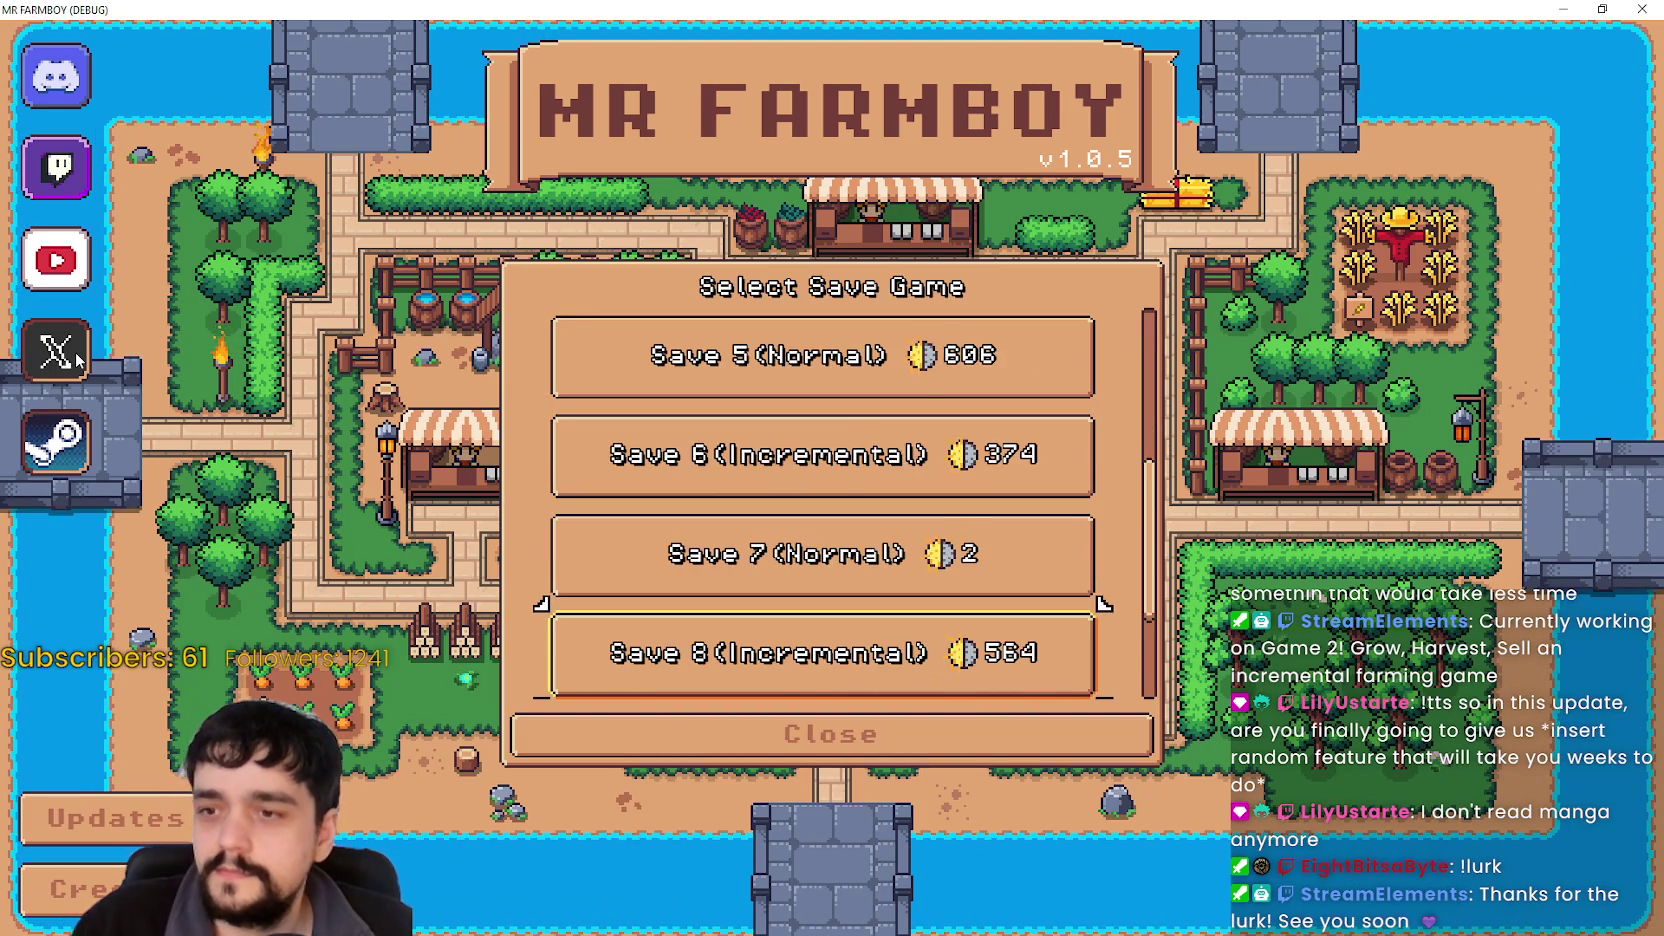
pyautogui.press('Up')
pyautogui.press('Return')
pyautogui.press('Return')
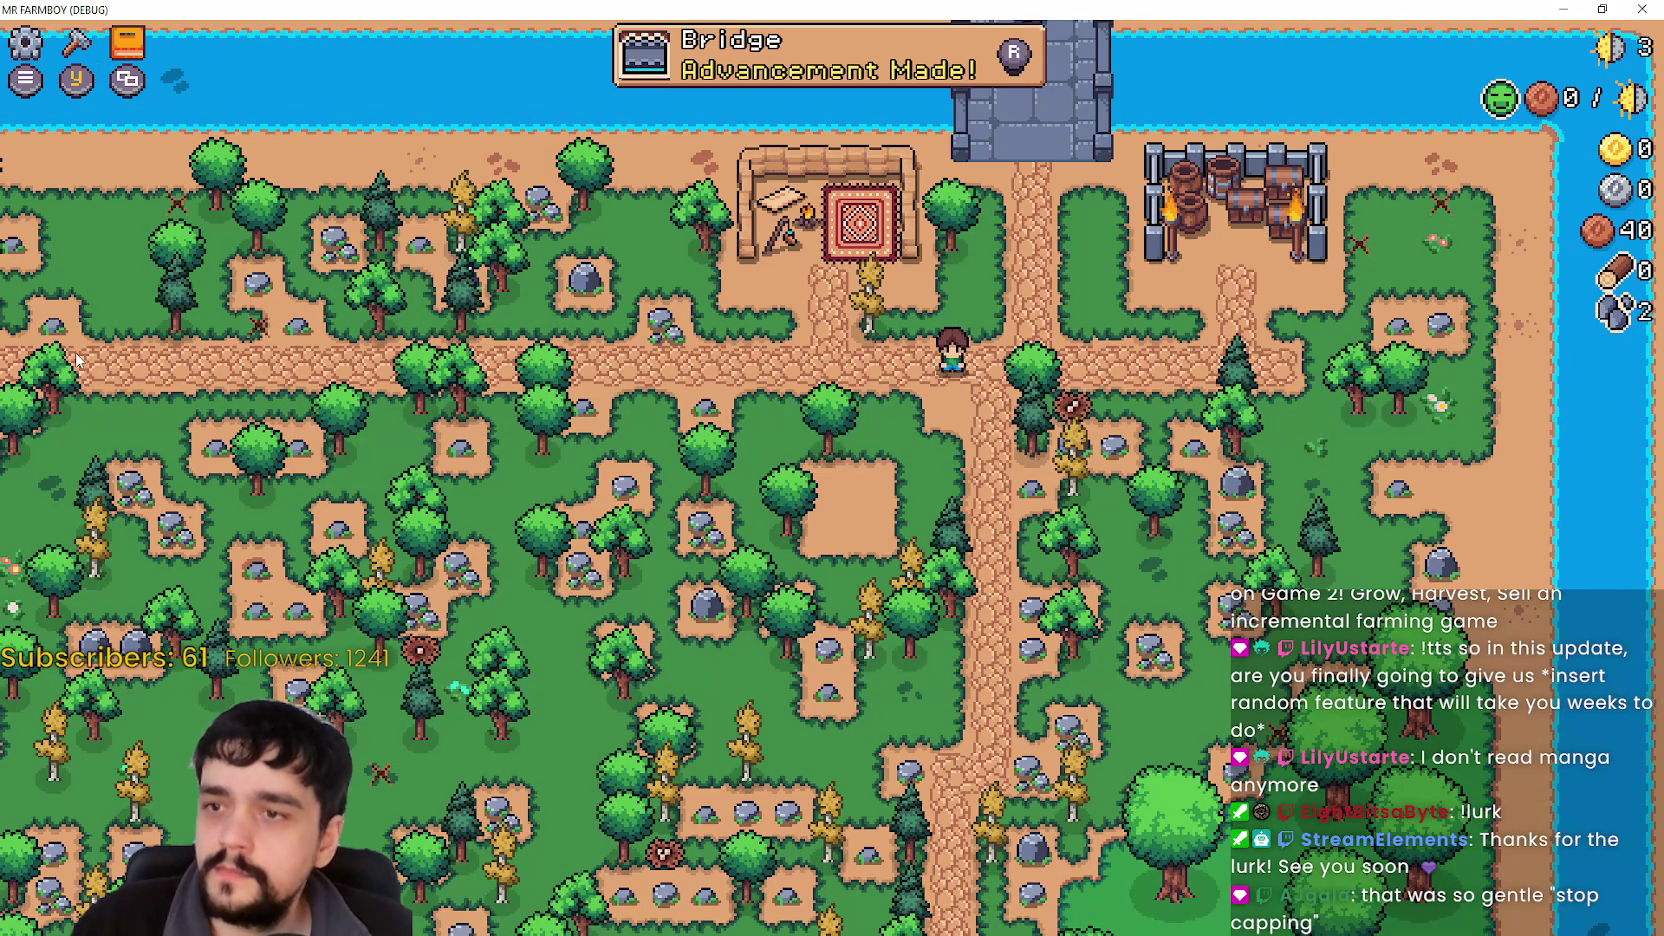
pyautogui.press('r')
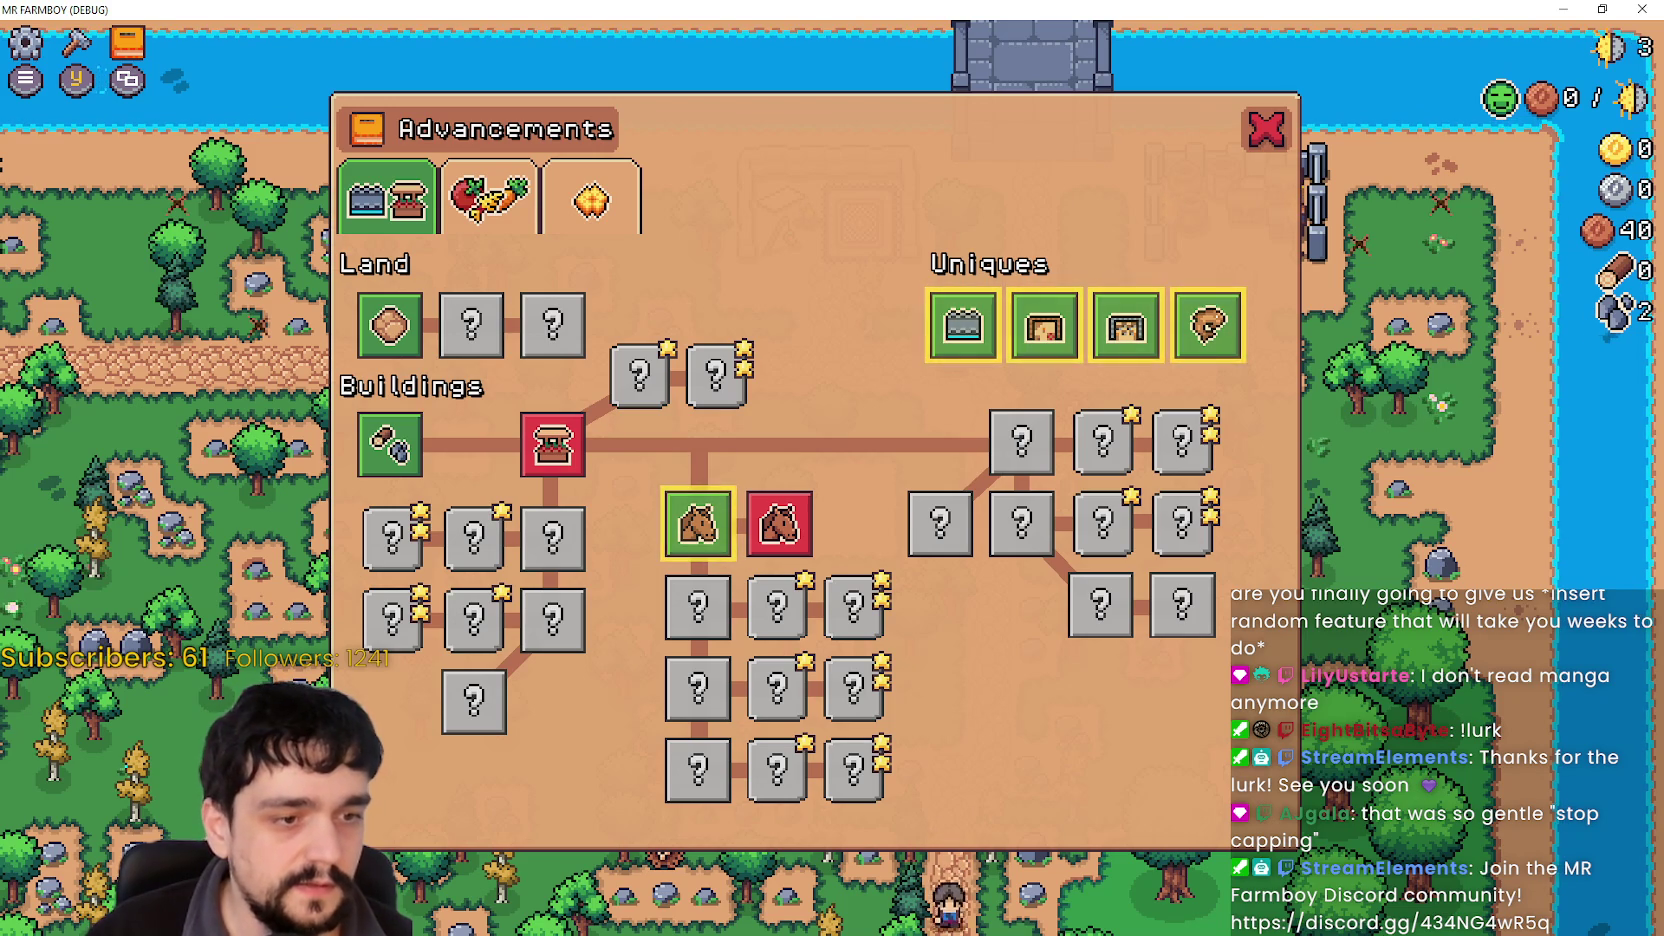
# Filter files for 'advancem' and open the AdvancementButton scene's AdvButton script.
pyautogui.hotkey('alt', 'Tab')
pyautogui.press('Down')
pyautogui.press('Down')
pyautogui.press('Down')
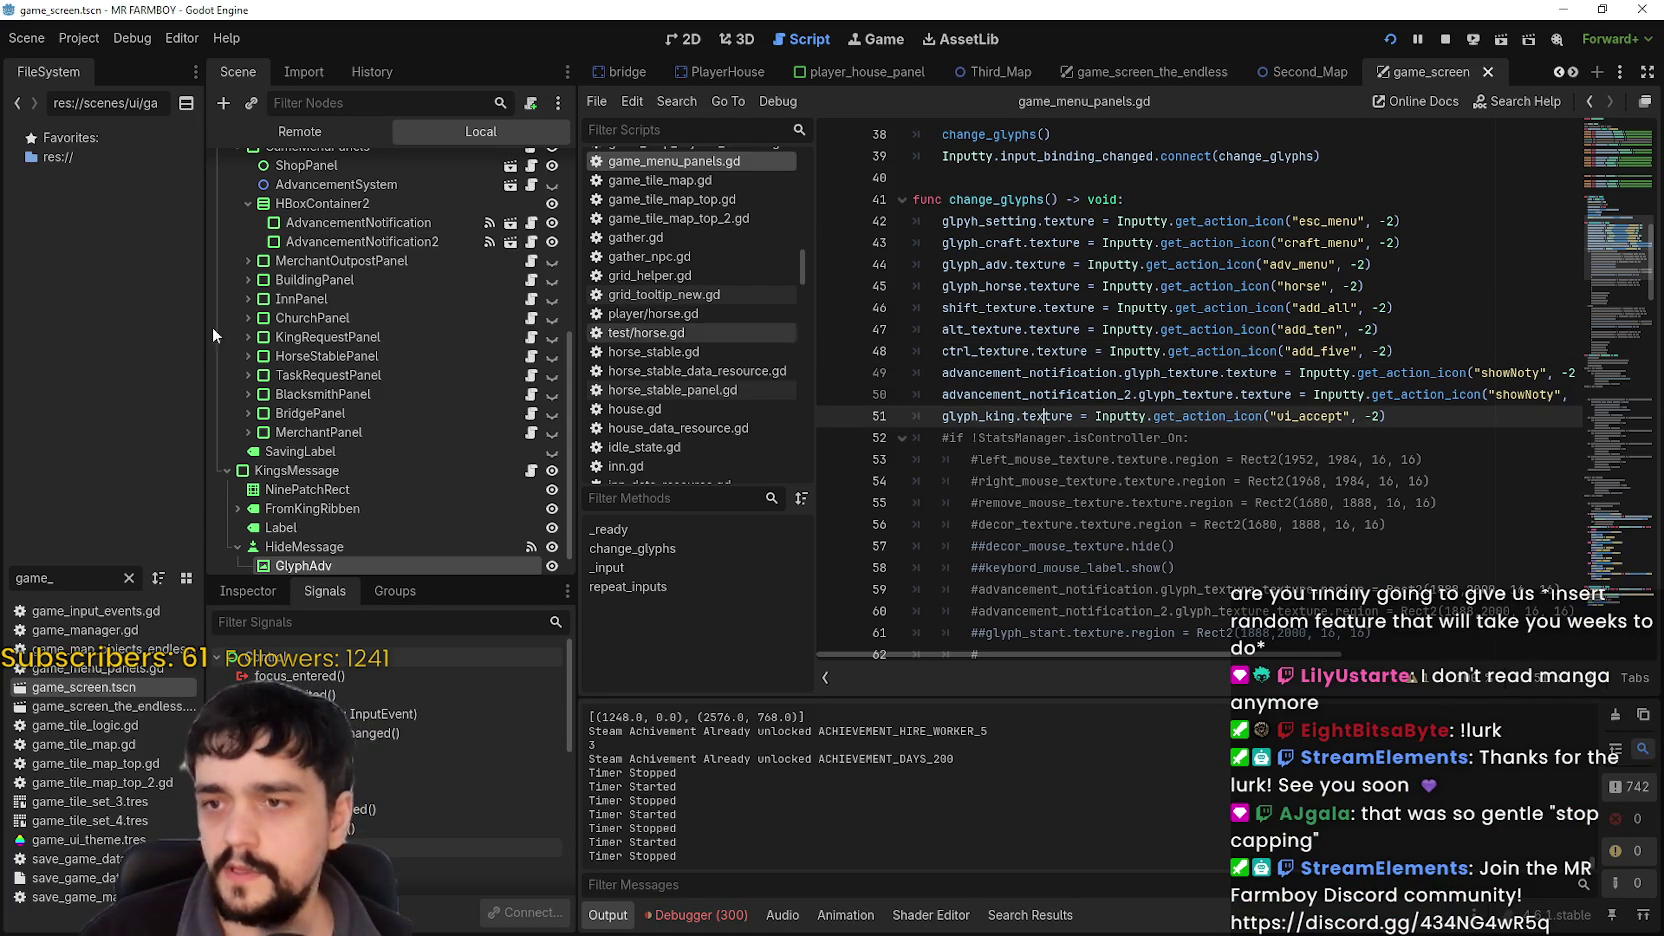
pyautogui.moveTo(58, 578); pyautogui.dragTo(2, 557)
pyautogui.write('adva')
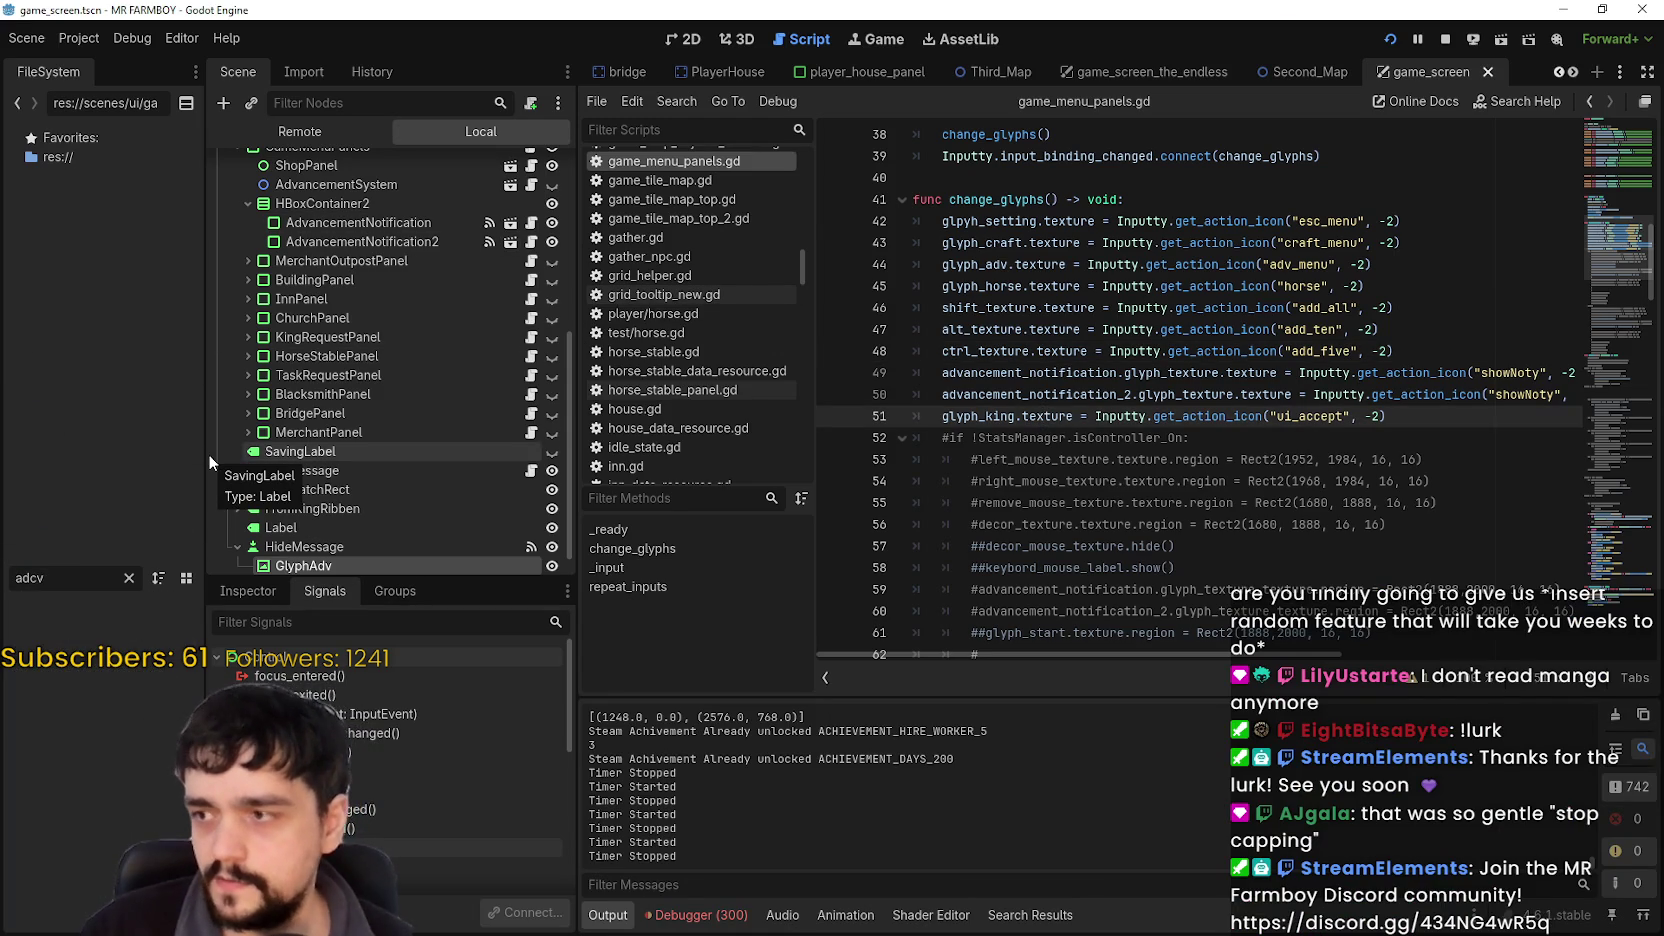
pyautogui.write('ncem')
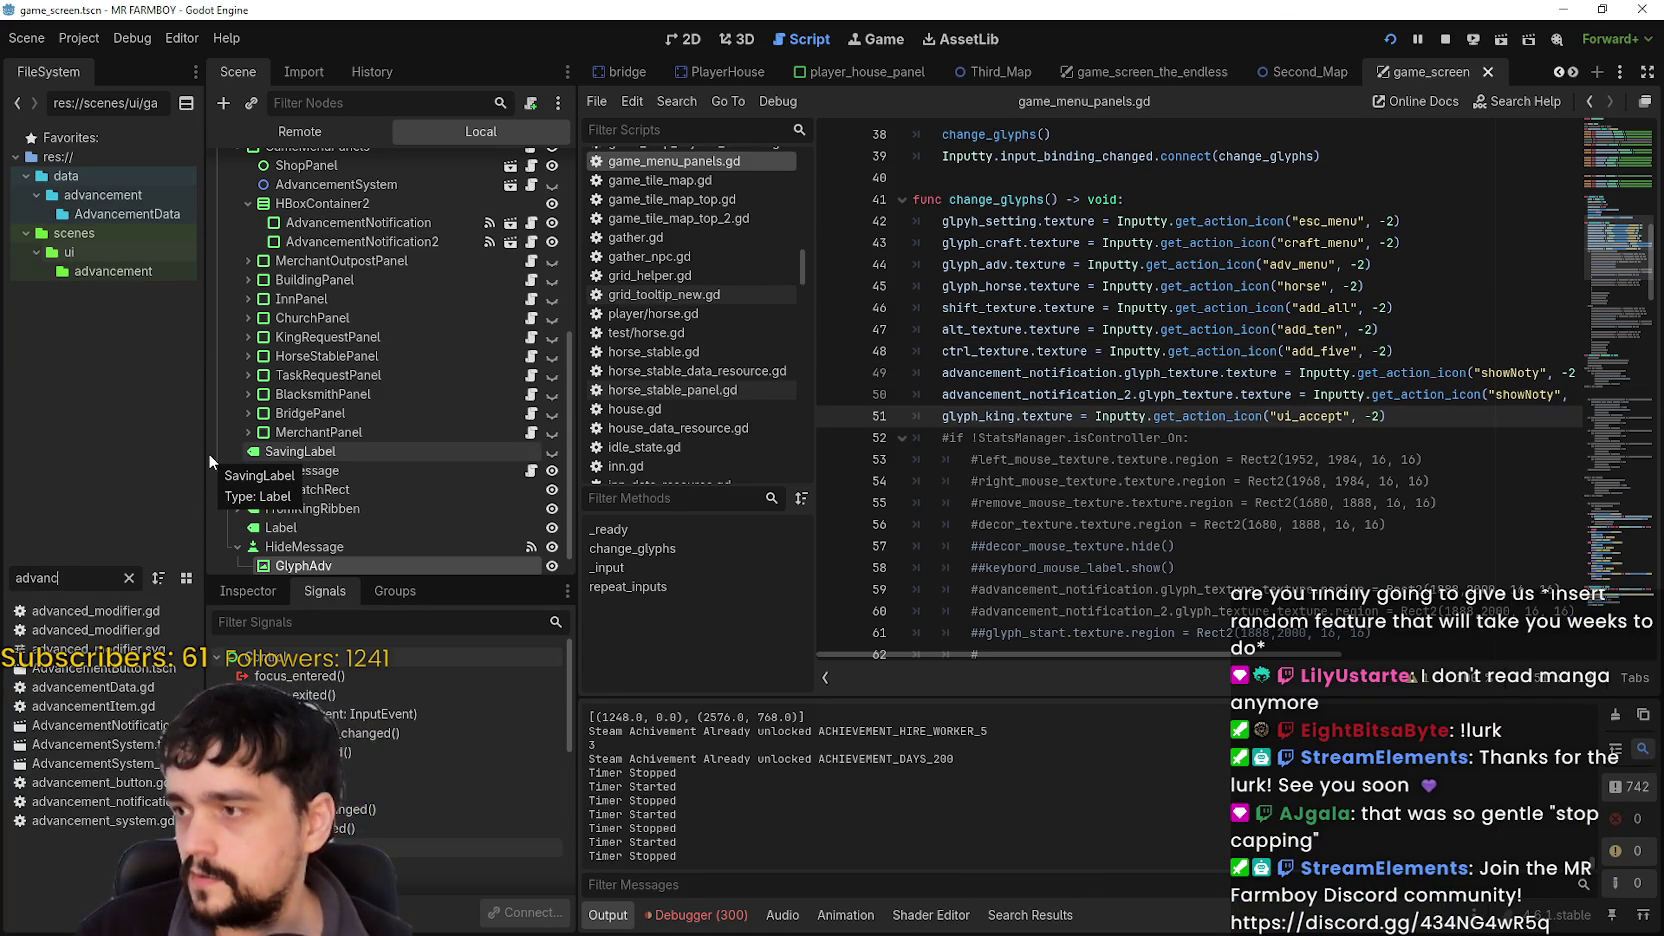
pyautogui.doubleClick(95, 610)
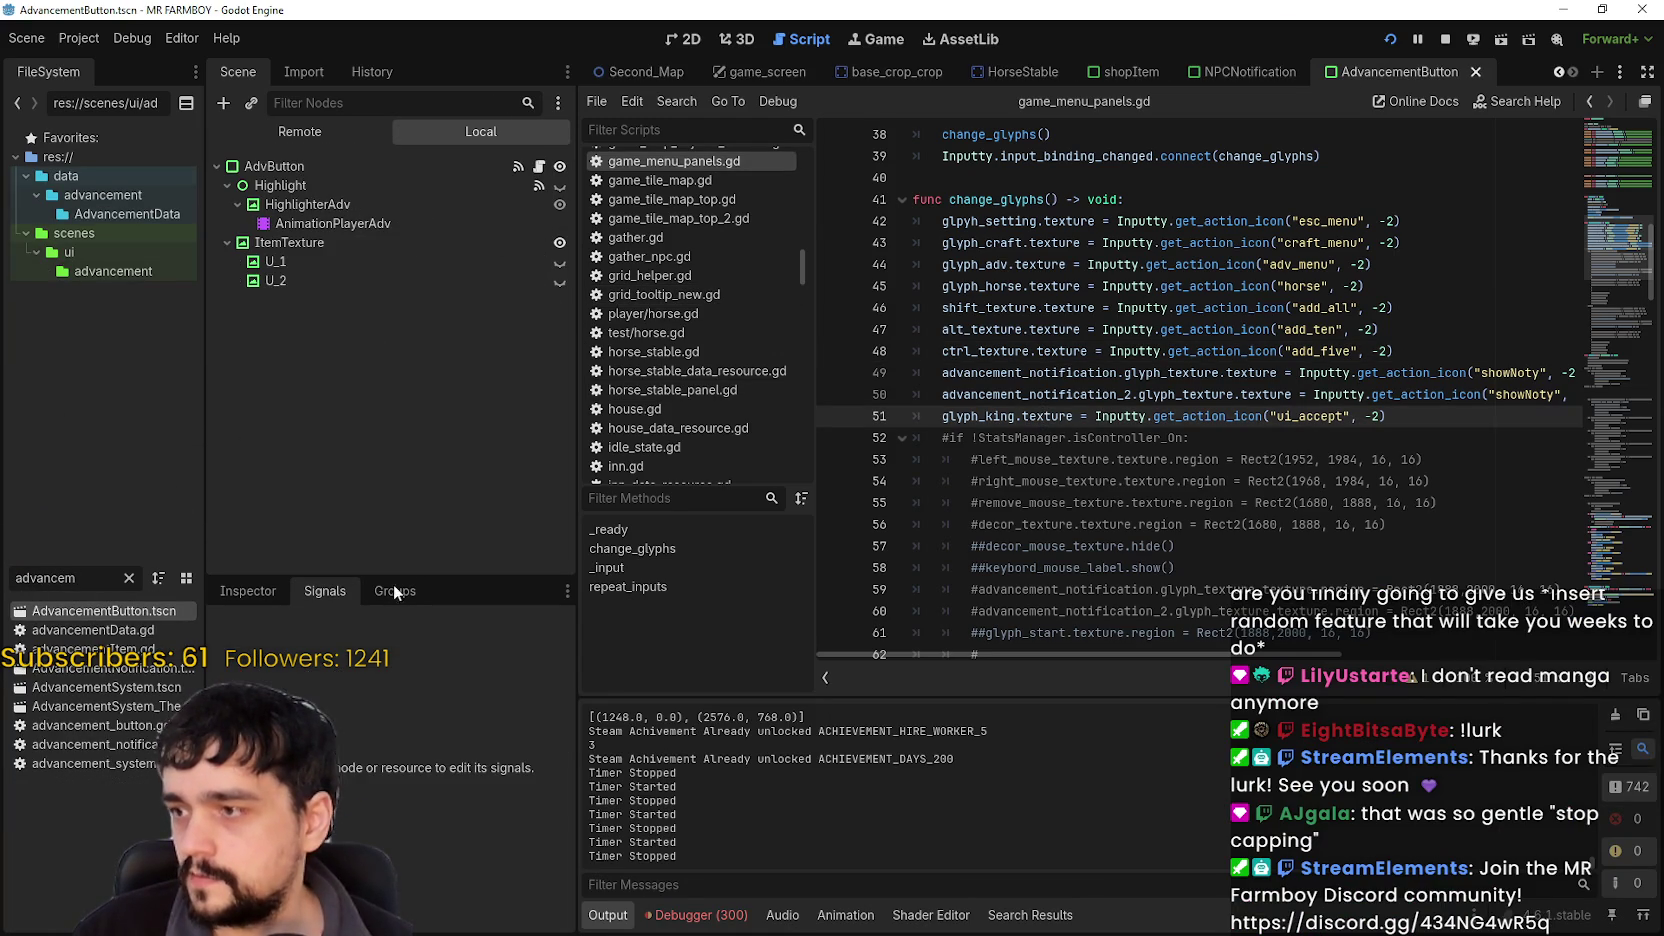
pyautogui.click(541, 166)
pyautogui.scroll(-4, 1487, 450)
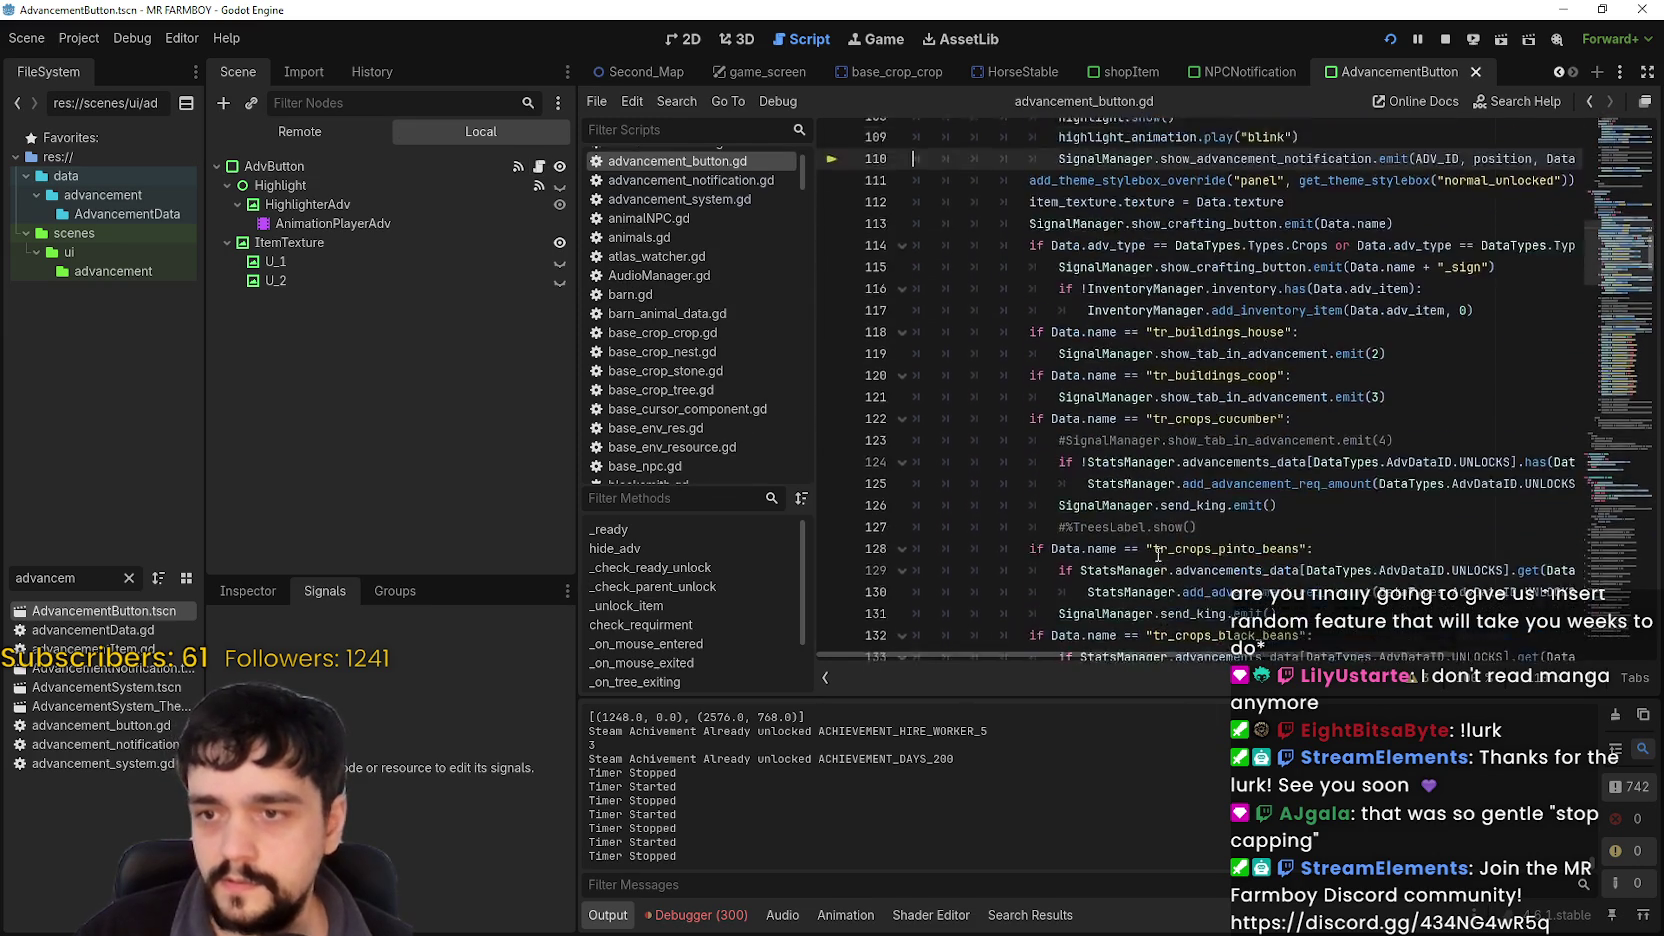
pyautogui.moveTo(1590, 270)
pyautogui.mouseDown()
pyautogui.moveTo(1591, 632)
pyautogui.moveTo(1582, 601)
pyautogui.mouseUp()
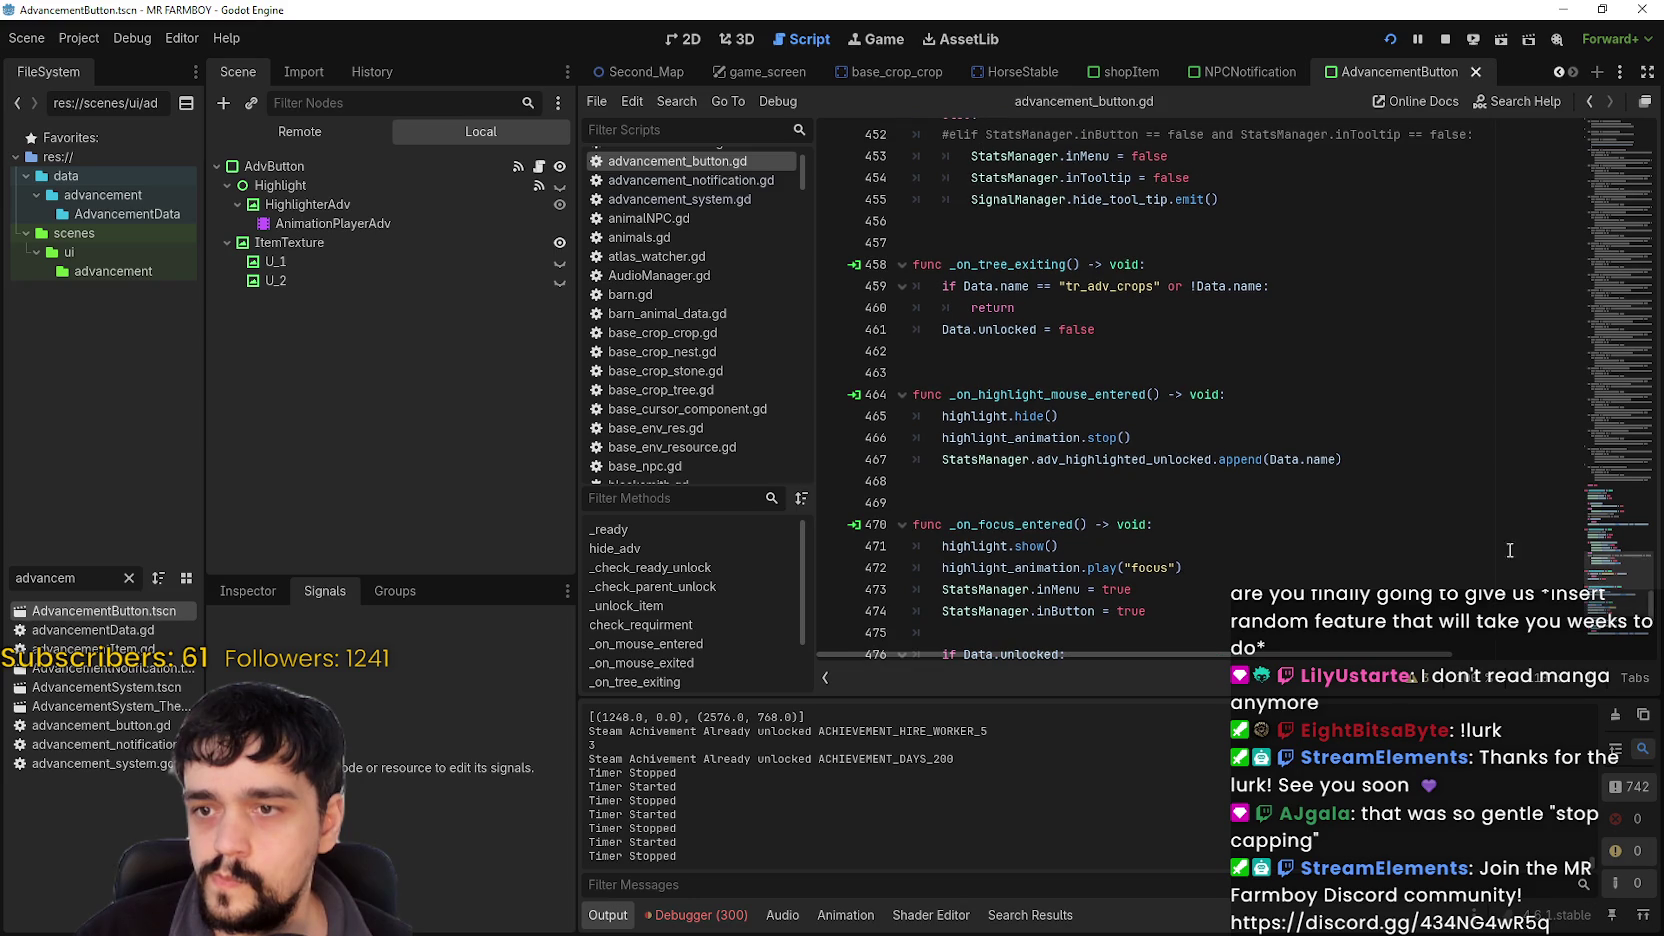
# Inspect highlight_animation, the line-467 StatsManager statement, and highlight's uses in _on_focus_entered.
pyautogui.doubleClick(986, 445)
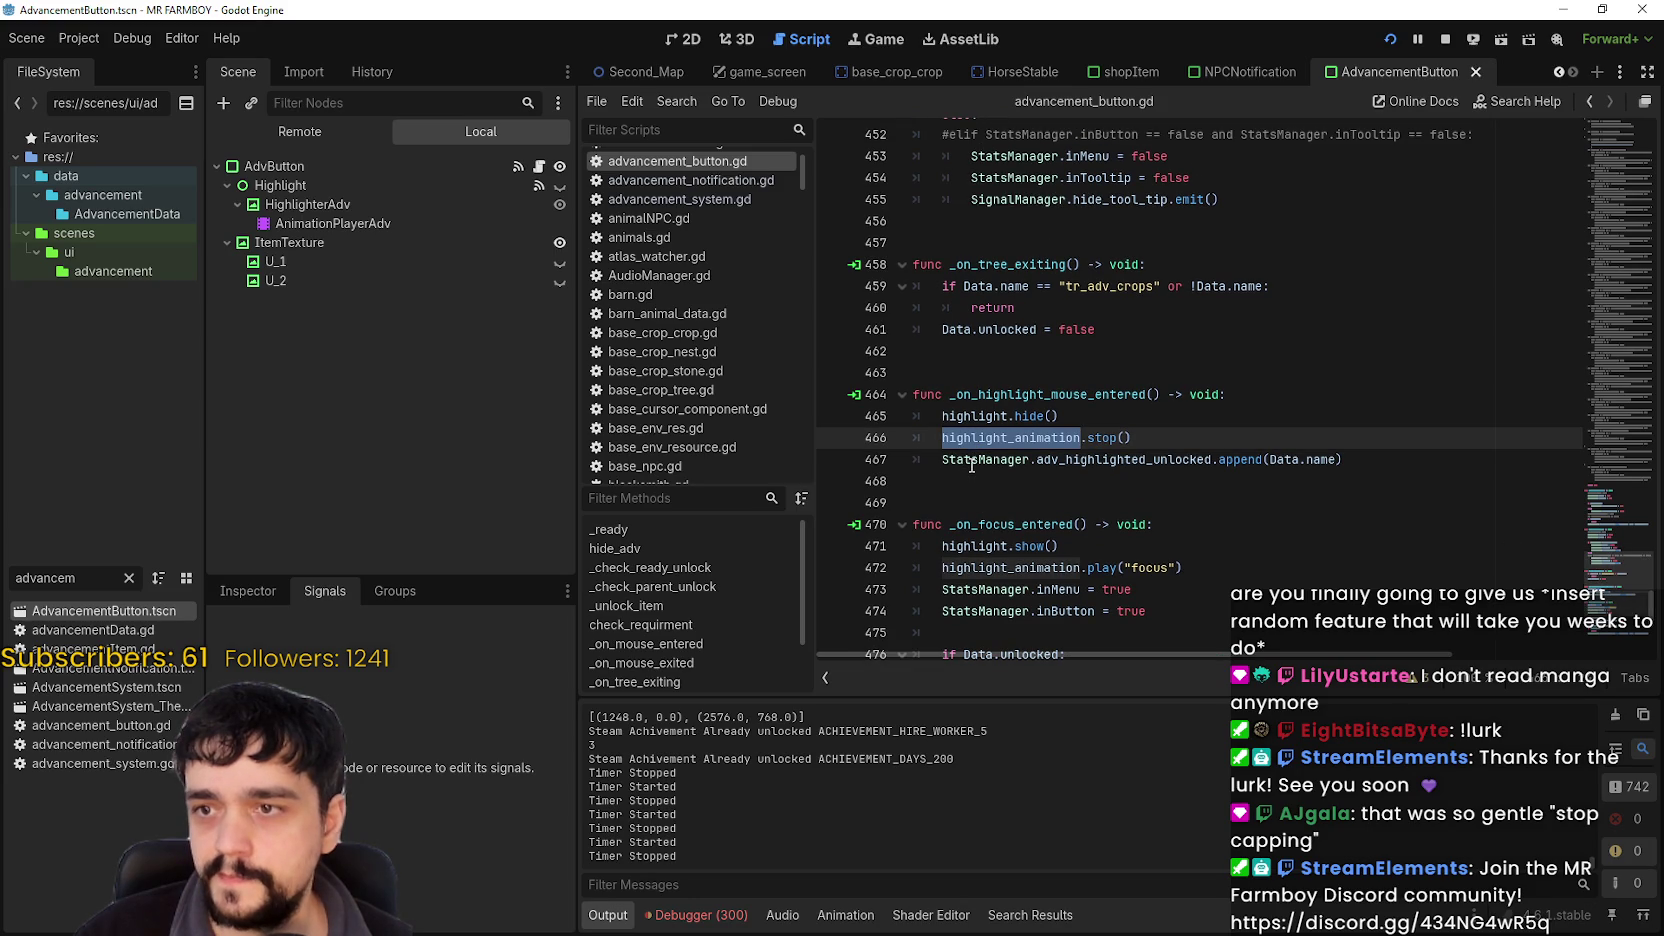
pyautogui.doubleClick(975, 461)
pyautogui.keyDown('shift'); pyautogui.click(1344, 461); pyautogui.keyUp('shift')
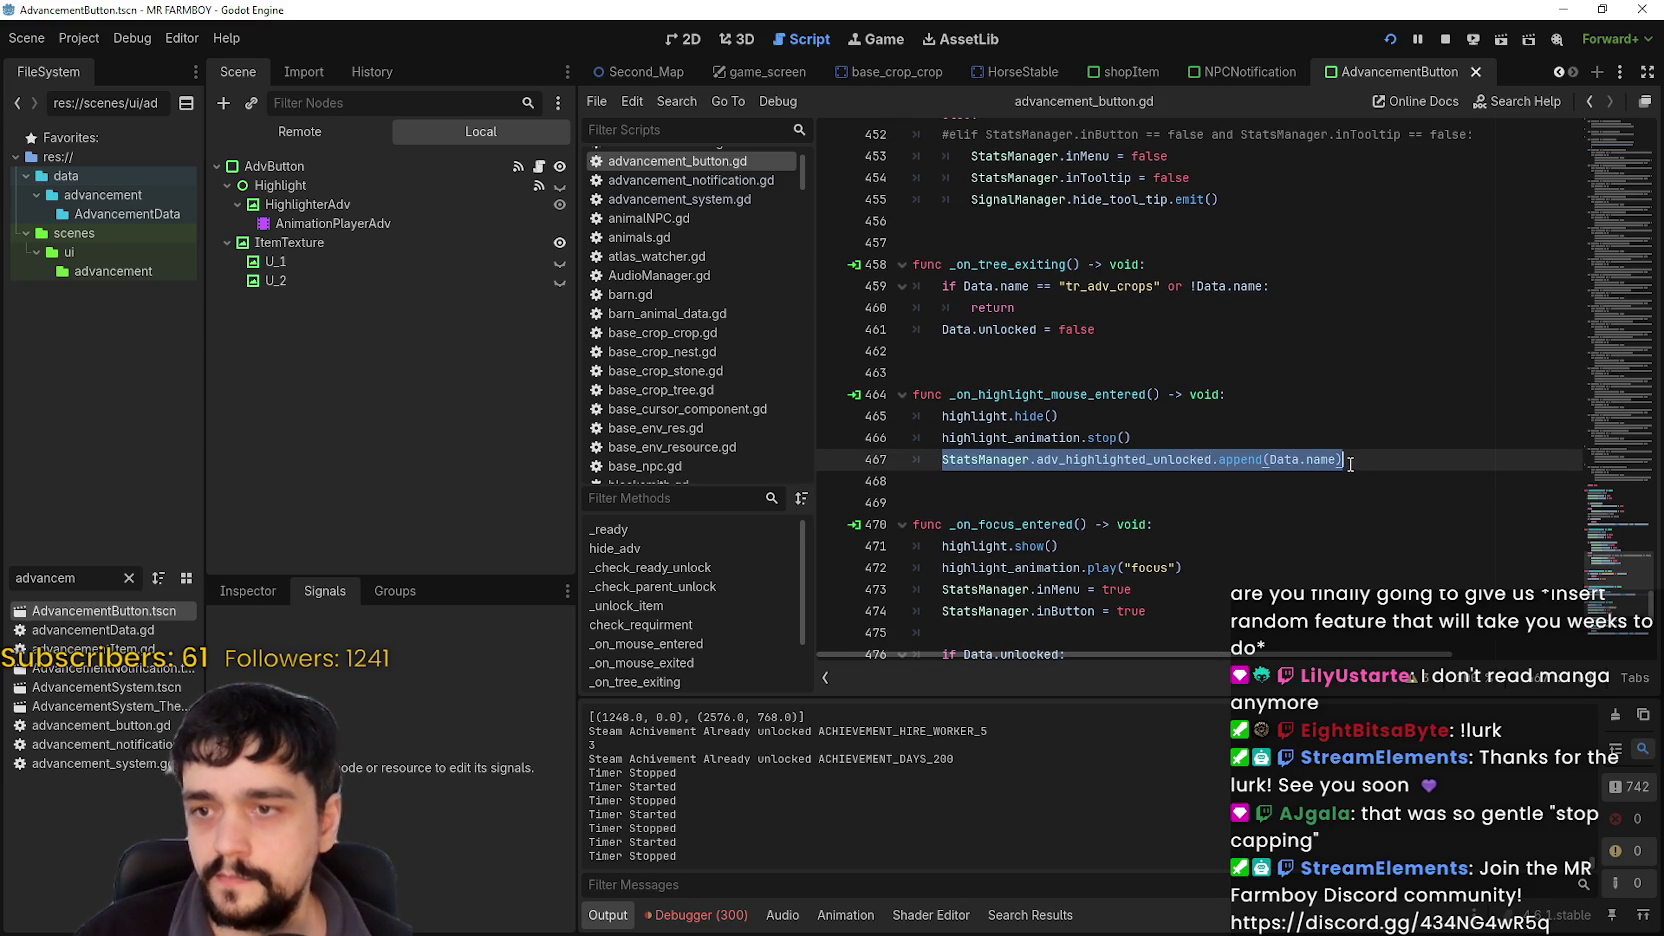
pyautogui.scroll(-4, 1344, 459)
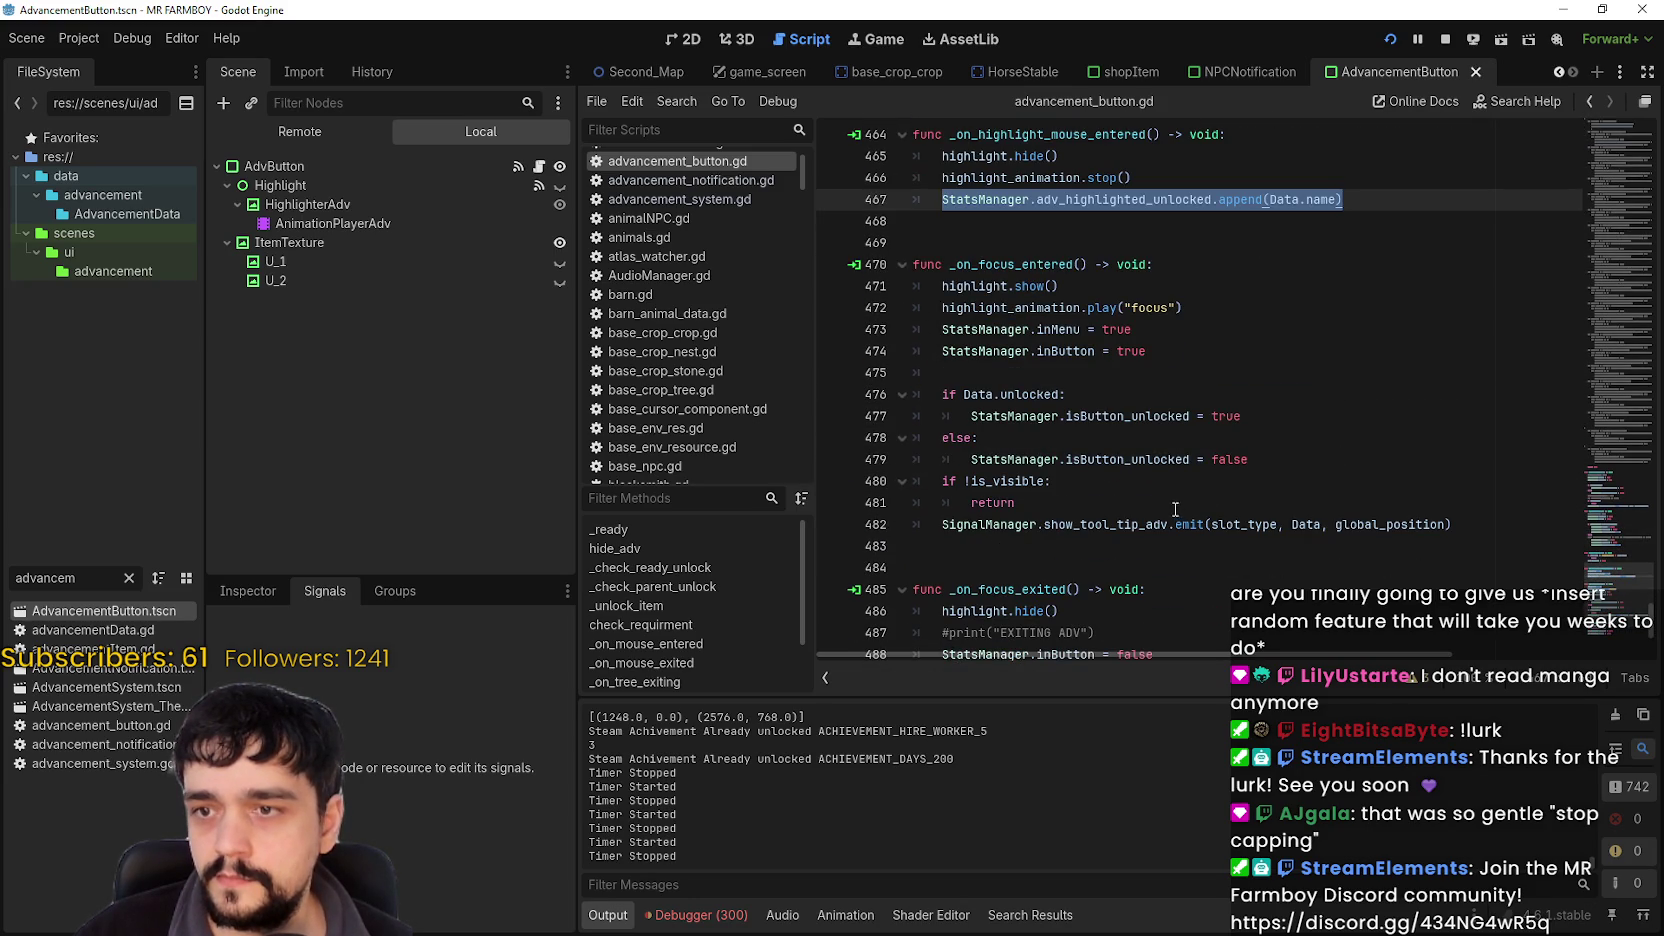
pyautogui.scroll(1, 1216, 384)
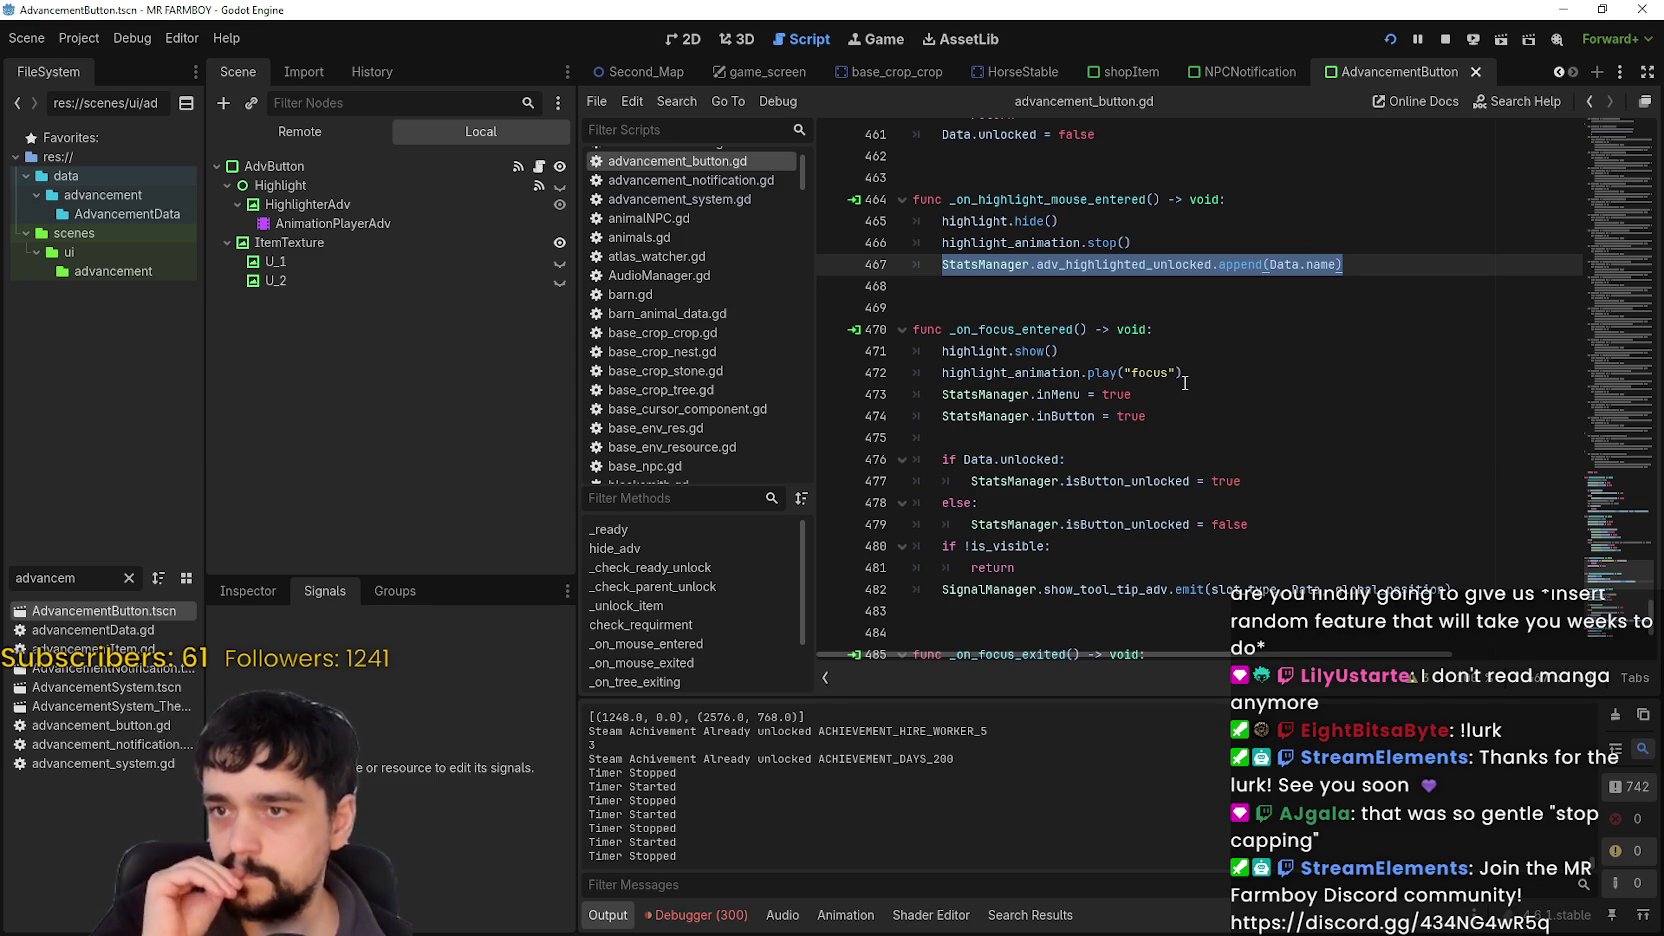
pyautogui.doubleClick(1030, 328)
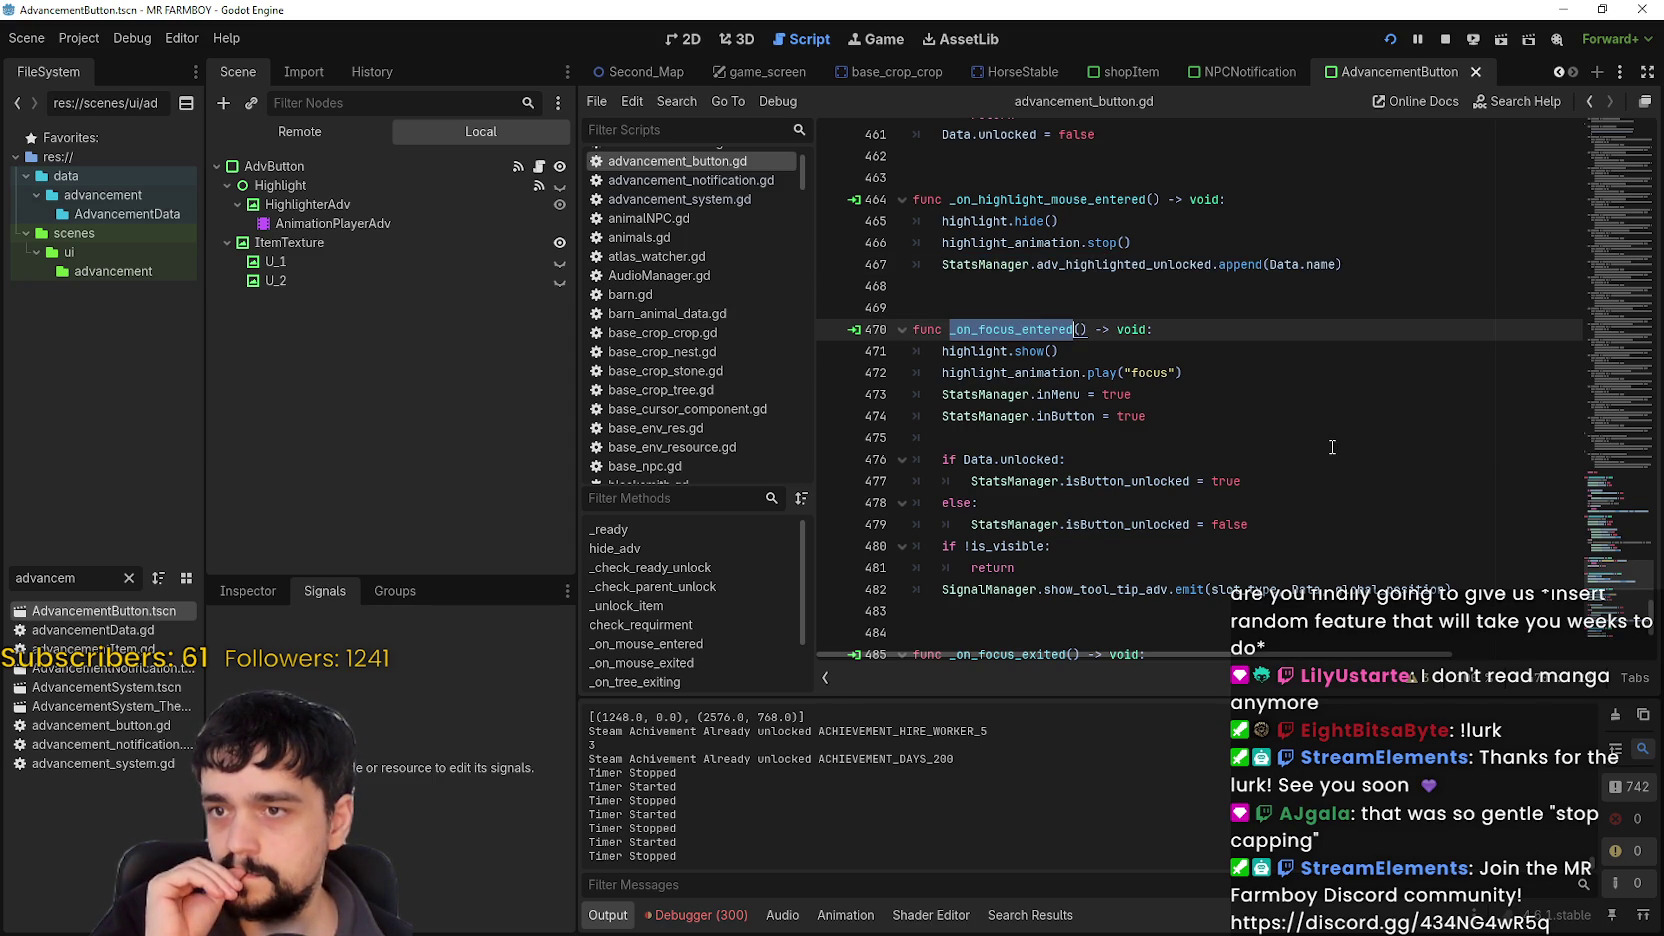
pyautogui.doubleClick(987, 351)
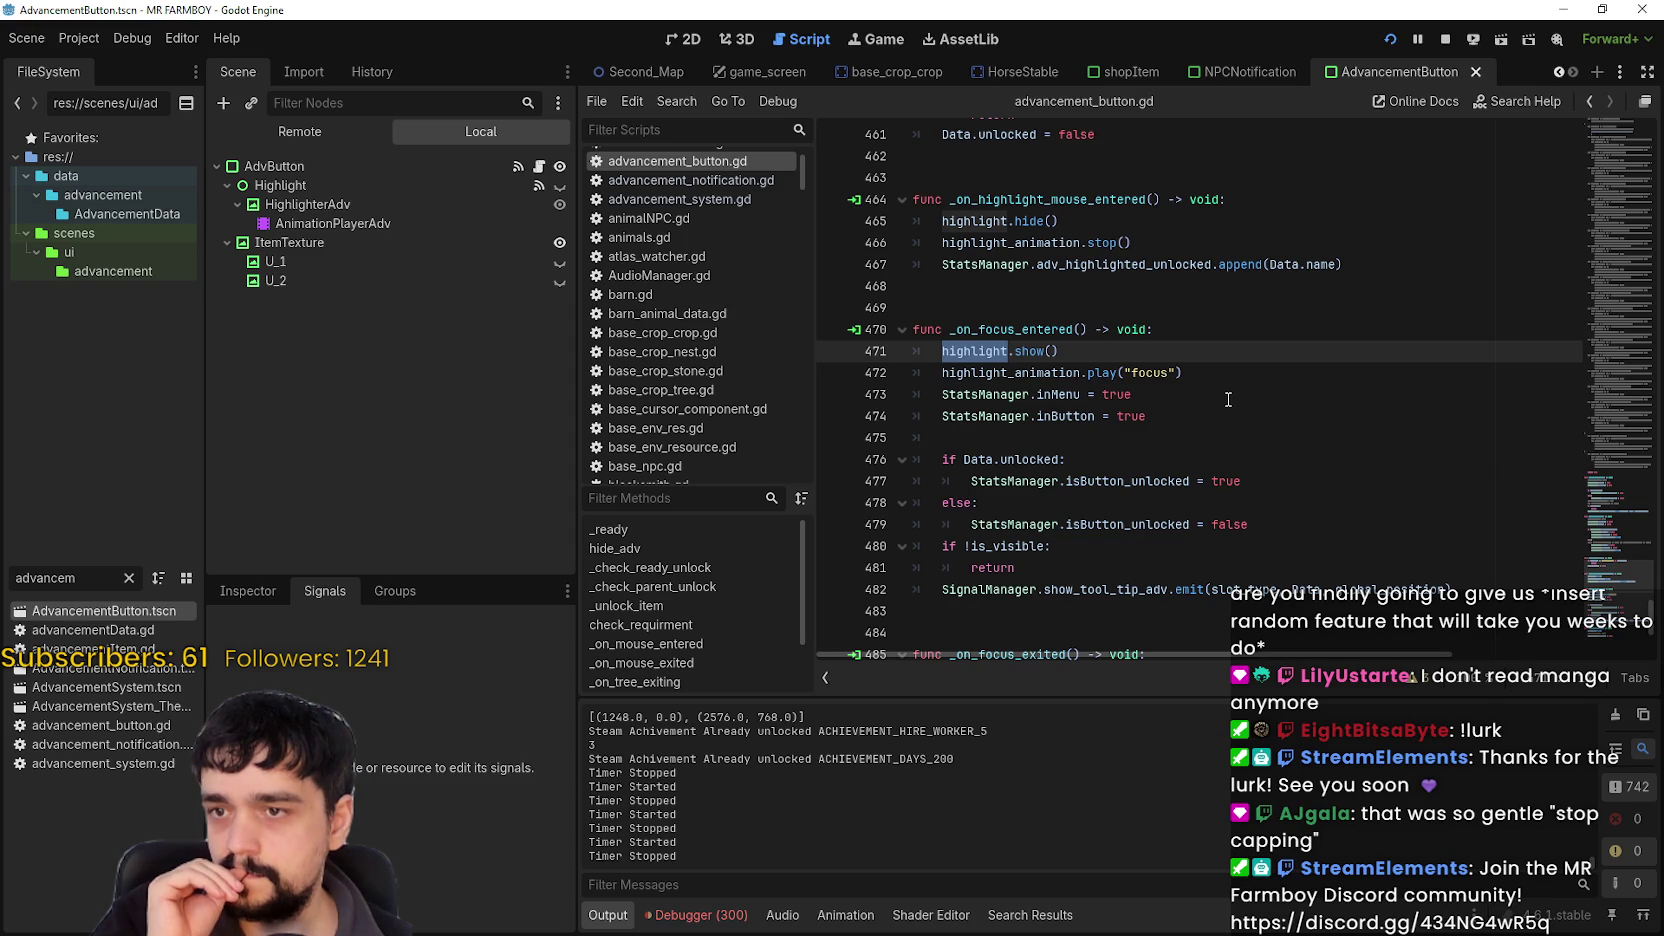
pyautogui.scroll(-2, 1228, 399)
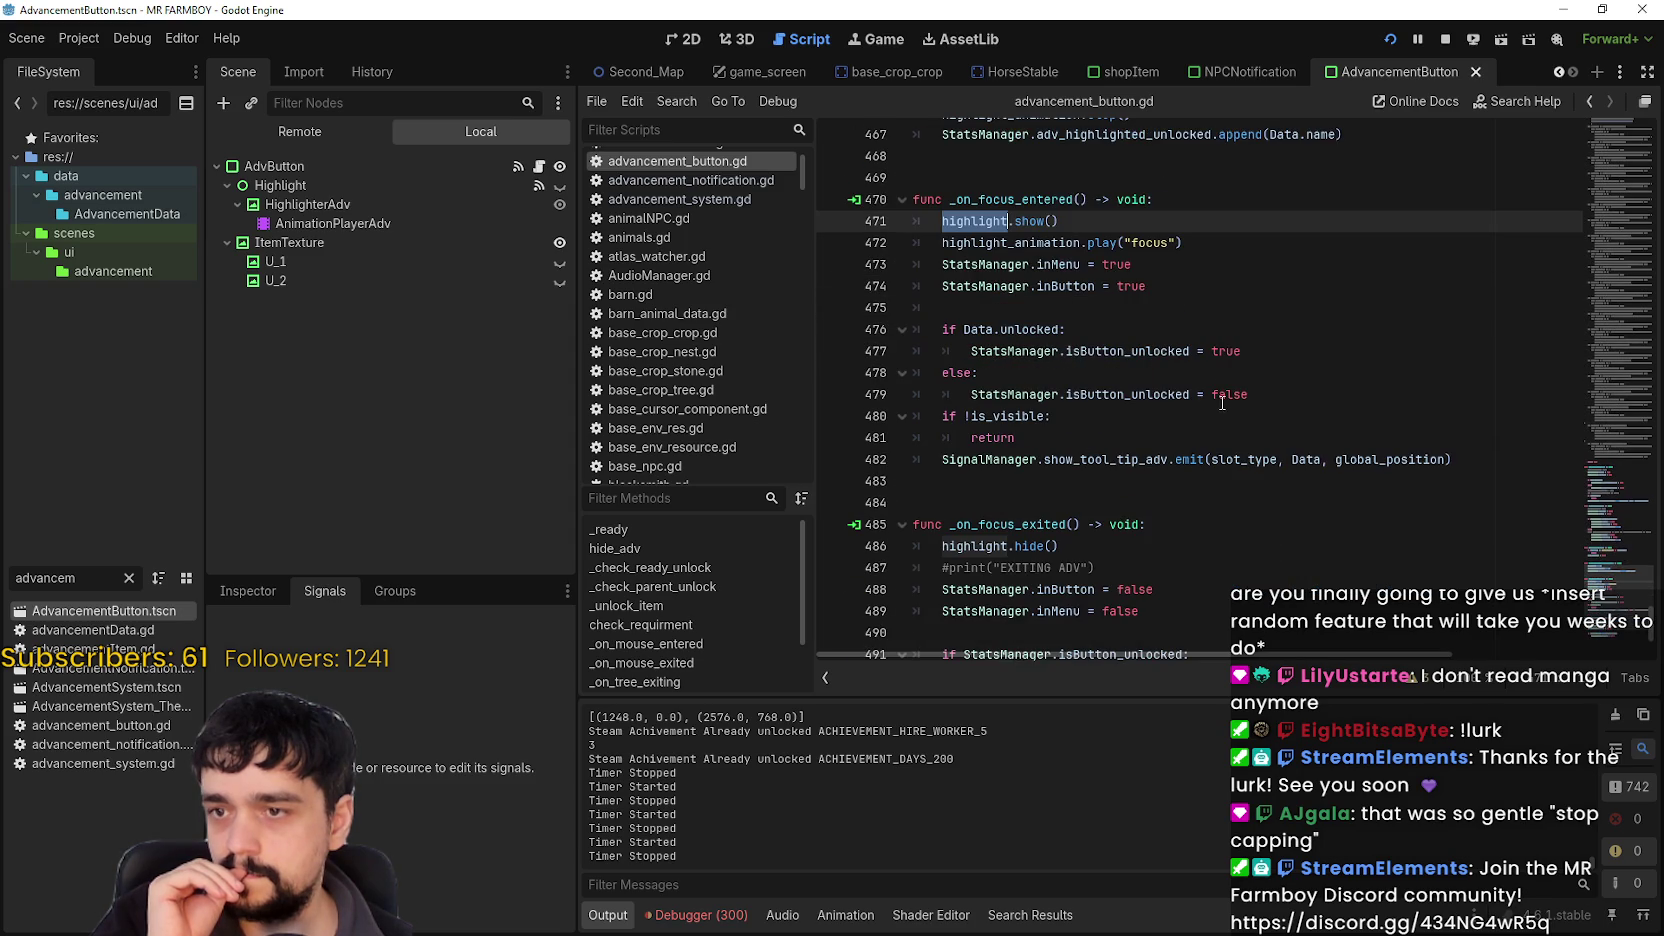
# Check AdvButton's connected signals, then set a breakpoint on line 471's highlight.show().
pyautogui.click(309, 168)
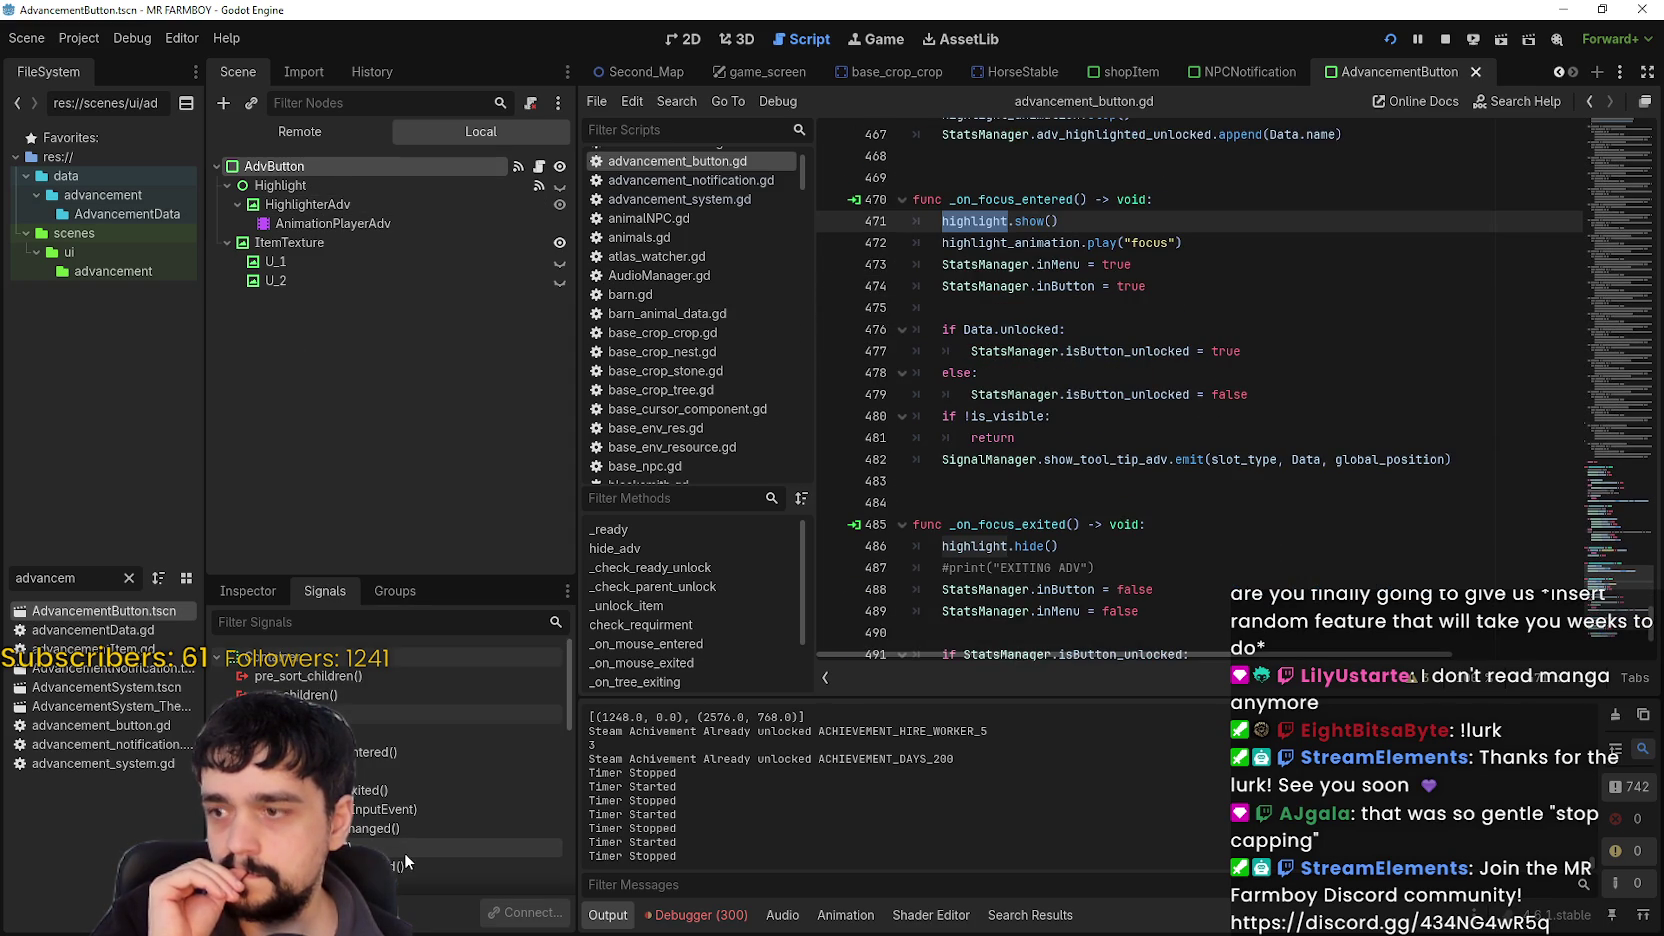
pyautogui.click(426, 757)
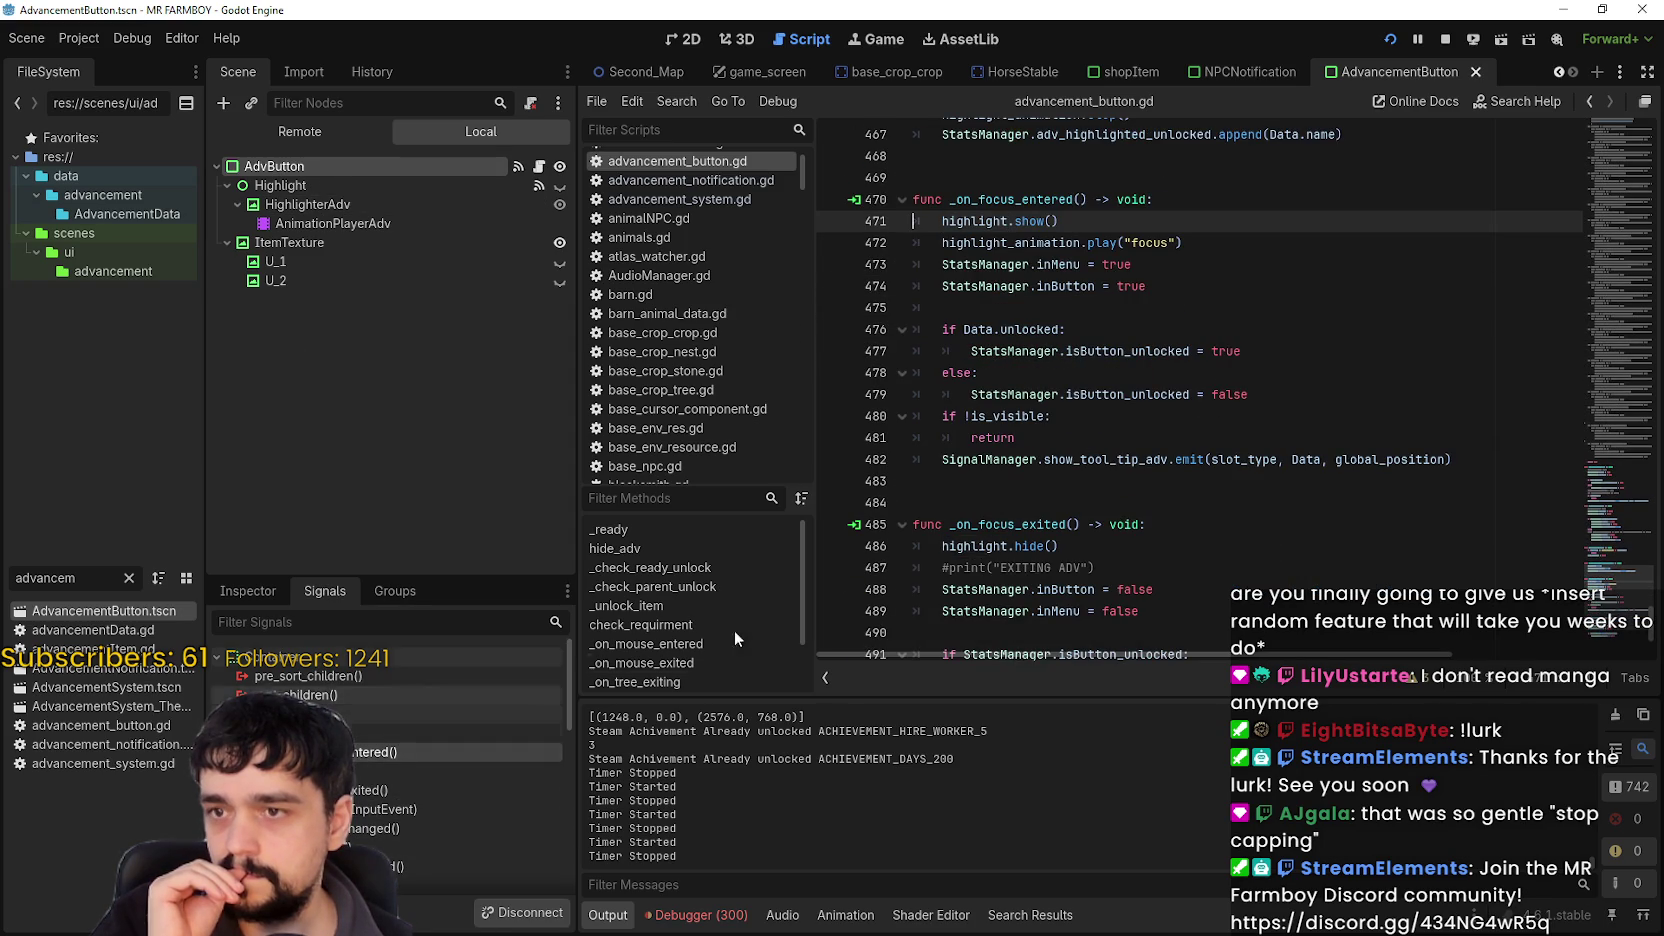
pyautogui.scroll(1, 1109, 556)
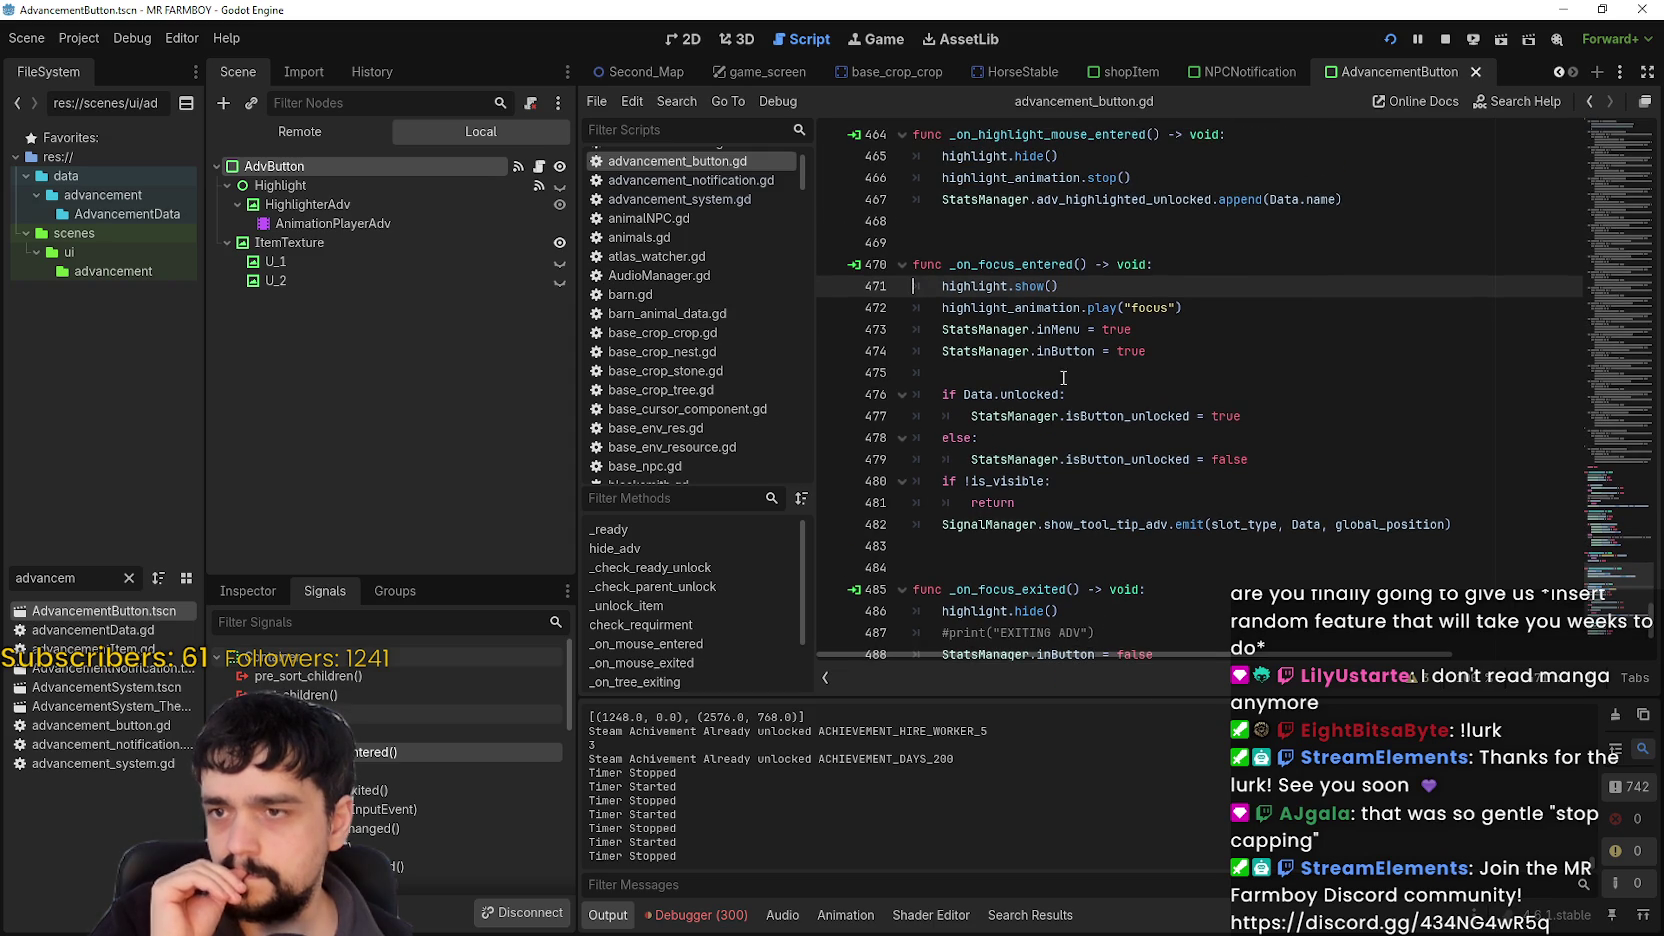
pyautogui.doubleClick(994, 285)
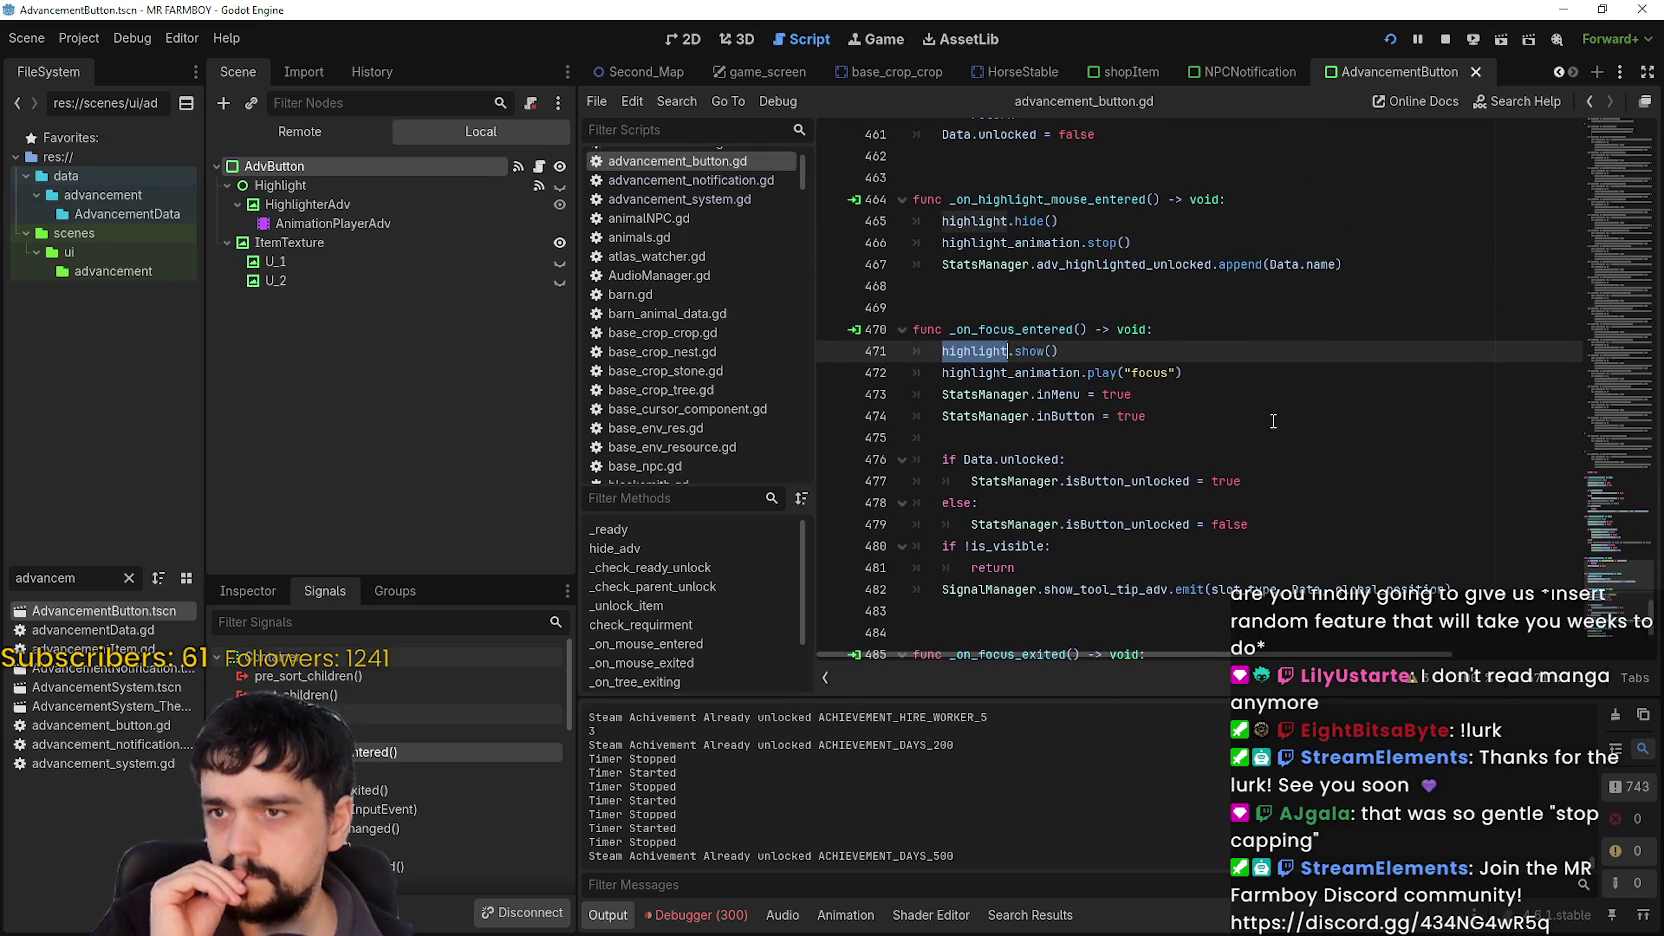
pyautogui.scroll(1, 1280, 425)
pyautogui.scroll(3, 1245, 410)
pyautogui.scroll(-2, 1240, 406)
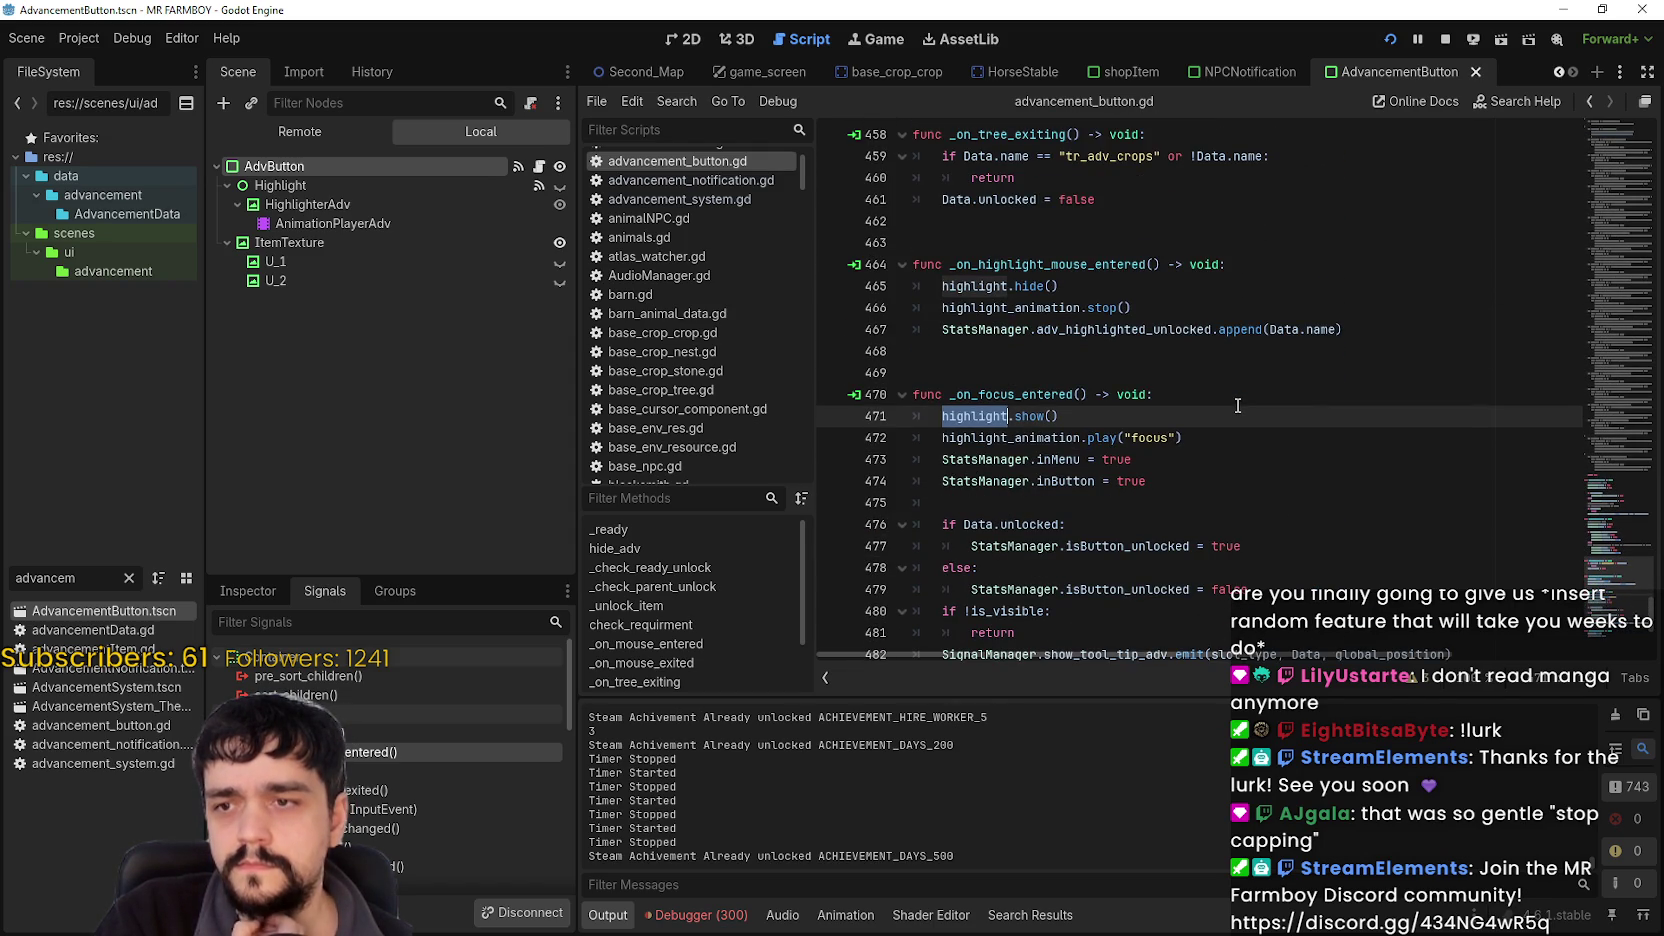
pyautogui.scroll(-1, 1232, 406)
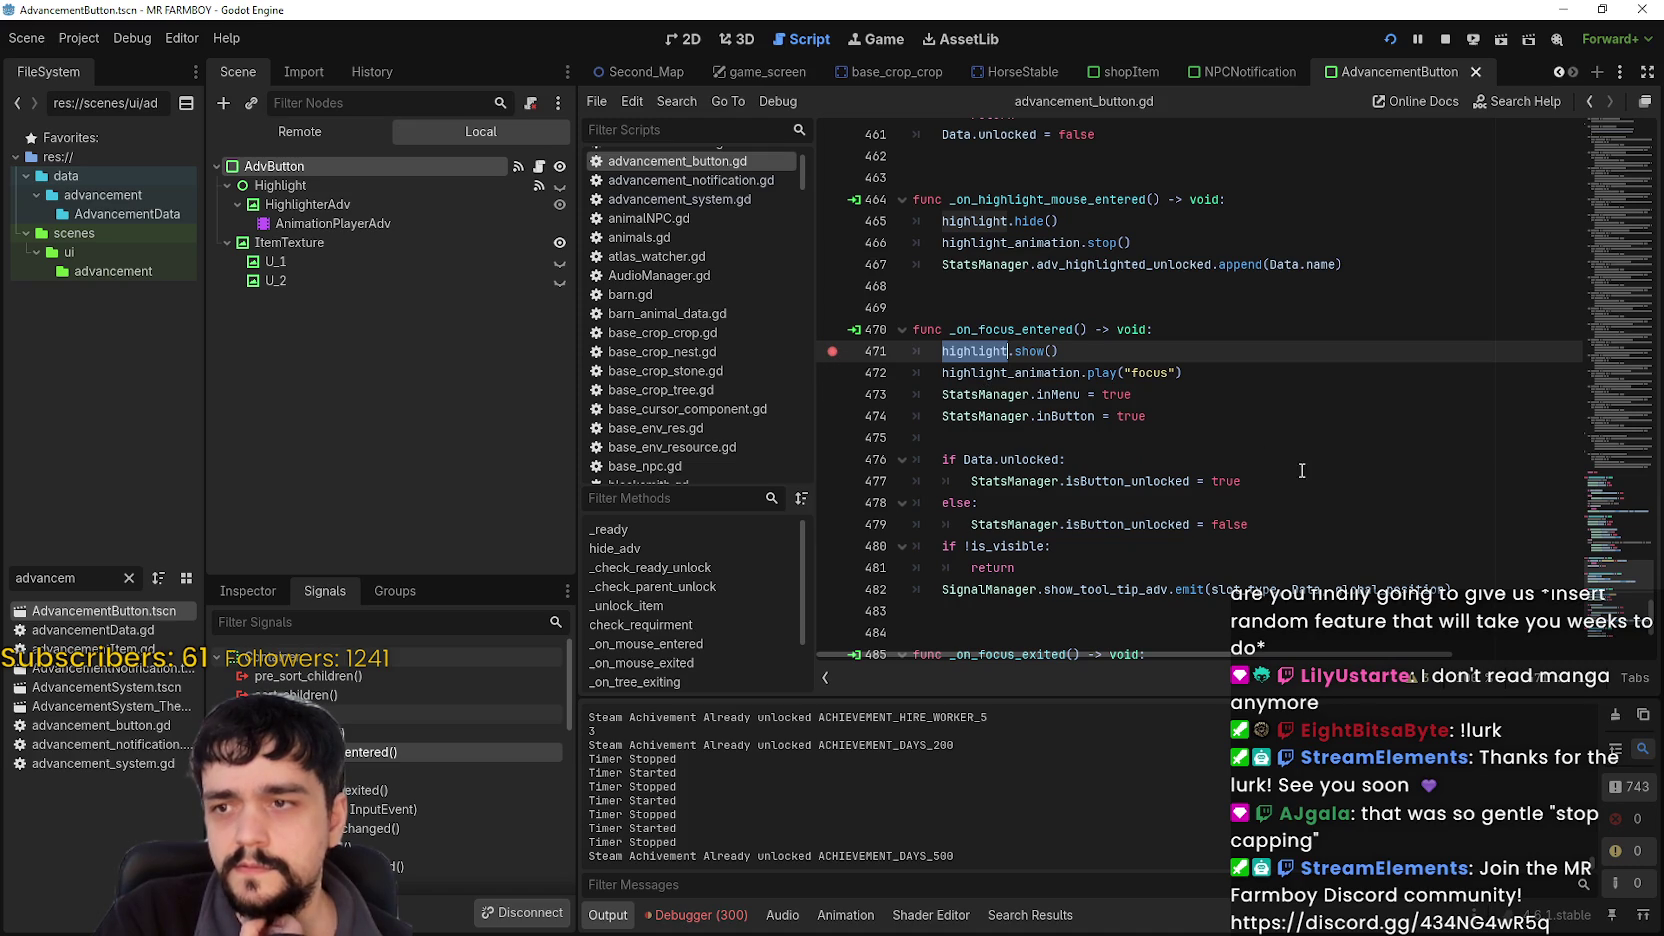
# Run the game, trigger focus to hit the line-471 breakpoint, and resume.
pyautogui.hotkey('alt', 'Tab')
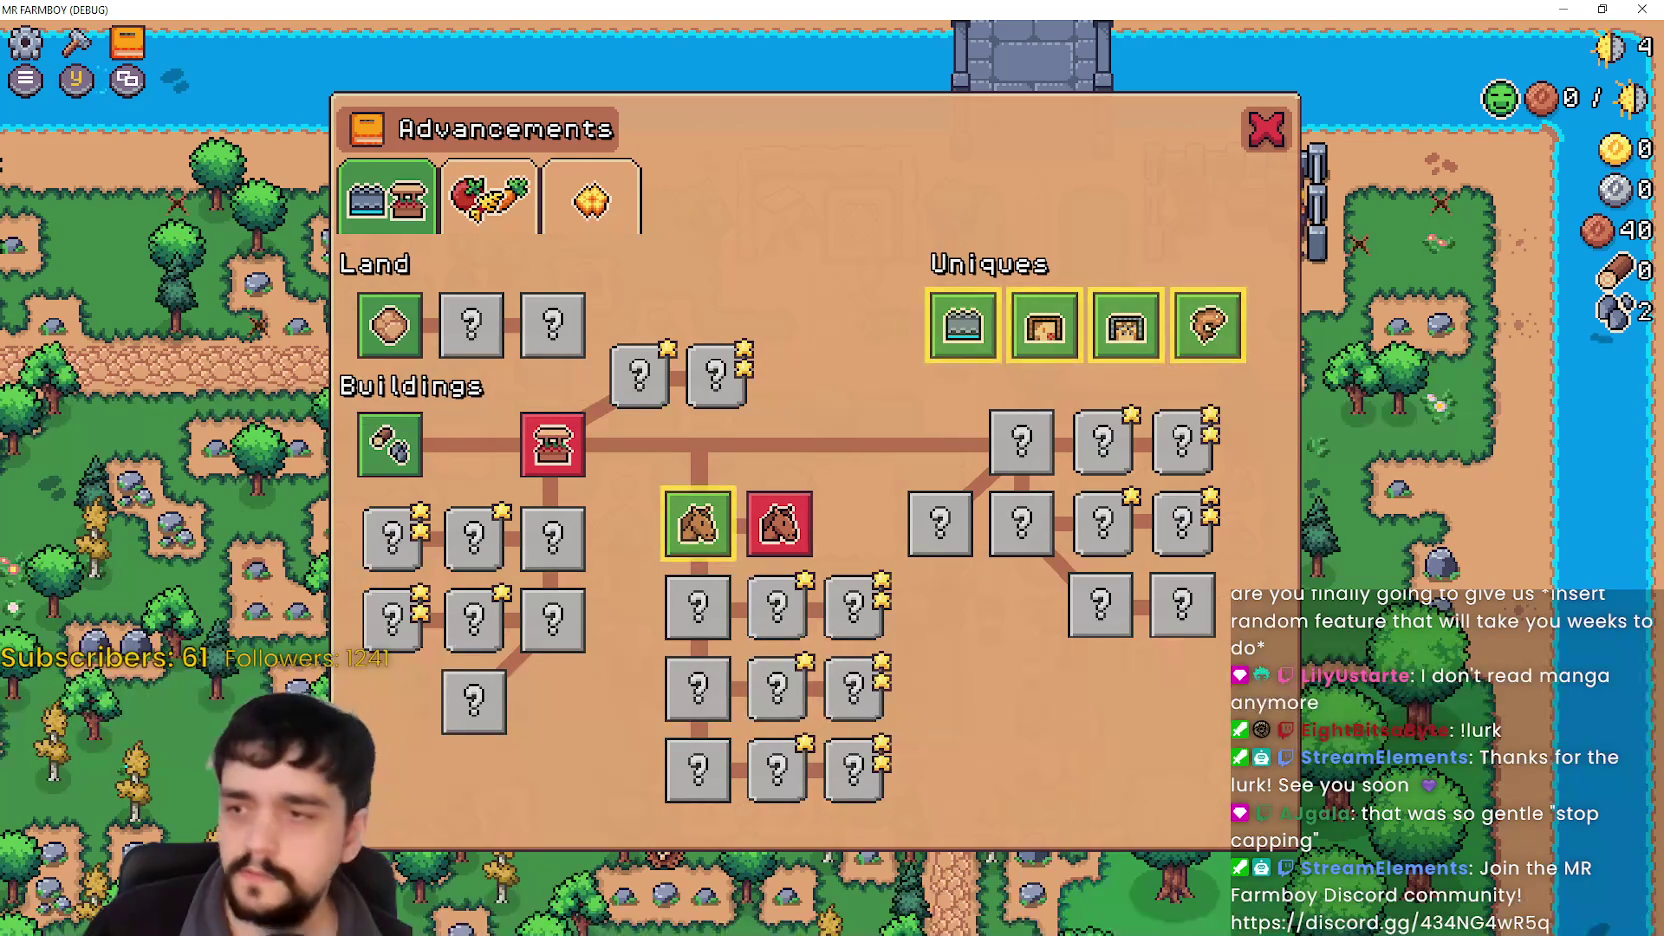
pyautogui.press('Right')
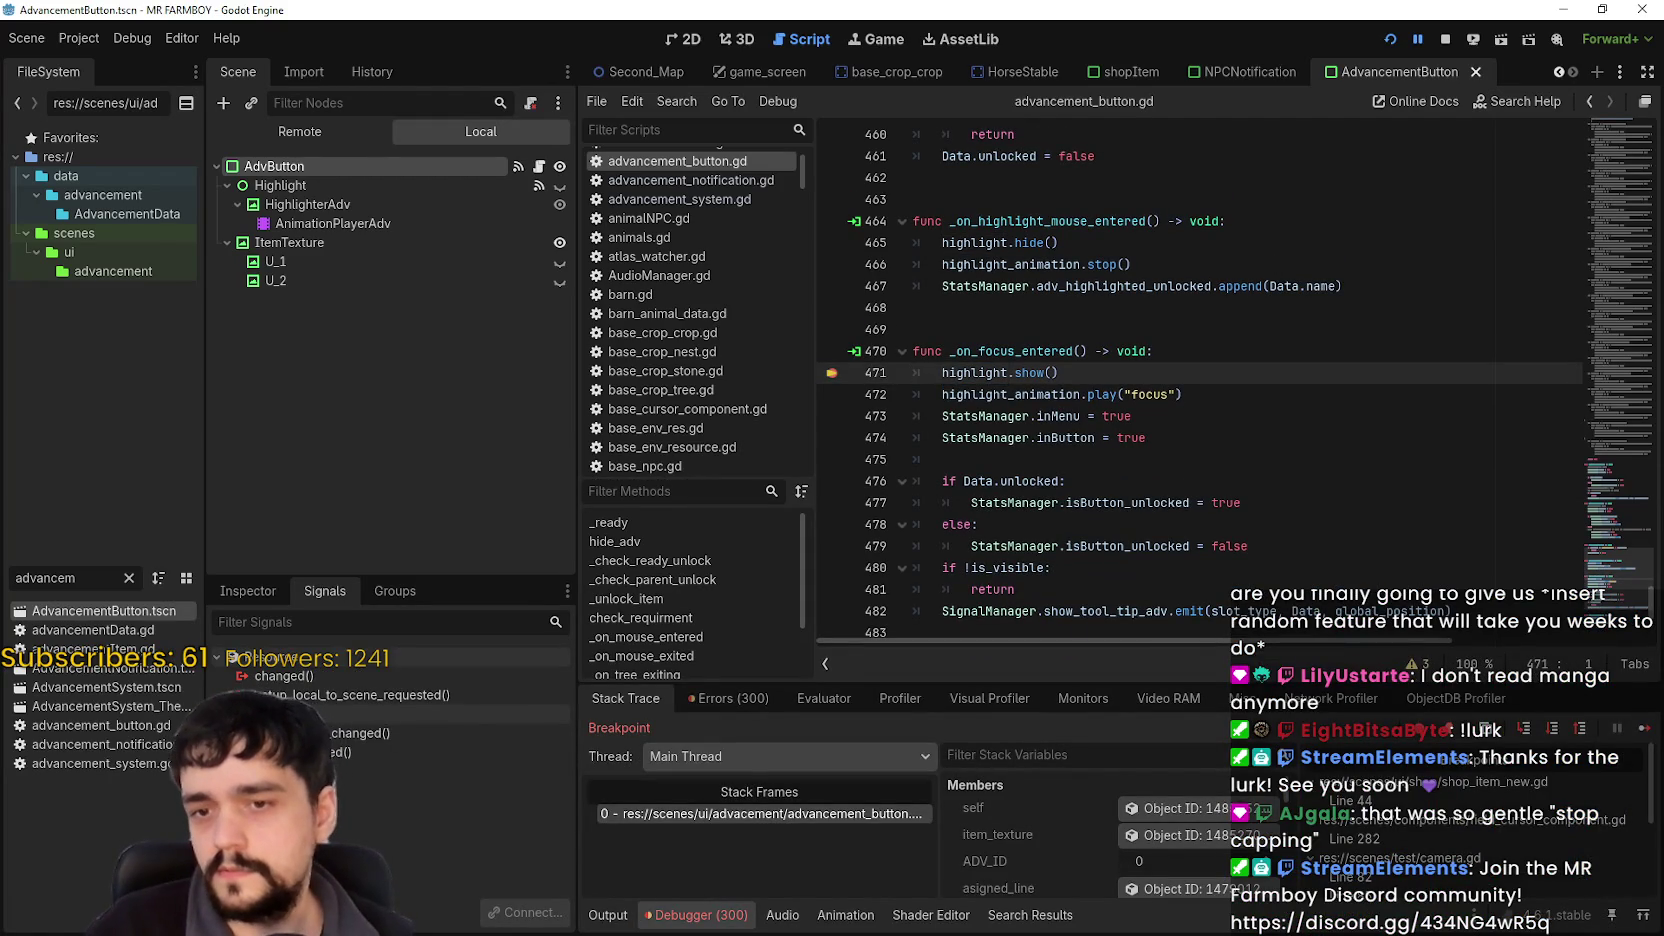
pyautogui.click(1644, 728)
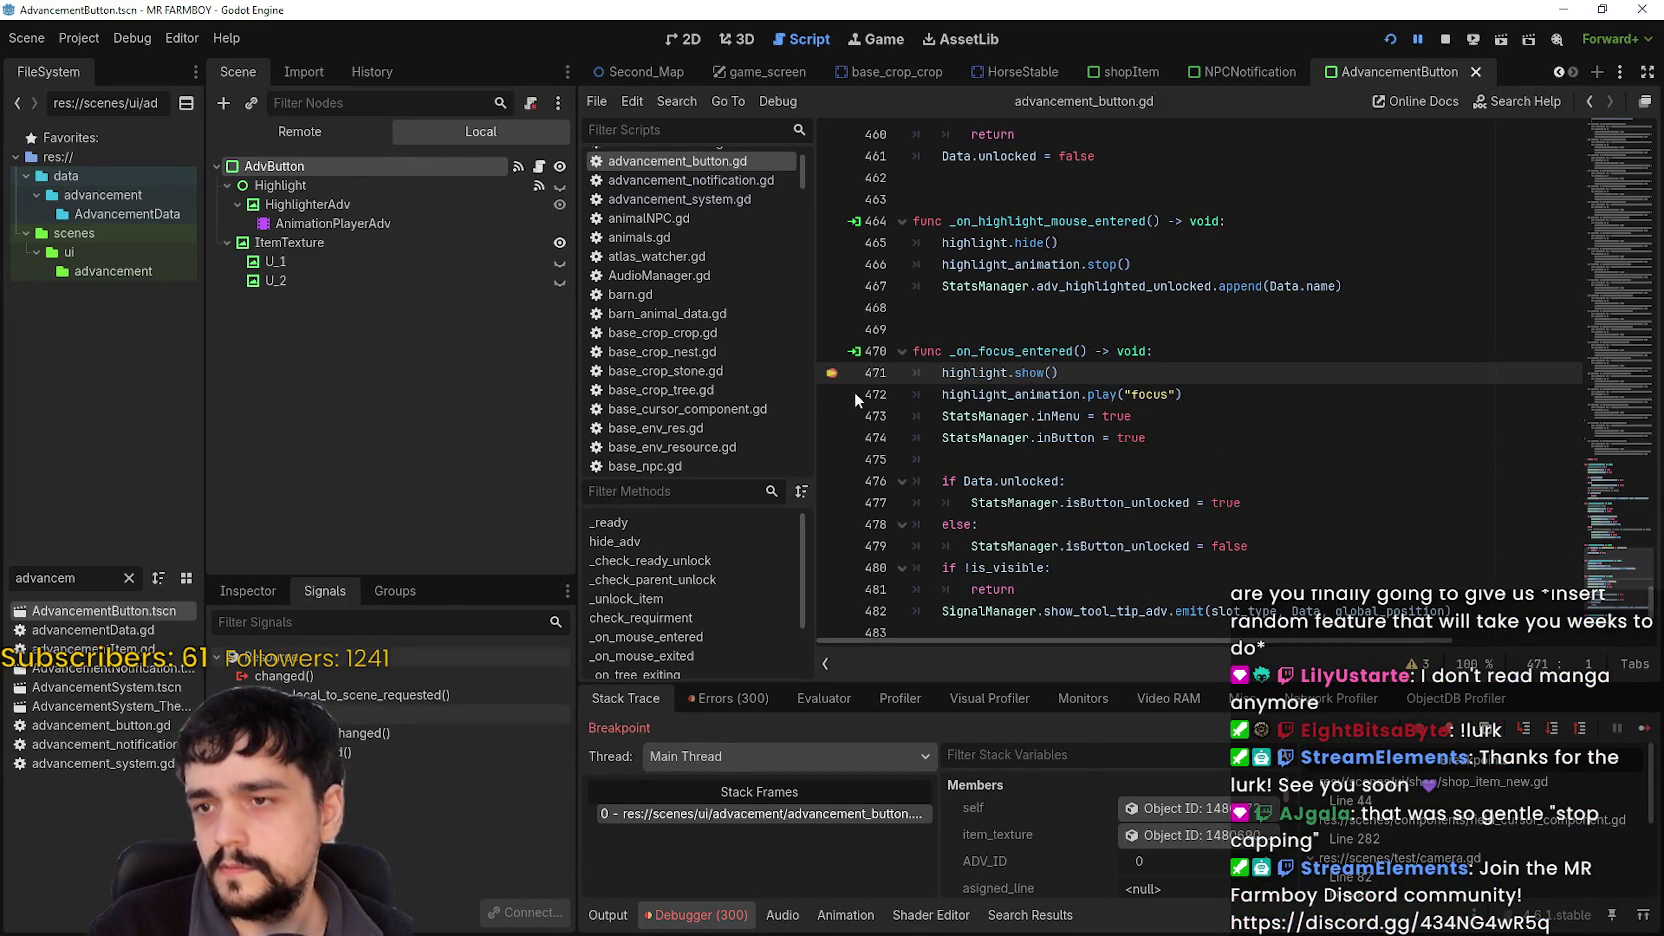
# Review the debugger's stack trace and member values for advancement_button.gd.
pyautogui.scroll(-2, 1230, 483)
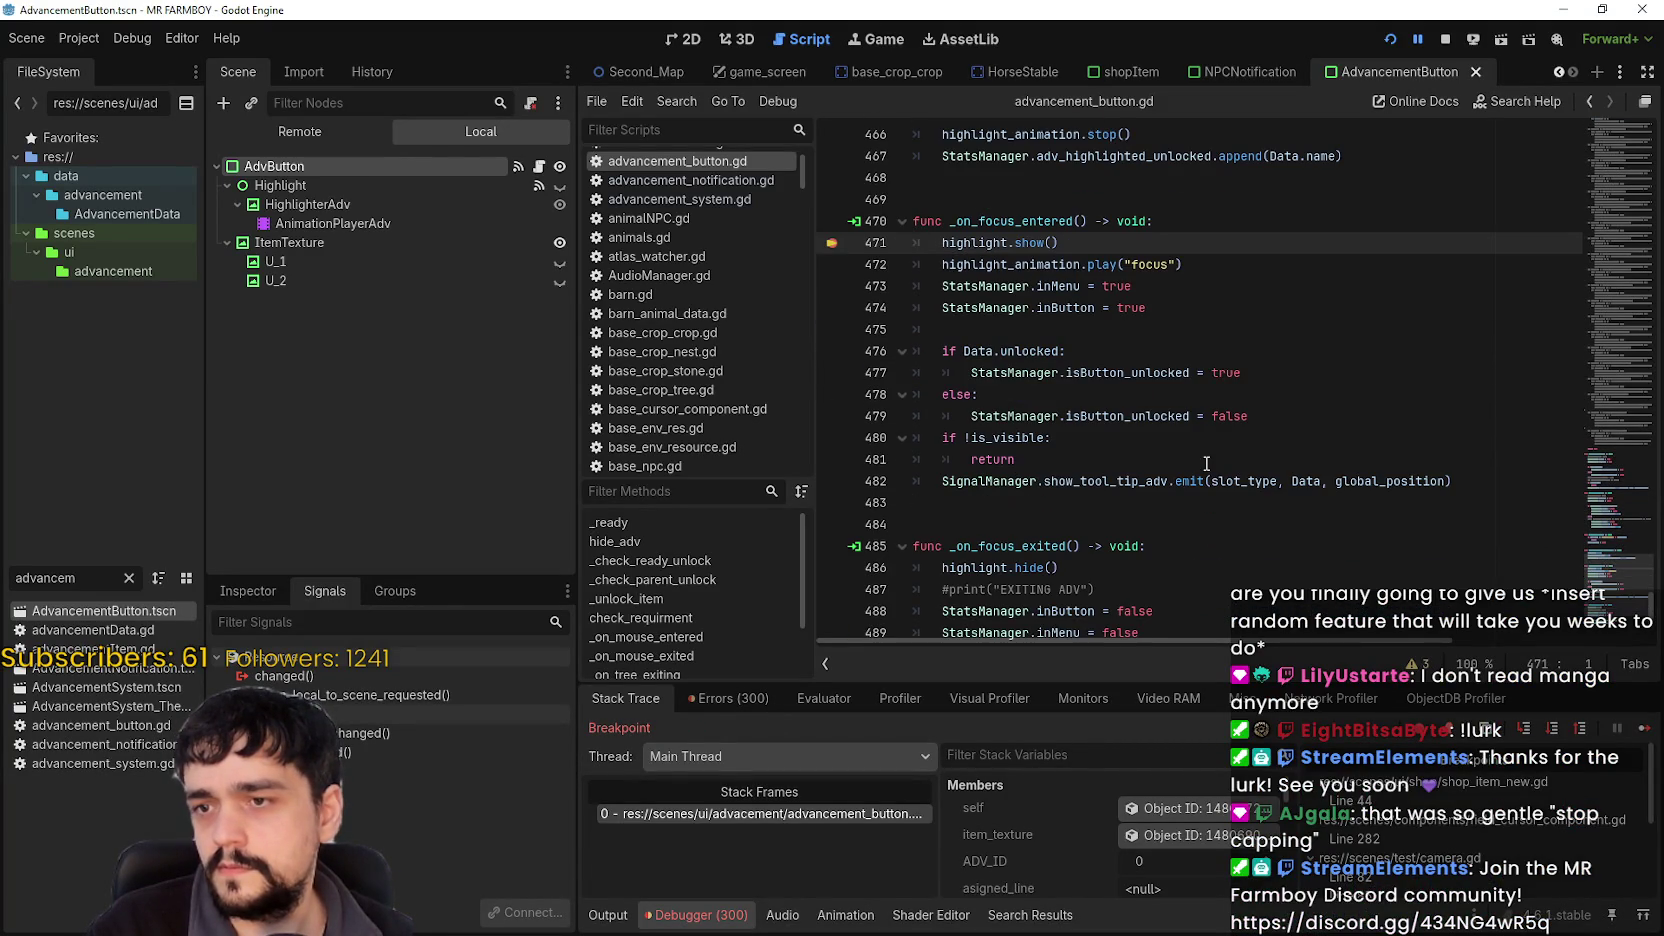
pyautogui.scroll(4, 1106, 422)
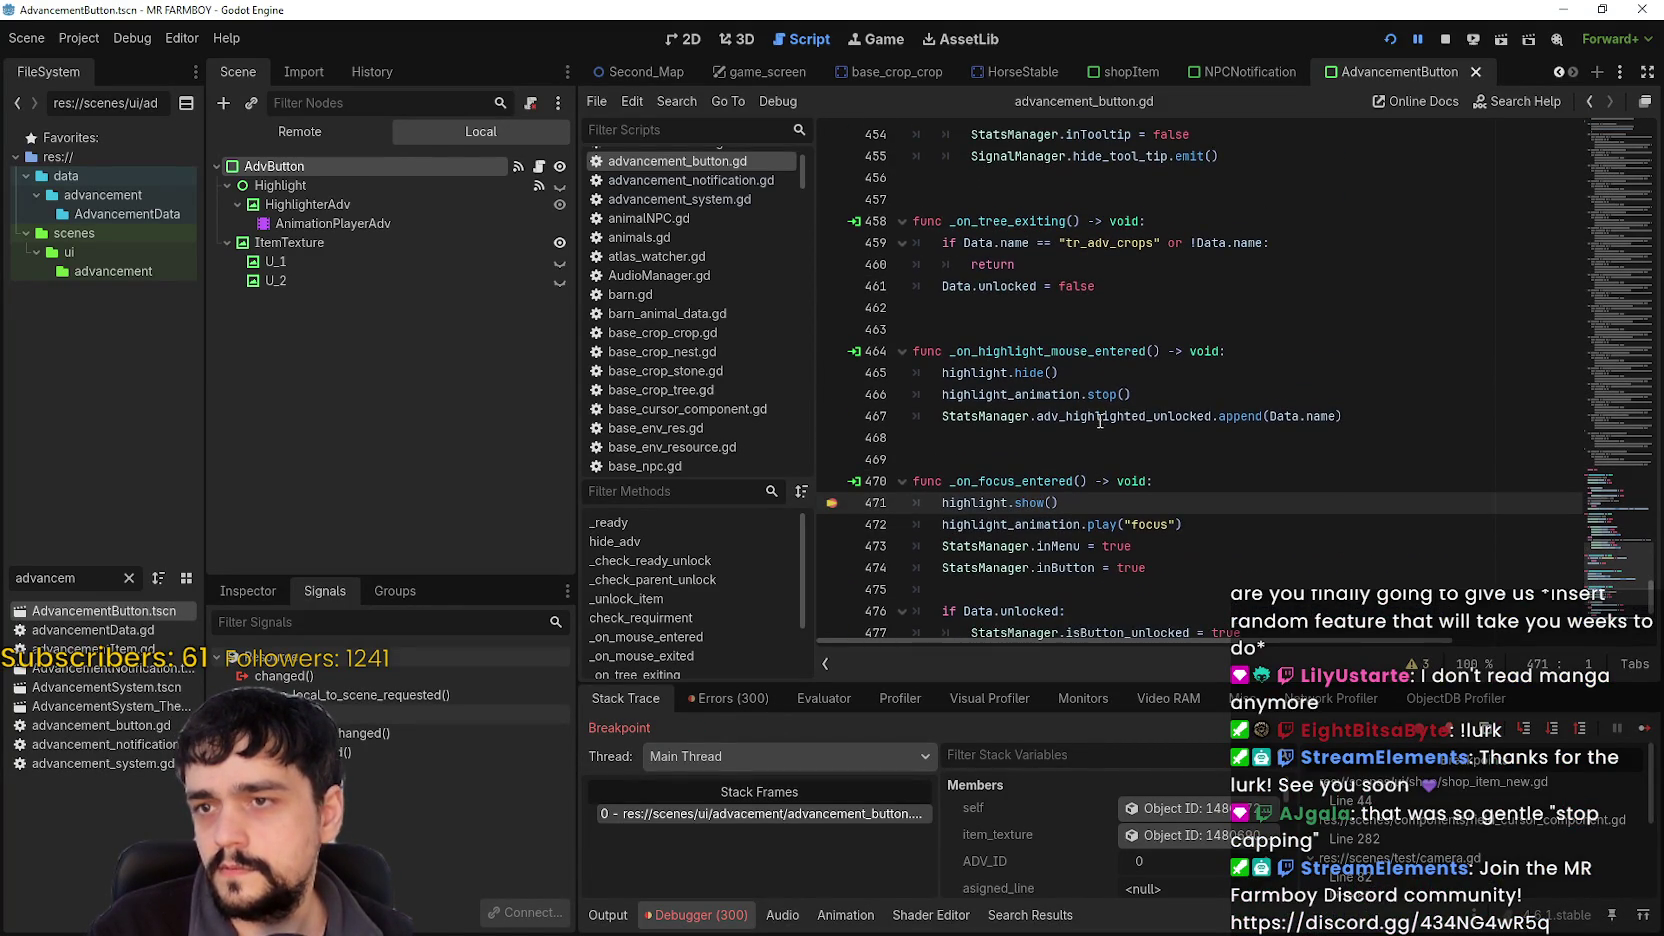
pyautogui.scroll(-3, 1011, 427)
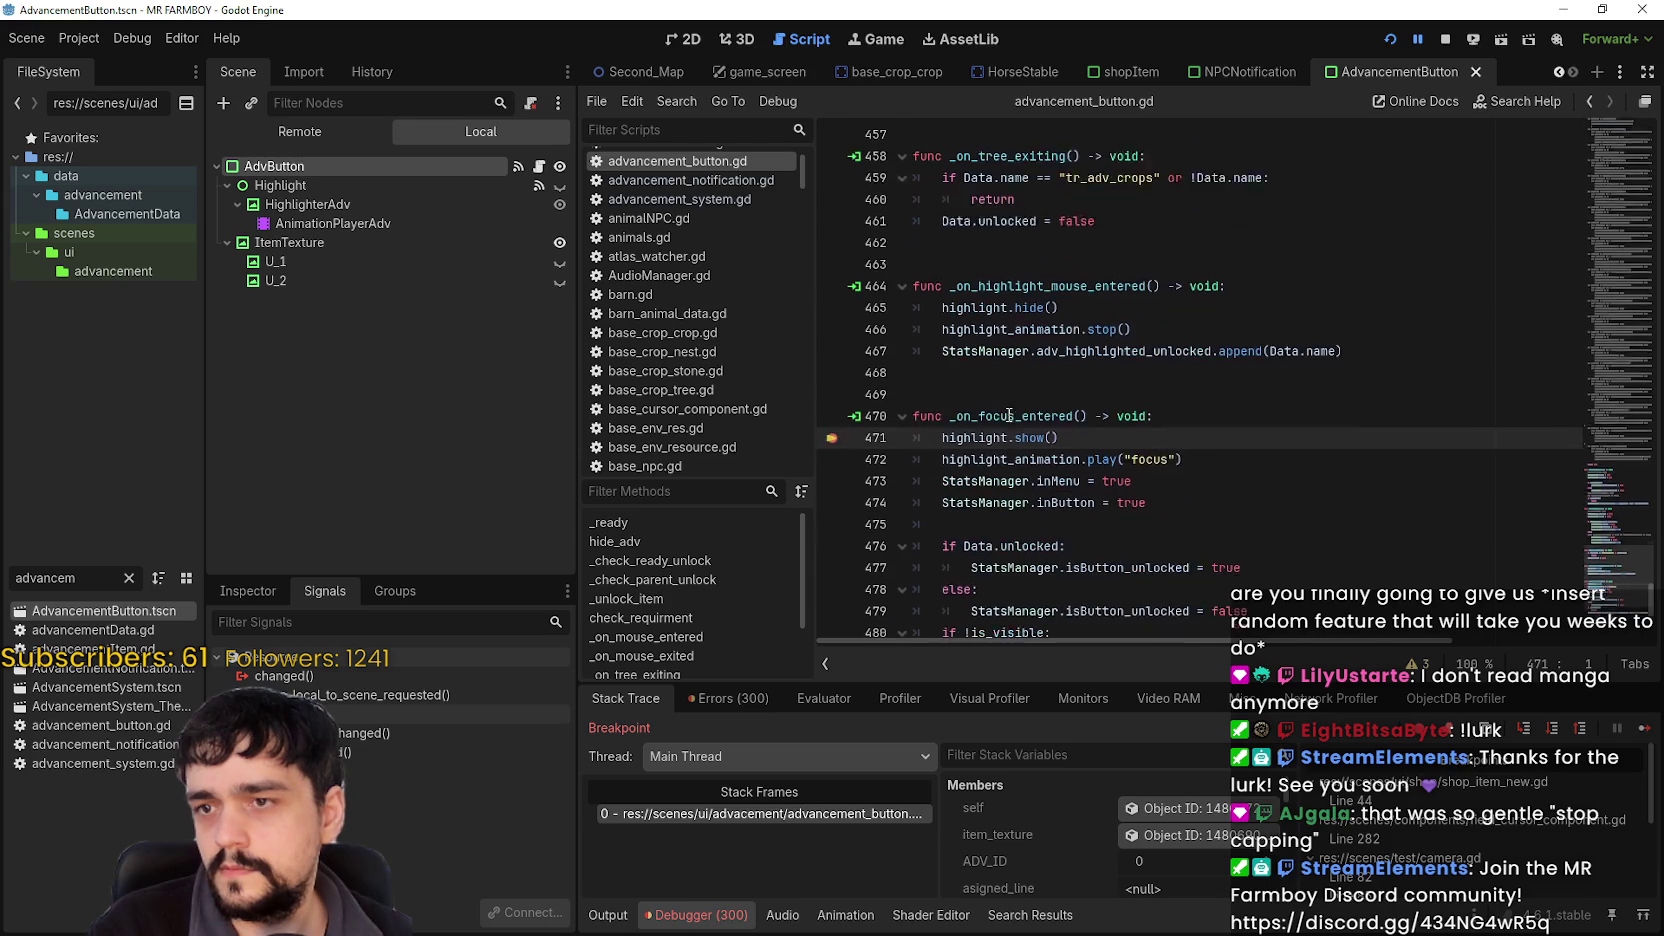
pyautogui.scroll(-5, 1006, 408)
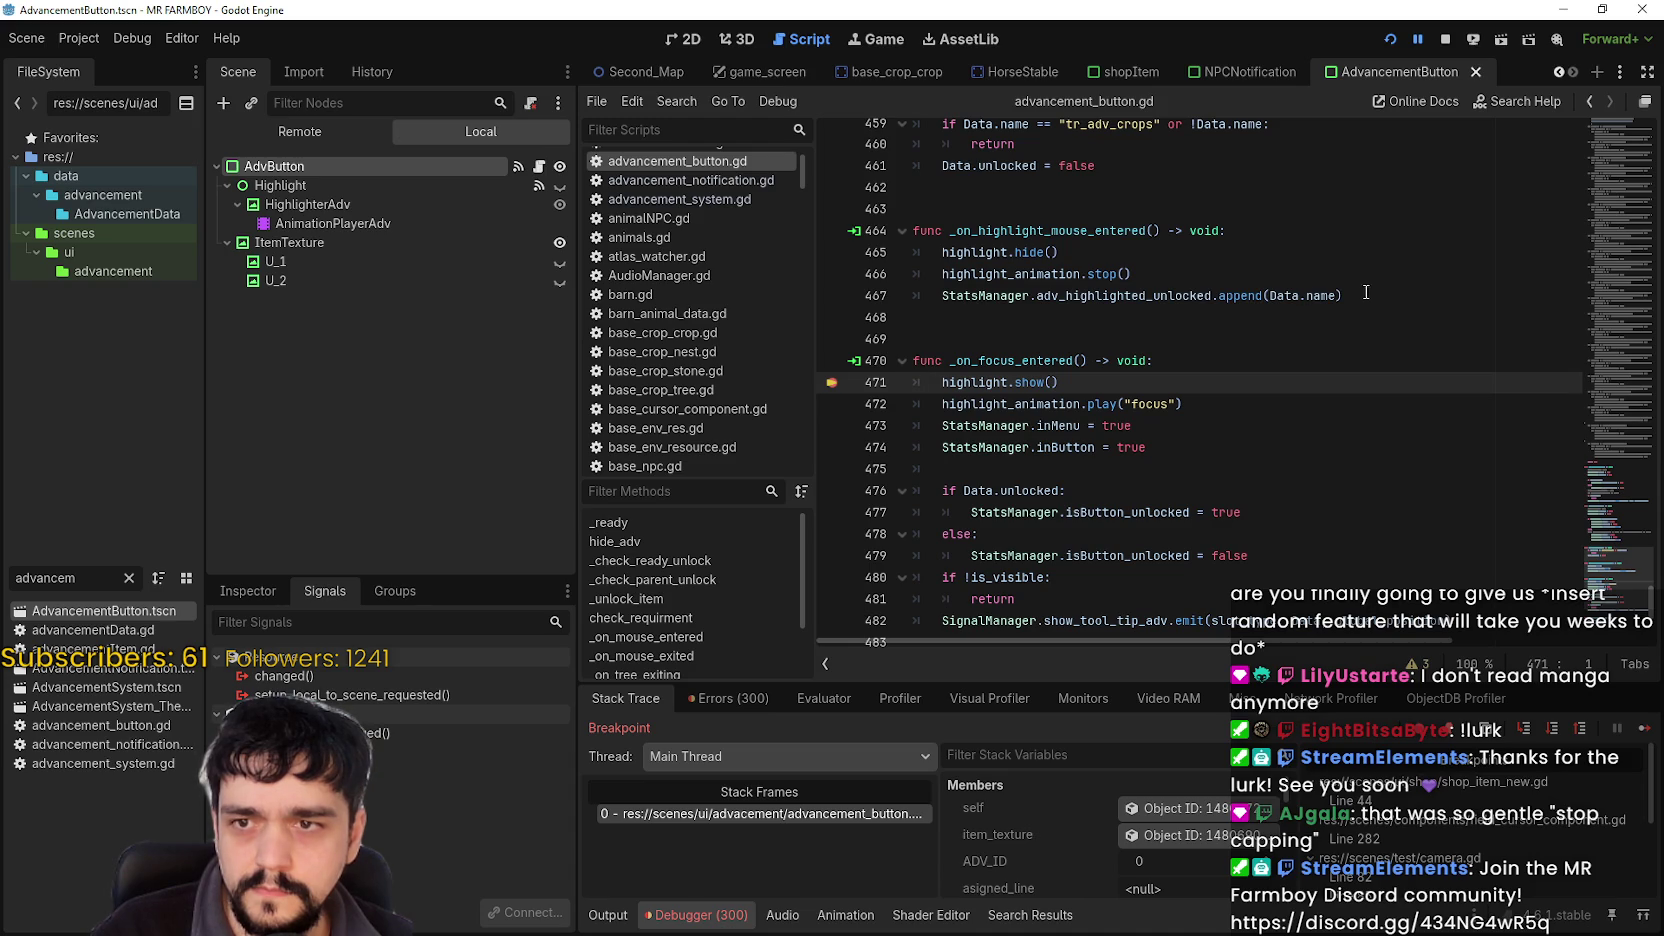
pyautogui.moveTo(1252, 298)
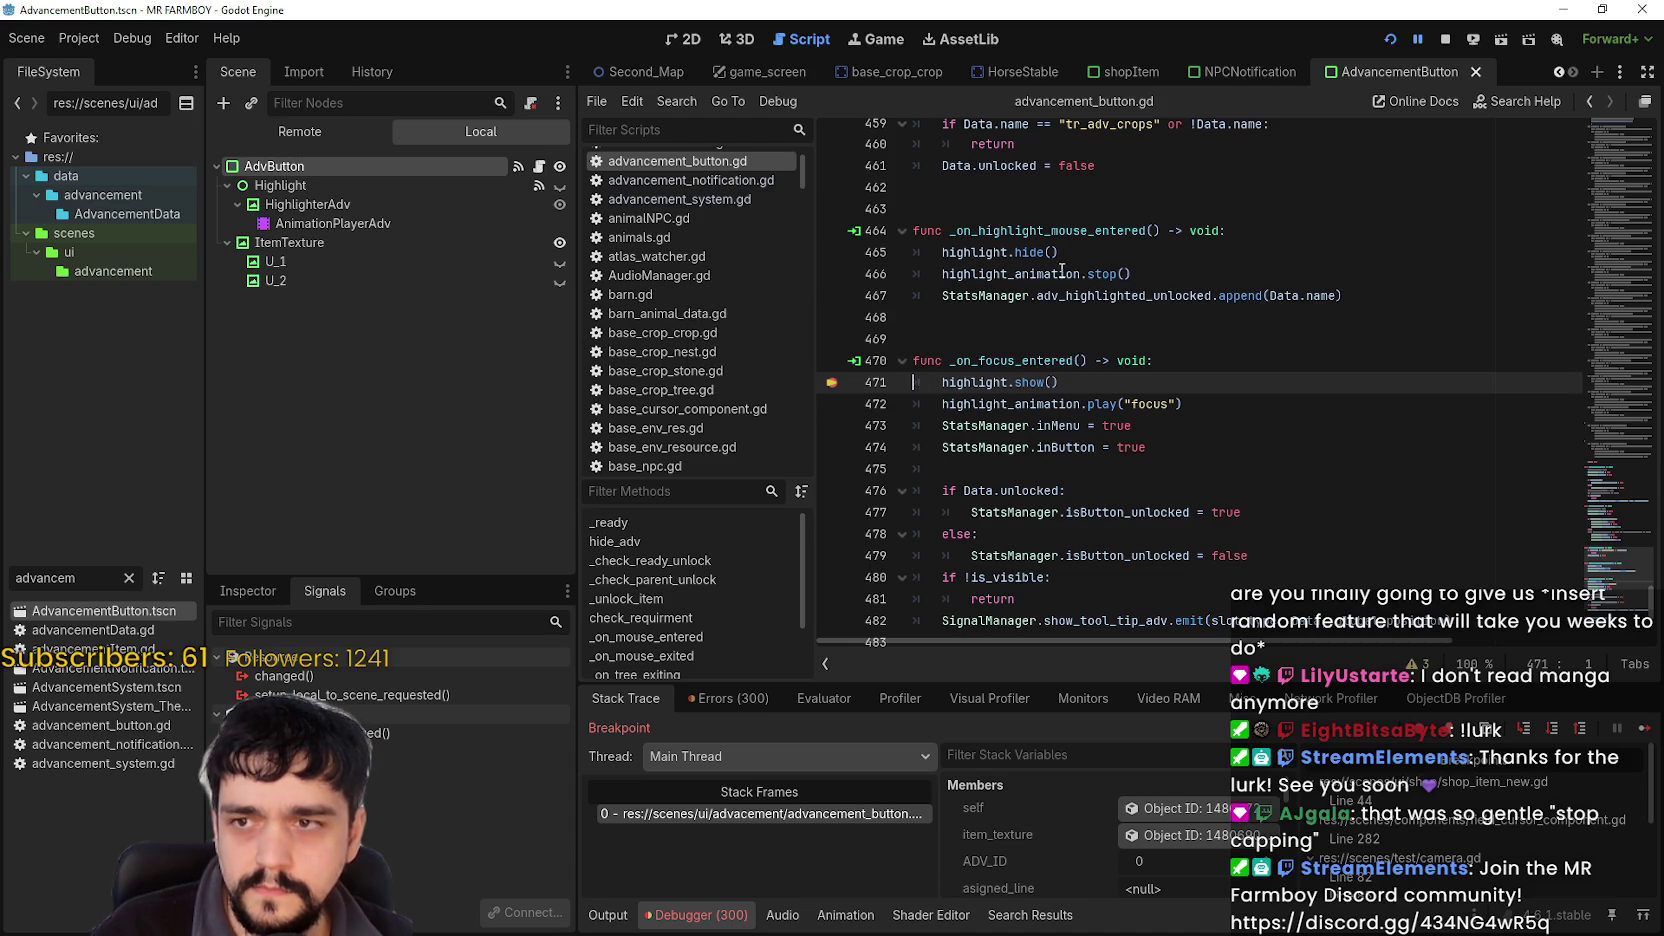
pyautogui.scroll(4, 1246, 404)
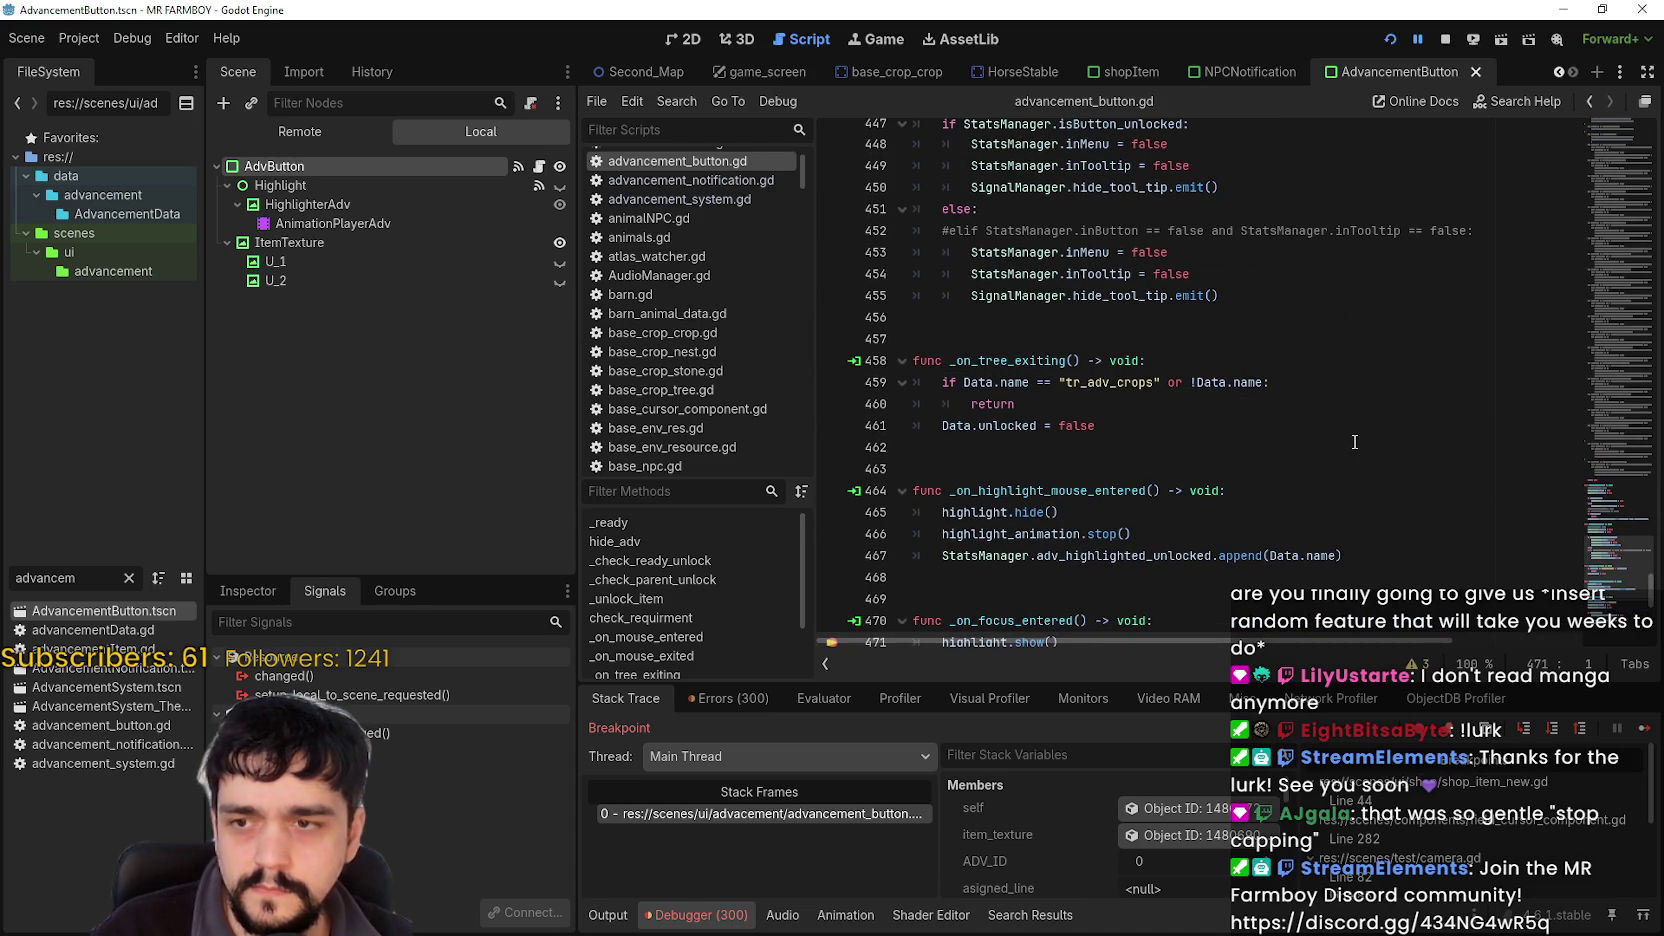
pyautogui.scroll(-1, 1353, 438)
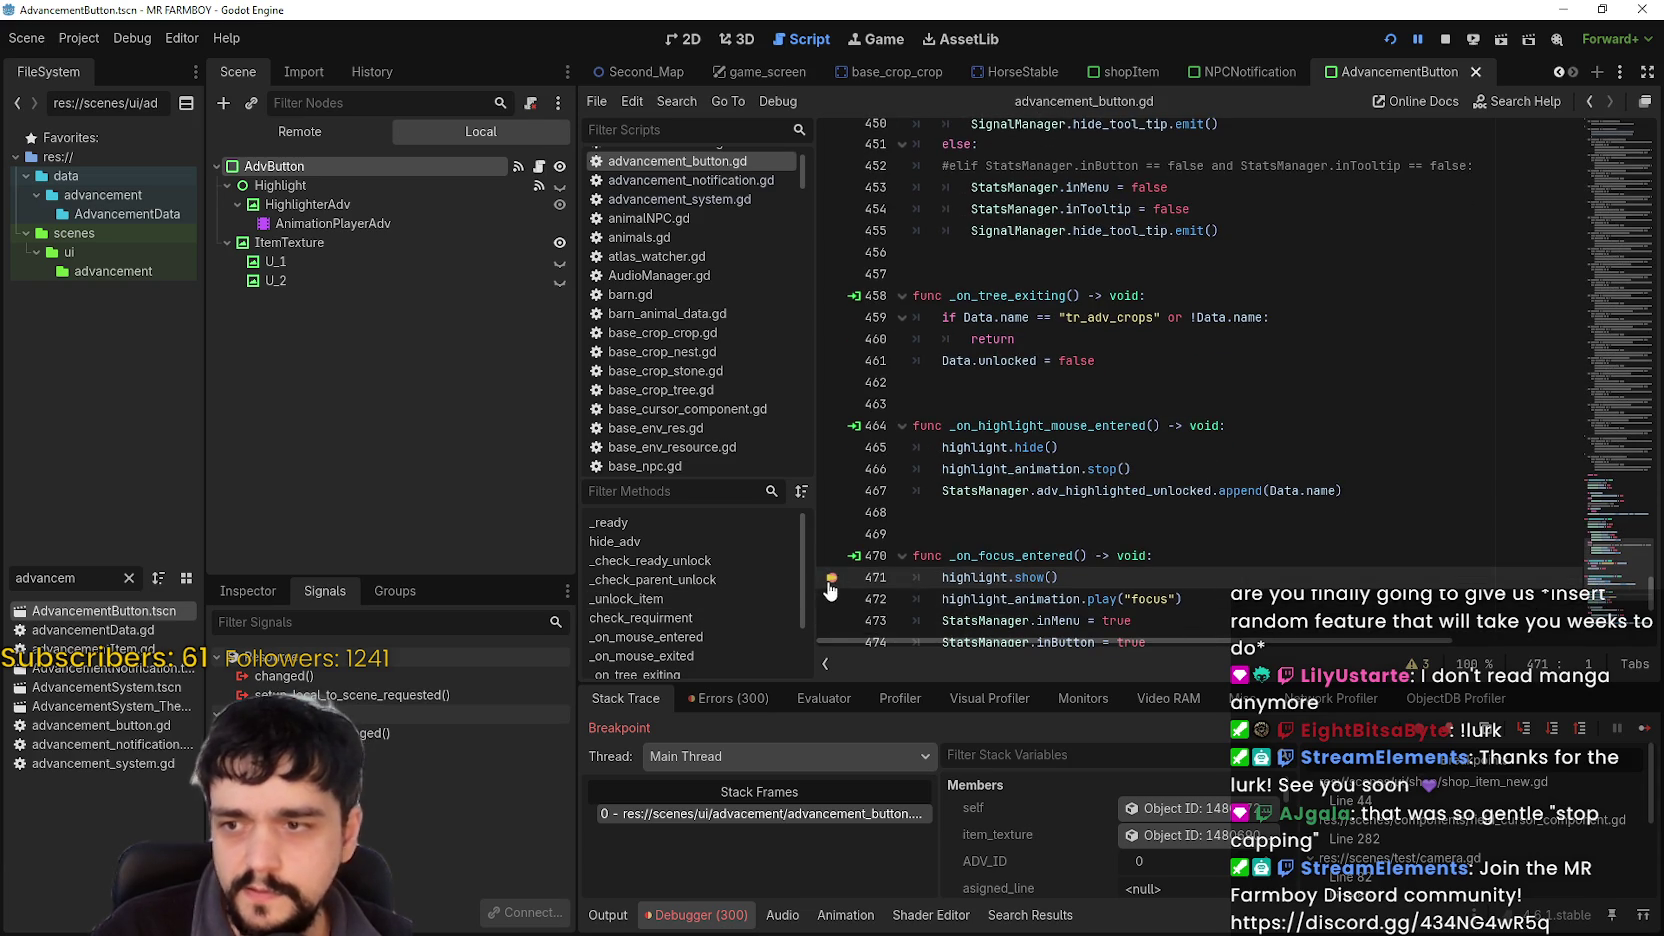
# Add a breakpoint on line 467 and continue until it halts in _on_highlight_mouse_entered.
pyautogui.click(940, 490)
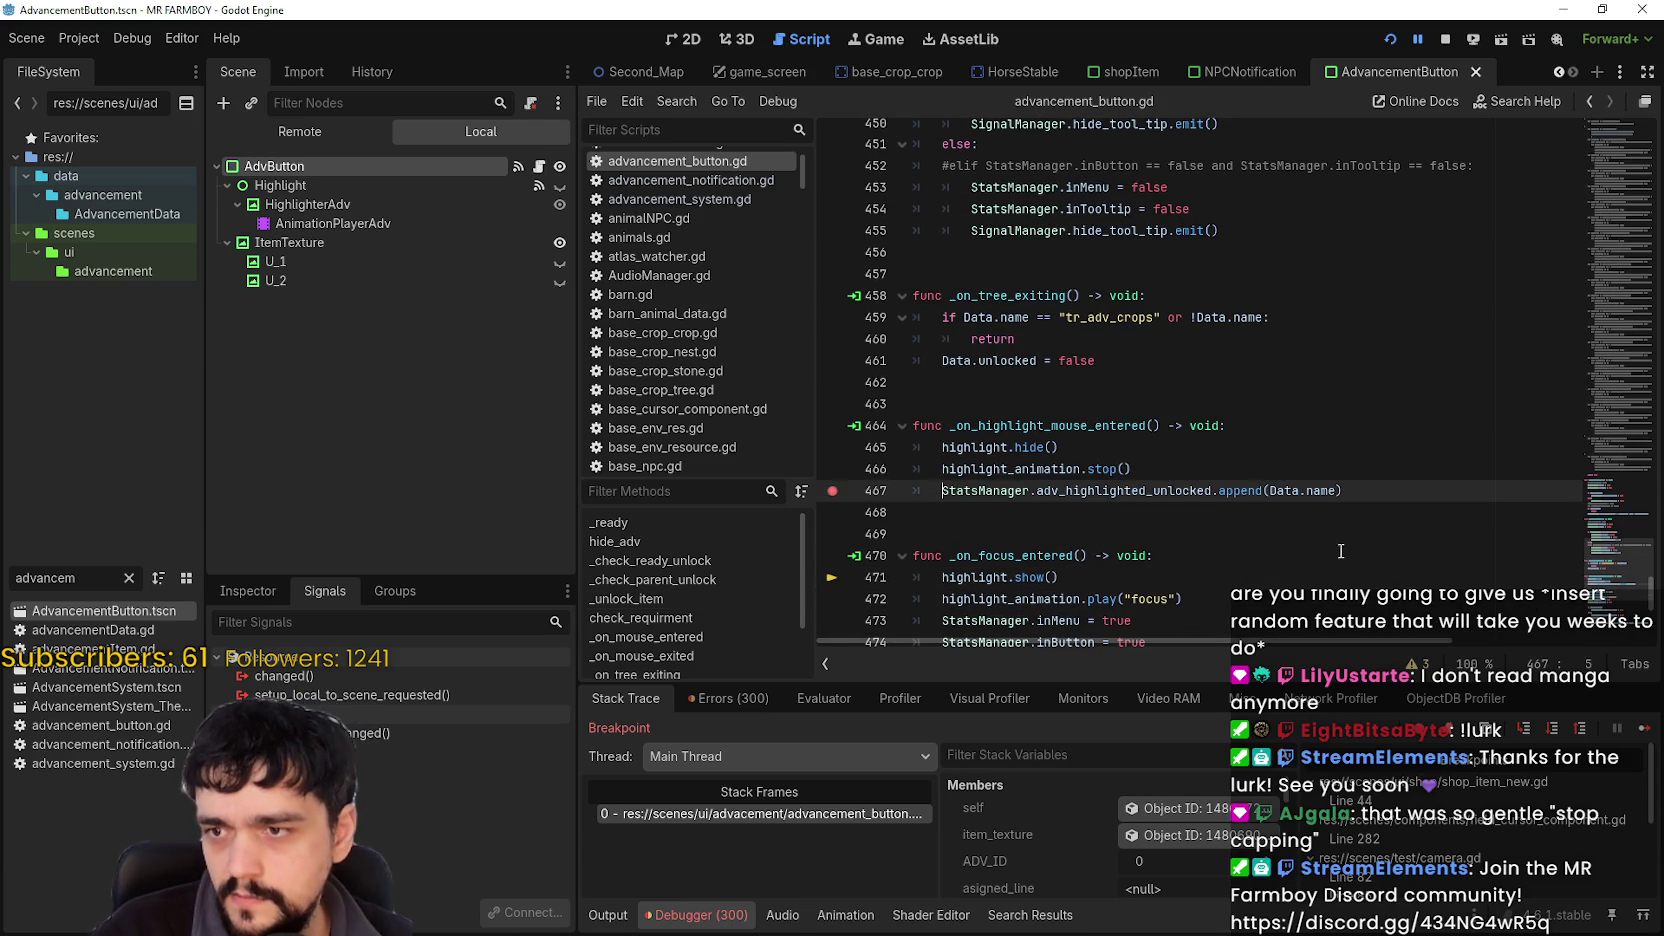
pyautogui.click(1644, 728)
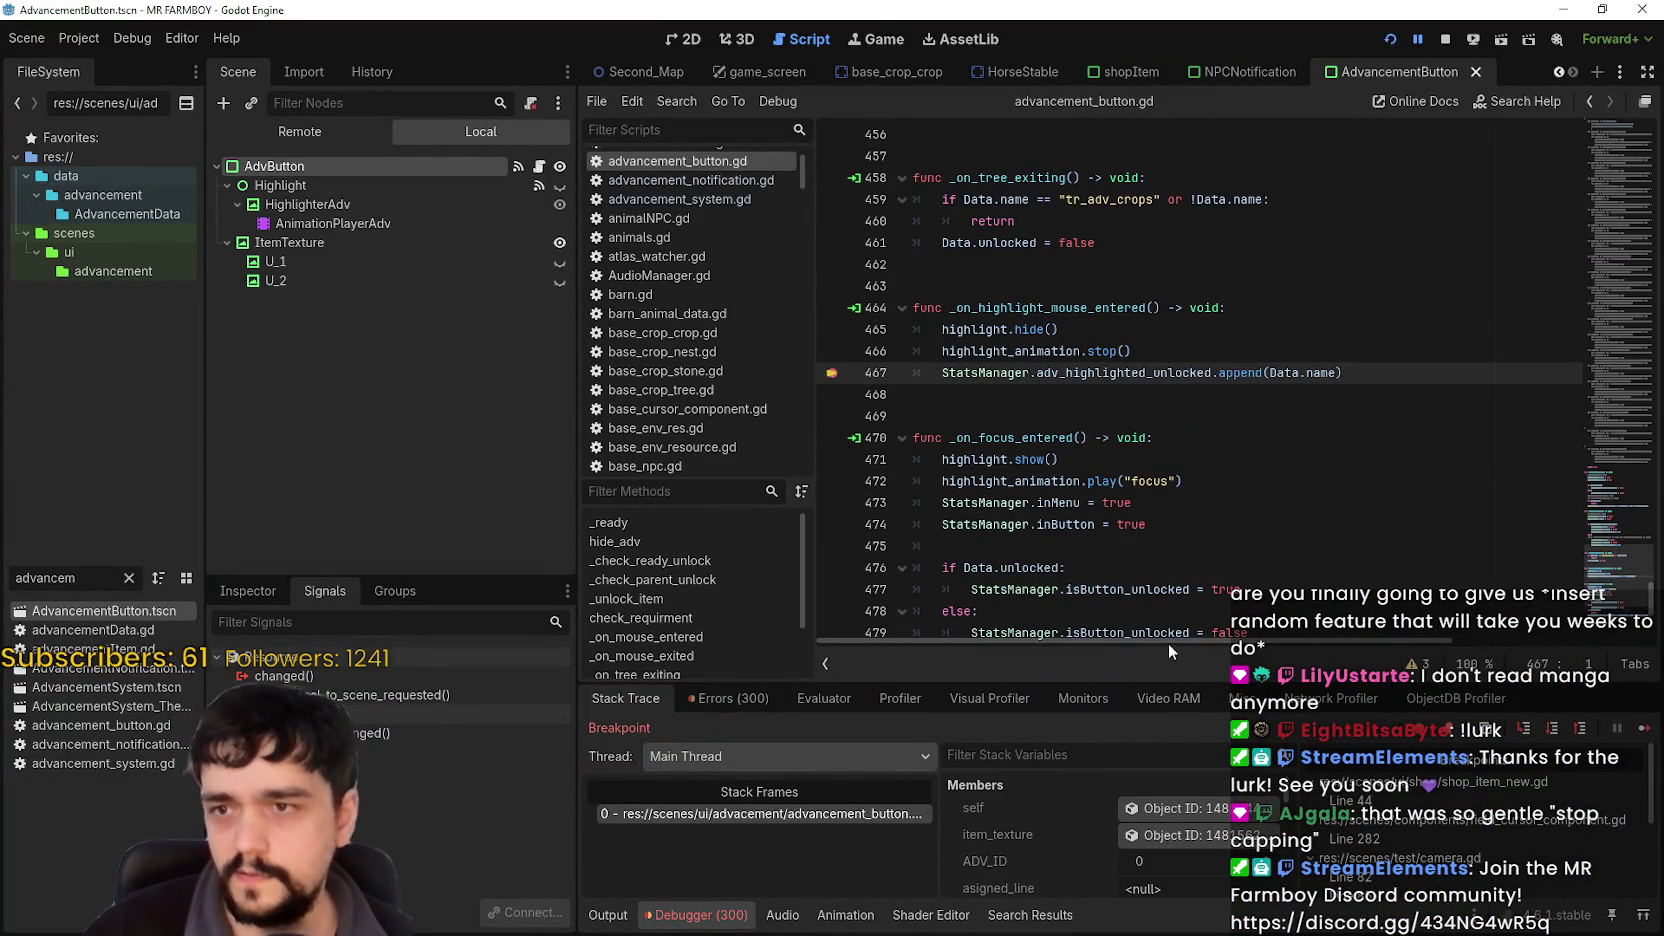
pyautogui.doubleClick(1016, 310)
pyautogui.scroll(-1, 1140, 385)
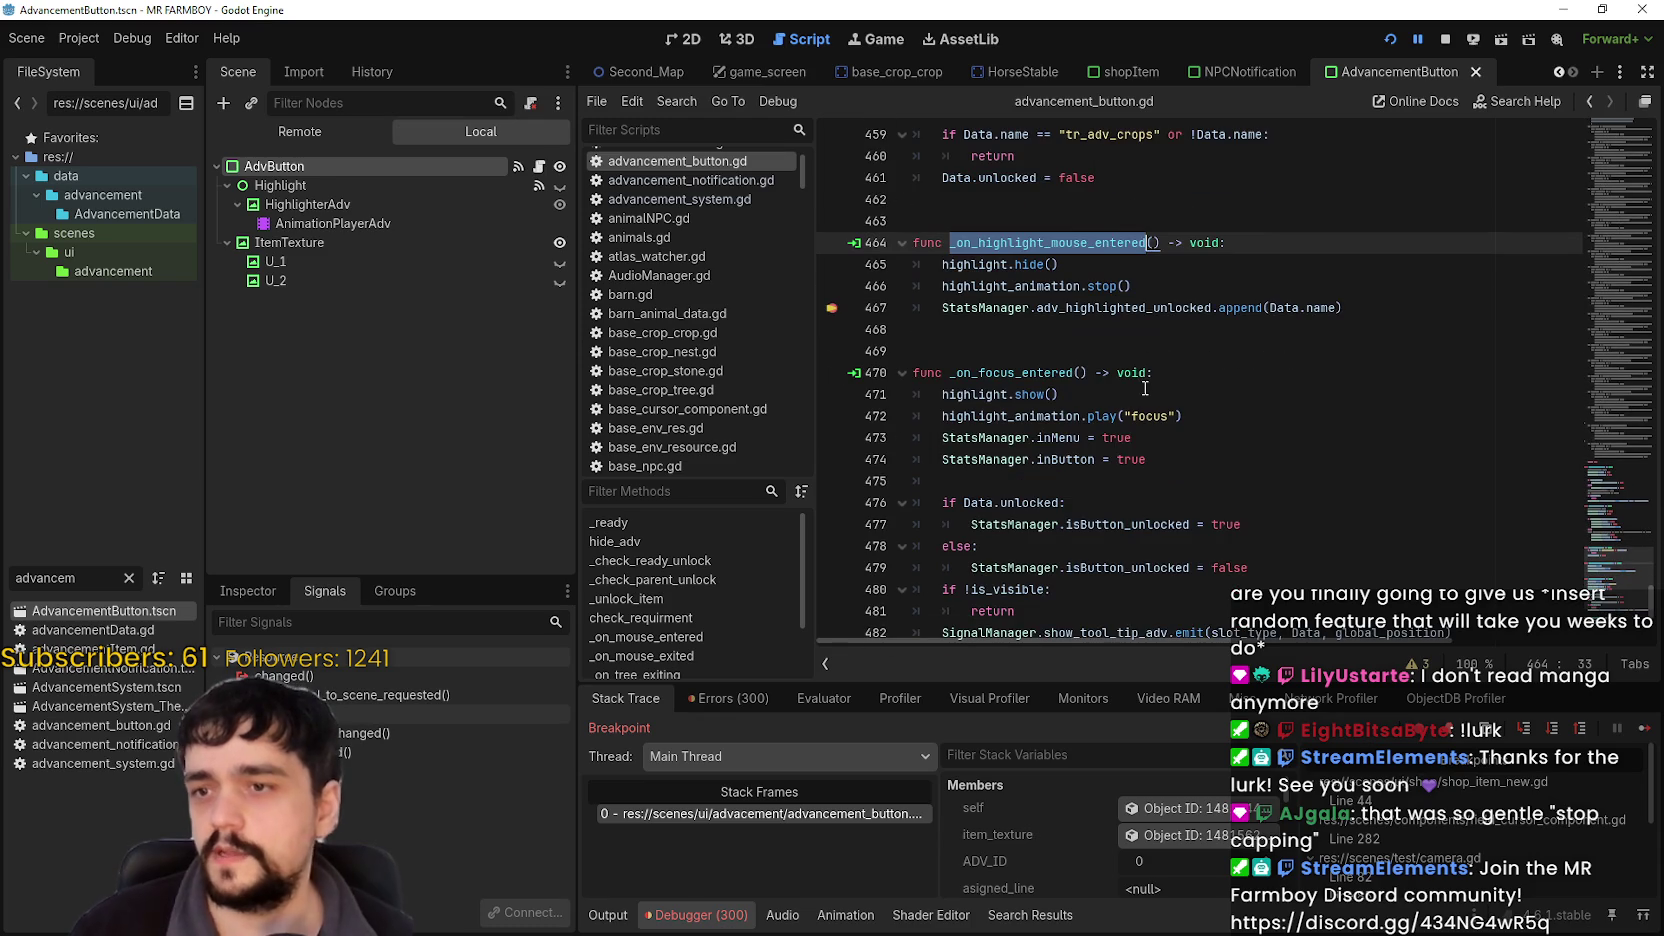
pyautogui.scroll(-3, 1136, 378)
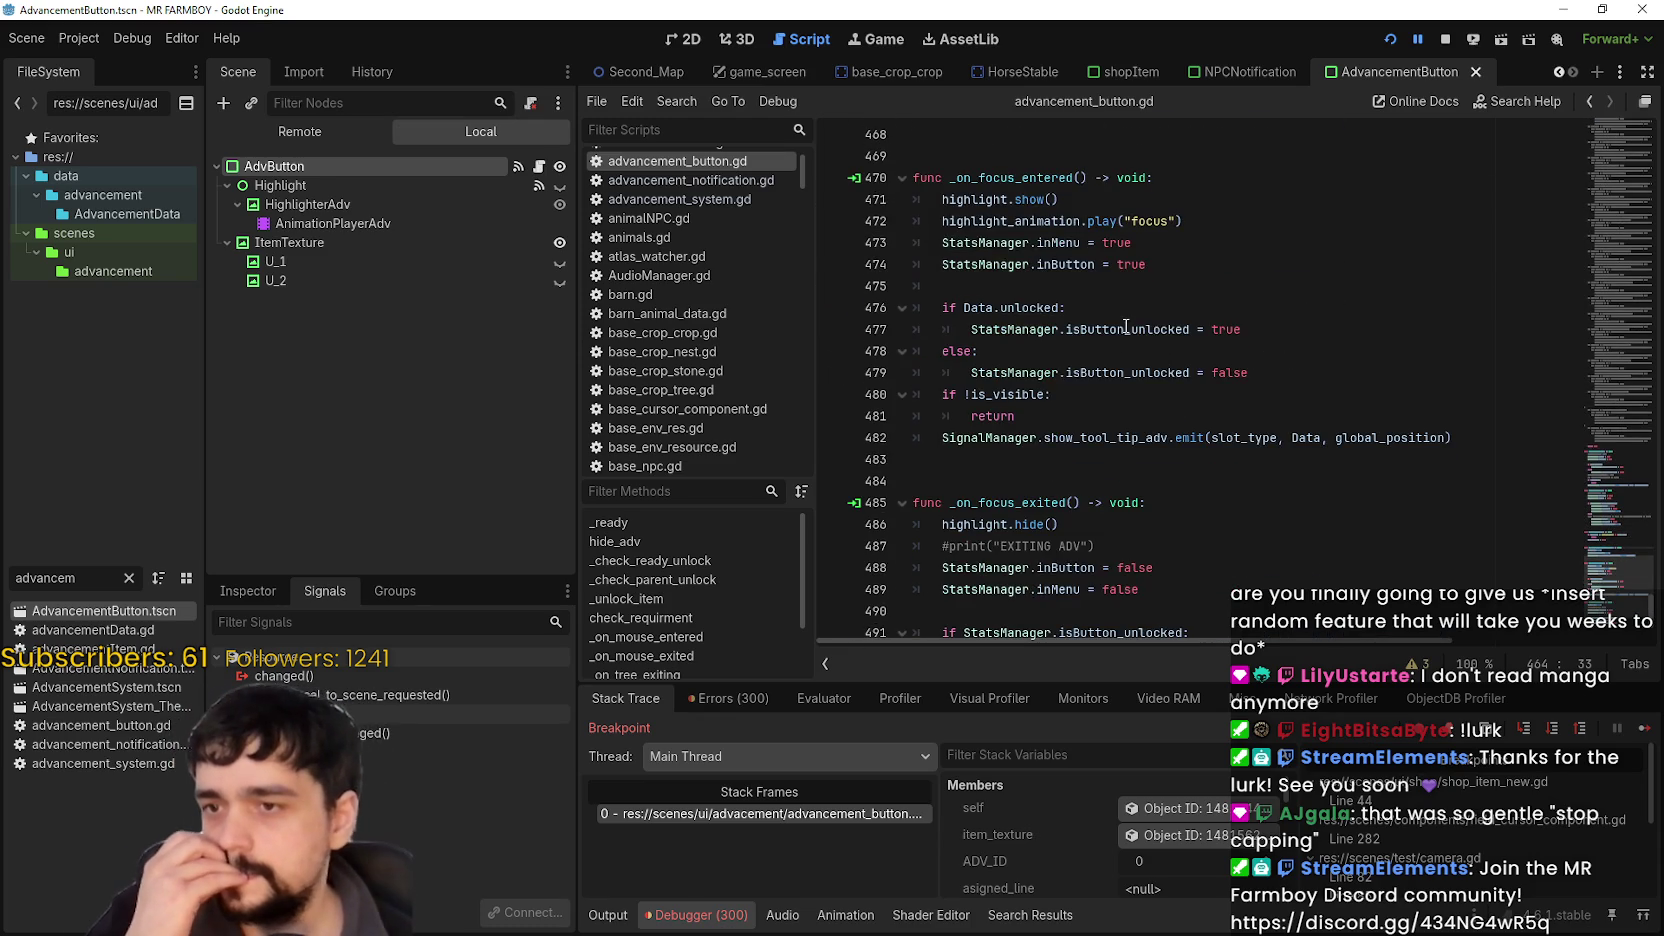
pyautogui.scroll(5, 1126, 326)
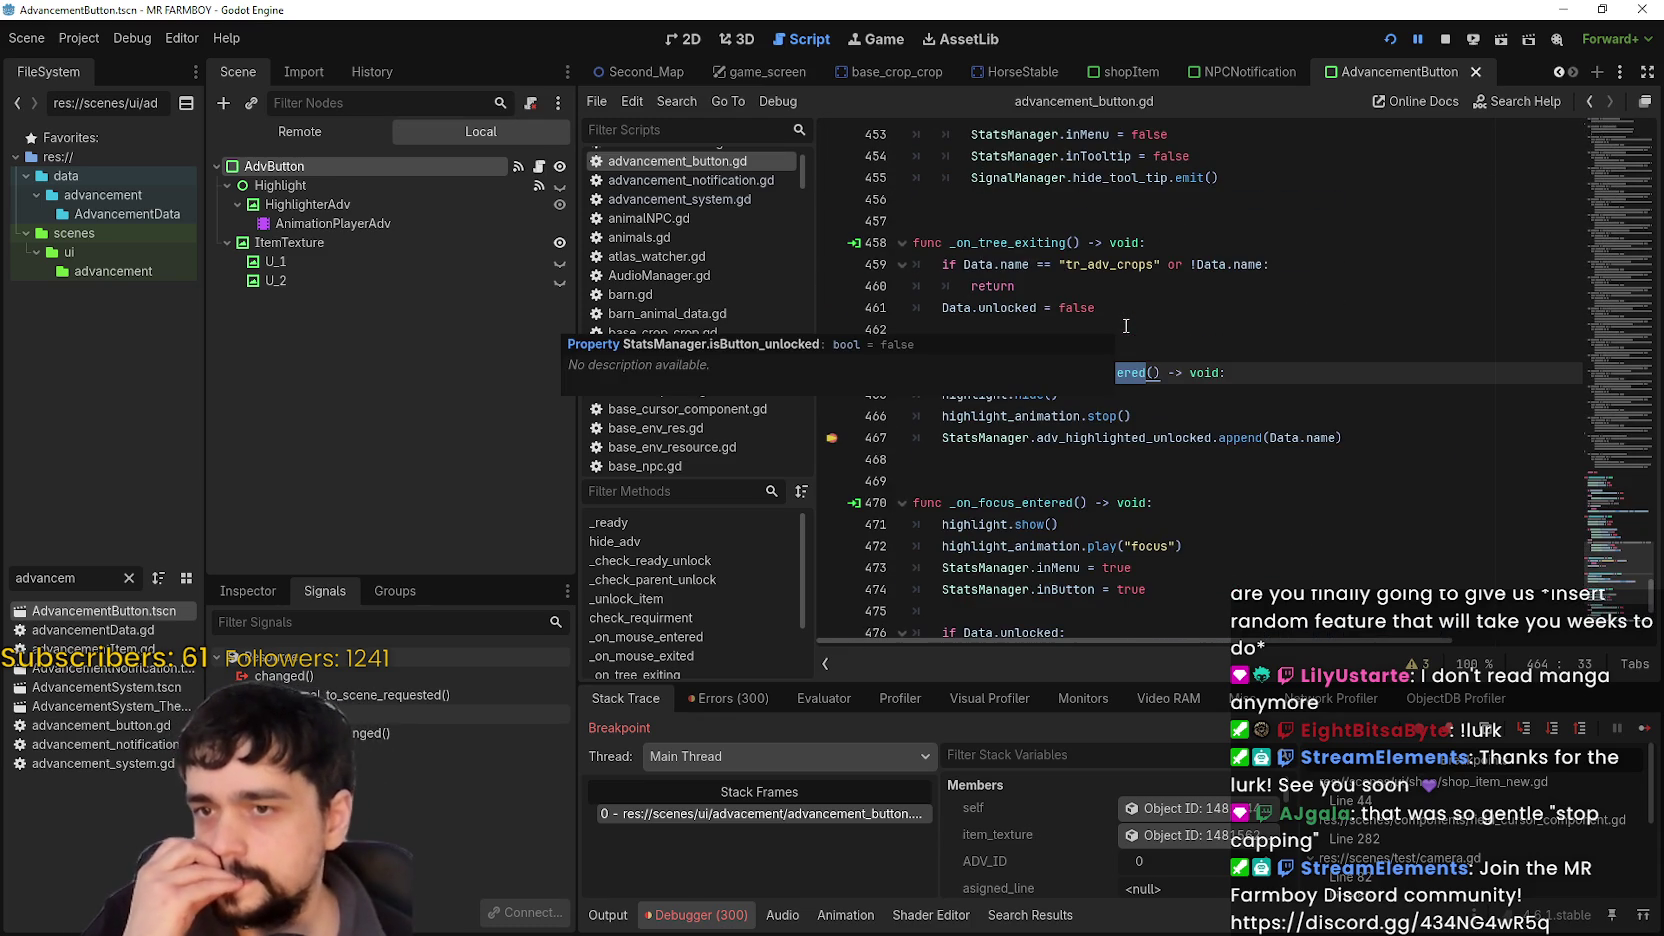
# Select StatsManager.adv_highlighted_unlocked, then list the Highlight node's signals.
pyautogui.doubleClick(1172, 441)
pyautogui.moveTo(1172, 441); pyautogui.dragTo(1016, 438)
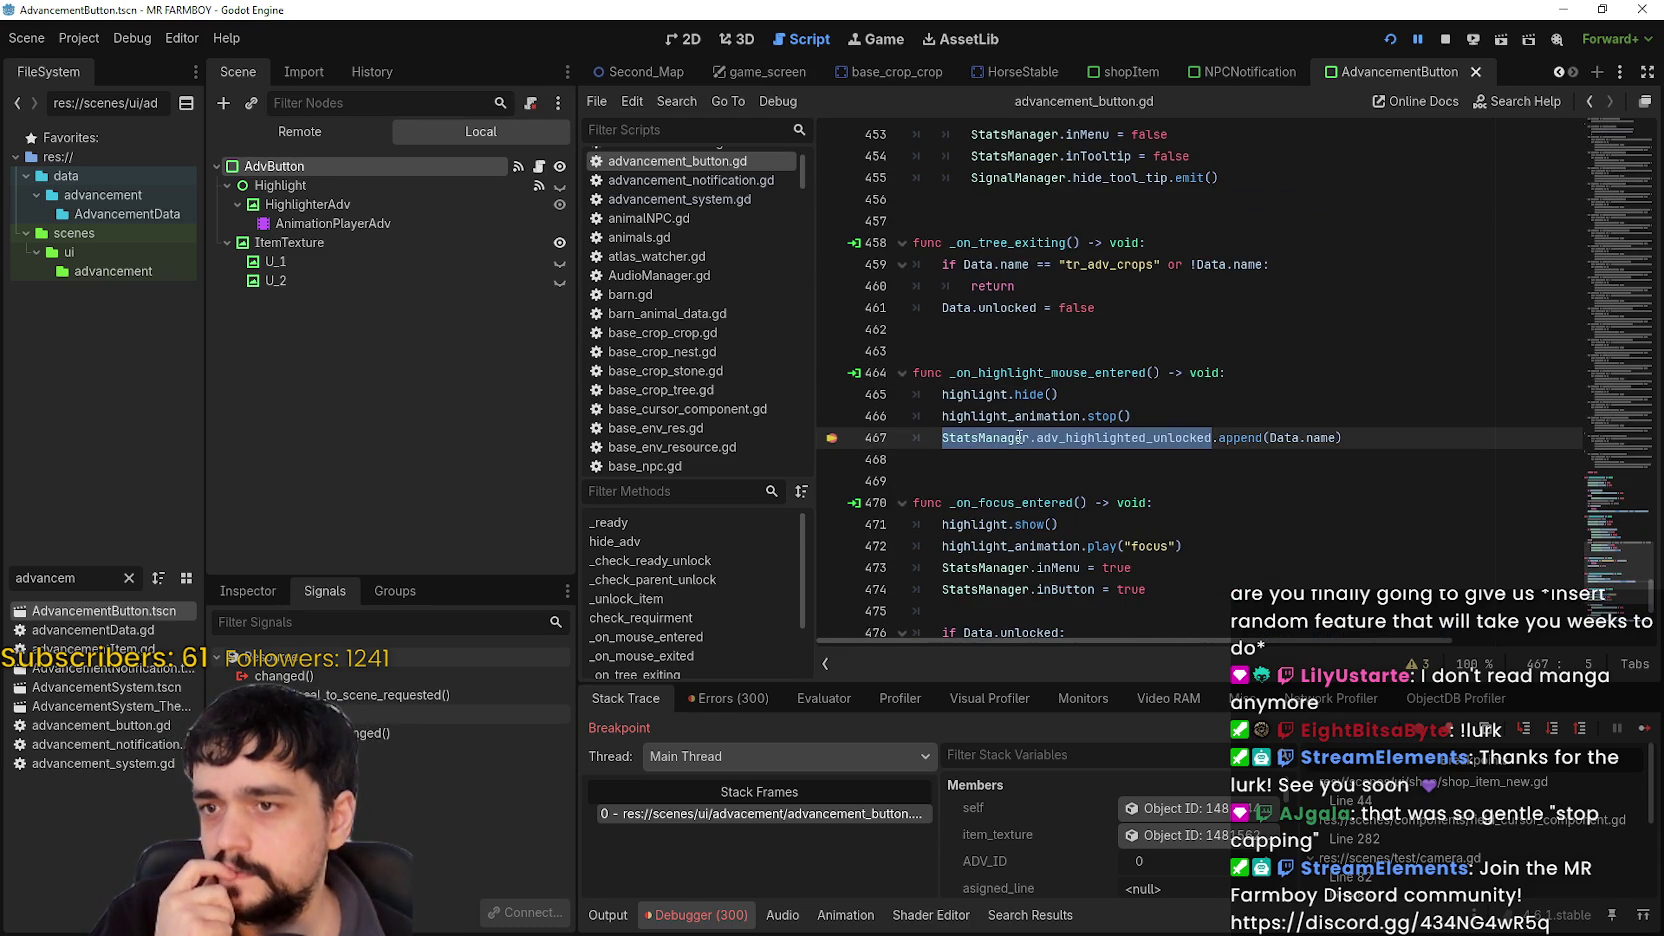
pyautogui.click(1058, 372)
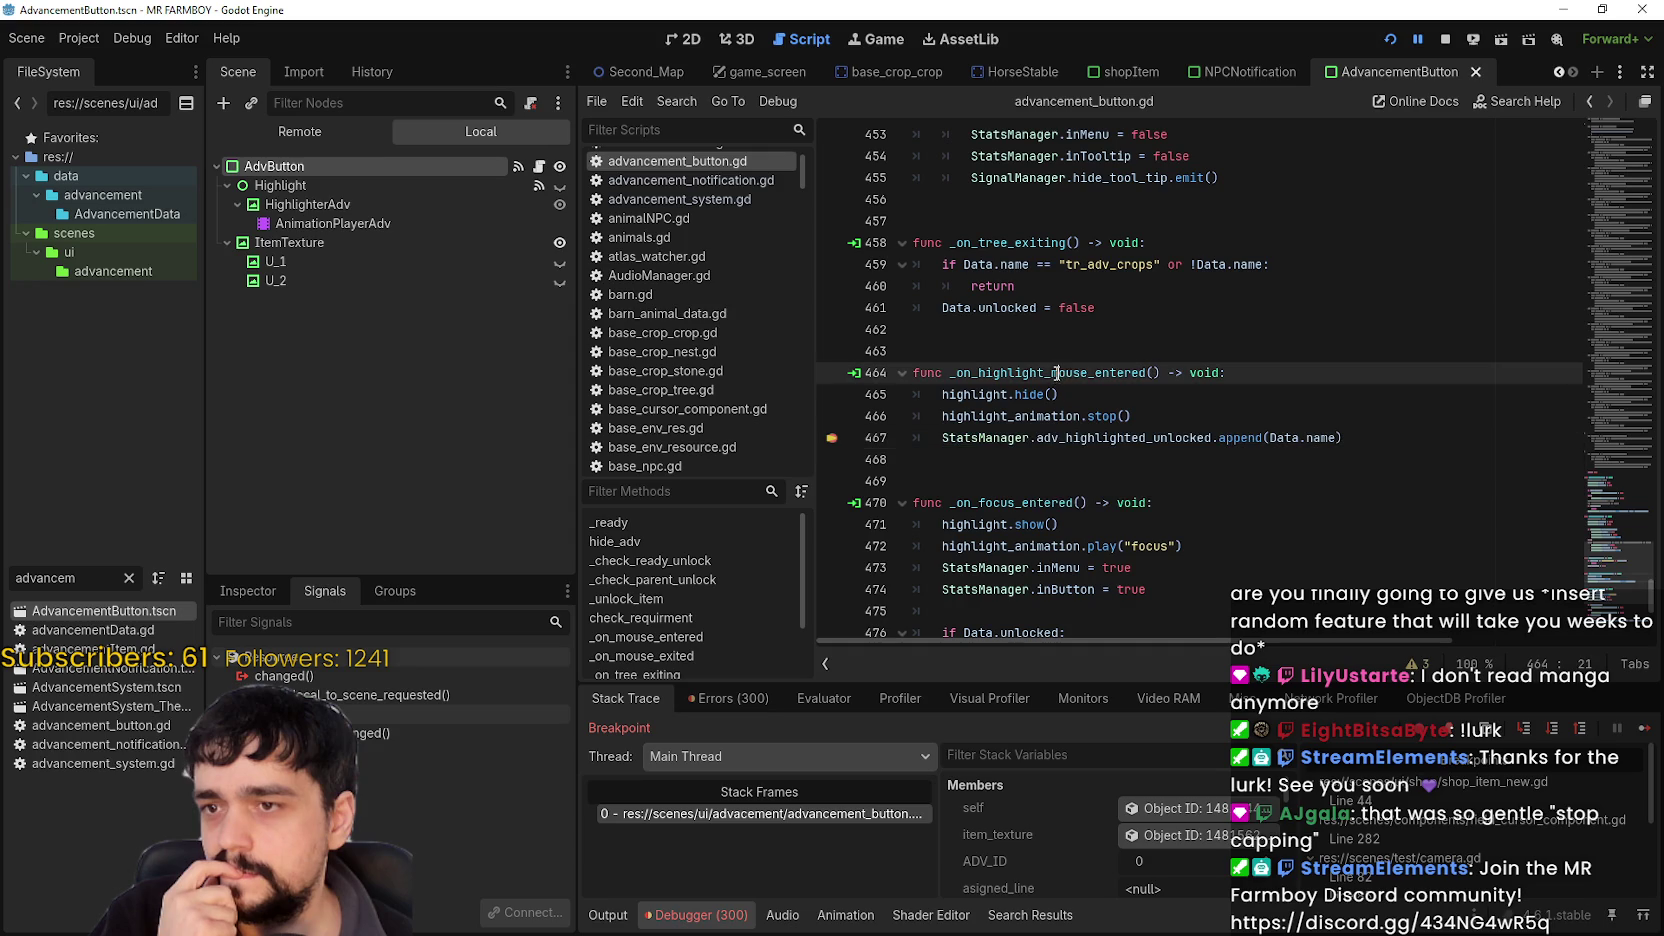
pyautogui.click(290, 186)
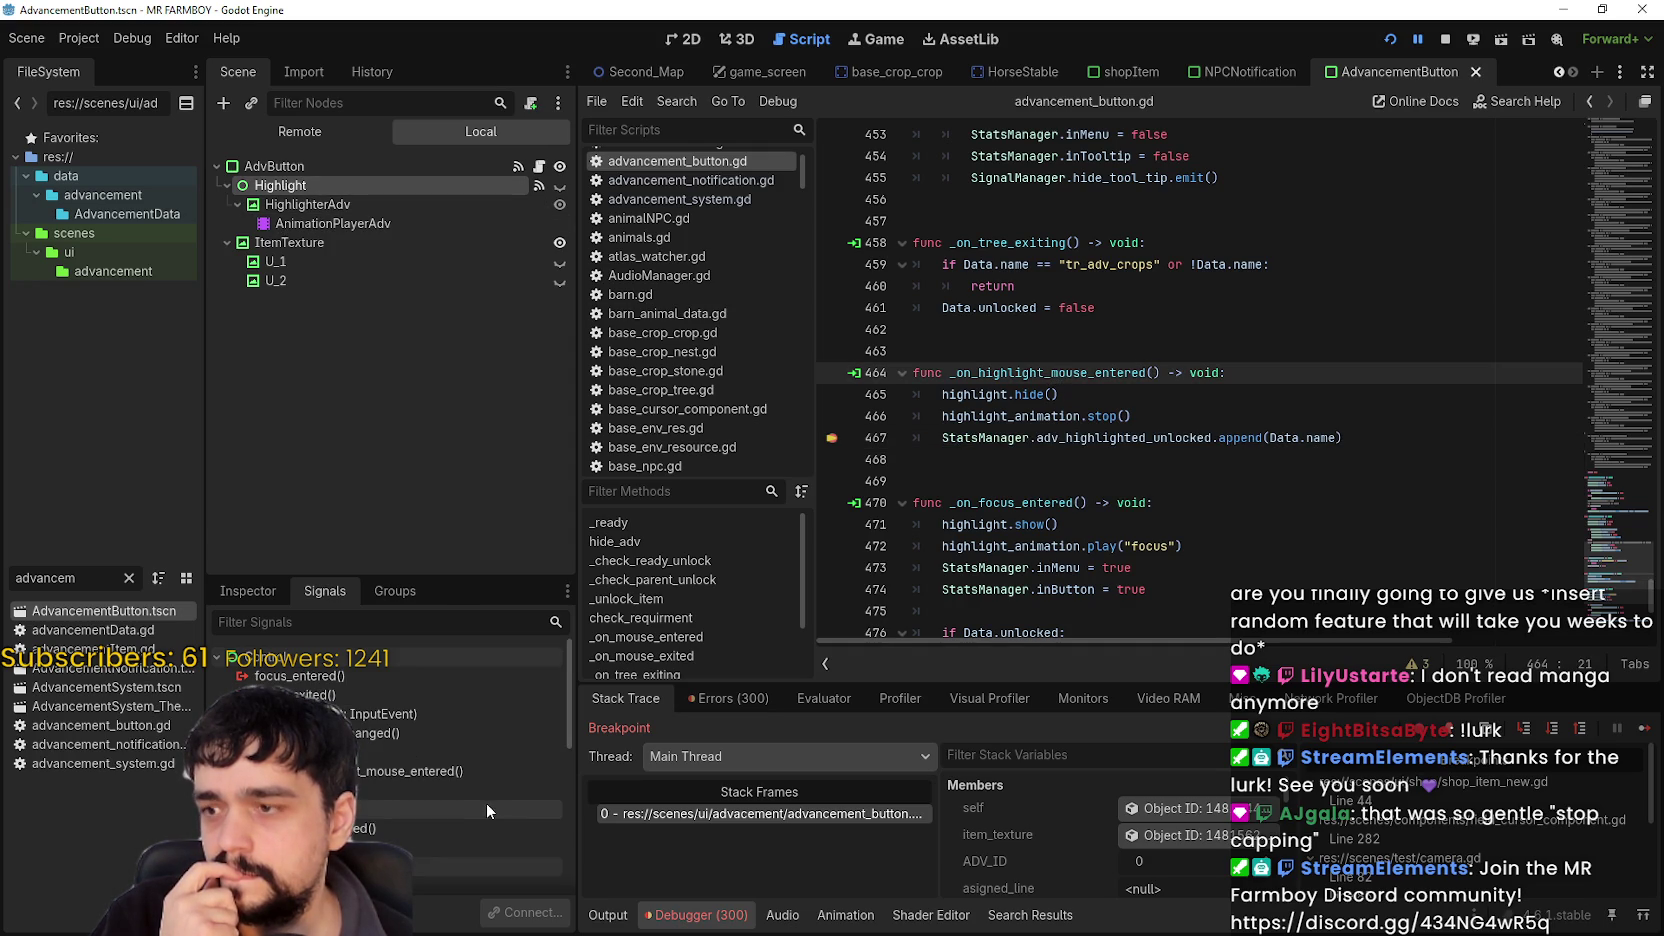
# Connect the Highlight node's focus_entered signal to a method.
pyautogui.doubleClick(468, 775)
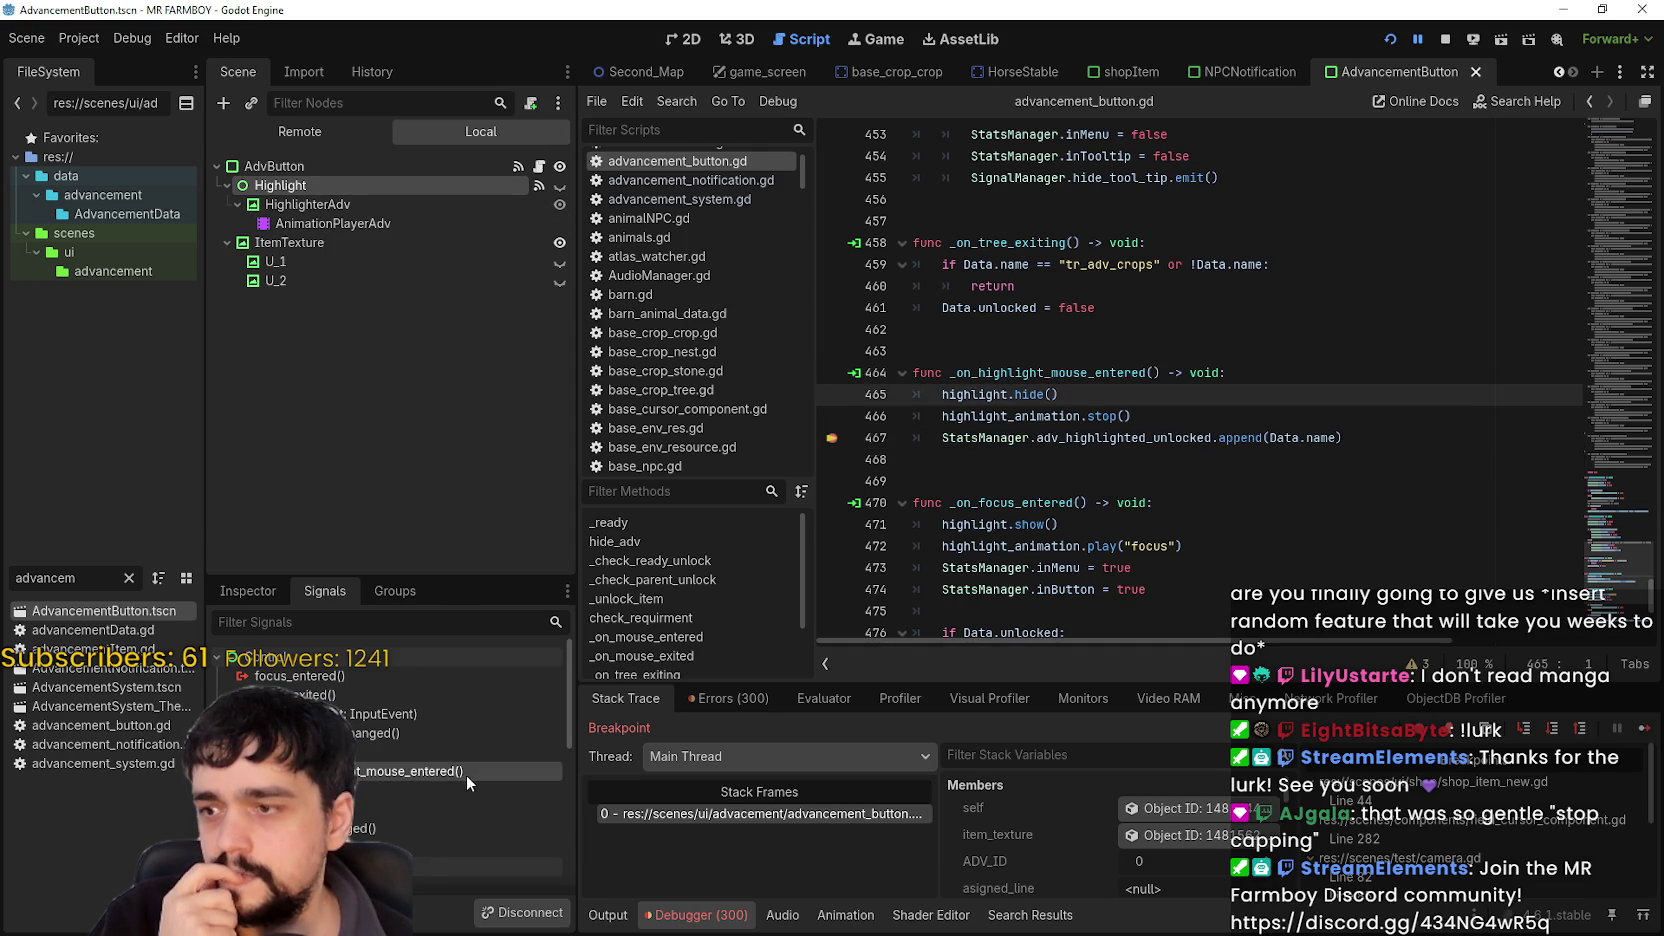
pyautogui.scroll(-1, 450, 772)
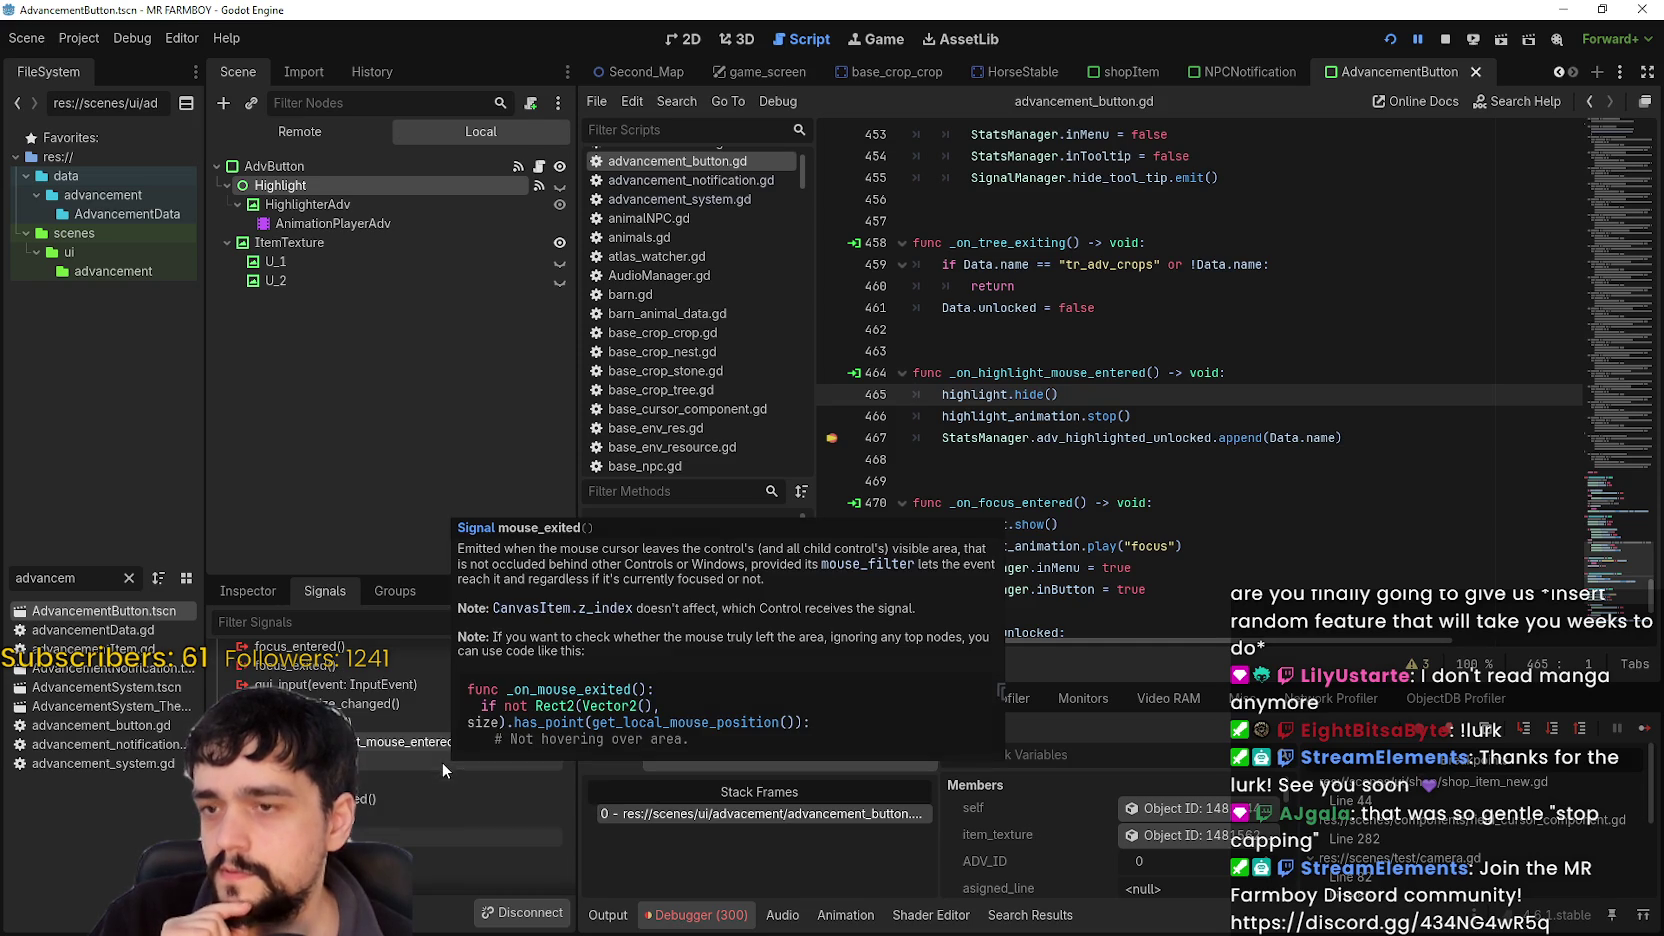
pyautogui.scroll(1, 437, 803)
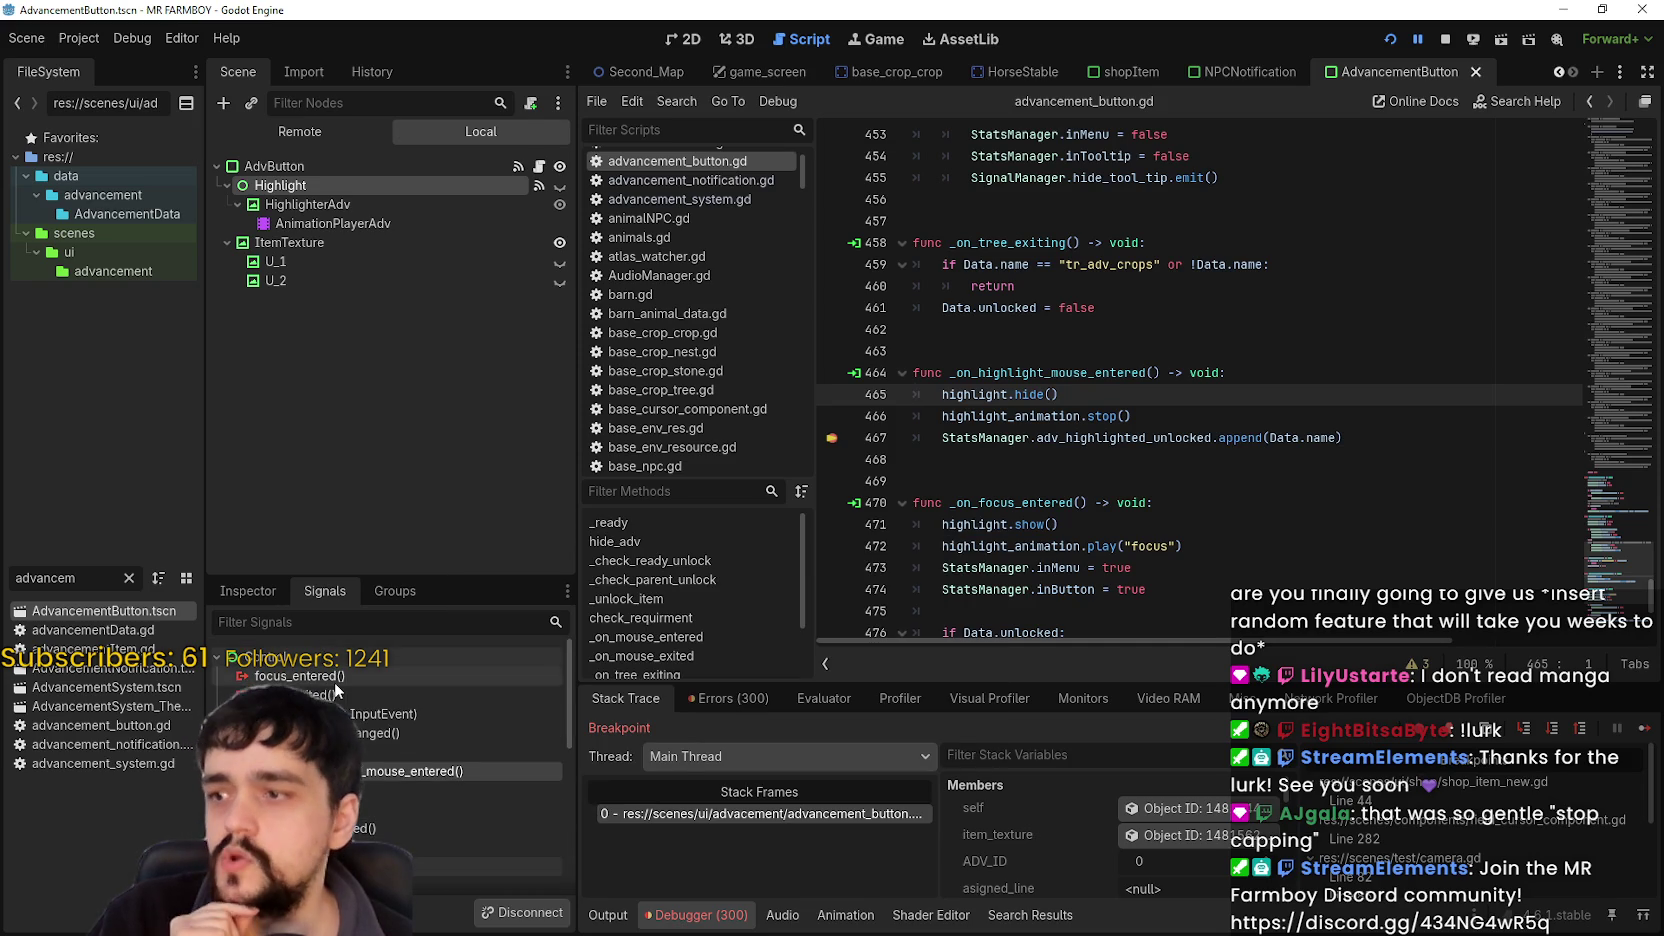
pyautogui.click(396, 694)
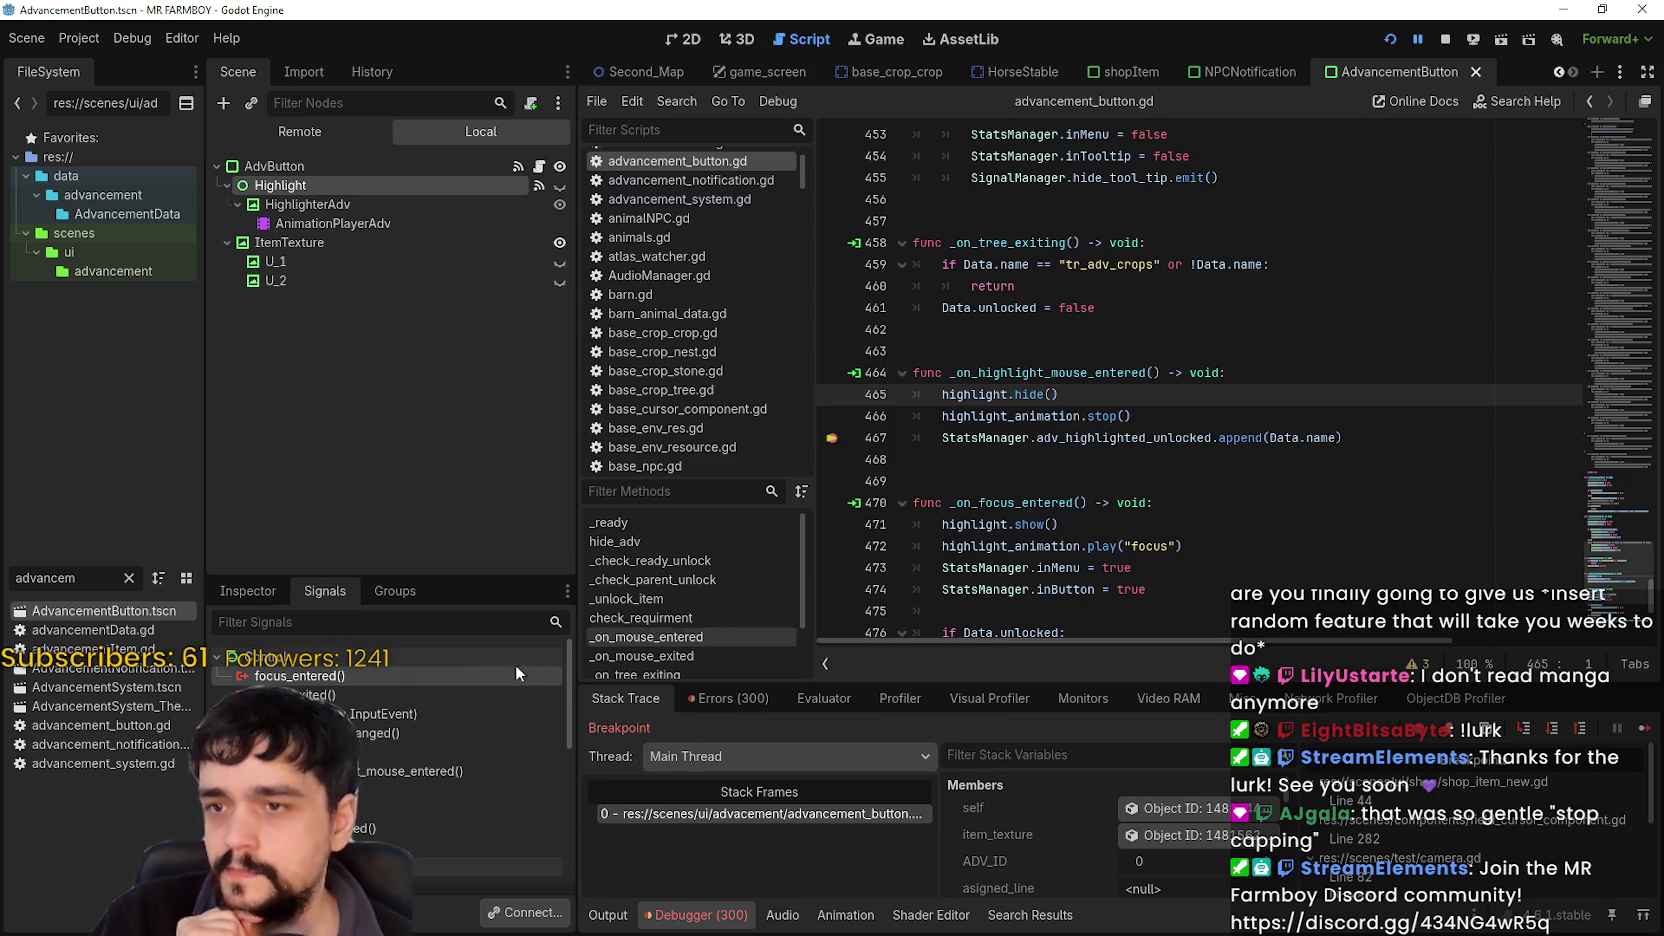
pyautogui.doubleClick(361, 675)
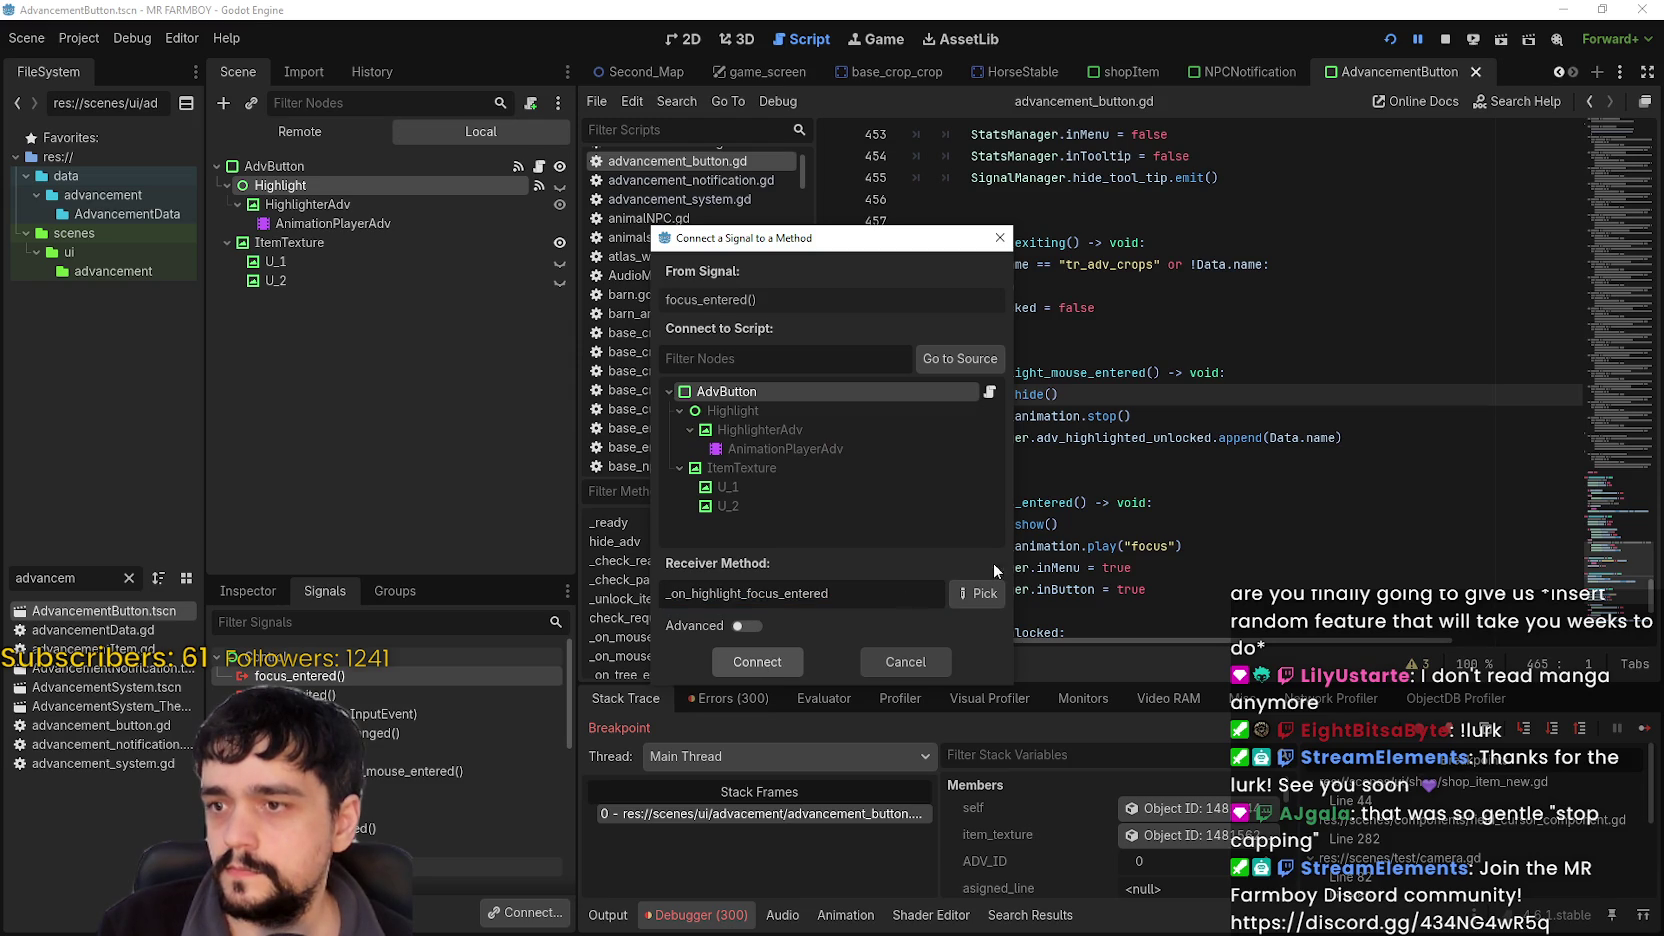
pyautogui.press('Return')
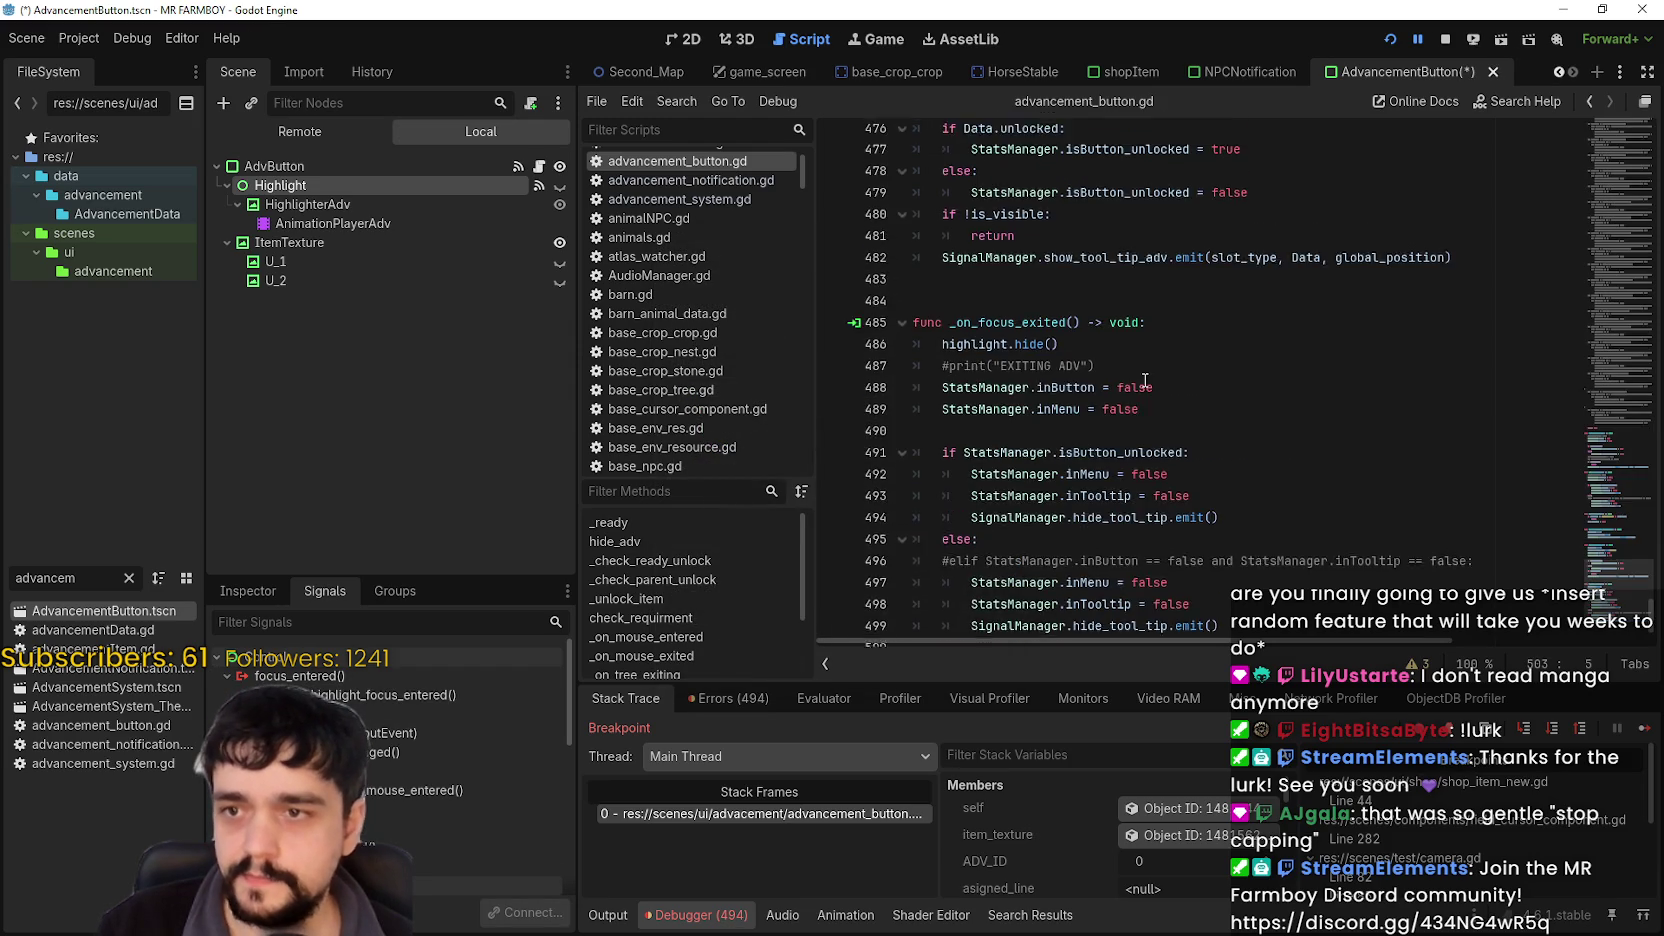
# Delete the generated empty handler and blank line 468, then run the game with F5.
pyautogui.scroll(5, 1145, 380)
pyautogui.scroll(-7, 1060, 600)
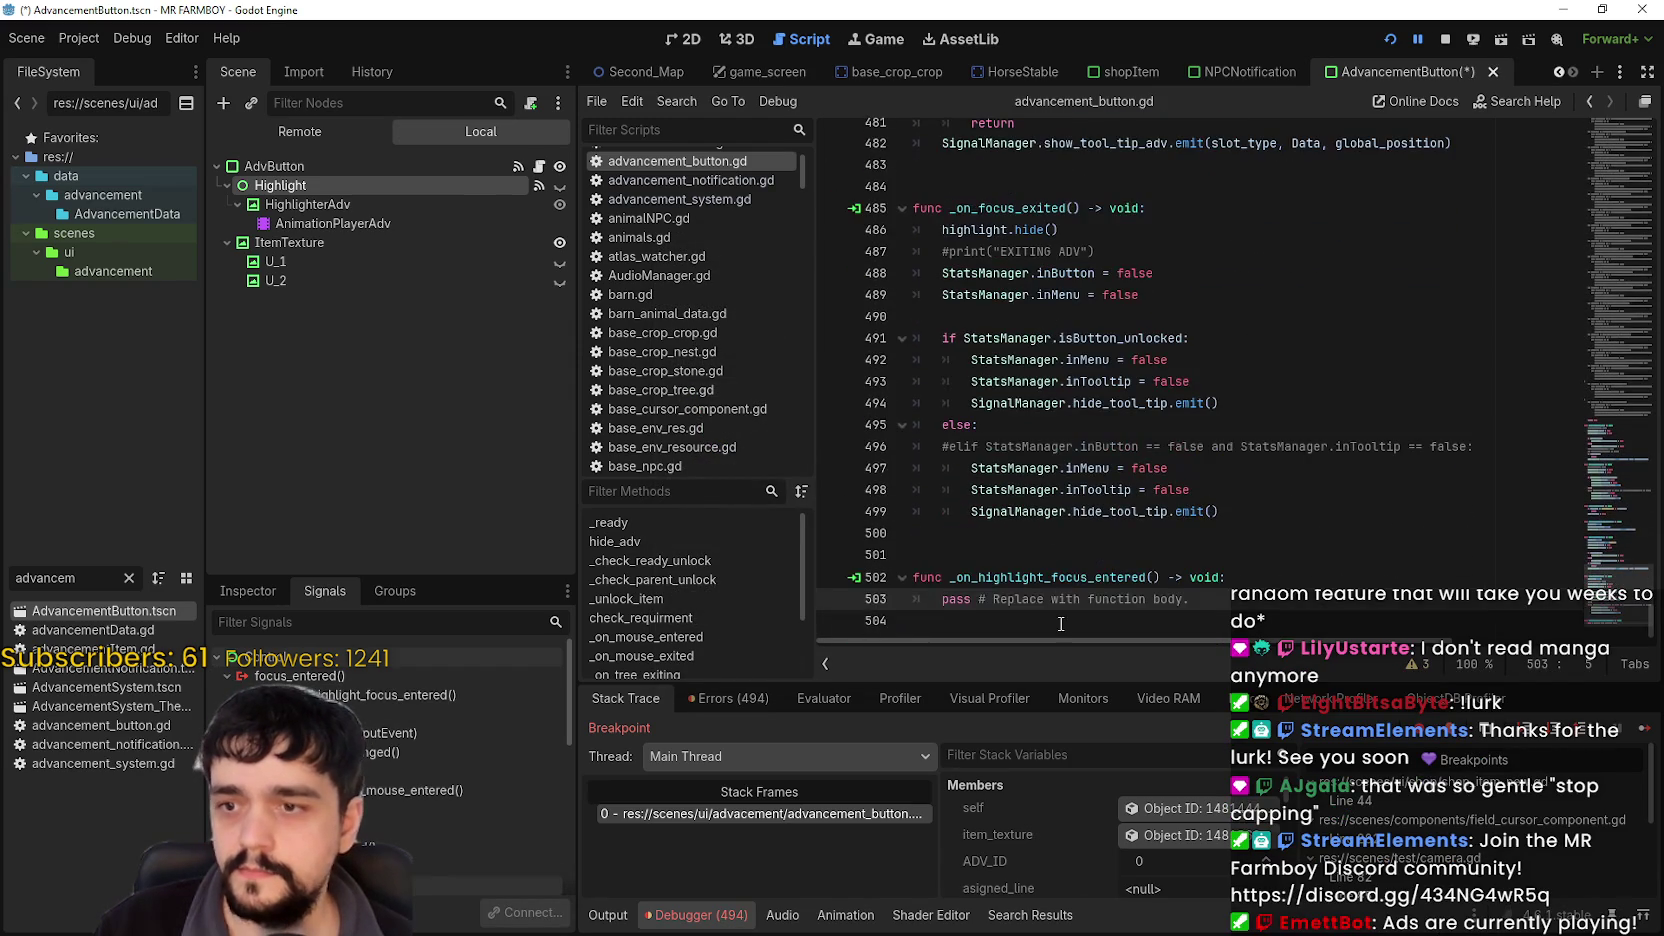
pyautogui.moveTo(1060, 623); pyautogui.dragTo(1021, 552)
pyautogui.press('BackSpace')
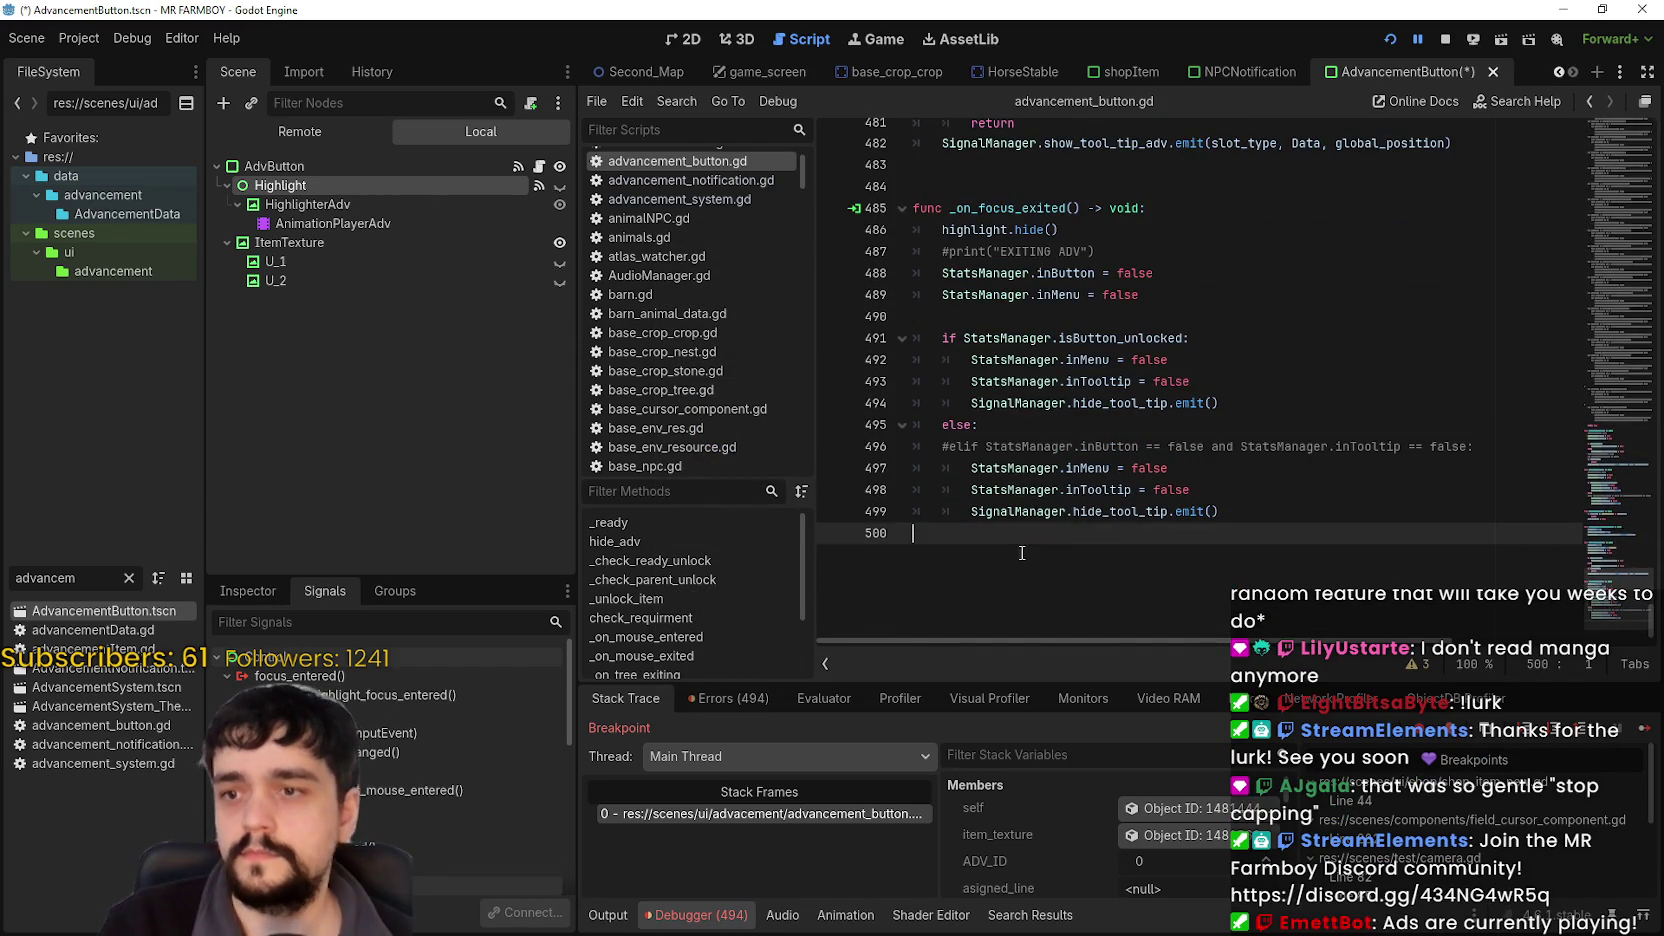
pyautogui.scroll(8, 1010, 500)
pyautogui.click(969, 398)
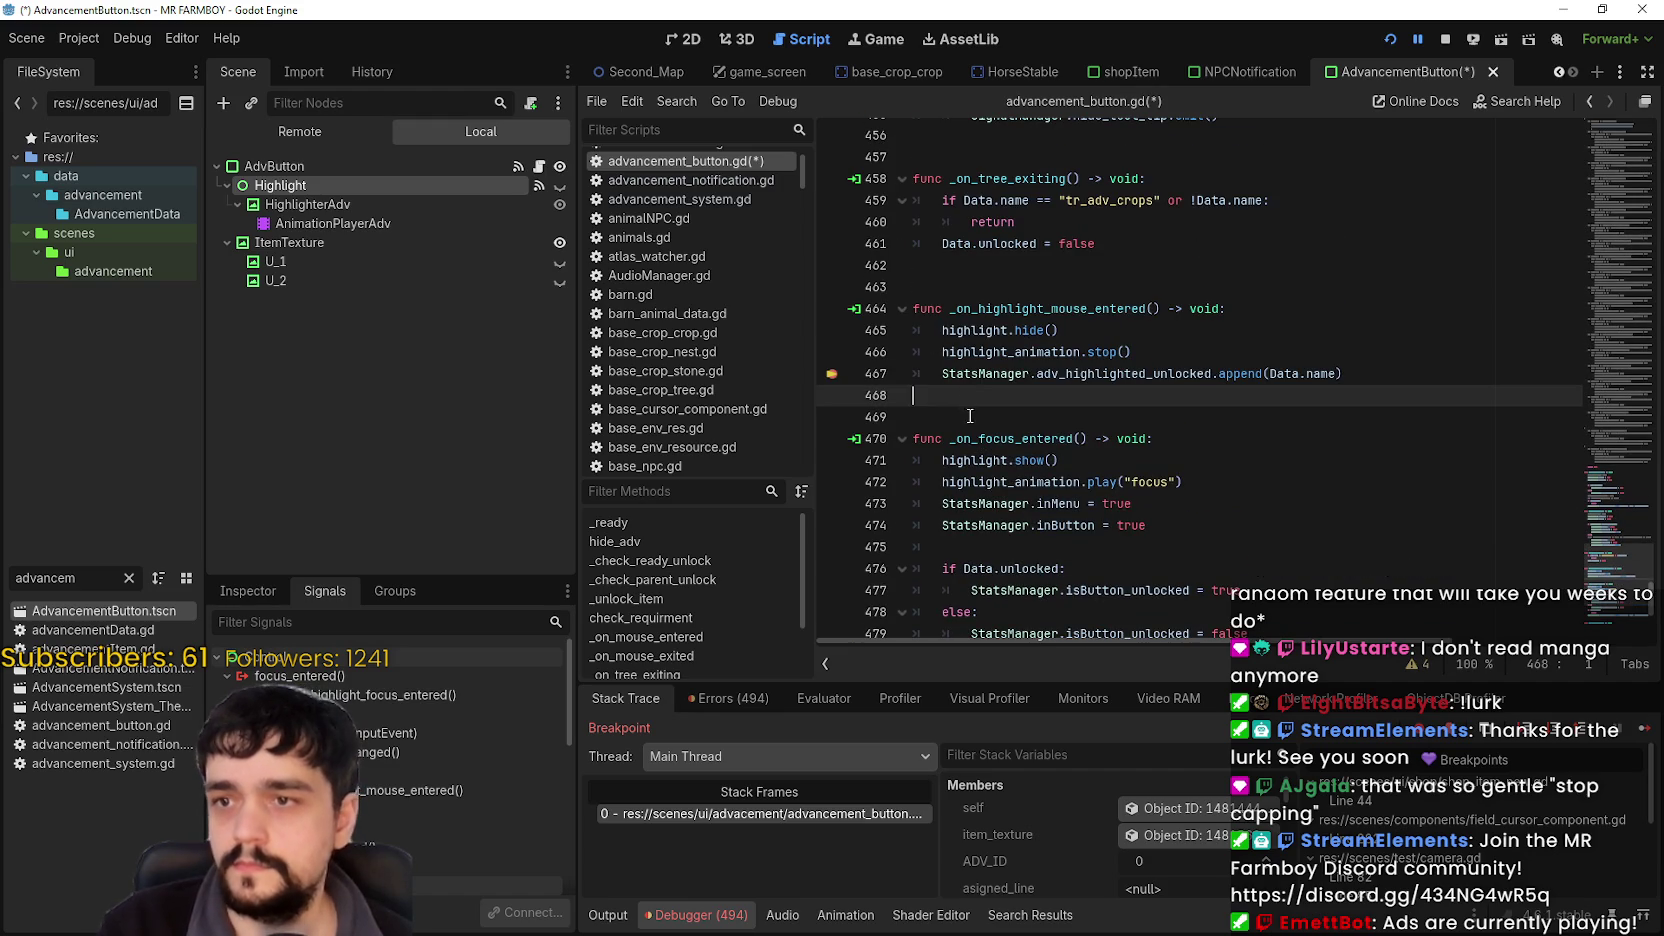
pyautogui.press('BackSpace')
pyautogui.press('F5')
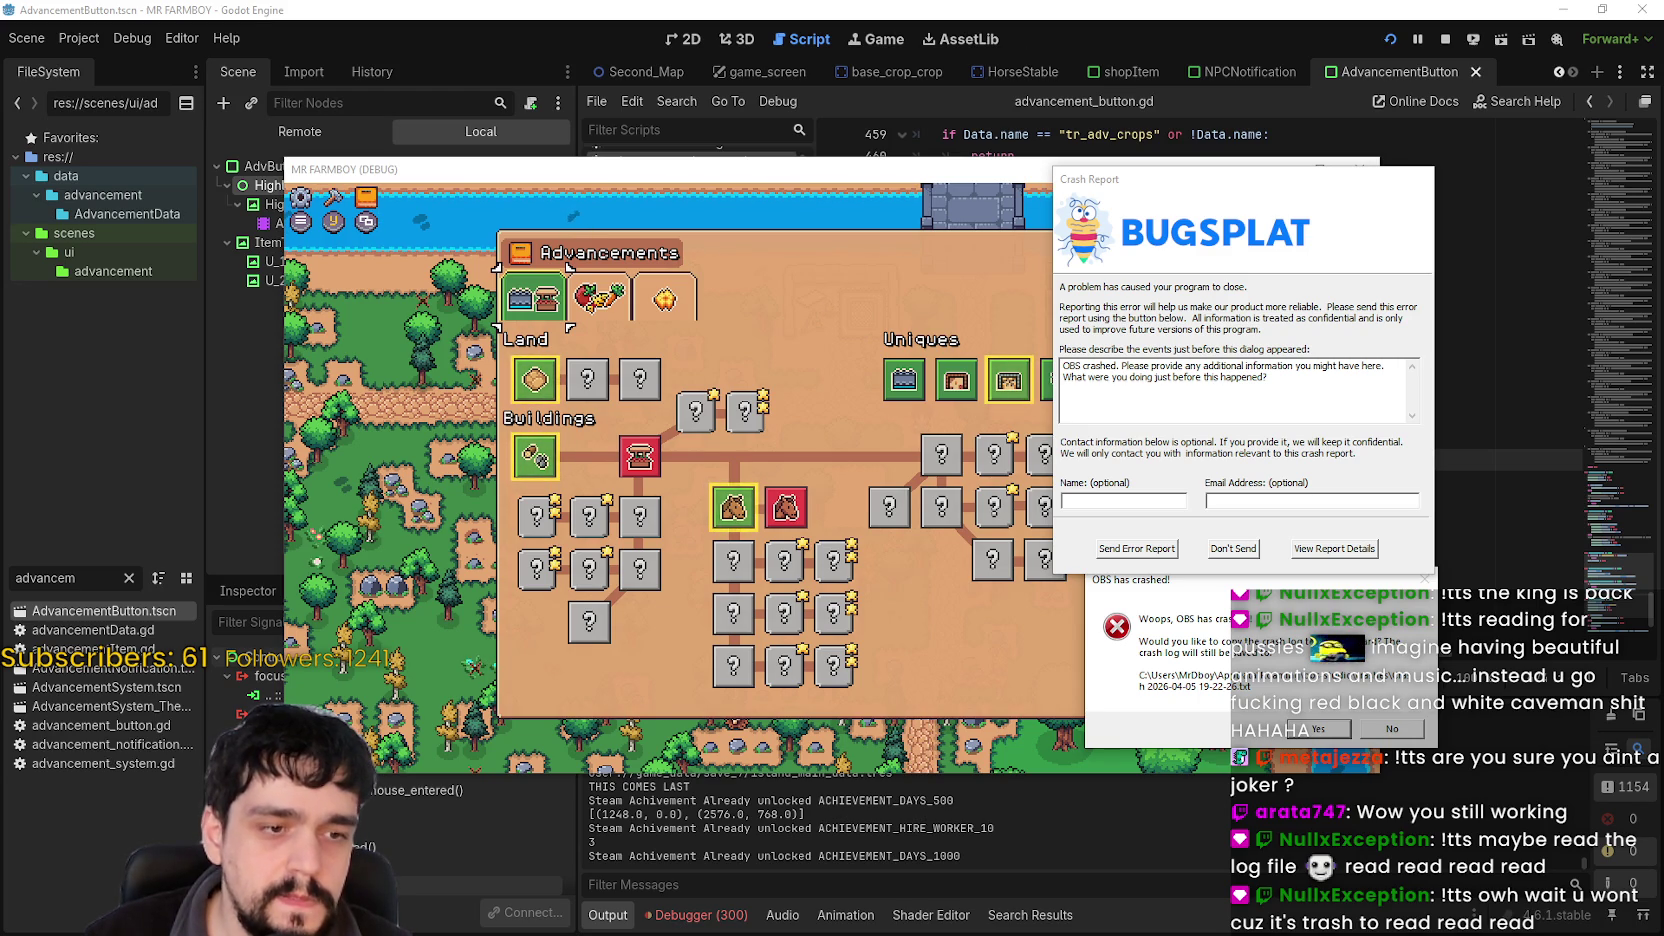
# Move the BugSplat dialog aside and inspect attachments like sel7A82.tmp.zip and CSML59E7.xml.
pyautogui.moveTo(1122, 187); pyautogui.dragTo(1023, 51)
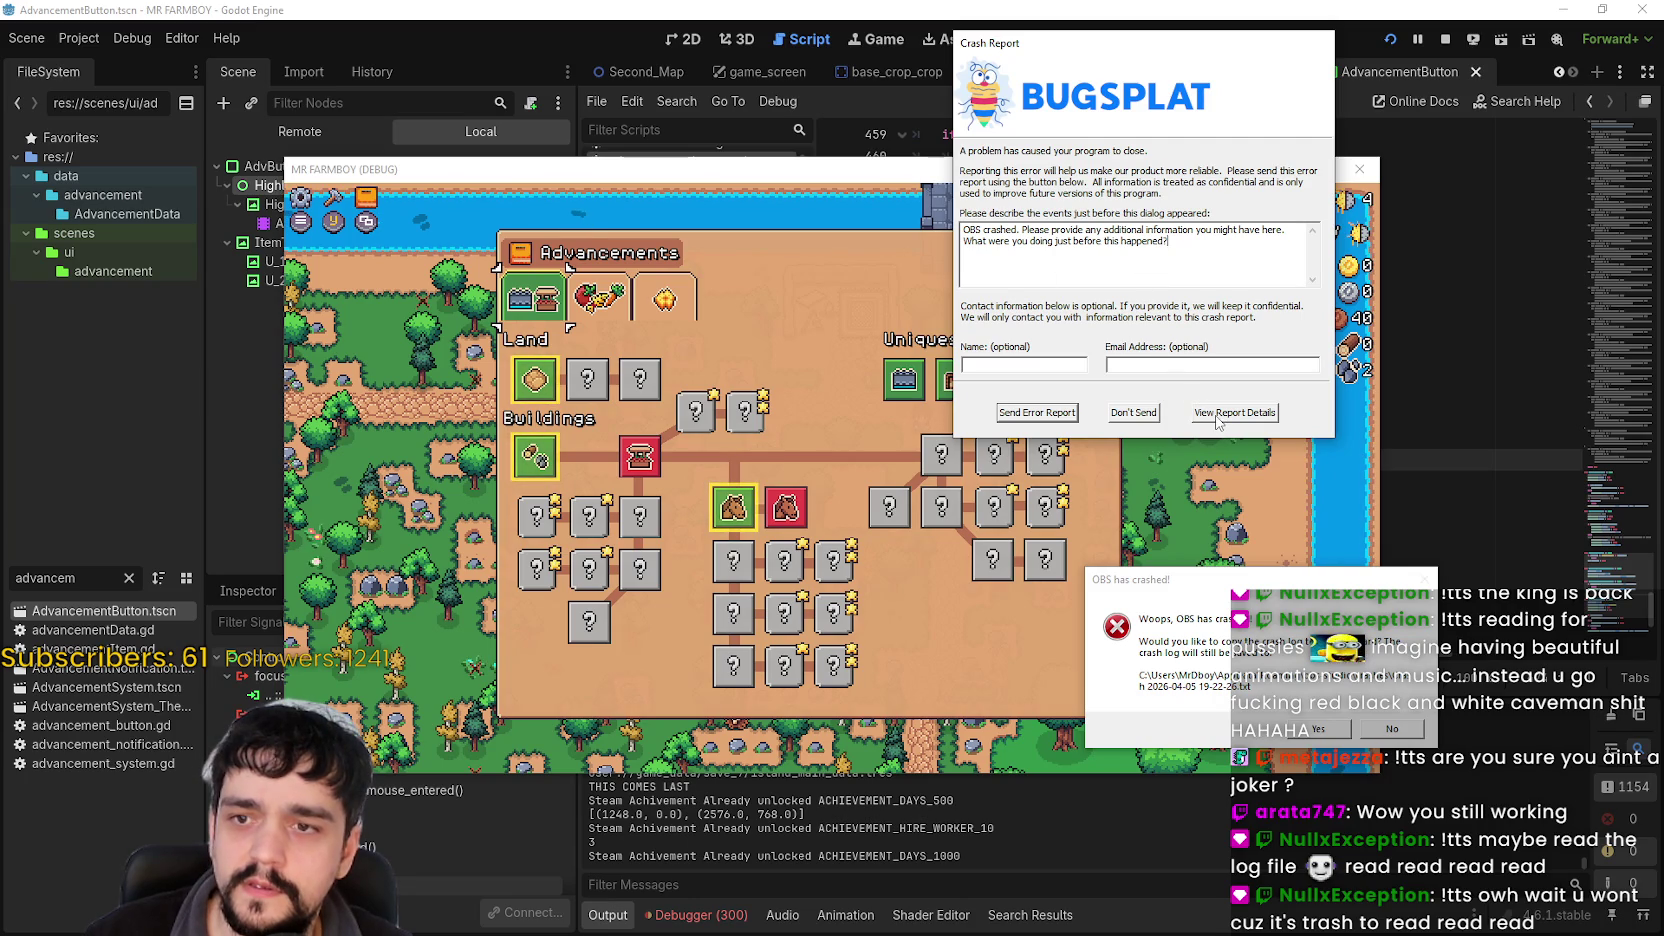
pyautogui.click(1217, 422)
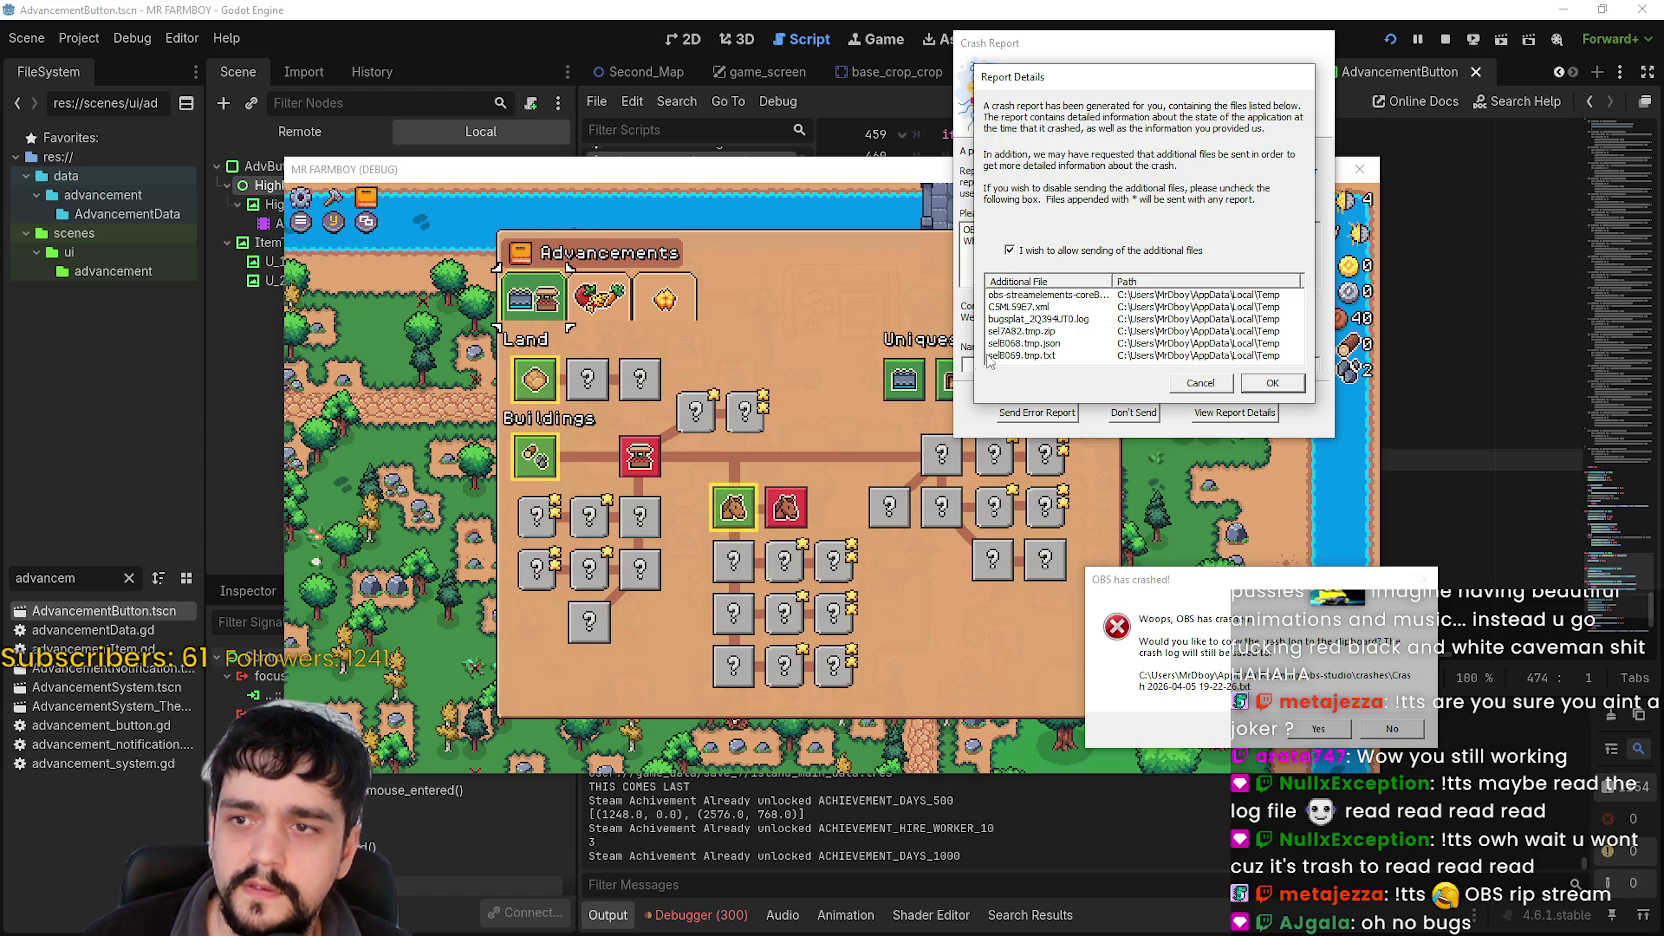
pyautogui.click(1024, 332)
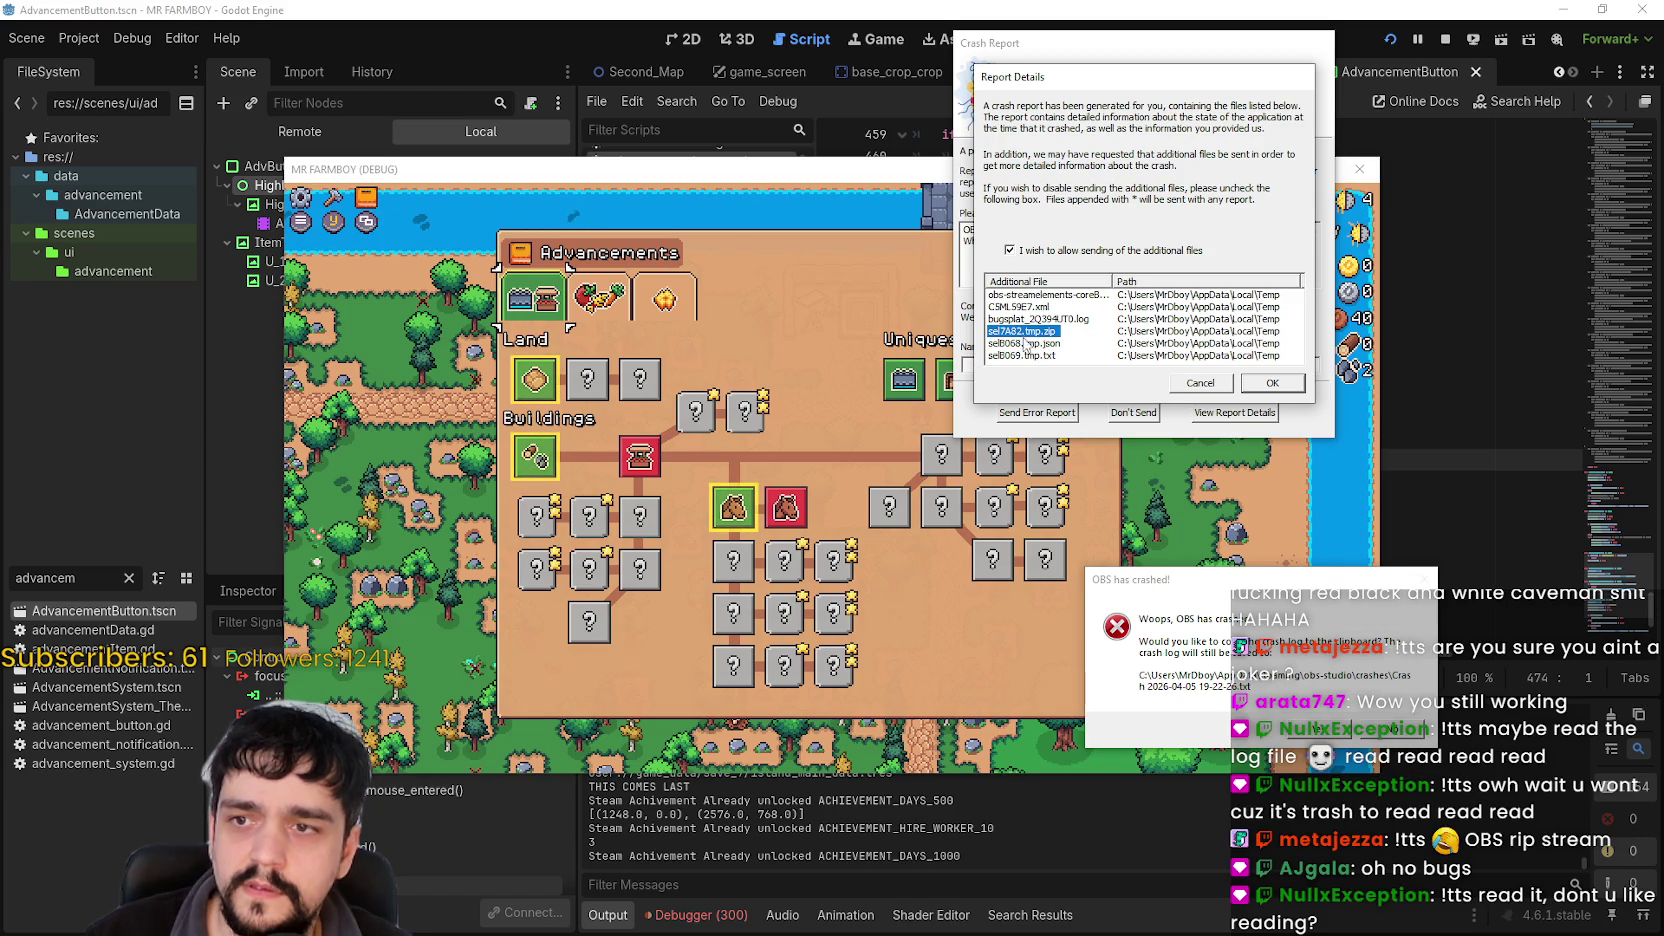
pyautogui.click(1028, 357)
pyautogui.click(1032, 307)
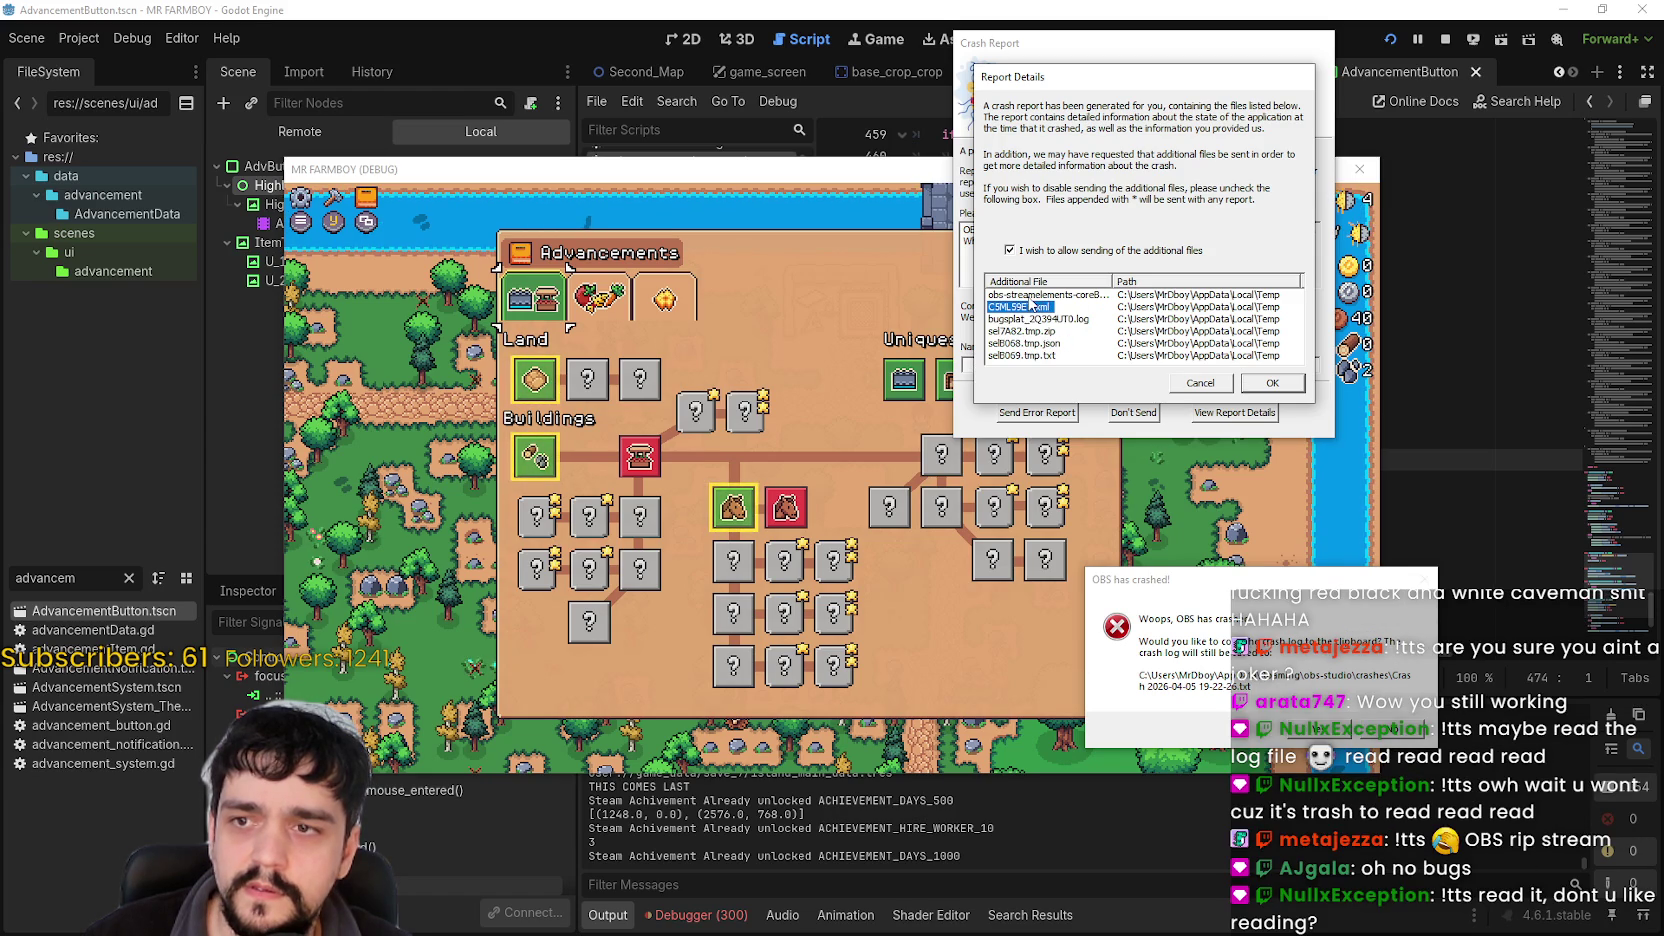
pyautogui.click(1030, 296)
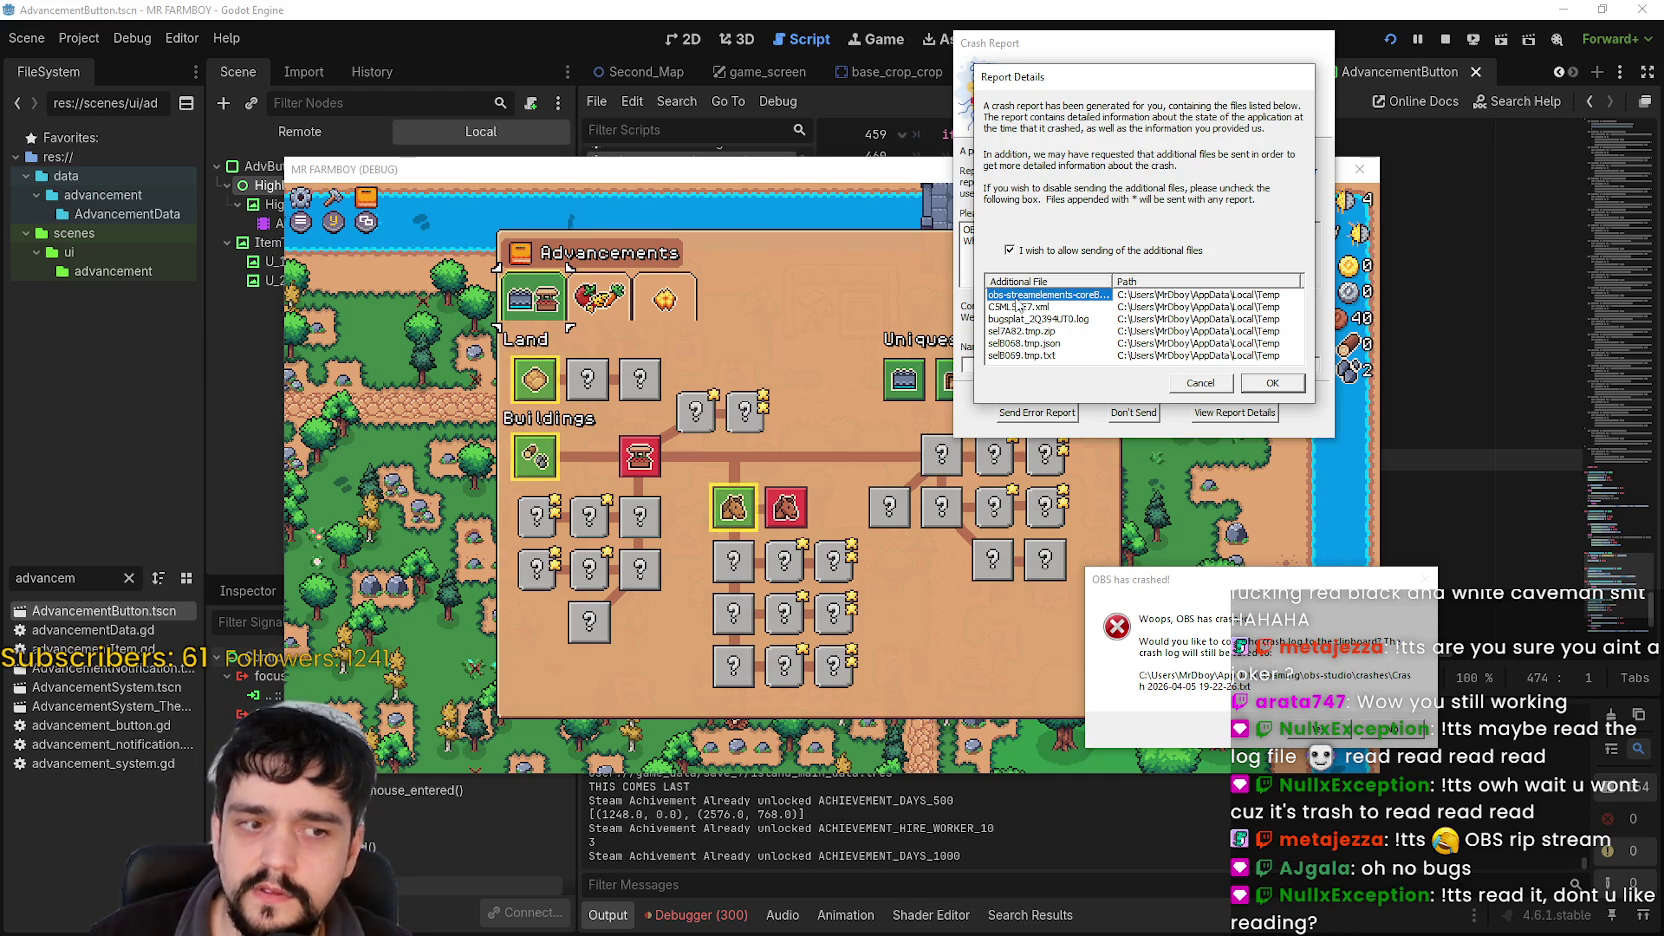
pyautogui.click(1200, 383)
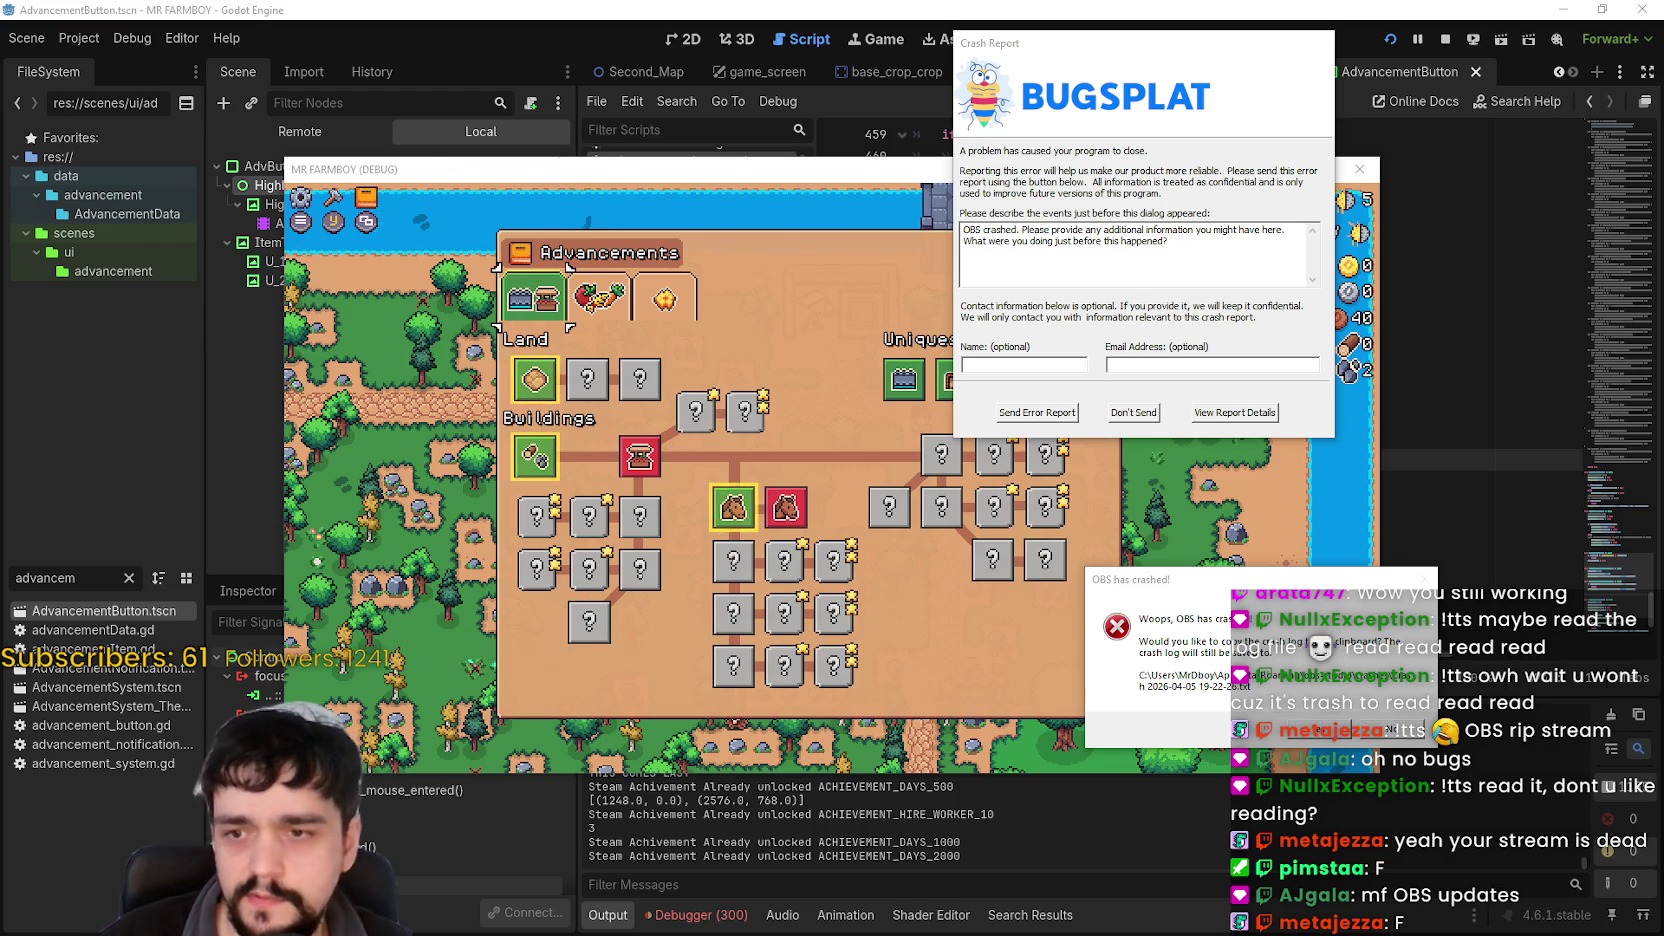
# Open the 2026-04-05 OBS crash log in Notepad, move it left, and scroll through it.
pyautogui.press('Return')
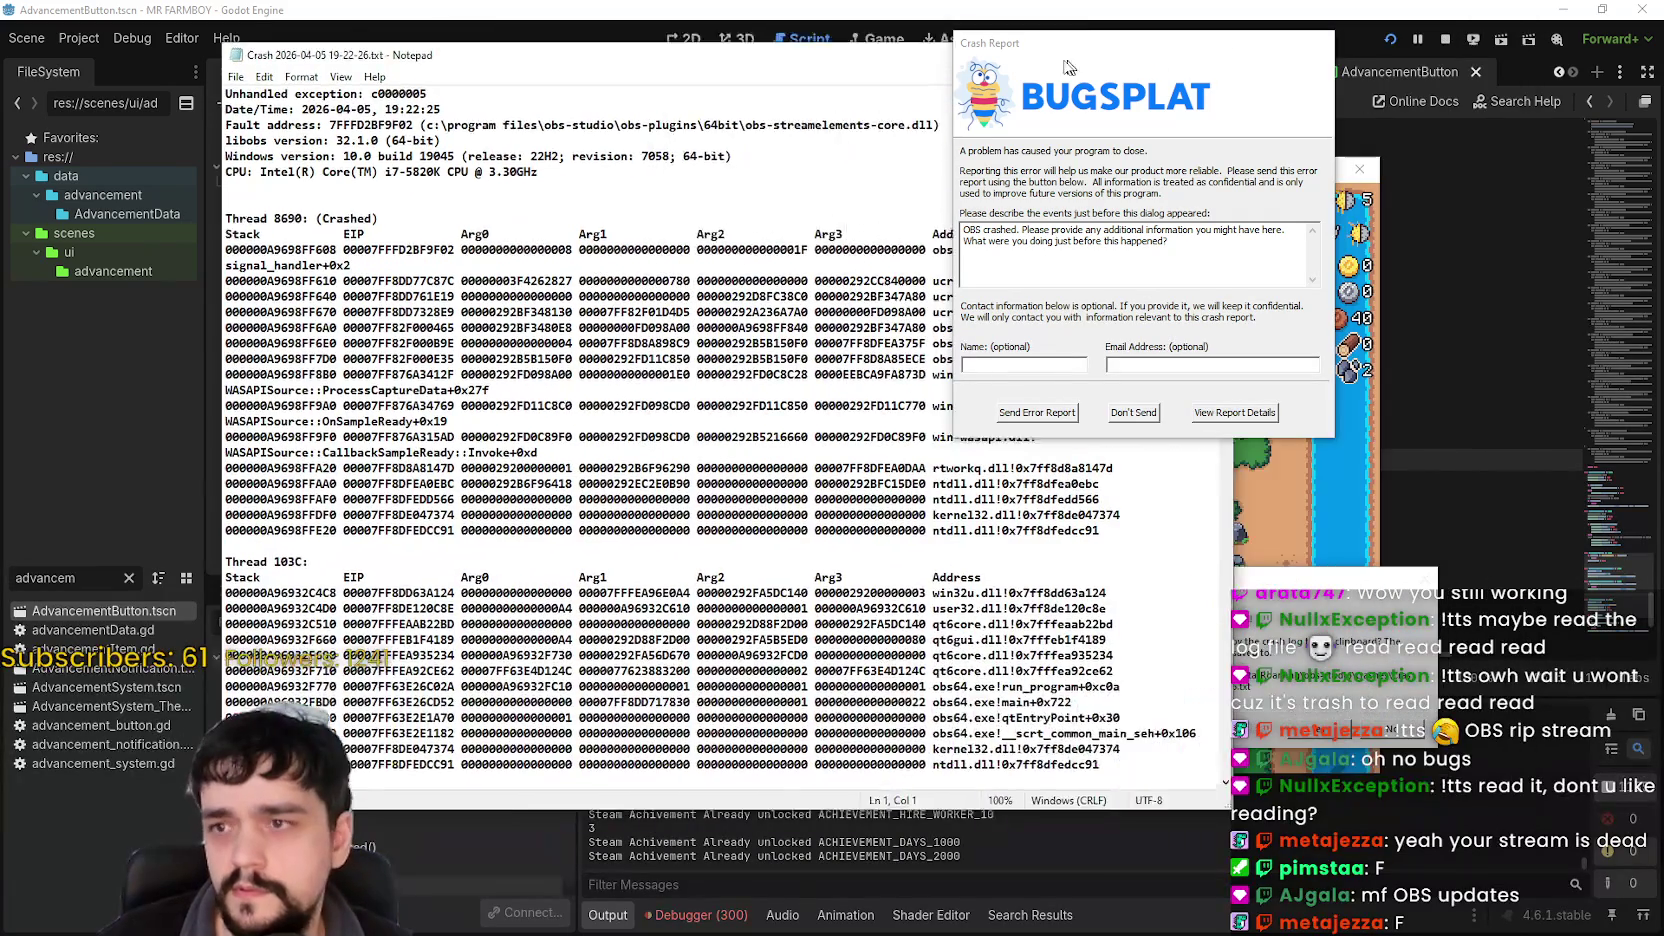
pyautogui.moveTo(1068, 66); pyautogui.dragTo(904, 56)
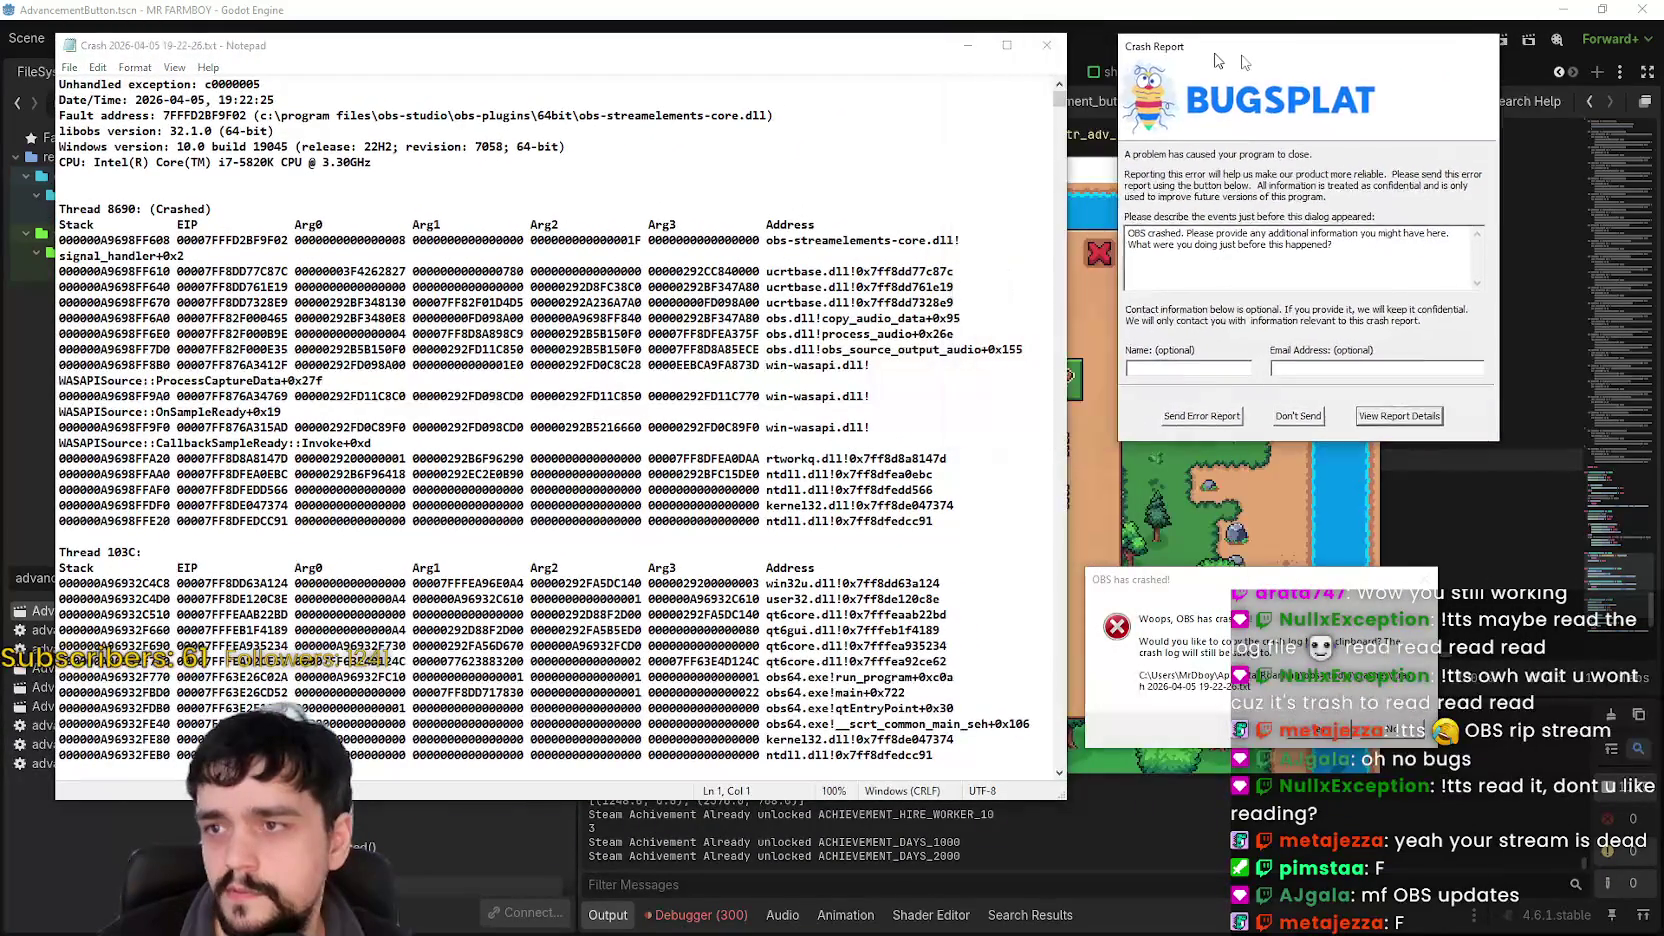
pyautogui.click(578, 189)
pyautogui.scroll(-15, 1050, 483)
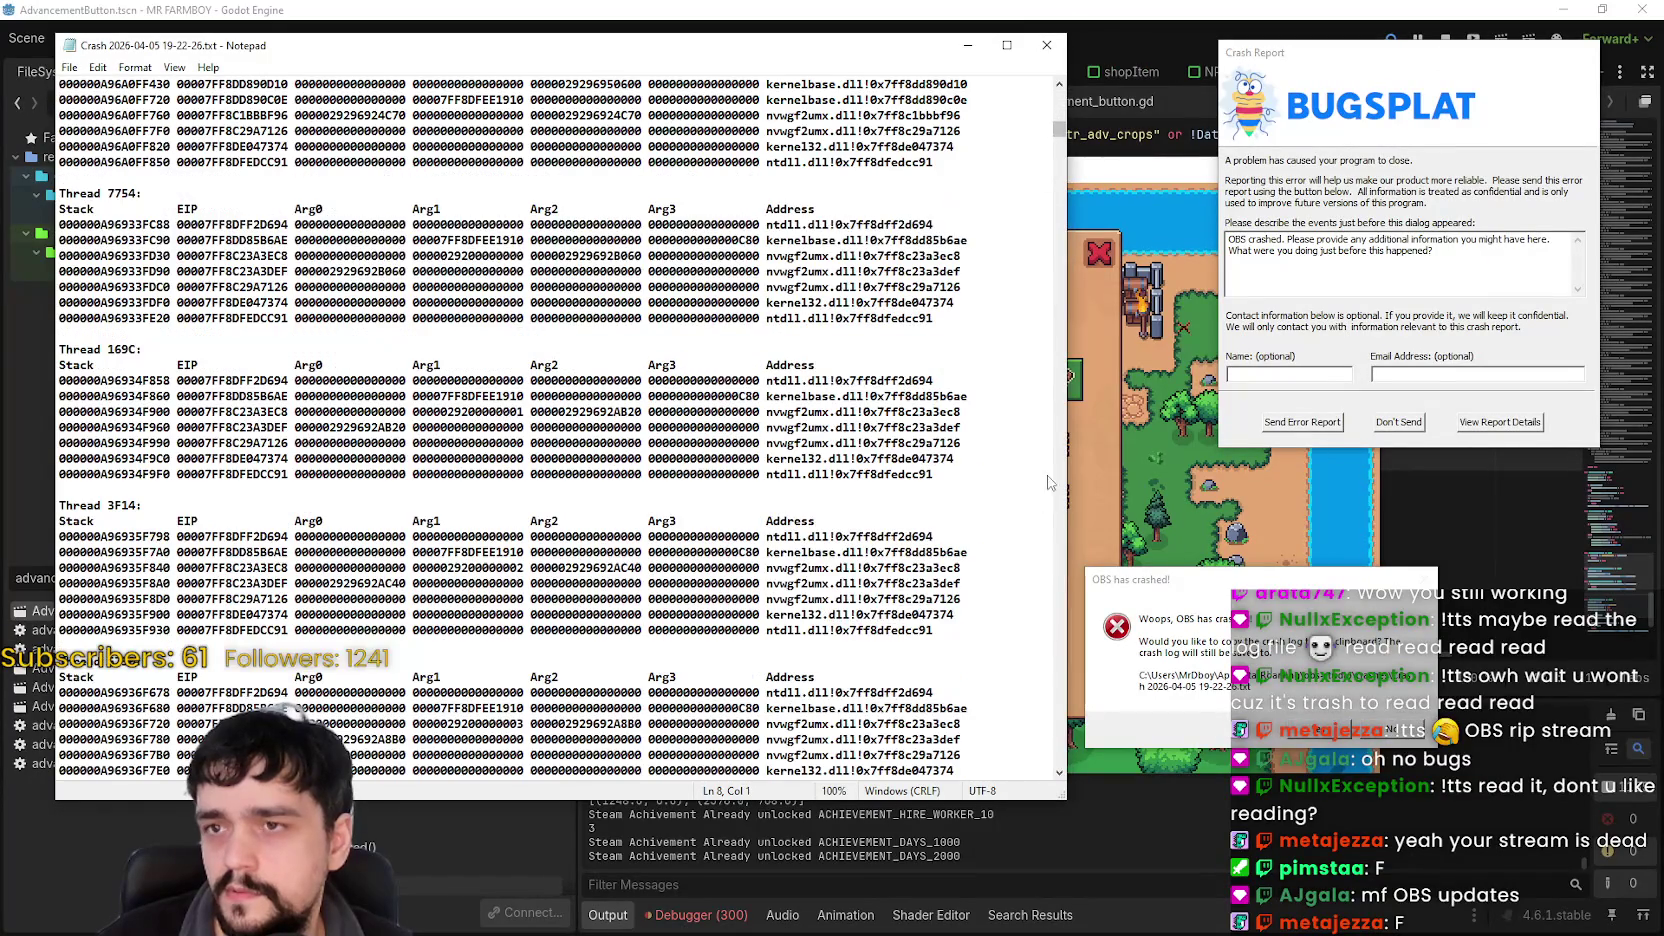
pyautogui.moveTo(1058, 129); pyautogui.dragTo(1053, 808)
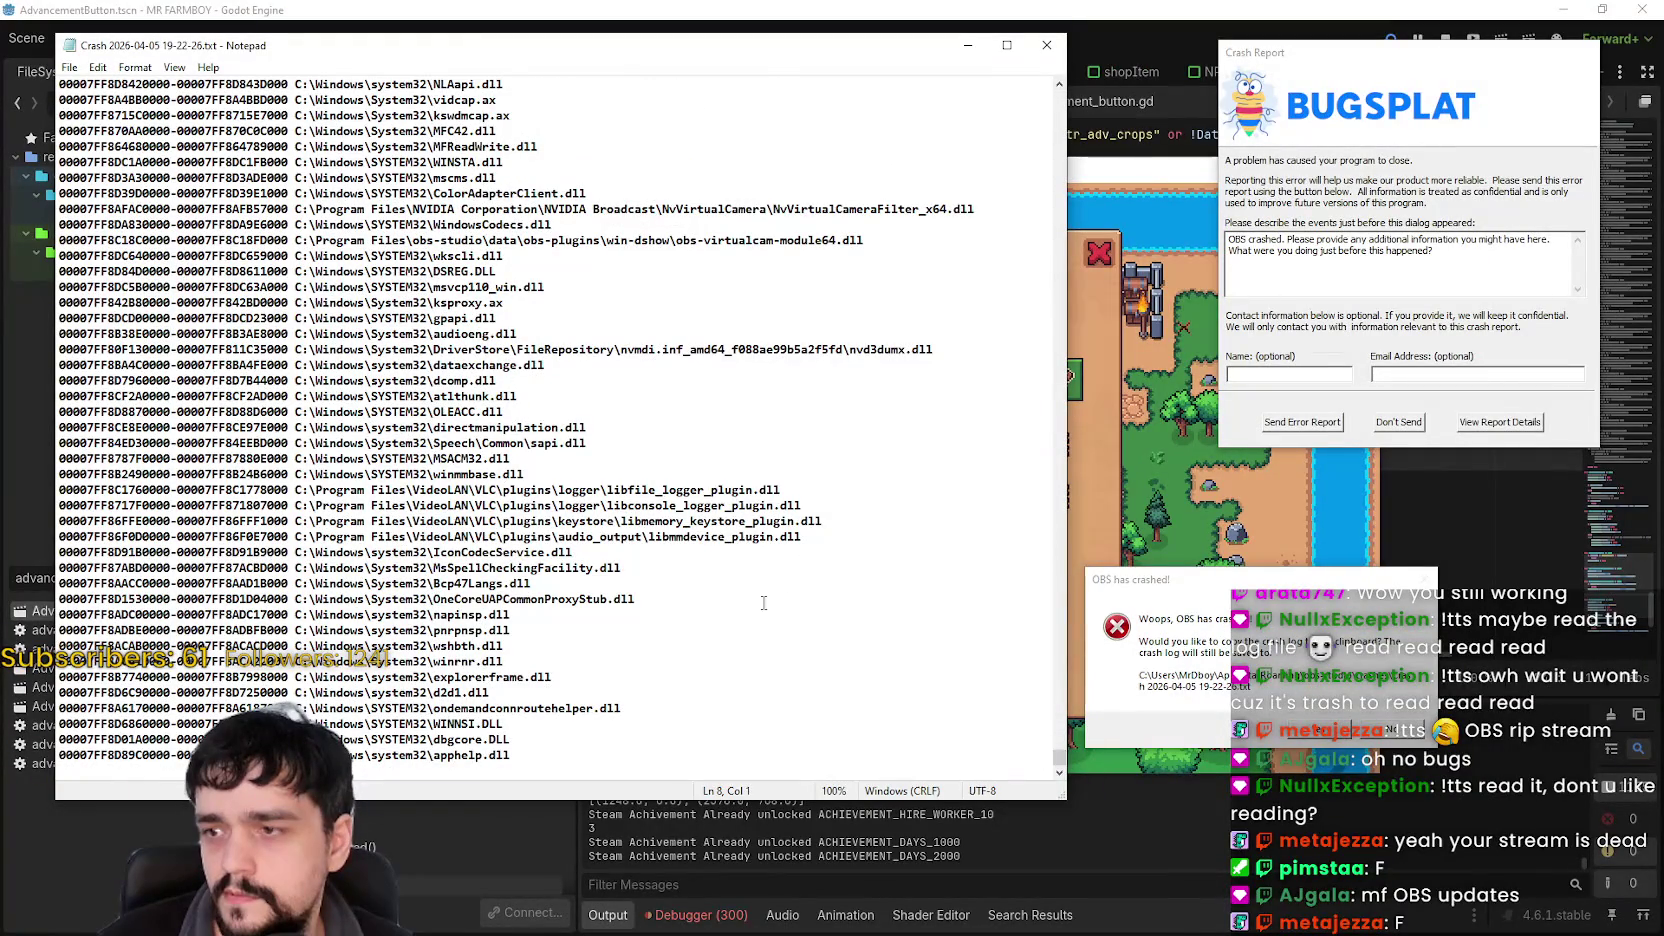
pyautogui.scroll(15, 670, 673)
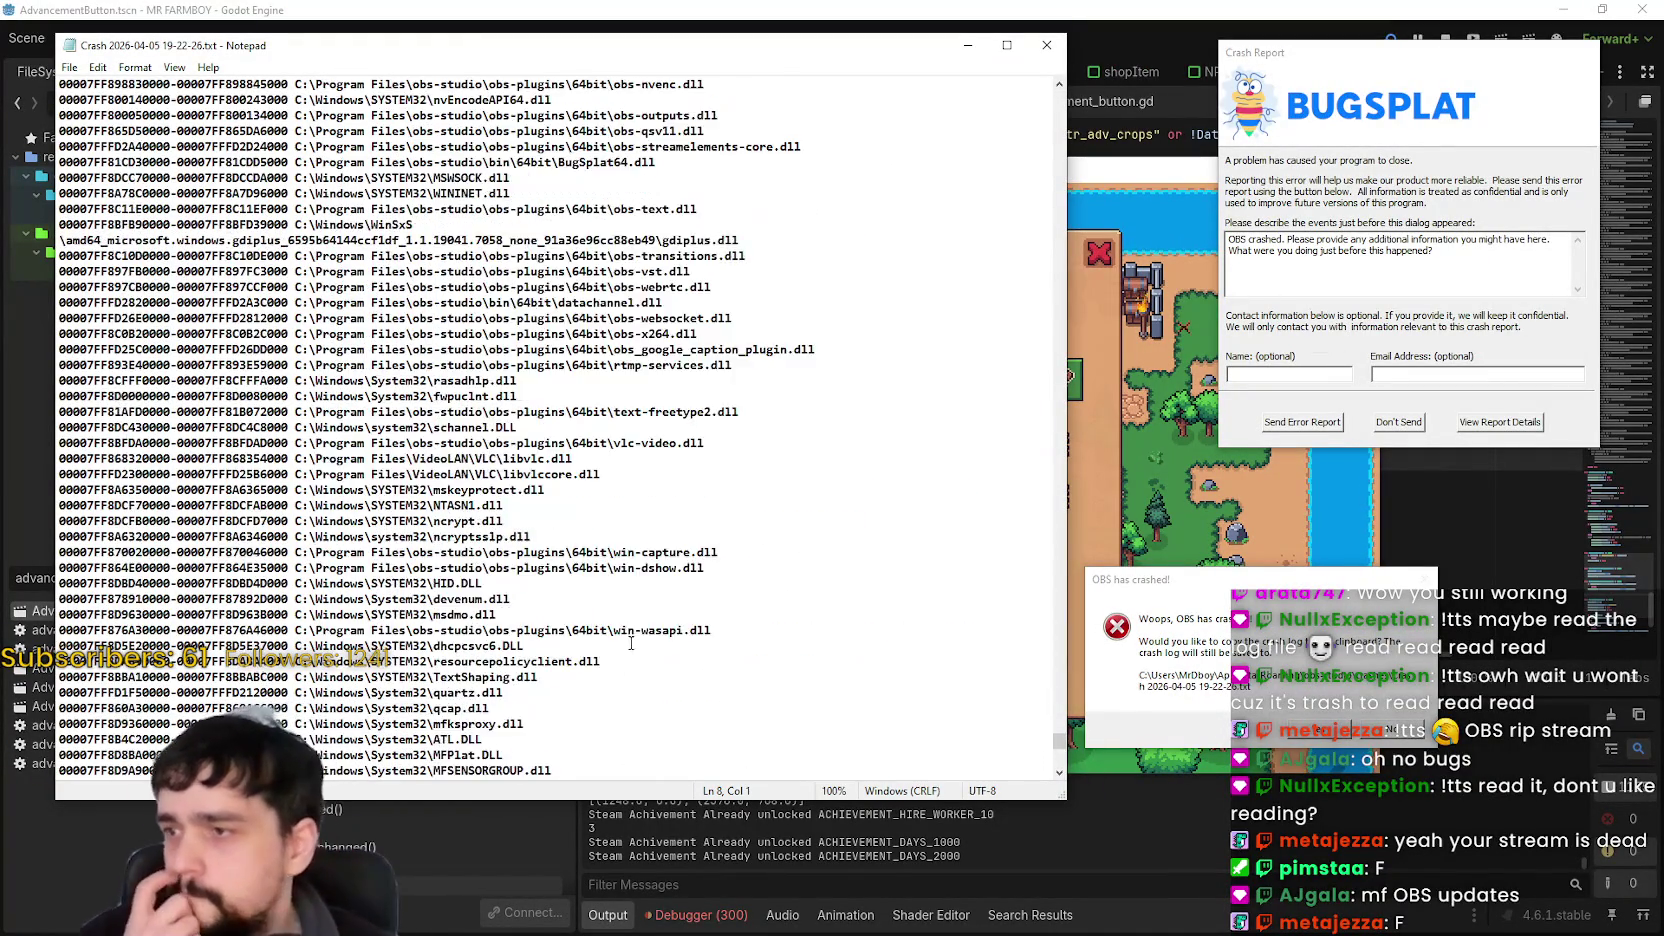
pyautogui.scroll(10, 648, 613)
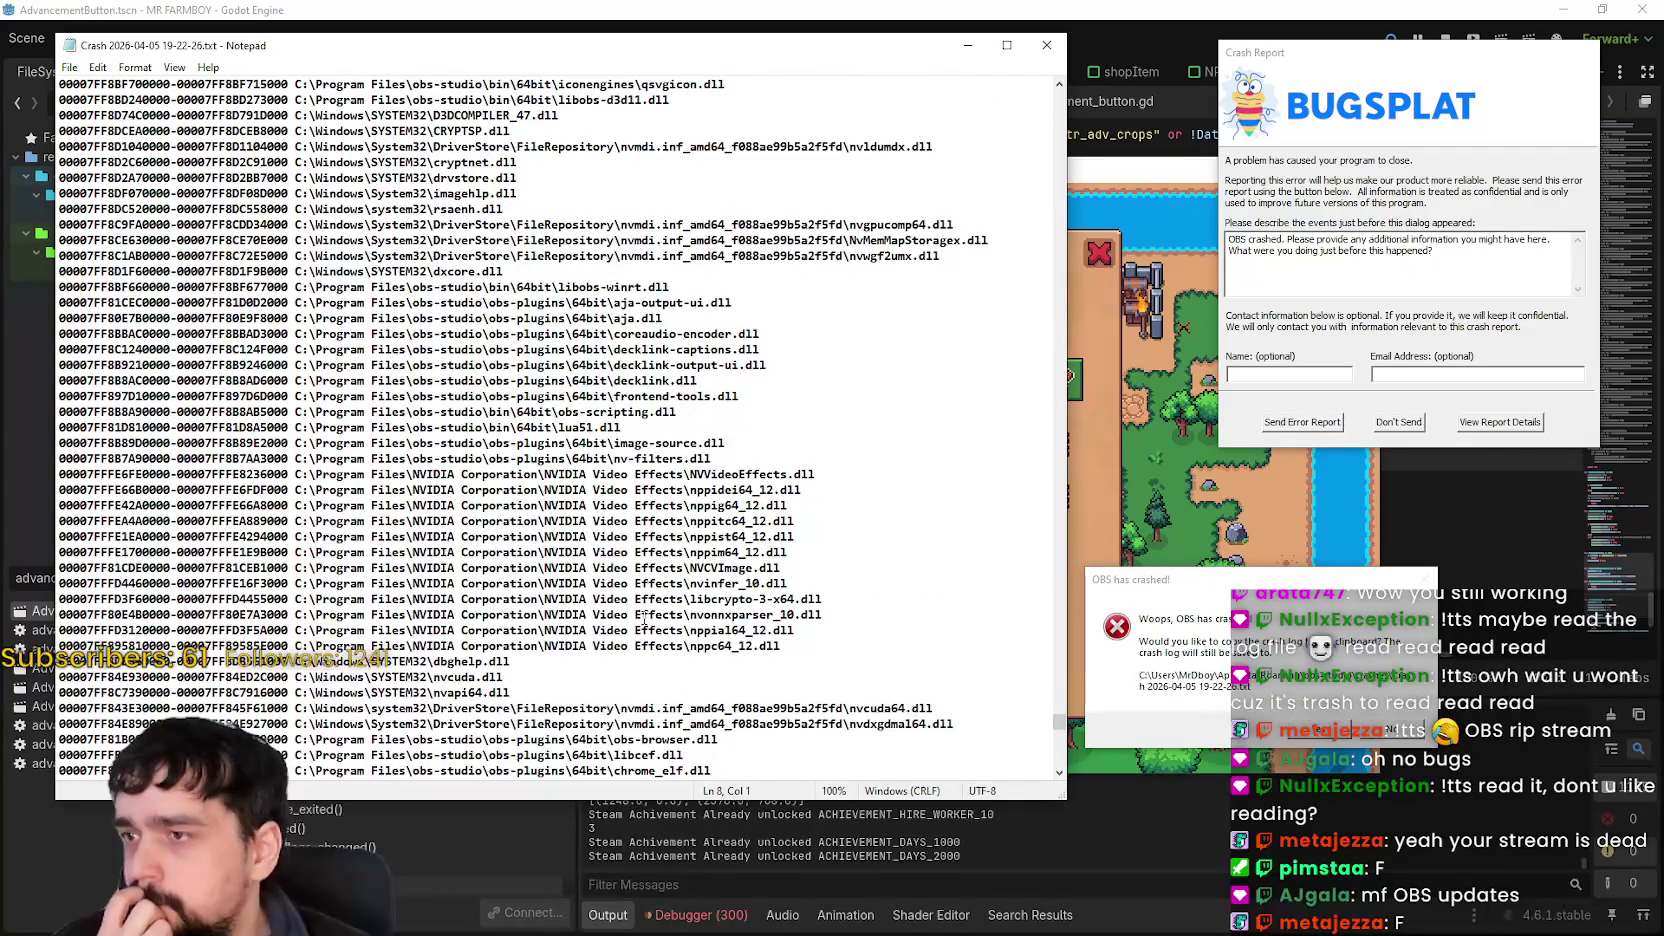
pyautogui.scroll(15, 665, 650)
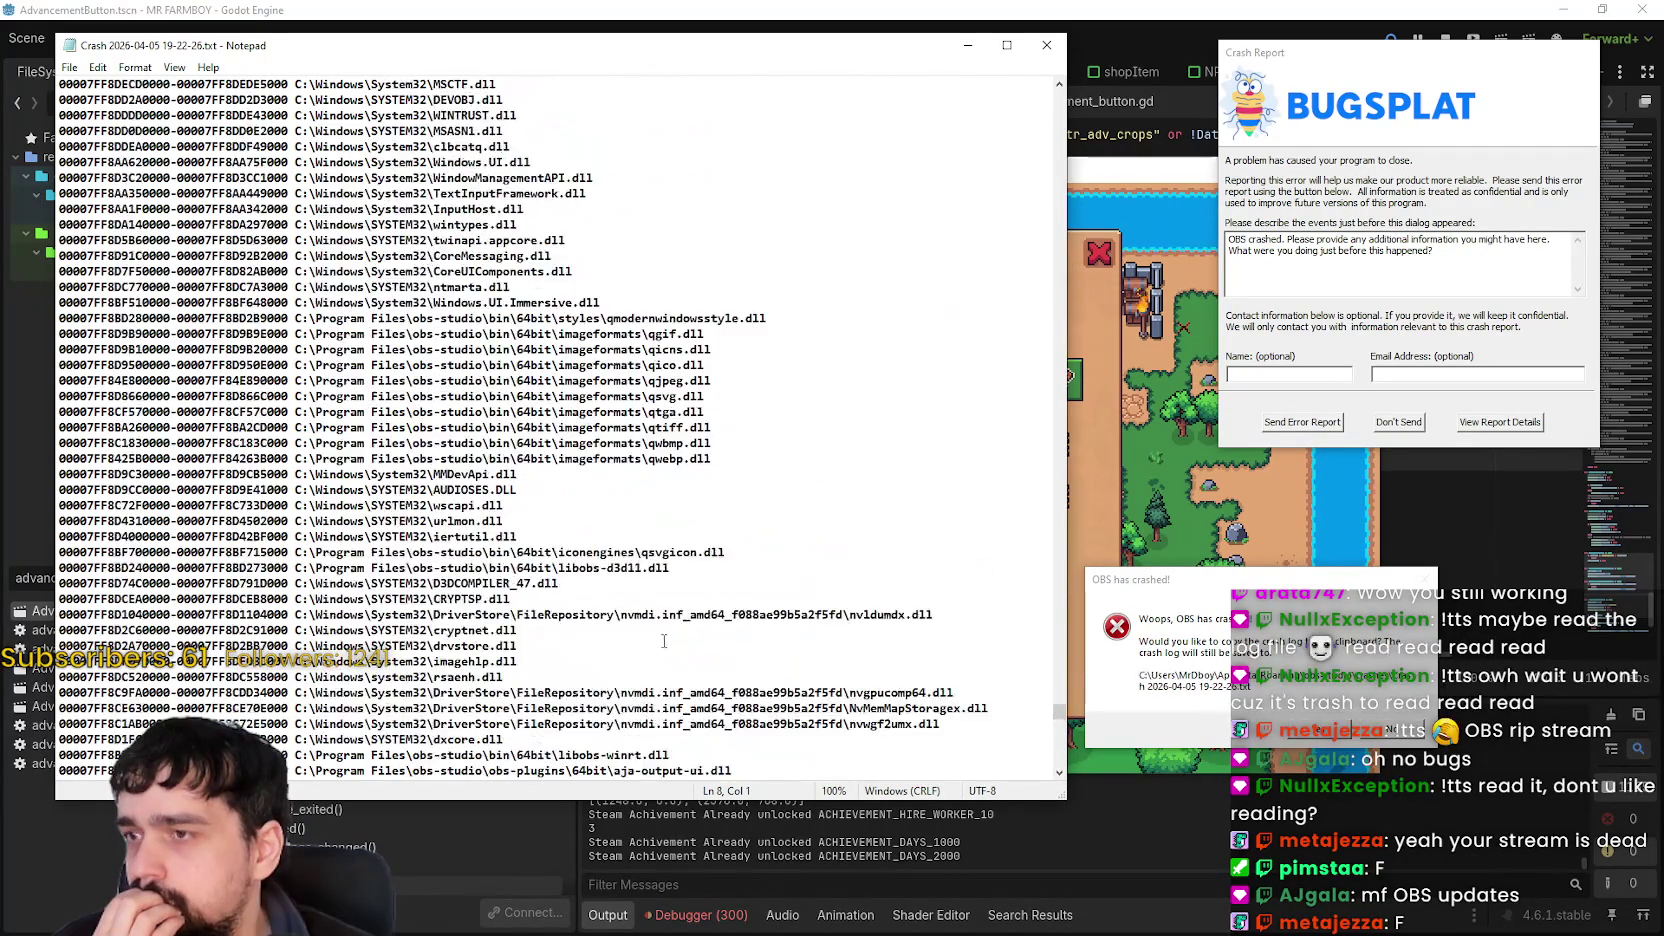
pyautogui.scroll(13, 663, 645)
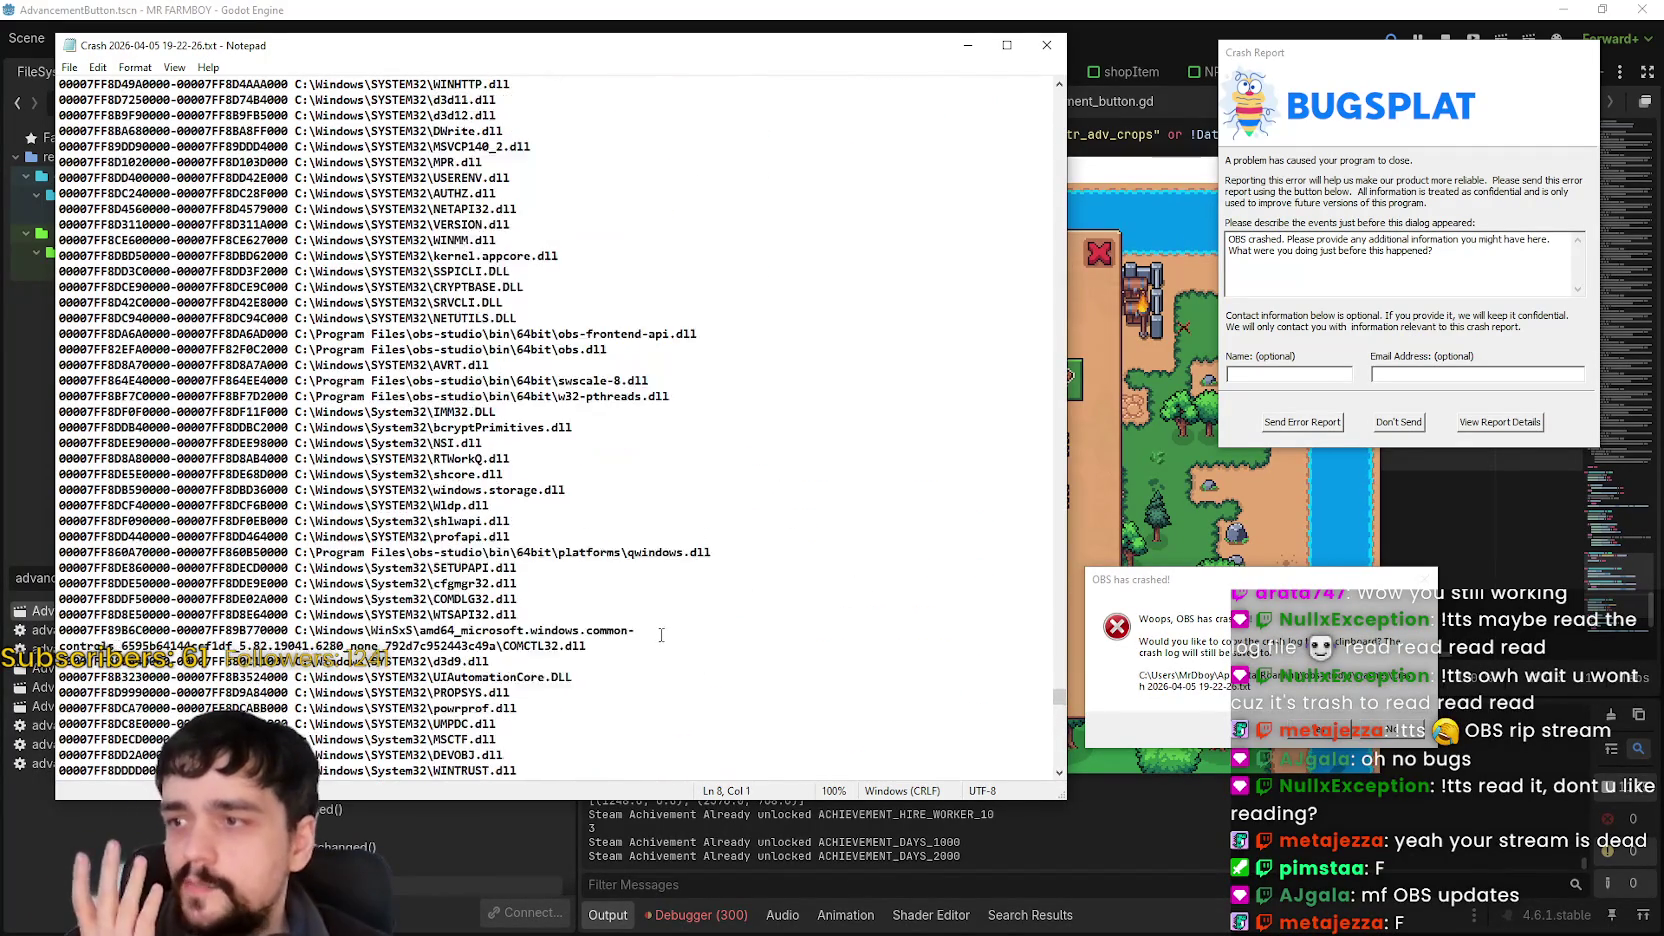
pyautogui.scroll(14, 664, 633)
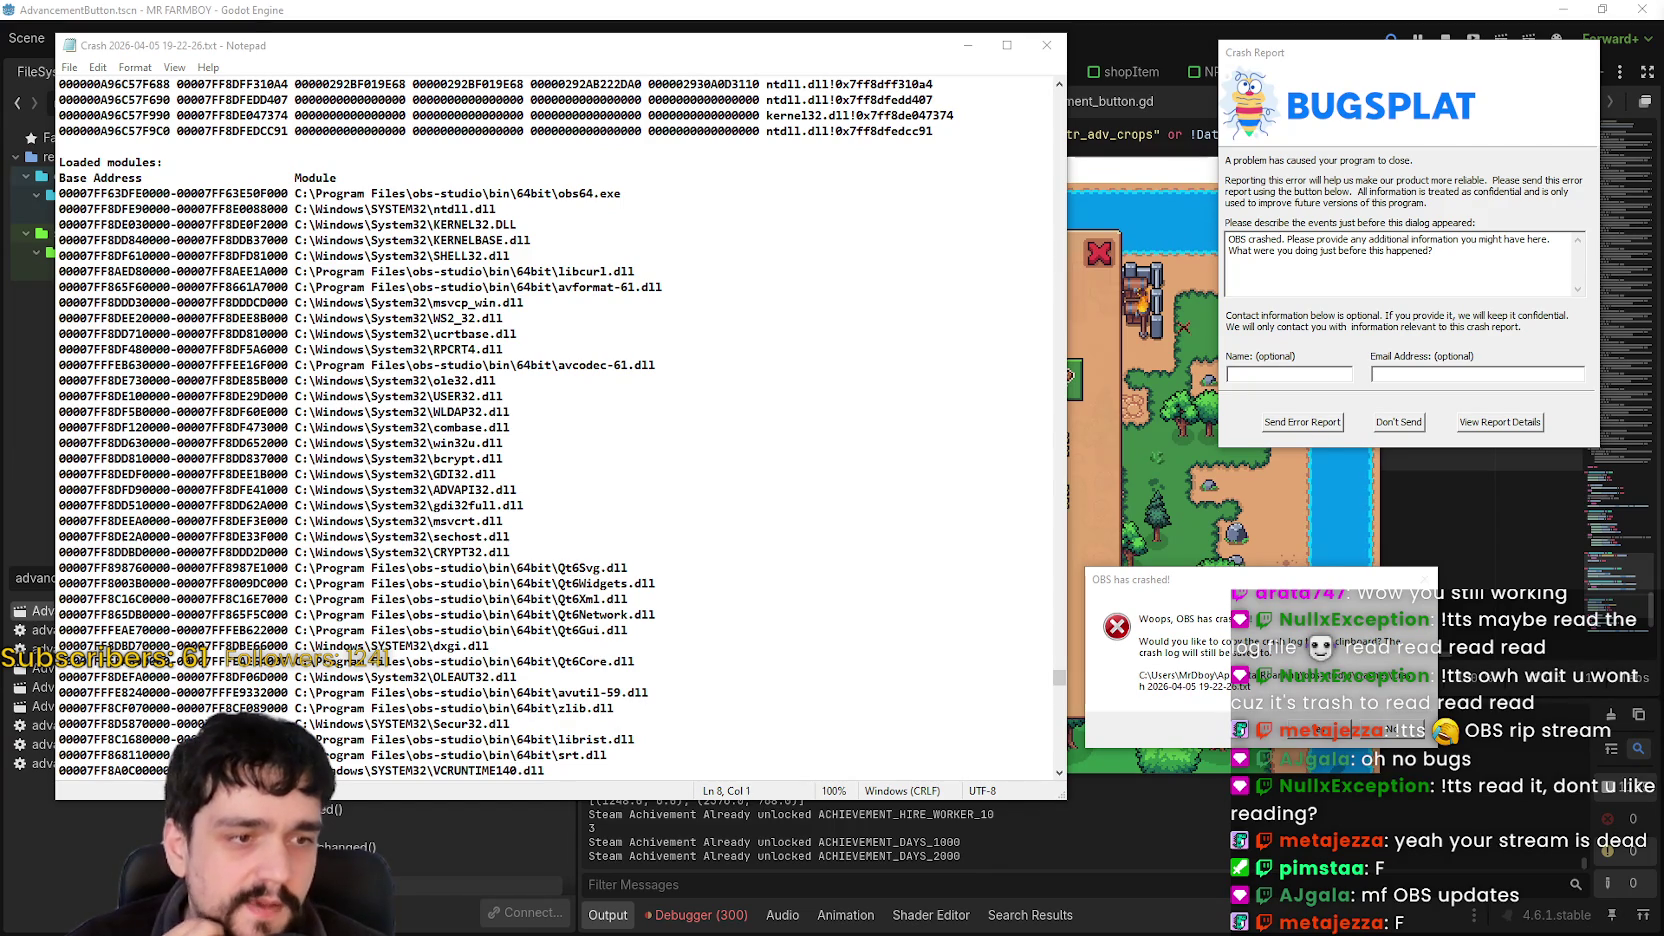
pyautogui.scroll(5, 731, 523)
pyautogui.scroll(10, 731, 523)
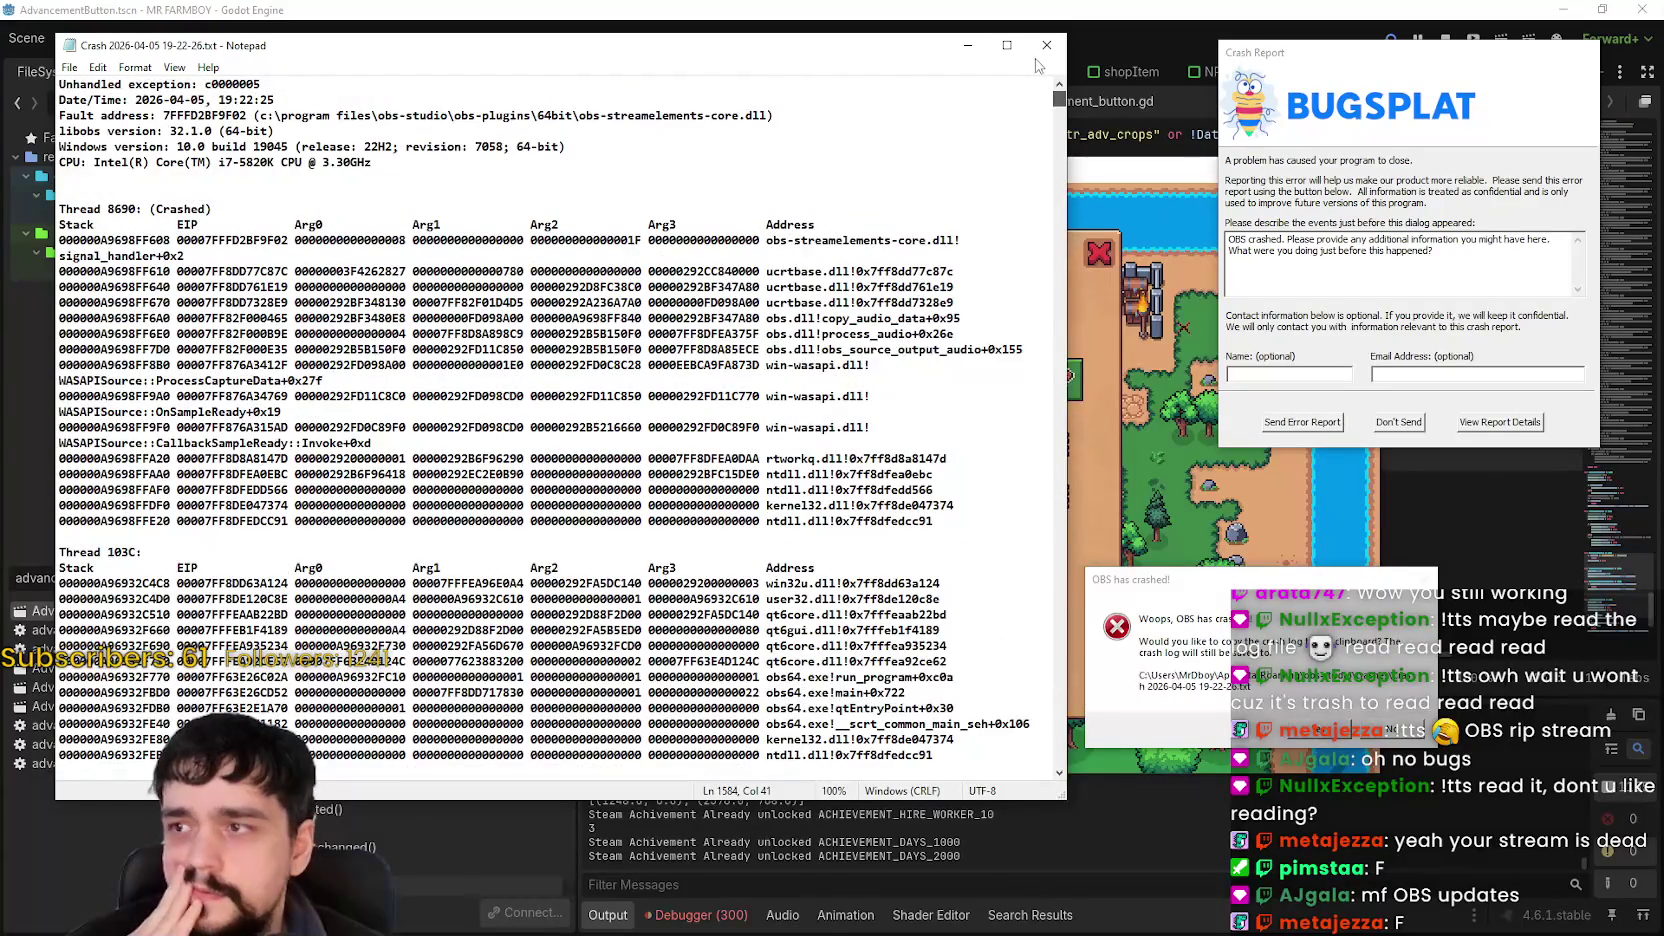
pyautogui.scroll(-15, 1000, 450)
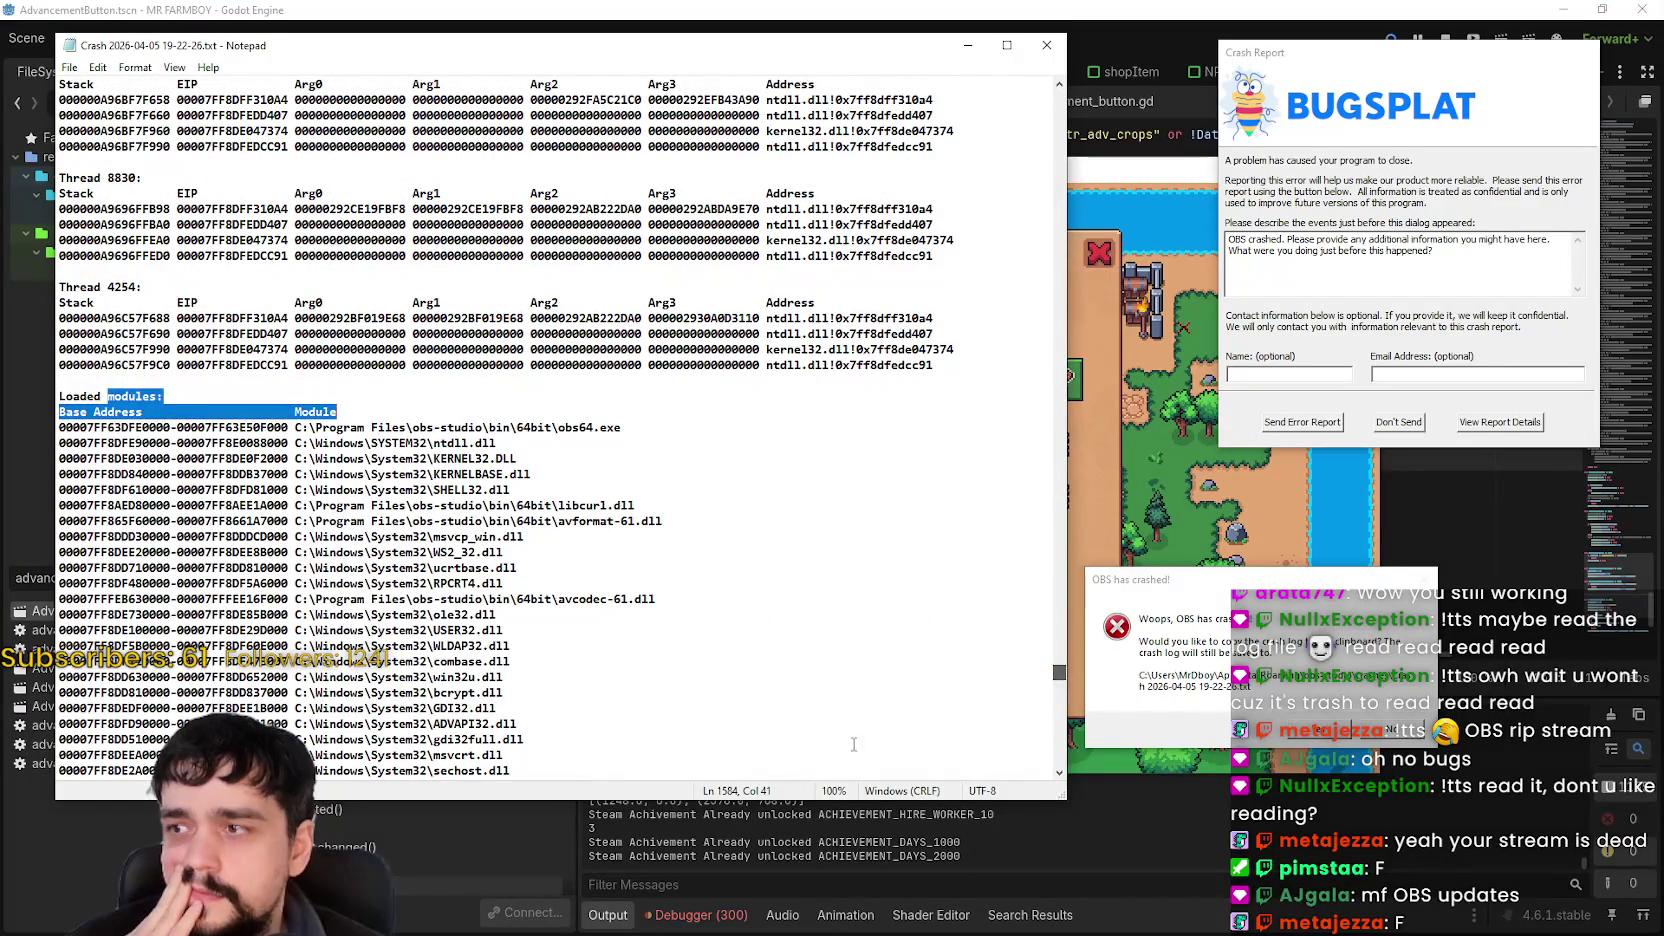
pyautogui.click(1045, 630)
pyautogui.scroll(-5, 1055, 690)
pyautogui.scroll(-5, 1055, 690)
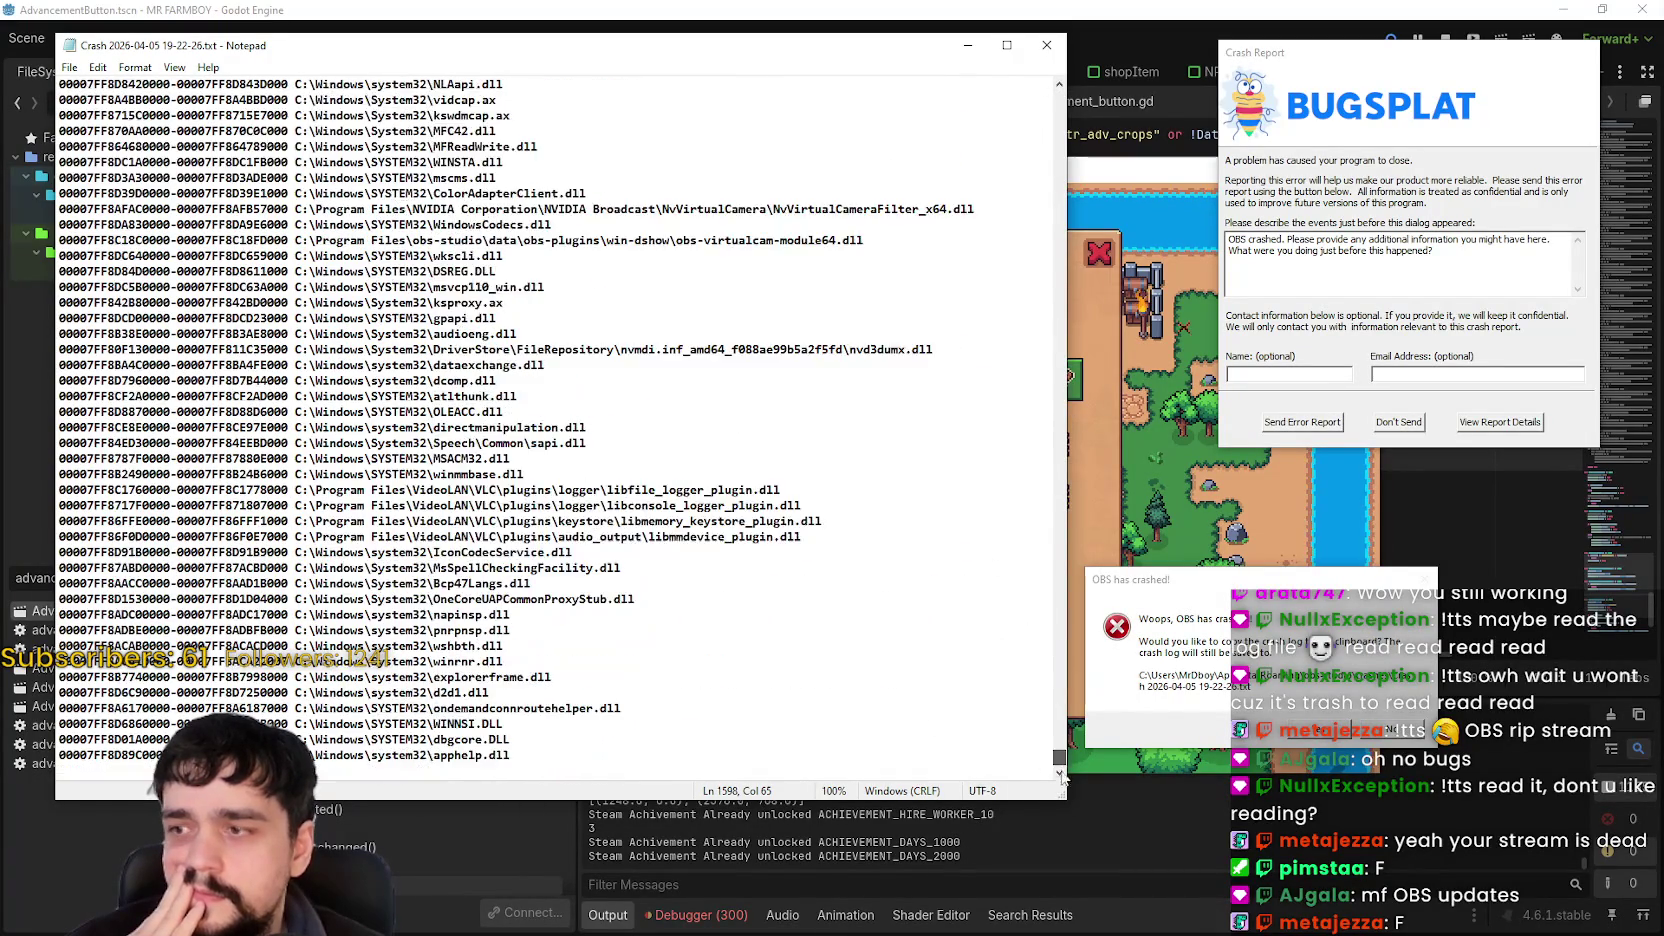
pyautogui.scroll(5, 1058, 720)
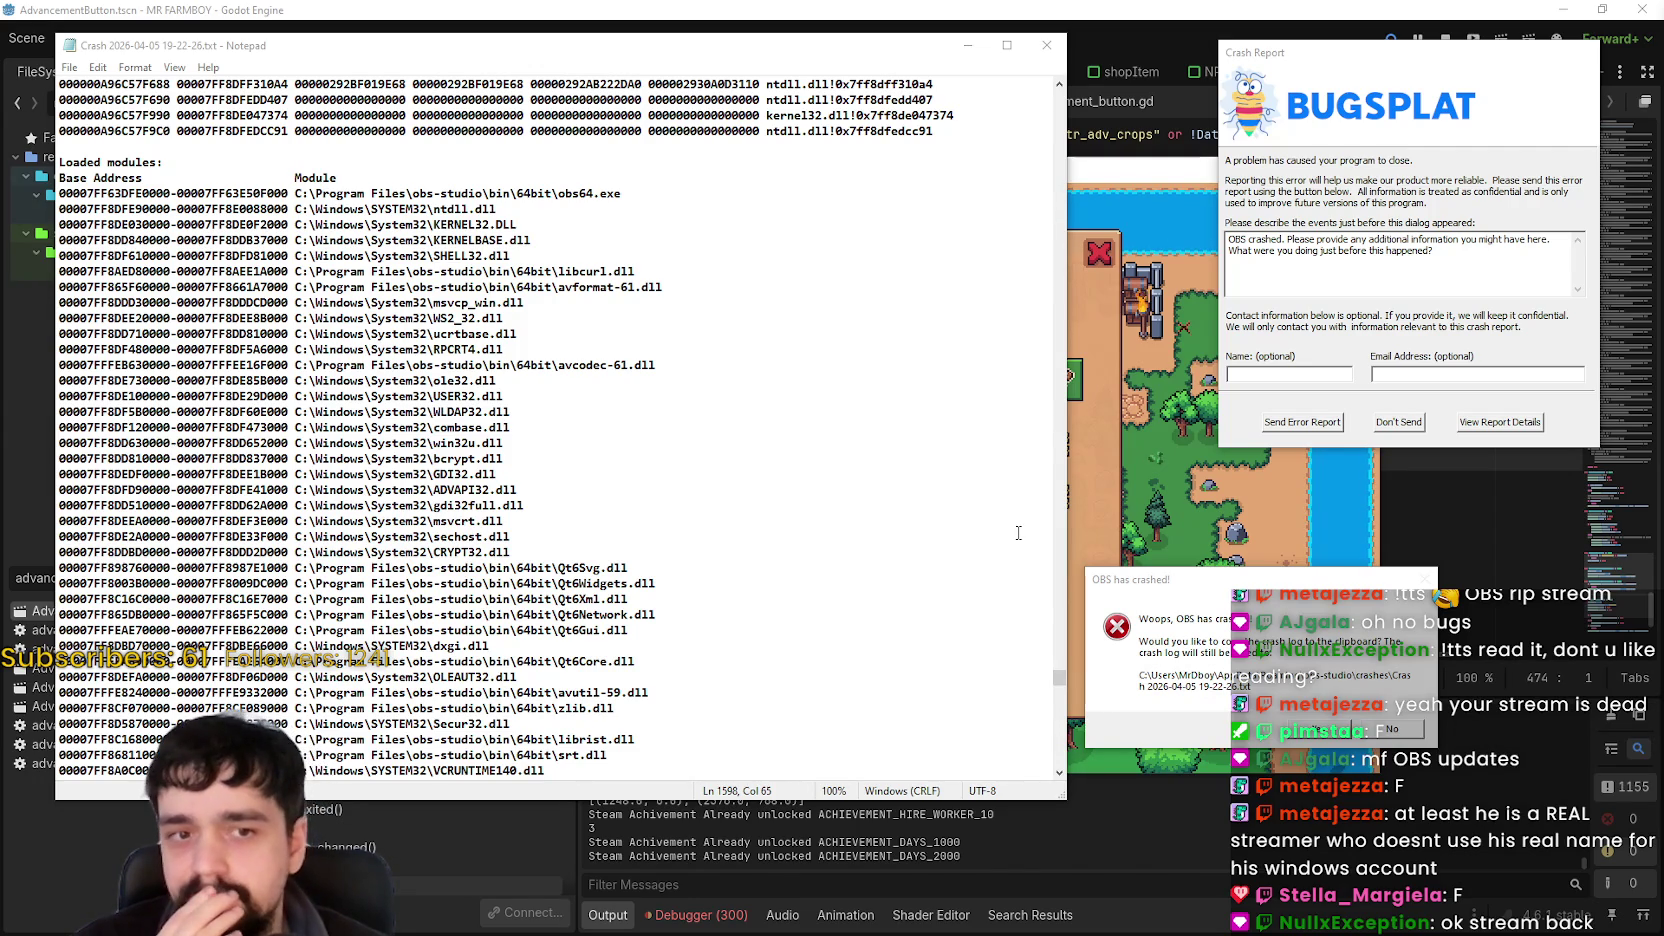
pyautogui.scroll(2, 810, 542)
pyautogui.scroll(-6, 810, 542)
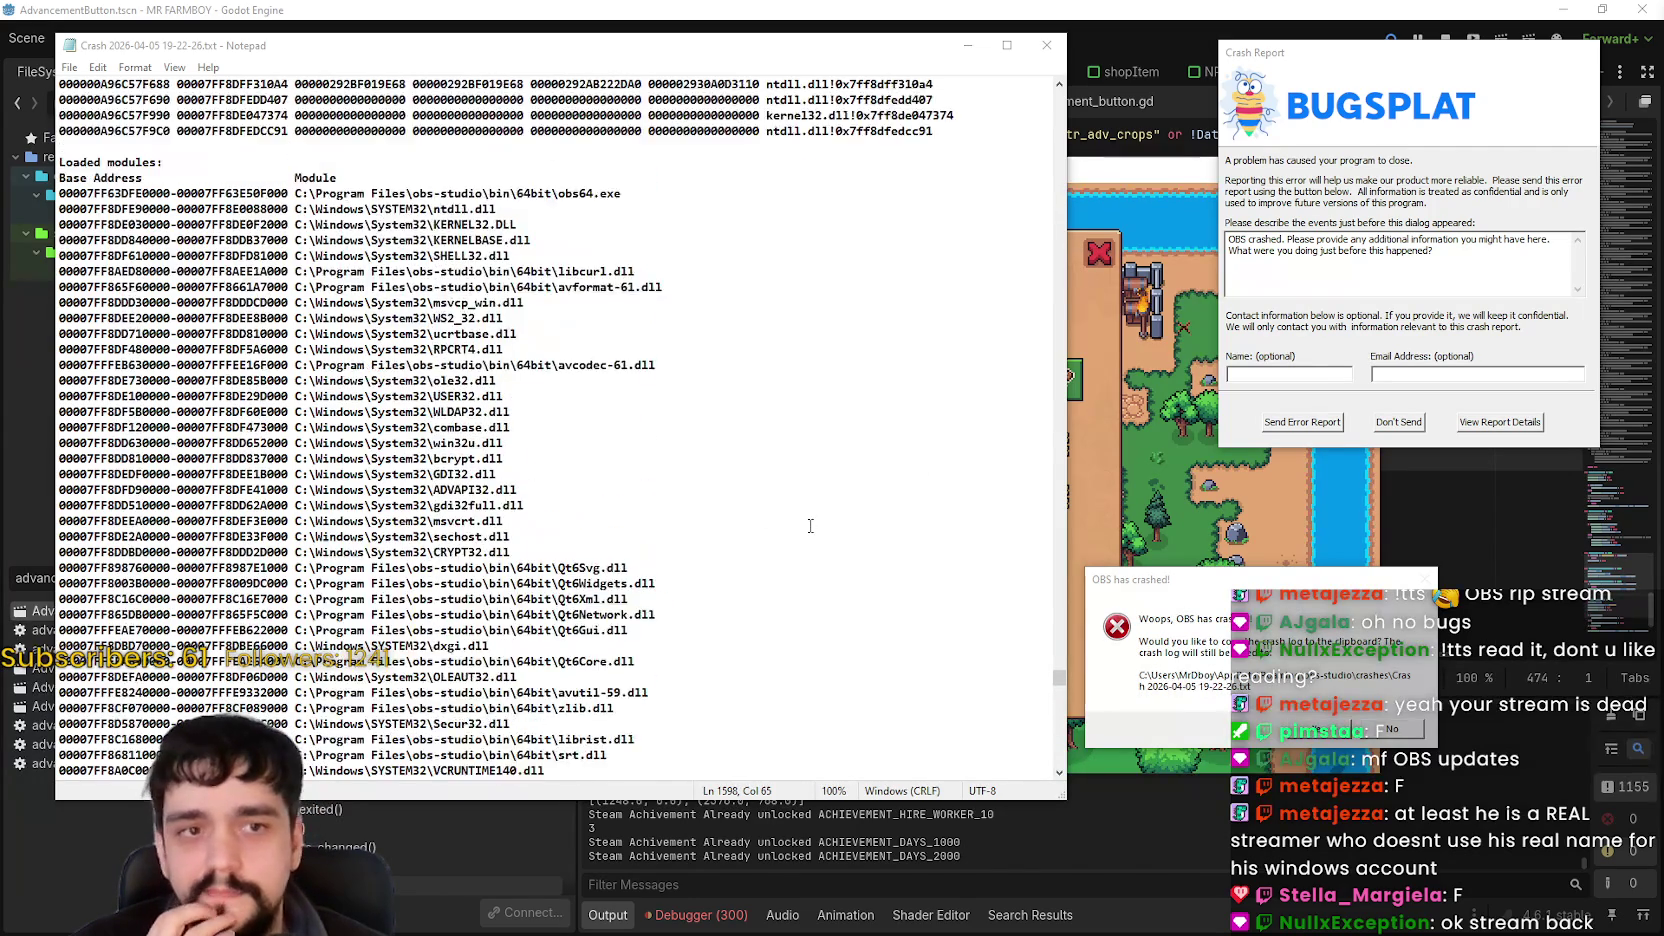
pyautogui.scroll(-10, 568, 453)
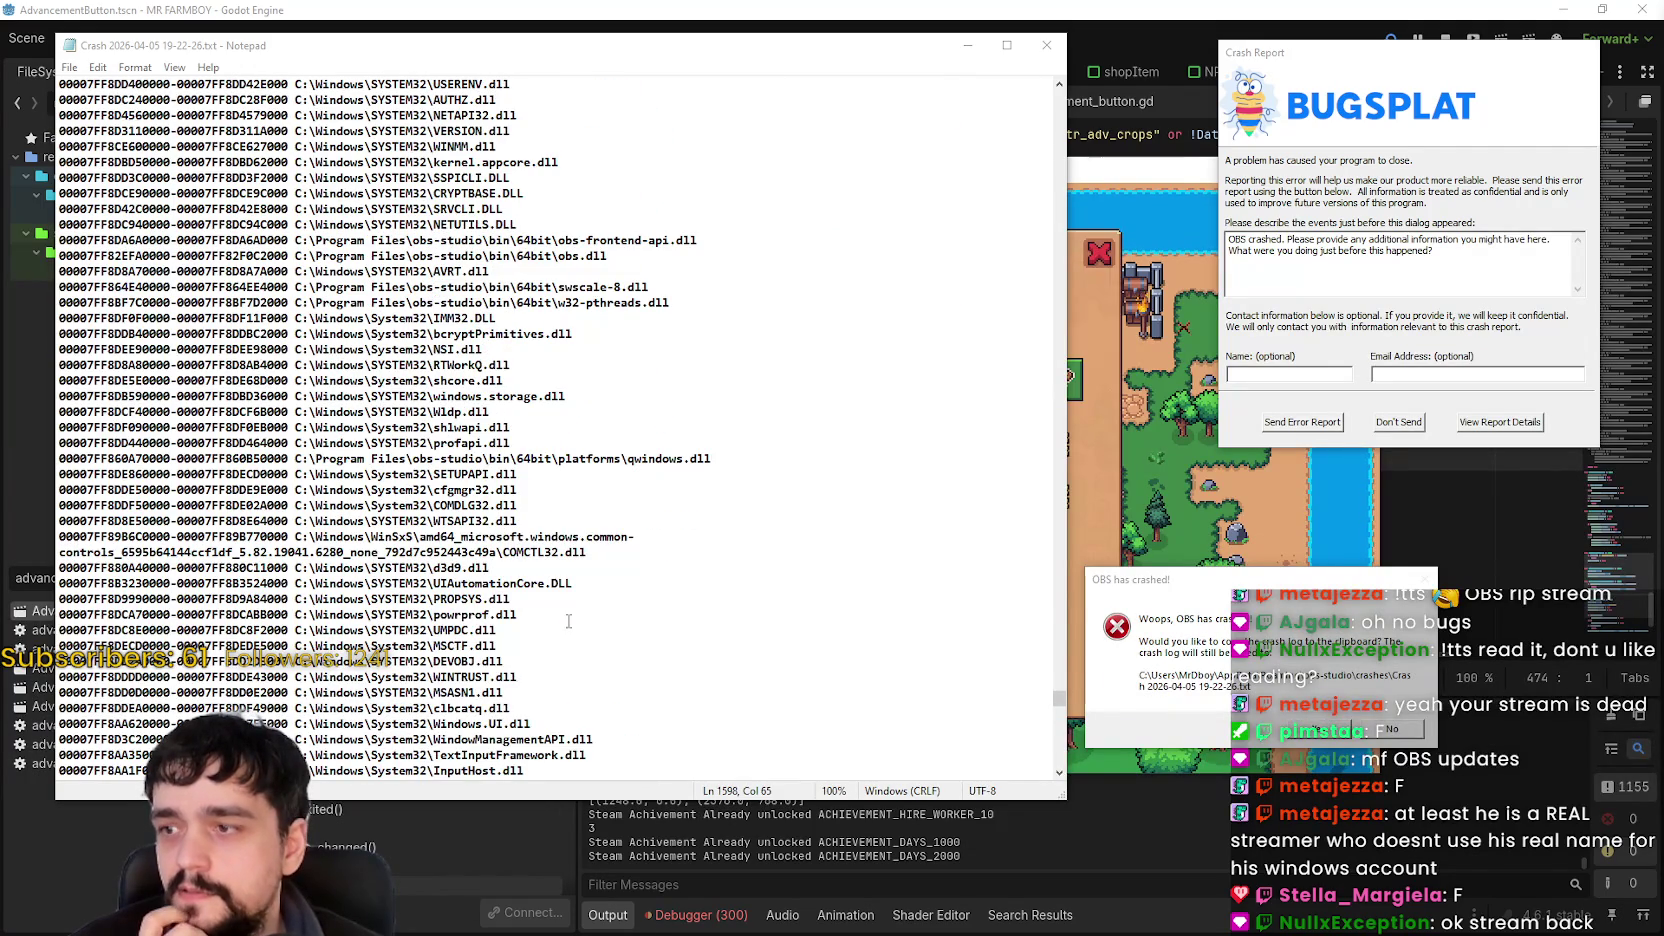
pyautogui.scroll(-18, 568, 621)
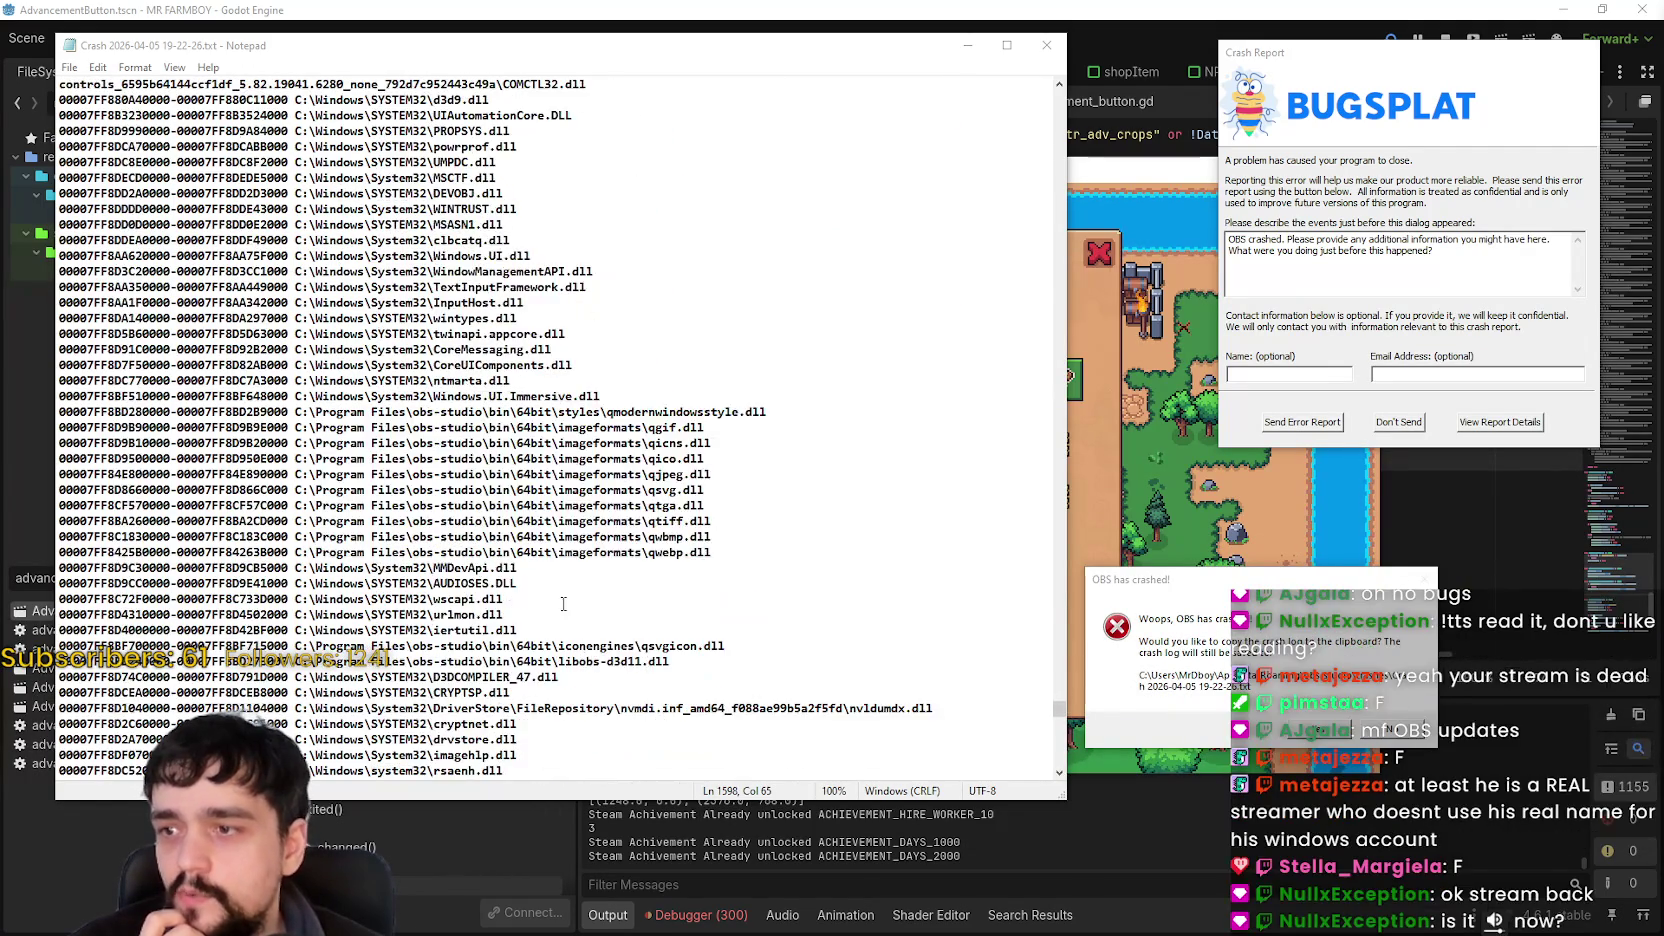
pyautogui.scroll(-20, 563, 600)
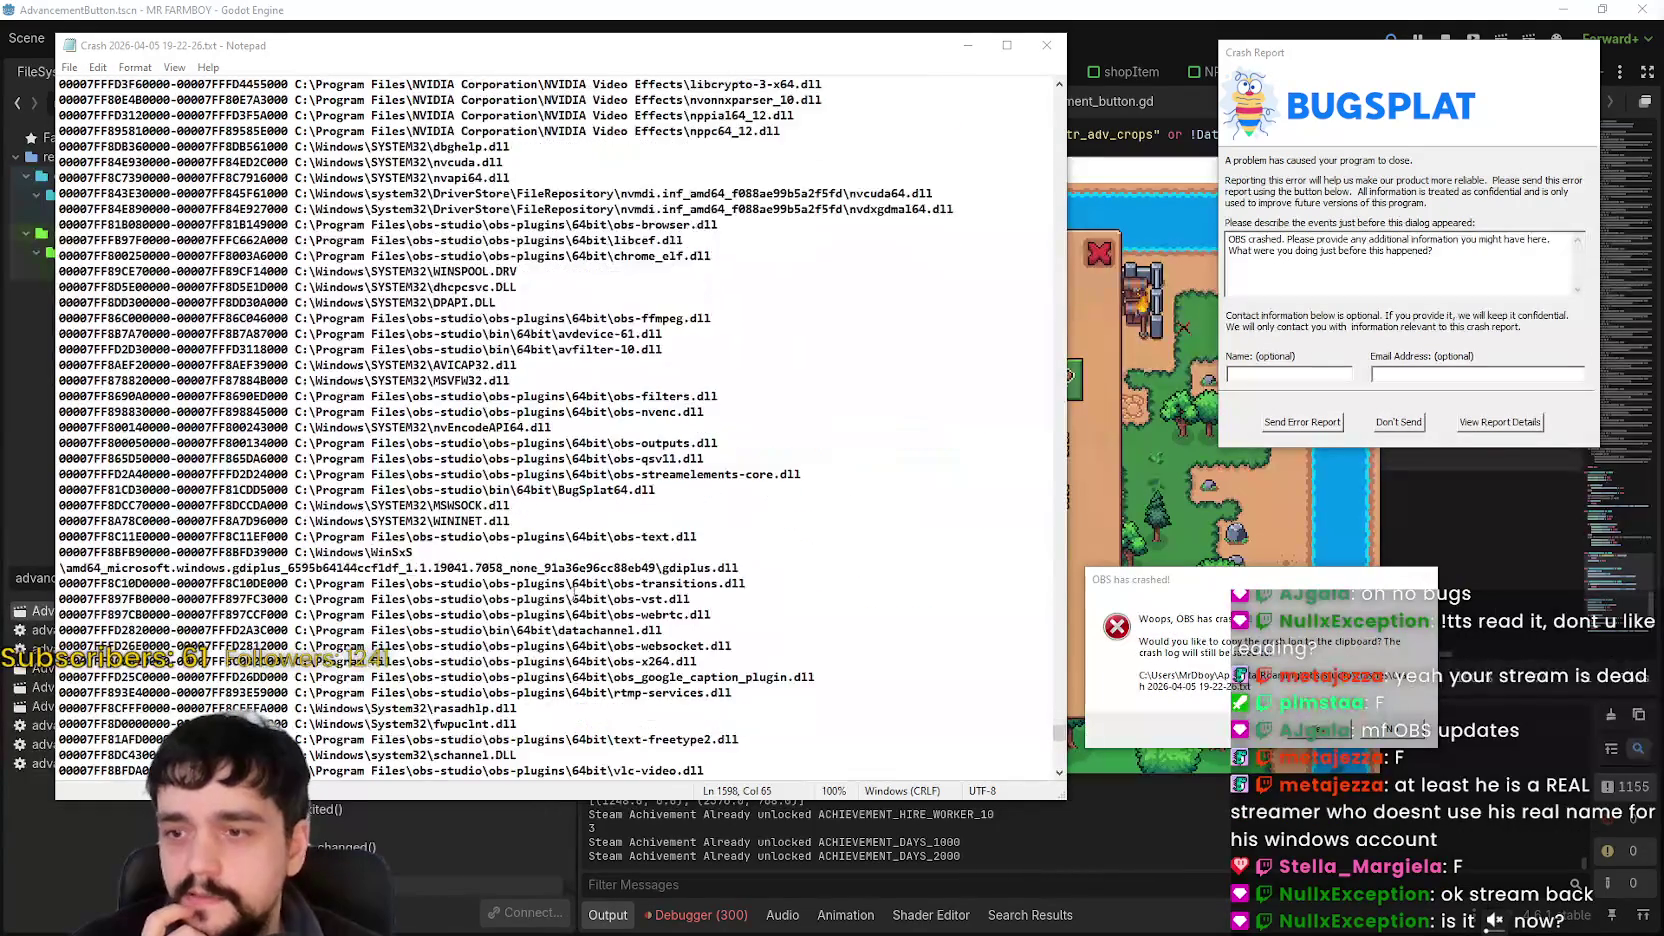
pyautogui.scroll(-15, 920, 680)
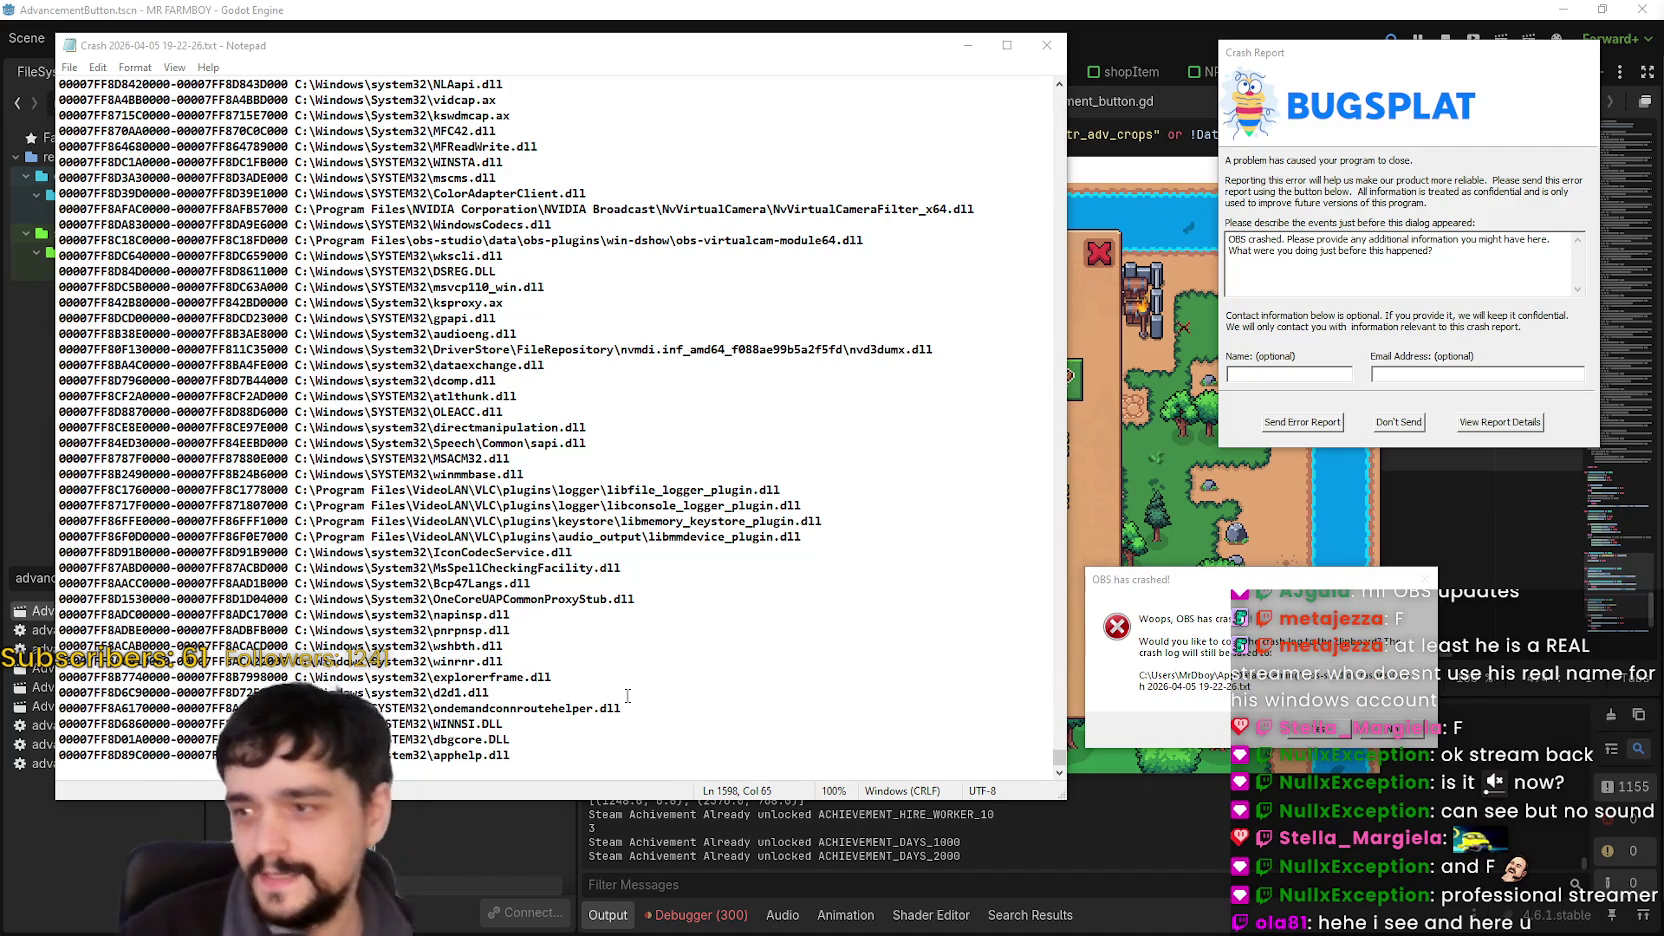
pyautogui.click(596, 670)
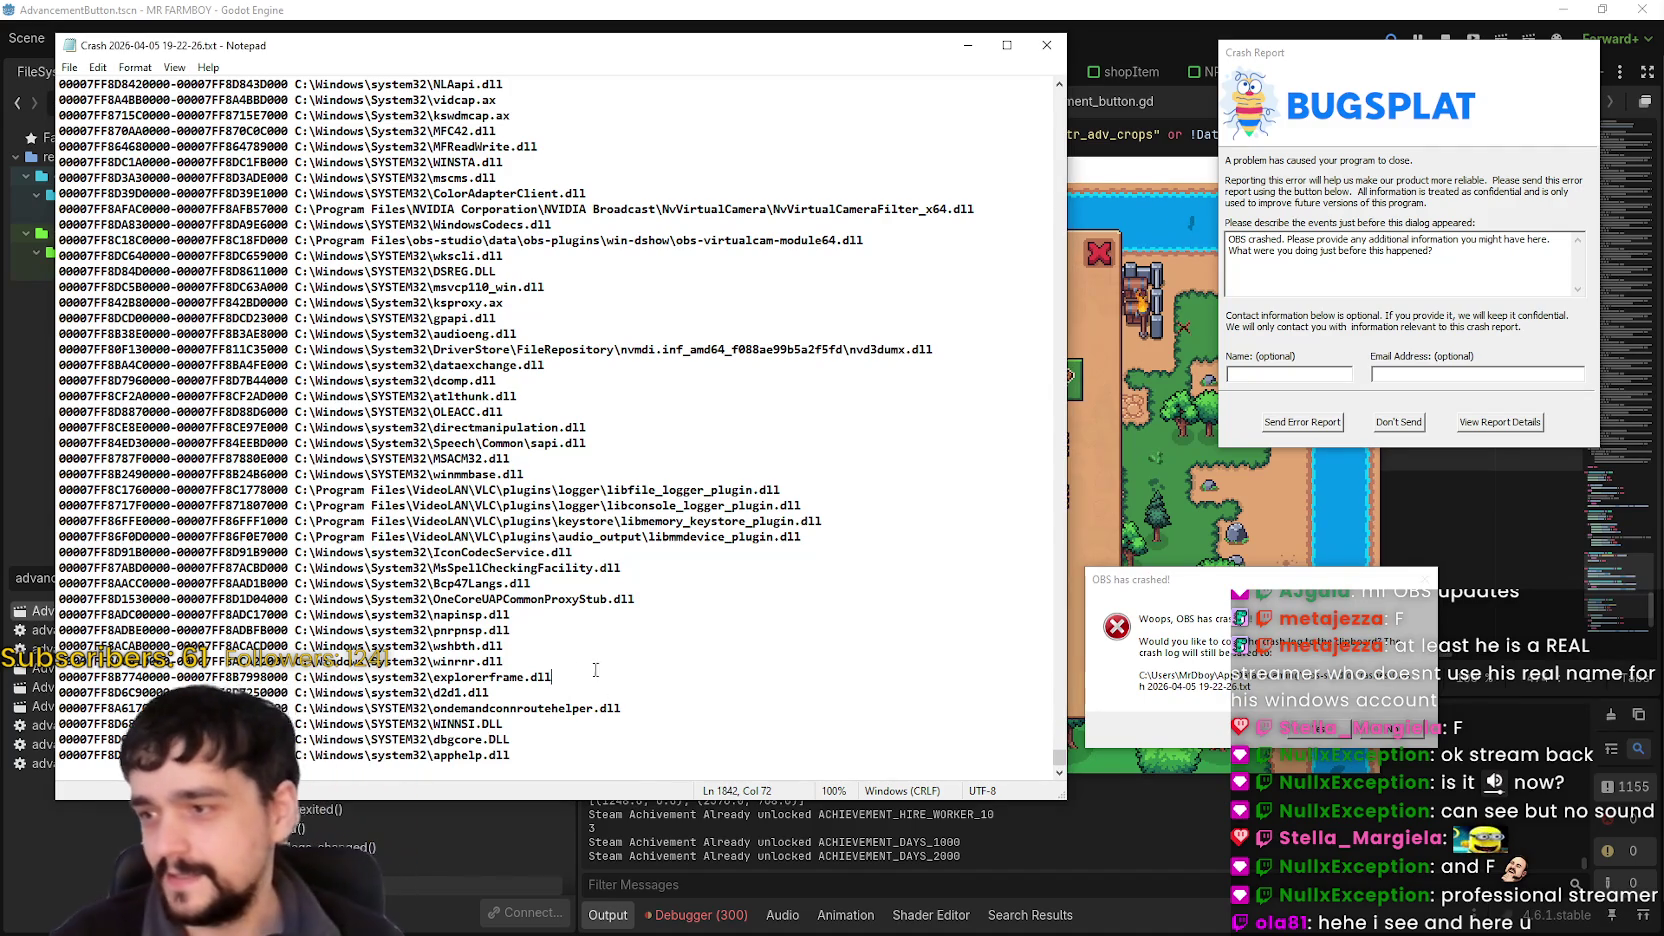
pyautogui.click(1032, 48)
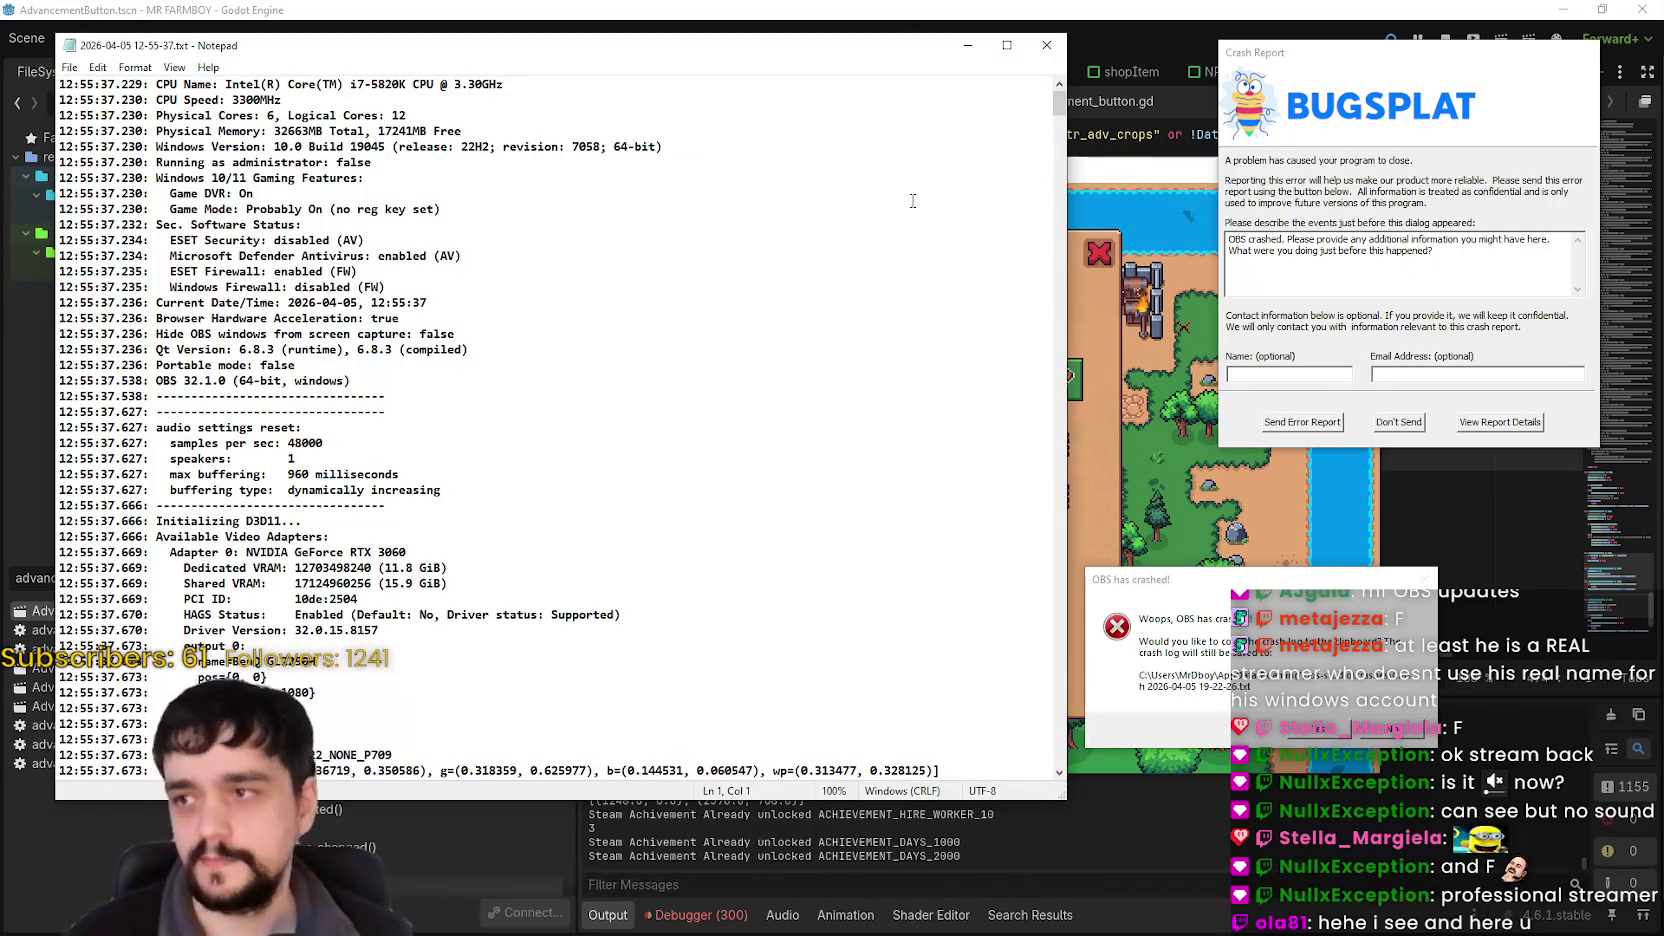
pyautogui.moveTo(1053, 90)
pyautogui.mouseDown()
pyautogui.moveTo(1040, 720)
pyautogui.moveTo(1046, 641)
pyautogui.mouseUp()
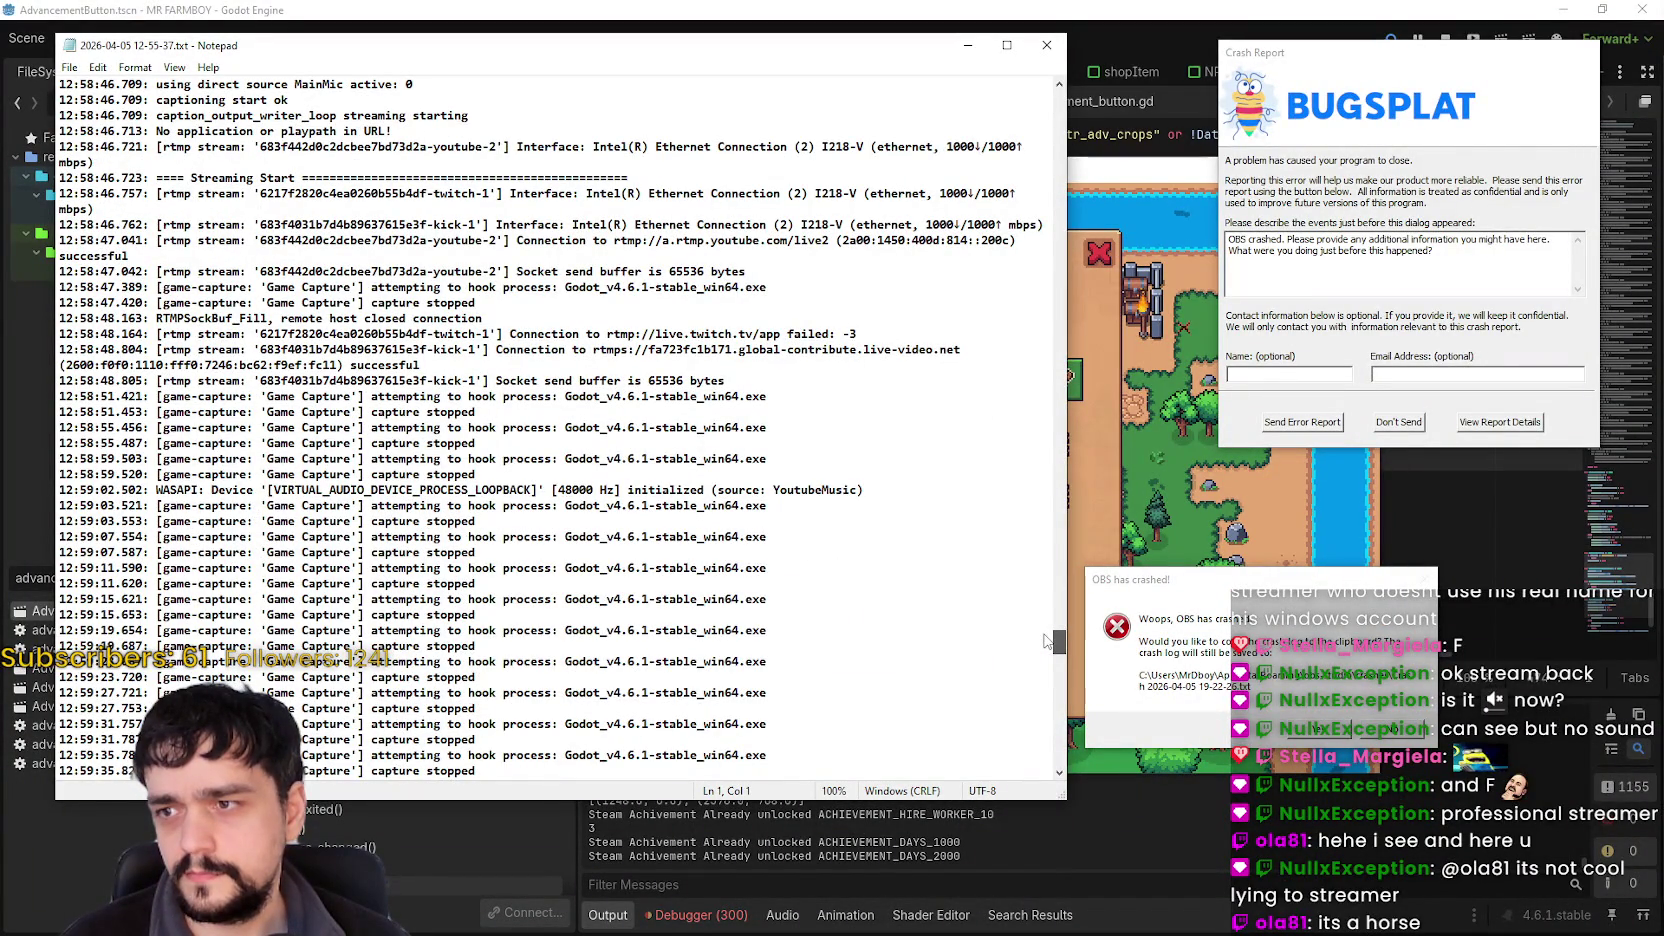
pyautogui.scroll(1, 1041, 638)
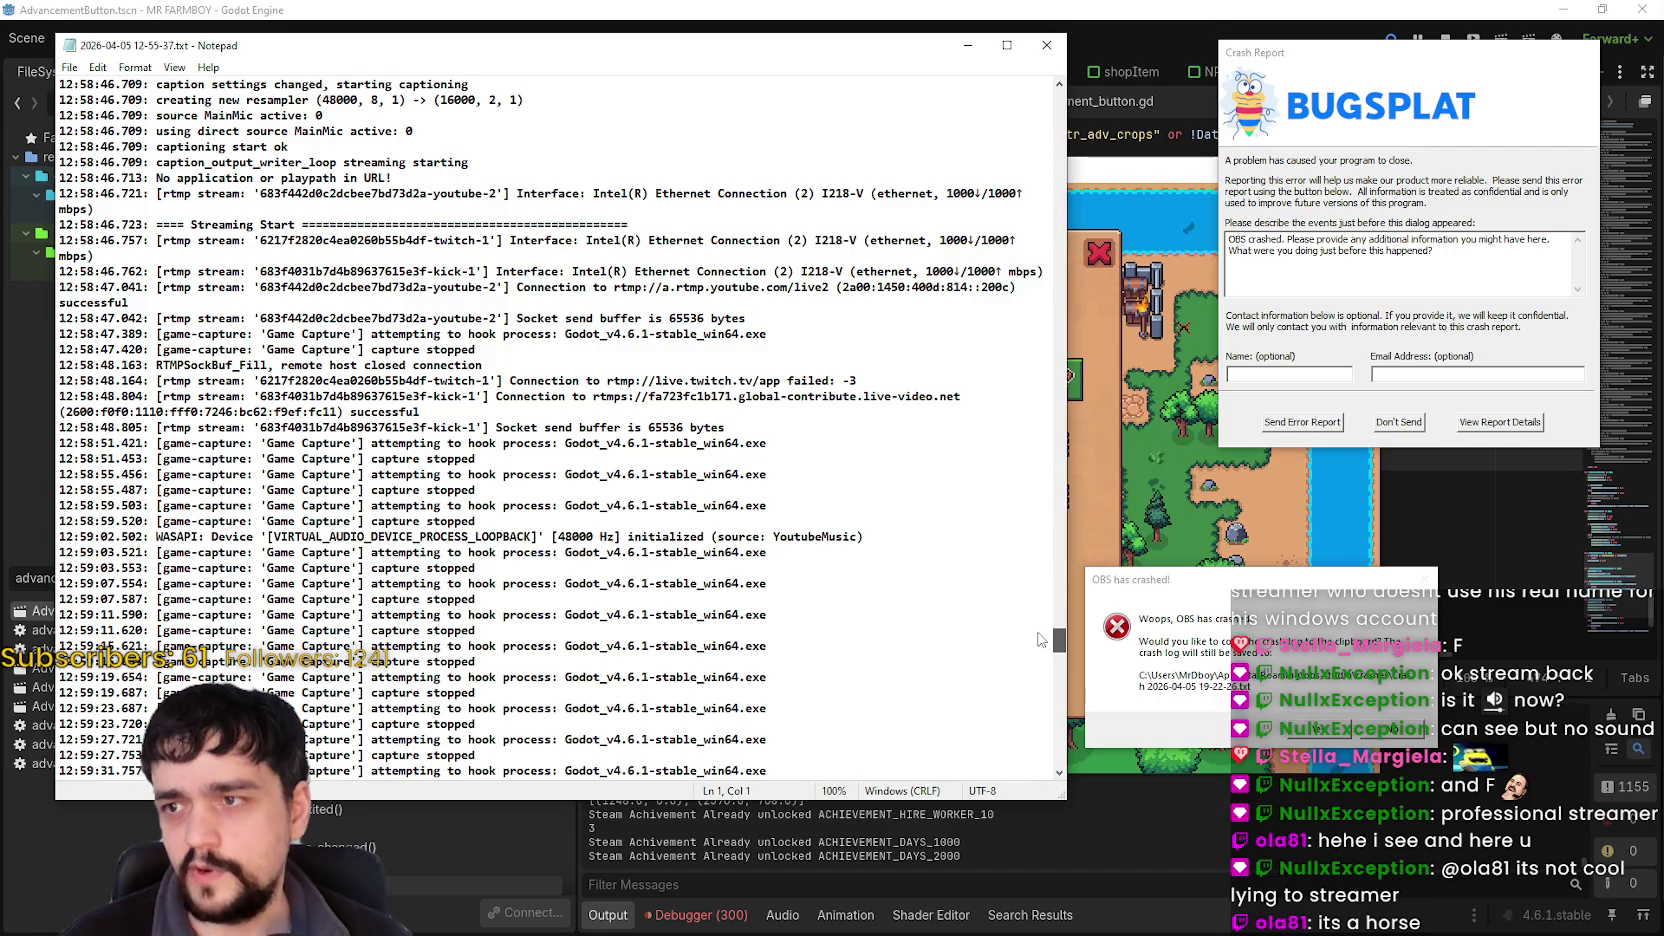
pyautogui.scroll(-5, 1041, 640)
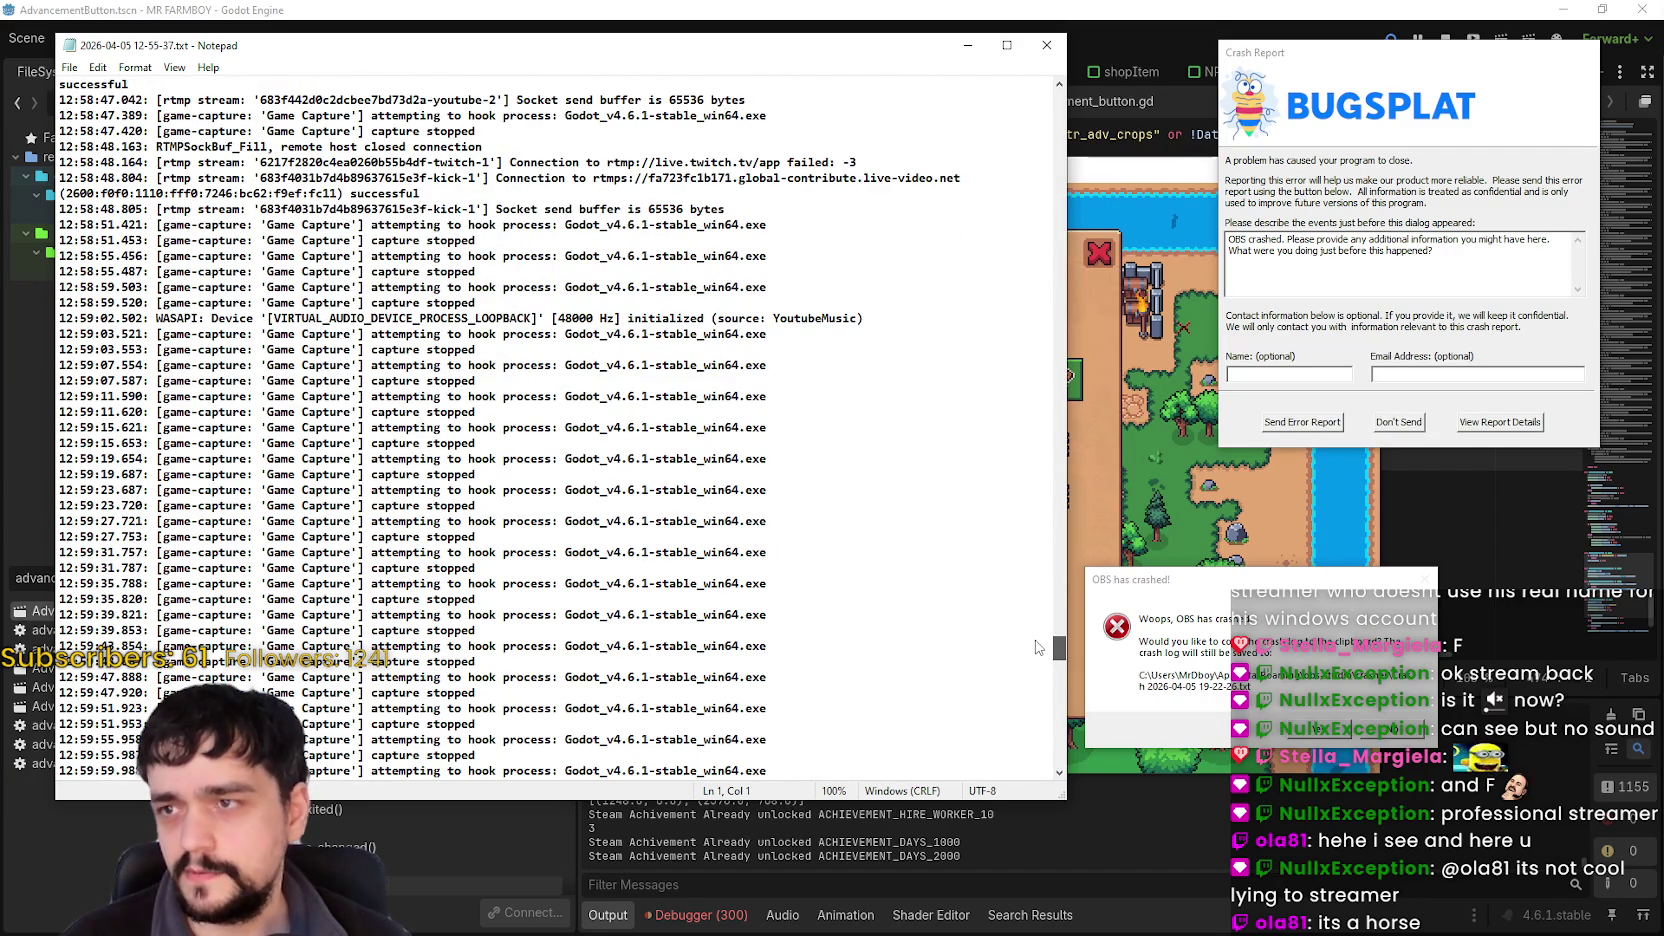
pyautogui.scroll(5, 1036, 648)
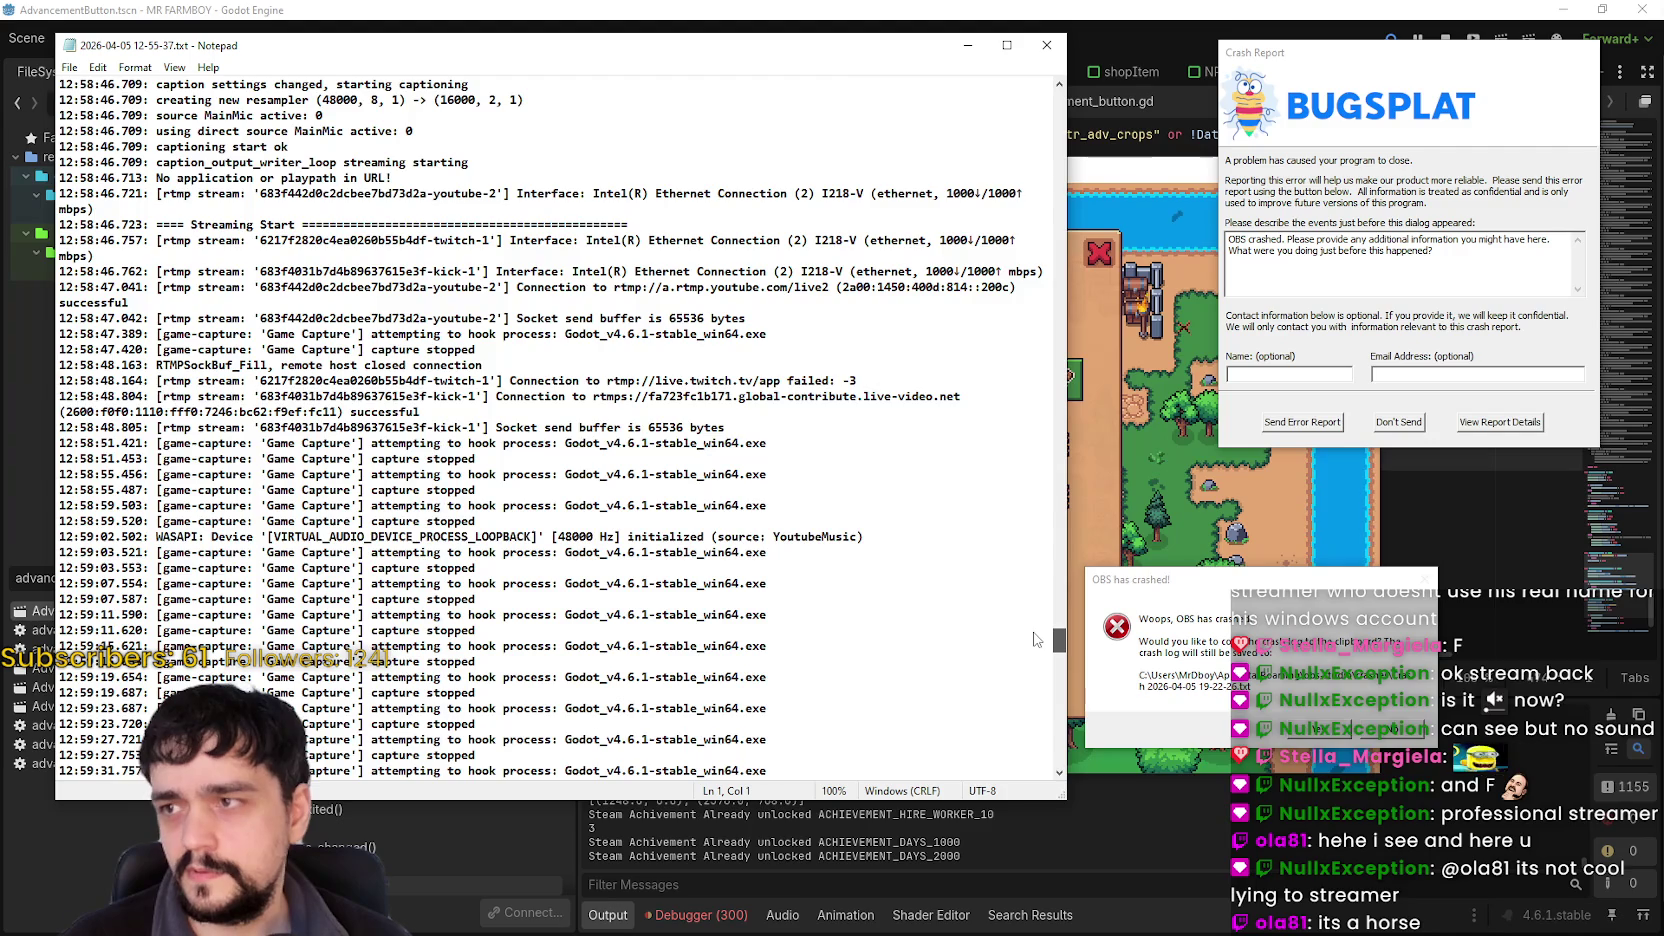
pyautogui.moveTo(1036, 640); pyautogui.dragTo(1040, 766)
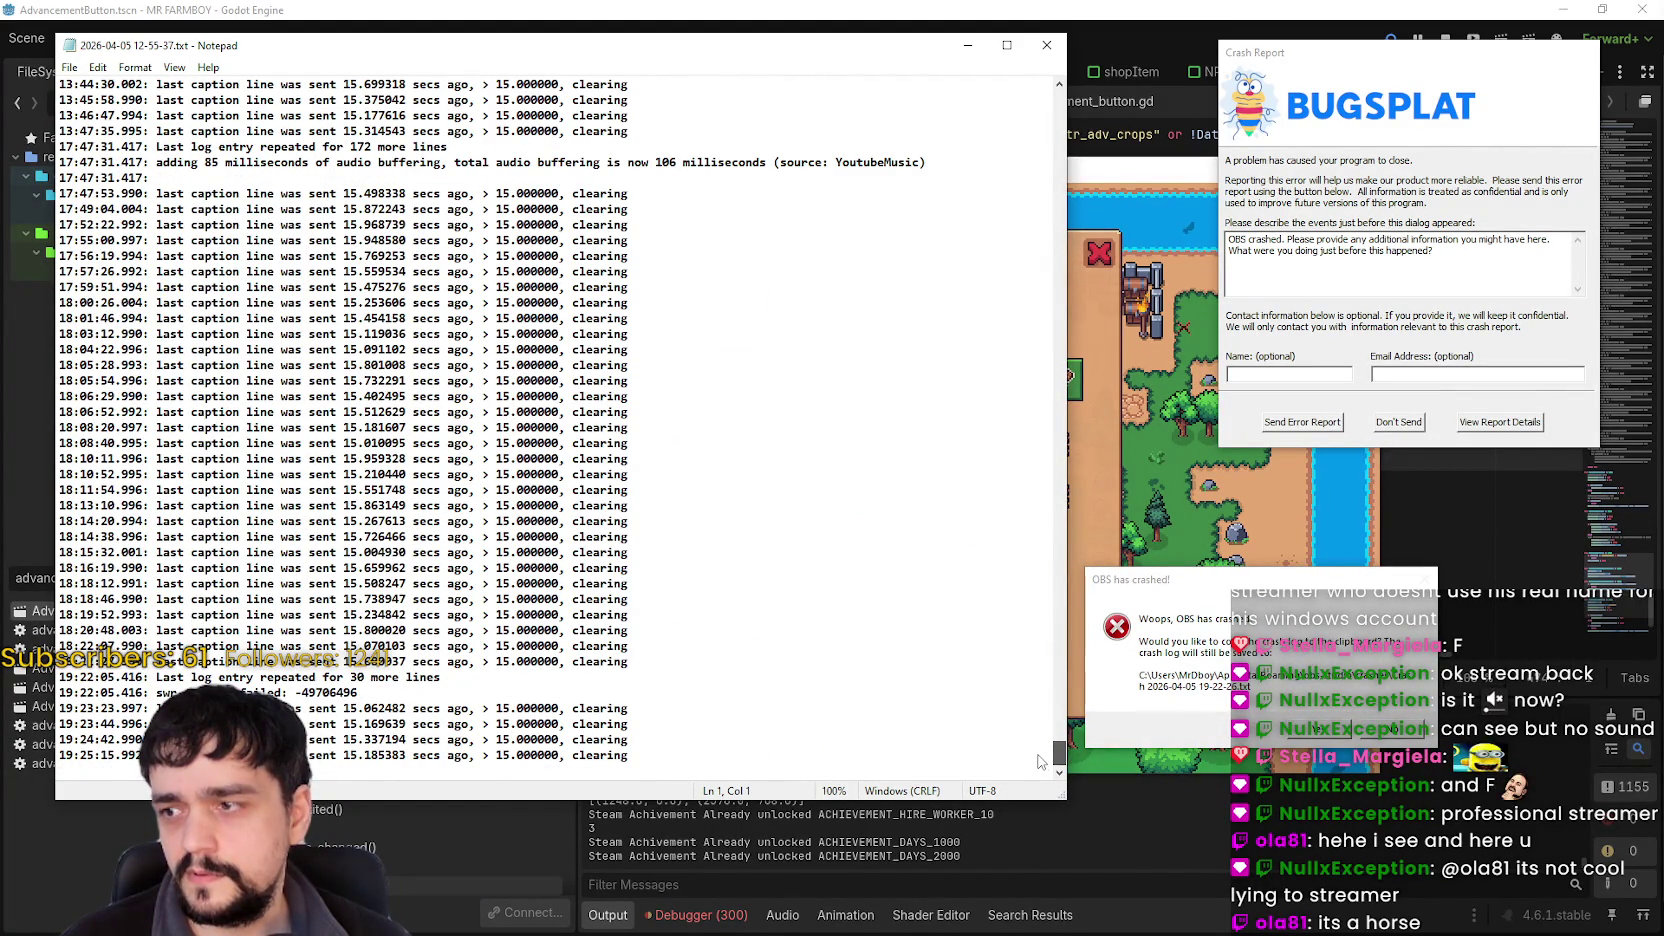
pyautogui.scroll(3, 1040, 760)
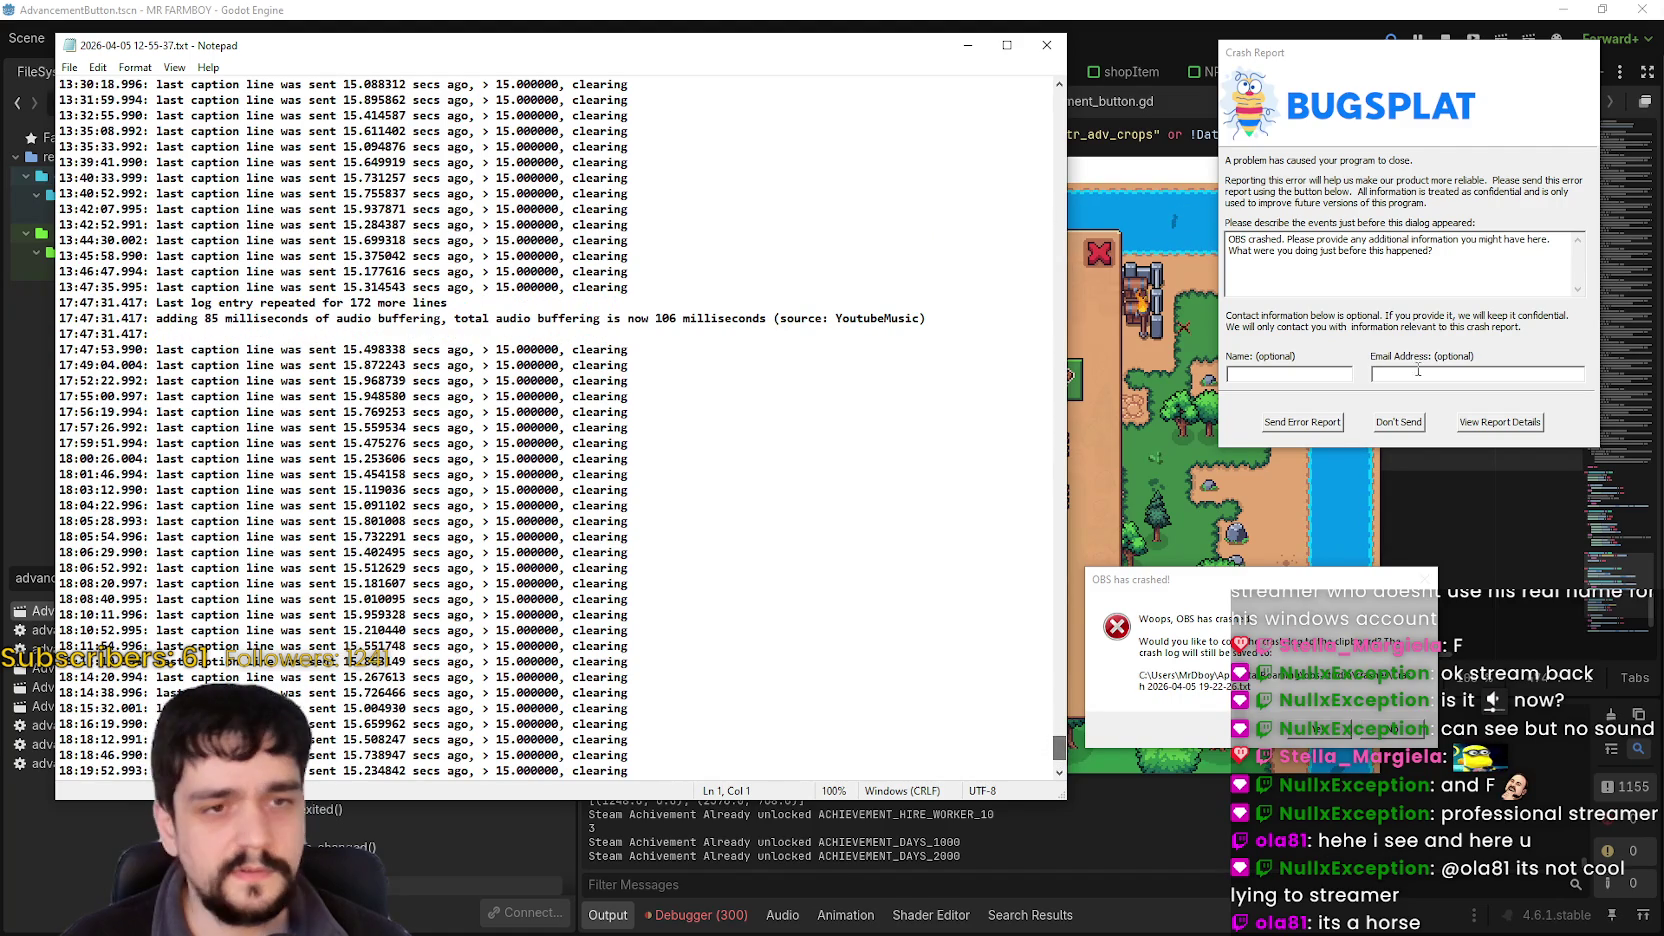
pyautogui.click(1477, 374)
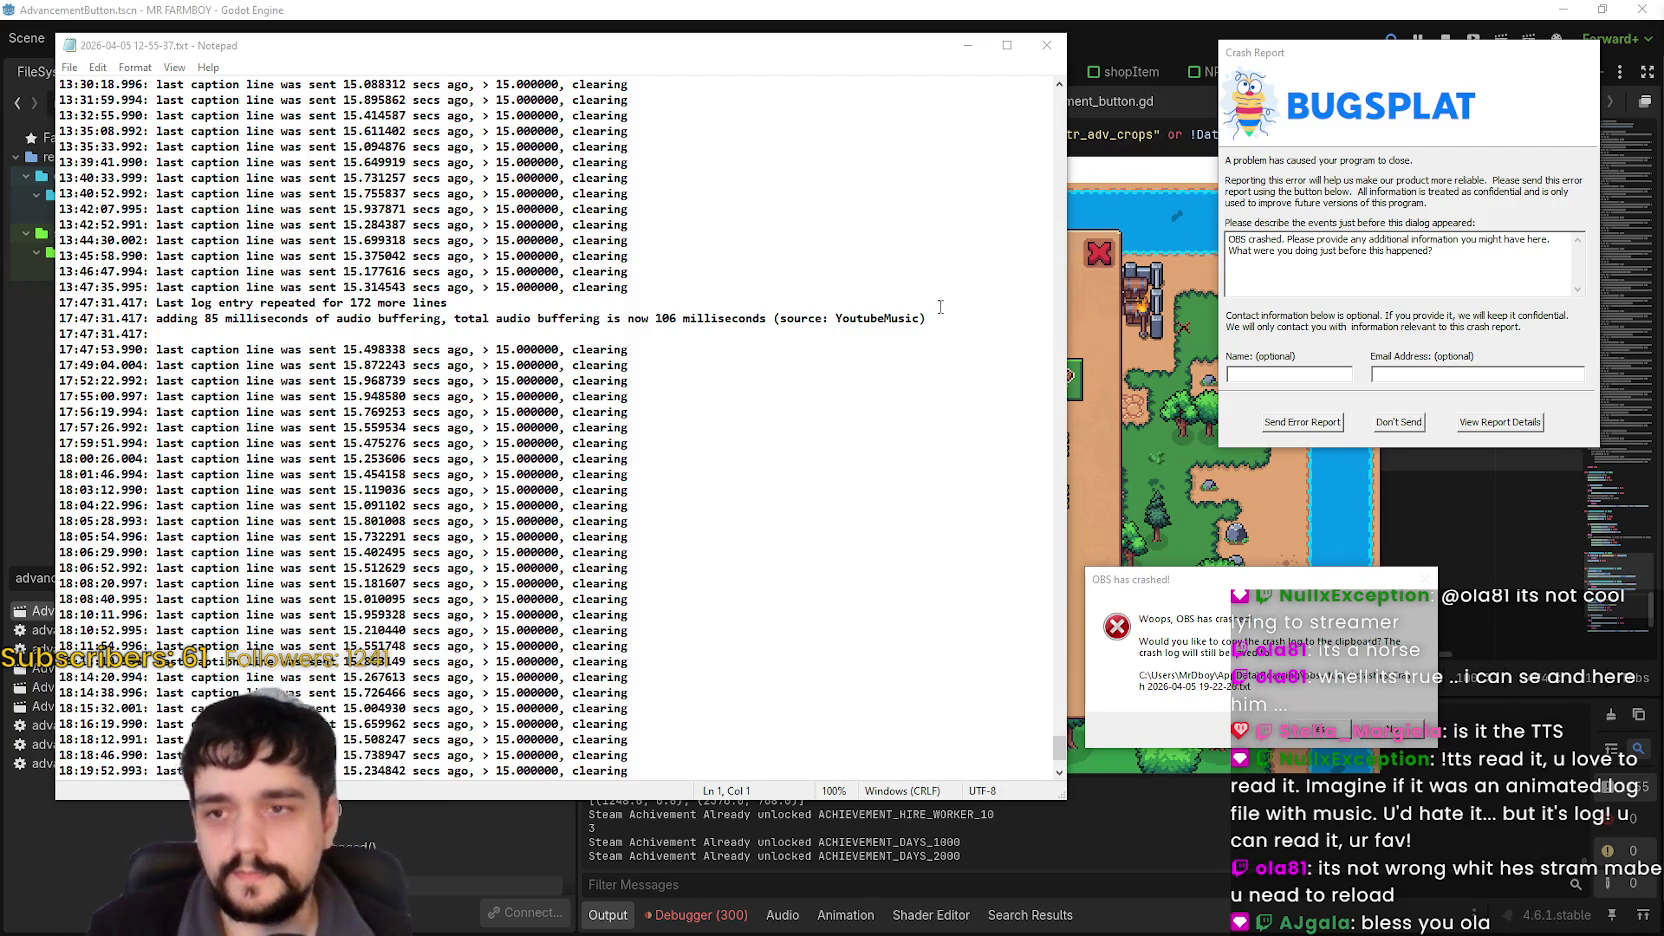
pyautogui.scroll(-4, 530, 490)
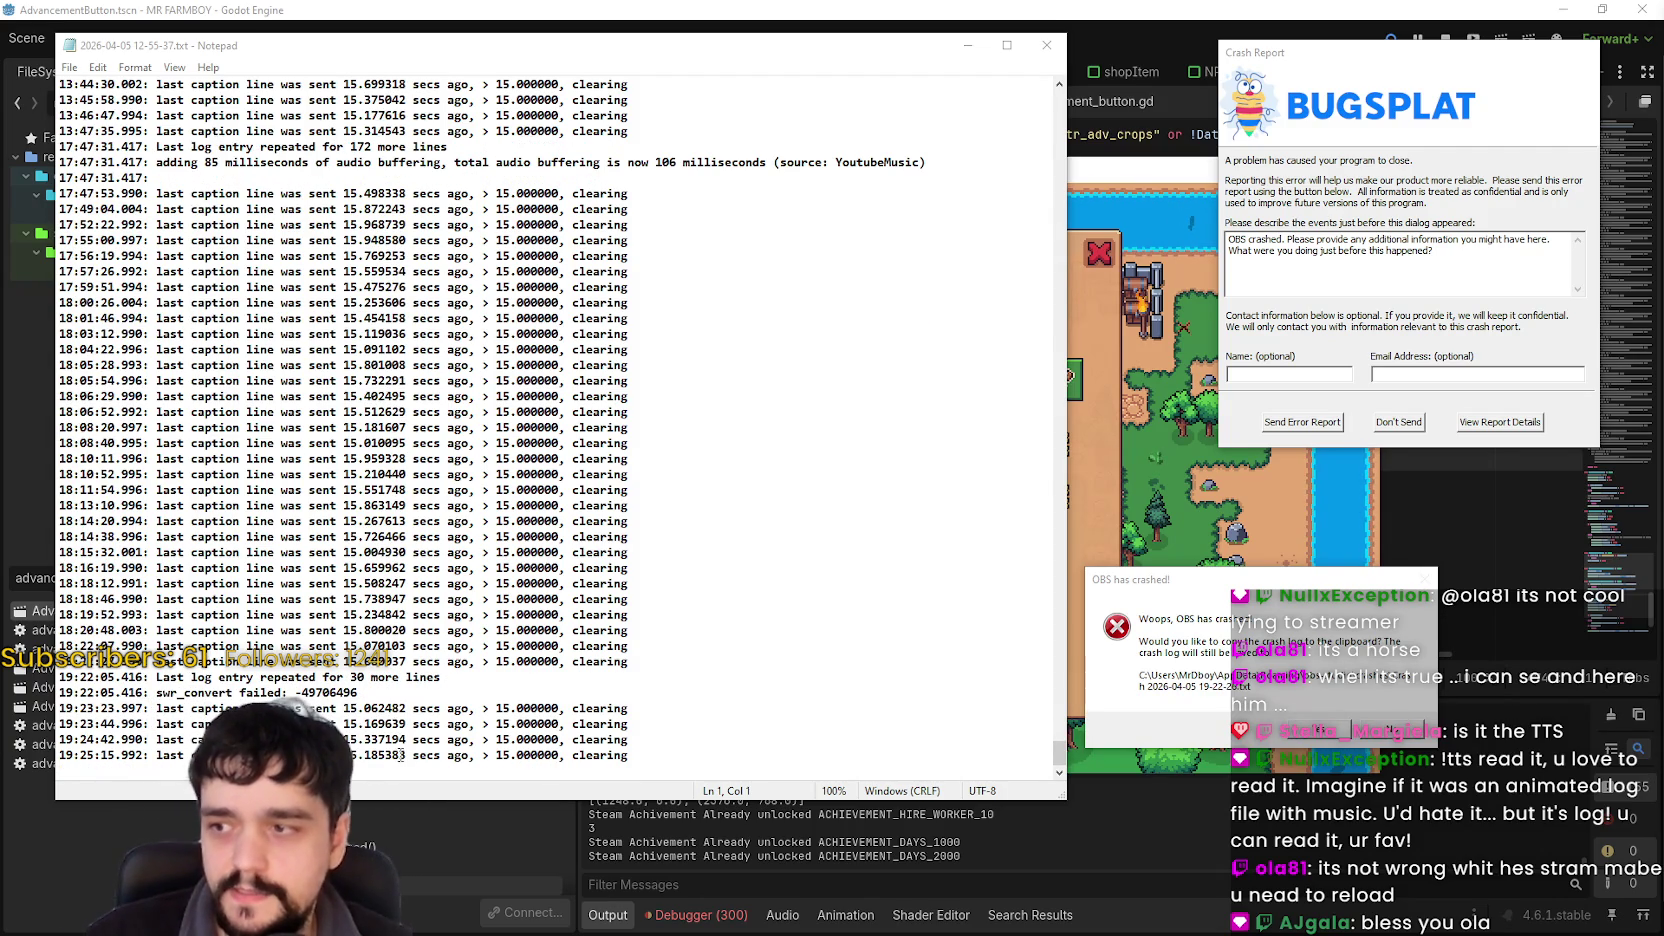
pyautogui.scroll(15, 567, 475)
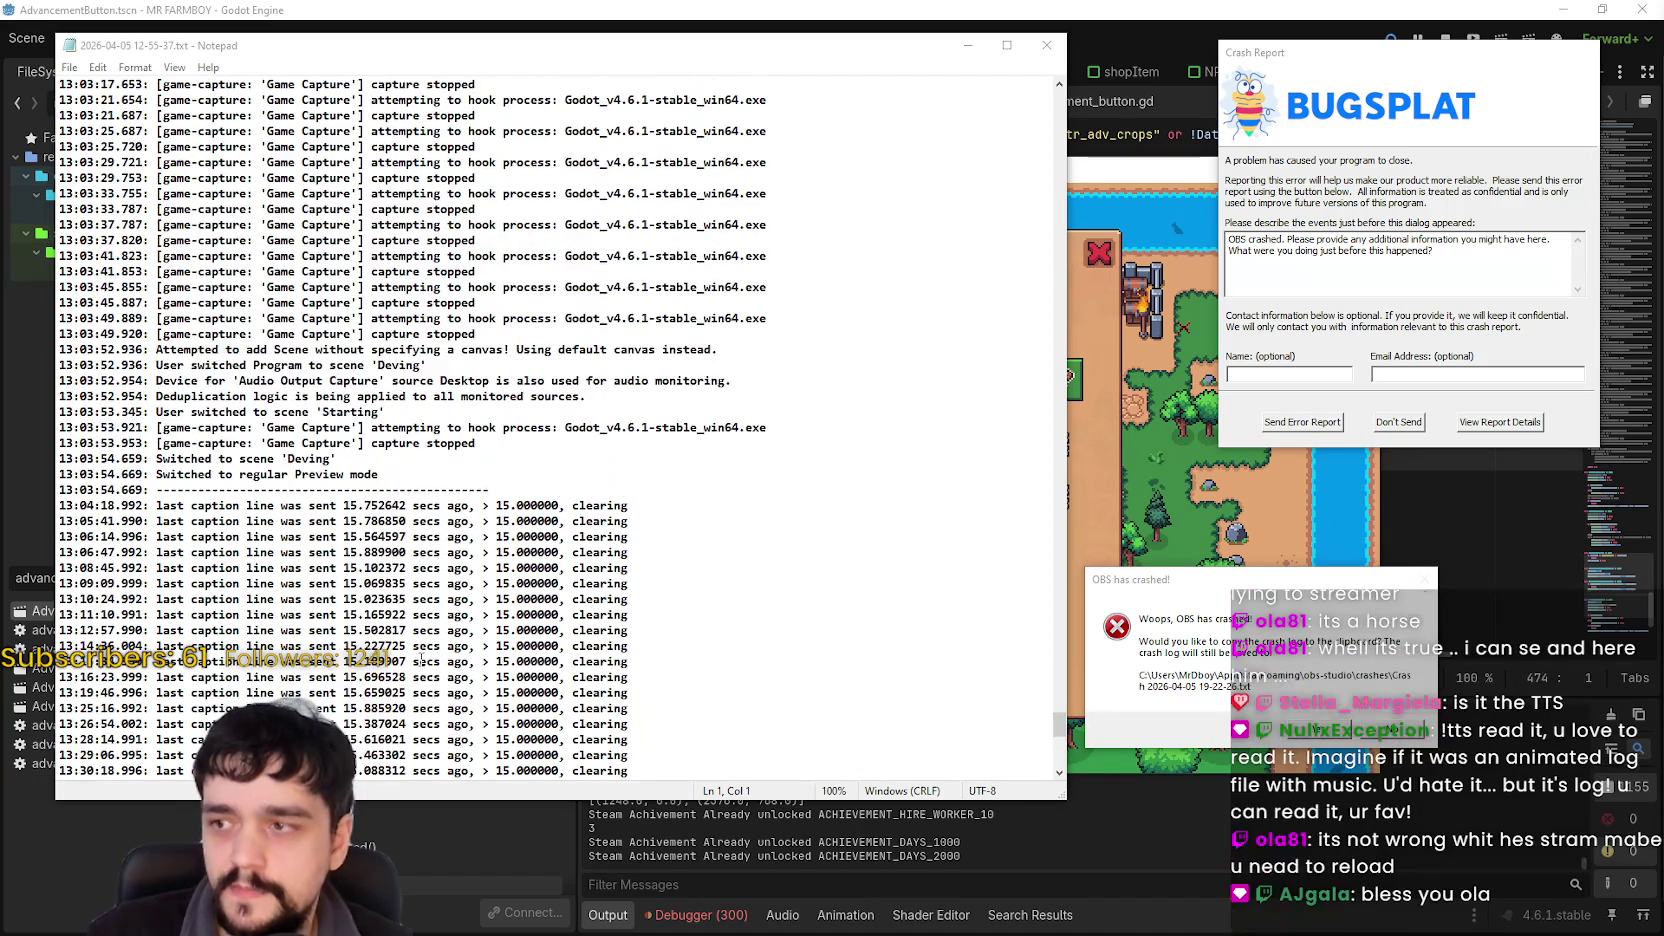
pyautogui.scroll(7, 421, 660)
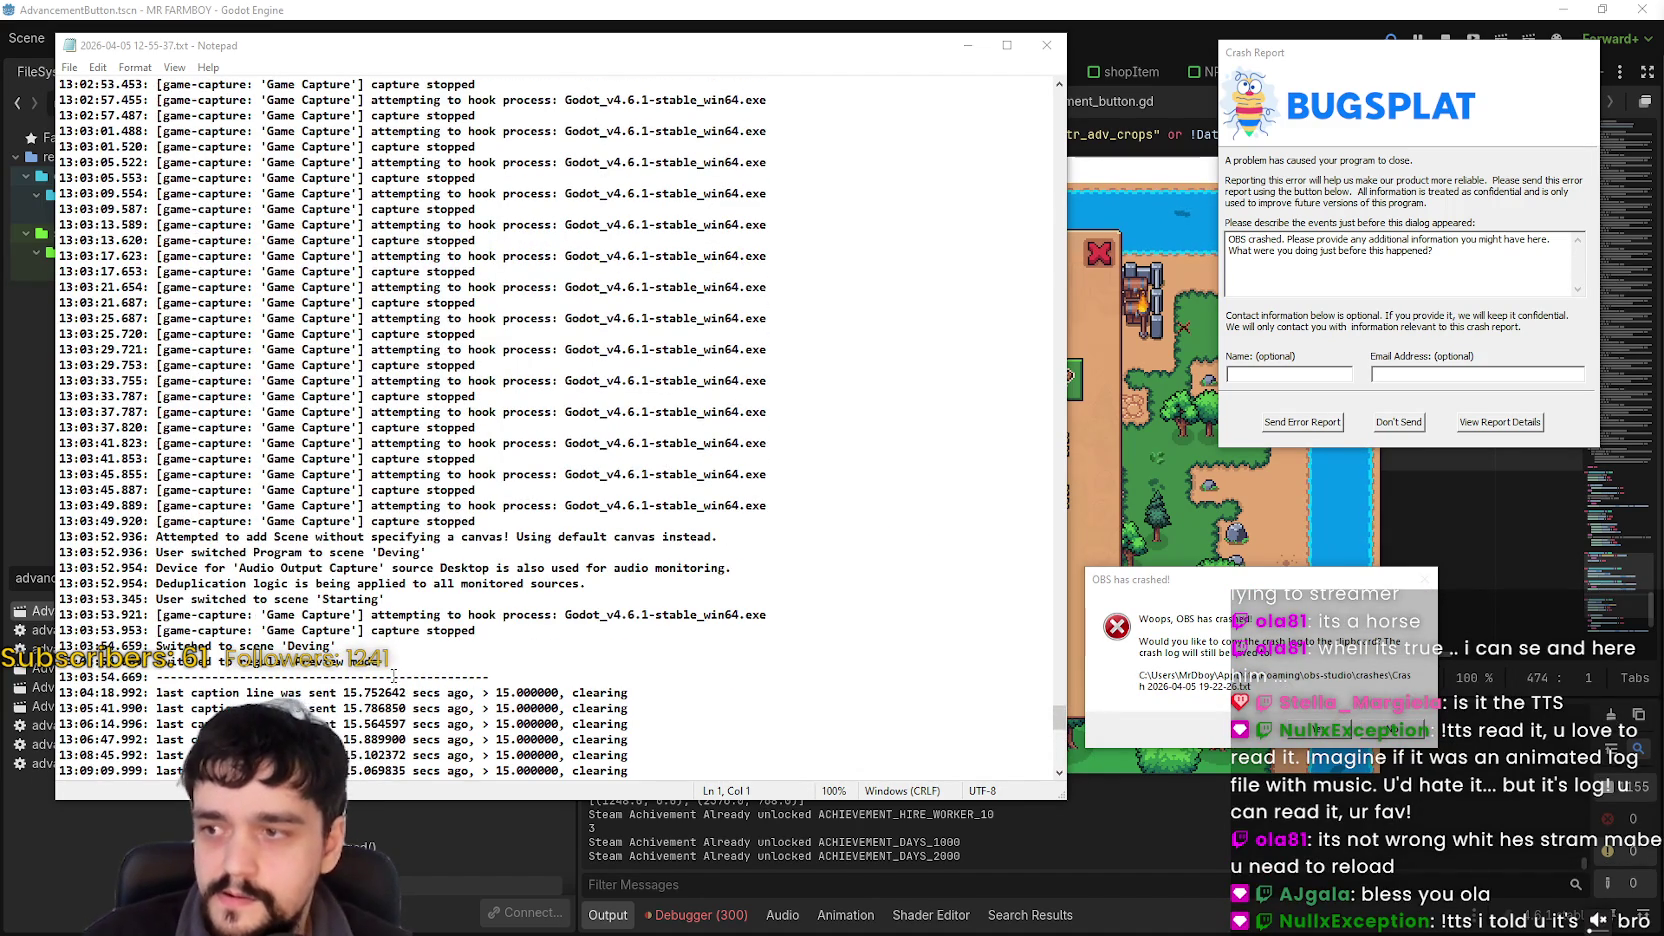
pyautogui.moveTo(770, 614)
pyautogui.mouseDown()
pyautogui.moveTo(60, 598)
pyautogui.moveTo(46, 570)
pyautogui.mouseUp()
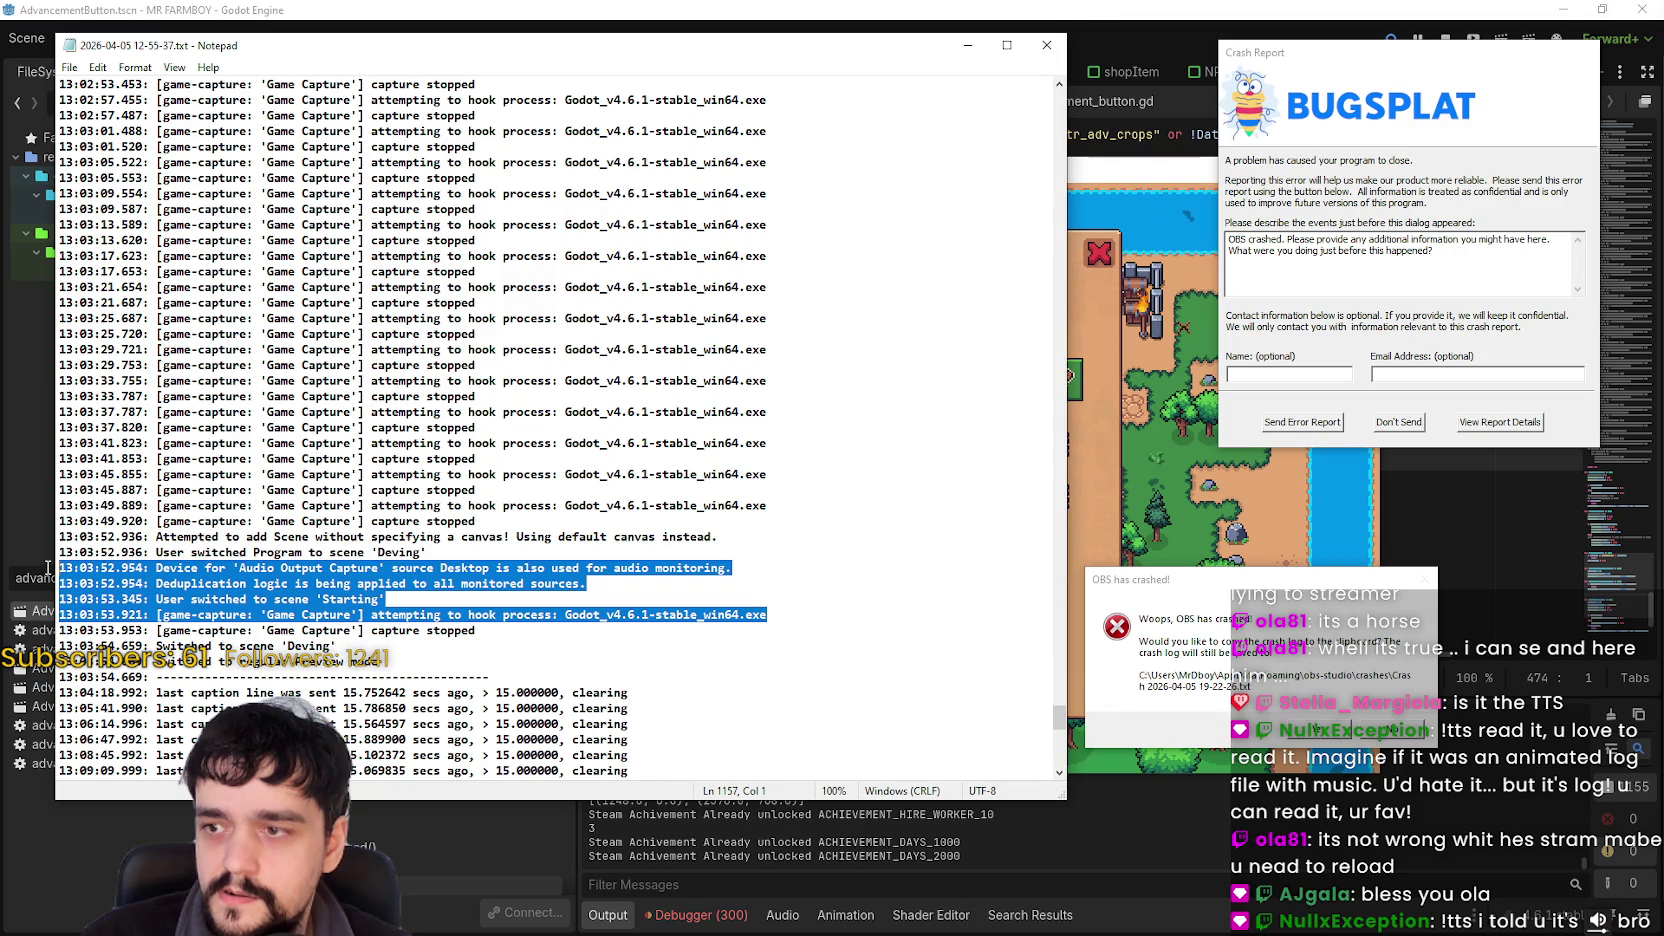
pyautogui.moveTo(46, 568); pyautogui.dragTo(46, 534)
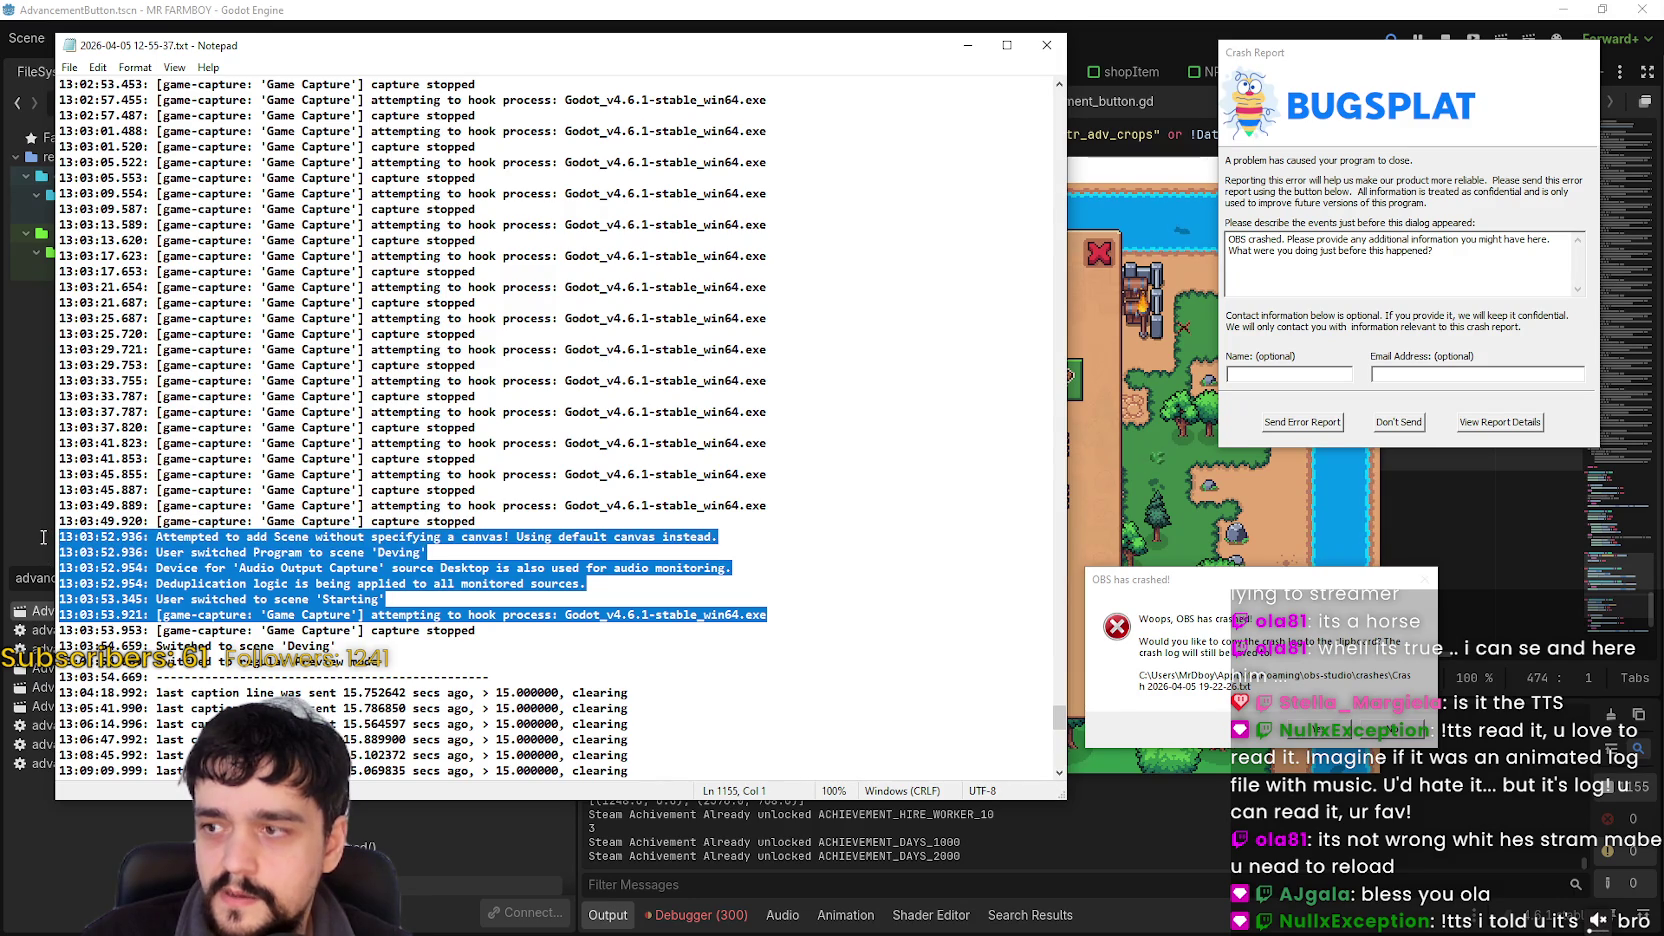
pyautogui.moveTo(43, 531)
pyautogui.mouseDown()
pyautogui.moveTo(42, 511)
pyautogui.moveTo(42, 614)
pyautogui.moveTo(105, 678)
pyautogui.moveTo(150, 371)
pyautogui.moveTo(245, 475)
pyautogui.moveTo(265, 470)
pyautogui.mouseUp()
pyautogui.scroll(19, 262, 472)
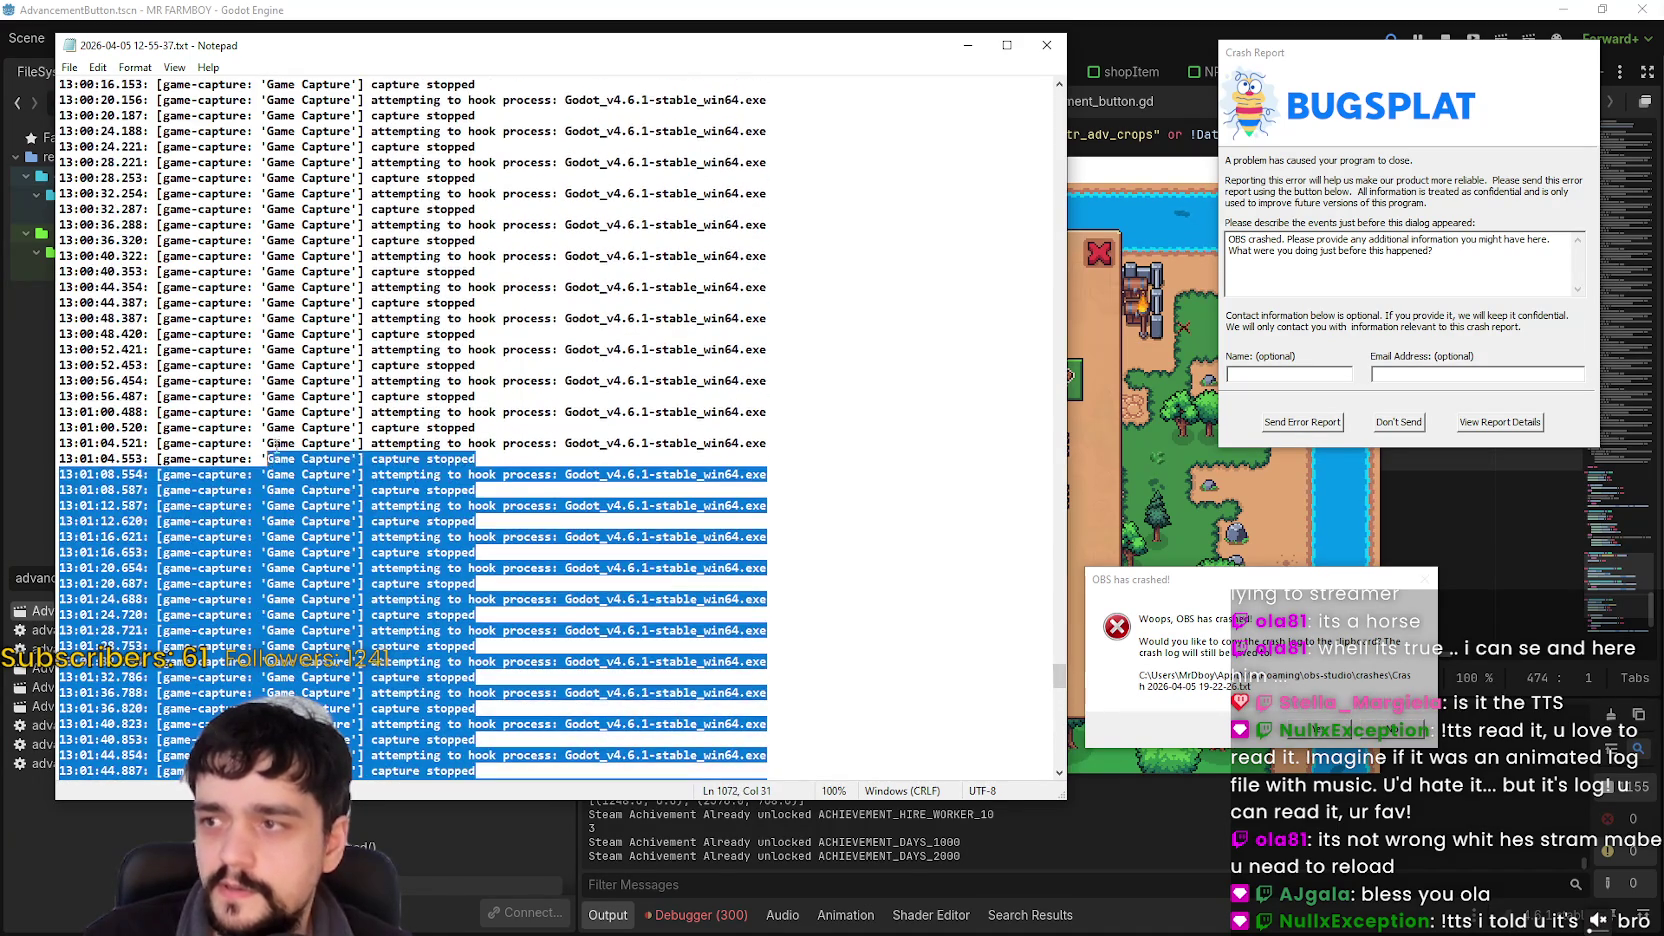
pyautogui.scroll(14, 276, 430)
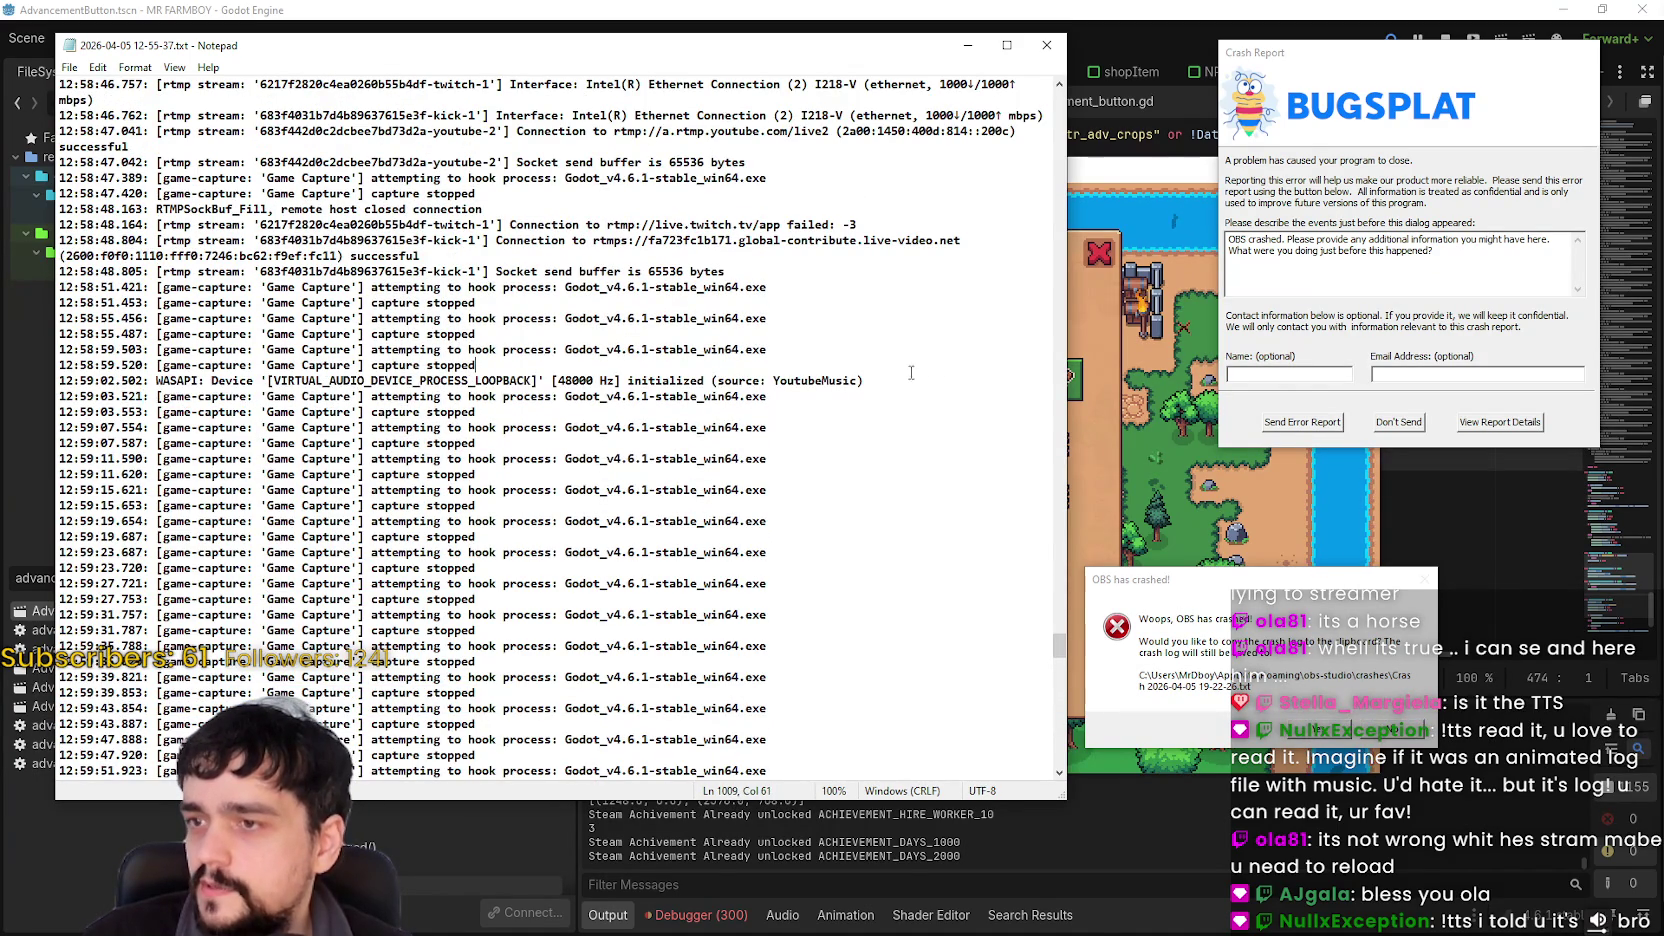
pyautogui.moveTo(866, 381); pyautogui.dragTo(56, 376)
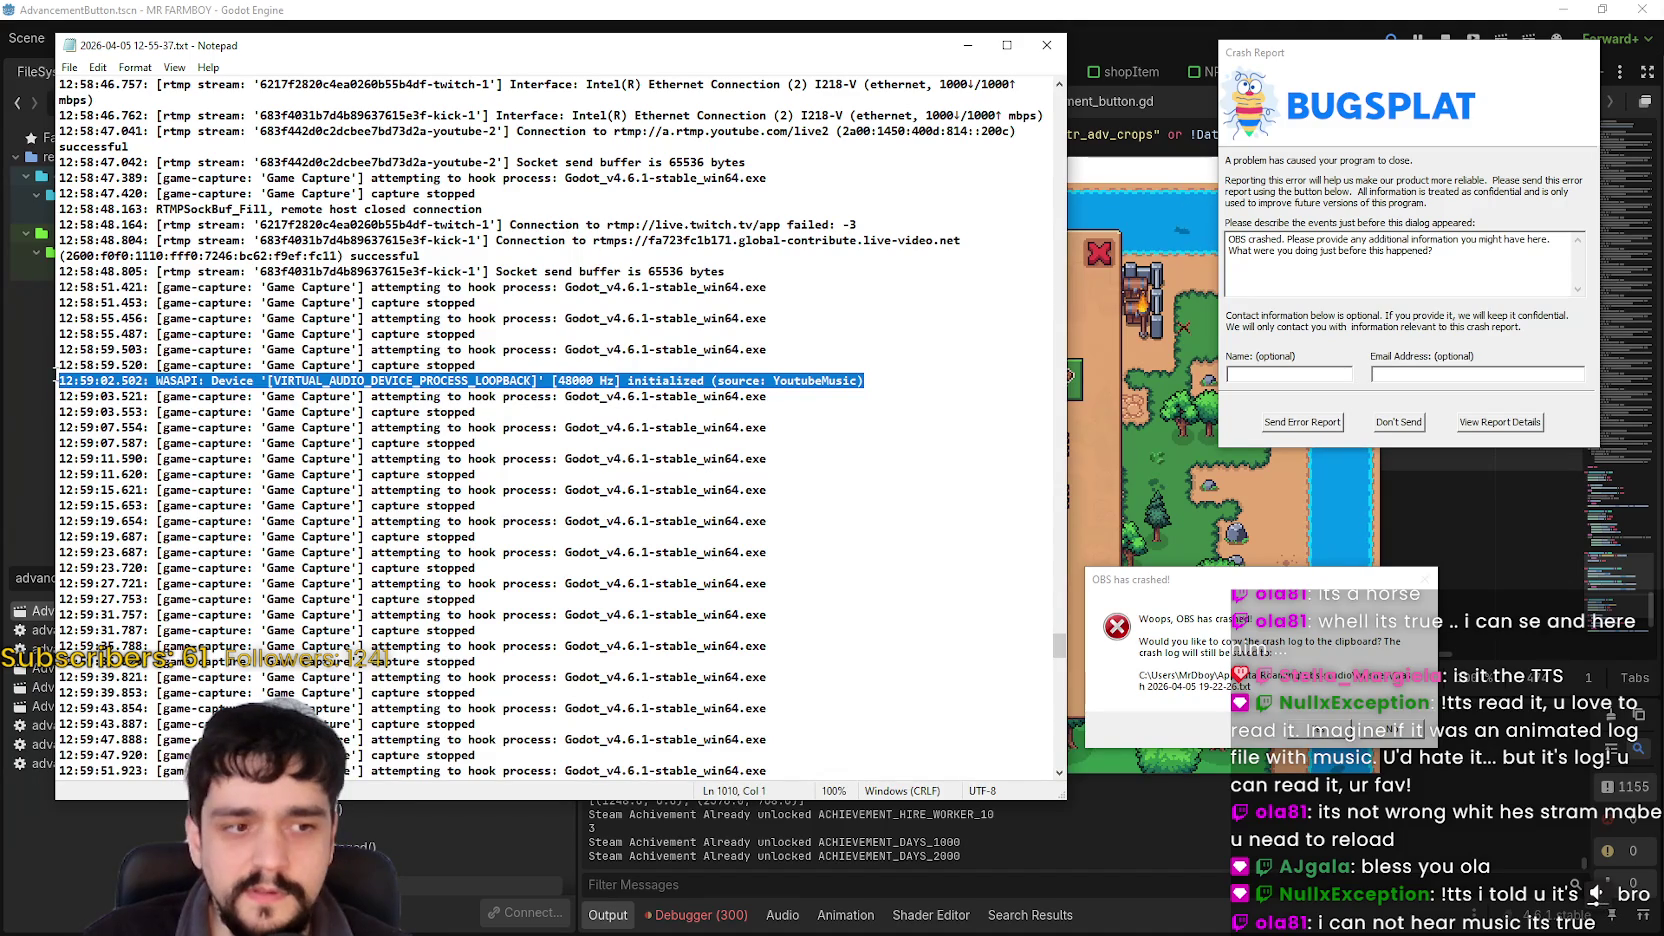
pyautogui.moveTo(55, 376)
pyautogui.mouseDown()
pyautogui.moveTo(21, 271)
pyautogui.moveTo(8, 318)
pyautogui.moveTo(25, 289)
pyautogui.mouseUp()
pyautogui.scroll(3, 575, 395)
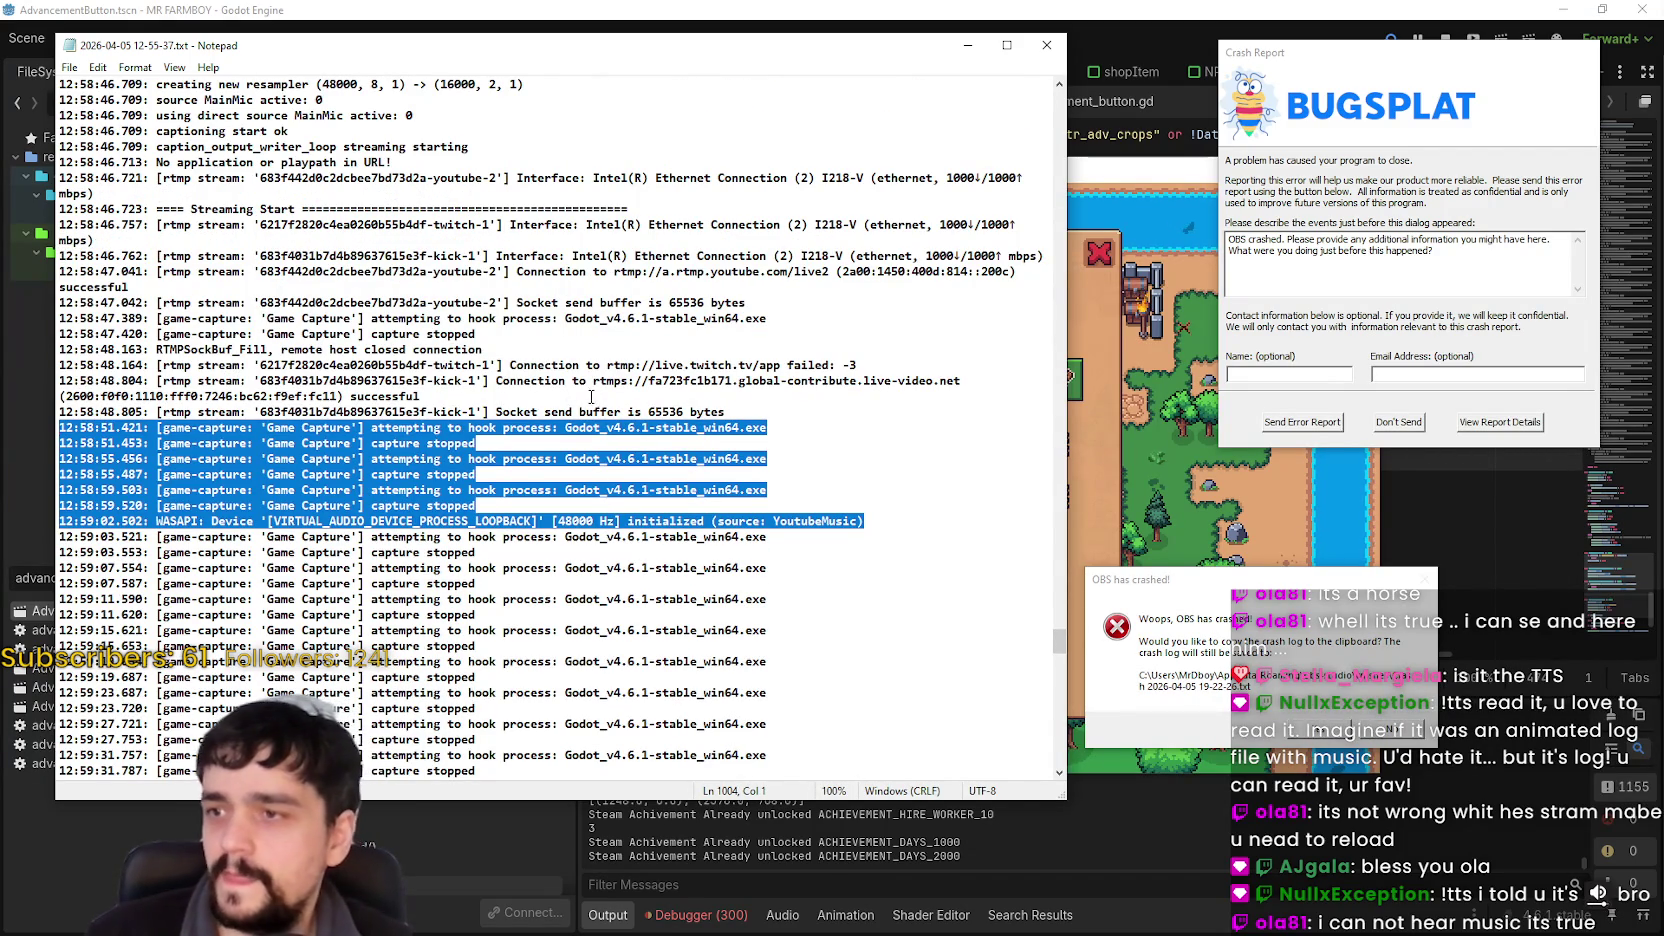
pyautogui.moveTo(865, 365)
pyautogui.mouseDown()
pyautogui.moveTo(206, 351)
pyautogui.moveTo(62, 365)
pyautogui.moveTo(60, 350)
pyautogui.moveTo(70, 410)
pyautogui.moveTo(74, 366)
pyautogui.mouseUp()
pyautogui.moveTo(484, 350)
pyautogui.mouseDown()
pyautogui.moveTo(60, 335)
pyautogui.moveTo(100, 318)
pyautogui.mouseUp()
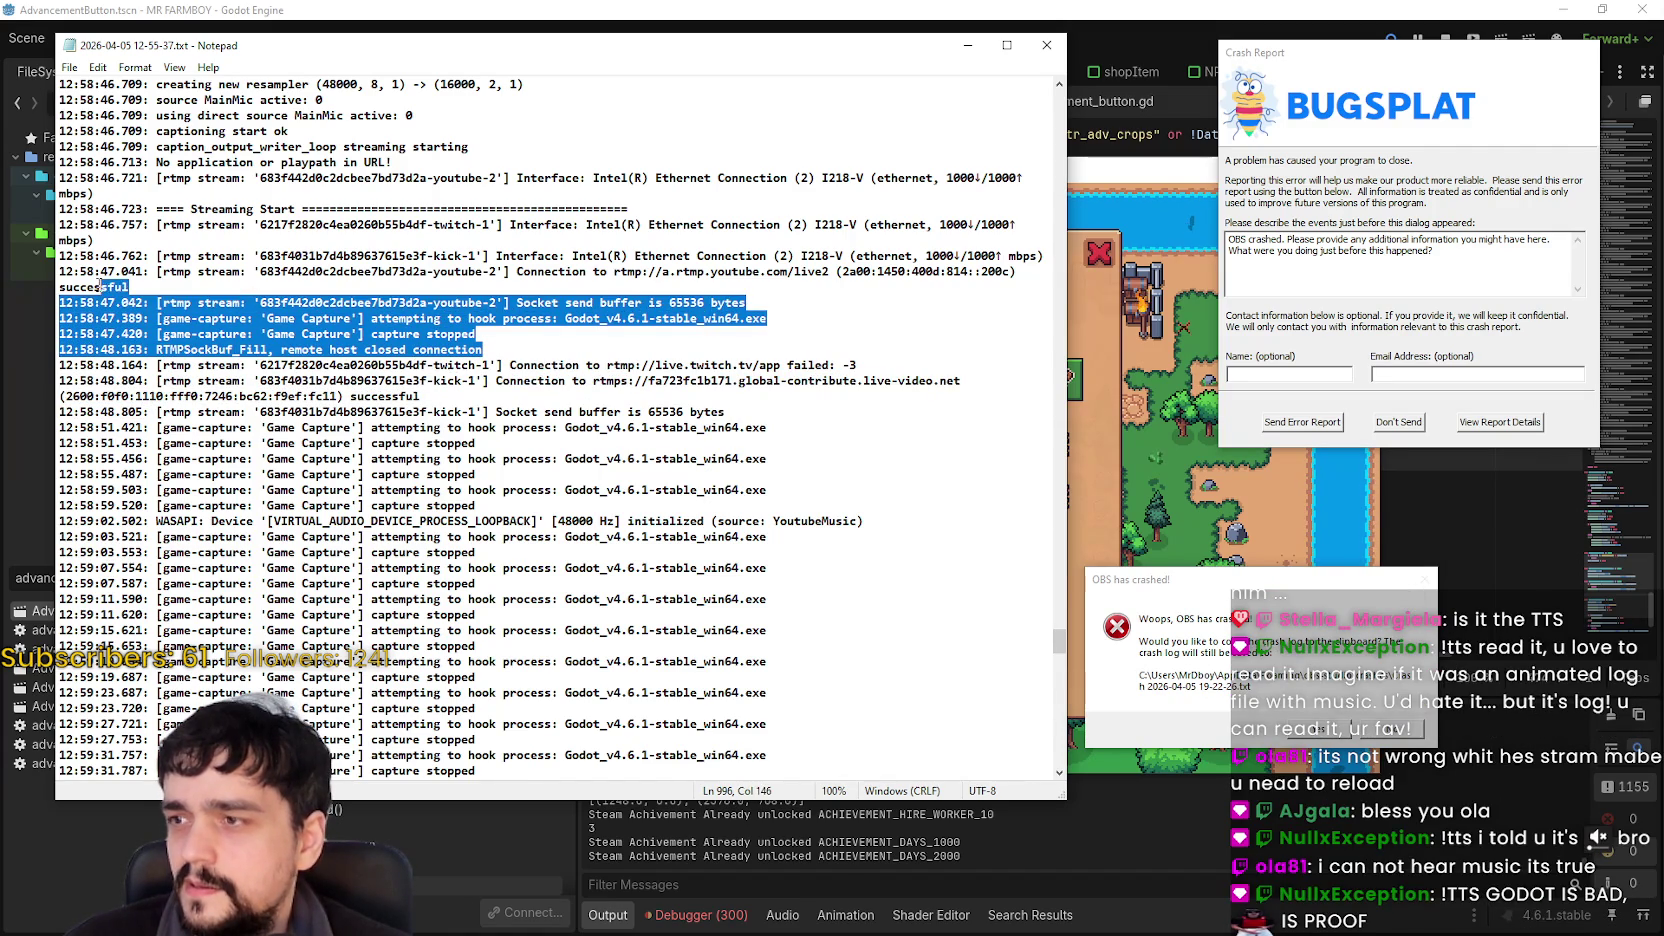
pyautogui.scroll(2, 100, 316)
pyautogui.moveTo(100, 316)
pyautogui.mouseDown()
pyautogui.moveTo(122, 408)
pyautogui.moveTo(165, 411)
pyautogui.mouseUp()
pyautogui.scroll(3, 122, 408)
pyautogui.click(190, 364)
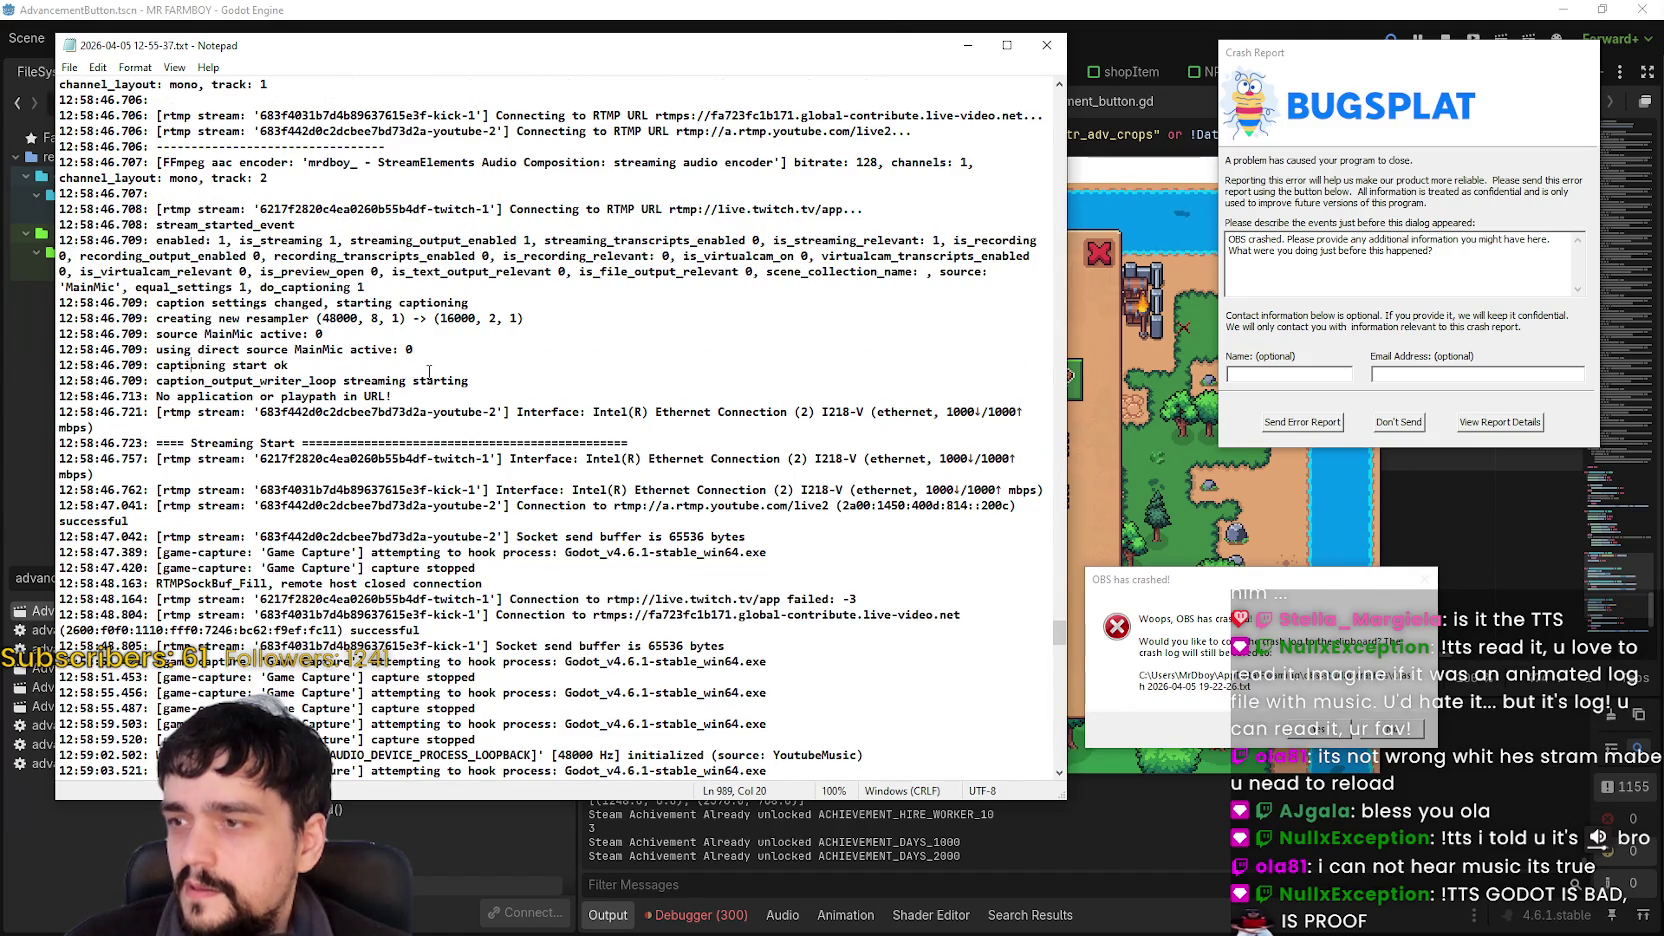
pyautogui.moveTo(434, 386)
pyautogui.mouseDown()
pyautogui.moveTo(155, 350)
pyautogui.moveTo(200, 330)
pyautogui.moveTo(220, 420)
pyautogui.mouseUp()
pyautogui.scroll(2, 200, 330)
pyautogui.click(346, 442)
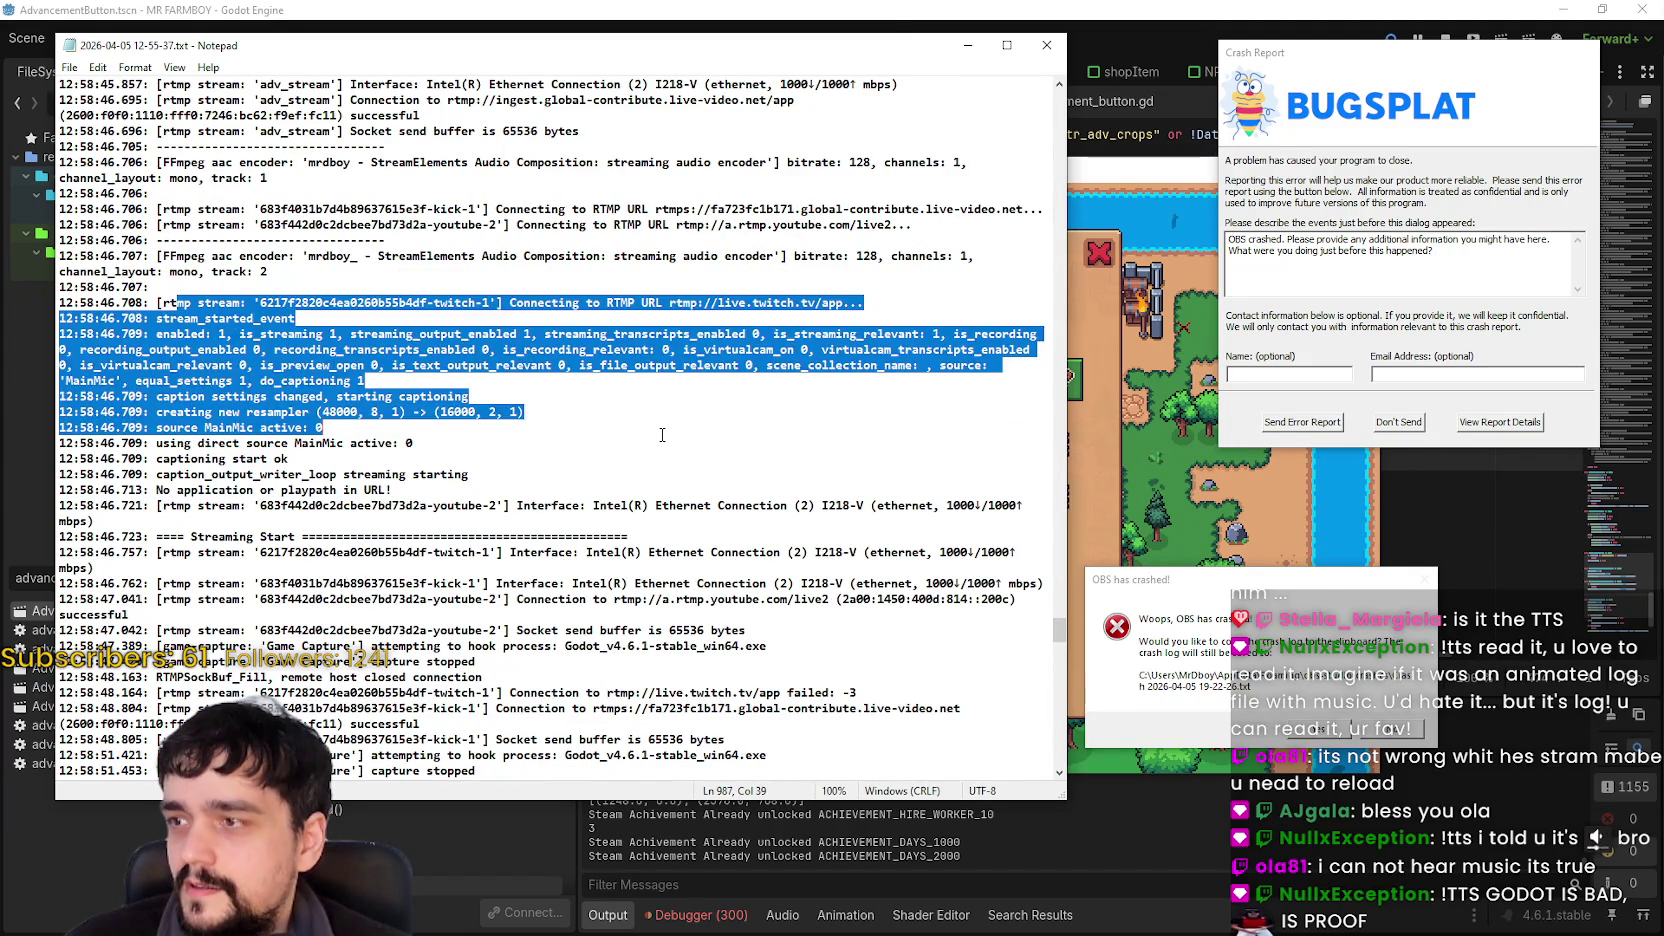
pyautogui.moveTo(469, 396)
pyautogui.mouseDown()
pyautogui.moveTo(80, 396)
pyautogui.moveTo(87, 365)
pyautogui.mouseUp()
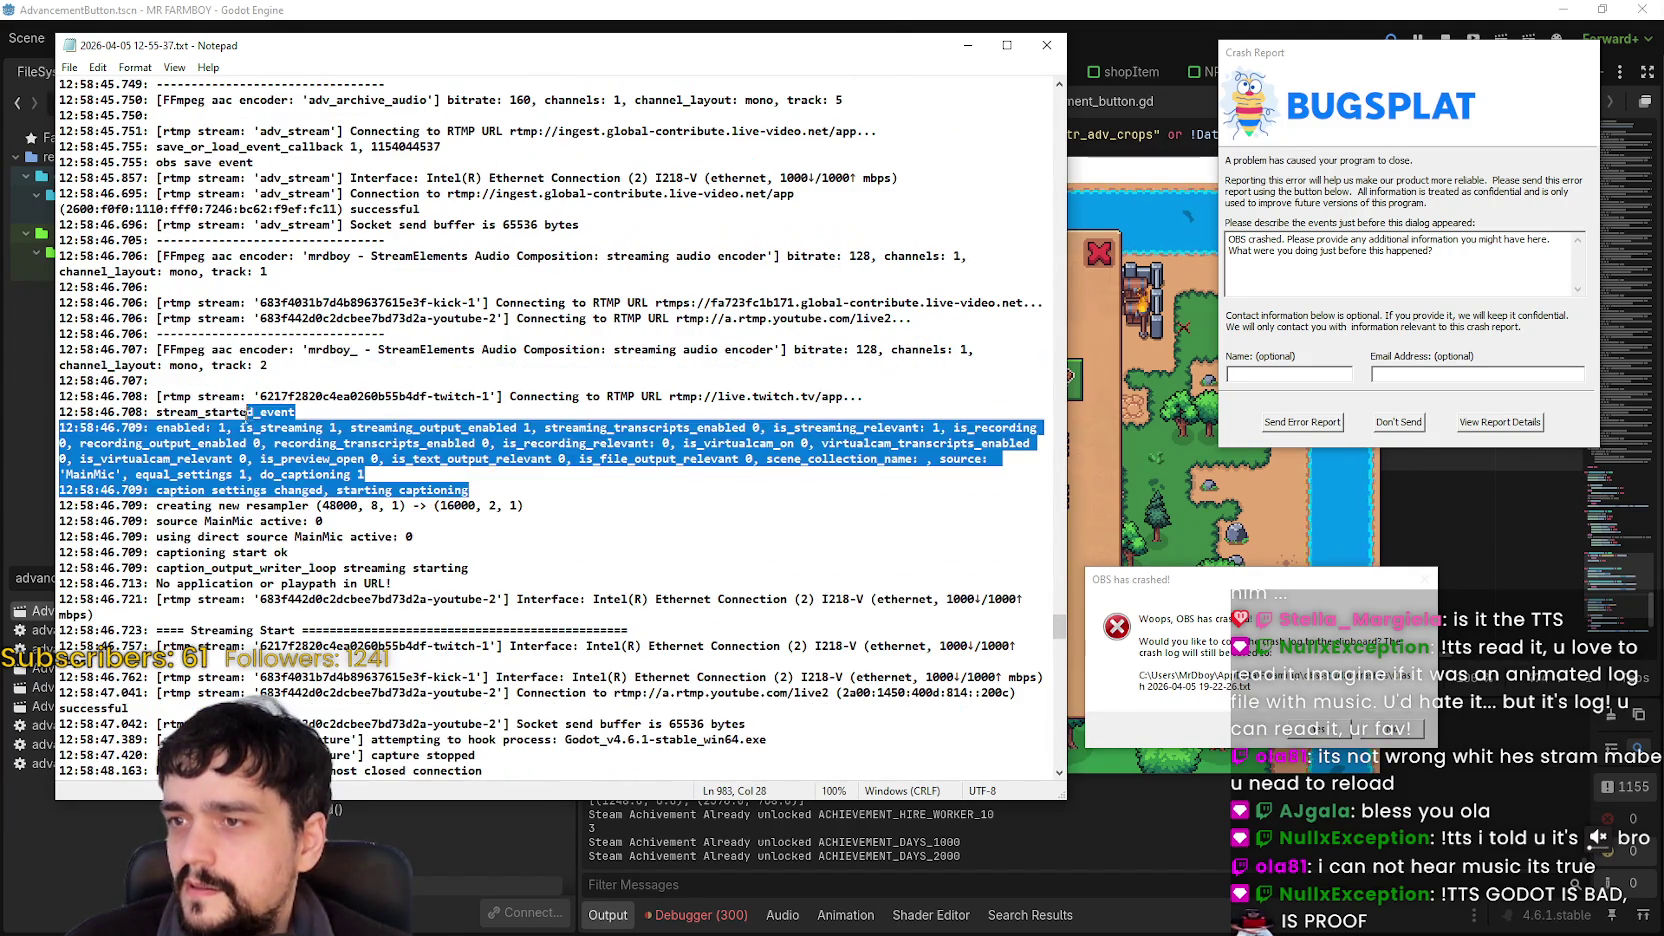
pyautogui.scroll(2, 150, 400)
pyautogui.click(417, 335)
pyautogui.scroll(7, 400, 400)
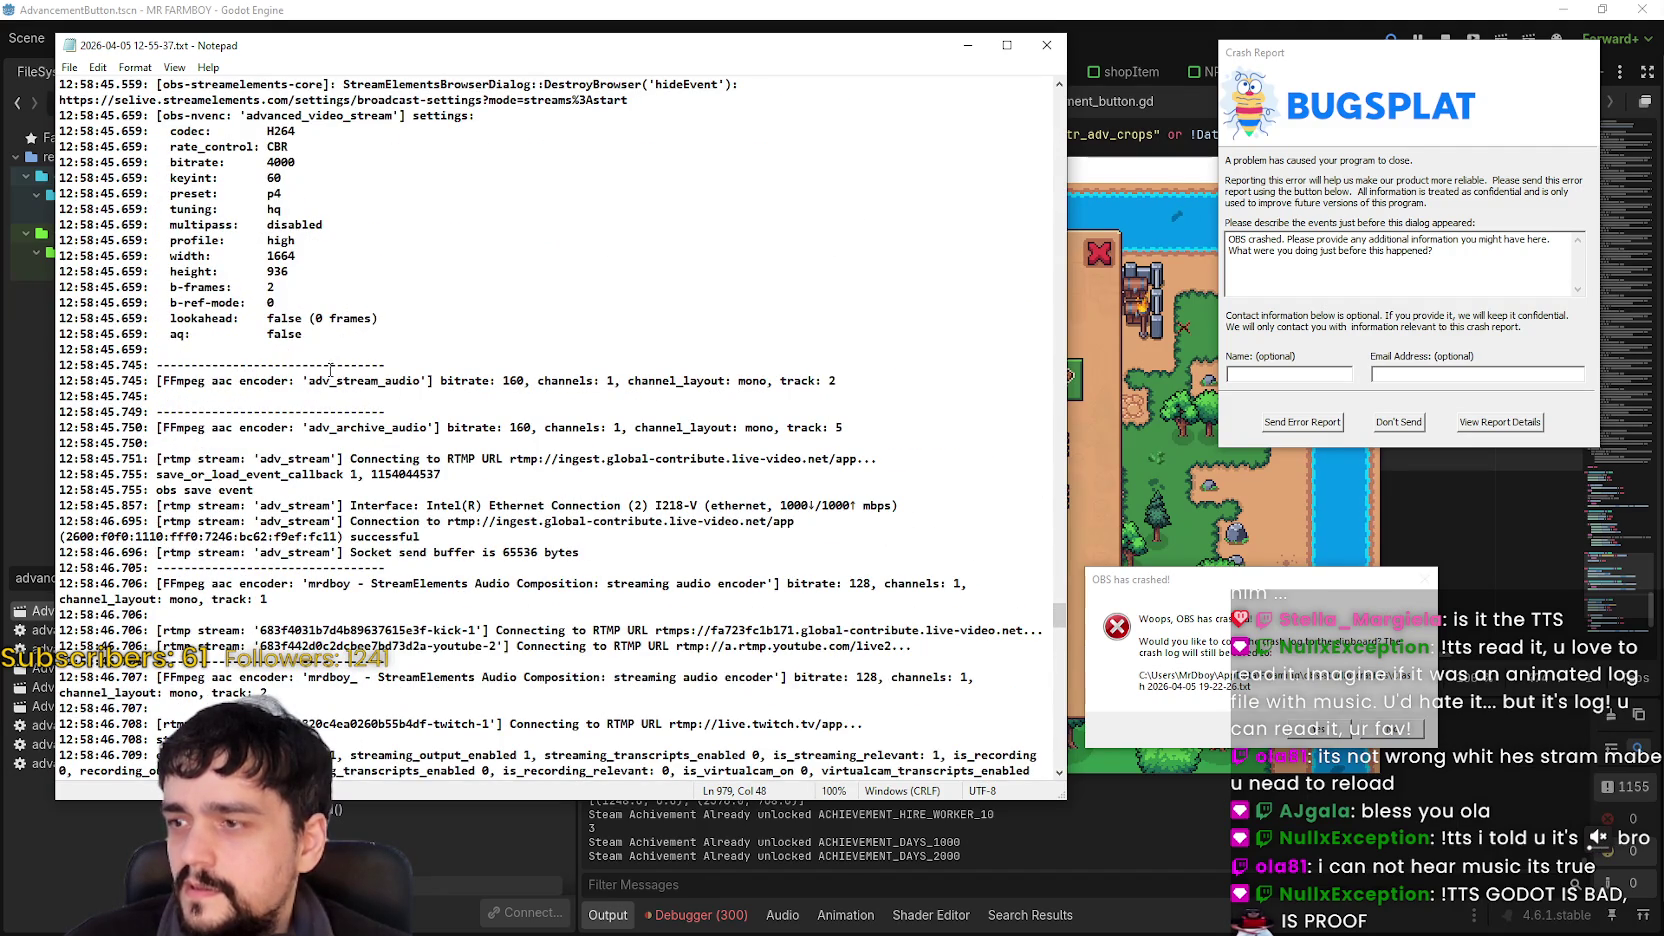
pyautogui.scroll(4, 450, 420)
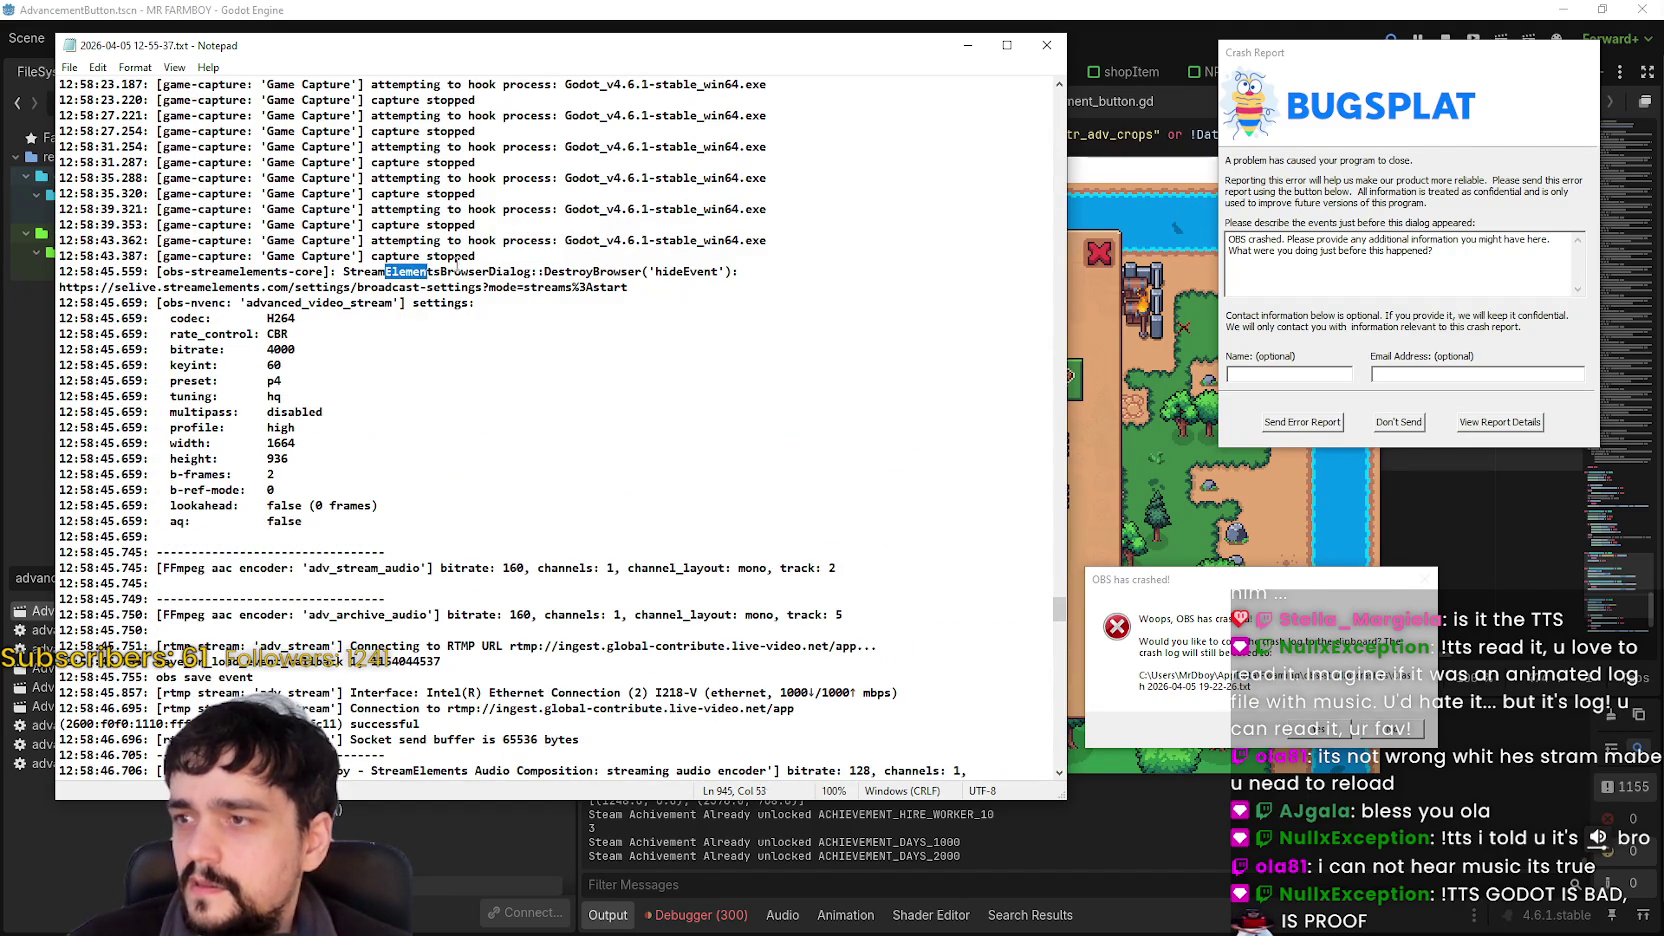
pyautogui.moveTo(558, 271); pyautogui.dragTo(571, 307)
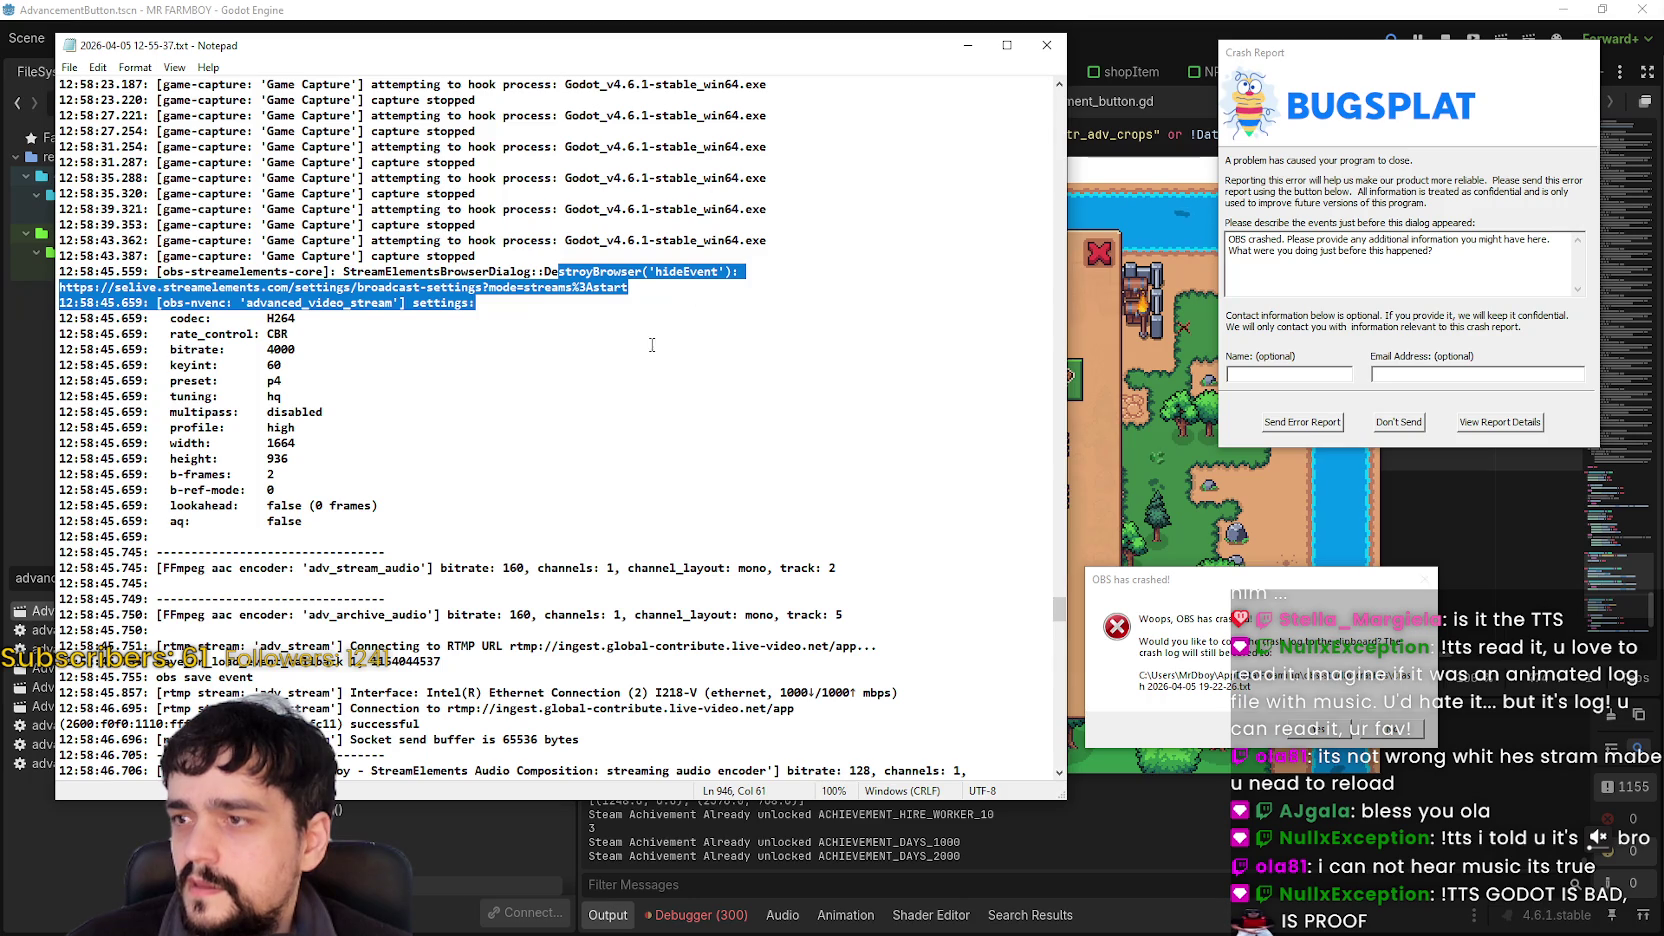
pyautogui.click(633, 327)
pyautogui.scroll(6, 389, 595)
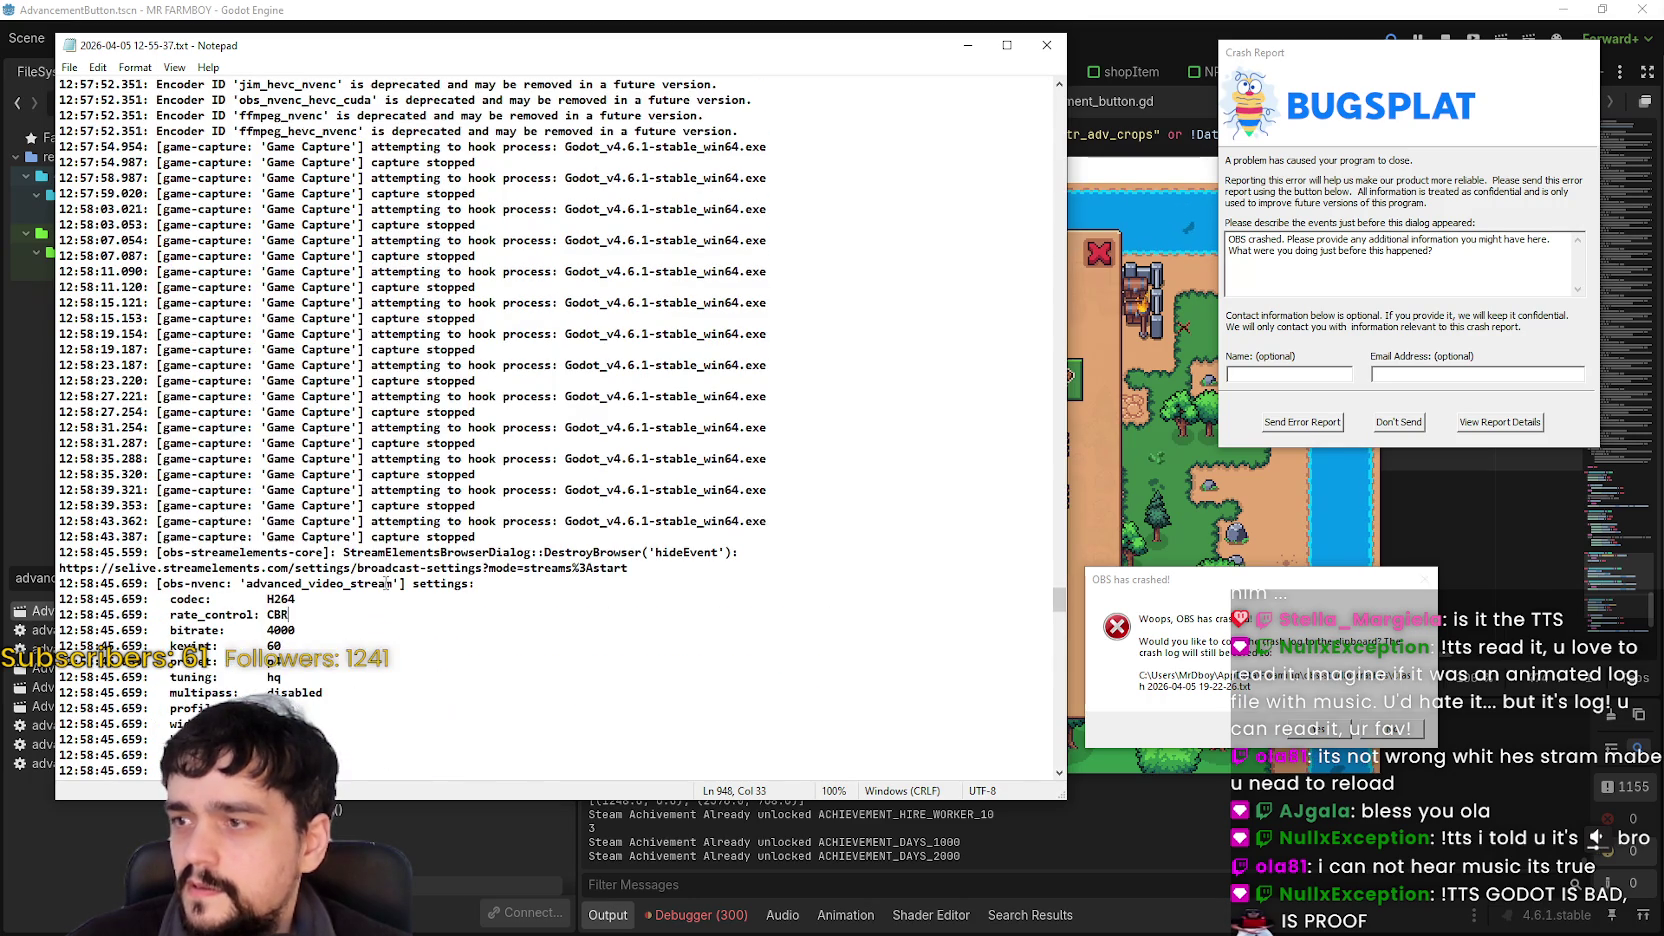
pyautogui.scroll(8, 386, 583)
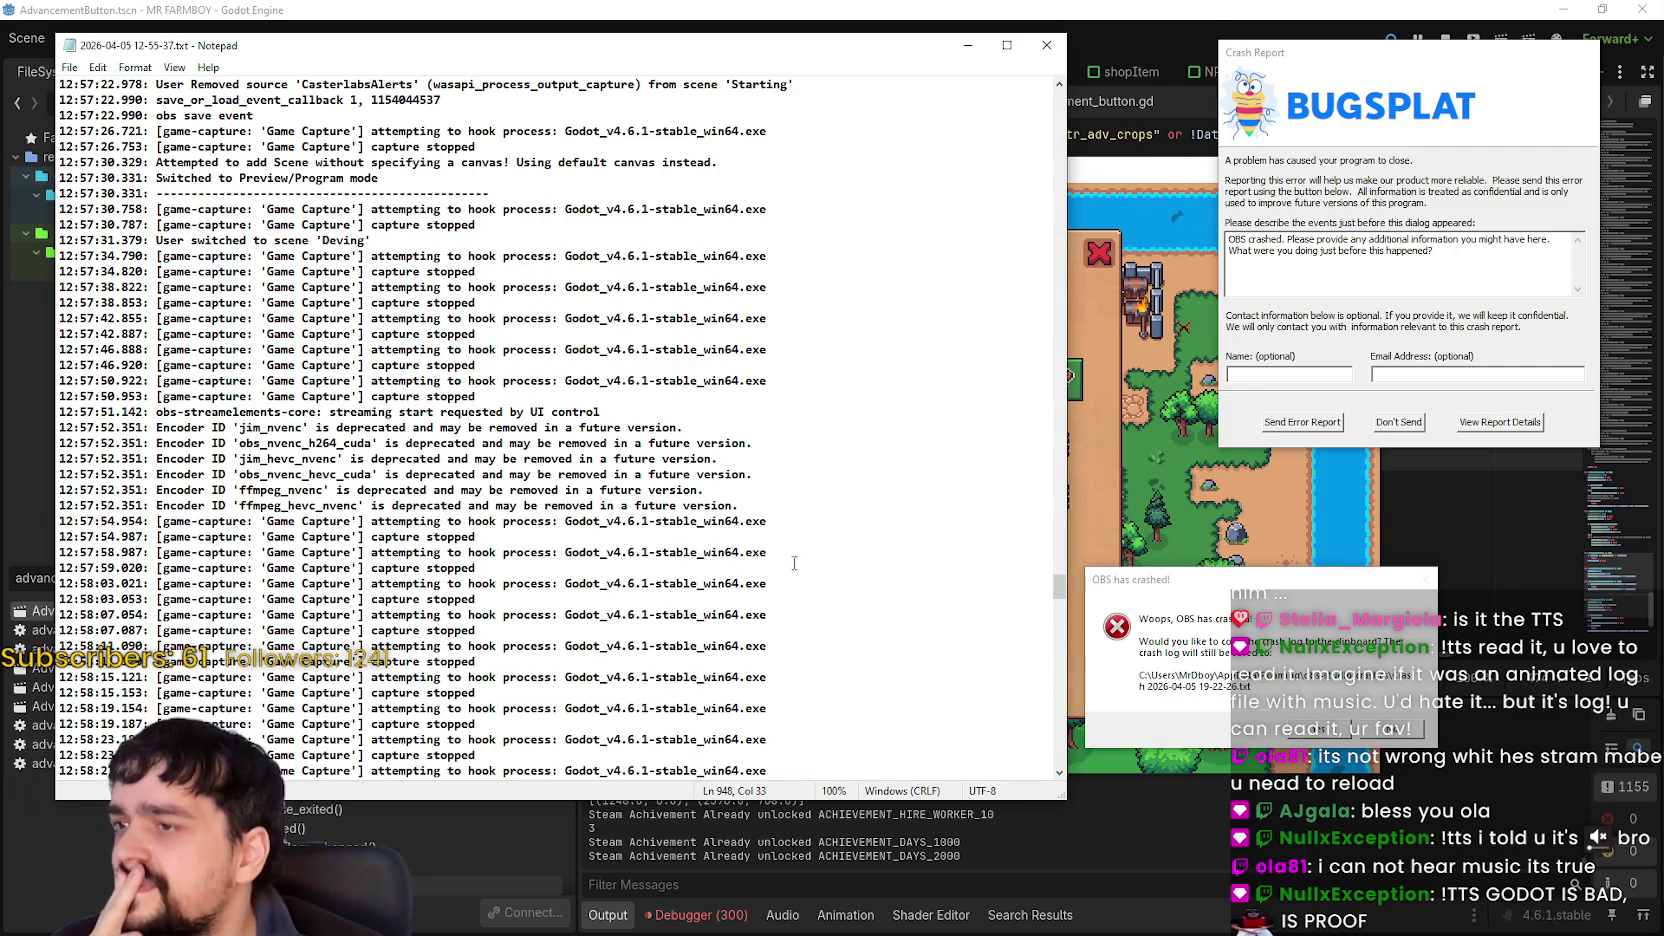
pyautogui.scroll(15, 768, 542)
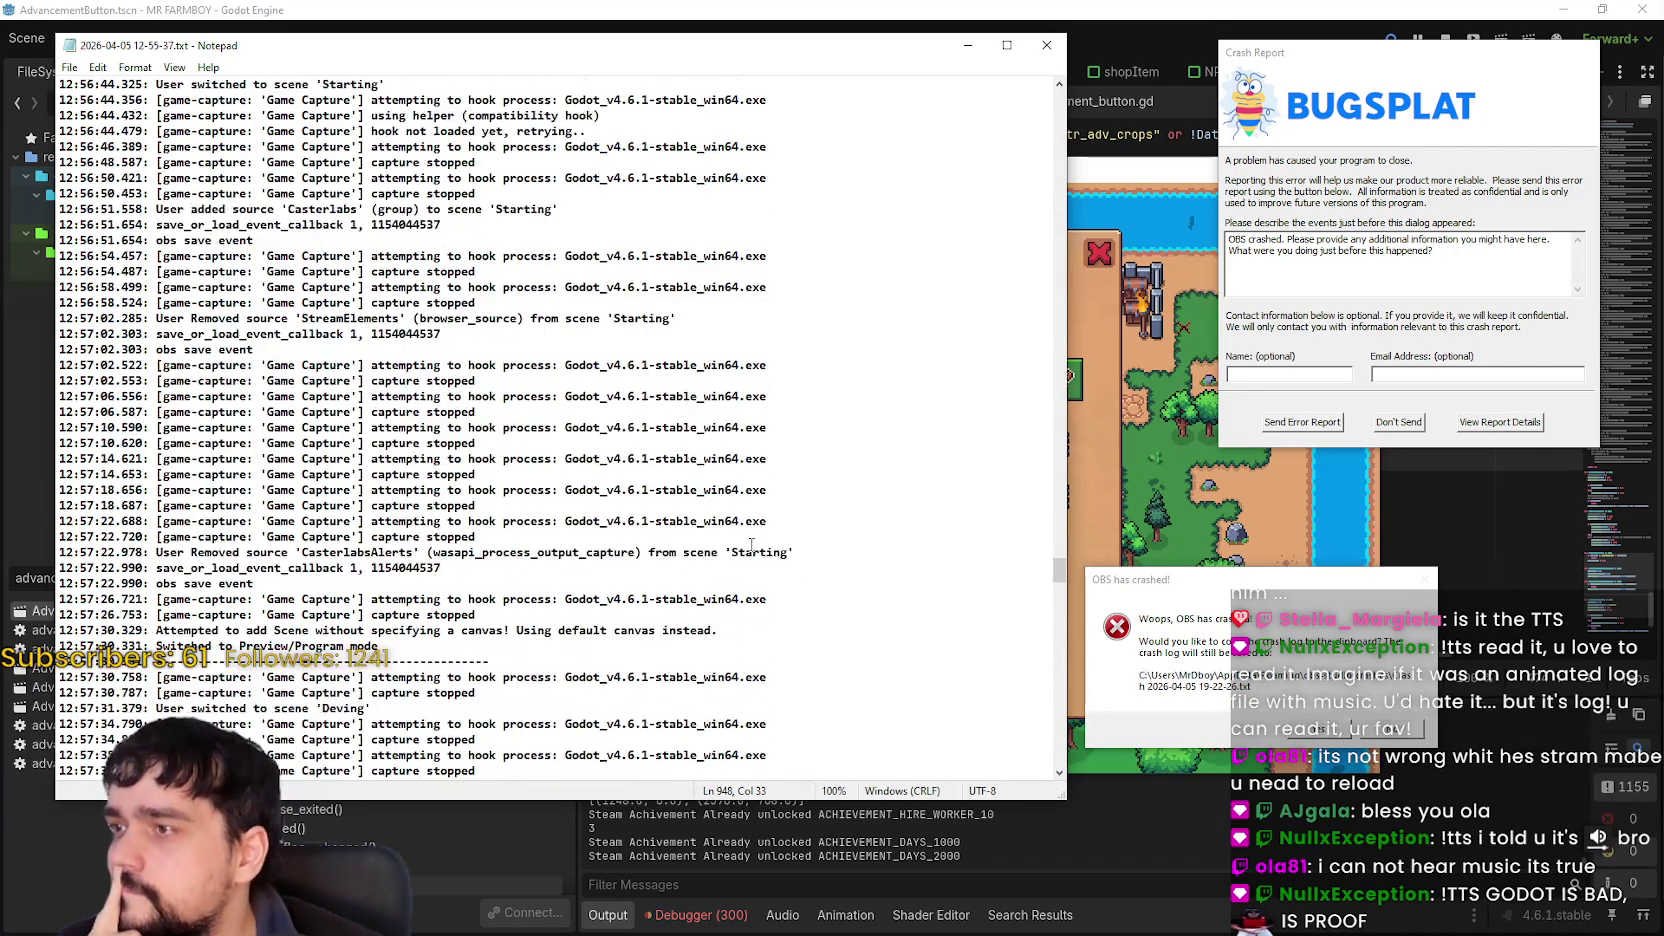
pyautogui.scroll(3, 751, 544)
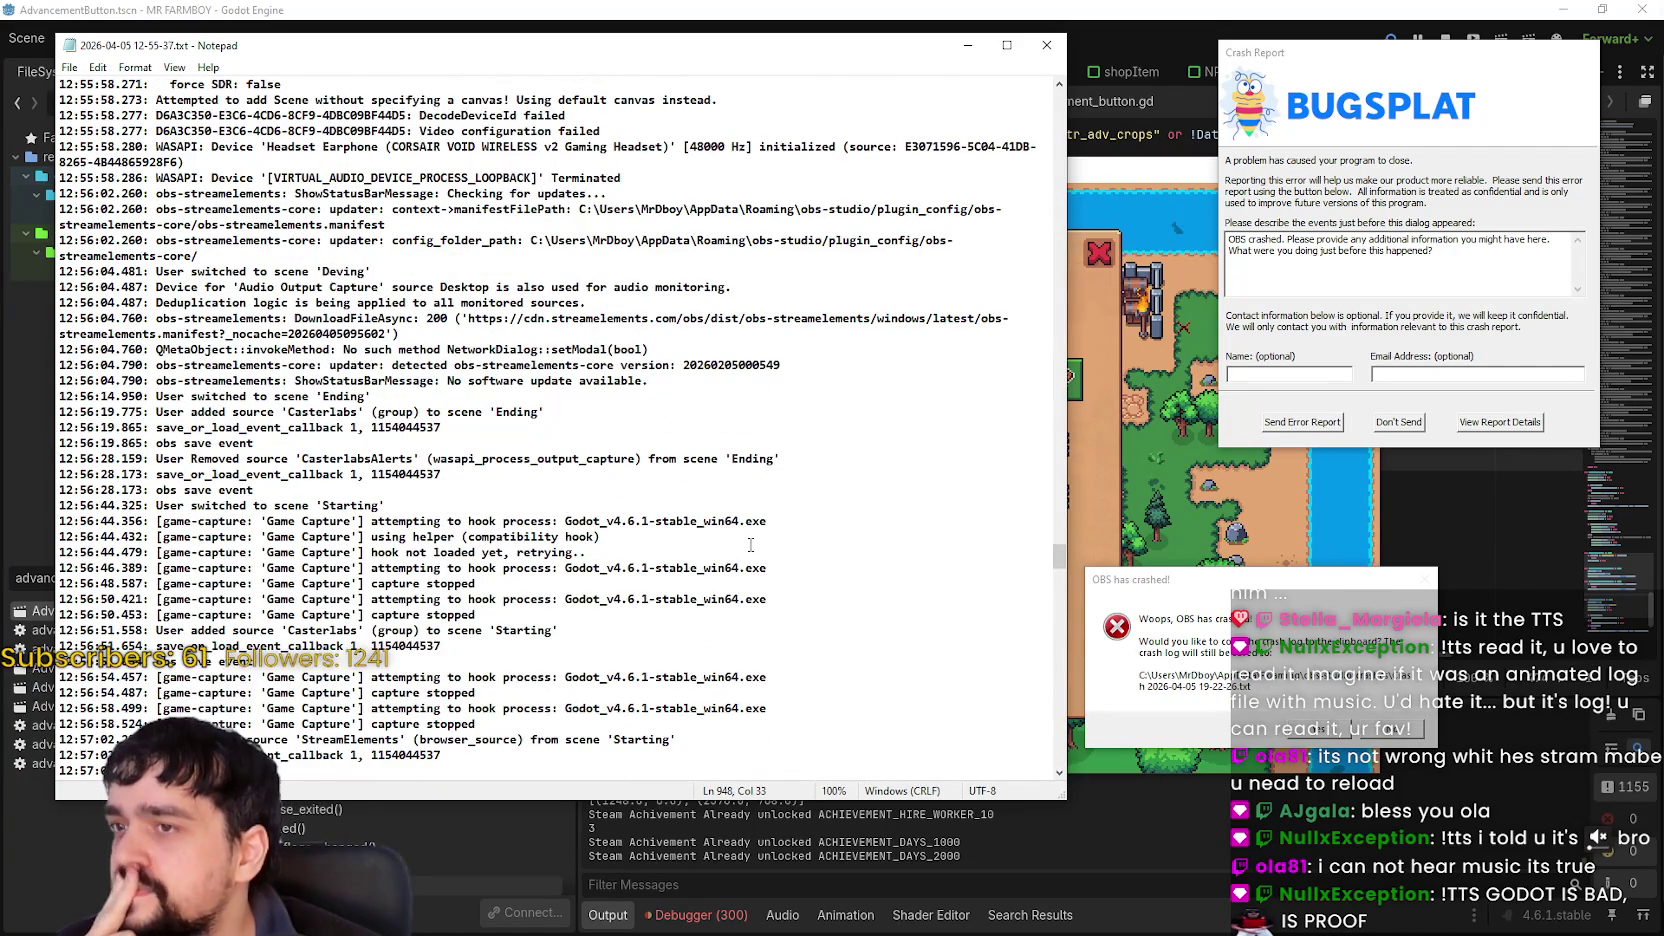
pyautogui.scroll(-9, 748, 540)
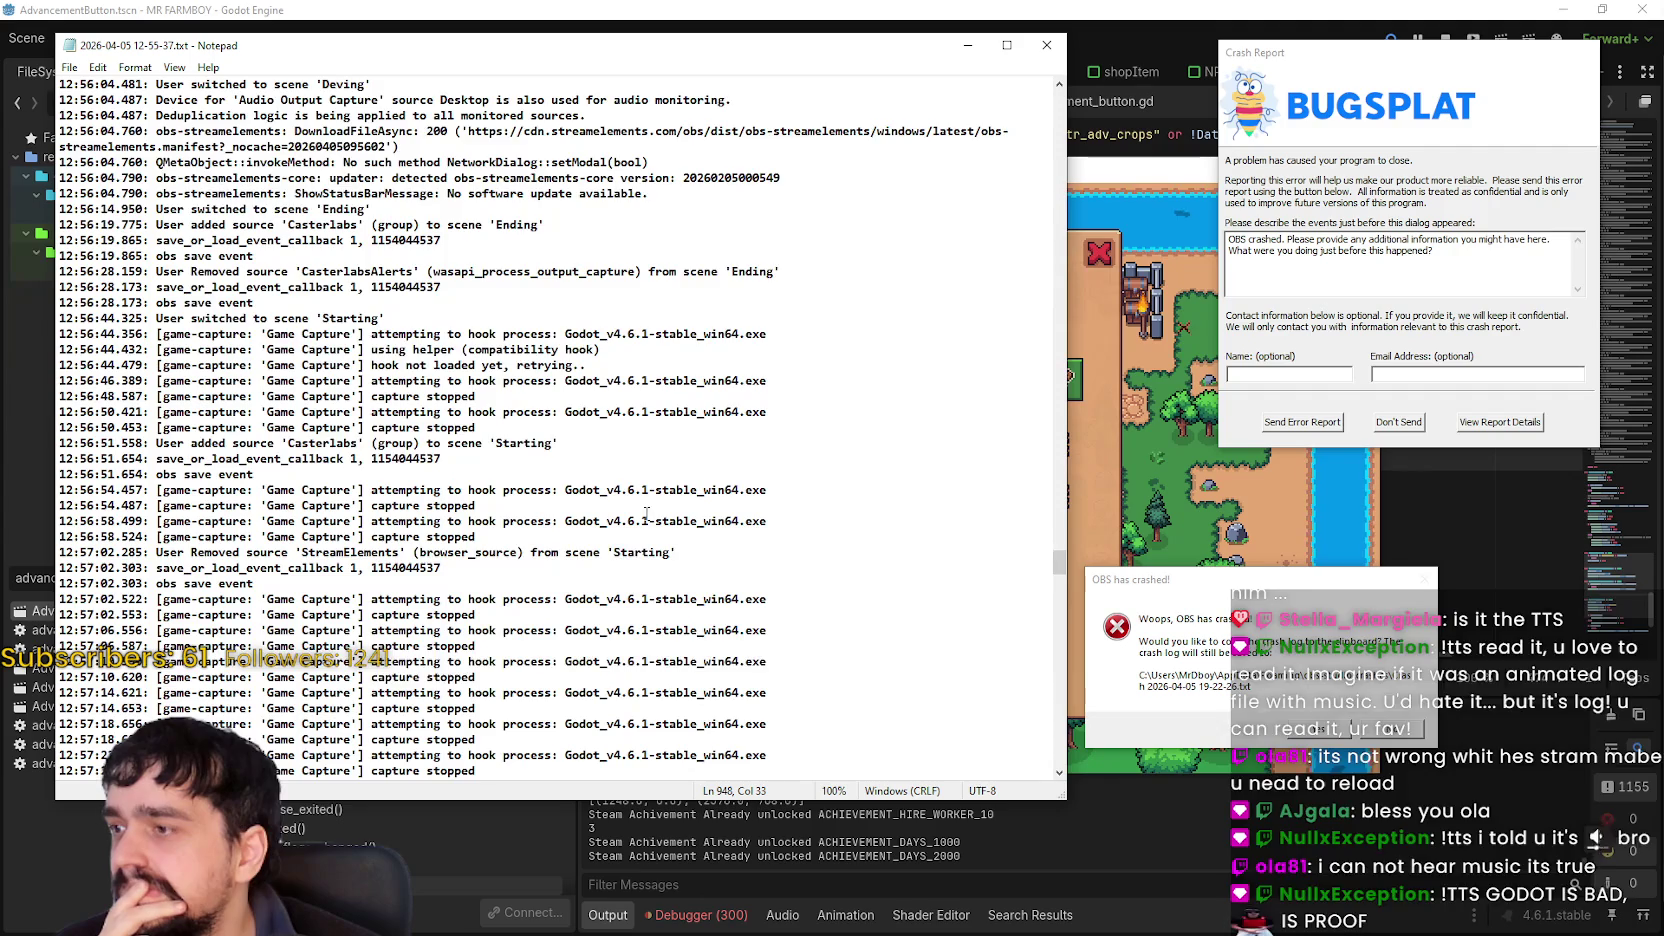
pyautogui.moveTo(1060, 567)
pyautogui.mouseDown()
pyautogui.moveTo(1058, 765)
pyautogui.moveTo(1030, 790)
pyautogui.moveTo(1047, 785)
pyautogui.mouseUp()
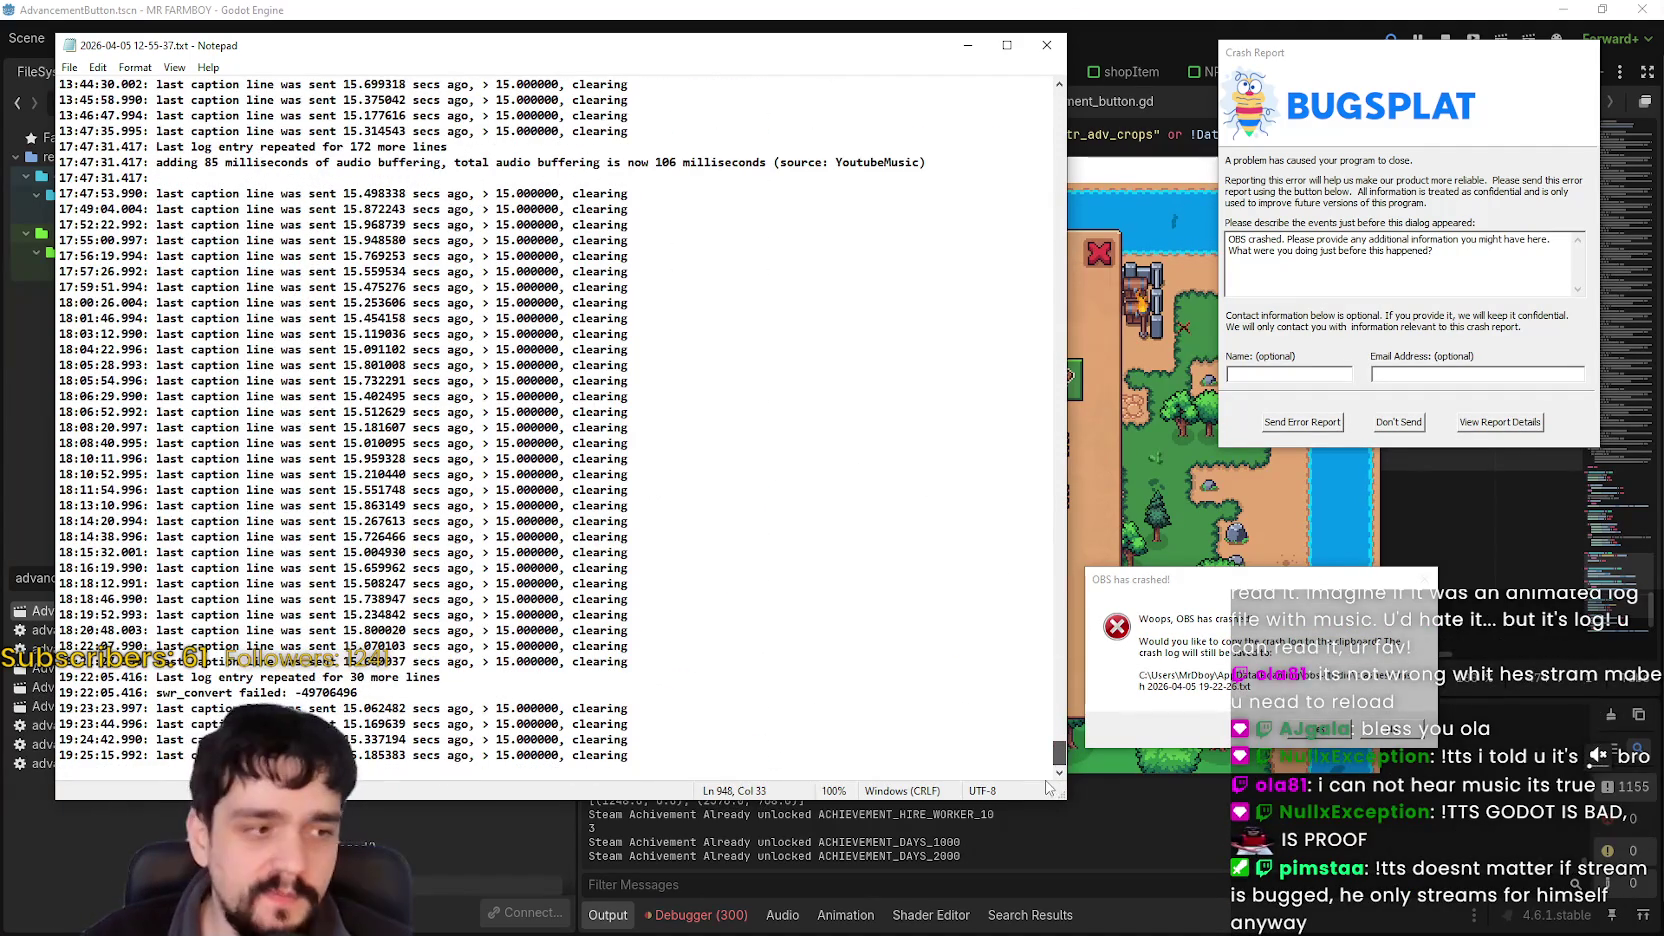
# Examine the 19:22:05.416 swr_convert failed line, then close the OBS log file.
pyautogui.moveTo(628, 765)
pyautogui.mouseDown()
pyautogui.moveTo(100, 685)
pyautogui.moveTo(250, 661)
pyautogui.moveTo(200, 755)
pyautogui.moveTo(60, 700)
pyautogui.moveTo(60, 740)
pyautogui.moveTo(60, 692)
pyautogui.mouseUp()
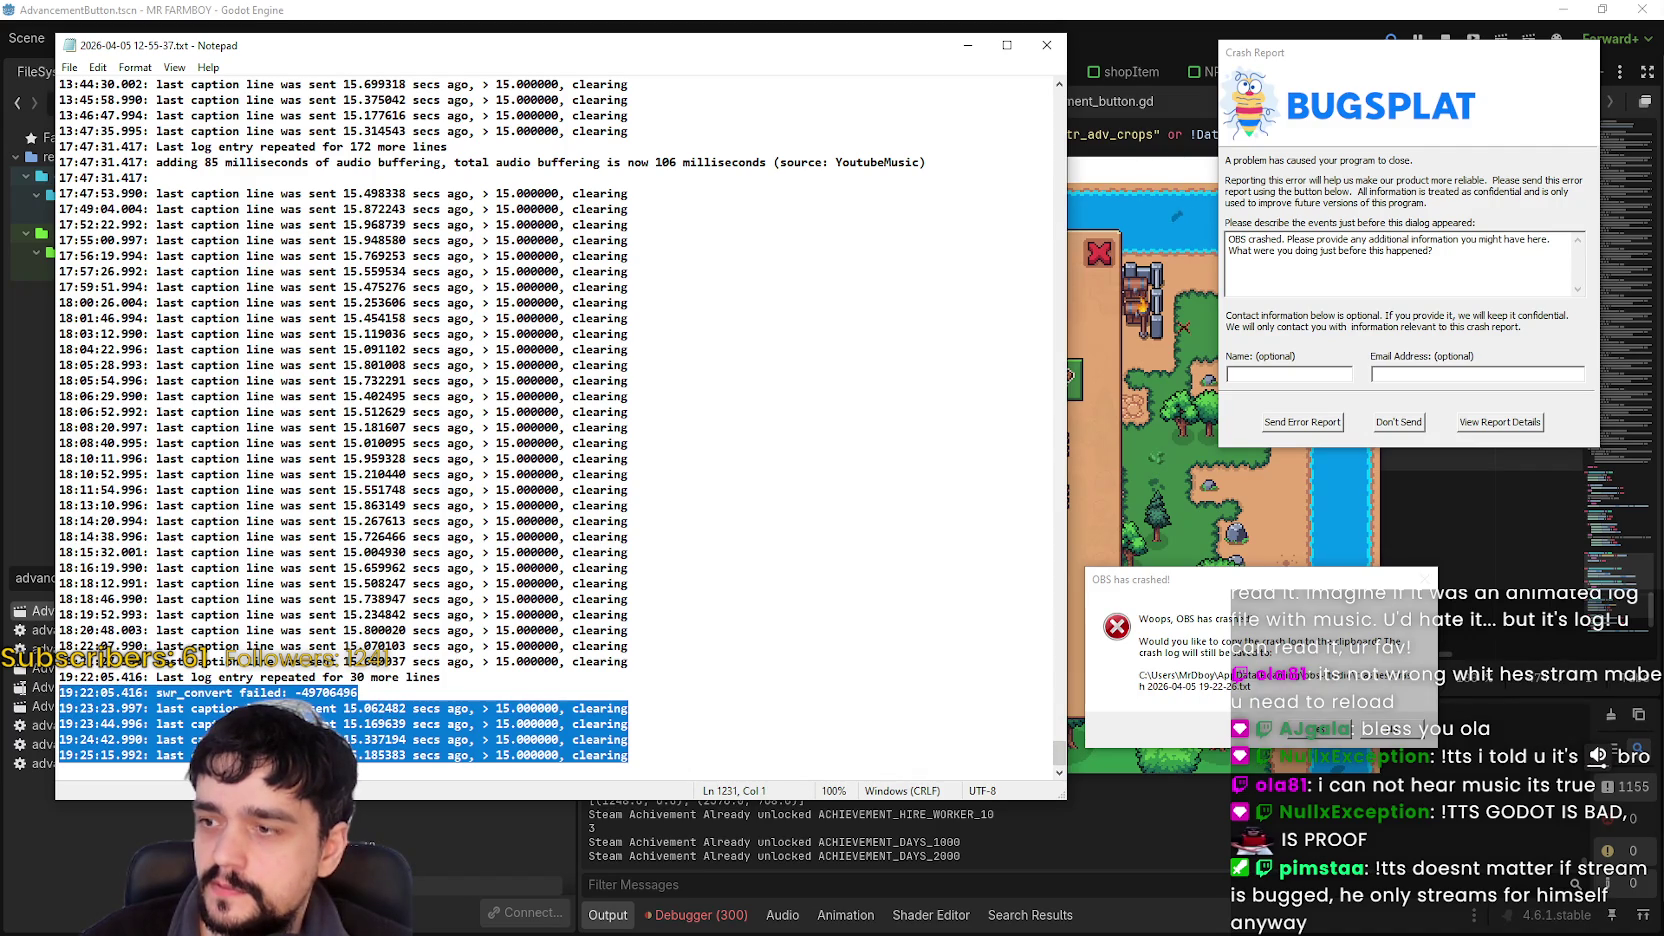
pyautogui.click(352, 661)
pyautogui.moveTo(403, 695); pyautogui.dragTo(3, 693)
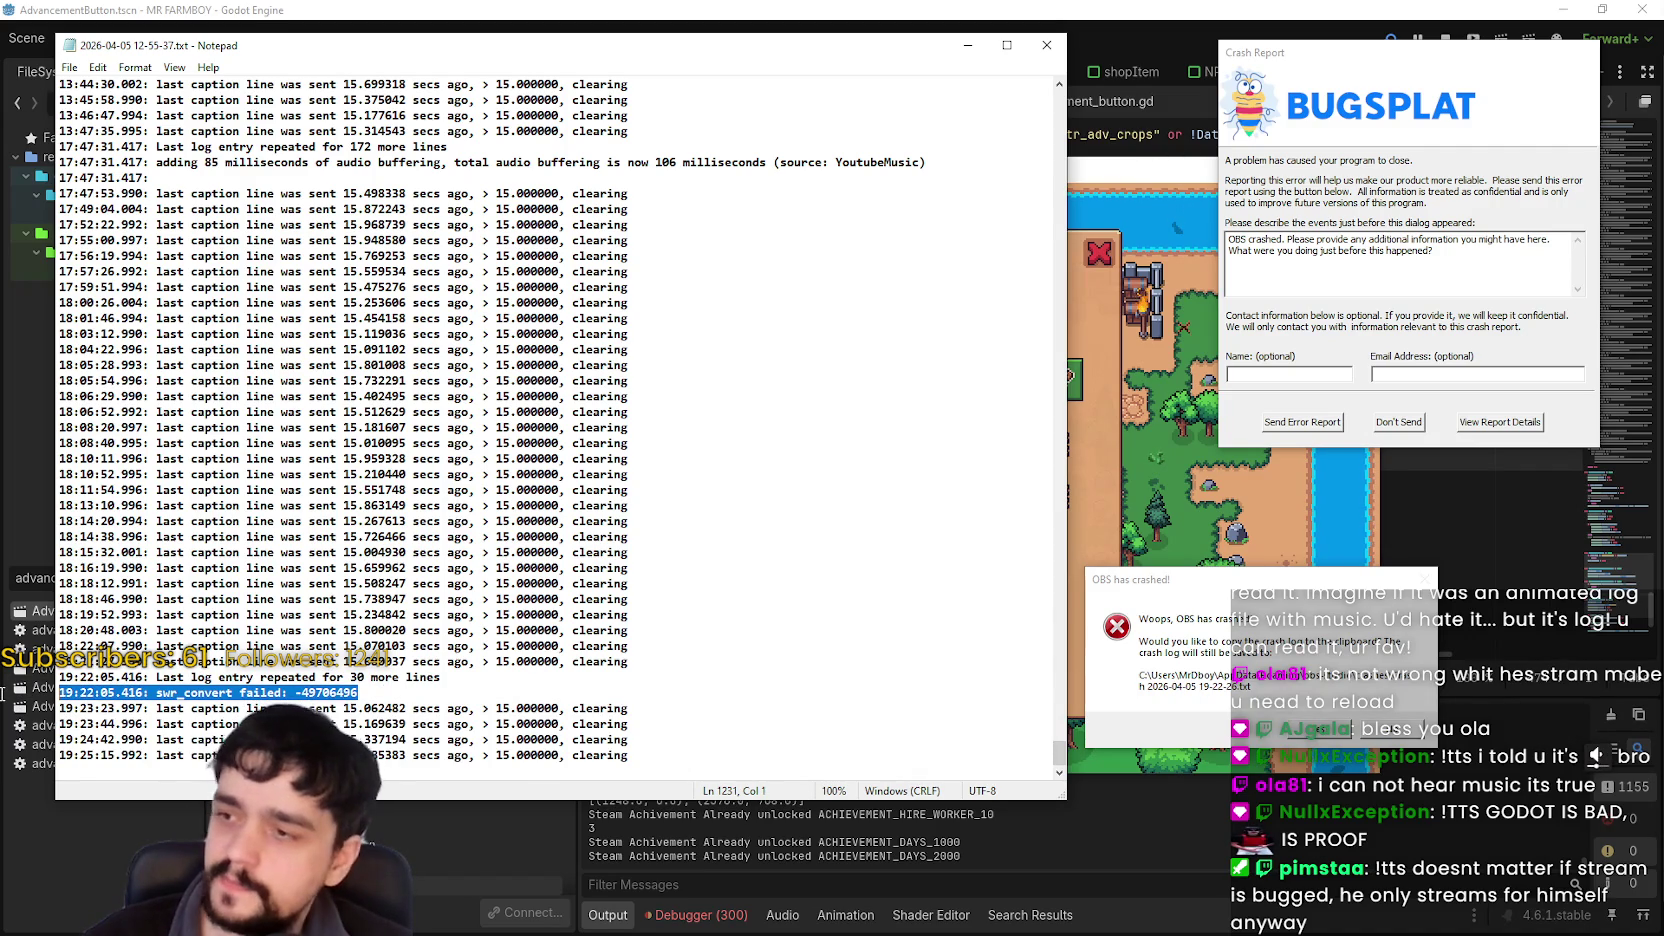
pyautogui.moveTo(3, 692); pyautogui.dragTo(3, 675)
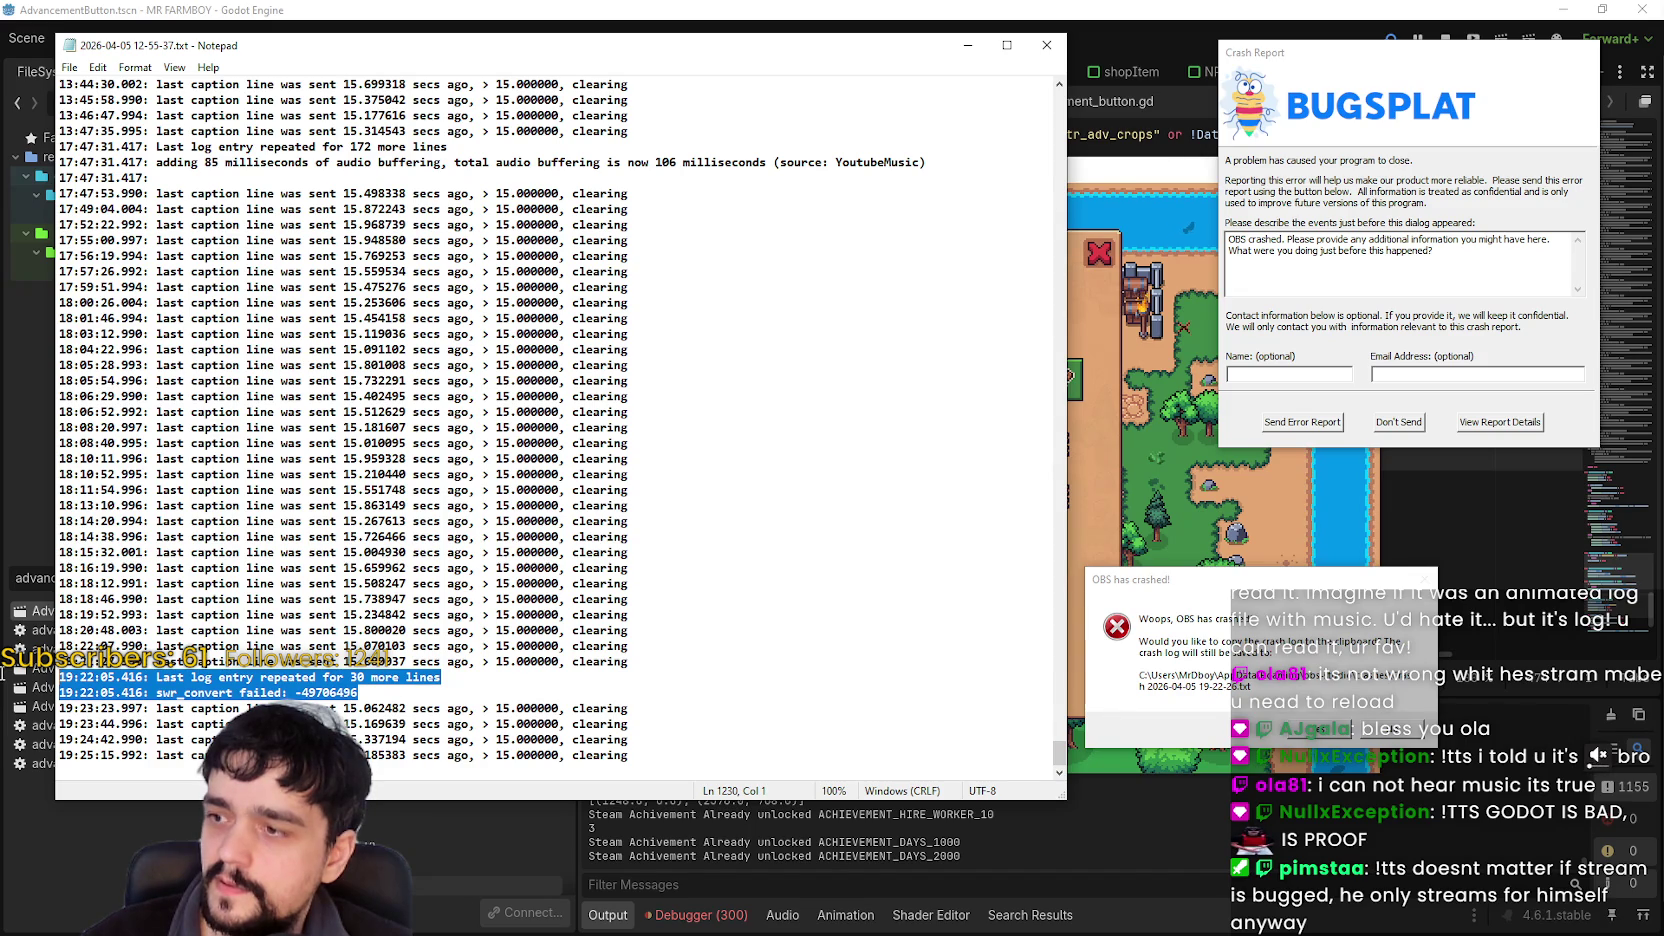
pyautogui.moveTo(3, 680); pyautogui.dragTo(3, 696)
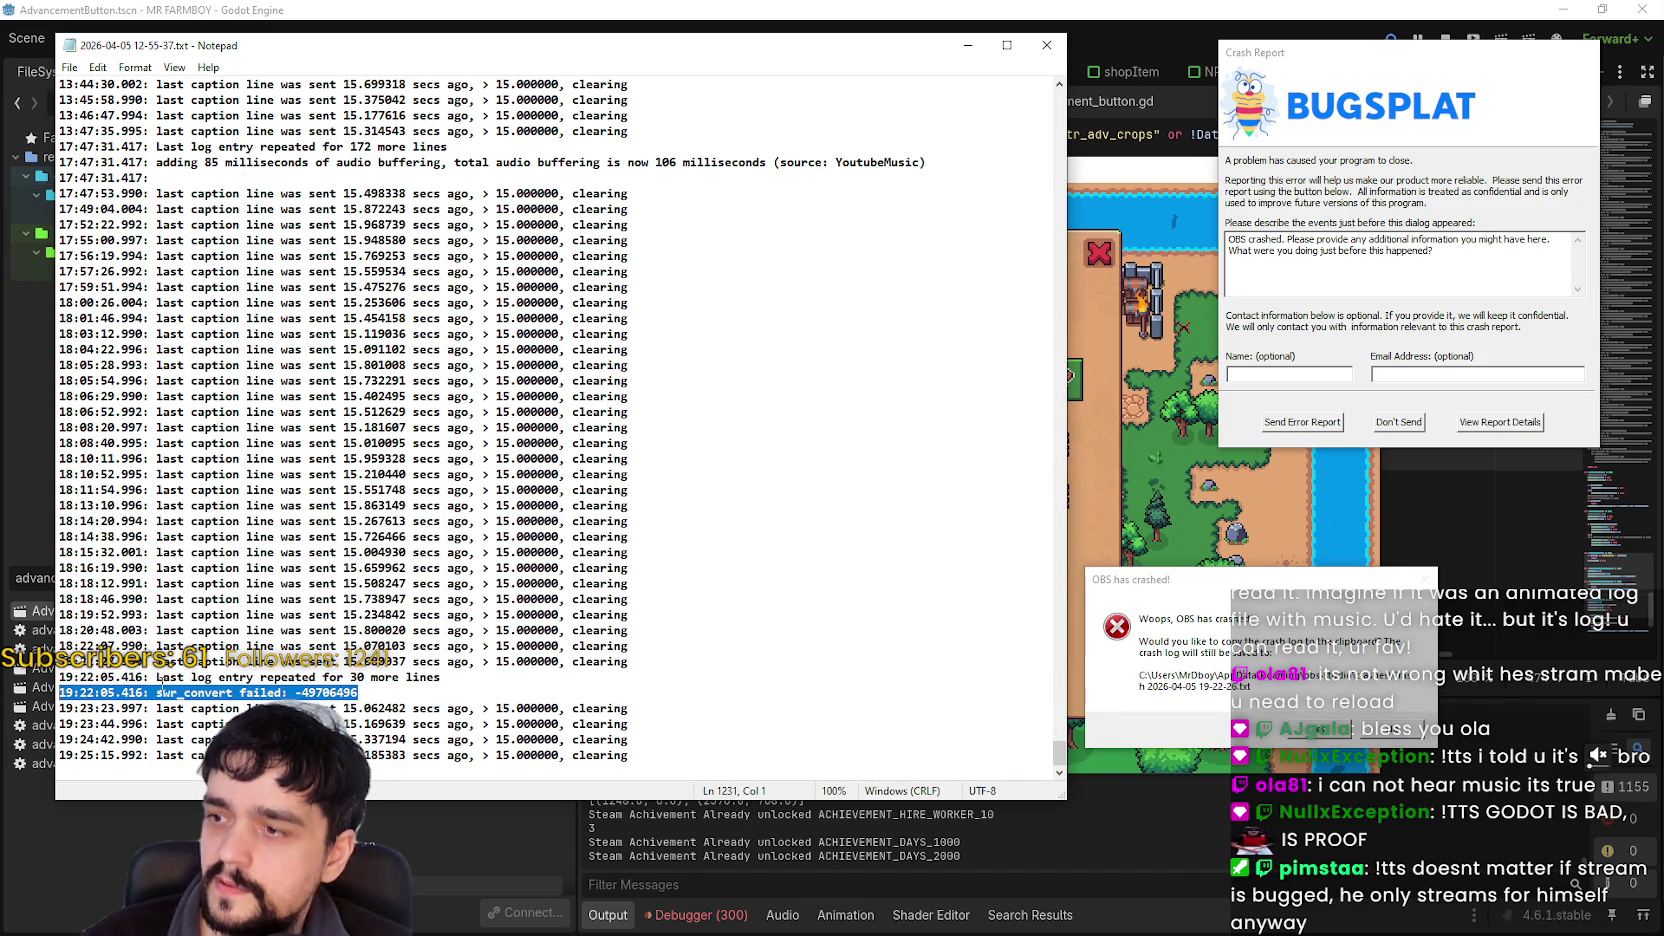
pyautogui.moveTo(240, 692); pyautogui.dragTo(111, 692)
pyautogui.click(280, 690)
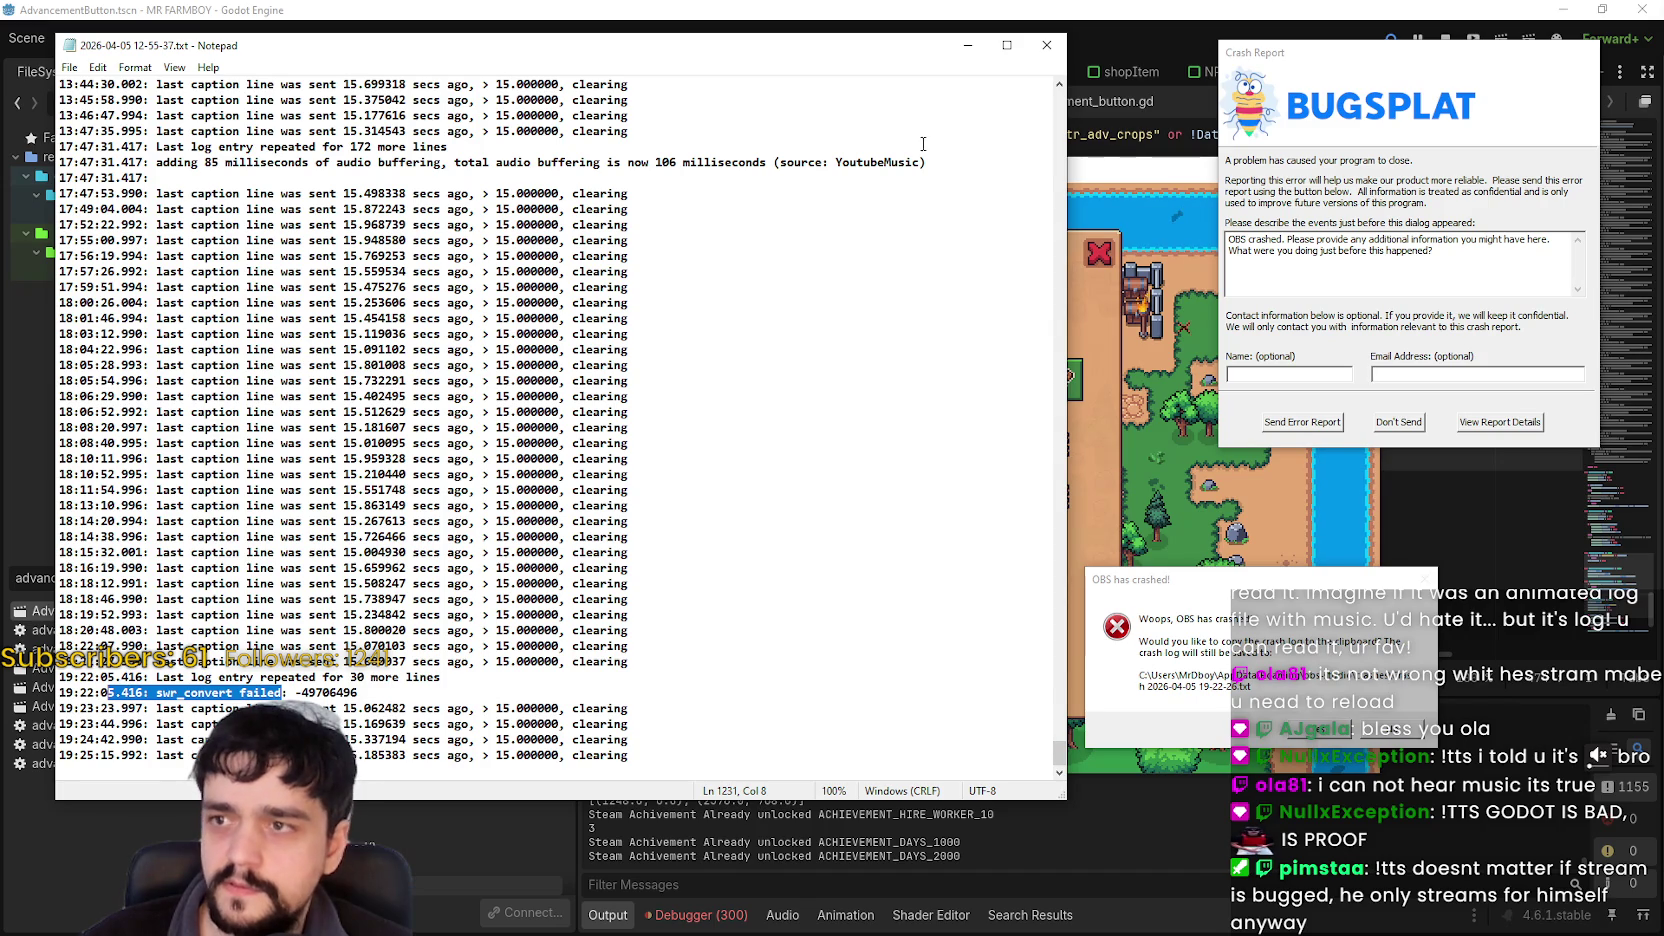
pyautogui.click(1047, 45)
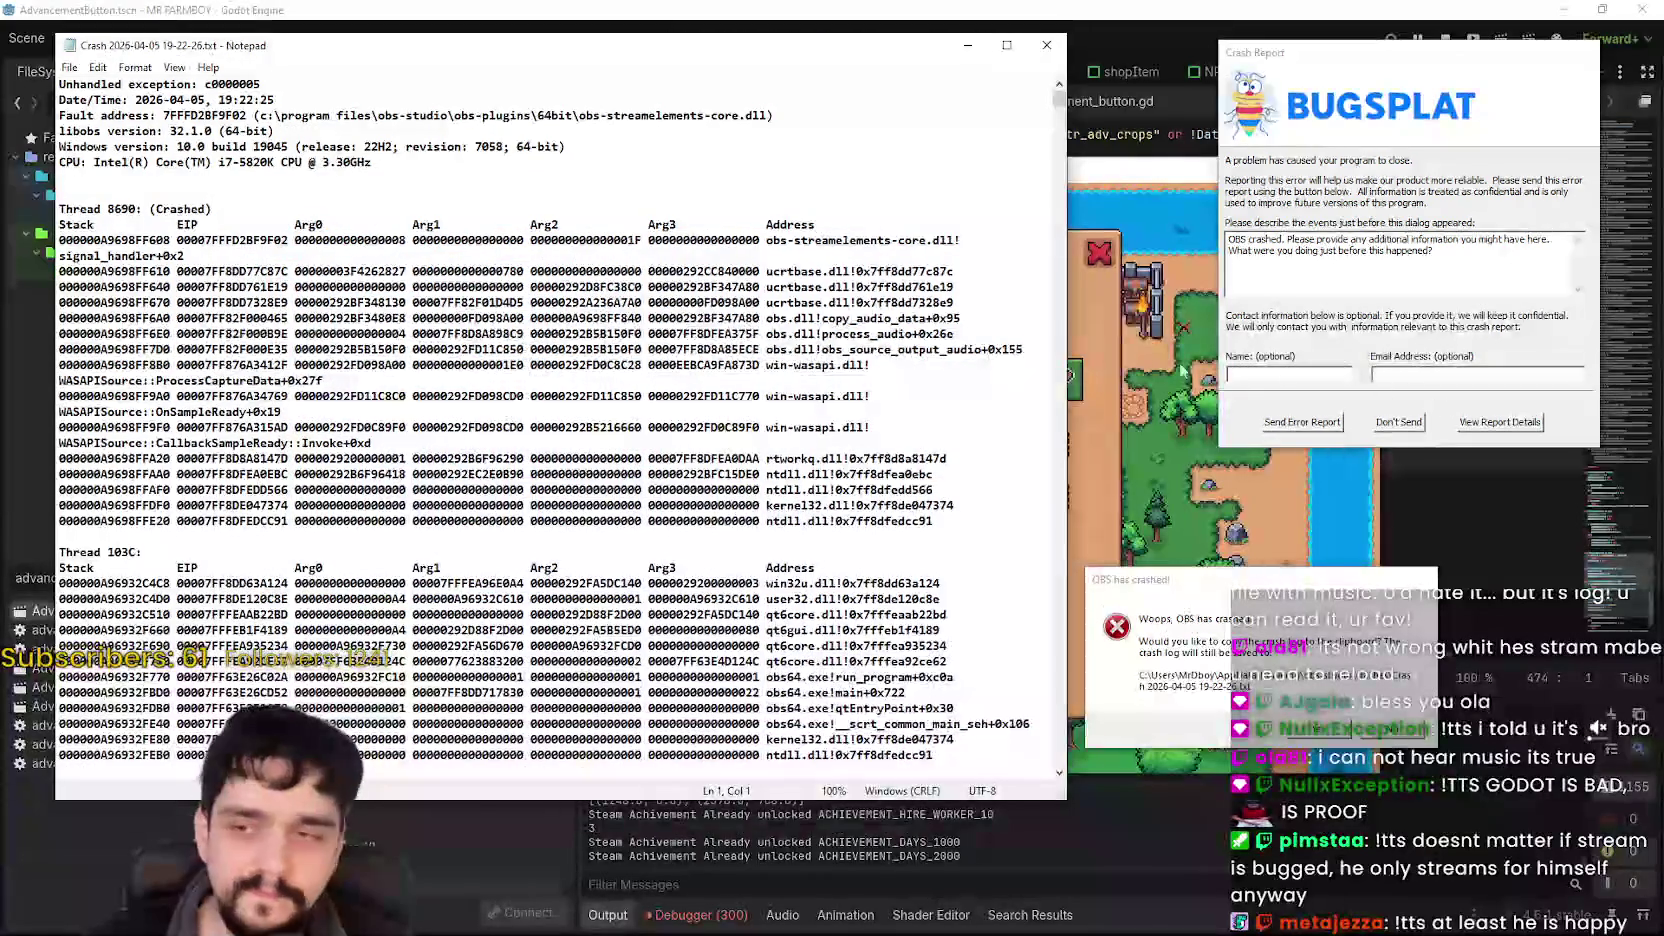
# Scroll the crash log down to the module list and close Notepad.
pyautogui.moveTo(1058, 100)
pyautogui.mouseDown()
pyautogui.moveTo(1076, 766)
pyautogui.moveTo(1058, 620)
pyautogui.mouseUp()
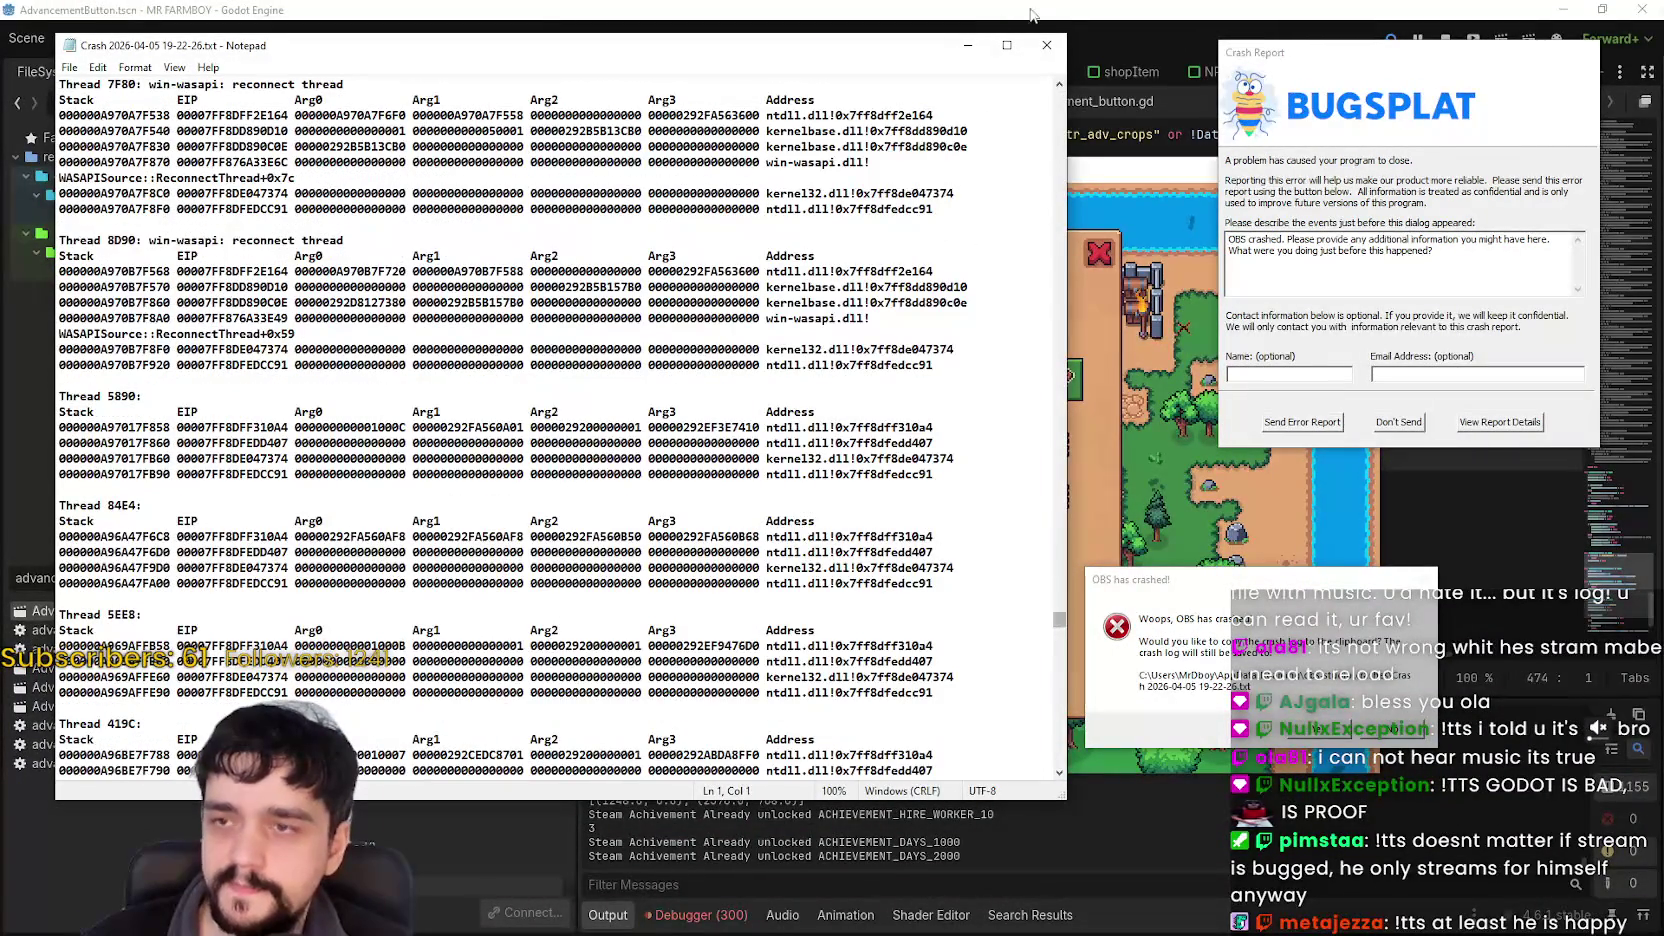
pyautogui.click(1048, 53)
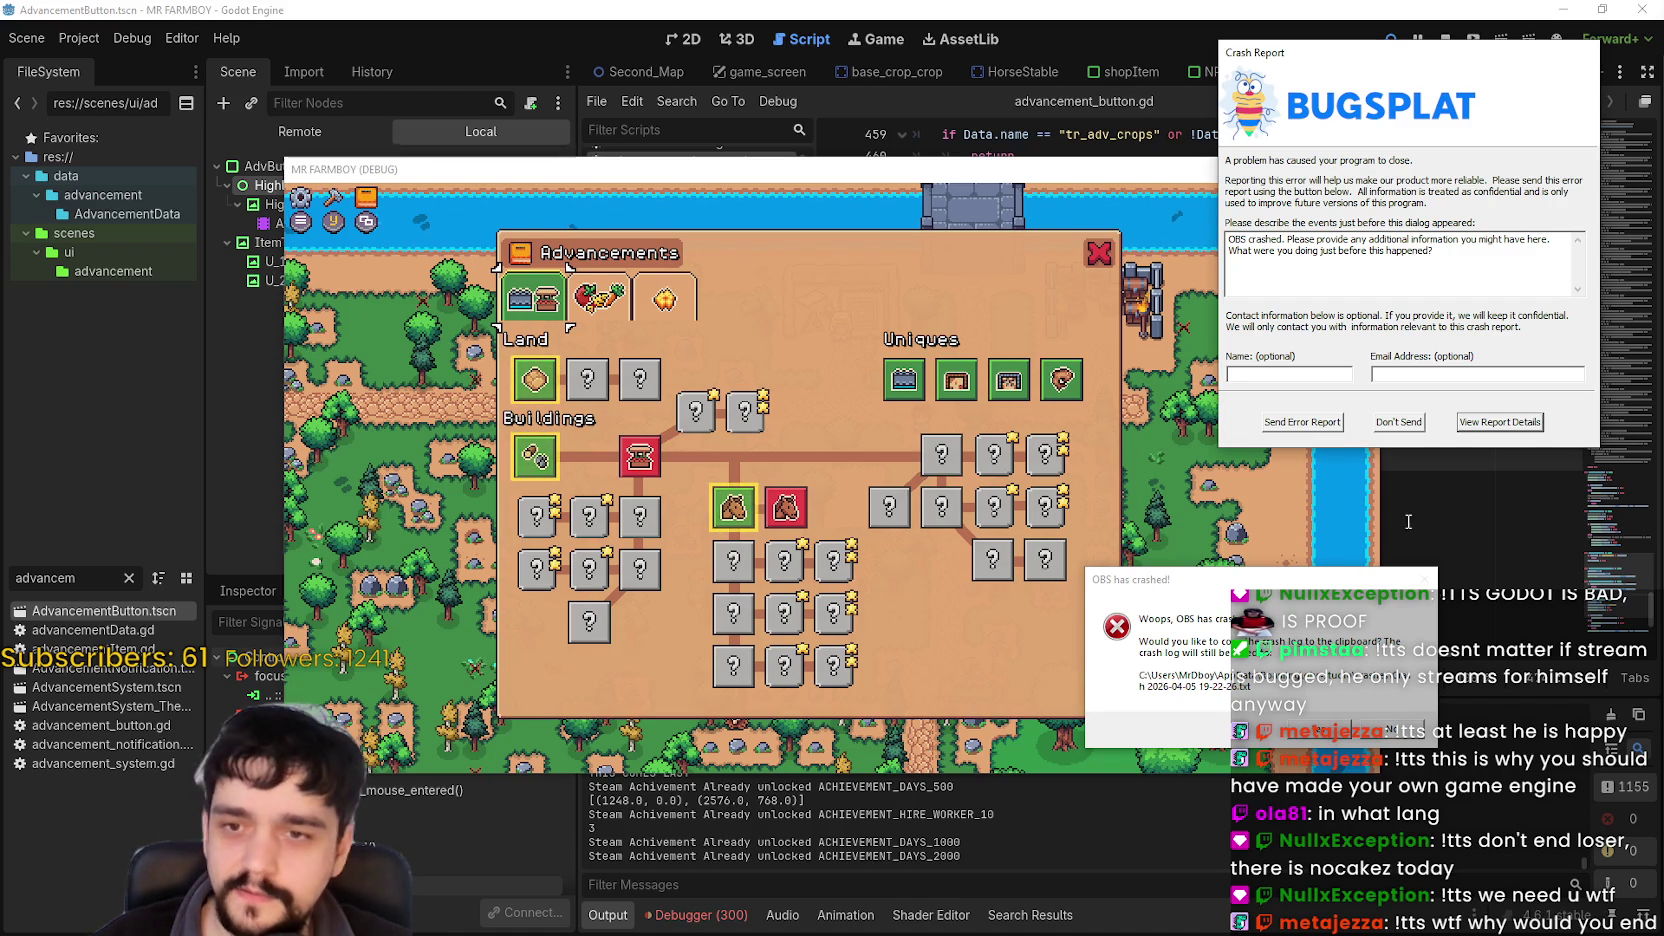
# Decline copying the OBS crash log, close the Advancements panel, and pause the game.
pyautogui.click(1397, 734)
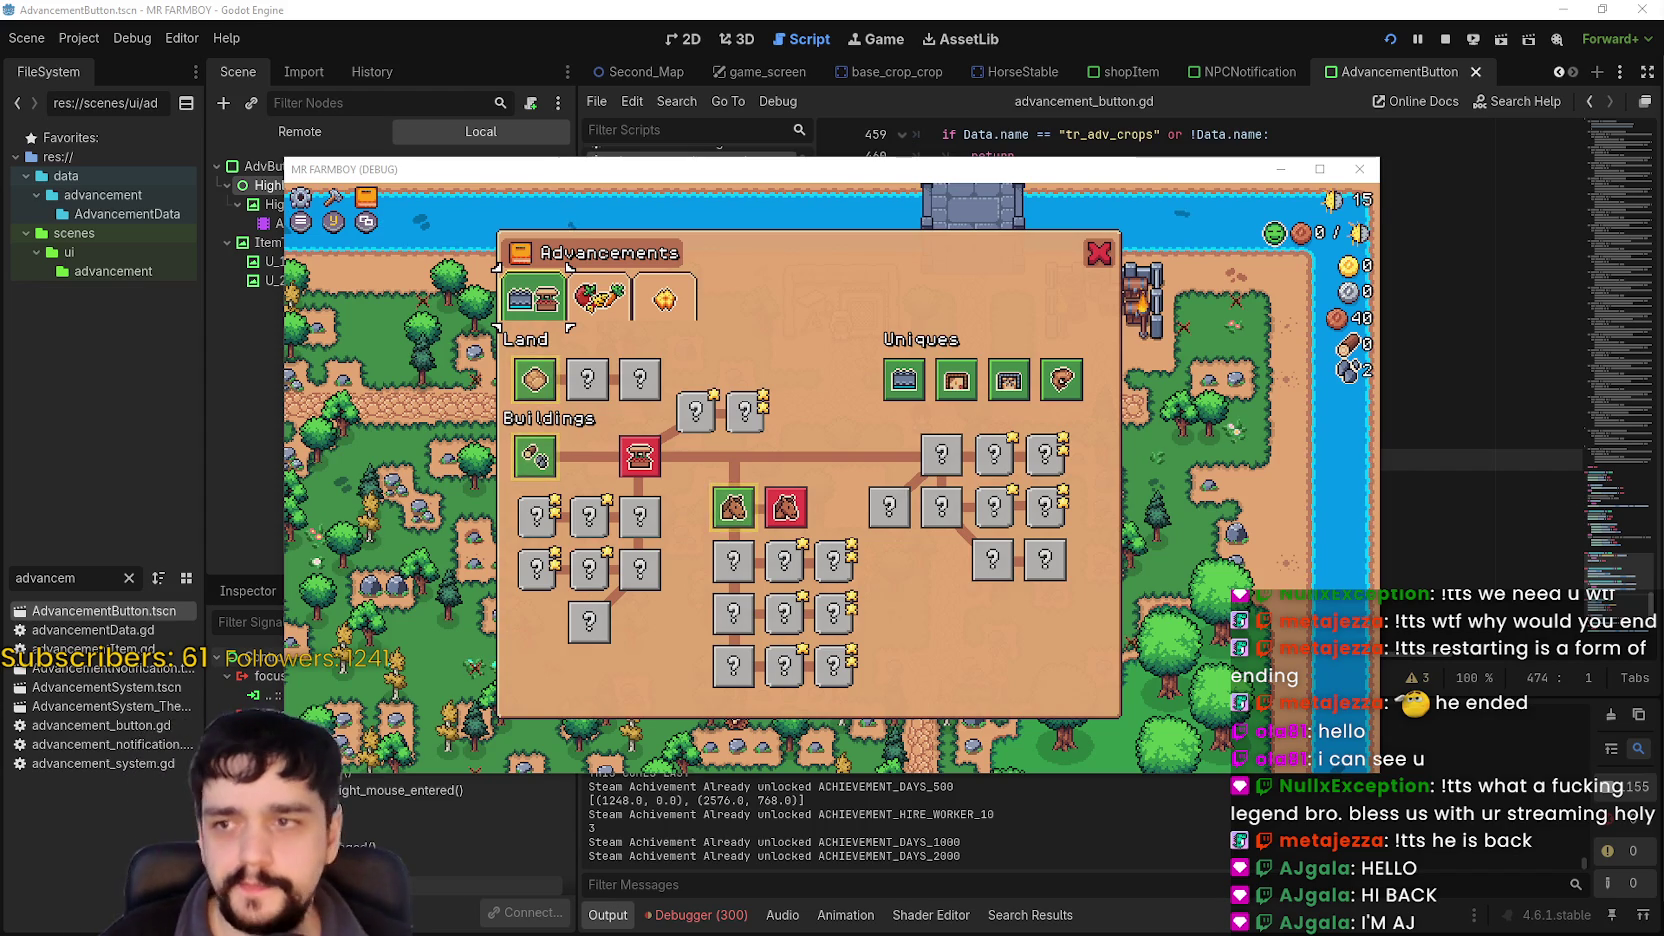
pyautogui.moveTo(560, 352)
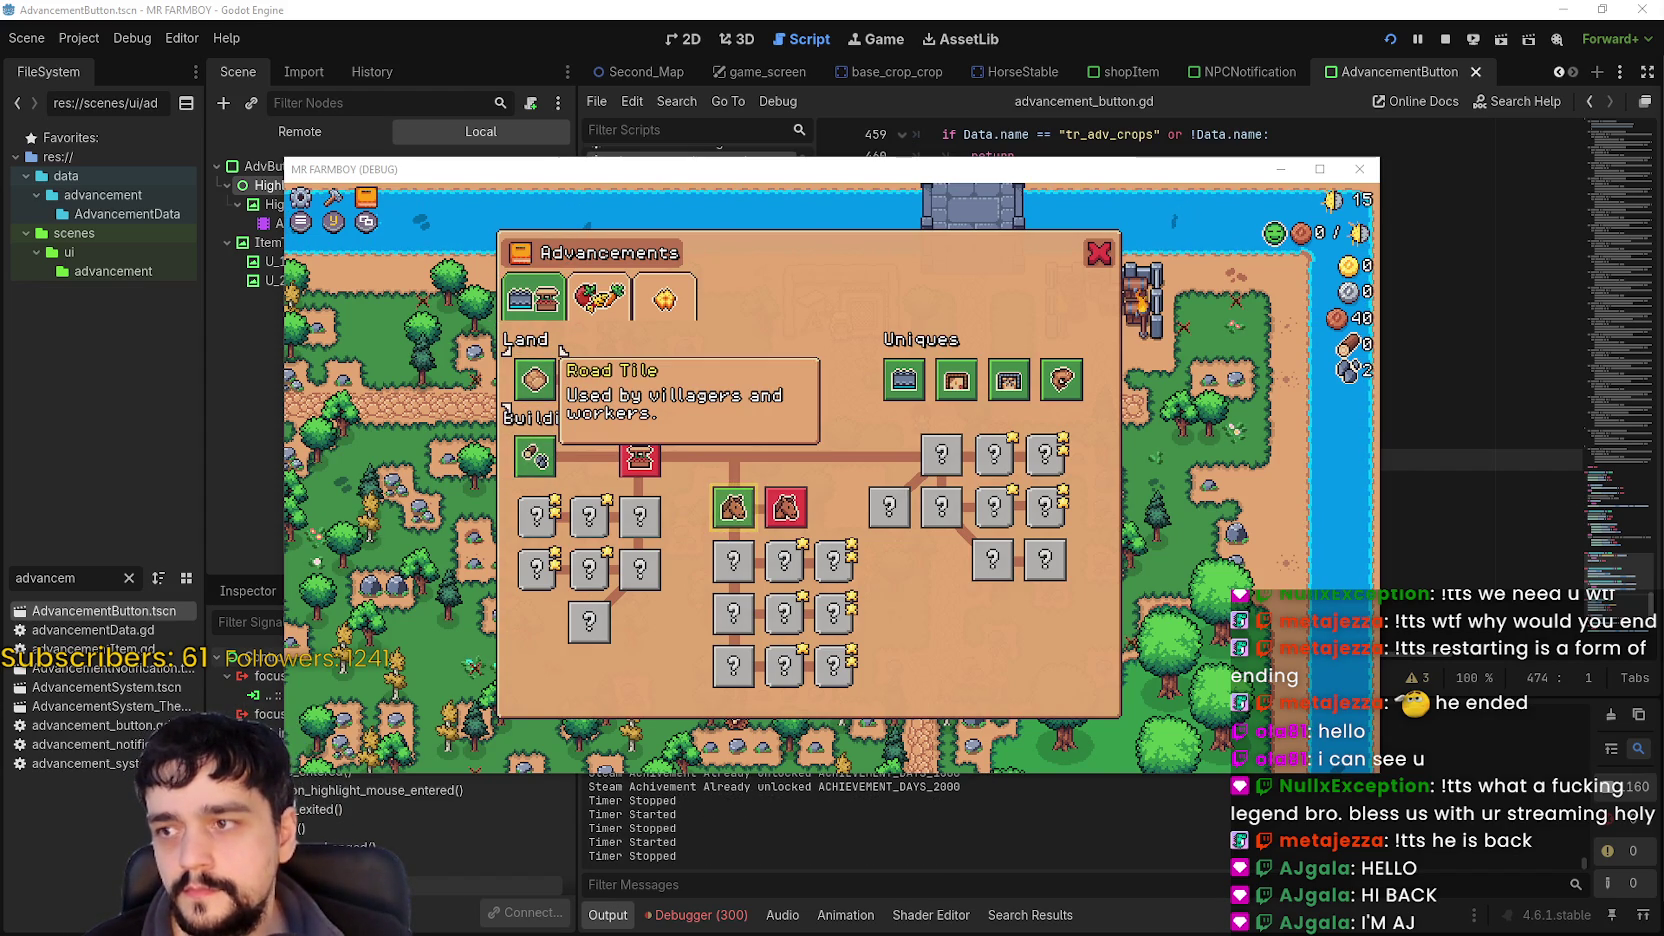
pyautogui.press('Escape')
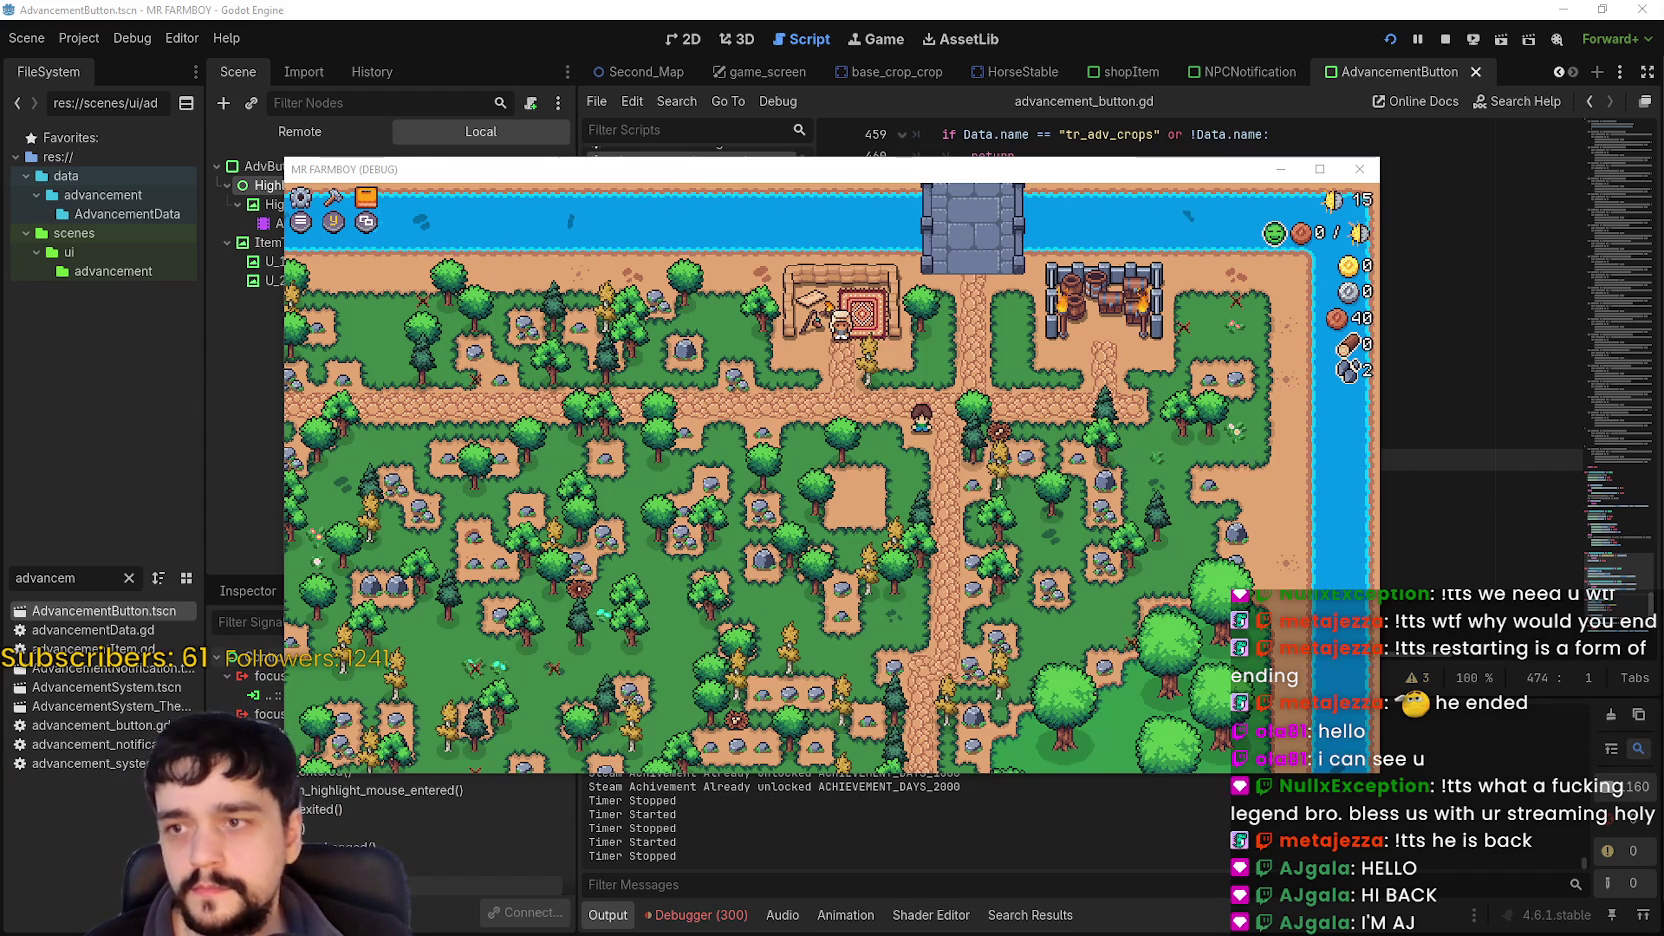
pyautogui.press('Escape')
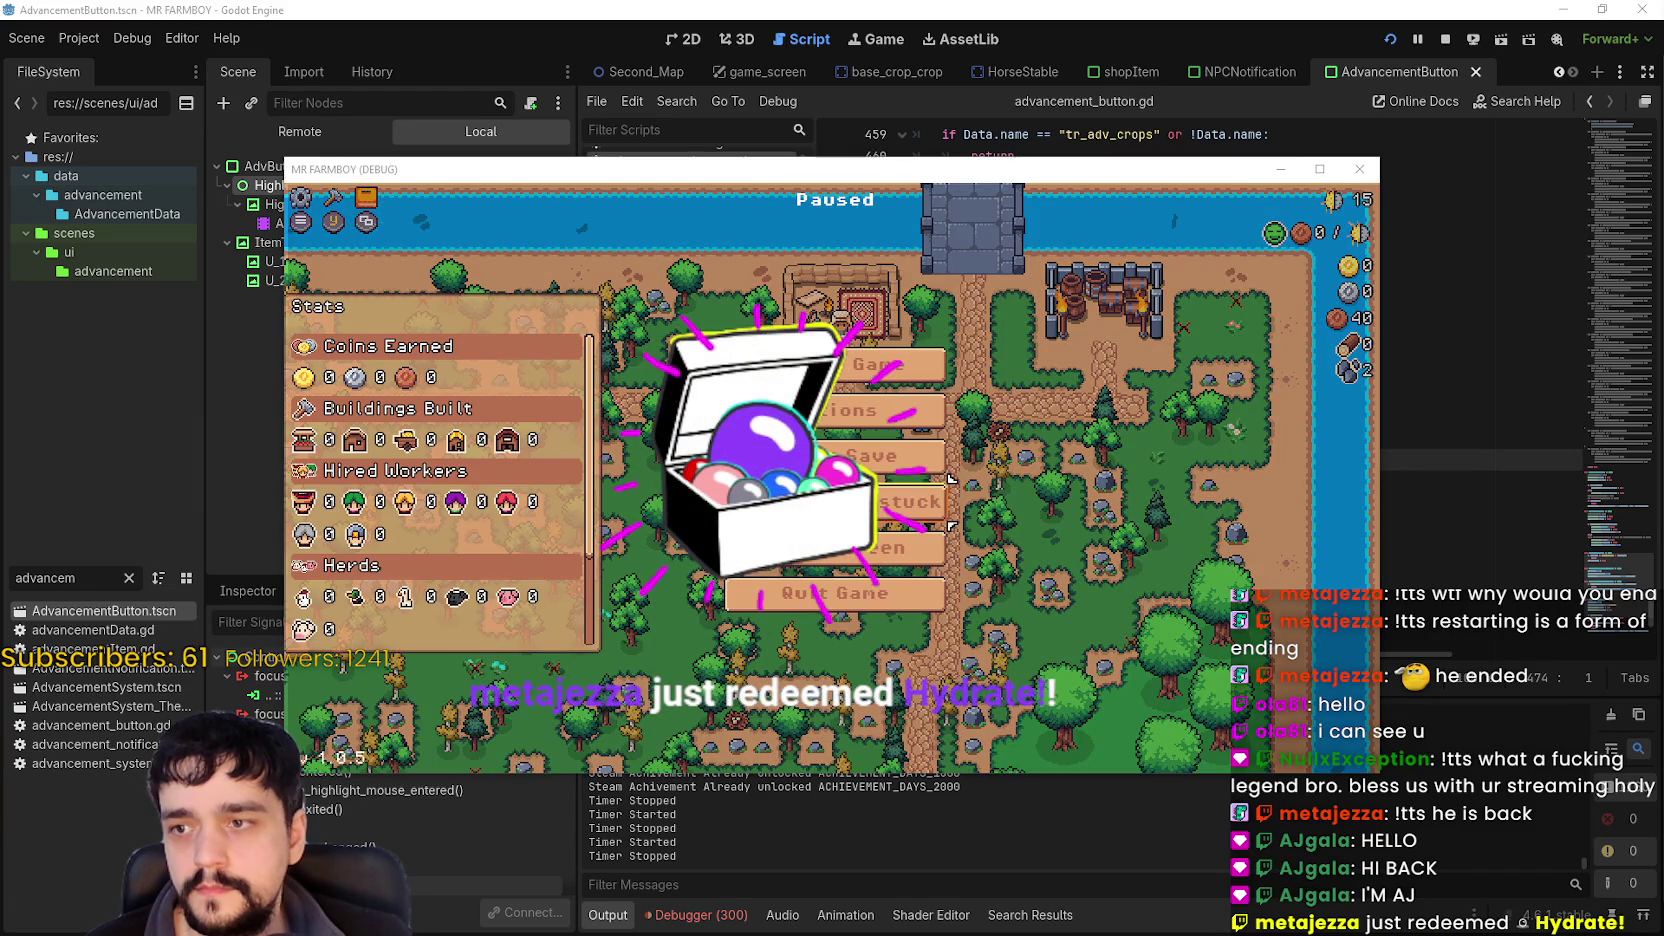
# Quit the game to the title screen and load Save 7.
pyautogui.click(880, 547)
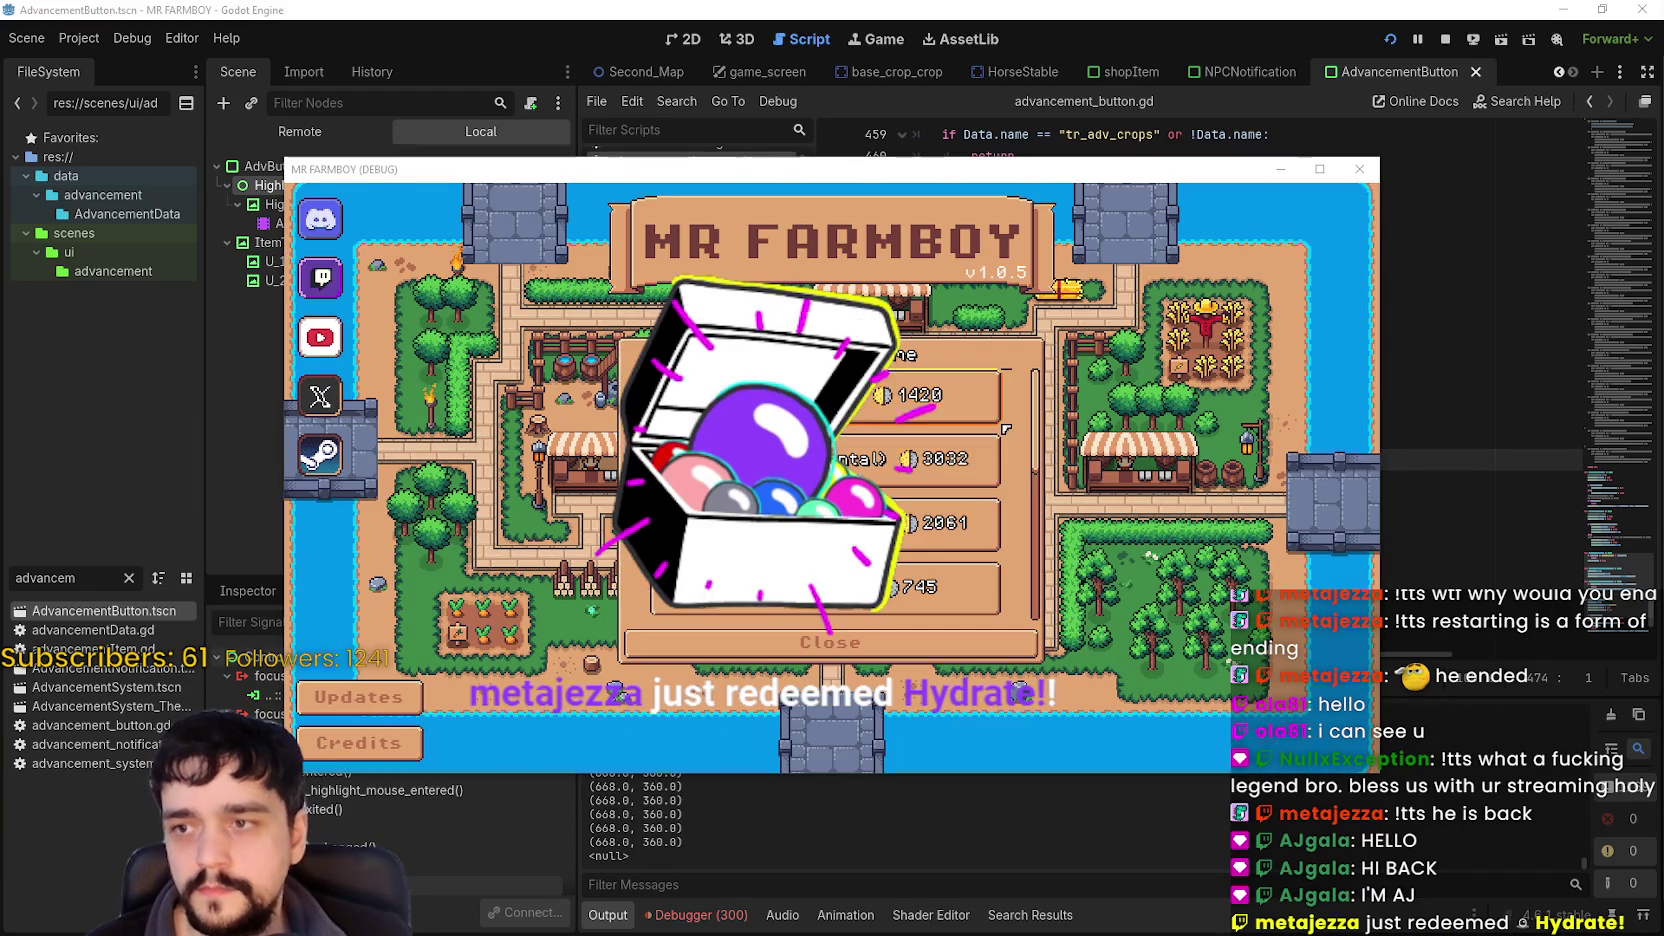
pyautogui.scroll(-3, 1005, 430)
pyautogui.scroll(-1, 825, 495)
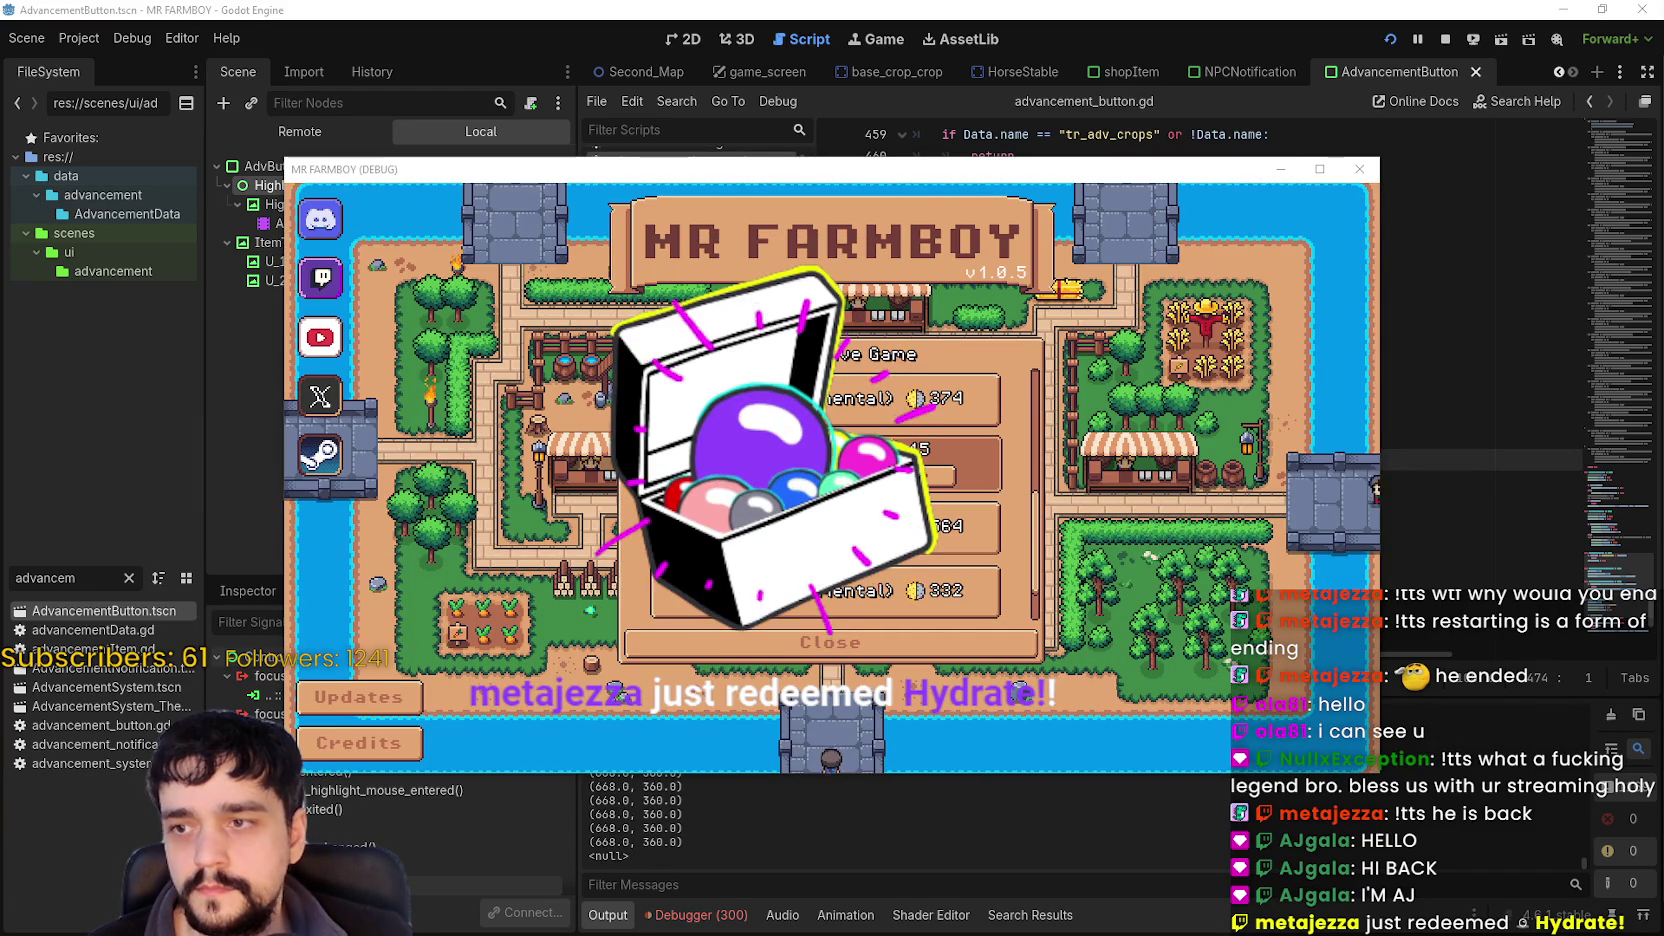
pyautogui.click(950, 445)
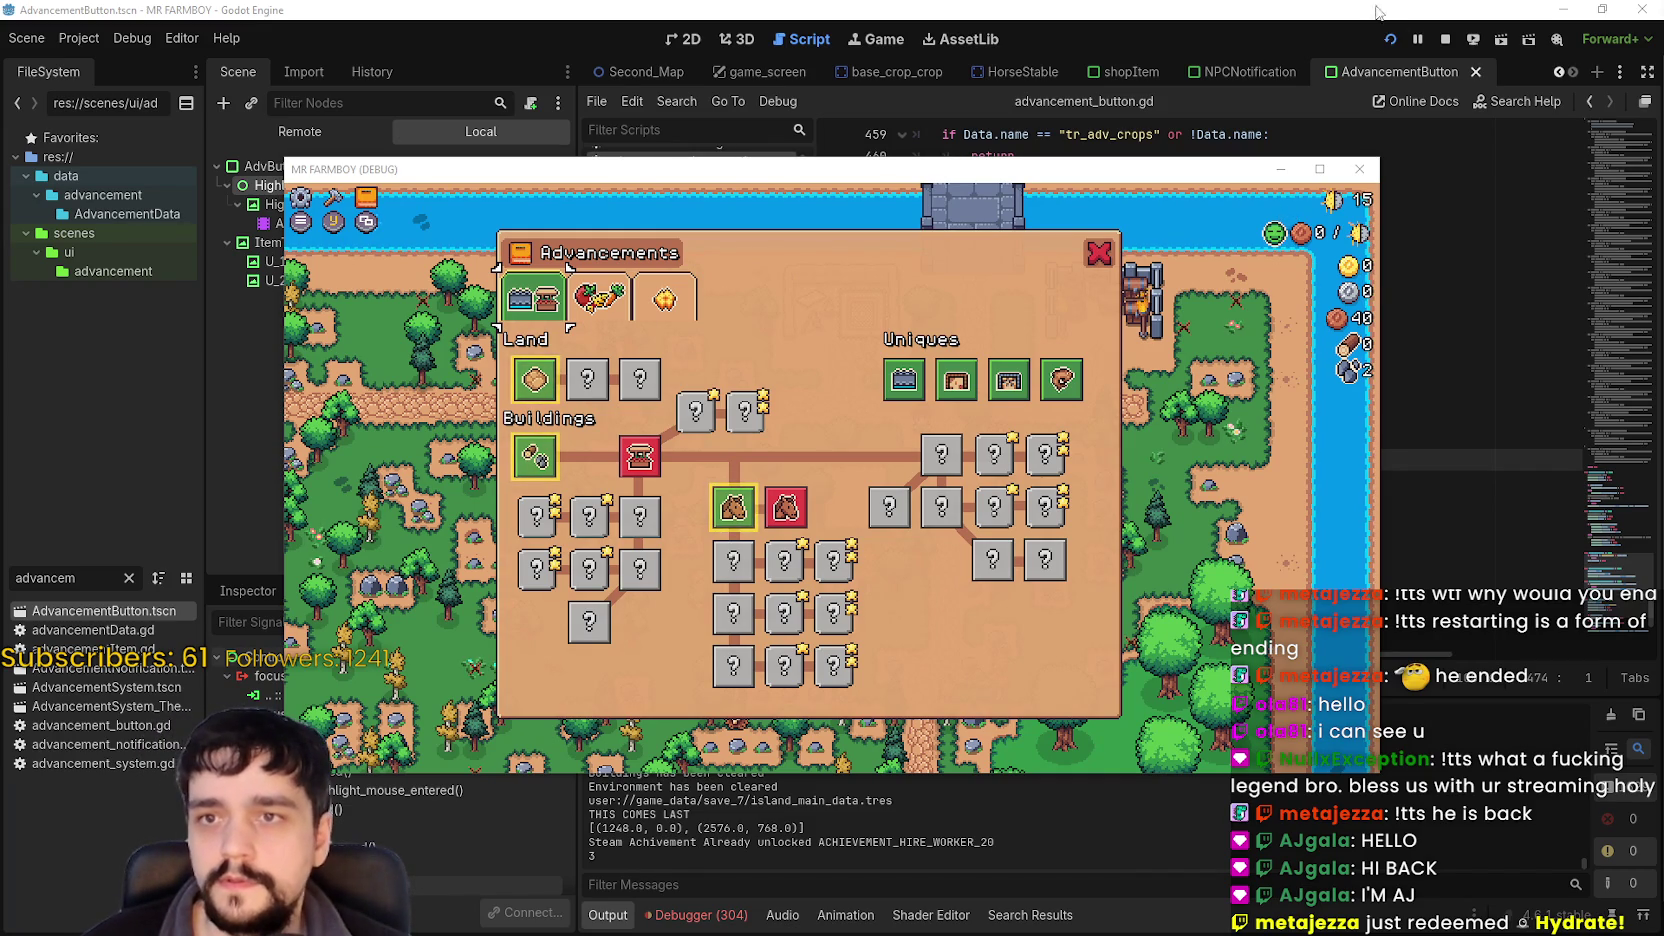
# Stop the debug run and select 'has' in line 470's highlight check.
pyautogui.press('F8')
pyautogui.click(1234, 373)
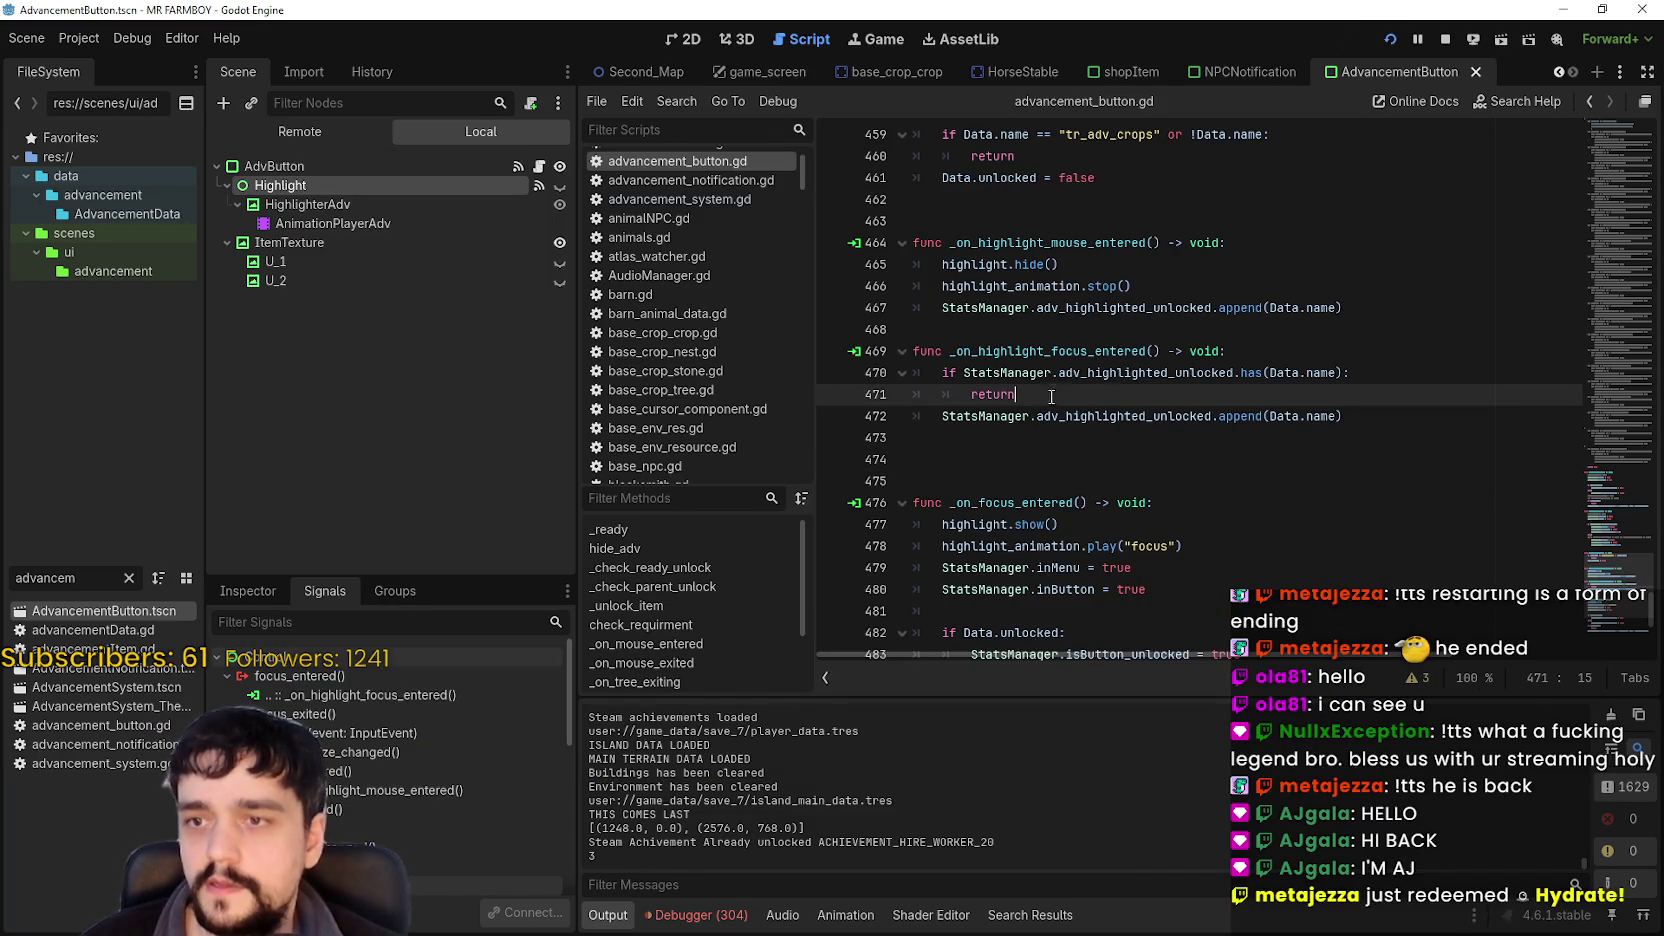
pyautogui.doubleClick(1253, 372)
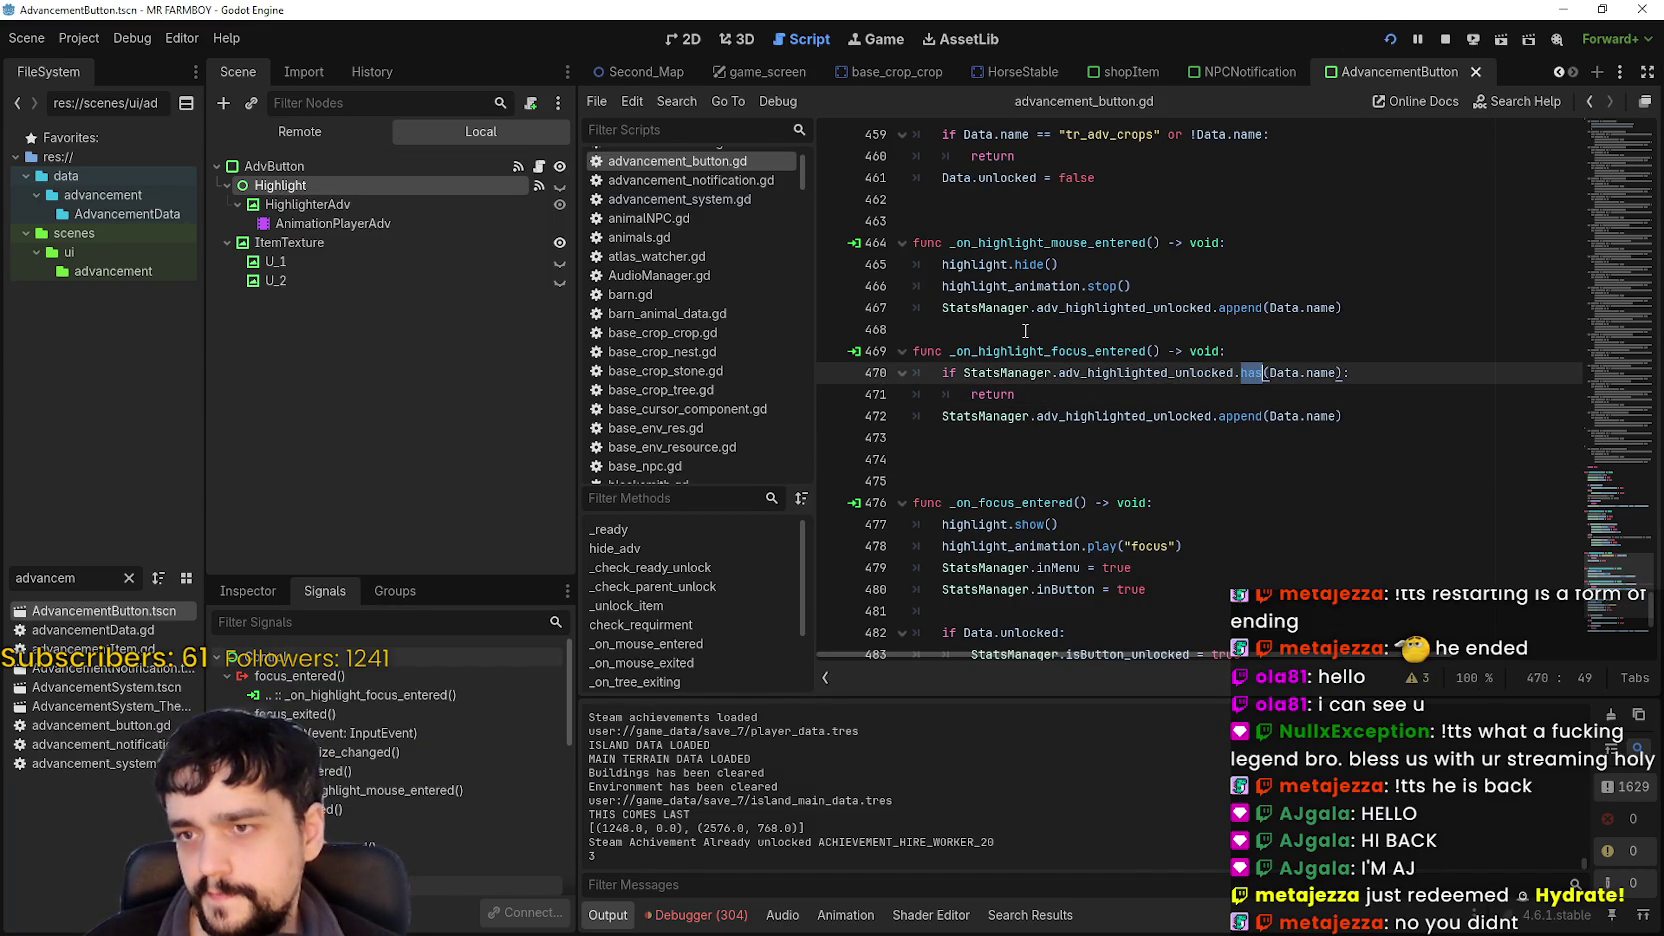
# Put a breakpoint on line 470 of _on_highlight_focus_entered and rerun the game with F5.
pyautogui.doubleClick(1093, 351)
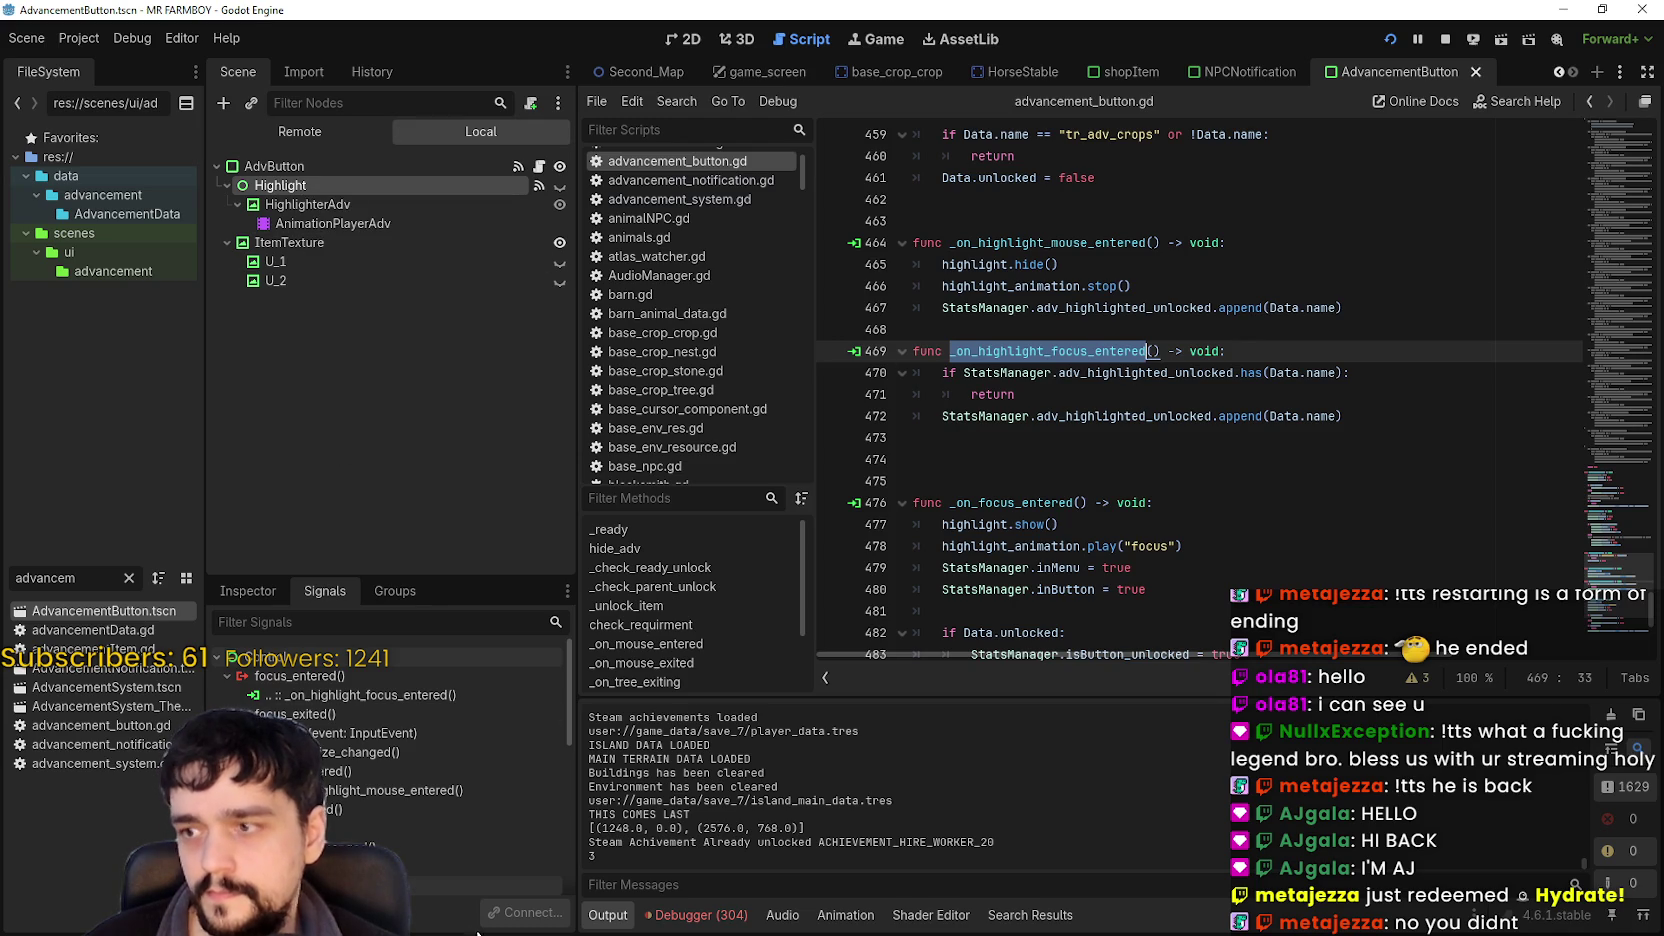
pyautogui.scroll(-1, 419, 783)
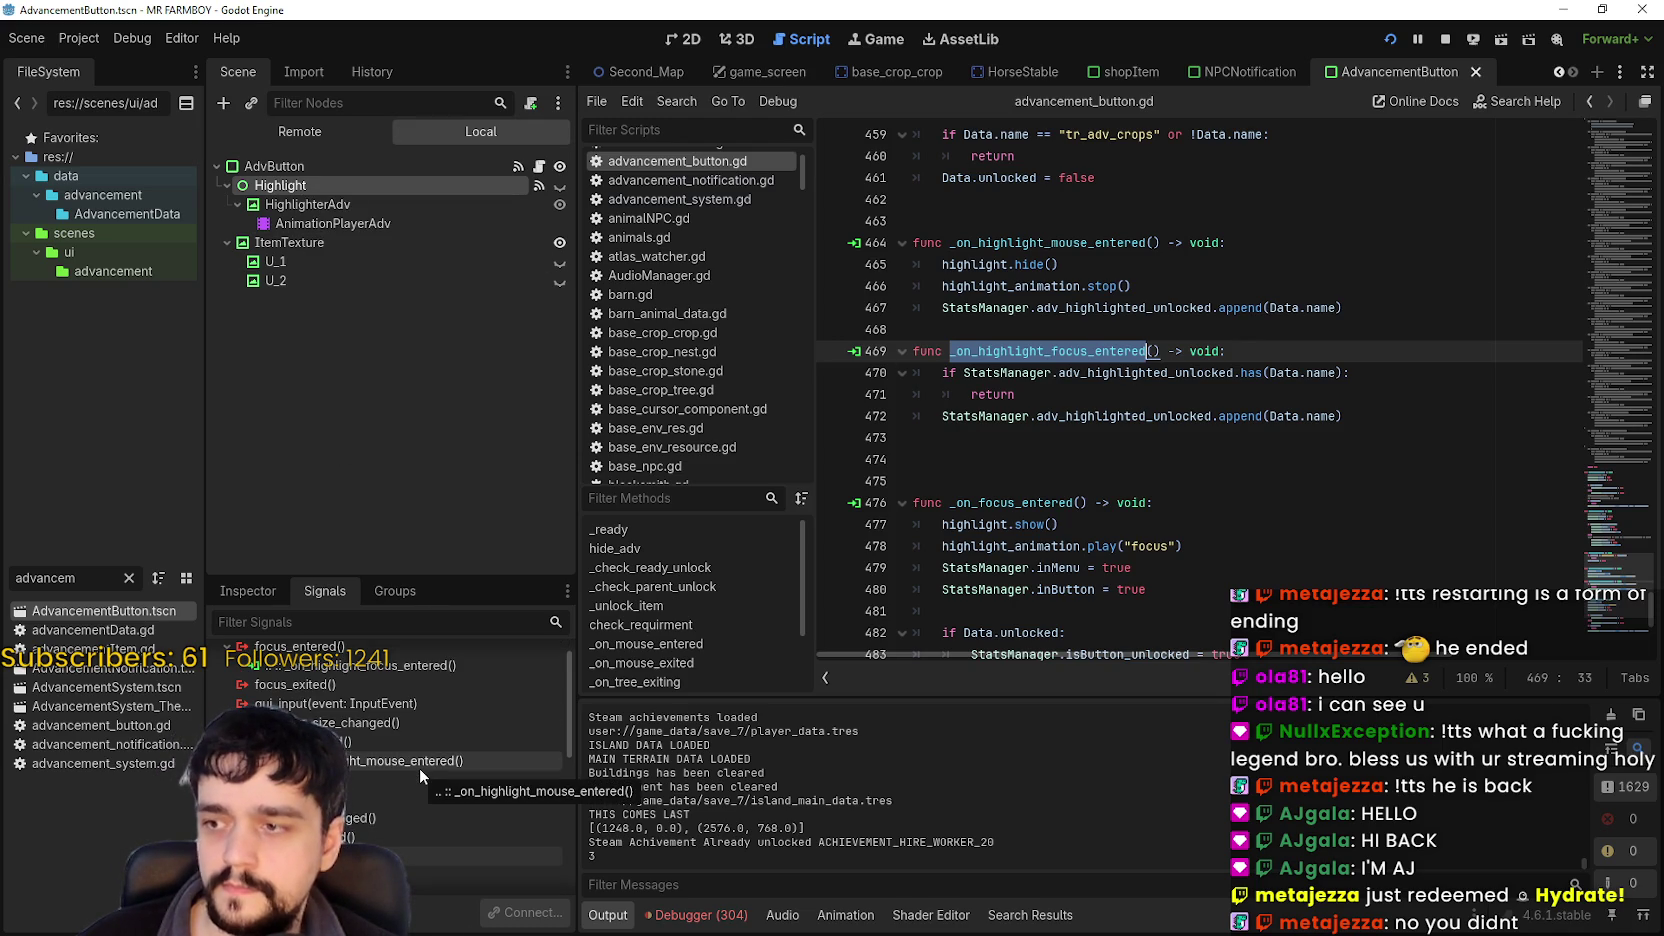
pyautogui.scroll(-3, 419, 767)
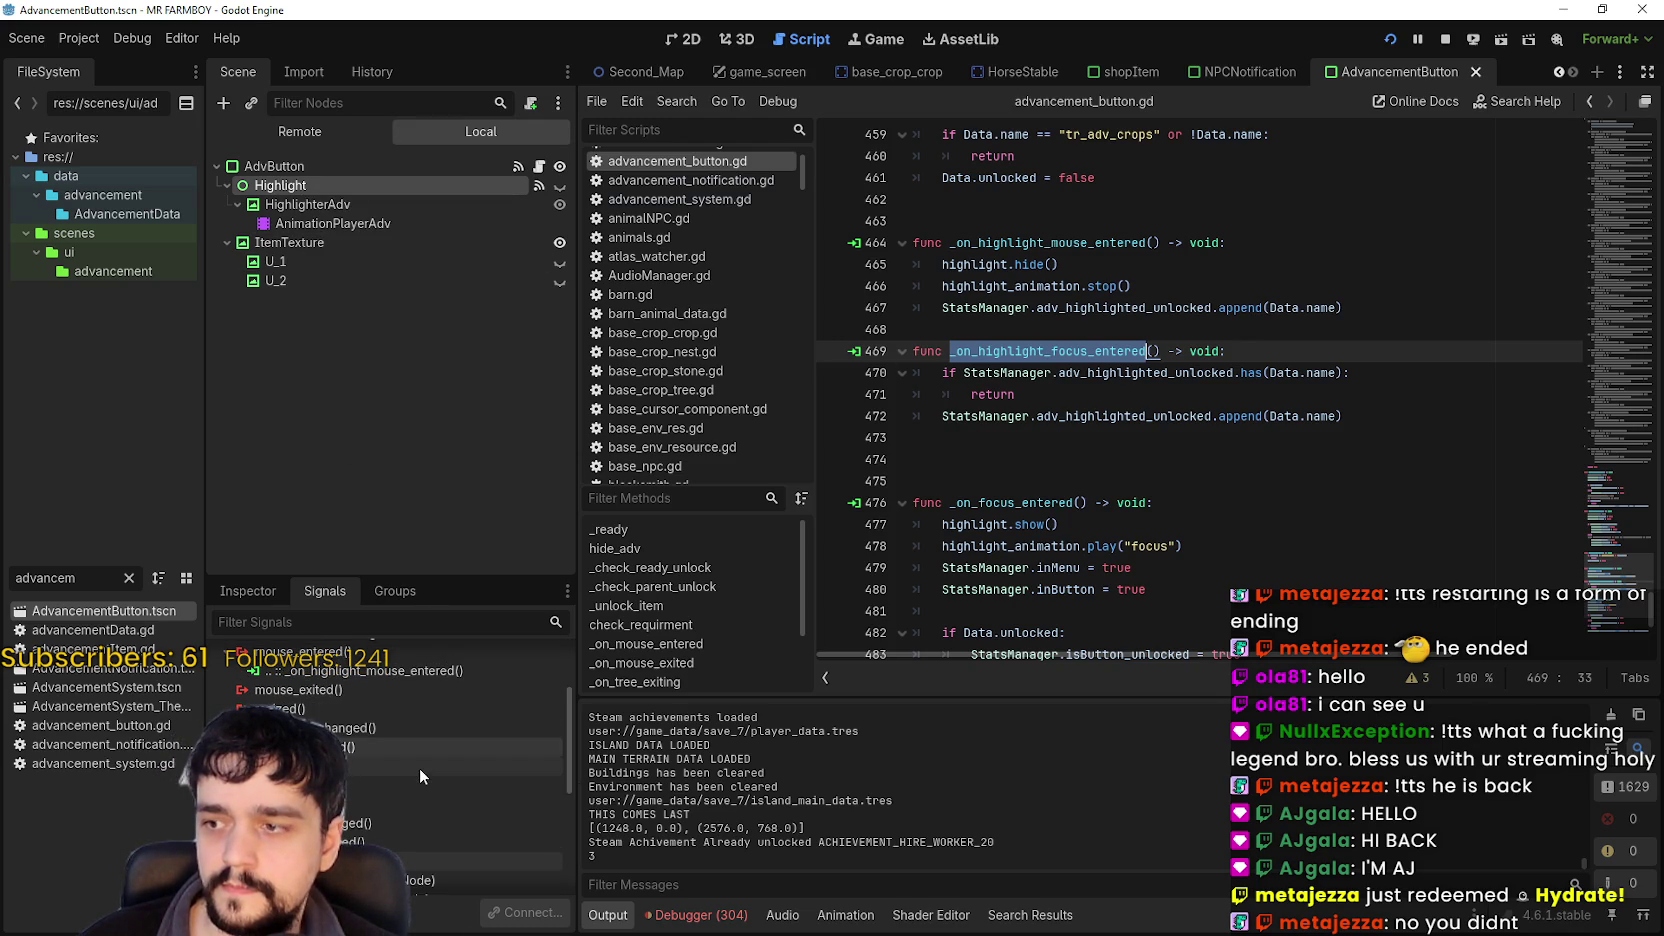
pyautogui.scroll(2, 419, 768)
pyautogui.click(1059, 375)
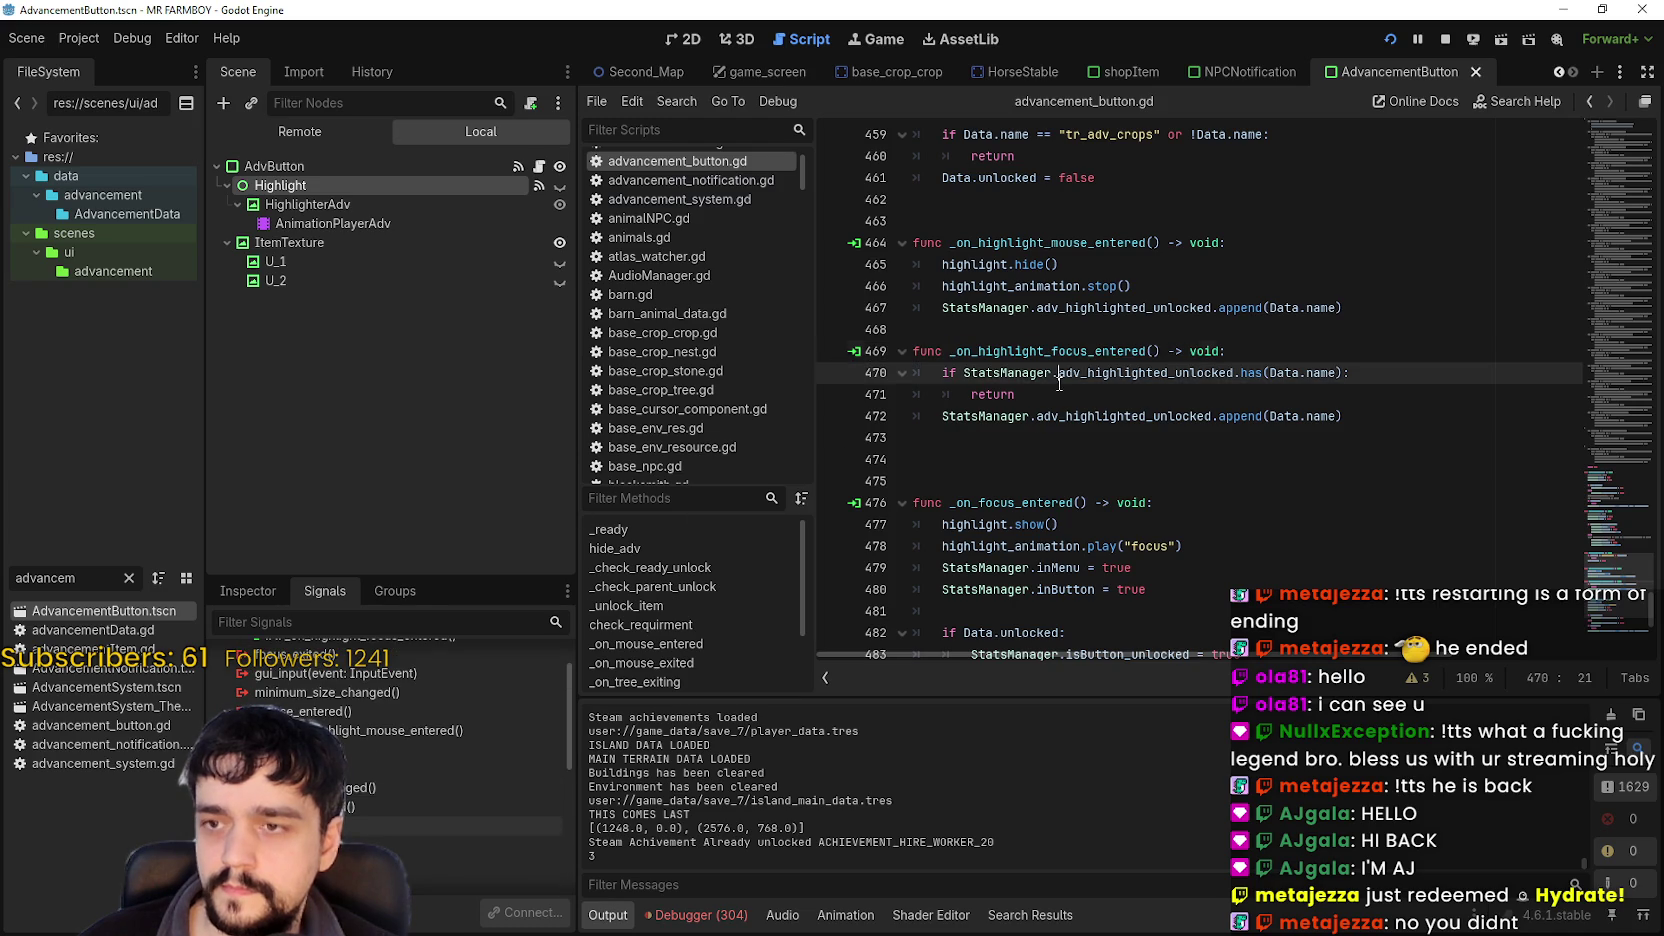
pyautogui.click(1056, 401)
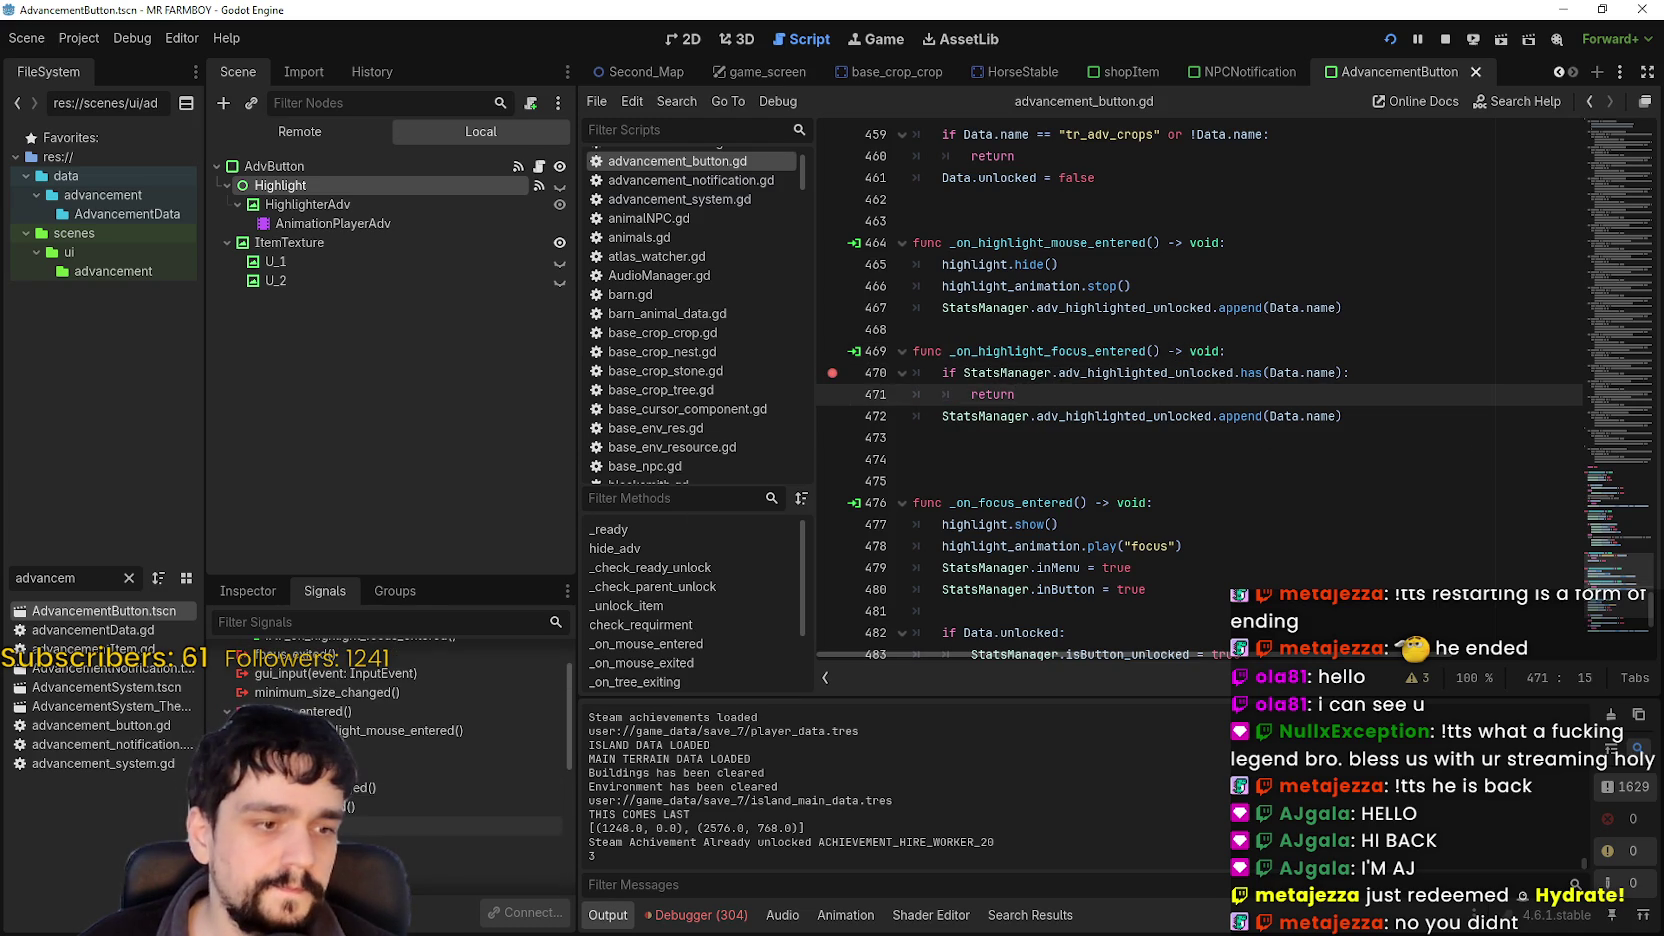
pyautogui.press('F5')
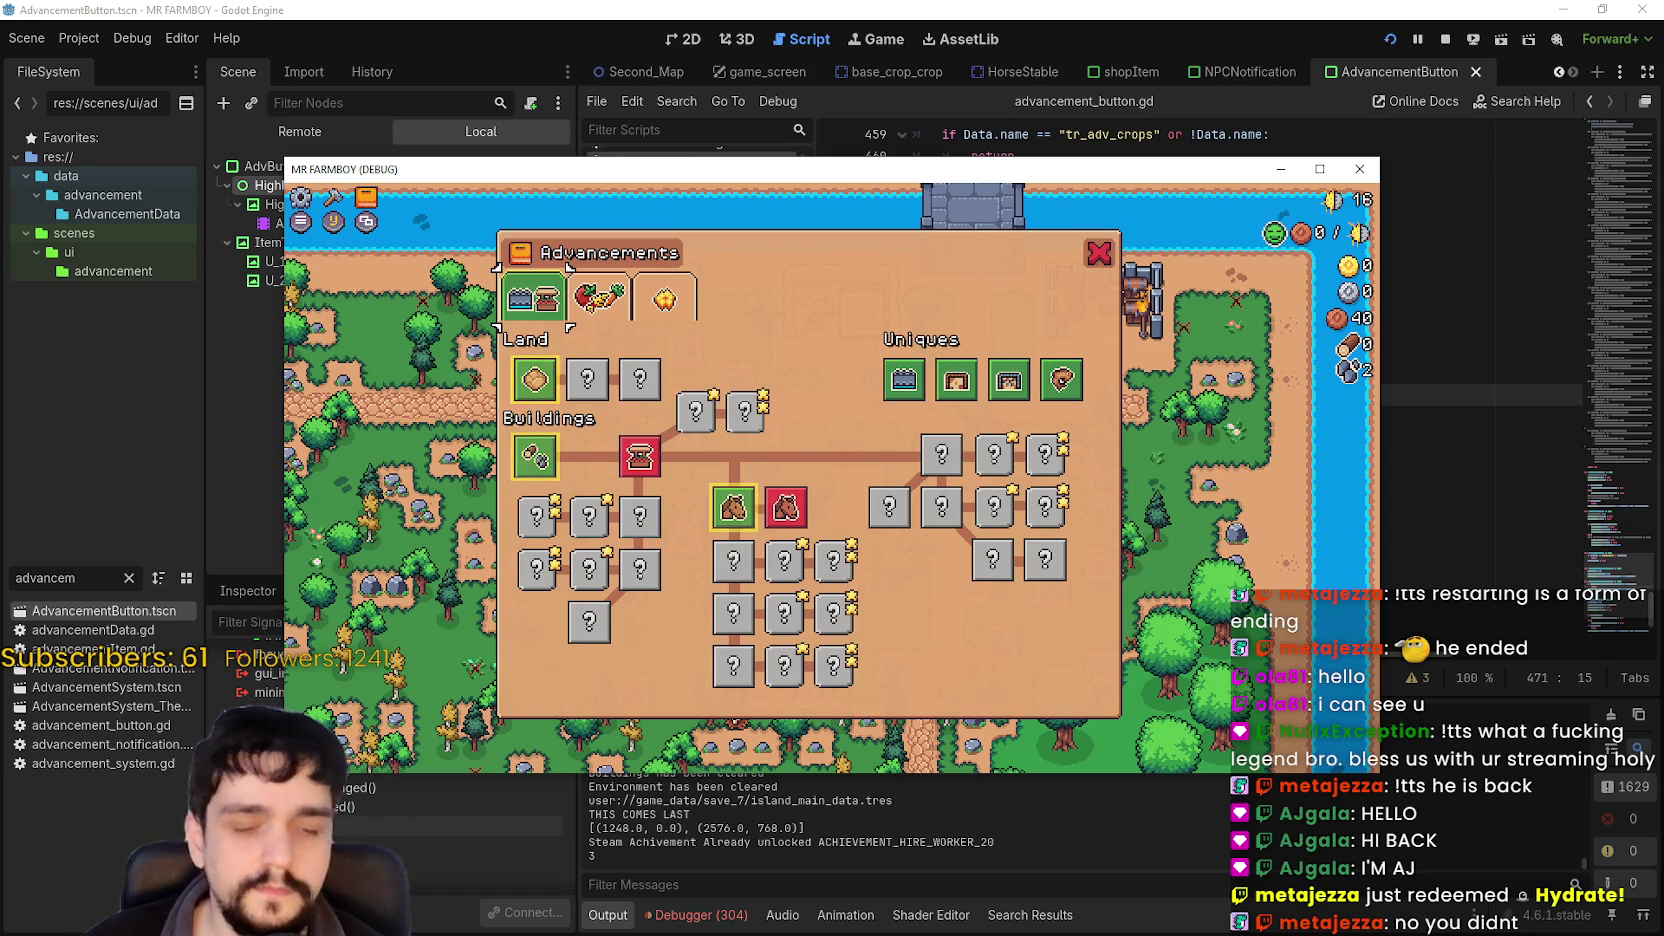
# Back in the script editor, add a breakpoint on line 465, highlight.hide().
pyautogui.moveTo(535, 379)
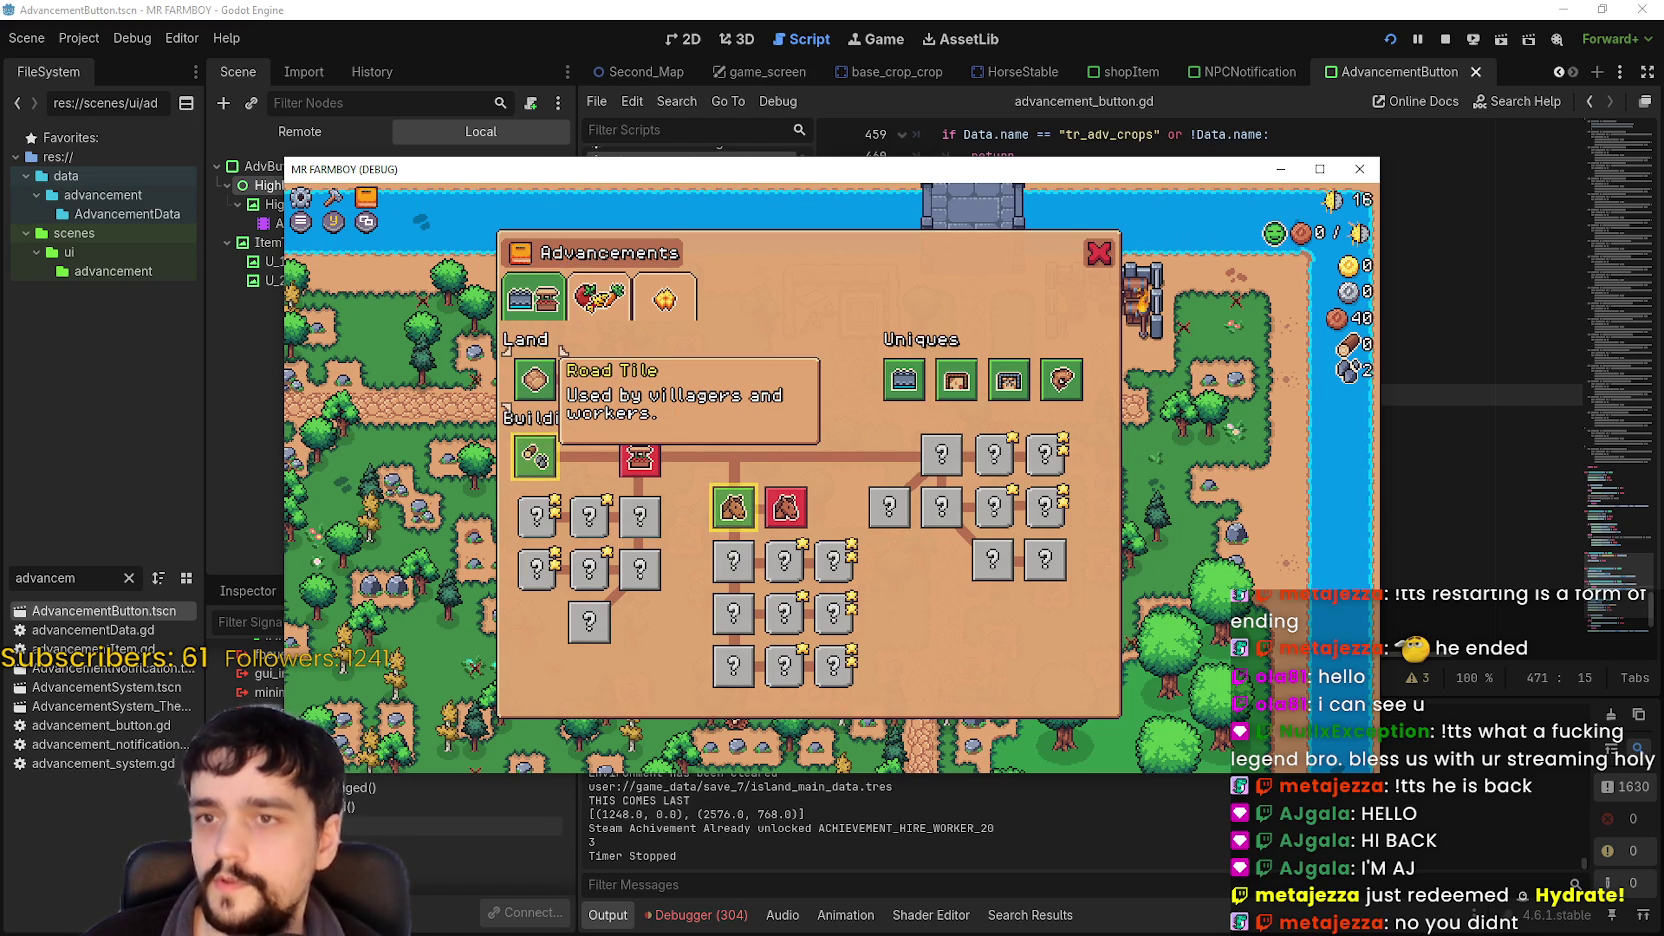
pyautogui.click(1359, 169)
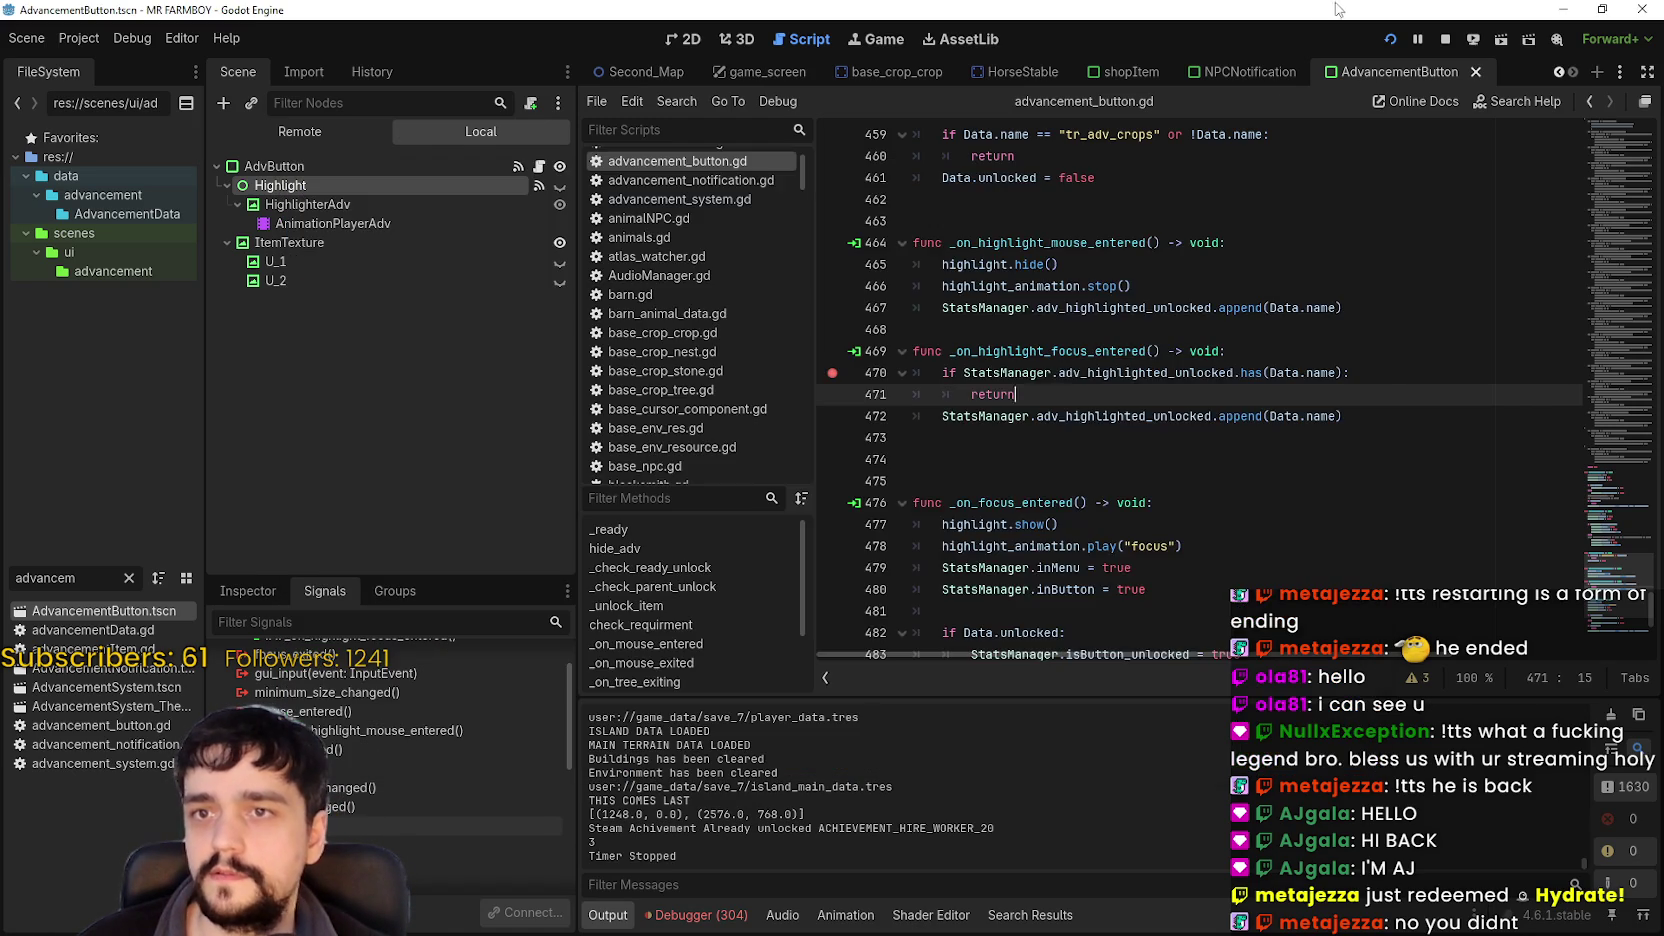
pyautogui.scroll(3, 1064, 388)
pyautogui.scroll(2, 1035, 396)
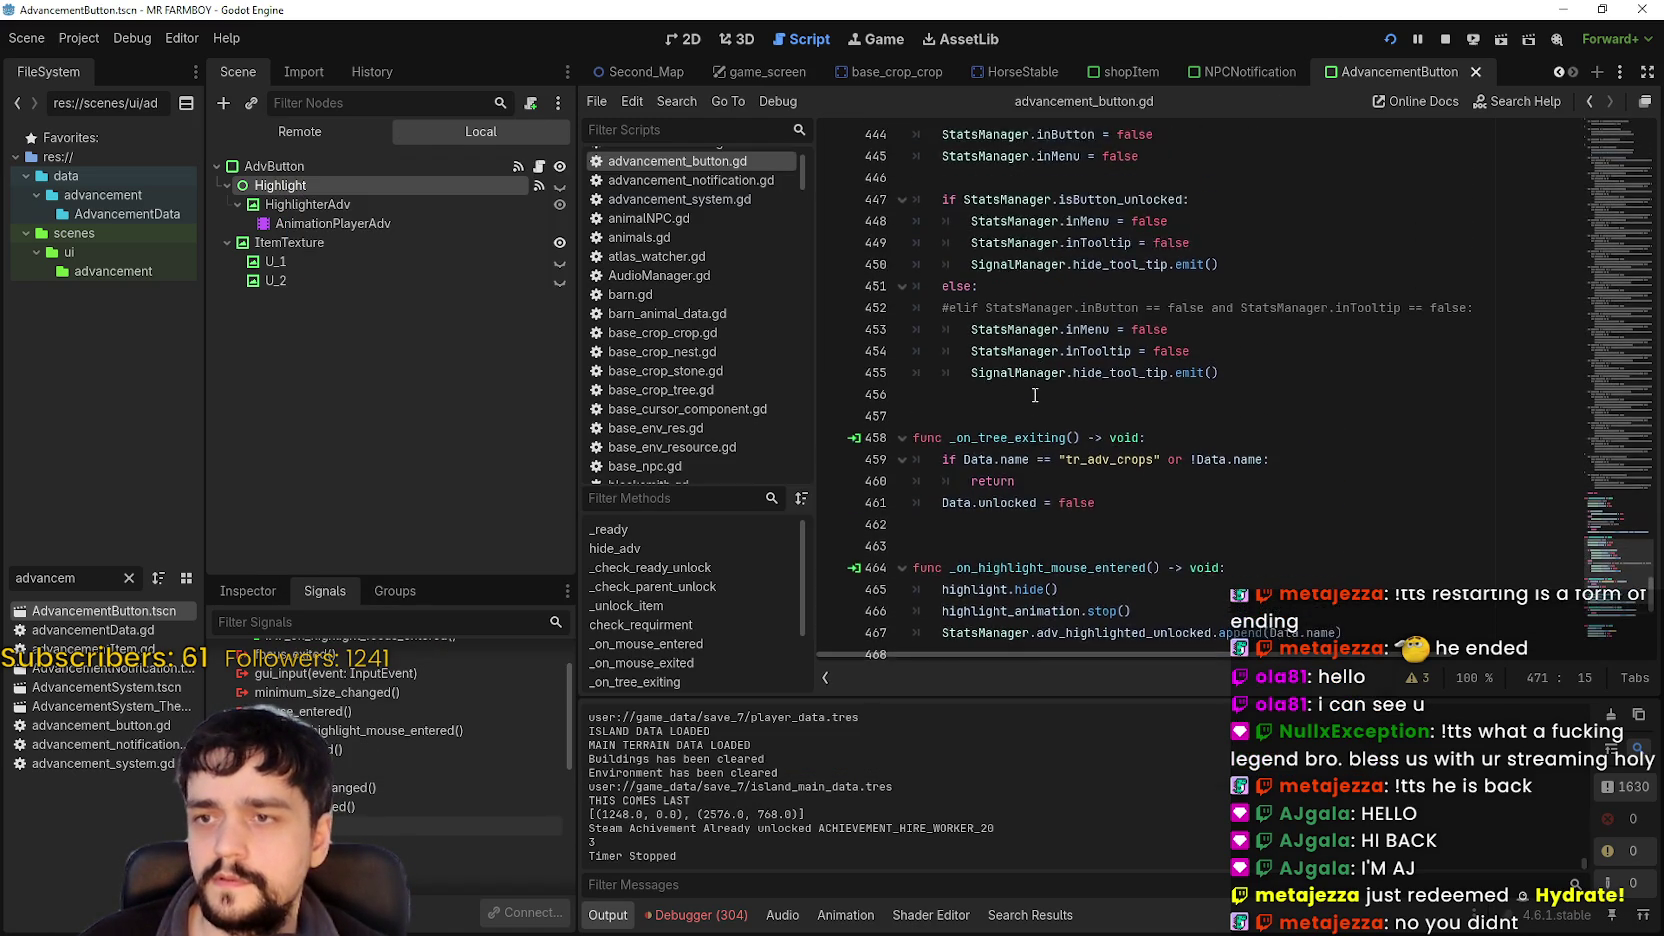
pyautogui.scroll(-4, 1034, 391)
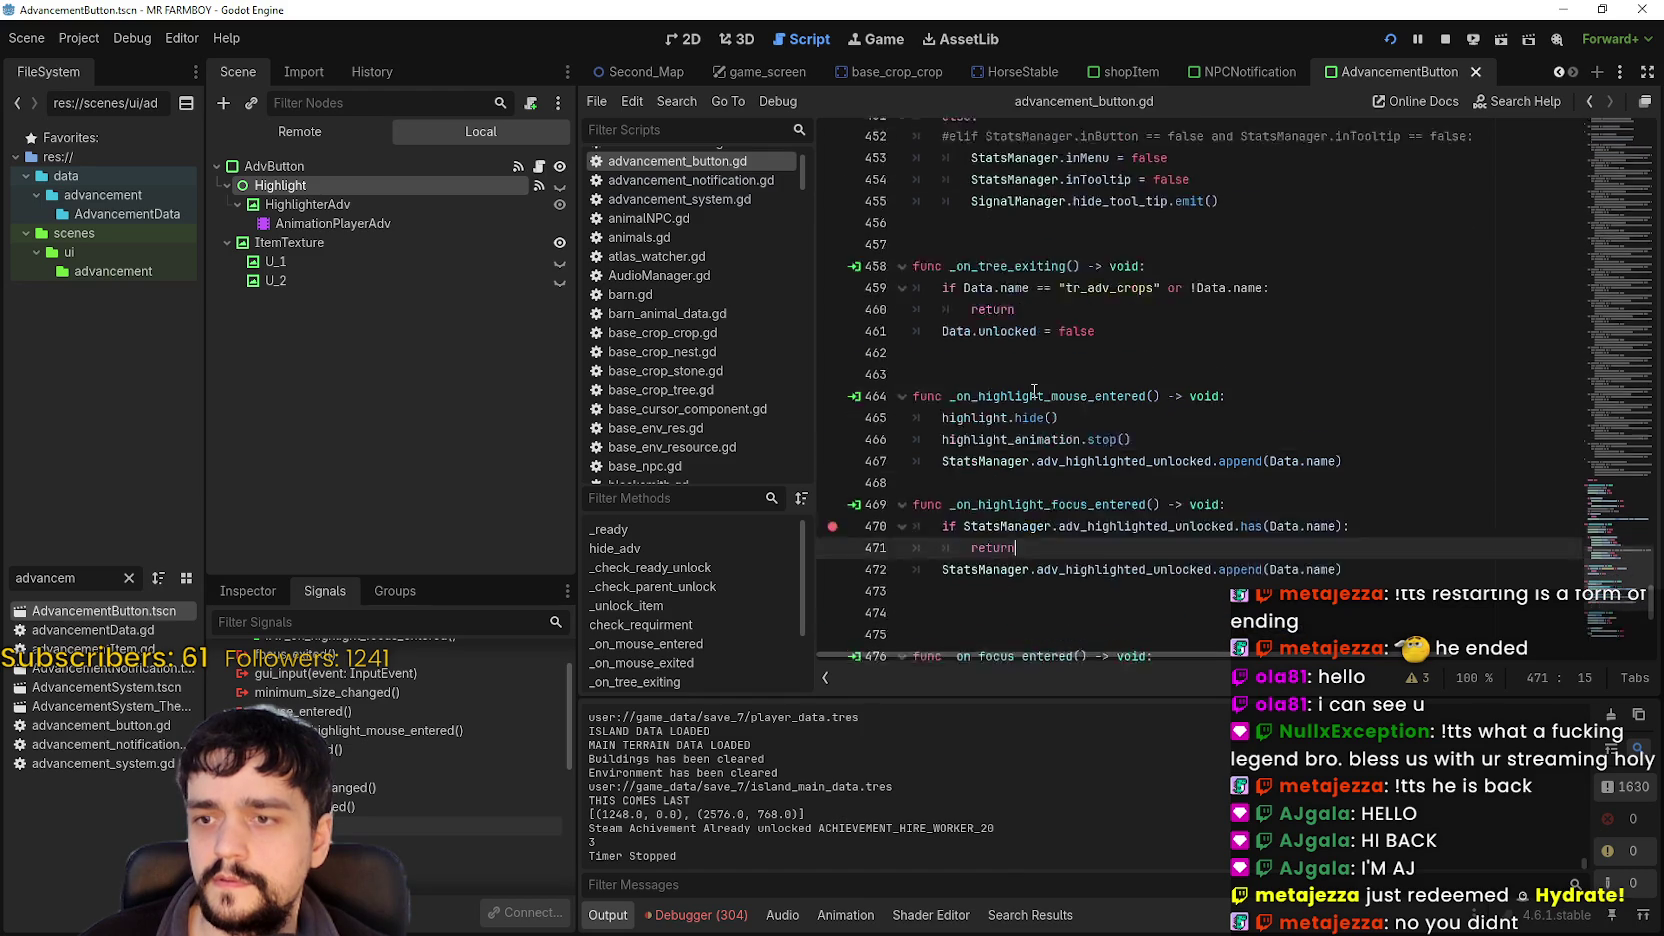
pyautogui.click(1031, 392)
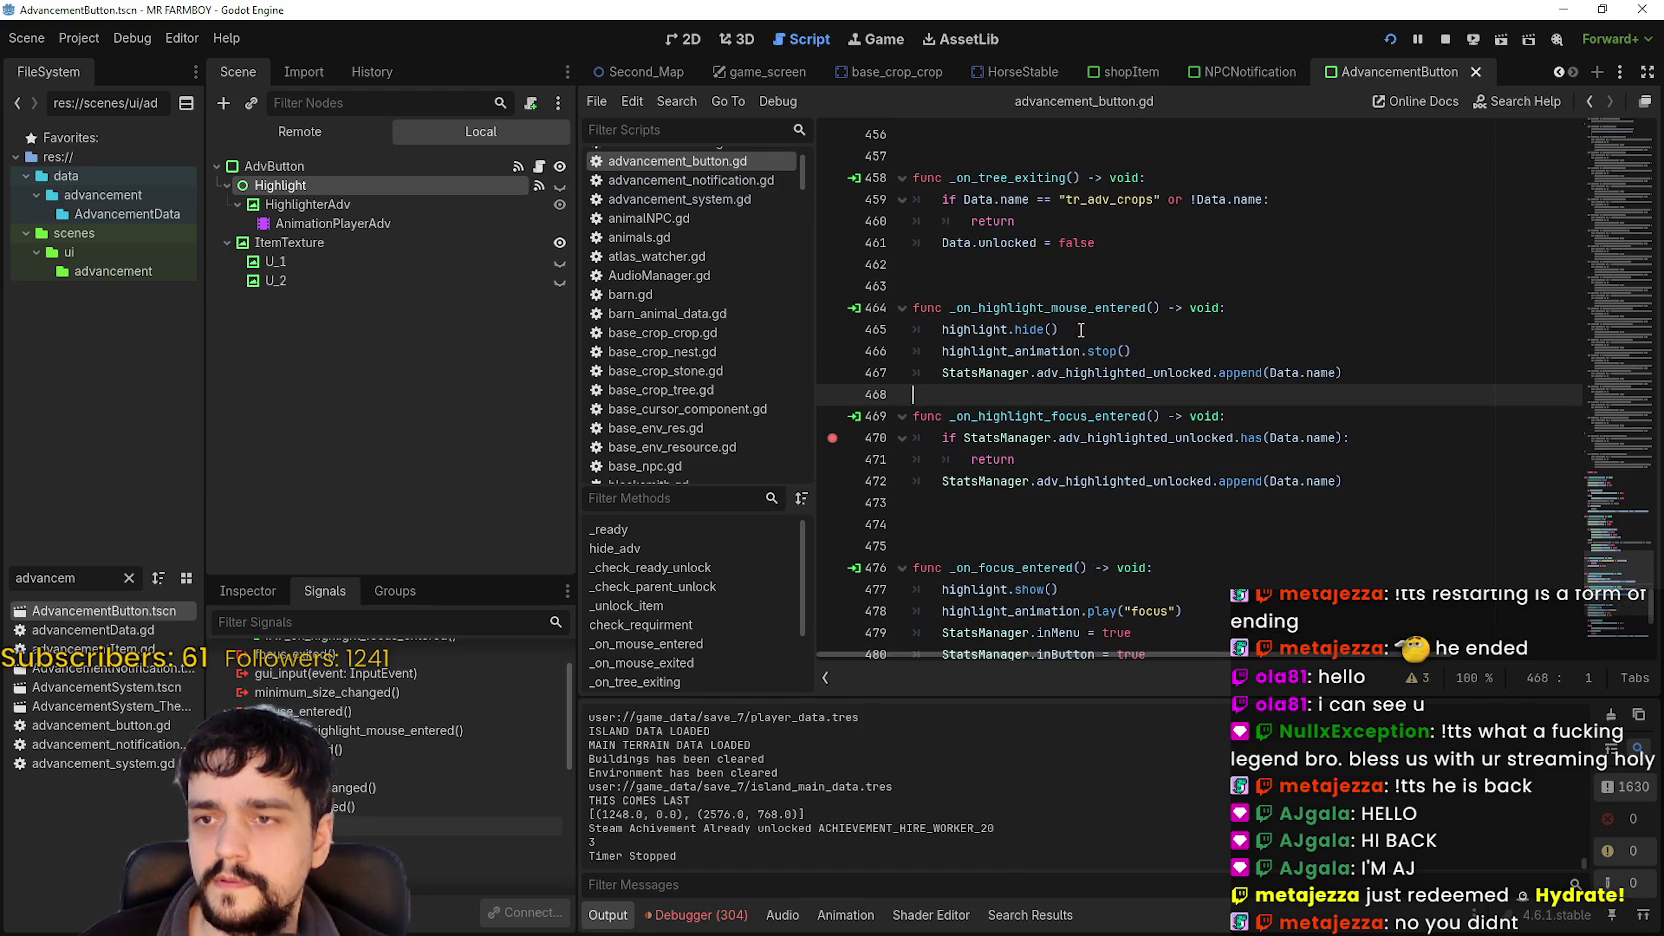
pyautogui.click(1095, 329)
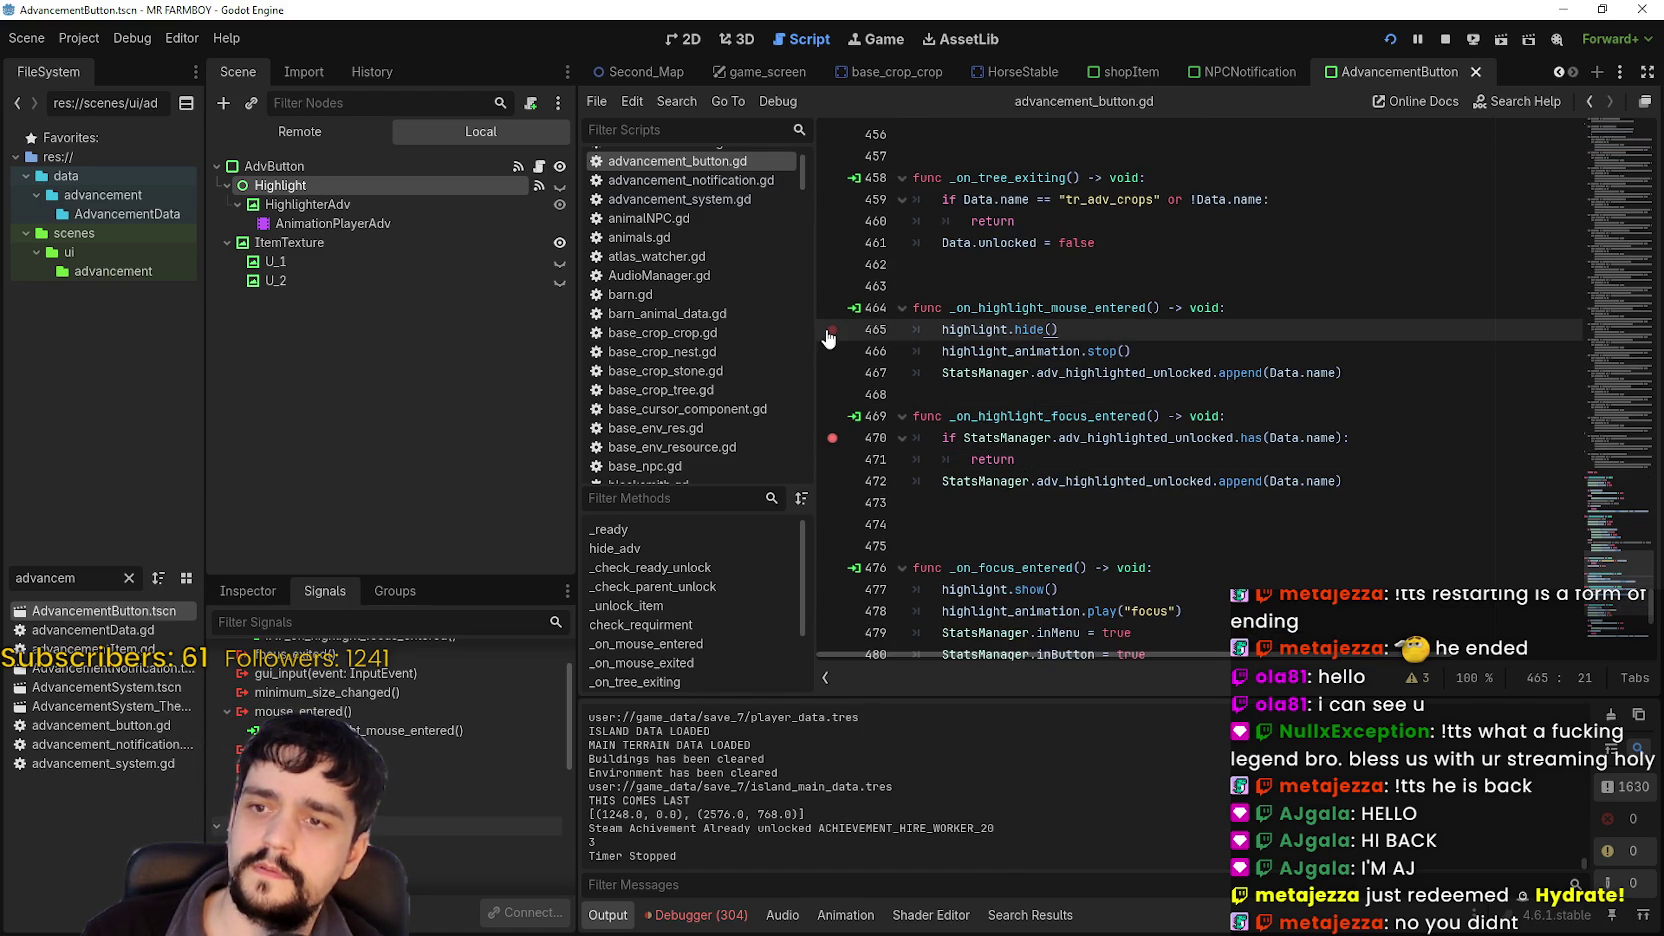
# Test in the game window, then return to the editor halted at line 488 in _on_focus_entered.
pyautogui.hotkey('alt', 'Tab')
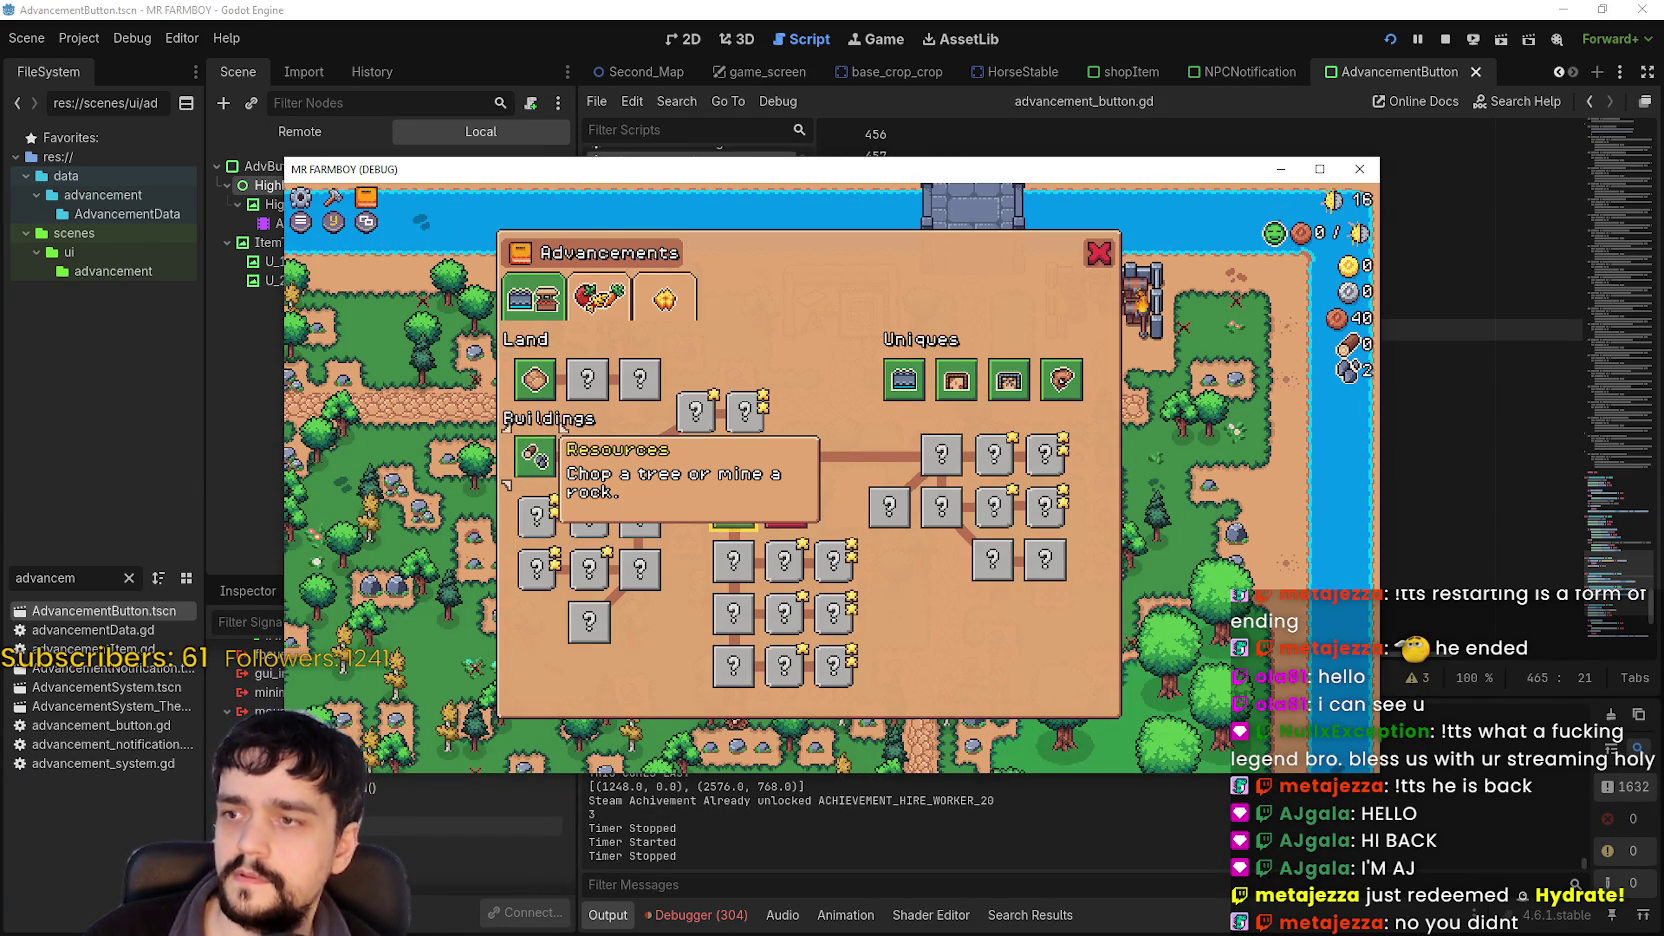
pyautogui.hotkey('alt', 'Tab')
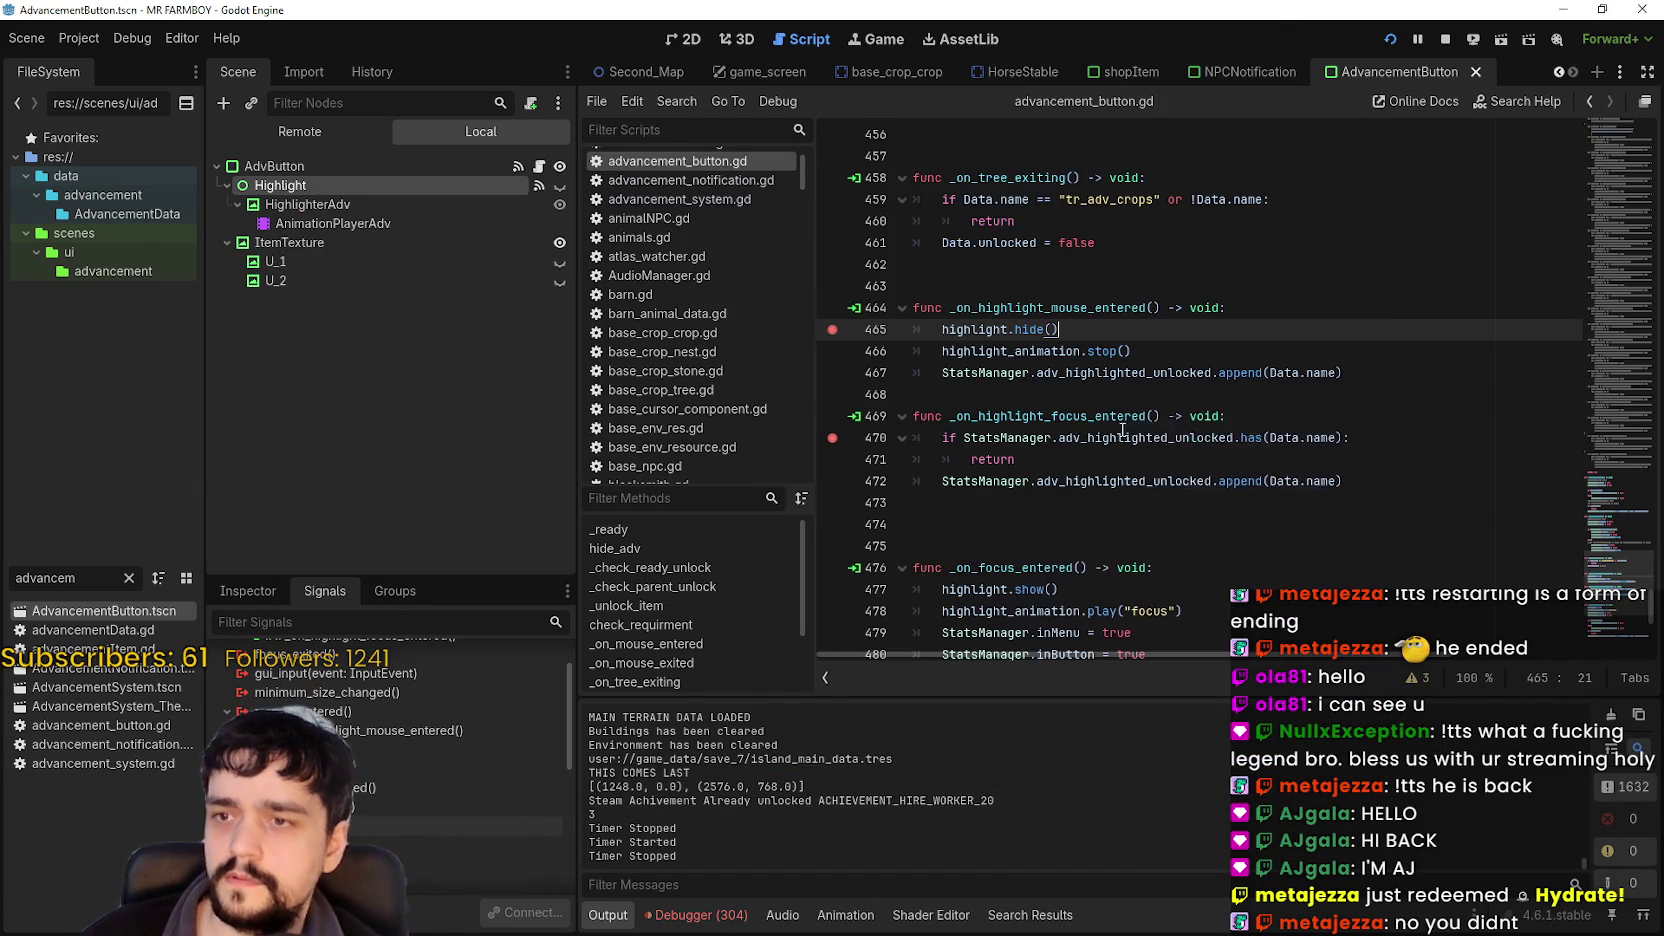
pyautogui.scroll(-3, 1122, 430)
pyautogui.click(1096, 351)
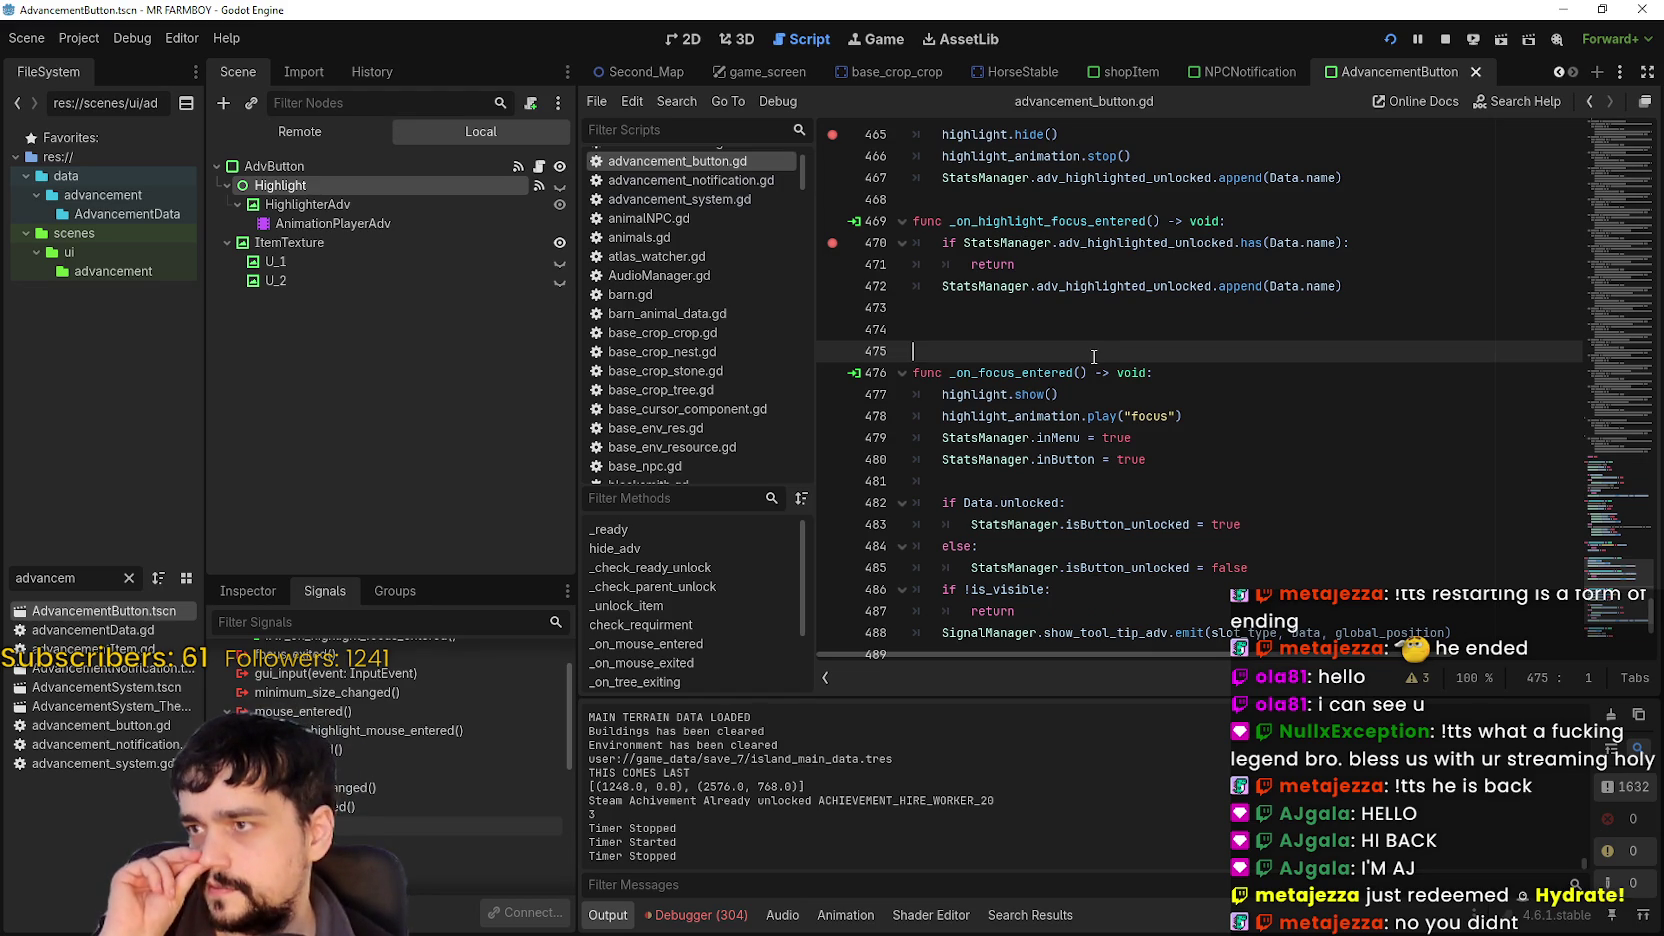
pyautogui.scroll(-1, 1094, 356)
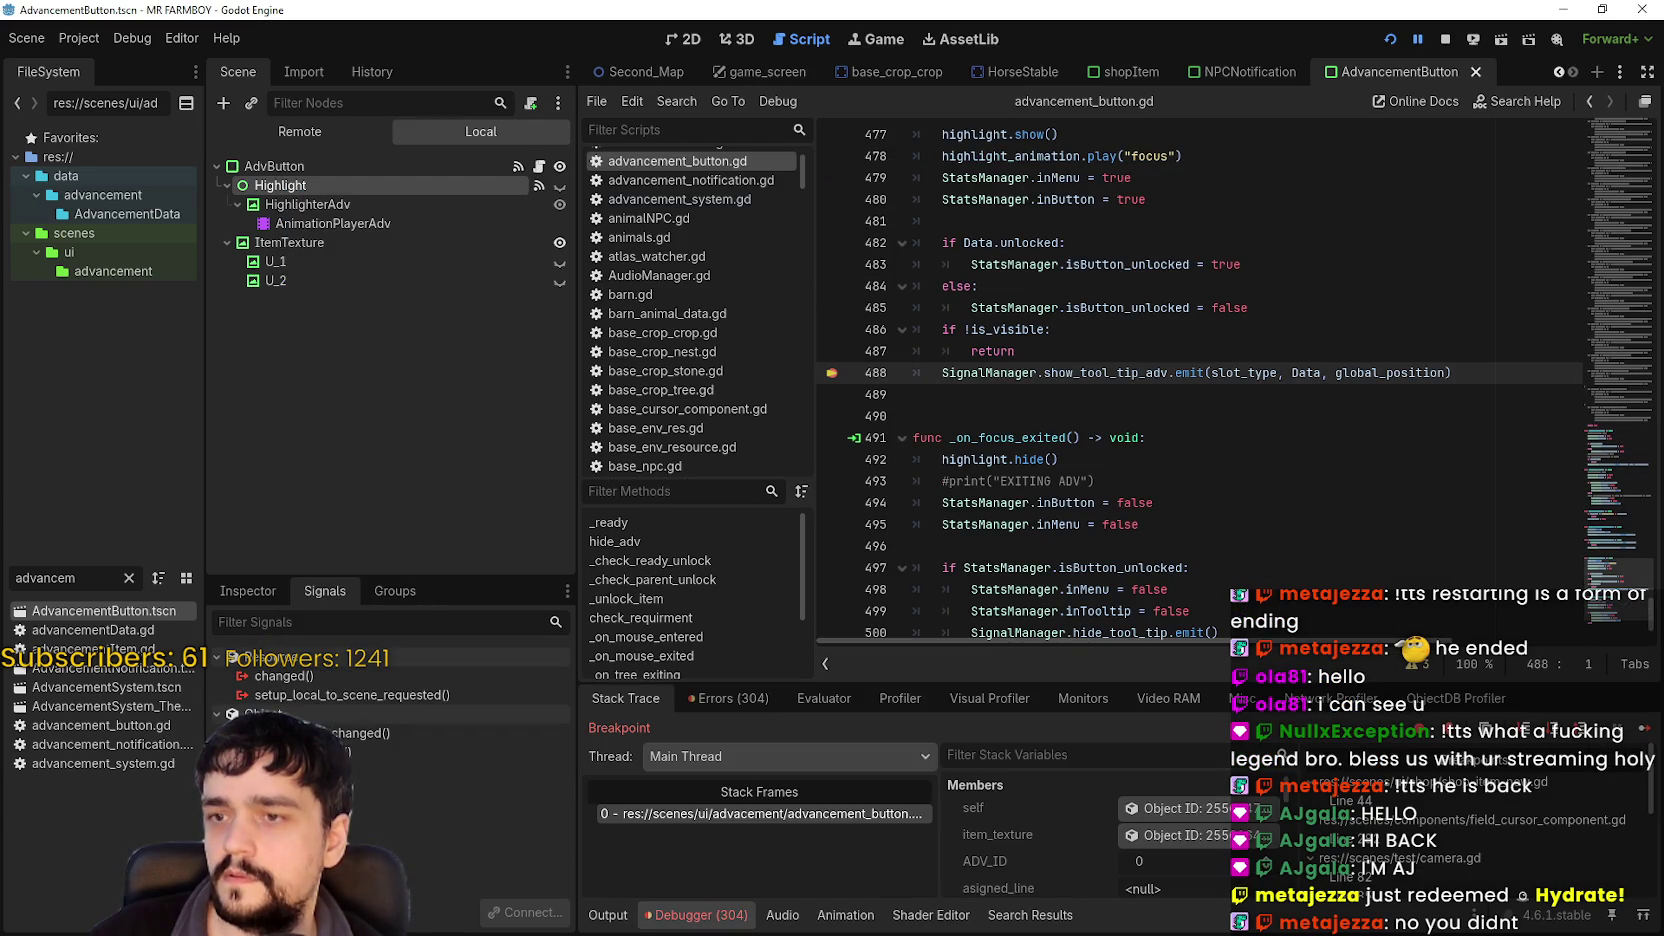
# Disconnect the Highlight node's focus_entered signal from _on_highlight_focus_entered in the Signals panel.
pyautogui.scroll(5, 1102, 346)
pyautogui.scroll(2, 1102, 346)
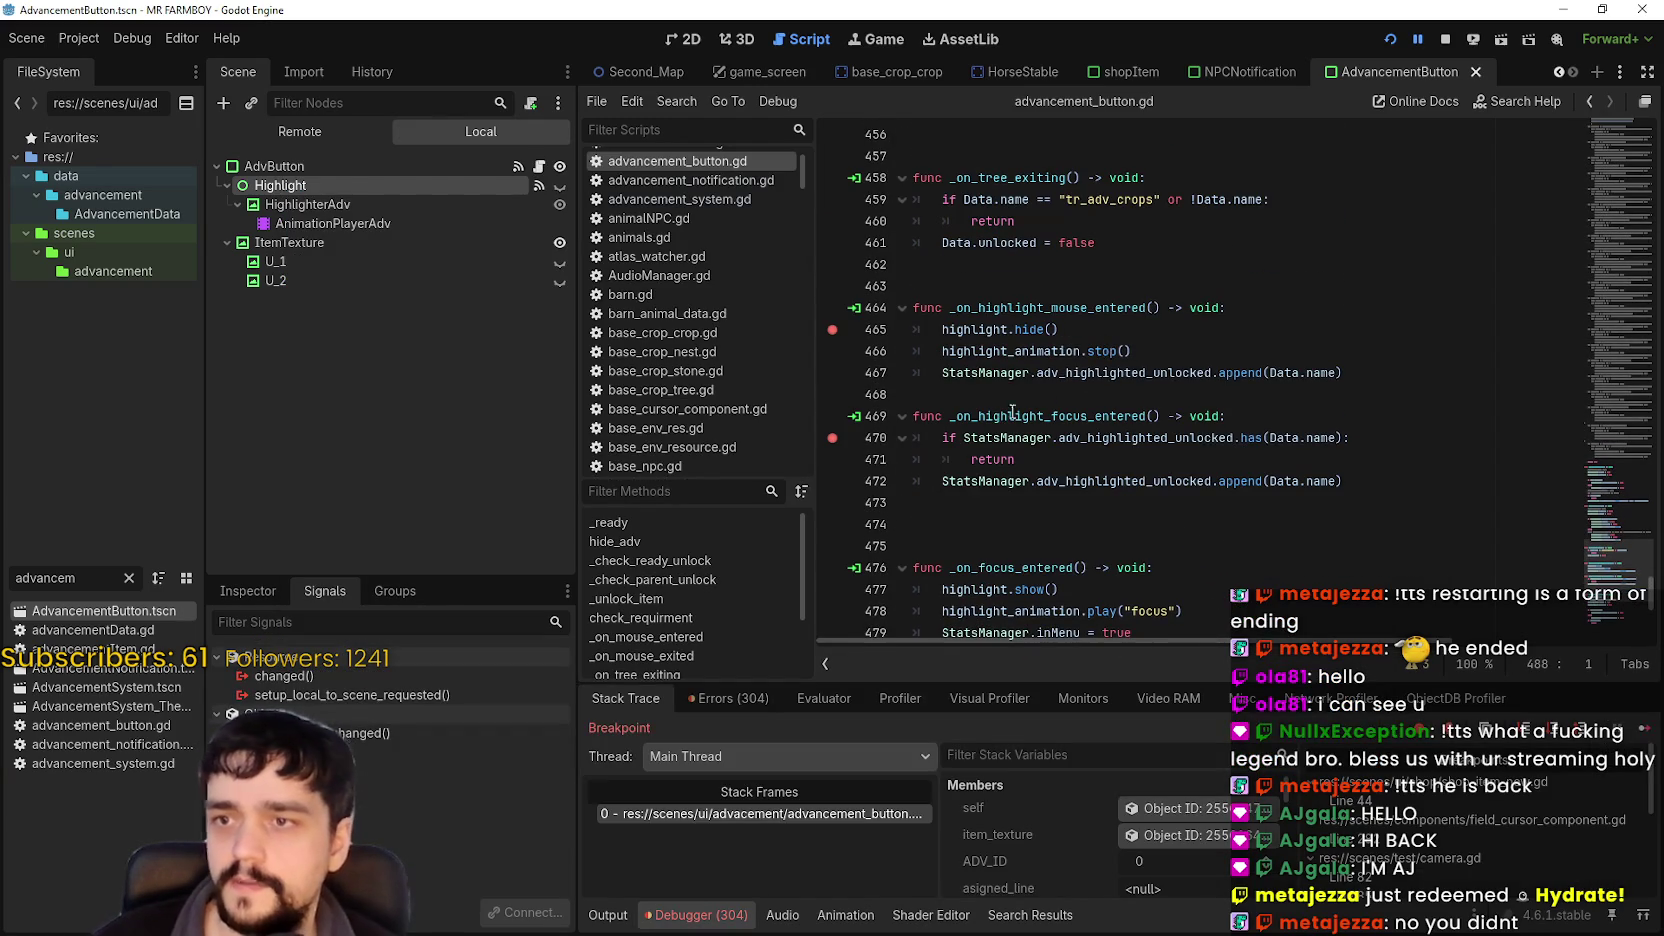
pyautogui.click(330, 204)
pyautogui.click(346, 186)
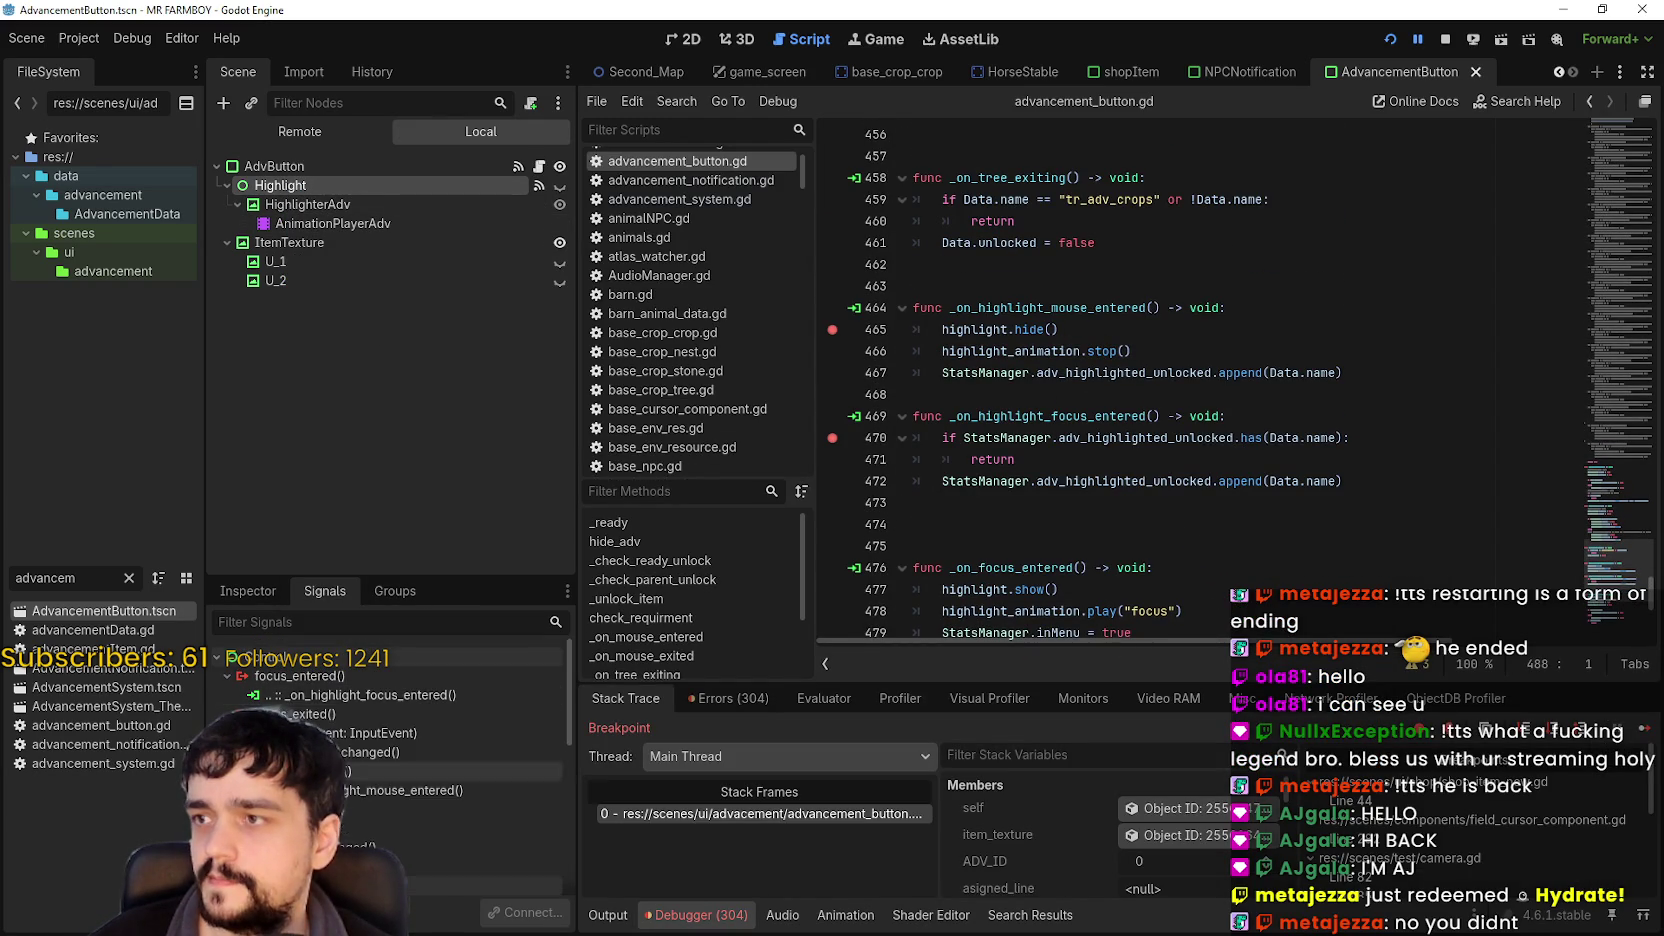
pyautogui.rightClick(390, 697)
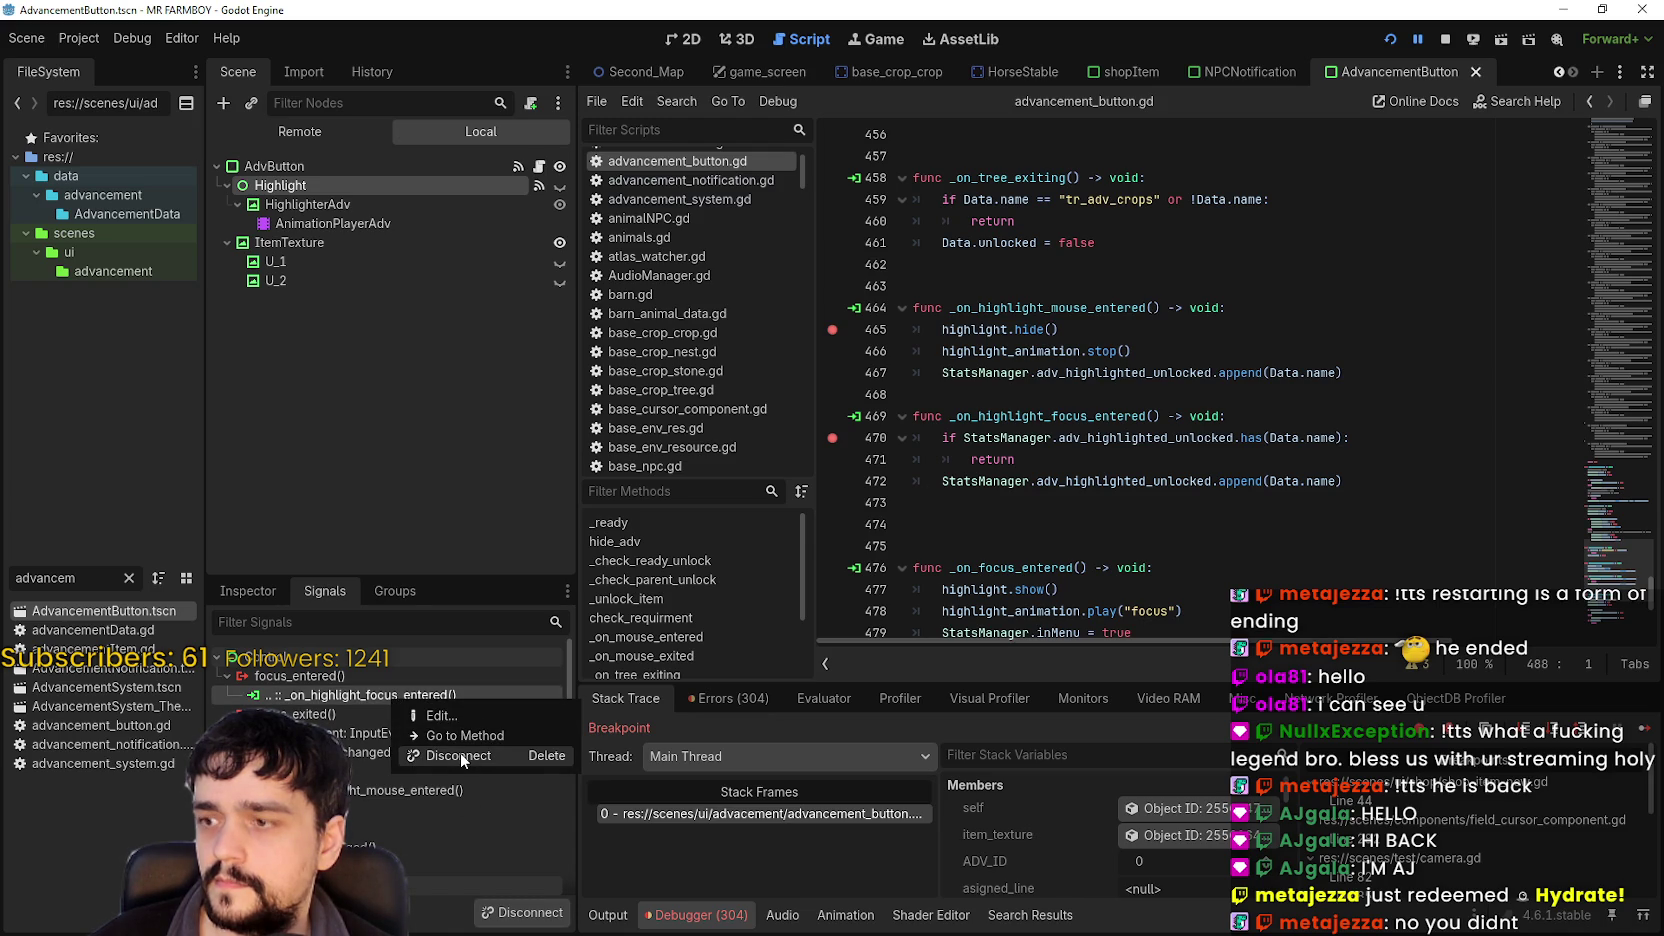
pyautogui.click(458, 756)
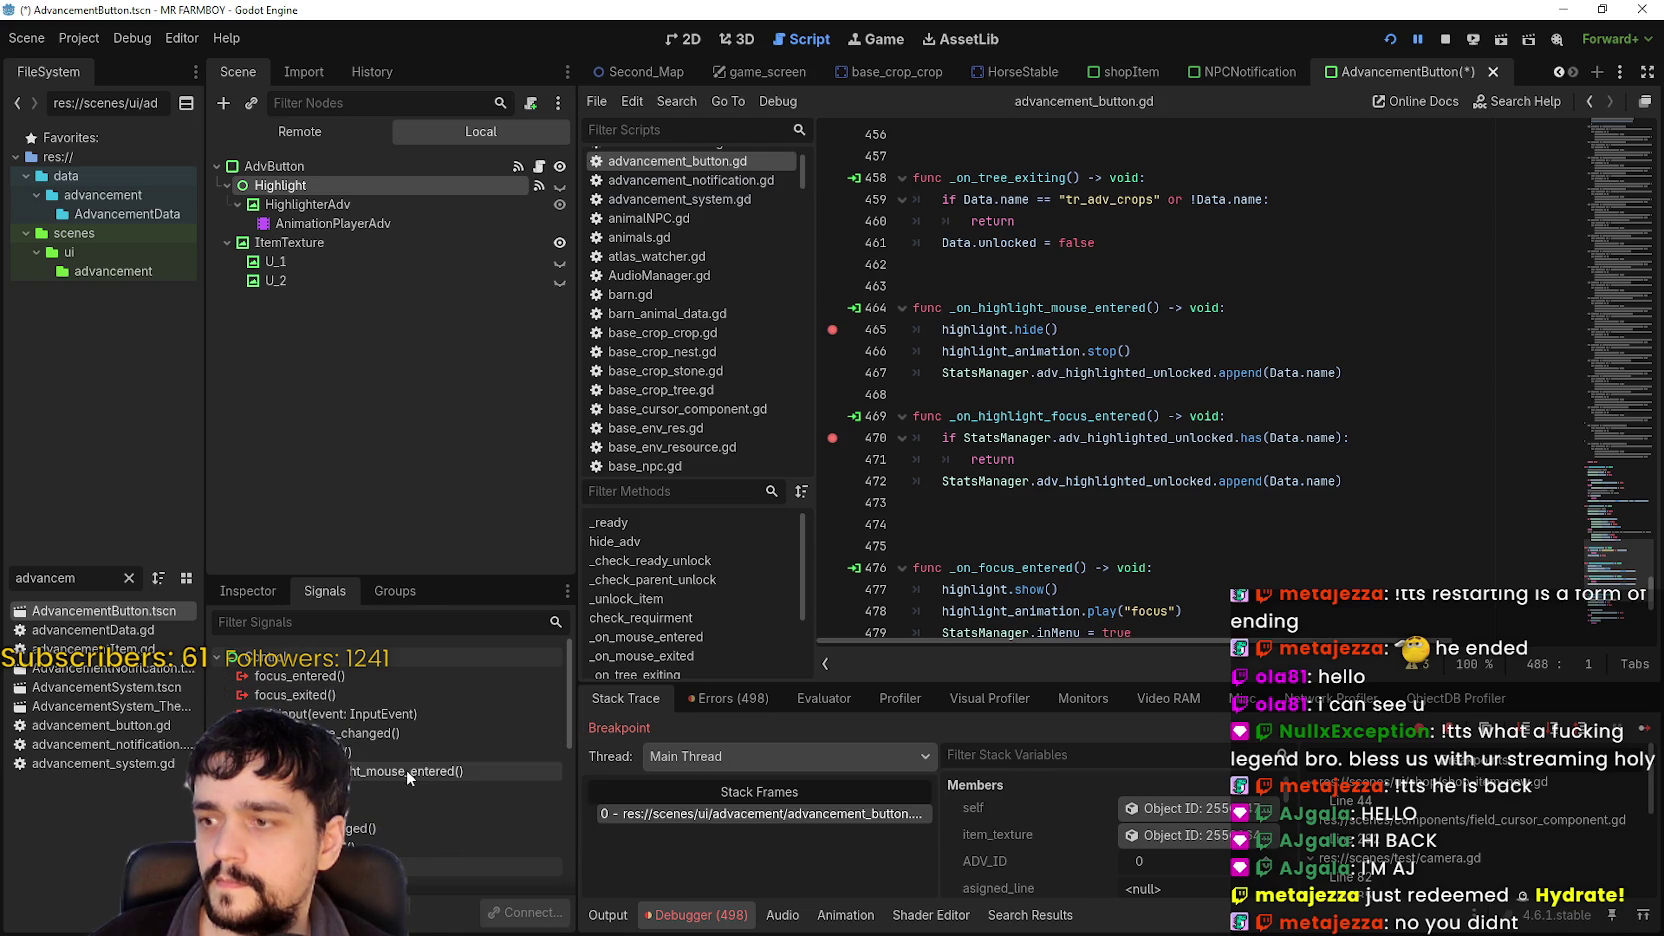
pyautogui.click(1258, 505)
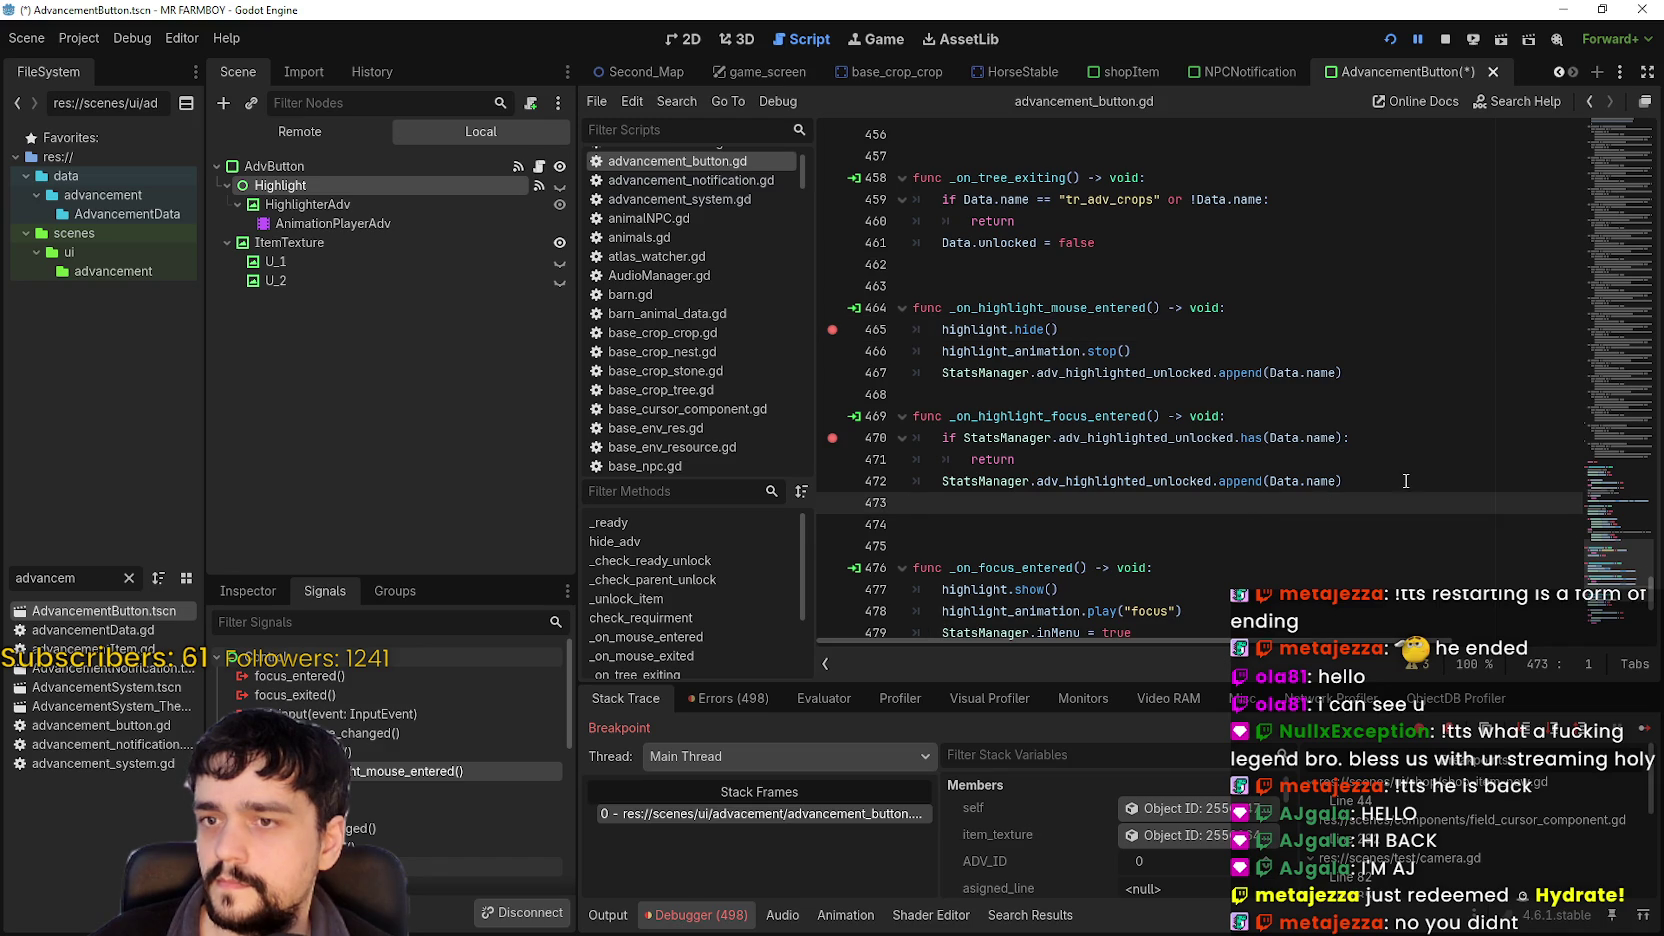
pyautogui.scroll(-4, 1330, 420)
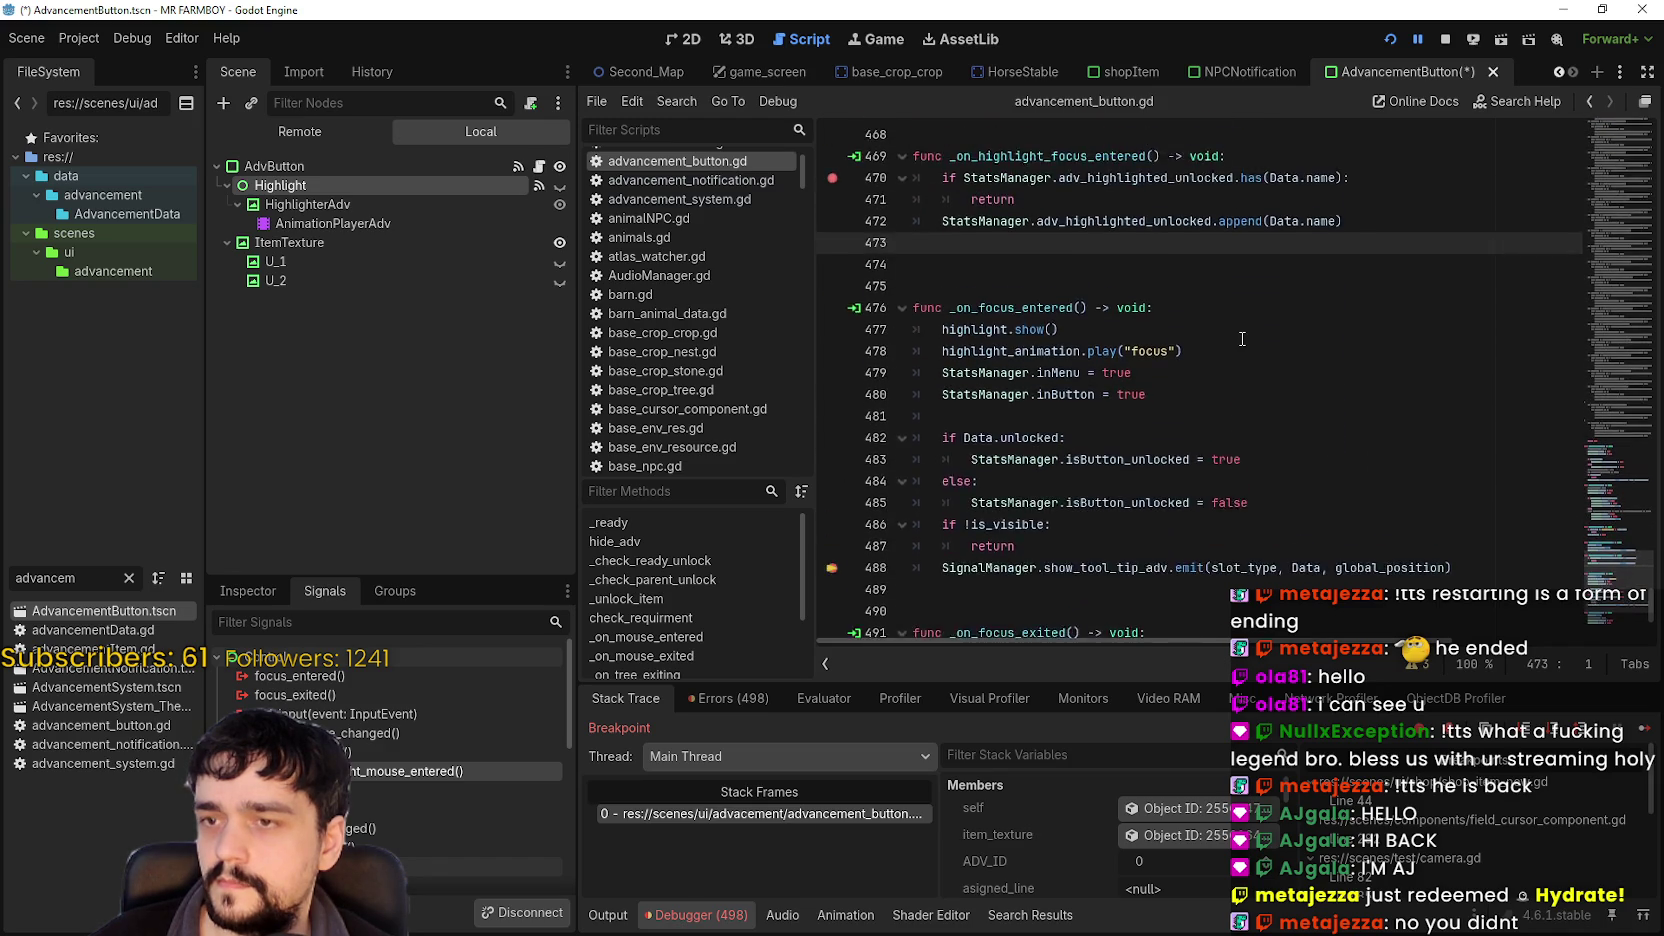
pyautogui.scroll(2, 1342, 381)
# Copy the adv_highlighted_unlocked check-and-append lines 470–472 into the end of _on_focus_entered.
pyautogui.moveTo(1362, 357); pyautogui.dragTo(913, 307)
pyautogui.hotkey('ctrl', 'c')
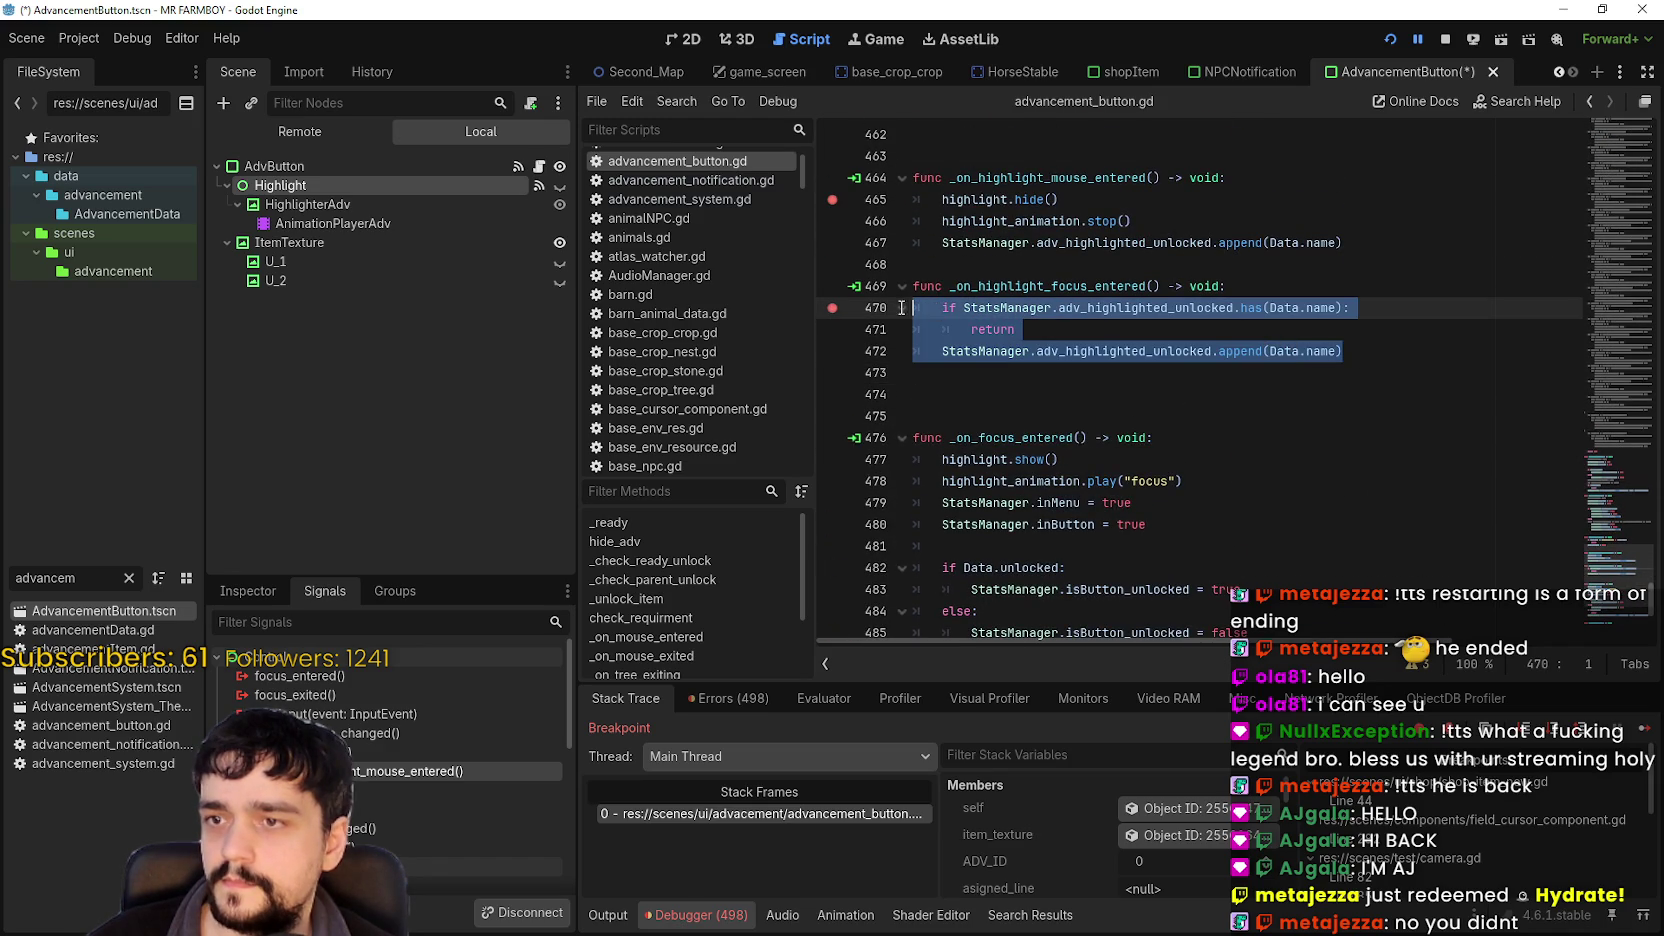
pyautogui.scroll(-3, 980, 470)
pyautogui.scroll(5, 1051, 519)
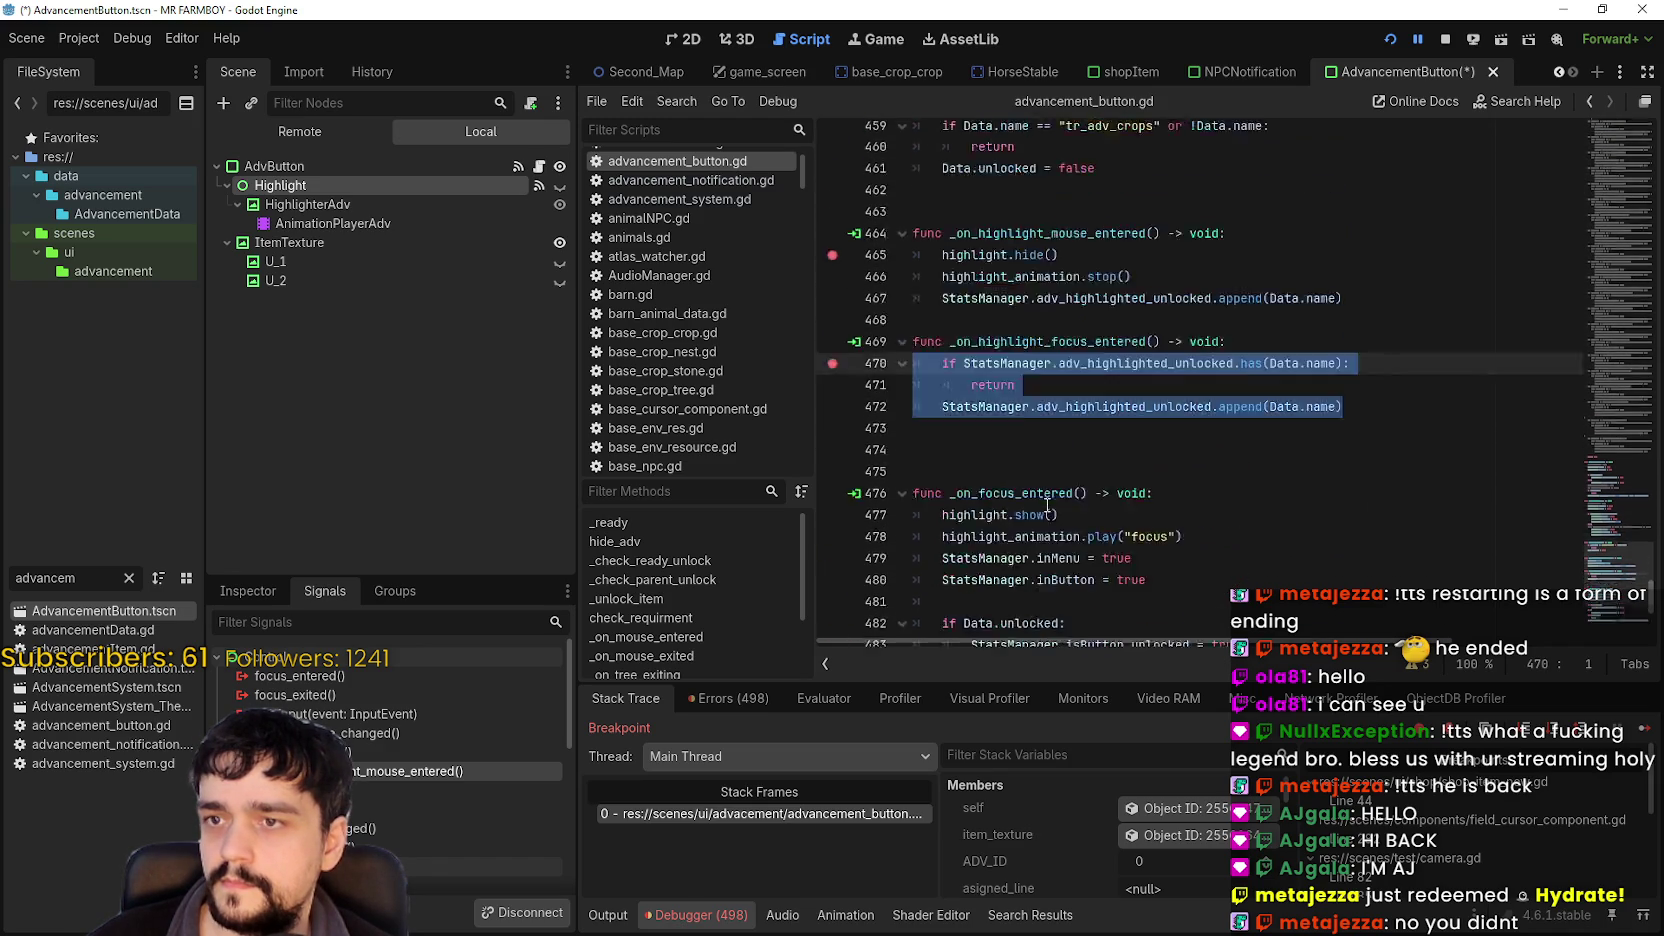
pyautogui.scroll(-5, 1000, 450)
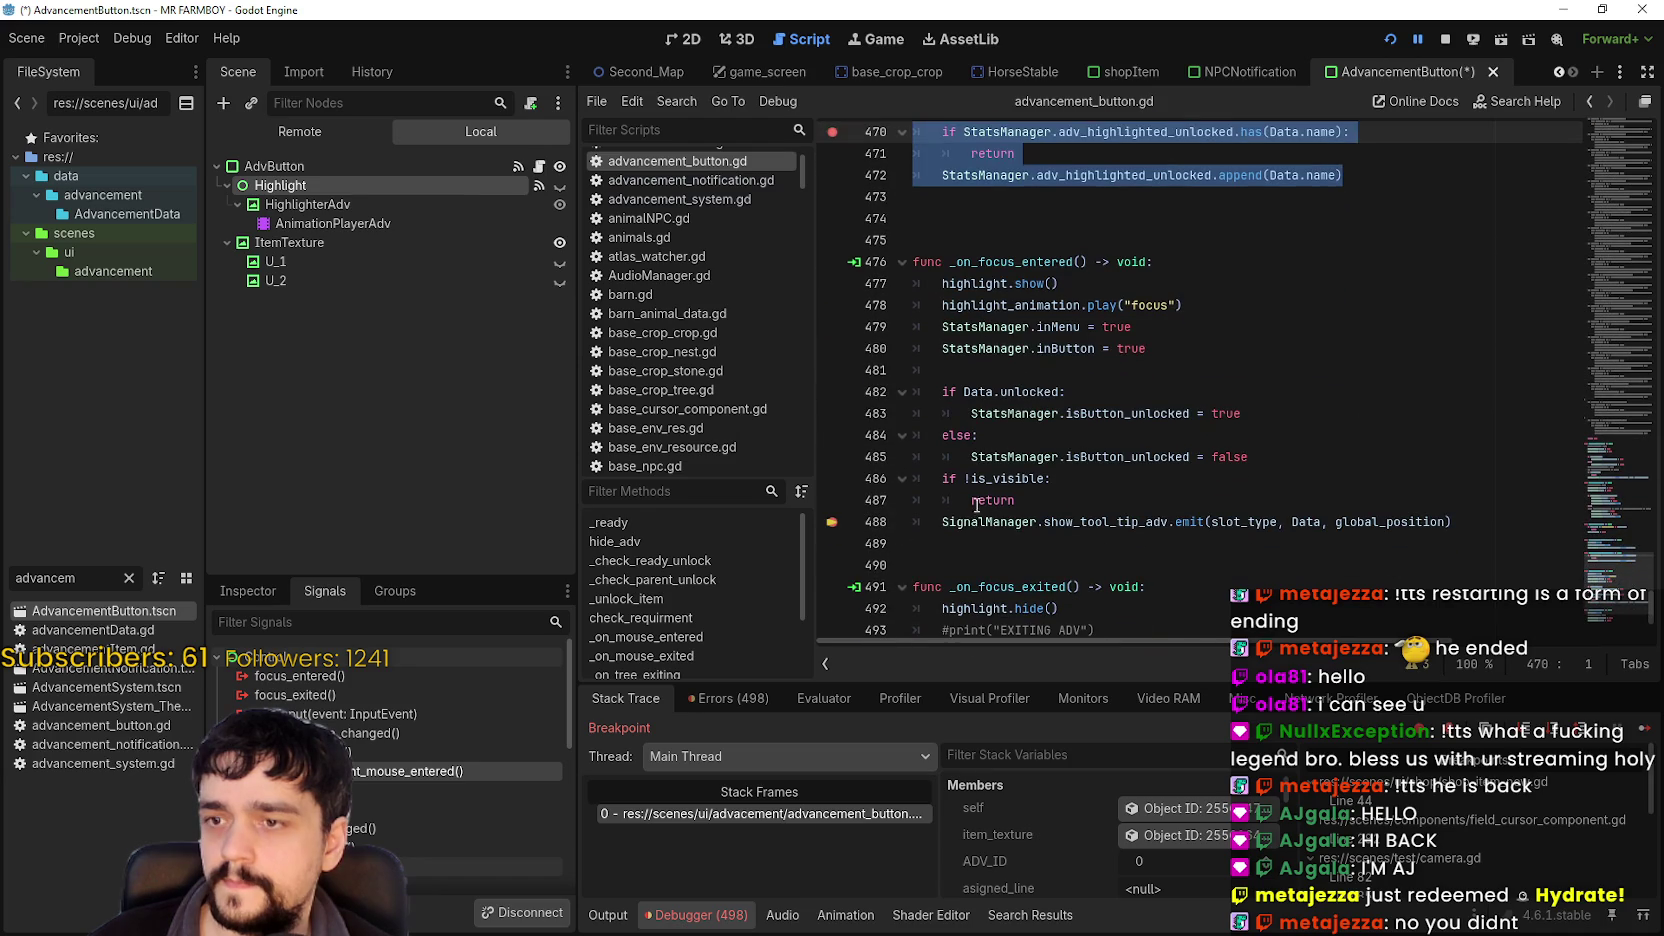
pyautogui.click(1030, 545)
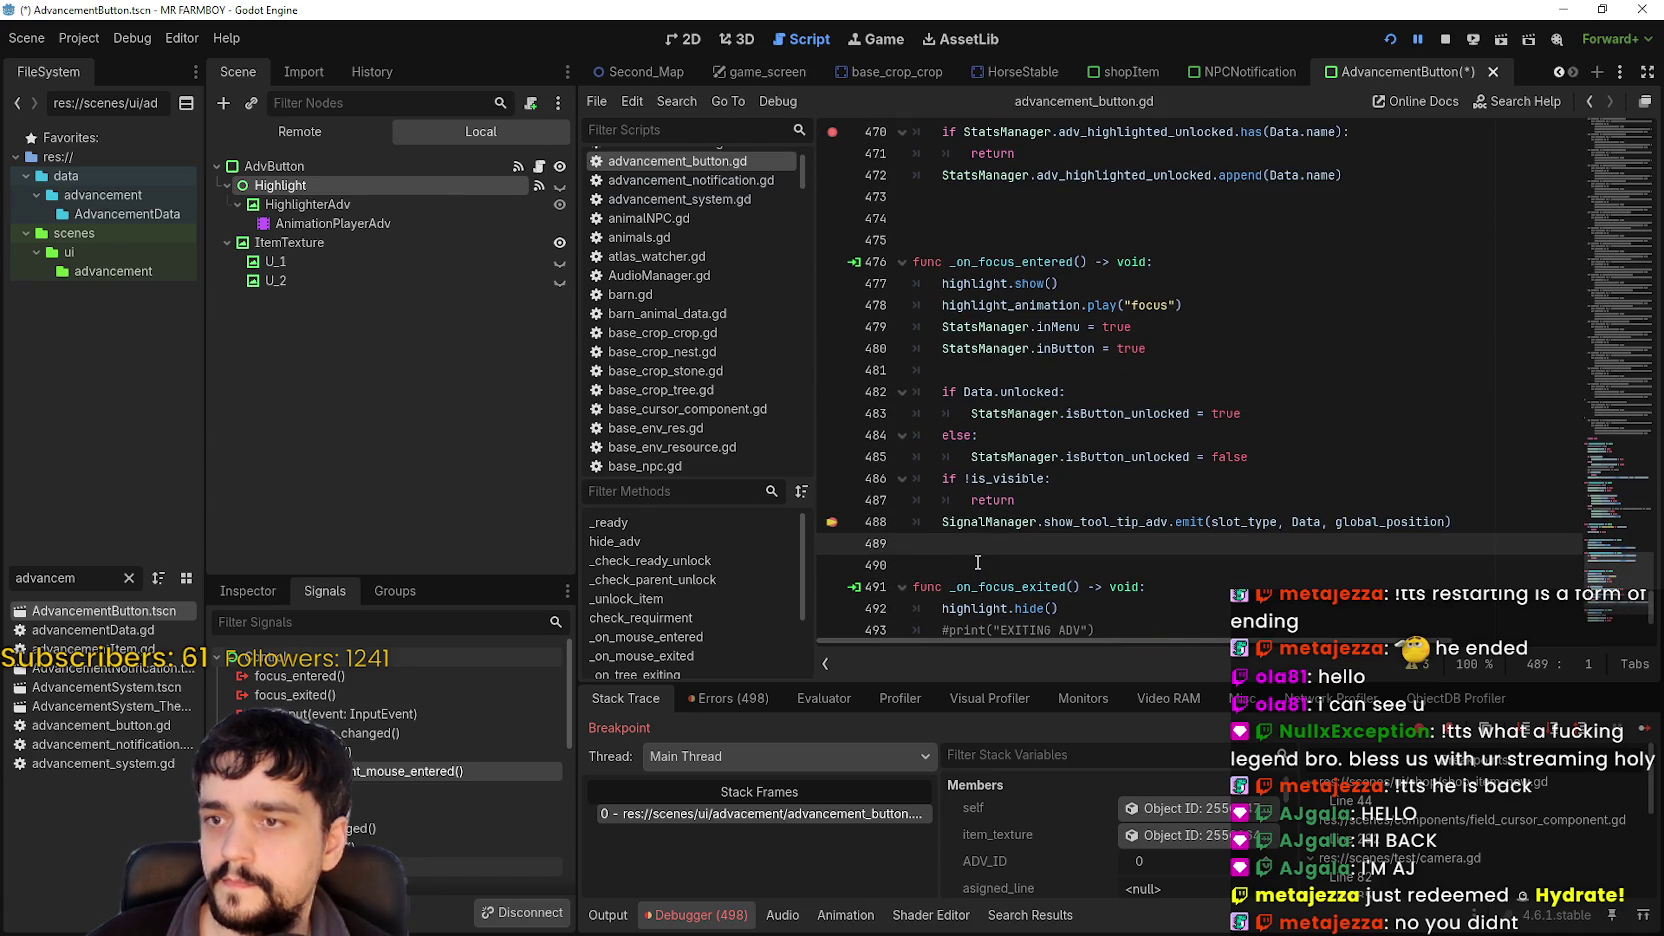
pyautogui.hotkey('ctrl', 'v')
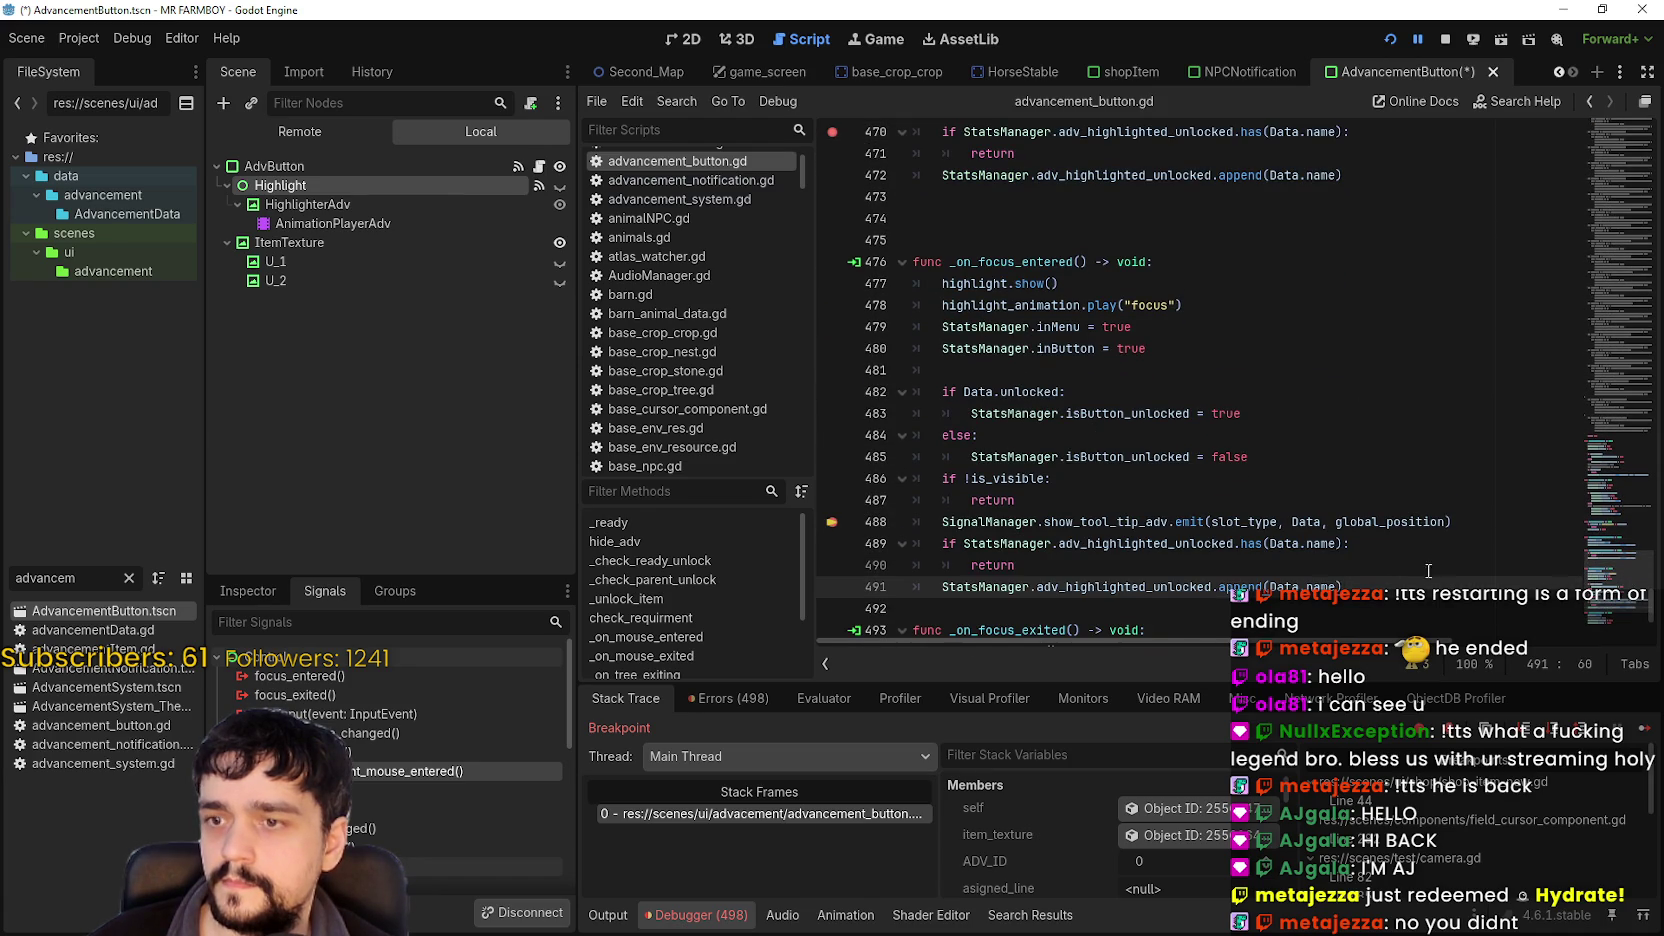
# Add a blank line before the pasted block, save, and run the game.
pyautogui.click(1460, 521)
pyautogui.press('Return')
pyautogui.hotkey('ctrl', 's')
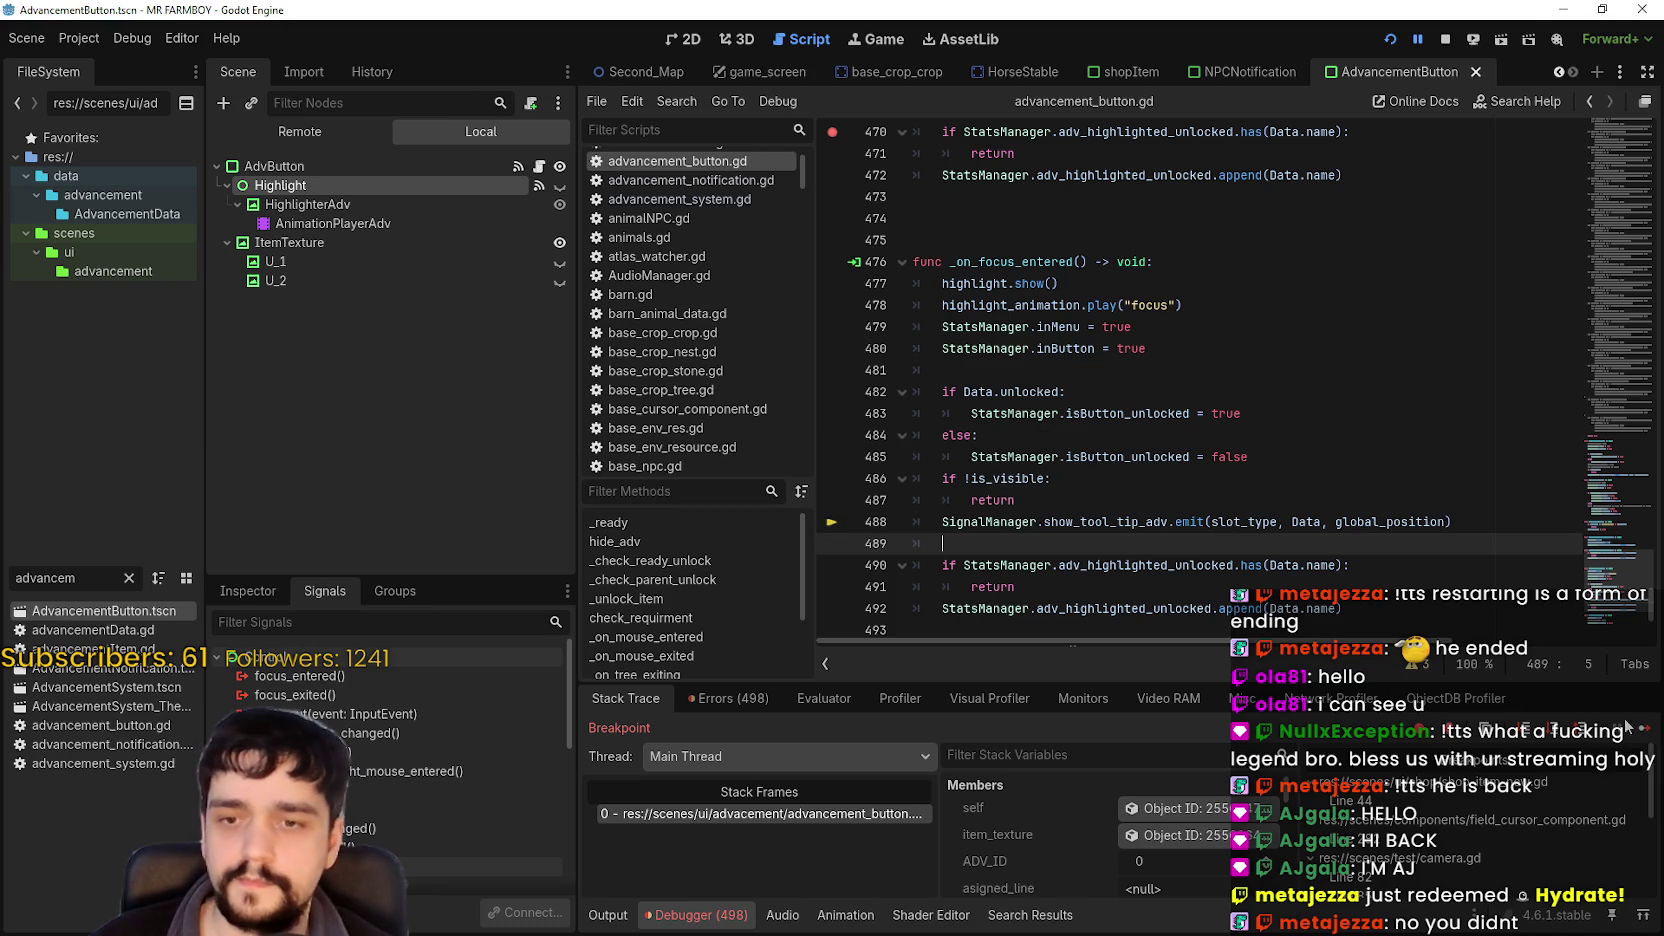
pyautogui.press('F12')
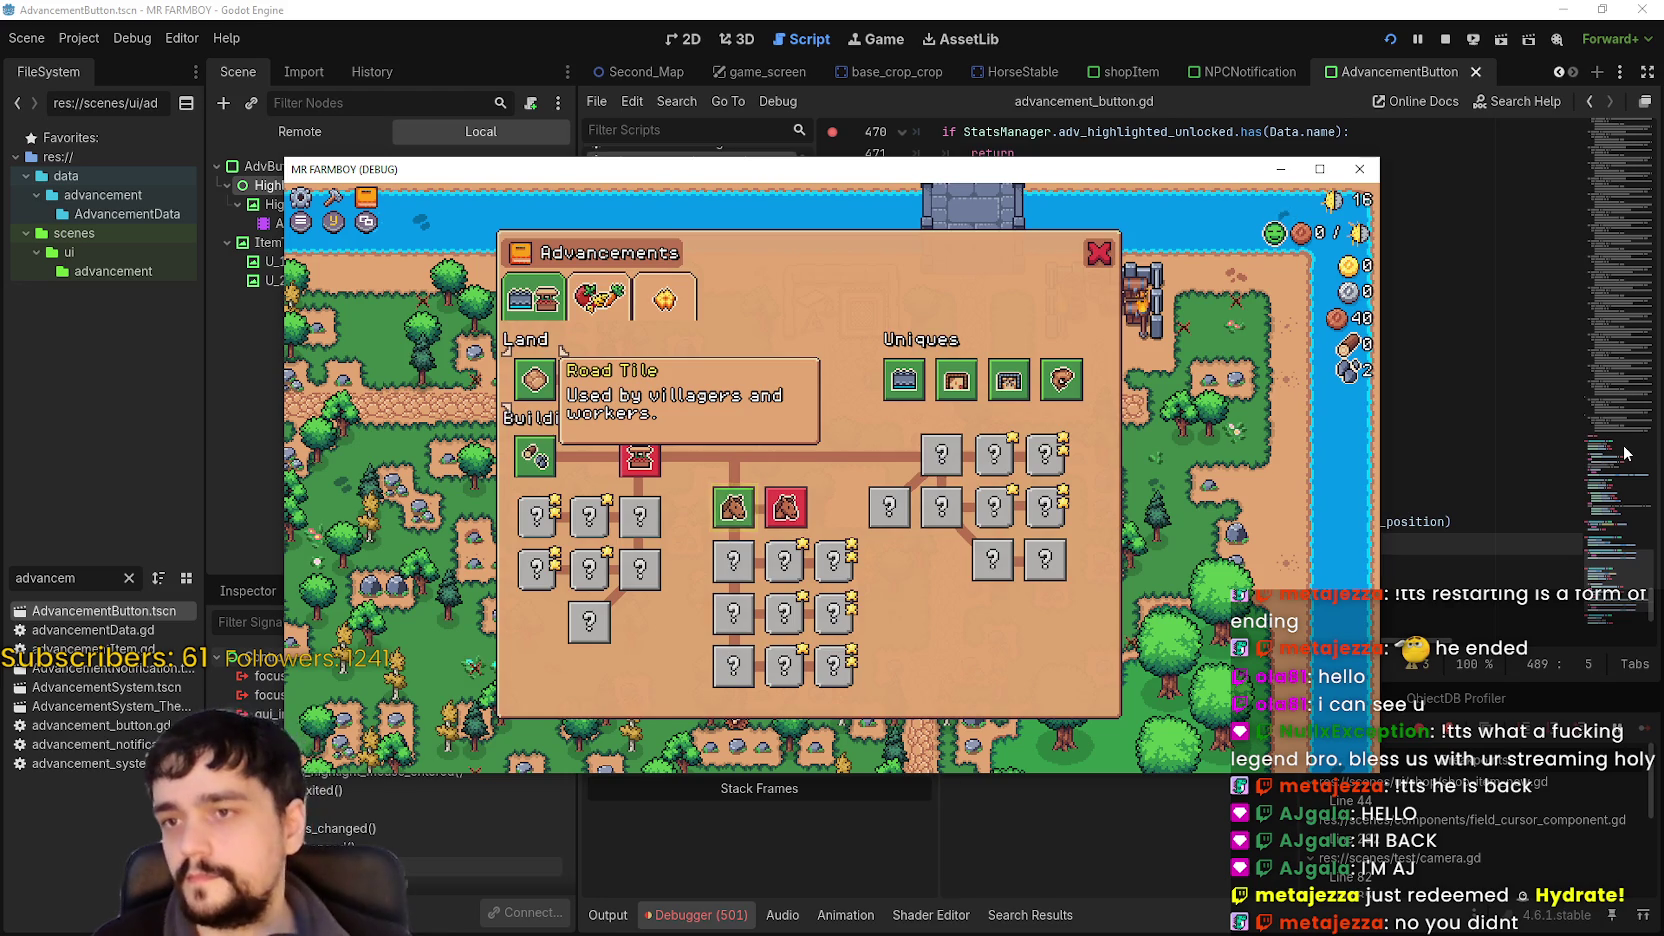
# Reload Save 7 via the title screen, reopen Advancements to check highlights, then switch to Steam.
pyautogui.press('Escape')
pyautogui.press('Escape')
pyautogui.press('Down')
pyautogui.press('Down')
pyautogui.press('Down')
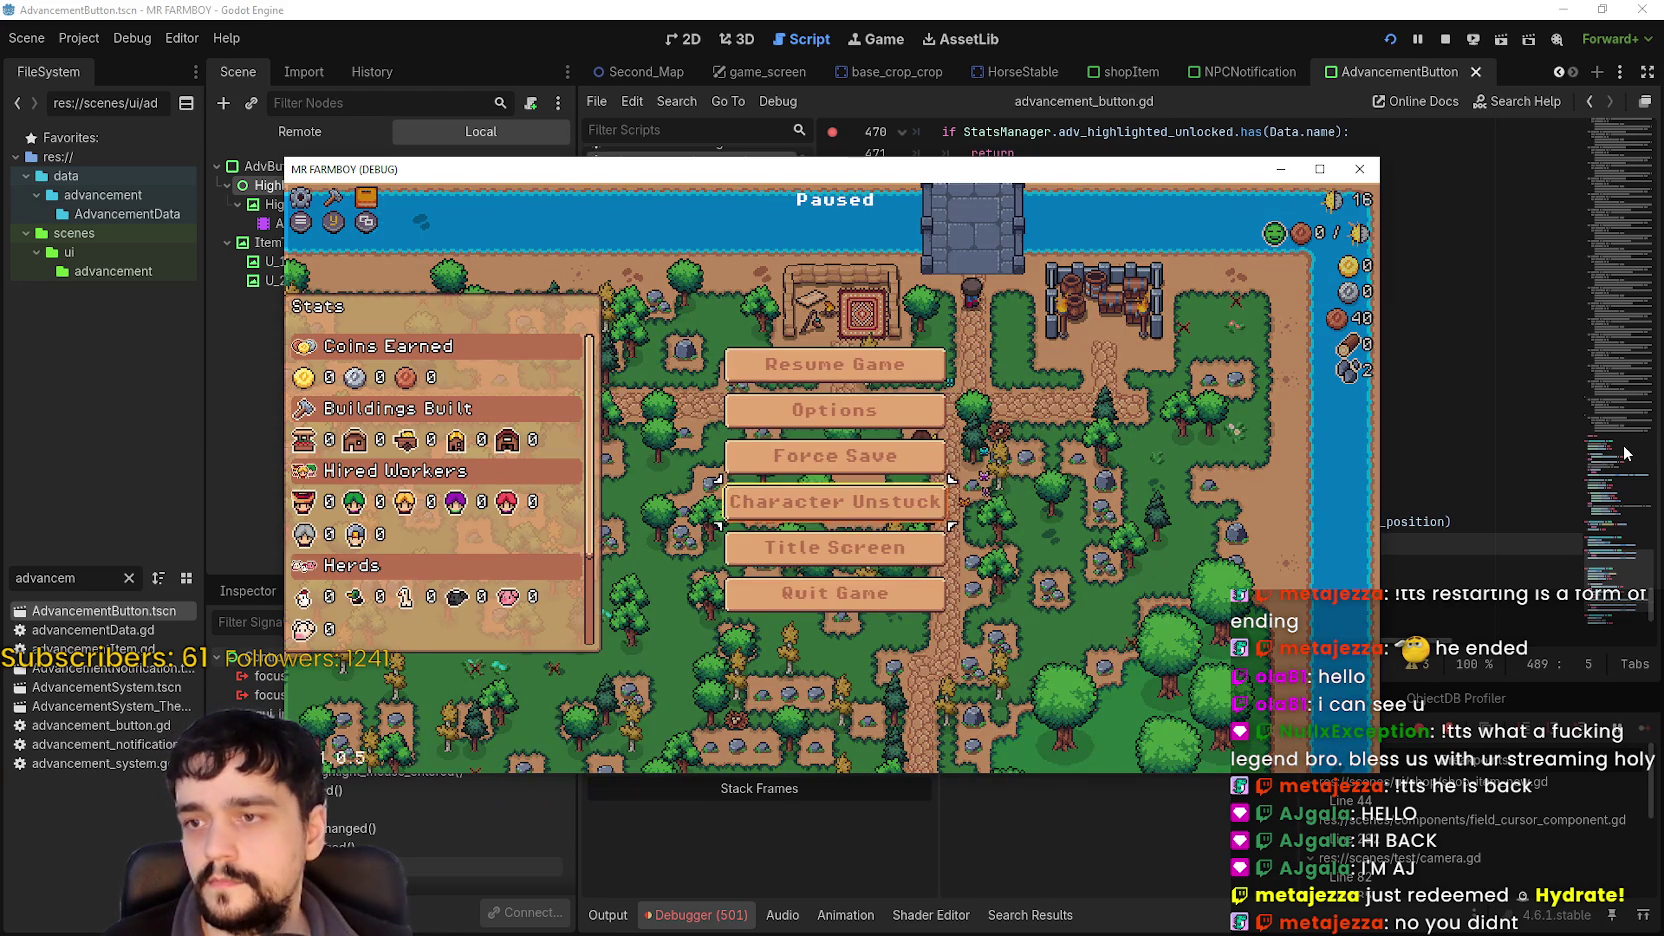
pyautogui.press('Return')
pyautogui.press('Return')
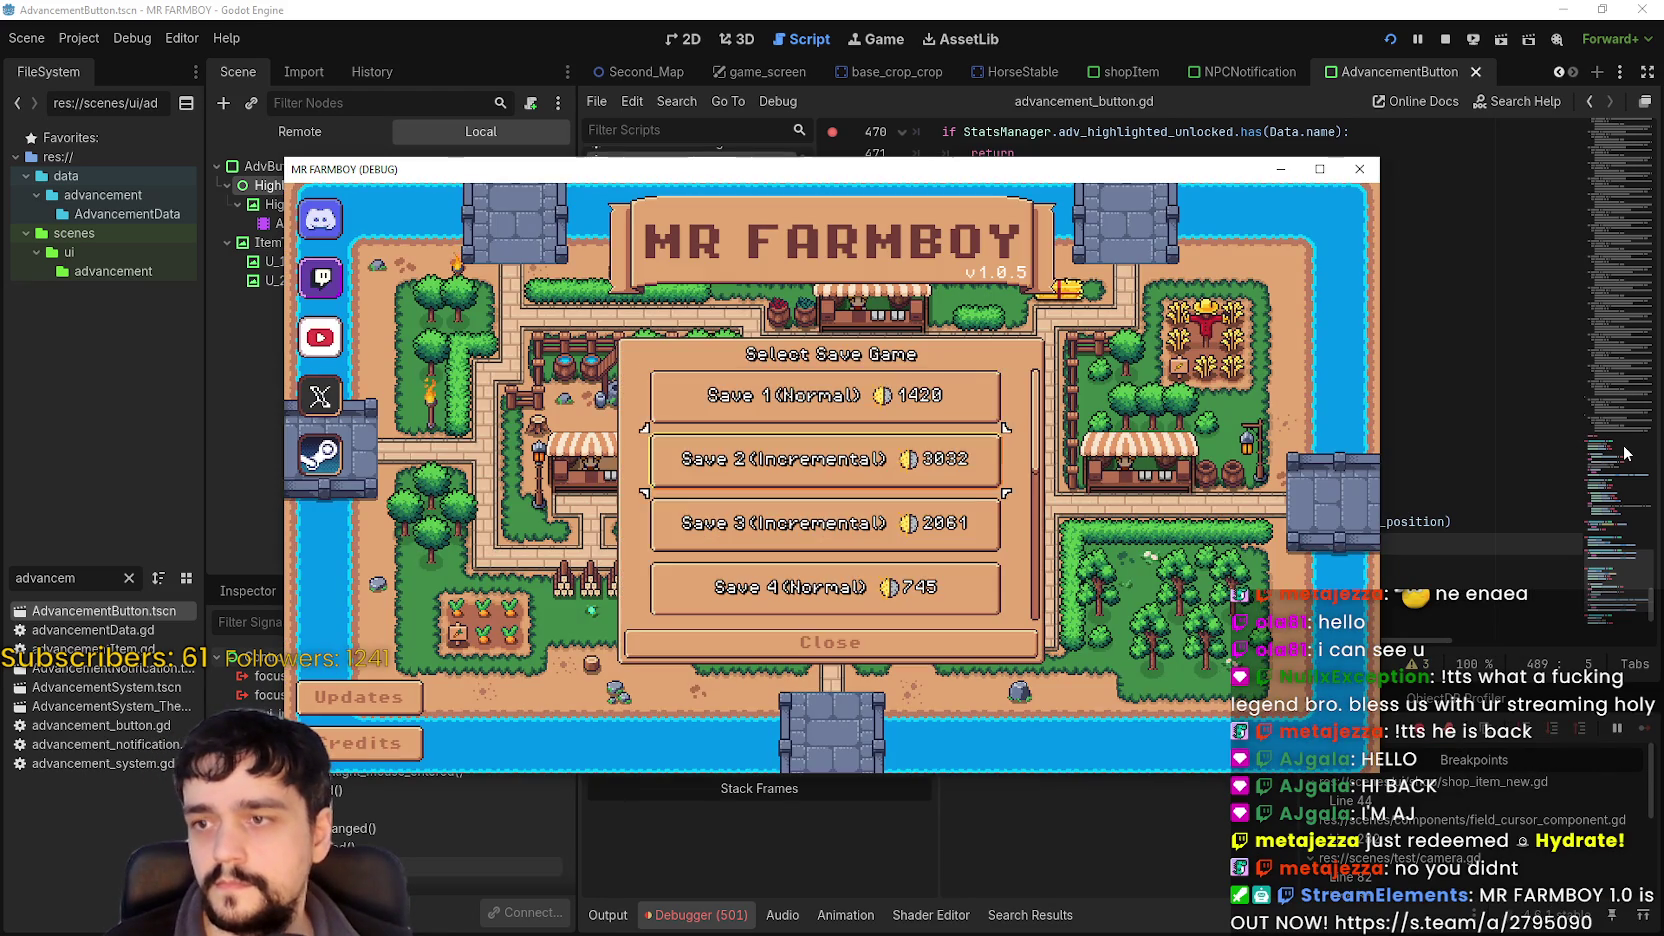
pyautogui.press('Down')
pyautogui.press('Down')
pyautogui.press('Down')
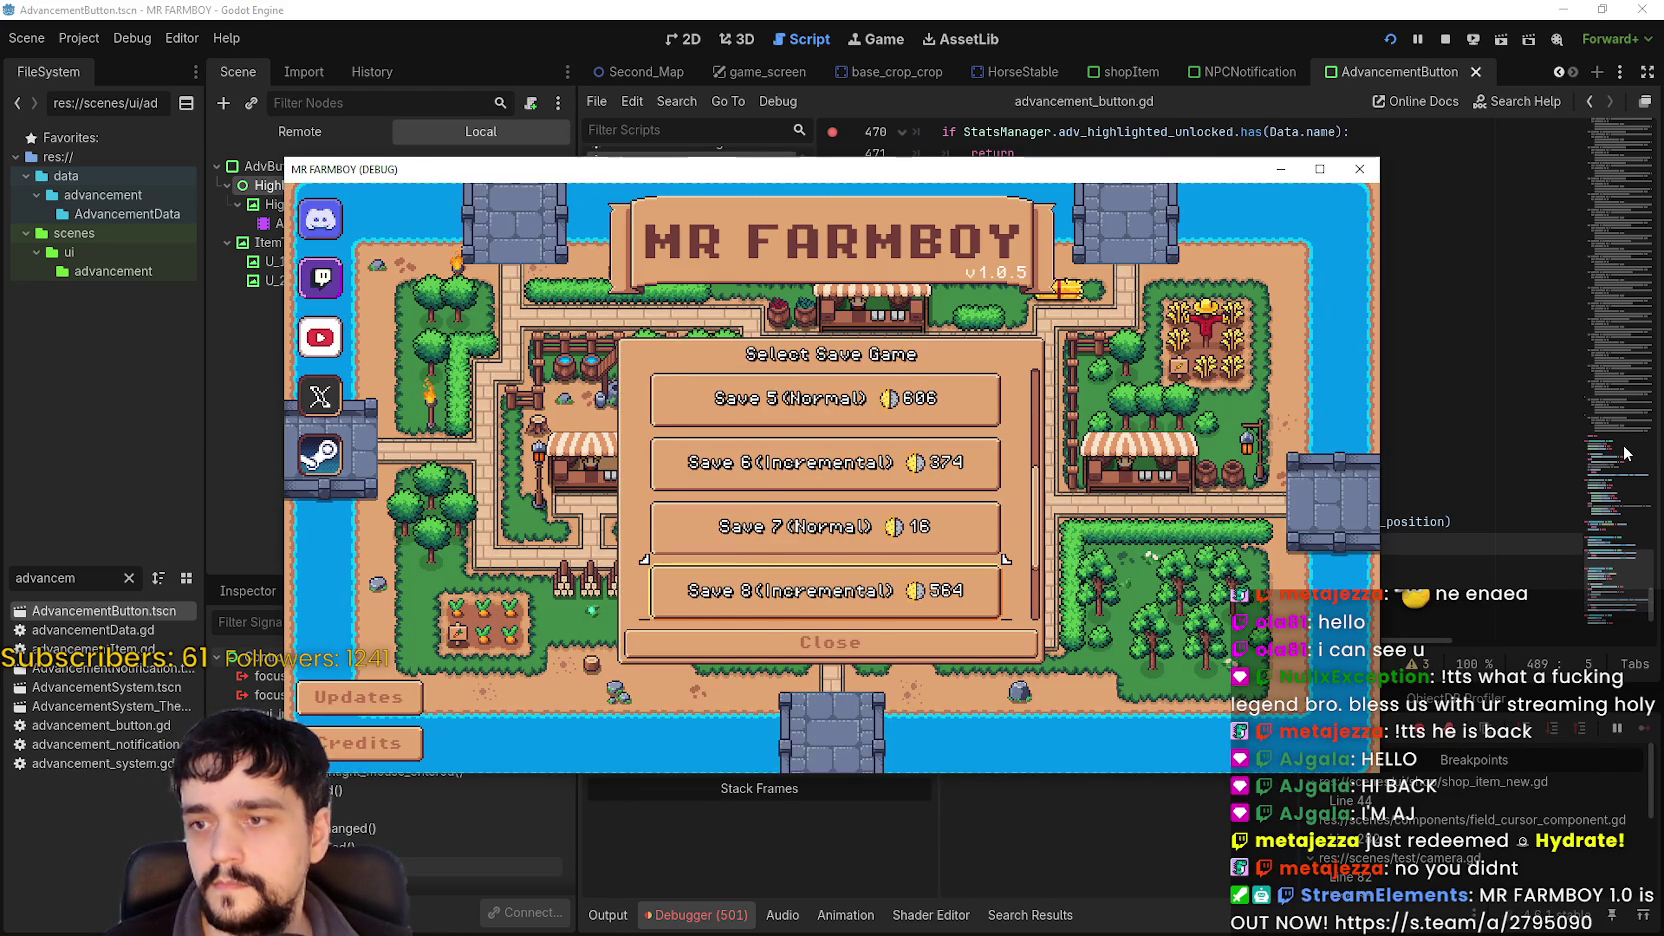
pyautogui.press('Return')
pyautogui.press('Return')
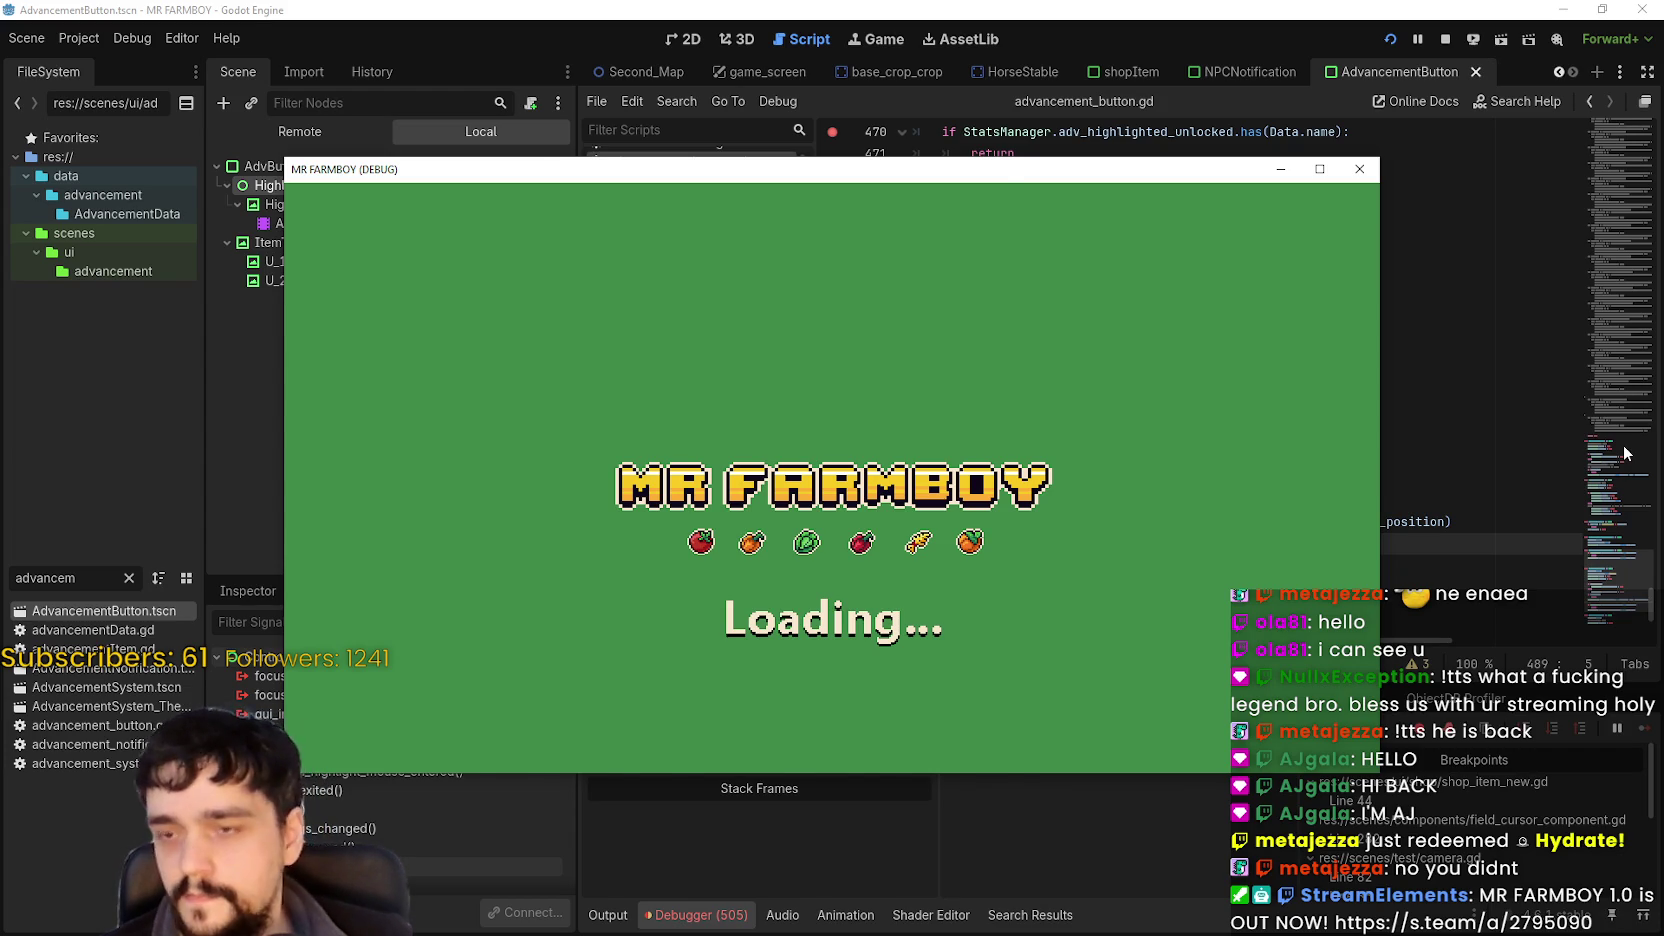
pyautogui.press('r')
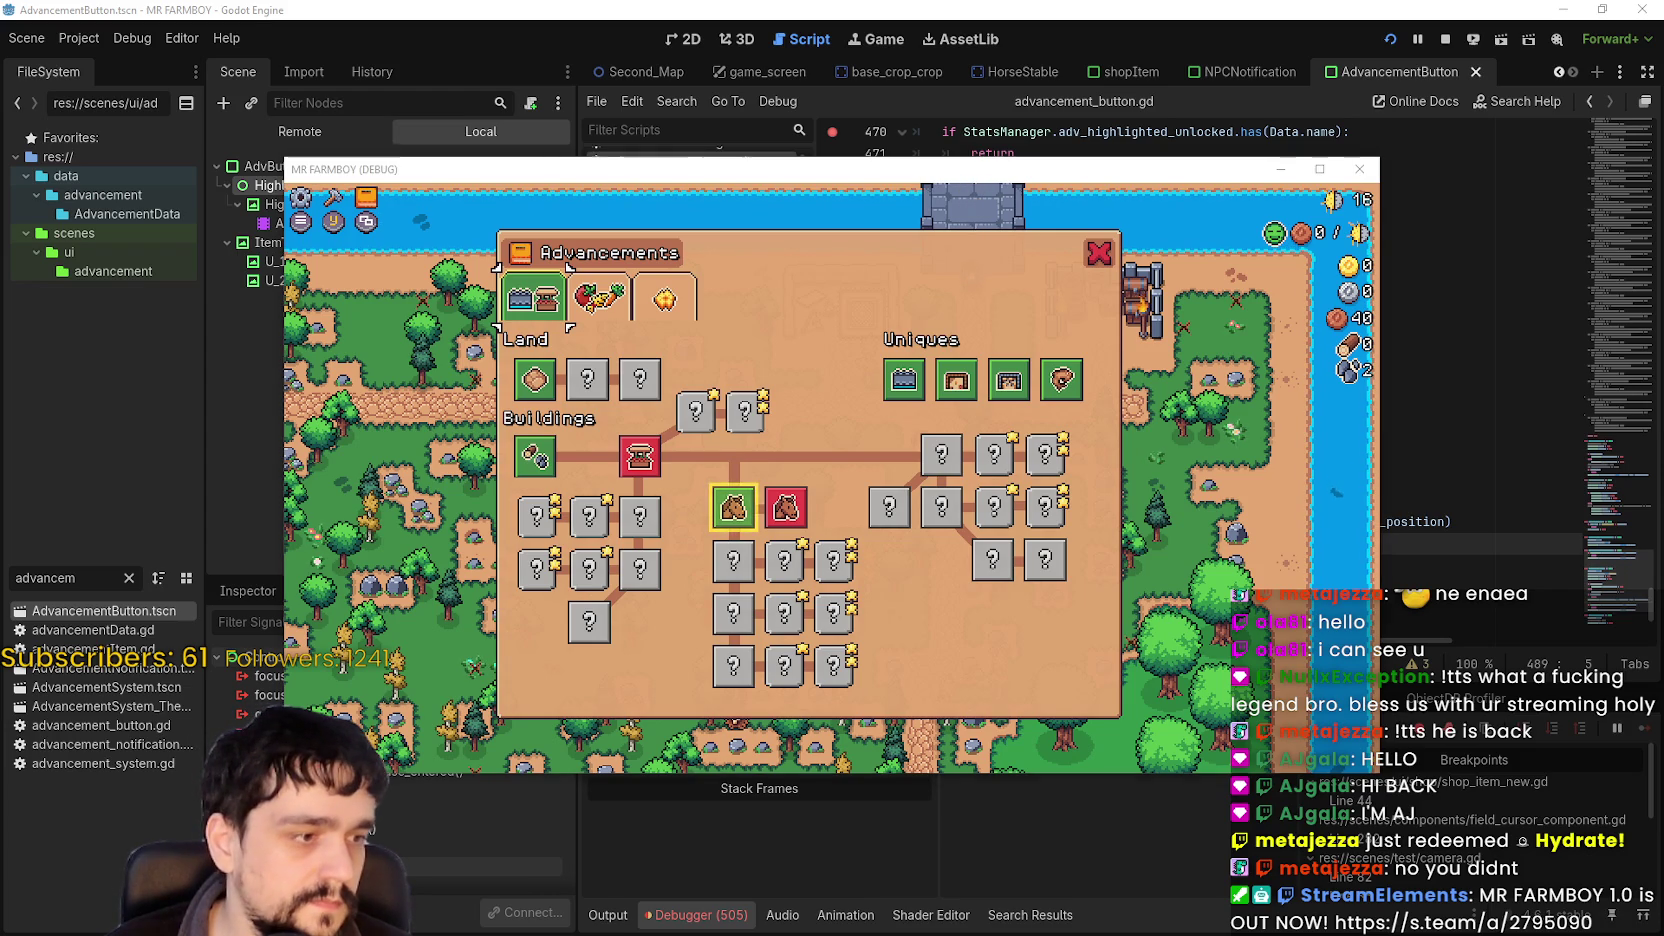
pyautogui.hotkey('alt', 'Tab')
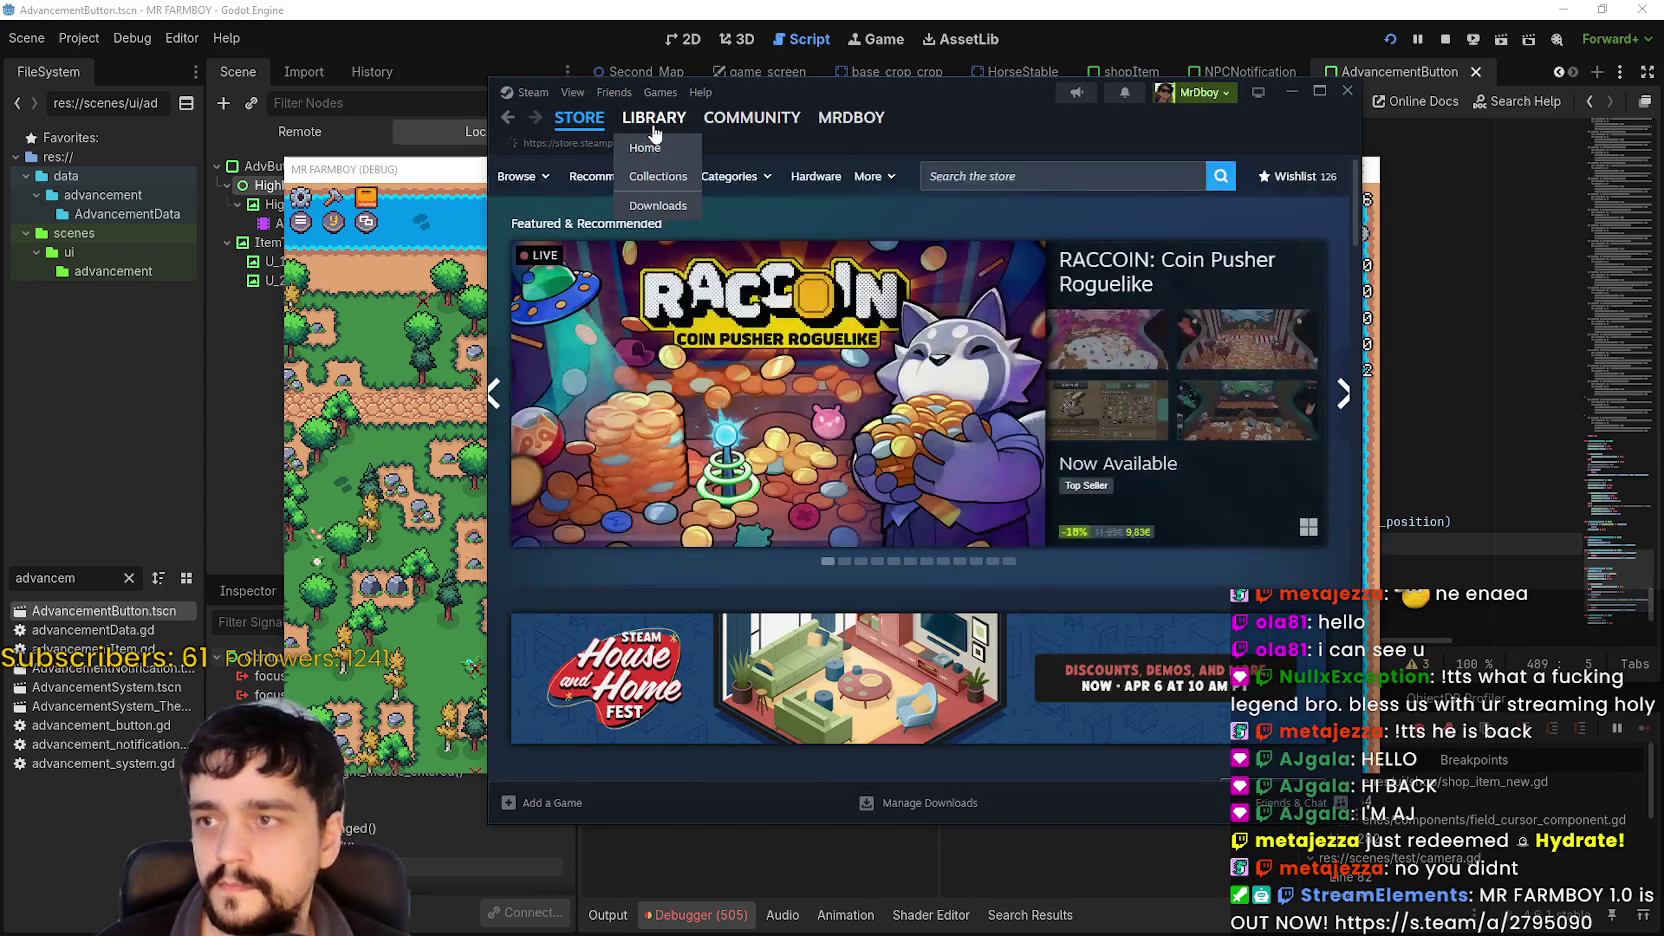
# Go from the Library to MR FARMBOY's event dashboard and edit the v1.0.6 - Public Test draft.
pyautogui.click(654, 117)
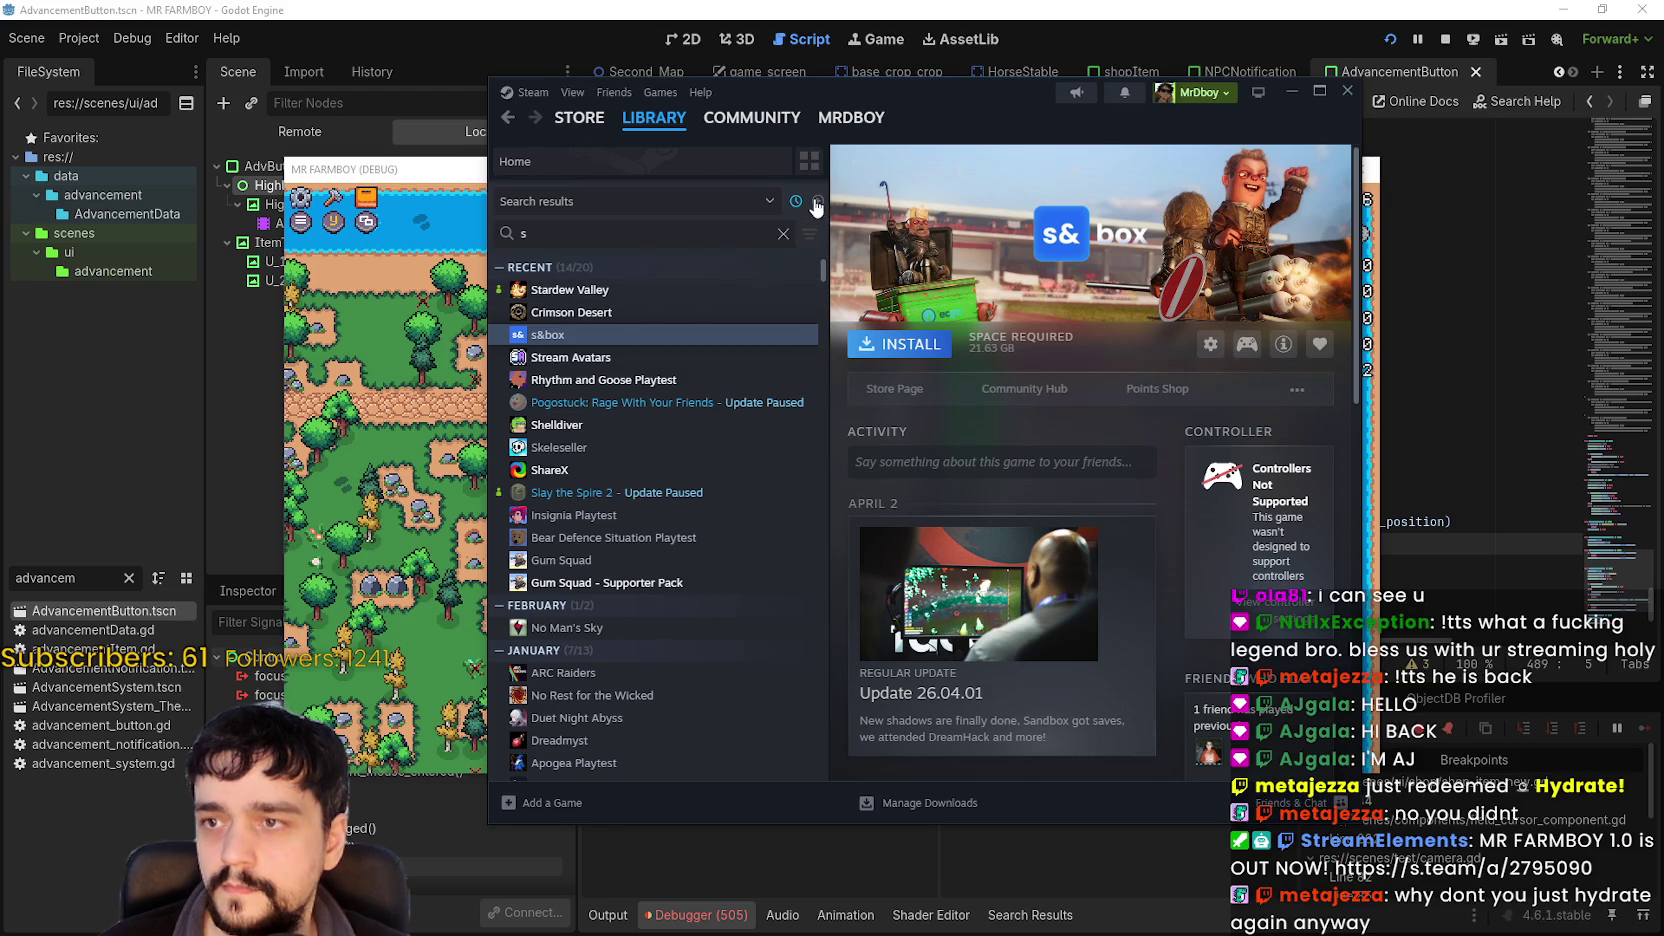
pyautogui.click(780, 232)
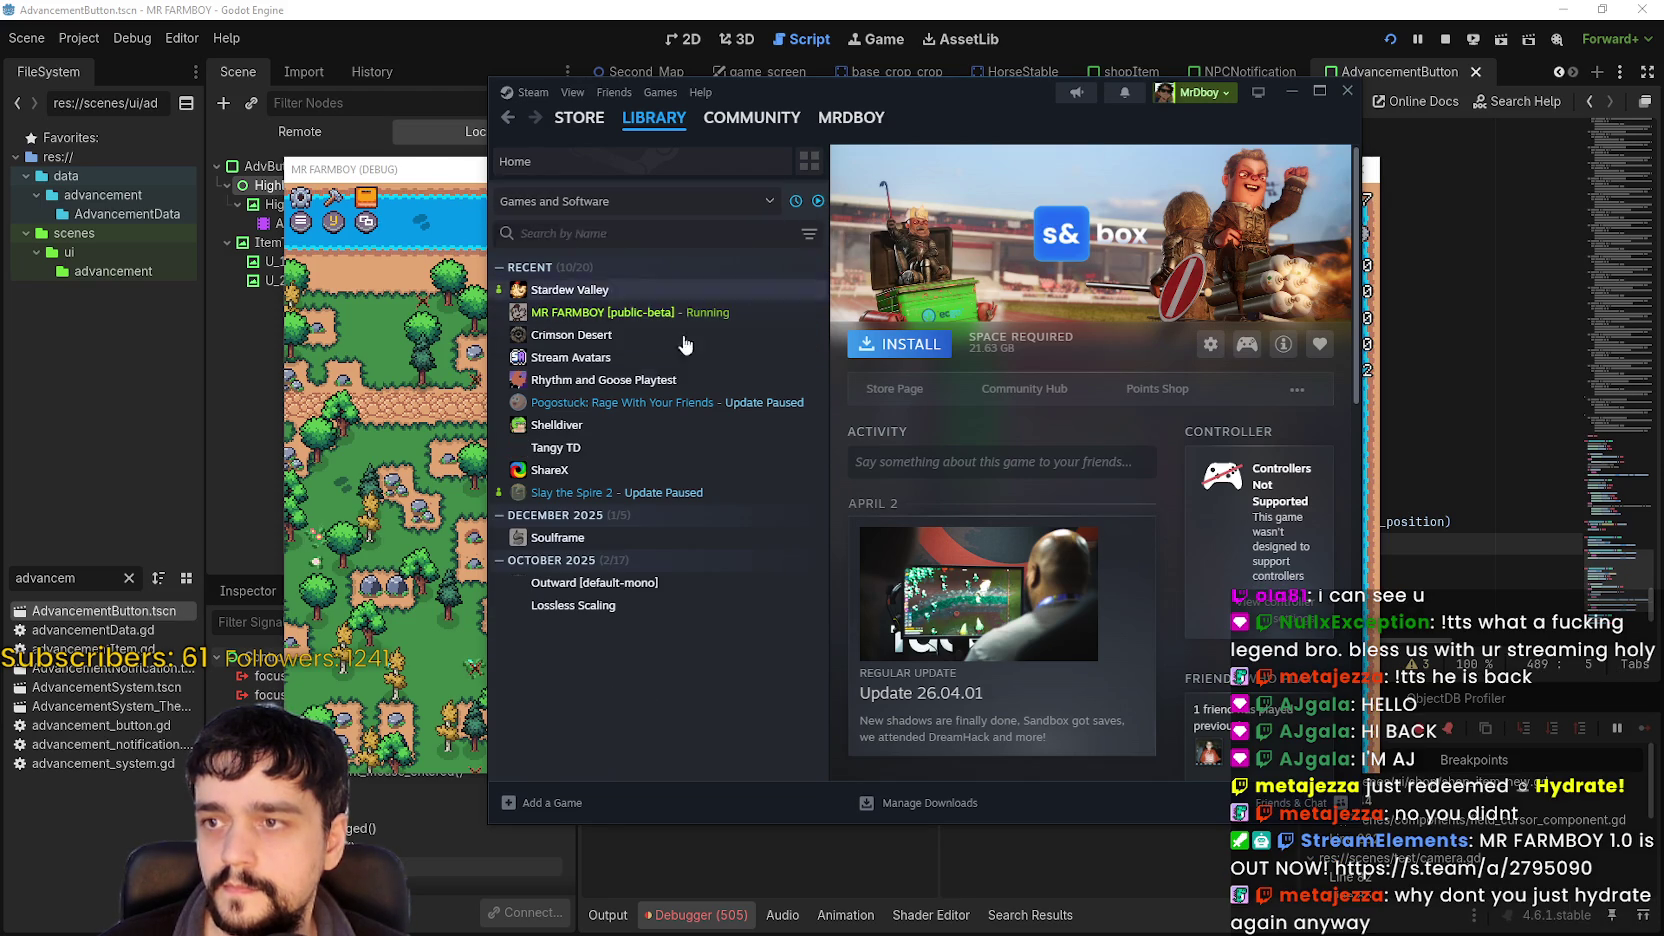
pyautogui.click(620, 312)
pyautogui.click(1062, 389)
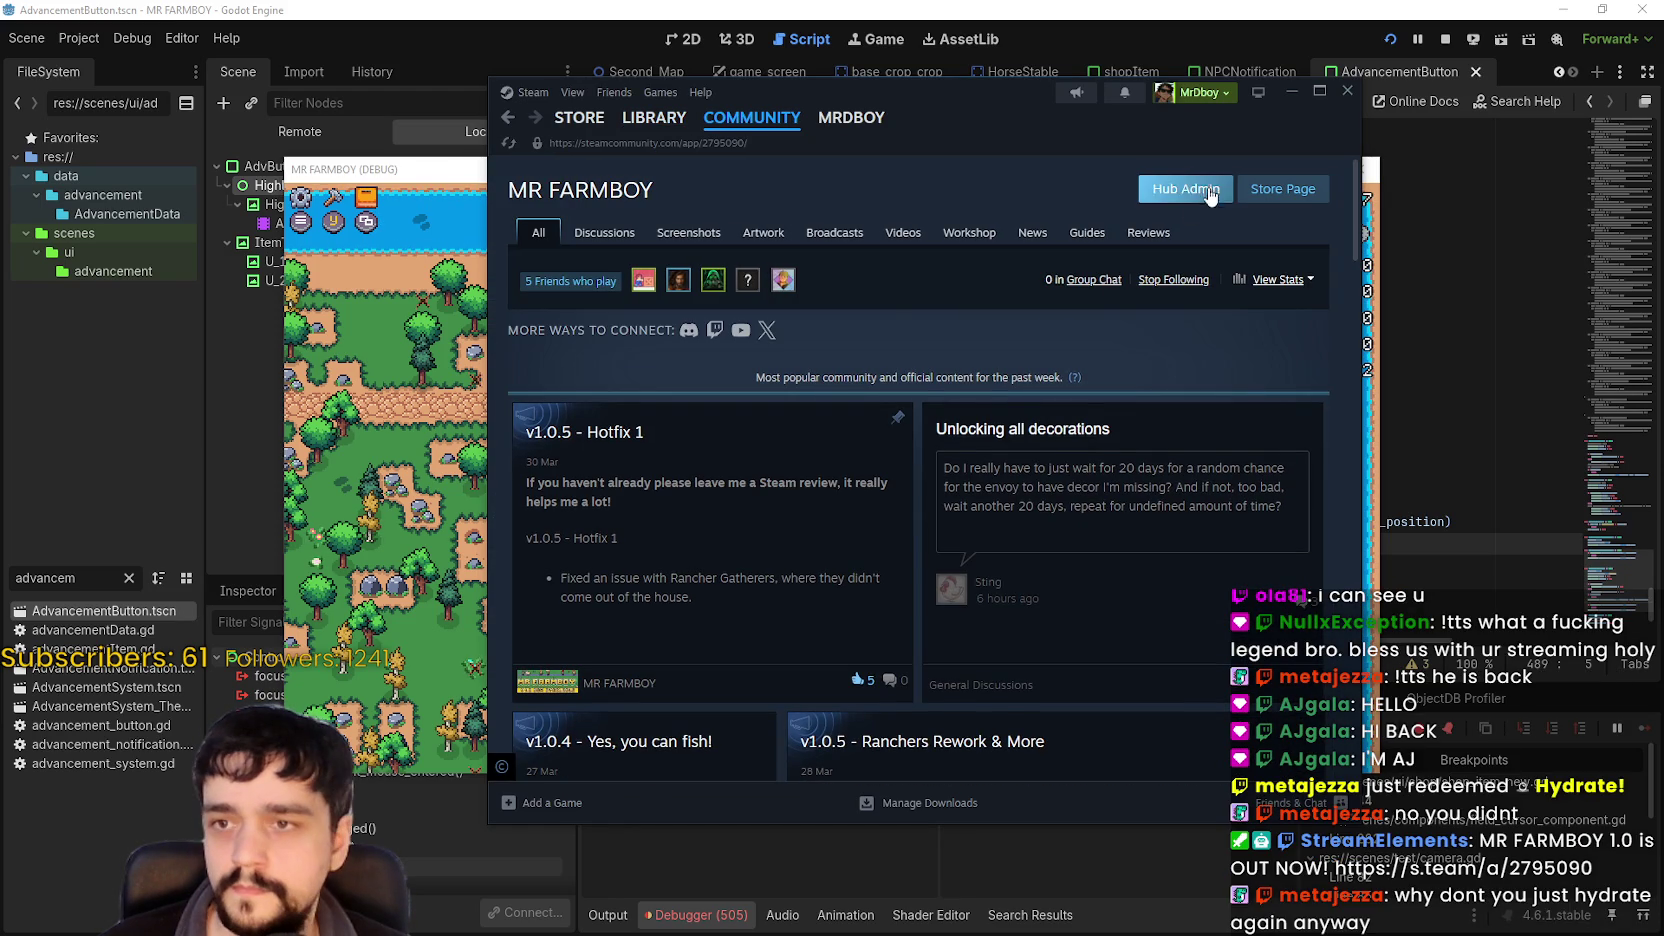
pyautogui.click(1210, 195)
pyautogui.click(833, 566)
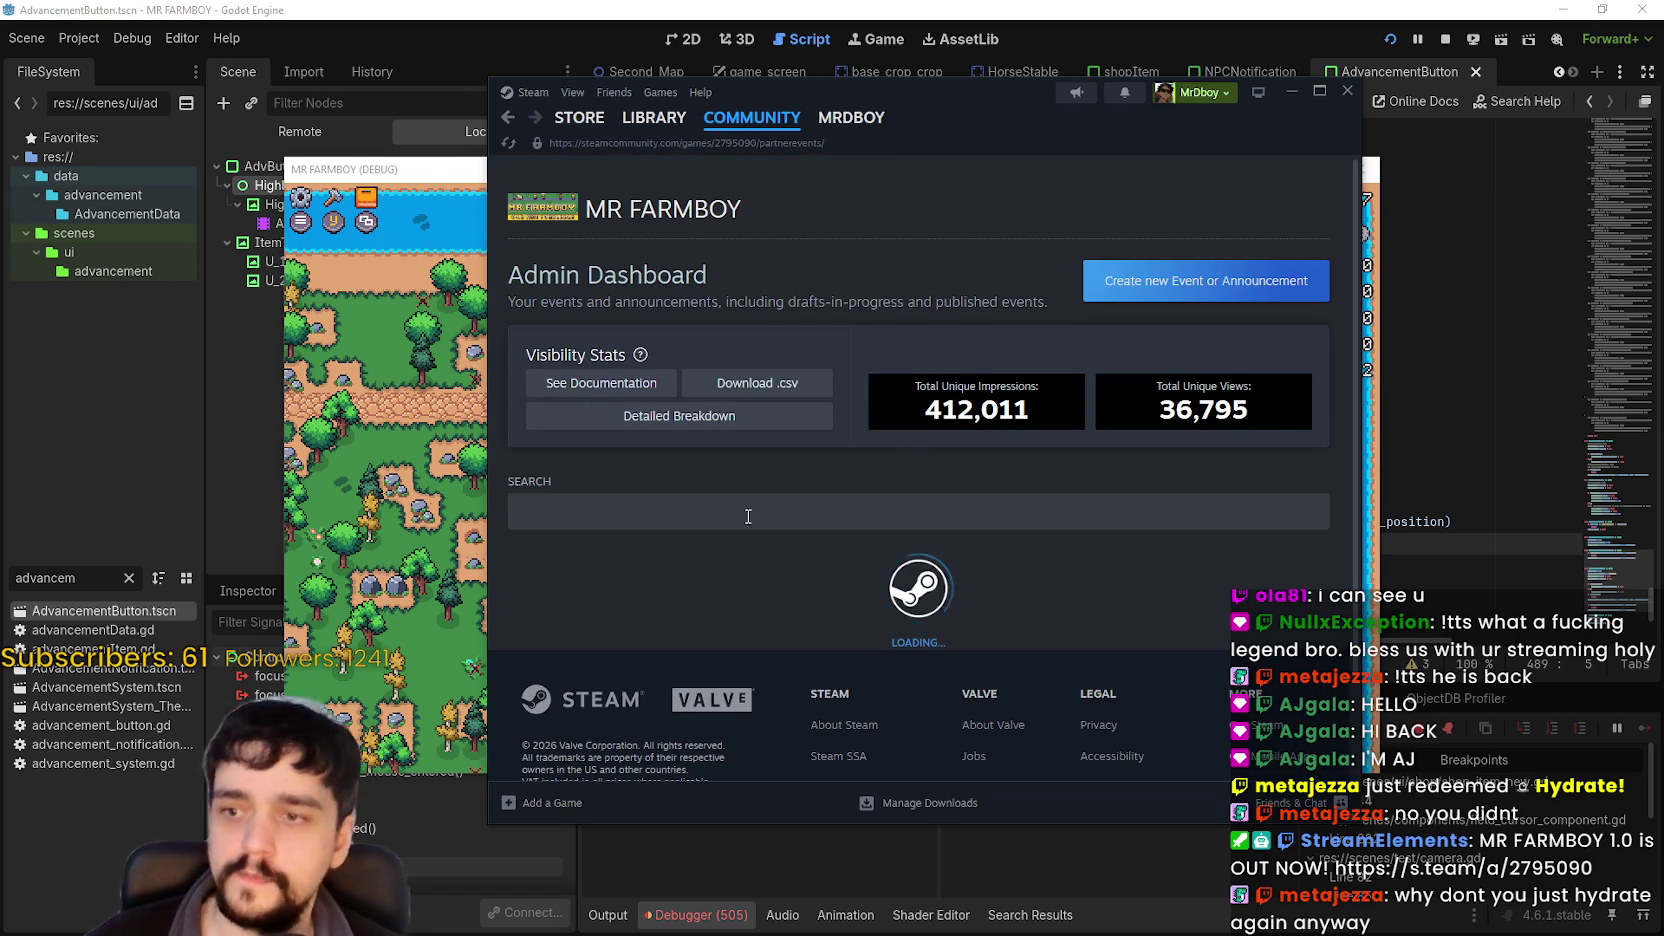
pyautogui.scroll(-1, 735, 600)
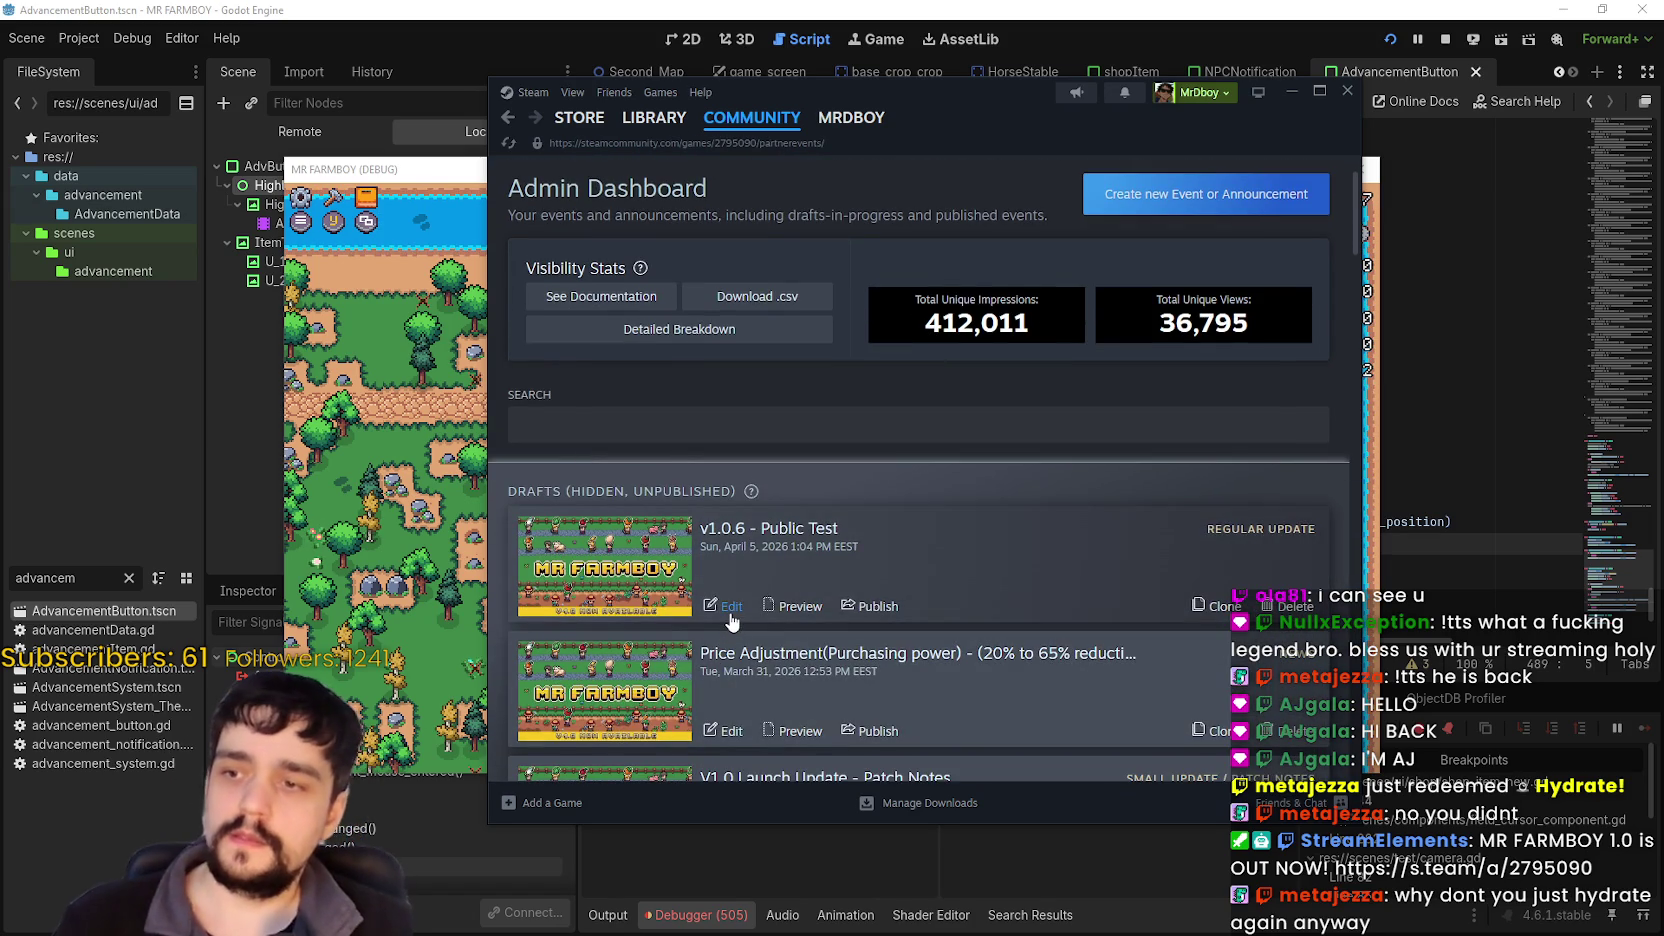
pyautogui.click(730, 610)
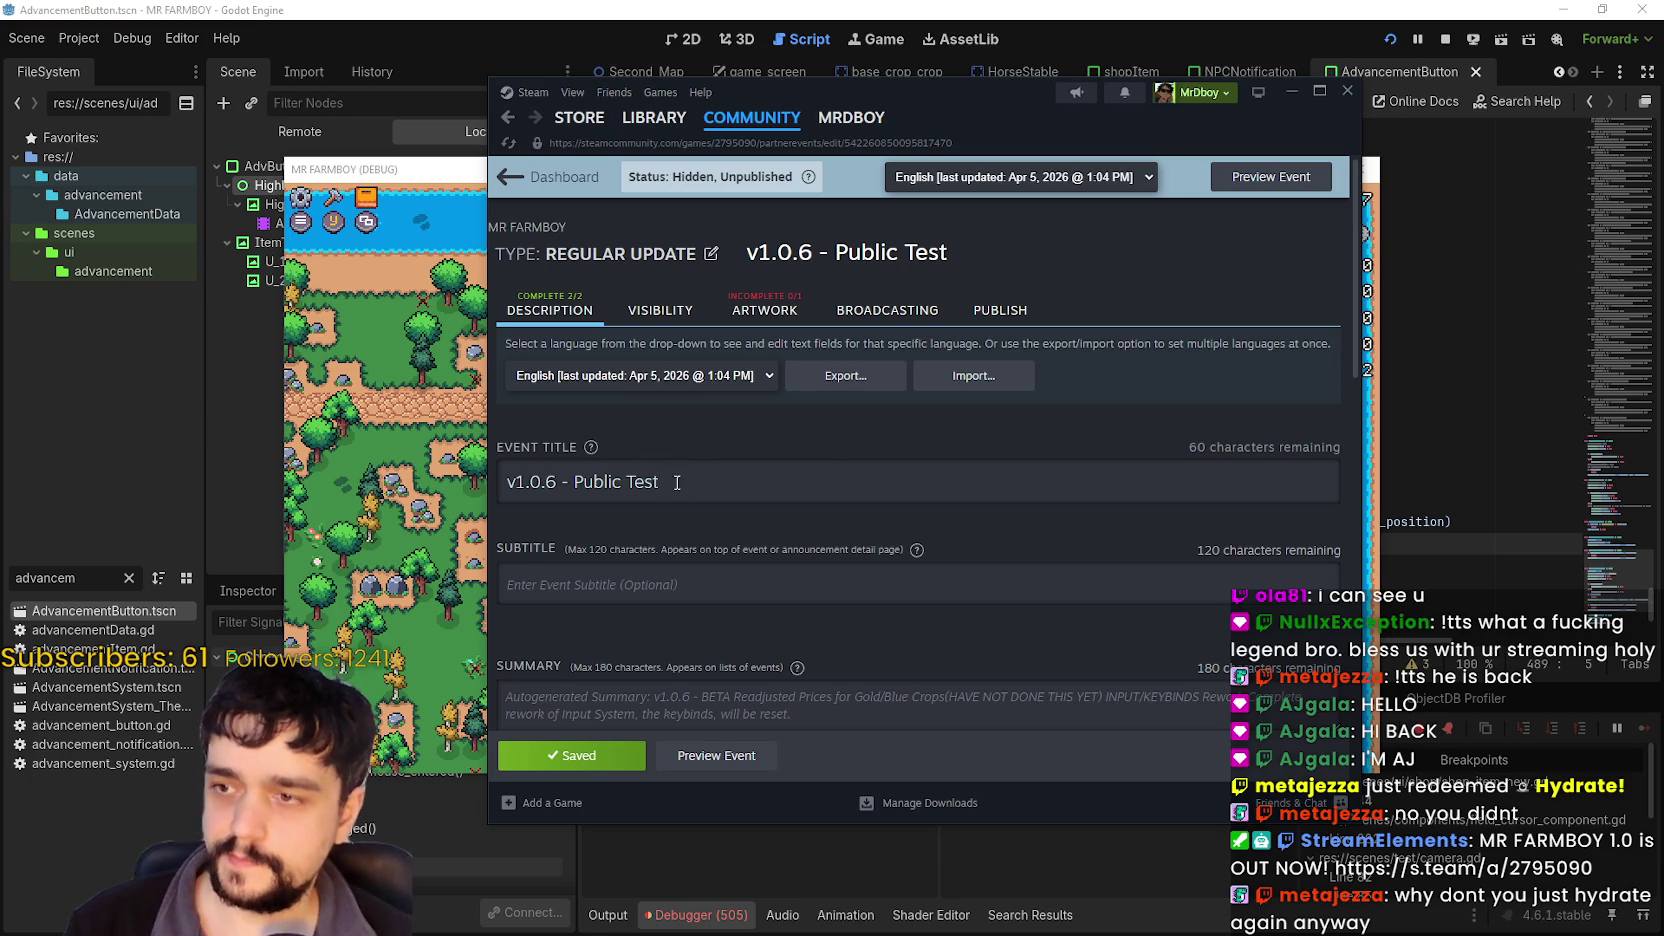
# Append 'Part' to the event title so it reads 'v1.0.6 - Public Test Part'.
pyautogui.scroll(-1, 670, 455)
pyautogui.tripleClick(650, 397)
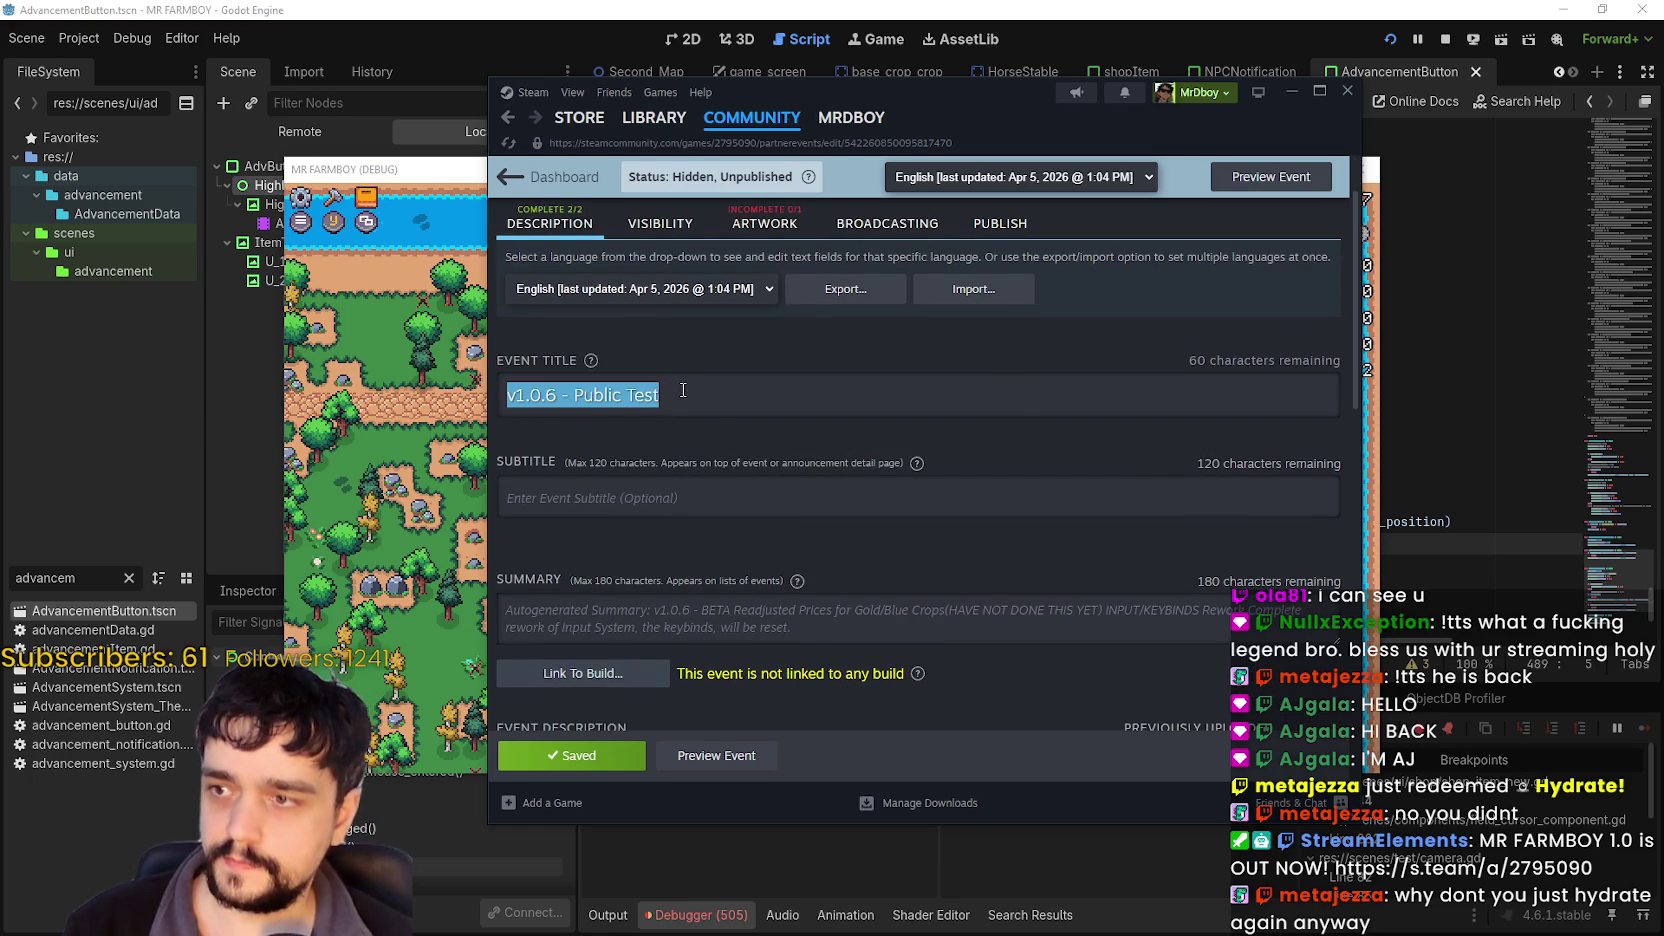
pyautogui.click(683, 390)
pyautogui.write('Part 1')
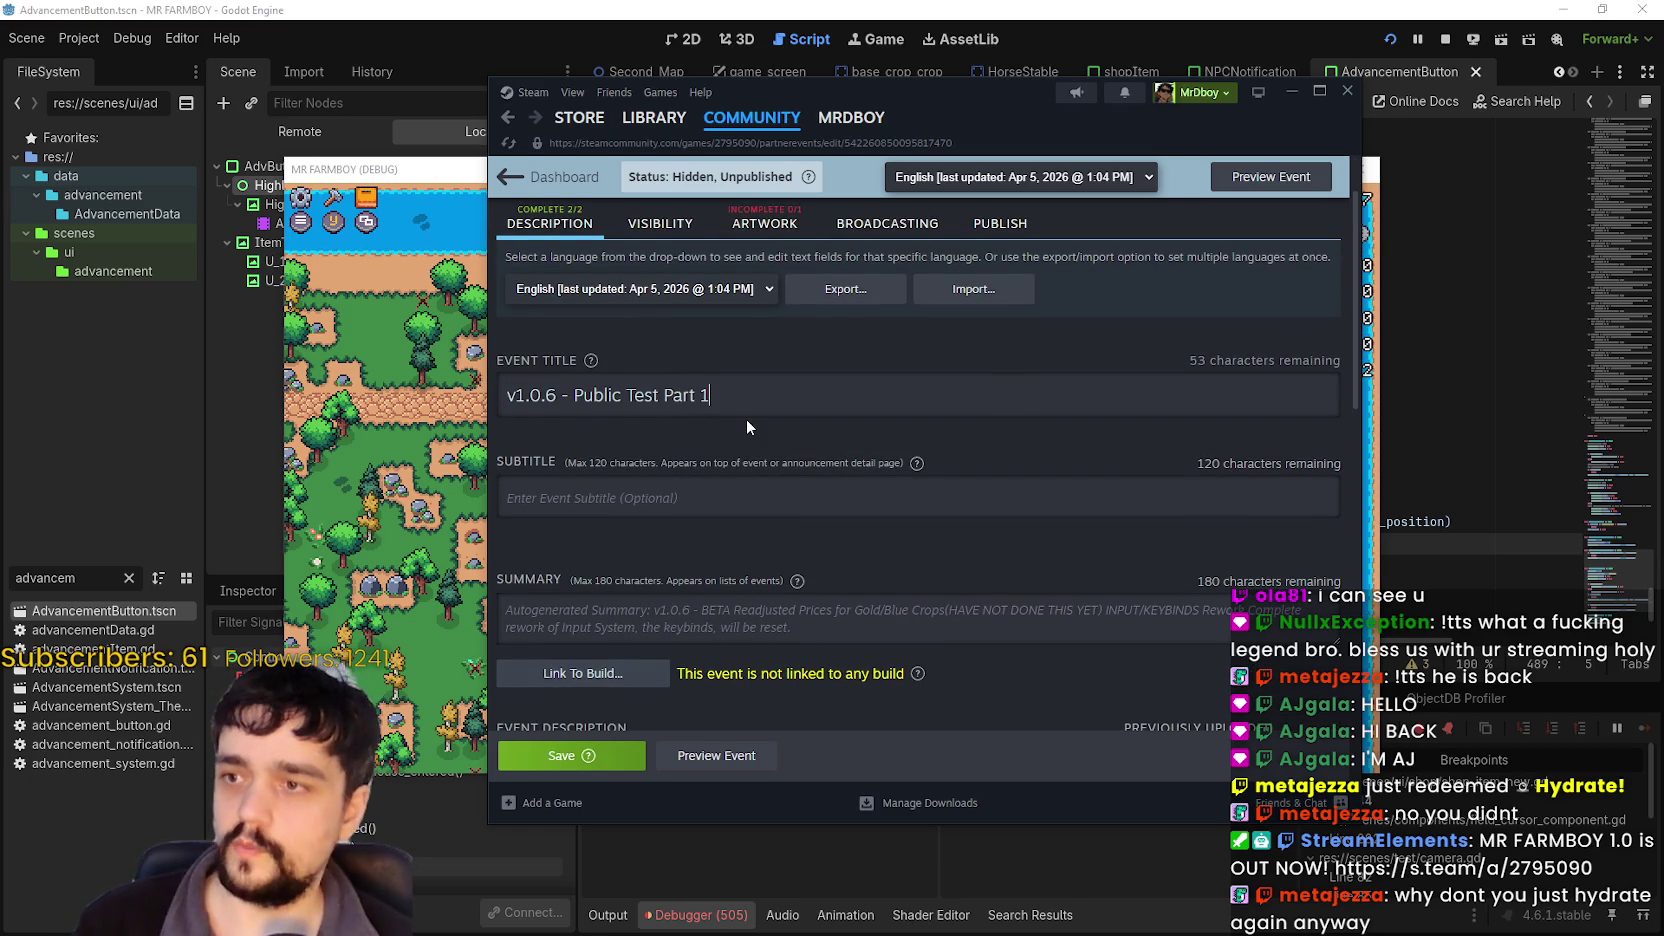
# Delete the Readjusted Prices bullet from the description.
pyautogui.scroll(-5, 747, 421)
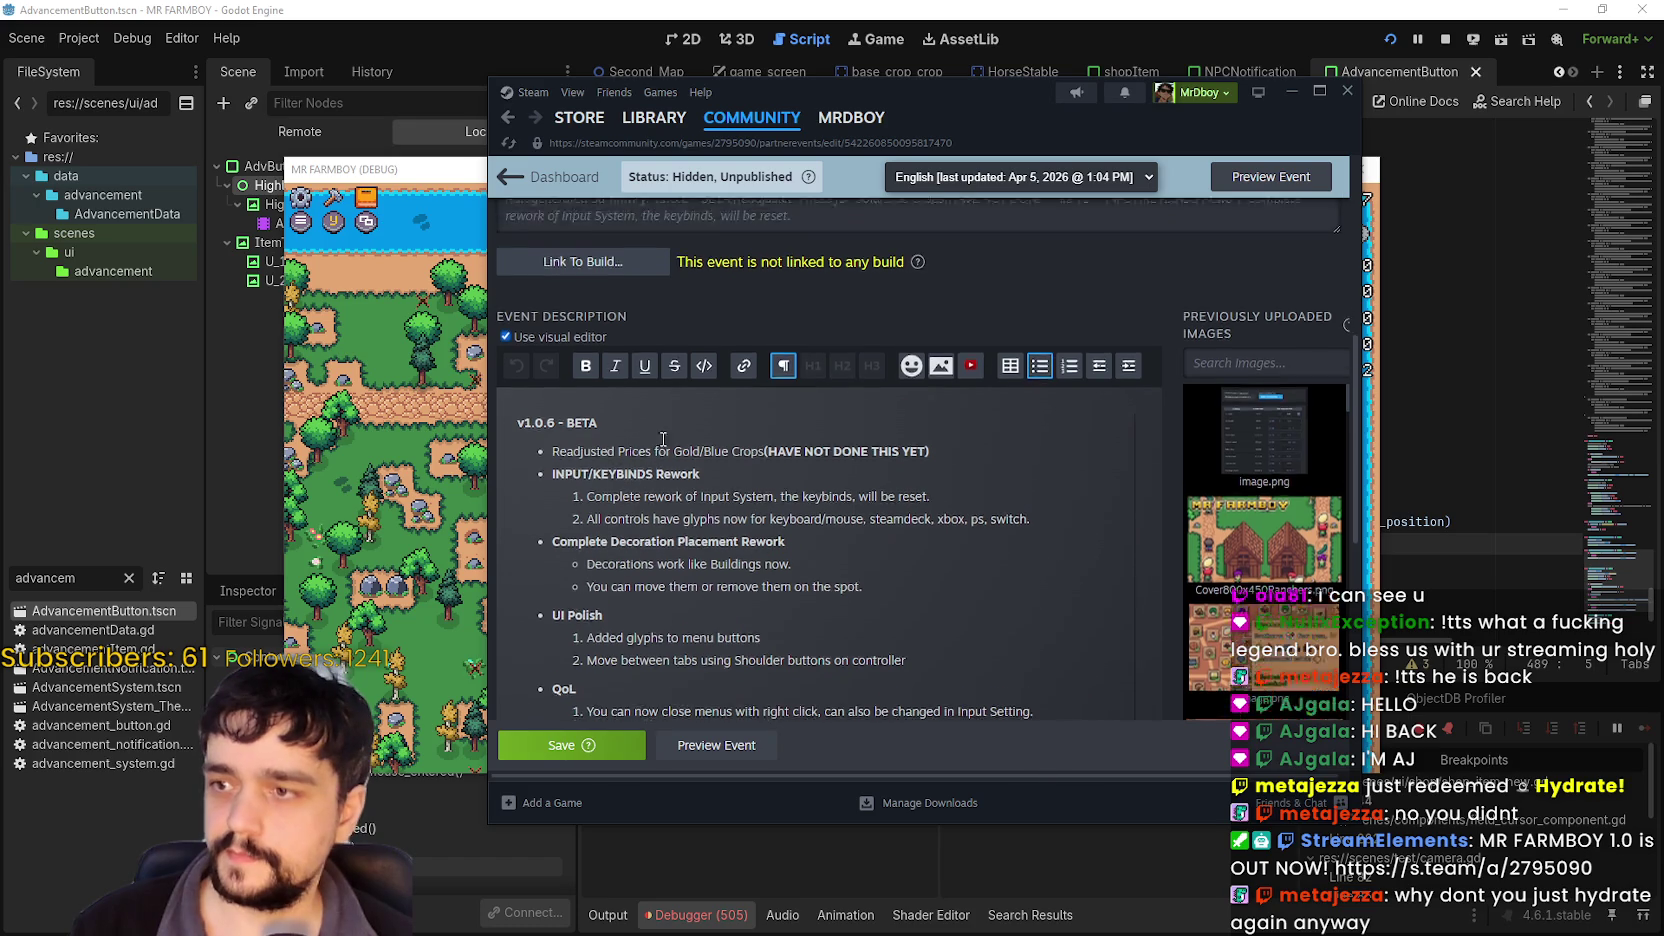
pyautogui.scroll(-2, 663, 439)
pyautogui.scroll(2, 663, 439)
pyautogui.click(940, 428)
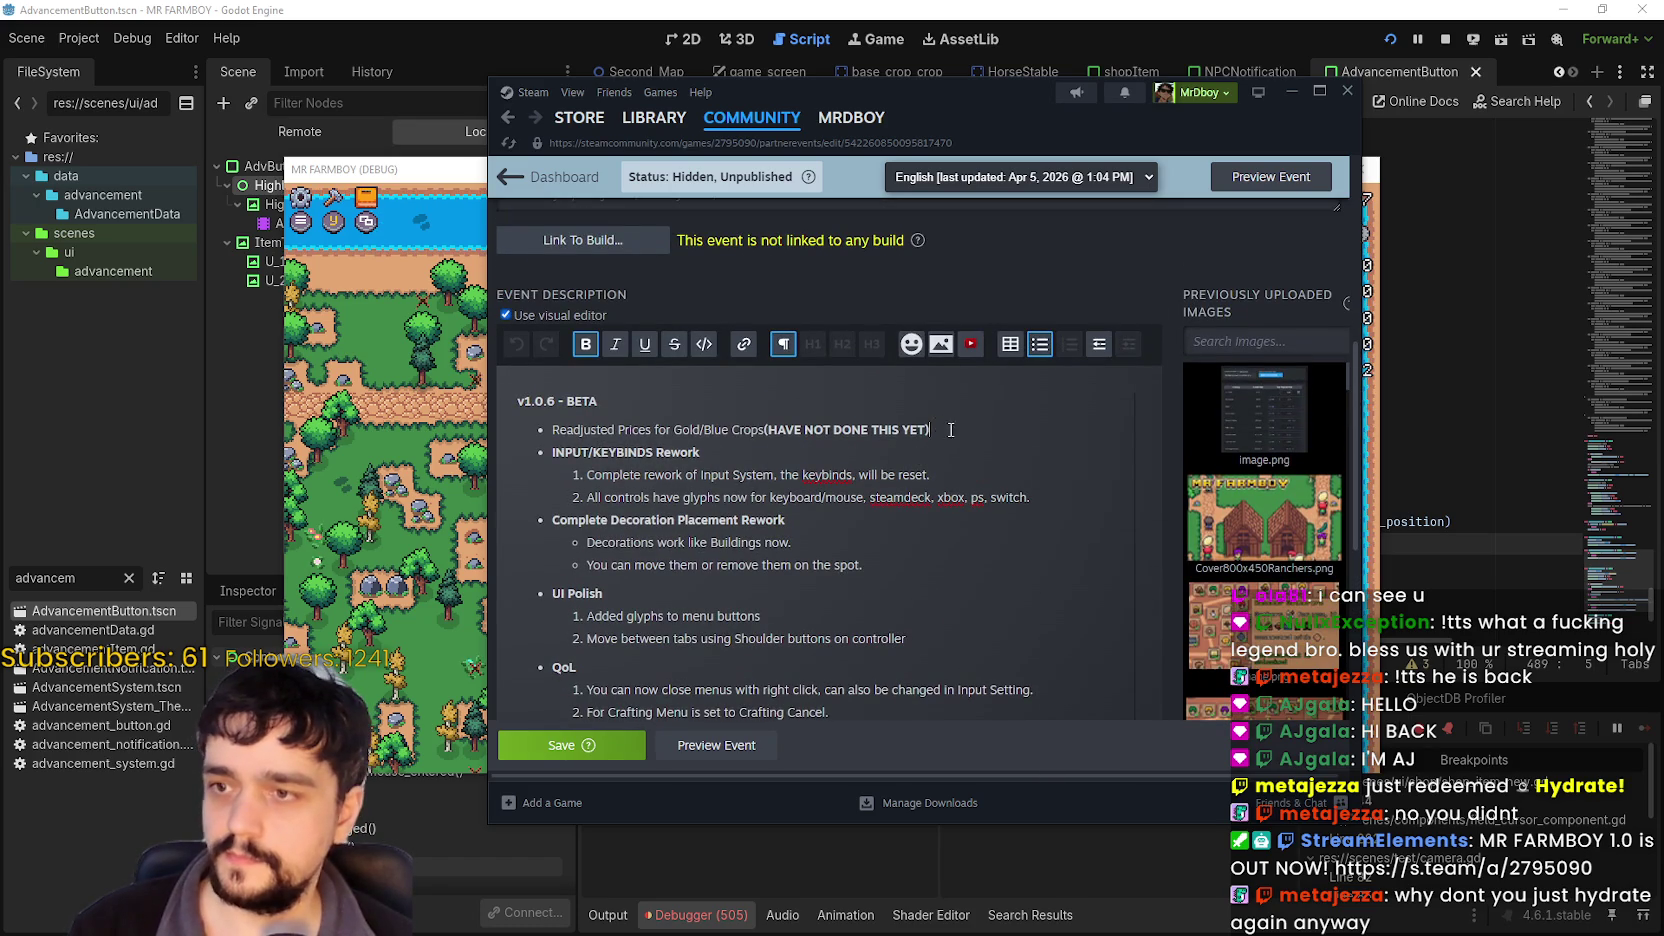
pyautogui.moveTo(951, 429); pyautogui.dragTo(515, 440)
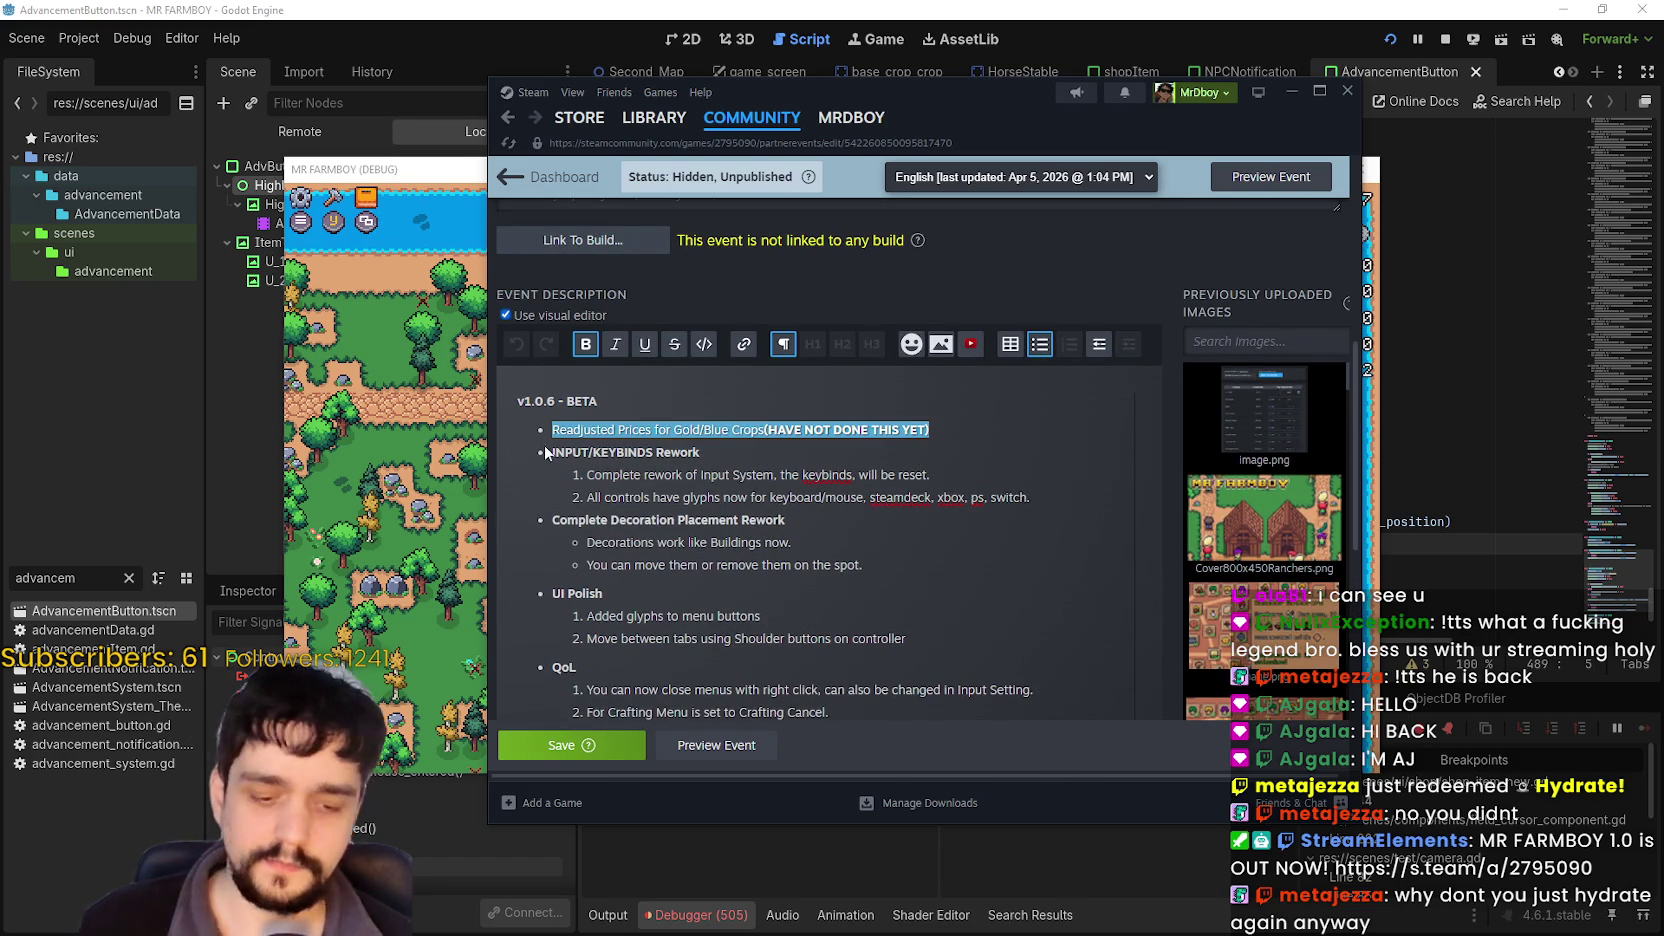
pyautogui.press('BackSpace')
pyautogui.press('BackSpace')
# Complete the description heading to read 'v1.0.6 - BETA Part 1'.
pyautogui.scroll(-1, 875, 524)
pyautogui.write('Par')
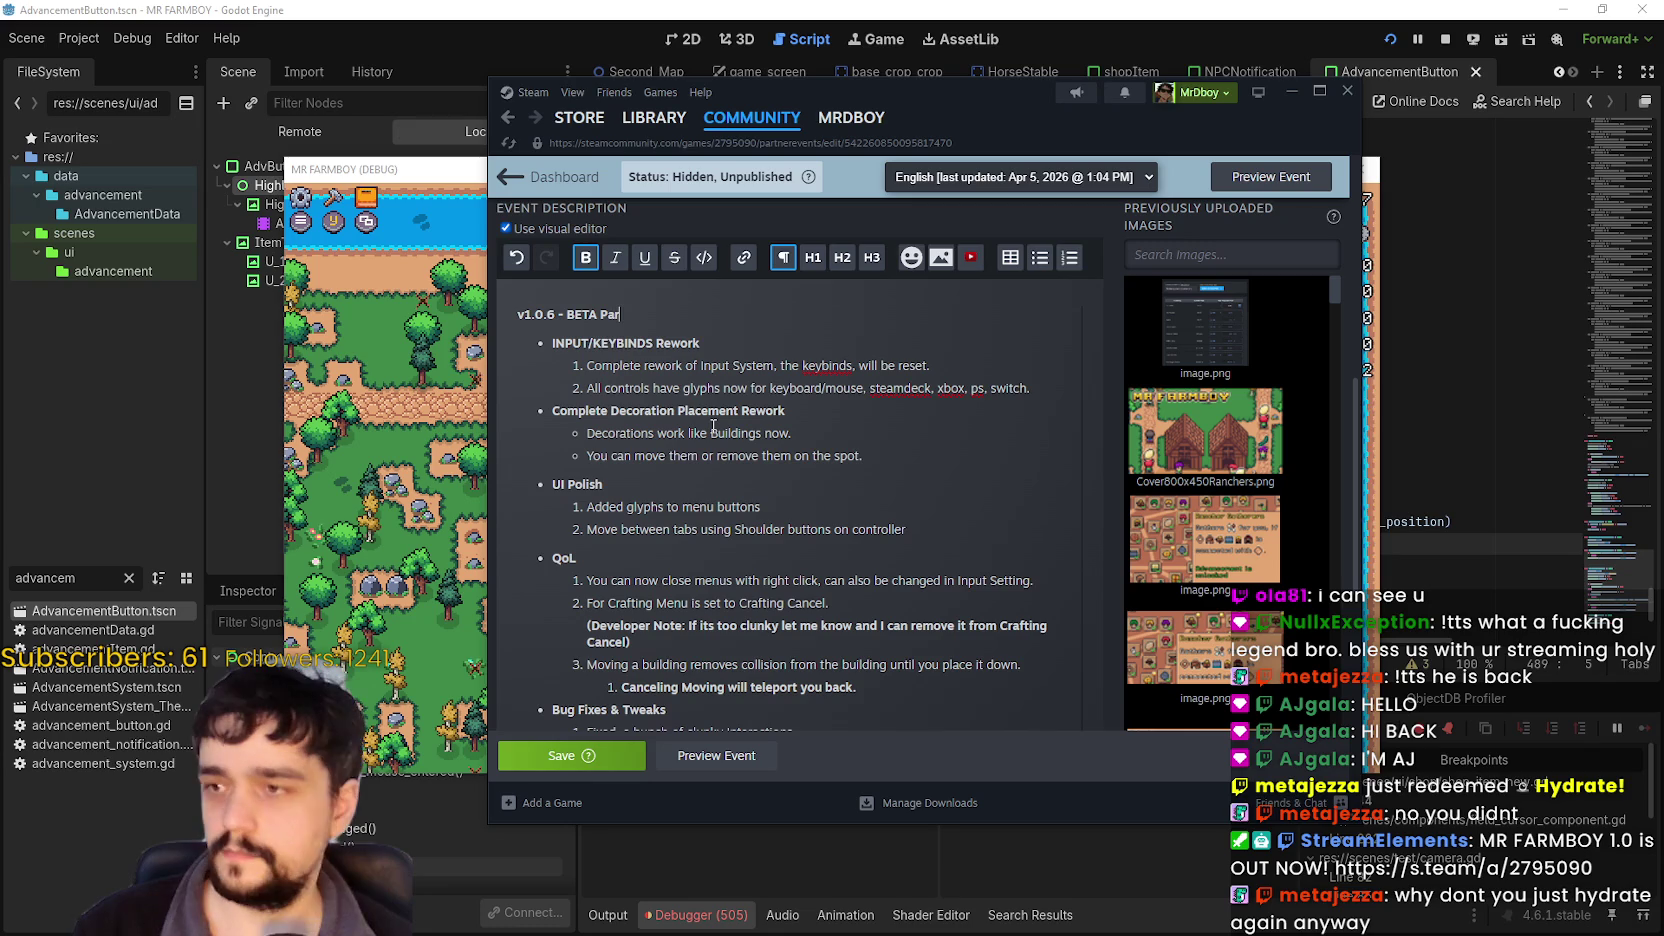
pyautogui.write('t 1')
pyautogui.scroll(-5, 661, 529)
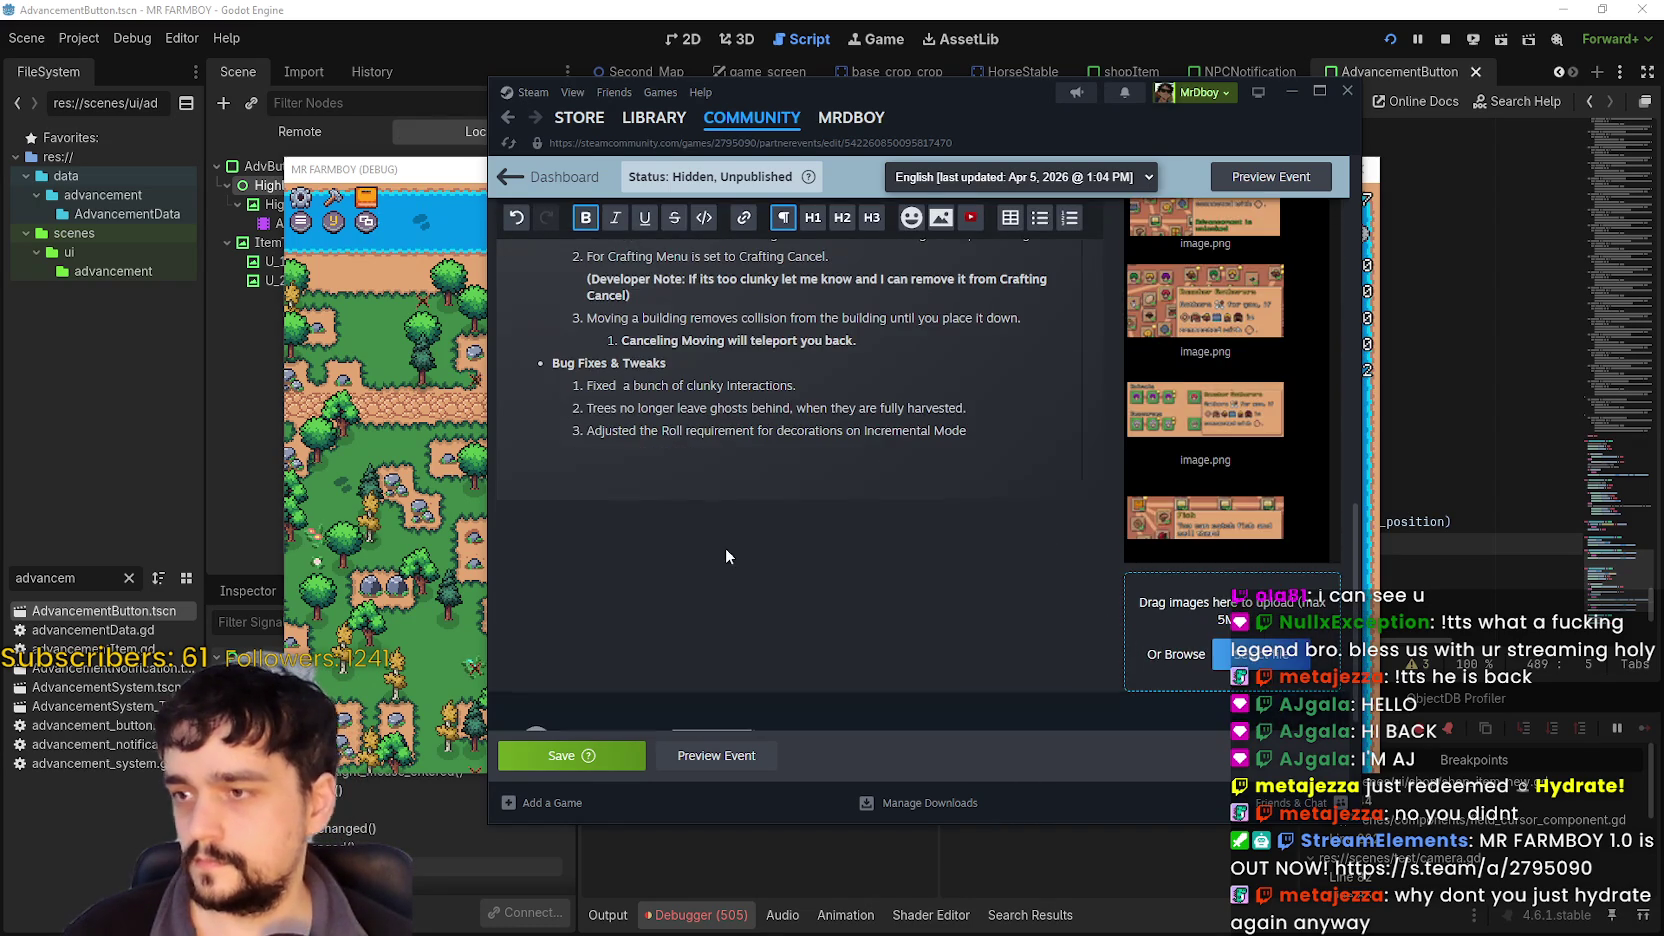
pyautogui.scroll(2, 725, 547)
# Add Bug Fixes item 4: advancement highlights not saving as shown when using a controller.
pyautogui.click(987, 603)
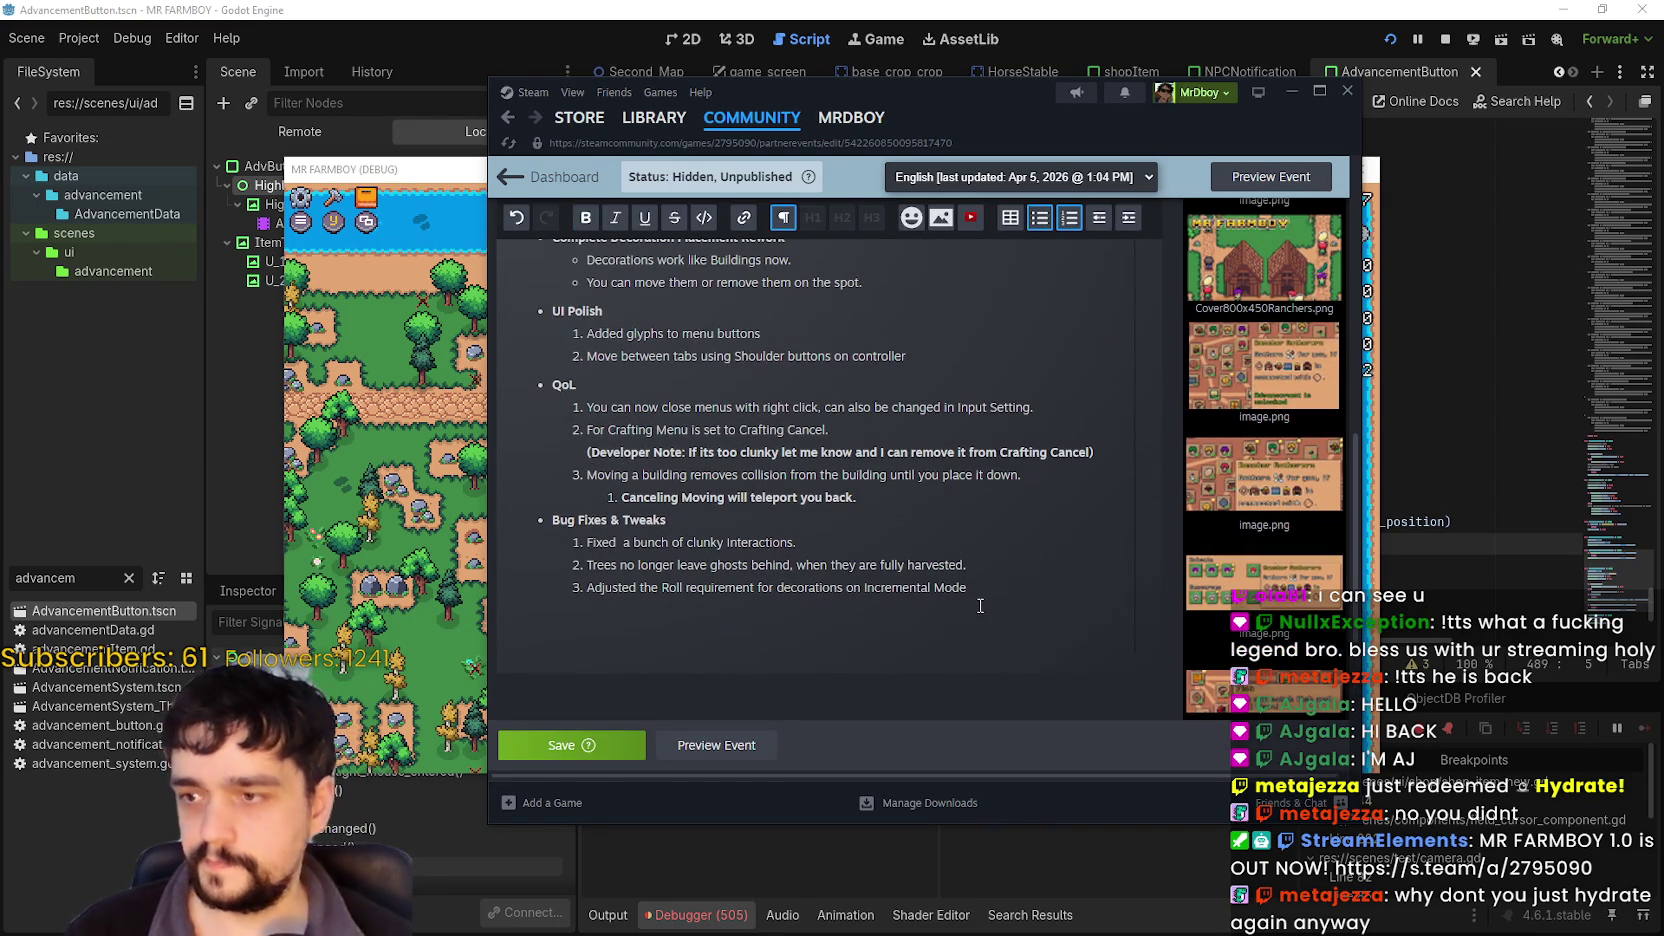
pyautogui.write('.Fu')
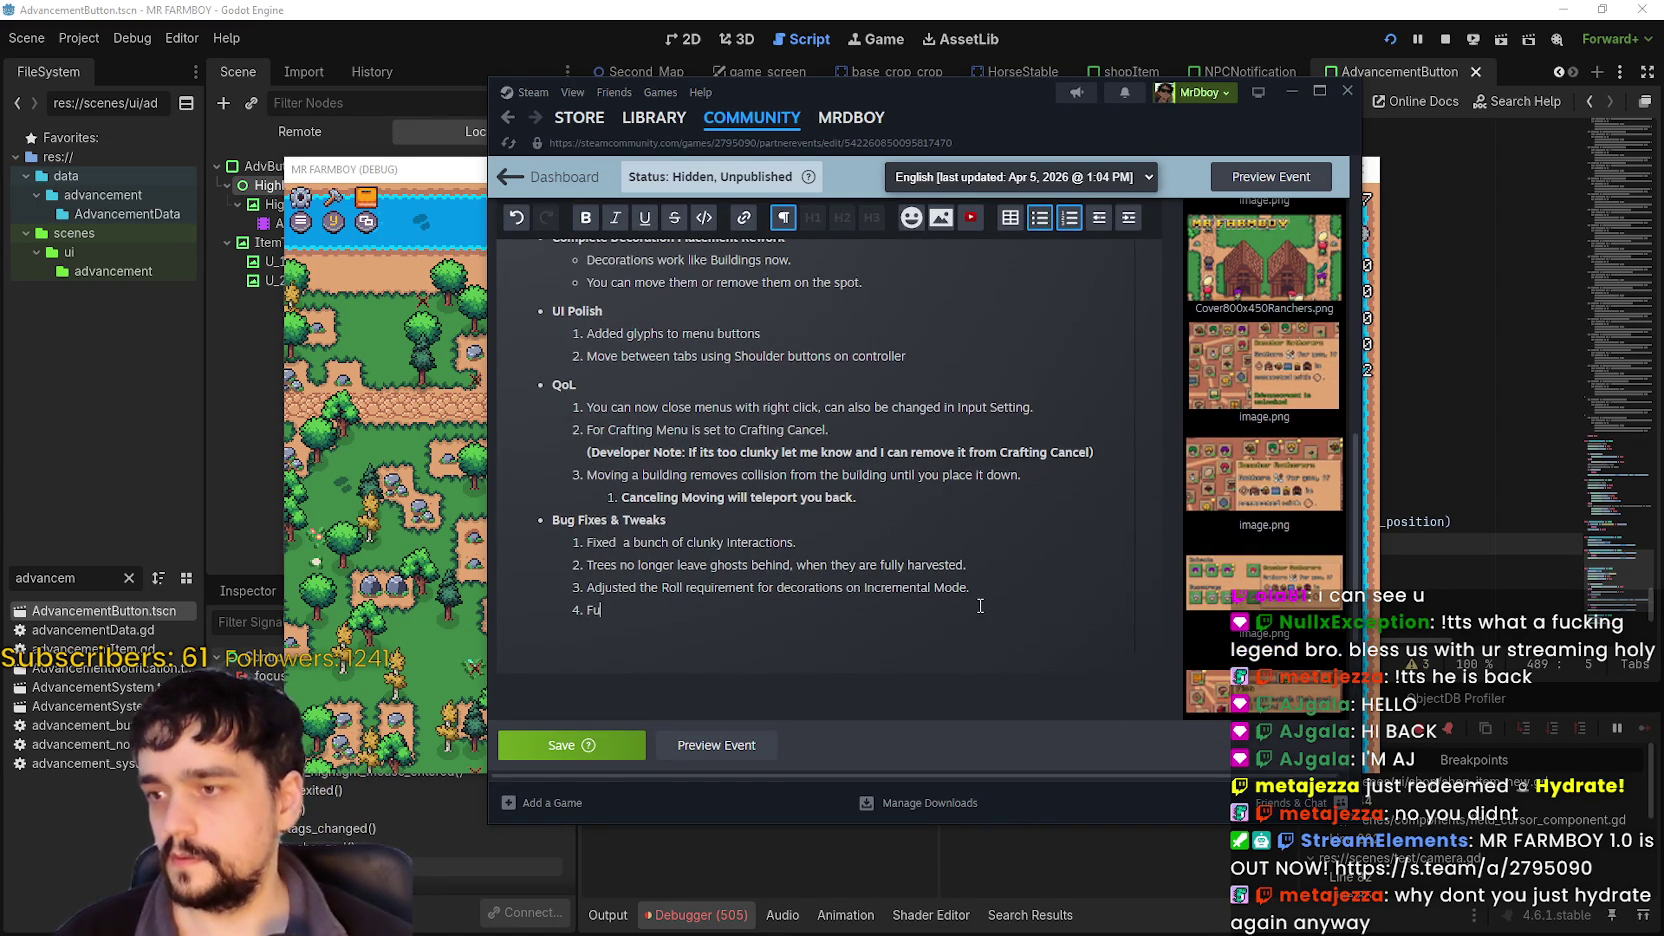
pyautogui.press('BackSpace')
pyautogui.write('ix')
pyautogui.write('ed an issue w')
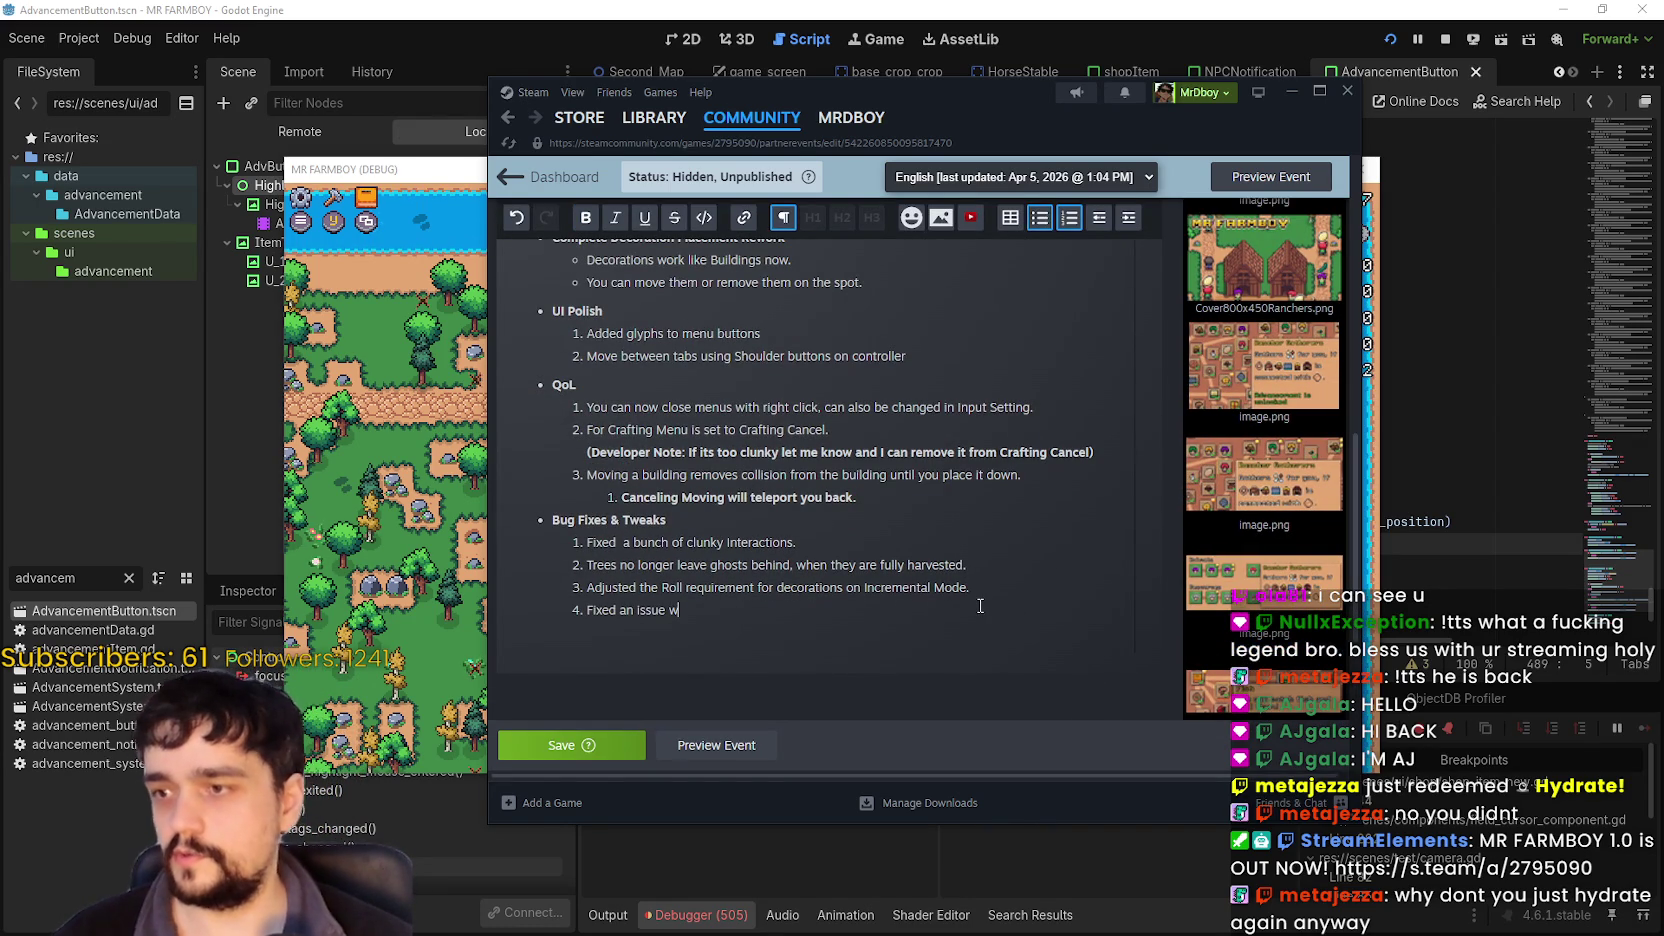
pyautogui.write('ith ')
pyautogui.write('highligh')
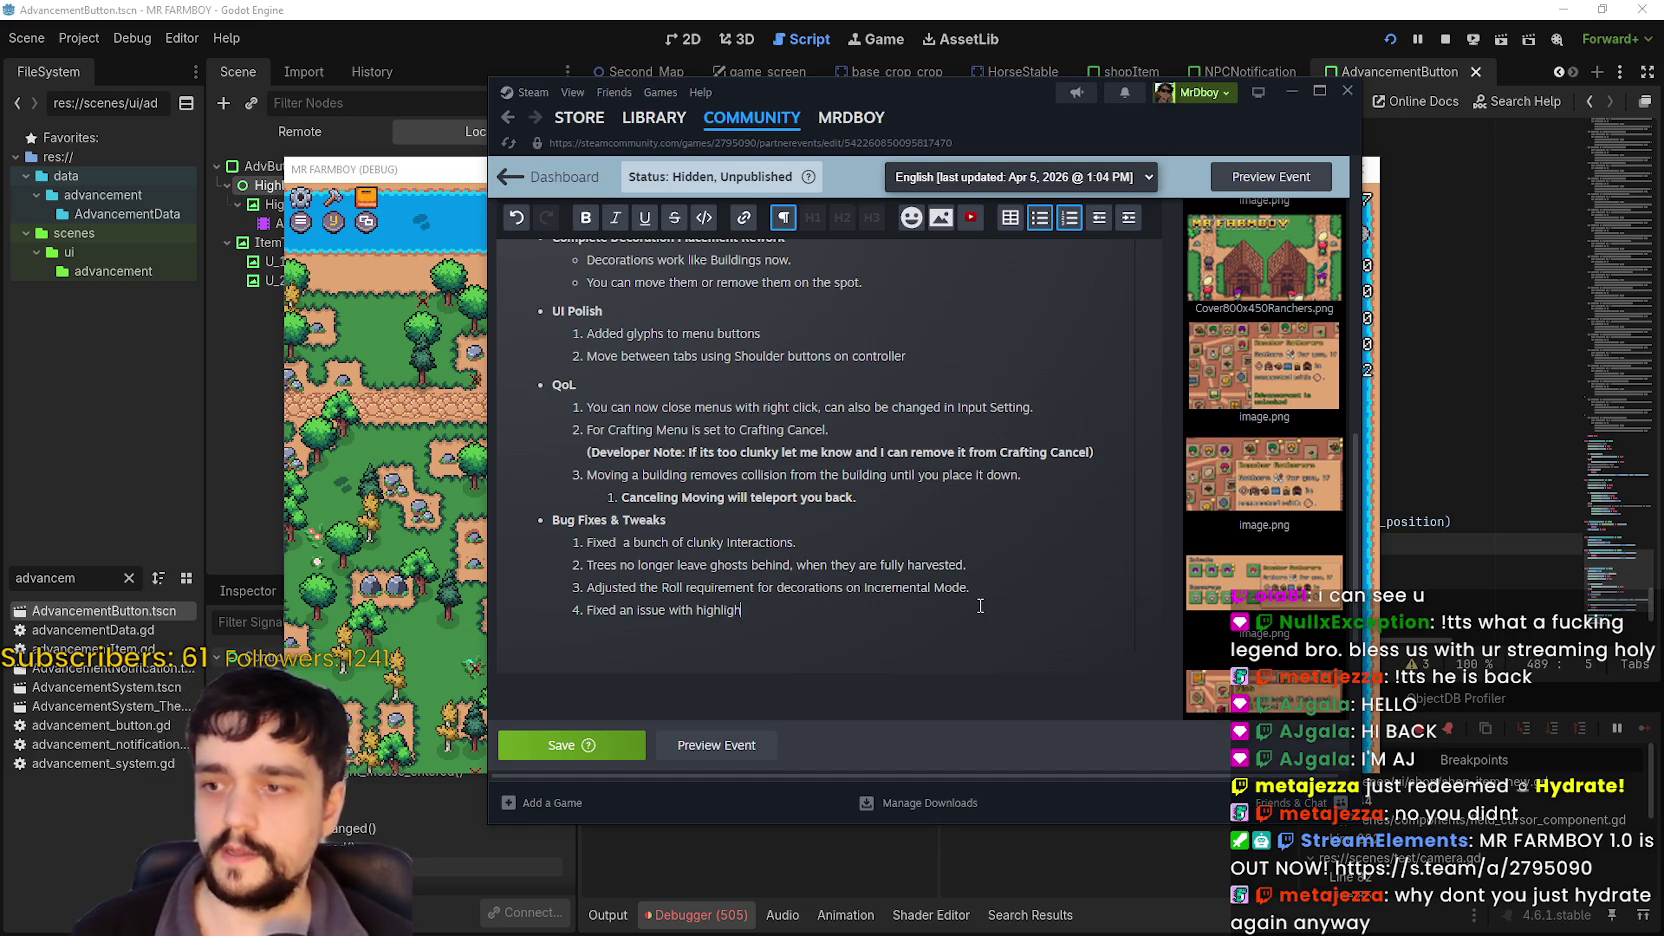
pyautogui.write('ts in')
pyautogui.write(' advancement')
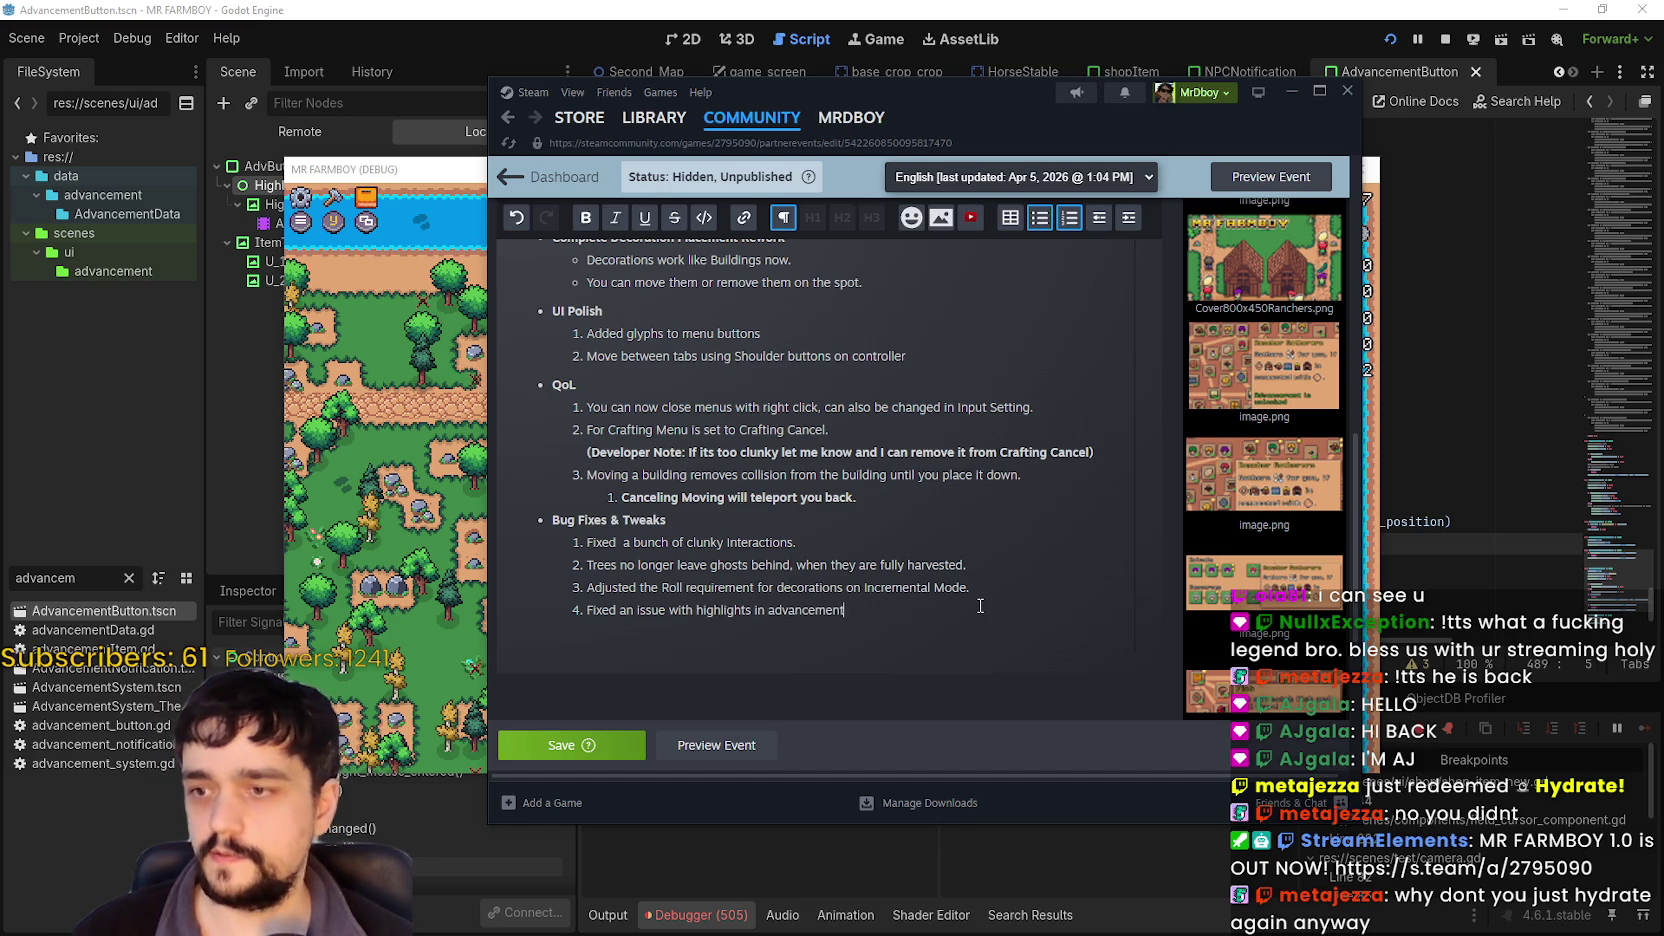
pyautogui.write('s whe')
pyautogui.write("re it woudn't")
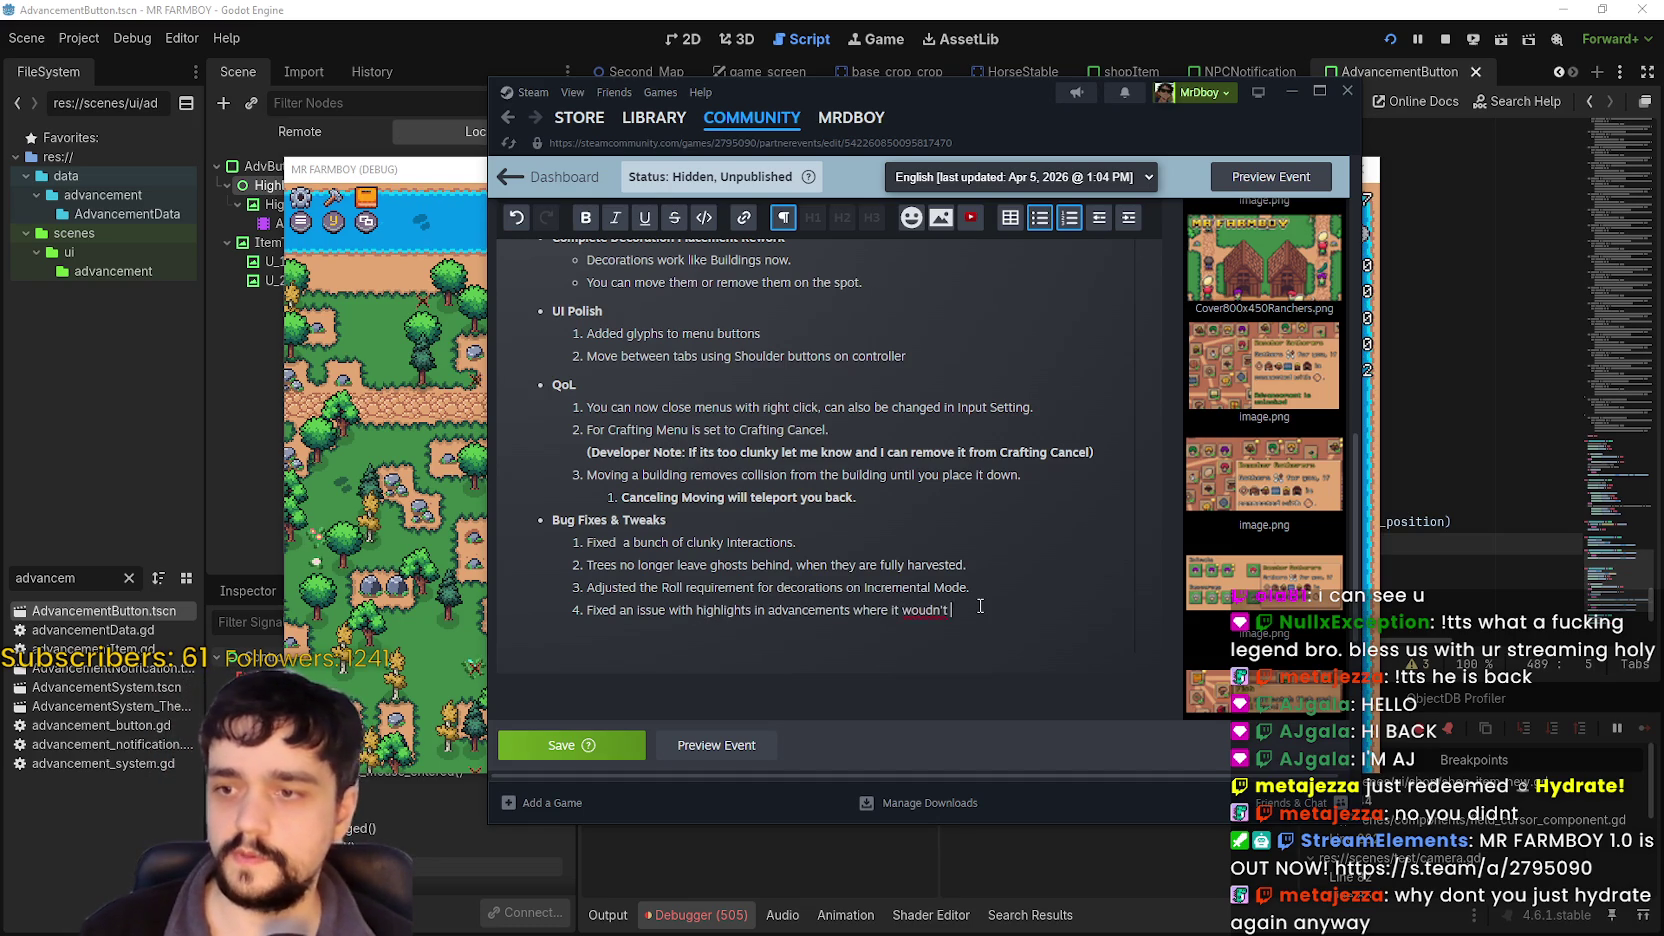
pyautogui.write(' save.')
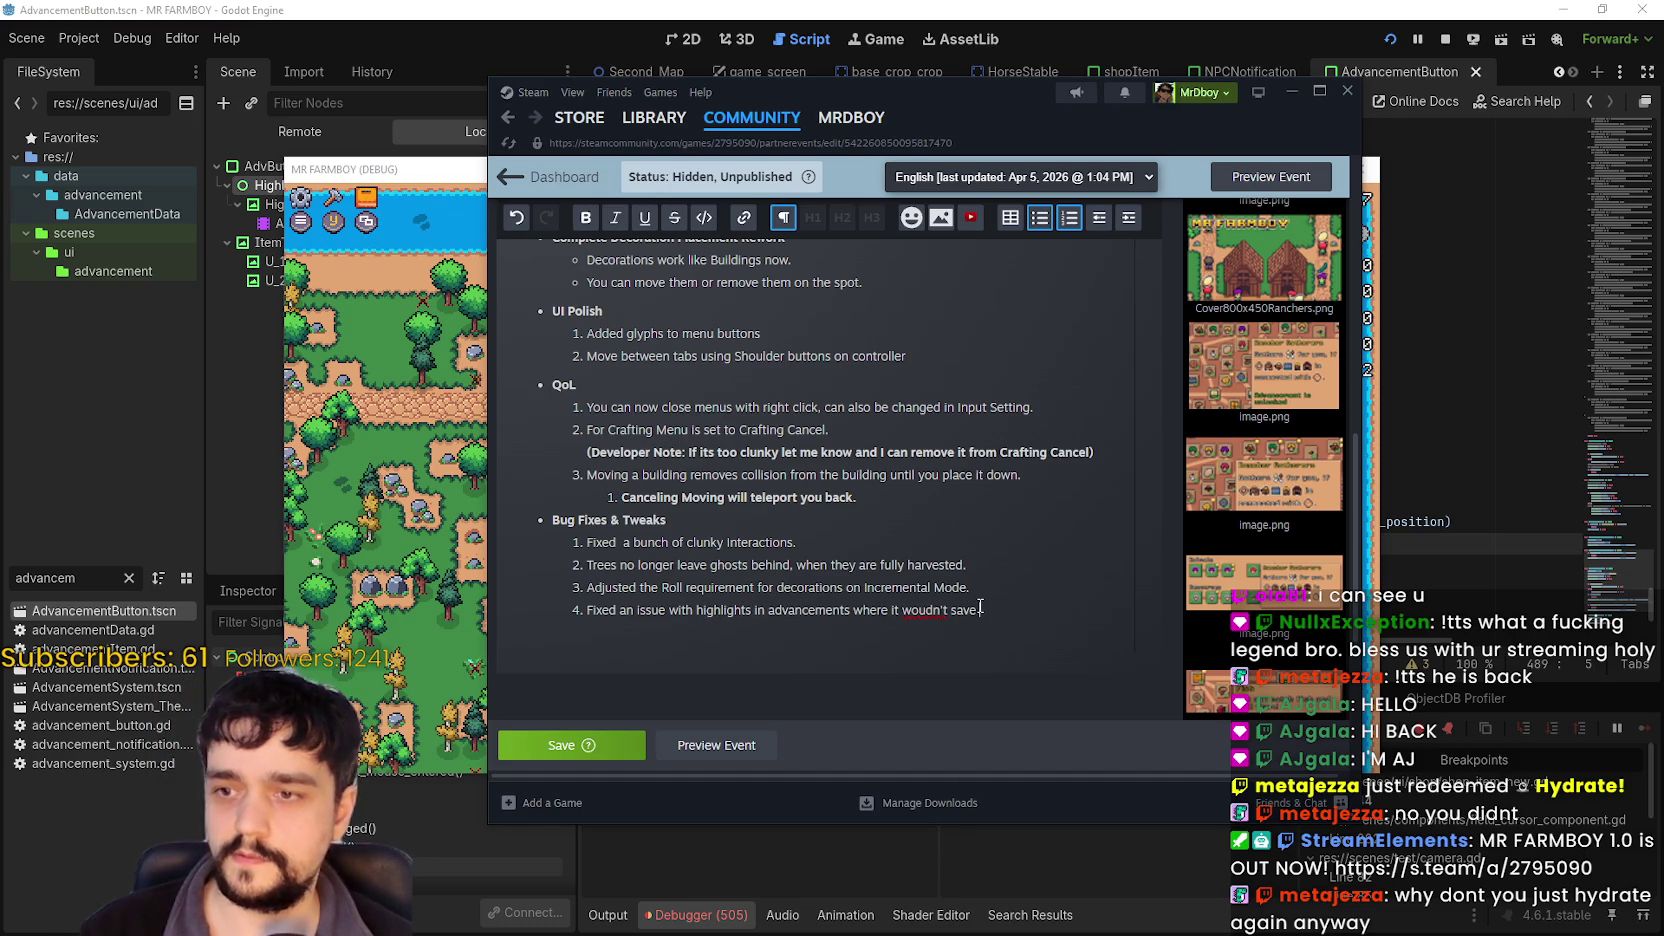
pyautogui.write(' Thm as sh')
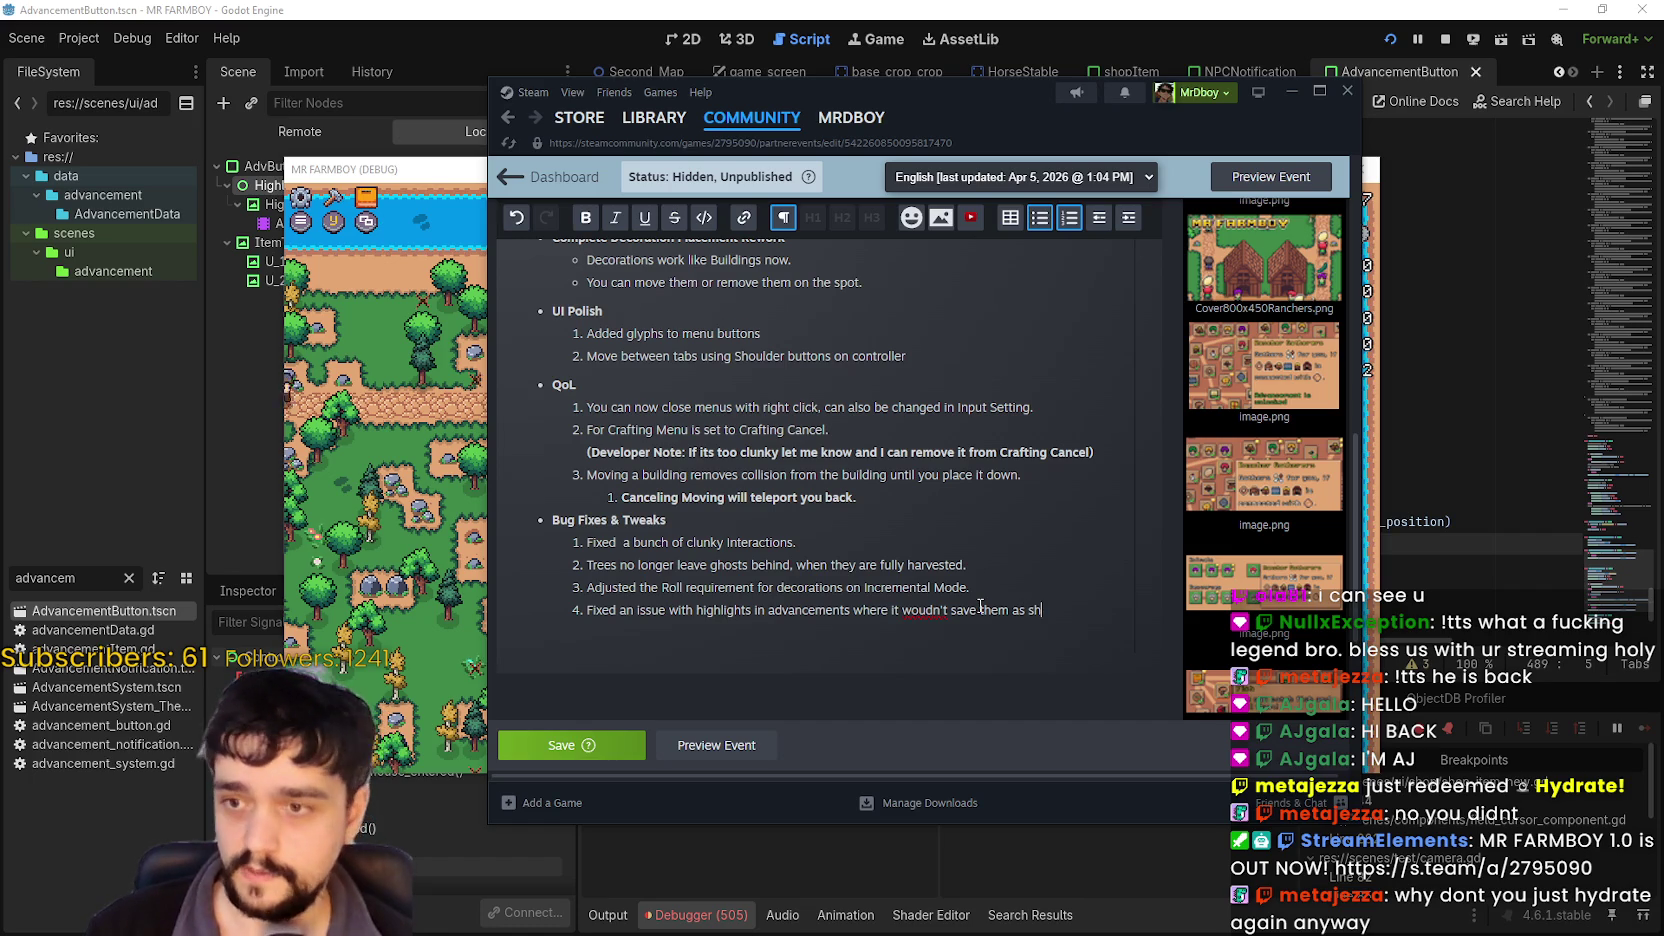
pyautogui.write('own with')
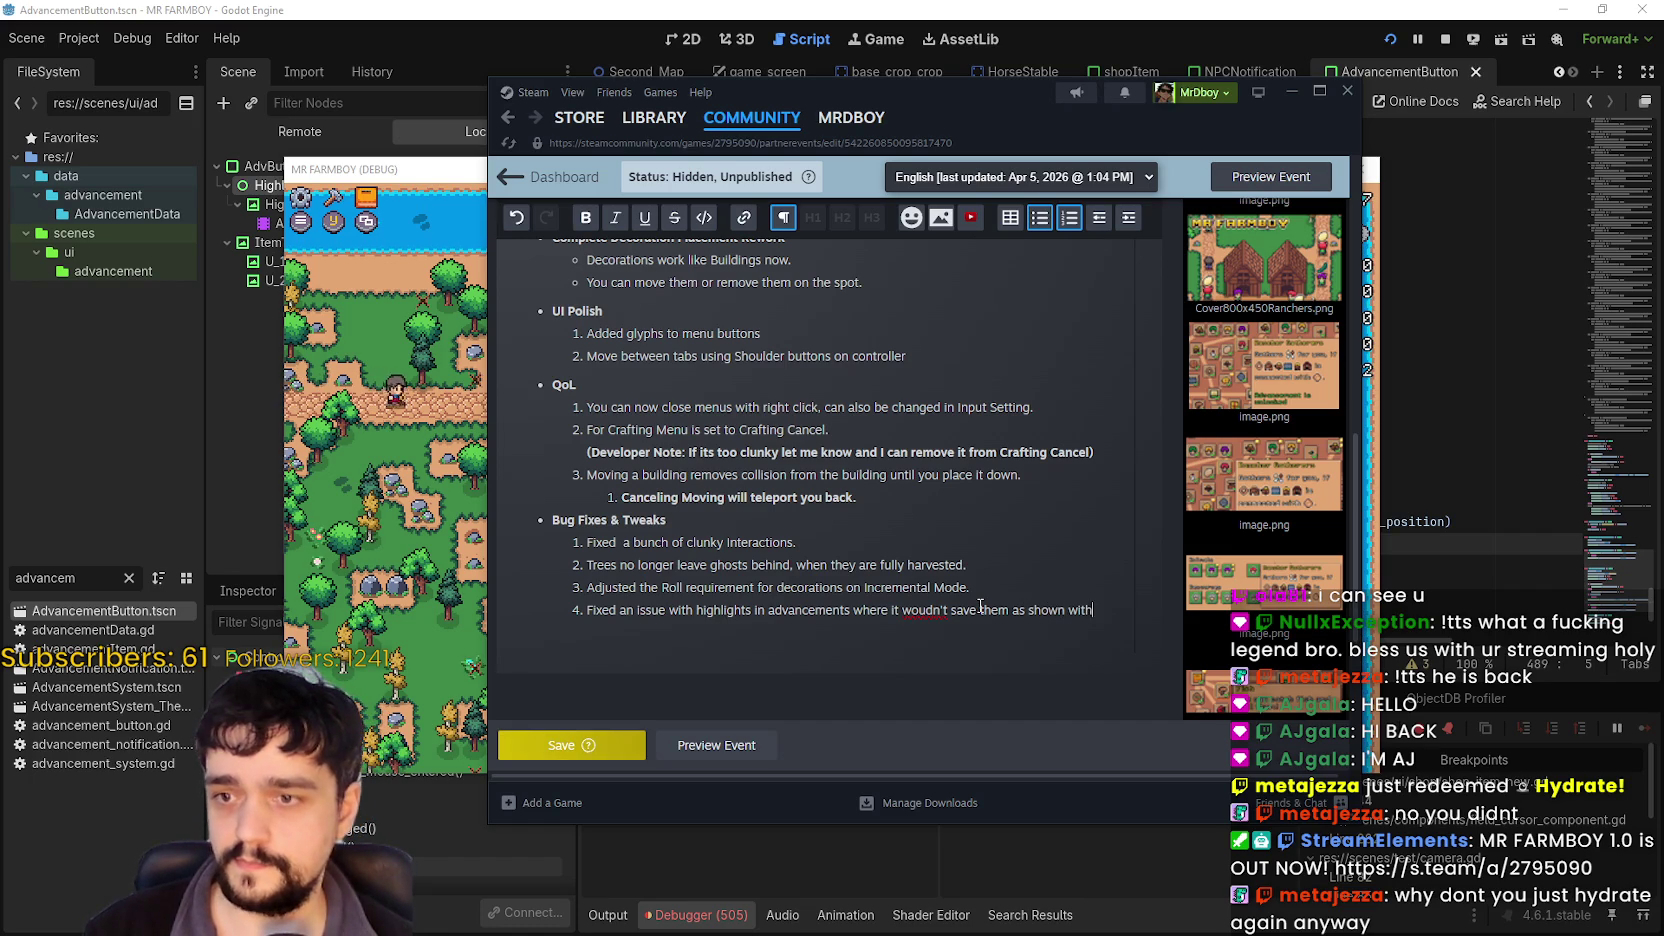
pyautogui.press('BackSpace')
pyautogui.press('BackSpace')
pyautogui.press('BackSpace')
pyautogui.write('en')
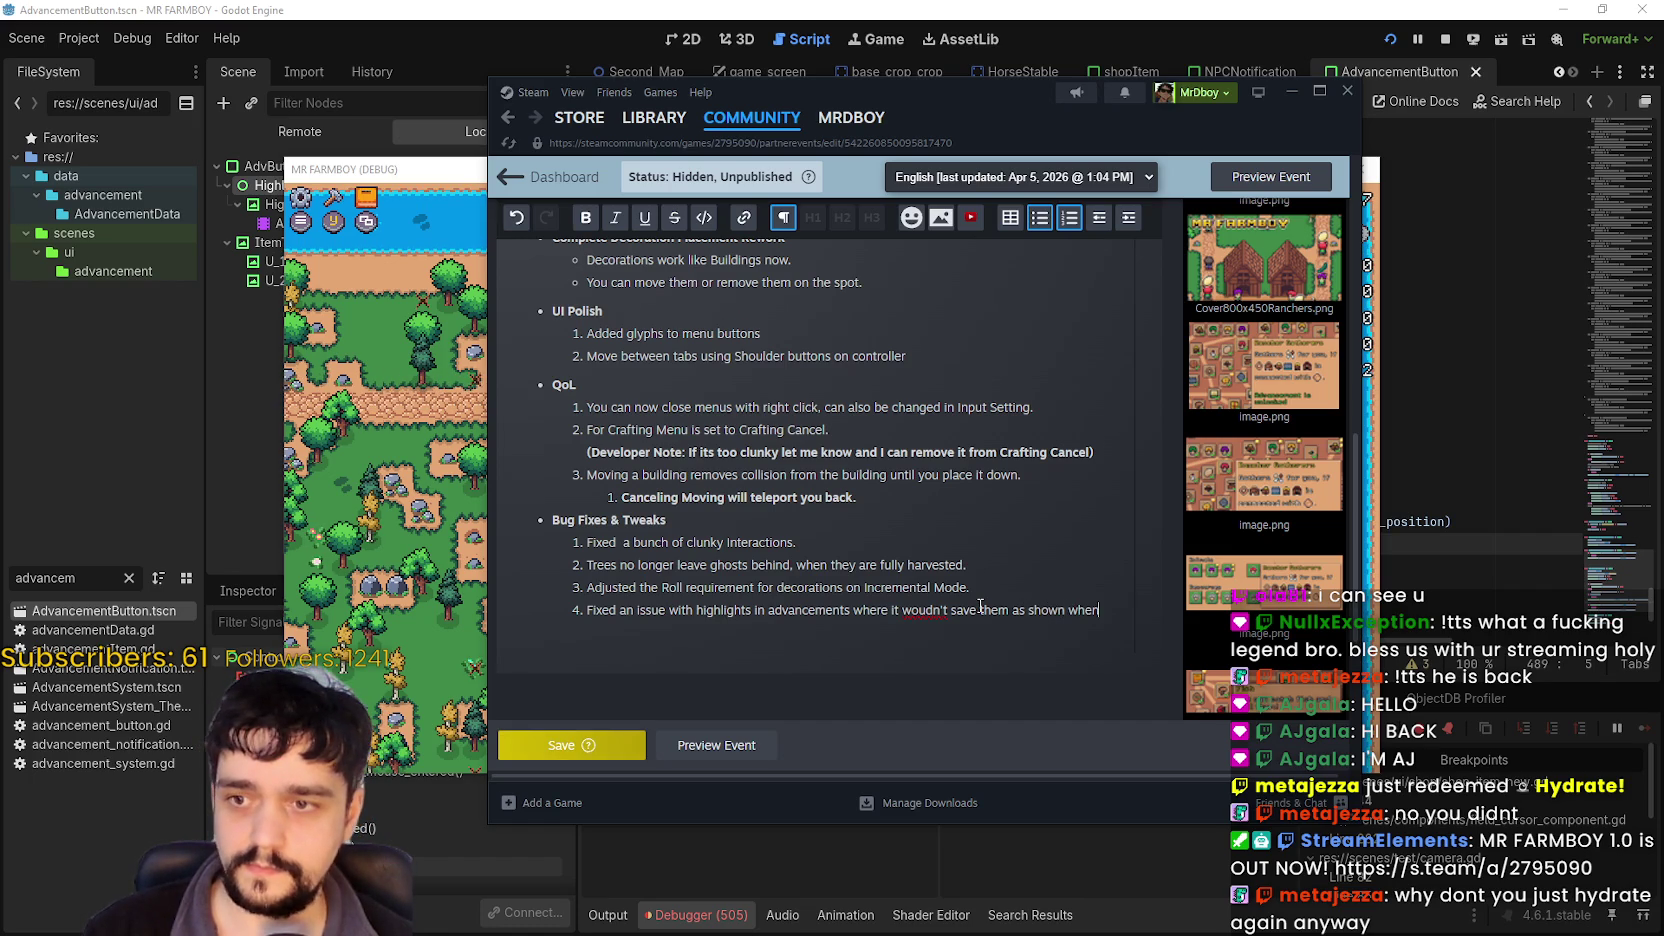
pyautogui.write('using a controller')
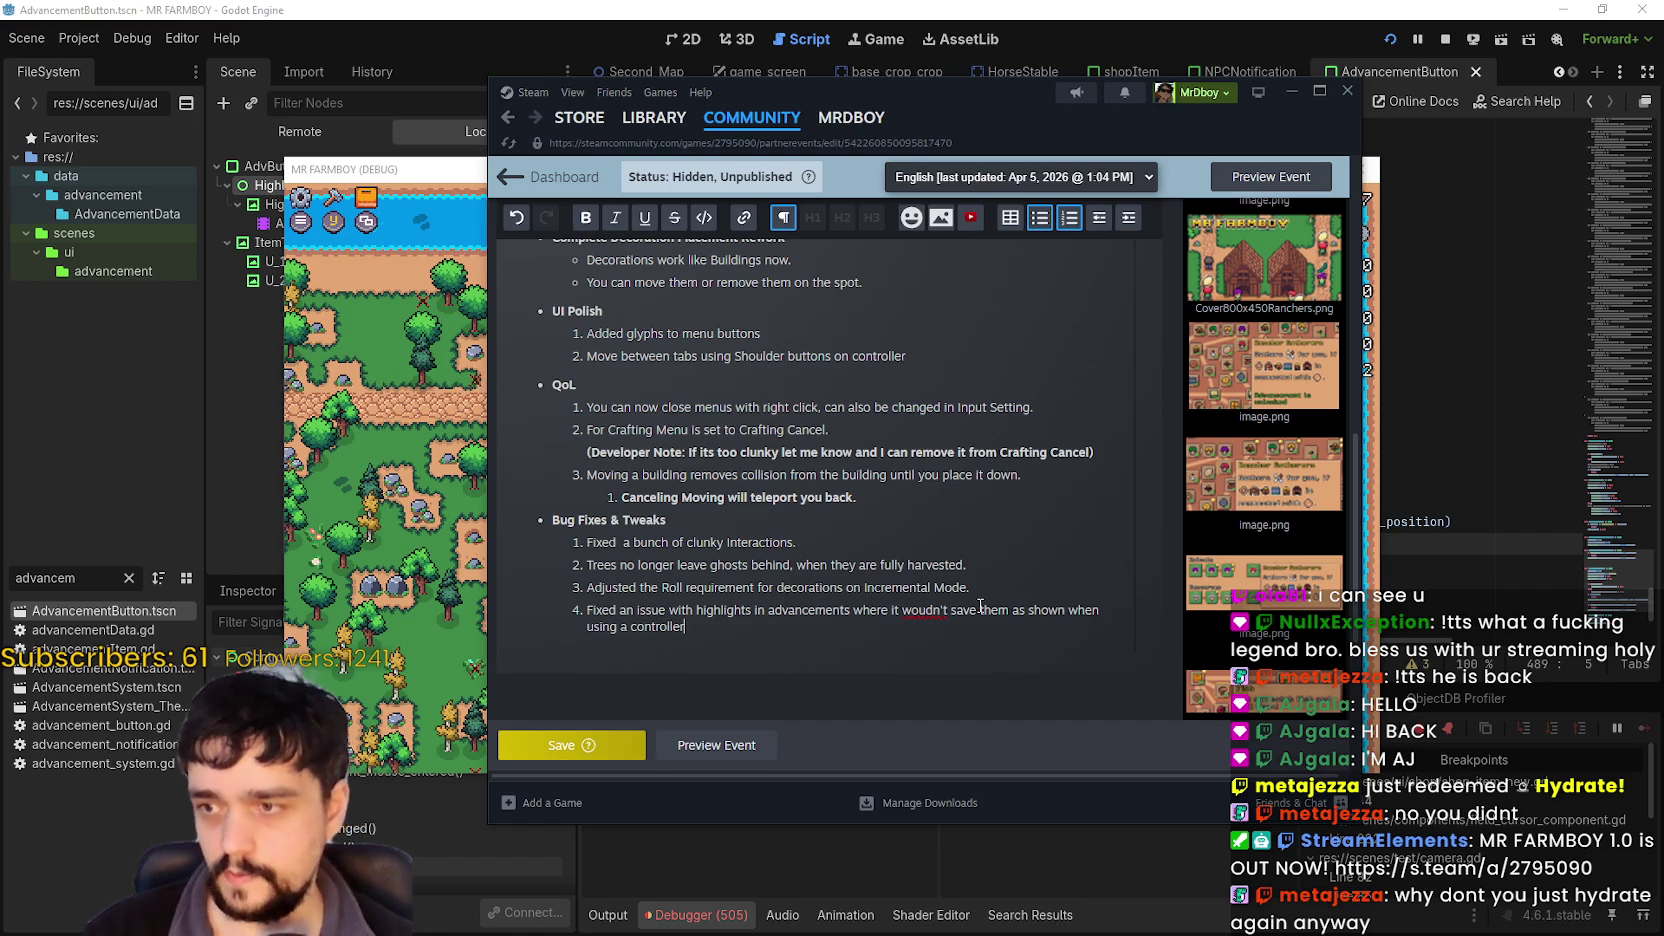
# Retype the misspelled word in item 4 as wouldn't.
pyautogui.rightClick(930, 612)
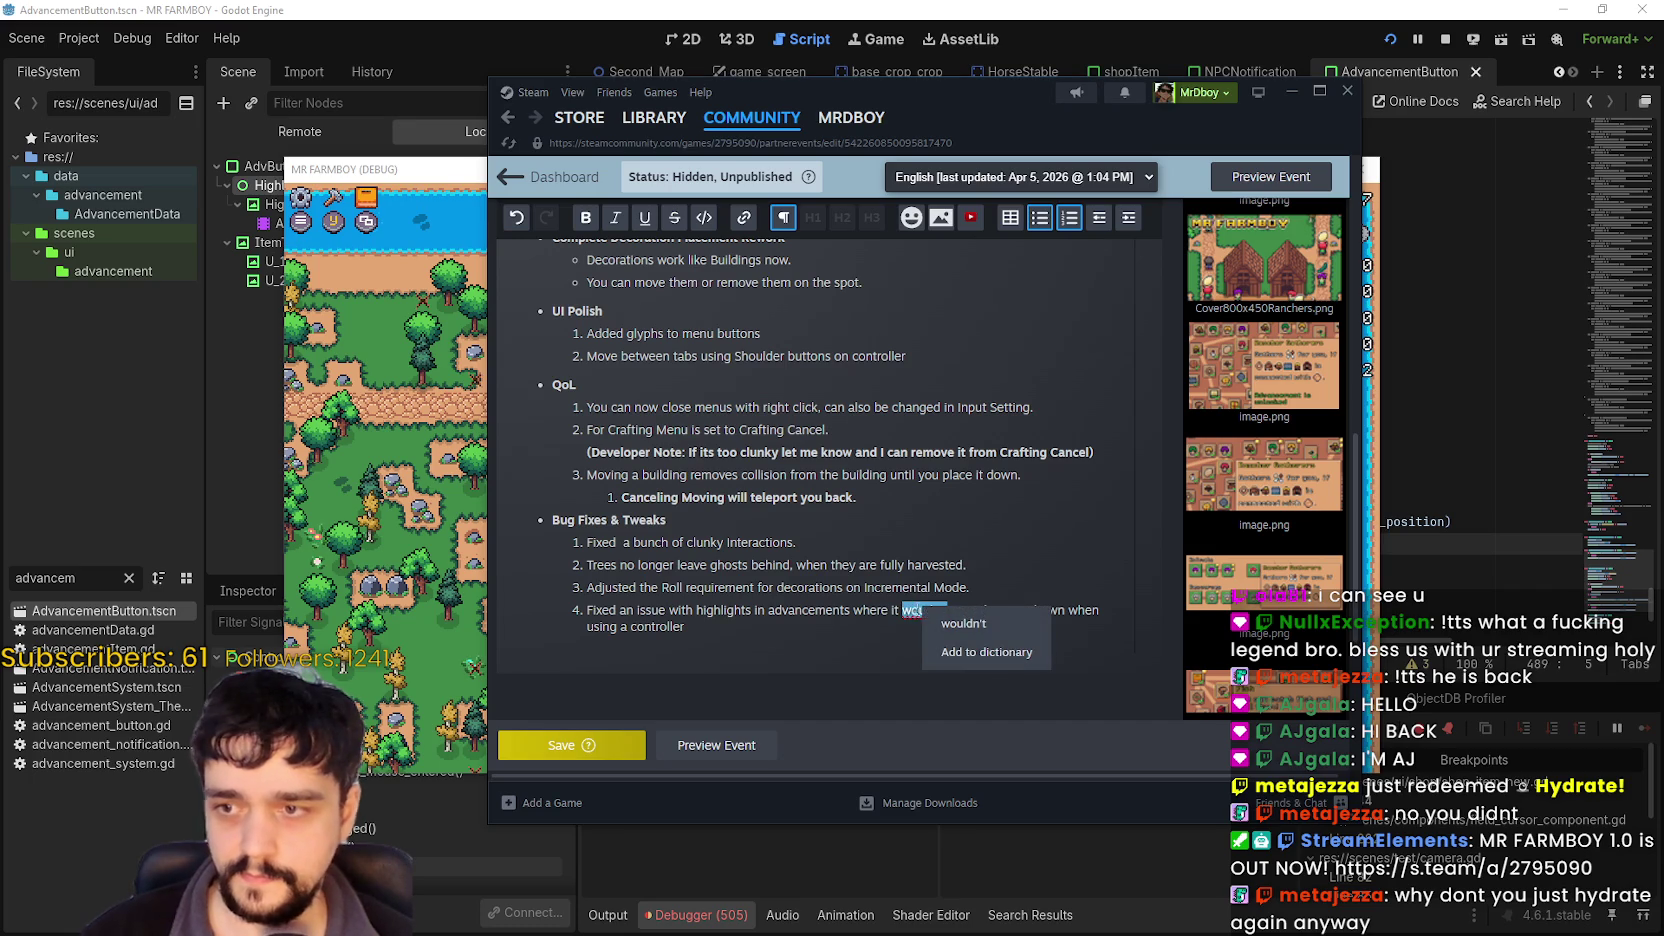
pyautogui.click(914, 610)
pyautogui.click(942, 612)
pyautogui.press('BackSpace')
pyautogui.press('BackSpace')
pyautogui.press('BackSpace')
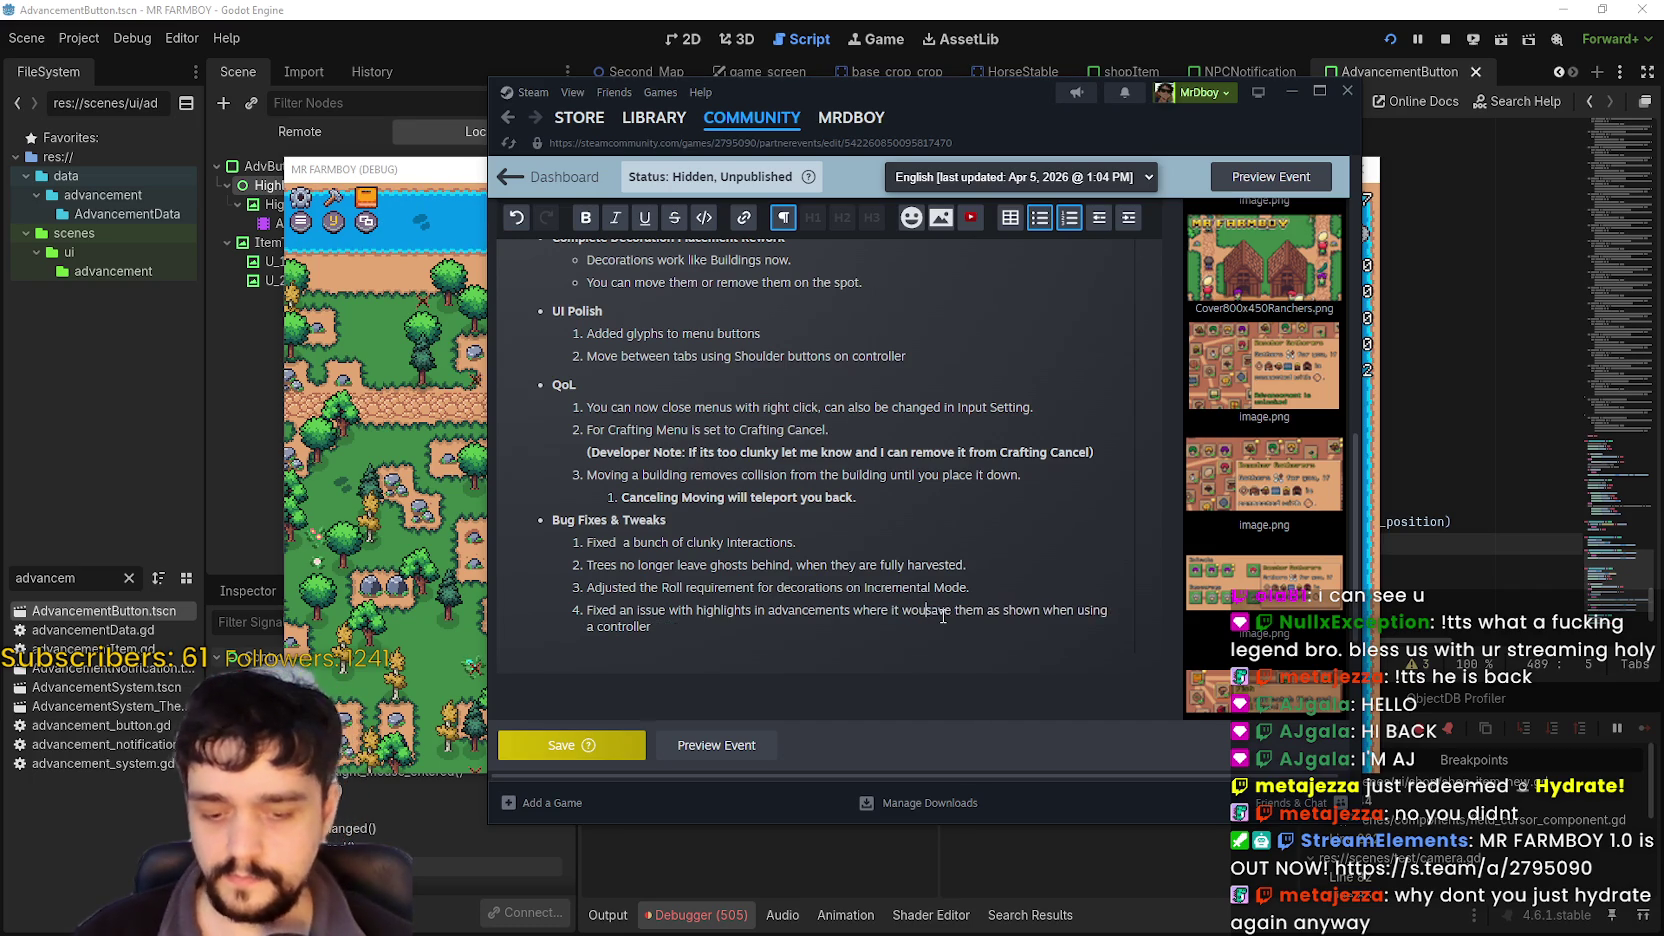
pyautogui.write('ldnt')
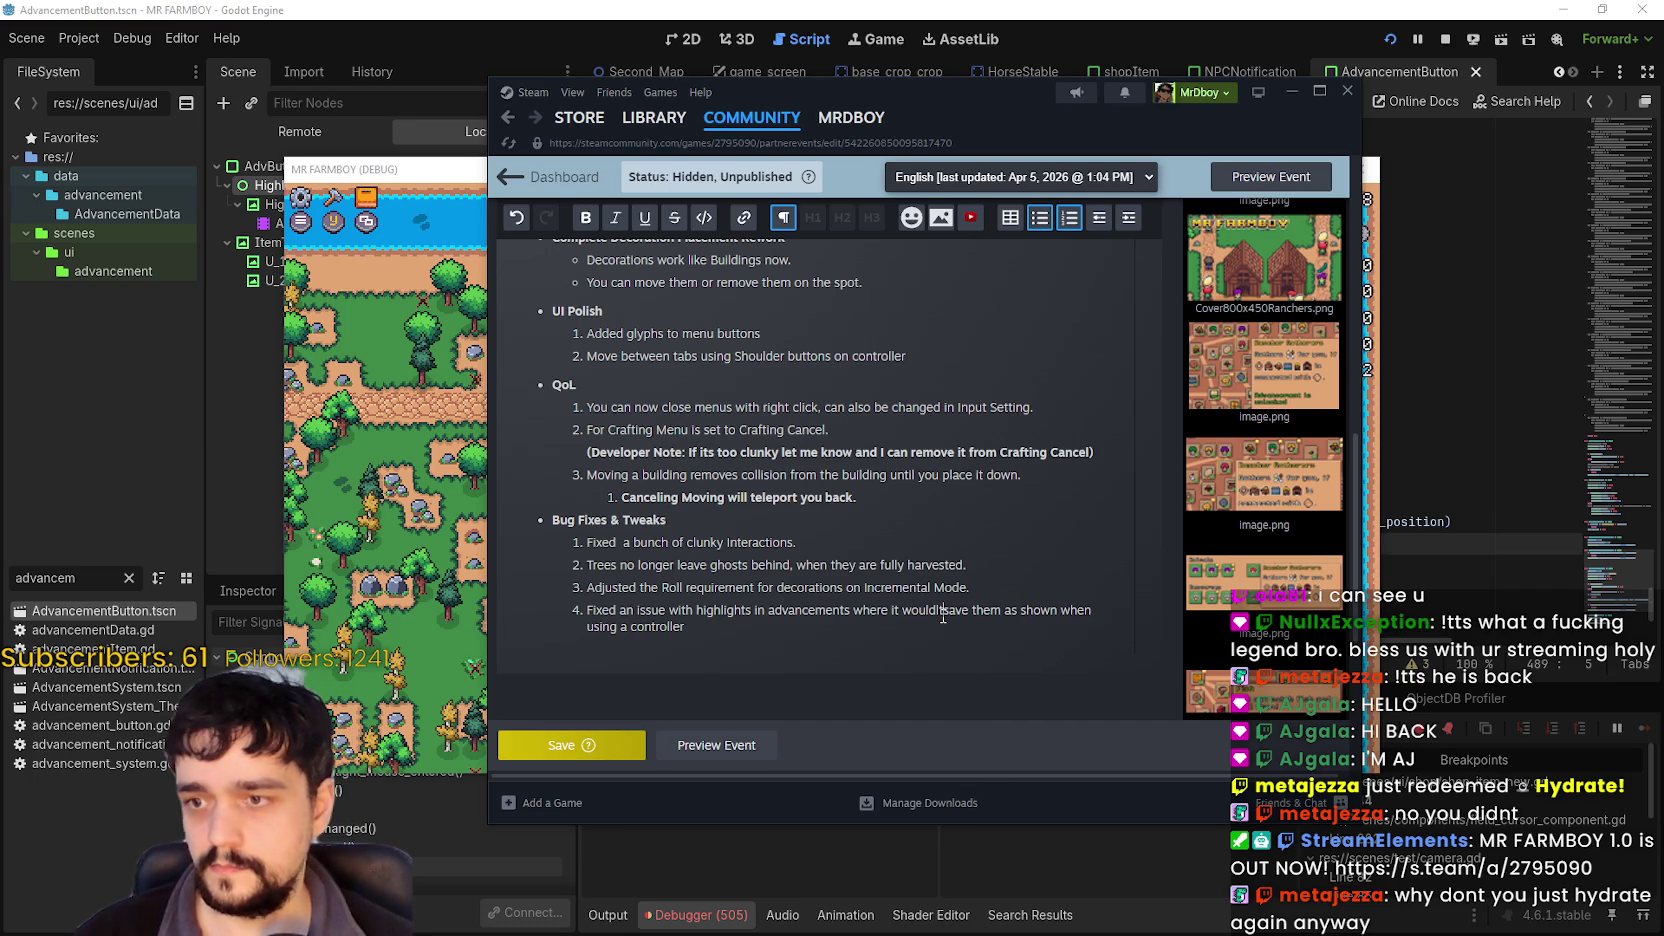
pyautogui.rightClick(923, 609)
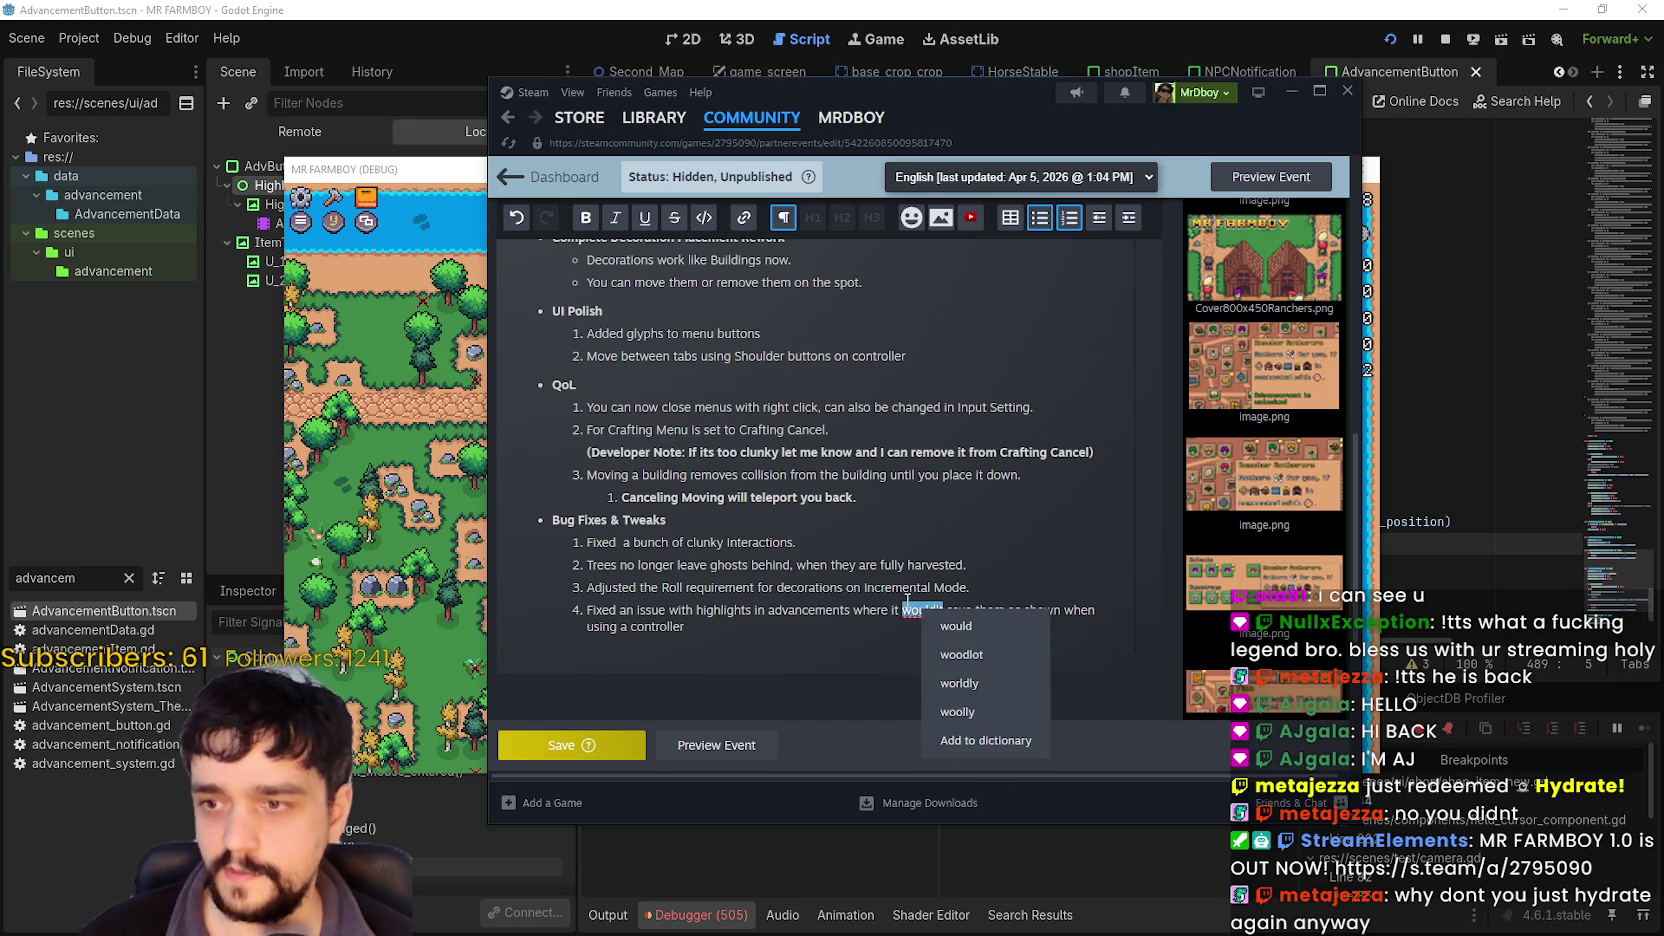
pyautogui.press('Escape')
pyautogui.write('w')
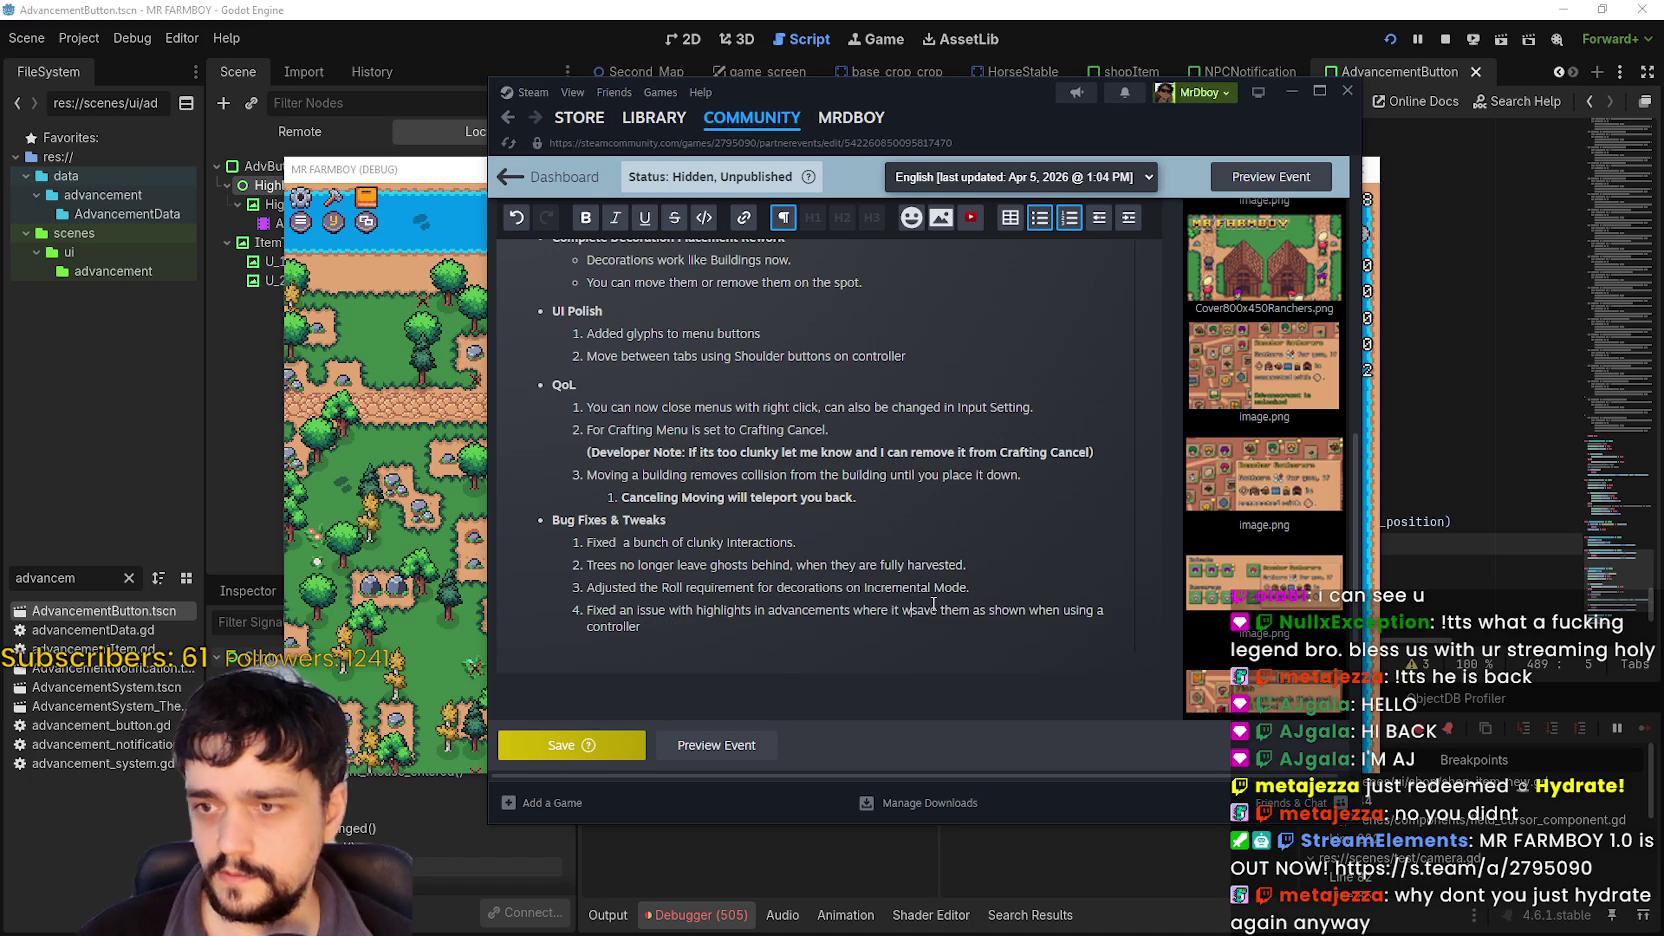
pyautogui.write('ouldn')
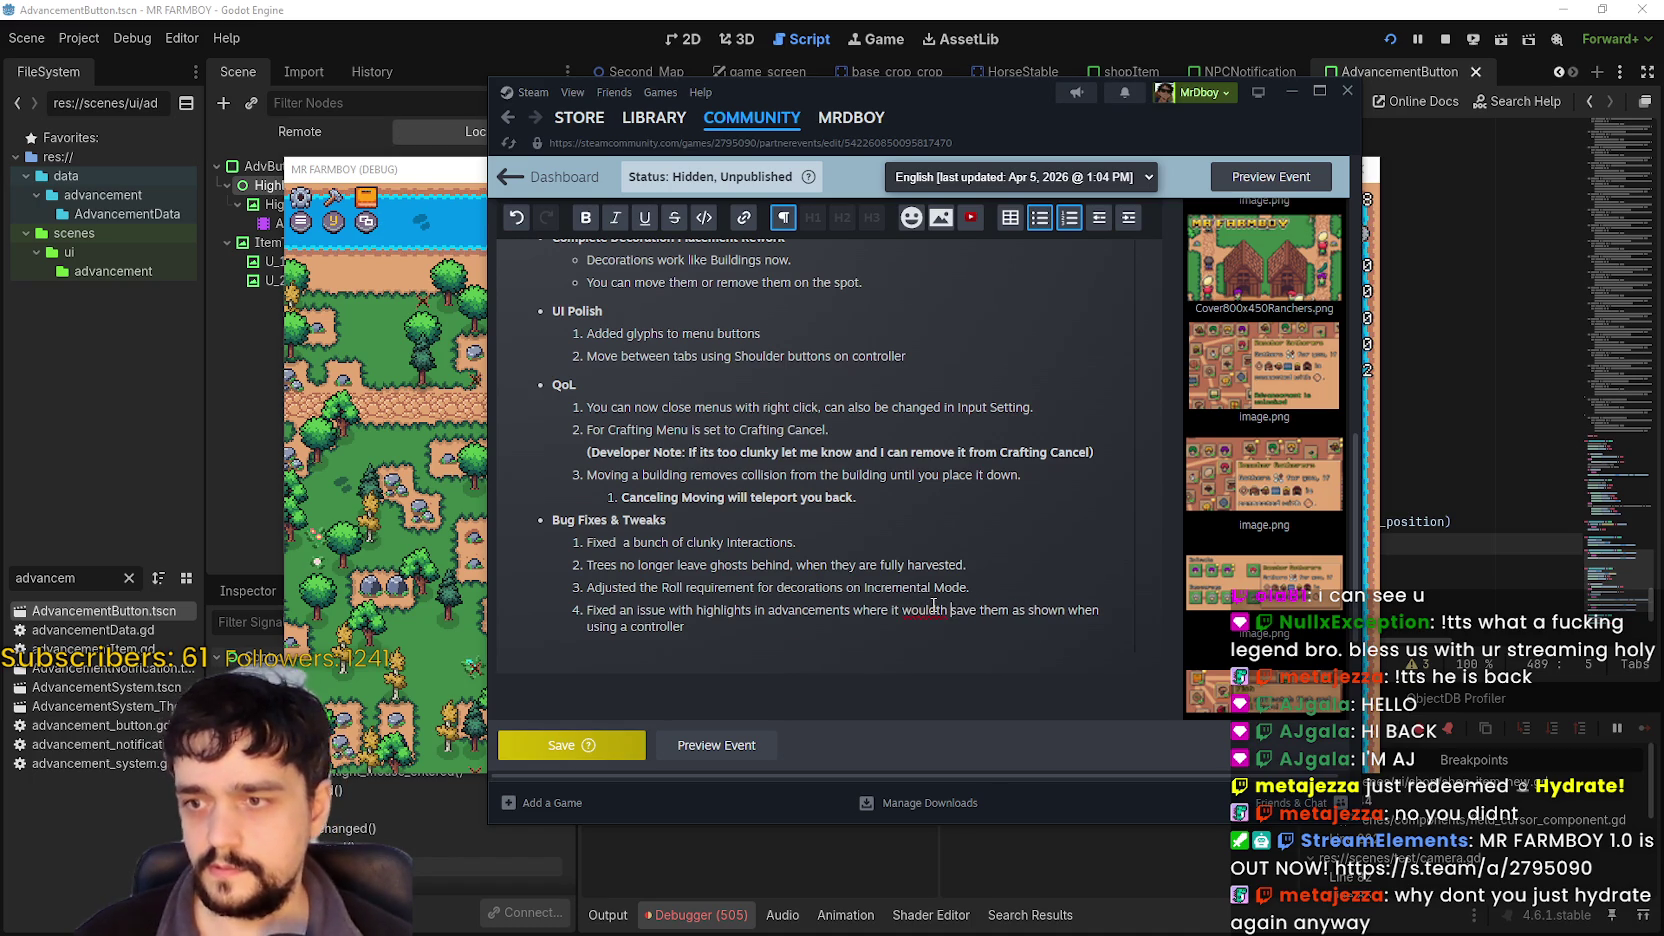
pyautogui.rightClick(915, 608)
pyautogui.press('Escape')
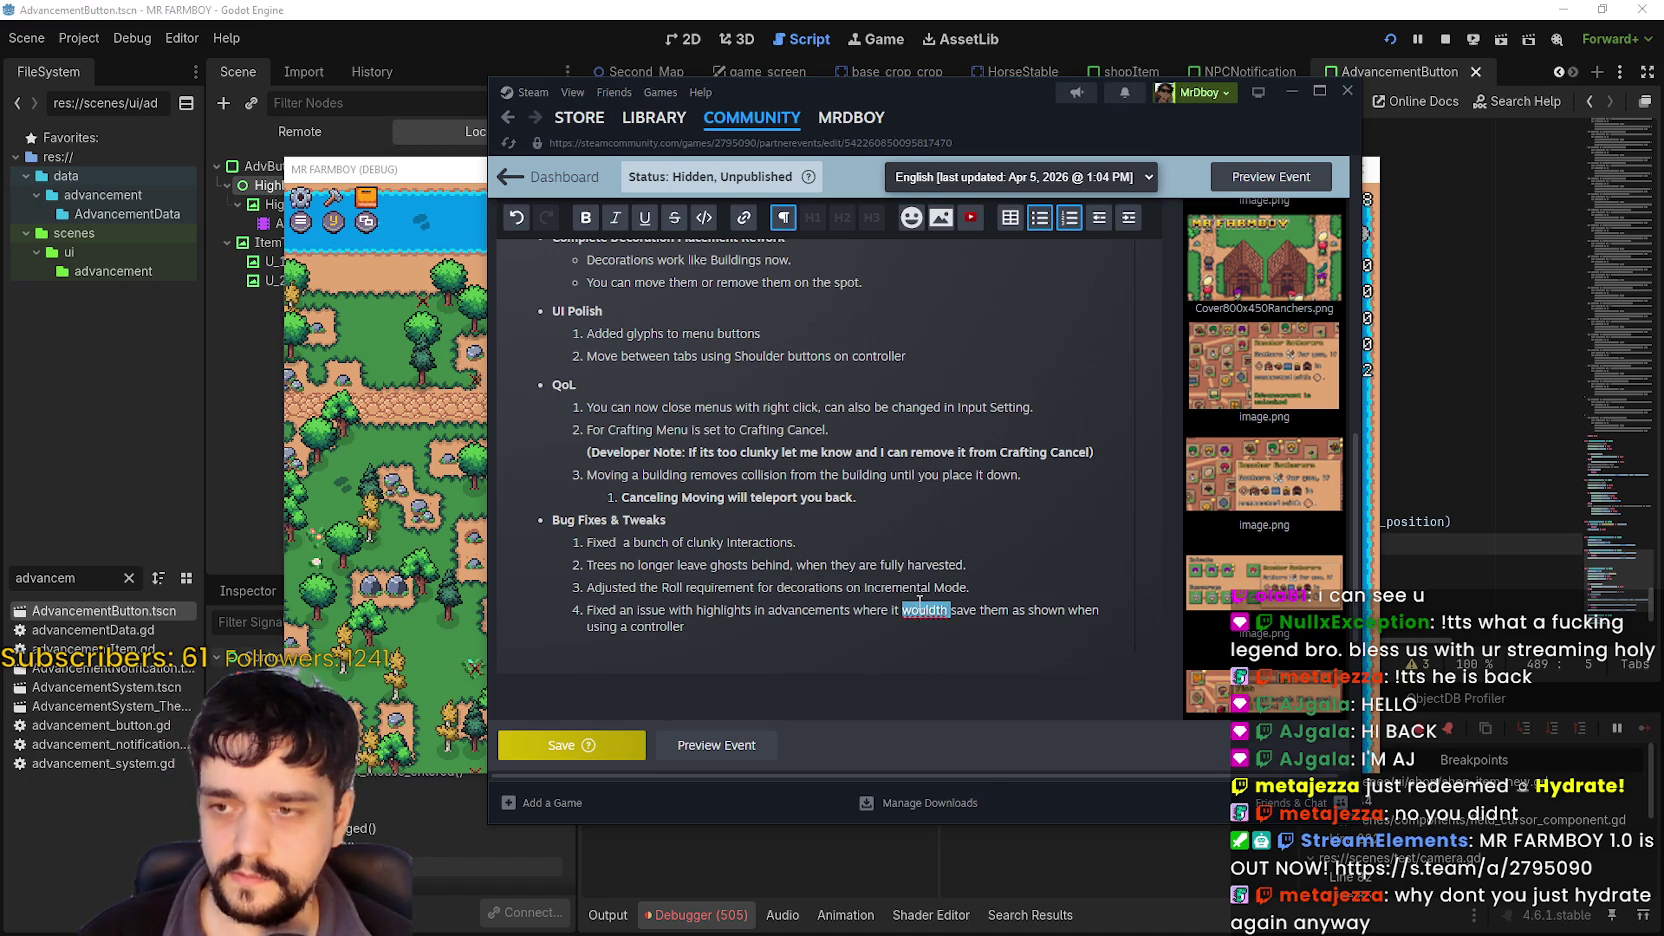
pyautogui.write('would')
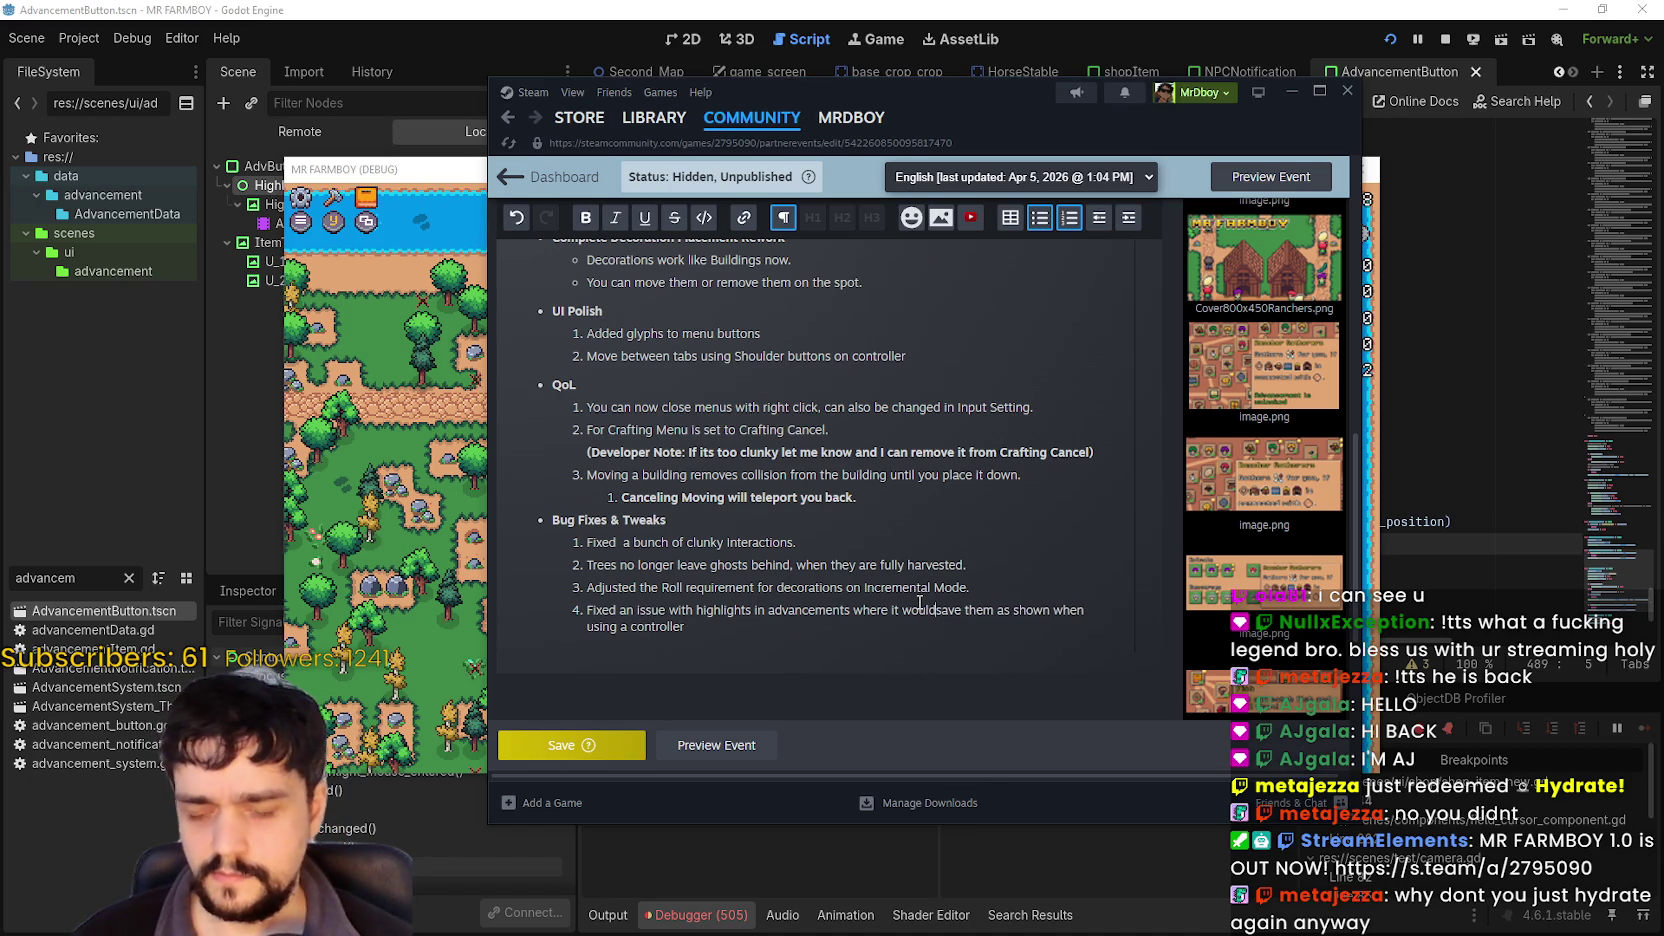
pyautogui.write("n't")
# Fix the remaining garbled letters so item 4 reads 'wouldn't save them'.
pyautogui.doubleClick(914, 603)
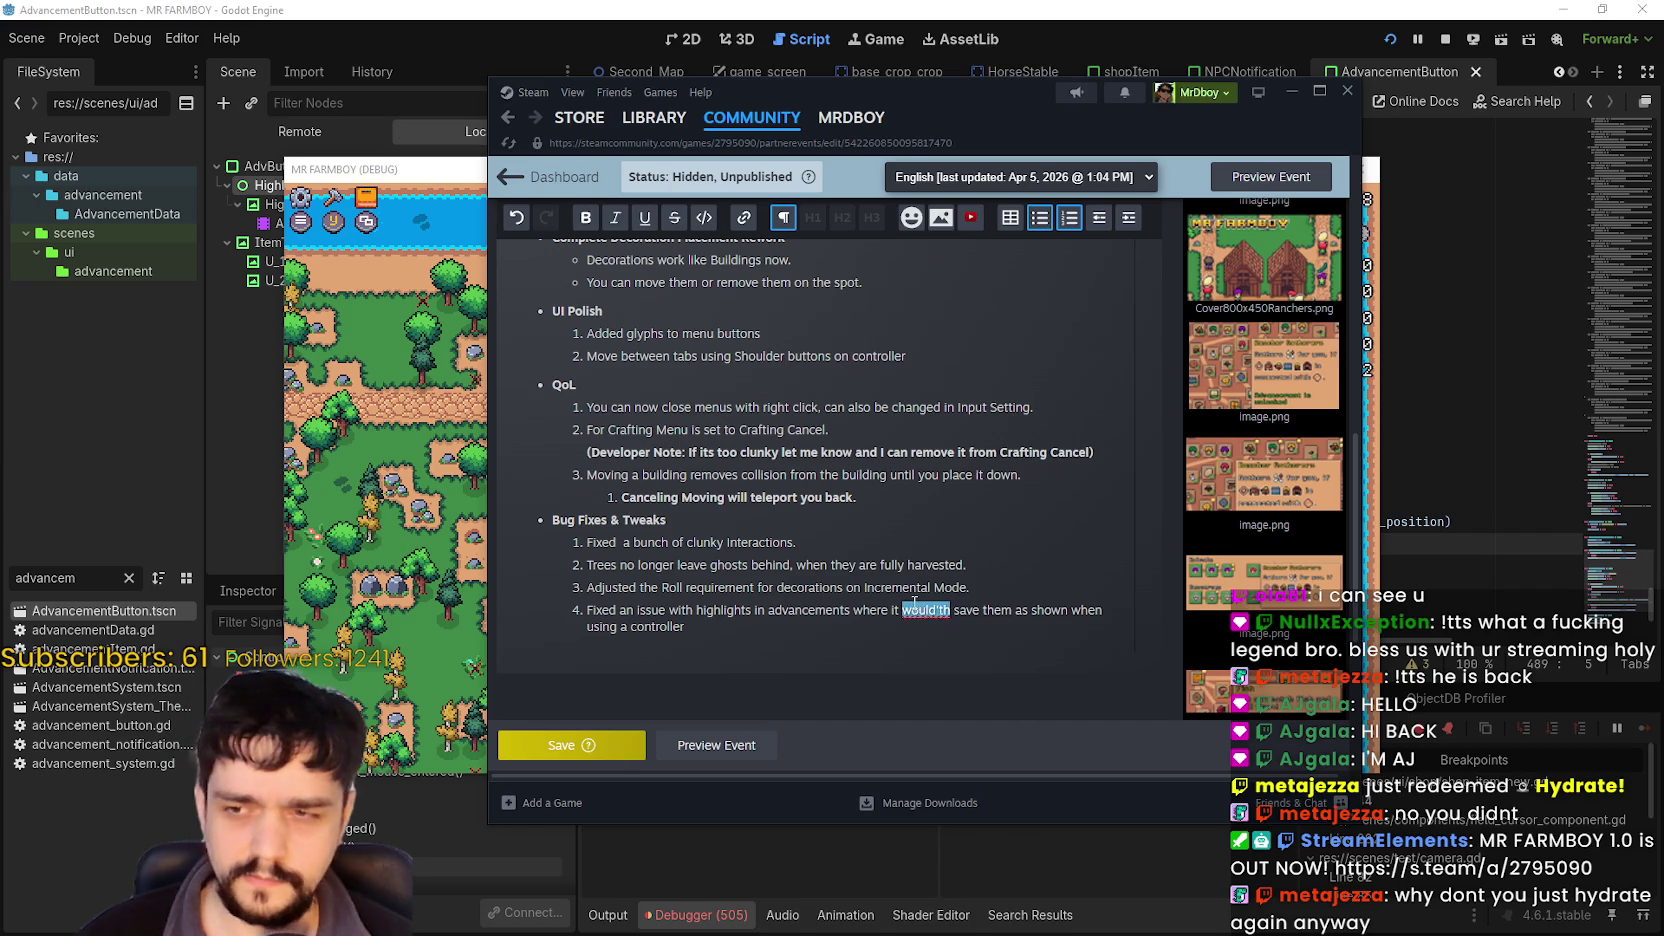
pyautogui.rightClick(914, 603)
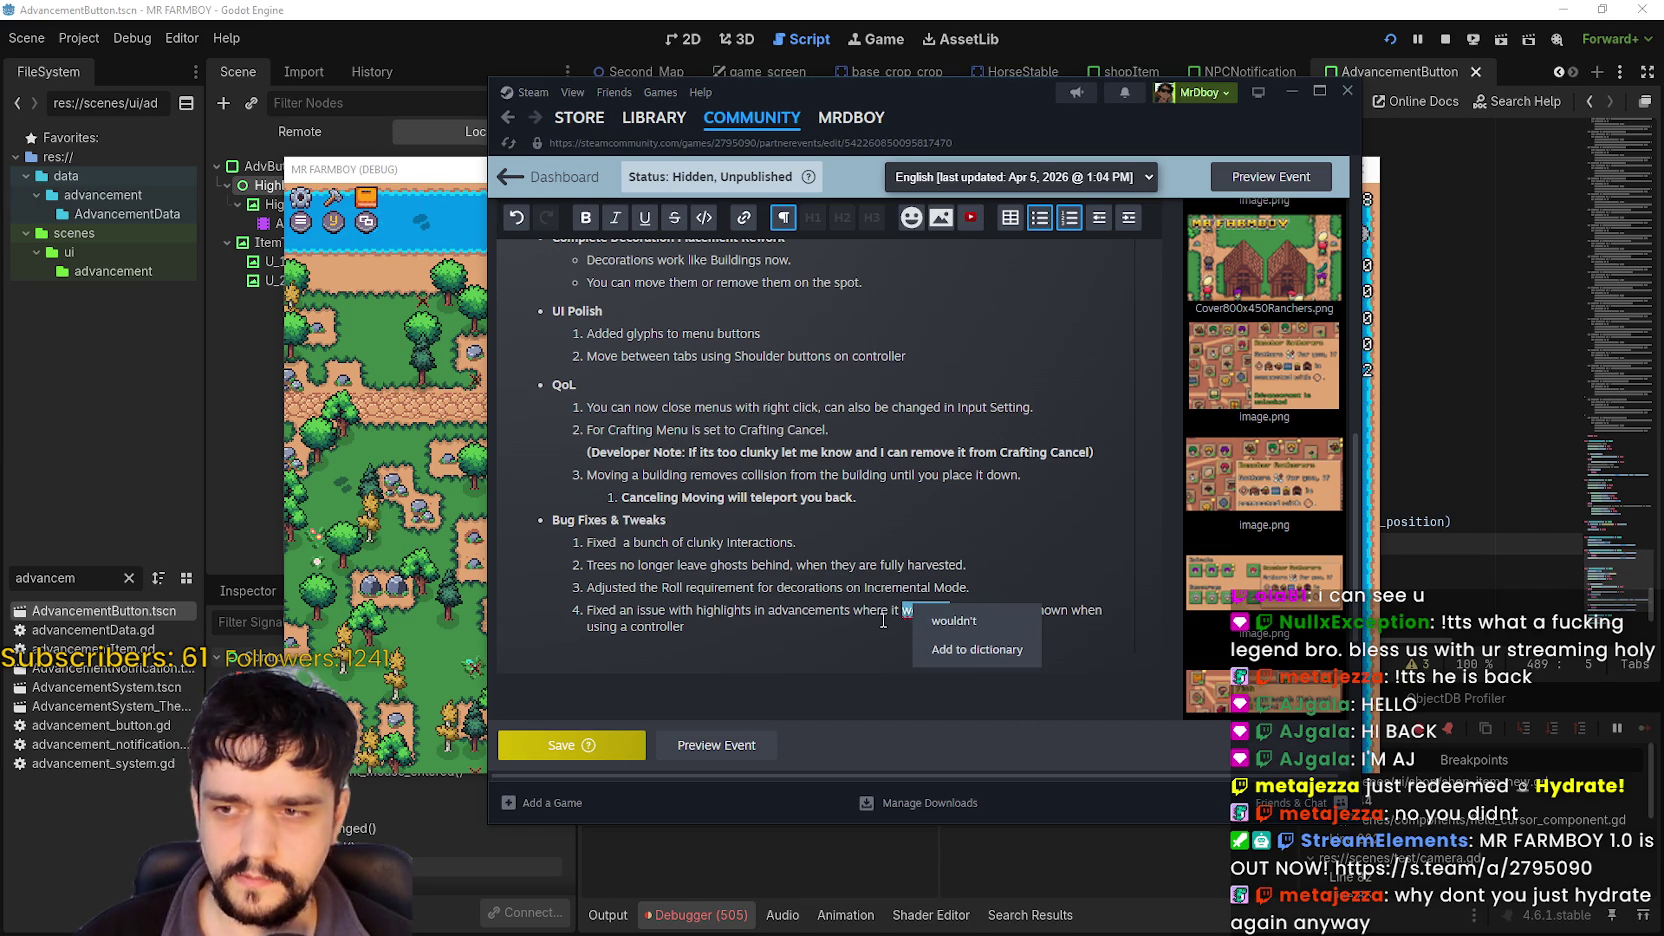
pyautogui.click(893, 612)
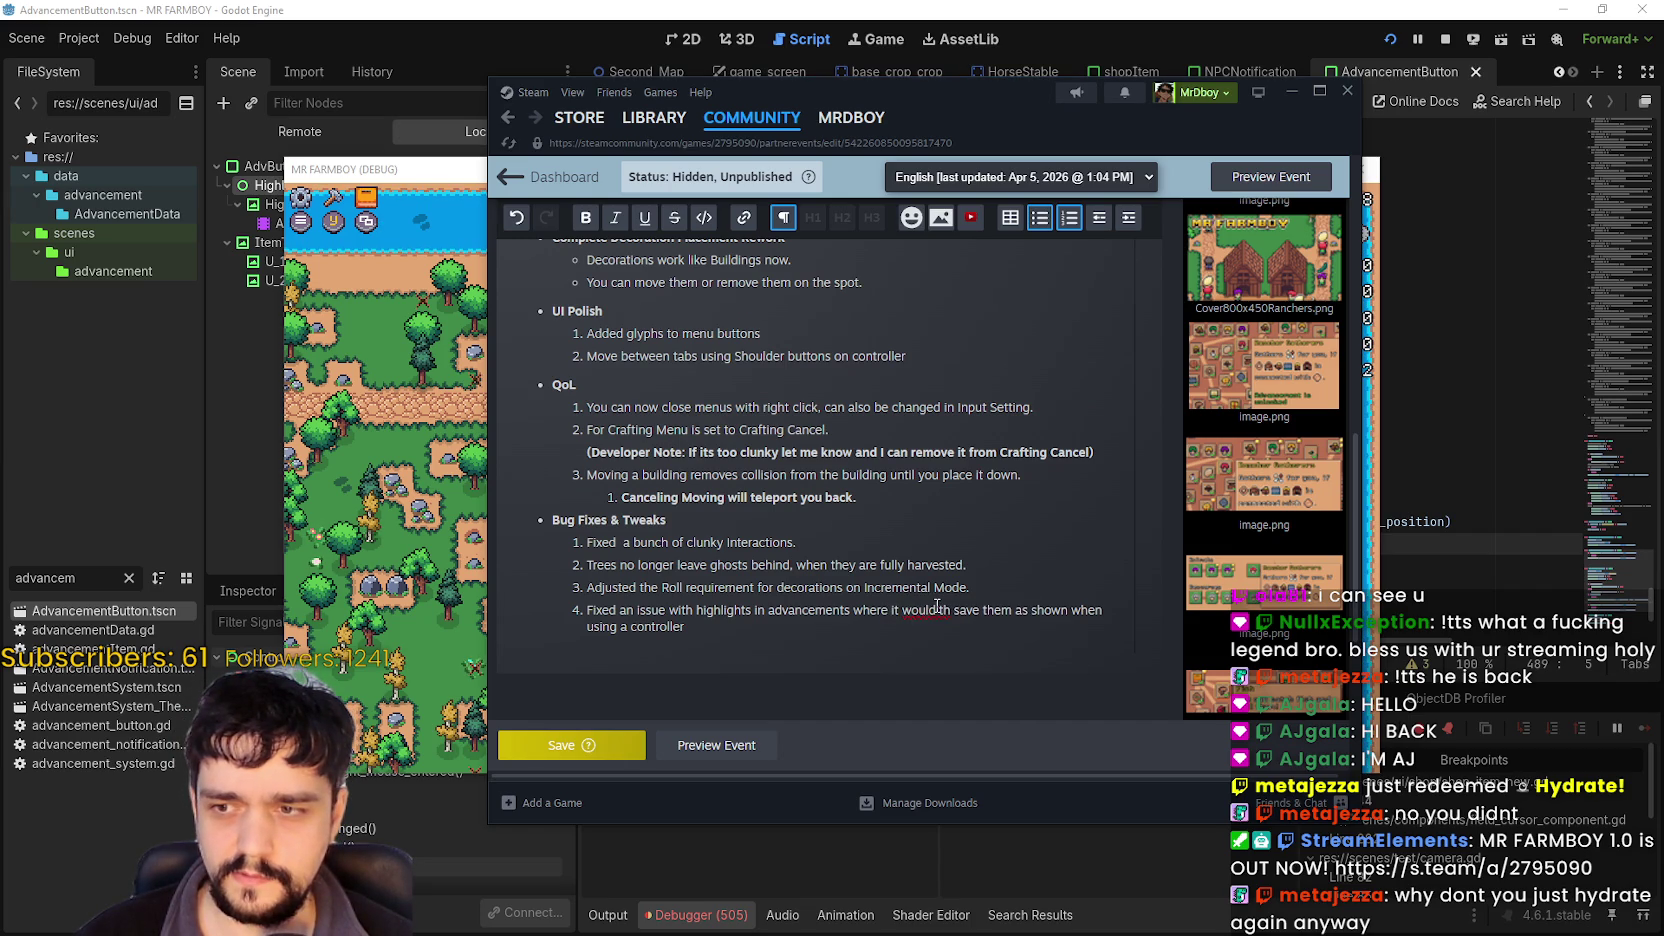
pyautogui.rightClick(936, 607)
pyautogui.press('Escape')
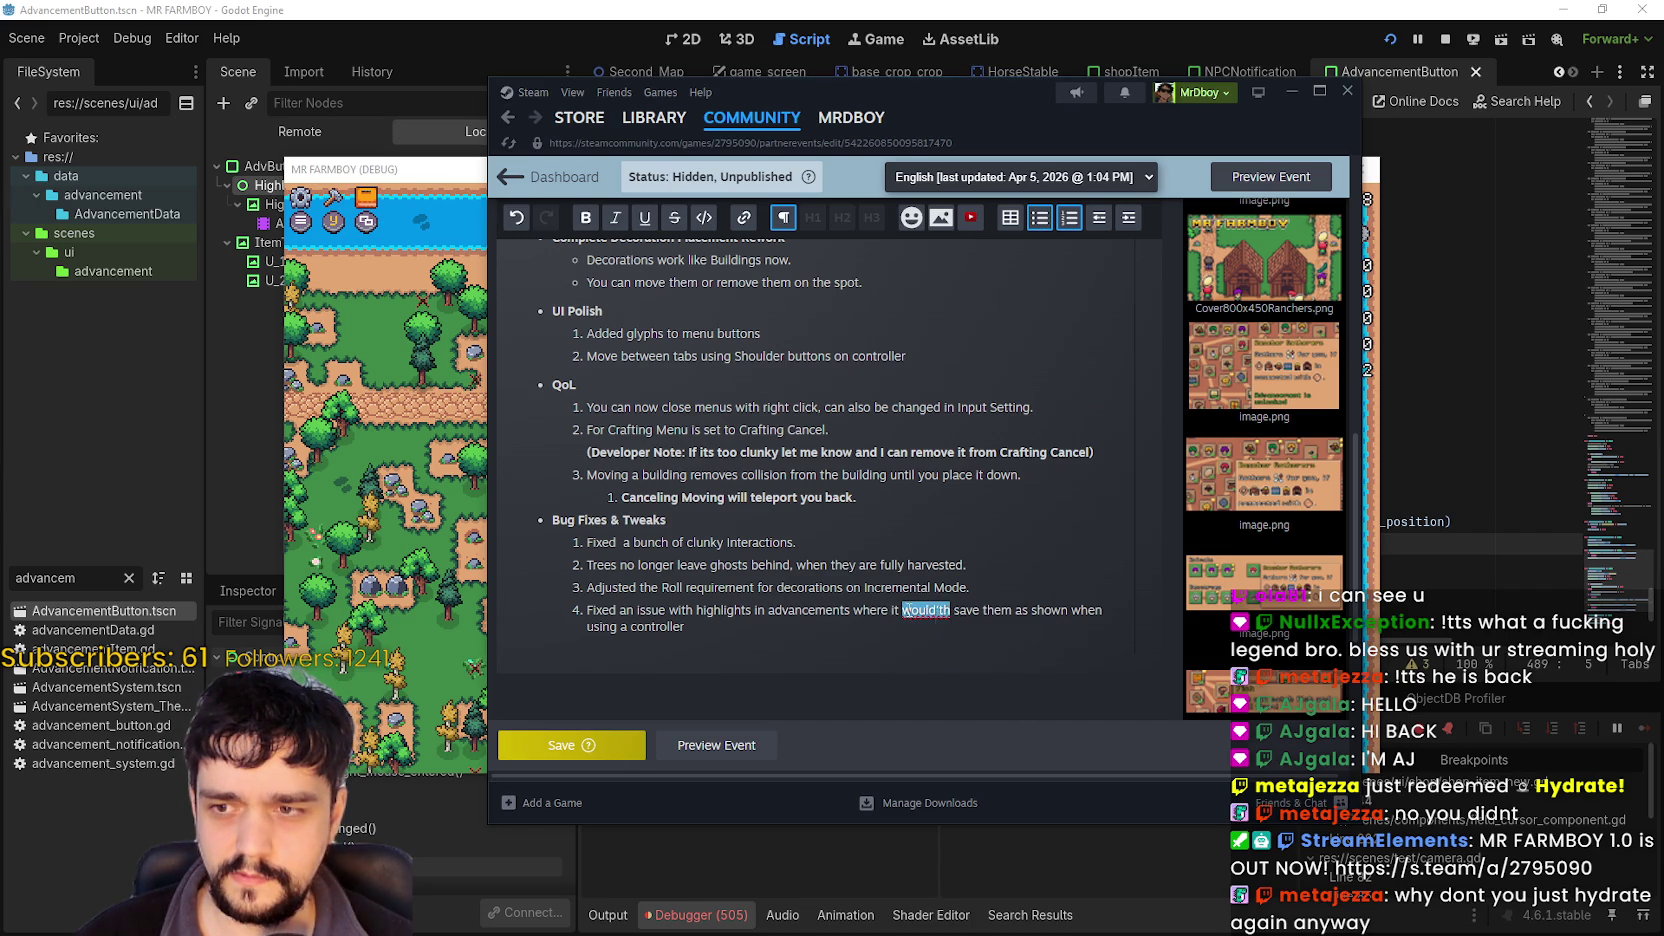
pyautogui.click(936, 609)
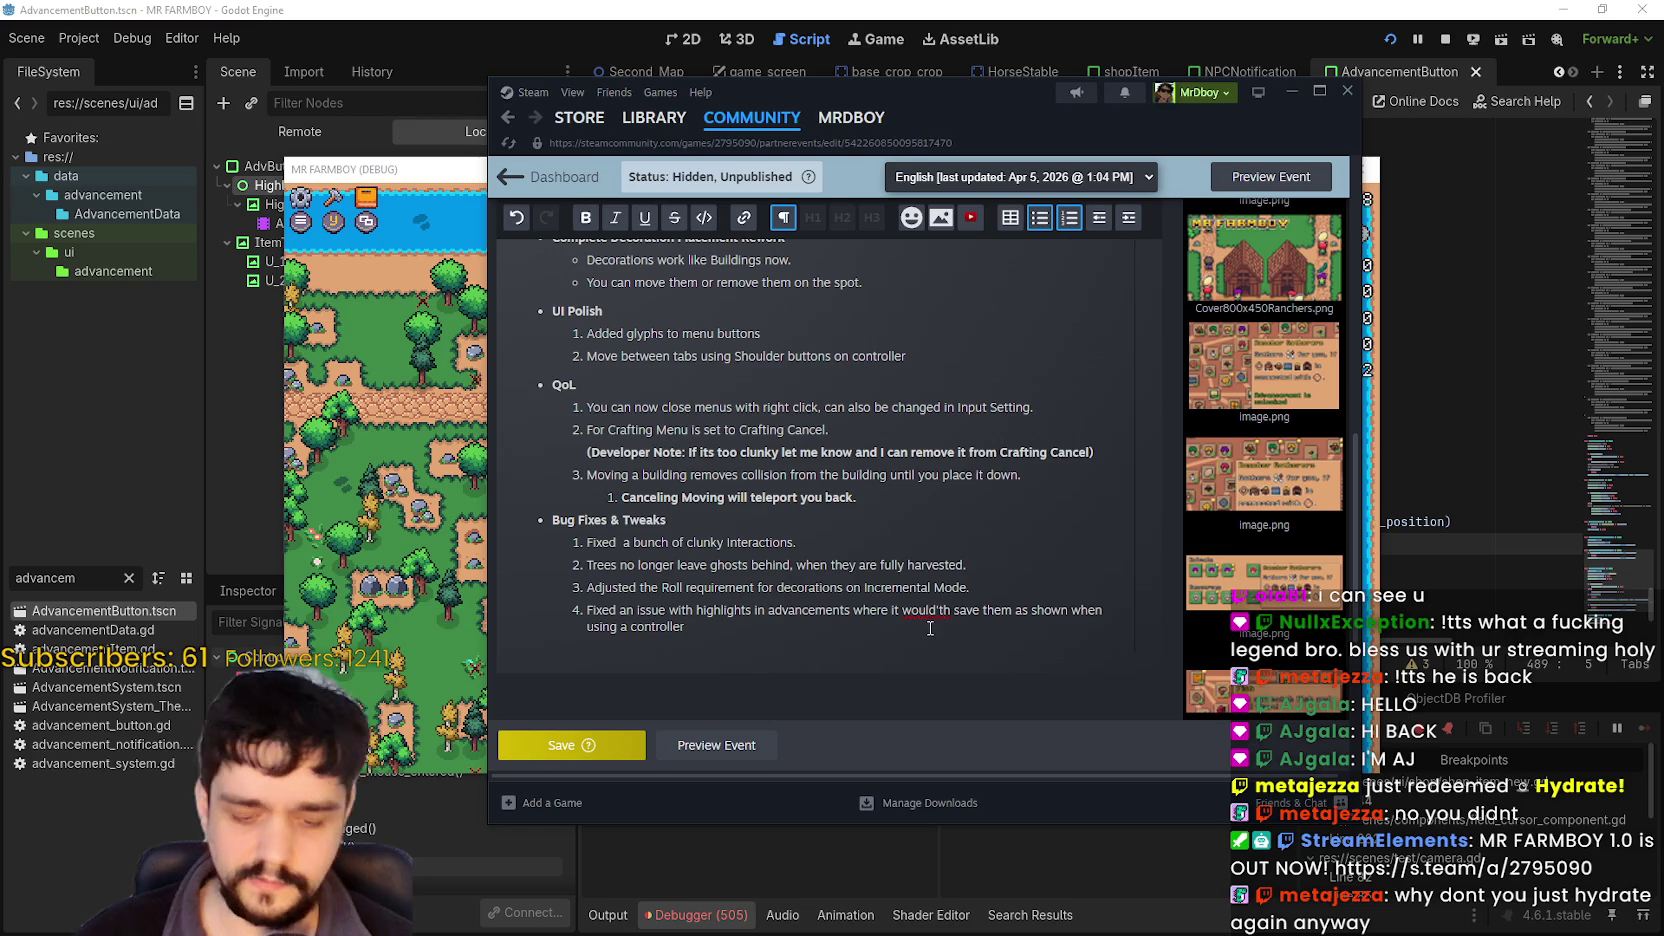
pyautogui.write('n')
pyautogui.click(961, 607)
pyautogui.press('BackSpace')
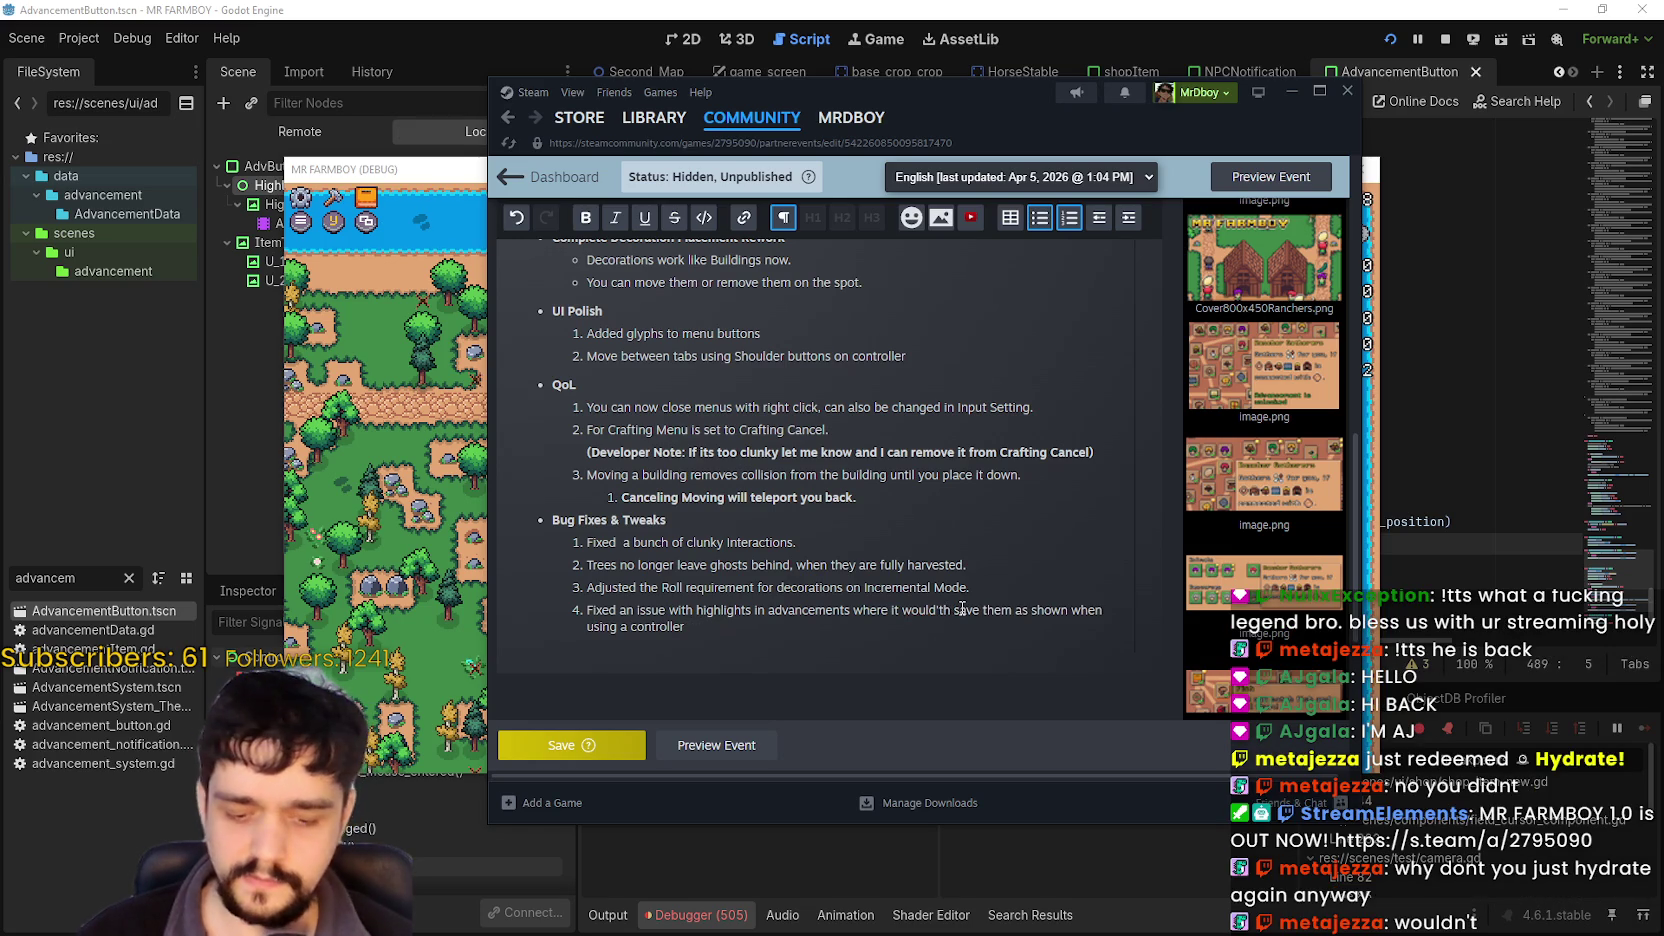
pyautogui.press('Right')
pyautogui.press('Right')
pyautogui.press('Delete')
pyautogui.press('Right')
pyautogui.write('h')
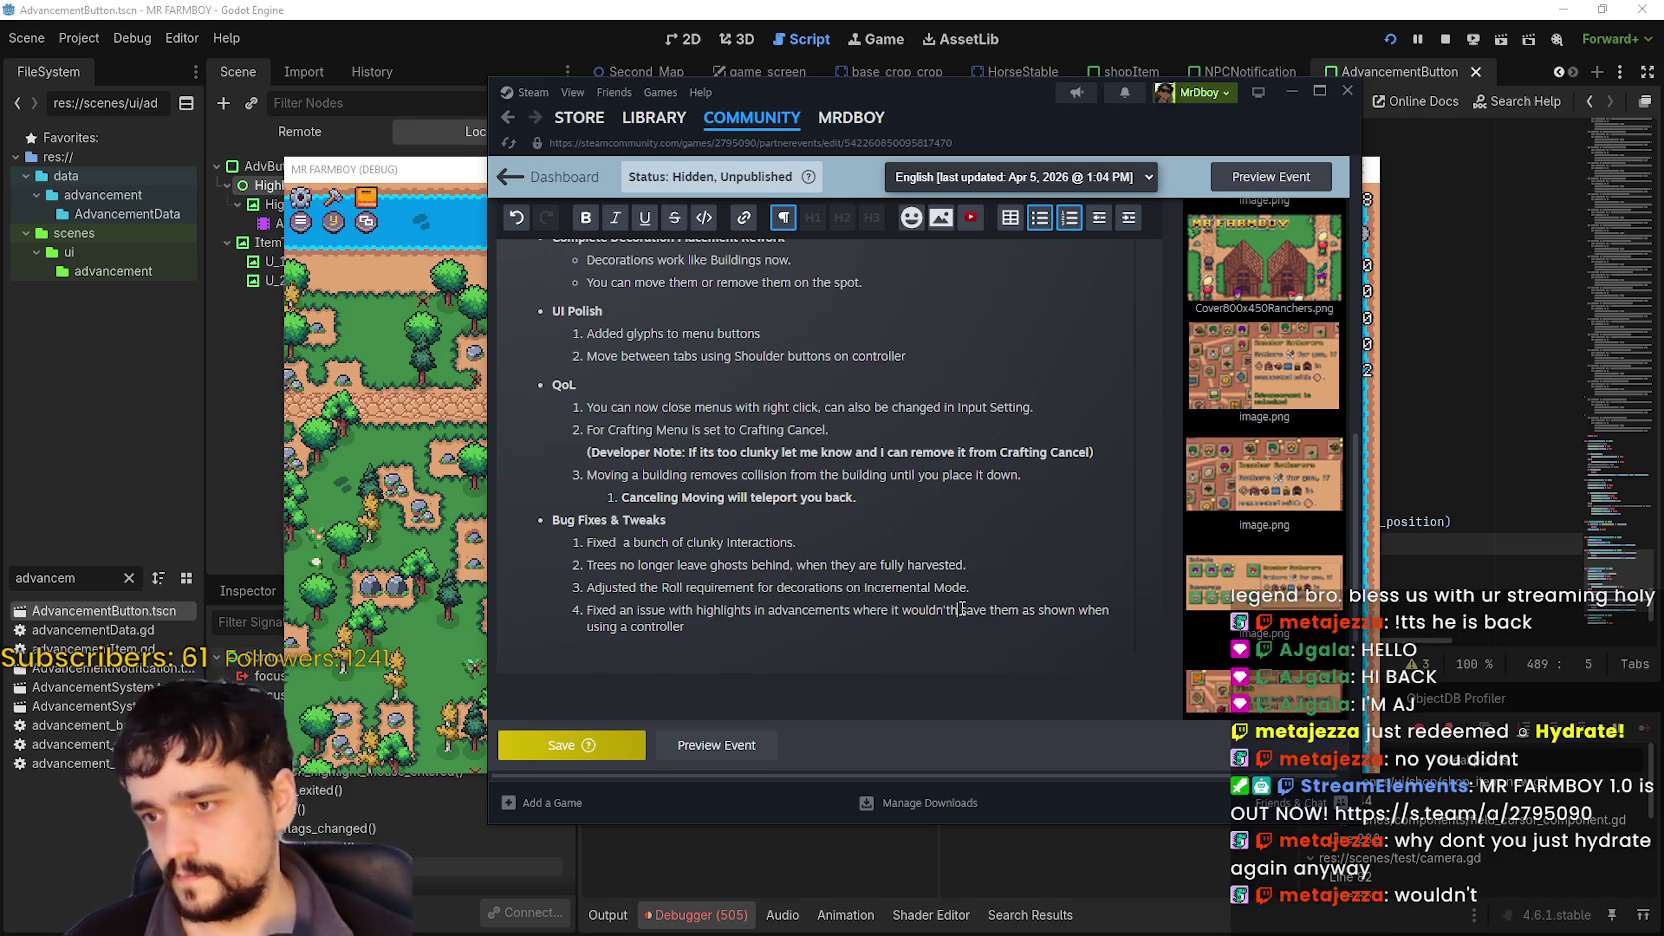
pyautogui.write('s')
# End item 4 with a period after 'controller' and save the event.
pyautogui.click(1000, 610)
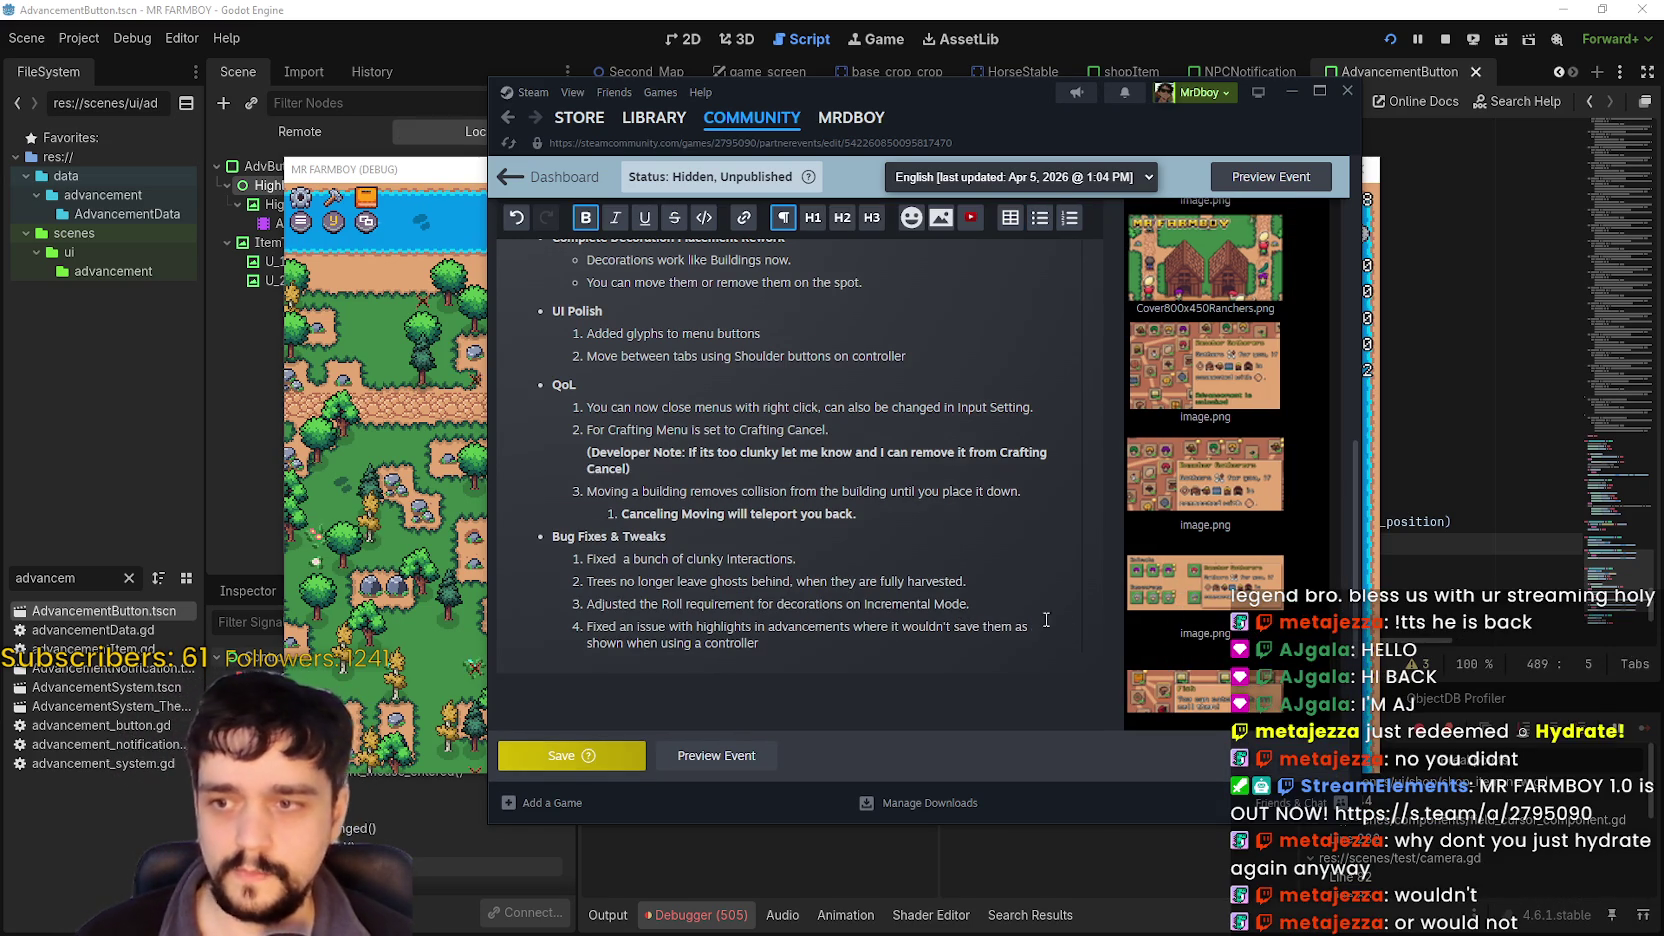
pyautogui.click(700, 627)
pyautogui.write('.')
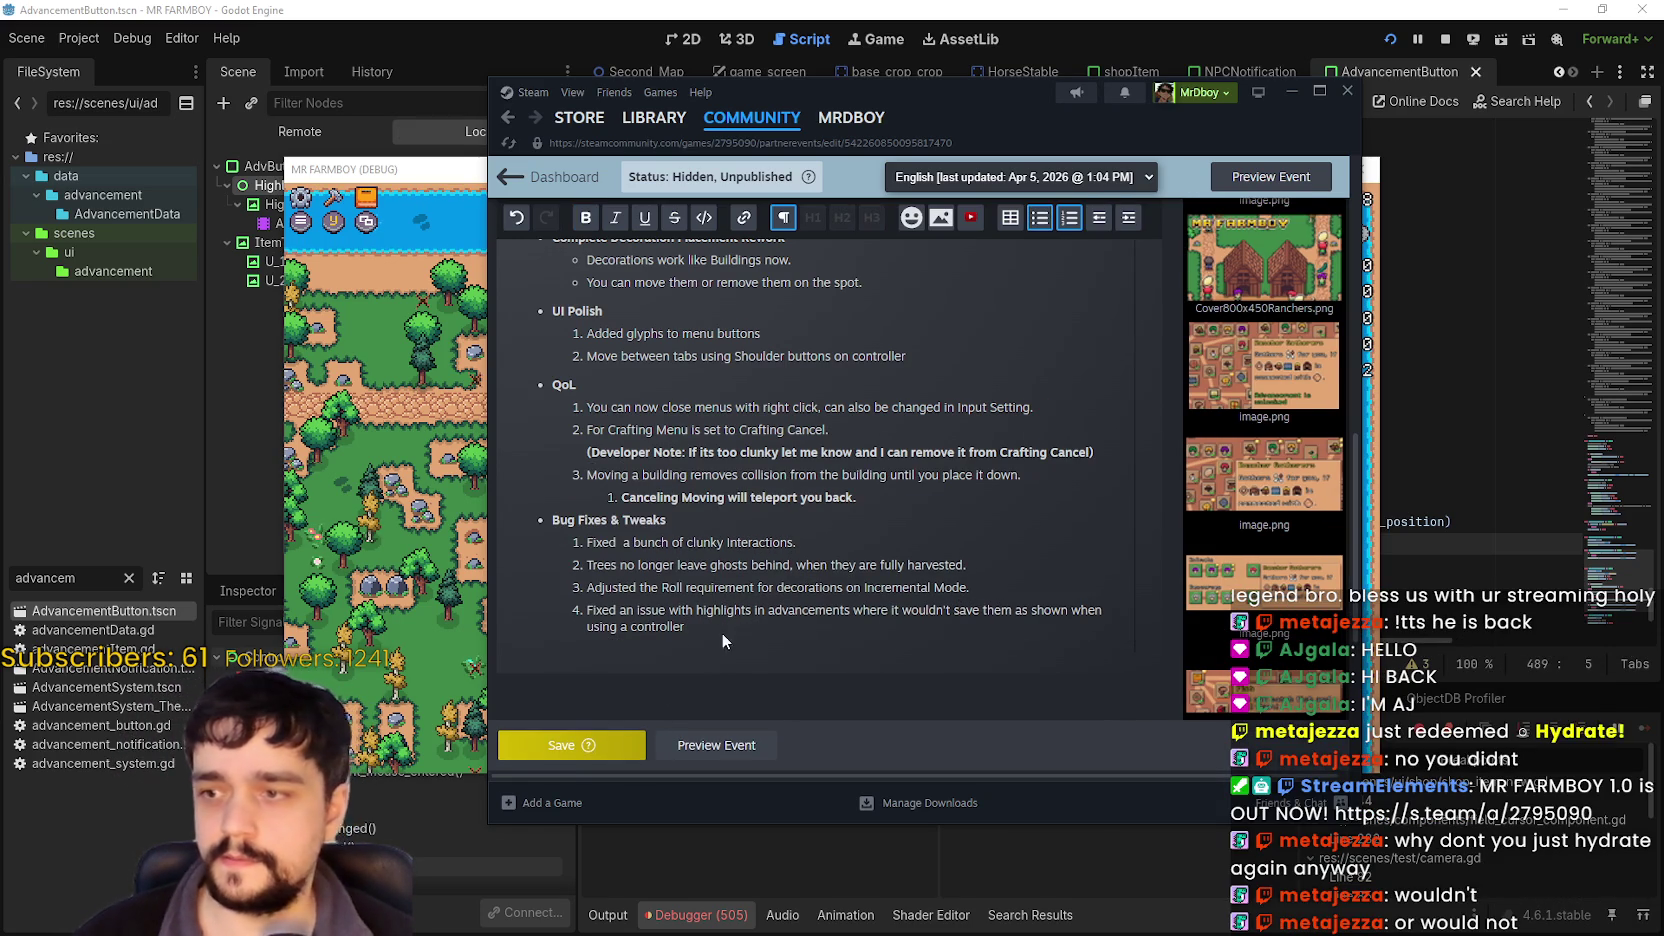
pyautogui.click(604, 756)
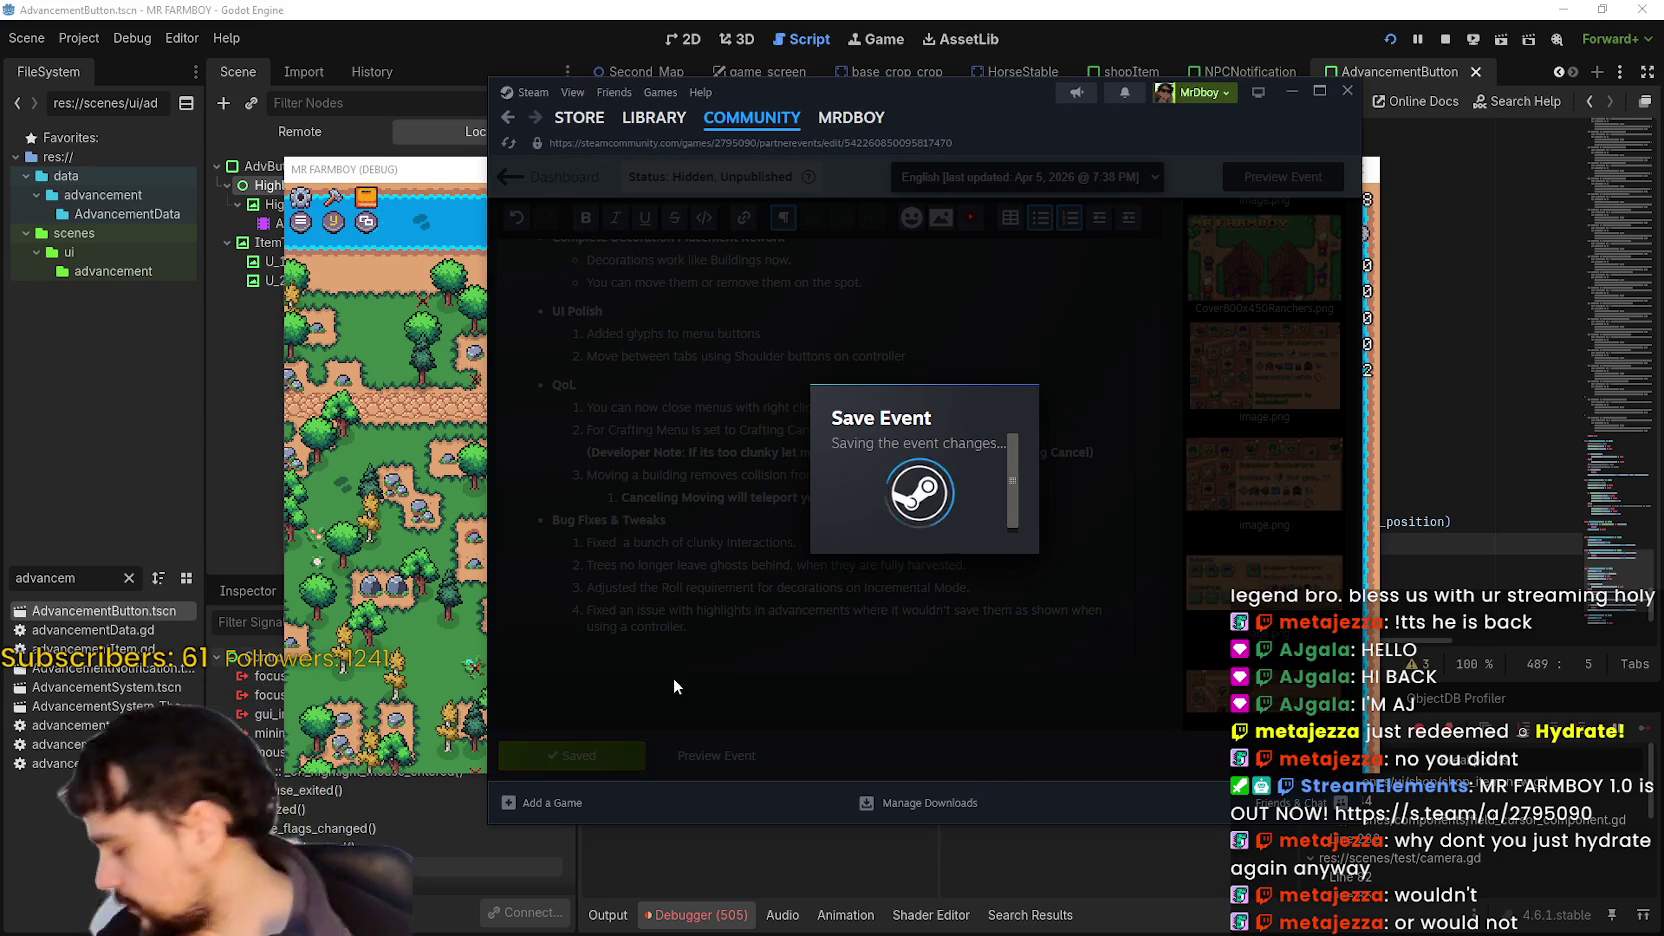
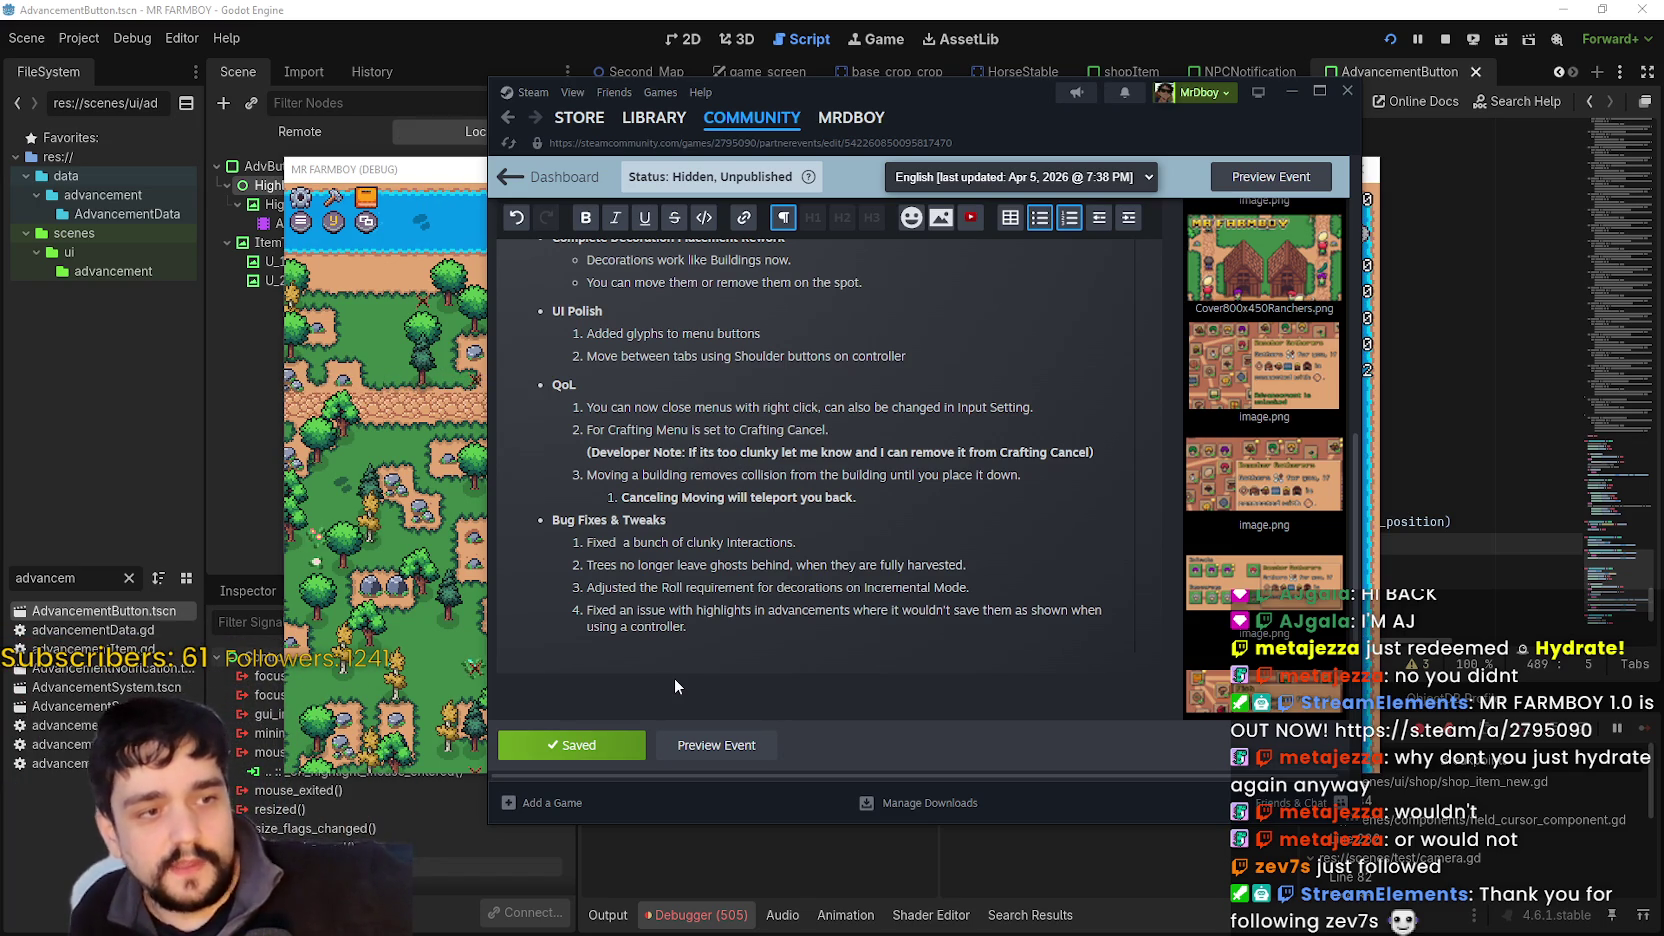
# Scroll the Steam event description to the top and bring the MR FARMBOY debug window forward.
pyautogui.scroll(3, 902, 544)
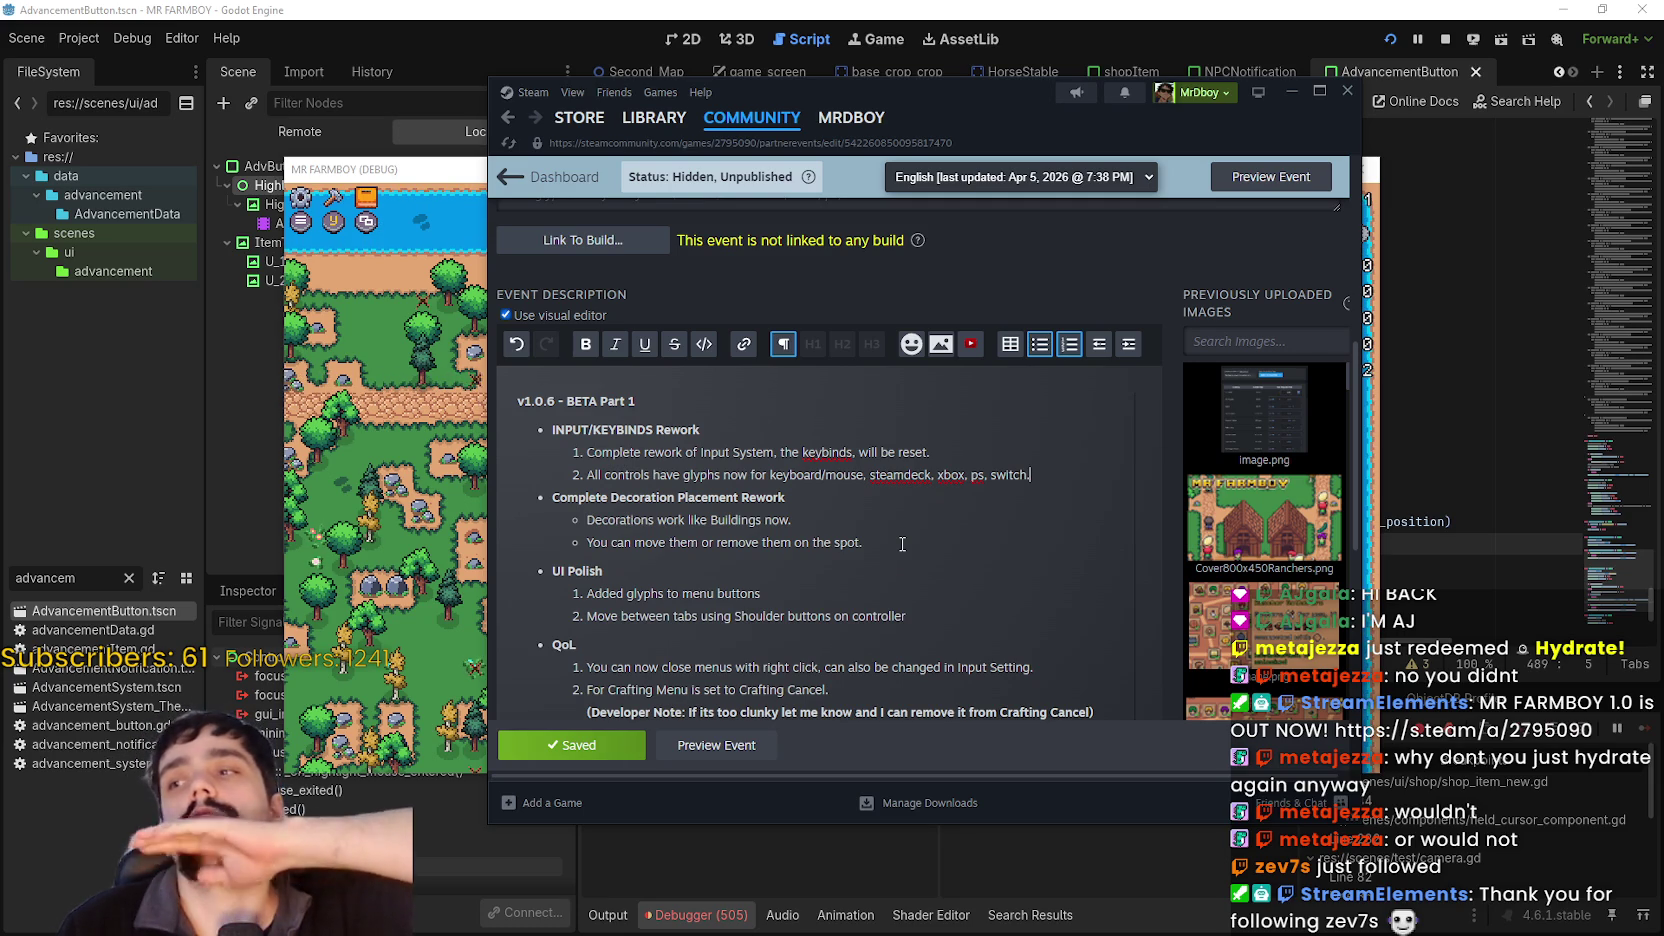
pyautogui.click(367, 175)
# Walk the character right and down, then move the debug game window up-right and enlarge it.
pyautogui.press('Escape')
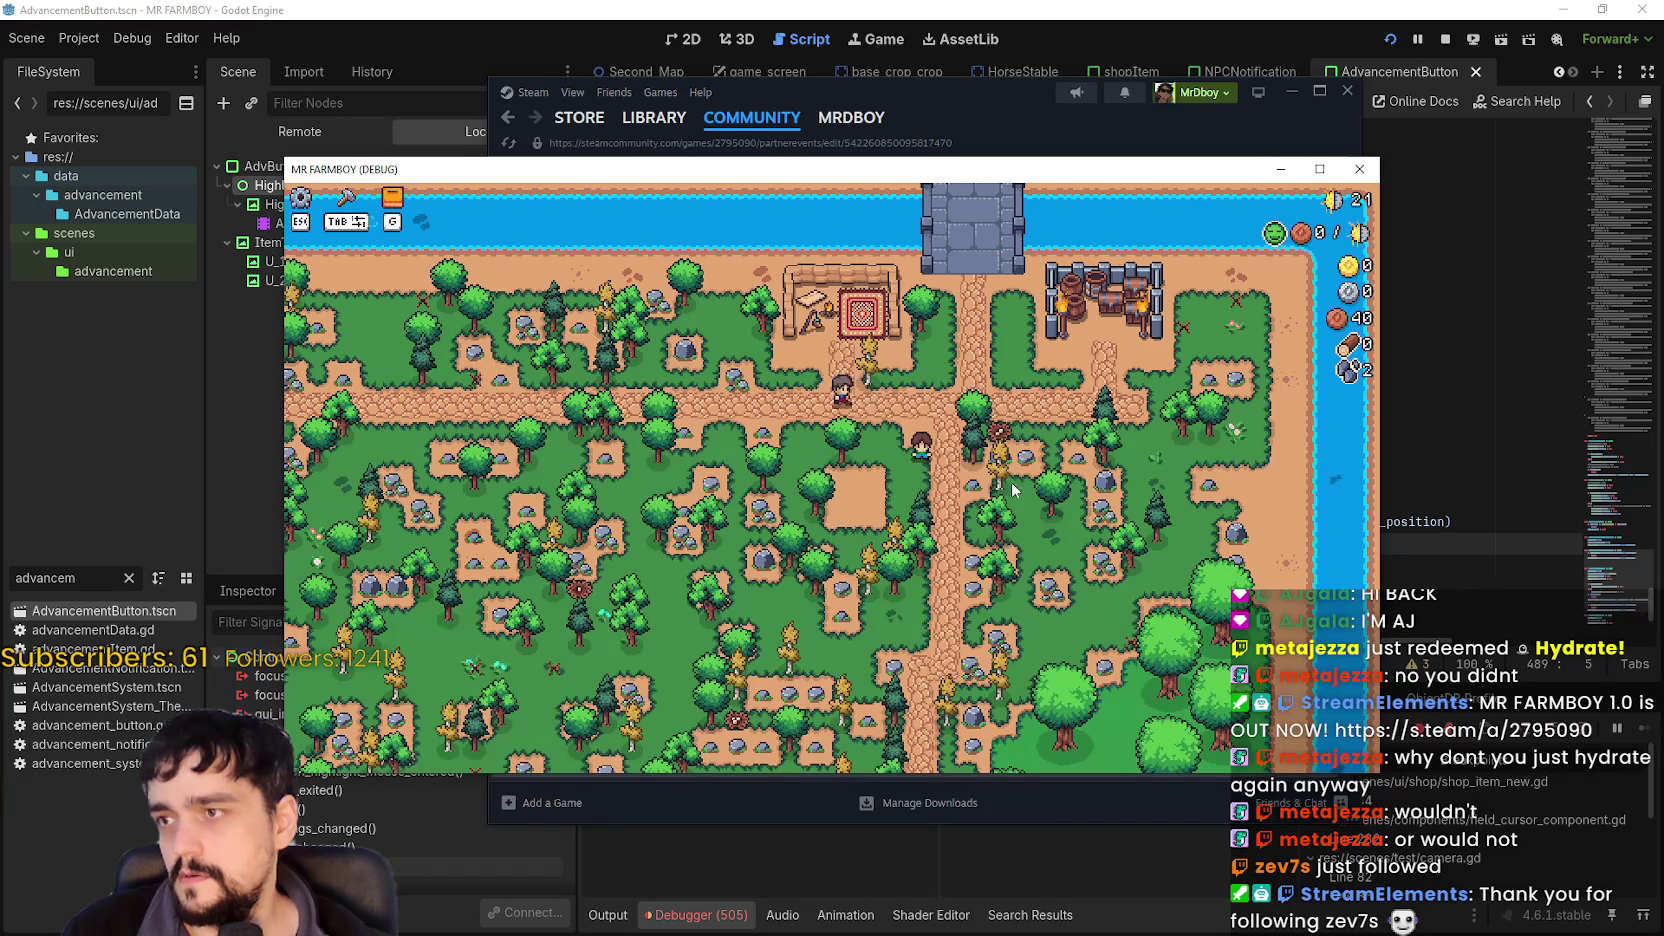
pyautogui.press('d')
pyautogui.press('s')
pyautogui.moveTo(1225, 180); pyautogui.dragTo(1403, 148)
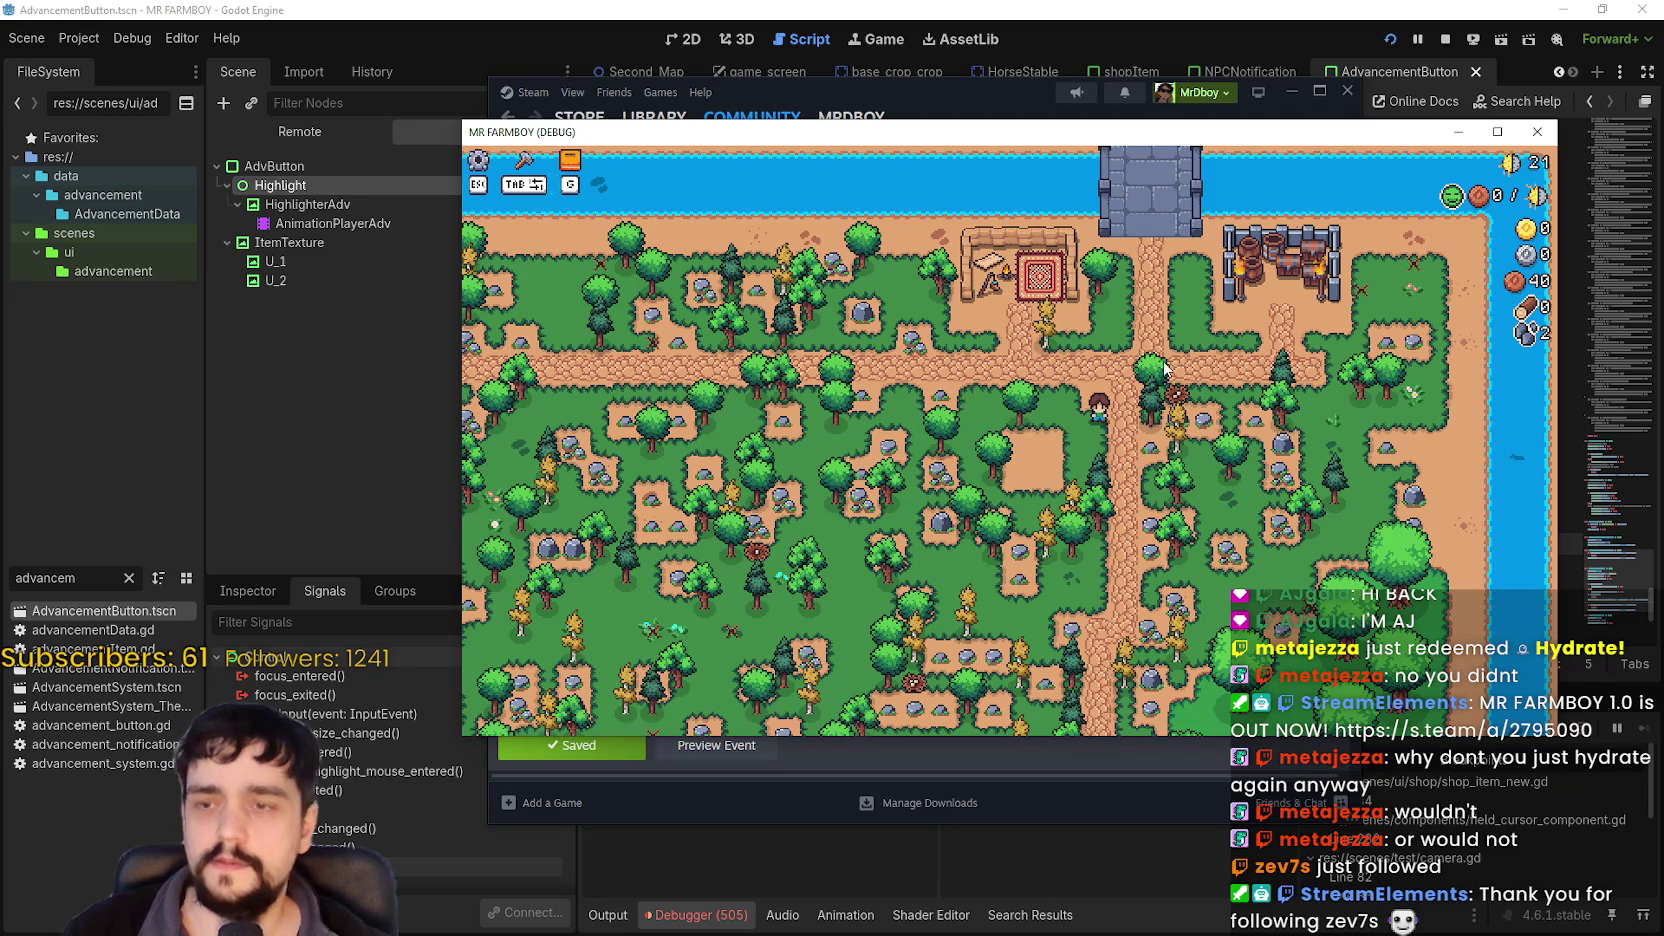
pyautogui.press('Escape')
pyautogui.press('Escape')
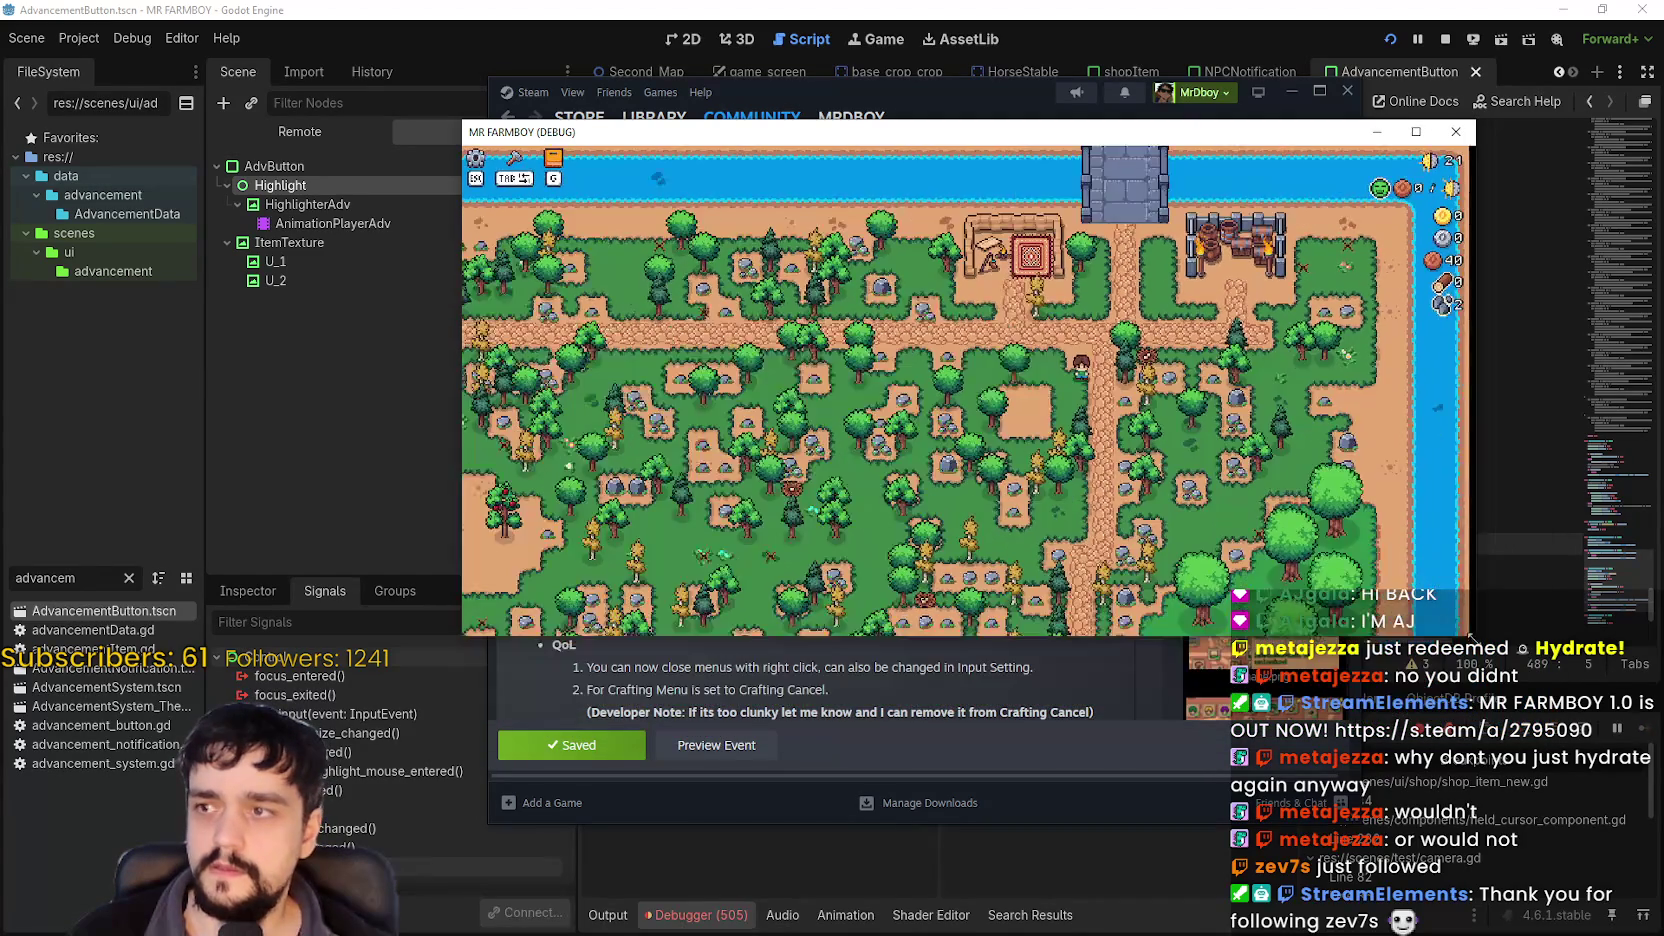
pyautogui.moveTo(1467, 754)
pyautogui.mouseDown()
pyautogui.moveTo(1545, 805)
pyautogui.moveTo(1502, 812)
pyautogui.moveTo(1480, 786)
pyautogui.moveTo(1525, 762)
pyautogui.moveTo(1568, 776)
pyautogui.moveTo(1556, 790)
pyautogui.mouseUp()
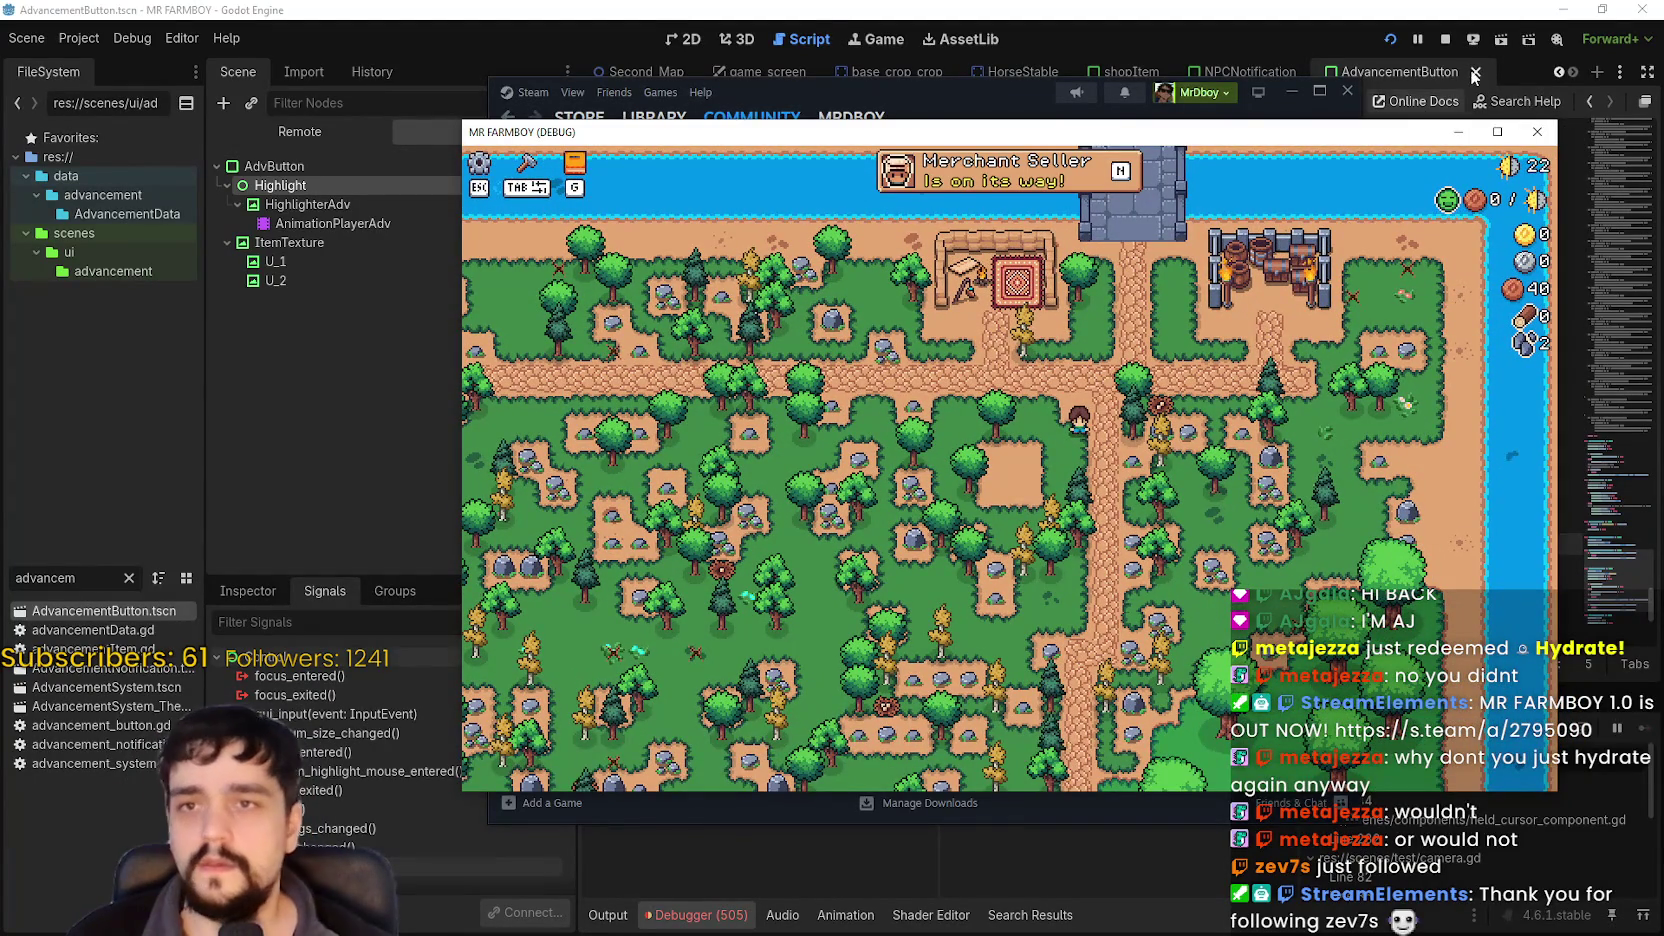
# Stop the debug game and relaunch the project from the Godot editor.
pyautogui.click(1536, 132)
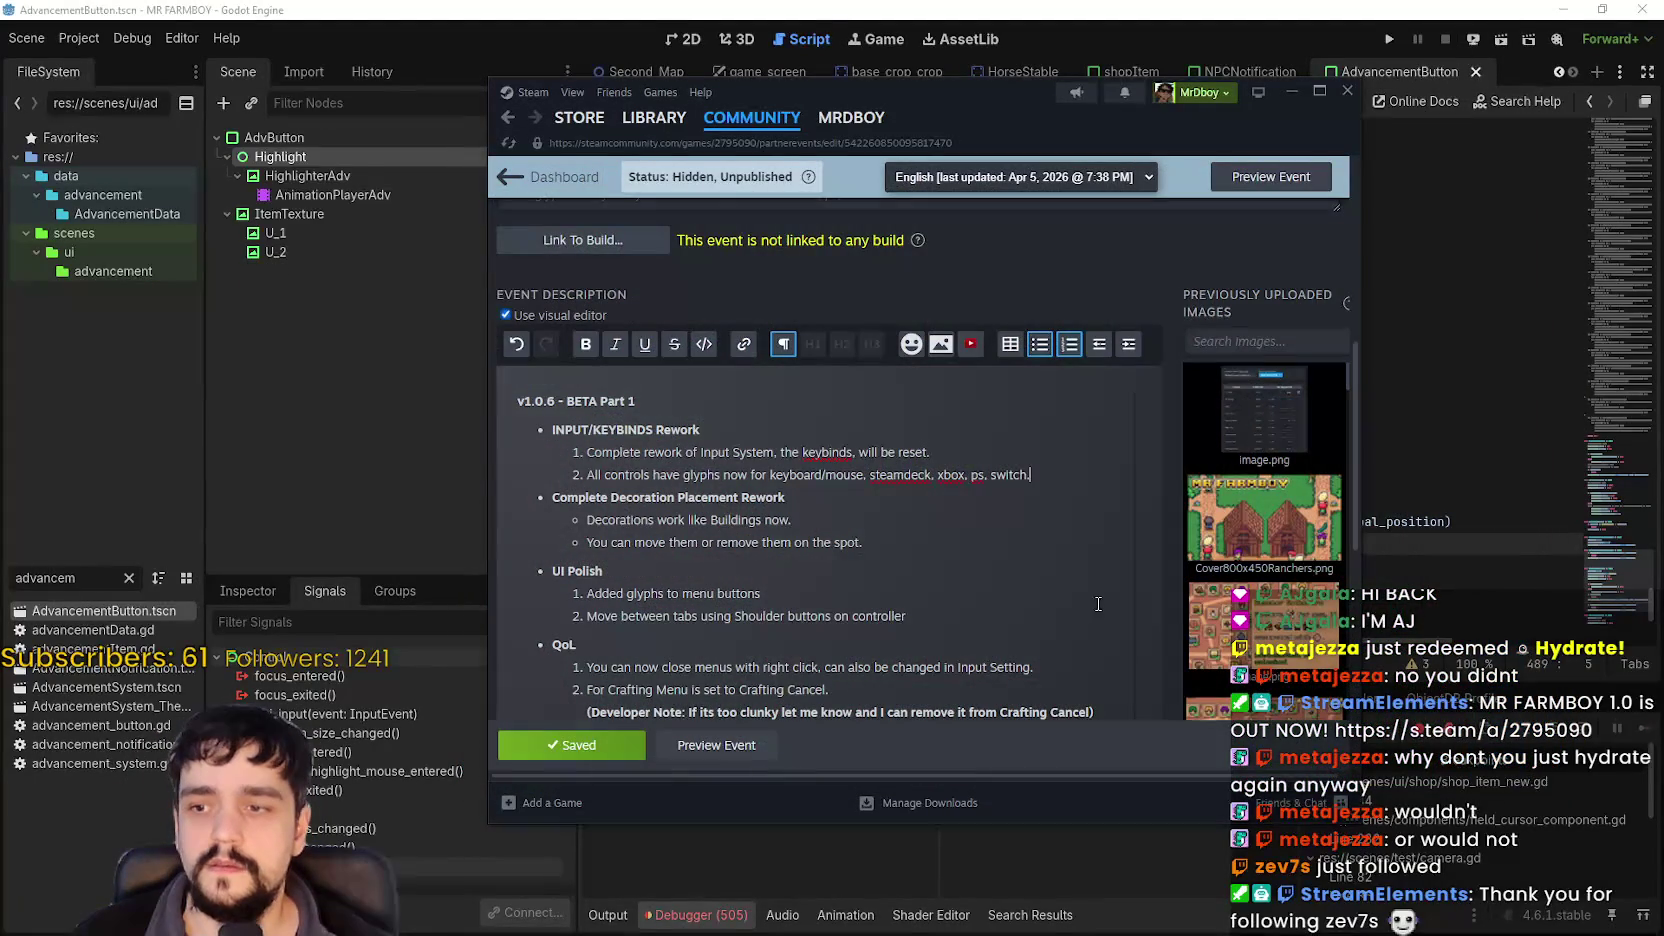
pyautogui.click(1394, 40)
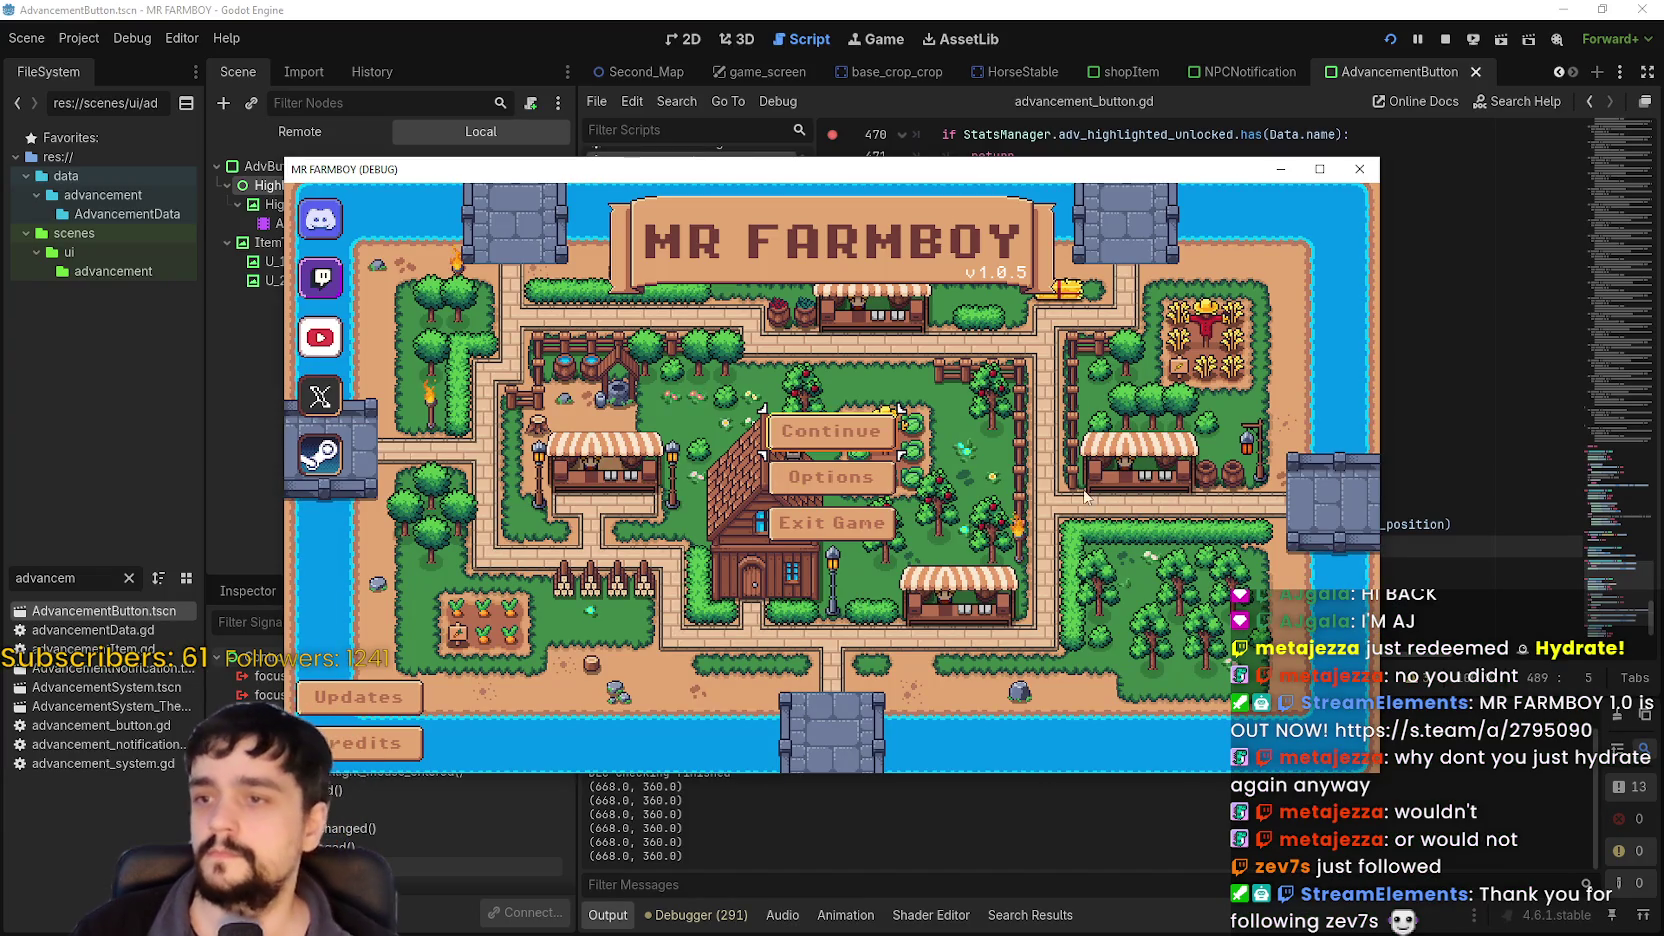
# Continue to the save selection and load Save 7.
pyautogui.click(838, 438)
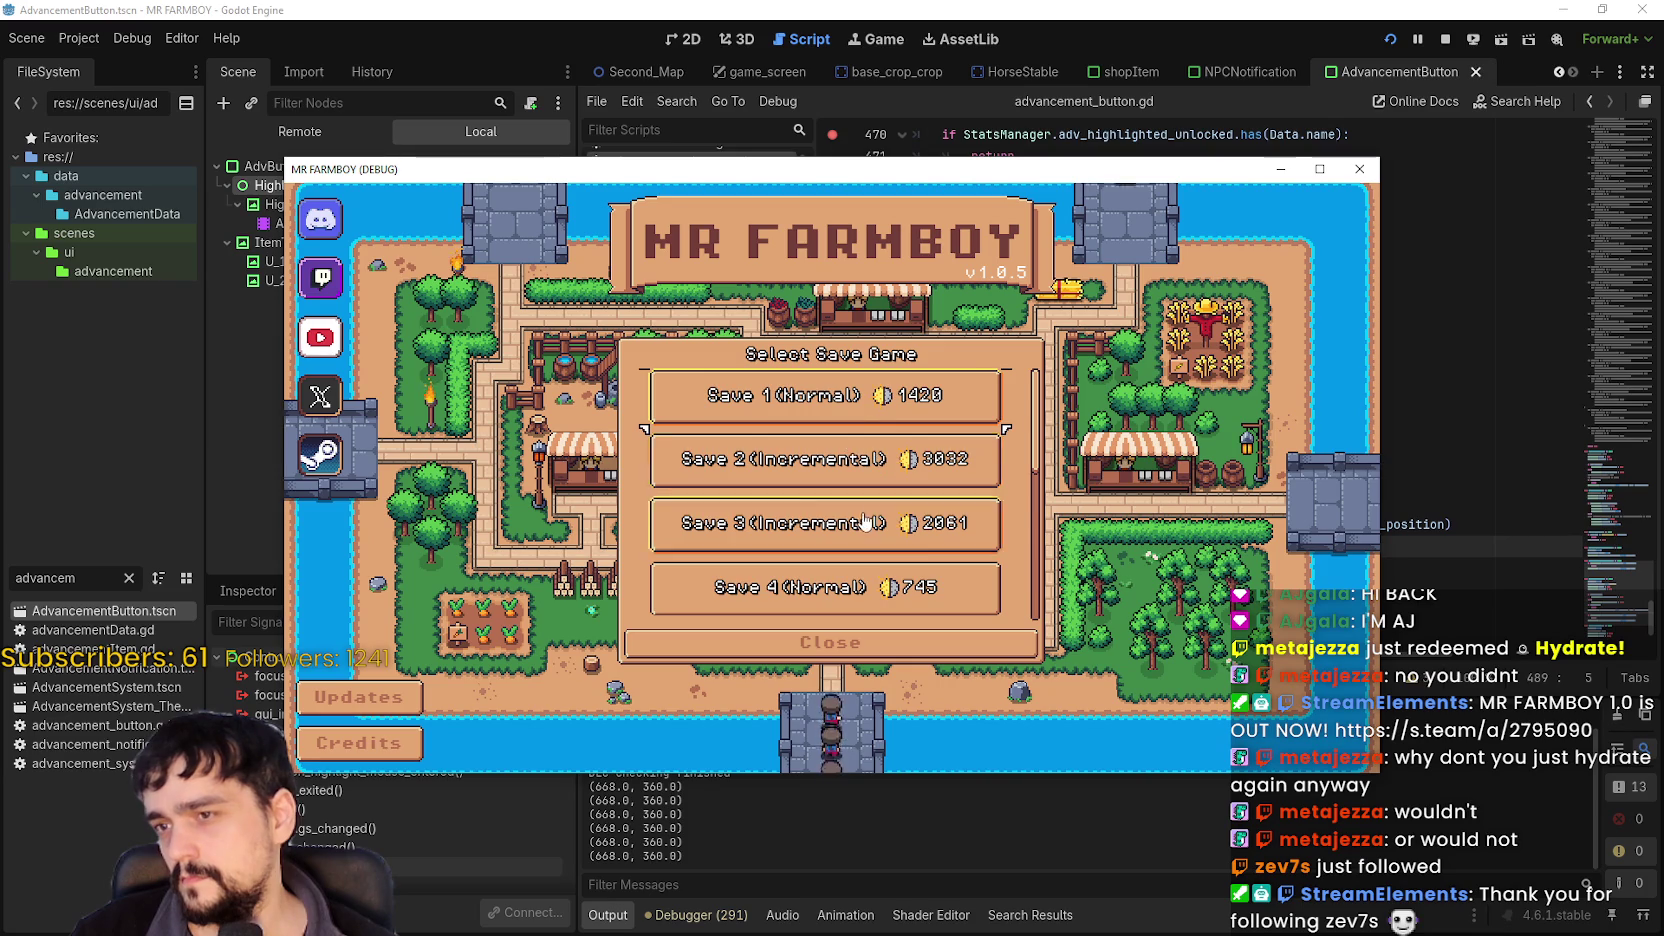
pyautogui.scroll(-3, 830, 440)
pyautogui.click(826, 430)
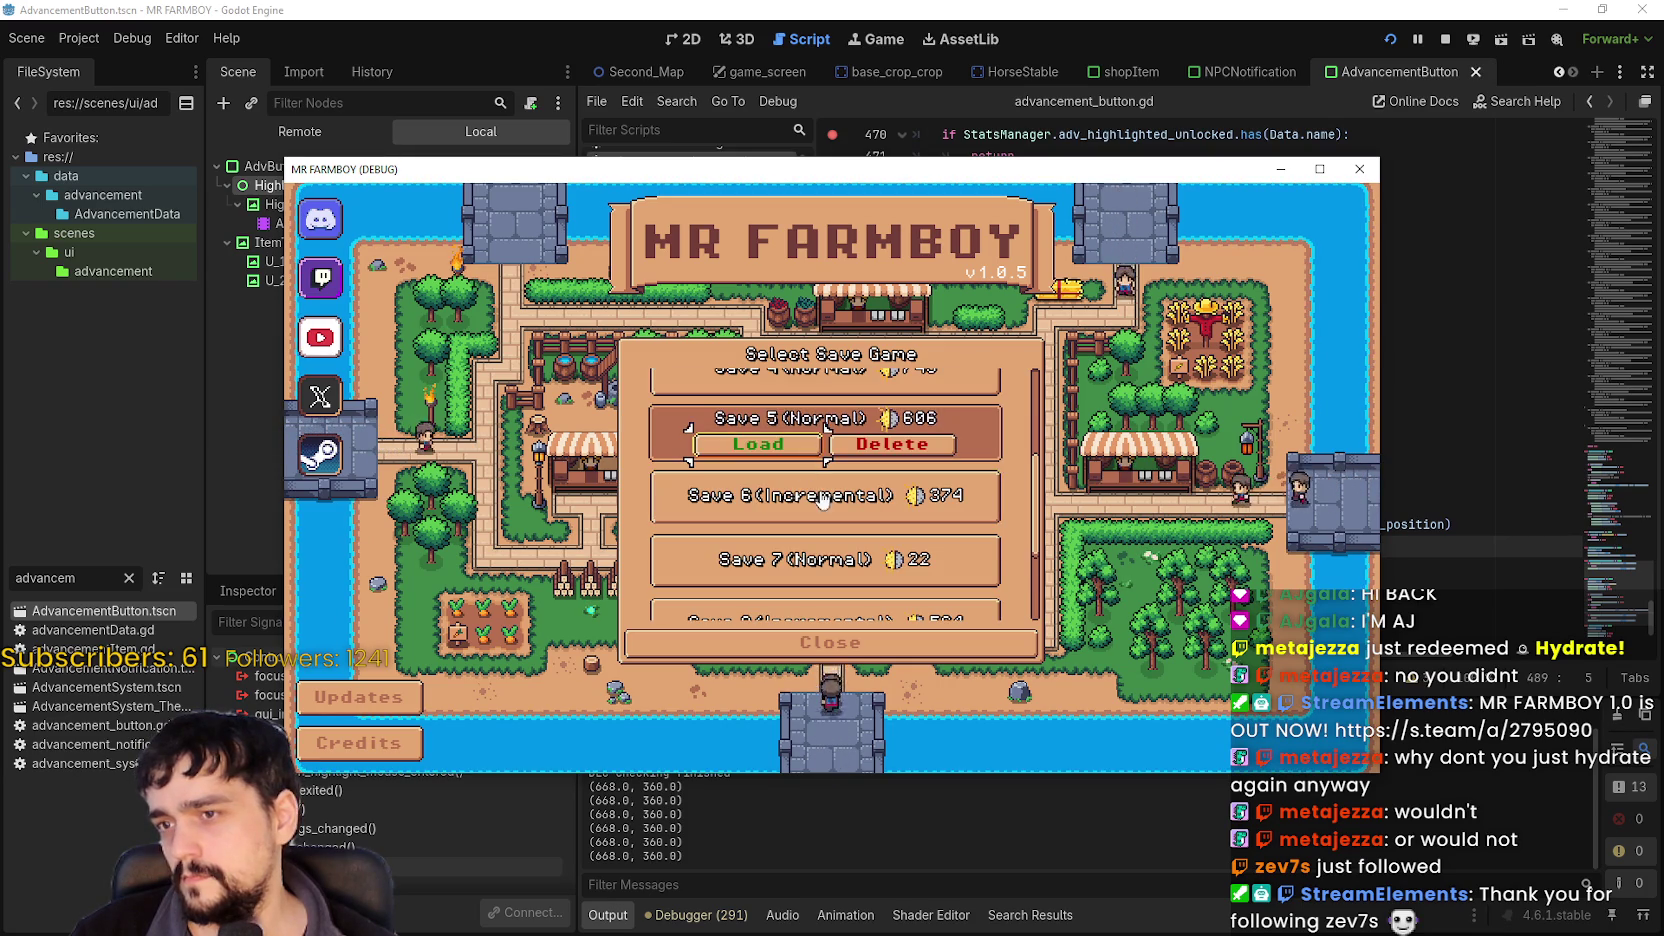
pyautogui.scroll(-1, 790, 480)
pyautogui.click(772, 520)
pyautogui.click(772, 516)
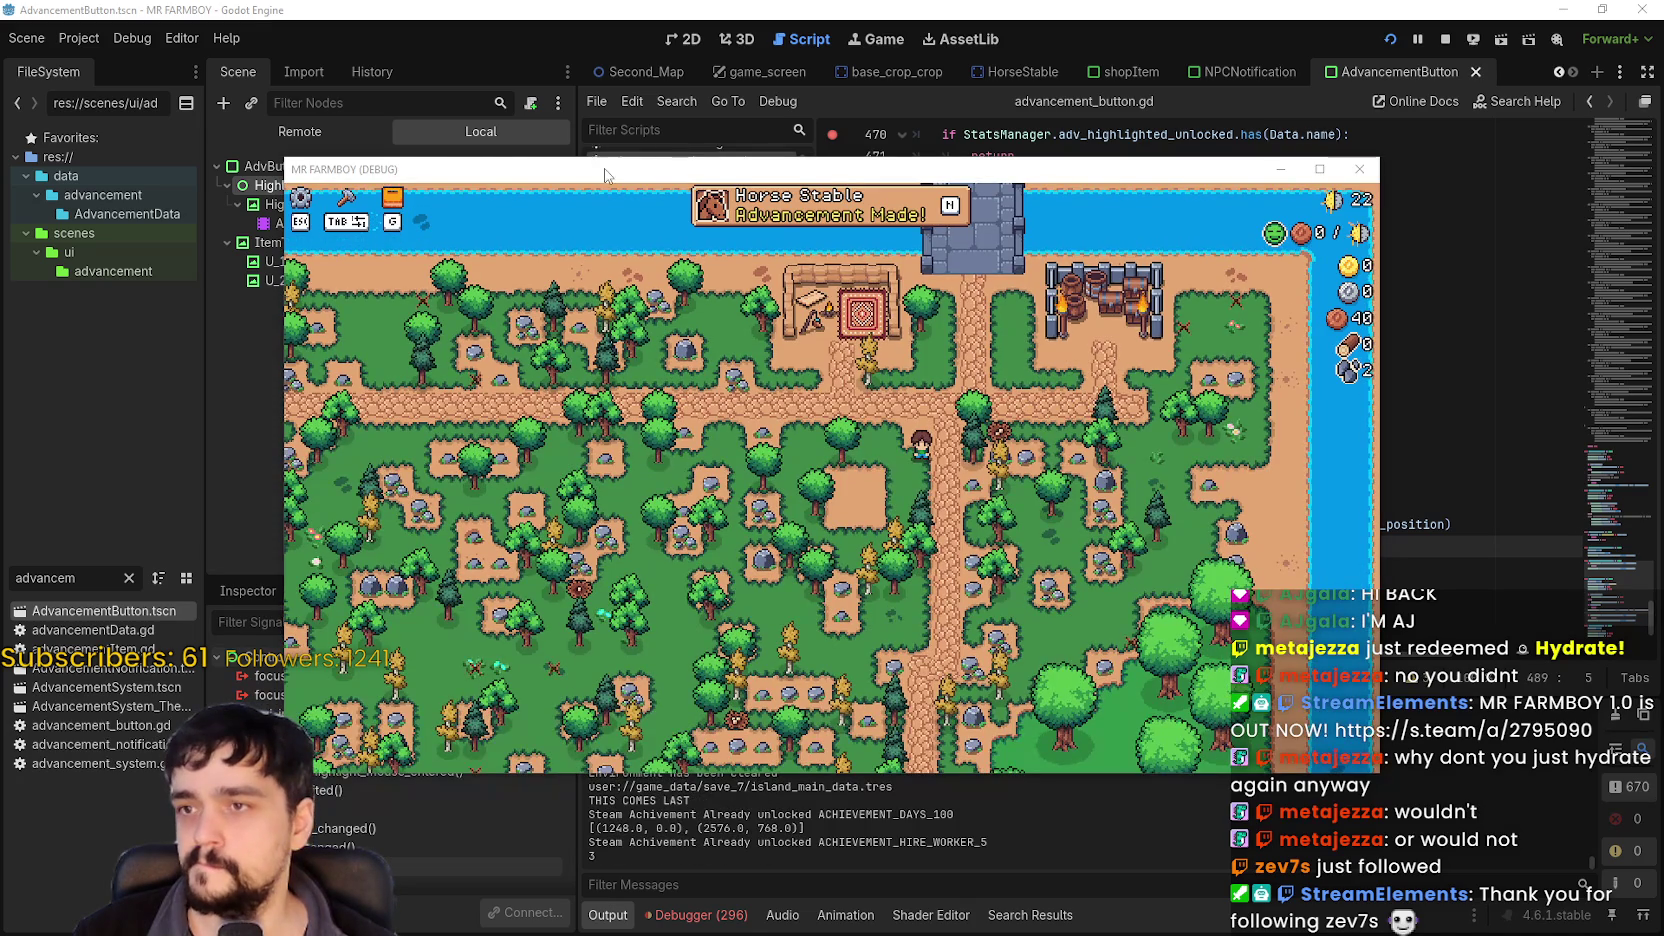
# Resume past the advancement breakpoints and close the Advancements panel.
pyautogui.click(830, 206)
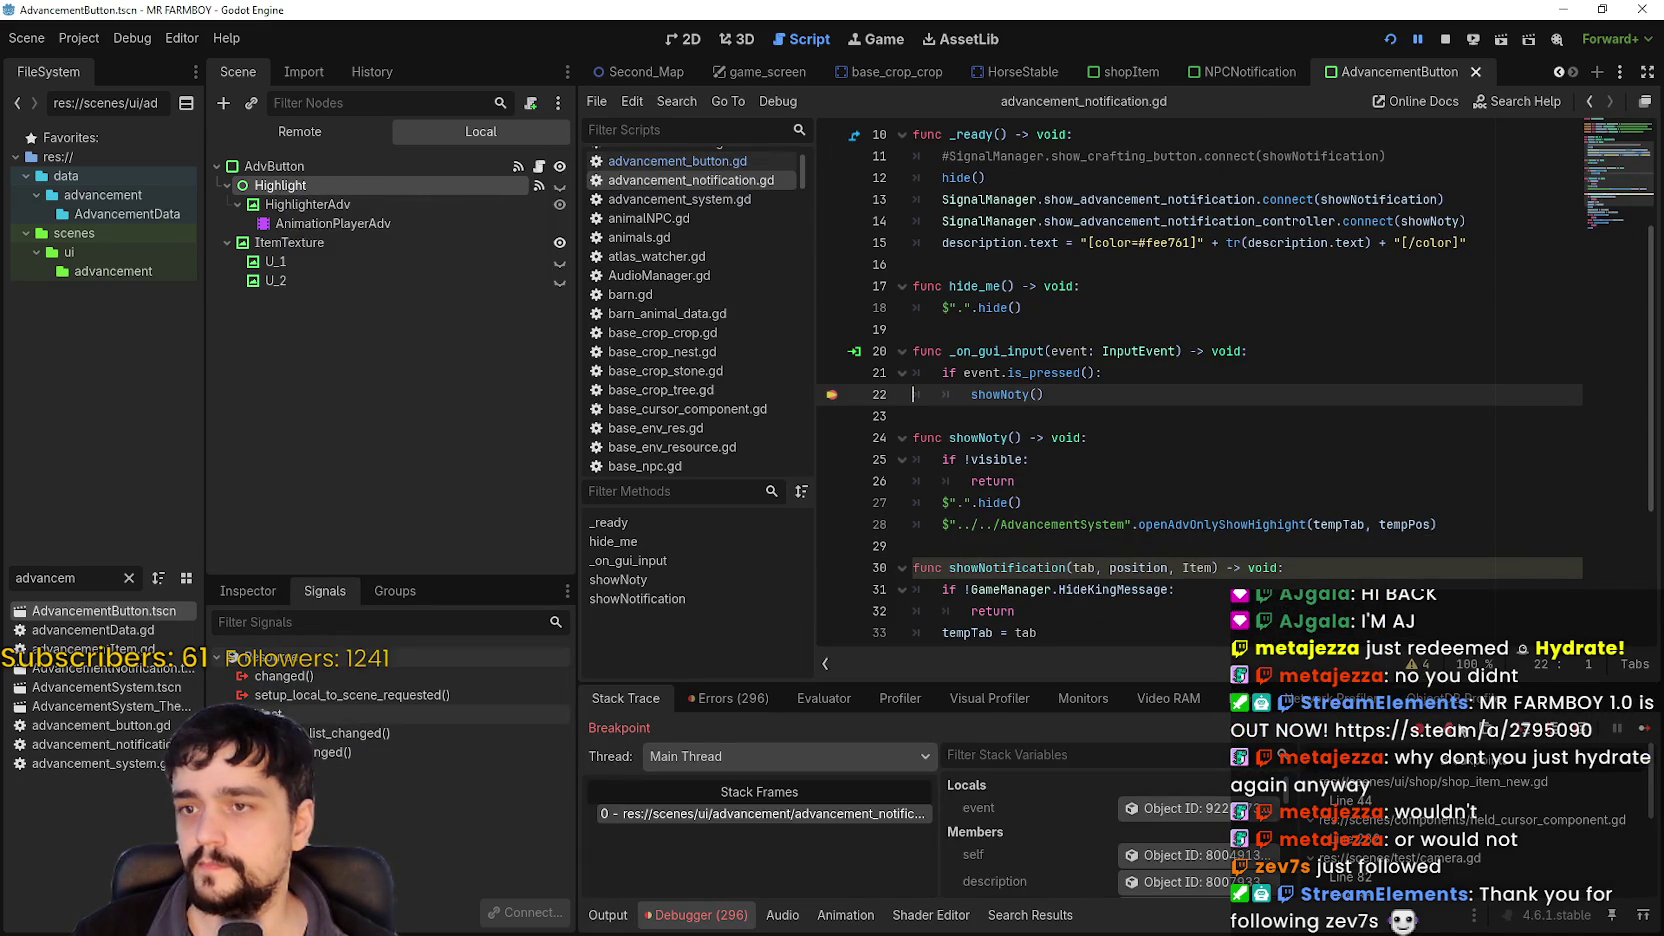
pyautogui.click(1615, 730)
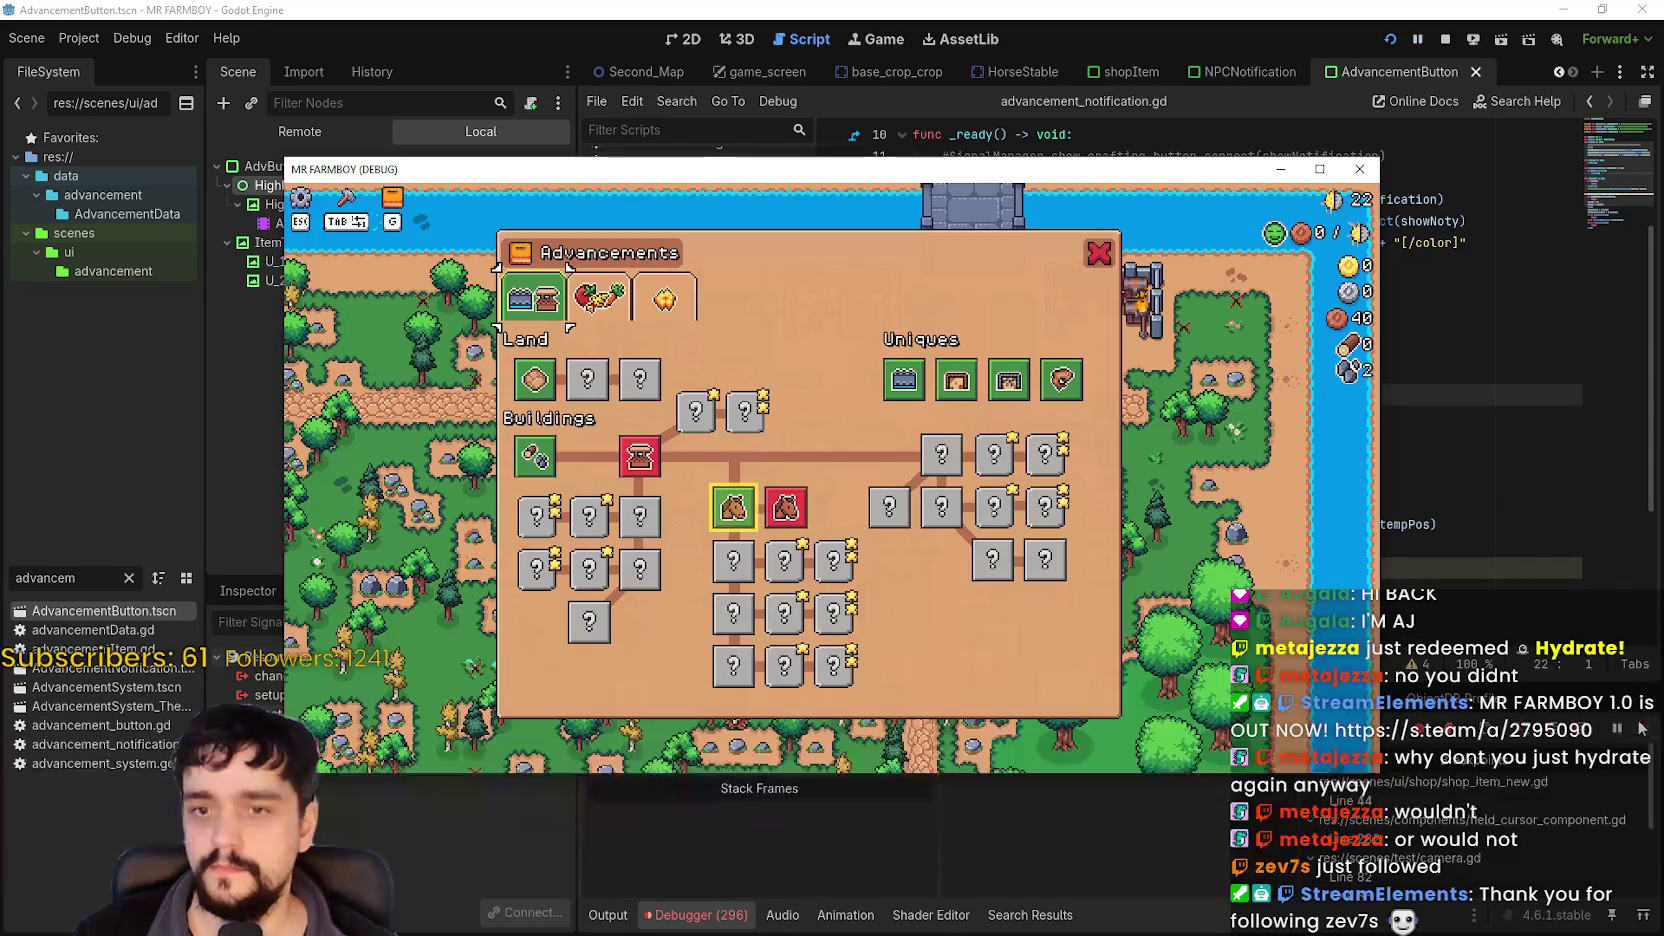
pyautogui.click(738, 517)
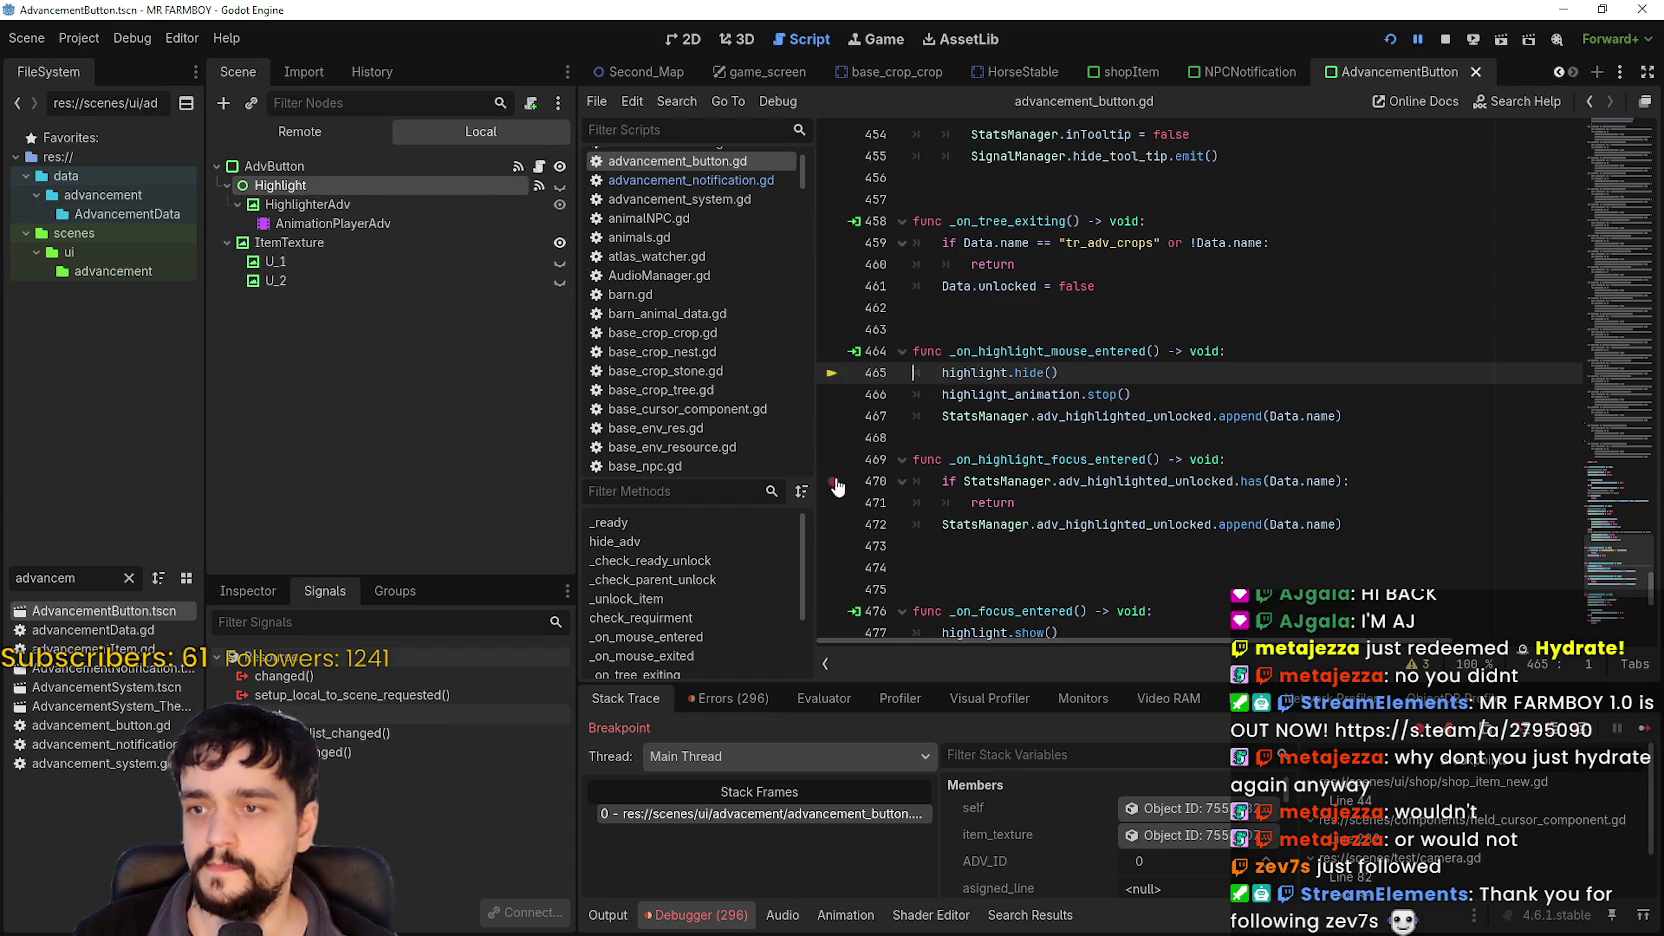
pyautogui.click(1641, 729)
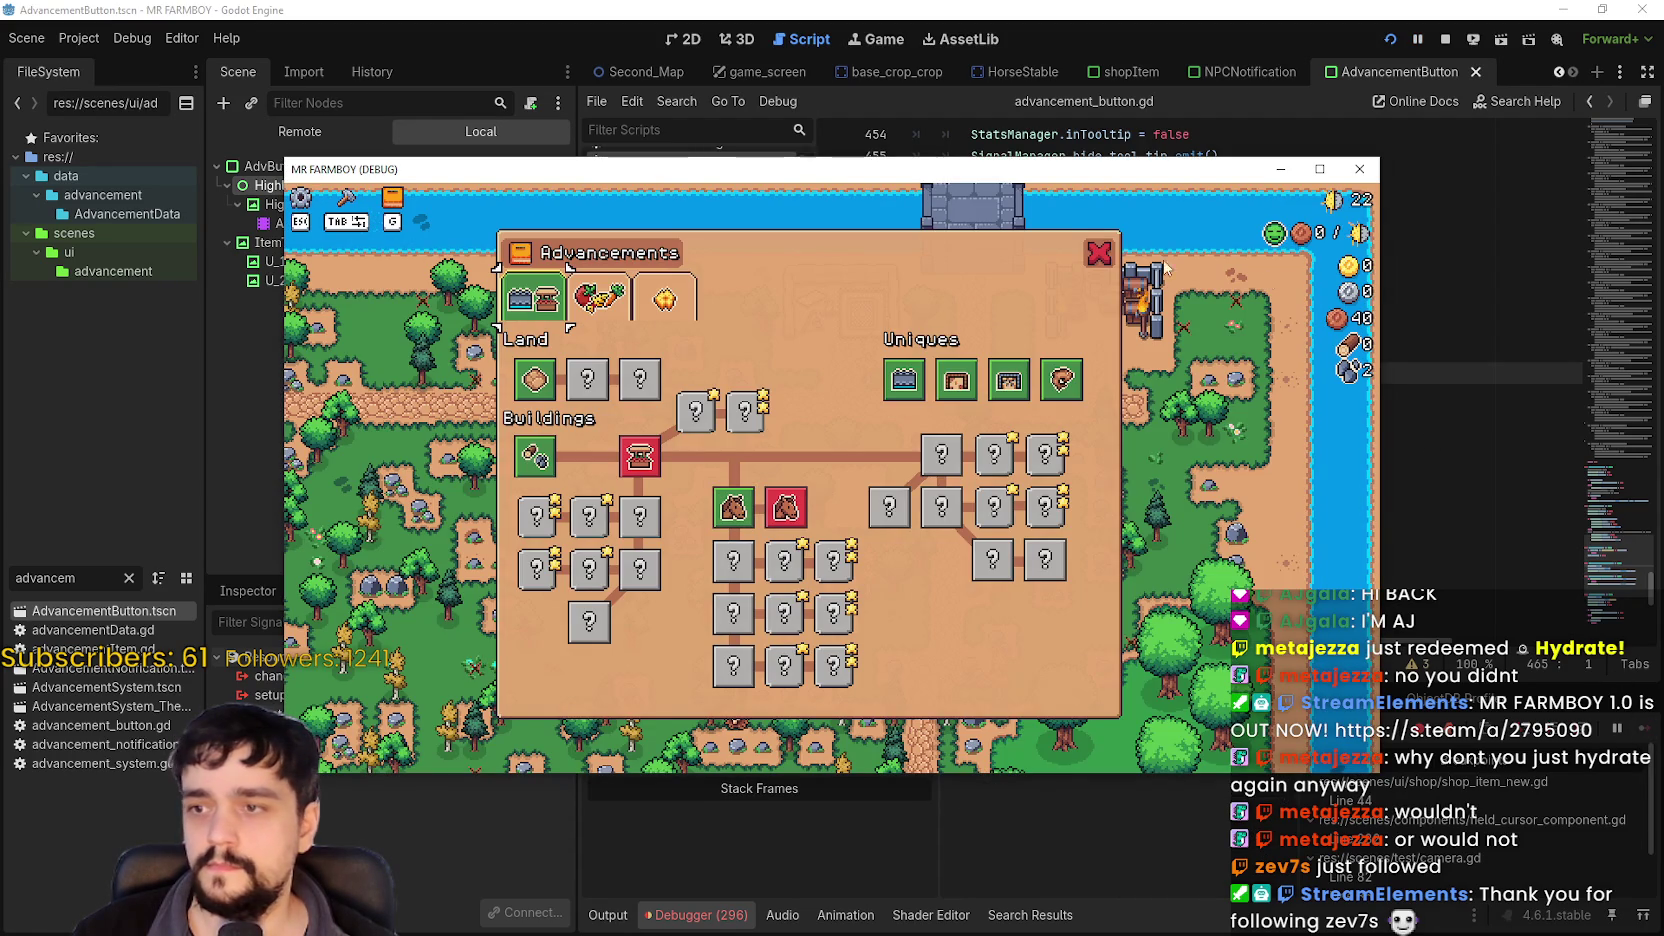
pyautogui.click(1100, 254)
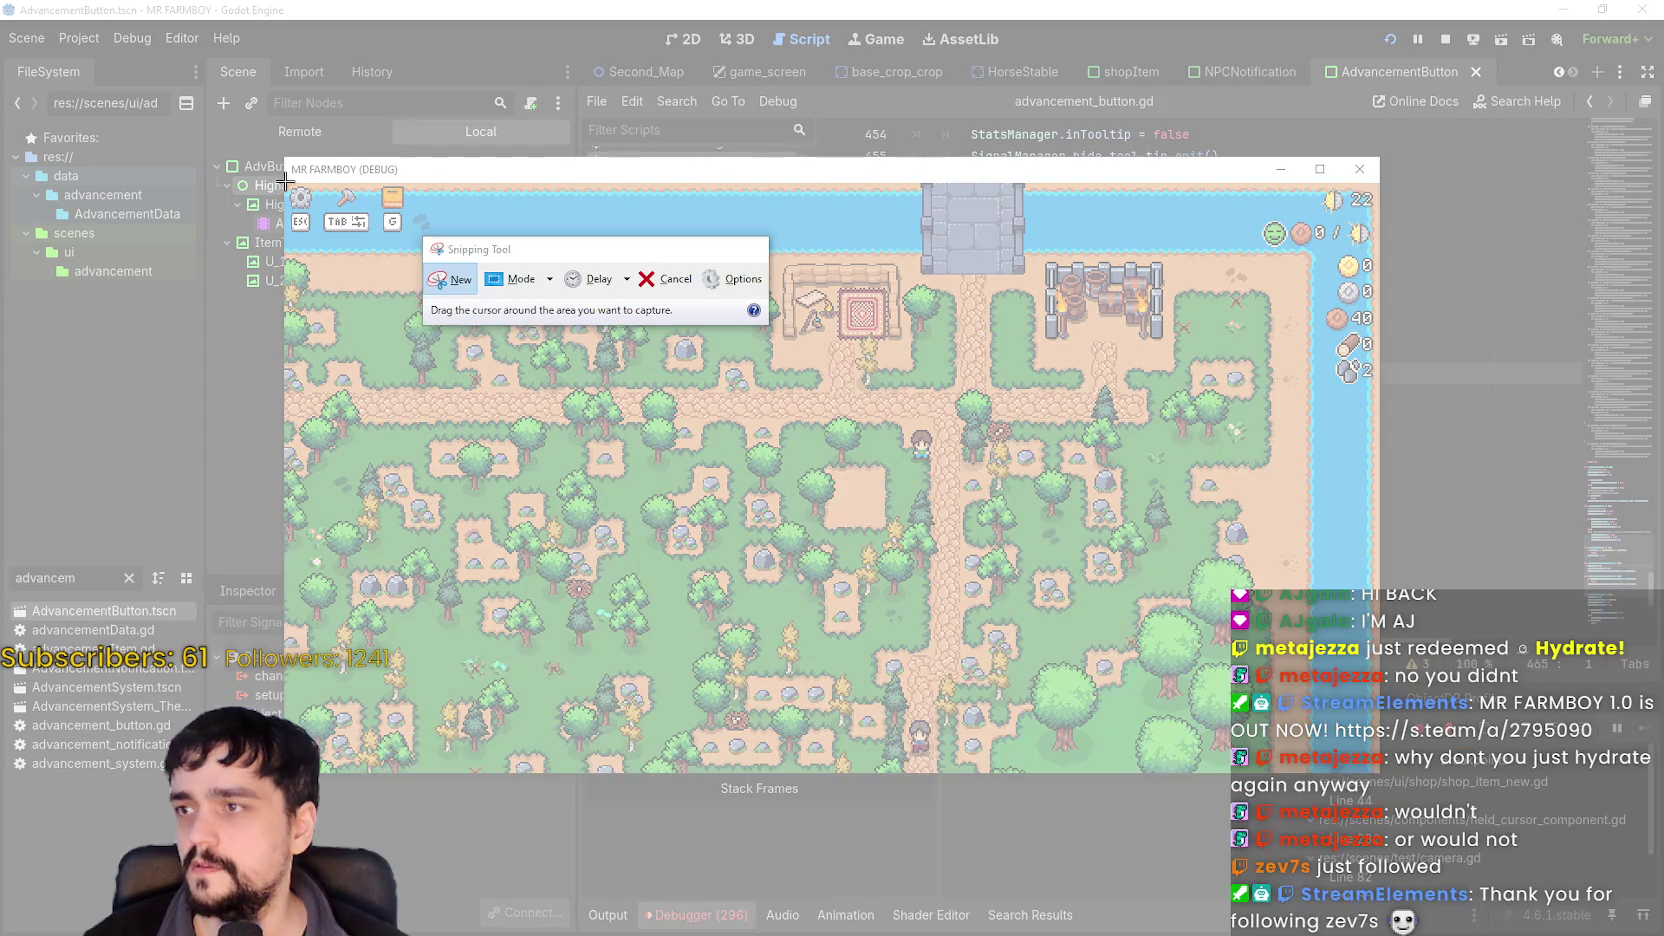
# Snip the game's top-left HUD: gear, axe and book icons over ESC, TAB and G.
pyautogui.moveTo(287, 181)
pyautogui.mouseDown()
pyautogui.moveTo(446, 255)
pyautogui.moveTo(416, 249)
pyautogui.mouseUp()
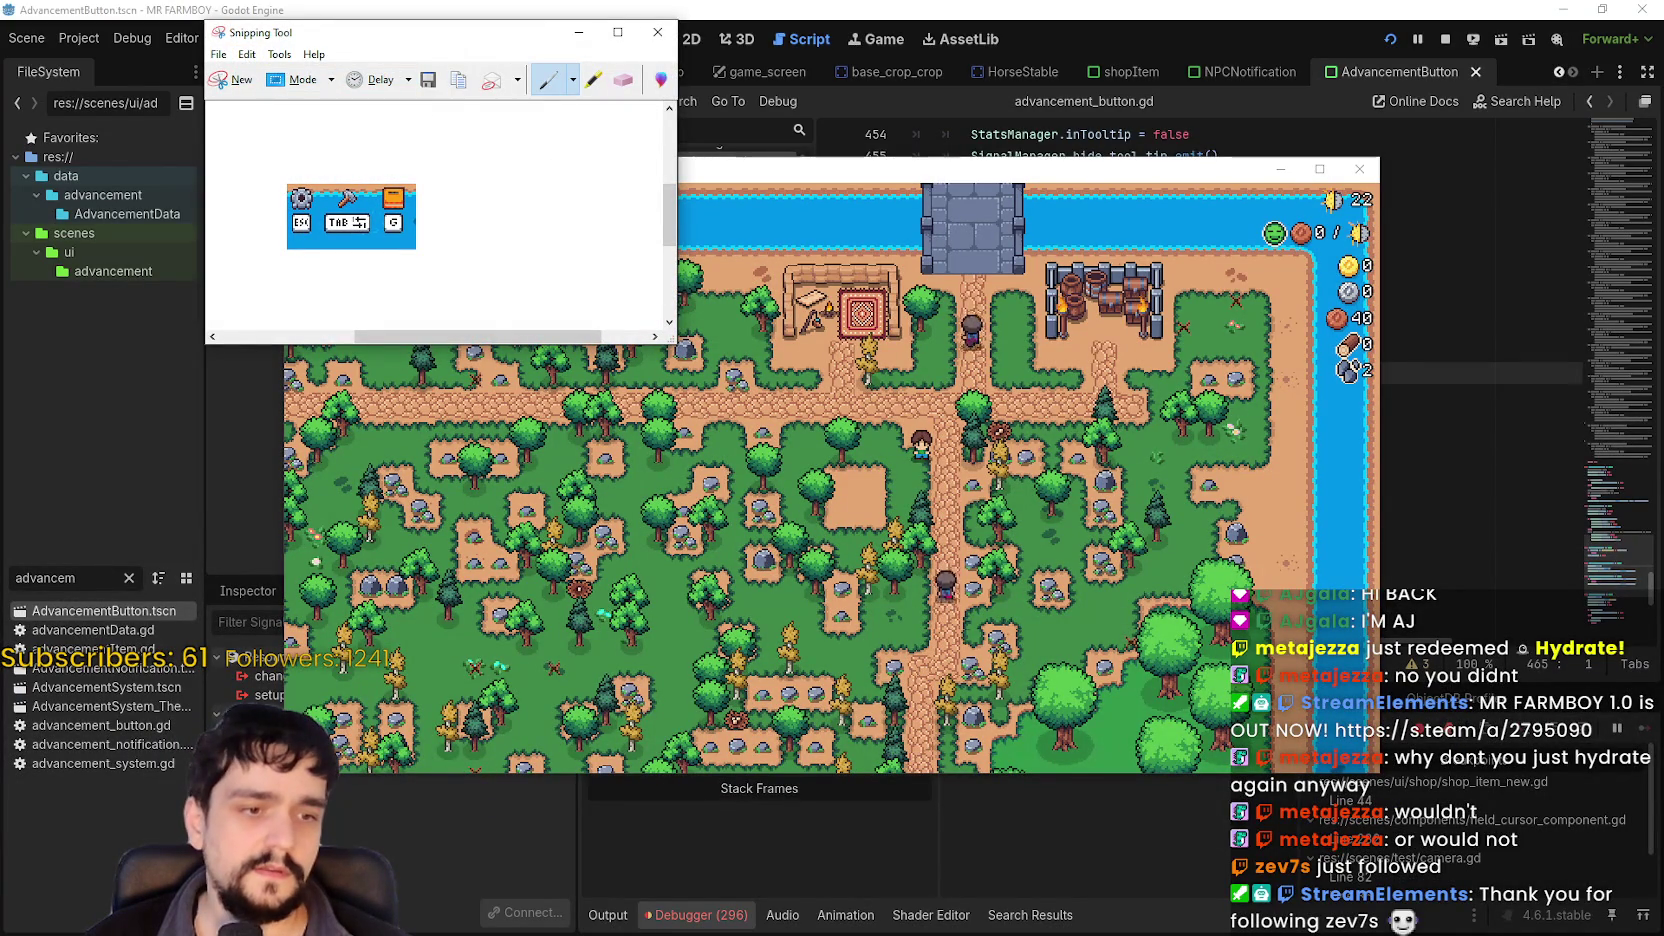
pyautogui.click(1006, 536)
# Paste the HUD snip into Aseprite as Sprite-0001, inspect it zoomed, then minimize Aseprite.
pyautogui.hotkey('alt', 'Tab')
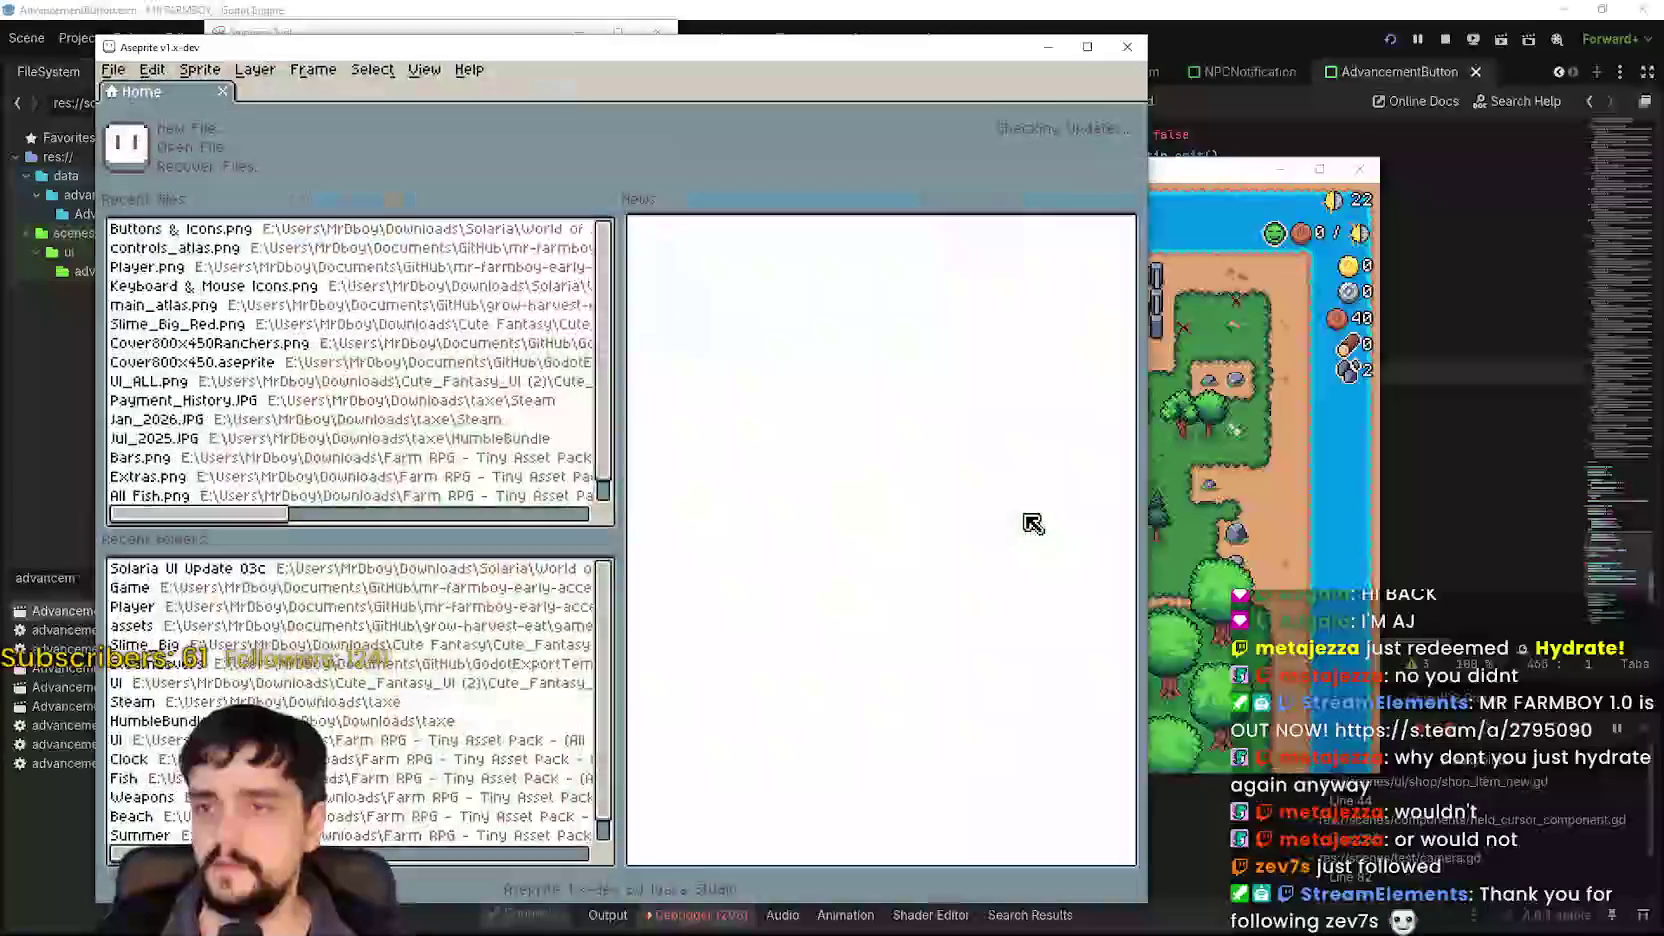
pyautogui.hotkey('ctrl', 'v')
pyautogui.scroll(4, 660, 465)
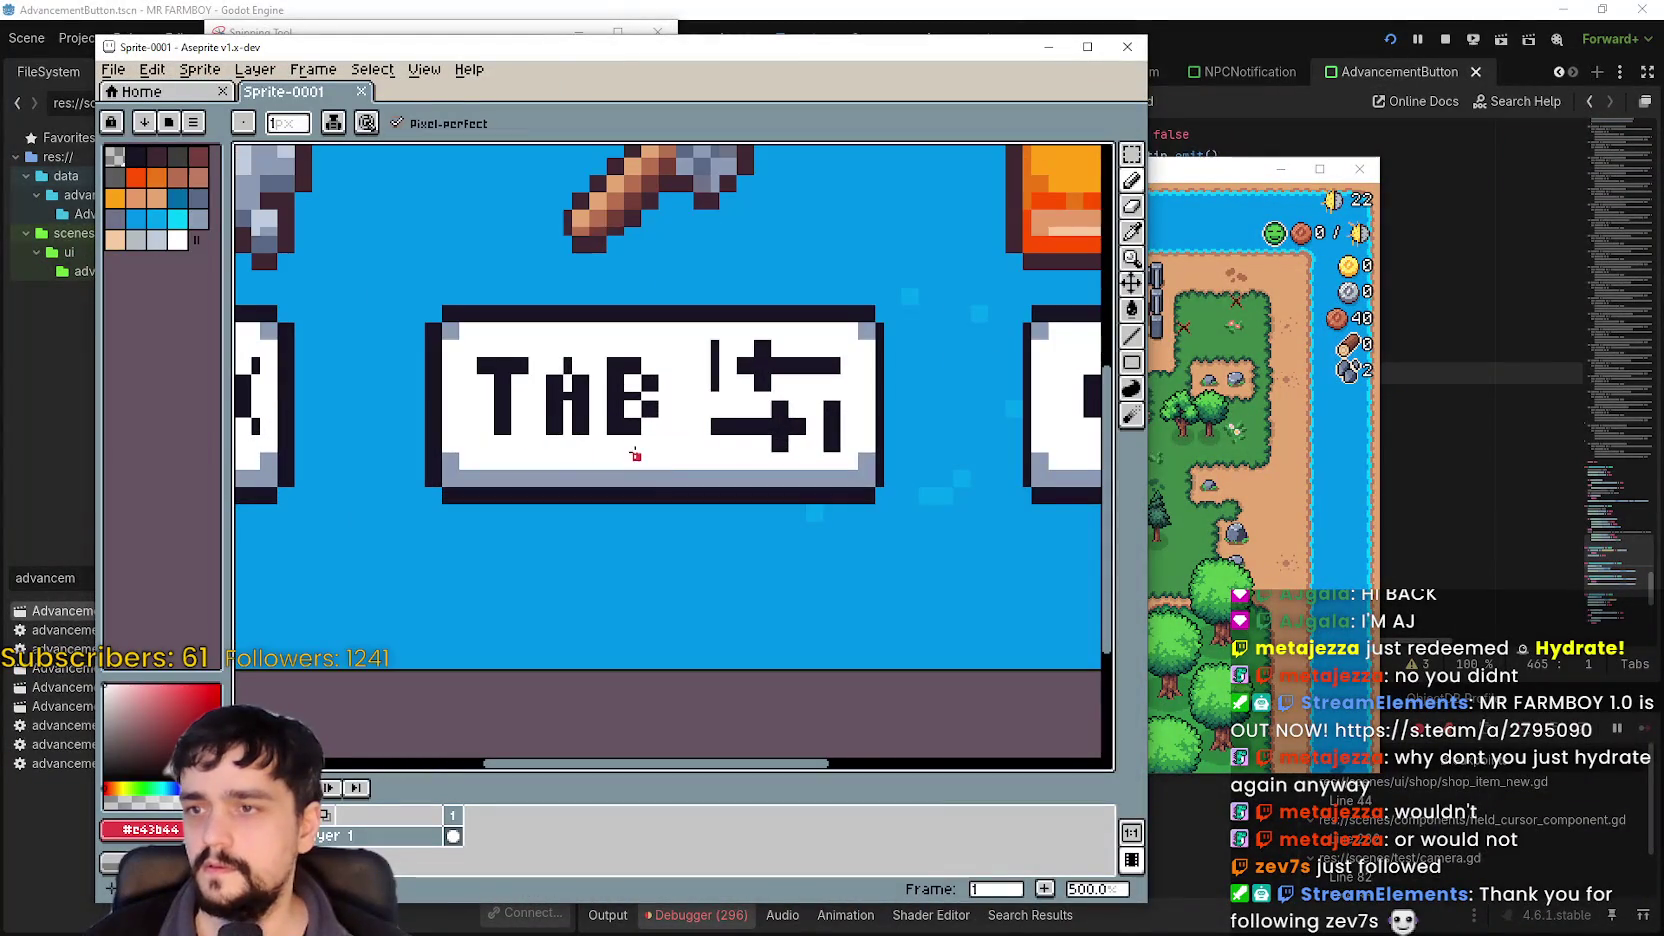
pyautogui.scroll(-2, 660, 465)
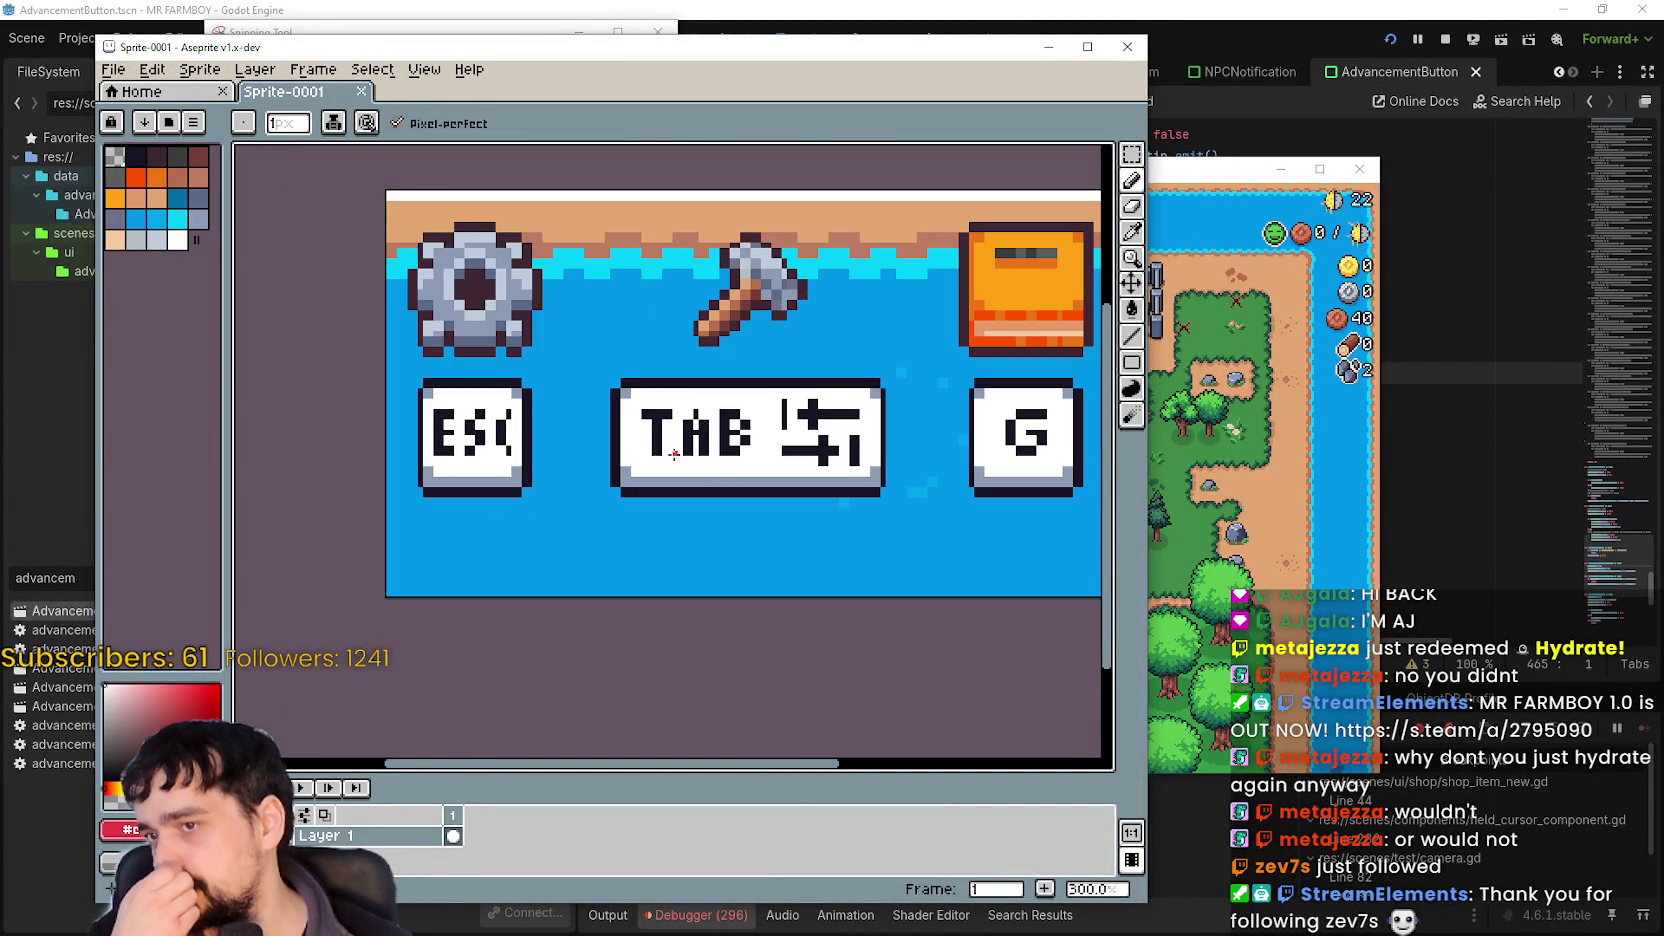
pyautogui.scroll(-1, 676, 447)
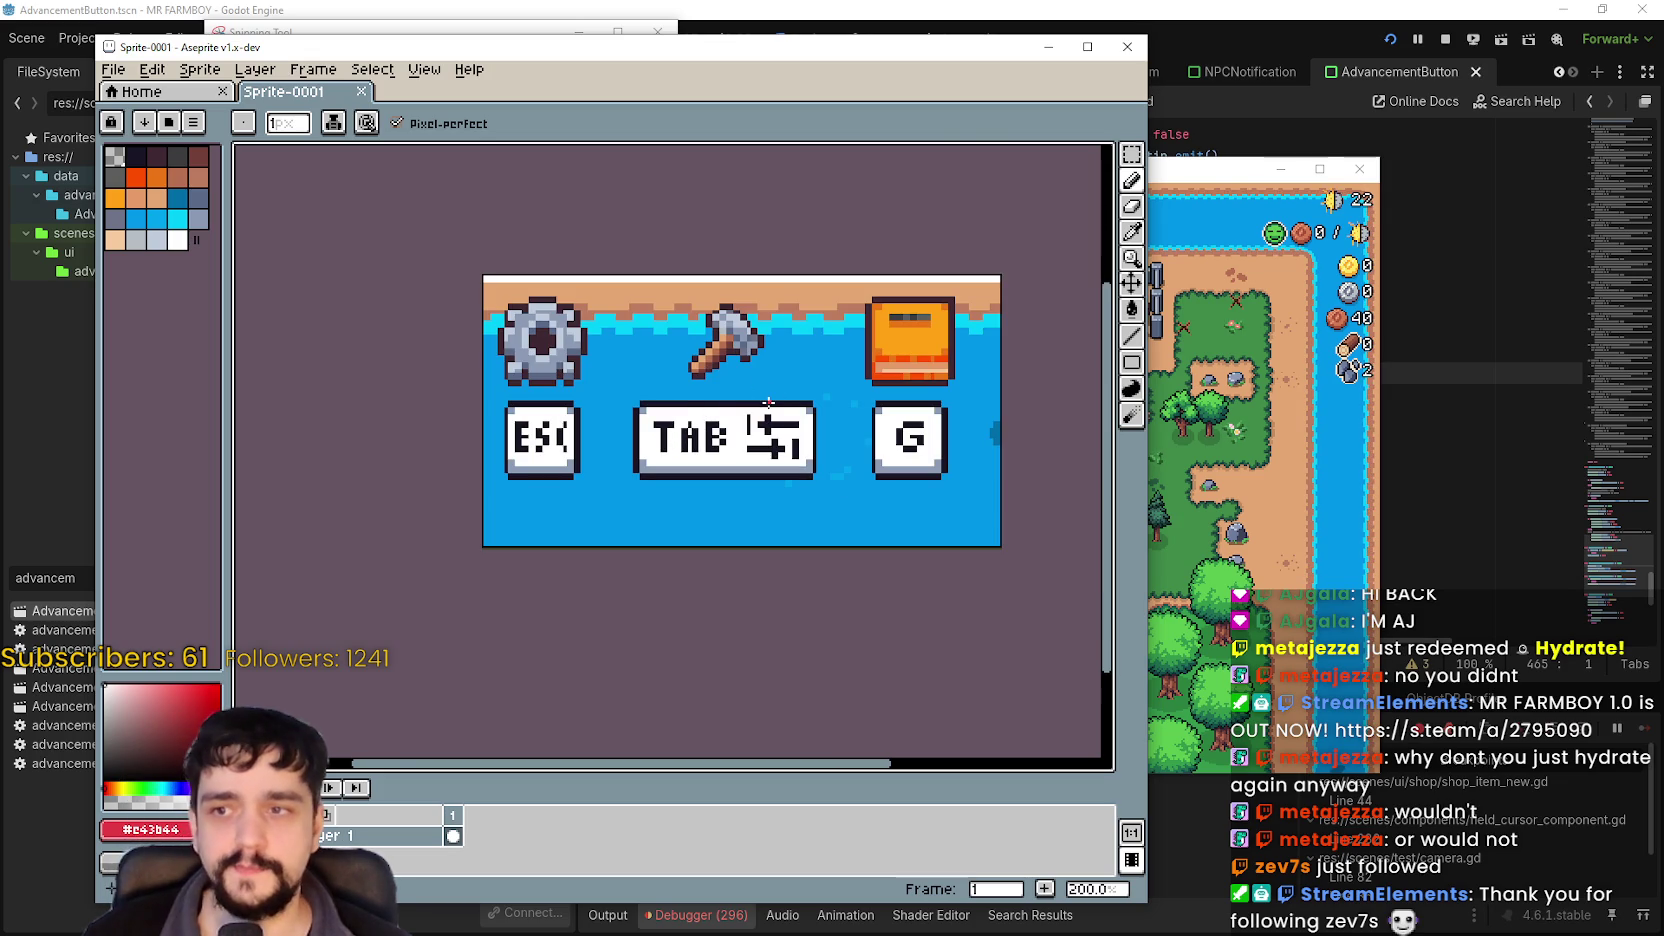
pyautogui.scroll(-3, 772, 388)
pyautogui.scroll(5, 768, 398)
pyautogui.scroll(-5, 767, 404)
pyautogui.scroll(4, 767, 404)
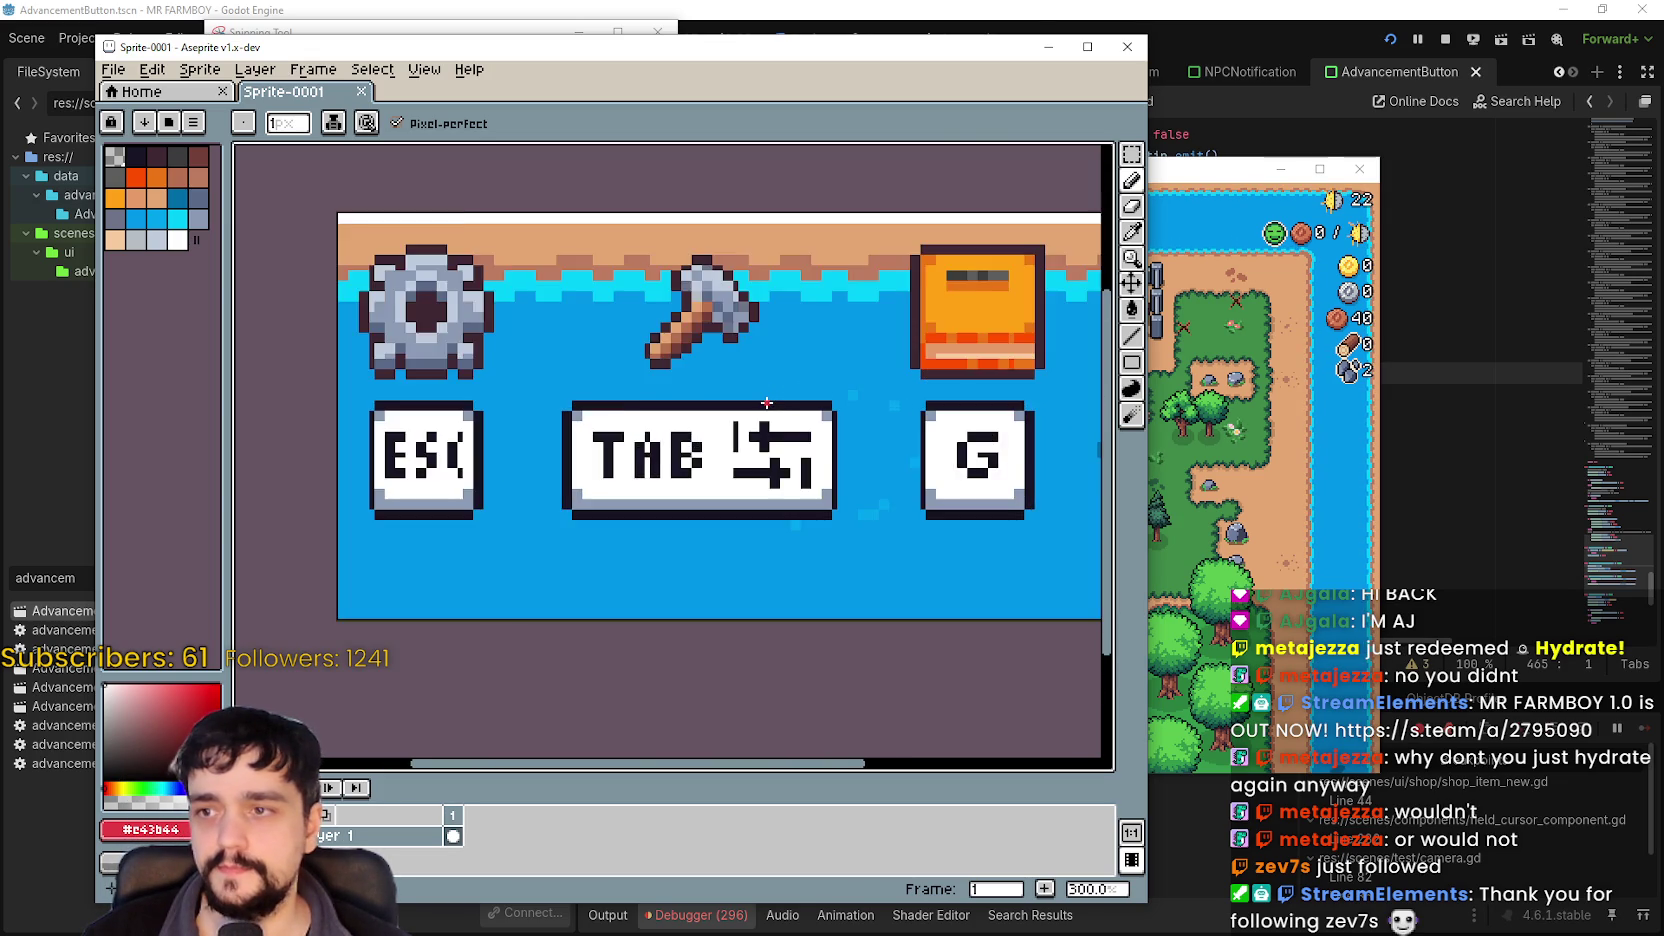
pyautogui.scroll(-2, 767, 404)
pyautogui.moveTo(1040, 46); pyautogui.dragTo(1165, 65)
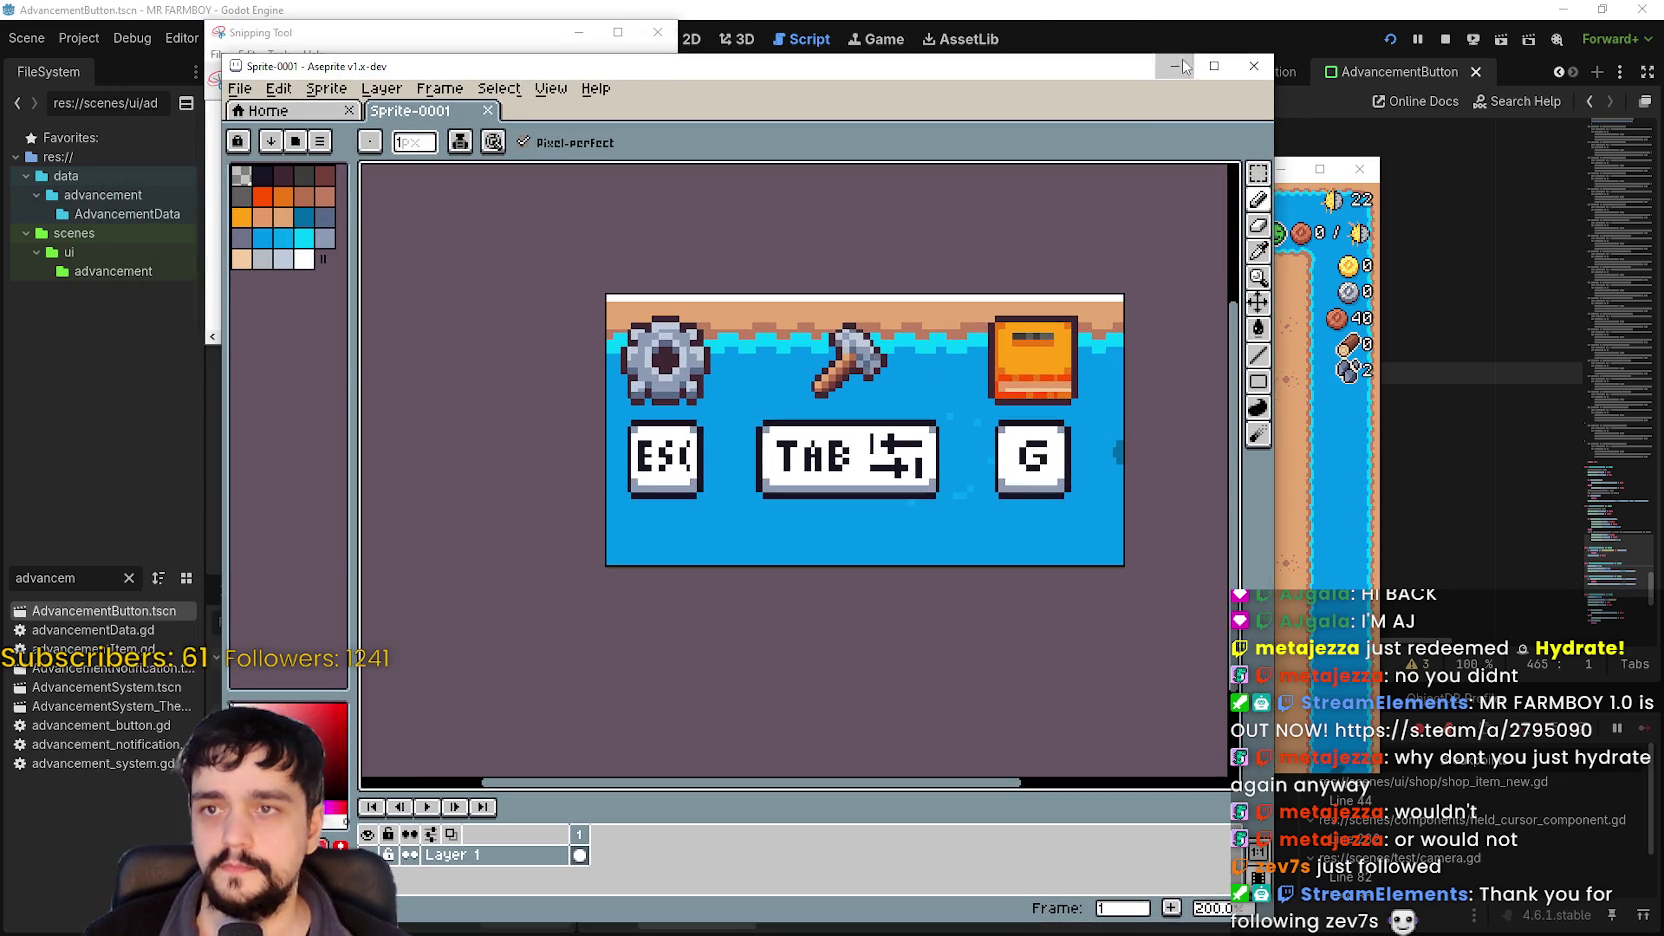
pyautogui.click(1175, 66)
# Walk the player down and left across the farm while zooming the game view.
pyautogui.press('s')
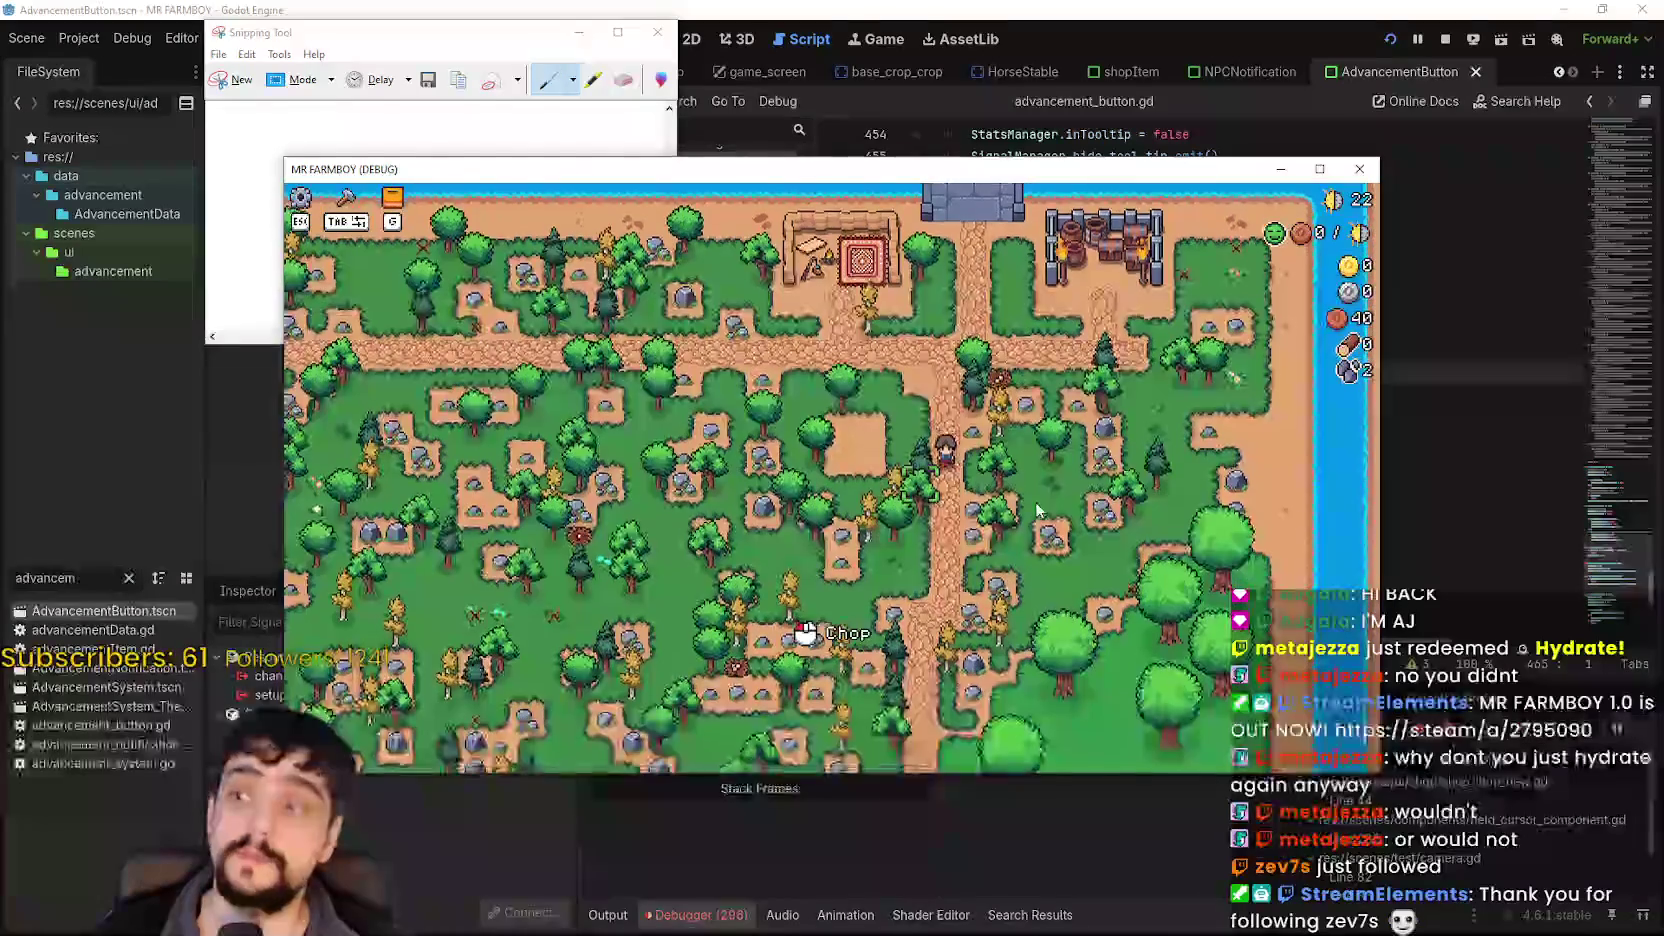
pyautogui.press('a')
pyautogui.press('s')
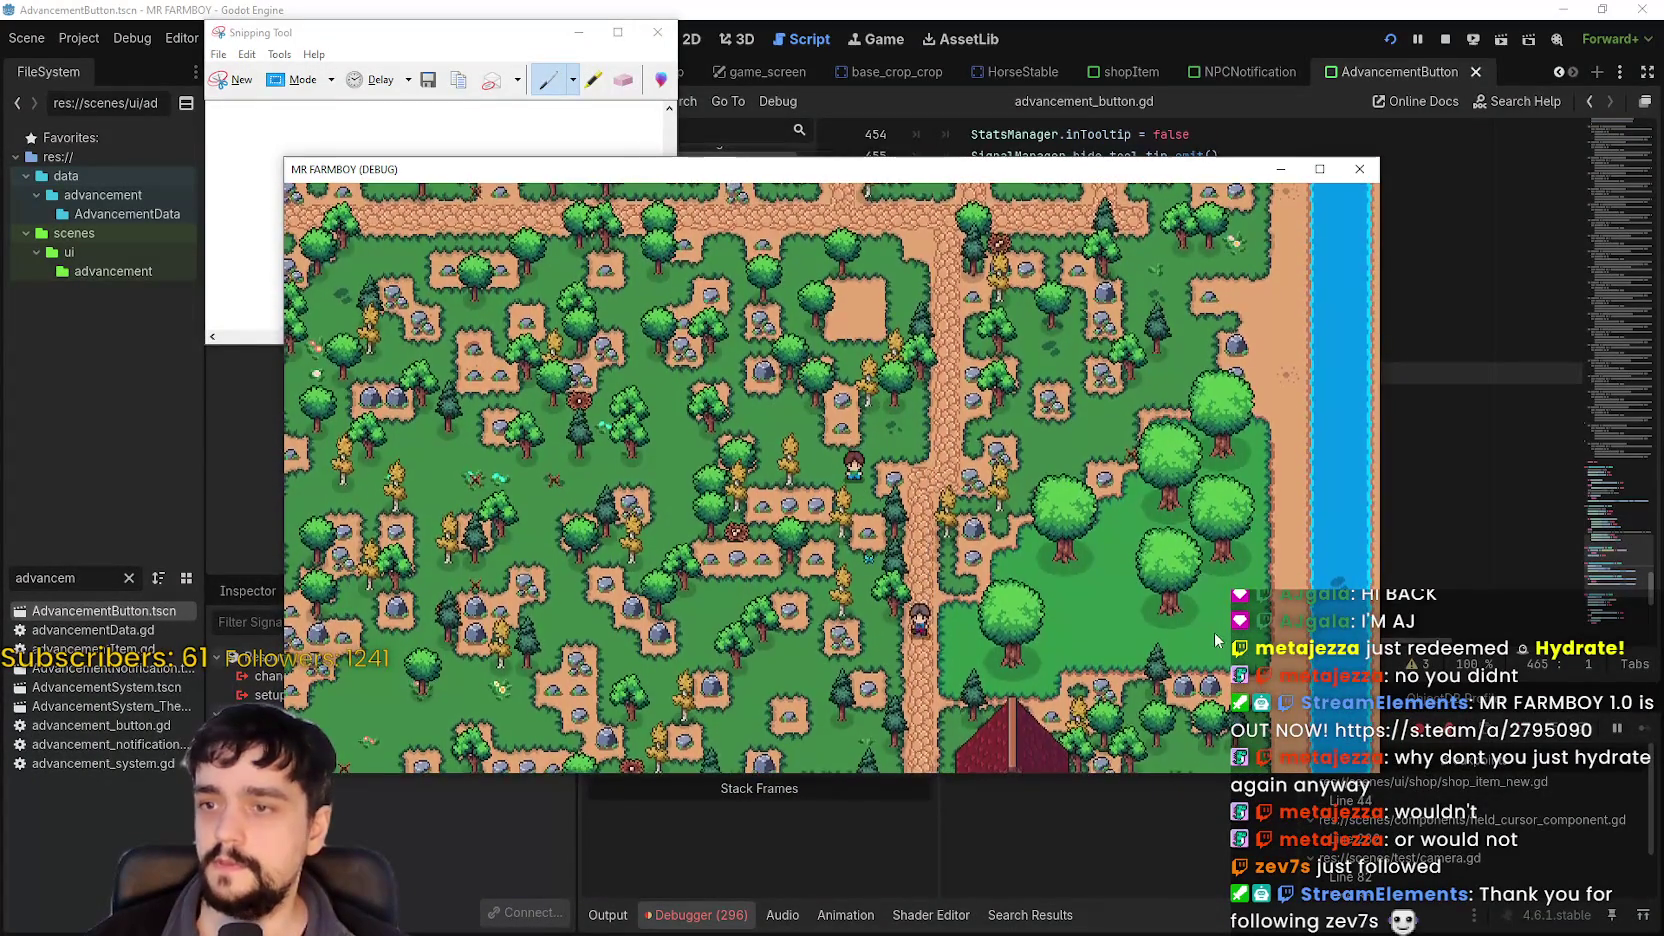
pyautogui.scroll(3, 874, 438)
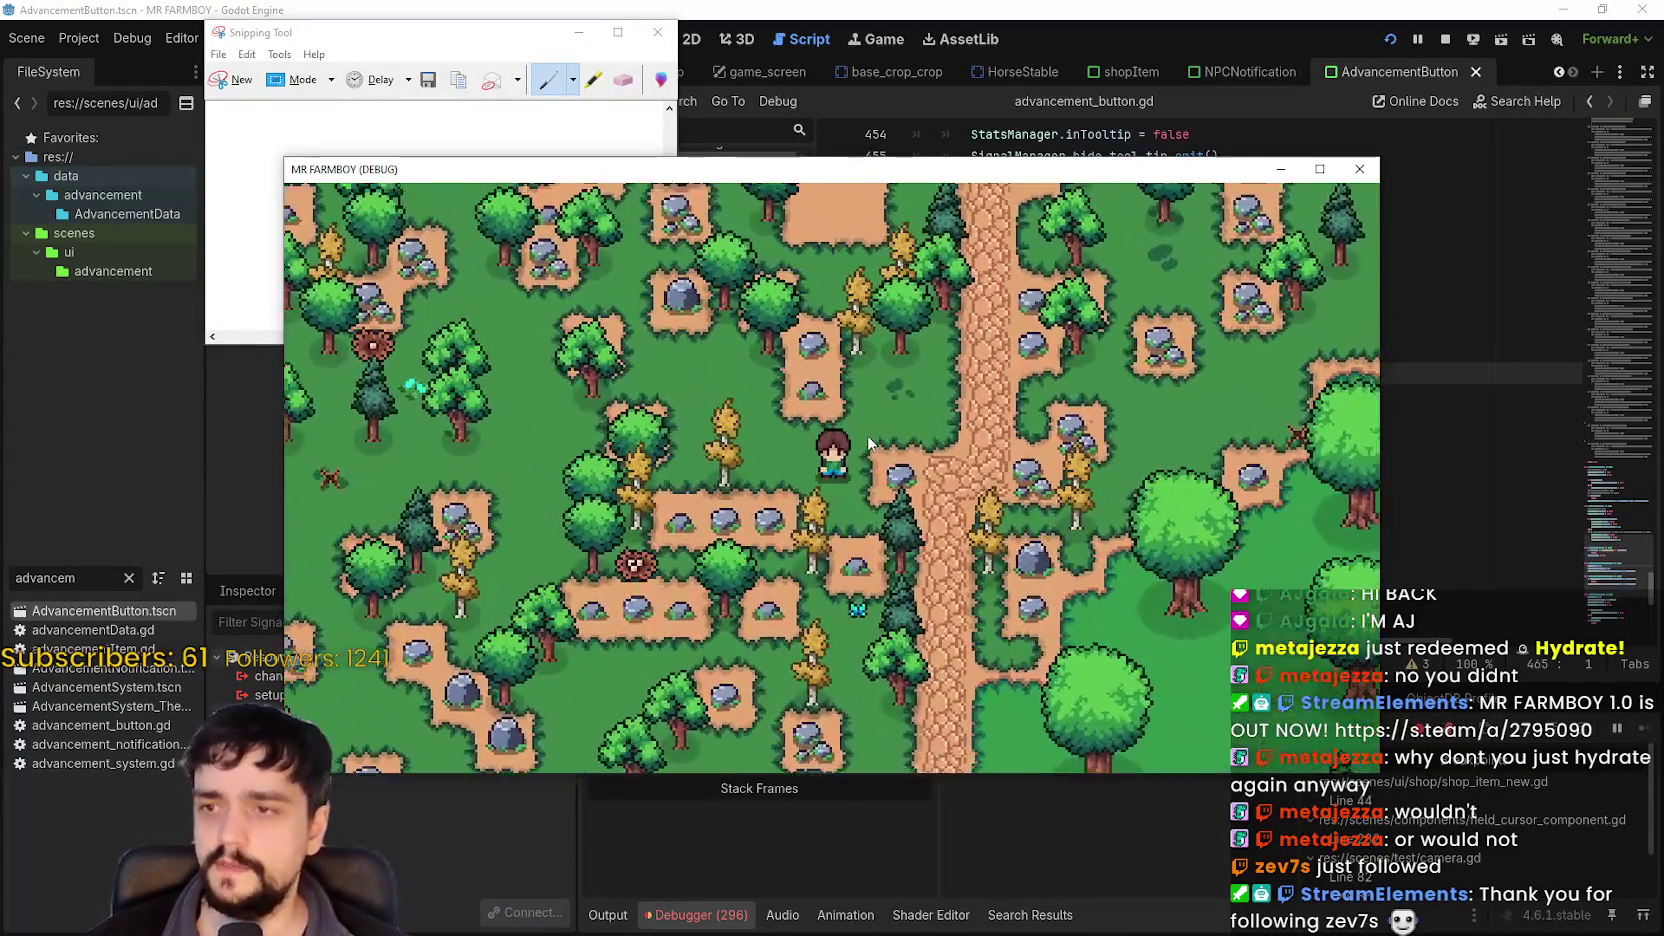
pyautogui.scroll(2, 867, 436)
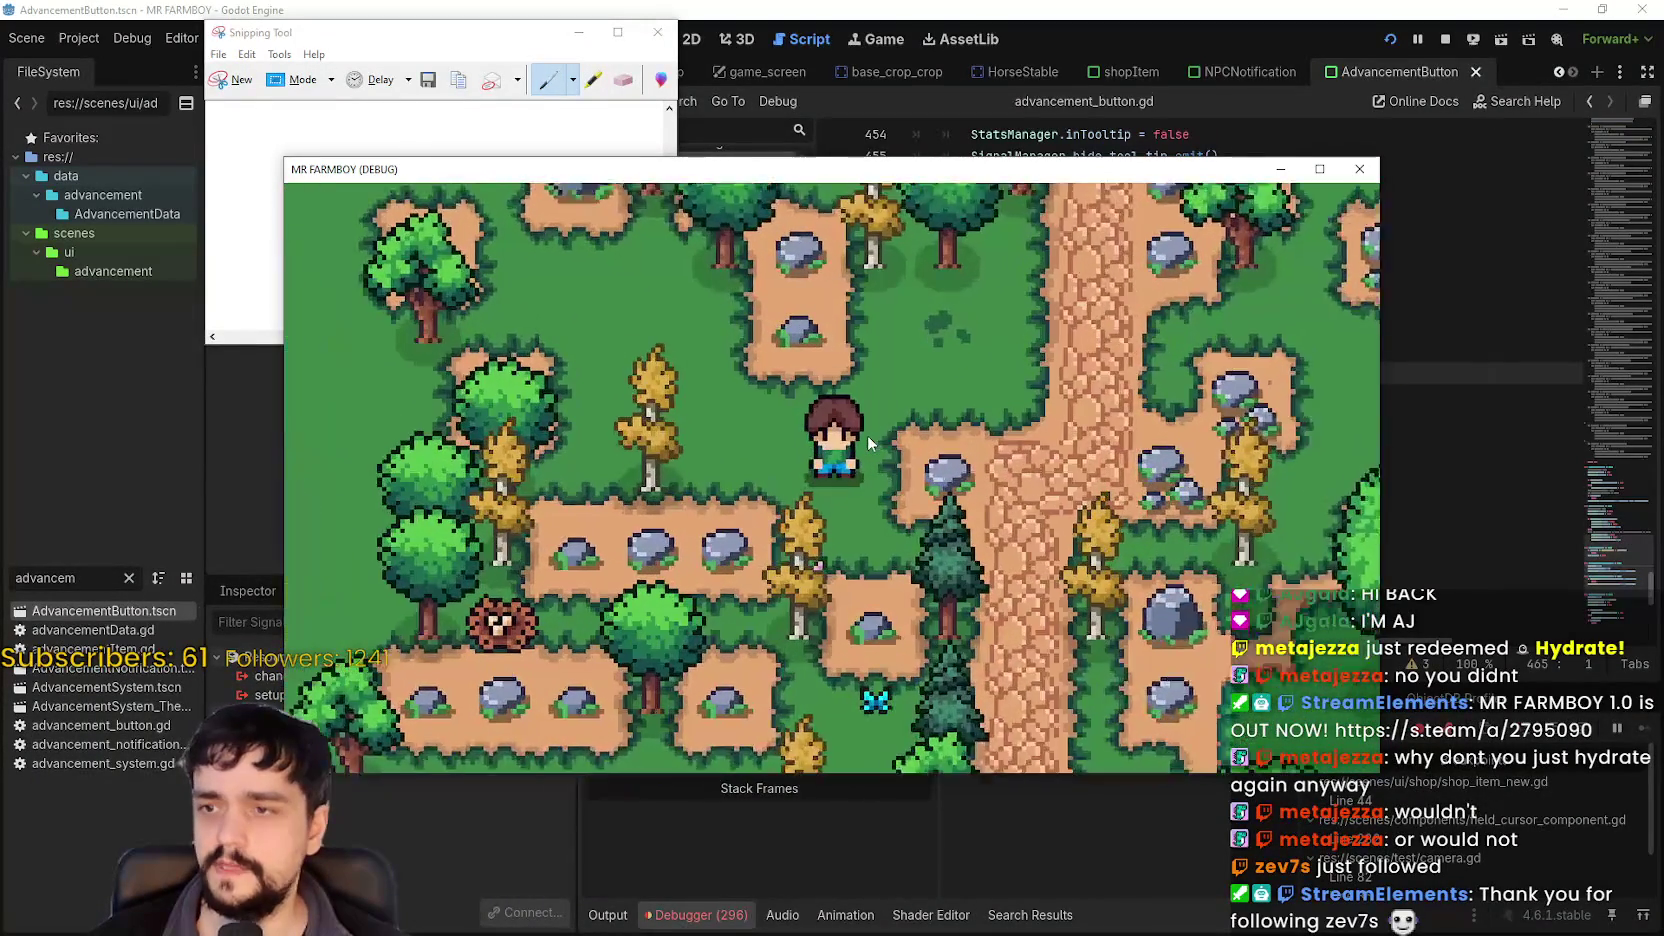
pyautogui.scroll(2, 867, 436)
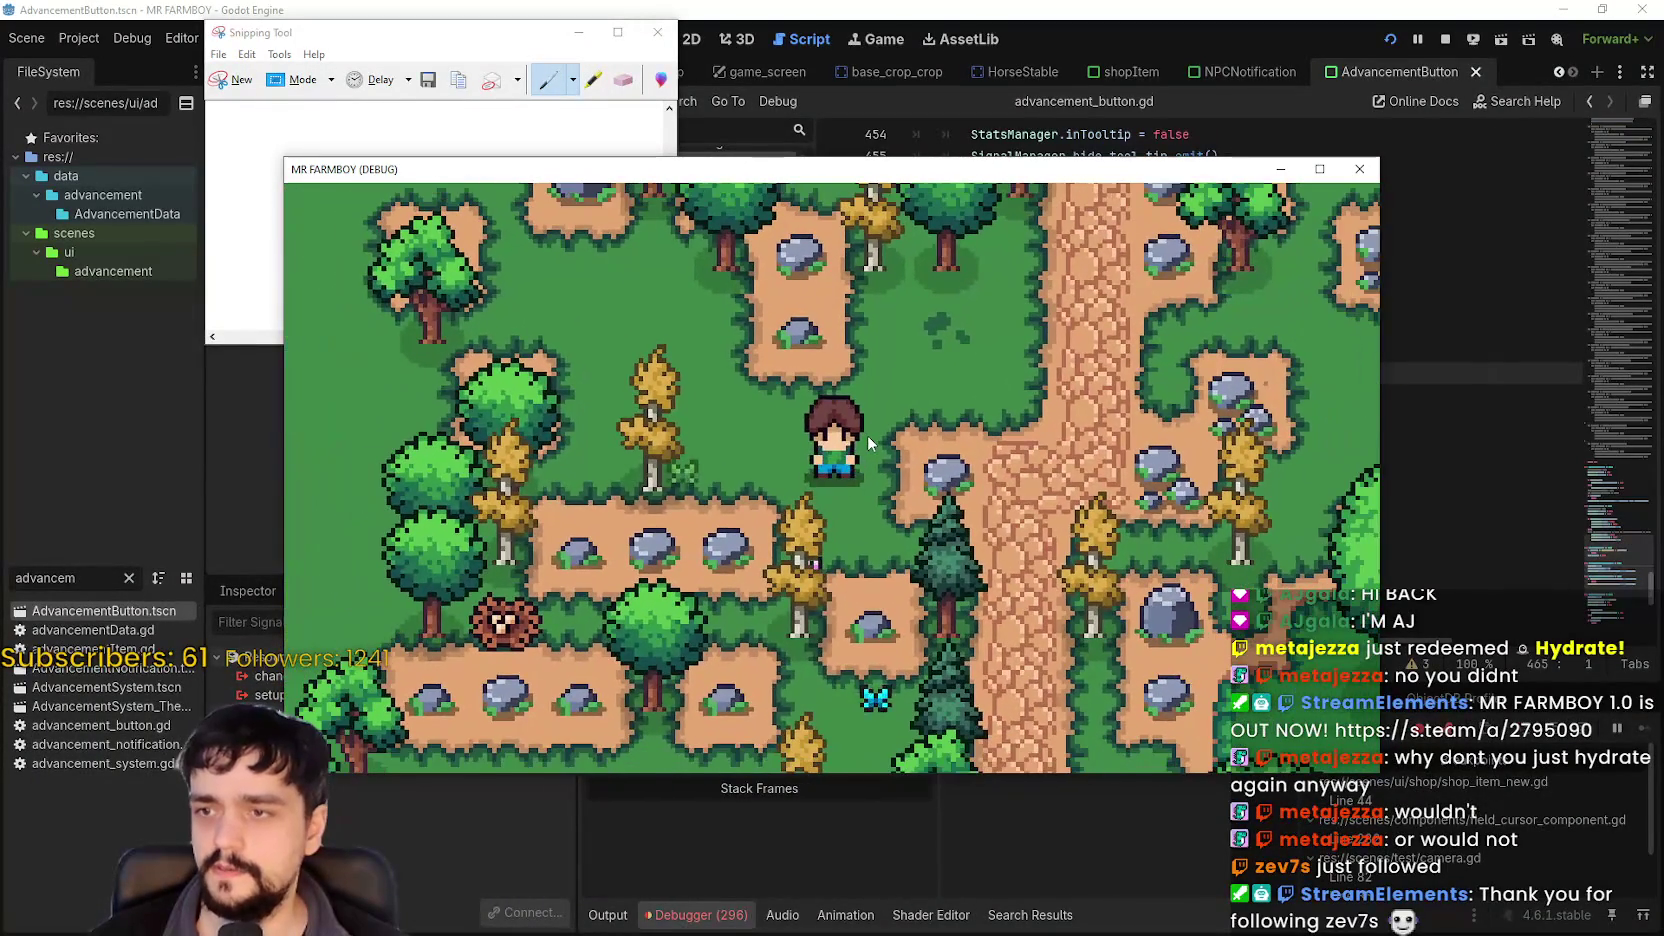
pyautogui.scroll(-5, 867, 436)
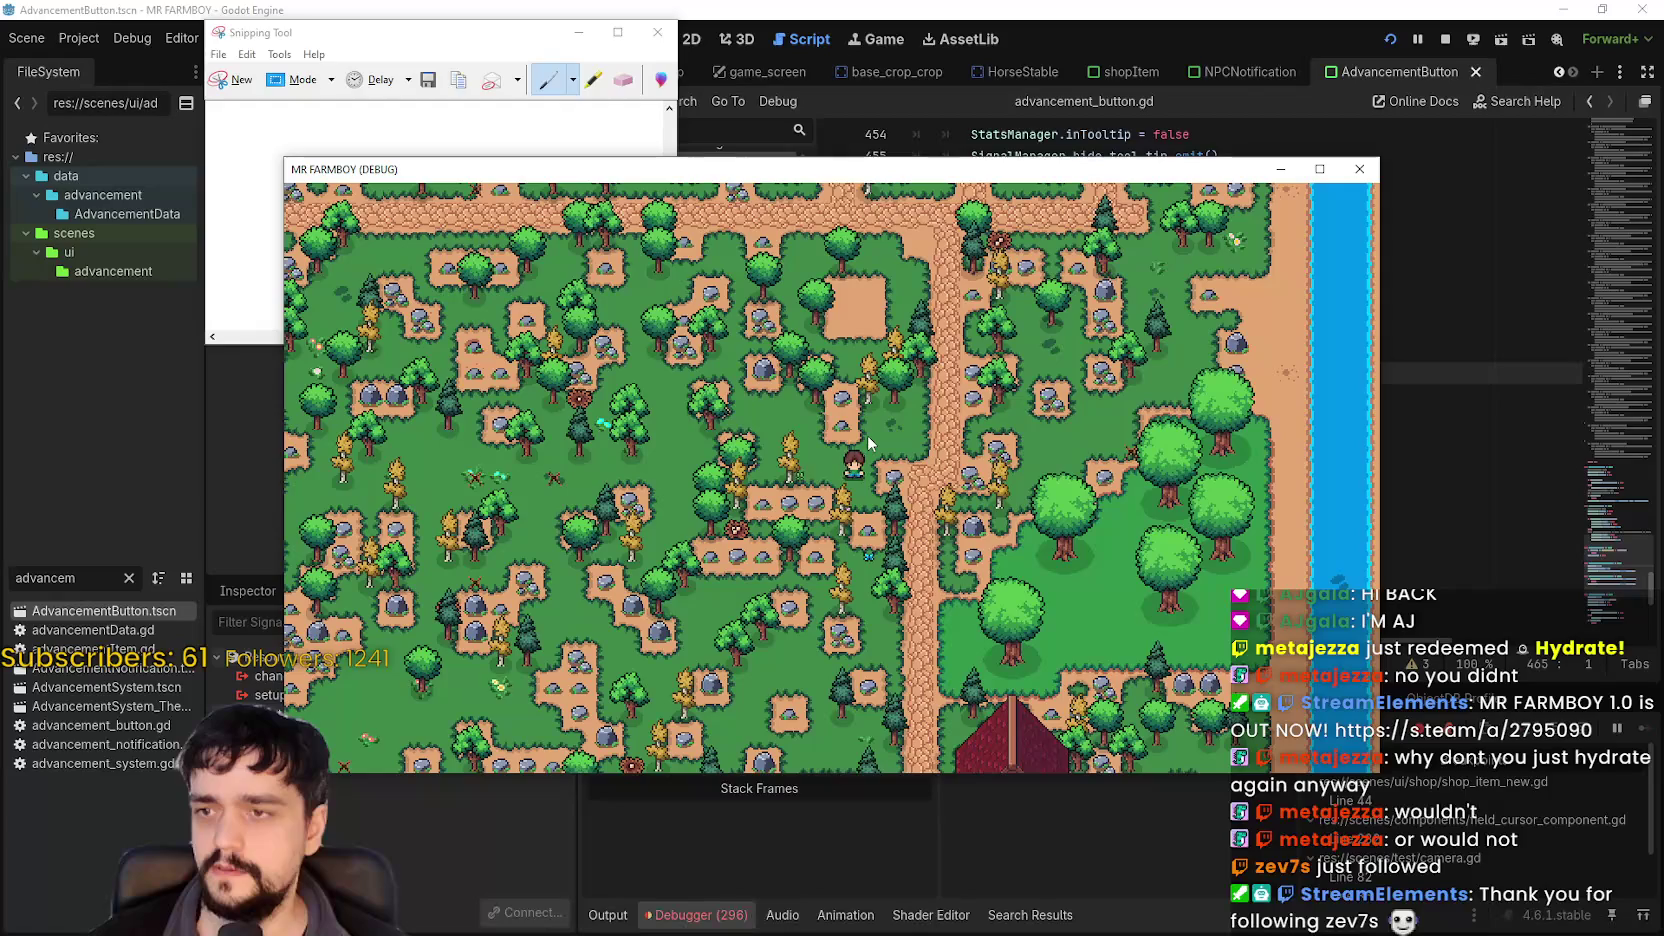
pyautogui.scroll(2, 867, 436)
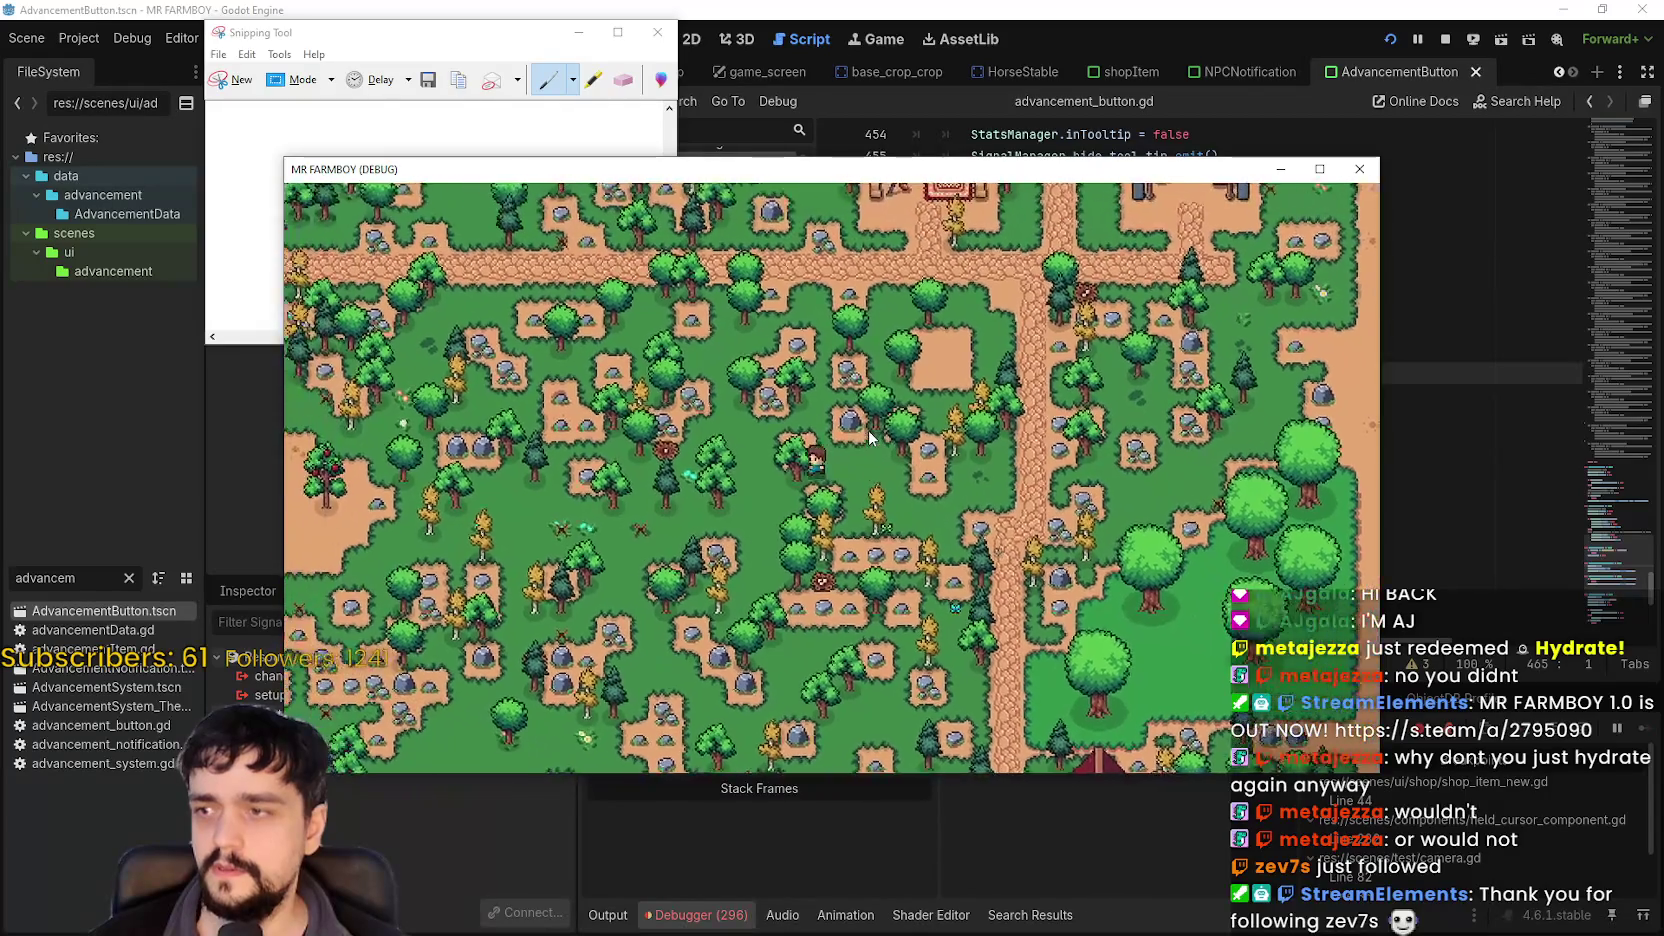
pyautogui.press('a')
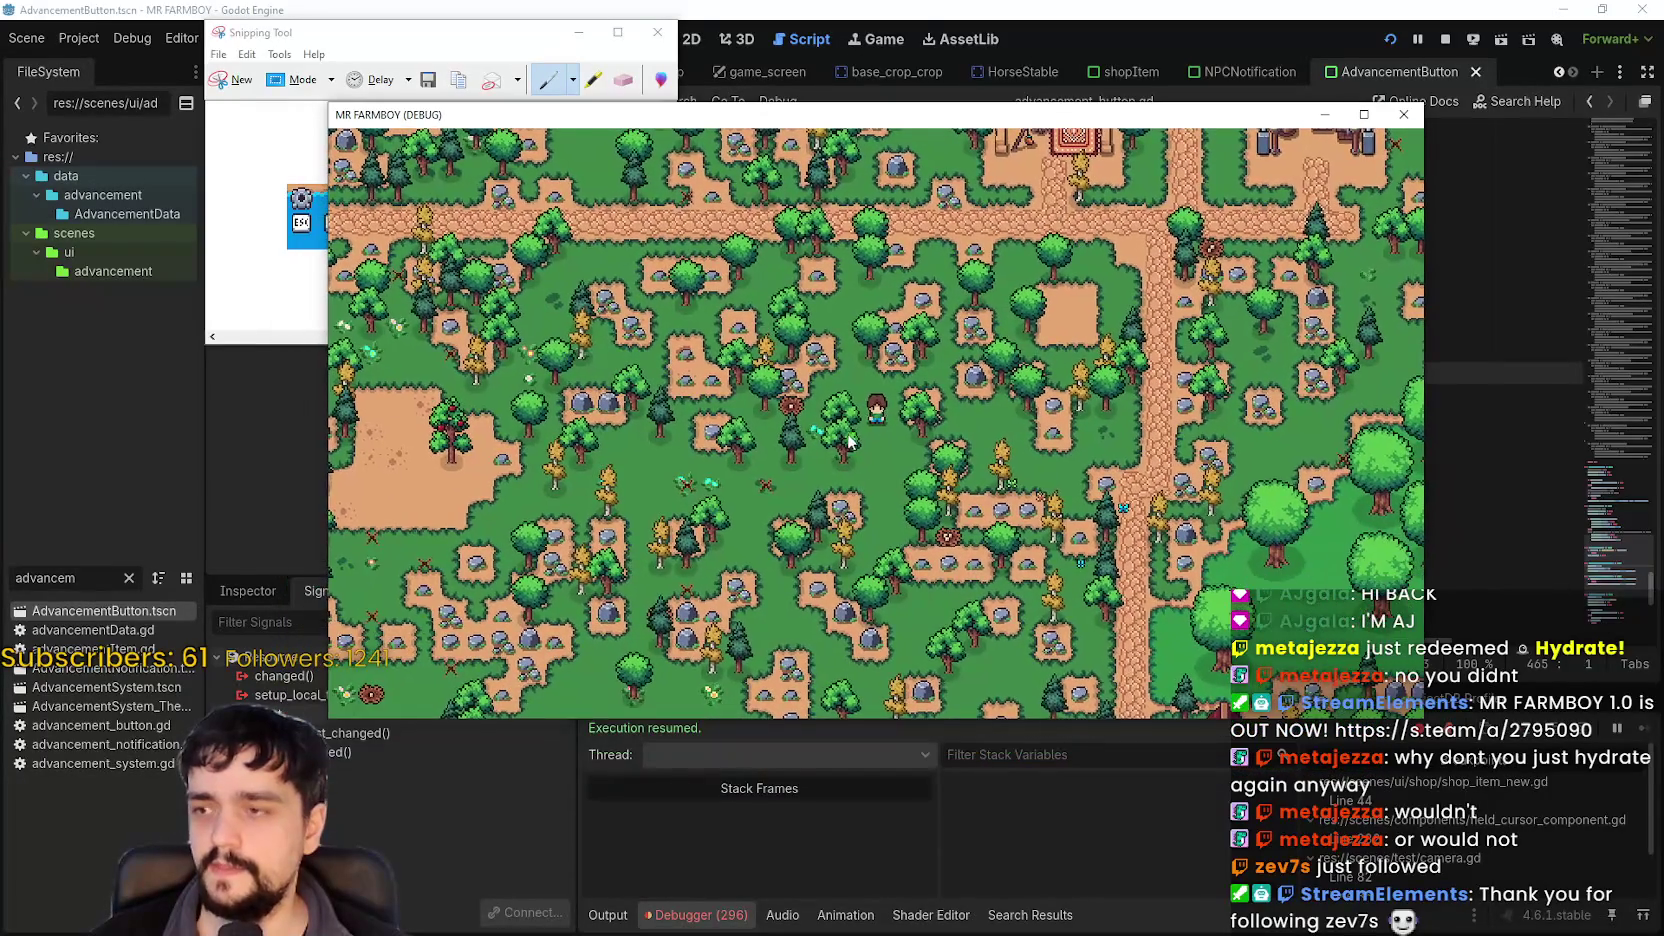
pyautogui.scroll(3, 859, 422)
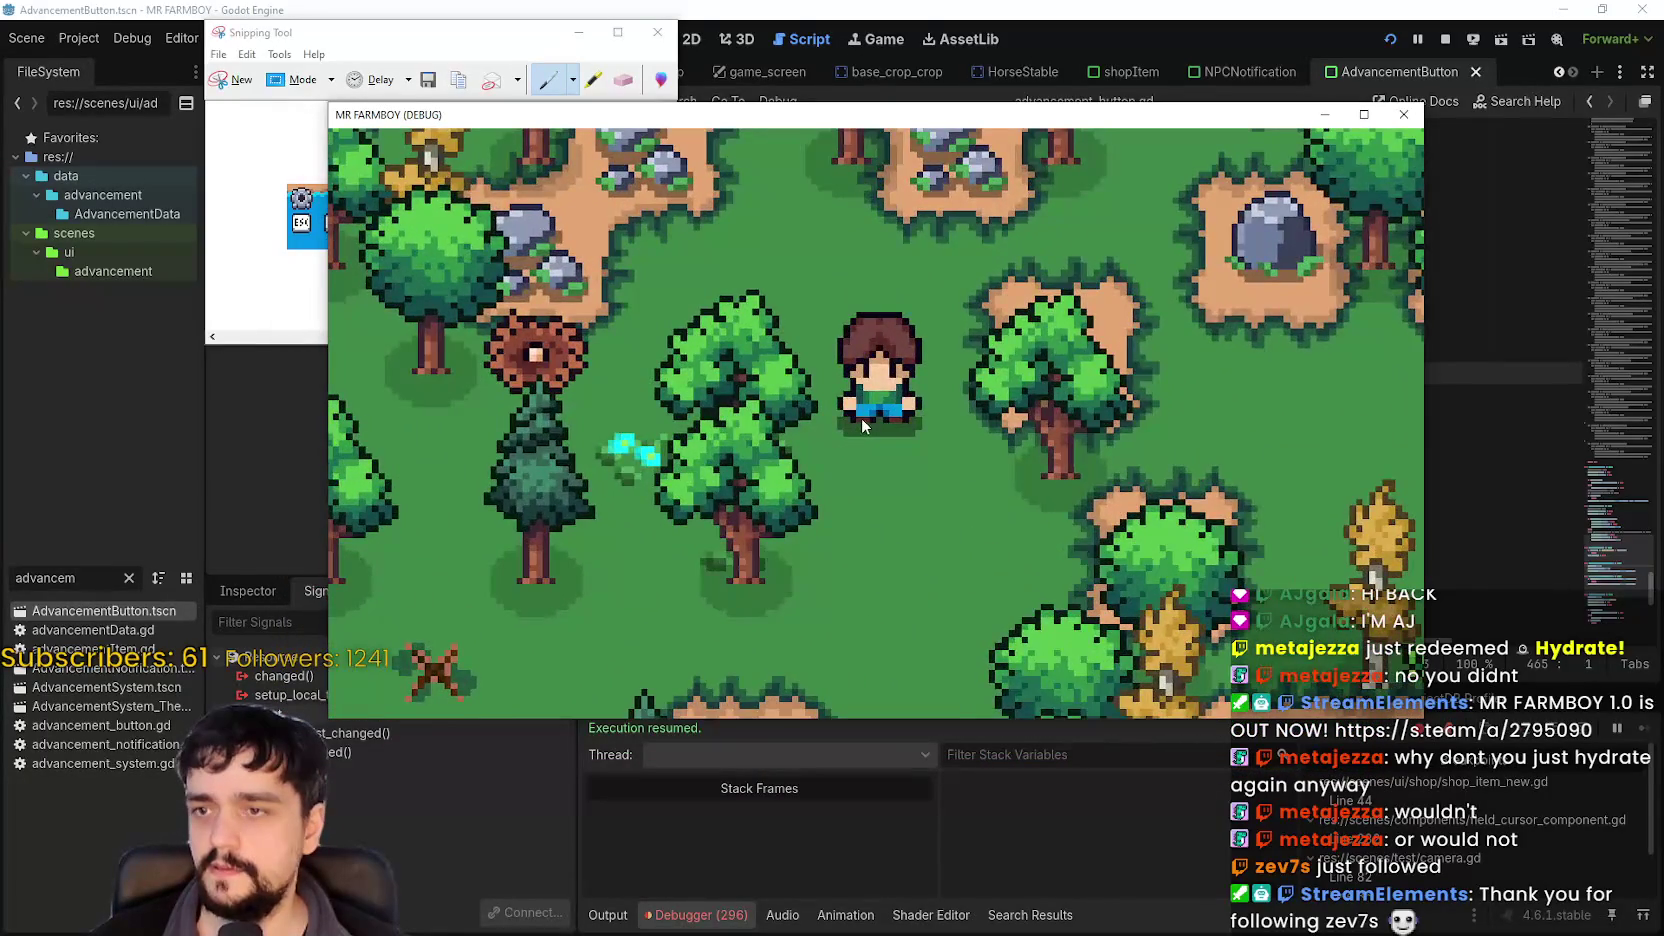
pyautogui.scroll(-3, 861, 417)
pyautogui.scroll(3, 861, 412)
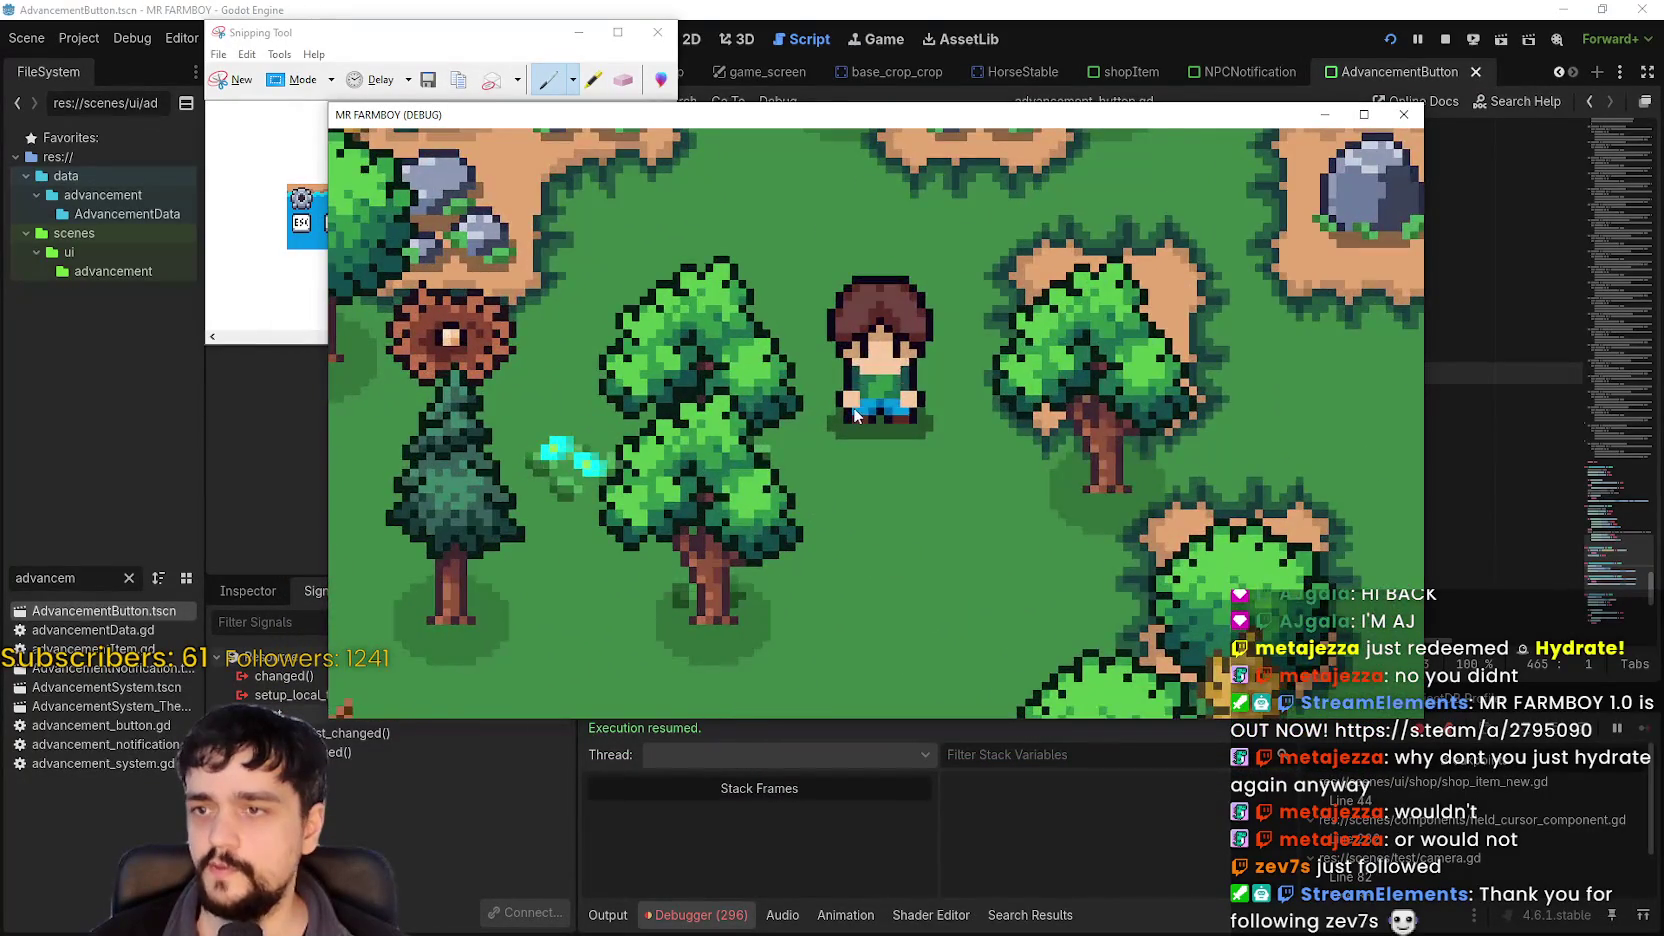
pyautogui.scroll(-5, 853, 412)
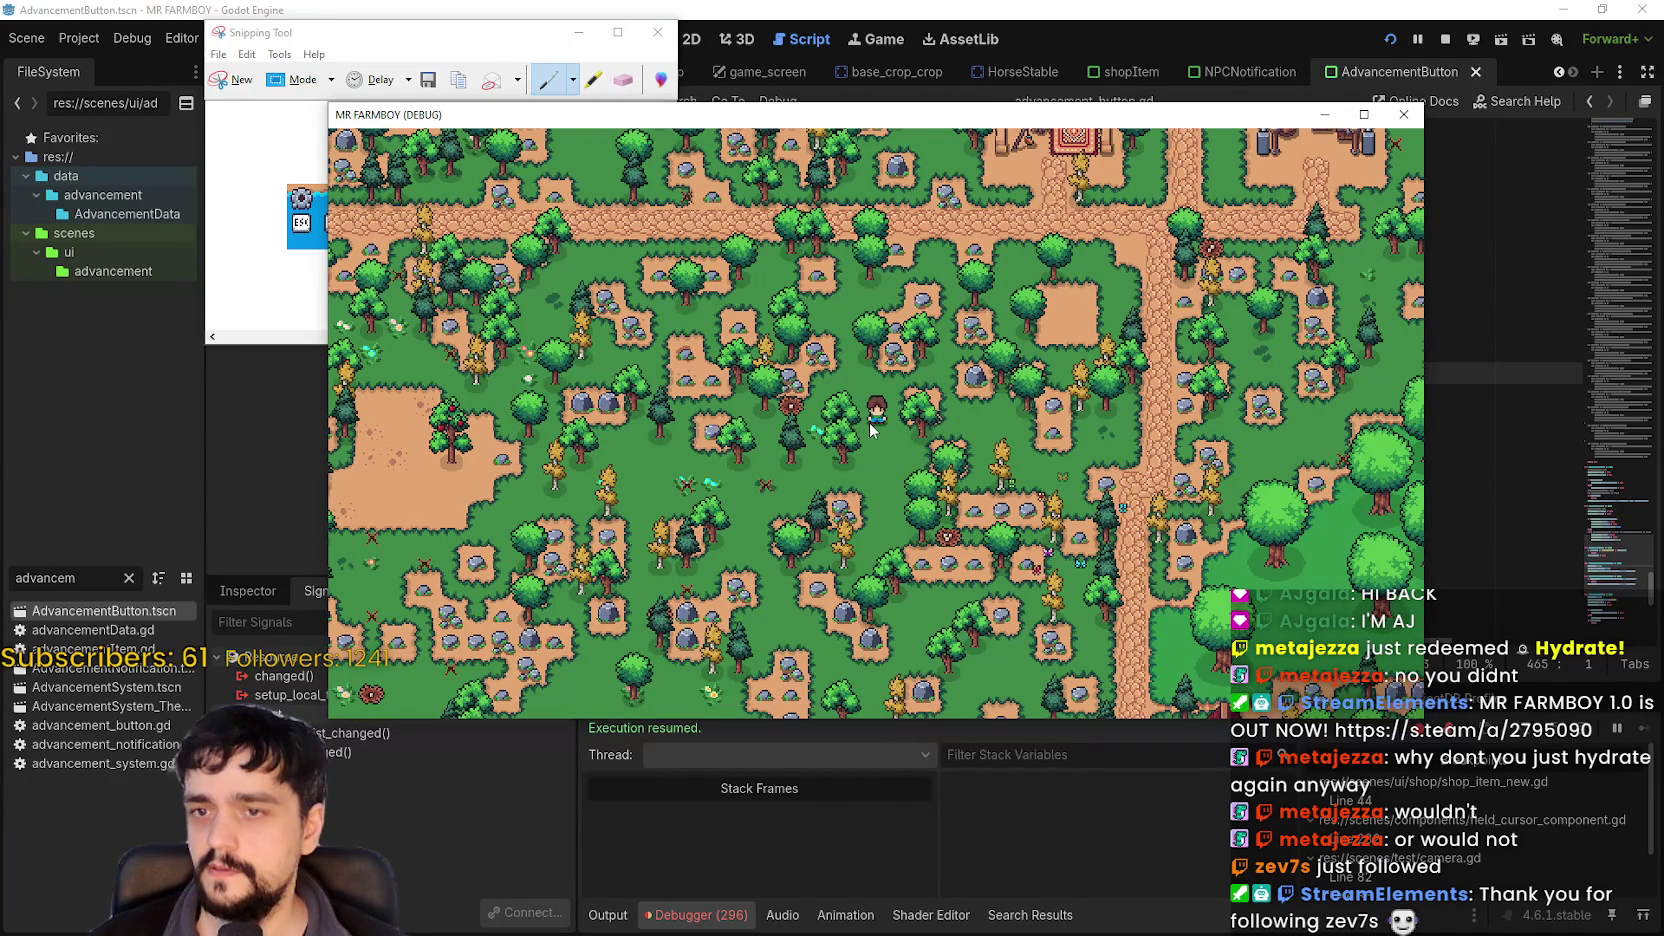
pyautogui.press('s')
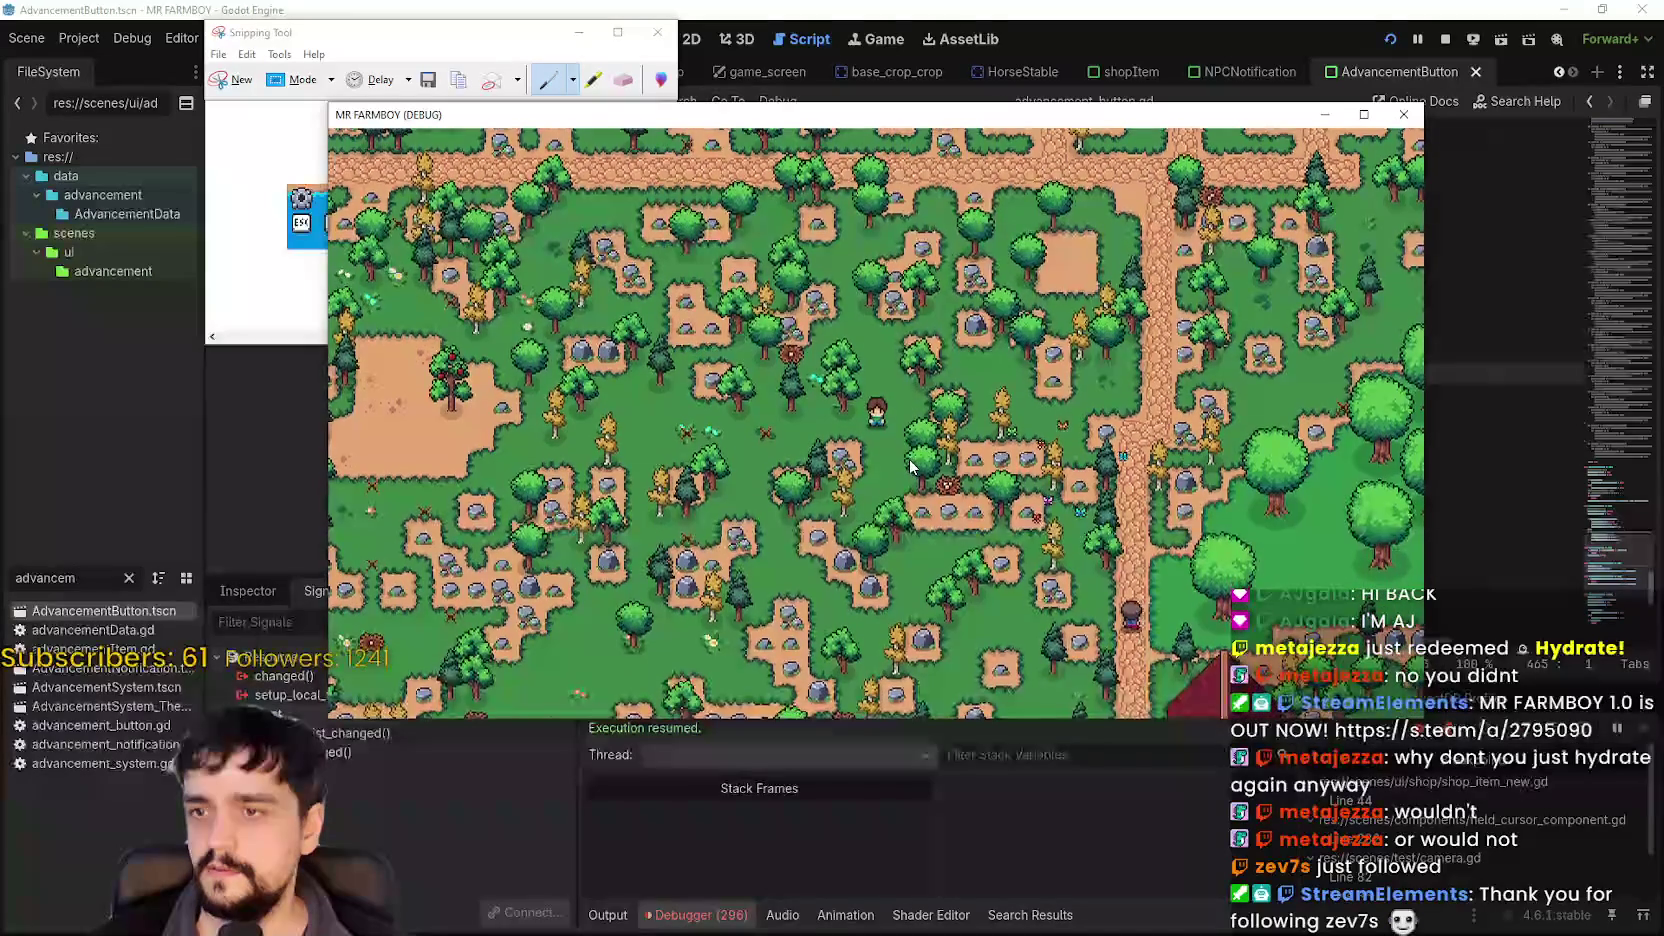
# Resize the game window taller and narrower and park it on the right side.
pyautogui.moveTo(1254, 108); pyautogui.dragTo(1317, 60)
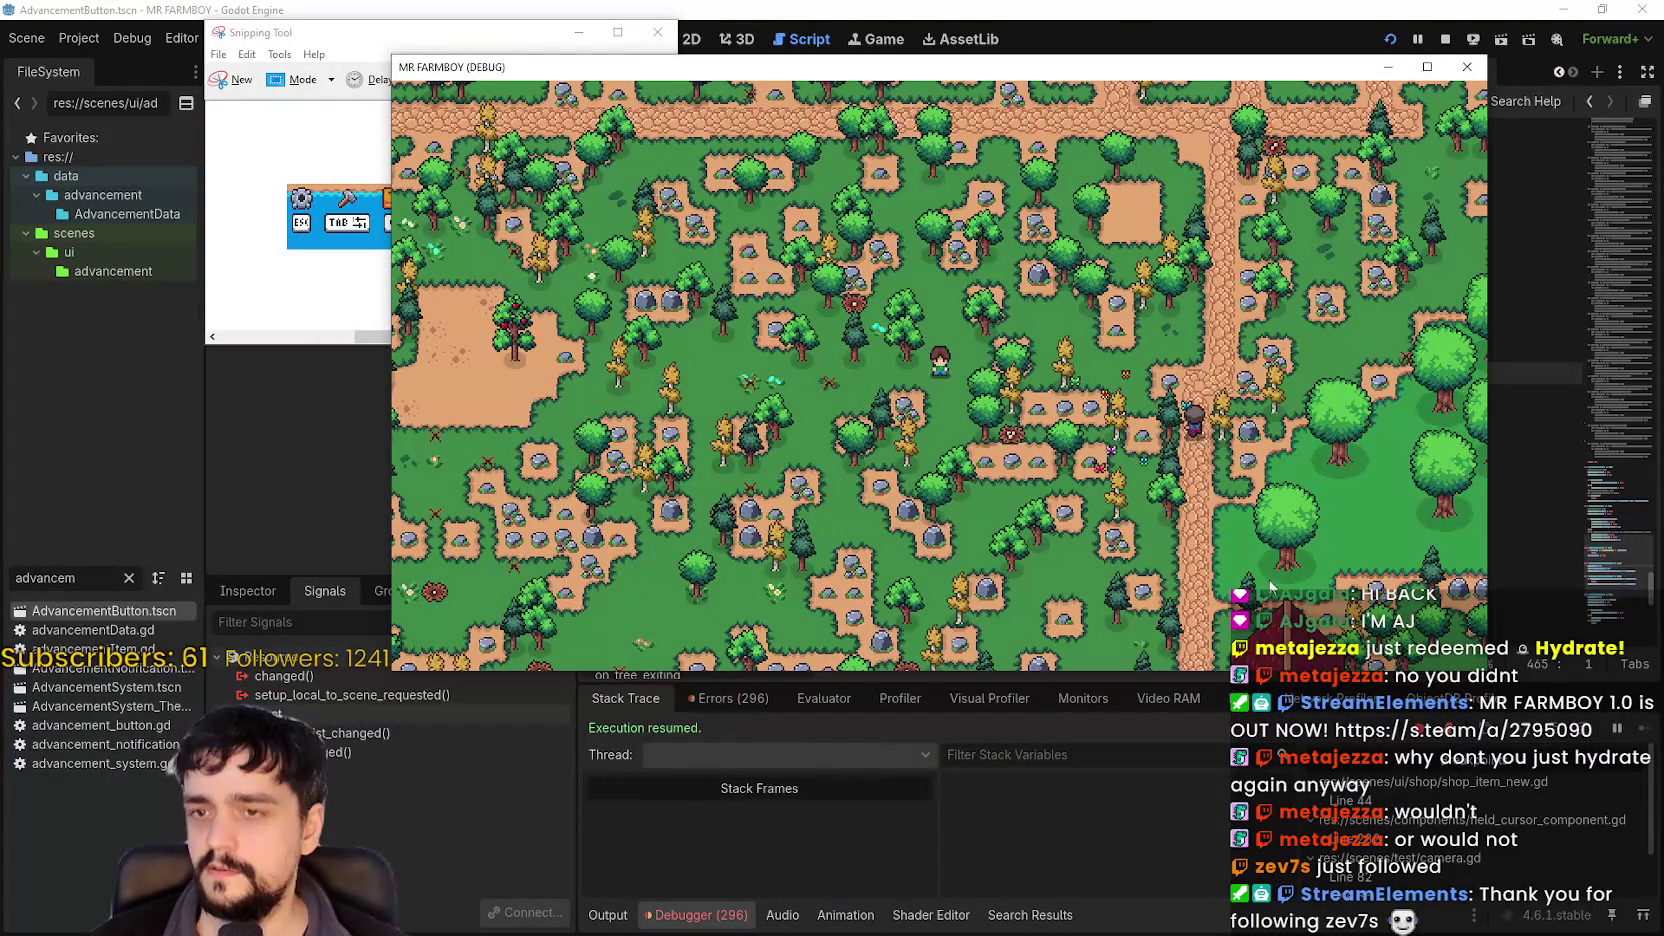
pyautogui.moveTo(1487, 670); pyautogui.dragTo(1448, 757)
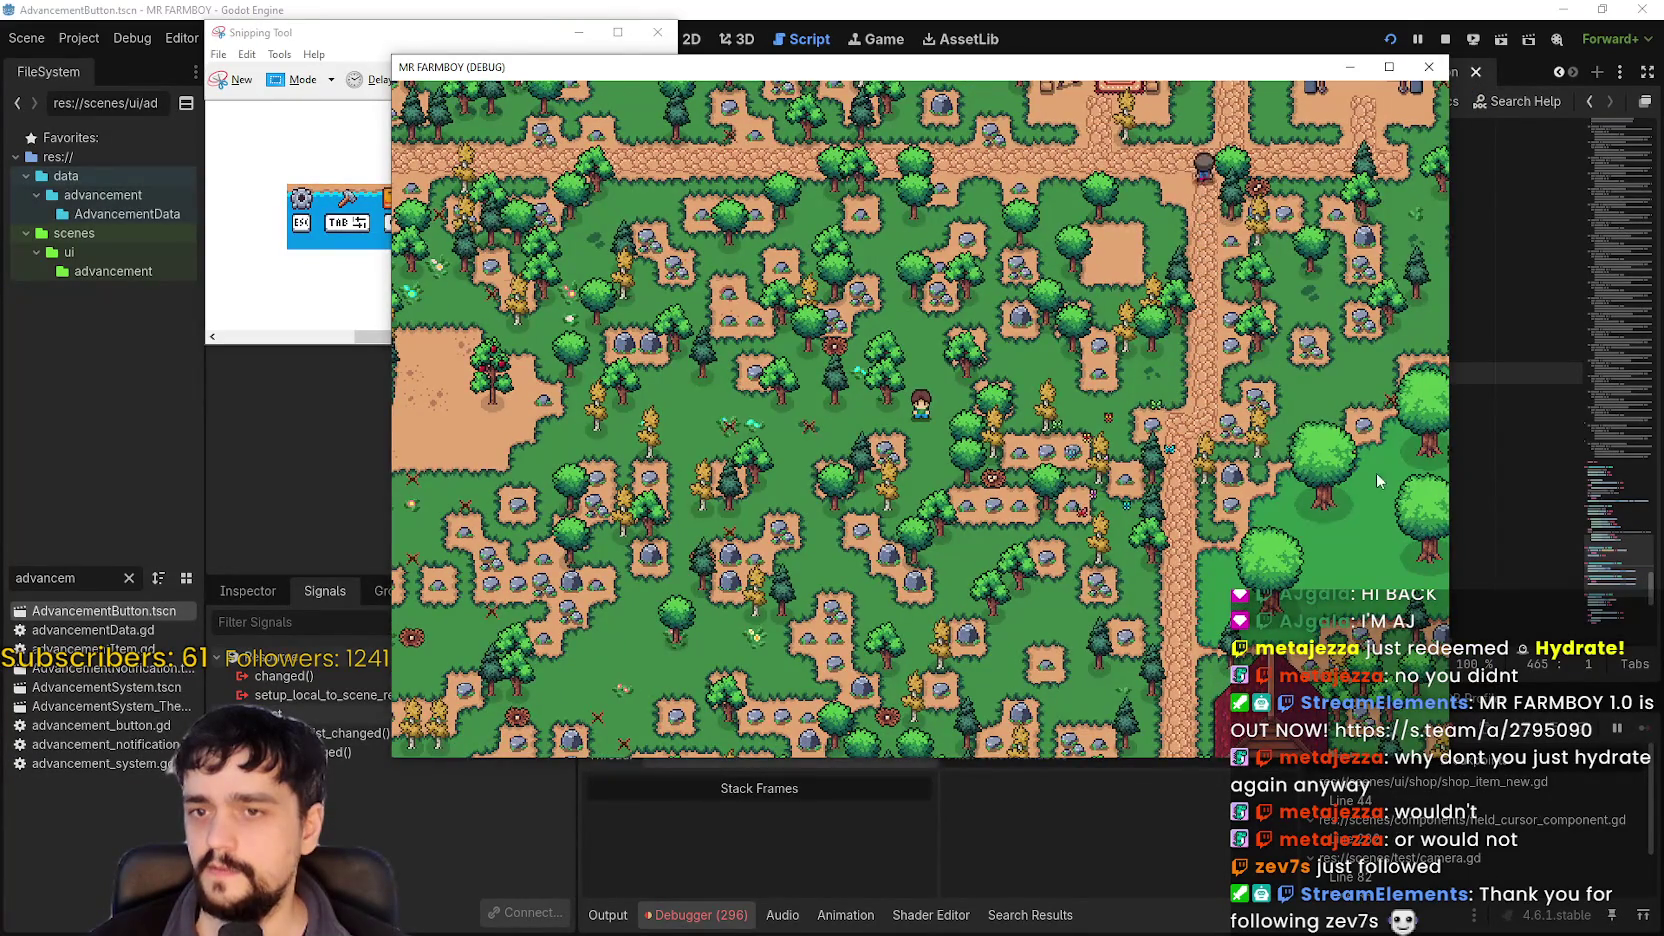
pyautogui.scroll(2, 956, 407)
pyautogui.scroll(-2, 957, 406)
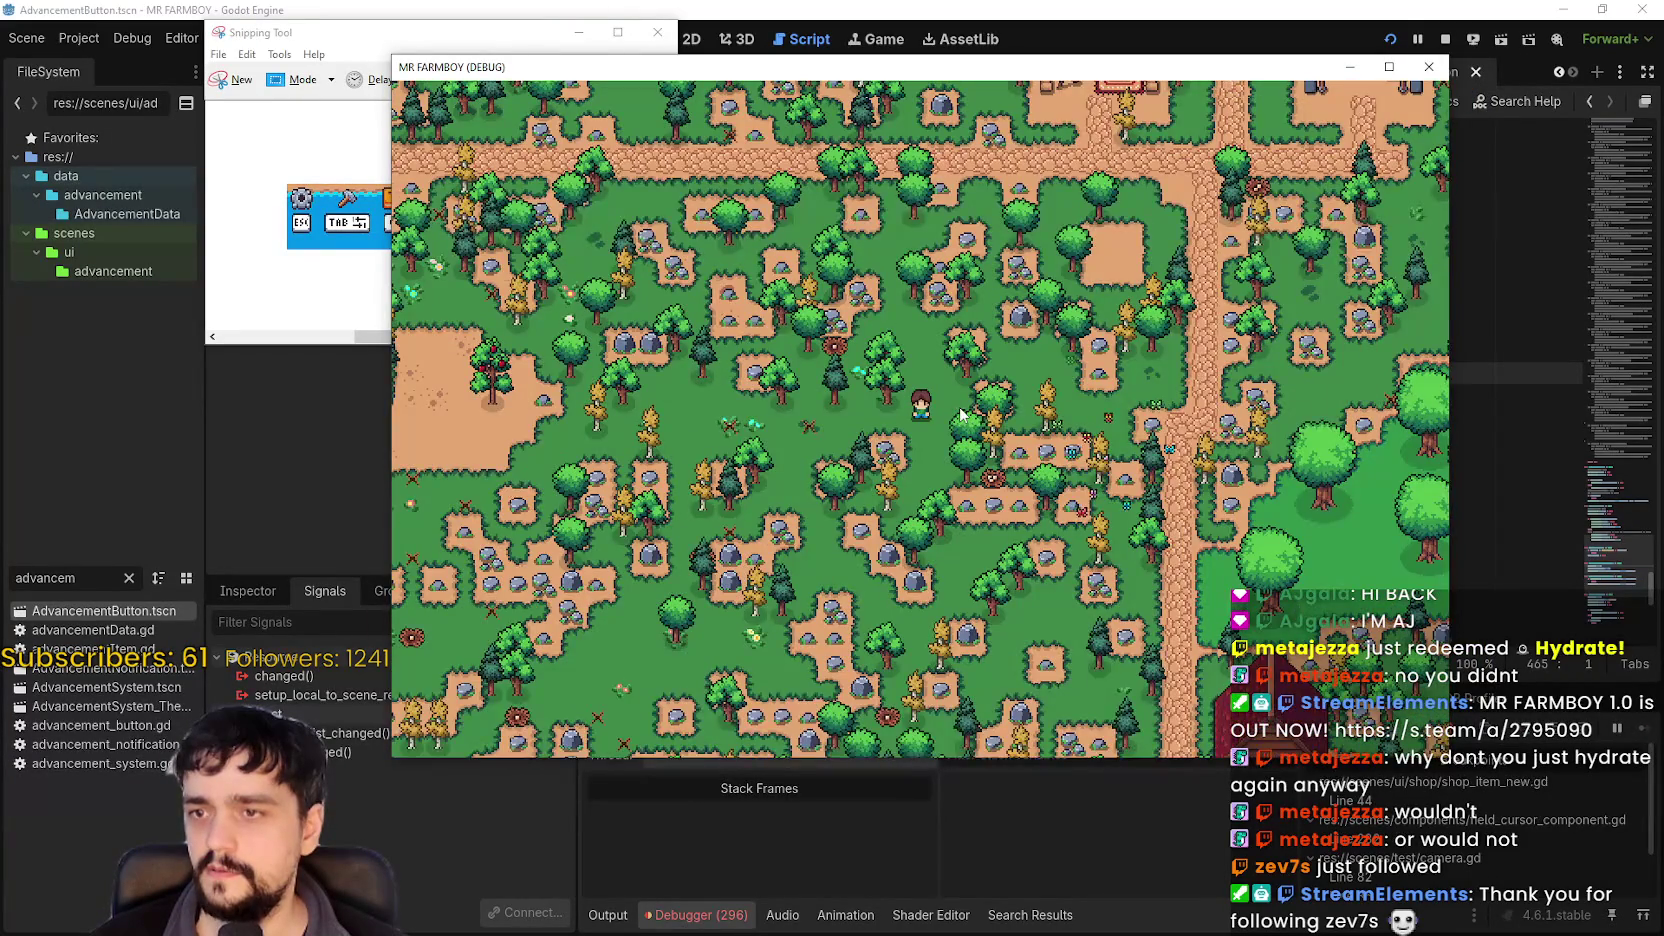
pyautogui.scroll(1, 960, 413)
pyautogui.scroll(-2, 960, 413)
pyautogui.scroll(1, 960, 413)
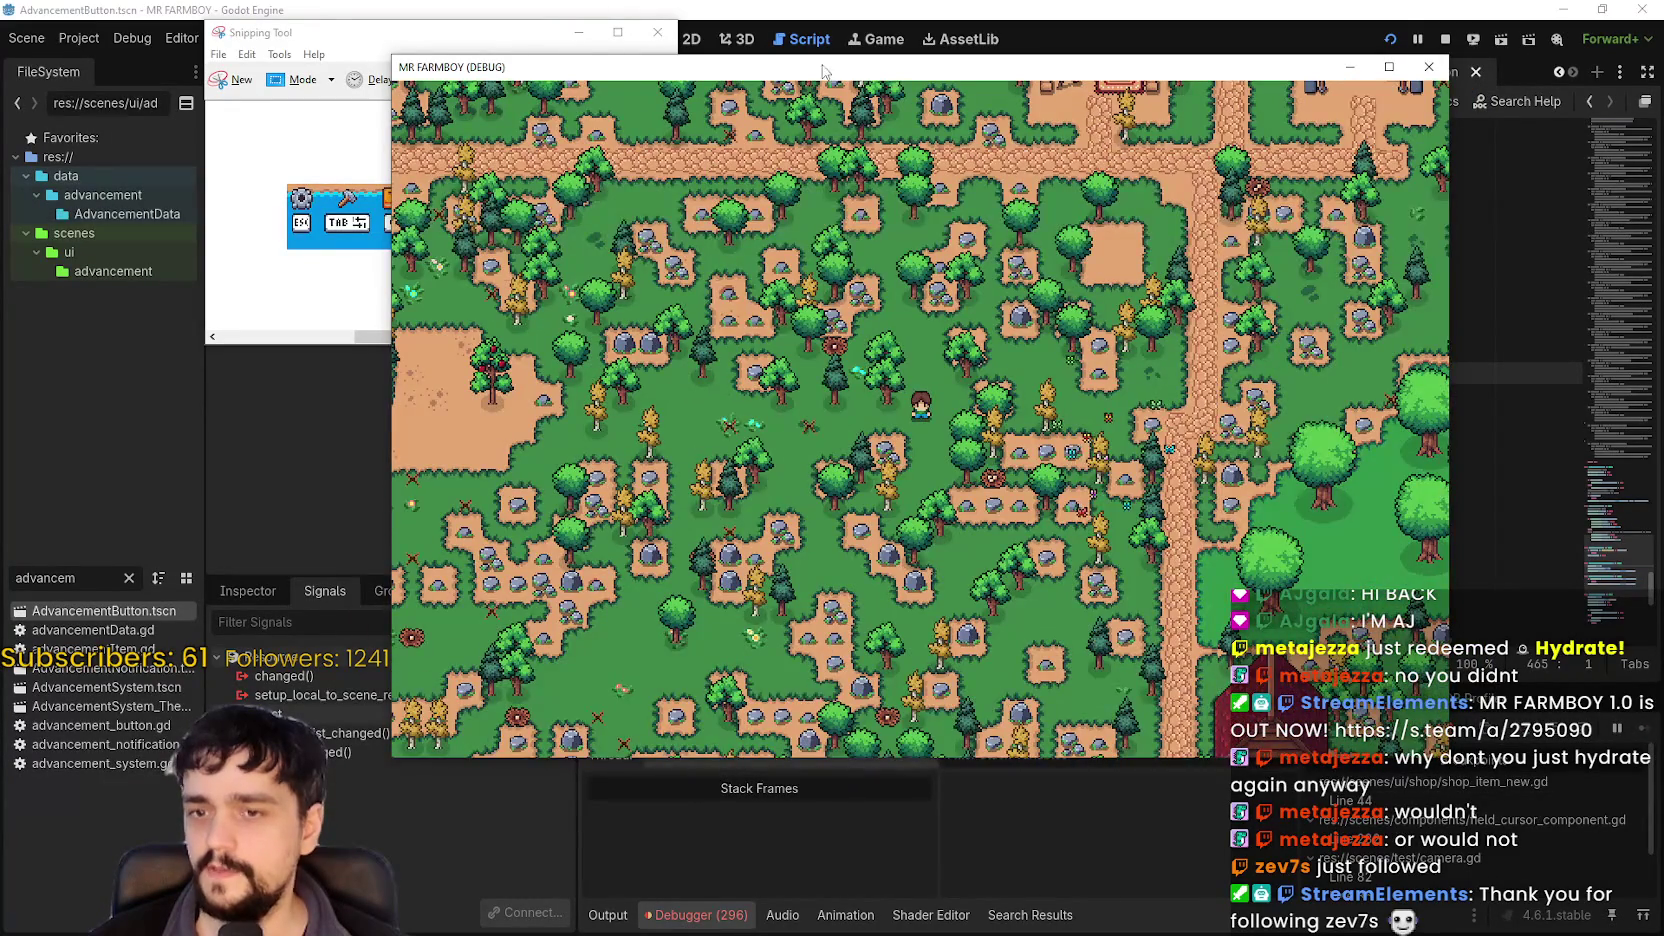
pyautogui.moveTo(822, 70); pyautogui.dragTo(1131, 80)
# In the Remote tree, select SceneLoader > Game > Player > Camera and review its Camera2D properties.
pyautogui.click(578, 32)
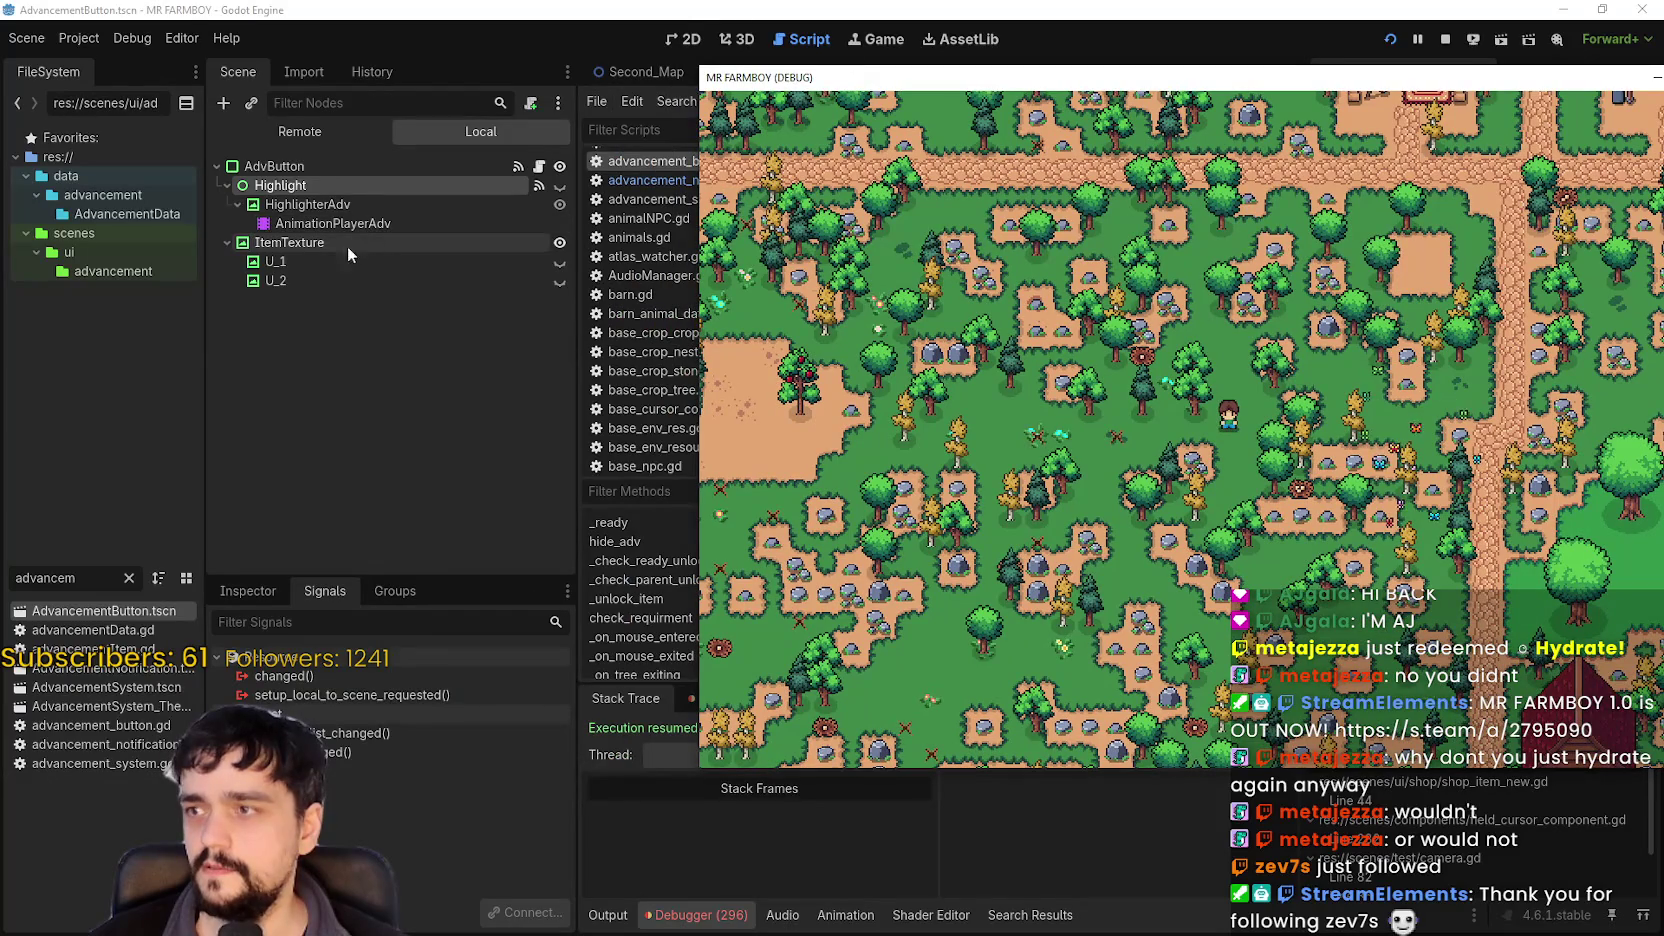
pyautogui.click(274, 131)
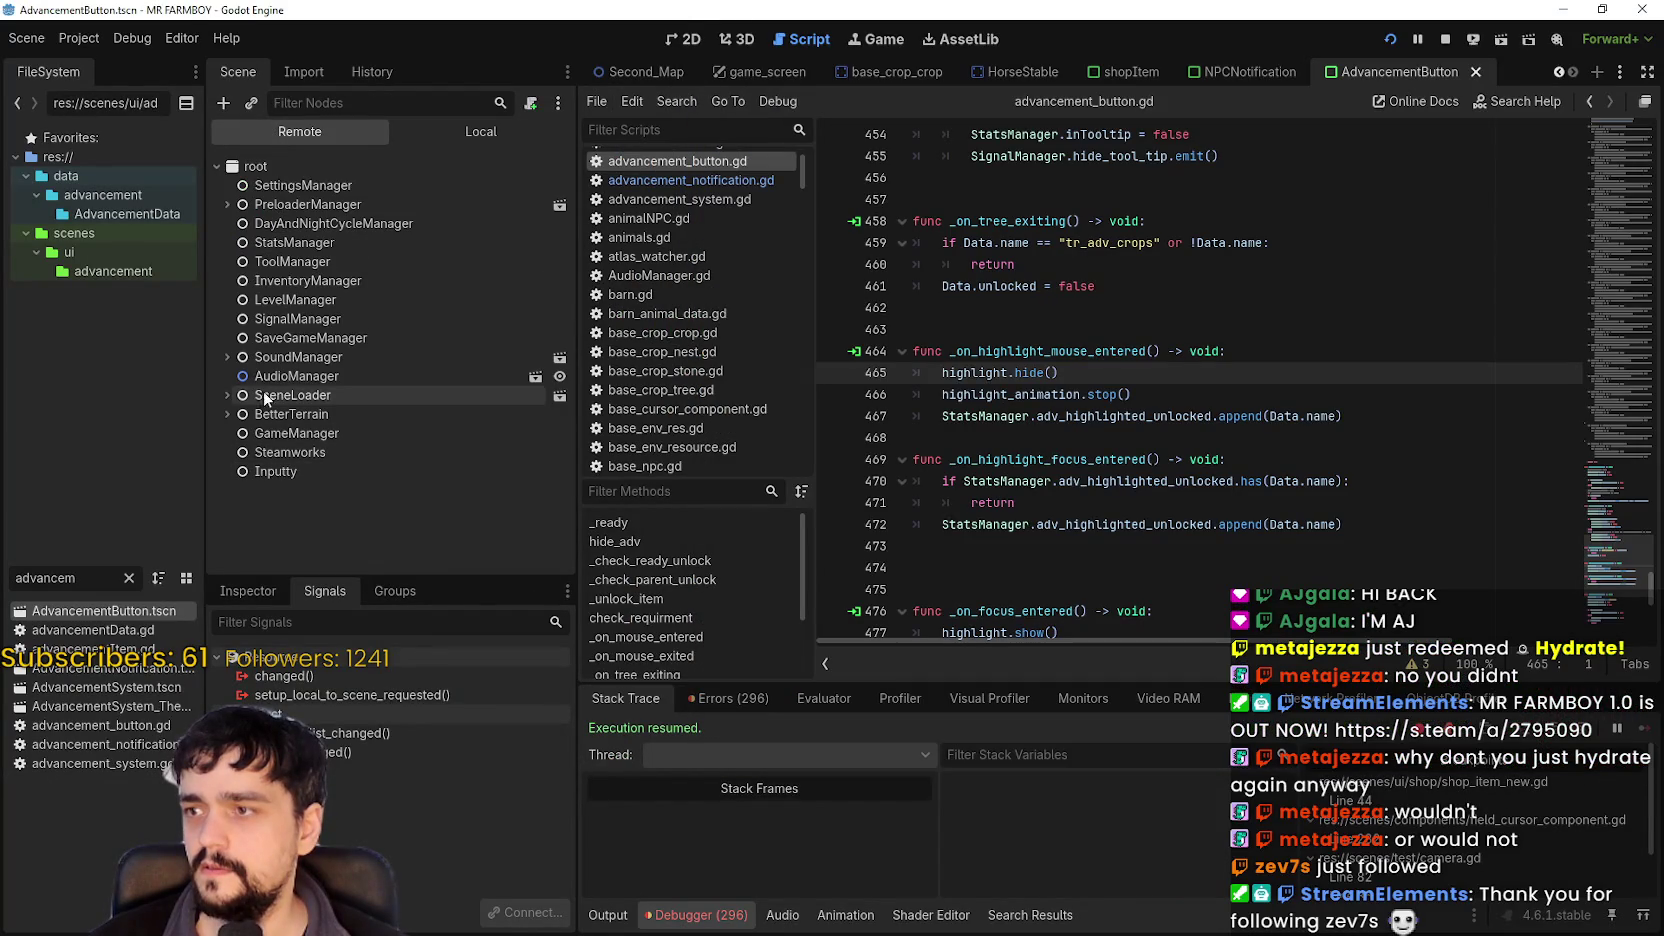
pyautogui.click(227, 414)
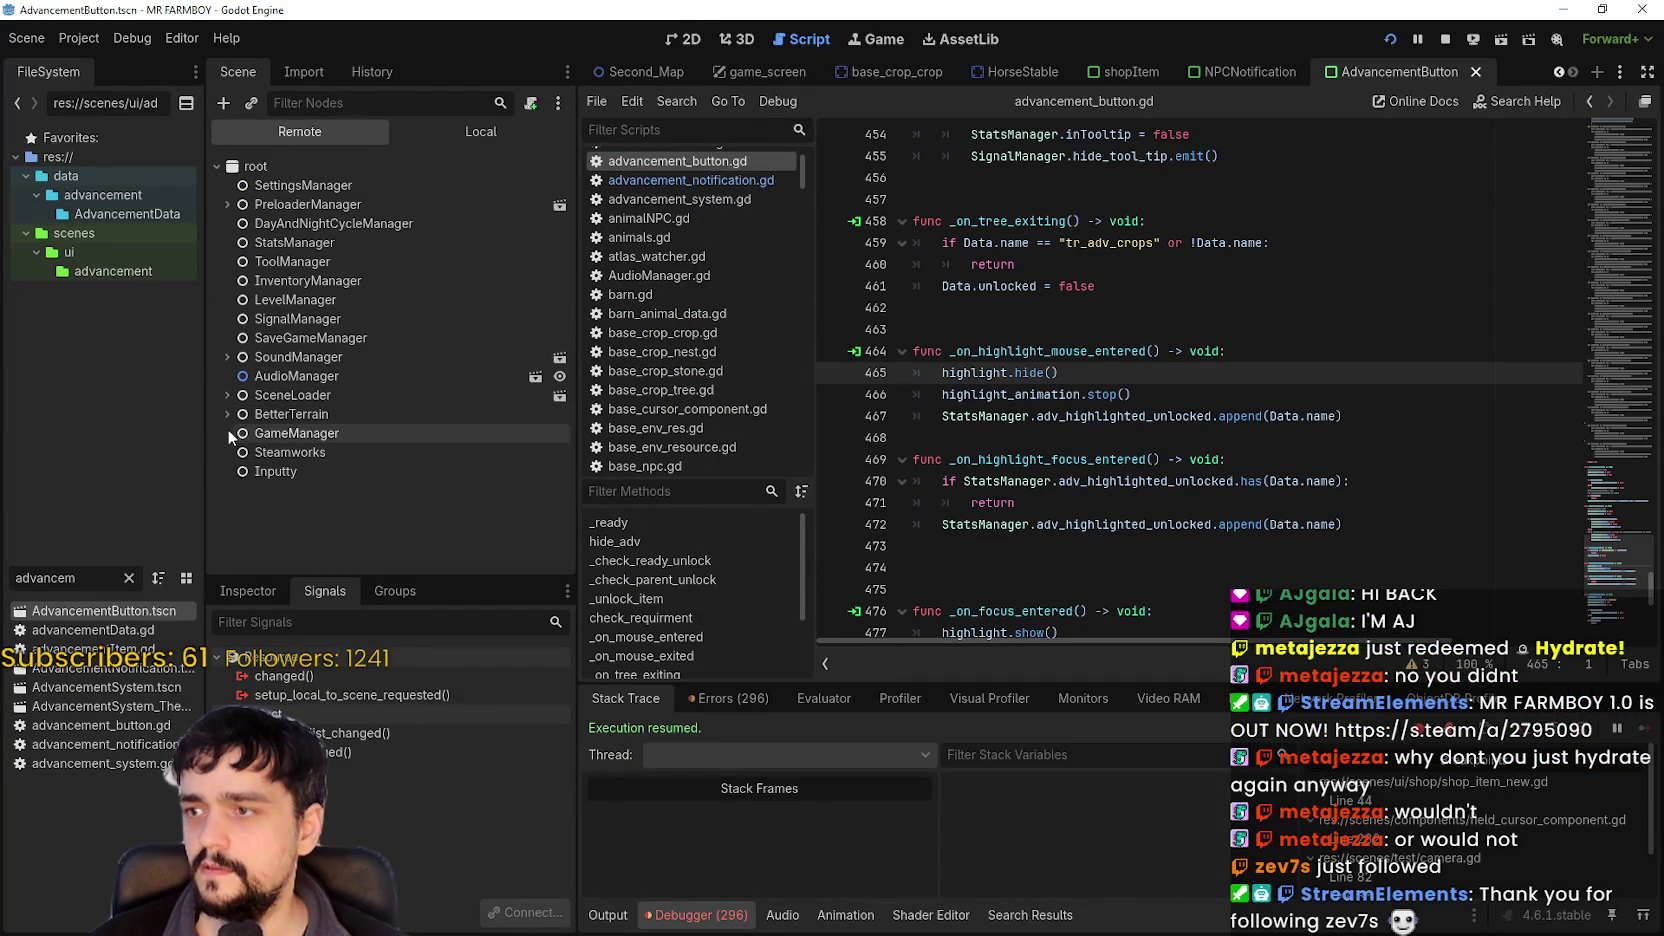
pyautogui.click(226, 395)
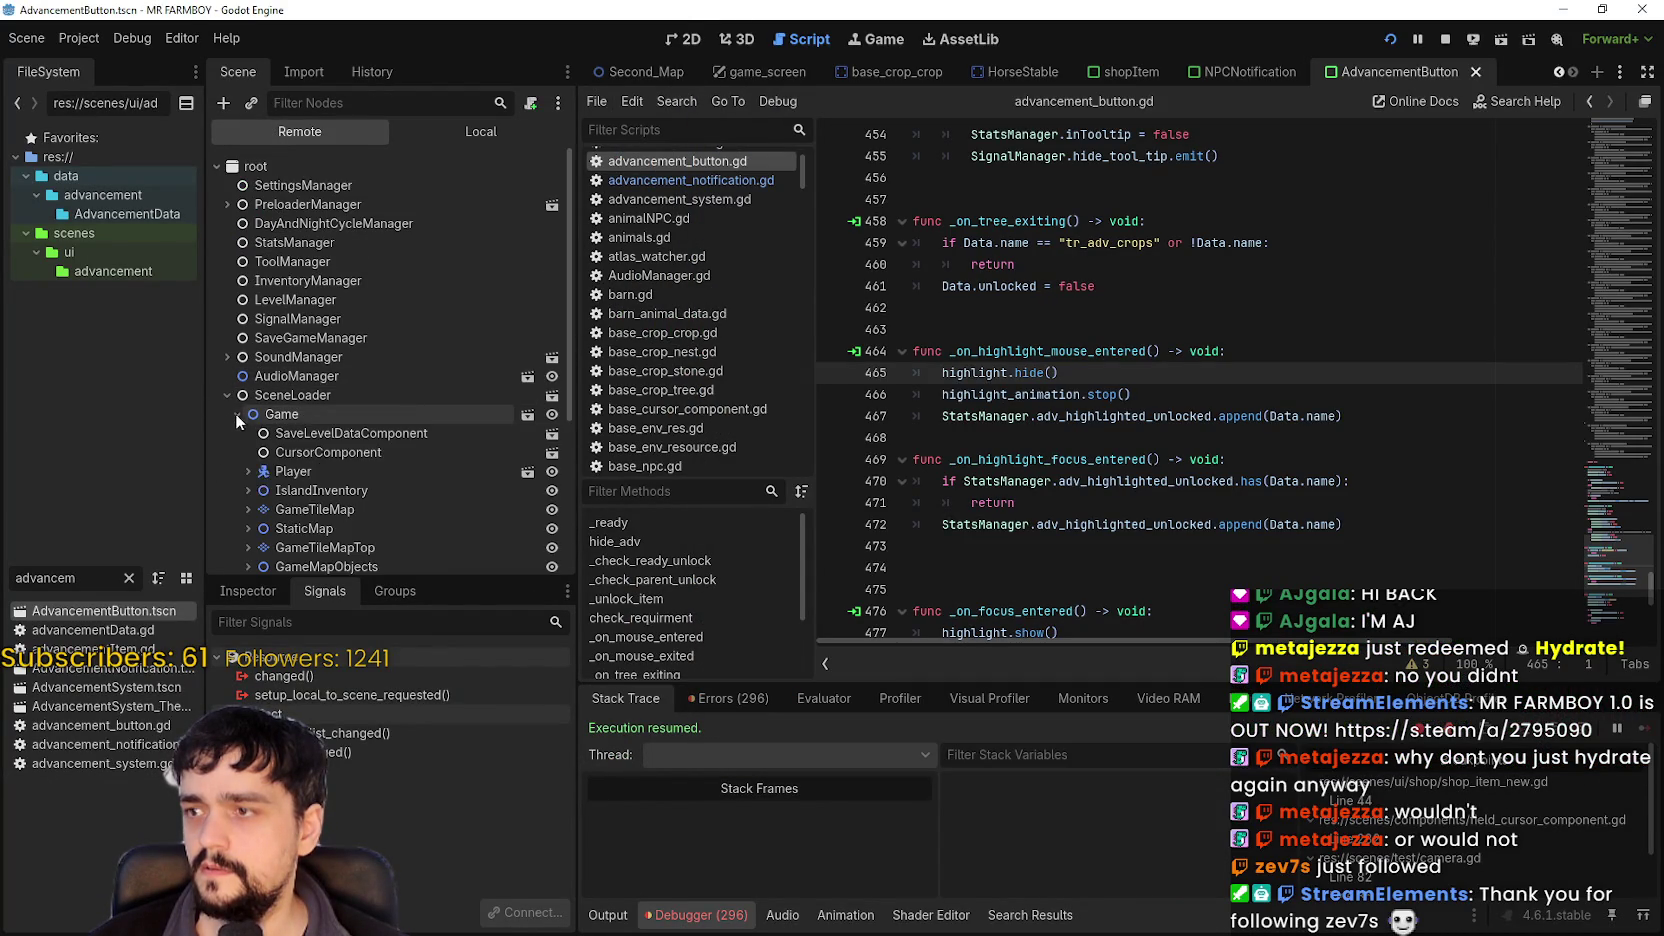
pyautogui.scroll(-2, 300, 500)
pyautogui.click(248, 369)
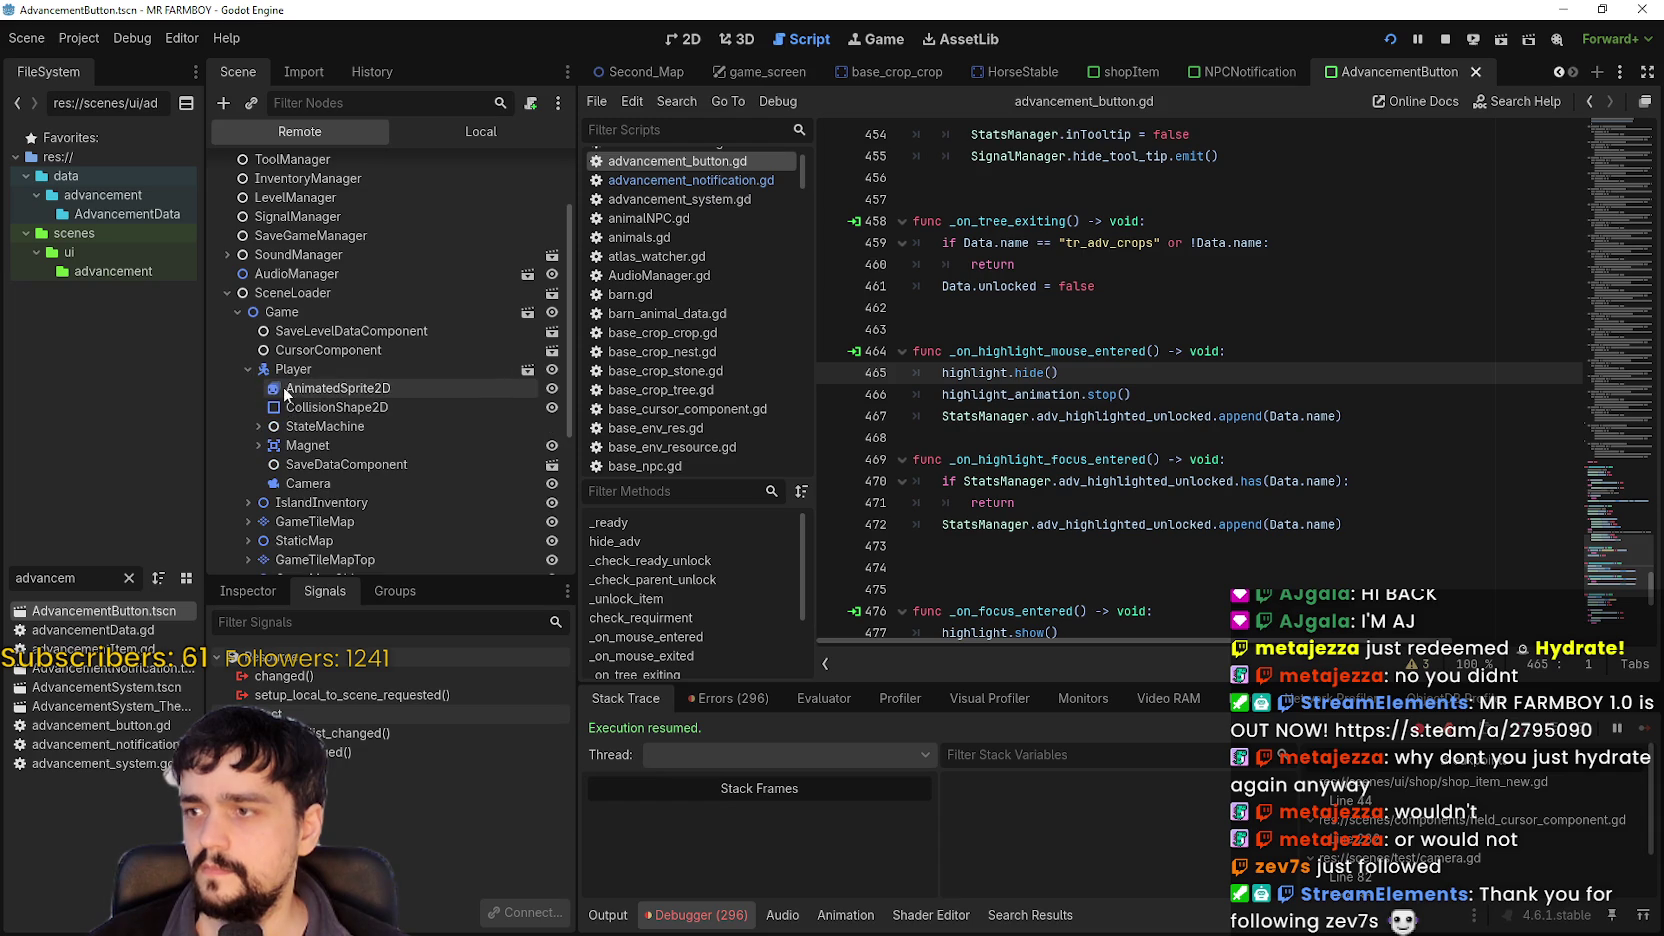
pyautogui.click(341, 478)
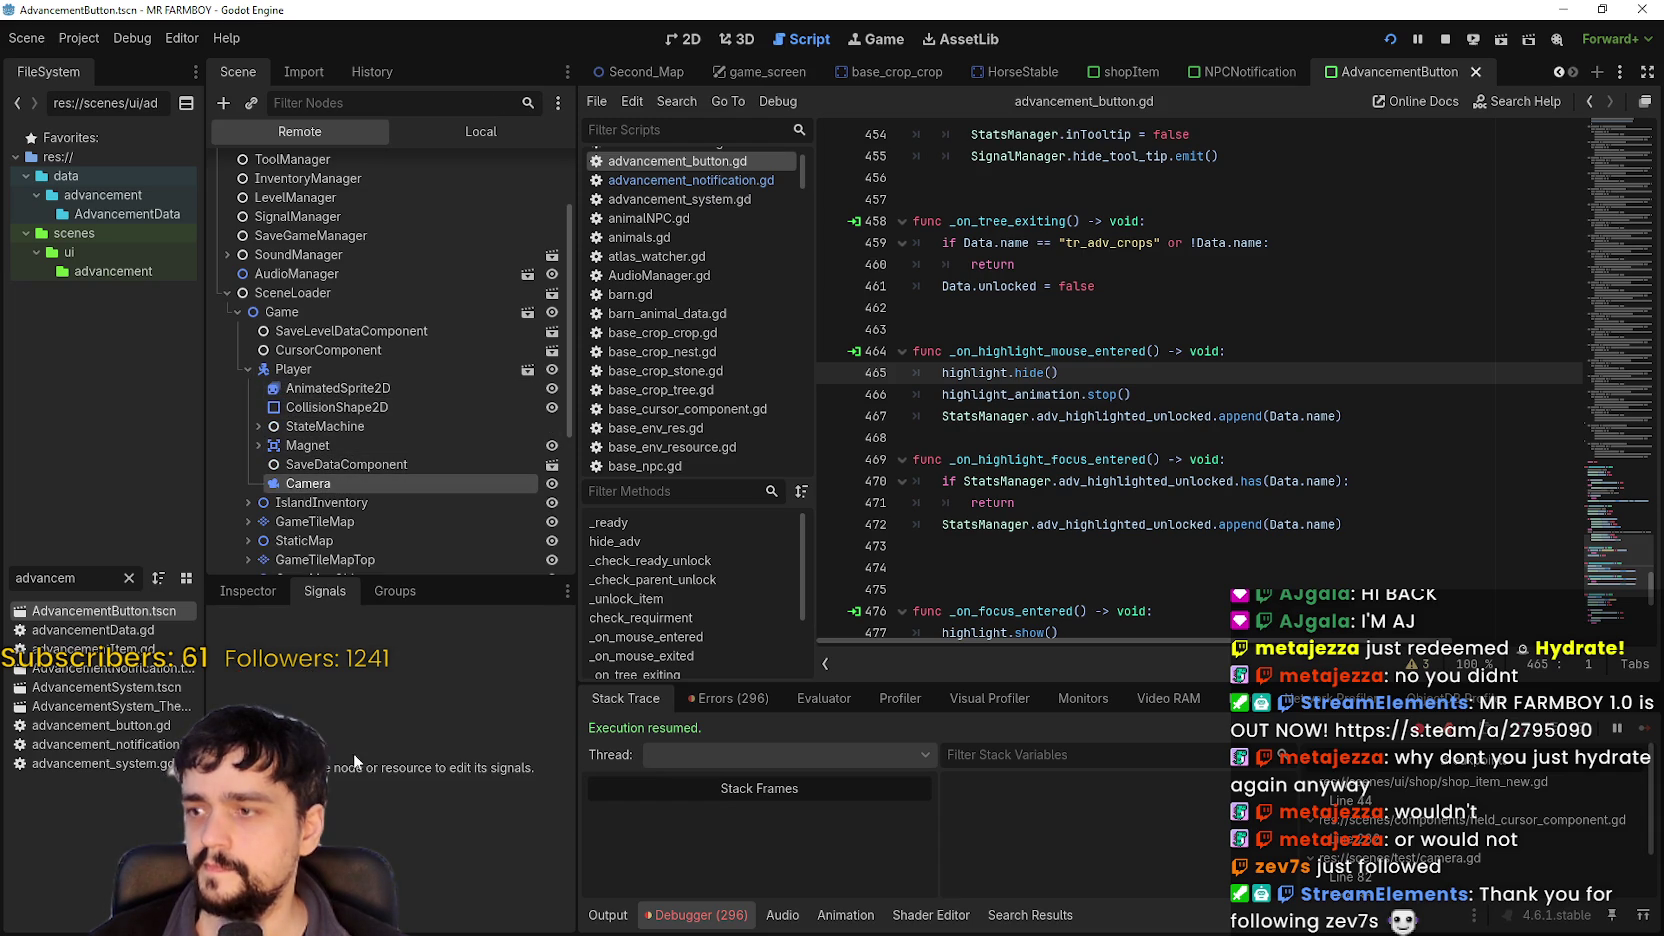
pyautogui.scroll(-3, 470, 800)
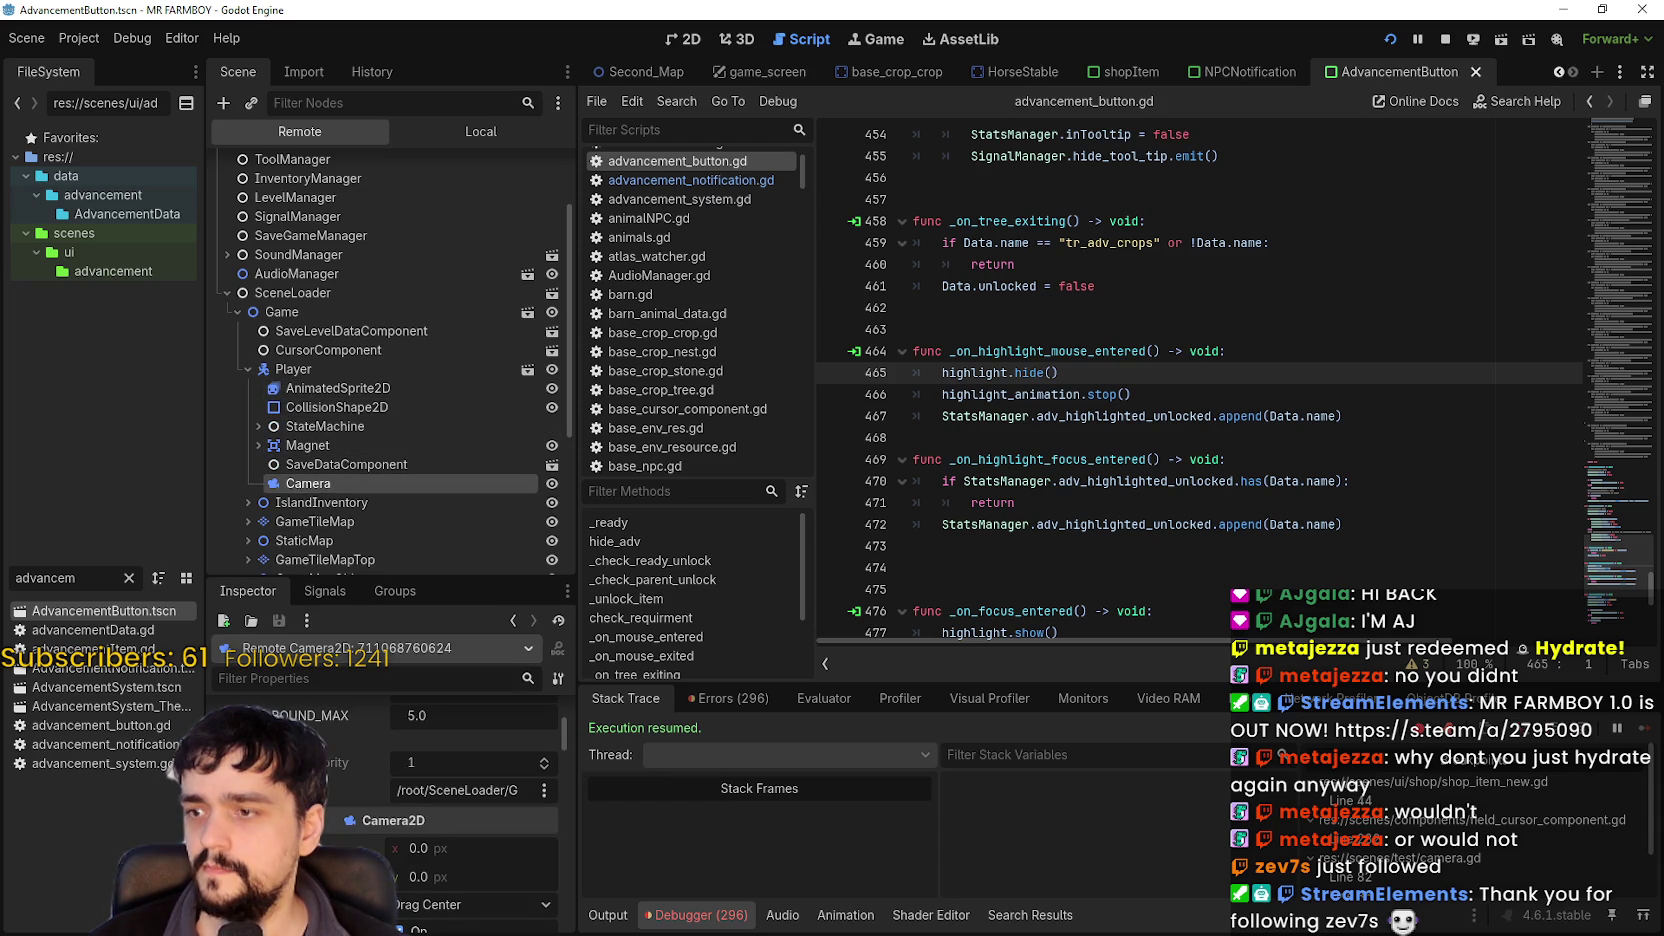
pyautogui.scroll(2, 470, 800)
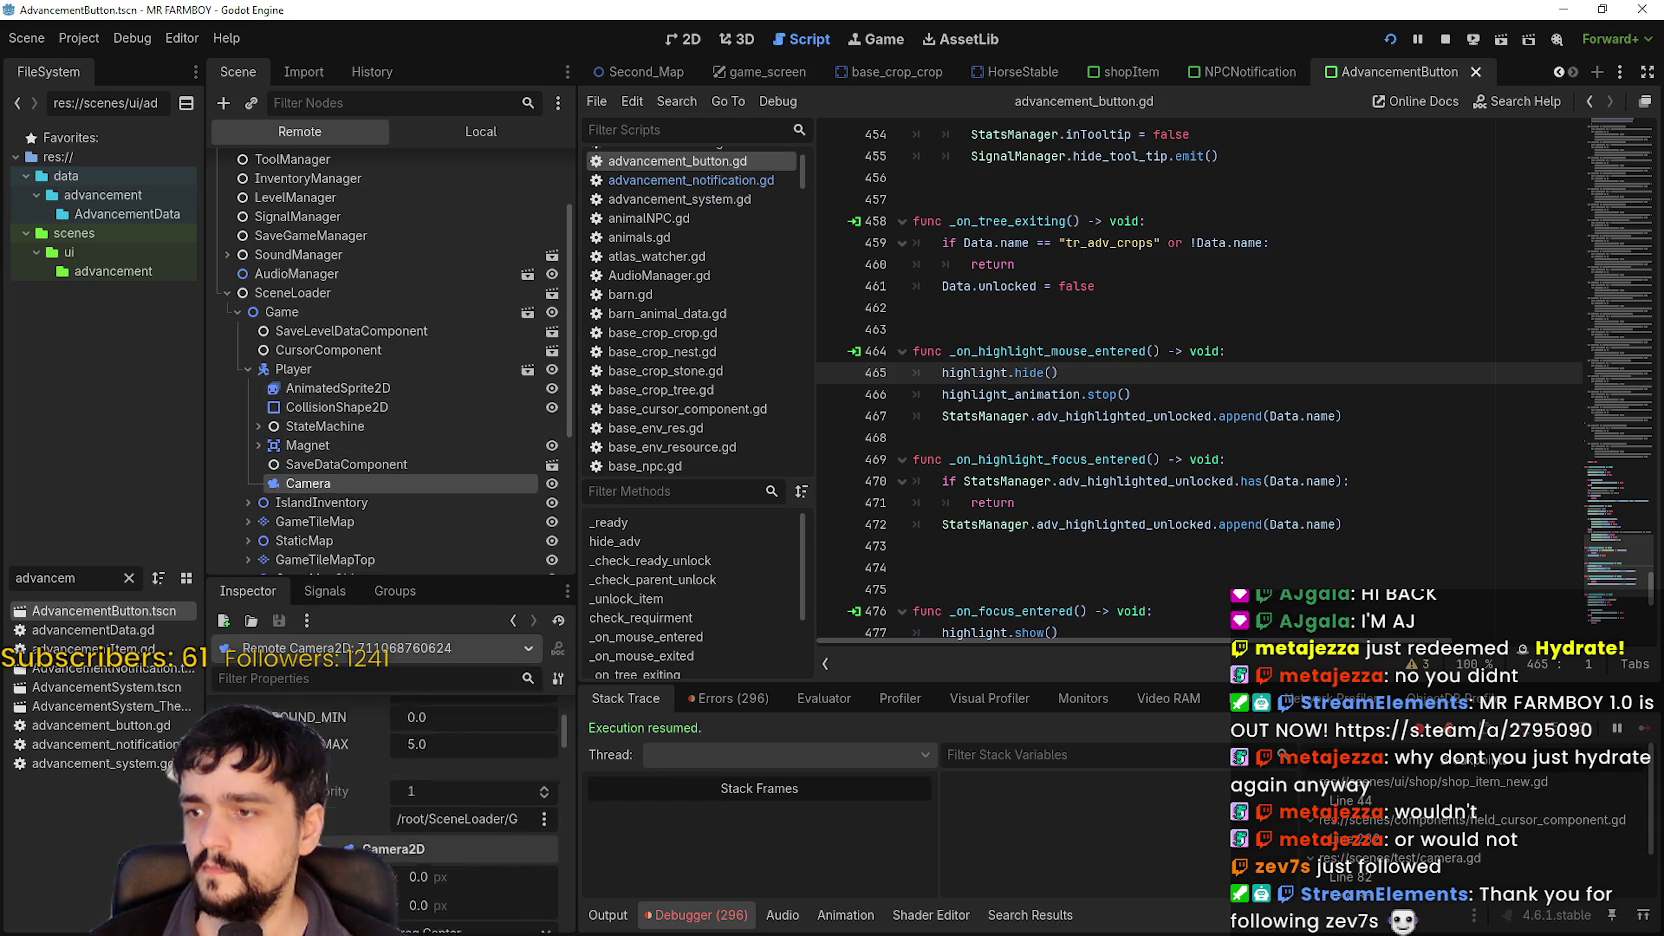
pyautogui.scroll(1, 470, 800)
# Walk the player north and move the game window fully onto the screen.
pyautogui.scroll(-5, 470, 800)
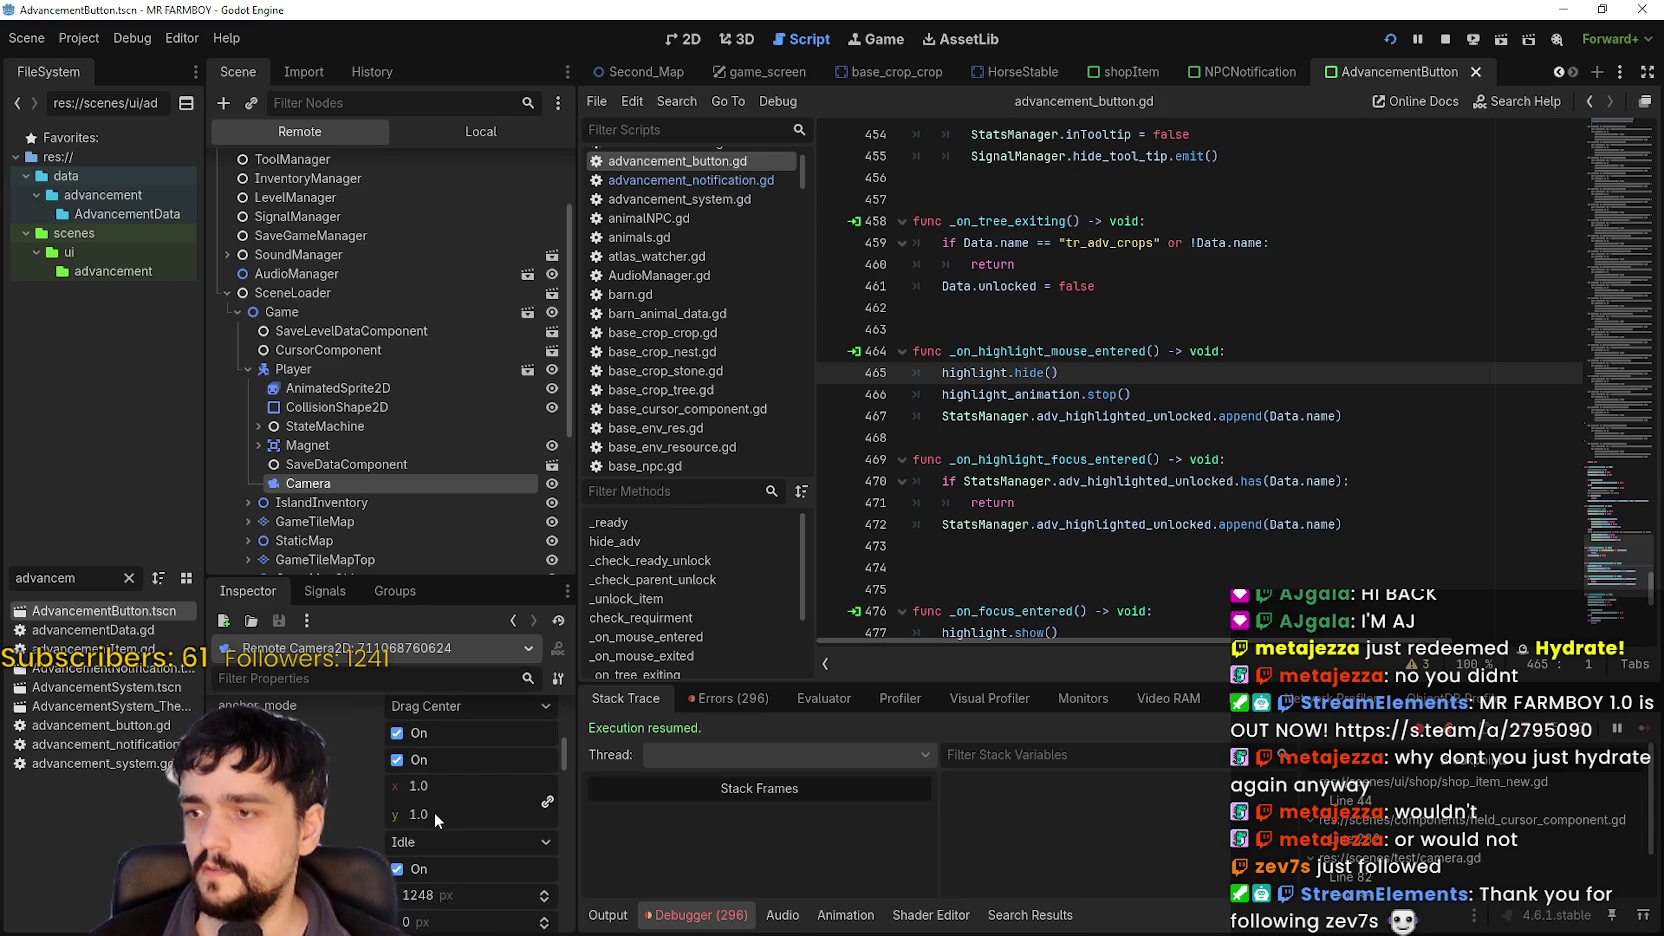
pyautogui.hotkey('alt', 'Tab')
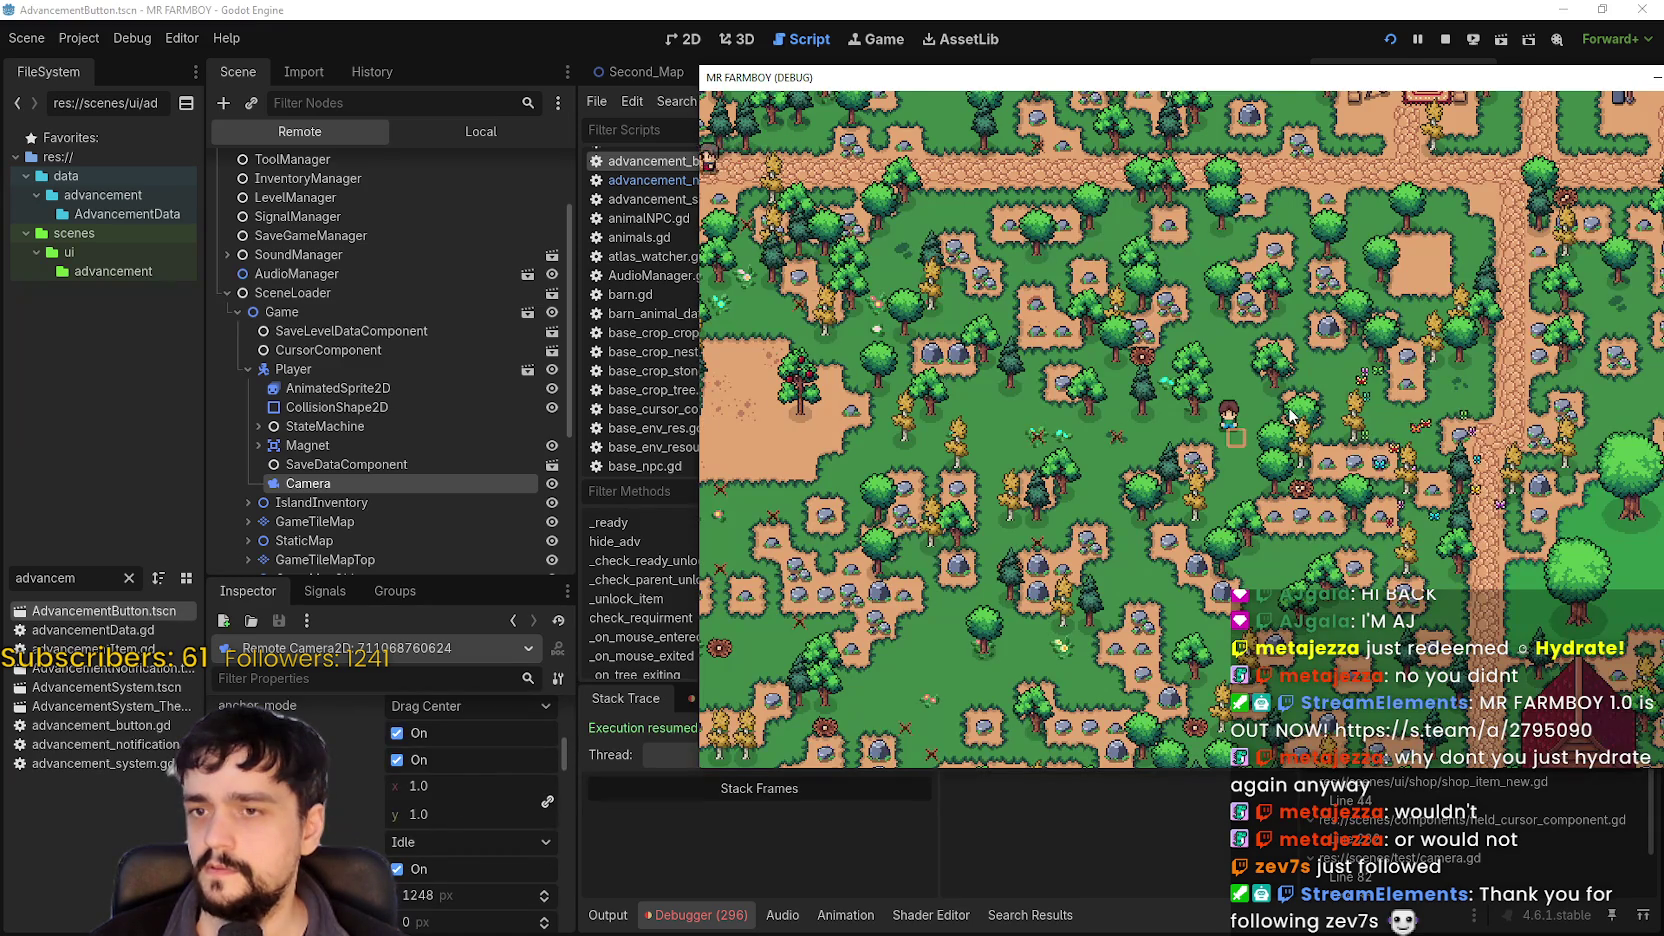
pyautogui.press('w')
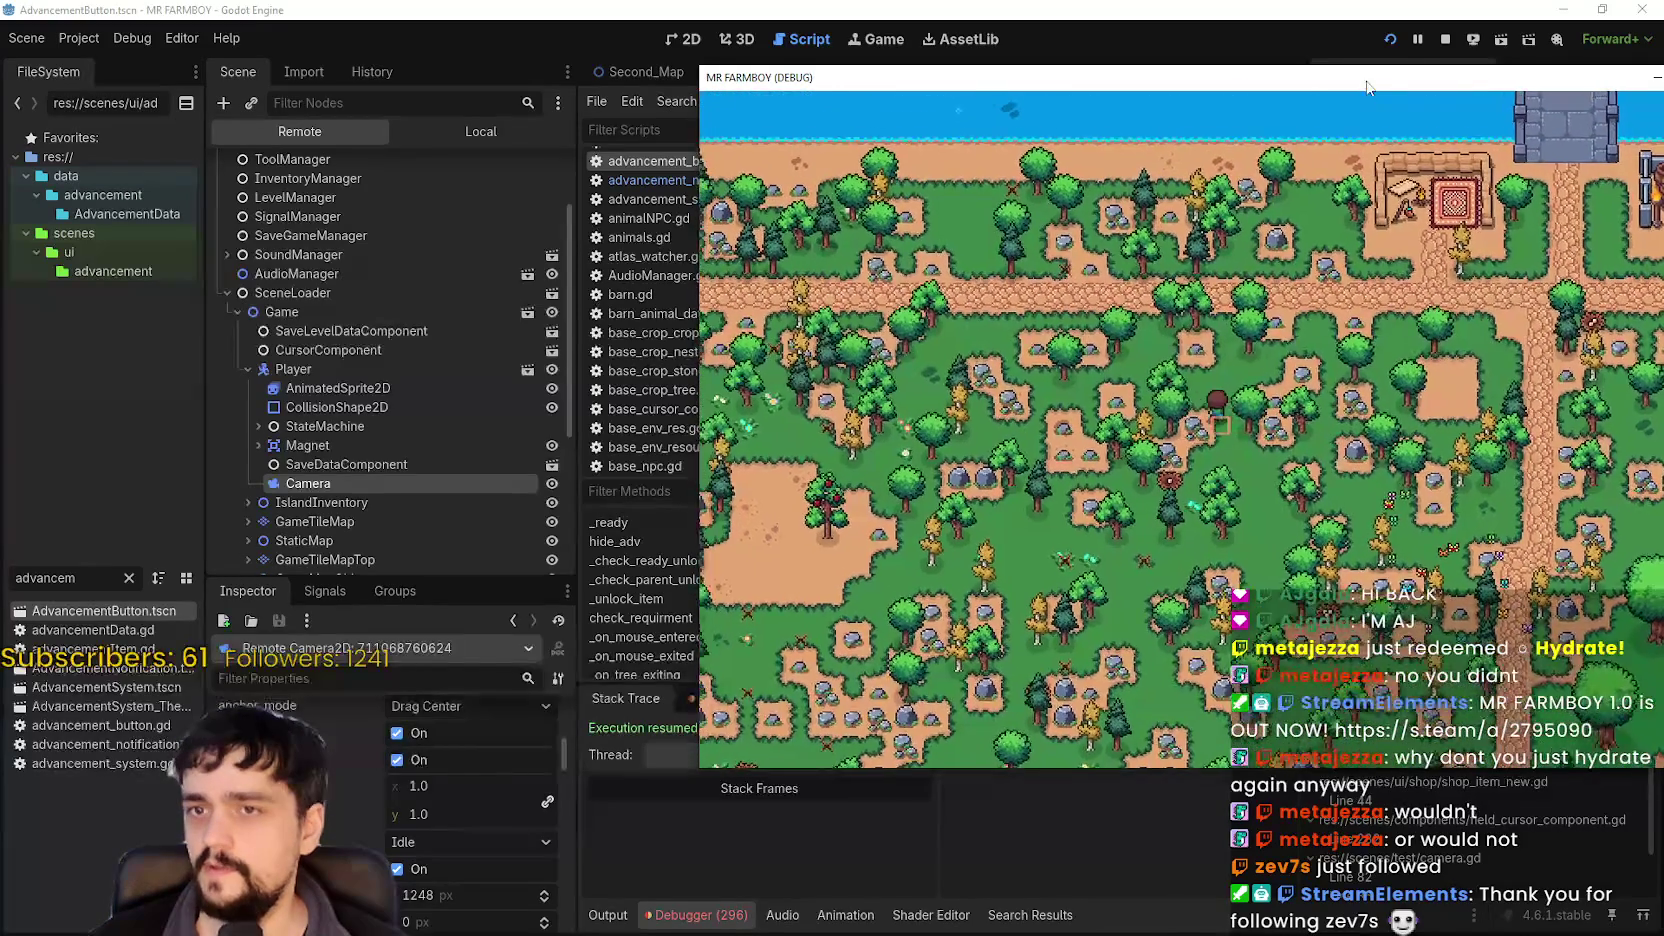
pyautogui.moveTo(1355, 88); pyautogui.dragTo(994, 78)
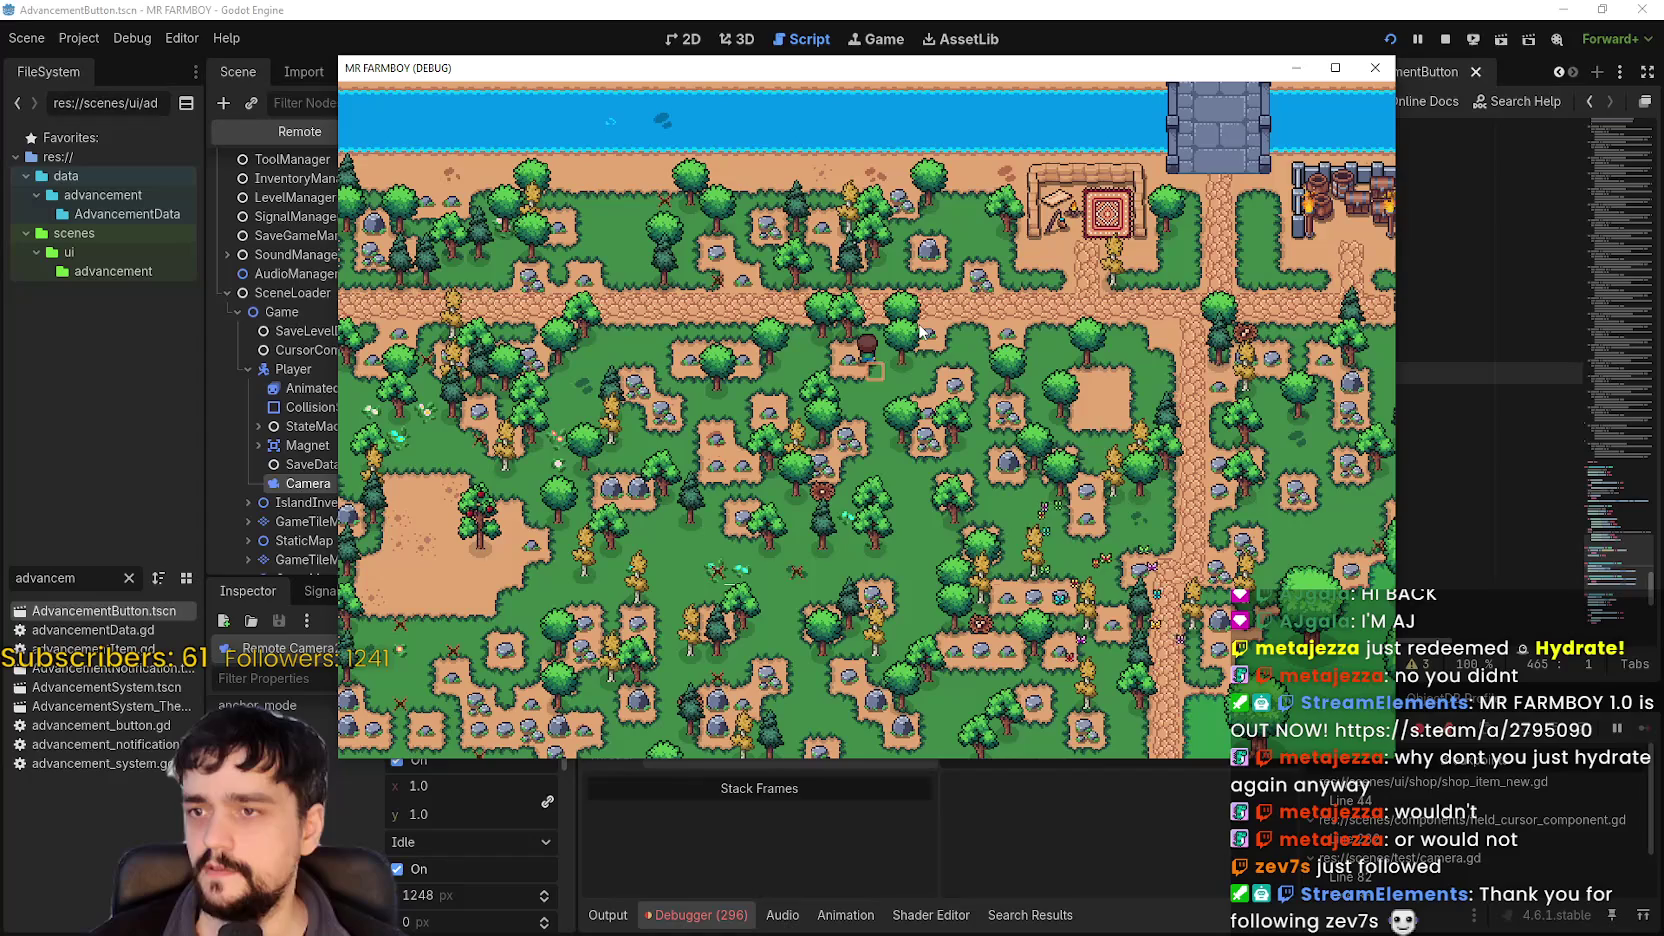
# Walk the player east and down the path, then close the running game with F8.
pyautogui.press('w')
pyautogui.press('d')
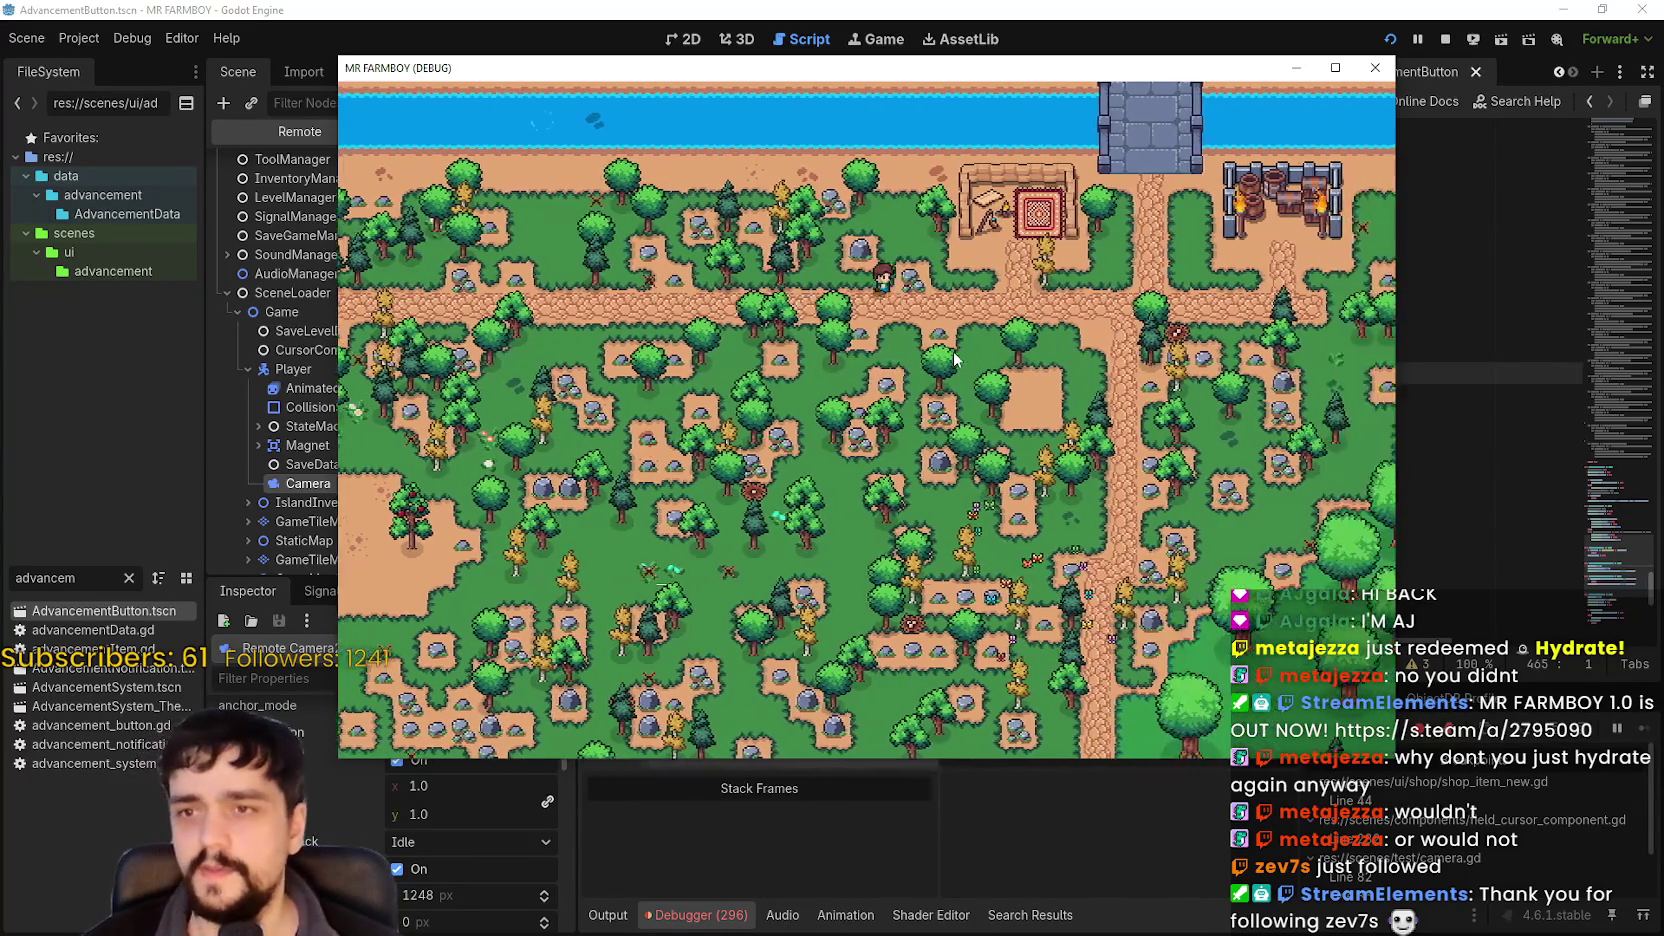
pyautogui.press('d')
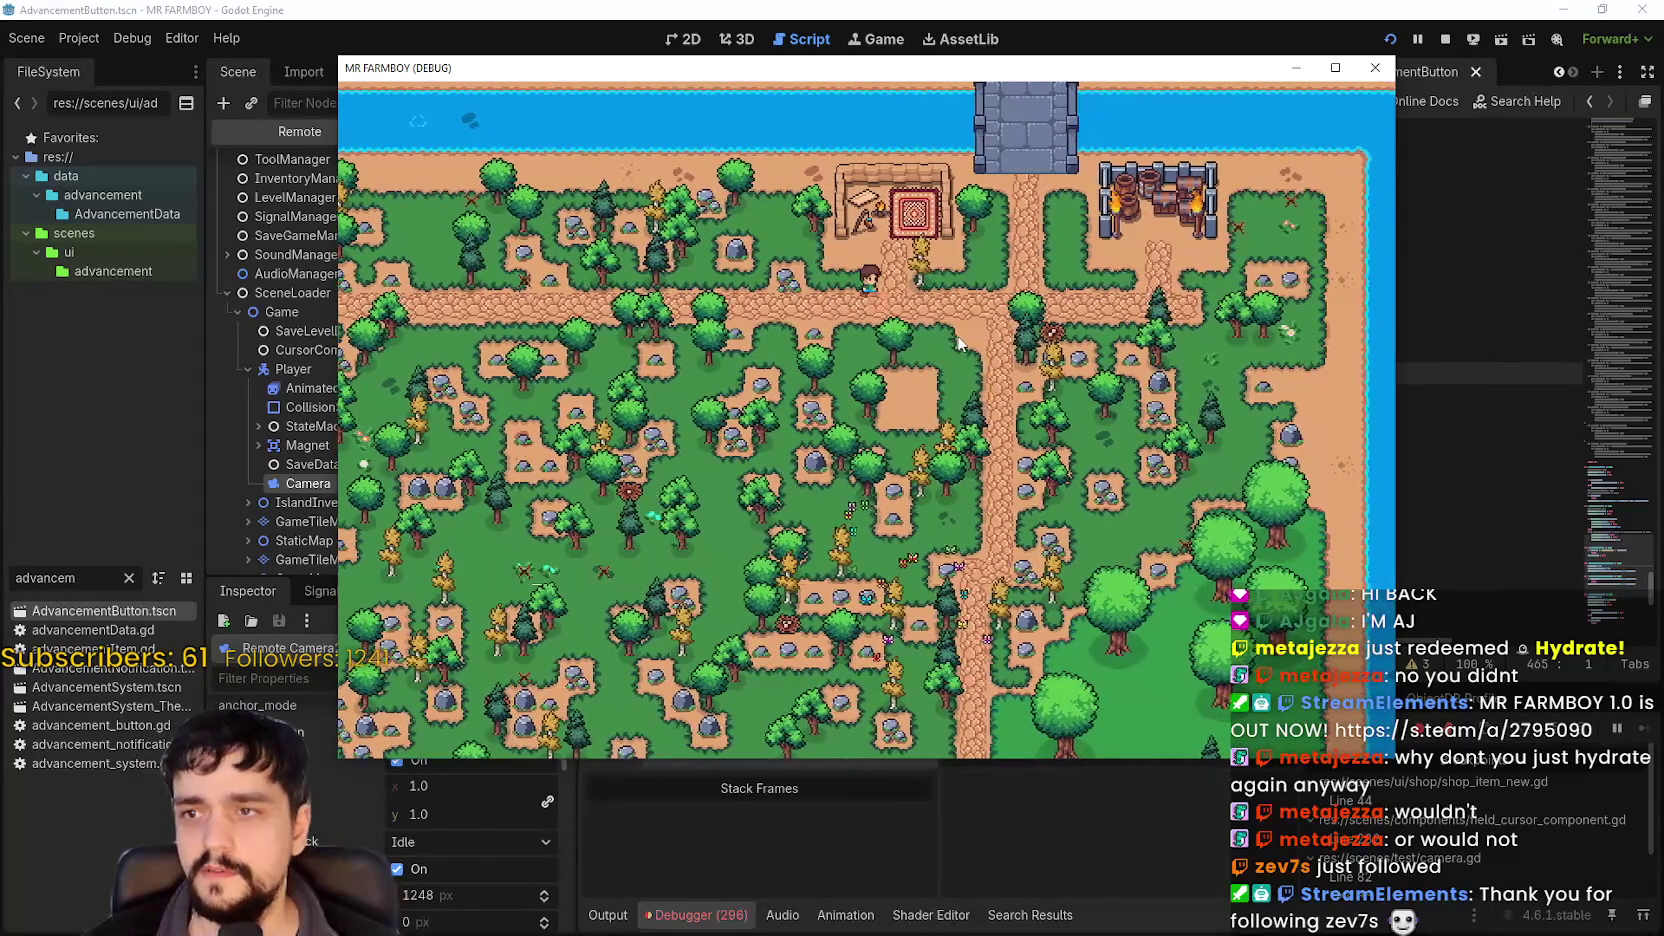
pyautogui.press('s')
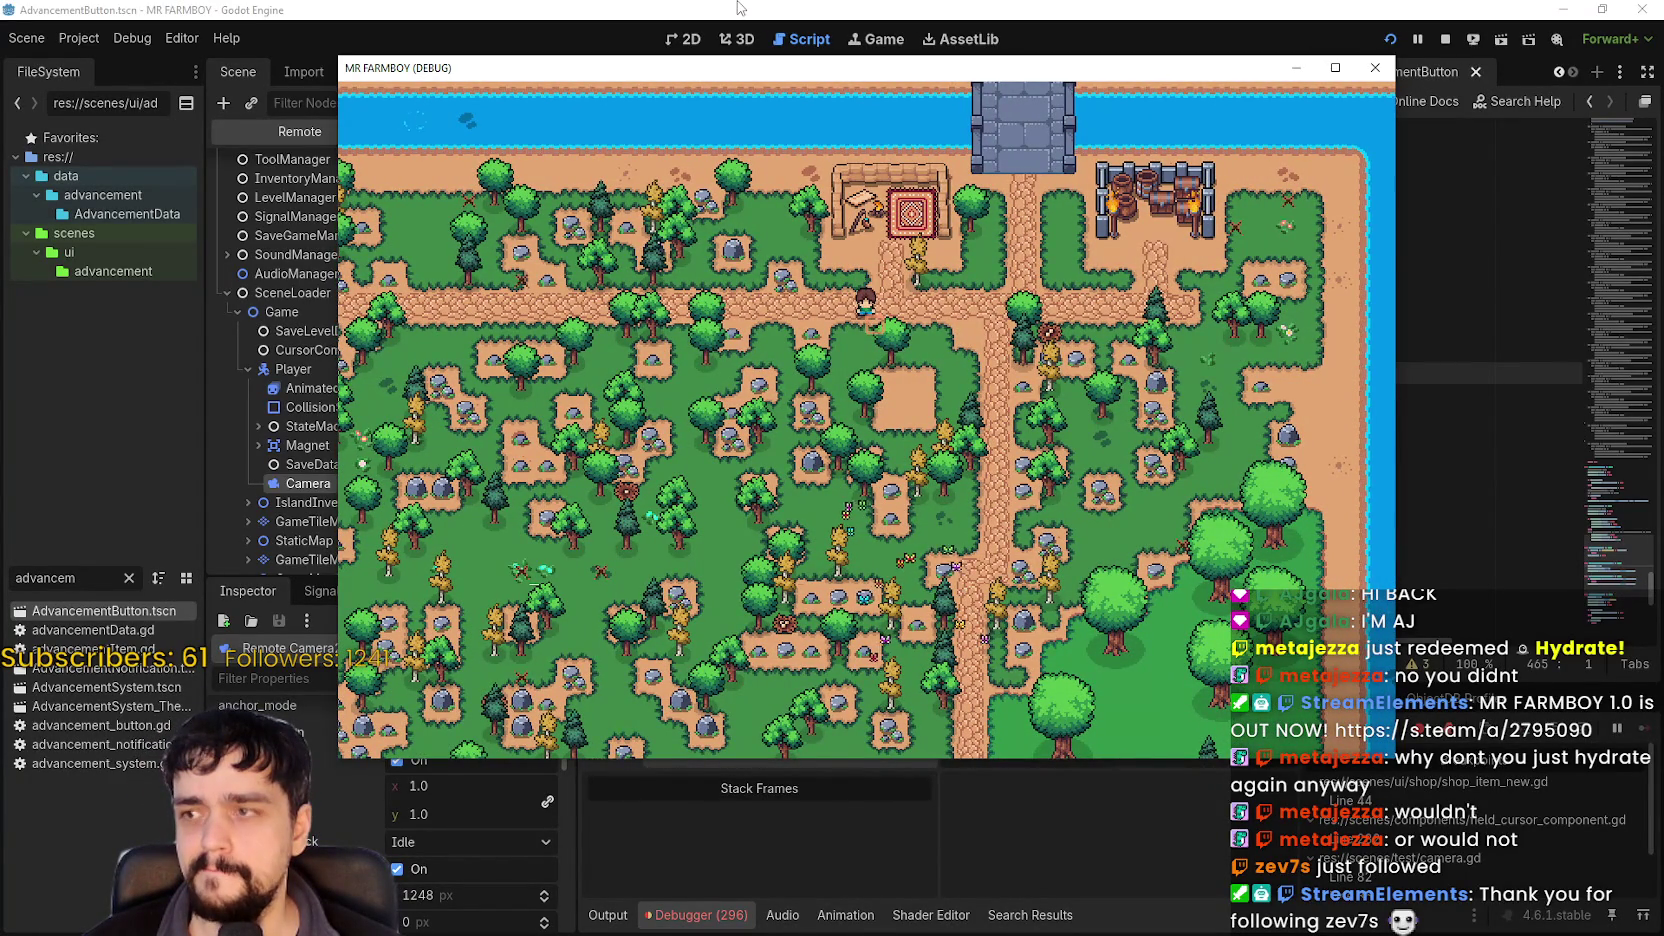
pyautogui.press('F8')
pyautogui.click(424, 135)
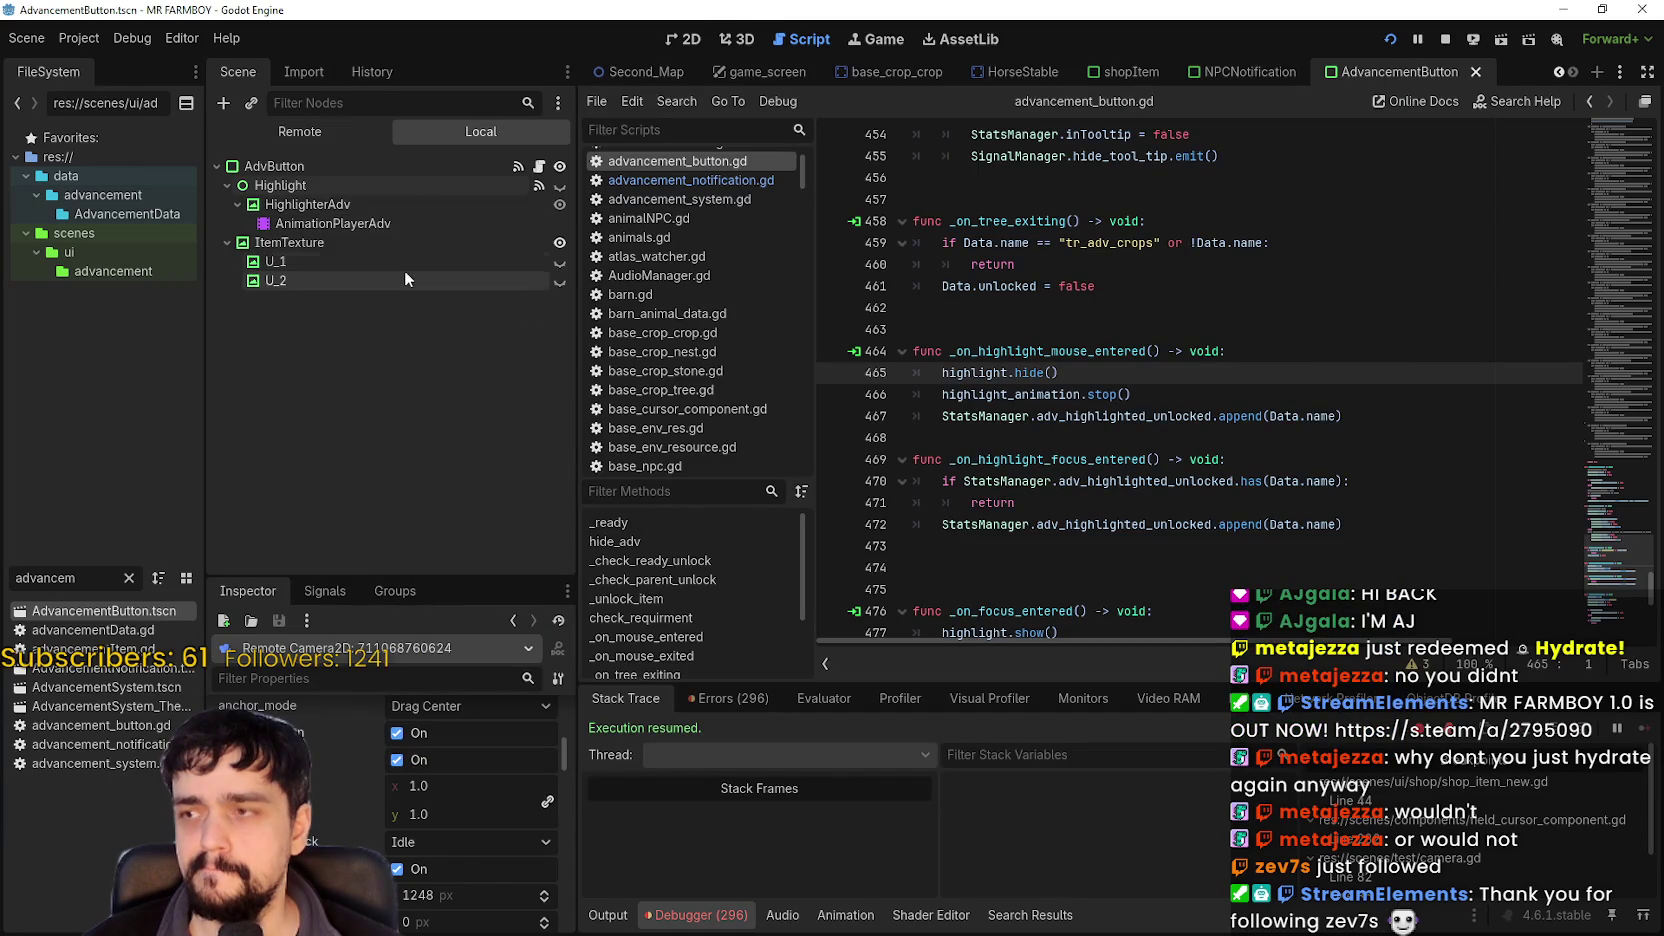
pyautogui.click(399, 242)
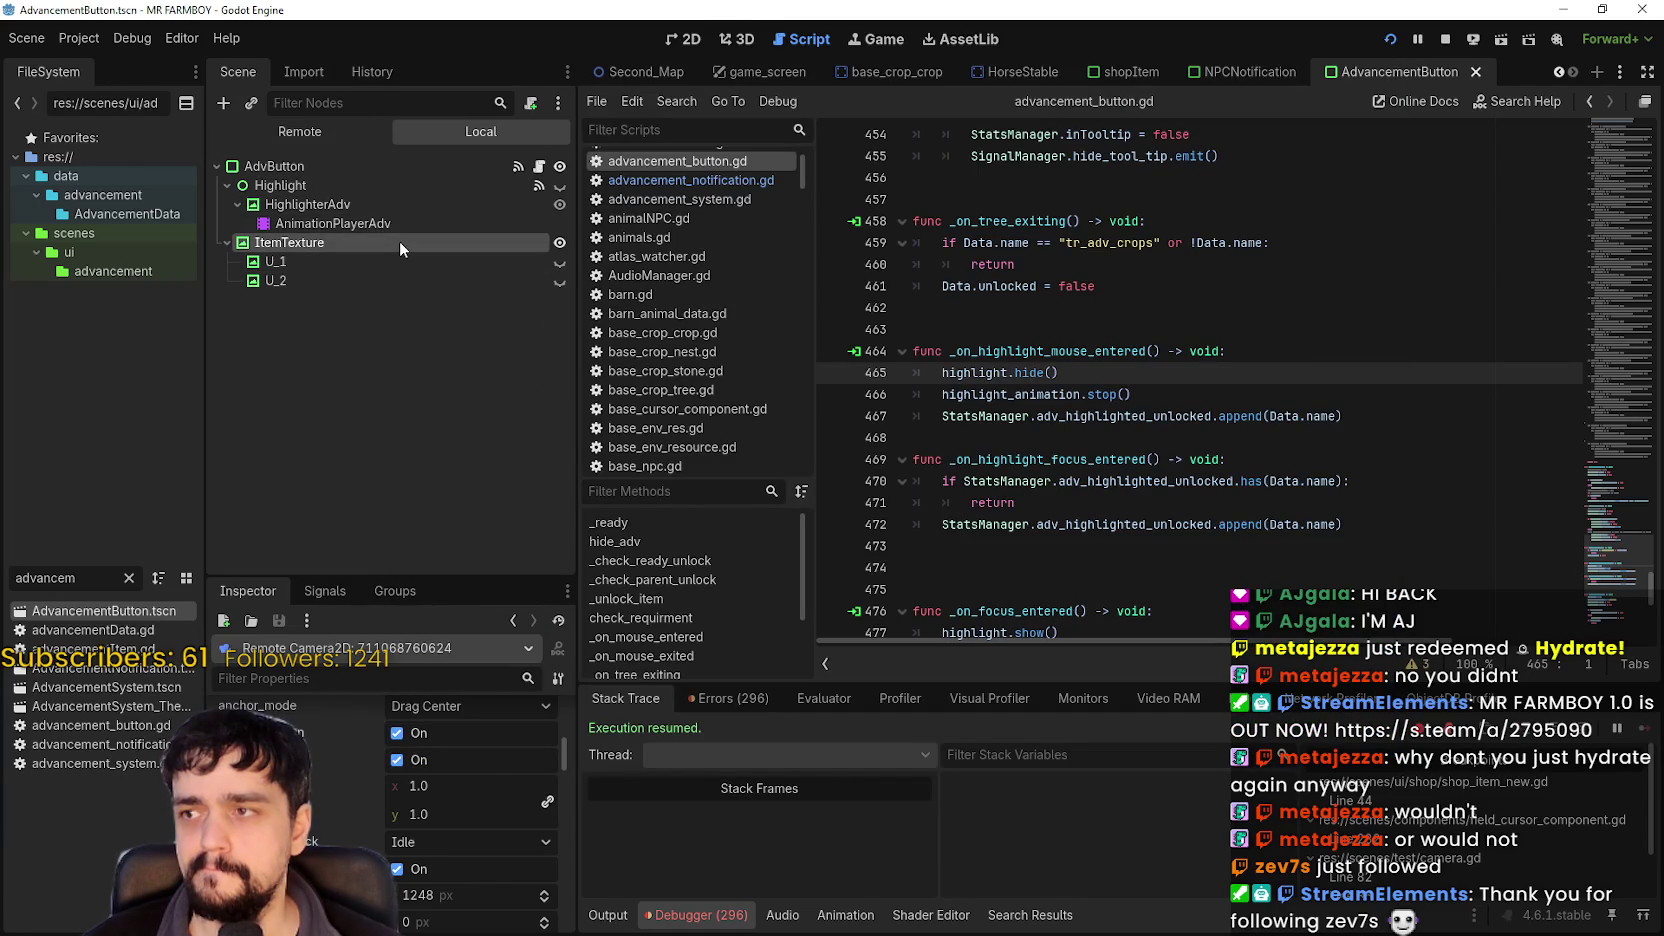
pyautogui.click(70, 45)
pyautogui.click(100, 65)
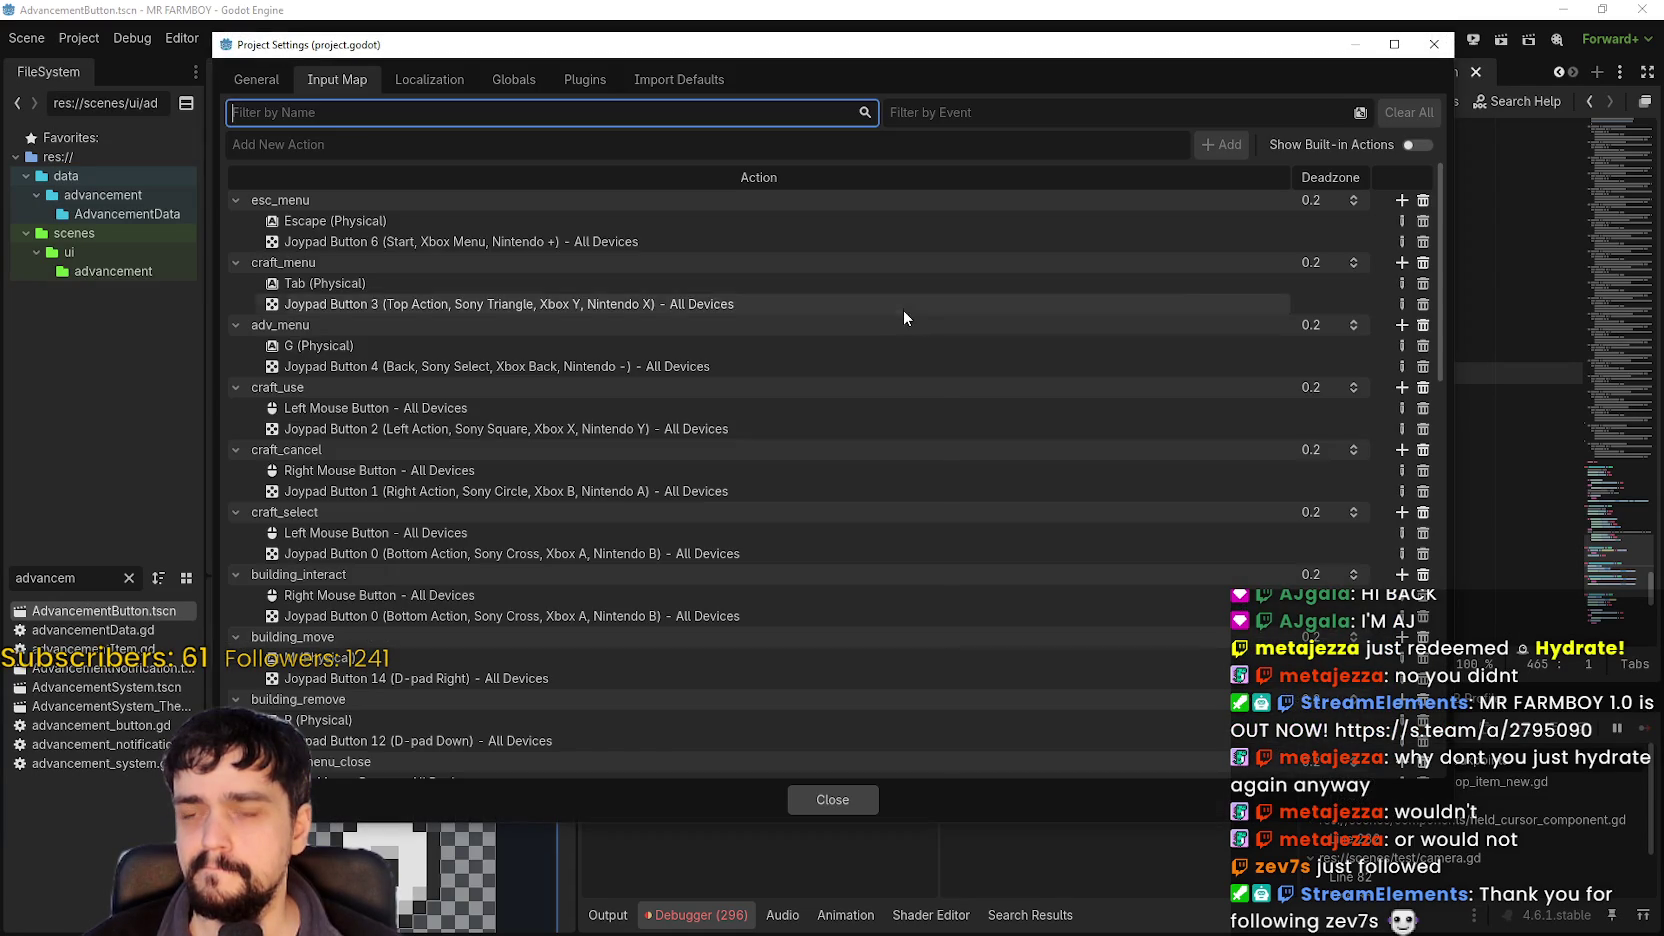
pyautogui.click(274, 79)
pyautogui.click(277, 311)
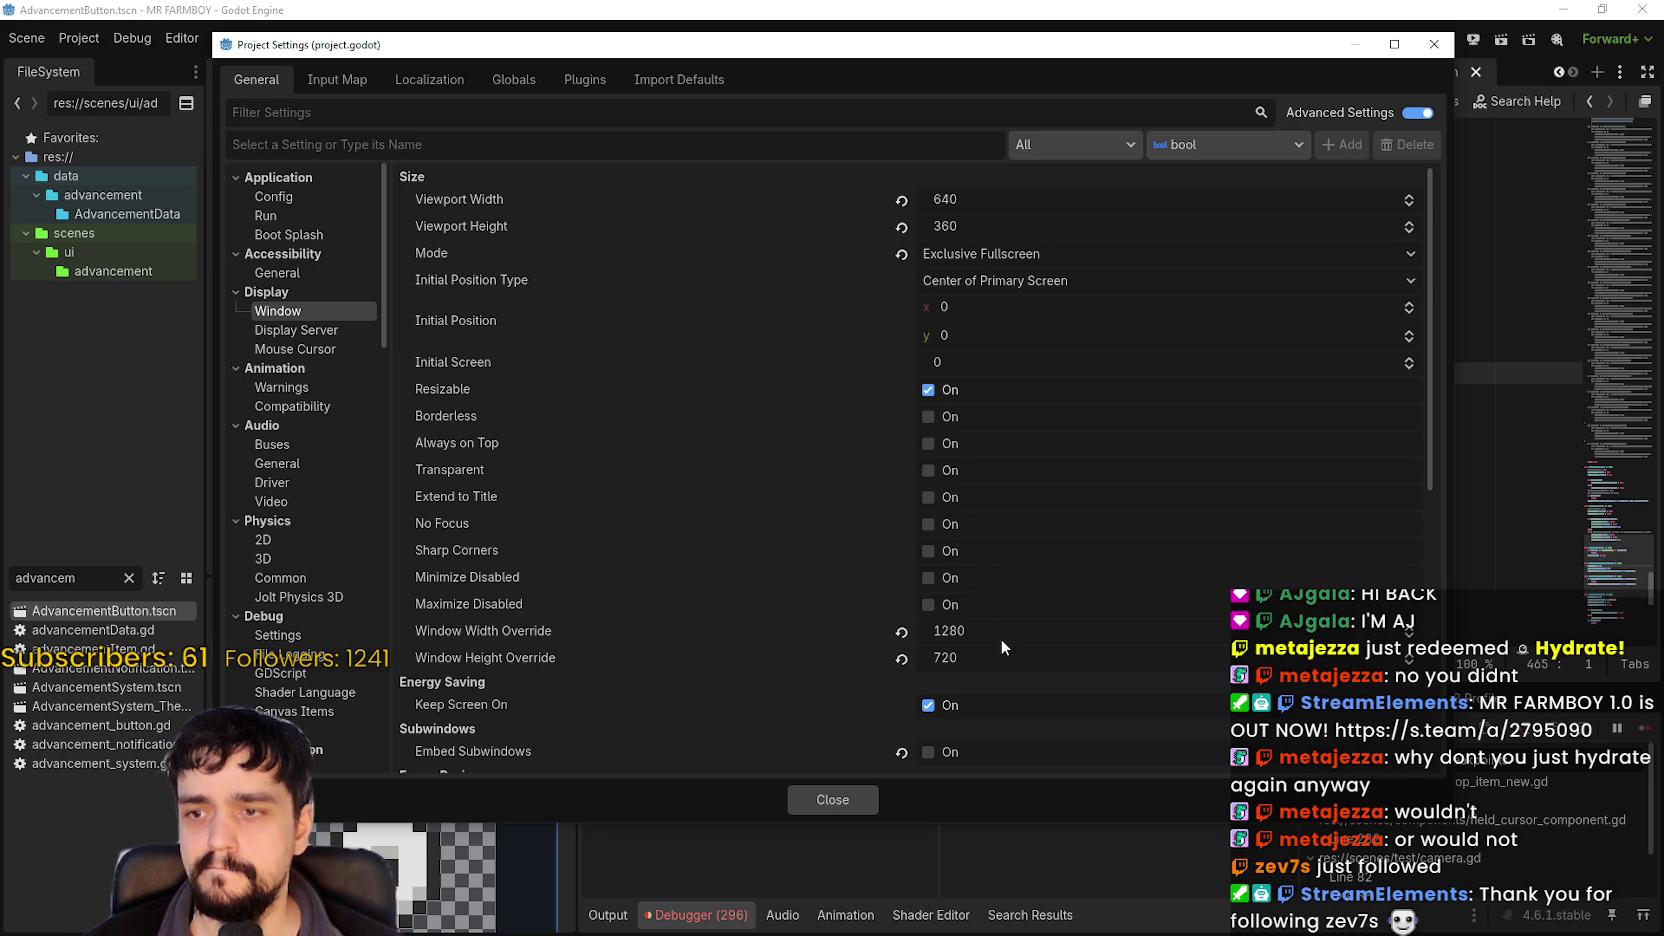
pyautogui.scroll(-3, 999, 640)
pyautogui.scroll(-2, 825, 735)
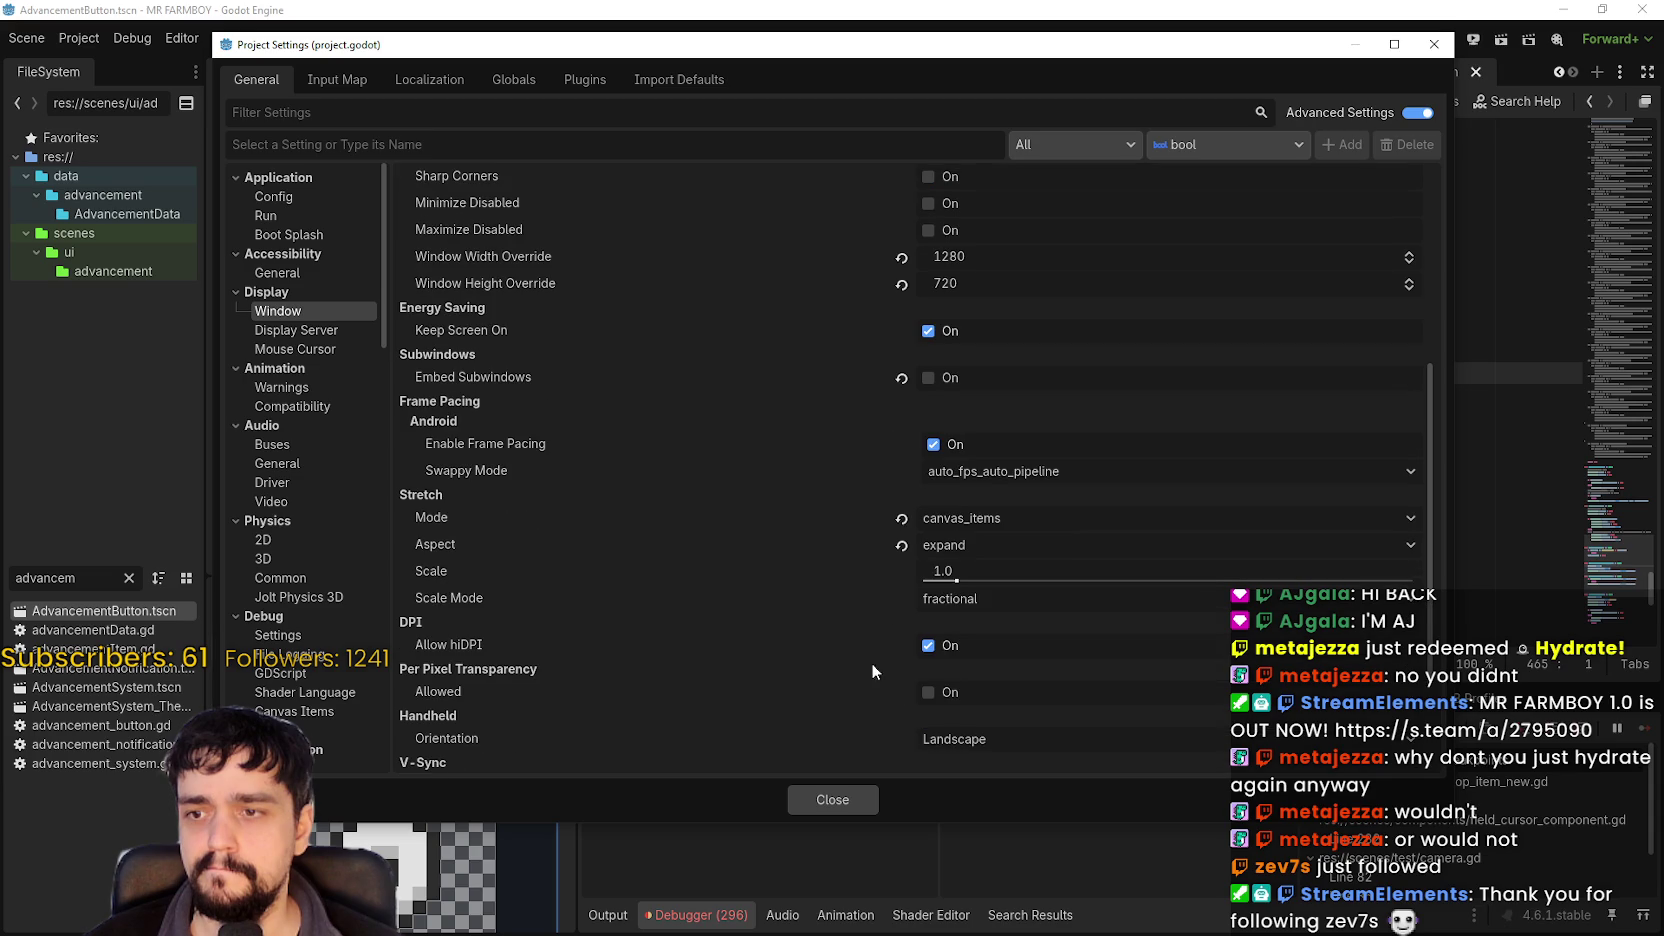
pyautogui.click(968, 542)
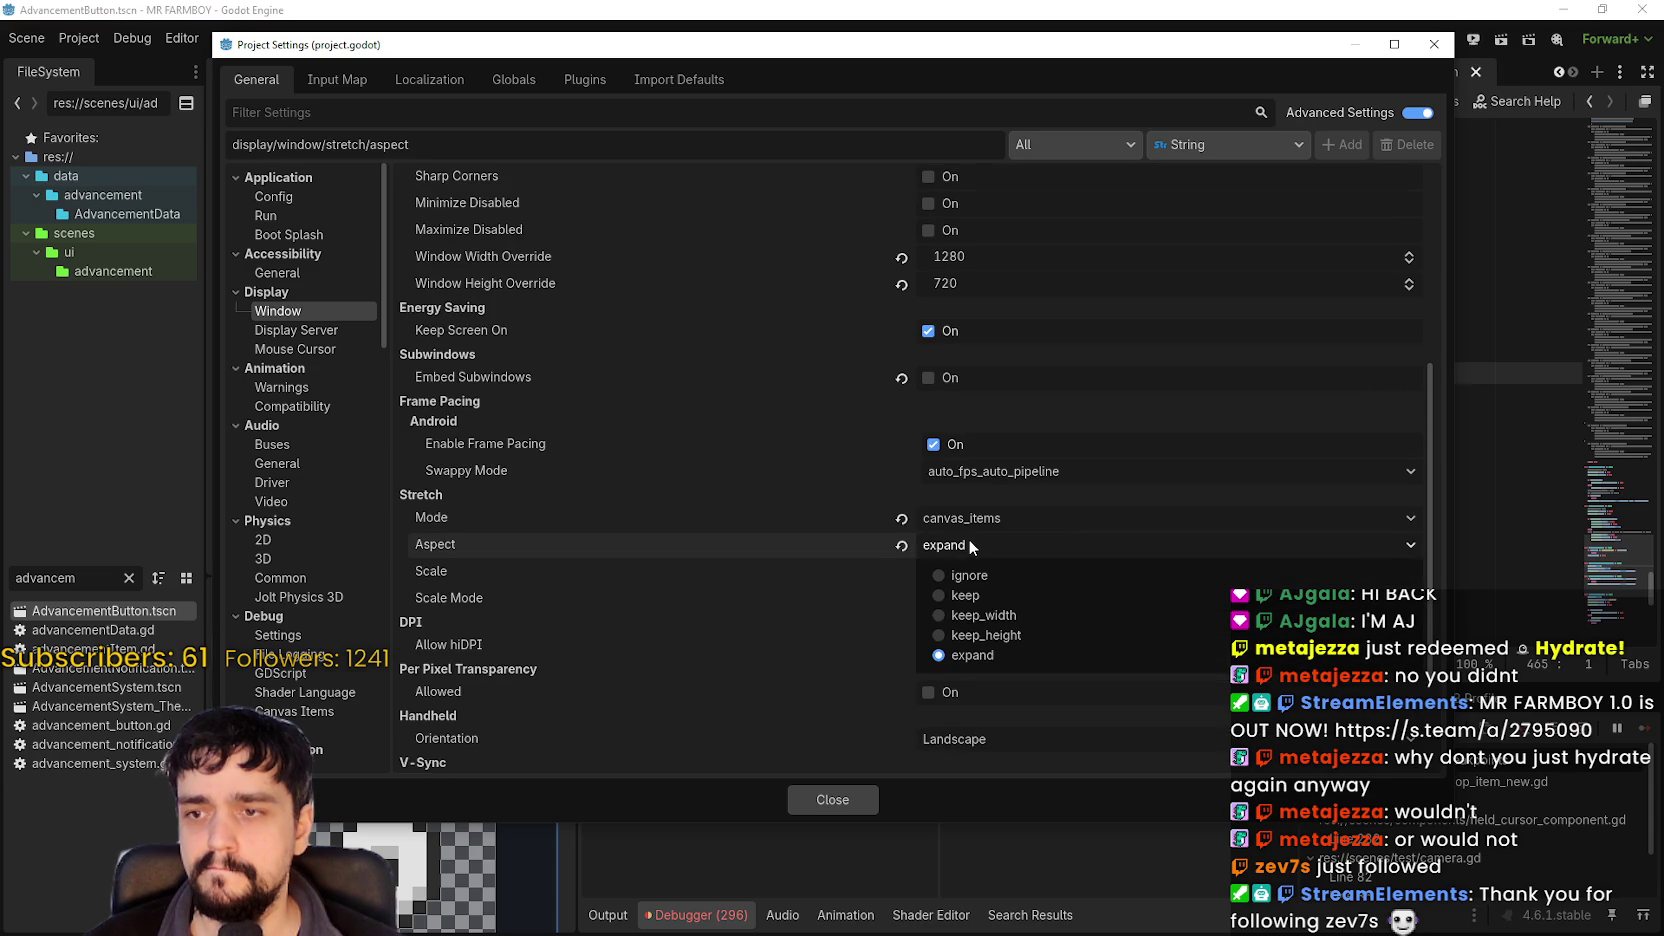
pyautogui.click(968, 540)
pyautogui.click(972, 518)
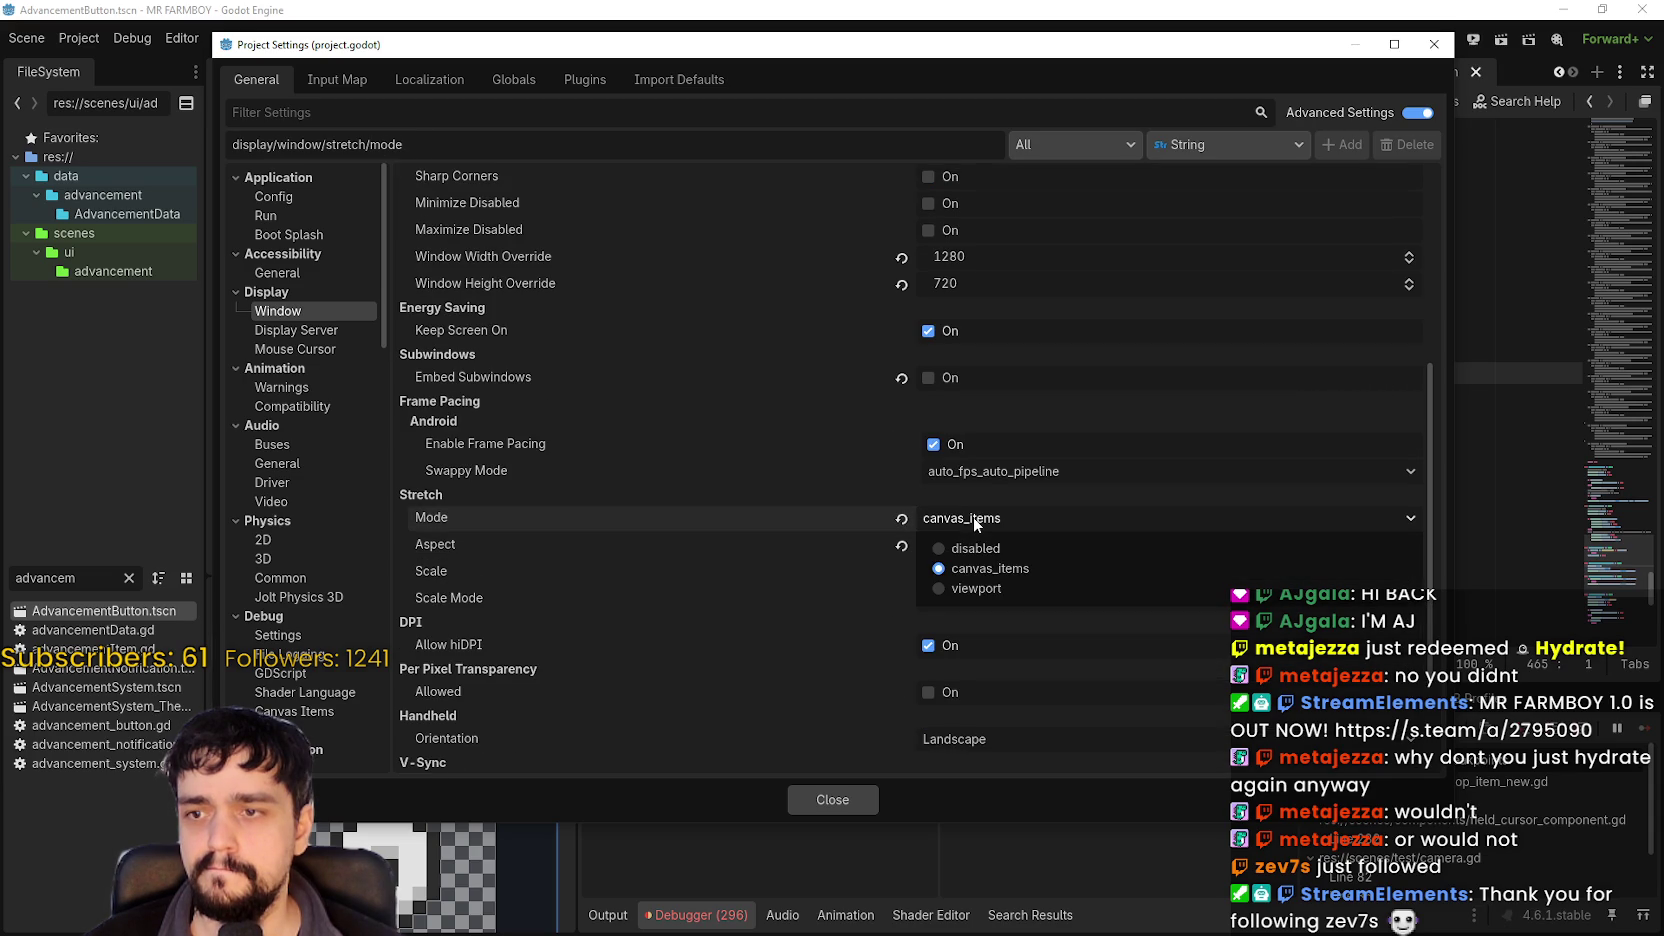
pyautogui.click(972, 517)
# Close the project settings, save the scene and place the cursor at script line 463.
pyautogui.click(830, 800)
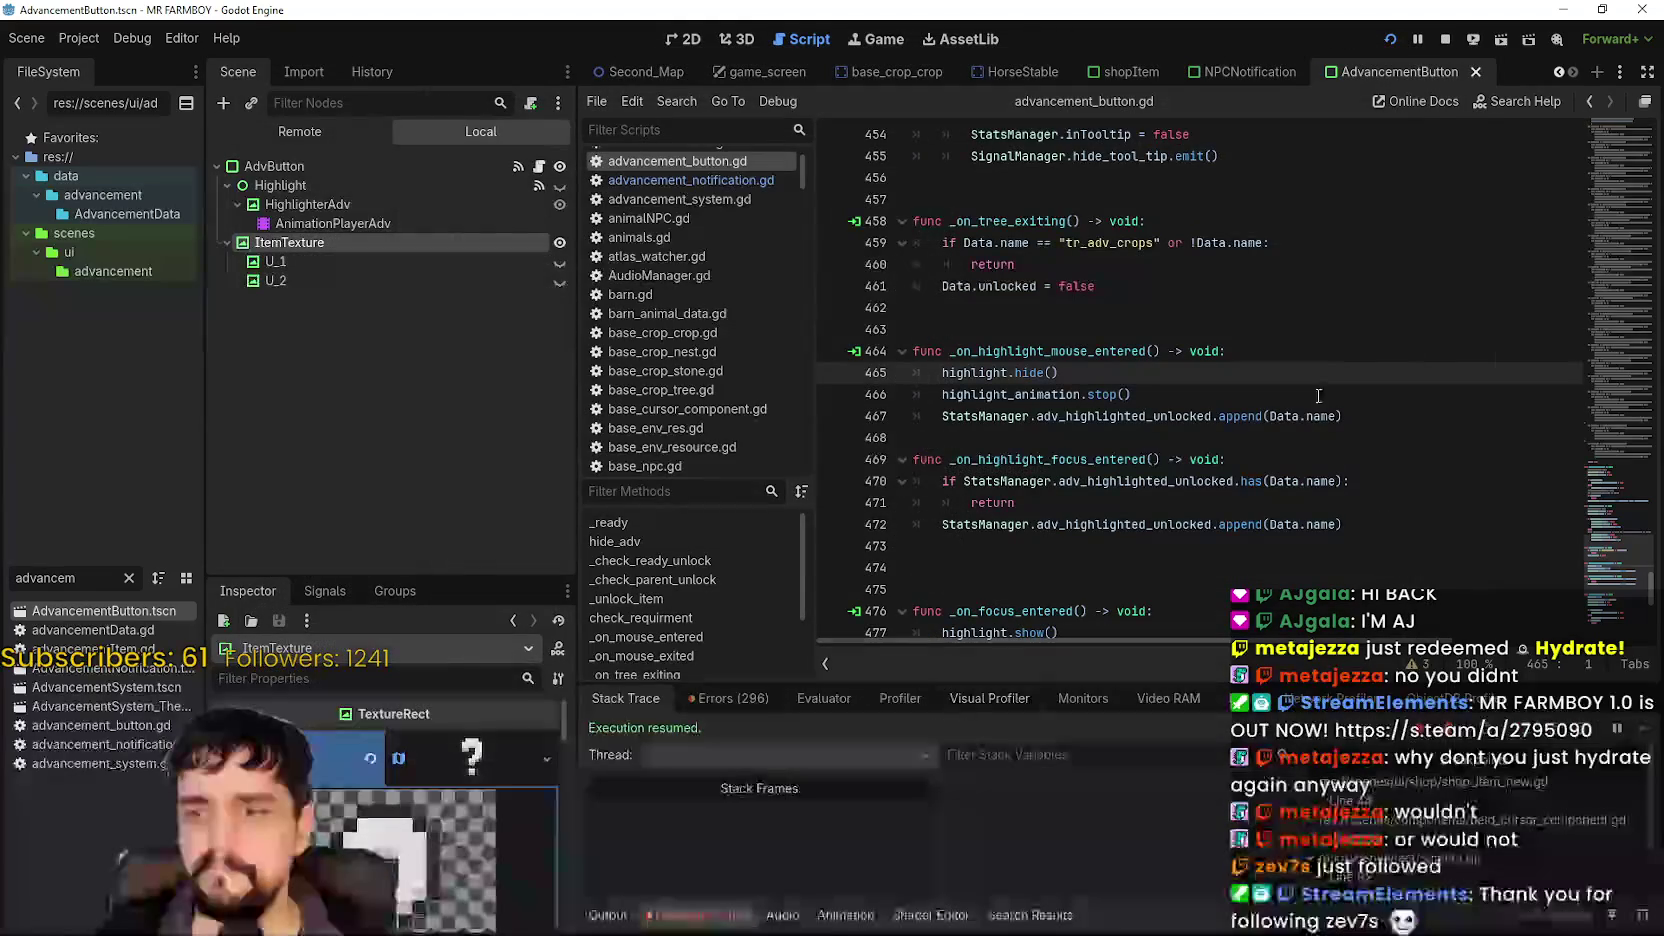
pyautogui.hotkey('ctrl', 's')
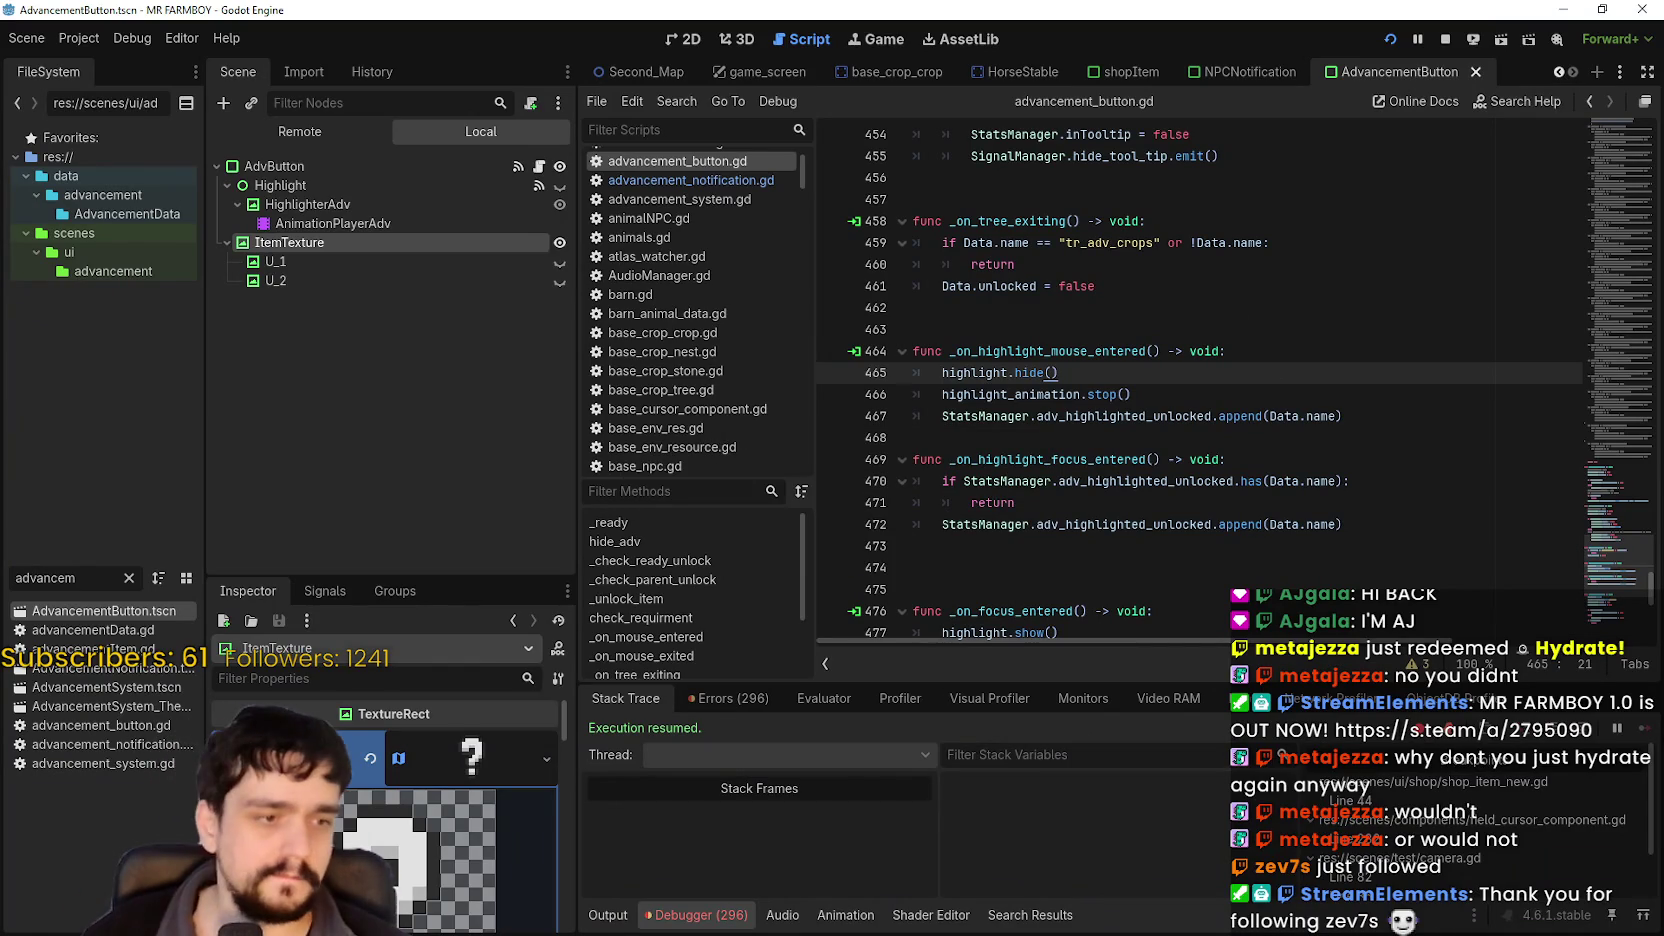
pyautogui.click(1097, 336)
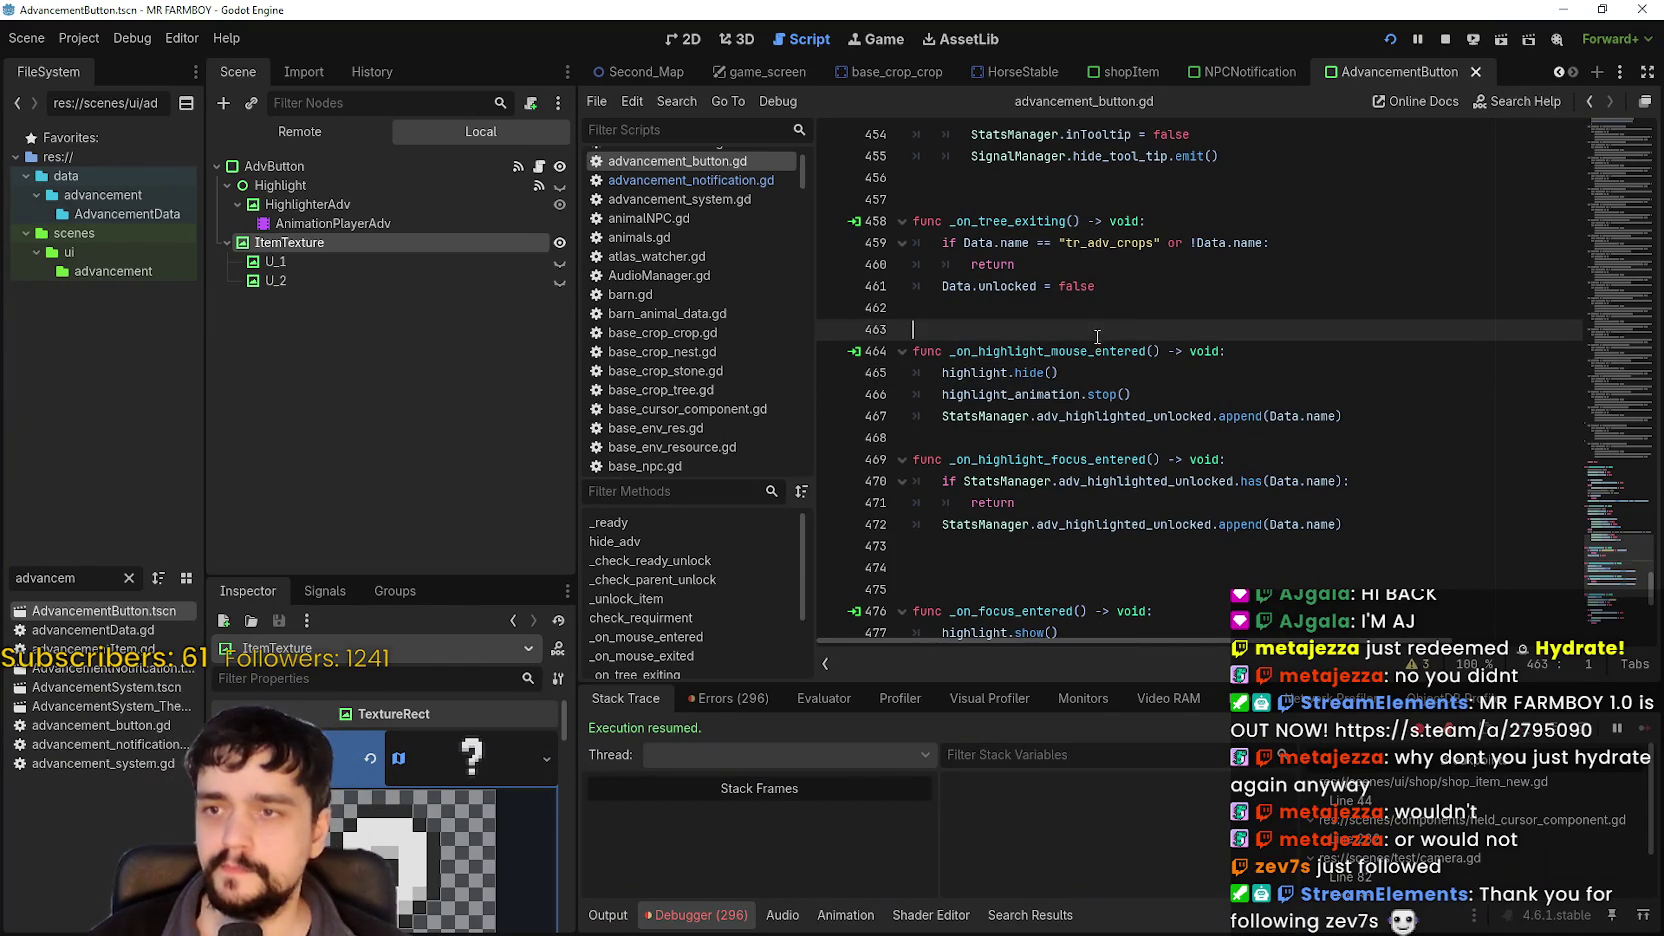
# Run the project with F5 and walk the player down-left across the farm.
pyautogui.press('F5')
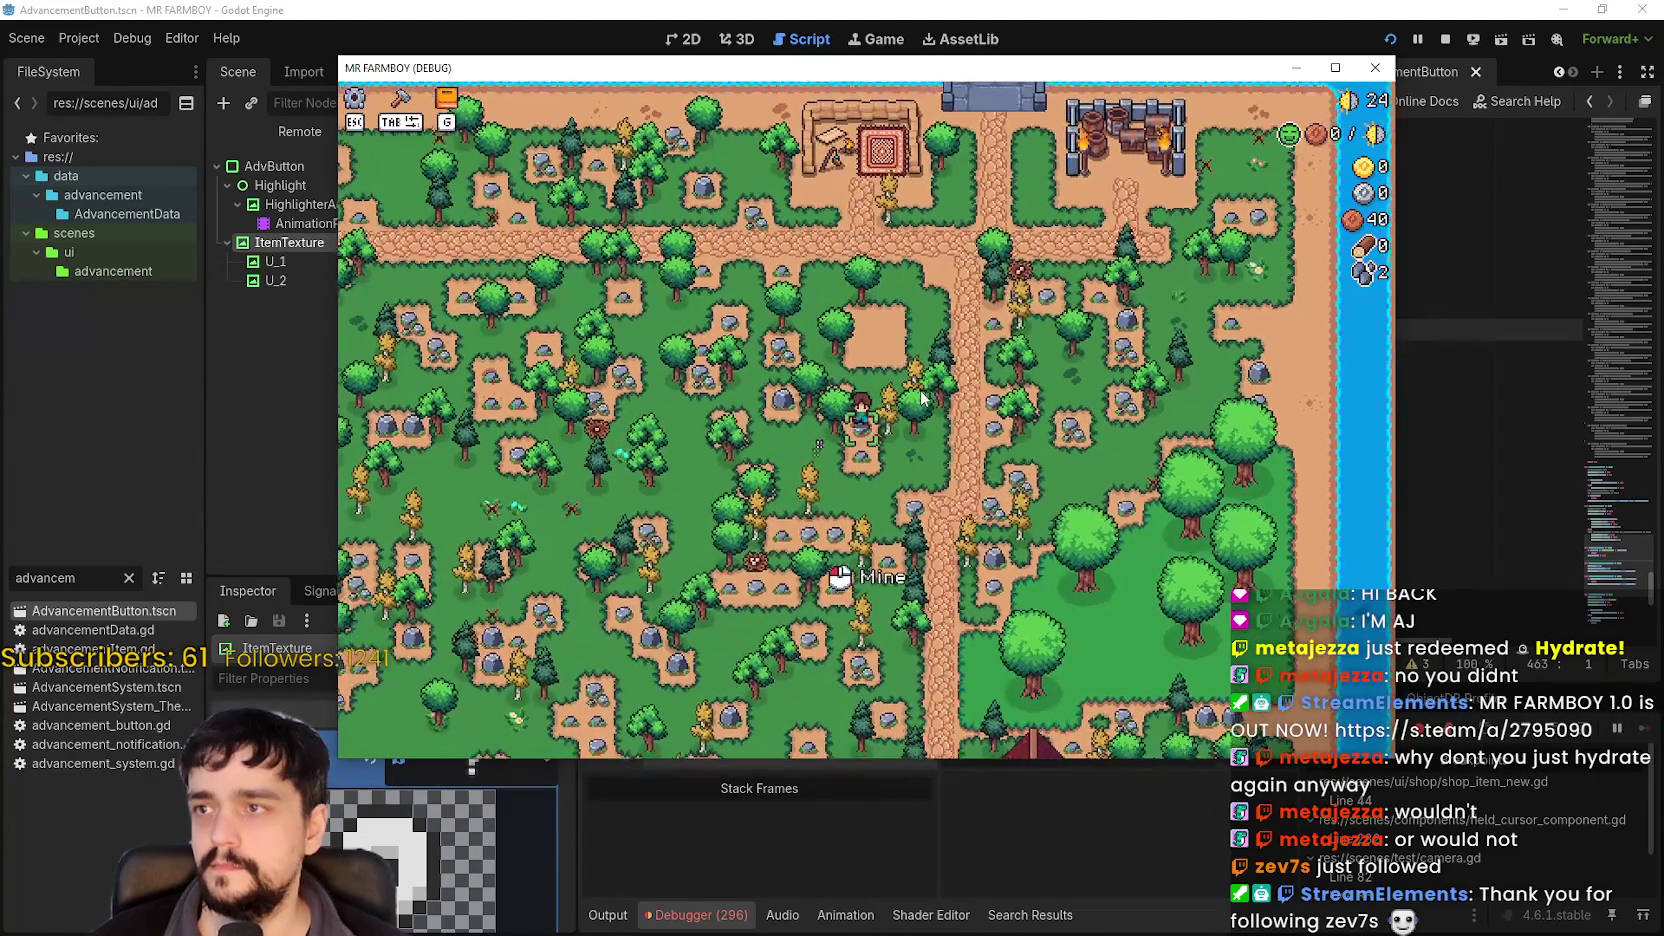
pyautogui.press('s')
pyautogui.press('a')
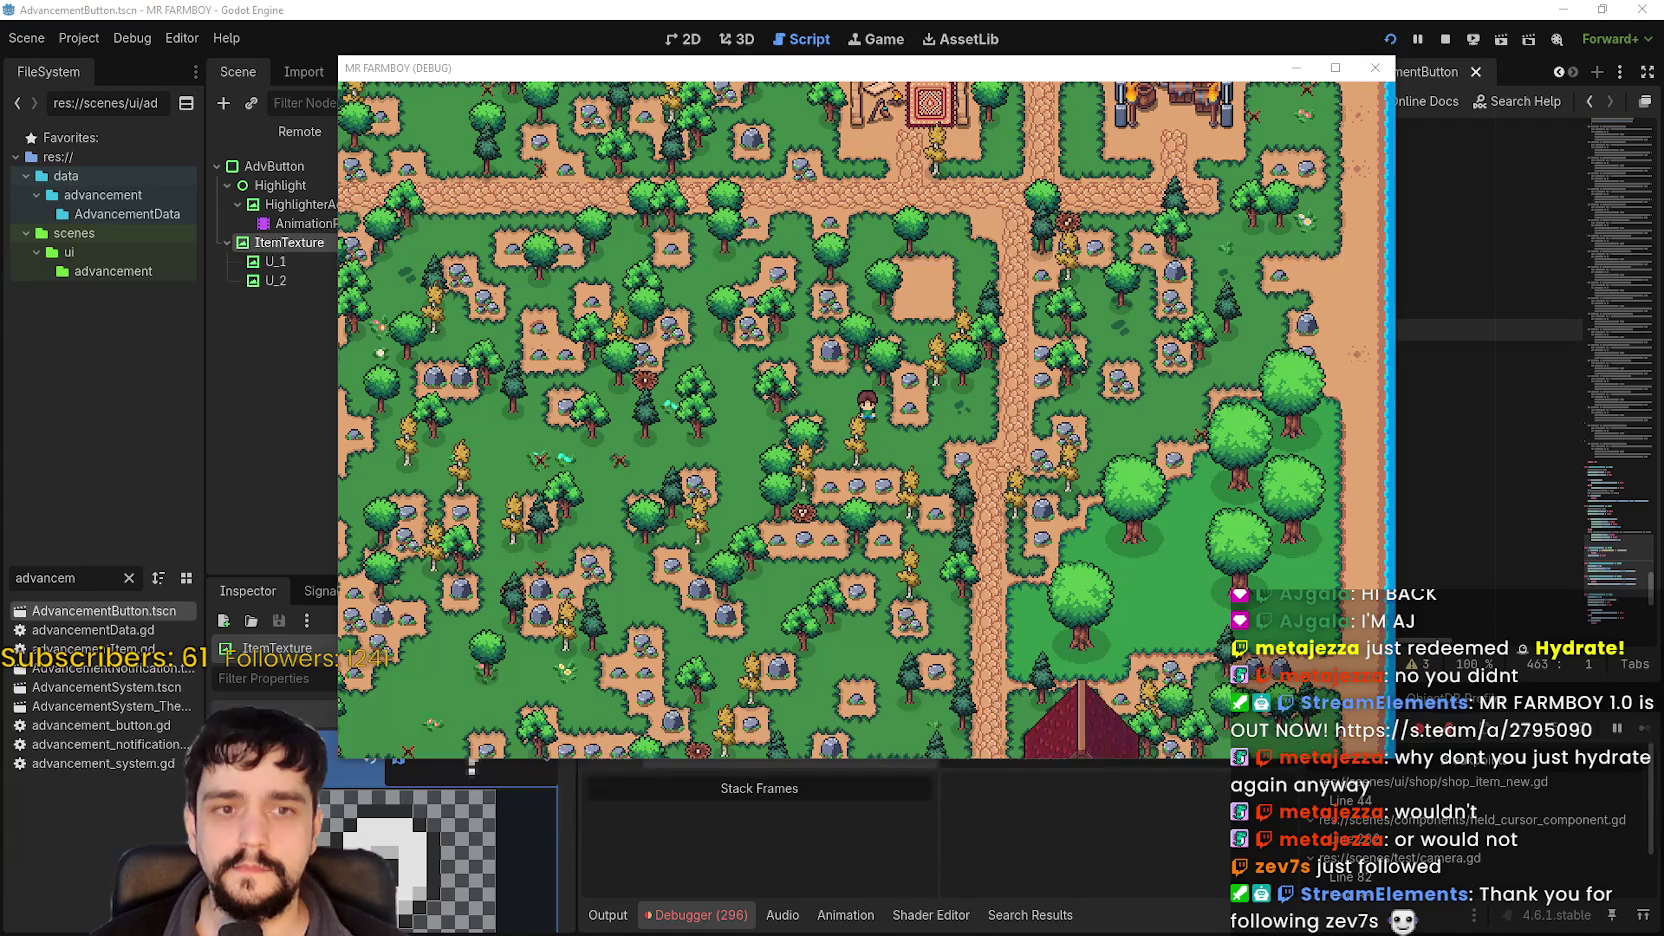
# Capture a new snip of a tree-filled patch of the farm map and copy it.
pyautogui.click(219, 55)
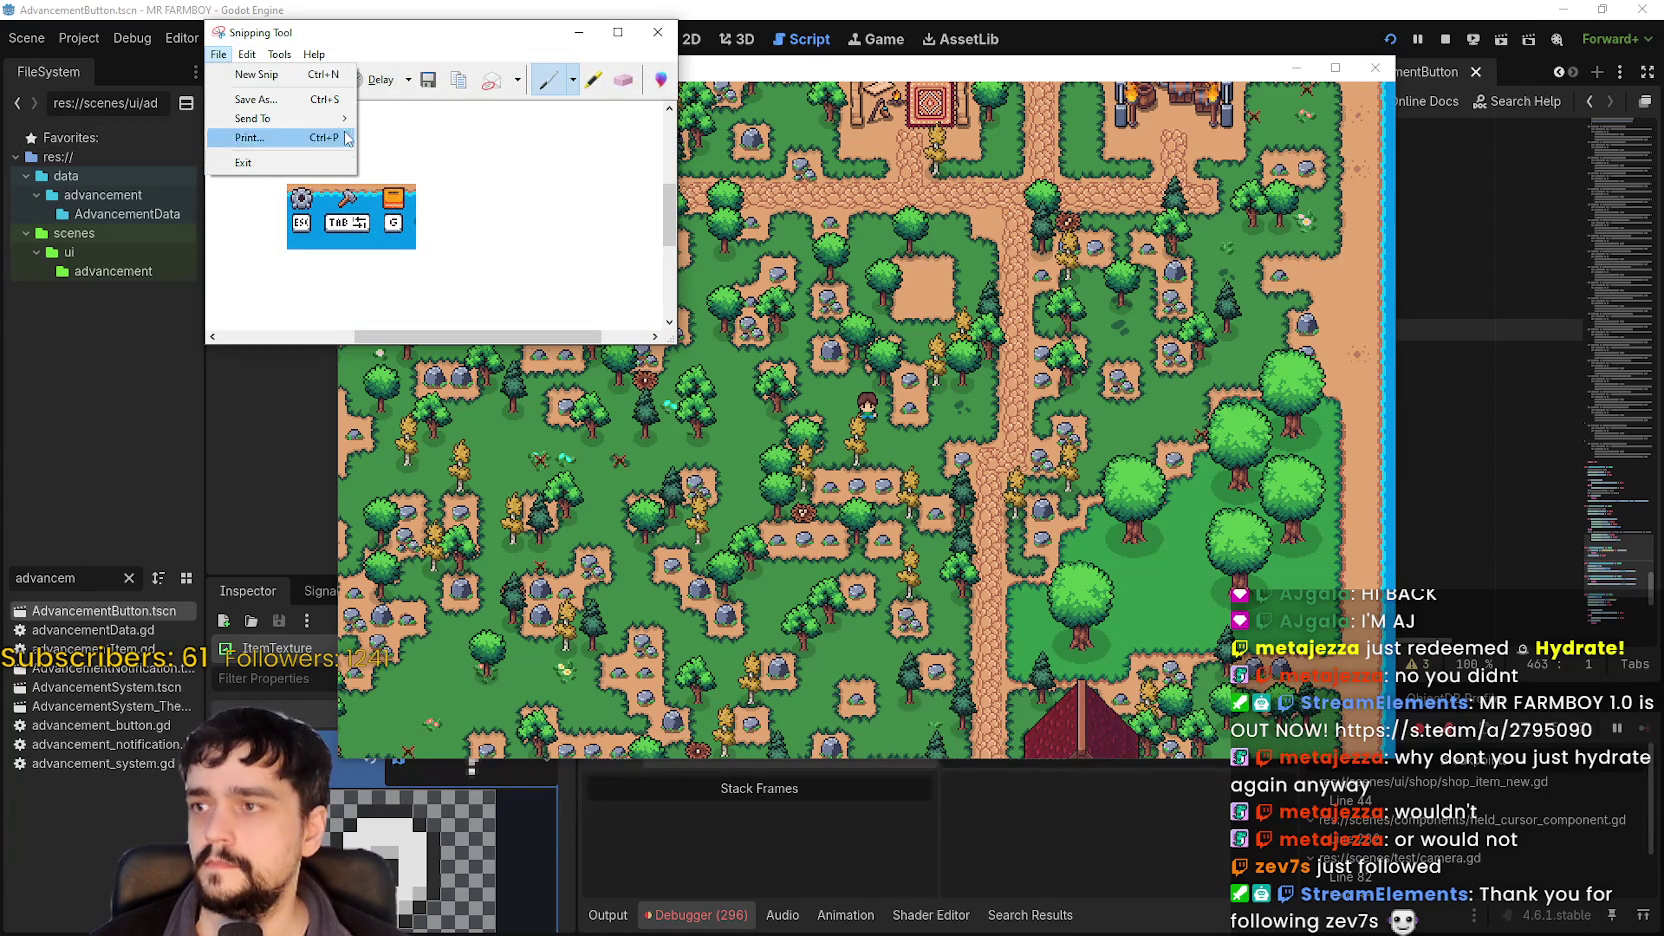
pyautogui.moveTo(234, 43); pyautogui.dragTo(355, 85)
pyautogui.click(357, 123)
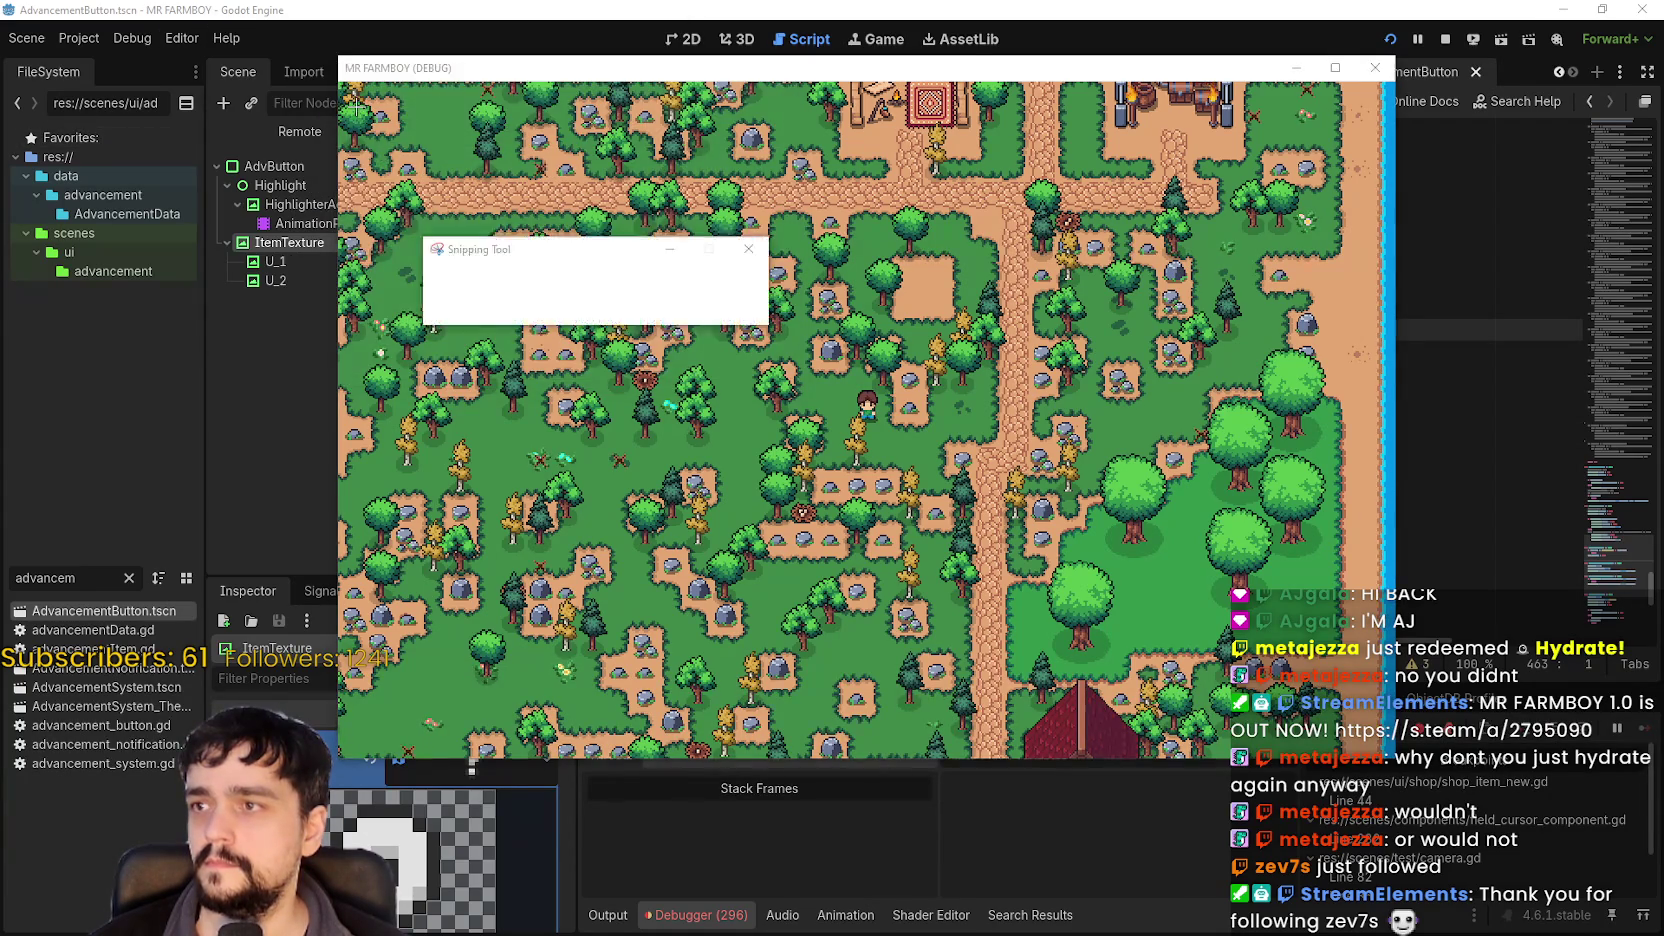
pyautogui.moveTo(339, 83)
pyautogui.mouseDown()
pyautogui.moveTo(487, 180)
pyautogui.moveTo(521, 168)
pyautogui.mouseUp()
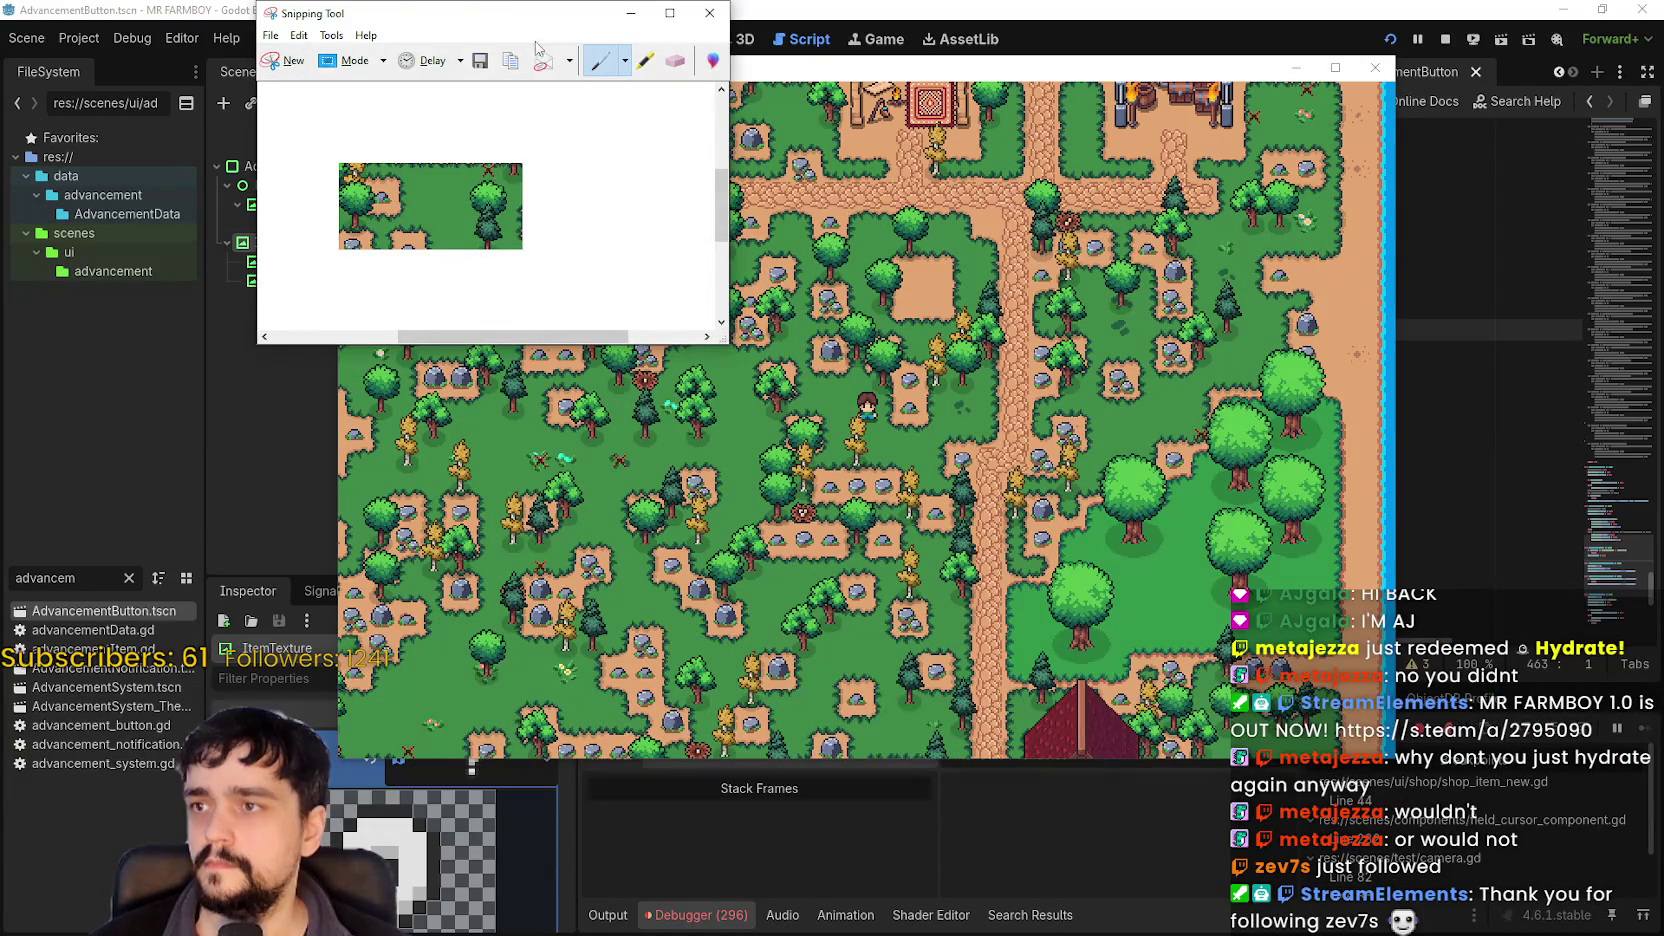
pyautogui.click(299, 35)
pyautogui.click(310, 52)
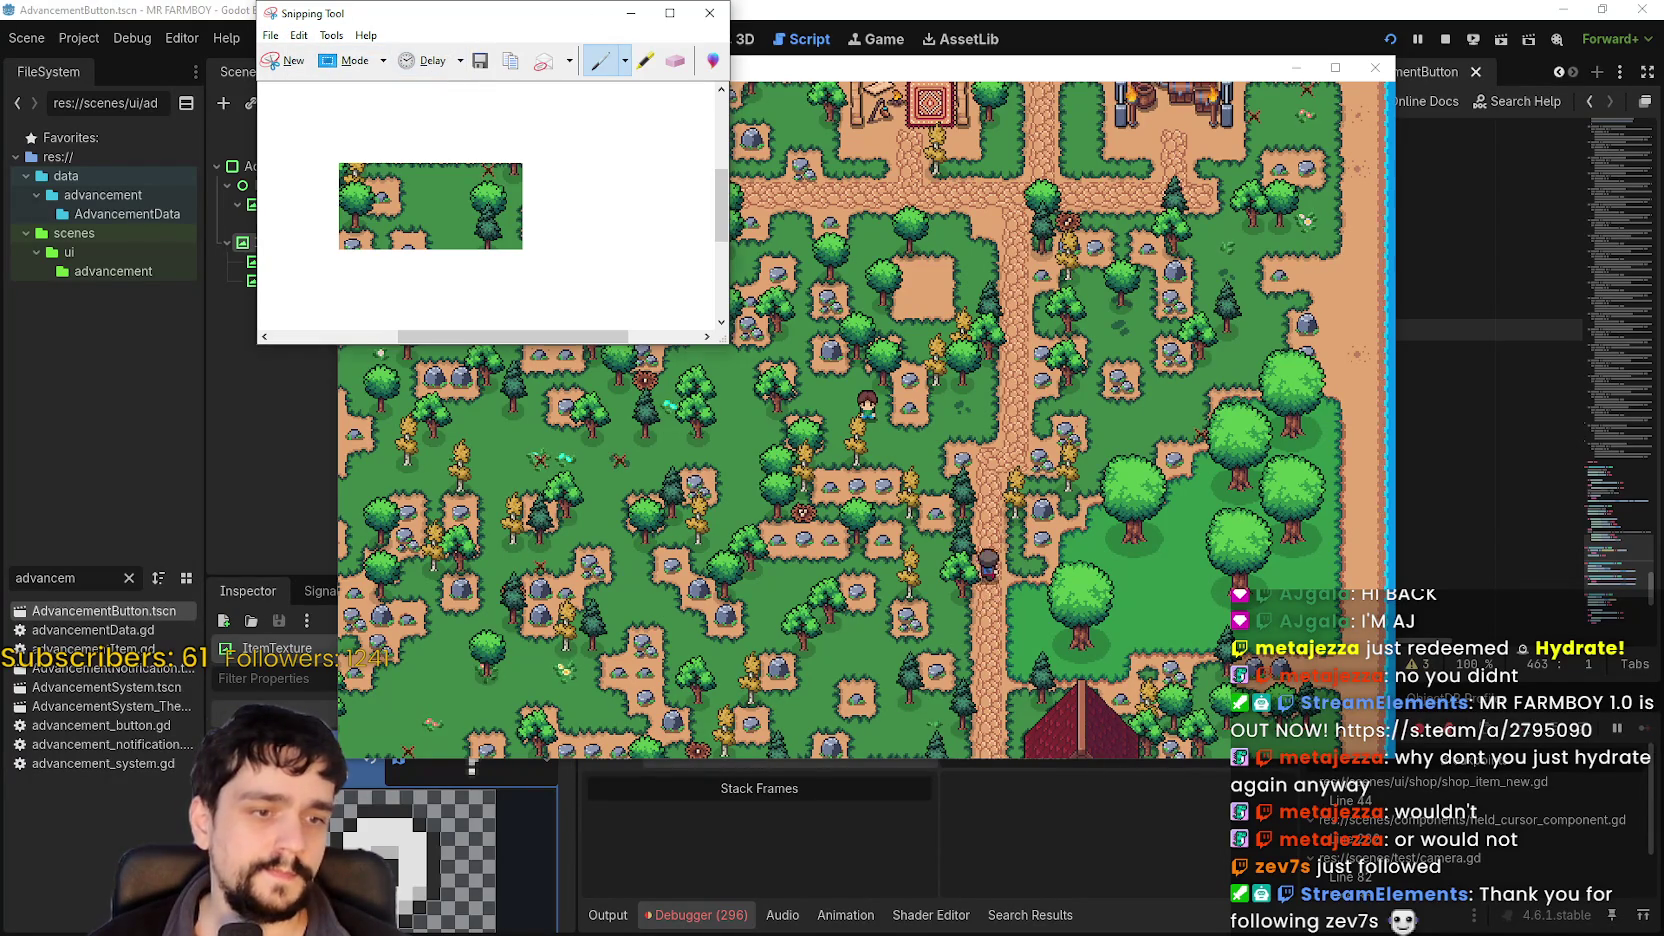
# Paste the copied map snip into Aseprite's Sprite-0001.
pyautogui.hotkey('alt', 'Tab')
pyautogui.hotkey('ctrl', 'v')
pyautogui.scroll(-2, 845, 530)
# Undo the stray paste, paste the snip into a new 212×100 sprite, and close Sprite-0001.
pyautogui.hotkey('ctrl', 'z')
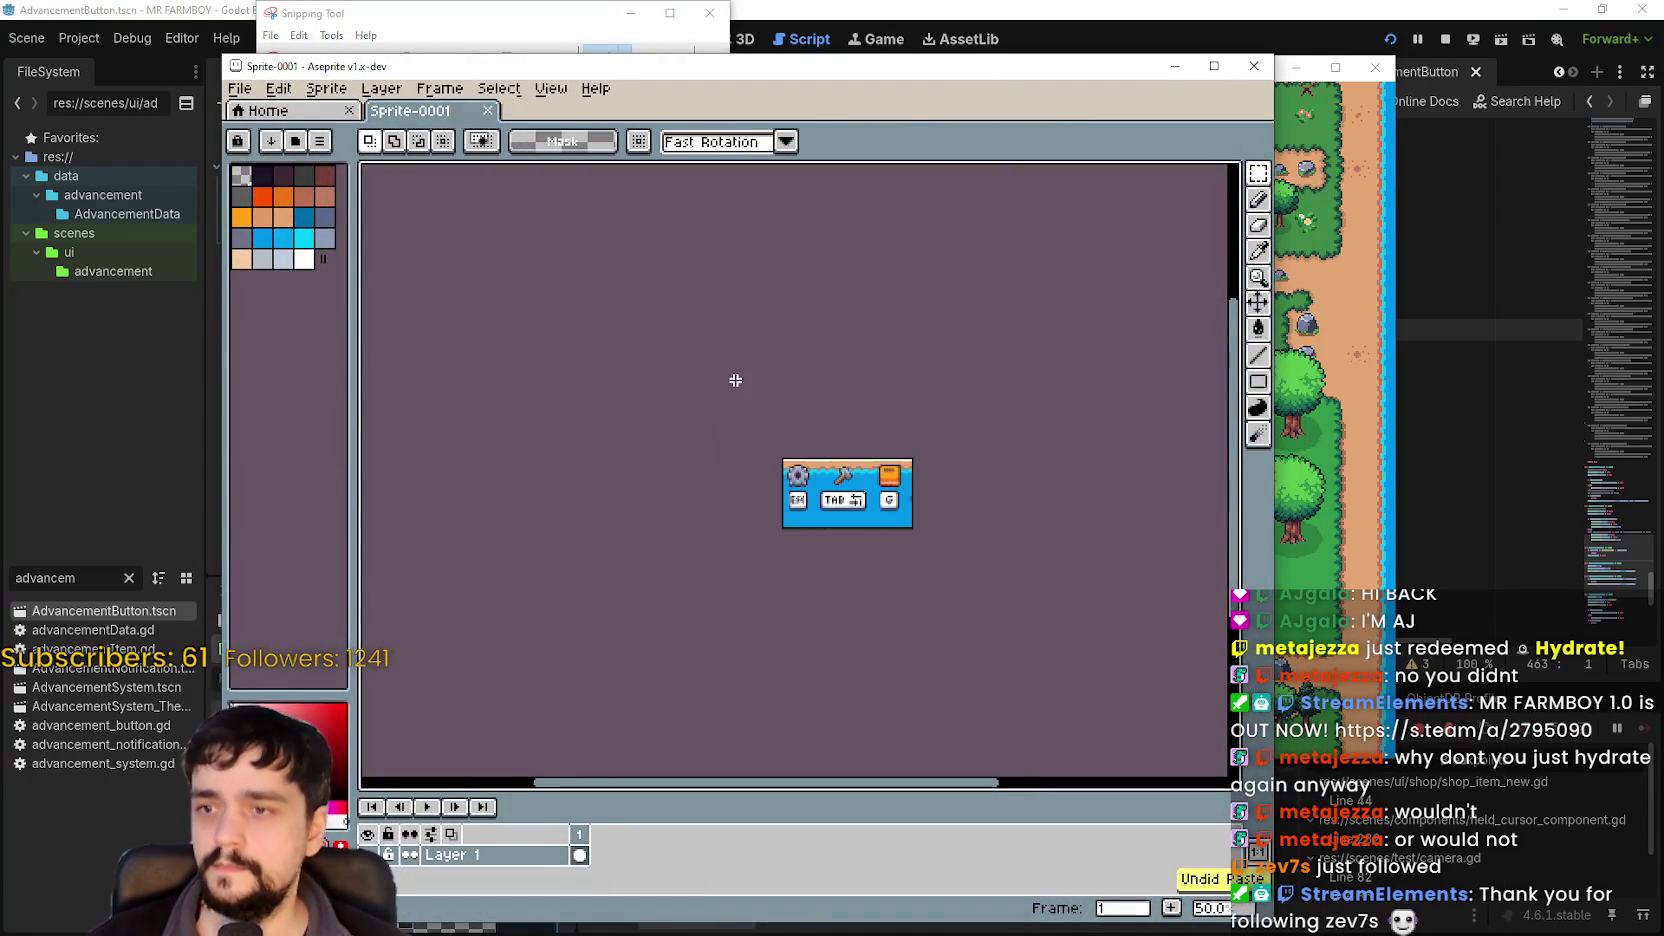
pyautogui.click(250, 95)
pyautogui.click(265, 116)
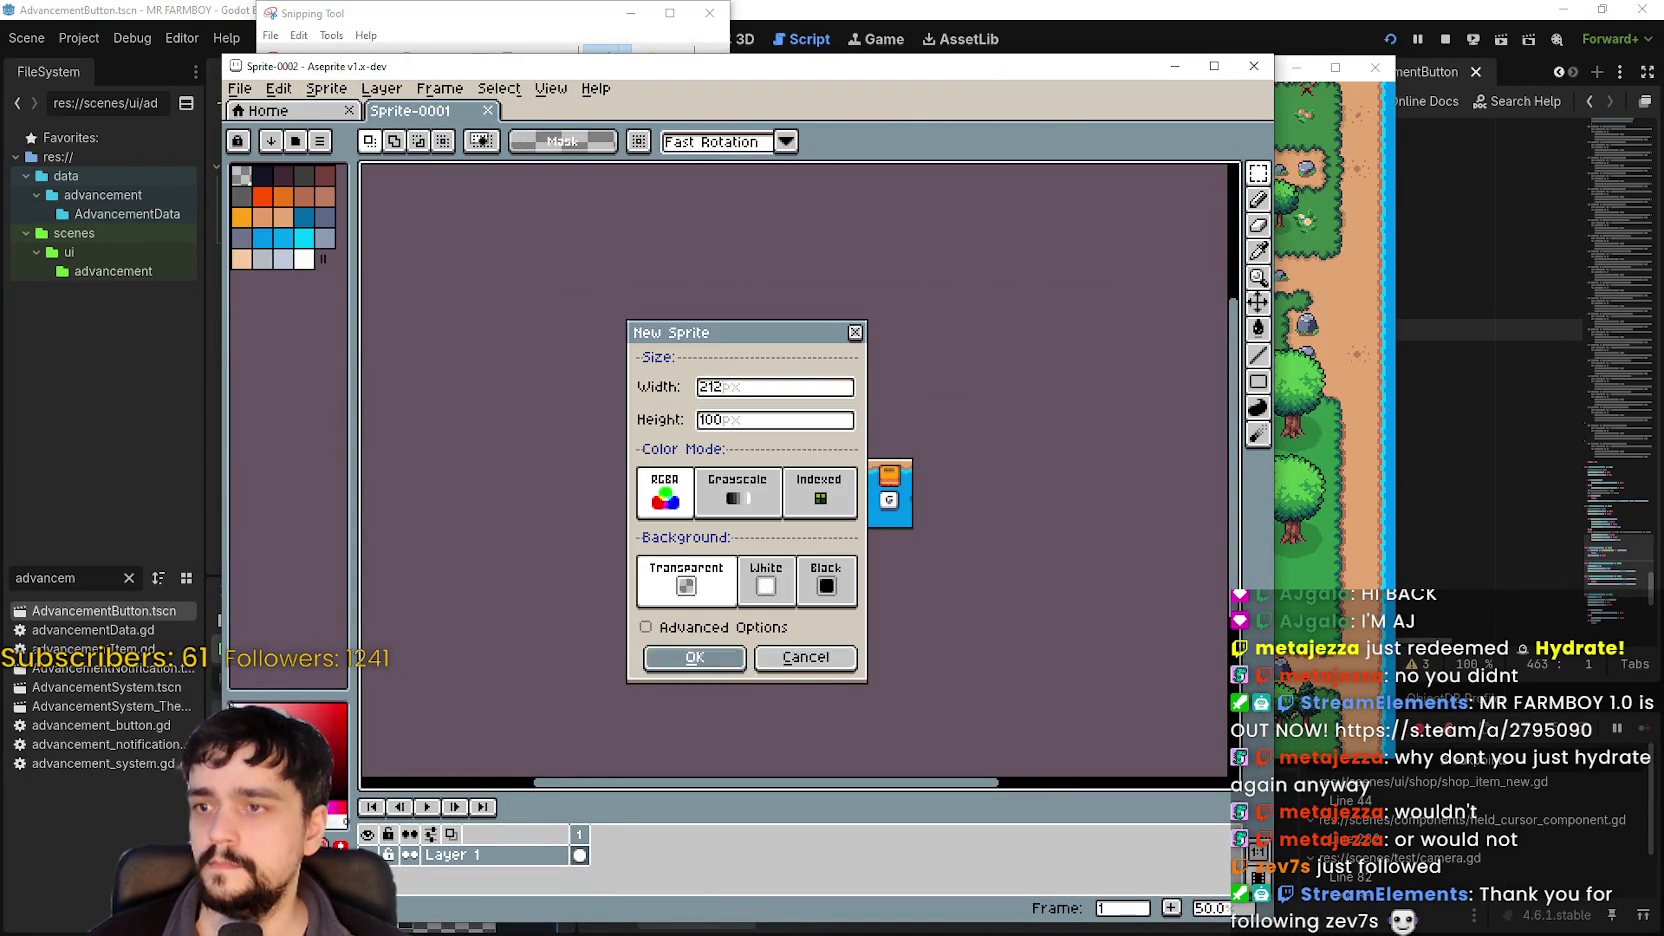
pyautogui.press('Return')
pyautogui.hotkey('ctrl', 'v')
pyautogui.press('Return')
pyautogui.scroll(1, 728, 480)
pyautogui.moveTo(727, 470); pyautogui.dragTo(750, 492)
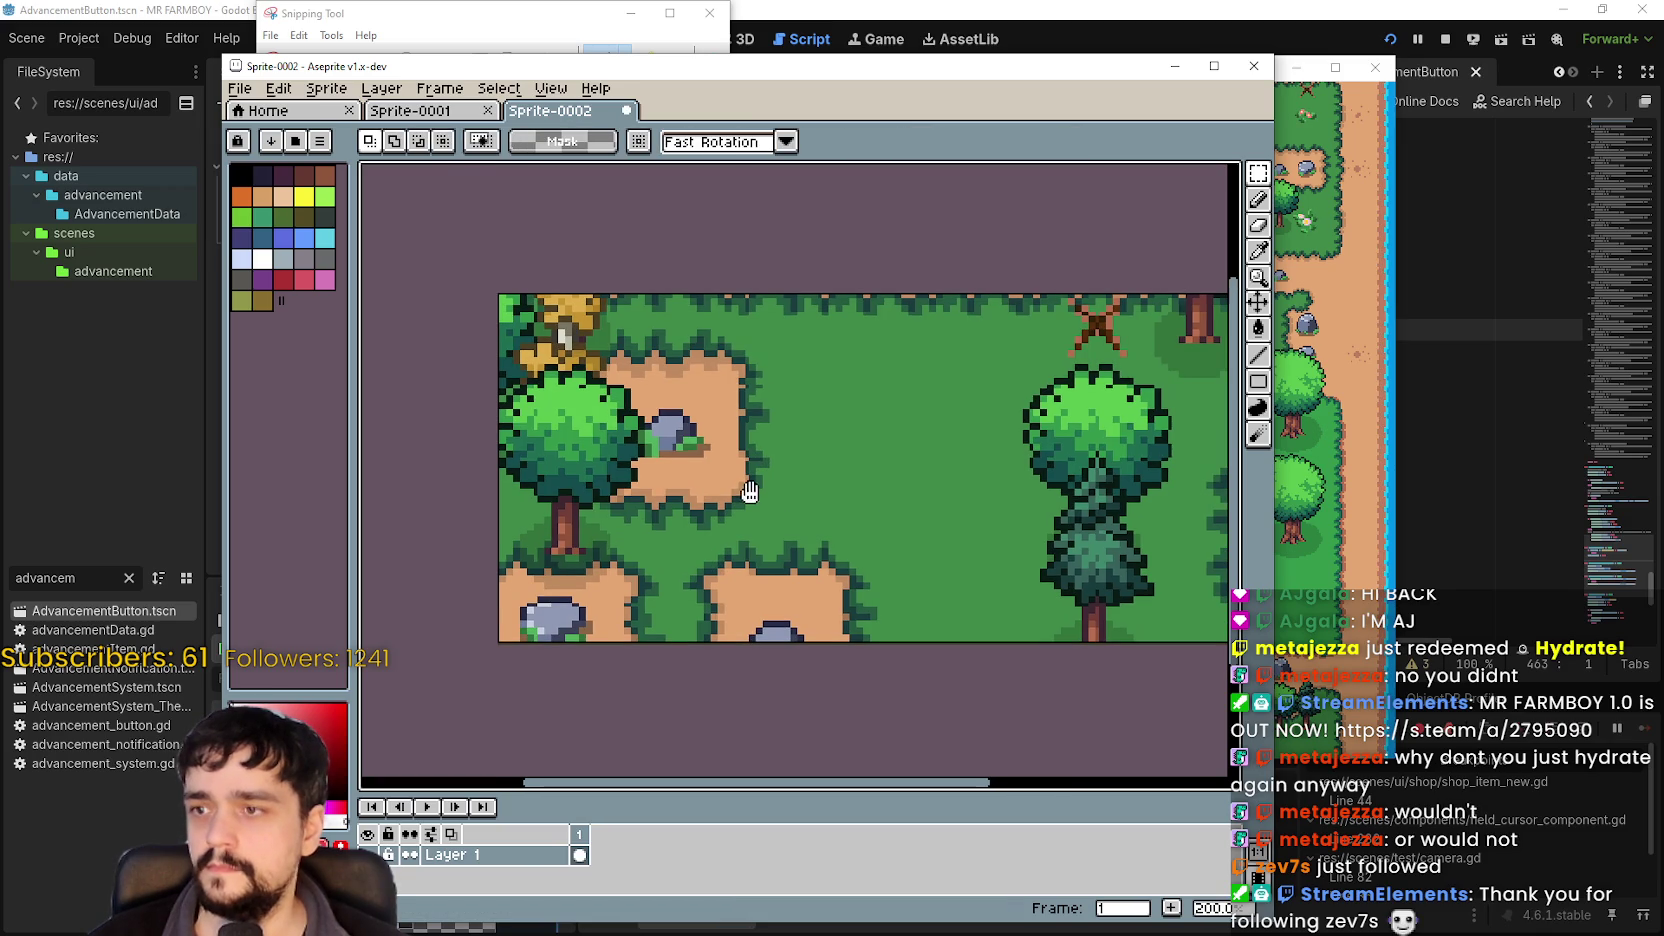
pyautogui.click(487, 110)
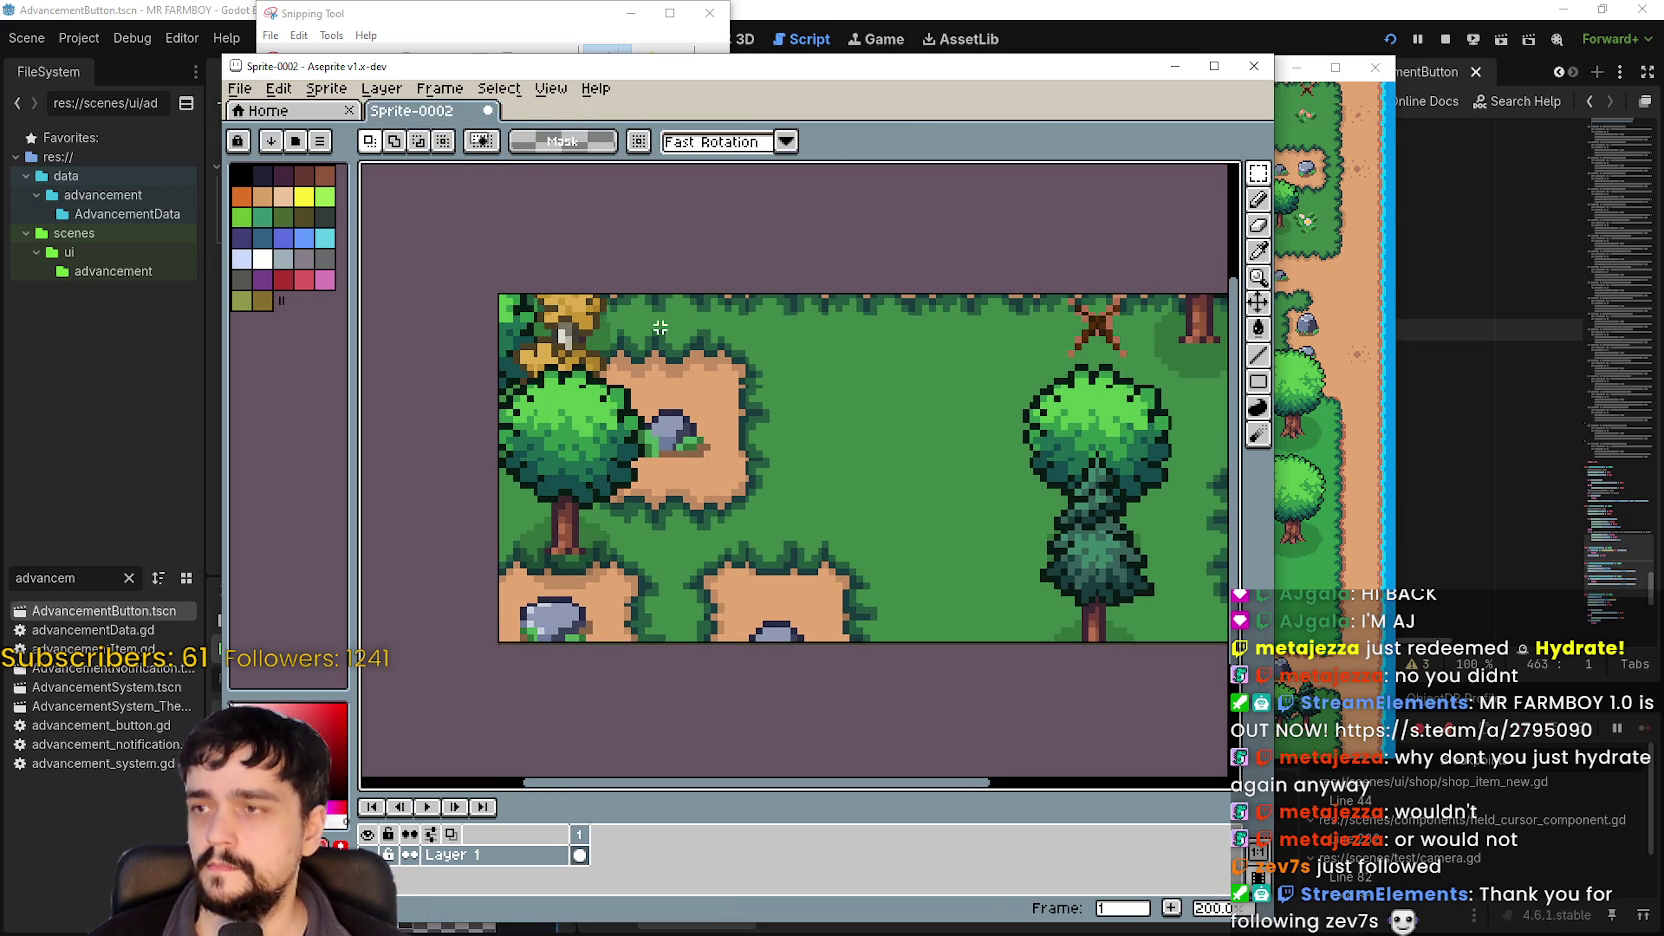
pyautogui.scroll(-1, 666, 331)
# Filter Godot's FileSystem file list by 'player'.
pyautogui.moveTo(730, 68); pyautogui.dragTo(1034, 79)
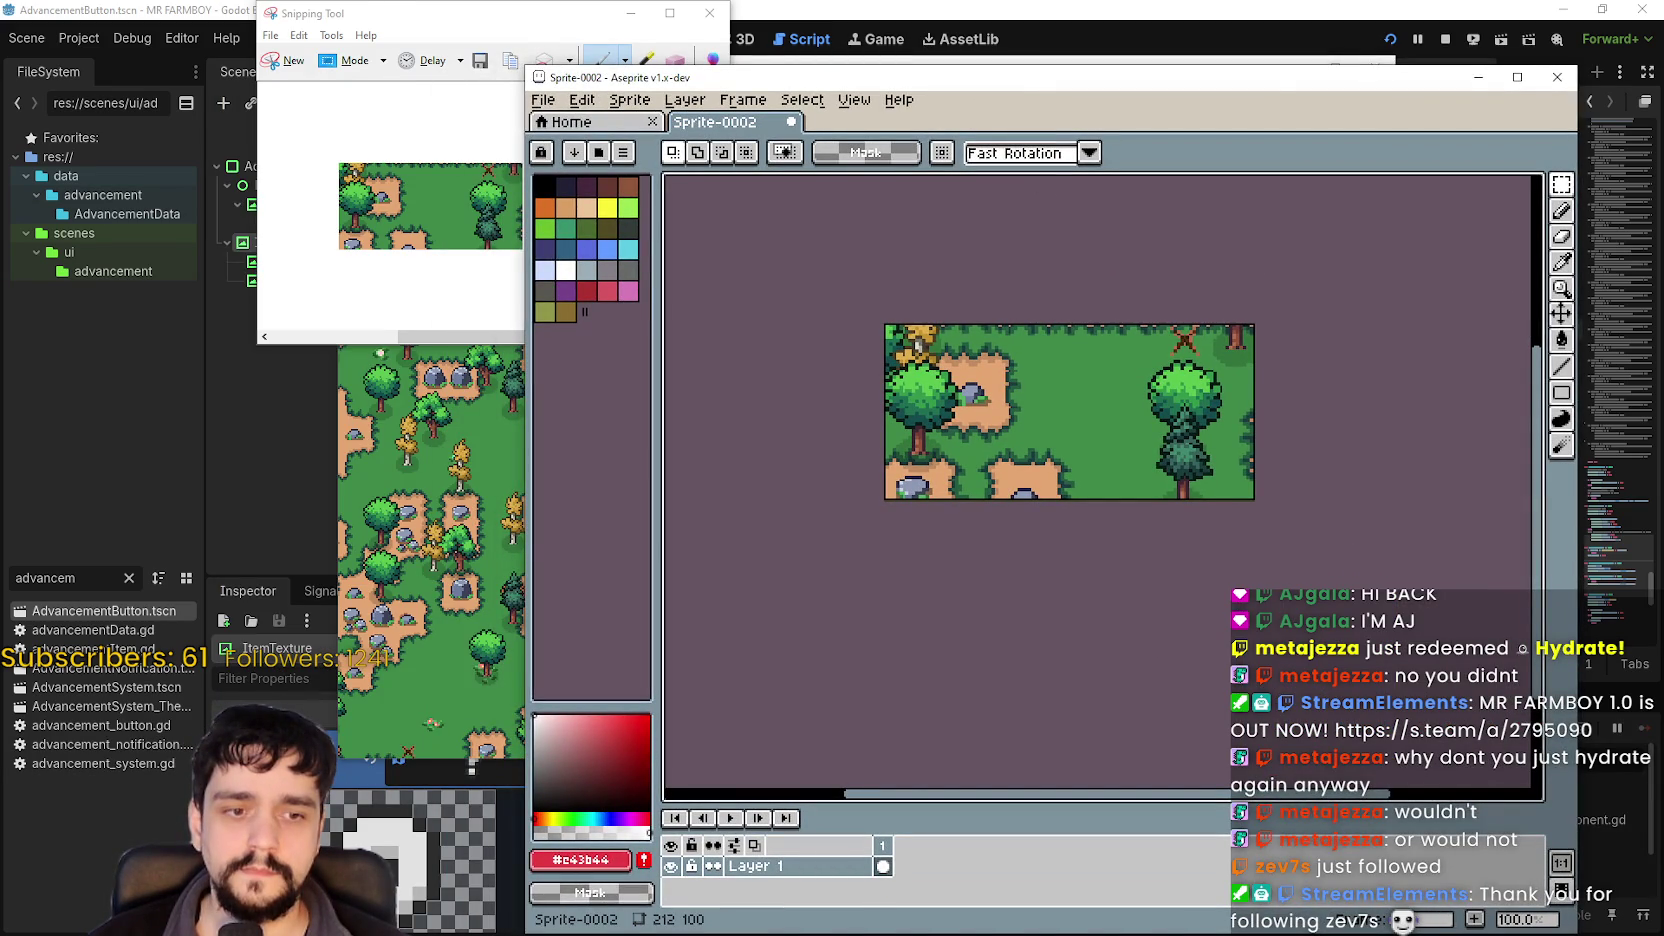
pyautogui.click(77, 632)
pyautogui.moveTo(76, 578); pyautogui.dragTo(3, 568)
pyautogui.write('player')
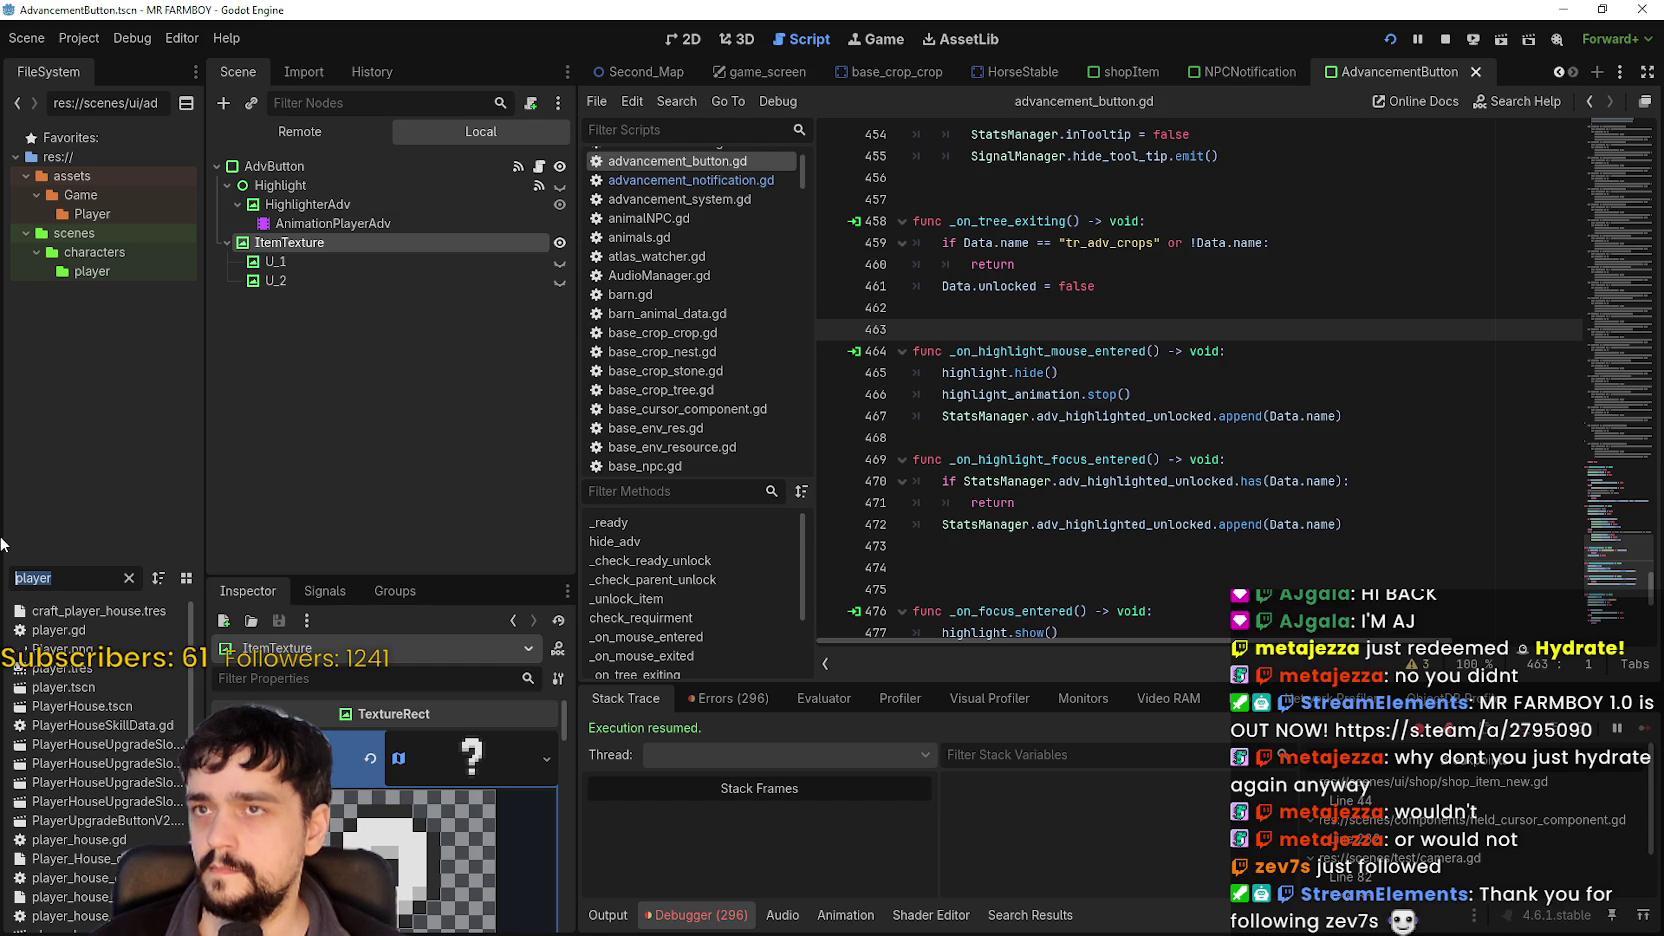
# Open Player.png from Godot's FileSystem dock in the image editor.
pyautogui.rightClick(92, 600)
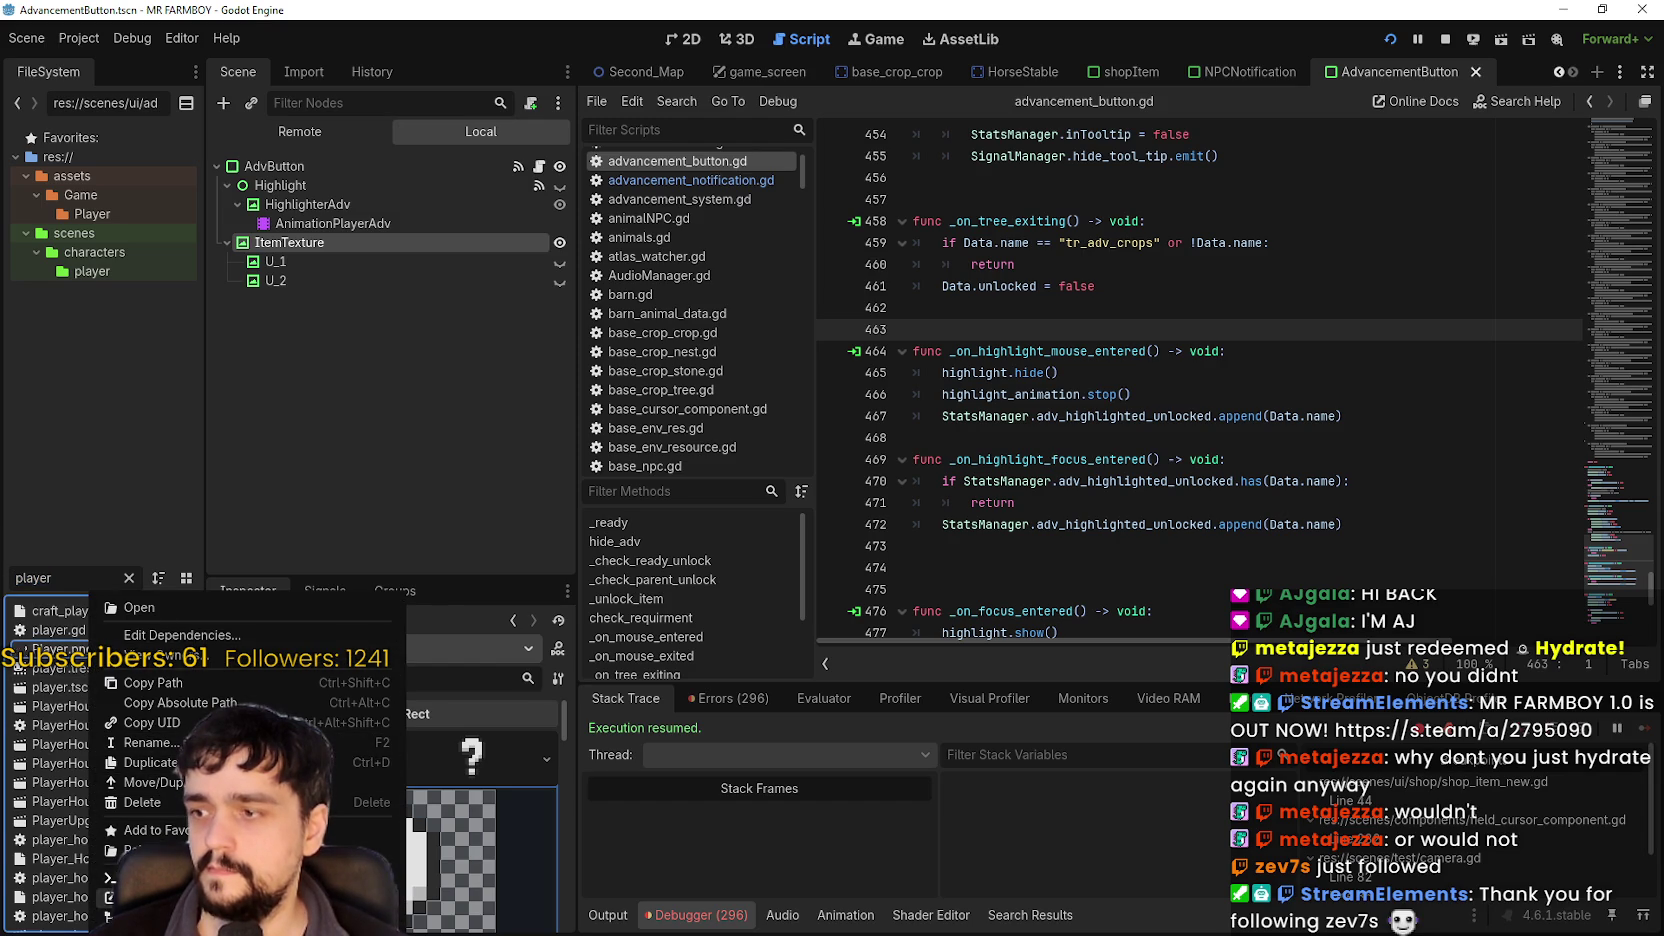
pyautogui.click(139, 607)
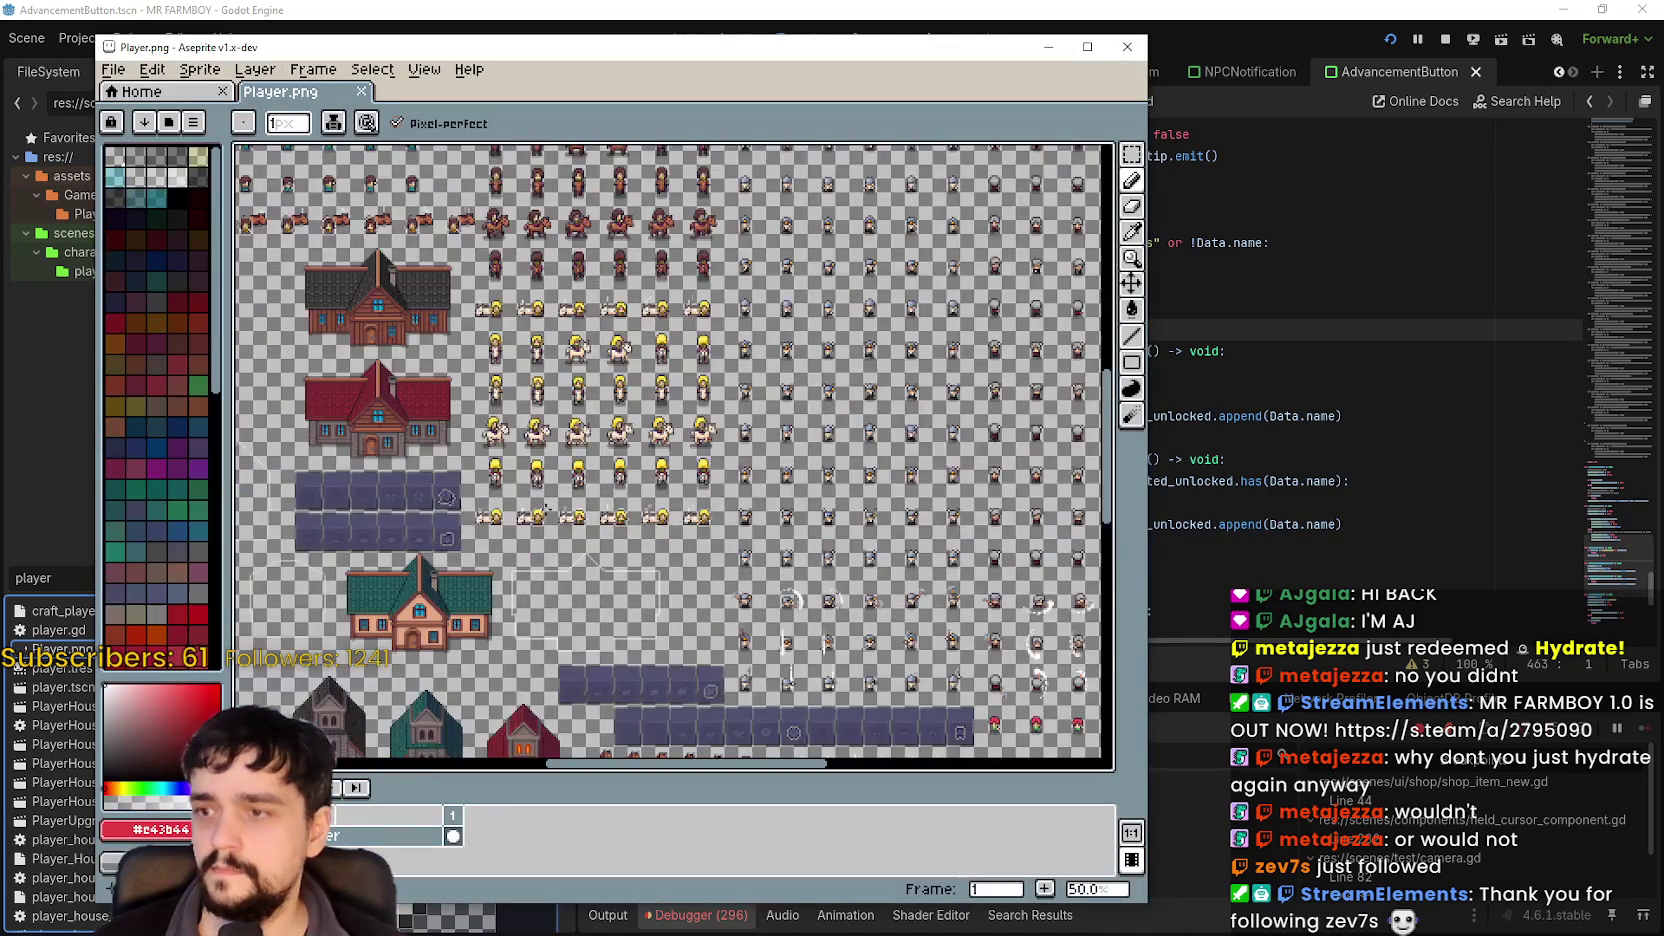
# Pick the Rectangular Marquee and pan Player.png to the gear and axe icon rows.
pyautogui.scroll(1, 546, 510)
pyautogui.scroll(1, 448, 333)
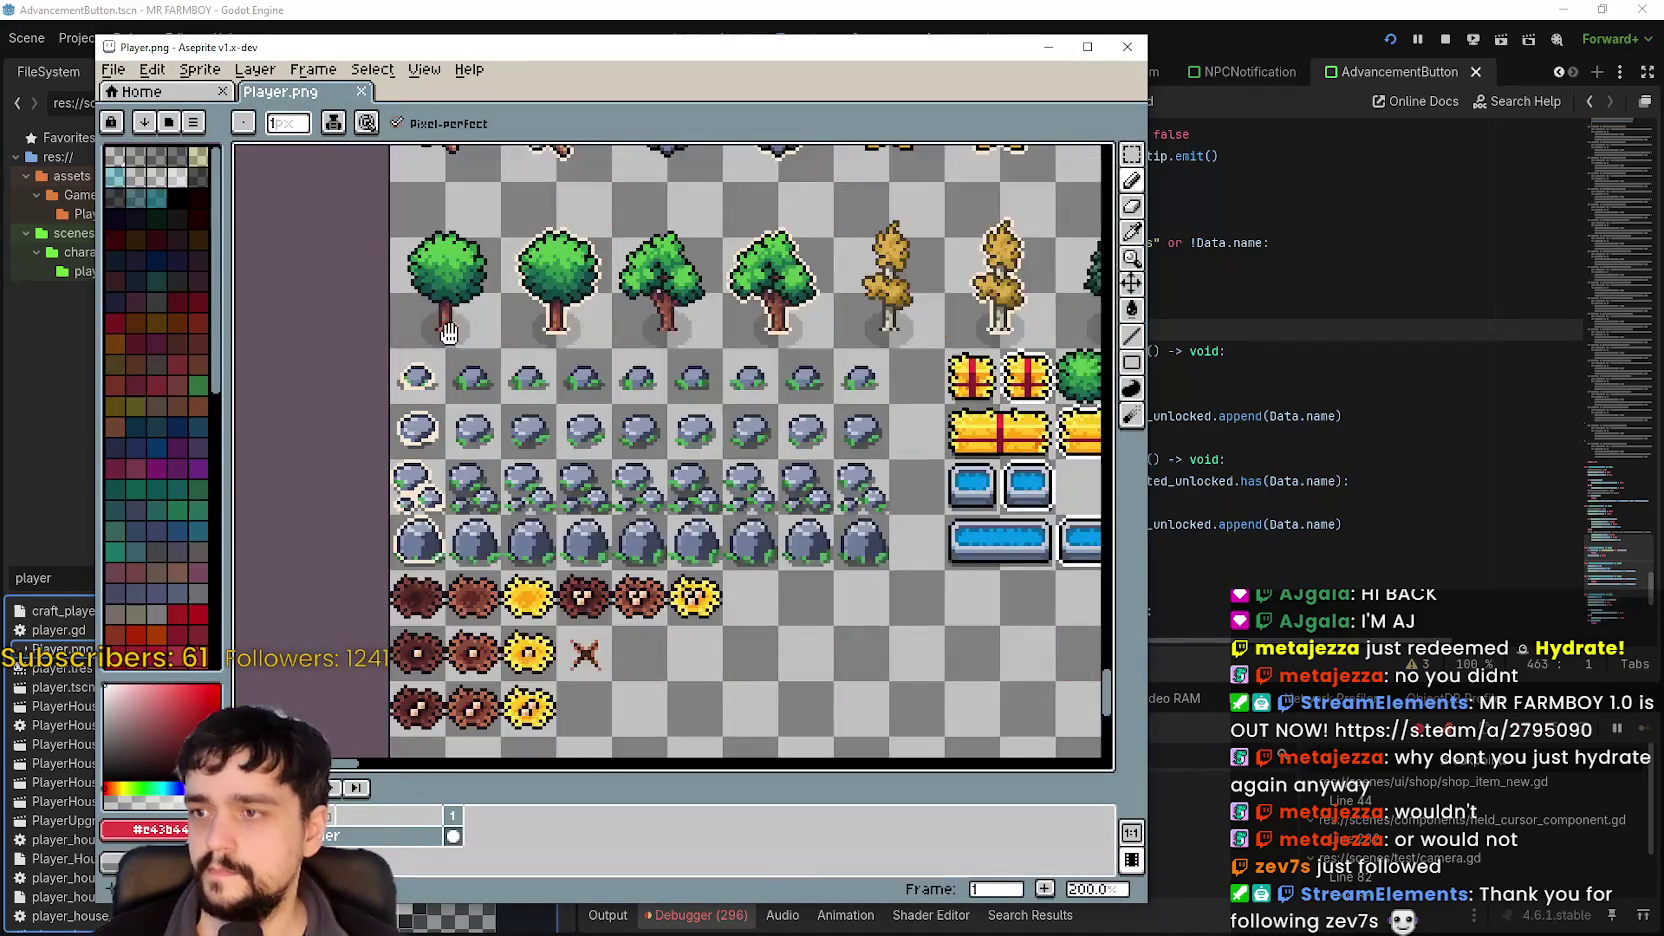
pyautogui.moveTo(448, 333); pyautogui.dragTo(418, 480)
pyautogui.click(1131, 154)
pyautogui.moveTo(658, 252); pyautogui.dragTo(578, 462)
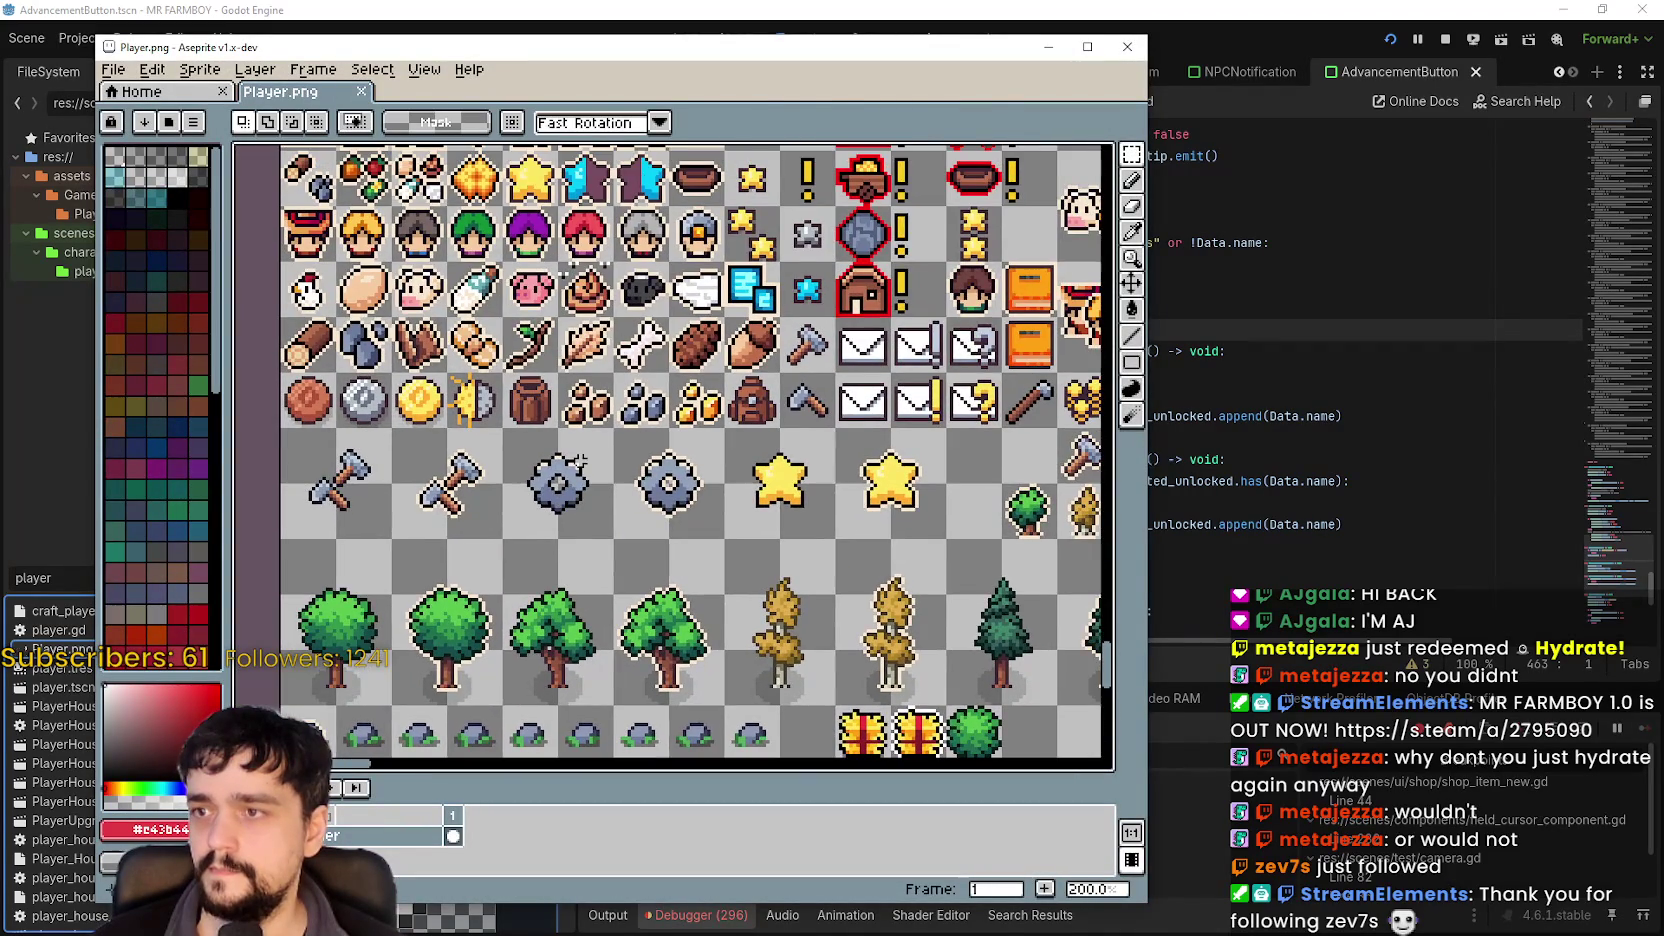
pyautogui.moveTo(440, 367)
pyautogui.mouseDown()
pyautogui.moveTo(535, 530)
pyautogui.moveTo(267, 431)
pyautogui.mouseUp()
pyautogui.moveTo(743, 512); pyautogui.dragTo(491, 490)
pyautogui.scroll(3, 705, 258)
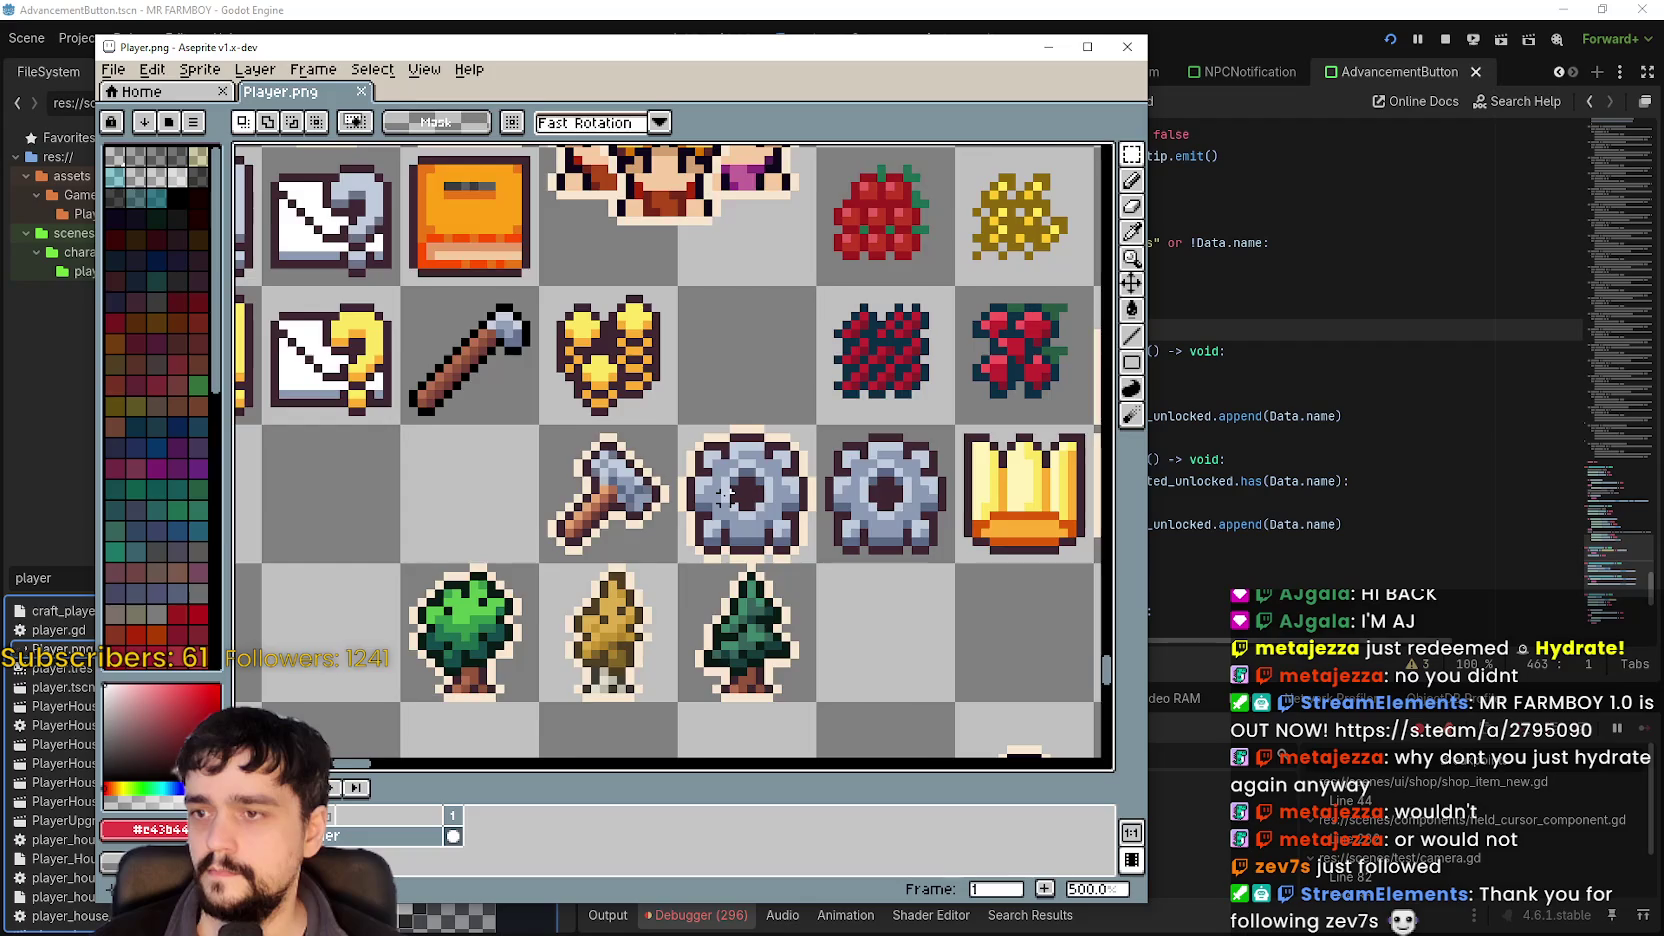
pyautogui.scroll(-2, 705, 258)
pyautogui.moveTo(723, 515); pyautogui.dragTo(593, 475)
# Run the game with F5 to compare the icons, then close it.
pyautogui.press('F5')
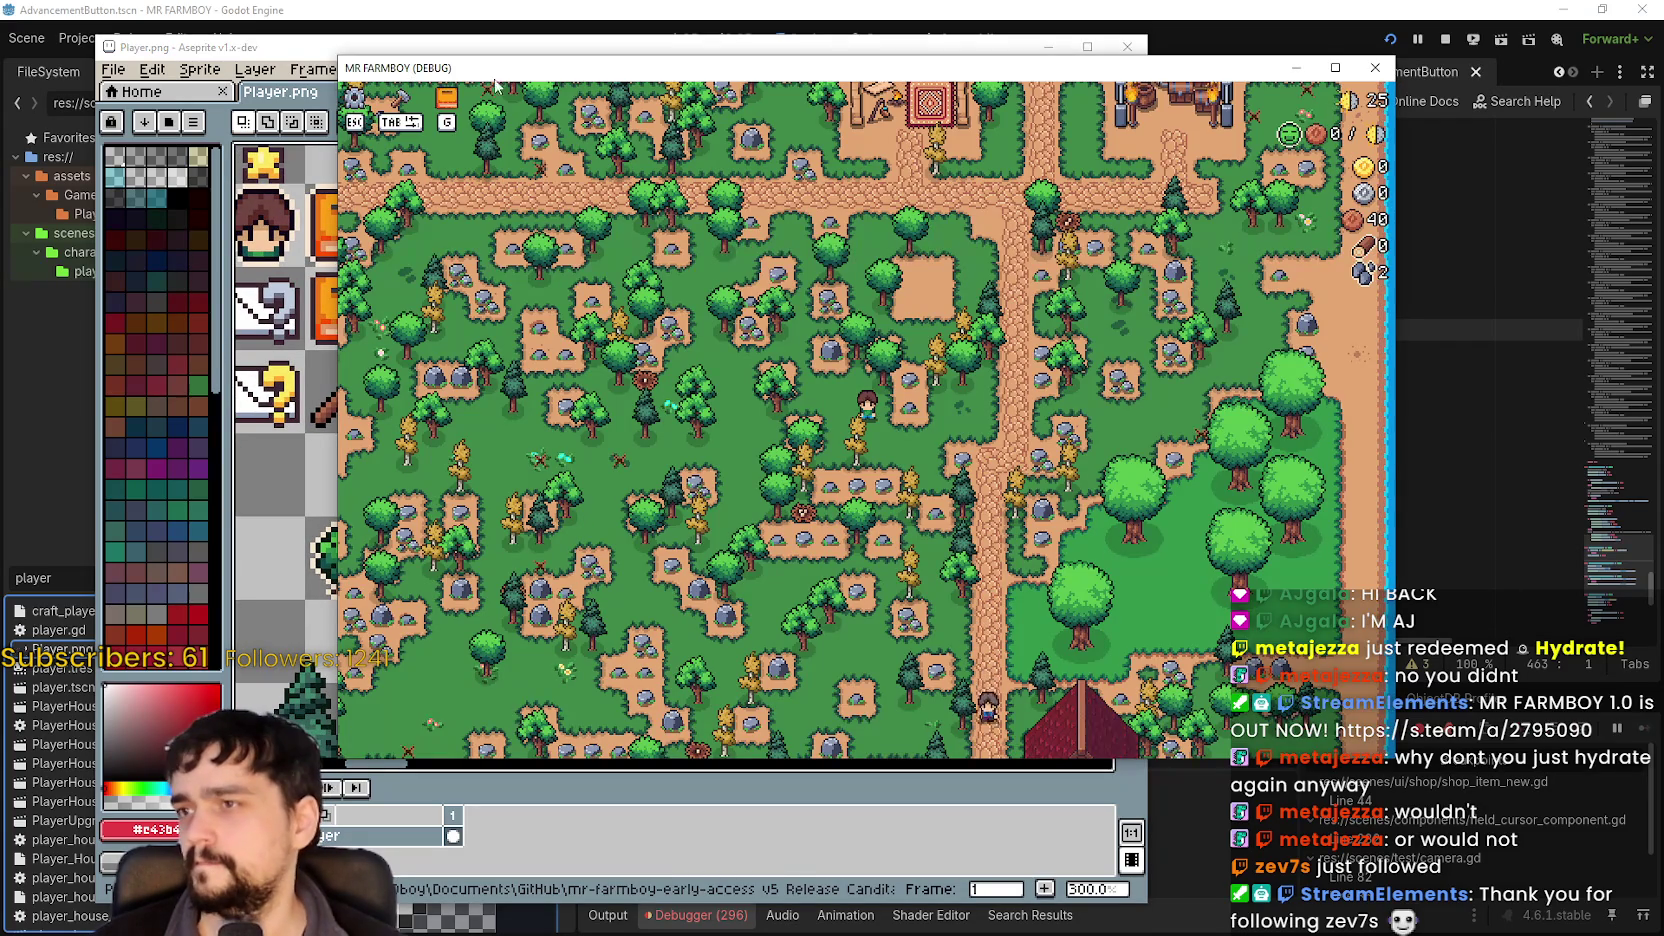
pyautogui.moveTo(700, 67); pyautogui.dragTo(1065, 63)
pyautogui.press('F8')
# Select the second gear icon on the sheet and move the Player.png window right.
pyautogui.moveTo(600, 493); pyautogui.dragTo(676, 502)
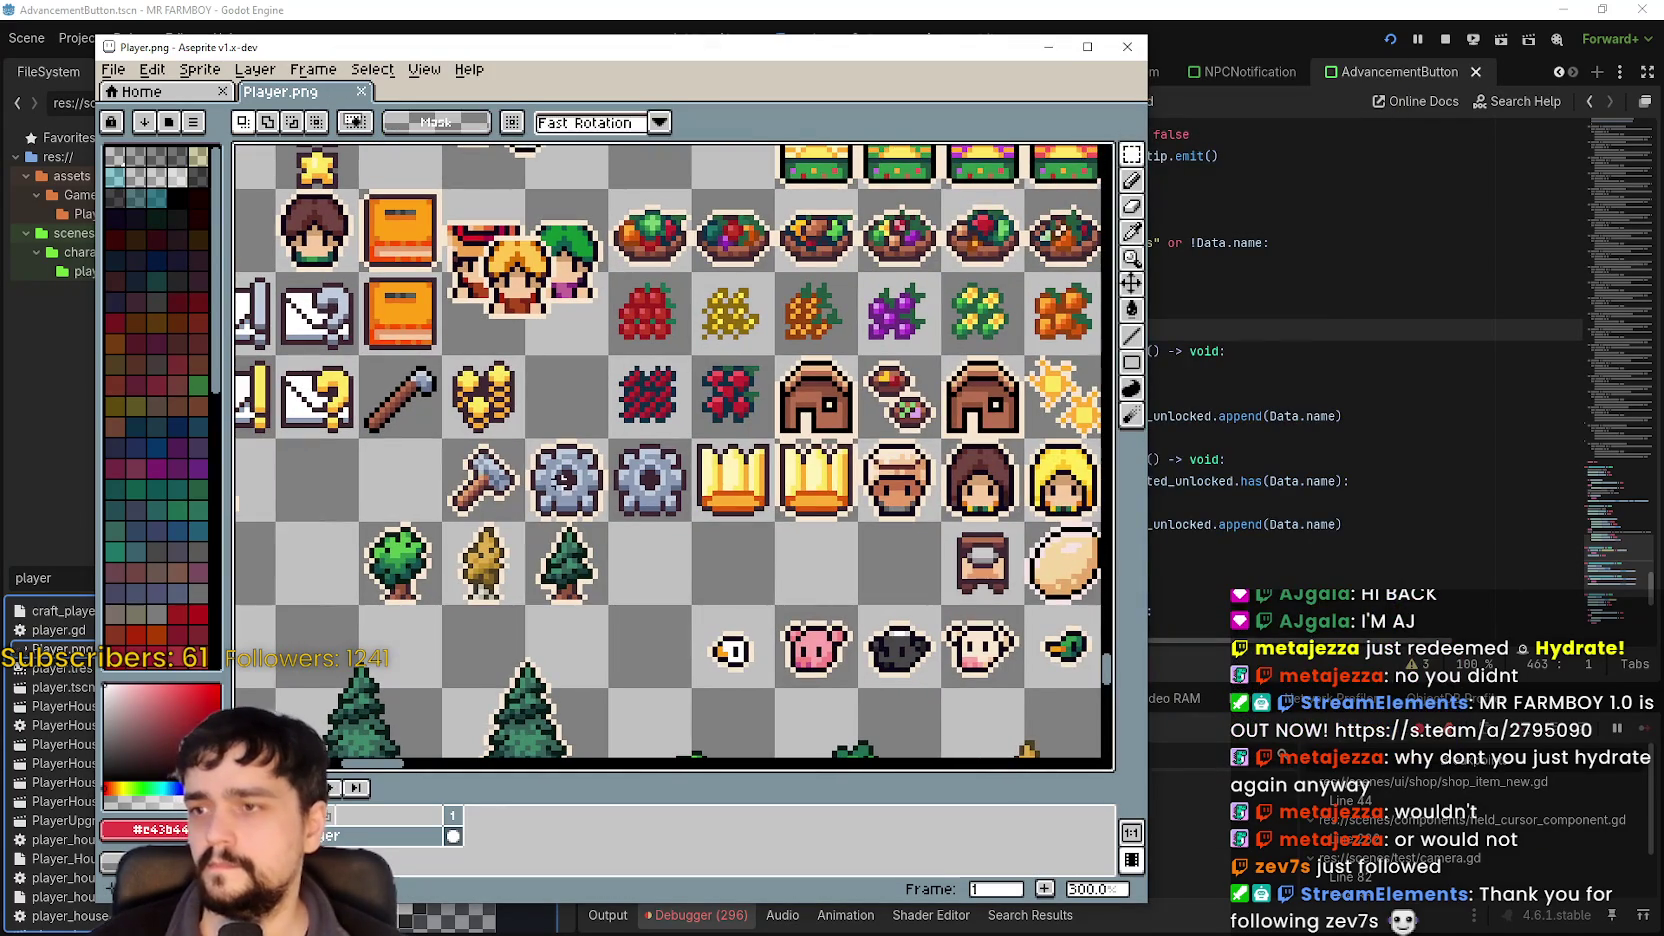
pyautogui.moveTo(610, 441); pyautogui.dragTo(690, 521)
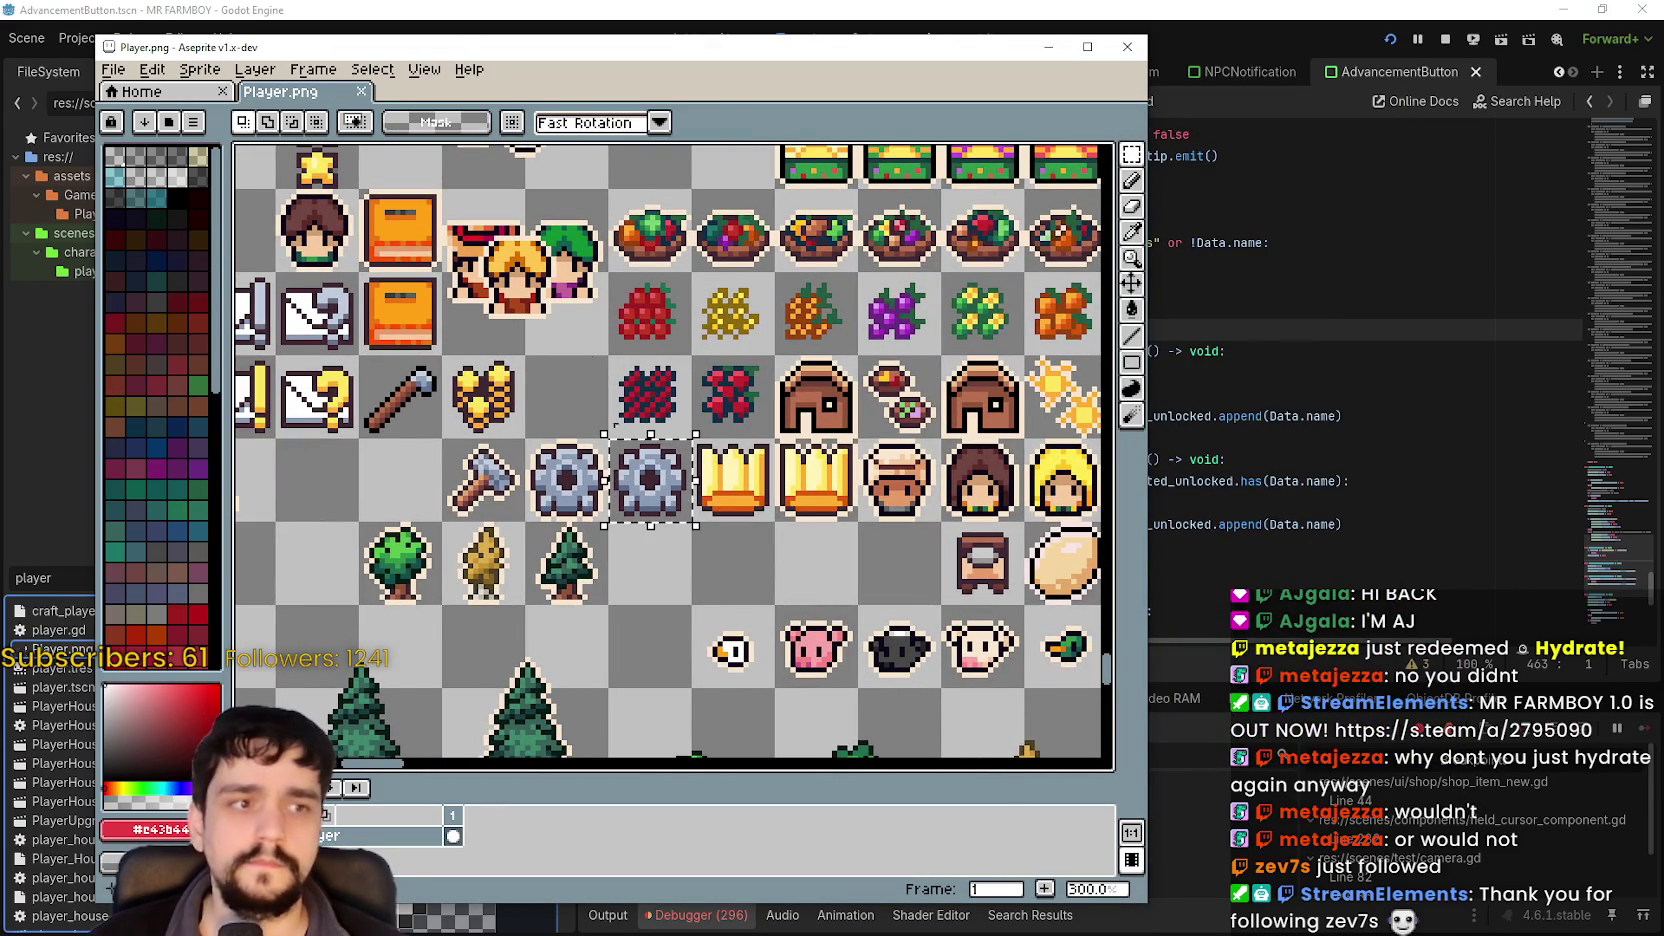
pyautogui.moveTo(460, 57); pyautogui.dragTo(641, 51)
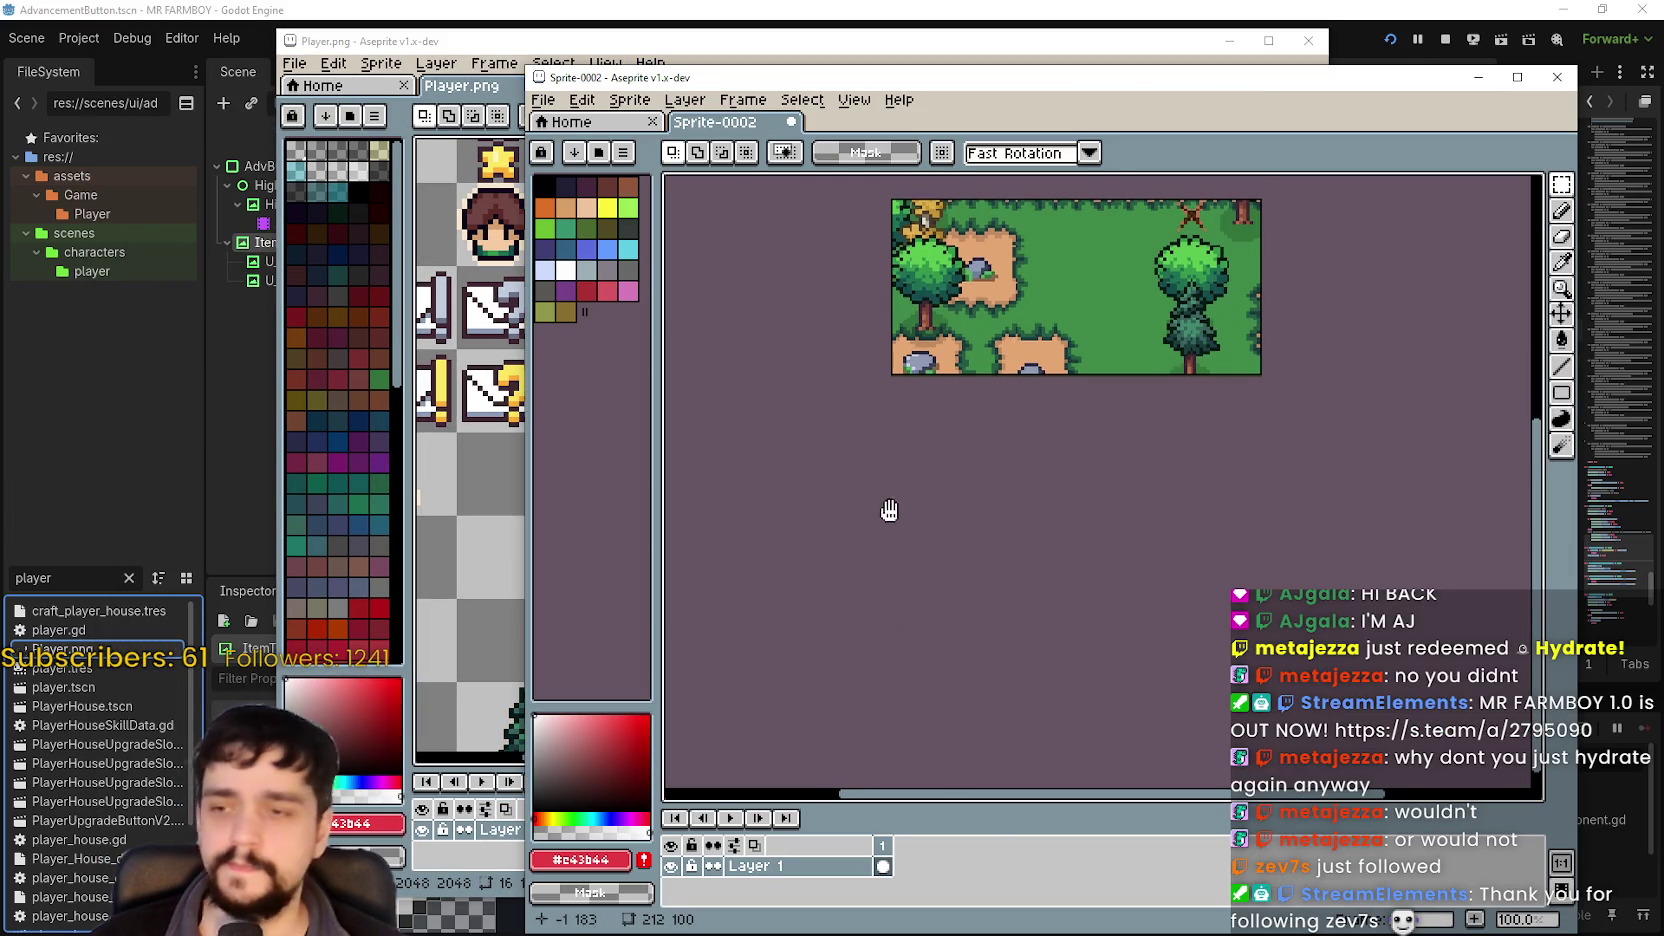
# Add a new layer to the map sprite and rename it in Layer Properties.
pyautogui.click(598, 99)
pyautogui.moveTo(684, 99)
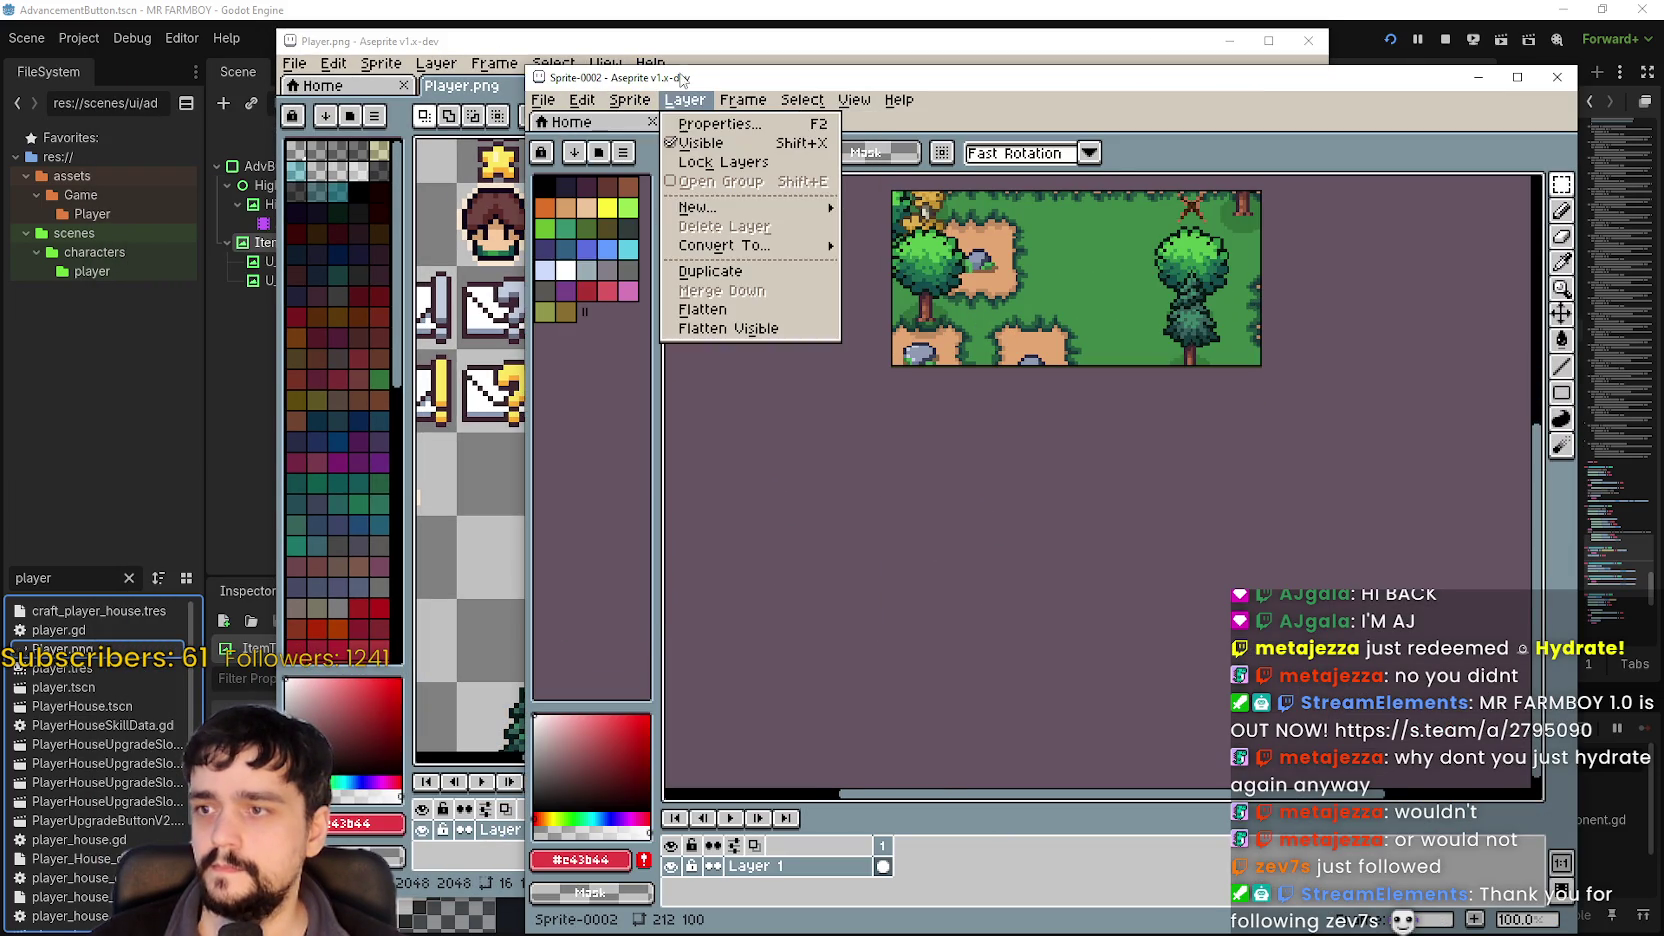
pyautogui.moveTo(724, 210)
pyautogui.click(898, 207)
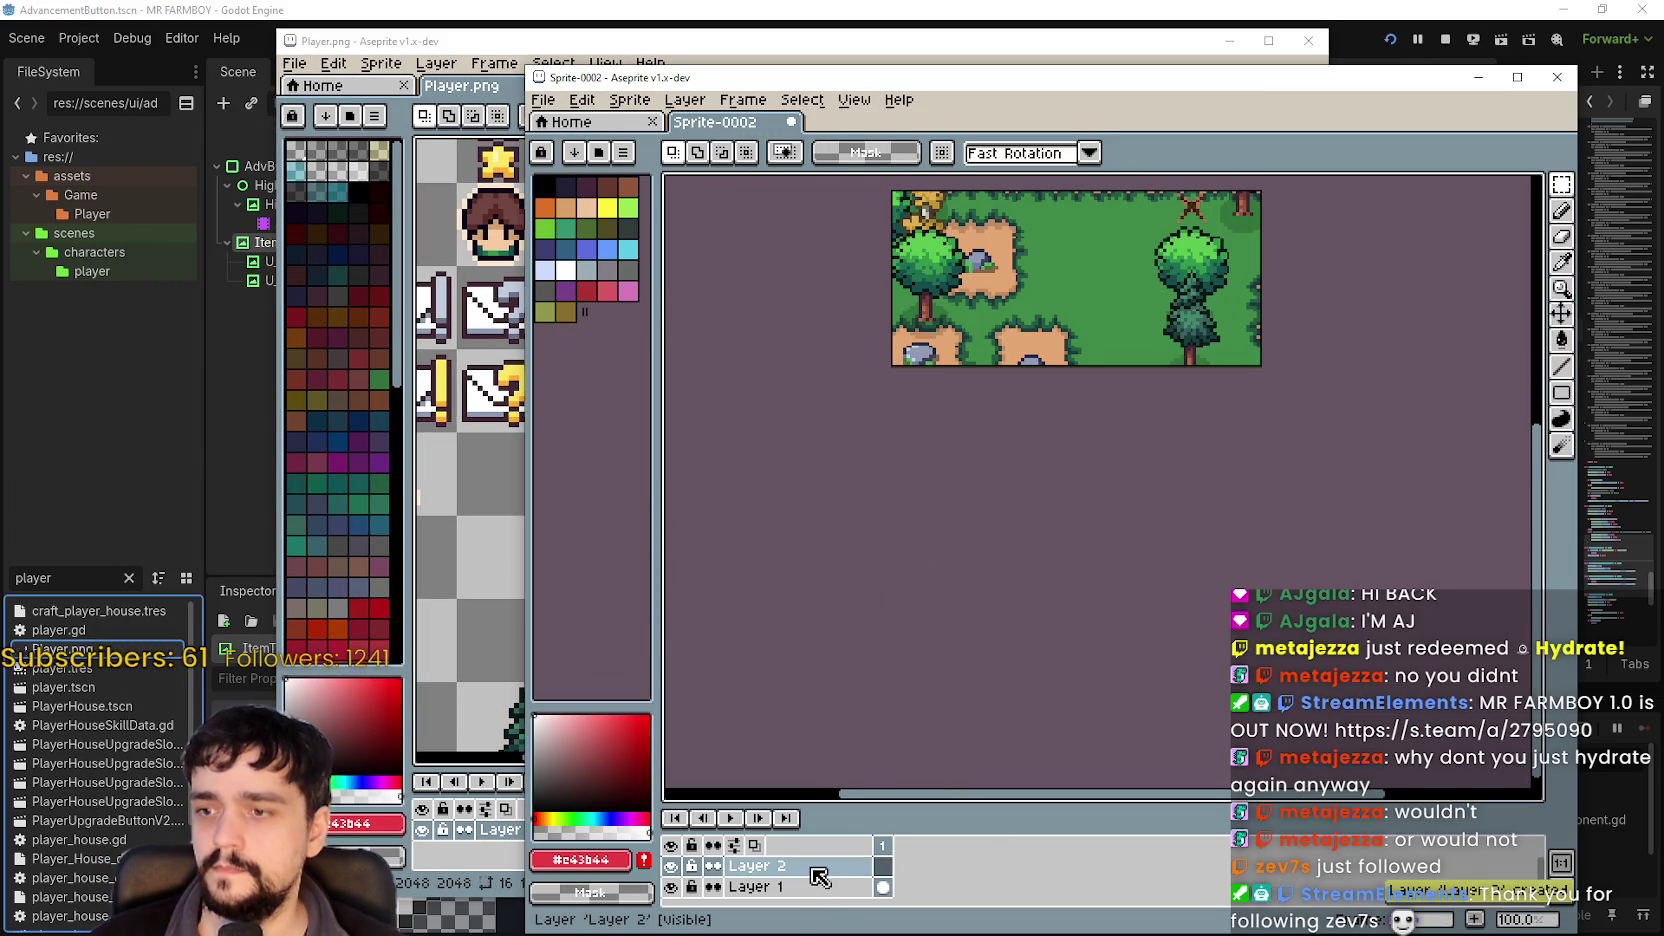
pyautogui.doubleClick(820, 866)
pyautogui.write('Glpytyh')
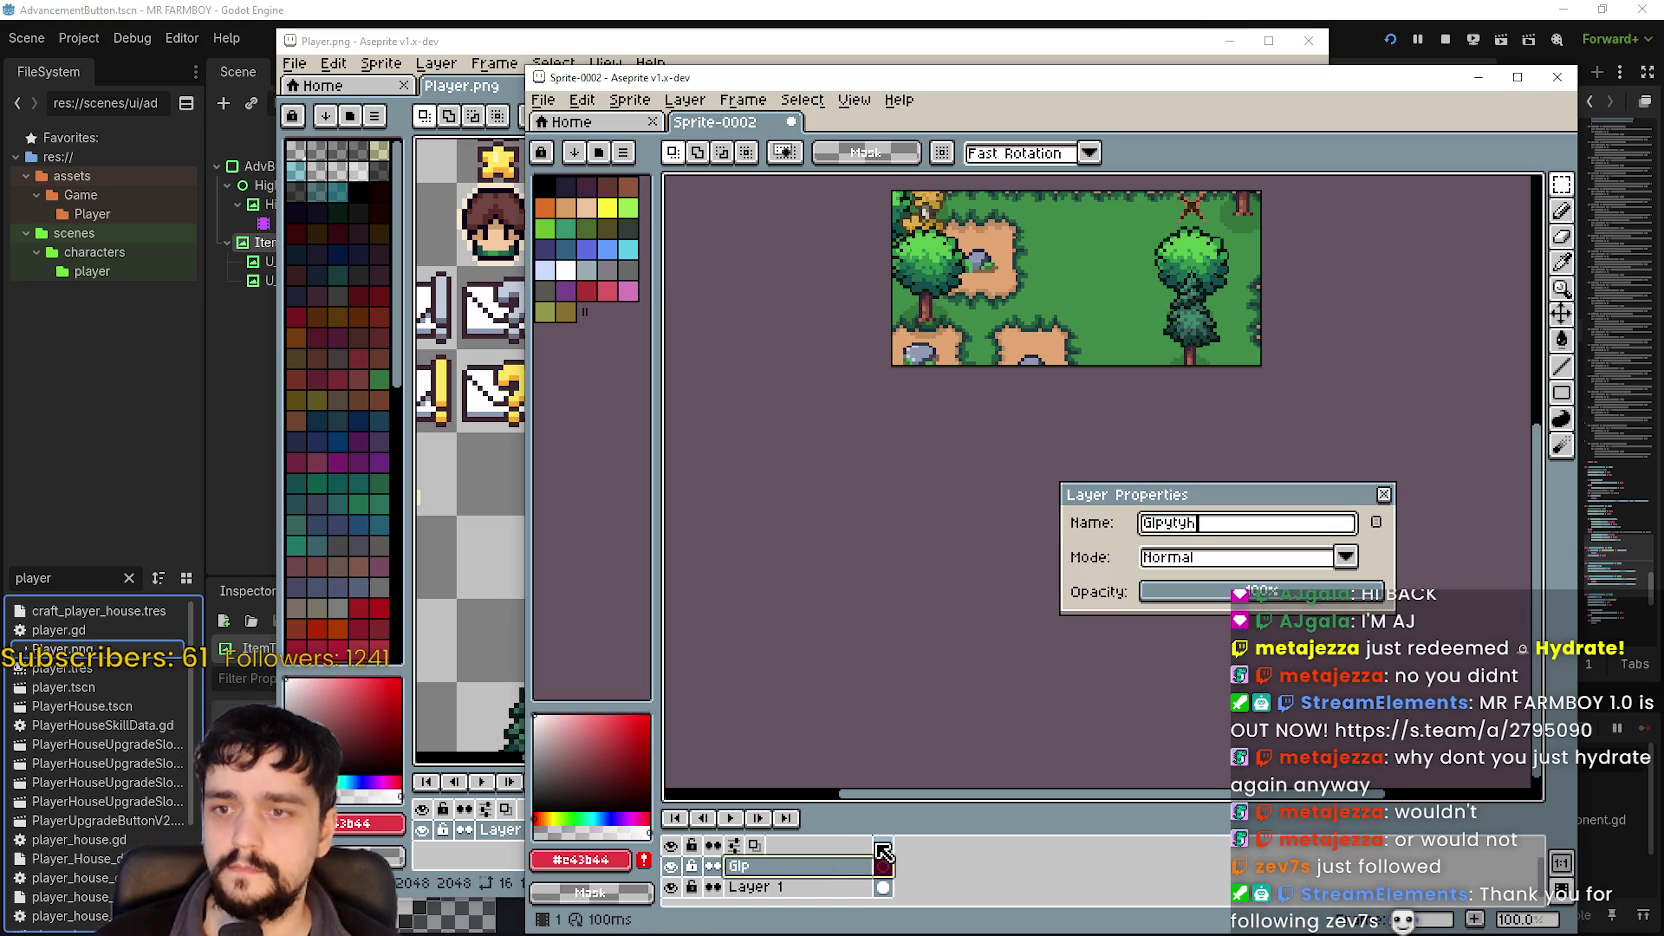
pyautogui.write('s')
pyautogui.press('Return')
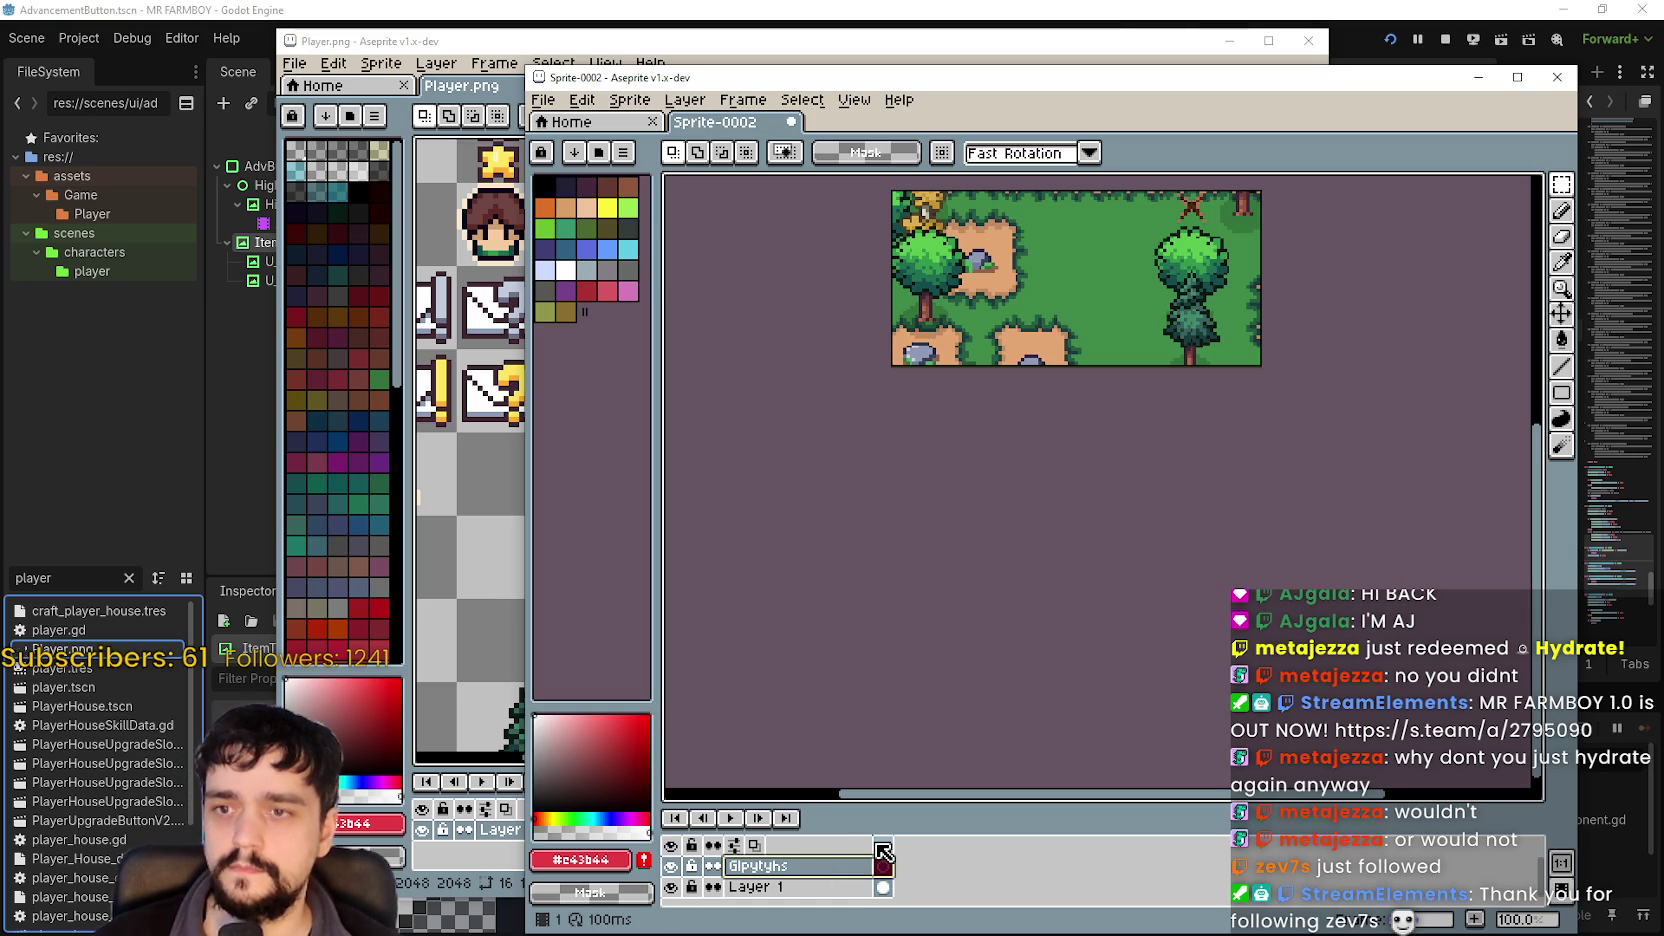
# Paste the gear, enlarge it to 32×32, and place it over the dirt patch top-left.
pyautogui.hotkey('ctrl', 'v')
pyautogui.scroll(5, 1225, 480)
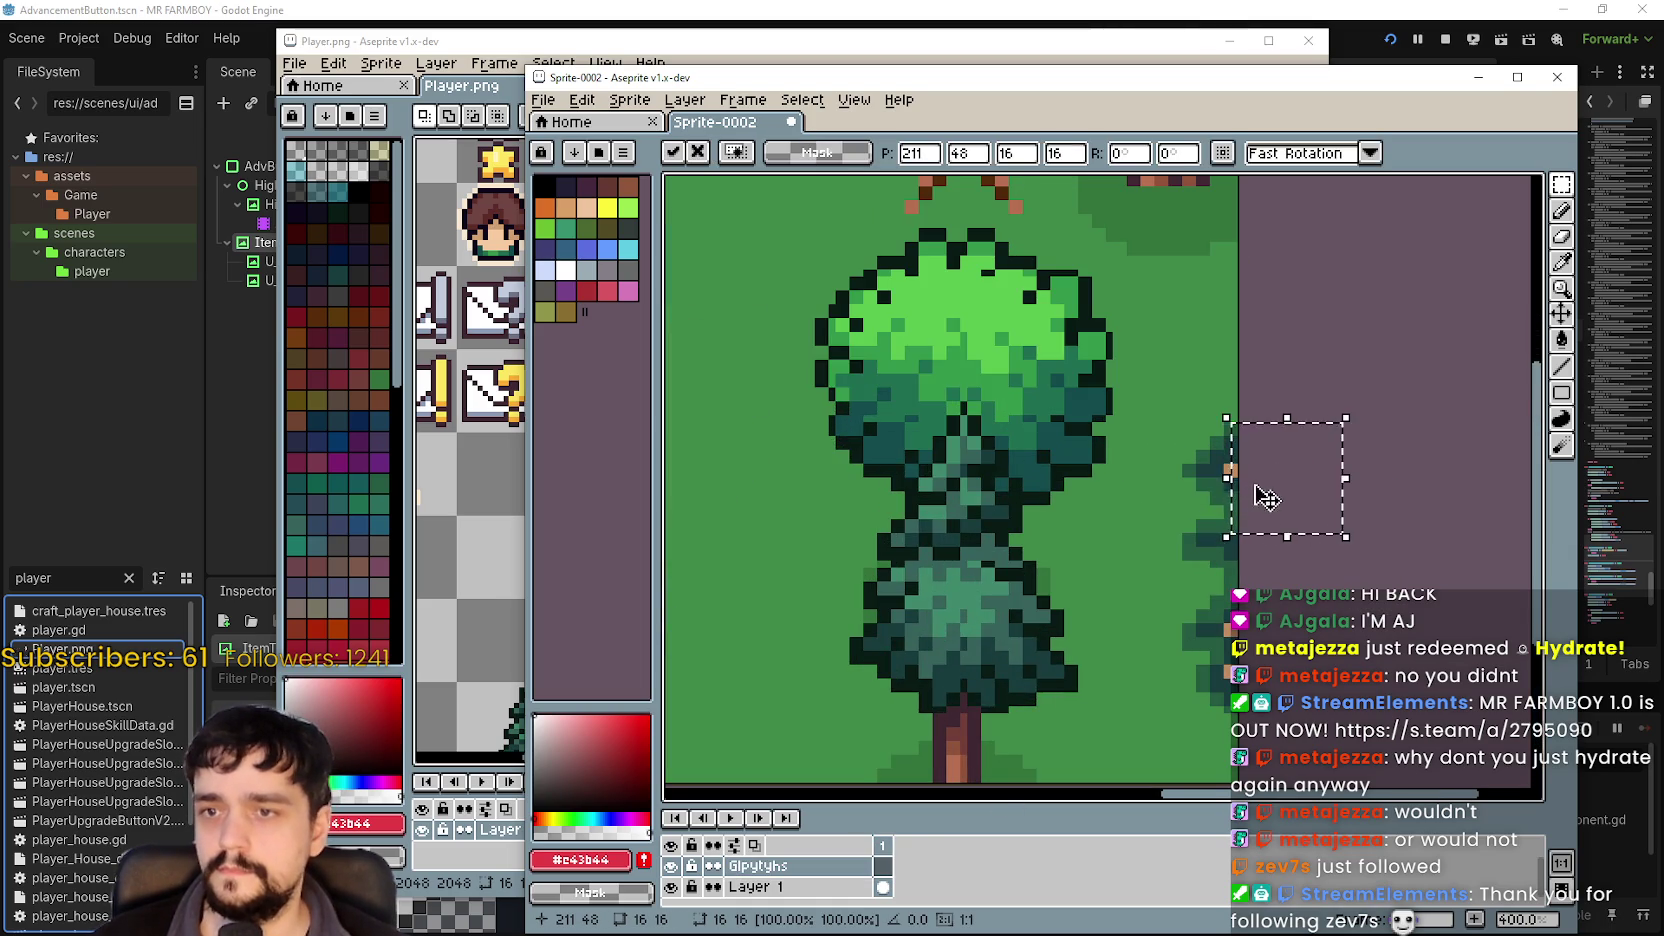
pyautogui.moveTo(1245, 485); pyautogui.dragTo(847, 392)
pyautogui.scroll(-4, 847, 392)
pyautogui.moveTo(1150, 400); pyautogui.dragTo(842, 352)
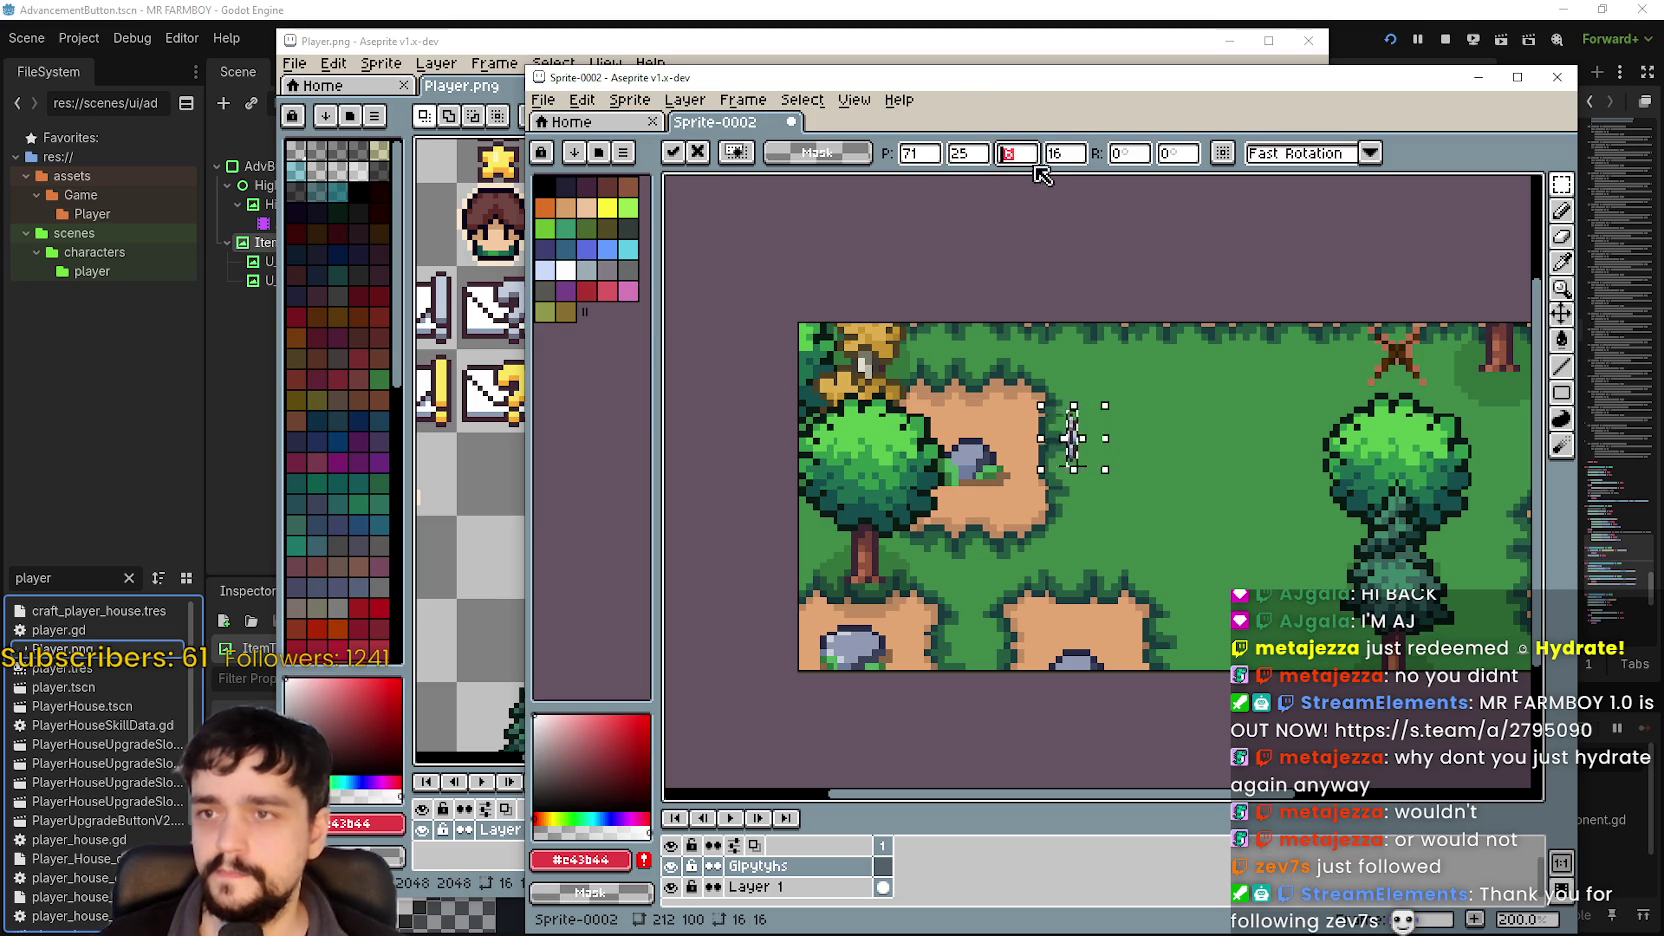
pyautogui.moveTo(1105, 468); pyautogui.dragTo(1135, 472)
pyautogui.scroll(-4, 1137, 472)
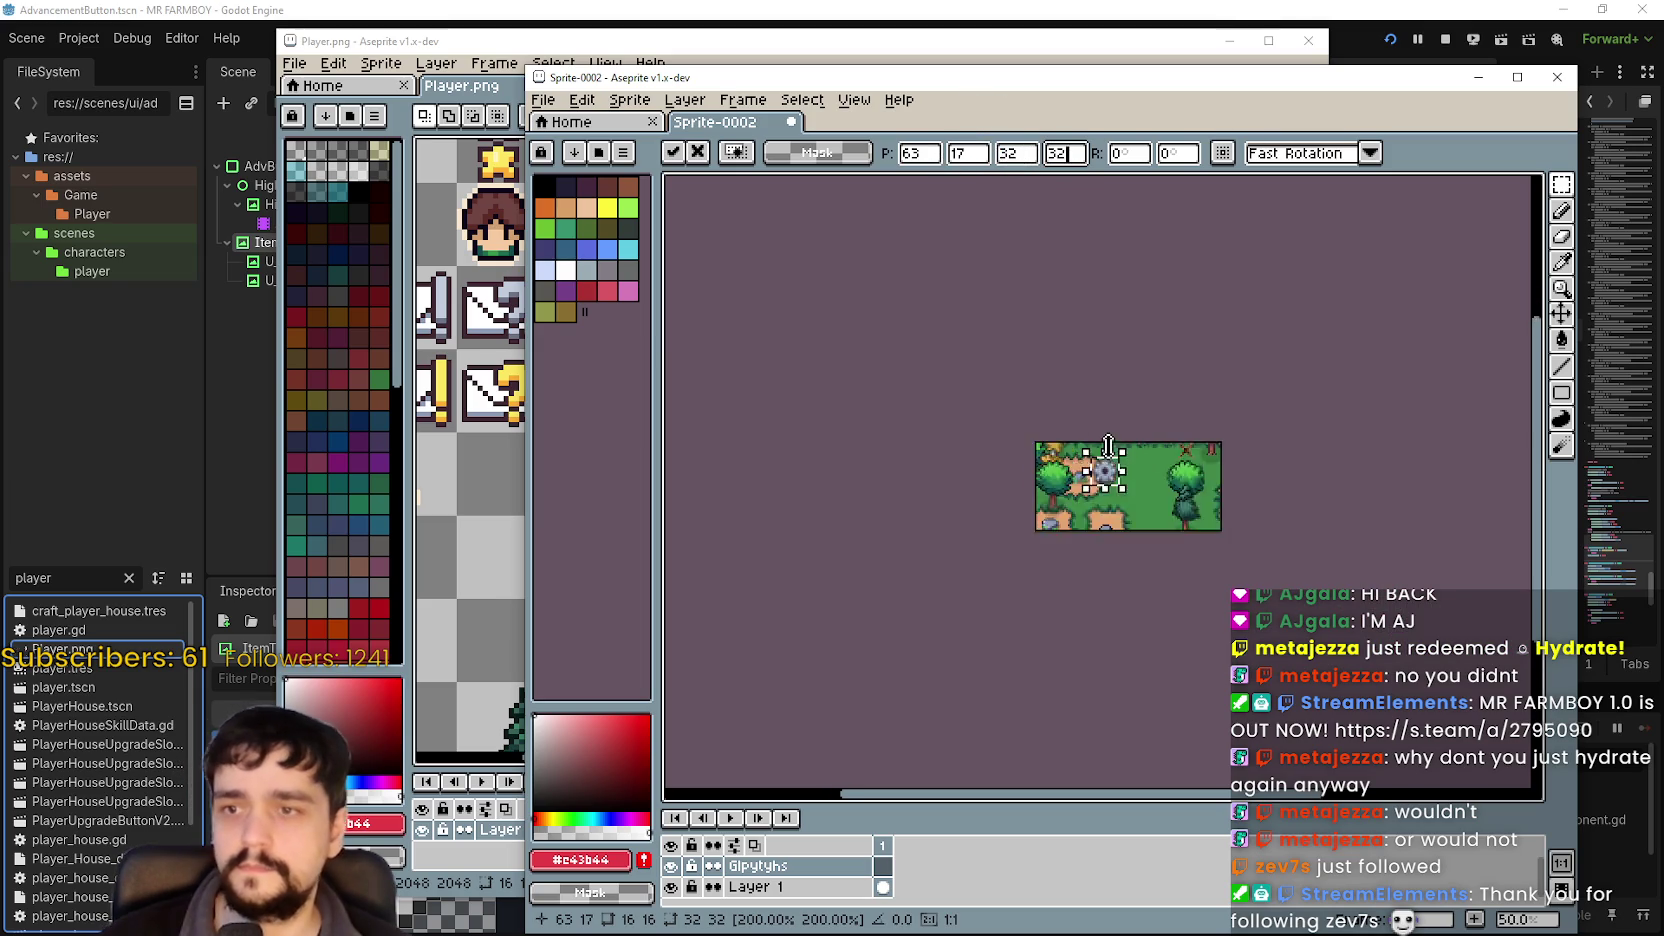
pyautogui.scroll(4, 1097, 484)
pyautogui.scroll(-2, 1097, 484)
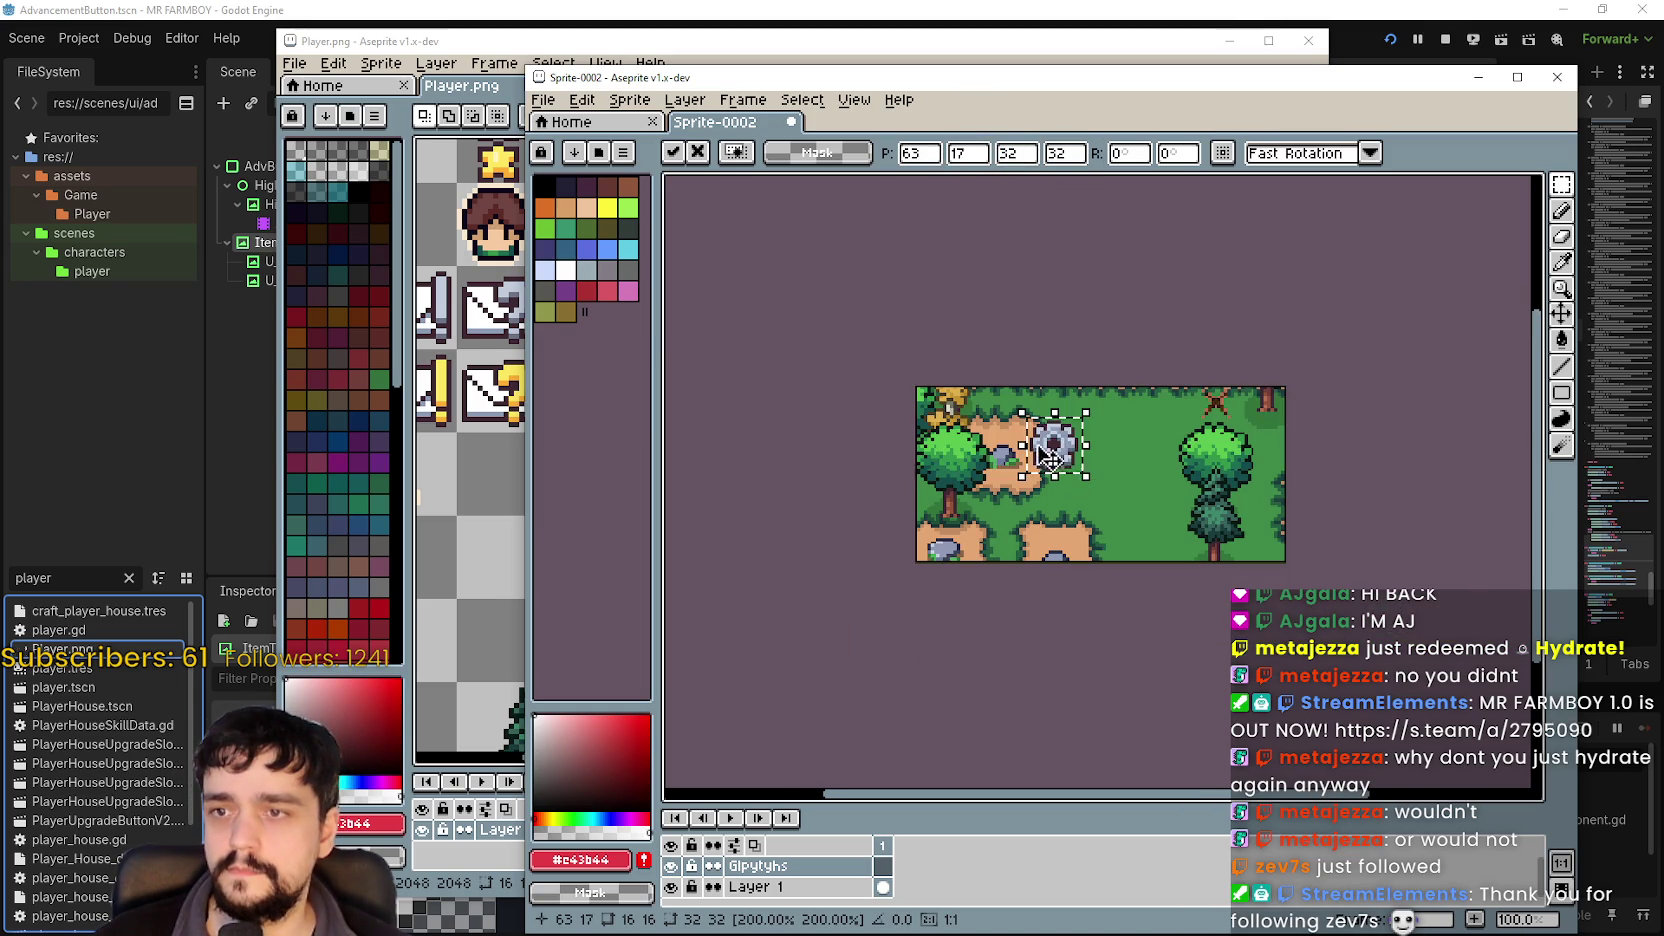
pyautogui.moveTo(1090, 476); pyautogui.dragTo(990, 457)
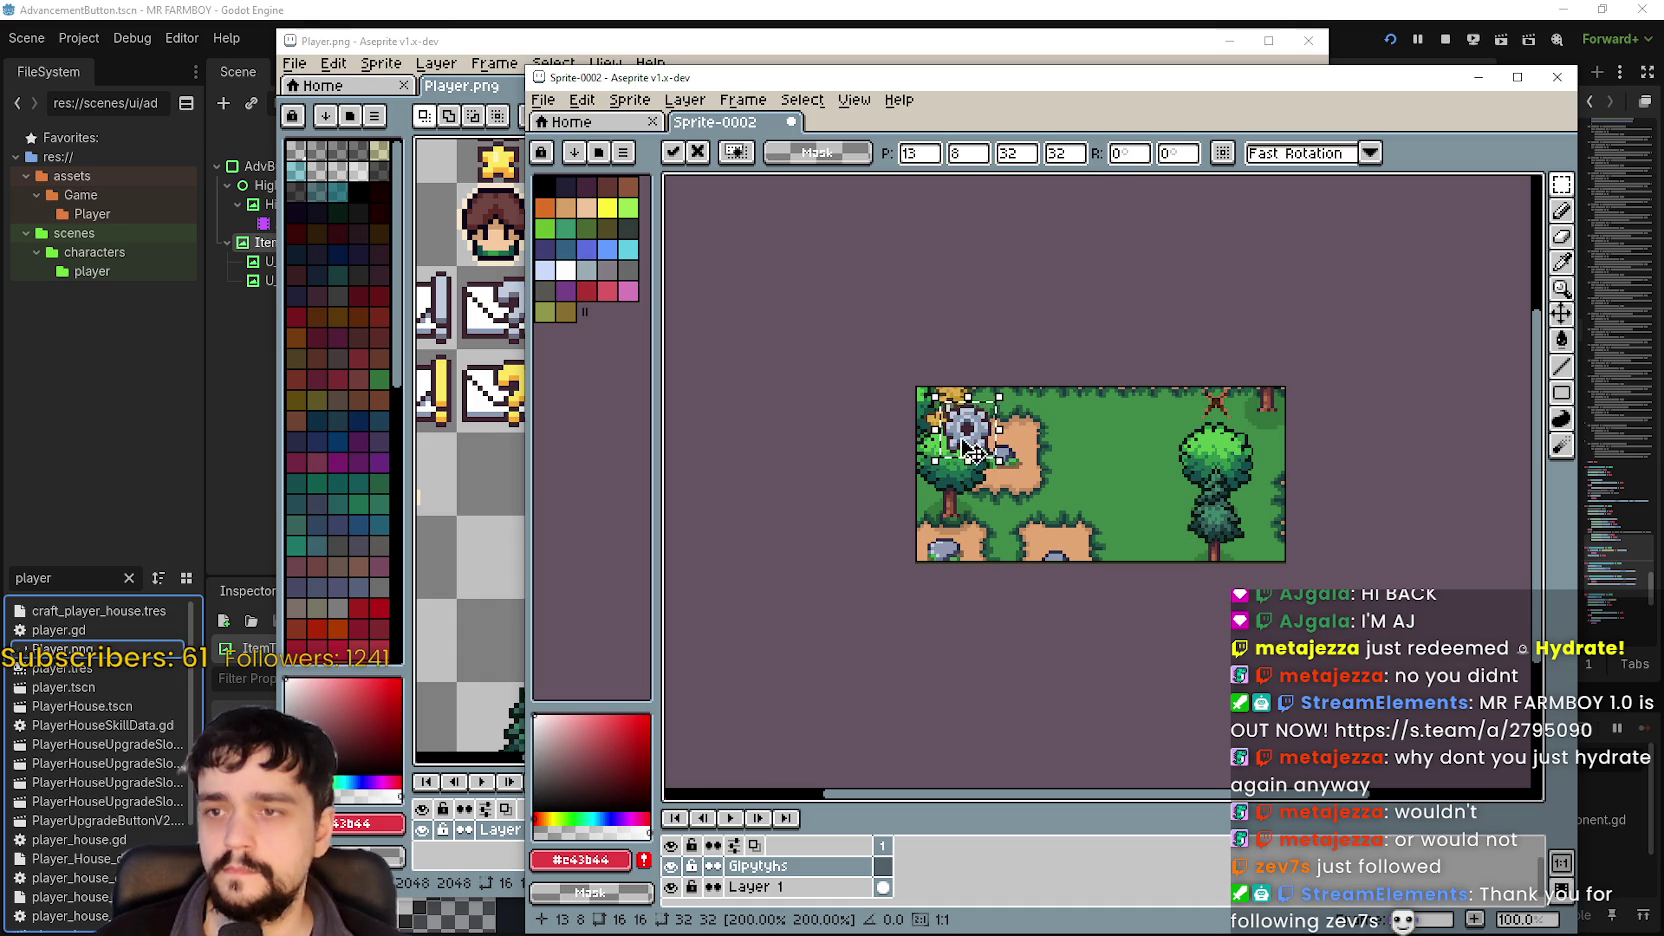
pyautogui.moveTo(970, 452)
pyautogui.mouseDown()
pyautogui.moveTo(1040, 440)
pyautogui.moveTo(1046, 530)
pyautogui.moveTo(957, 452)
pyautogui.moveTo(968, 432)
pyautogui.moveTo(967, 450)
pyautogui.mouseUp()
pyautogui.scroll(2, 957, 452)
pyautogui.scroll(-2, 957, 452)
# Commit the gear placement and scroll Player.png to find the axe icon.
pyautogui.press('Return')
pyautogui.click(475, 548)
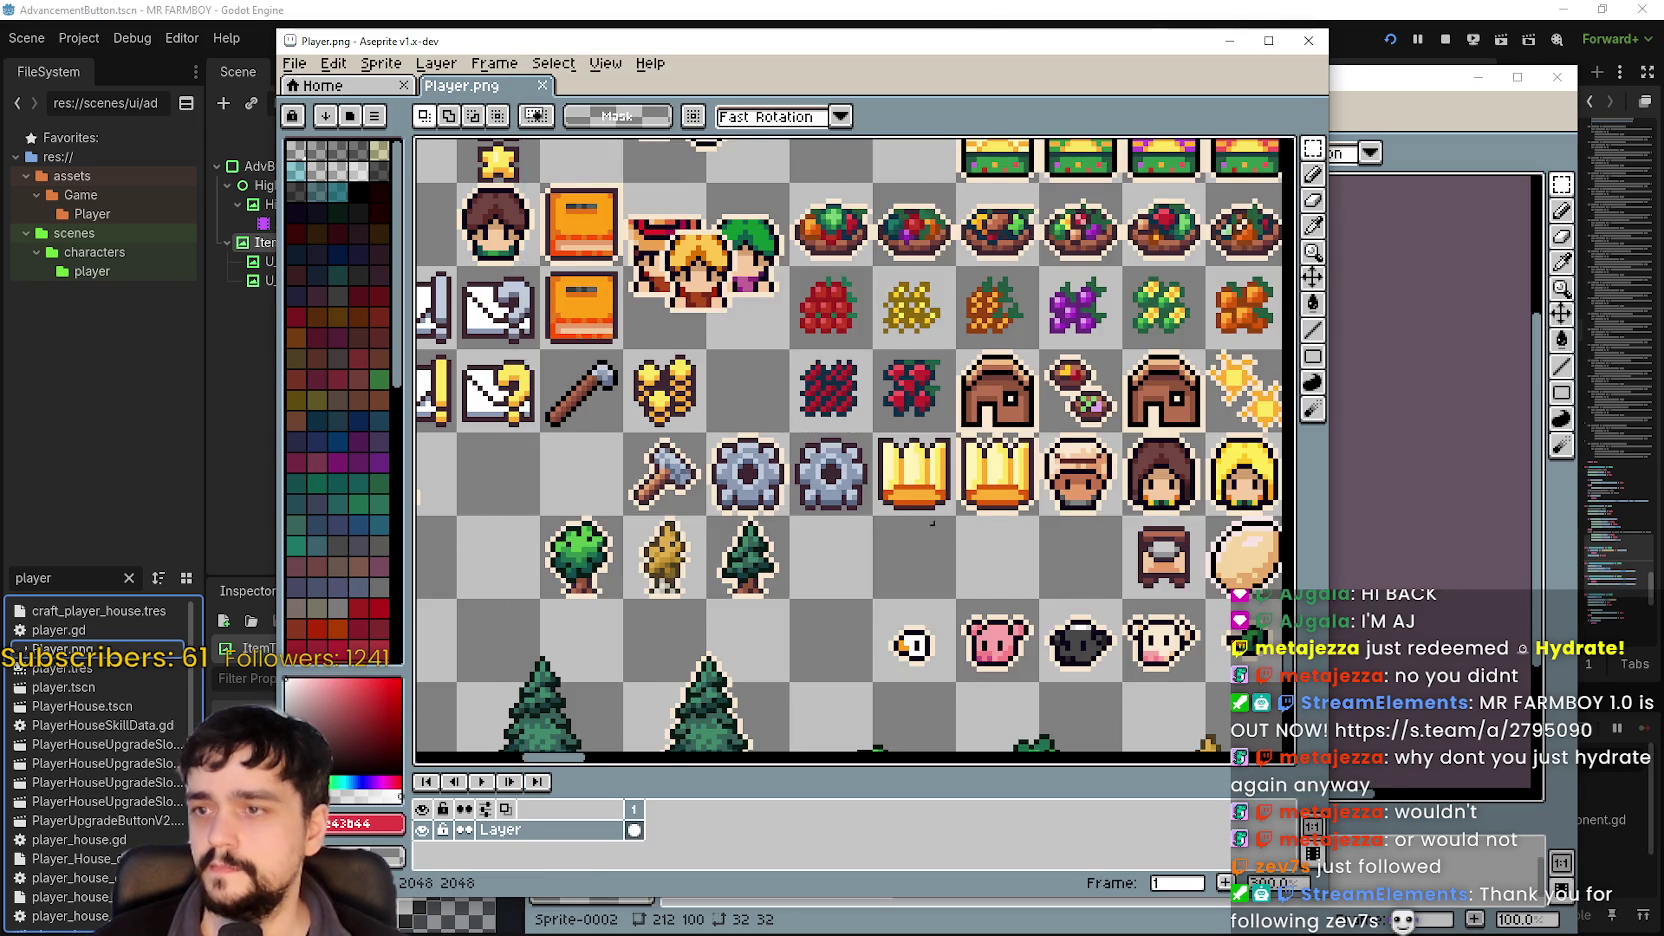
pyautogui.scroll(-1, 901, 519)
pyautogui.hscroll(-6, 754, 487)
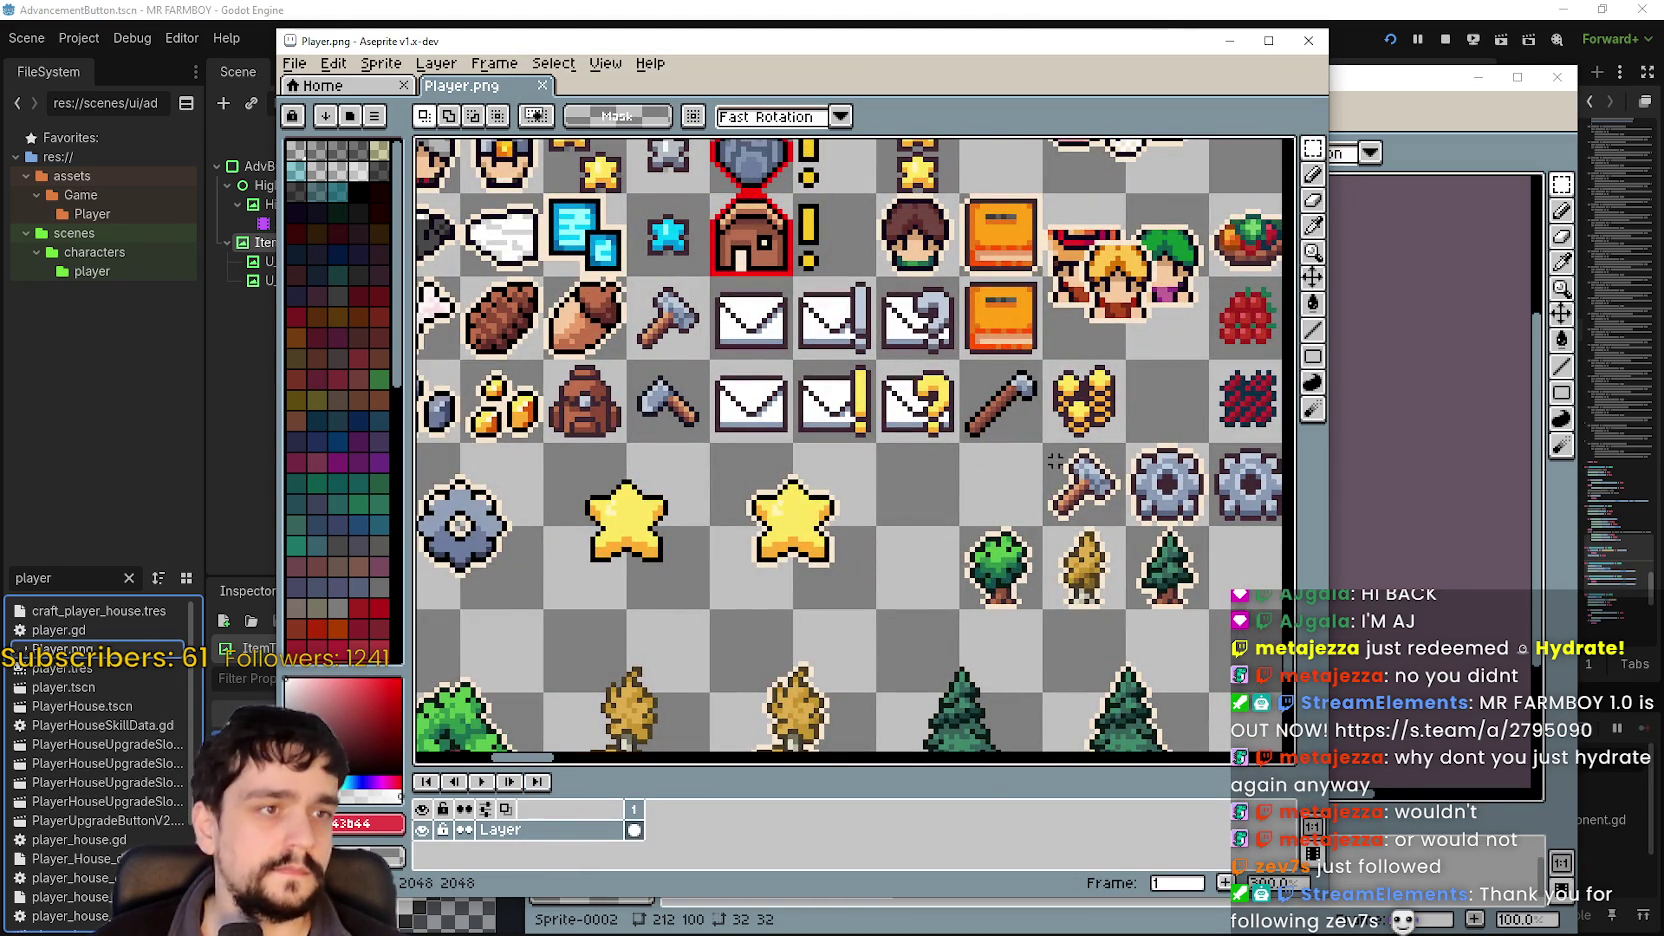
pyautogui.scroll(-3, 1103, 490)
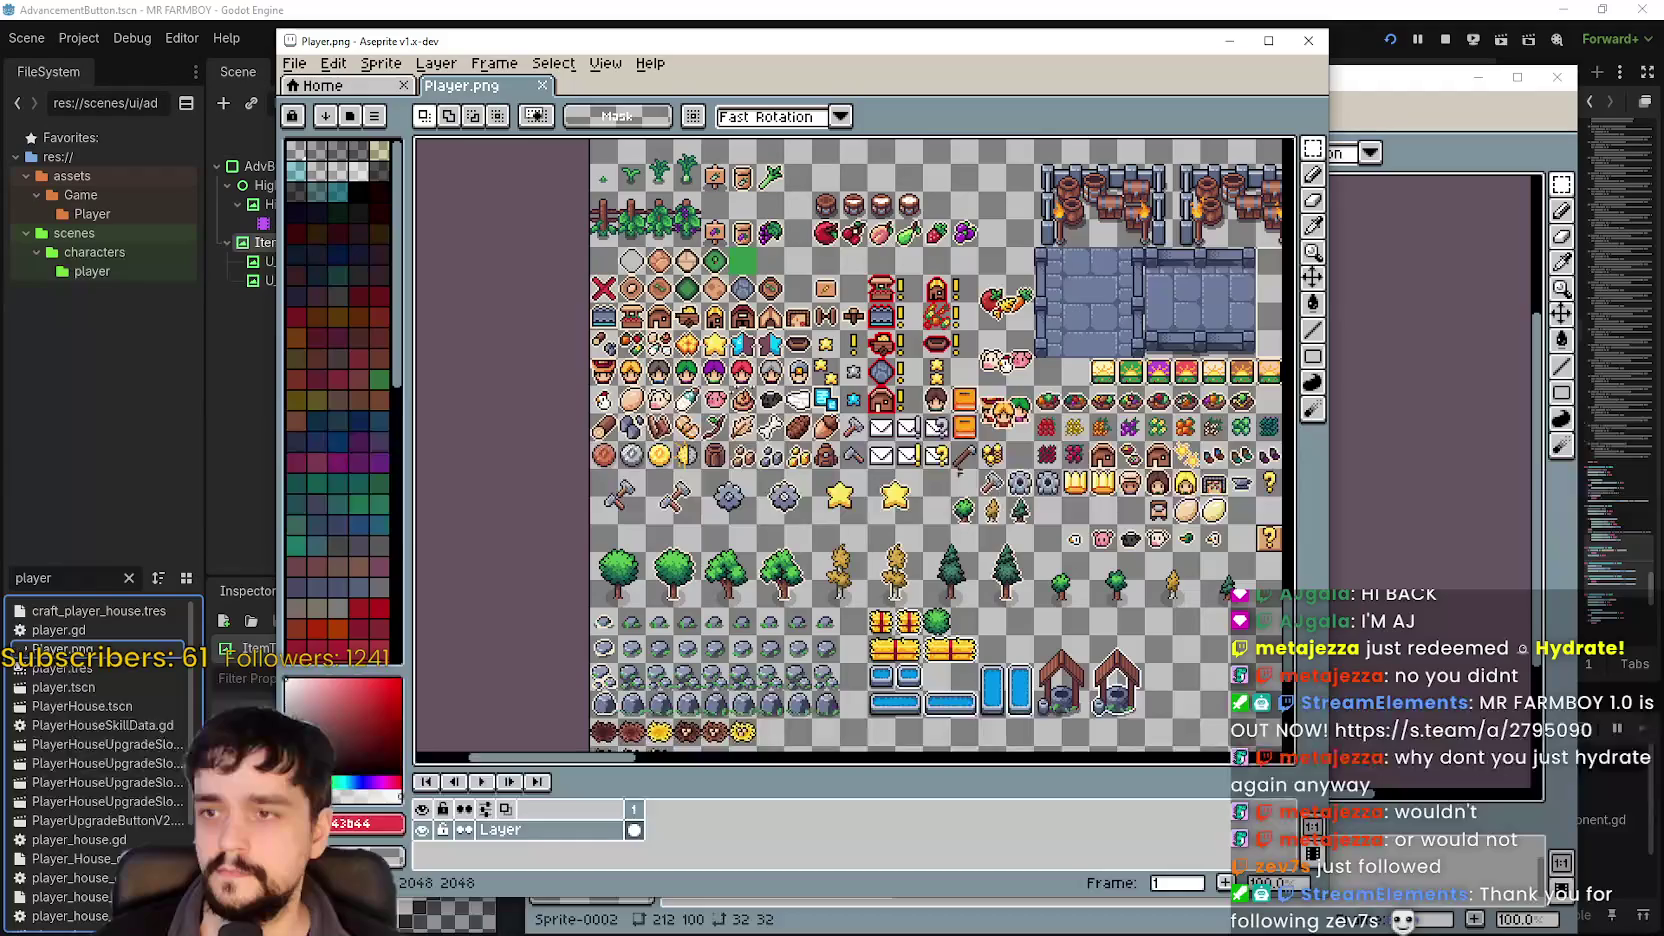
# Paste the axe, set it to 32×32, and place it right of the gear.
pyautogui.hotkey('alt', 'Tab')
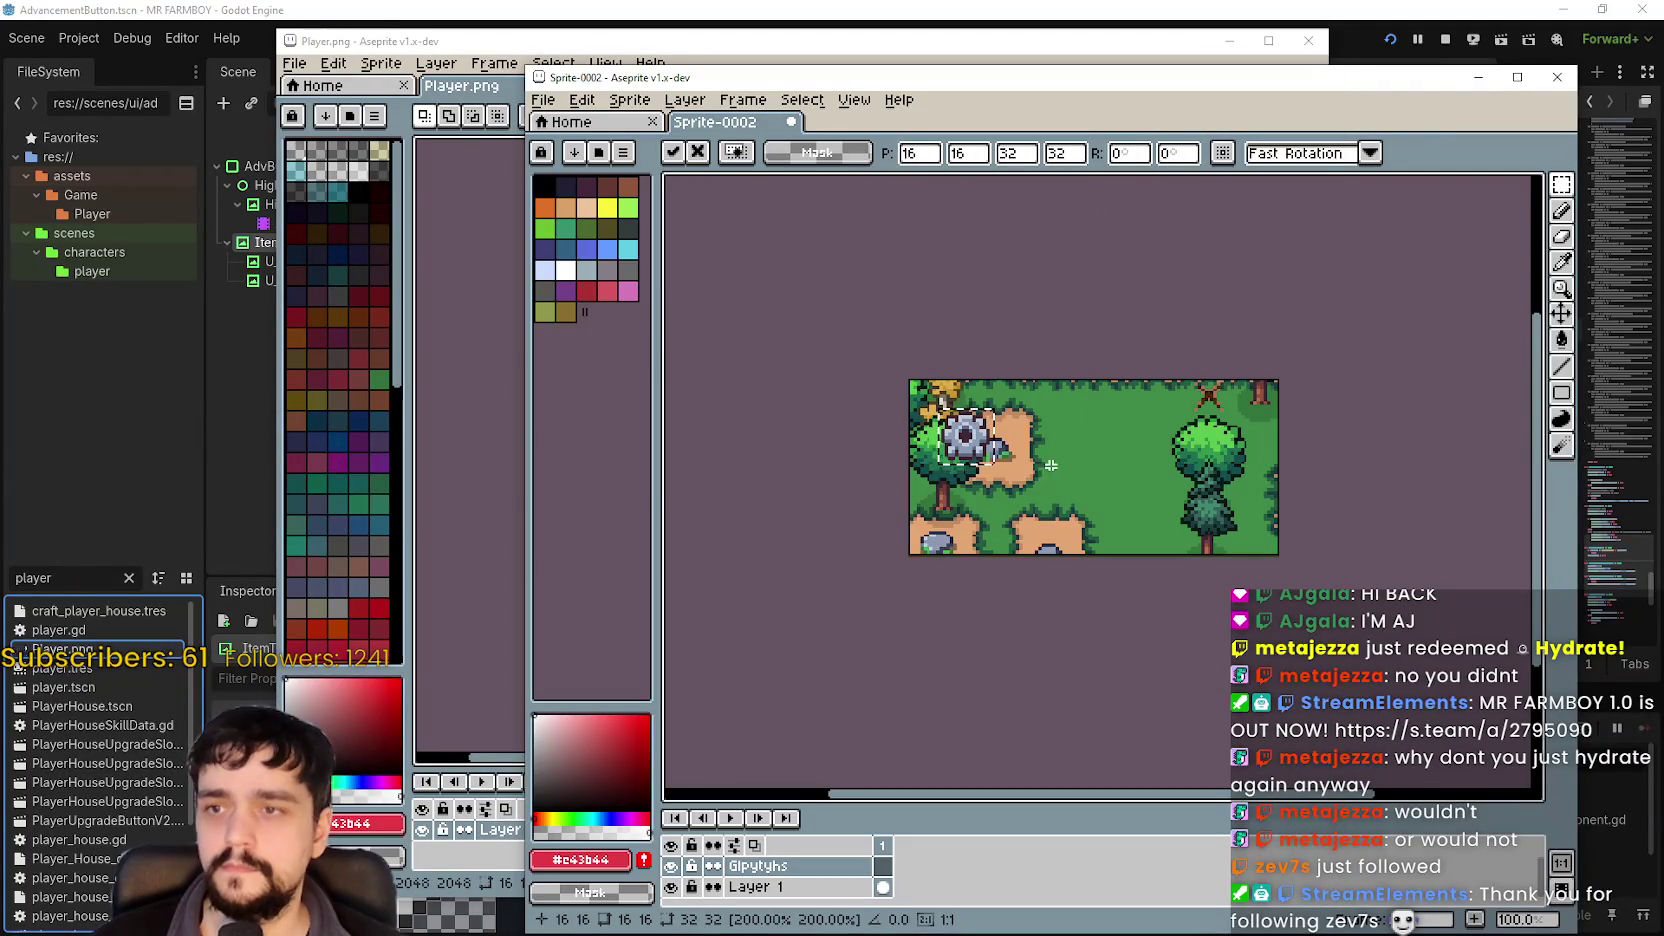
pyautogui.moveTo(1173, 495); pyautogui.dragTo(1095, 453)
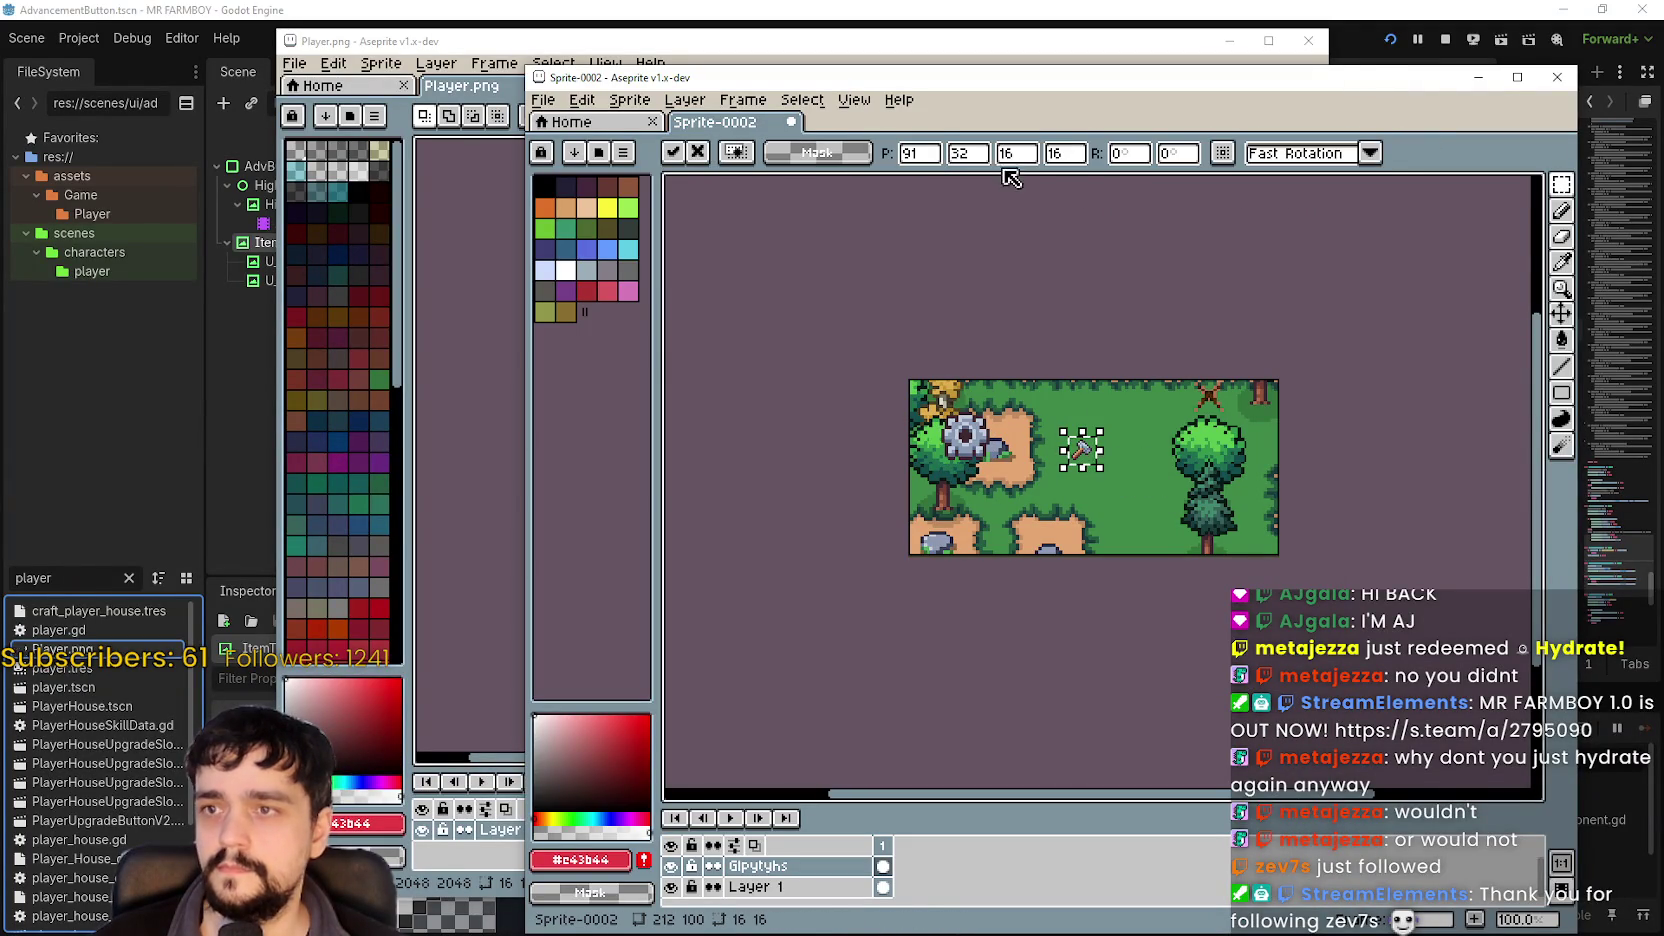
pyautogui.click(1015, 153)
pyautogui.write('32')
pyautogui.click(1066, 153)
pyautogui.write('32')
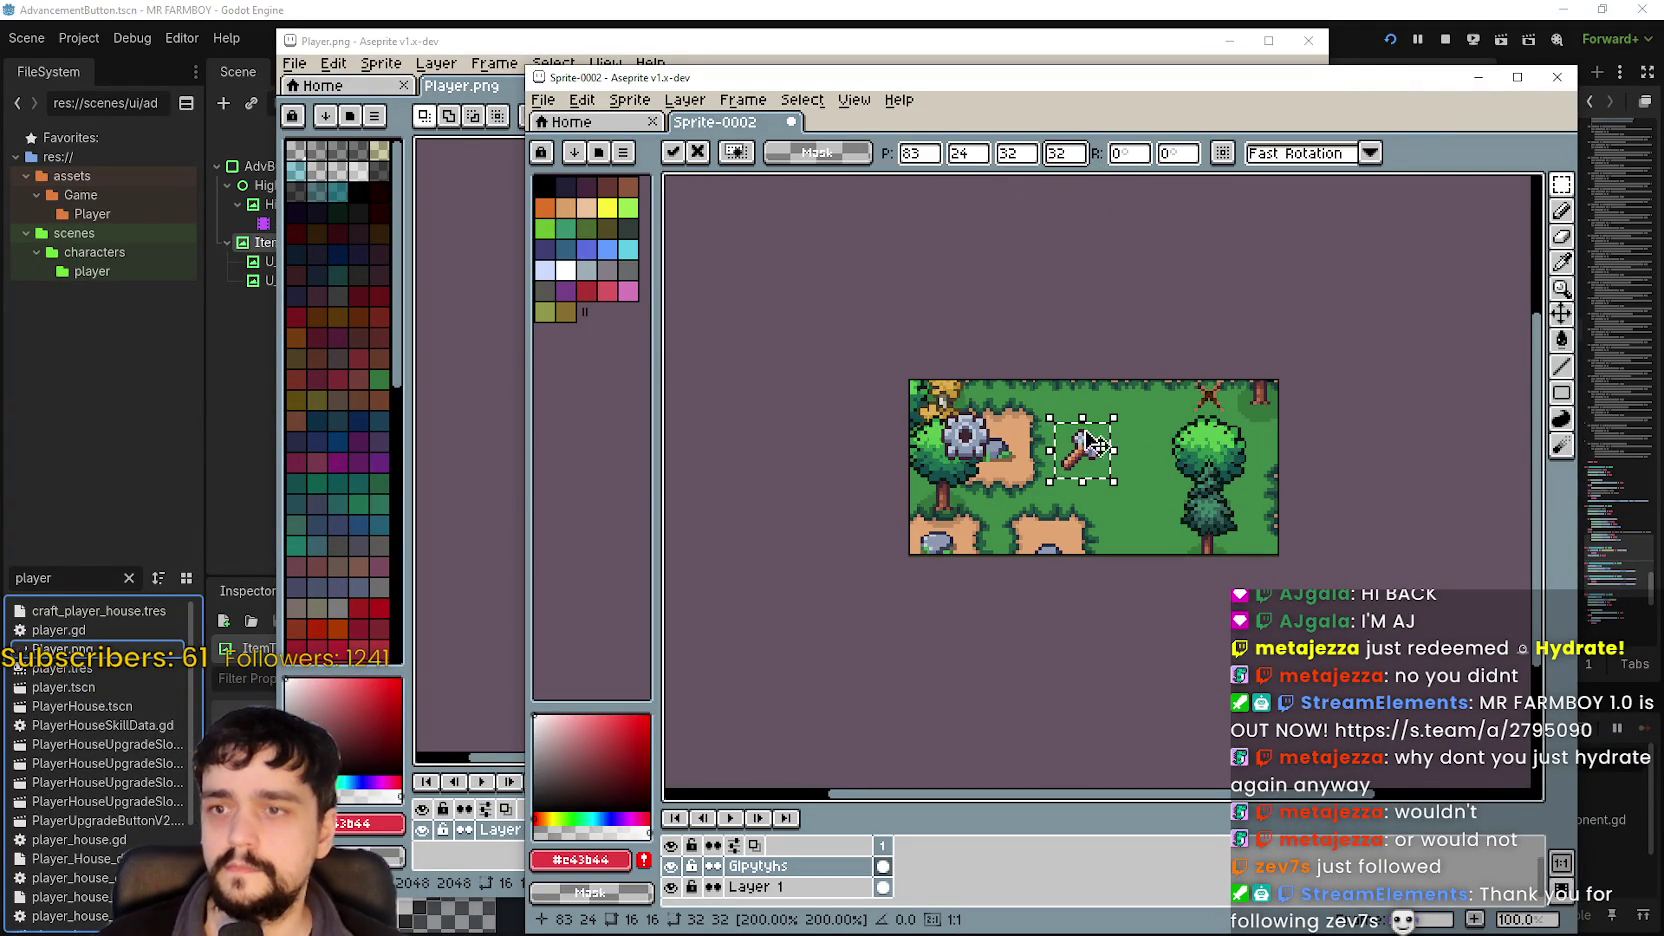
pyautogui.moveTo(1102, 490); pyautogui.dragTo(1088, 456)
pyautogui.press('Down')
pyautogui.press('Down')
pyautogui.press('Down')
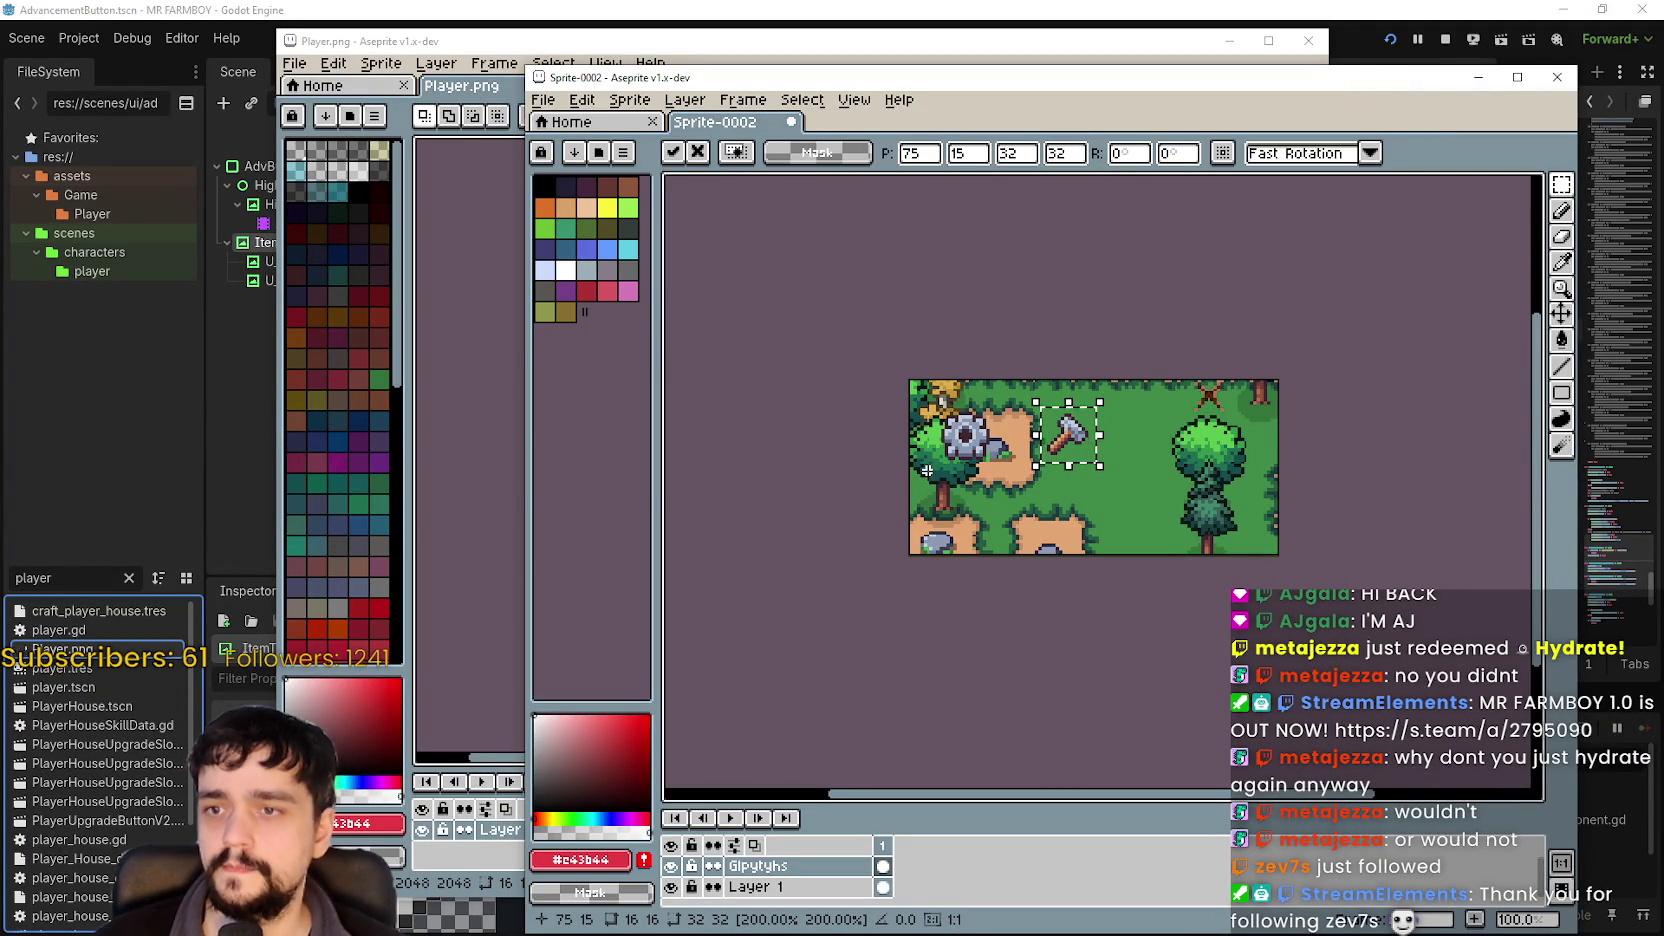
pyautogui.click(931, 469)
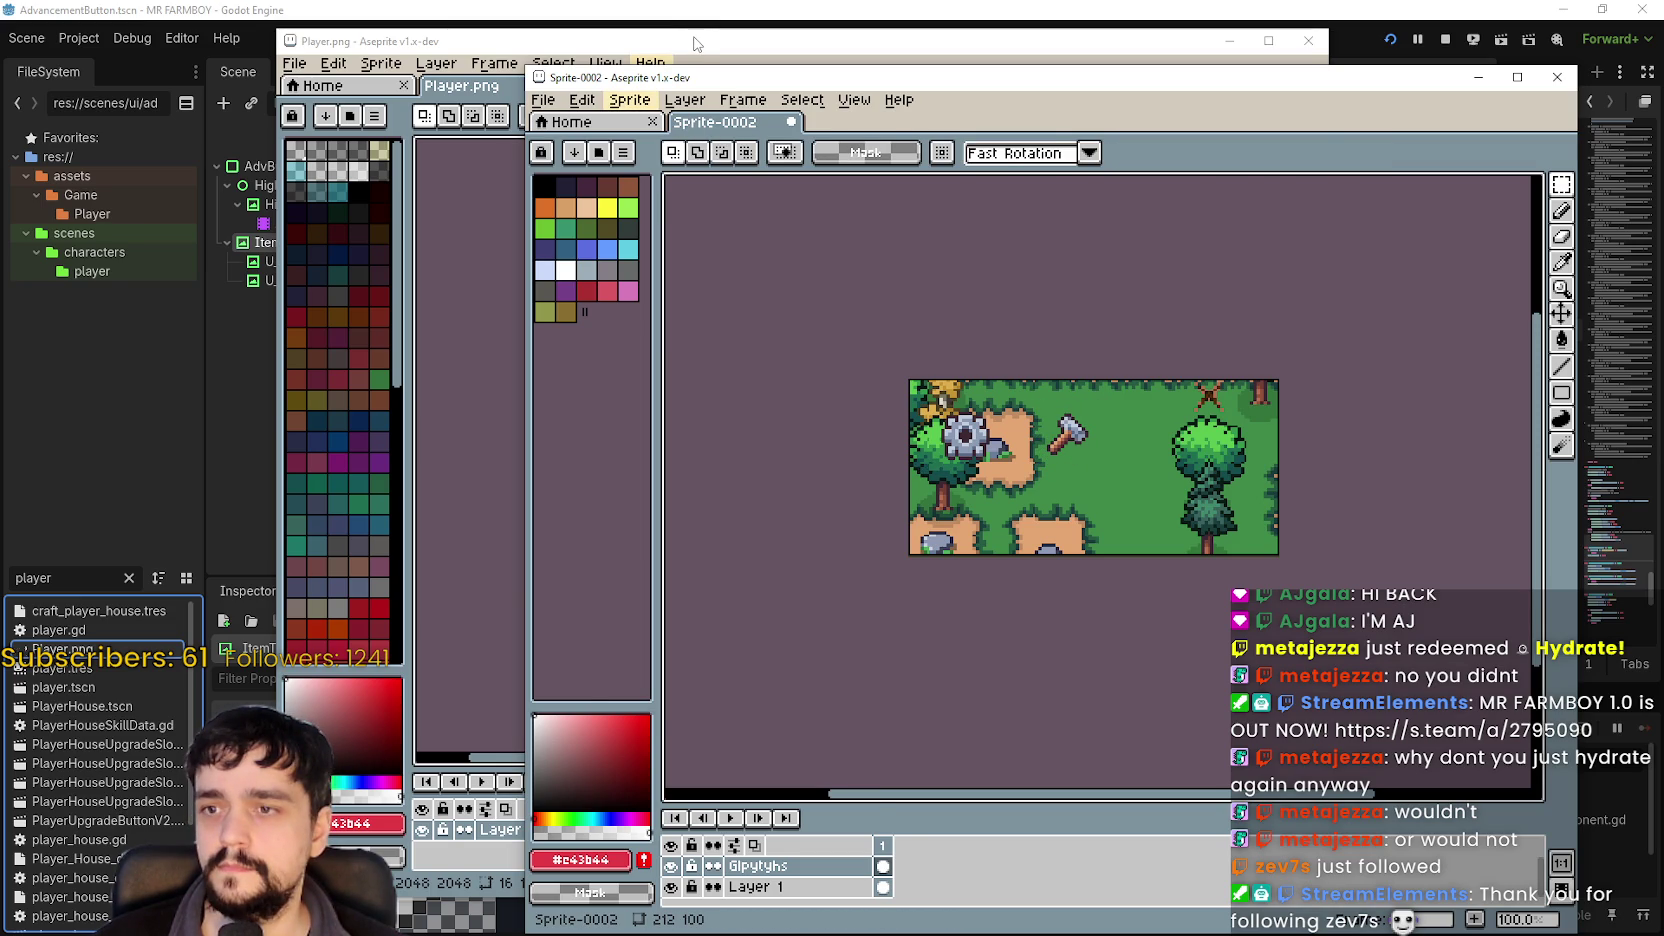
pyautogui.click(695, 44)
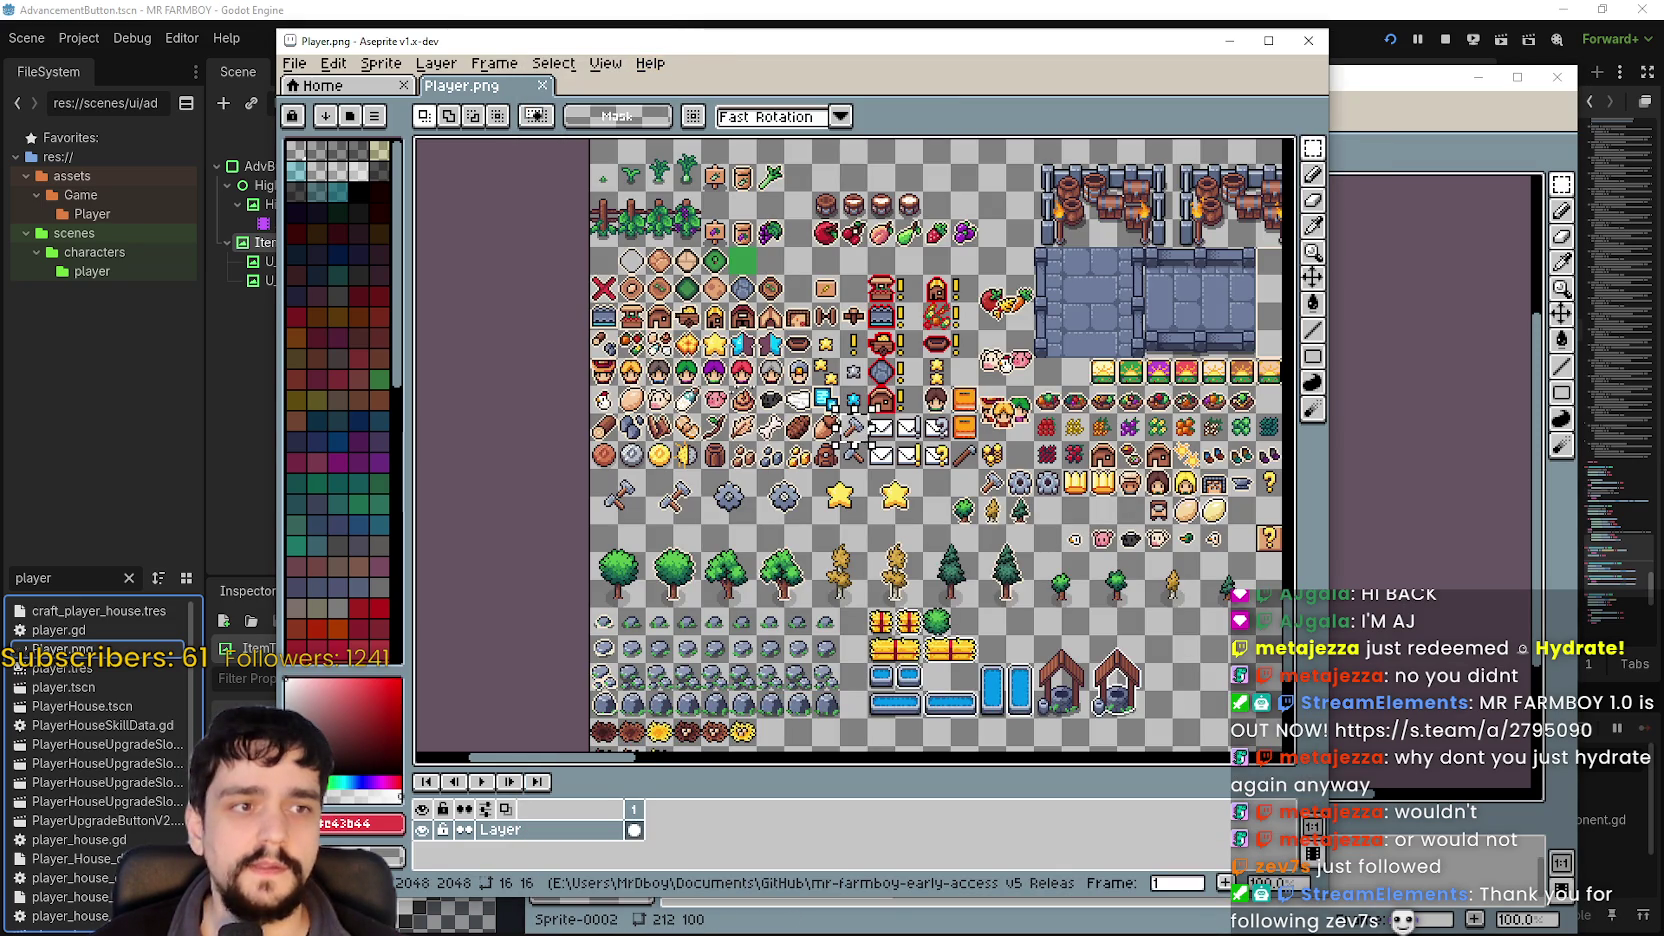
# Paste the axe again, scale it to 32×32, and place it right of the gear.
pyautogui.scroll(2, 1020, 435)
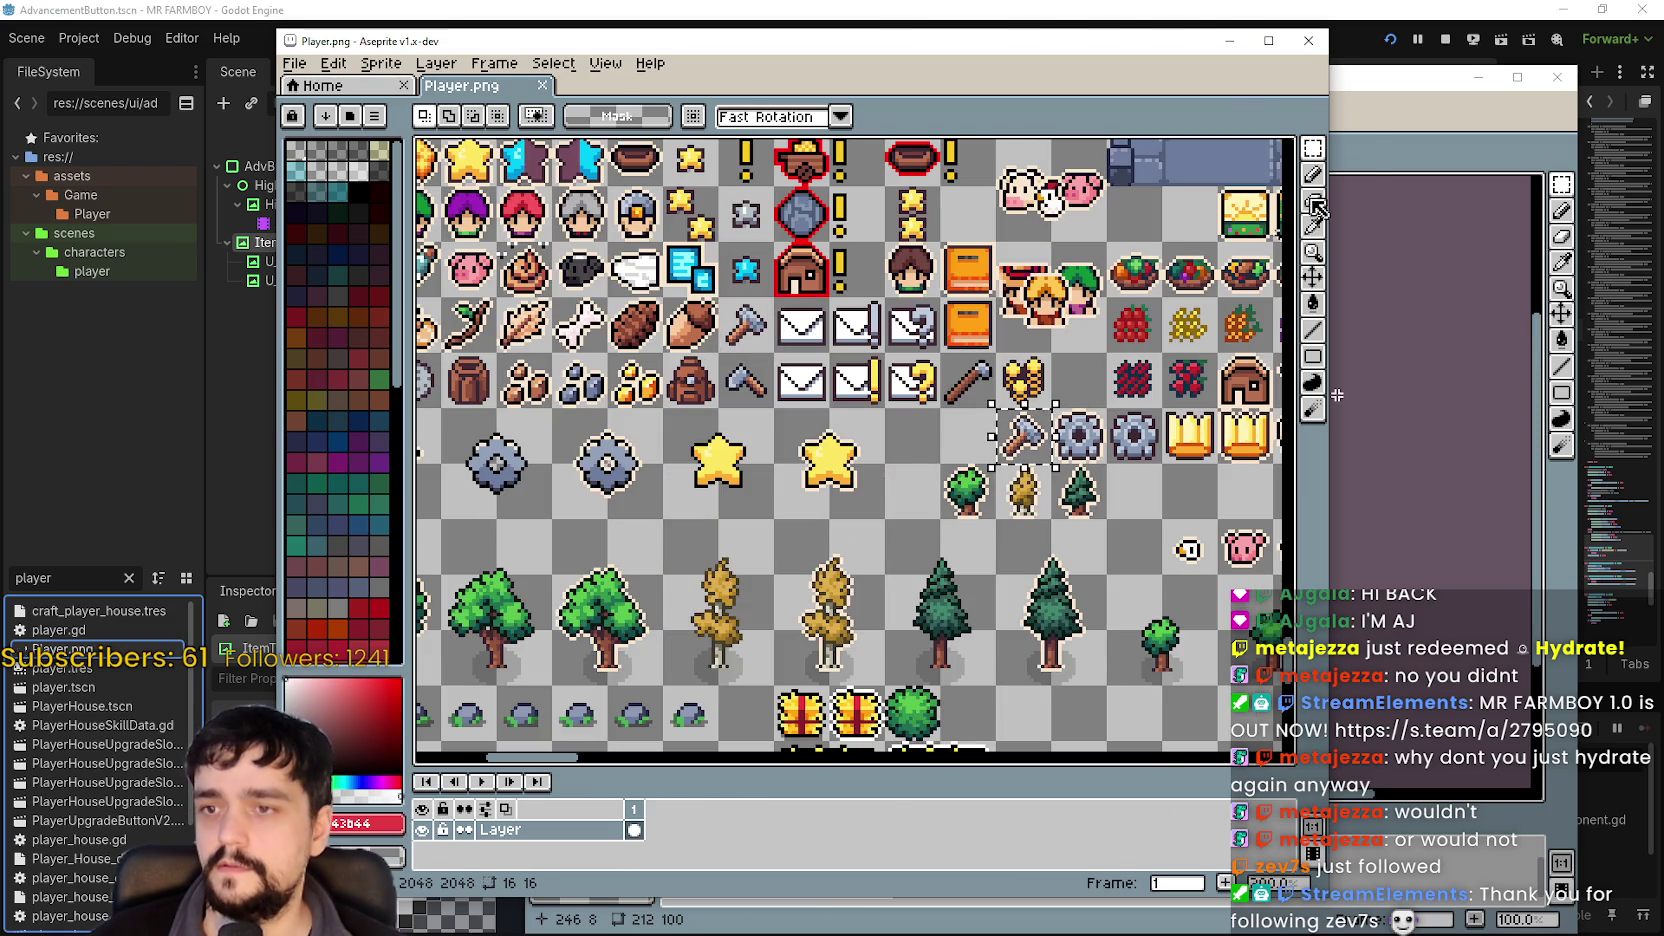
pyautogui.click(1378, 112)
pyautogui.scroll(3, 1121, 573)
pyautogui.hotkey('ctrl', 'v')
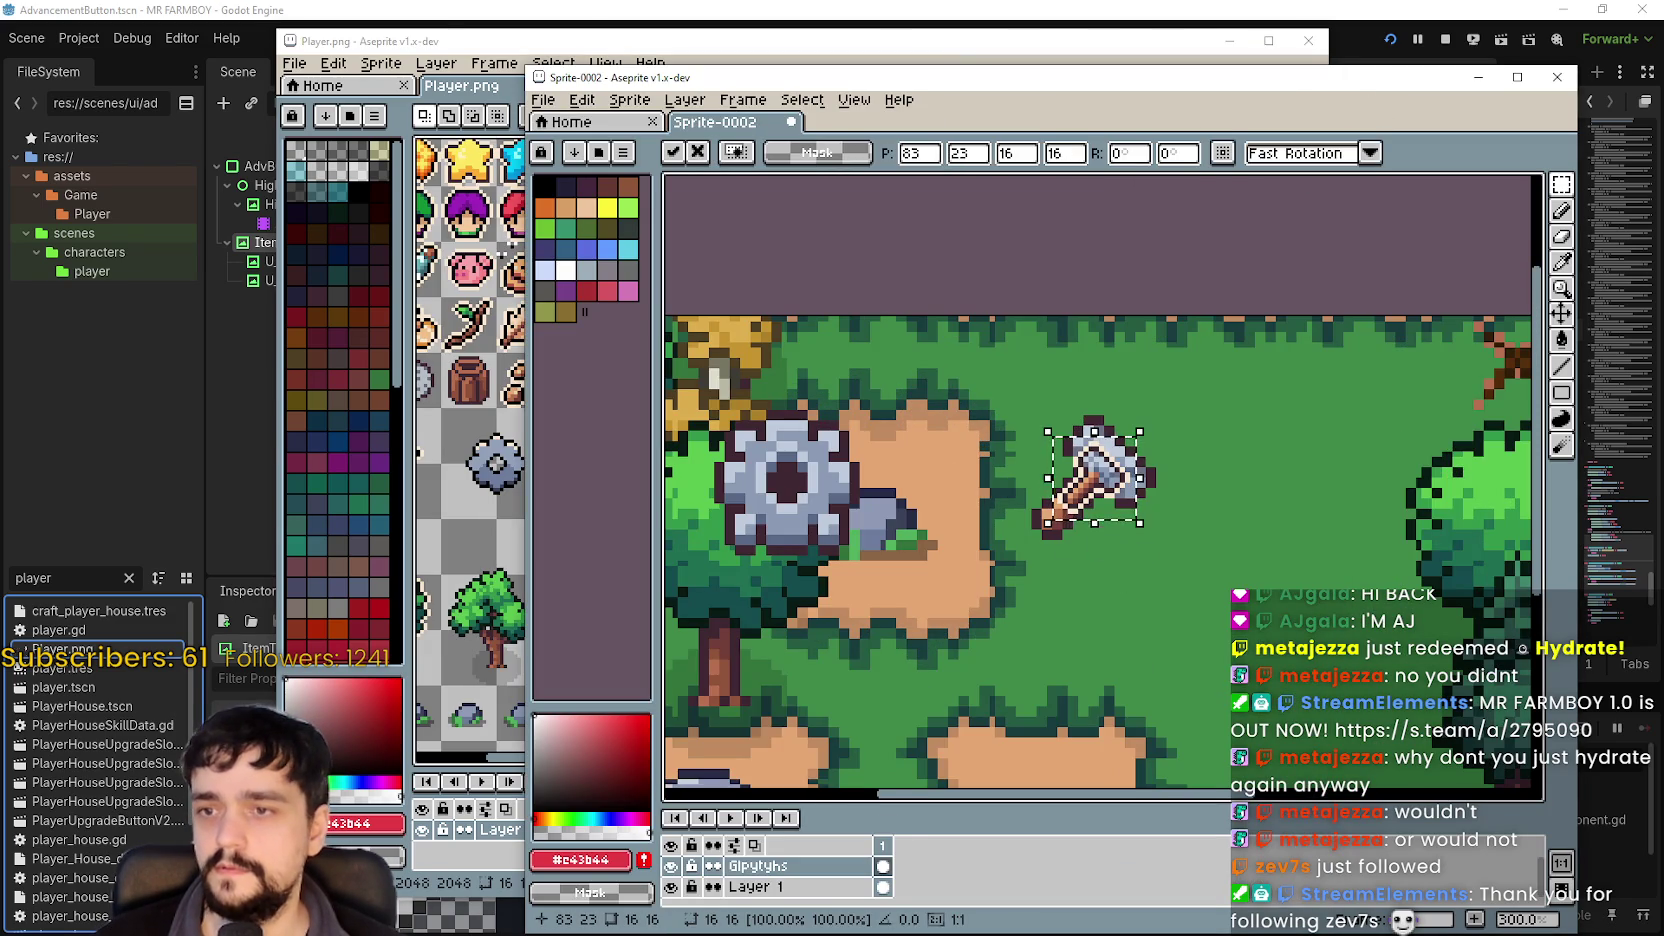
pyautogui.click(1016, 153)
pyautogui.write('3')
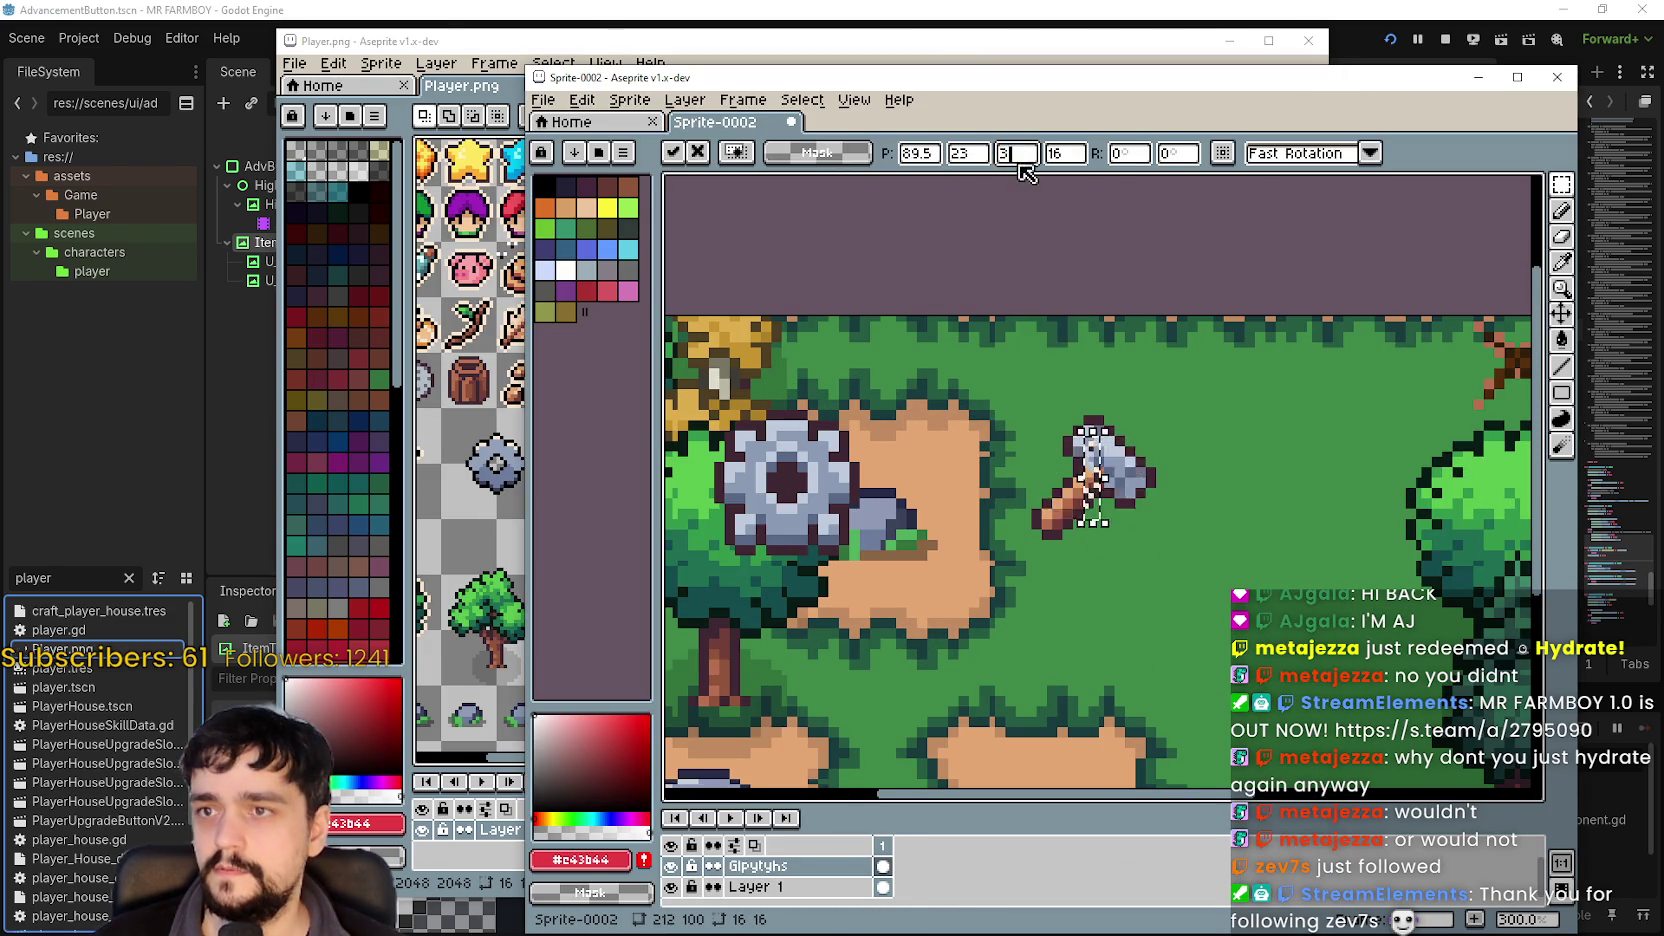
pyautogui.write('2')
pyautogui.press('Tab')
pyautogui.write('32')
pyautogui.press('Return')
pyautogui.moveTo(1100, 470)
pyautogui.mouseDown()
pyautogui.moveTo(1112, 585)
pyautogui.moveTo(1133, 467)
pyautogui.mouseUp()
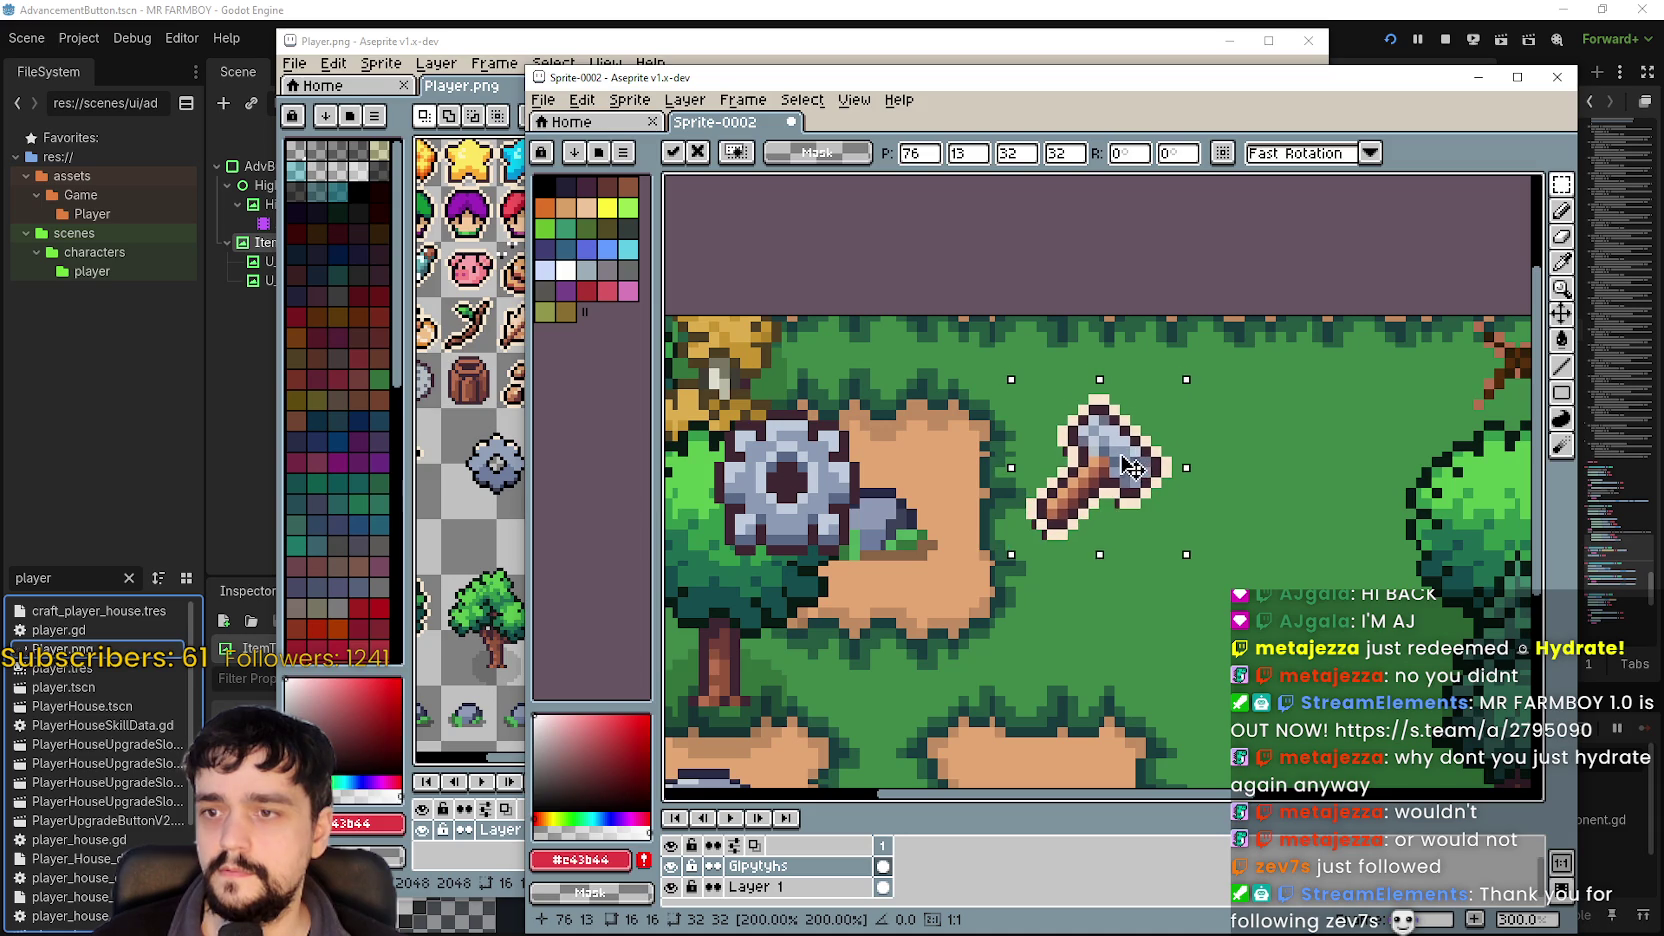
pyautogui.scroll(-1, 1116, 470)
pyautogui.click(1156, 517)
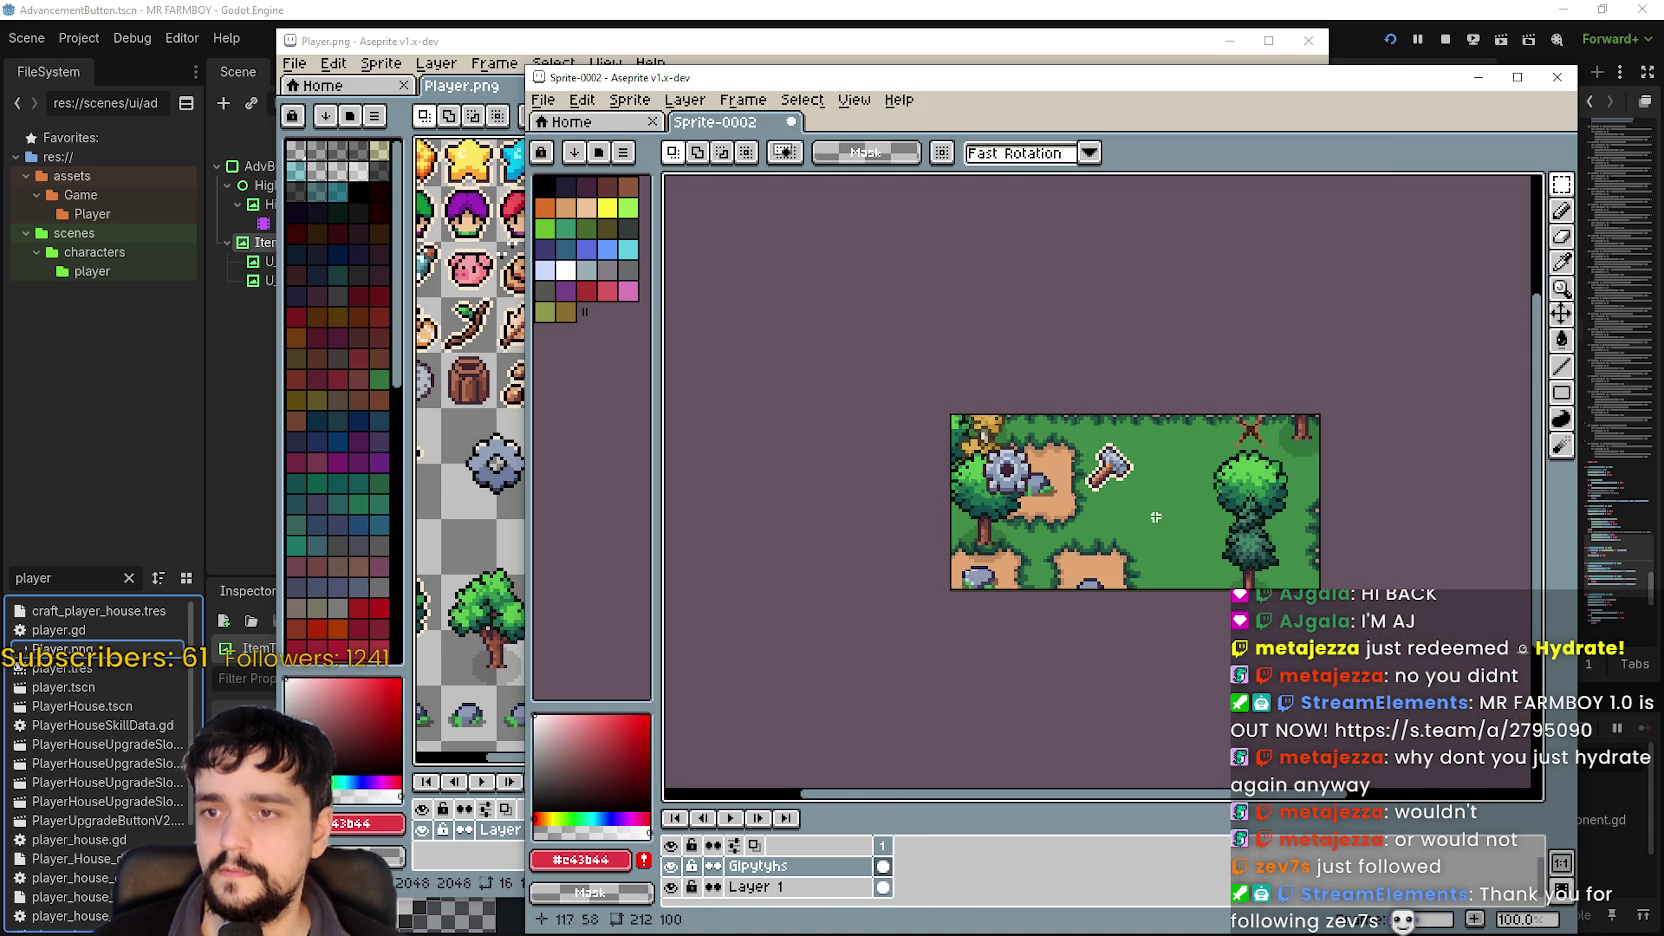
pyautogui.scroll(1, 1156, 517)
# Copy the gear from Player.png and paste it at height 32 over the old gear.
pyautogui.click(800, 41)
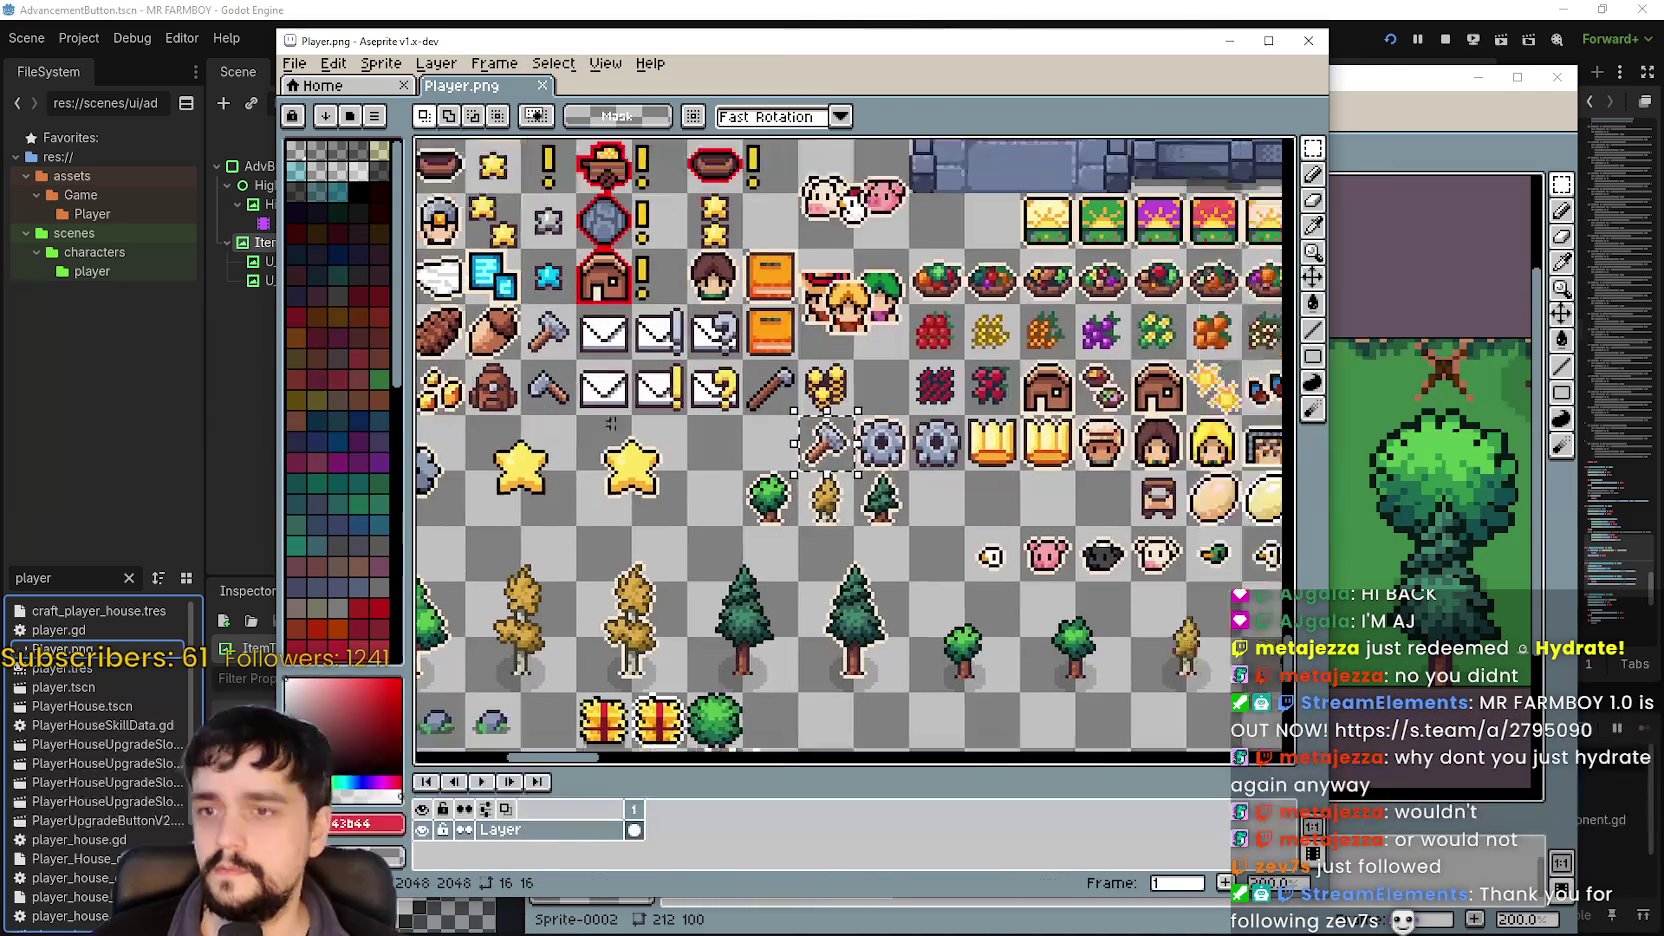
pyautogui.hotkey('ctrl', 'z')
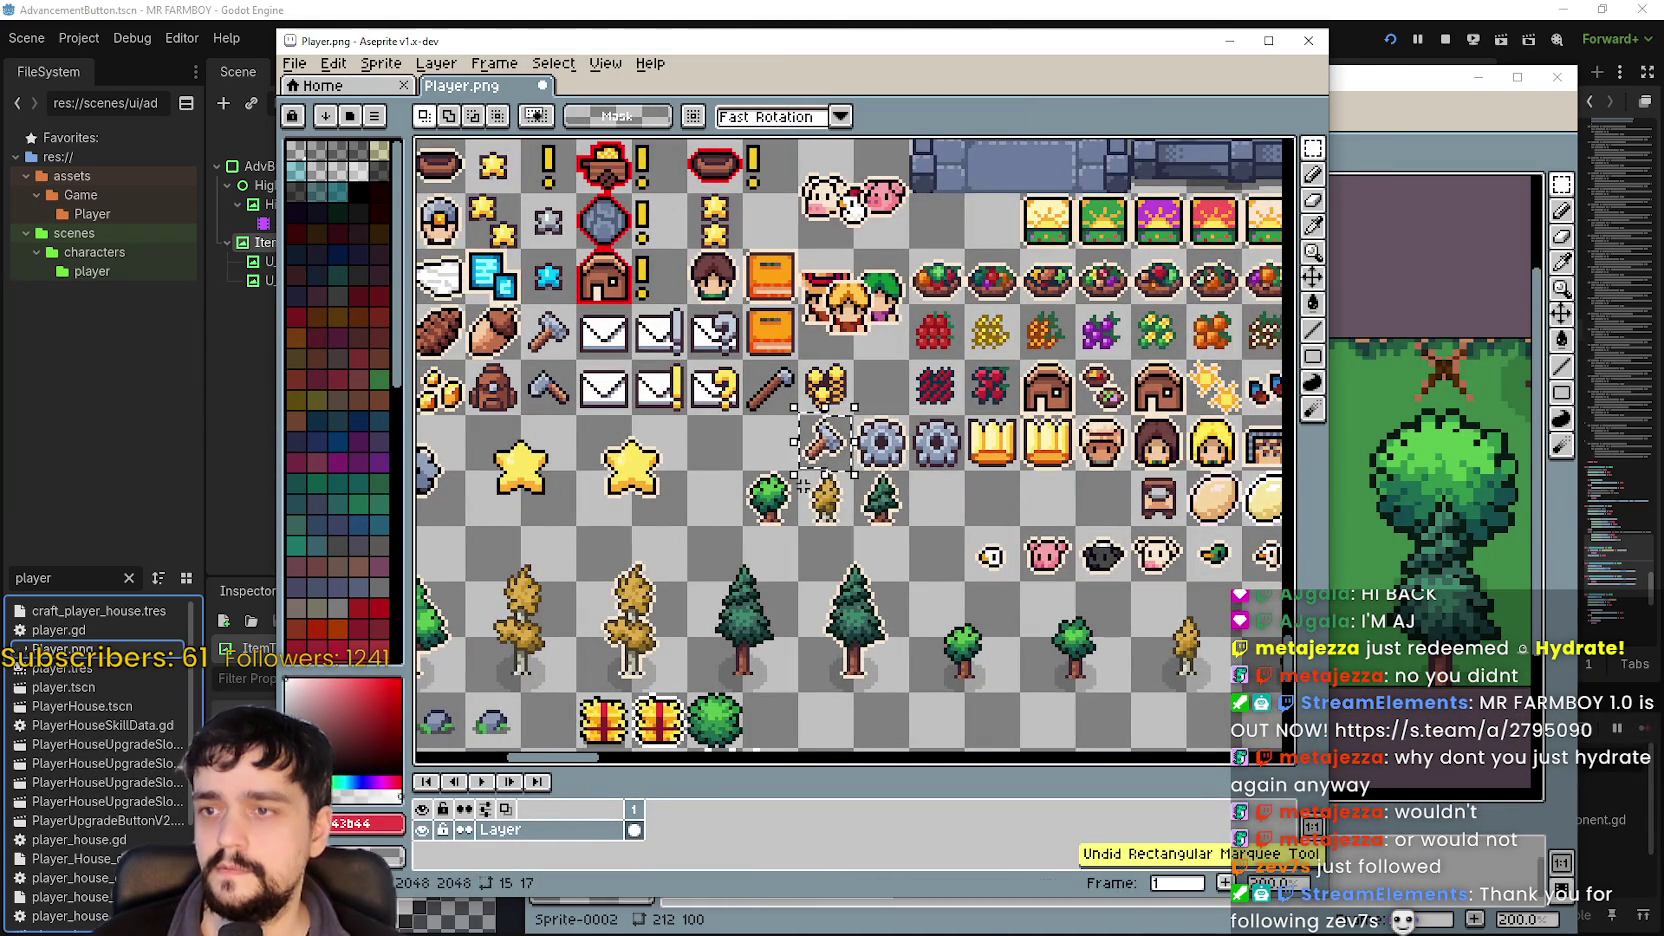
pyautogui.moveTo(856, 414); pyautogui.dragTo(910, 470)
pyautogui.hotkey('ctrl', 'c')
pyautogui.click(1404, 111)
pyautogui.hotkey('ctrl', 'v')
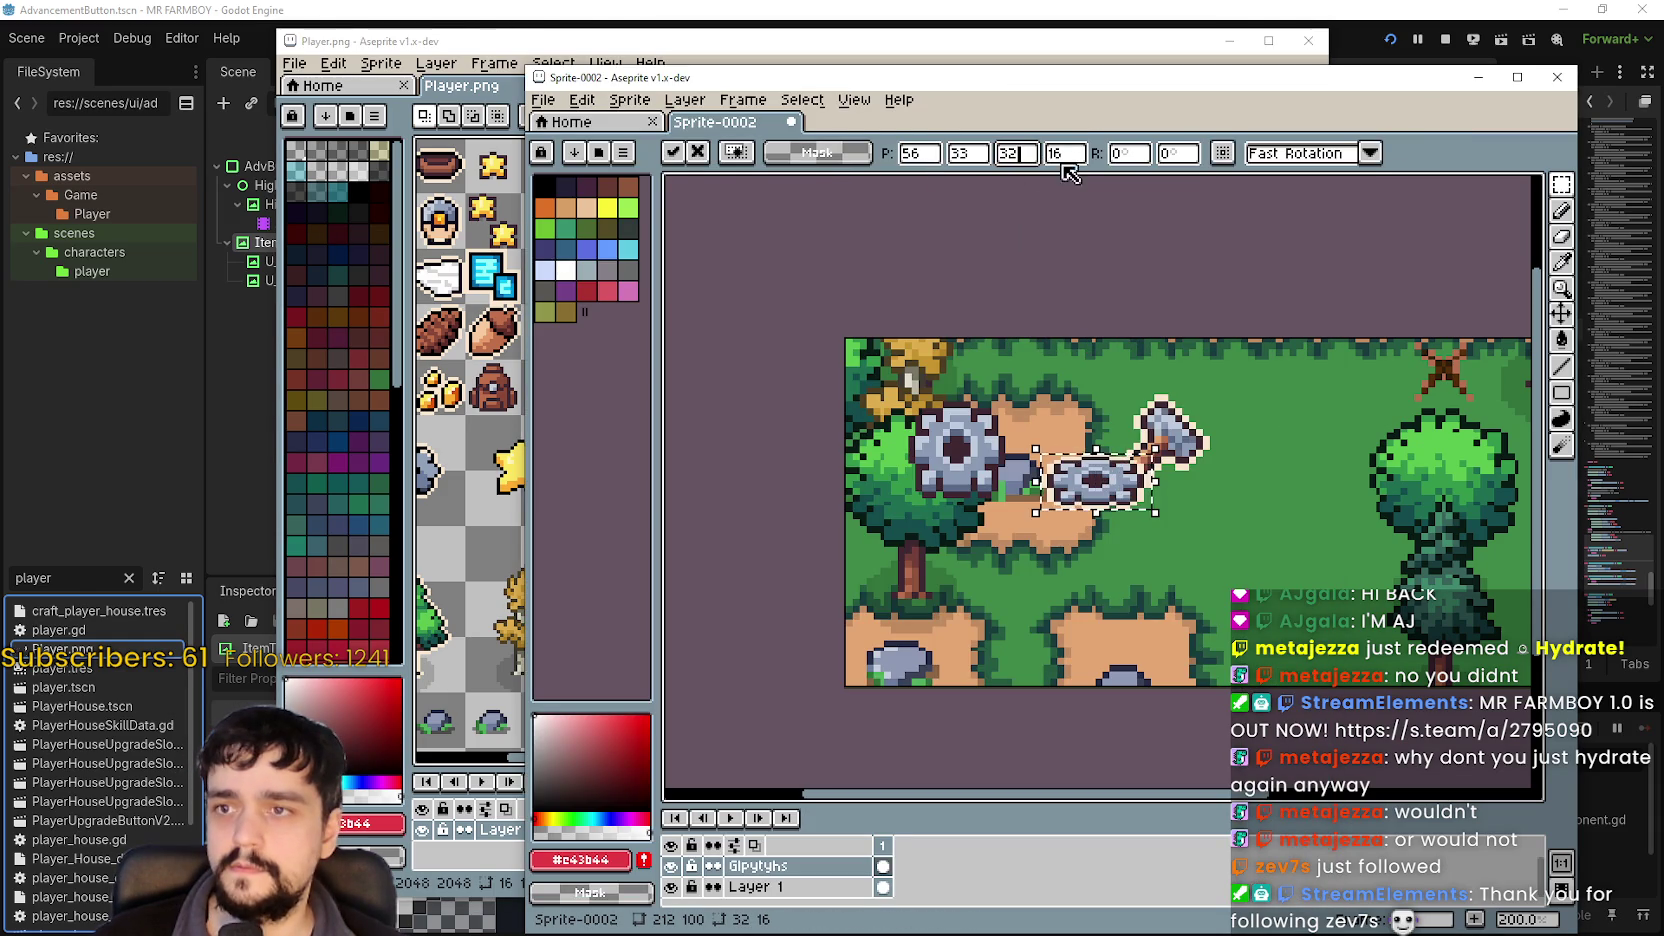
pyautogui.press('Tab')
pyautogui.write('32')
pyautogui.moveTo(1125, 503); pyautogui.dragTo(981, 463)
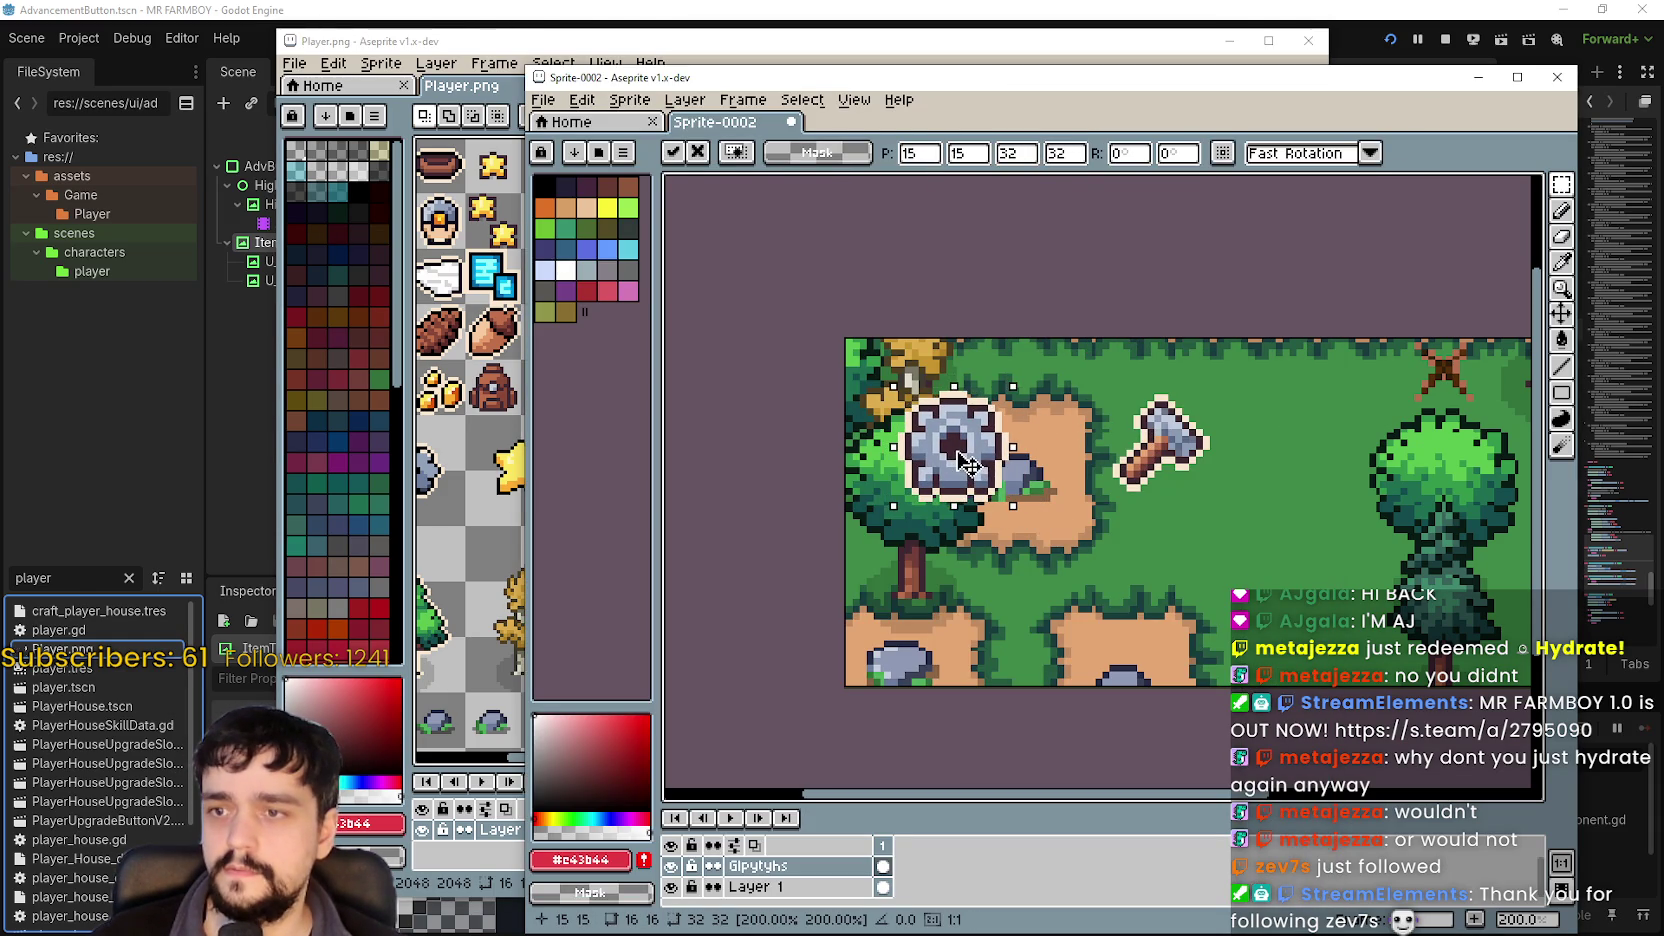
pyautogui.click(1072, 520)
pyautogui.scroll(-4, 1072, 520)
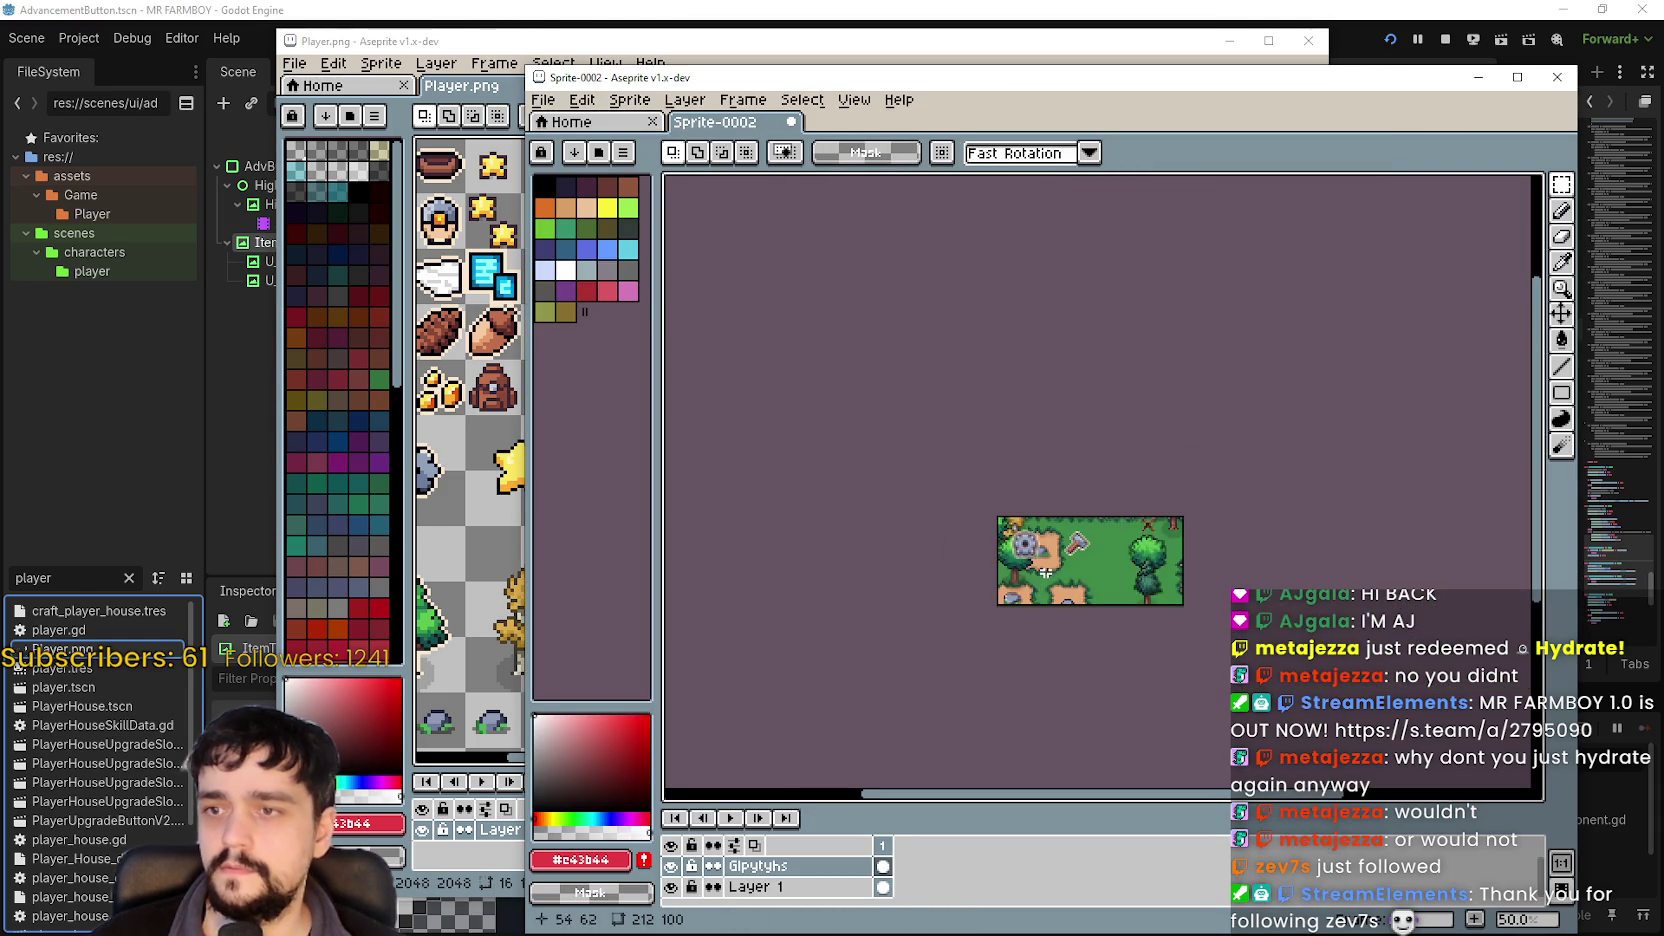
pyautogui.scroll(2, 1011, 513)
pyautogui.scroll(-1, 1103, 495)
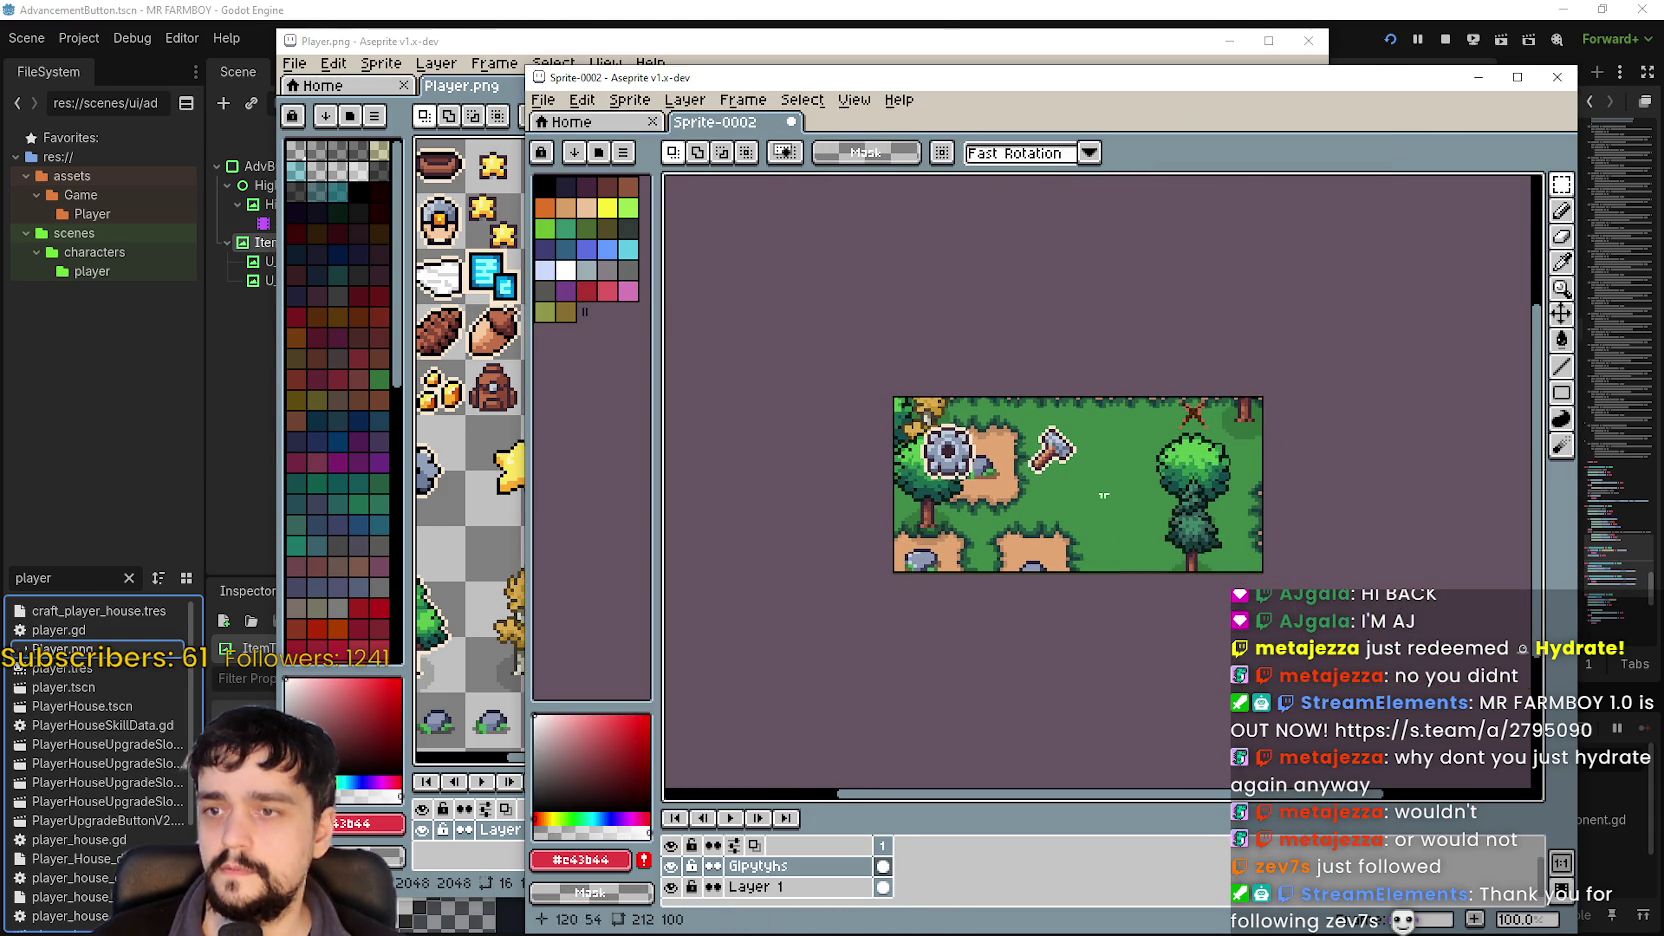
pyautogui.click(914, 35)
pyautogui.hscroll(-4, 895, 350)
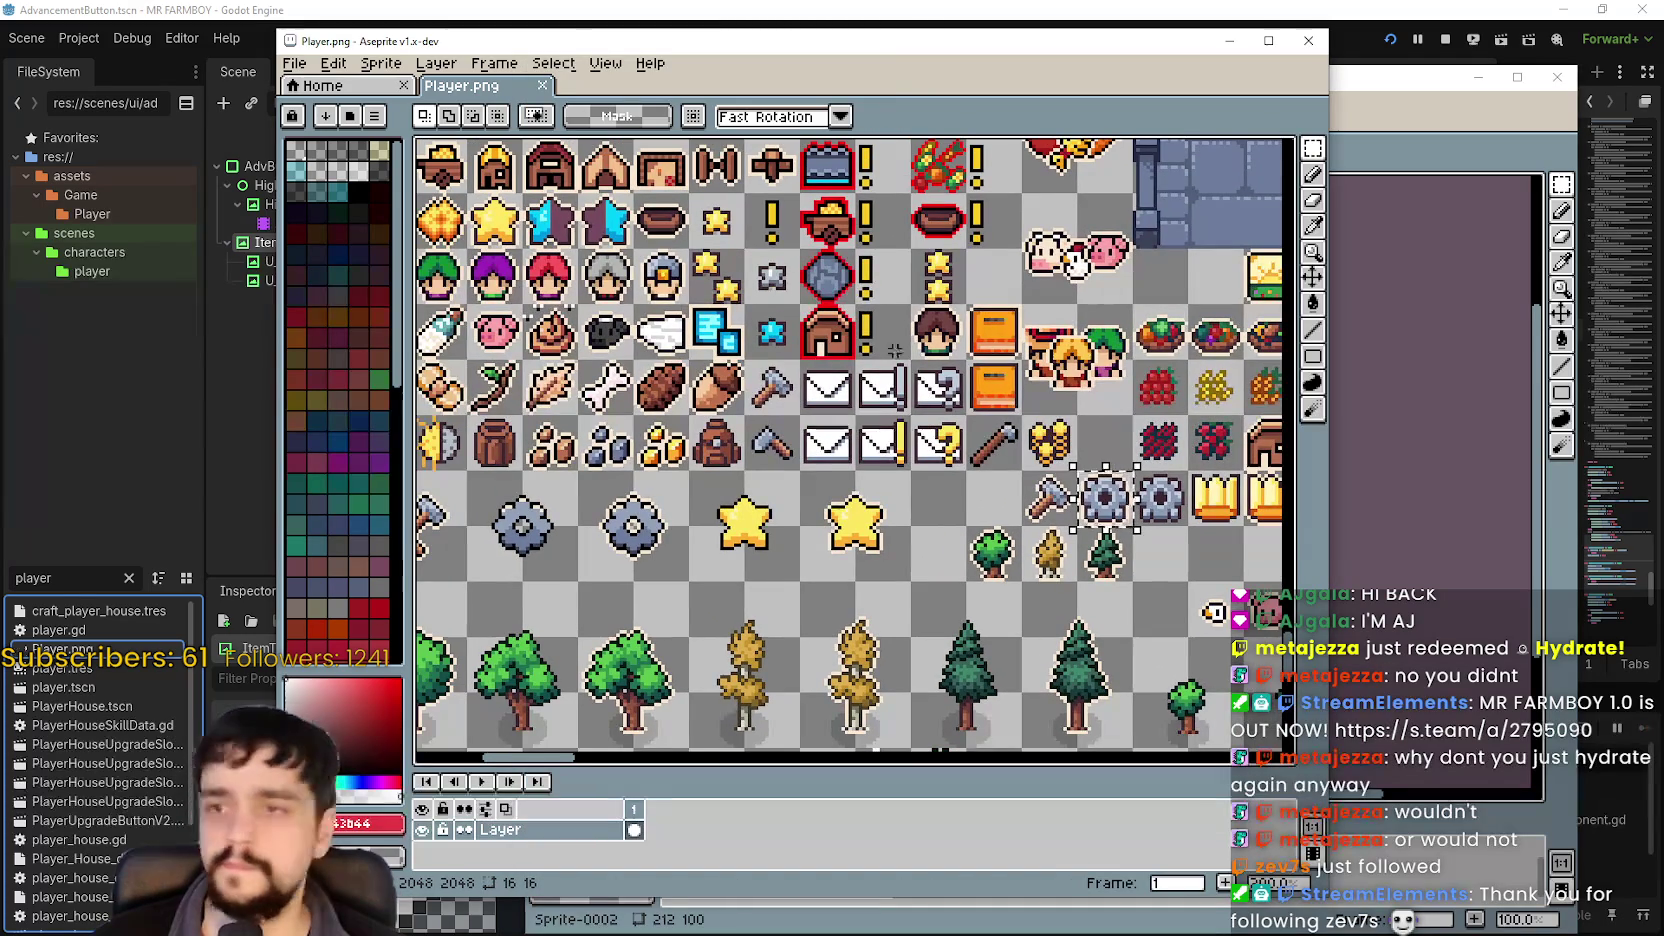
# Copy the orange book icon and paste it at 32×32 beside the big tree.
pyautogui.click(1003, 344)
pyautogui.hotkey('ctrl', 'c')
pyautogui.click(1425, 105)
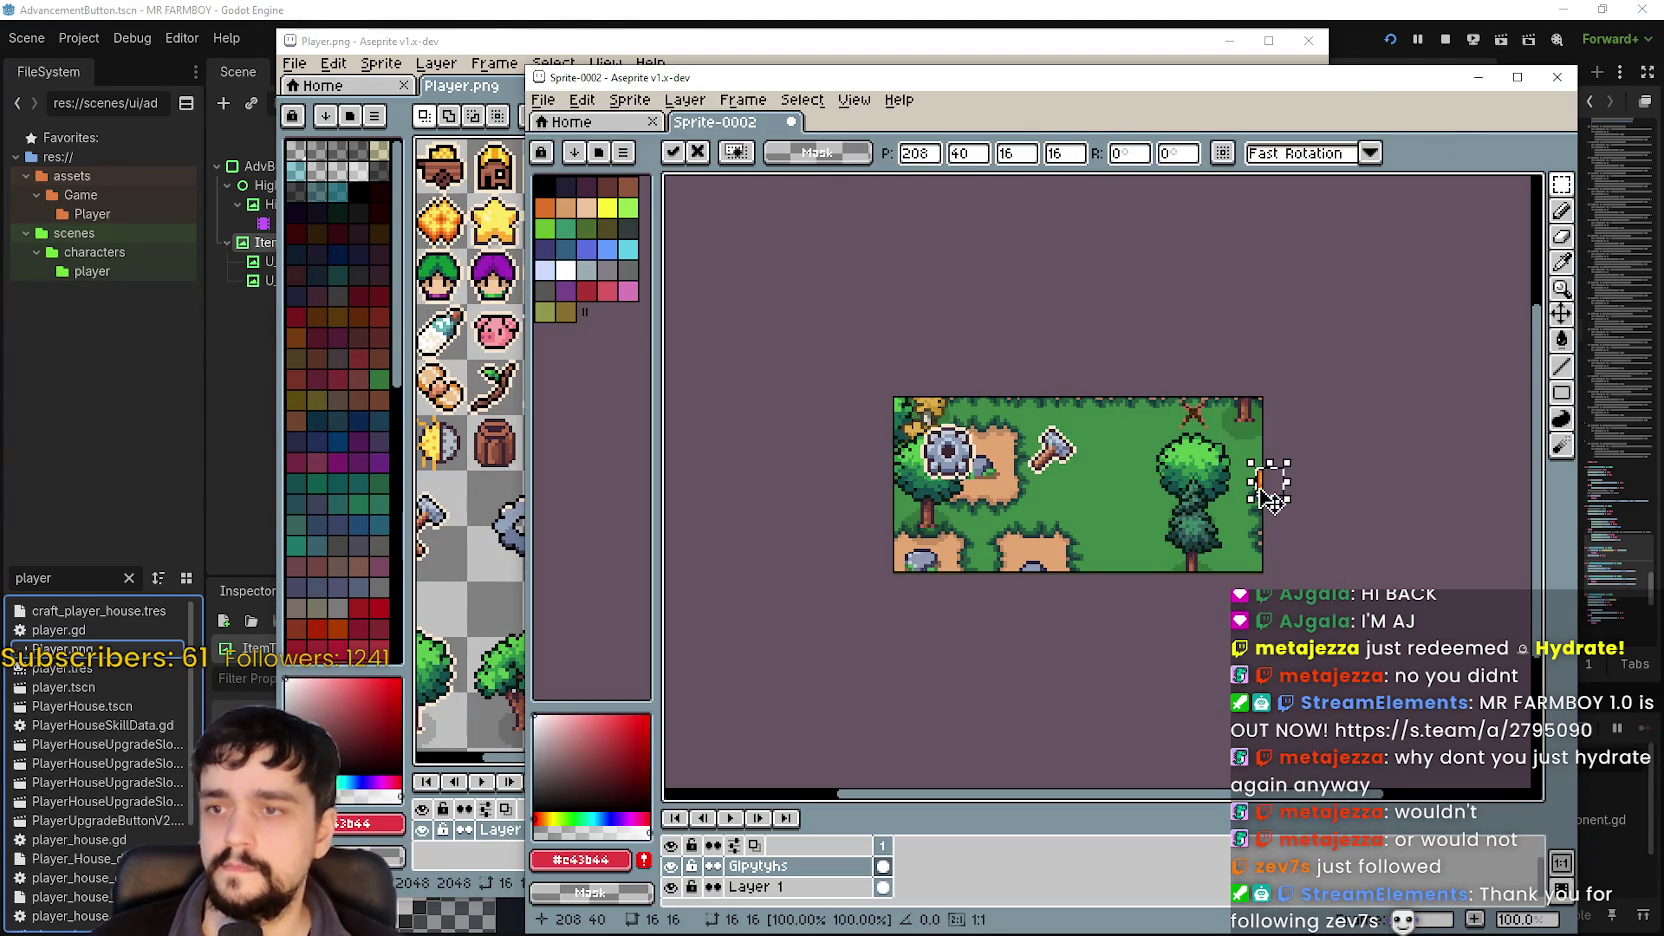
pyautogui.hotkey('ctrl', 'v')
pyautogui.press('Up')
pyautogui.press('Up')
pyautogui.press('Up')
pyautogui.moveTo(1025, 450); pyautogui.dragTo(1130, 469)
pyautogui.write('32')
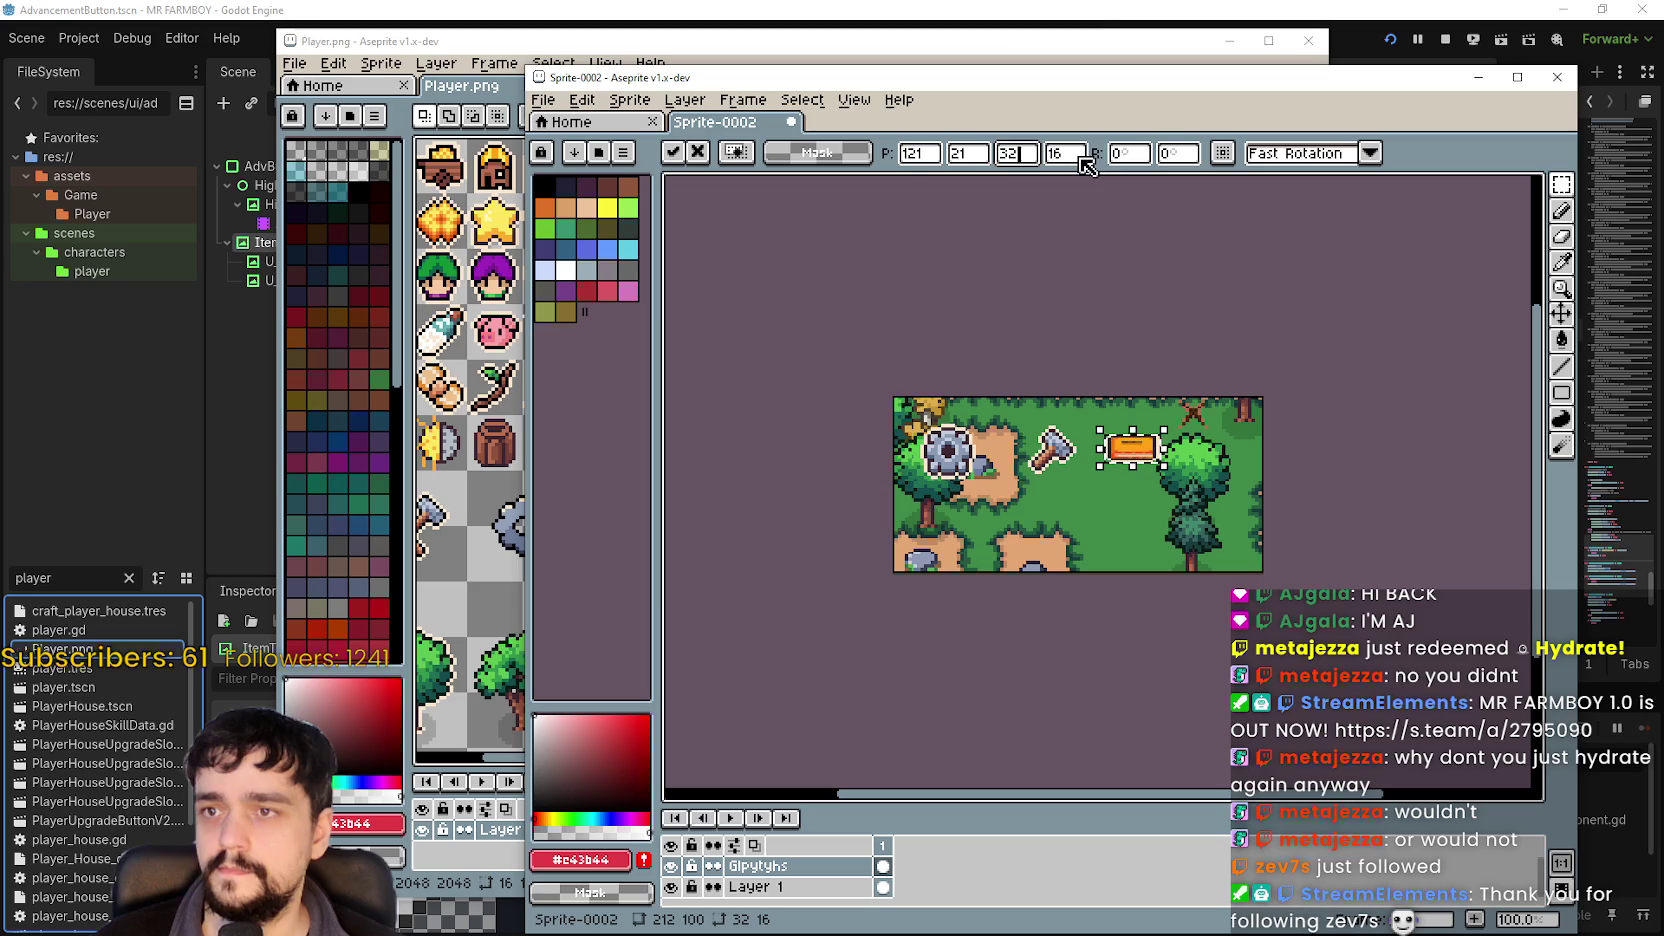
pyautogui.click(1065, 153)
pyautogui.write('32')
pyautogui.scroll(3, 1150, 480)
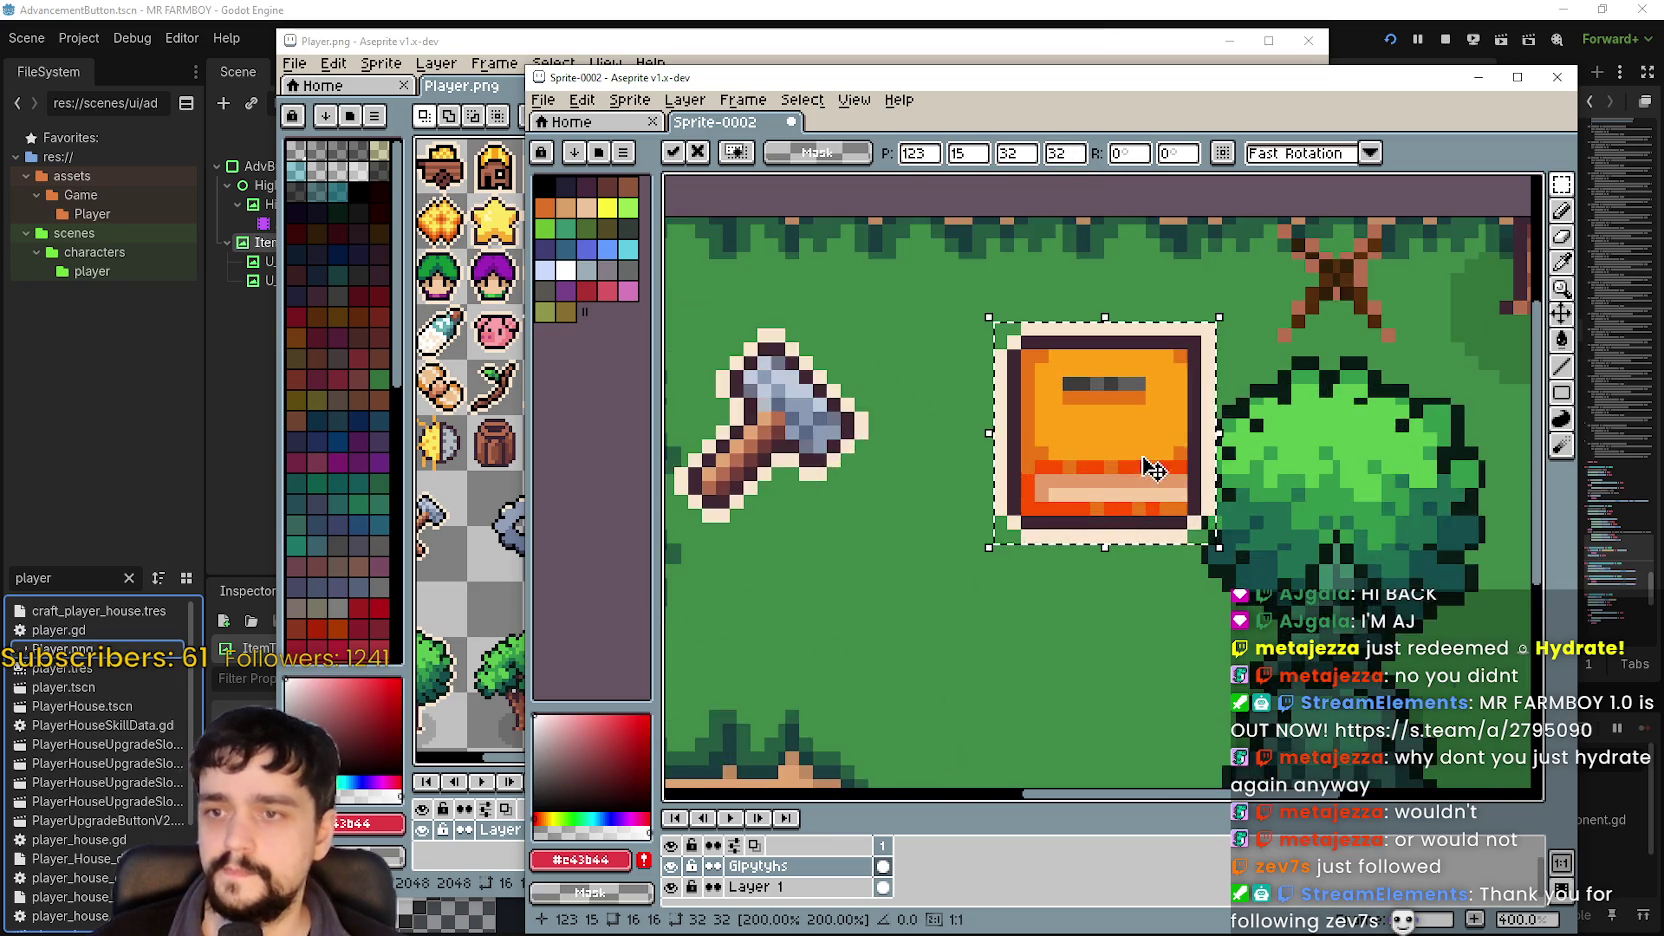
pyautogui.scroll(-1, 1150, 464)
pyautogui.moveTo(1138, 466); pyautogui.dragTo(1162, 469)
pyautogui.scroll(-1, 1162, 466)
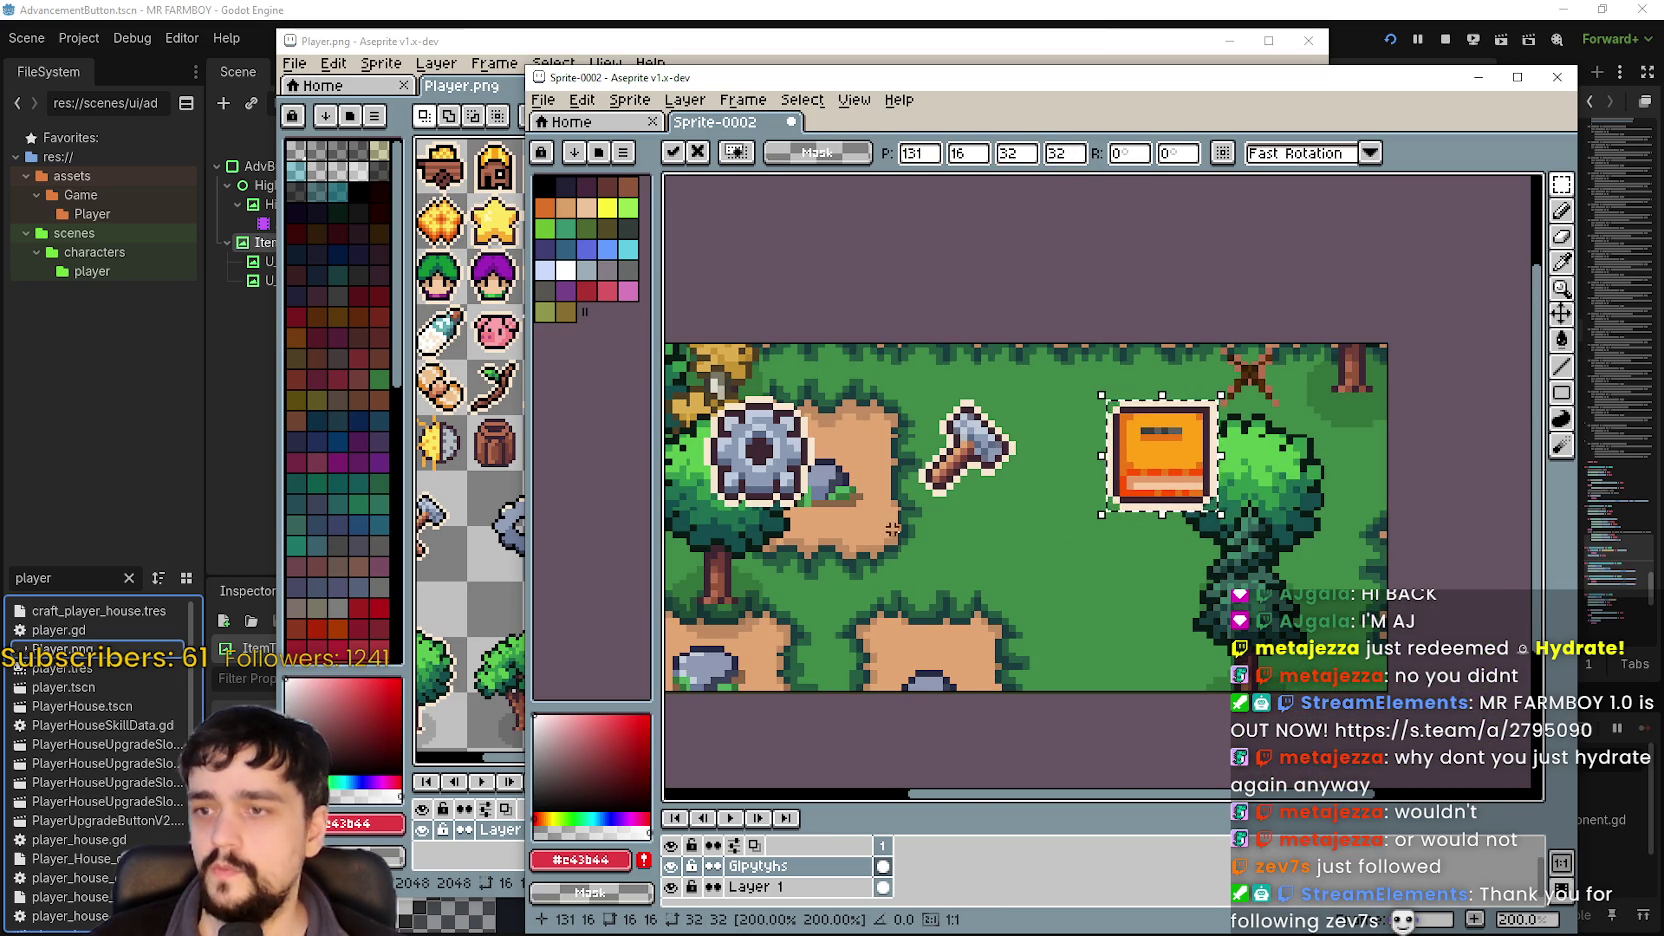
pyautogui.click(940, 450)
# Select the axe in the scene and shift it slightly right.
pyautogui.moveTo(882, 515); pyautogui.dragTo(1031, 380)
pyautogui.moveTo(985, 470); pyautogui.dragTo(1010, 475)
pyautogui.click(1125, 571)
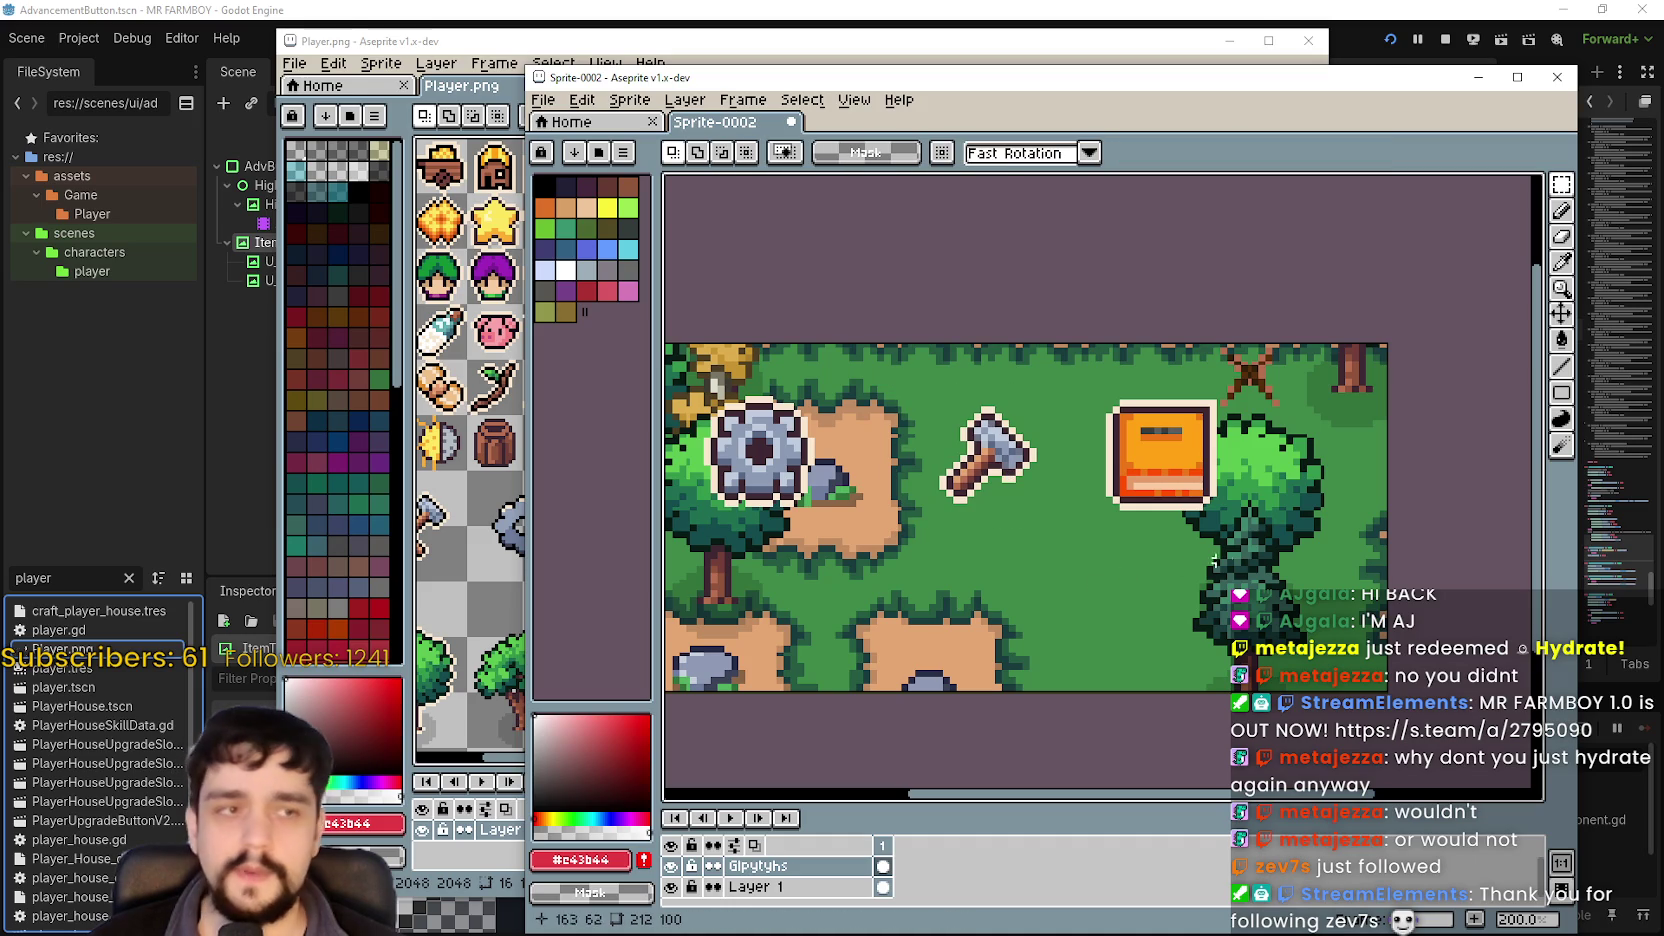
pyautogui.moveTo(1243, 582); pyautogui.dragTo(913, 512)
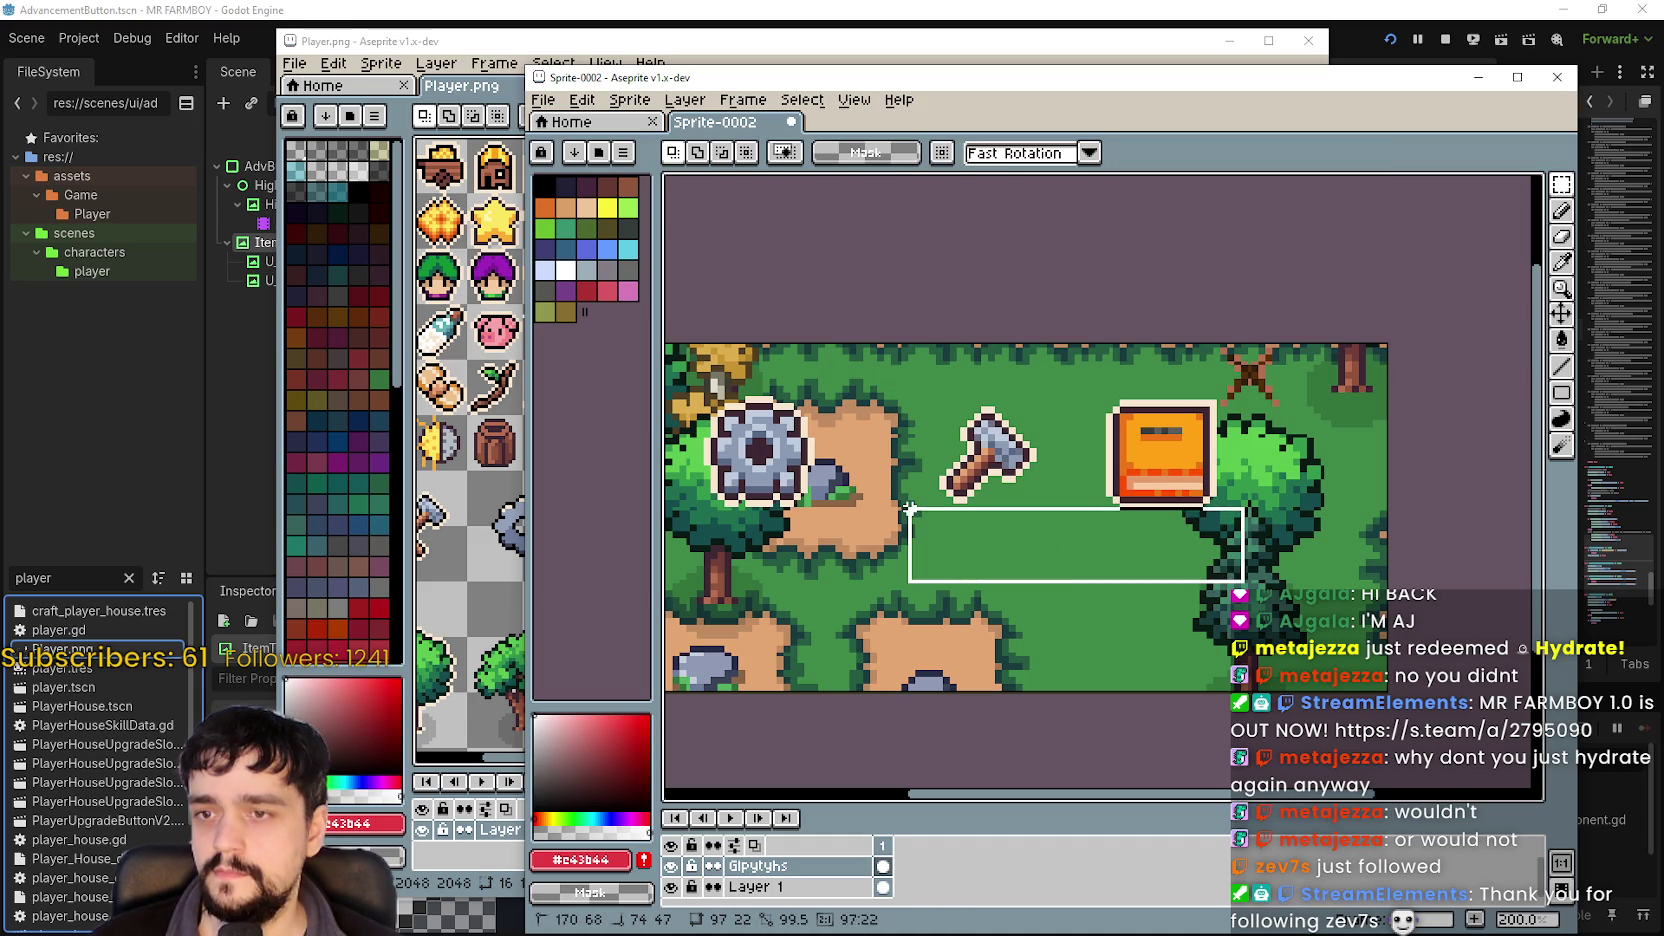
# Clear the stray selection, then select and deselect the gear without changing it.
pyautogui.click(714, 532)
pyautogui.moveTo(714, 532); pyautogui.dragTo(850, 550)
pyautogui.moveTo(812, 376); pyautogui.dragTo(987, 557)
pyautogui.click(937, 482)
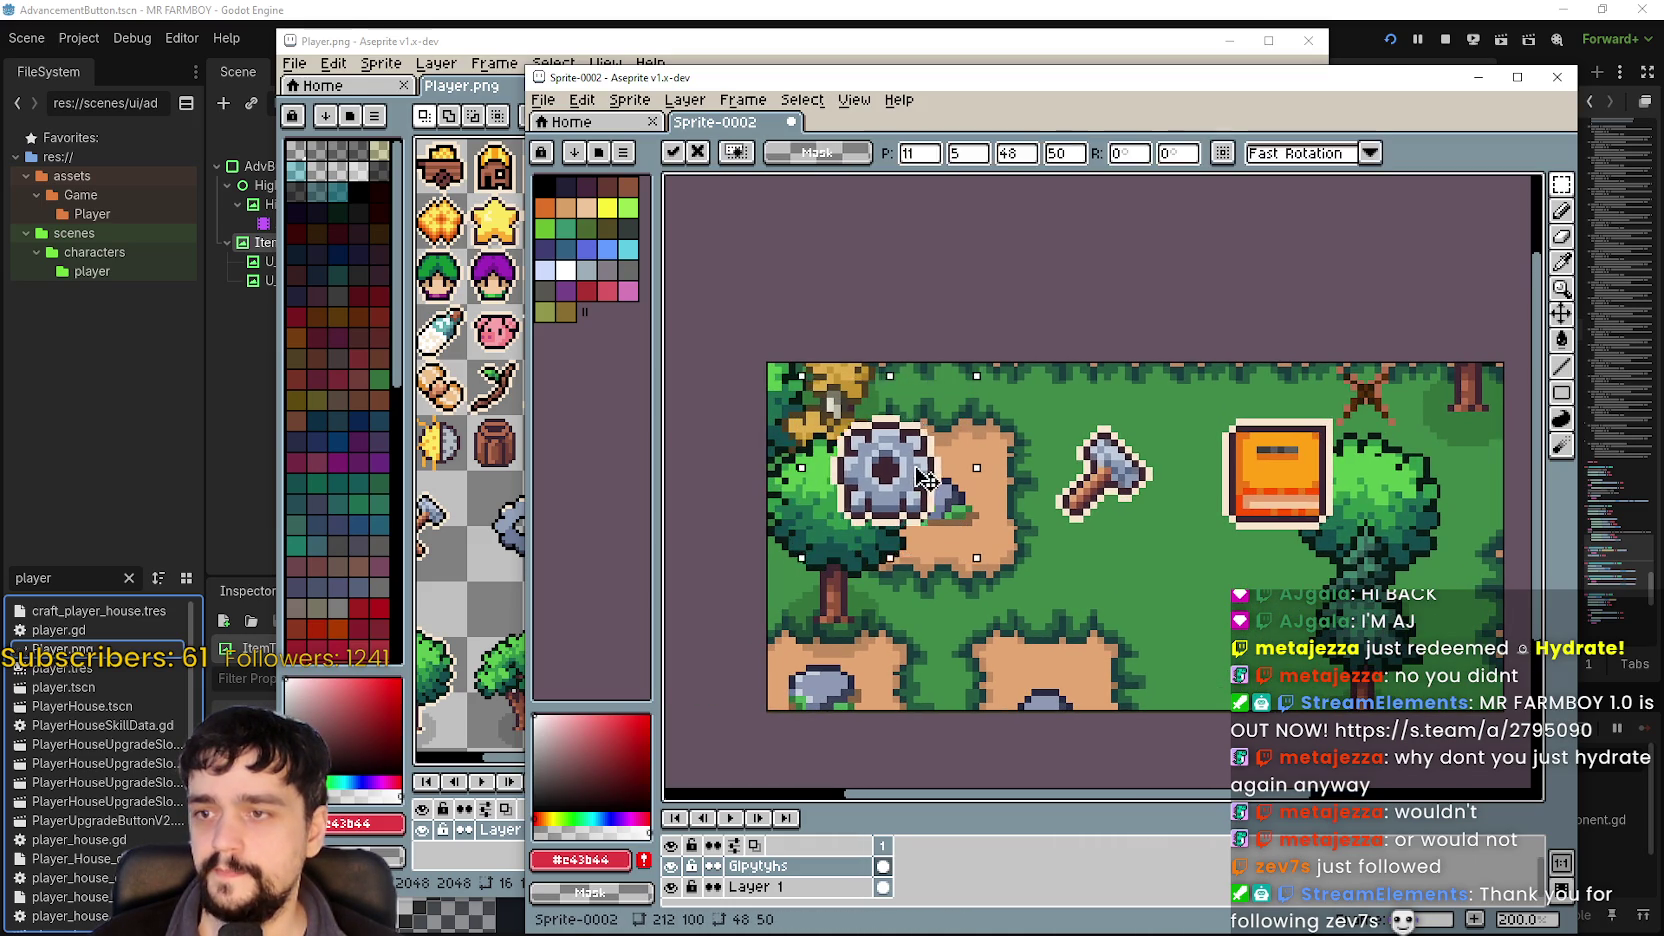
pyautogui.click(1205, 580)
pyautogui.scroll(-2, 1190, 500)
pyautogui.scroll(2, 1187, 490)
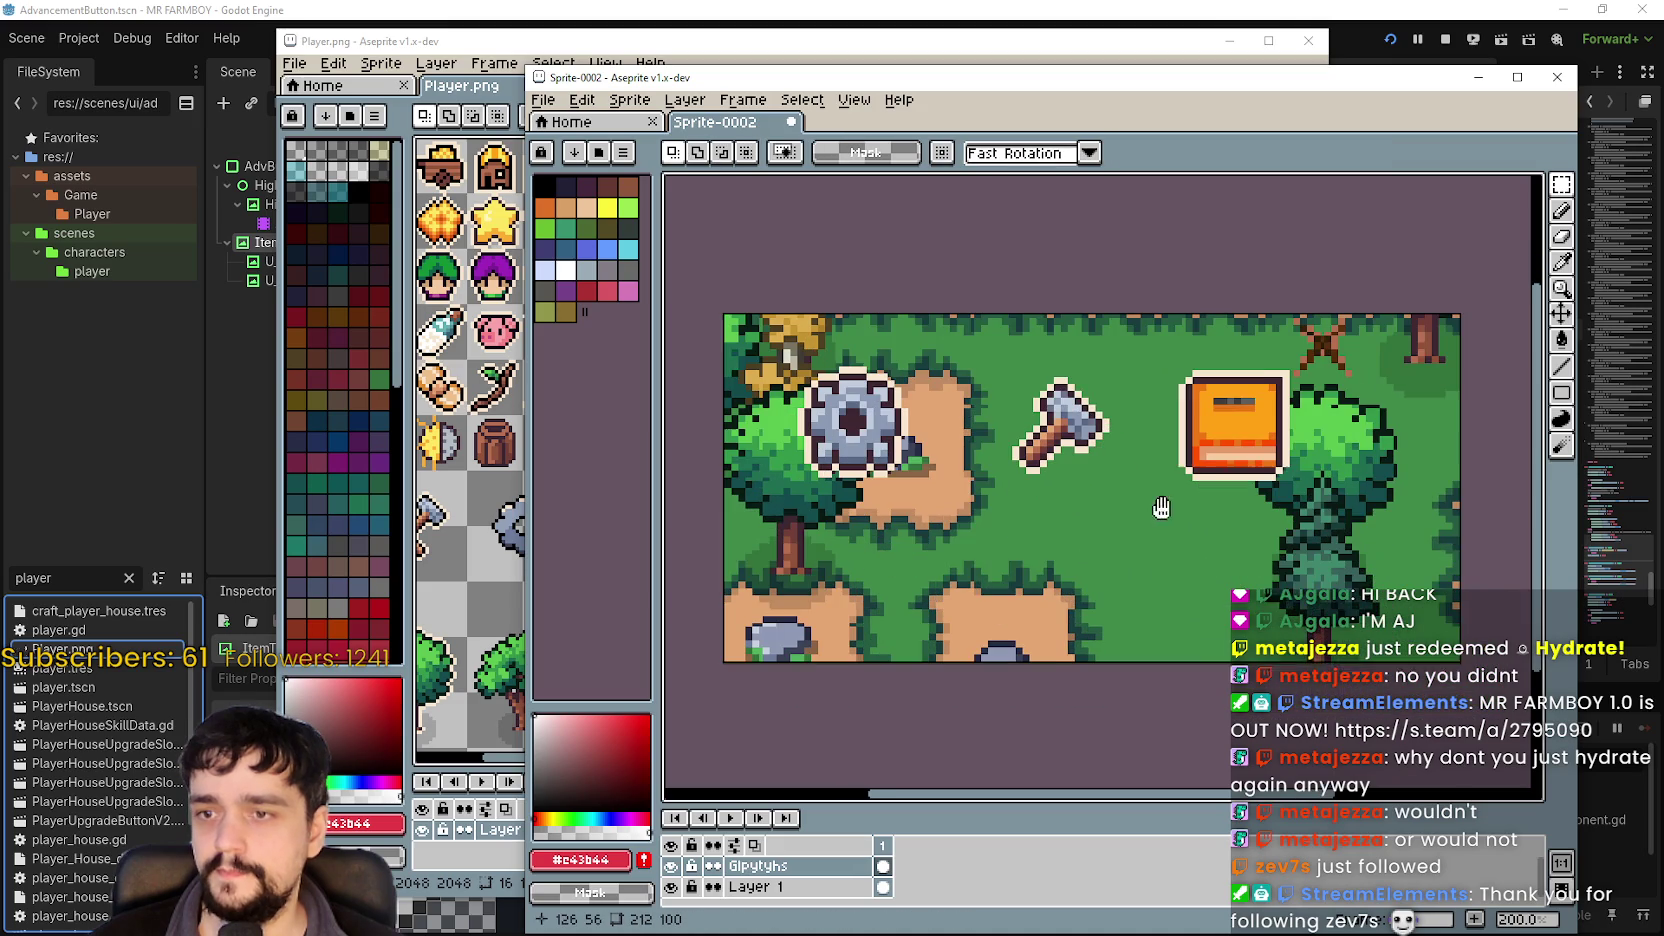
# Move the book further right against the tree and the axe a little right.
pyautogui.moveTo(1088, 476); pyautogui.dragTo(1284, 334)
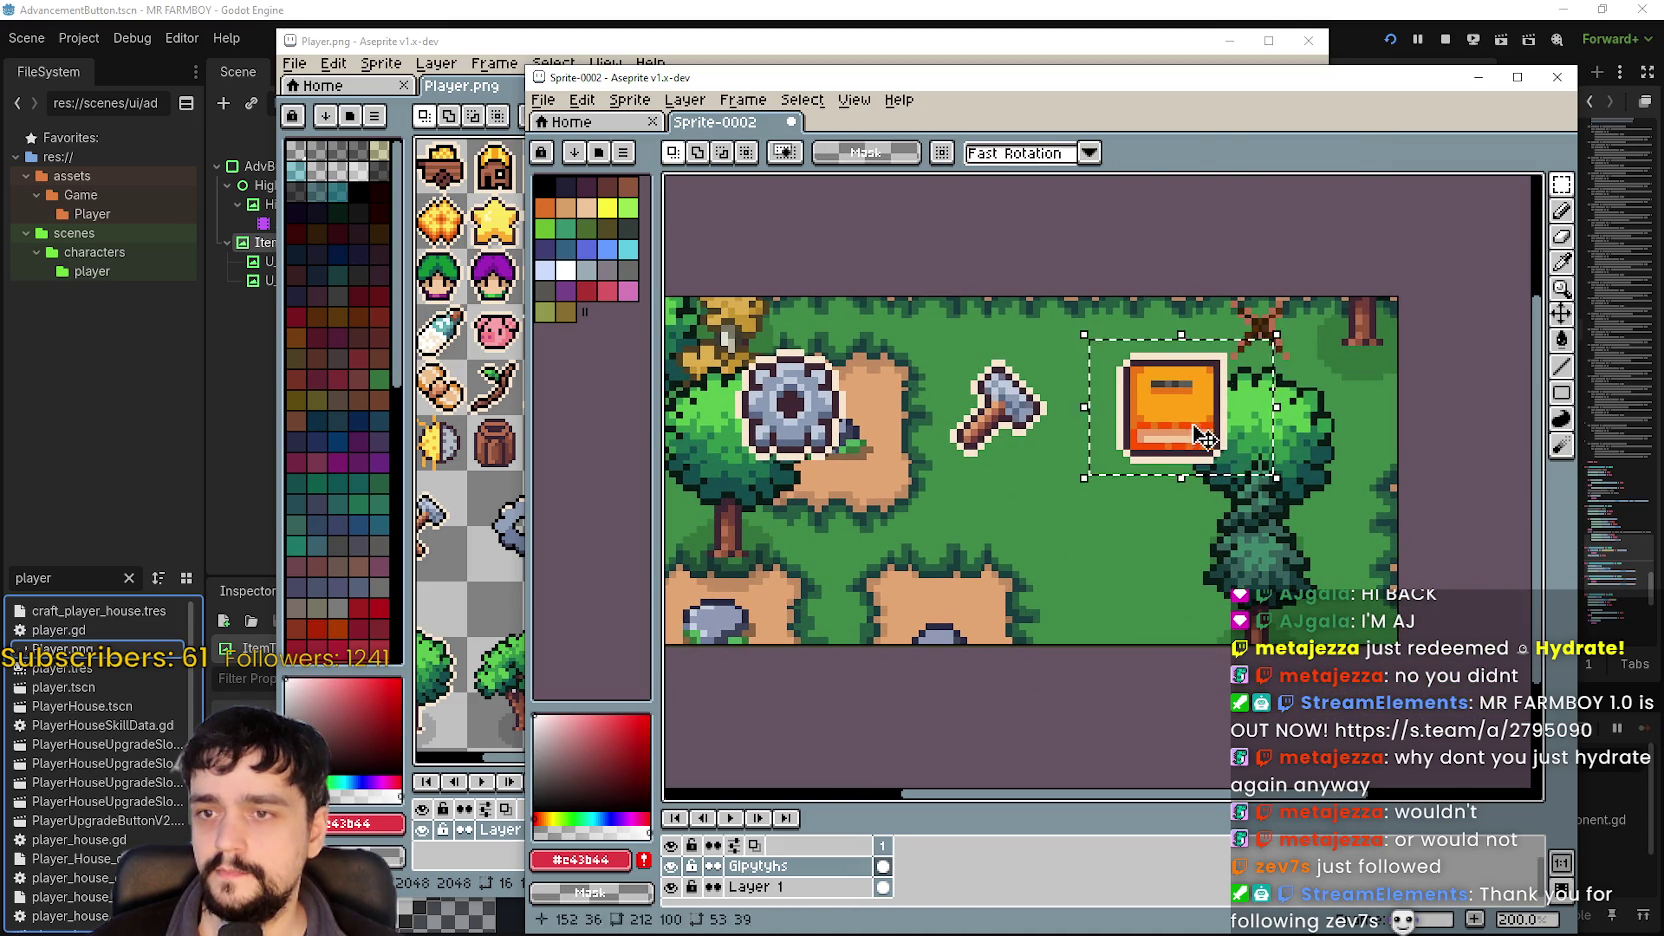
pyautogui.moveTo(1207, 437); pyautogui.dragTo(1280, 437)
pyautogui.moveTo(925, 473); pyautogui.dragTo(1070, 350)
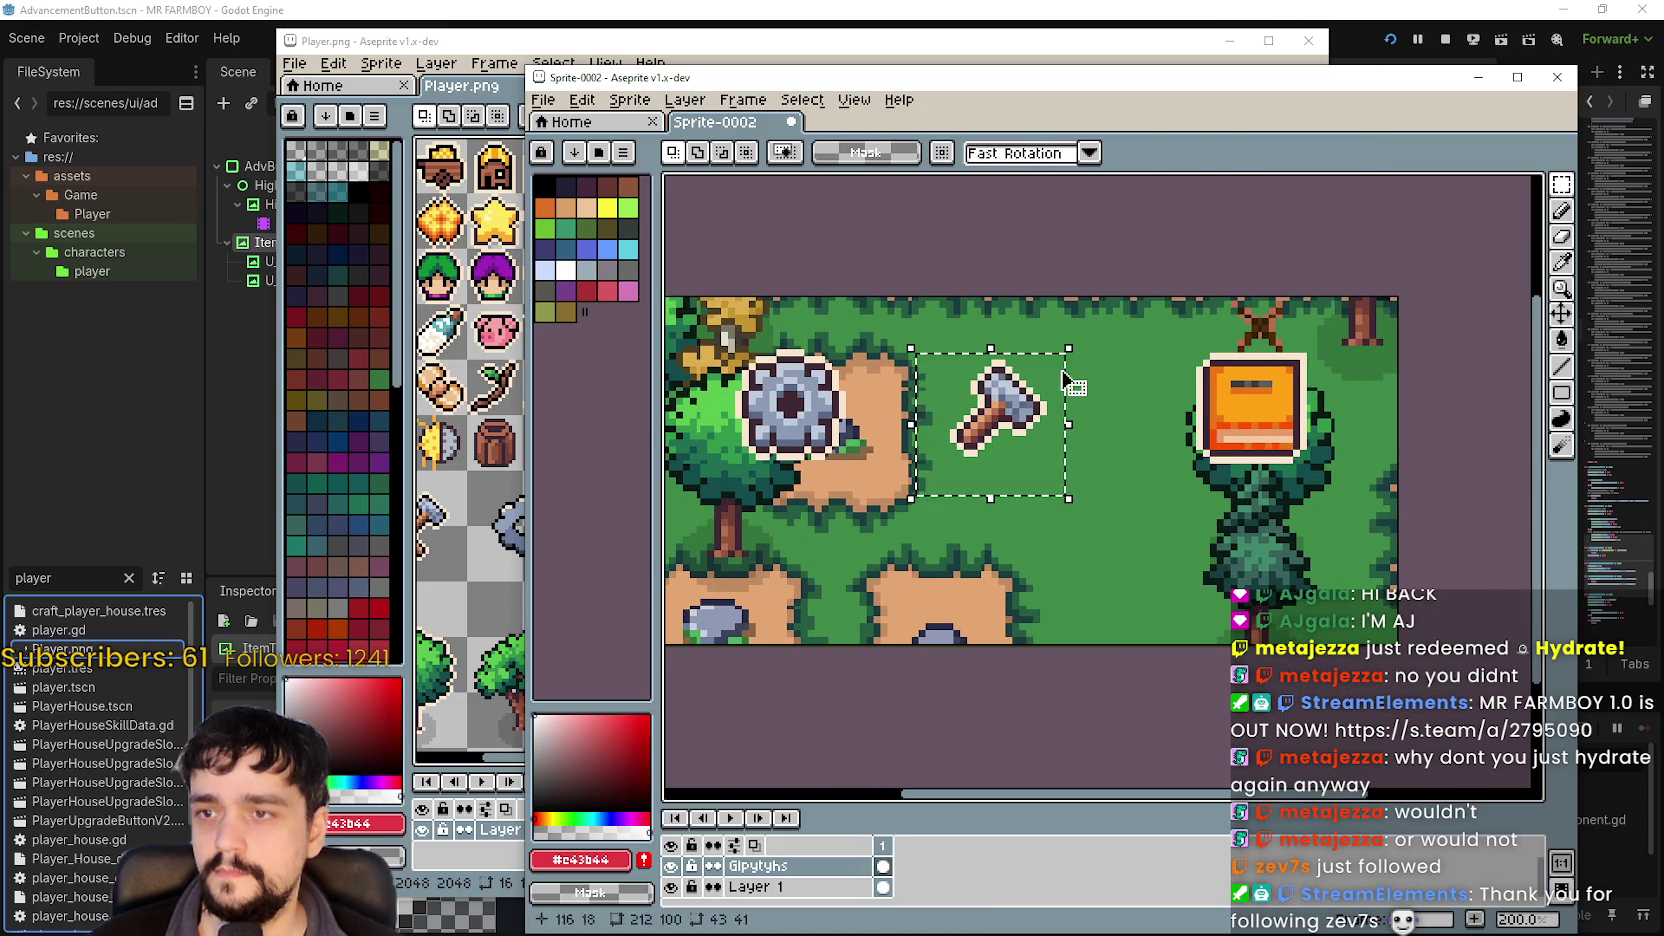
pyautogui.moveTo(1000, 420); pyautogui.dragTo(1031, 420)
pyautogui.scroll(-1, 797, 536)
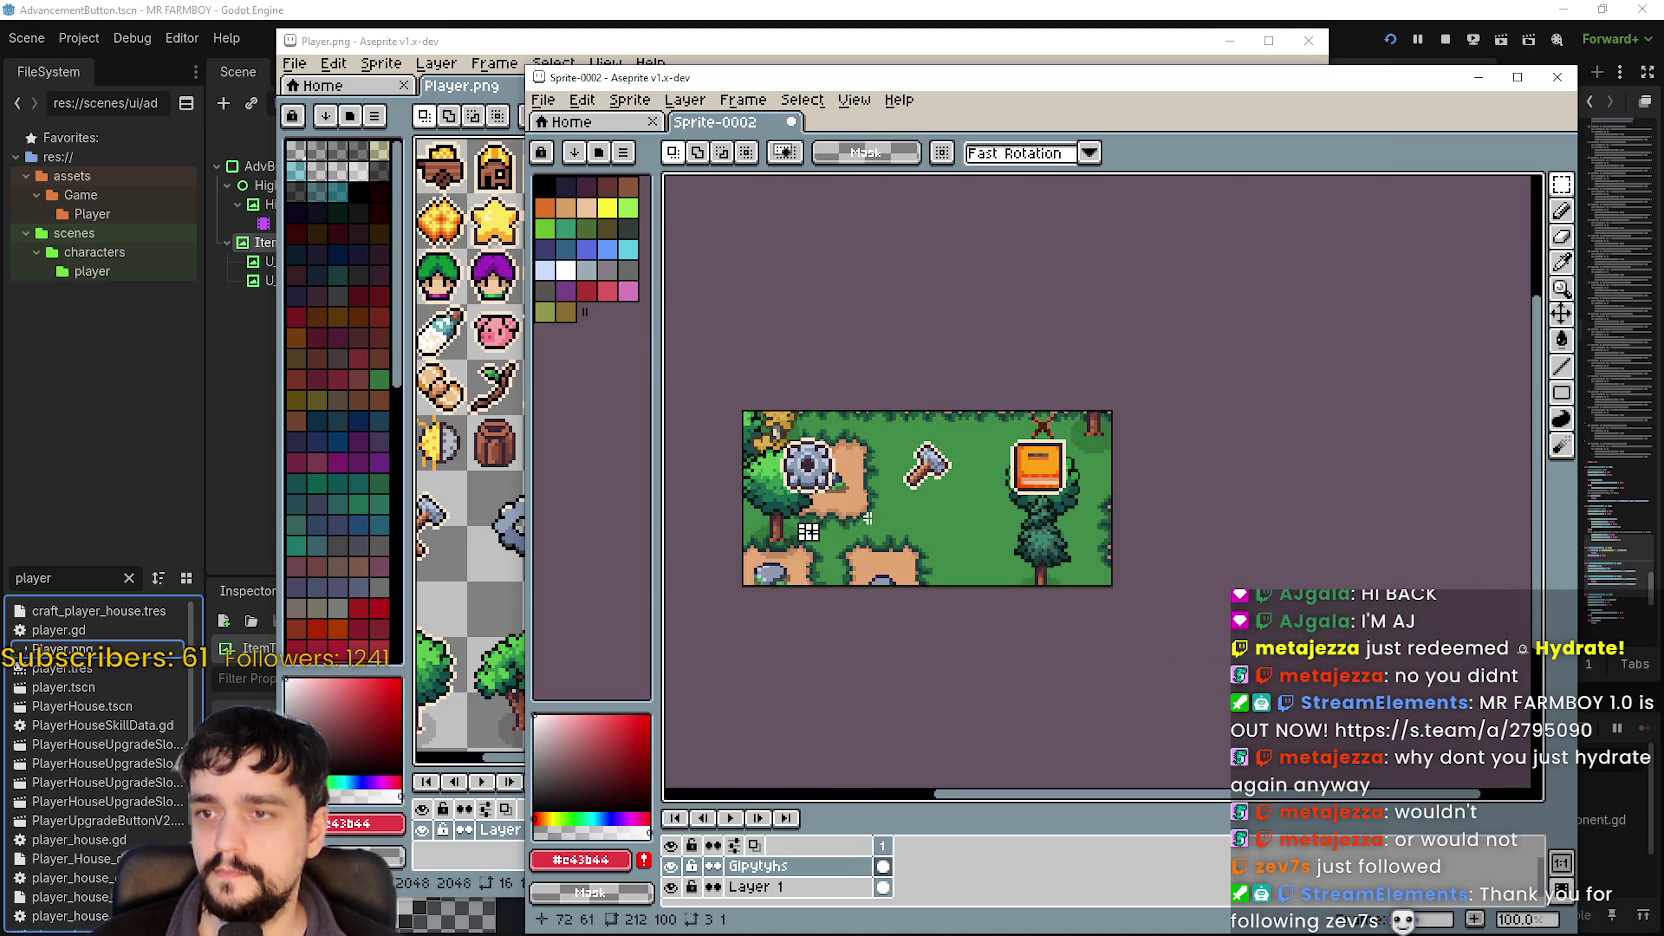
pyautogui.scroll(1, 805, 545)
pyautogui.click(971, 42)
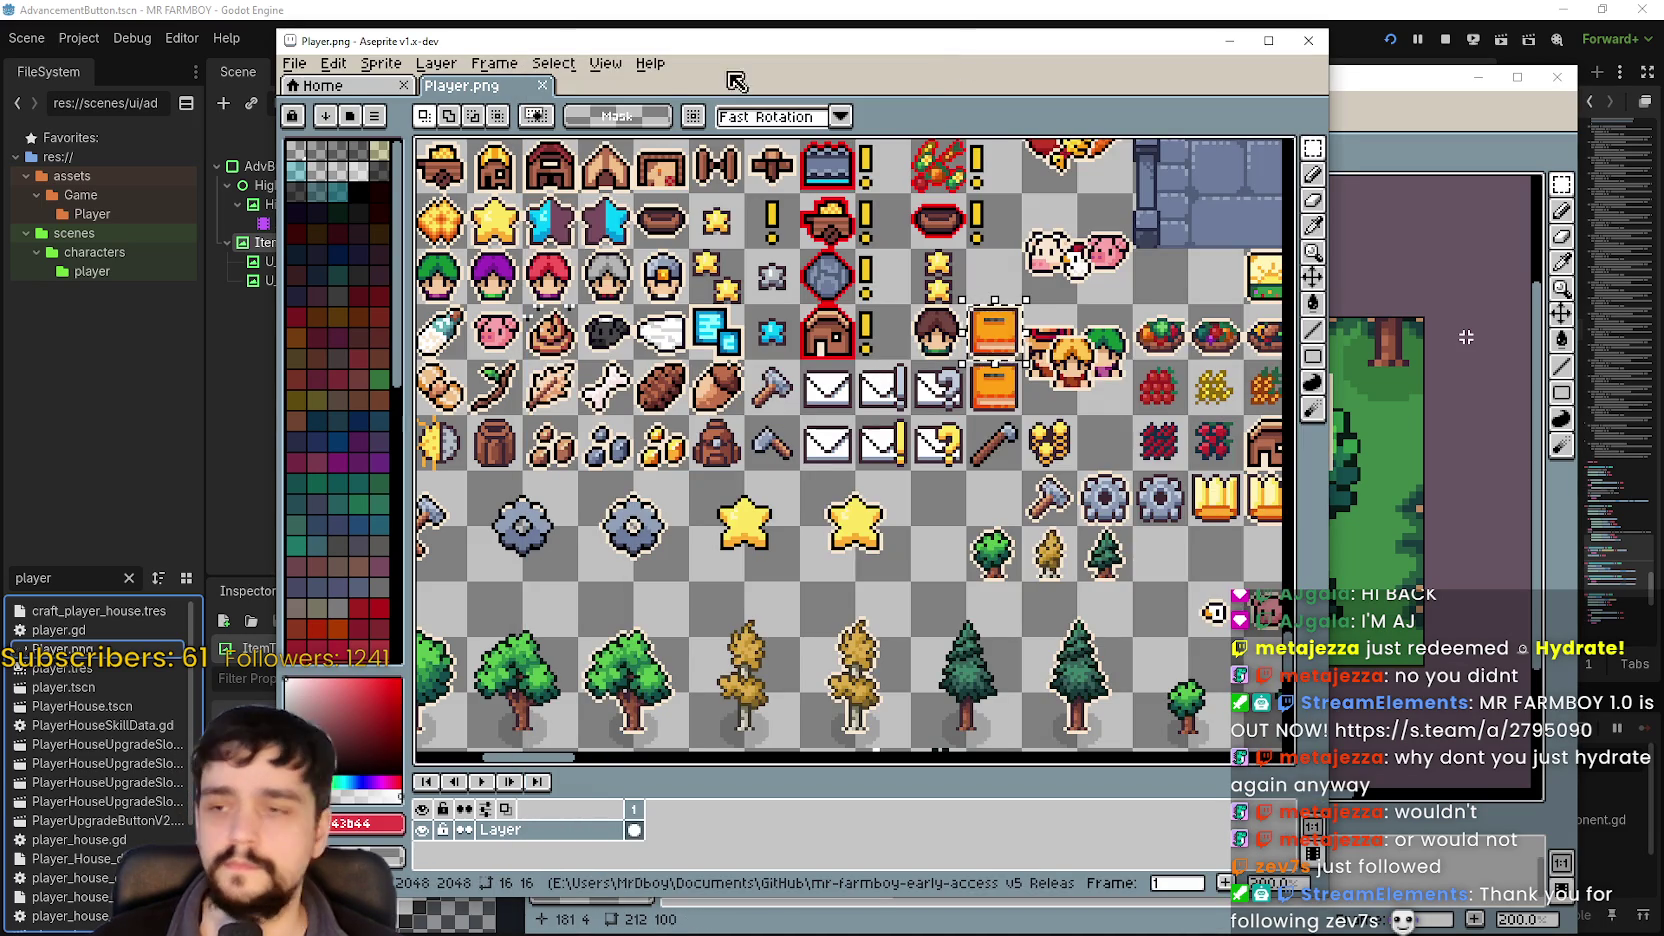
# Open controls_atlas.png from the recent files and zoom in on its keyboard keys.
pyautogui.click(296, 66)
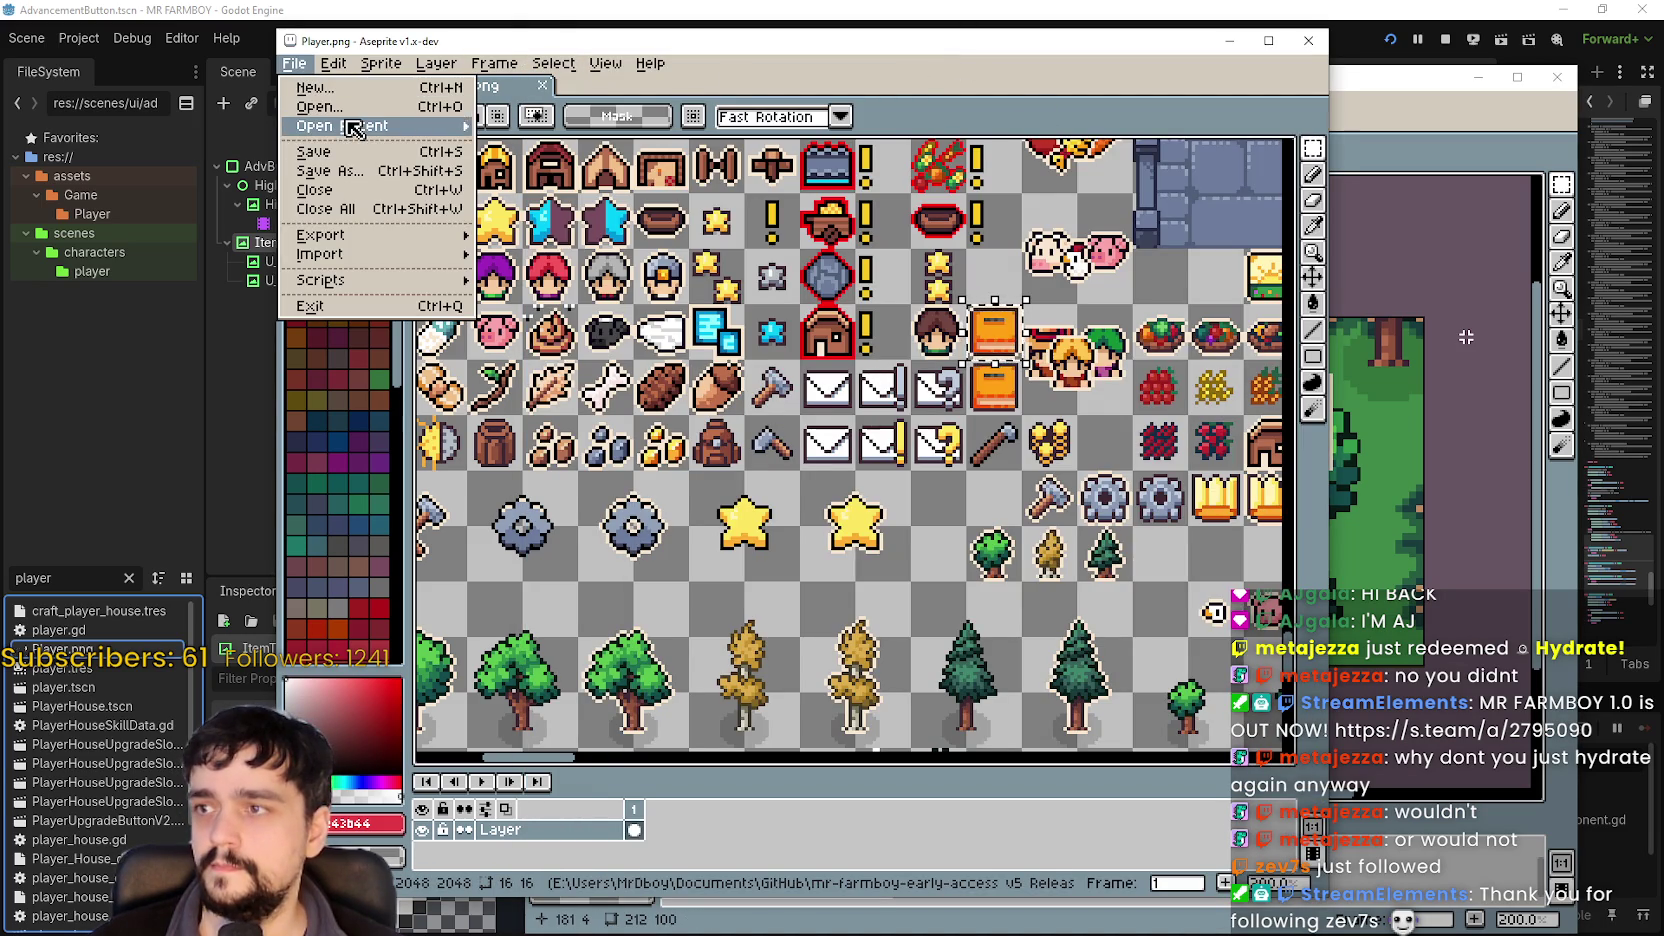
pyautogui.moveTo(355, 127)
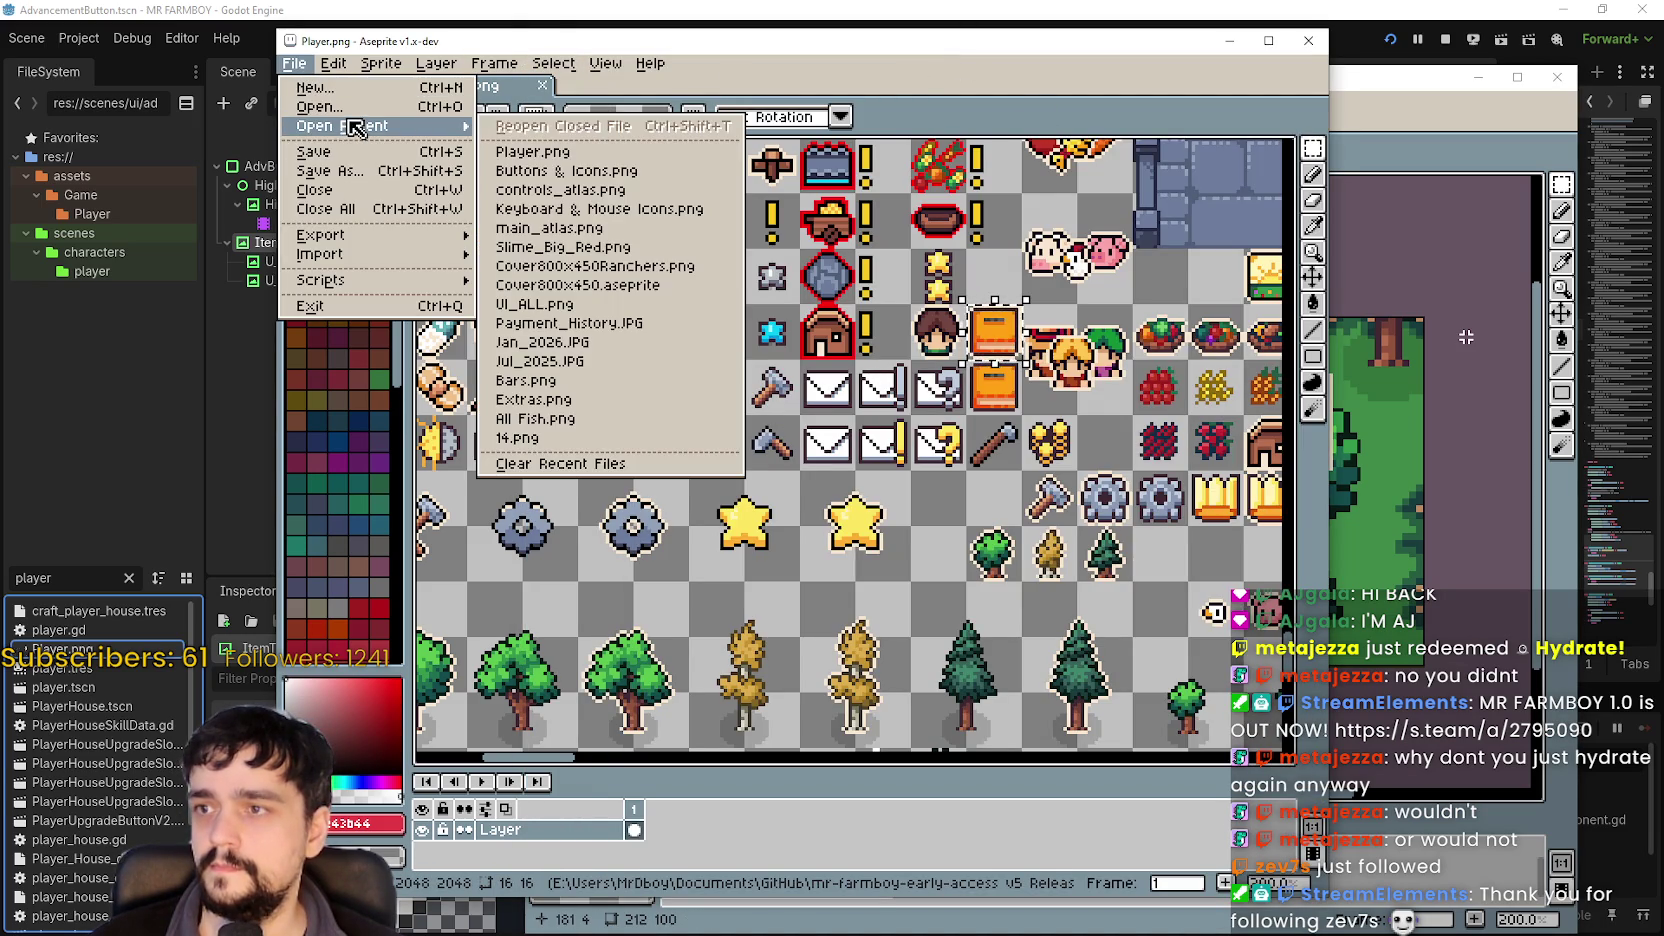
pyautogui.click(560, 189)
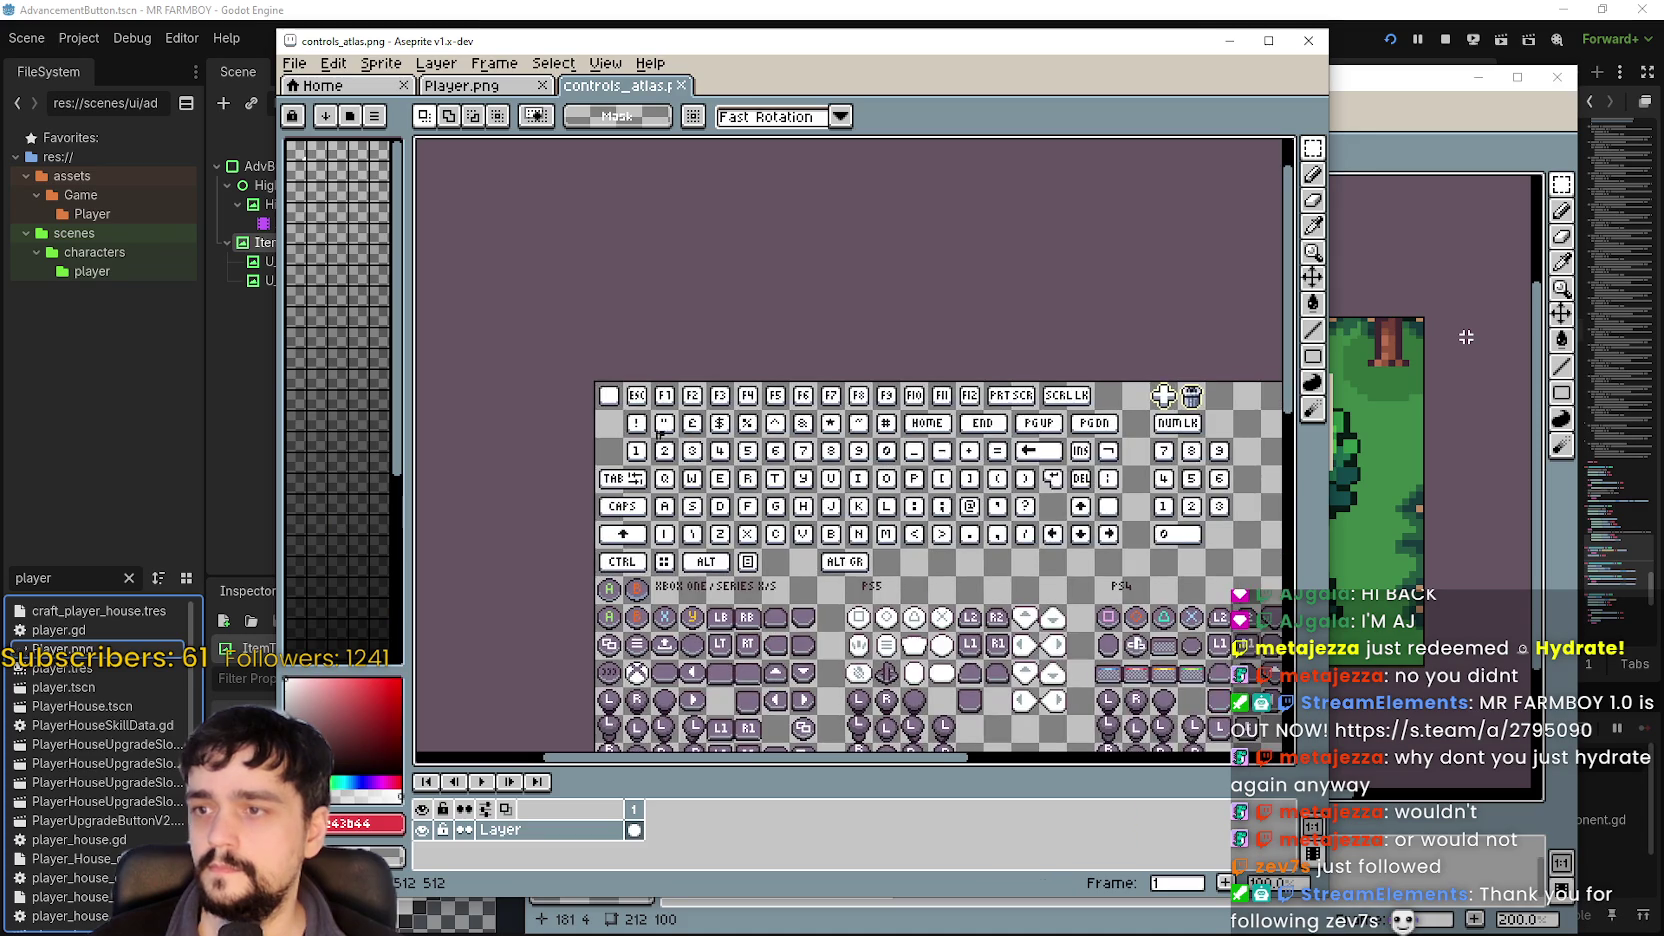
pyautogui.scroll(1, 650, 410)
pyautogui.moveTo(840, 465); pyautogui.dragTo(809, 460)
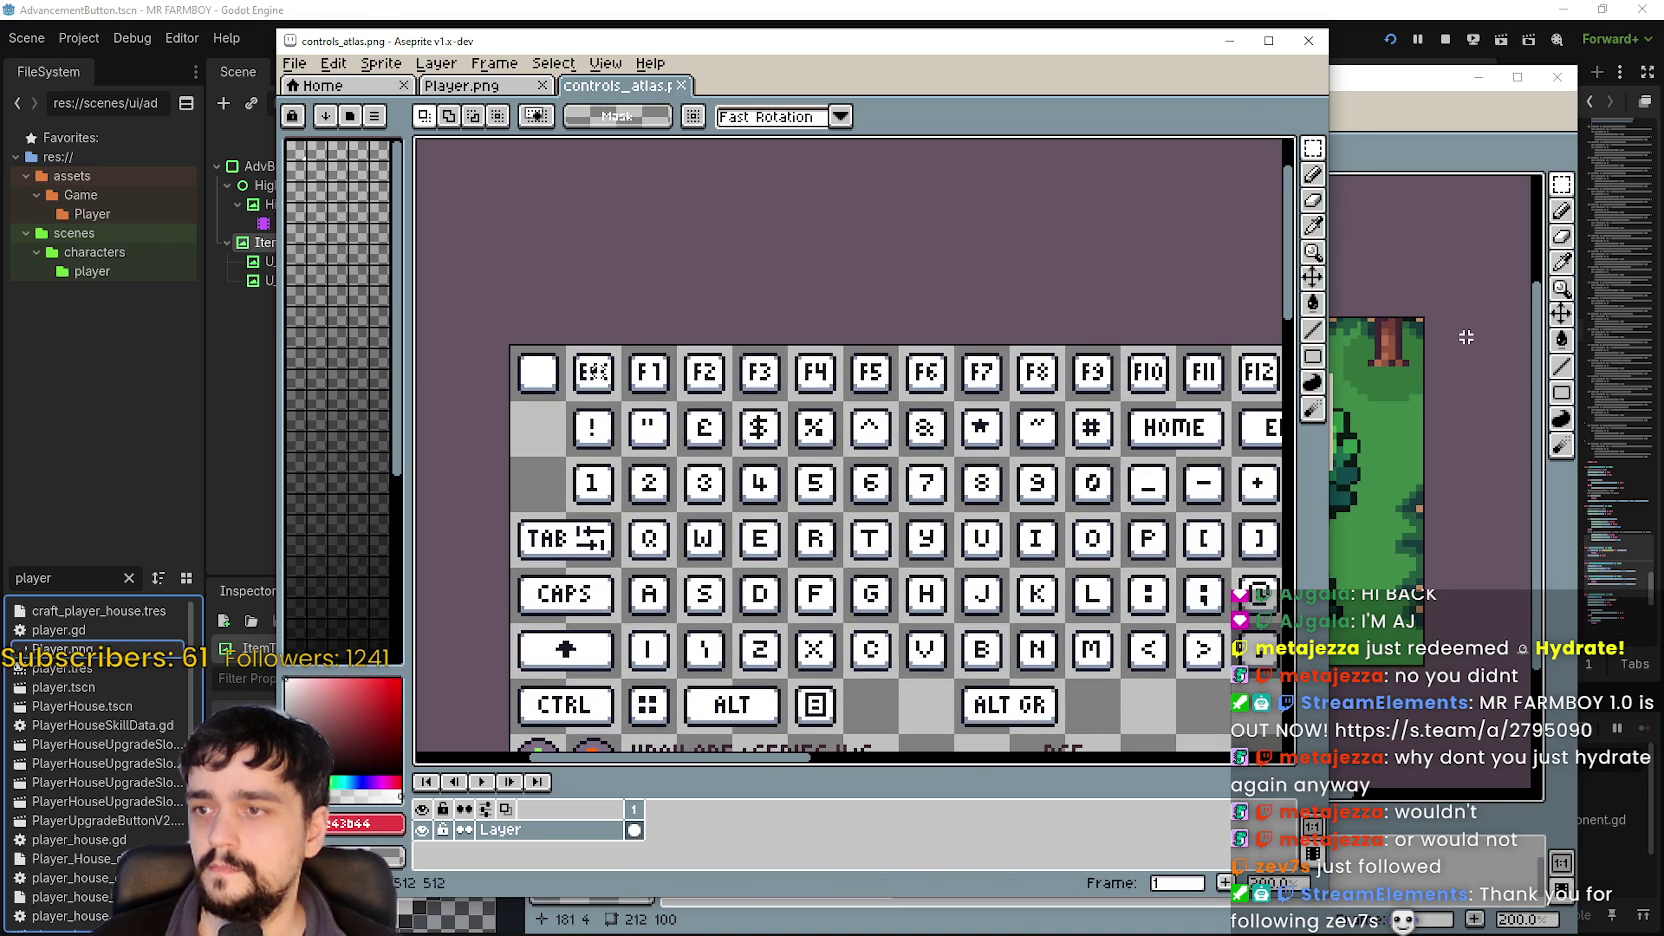
# Bring the Sprite-0002 promo window back to front and select the Glpytyhs layer cel.
pyautogui.click(1422, 149)
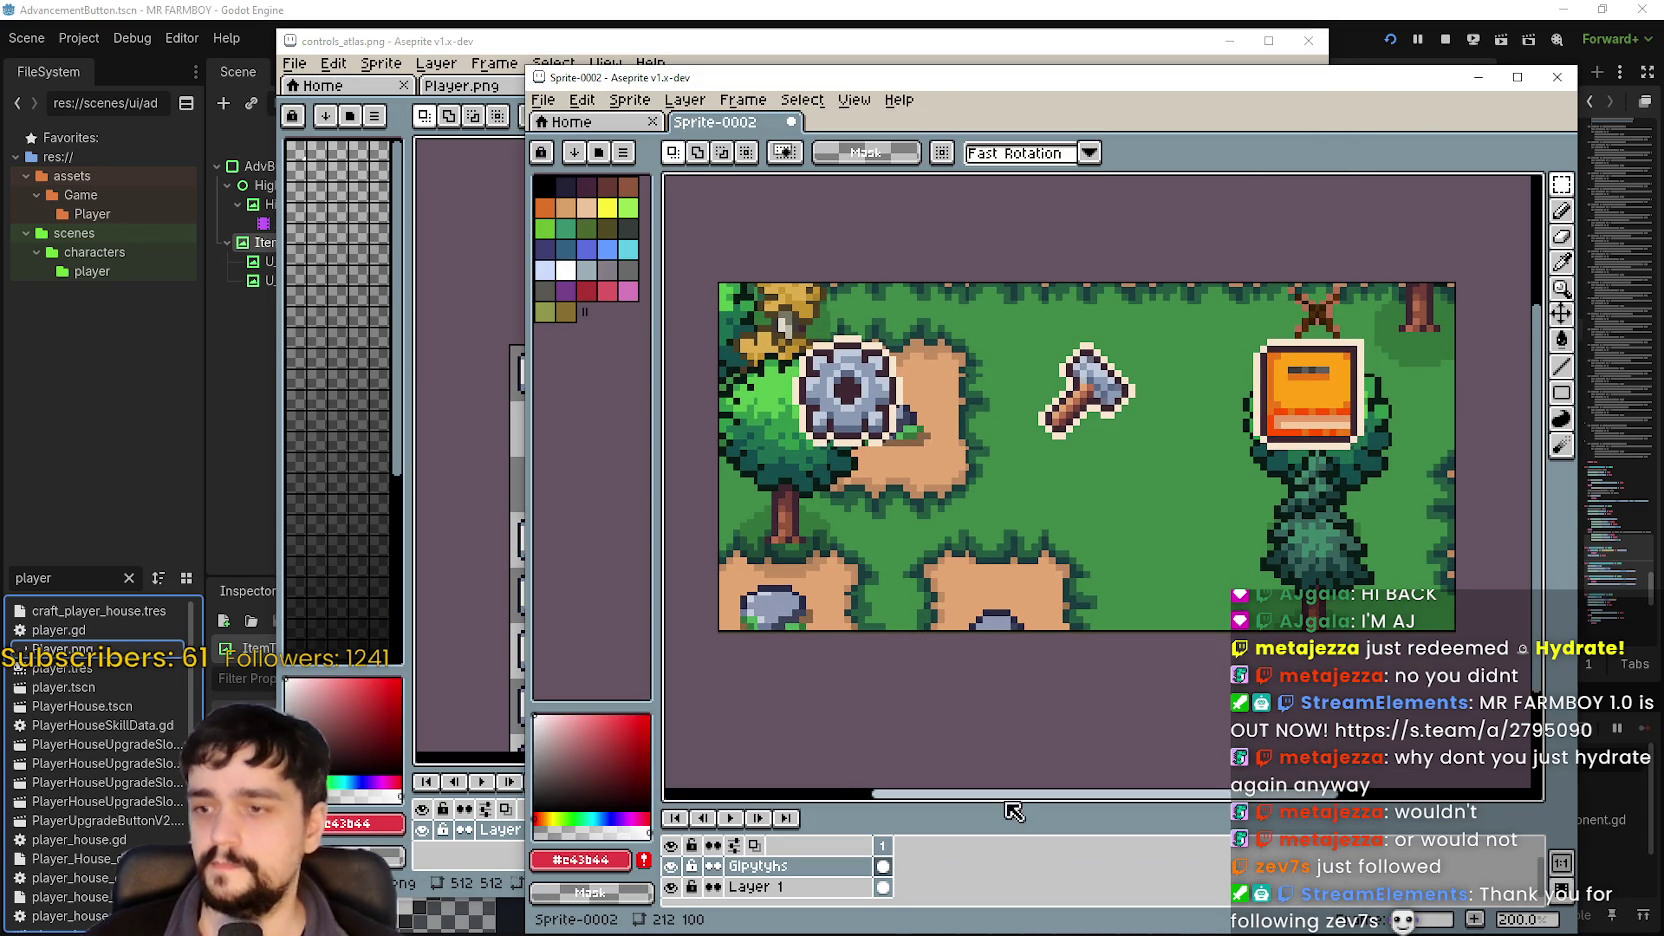
pyautogui.moveTo(1008, 803); pyautogui.dragTo(1010, 695)
pyautogui.moveTo(885, 555); pyautogui.dragTo(934, 557)
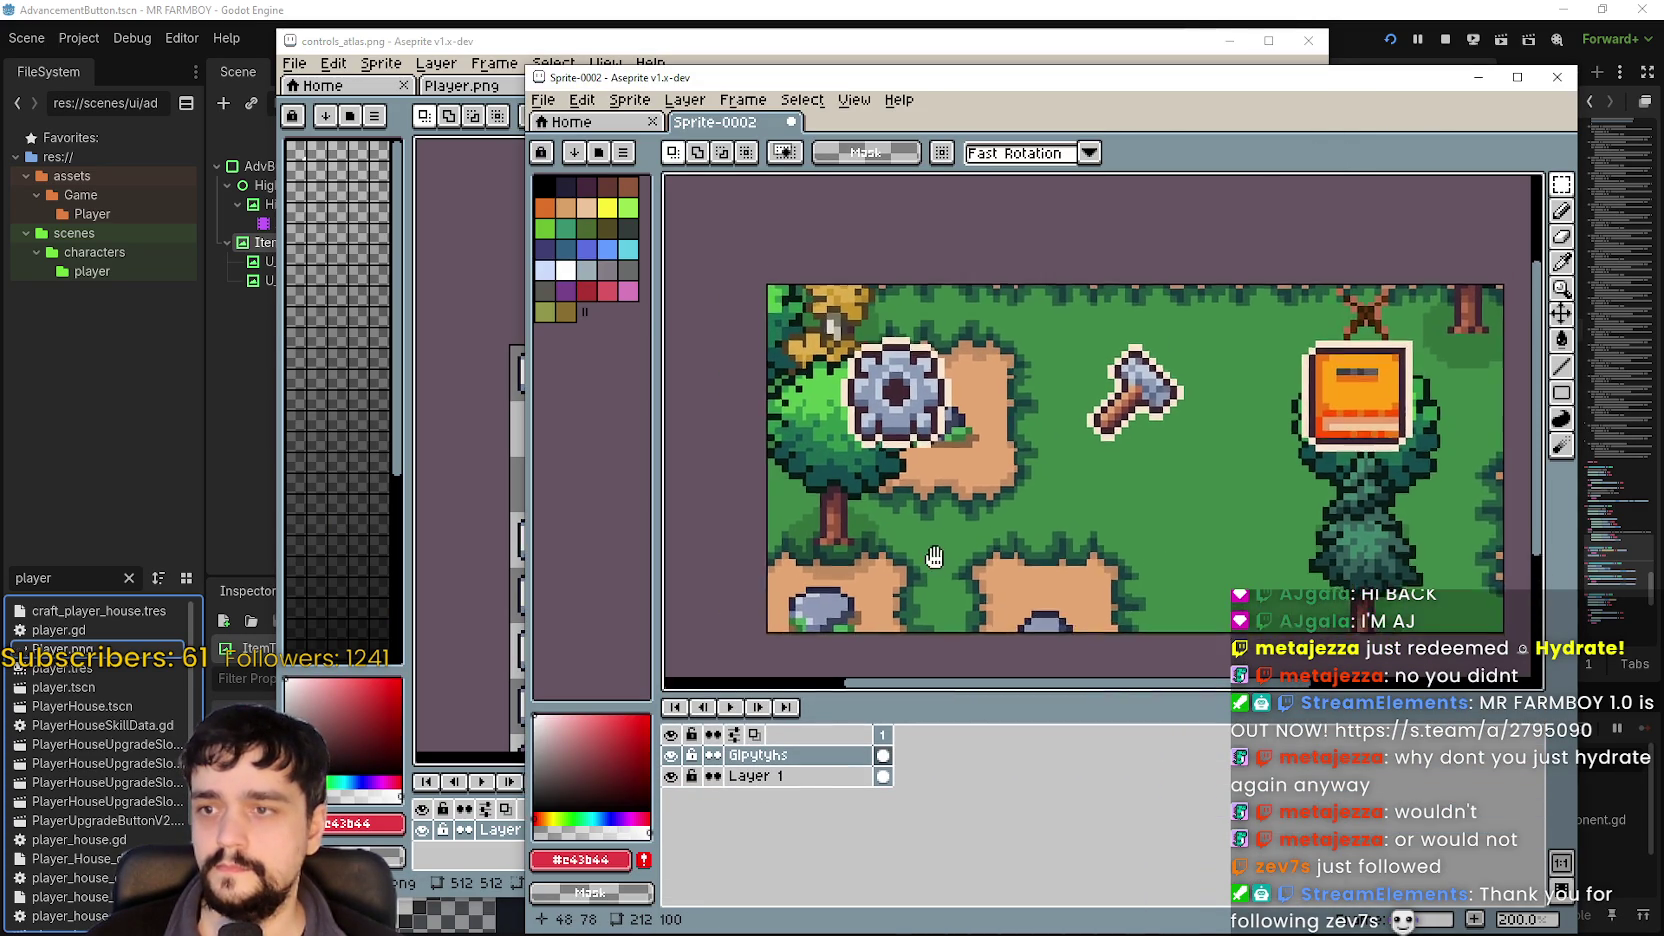
pyautogui.scroll(-3, 934, 557)
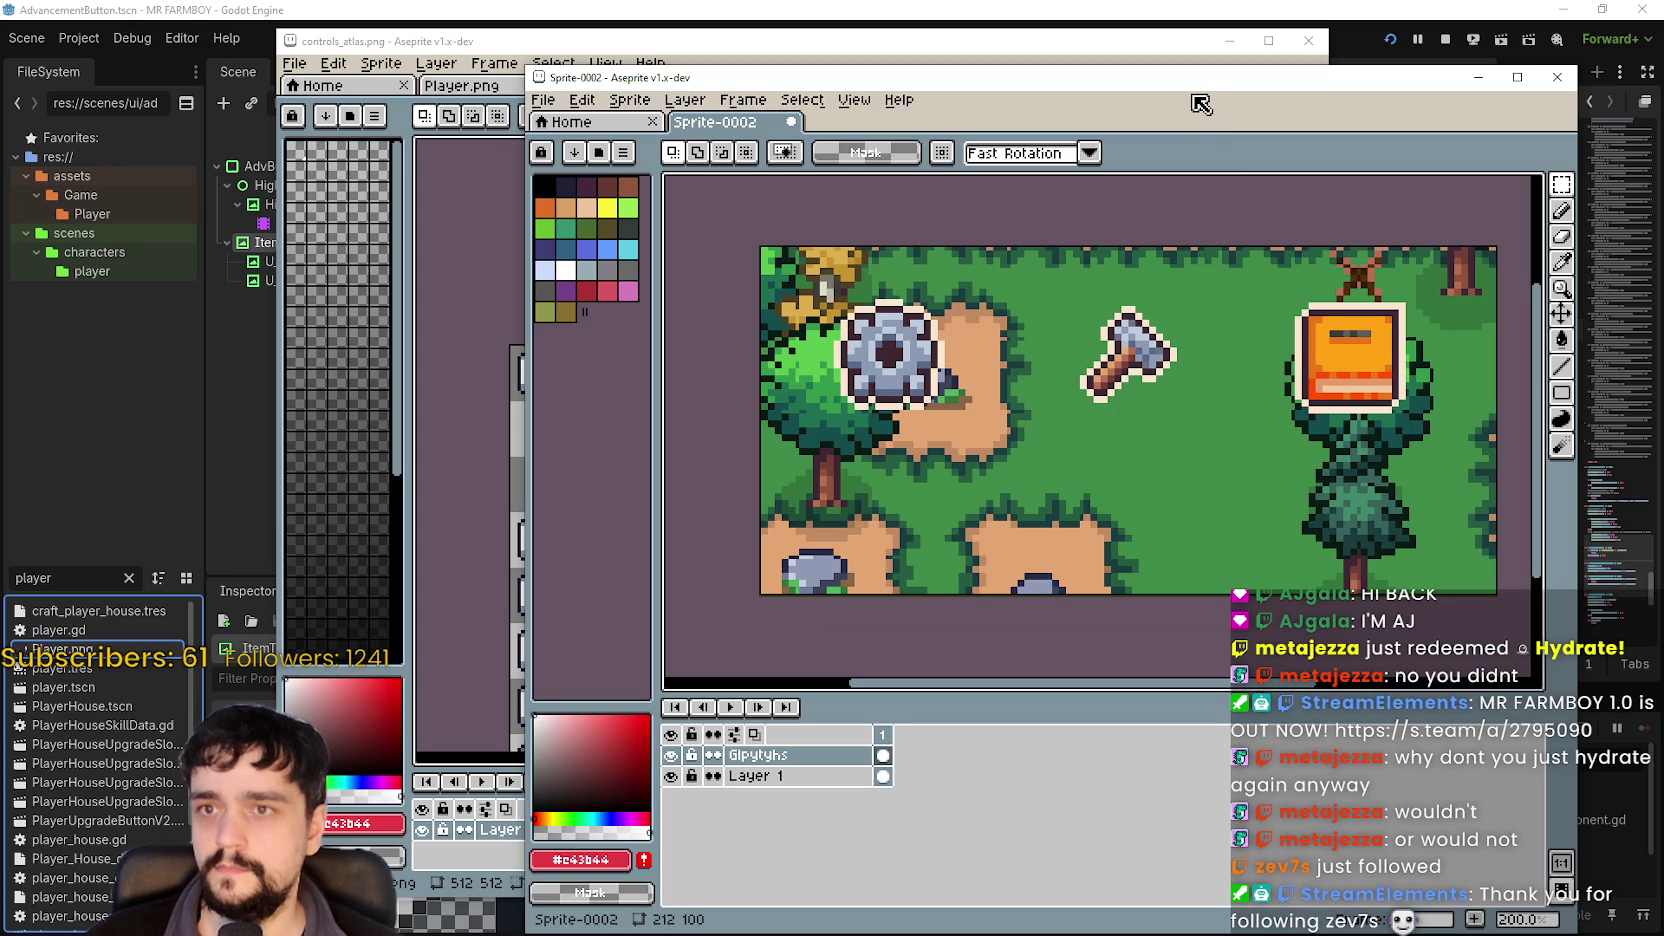
pyautogui.moveTo(1200, 104); pyautogui.dragTo(1188, 76)
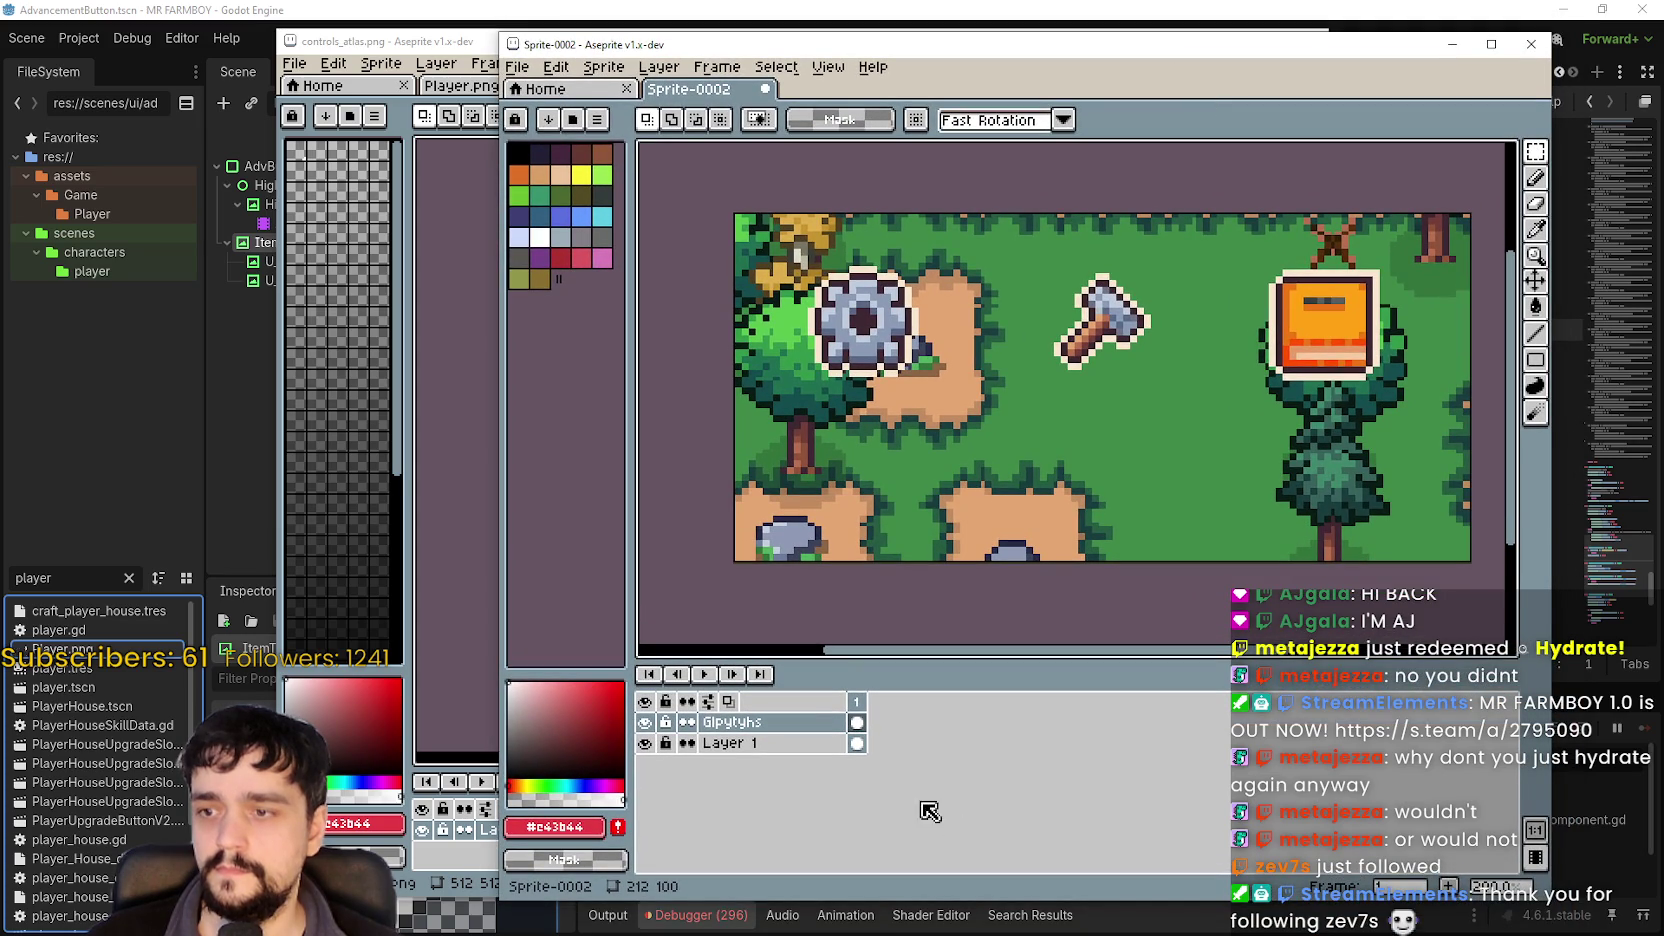
pyautogui.click(856, 722)
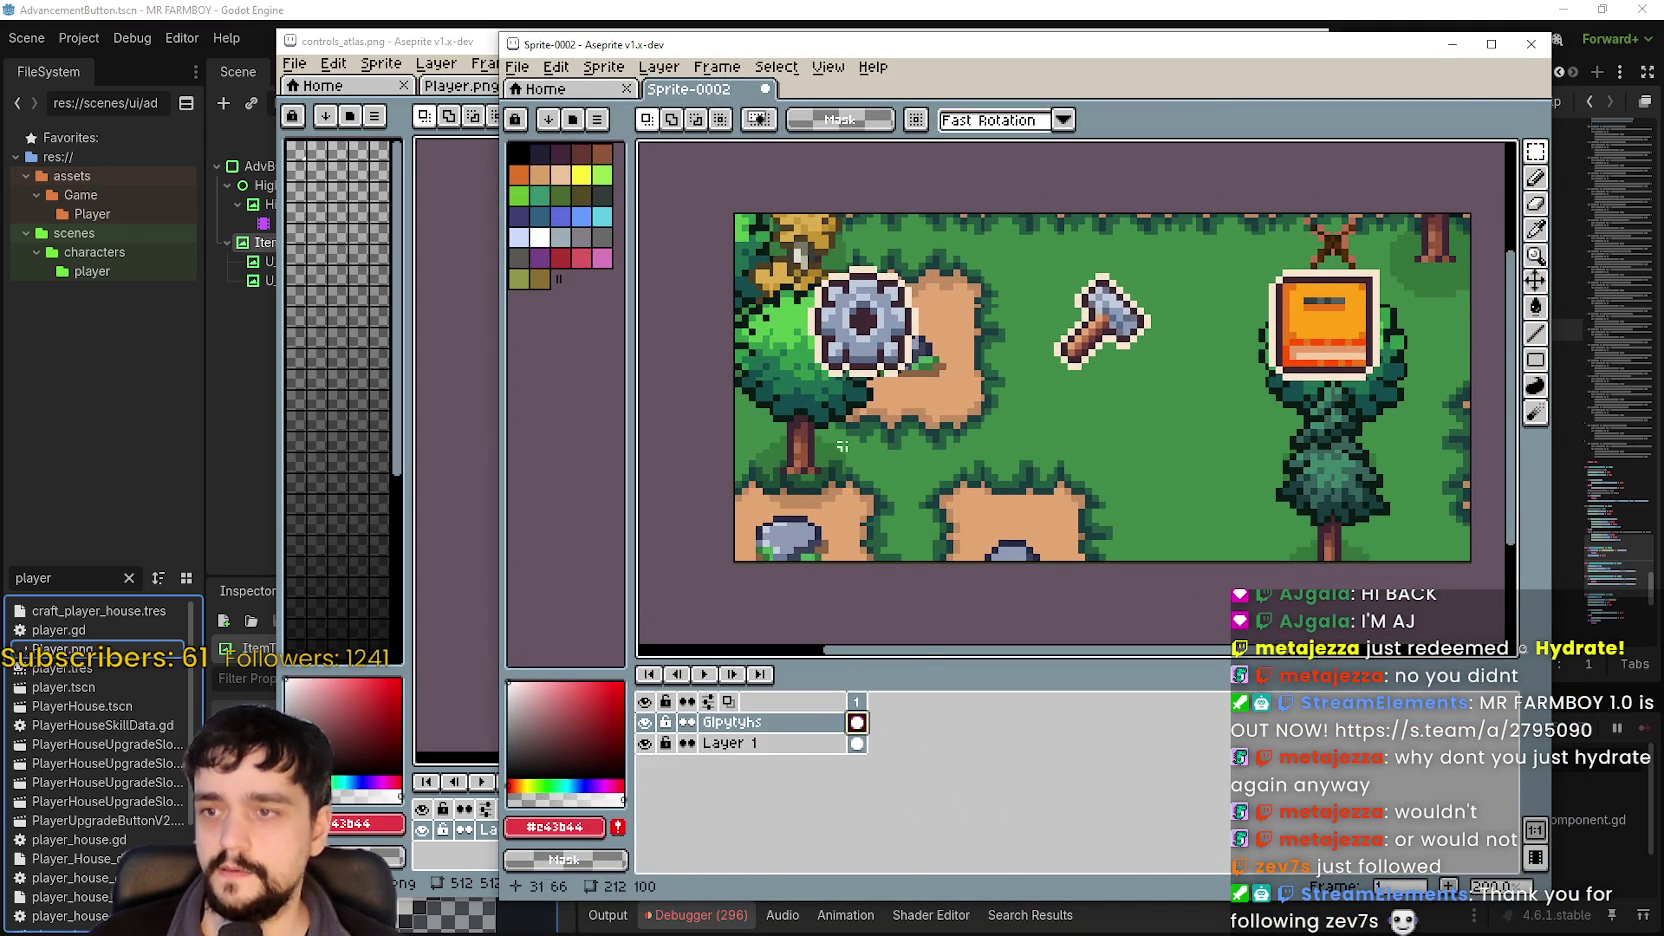
# Paste the ESC key glyph, resize it to 32×32, and place it below the gear.
pyautogui.hotkey('ctrl', 'v')
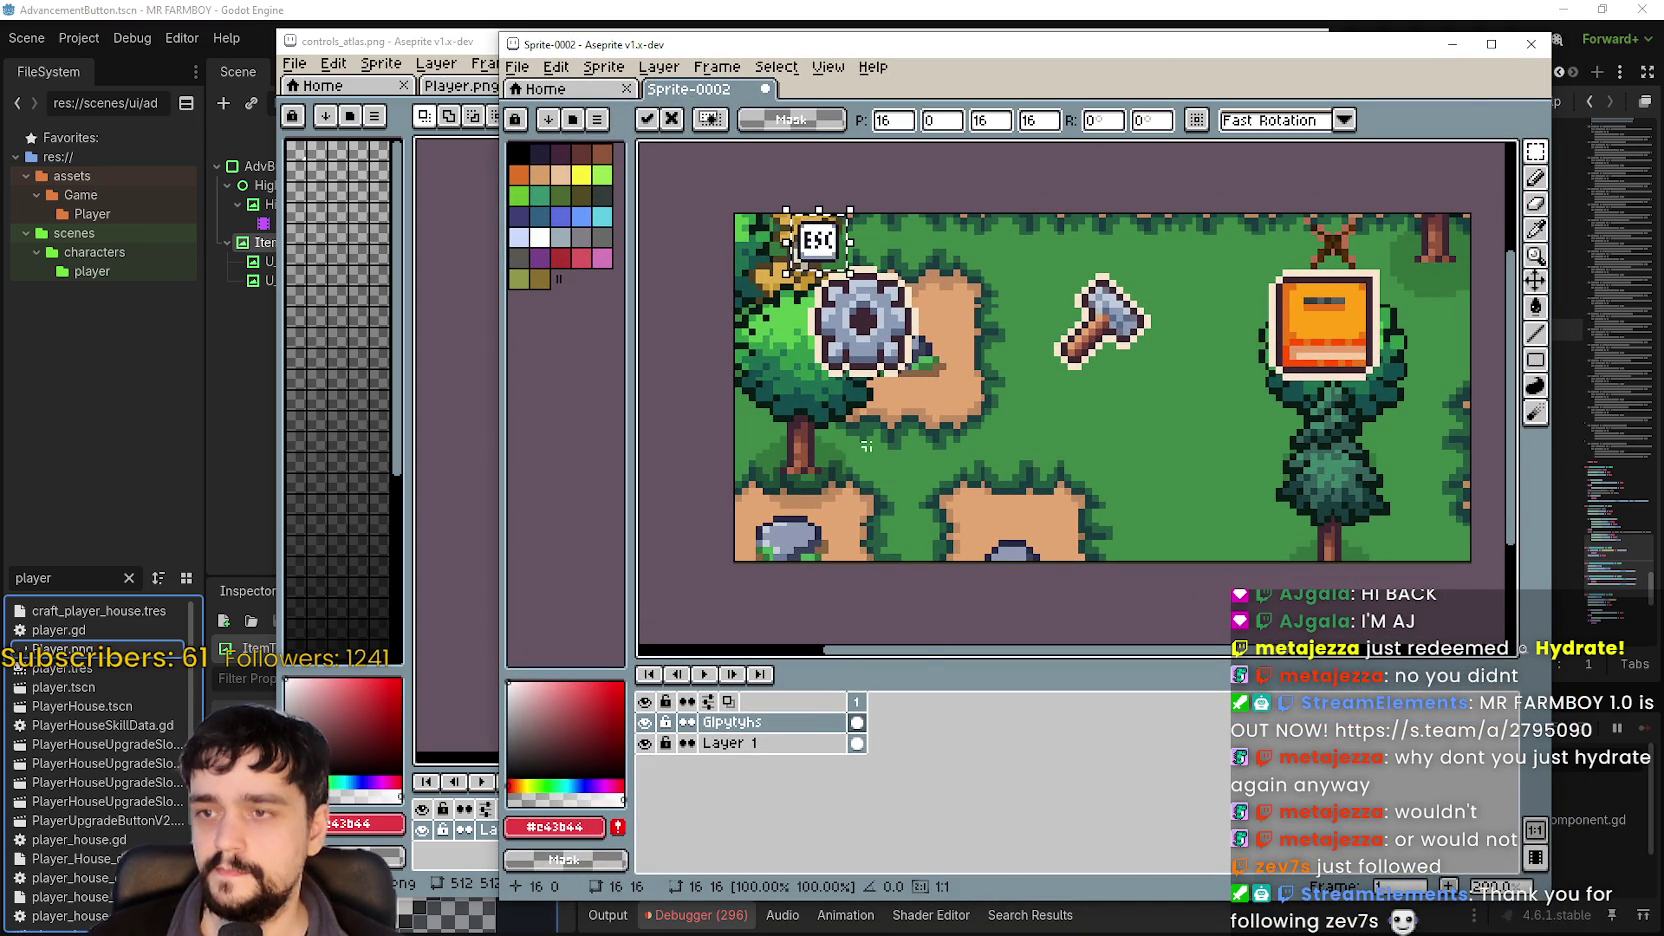
pyautogui.doubleClick(990, 120)
pyautogui.write('32')
pyautogui.press('Tab')
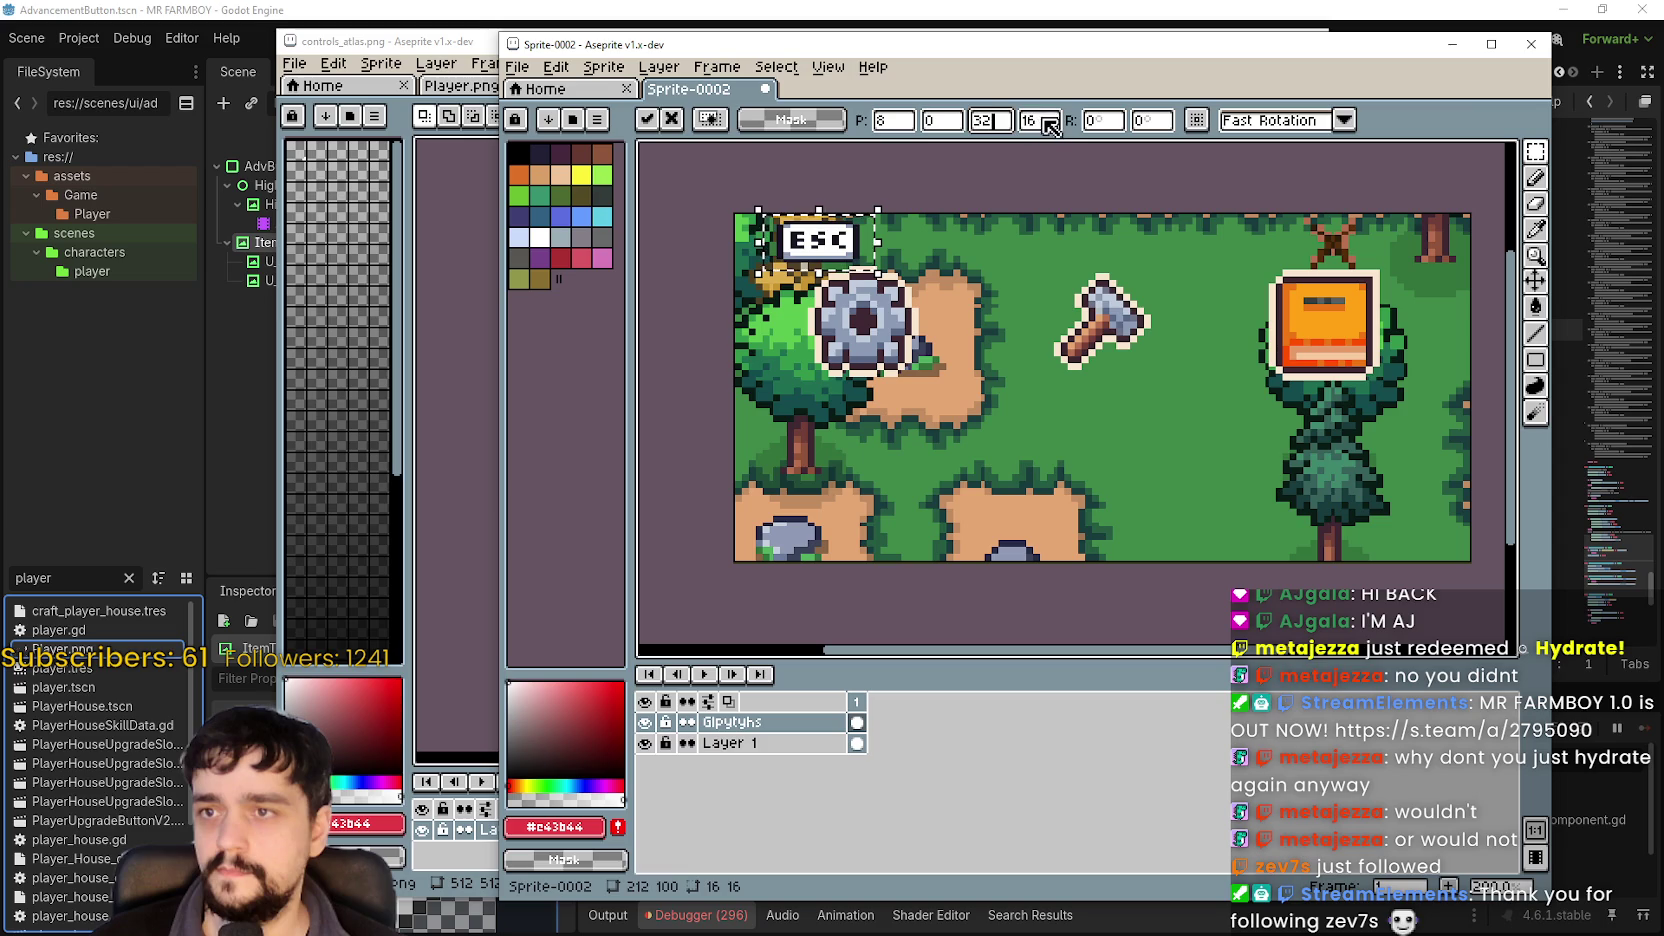
pyautogui.write('32')
pyautogui.press('Return')
pyautogui.moveTo(832, 295)
pyautogui.mouseDown()
pyautogui.moveTo(885, 490)
pyautogui.moveTo(866, 433)
pyautogui.moveTo(876, 442)
pyautogui.mouseUp()
pyautogui.scroll(2, 867, 450)
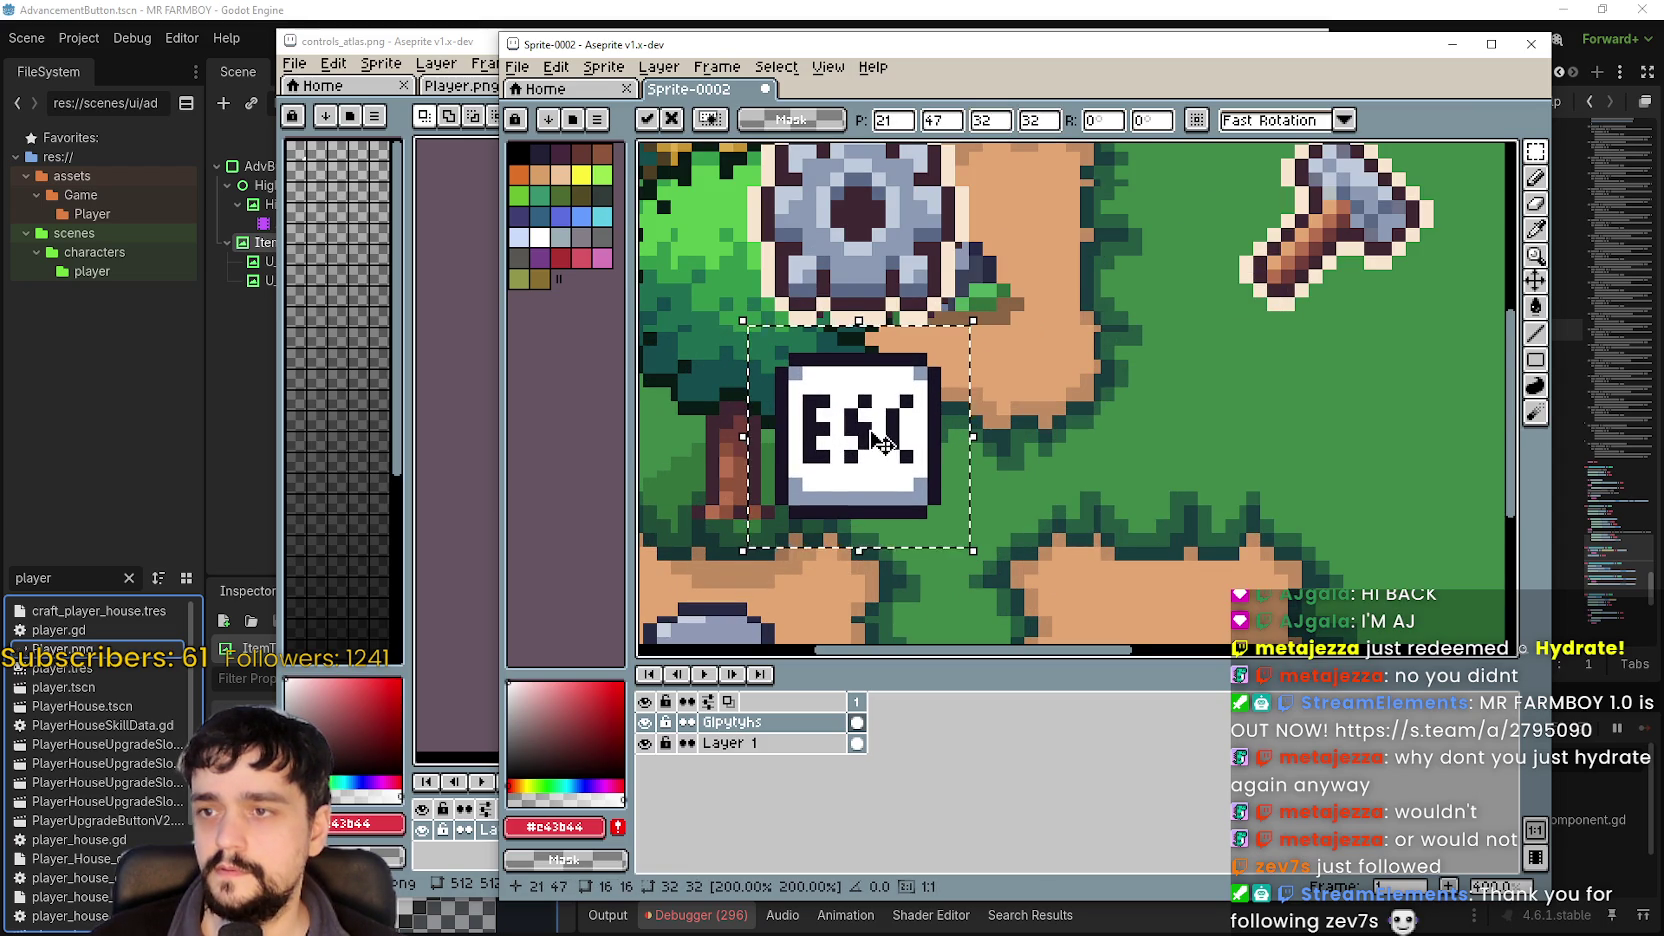
pyautogui.scroll(-2, 930, 490)
pyautogui.moveTo(1239, 537); pyautogui.dragTo(1123, 517)
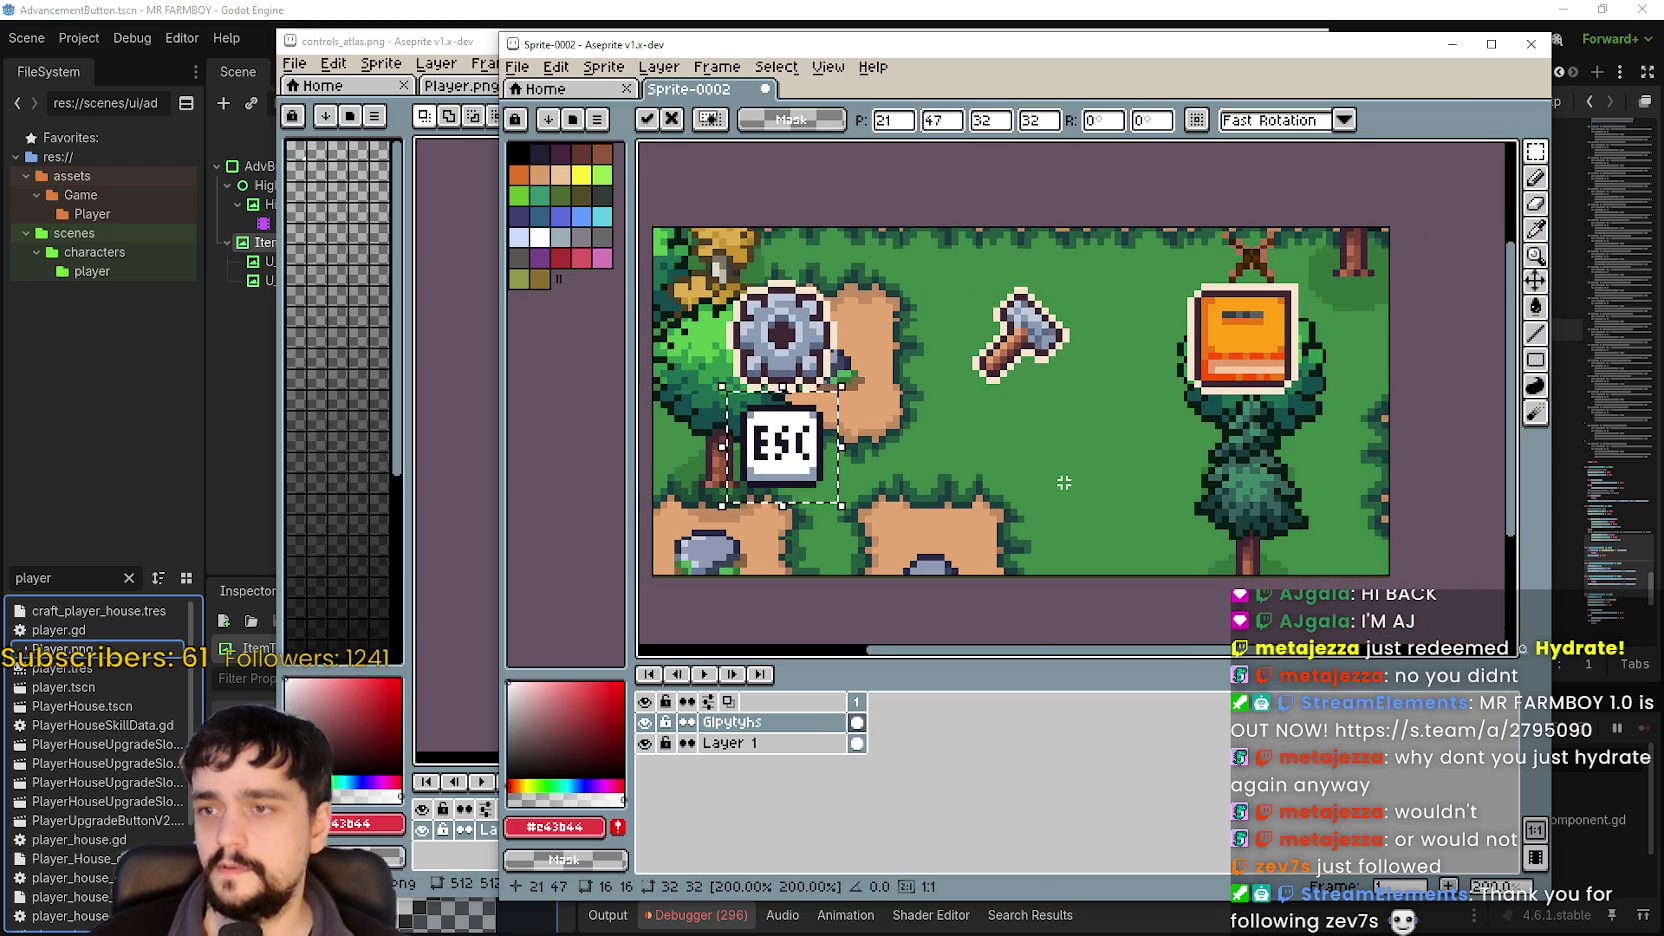
pyautogui.click(952, 370)
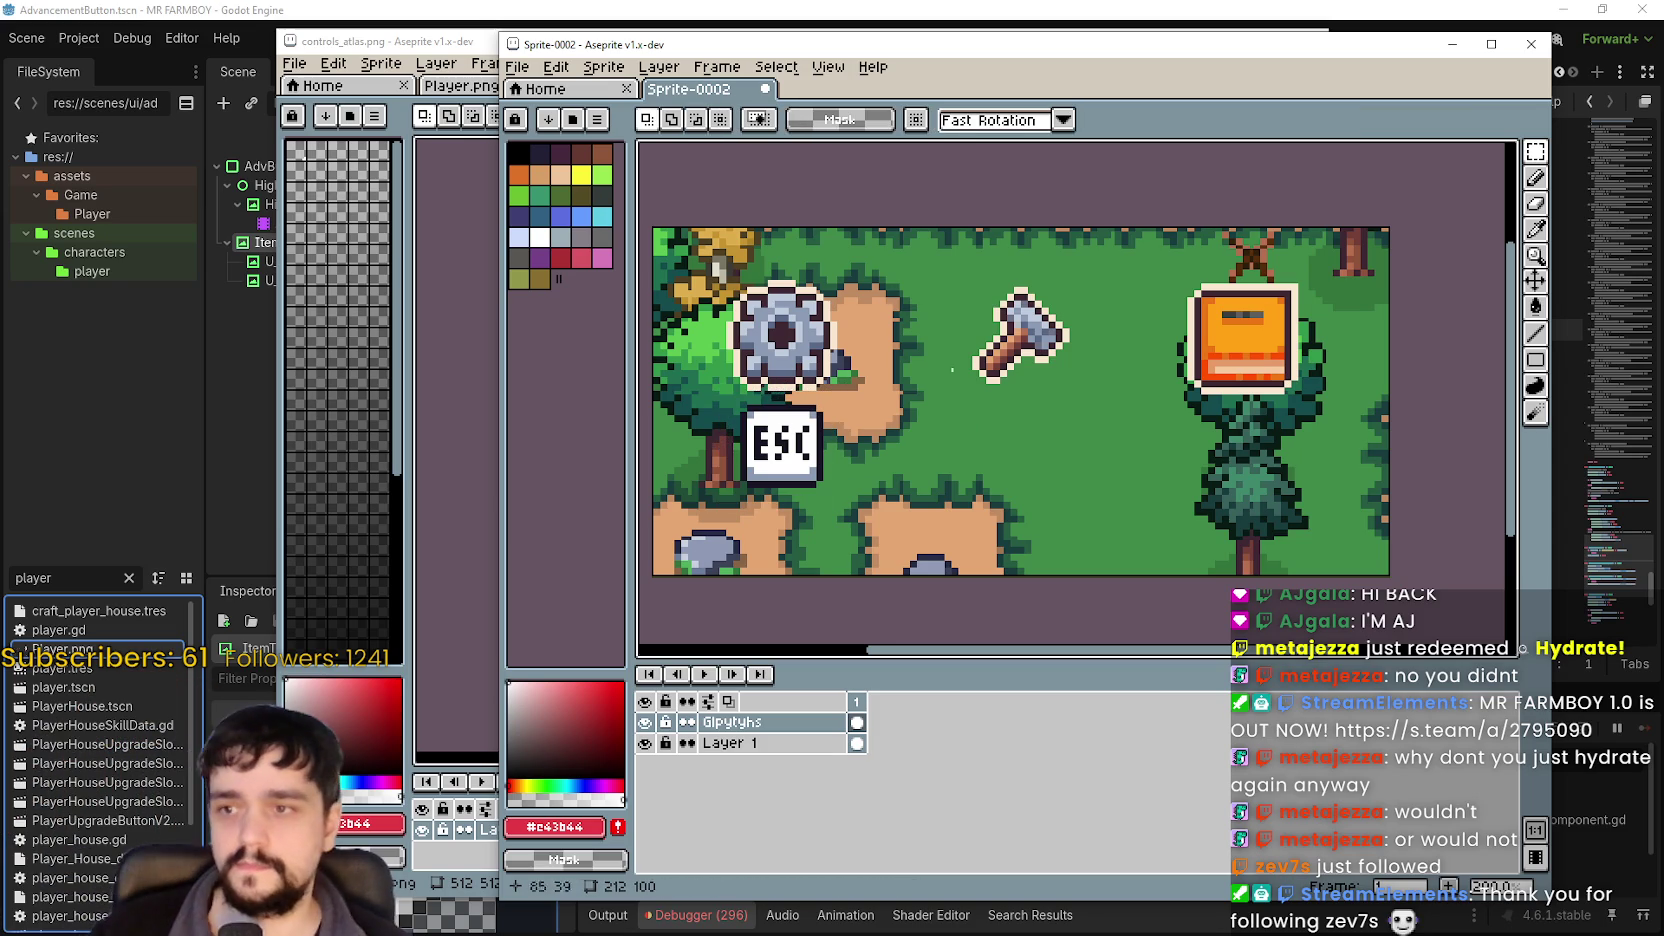
# Copy the TAB key from the atlas, paste it at 64 px wide beside ESC, and commit.
pyautogui.click(445, 63)
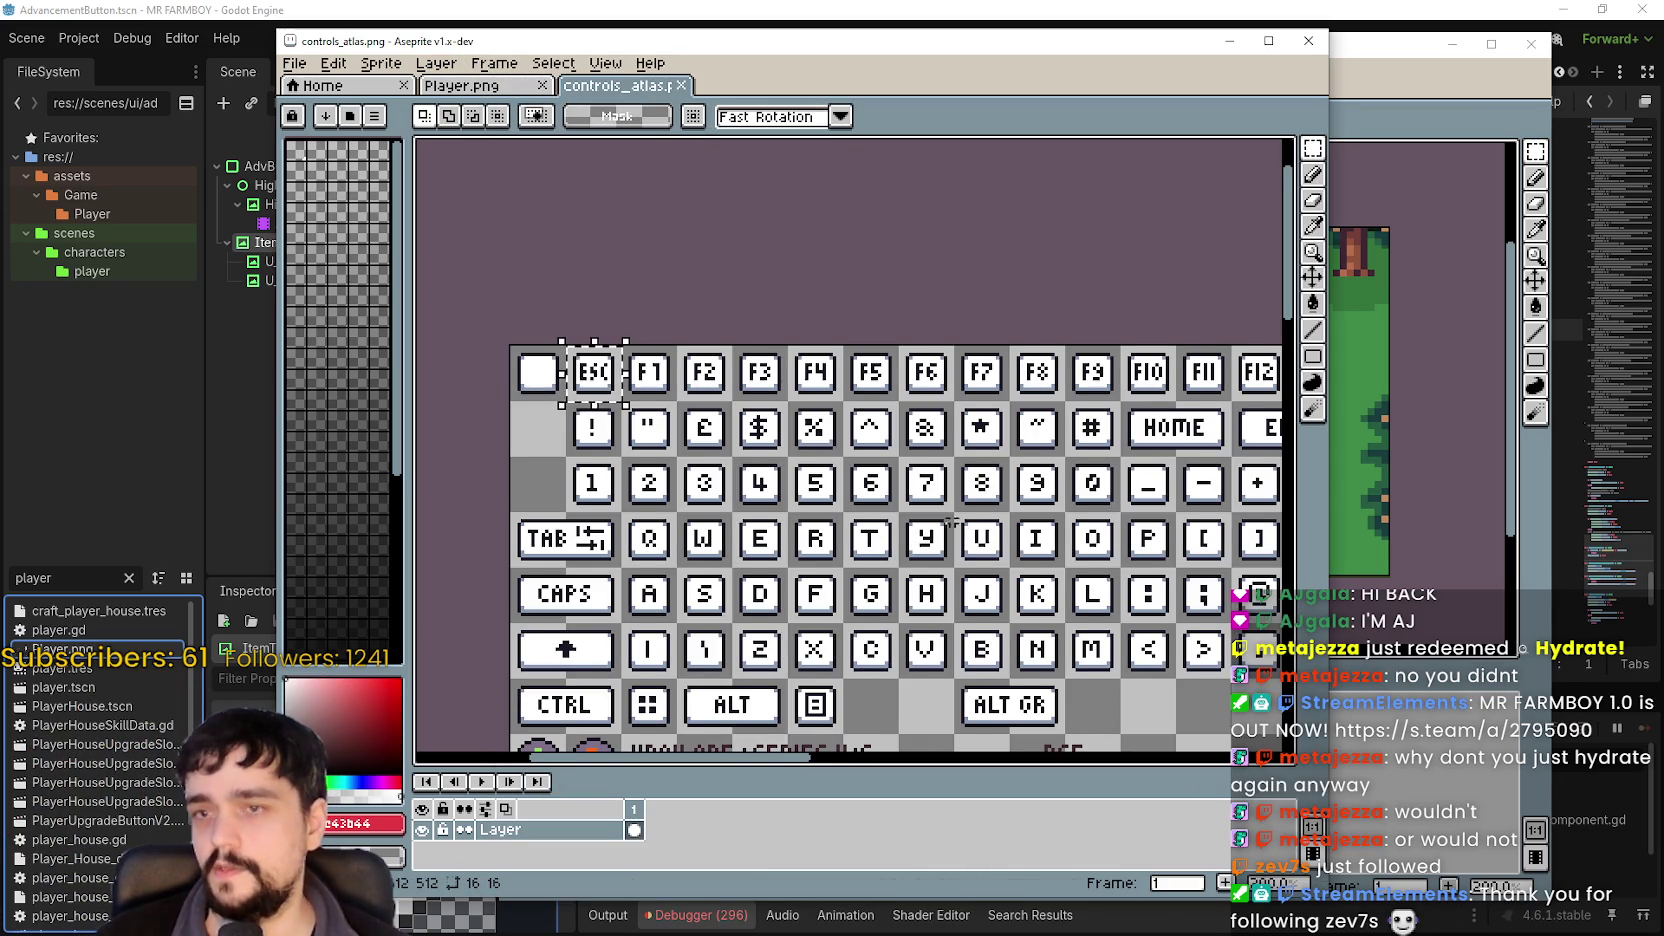
pyautogui.scroll(-2, 952, 521)
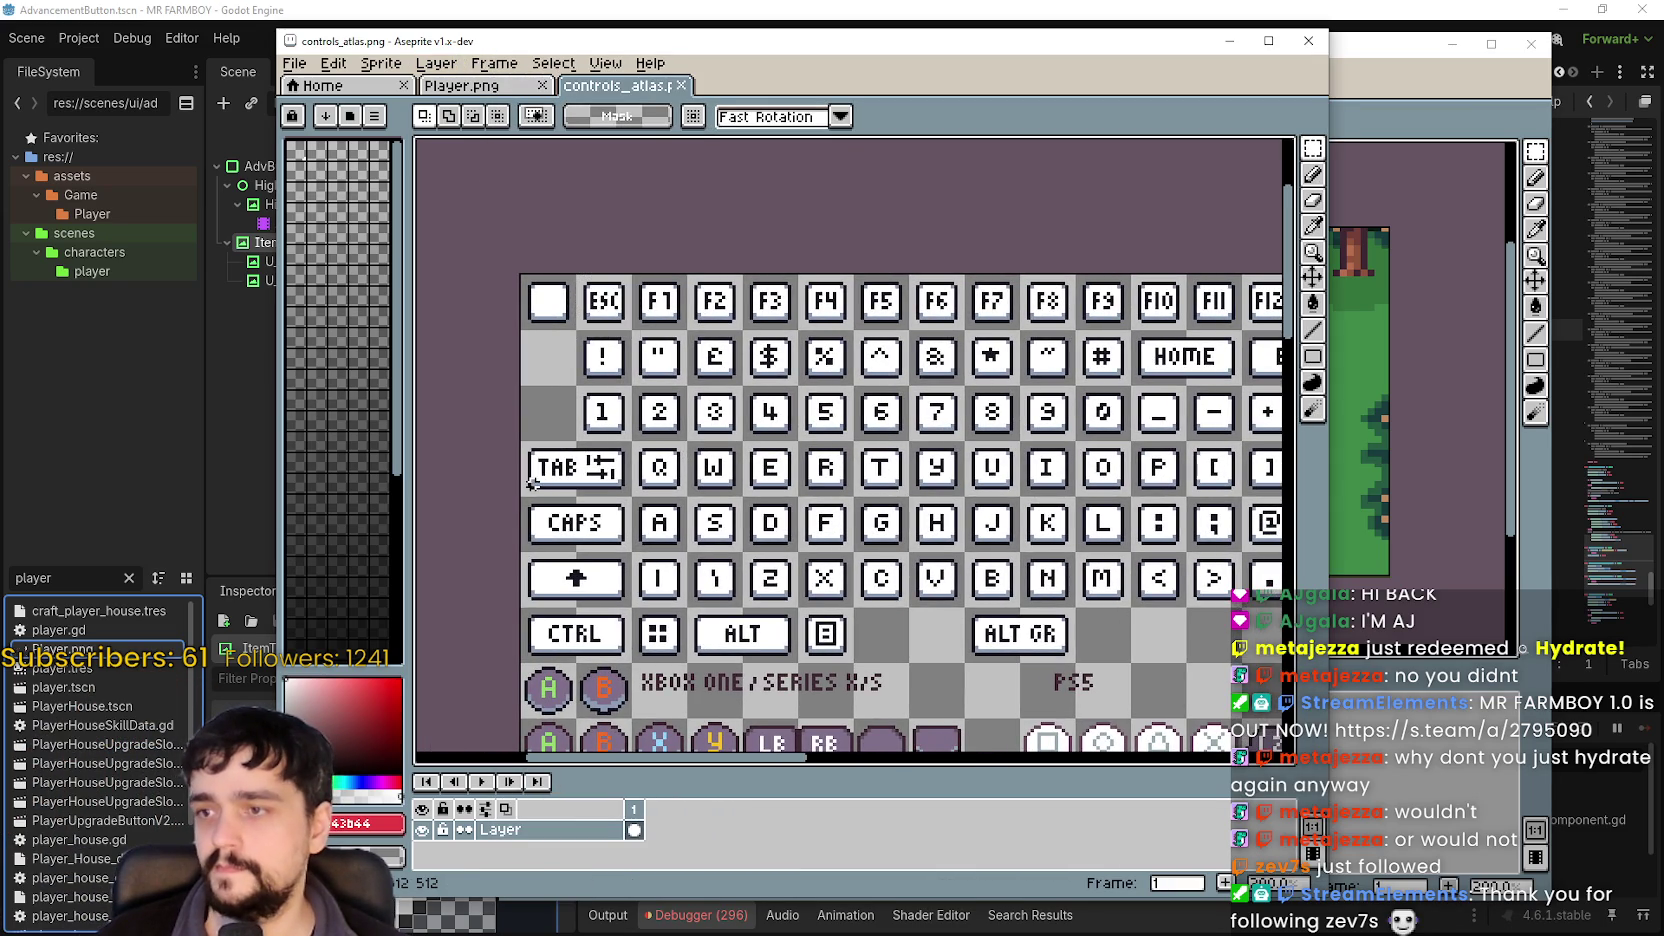
pyautogui.moveTo(533, 483); pyautogui.dragTo(632, 440)
pyautogui.hotkey('ctrl', 'c')
pyautogui.hotkey('alt', 'Tab')
pyautogui.hotkey('ctrl', 'v')
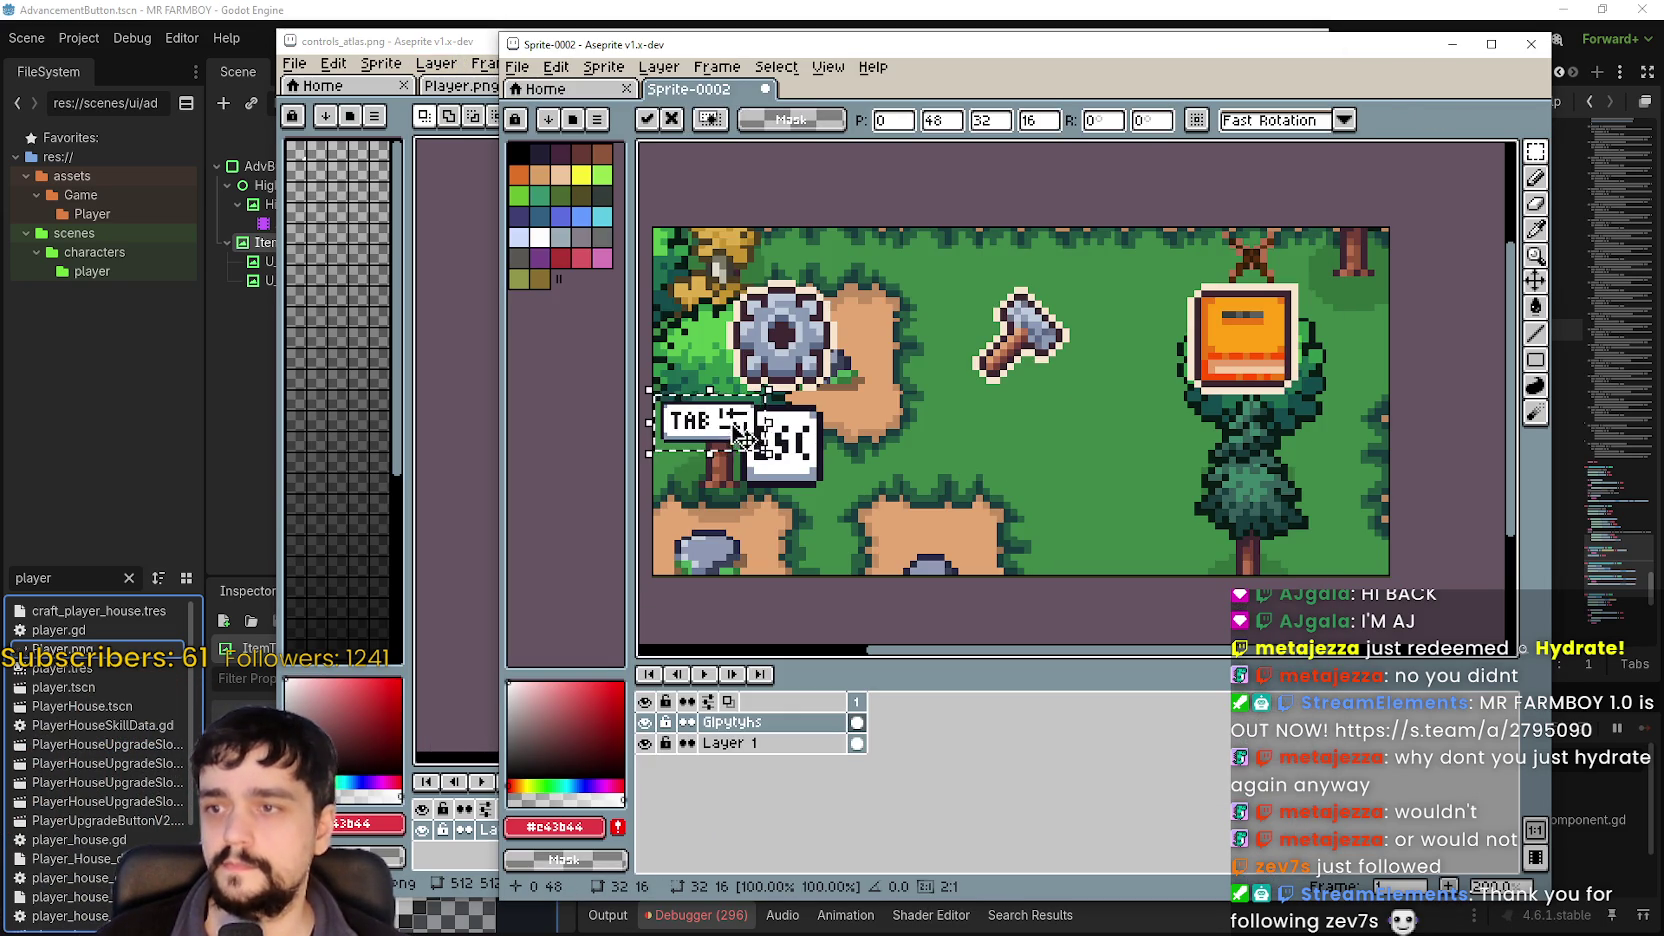
pyautogui.moveTo(740, 435); pyautogui.dragTo(1034, 456)
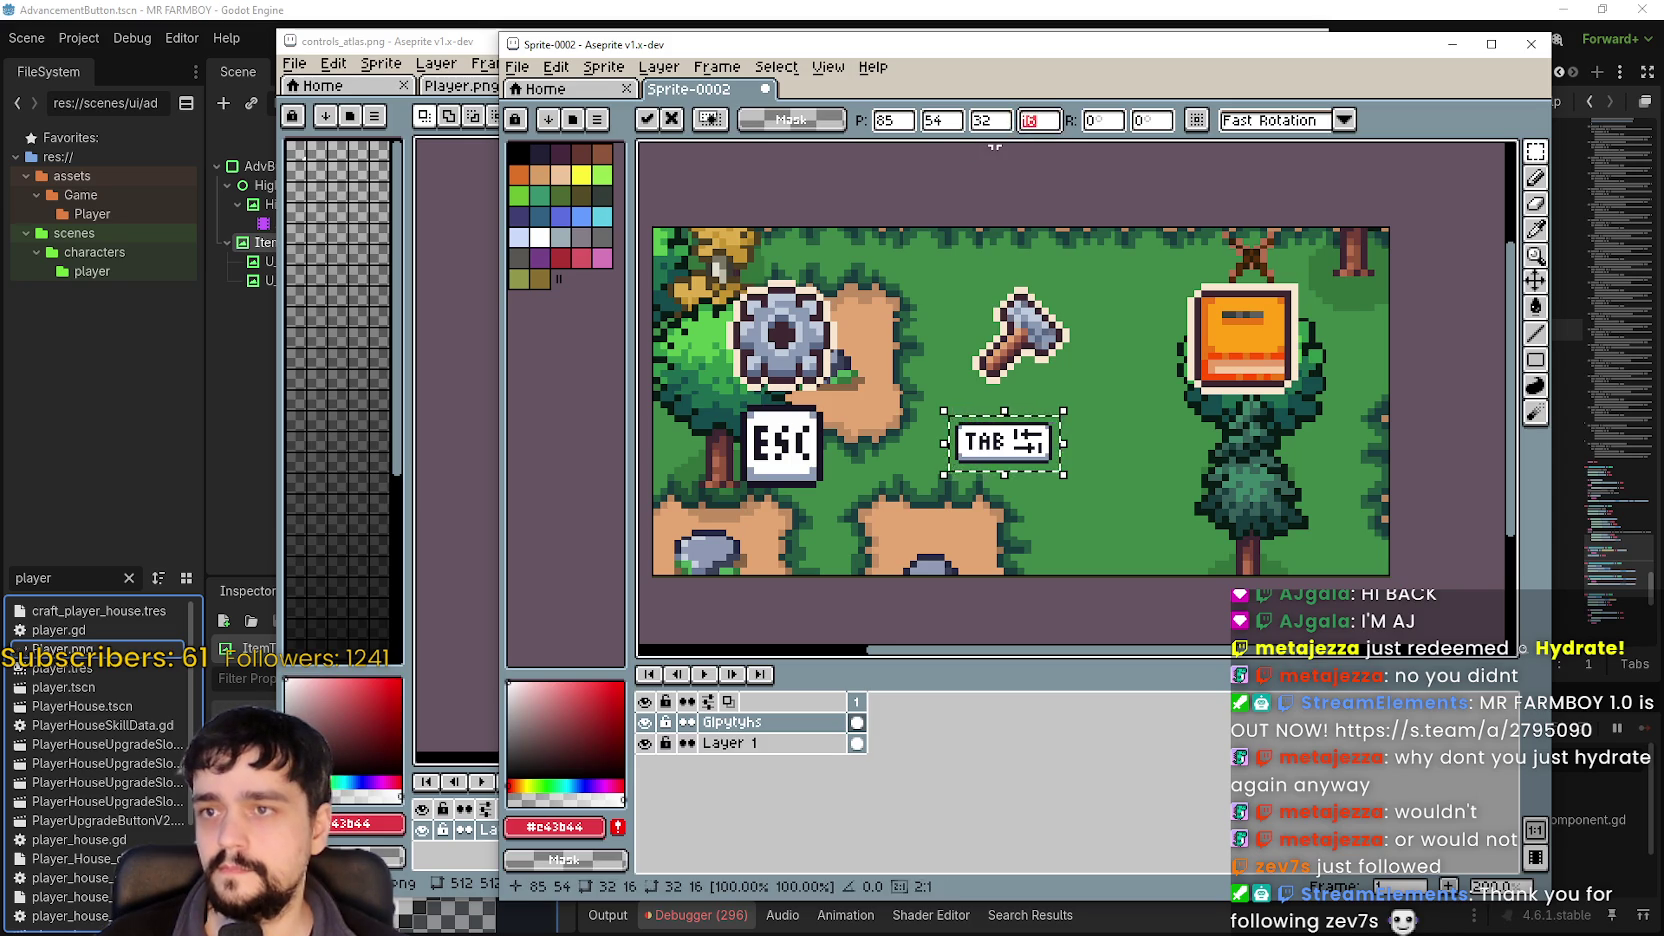
pyautogui.write('32')
pyautogui.click(988, 120)
pyautogui.write('64')
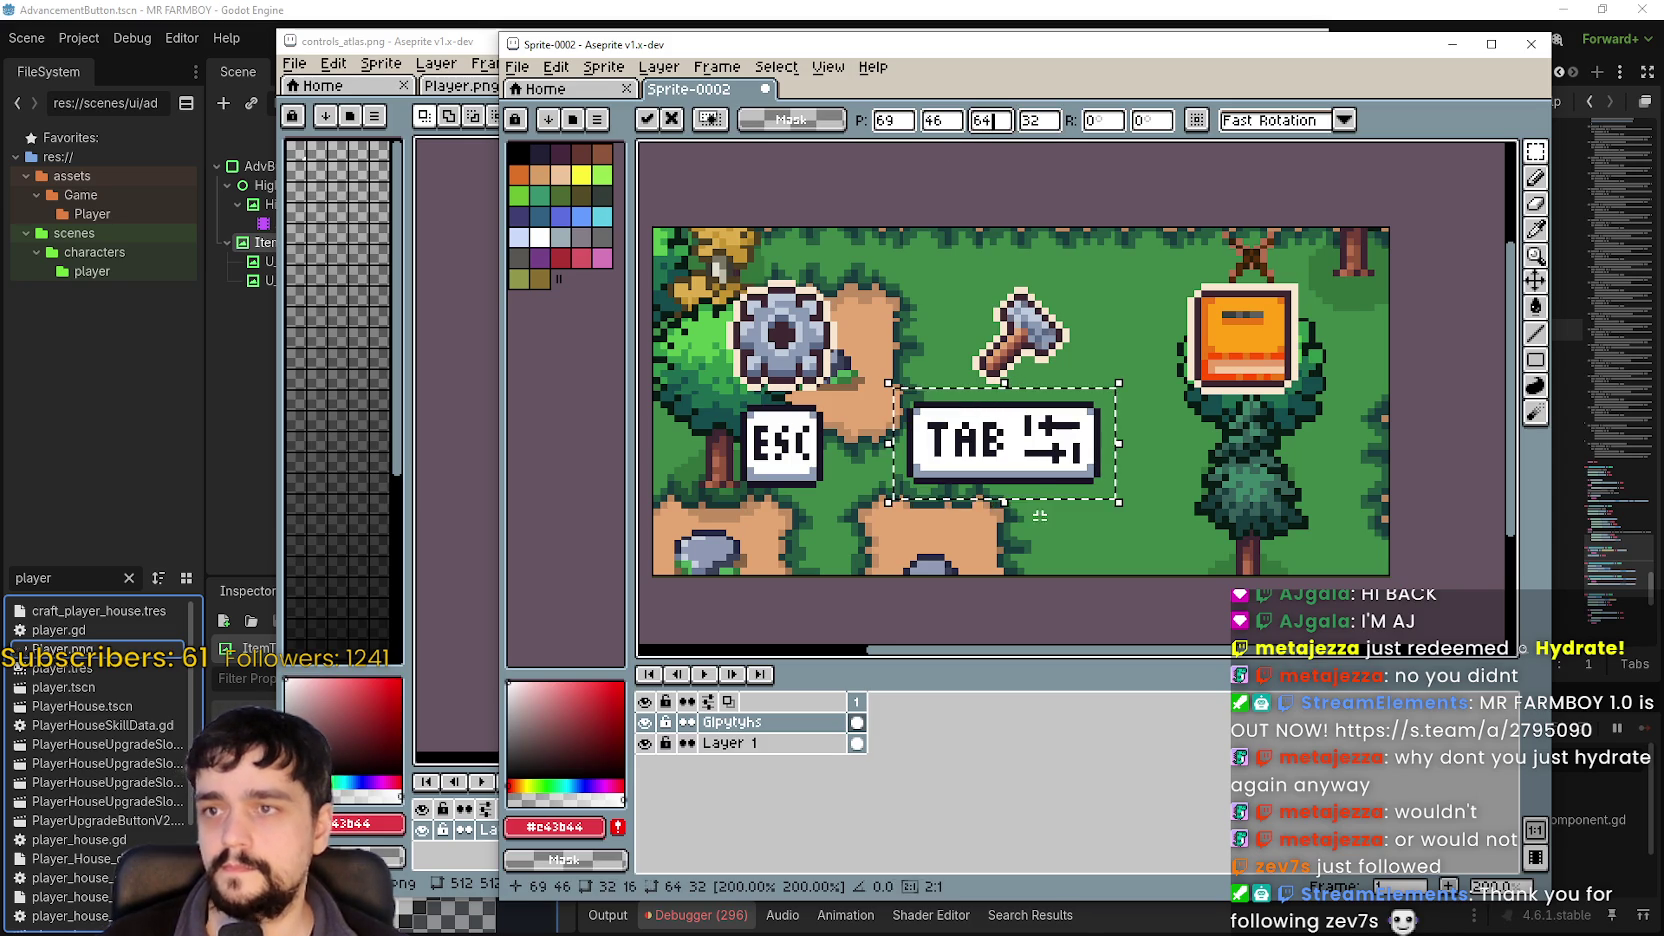
pyautogui.moveTo(1020, 462); pyautogui.dragTo(930, 466)
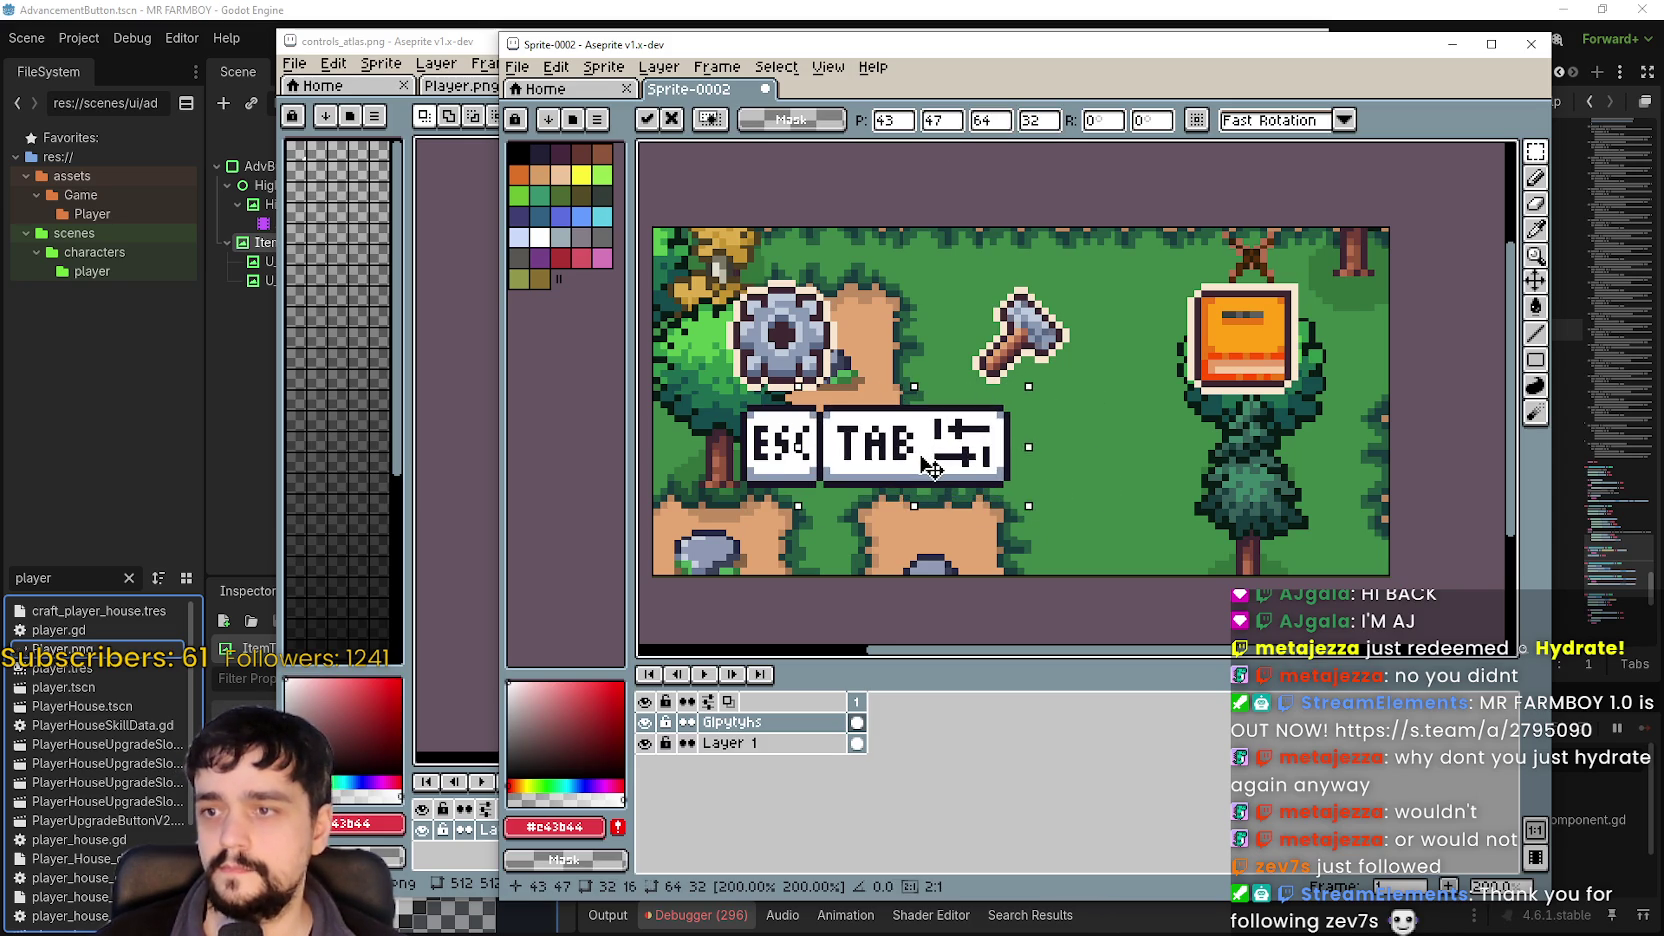
pyautogui.press('Right')
pyautogui.press('Right')
pyautogui.press('Right')
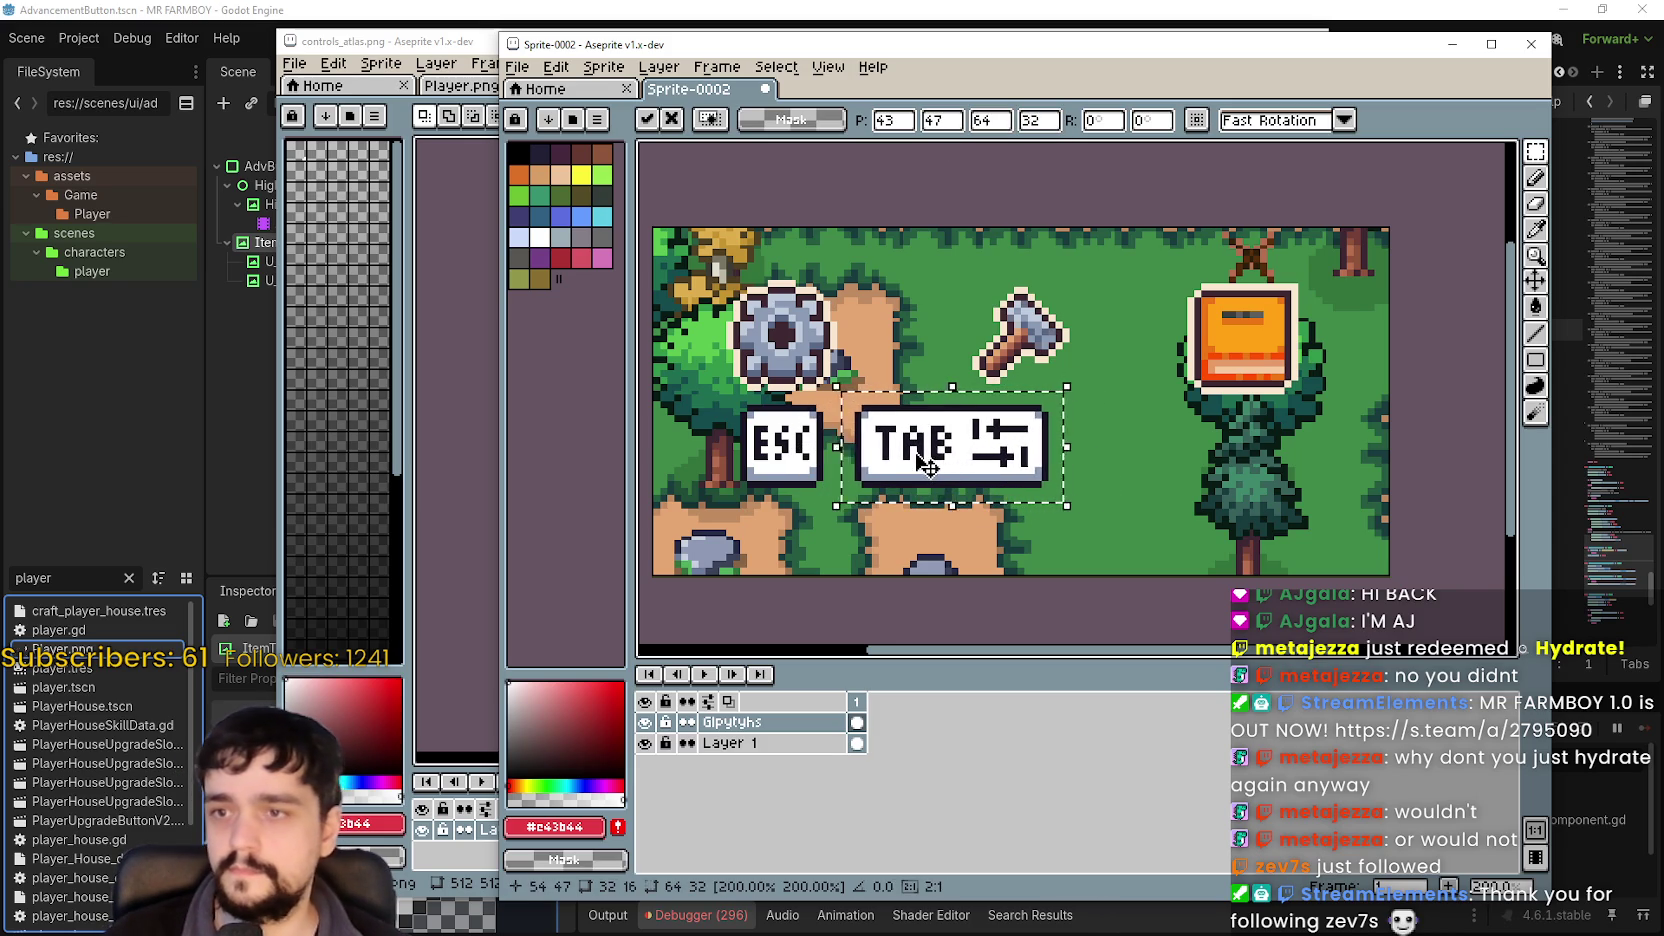
pyautogui.press('Right')
pyautogui.press('Right')
pyautogui.press('Right')
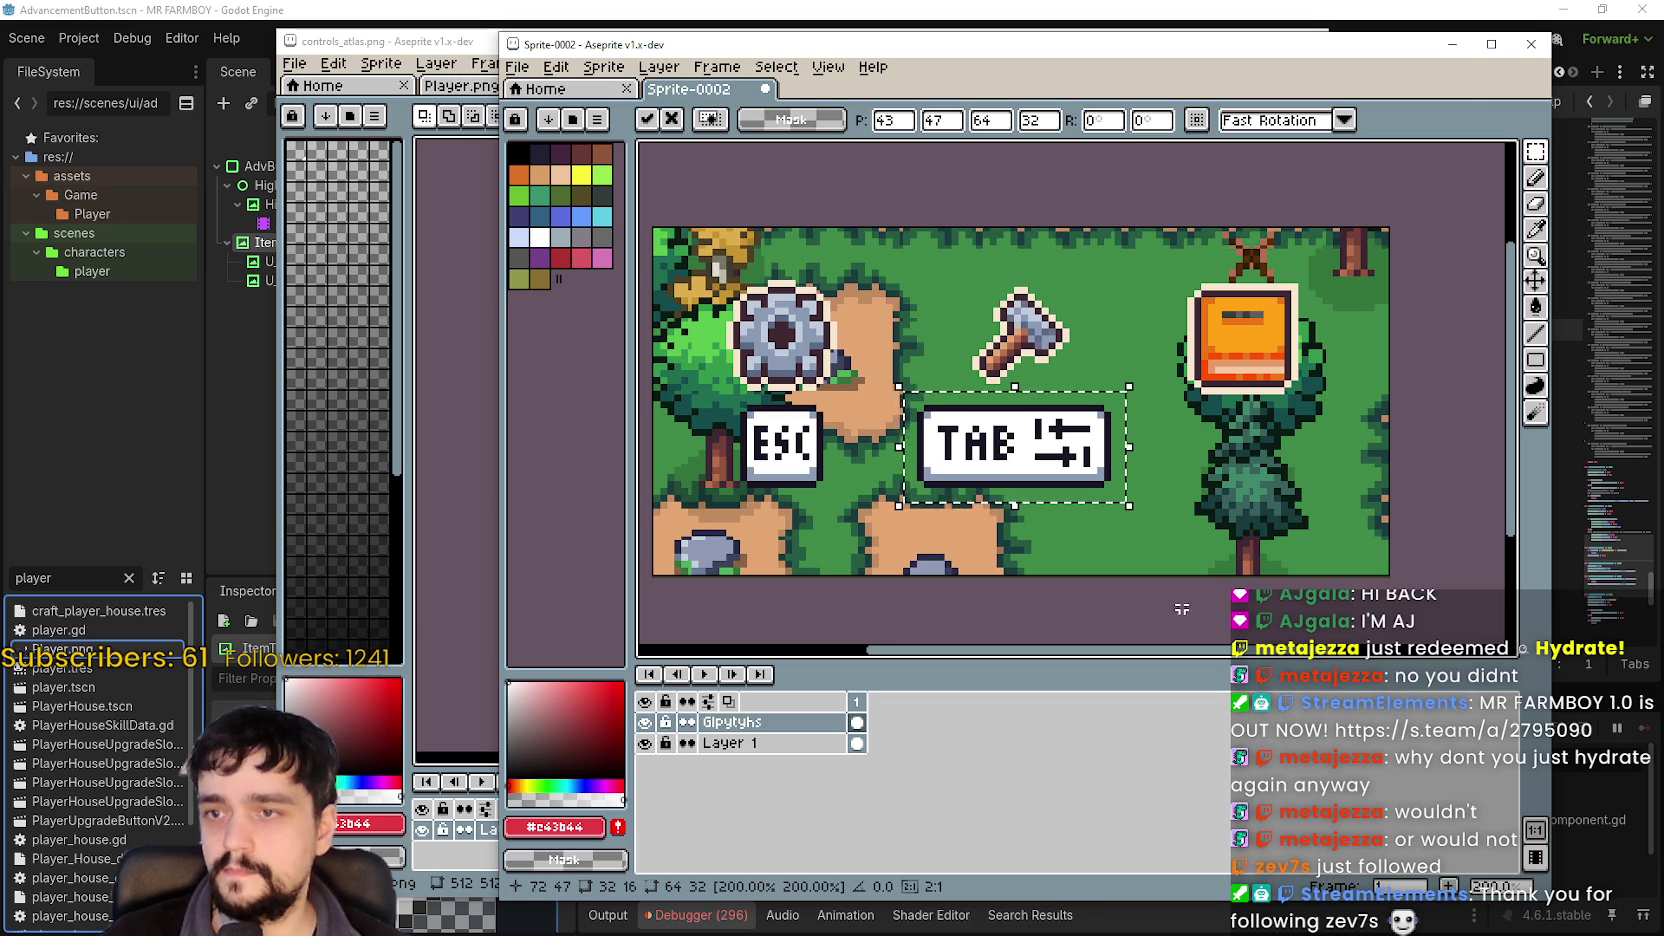
pyautogui.press('Return')
# Copy the G key from the atlas, paste it under the book, and size it to 32×32.
pyautogui.click(436, 30)
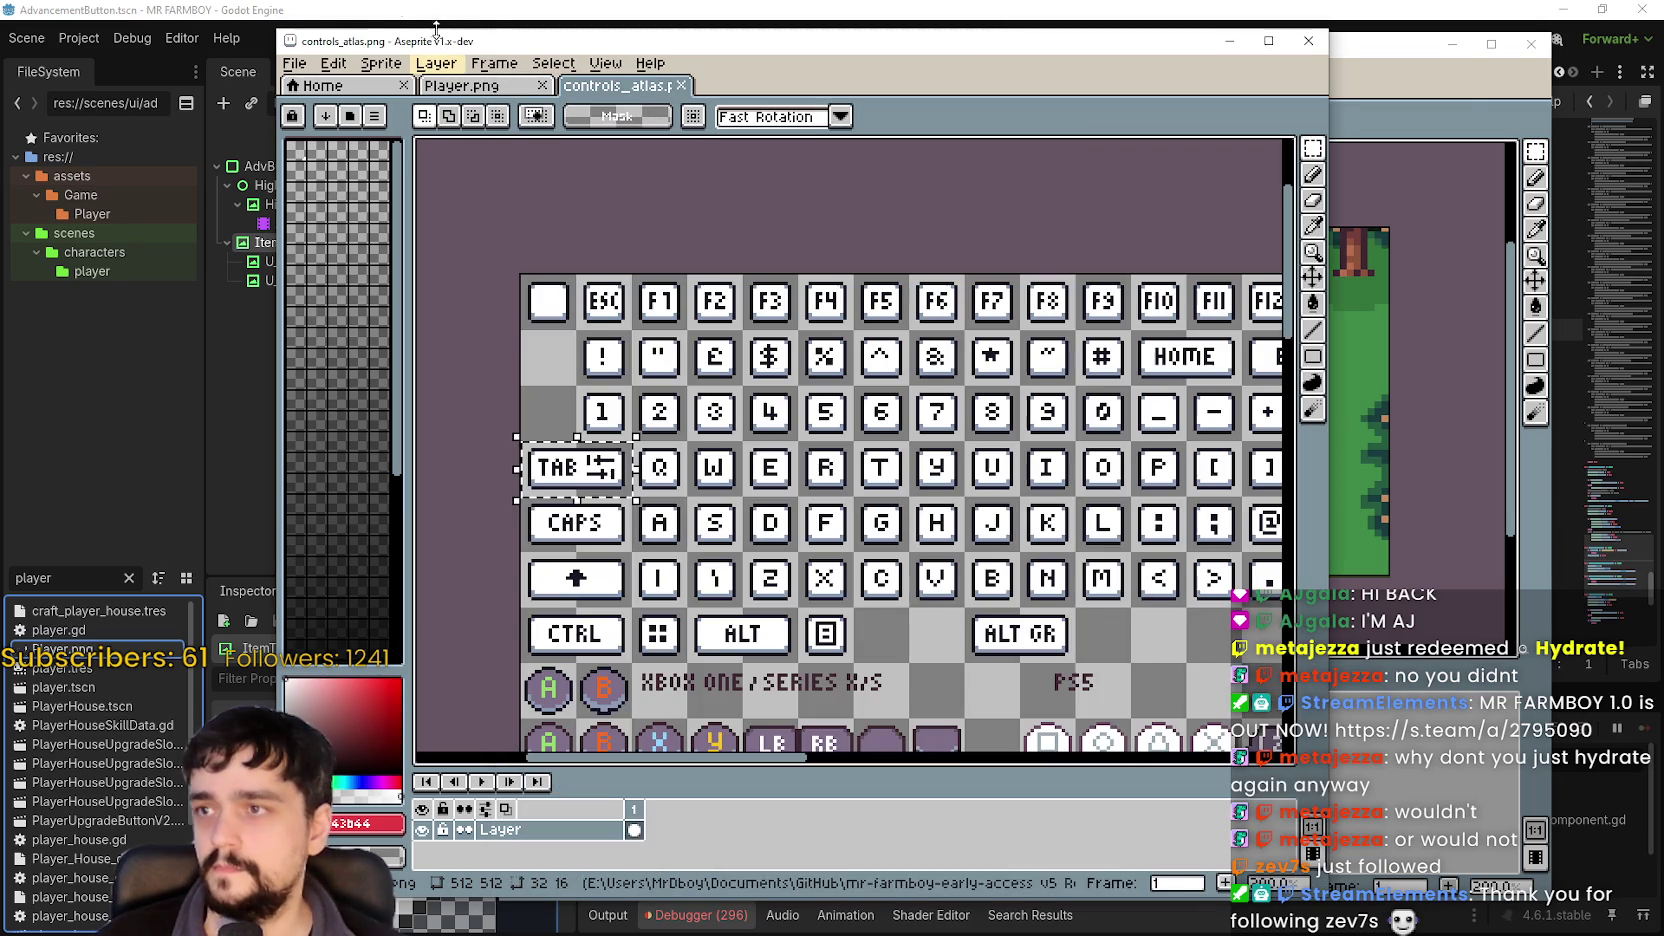
pyautogui.hscroll(2, 918, 466)
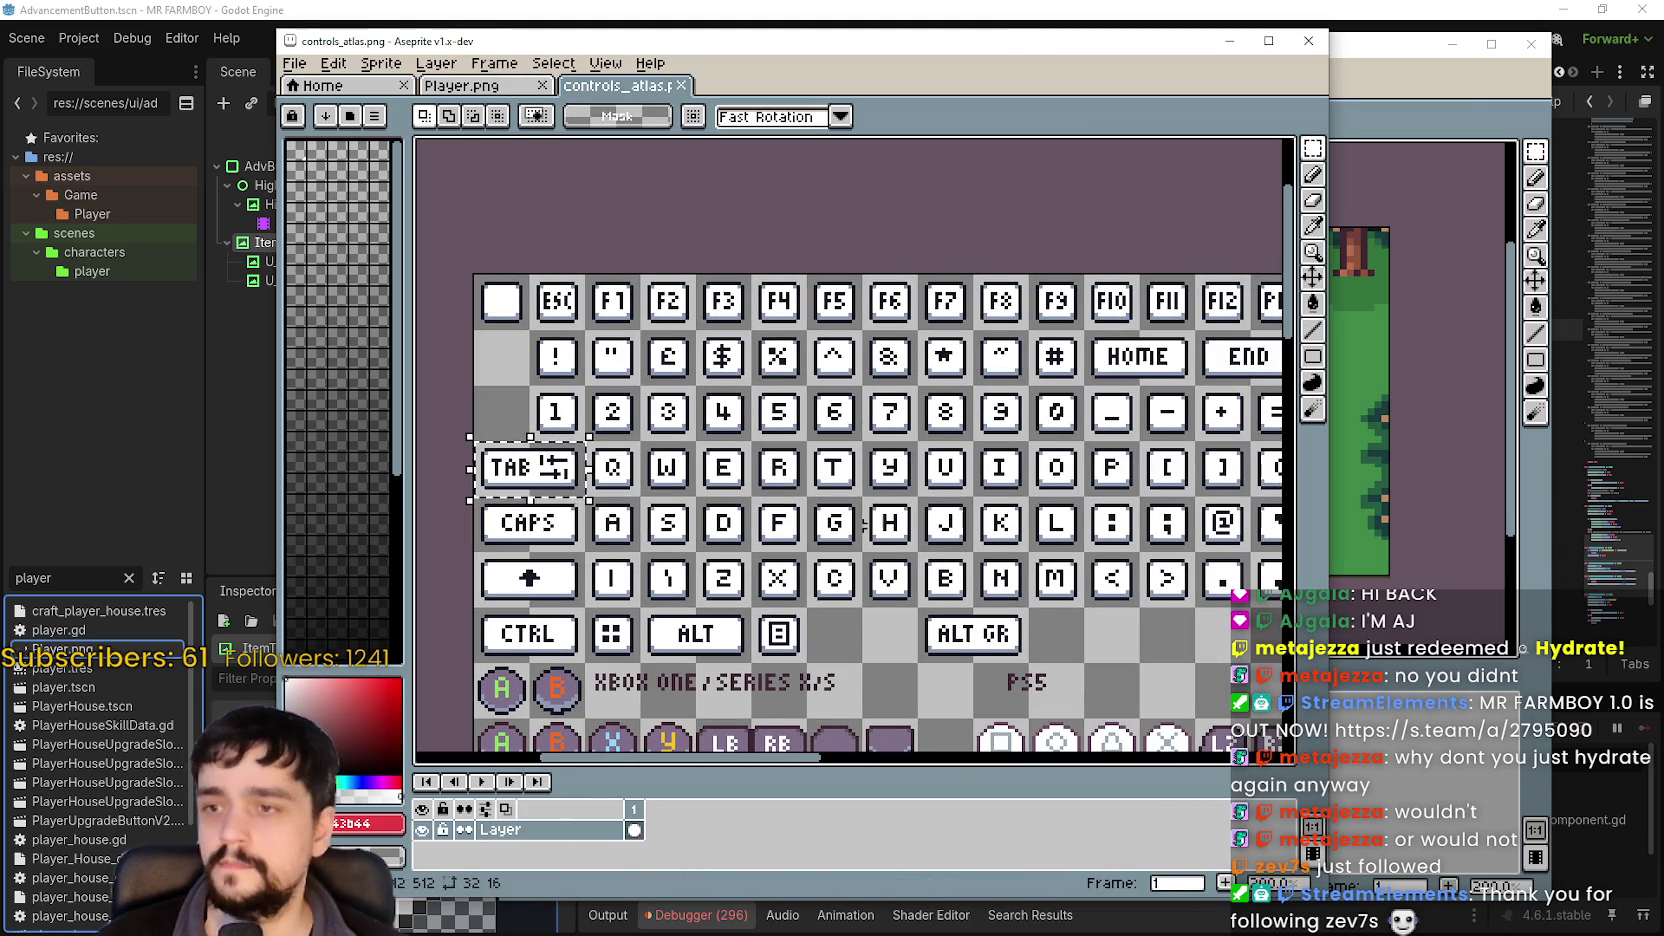
pyautogui.moveTo(862, 494); pyautogui.dragTo(806, 553)
pyautogui.hotkey('ctrl', 'c')
pyautogui.click(1350, 92)
pyautogui.hotkey('ctrl', 'v')
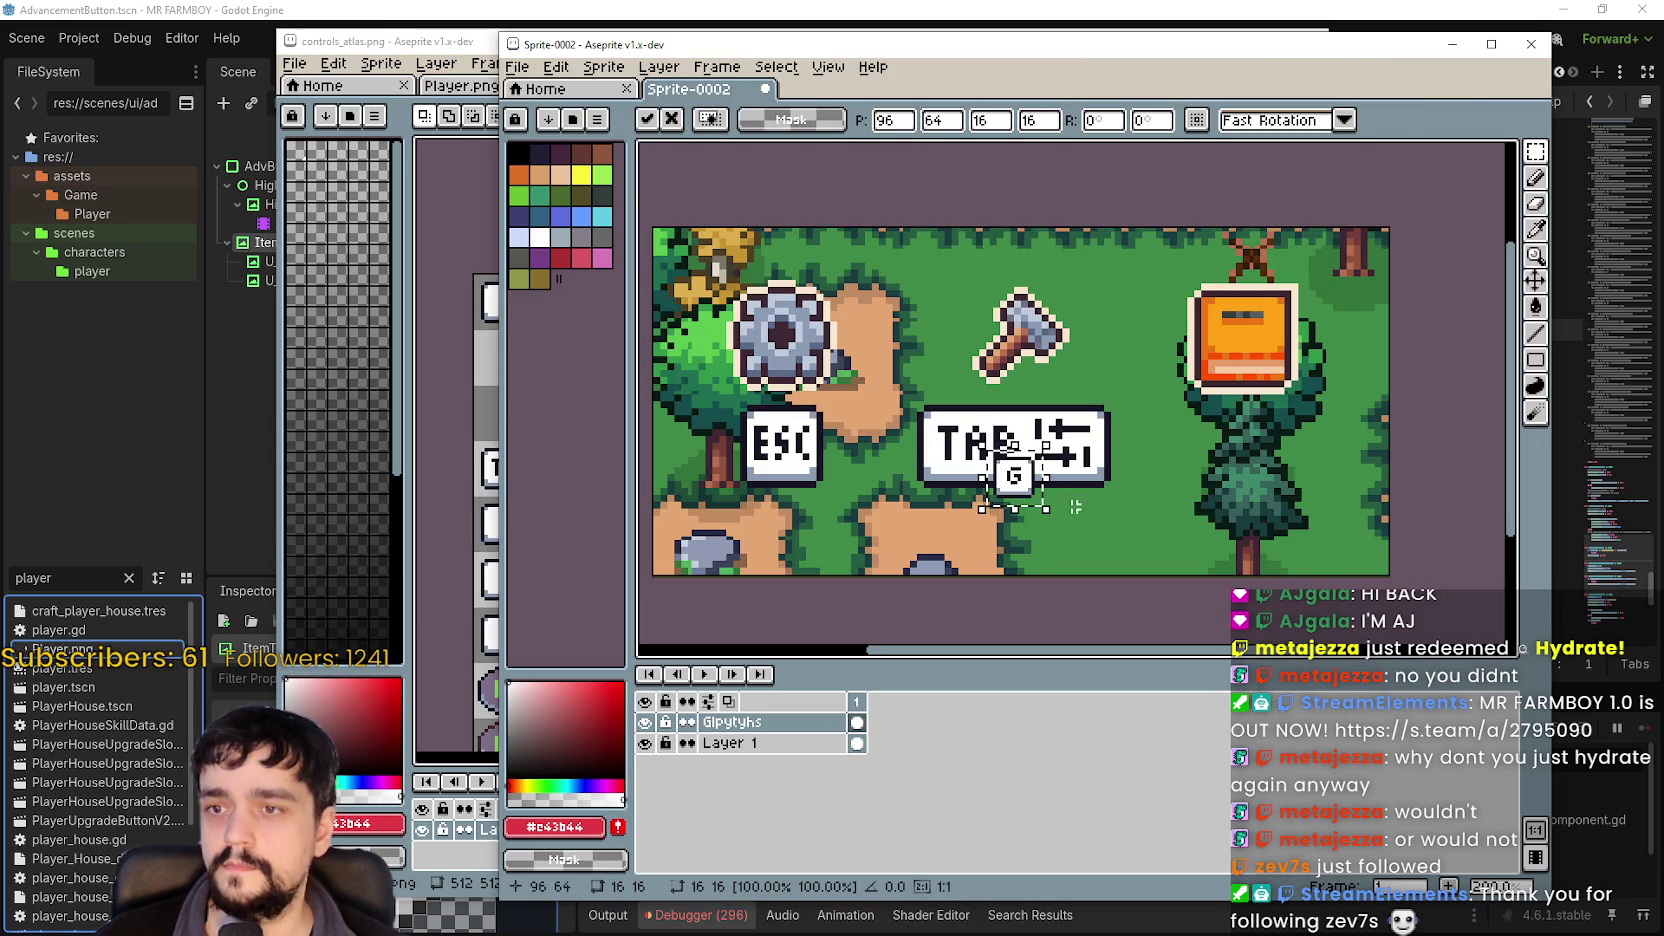
pyautogui.moveTo(1075, 507)
pyautogui.mouseDown()
pyautogui.moveTo(1114, 492)
pyautogui.moveTo(1290, 504)
pyautogui.moveTo(1303, 470)
pyautogui.moveTo(1243, 396)
pyautogui.mouseUp()
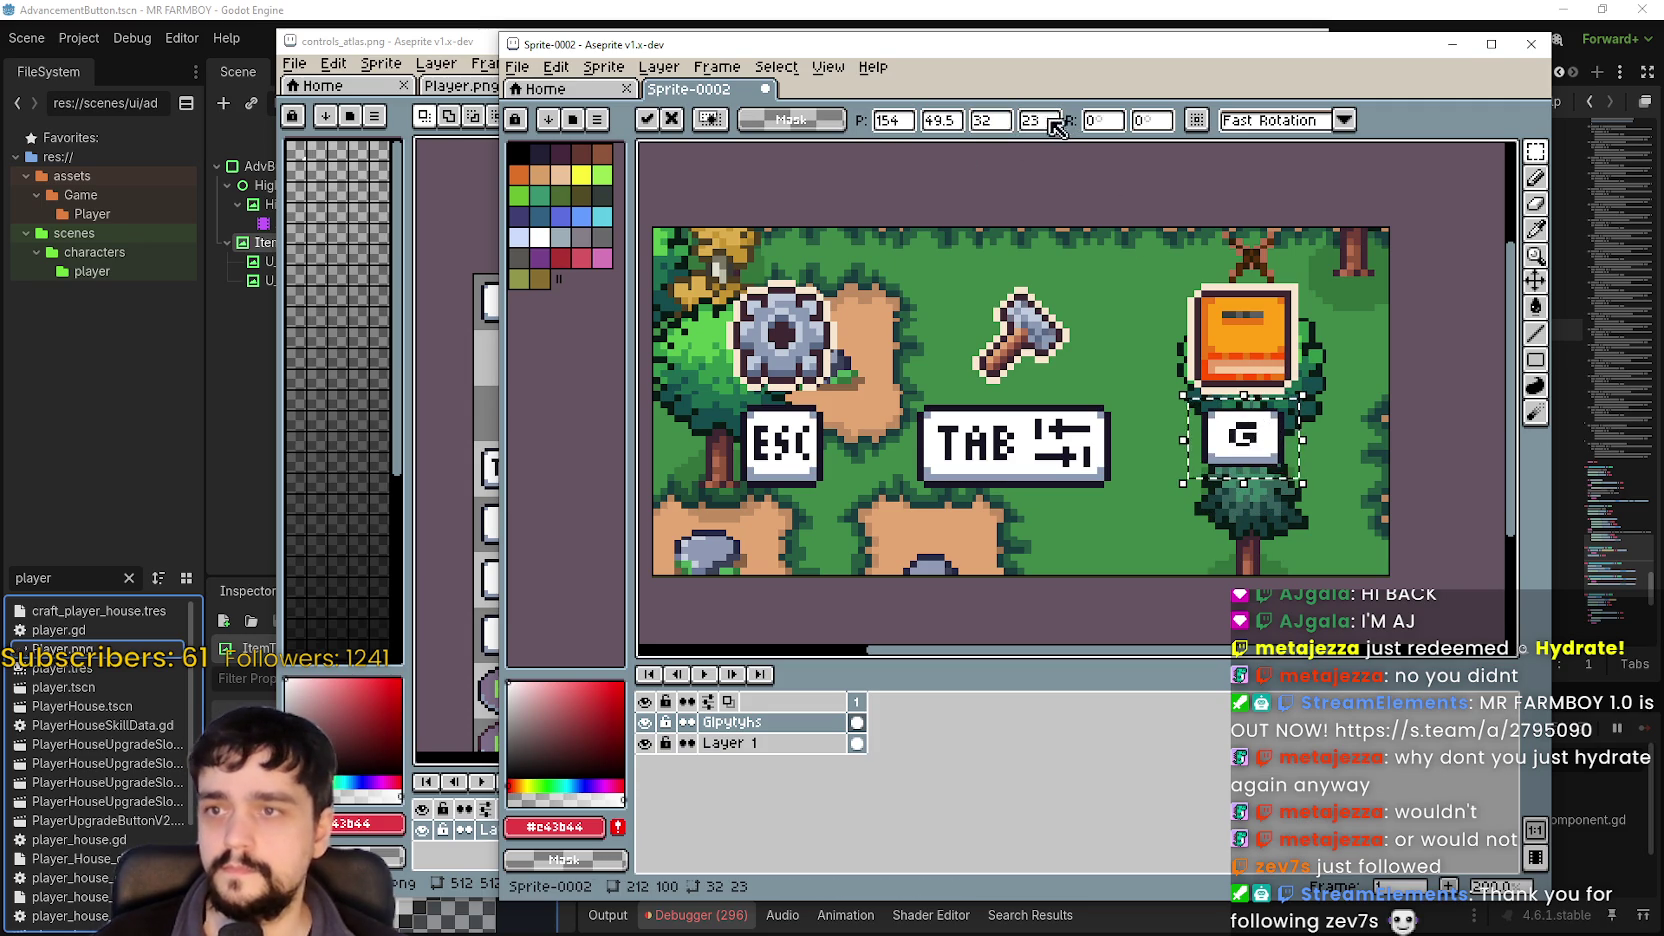
pyautogui.moveTo(1243, 483)
pyautogui.mouseDown()
pyautogui.moveTo(1243, 515)
pyautogui.moveTo(1252, 450)
pyautogui.mouseUp()
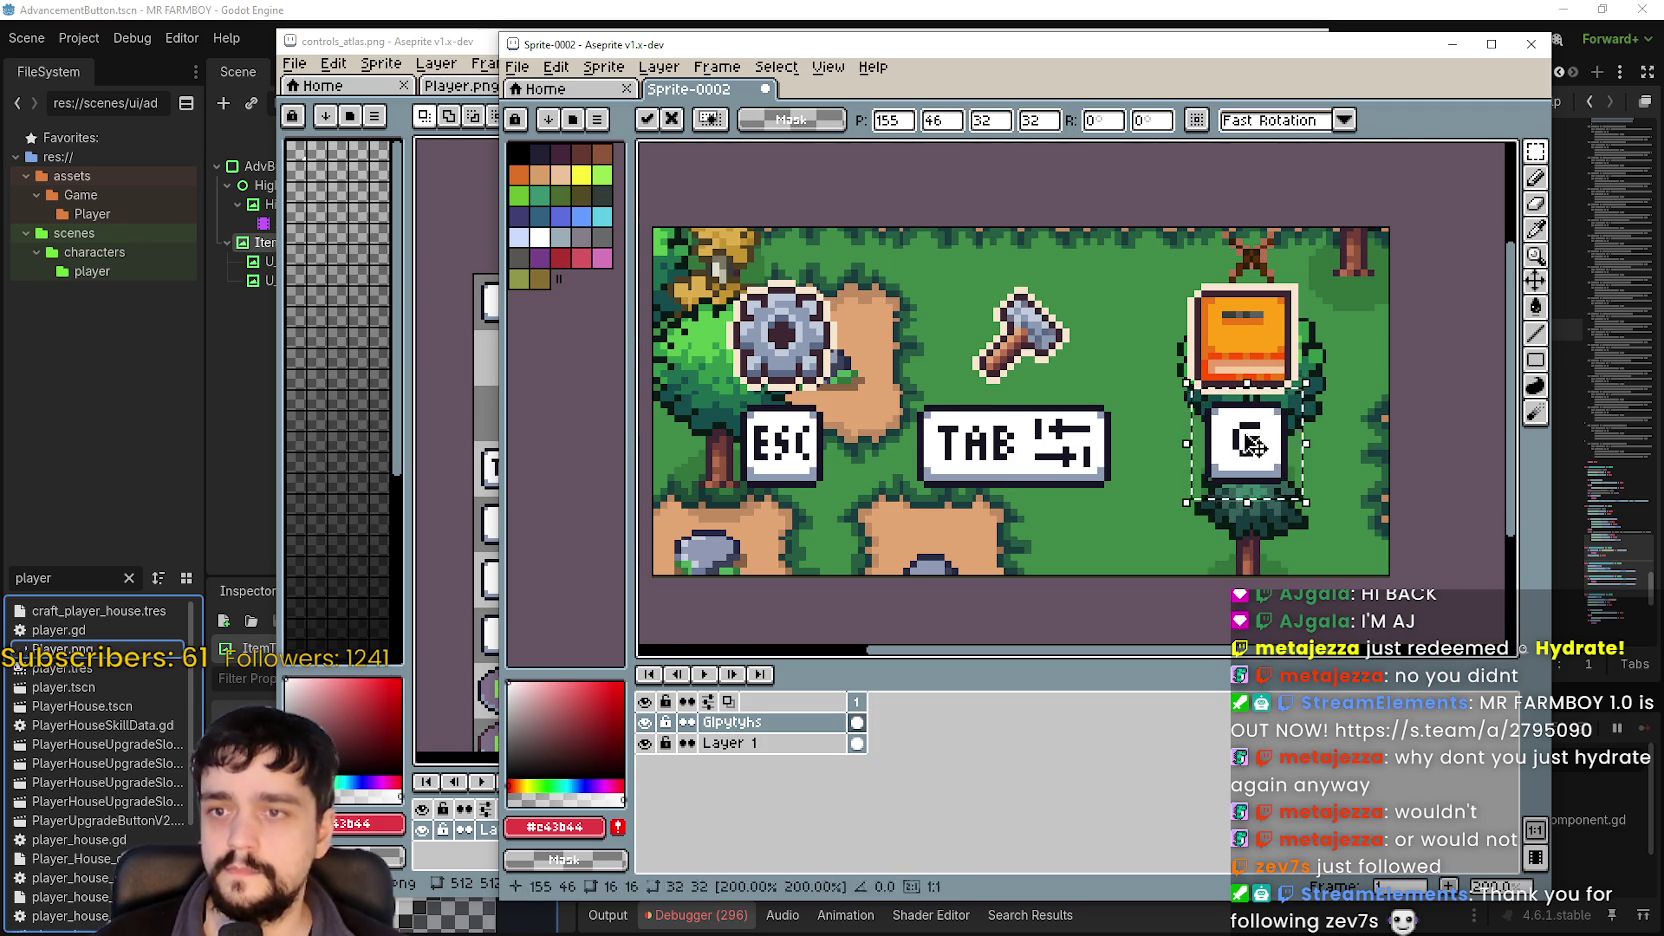
# Nudge the G glyph into place beneath the book, commit it, and zoom out.
pyautogui.scroll(1, 1252, 450)
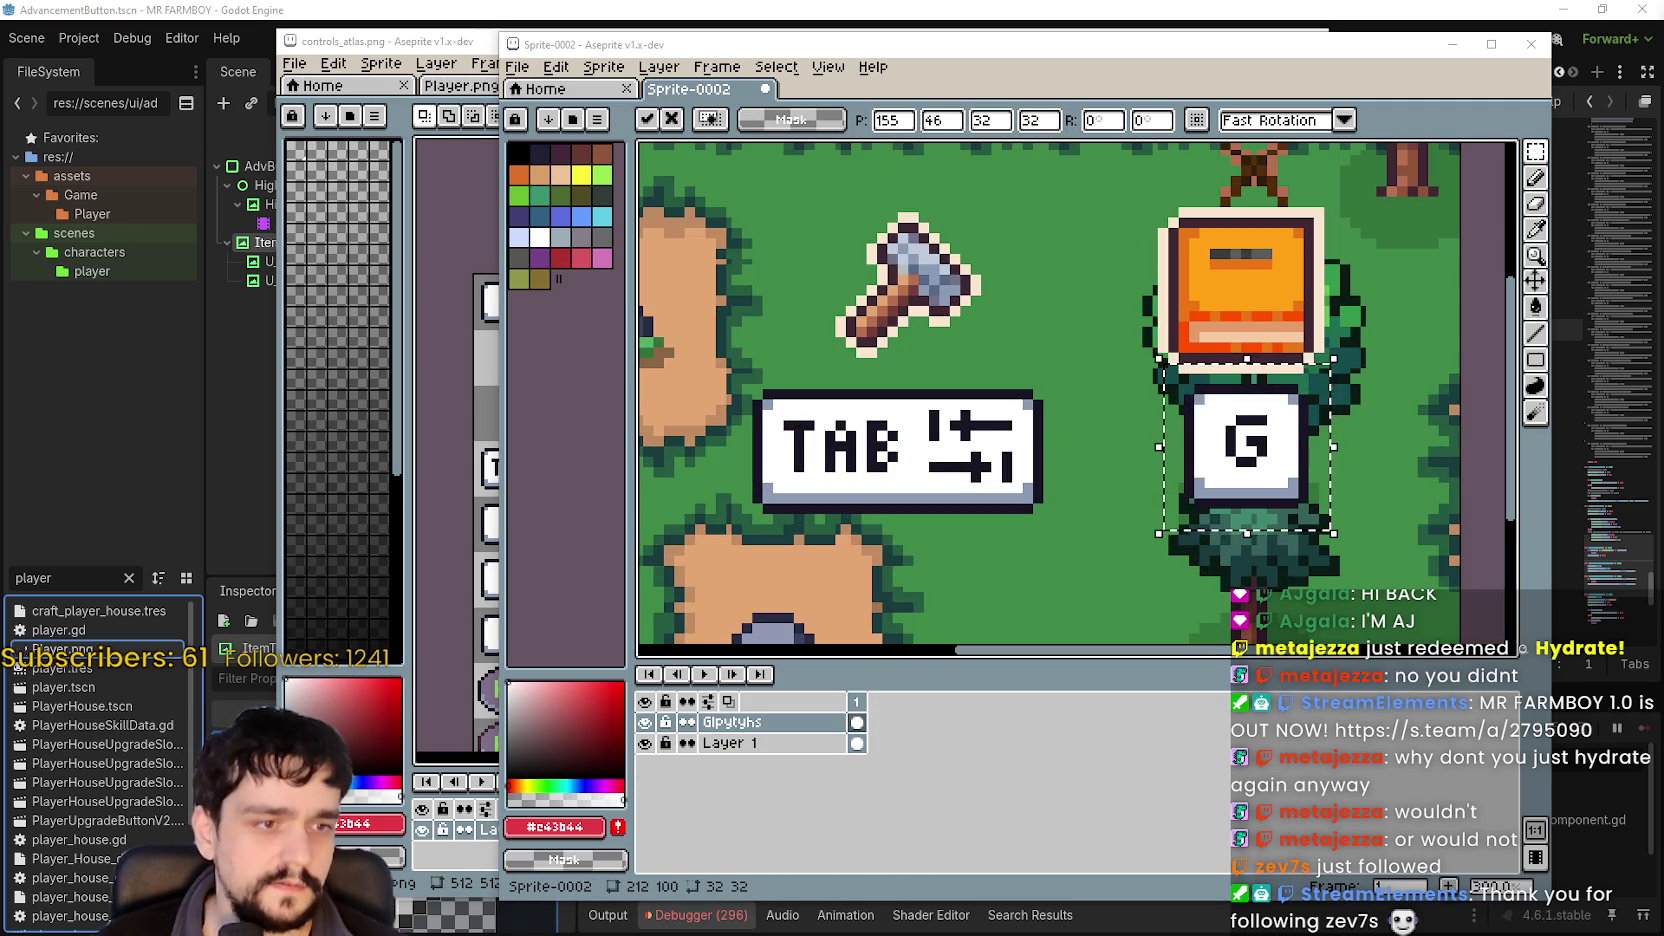
pyautogui.moveTo(1252, 450); pyautogui.dragTo(1254, 461)
pyautogui.scroll(1, 1262, 440)
pyautogui.scroll(-1, 1266, 436)
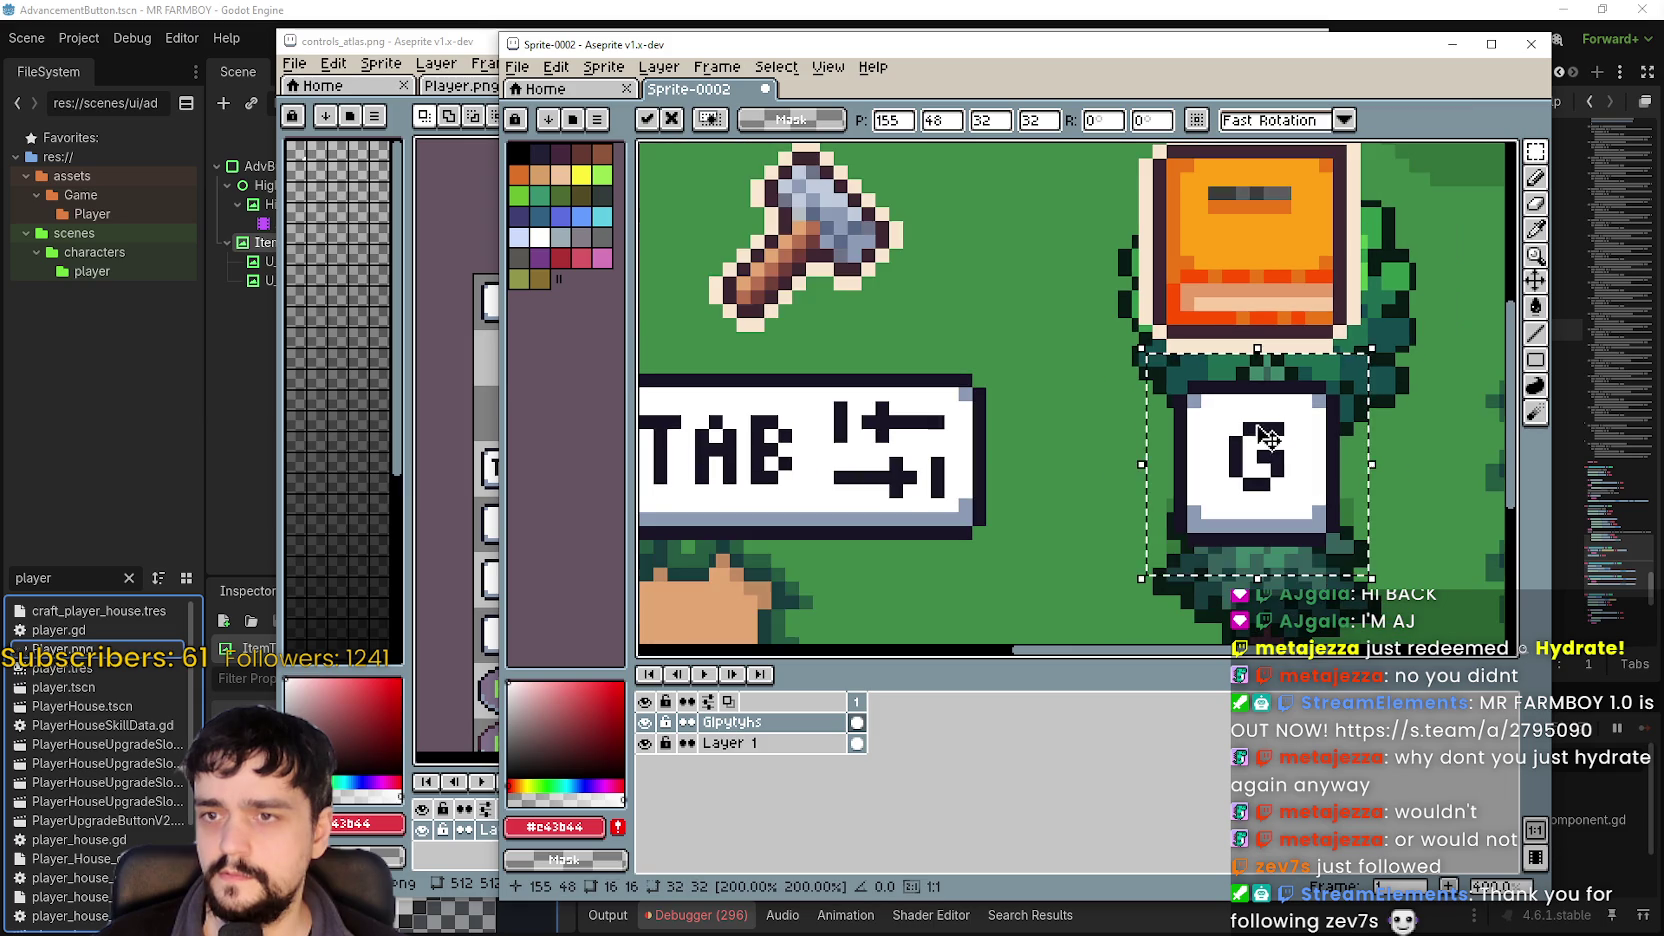
pyautogui.moveTo(1286, 508); pyautogui.dragTo(1065, 500)
pyautogui.press('Right')
pyautogui.press('Right')
pyautogui.press('Right')
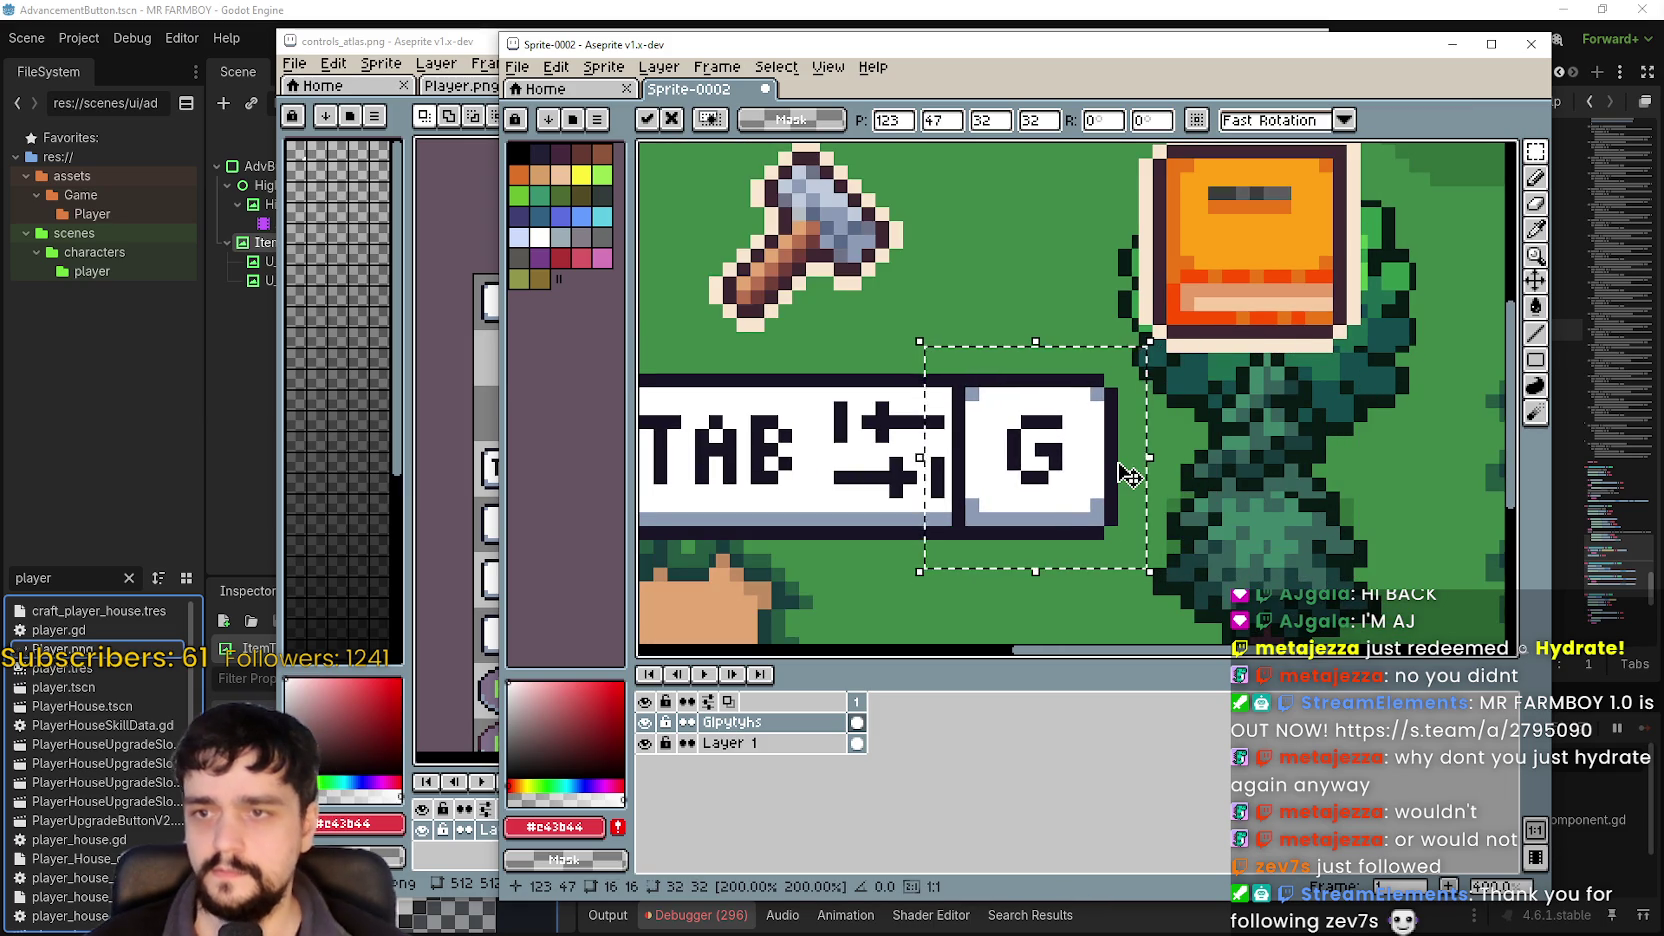
pyautogui.press('Right')
pyautogui.press('Right')
pyautogui.press('Right')
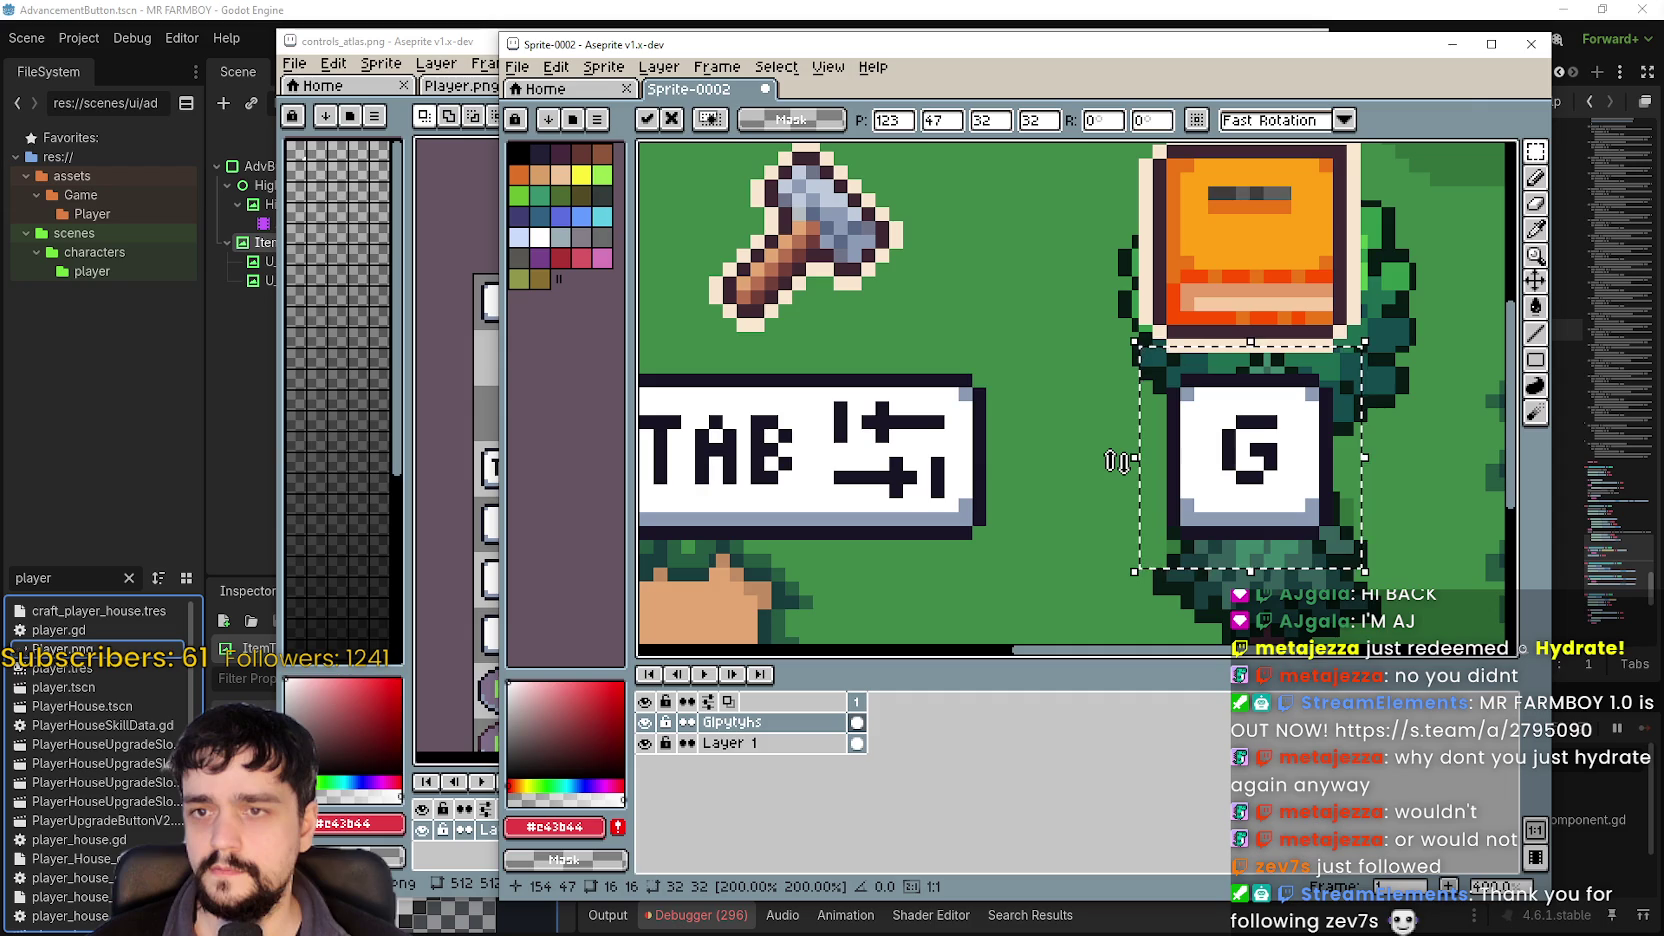
pyautogui.scroll(-4, 1118, 460)
pyautogui.scroll(5, 1061, 497)
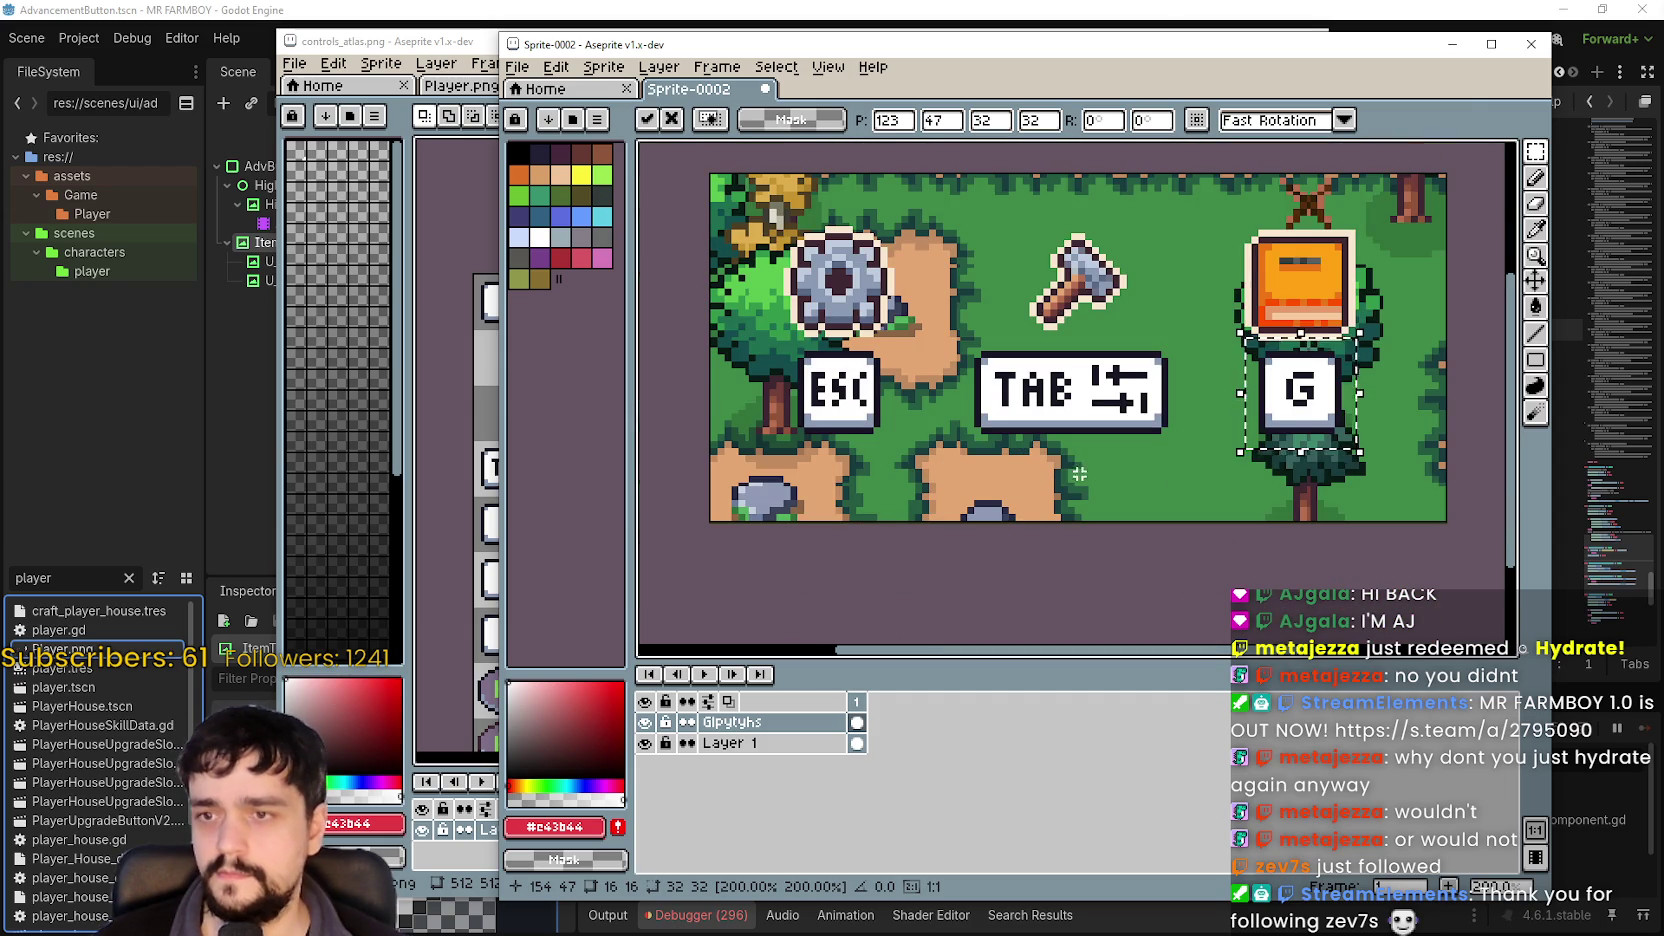
pyautogui.press('Return')
pyautogui.moveTo(1074, 480); pyautogui.dragTo(1037, 460)
pyautogui.scroll(-2, 1105, 493)
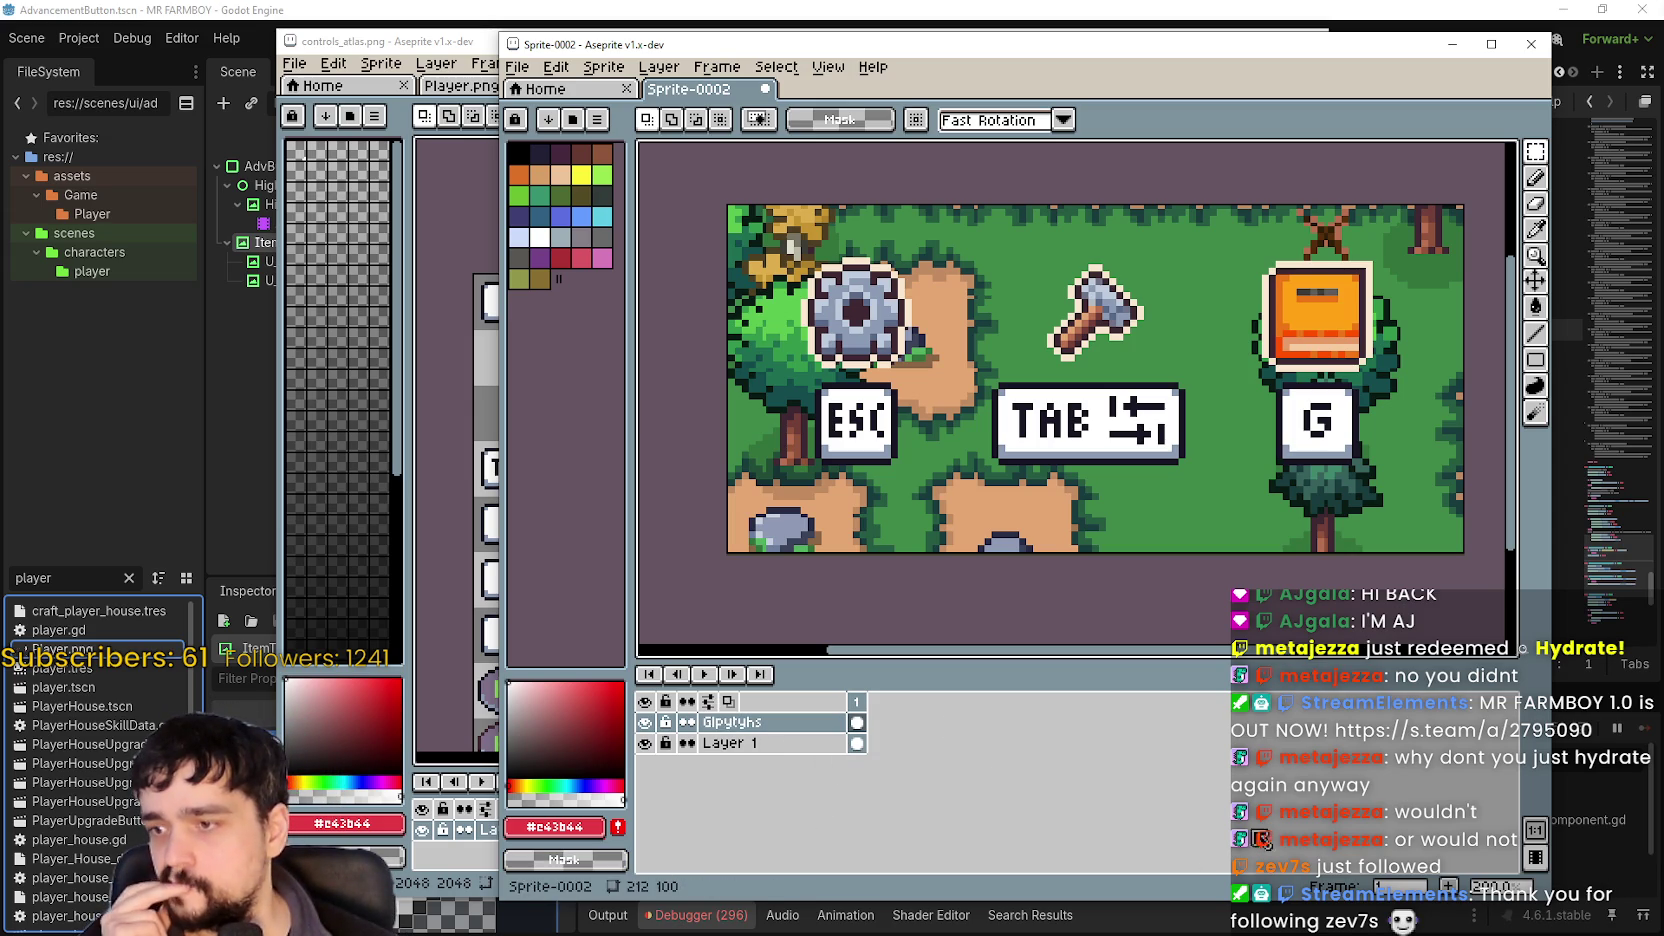
# Add a second frame and select the Glpytyhs cel in frame 2.
pyautogui.click(1448, 890)
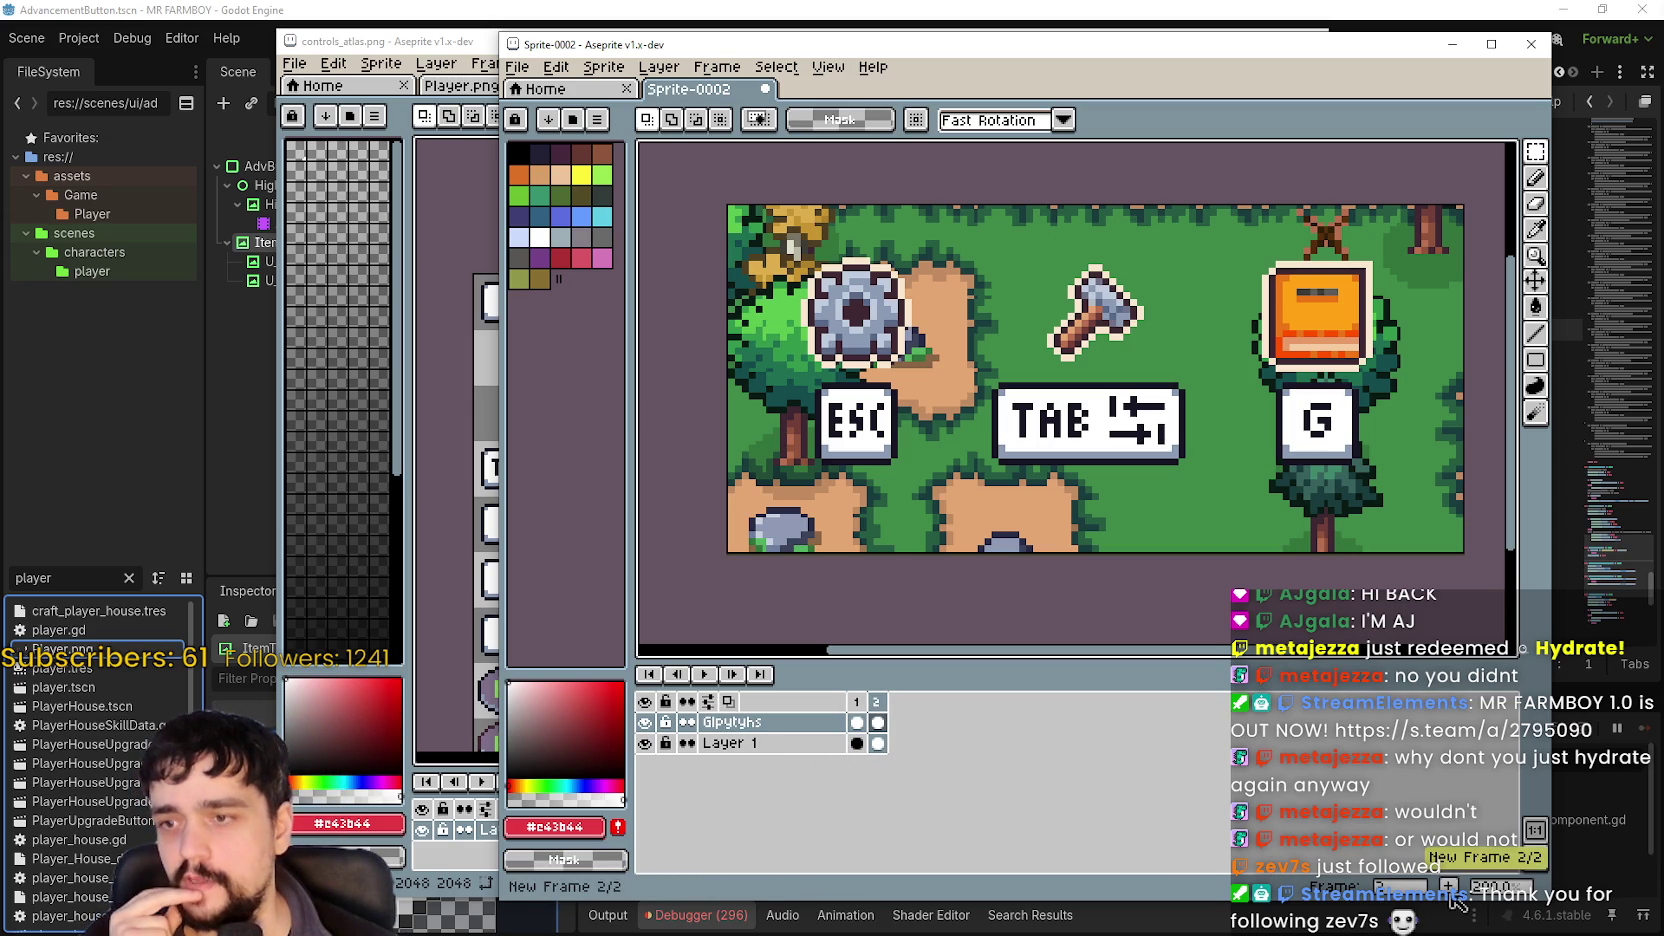
pyautogui.click(878, 743)
pyautogui.press('Right')
pyautogui.press('Left')
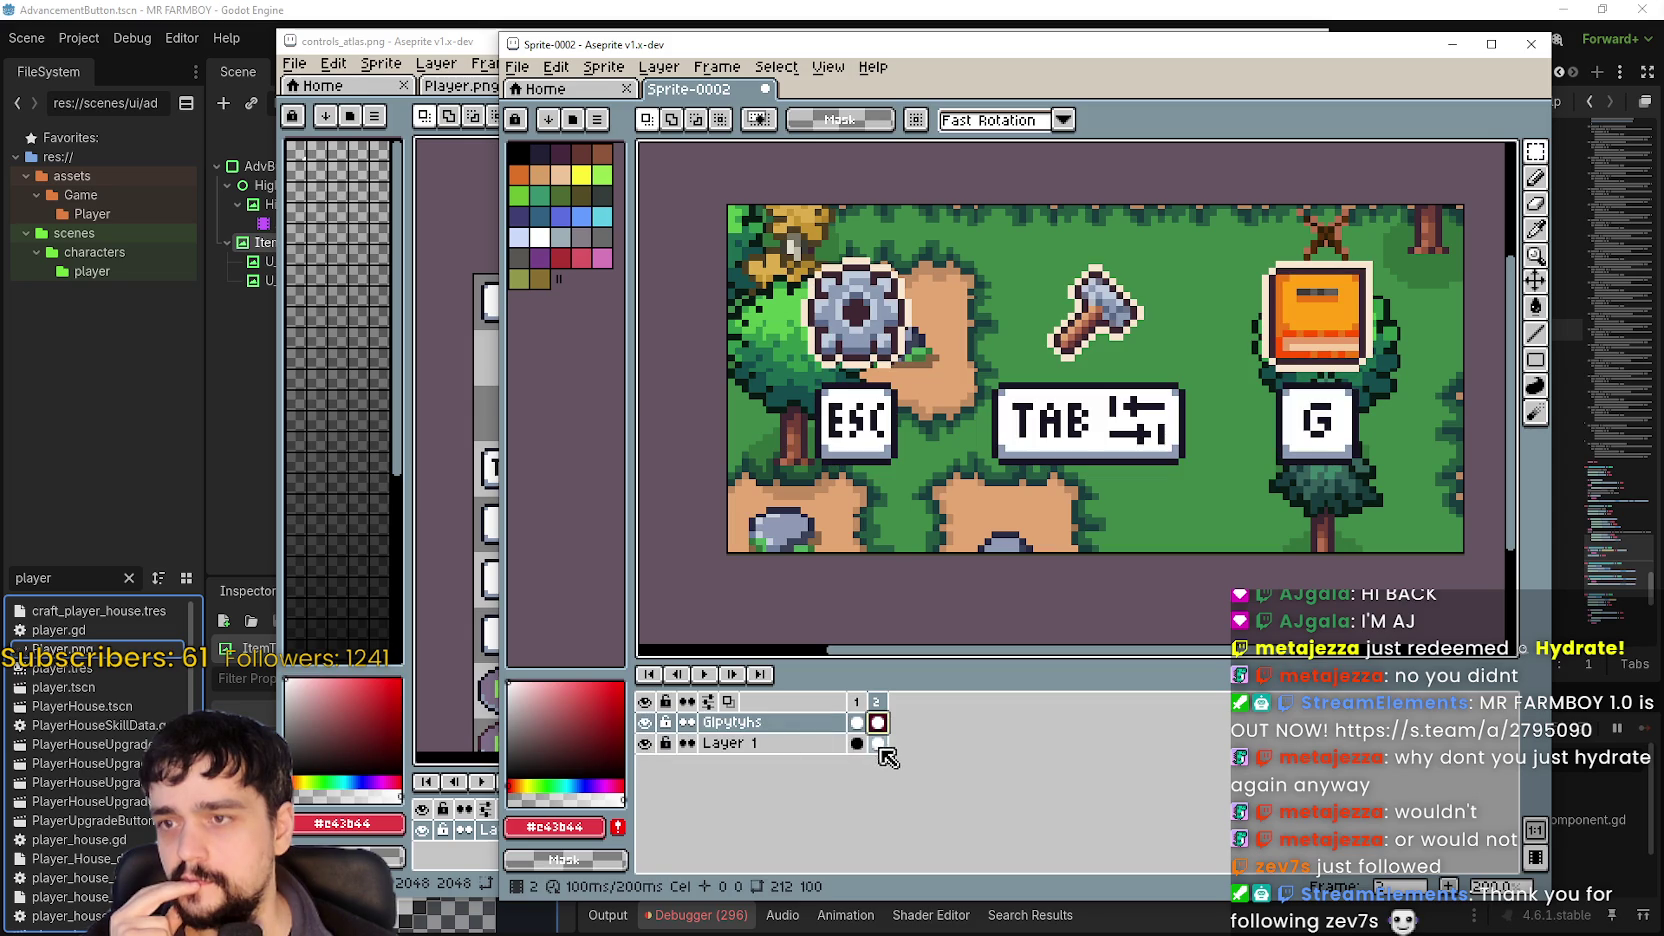
pyautogui.click(878, 722)
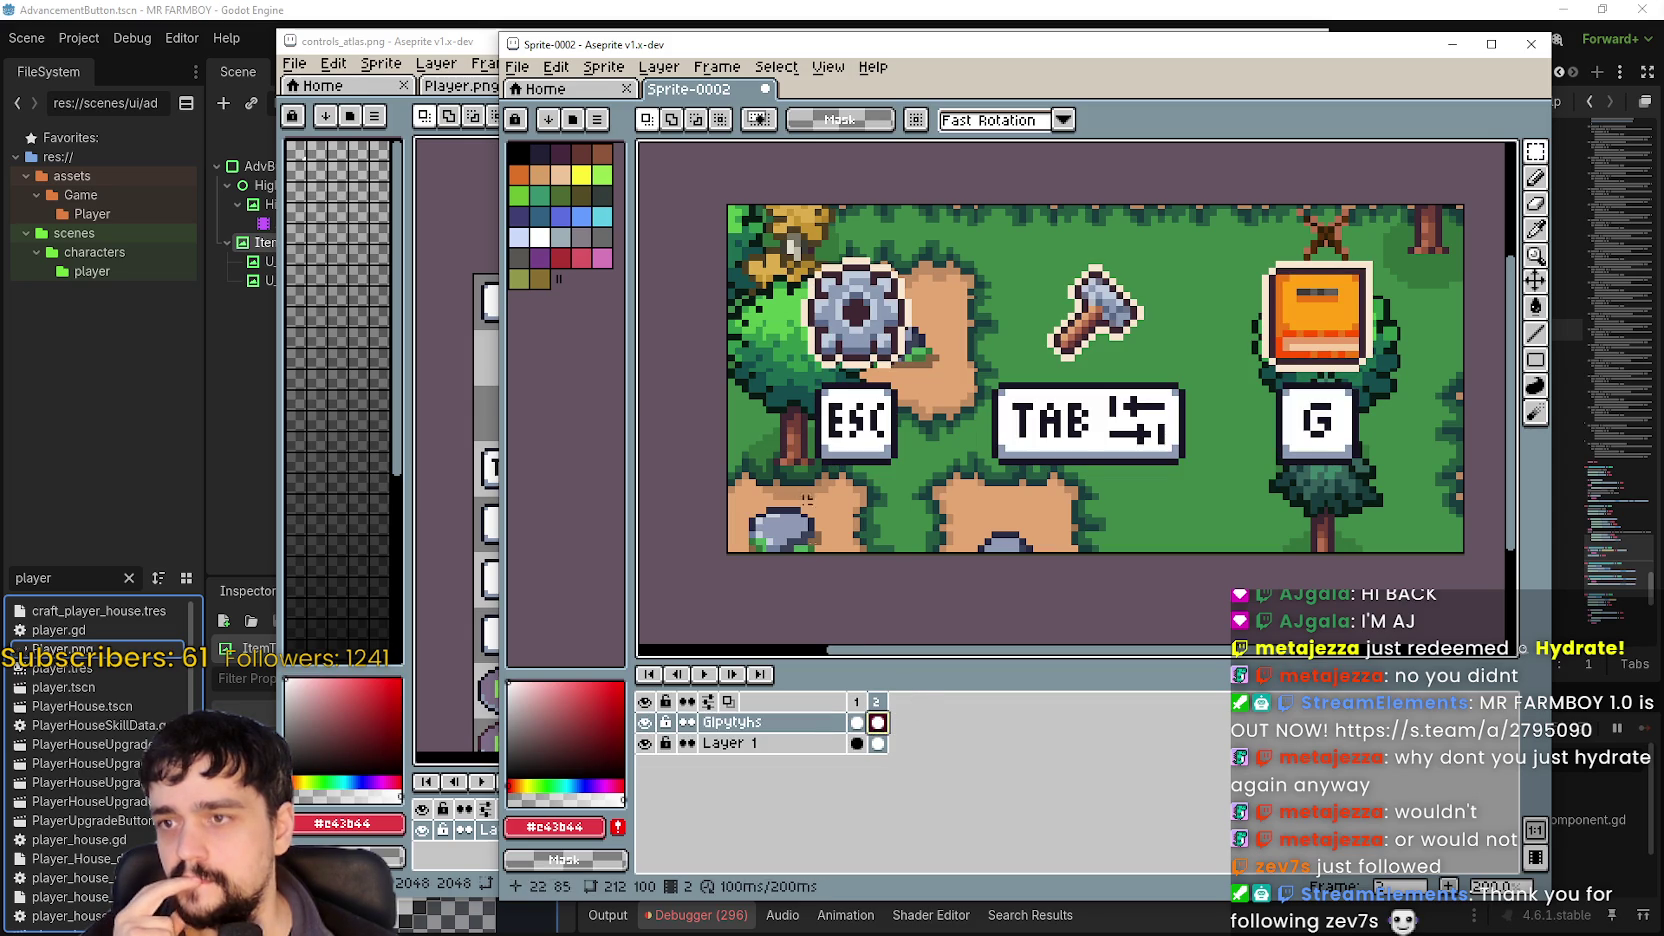
pyautogui.click(878, 702)
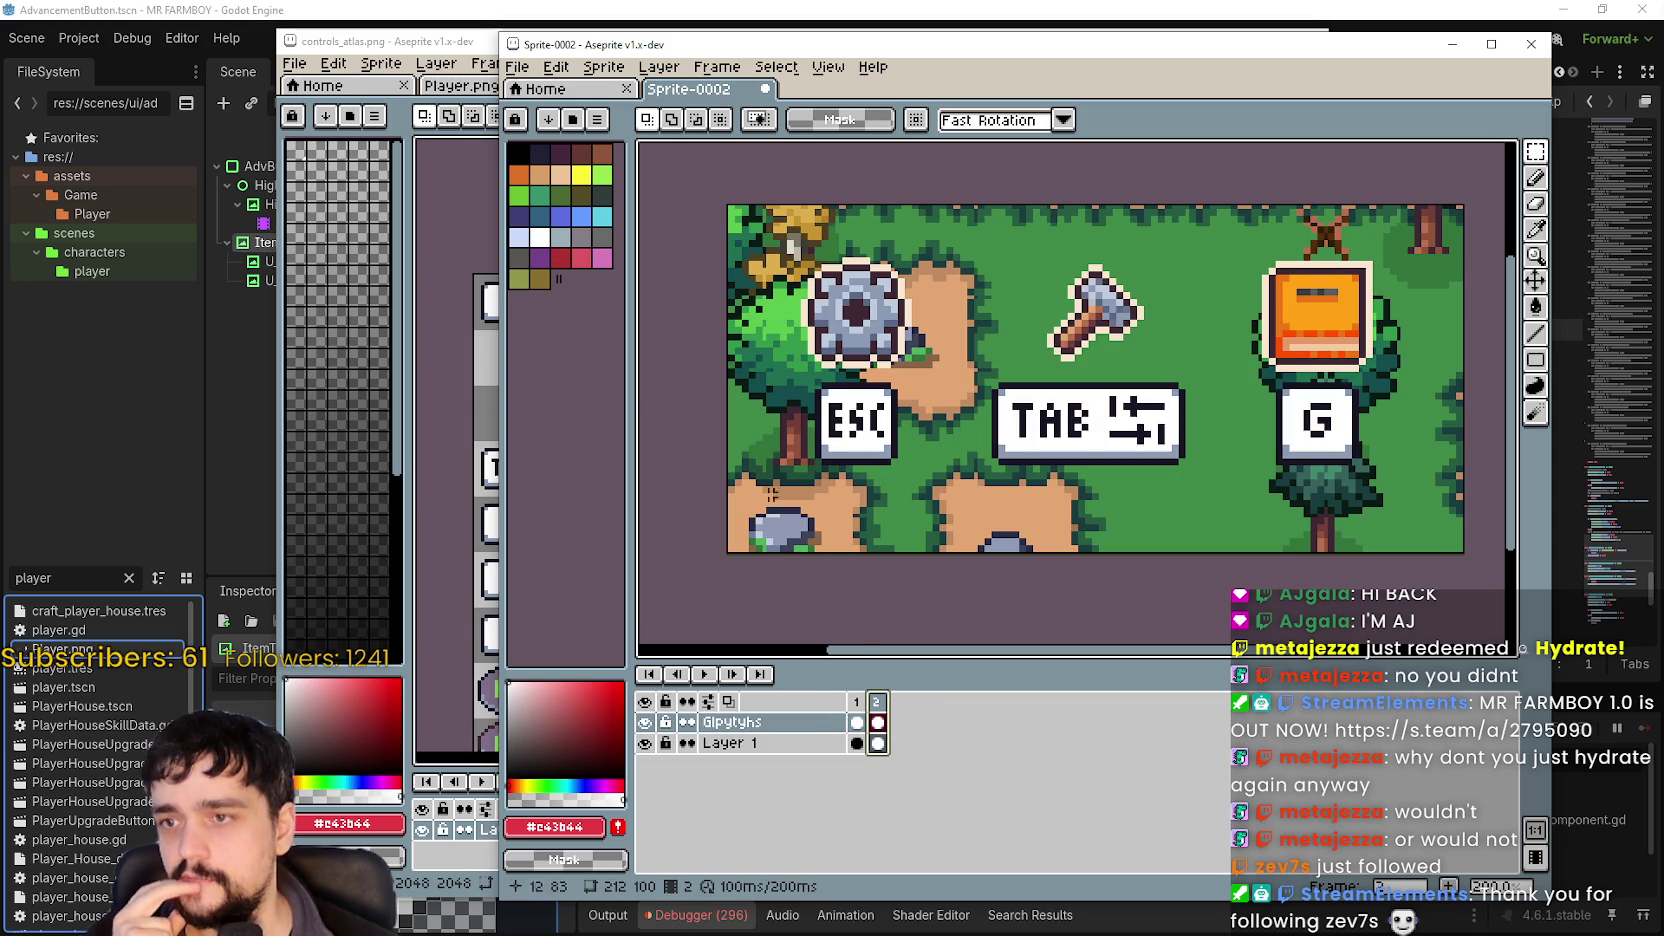
# Select and delete the ESC glyph, undoing the attempts that hit the wrong frame.
pyautogui.moveTo(803, 485)
pyautogui.mouseDown()
pyautogui.moveTo(930, 420)
pyautogui.moveTo(935, 378)
pyautogui.moveTo(955, 375)
pyautogui.mouseUp()
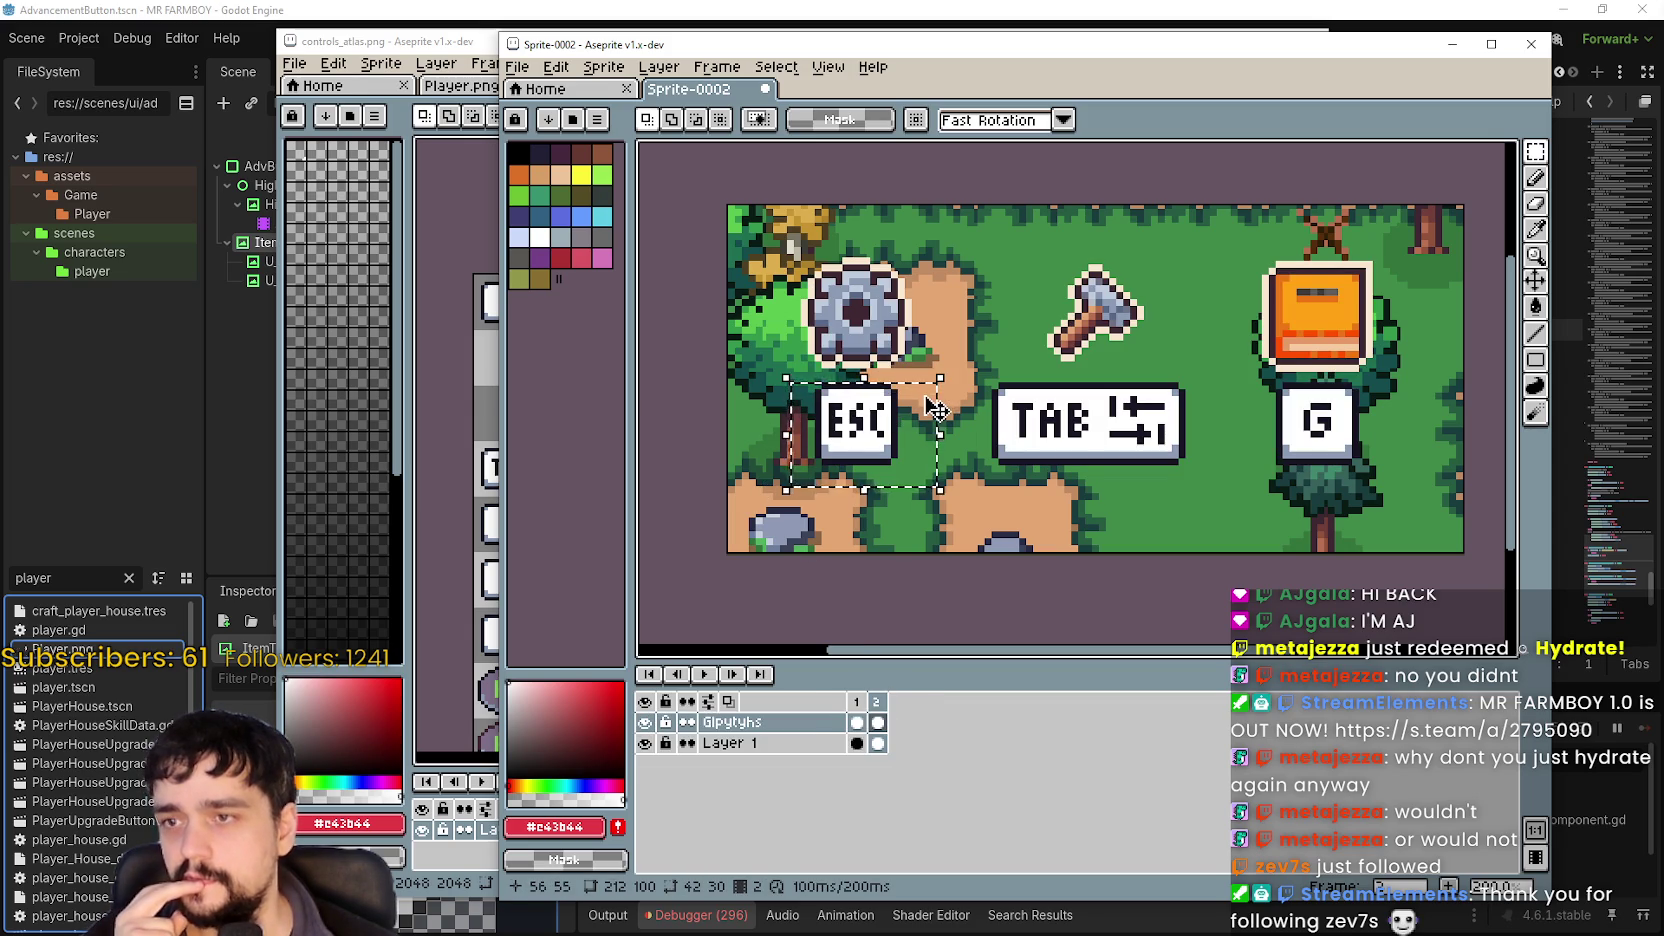
pyautogui.press('Delete')
pyautogui.click(856, 702)
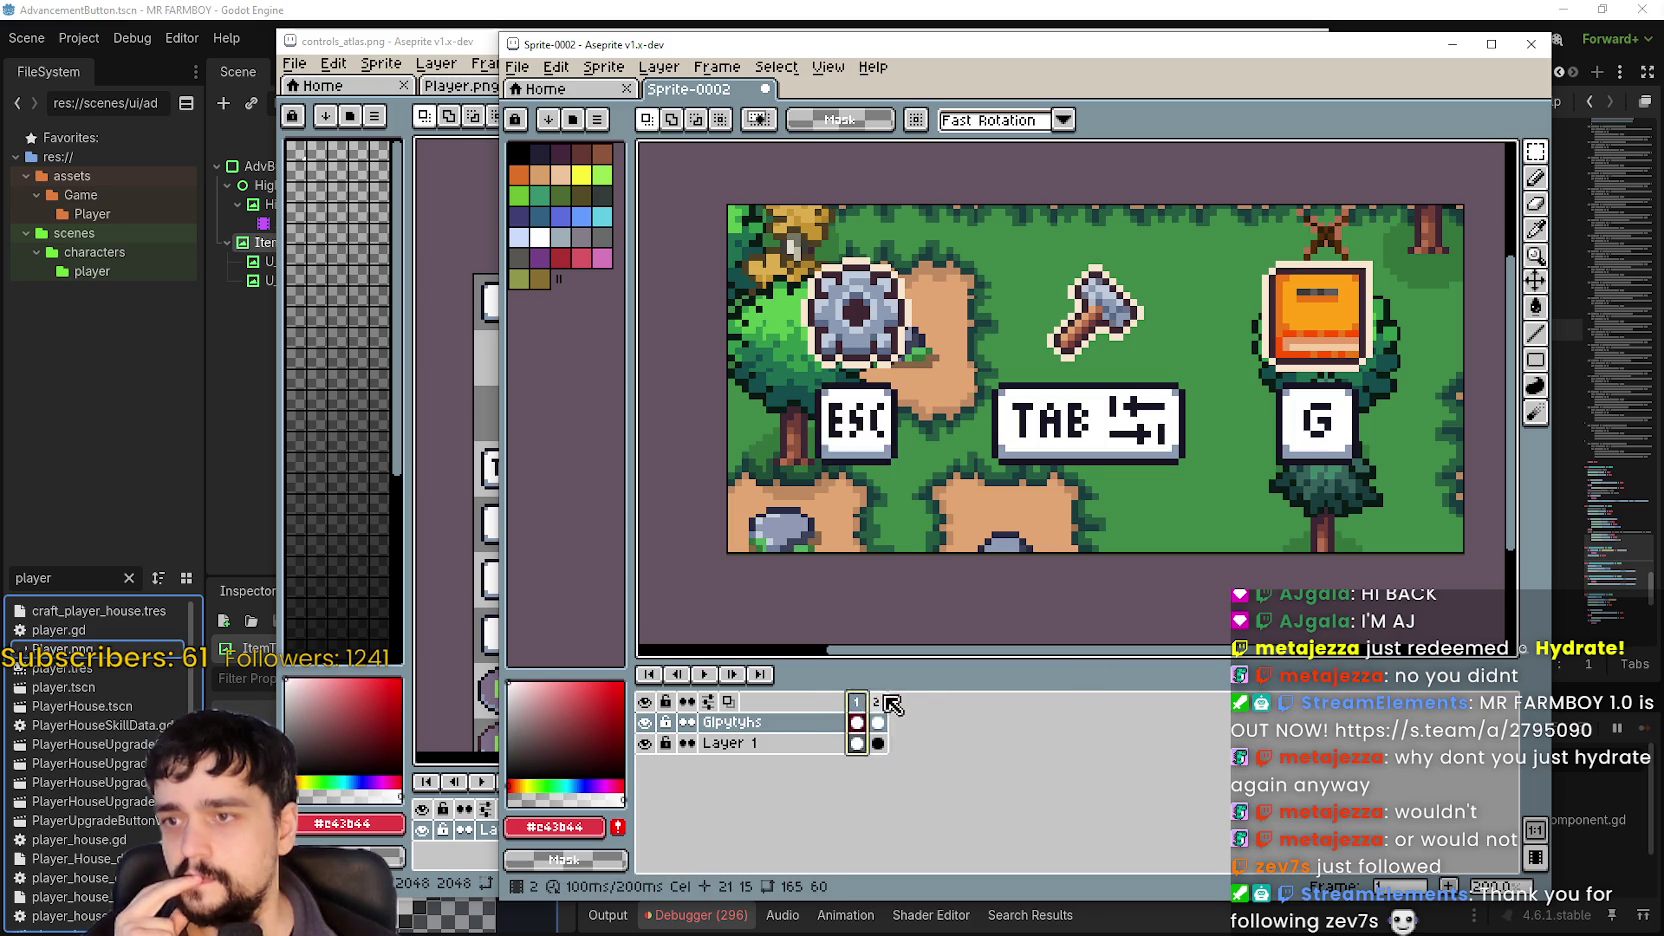
pyautogui.click(878, 702)
pyautogui.hotkey('ctrl', 'z')
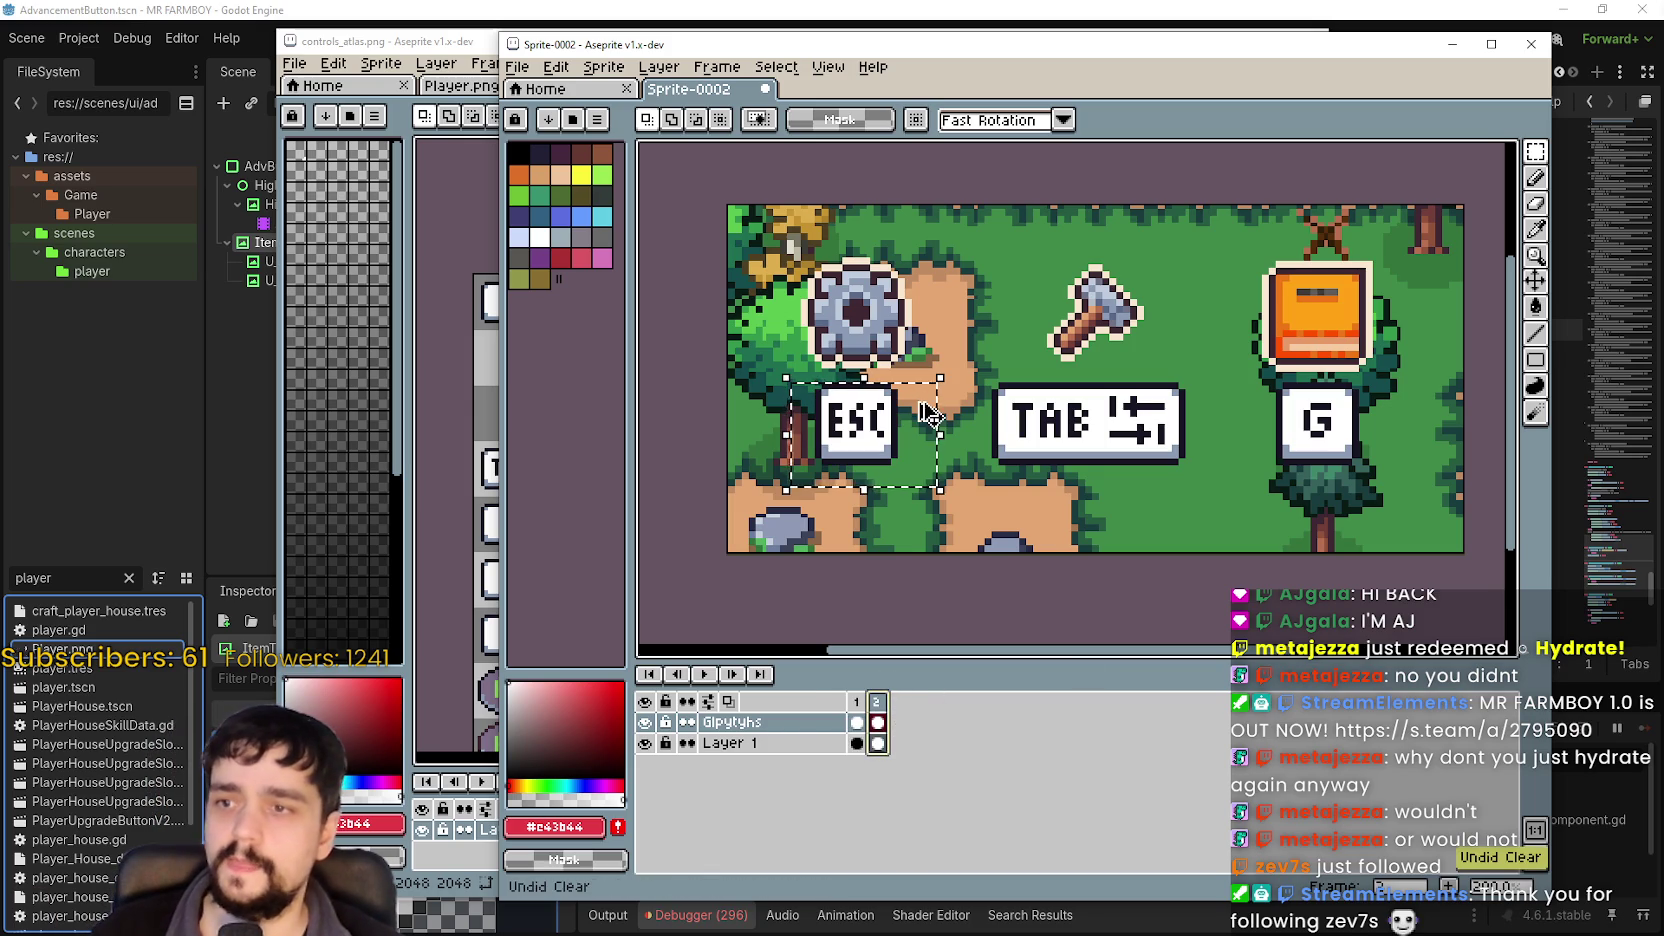
pyautogui.click(1034, 529)
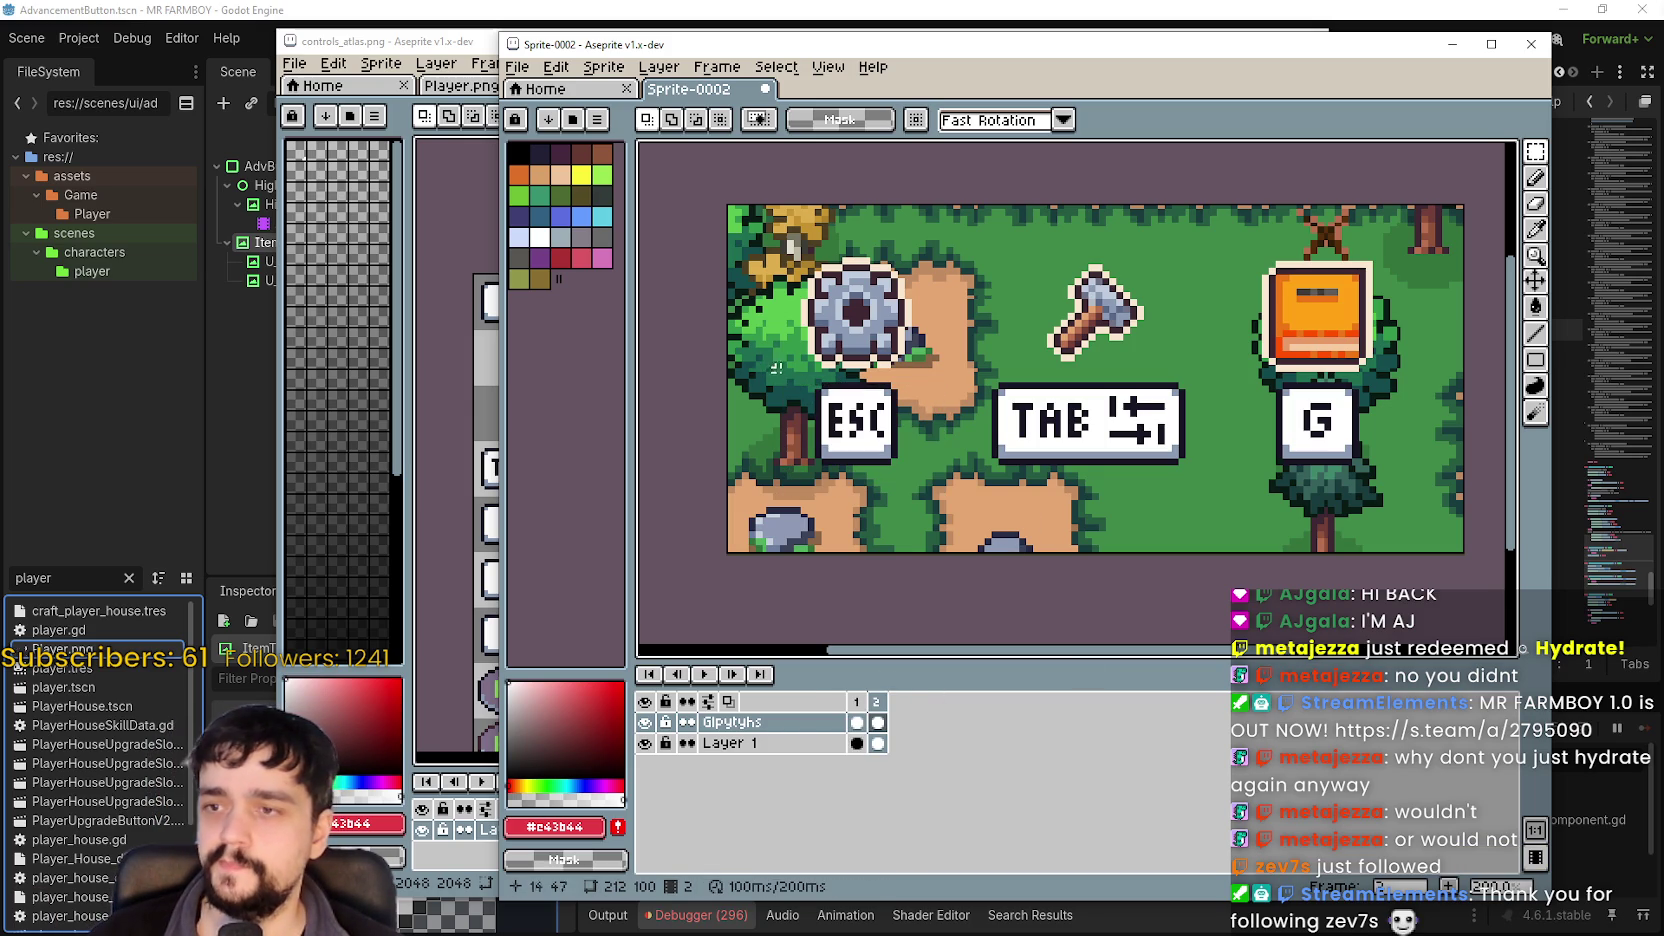
pyautogui.moveTo(790, 371)
pyautogui.mouseDown()
pyautogui.moveTo(998, 478)
pyautogui.moveTo(936, 483)
pyautogui.mouseUp()
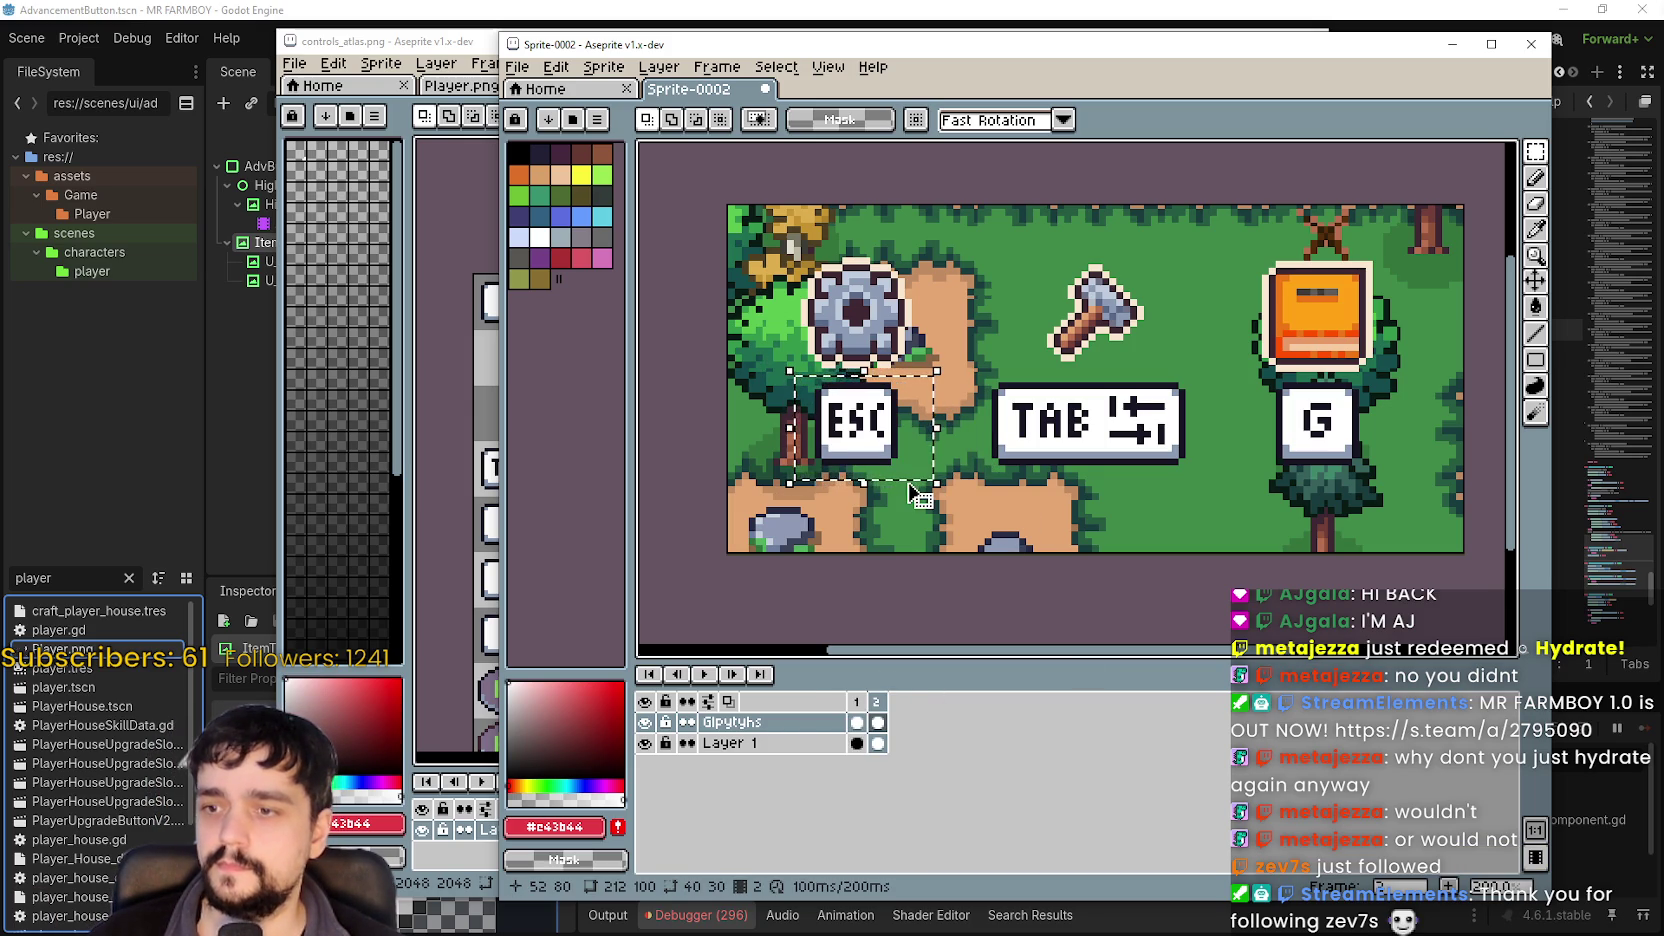
pyautogui.click(877, 722)
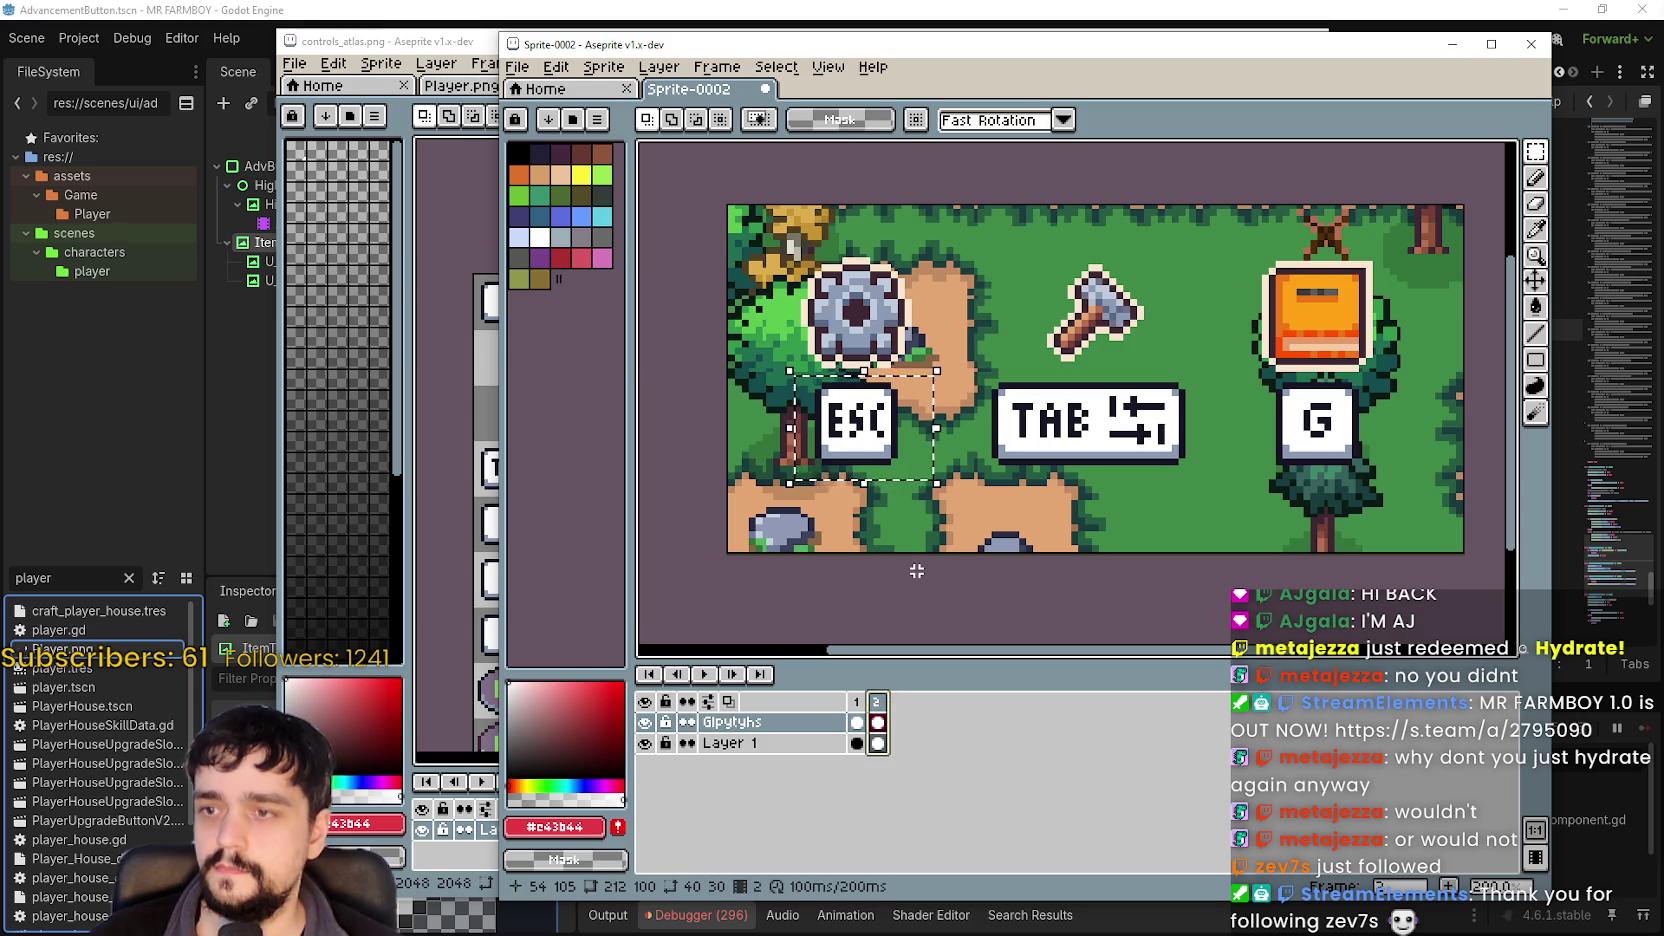
pyautogui.press('Delete')
pyautogui.hotkey('ctrl', 'z')
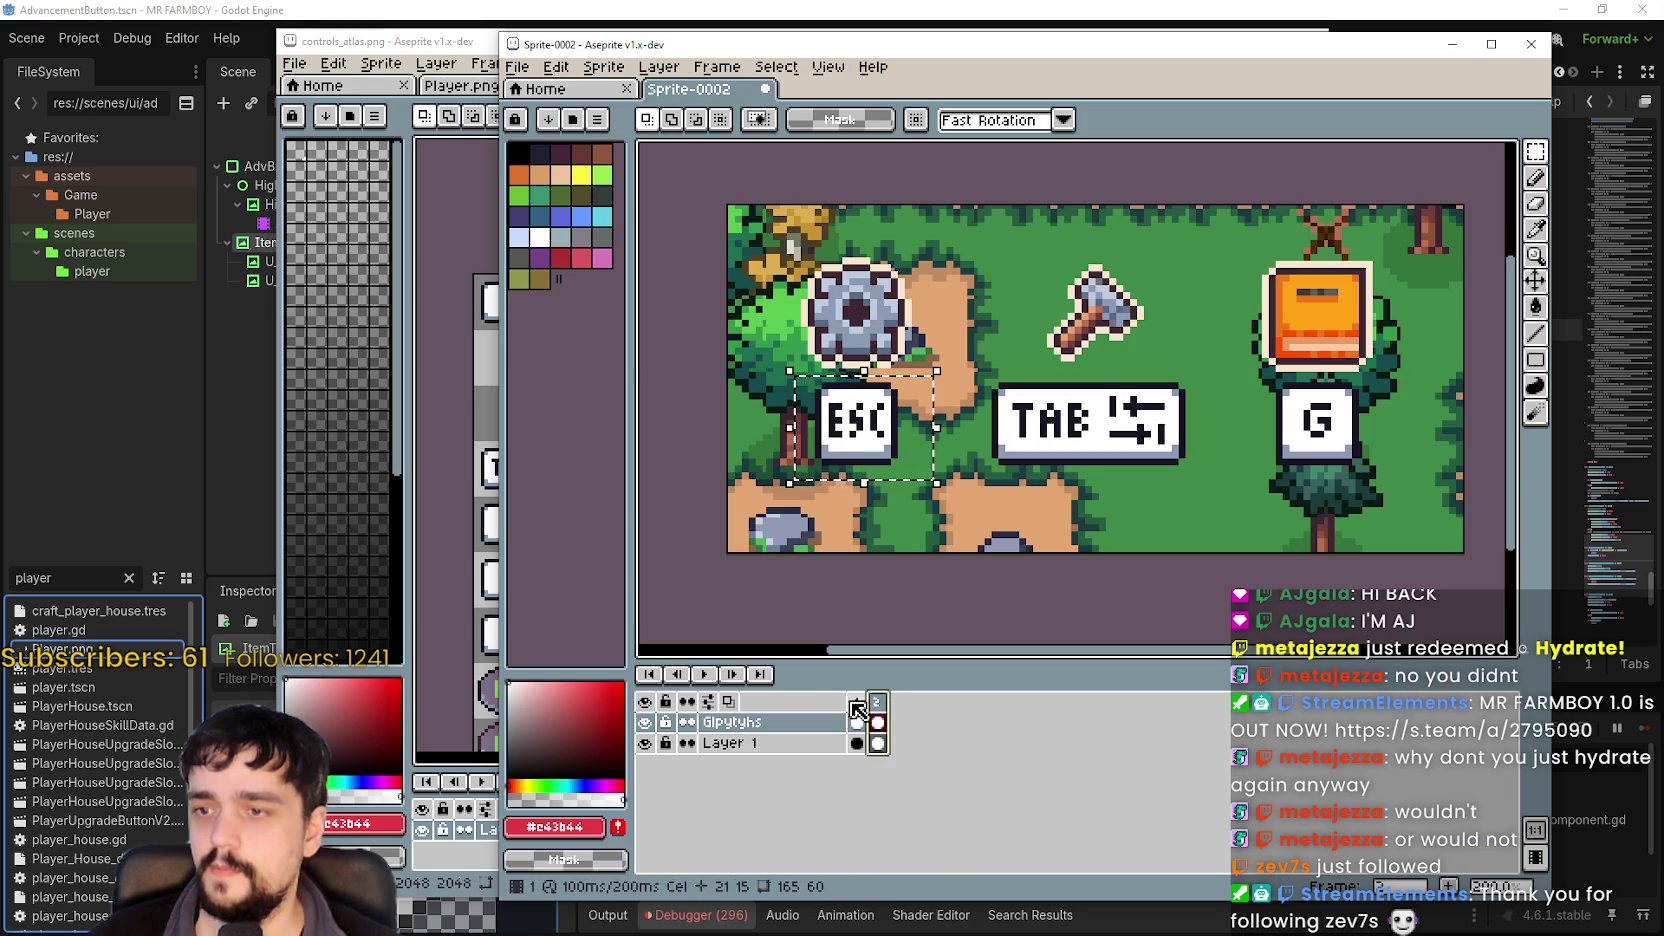
# Erase the ESC glyph from frame 2's Glpytyhs cel, then return to the controls atlas.
pyautogui.click(857, 710)
pyautogui.click(878, 724)
pyautogui.hotkey('ctrl', 'd')
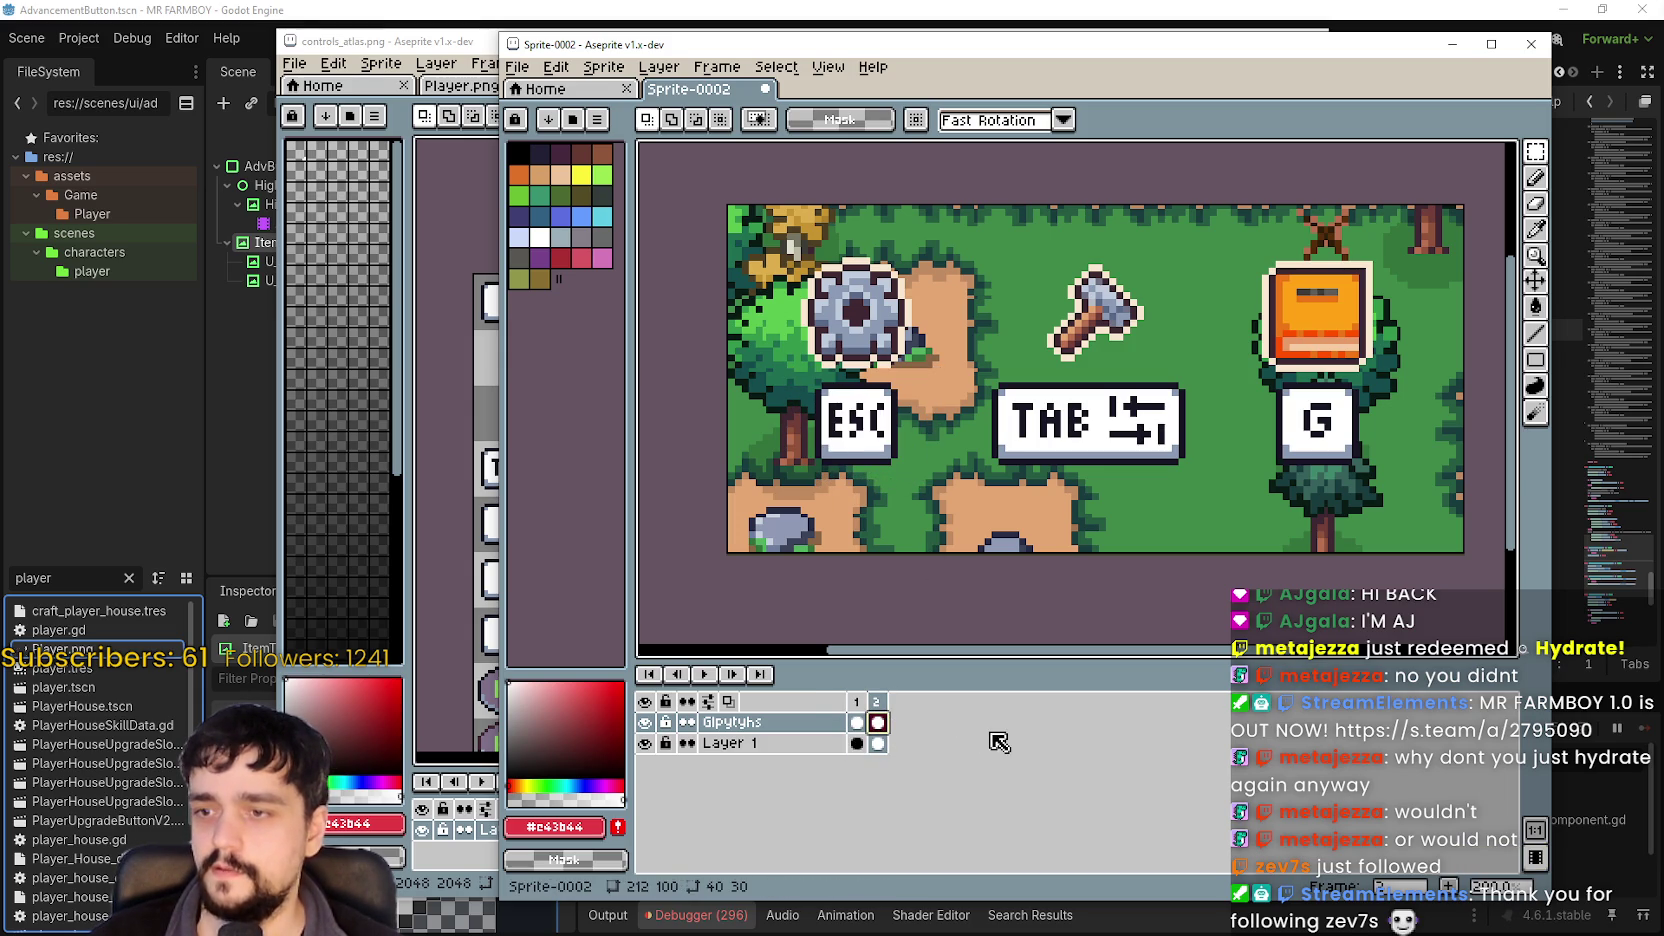
pyautogui.moveTo(793, 373)
pyautogui.mouseDown()
pyautogui.moveTo(936, 460)
pyautogui.moveTo(943, 482)
pyautogui.mouseUp()
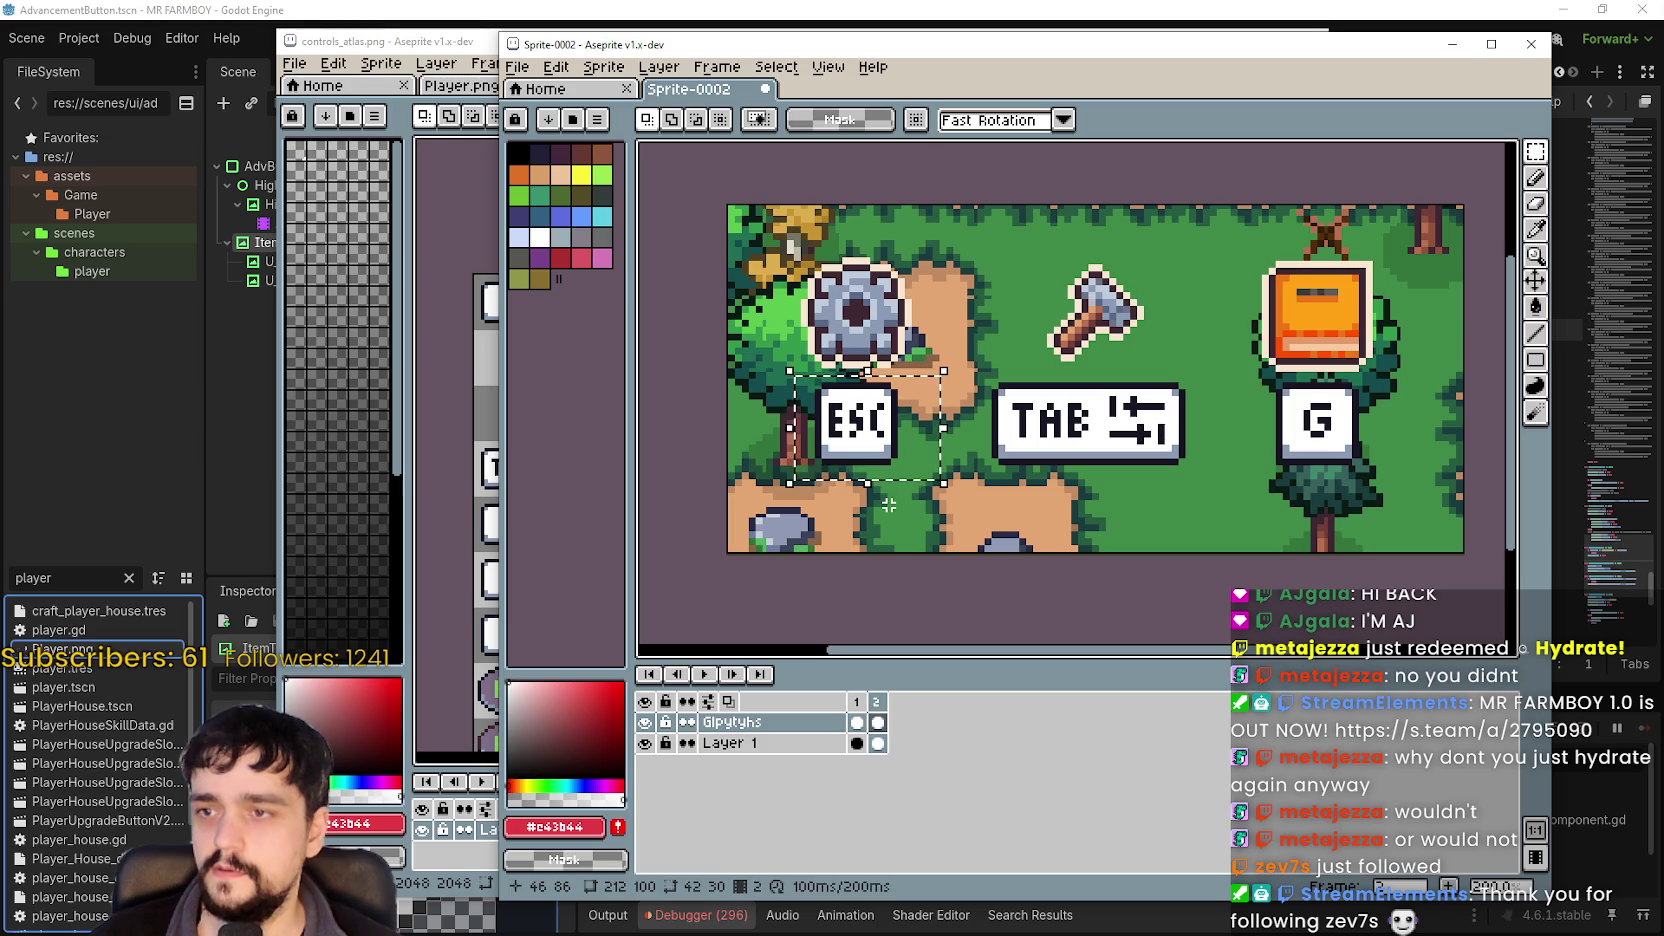
pyautogui.press('Delete')
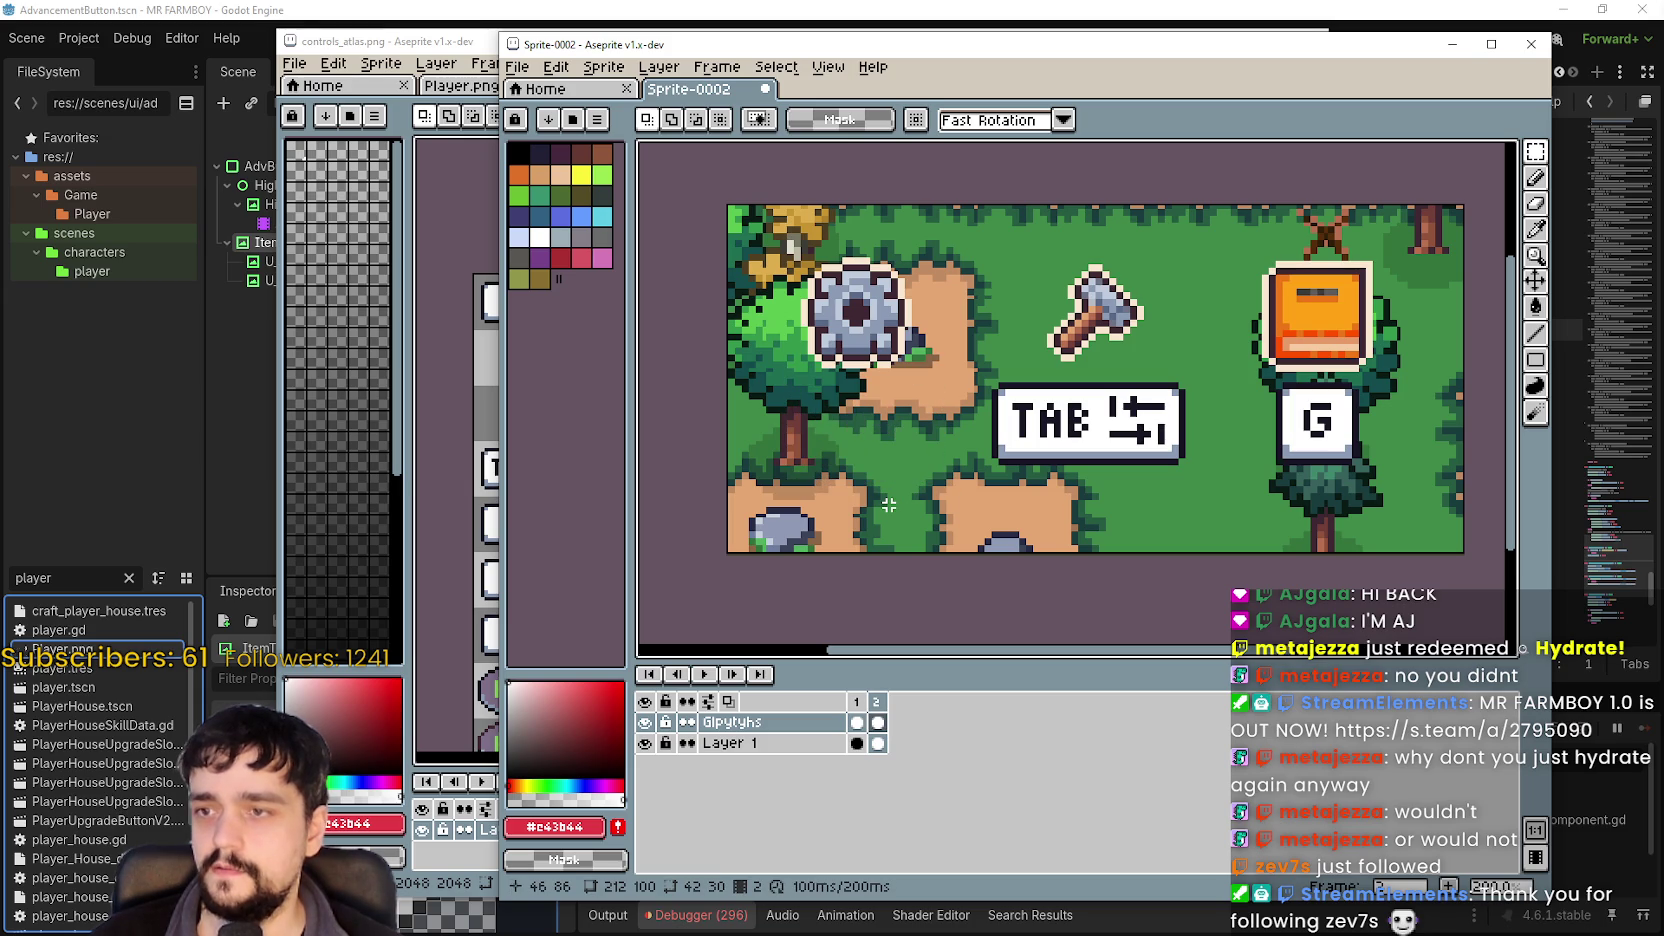
pyautogui.click(476, 48)
# Deselect the G key and select the Xbox menu button glyph in the atlas.
pyautogui.scroll(-3, 691, 548)
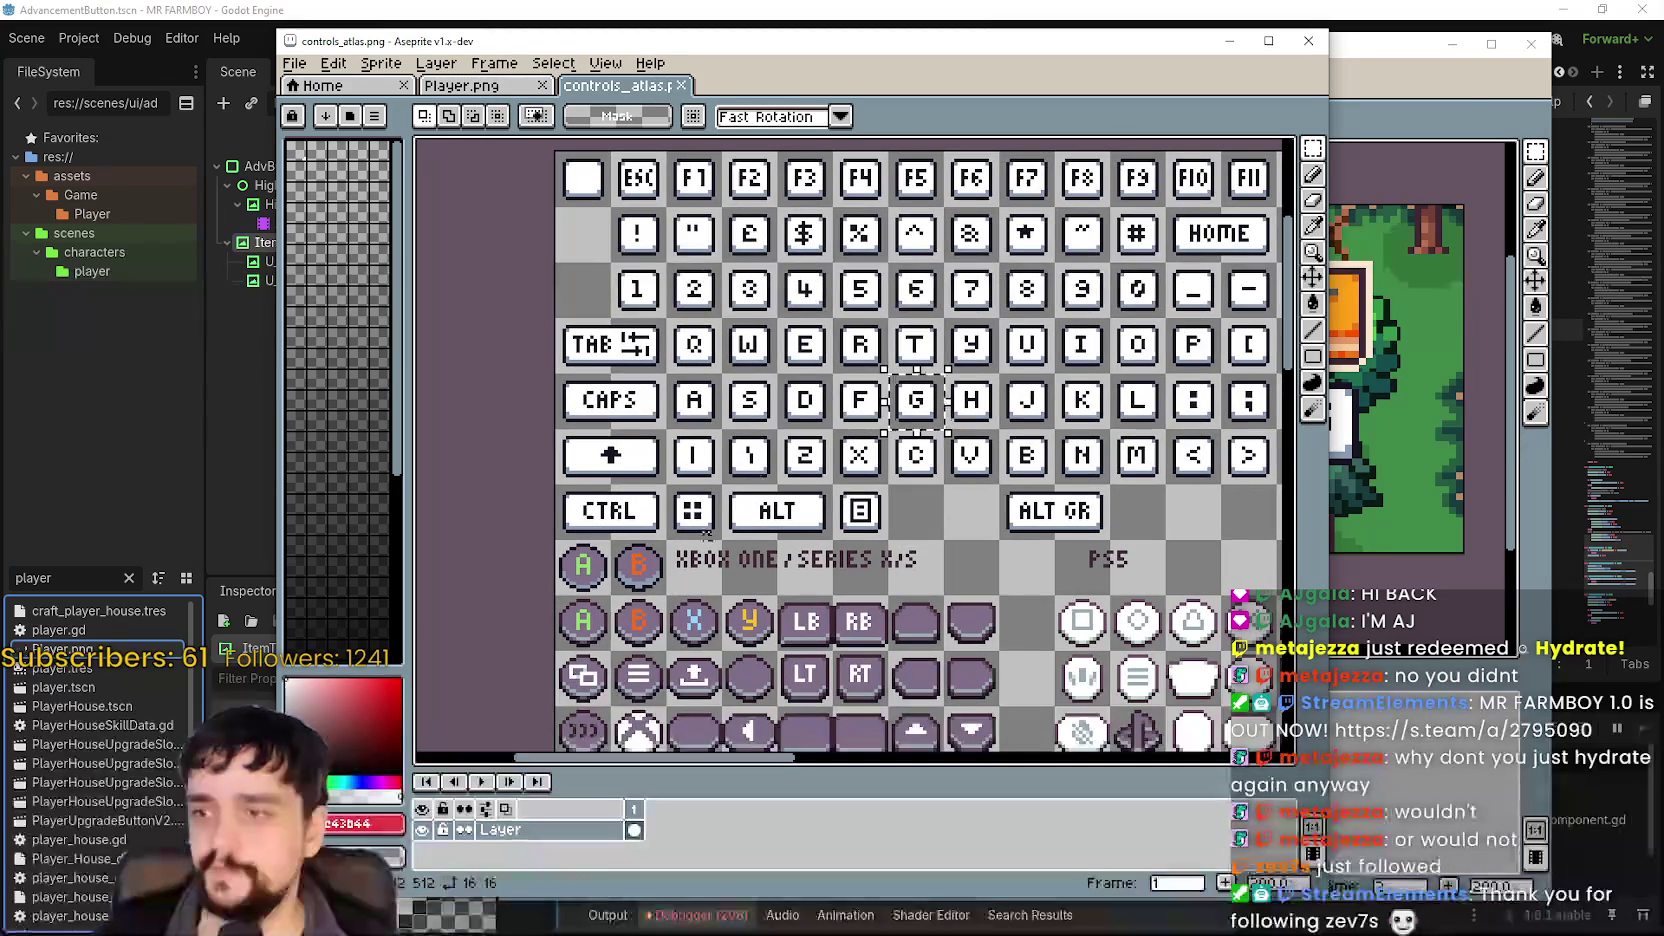
pyautogui.scroll(-2, 570, 555)
pyautogui.hotkey('ctrl', 'd')
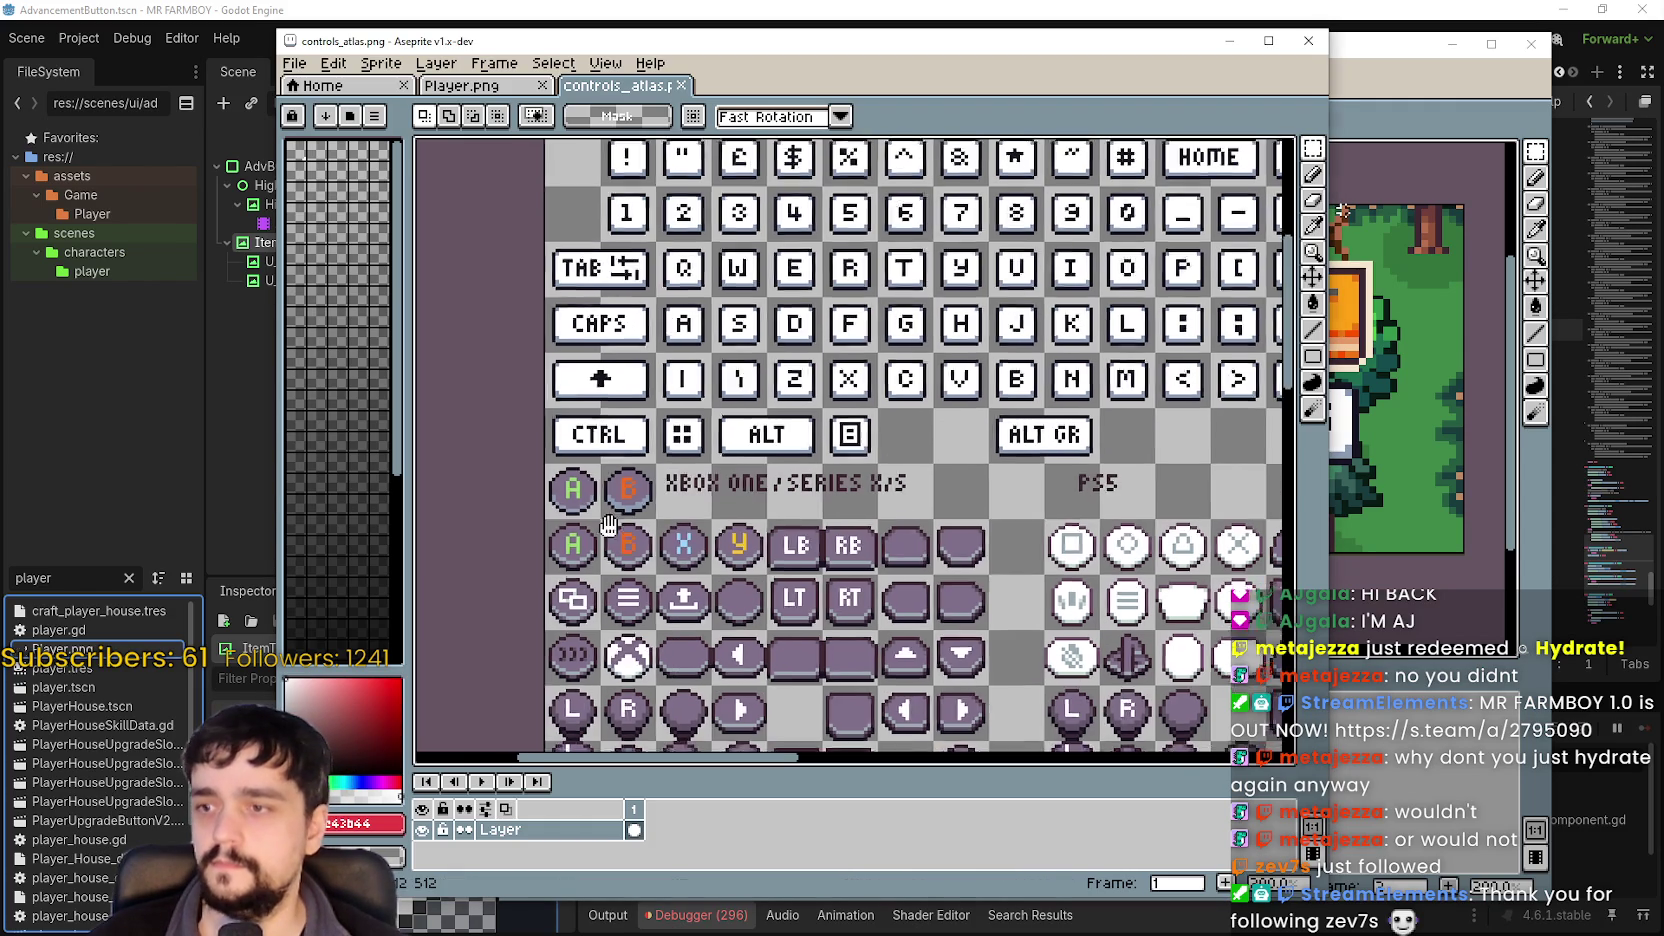
pyautogui.scroll(-2, 670, 520)
pyautogui.moveTo(672, 522); pyautogui.dragTo(700, 538)
pyautogui.click(1350, 88)
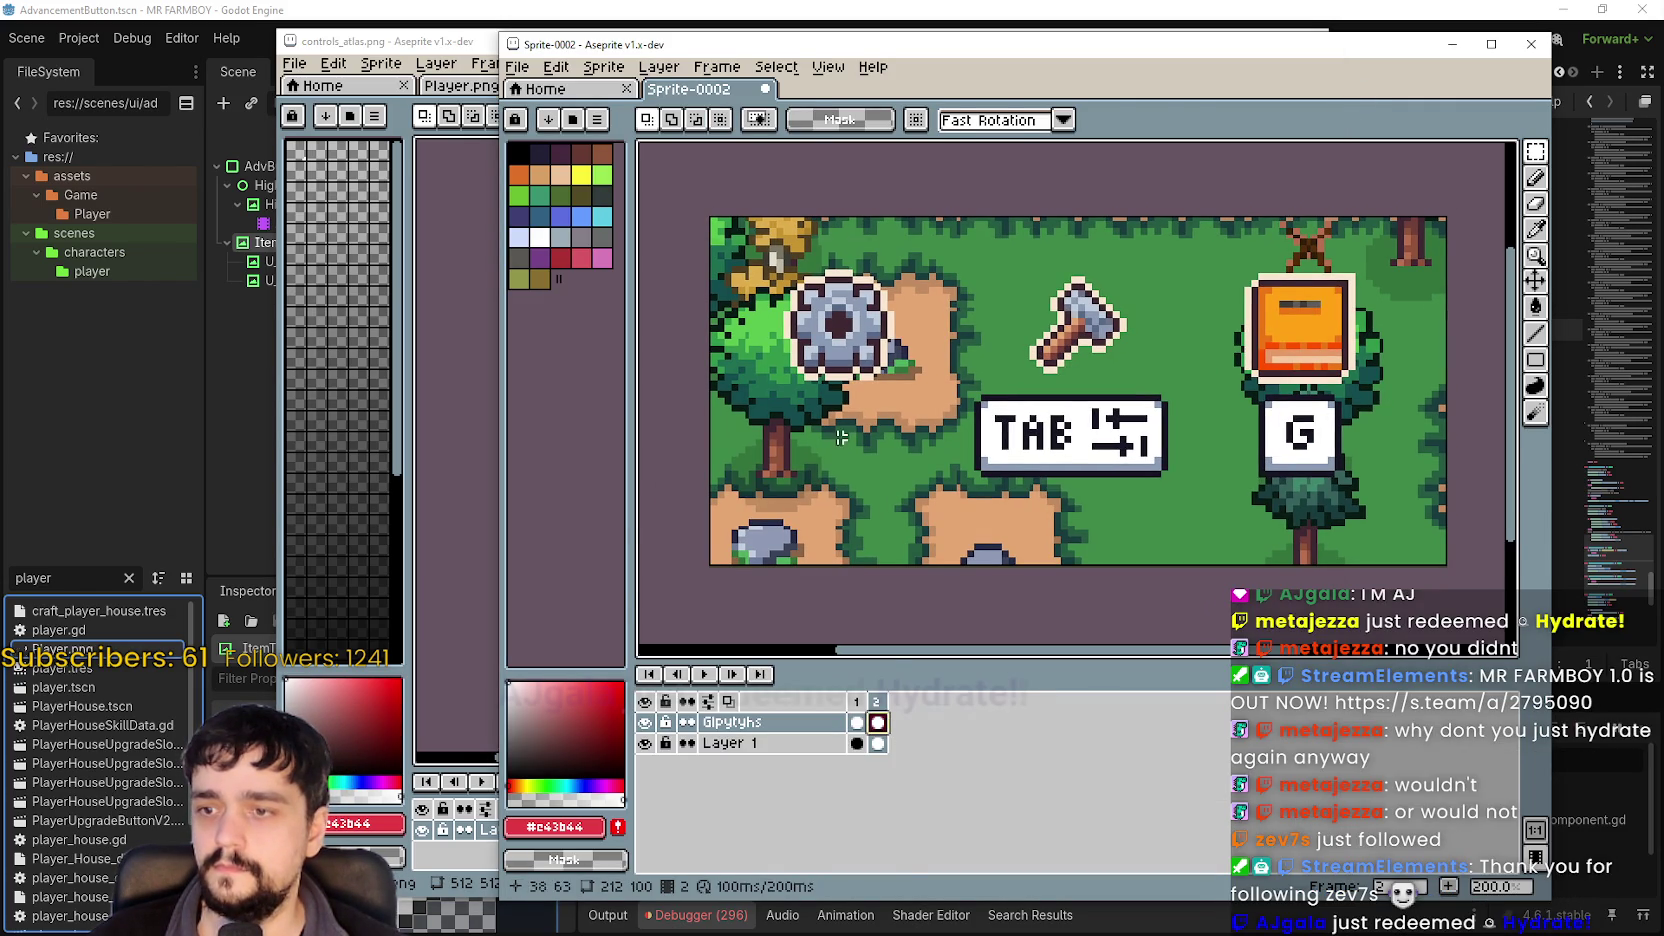
# Paste the menu button glyph, enlarge it to 32×32 where ESC was, and commit.
pyautogui.hotkey('ctrl', 'v')
pyautogui.moveTo(829, 417); pyautogui.dragTo(850, 440)
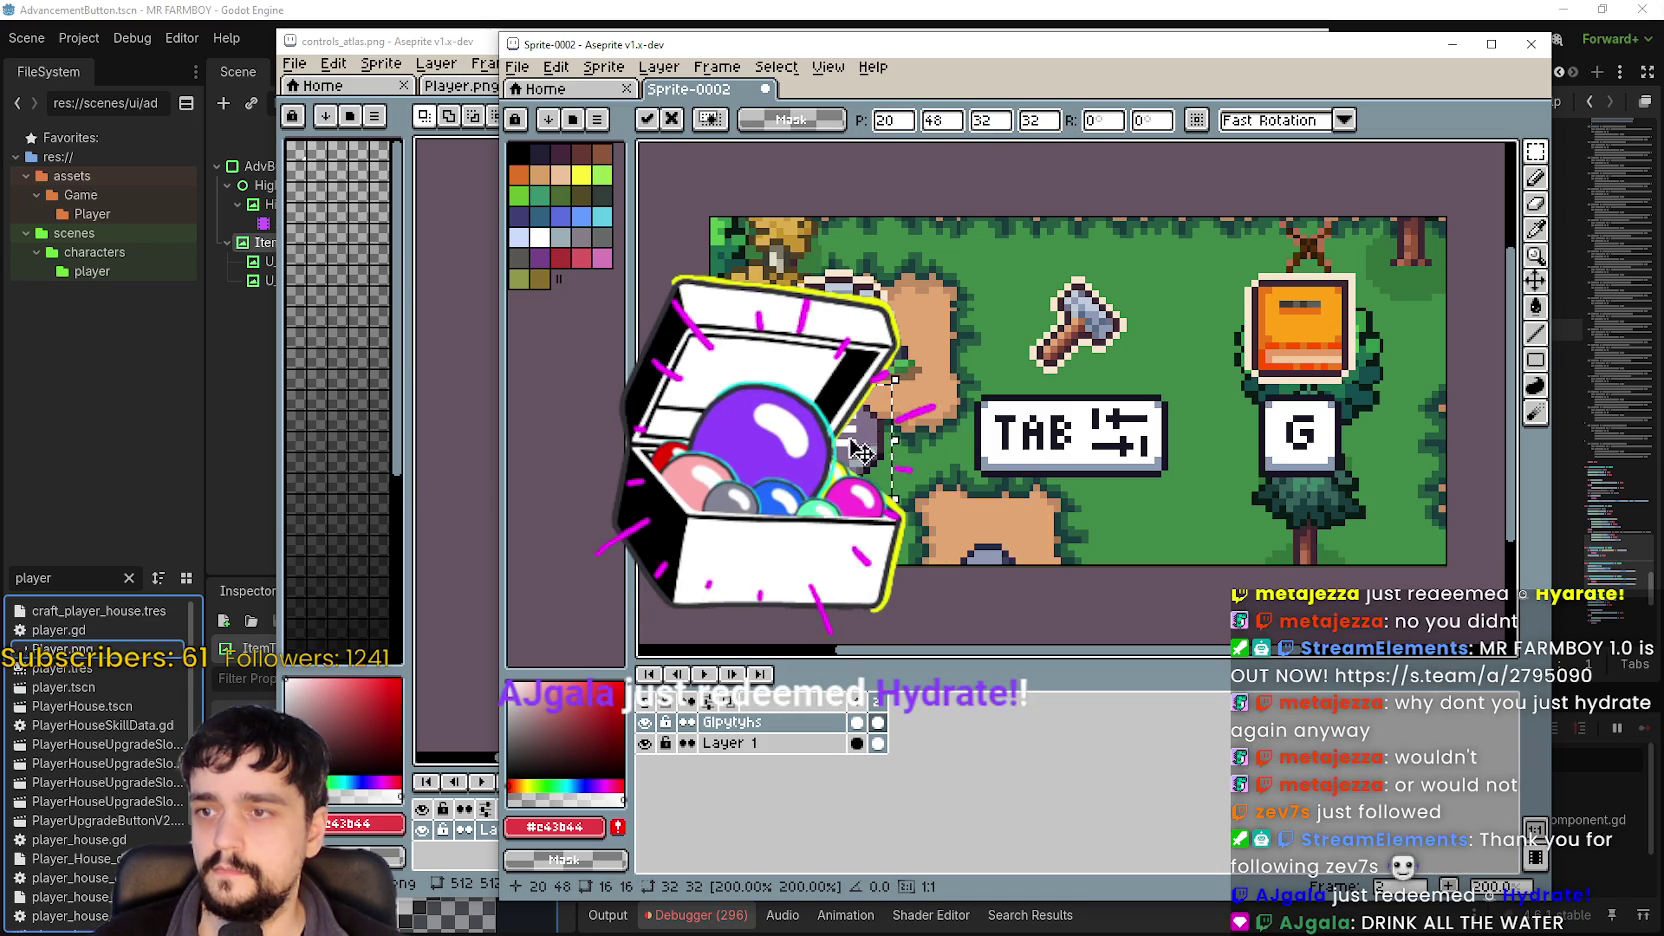
pyautogui.scroll(2, 850, 440)
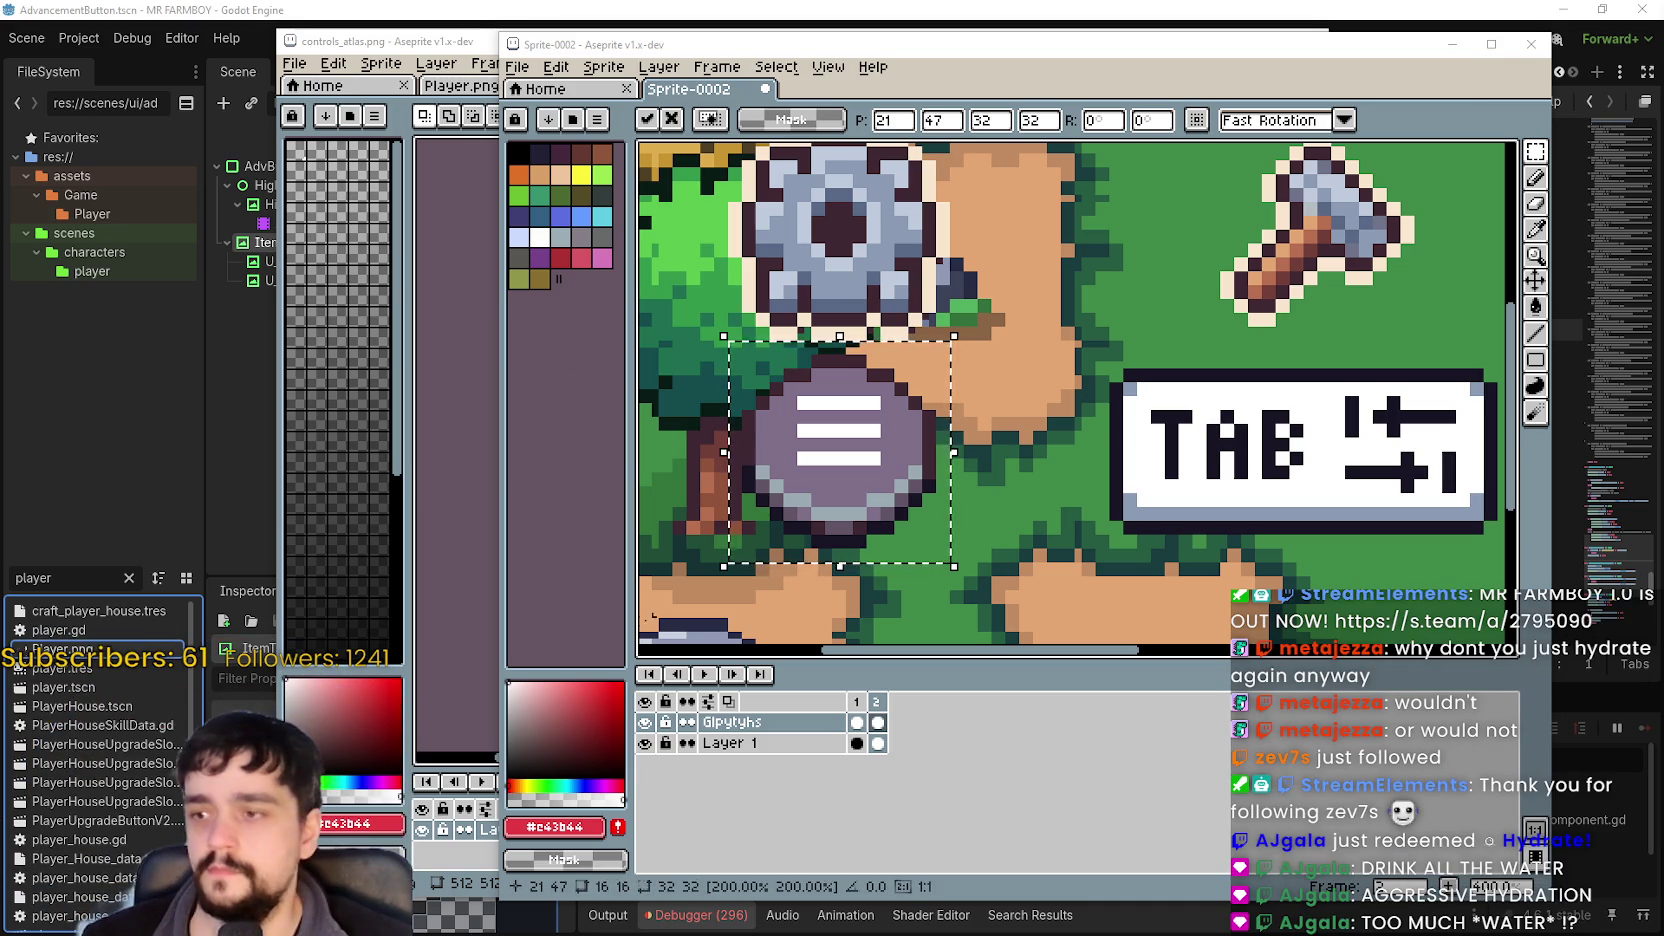
pyautogui.click(449, 32)
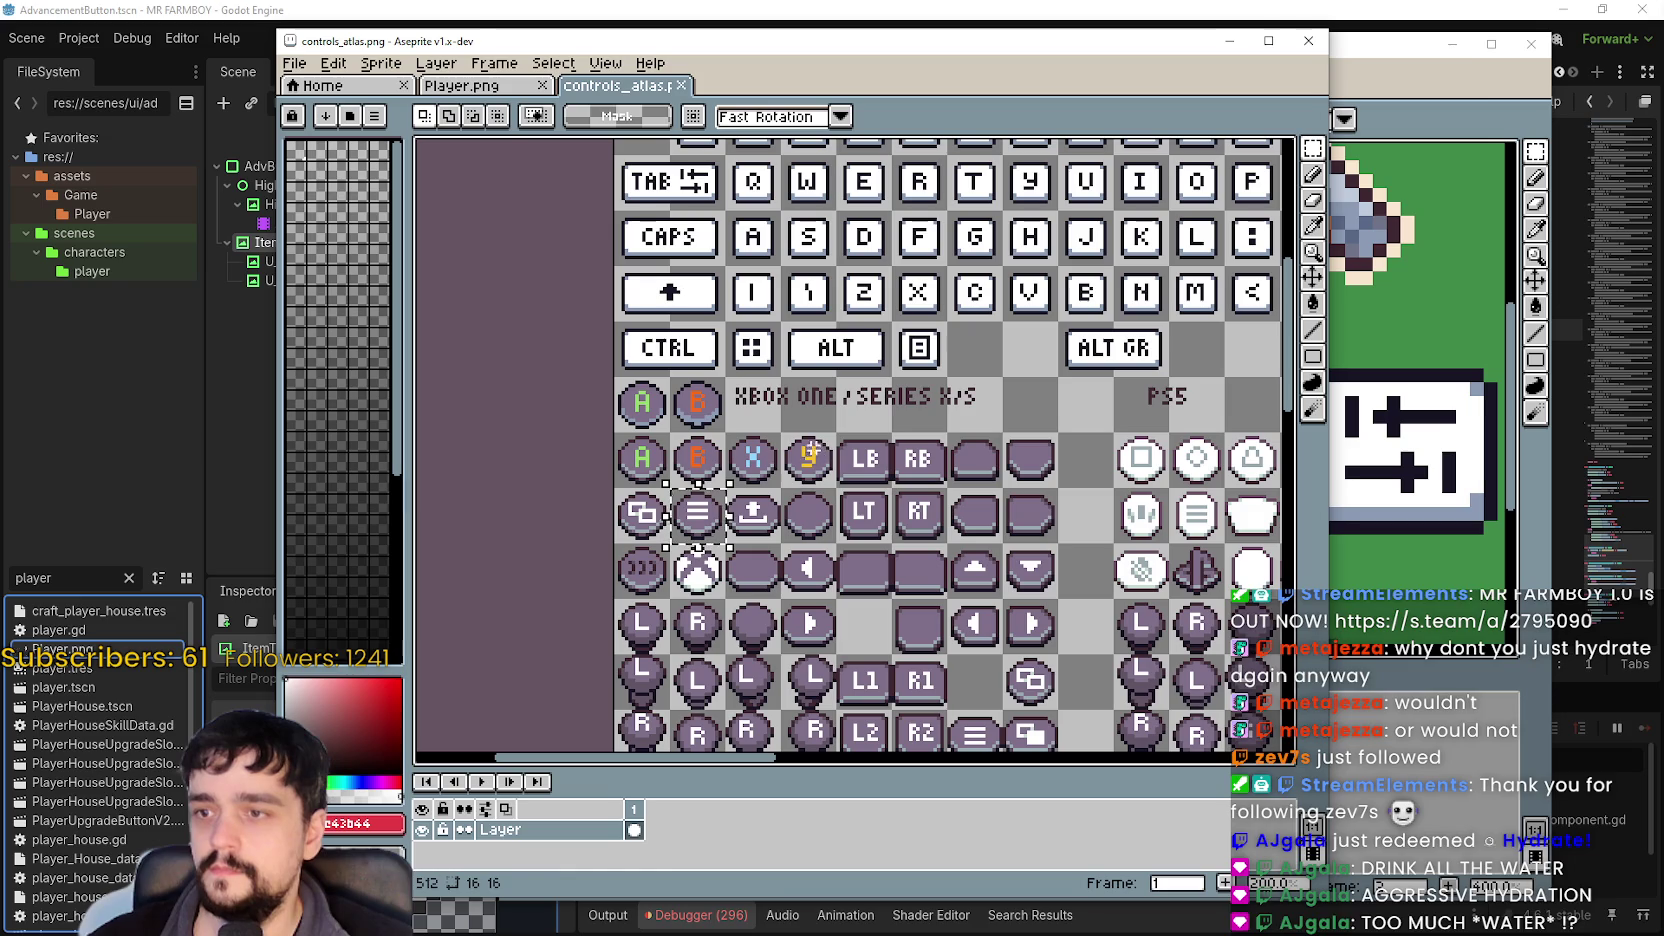
pyautogui.click(1410, 70)
pyautogui.hotkey('ctrl', 'v')
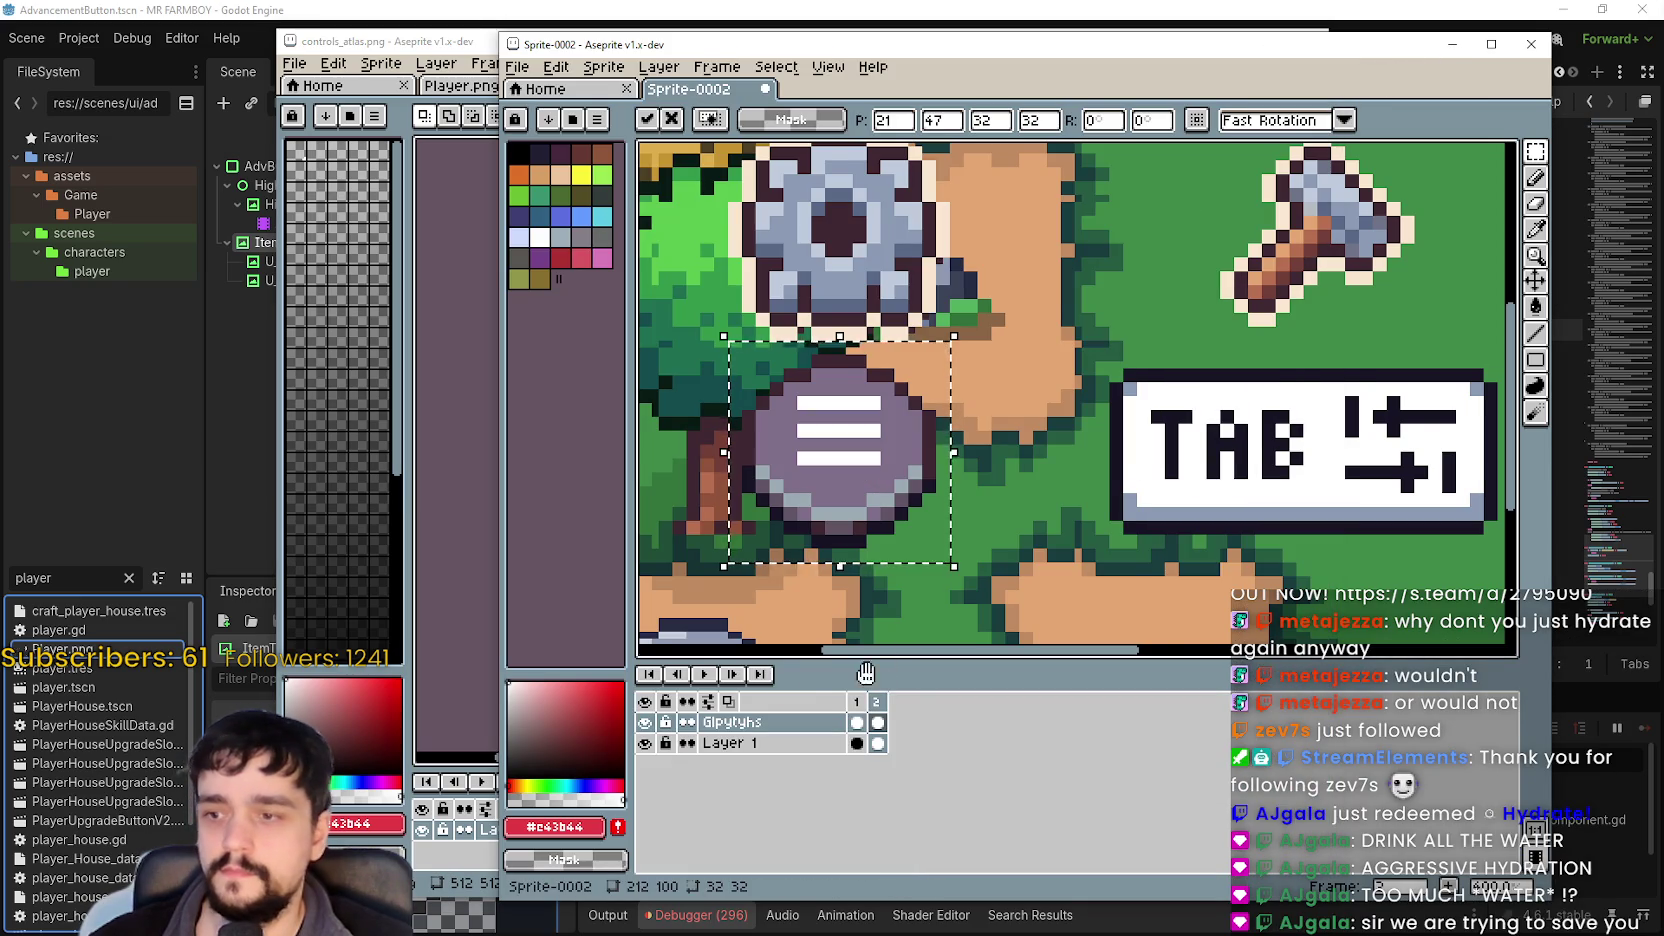
pyautogui.scroll(-2, 944, 460)
pyautogui.press('Return')
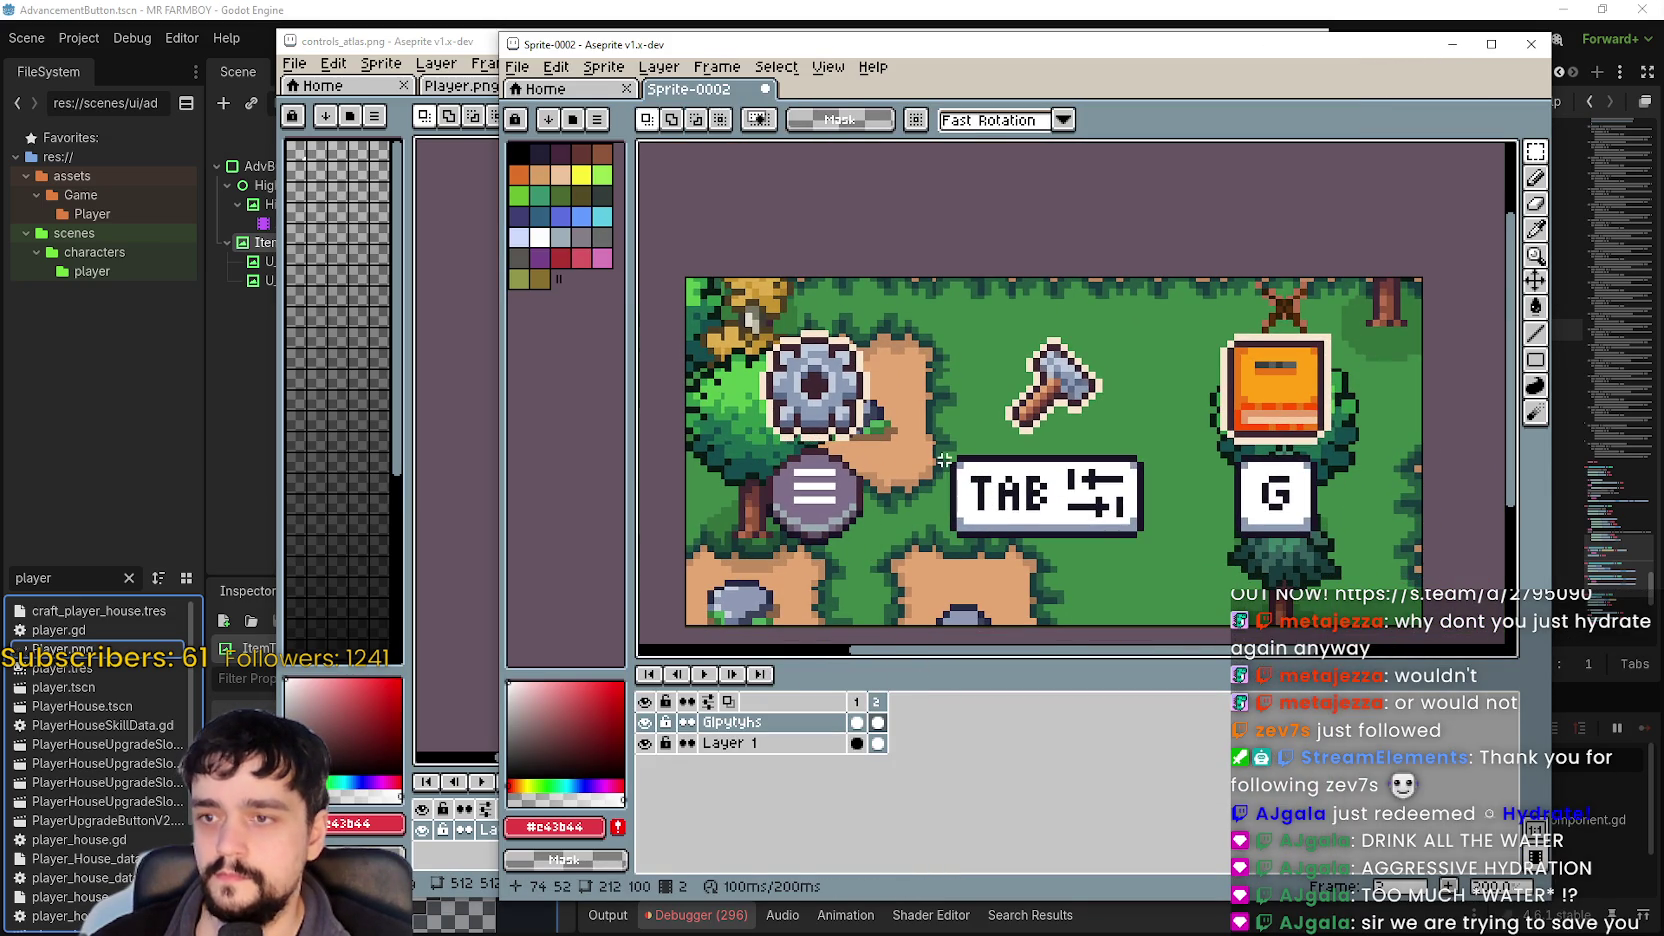
# Erase the TAB glyph and paste the copied Y button glyph.
pyautogui.moveTo(944, 460)
pyautogui.mouseDown()
pyautogui.moveTo(1063, 497)
pyautogui.moveTo(1161, 555)
pyautogui.mouseUp()
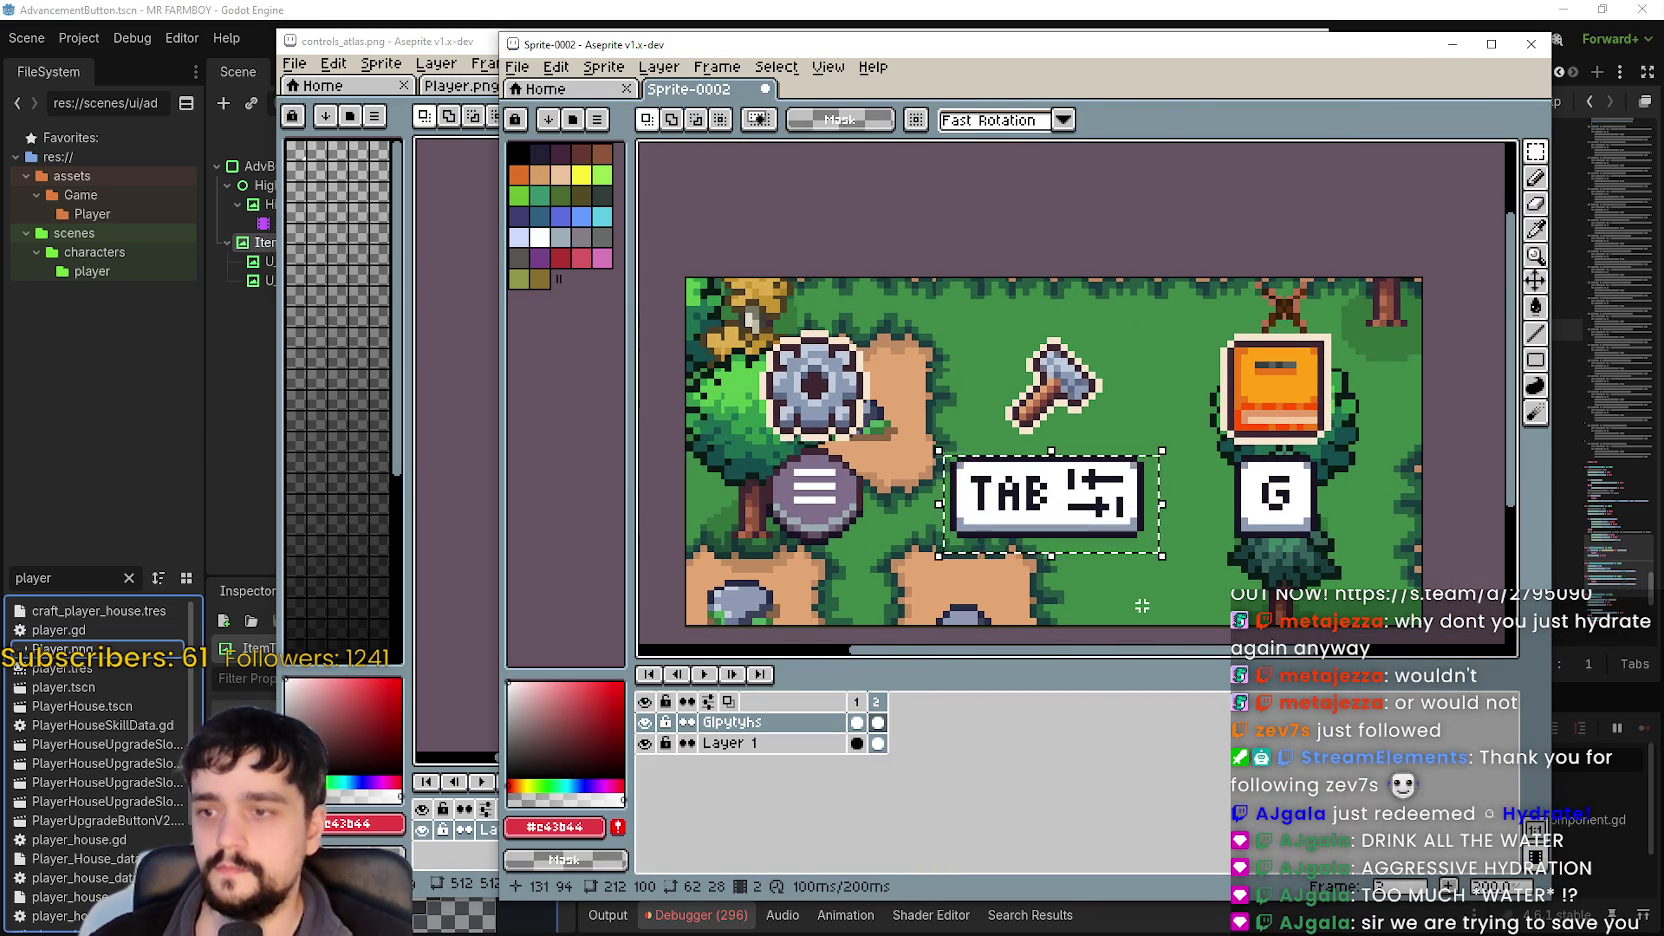
pyautogui.press('Delete')
pyautogui.hotkey('ctrl', 'v')
# Resize the Y button glyph to 32×32 and position it under the axe, nudged one pixel down.
pyautogui.write('32')
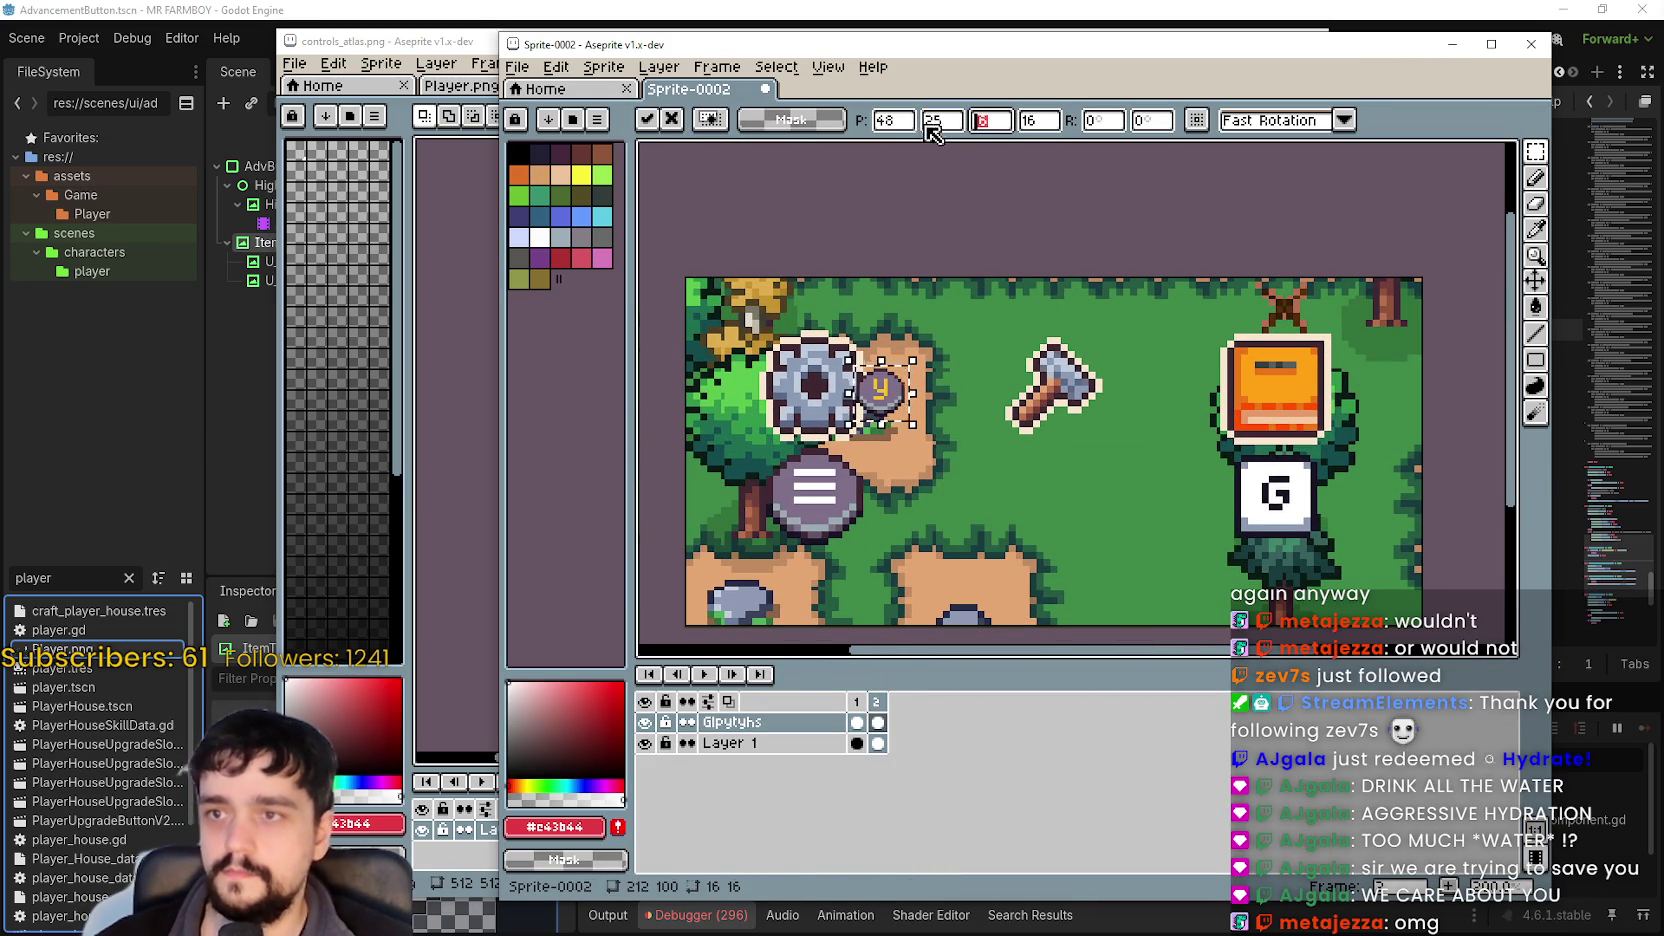
pyautogui.press('Tab')
pyautogui.write('32')
pyautogui.moveTo(905, 415)
pyautogui.mouseDown()
pyautogui.moveTo(1060, 520)
pyautogui.moveTo(1069, 494)
pyautogui.moveTo(1050, 483)
pyautogui.mouseUp()
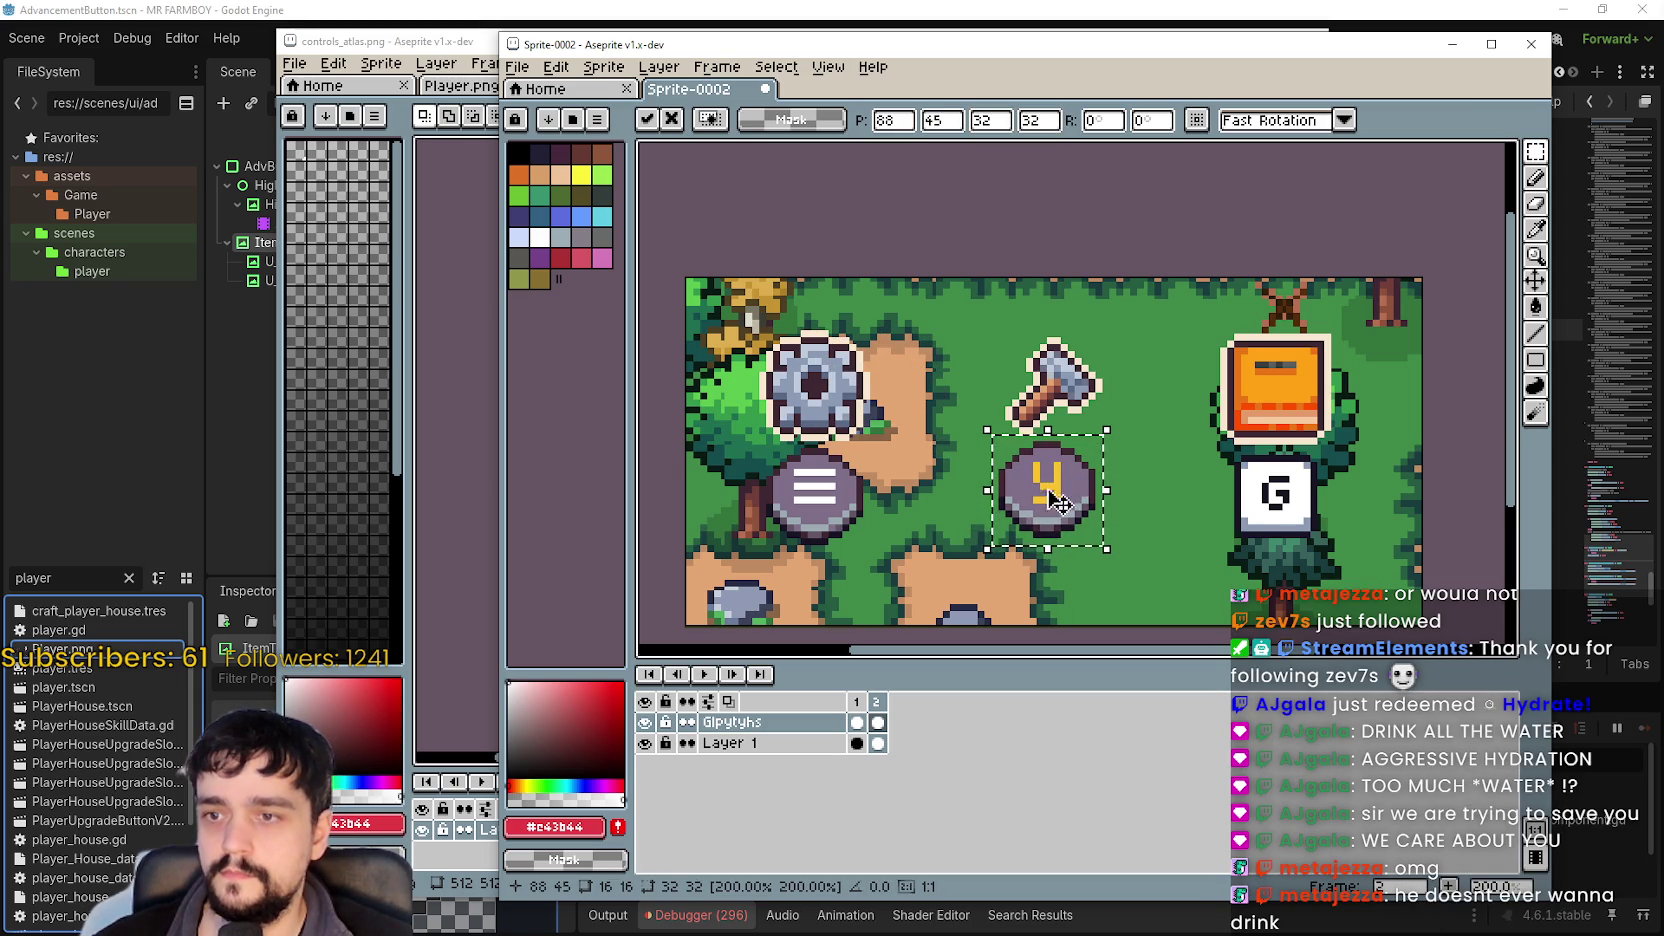
pyautogui.scroll(2, 781, 543)
pyautogui.scroll(-1, 783, 537)
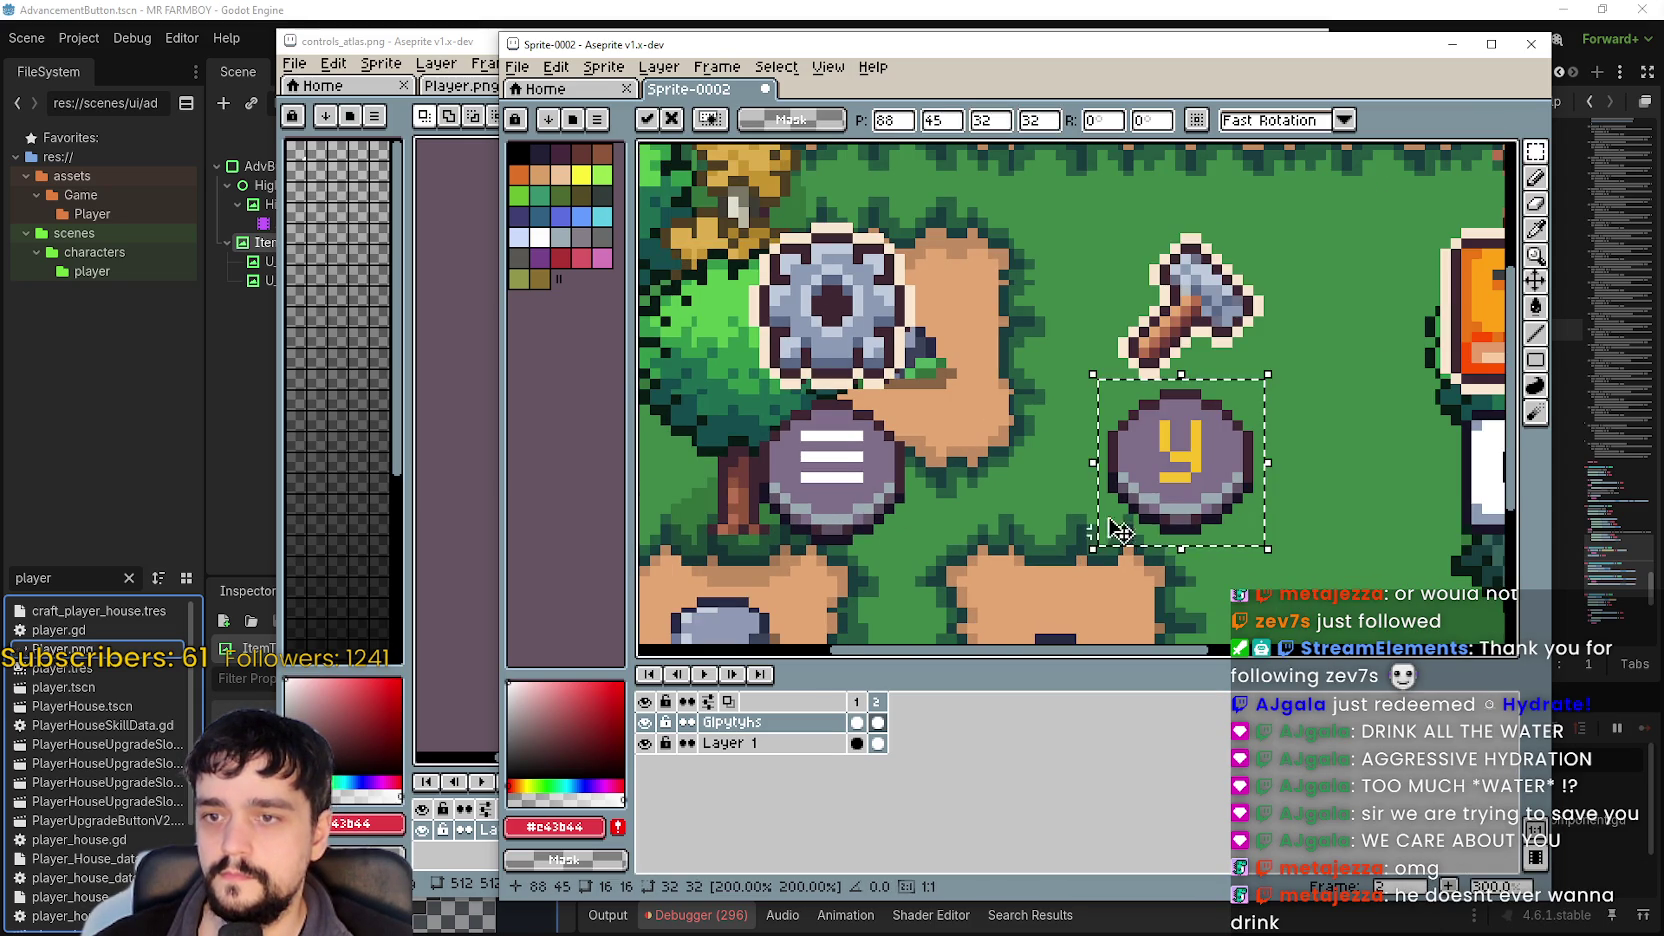
pyautogui.press('Return')
pyautogui.moveTo(782, 584); pyautogui.dragTo(1245, 545)
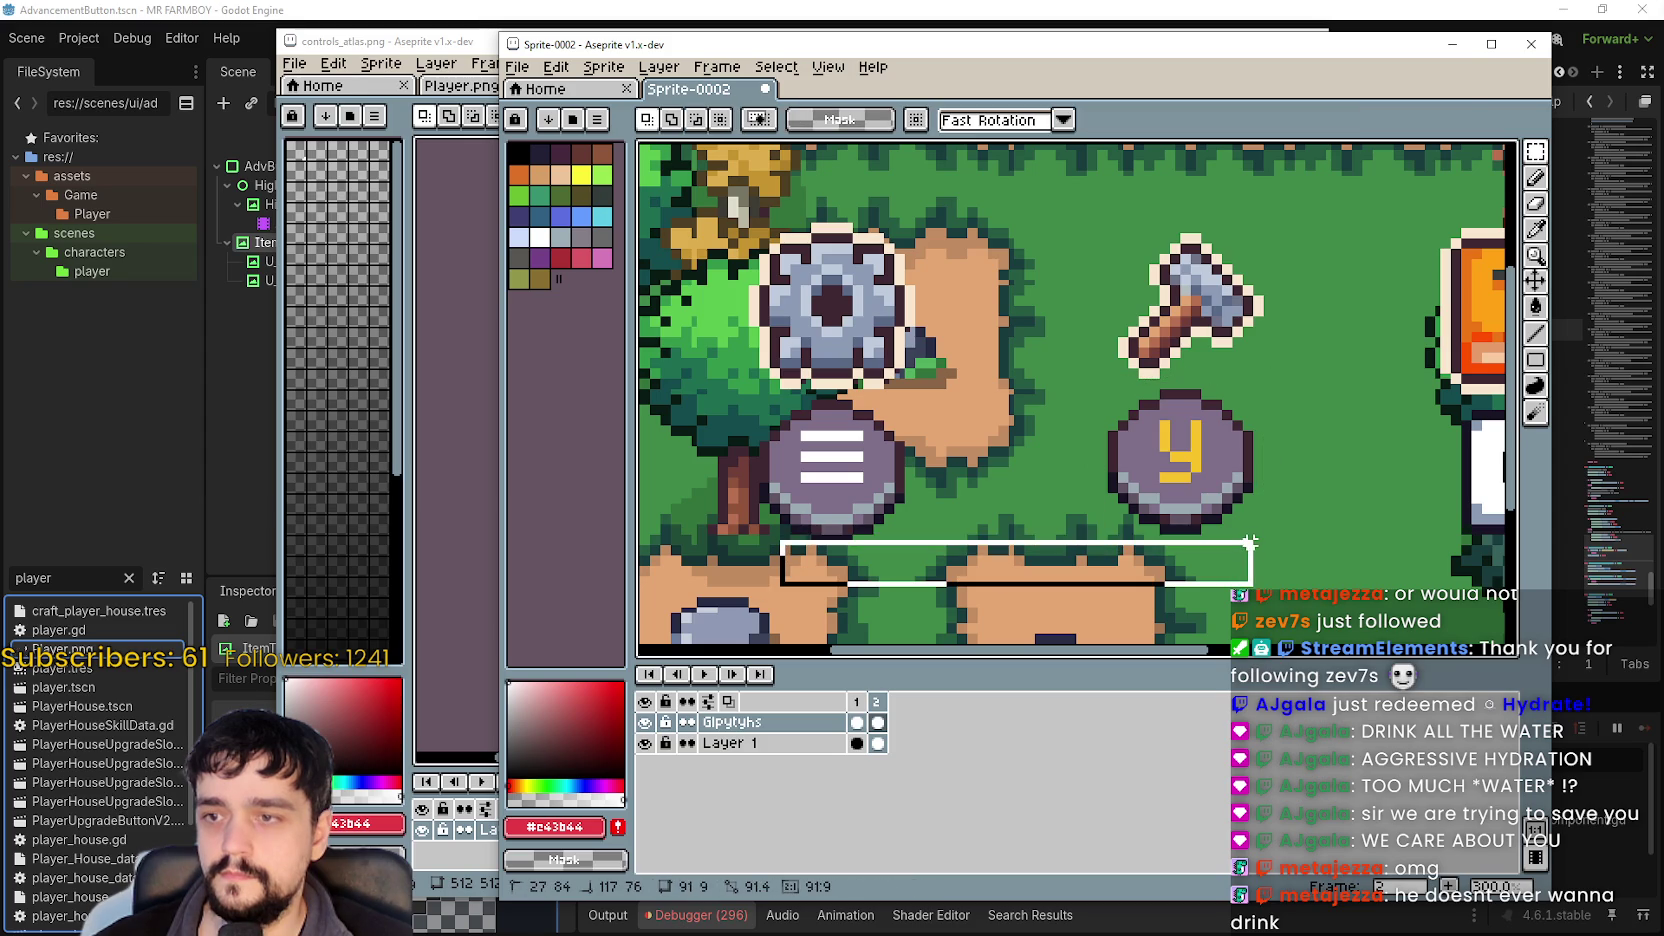
pyautogui.hotkey('ctrl', 'd')
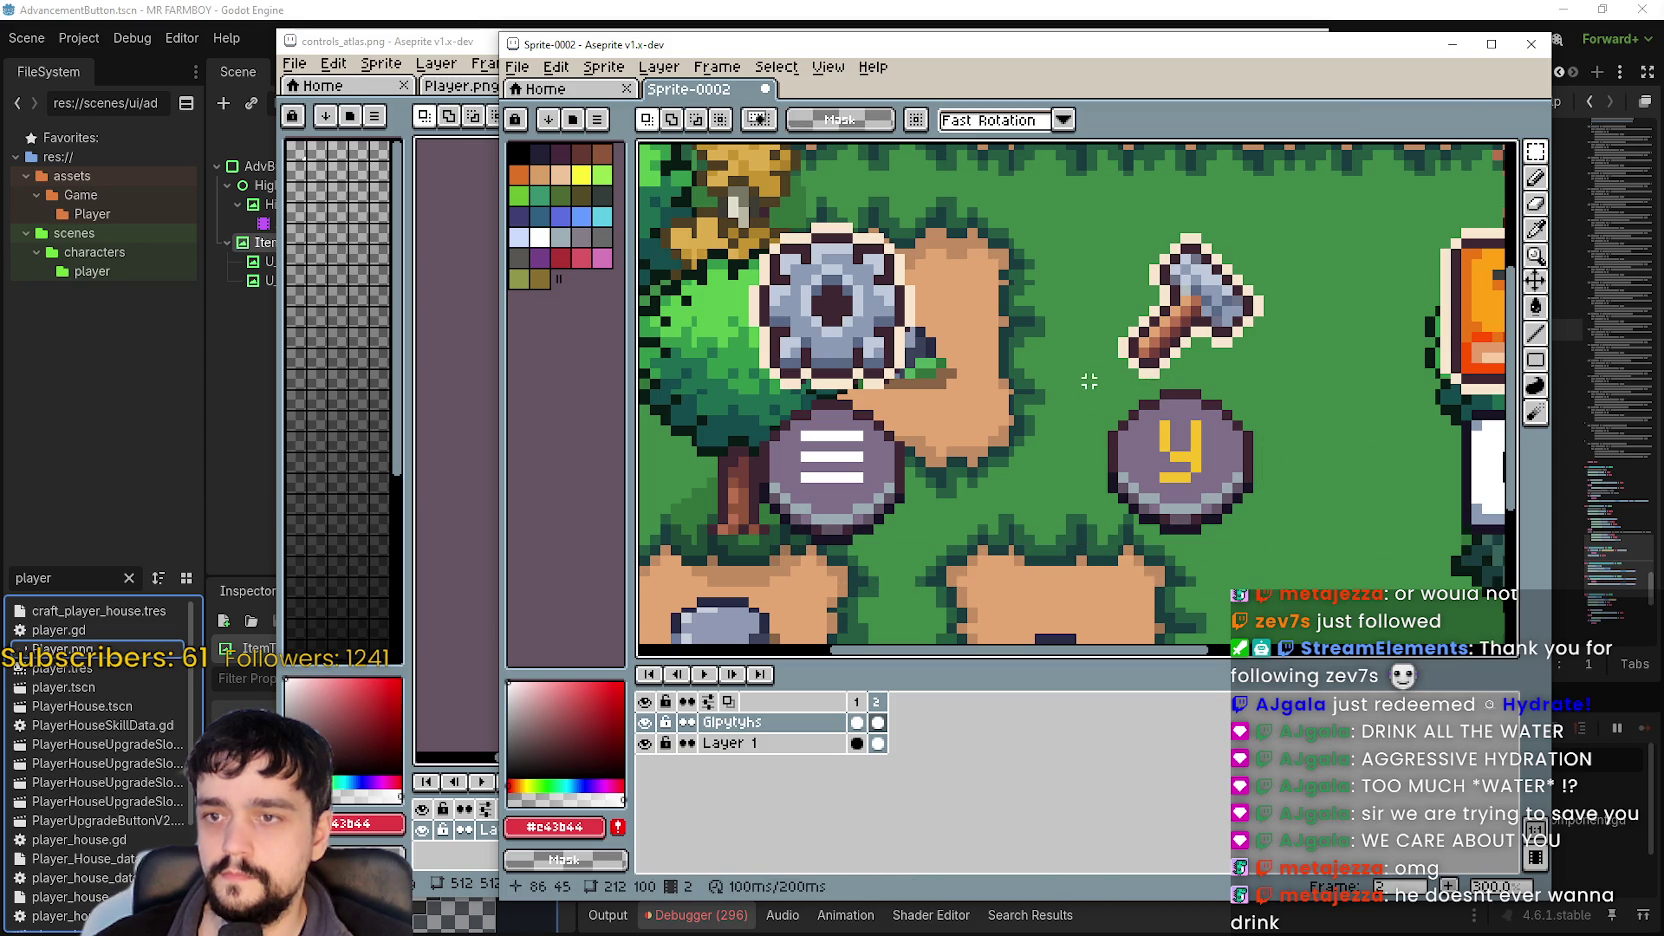
pyautogui.moveTo(1085, 376)
pyautogui.mouseDown()
pyautogui.moveTo(1282, 528)
pyautogui.moveTo(1297, 566)
pyautogui.mouseUp()
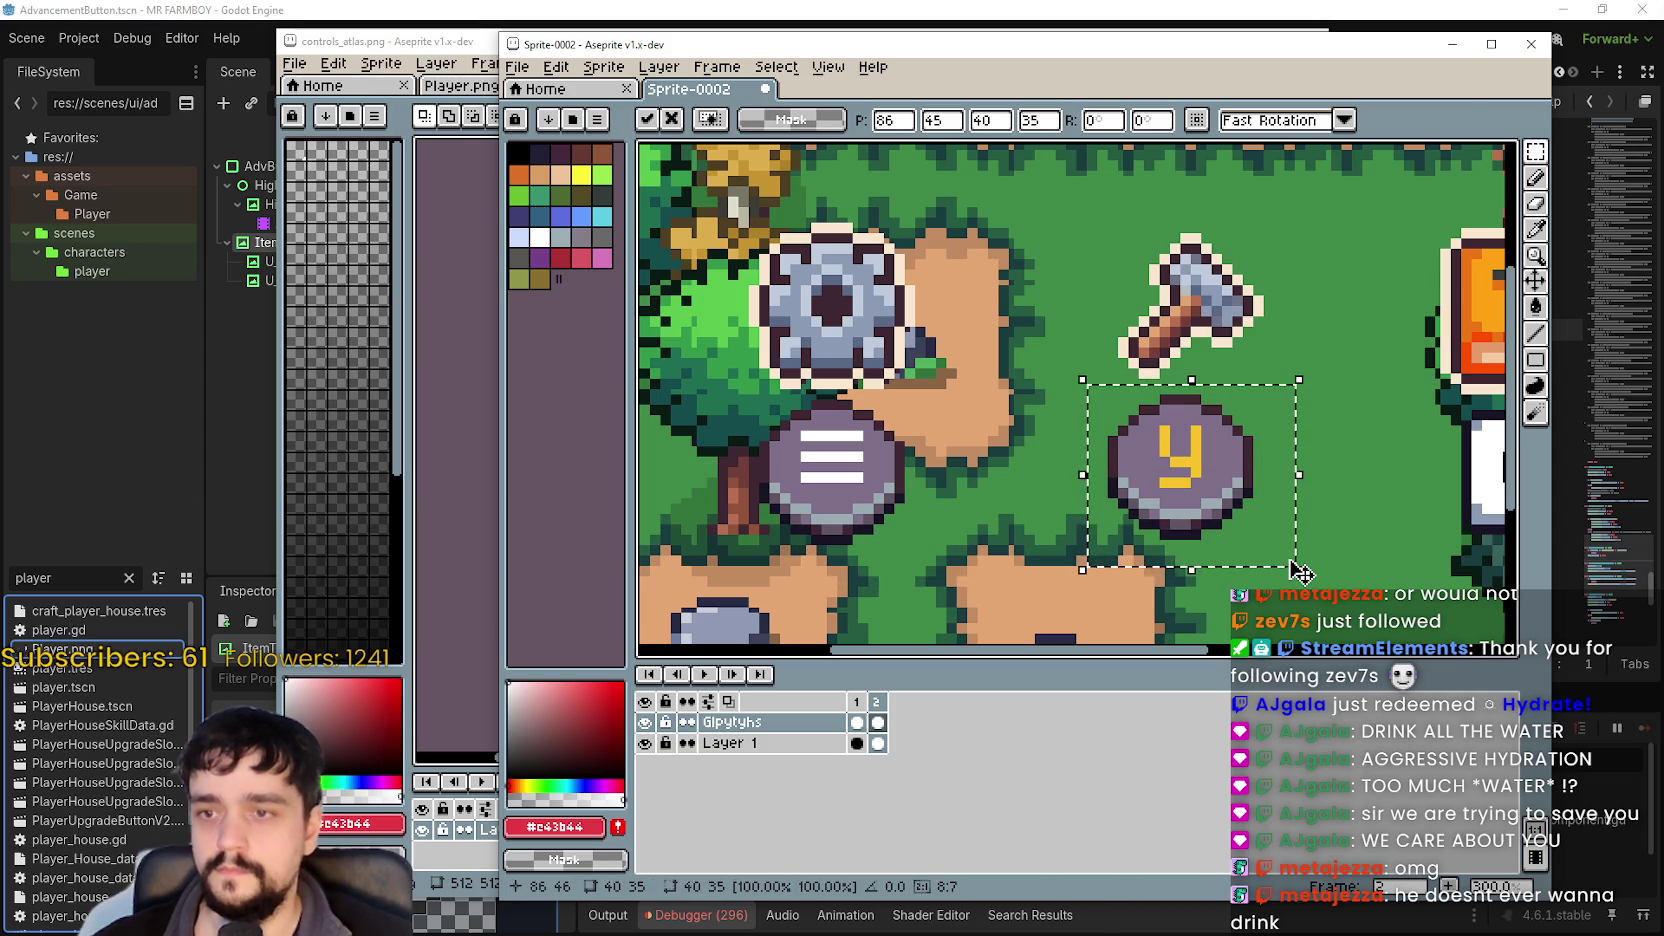
pyautogui.press('Down')
pyautogui.click(743, 605)
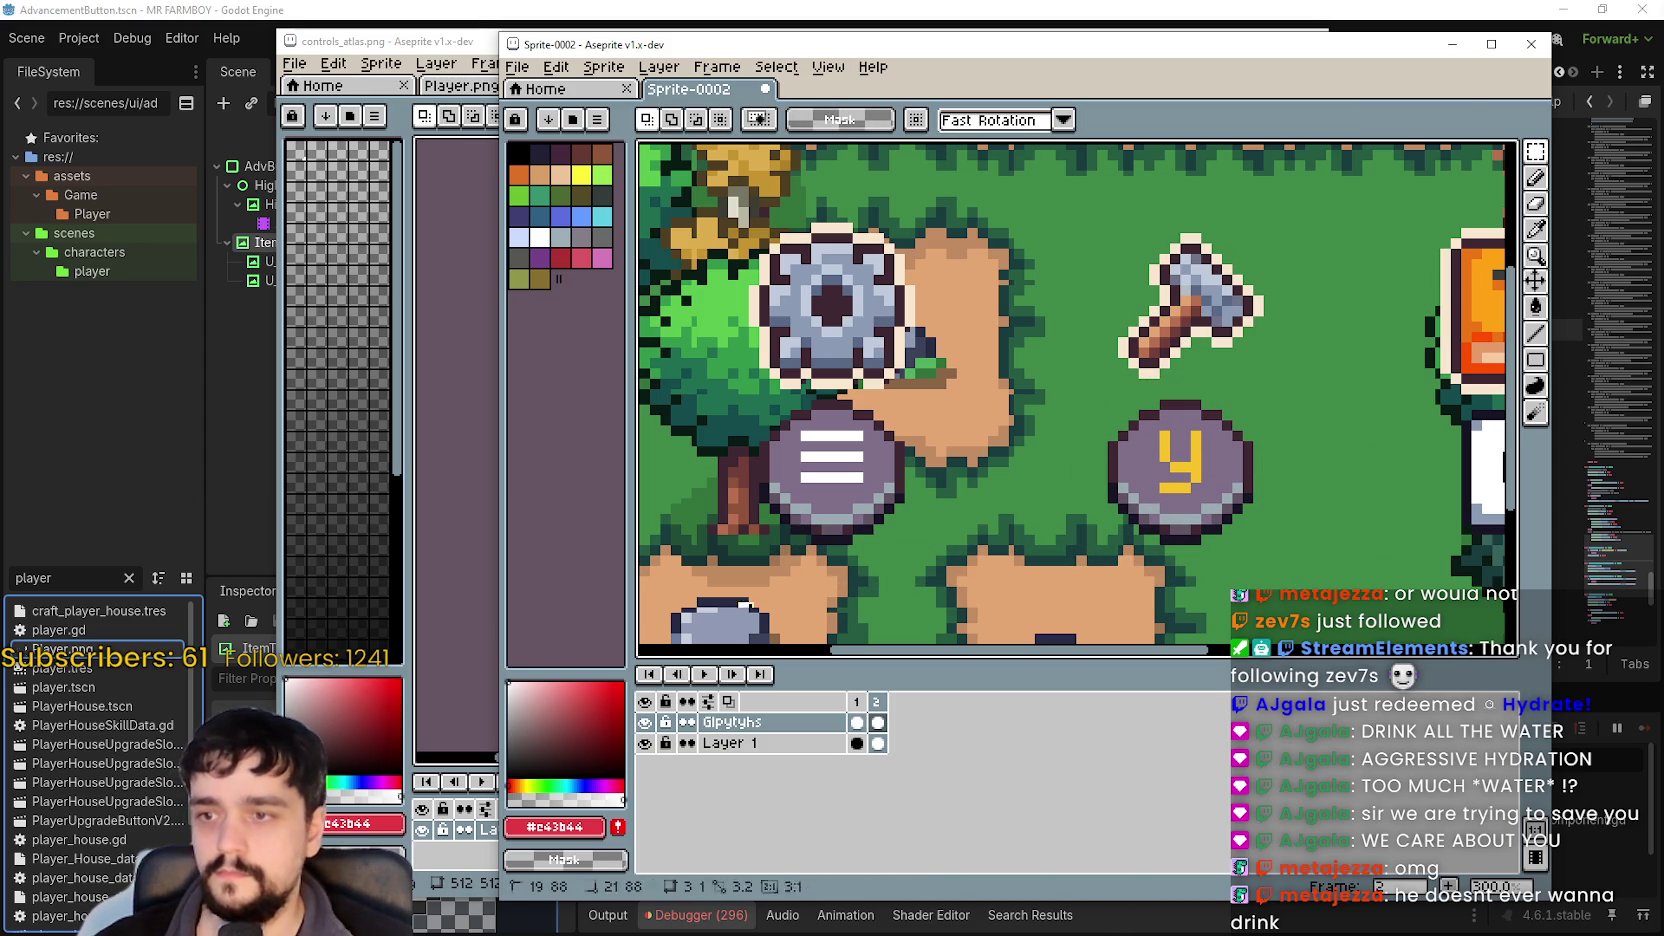
# Erase the G key glyph beneath the book.
pyautogui.moveTo(743, 605); pyautogui.dragTo(1347, 548)
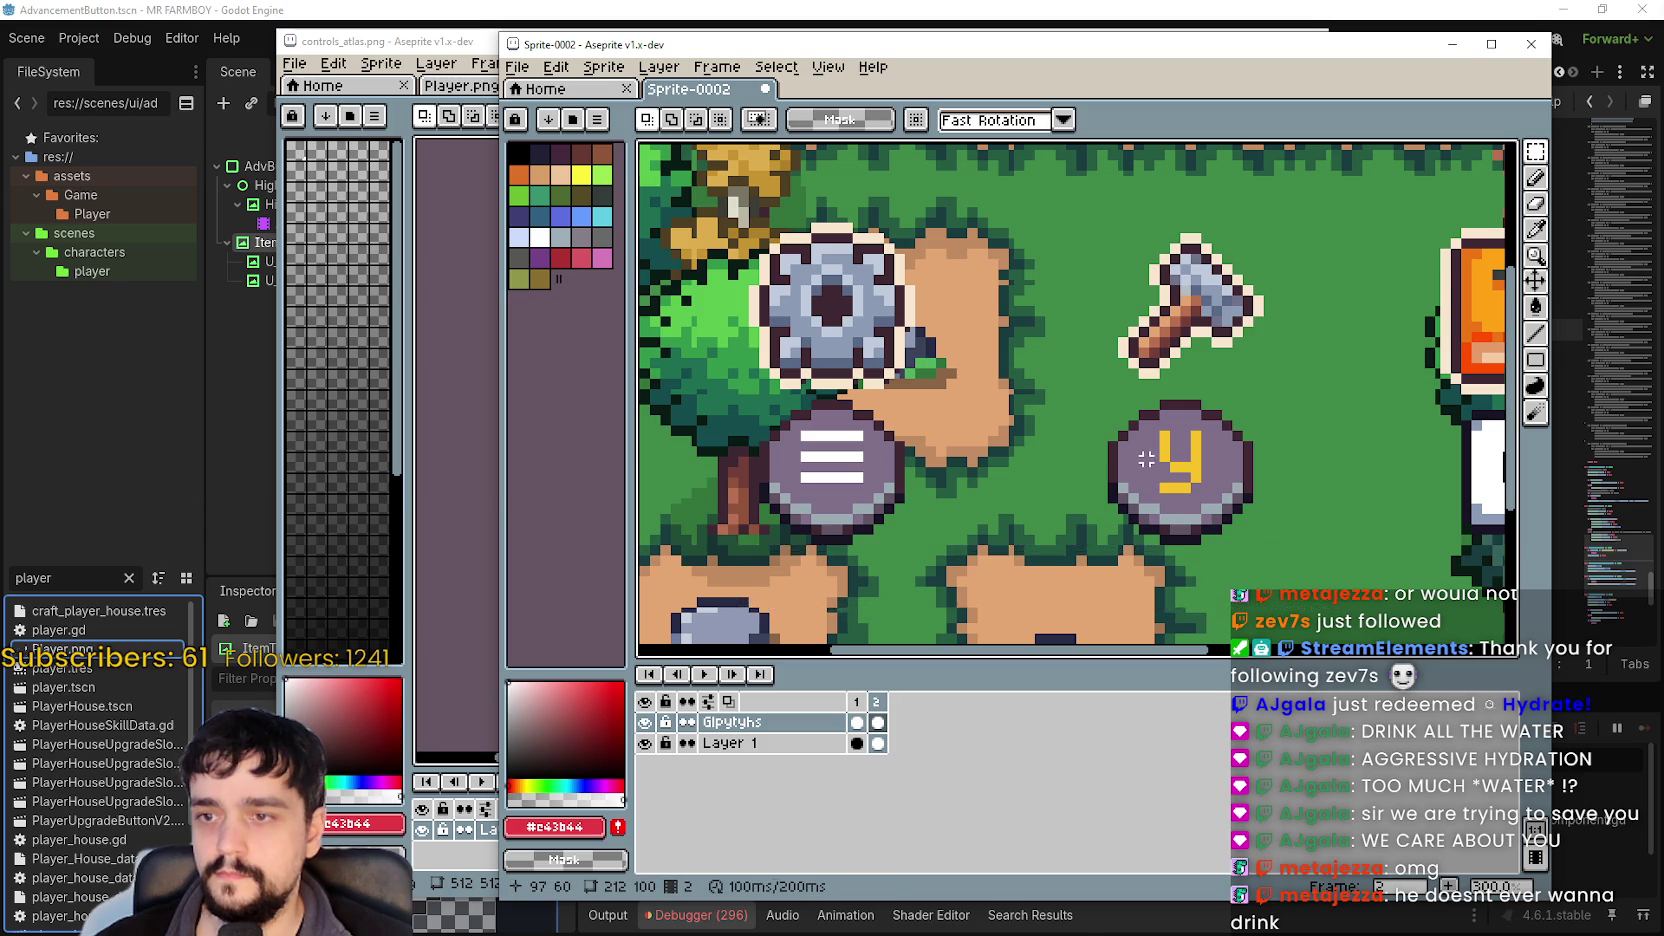
pyautogui.scroll(-1, 1146, 458)
pyautogui.moveTo(1017, 505); pyautogui.dragTo(1173, 385)
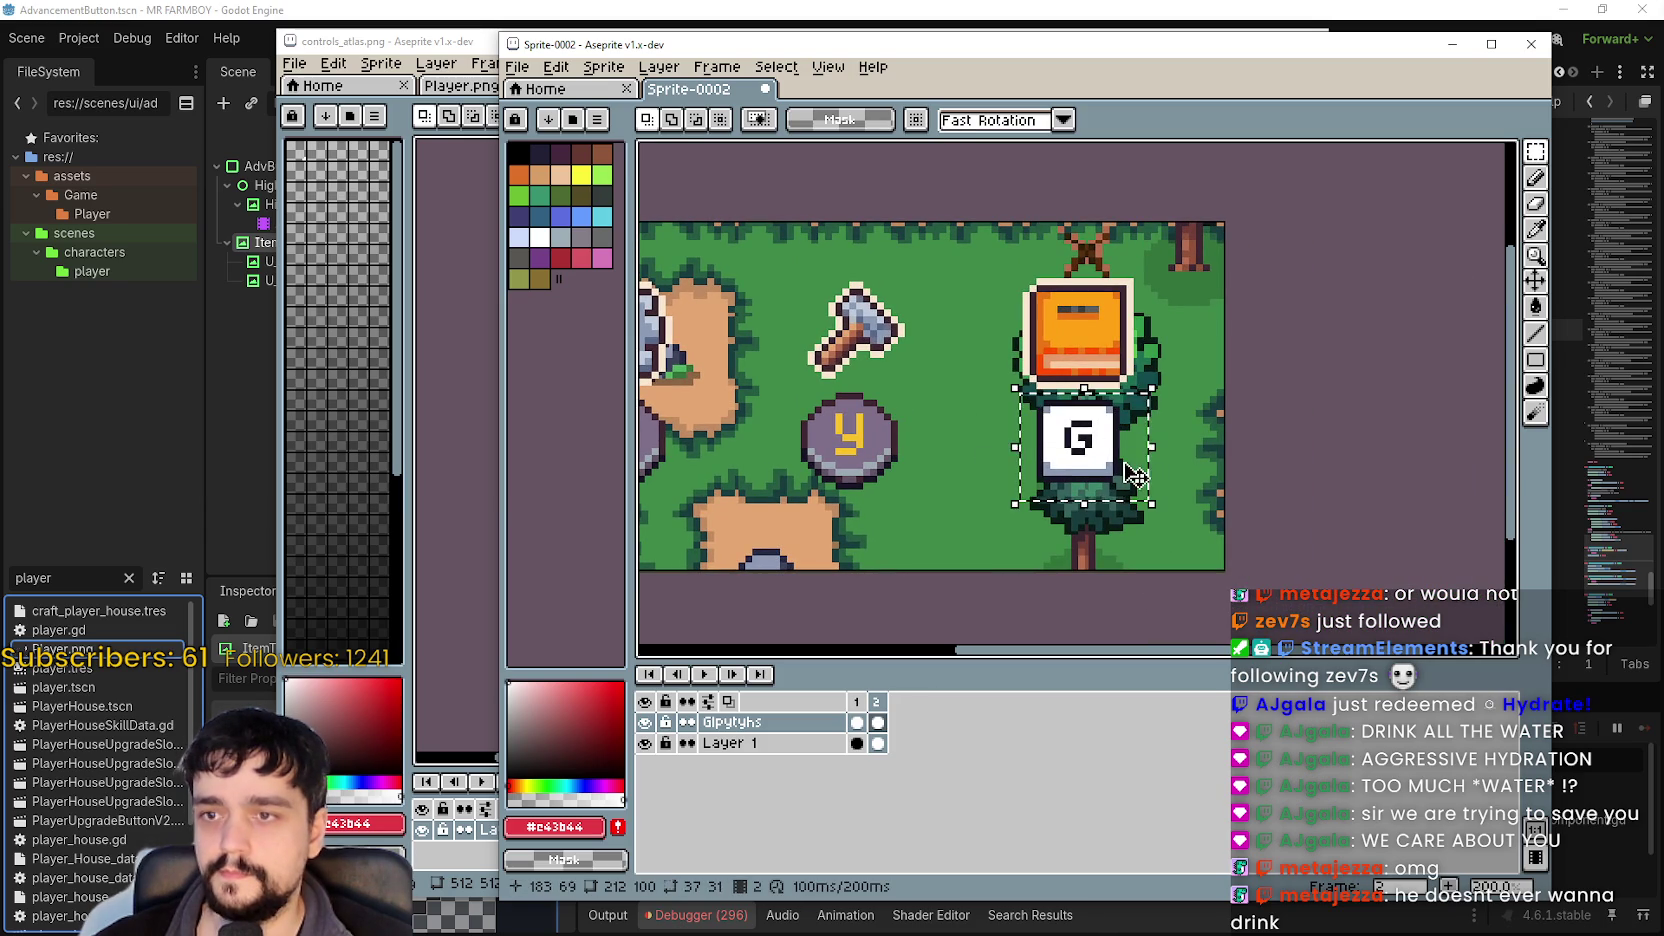
pyautogui.press('Delete')
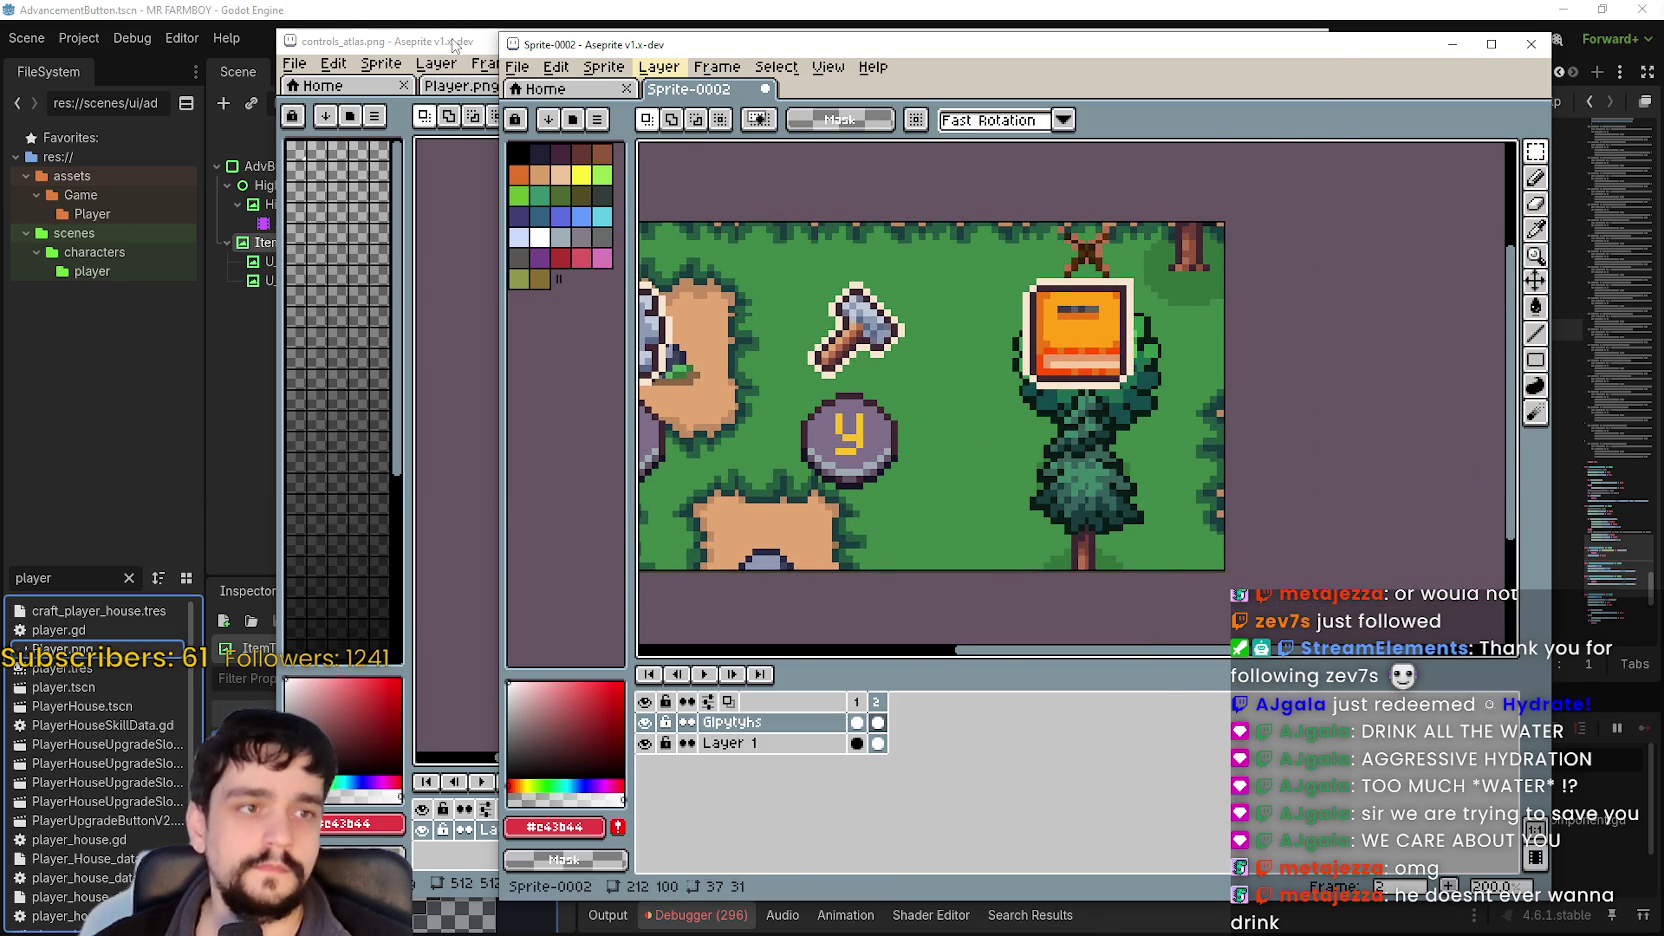
# Copy the Xbox View button glyph, paste it at 32×32, and move it below the book.
pyautogui.click(455, 46)
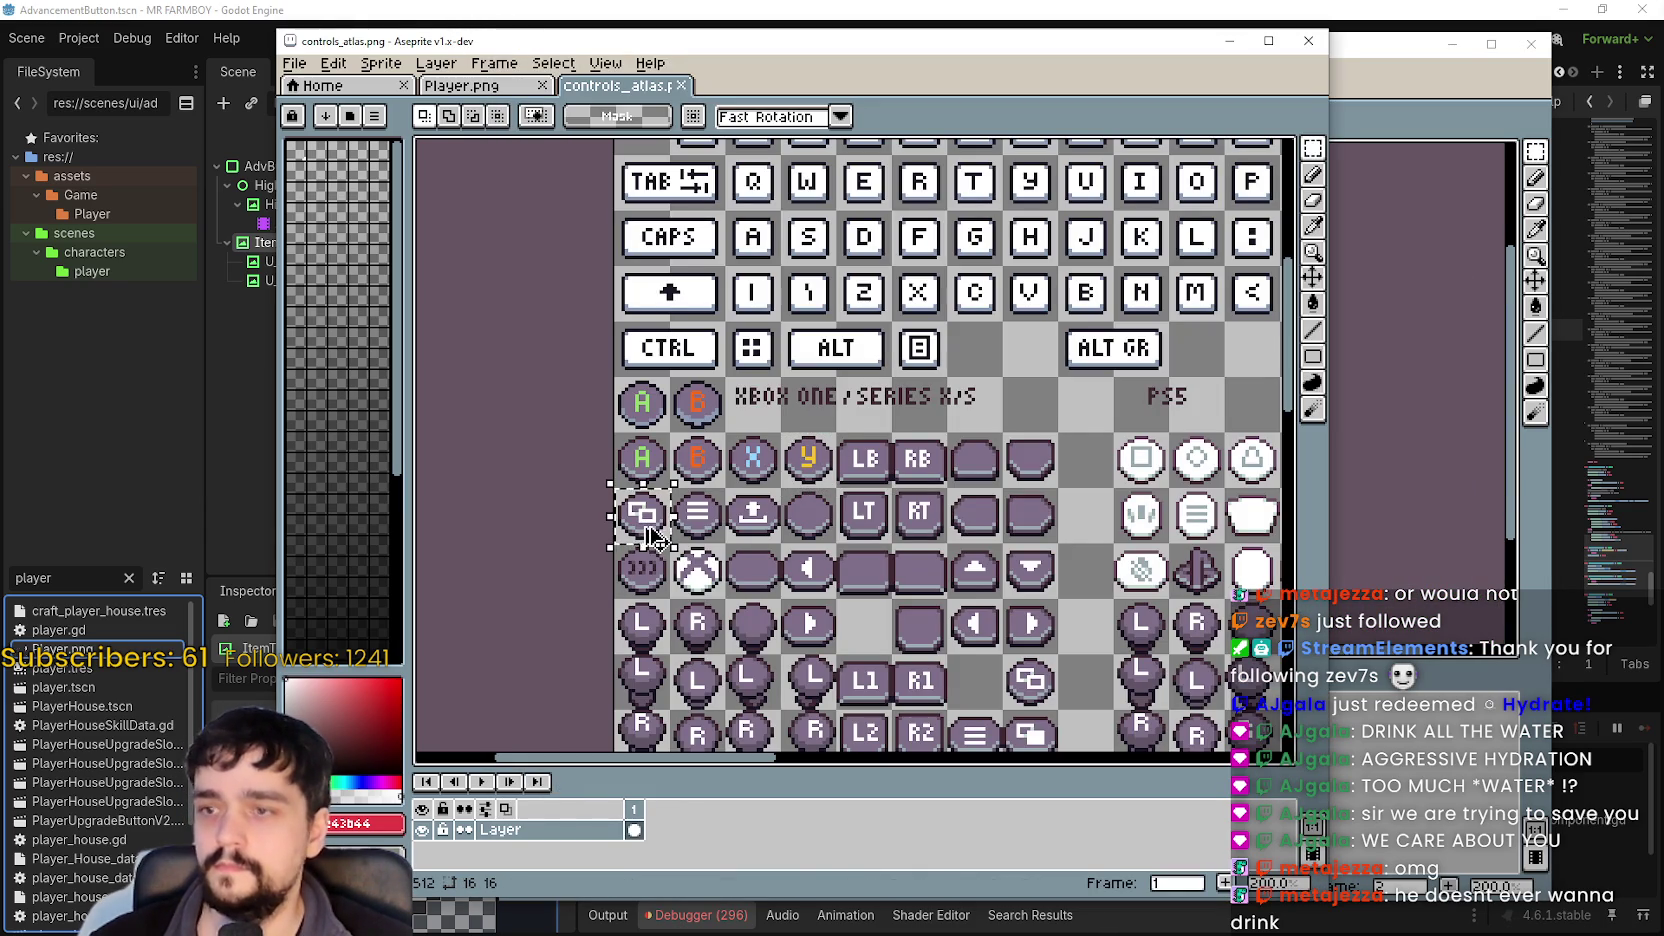
pyautogui.hotkey('ctrl', 'c')
pyautogui.click(1360, 100)
pyautogui.hotkey('ctrl', 'v')
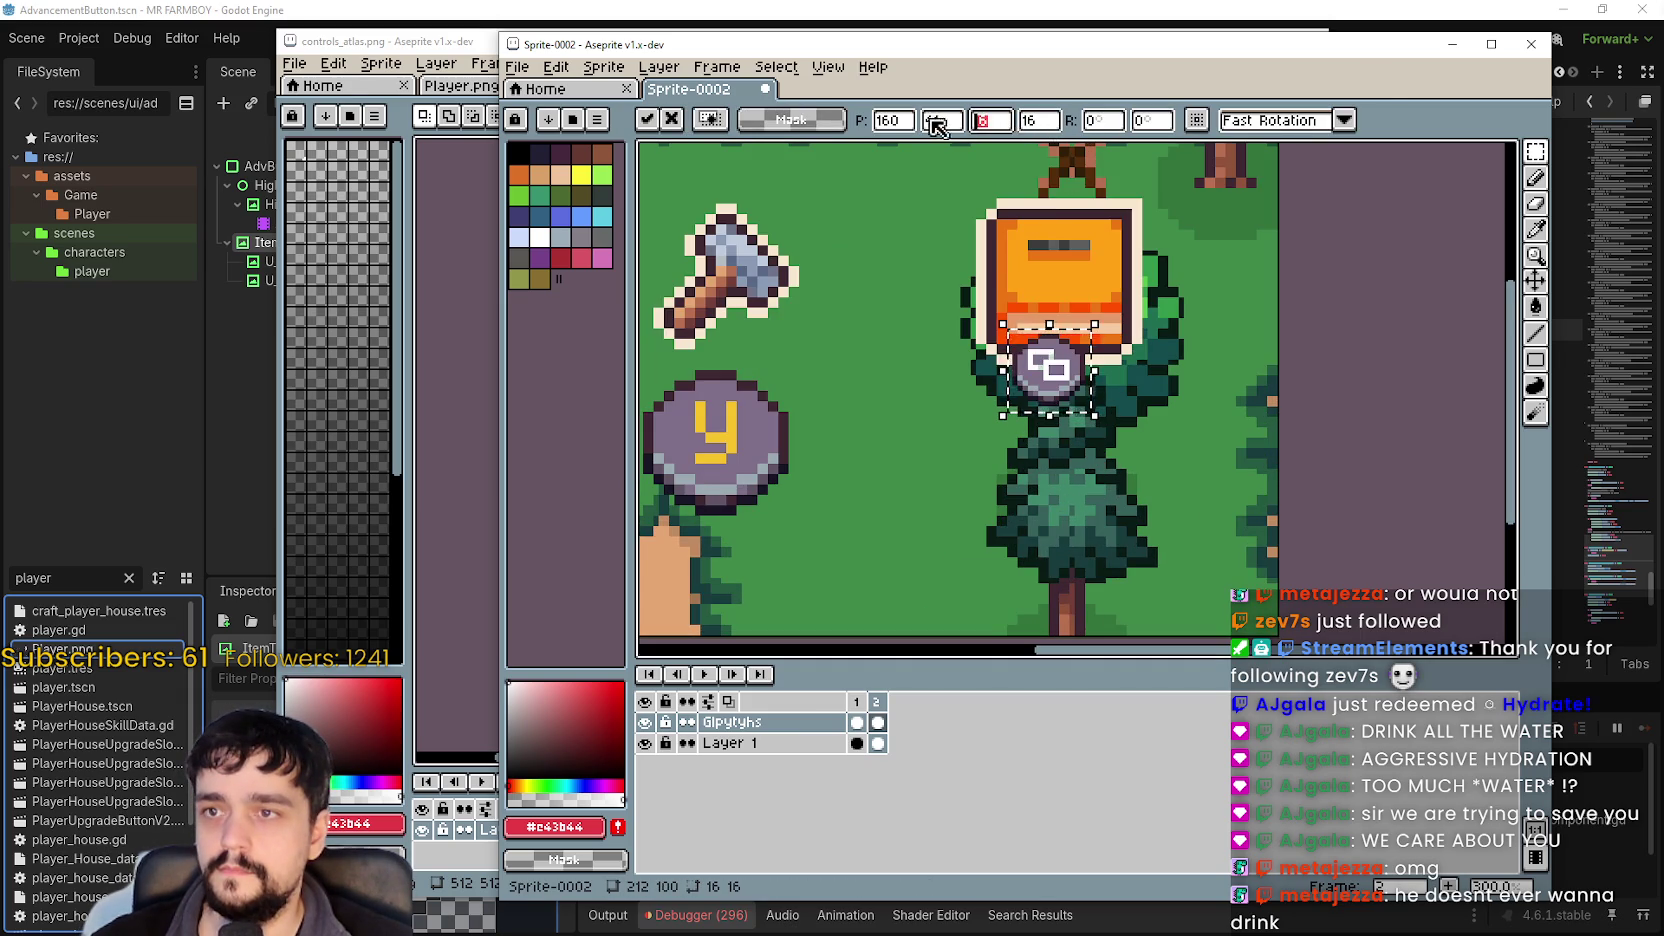
pyautogui.write('32')
pyautogui.press('Tab')
pyautogui.write('32')
pyautogui.press('Return')
pyautogui.moveTo(1088, 385)
pyautogui.mouseDown()
pyautogui.moveTo(1103, 457)
pyautogui.moveTo(1087, 455)
pyautogui.mouseUp()
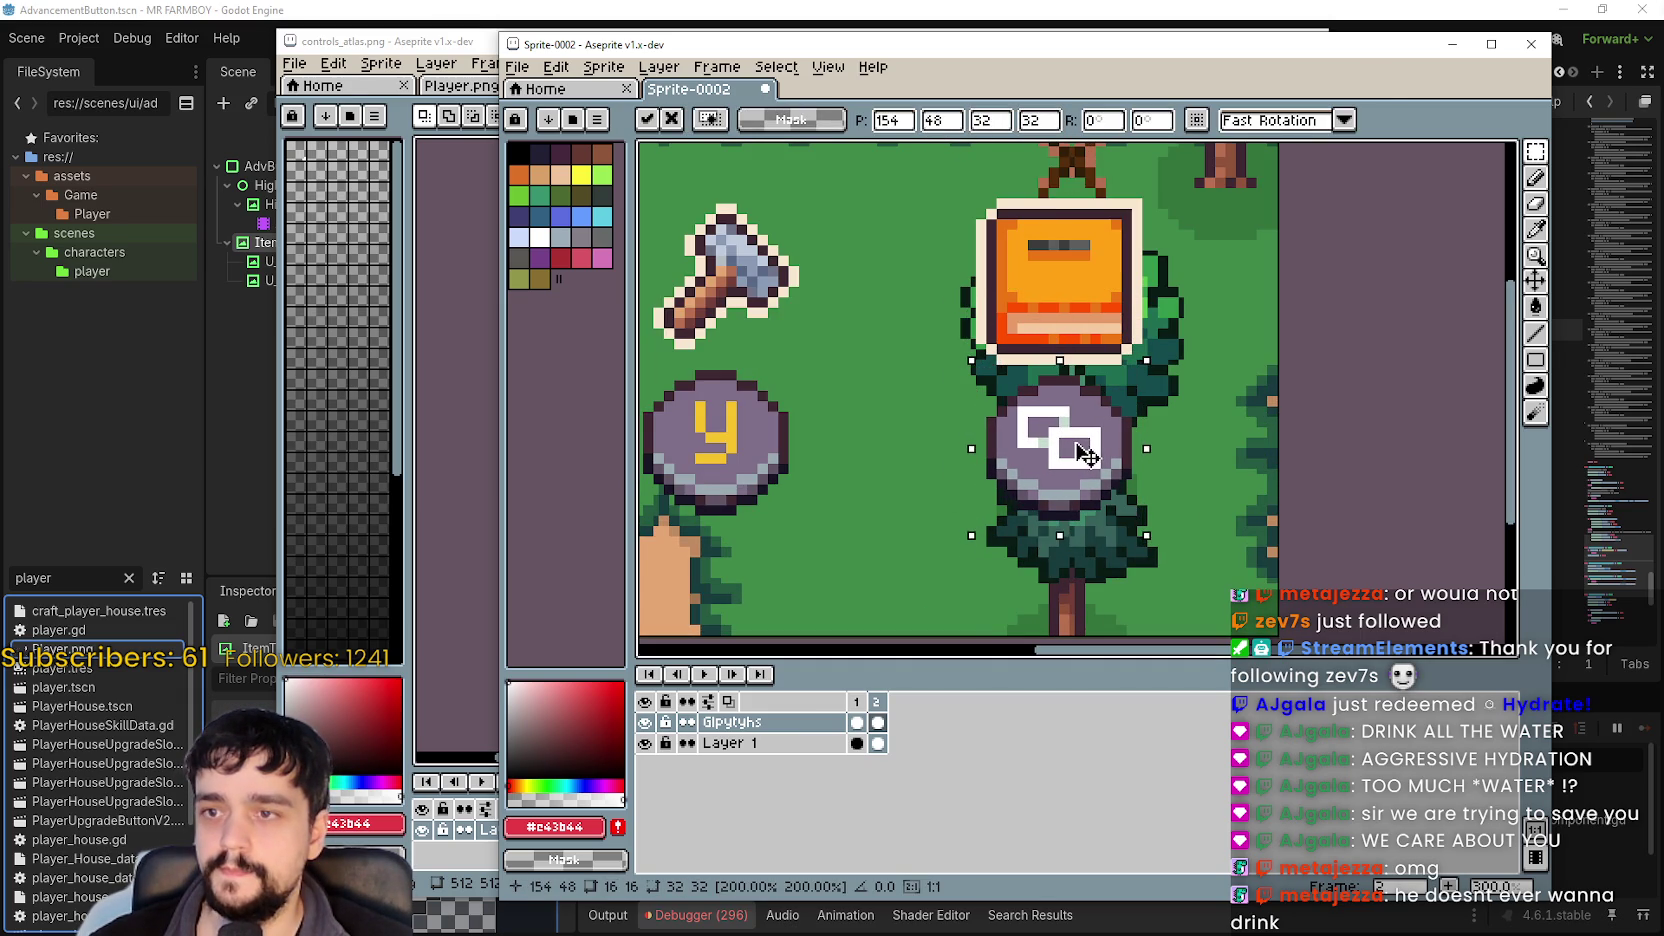
# Fine-tune the View glyph's position one pixel up, undoing a bad move, then reselect frame 2.
pyautogui.moveTo(718, 602)
pyautogui.mouseDown()
pyautogui.moveTo(873, 546)
pyautogui.moveTo(1126, 517)
pyautogui.mouseUp()
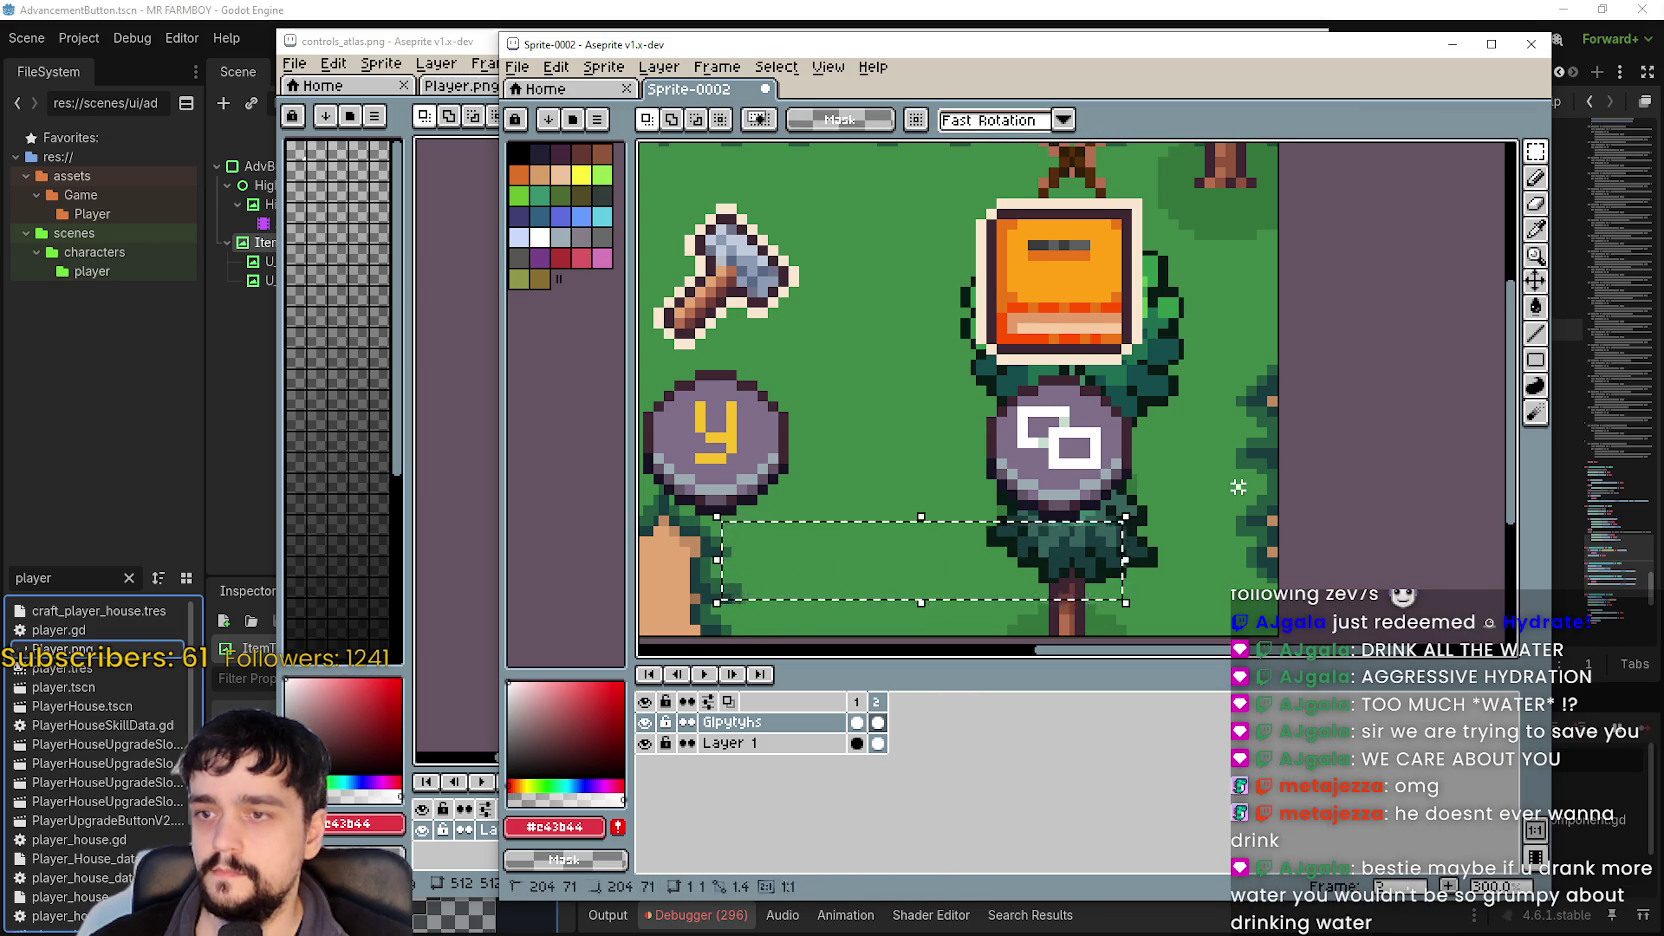
pyautogui.moveTo(1214, 551); pyautogui.dragTo(935, 366)
pyautogui.click(1035, 522)
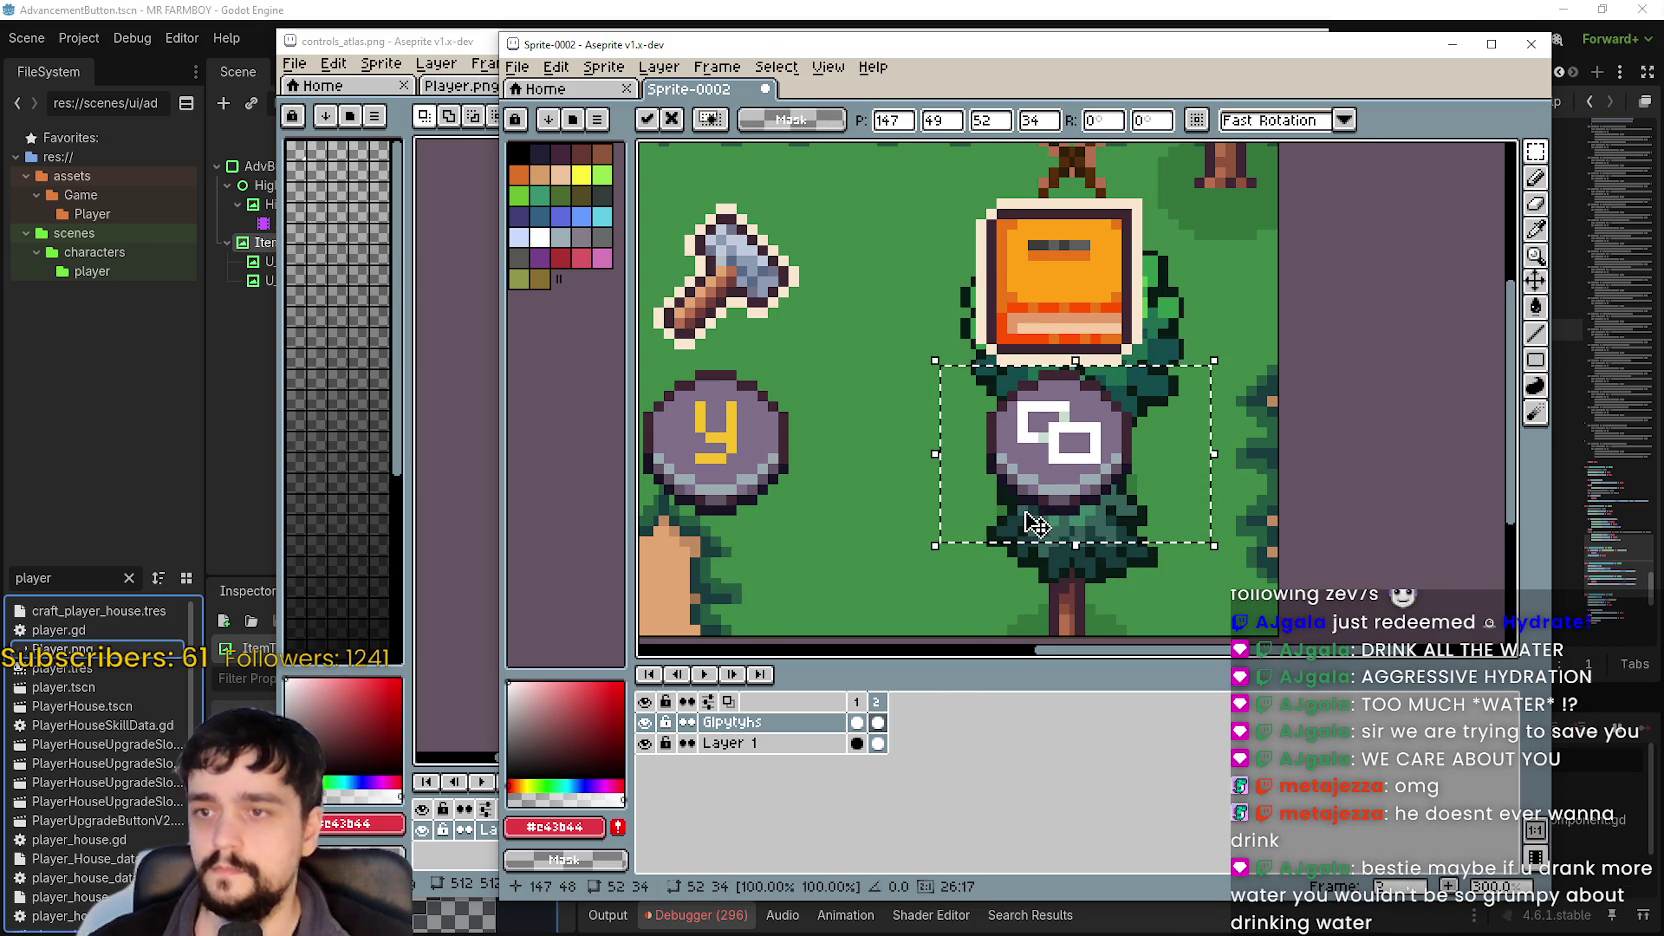
pyautogui.press('Up')
pyautogui.moveTo(755, 585)
pyautogui.mouseDown()
pyautogui.moveTo(1259, 539)
pyautogui.moveTo(1248, 500)
pyautogui.moveTo(1248, 518)
pyautogui.mouseUp()
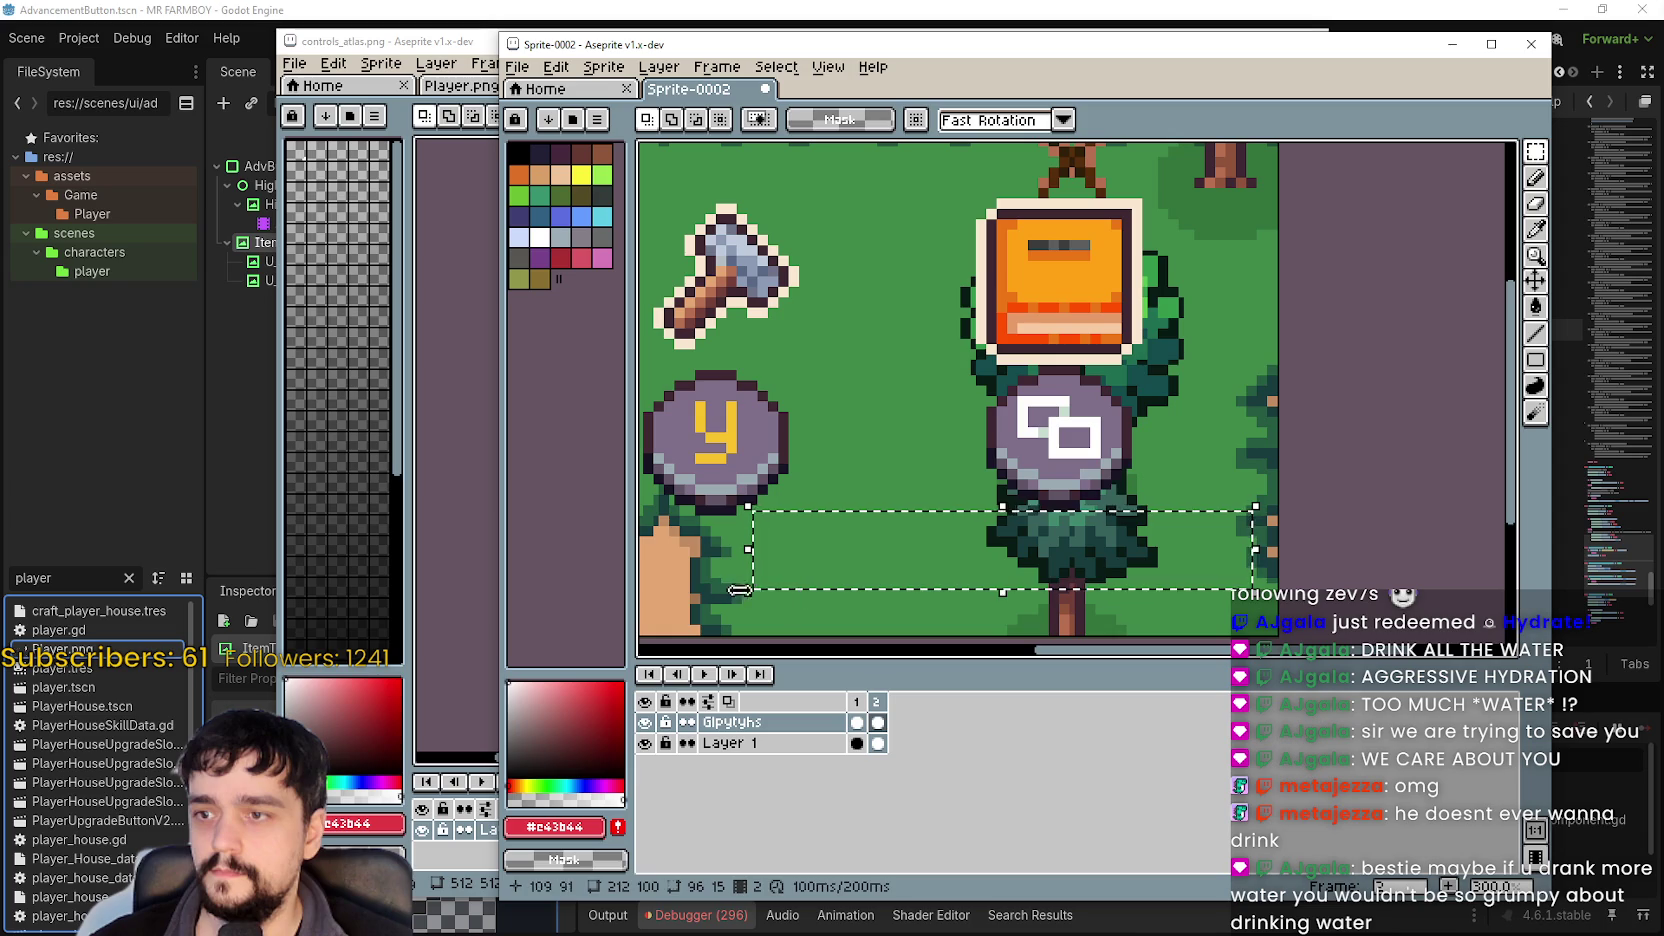
pyautogui.moveTo(660, 602); pyautogui.dragTo(1108, 517)
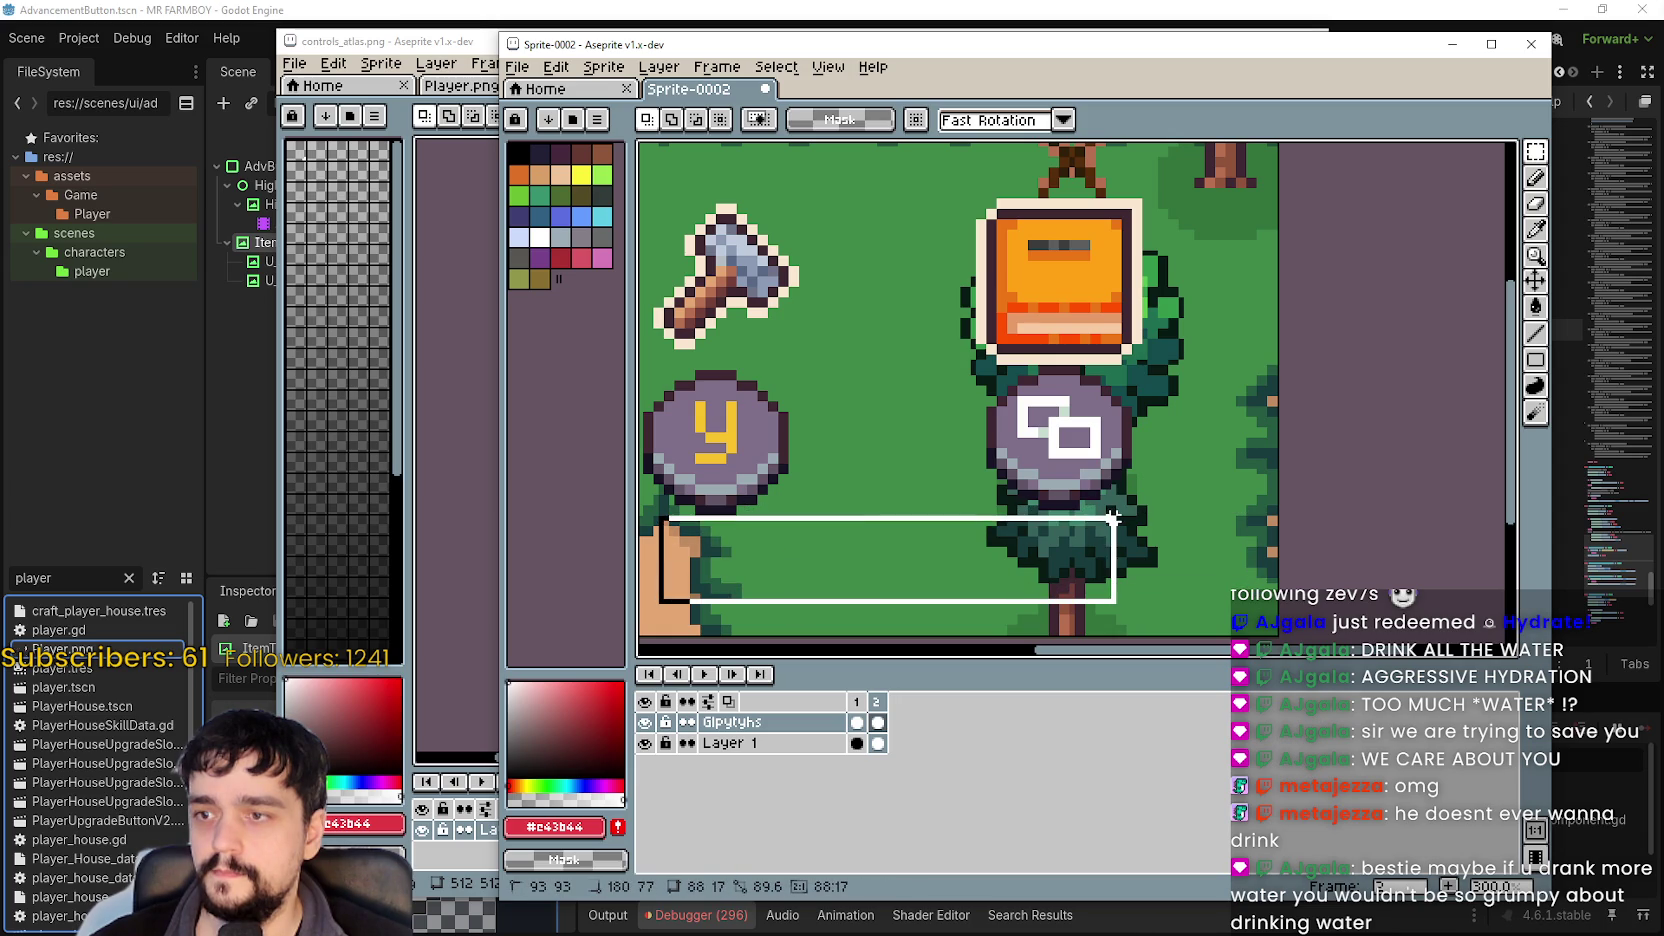
pyautogui.press('Escape')
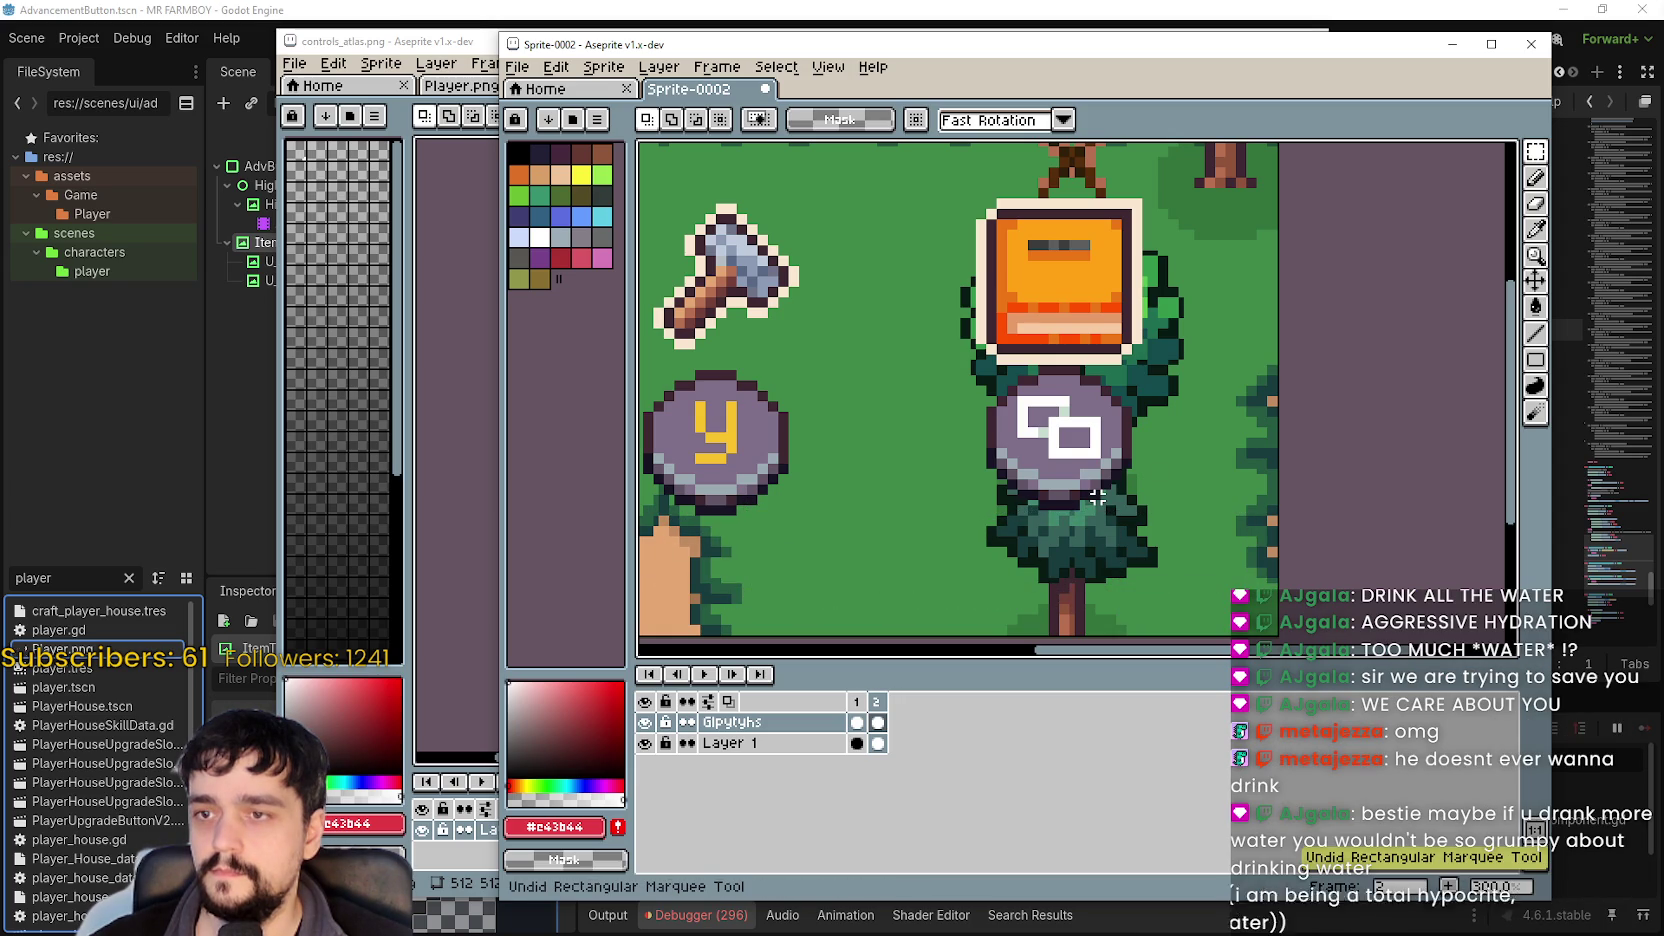
pyautogui.hotkey('ctrl', 'z')
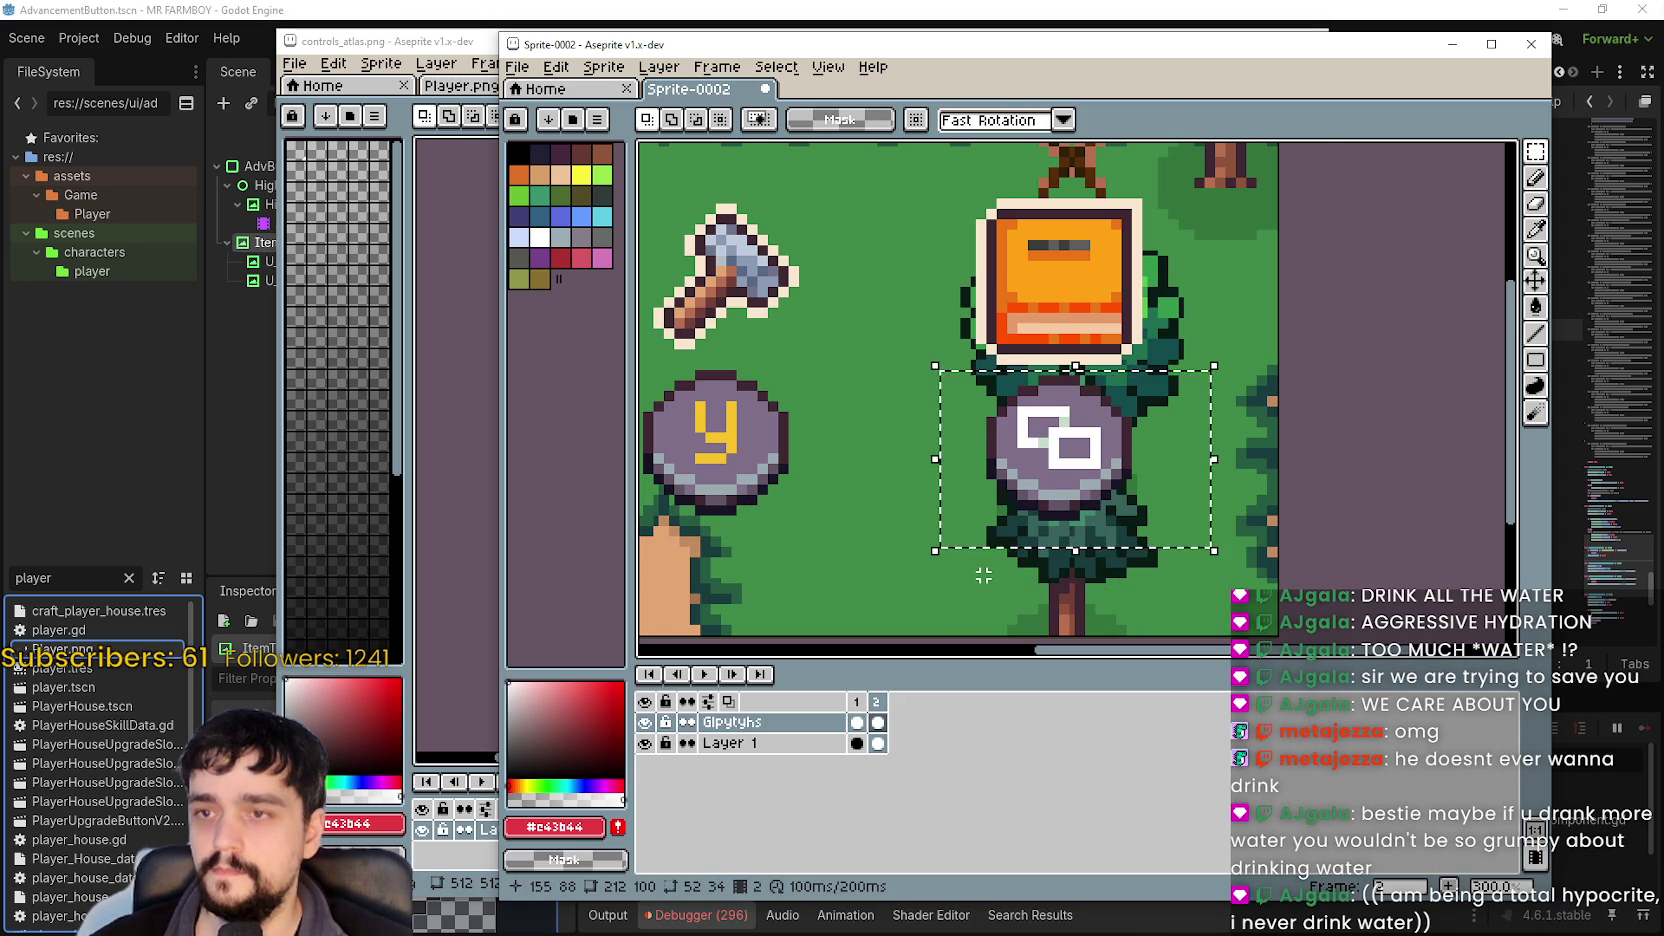
pyautogui.press('Up')
pyautogui.moveTo(1157, 592)
pyautogui.mouseDown()
pyautogui.moveTo(891, 515)
pyautogui.moveTo(659, 511)
pyautogui.mouseUp()
pyautogui.scroll(-3, 884, 409)
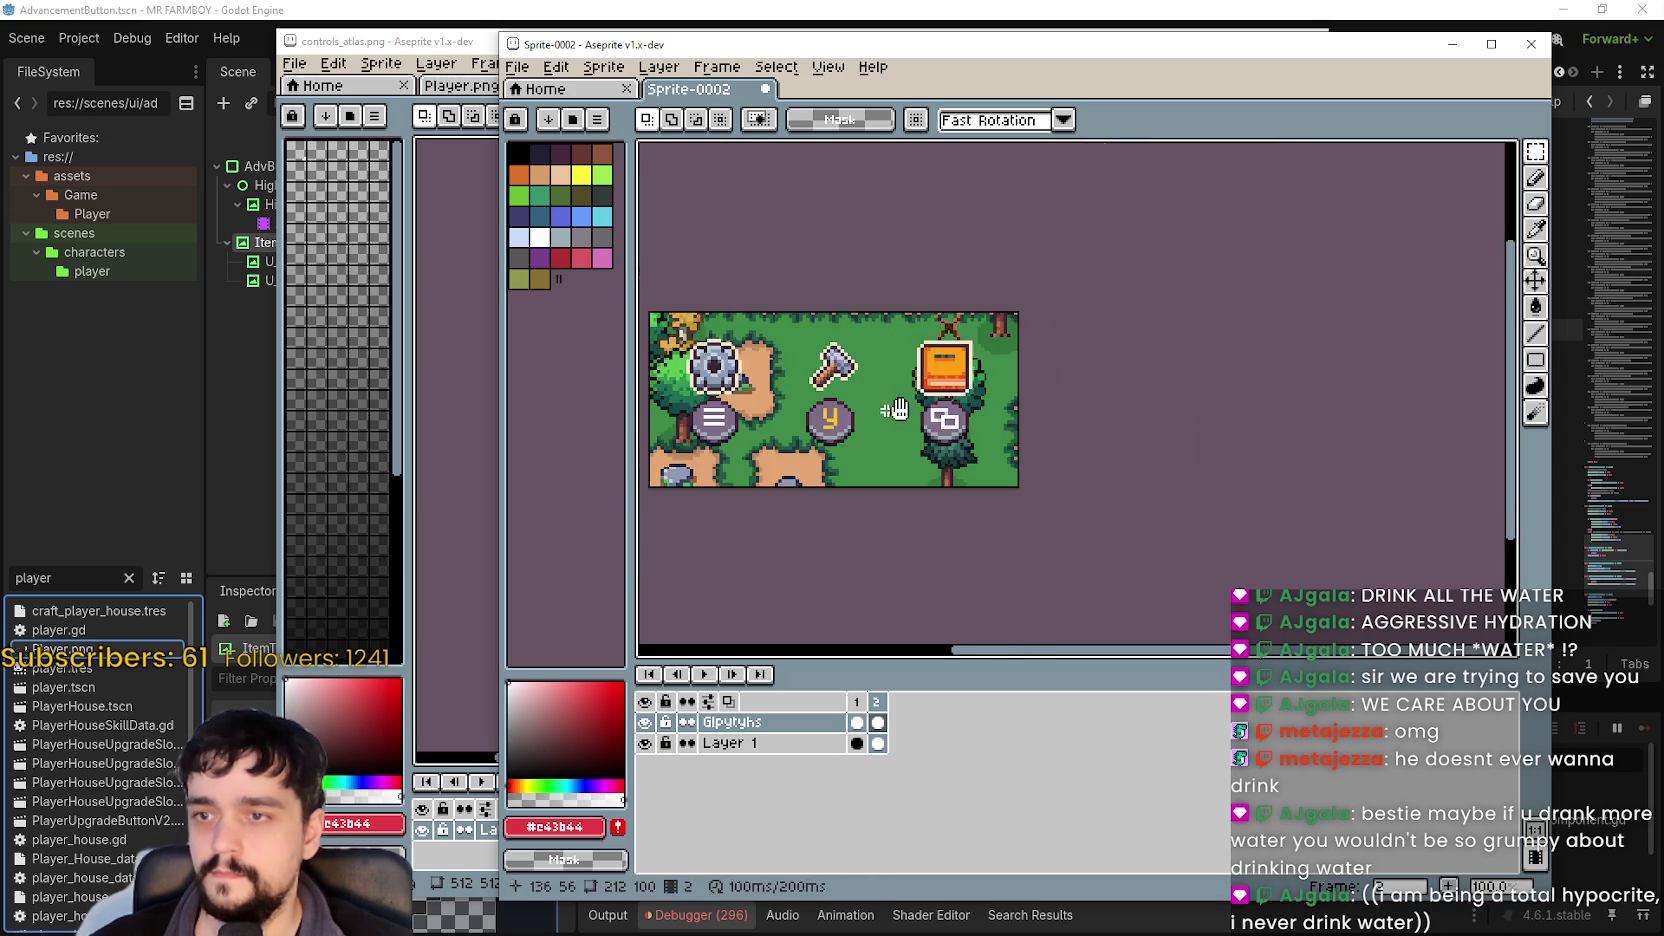
pyautogui.hotkey('ctrl', 'd')
pyautogui.click(879, 728)
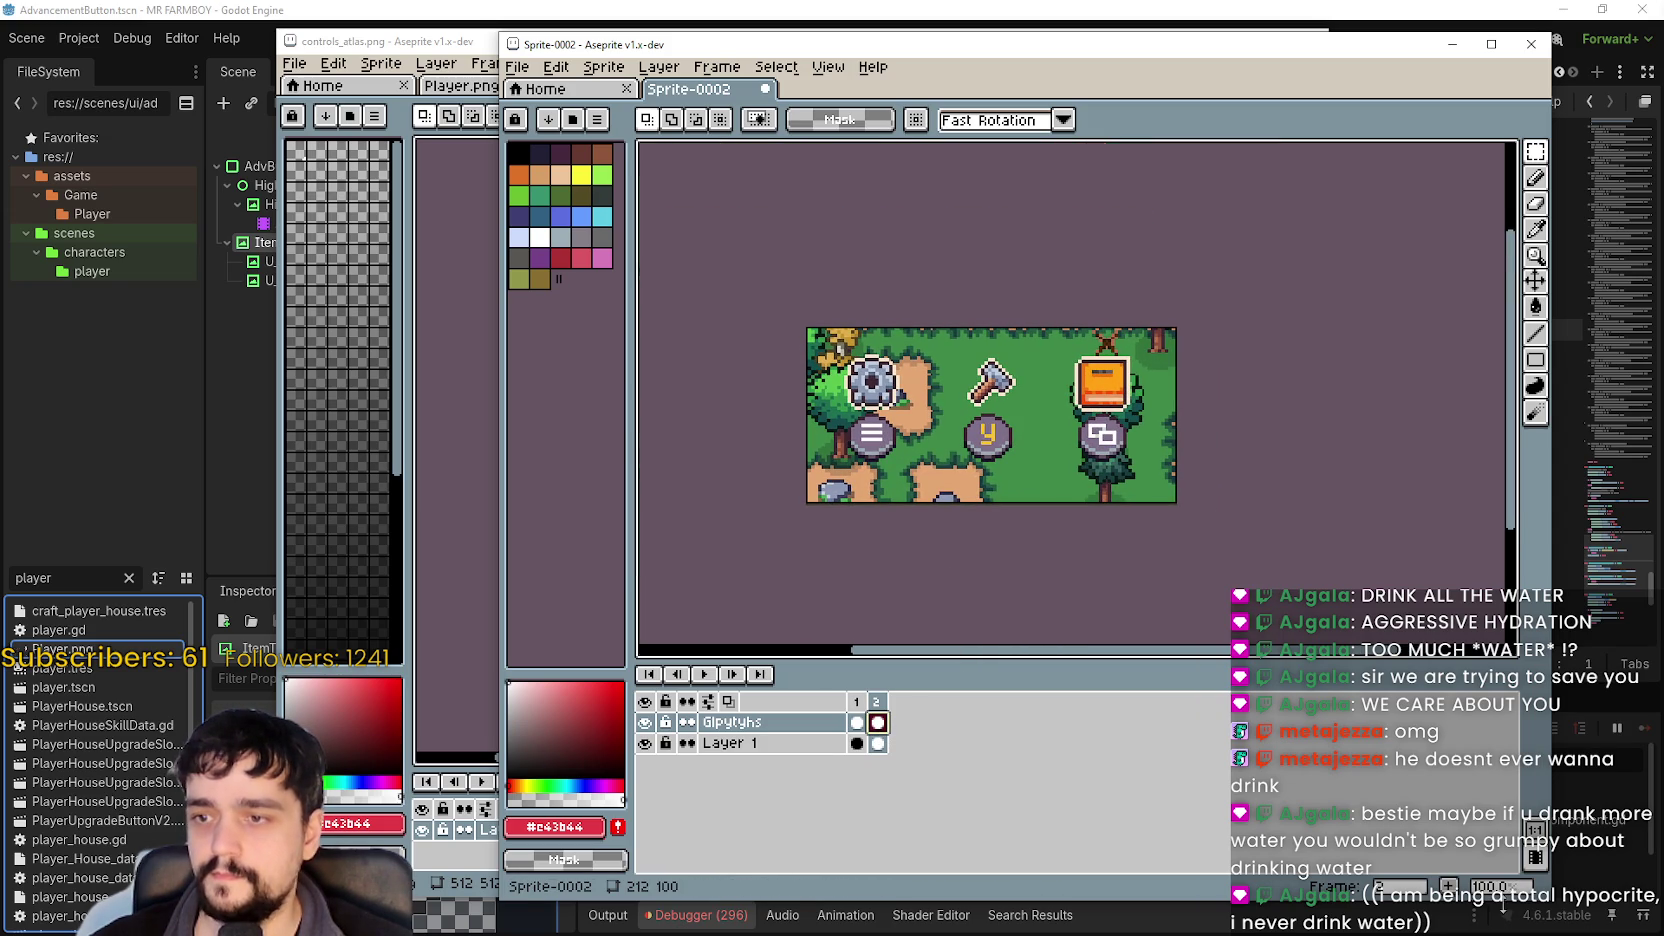
# Add a third frame duplicating the Xbox glyph frame and select it.
pyautogui.hotkey('alt', 'n')
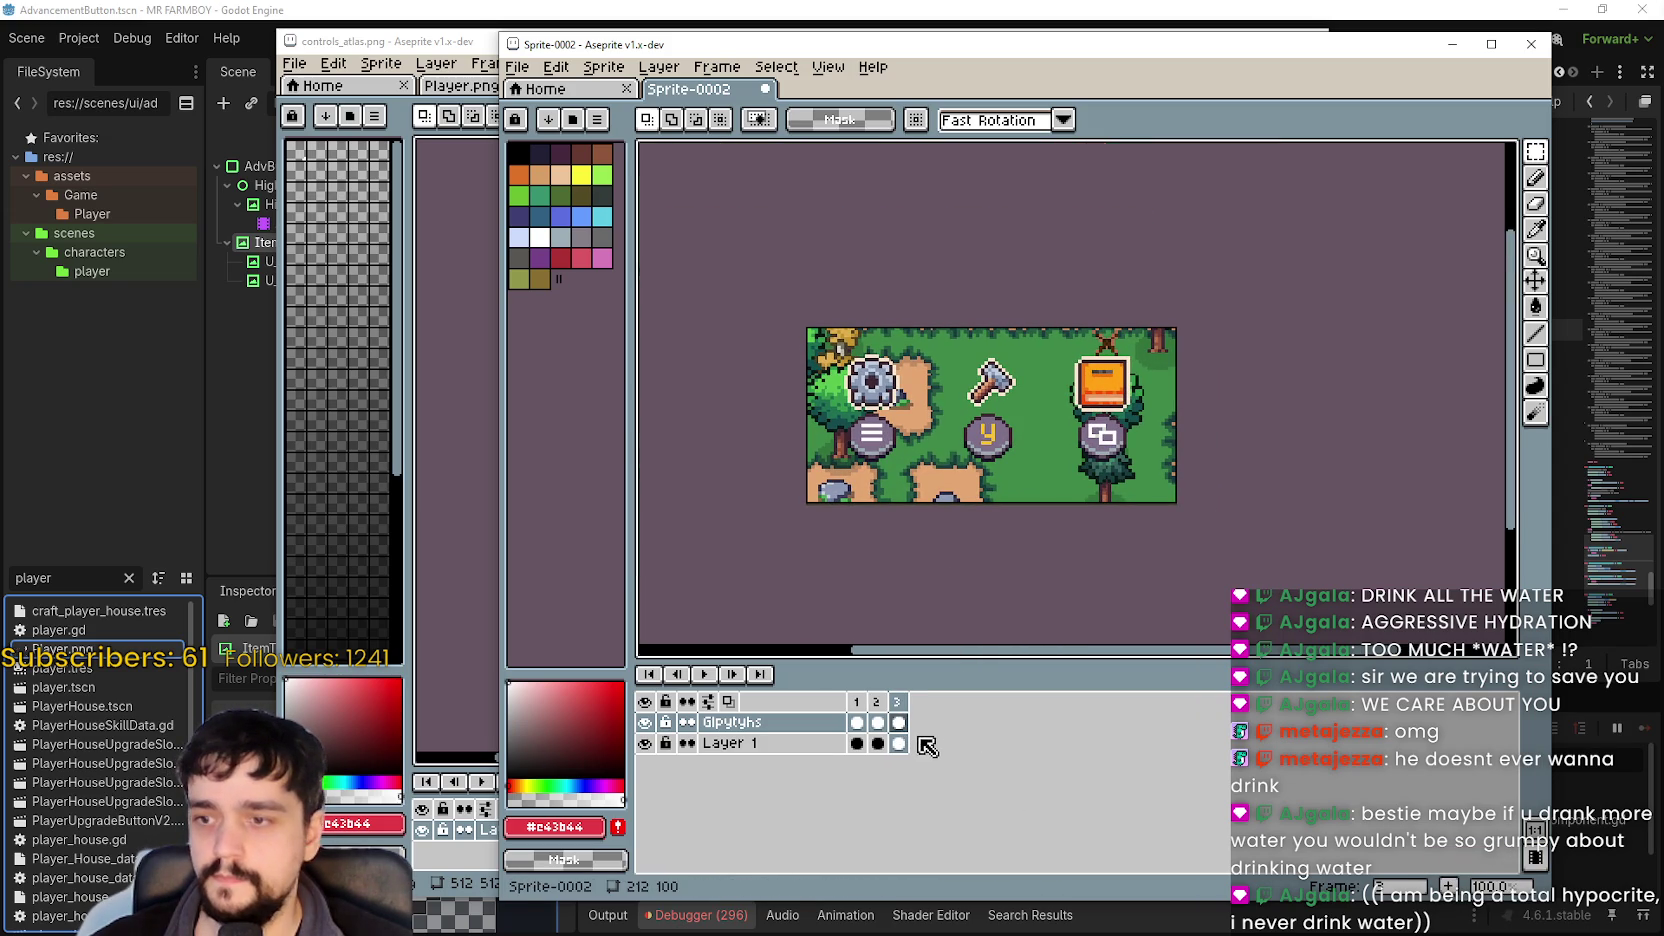
pyautogui.click(898, 722)
pyautogui.scroll(2, 812, 484)
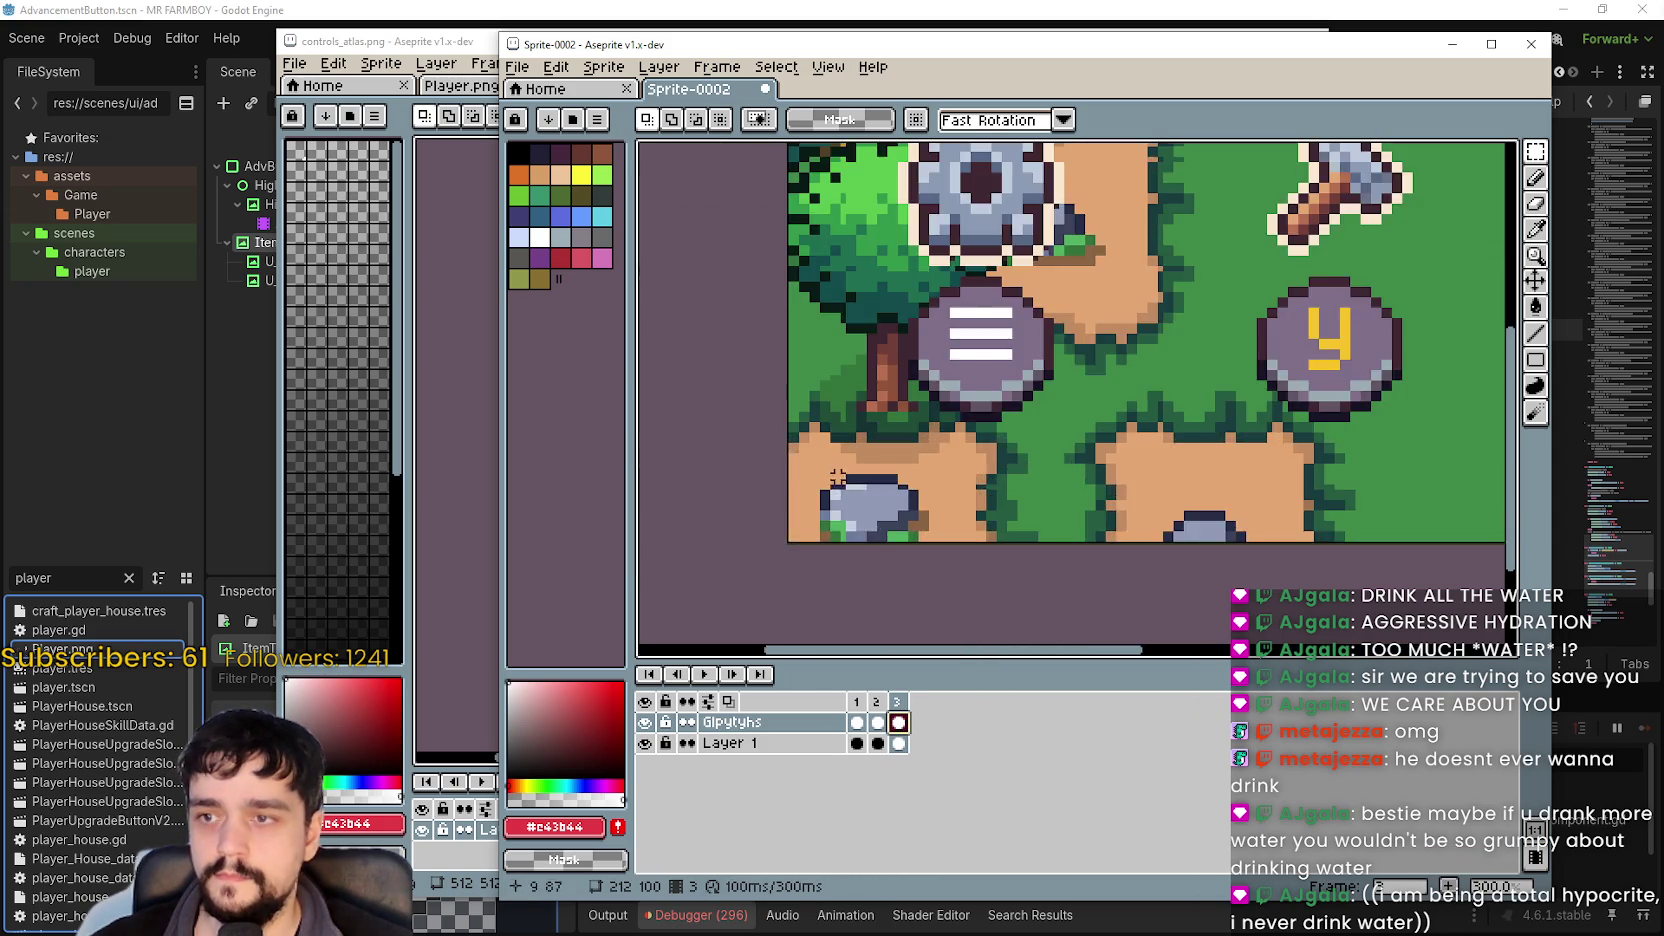
pyautogui.scroll(-1, 812, 484)
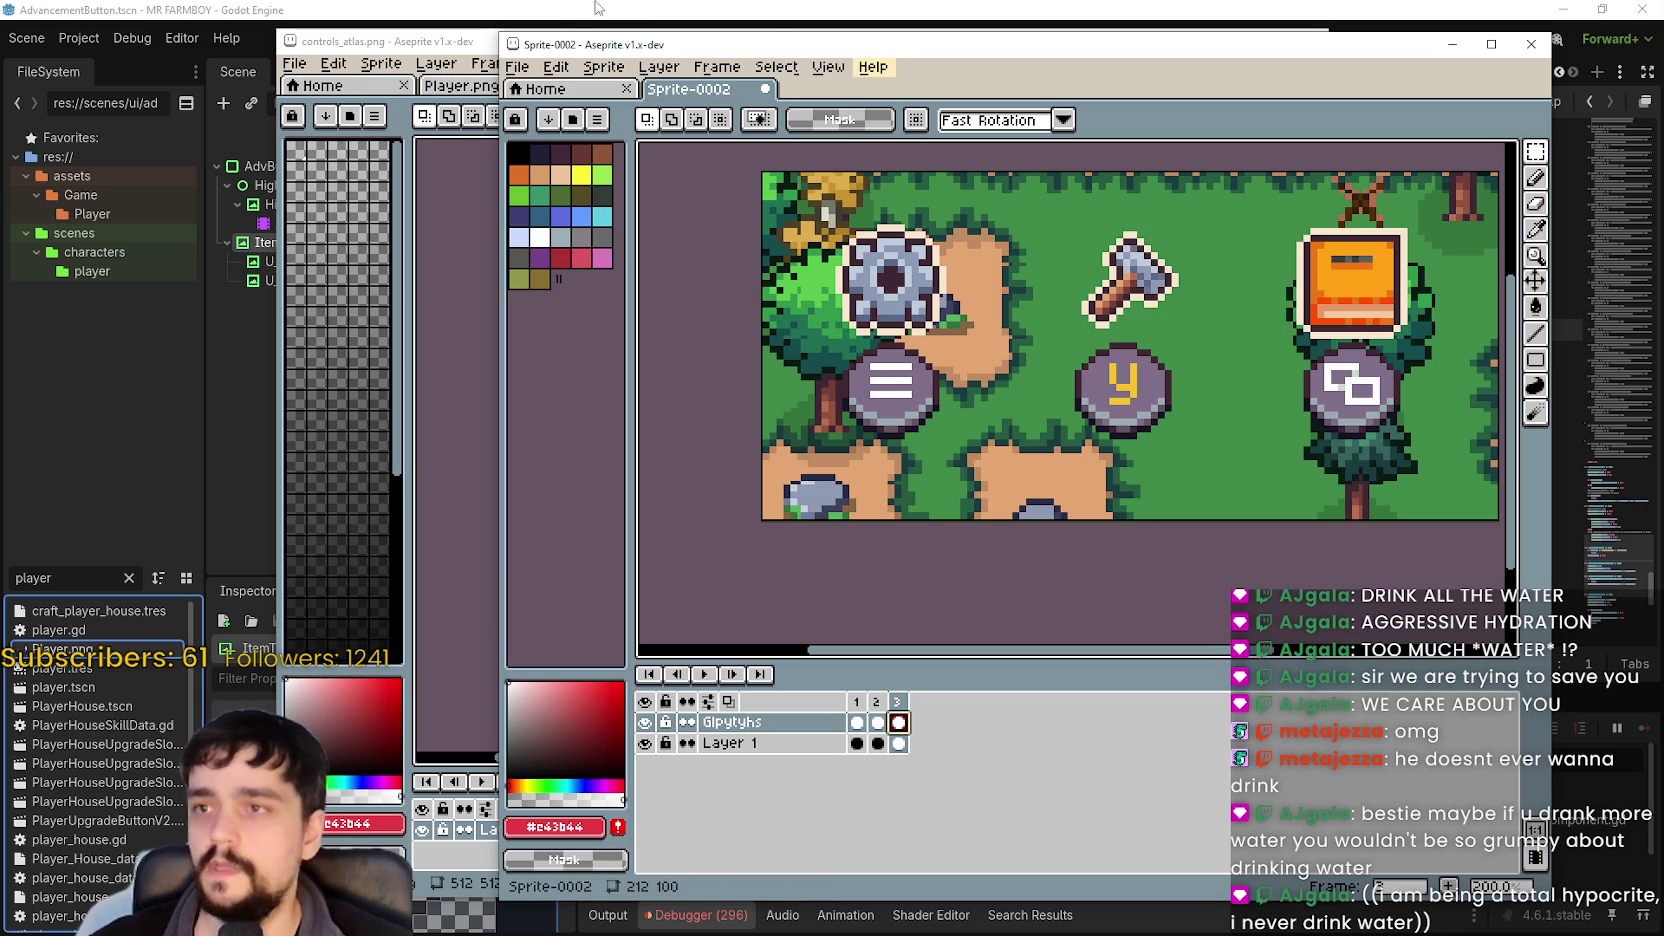
# In controls_atlas.png, clear the selection and pan to the PS5 glyph row.
pyautogui.moveTo(622, 55); pyautogui.dragTo(591, 33)
pyautogui.click(548, 8)
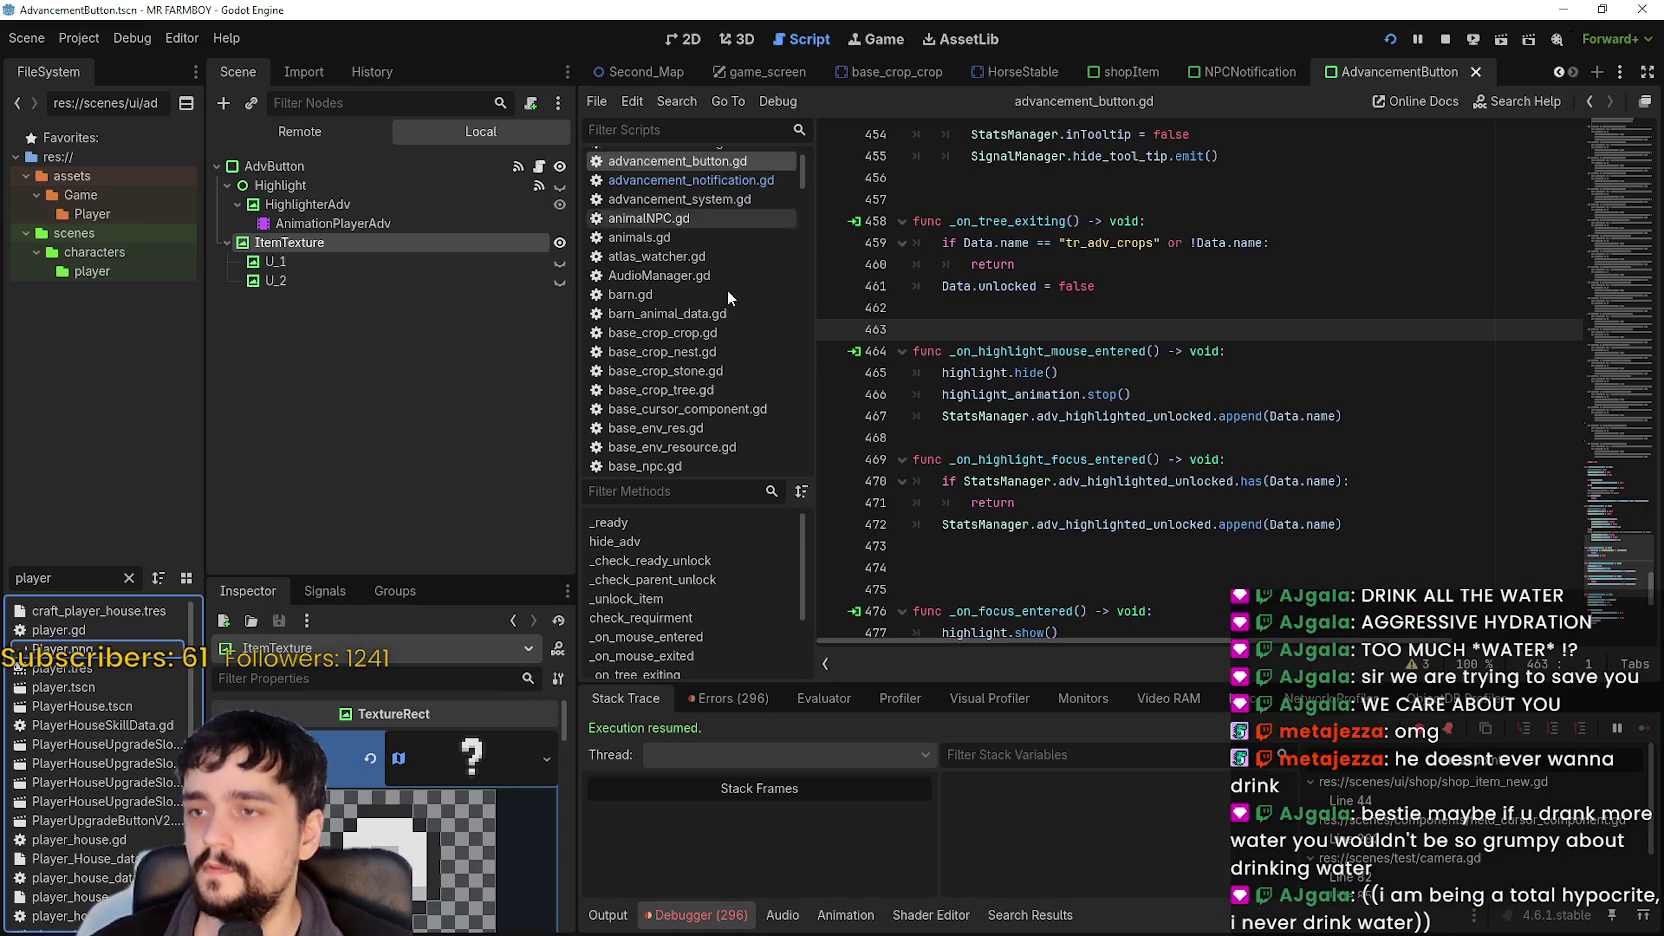
pyautogui.hotkey('alt', 'Tab')
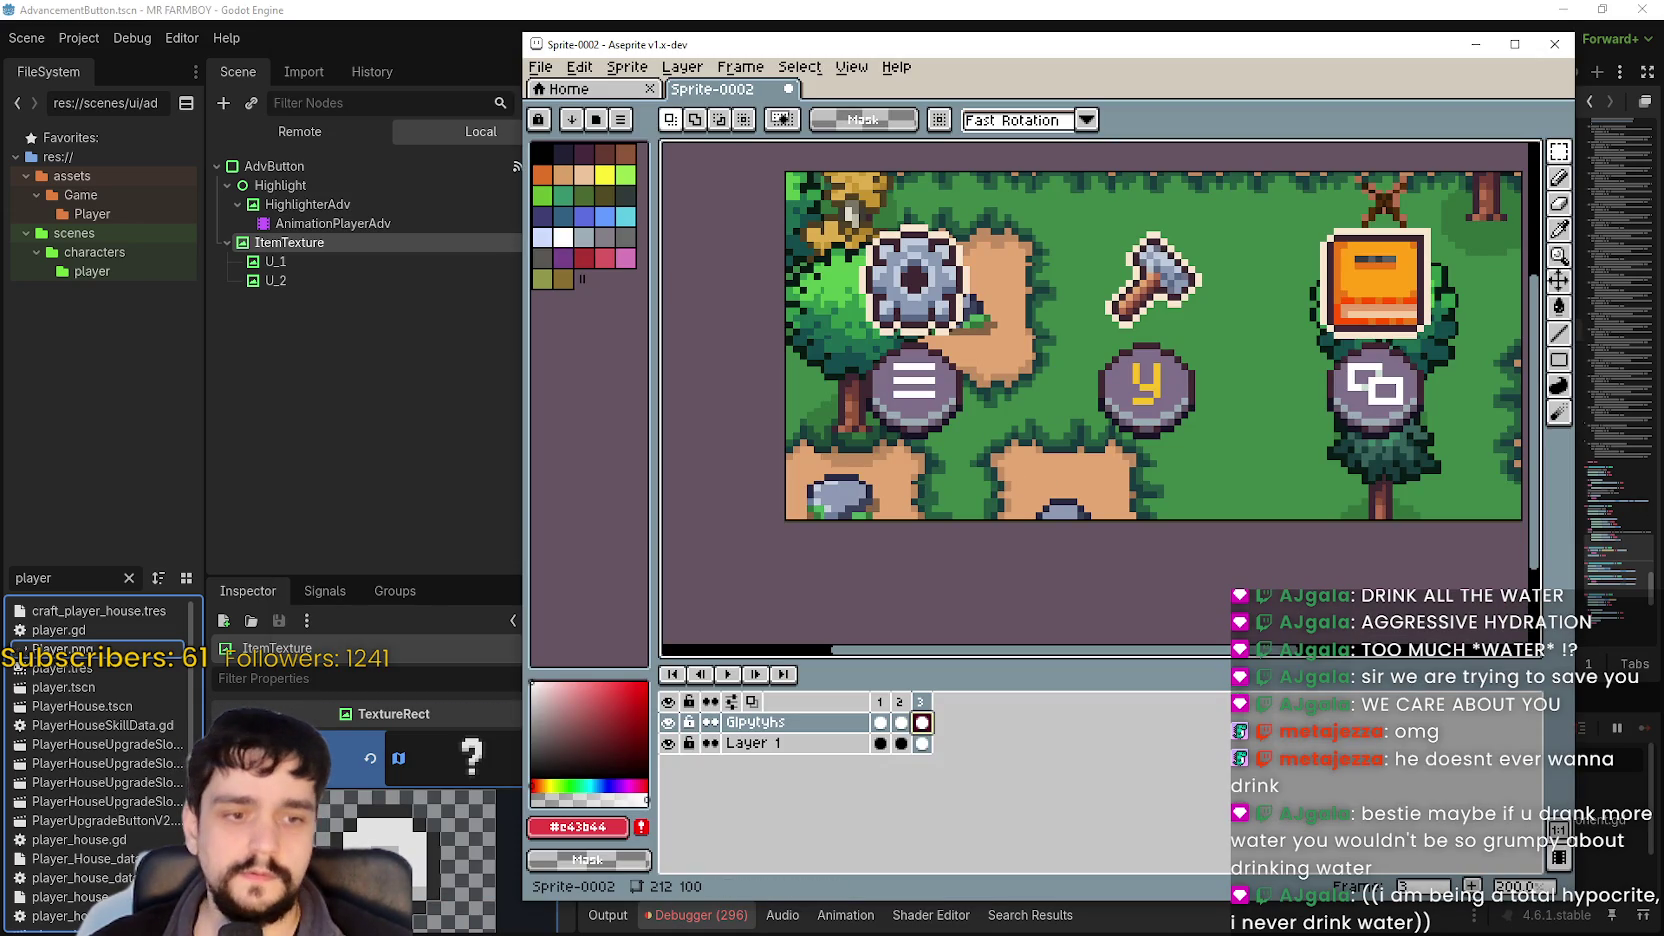
pyautogui.hotkey('alt', 'Tab')
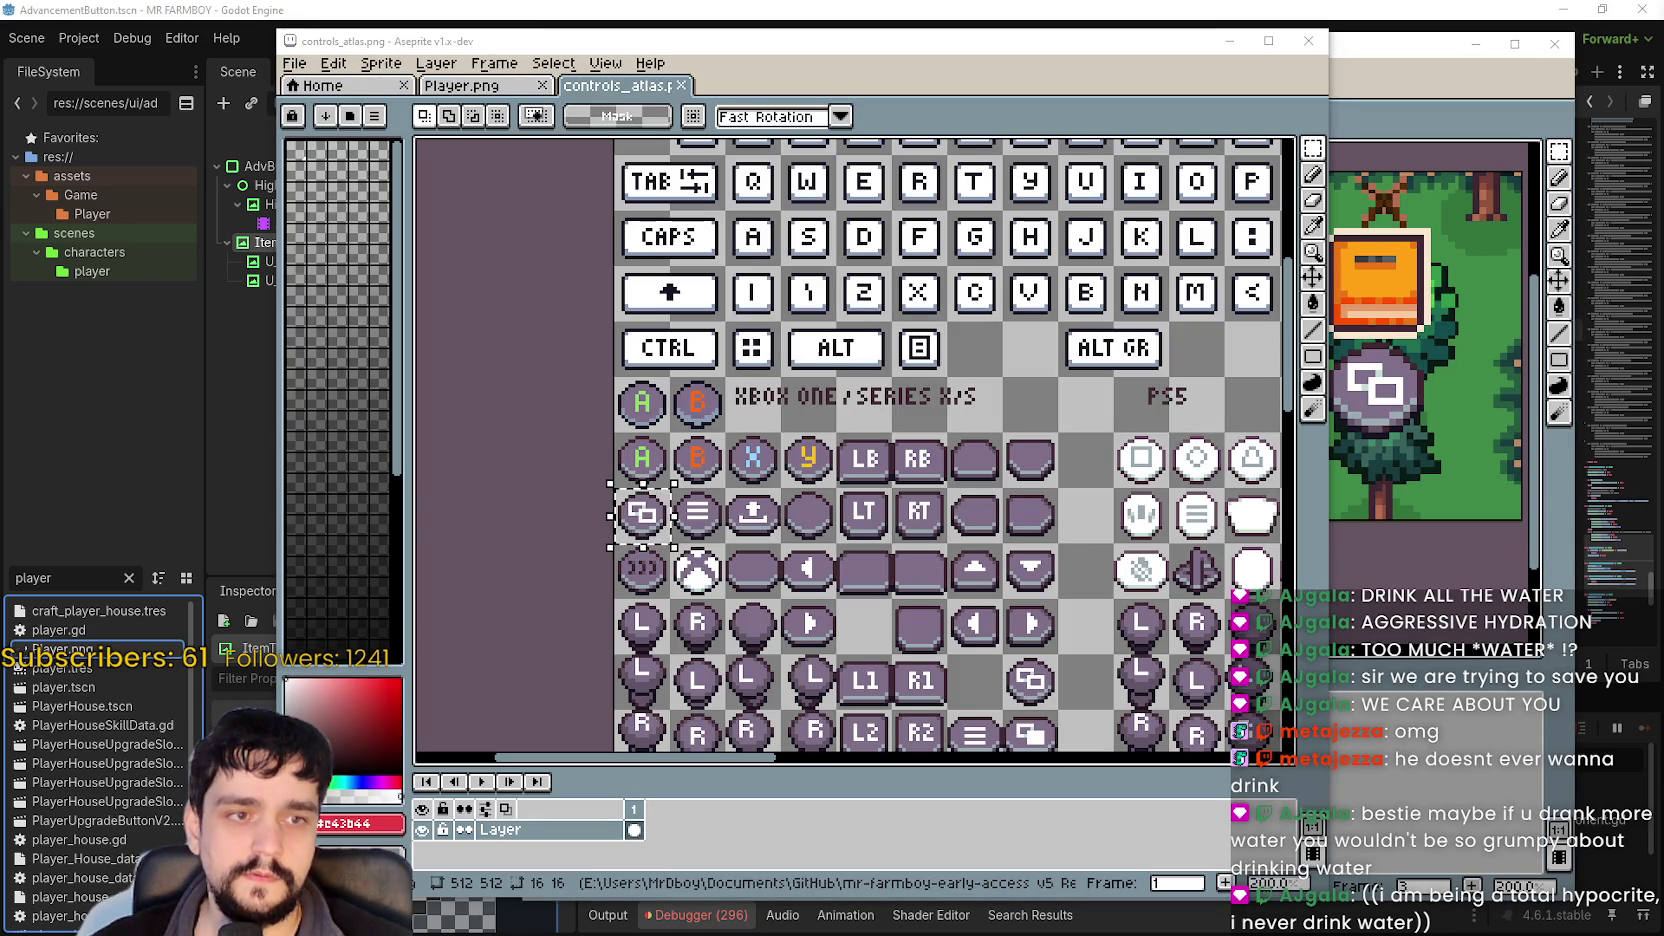
pyautogui.moveTo(832, 396); pyautogui.dragTo(793, 402)
pyautogui.scroll(-5, 793, 402)
pyautogui.hscroll(5, 793, 402)
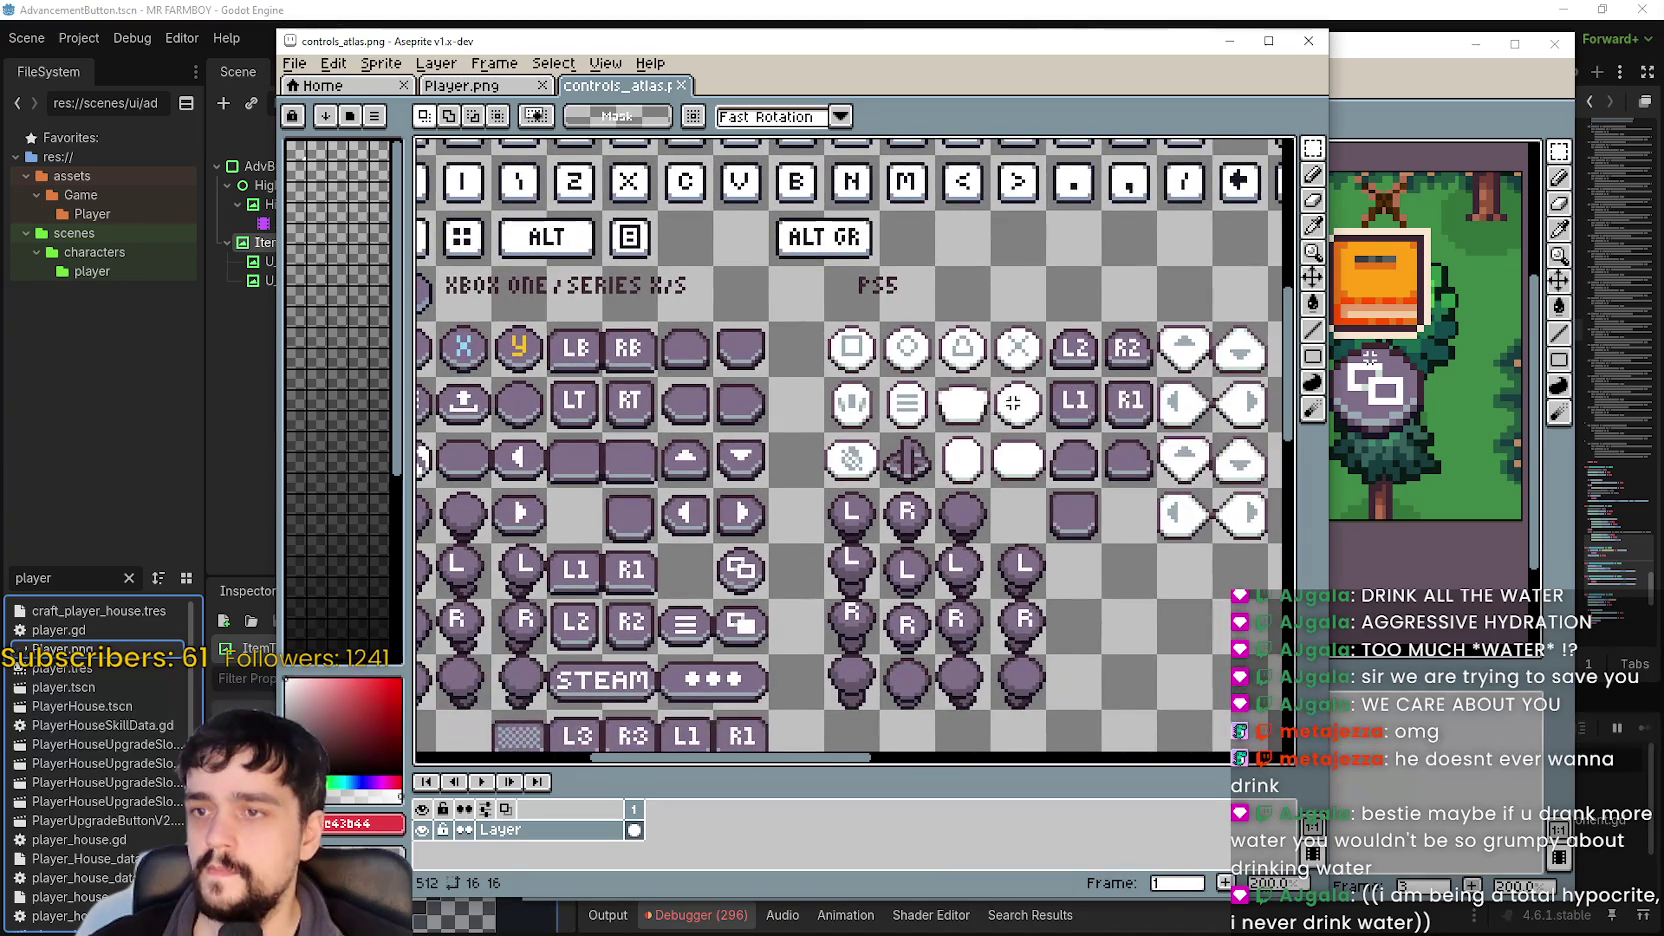
pyautogui.scroll(2, 867, 445)
pyautogui.hotkey('ctrl', 'd')
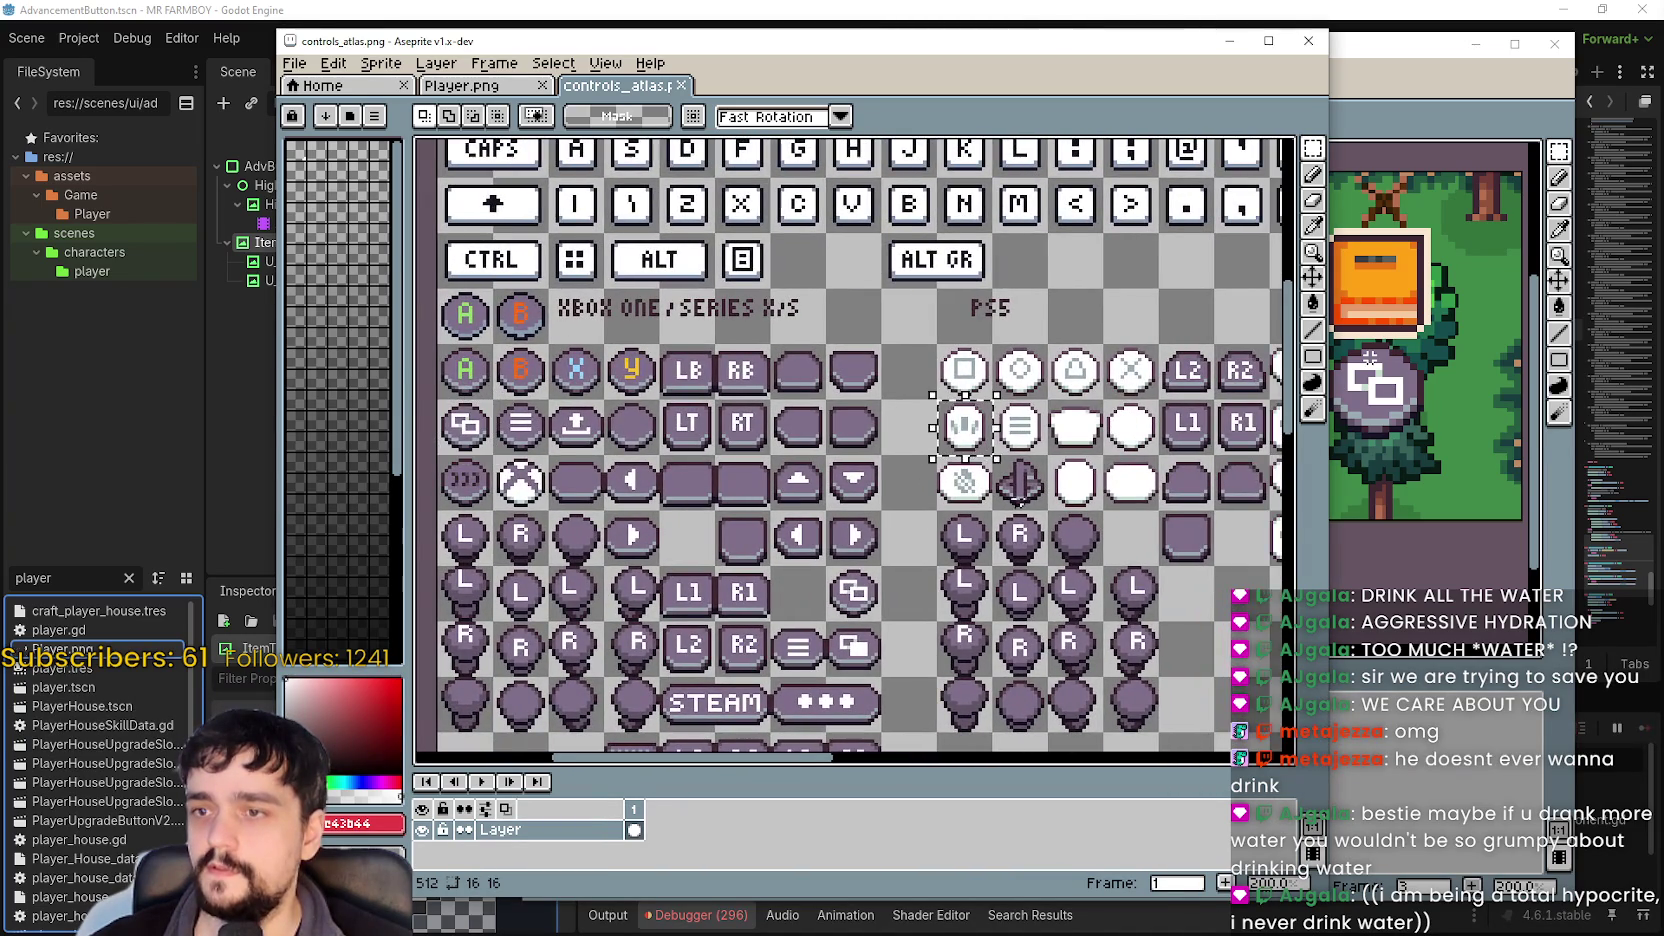
pyautogui.moveTo(964, 481)
pyautogui.mouseDown()
pyautogui.moveTo(1129, 502)
pyautogui.moveTo(1040, 481)
pyautogui.mouseUp()
# Delete the old icon under the book and paste the white ghost glyph at 32×32.
pyautogui.click(1375, 77)
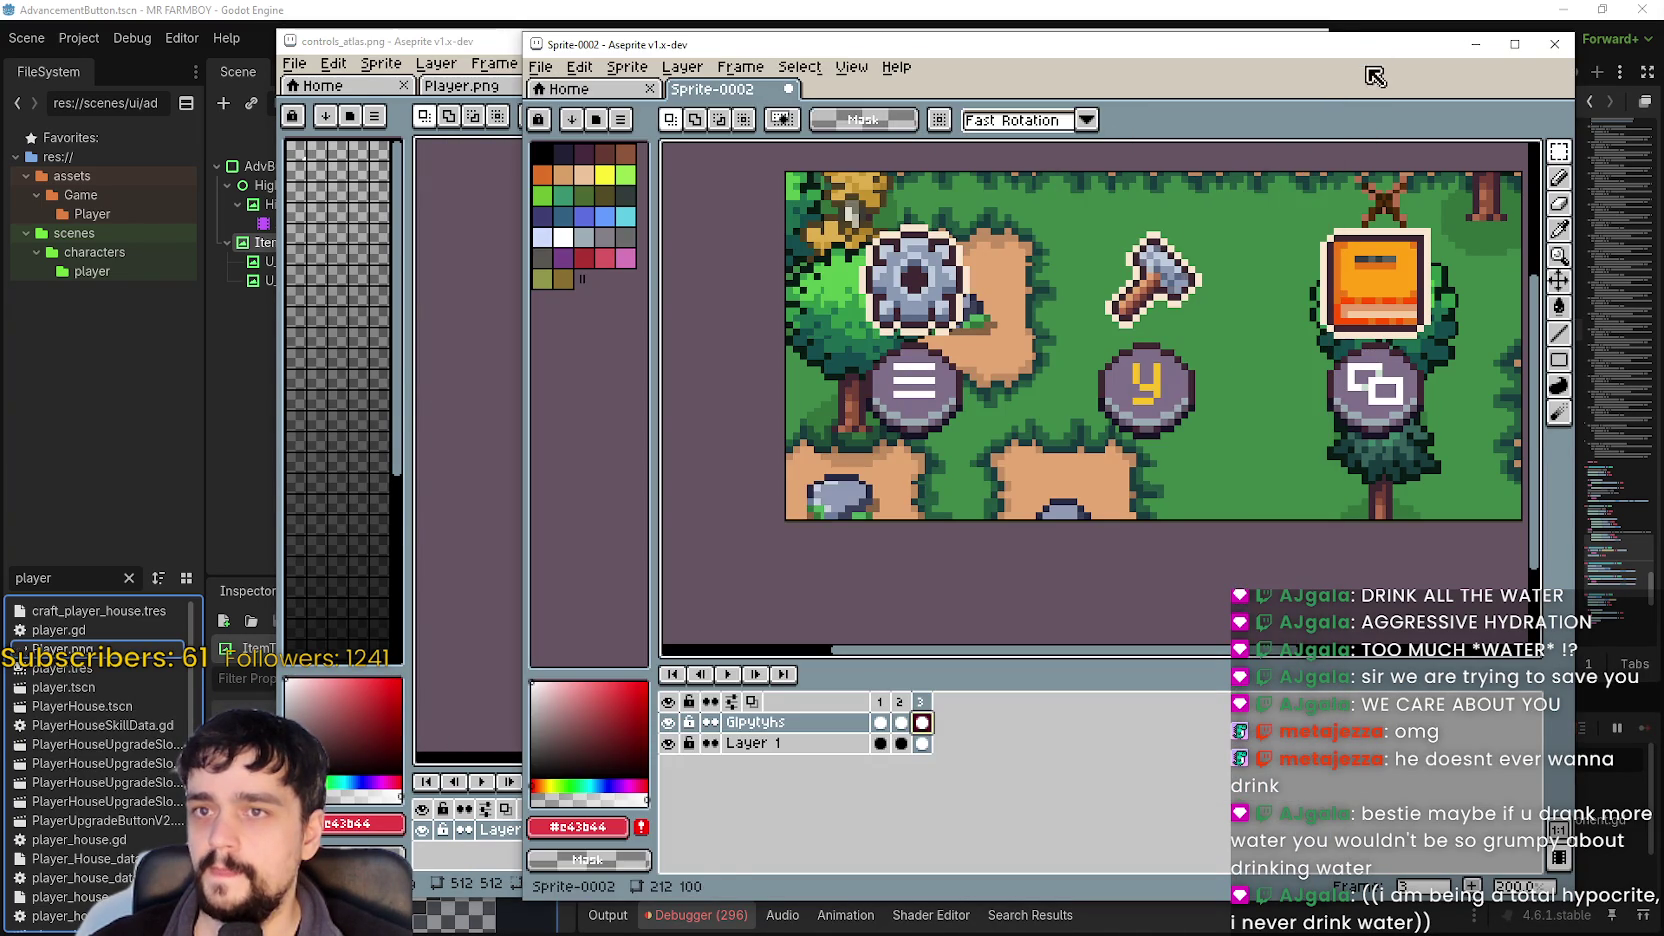
pyautogui.moveTo(1362, 410)
pyautogui.mouseDown()
pyautogui.moveTo(1227, 408)
pyautogui.moveTo(1295, 340)
pyautogui.mouseUp()
pyautogui.press('Delete')
pyautogui.hotkey('ctrl', 'v')
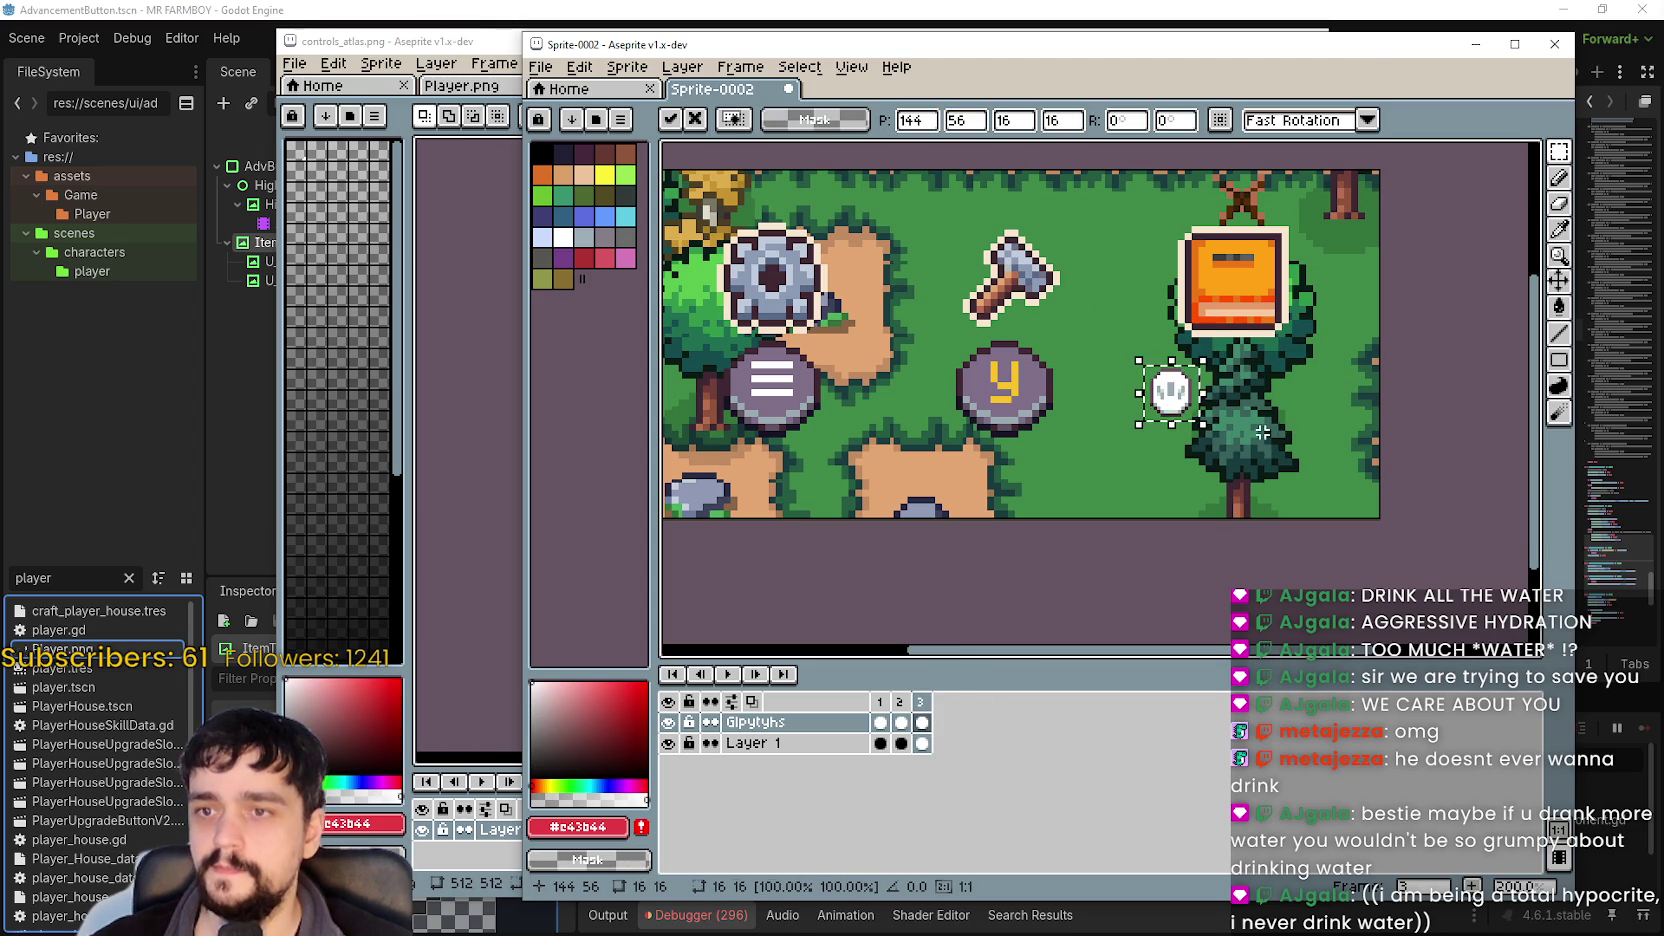
pyautogui.write('32')
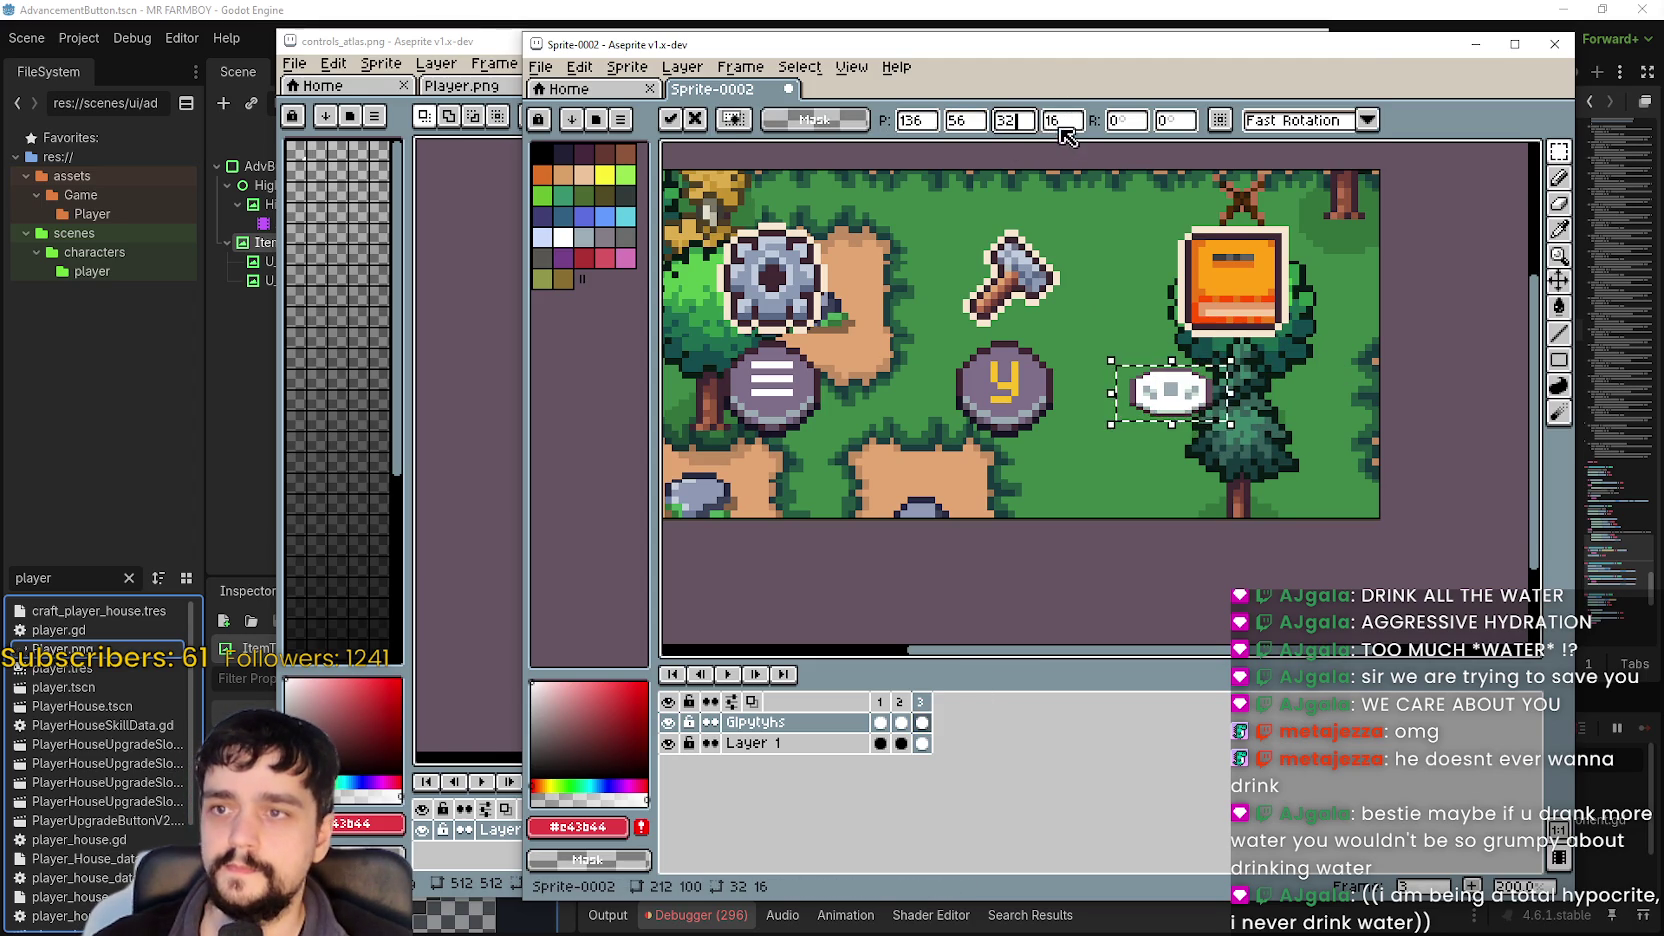
pyautogui.press('Tab')
pyautogui.write('32')
pyautogui.press('Return')
# Move the ghost glyph under the book, nudge it a pixel at a time, and commit.
pyautogui.moveTo(1166, 406); pyautogui.dragTo(1238, 410)
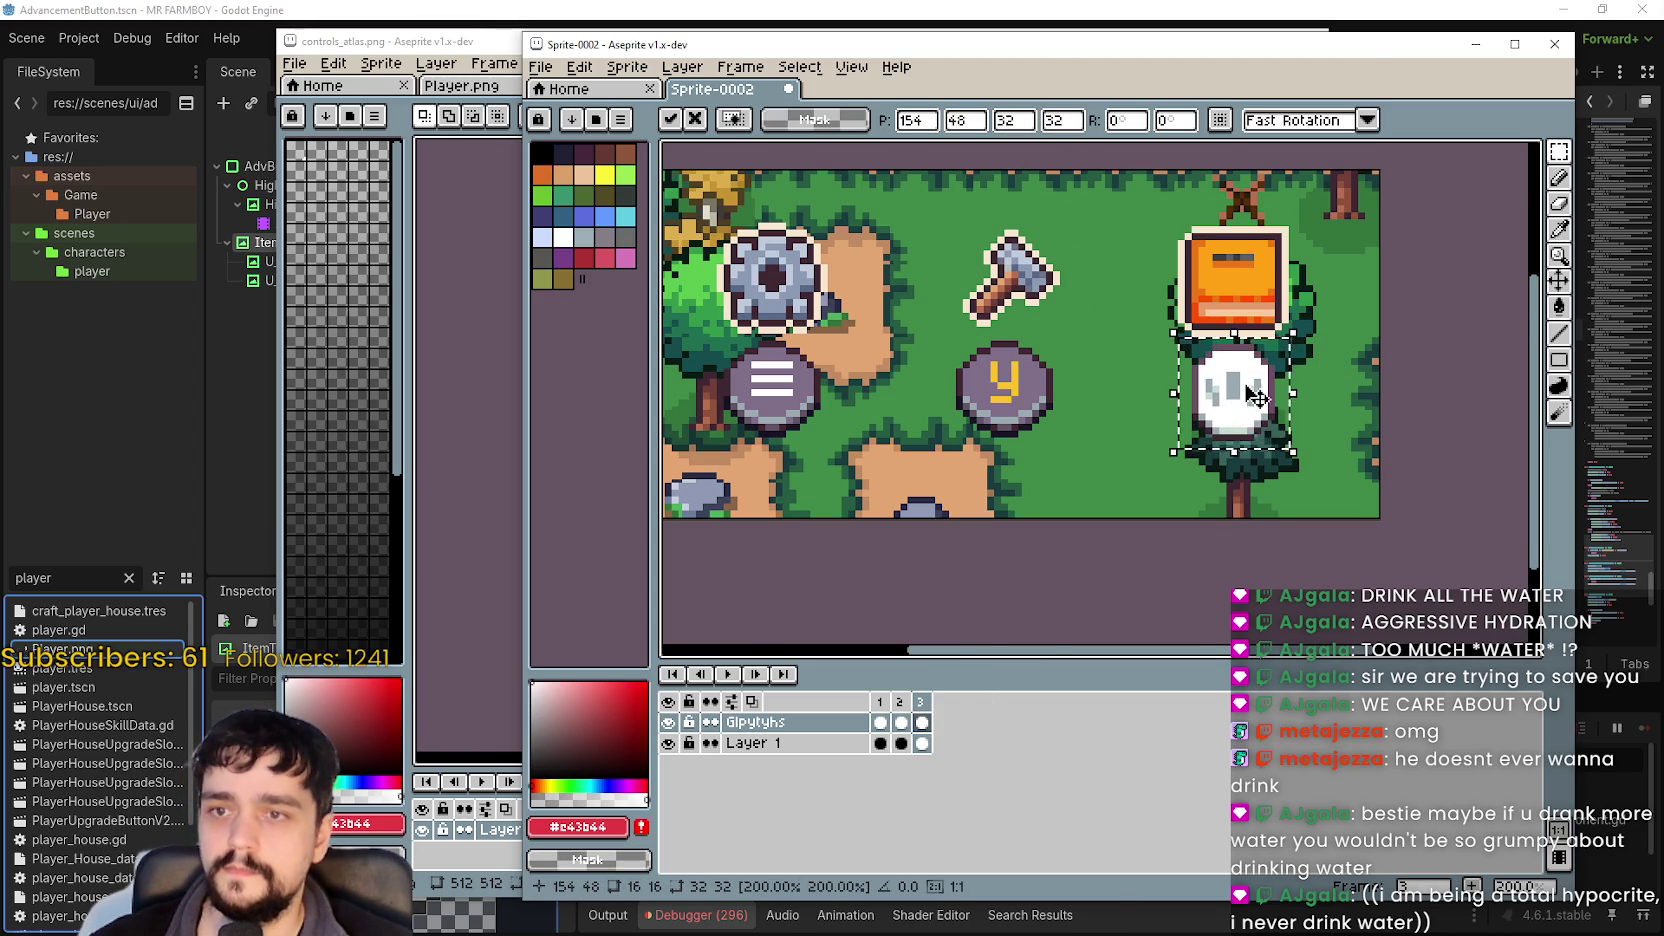
pyautogui.scroll(2, 1240, 405)
pyautogui.press('Left')
pyautogui.press('Up')
pyautogui.scroll(-2, 1262, 424)
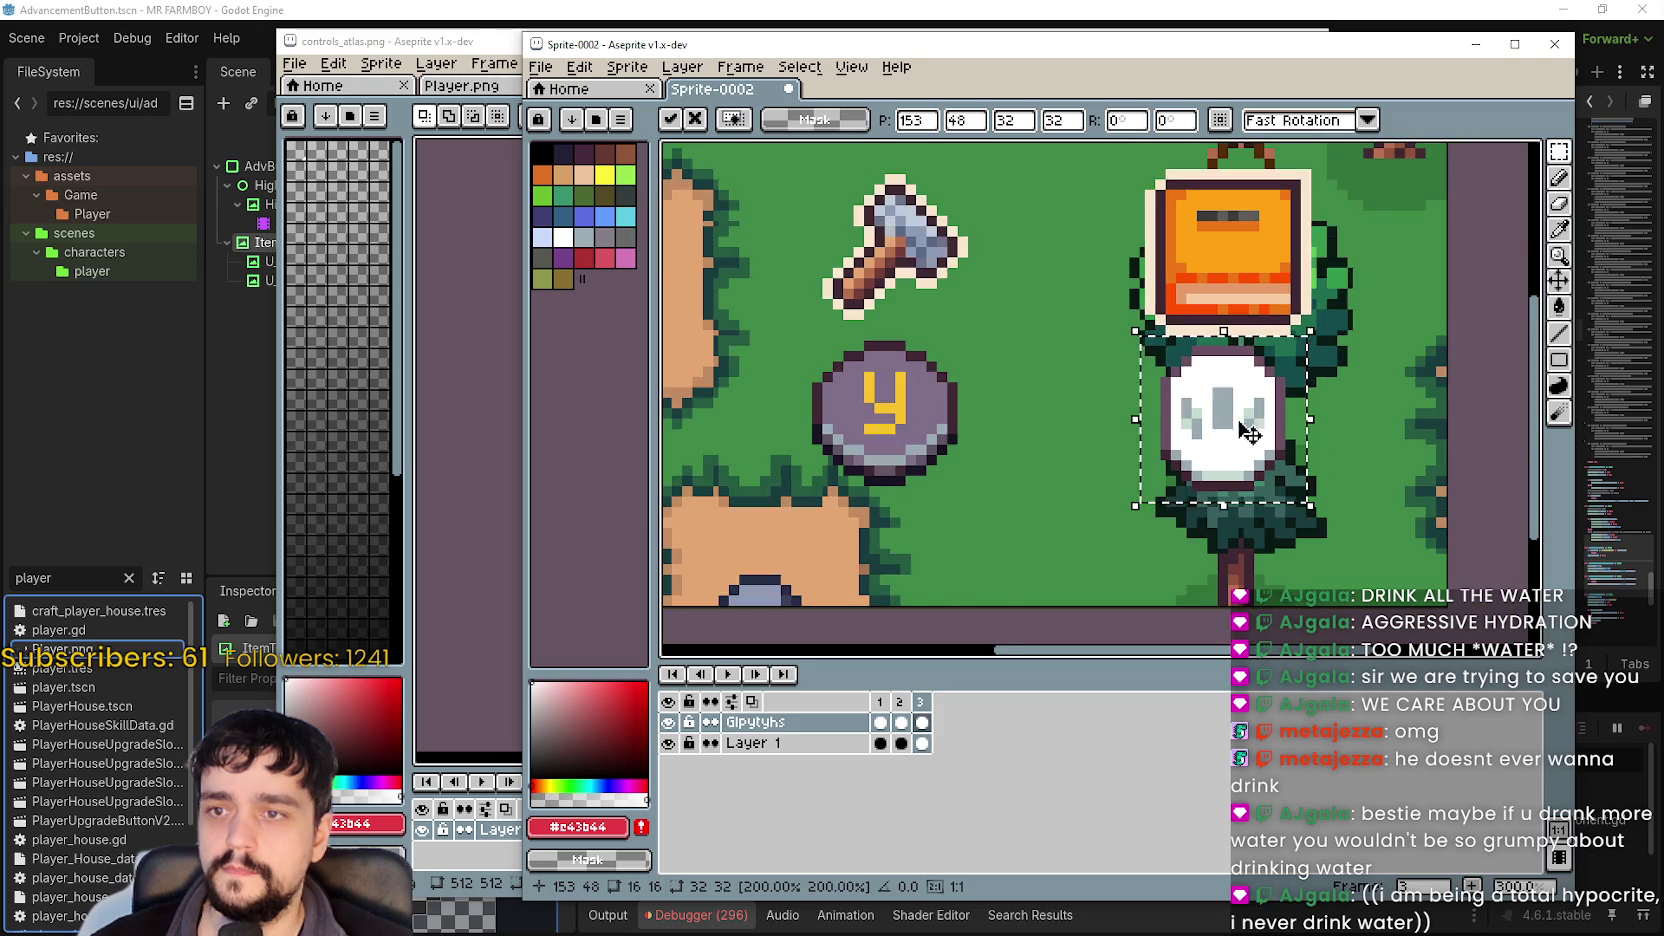
pyautogui.scroll(1, 1300, 407)
pyautogui.press('Right')
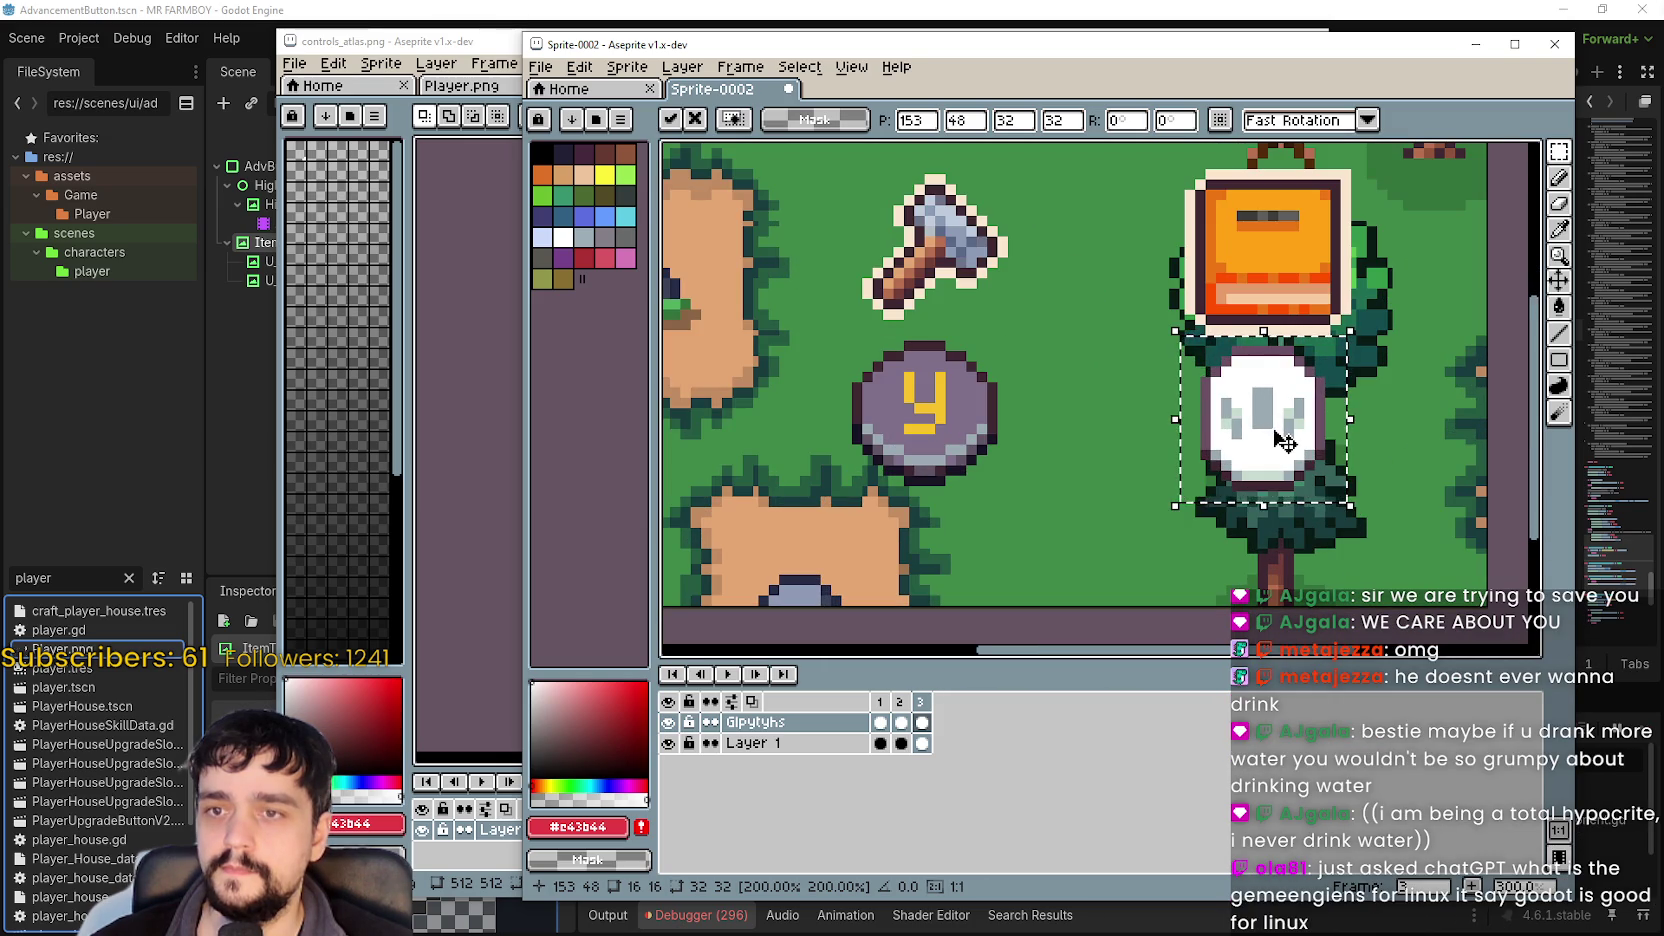
pyautogui.press('Up')
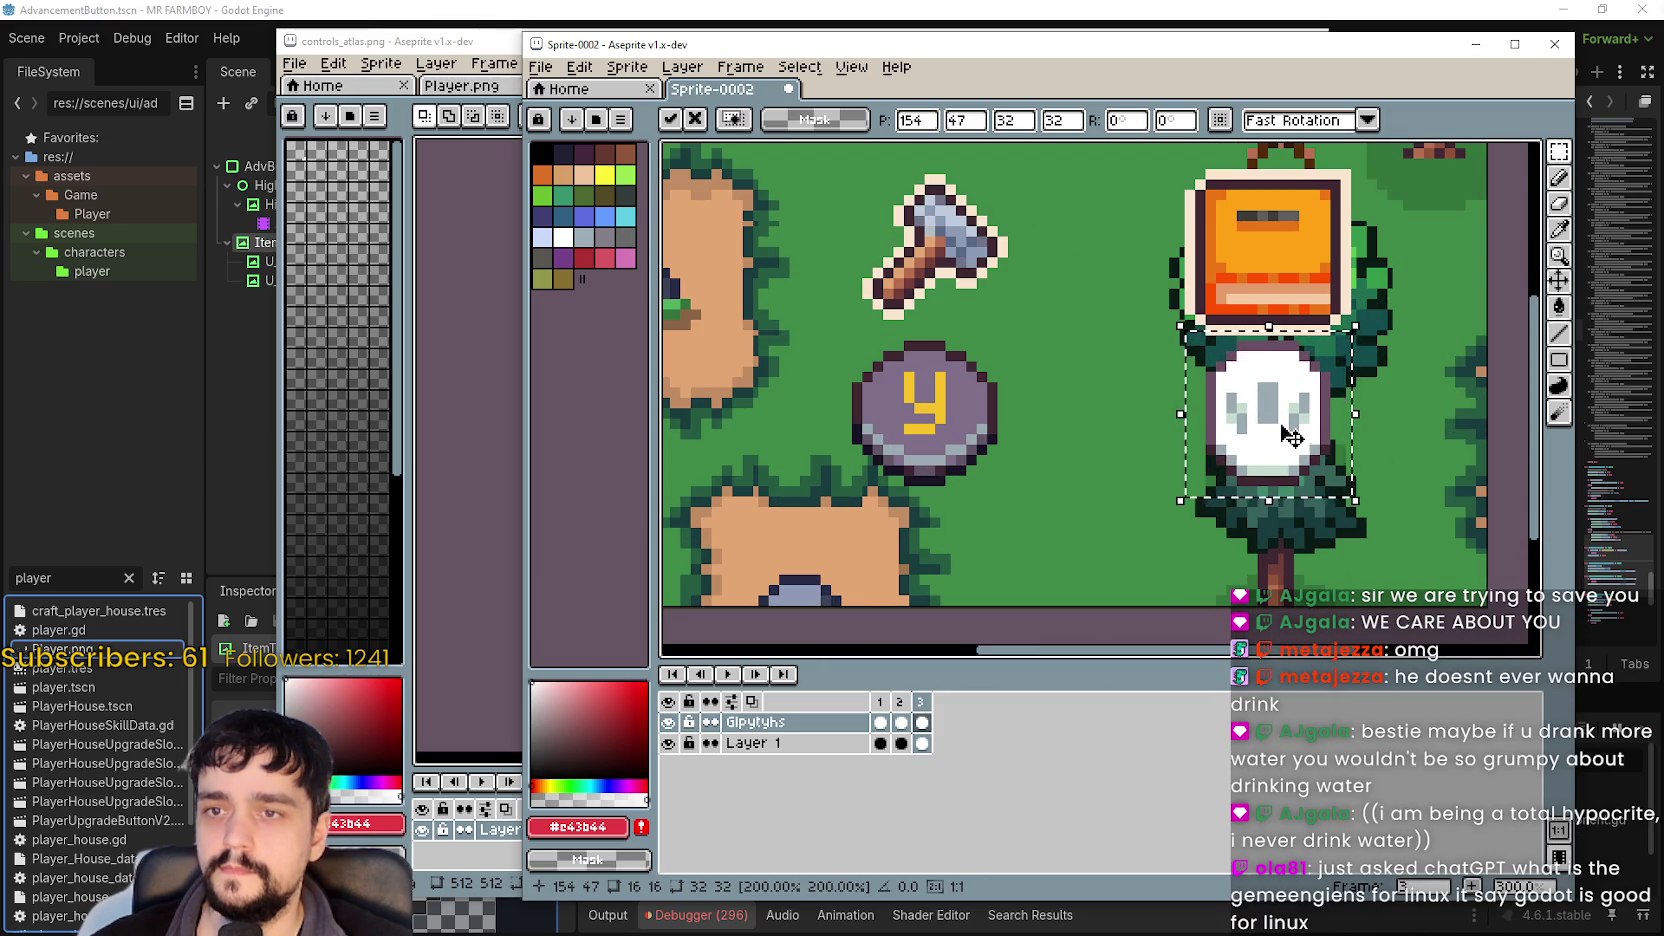
pyautogui.scroll(-1, 1285, 430)
pyautogui.press('Return')
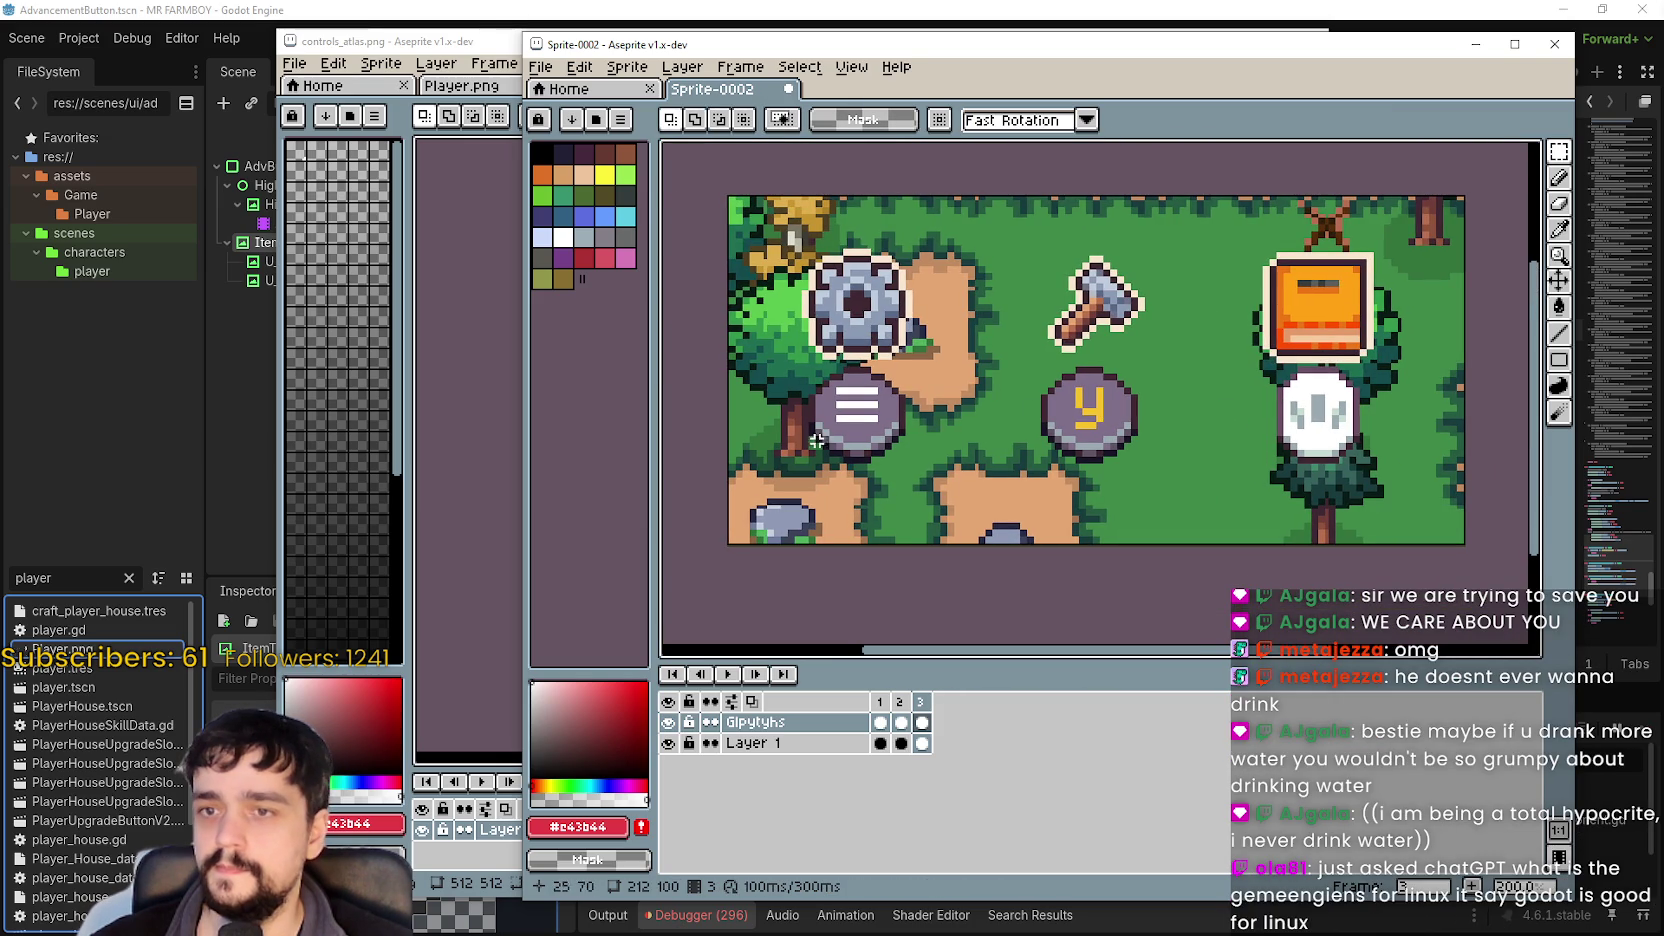
# Select the menu icon under the gear and copy the PS5 menu glyph from controls_atlas.
pyautogui.moveTo(768, 474); pyautogui.dragTo(993, 355)
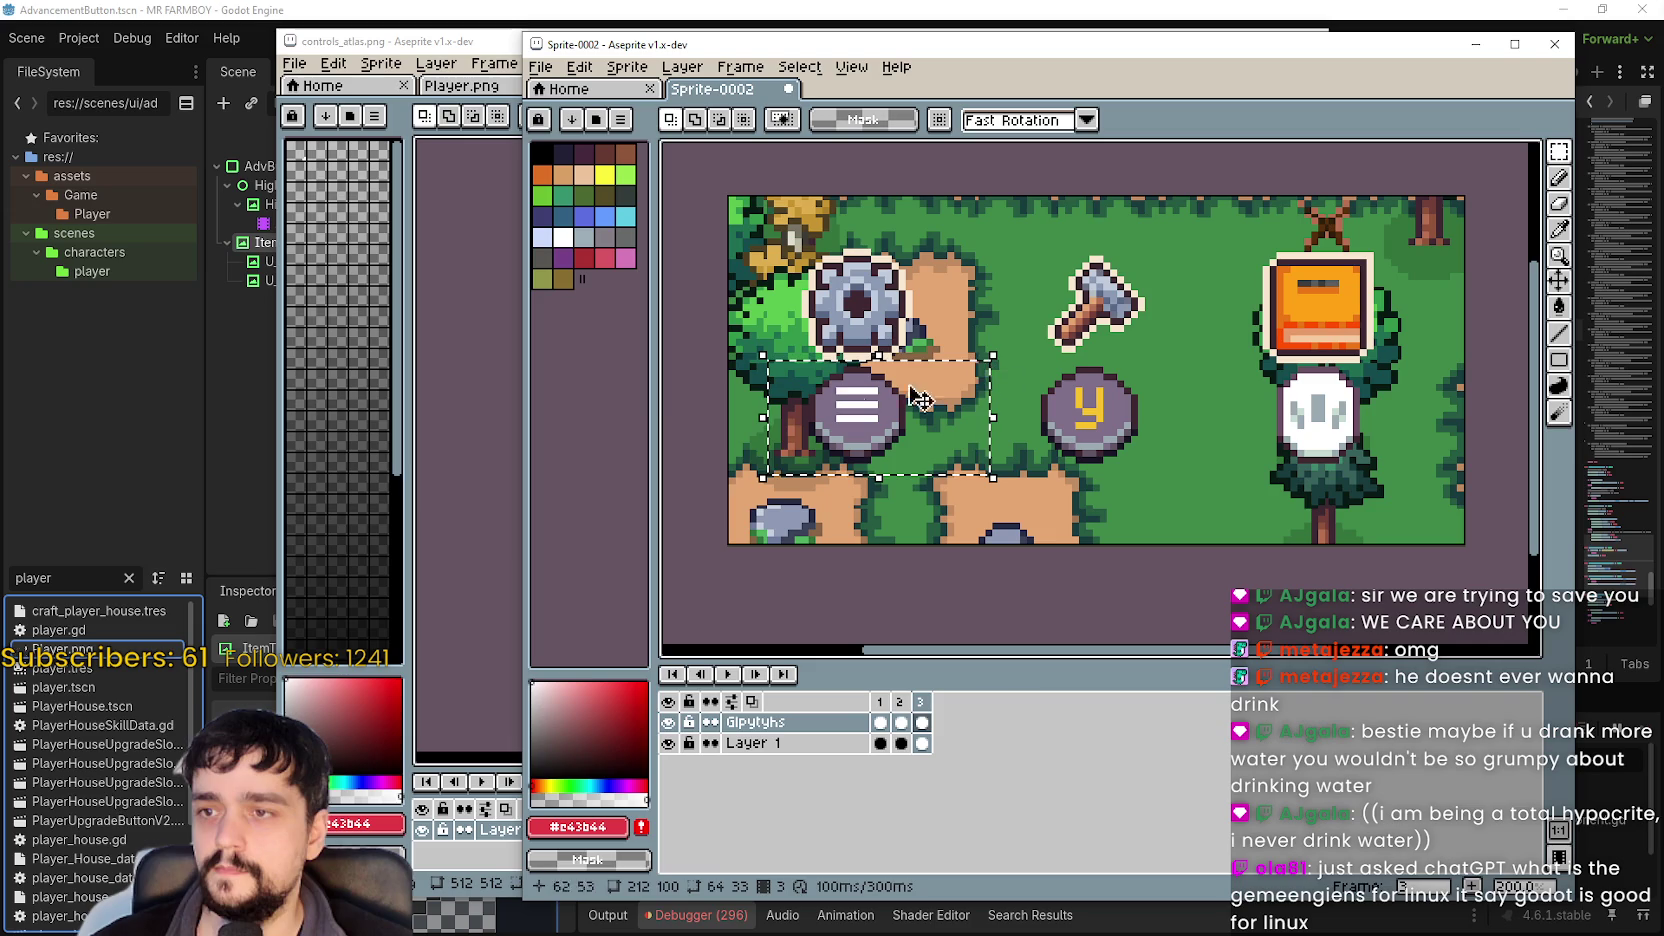
pyautogui.click(490, 45)
pyautogui.hscroll(5, 1012, 440)
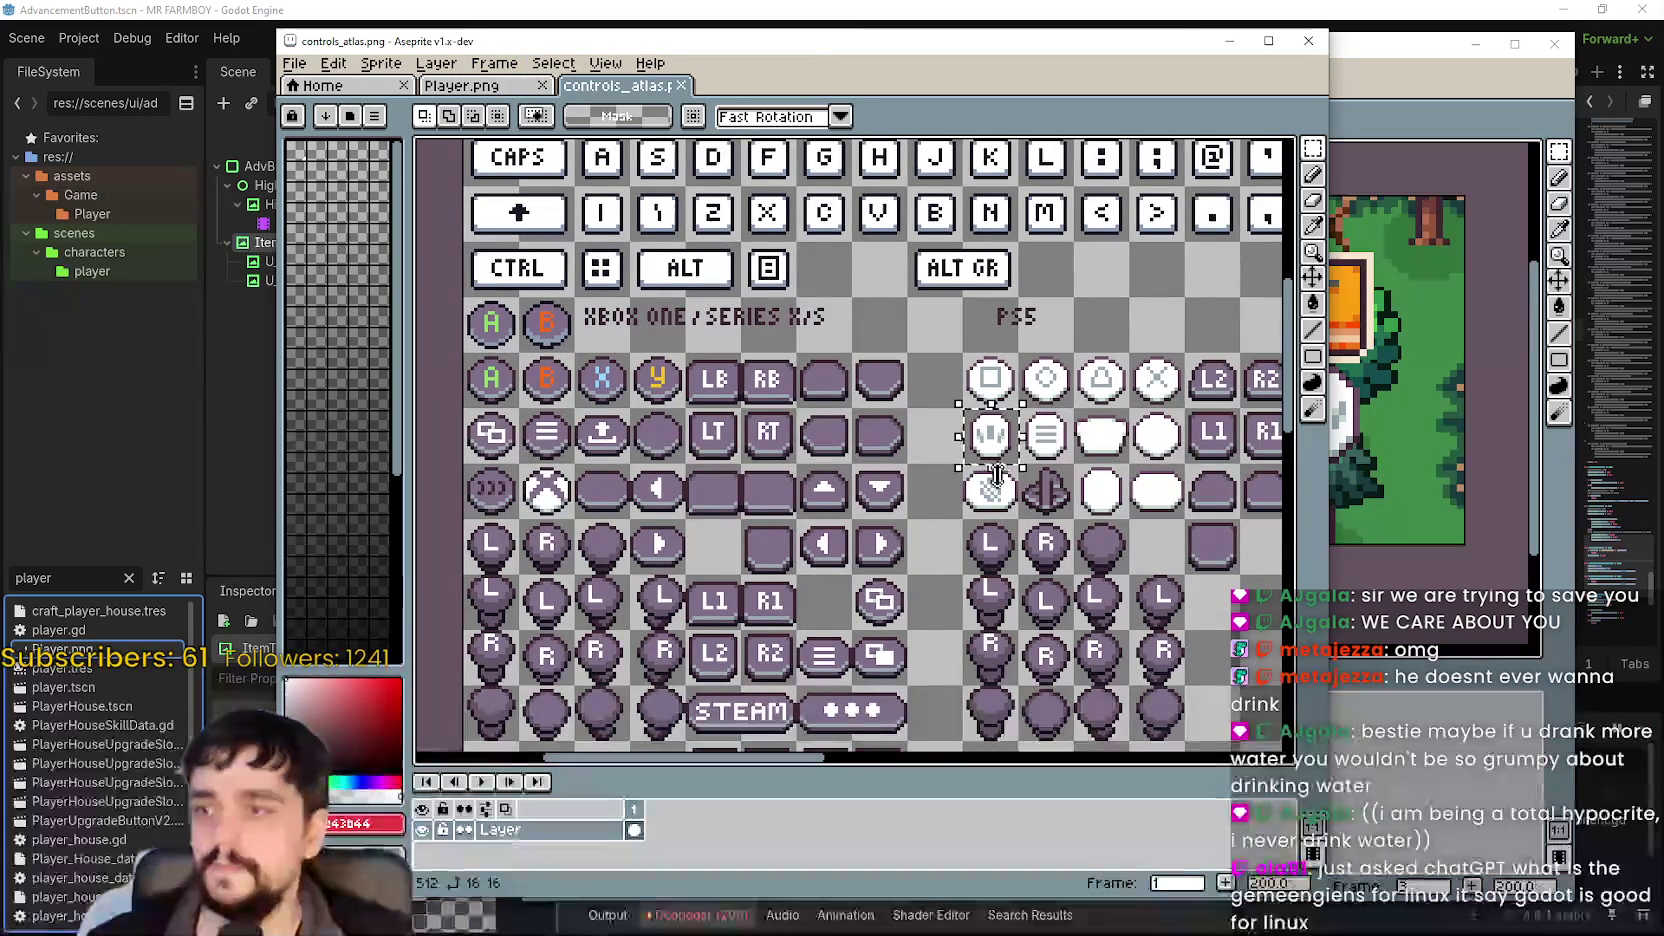
pyautogui.moveTo(1012, 440); pyautogui.dragTo(1030, 458)
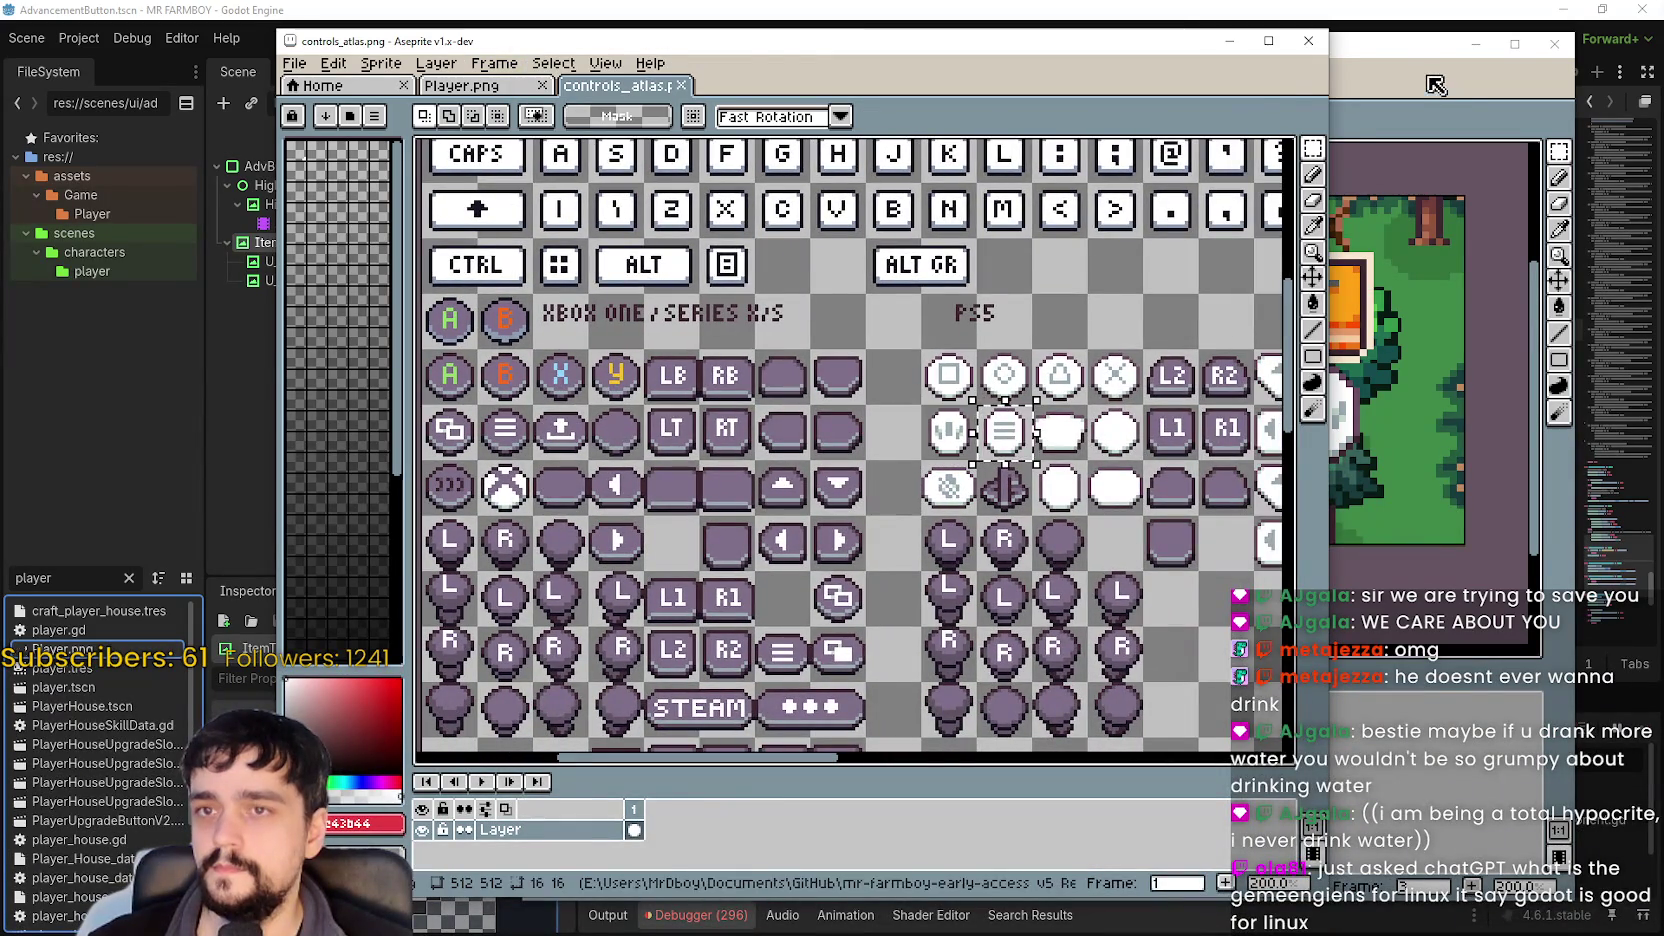
pyautogui.click(1363, 120)
# Paste the PS5 menu glyph under the gear and resize it to 32×32.
pyautogui.hotkey('ctrl', 'v')
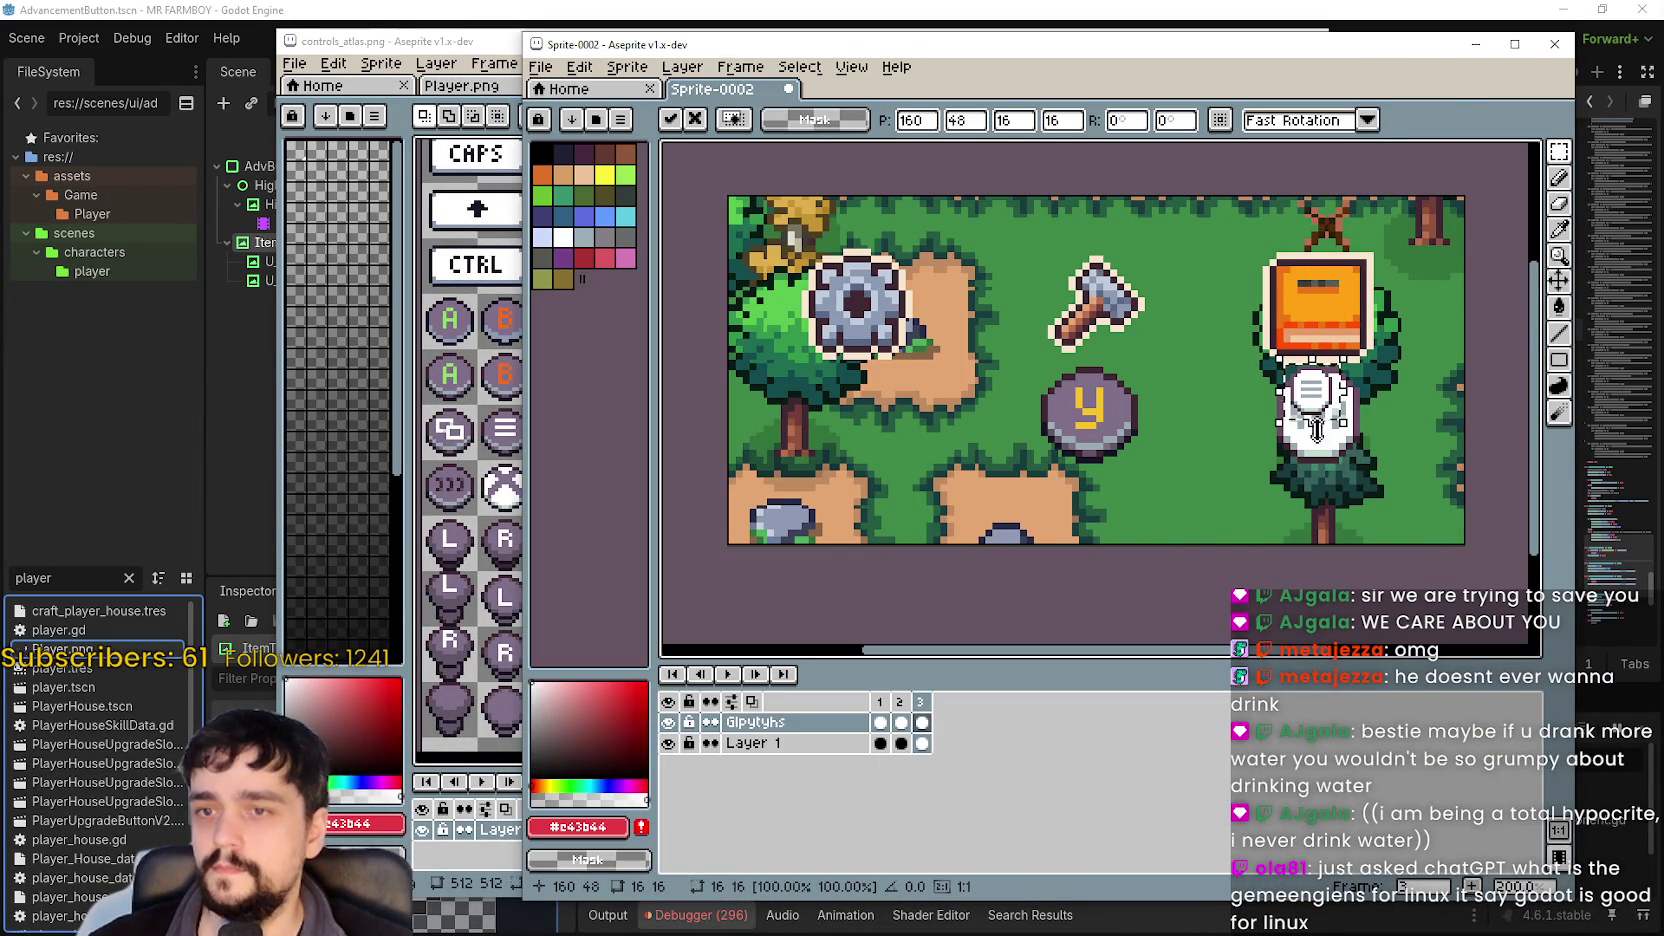
pyautogui.moveTo(1316, 430)
pyautogui.mouseDown()
pyautogui.moveTo(836, 455)
pyautogui.moveTo(847, 401)
pyautogui.moveTo(877, 392)
pyautogui.moveTo(878, 408)
pyautogui.mouseUp()
pyautogui.write('32')
pyautogui.press('Tab')
pyautogui.write('32')
pyautogui.press('Return')
pyautogui.scroll(1, 877, 396)
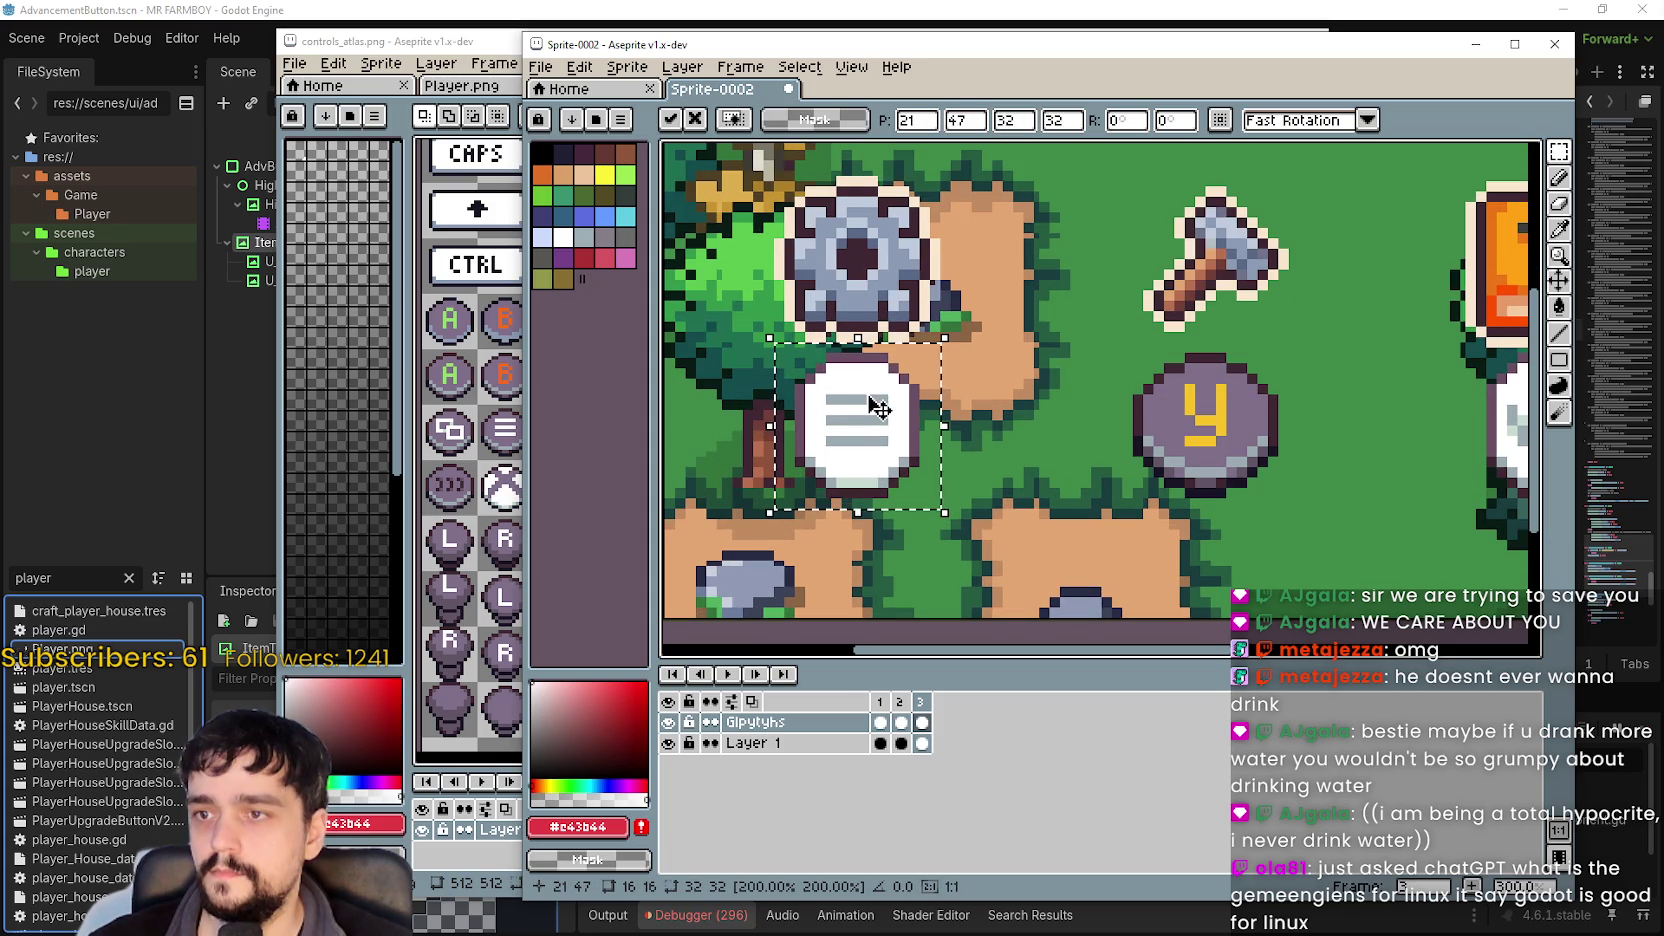
pyautogui.scroll(-1, 880, 408)
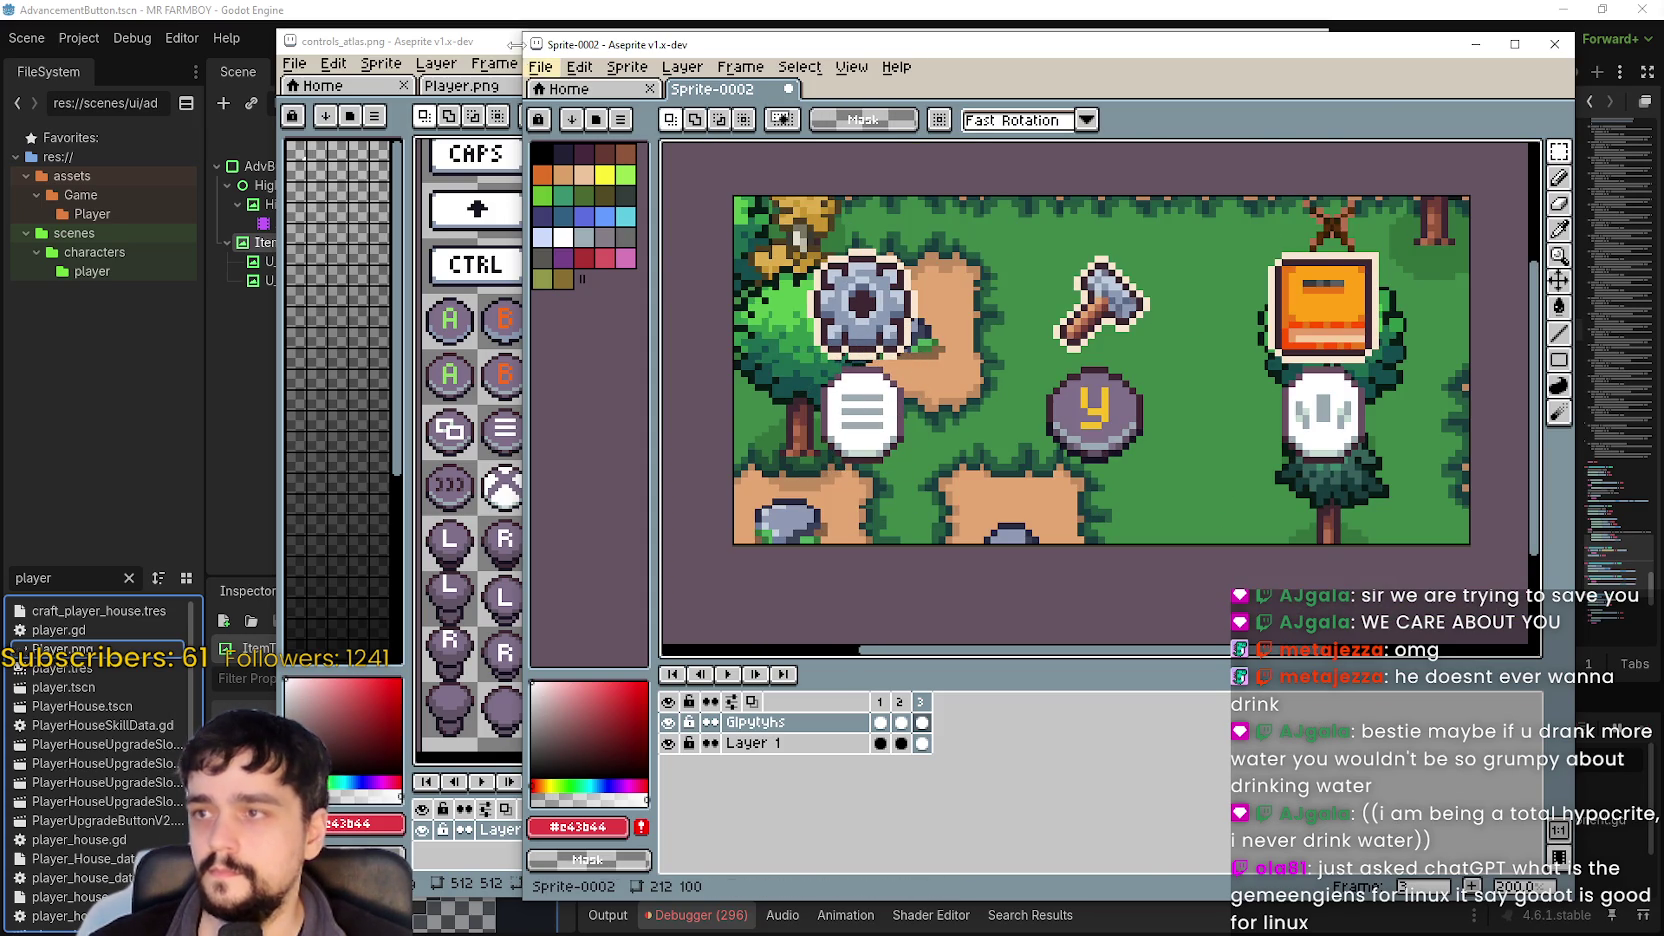
pyautogui.hotkey('alt', 'Tab')
pyautogui.hscroll(-2, 738, 513)
pyautogui.hscroll(4, 900, 440)
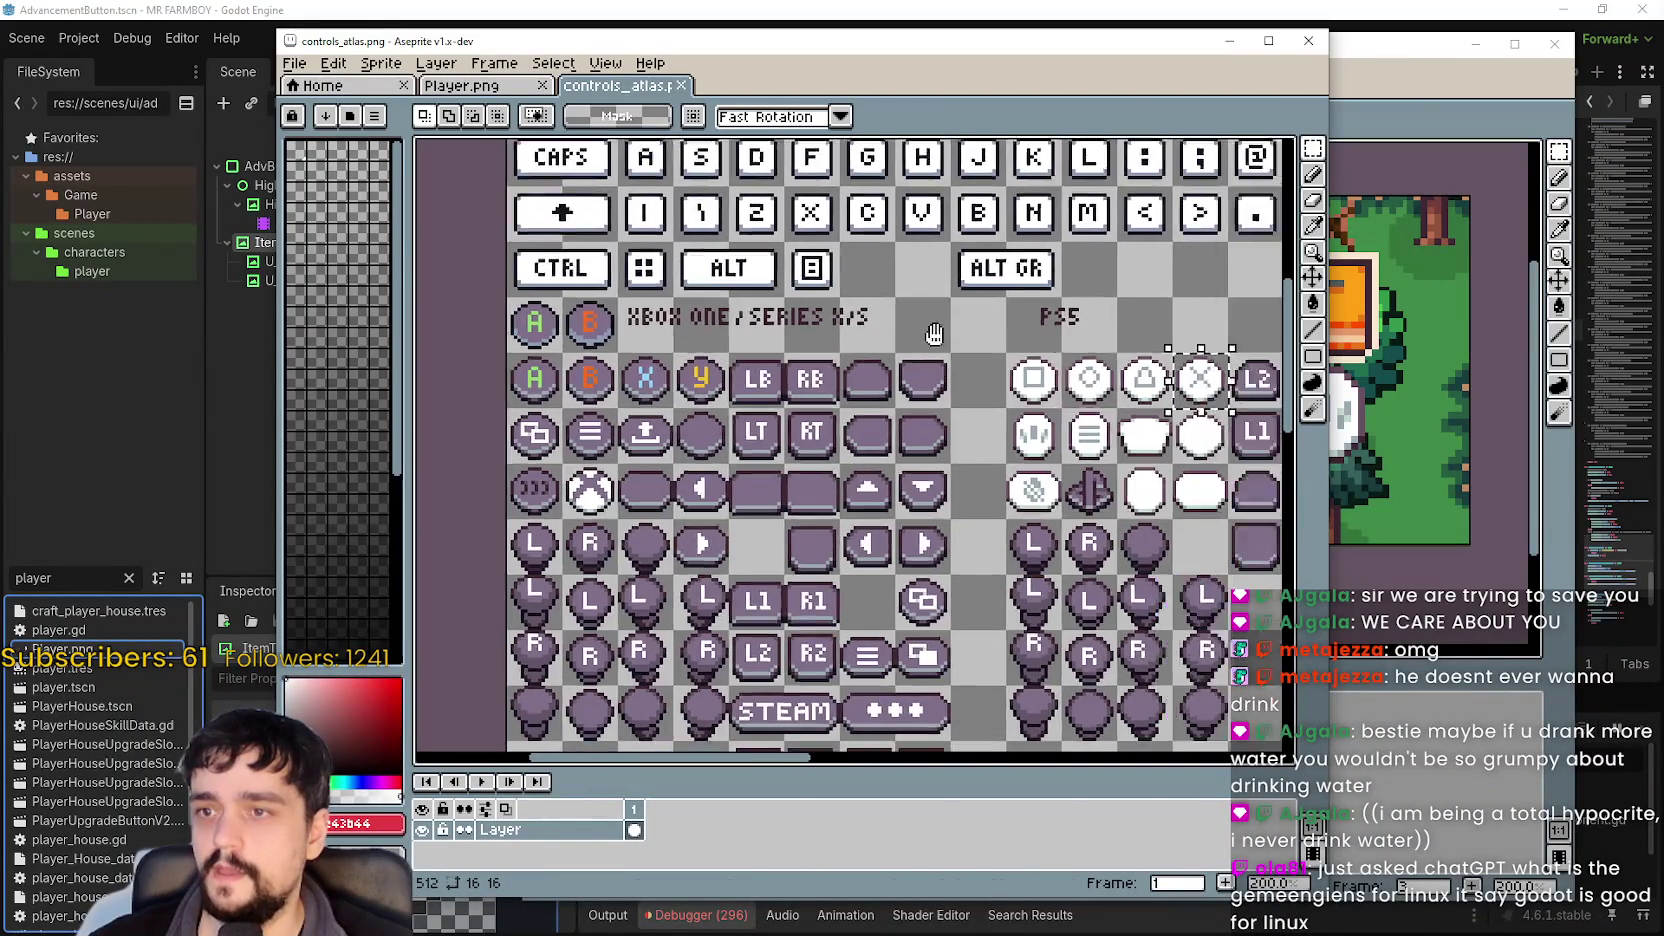
# Delete the yellow y icon under the hammer and paste the PS5 X glyph there.
pyautogui.click(1390, 93)
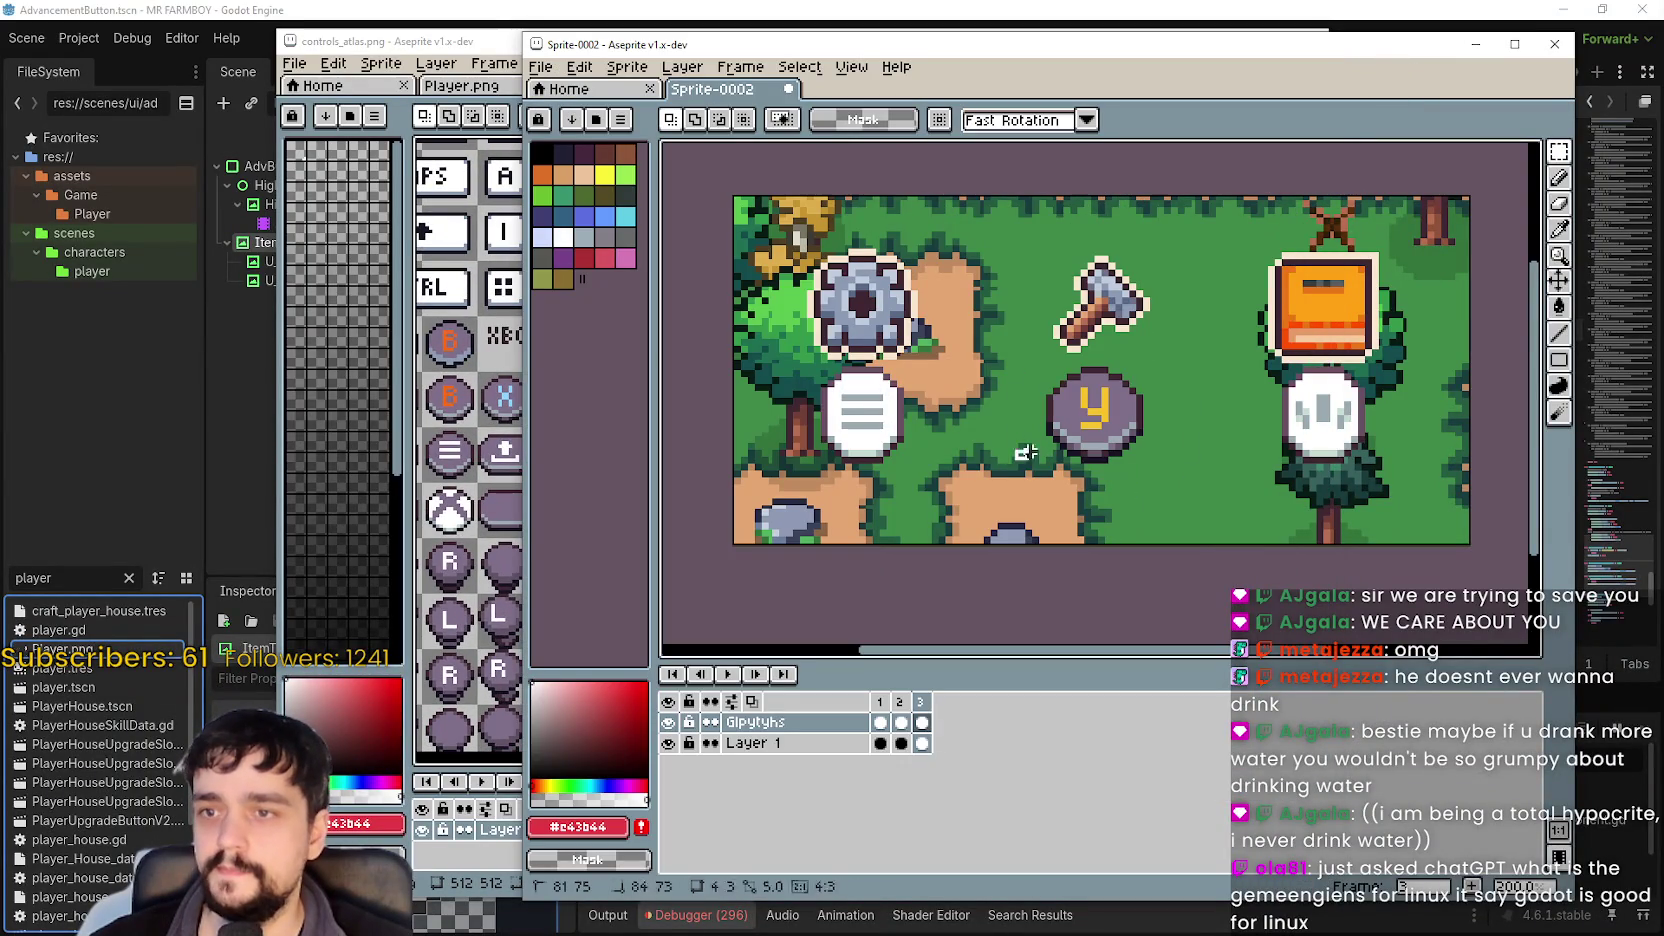
pyautogui.moveTo(1013, 463); pyautogui.dragTo(1218, 353)
pyautogui.press('Delete')
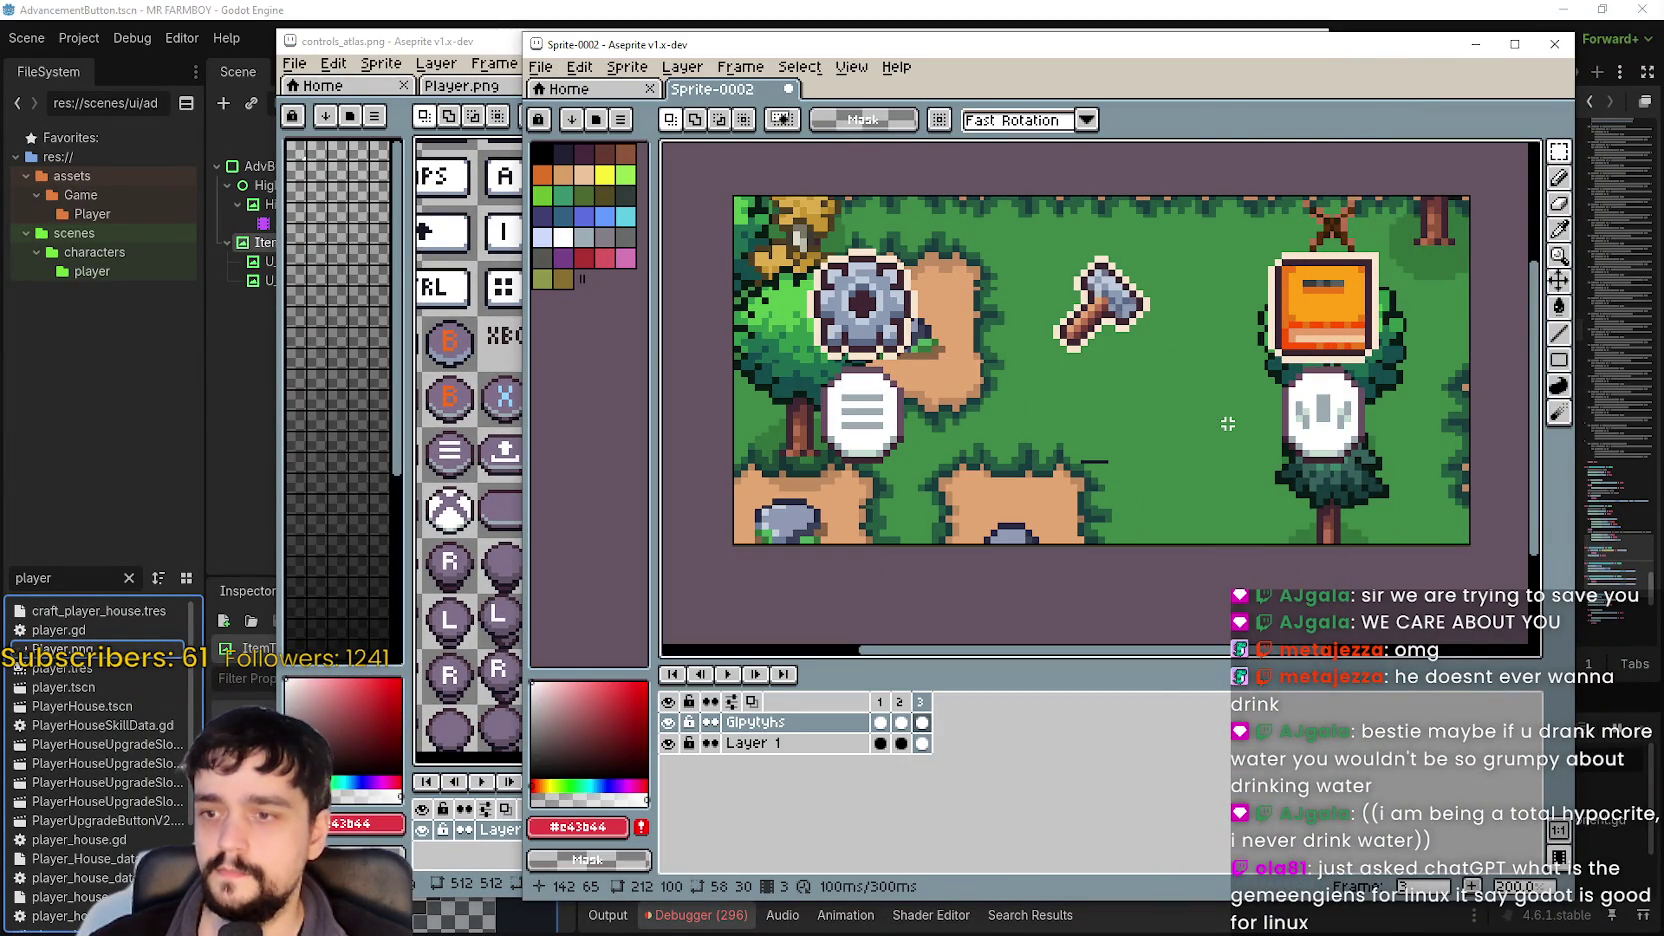
pyautogui.hotkey('ctrl', 'v')
pyautogui.moveTo(1425, 412)
pyautogui.mouseDown()
pyautogui.moveTo(1090, 366)
pyautogui.moveTo(1150, 424)
pyautogui.mouseUp()
# Scale the X glyph to 32×32, nudge it into place under the hammer, and commit.
pyautogui.moveTo(1106, 354); pyautogui.dragTo(1117, 398)
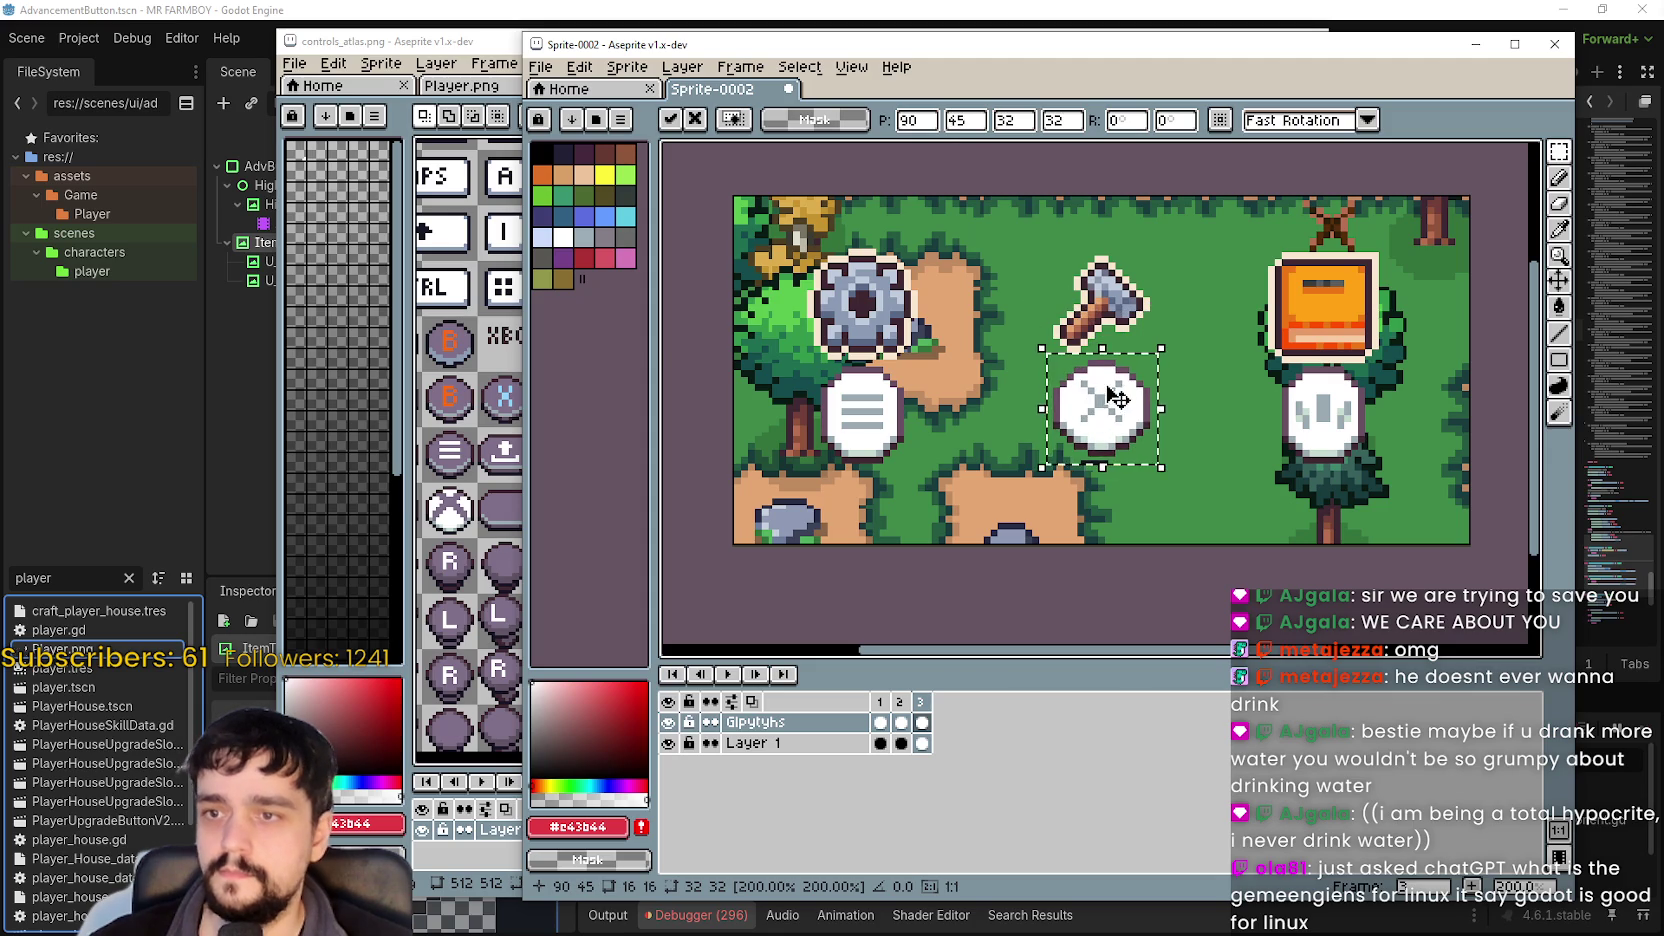
pyautogui.scroll(-1, 1117, 398)
pyautogui.scroll(2, 1114, 390)
pyautogui.press('Left')
pyautogui.press('Left')
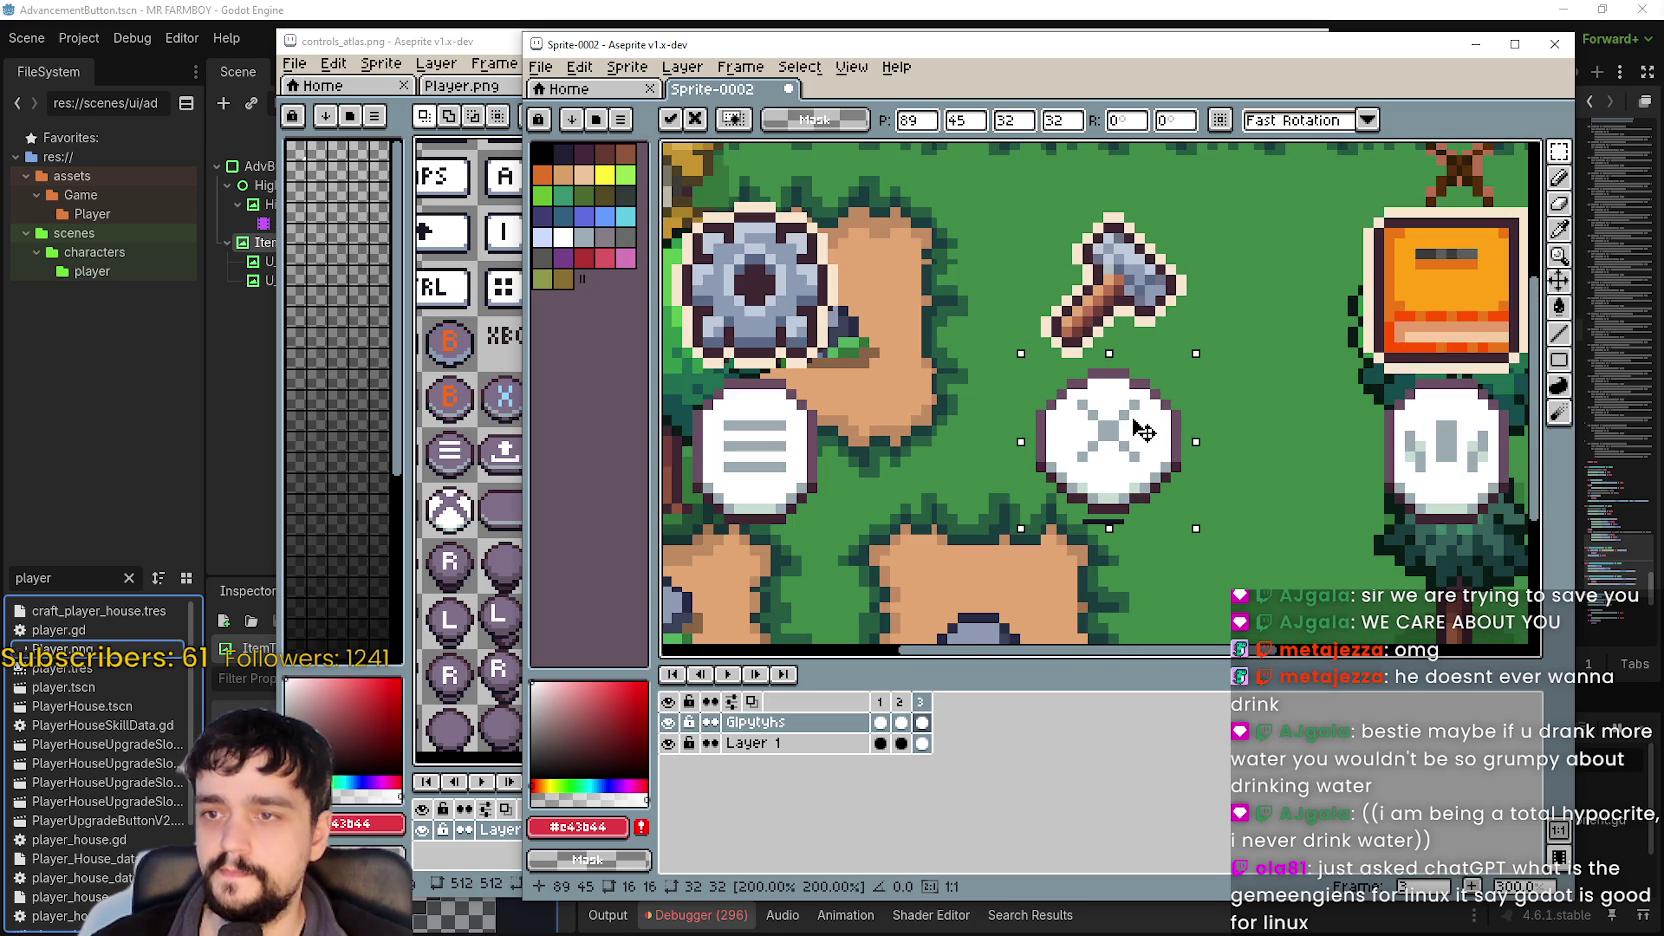
pyautogui.press('Right')
pyautogui.scroll(-1, 1138, 432)
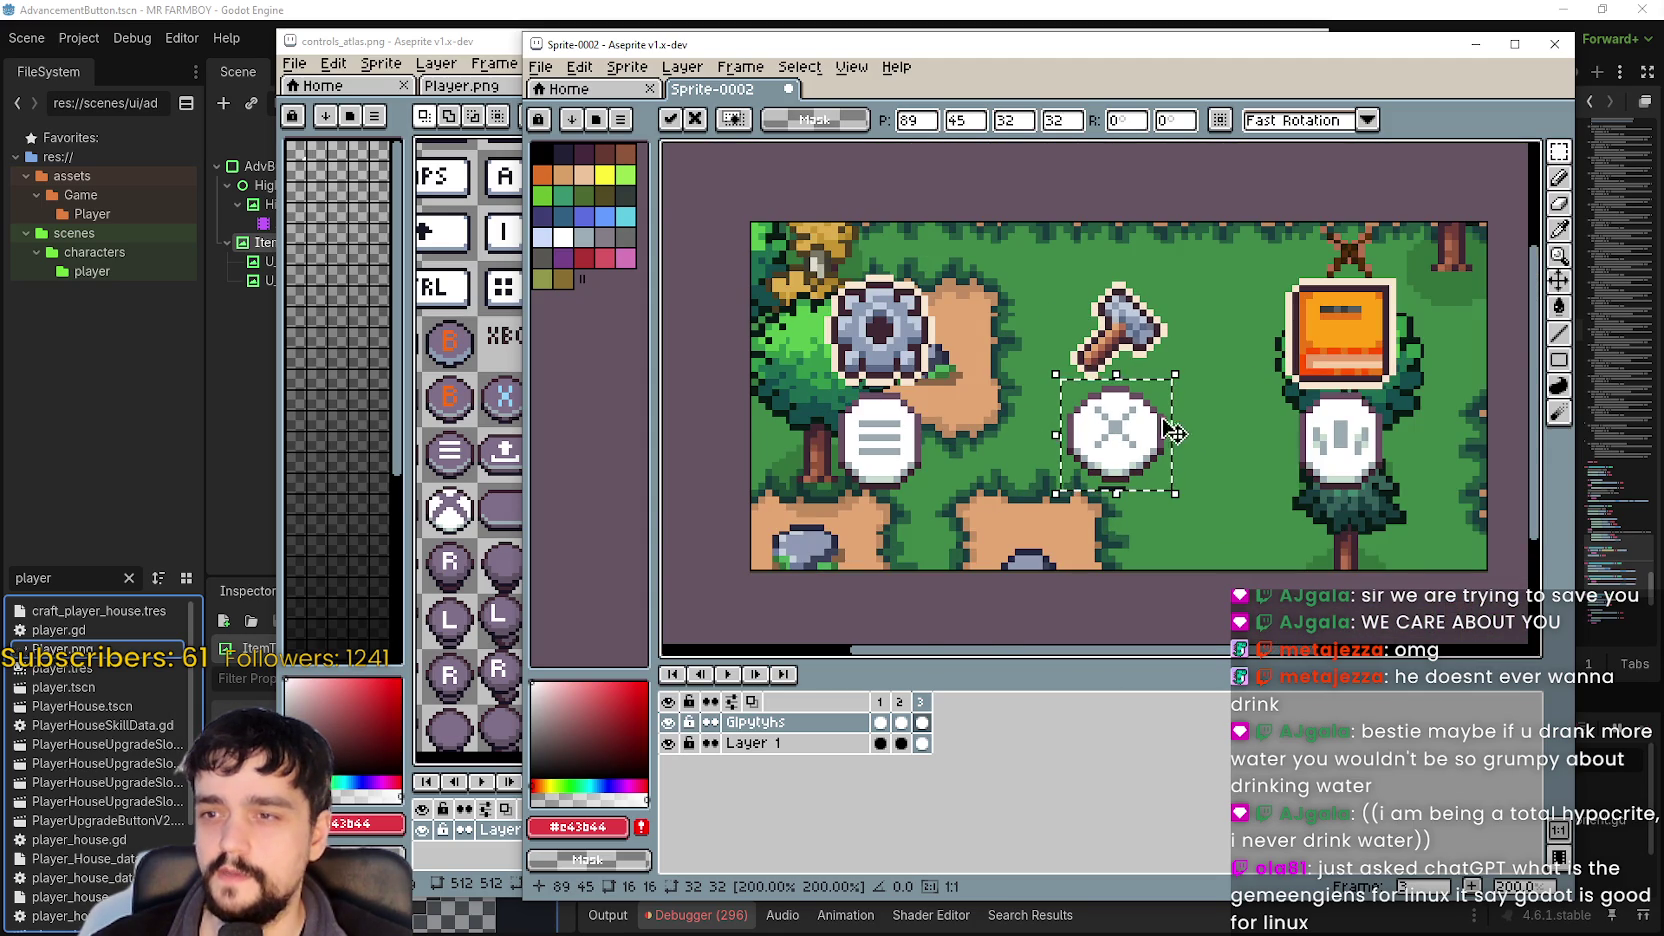
pyautogui.scroll(1, 1170, 432)
pyautogui.press('Left')
pyautogui.press('Down')
pyautogui.press('Down')
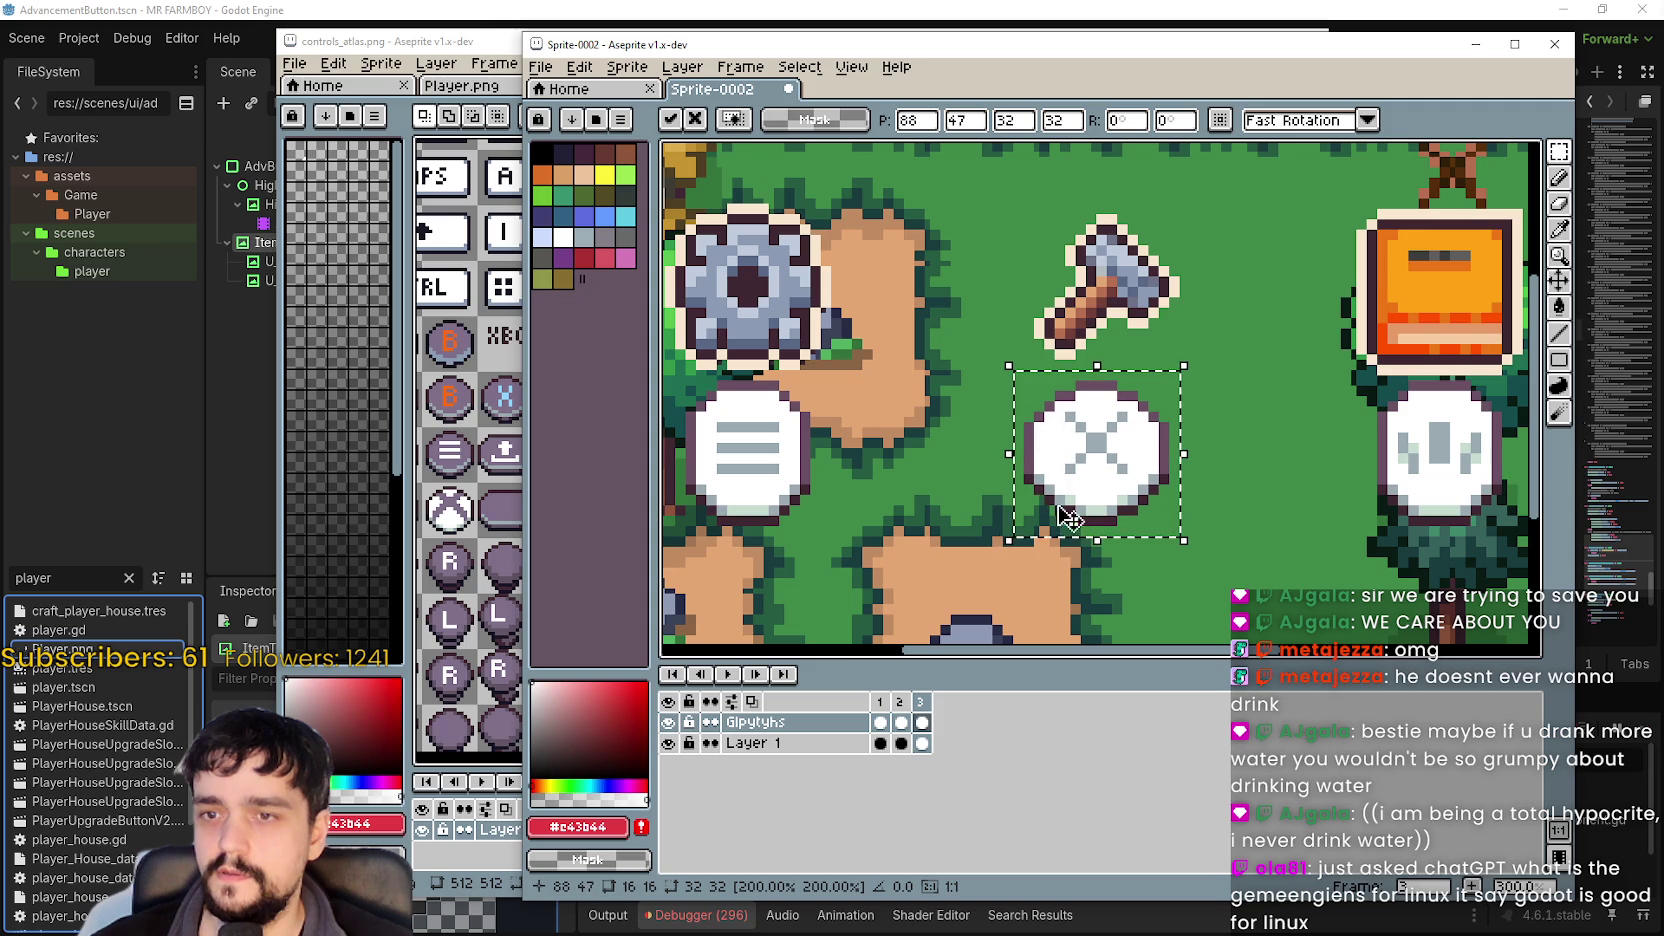
pyautogui.press('Return')
pyautogui.scroll(-1, 1071, 489)
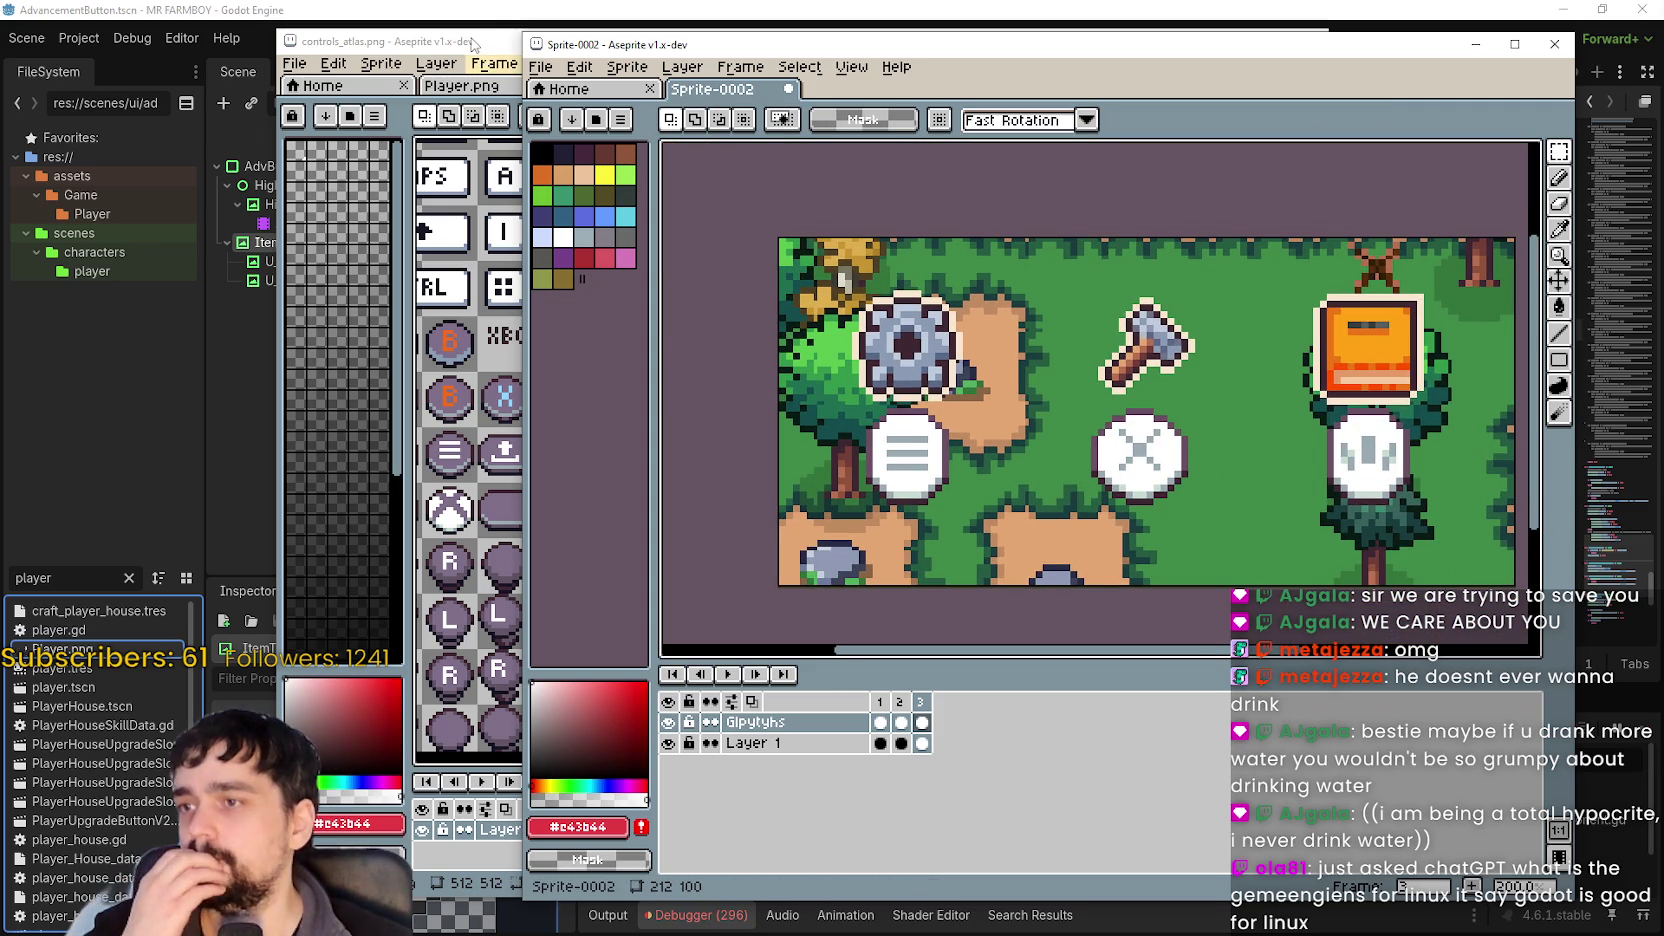
pyautogui.click(921, 722)
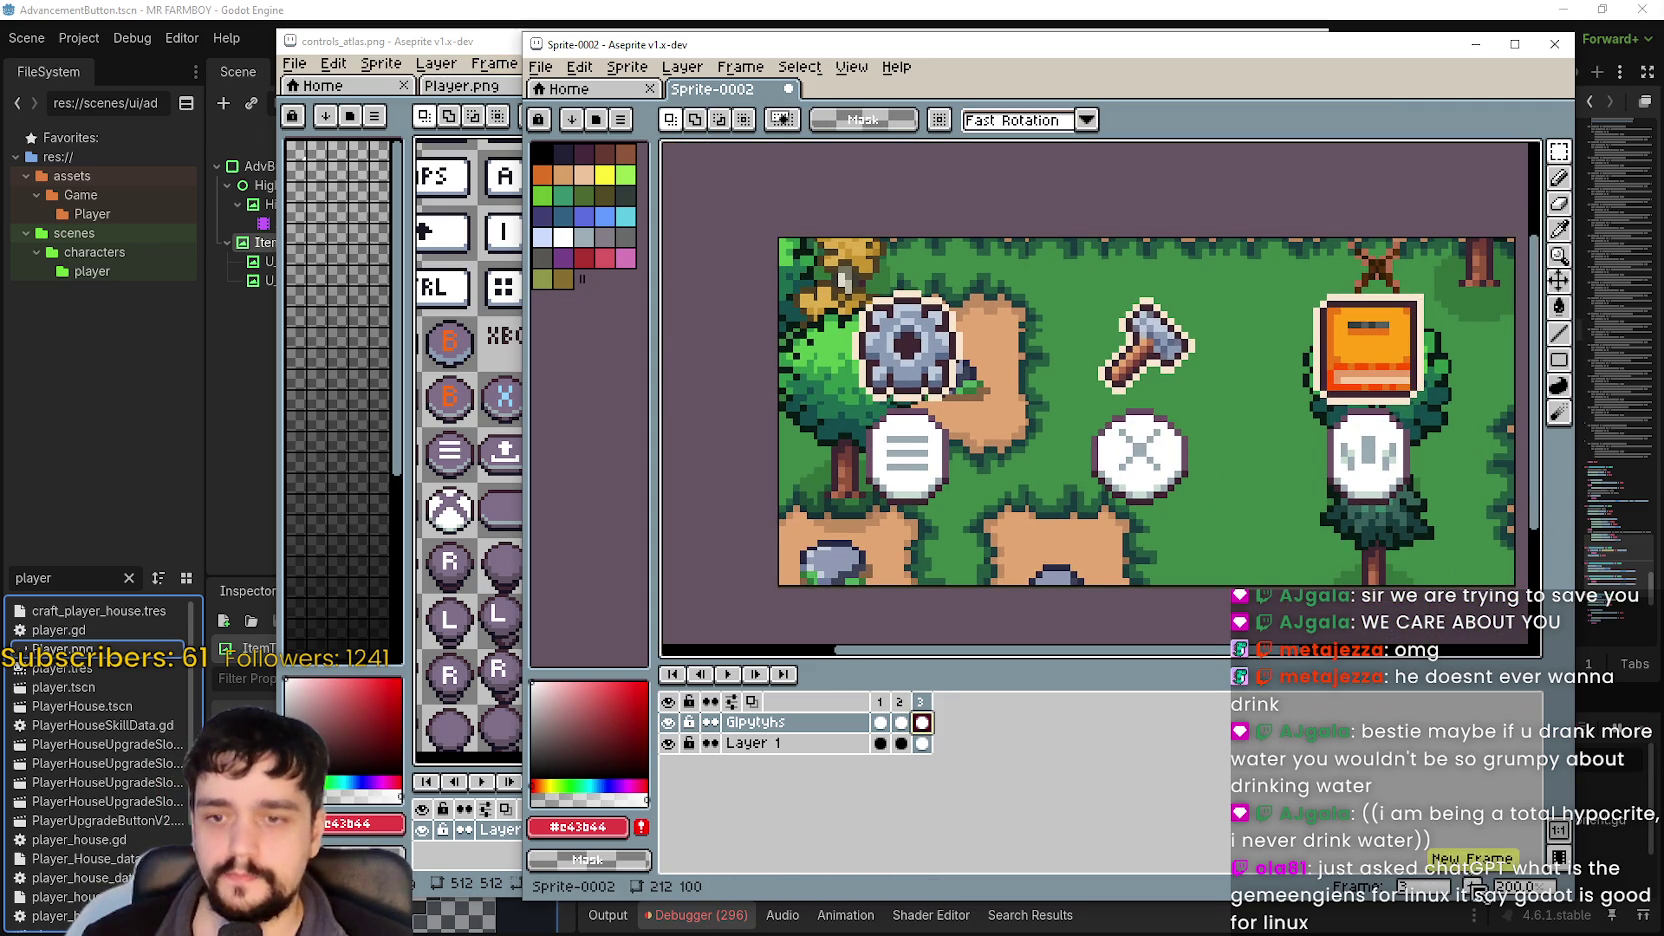
# Add a fourth frame copying the PS5 layout, then find the PS4 glyphs in controls_atlas.
pyautogui.click(1470, 885)
pyautogui.click(942, 722)
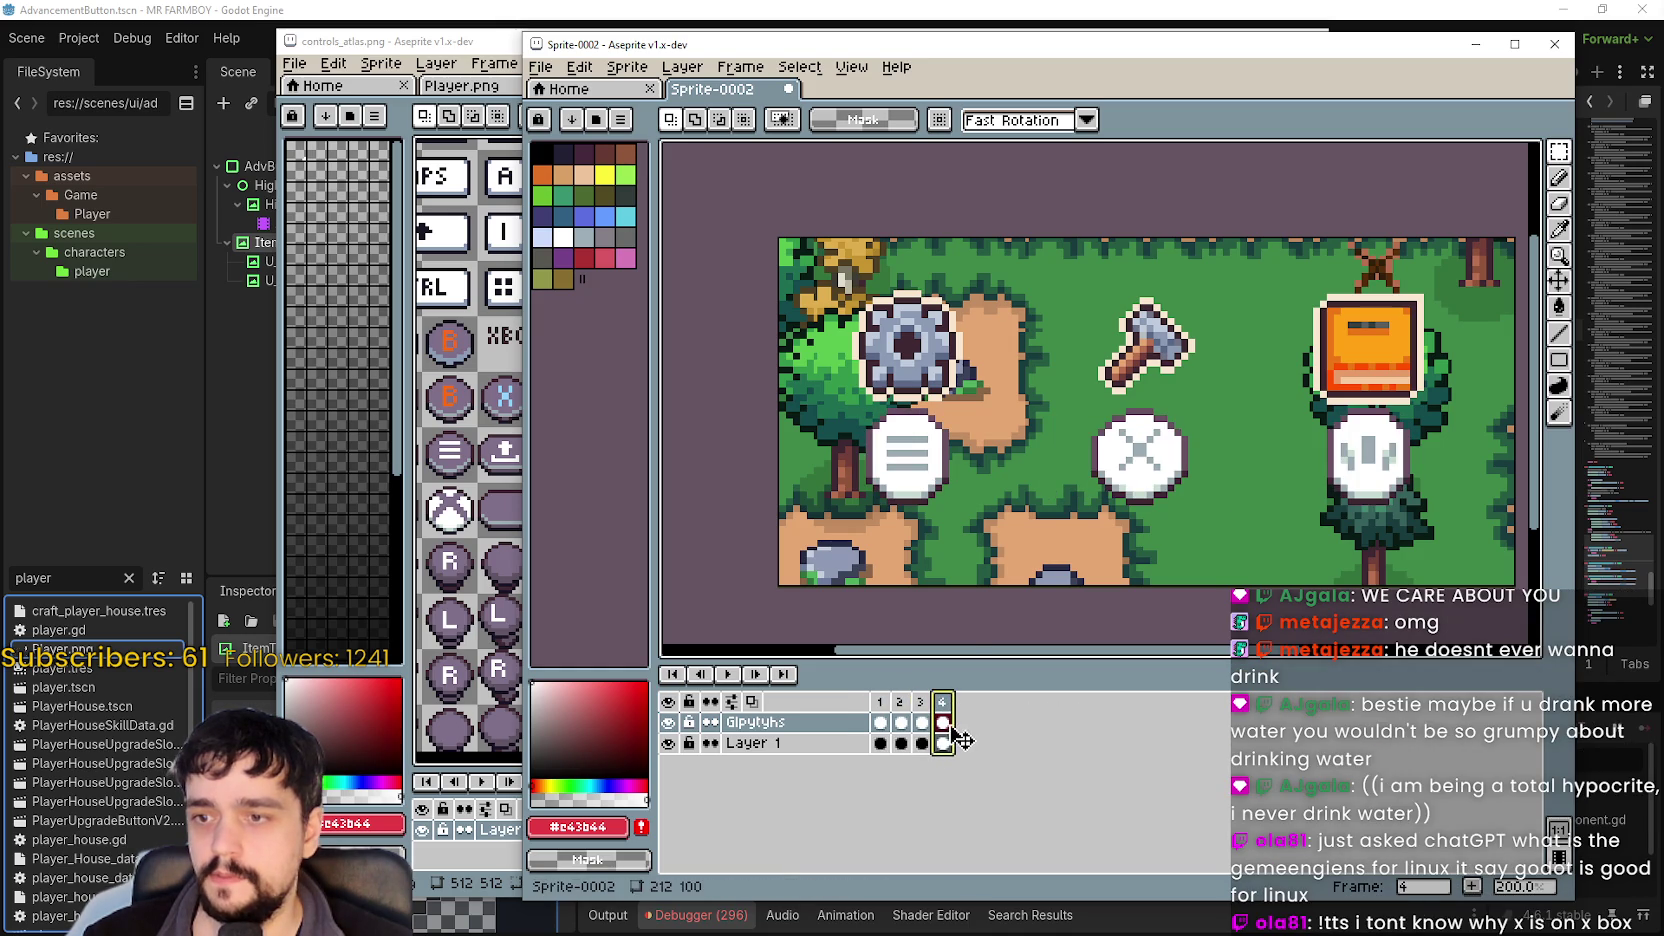
pyautogui.click(441, 33)
pyautogui.scroll(-2, 900, 450)
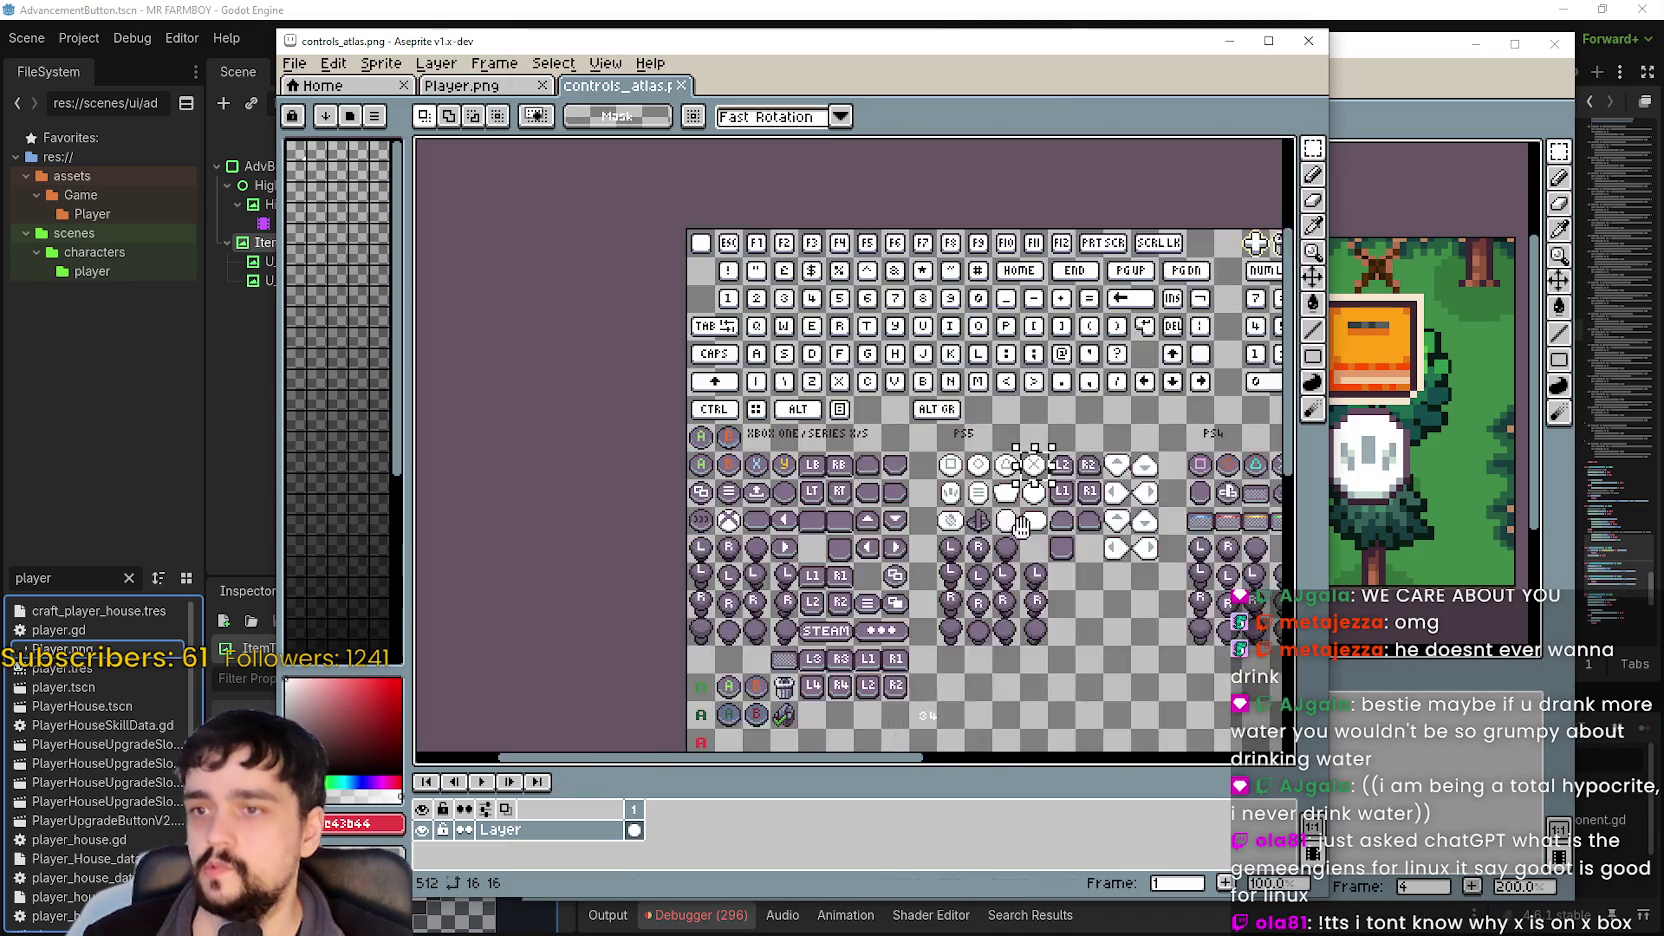
pyautogui.scroll(2, 920, 450)
pyautogui.scroll(-4, 933, 456)
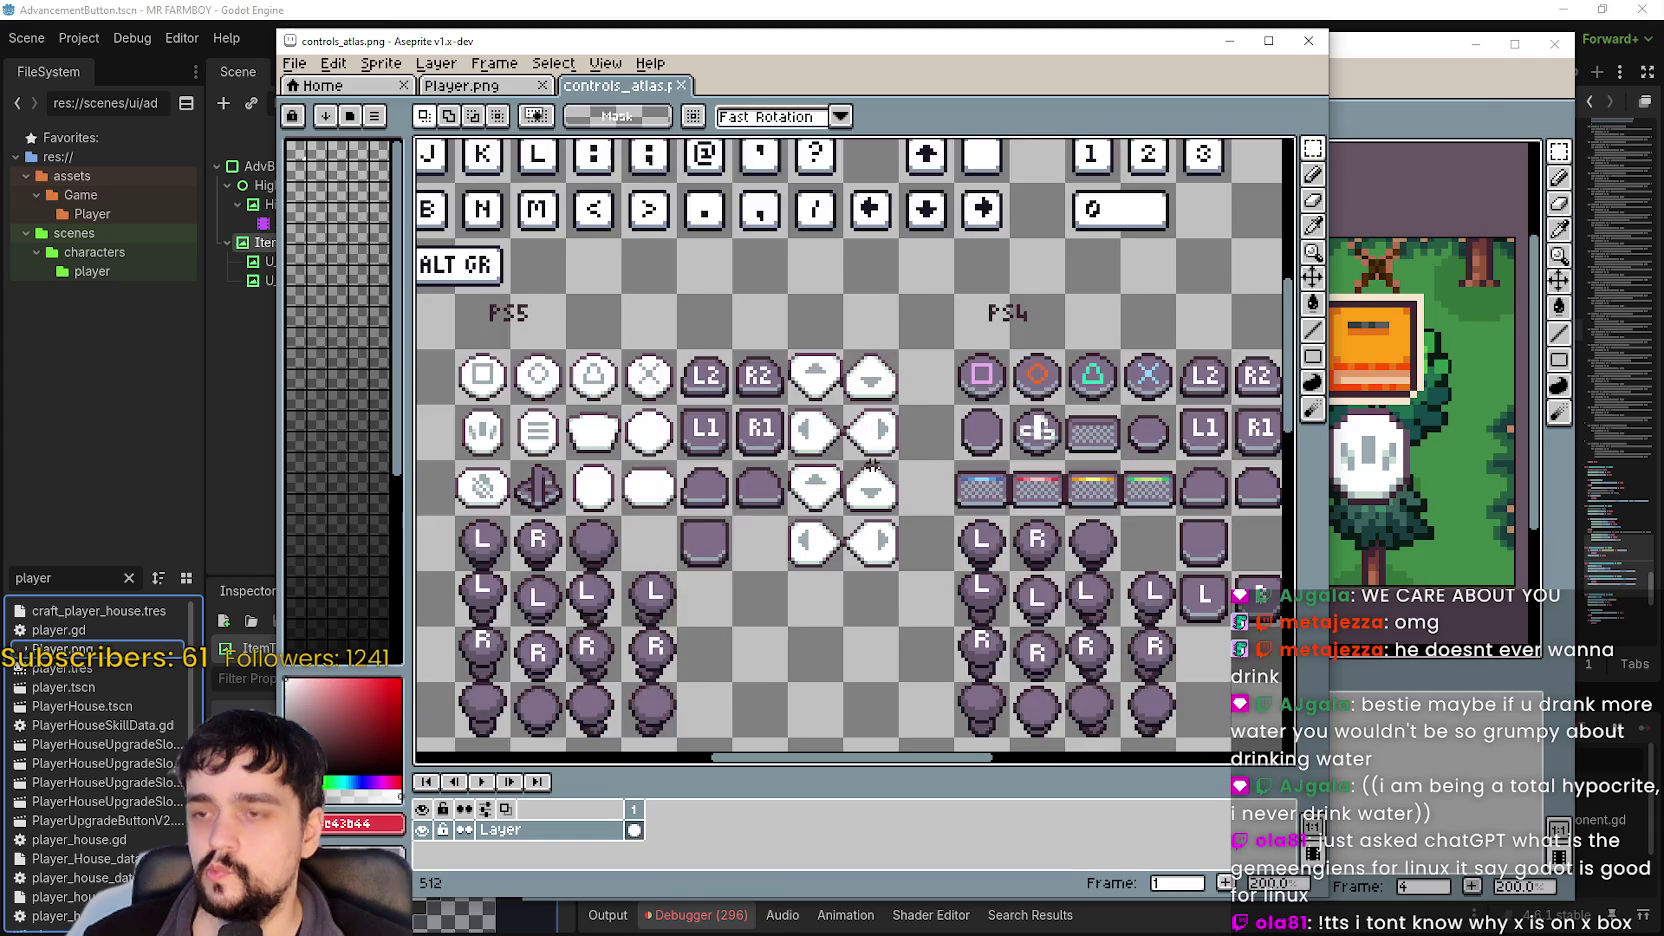
pyautogui.moveTo(855, 460); pyautogui.dragTo(728, 457)
pyautogui.moveTo(961, 486)
pyautogui.mouseDown()
pyautogui.moveTo(1110, 505)
pyautogui.moveTo(1135, 528)
pyautogui.moveTo(1001, 507)
pyautogui.mouseUp()
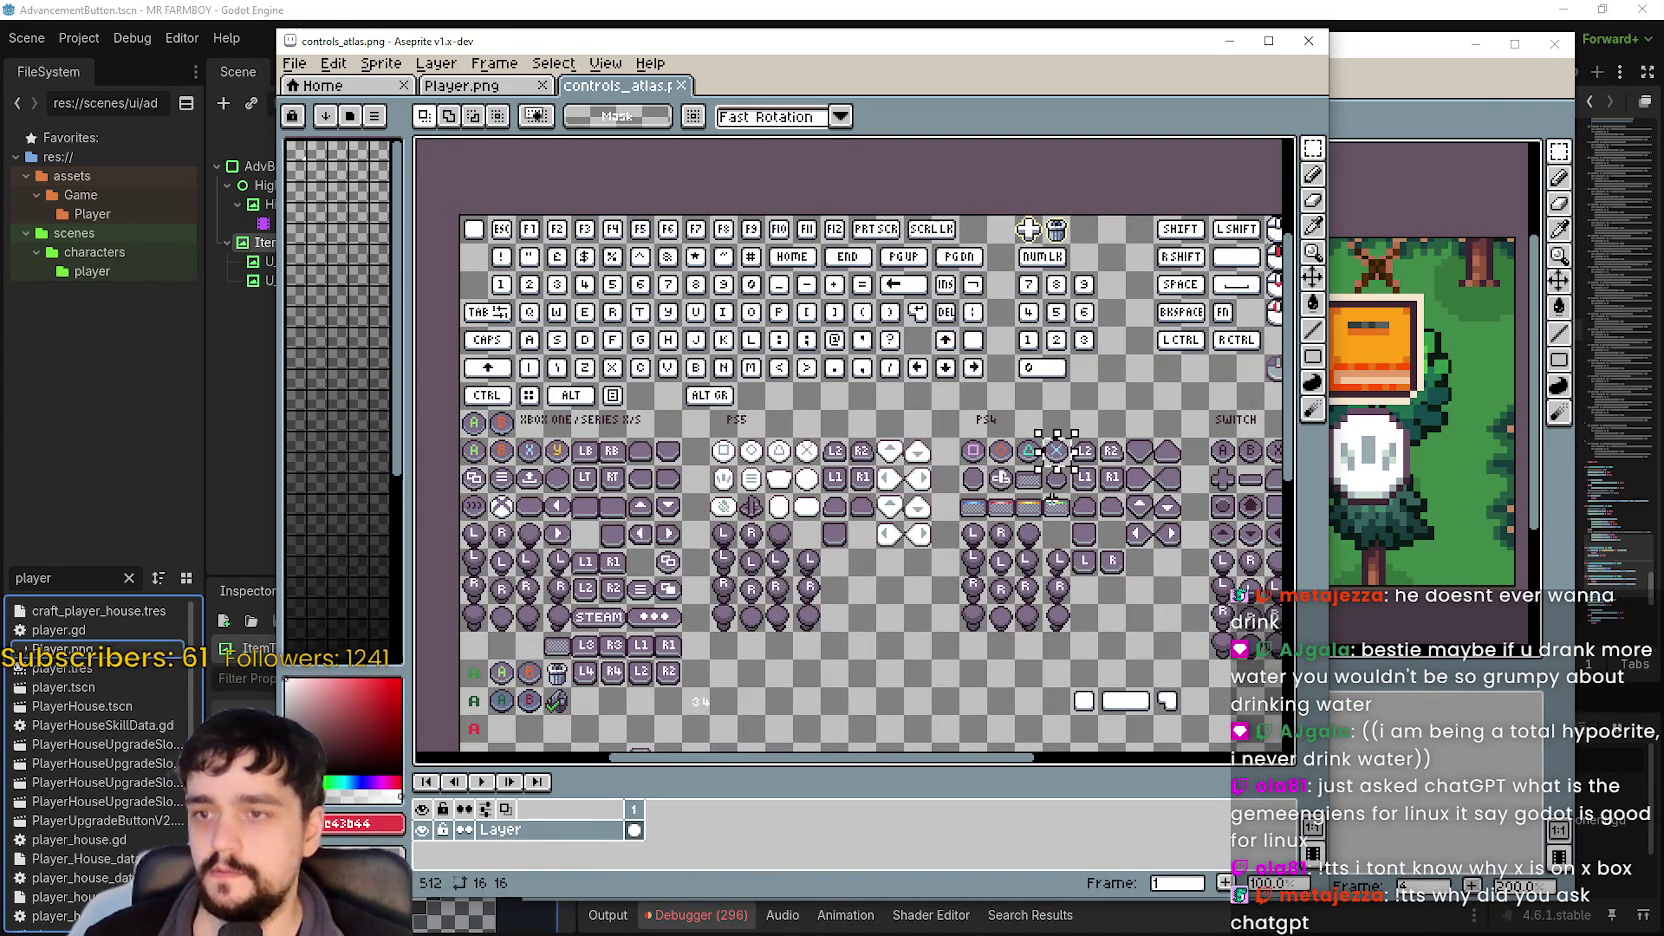
pyautogui.moveTo(1056, 450)
pyautogui.mouseDown()
pyautogui.moveTo(1034, 448)
pyautogui.moveTo(1090, 482)
pyautogui.moveTo(1210, 473)
pyautogui.mouseUp()
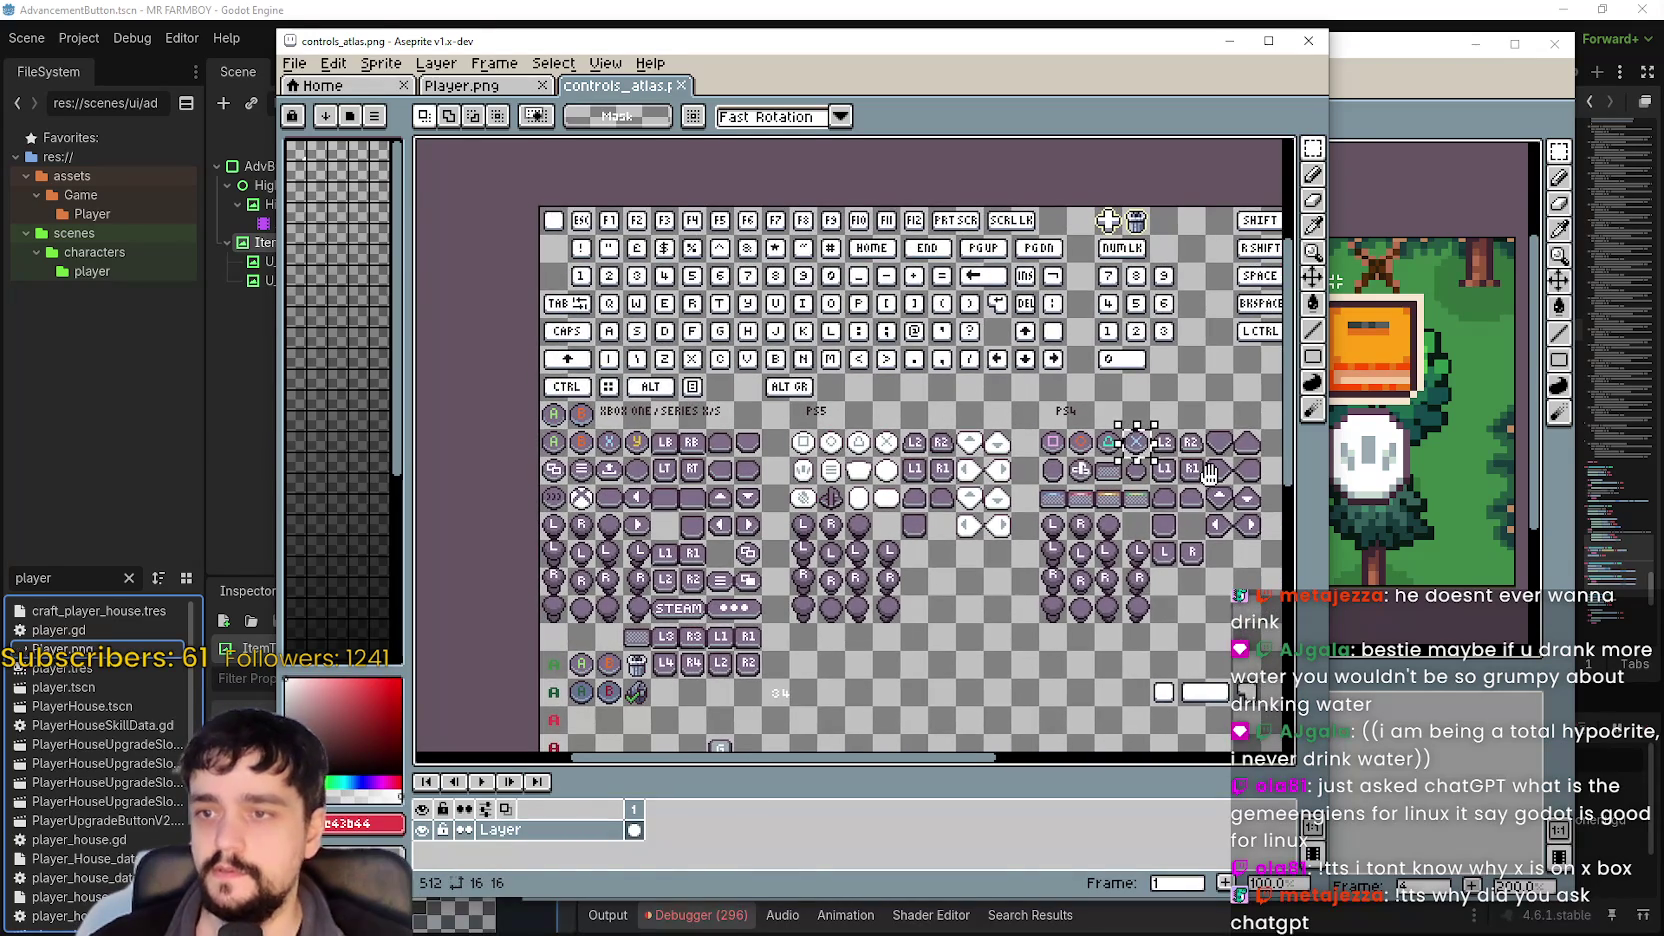
pyautogui.click(1342, 90)
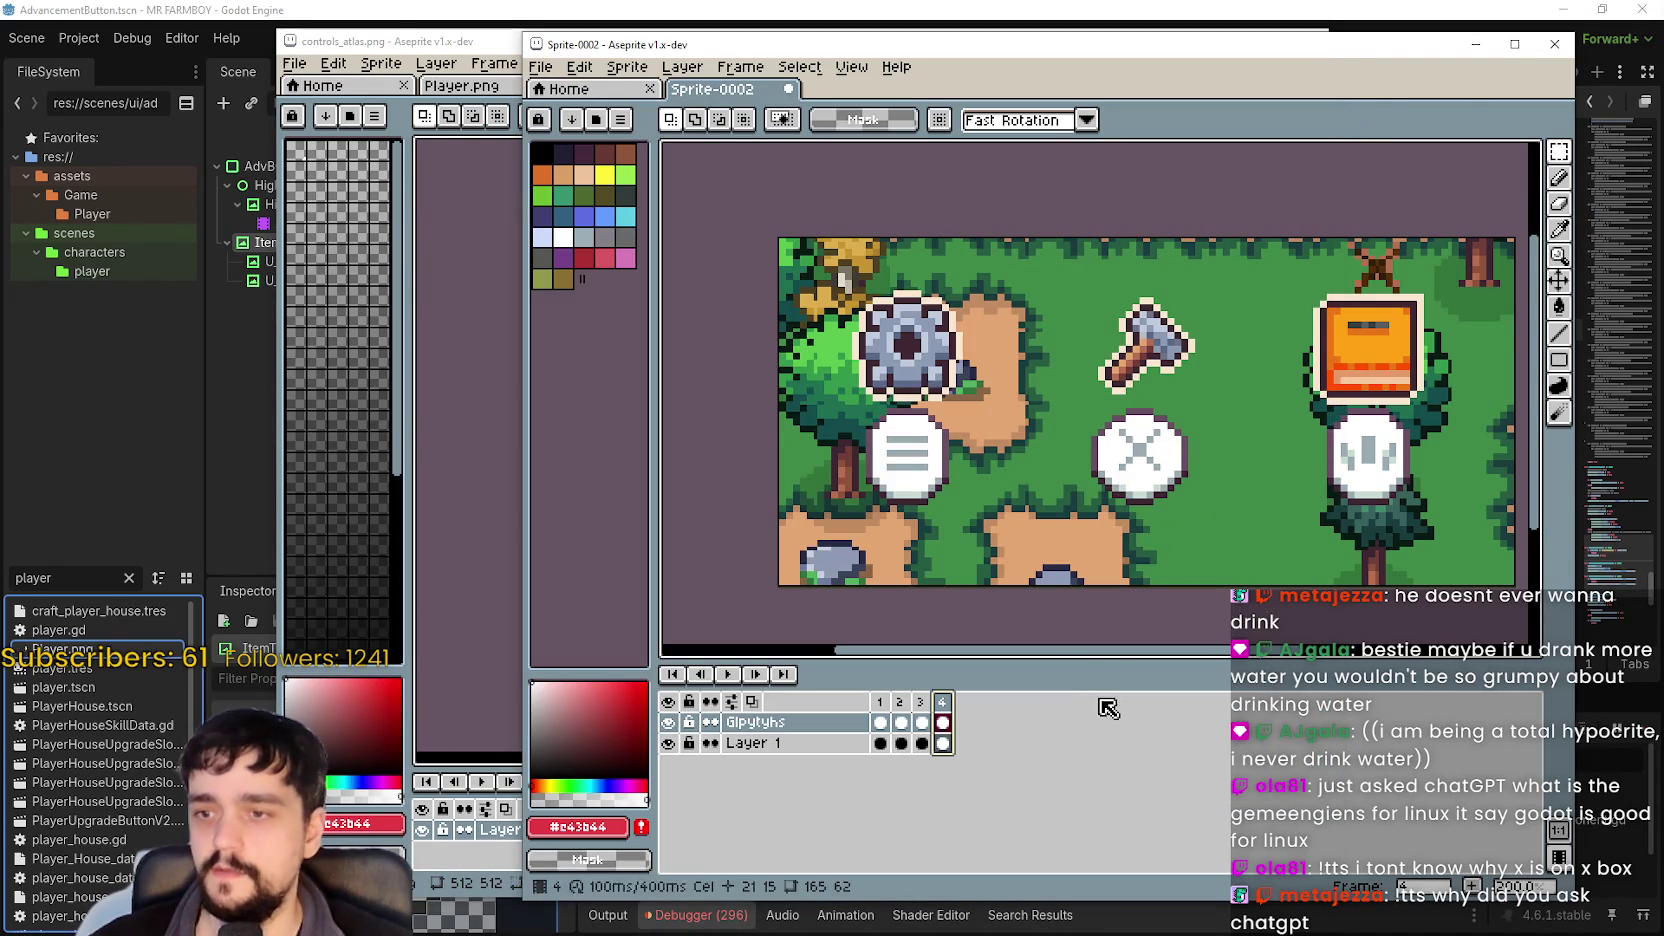
# Paste the grey PS4 cross glyph under the axe and set its height to 32.
pyautogui.moveTo(1214, 403); pyautogui.dragTo(1216, 398)
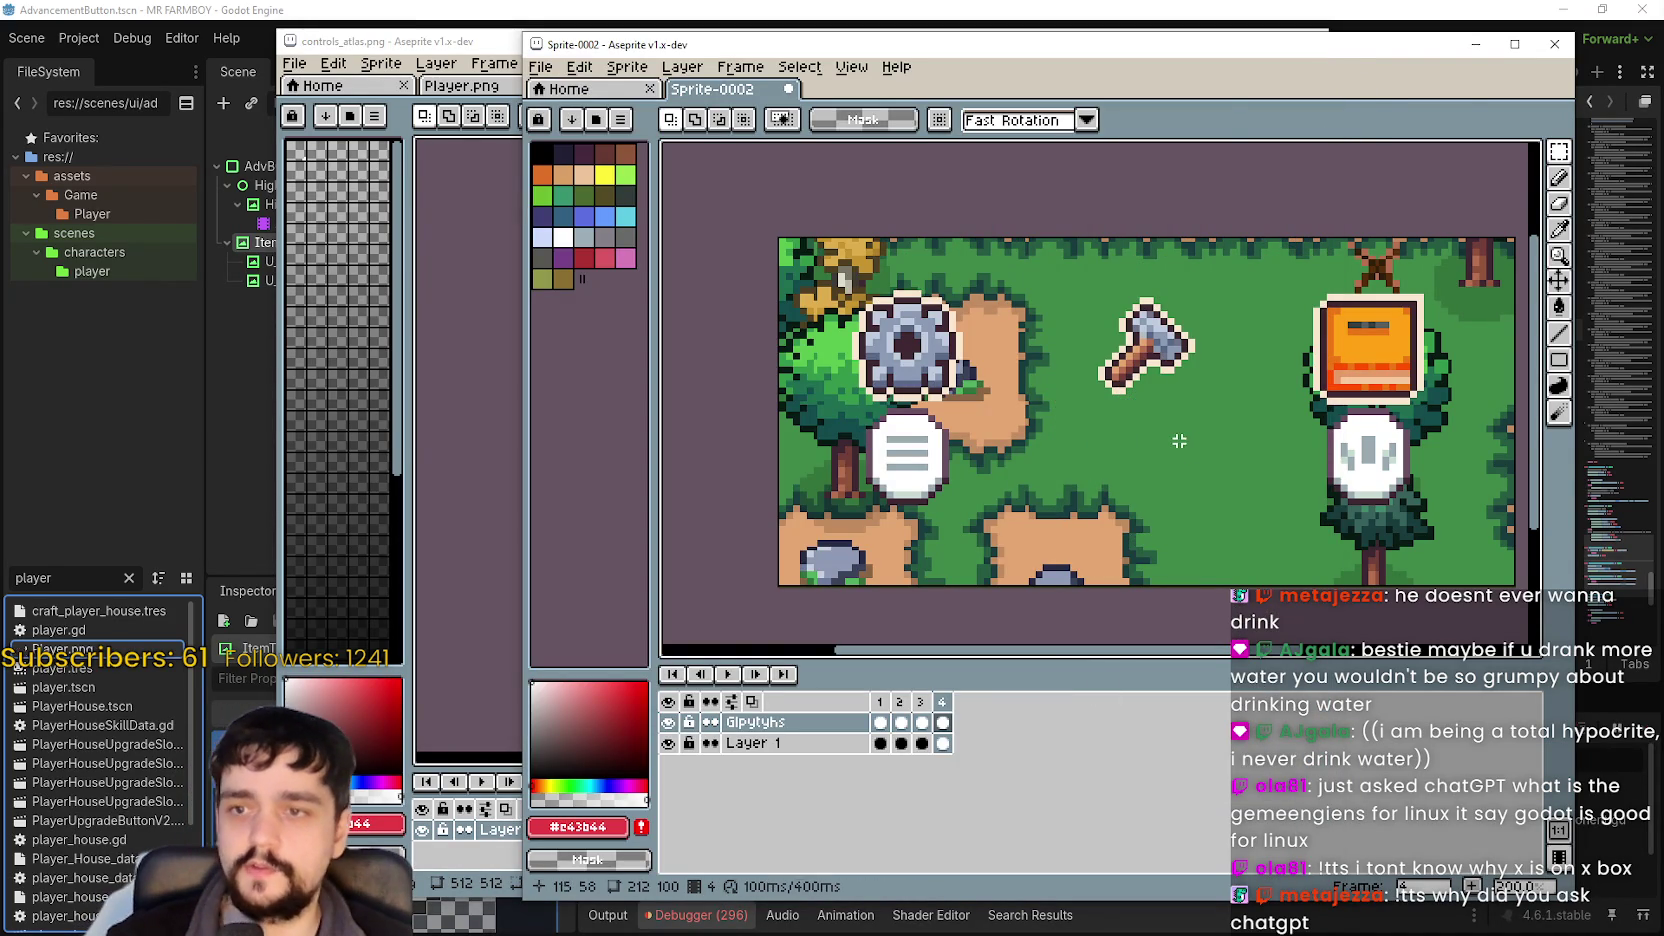
pyautogui.hotkey('ctrl', 'v')
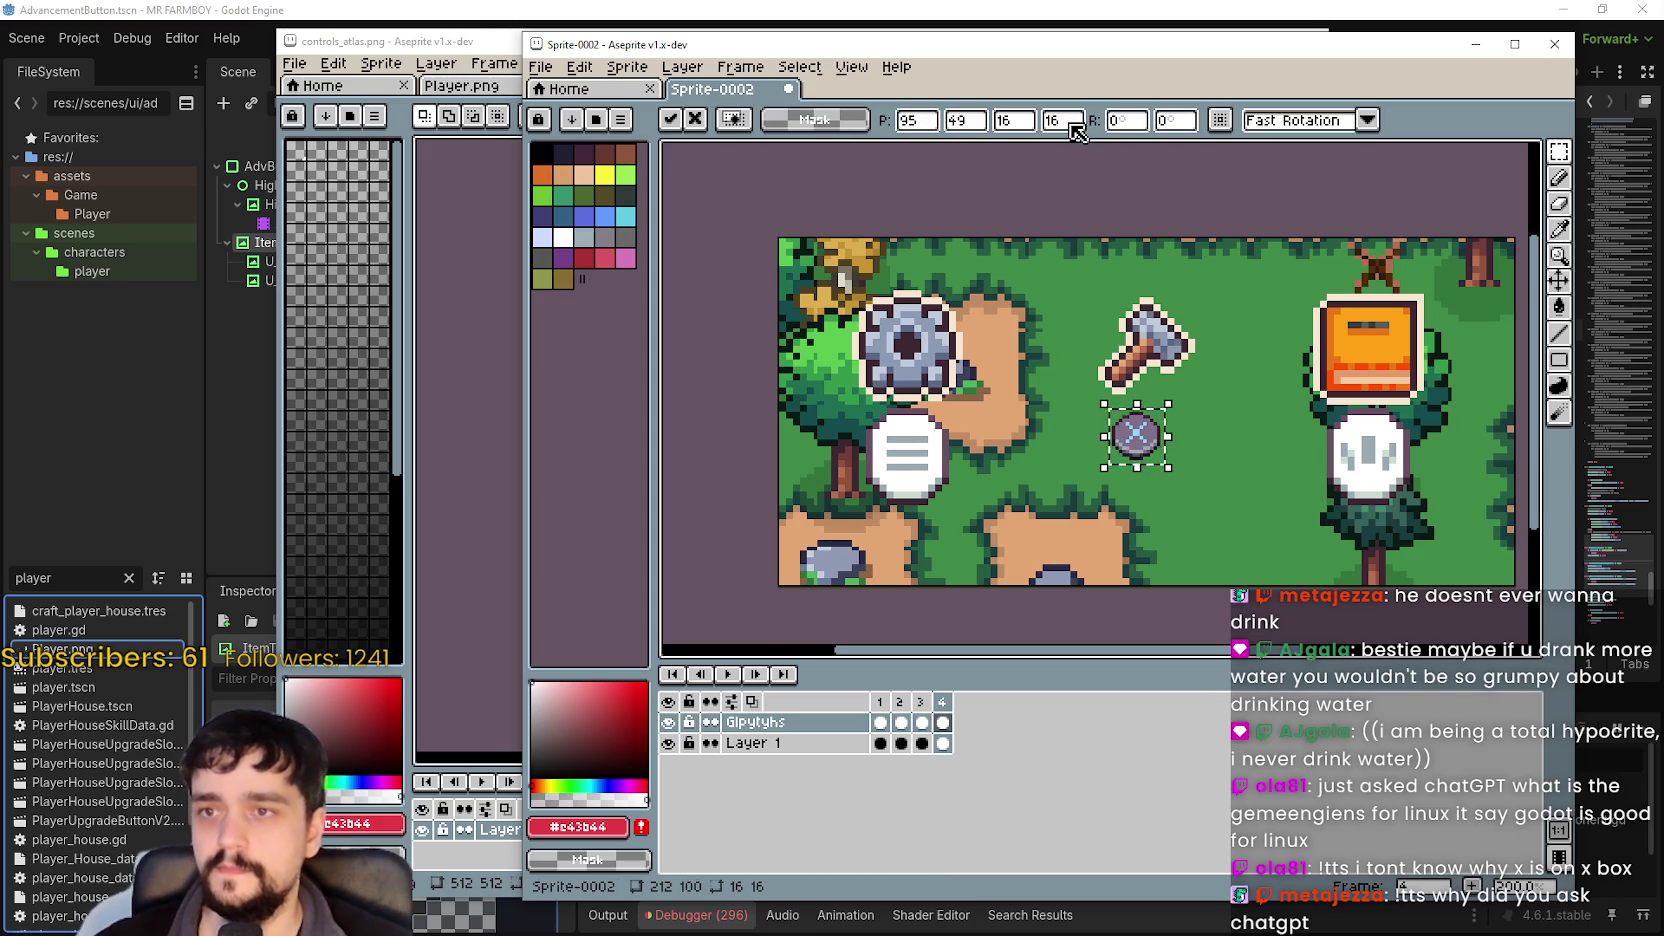
pyautogui.doubleClick(1062, 120)
pyautogui.write('32')
pyautogui.press('Return')
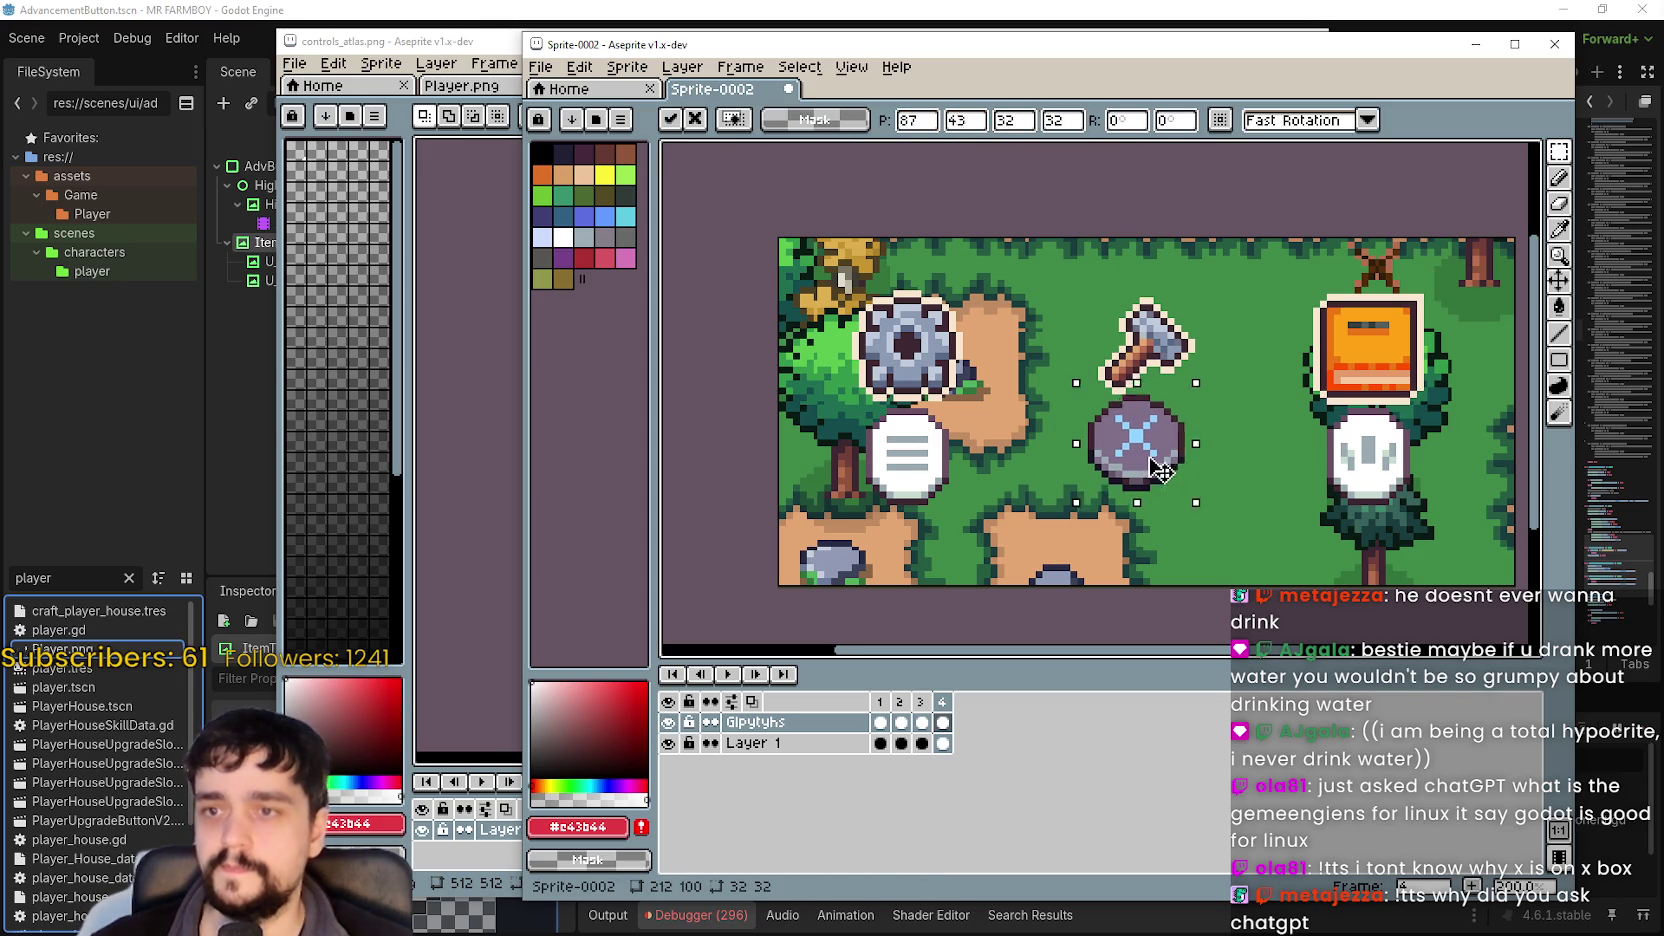
pyautogui.scroll(2, 1160, 440)
pyautogui.scroll(-1, 1153, 451)
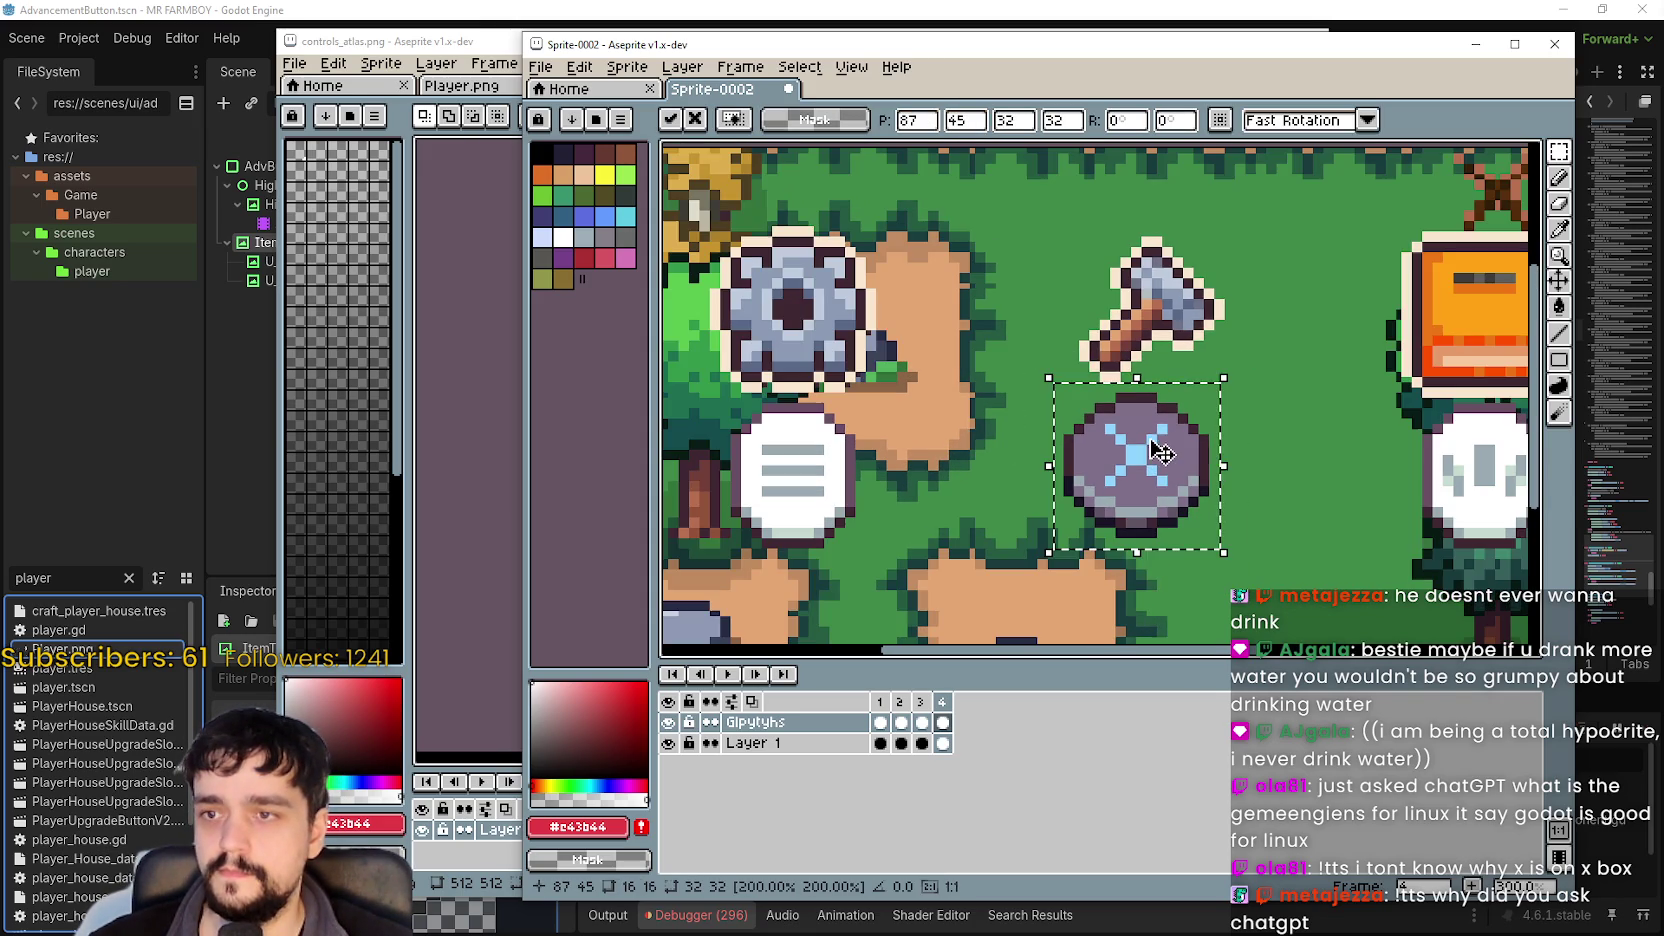
pyautogui.scroll(-1, 1140, 472)
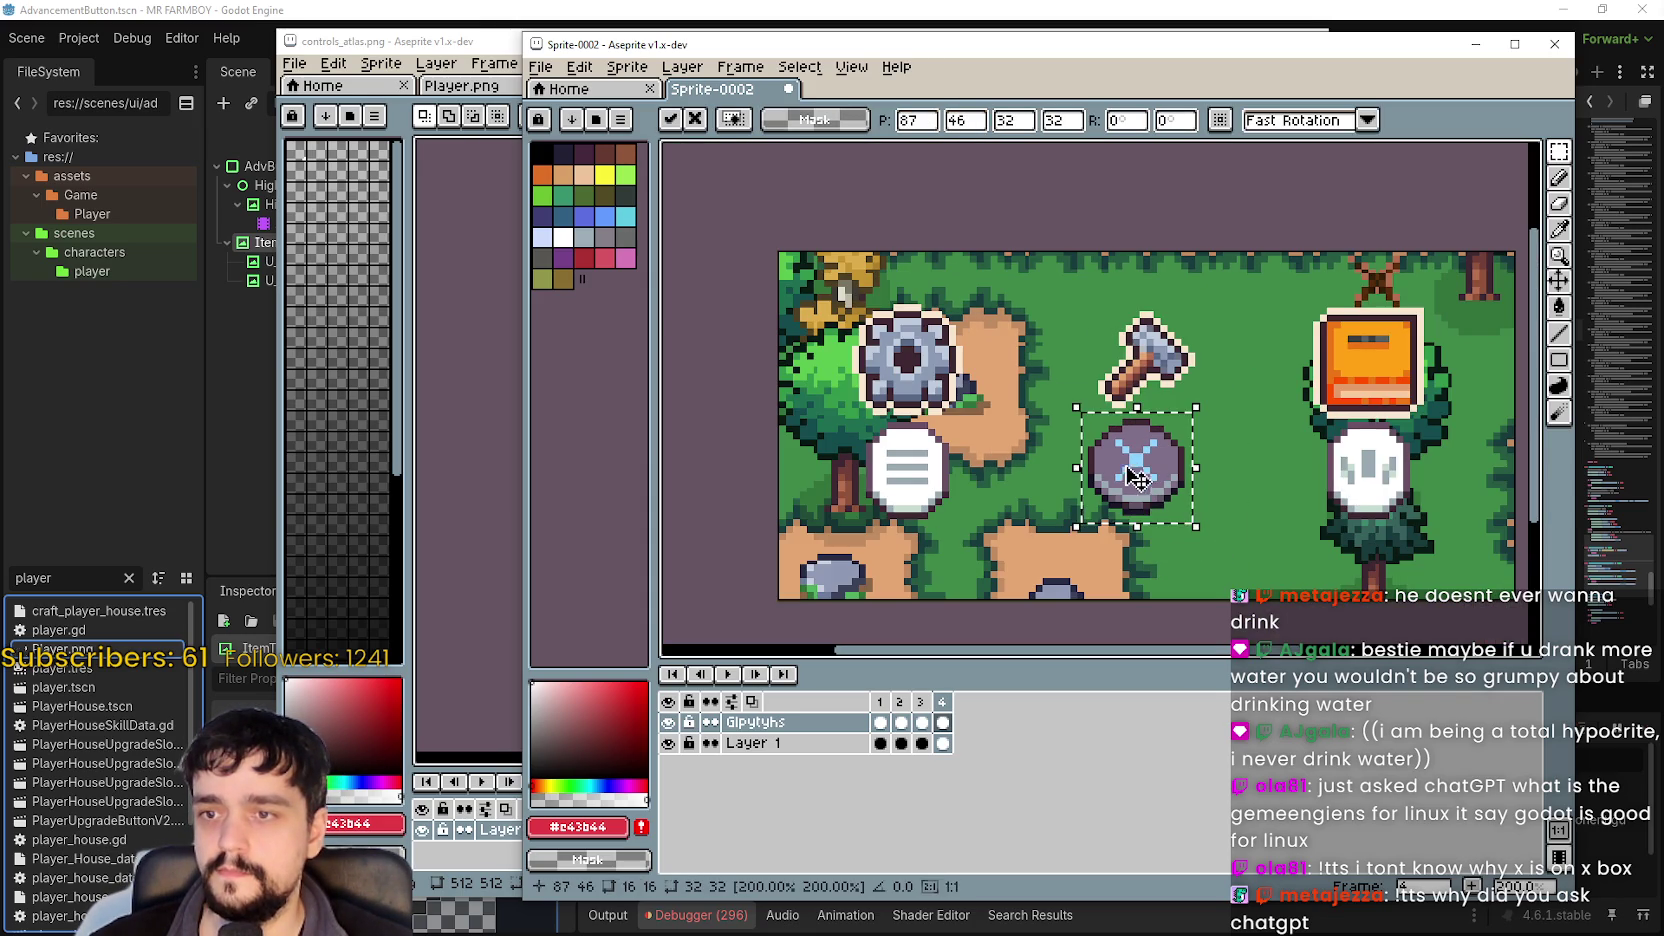
pyautogui.click(490, 45)
pyautogui.scroll(-3, 1006, 487)
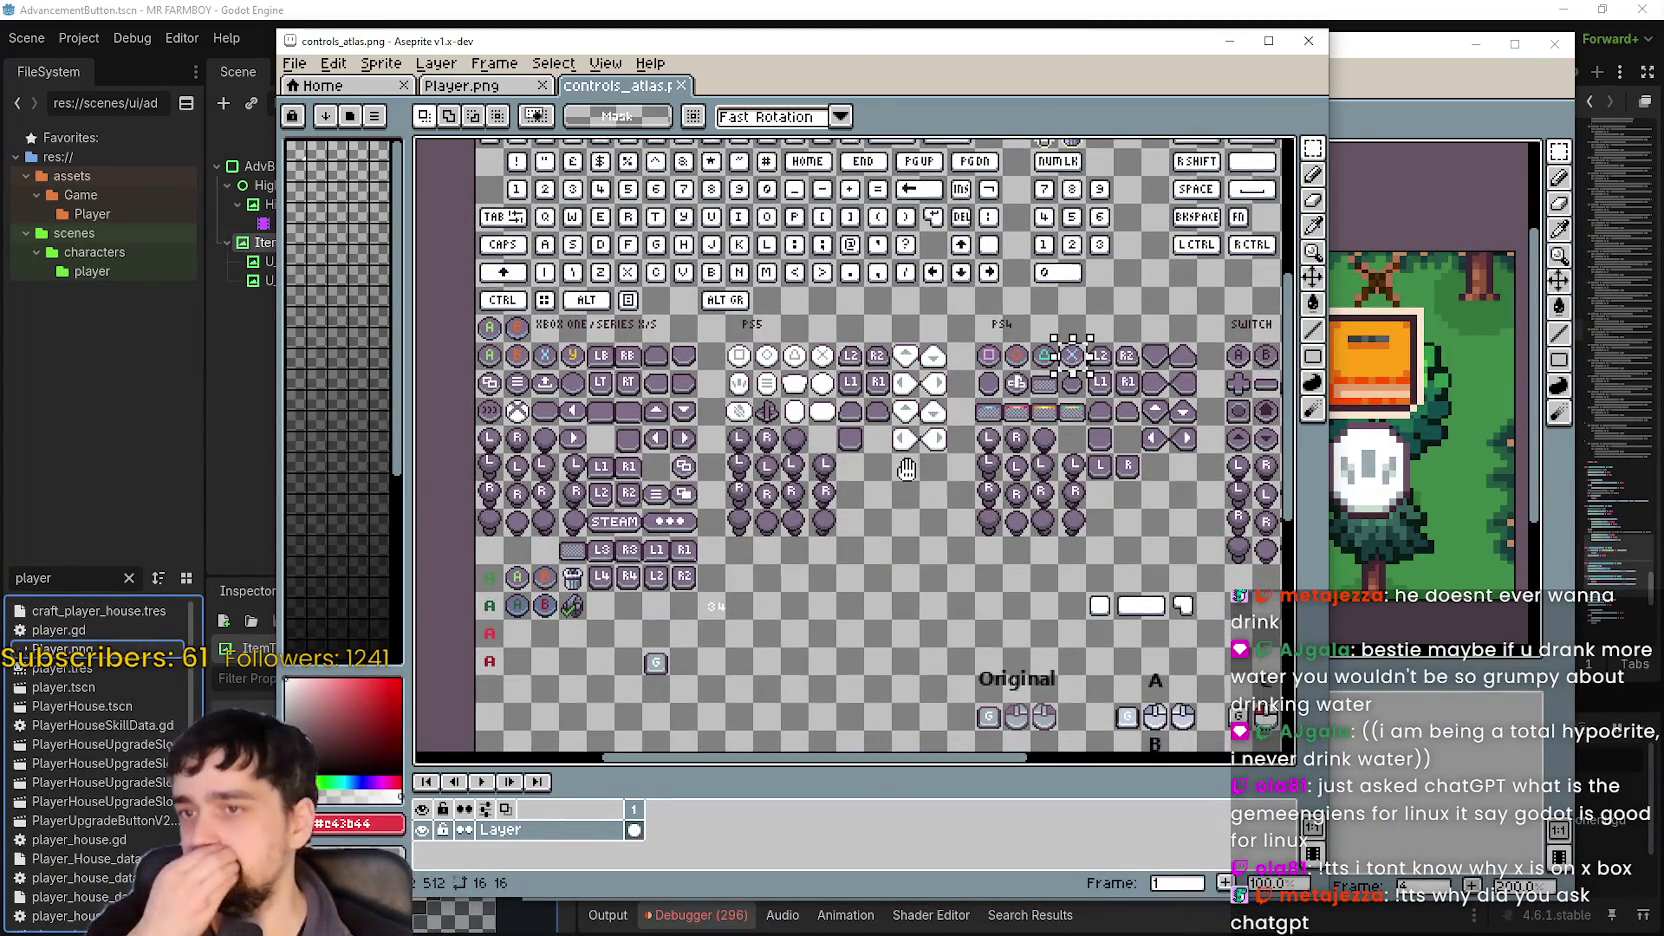
# Move the controls_atlas selection onto the PS4 share glyph to copy it.
pyautogui.moveTo(1068, 358); pyautogui.dragTo(1014, 384)
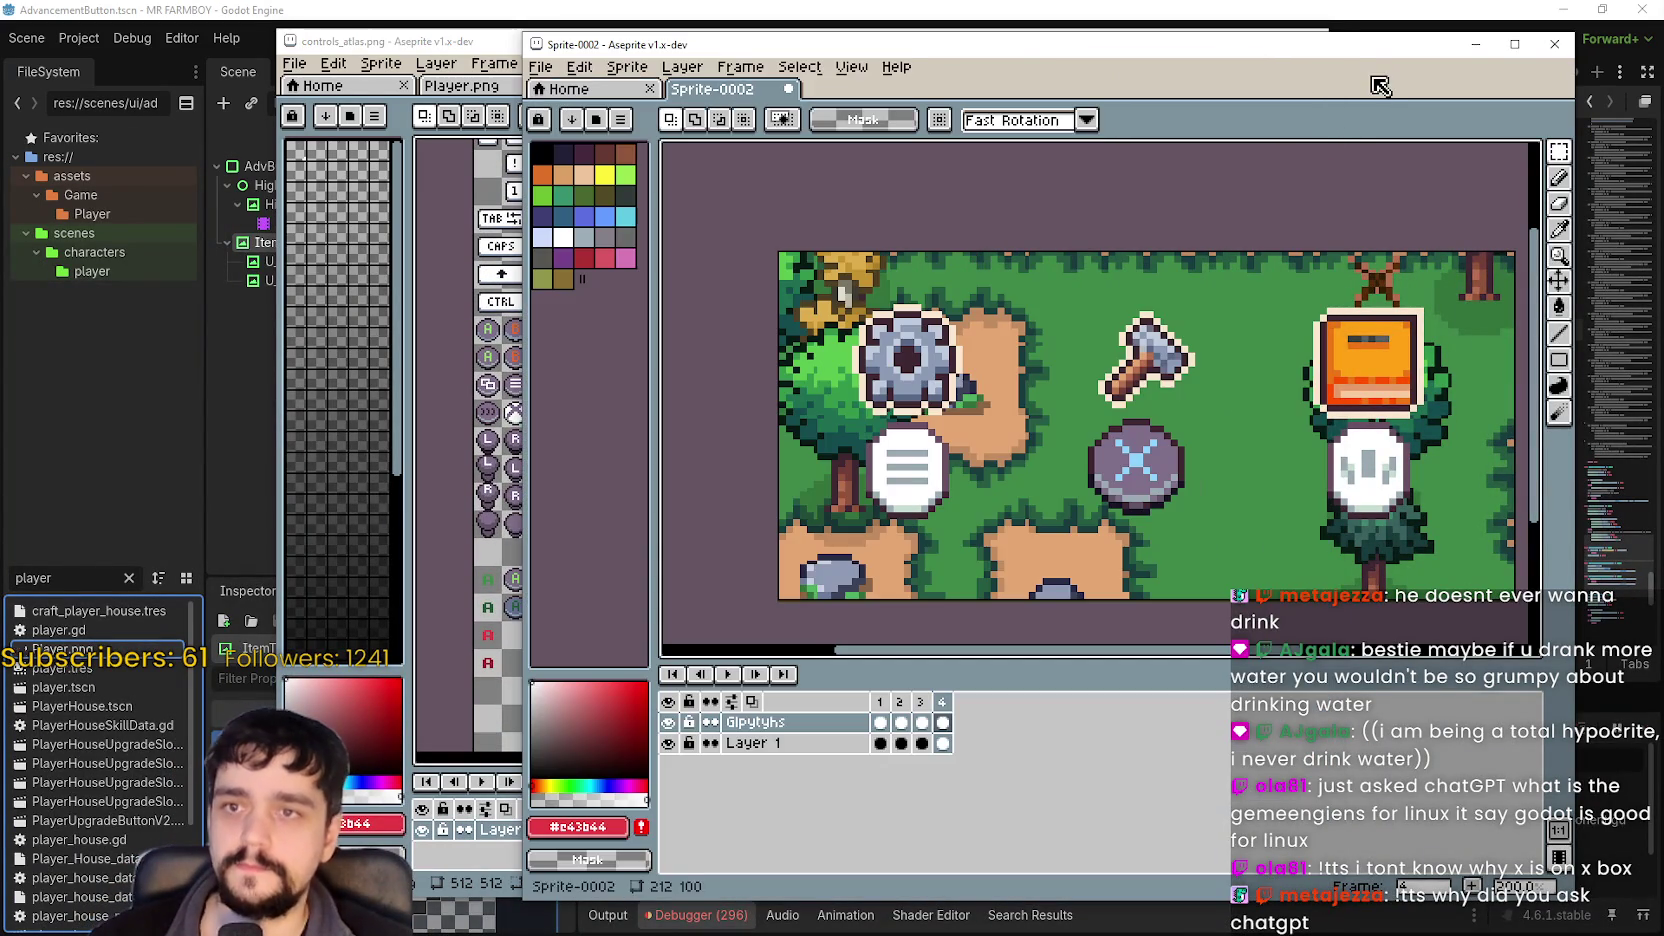
pyautogui.click(1370, 100)
pyautogui.hscroll(3, 1118, 495)
pyautogui.hotkey('alt', 'Tab')
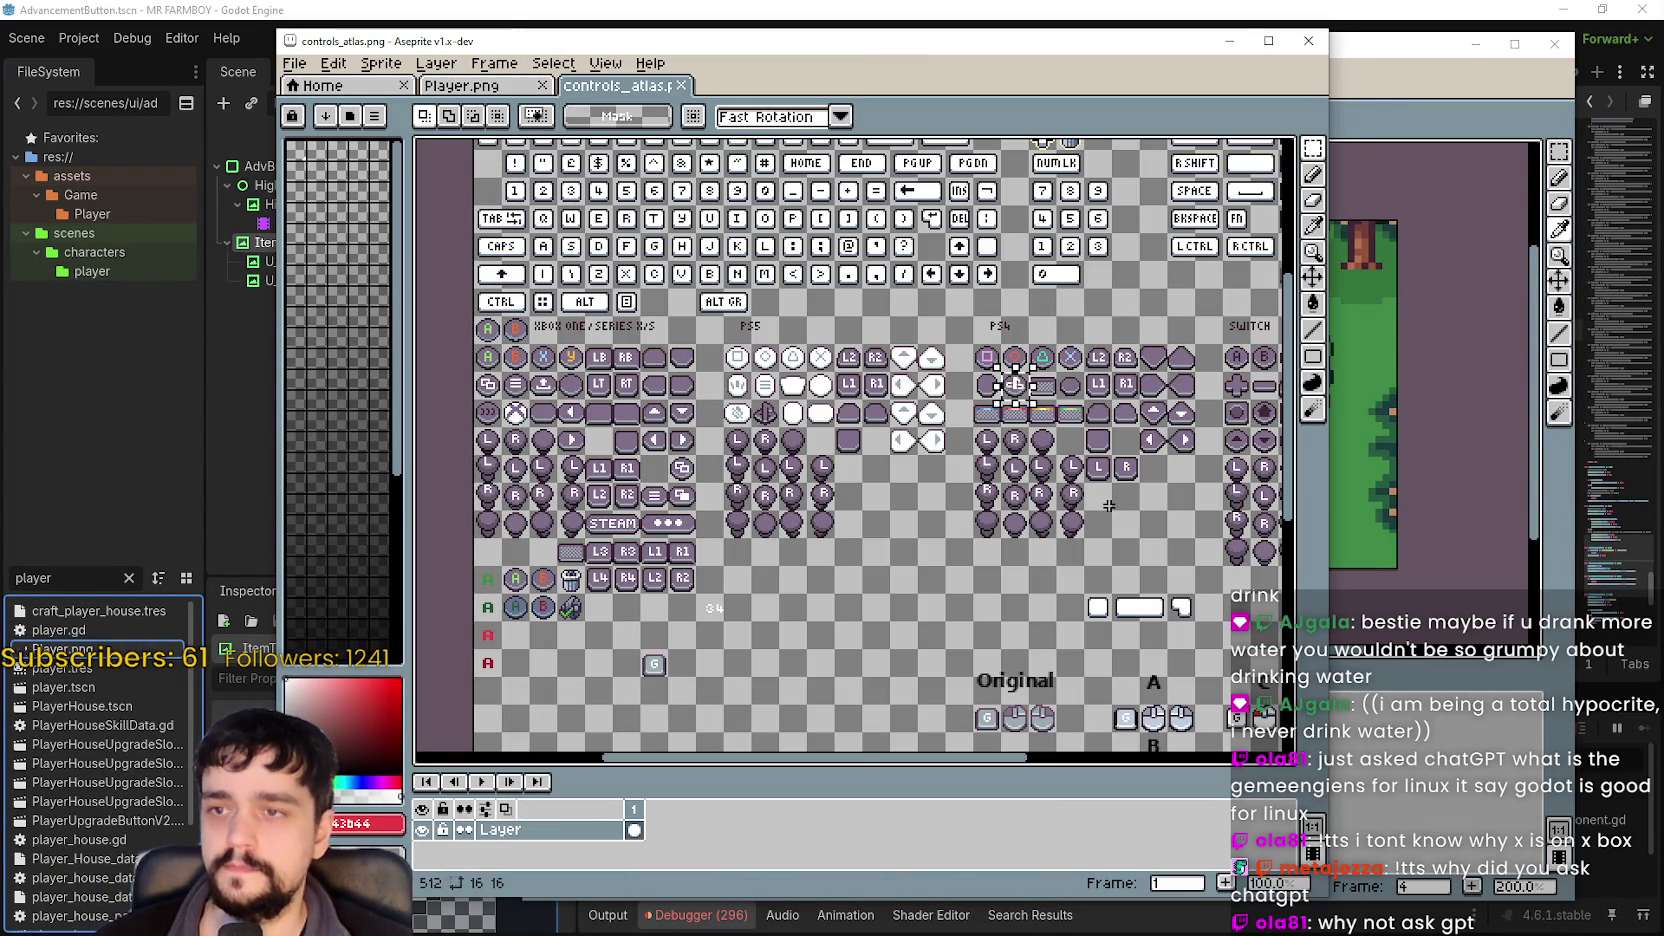
pyautogui.hscroll(-1, 897, 461)
pyautogui.hotkey('alt', 'Tab')
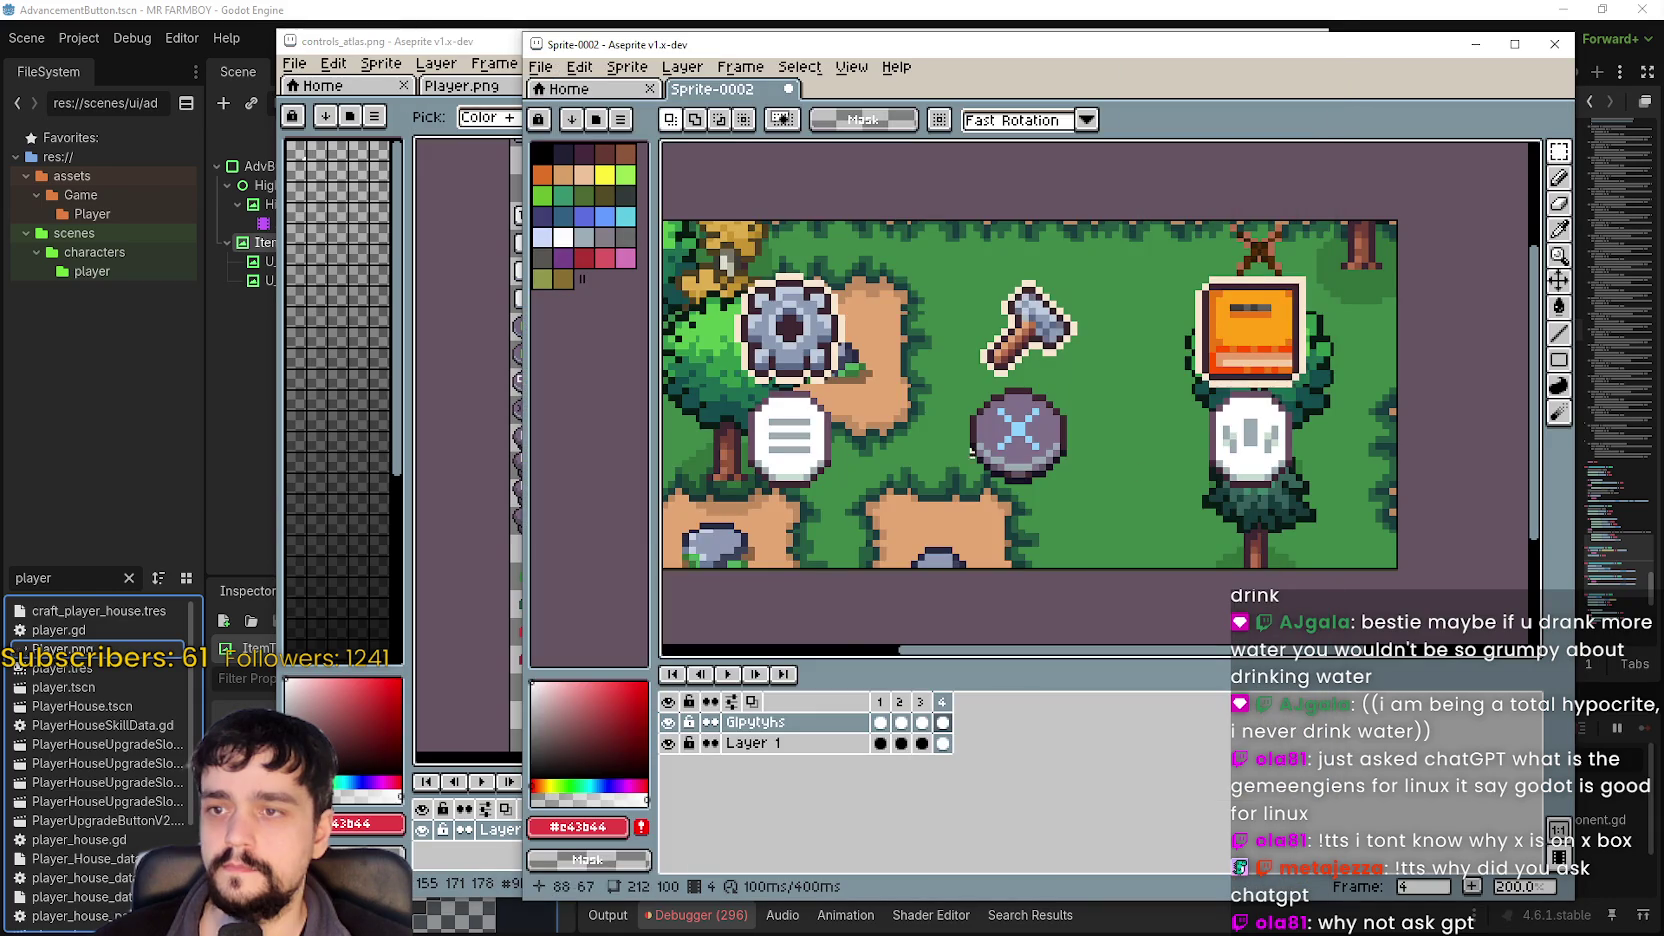
# Replace the scroll icon under the gear with the PS4 glyph scaled to 32×32.
pyautogui.moveTo(833, 501); pyautogui.dragTo(958, 382)
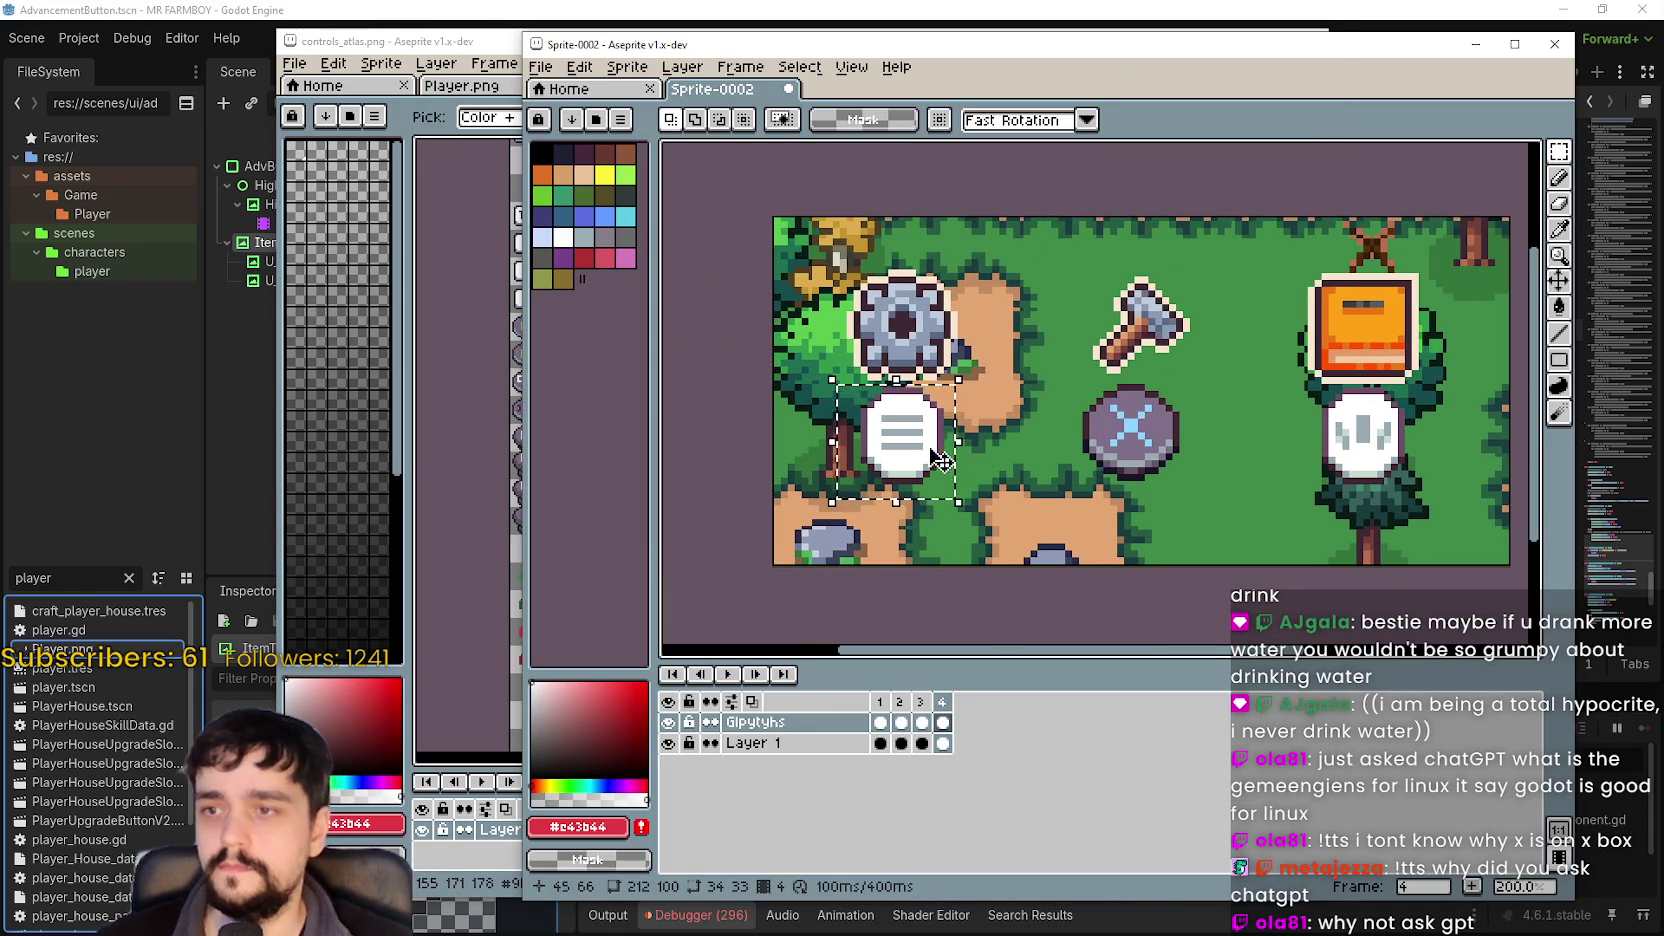
pyautogui.press('Delete')
pyautogui.hotkey('ctrl', 'v')
pyautogui.moveTo(1081, 382)
pyautogui.mouseDown()
pyautogui.moveTo(875, 424)
pyautogui.moveTo(970, 510)
pyautogui.mouseUp()
pyautogui.moveTo(929, 457); pyautogui.dragTo(960, 462)
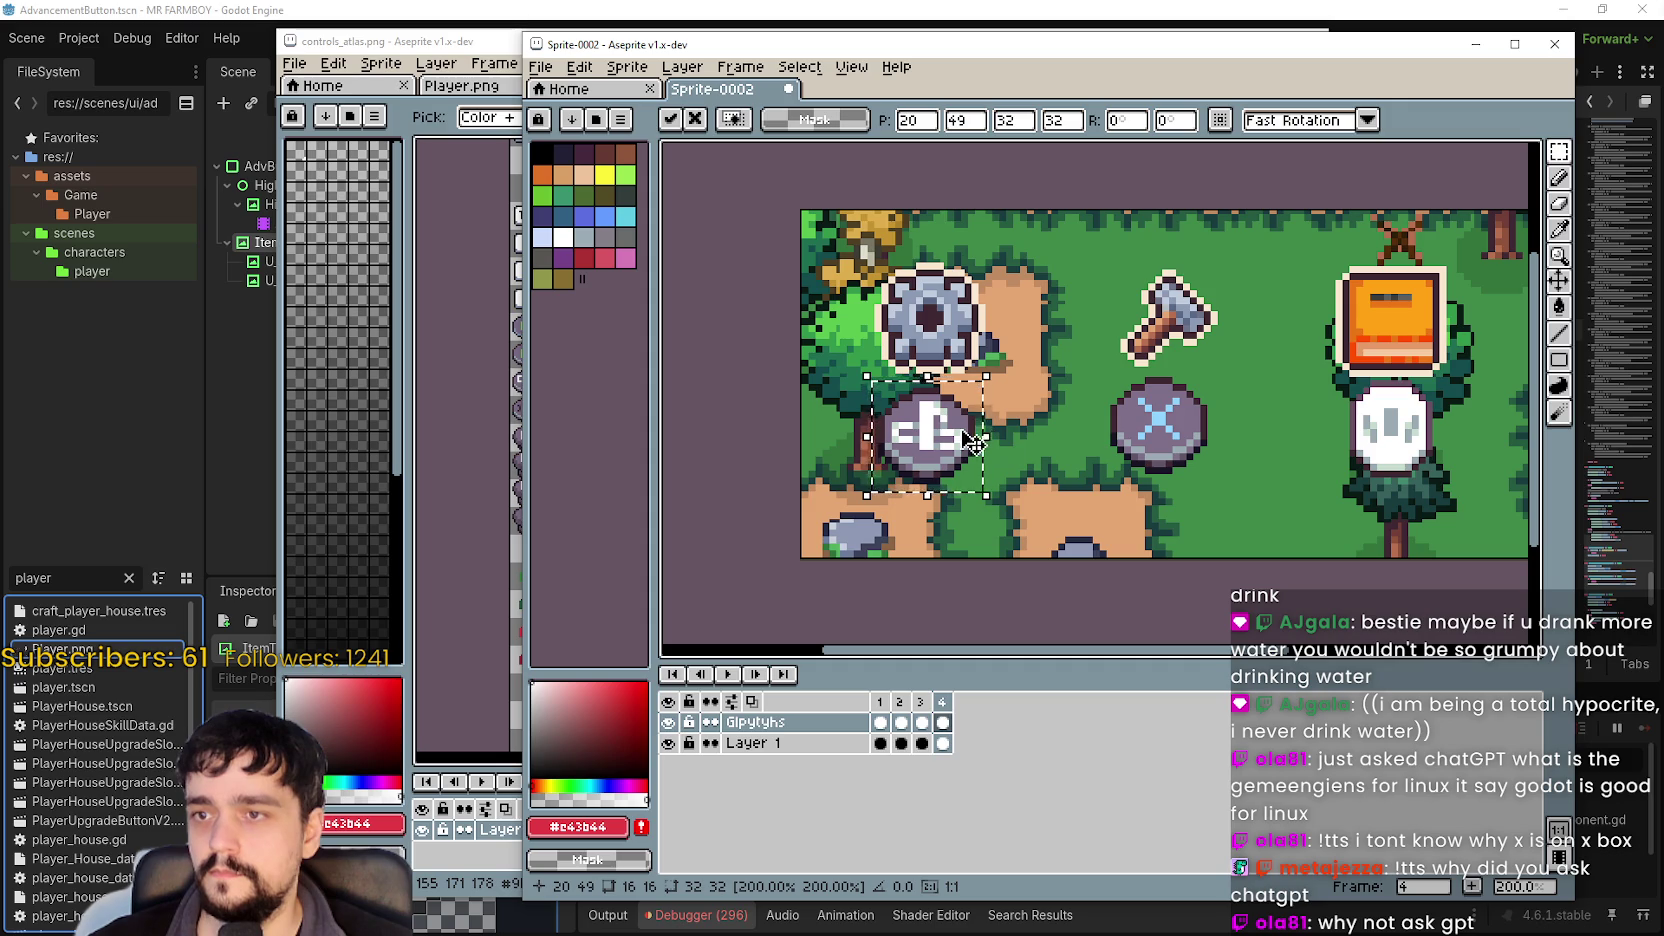
pyautogui.press('Return')
pyautogui.moveTo(1338, 466); pyautogui.dragTo(1184, 459)
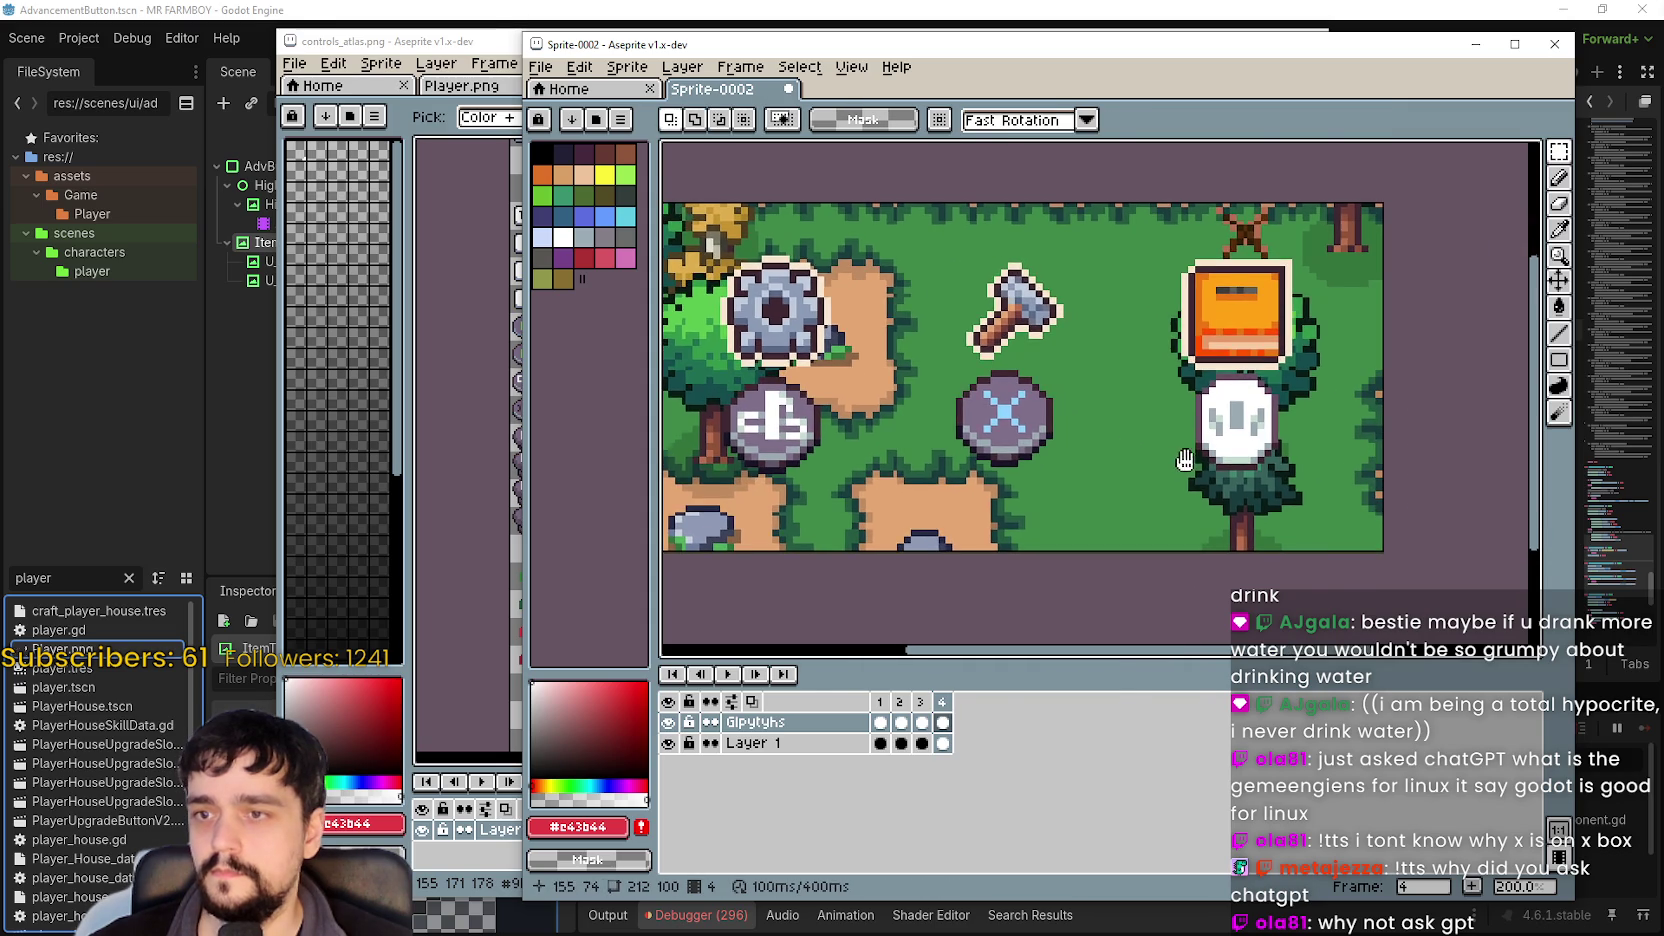
pyautogui.hotkey('alt', 'Tab')
pyautogui.moveTo(760, 420); pyautogui.dragTo(891, 427)
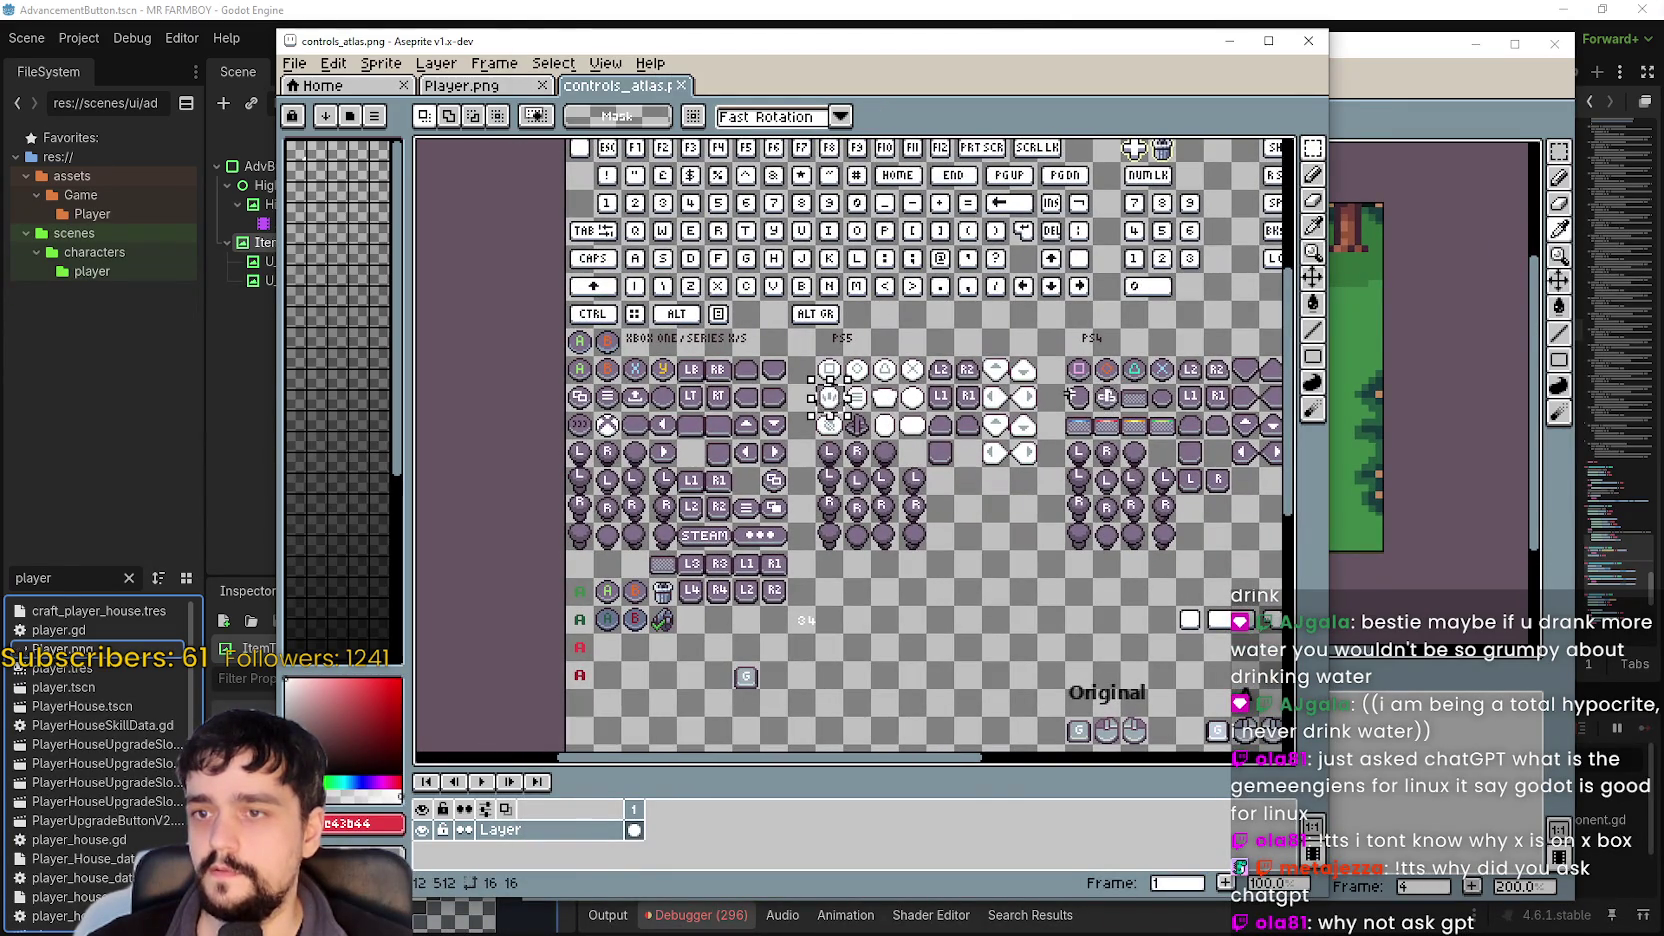
# Move the controls_atlas selection onto the PS4 square glyph.
pyautogui.moveTo(1057, 432); pyautogui.dragTo(817, 420)
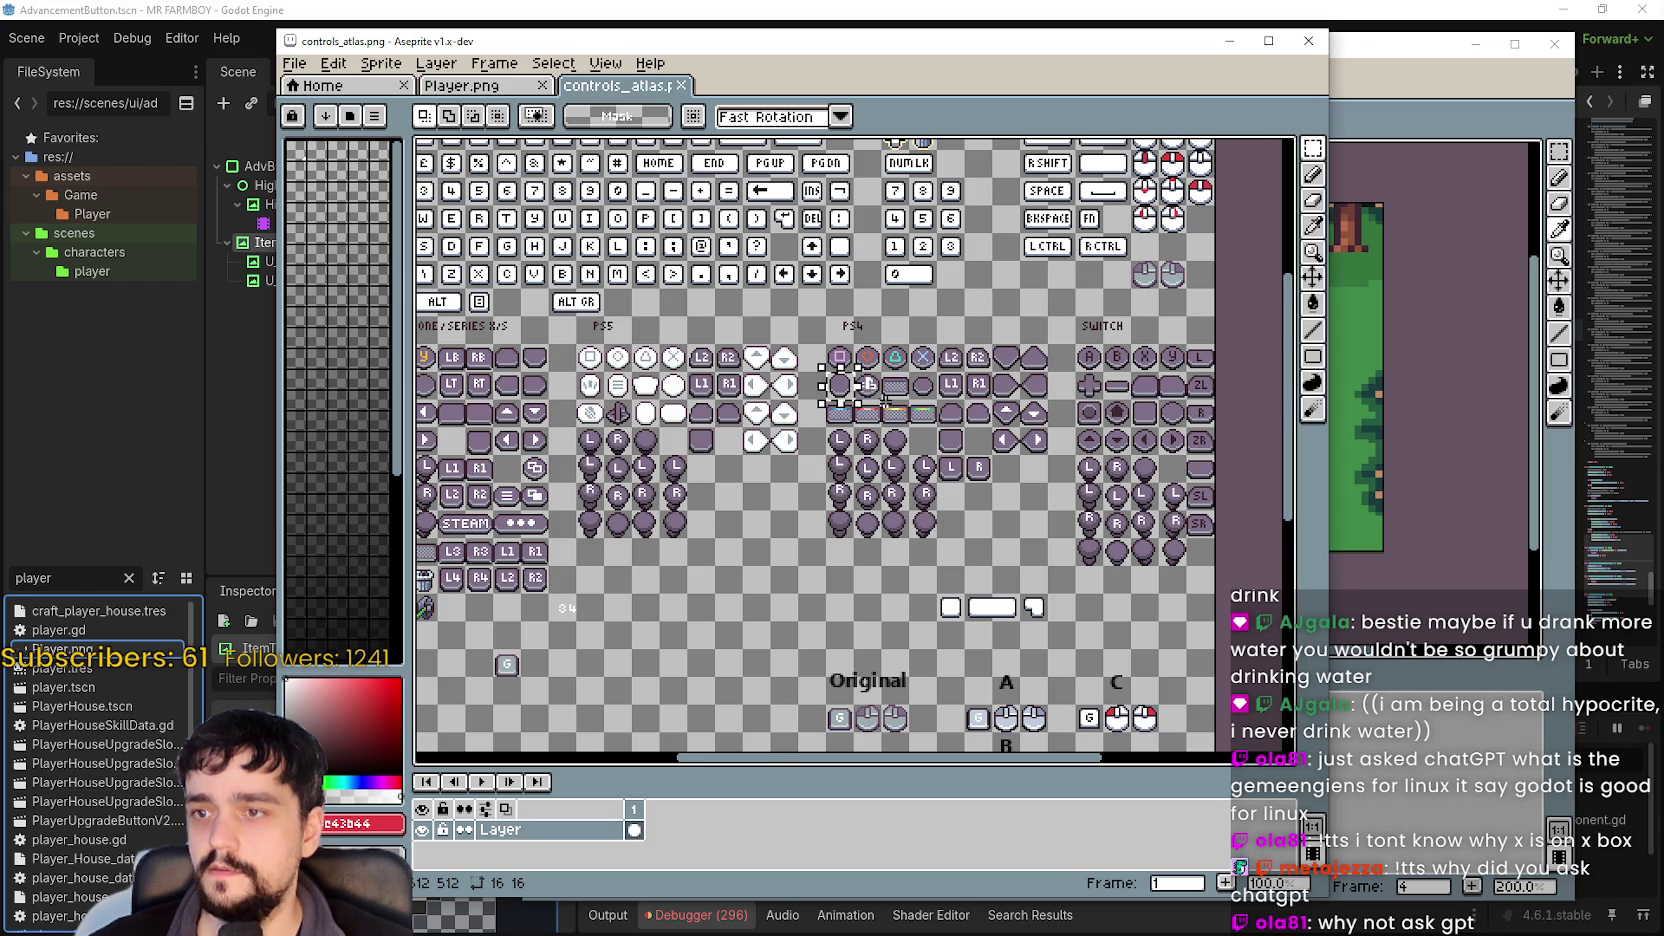
pyautogui.scroll(1, 886, 399)
pyautogui.moveTo(948, 350)
pyautogui.mouseDown()
pyautogui.moveTo(1014, 417)
pyautogui.moveTo(1063, 434)
pyautogui.mouseUp()
pyautogui.moveTo(1017, 364); pyautogui.dragTo(1077, 424)
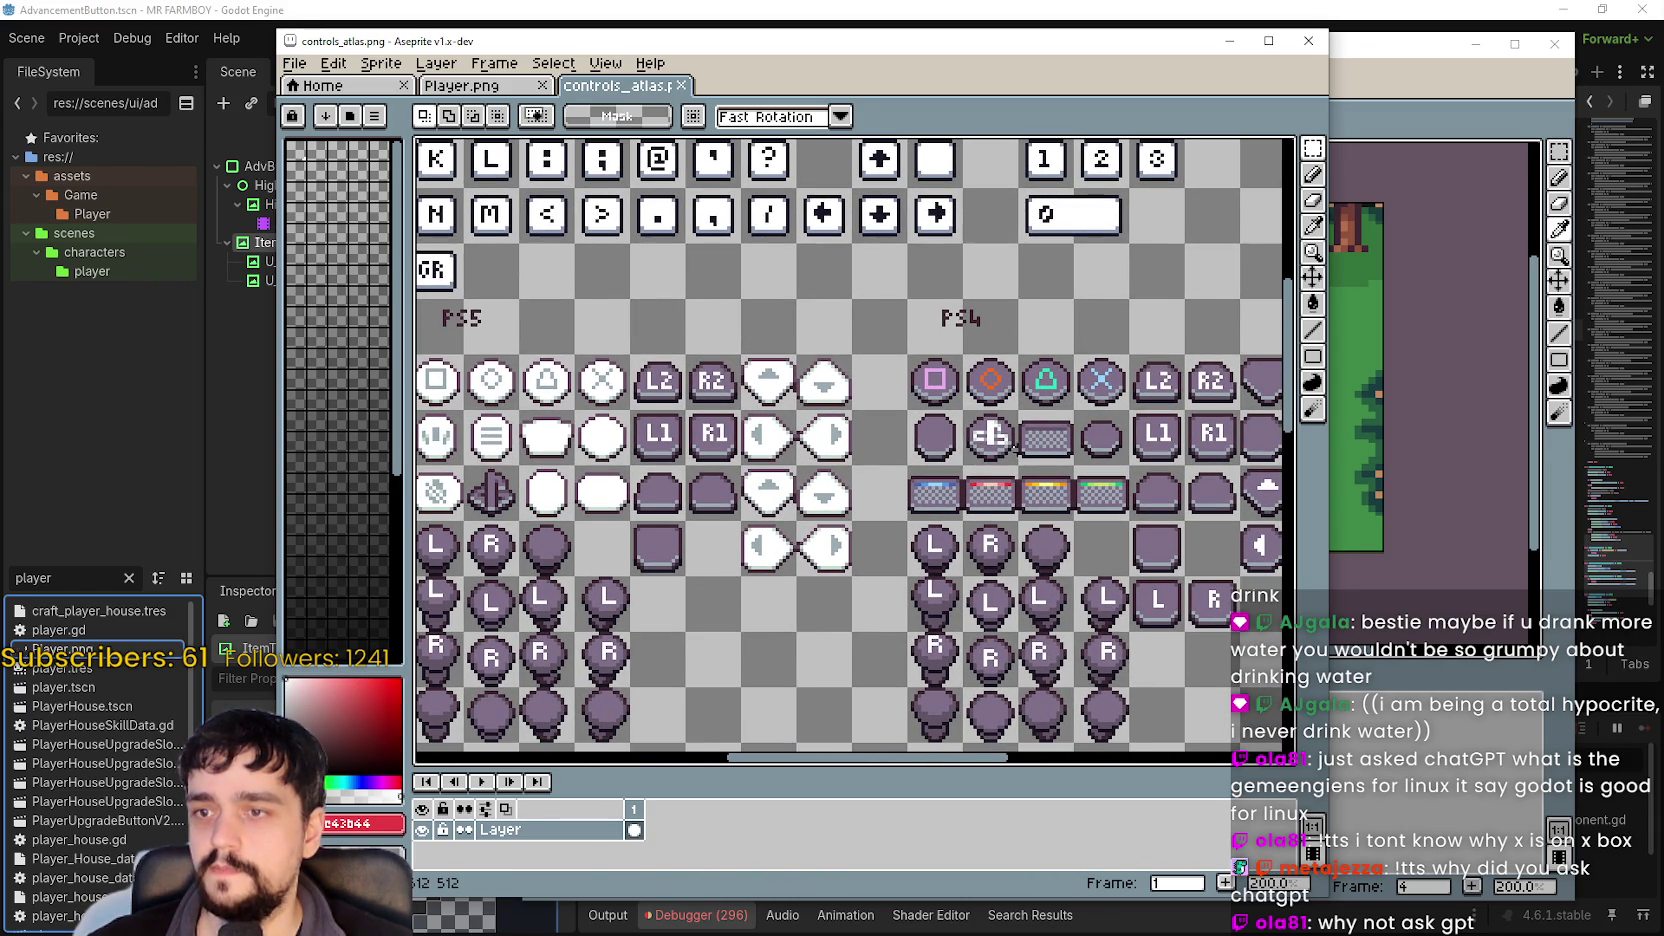
pyautogui.scroll(-1, 976, 450)
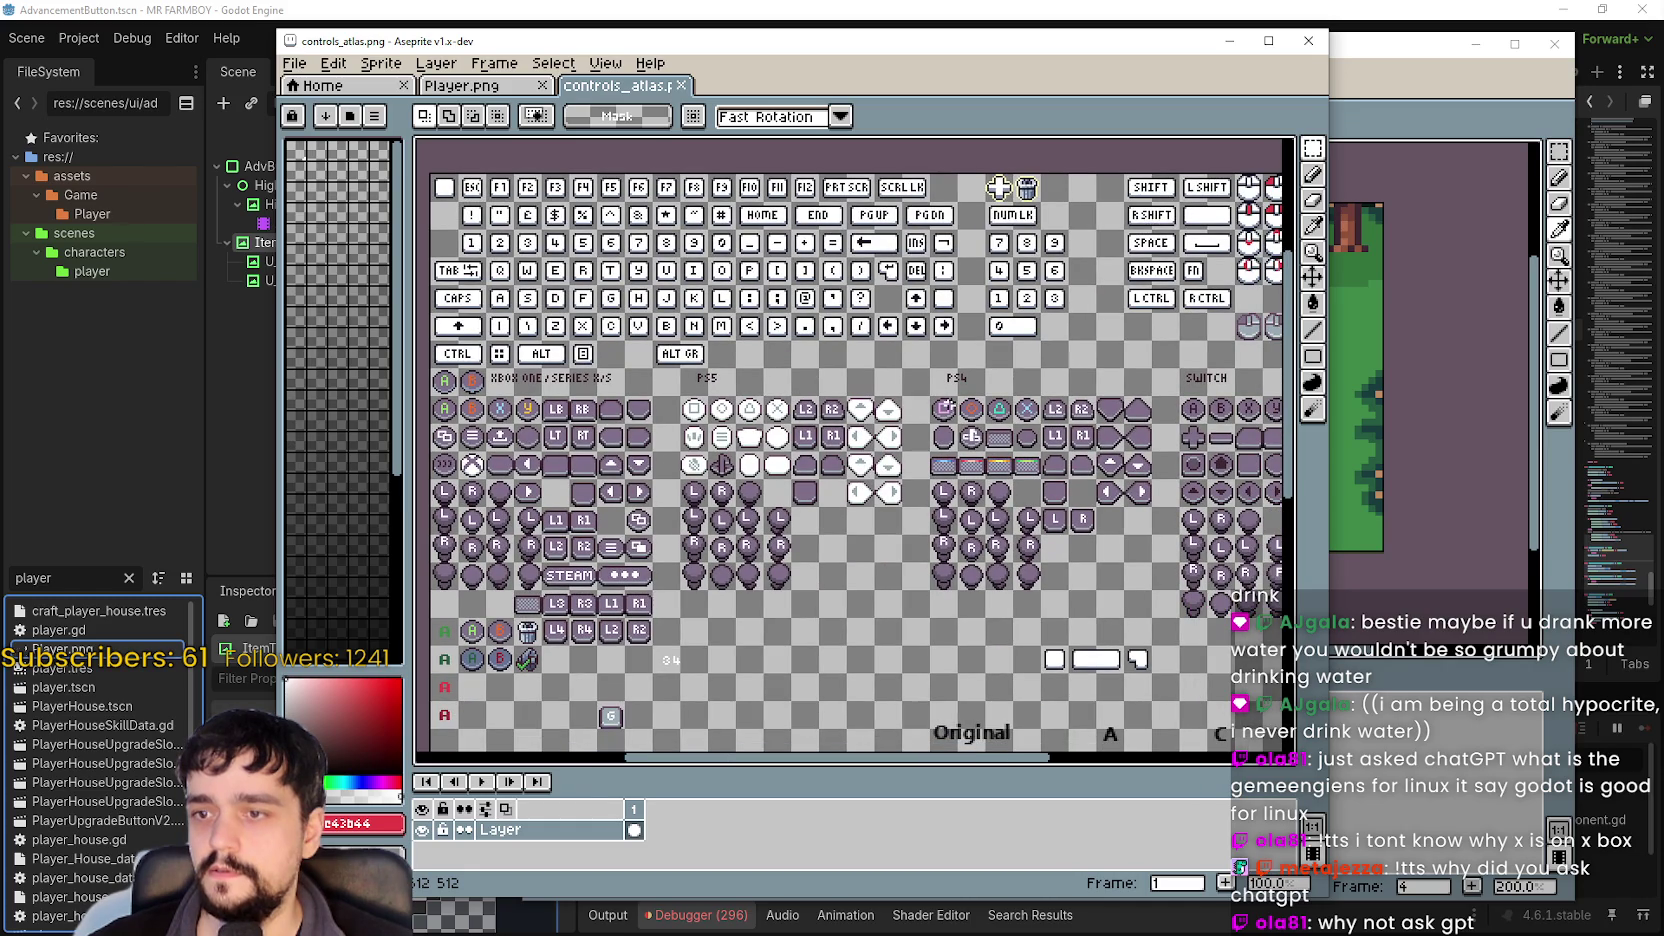
# Replace the white button under the book with the PS4 square glyph at 32×32.
pyautogui.click(1386, 64)
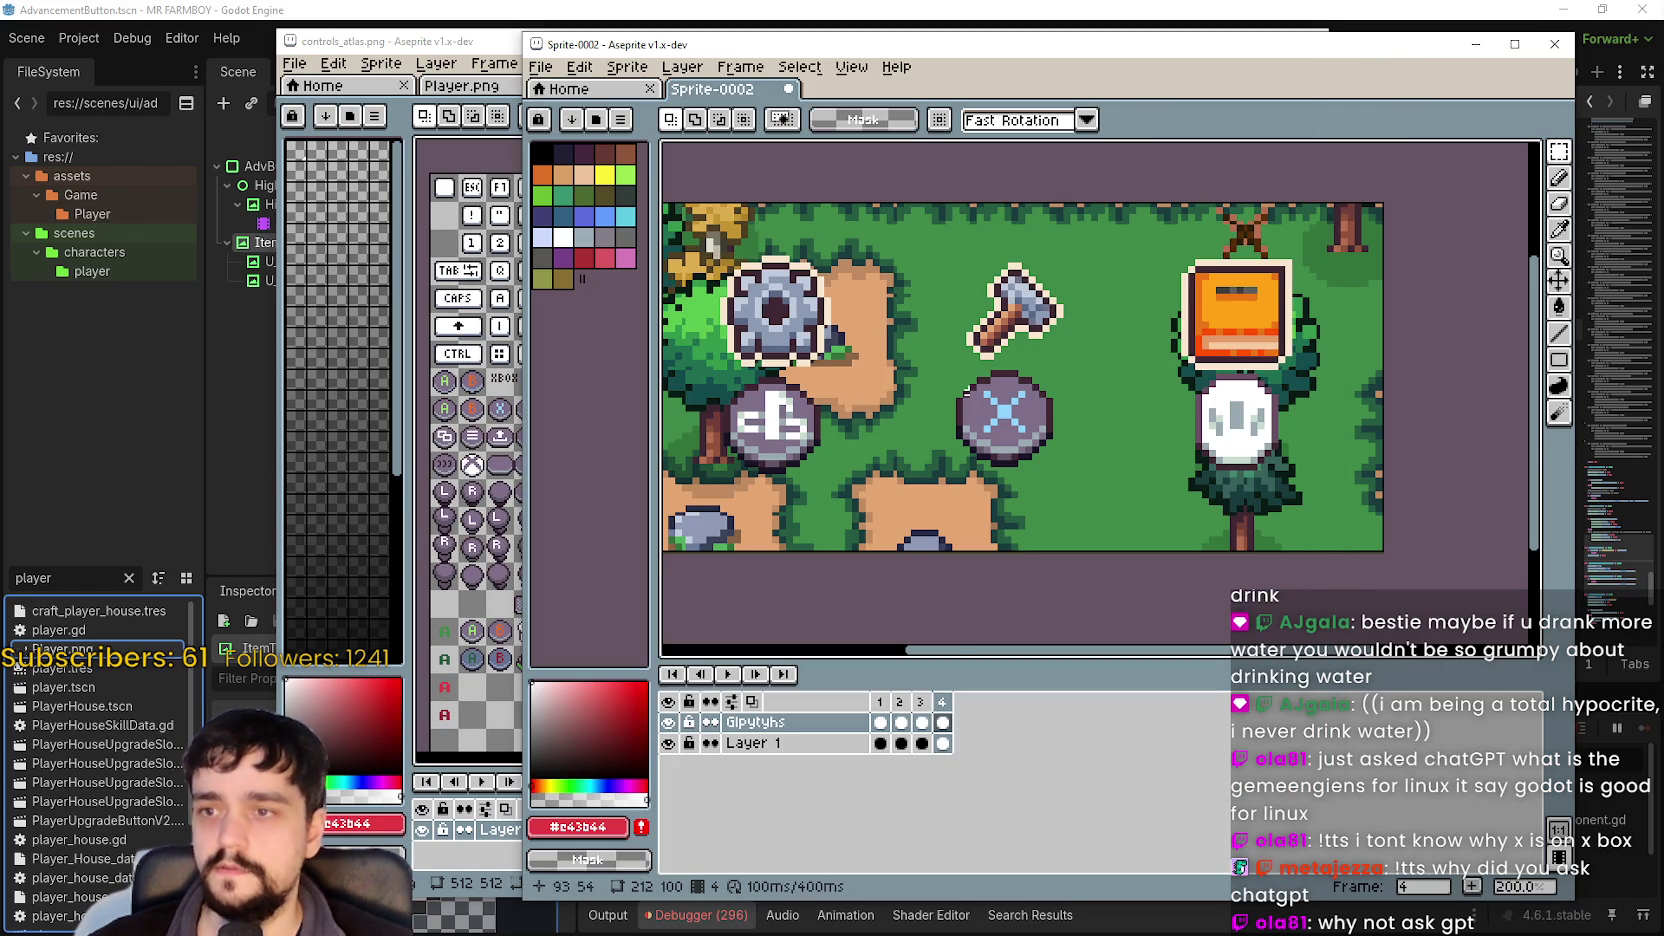
pyautogui.moveTo(966, 390); pyautogui.dragTo(871, 375)
pyautogui.moveTo(1079, 468); pyautogui.dragTo(1200, 350)
pyautogui.press('Delete')
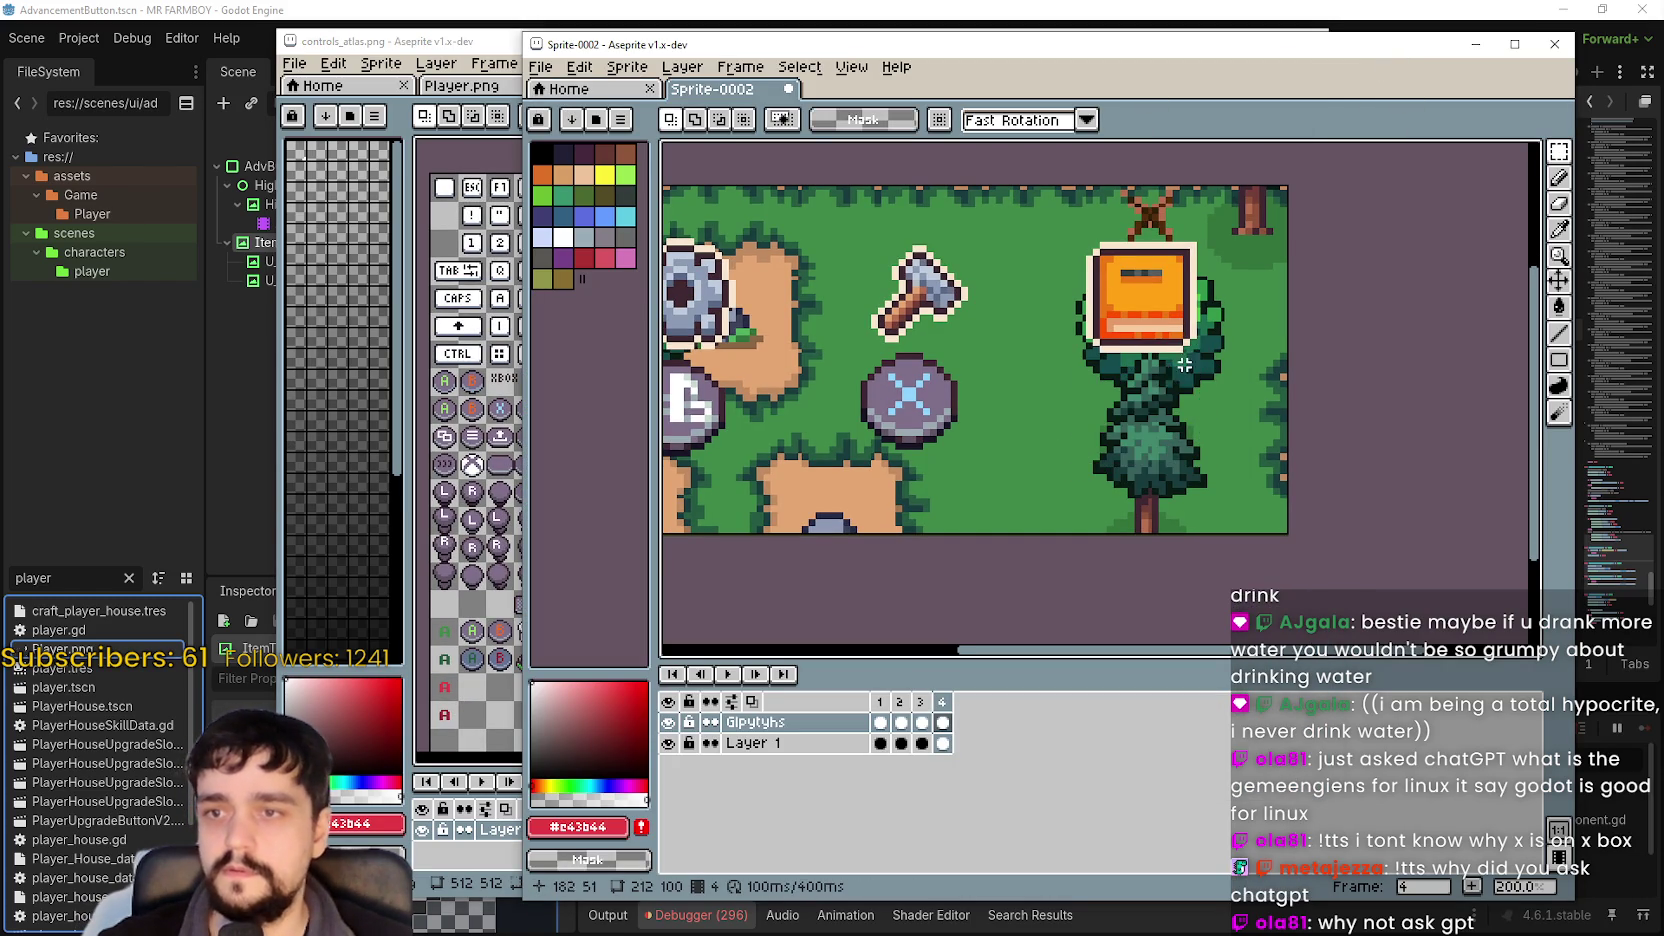
pyautogui.hotkey('ctrl', 'v')
pyautogui.moveTo(1088, 383); pyautogui.dragTo(1118, 405)
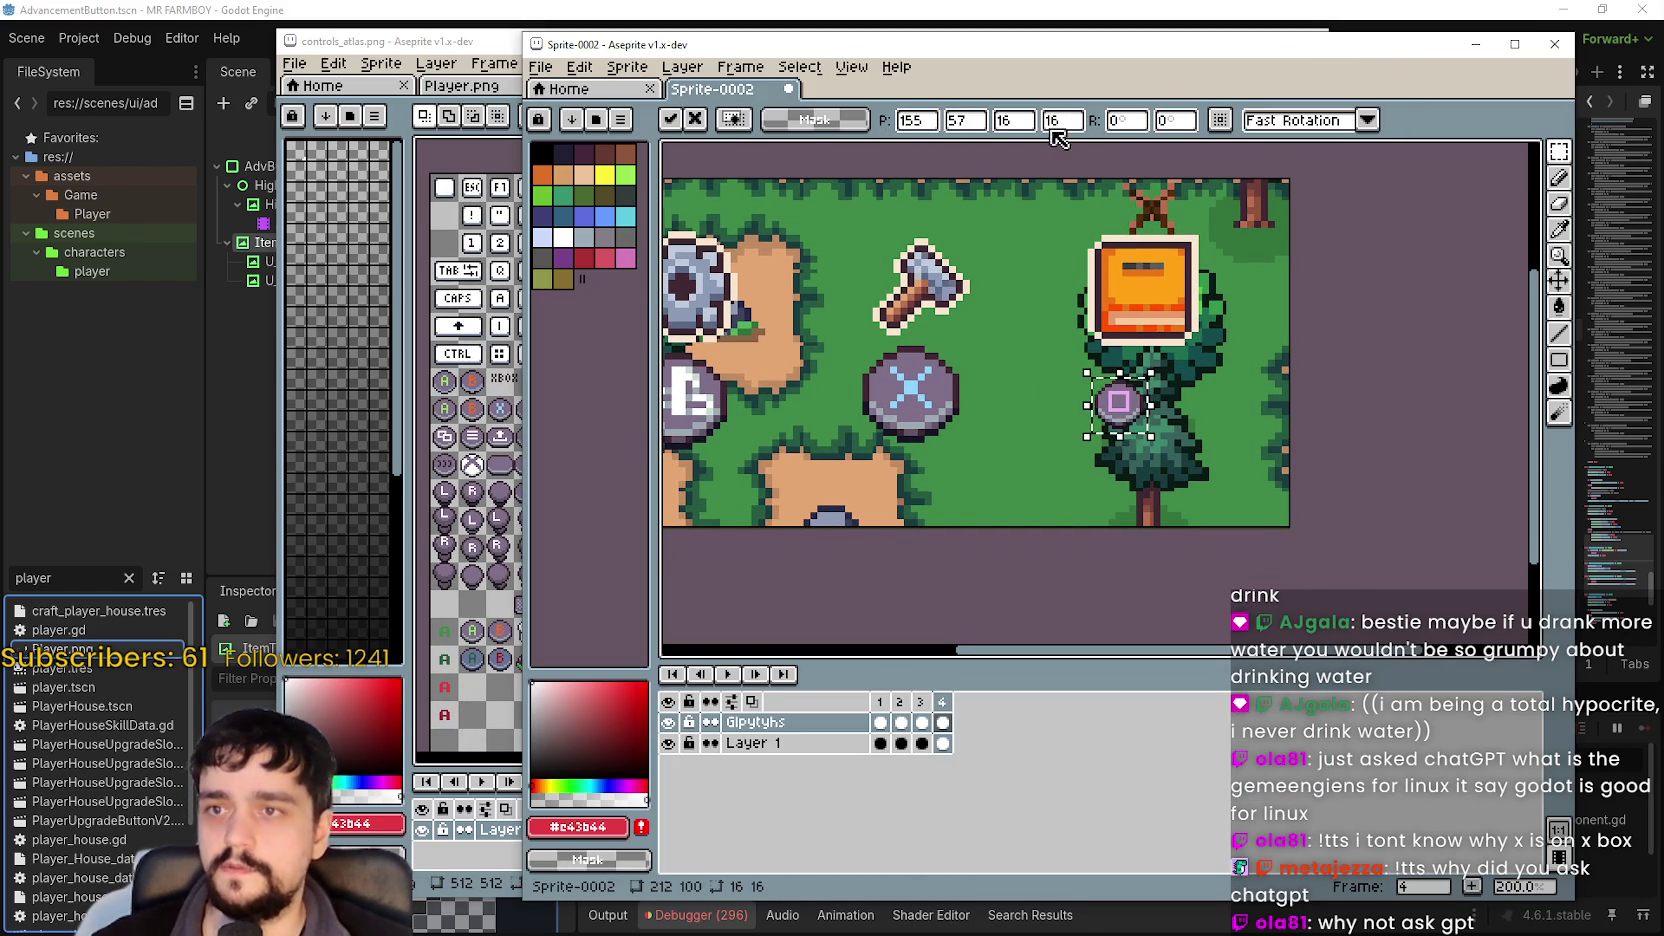
pyautogui.write('32')
pyautogui.press('Tab')
pyautogui.write('32')
pyautogui.press('Return')
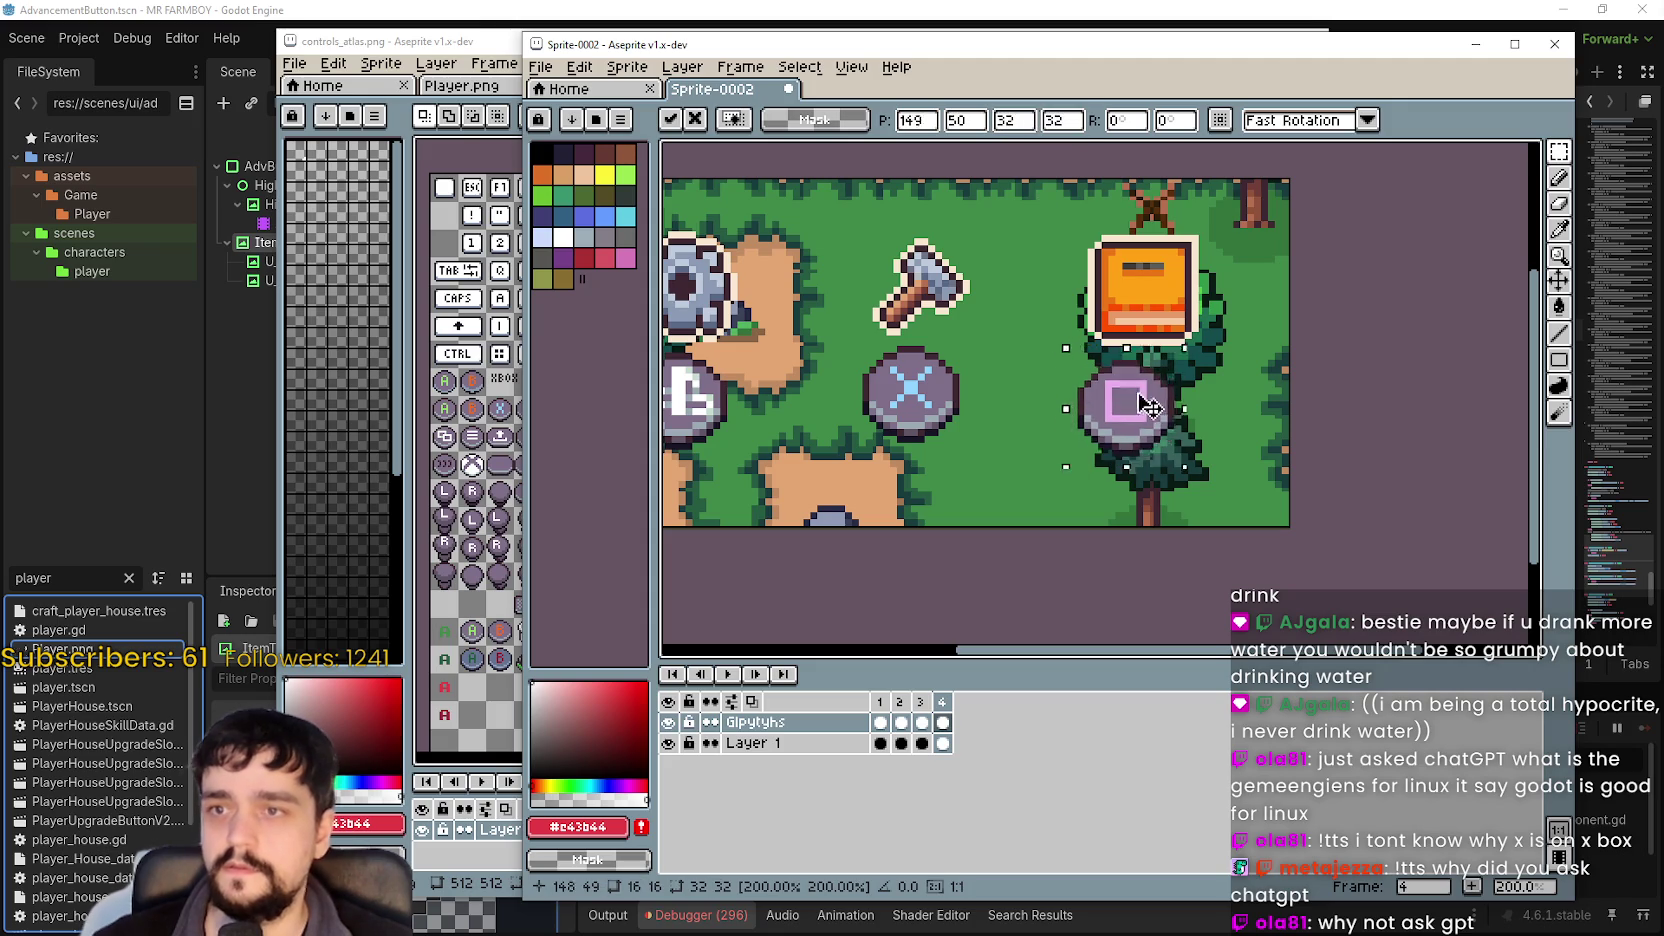
pyautogui.moveTo(1158, 429); pyautogui.dragTo(1155, 402)
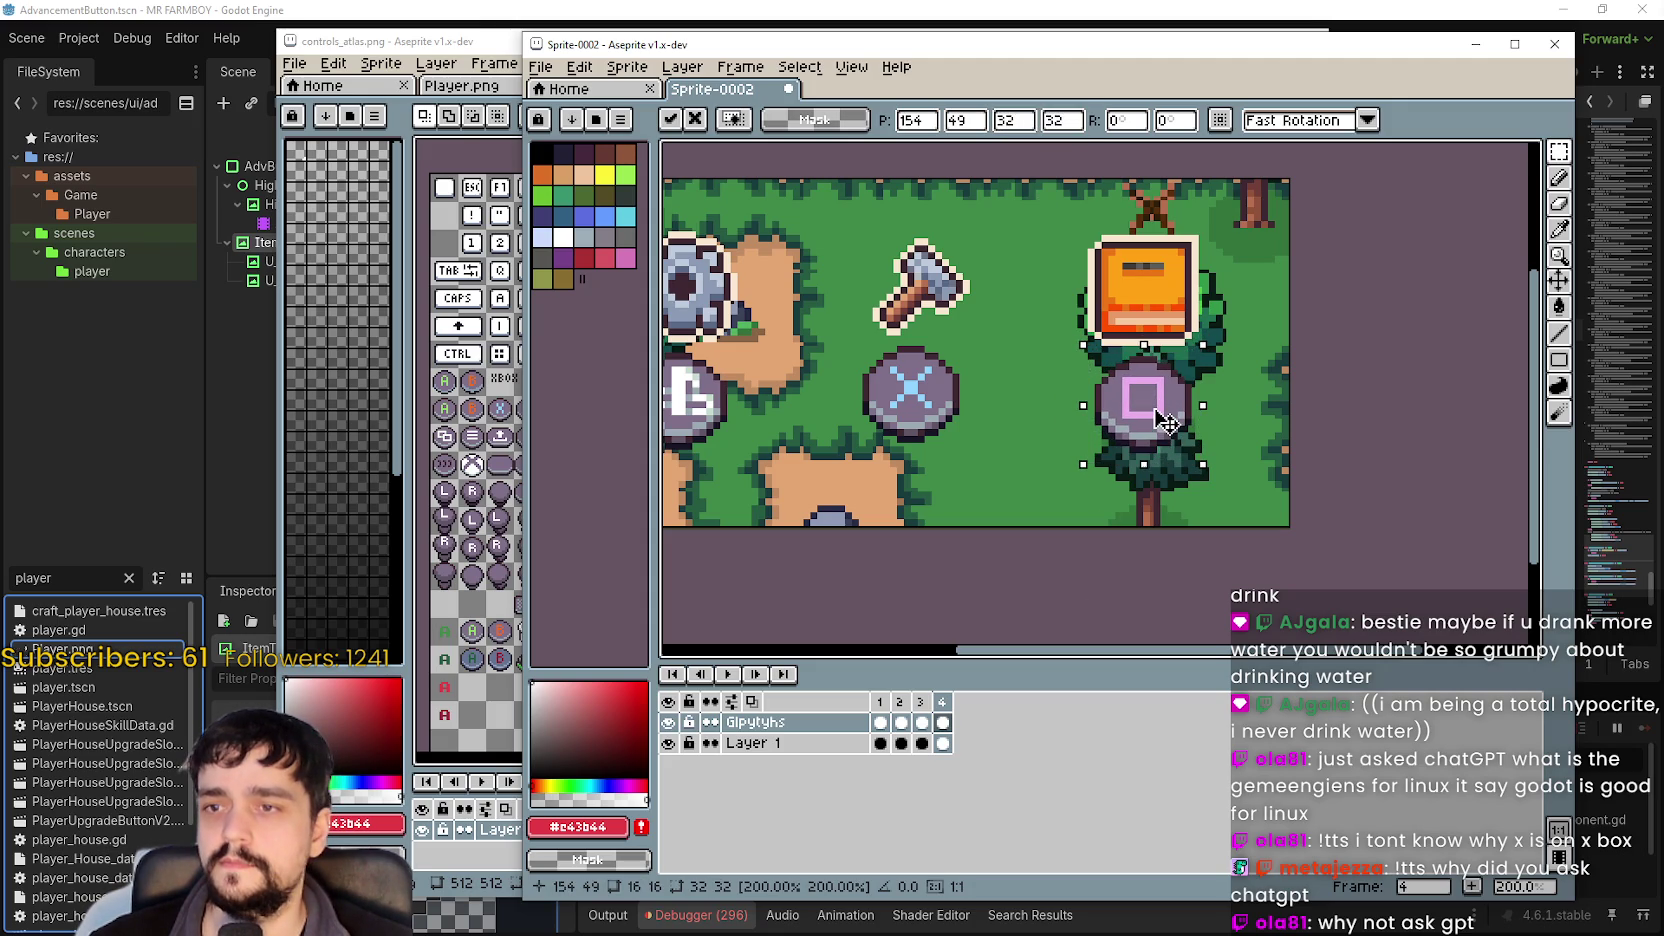
pyautogui.moveTo(1157, 411); pyautogui.dragTo(1157, 408)
pyautogui.hscroll(-5, 1130, 414)
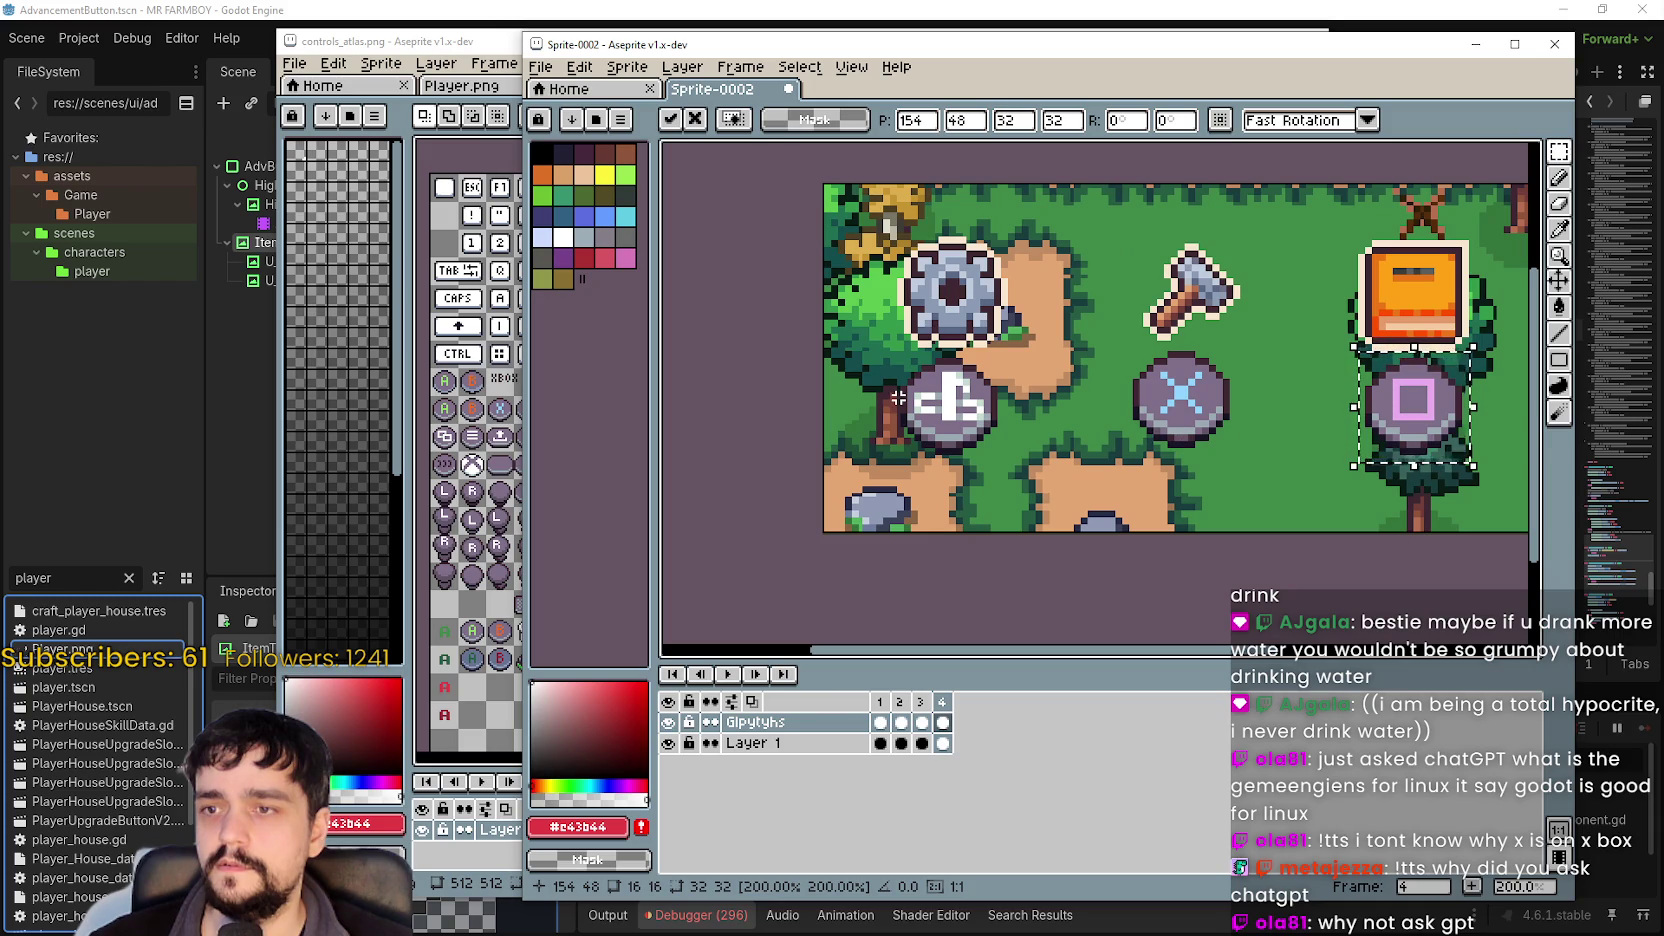
# In controls_atlas, move the selection past the PS5 glyphs onto the PS4 glyph below the square.
pyautogui.click(430, 44)
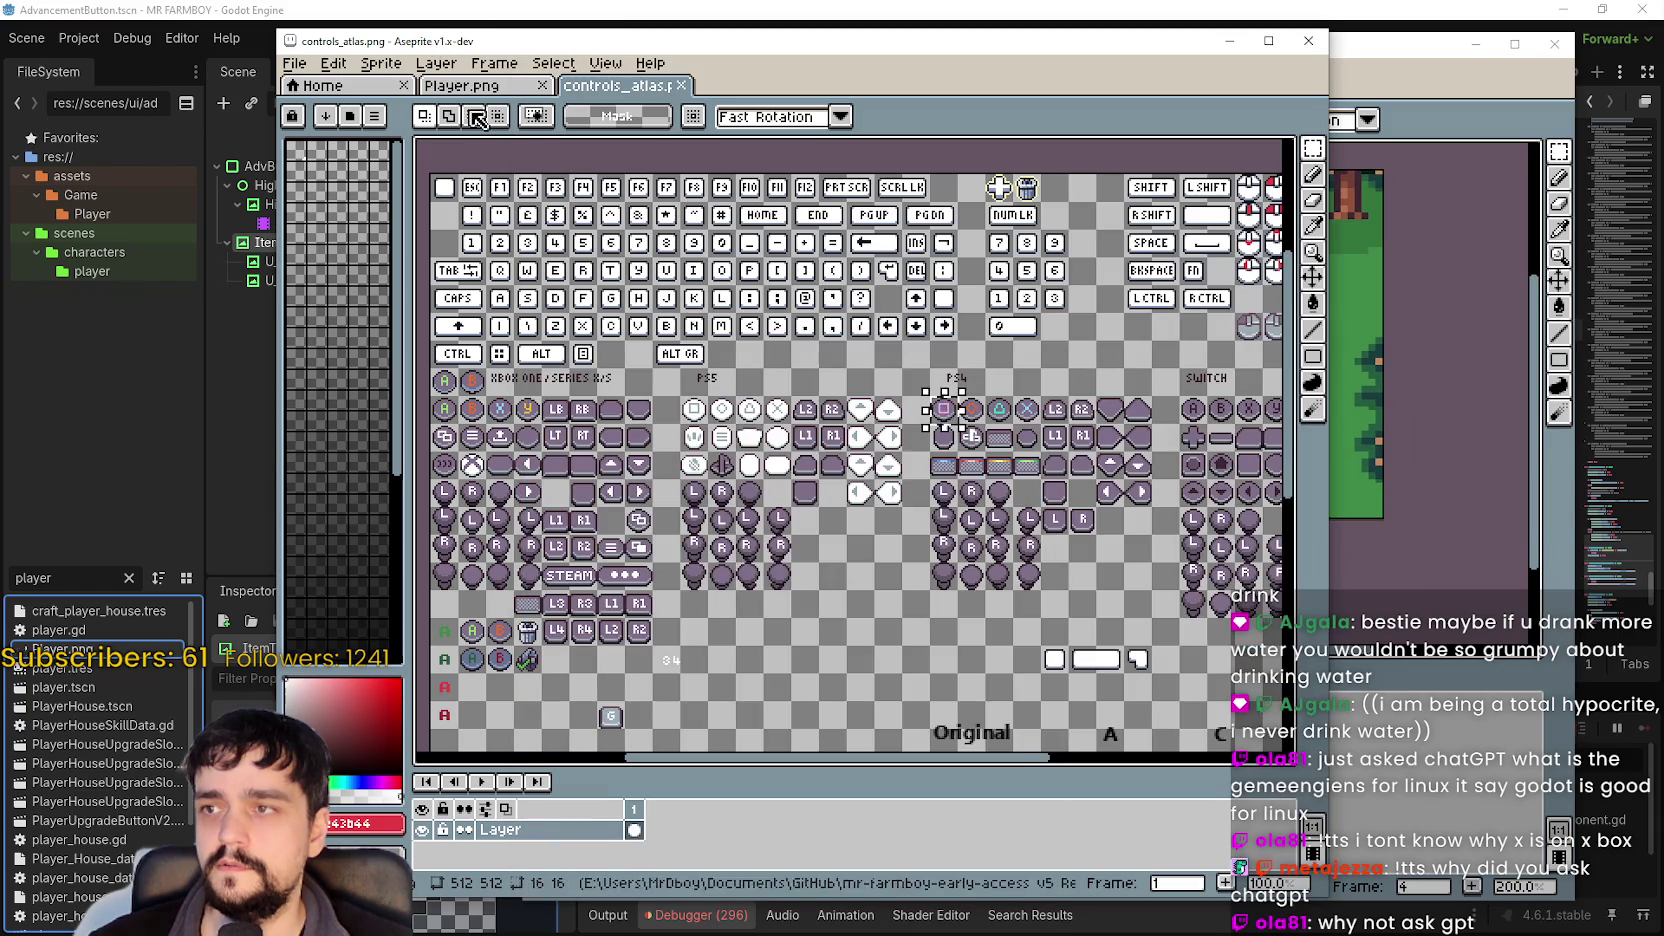
pyautogui.moveTo(762, 440); pyautogui.dragTo(892, 457)
pyautogui.click(850, 452)
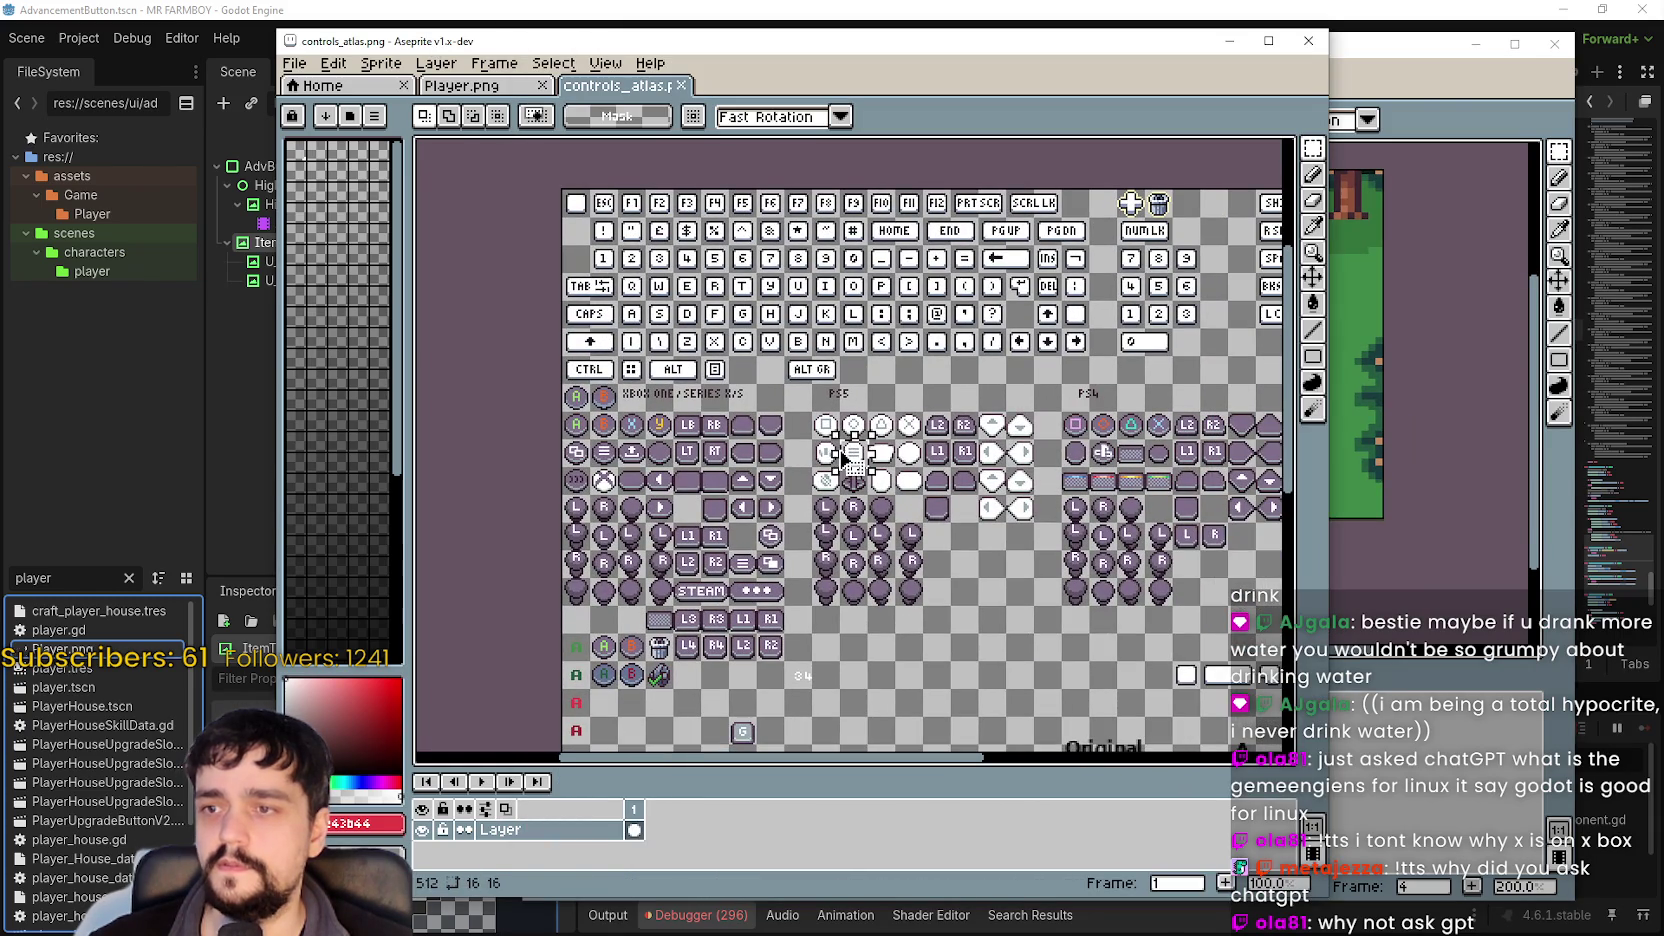
pyautogui.click(826, 456)
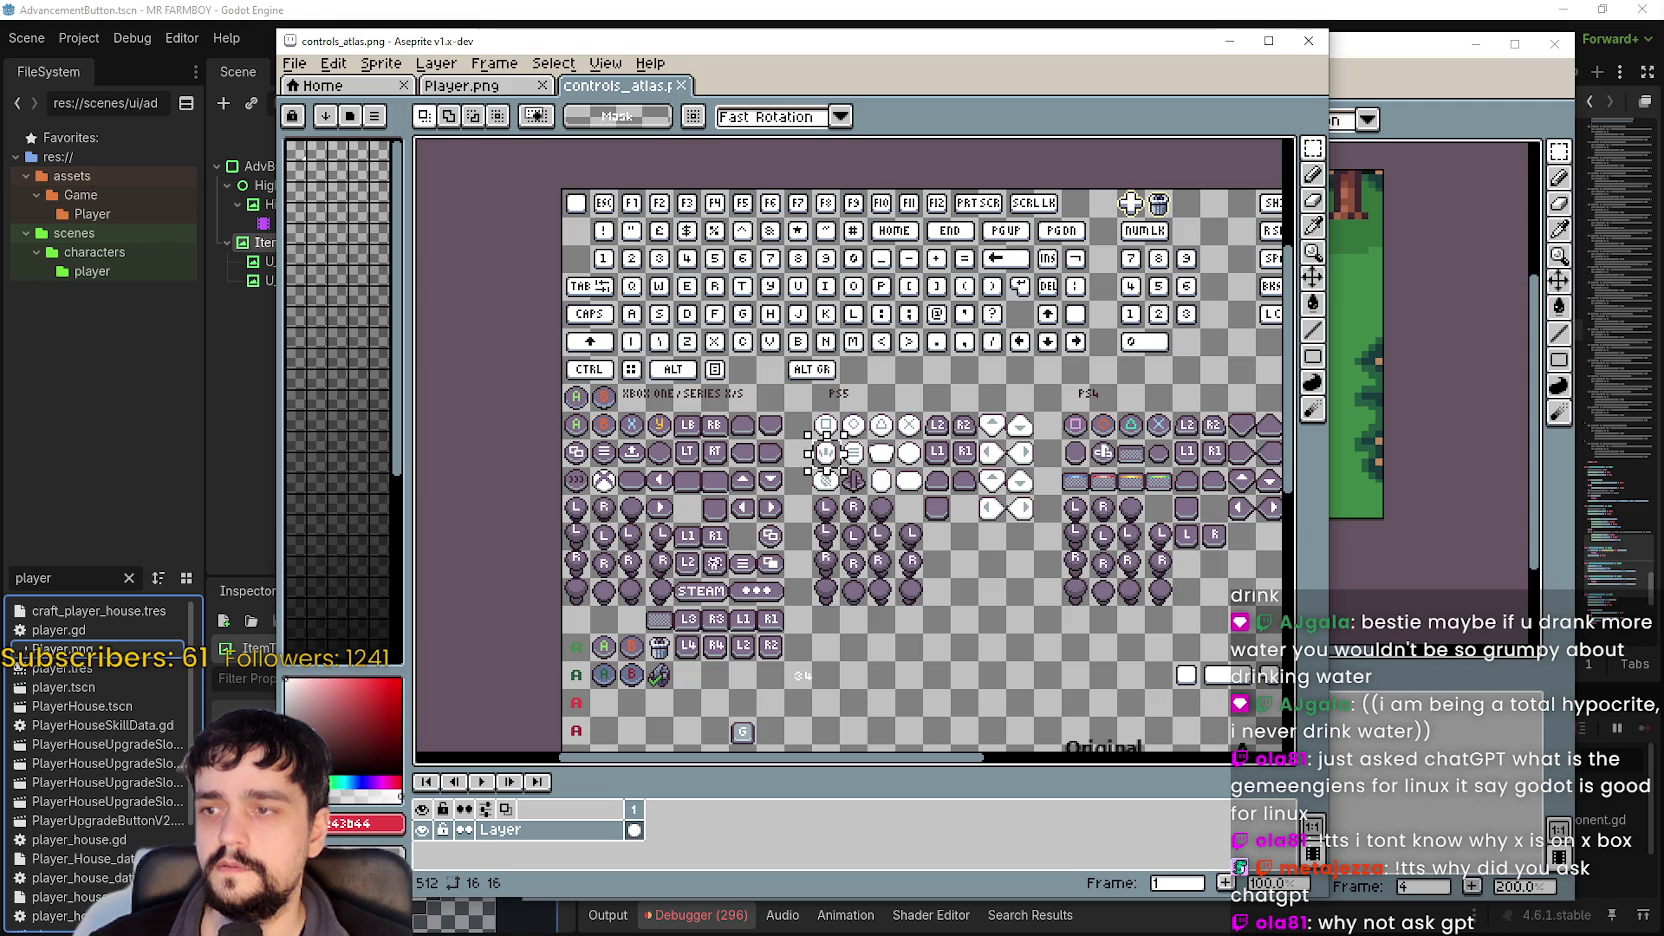
pyautogui.click(1072, 450)
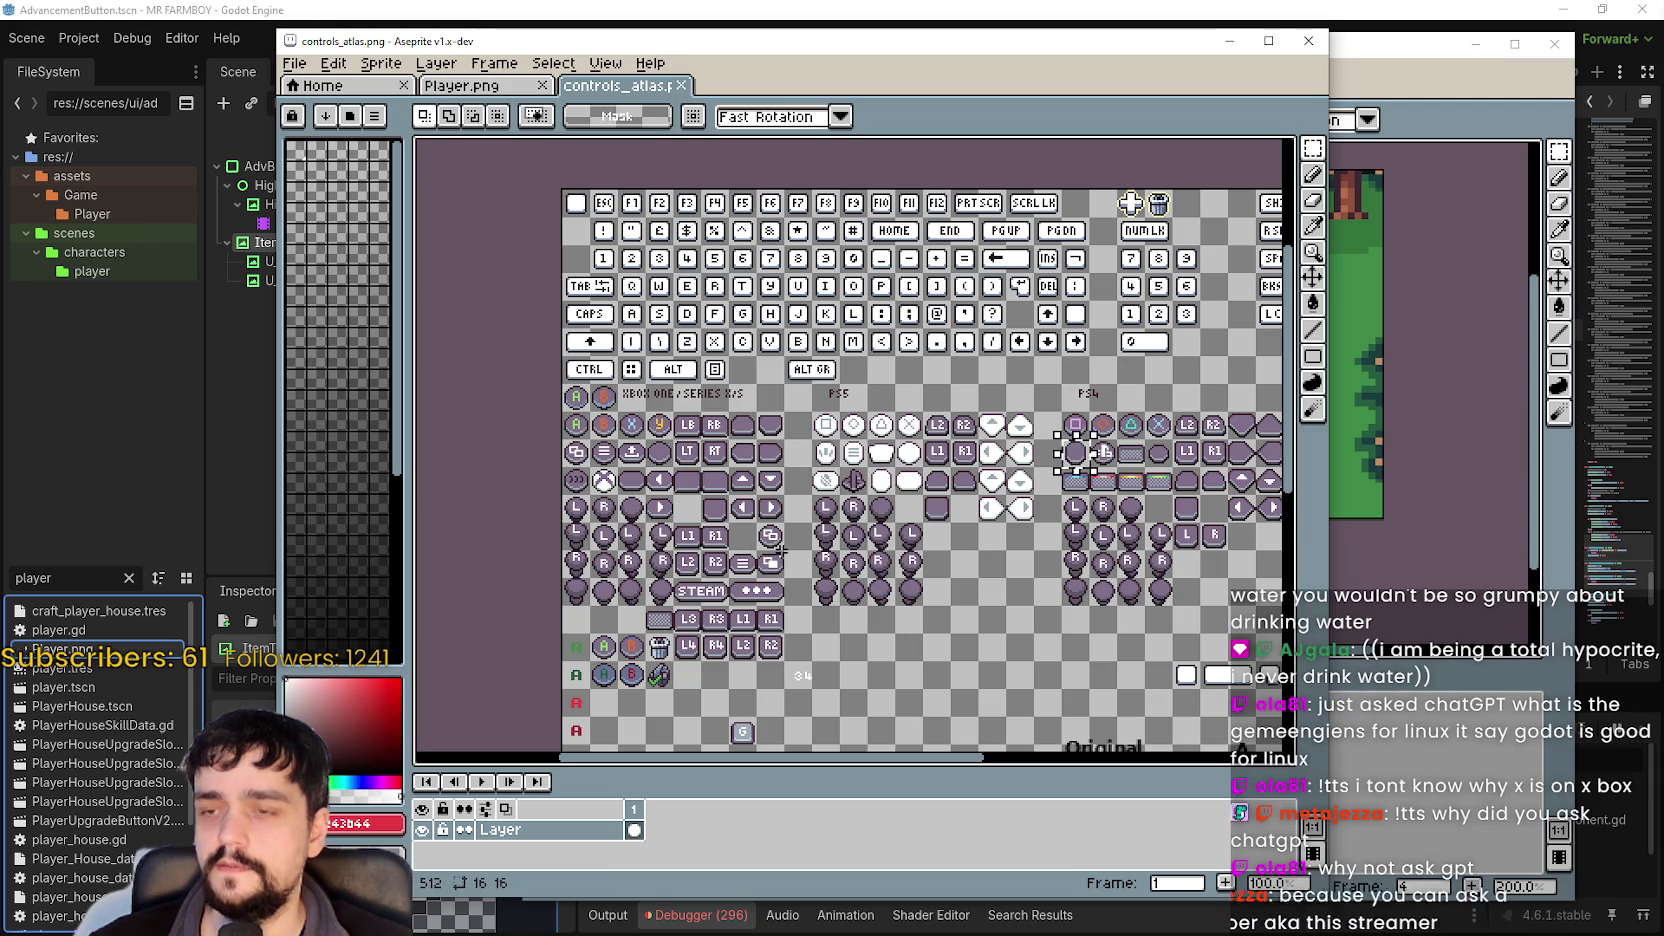
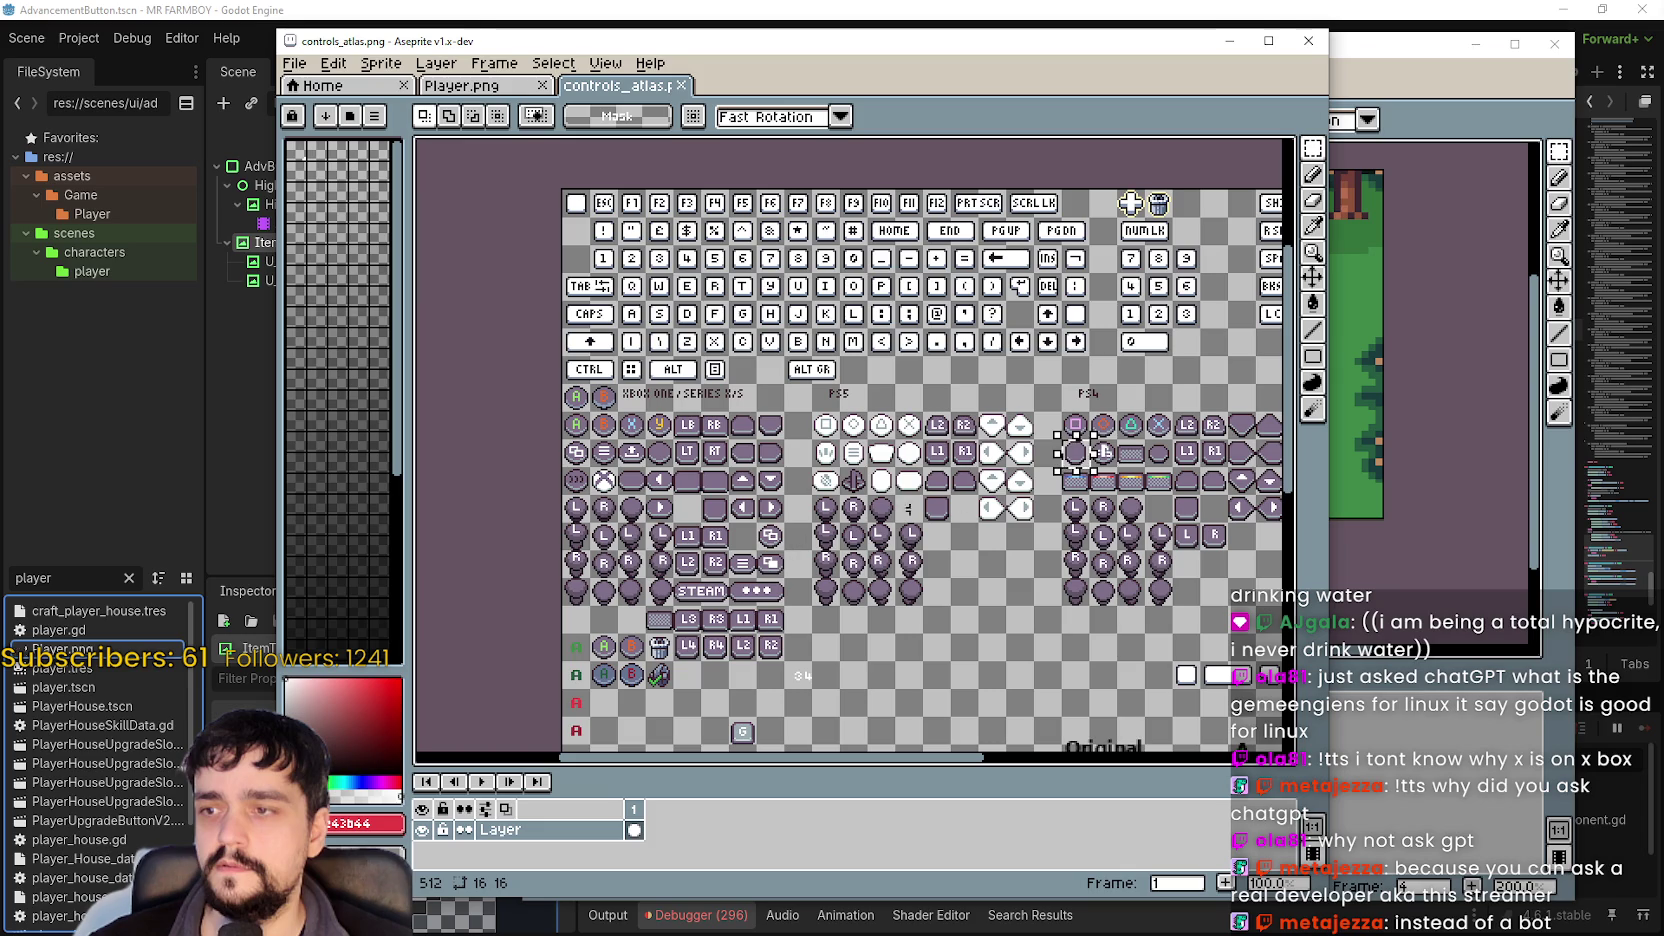
# Bring the Switch Y button glyph into view in controls_atlas.
pyautogui.moveTo(1145, 516); pyautogui.dragTo(998, 513)
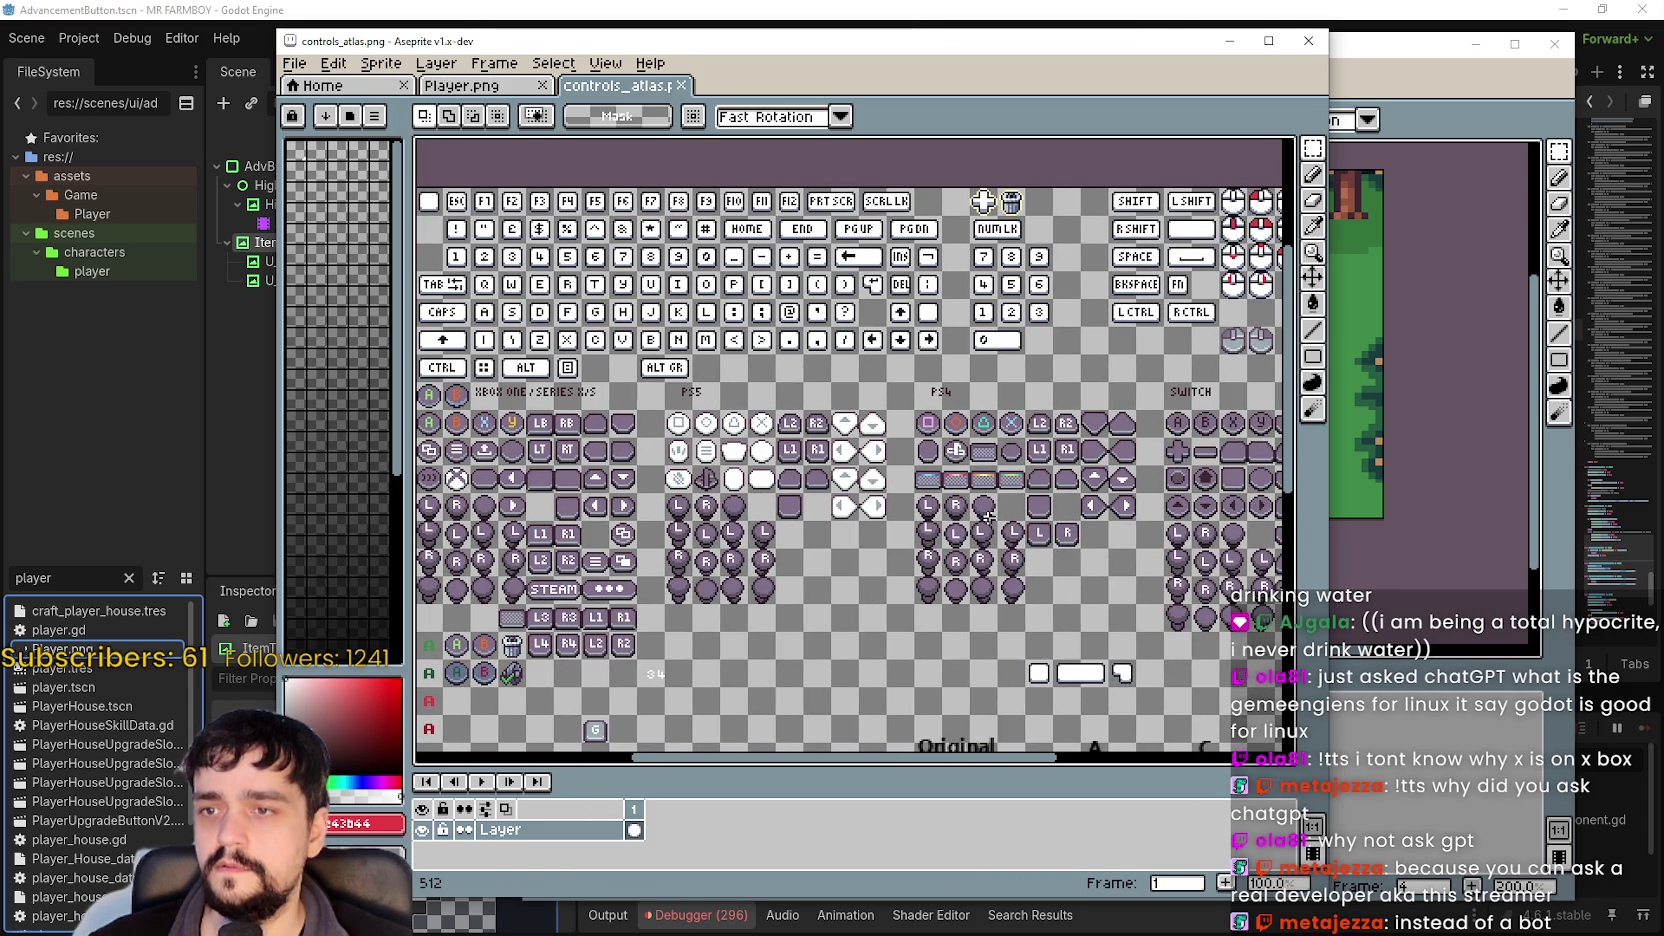
pyautogui.hscroll(5, 987, 516)
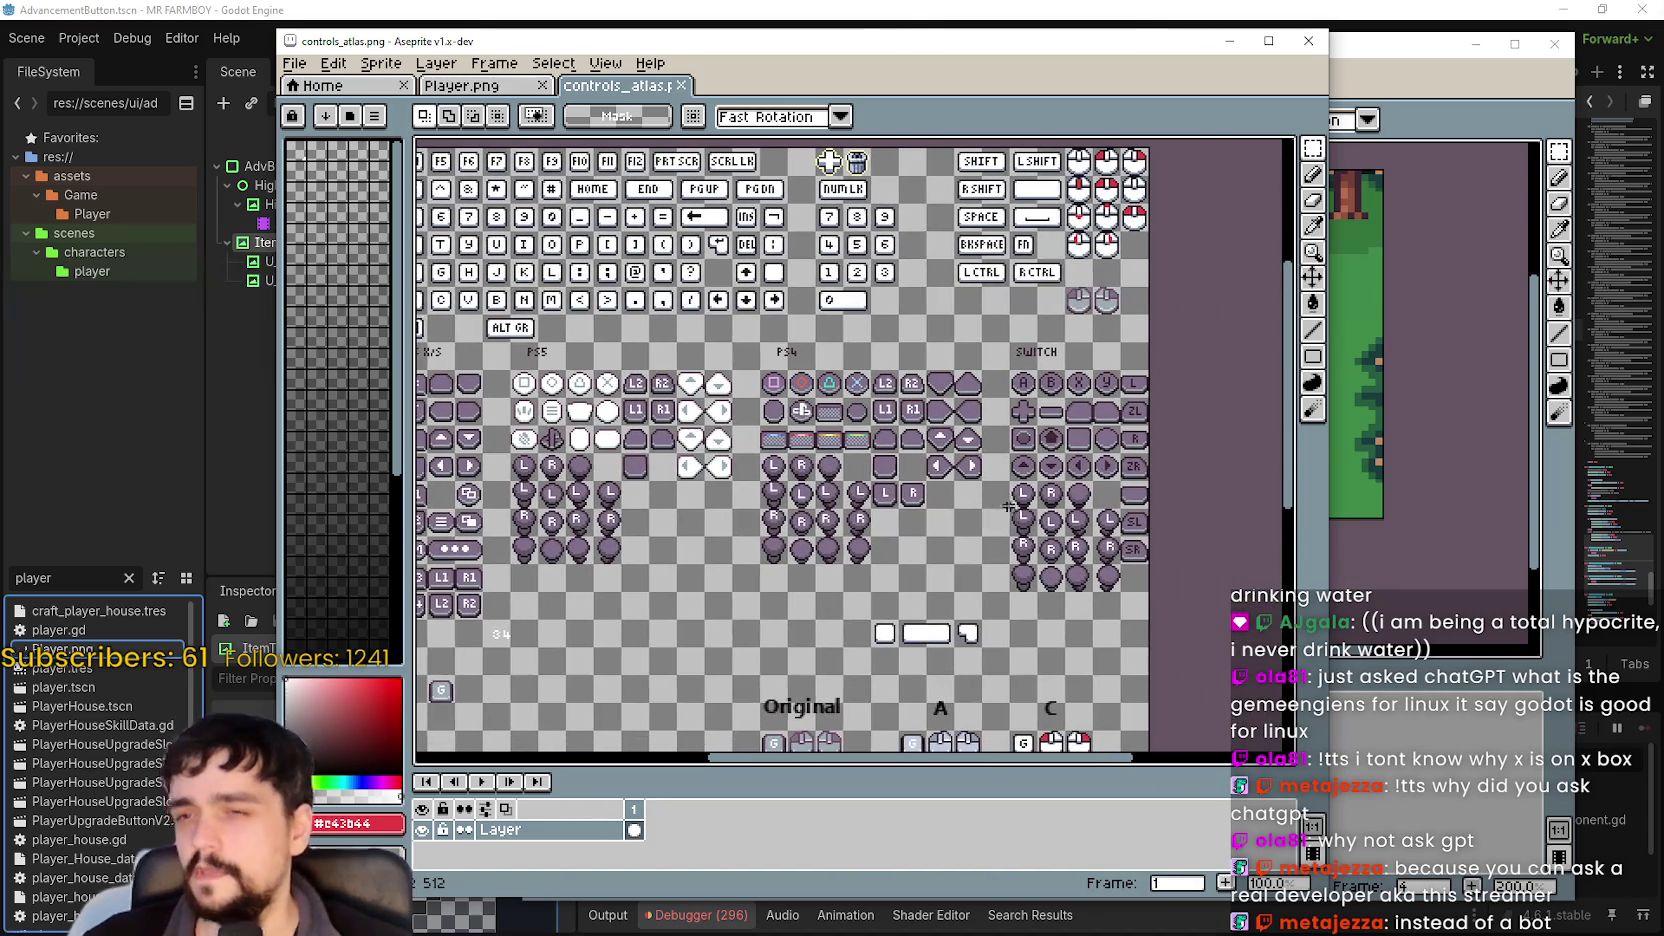
pyautogui.hotkey('alt', 'Tab')
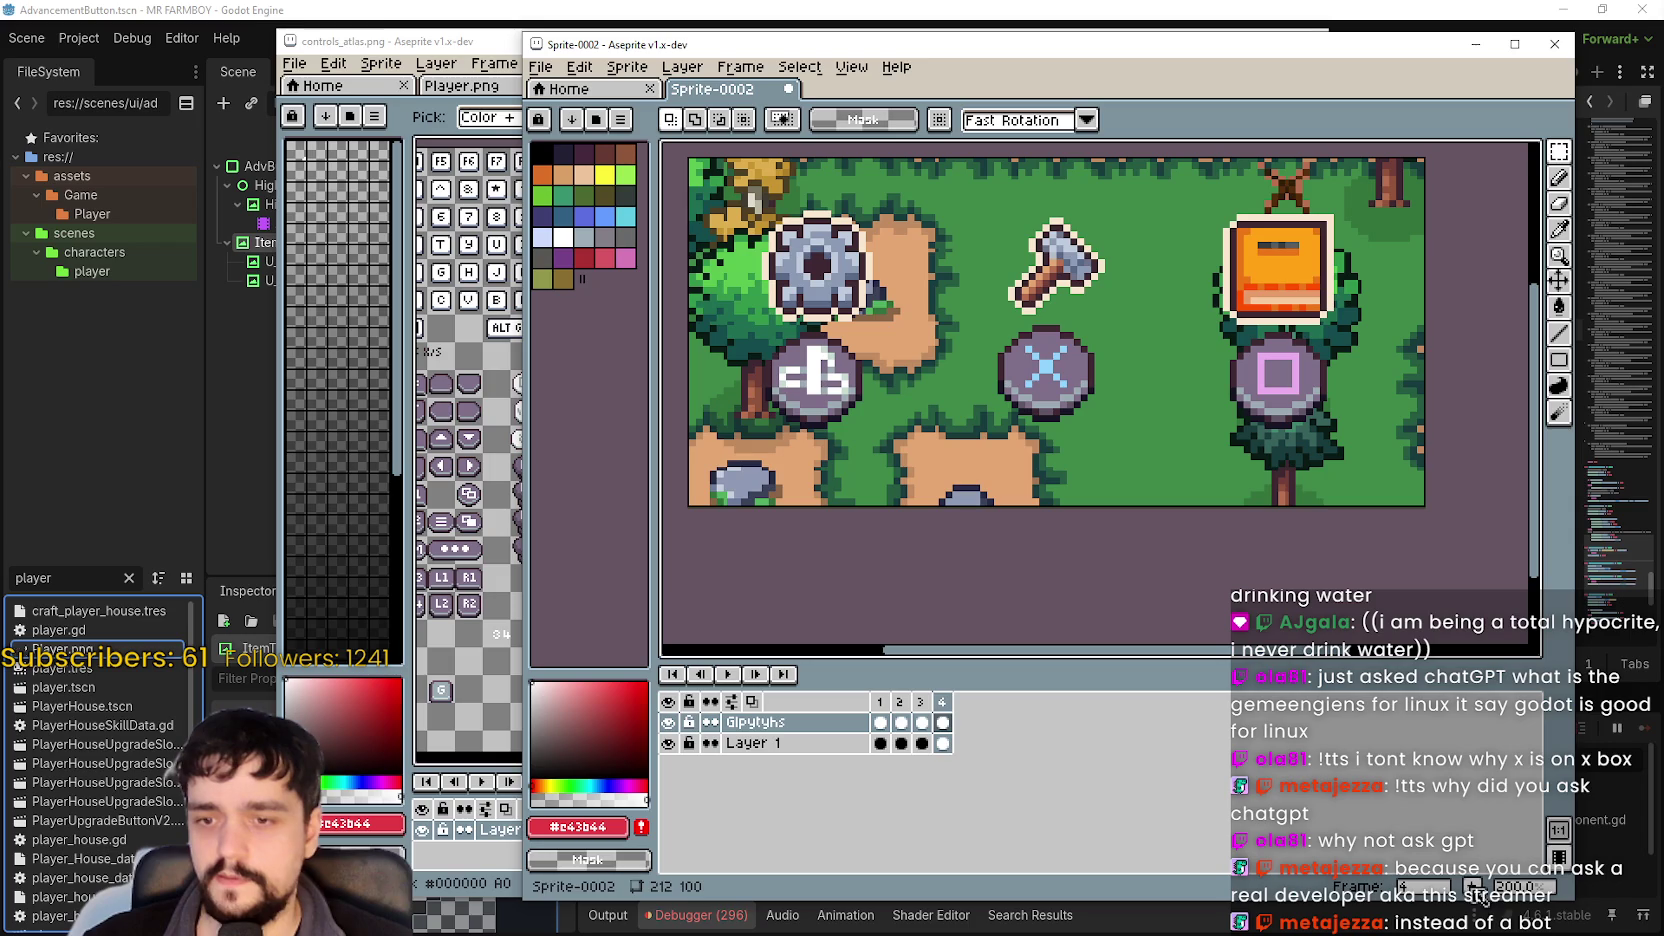
pyautogui.hotkey('alt', 'Tab')
pyautogui.scroll(2, 1045, 413)
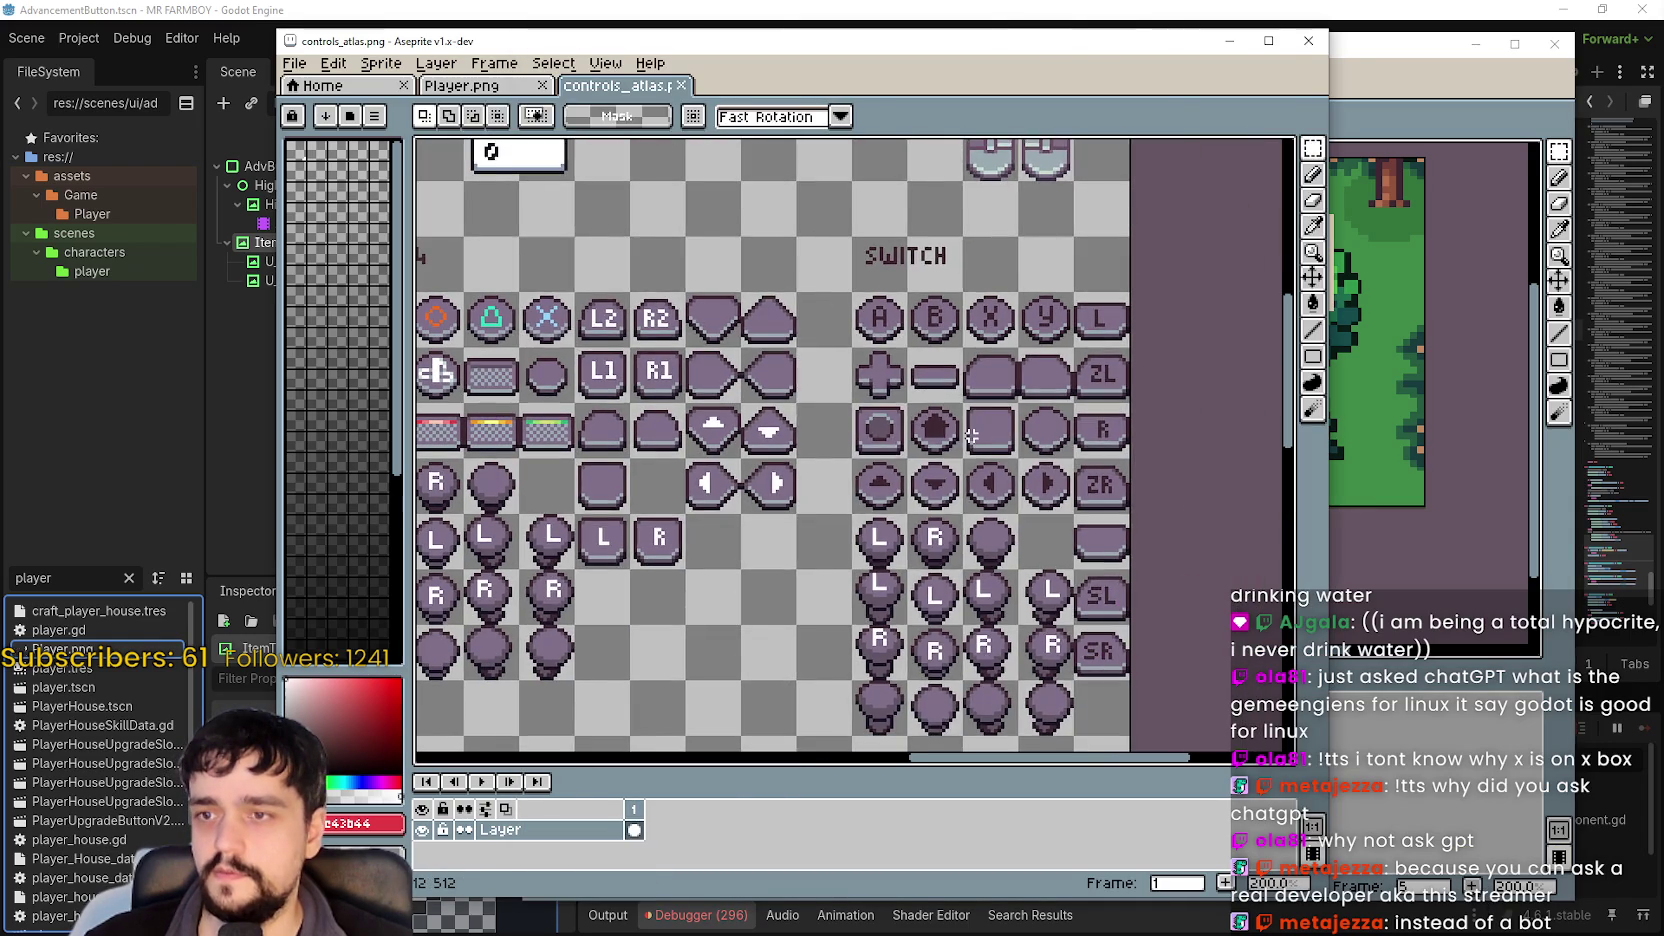
pyautogui.hotkey('alt', 'Tab')
pyautogui.hotkey('alt', 'Tab')
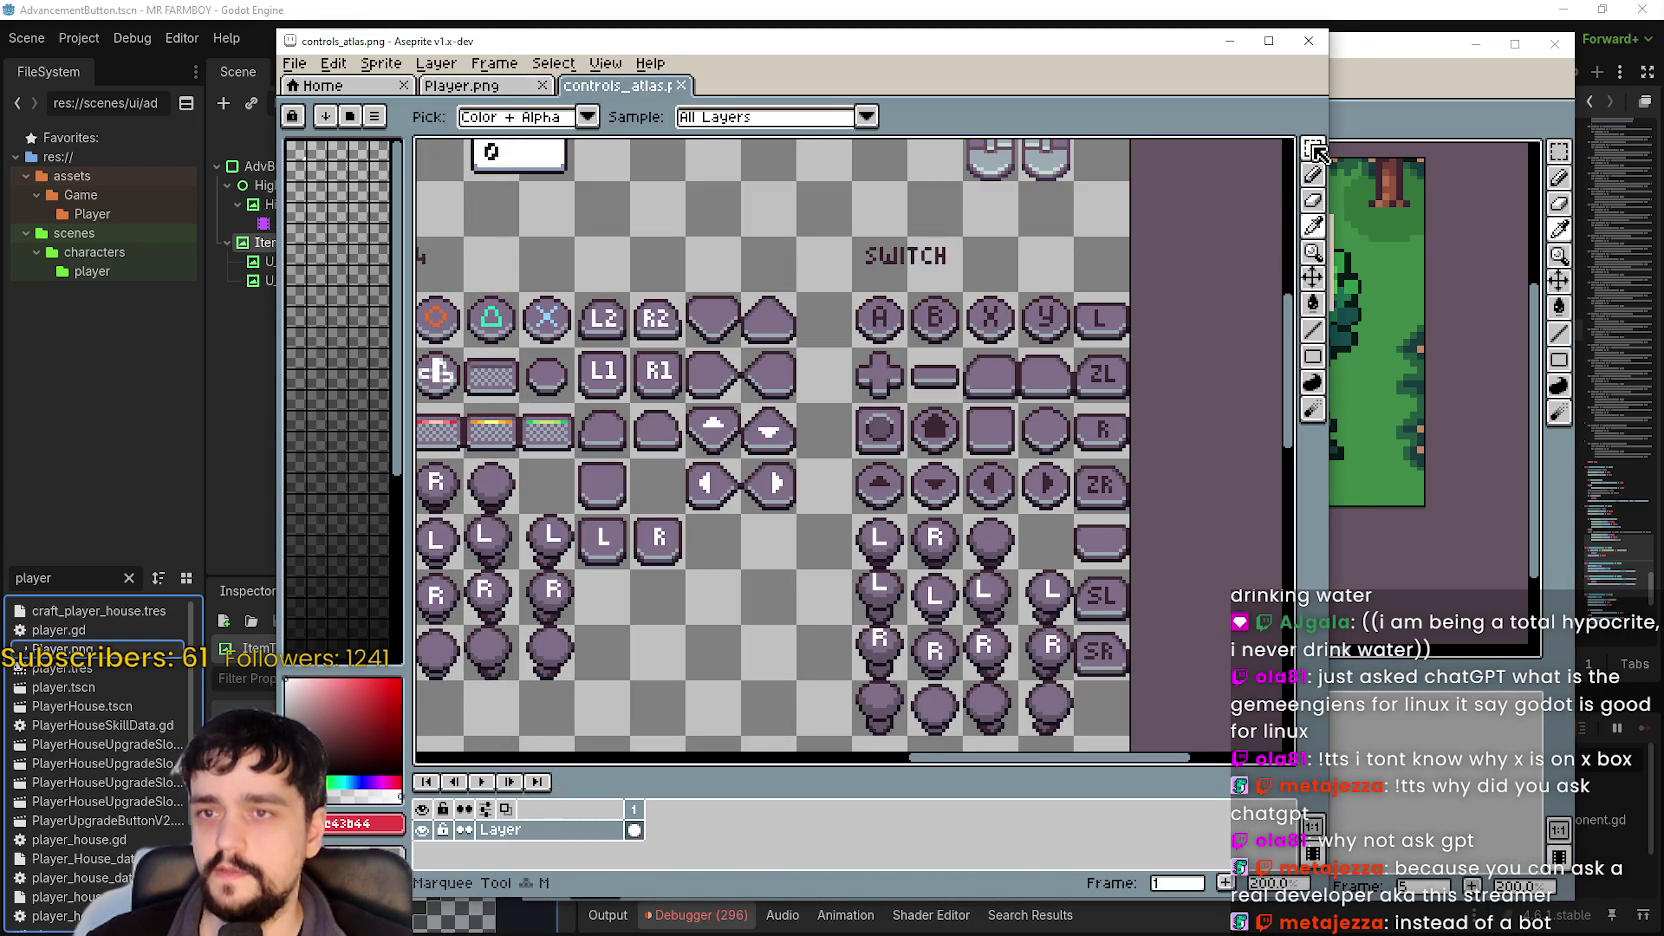
# Replace the middle X button in Sprite-0002 with the pasted Y glyph at 32x32.
pyautogui.click(1350, 500)
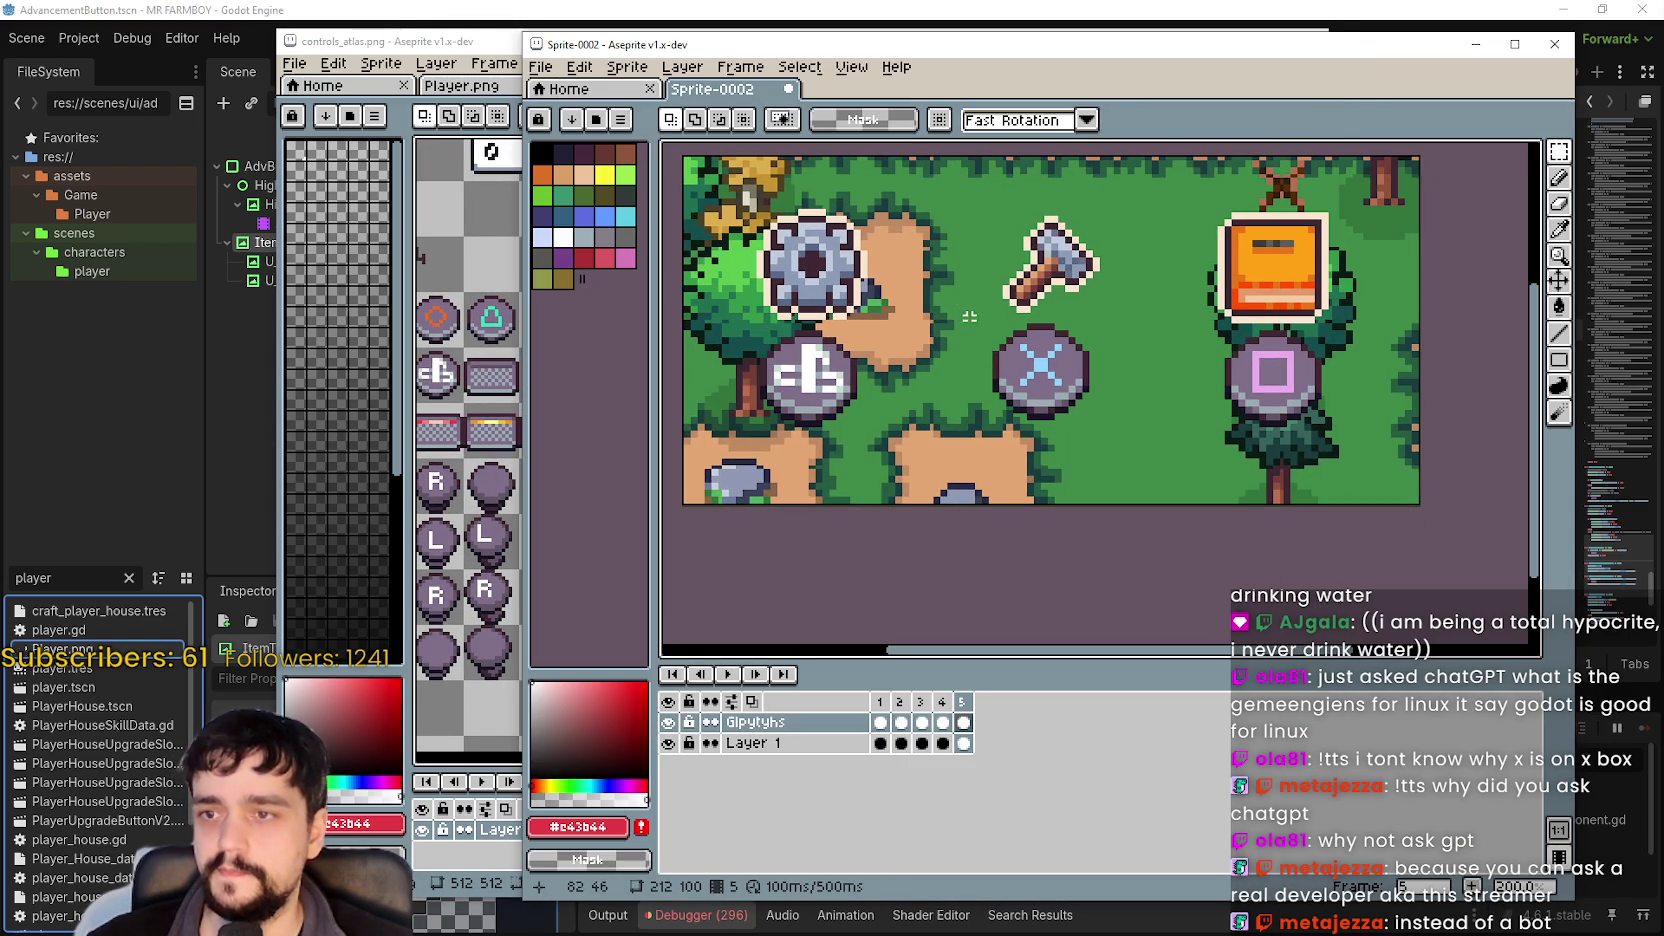
pyautogui.moveTo(969, 316)
pyautogui.mouseDown()
pyautogui.moveTo(1151, 408)
pyautogui.moveTo(1102, 426)
pyautogui.moveTo(980, 321)
pyautogui.mouseUp()
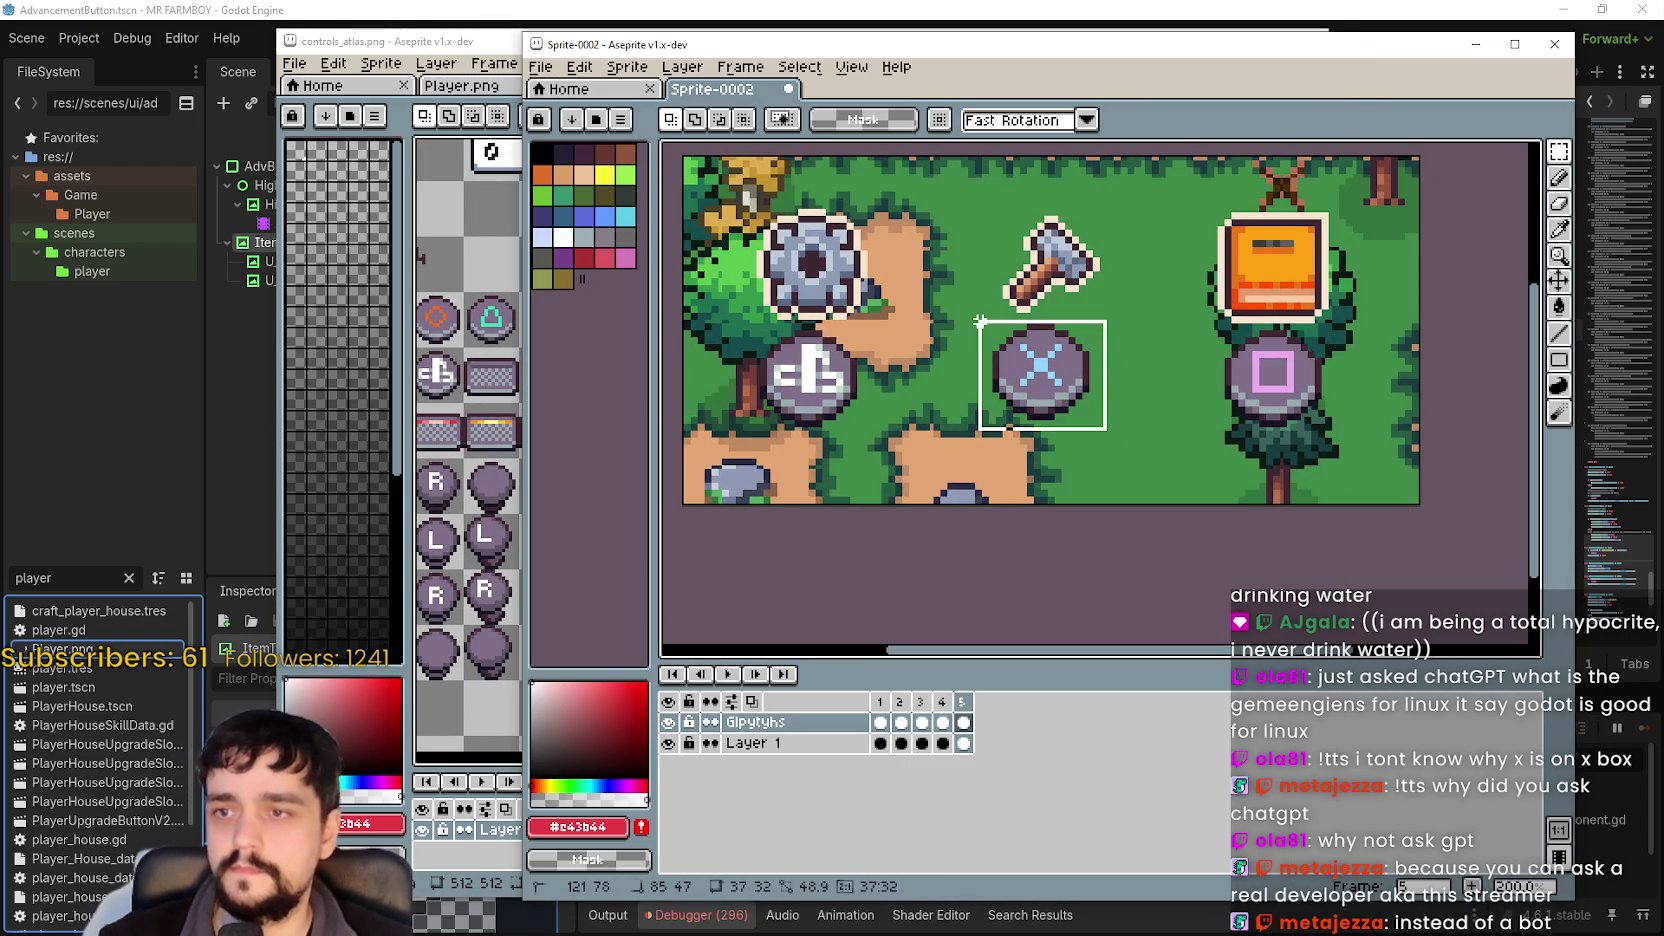
pyautogui.press('Delete')
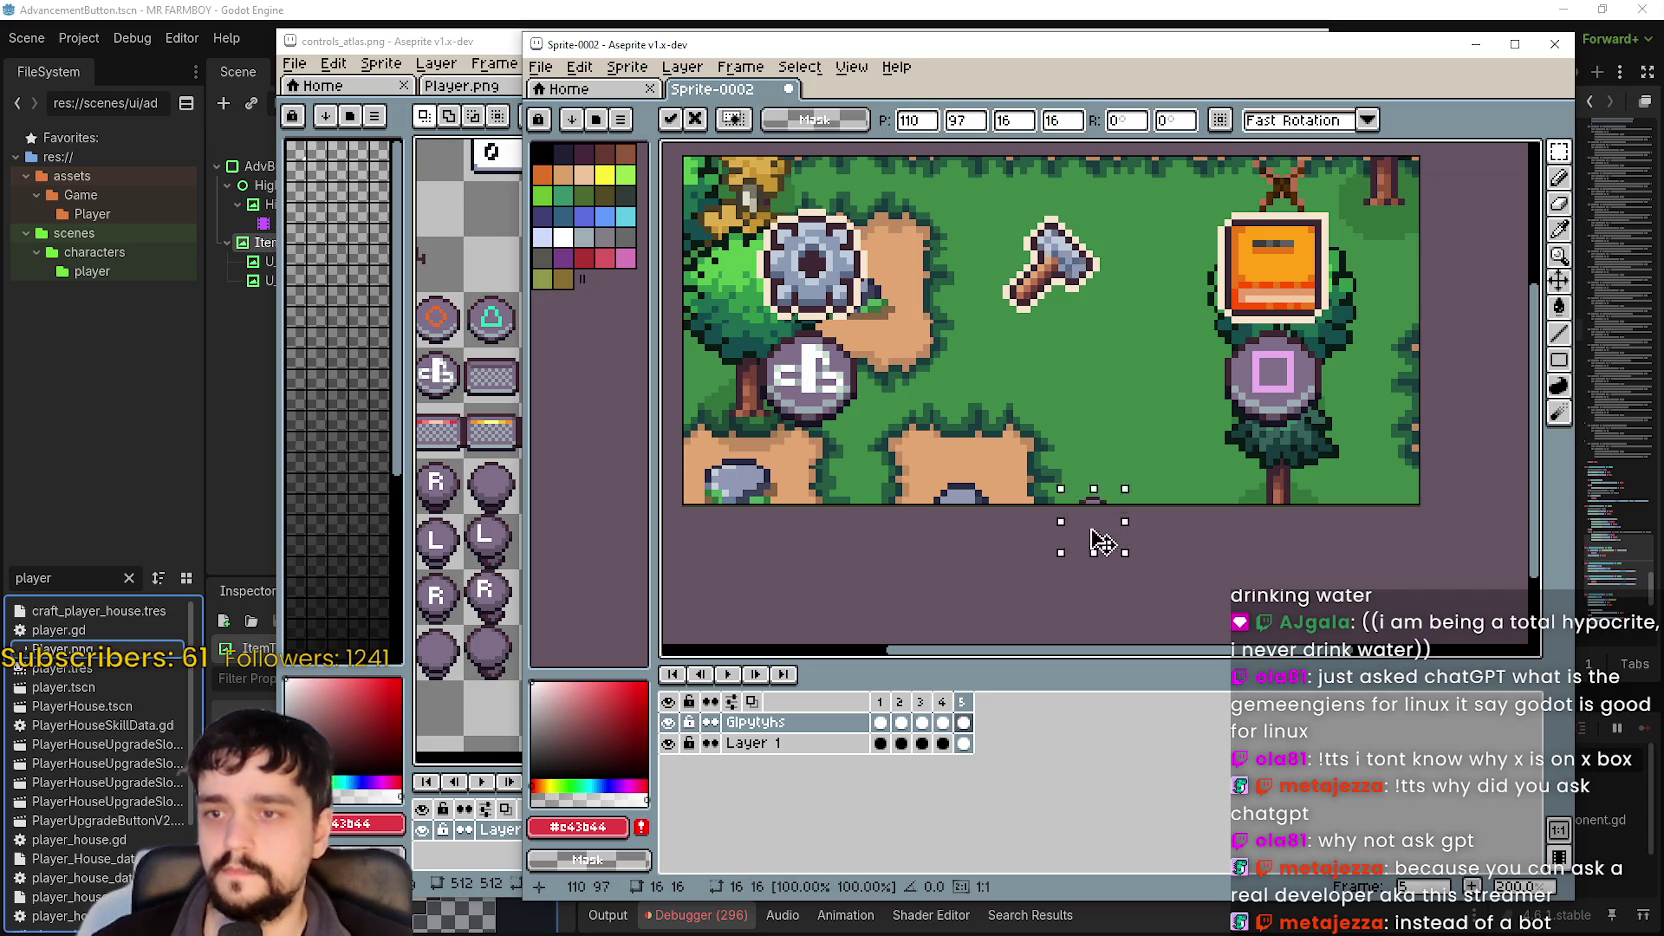
pyautogui.hotkey('ctrl', 'v')
pyautogui.write('32')
pyautogui.press('Tab')
pyautogui.write('32')
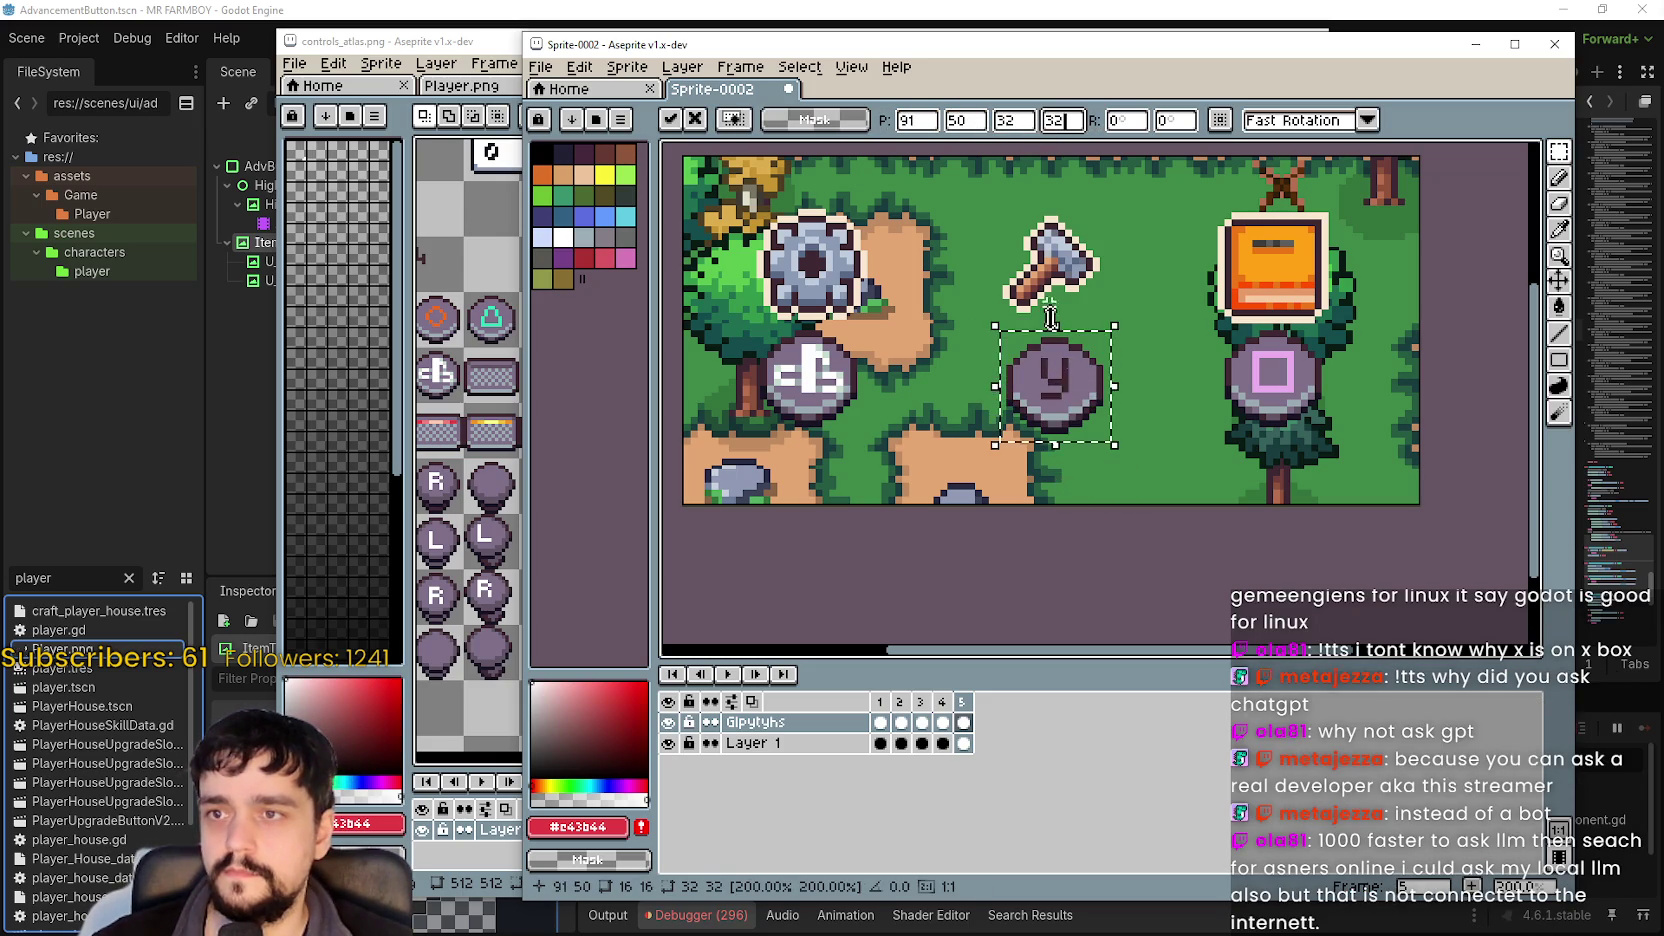
pyautogui.moveTo(1050, 380); pyautogui.dragTo(1065, 388)
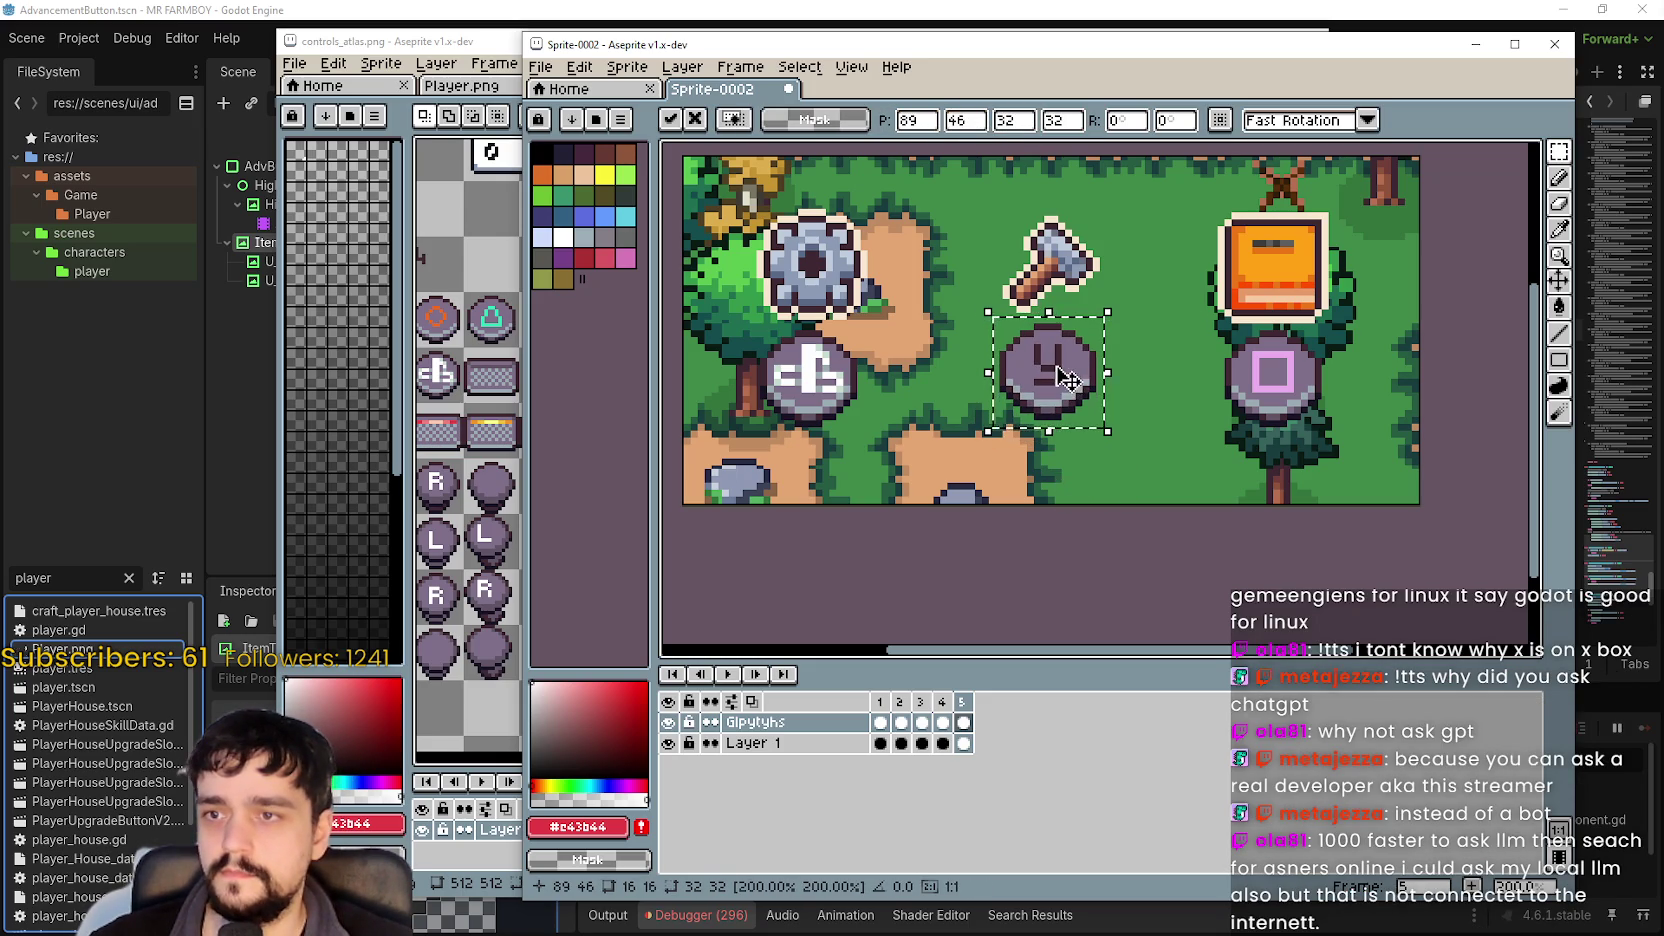
pyautogui.press('Return')
pyautogui.hotkey('alt', 'Tab')
# Select the plus tile in the Switch set of controls_atlas.
pyautogui.hscroll(-2, 914, 450)
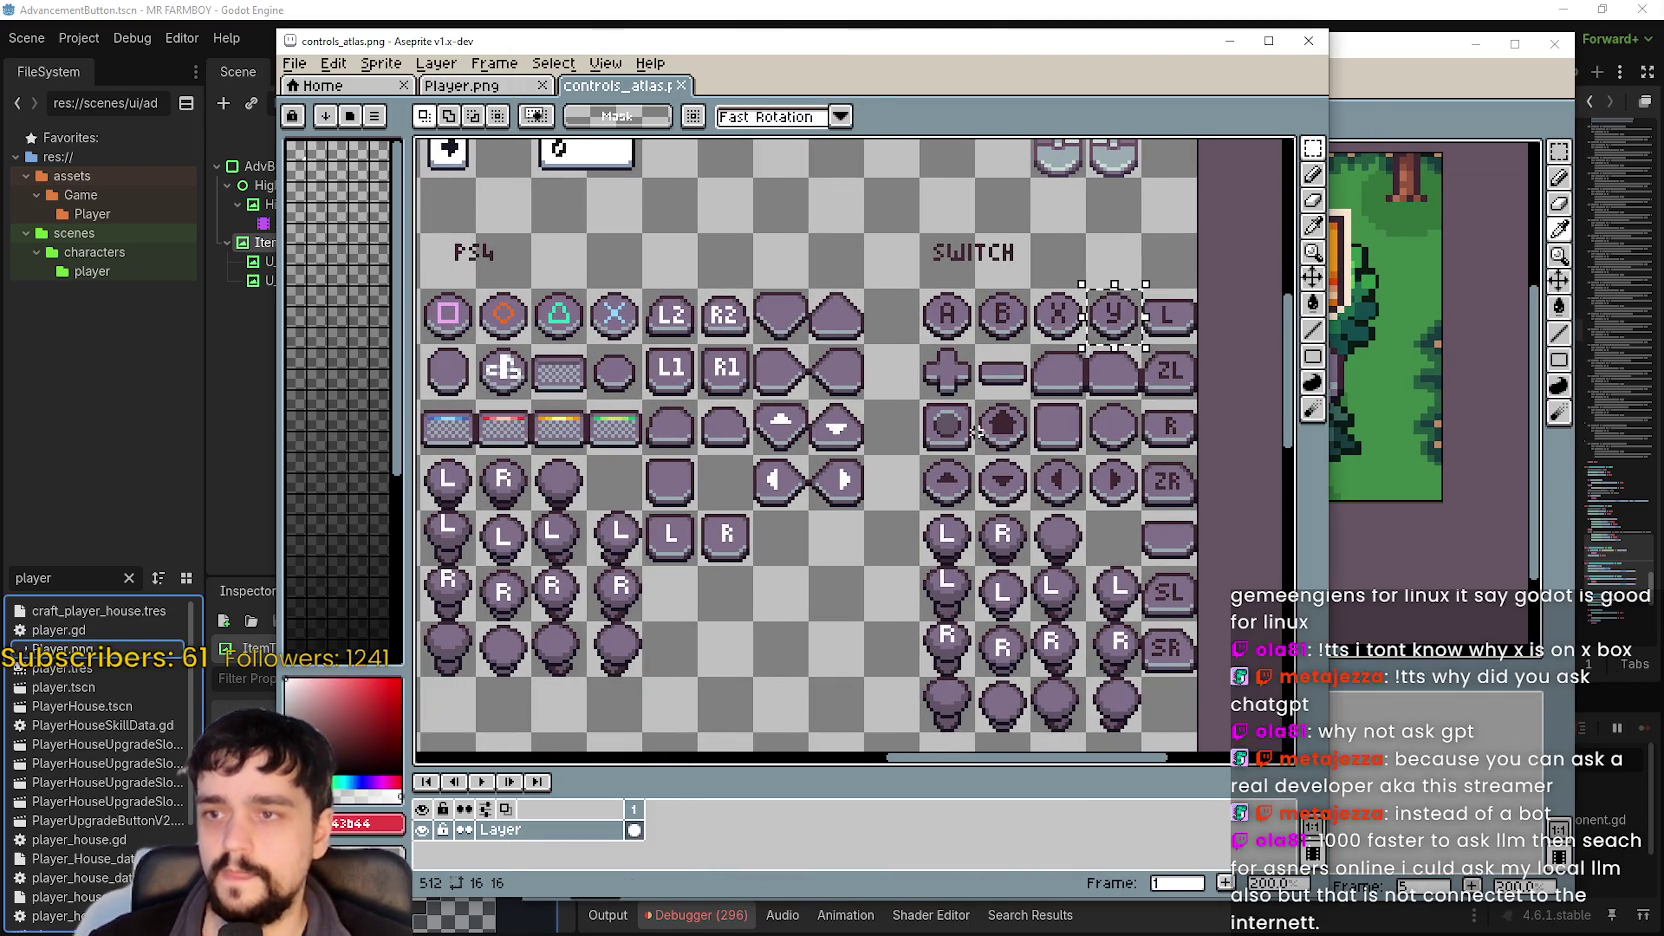
pyautogui.hscroll(-4, 1020, 416)
pyautogui.scroll(-1, 1107, 483)
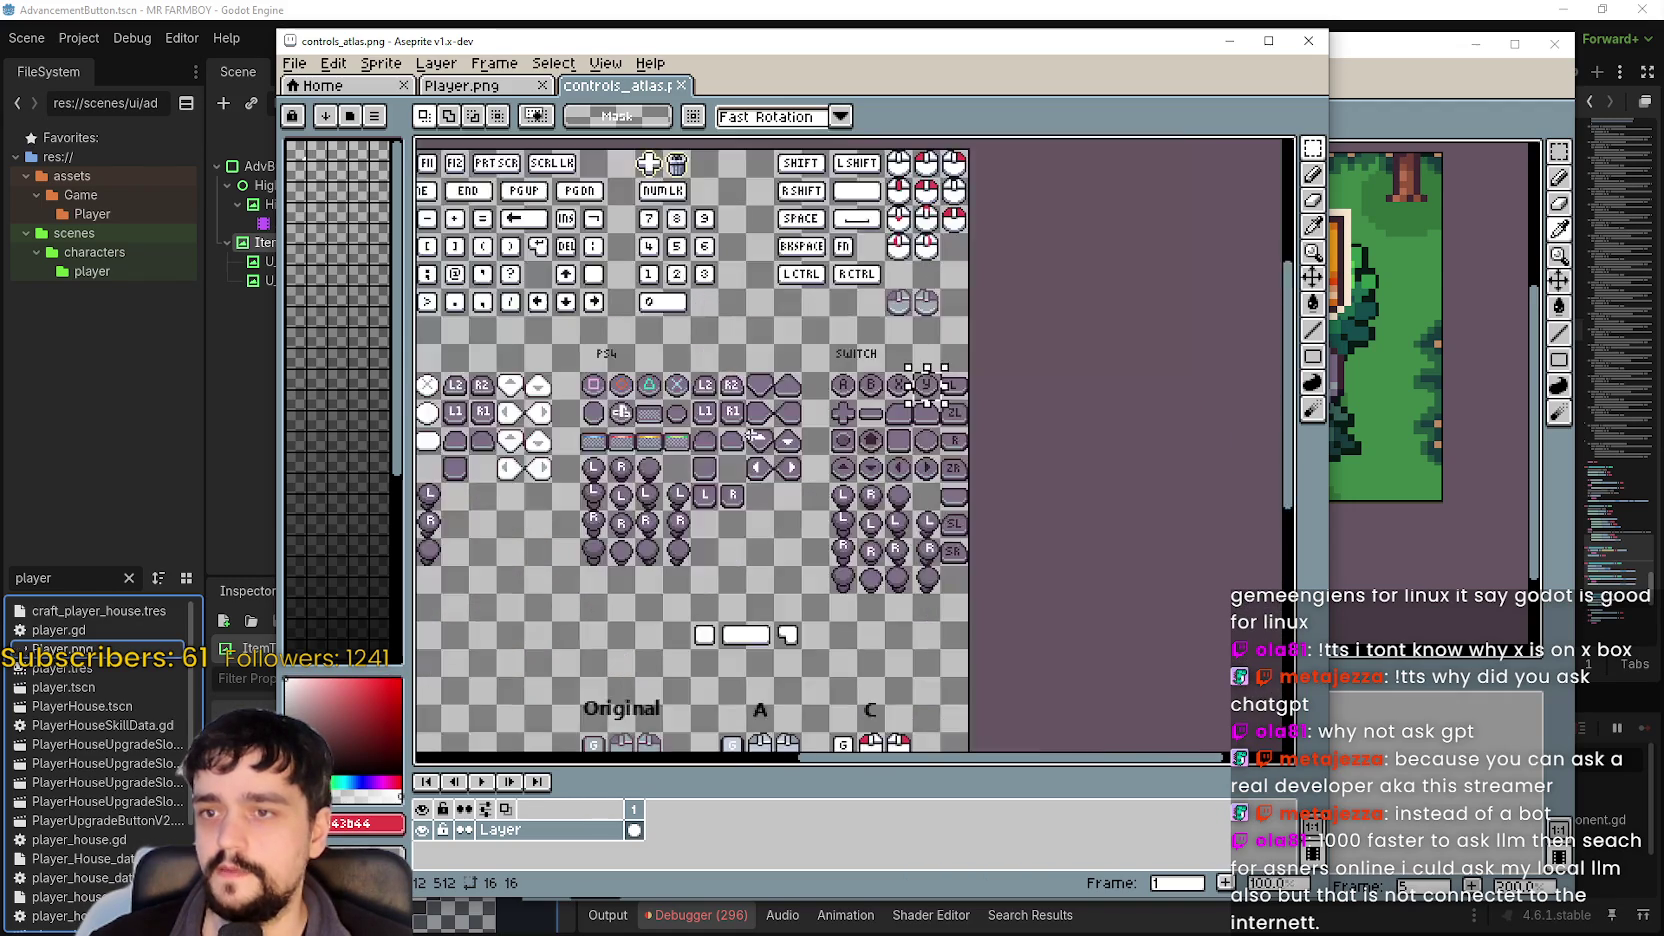
pyautogui.scroll(1, 1107, 483)
pyautogui.scroll(-1, 1107, 483)
pyautogui.hscroll(3, 894, 452)
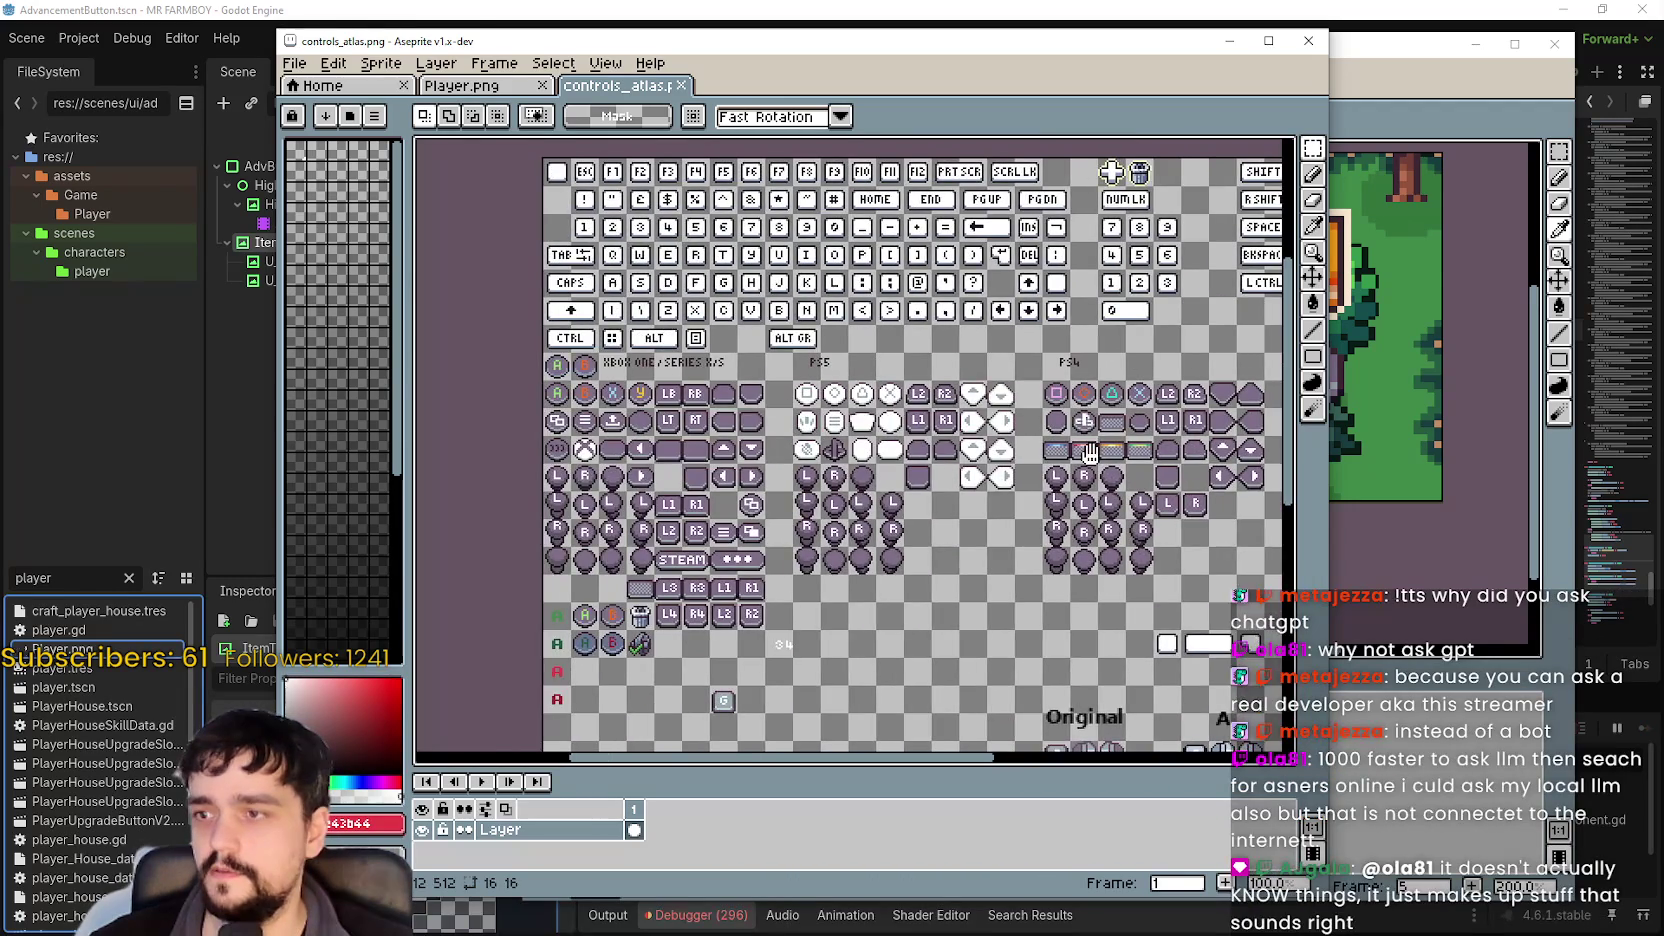
pyautogui.moveTo(969, 406); pyautogui.dragTo(985, 428)
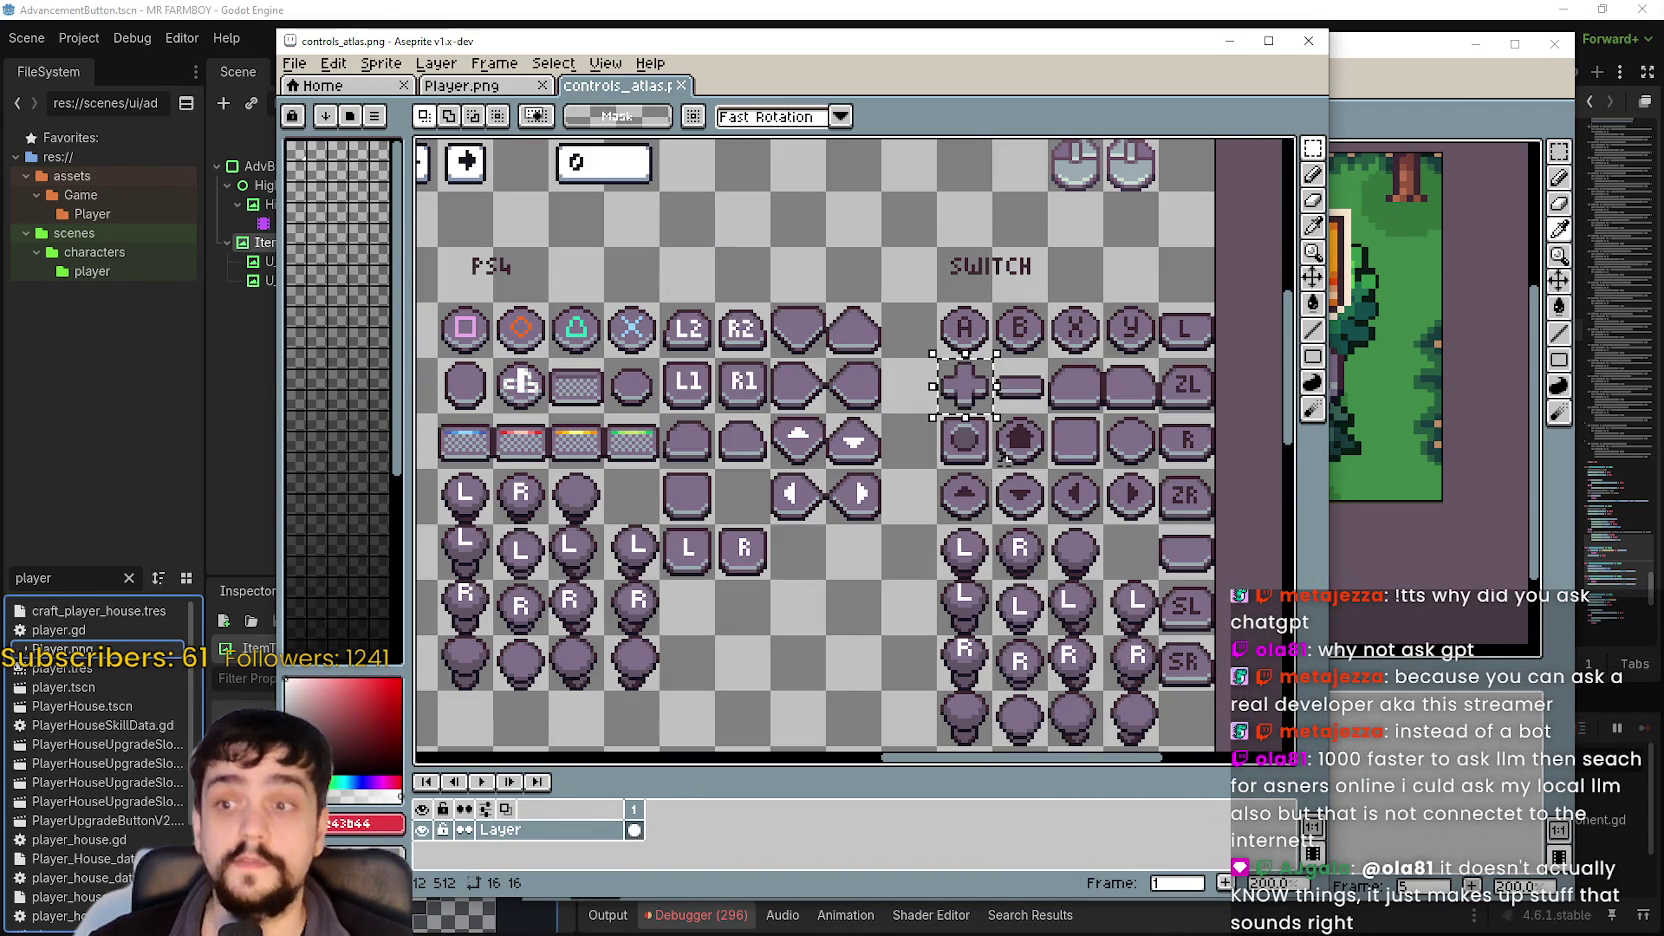
pyautogui.scroll(2, 975, 455)
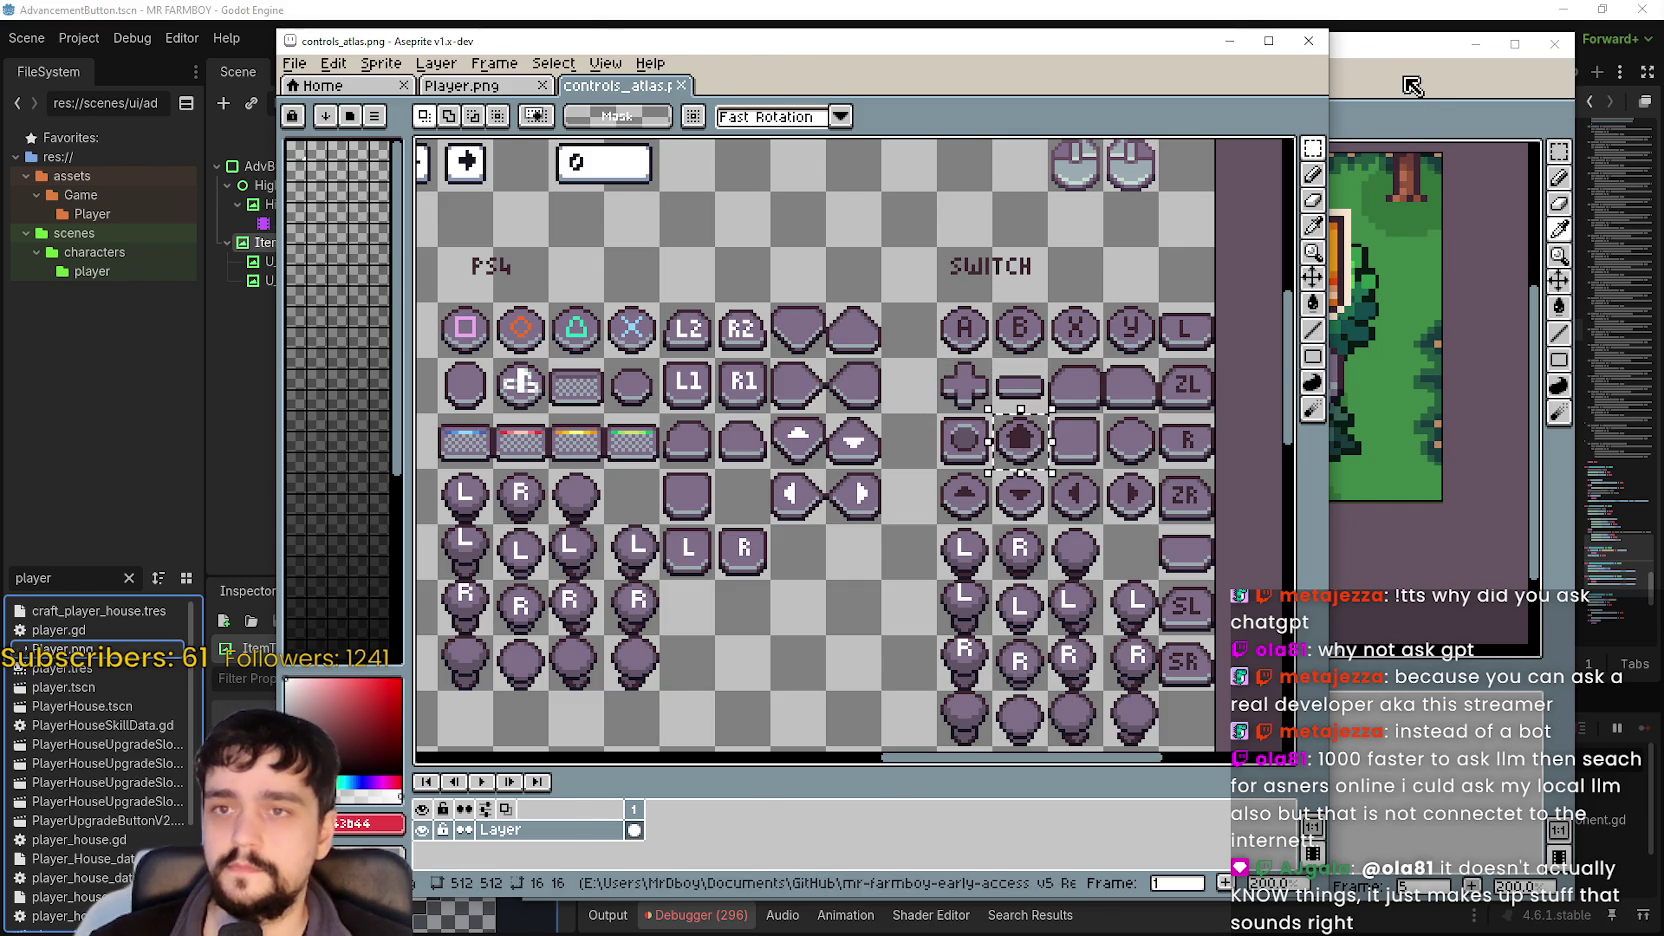
# Mark the left scene button, then copy the dark tile beside the plus tile in the atlas.
pyautogui.hotkey('alt', 'Tab')
pyautogui.moveTo(749, 430); pyautogui.dragTo(932, 321)
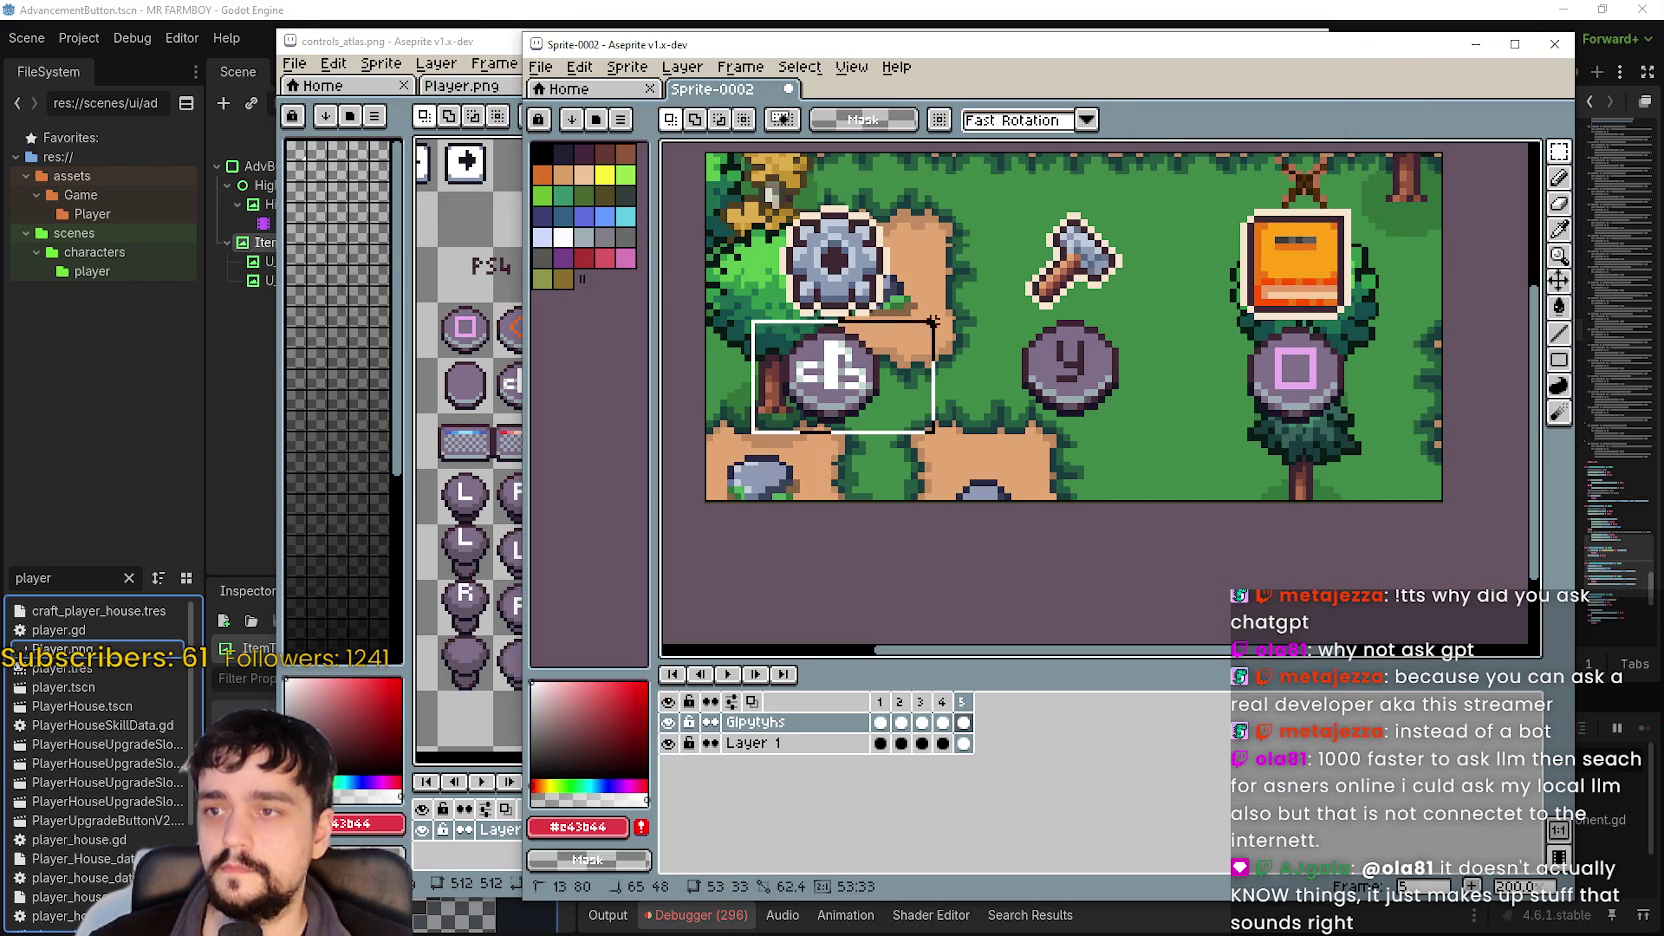
pyautogui.hotkey('alt', 'Tab')
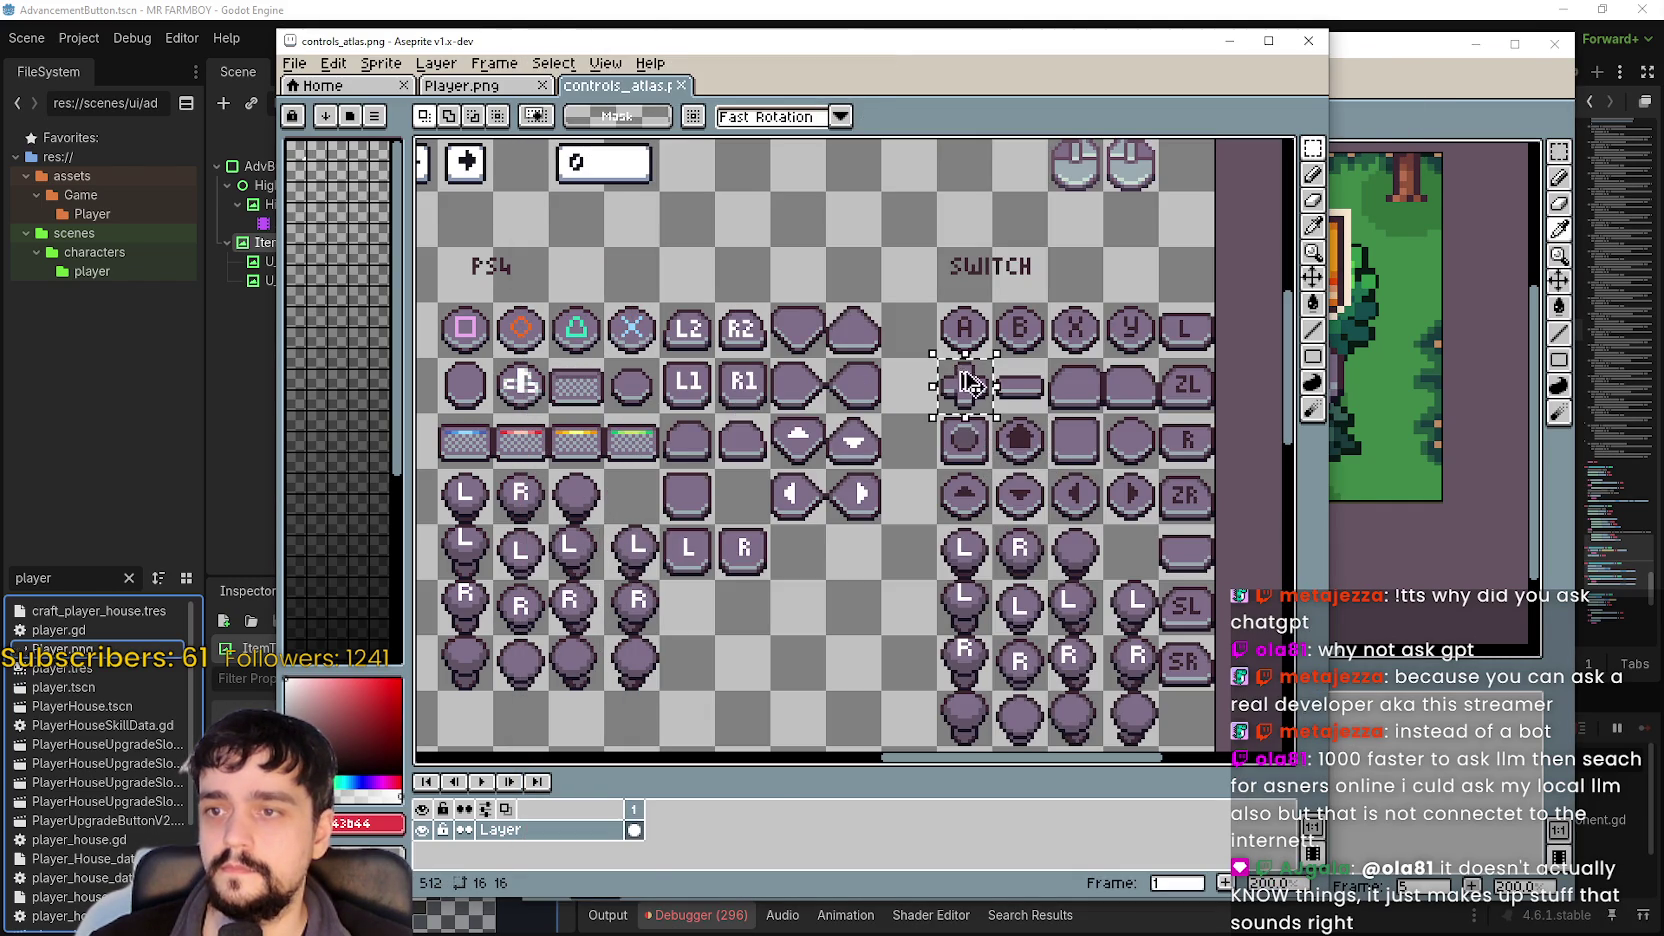
pyautogui.hotkey('alt', 'Tab')
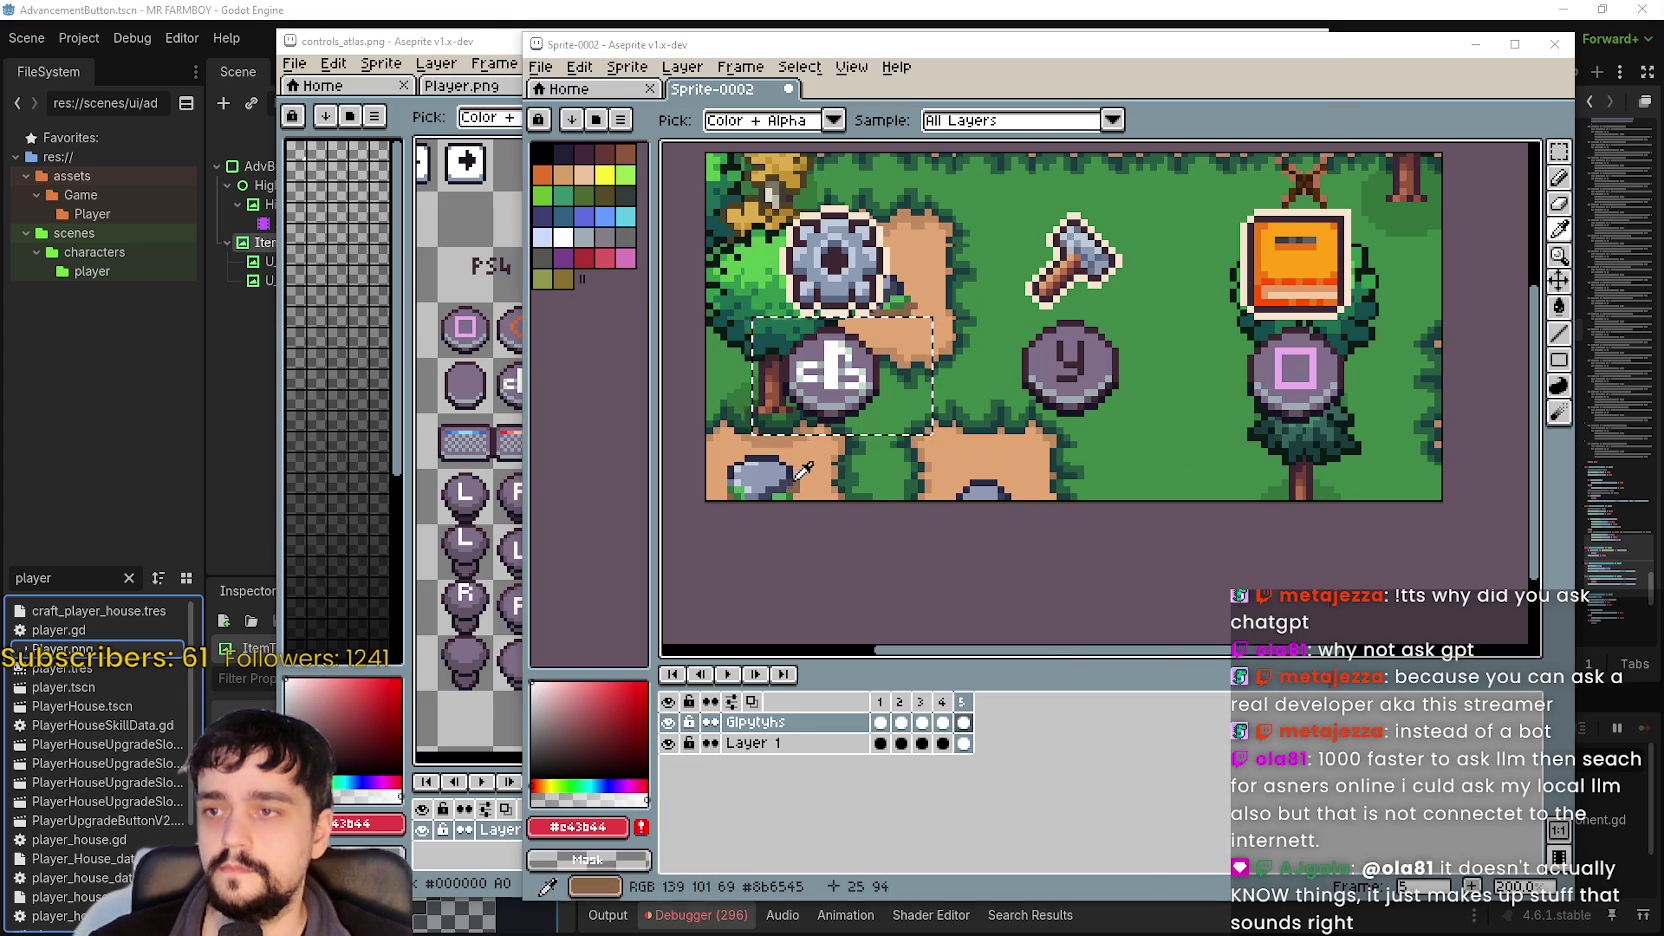
pyautogui.hotkey('alt', 'Tab')
pyautogui.press('m')
pyautogui.scroll(2, 905, 482)
pyautogui.moveTo(951, 470); pyautogui.dragTo(1006, 527)
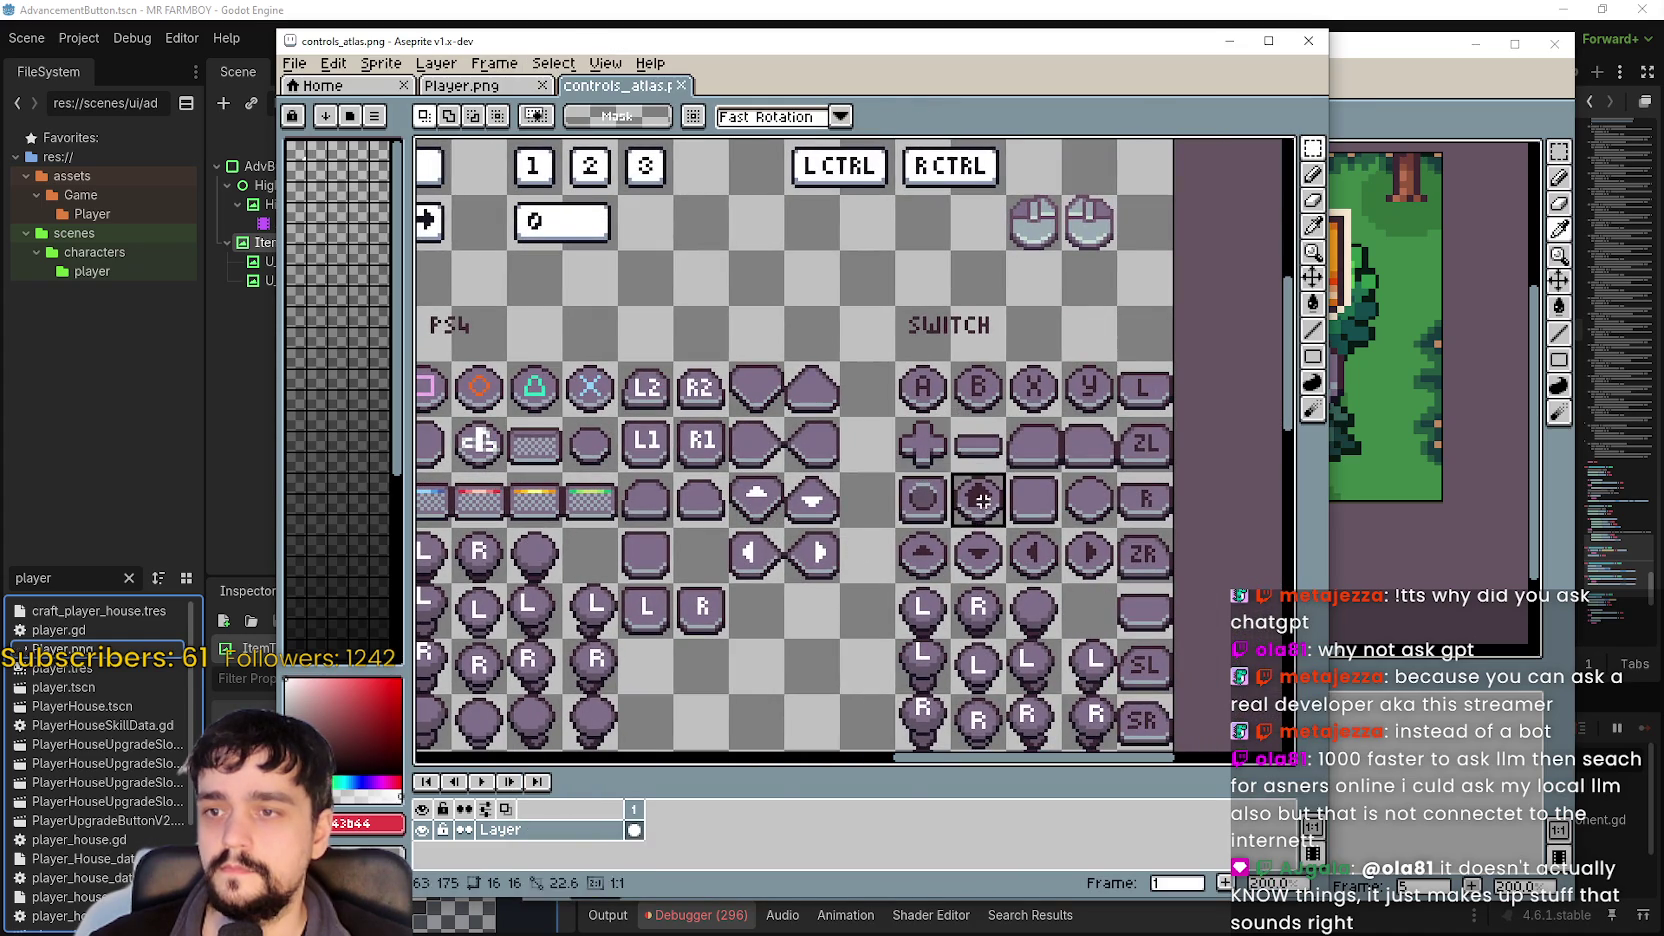
pyautogui.press('i')
pyautogui.hotkey('alt', 'Tab')
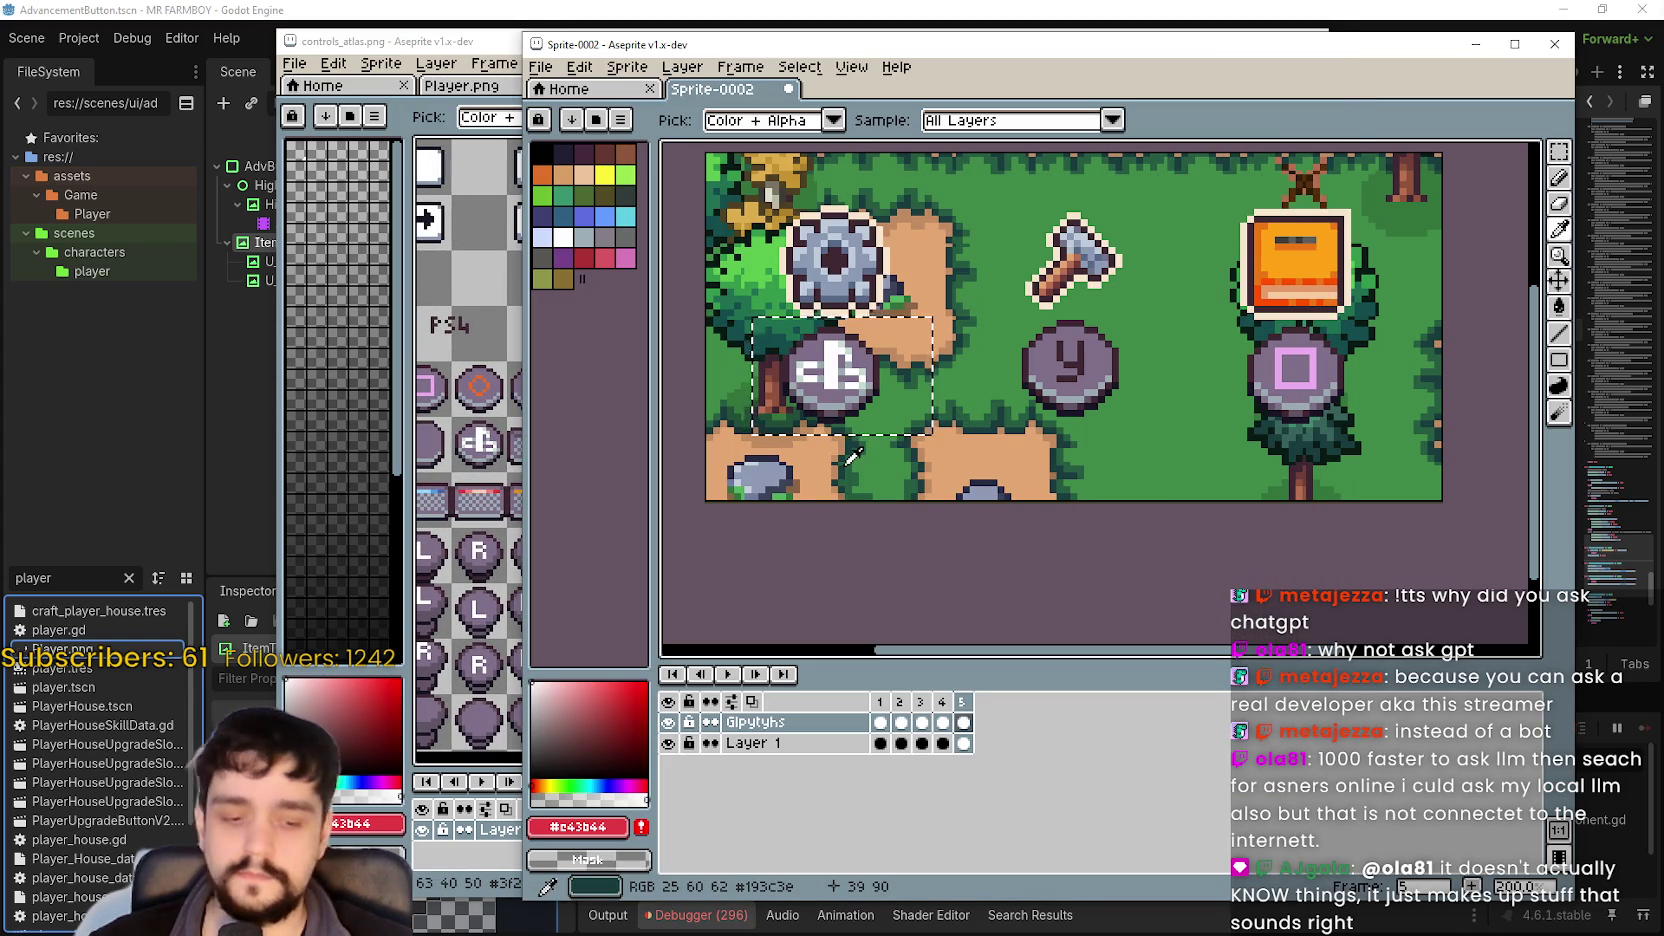
# Replace the left scene button with the dark tile, resized to 32x32 and moved into place.
pyautogui.press('Delete')
pyautogui.hotkey('ctrl', 'v')
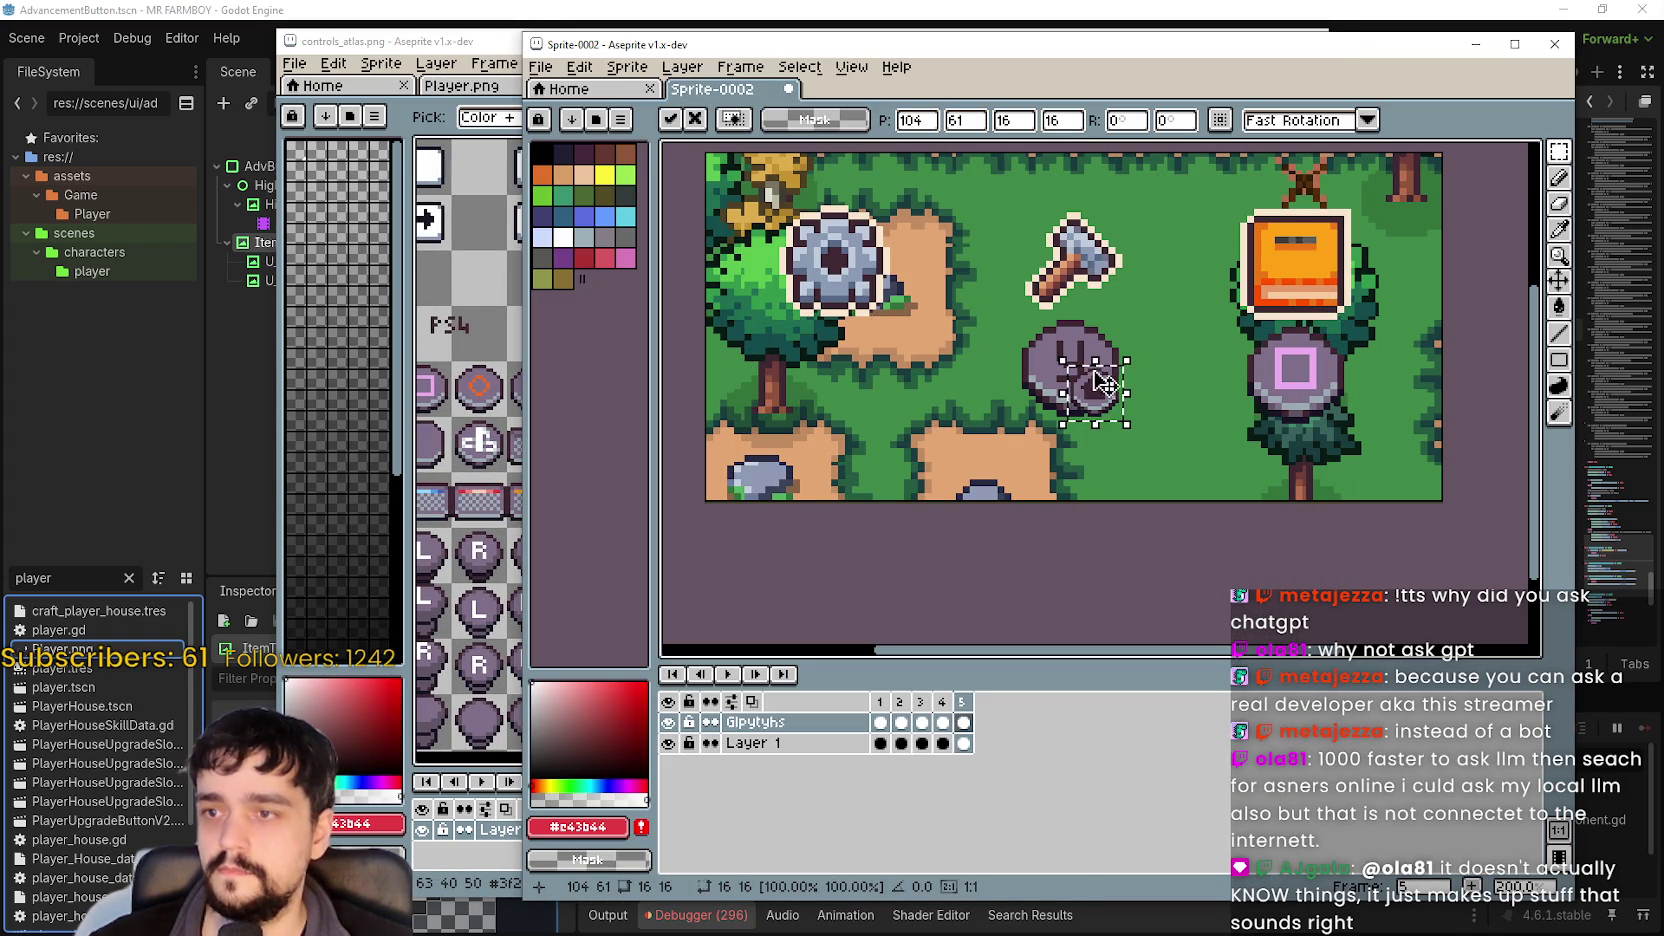
pyautogui.moveTo(1090, 378)
pyautogui.mouseDown()
pyautogui.moveTo(840, 348)
pyautogui.moveTo(830, 362)
pyautogui.mouseUp()
pyautogui.doubleClick(1013, 120)
pyautogui.write('32')
pyautogui.doubleClick(1061, 120)
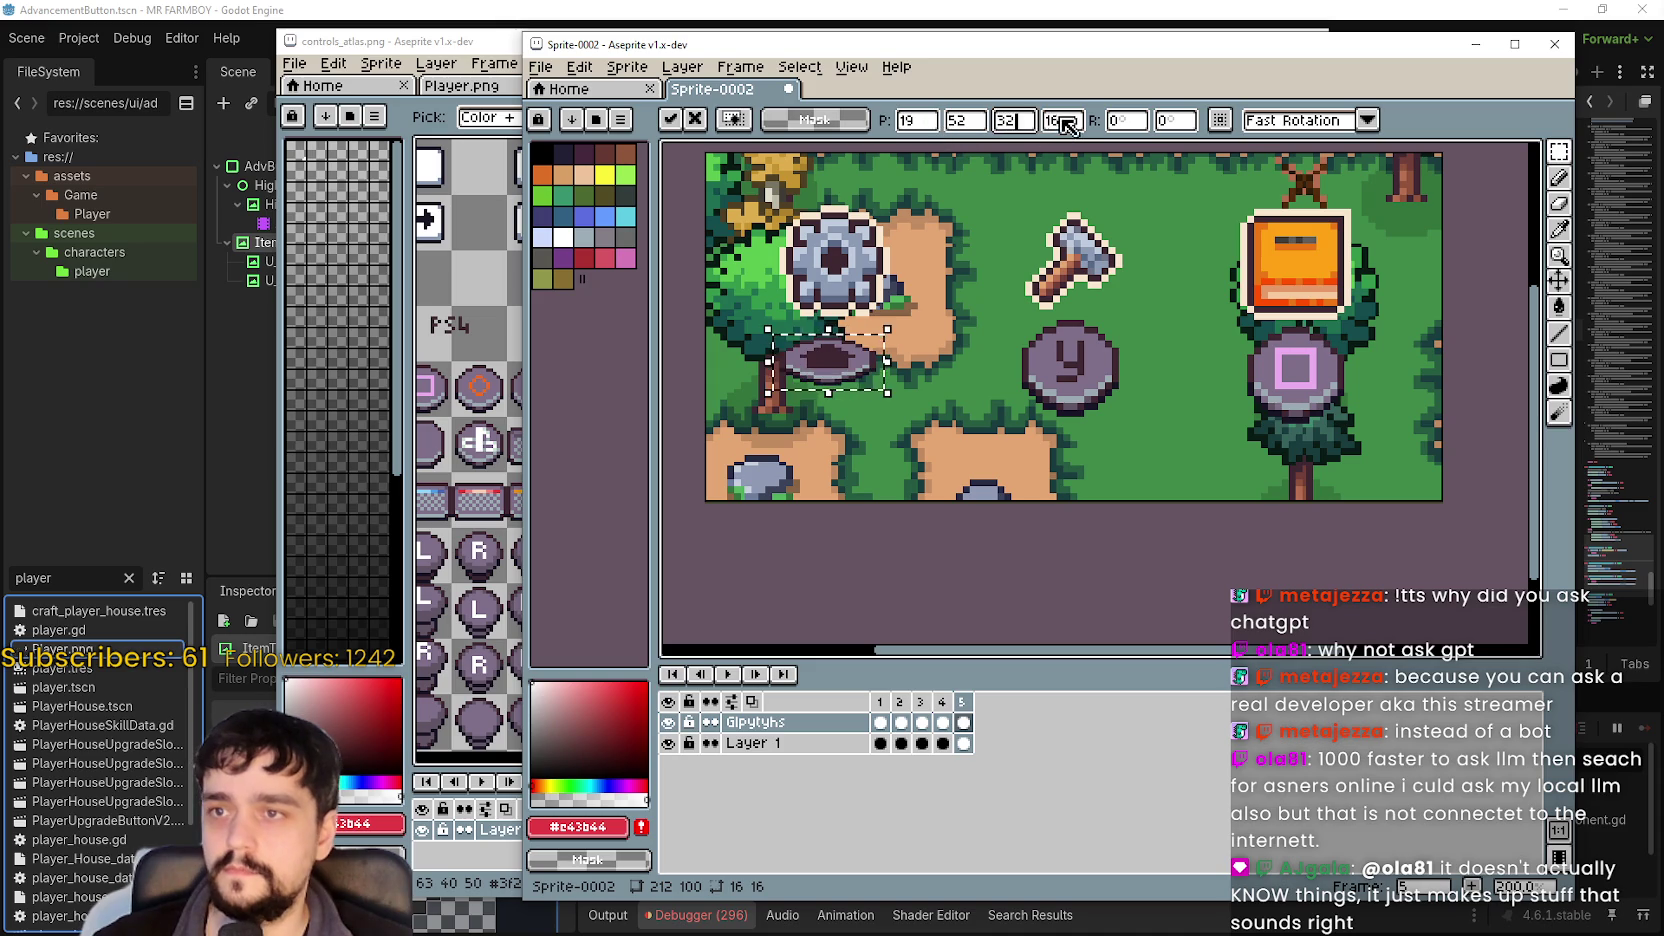
pyautogui.write('23')
pyautogui.press('Return')
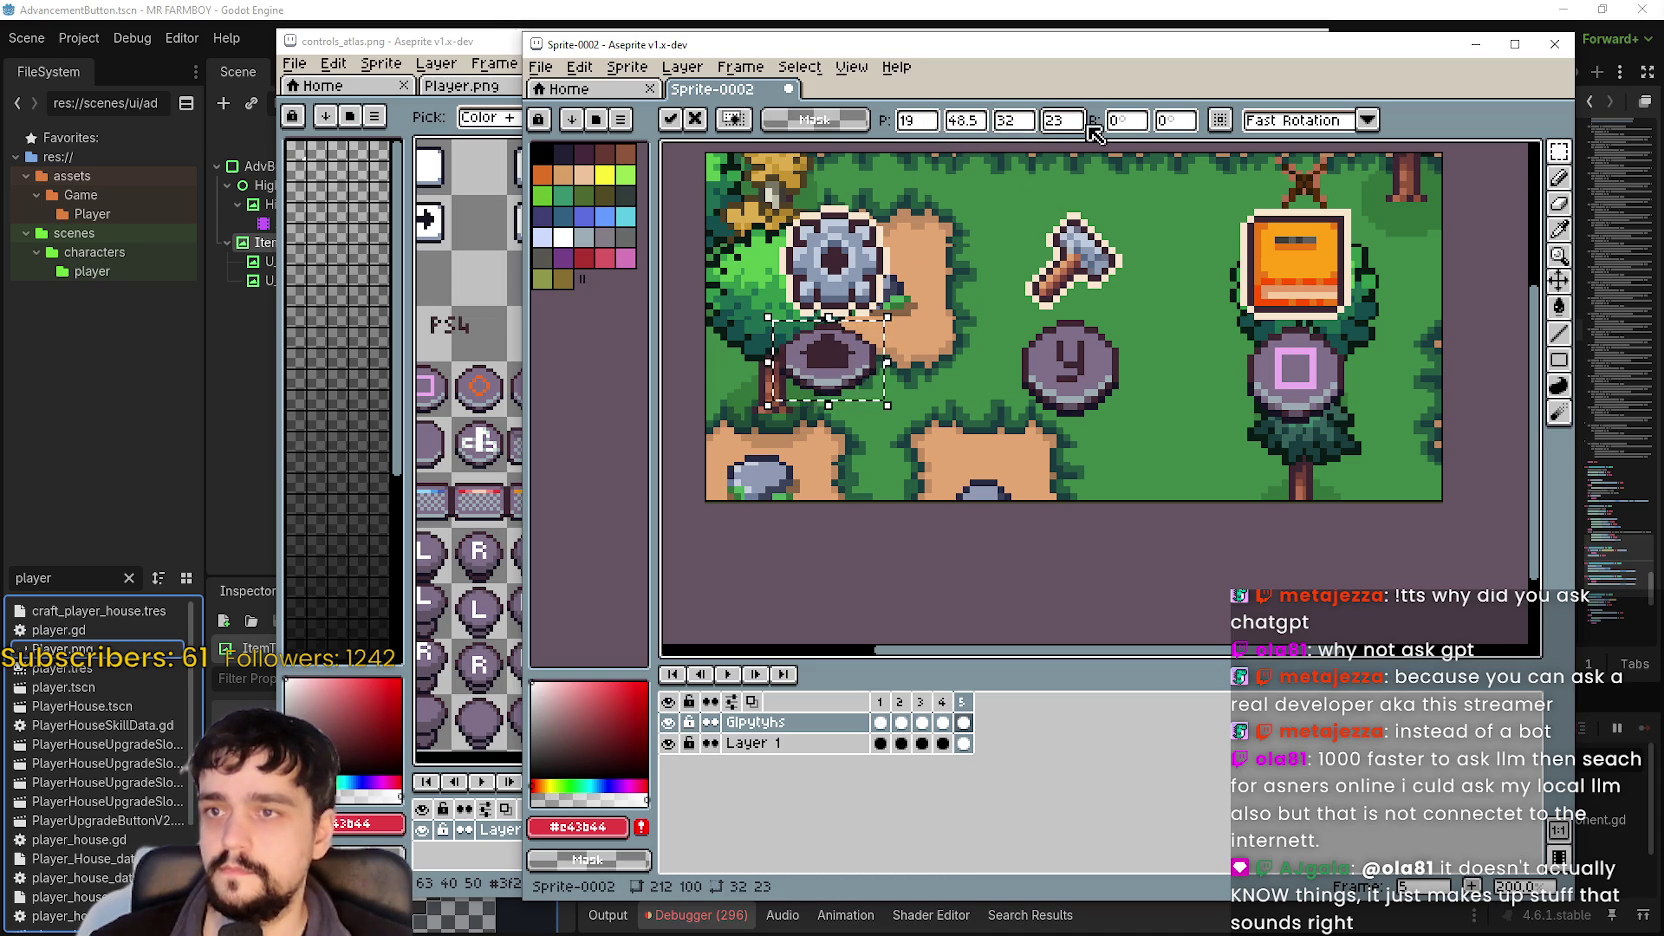
pyautogui.doubleClick(1061, 120)
pyautogui.write('32')
pyautogui.press('Return')
pyautogui.moveTo(846, 357); pyautogui.dragTo(853, 388)
# Select the ZL tile in controls_atlas.
pyautogui.hotkey('alt', 'Tab')
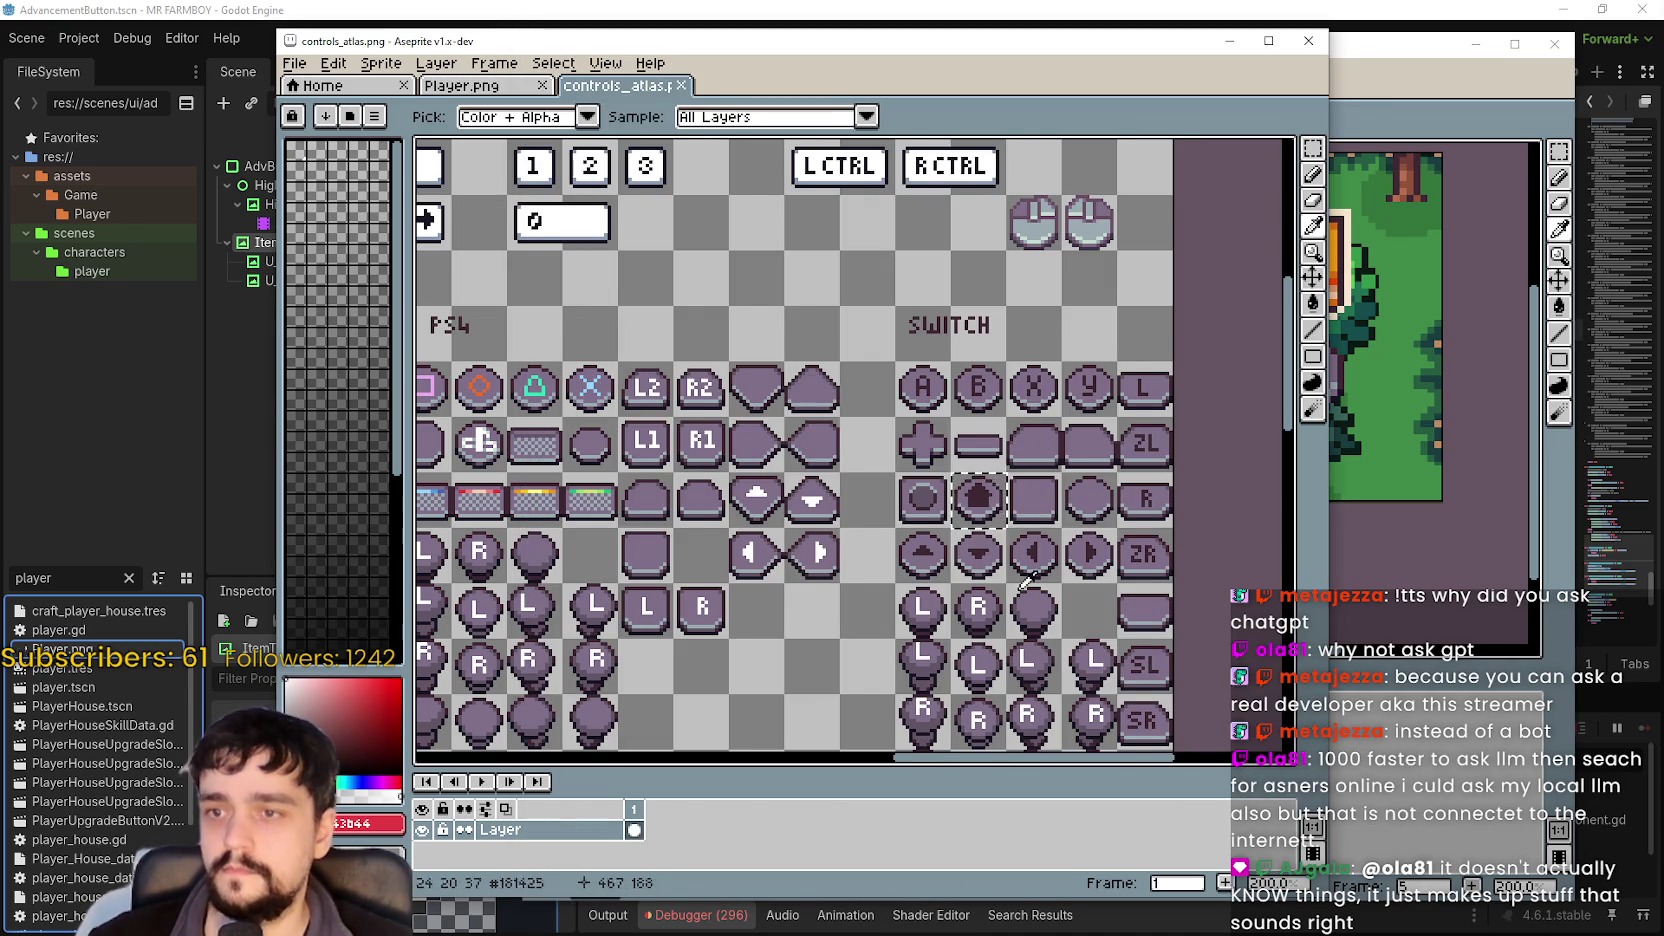
pyautogui.scroll(-1, 980, 500)
pyautogui.hotkey('alt', 'Tab')
pyautogui.hotkey('alt', 'Tab')
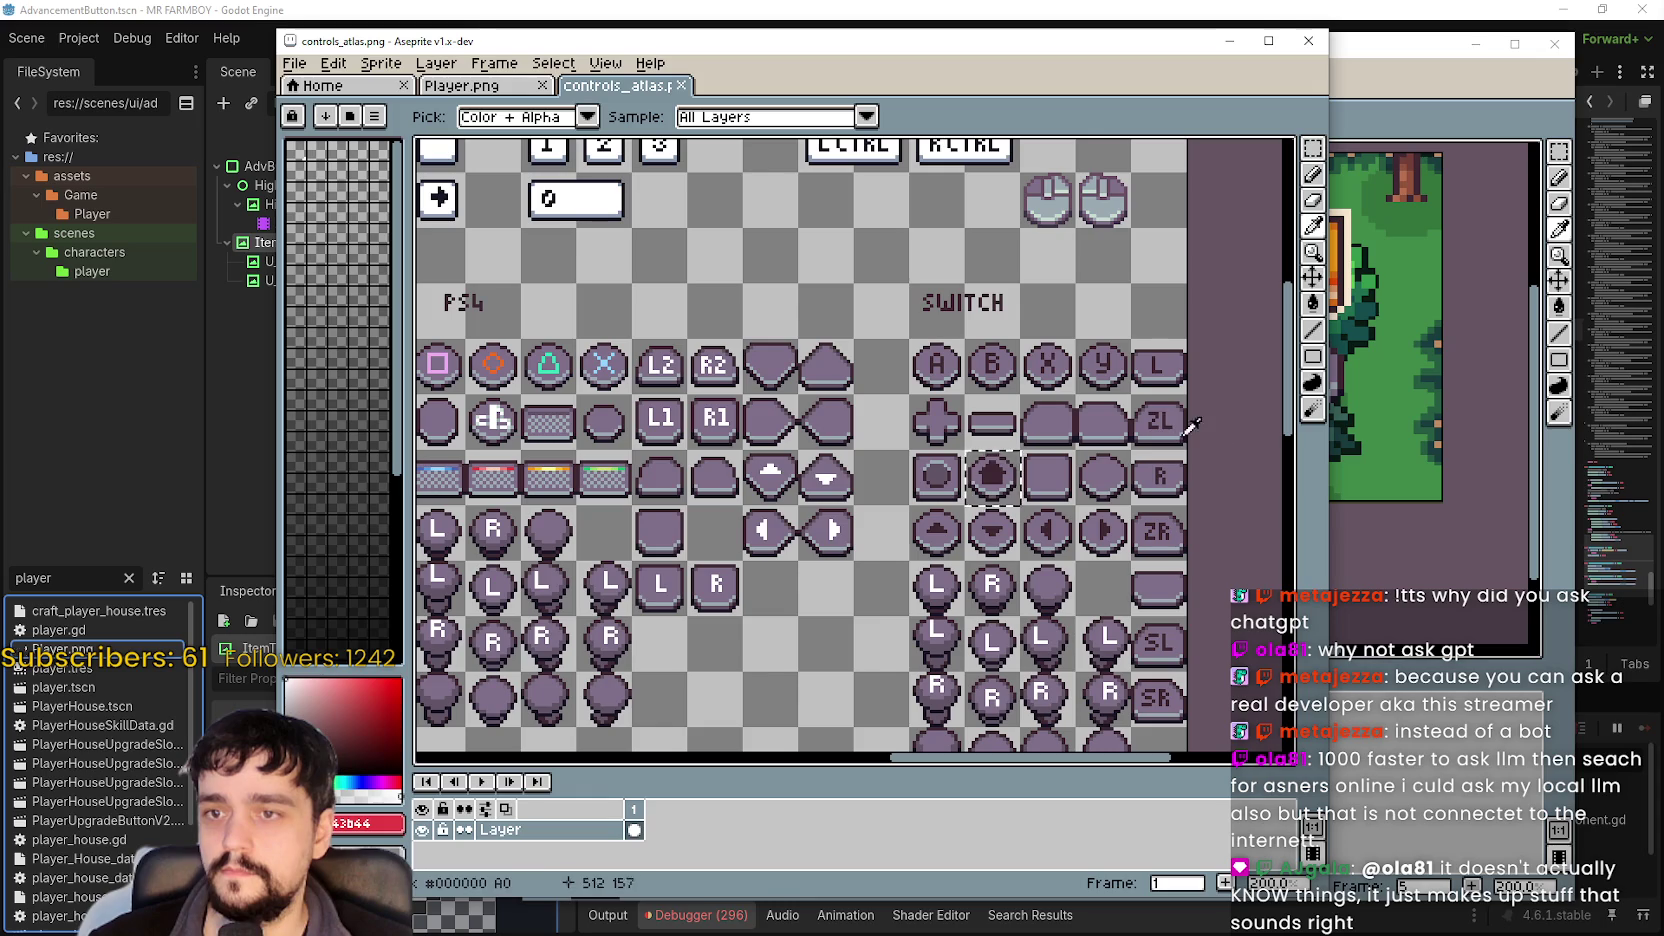
pyautogui.click(1313, 148)
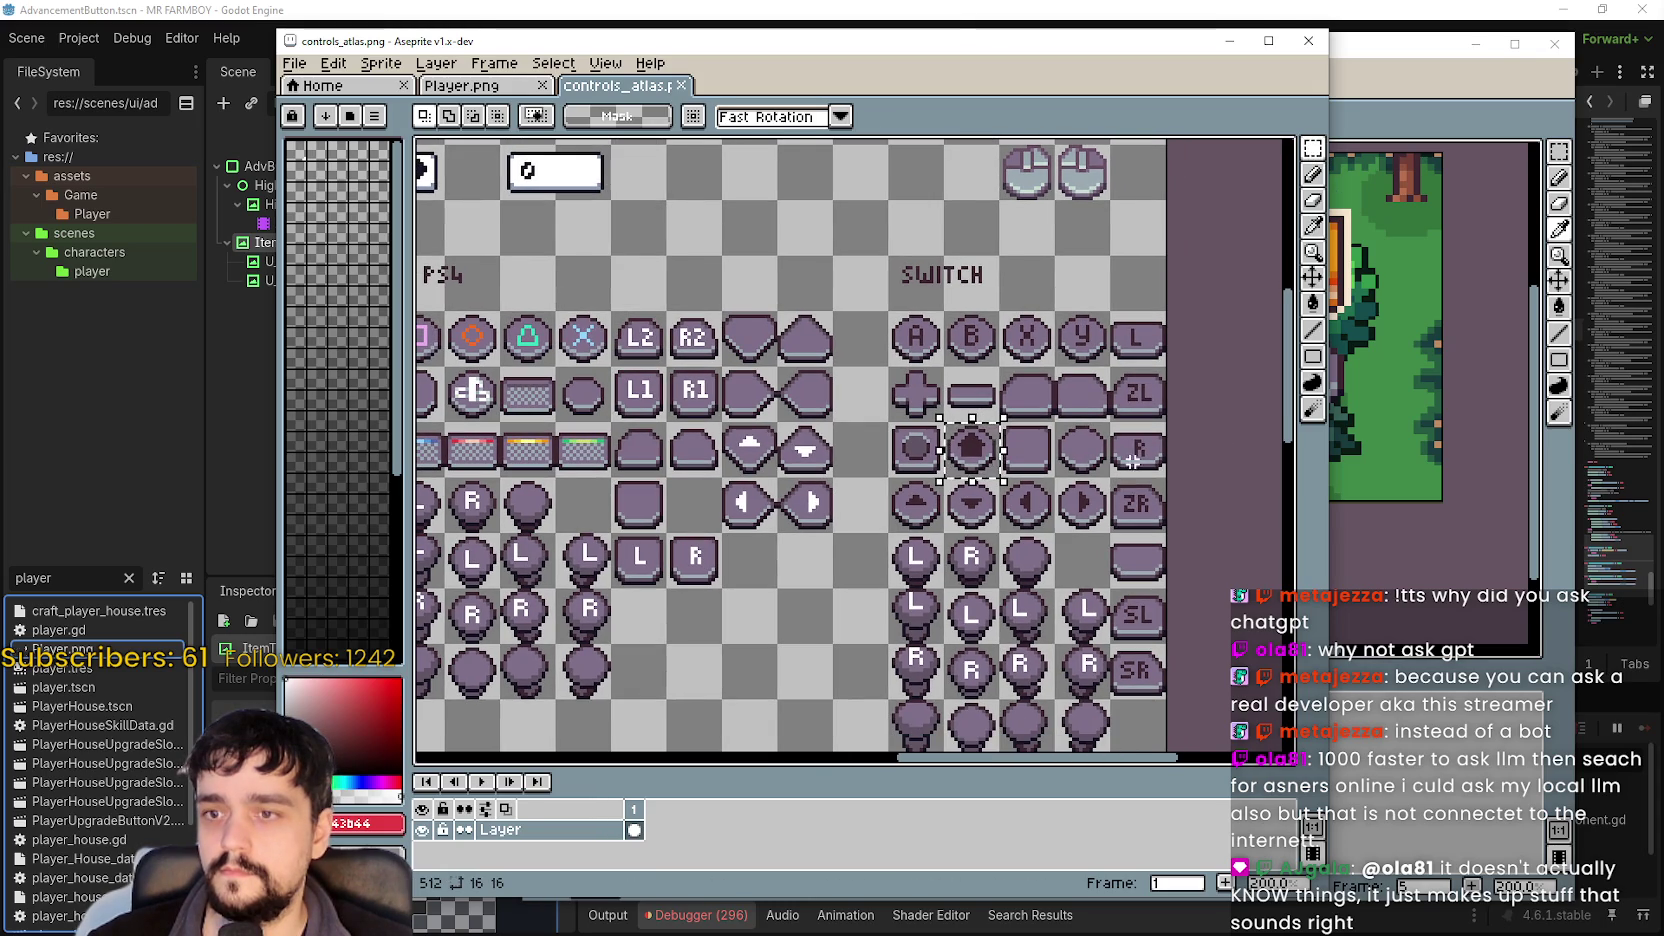
pyautogui.moveTo(1134, 412); pyautogui.dragTo(1110, 366)
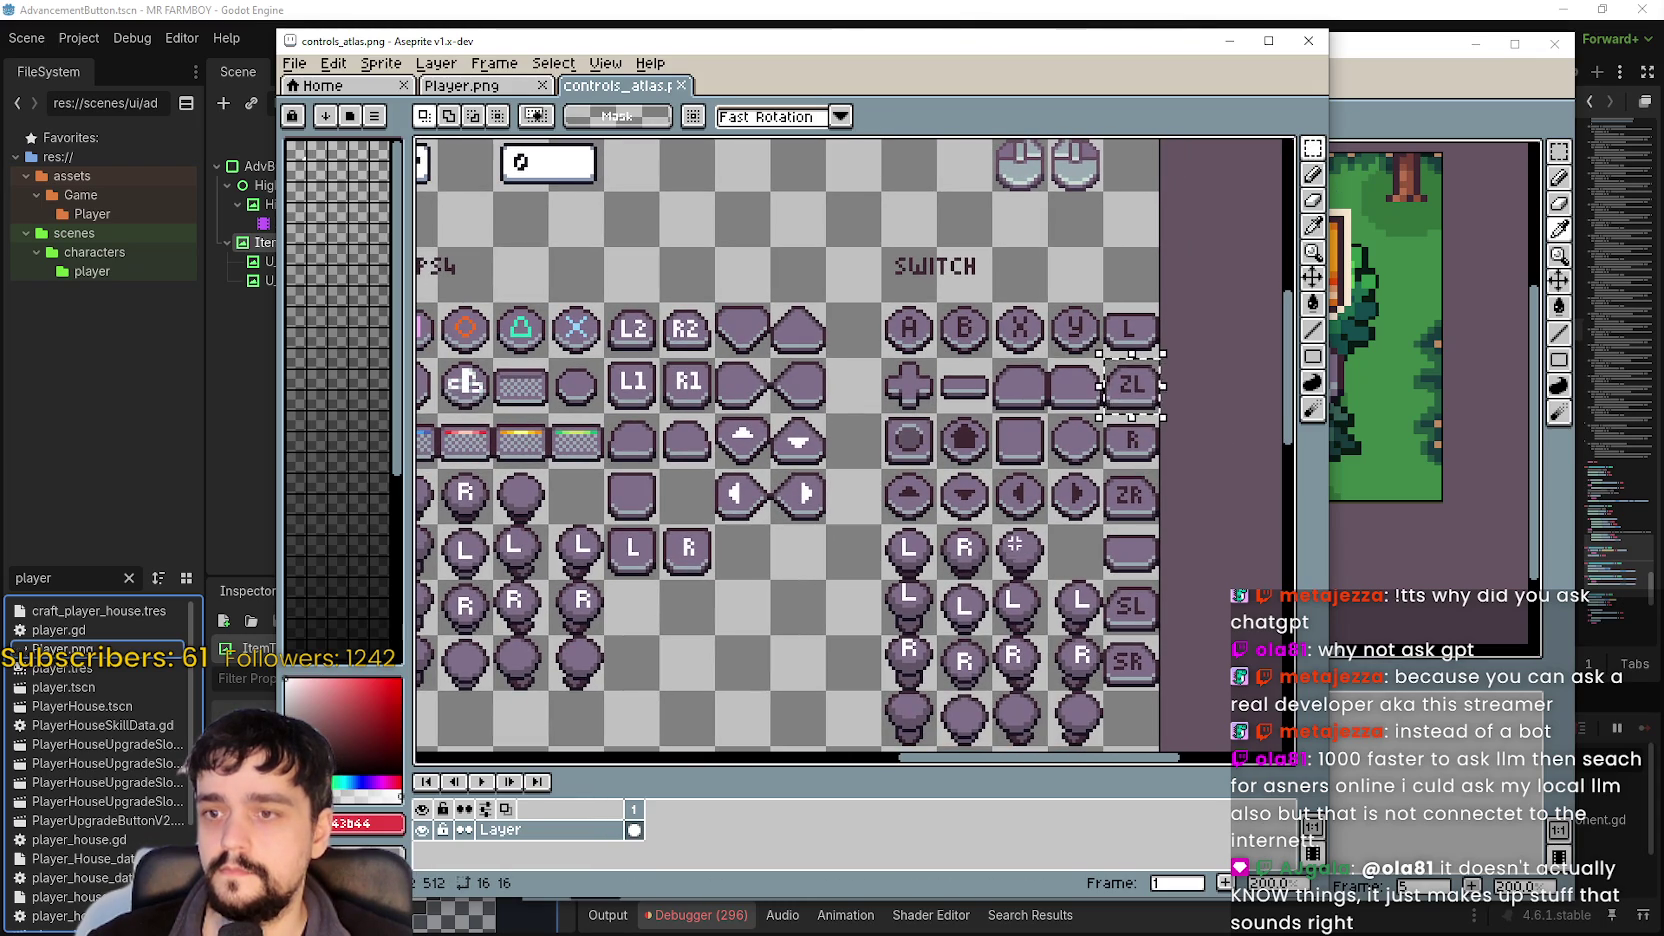
# Replace the right-hand scene button with the pasted ZL tile at 32x32.
pyautogui.hotkey('alt', 'Tab')
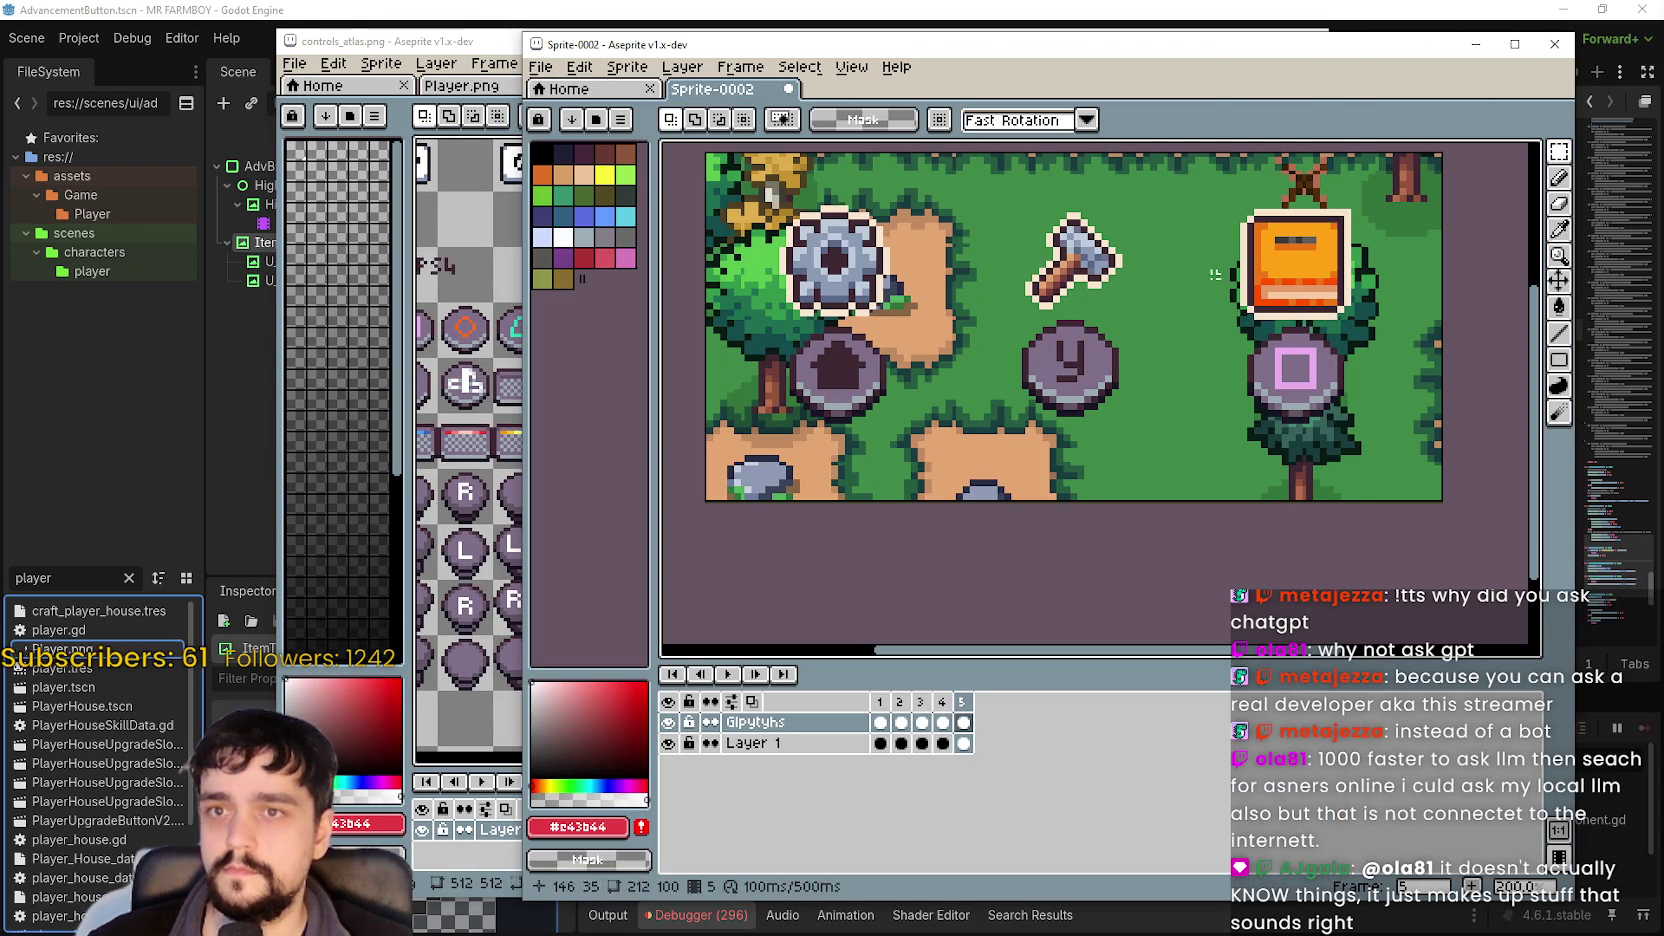
pyautogui.moveTo(1227, 418); pyautogui.dragTo(1397, 327)
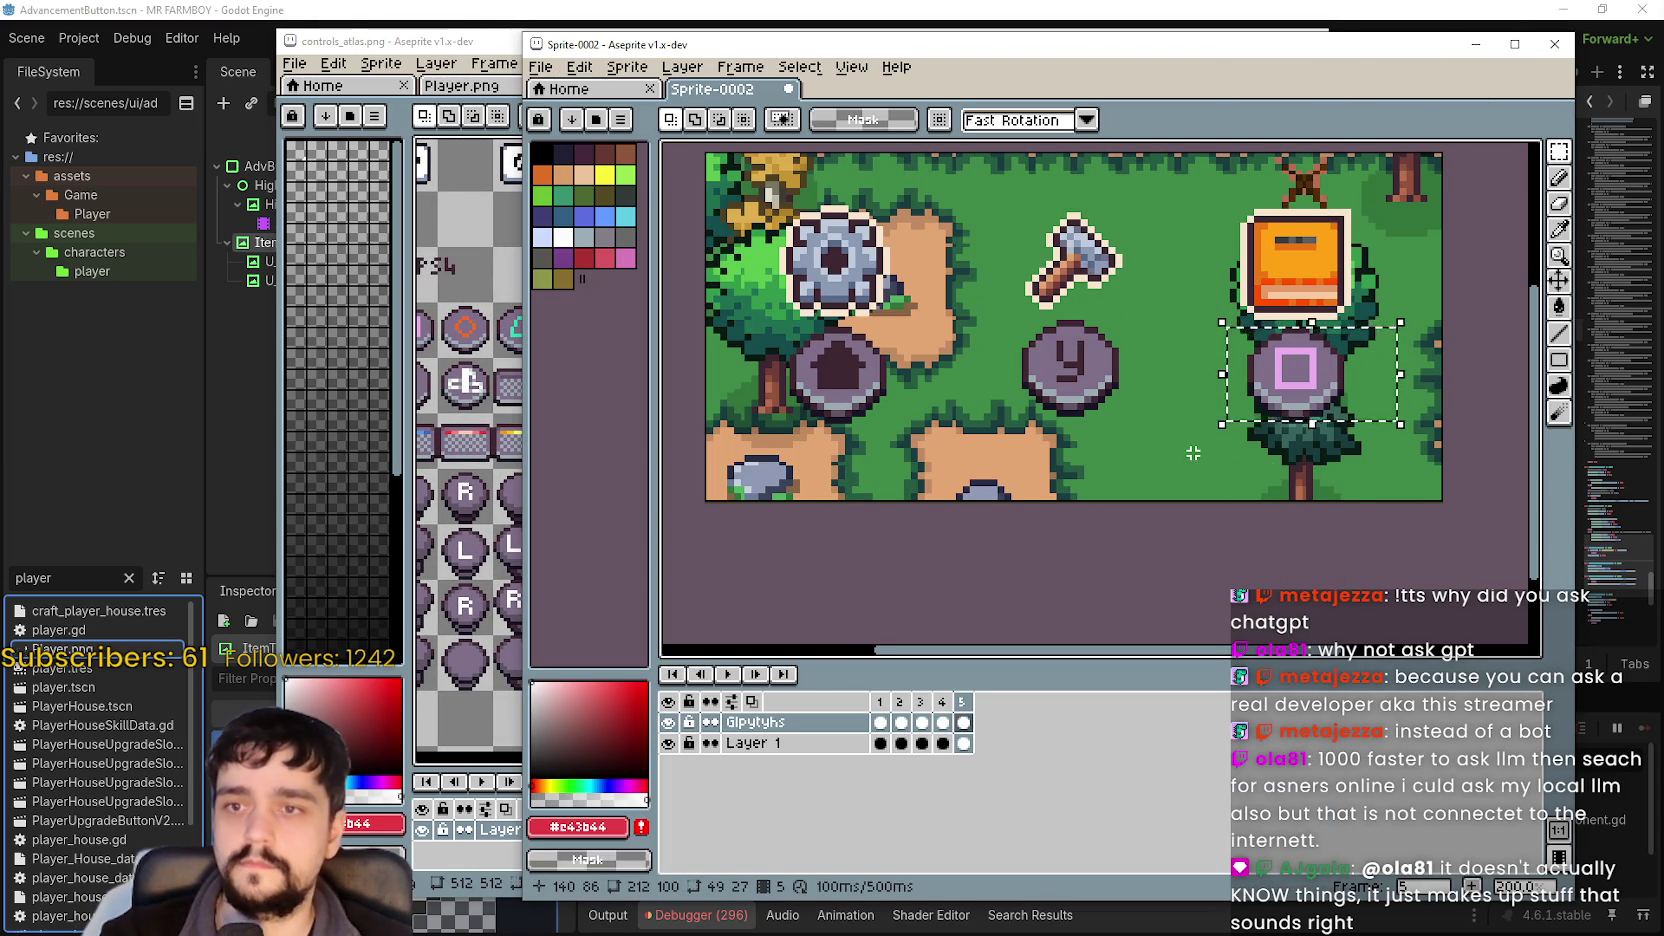
pyautogui.press('Delete')
pyautogui.hotkey('ctrl', 'v')
pyautogui.moveTo(1093, 392)
pyautogui.mouseDown()
pyautogui.moveTo(1256, 368)
pyautogui.moveTo(1312, 398)
pyautogui.mouseUp()
pyautogui.write('32')
pyautogui.press('Tab')
pyautogui.write('32')
pyautogui.press('Return')
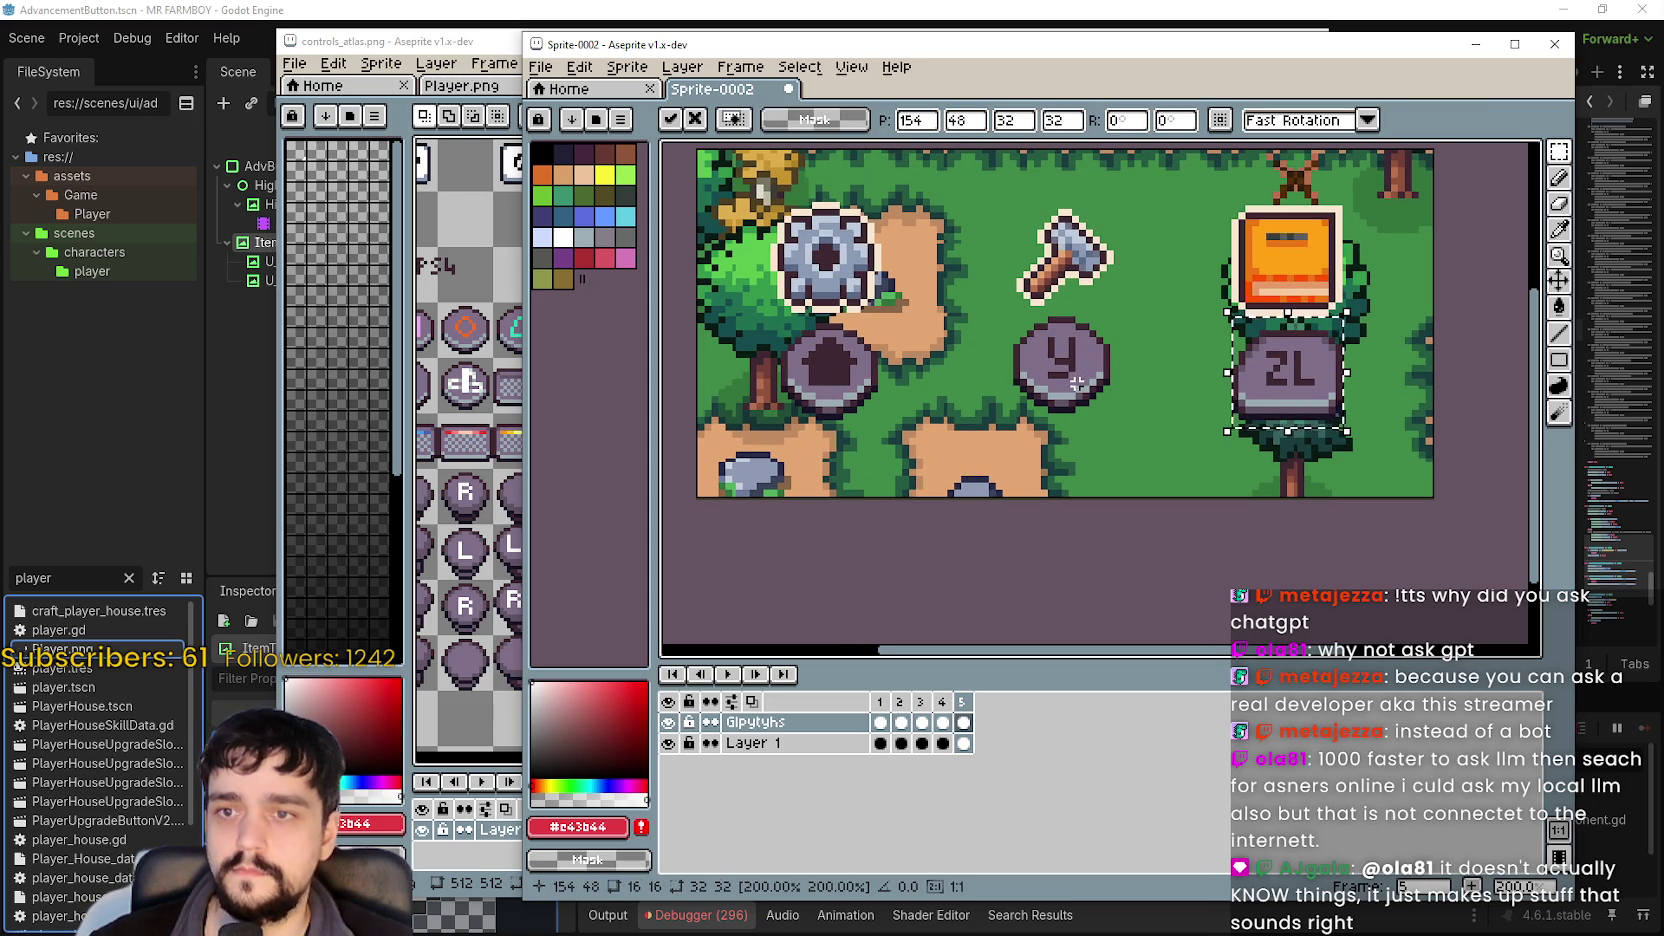
# Look over the atlas, then bring Sprite-0002 forward and select and drop the ZL glyph area.
pyautogui.hotkey('alt', 'Tab')
pyautogui.moveTo(839, 574)
pyautogui.mouseDown()
pyautogui.moveTo(899, 517)
pyautogui.moveTo(1081, 430)
pyautogui.mouseUp()
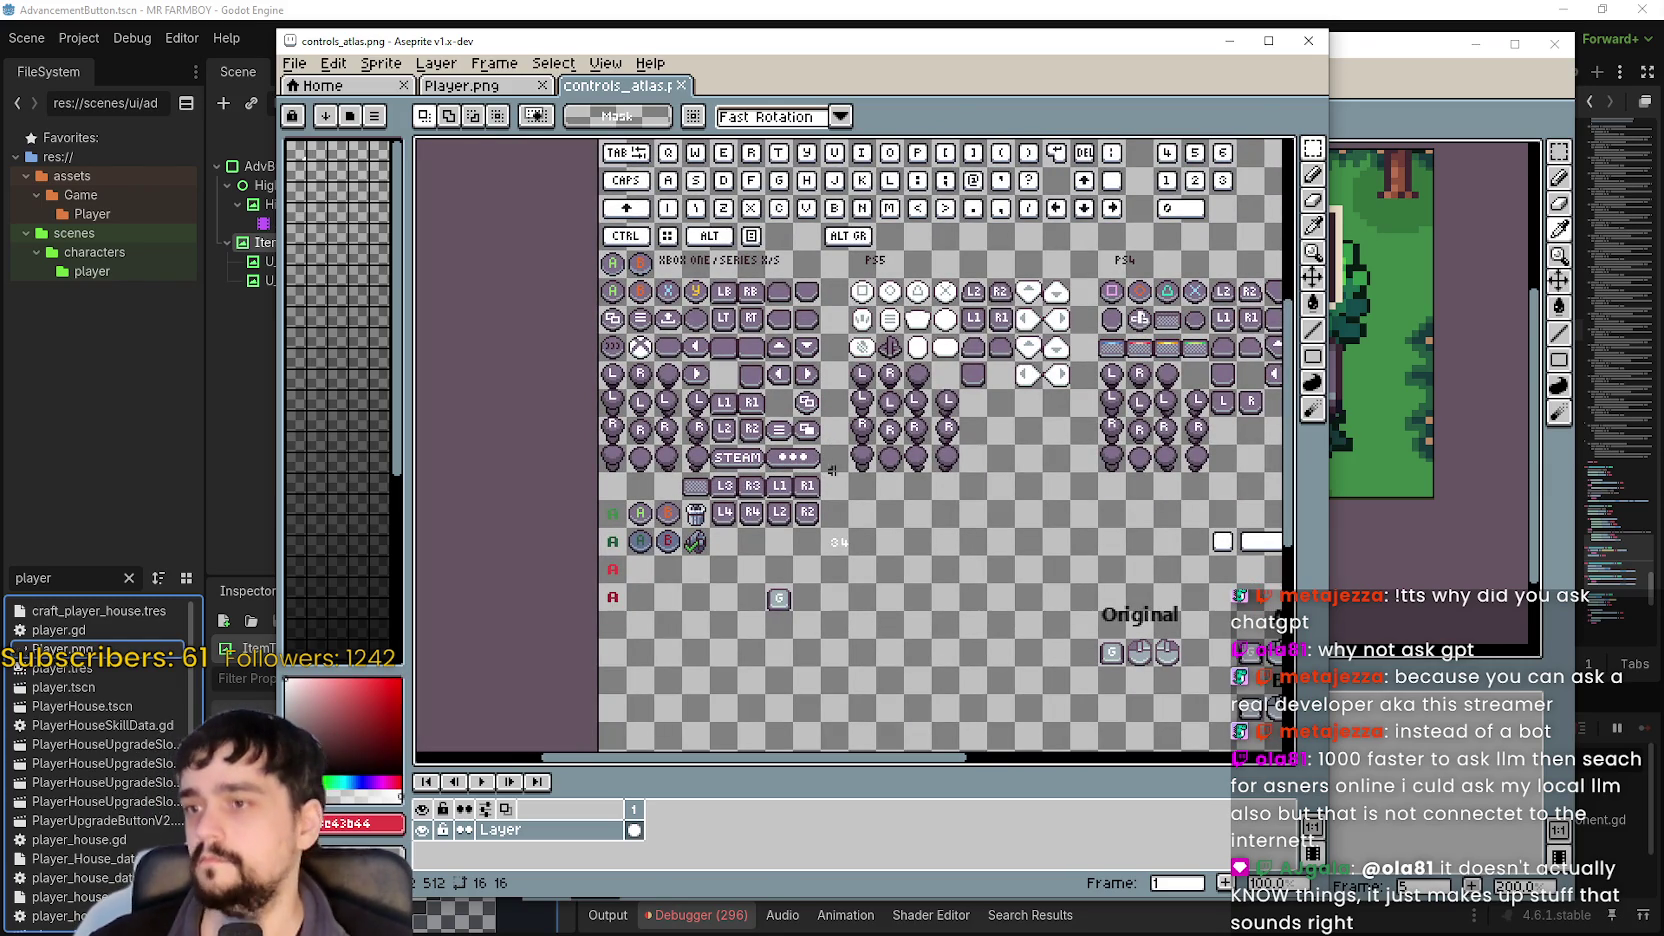
pyautogui.hscroll(3, 831, 470)
pyautogui.scroll(-1, 831, 470)
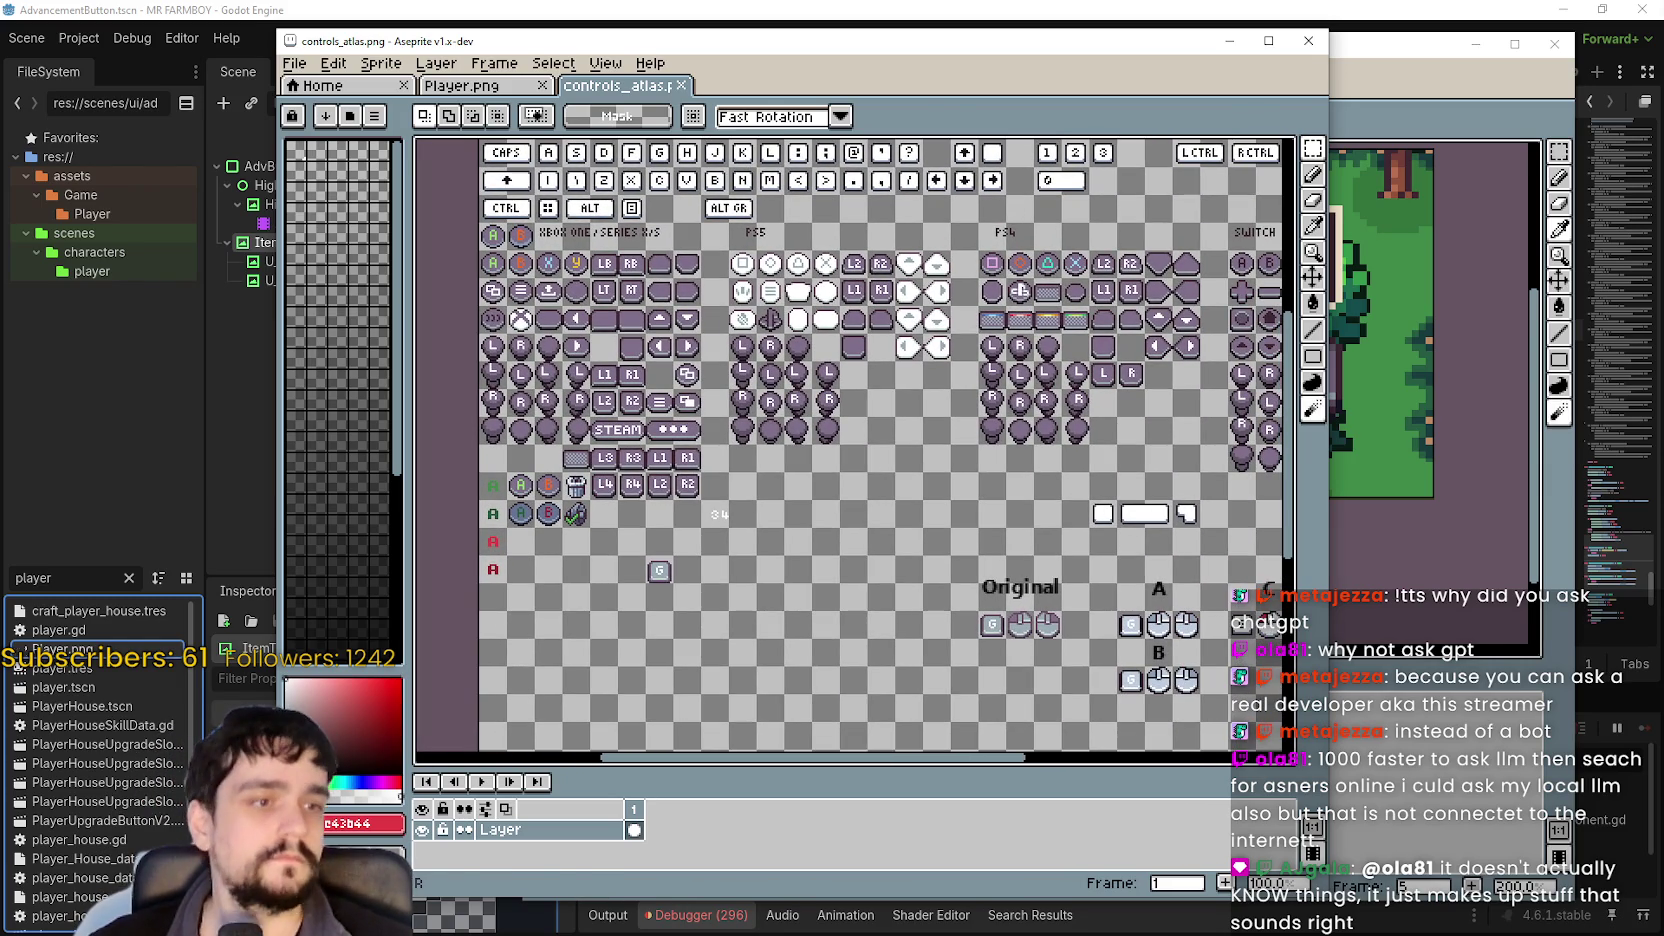
pyautogui.click(1369, 454)
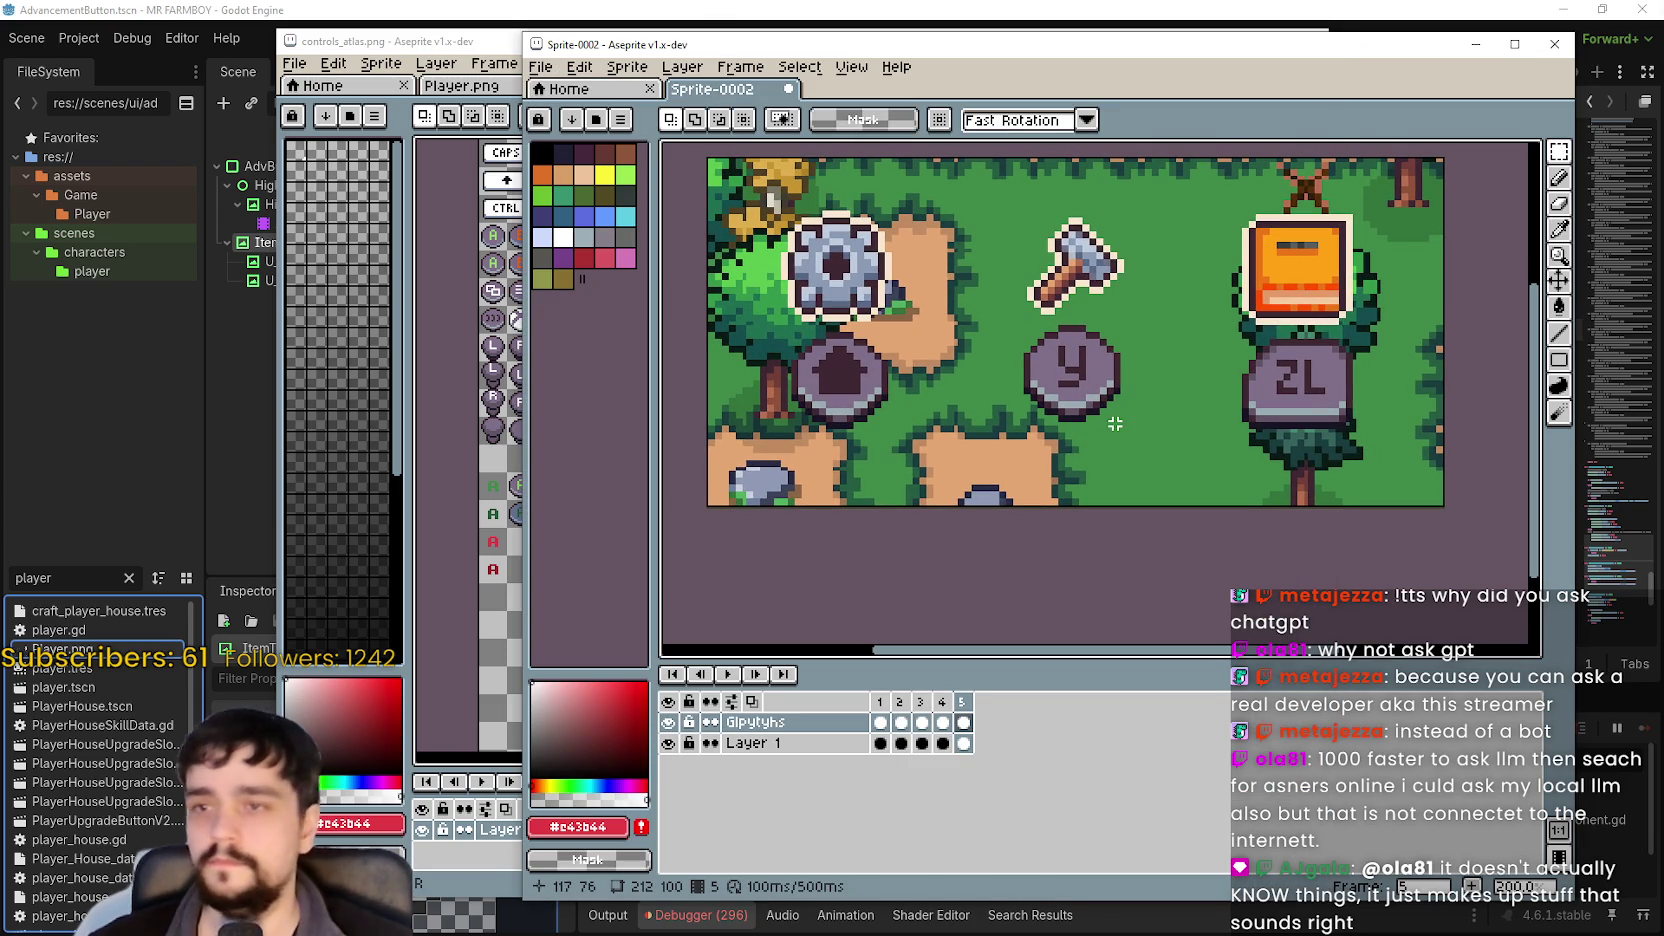
pyautogui.moveTo(1211, 446)
pyautogui.mouseDown()
pyautogui.moveTo(1398, 324)
pyautogui.moveTo(1418, 372)
pyautogui.mouseUp()
pyautogui.click(1420, 375)
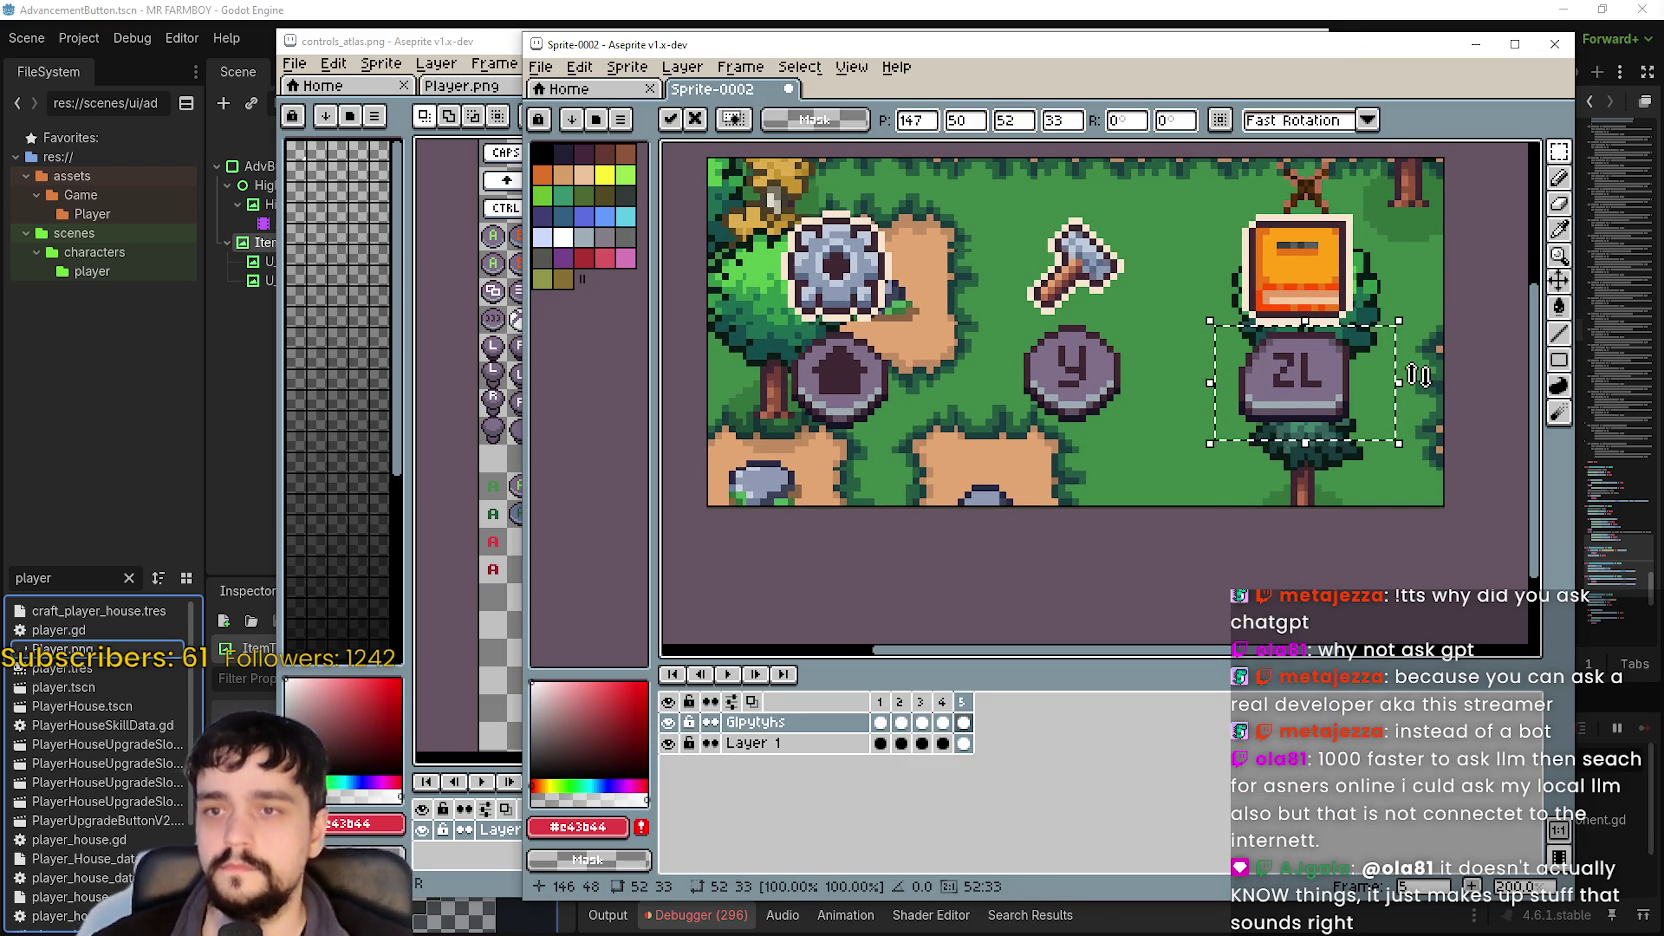
pyautogui.hotkey('ctrl', 'd')
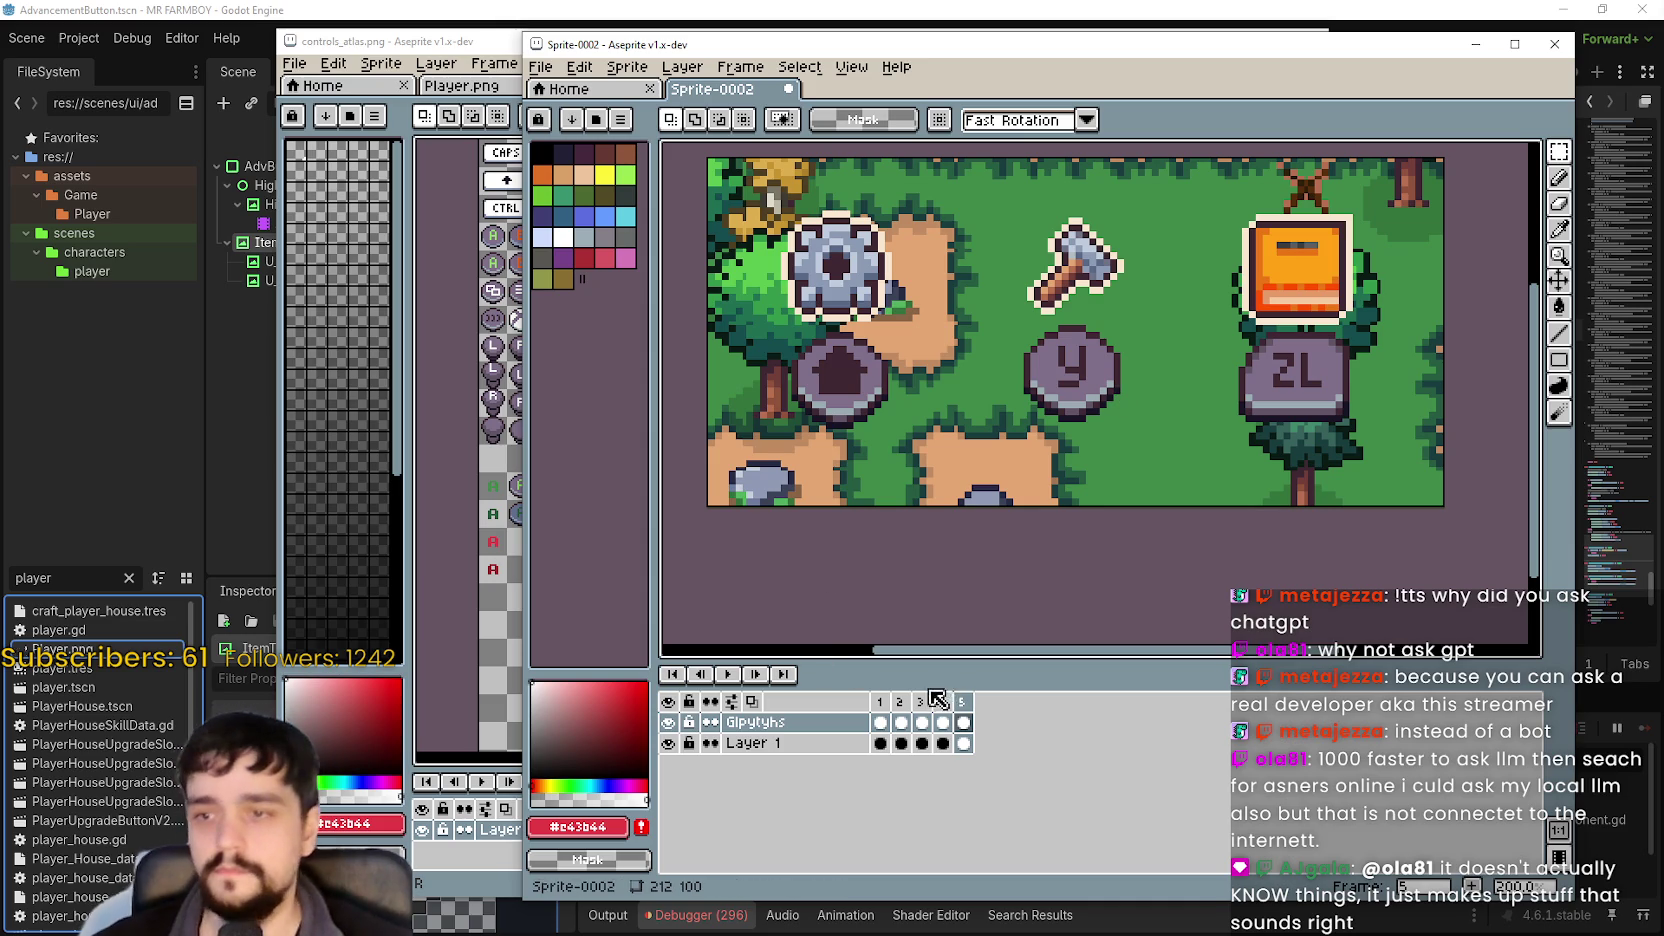
# Step to frames 3 and 4, selecting then dropping the square glyph area on frame 4.
pyautogui.click(942, 701)
pyautogui.click(921, 701)
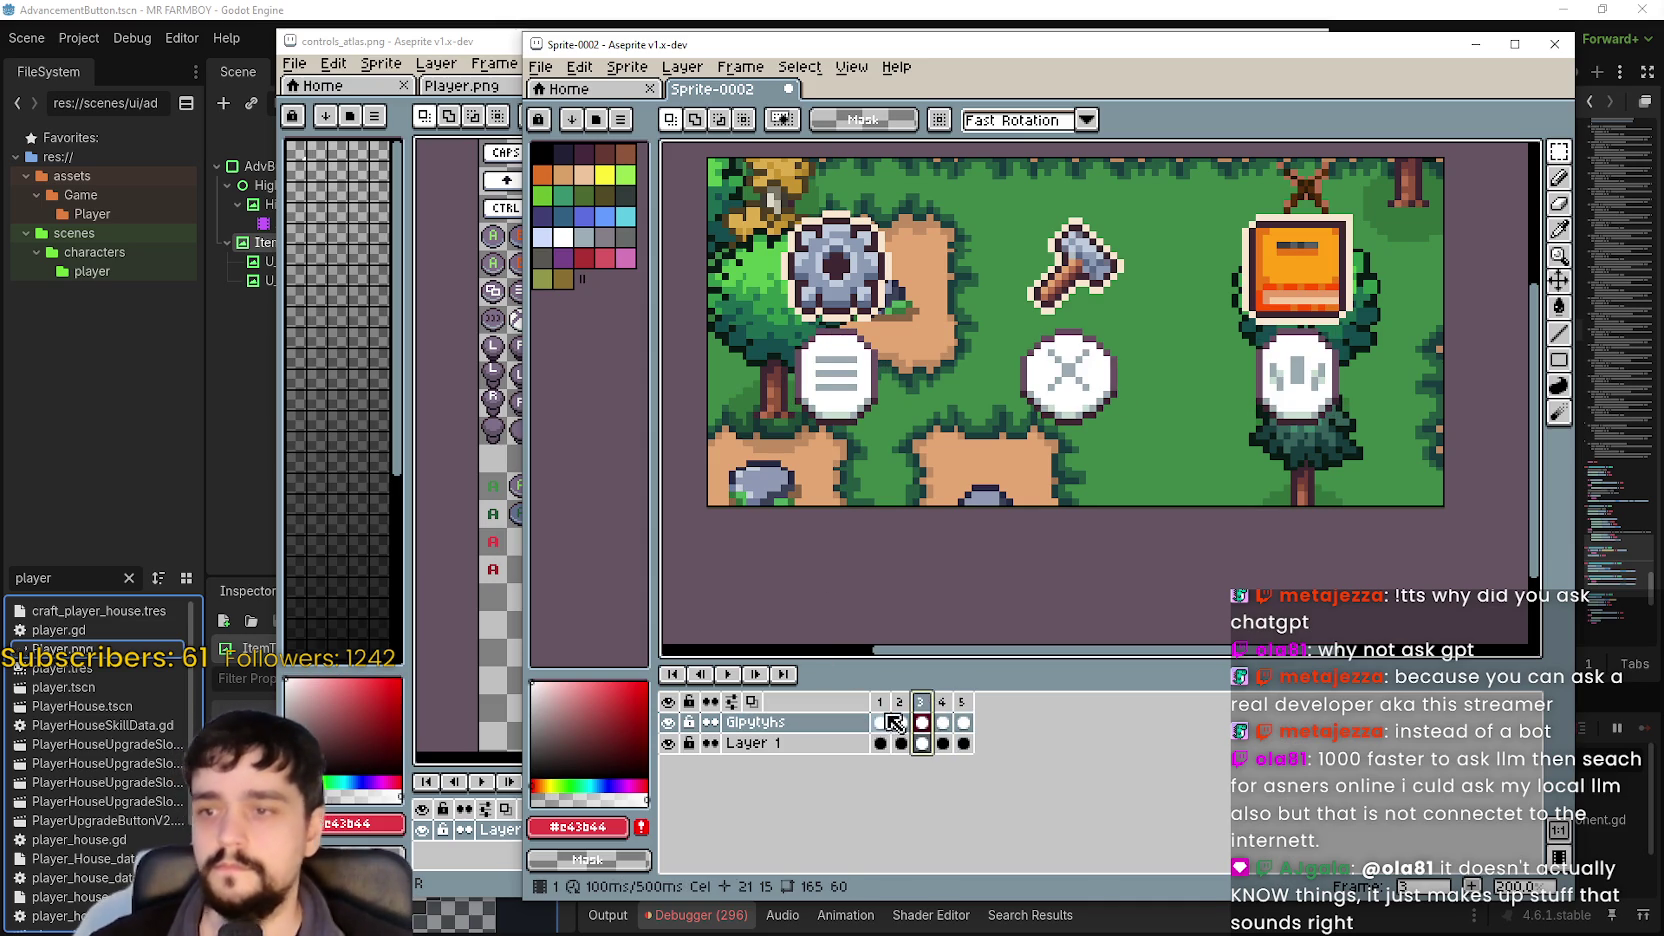
pyautogui.click(885, 722)
pyautogui.click(900, 722)
pyautogui.click(921, 722)
pyautogui.click(940, 722)
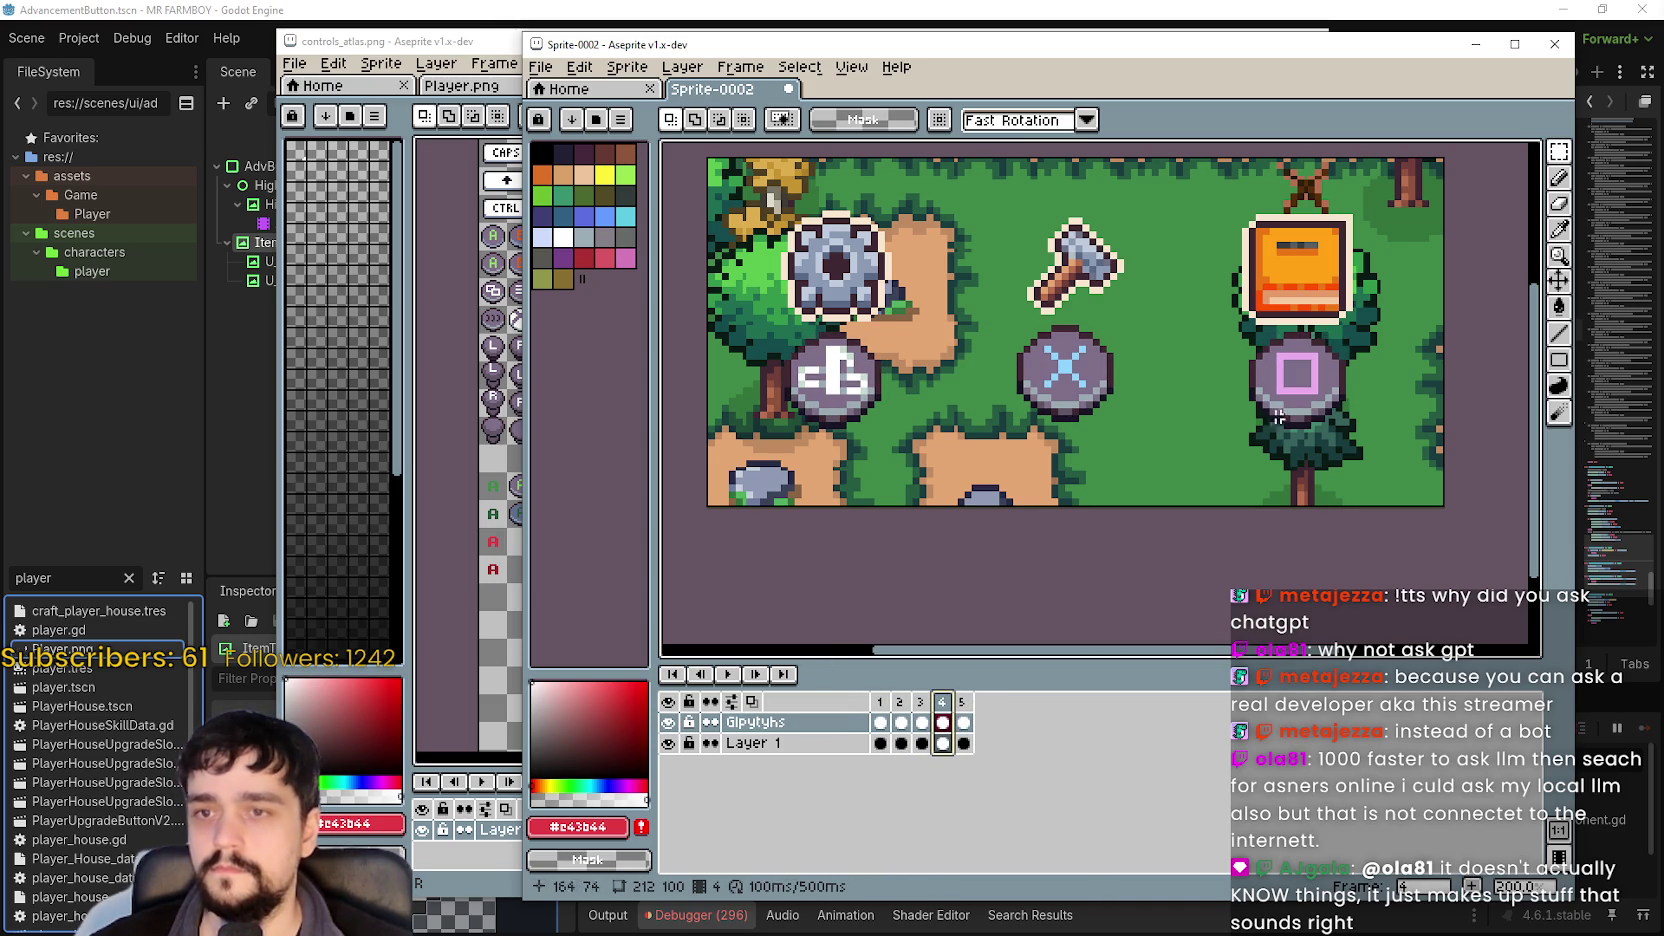
pyautogui.moveTo(1198, 455); pyautogui.dragTo(1398, 318)
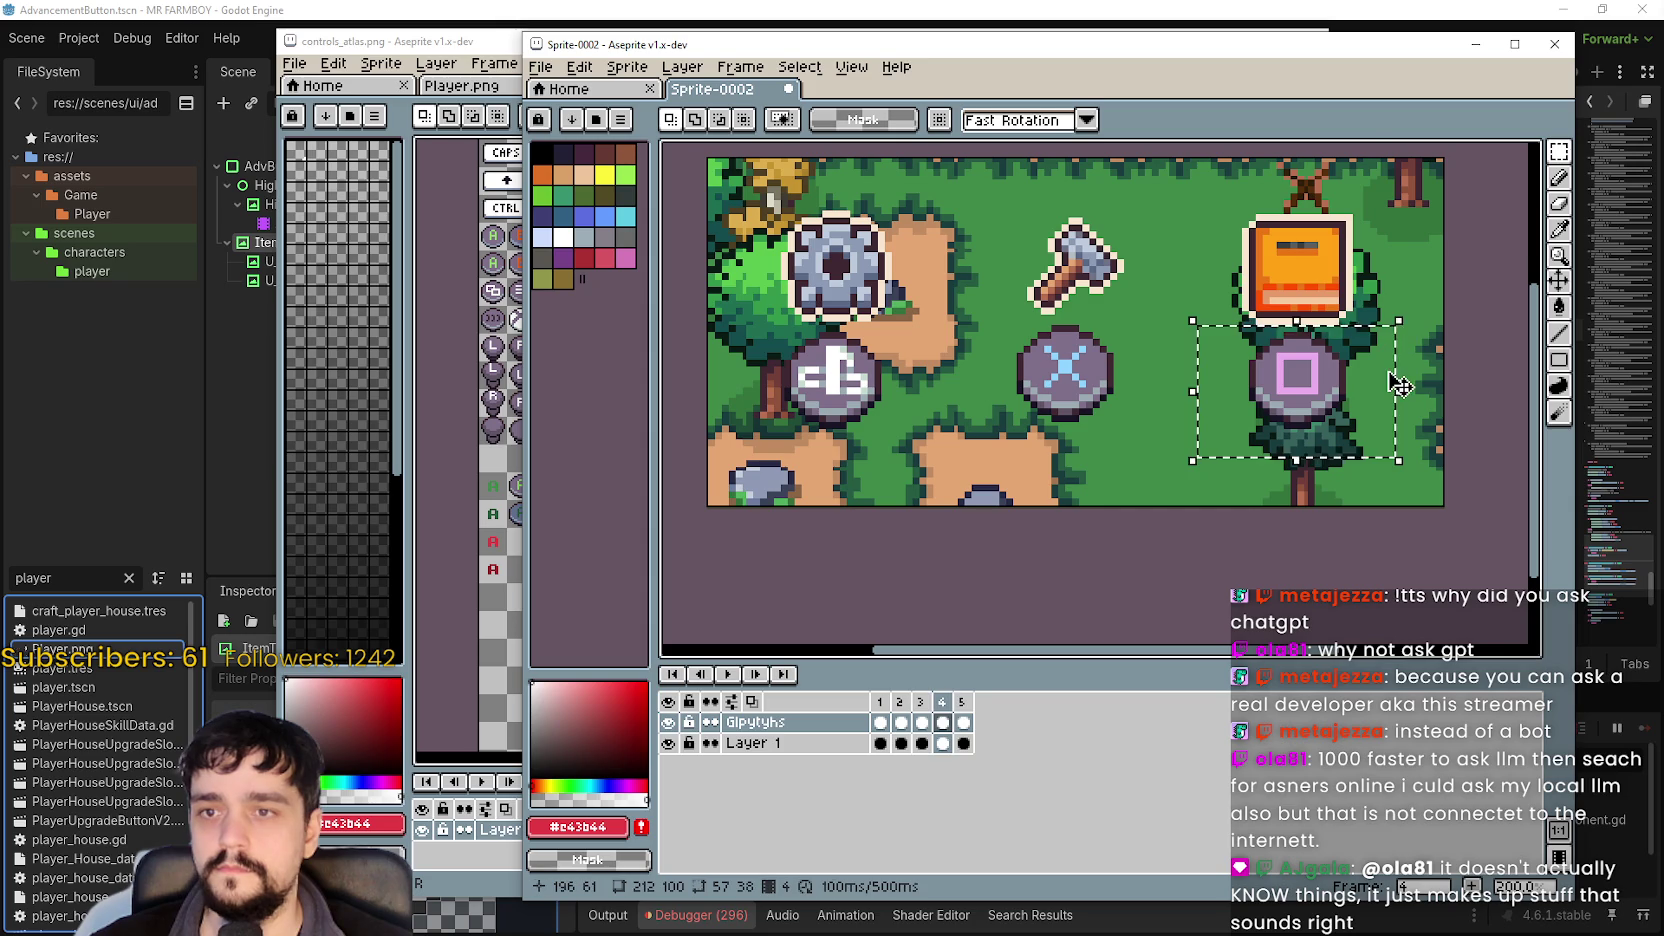
pyautogui.click(1395, 388)
pyautogui.hotkey('ctrl', 'd')
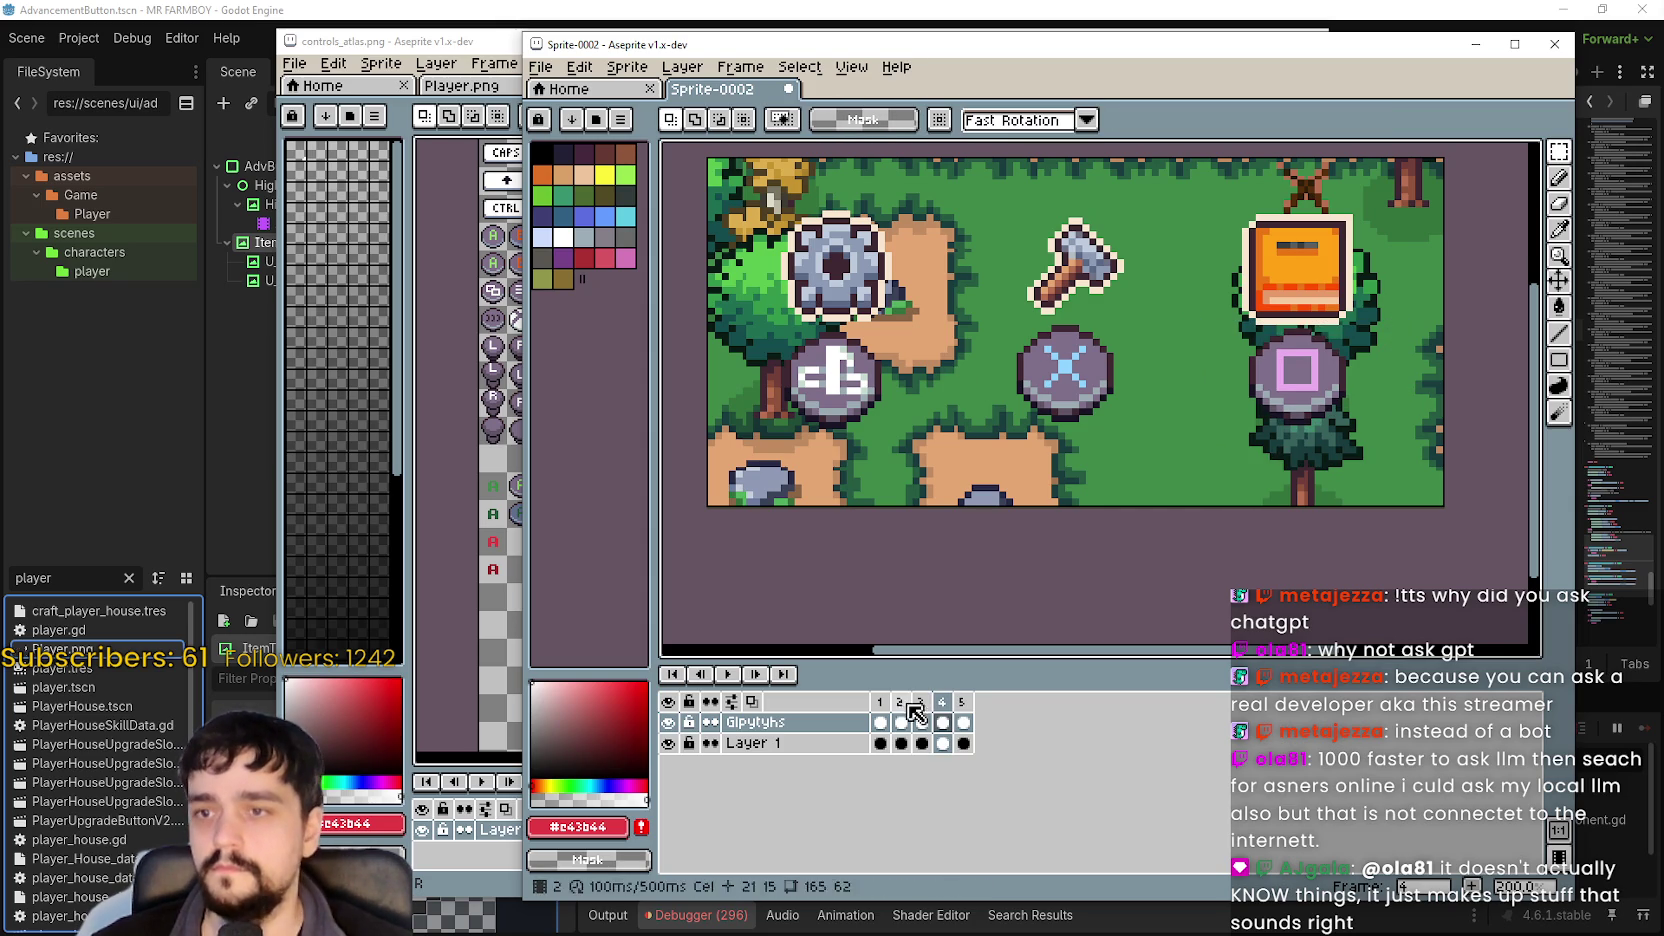
# Compare frames 1 through 5 and play back the animation preview.
pyautogui.click(926, 714)
pyautogui.click(900, 712)
pyautogui.click(880, 714)
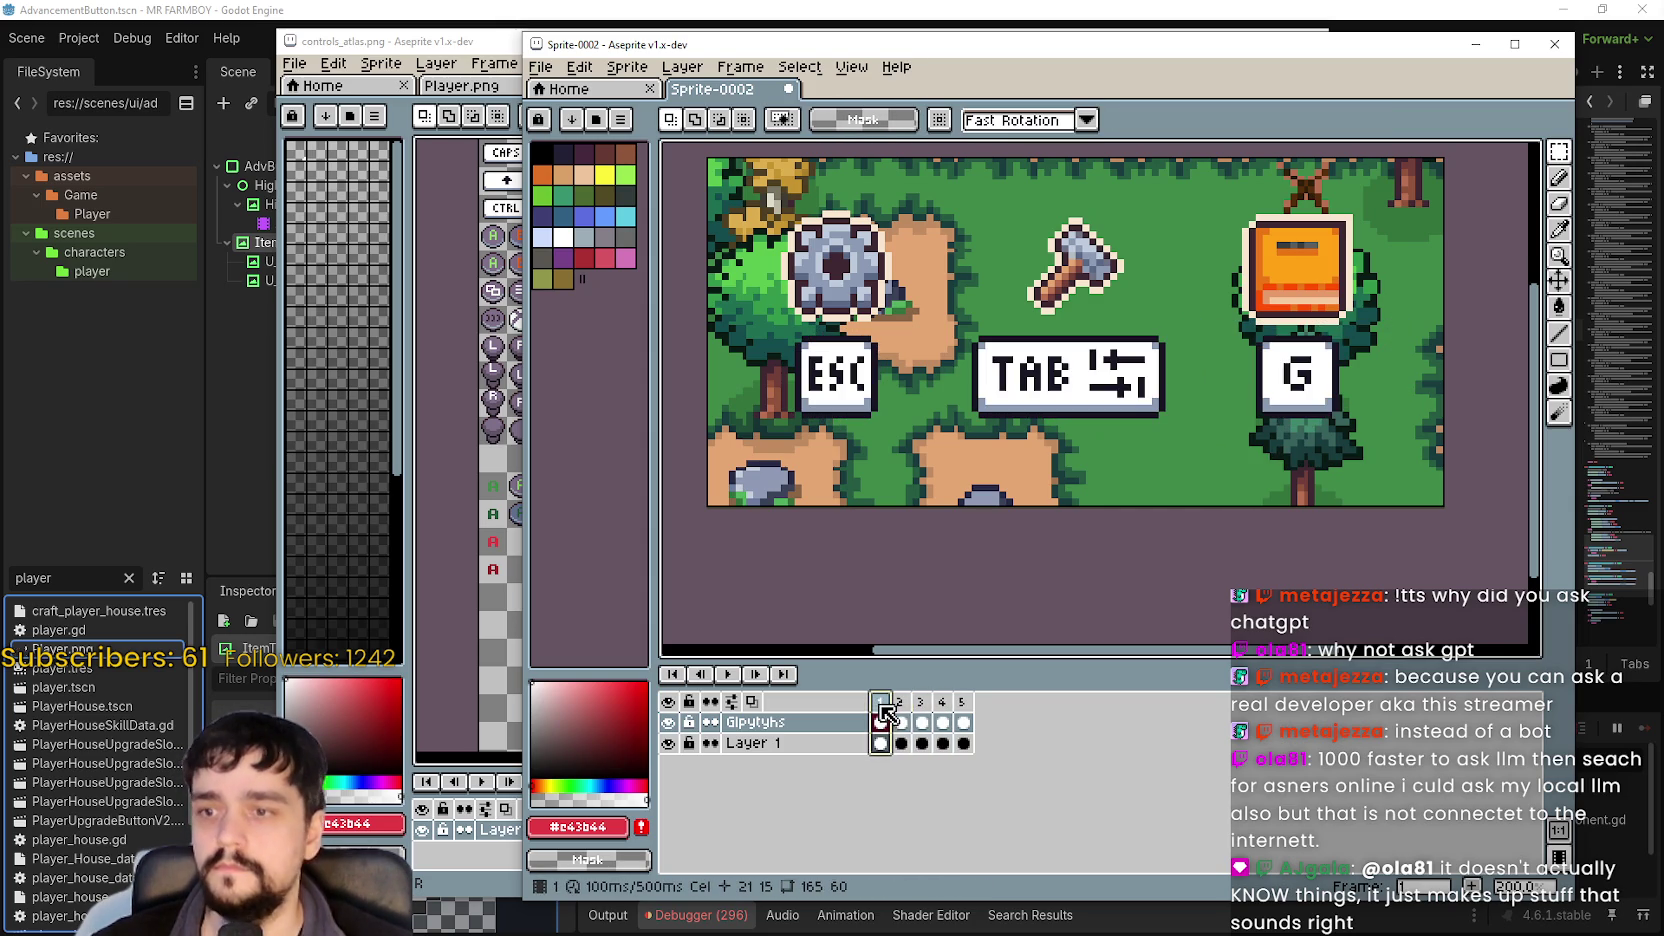
pyautogui.click(905, 714)
pyautogui.click(924, 712)
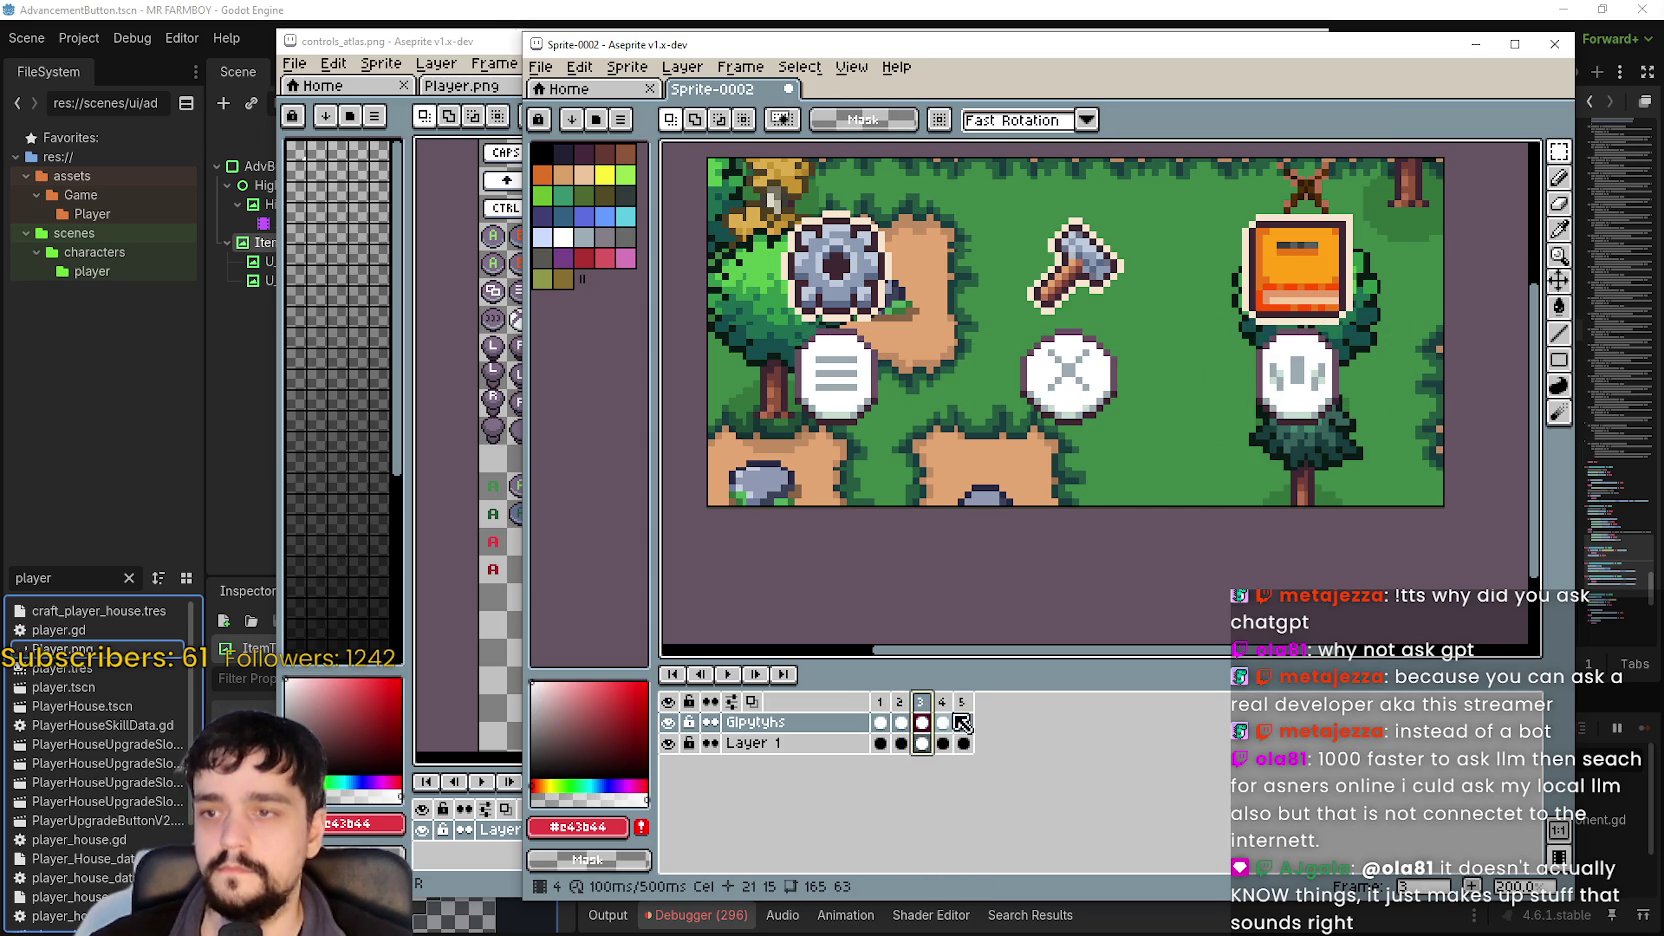
pyautogui.click(945, 710)
pyautogui.click(964, 710)
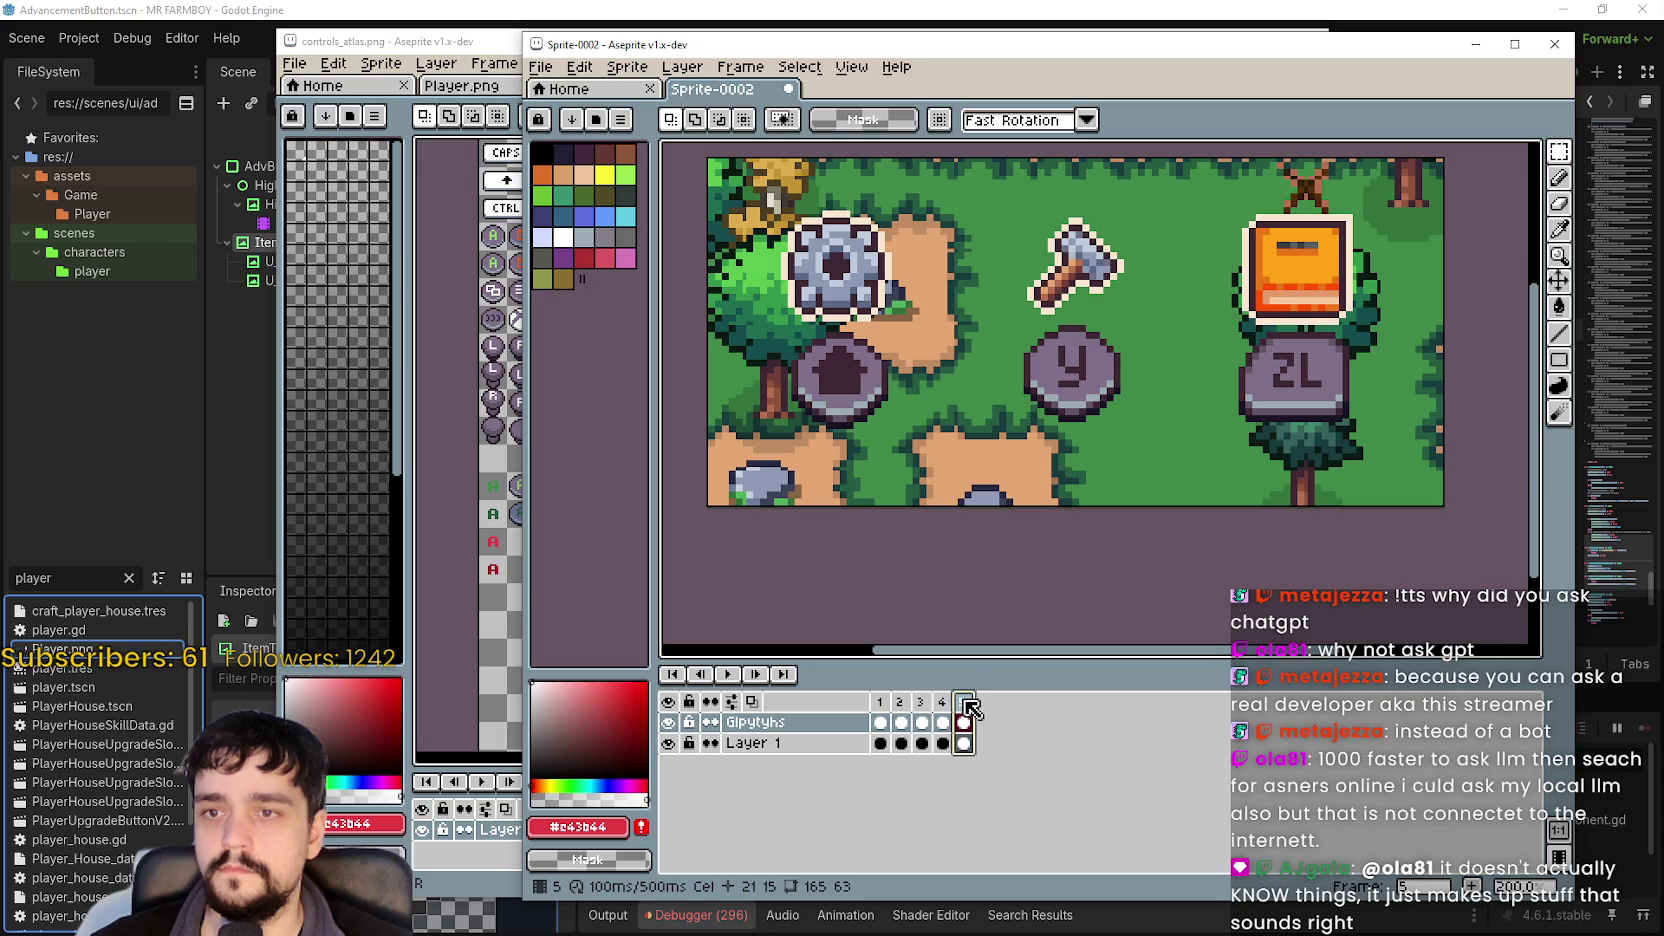
pyautogui.press('Return')
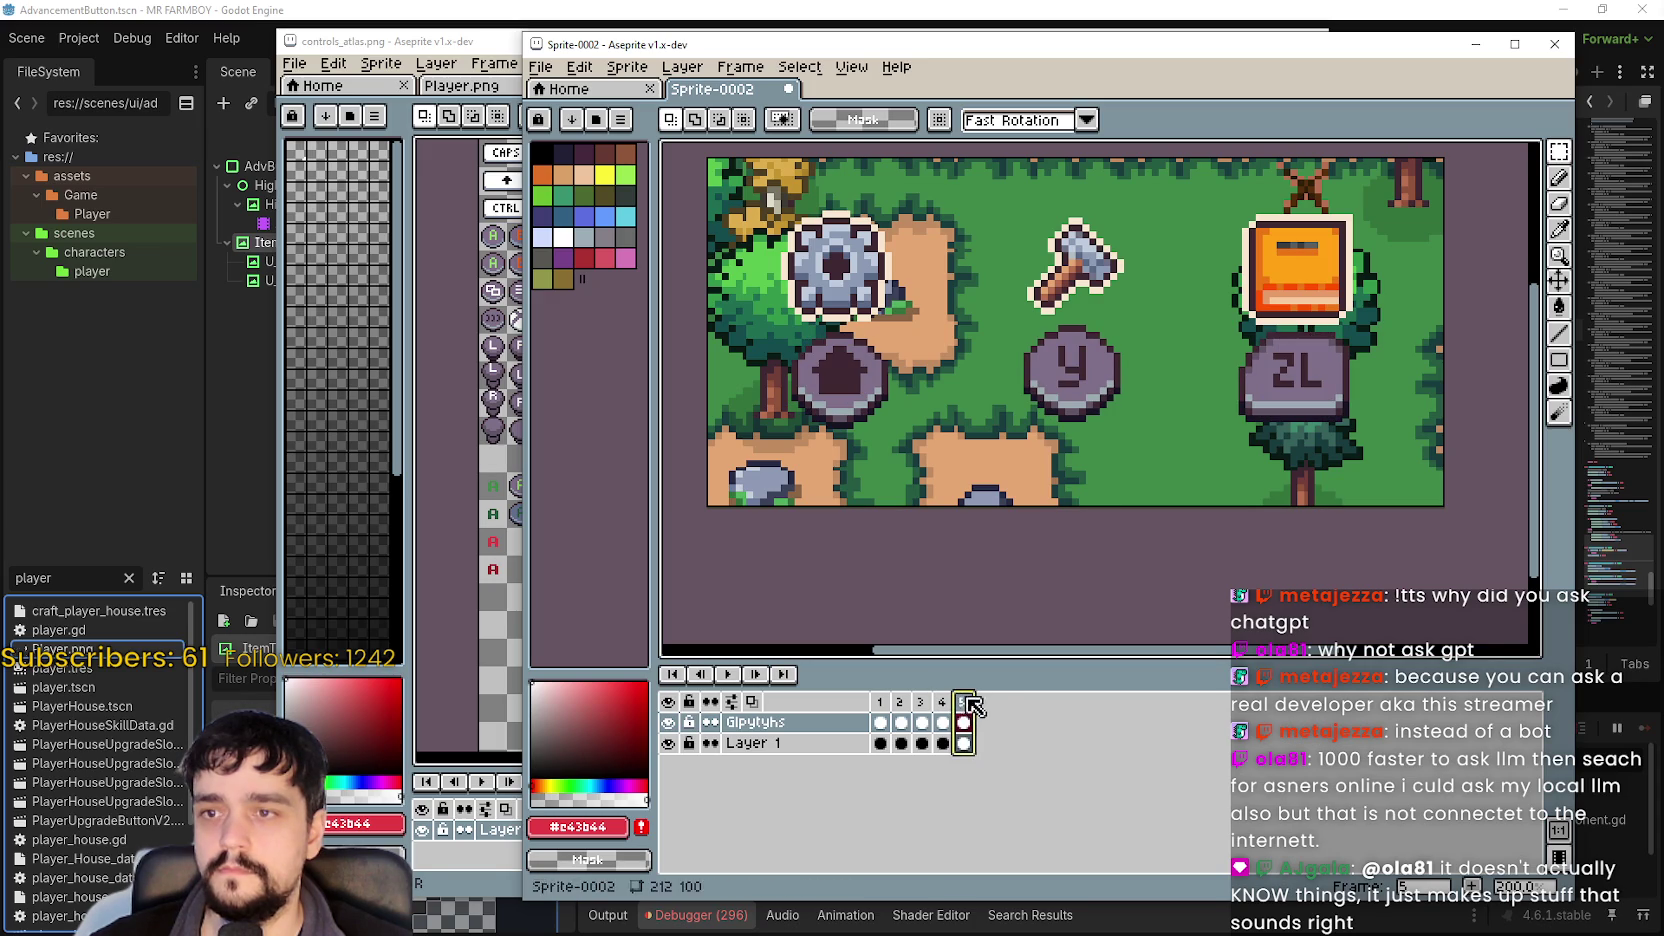
# Compare frame 5's Y and ZL glyph positions against frame 4, trying a ZL transform.
pyautogui.moveTo(997, 436); pyautogui.dragTo(1180, 311)
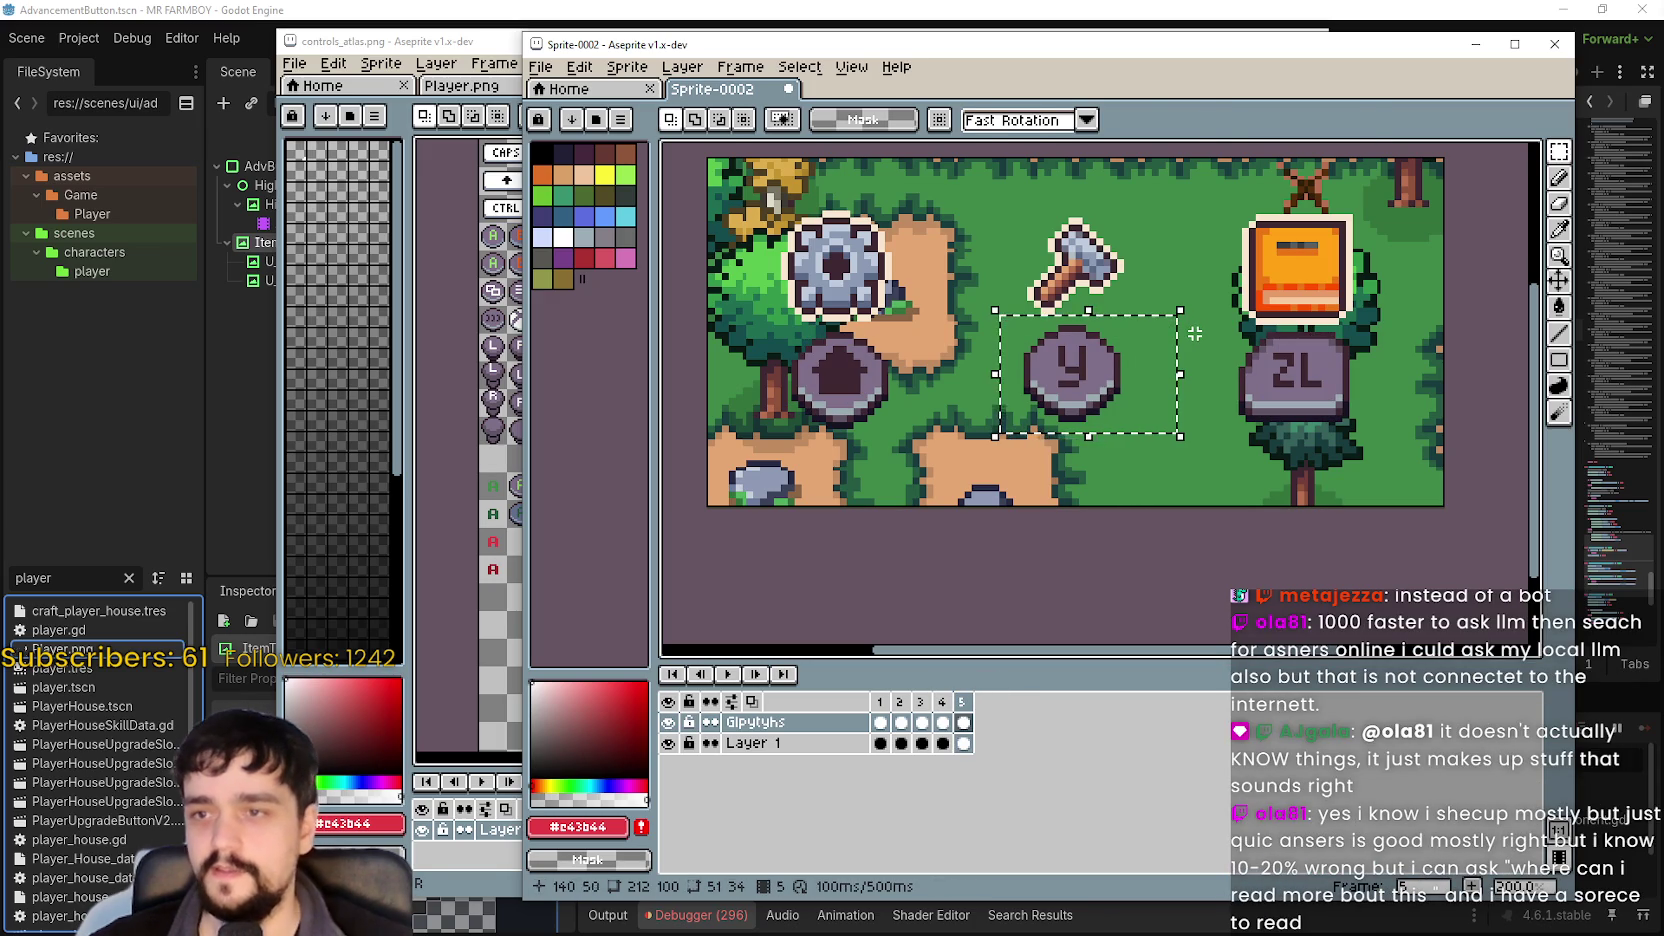
pyautogui.click(947, 705)
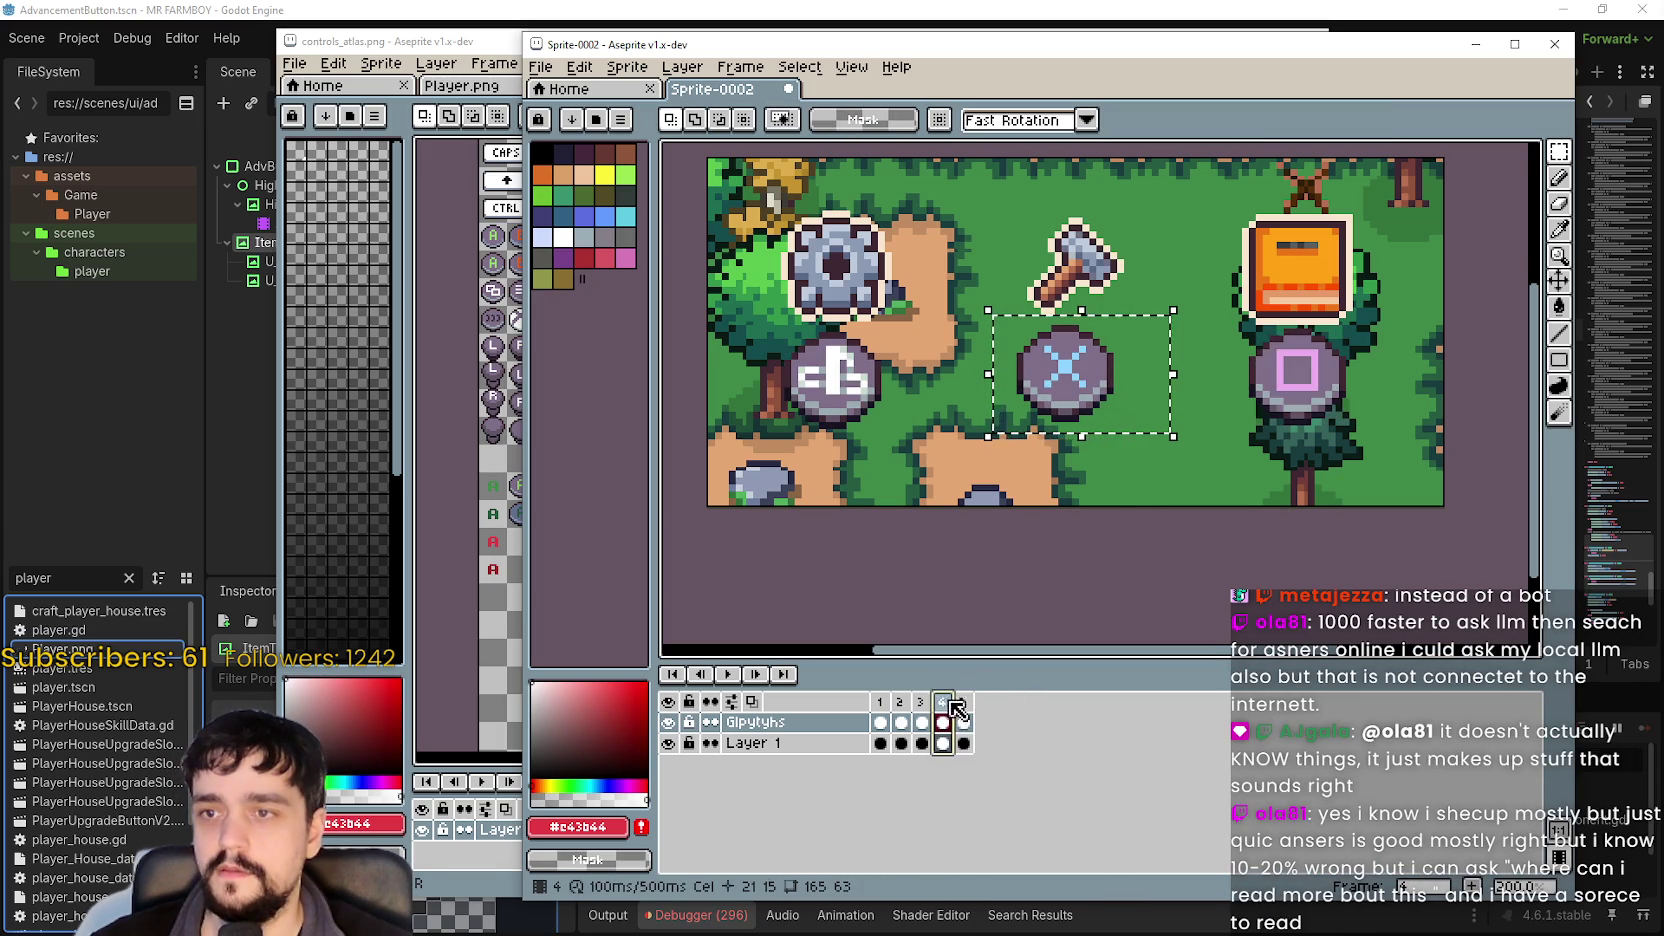
pyautogui.click(962, 703)
pyautogui.moveTo(1218, 445); pyautogui.dragTo(1401, 322)
pyautogui.click(943, 703)
pyautogui.click(963, 703)
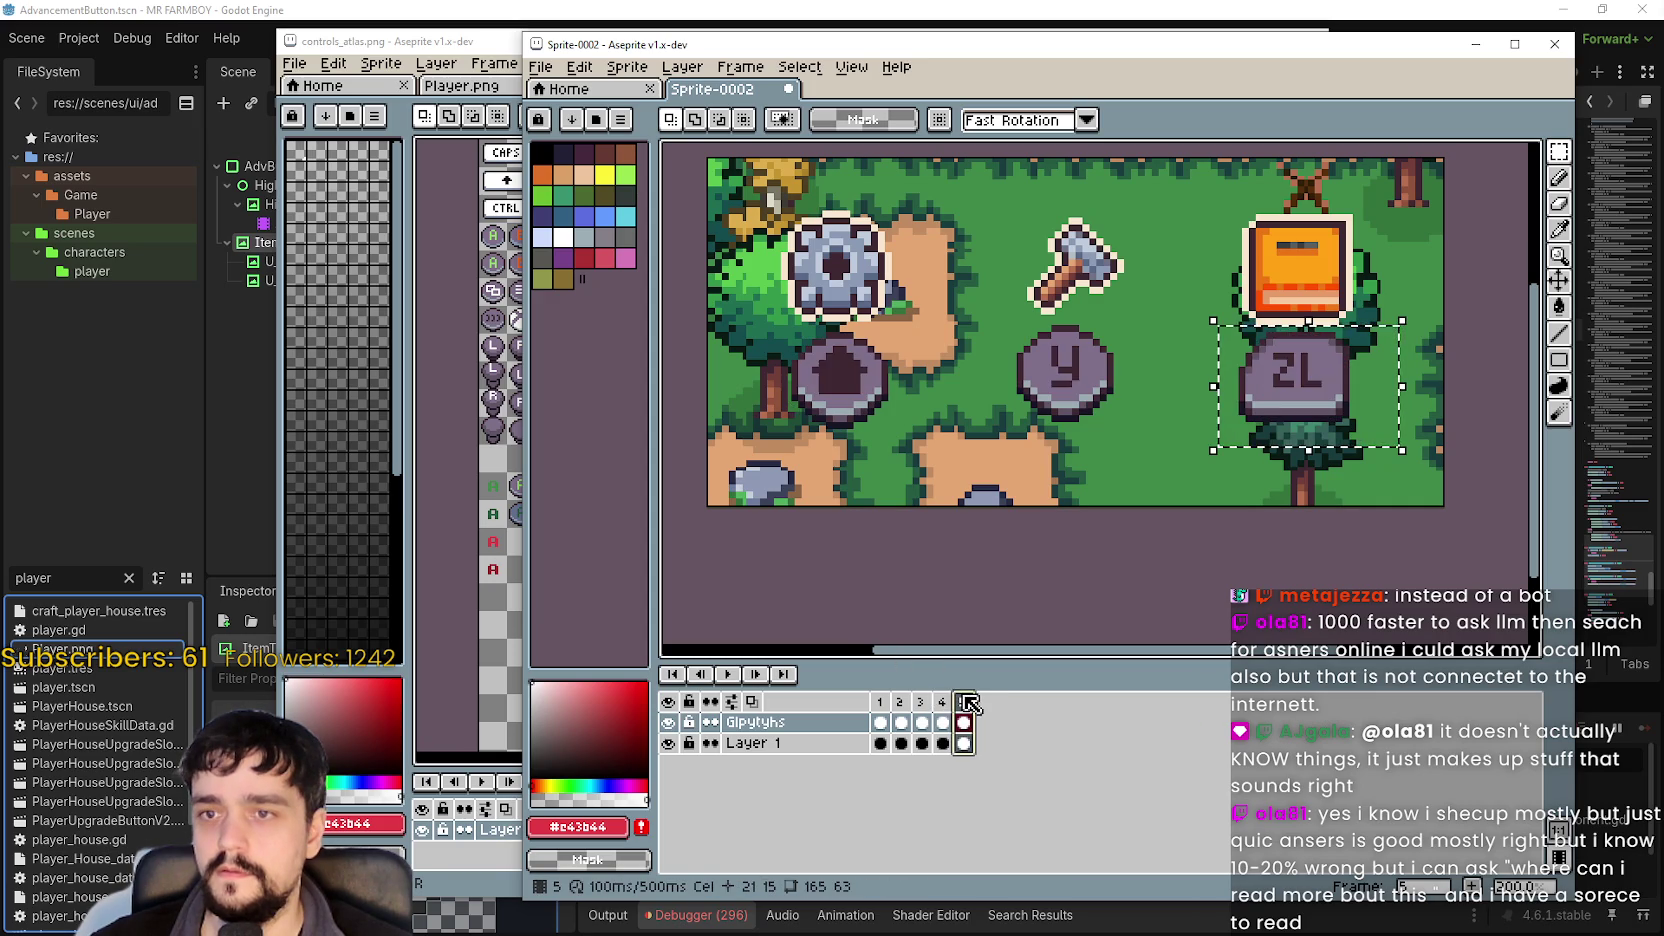
pyautogui.click(942, 703)
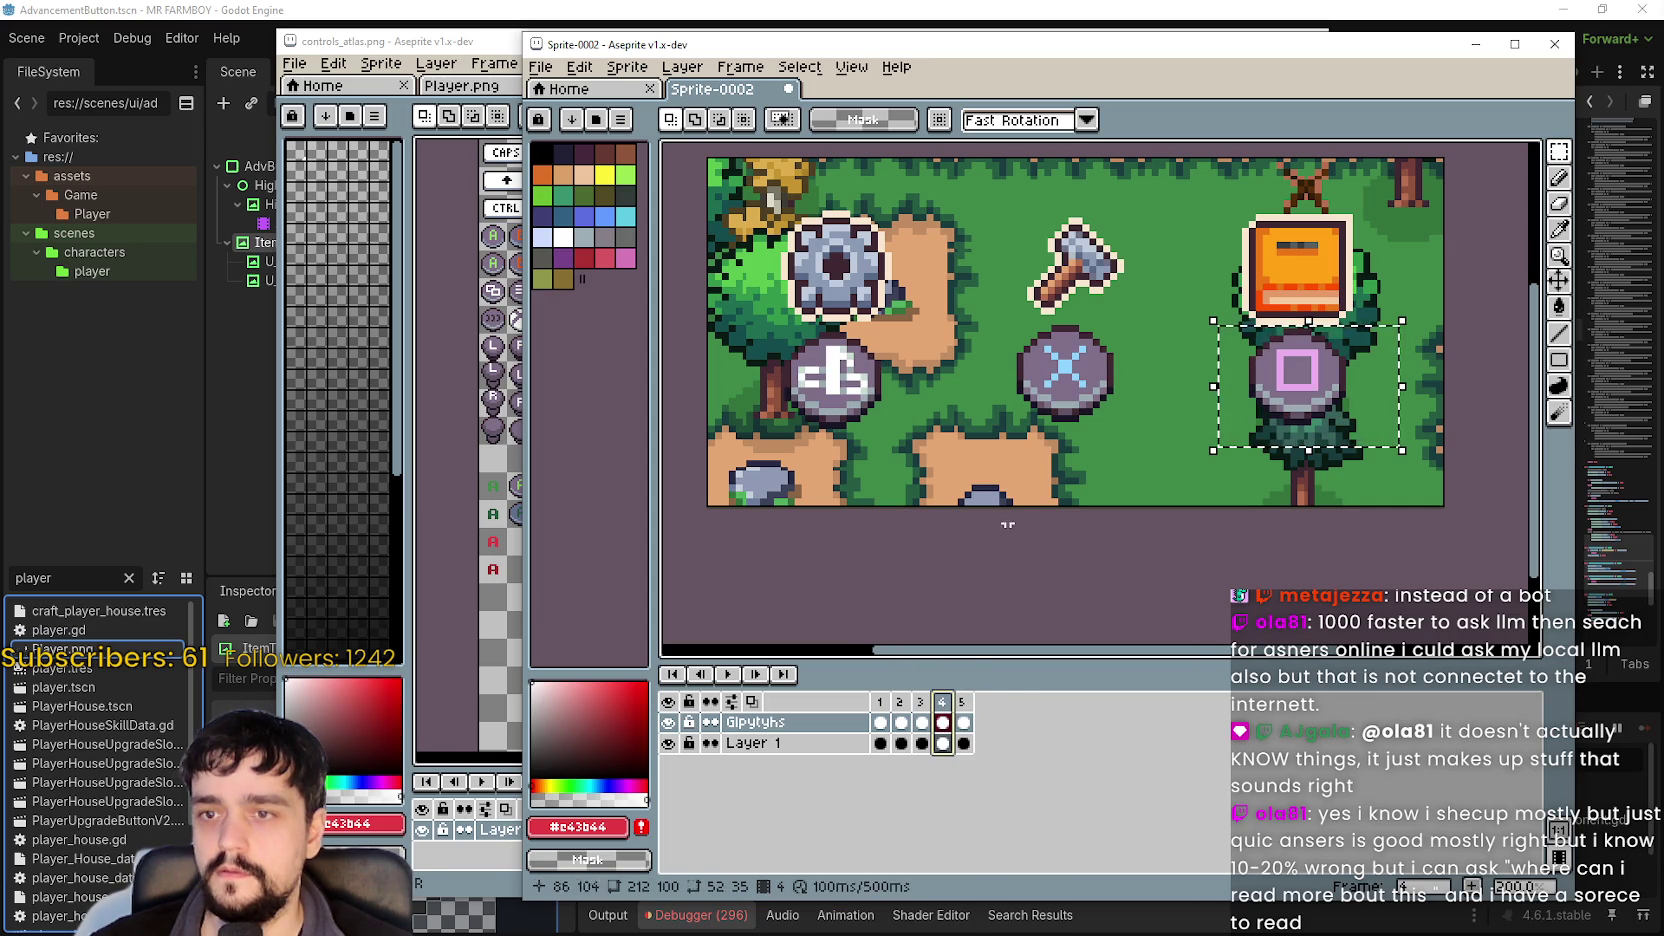
pyautogui.click(962, 702)
pyautogui.hotkey('ctrl', 't')
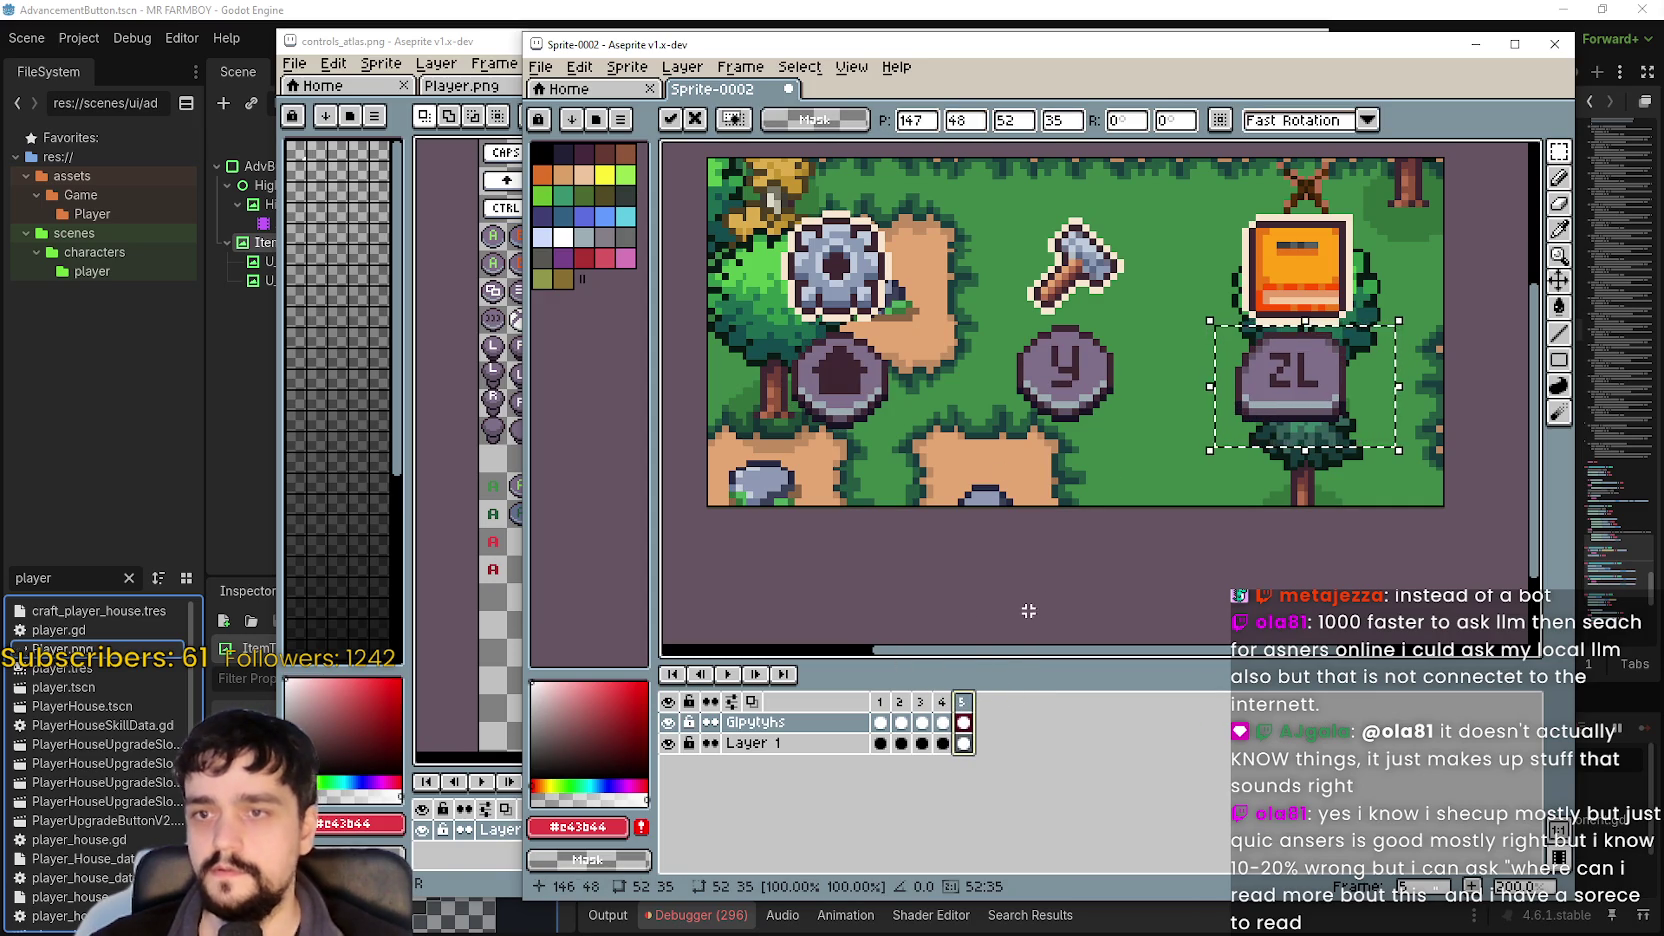
pyautogui.click(962, 702)
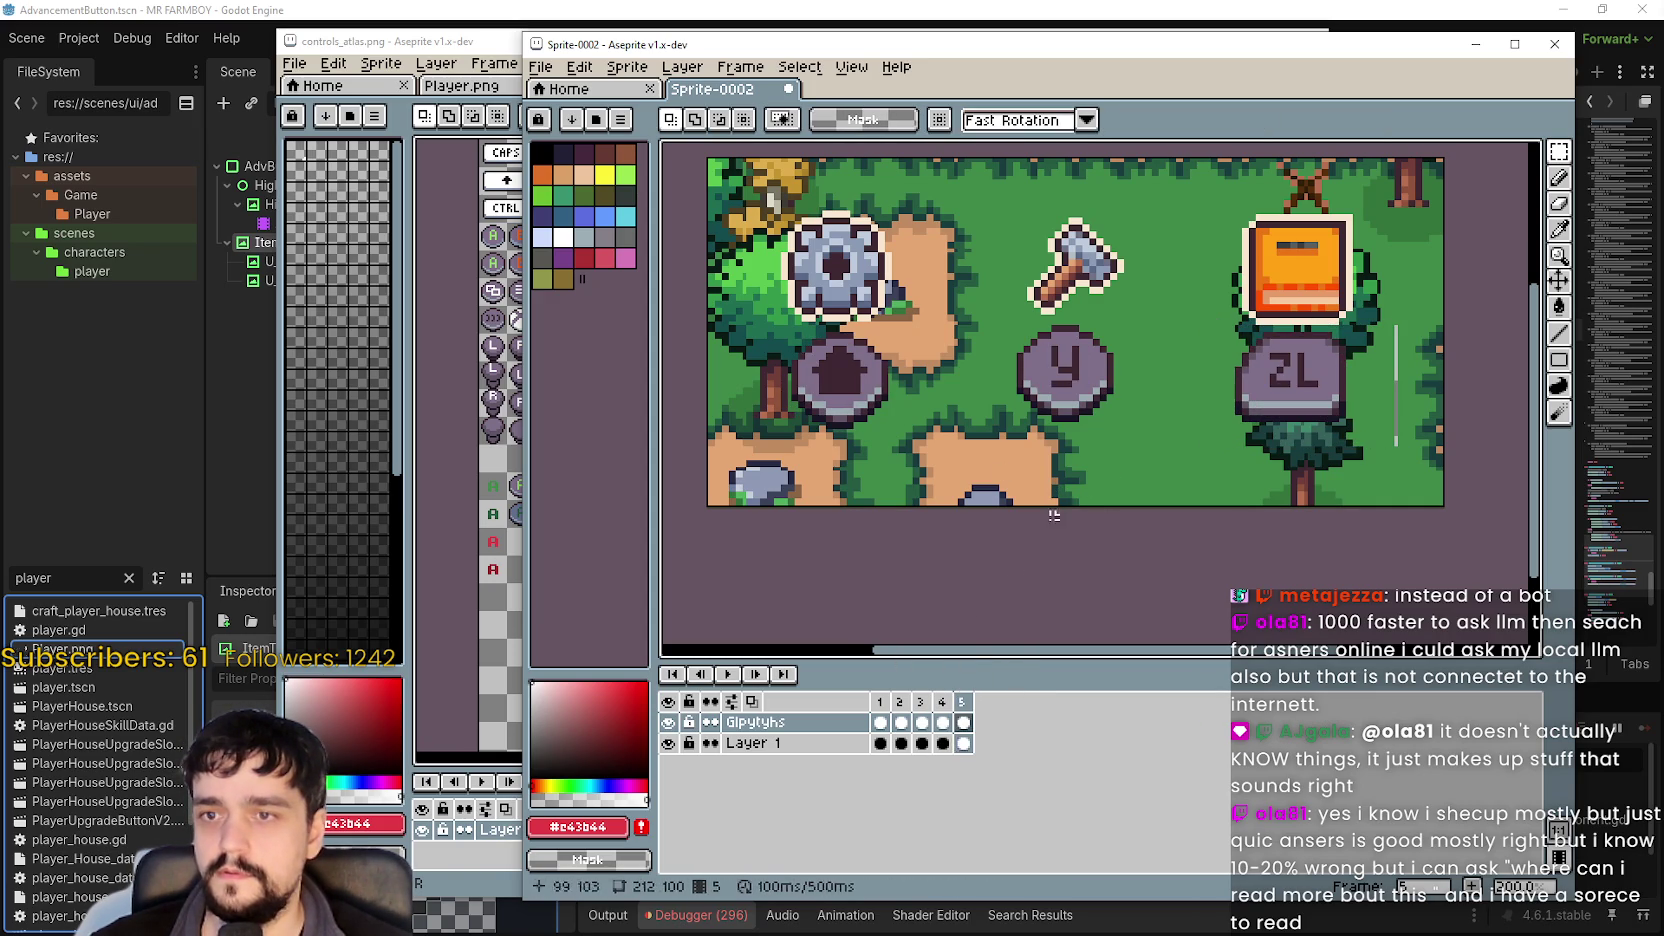
pyautogui.hotkey('ctrl', 'shift', 'd')
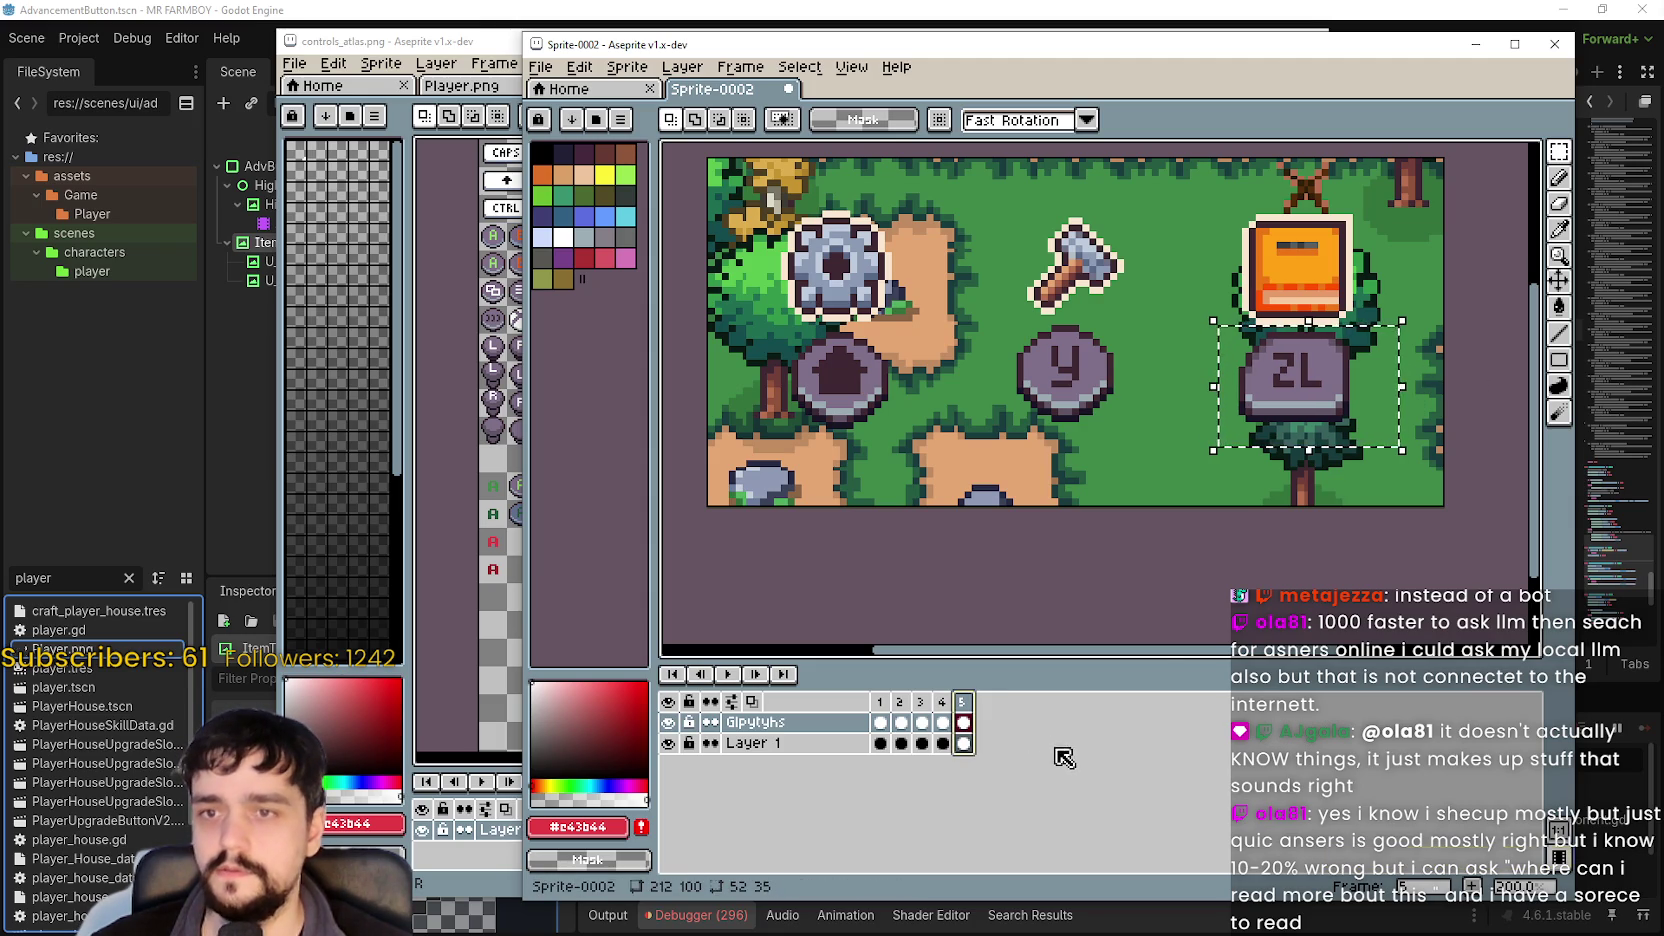
# Select frame 5's cels on both layers and attempt, then cancel, a ZL glyph transform.
pyautogui.click(963, 721)
pyautogui.click(968, 742)
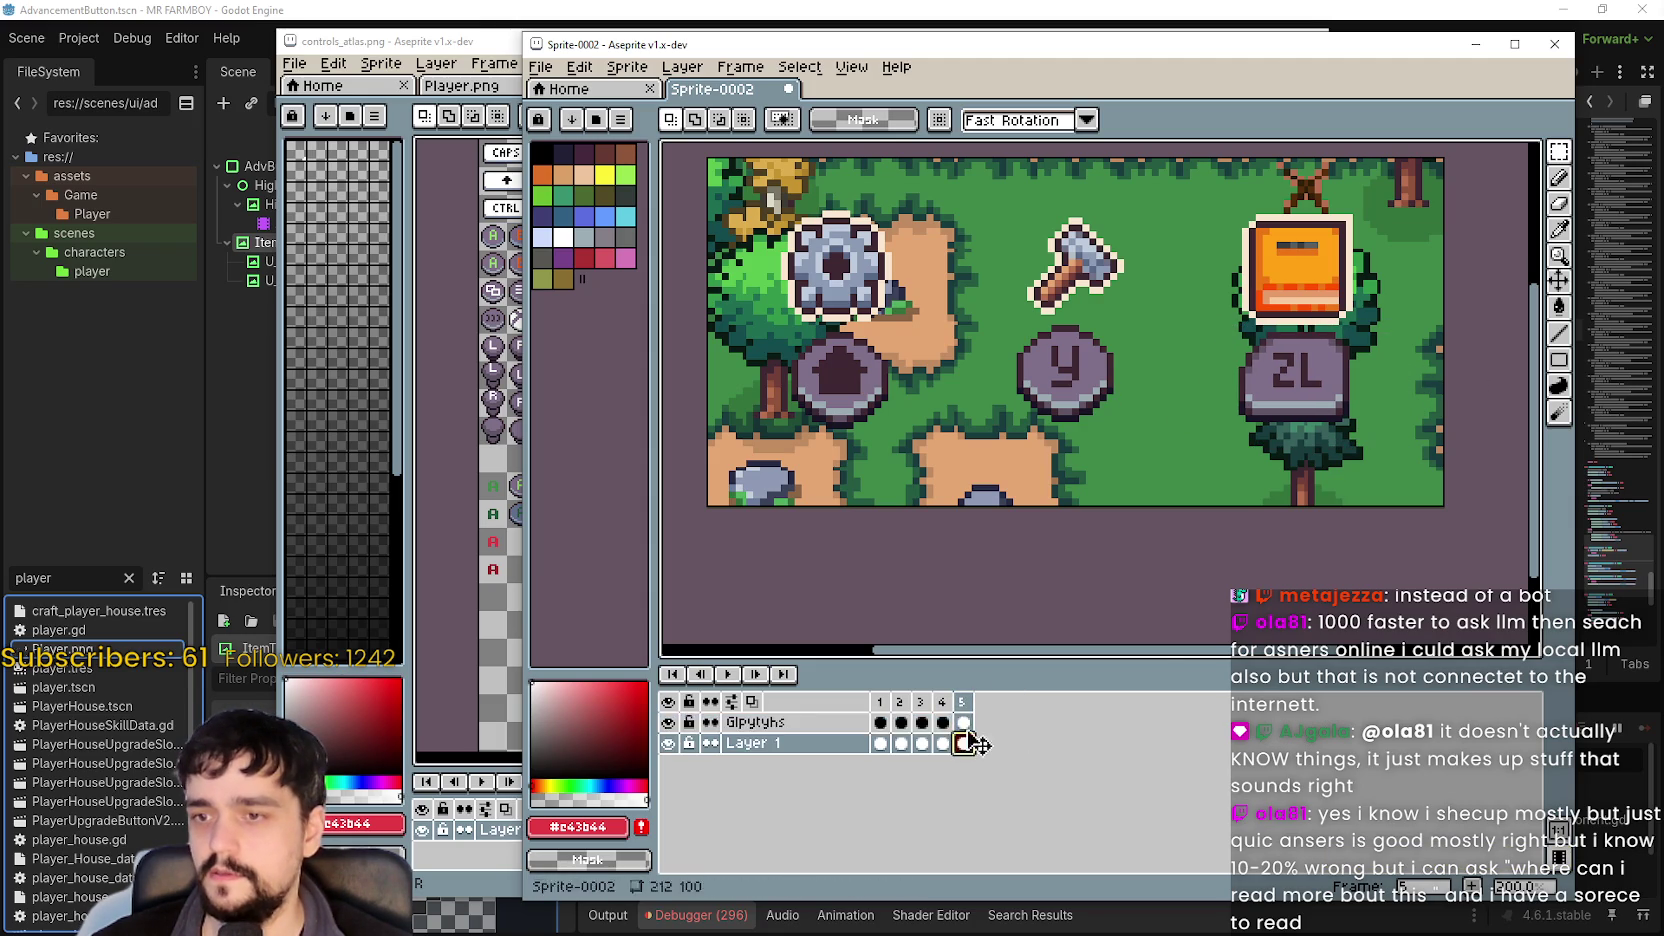
pyautogui.moveTo(1389, 430); pyautogui.dragTo(1207, 318)
pyautogui.moveTo(1189, 439)
pyautogui.mouseDown()
pyautogui.moveTo(1352, 360)
pyautogui.moveTo(1385, 321)
pyautogui.mouseUp()
pyautogui.hotkey('ctrl', 't')
pyautogui.click(1354, 521)
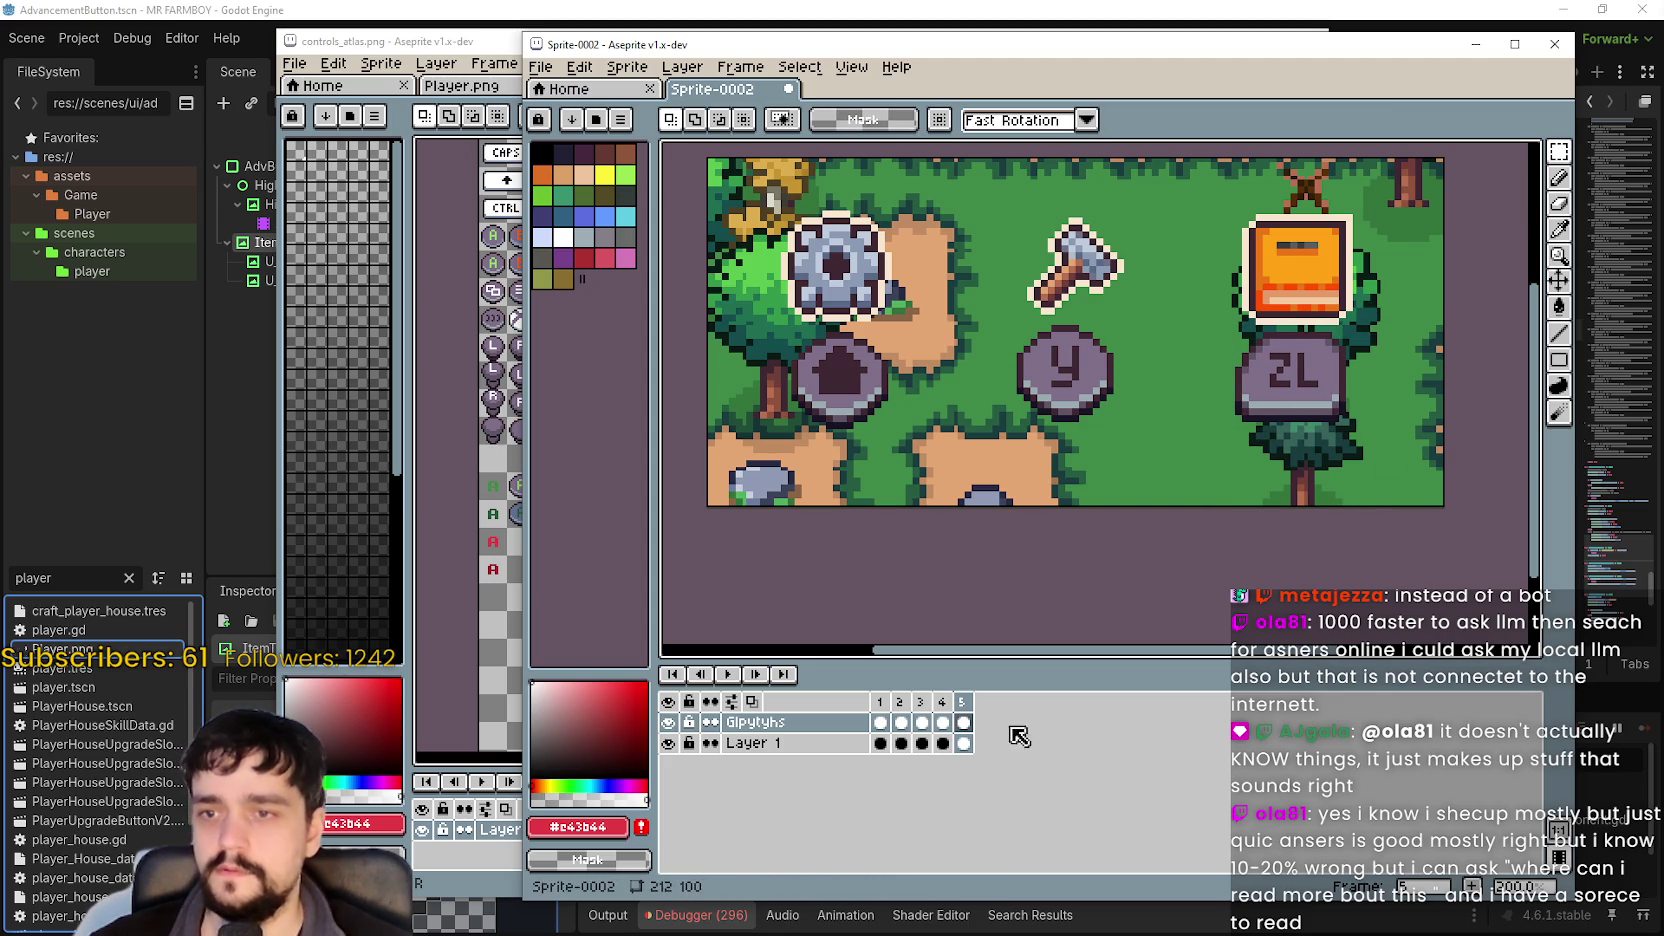
pyautogui.press('Left')
# Flip between frames 2 to 5 to compare button glyph positions.
pyautogui.click(969, 713)
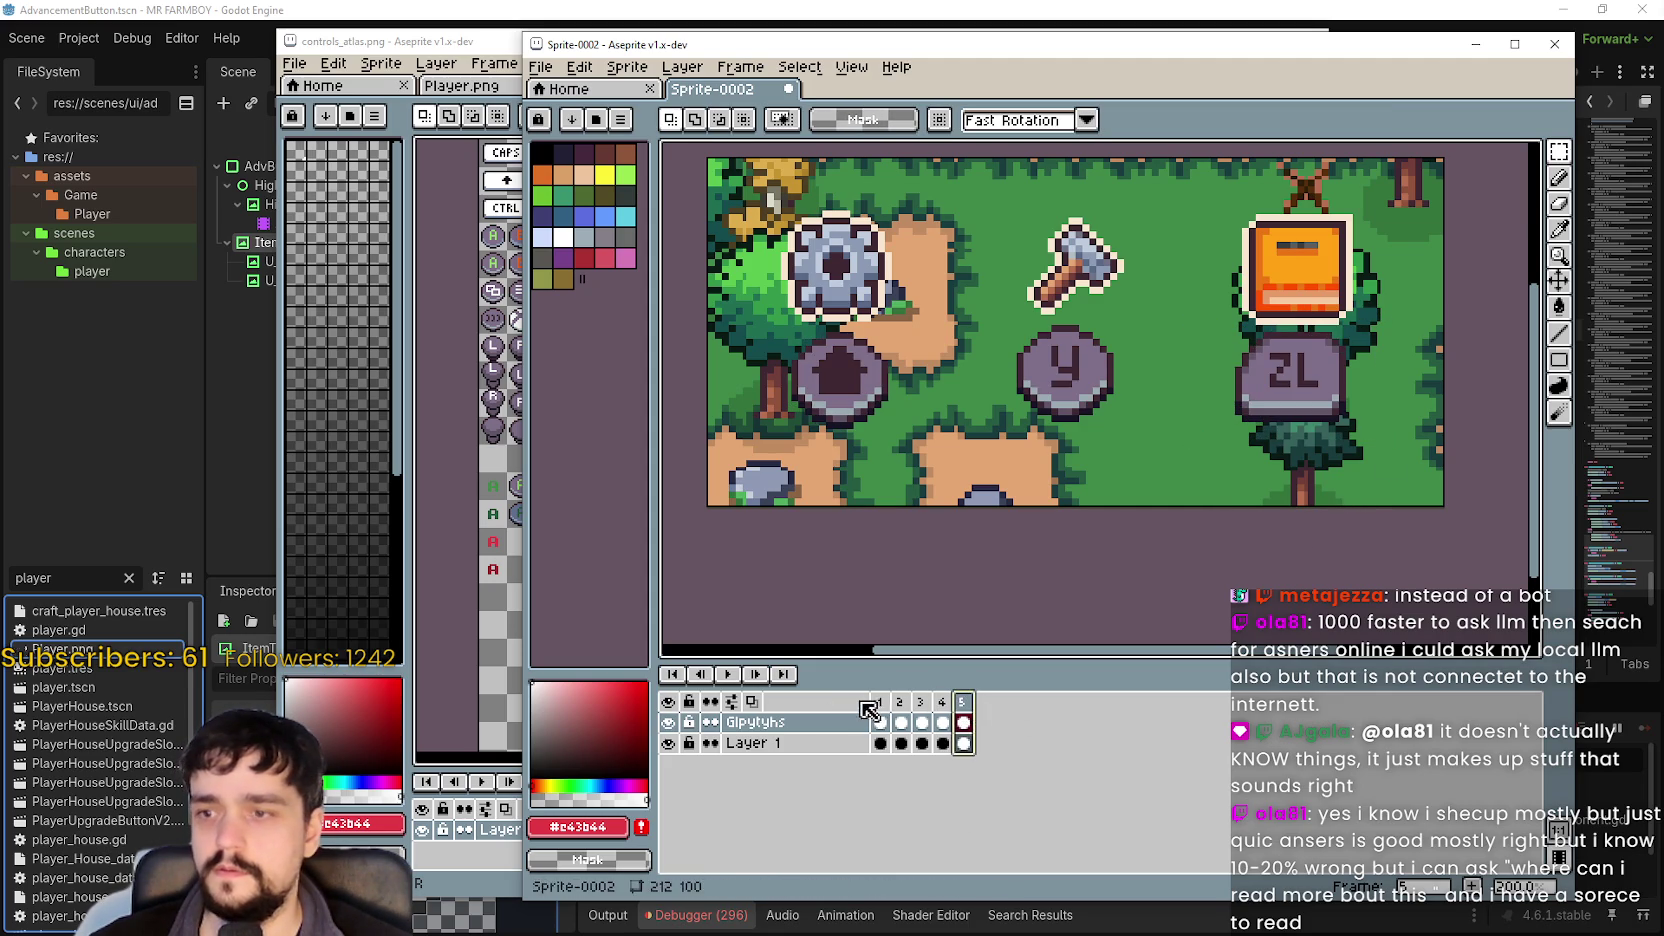
pyautogui.click(890, 710)
pyautogui.click(921, 712)
pyautogui.click(945, 712)
pyautogui.click(963, 712)
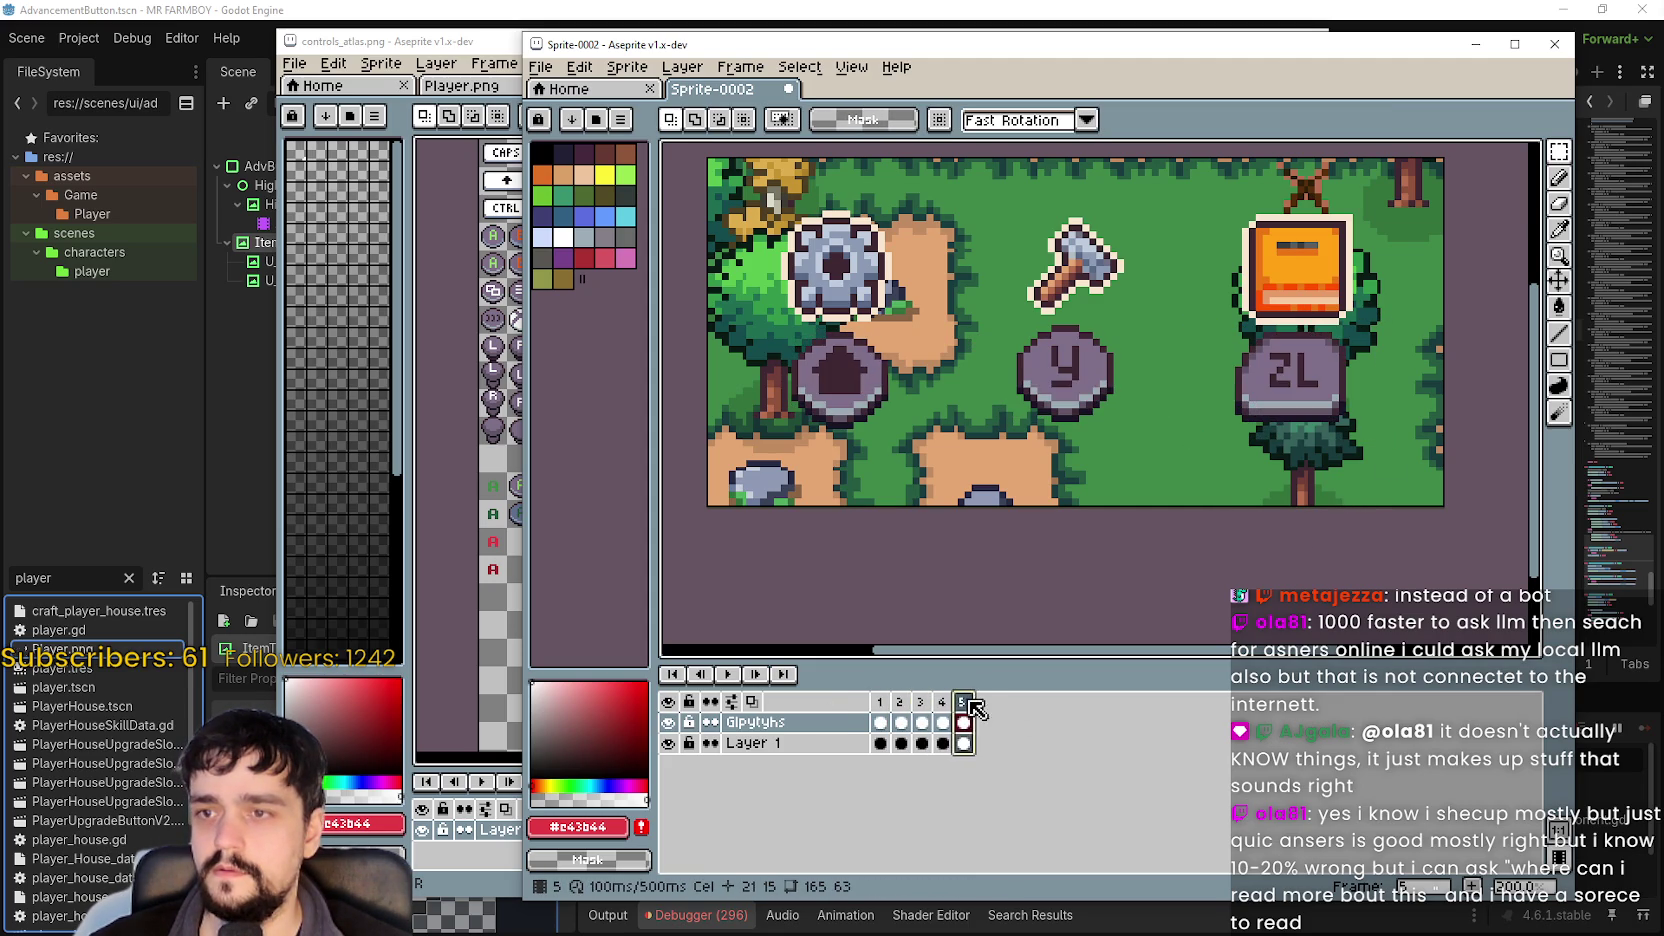
pyautogui.press('Left')
pyautogui.press('Left')
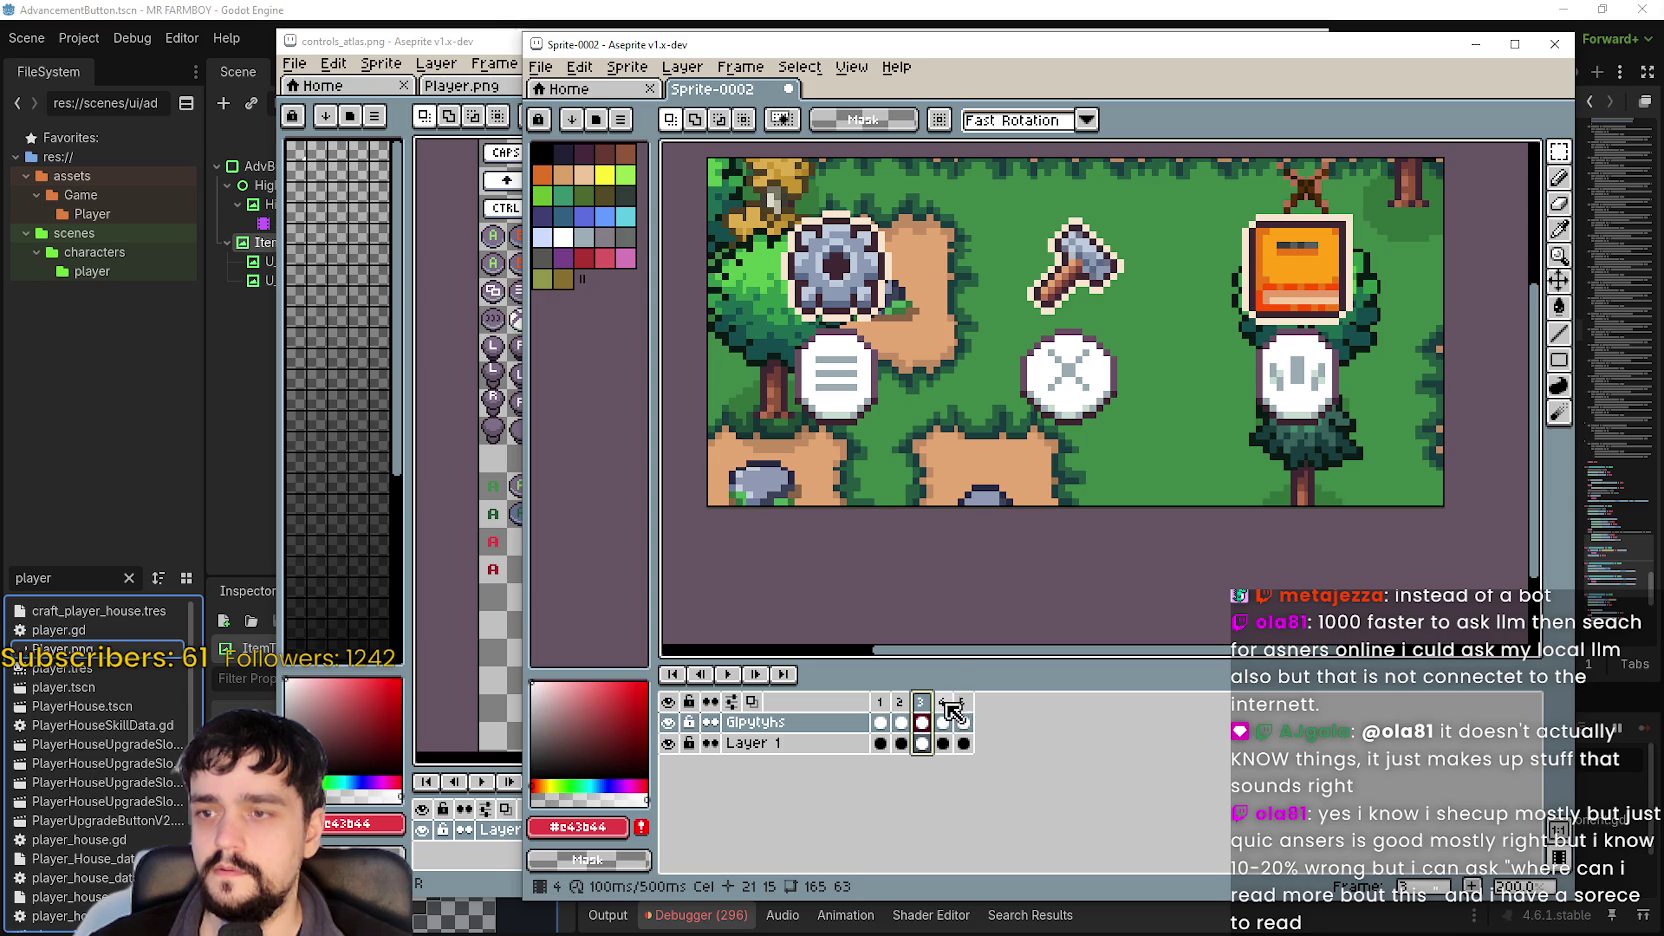
pyautogui.click(900, 705)
pyautogui.click(920, 703)
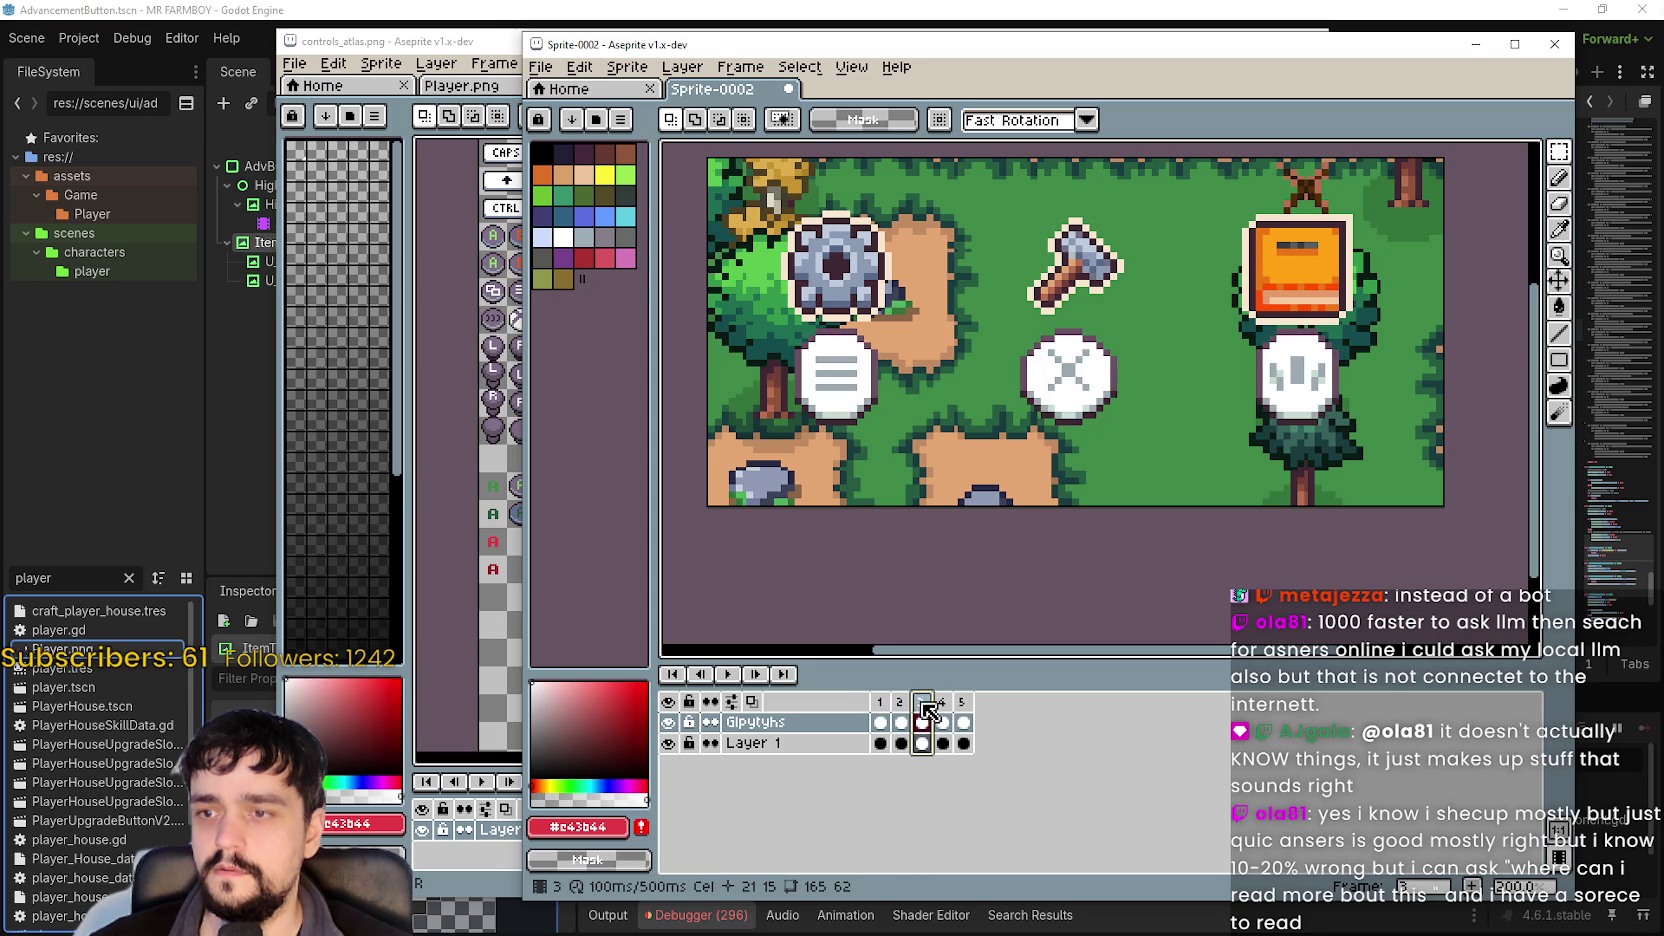
pyautogui.click(943, 710)
pyautogui.click(930, 703)
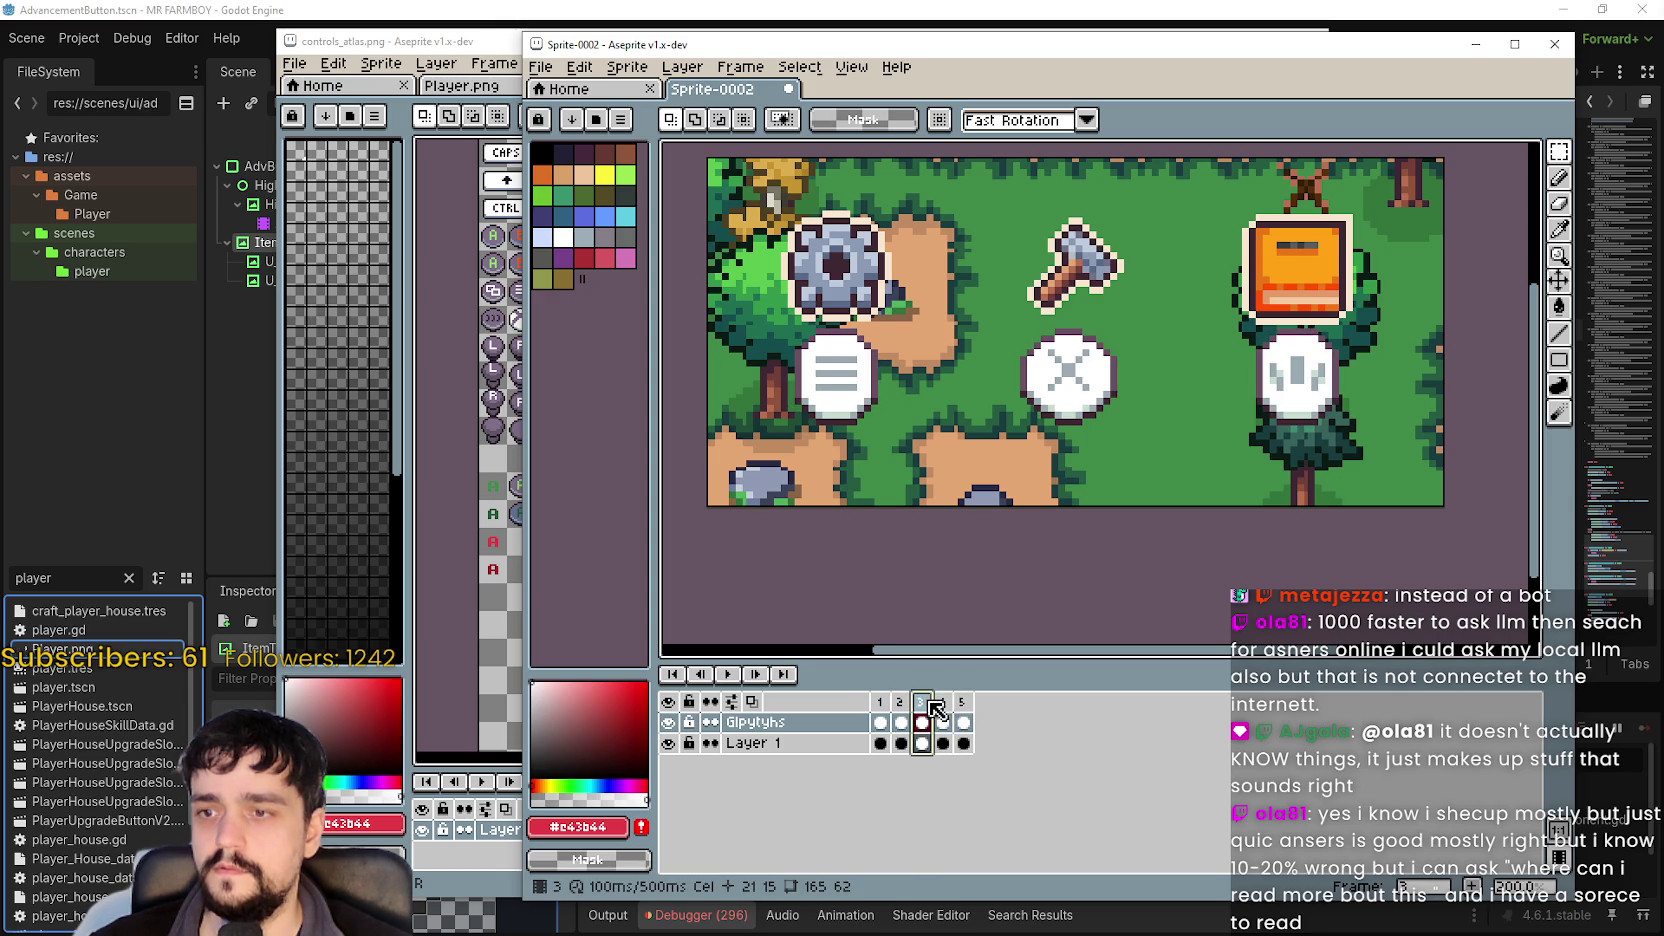
pyautogui.click(943, 703)
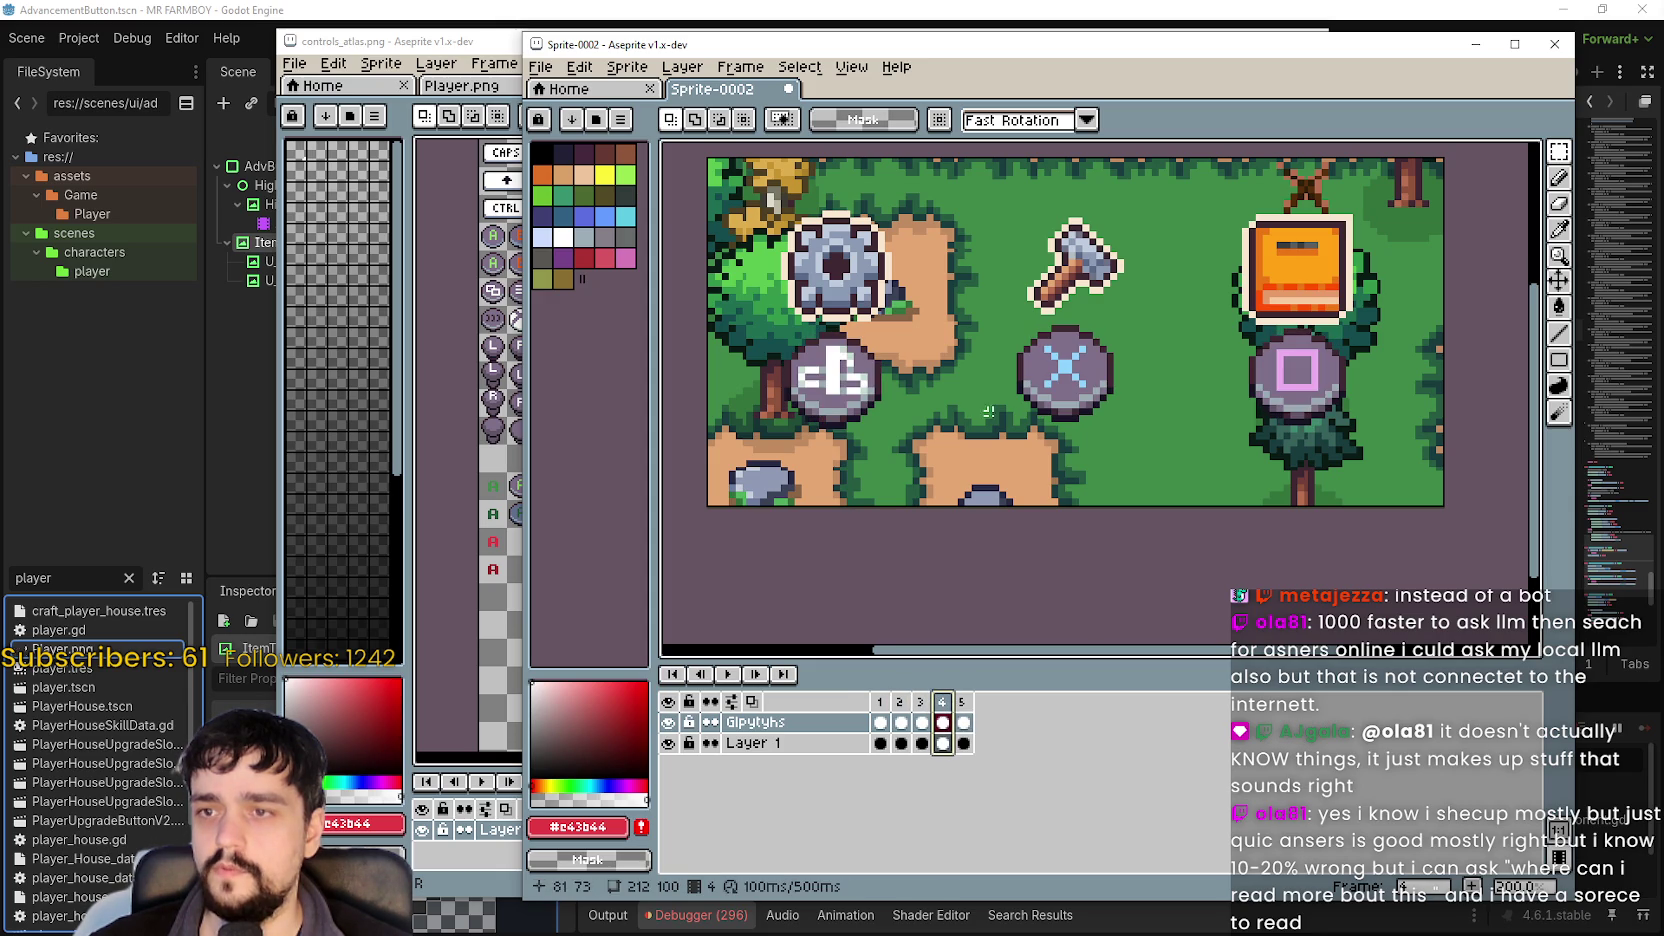
# Nudge frame 4's X glyph slightly down and right, checking it against frame 3.
pyautogui.moveTo(1000, 417); pyautogui.dragTo(1165, 316)
pyautogui.moveTo(1002, 436); pyautogui.dragTo(1156, 314)
pyautogui.moveTo(1105, 428); pyautogui.dragTo(1109, 432)
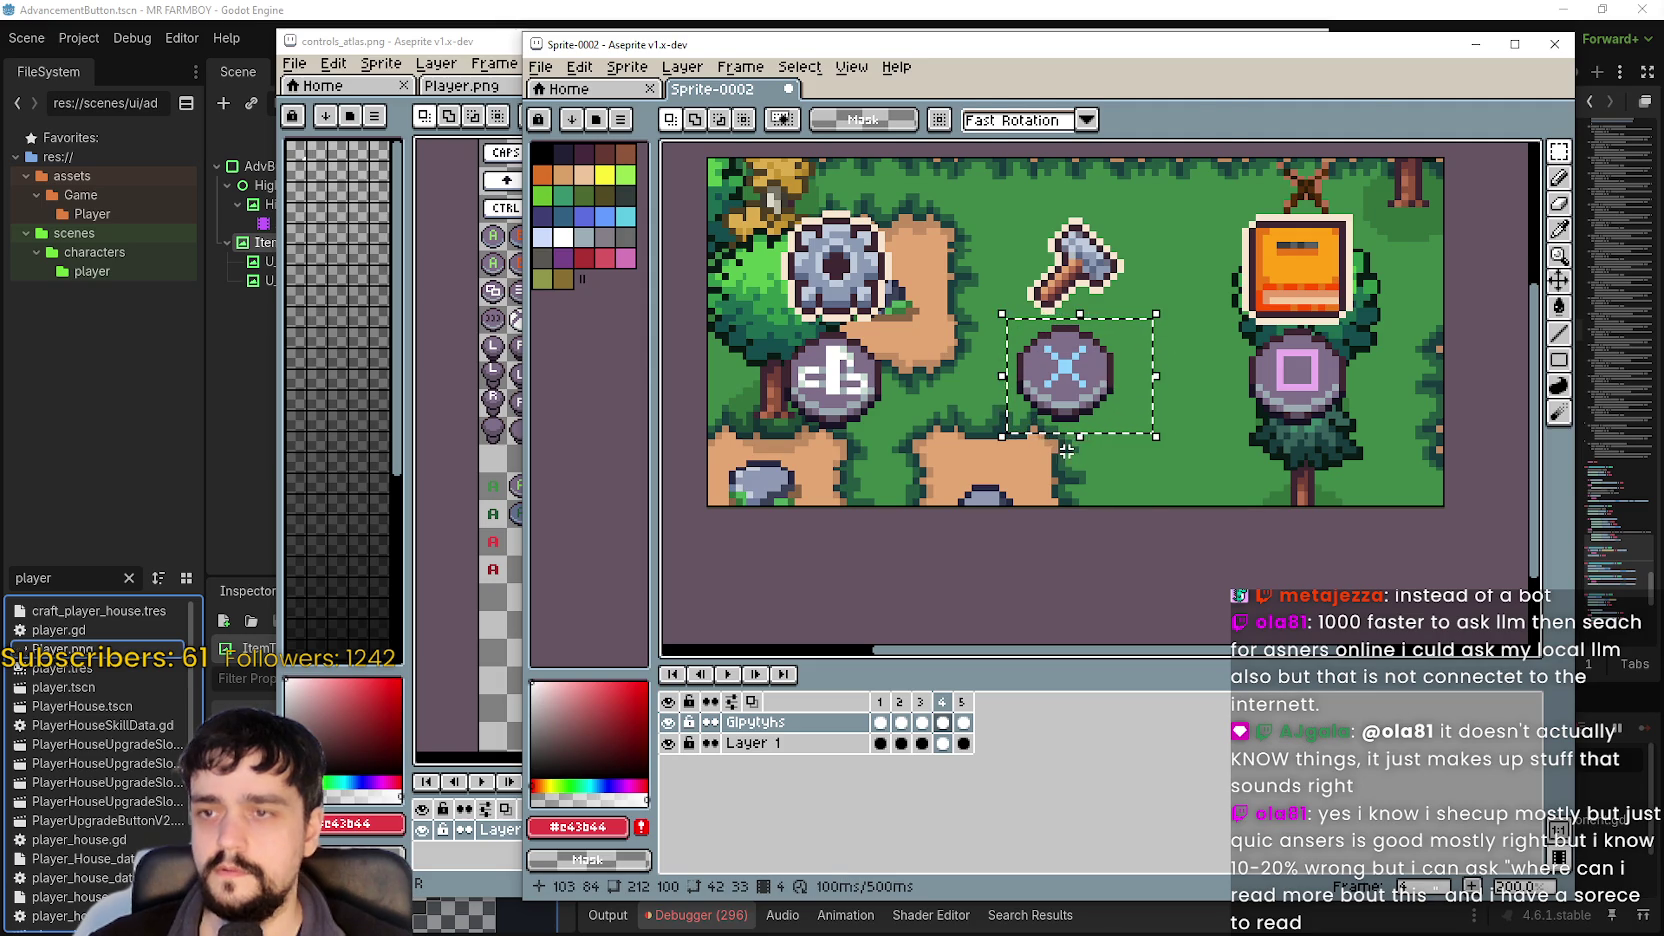
pyautogui.click(1025, 462)
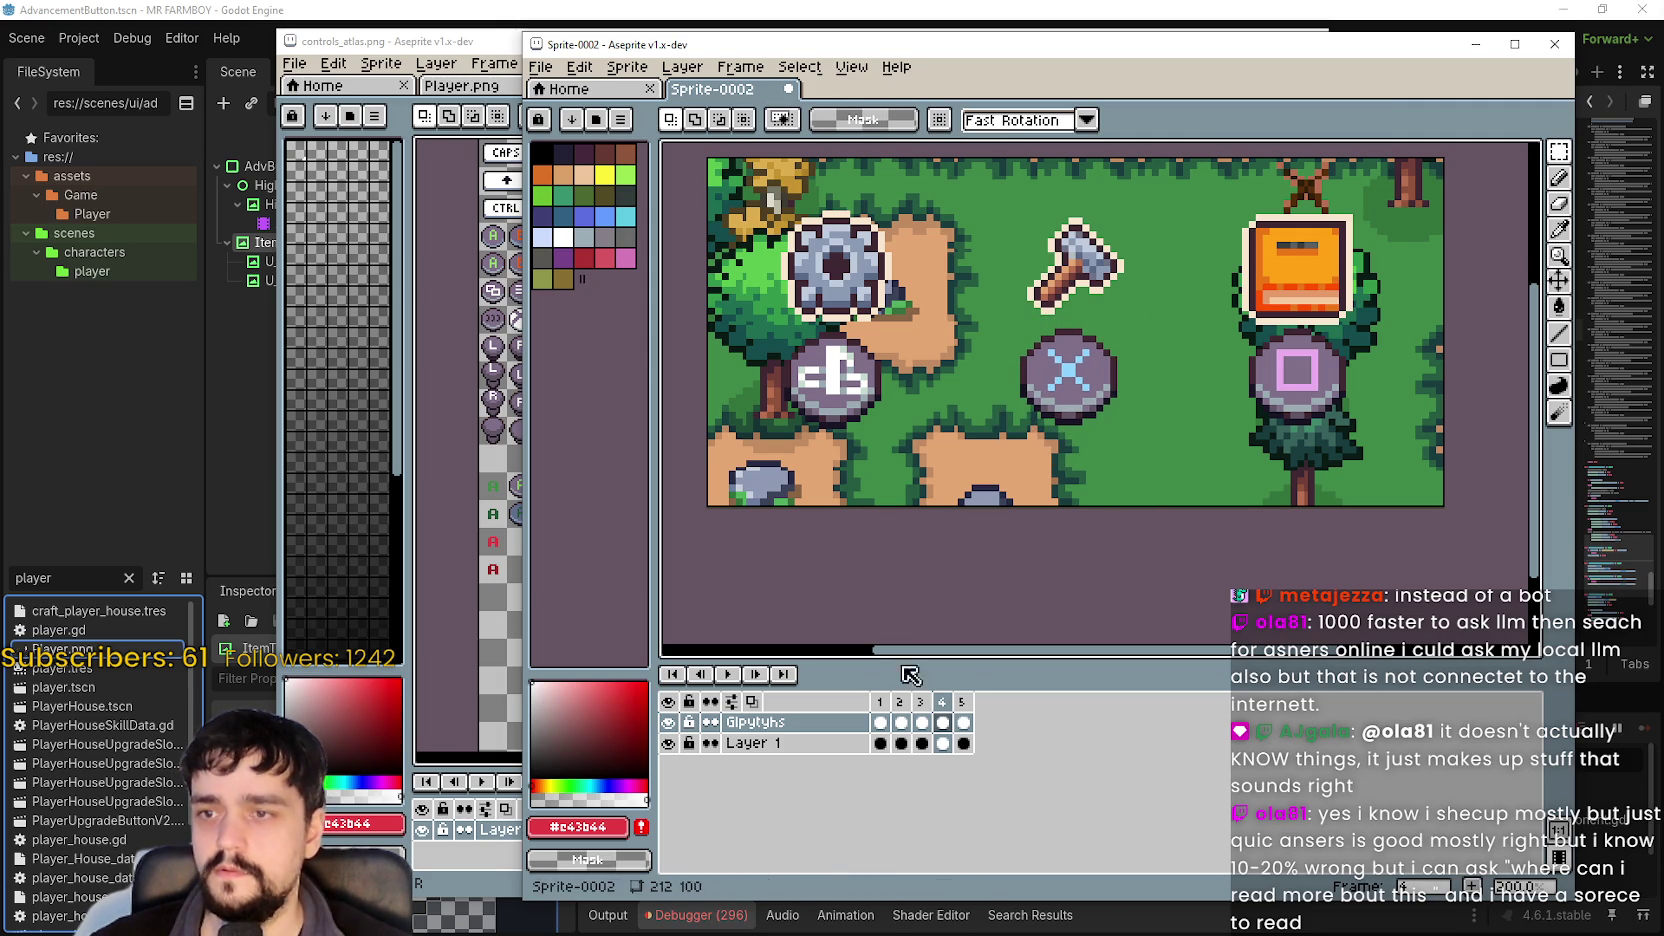
pyautogui.click(920, 702)
pyautogui.click(941, 702)
# On frame 5, move the Y glyph one pixel right and one pixel down.
pyautogui.press('Right')
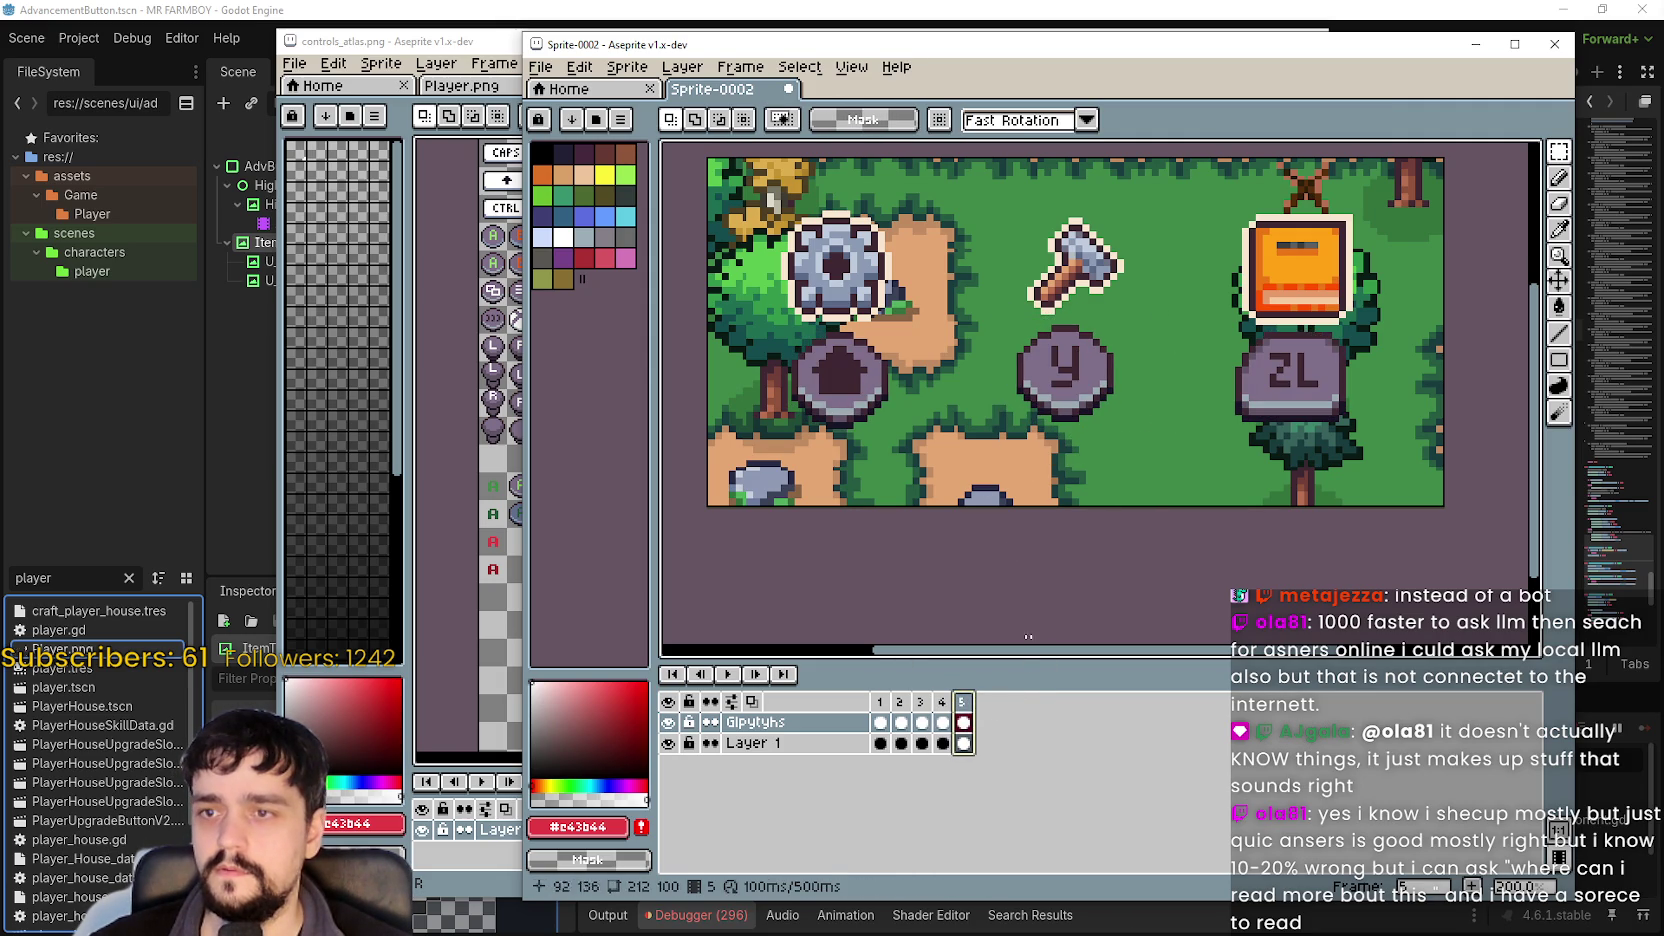
pyautogui.moveTo(1005, 436); pyautogui.dragTo(1168, 313)
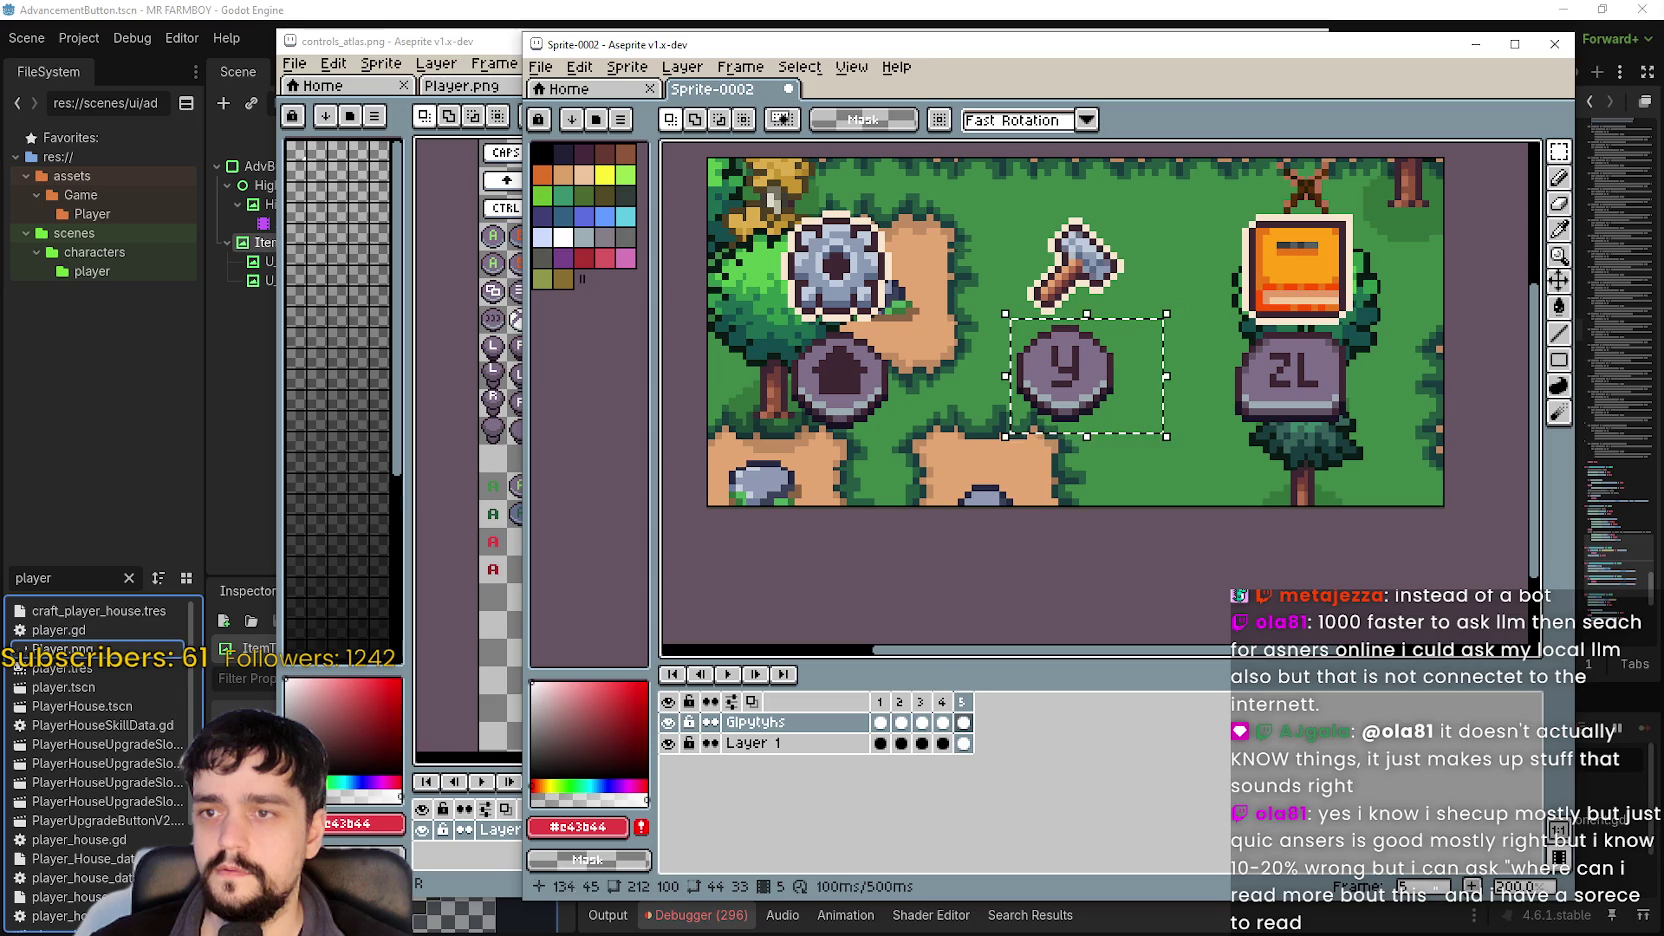
pyautogui.press('Right')
pyautogui.press('Down')
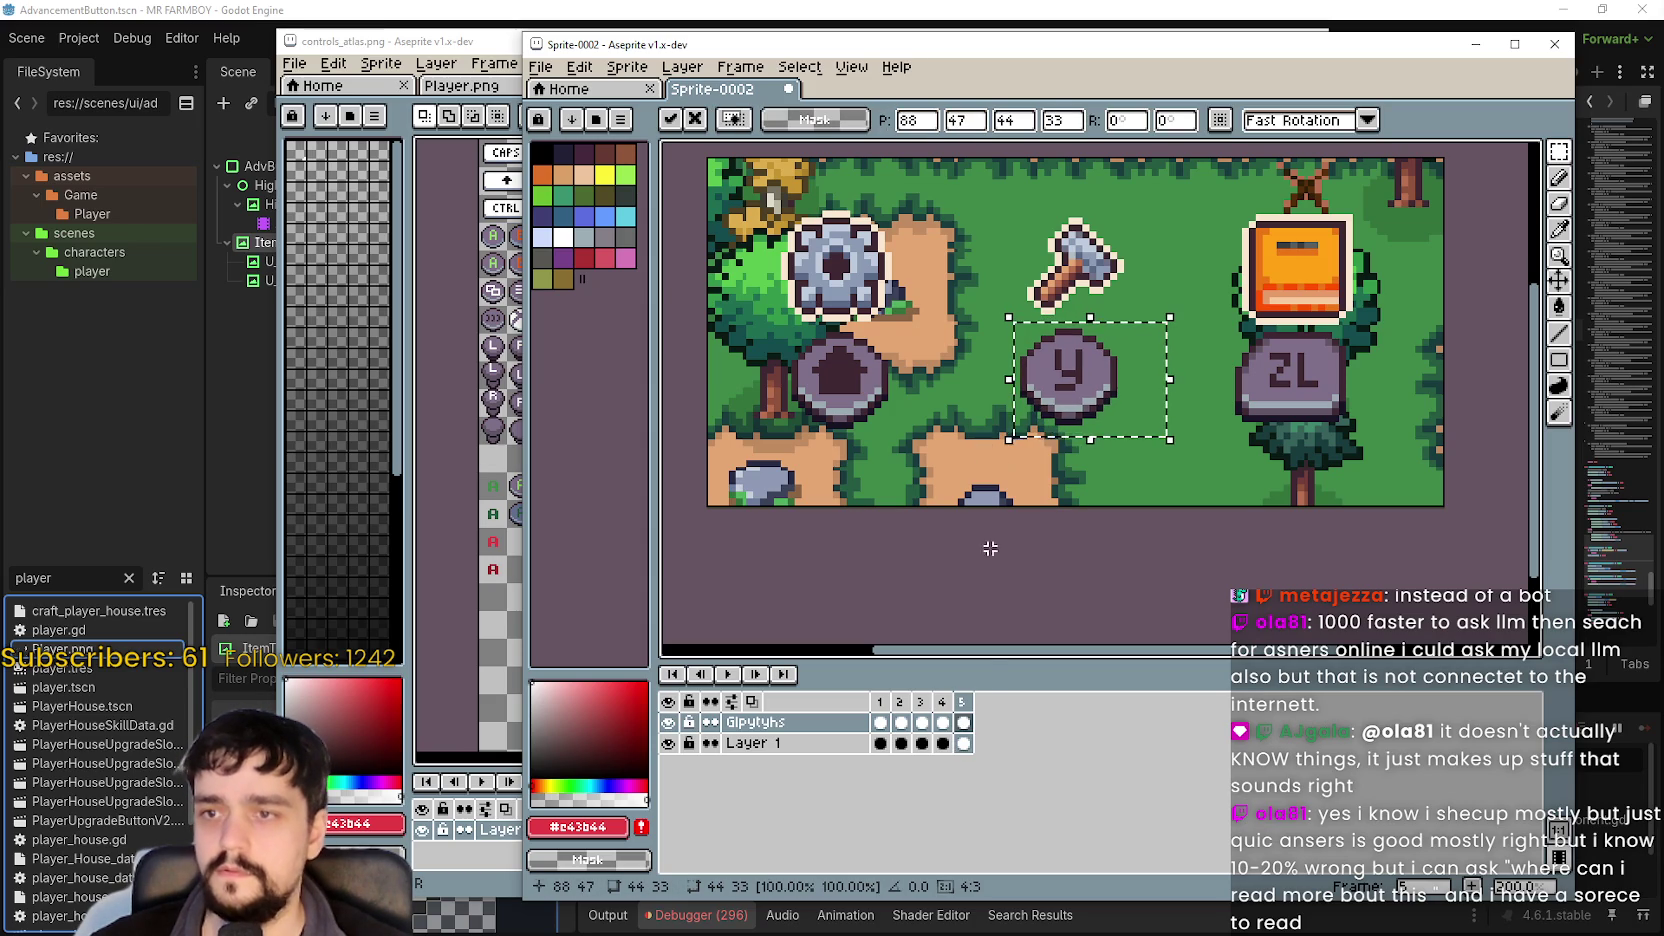
pyautogui.hotkey('ctrl', 'd')
# Review frames 1 through 5 to confirm the glyphs line up.
pyautogui.click(945, 703)
pyautogui.click(900, 702)
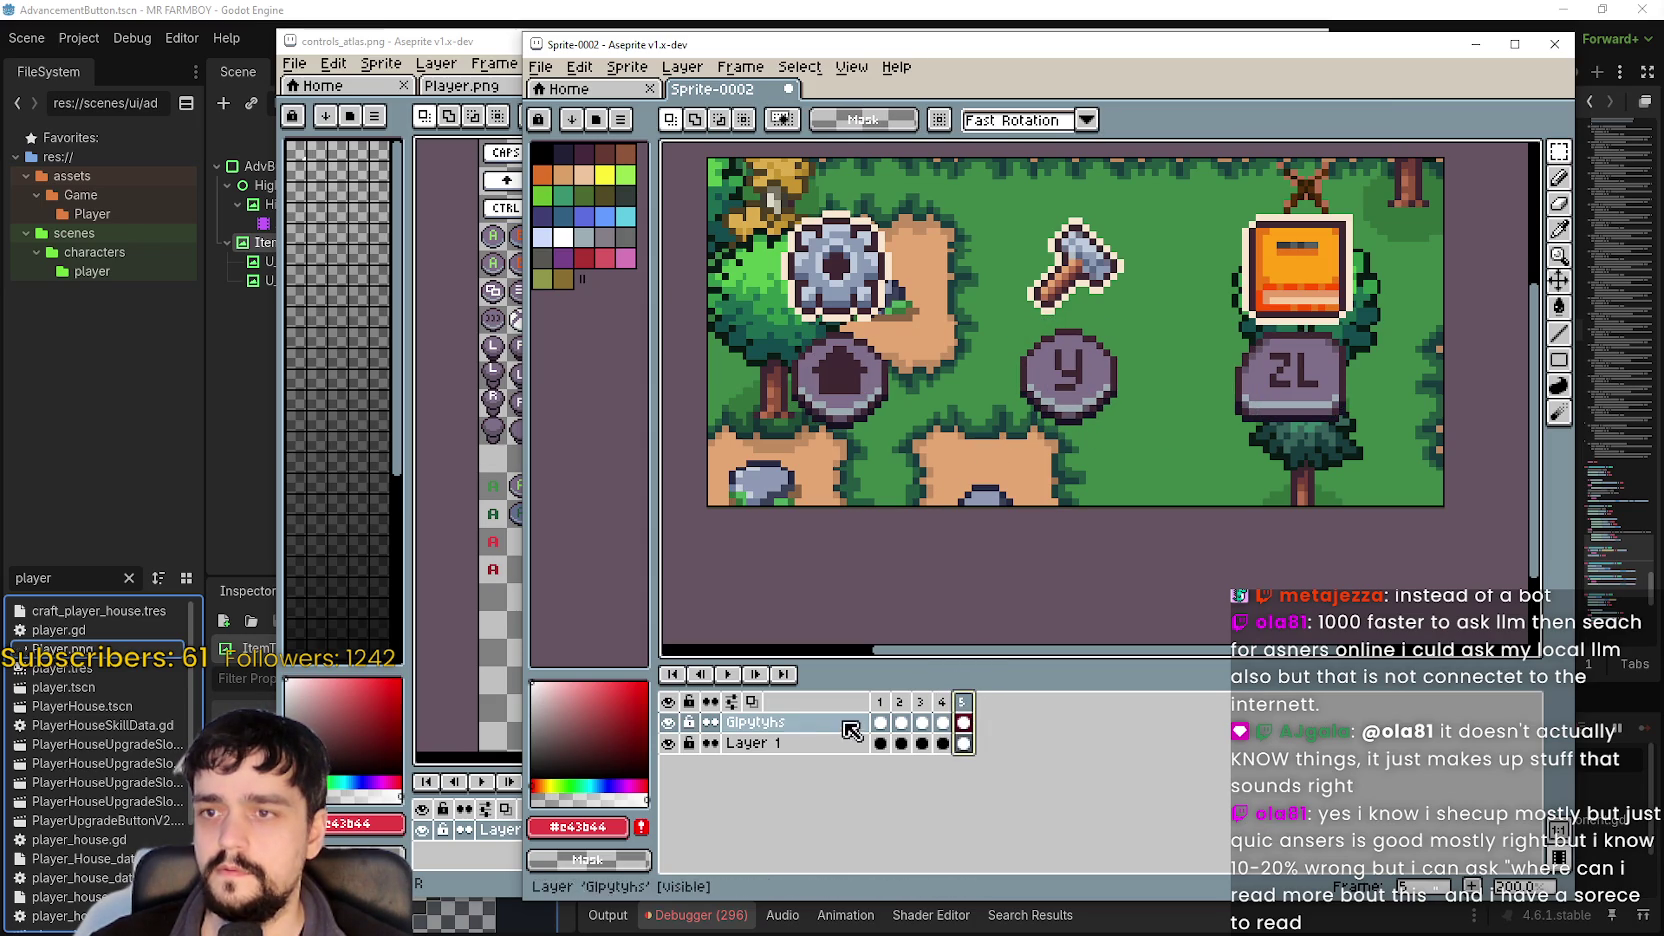
pyautogui.click(879, 702)
pyautogui.click(922, 702)
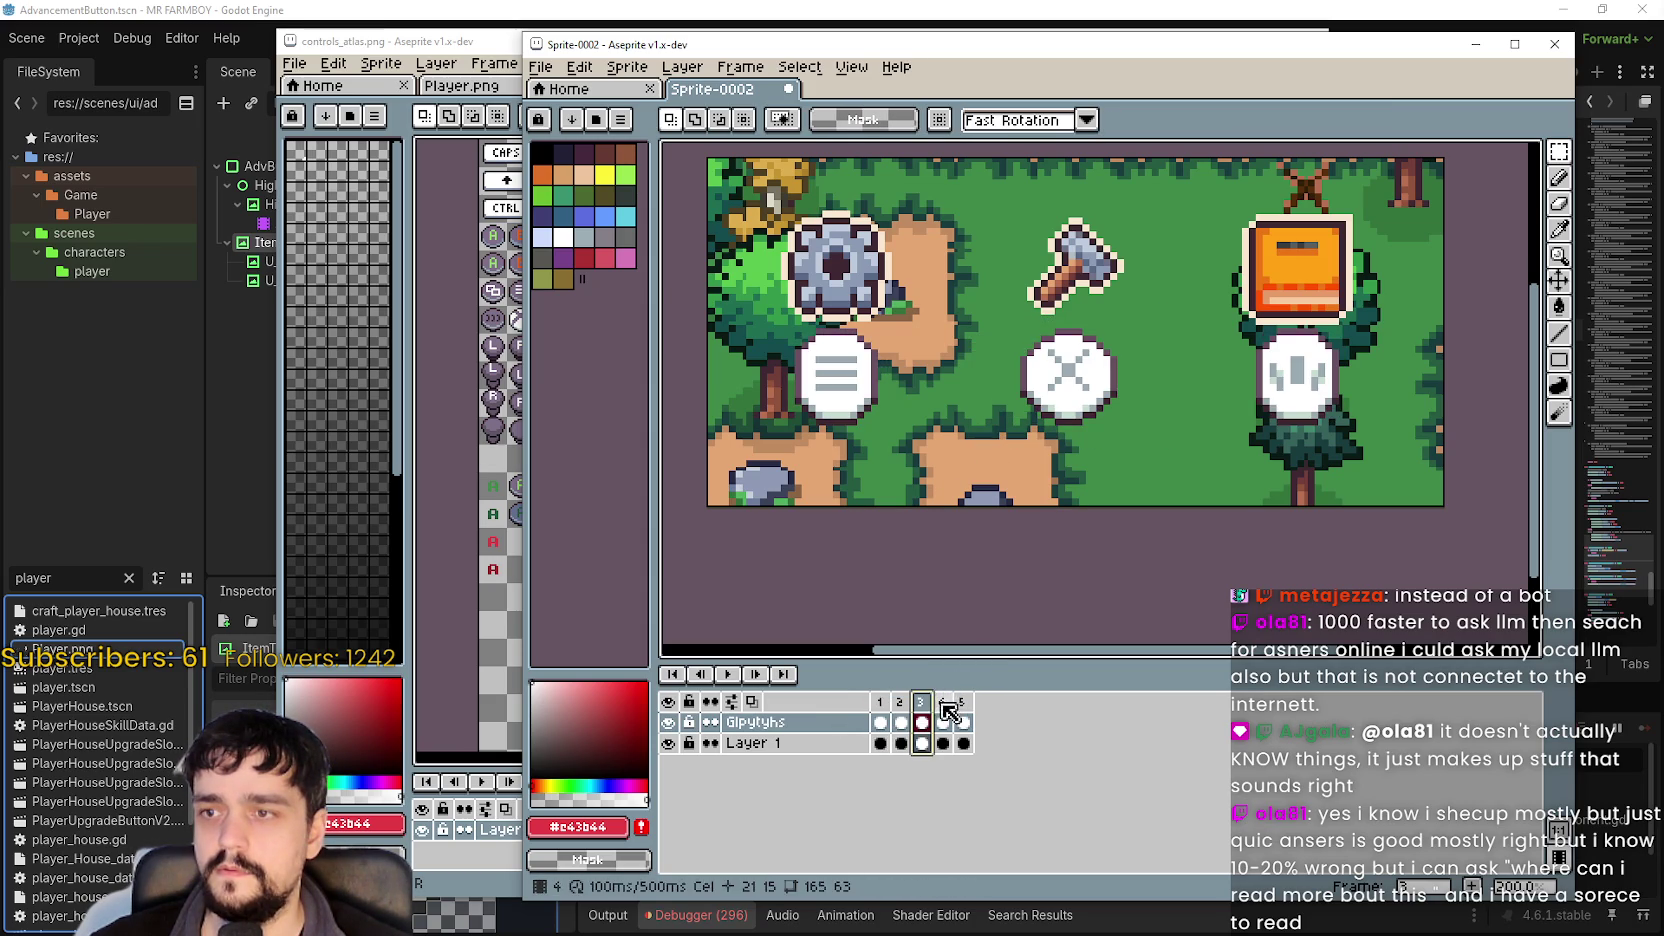
pyautogui.click(947, 703)
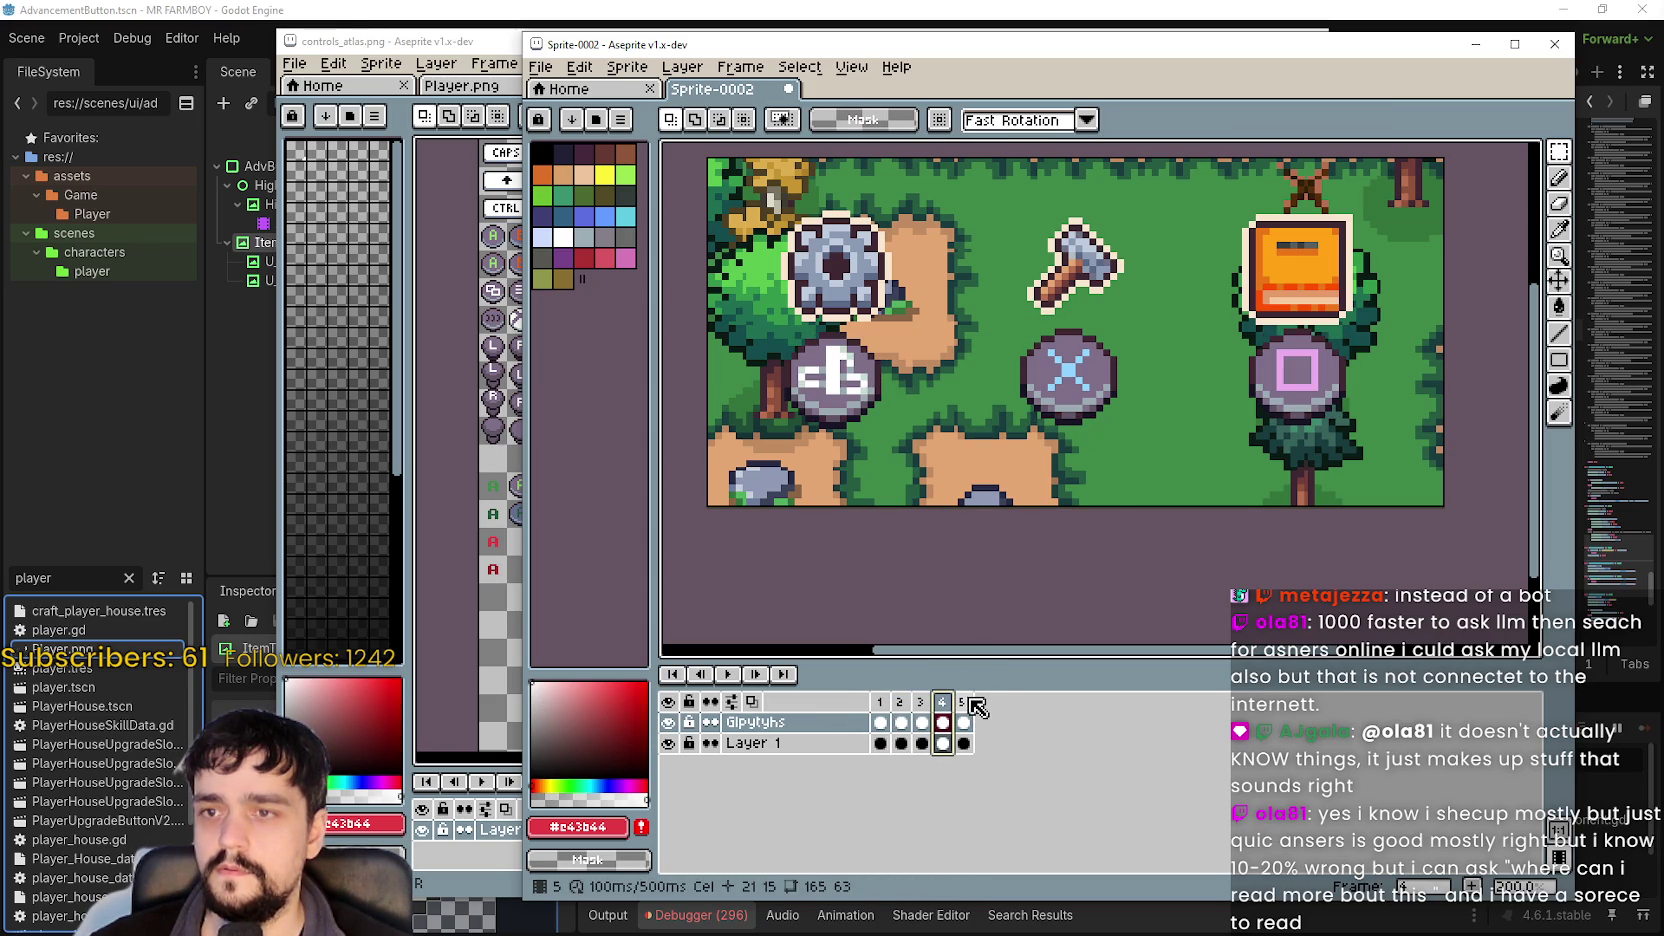
pyautogui.click(970, 702)
pyautogui.scroll(-3, 1058, 500)
pyautogui.moveTo(1058, 500)
pyautogui.mouseDown()
pyautogui.moveTo(1014, 426)
pyautogui.moveTo(1097, 425)
pyautogui.mouseUp()
# Look at the File menu's export options, then dismiss them without exporting.
pyautogui.scroll(1, 1012, 410)
pyautogui.click(550, 68)
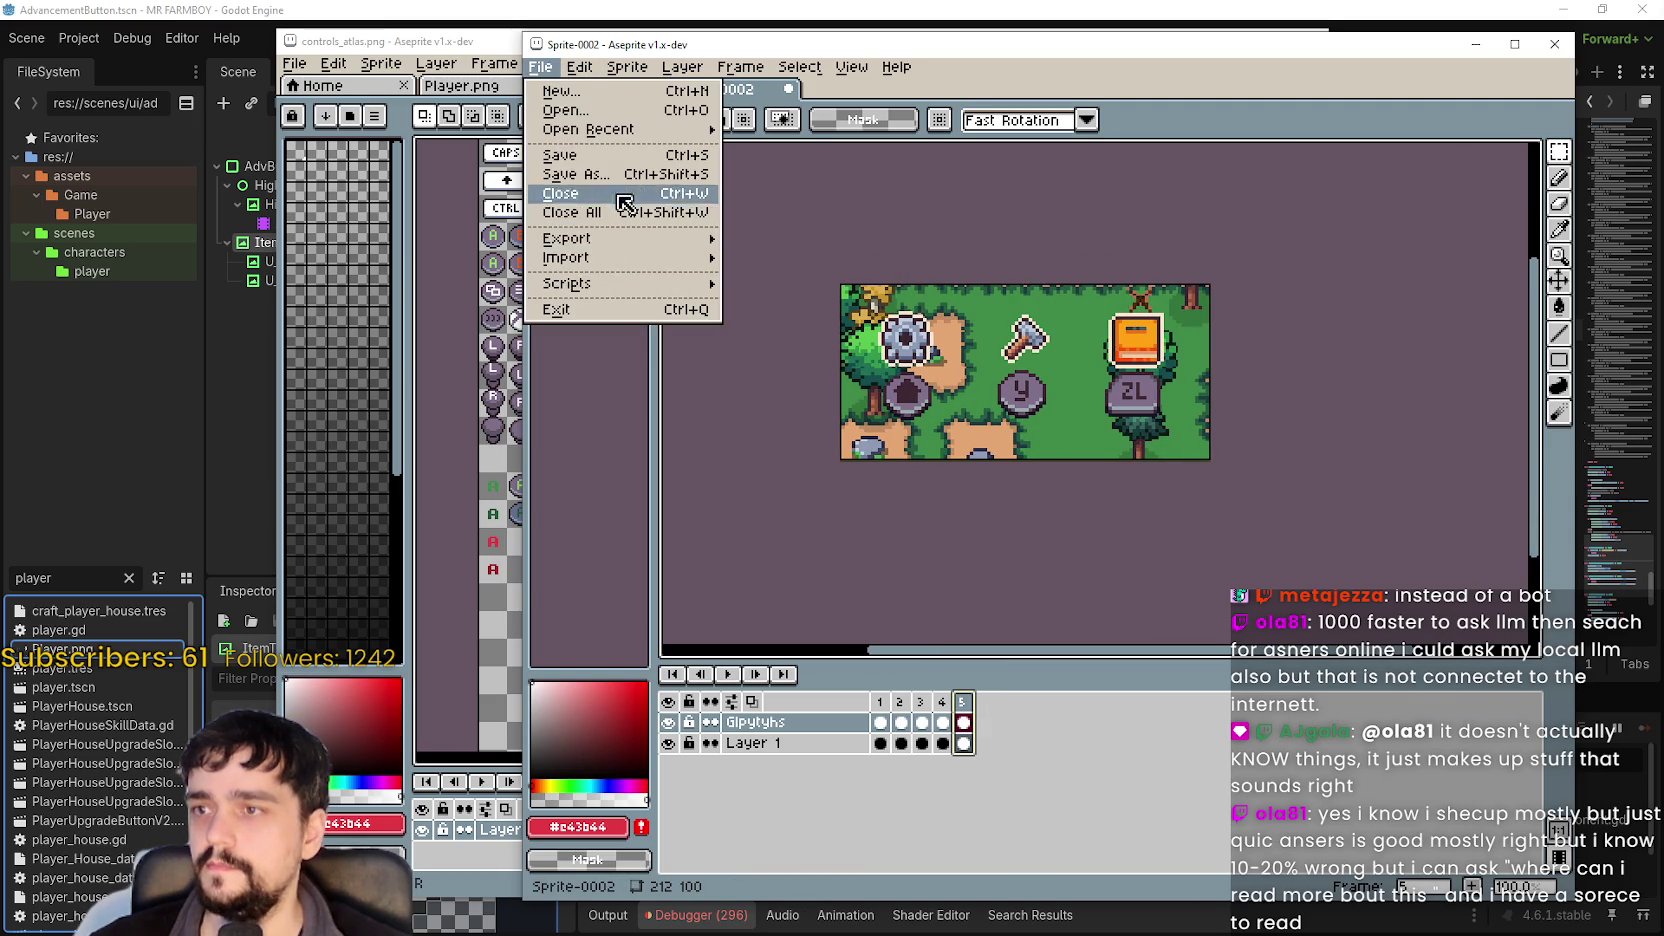
pyautogui.moveTo(622, 239)
pyautogui.click(840, 307)
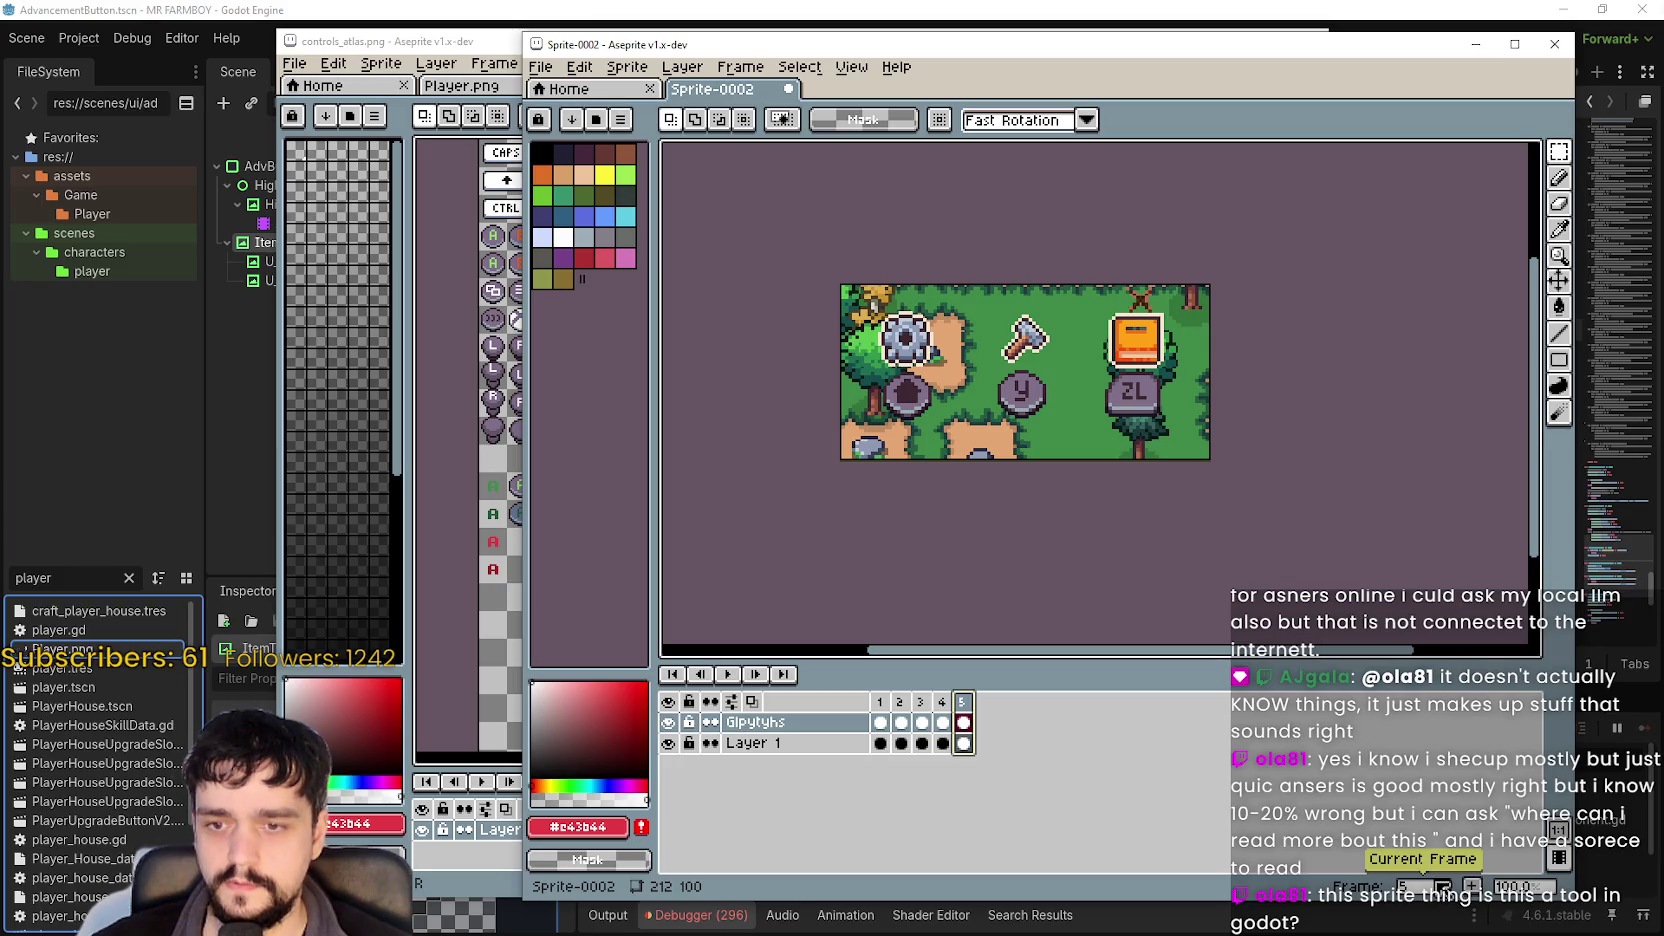
# Set the durations of frames 1 and 2 to 300 ms.
pyautogui.click(882, 702)
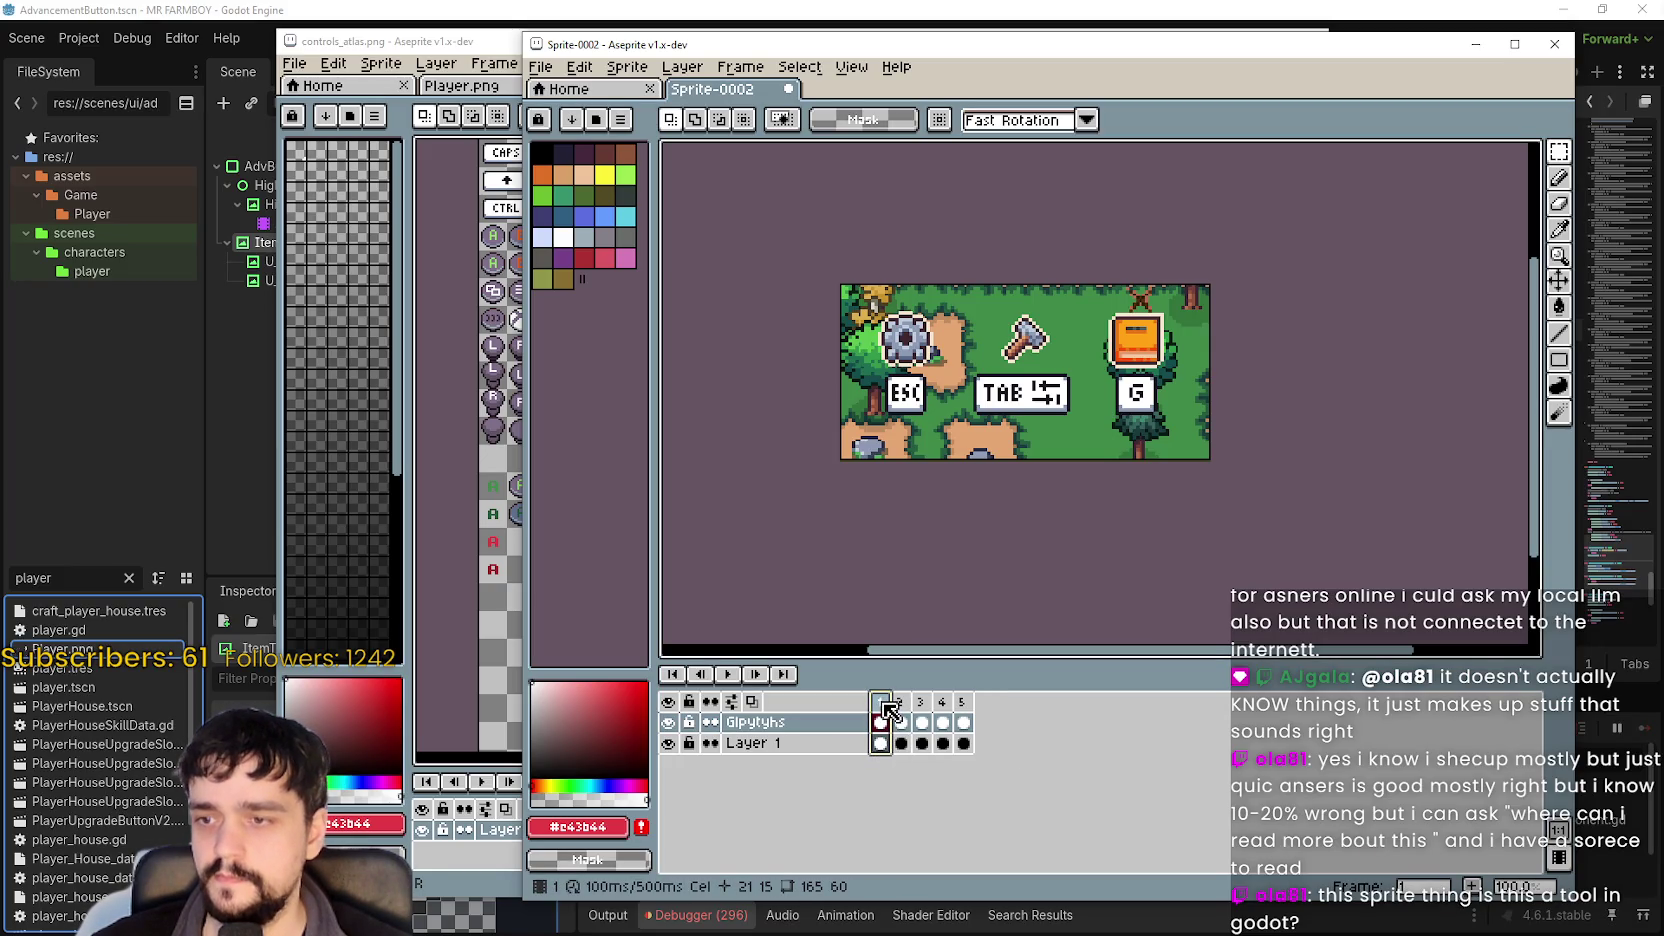
pyautogui.doubleClick(884, 703)
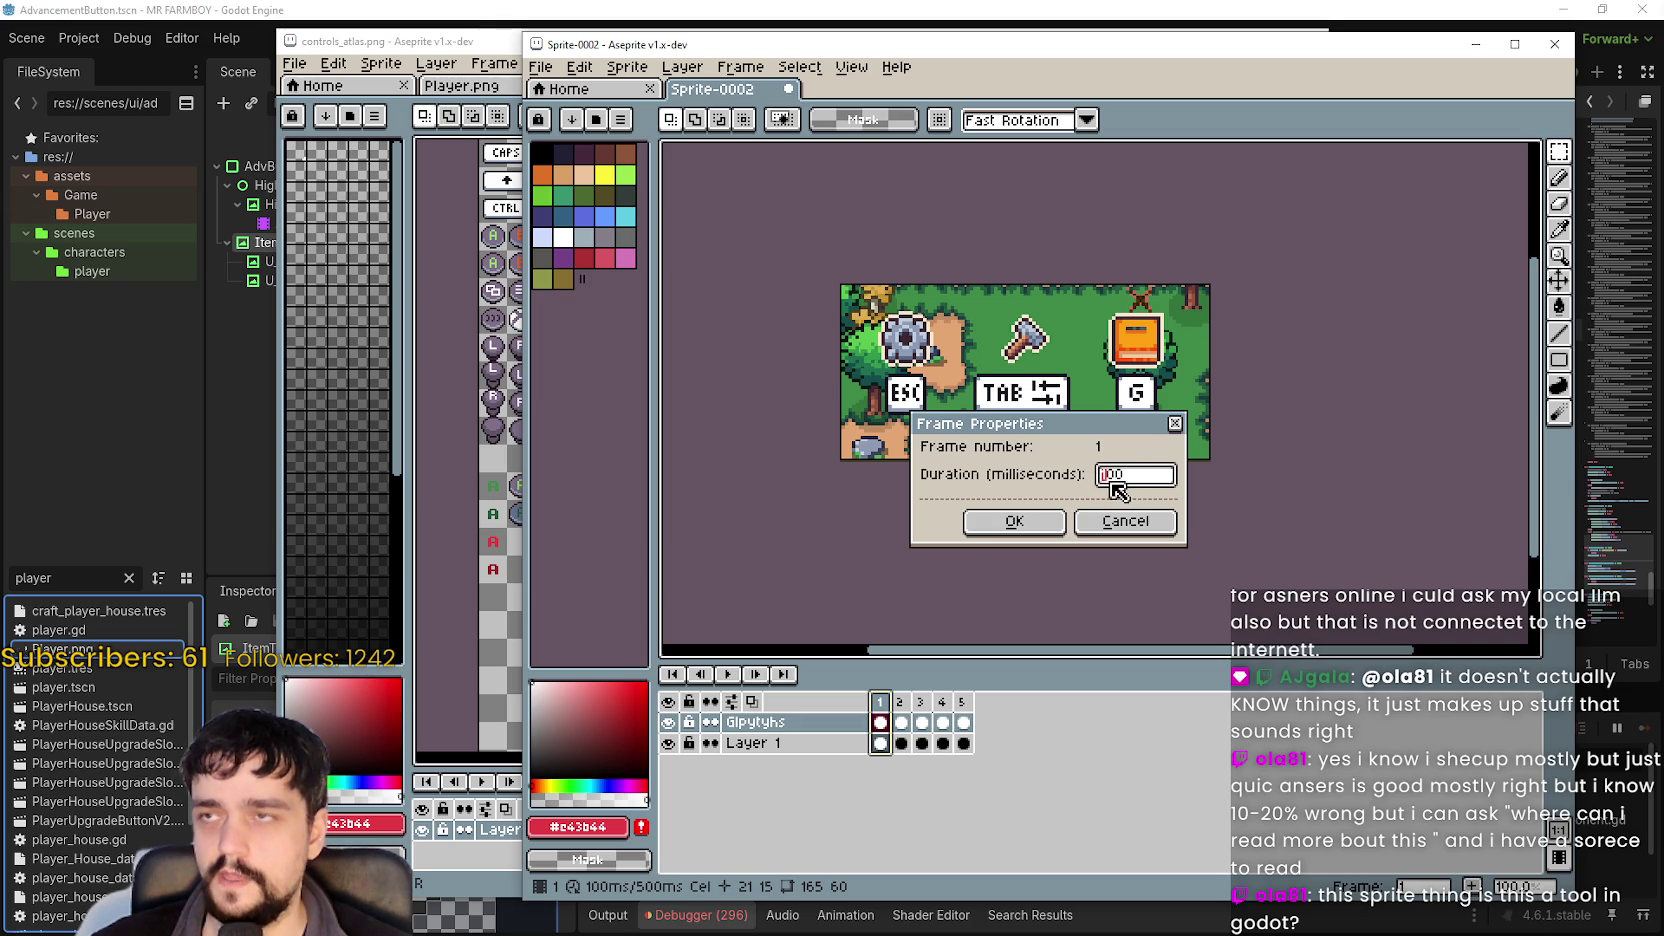
pyautogui.write('300')
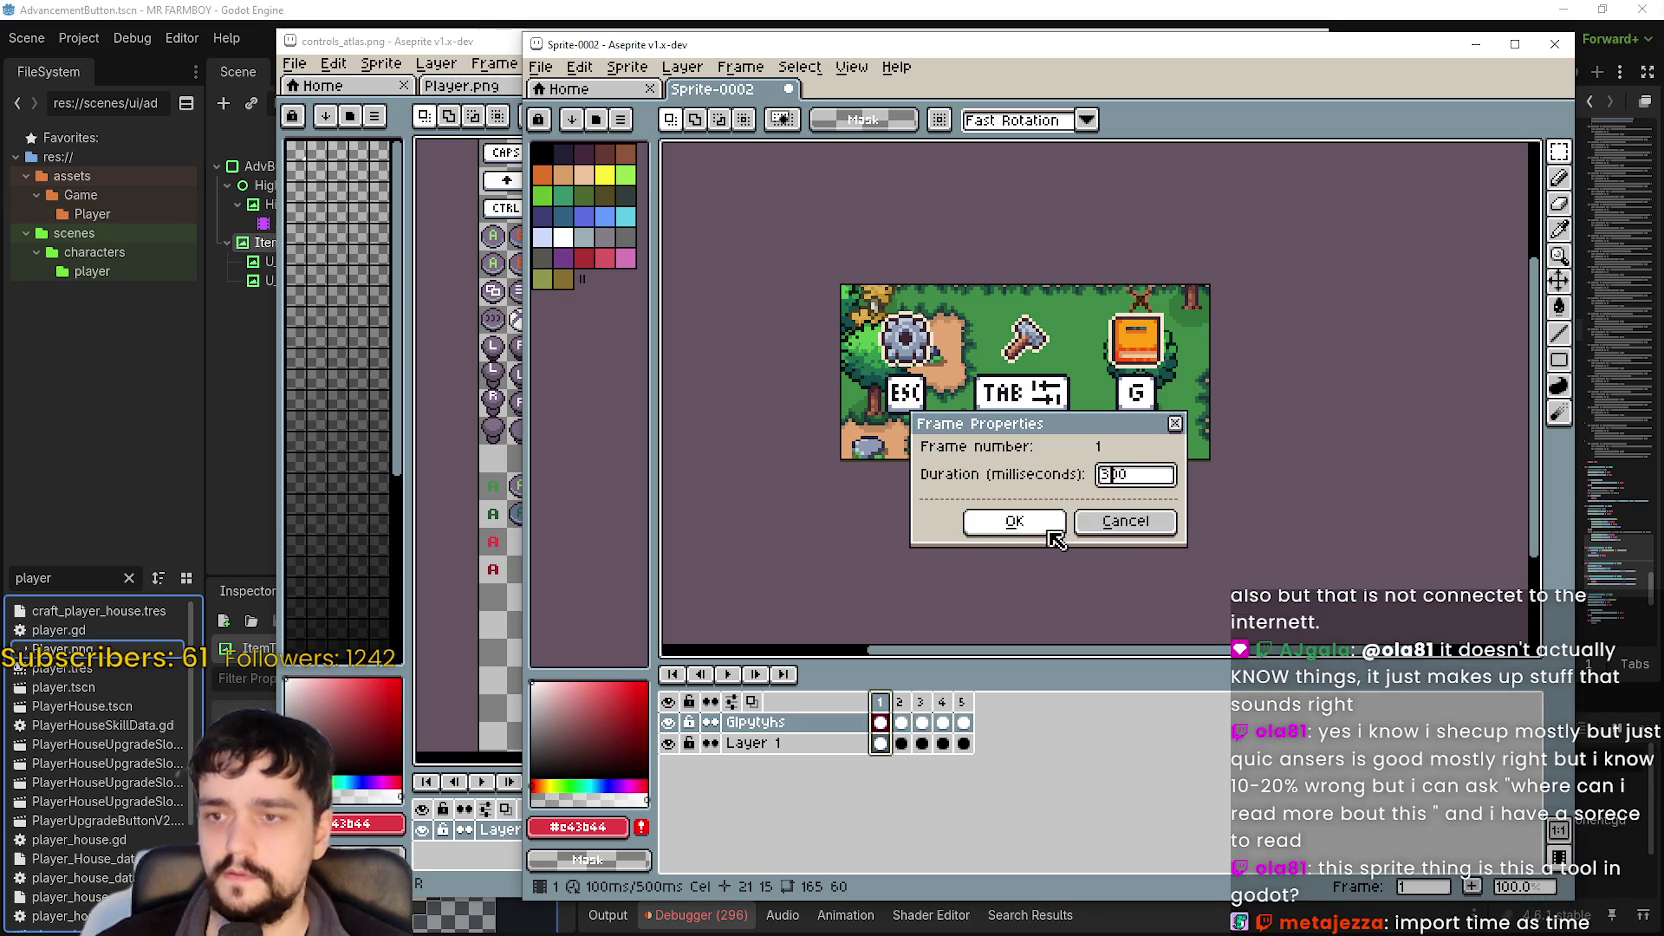
pyautogui.click(1045, 521)
pyautogui.doubleClick(902, 703)
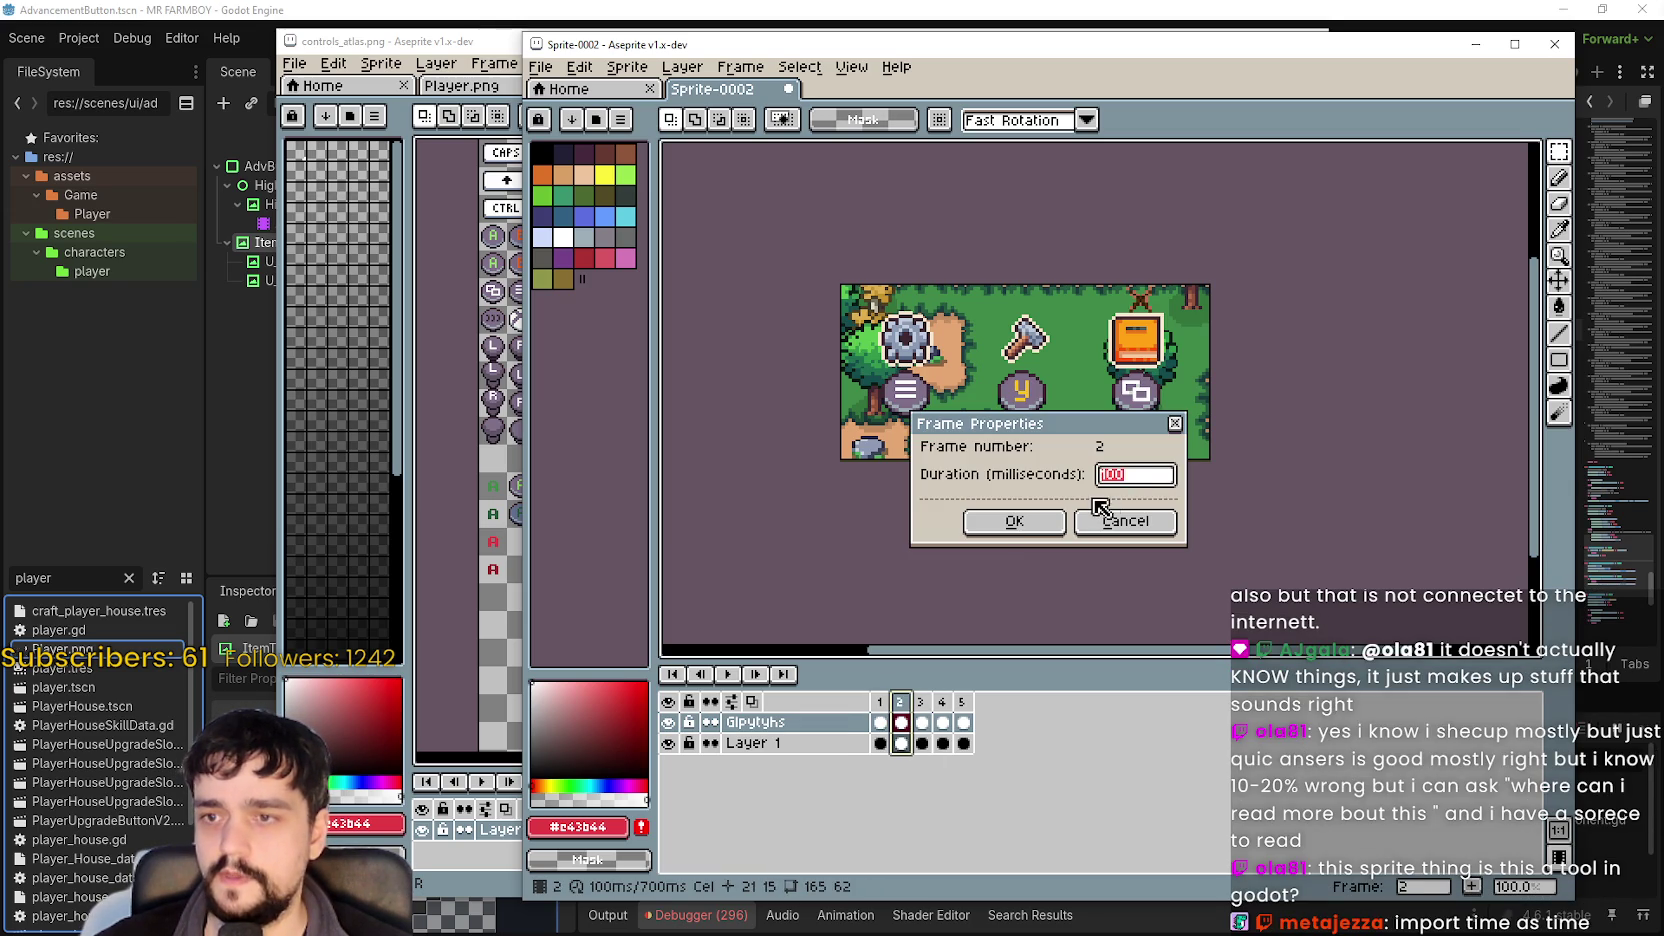
pyautogui.click(1050, 521)
# Set frames 3, 4 and 5 to 300 ms each and play the animation.
pyautogui.doubleClick(922, 703)
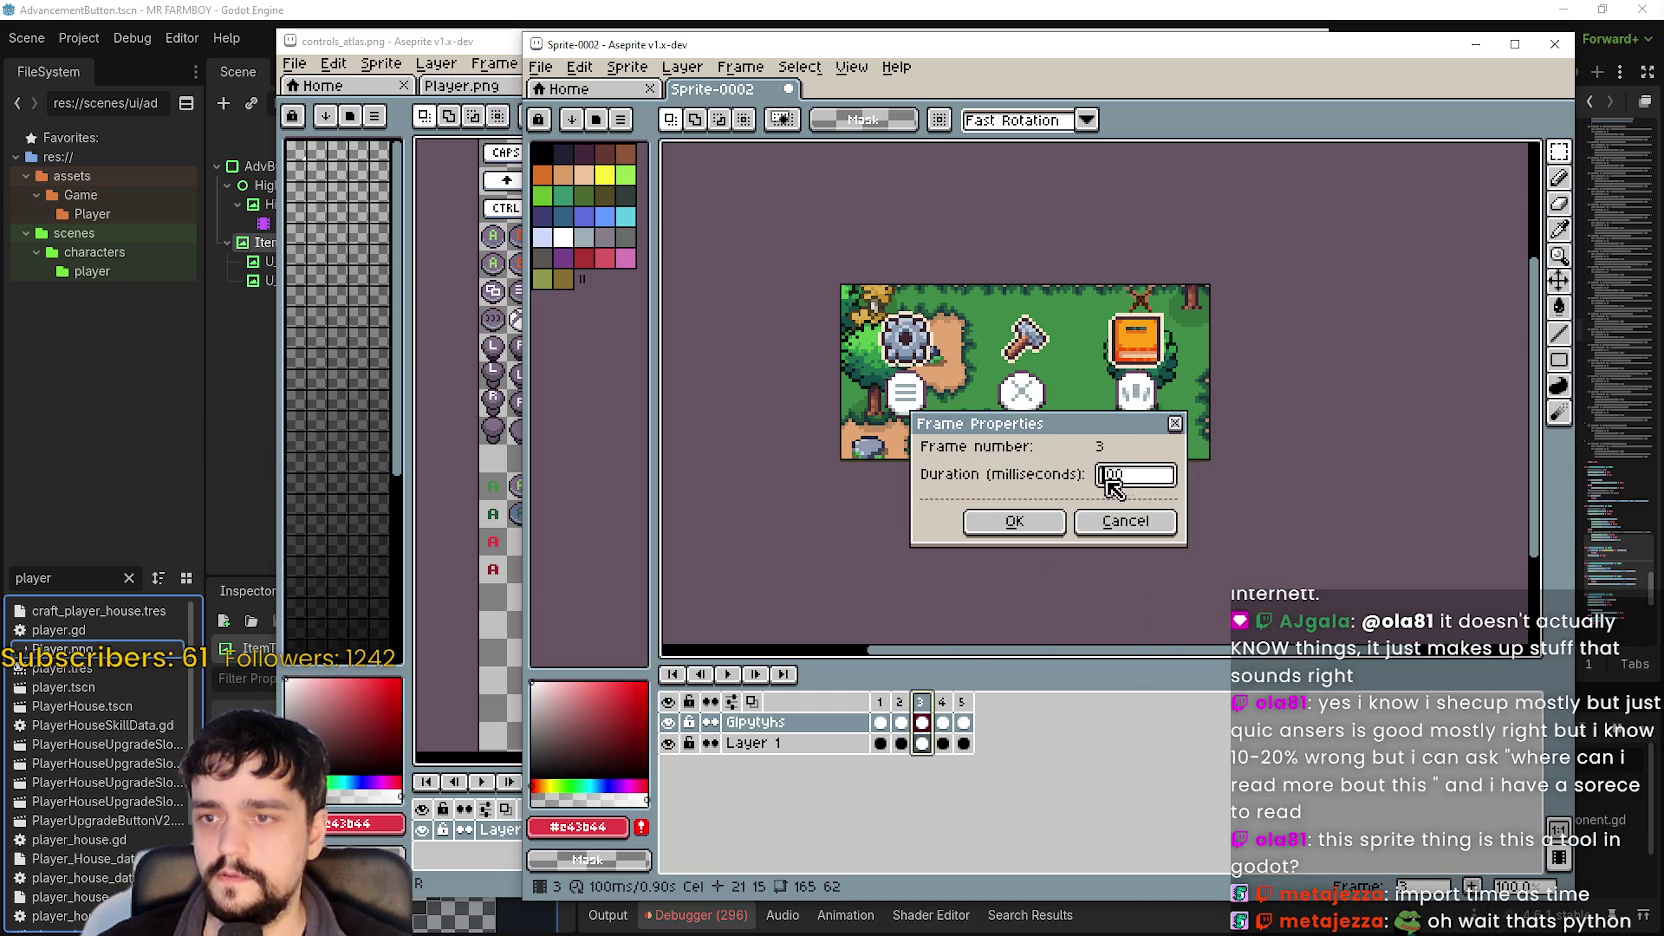
pyautogui.click(1045, 521)
pyautogui.doubleClick(950, 703)
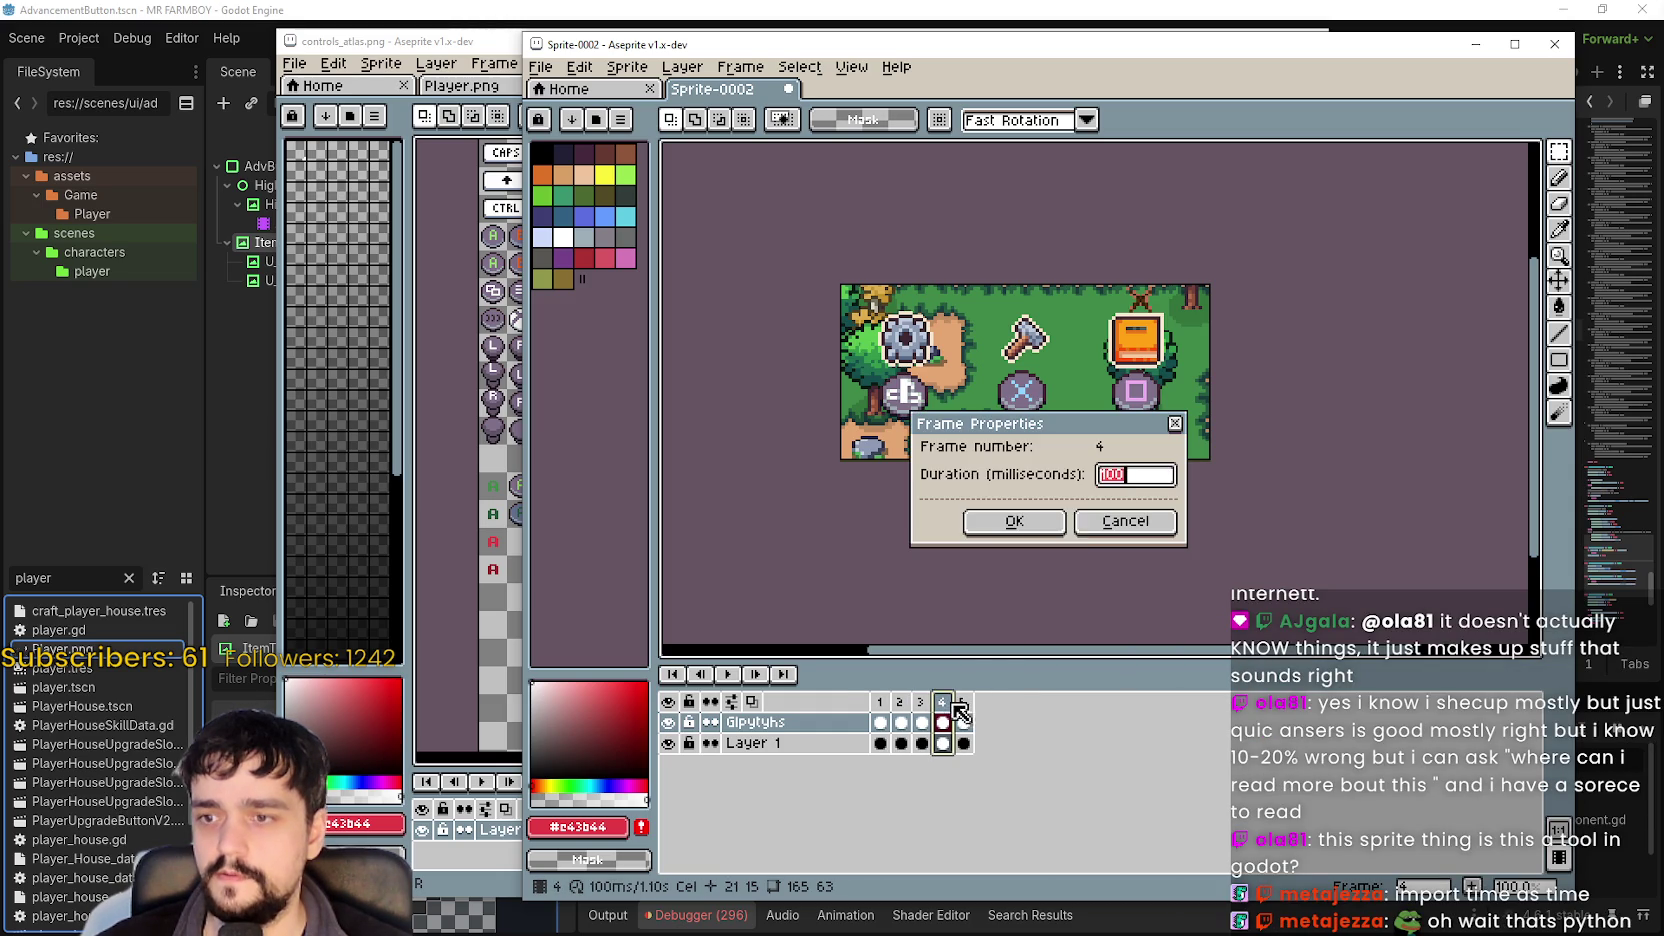
pyautogui.write('300')
pyautogui.click(1050, 521)
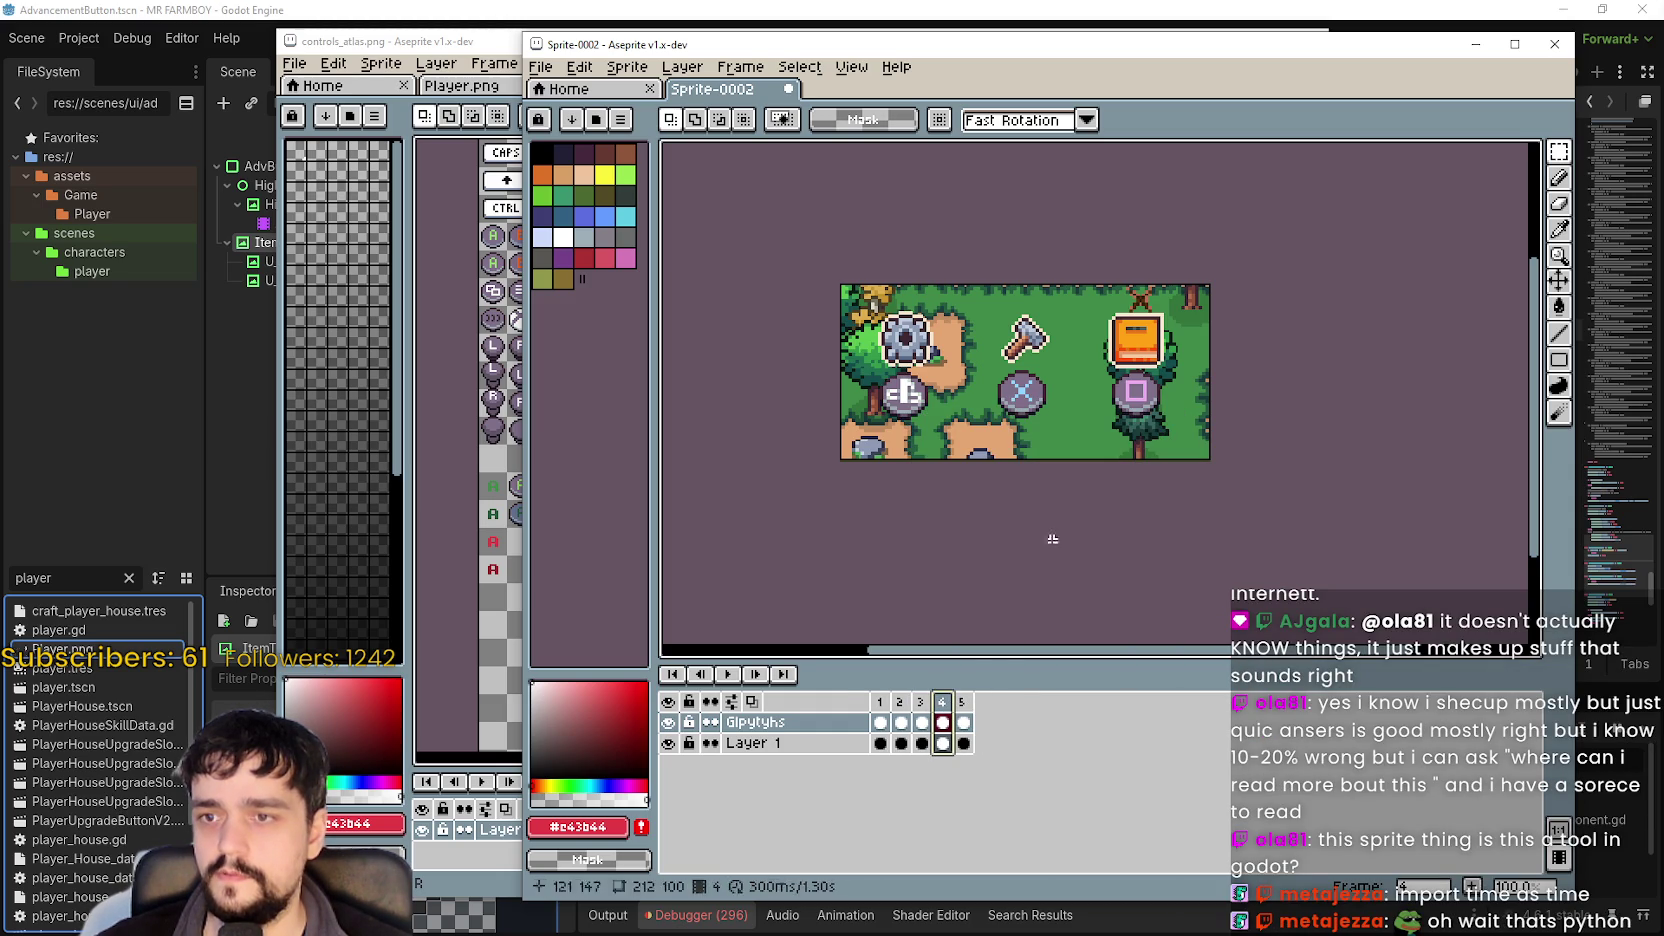
pyautogui.doubleClick(965, 703)
pyautogui.click(1108, 476)
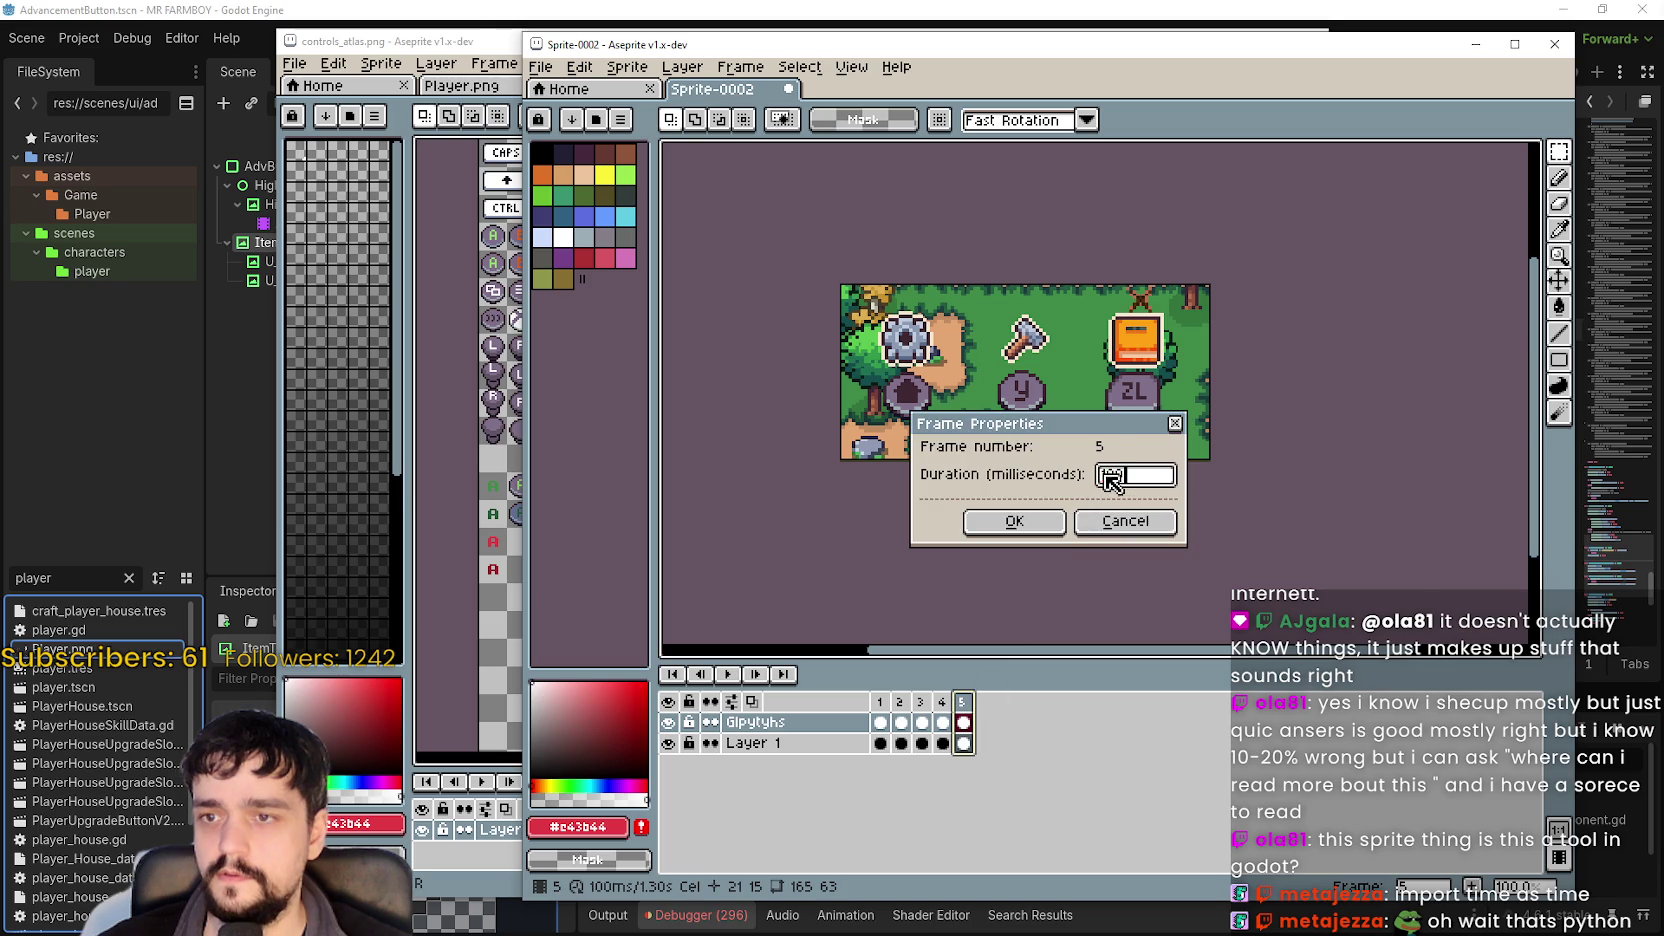
pyautogui.write('300')
pyautogui.click(1050, 521)
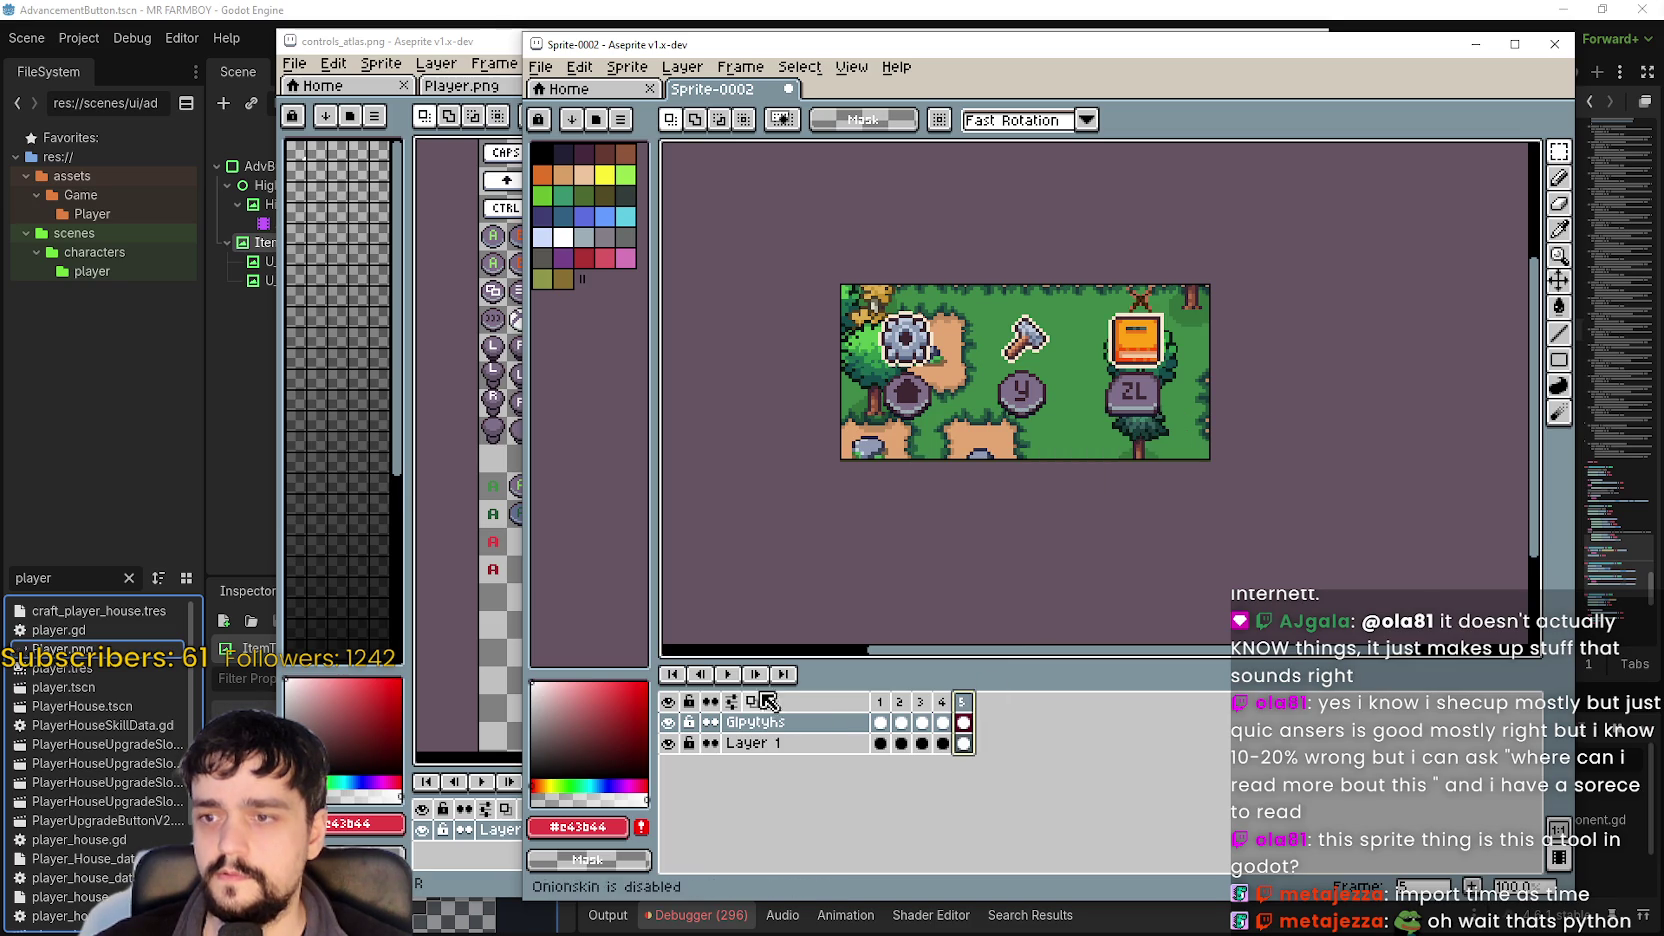
pyautogui.click(730, 675)
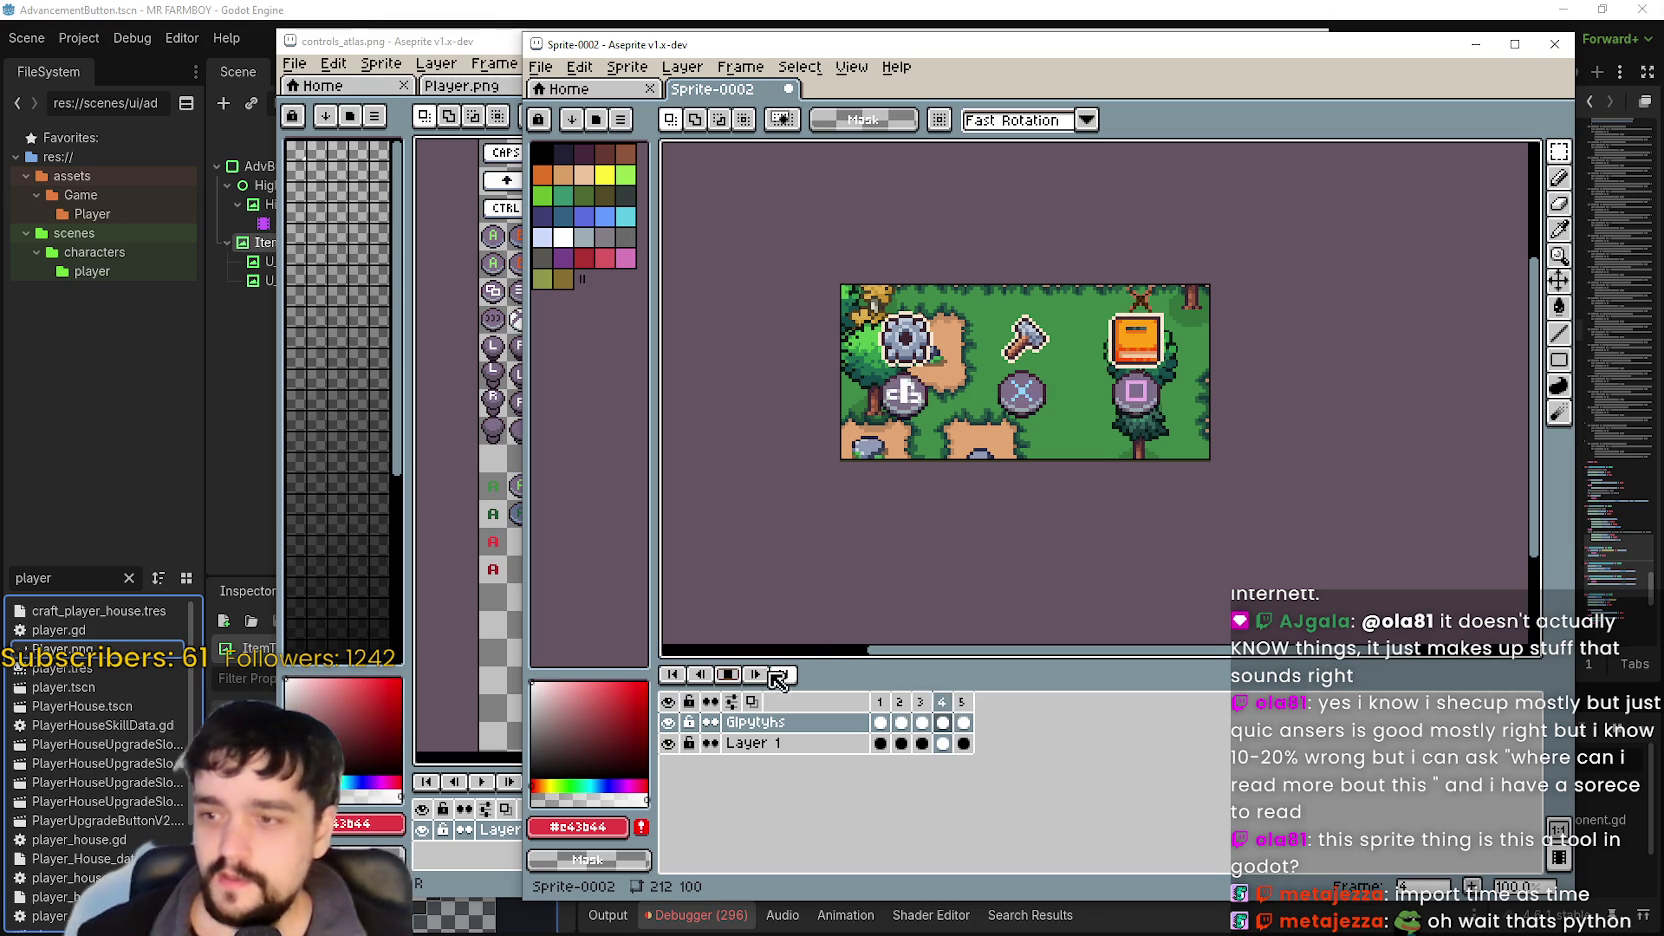
# Stop playback and change frames 1 and 2 to 500 ms each.
pyautogui.doubleClick(880, 701)
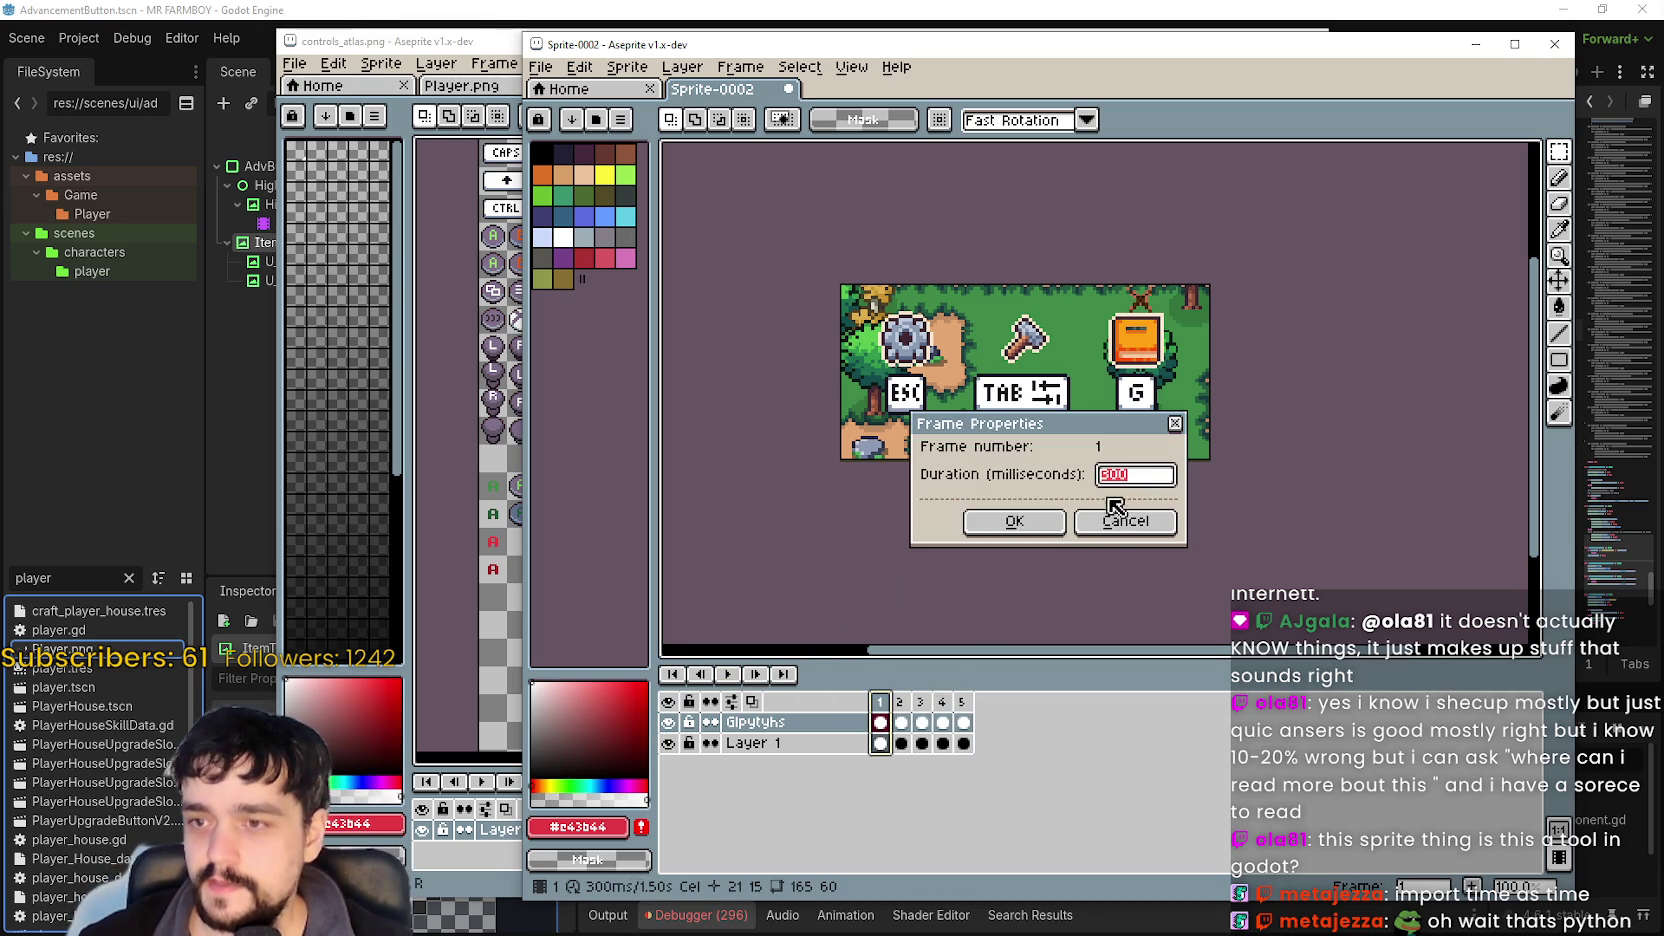
pyautogui.write('500')
pyautogui.click(1014, 521)
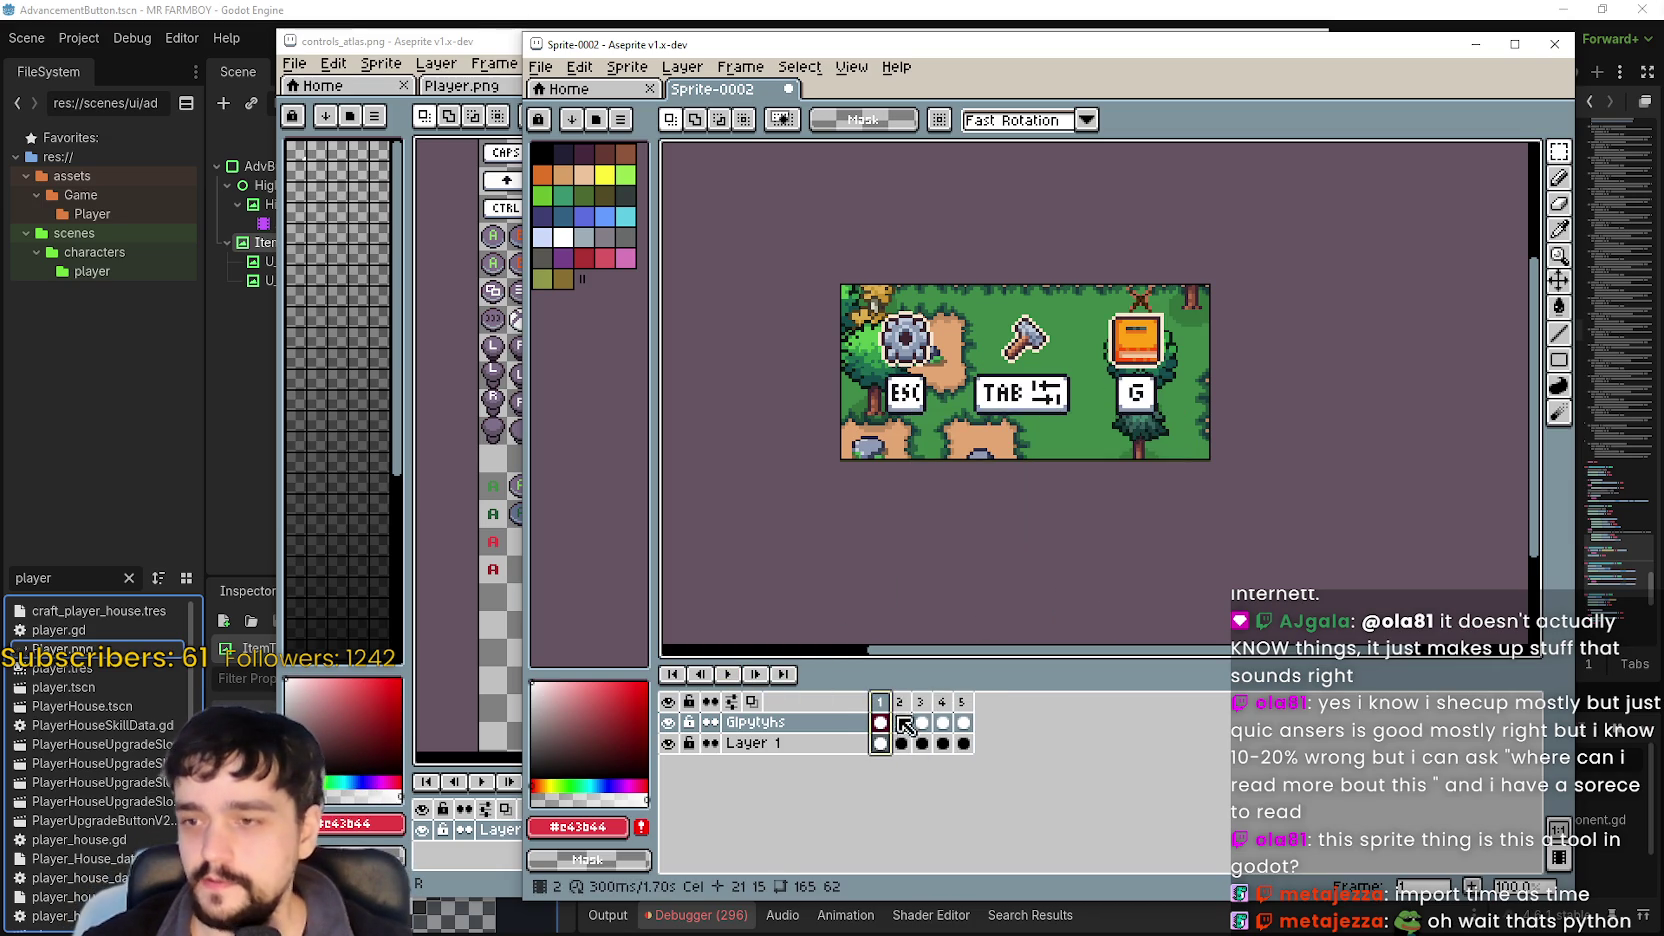
pyautogui.doubleClick(901, 701)
pyautogui.press('BackSpace')
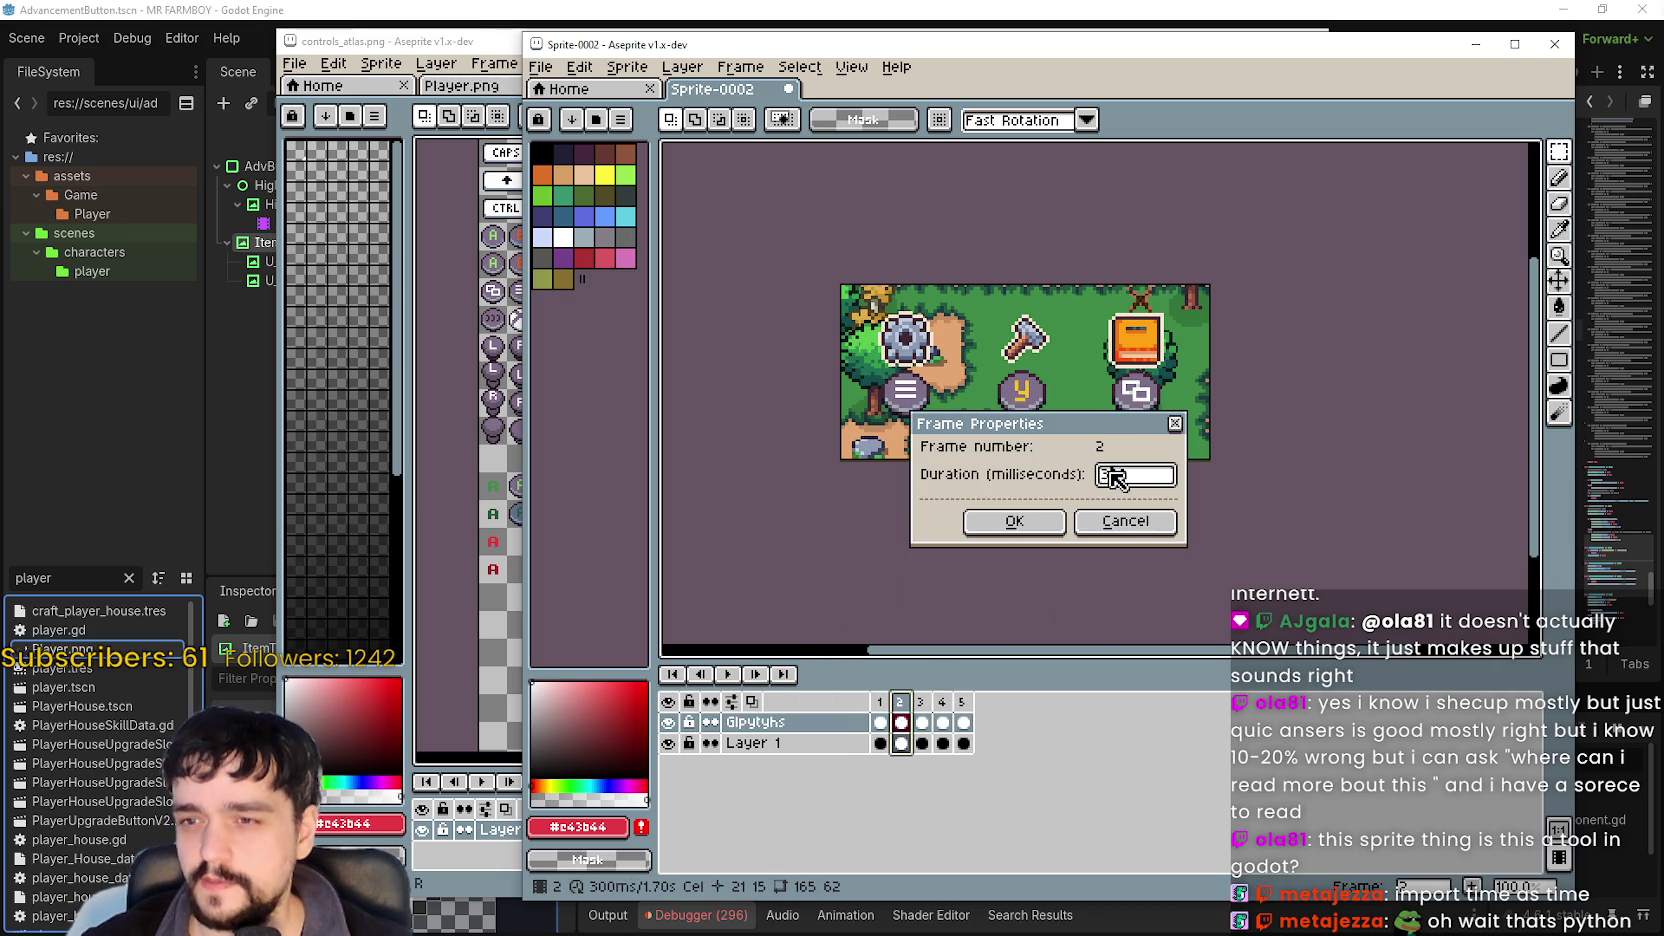
pyautogui.write('500')
pyautogui.click(1025, 521)
# Change frames 3, 4 and 5 to 500 ms and replay the animation.
pyautogui.doubleClick(921, 701)
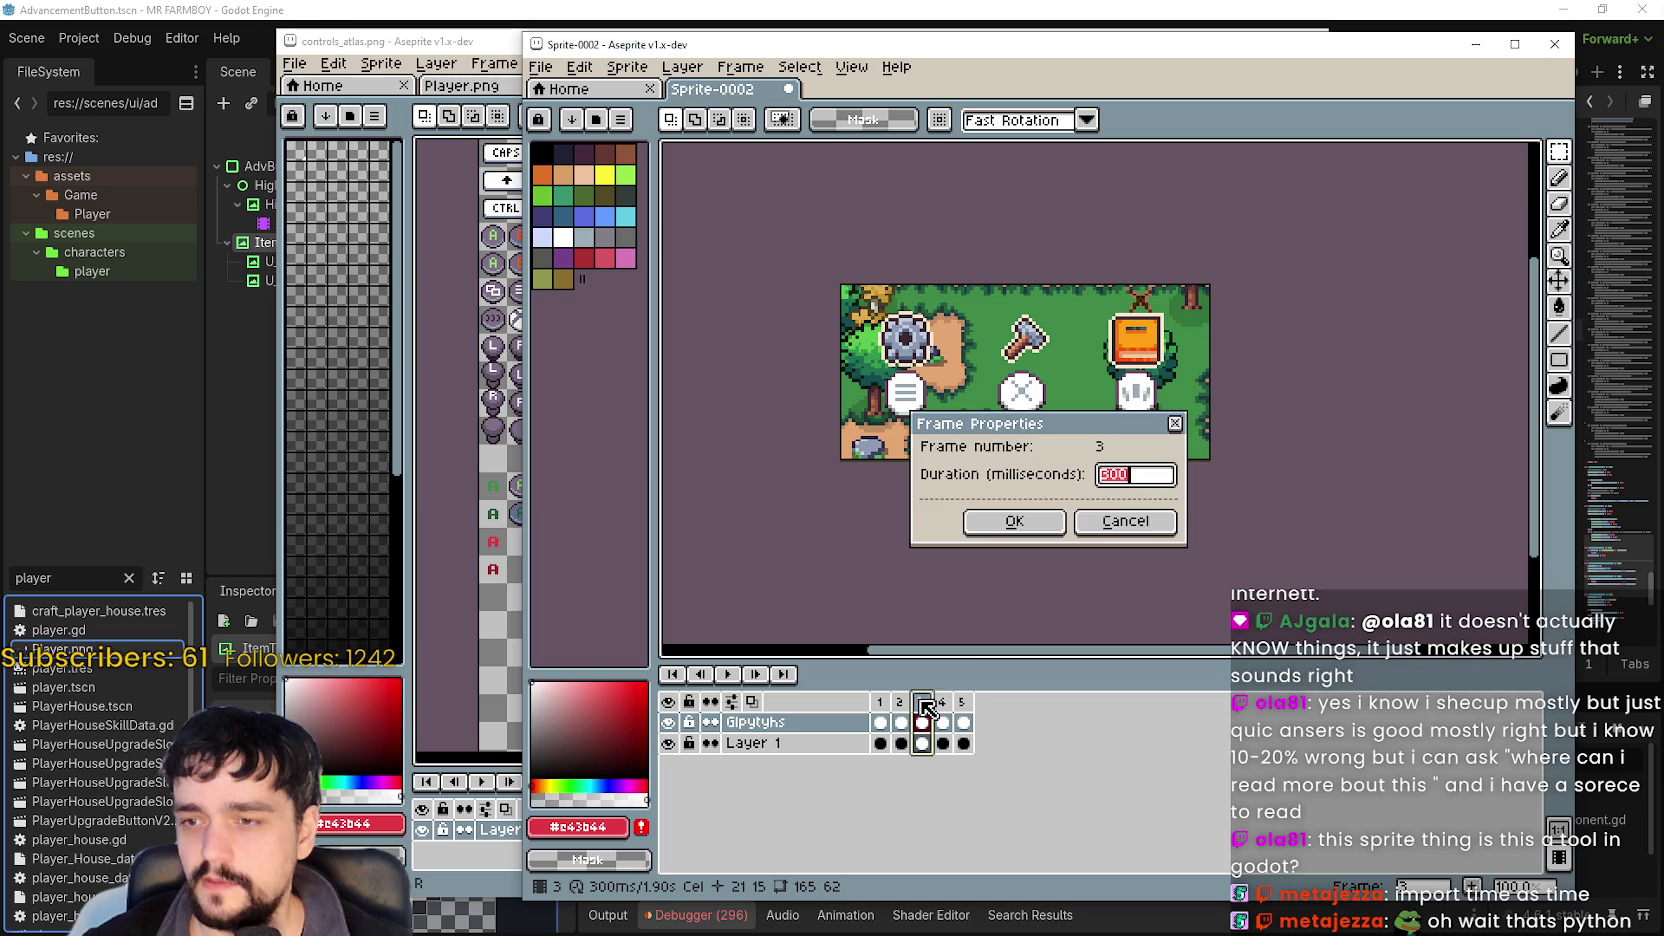
pyautogui.write('500')
pyautogui.click(1014, 521)
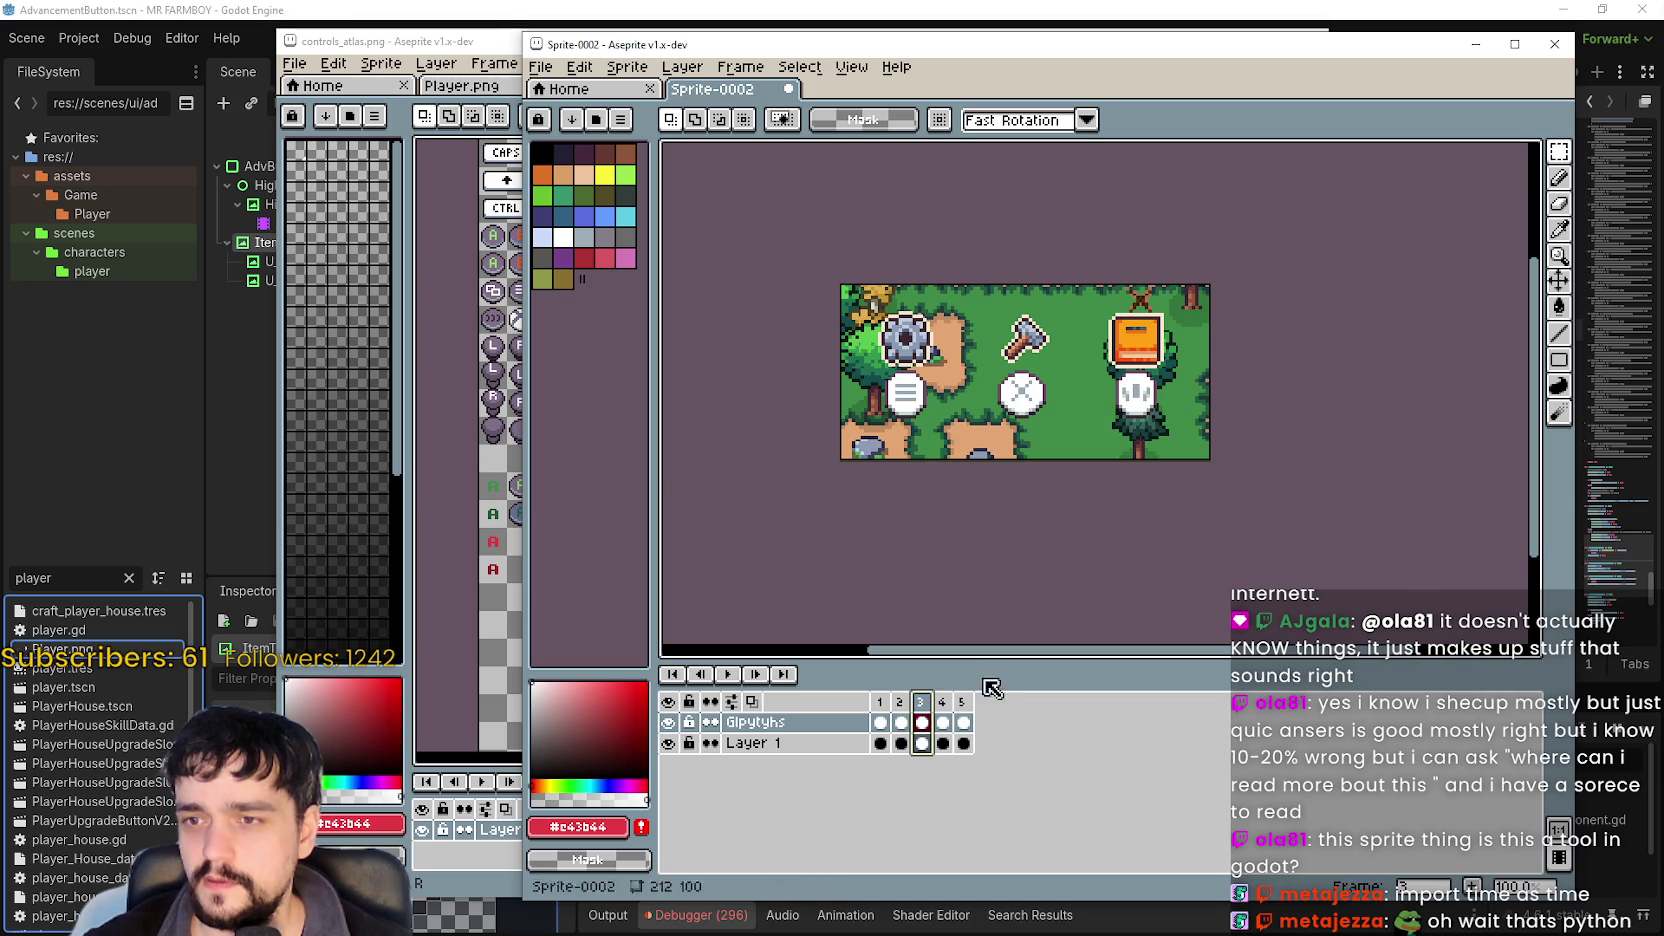
pyautogui.doubleClick(942, 701)
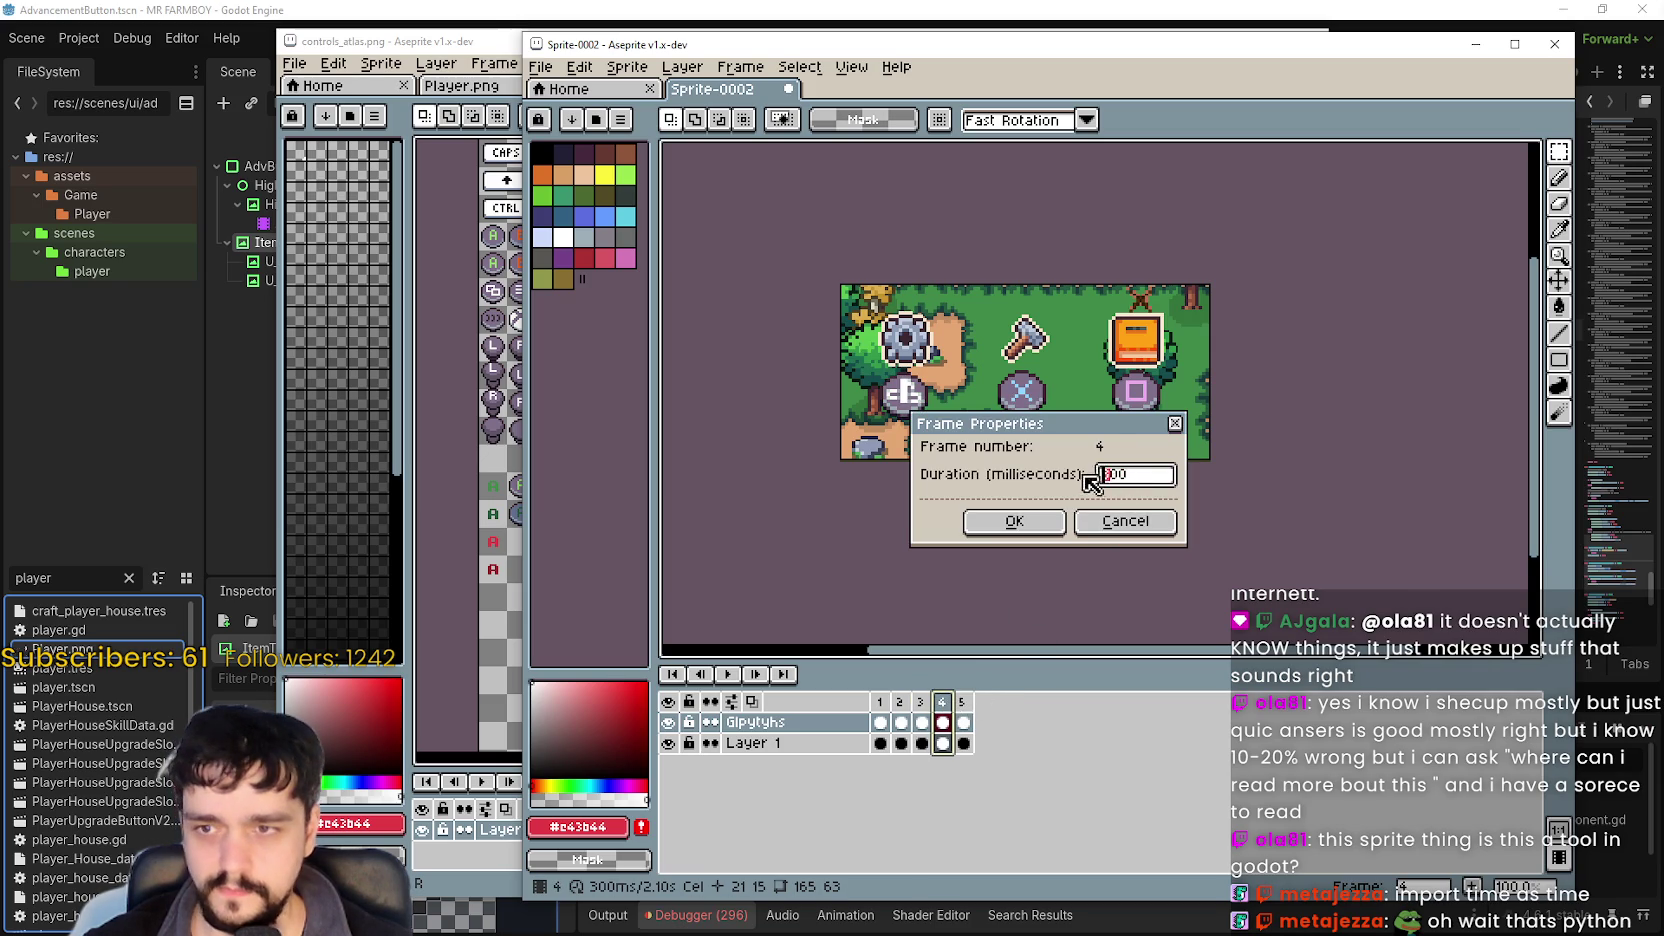
pyautogui.write('500')
pyautogui.click(1014, 521)
pyautogui.doubleClick(963, 701)
pyautogui.write('50')
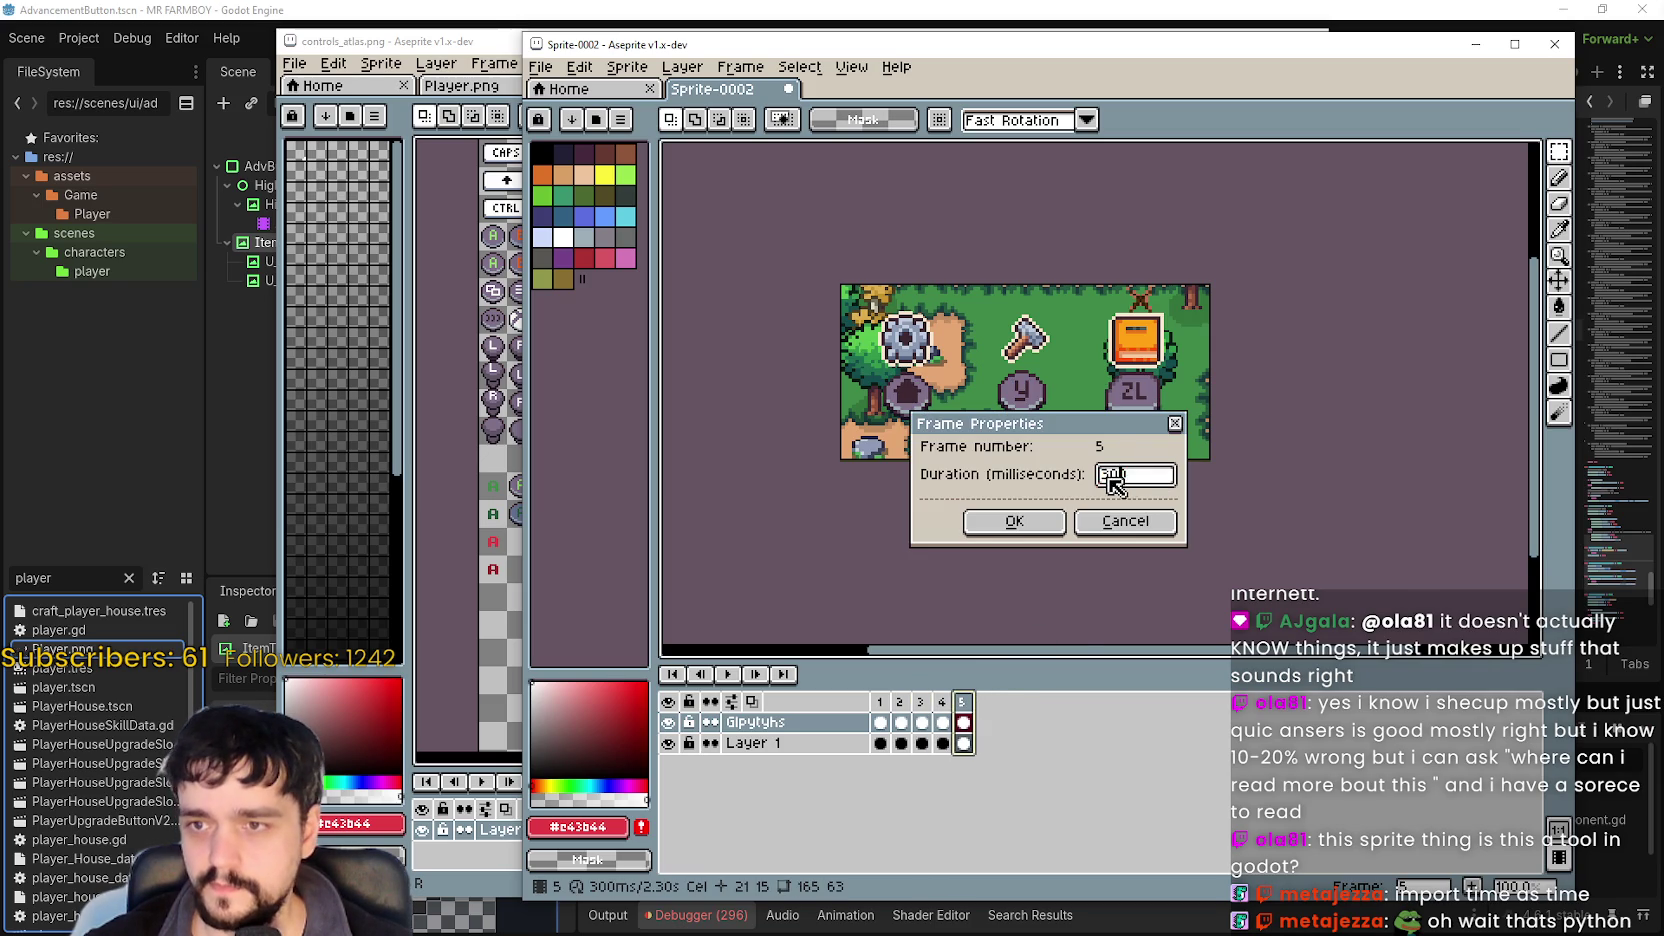
pyautogui.write('0')
pyautogui.click(1014, 521)
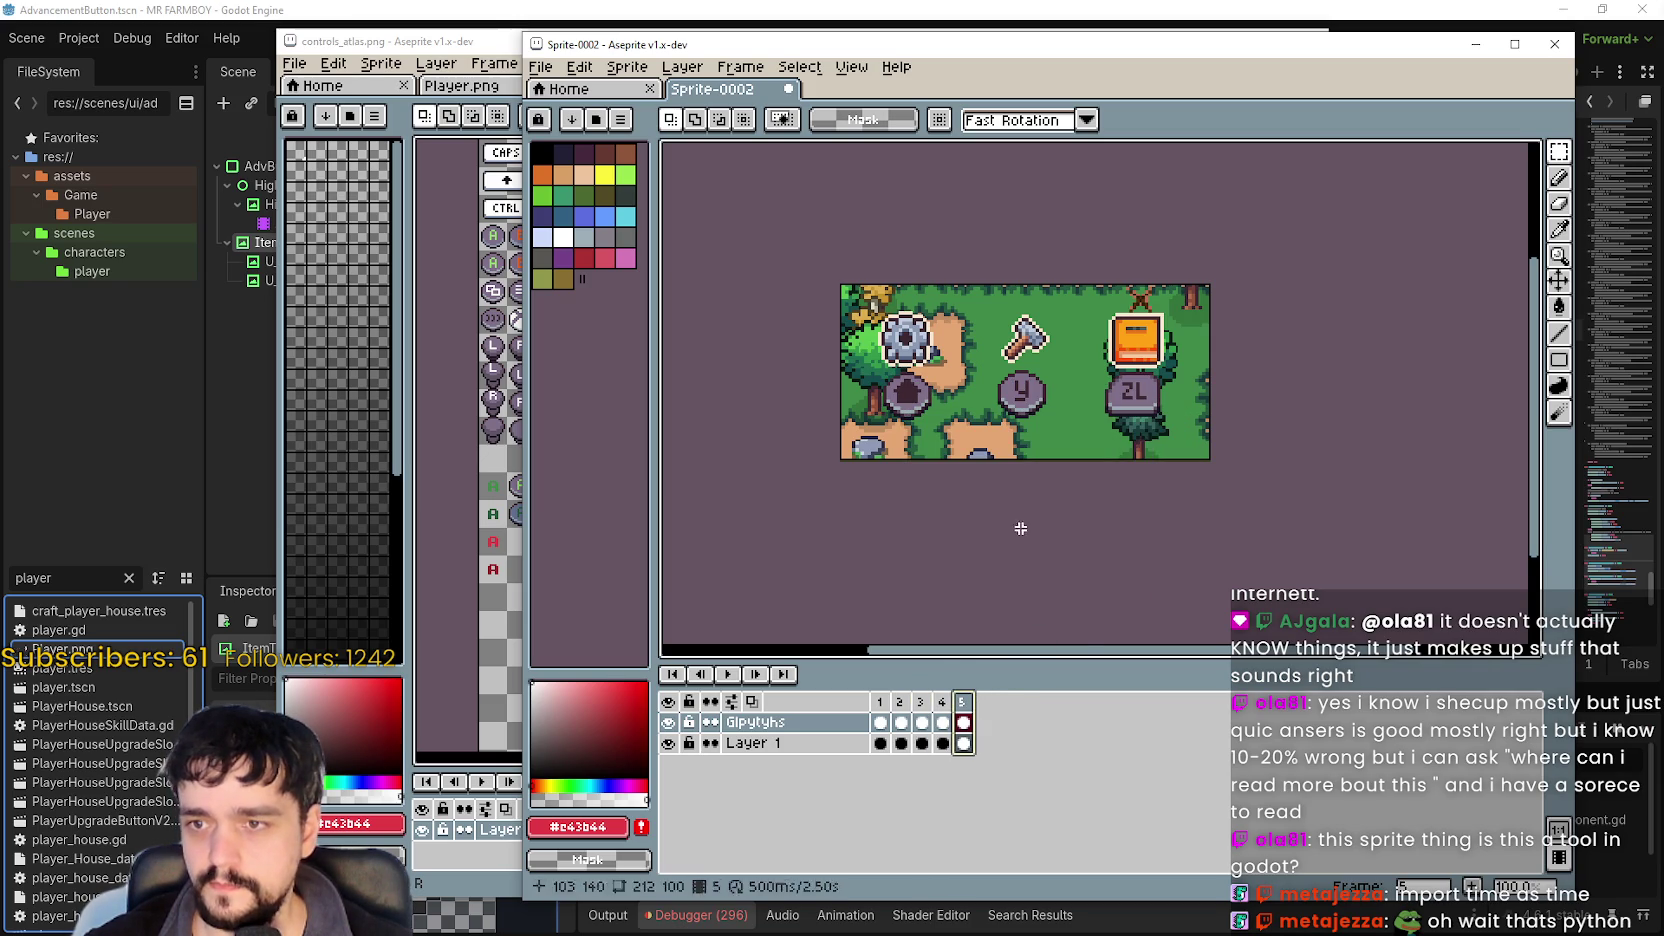
pyautogui.click(745, 676)
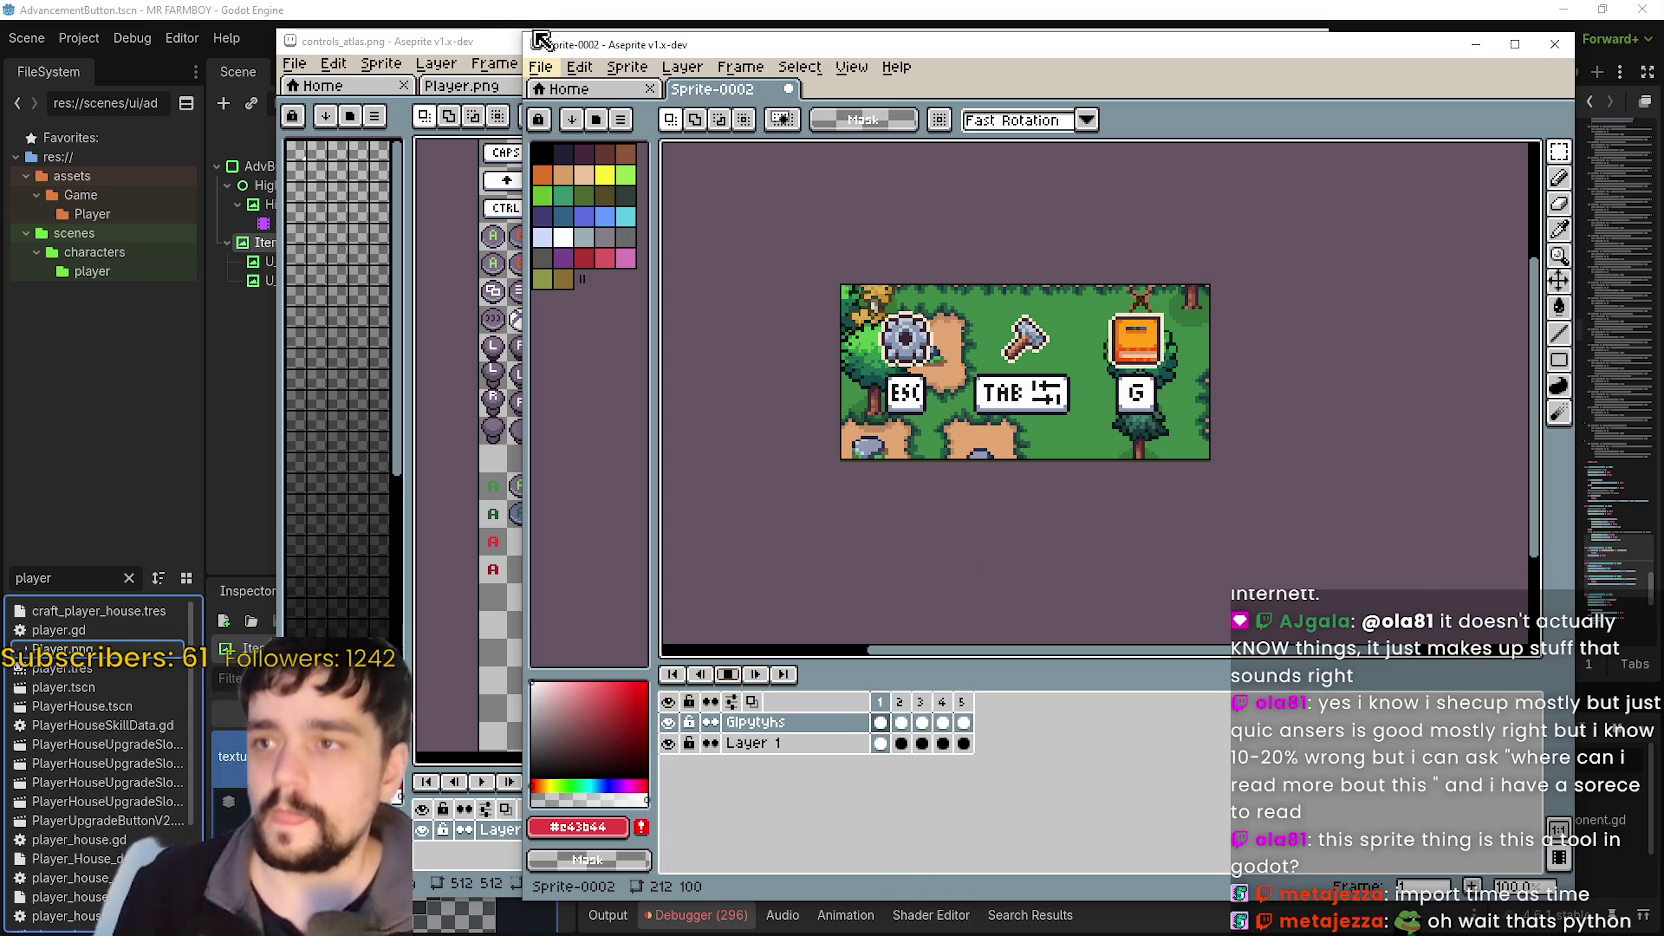
# Start exporting the animation and replace the default file name with ControlGlpyhsShowcase.
pyautogui.click(540, 66)
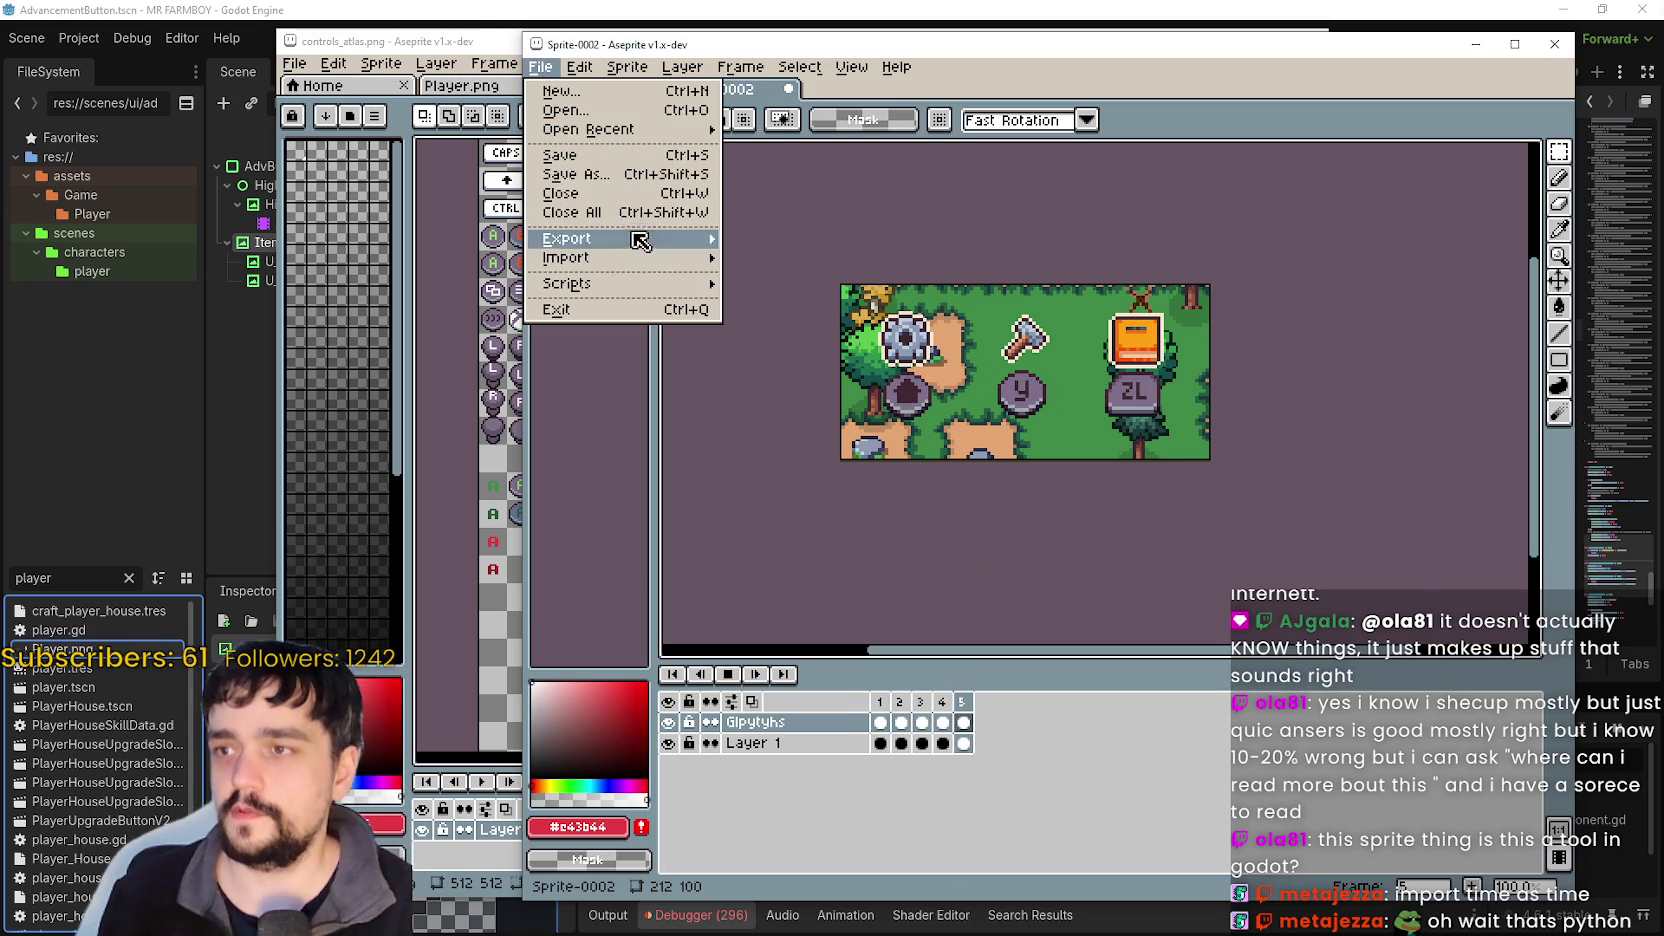
pyautogui.moveTo(645, 240)
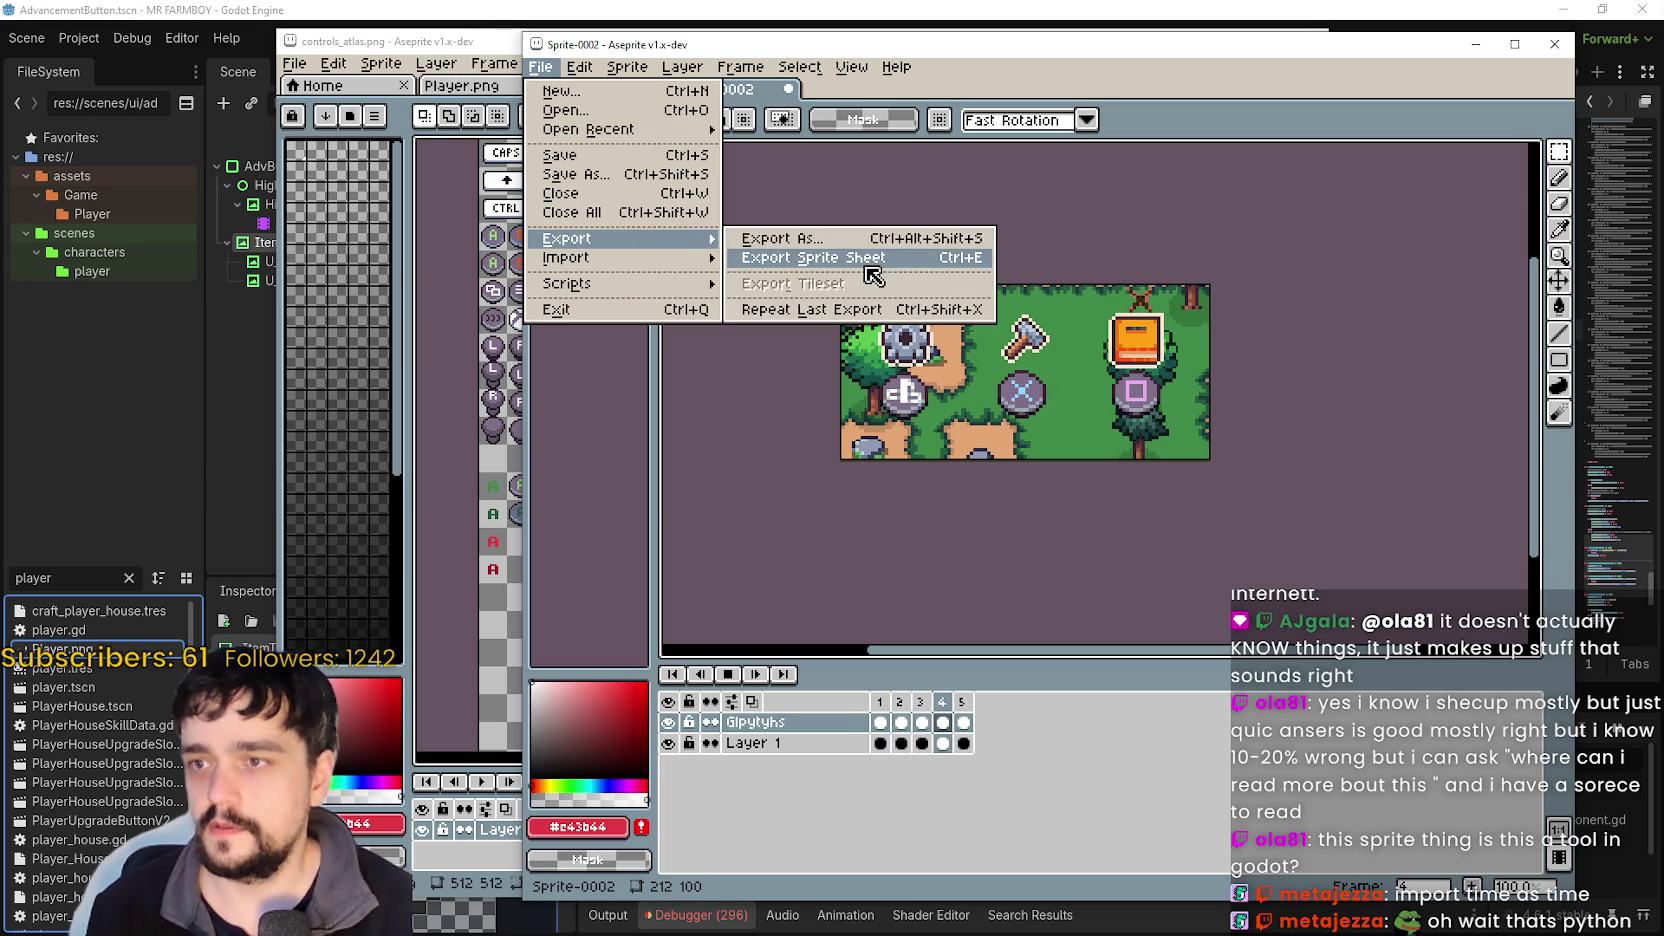
pyautogui.click(856, 238)
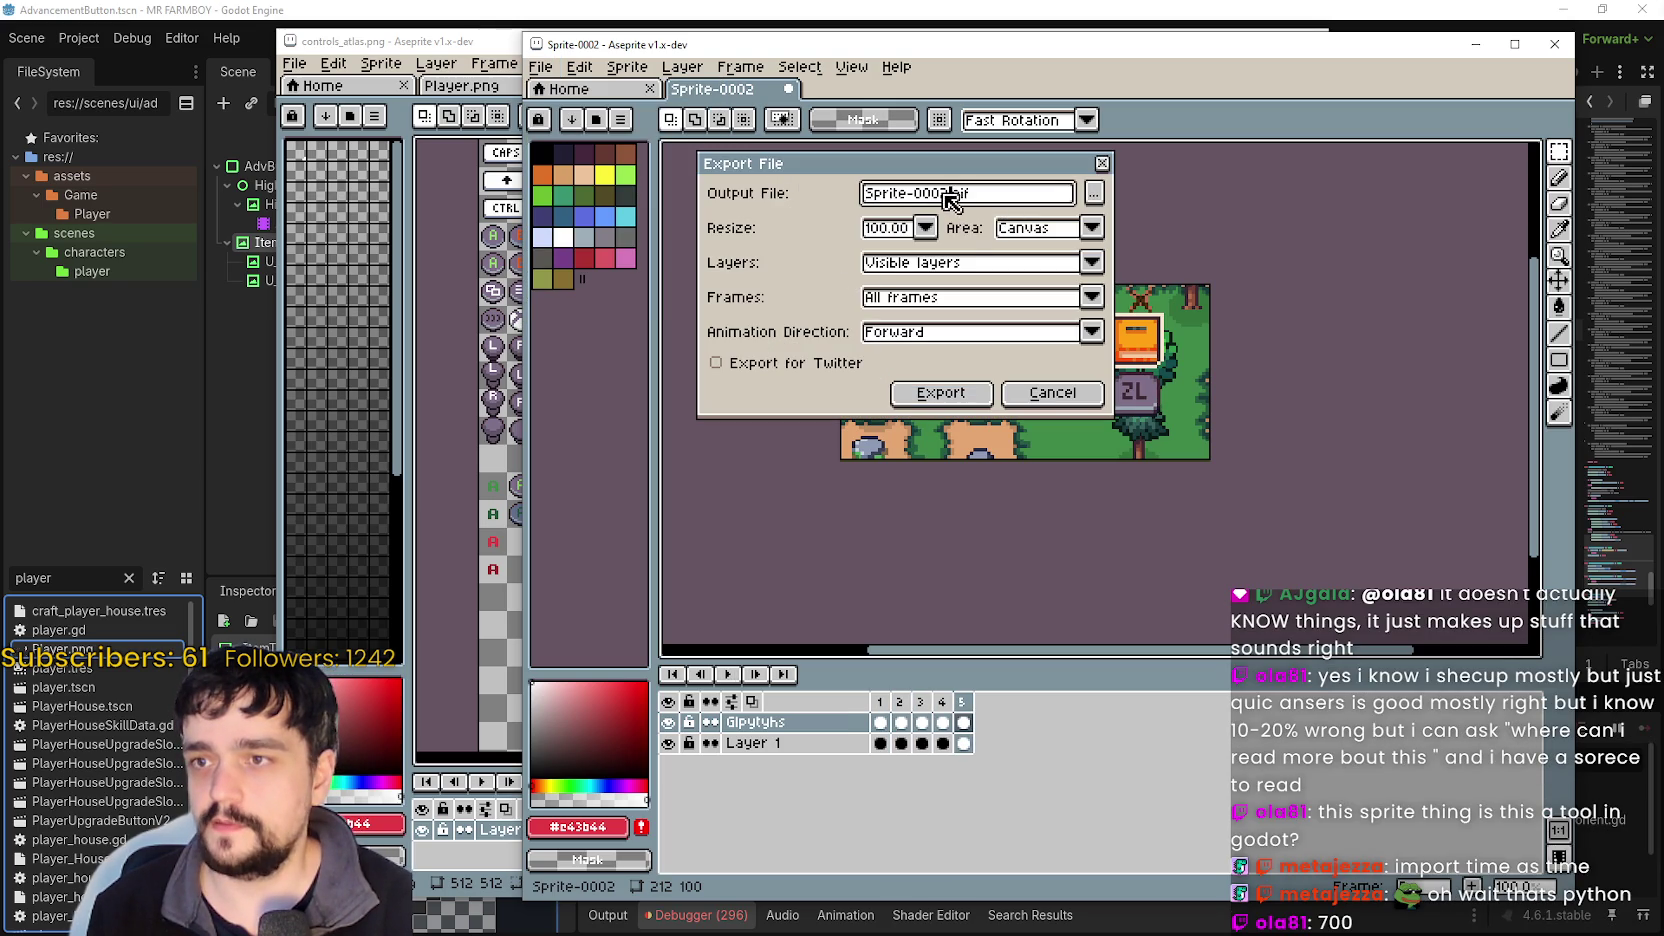
pyautogui.moveTo(951, 198); pyautogui.dragTo(702, 202)
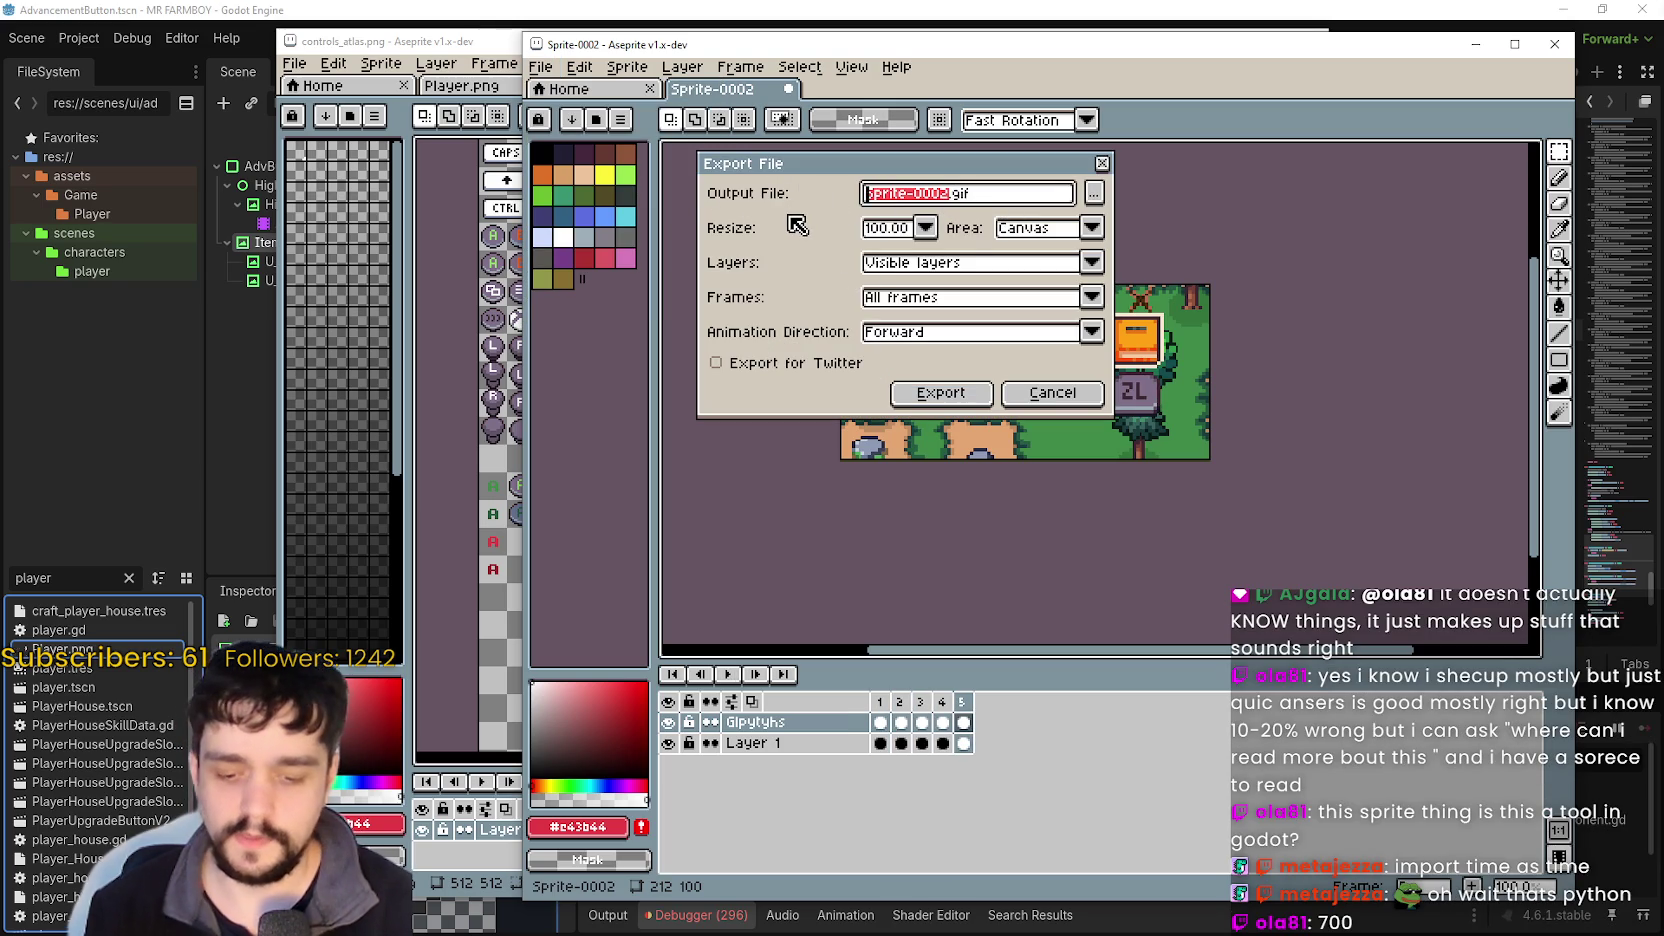
pyautogui.write('G')
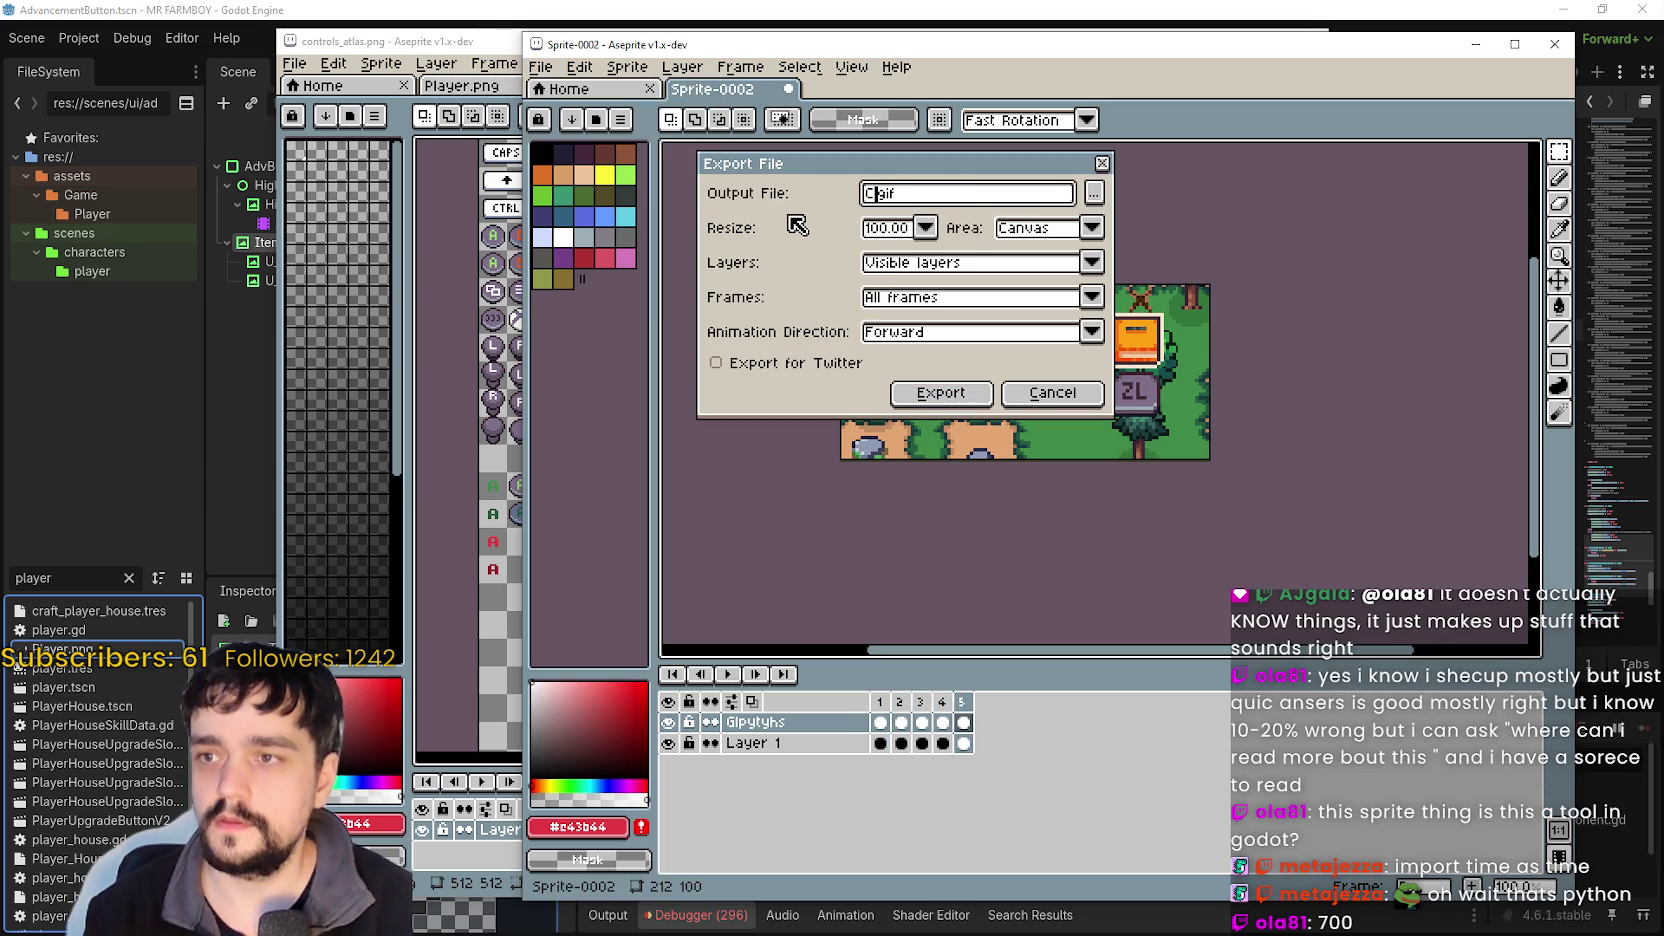
pyautogui.write('ntrolGlpyhsShowcase')
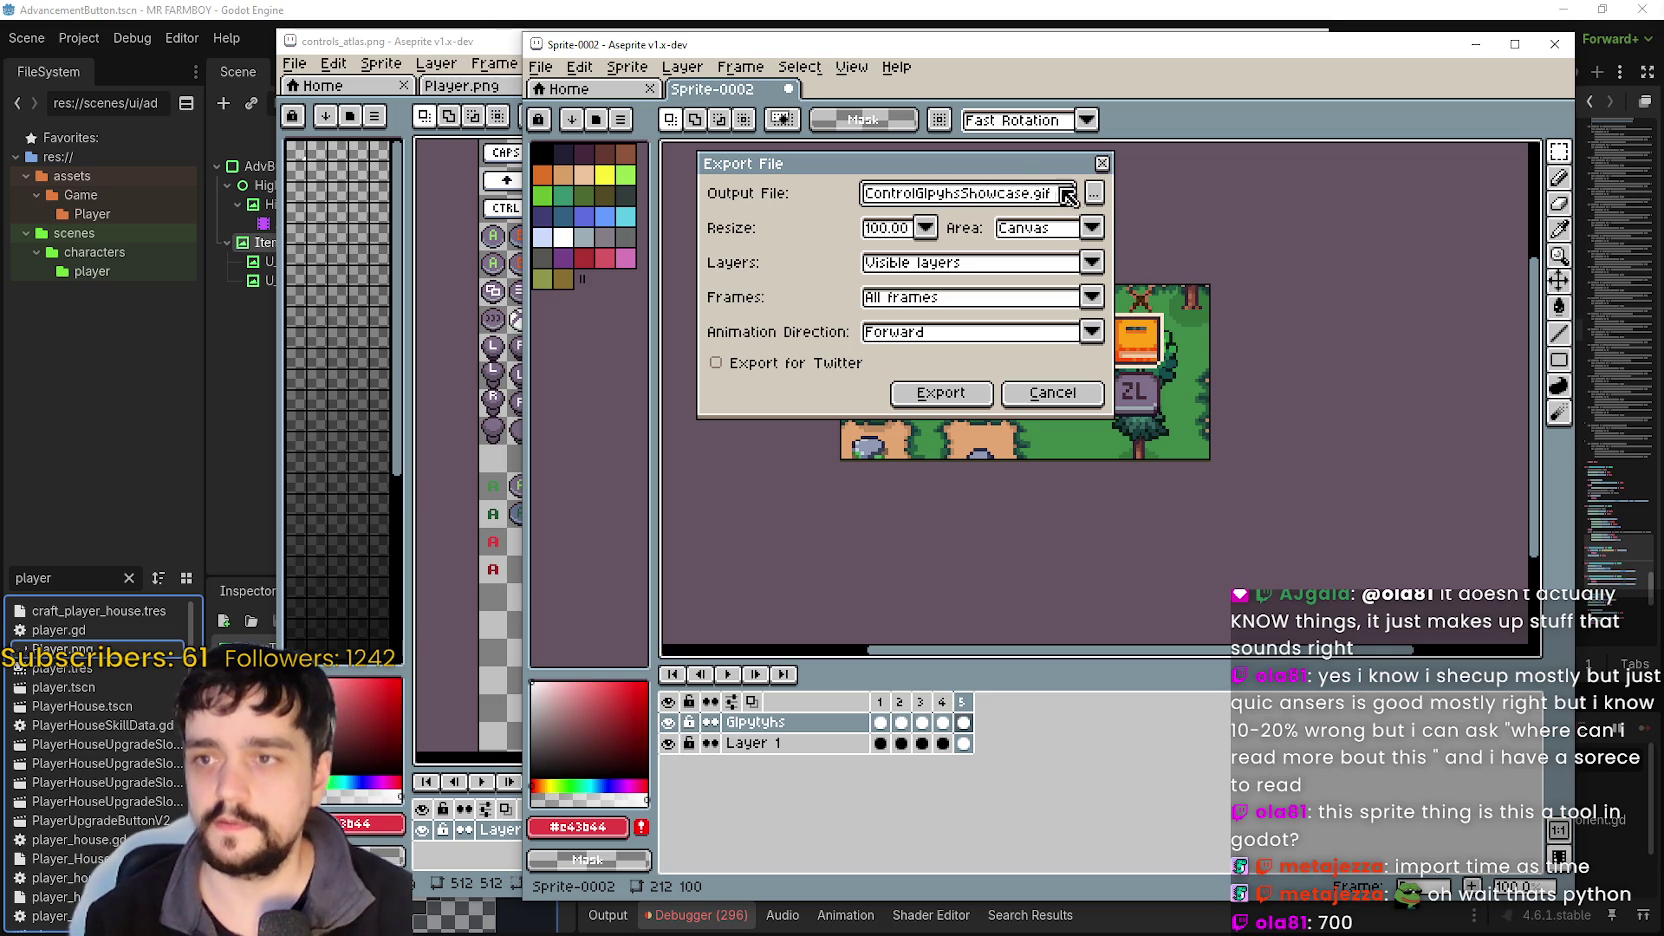
# Browse to Documents\GitHub\GodotExportTemplates\Steam\SteamCovers as the save location.
pyautogui.press('Return')
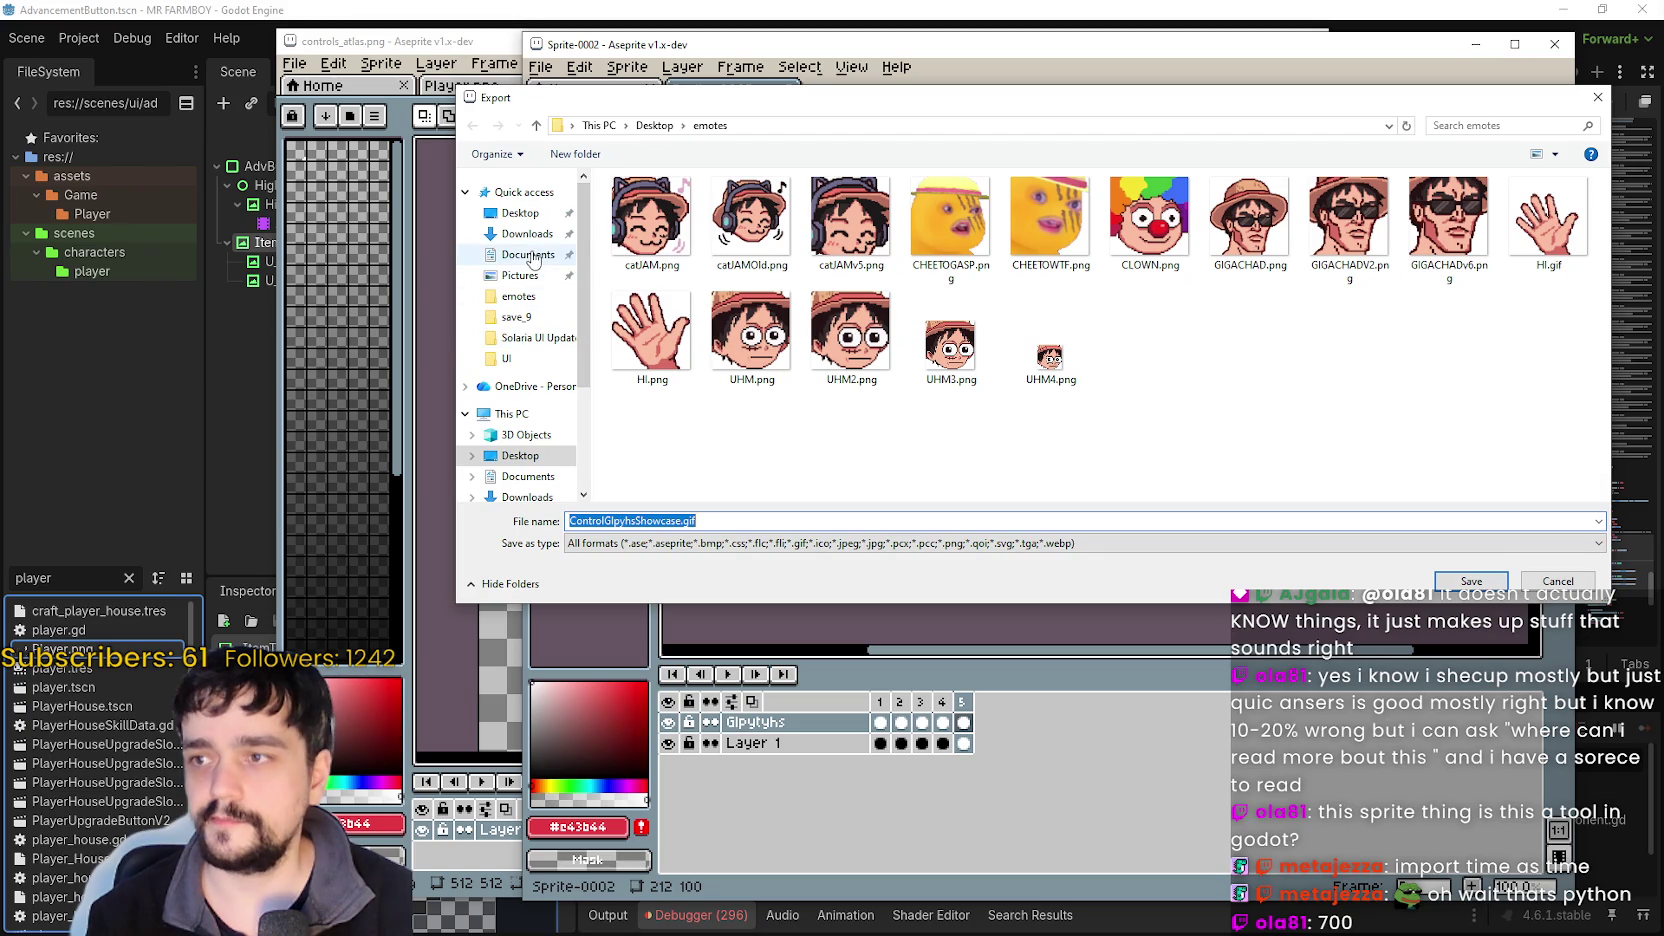
pyautogui.click(530, 255)
pyautogui.doubleClick(672, 280)
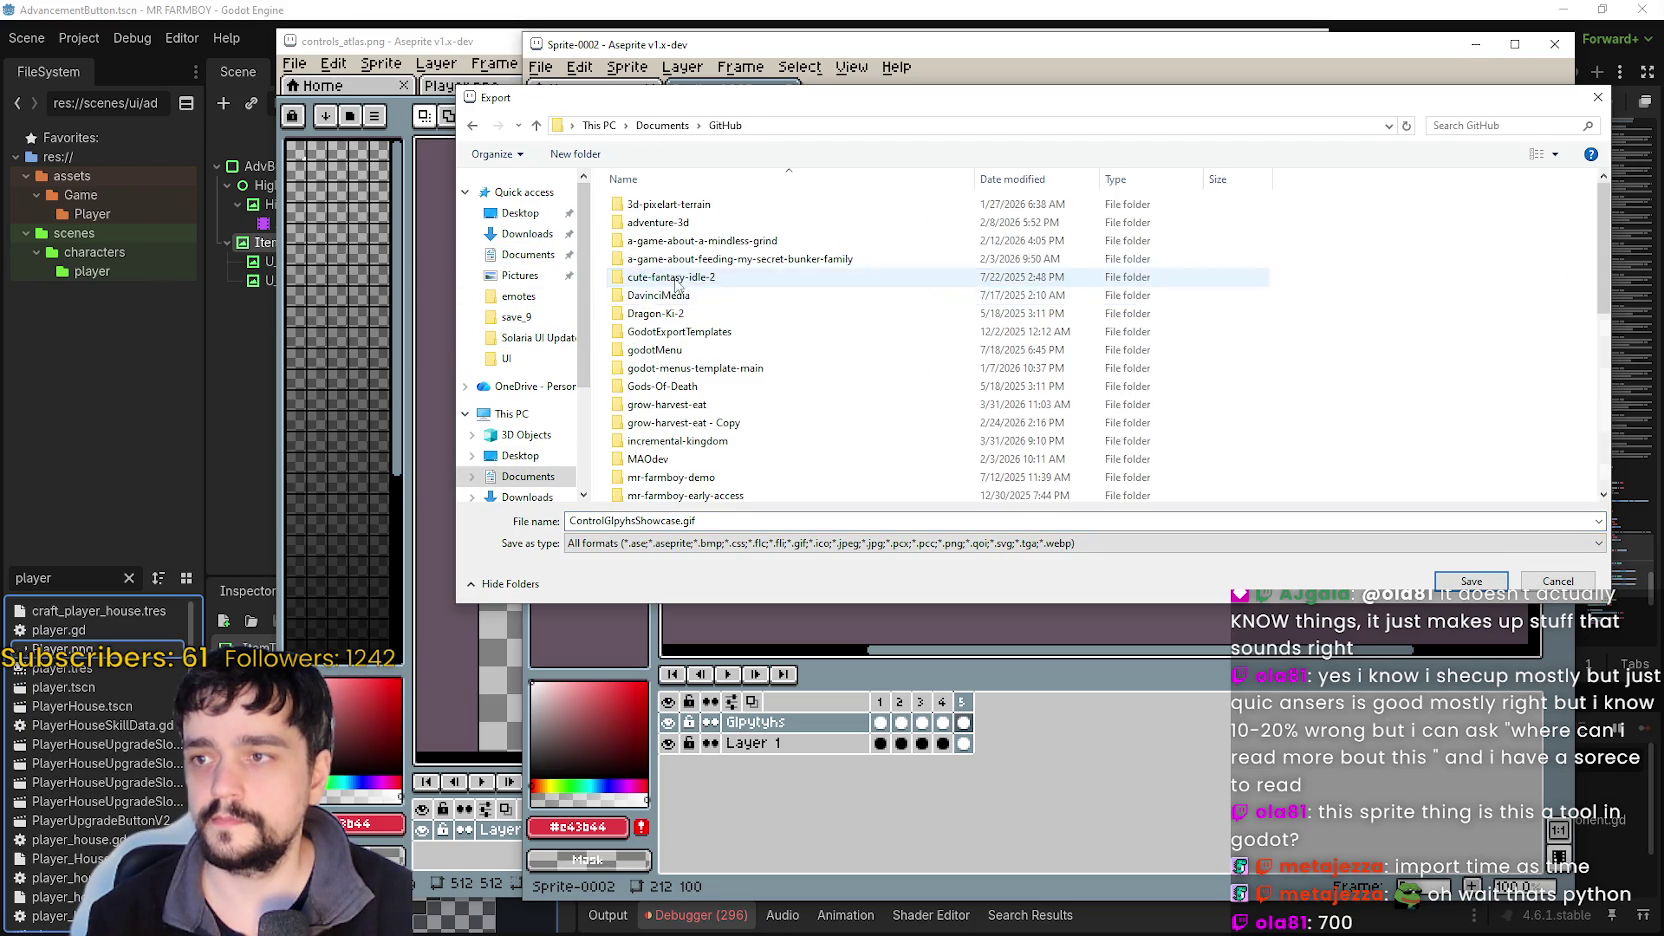
pyautogui.doubleClick(700, 331)
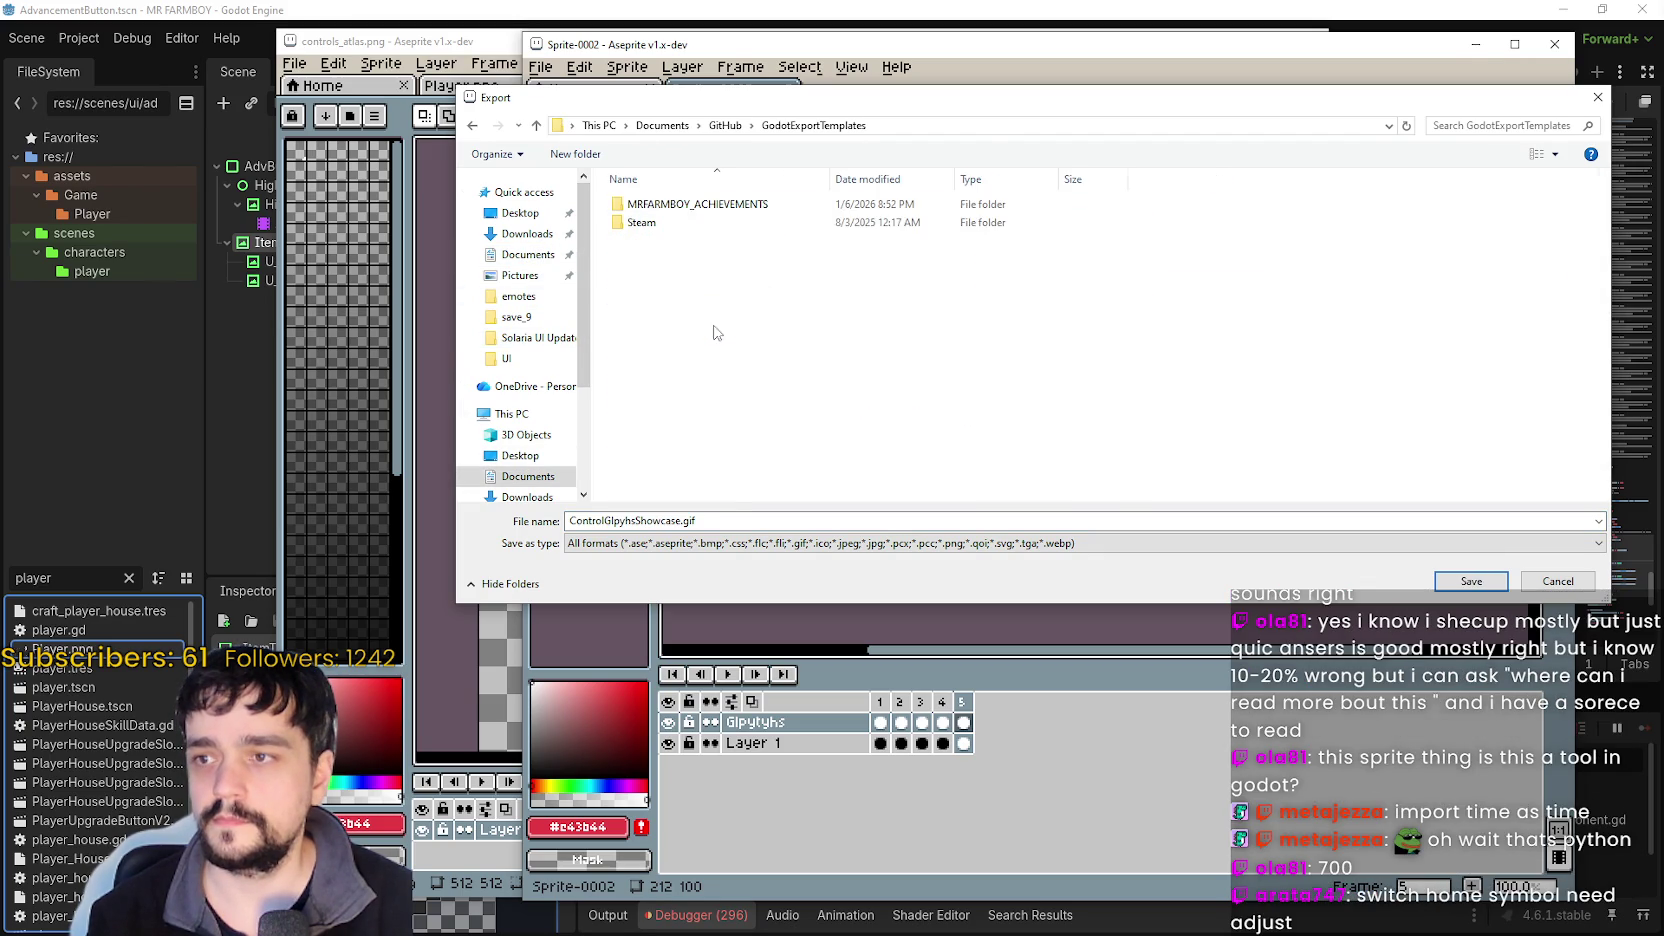
pyautogui.doubleClick(743, 230)
pyautogui.click(777, 242)
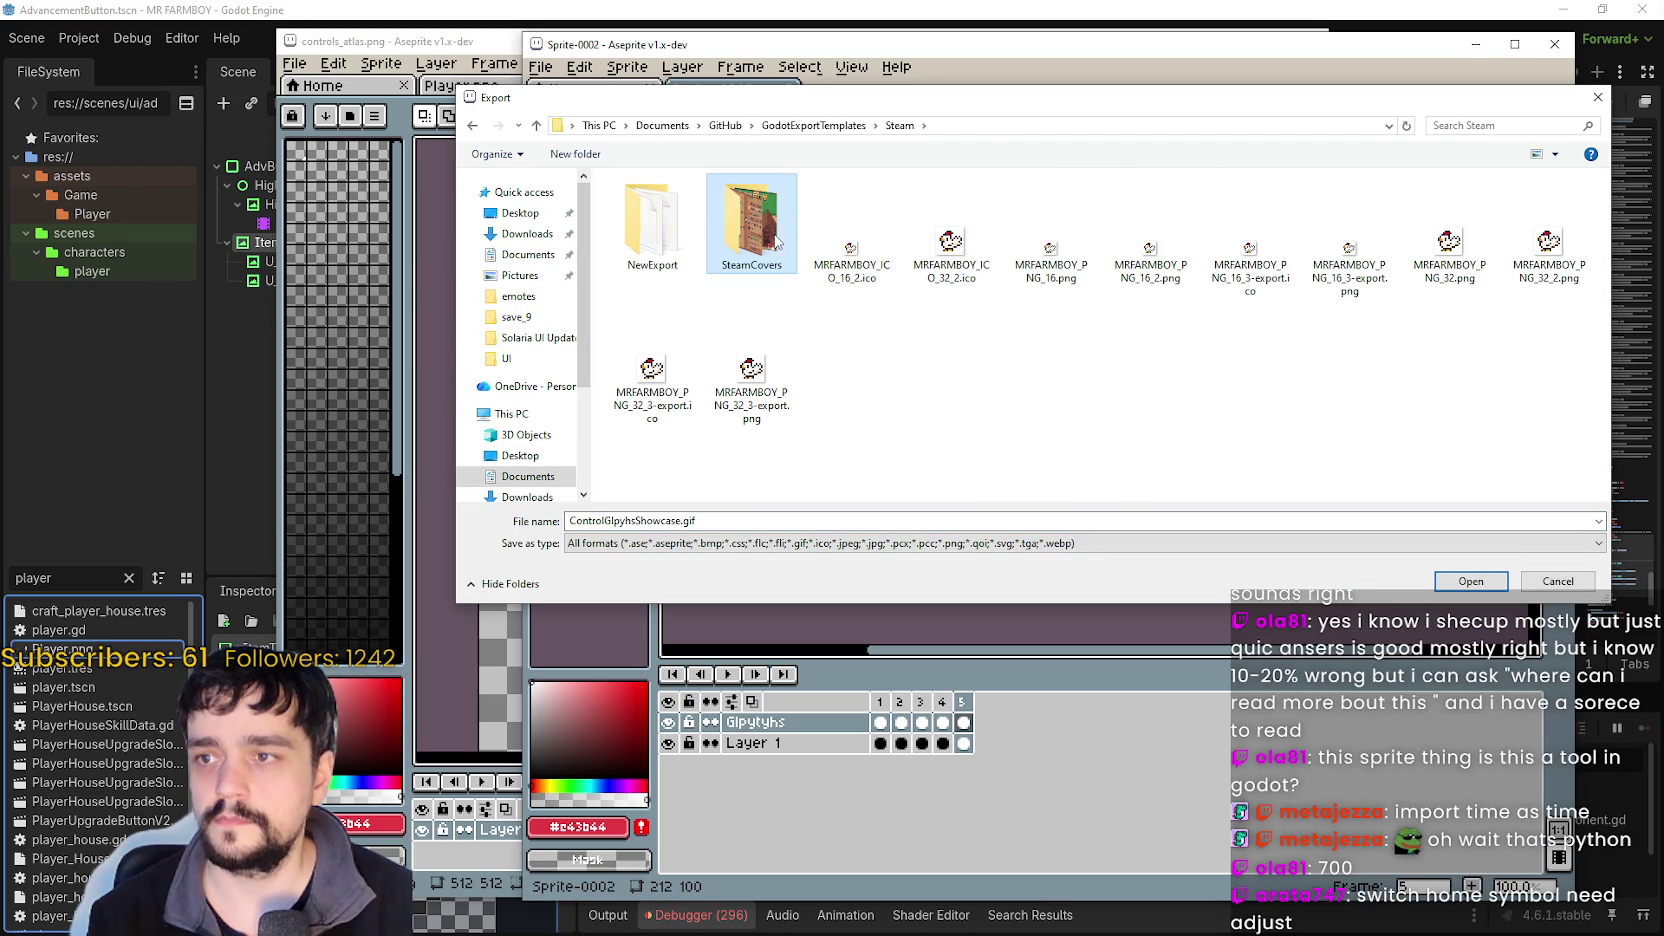
pyautogui.doubleClick(737, 217)
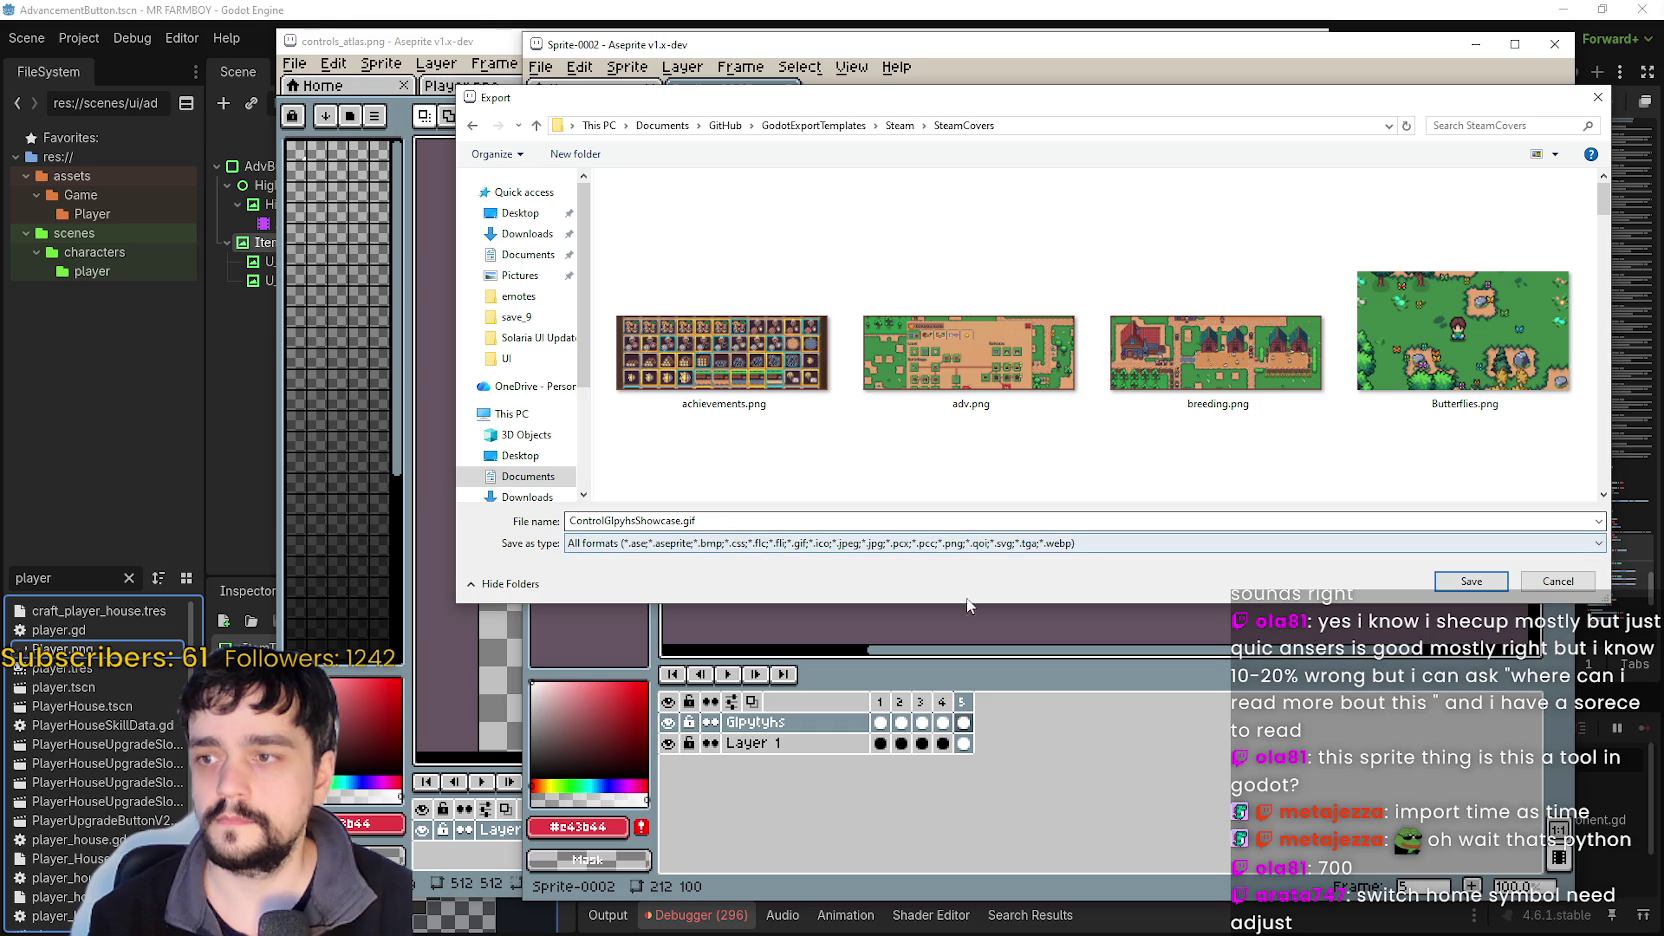
pyautogui.scroll(-2, 1500, 447)
pyautogui.scroll(-2, 1500, 447)
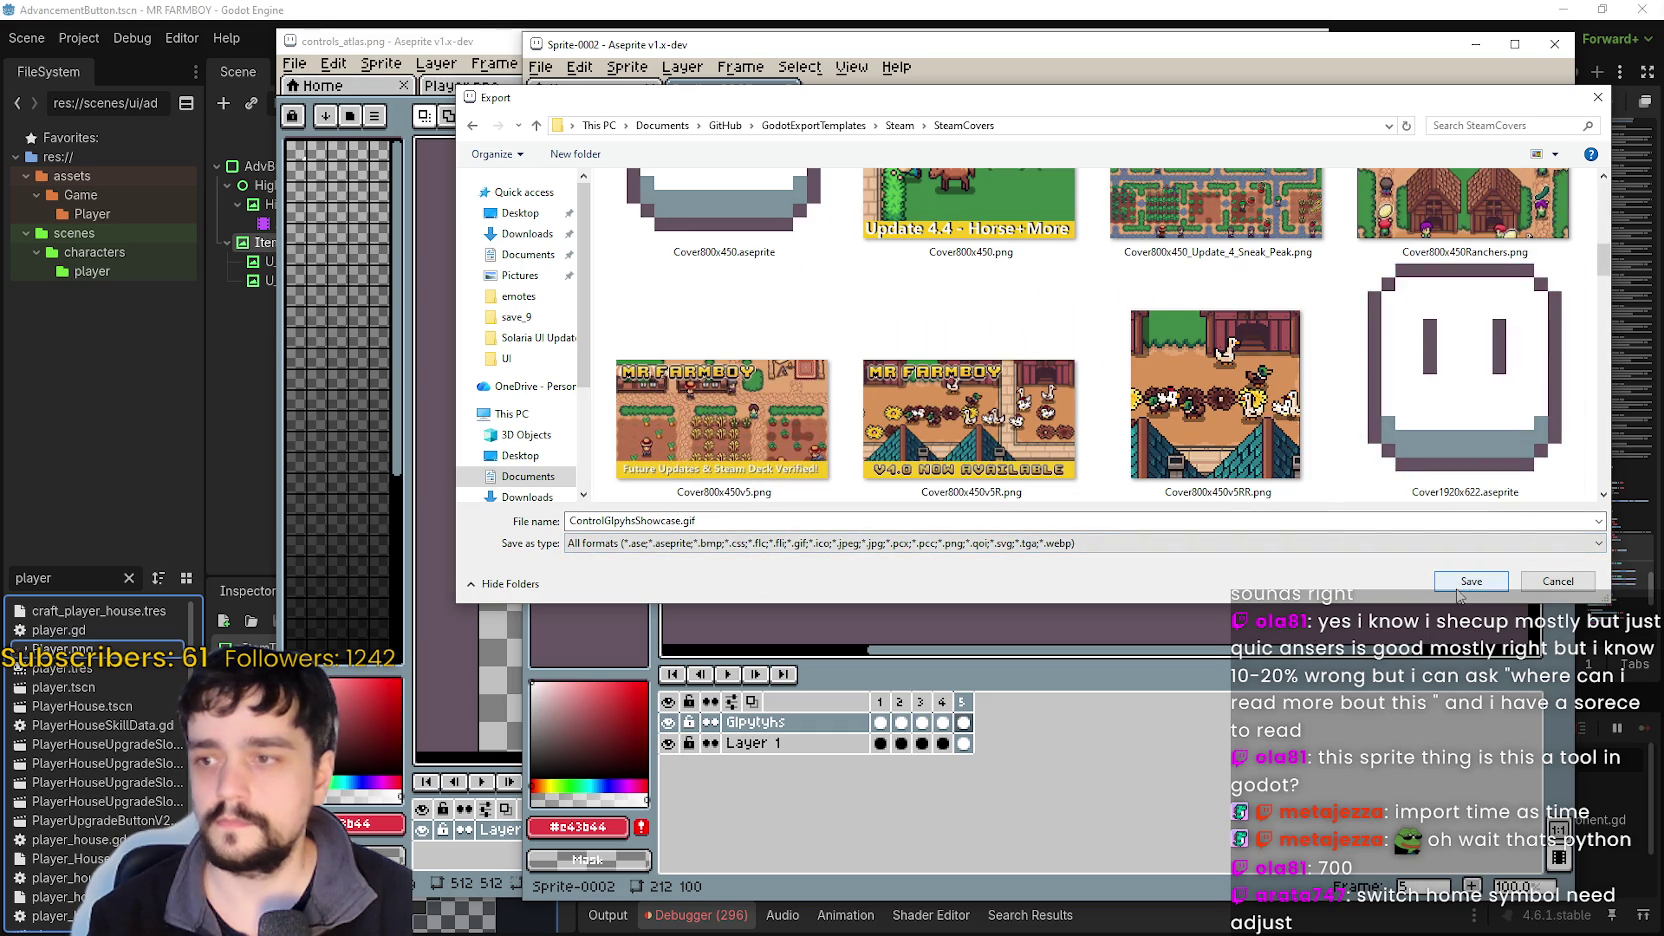
# Save and export the GIF, accepting the default 100% GIF options.
pyautogui.click(1458, 589)
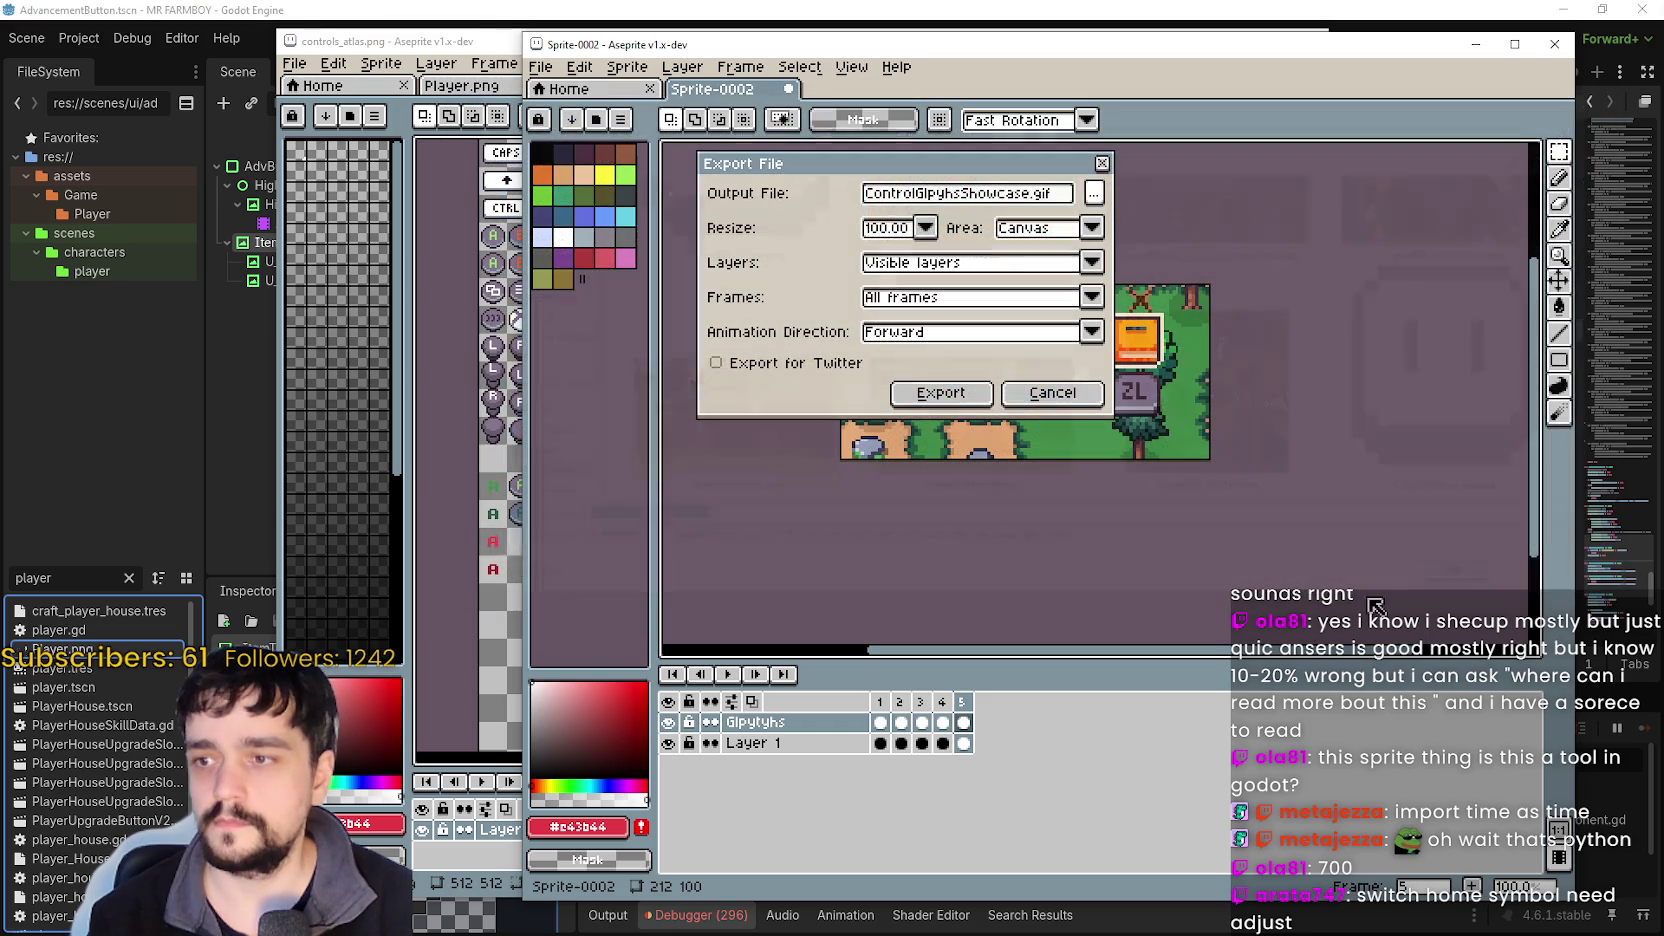
pyautogui.click(968, 395)
pyautogui.click(1138, 560)
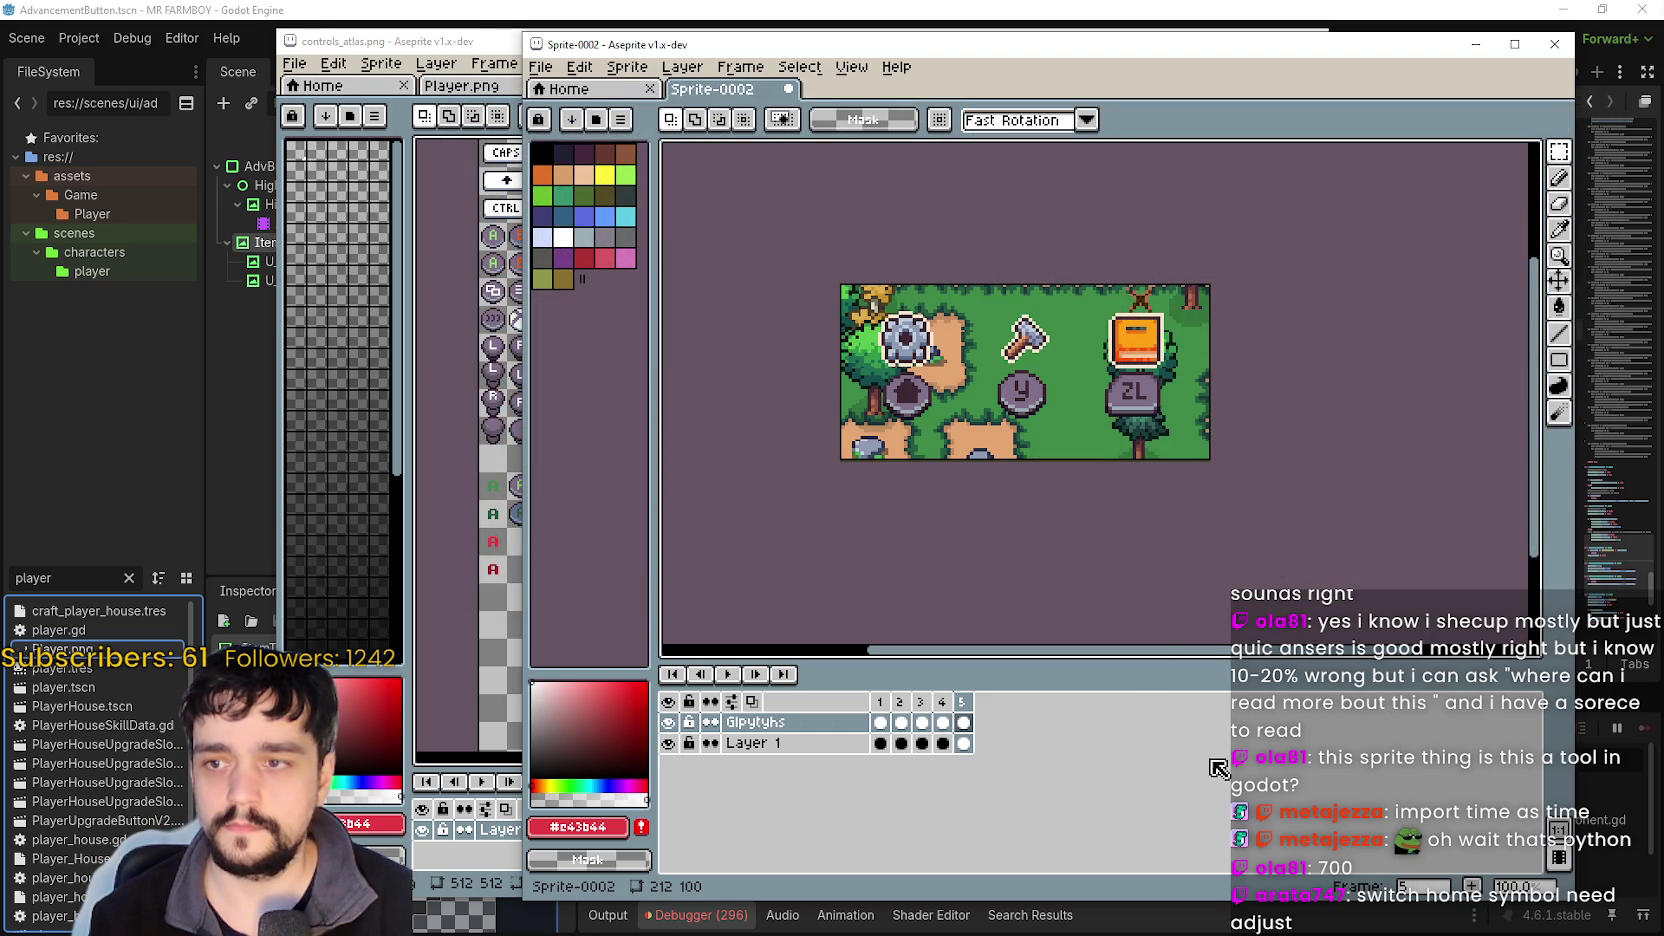
# Paste the glyph GIF on a new line below the second INPUT/KEYBINDS item.
pyautogui.hotkey('alt', 'Tab')
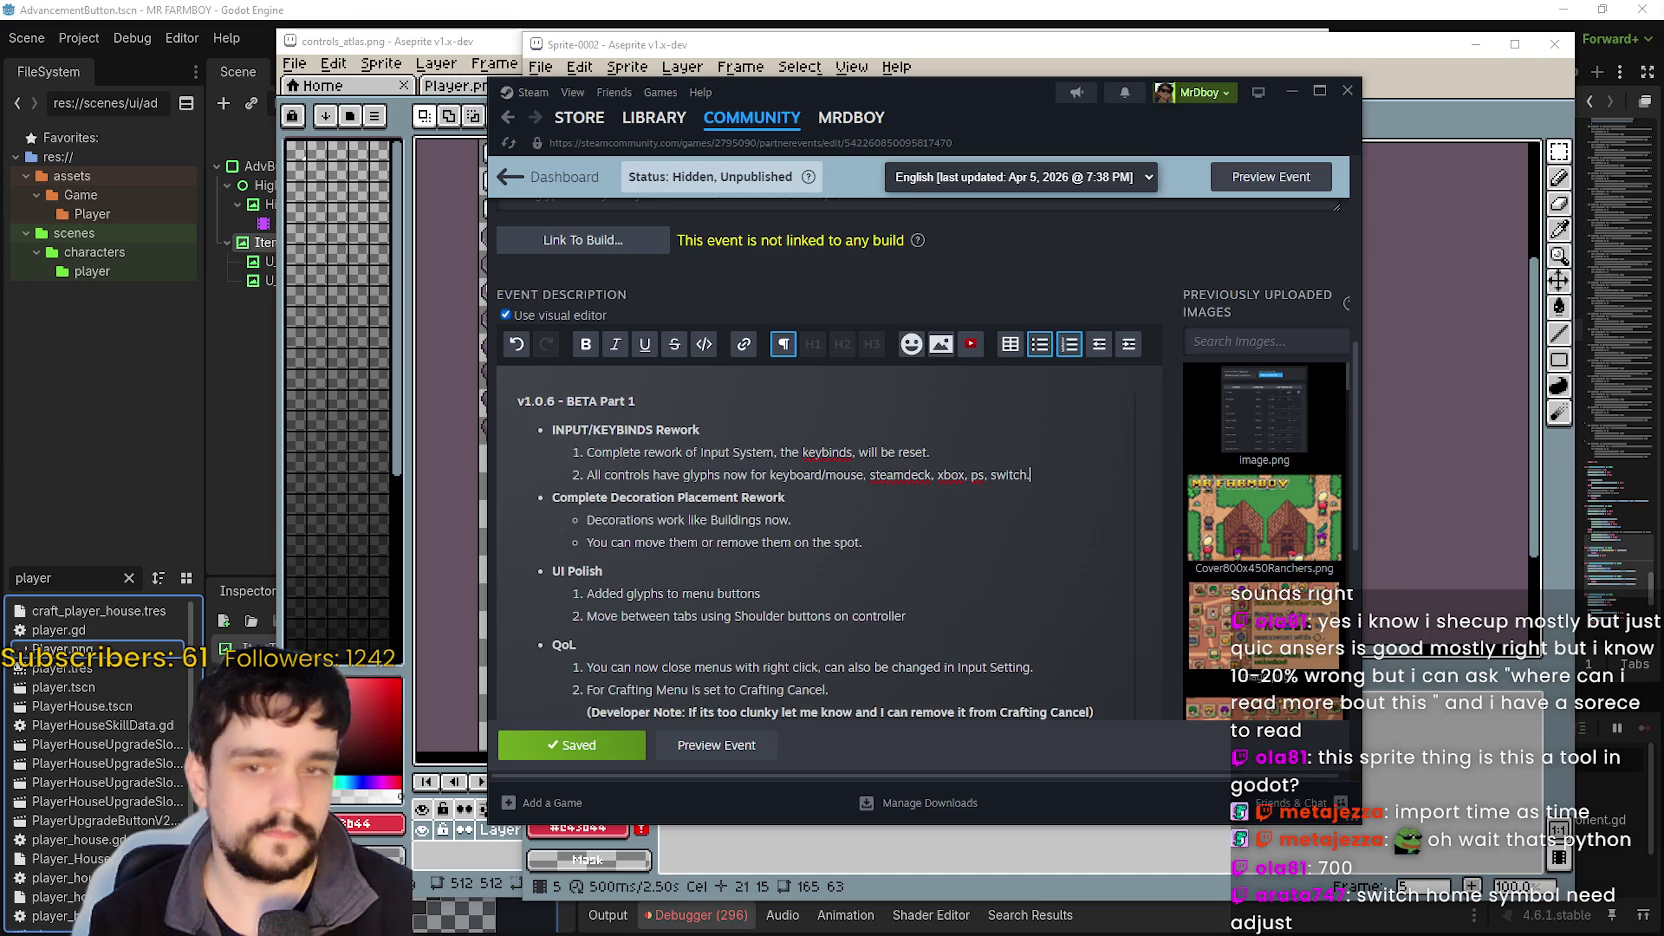
pyautogui.scroll(-4, 1000, 600)
pyautogui.scroll(3, 802, 502)
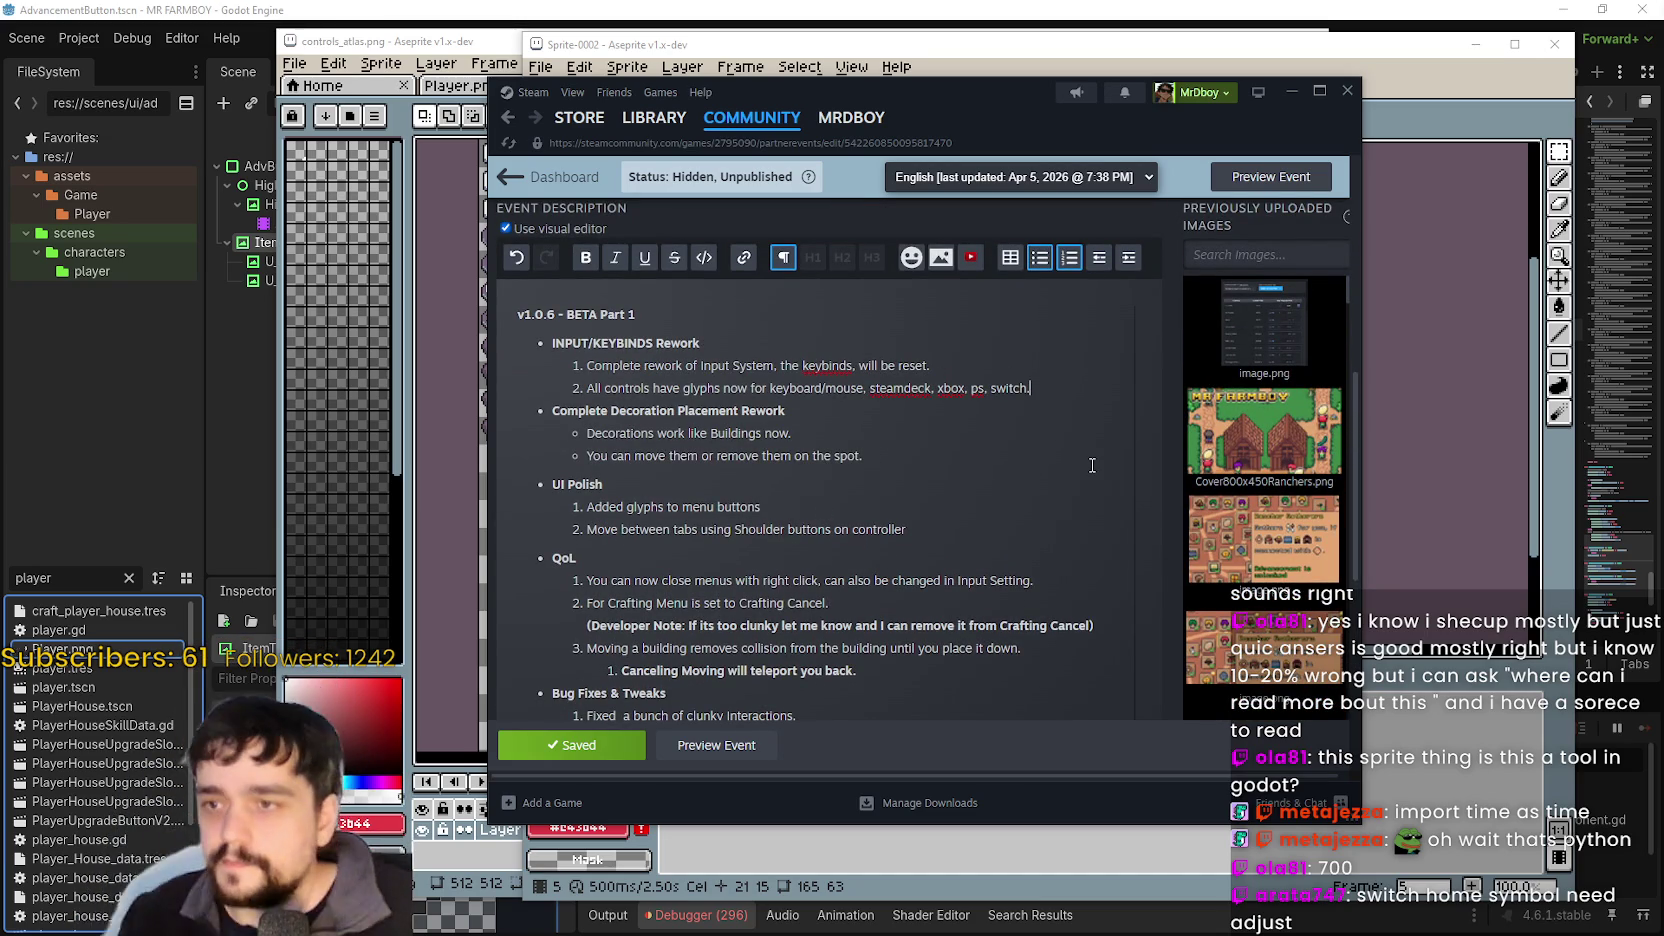
pyautogui.hotkey('shift', 'Return')
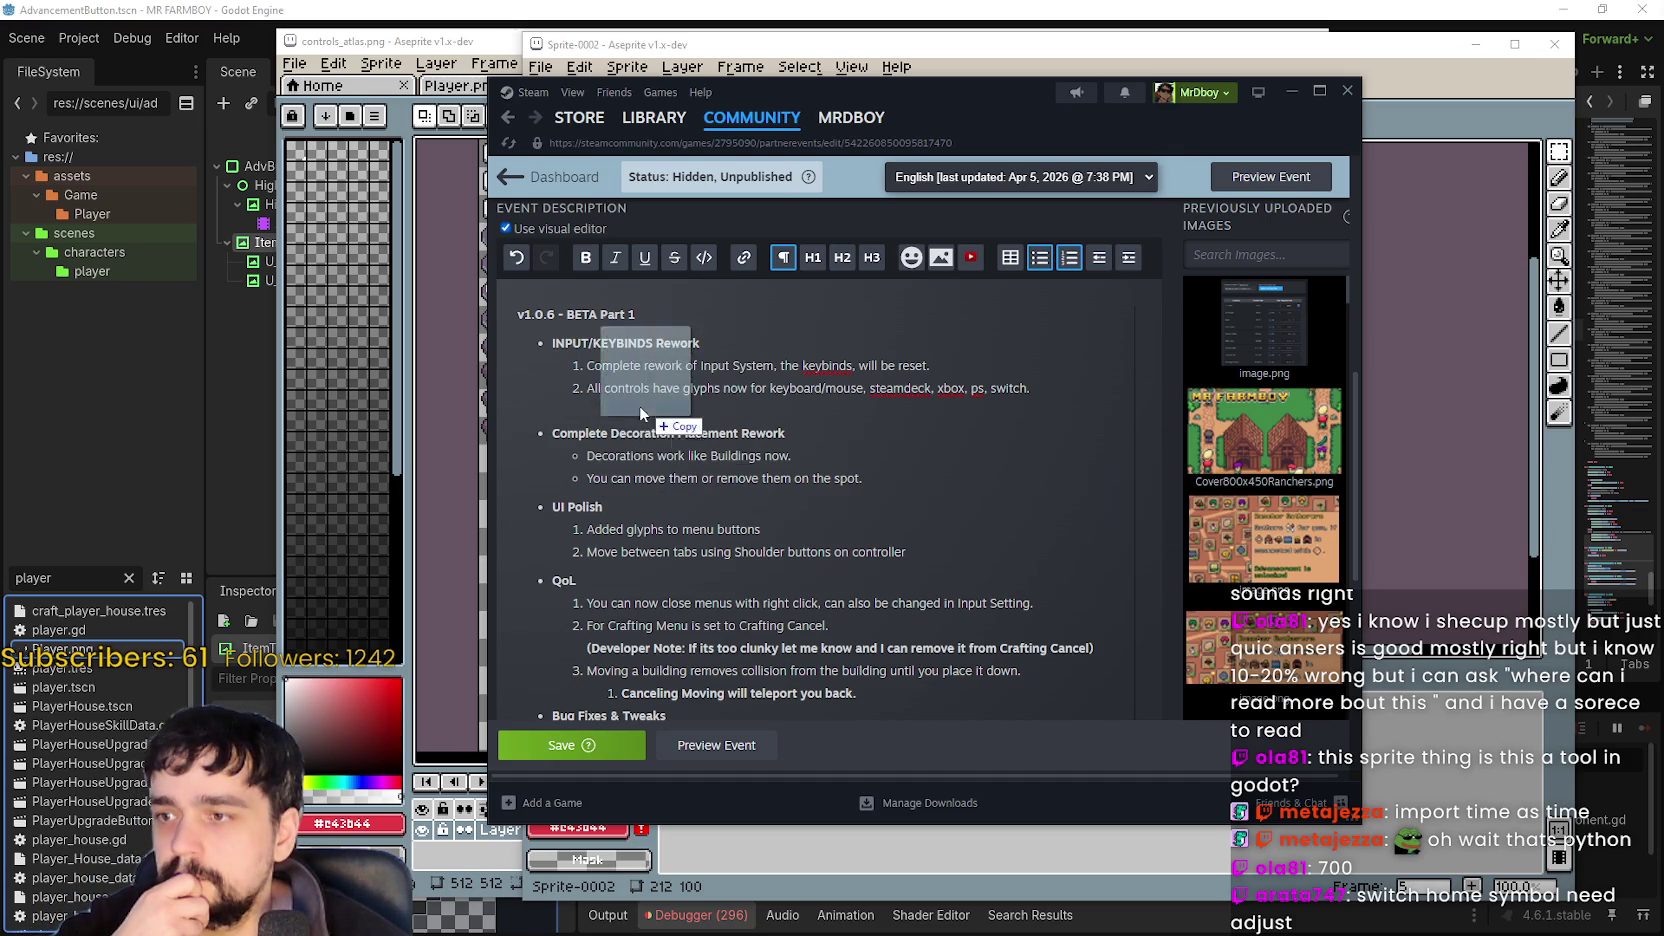
pyautogui.click(599, 411)
pyautogui.hotkey('ctrl', 'v')
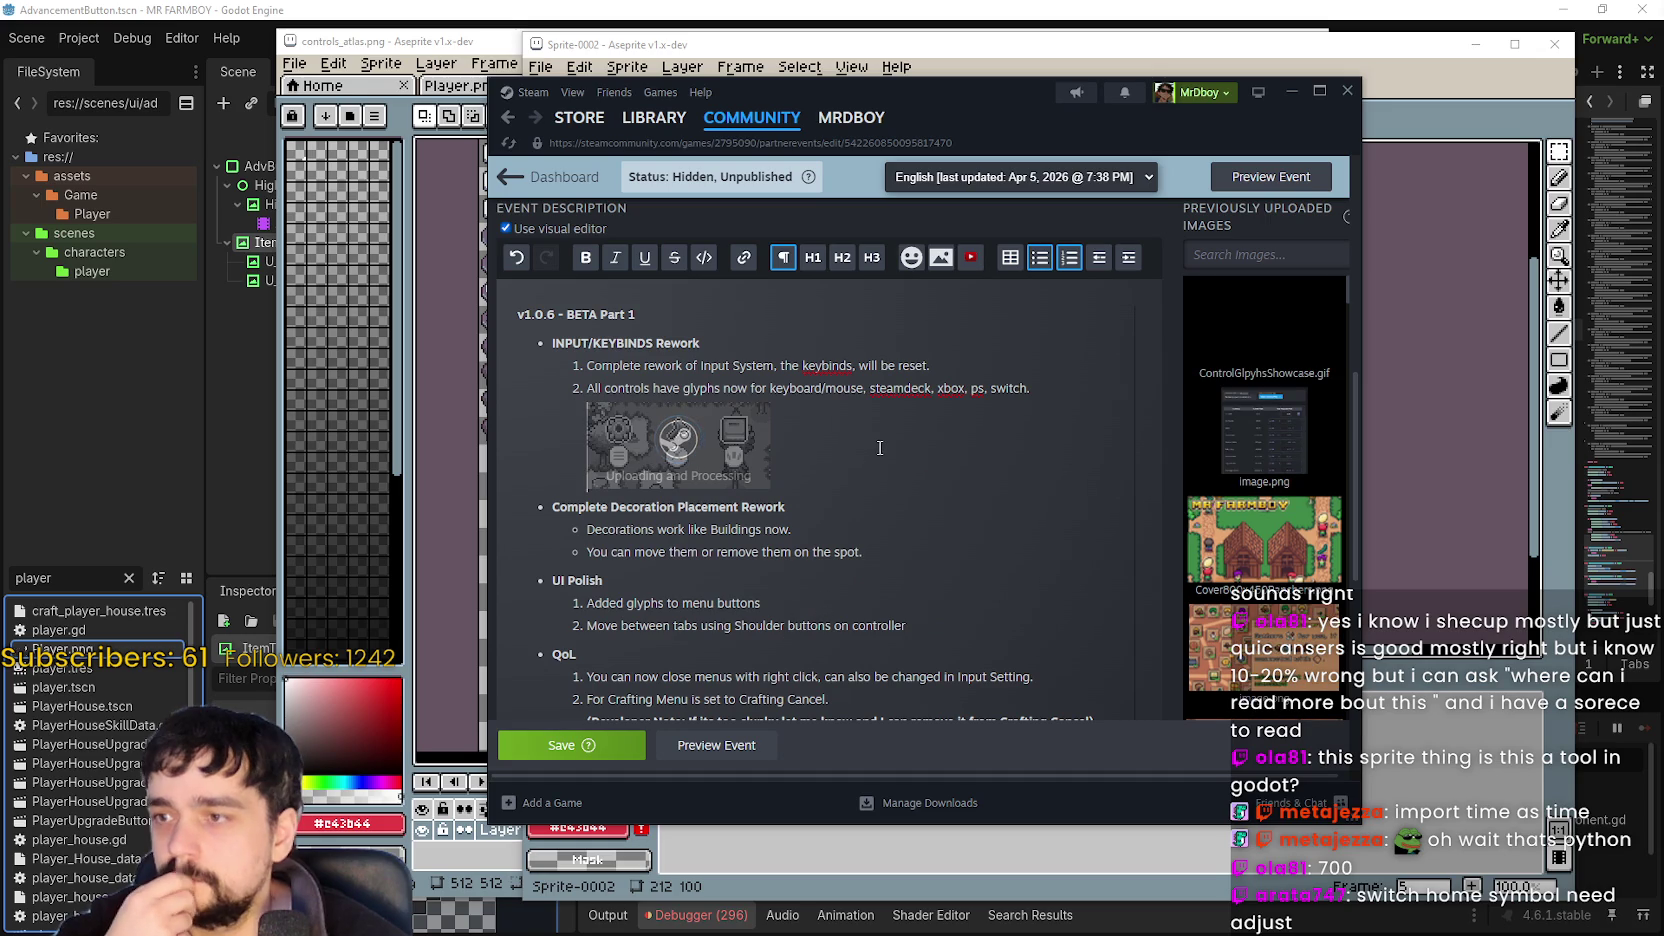
pyautogui.click(805, 529)
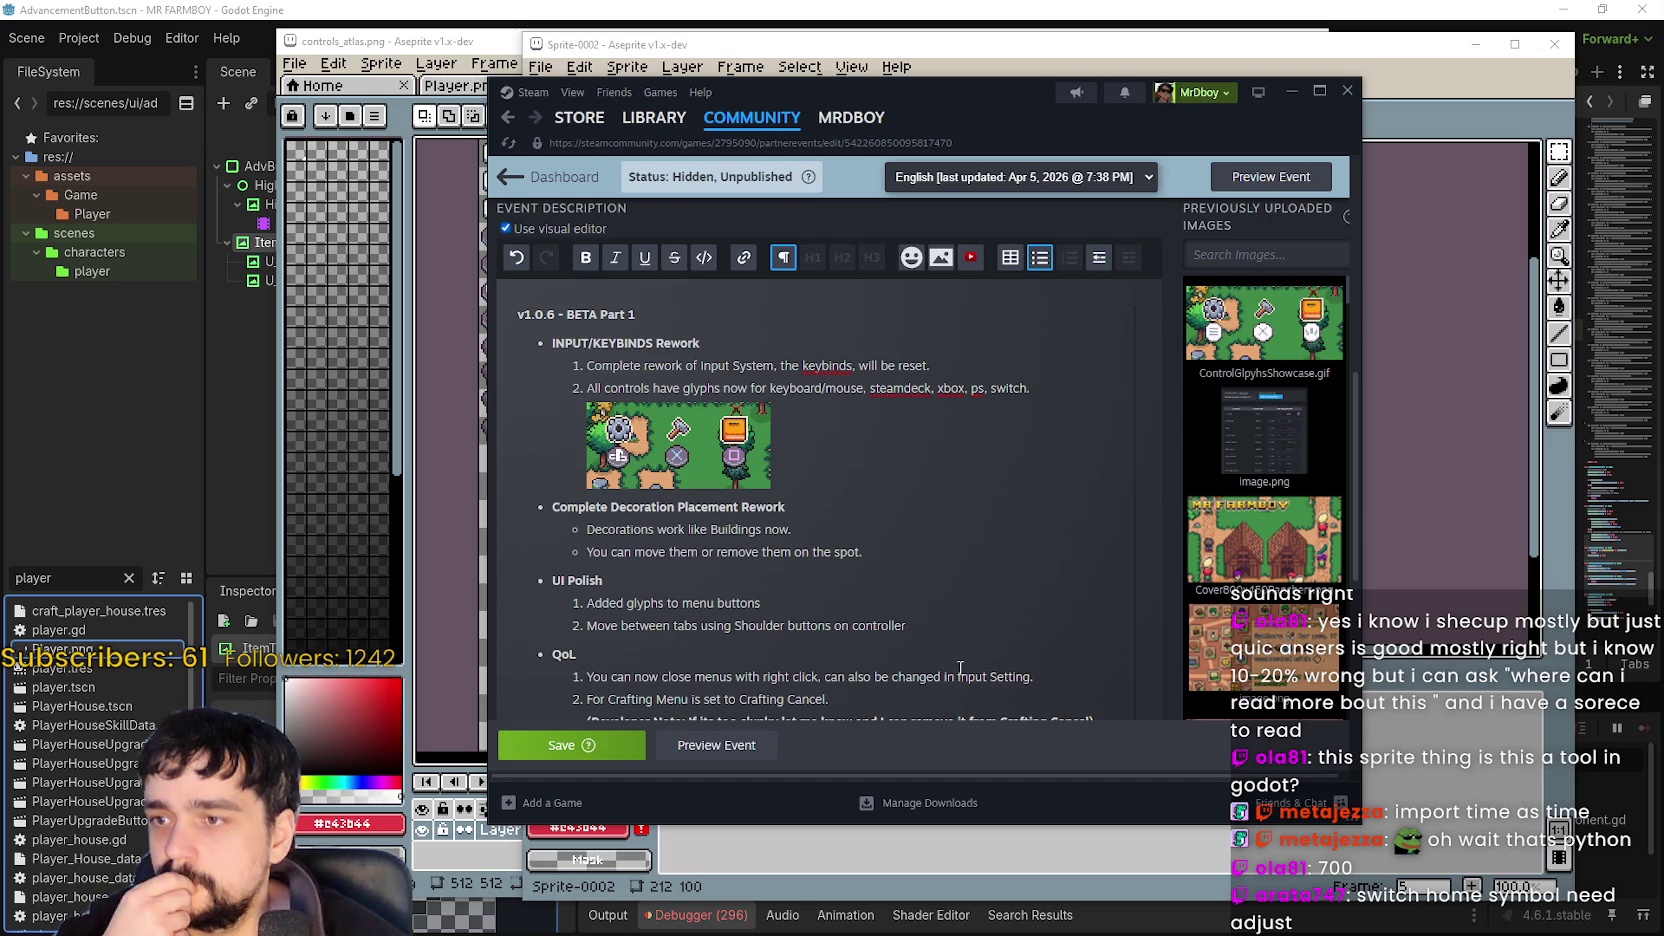
# Save and preview the event, then move Steam aside and bring Aseprite forward.
pyautogui.click(624, 746)
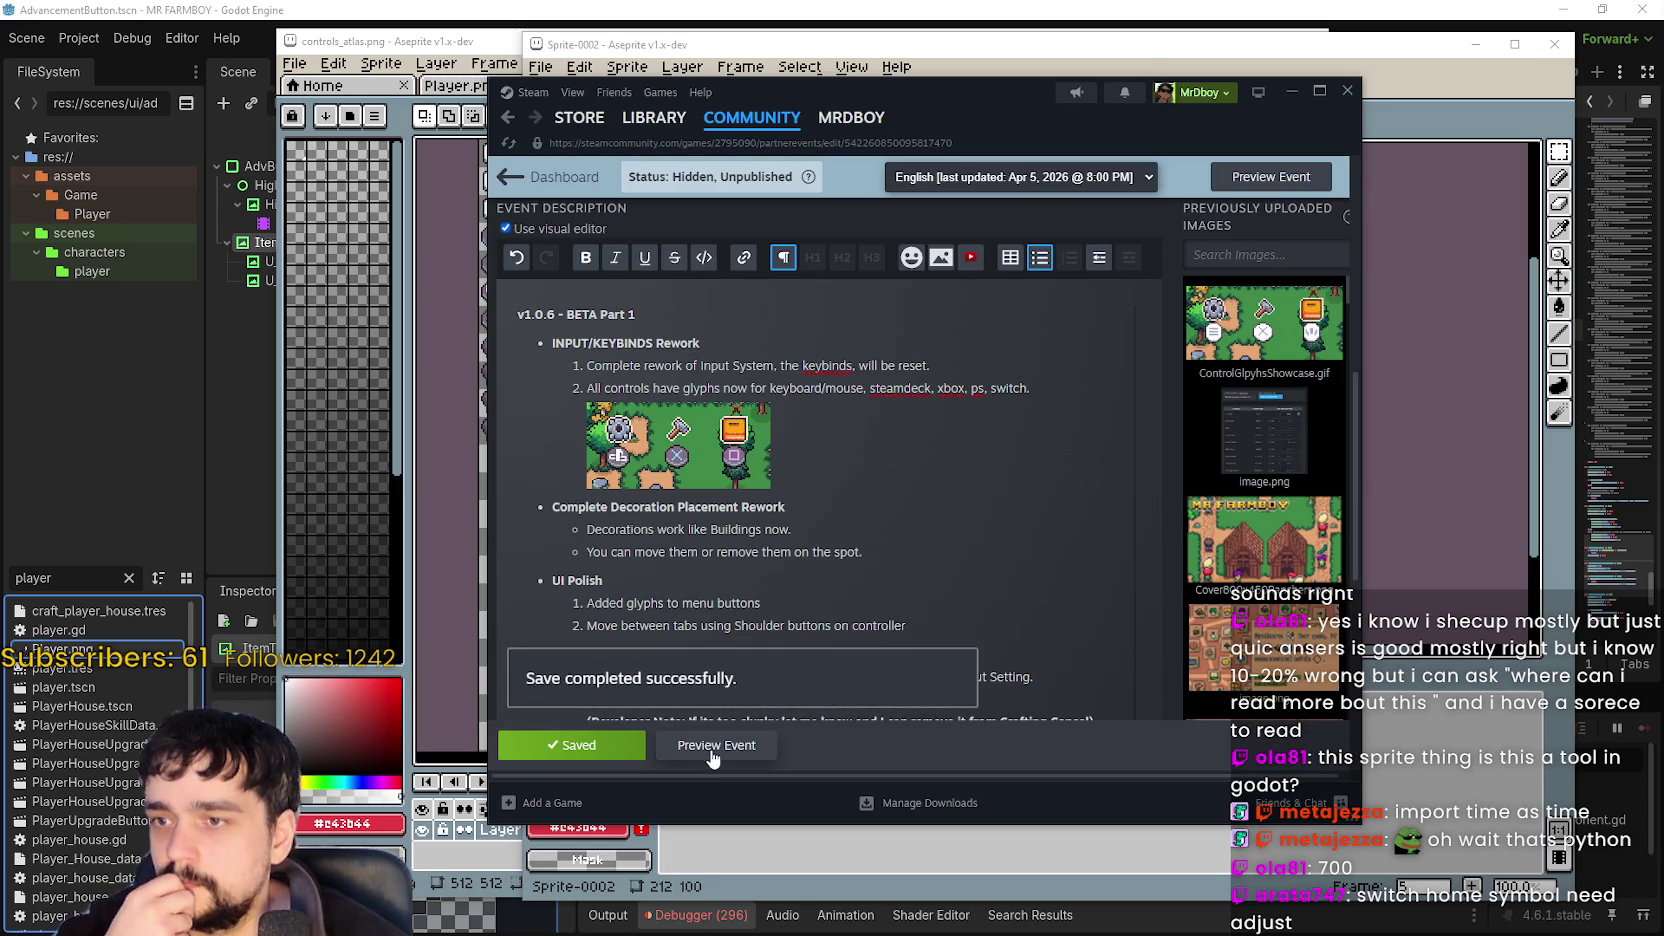
pyautogui.click(713, 746)
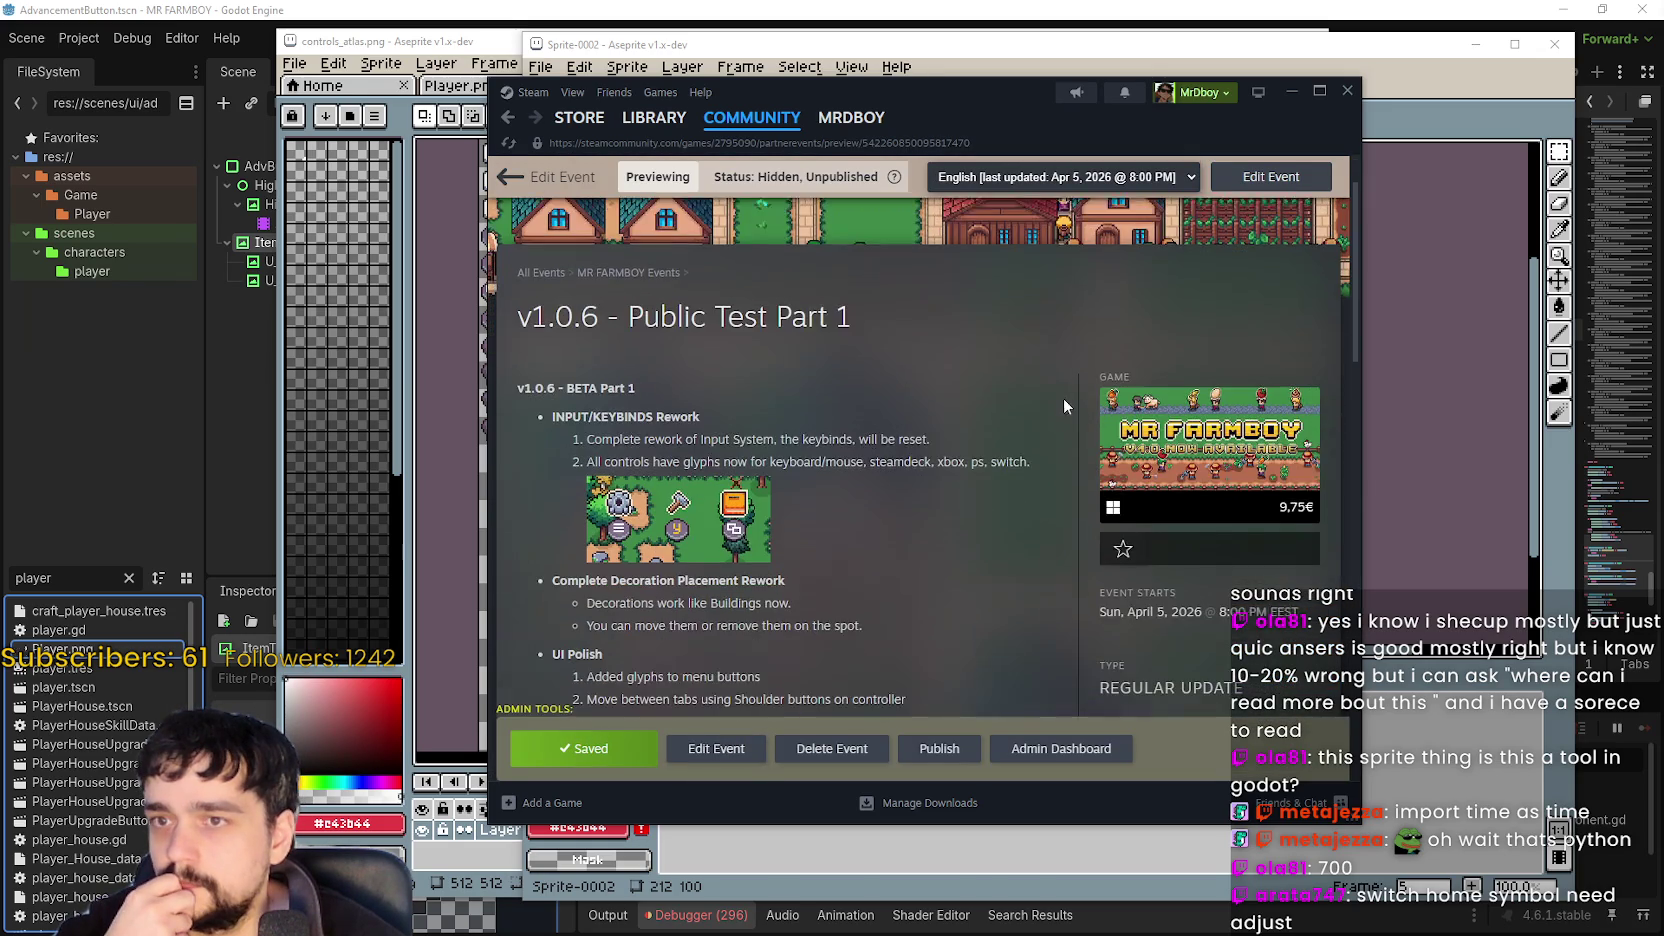
pyautogui.moveTo(1043, 88); pyautogui.dragTo(1118, 20)
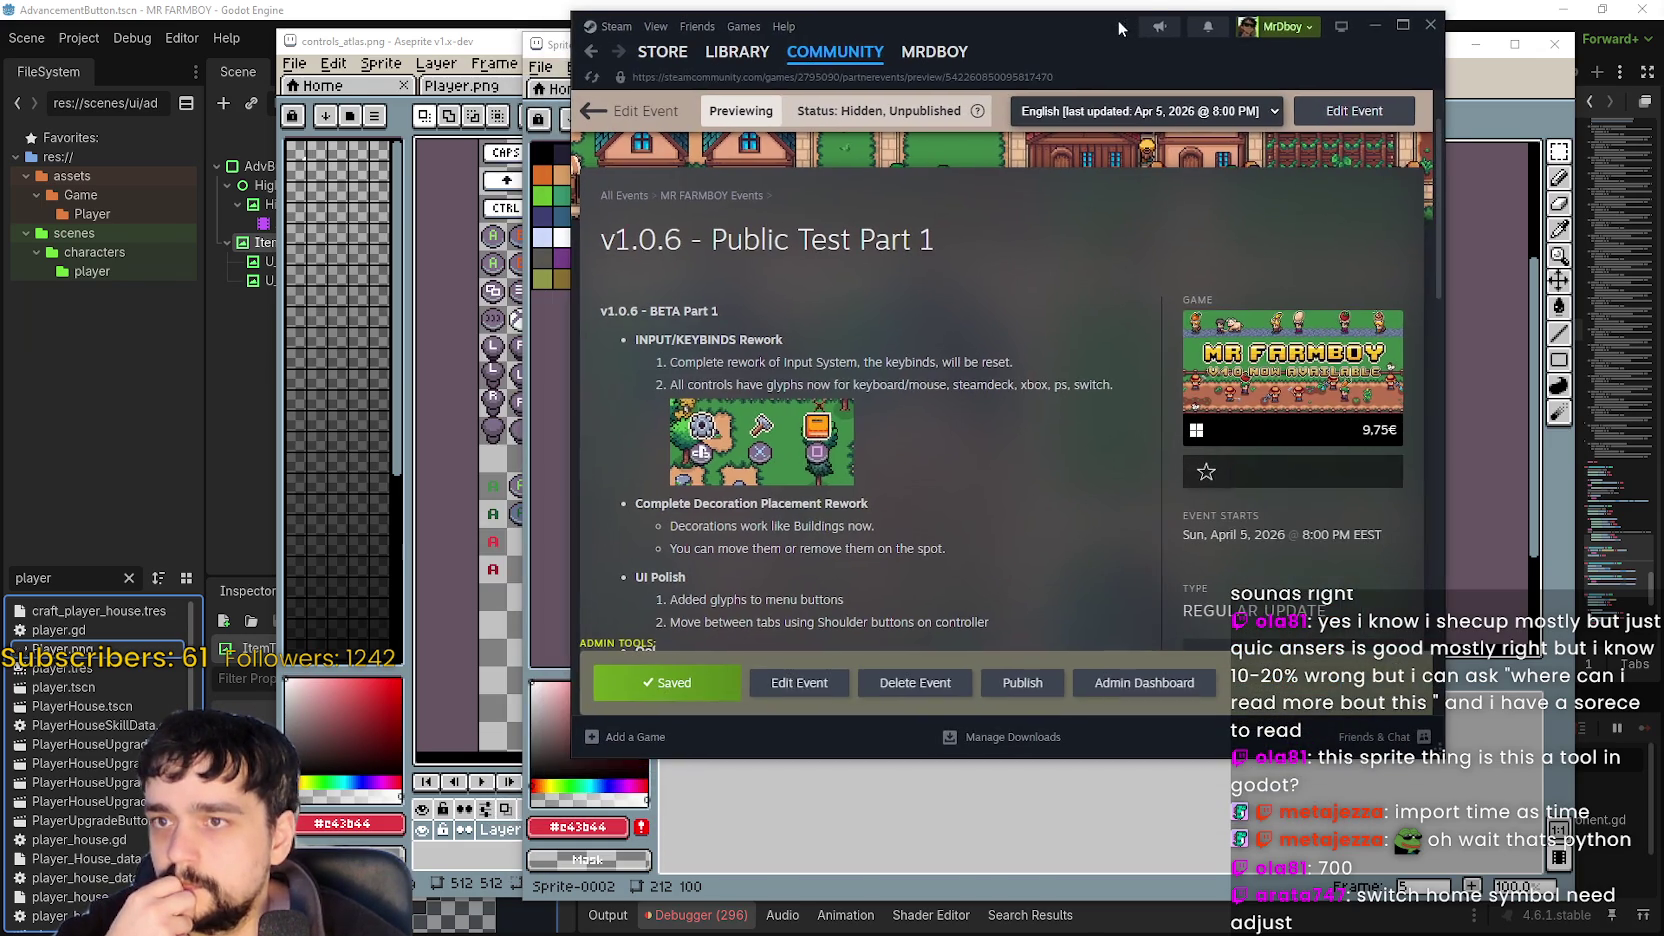
pyautogui.click(1452, 765)
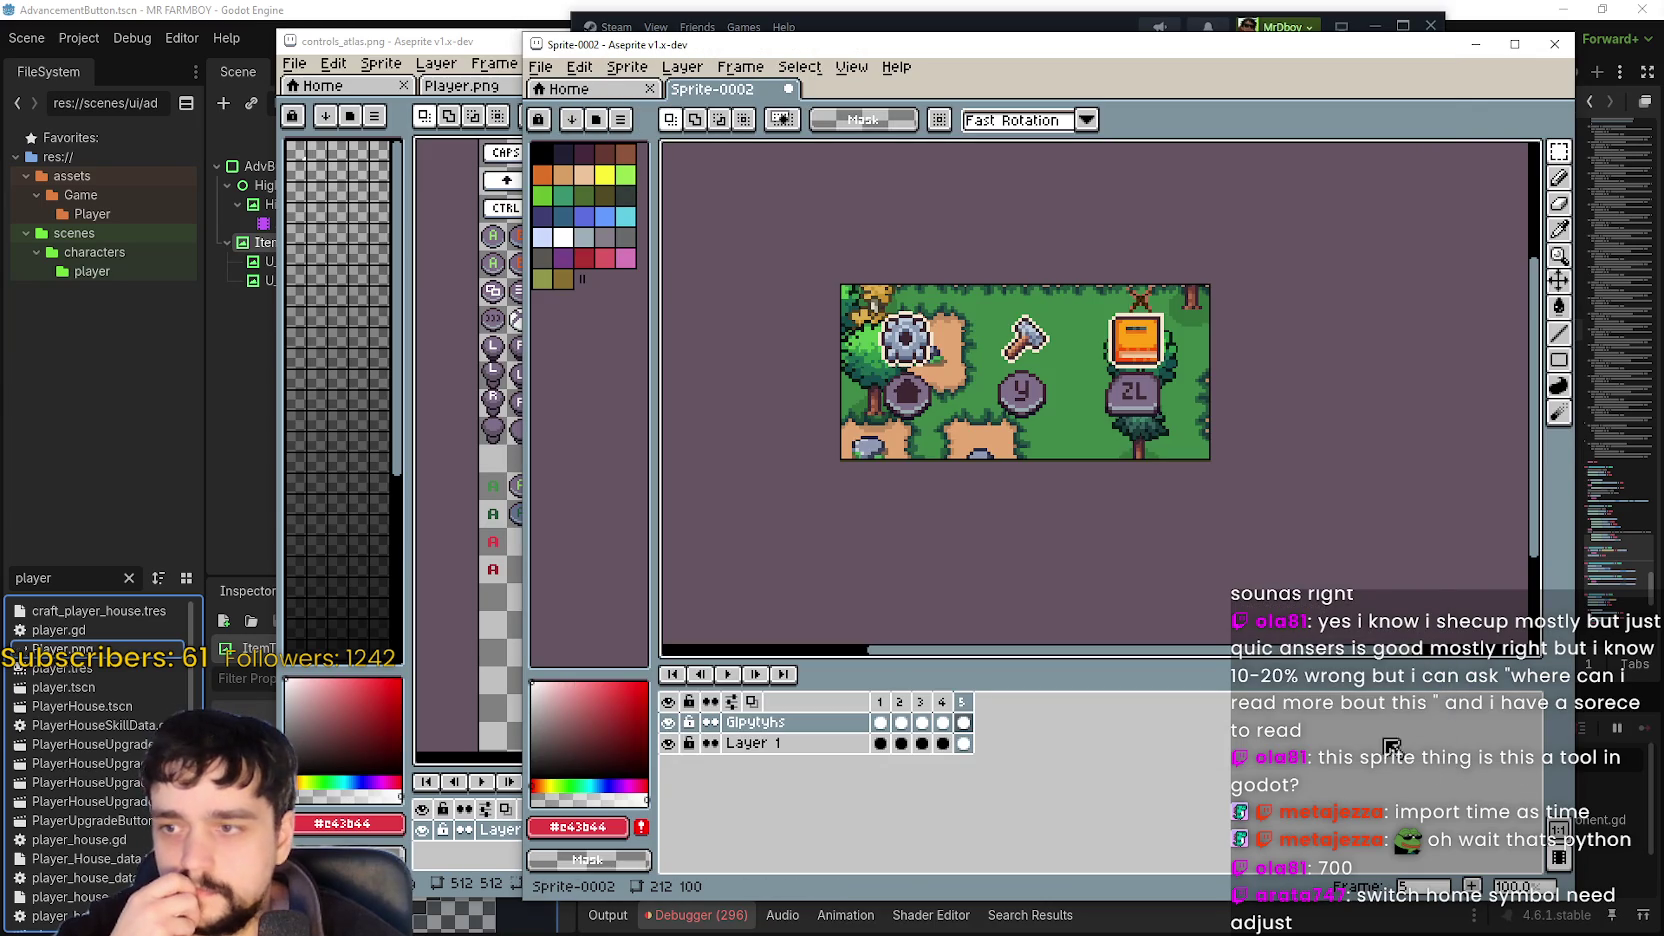
# Minimize the Aseprite sprite window, leaving the paused Godot editor in front.
pyautogui.click(1470, 47)
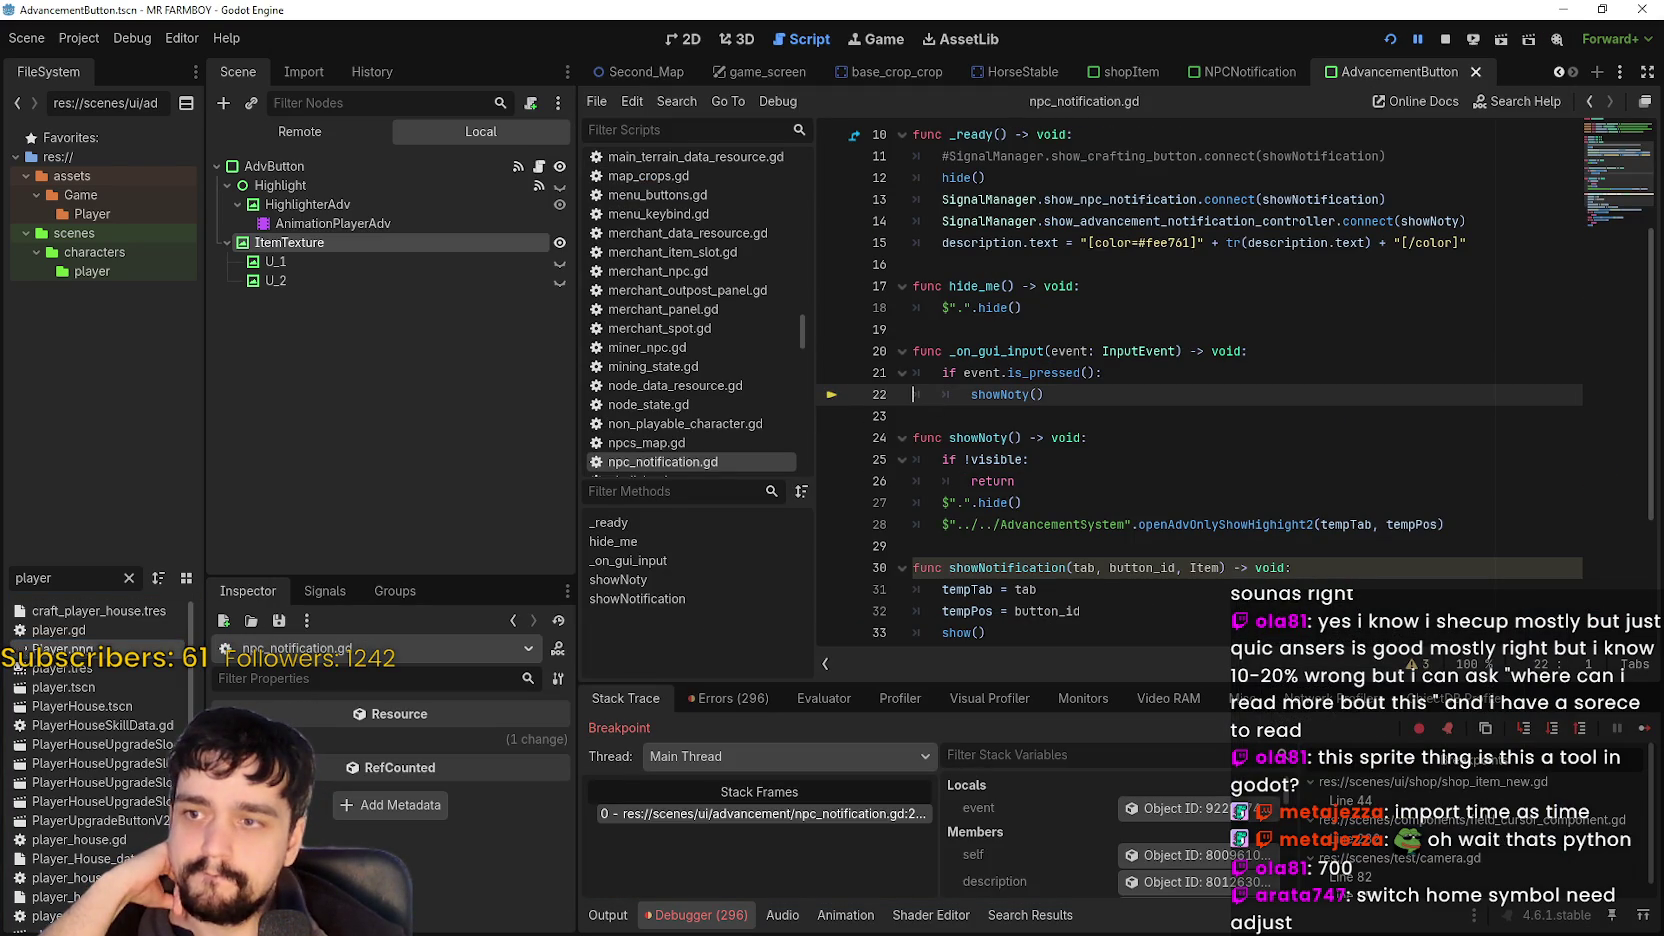
# Resume the game past the npc_notification.gd breakpoint and bring up the Steam event preview.
pyautogui.click(1643, 728)
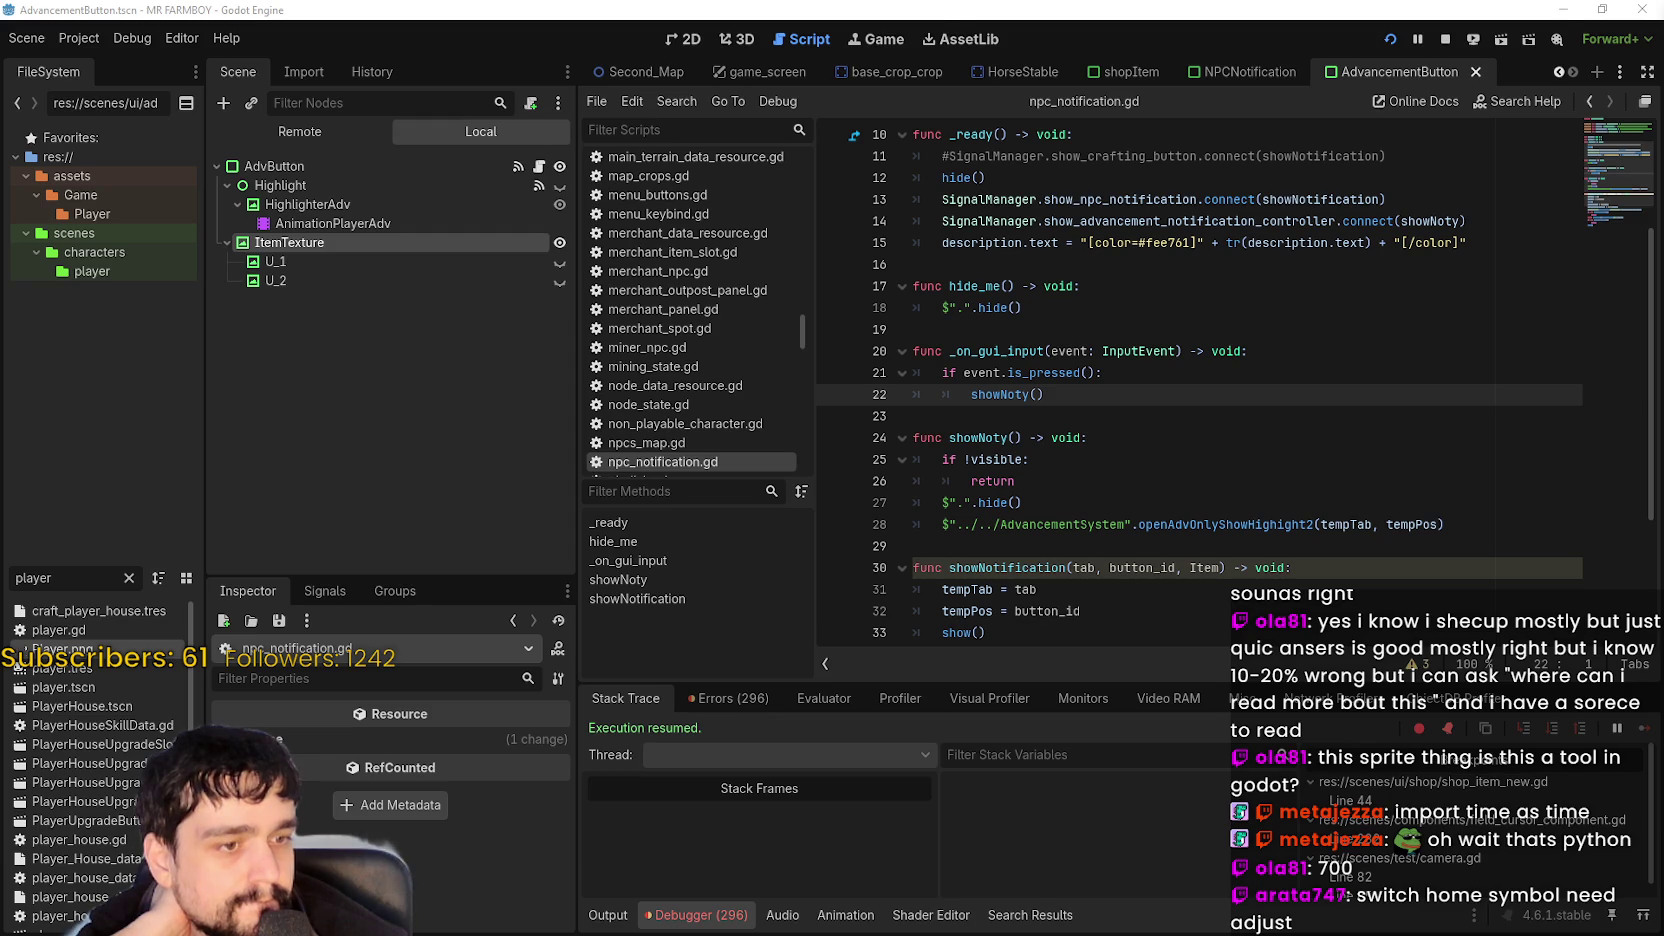
pyautogui.hotkey('alt', 'Tab')
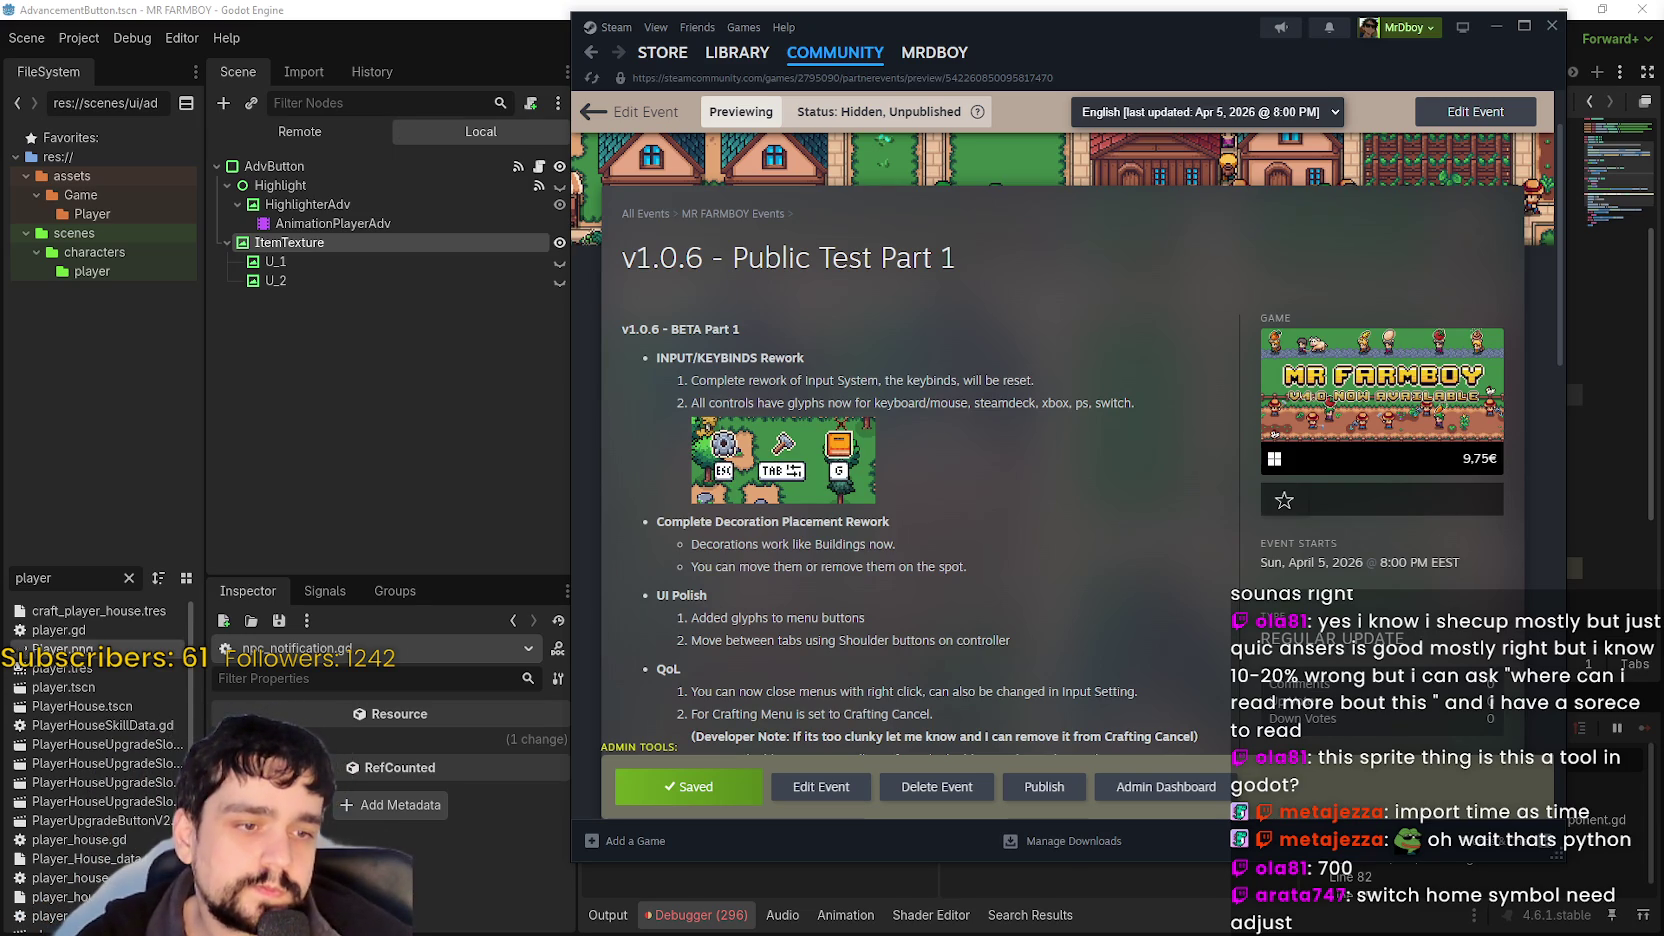
# Minimize Aseprite's controls atlas, scroll the Steam preview, then return to Godot.
pyautogui.hotkey('alt', 'Tab')
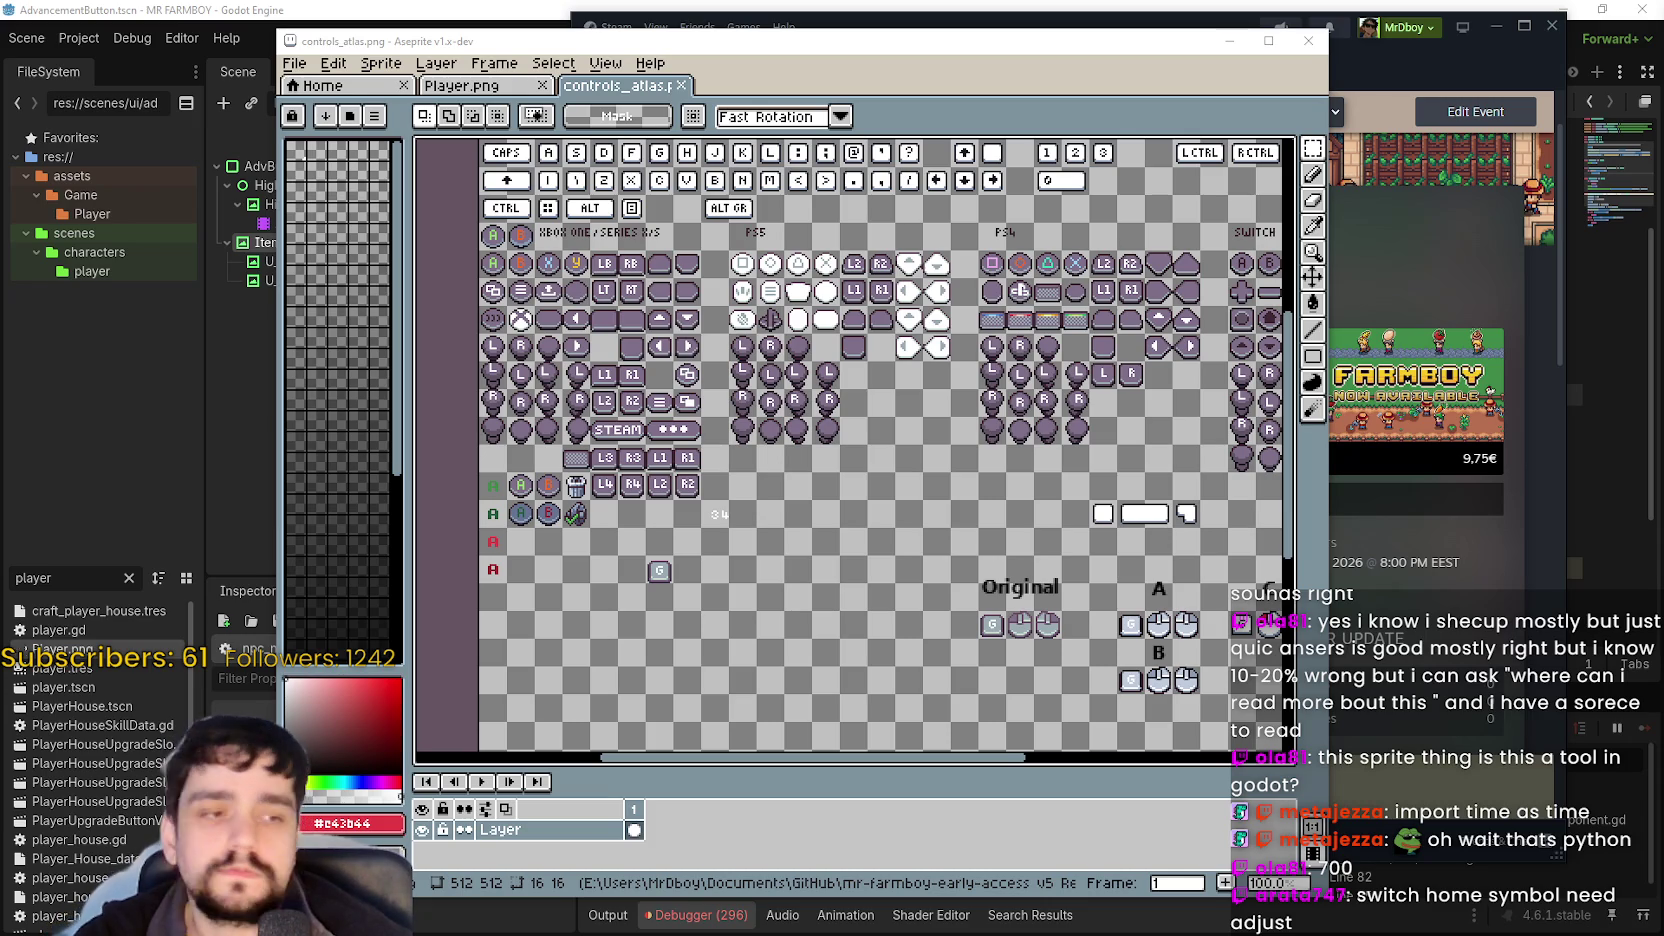
pyautogui.click(1230, 42)
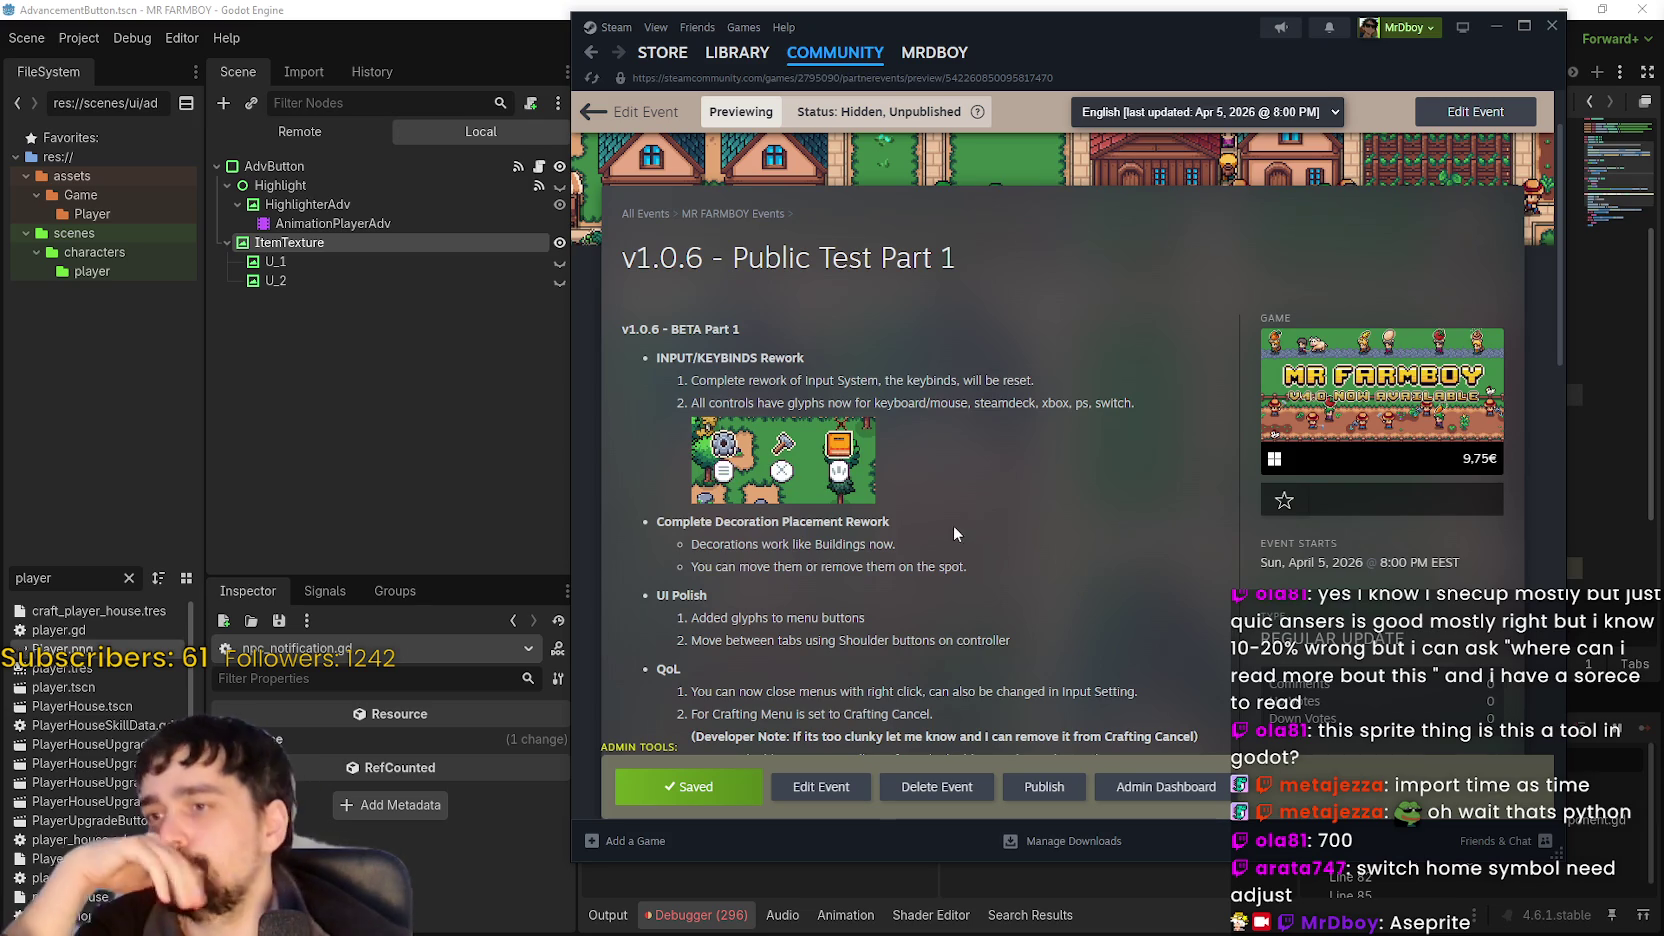
pyautogui.scroll(-1, 942, 514)
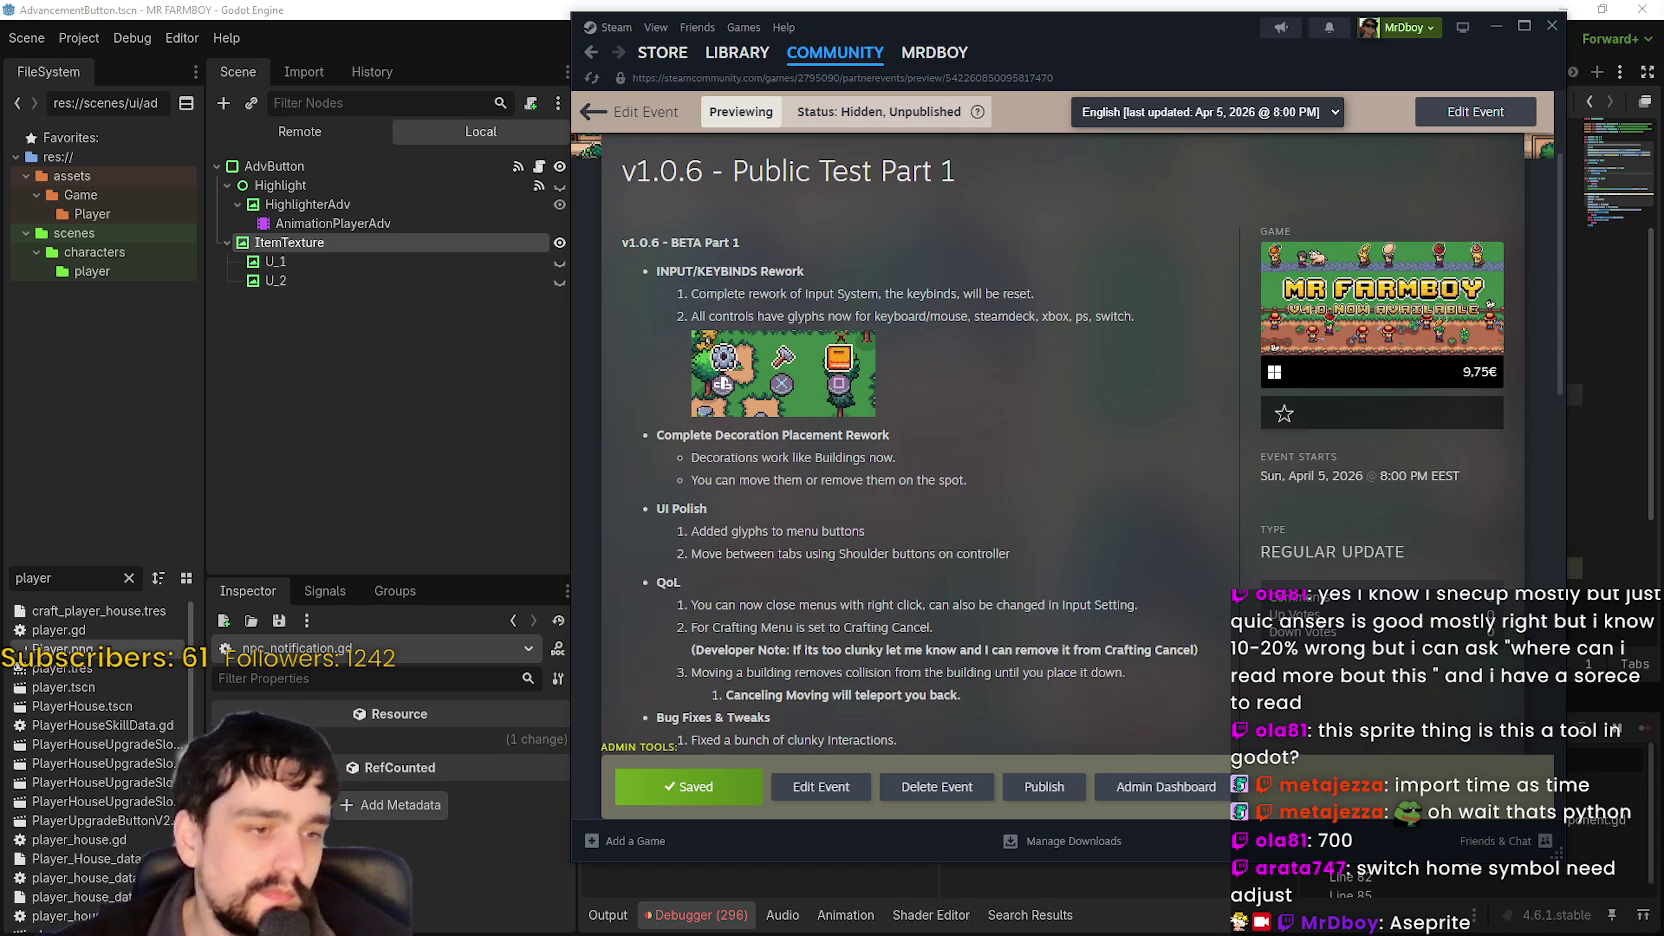
pyautogui.hotkey('alt', 'Tab')
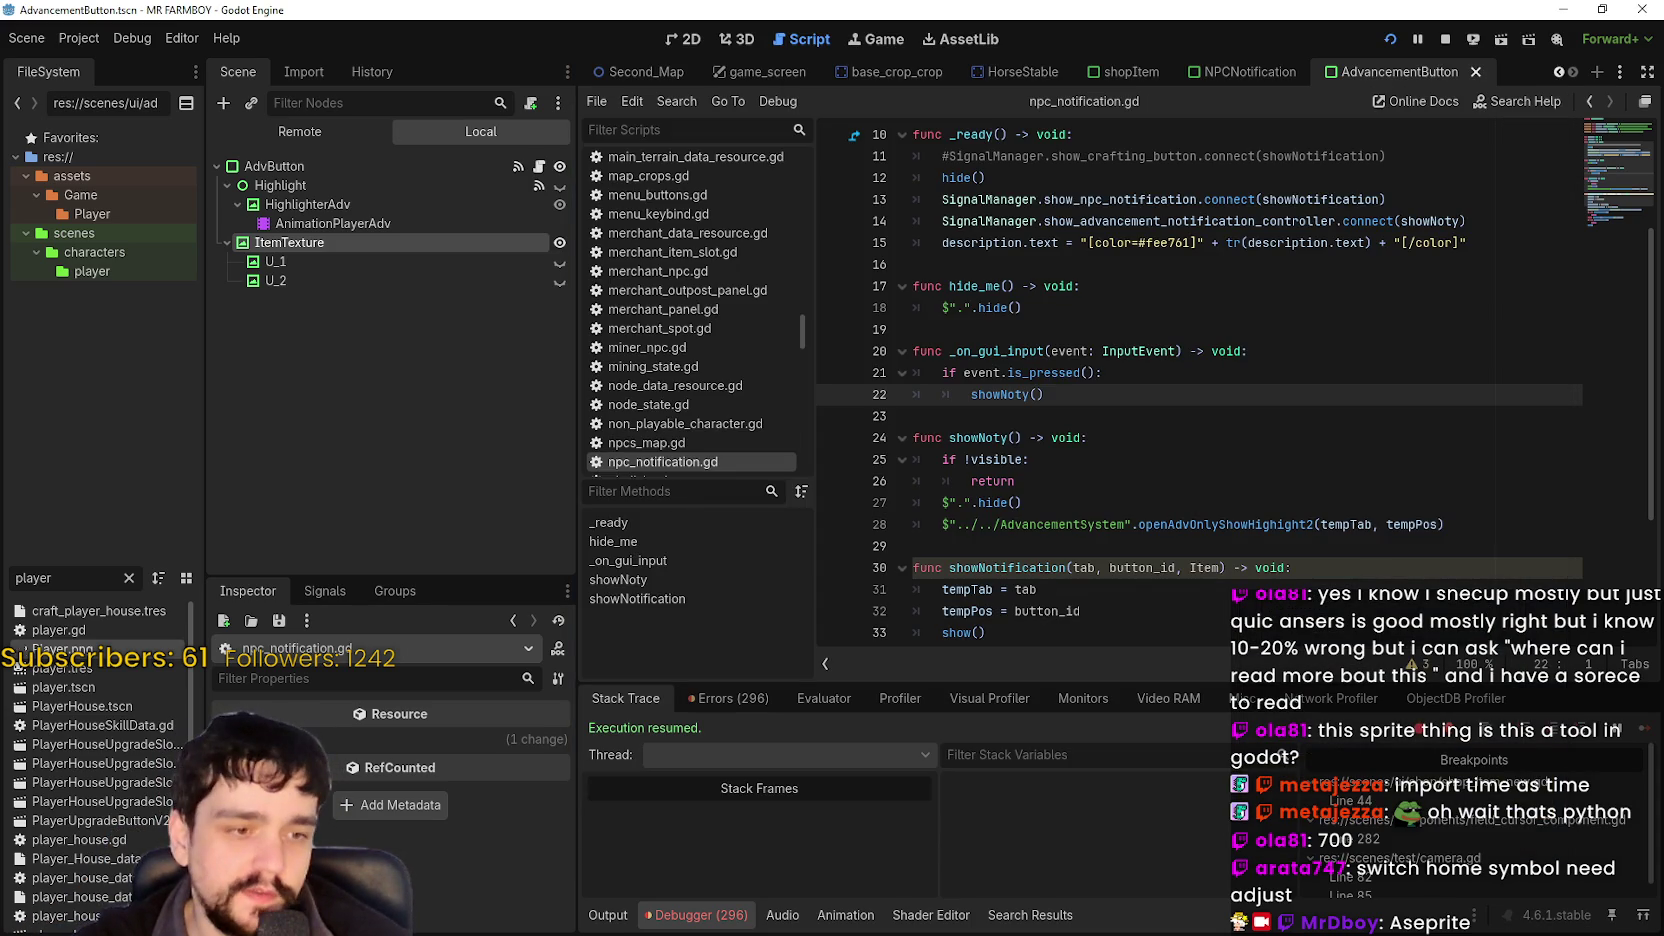
# Maximize the MR FARMBOY window and walk up the path, chopping two trees.
pyautogui.hotkey('alt', 'Tab')
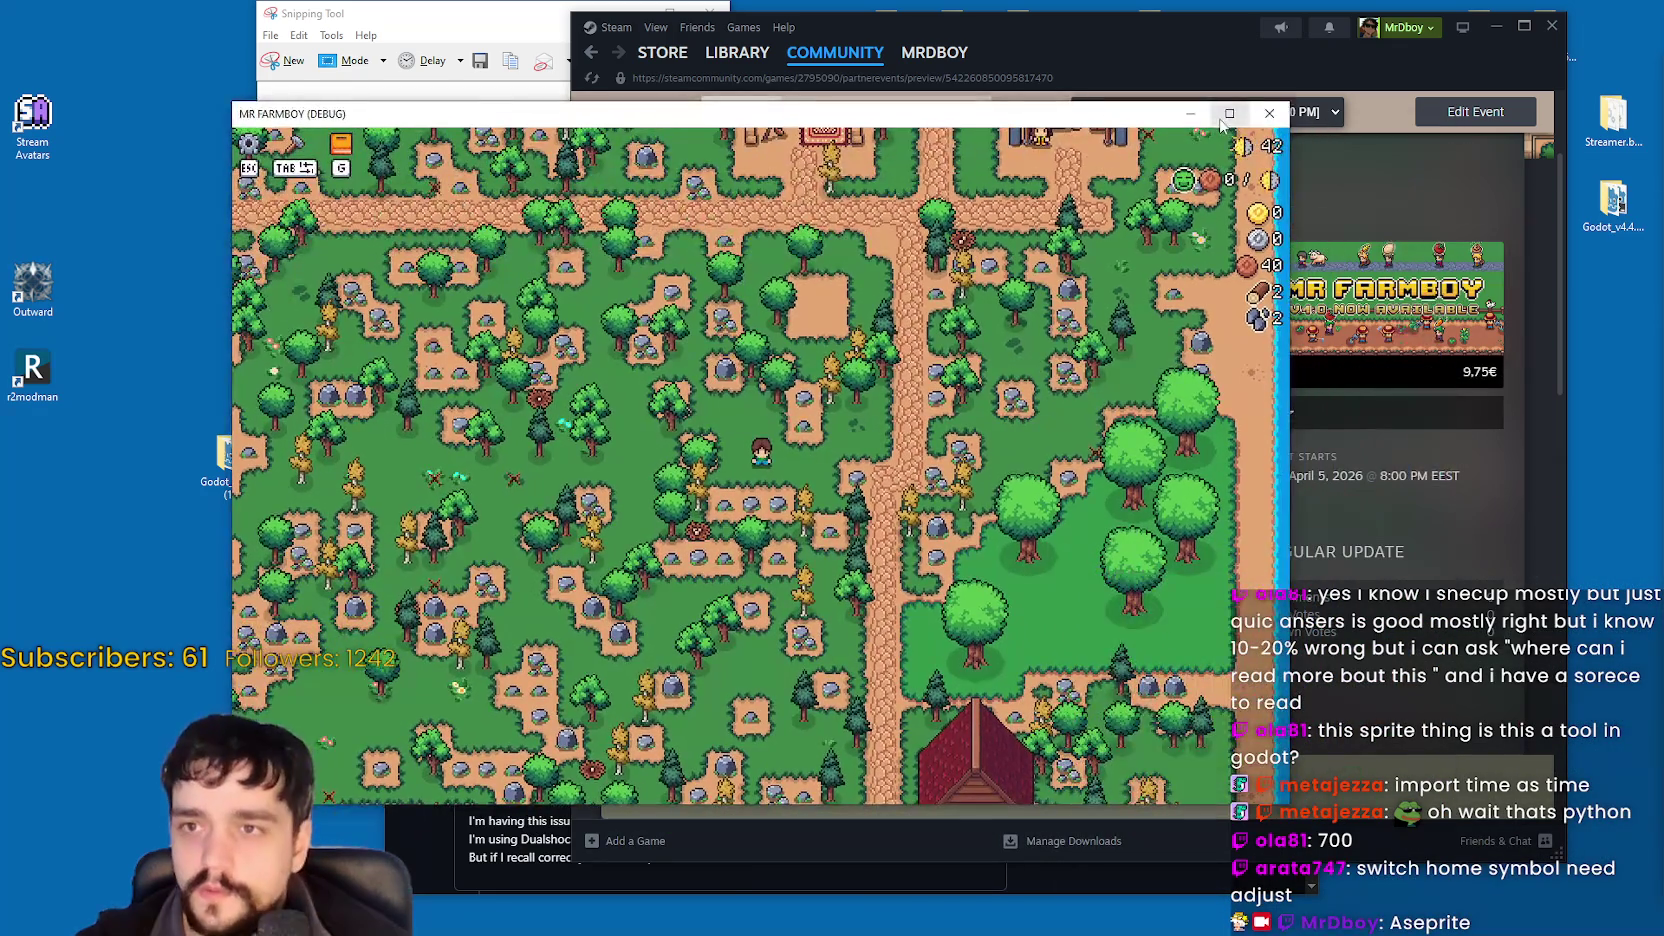
pyautogui.click(1222, 117)
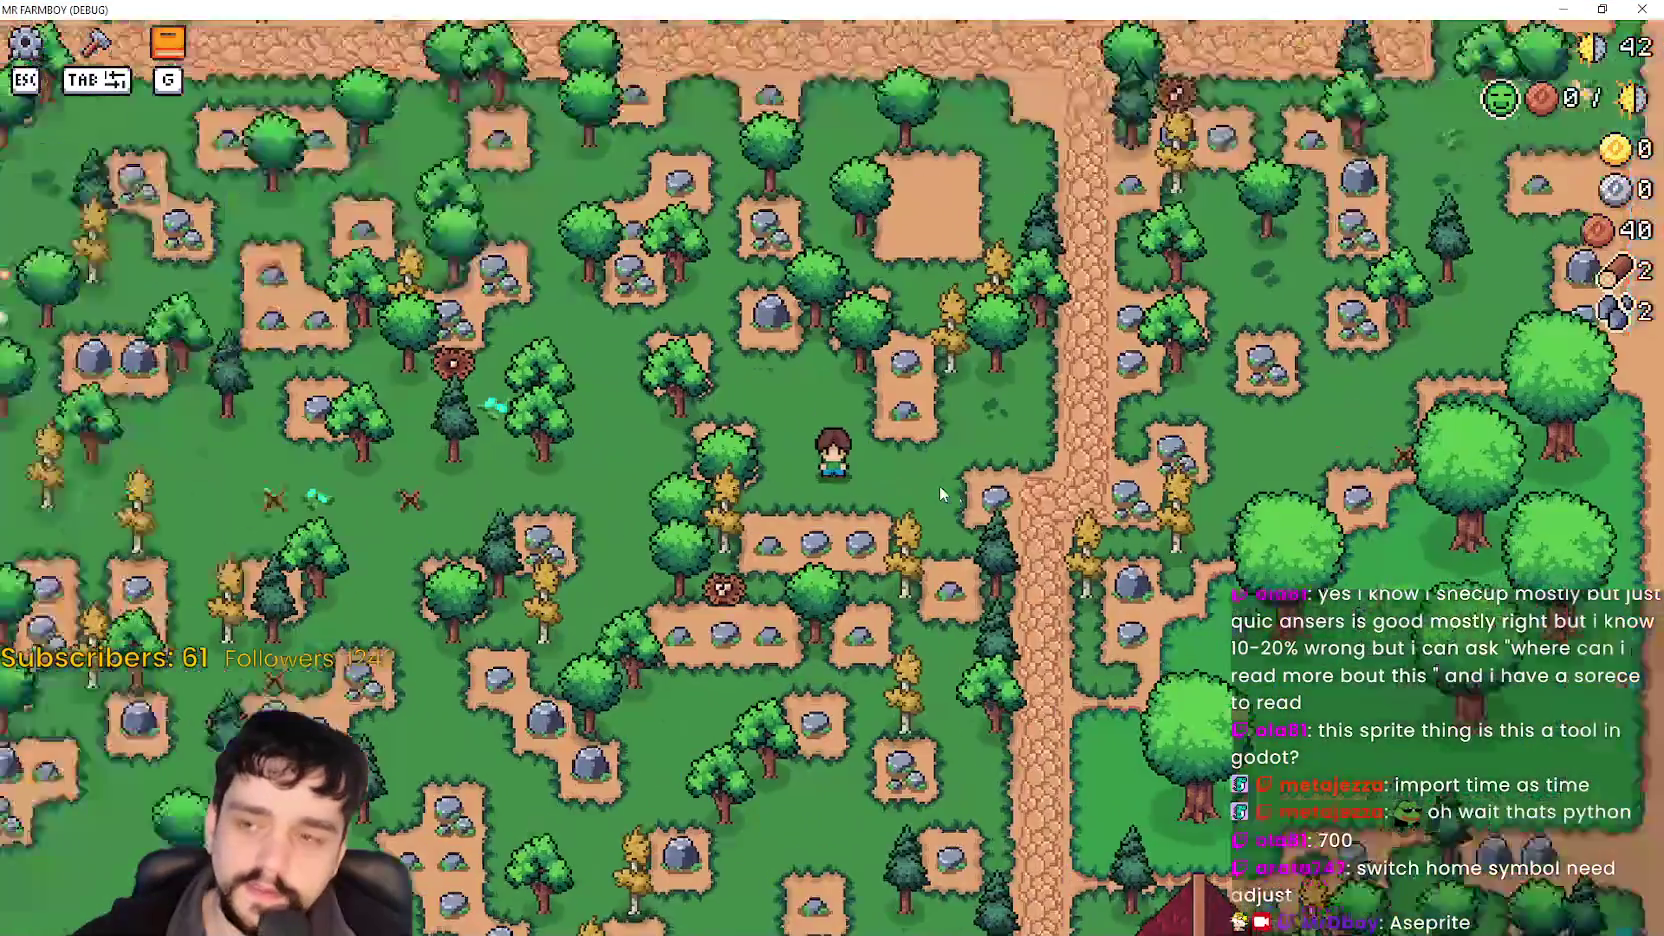
pyautogui.press('d')
pyautogui.press('w')
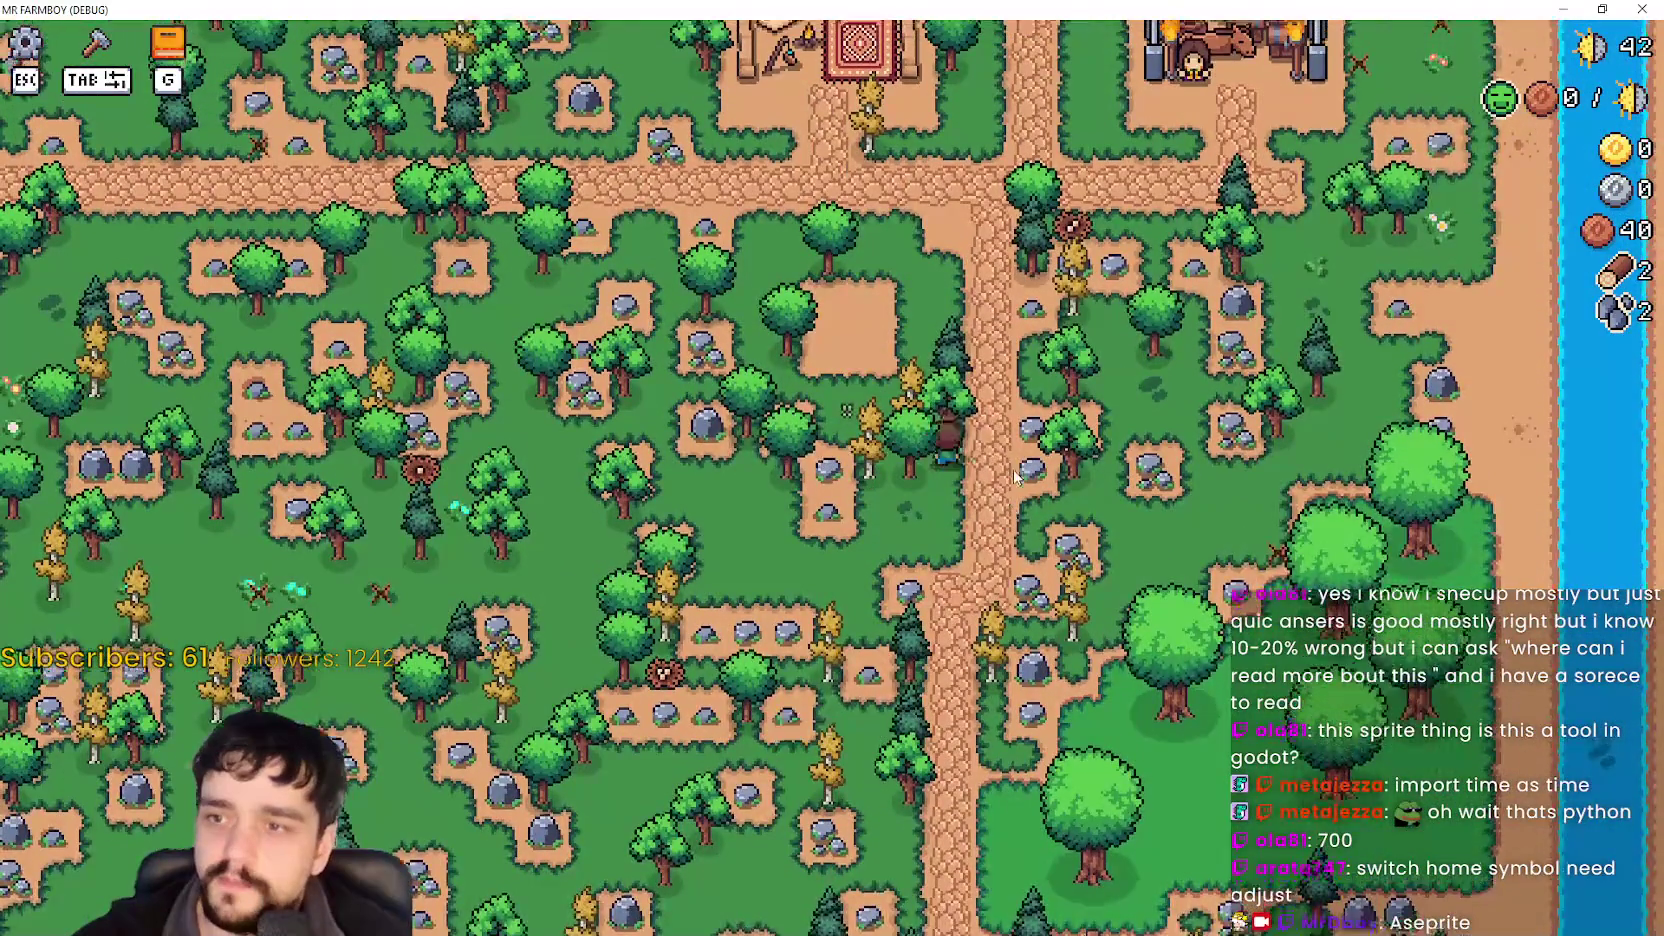
pyautogui.press('w')
pyautogui.press('d')
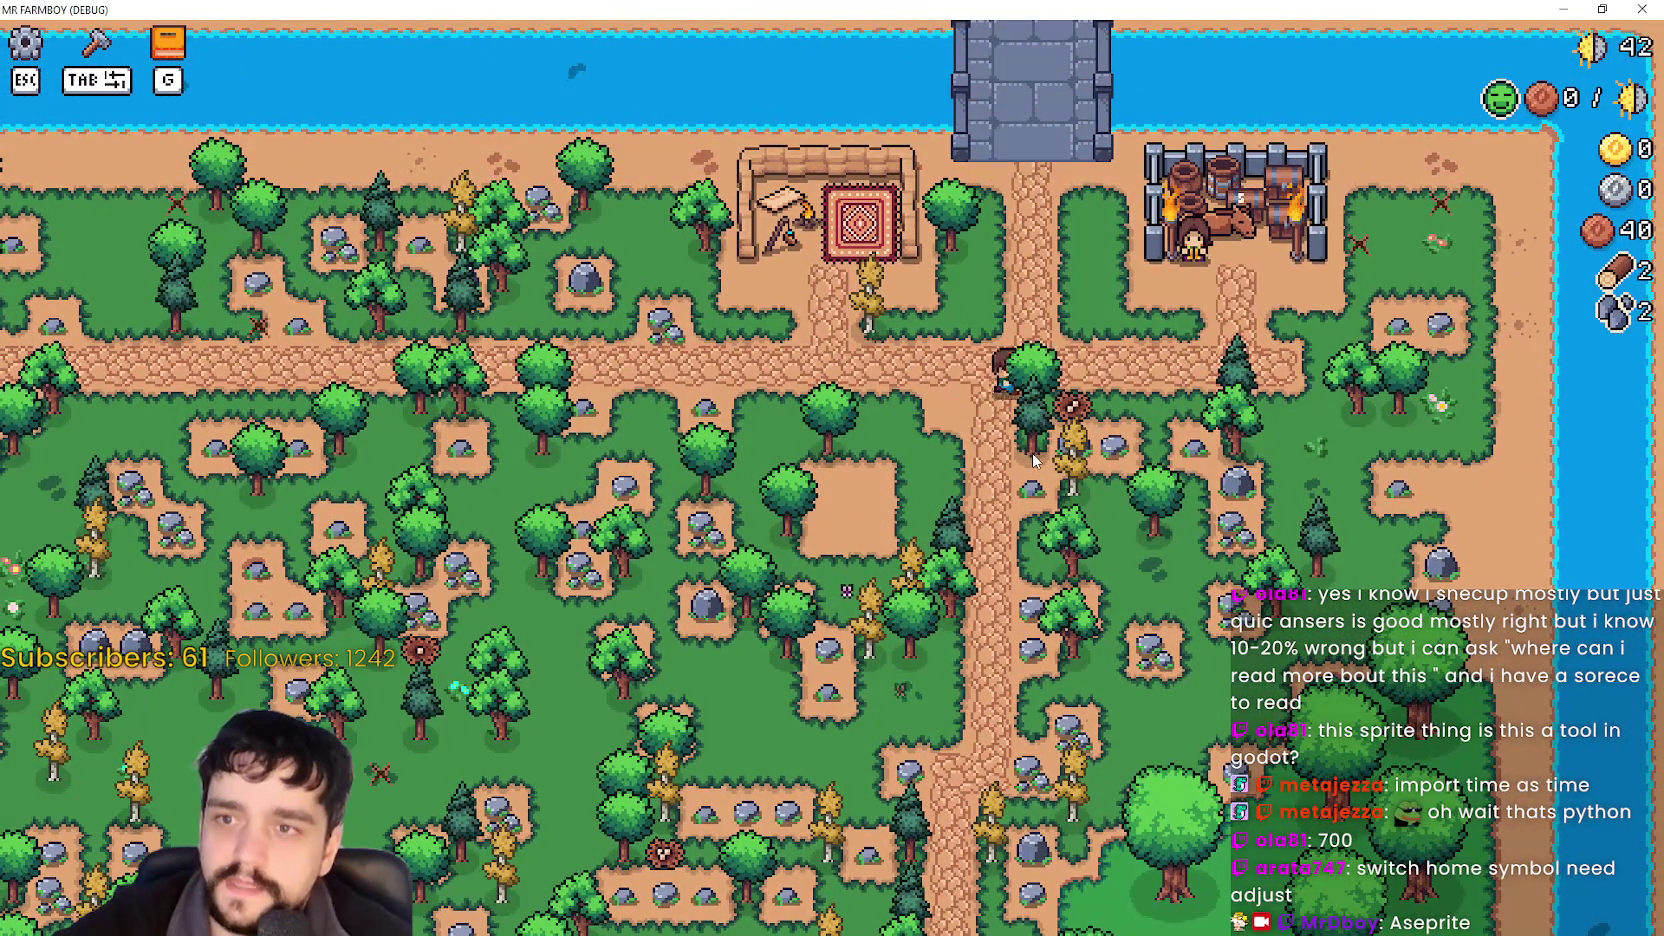
pyautogui.press('d')
pyautogui.click(1033, 460)
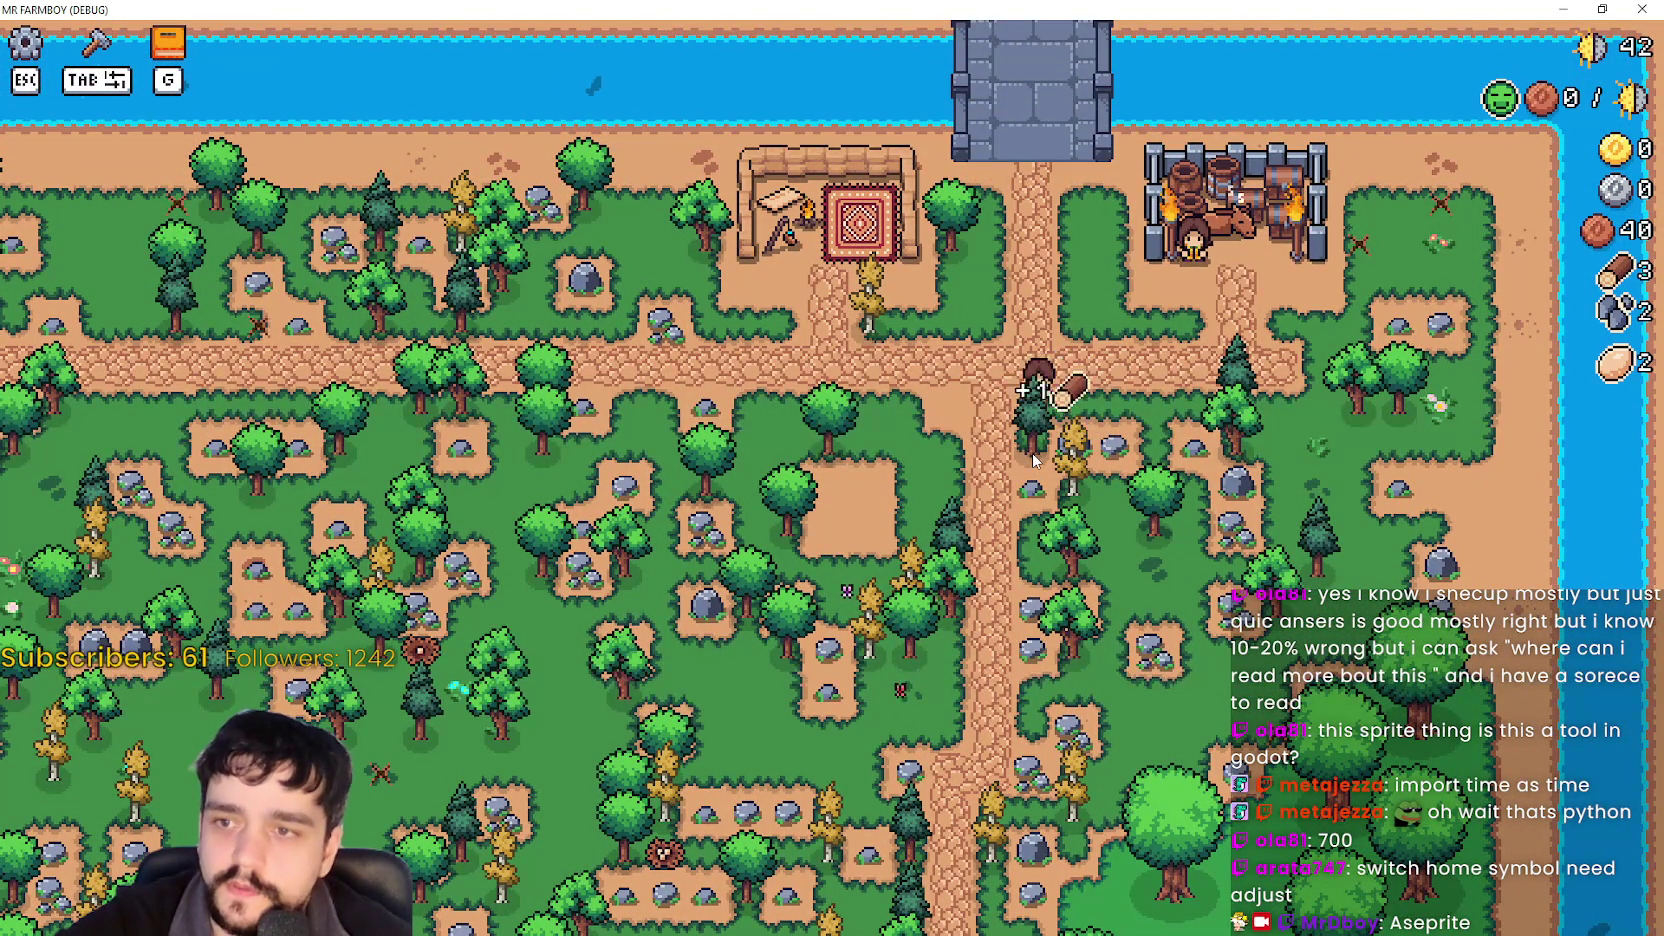
pyautogui.click(1033, 460)
# Walk to the envoy, open the Royal's Envoy trade window, then close it.
pyautogui.press('d')
pyautogui.press('w')
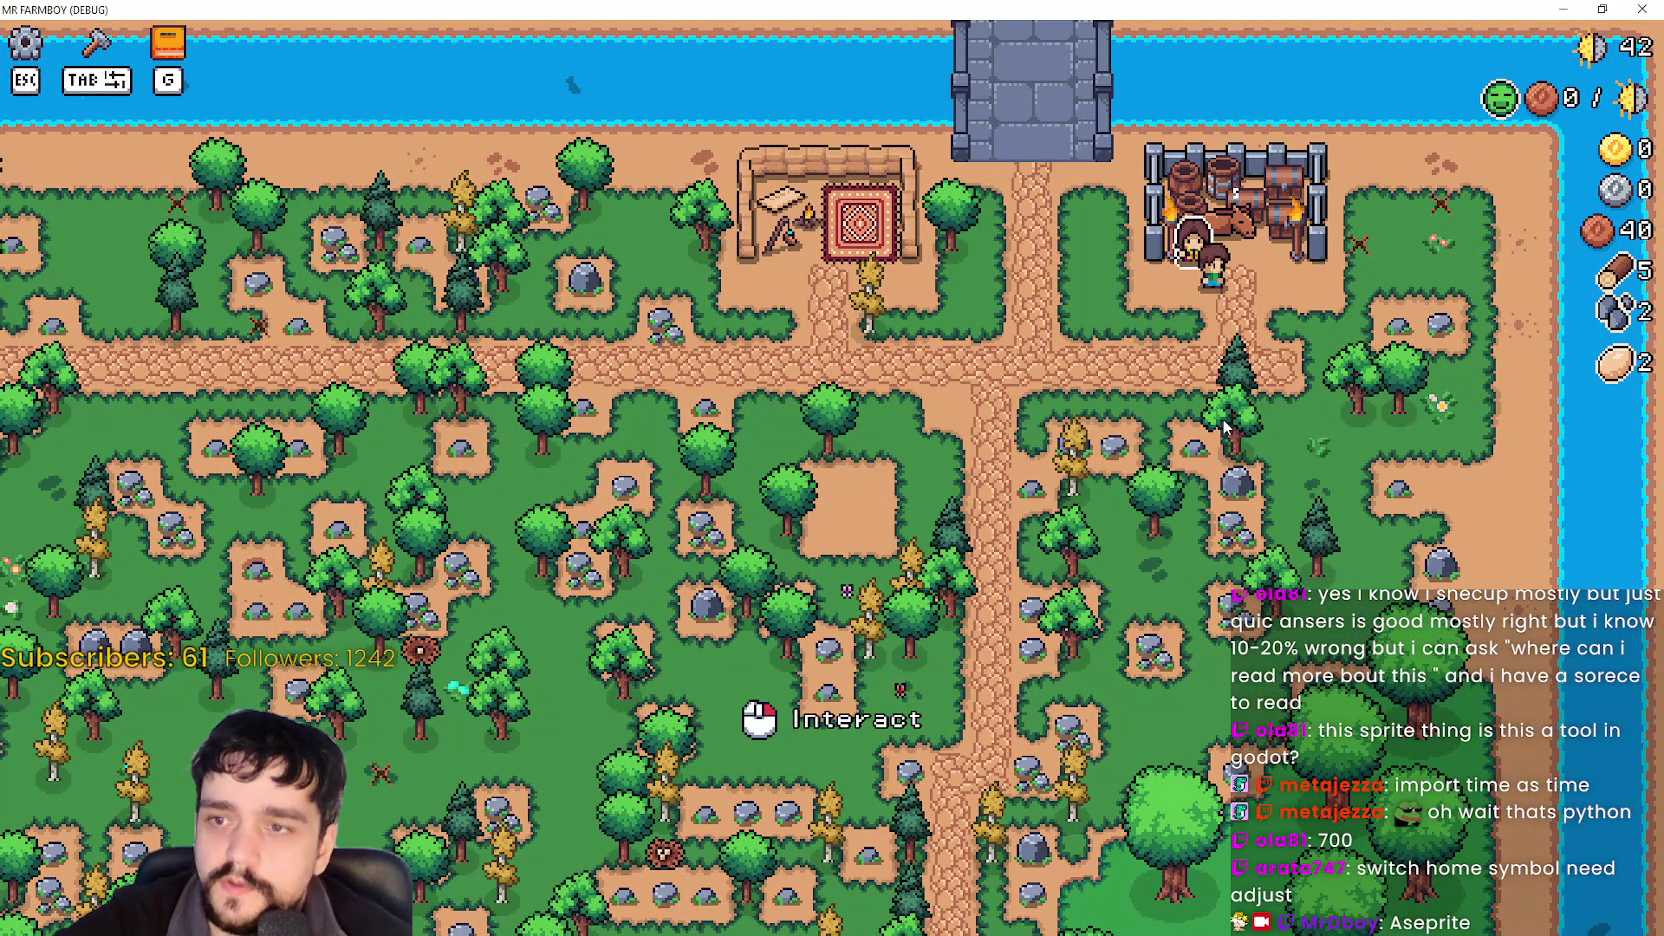
pyautogui.click(1226, 427)
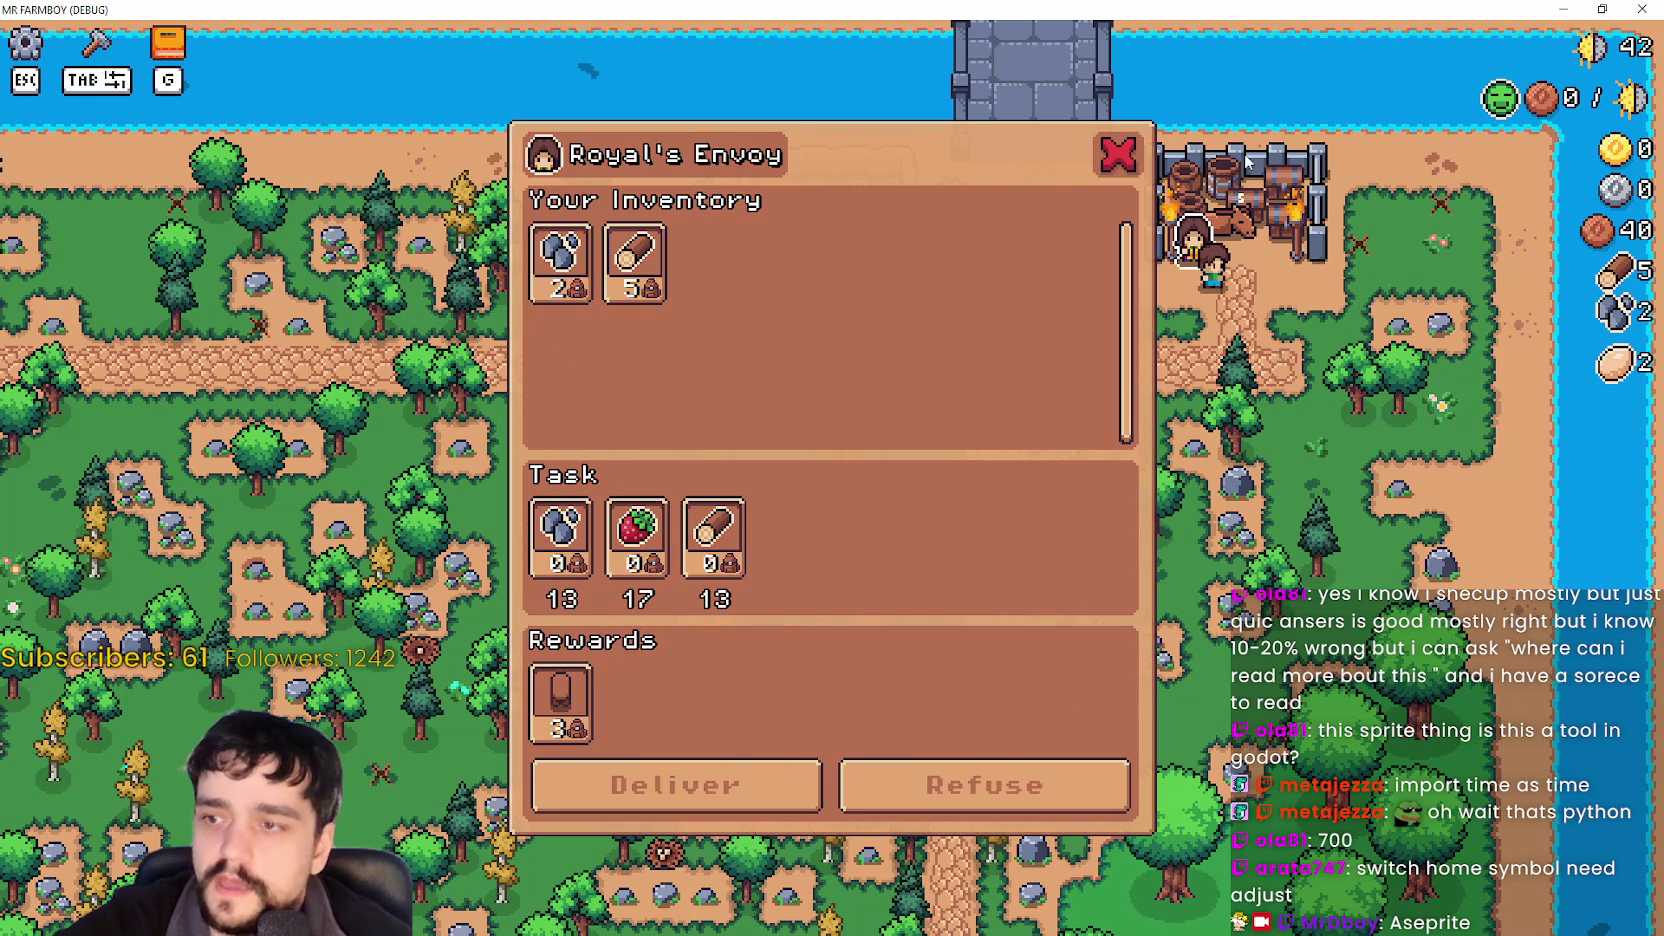
pyautogui.click(1118, 154)
pyautogui.press('a')
pyautogui.press('s')
# Quit to the title screen and load Save 1 from the save list.
pyautogui.press('Escape')
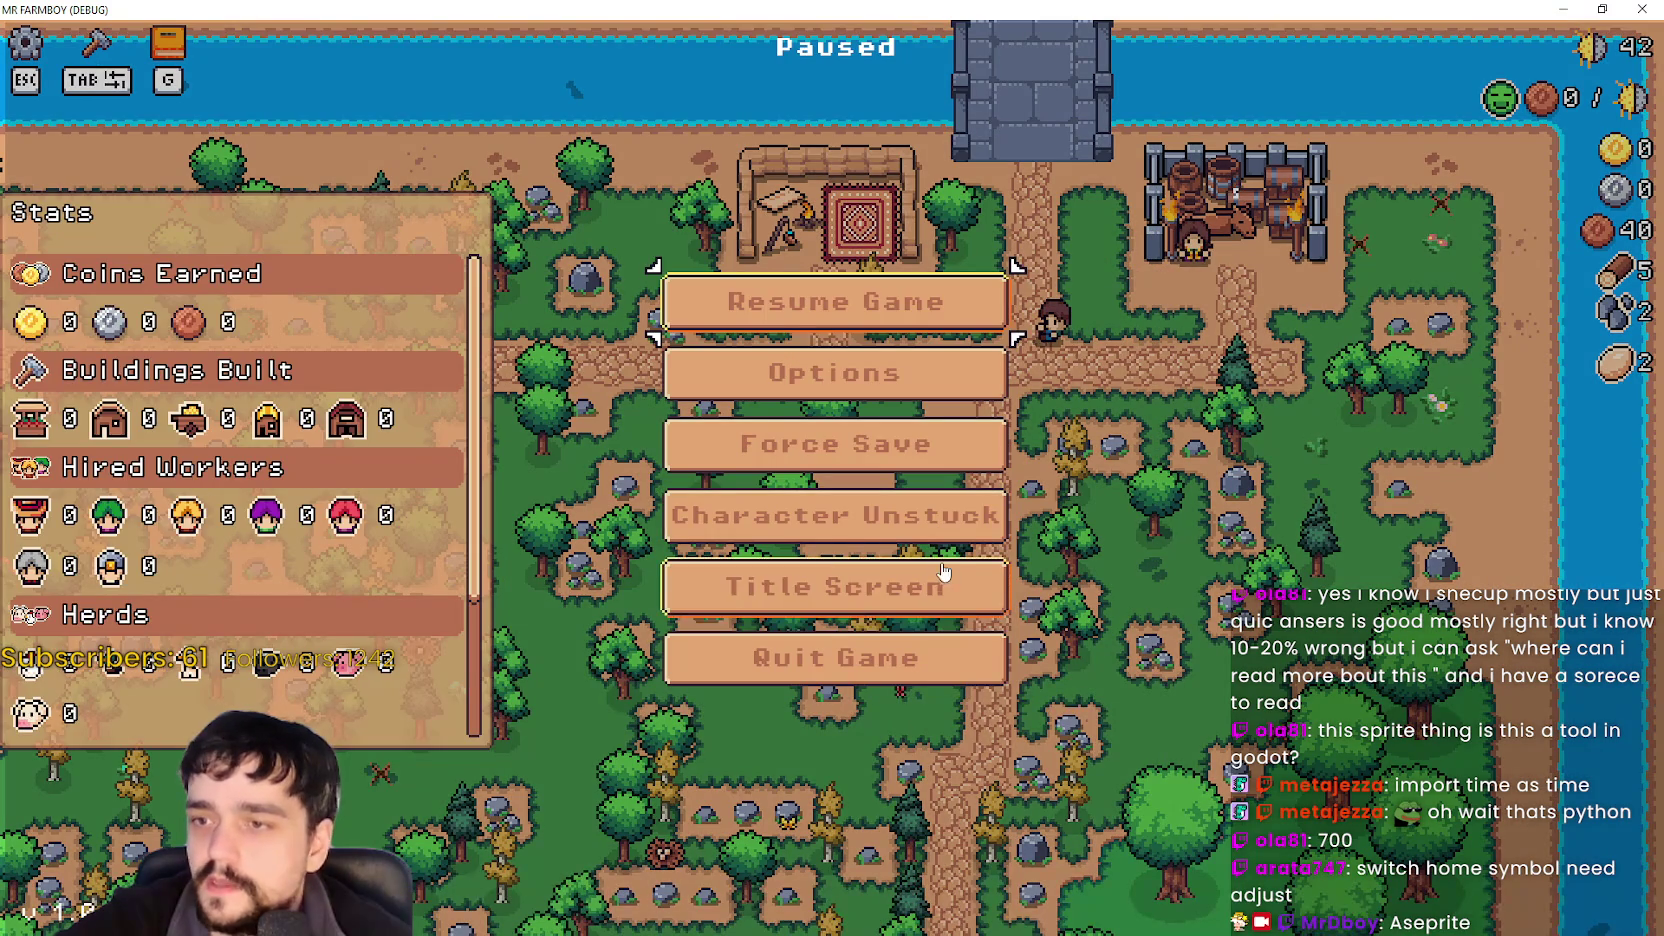
pyautogui.click(945, 580)
pyautogui.click(925, 425)
pyautogui.scroll(-5, 920, 480)
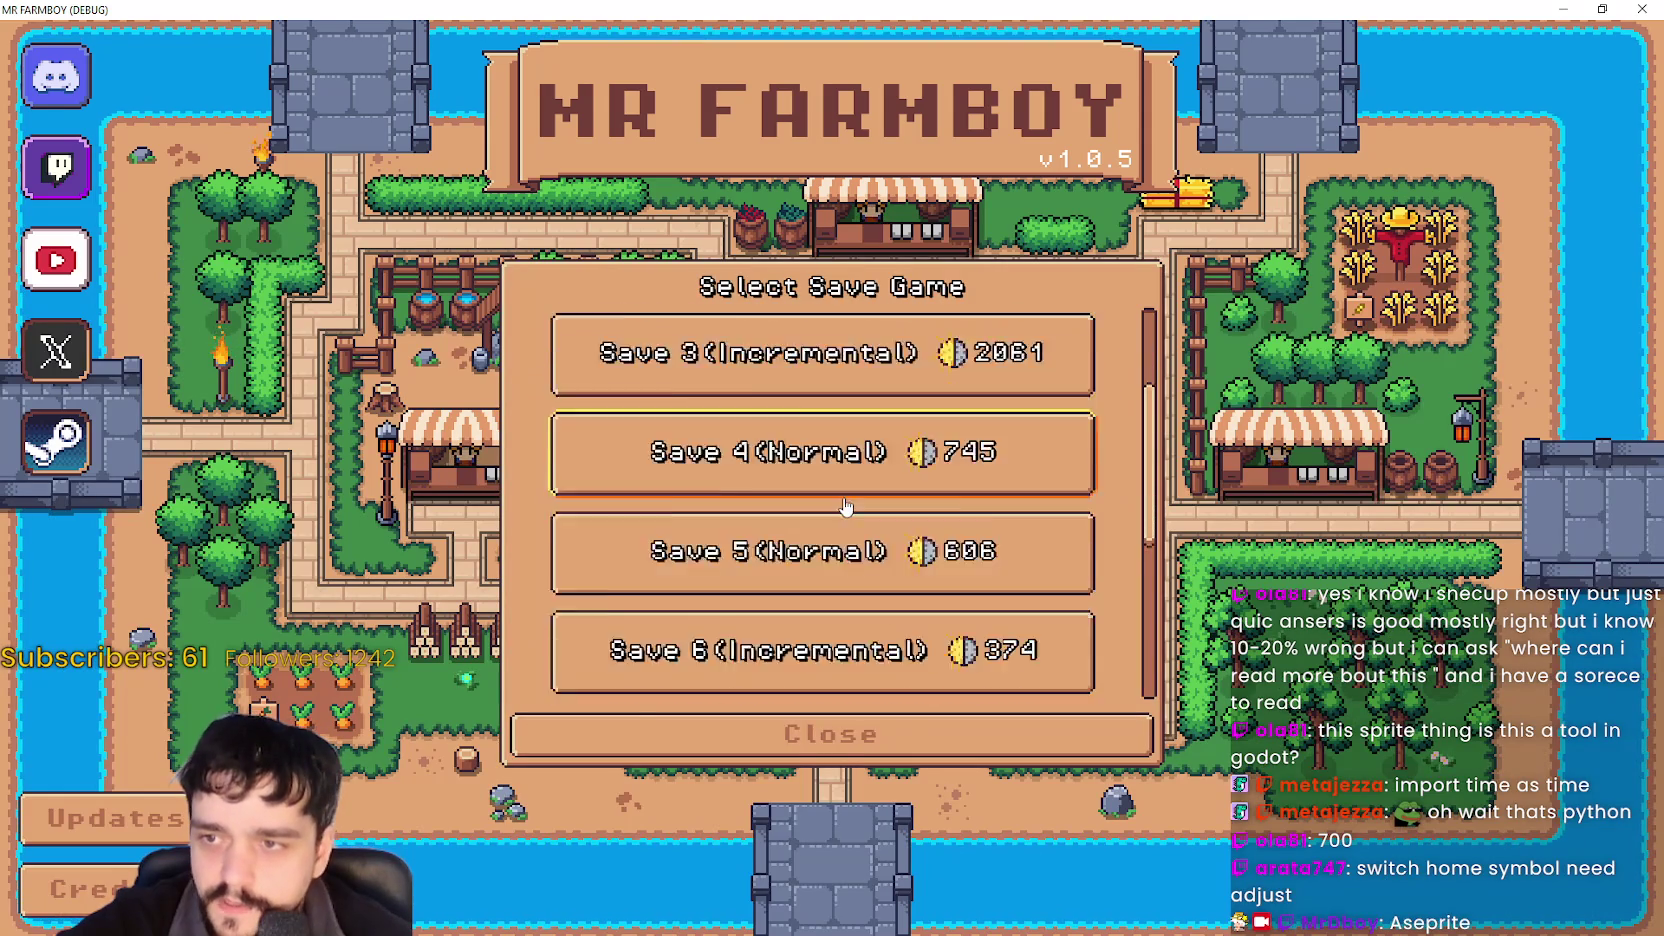
pyautogui.click(916, 490)
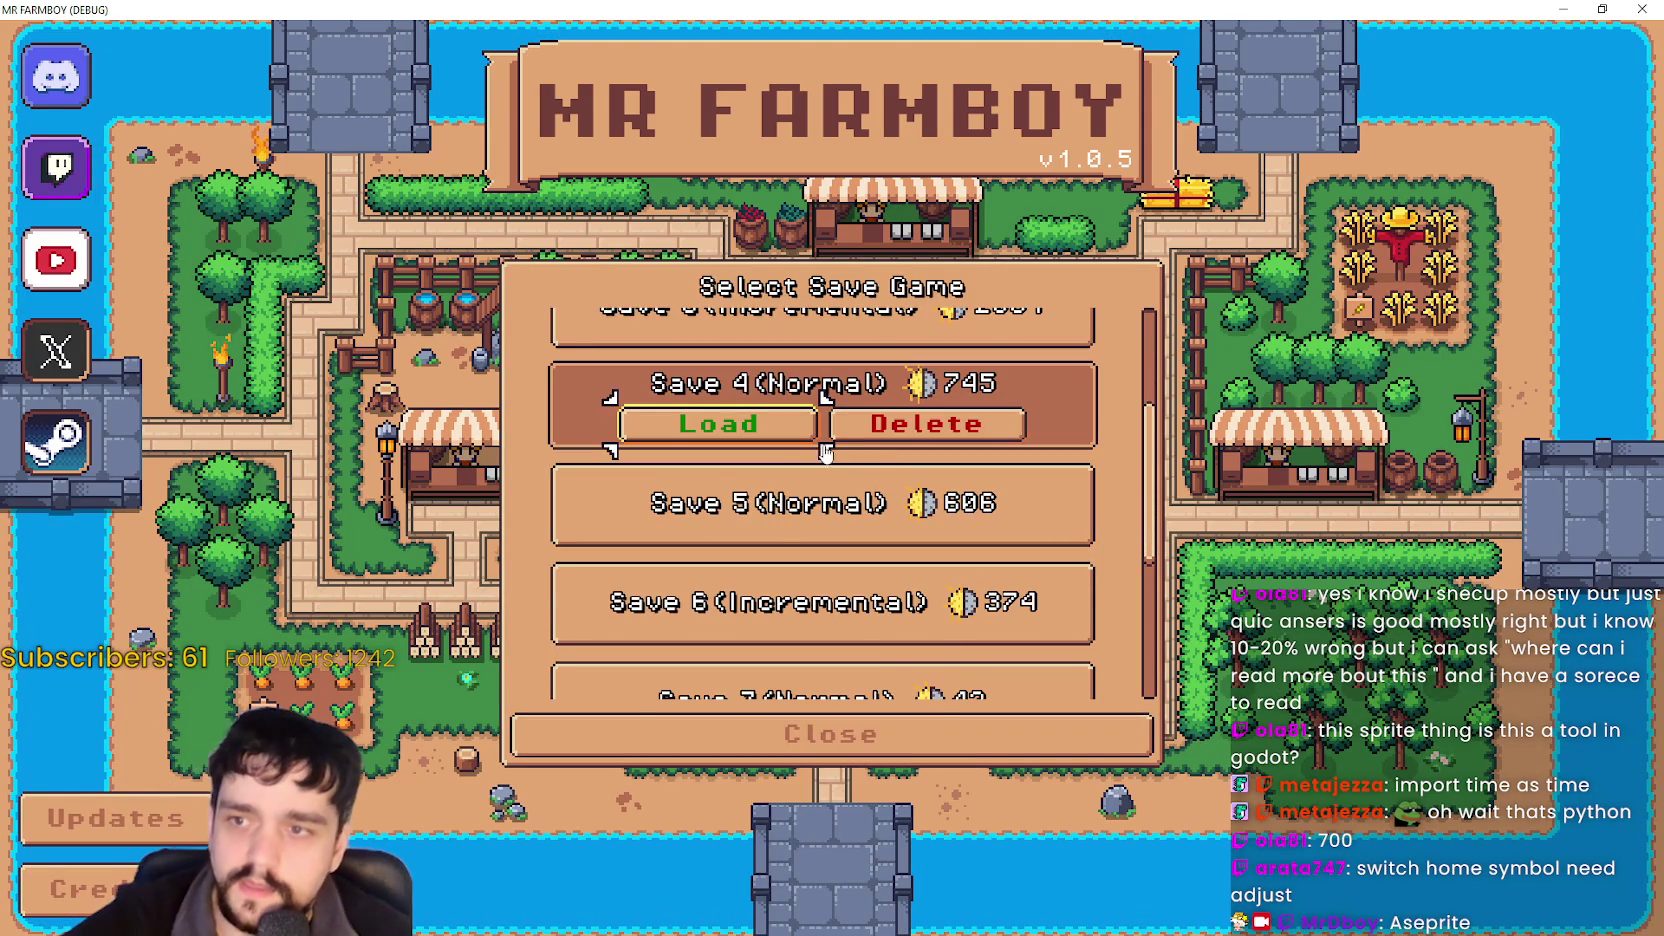
pyautogui.scroll(-2, 950, 515)
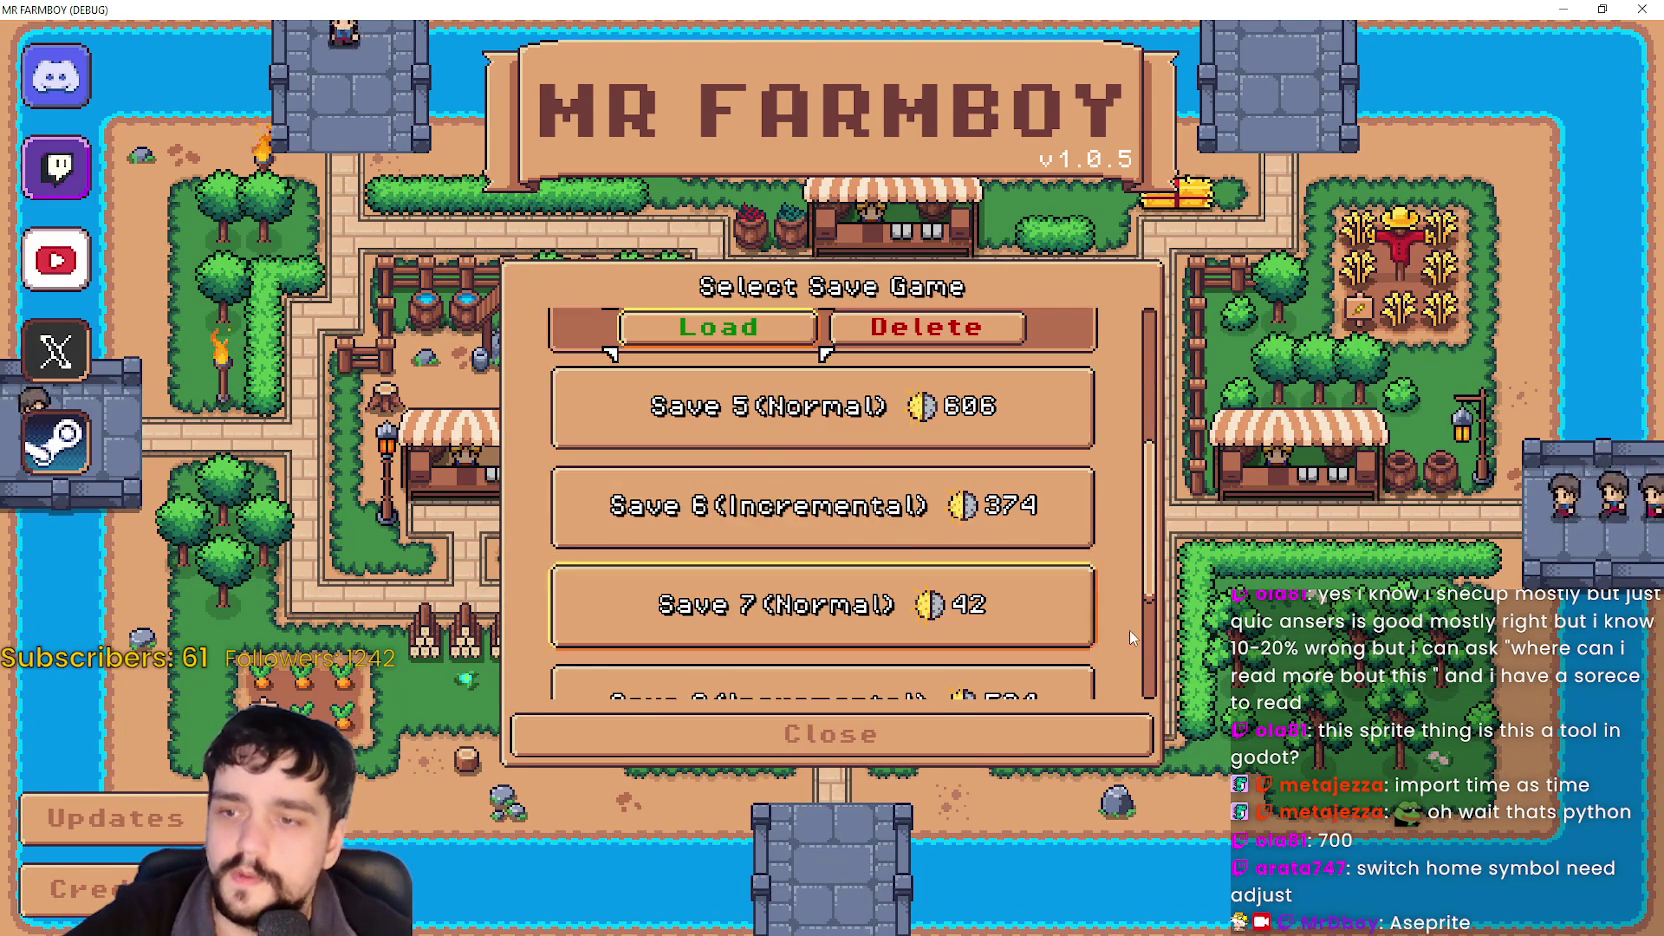
pyautogui.scroll(5, 1050, 555)
pyautogui.click(757, 345)
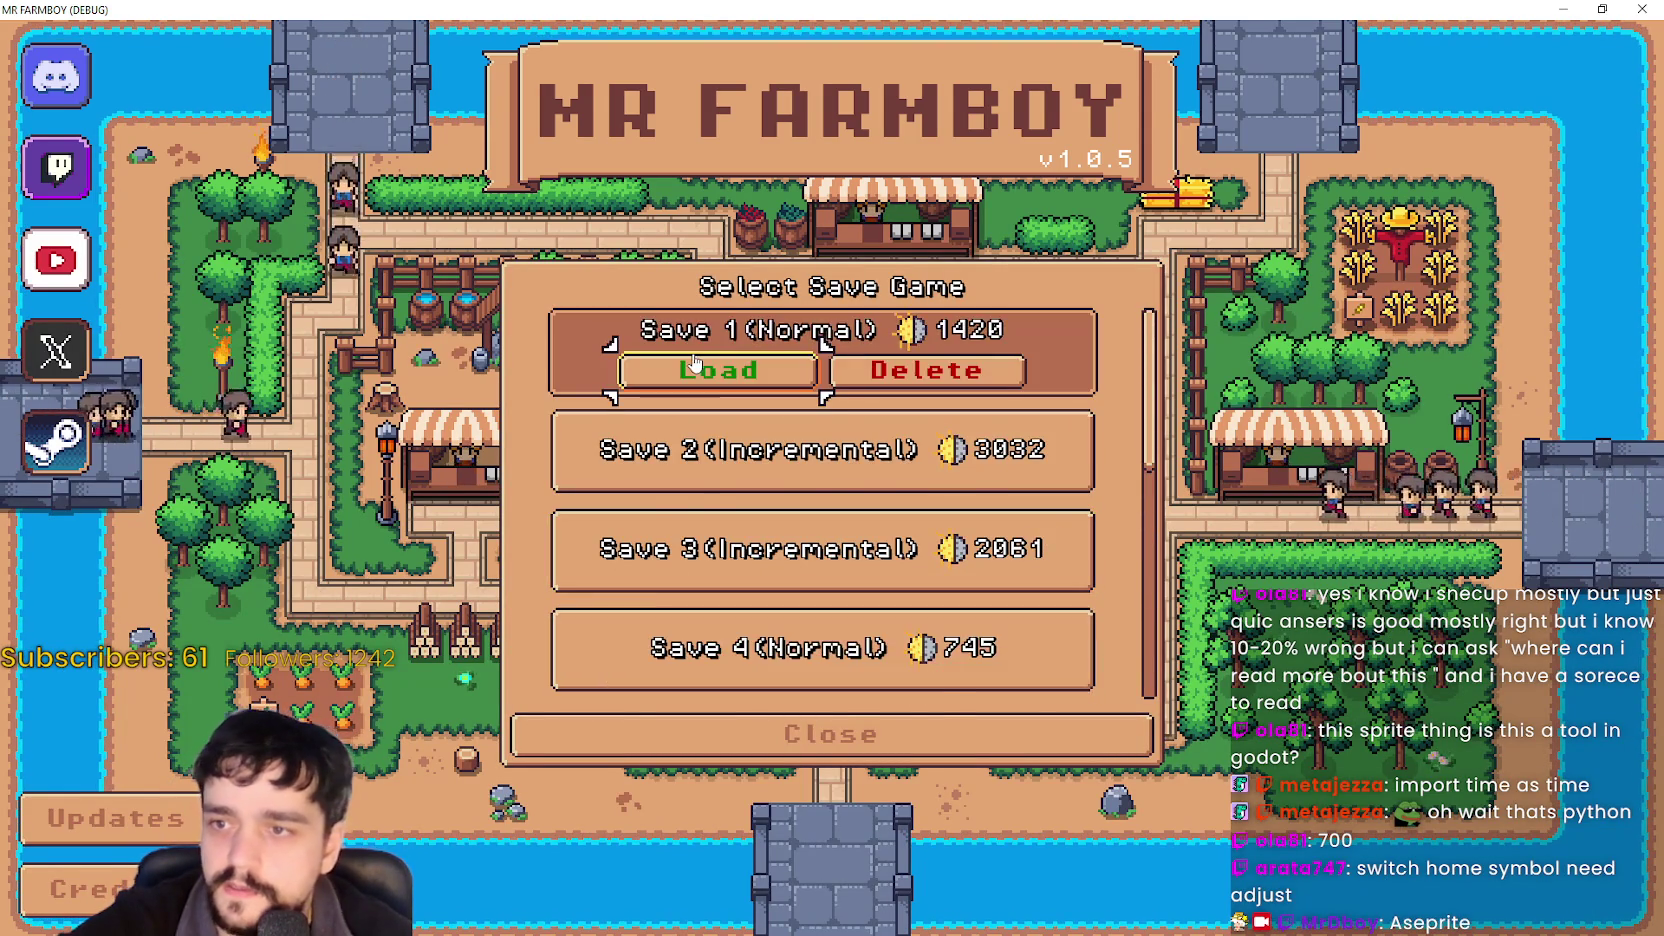
pyautogui.click(757, 358)
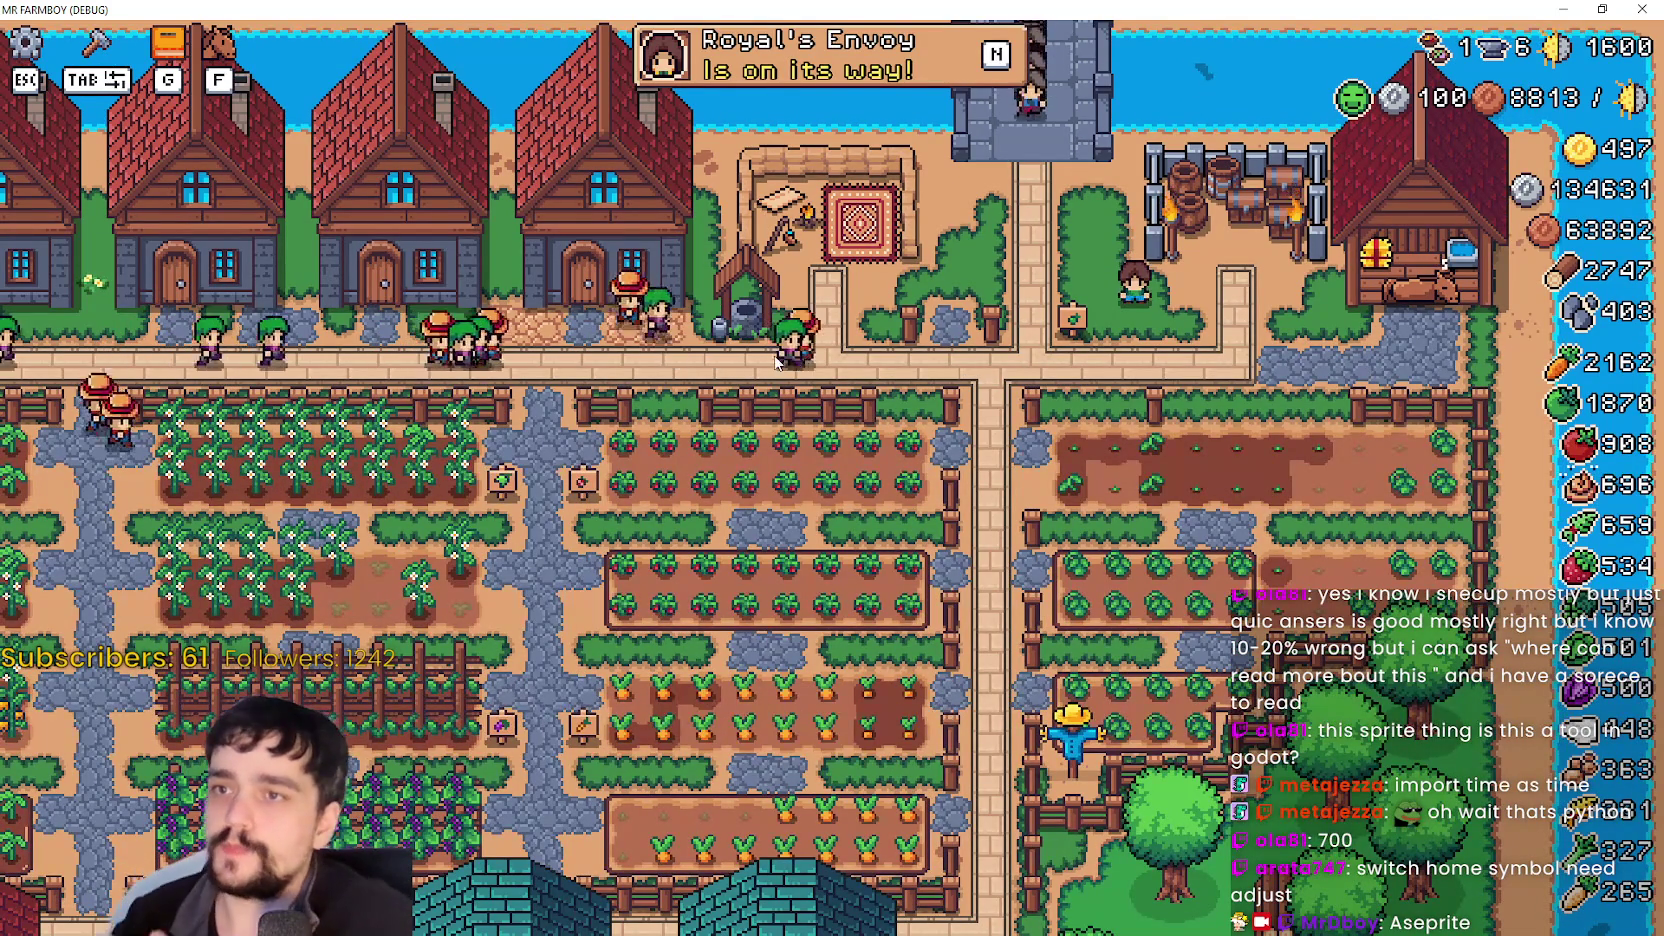
# Toggle the advancements tree, hide the HUD zoomed in, and restore the window size.
pyautogui.press('g')
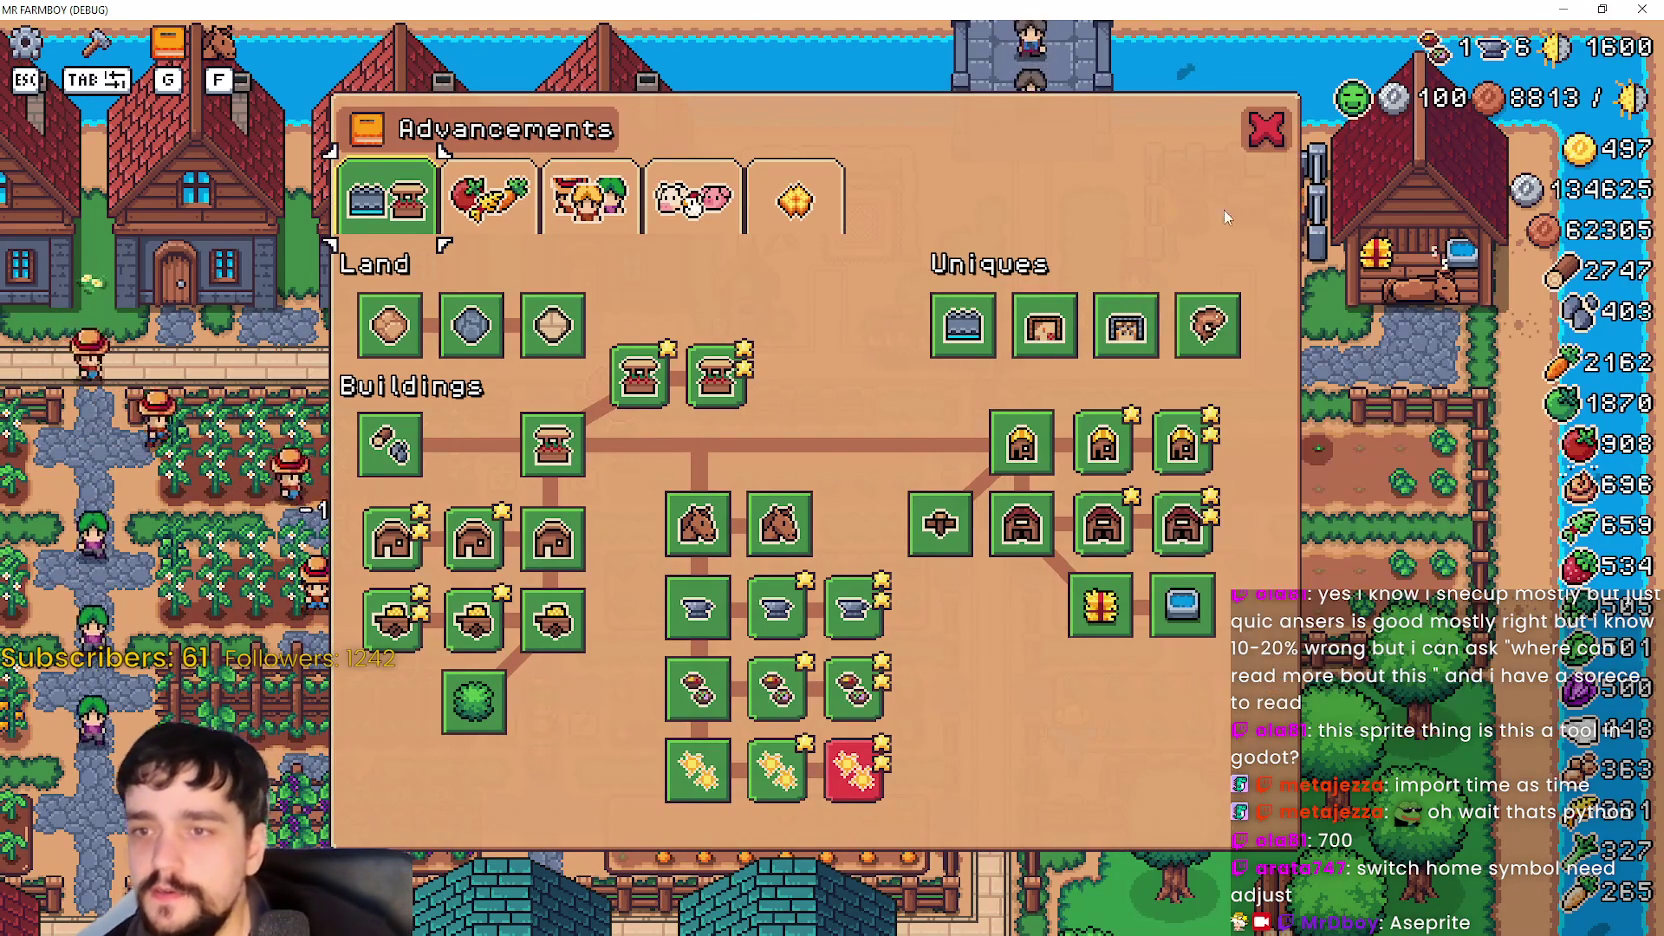
pyautogui.press('g')
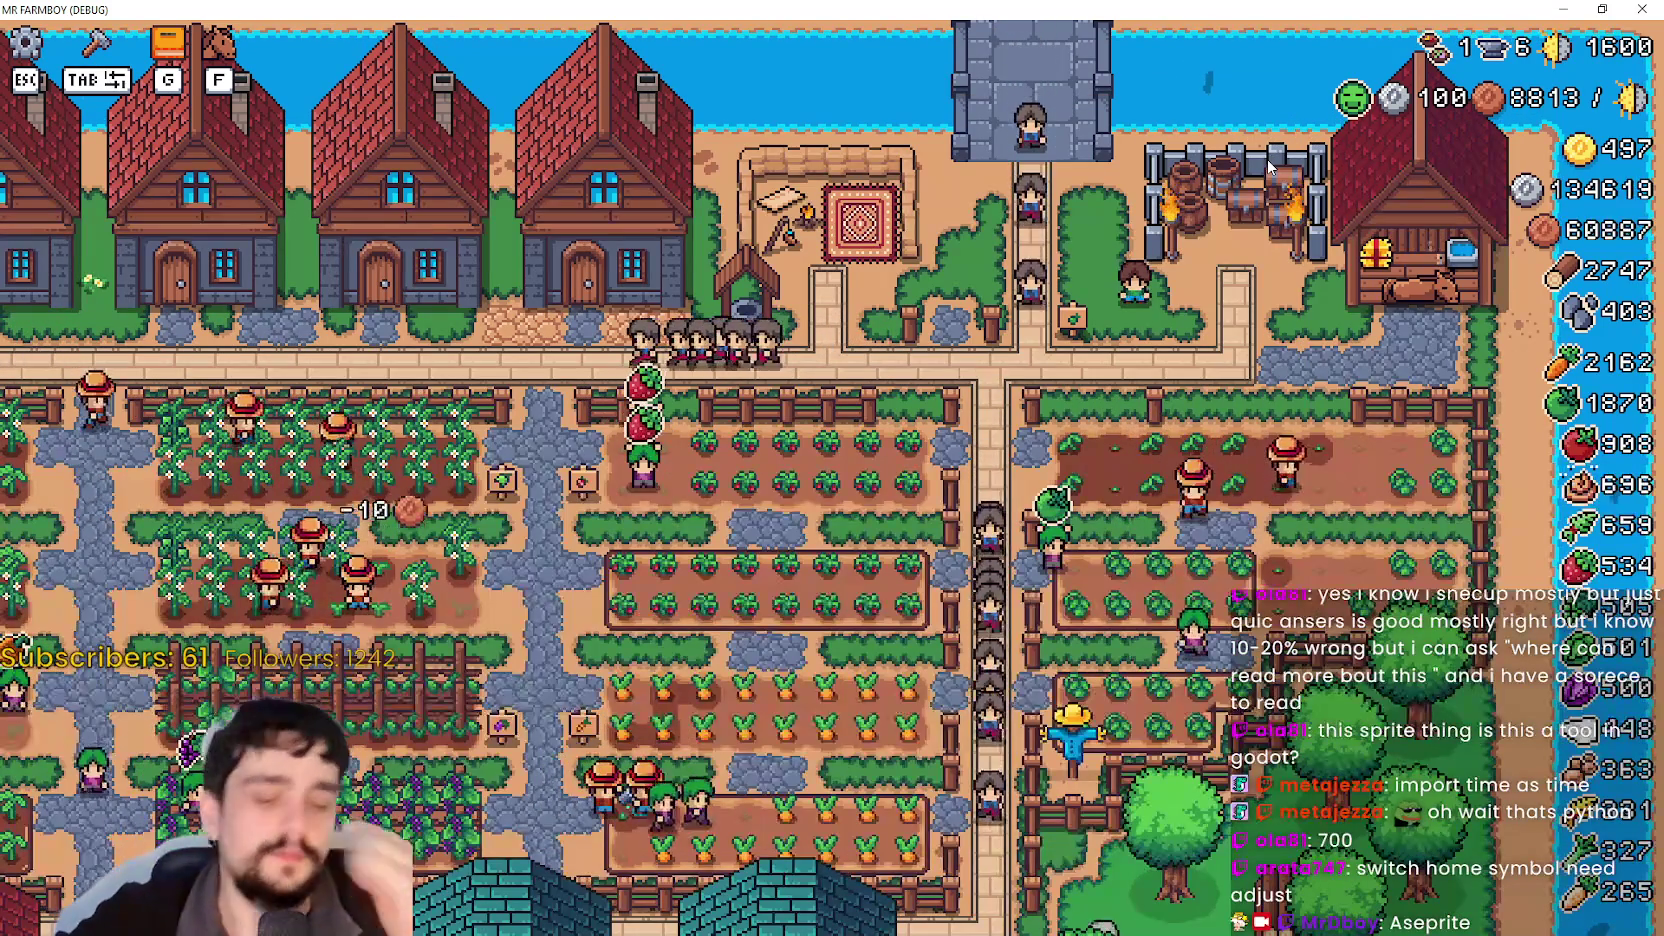
pyautogui.press('z')
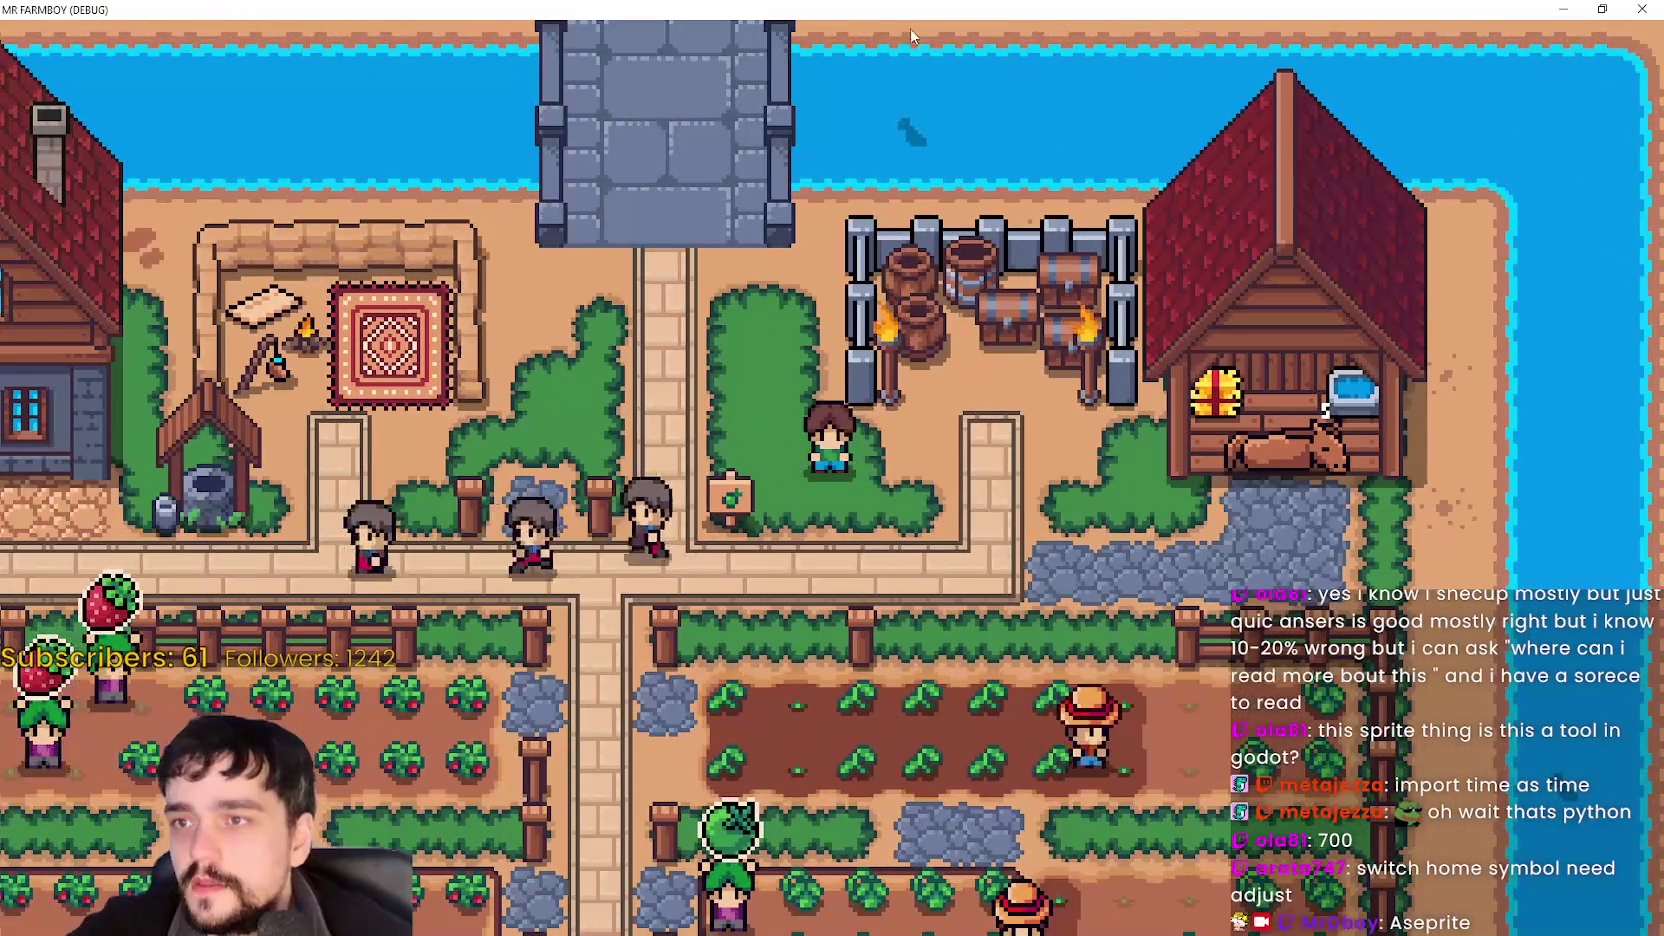
pyautogui.press('super+Down')
# Zoom out and ride south through the village, then west along the bottom fence.
pyautogui.press('z')
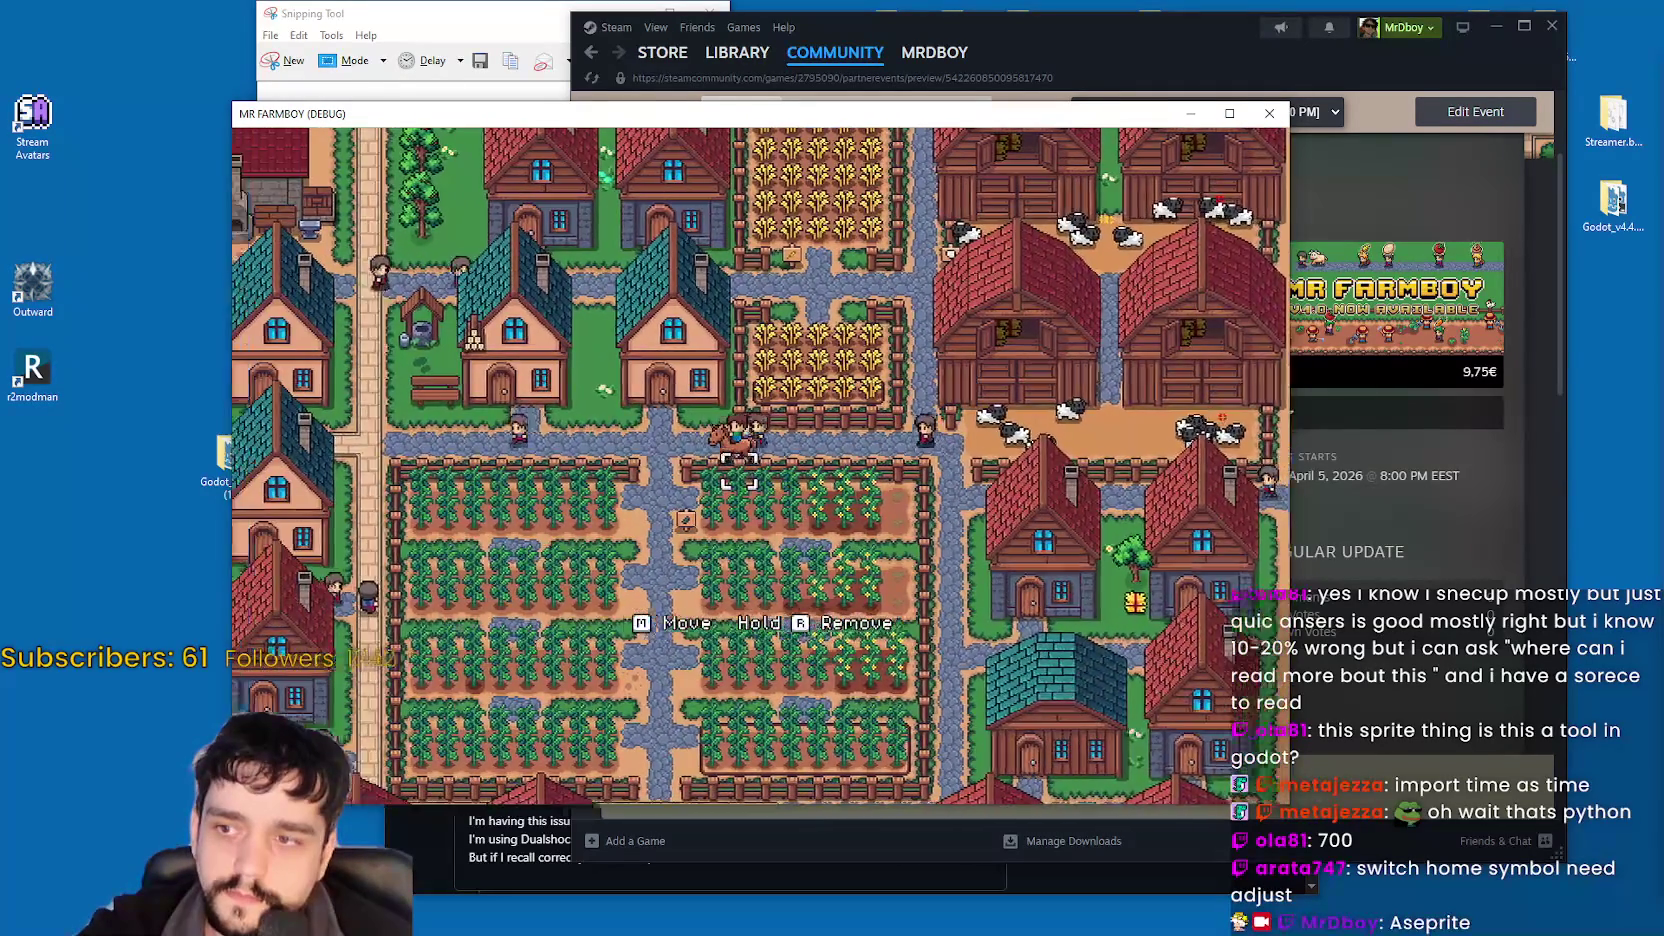
pyautogui.press('Escape')
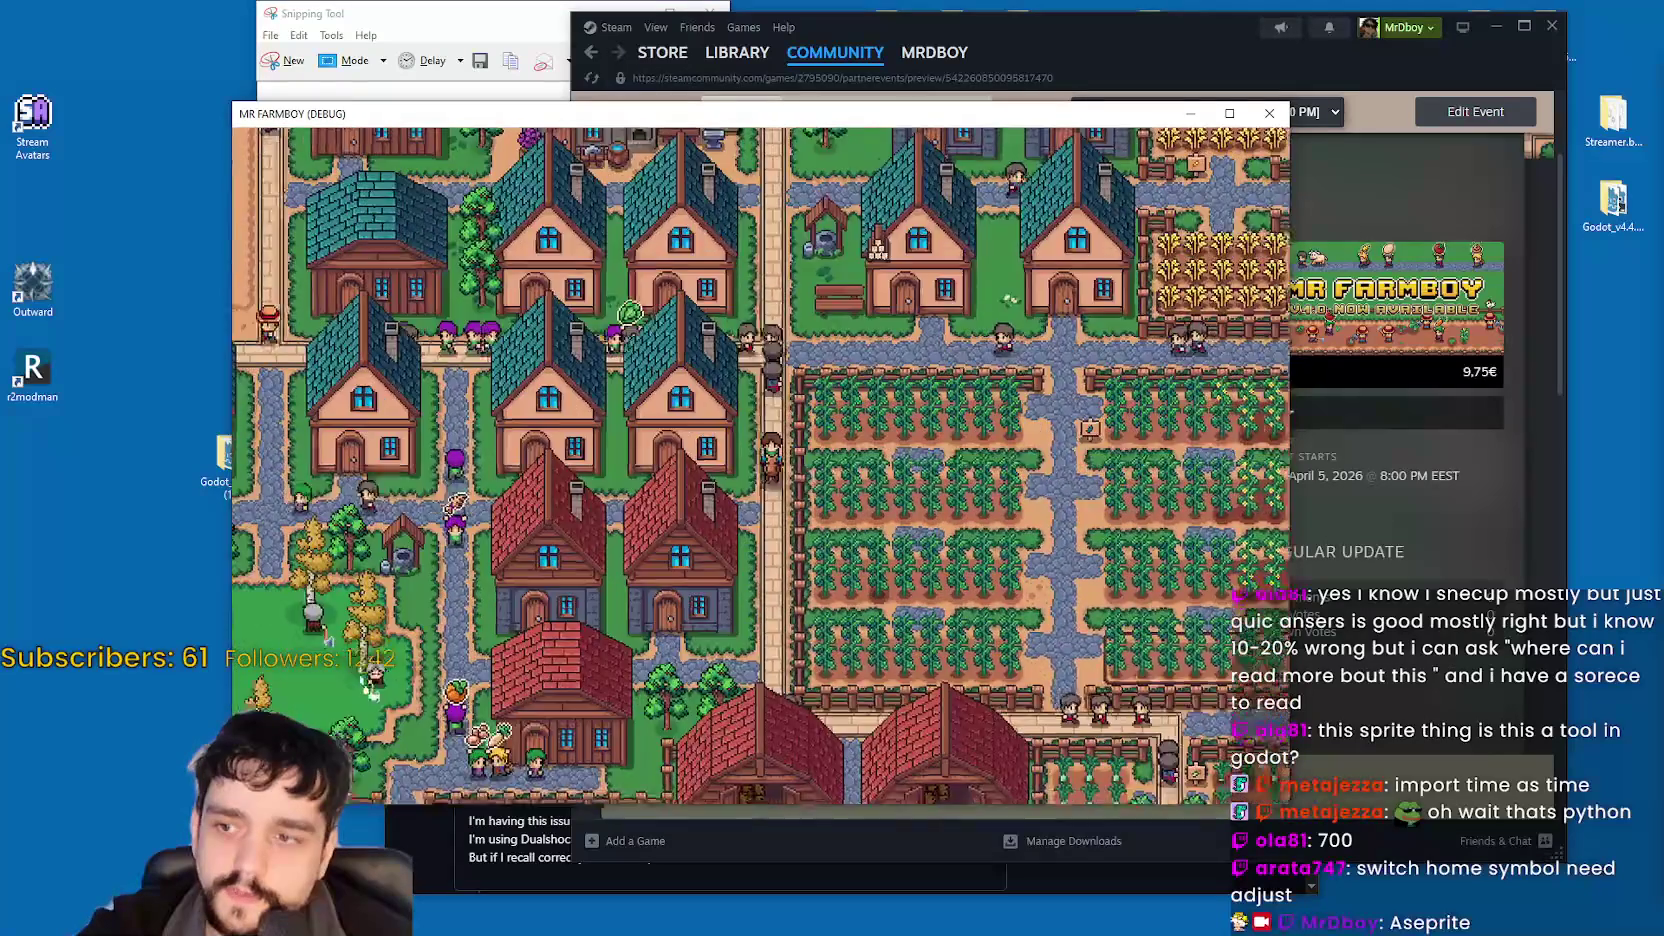
pyautogui.press('Down')
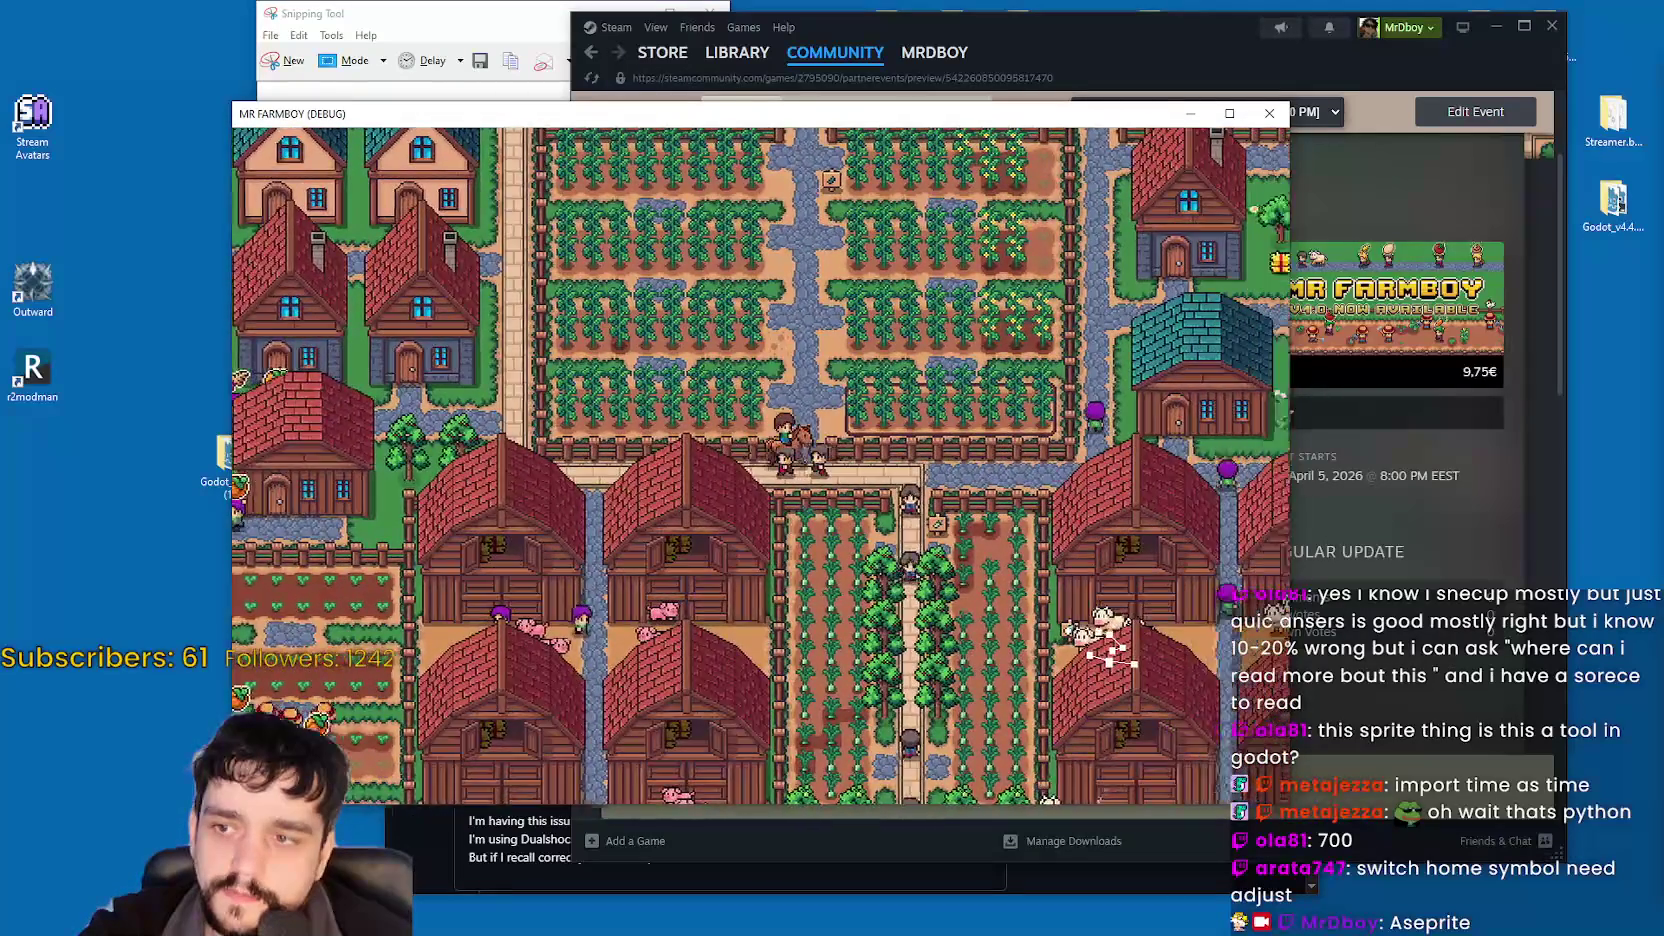
pyautogui.press('Right')
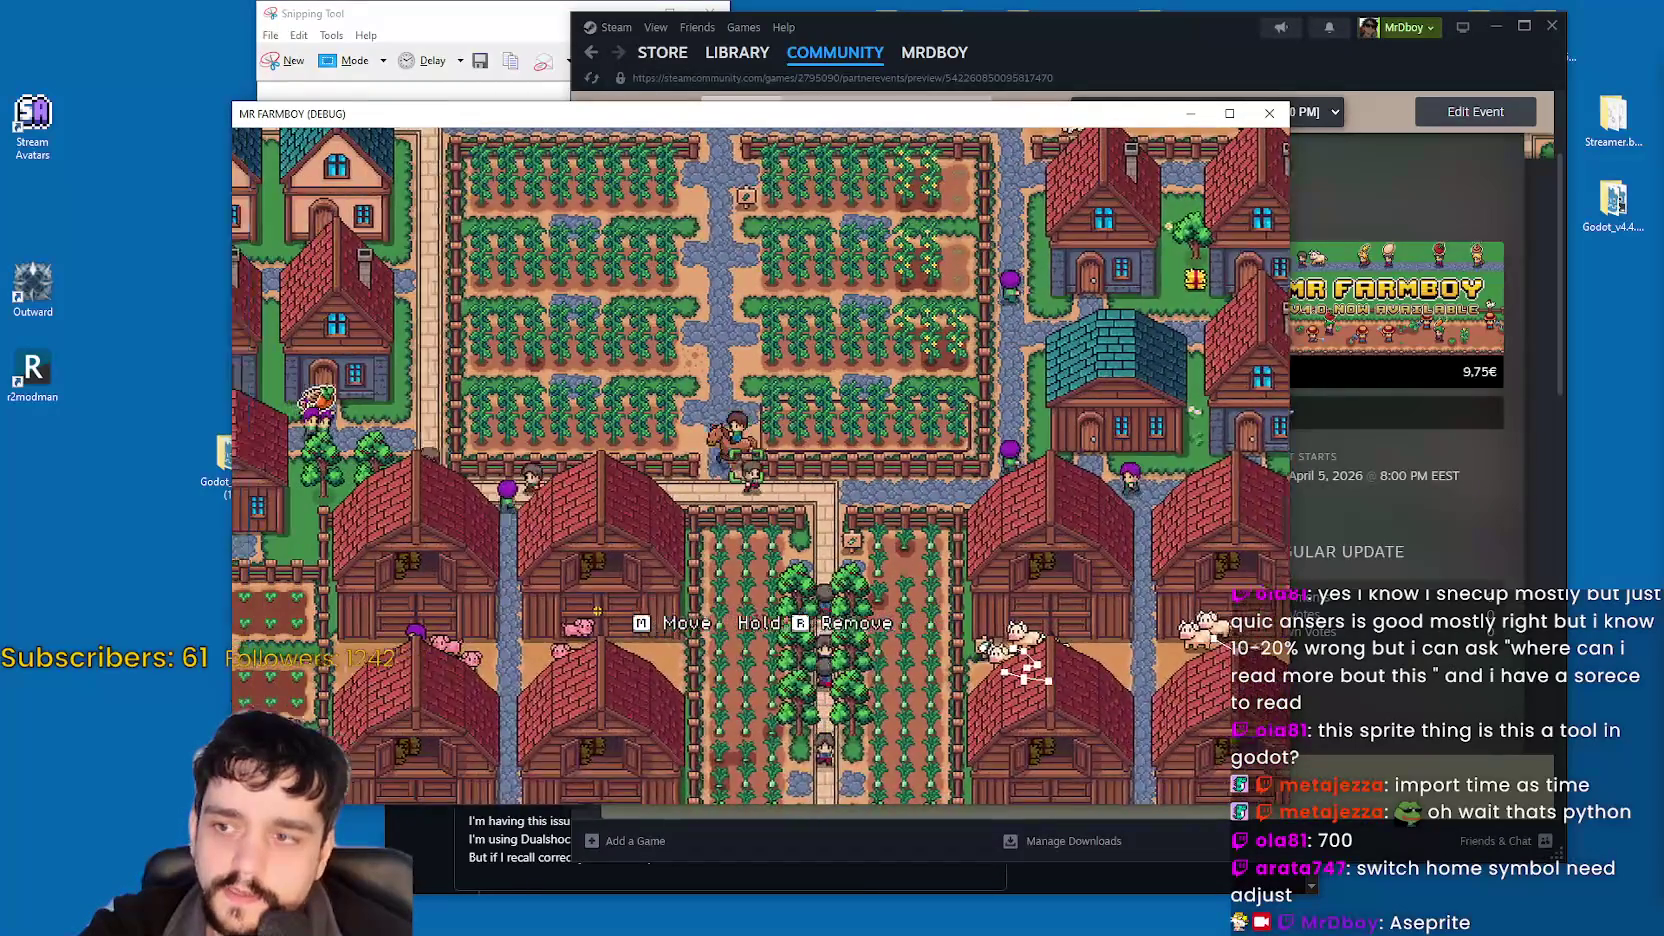
pyautogui.press('Down')
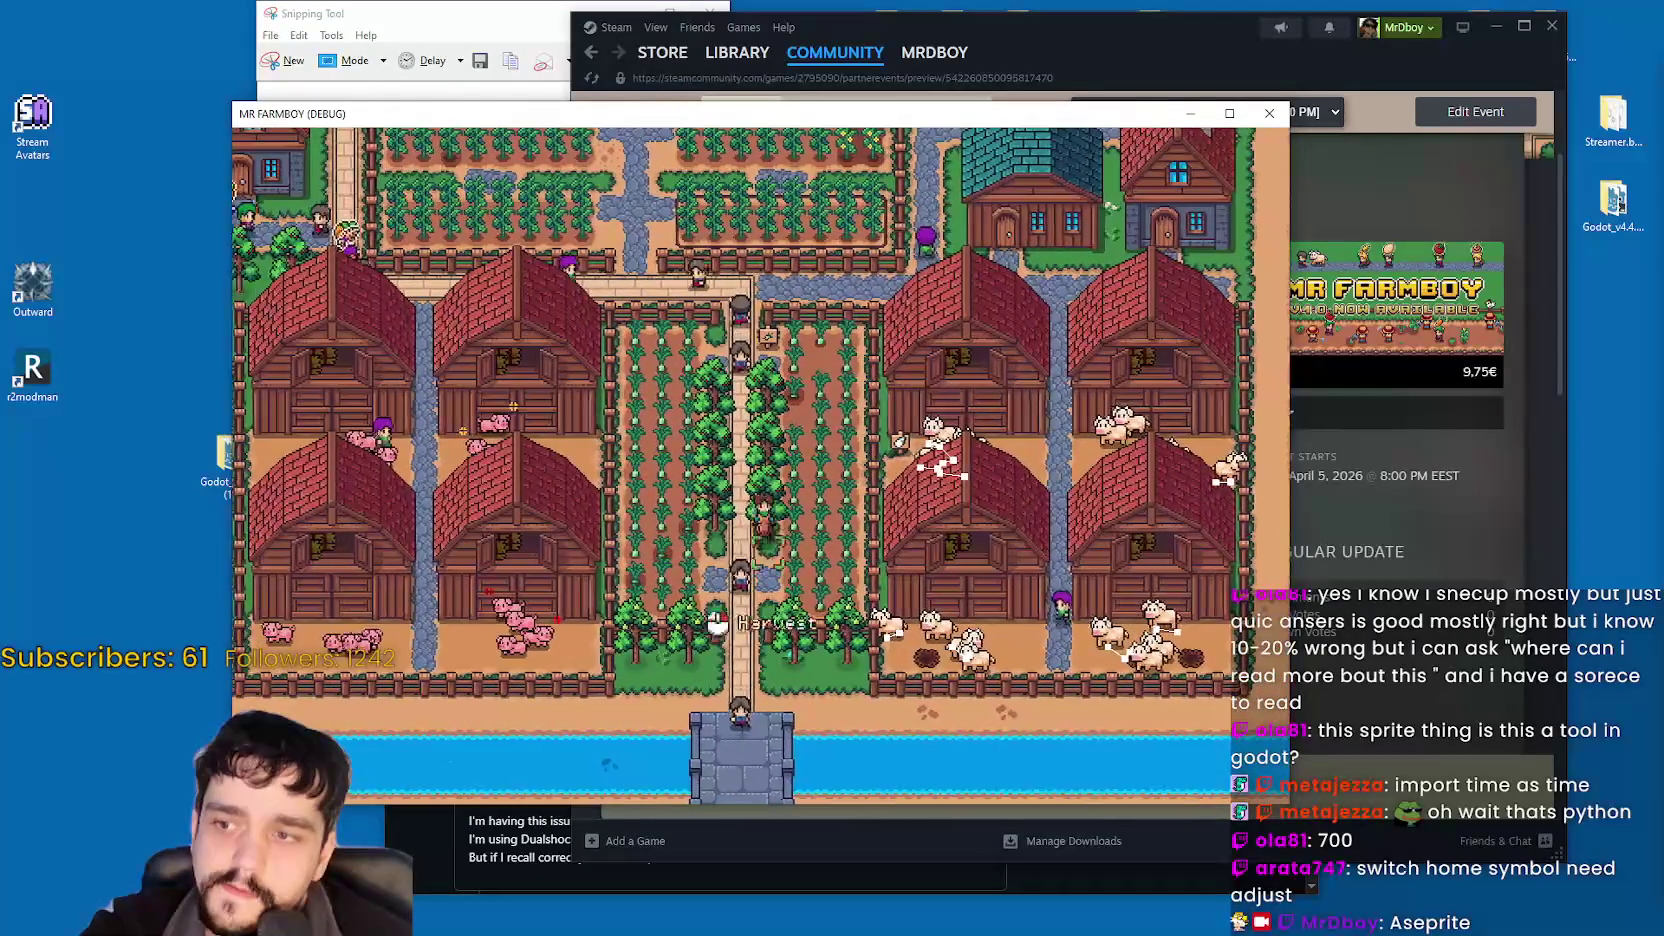
pyautogui.press('Down')
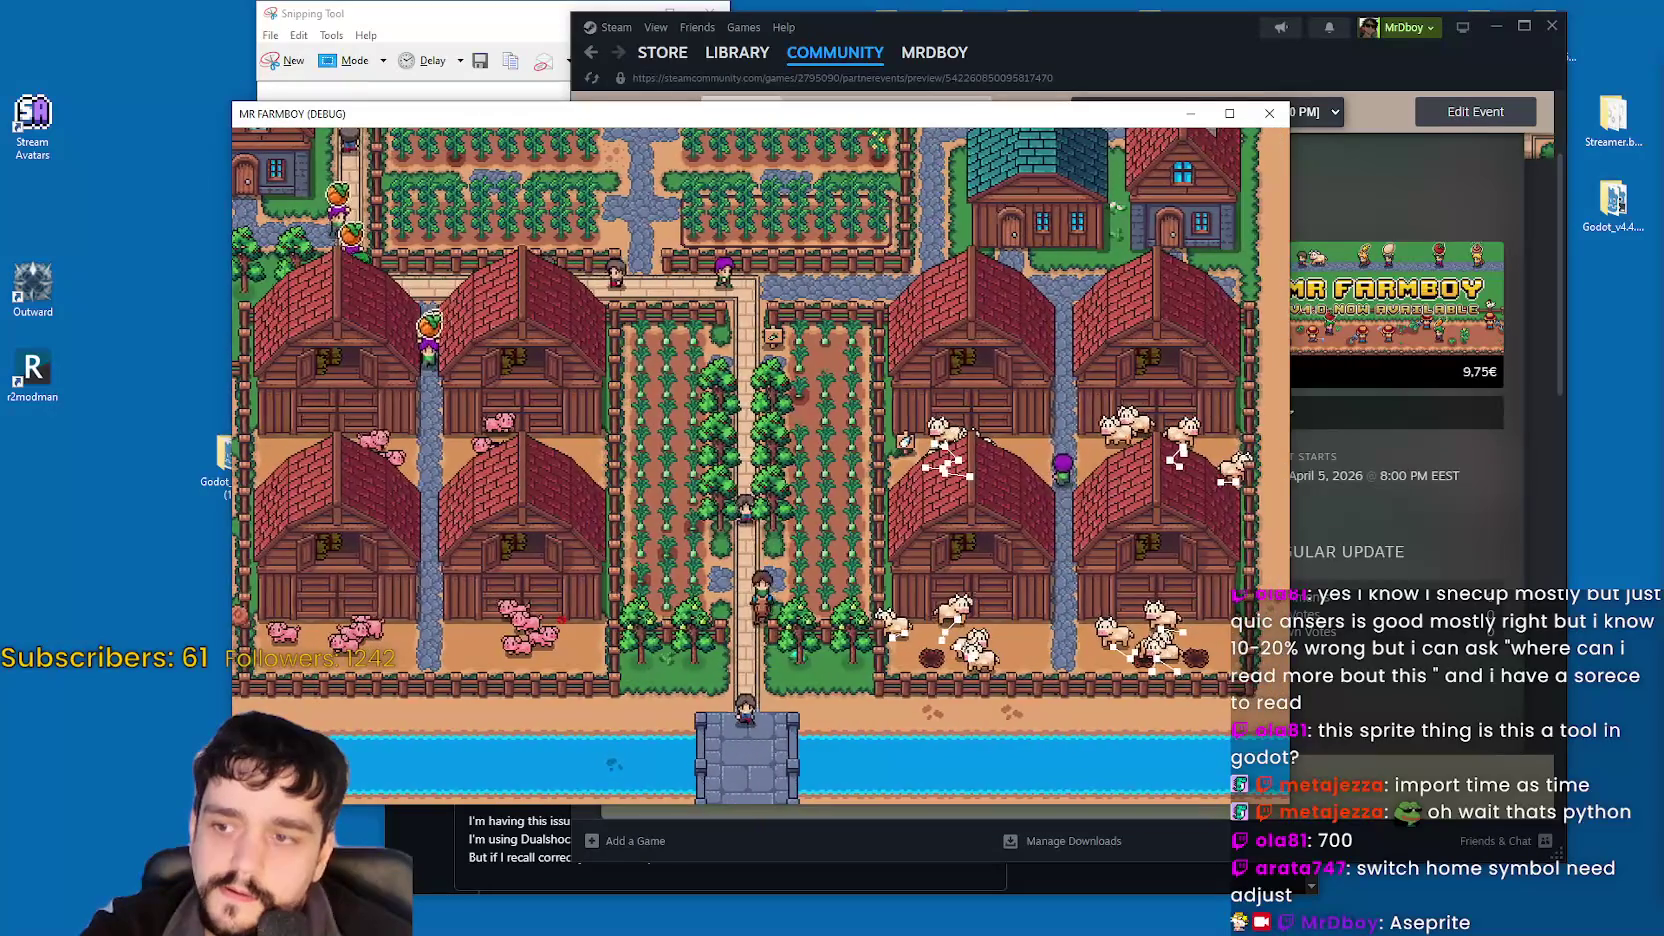
pyautogui.press('Left')
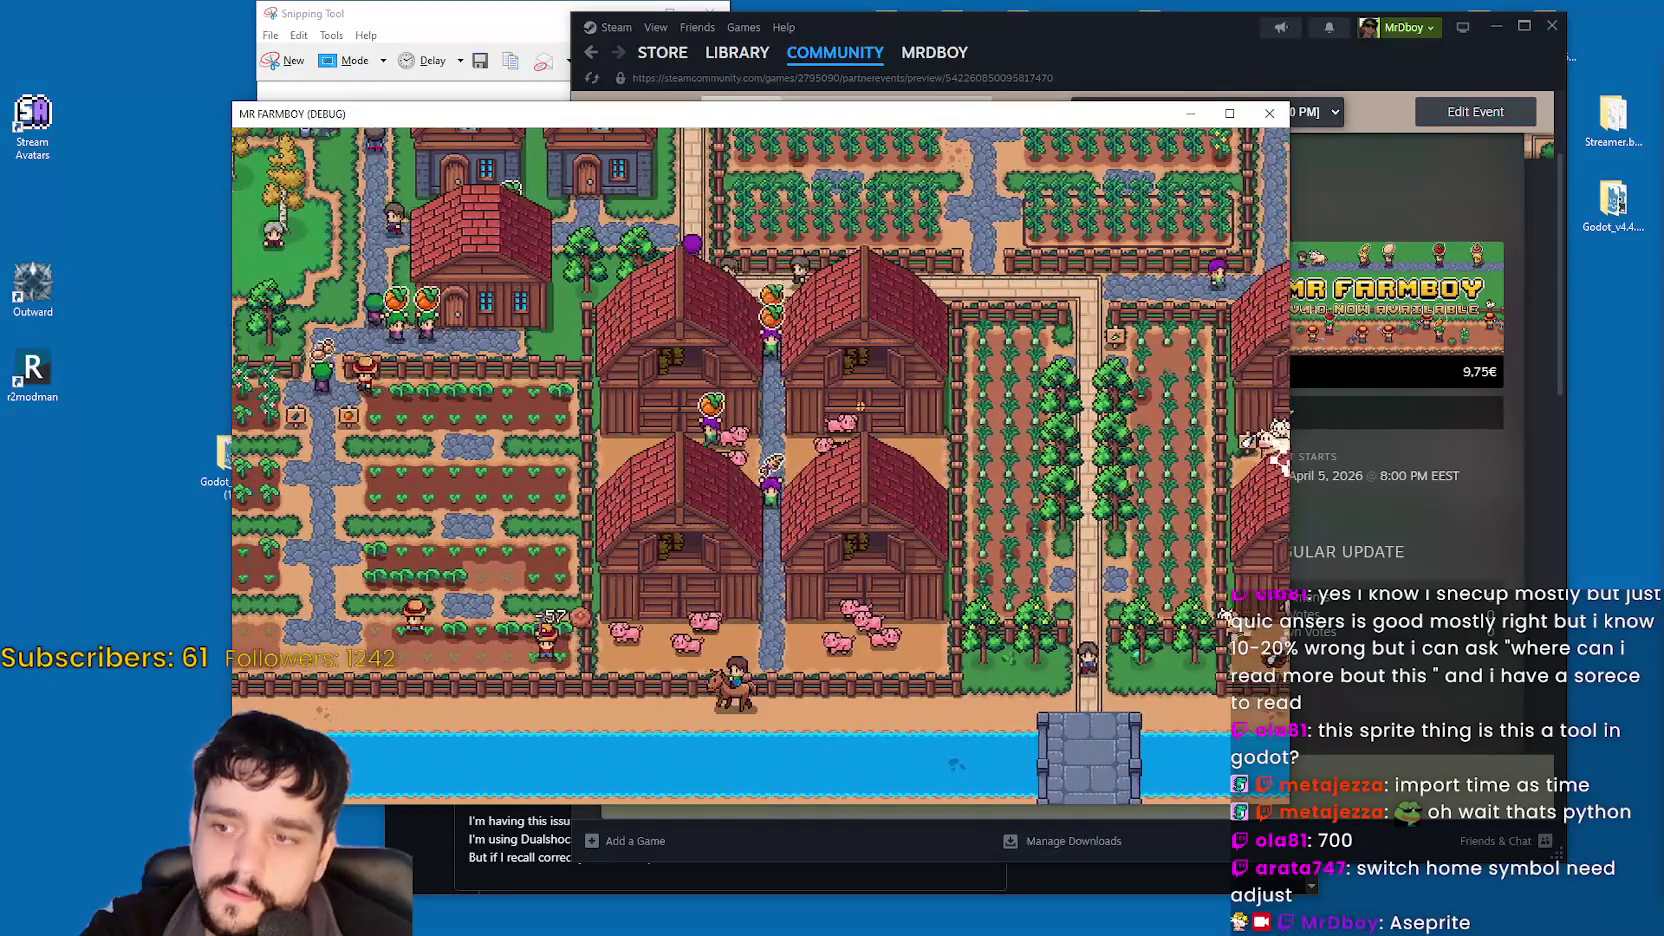
pyautogui.press('Left')
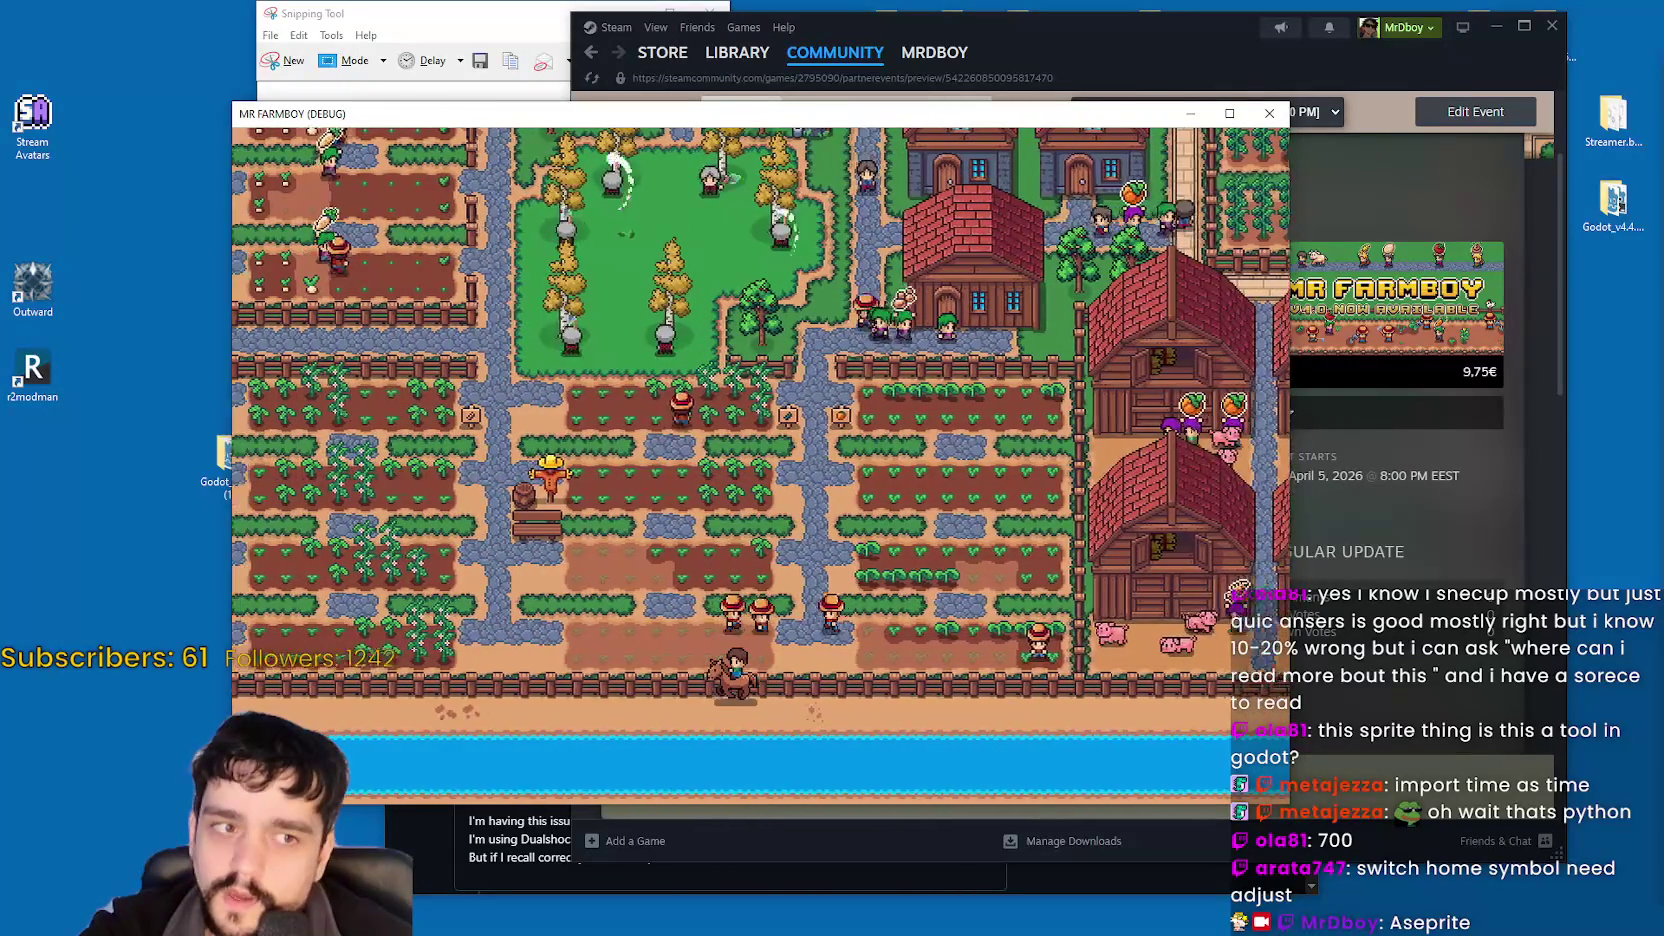
pyautogui.press('Left')
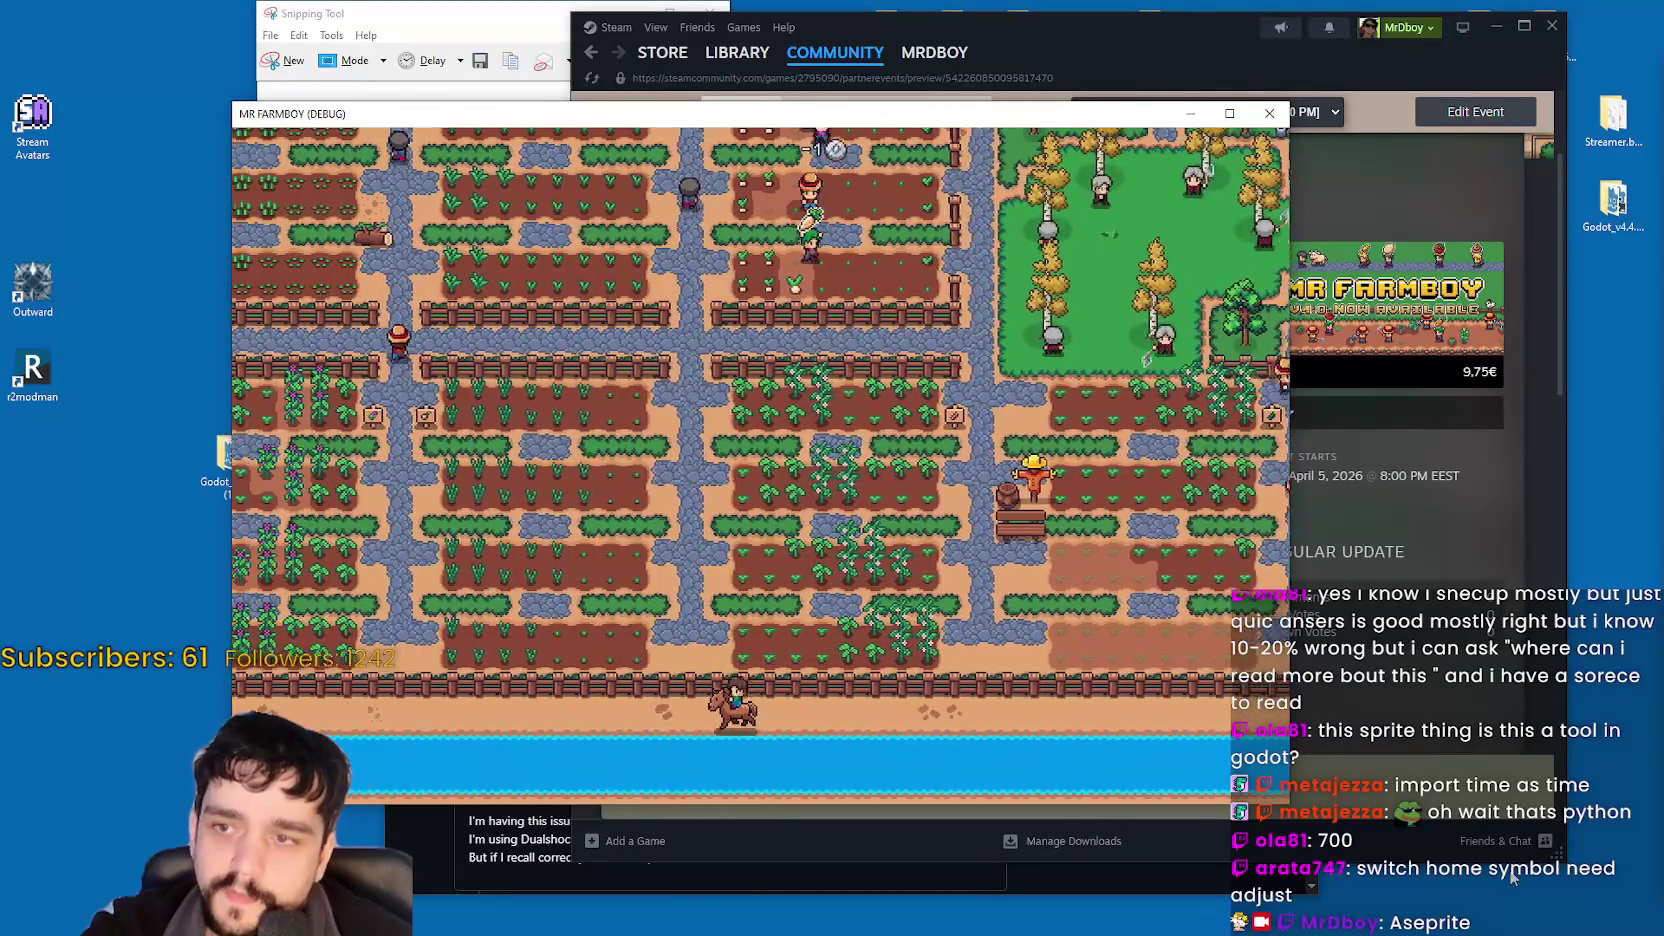
pyautogui.press('Left')
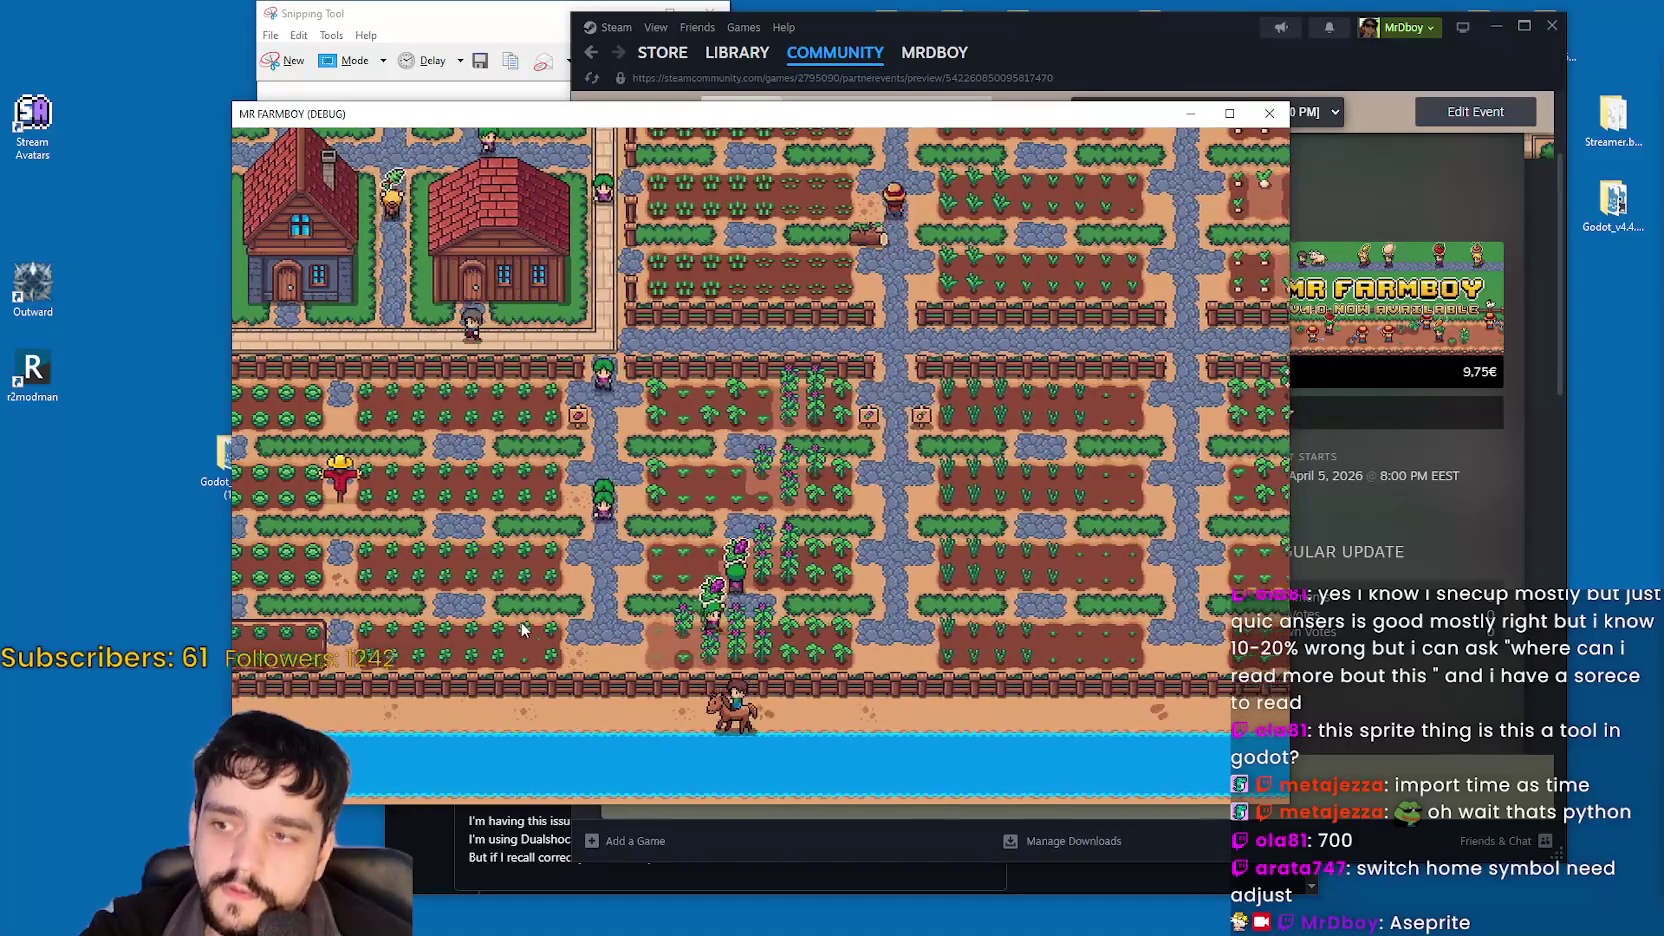
pyautogui.press('Left')
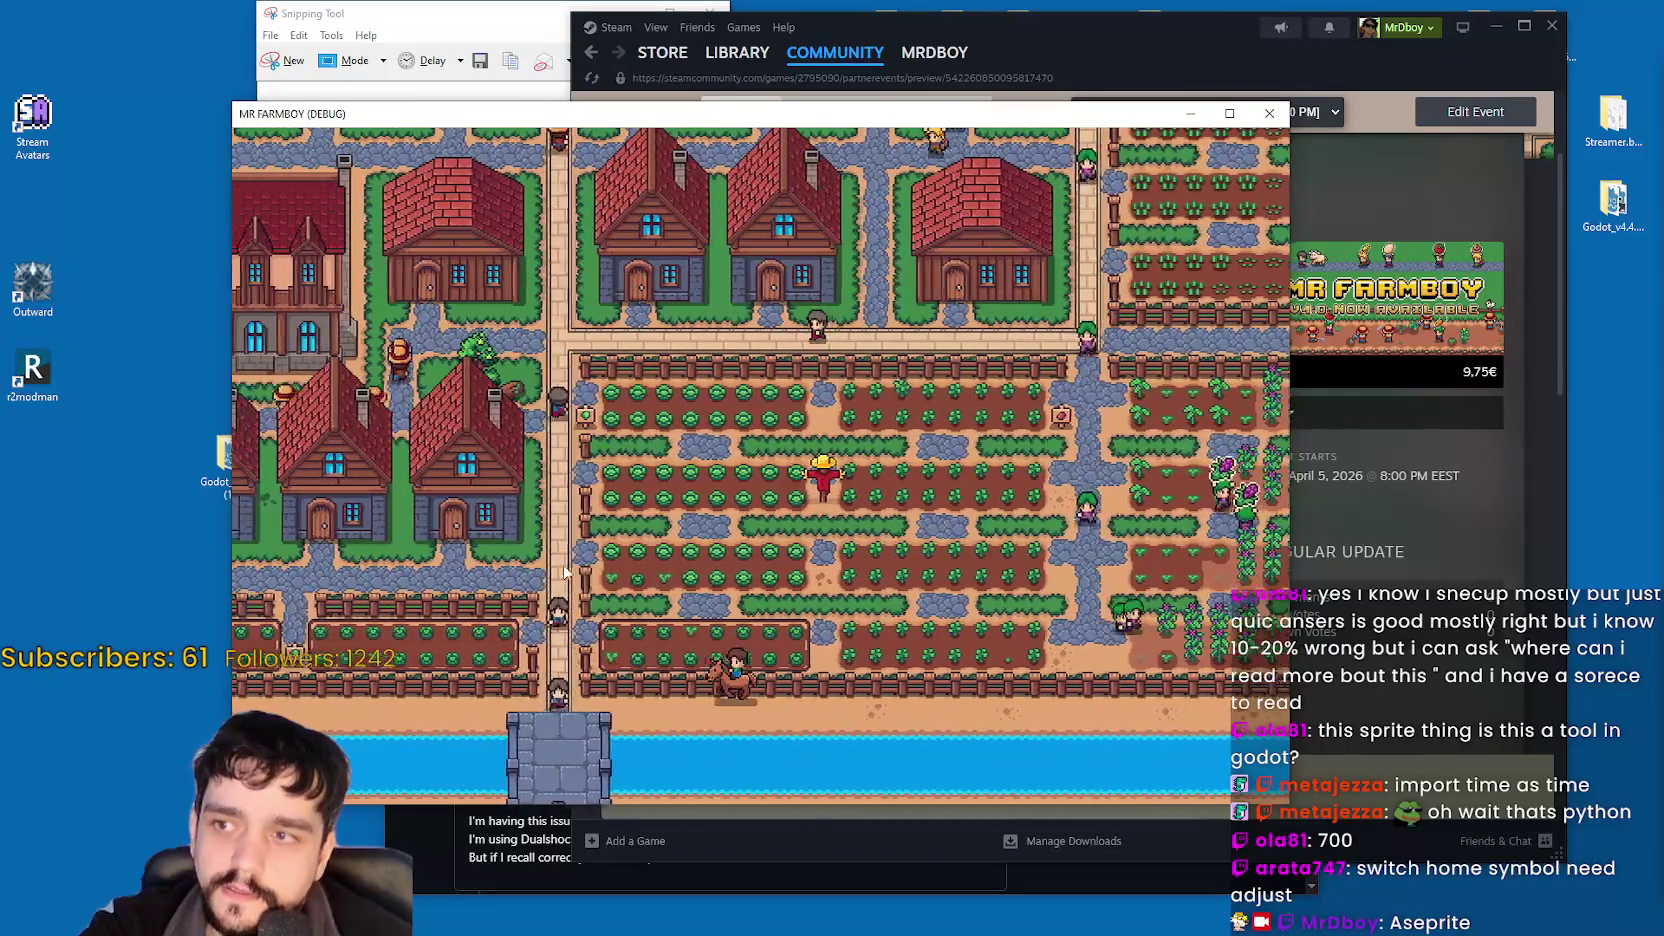
# Ride north and west toward the coast and along the trees, adjusting the zoom.
pyautogui.press('Up')
pyautogui.scroll(2, 745, 557)
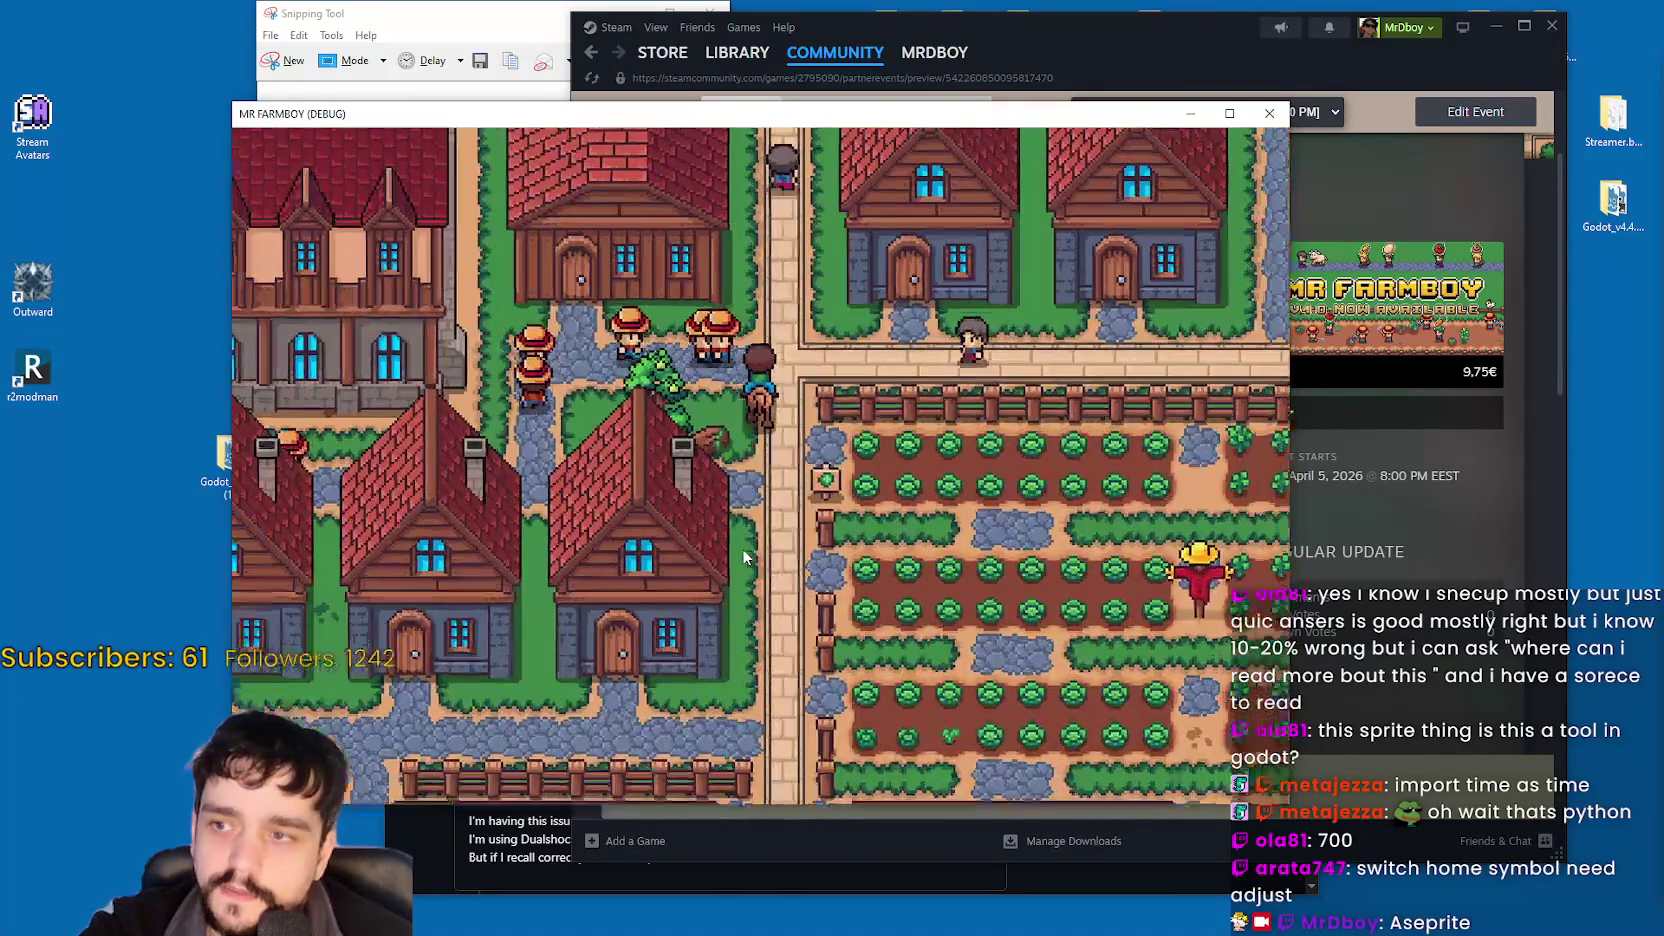
pyautogui.press('Up')
pyautogui.press('Left')
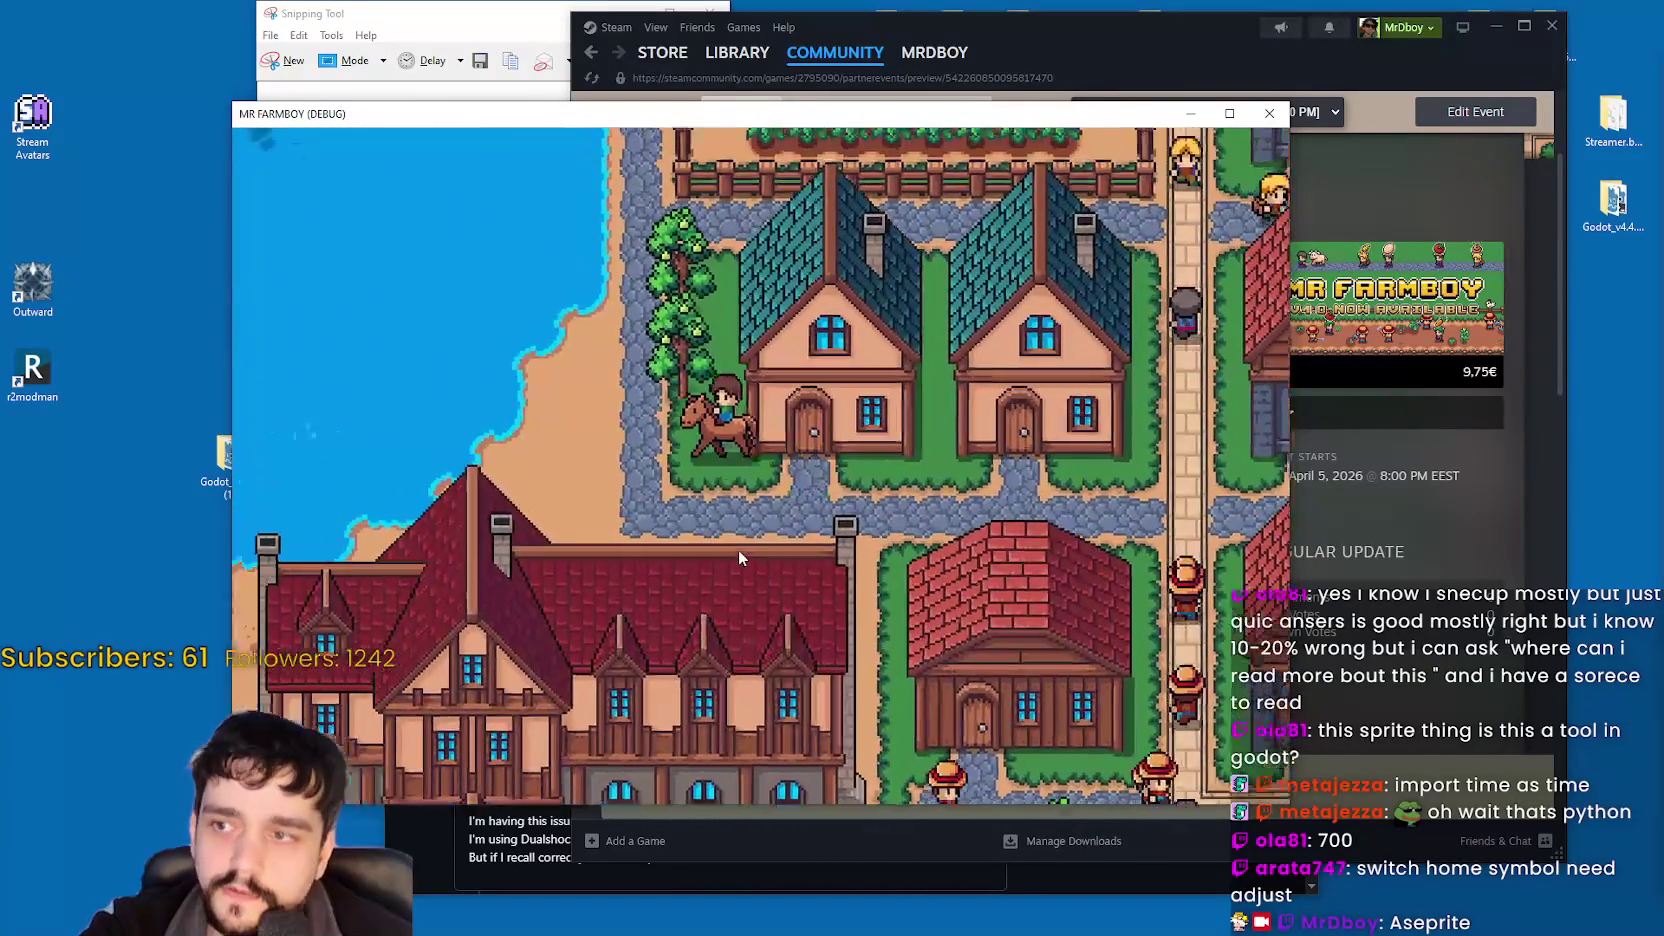
pyautogui.press('Up')
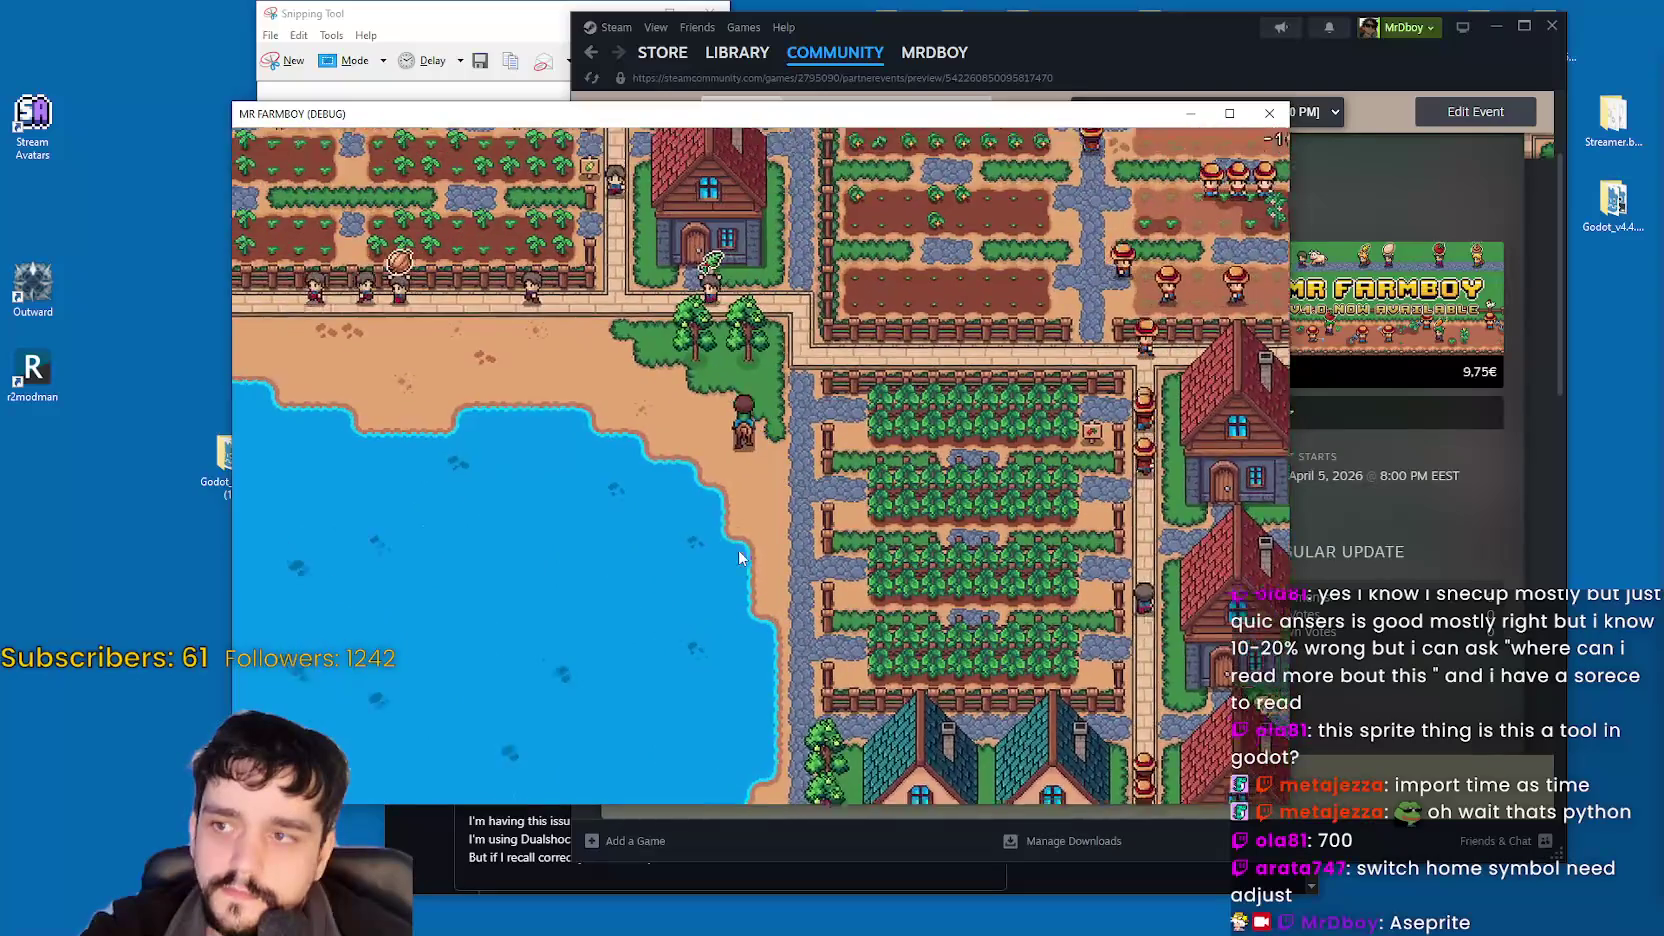
pyautogui.scroll(2, 738, 549)
pyautogui.press('Left')
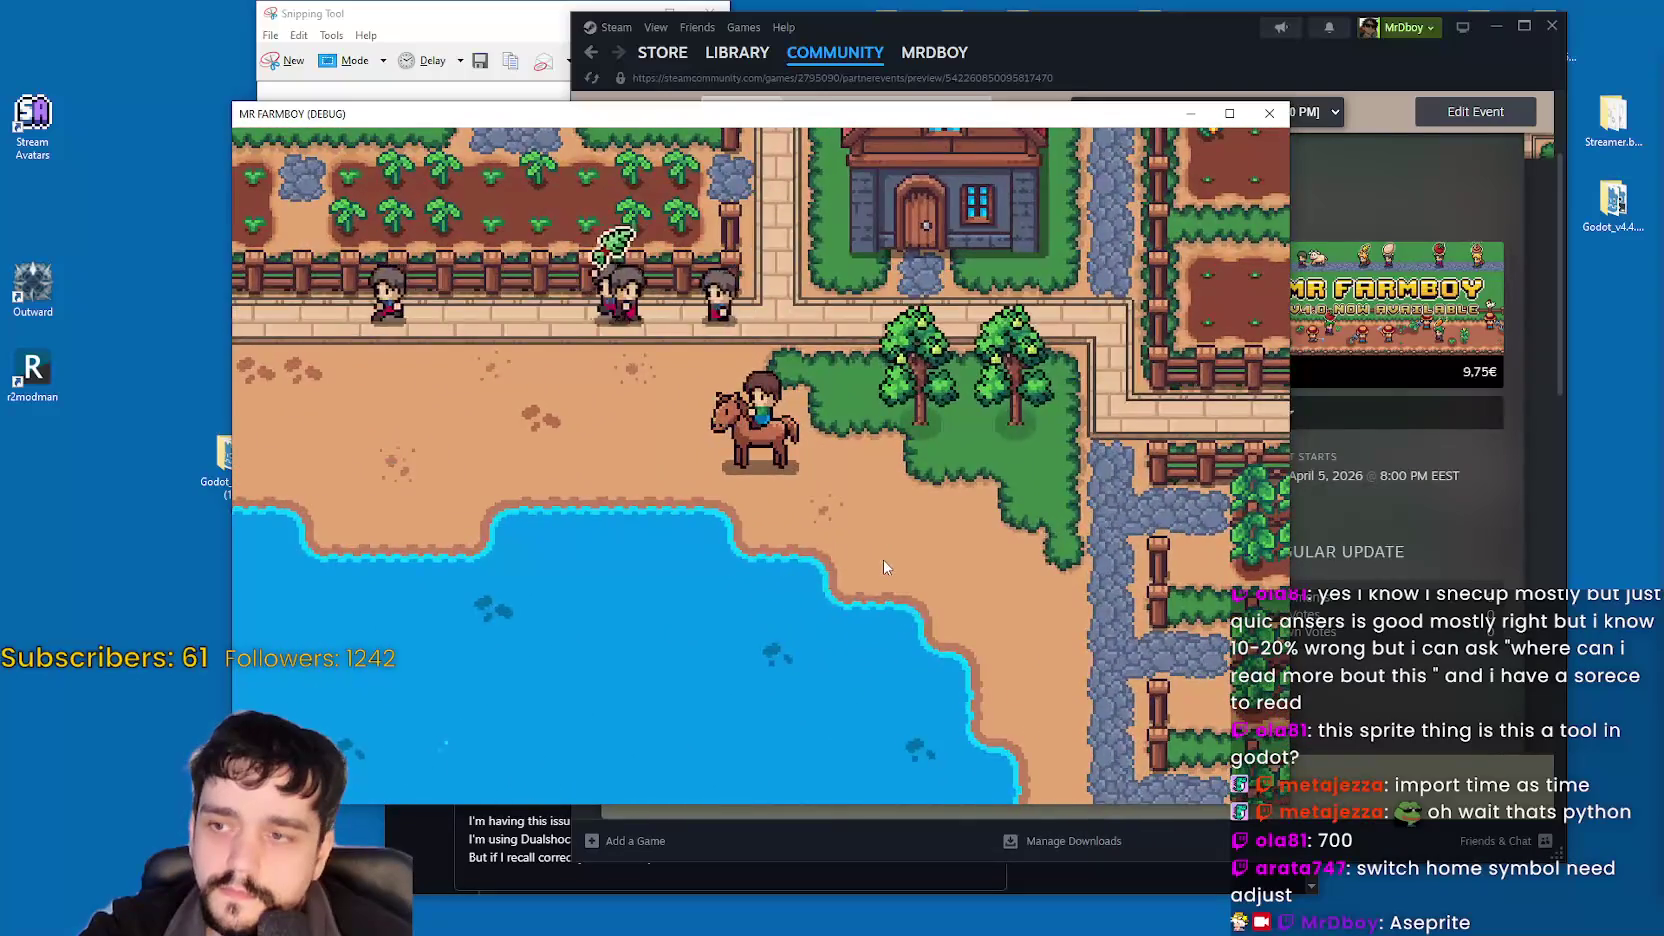
pyautogui.scroll(-3, 883, 567)
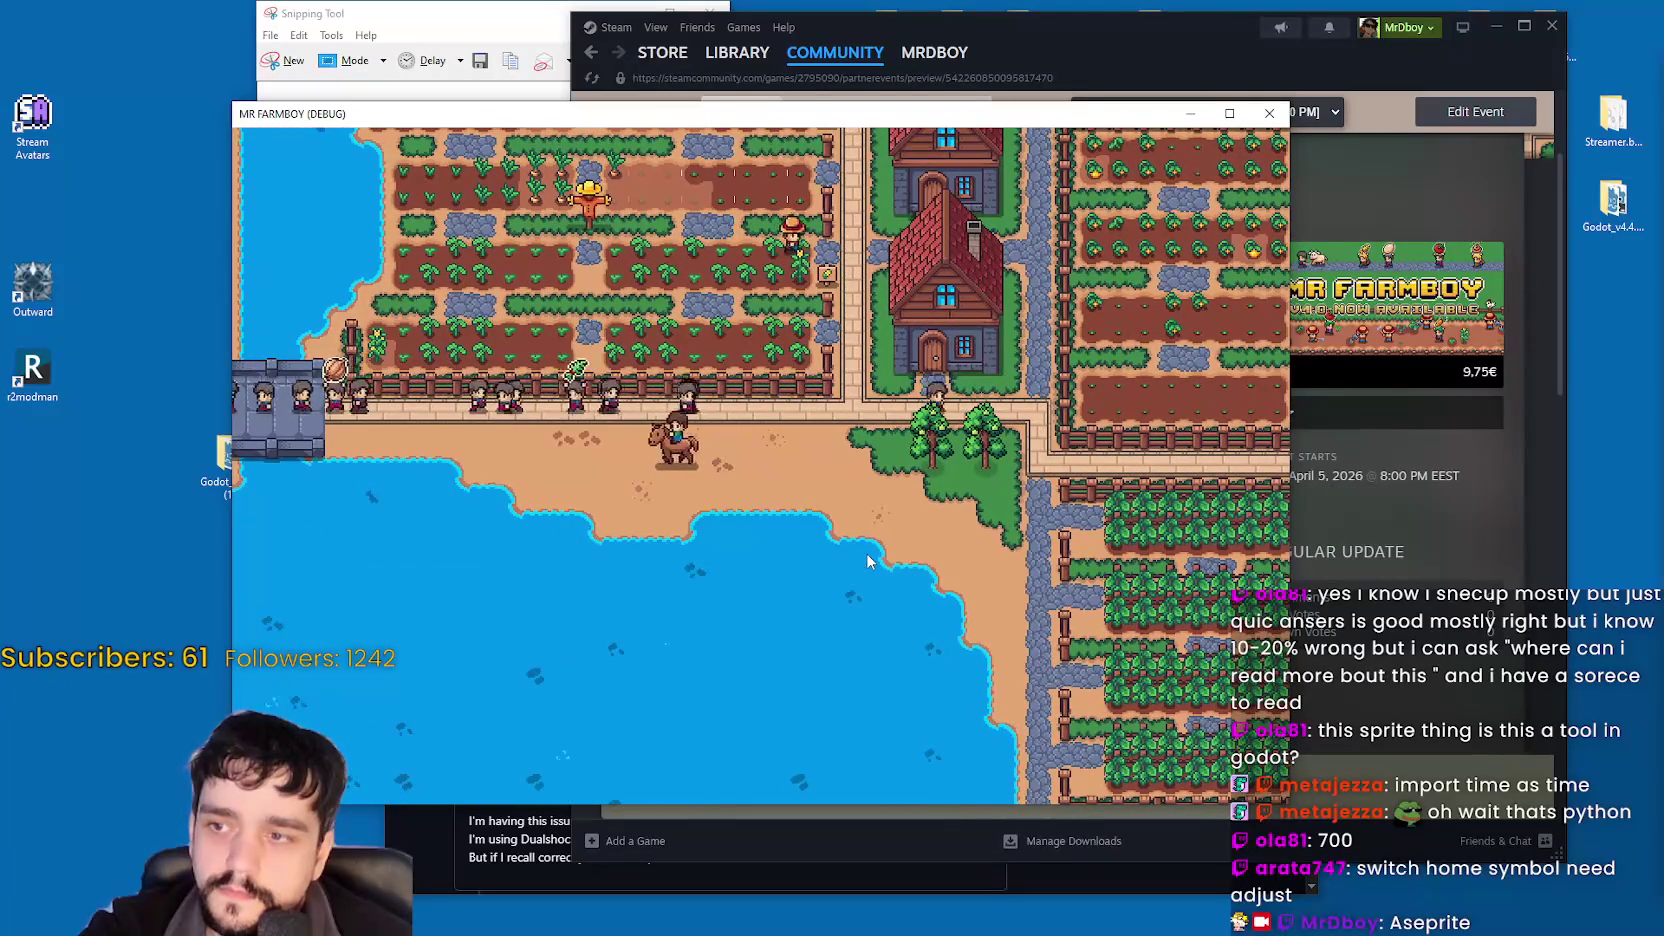
pyautogui.press('Up')
# Position the horse on the beach and open the Crafting panel on Decorations.
pyautogui.press('Tab')
pyautogui.press('Tab')
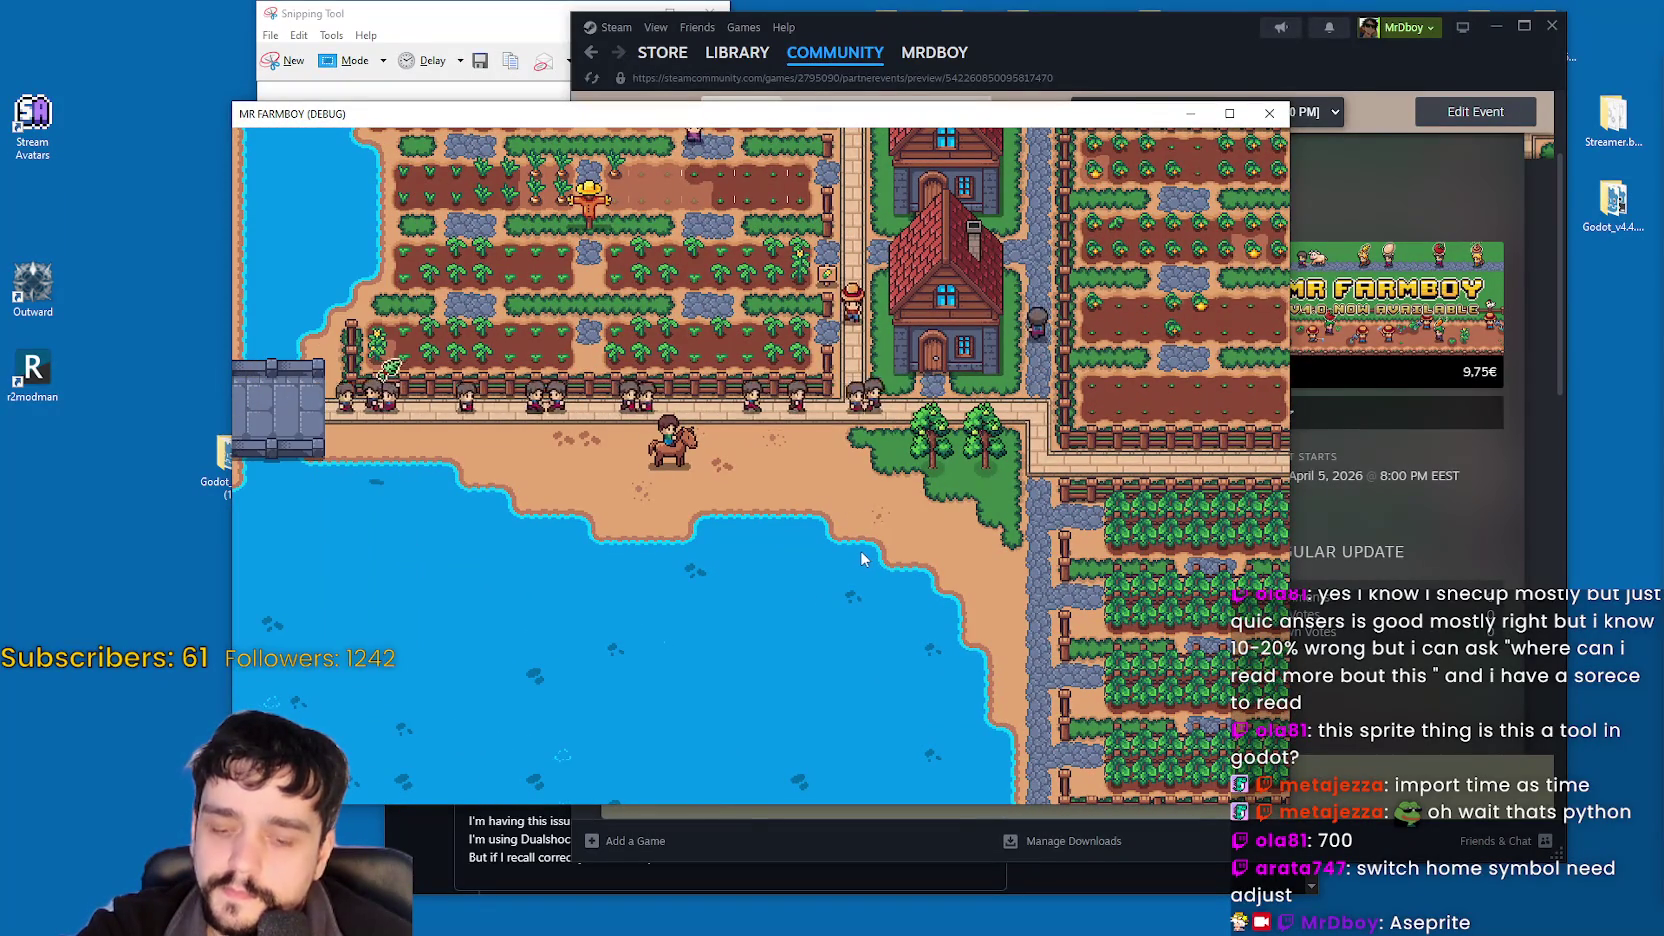
pyautogui.press('Right')
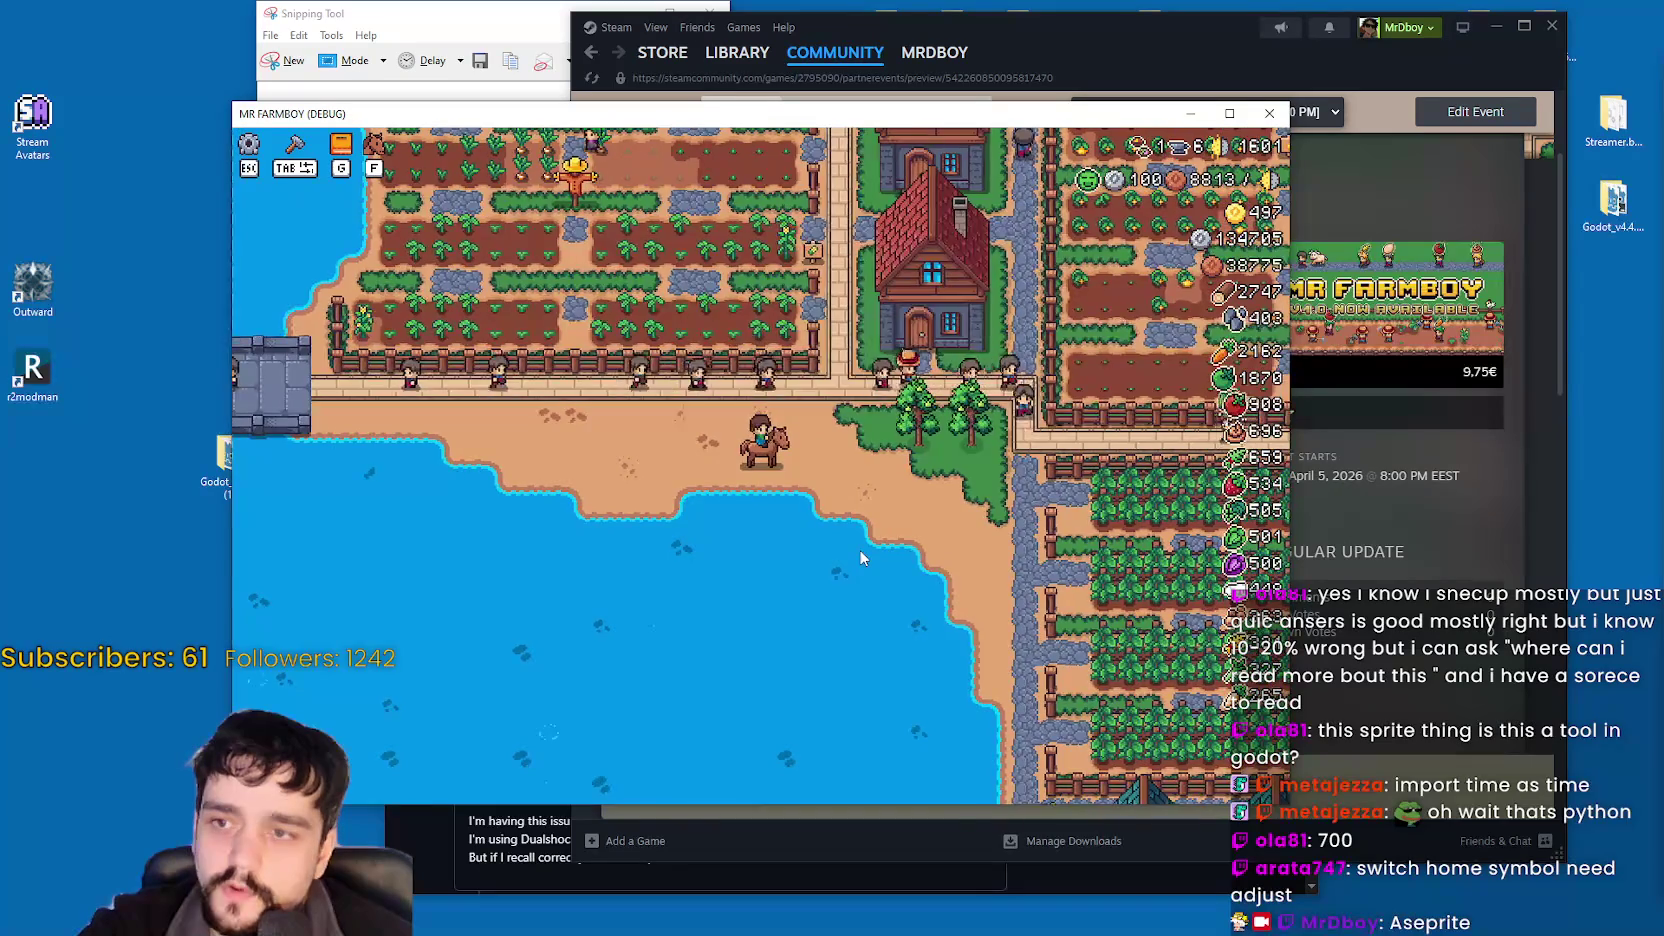
pyautogui.press('Left')
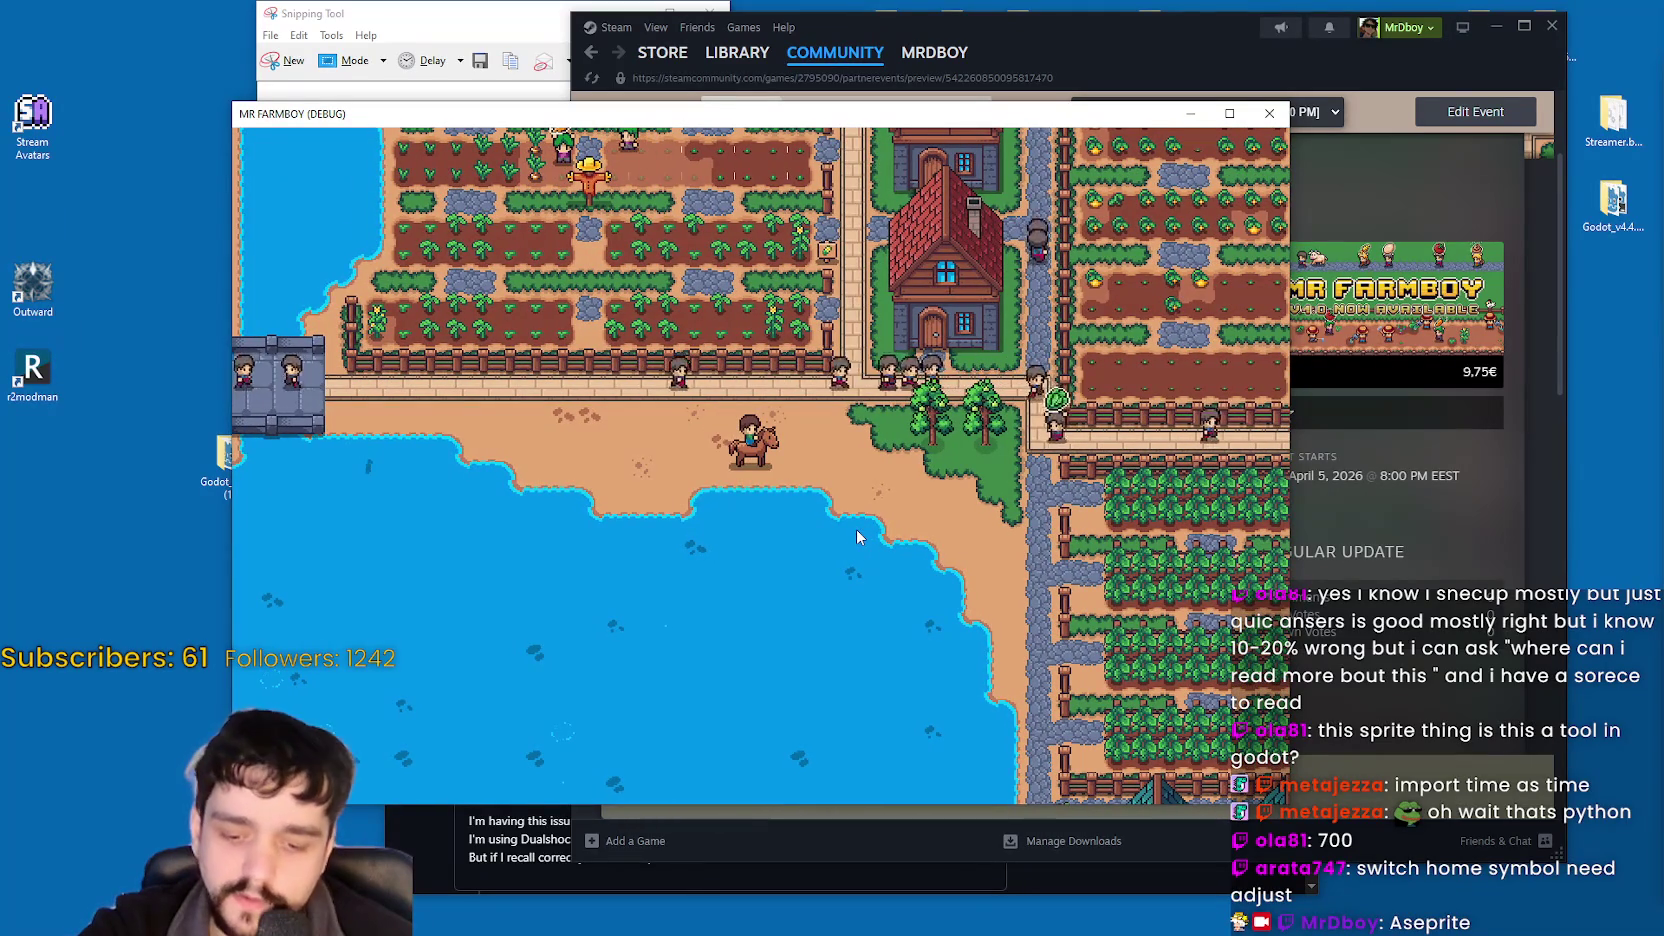
pyautogui.press('Down')
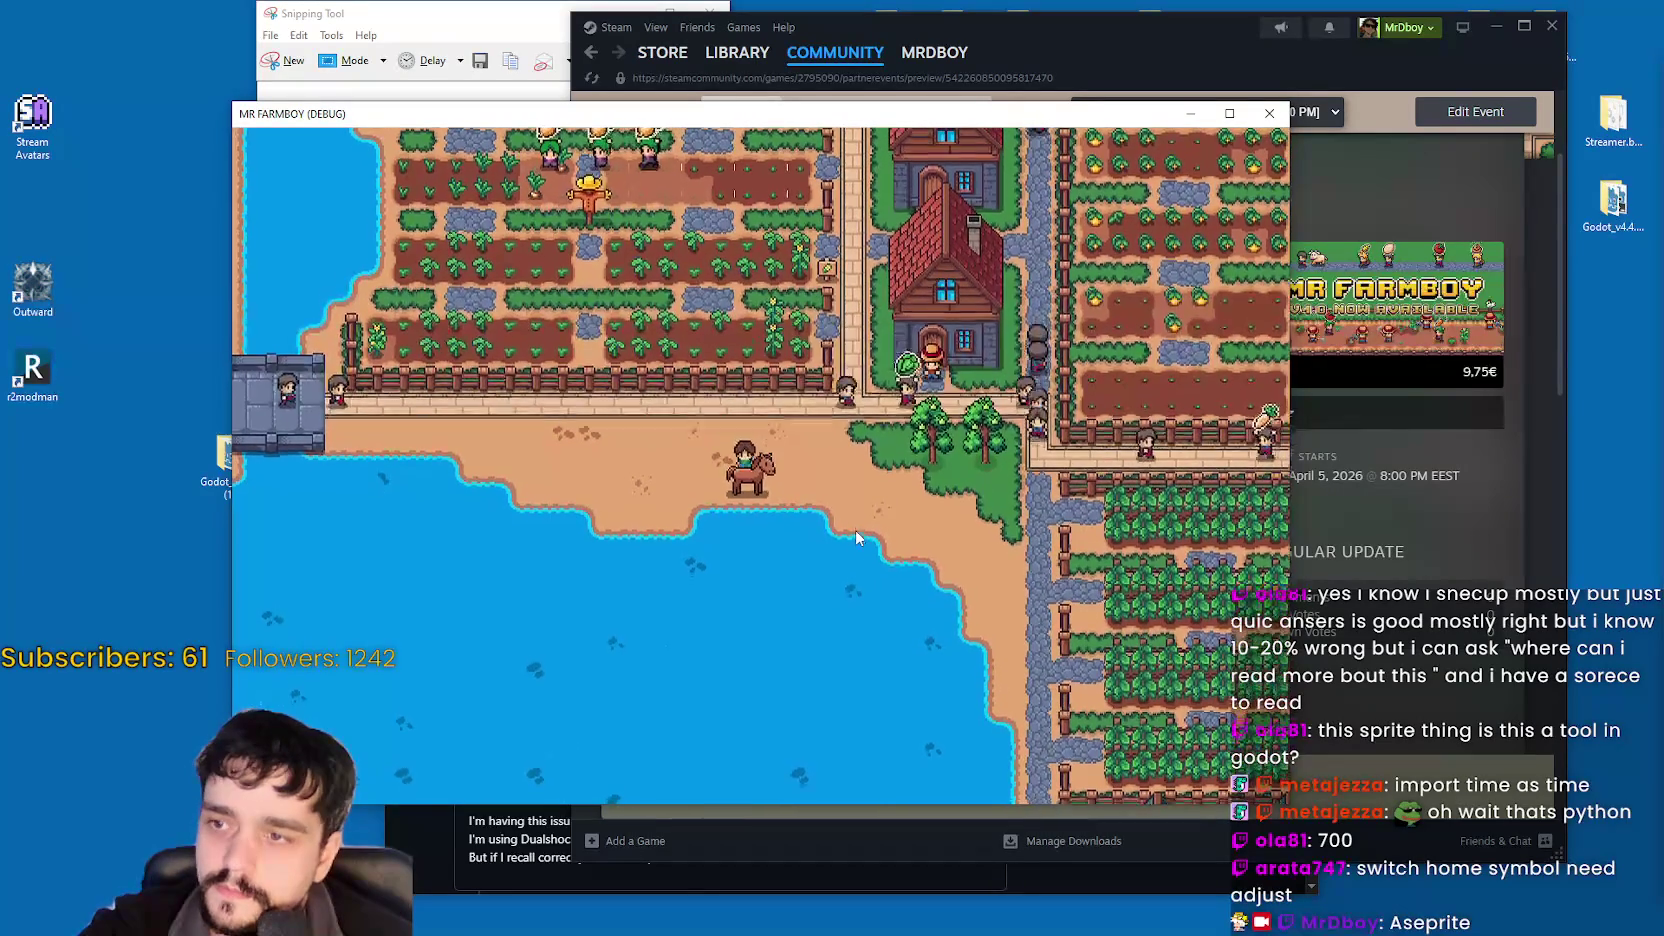
pyautogui.press('Left')
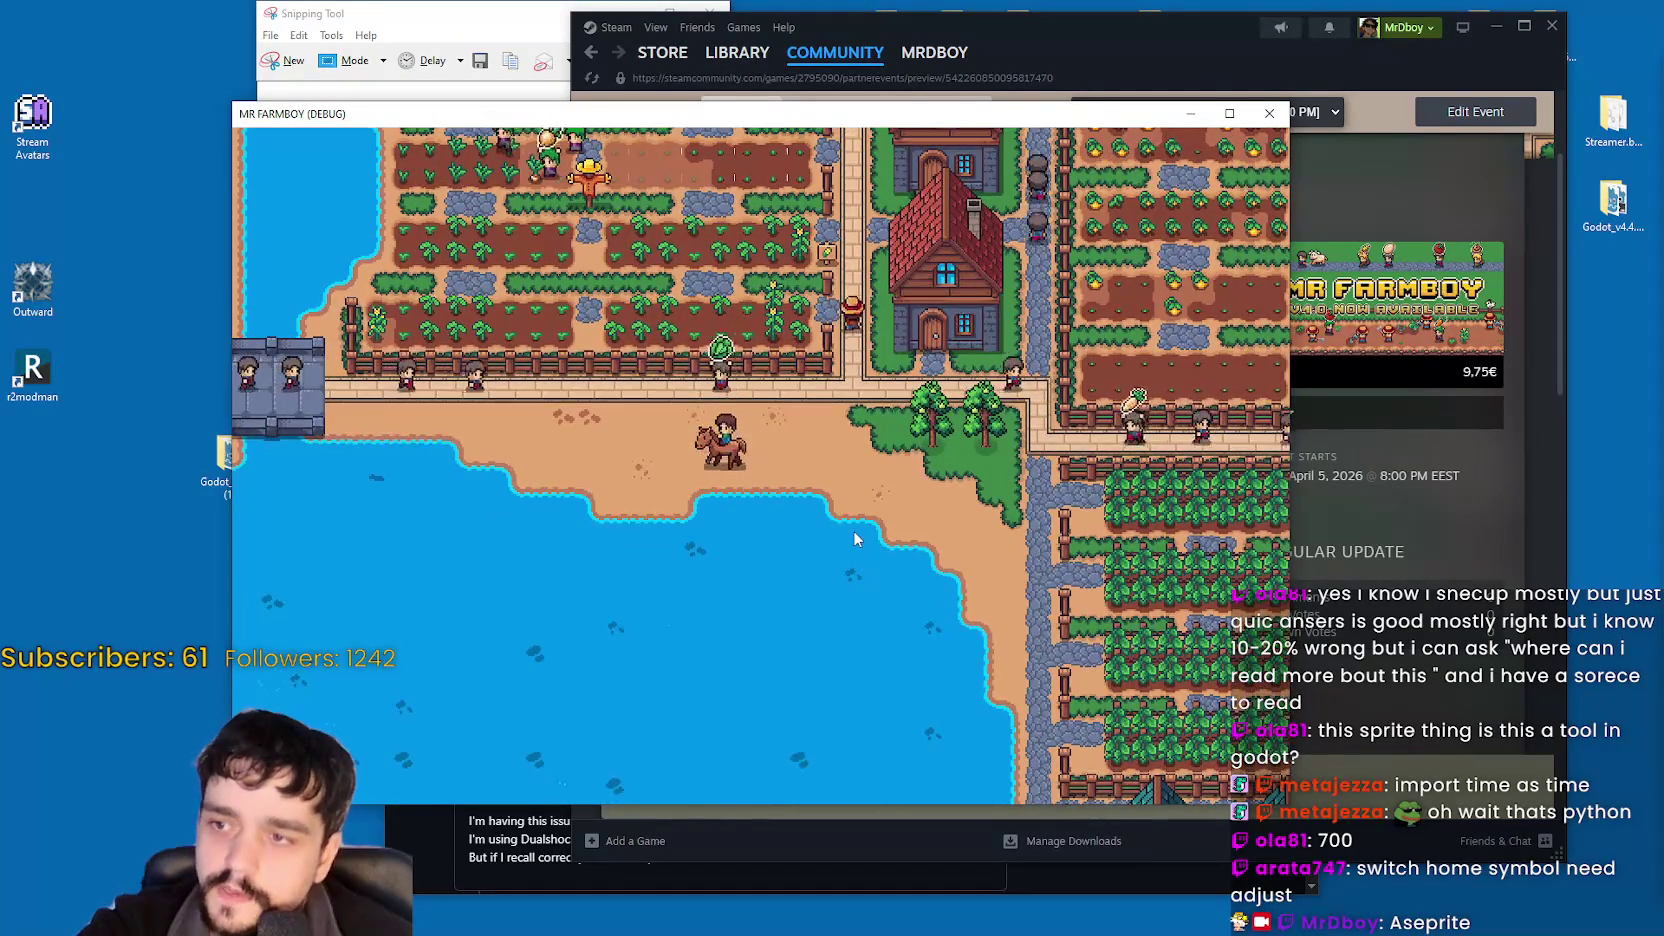
pyautogui.press('Down')
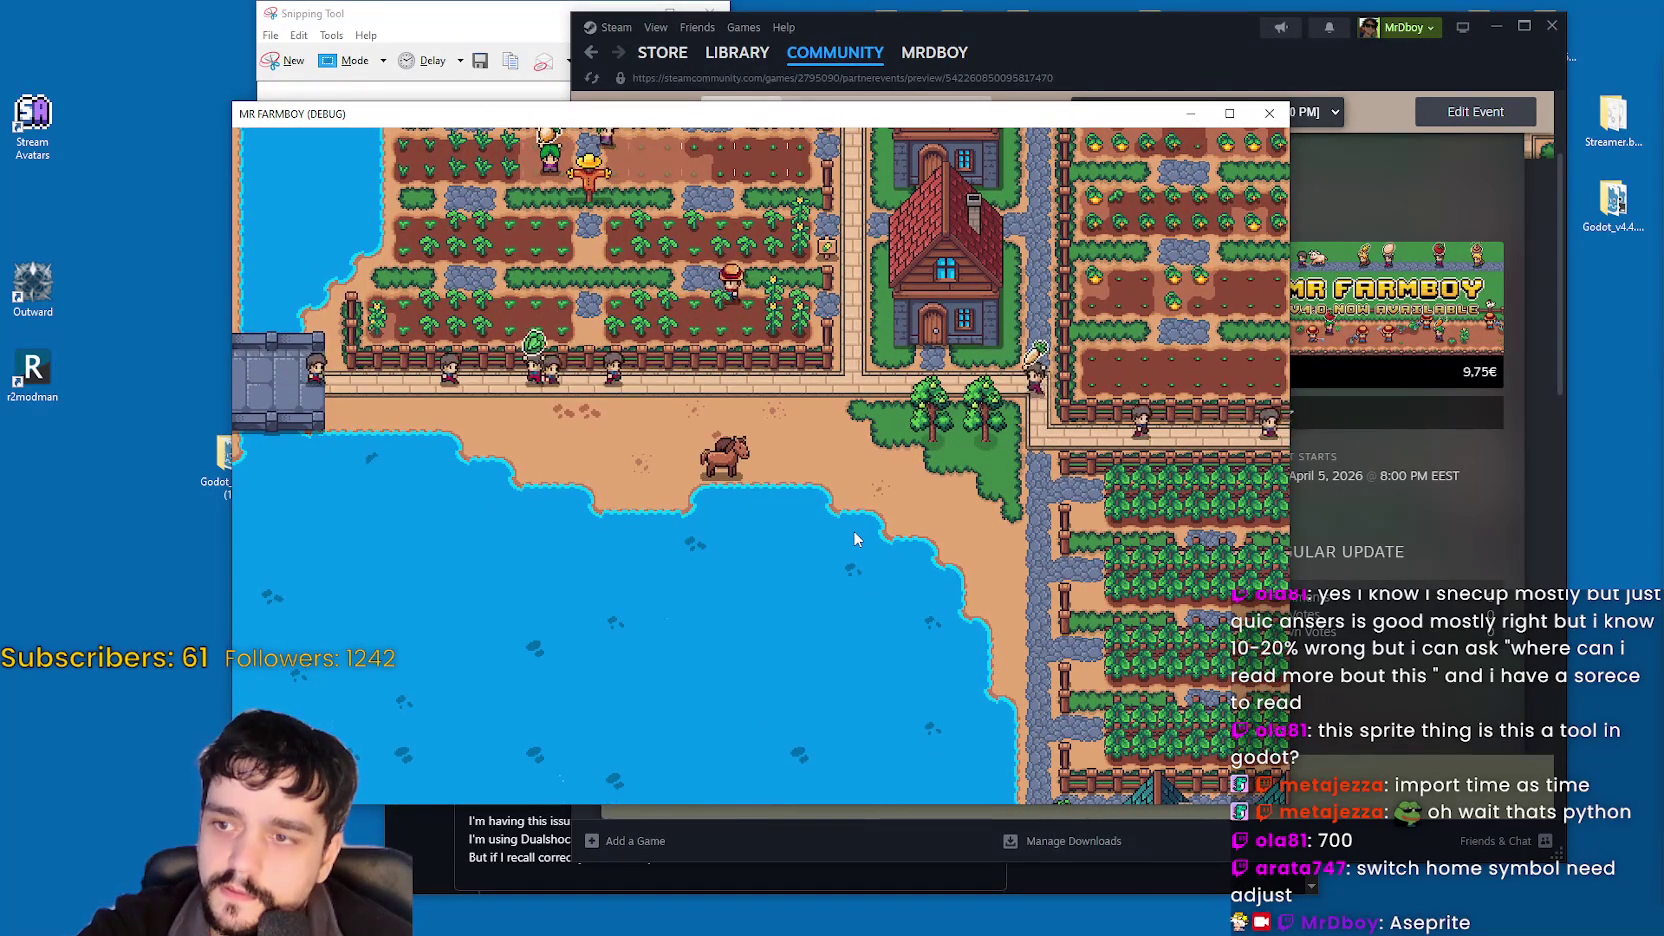
pyautogui.press('e')
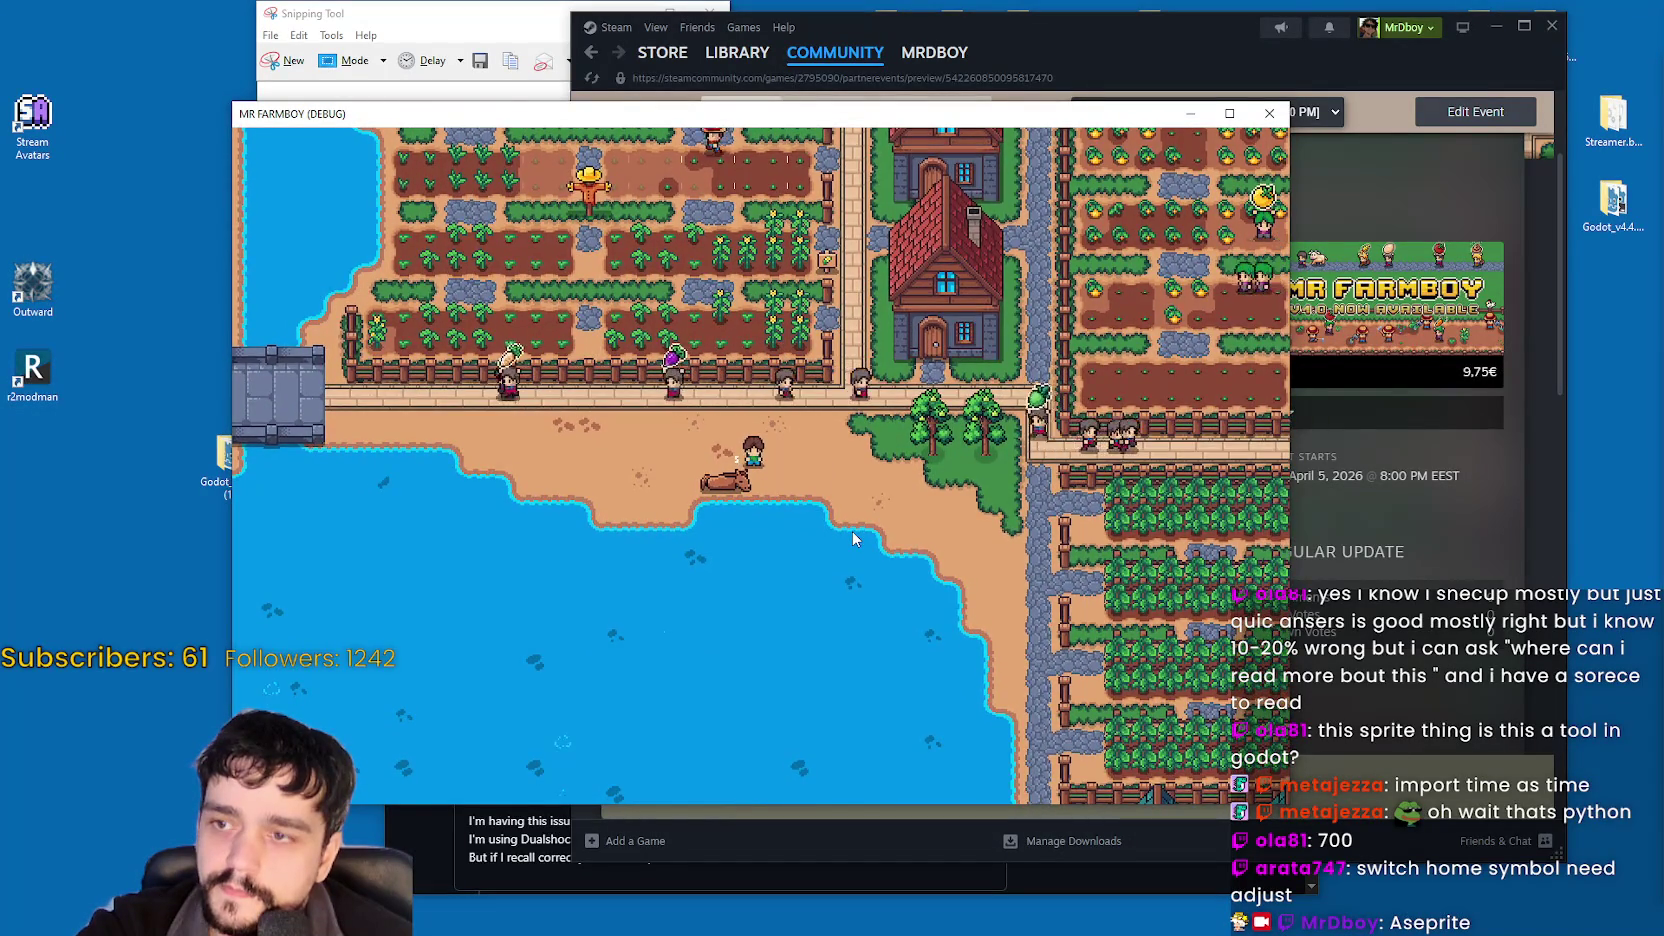
pyautogui.scroll(3, 852, 530)
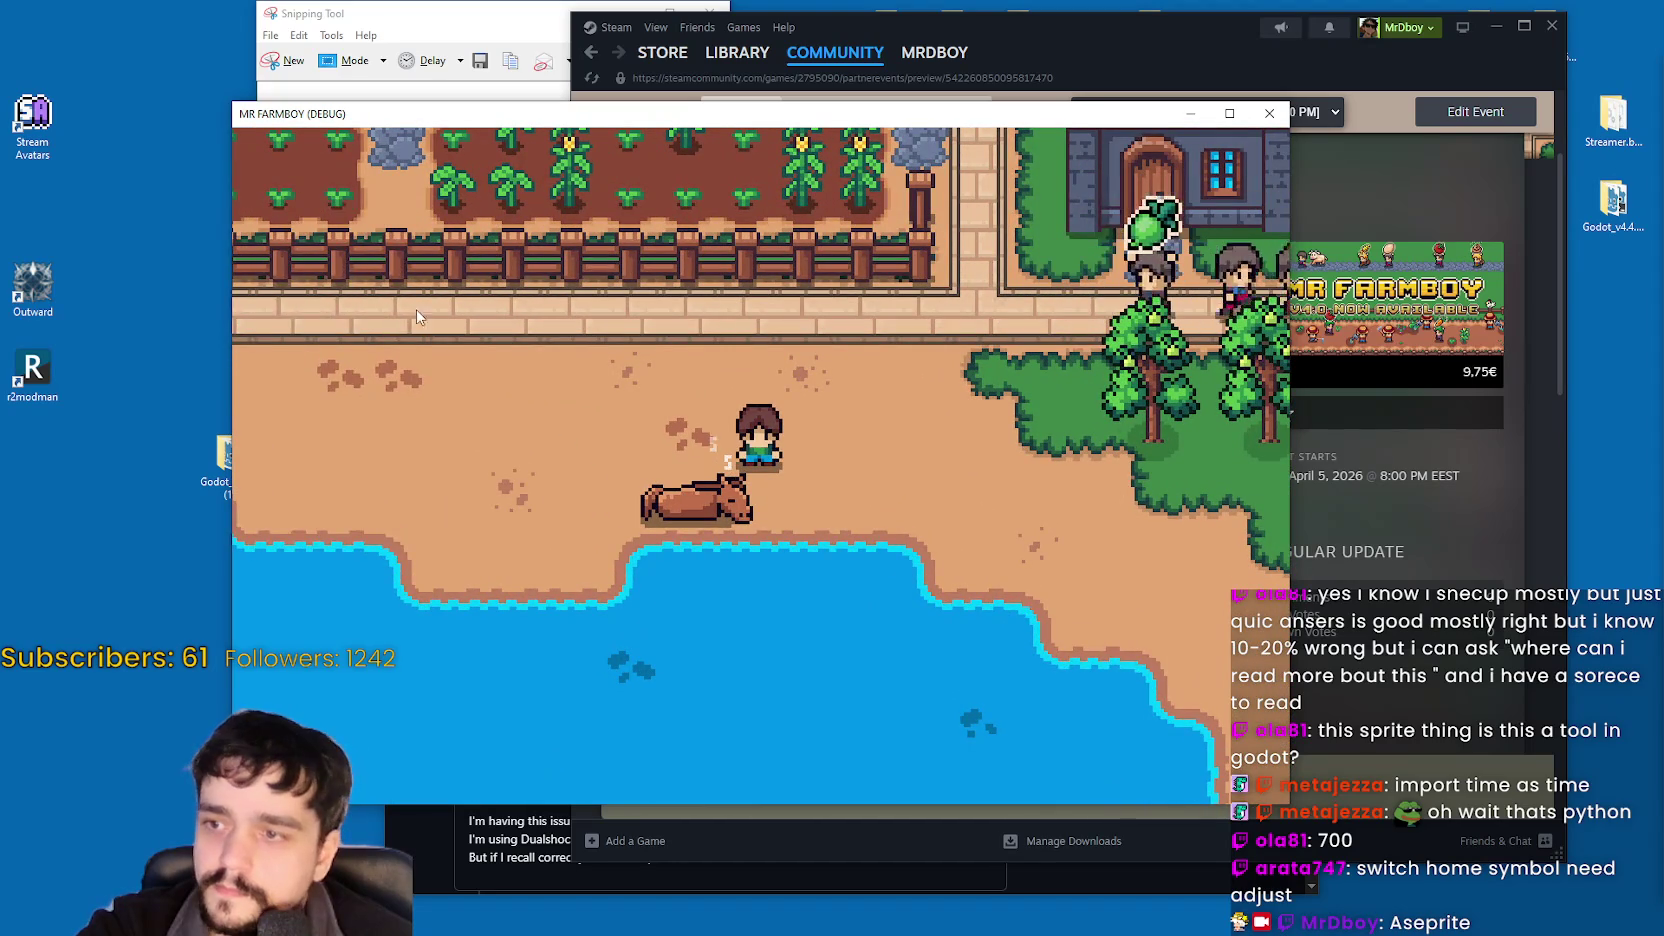
# Open the crafting panel and browse the Decorations list.
pyautogui.press('c')
pyautogui.click(323, 258)
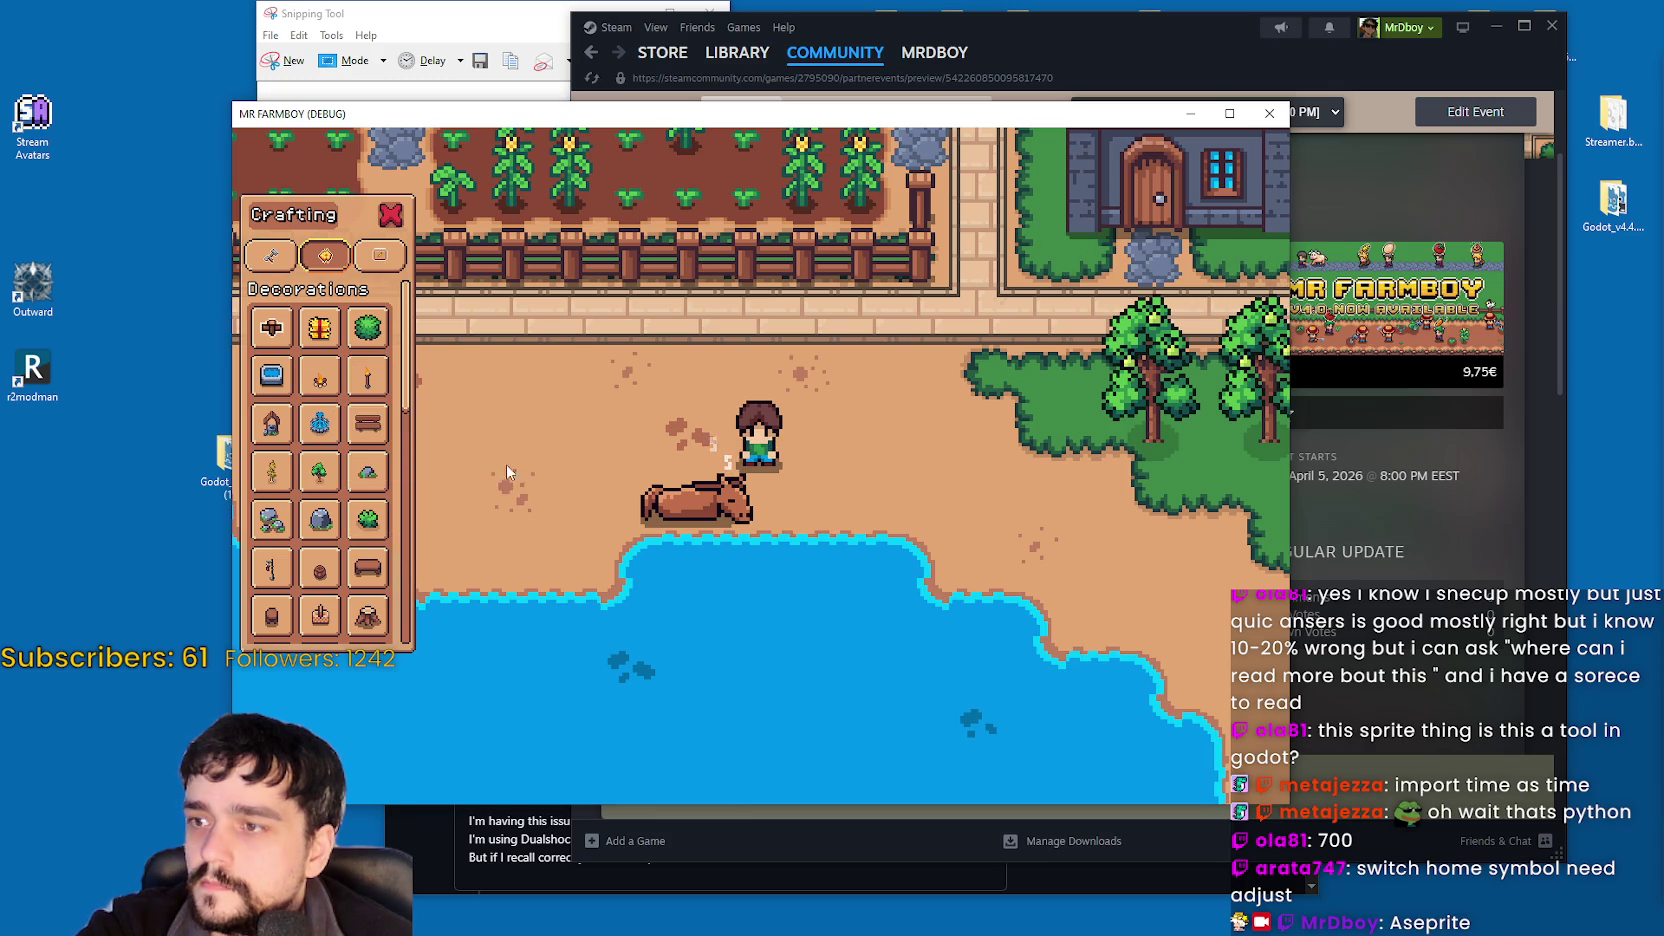
pyautogui.scroll(-2, 380, 455)
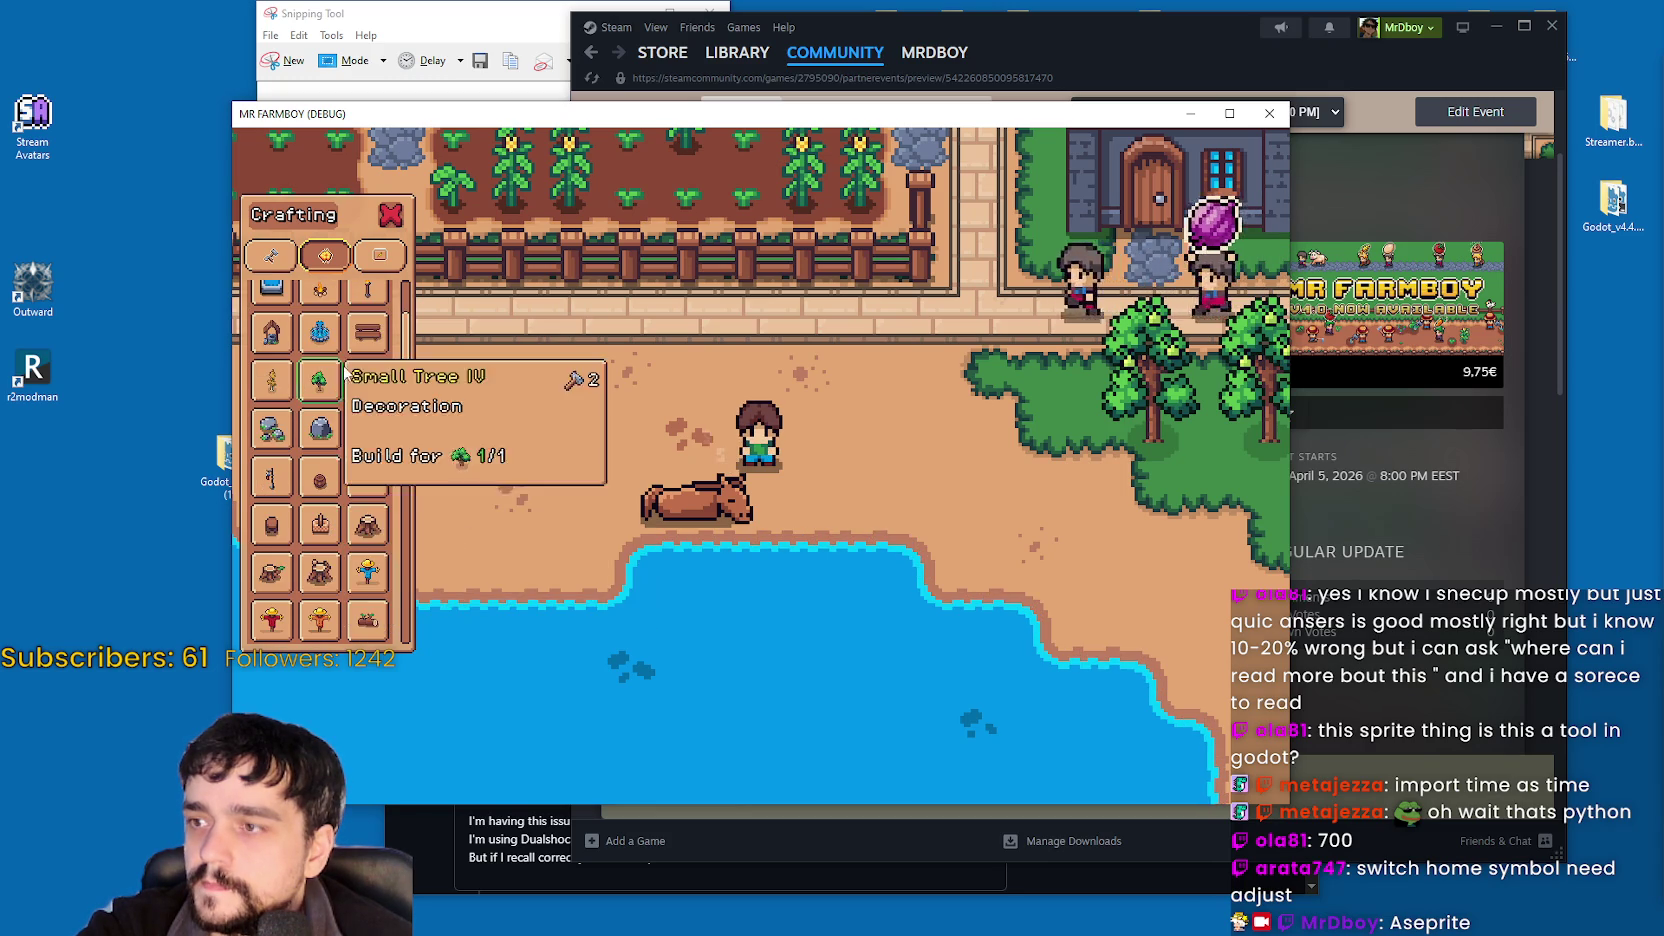
pyautogui.scroll(-3, 370, 470)
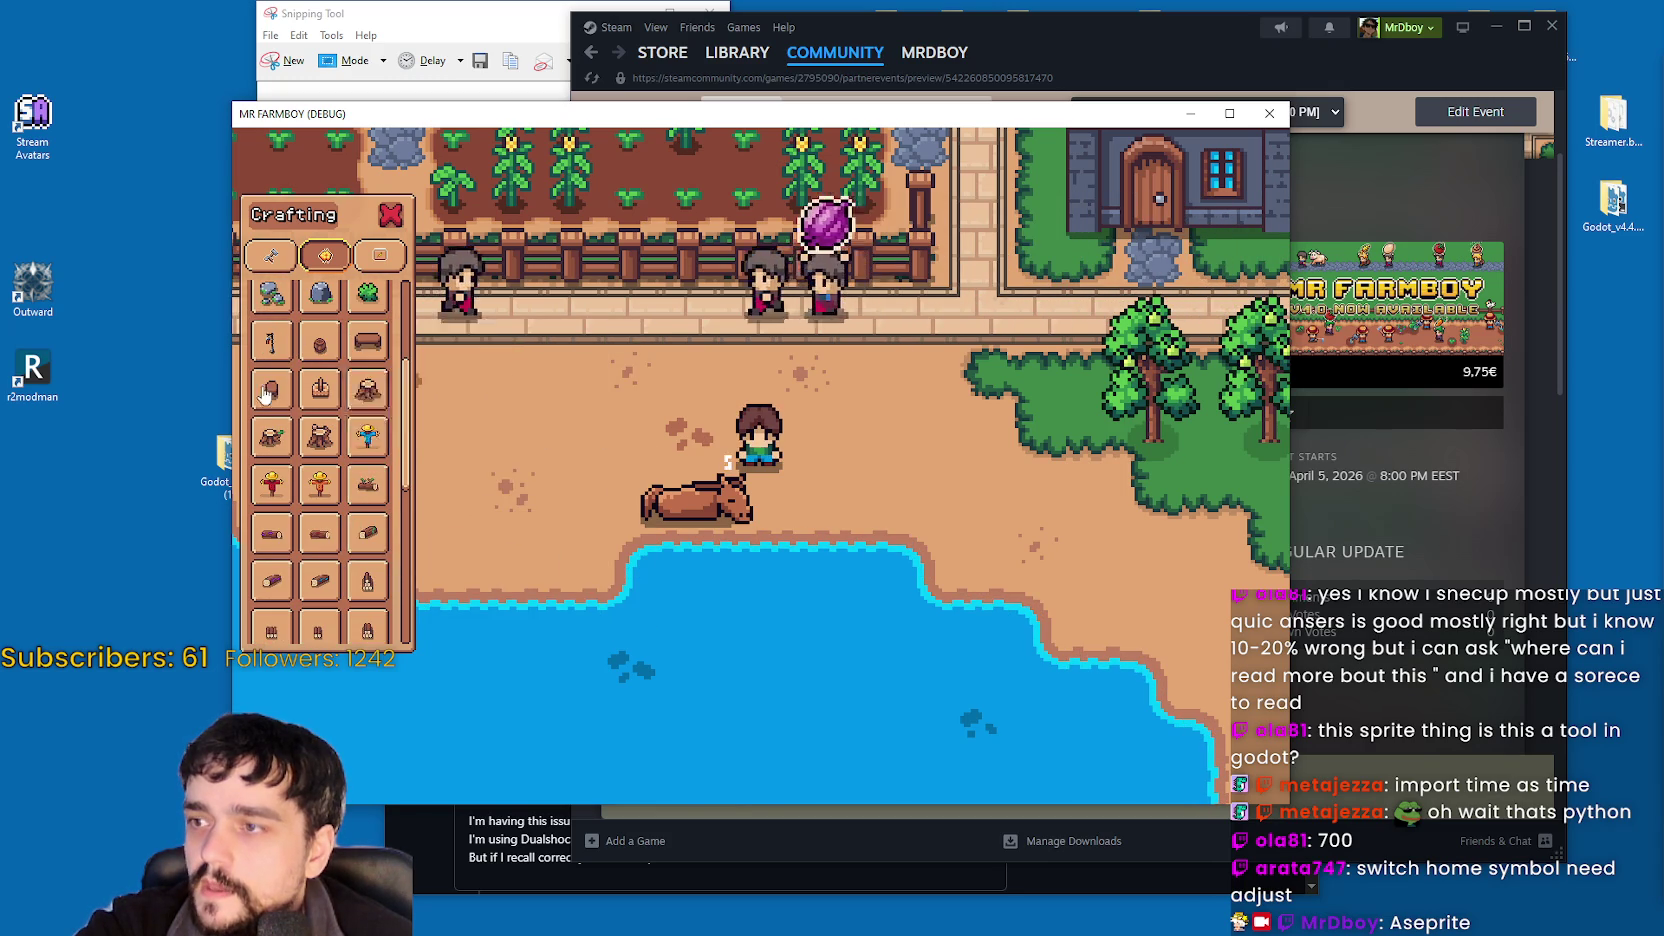
pyautogui.scroll(-3, 330, 380)
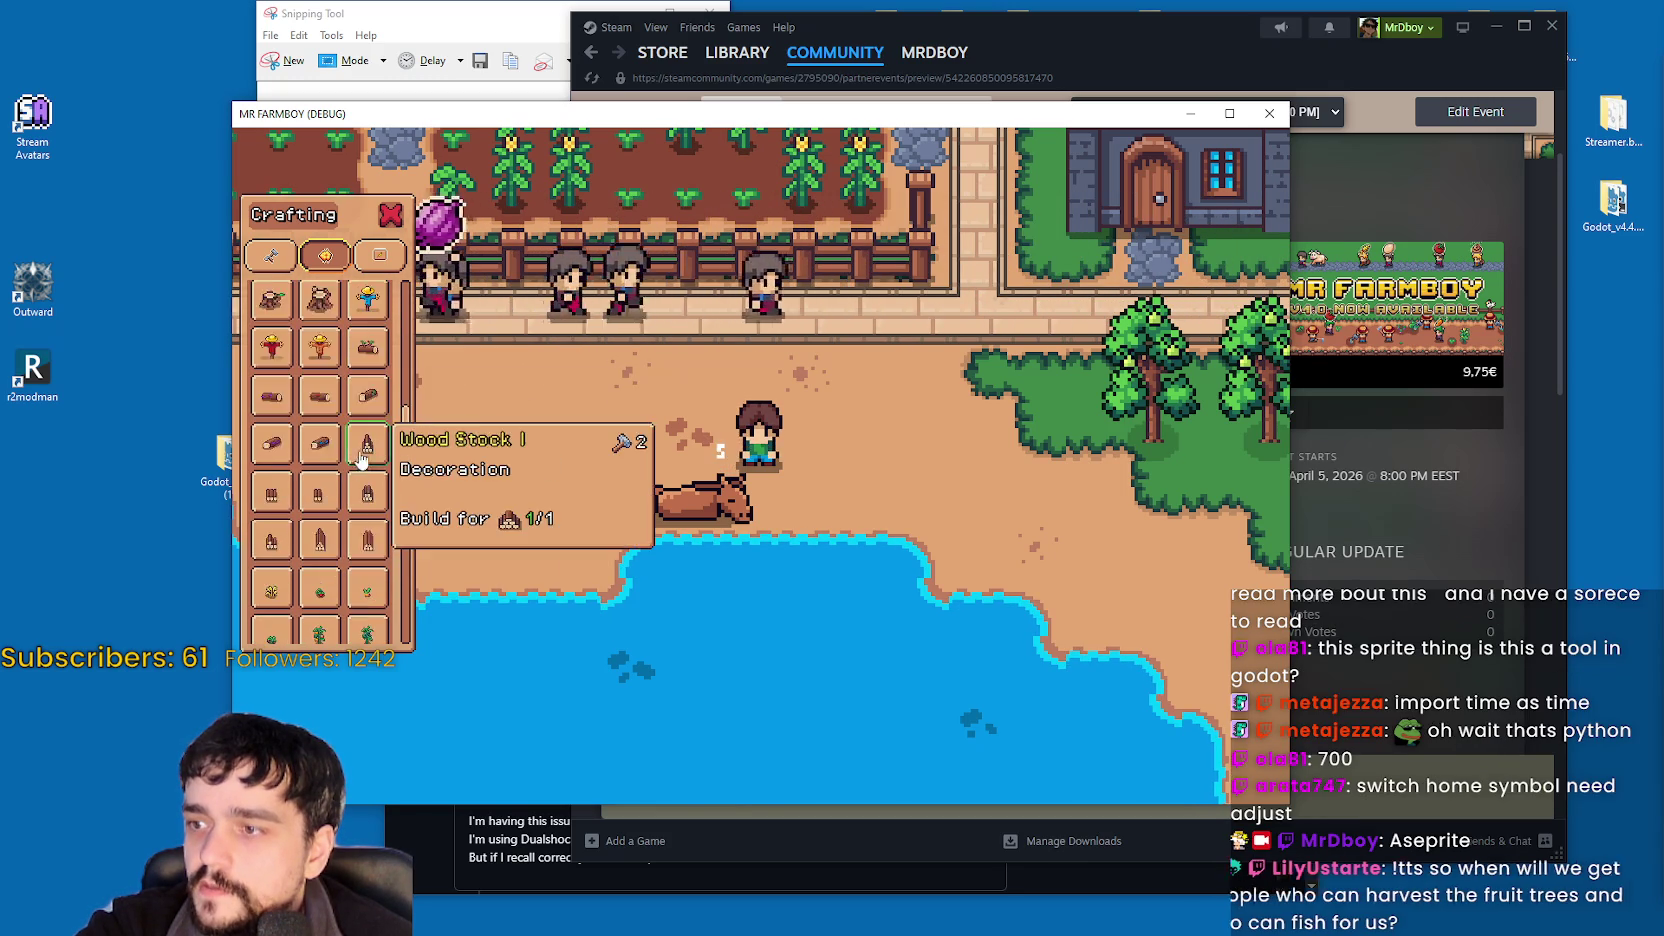
pyautogui.scroll(3, 358, 480)
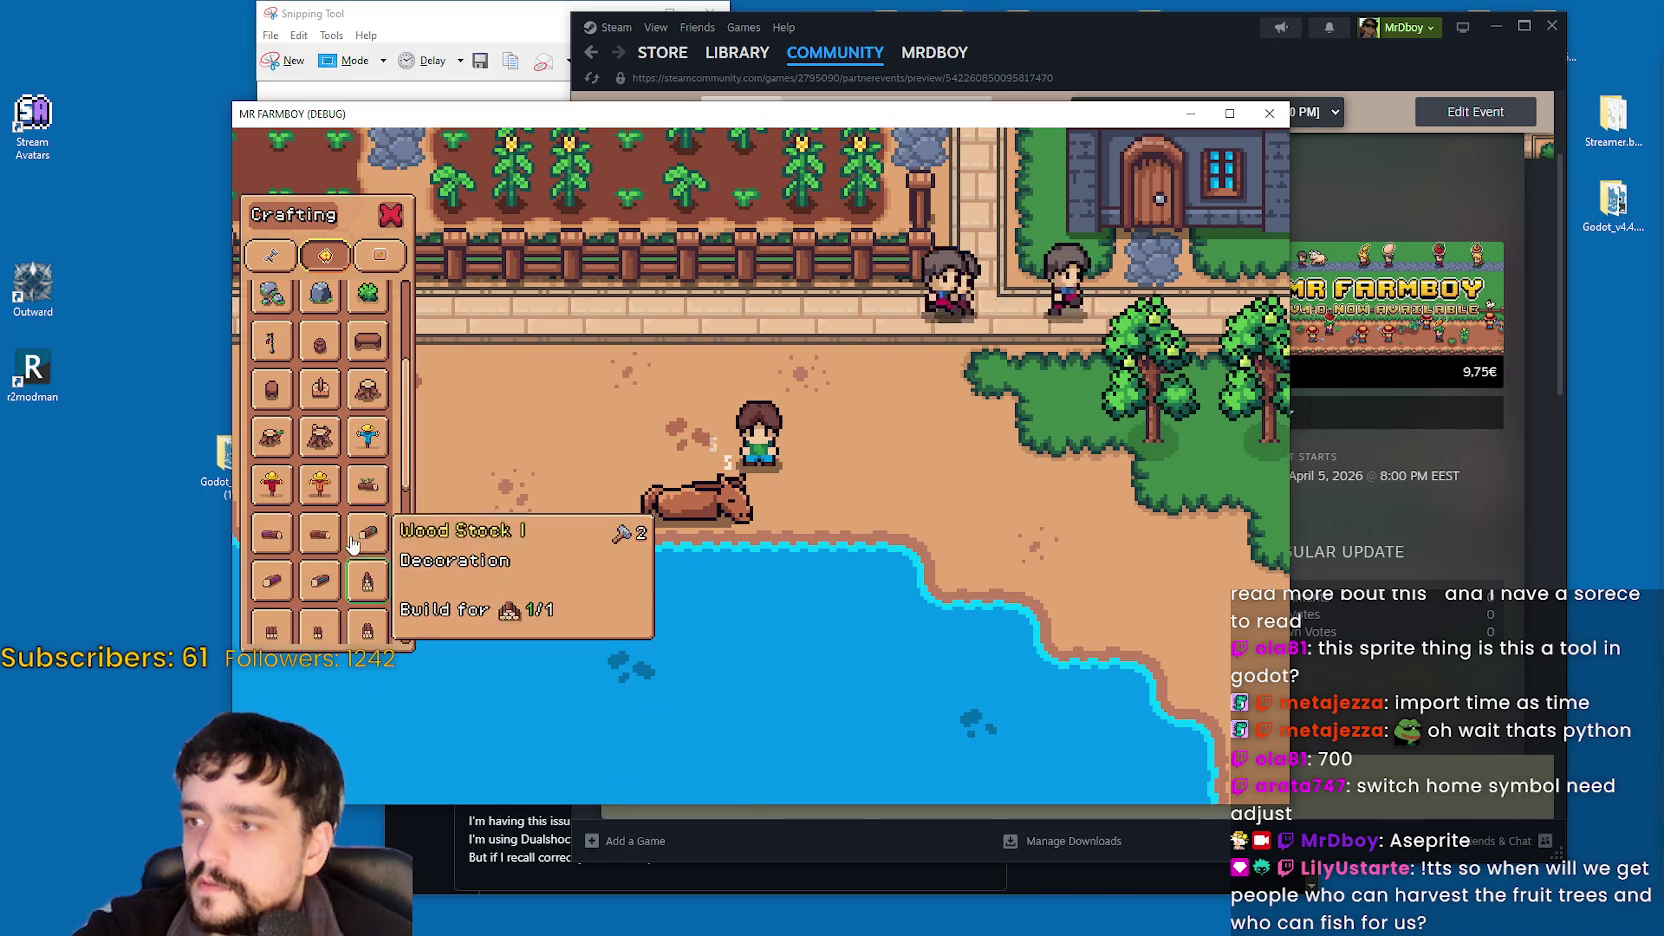
pyautogui.scroll(4, 300, 480)
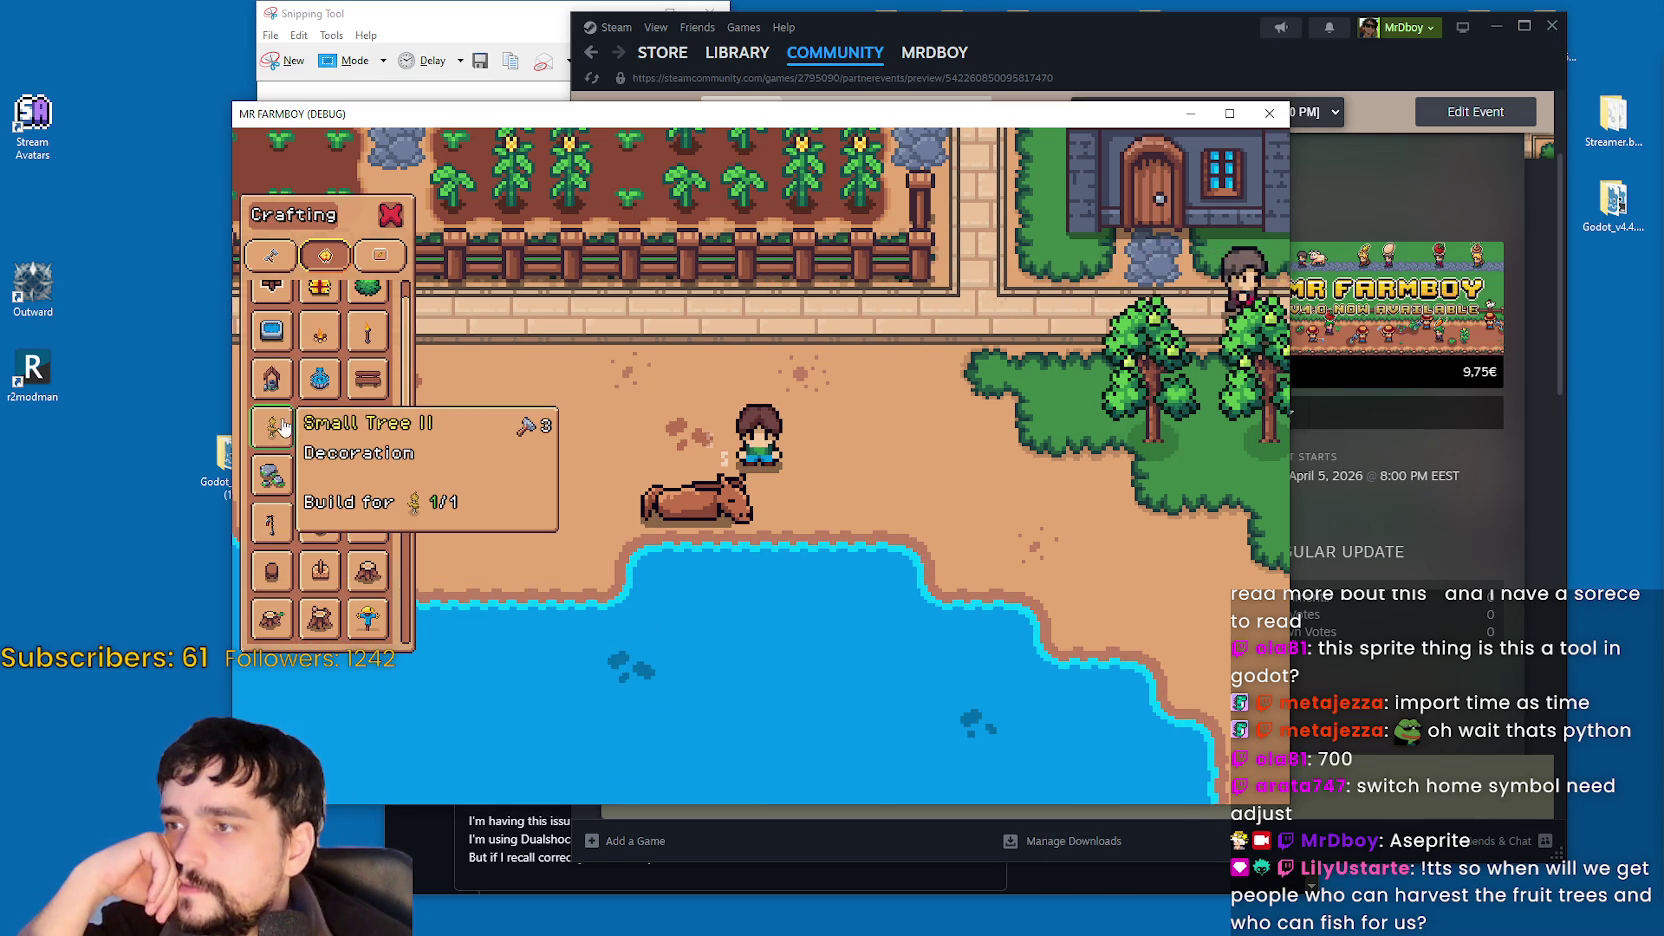
pyautogui.scroll(1, 320, 400)
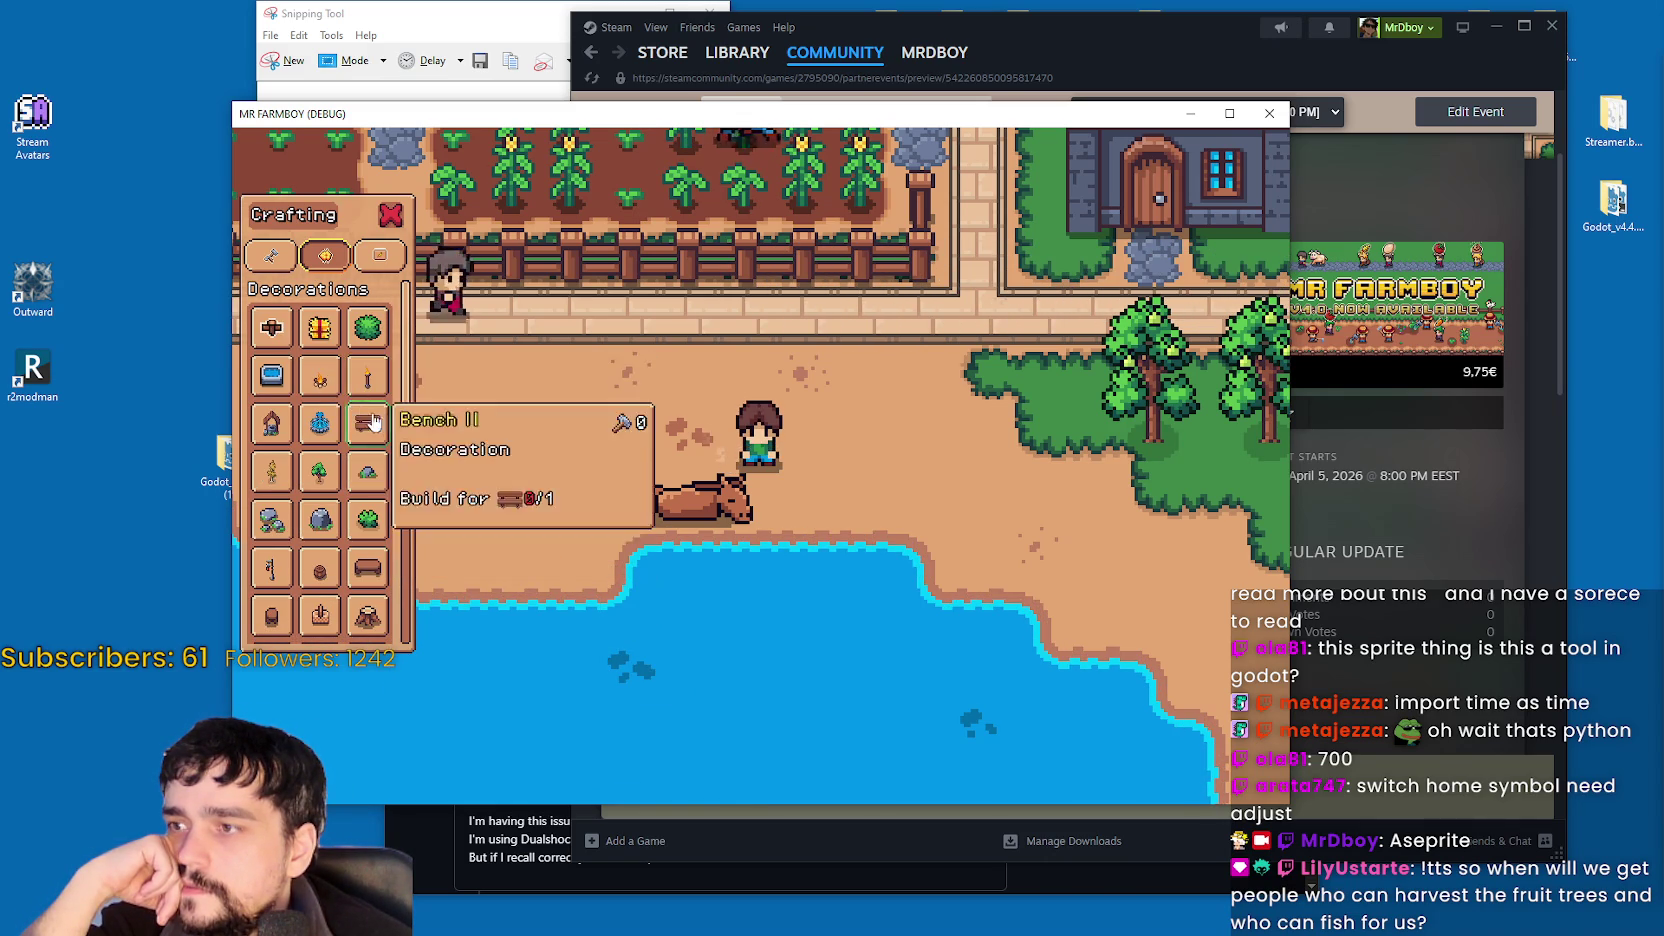
# Build a Campfire on the beach near the player, then cancel further placement.
pyautogui.click(333, 376)
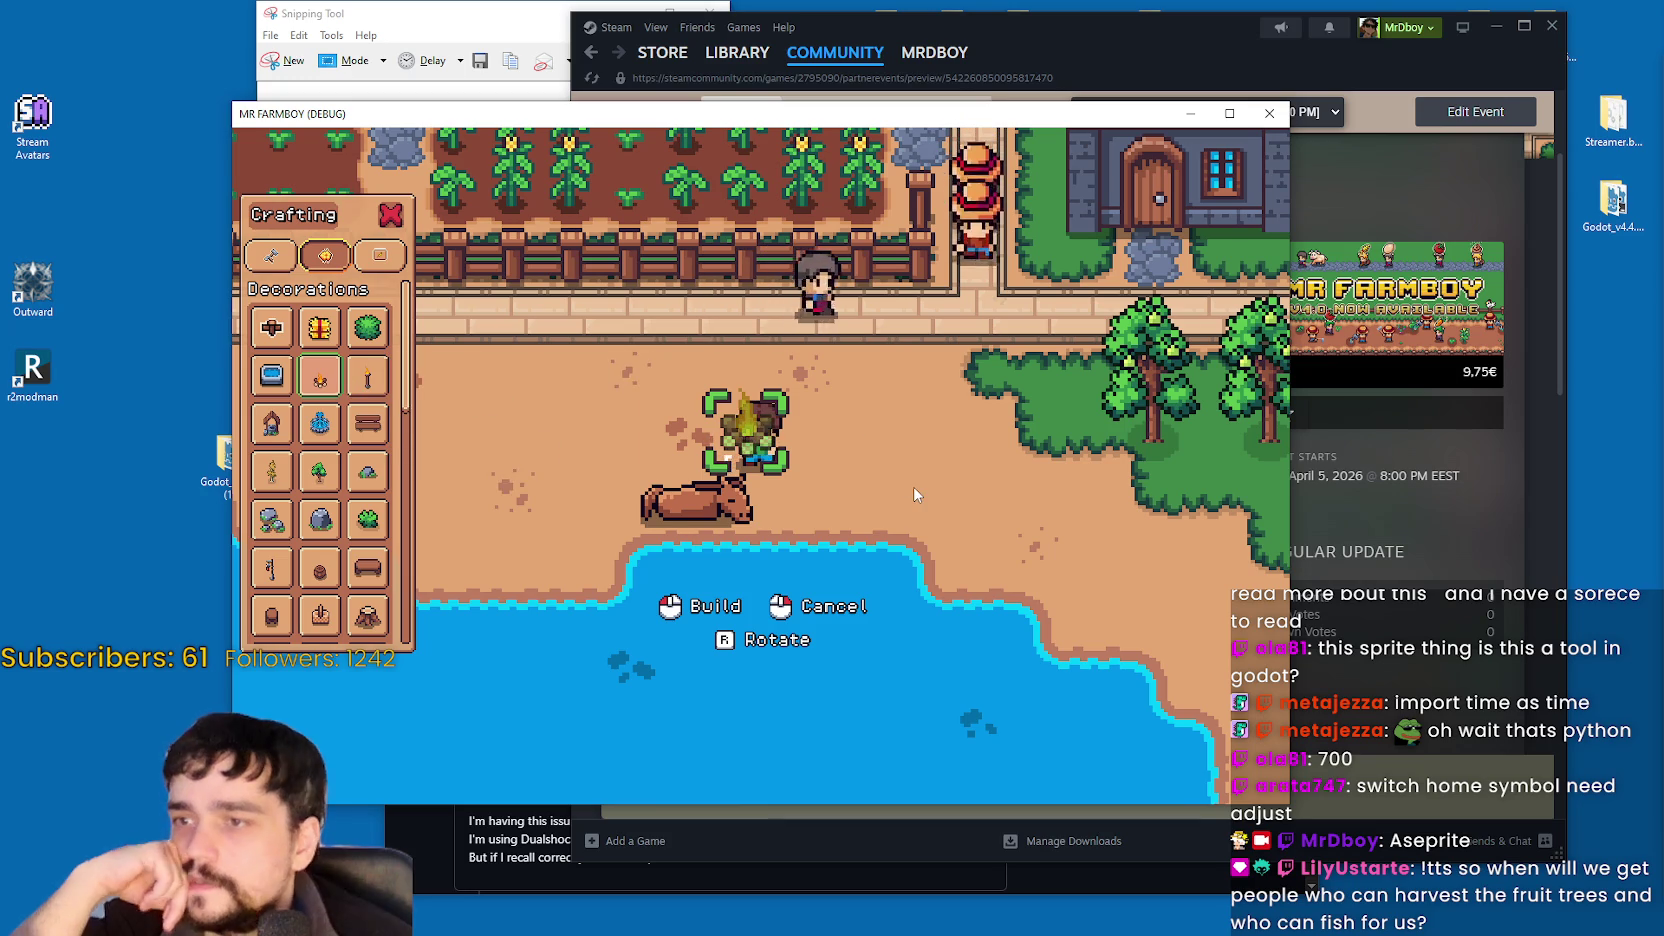
pyautogui.press('d')
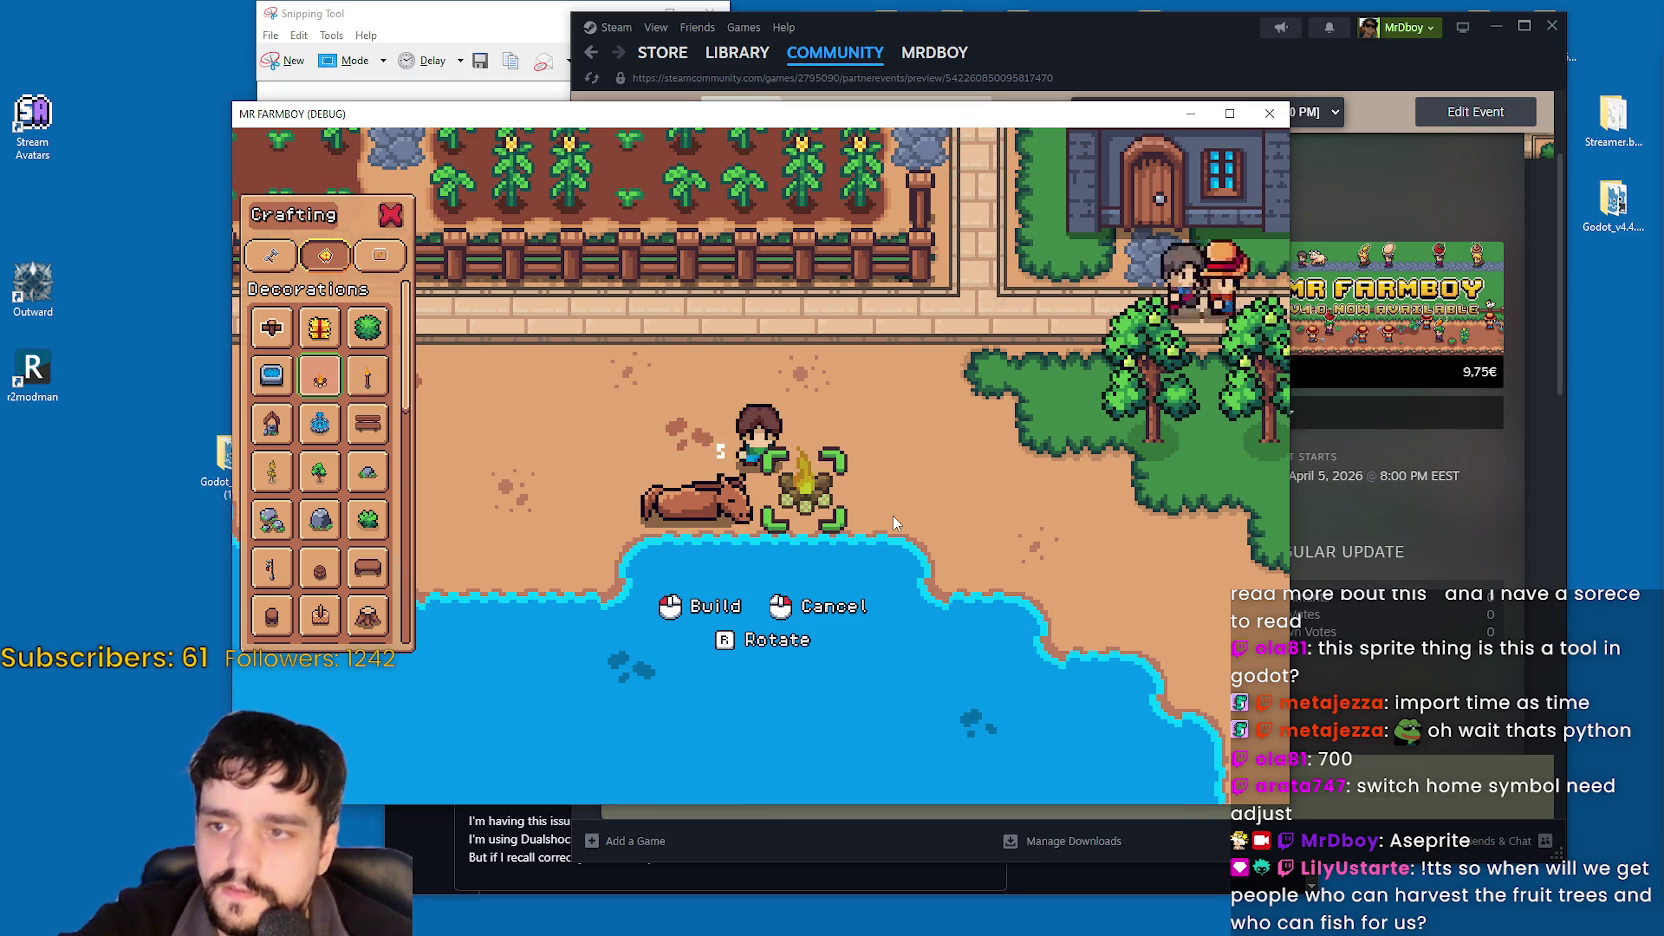
pyautogui.press('s')
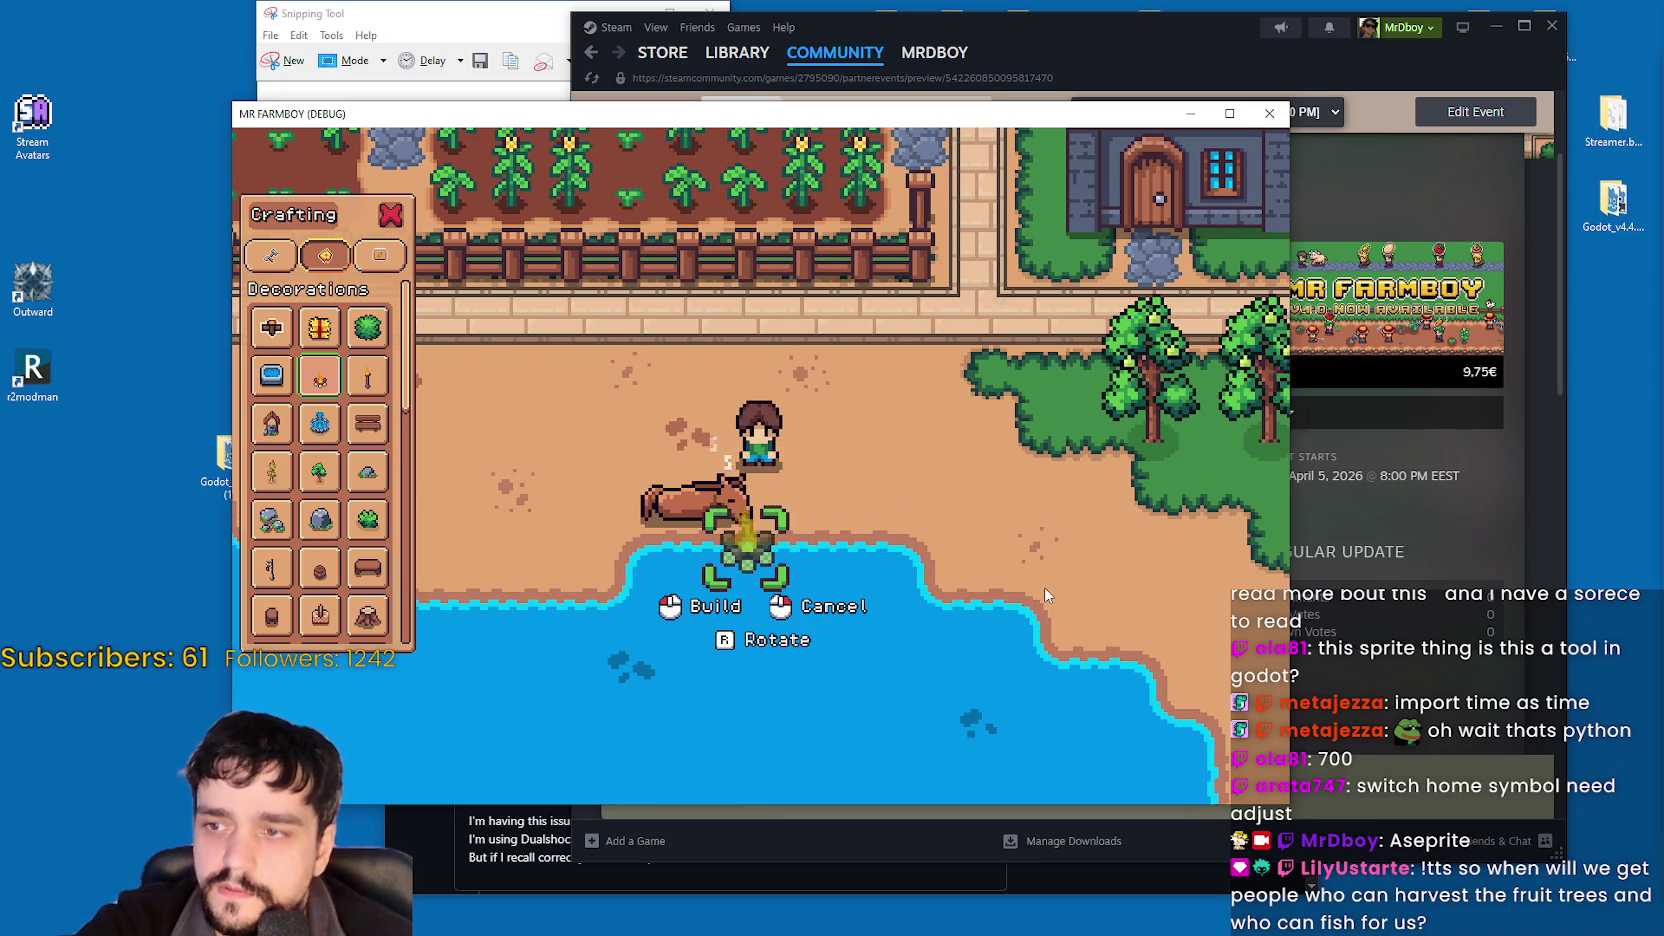
pyautogui.press('w')
pyautogui.press('d')
pyautogui.press('w')
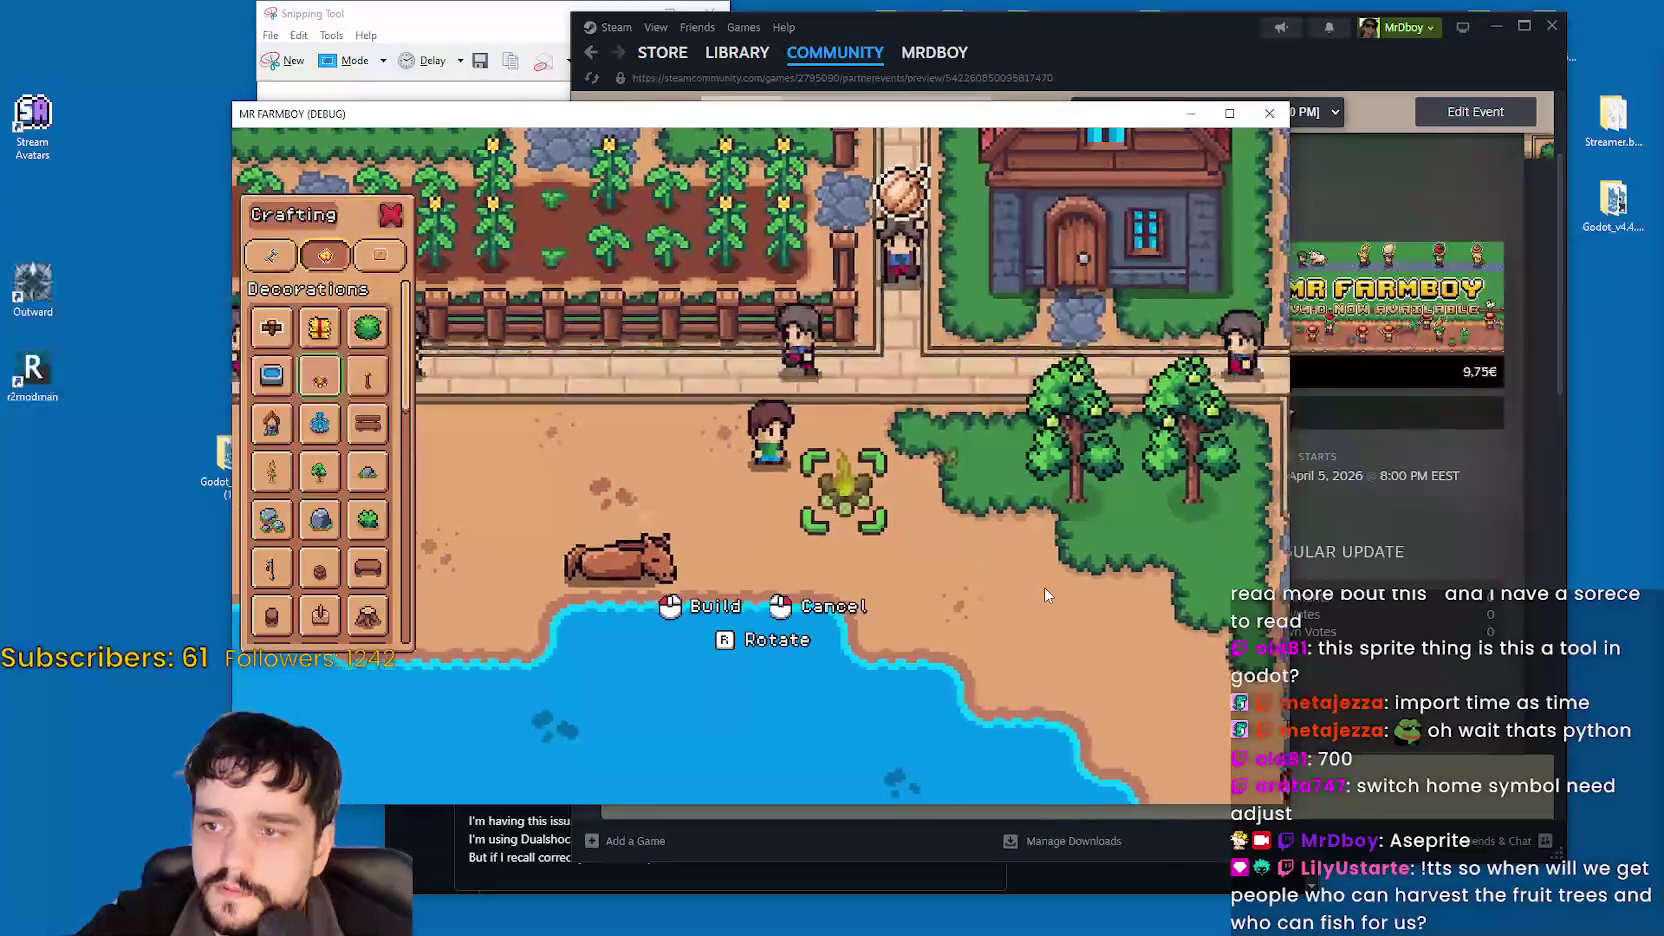
pyautogui.press('s')
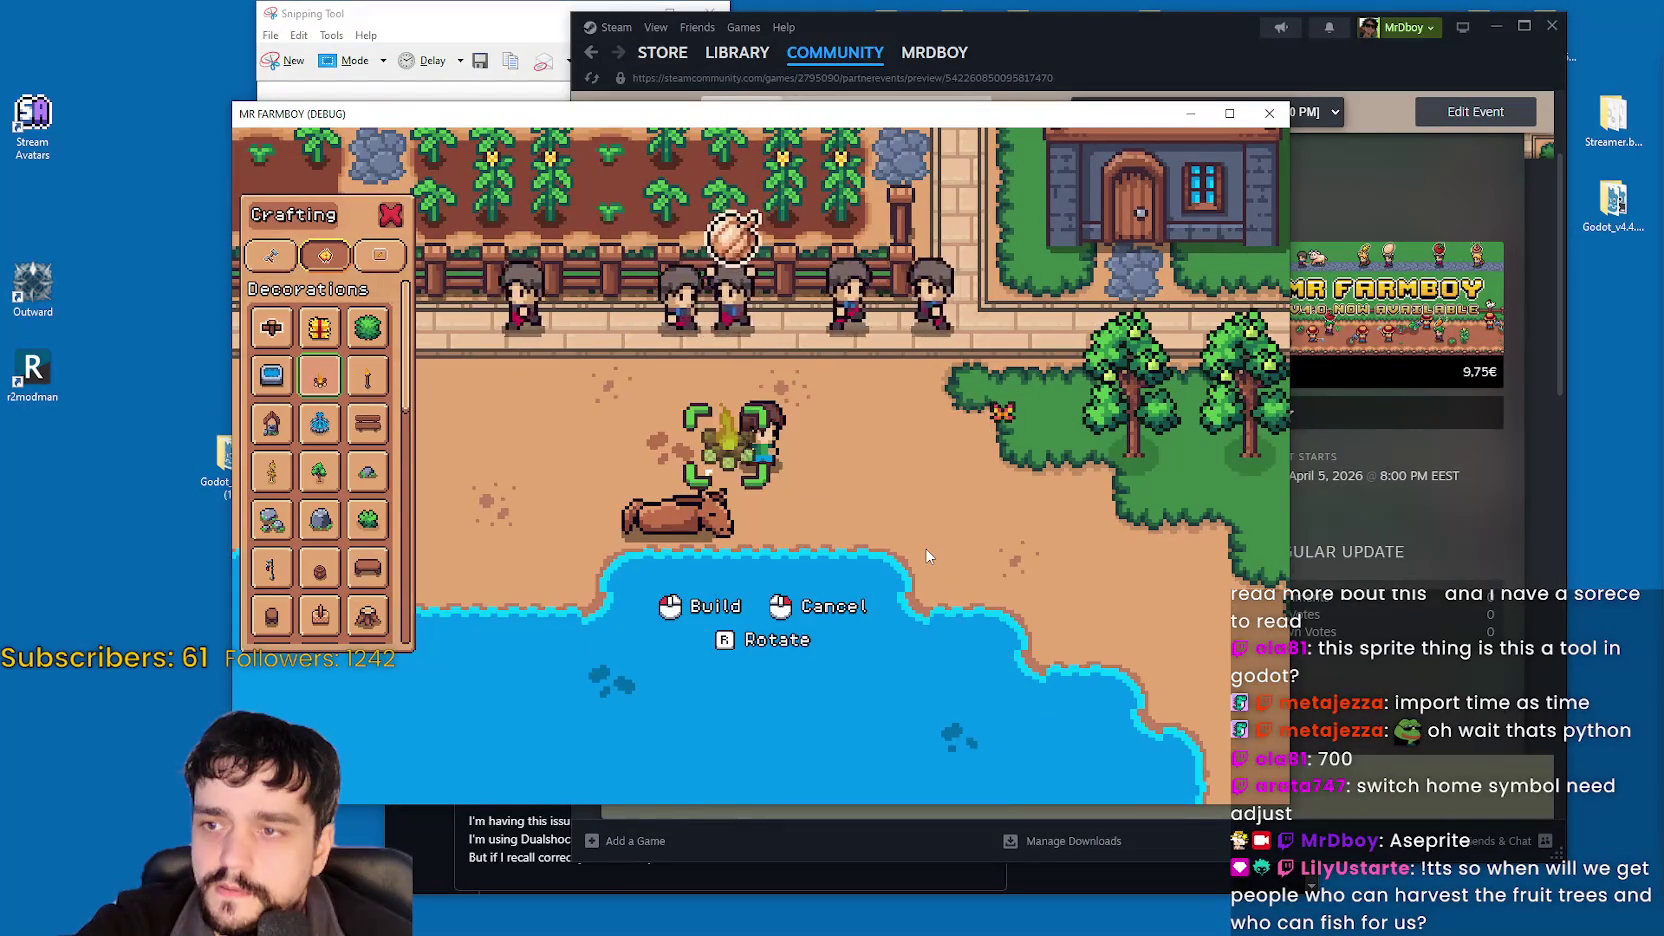
pyautogui.press('w')
pyautogui.press('a')
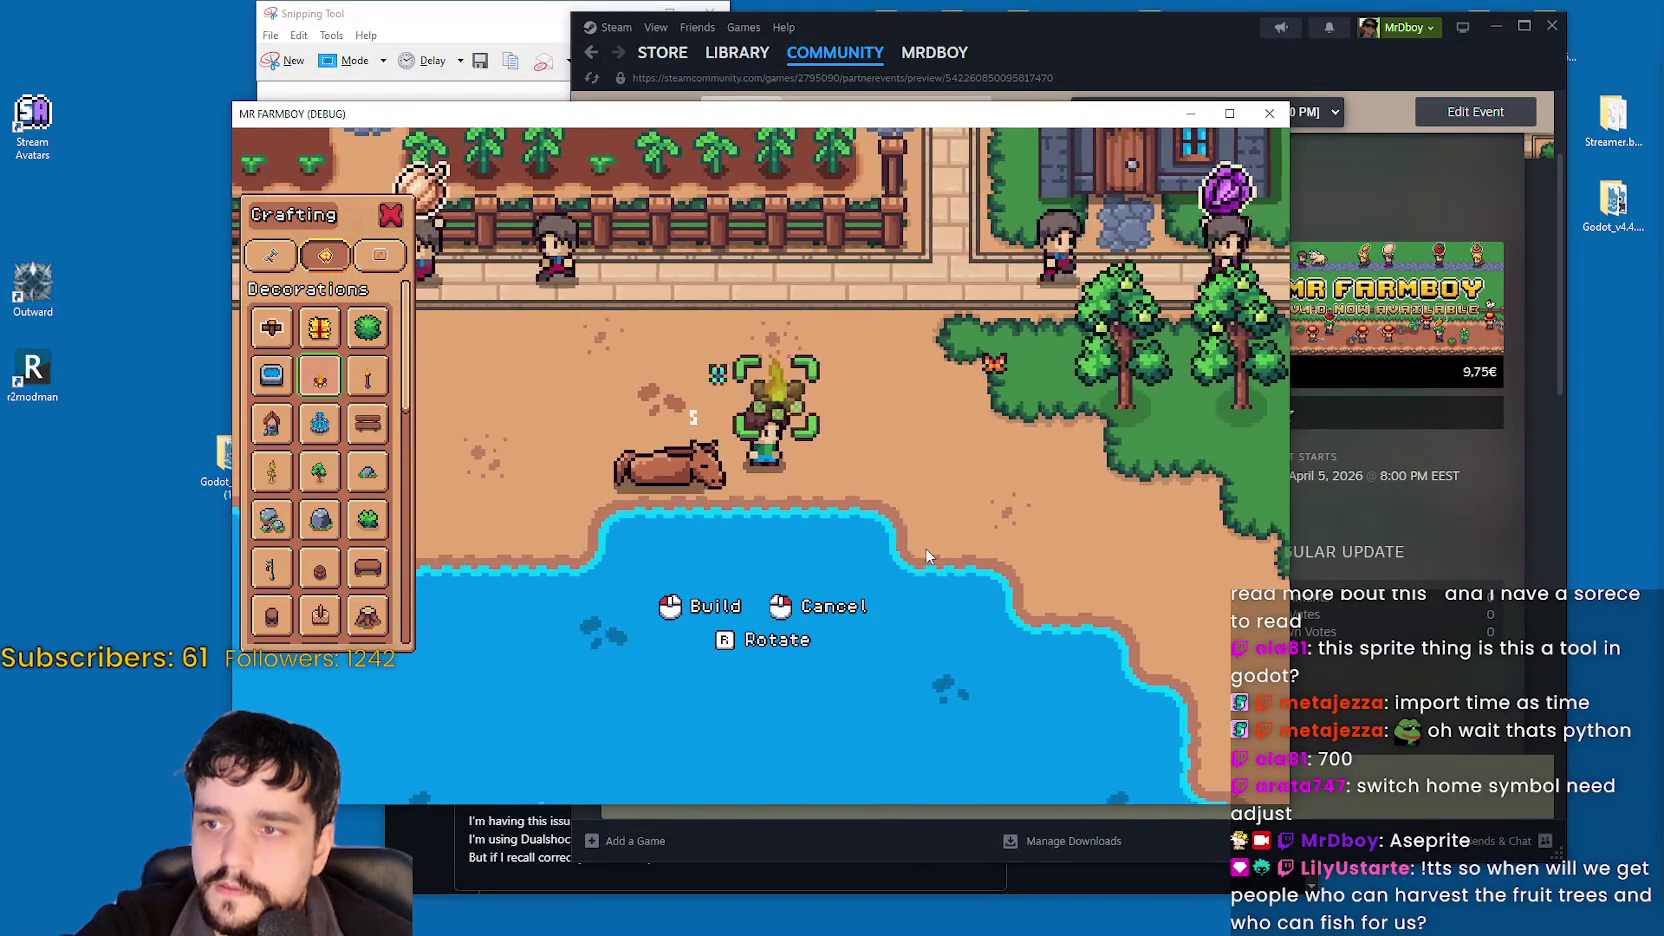
pyautogui.press('d')
pyautogui.press('d')
pyautogui.press('w')
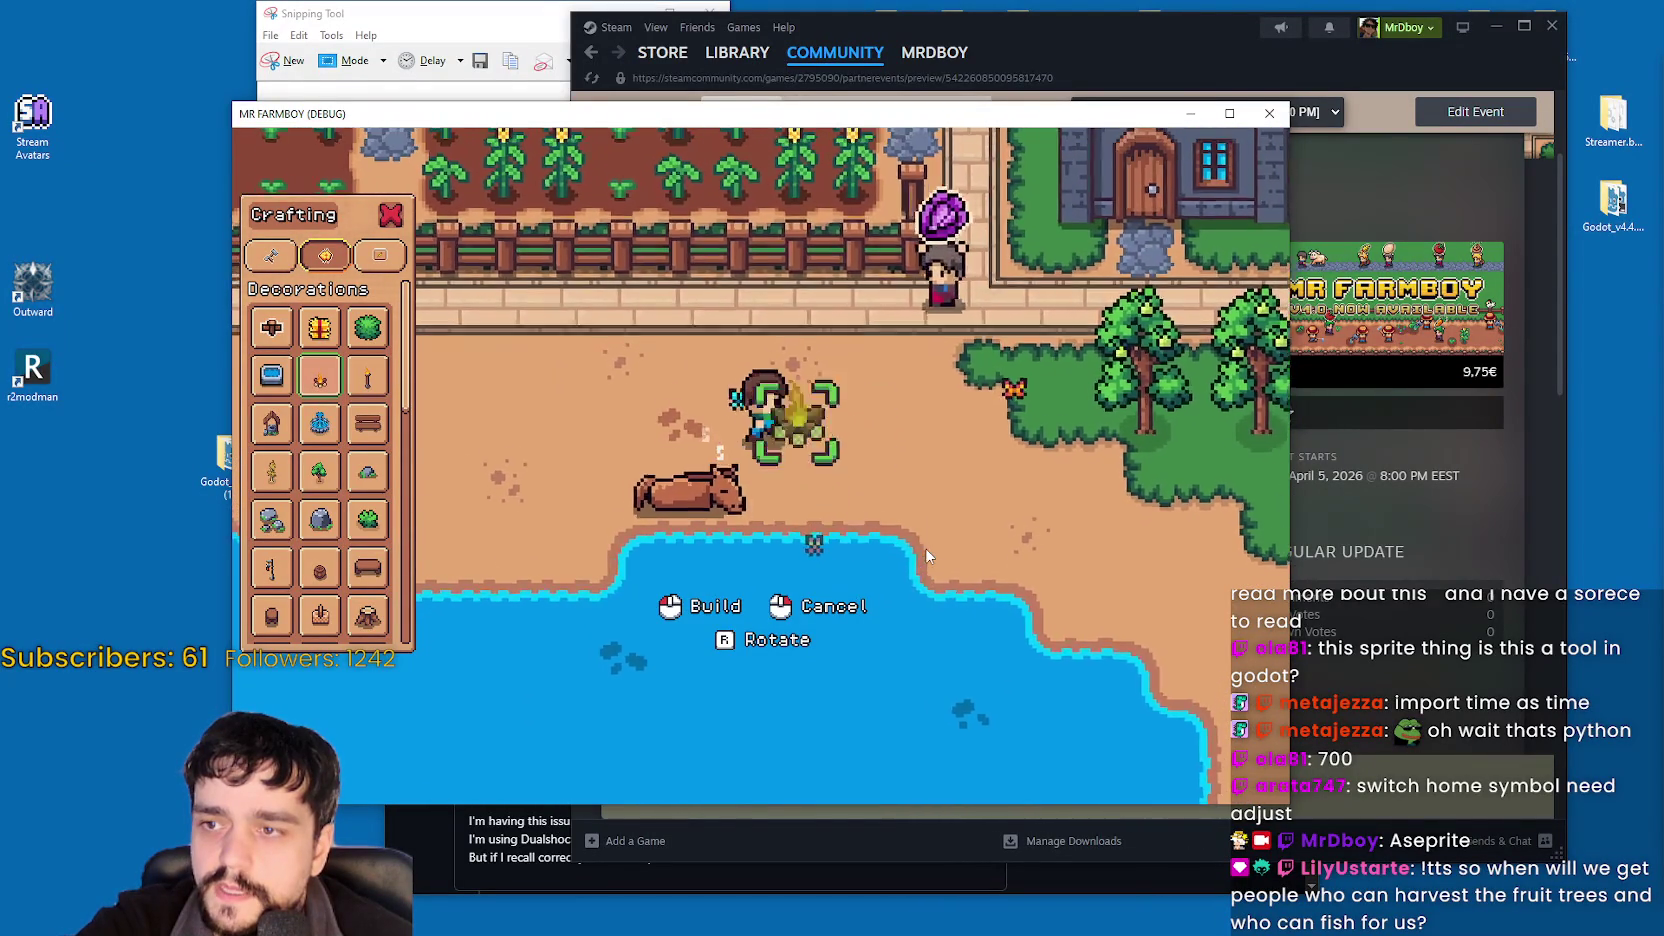
pyautogui.click(916, 555)
pyautogui.press('a')
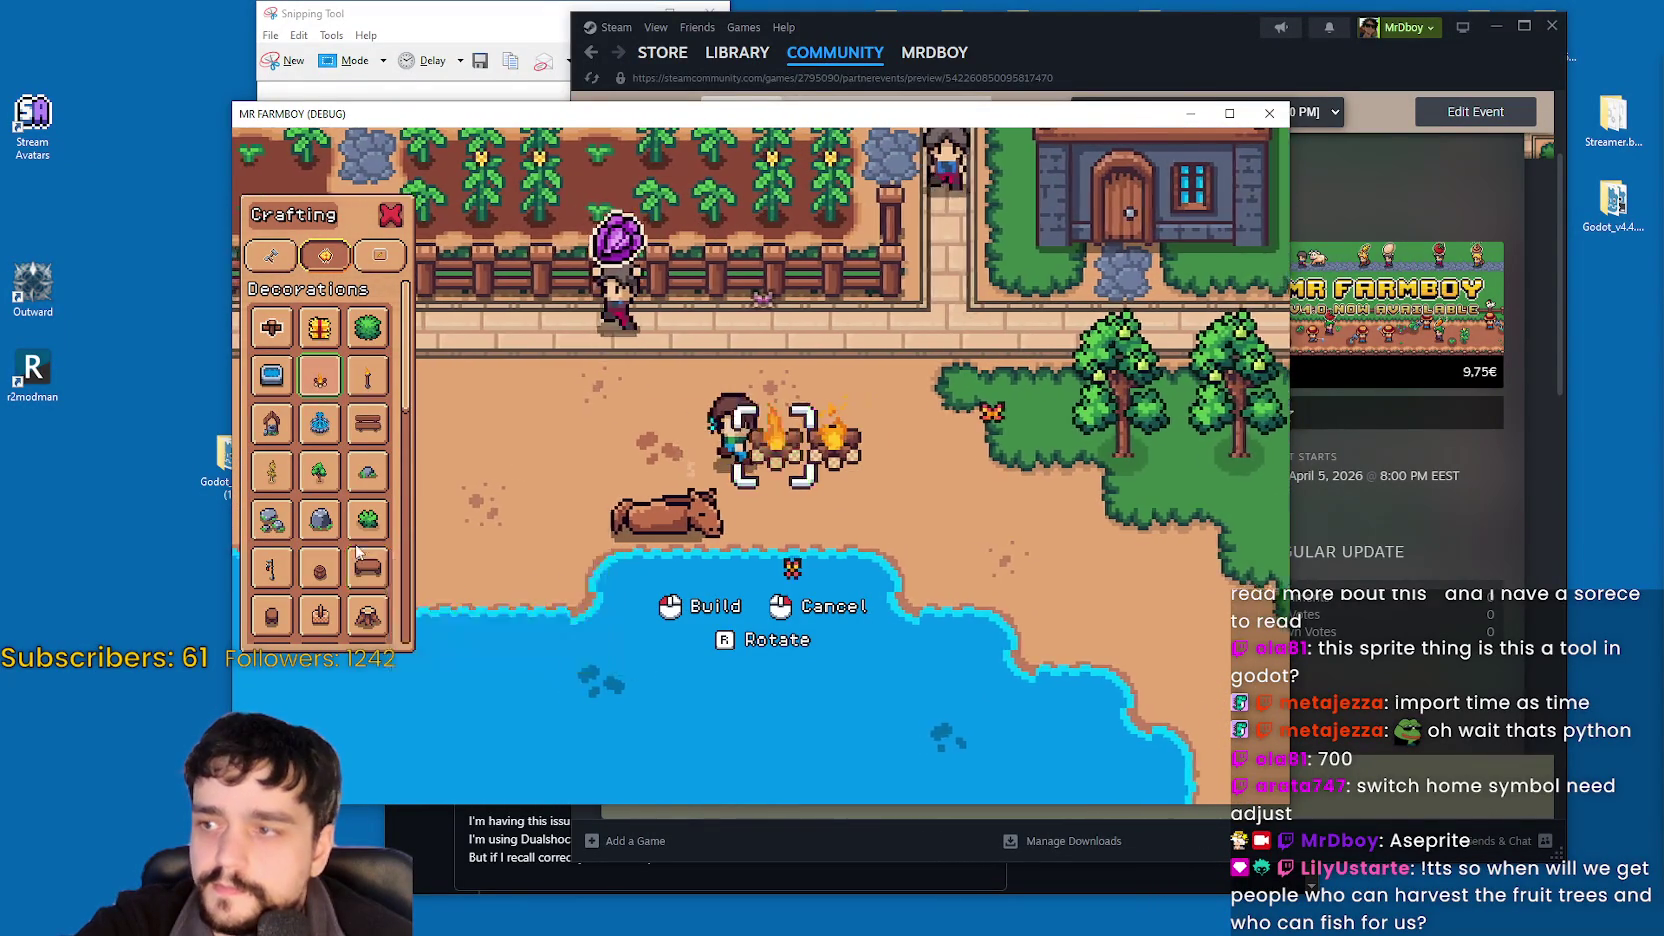
pyautogui.rightClick(1010, 548)
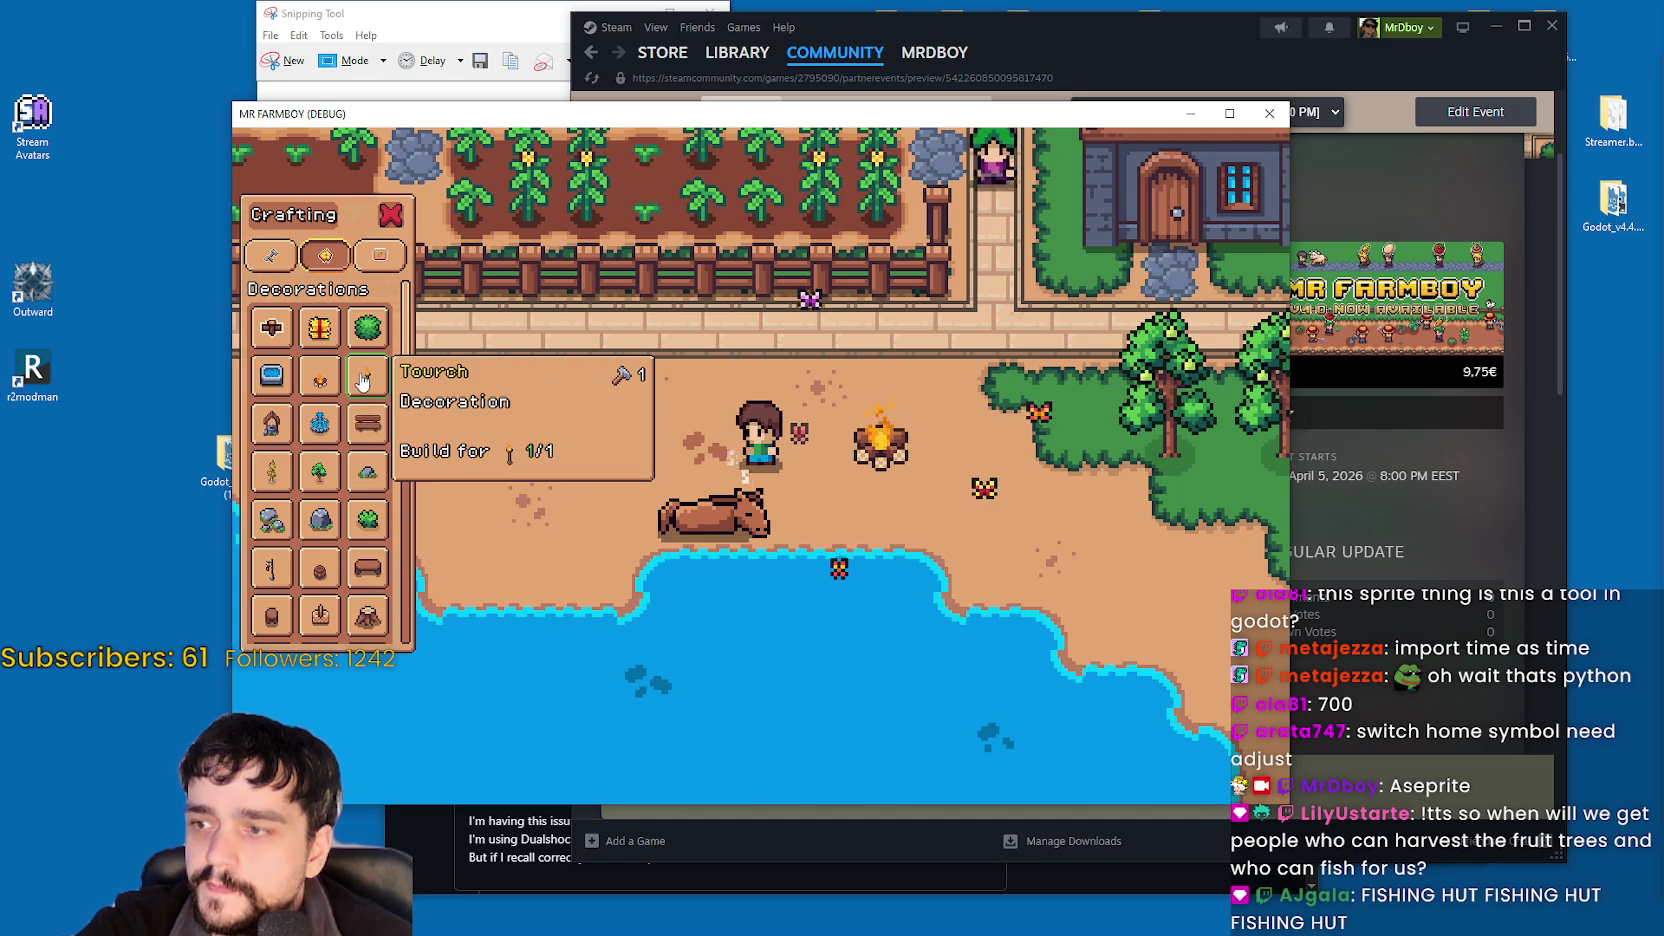
# Place a Torch on the sand beside the campfire and cancel further placement.
pyautogui.click(364, 377)
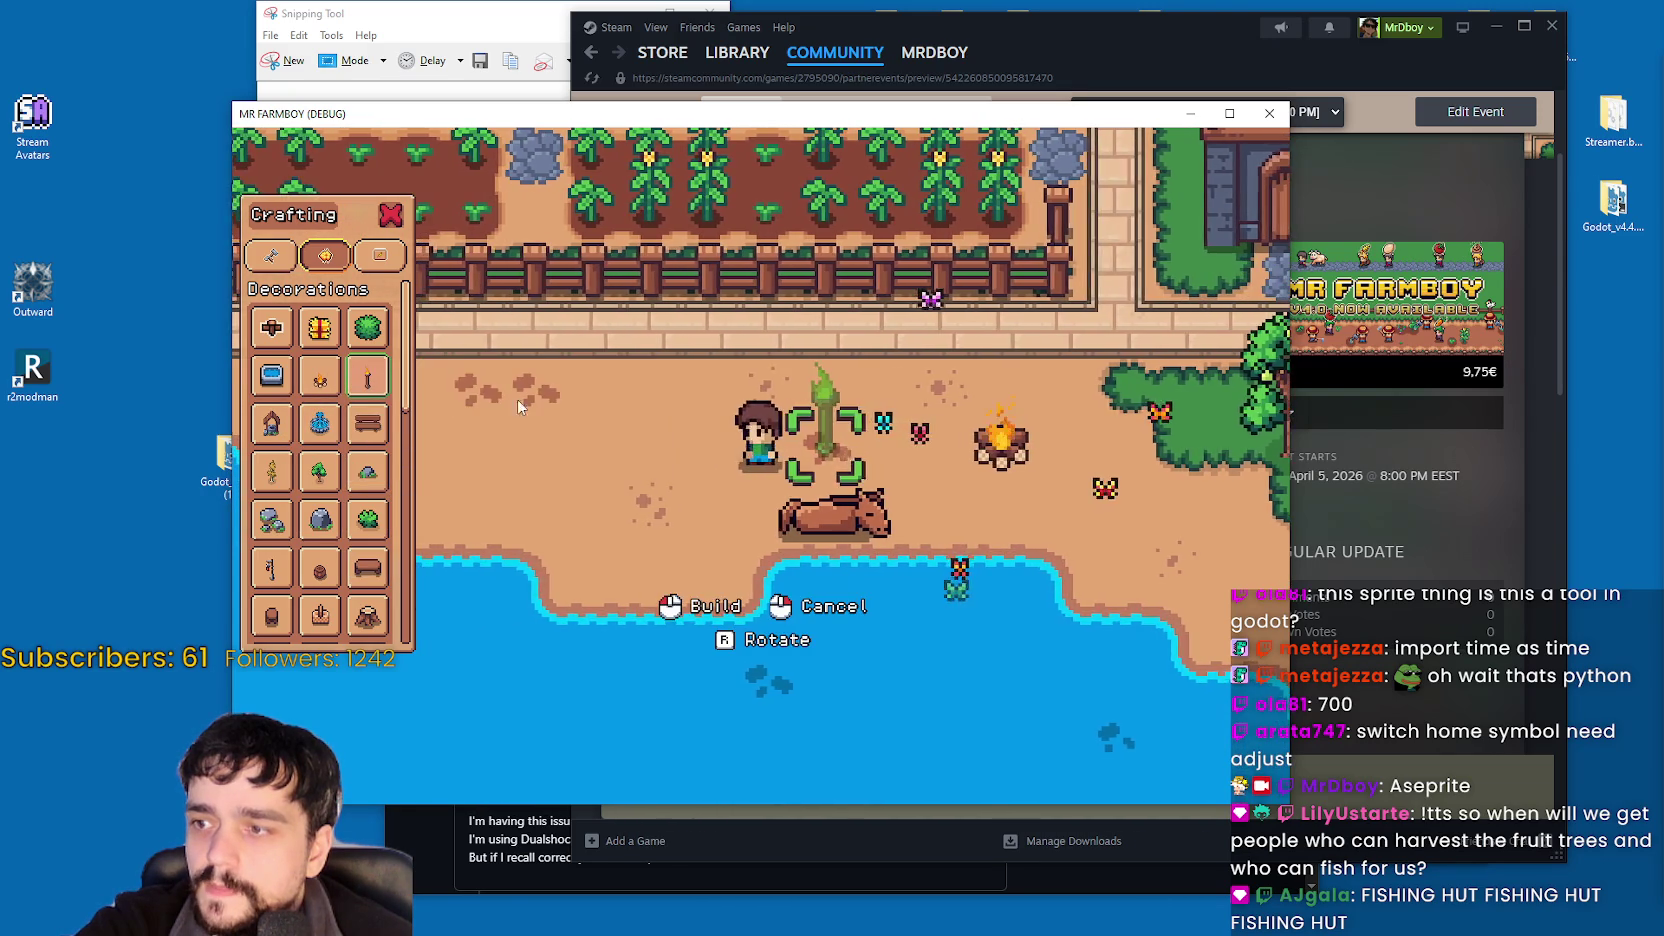
pyautogui.press('d')
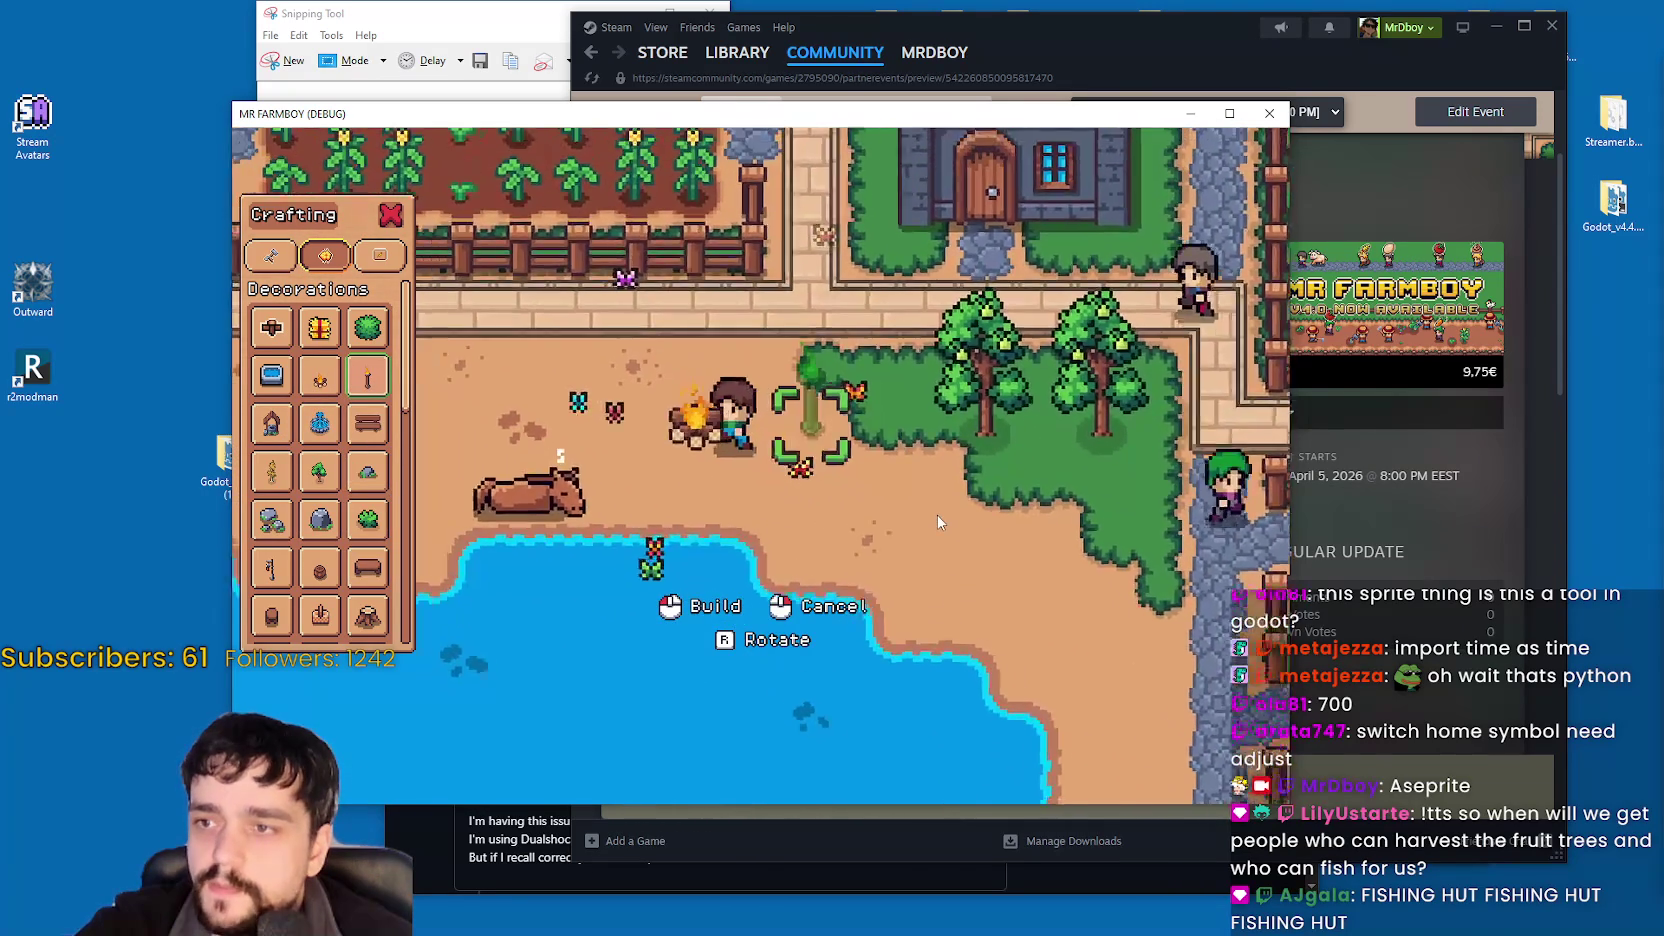
pyautogui.press('w')
pyautogui.press('a')
pyautogui.press('s')
pyautogui.press('d')
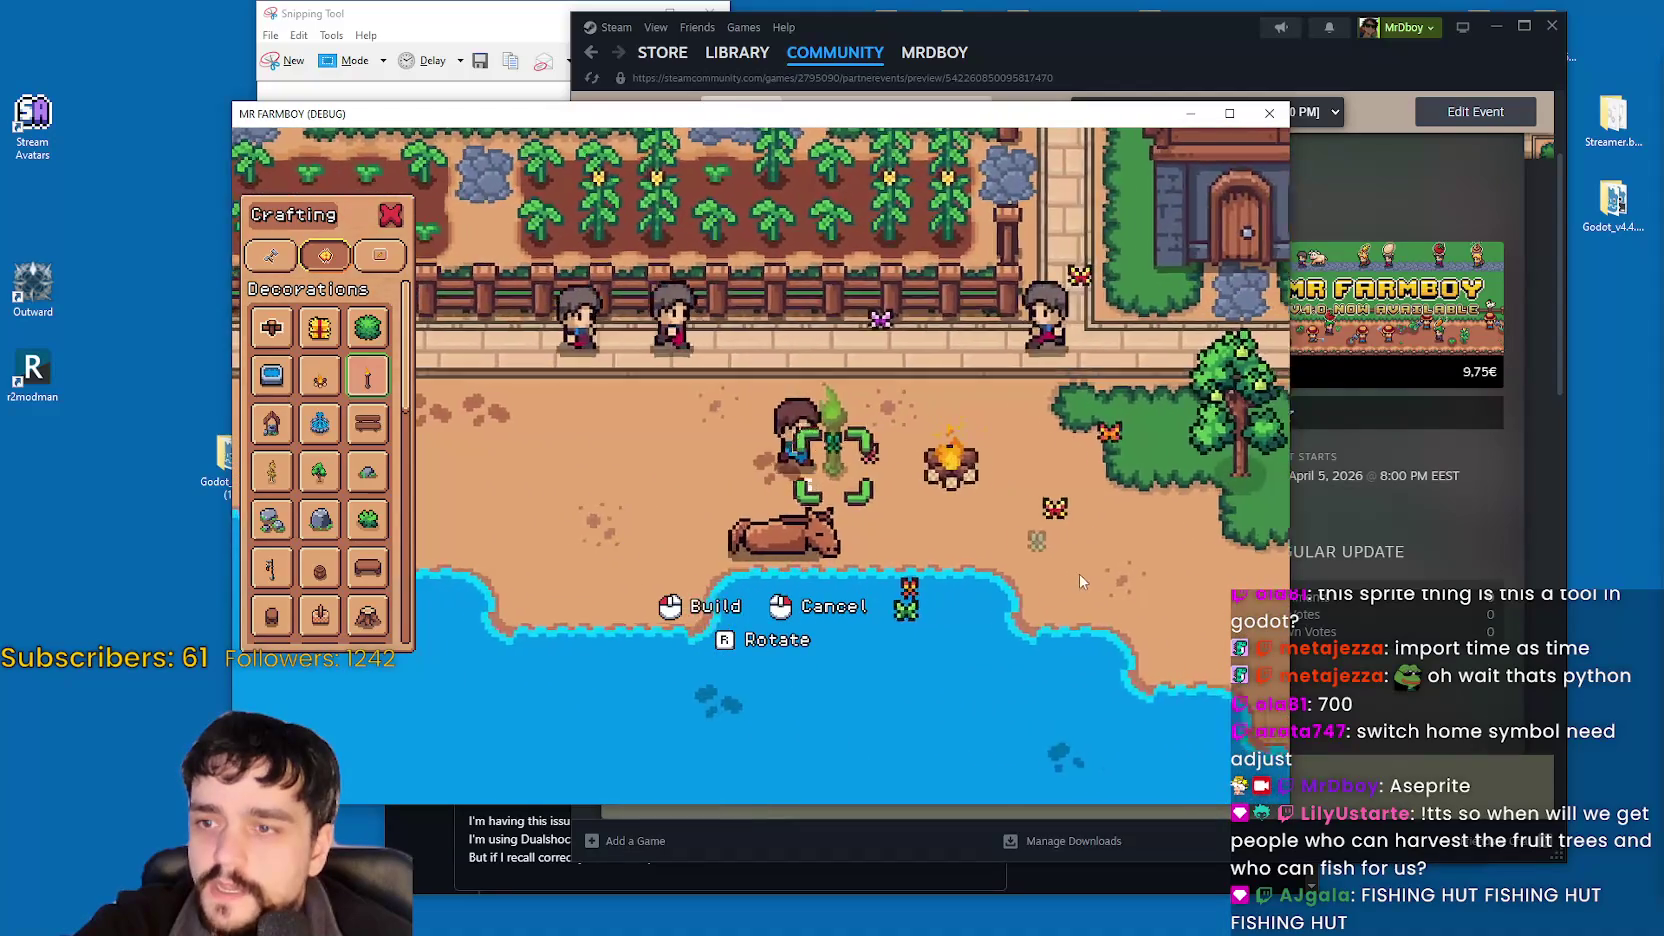
pyautogui.press('d')
pyautogui.click(990, 582)
pyautogui.press('a')
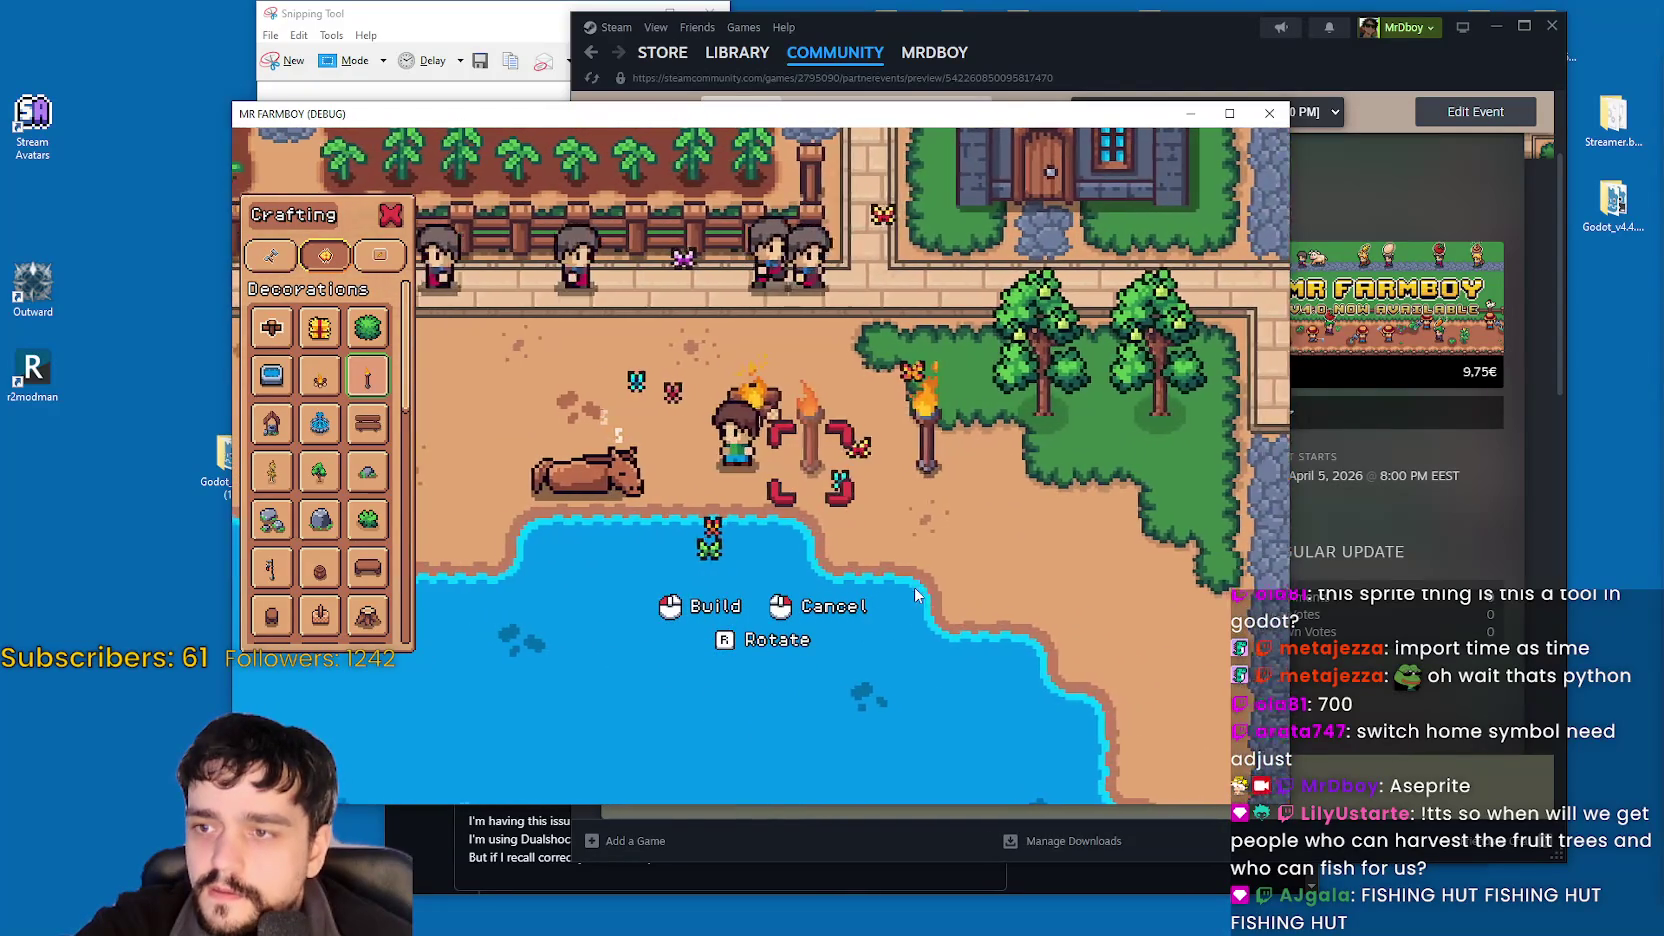
pyautogui.rightClick(918, 580)
pyautogui.press('w')
pyautogui.press('a')
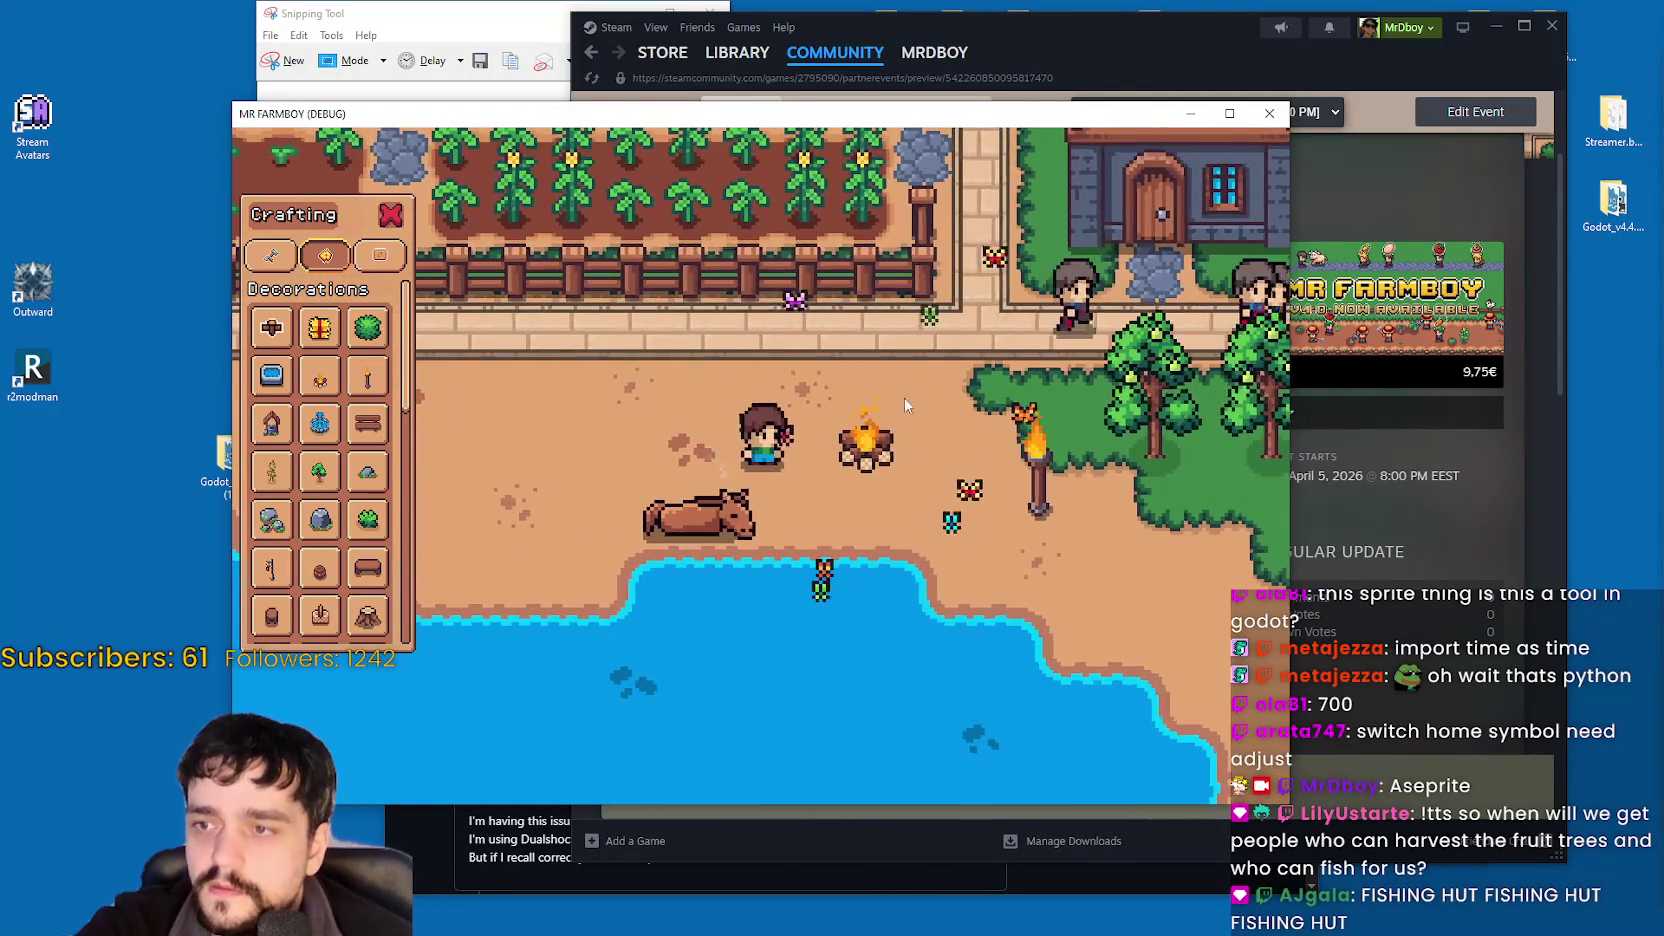
# Inspect the Remote tree's GameMapEntities, GameMapObjects and StaticMap, then select local node U_1.
pyautogui.press('F8')
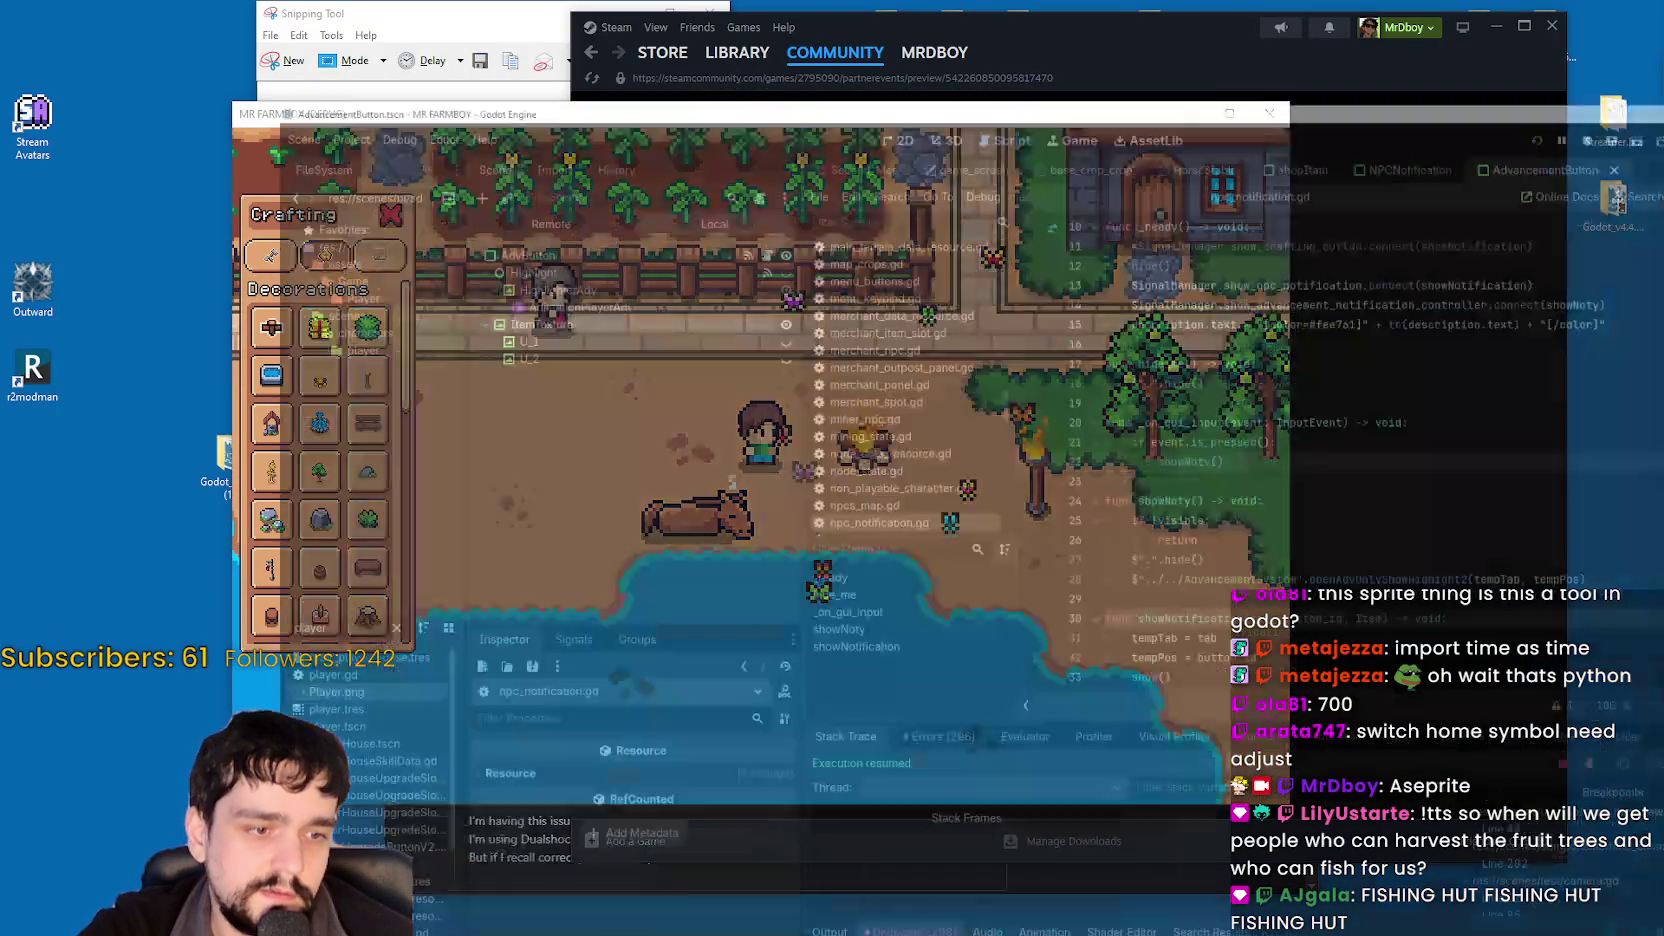
pyautogui.click(364, 129)
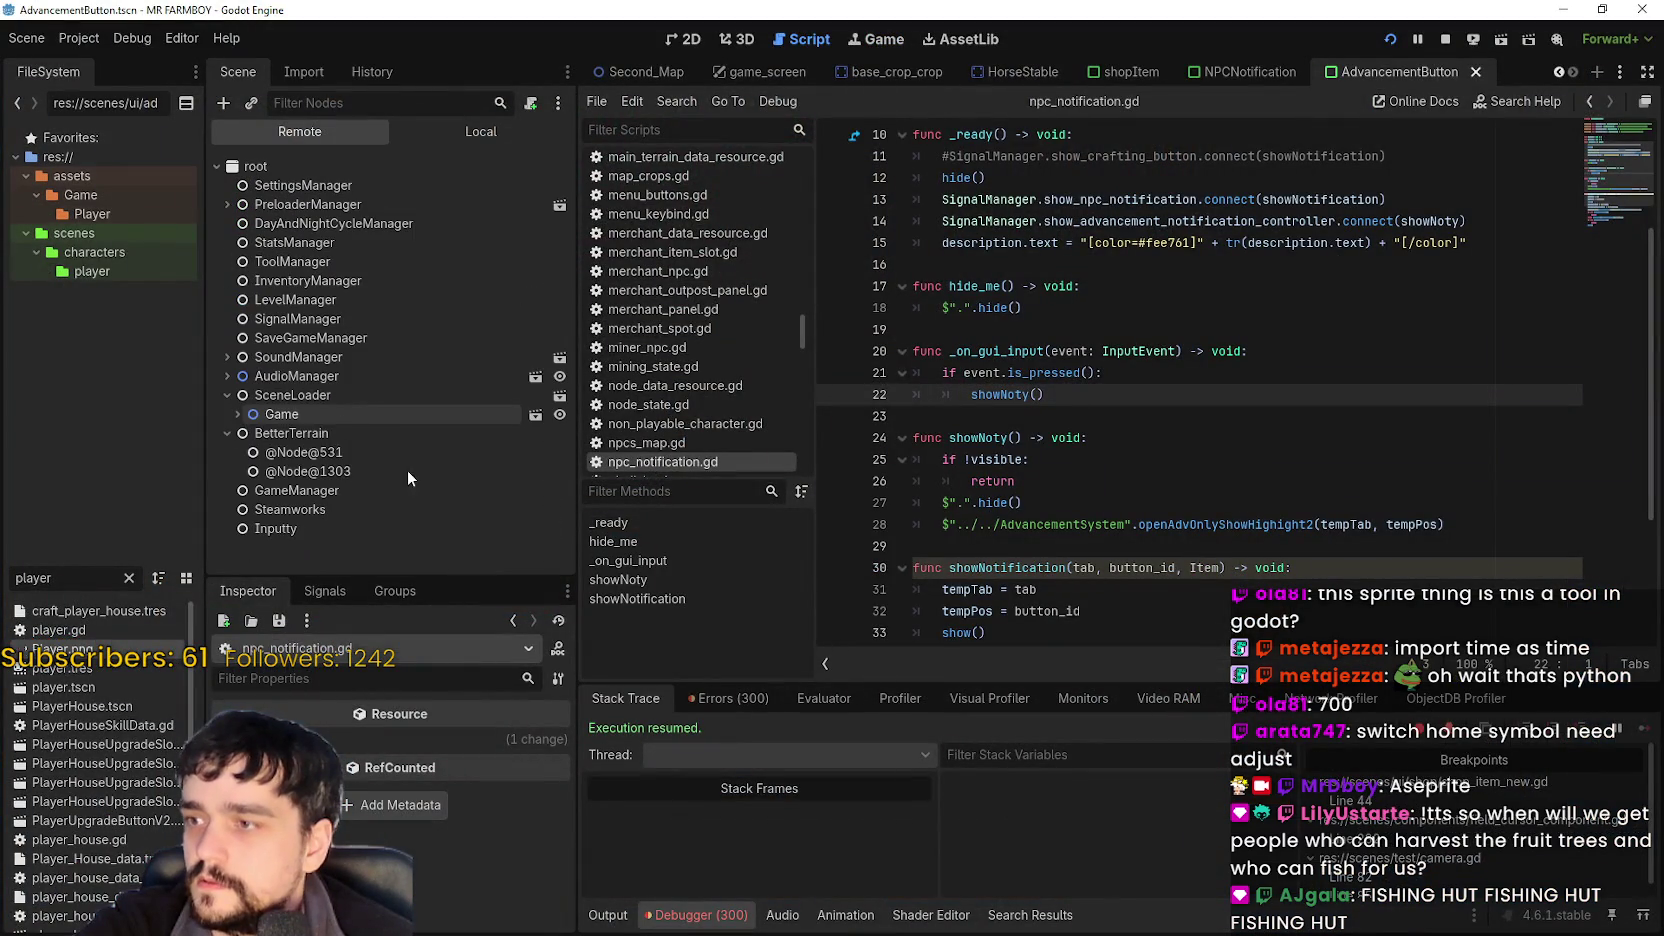
pyautogui.scroll(-5, 344, 514)
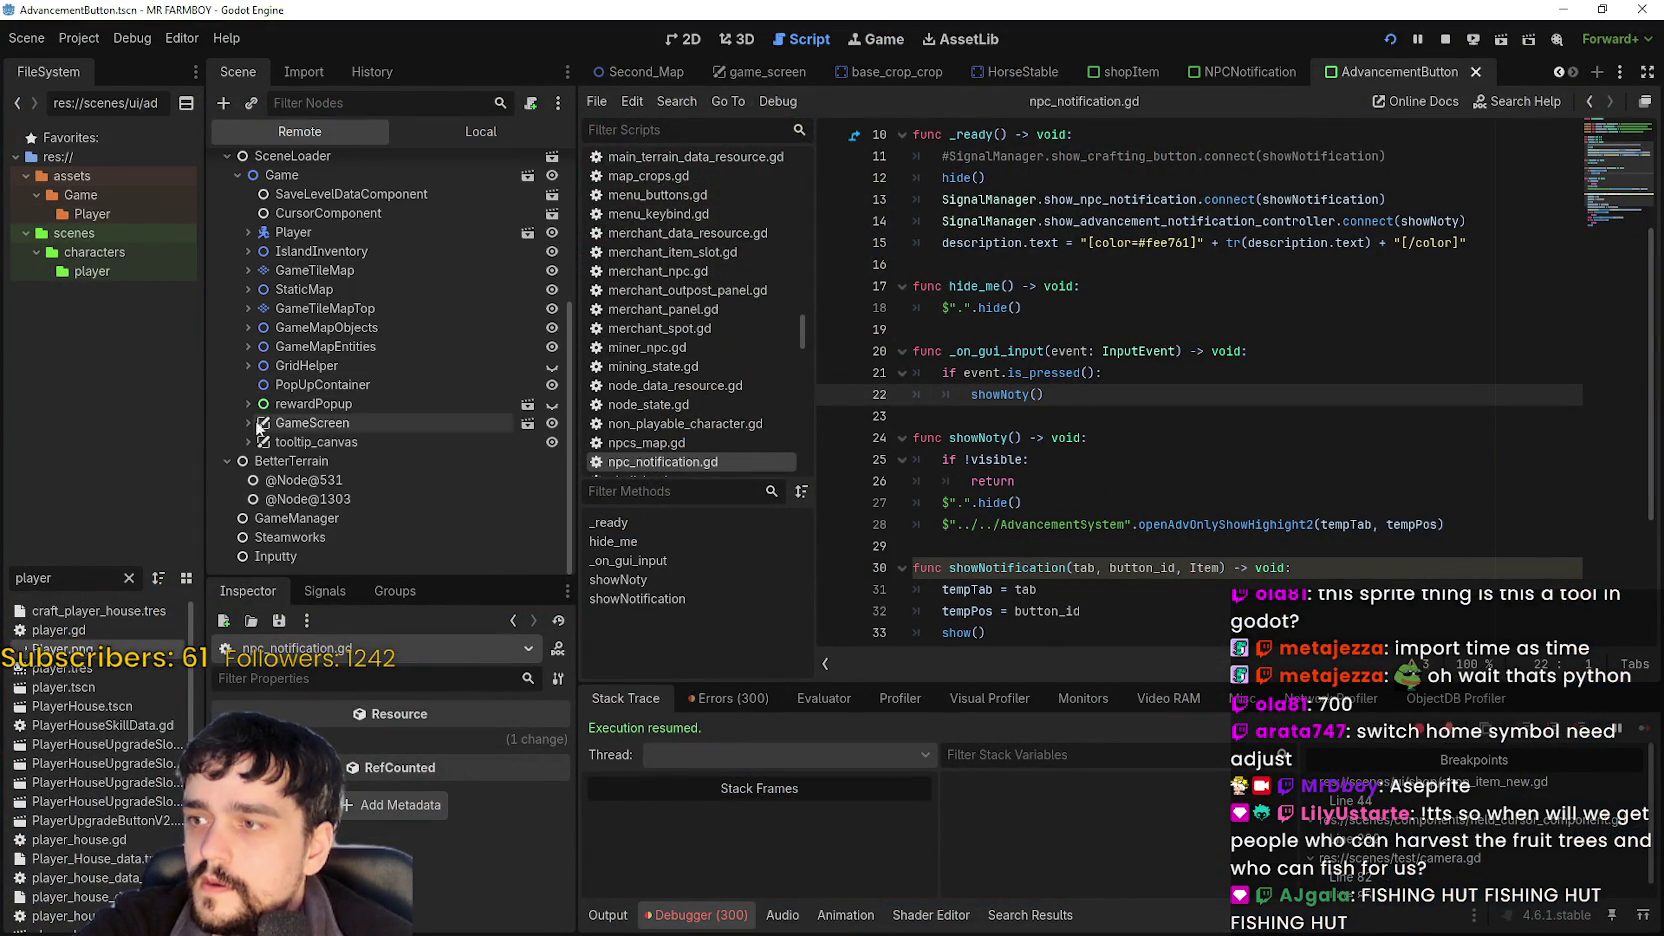
pyautogui.click(244, 346)
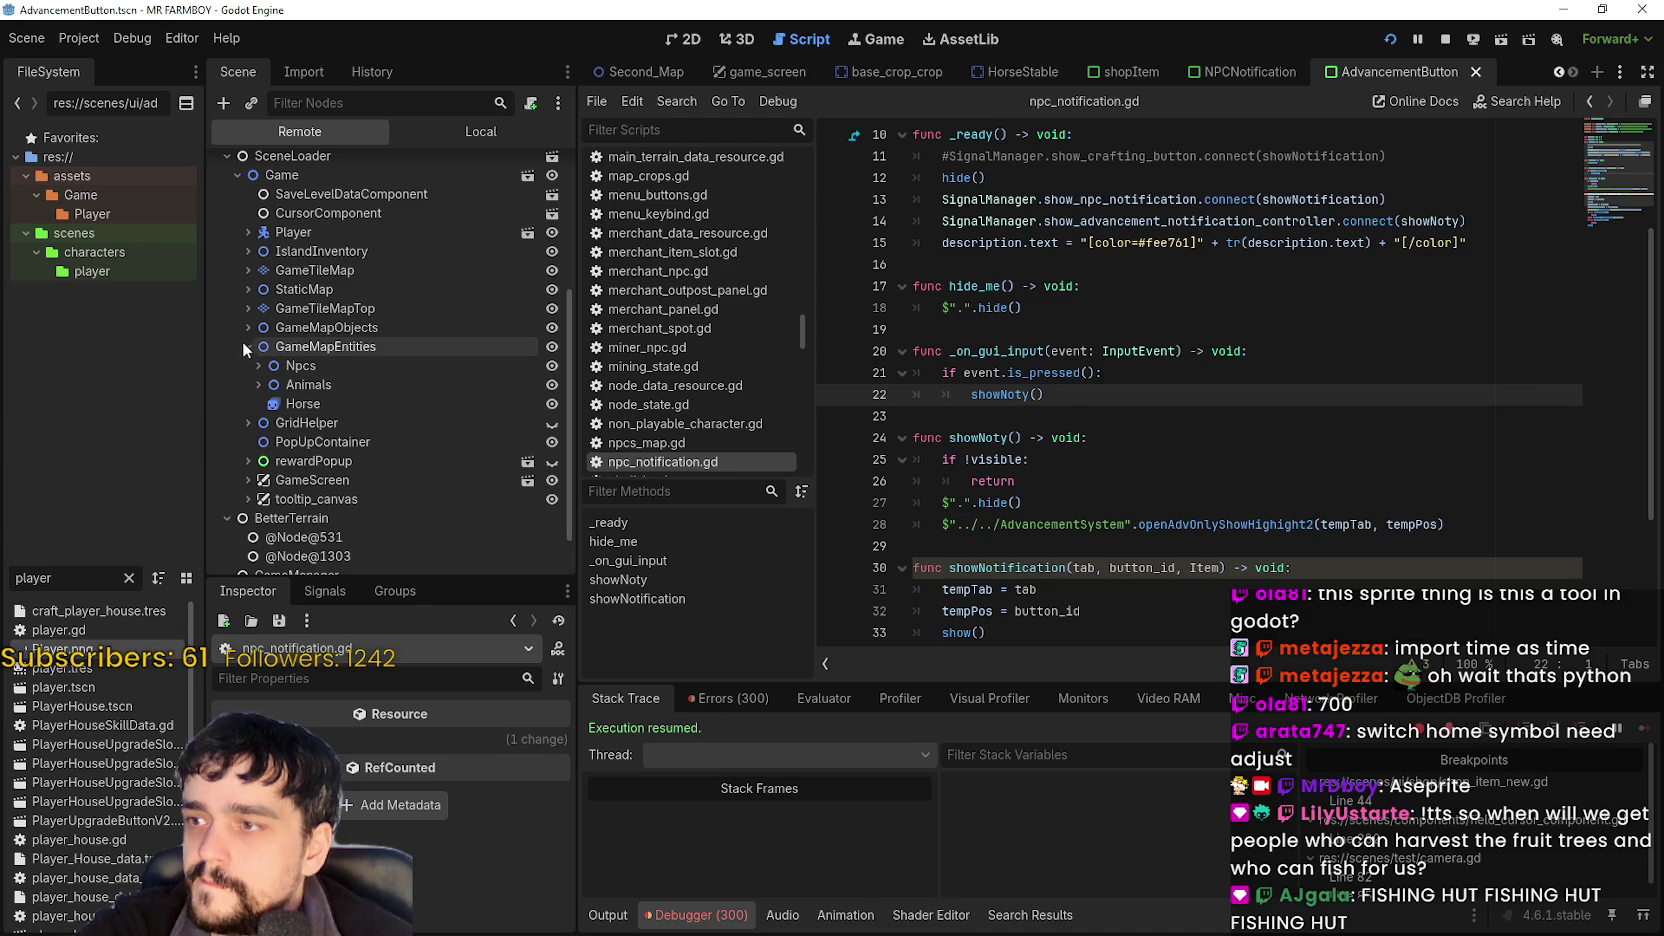
pyautogui.click(243, 322)
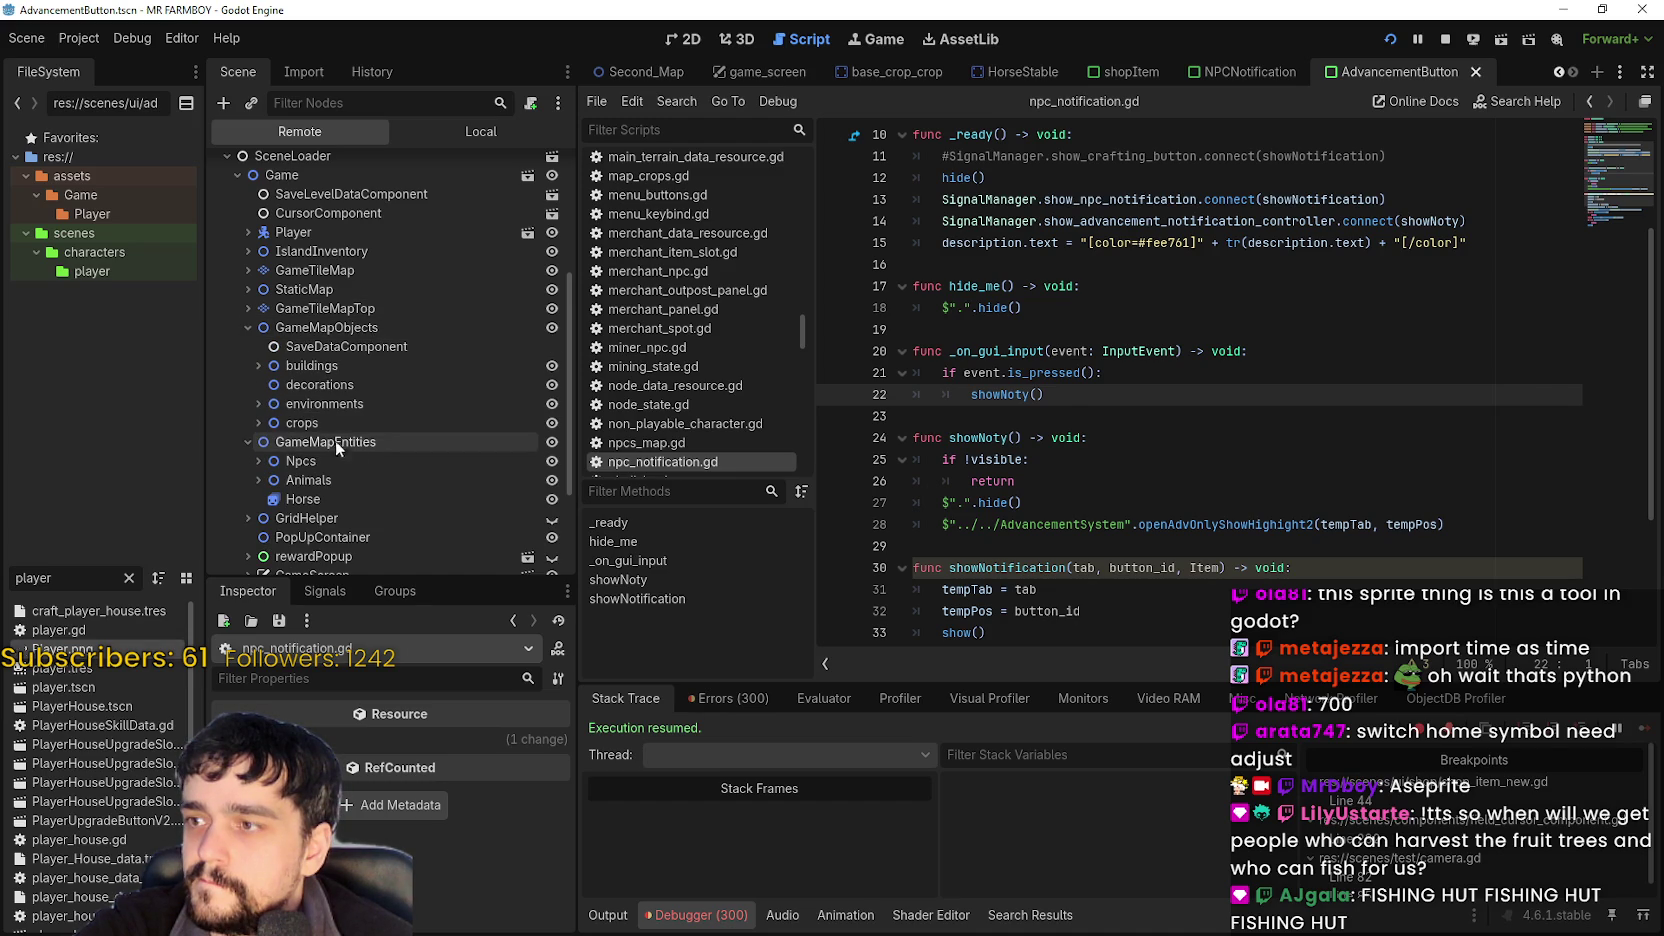
pyautogui.click(248, 290)
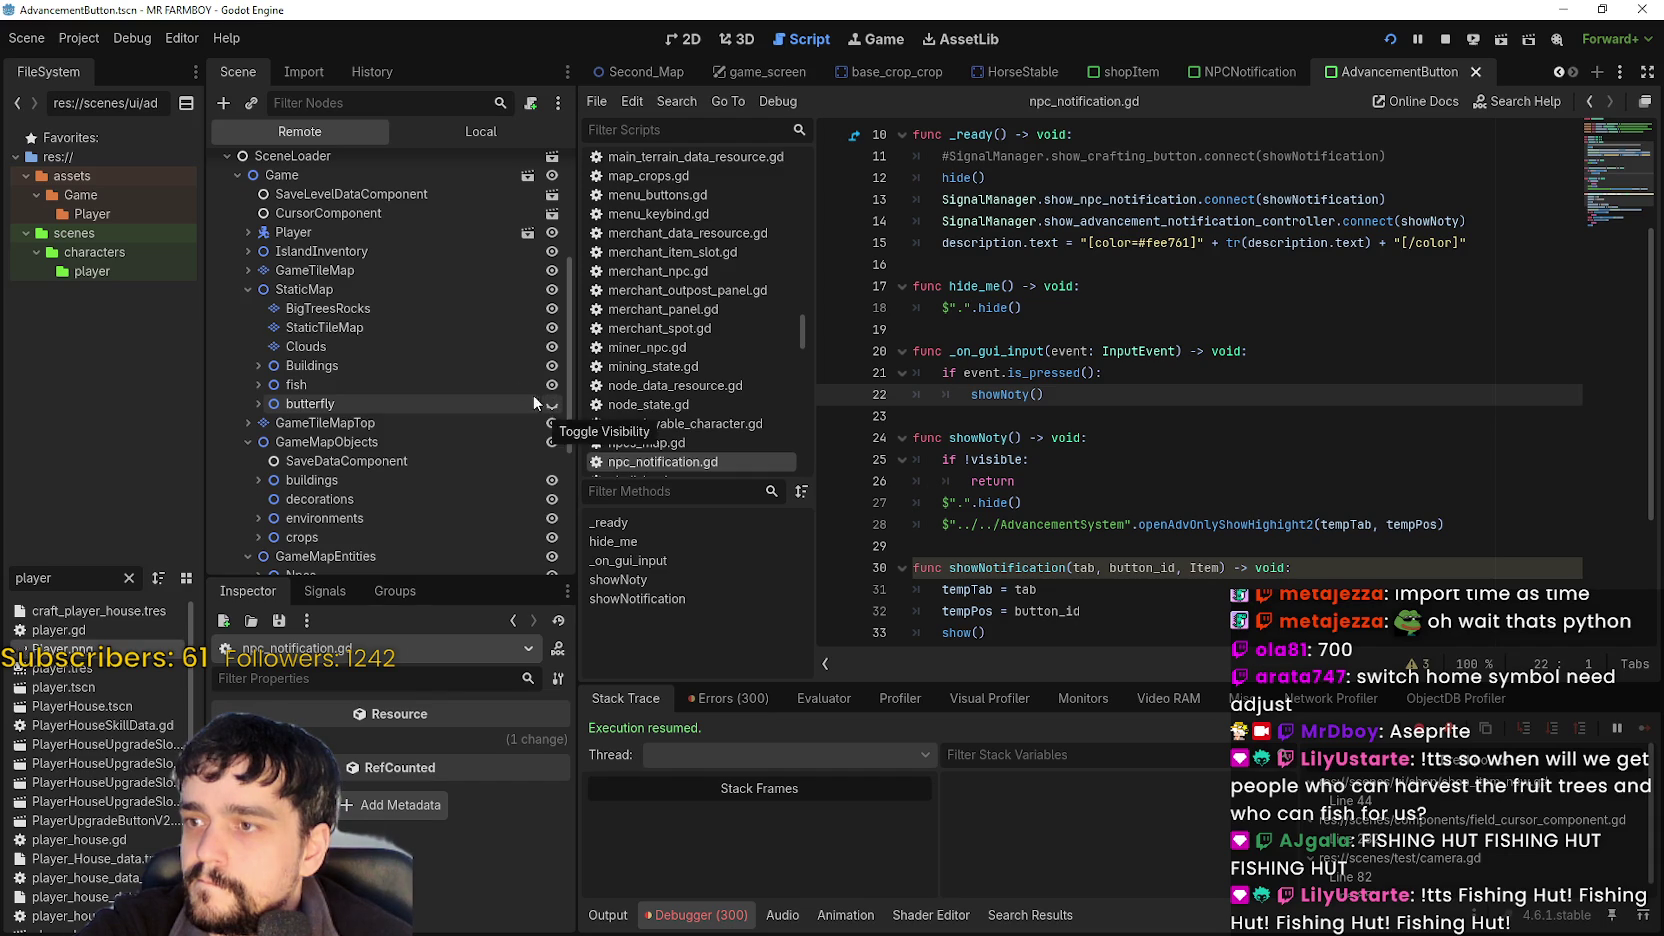
pyautogui.click(468, 140)
pyautogui.click(384, 262)
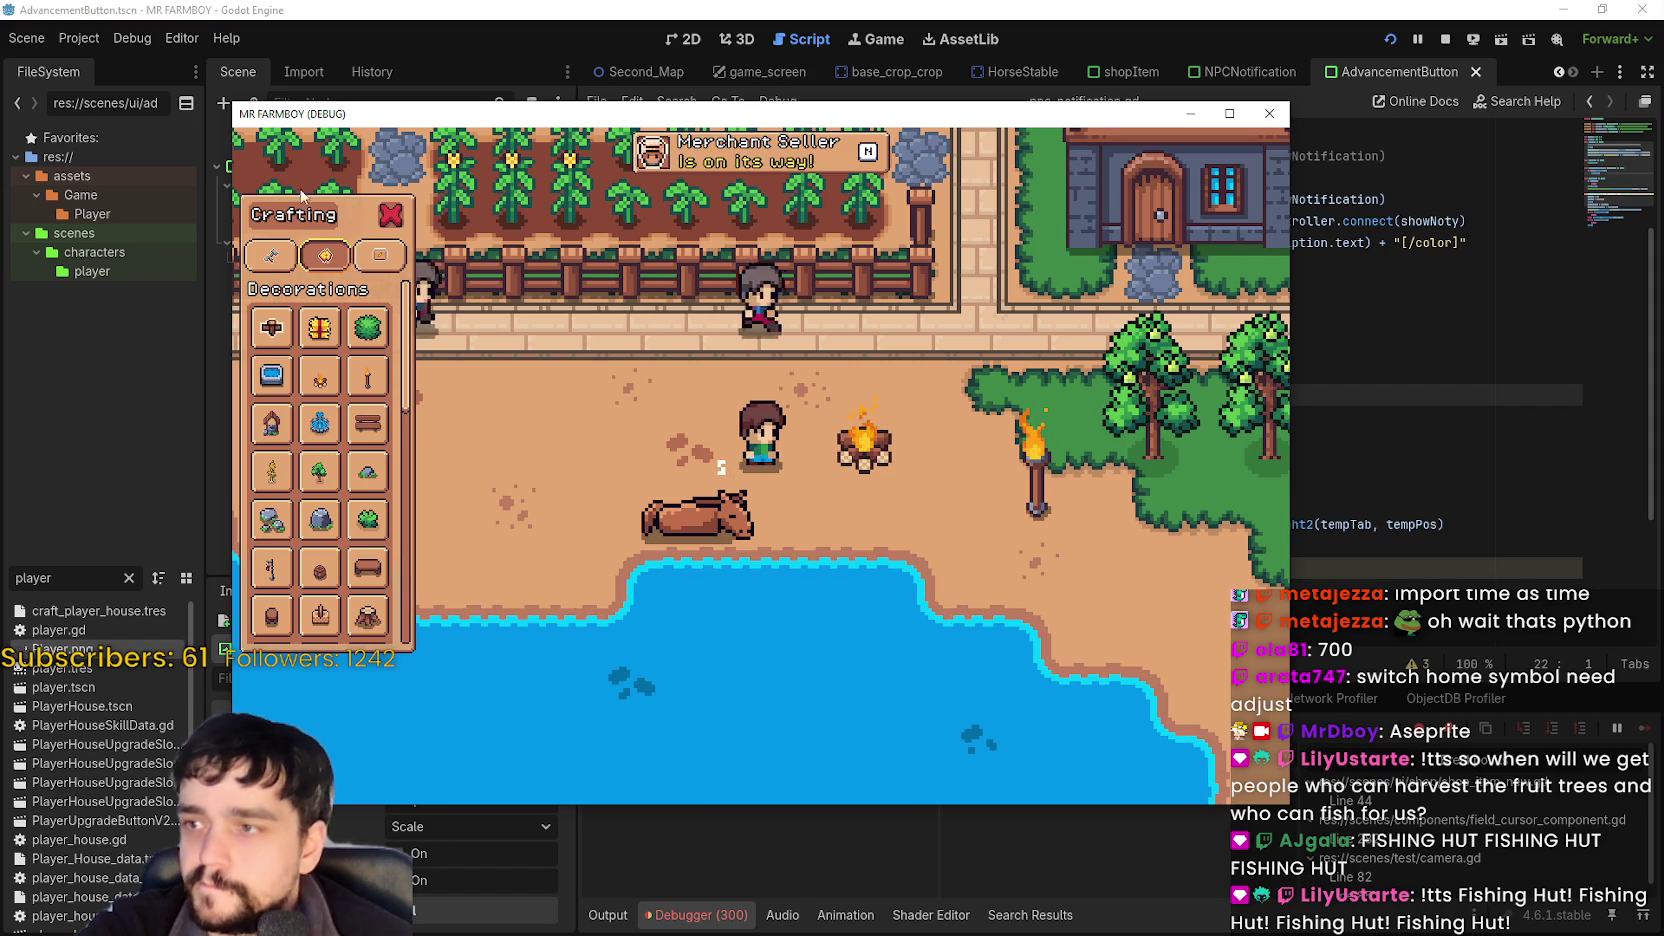
# Close the Crafting and Advancements panels and walk the player onto the campfire.
pyautogui.click(390, 218)
pyautogui.press('k')
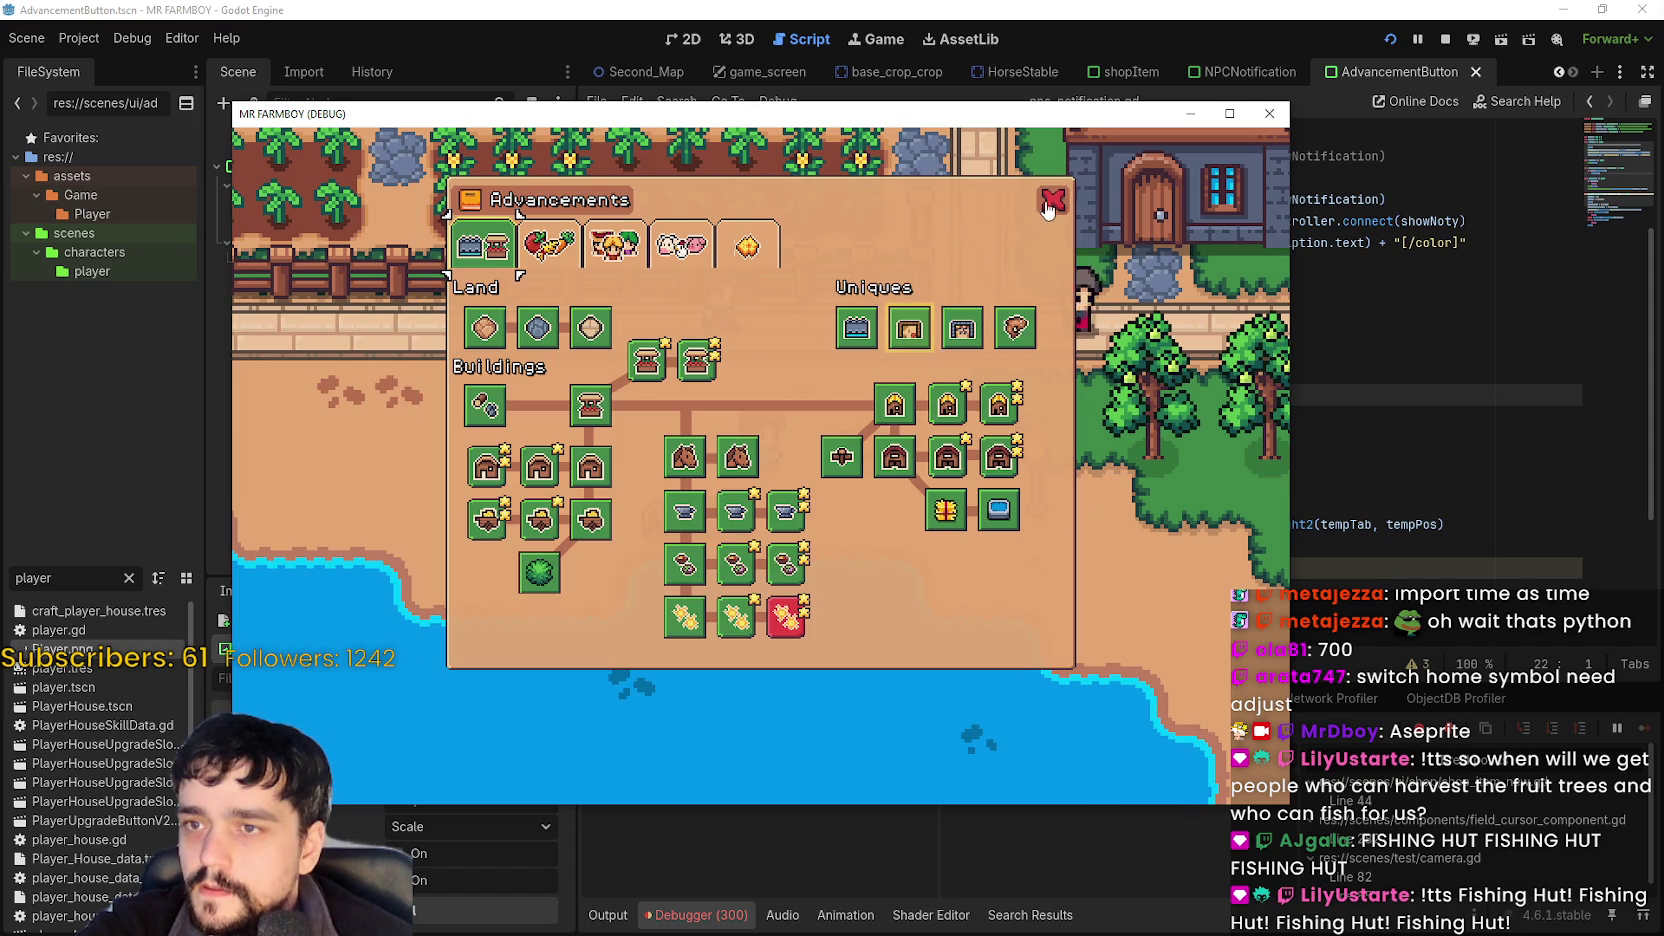
pyautogui.click(1051, 201)
pyautogui.press('w')
pyautogui.press('d')
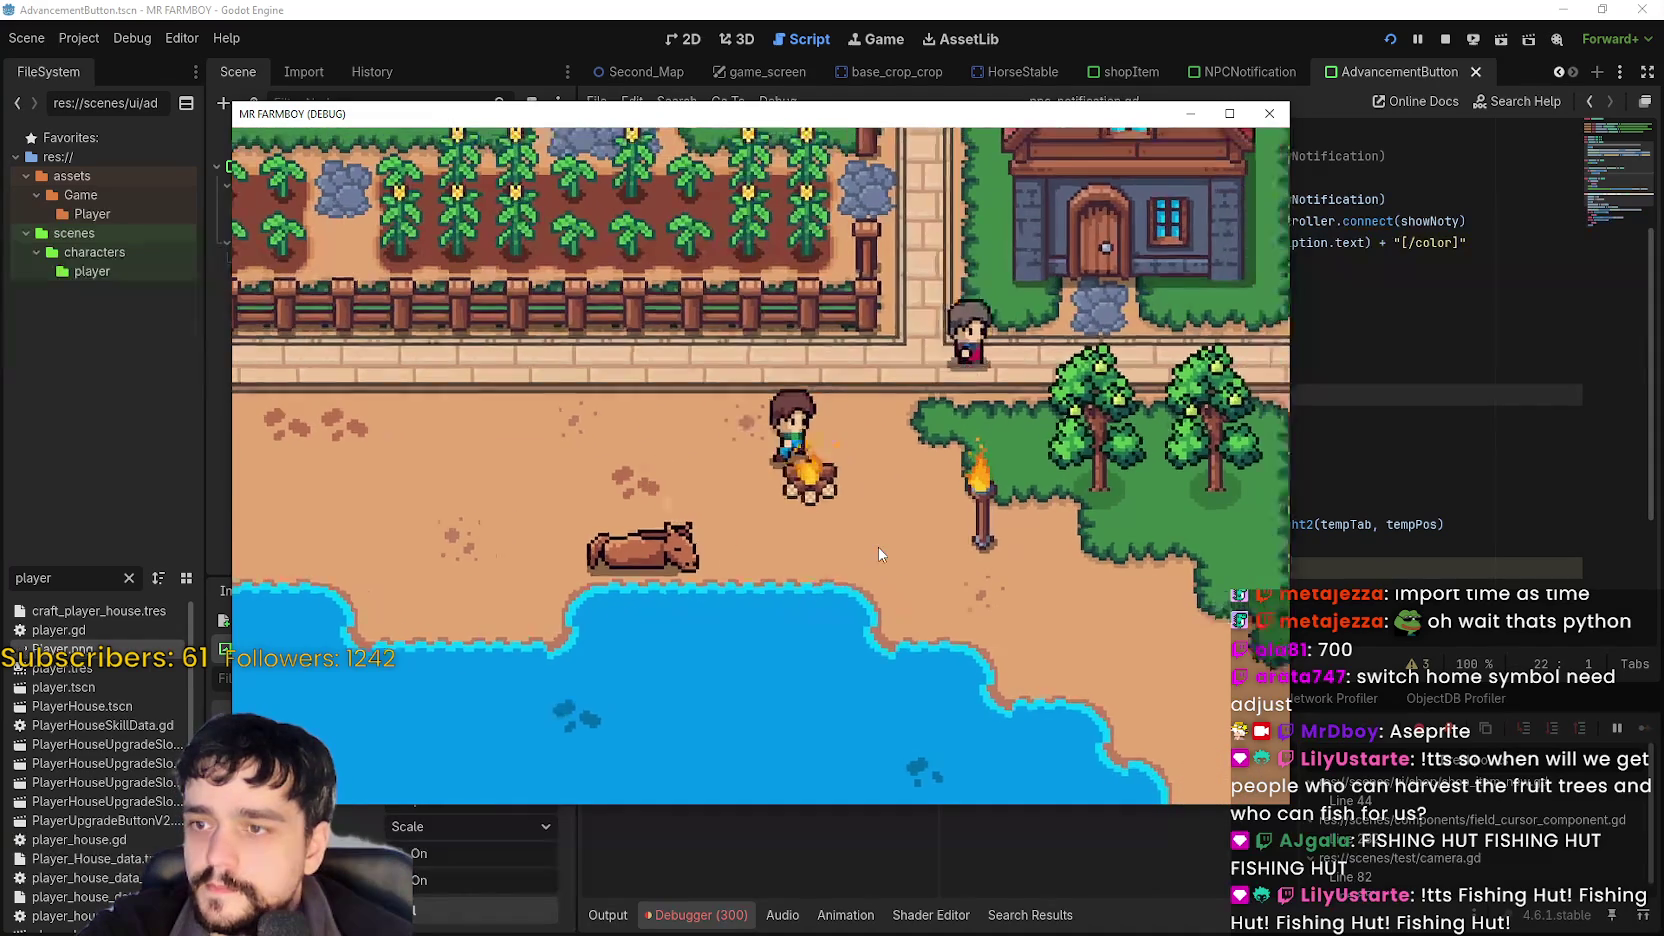
pyautogui.scroll(-3, 859, 569)
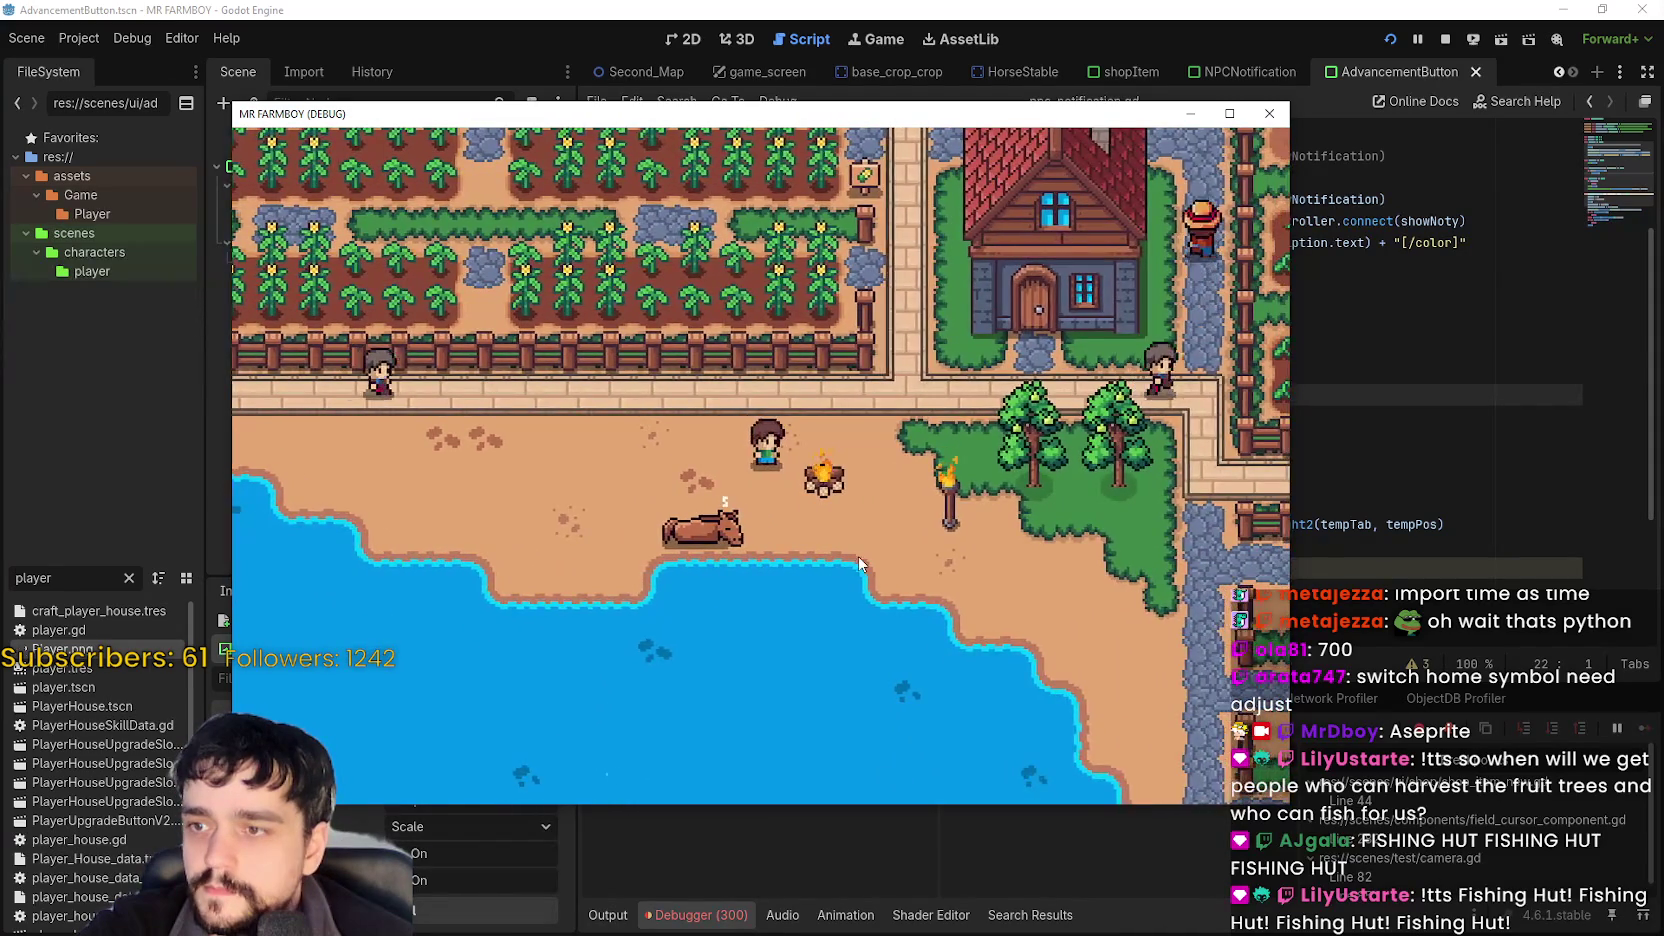
pyautogui.press('s')
pyautogui.press('d')
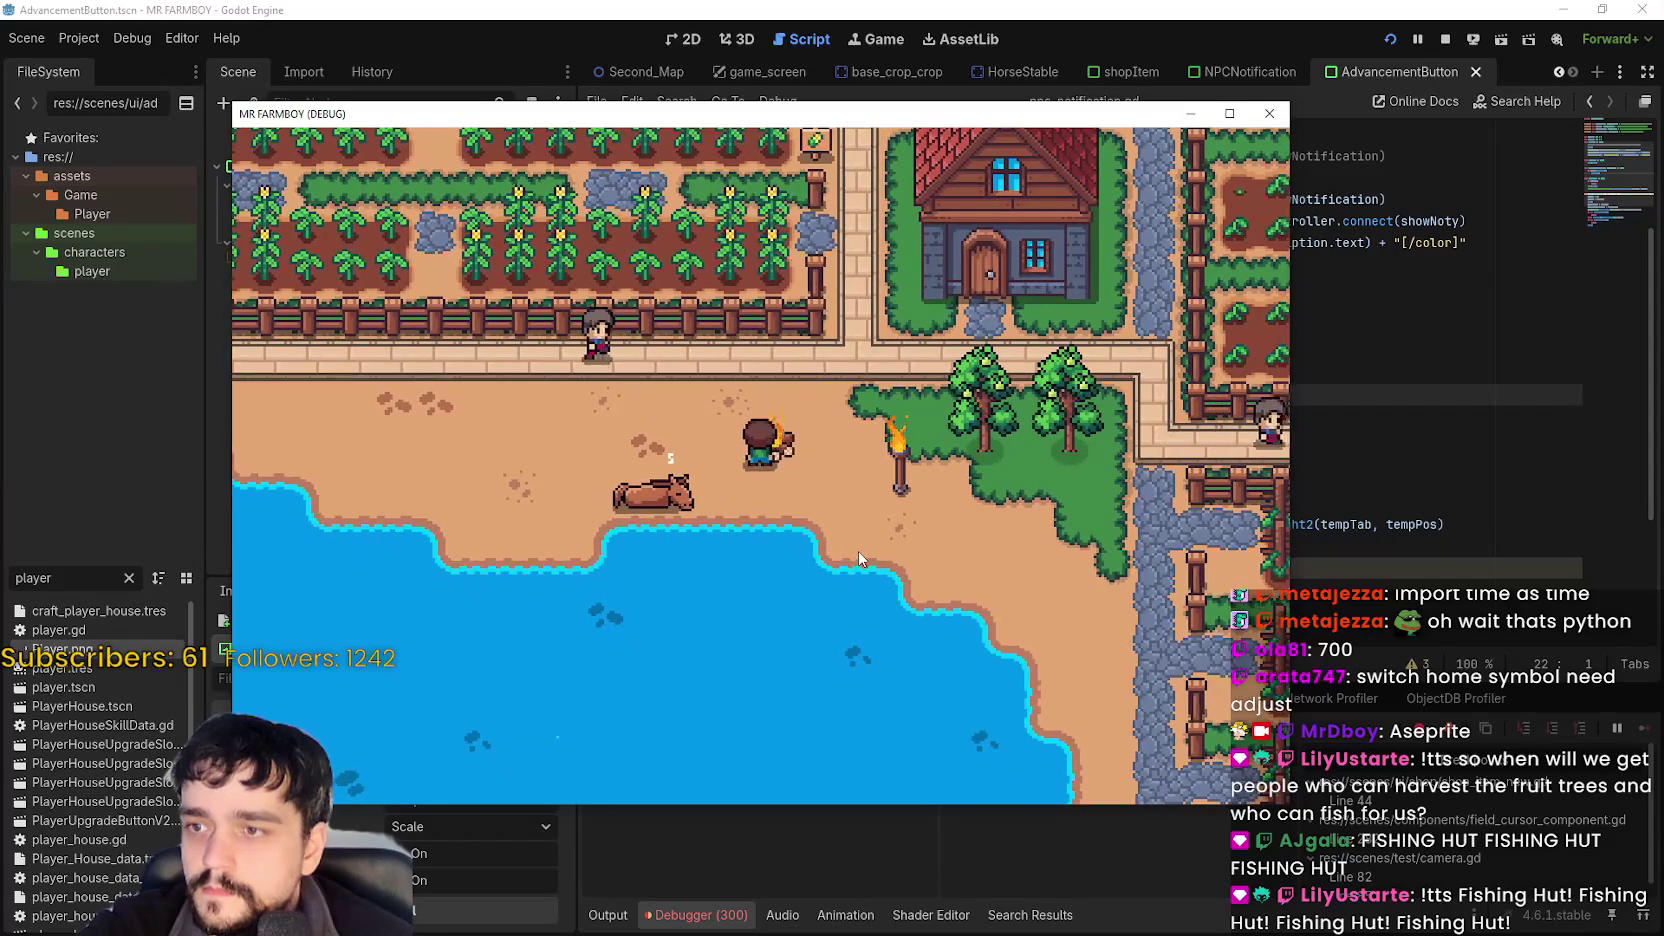
pyautogui.press('w')
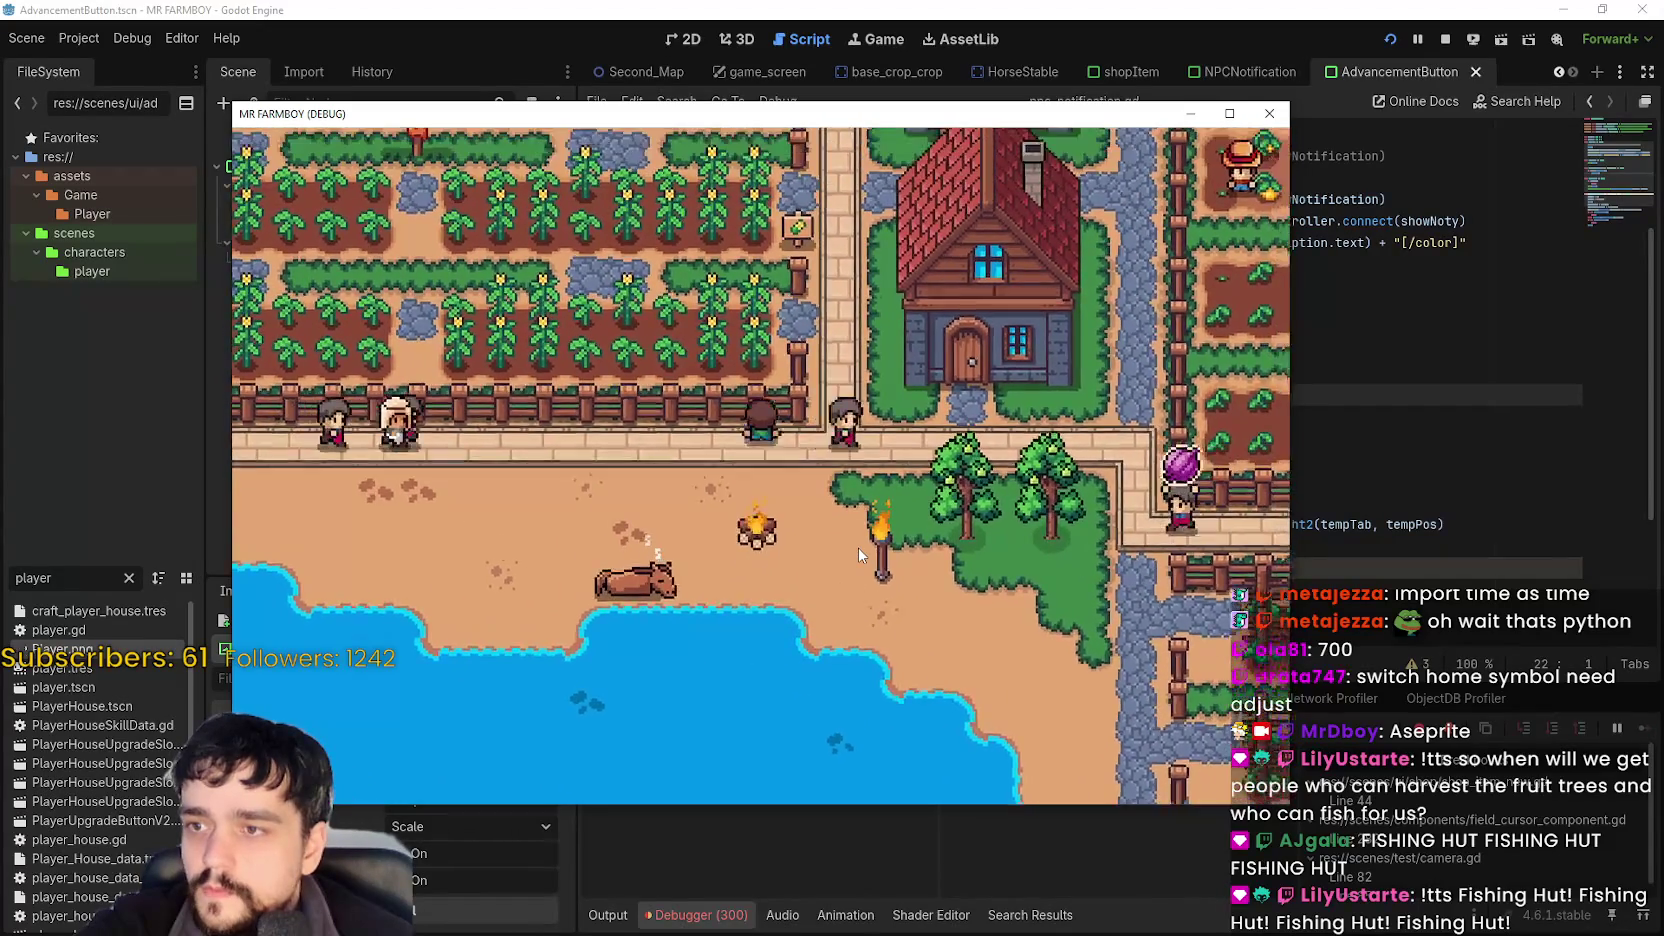
pyautogui.press('w')
pyautogui.press('s')
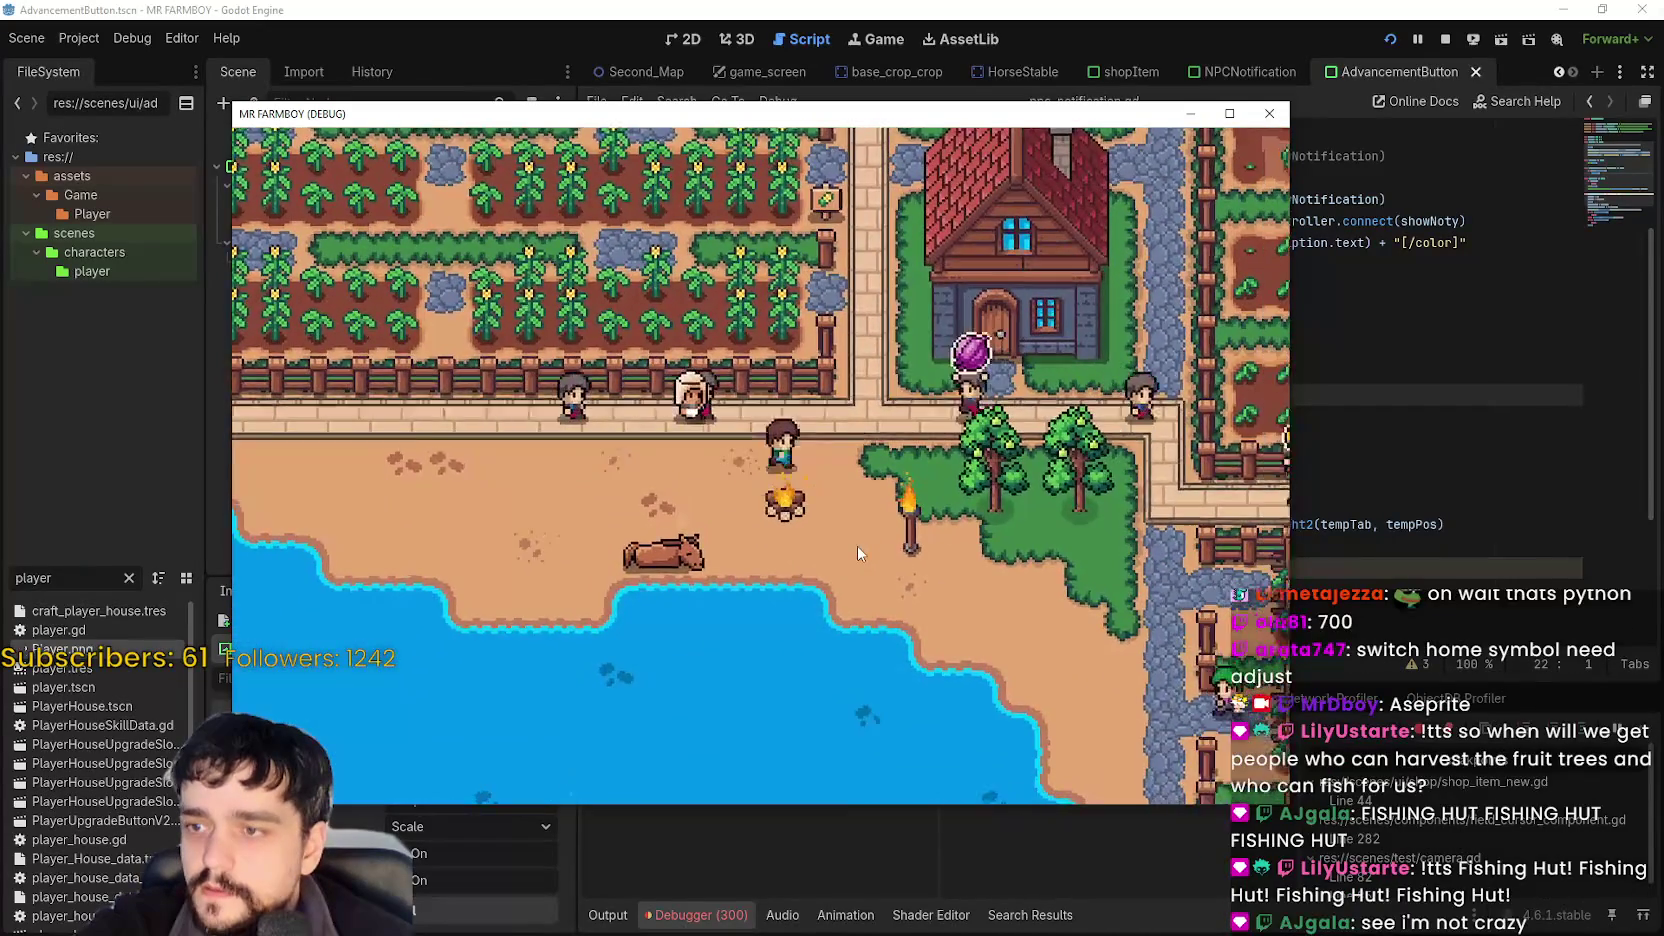
pyautogui.press('s')
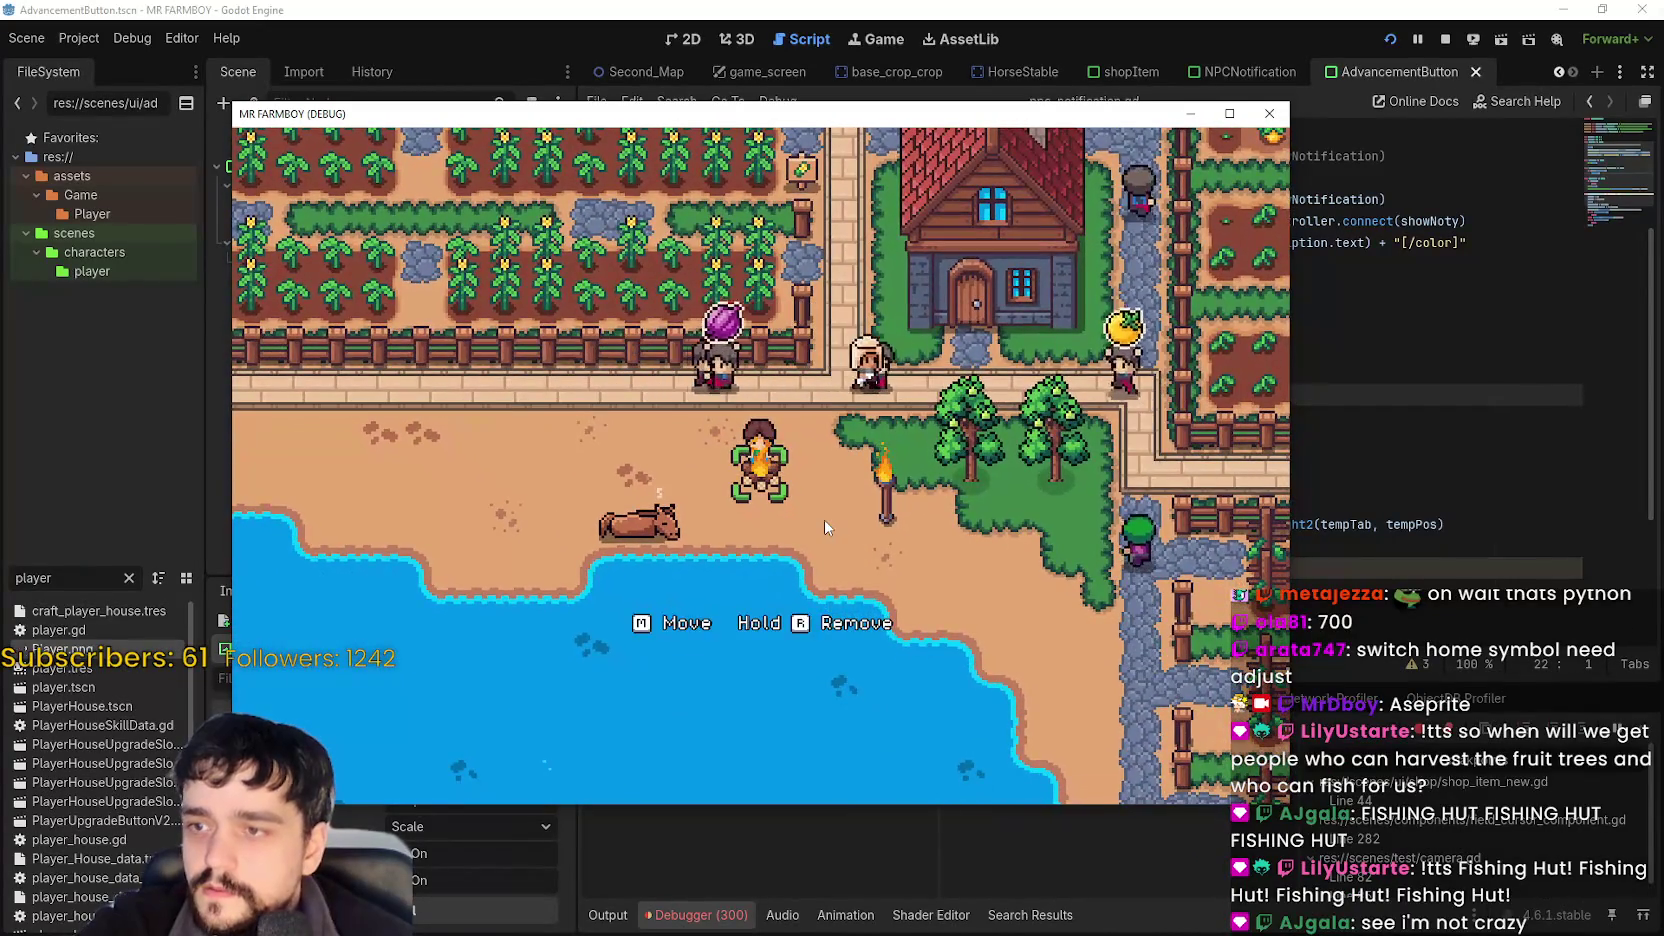
# Move the campfire to a new spot beside the player, then start a ShareX region capture.
pyautogui.press('m')
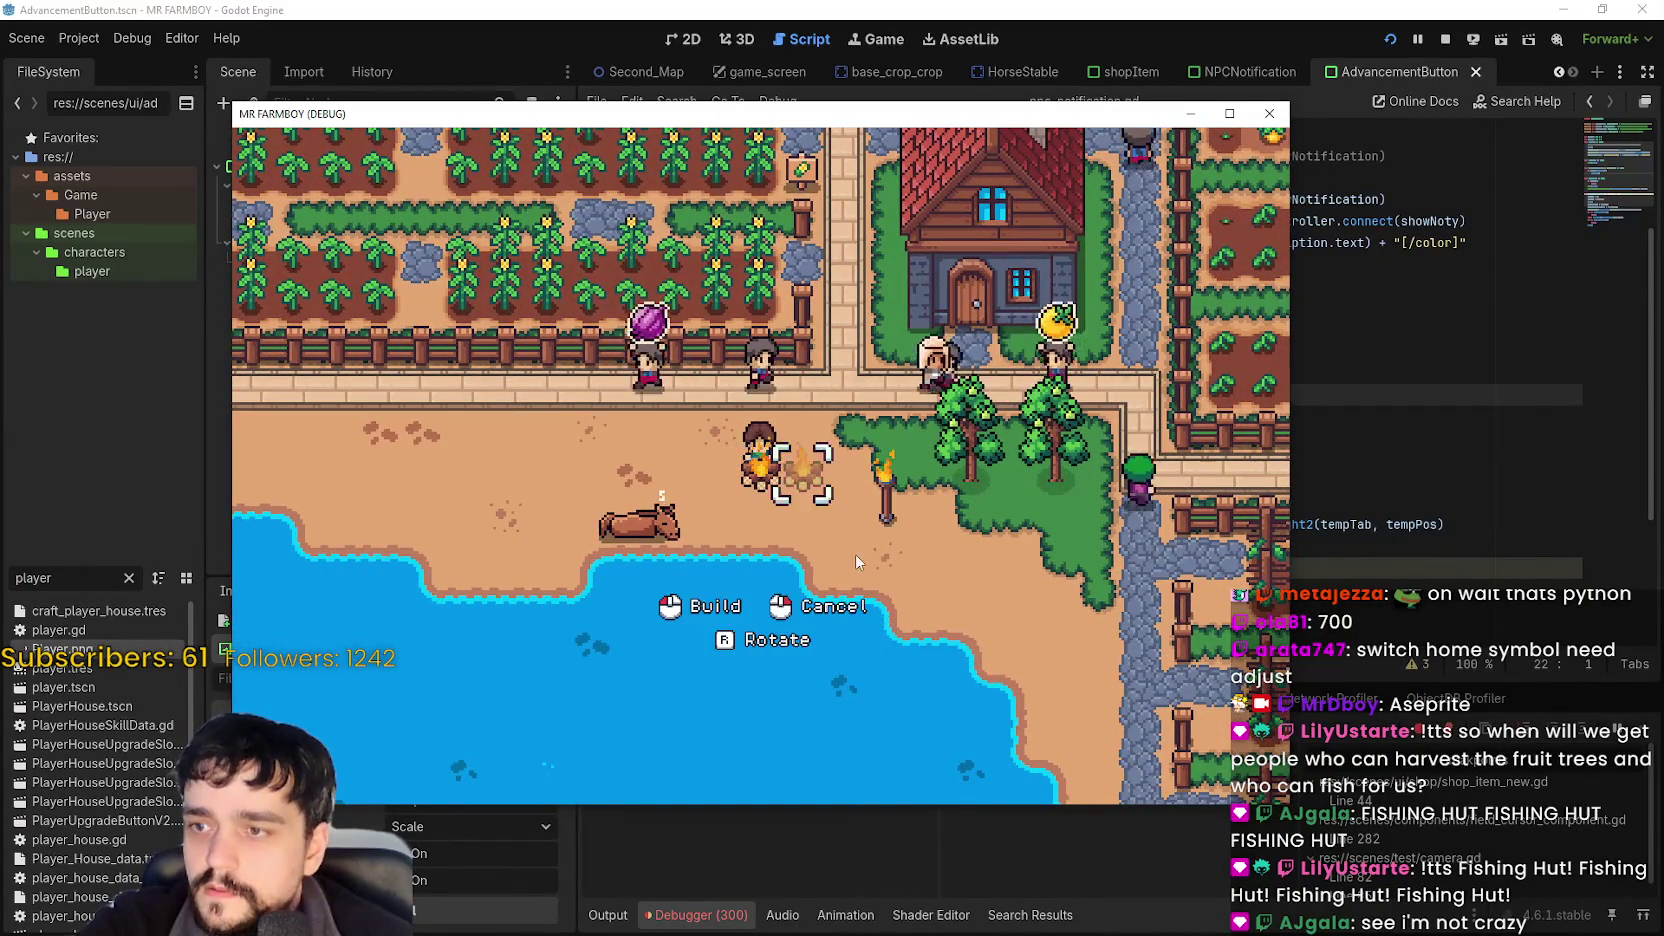
pyautogui.press('a')
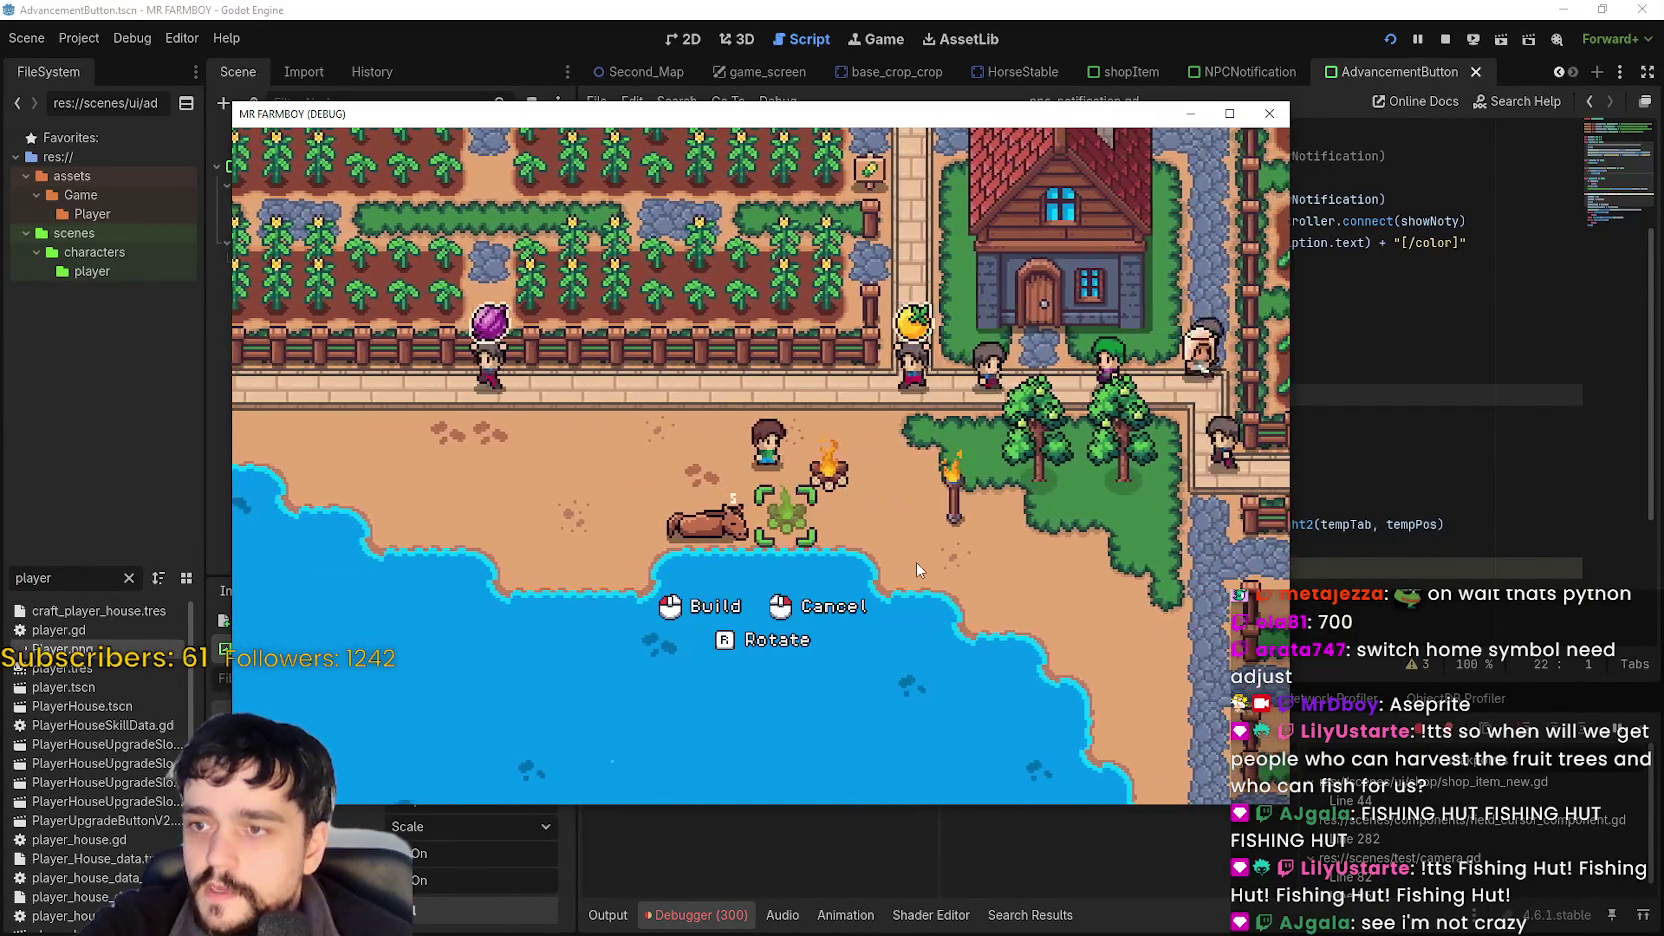
pyautogui.press('d')
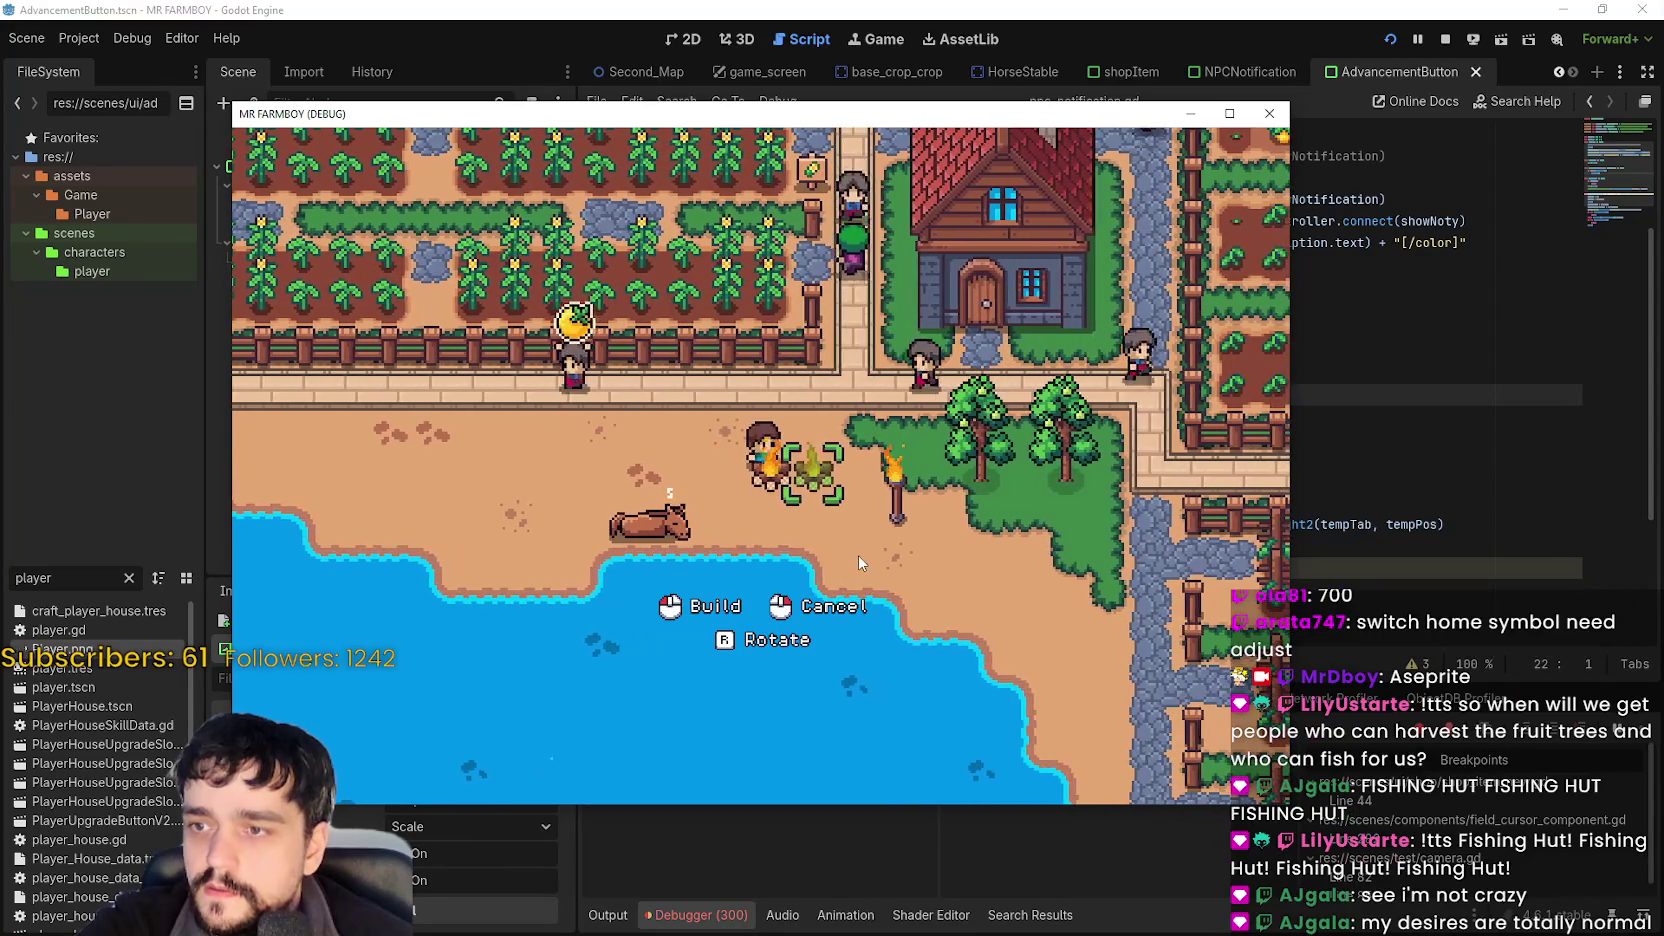
pyautogui.press('d')
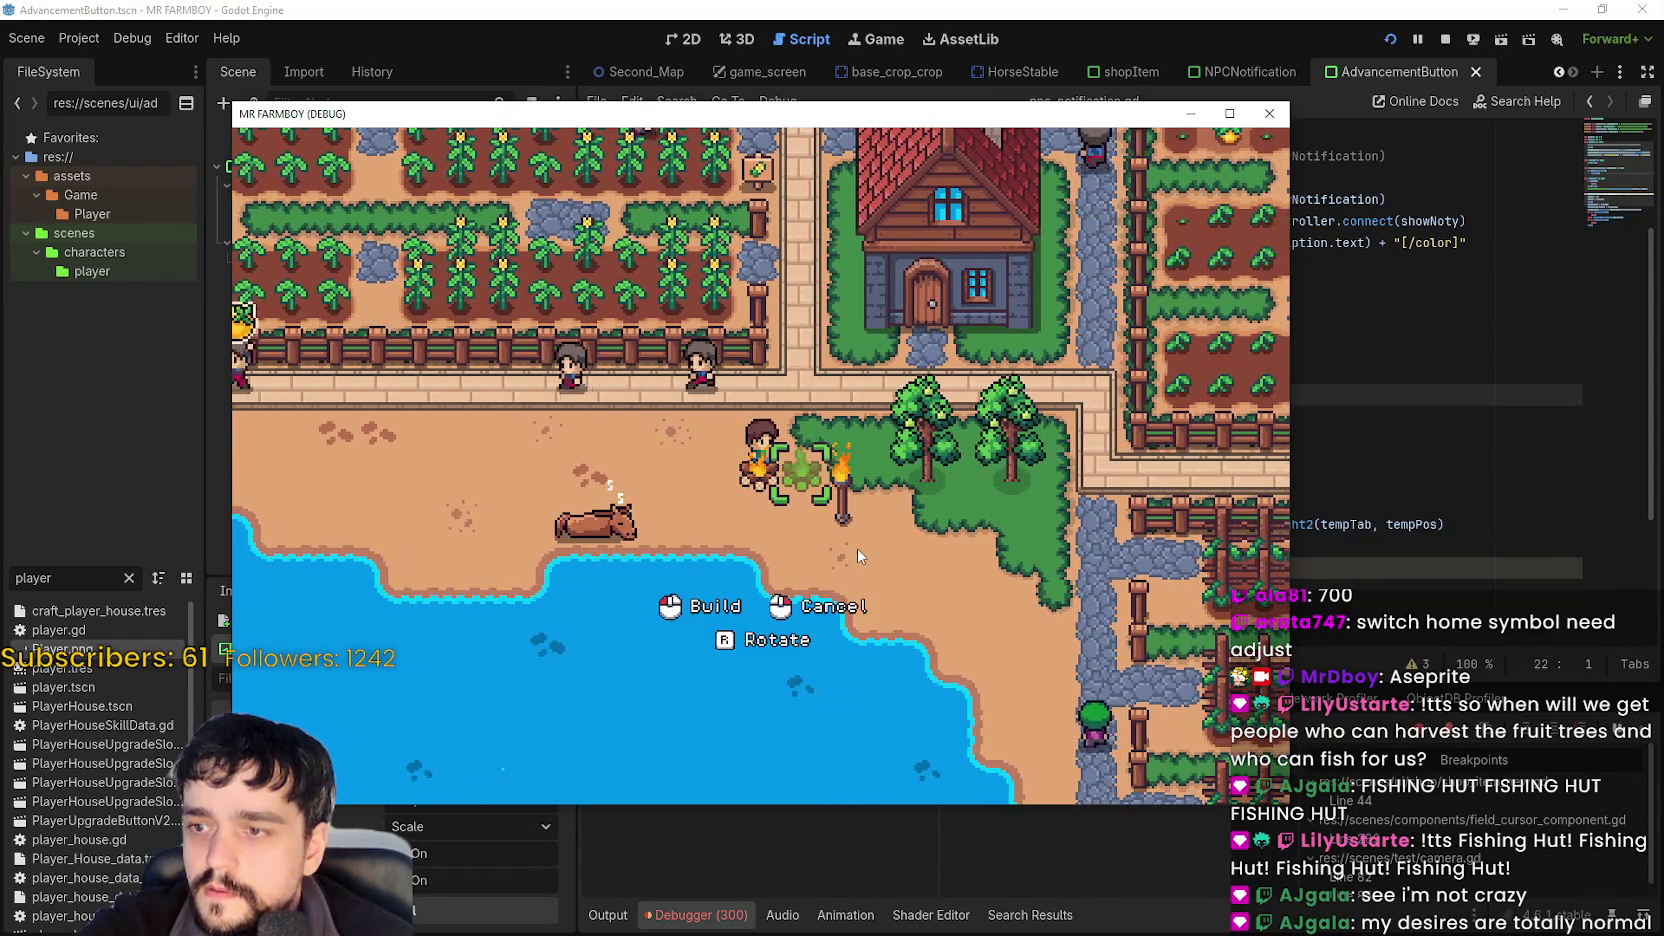
pyautogui.press('a')
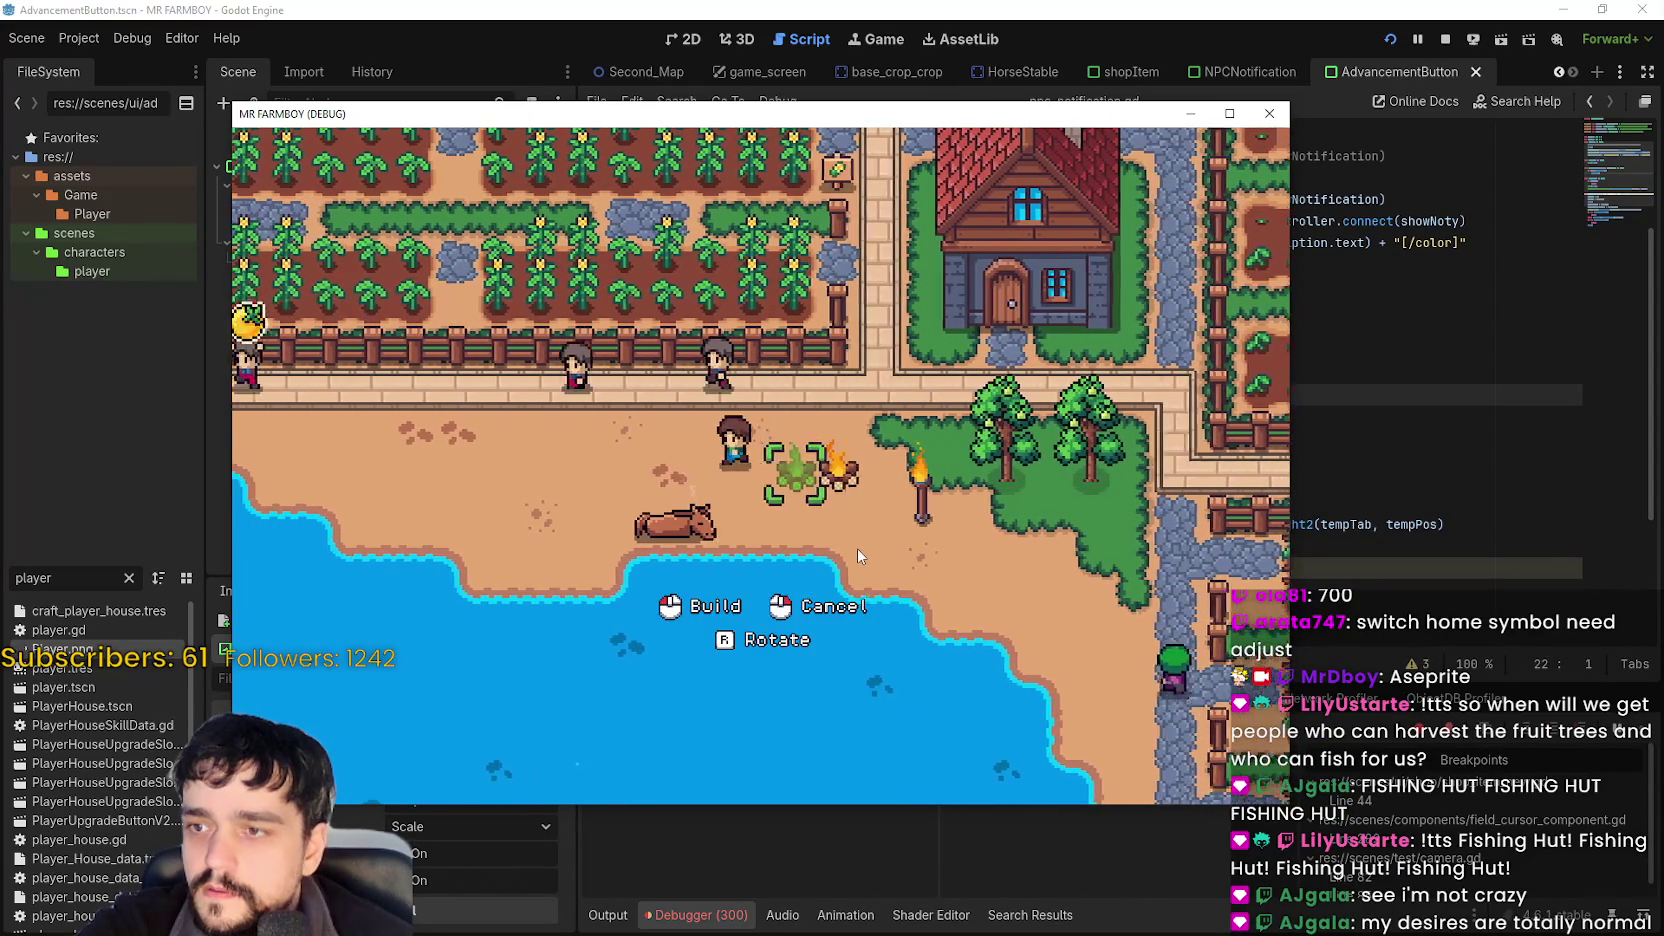
pyautogui.click(849, 542)
pyautogui.press('a')
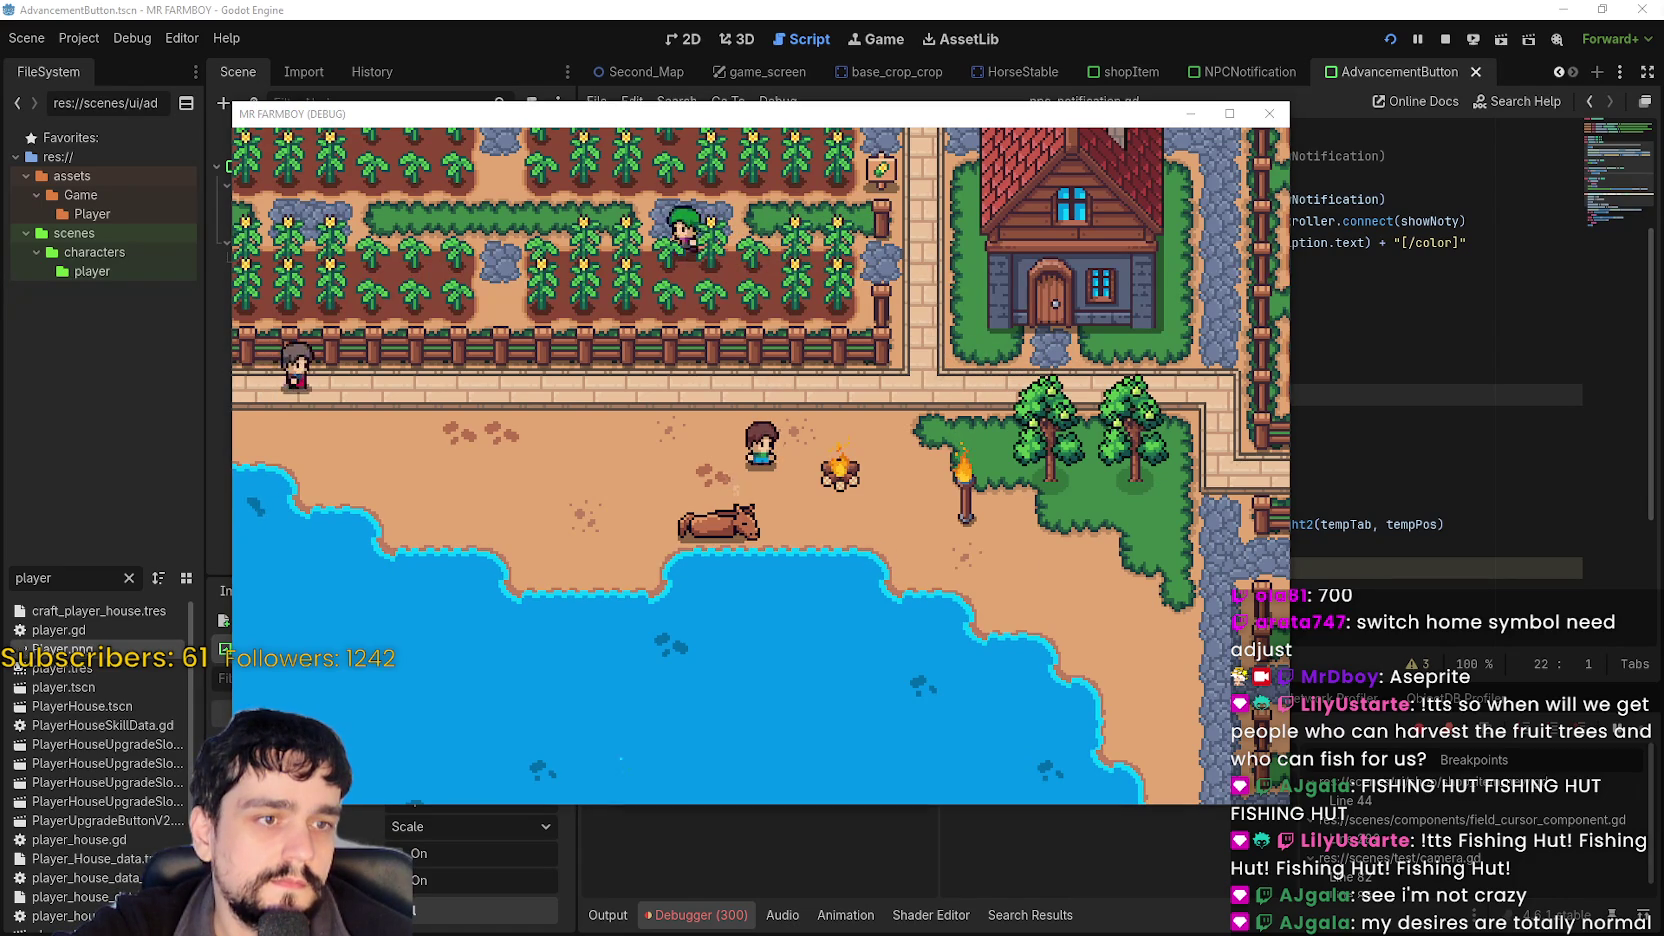
pyautogui.press('Print')
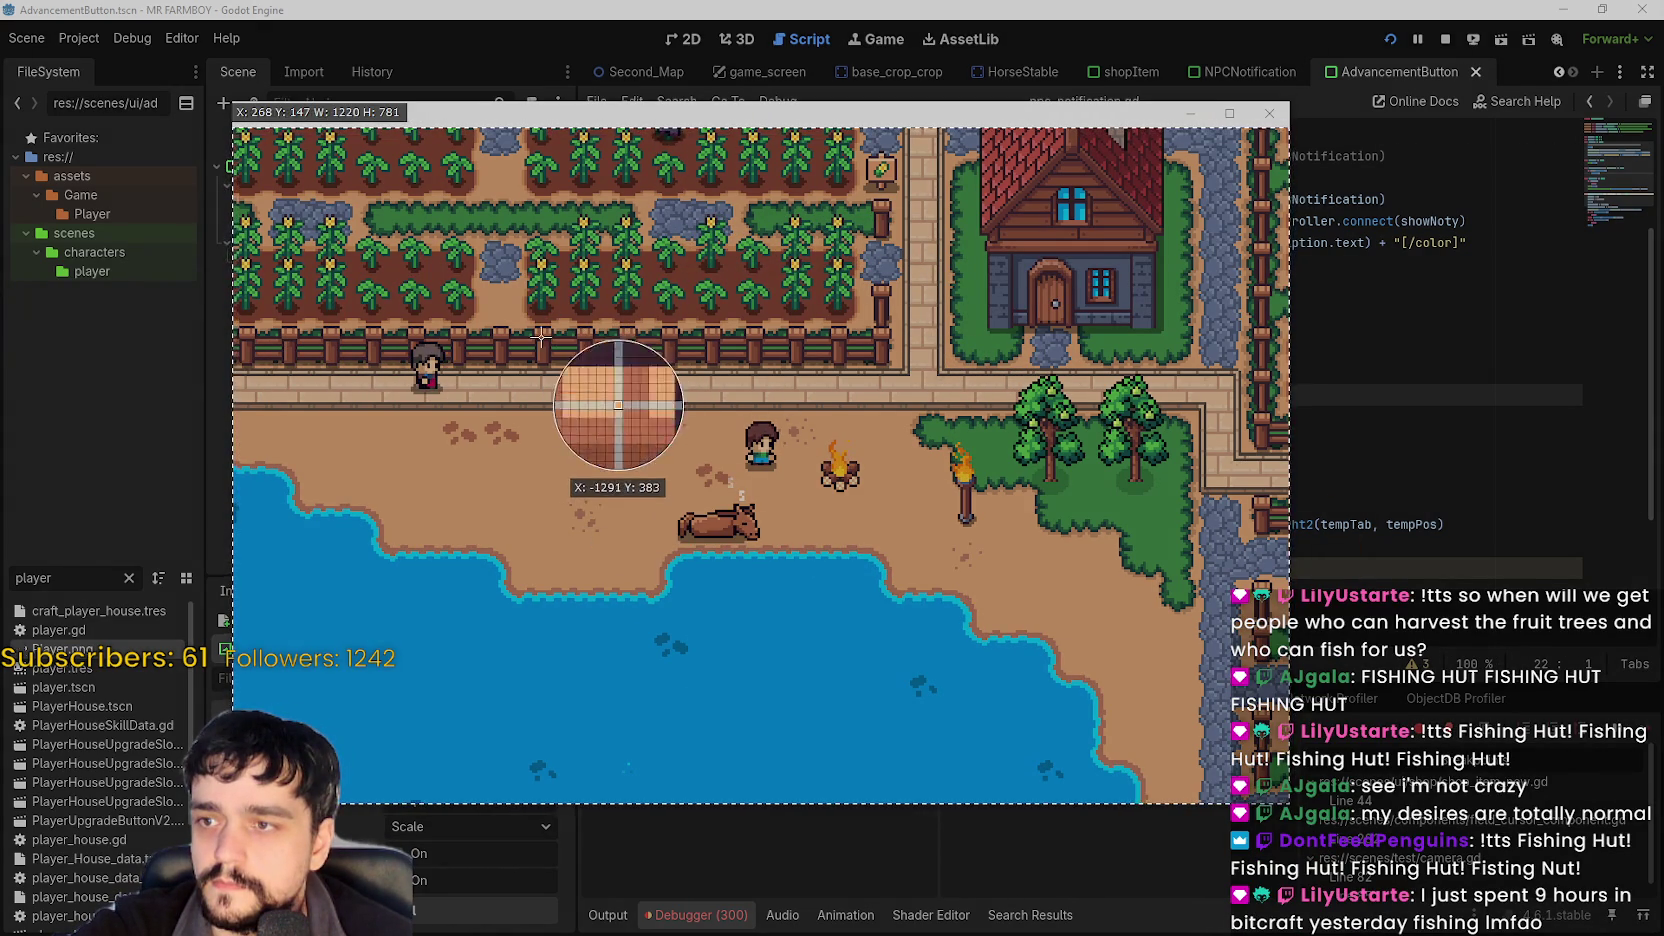
# Outline a ShareX capture region over the beach and campfire, making it slightly taller.
pyautogui.moveTo(522, 324)
pyautogui.mouseDown()
pyautogui.moveTo(607, 503)
pyautogui.moveTo(1097, 660)
pyautogui.moveTo(1070, 661)
pyautogui.moveTo(1083, 666)
pyautogui.mouseUp()
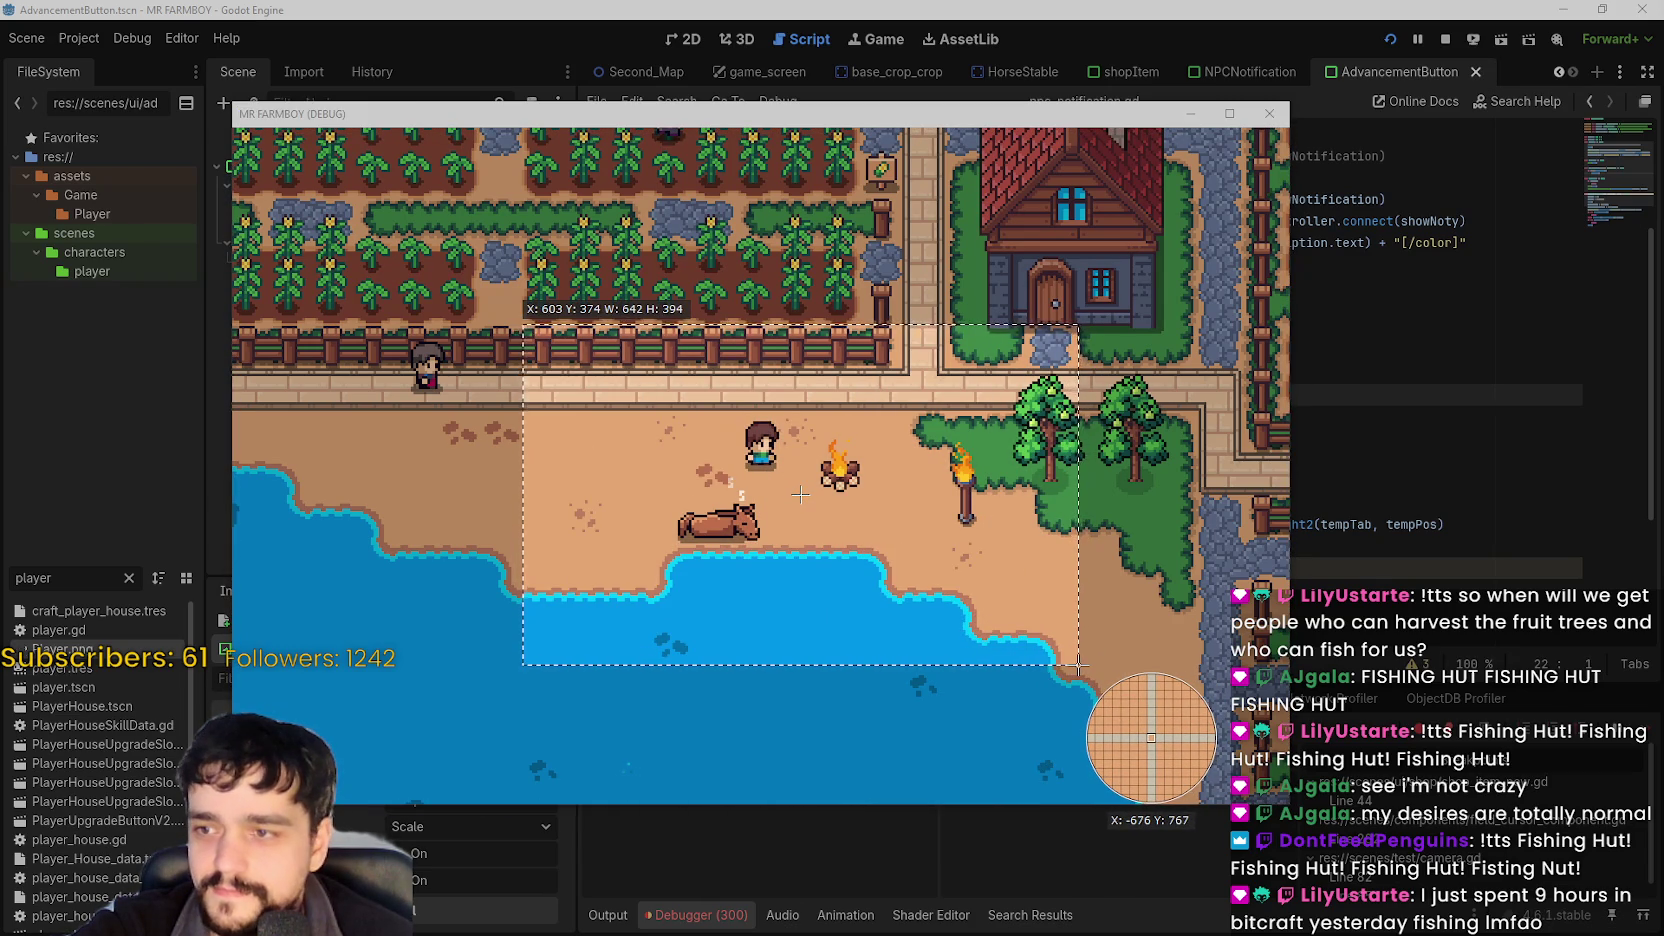
pyautogui.moveTo(1078, 665); pyautogui.dragTo(1076, 673)
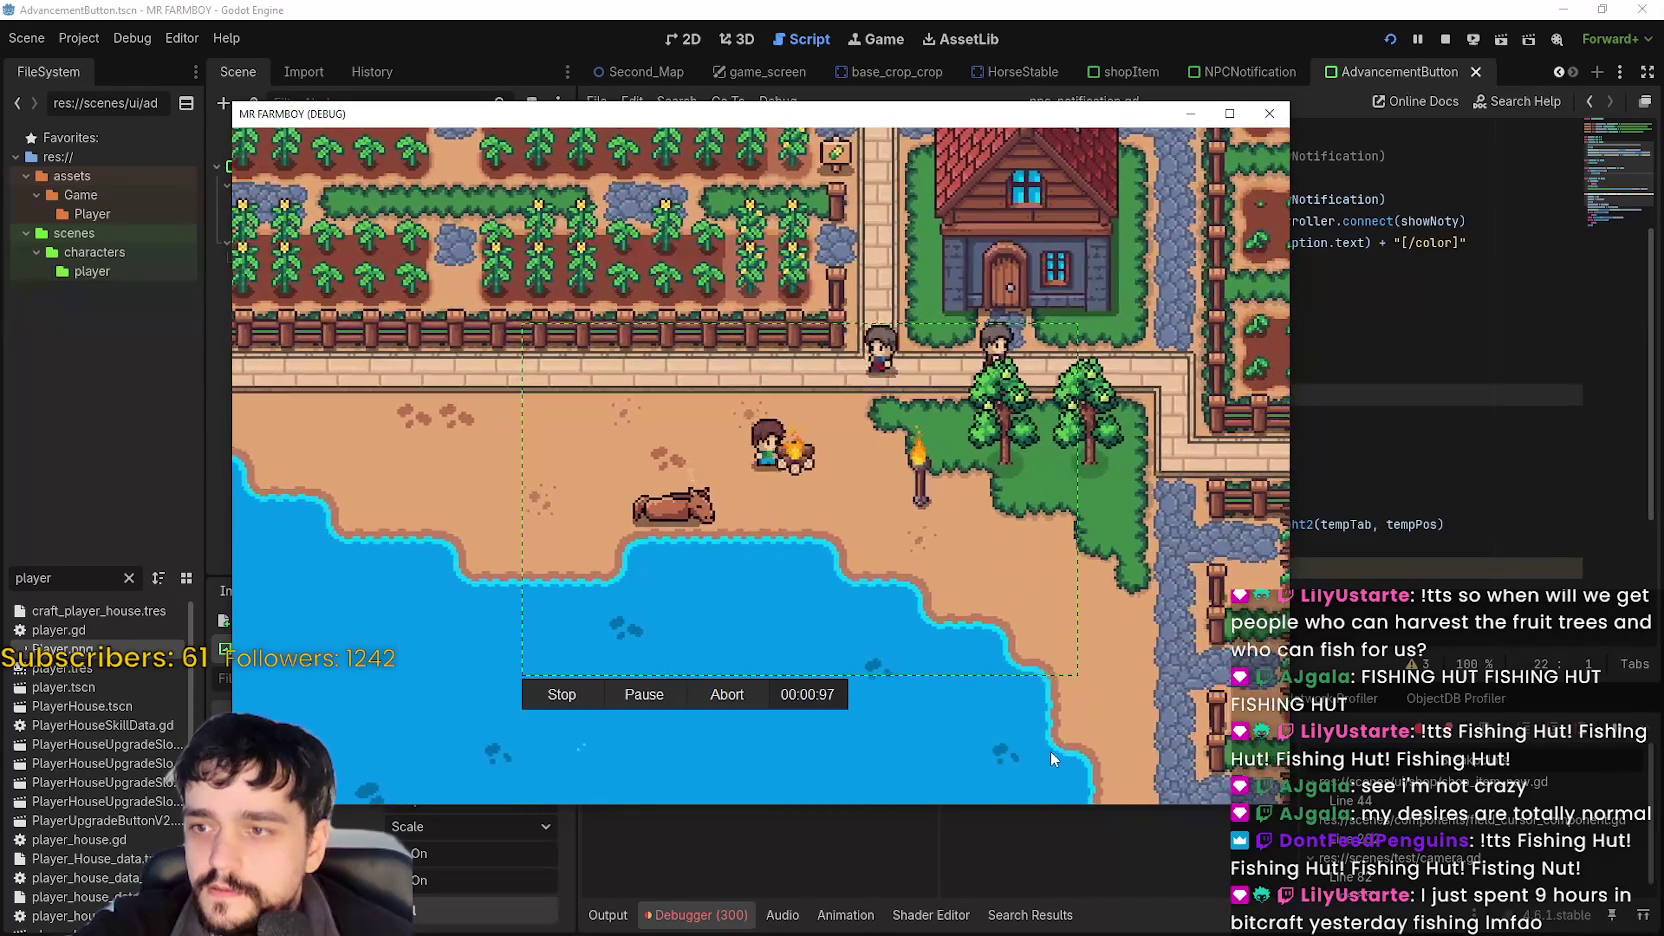
pyautogui.press('w')
pyautogui.press('d')
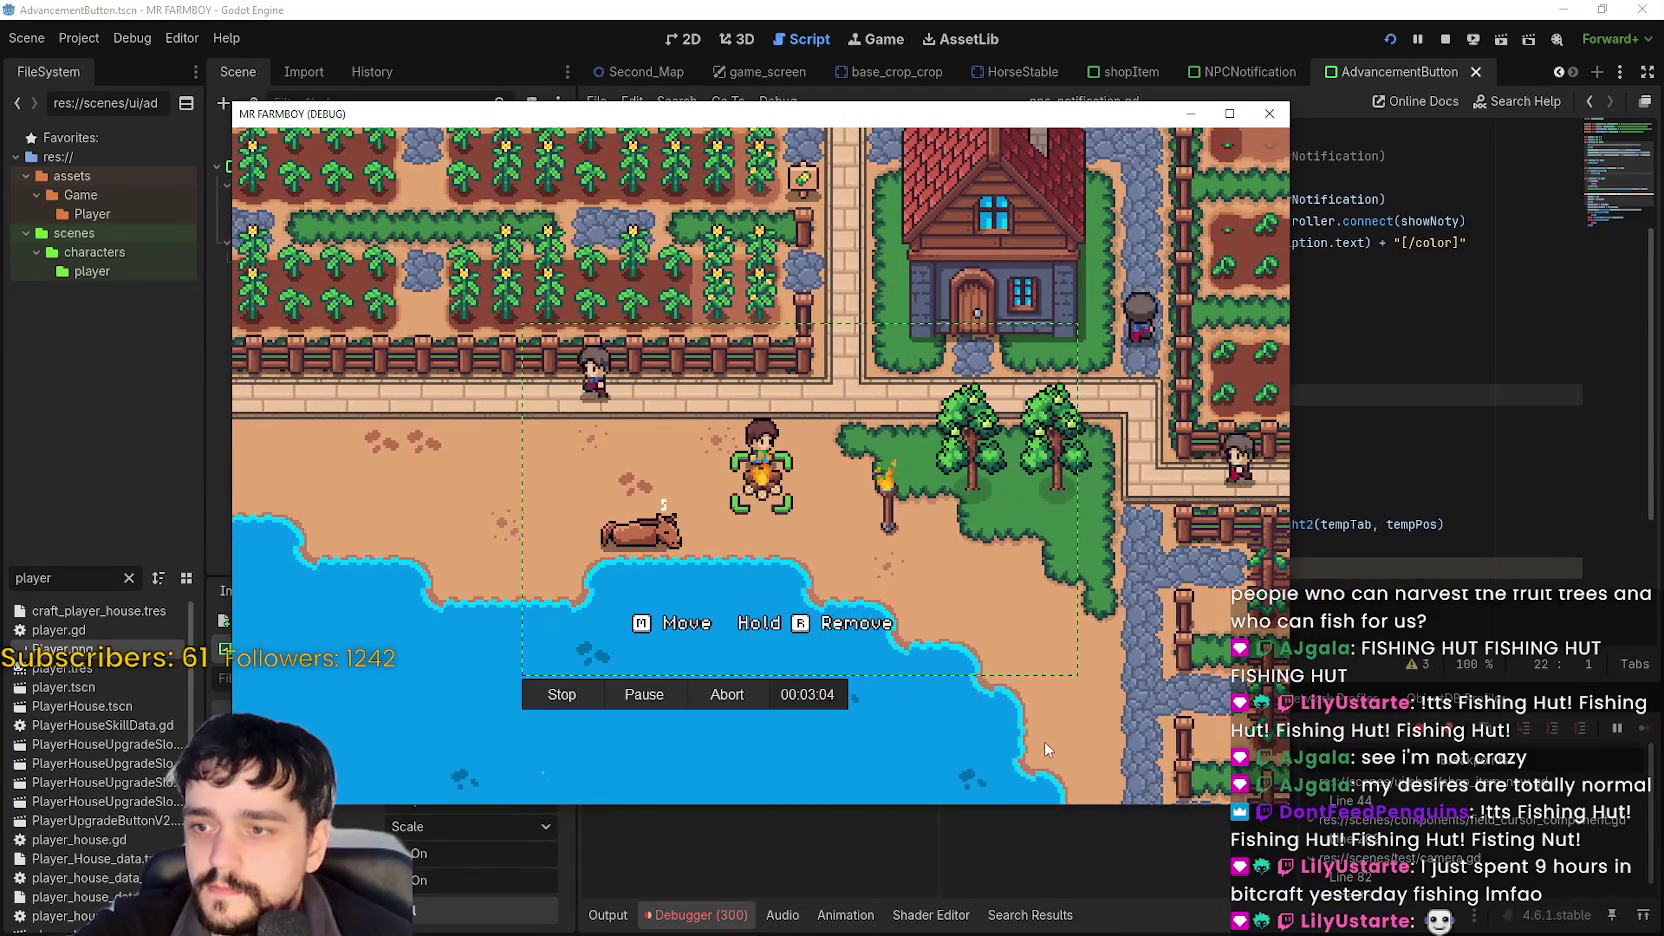
pyautogui.press('a')
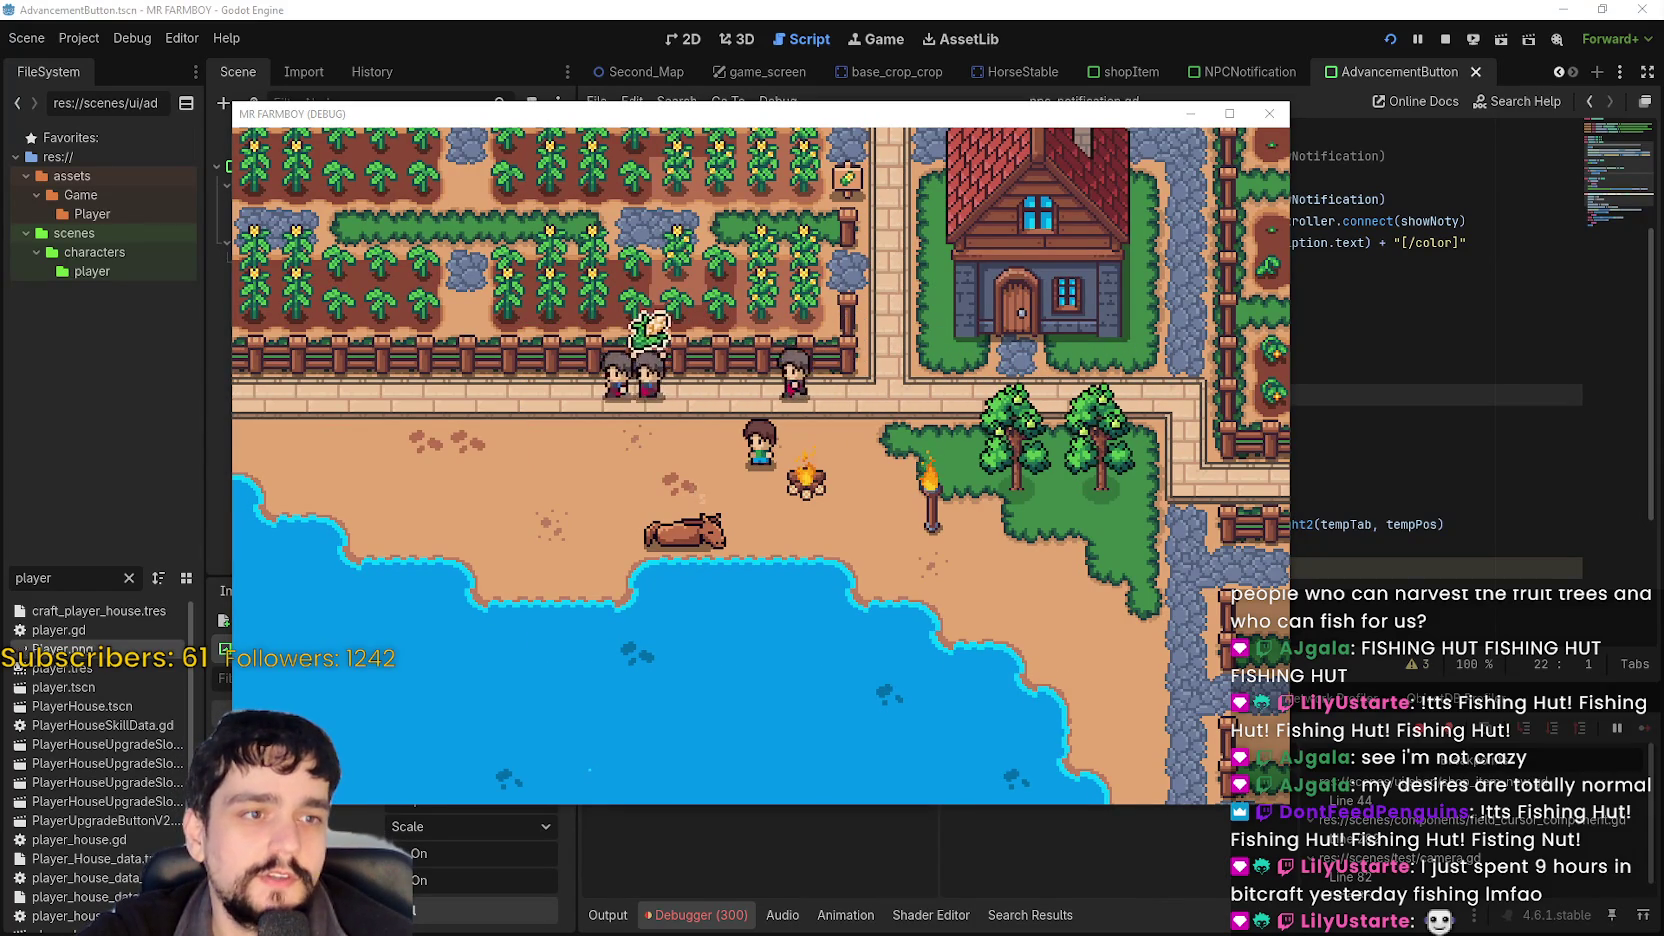
# Start a new region recording over the beach area and abort it.
pyautogui.press('shift+Print')
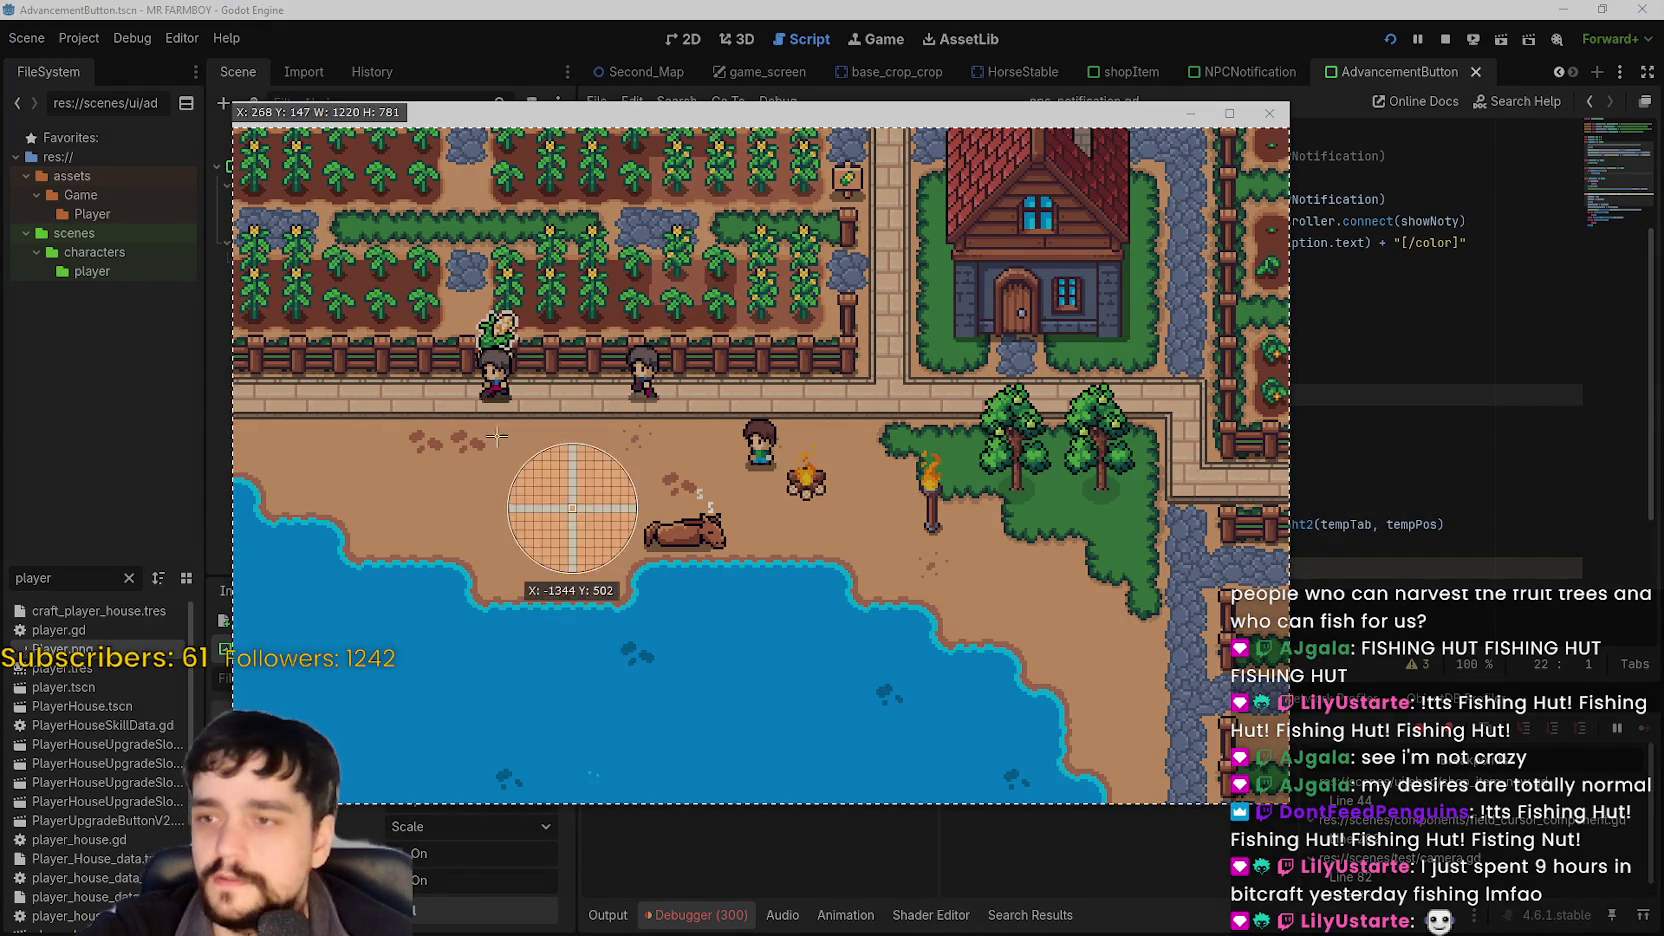
pyautogui.moveTo(473, 308)
pyautogui.mouseDown()
pyautogui.moveTo(1040, 687)
pyautogui.moveTo(1077, 687)
pyautogui.moveTo(1063, 684)
pyautogui.mouseUp()
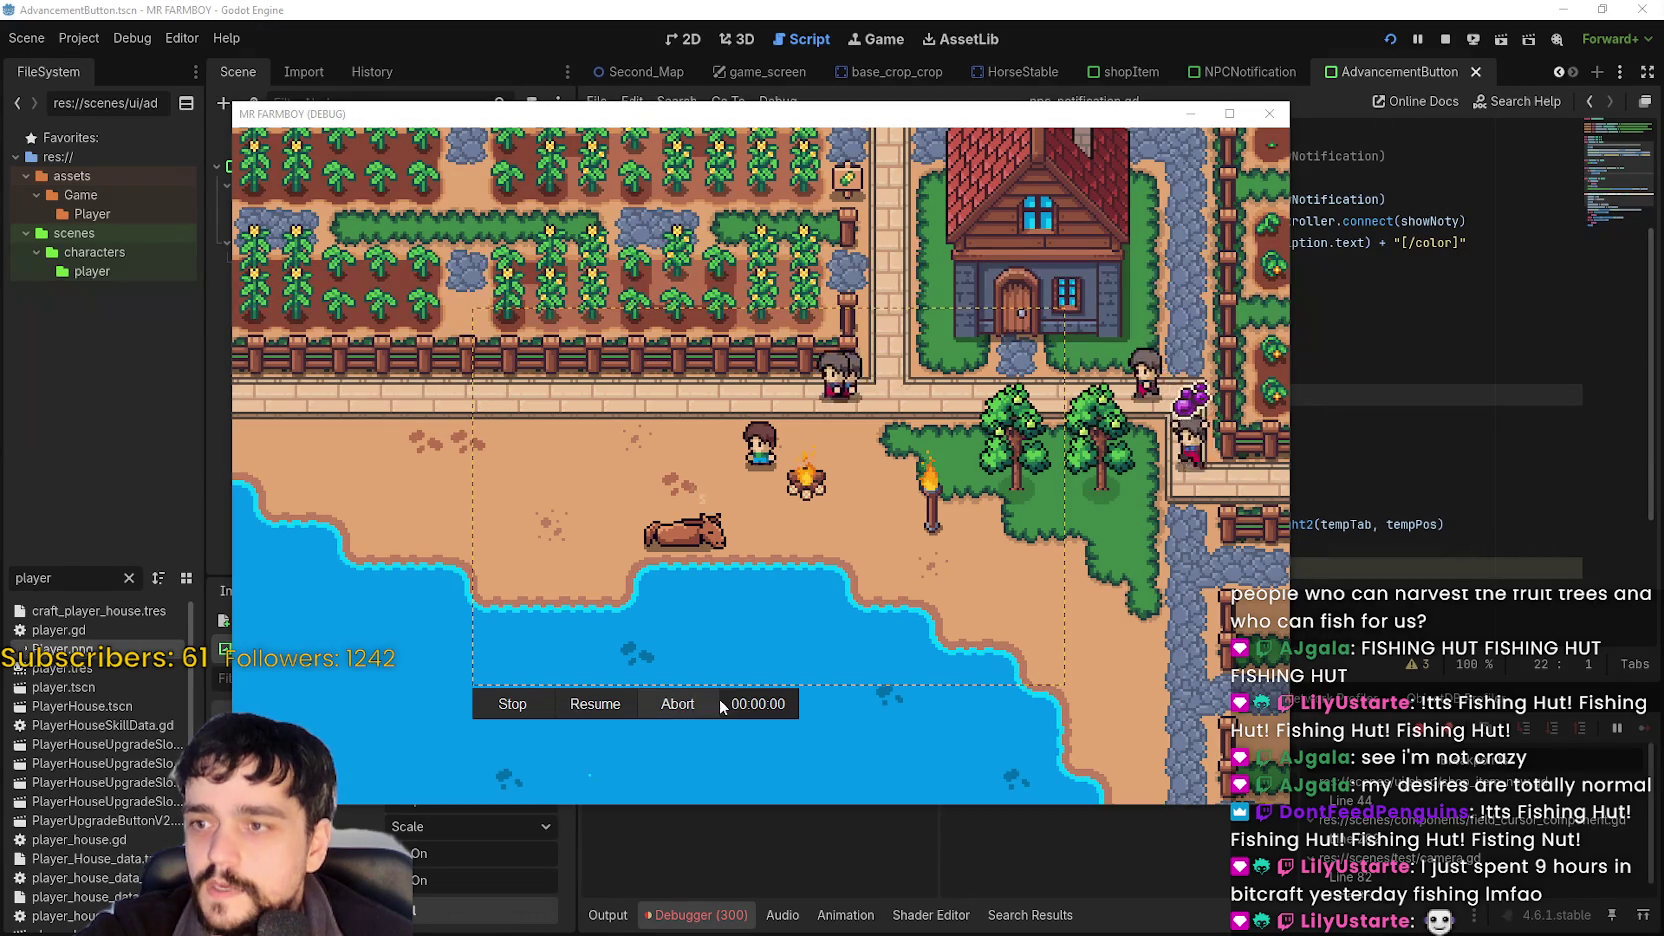
pyautogui.click(676, 700)
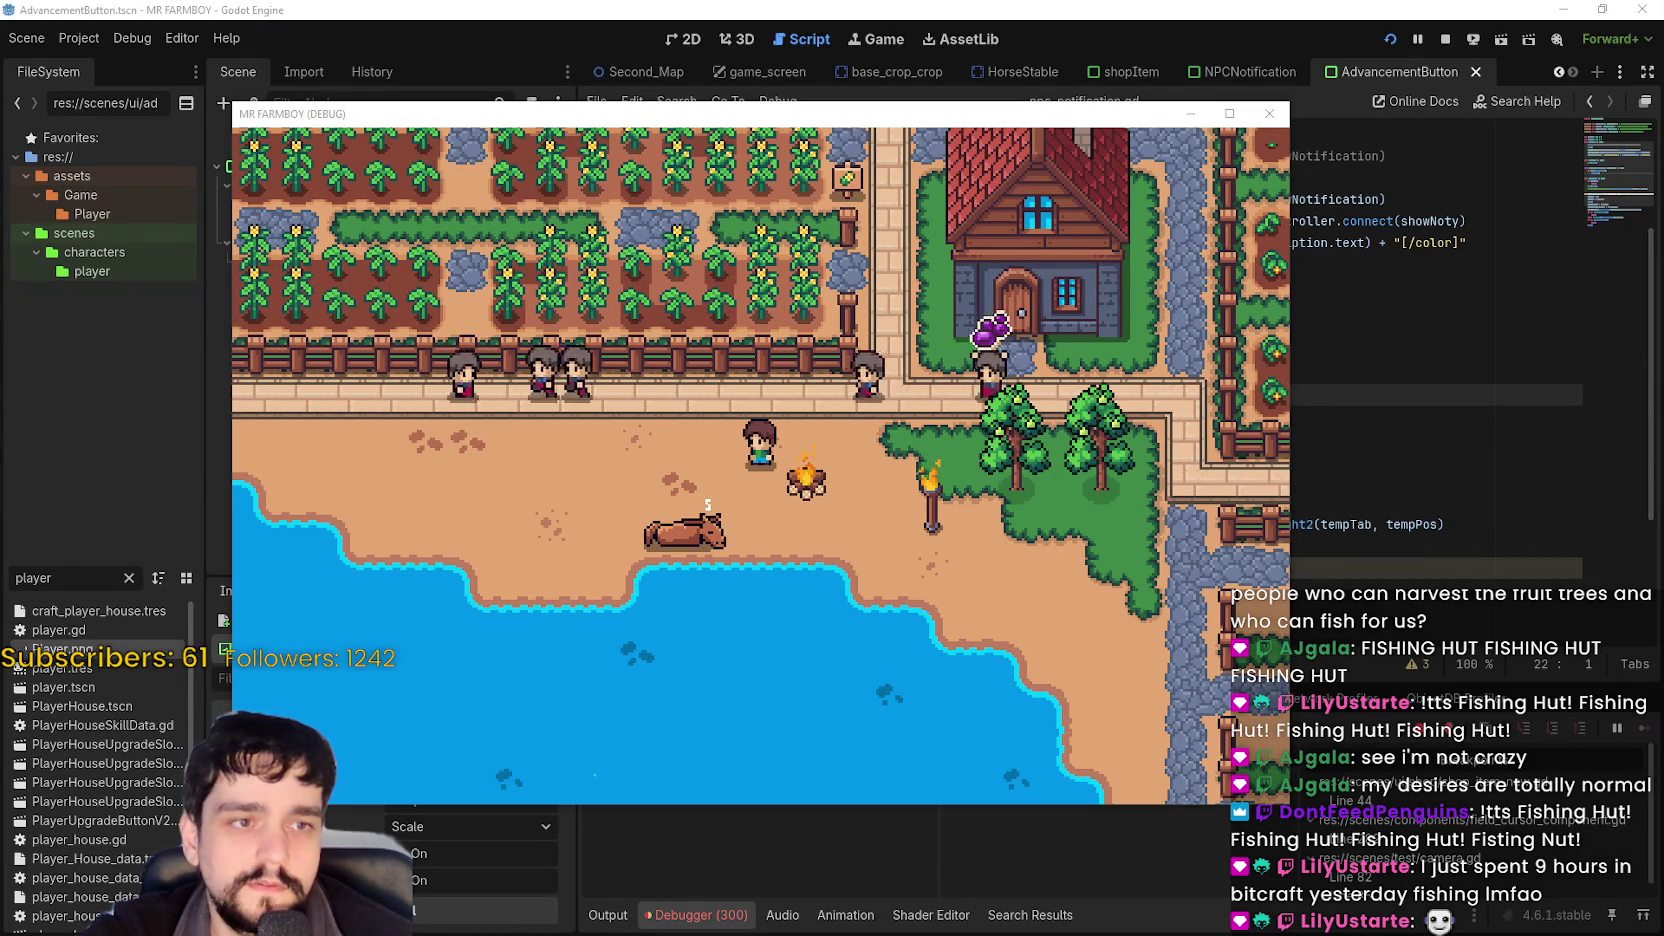
pyautogui.scroll(-3, 922, 462)
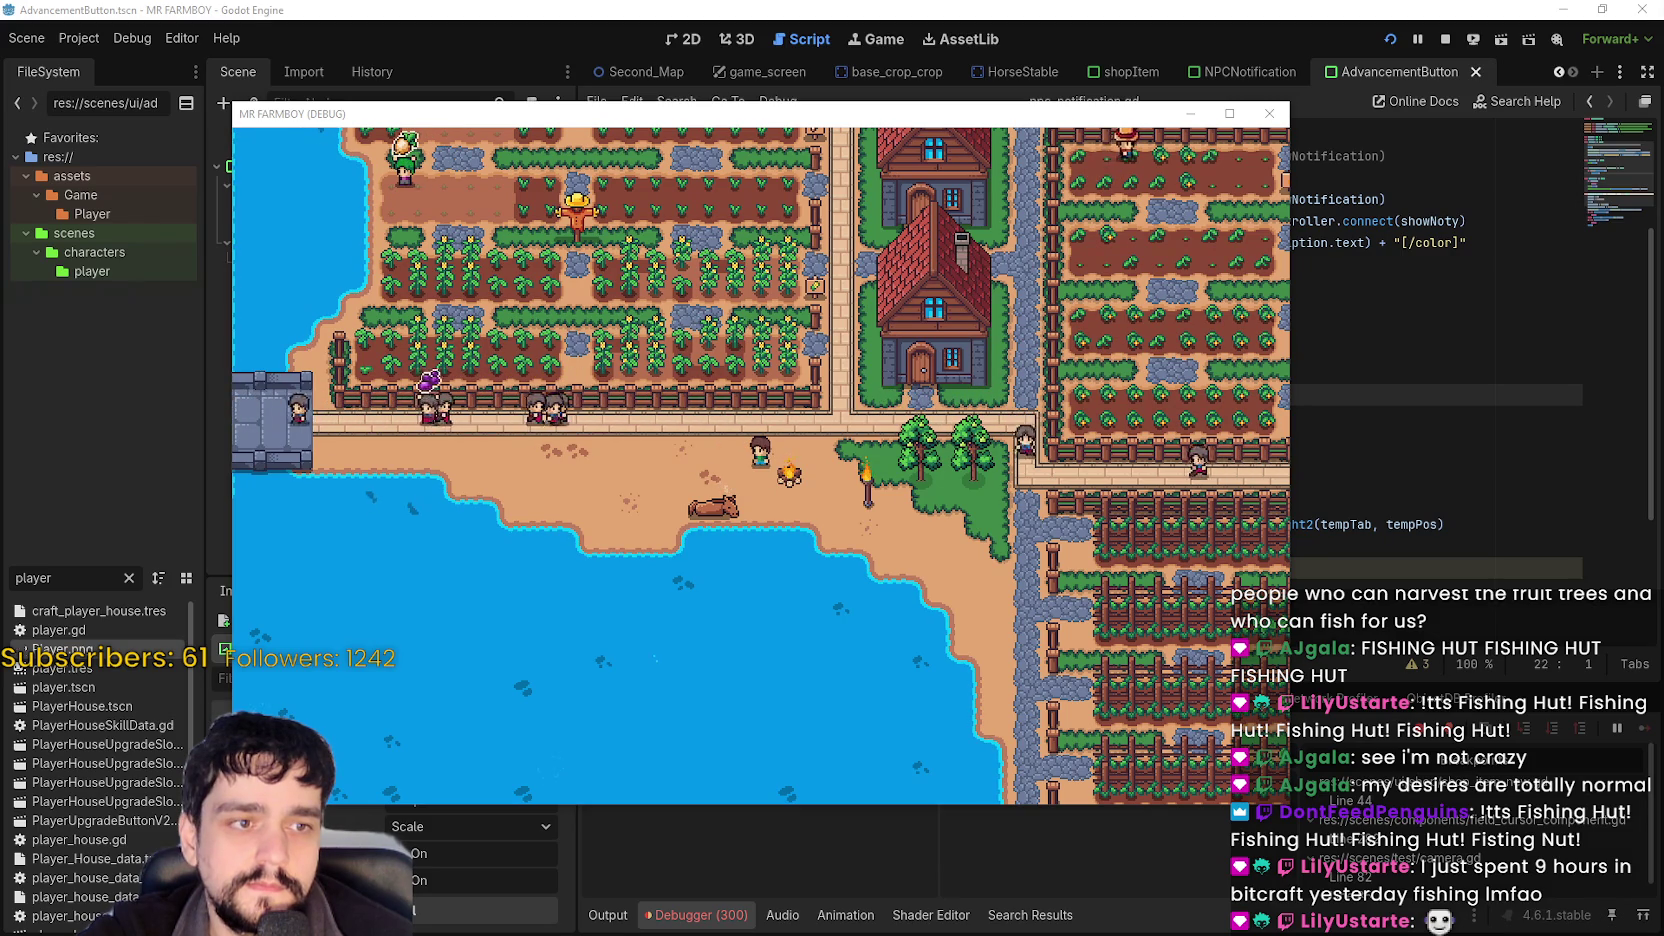
# Record the player walking to the campfire in a smaller region, then stop the recording.
pyautogui.press('ctrl+Print')
pyautogui.moveTo(573, 364)
pyautogui.mouseDown()
pyautogui.moveTo(791, 612)
pyautogui.moveTo(962, 637)
pyautogui.moveTo(959, 610)
pyautogui.mouseUp()
pyautogui.press('d')
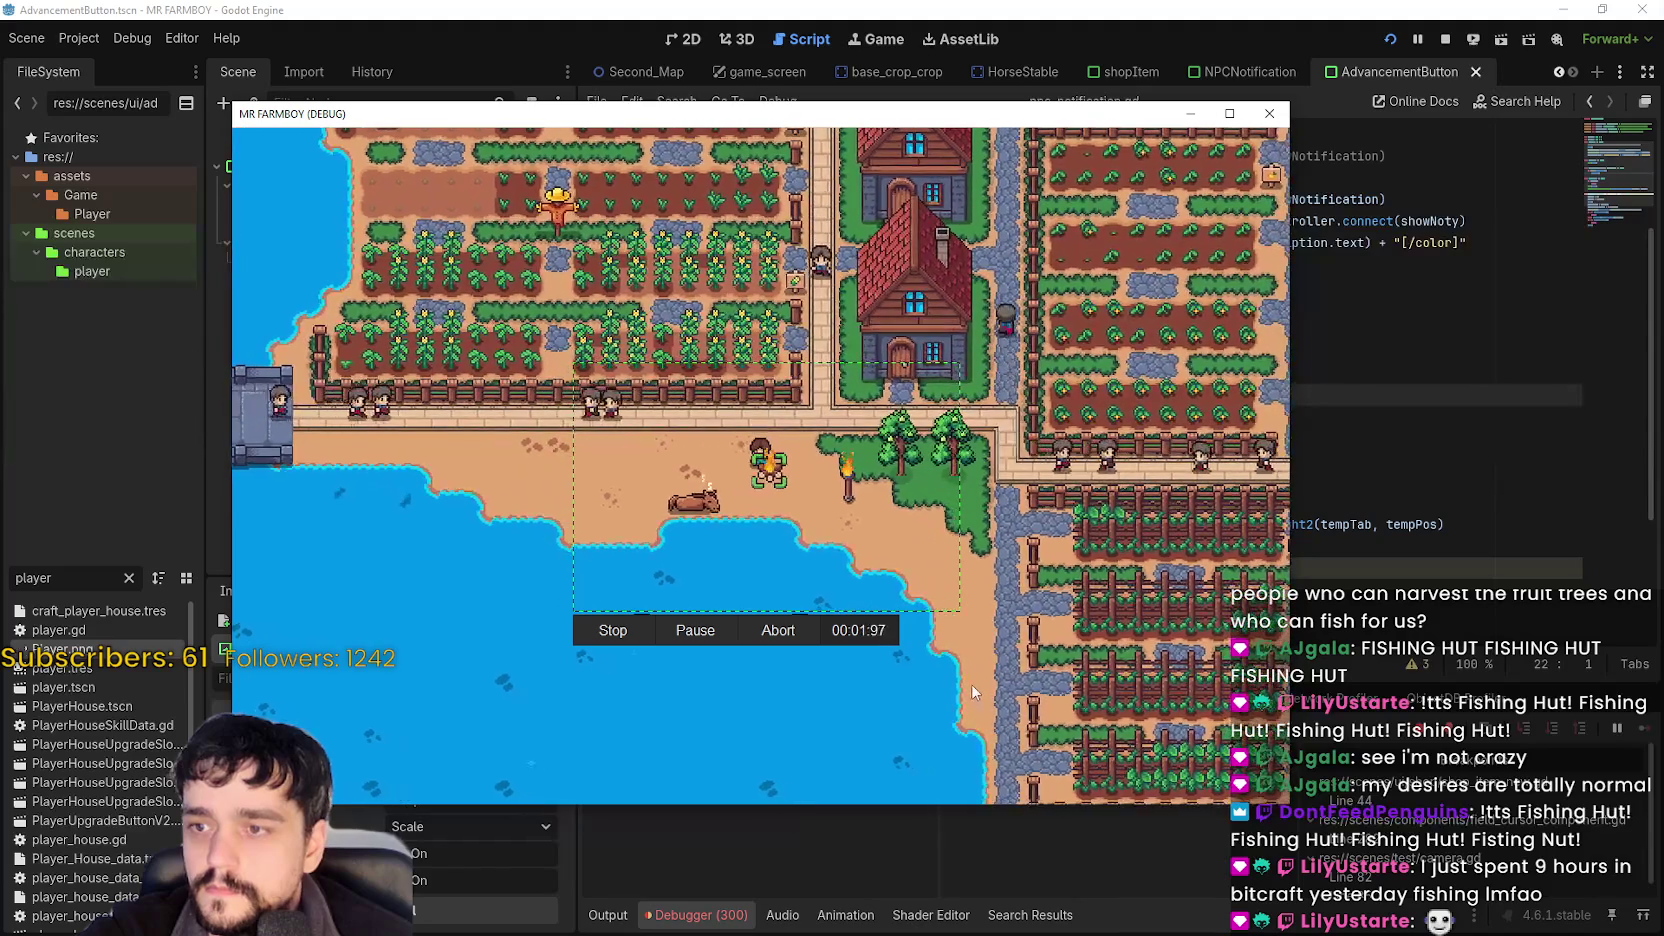
pyautogui.scroll(3, 972, 690)
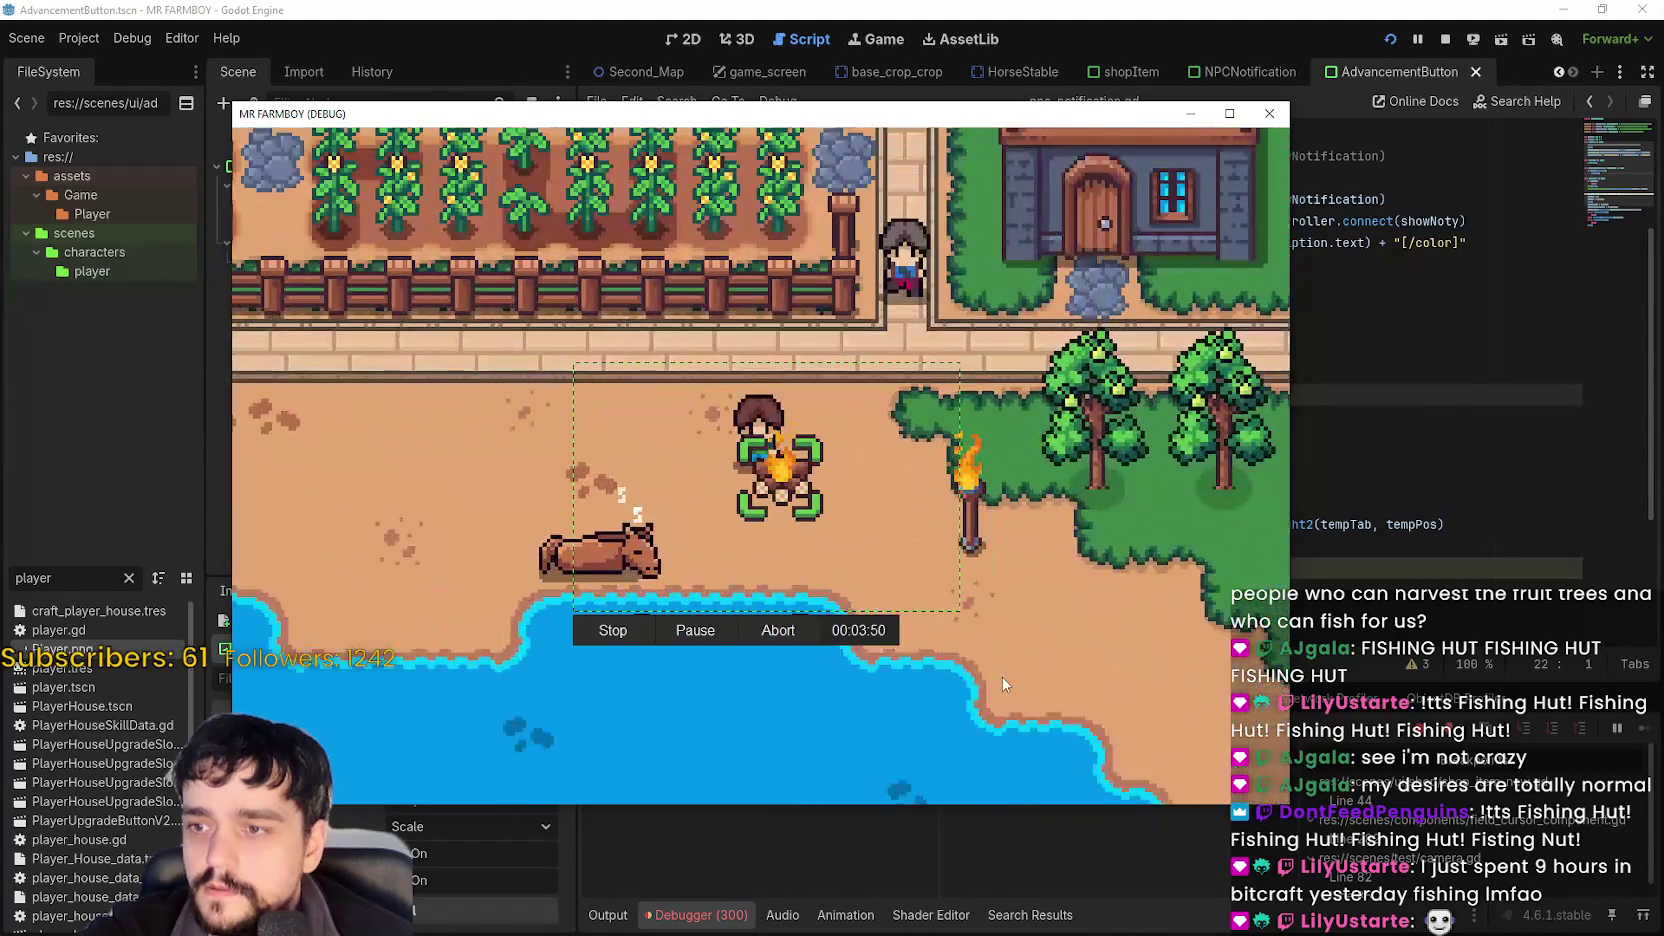
pyautogui.scroll(-3, 1002, 677)
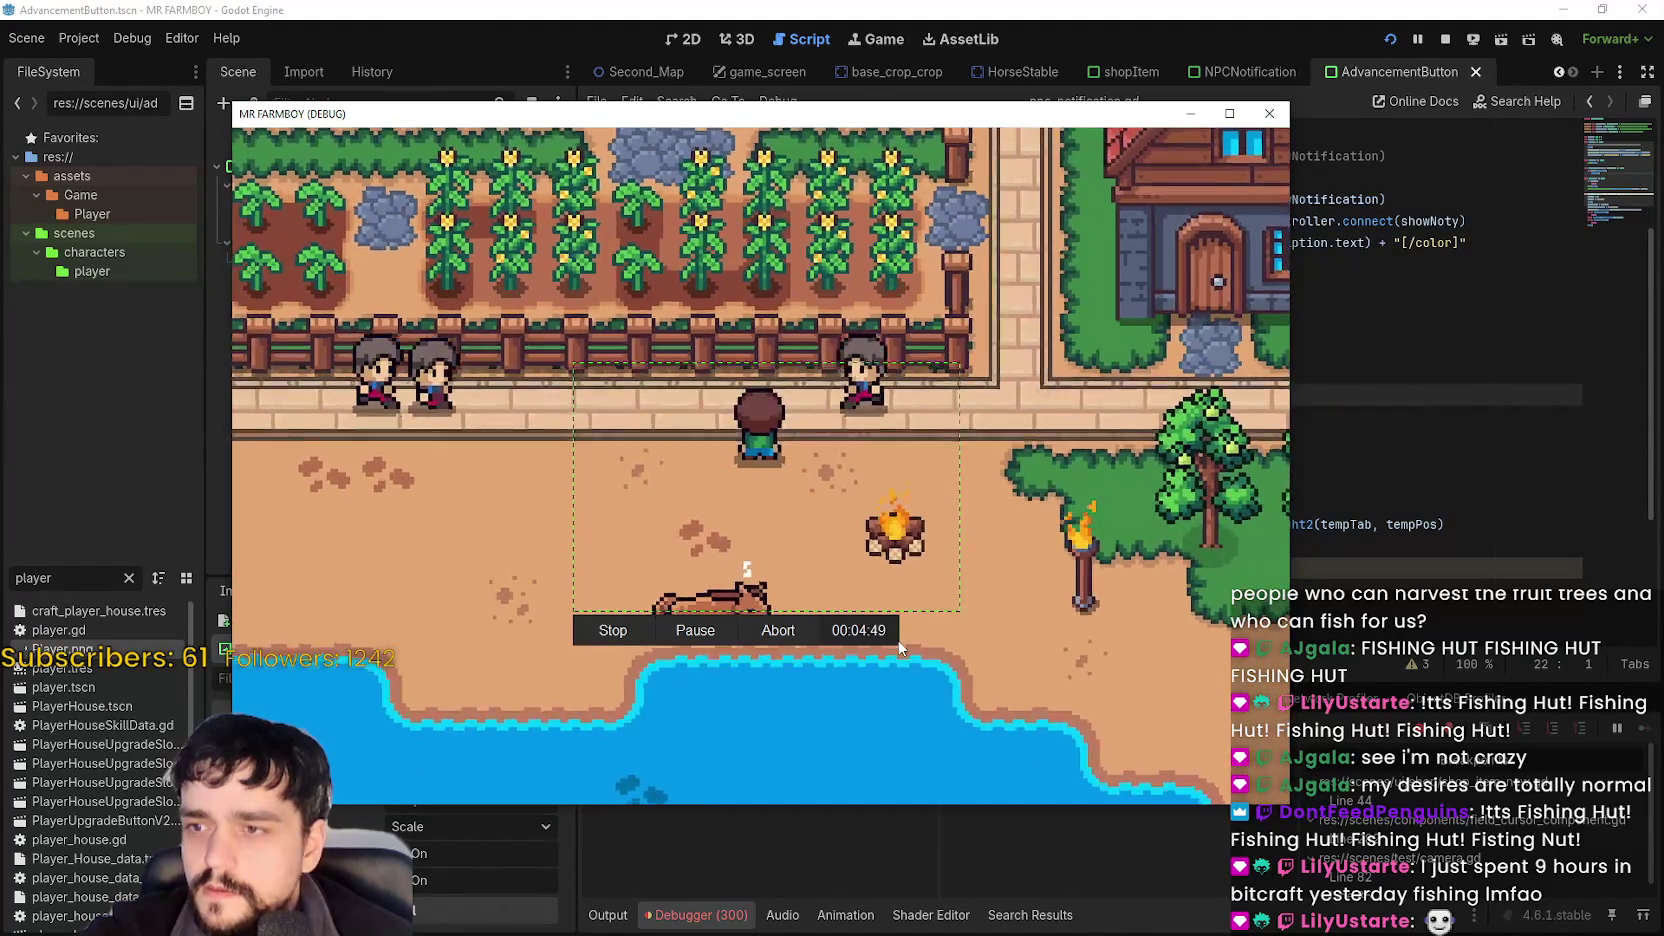
pyautogui.press('d')
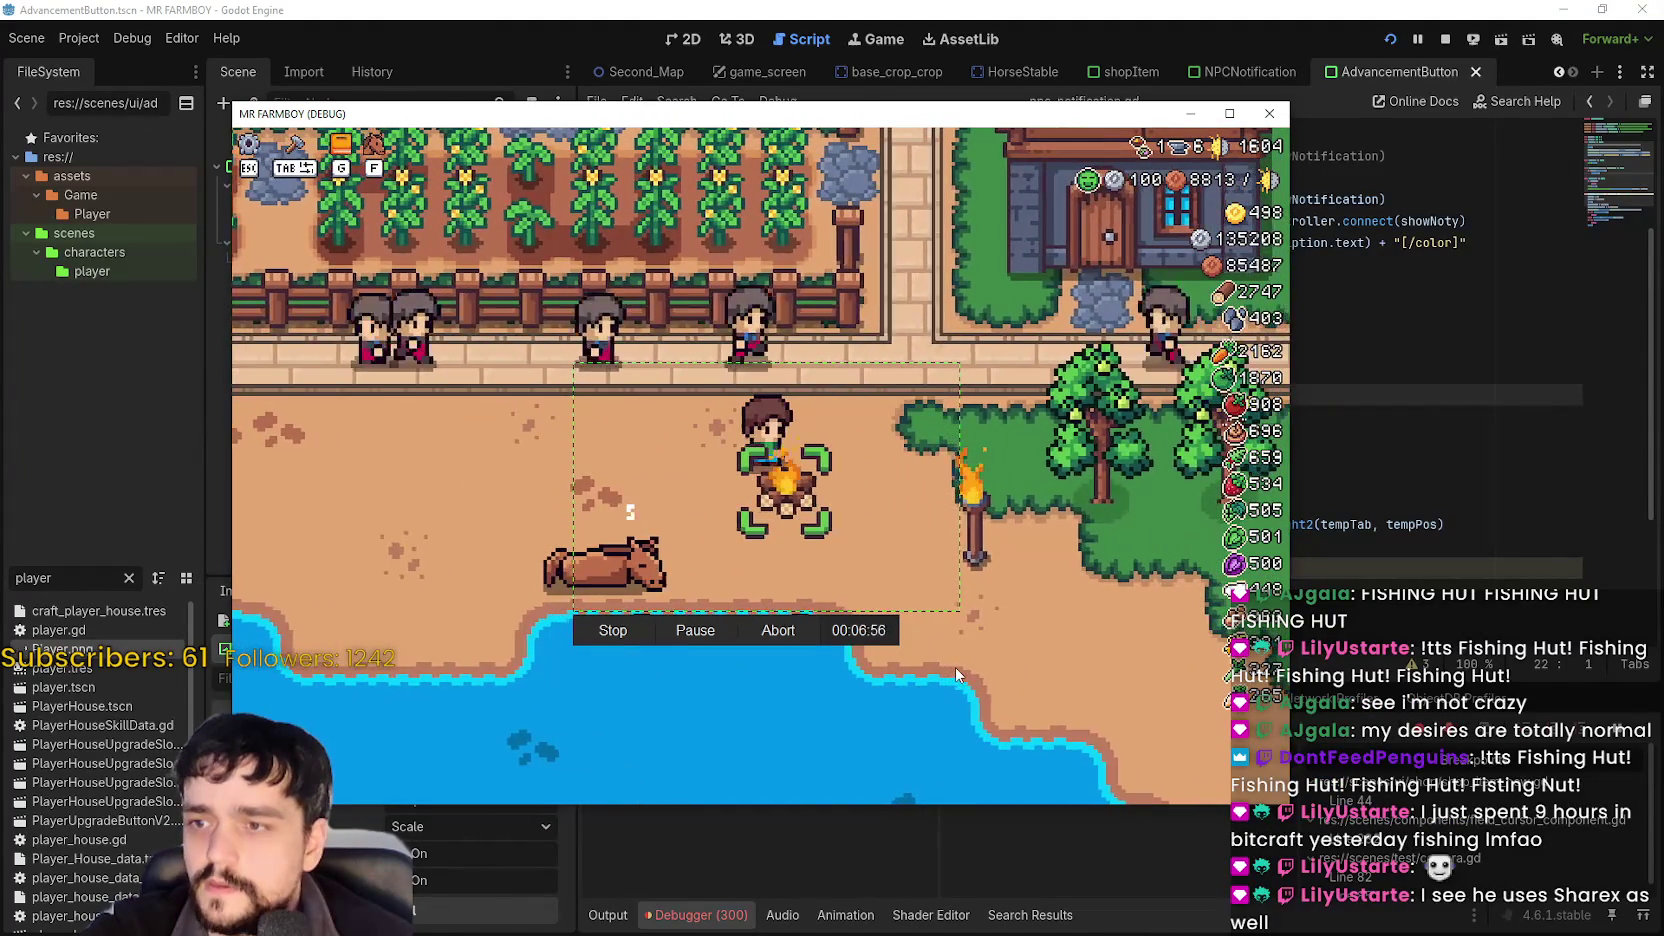
pyautogui.click(778, 631)
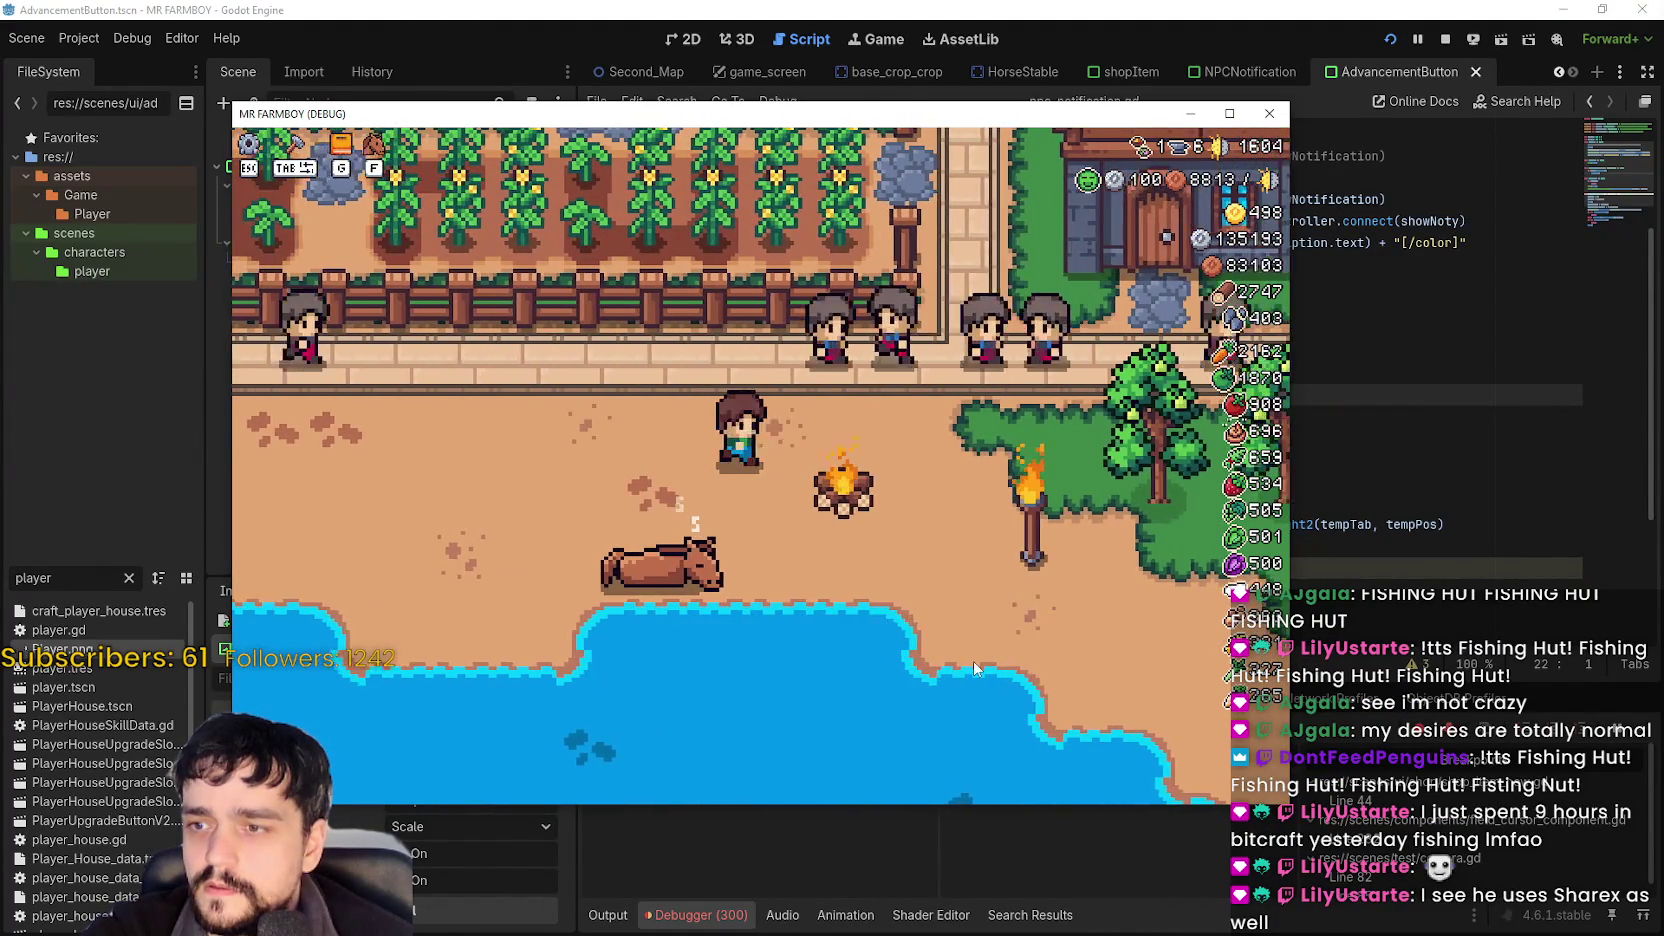
pyautogui.scroll(-3, 862, 471)
pyautogui.scroll(5, 850, 478)
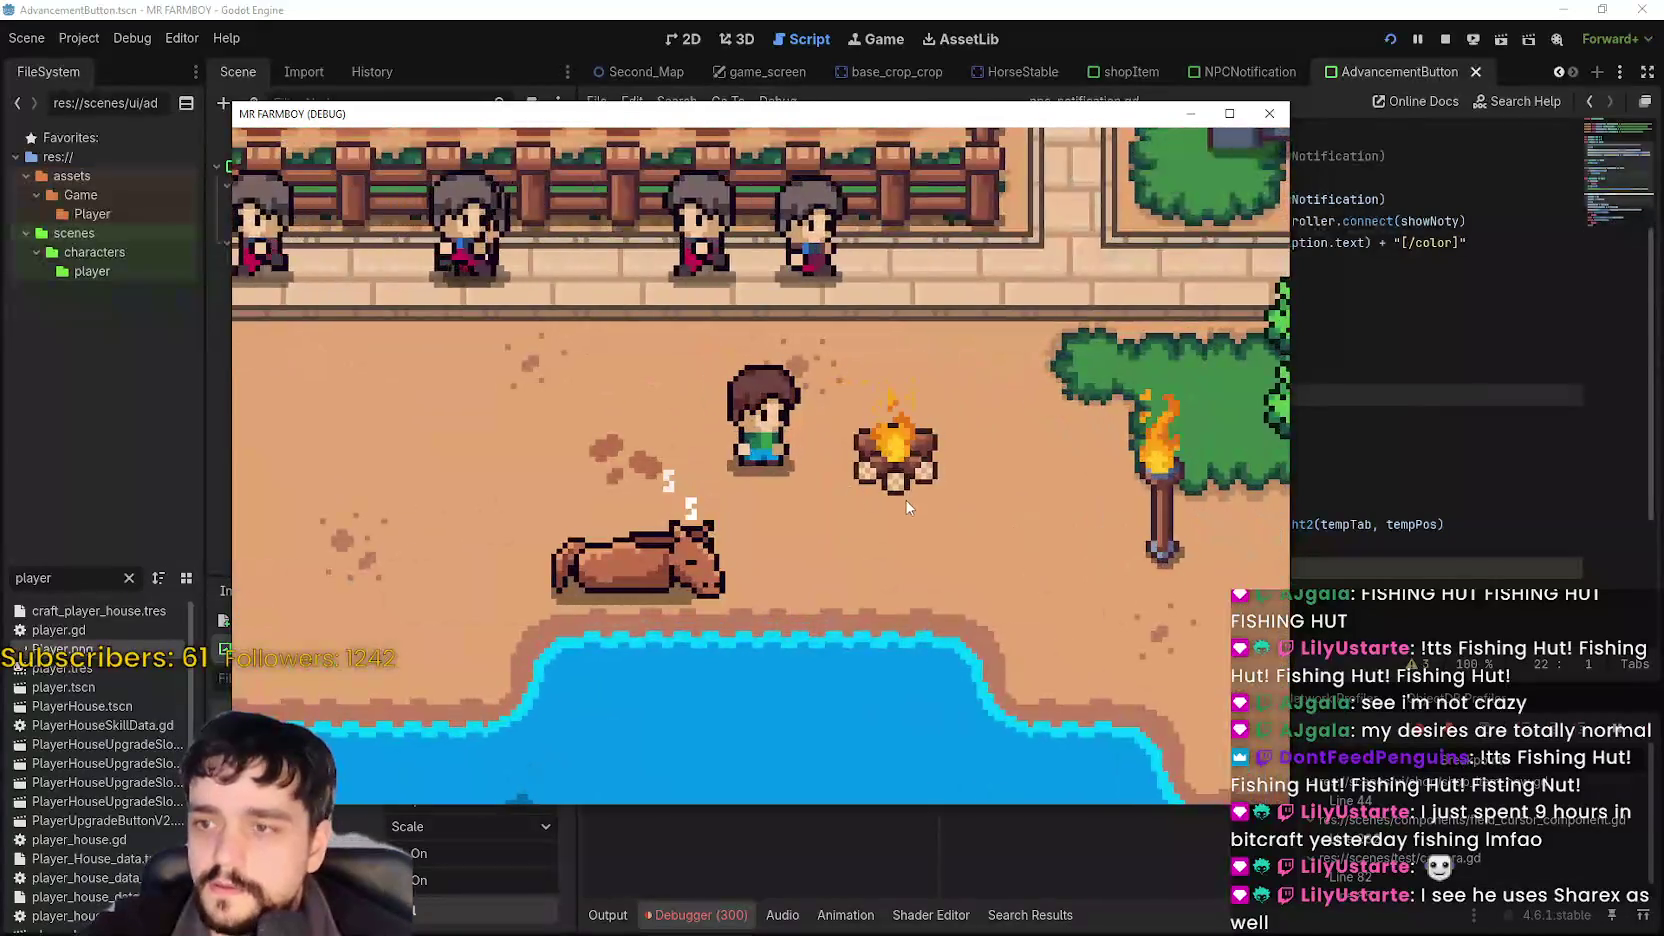
pyautogui.press('d')
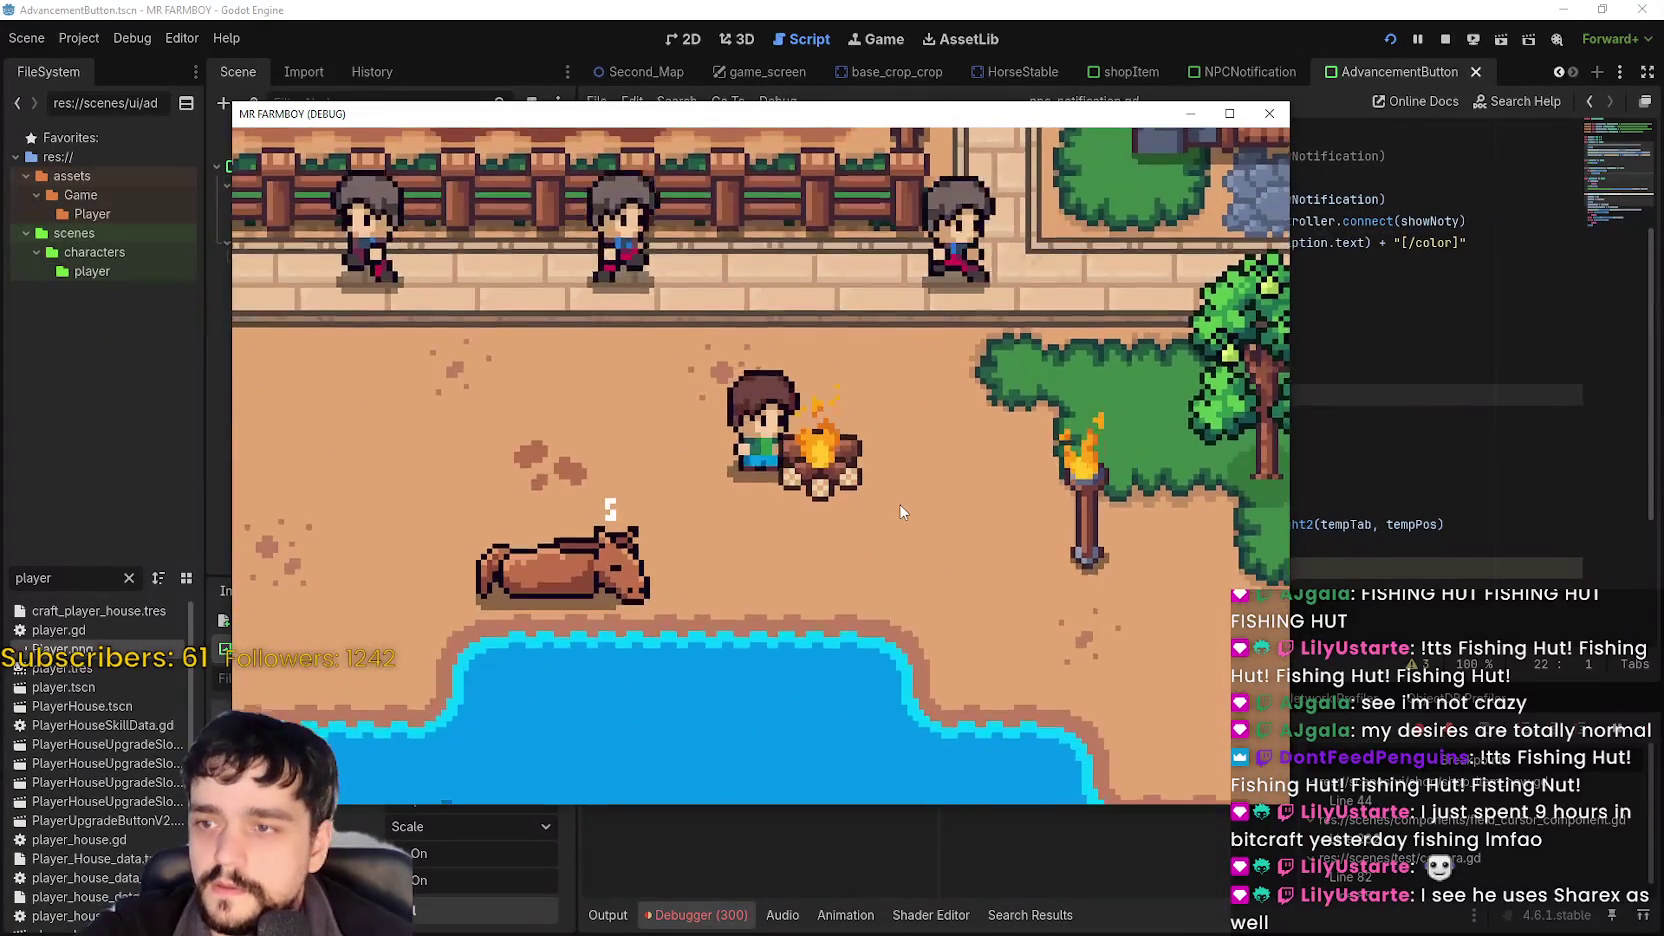
pyautogui.press('a')
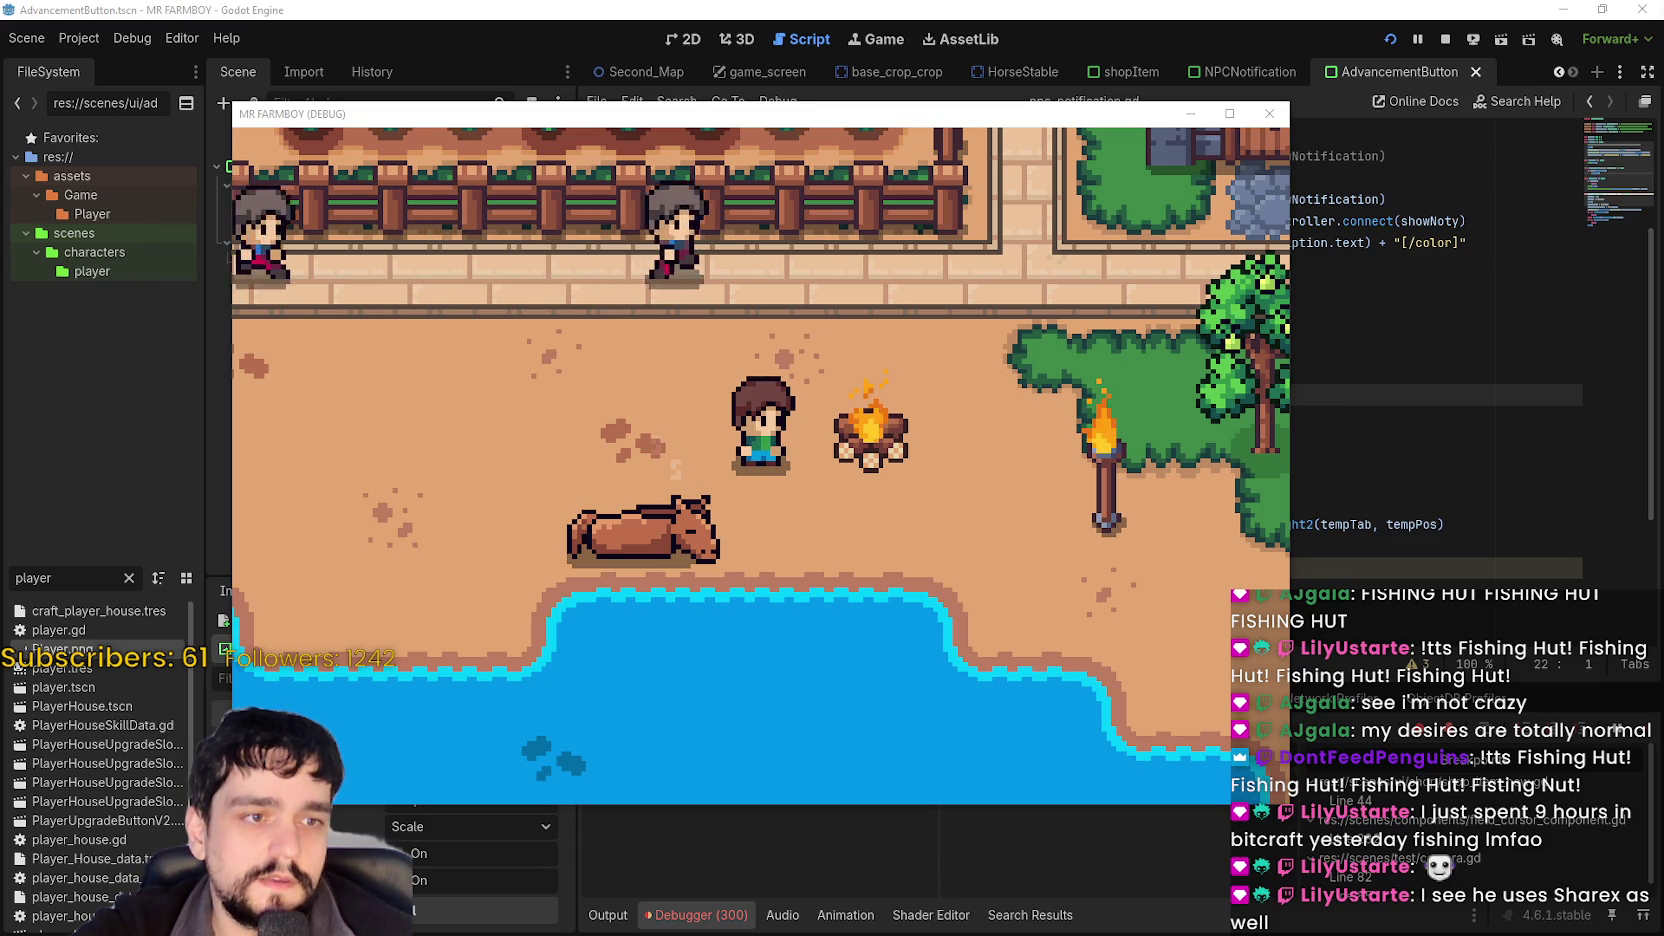
pyautogui.press('ctrl+Print')
# Record the beach scene around the campfire in a ShareX region, stop it, and zoom out.
pyautogui.moveTo(452, 280)
pyautogui.mouseDown()
pyautogui.moveTo(1083, 710)
pyautogui.moveTo(1087, 679)
pyautogui.moveTo(1087, 694)
pyautogui.mouseUp()
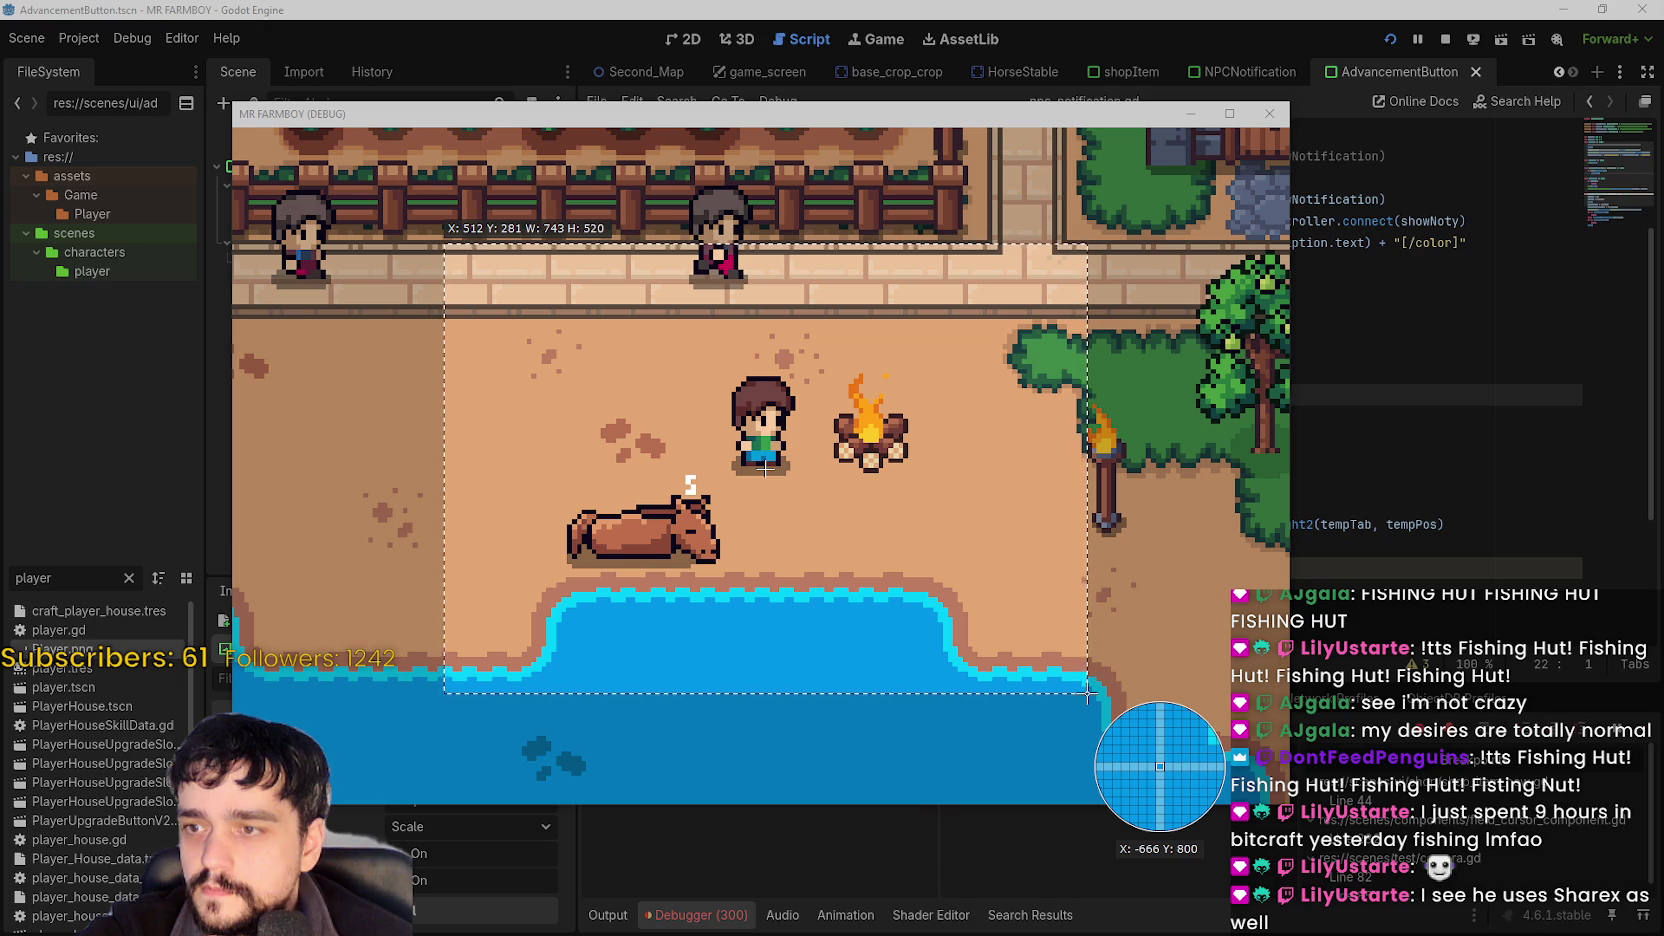
pyautogui.moveTo(1088, 693); pyautogui.dragTo(1083, 687)
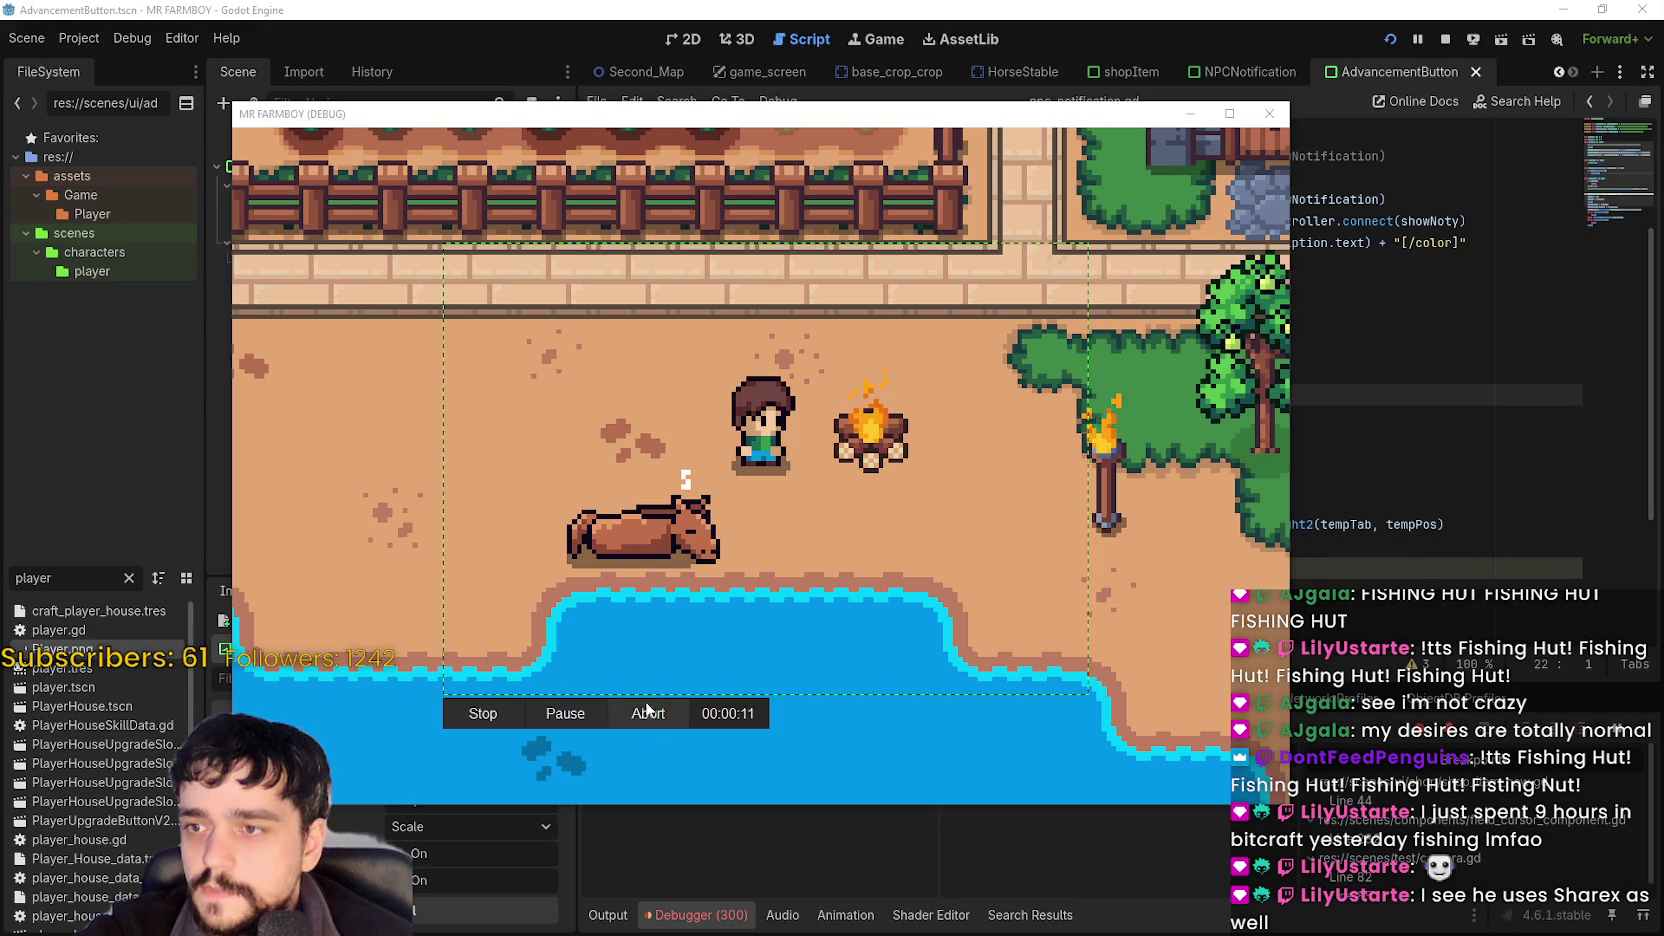
pyautogui.click(648, 712)
pyautogui.scroll(-2, 861, 610)
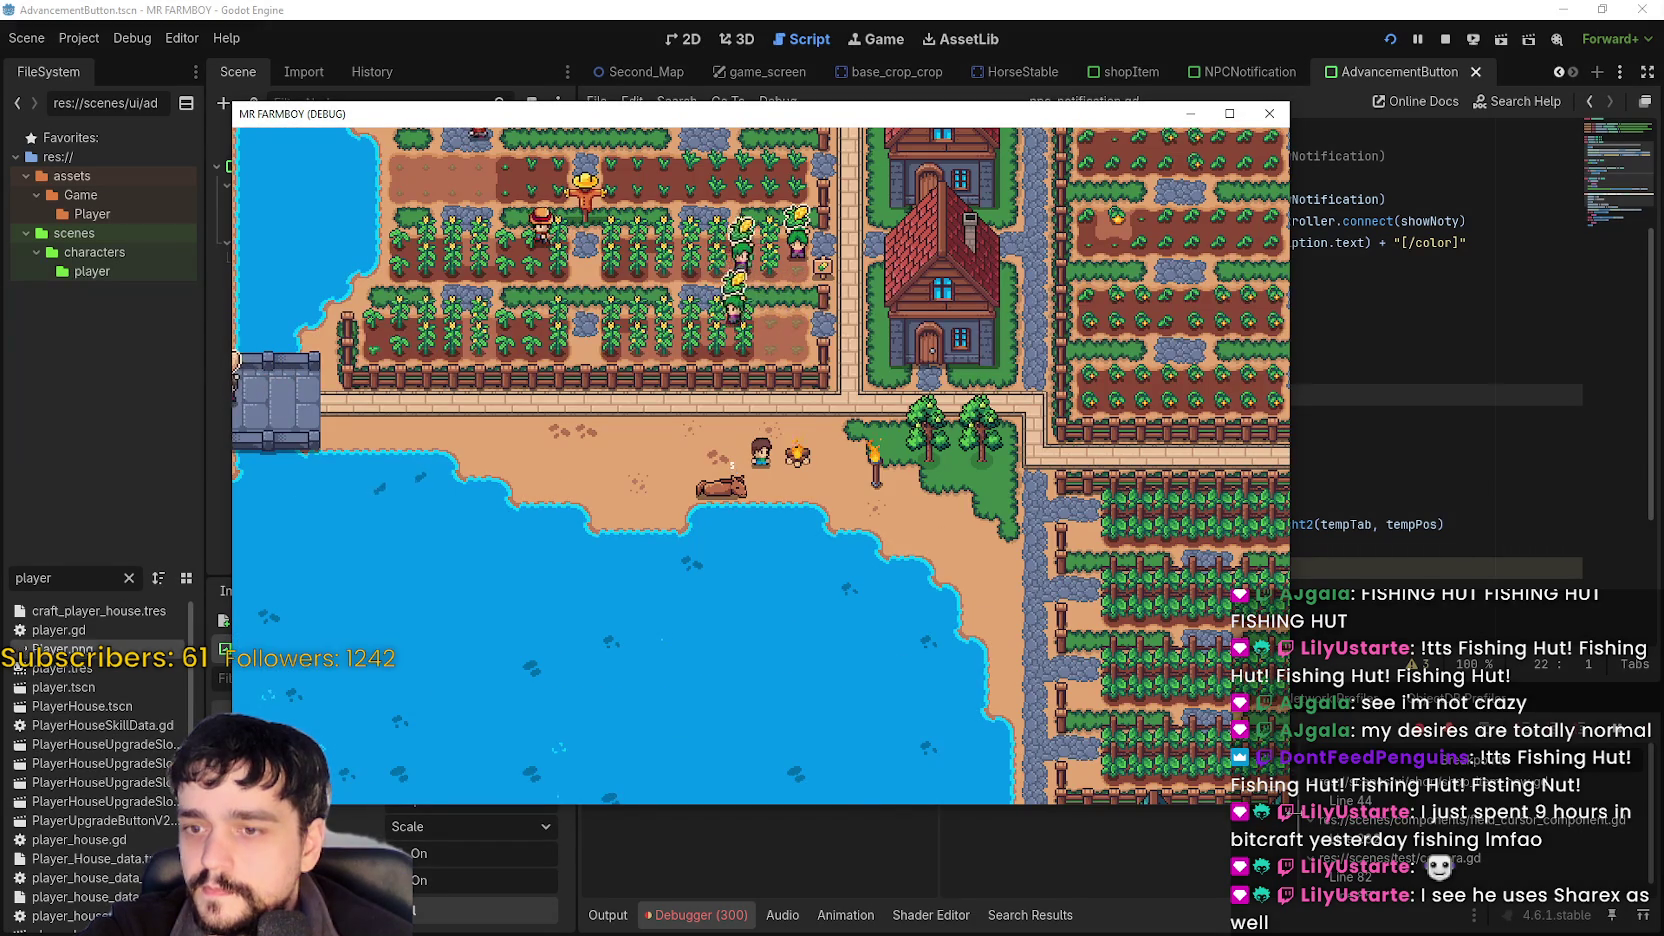
# Shrink the game debug window and move it over the script editor, walking the player to the campfire.
pyautogui.moveTo(1289, 804)
pyautogui.mouseDown()
pyautogui.moveTo(992, 639)
pyautogui.moveTo(925, 560)
pyautogui.mouseUp()
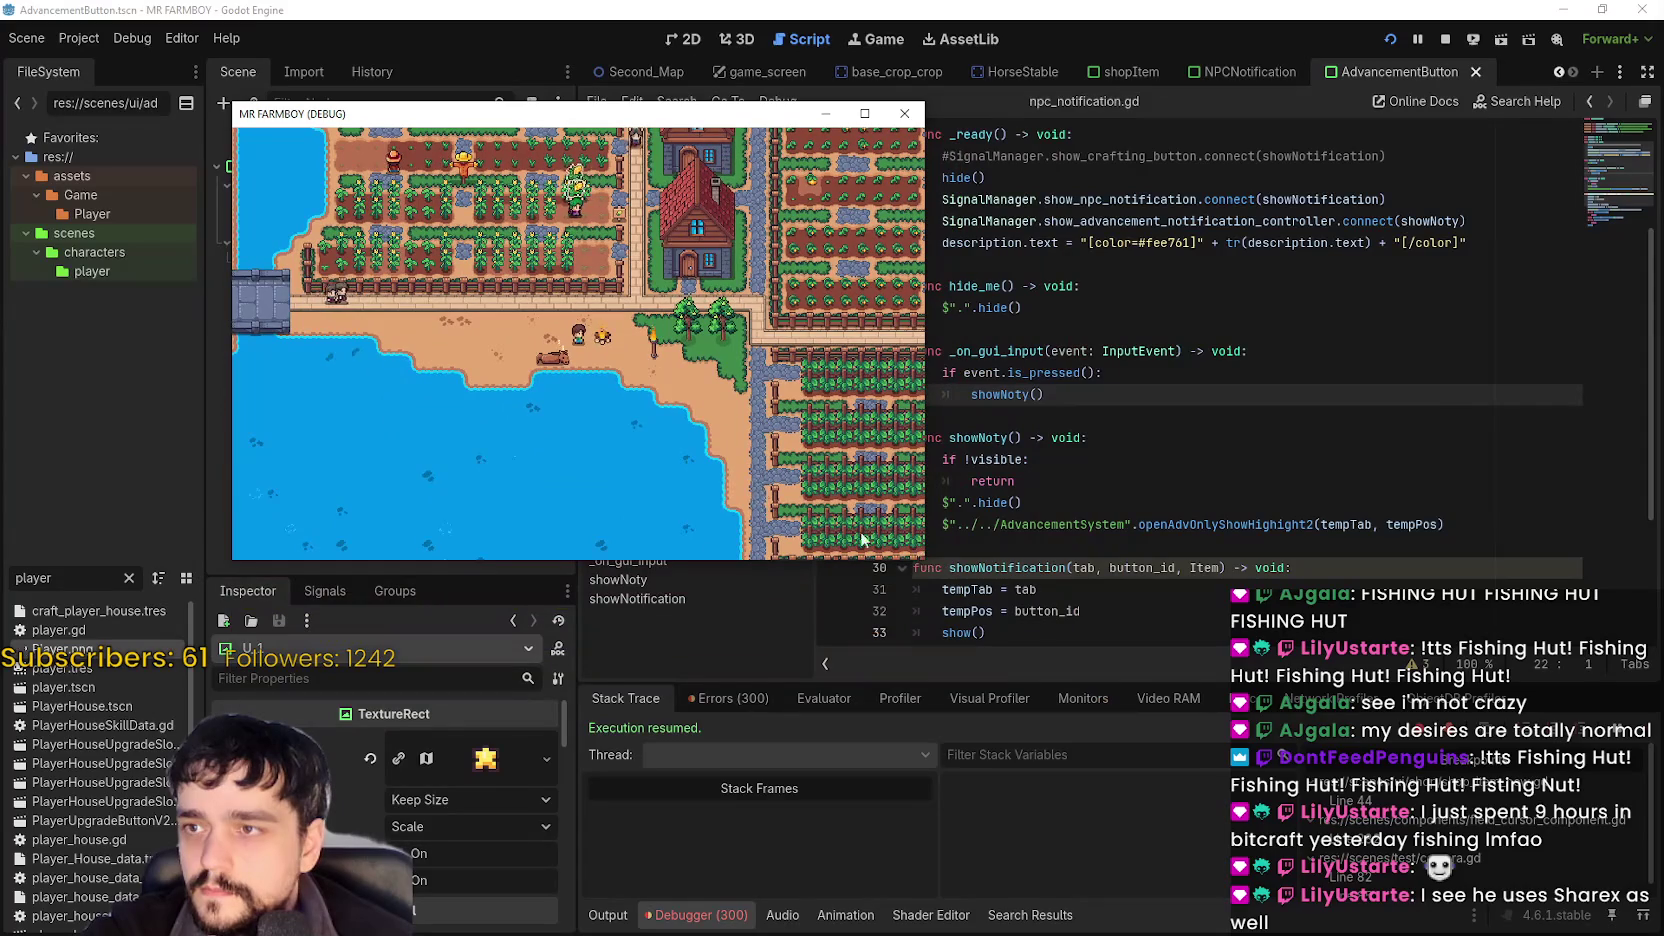
pyautogui.scroll(3, 568, 375)
pyautogui.scroll(-3, 570, 365)
pyautogui.scroll(3, 574, 352)
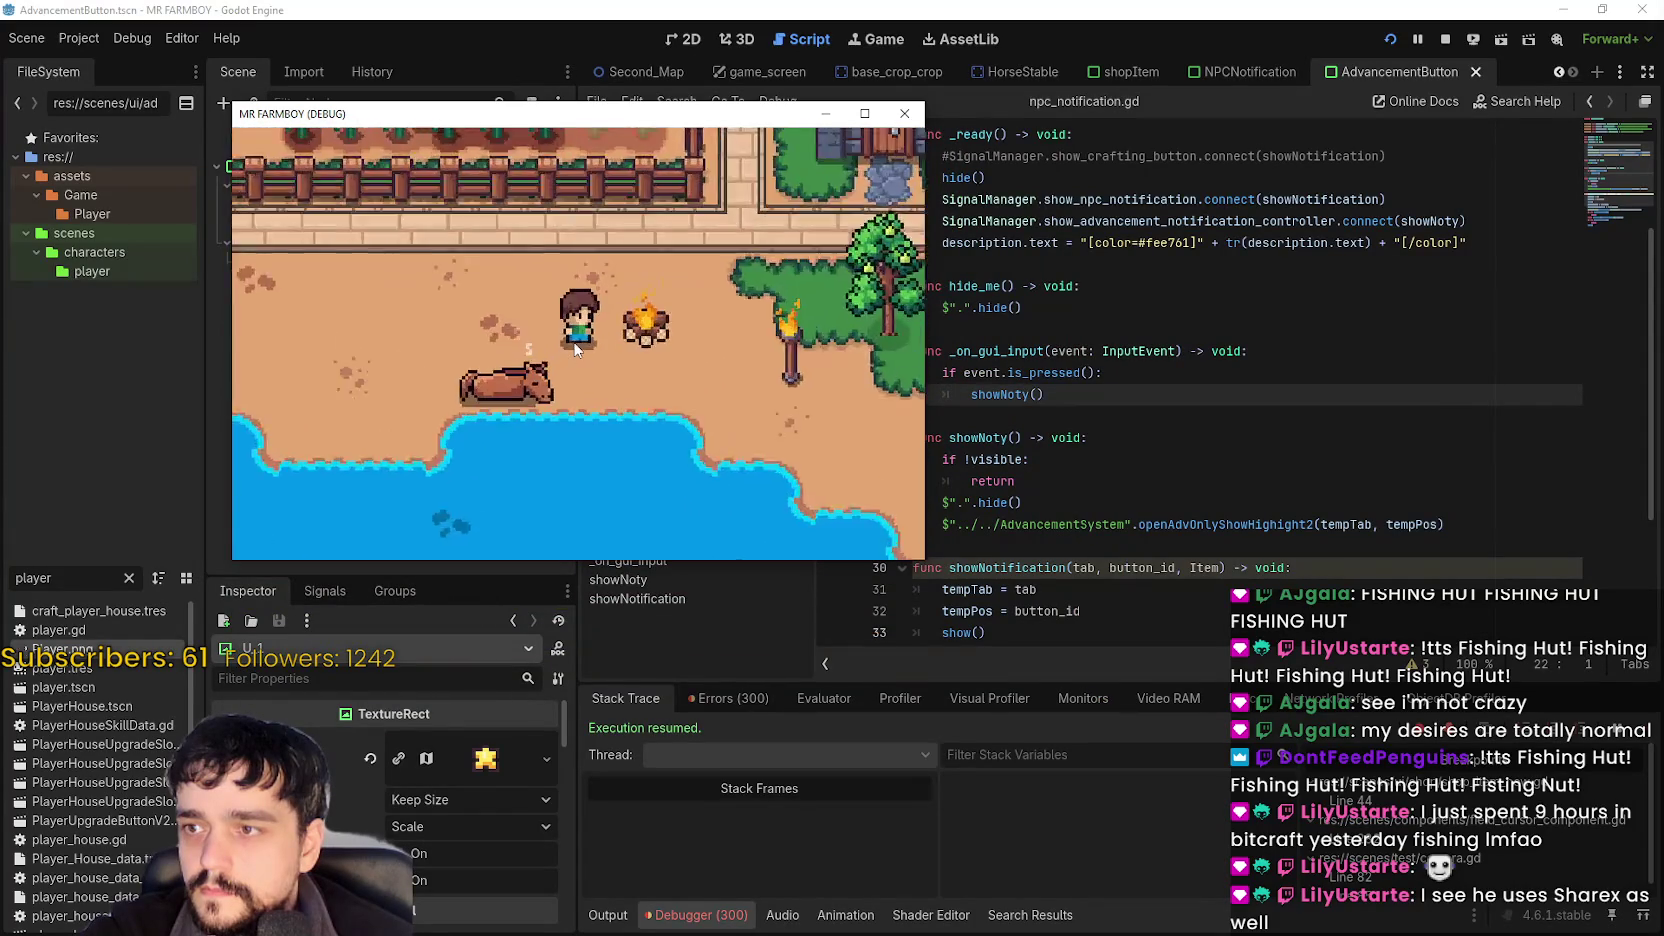
pyautogui.scroll(-1, 576, 347)
pyautogui.press('a')
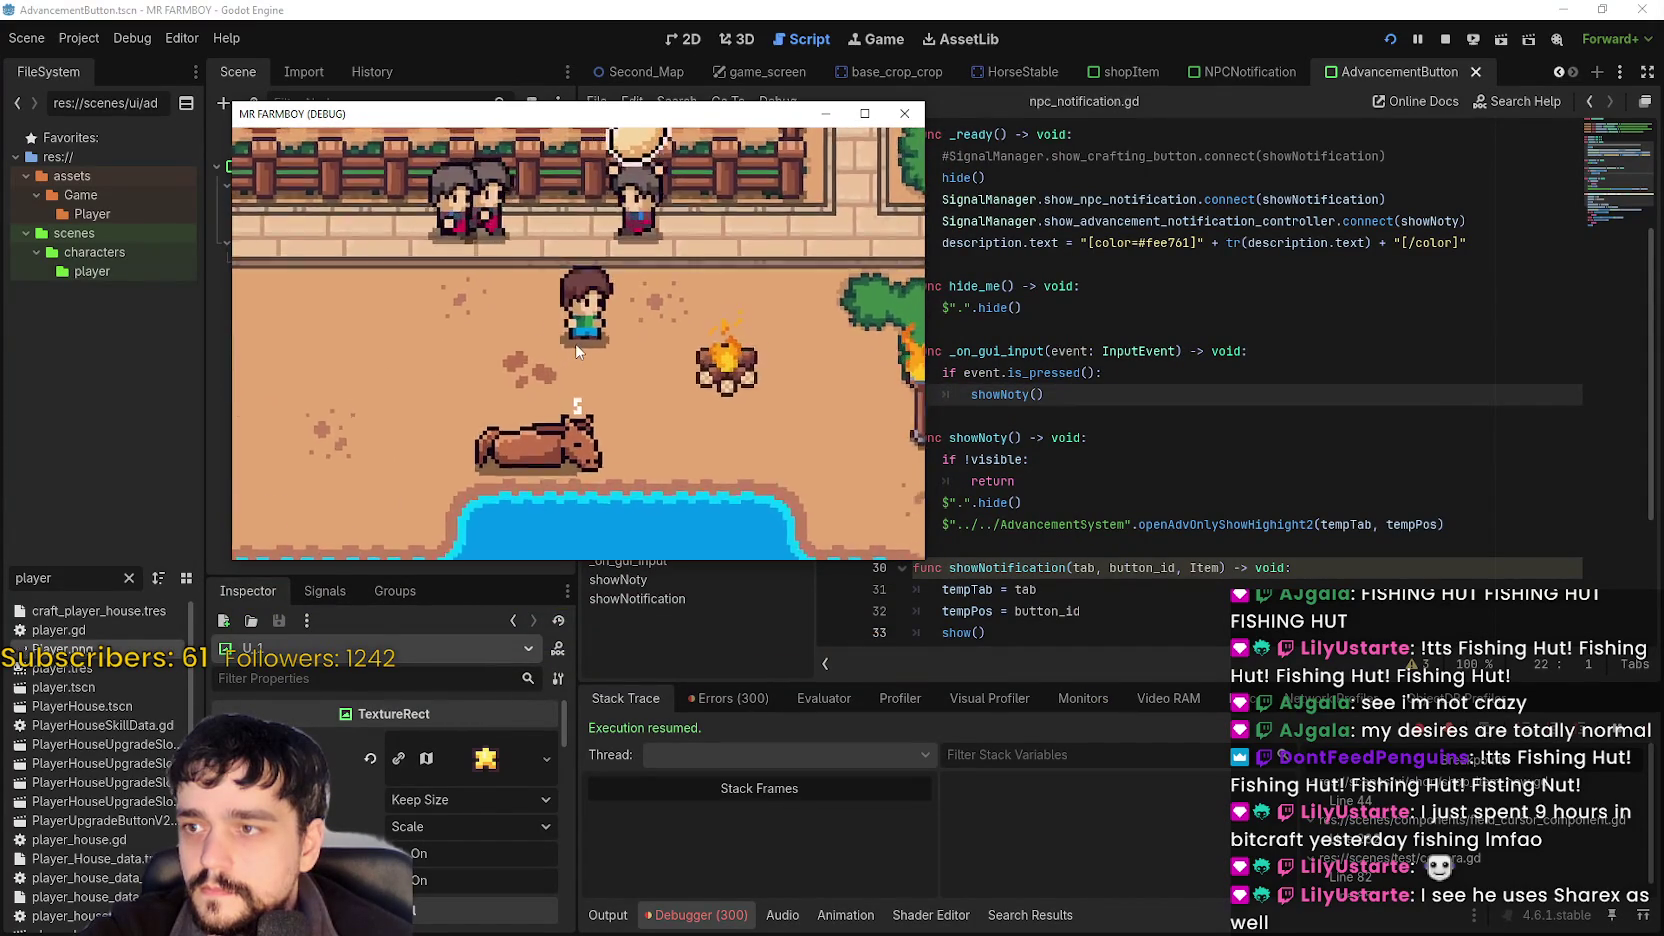
pyautogui.press('s')
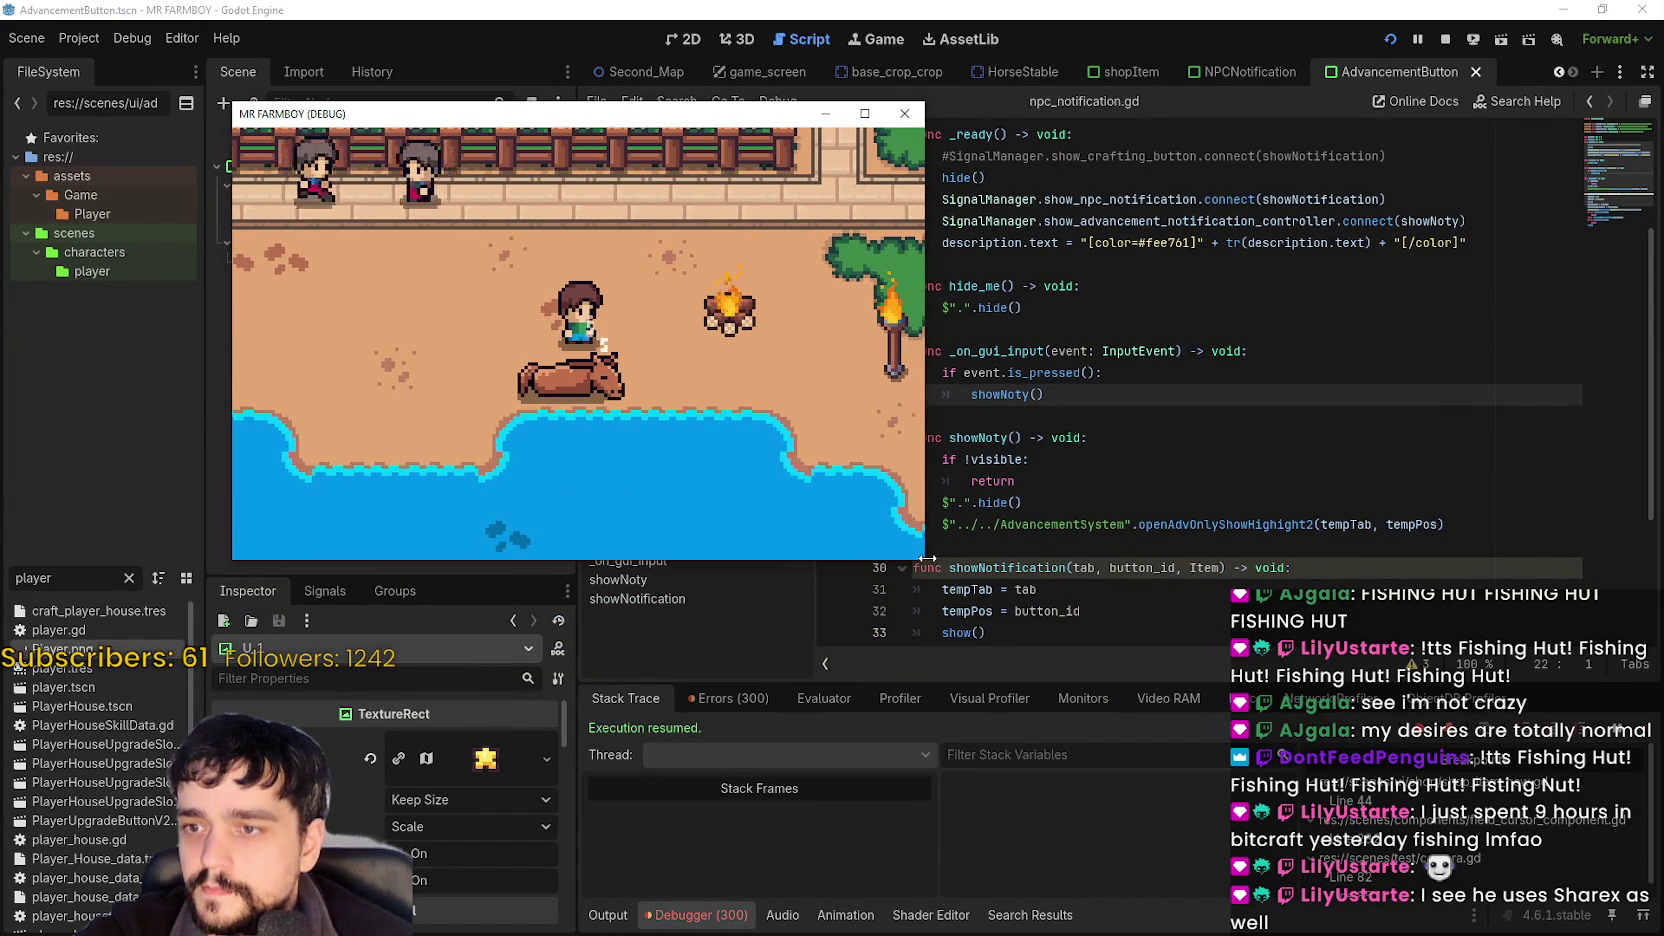
pyautogui.moveTo(926, 561)
pyautogui.mouseDown()
pyautogui.moveTo(880, 490)
pyautogui.moveTo(650, 372)
pyautogui.moveTo(416, 290)
pyautogui.moveTo(847, 464)
pyautogui.moveTo(745, 358)
pyautogui.moveTo(673, 387)
pyautogui.mouseUp()
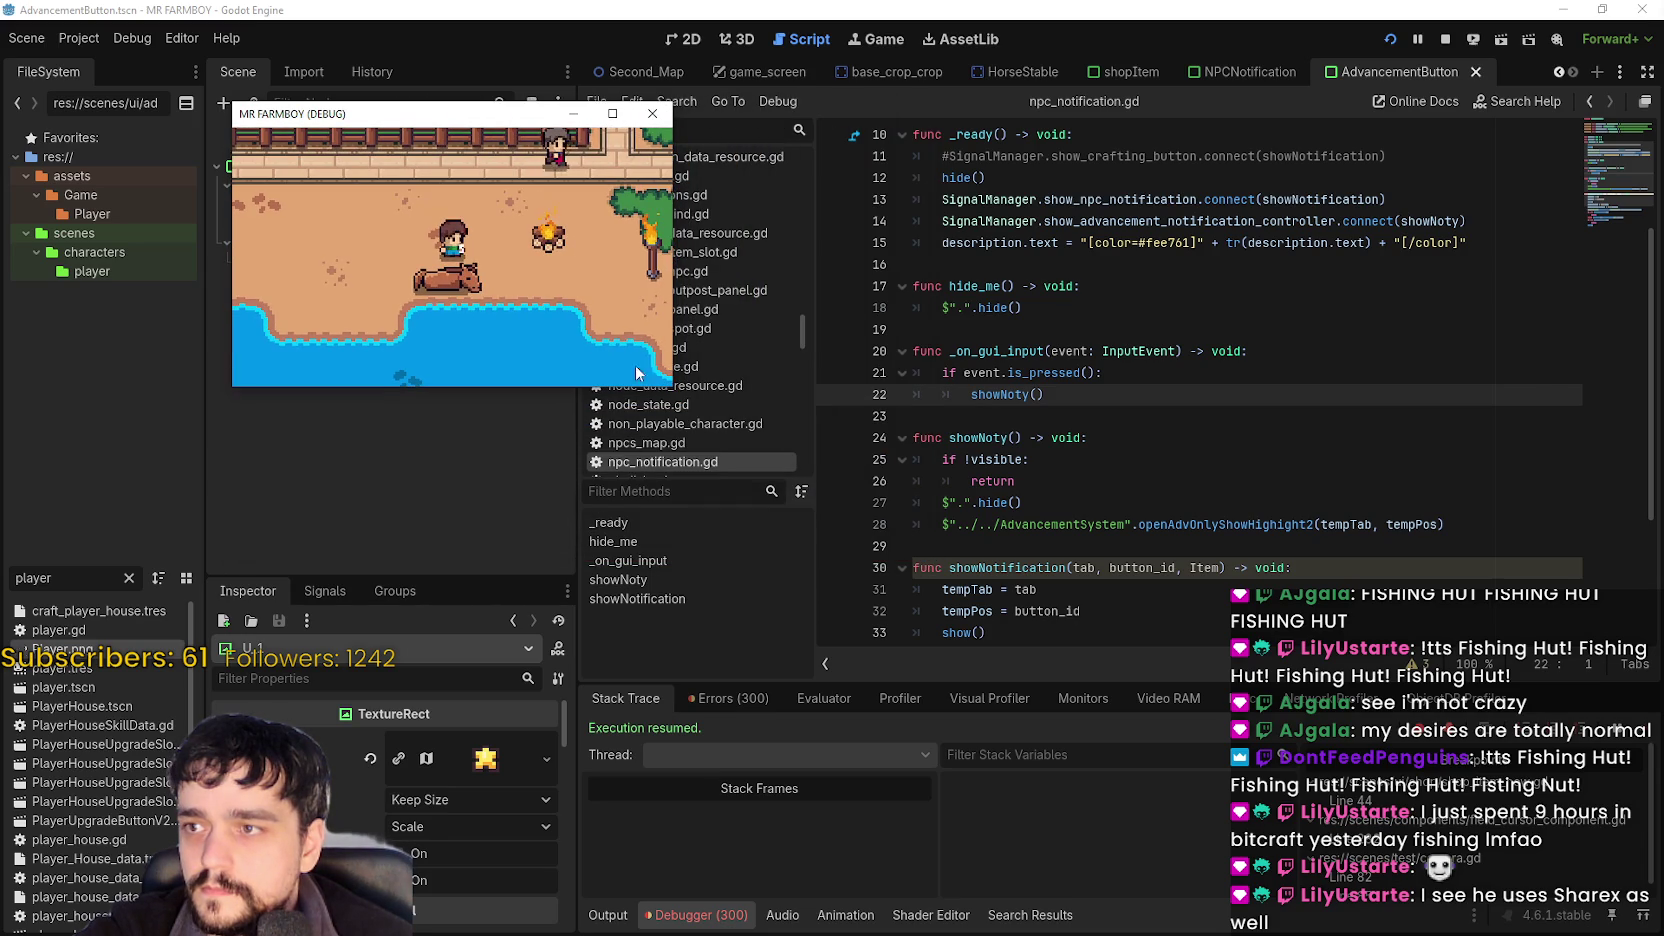
pyautogui.moveTo(433, 113); pyautogui.dragTo(630, 144)
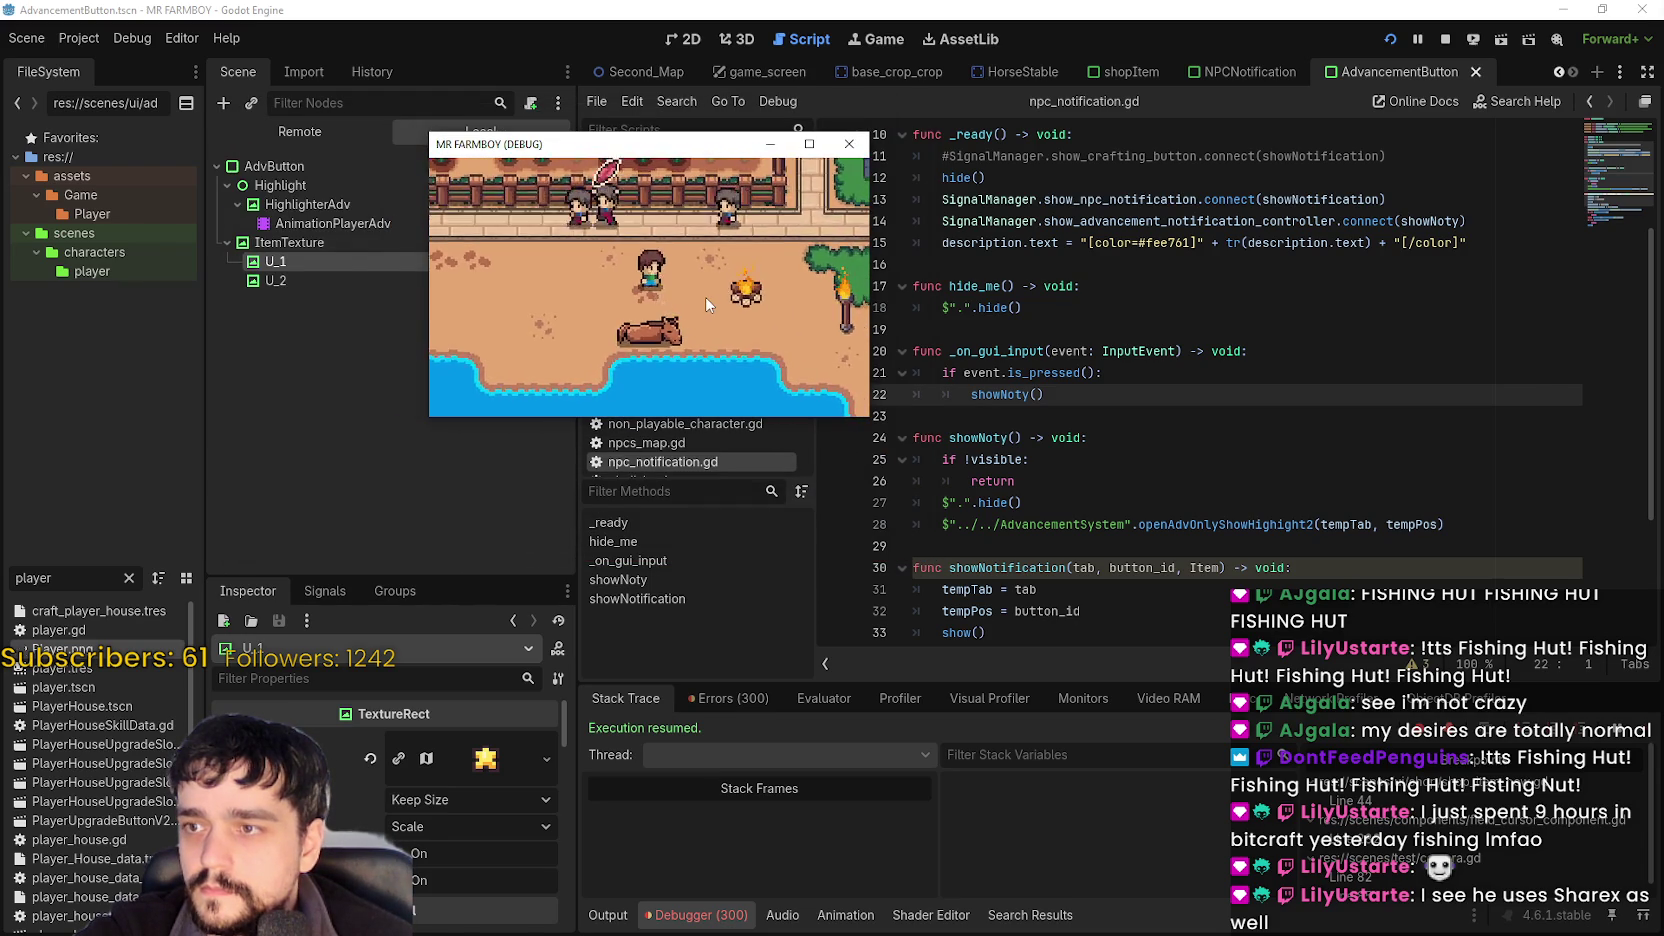
pyautogui.press('d')
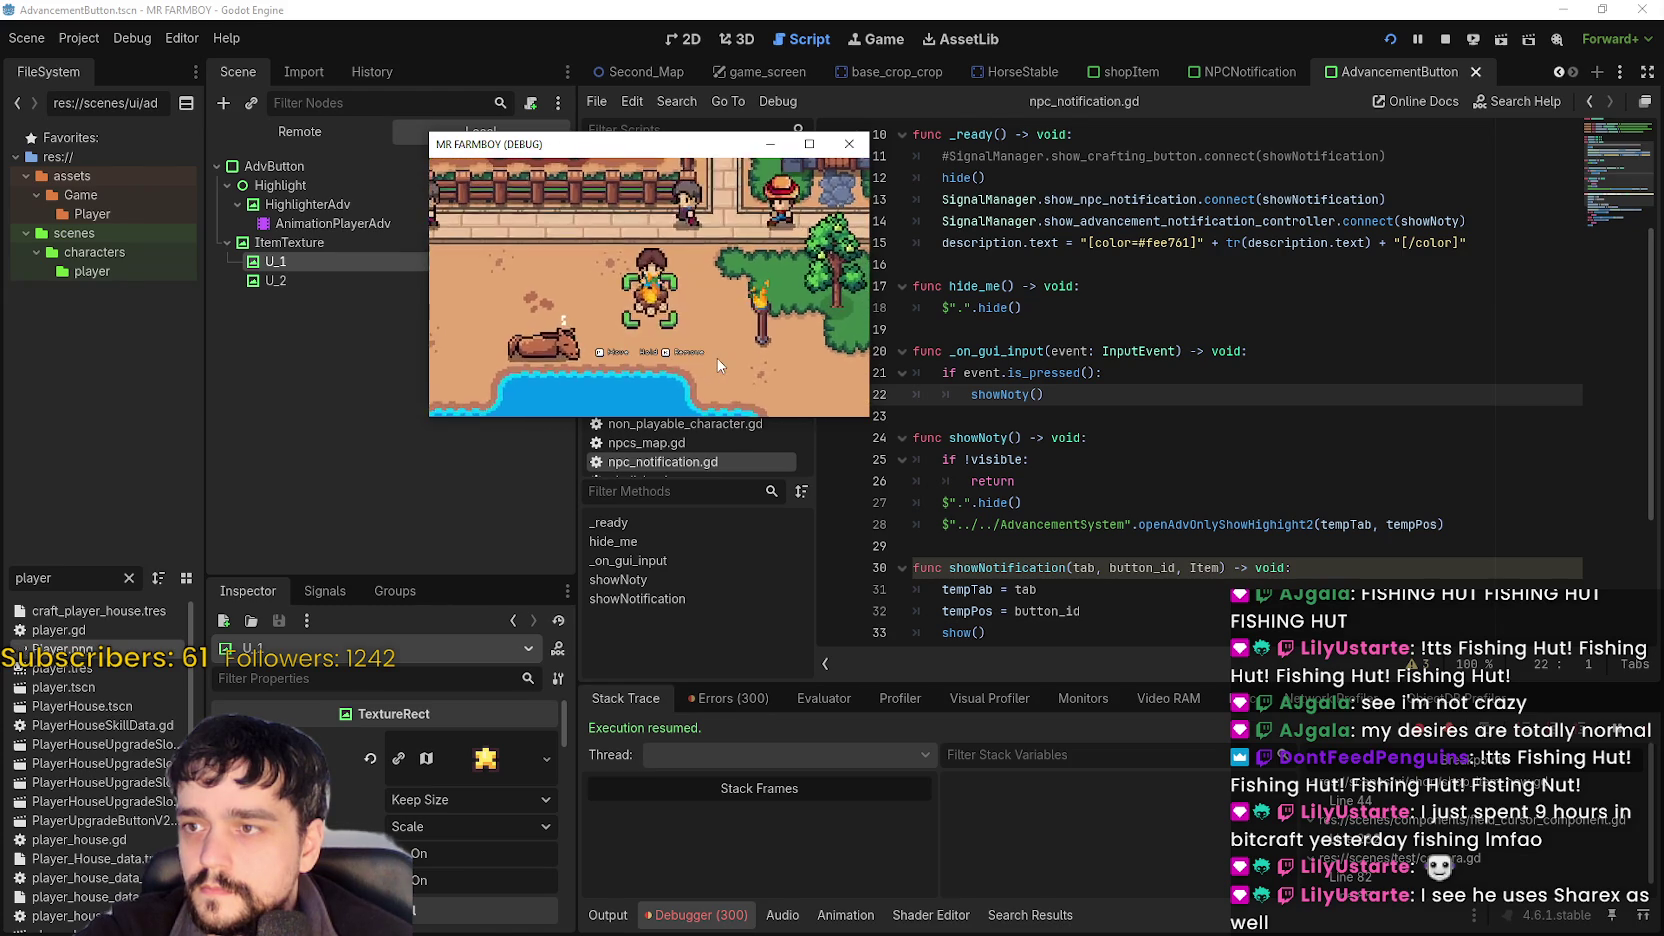
# Enlarge the game debug window and shift it up and left over the editor.
pyautogui.press('a')
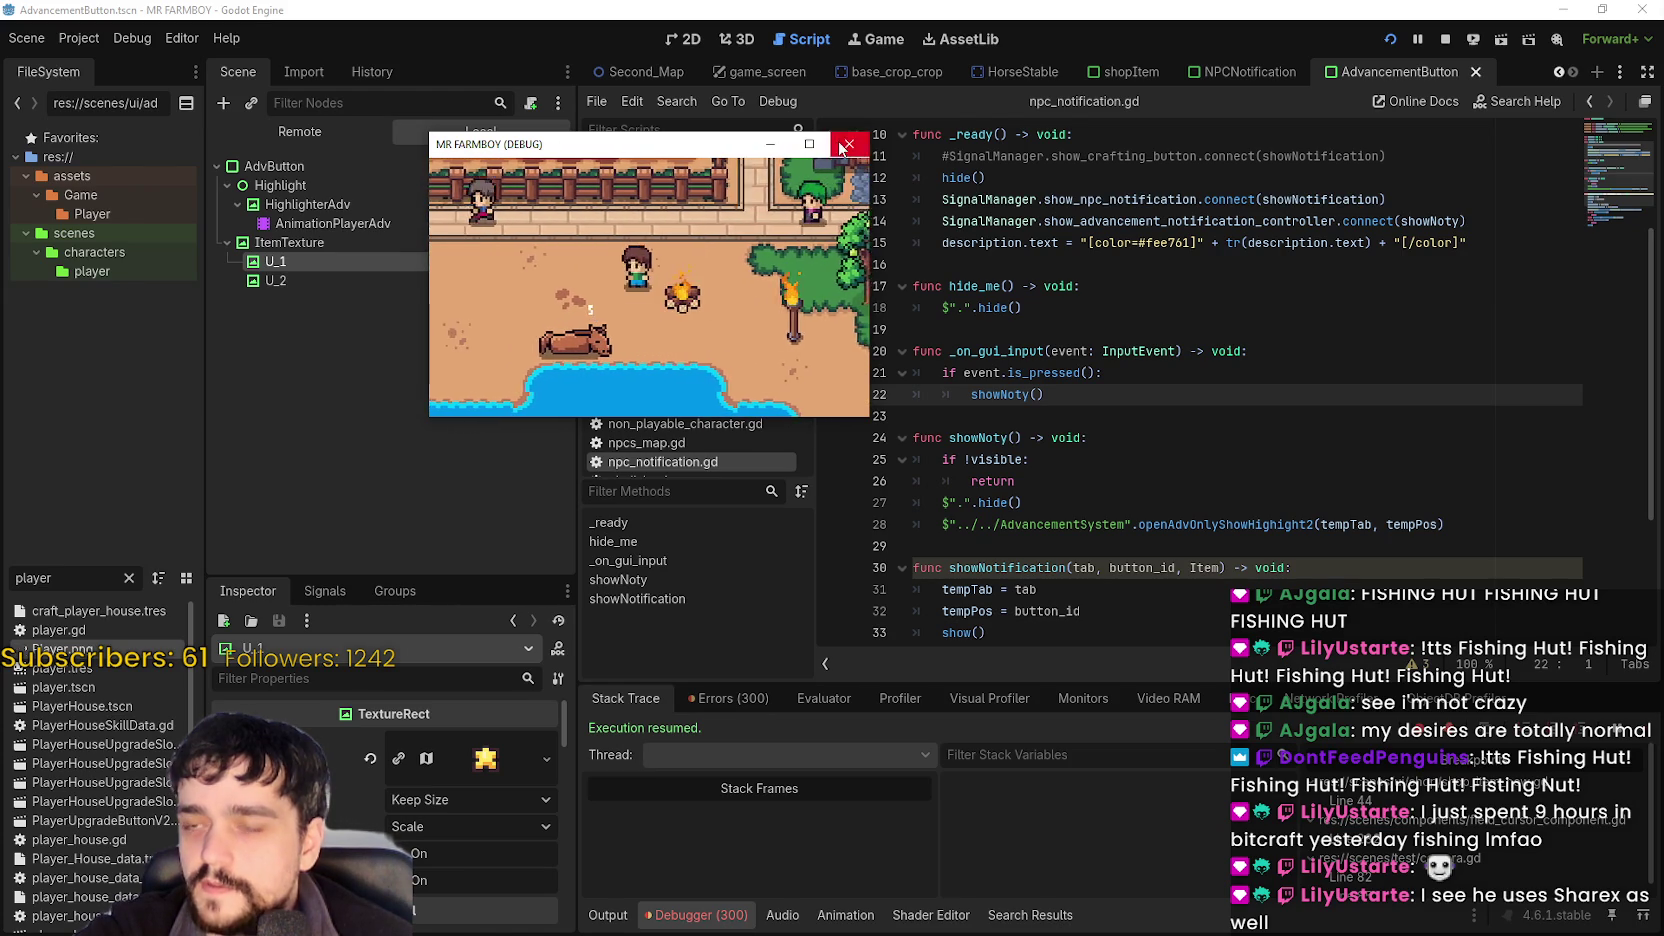
pyautogui.moveTo(868, 418); pyautogui.dragTo(1538, 768)
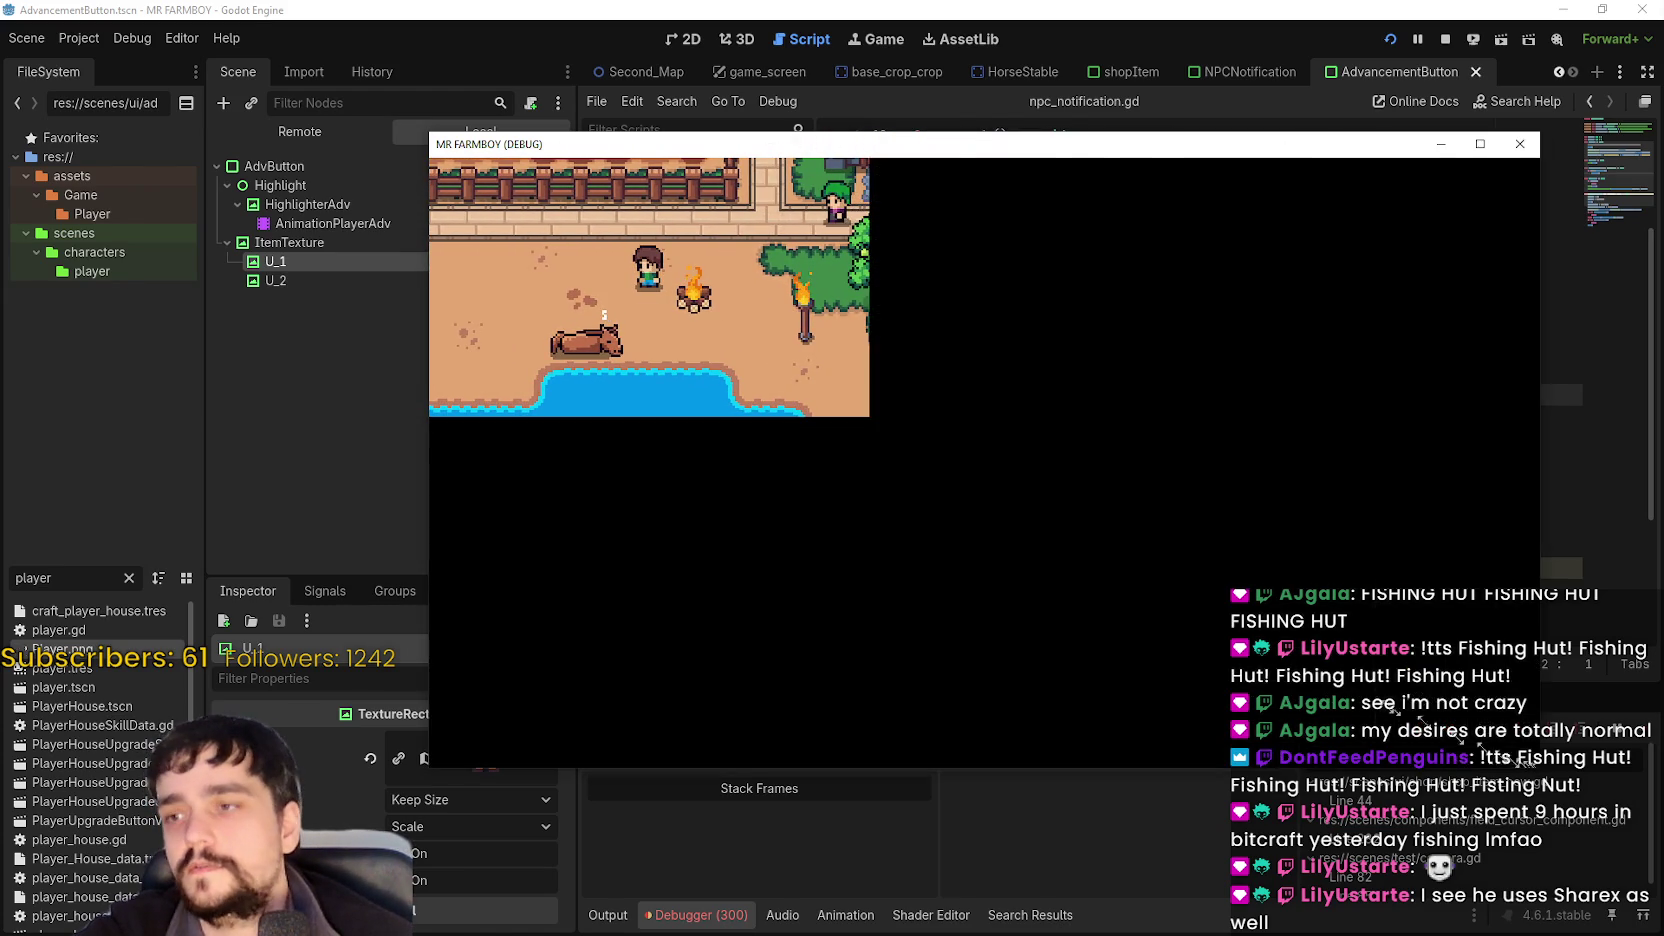
pyautogui.moveTo(1027, 159)
pyautogui.mouseDown()
pyautogui.moveTo(739, 119)
pyautogui.moveTo(762, 119)
pyautogui.mouseUp()
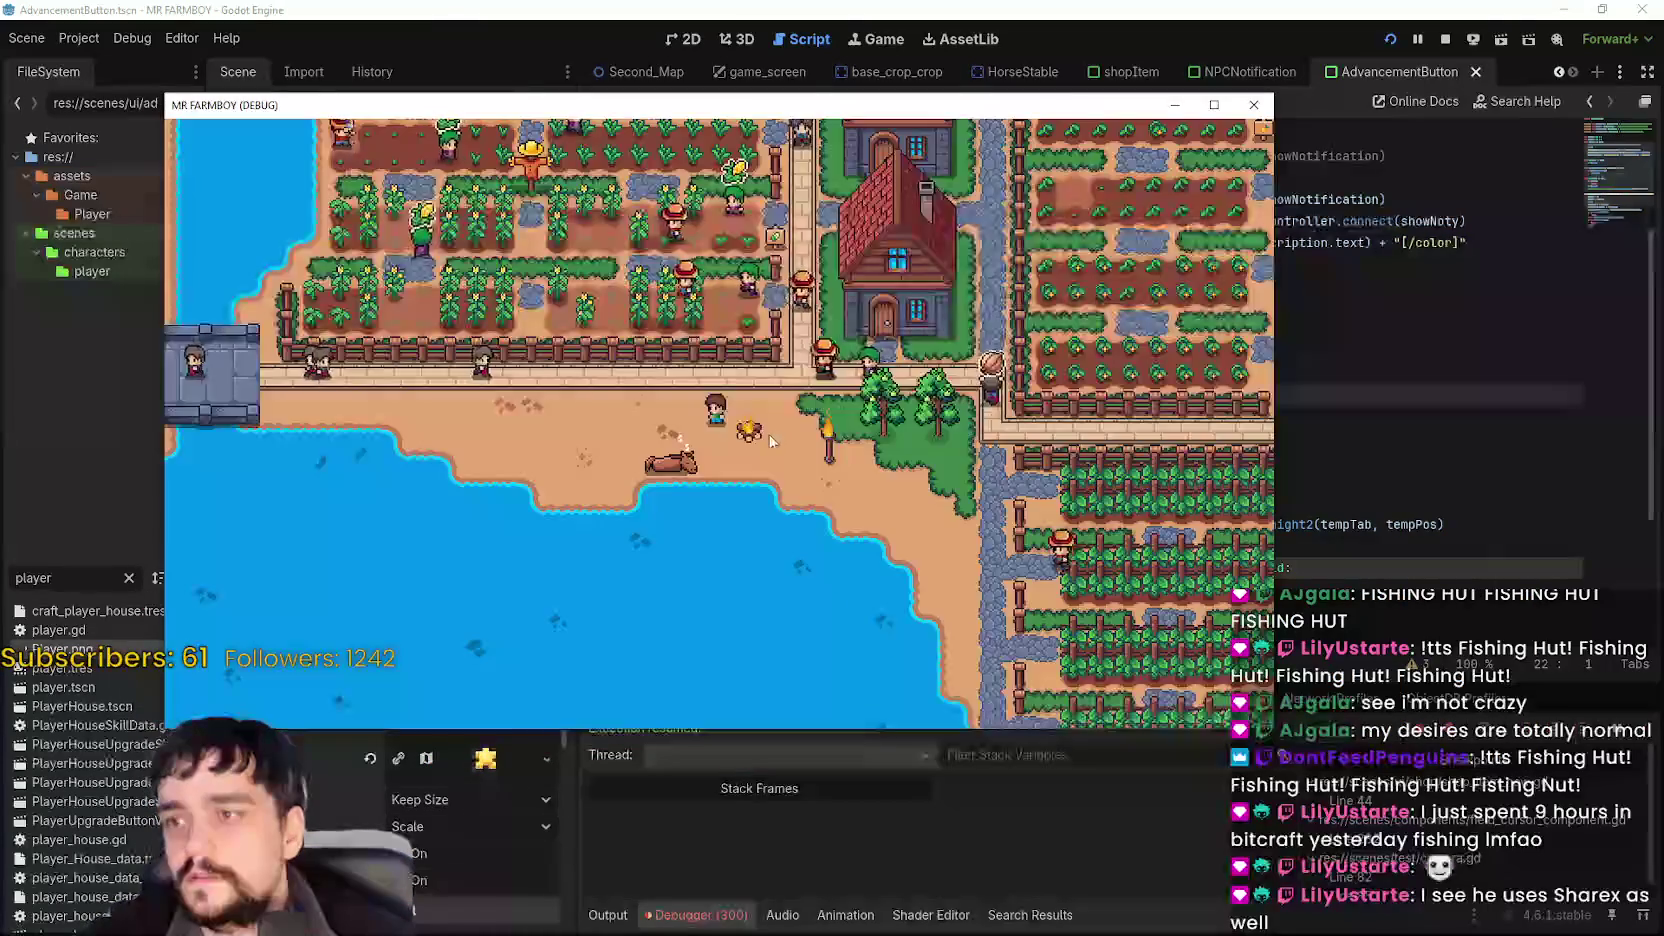
# Rehearse stepping the player on and off the campfire, then start a ShareX region recording.
pyautogui.press('d')
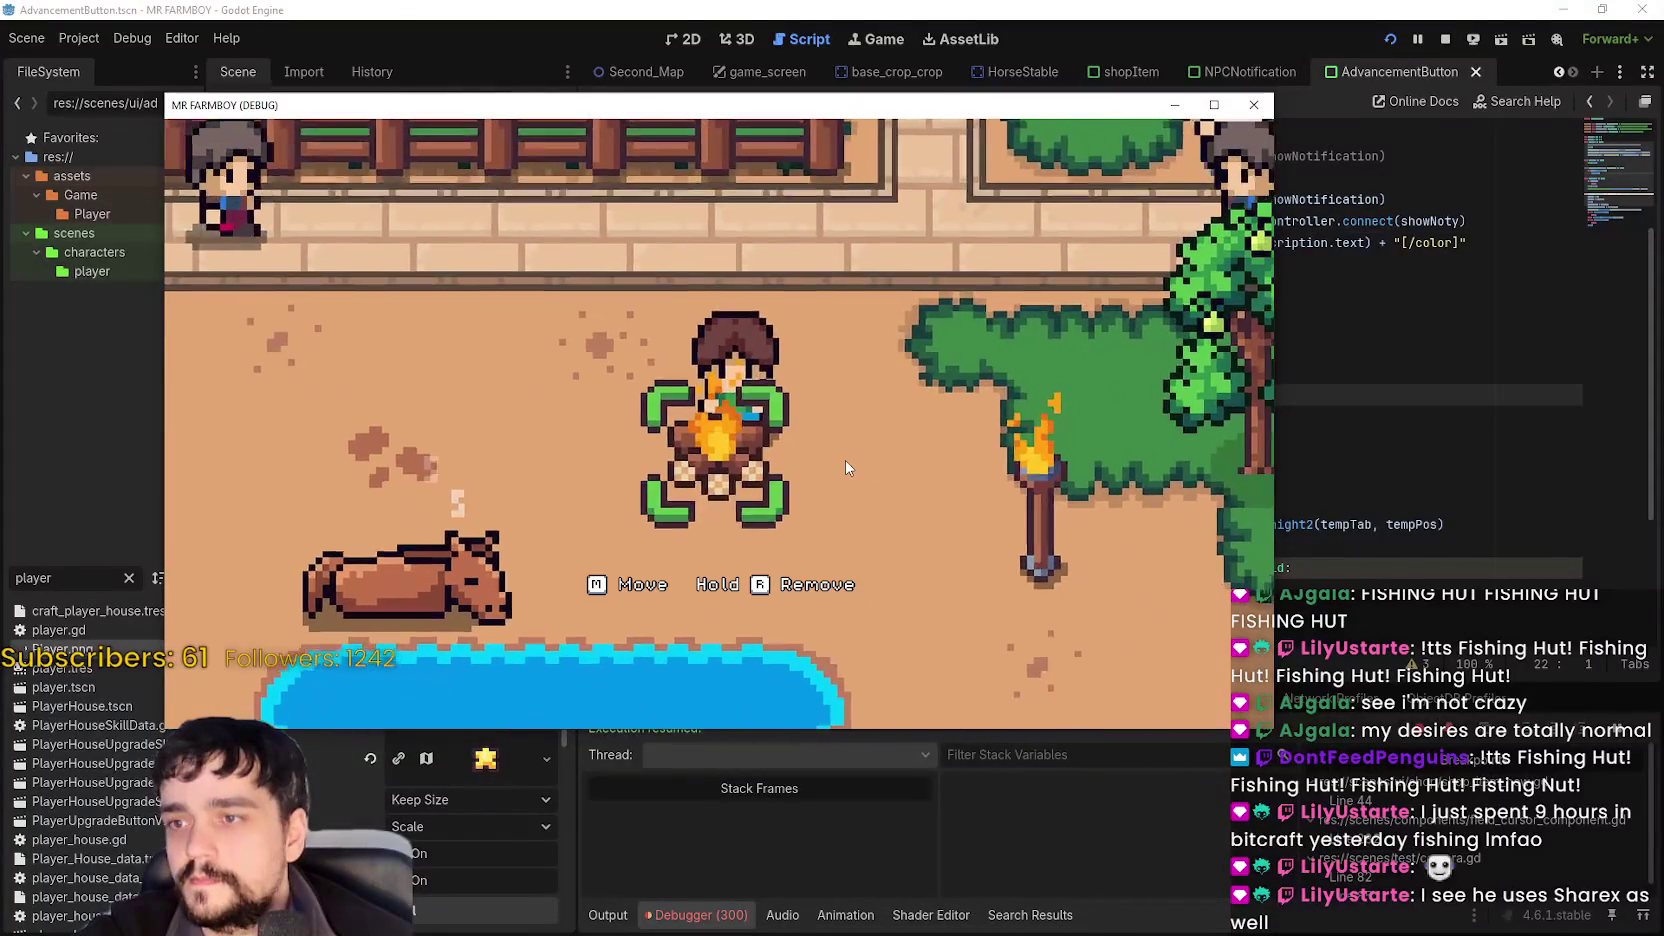
pyautogui.press('a')
pyautogui.press('d')
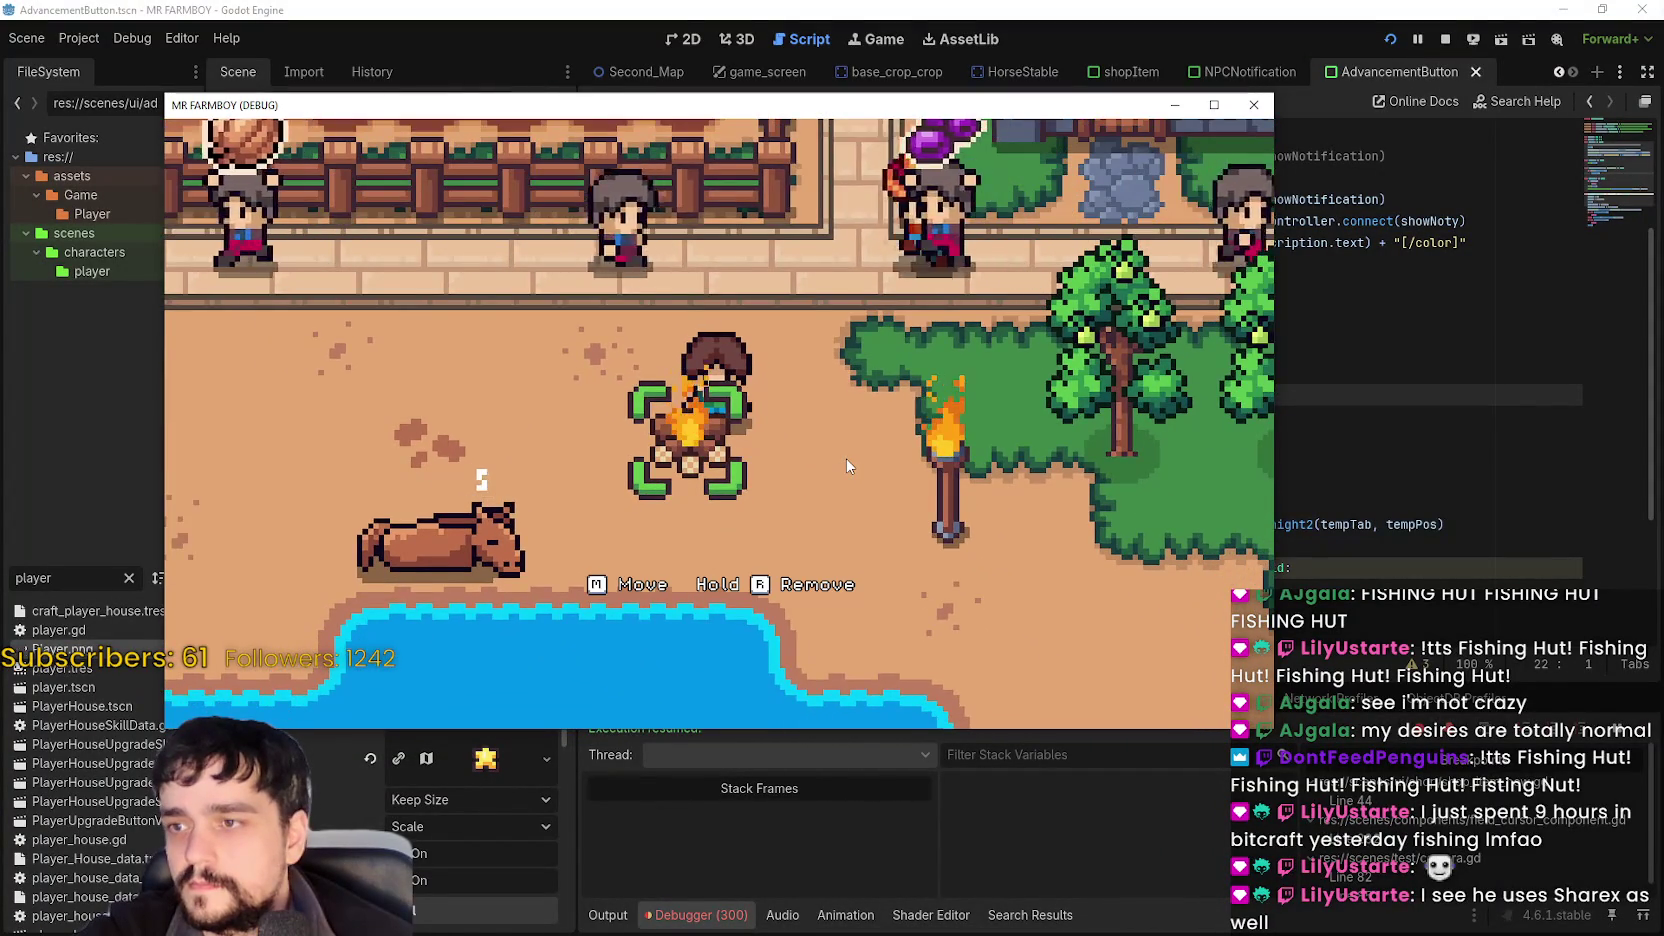
pyautogui.press('a')
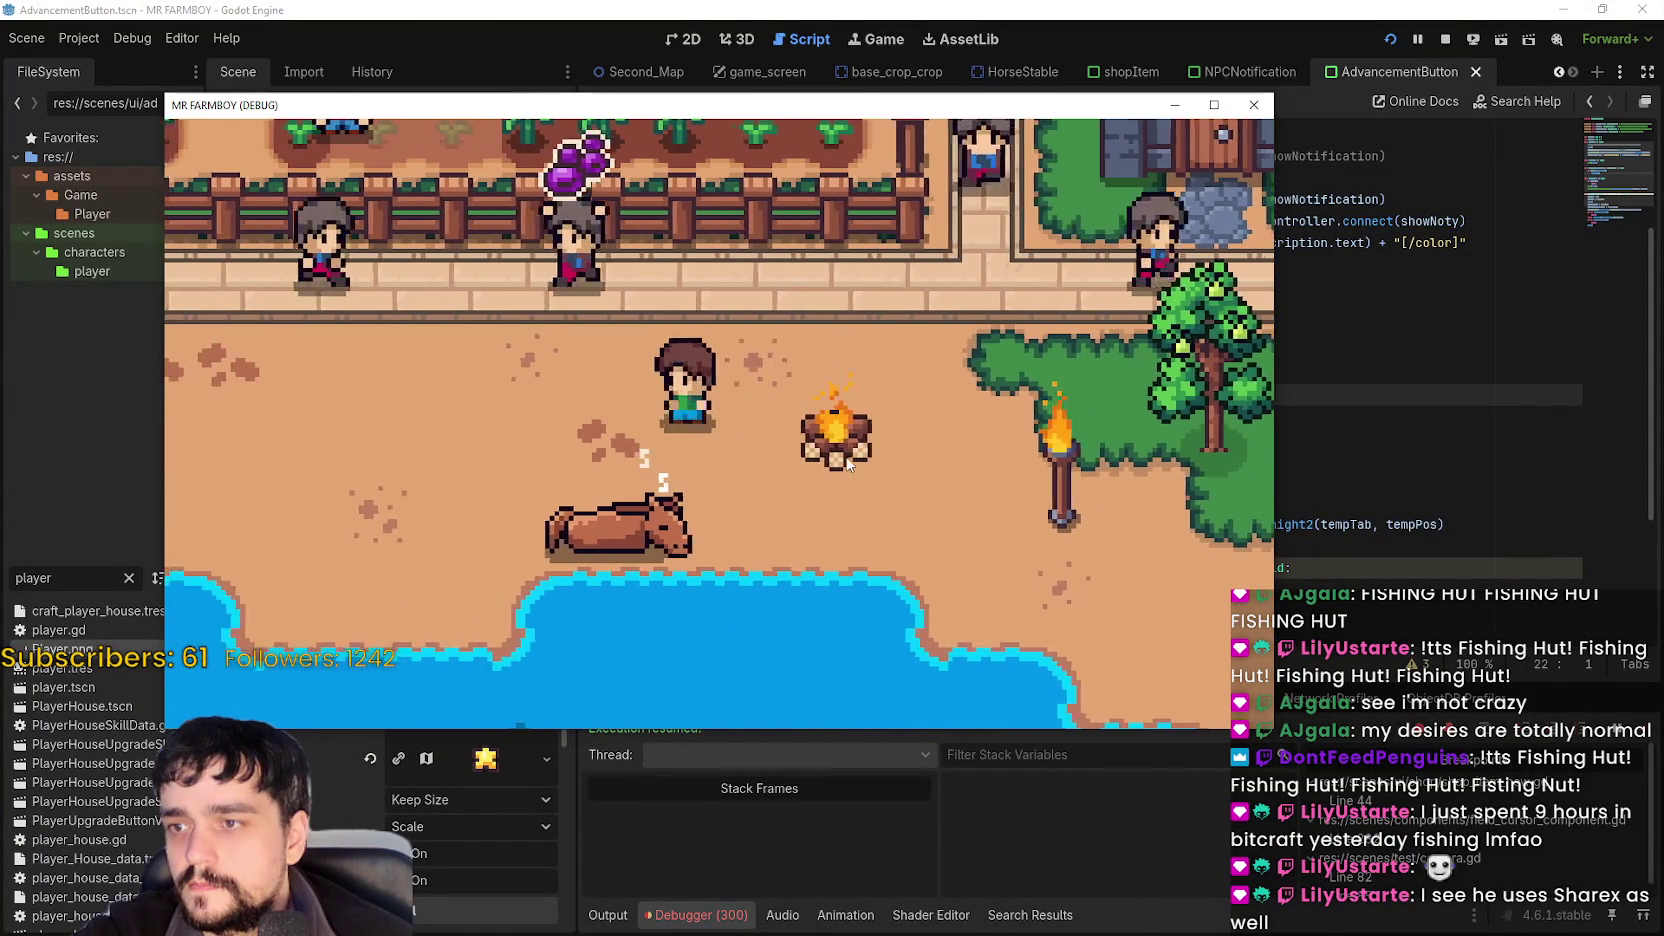
pyautogui.press('d')
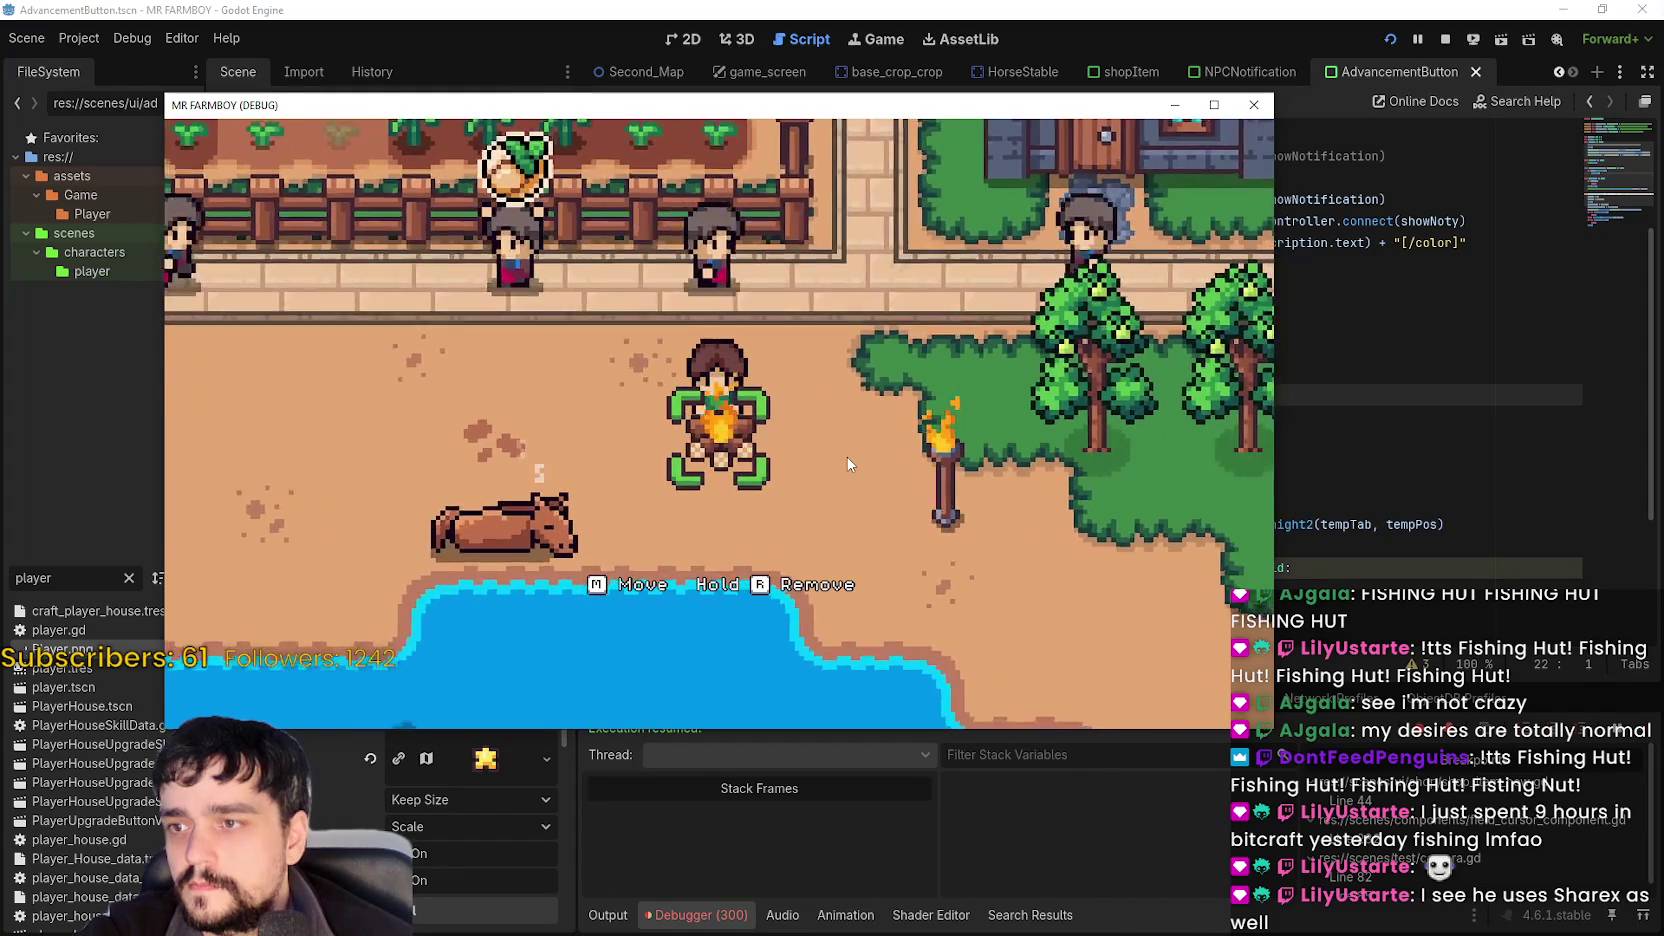
pyautogui.press('a')
pyautogui.press('d')
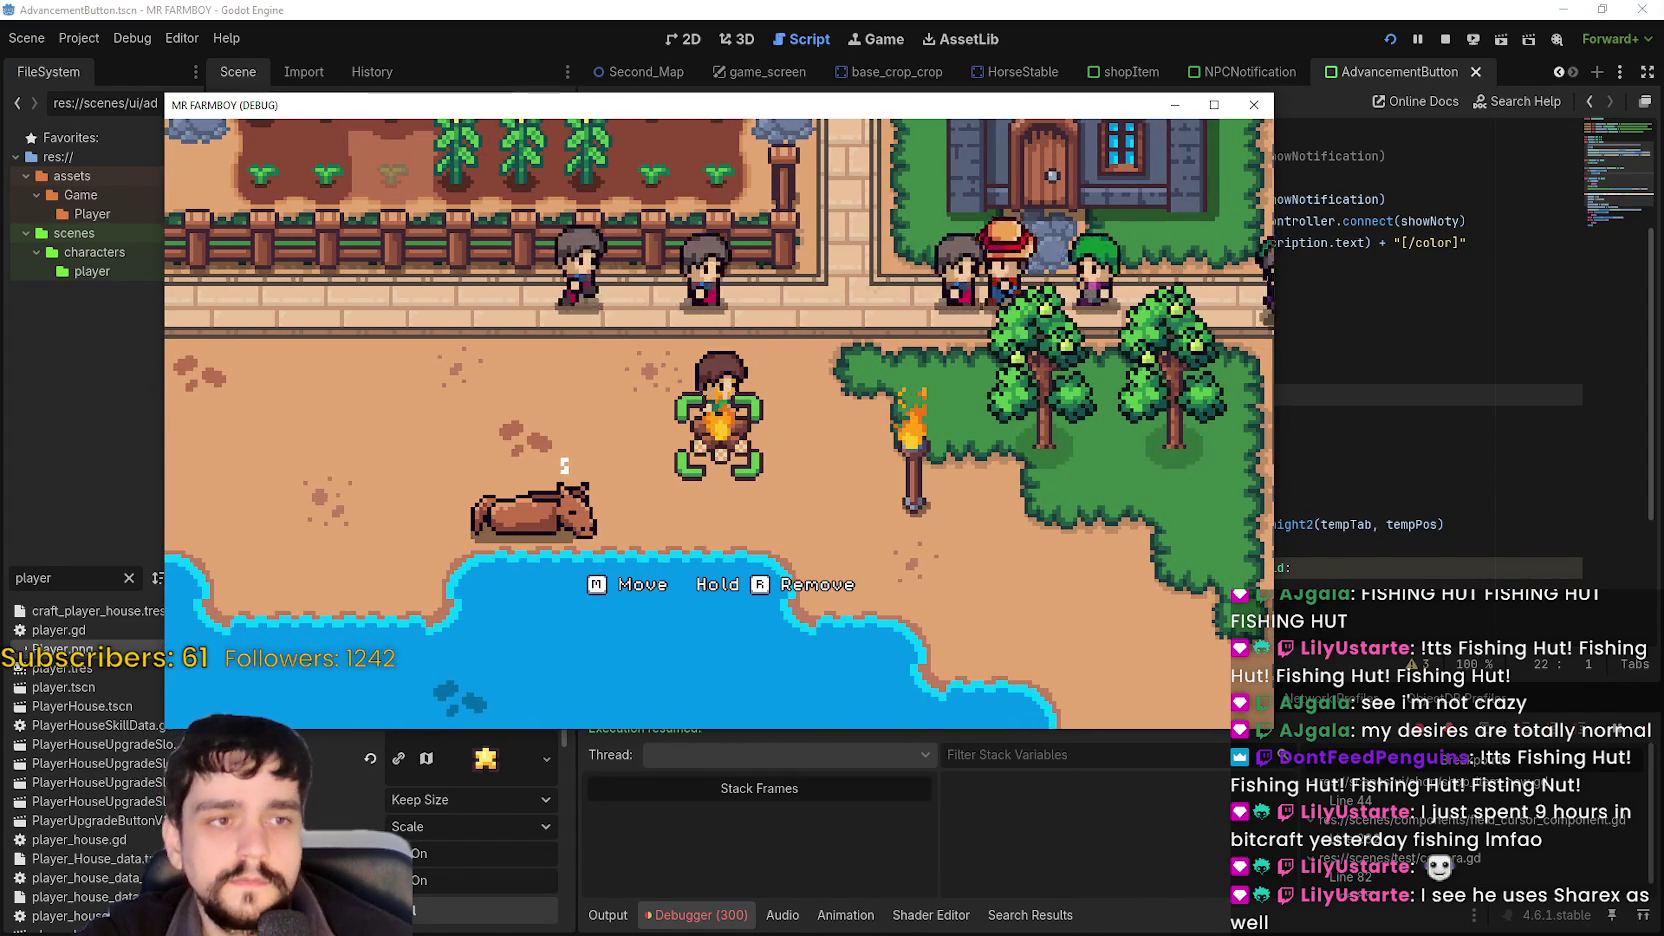
pyautogui.press('w')
pyautogui.press('a')
pyautogui.press('a')
pyautogui.press('d')
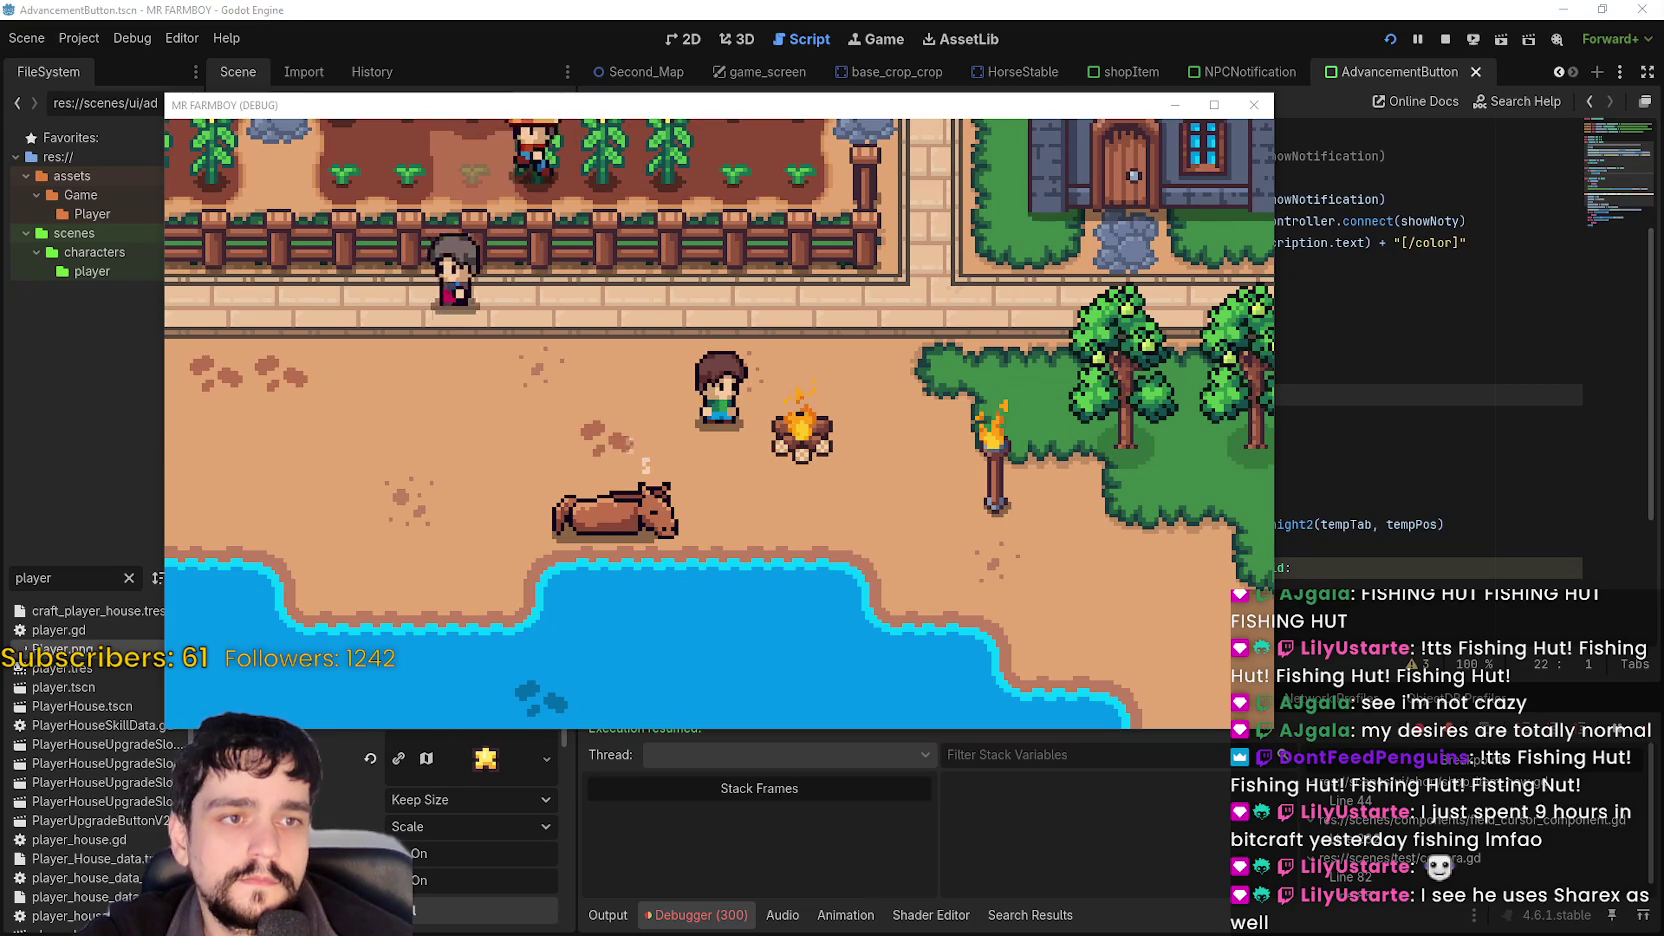
pyautogui.press('ctrl+Print')
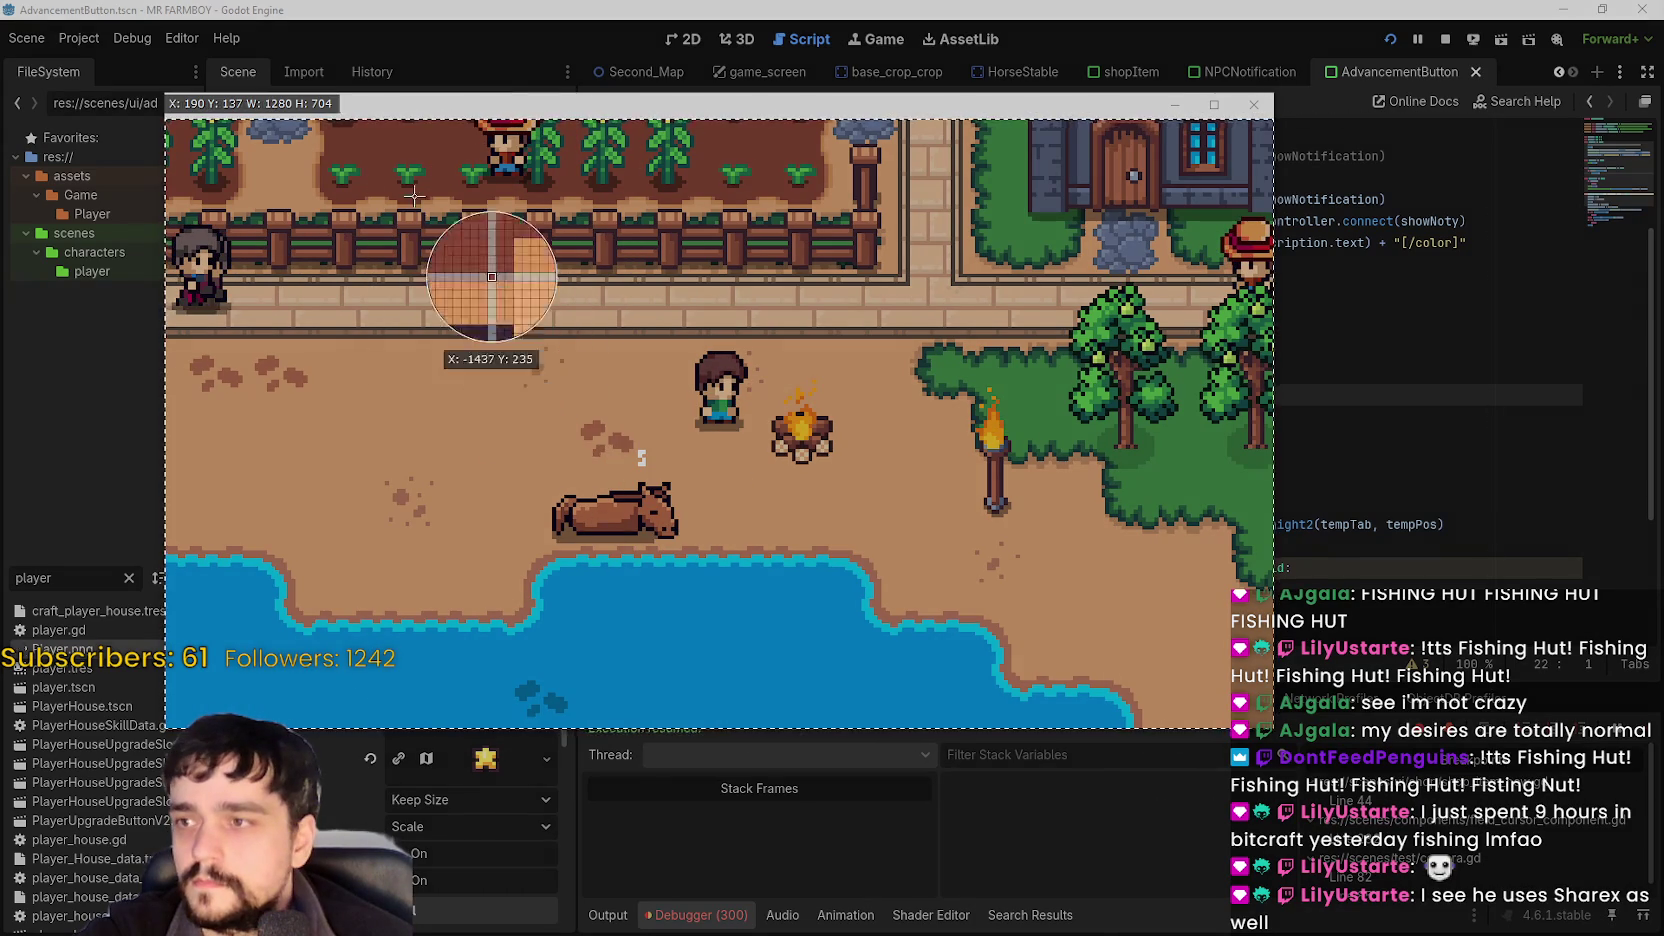
# Set the recording area over the game and move the campfire down-left beside the horse.
pyautogui.moveTo(406, 185)
pyautogui.mouseDown()
pyautogui.moveTo(974, 614)
pyautogui.moveTo(1106, 626)
pyautogui.moveTo(1134, 667)
pyautogui.mouseUp()
pyautogui.press('d')
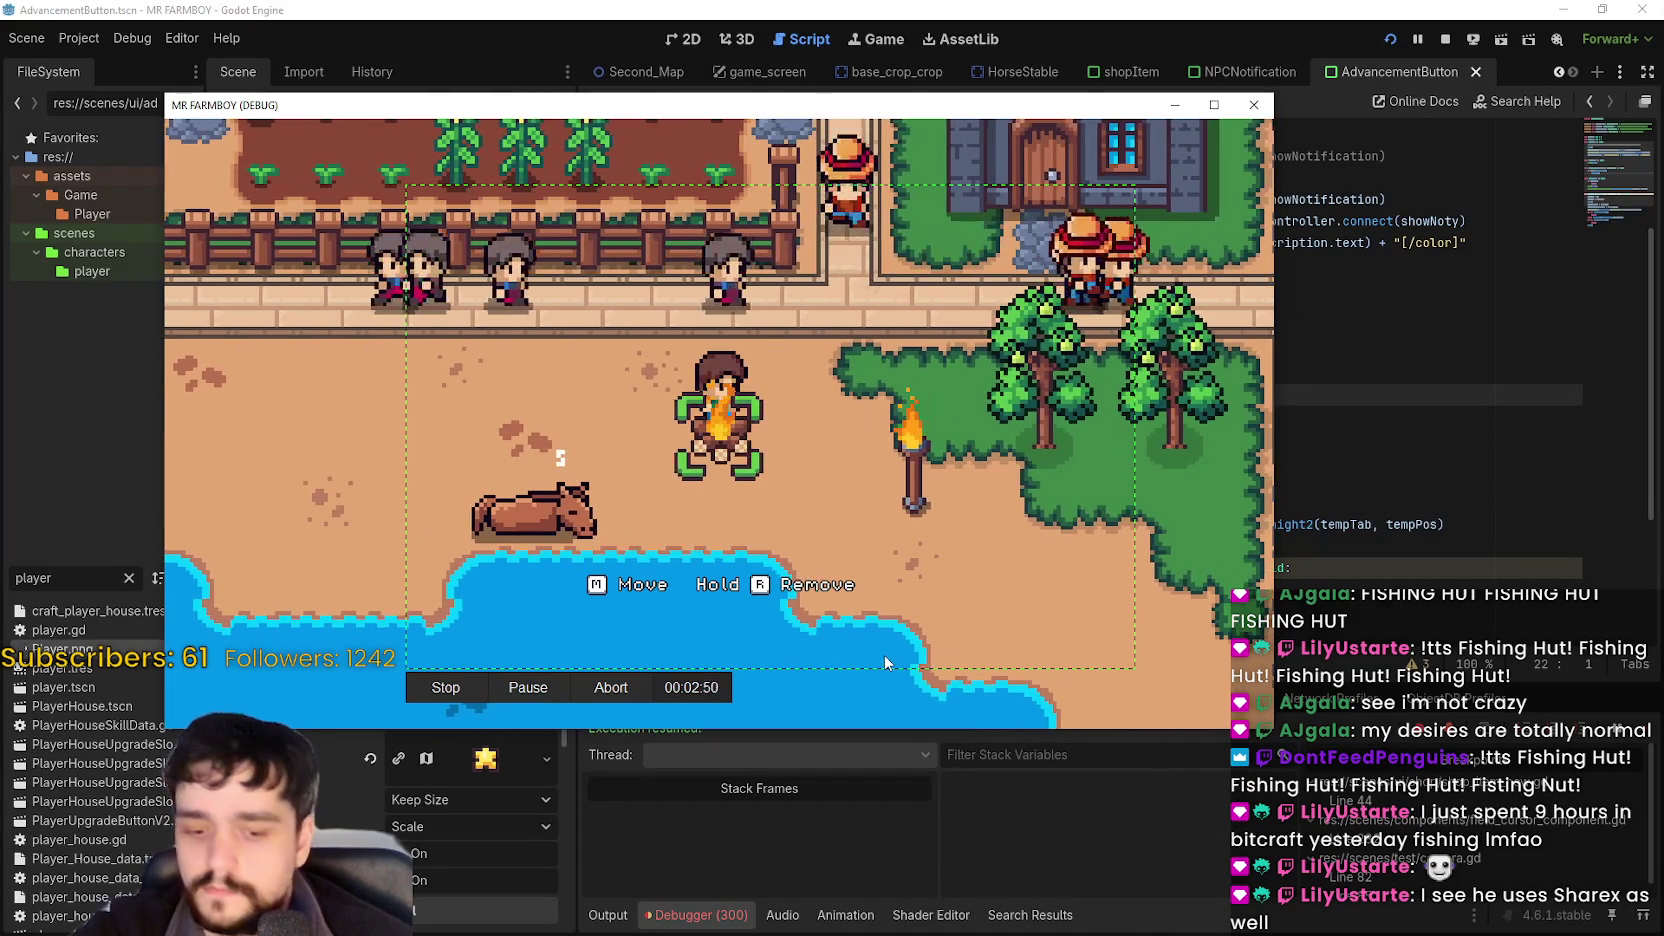
pyautogui.press('m')
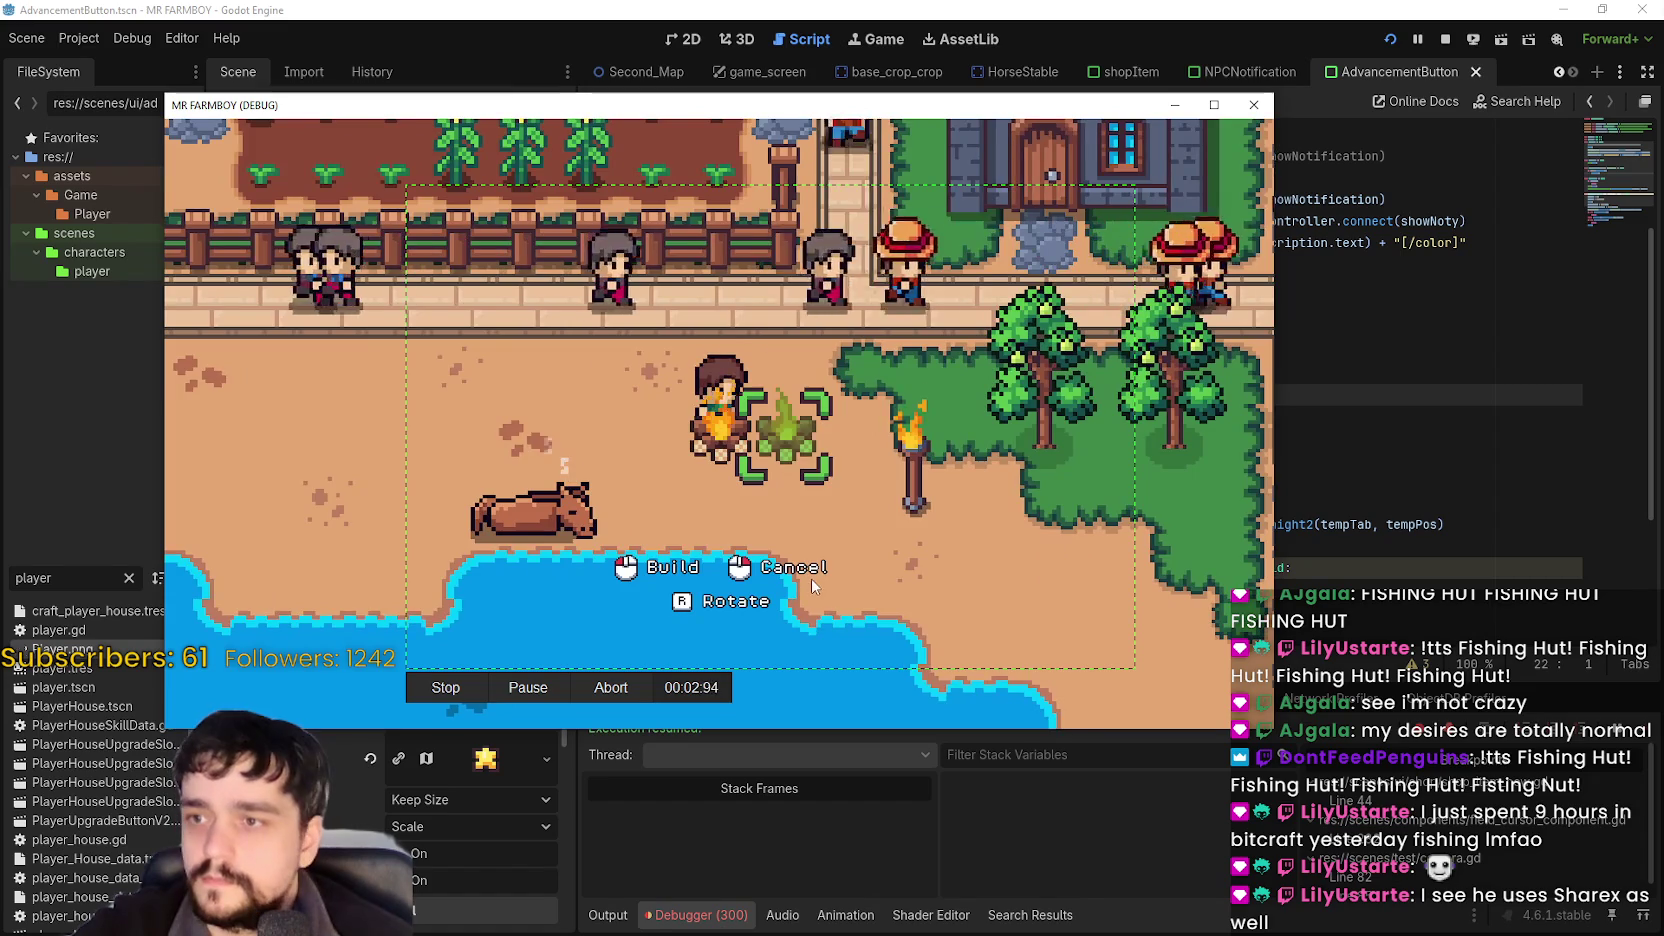
pyautogui.press('a')
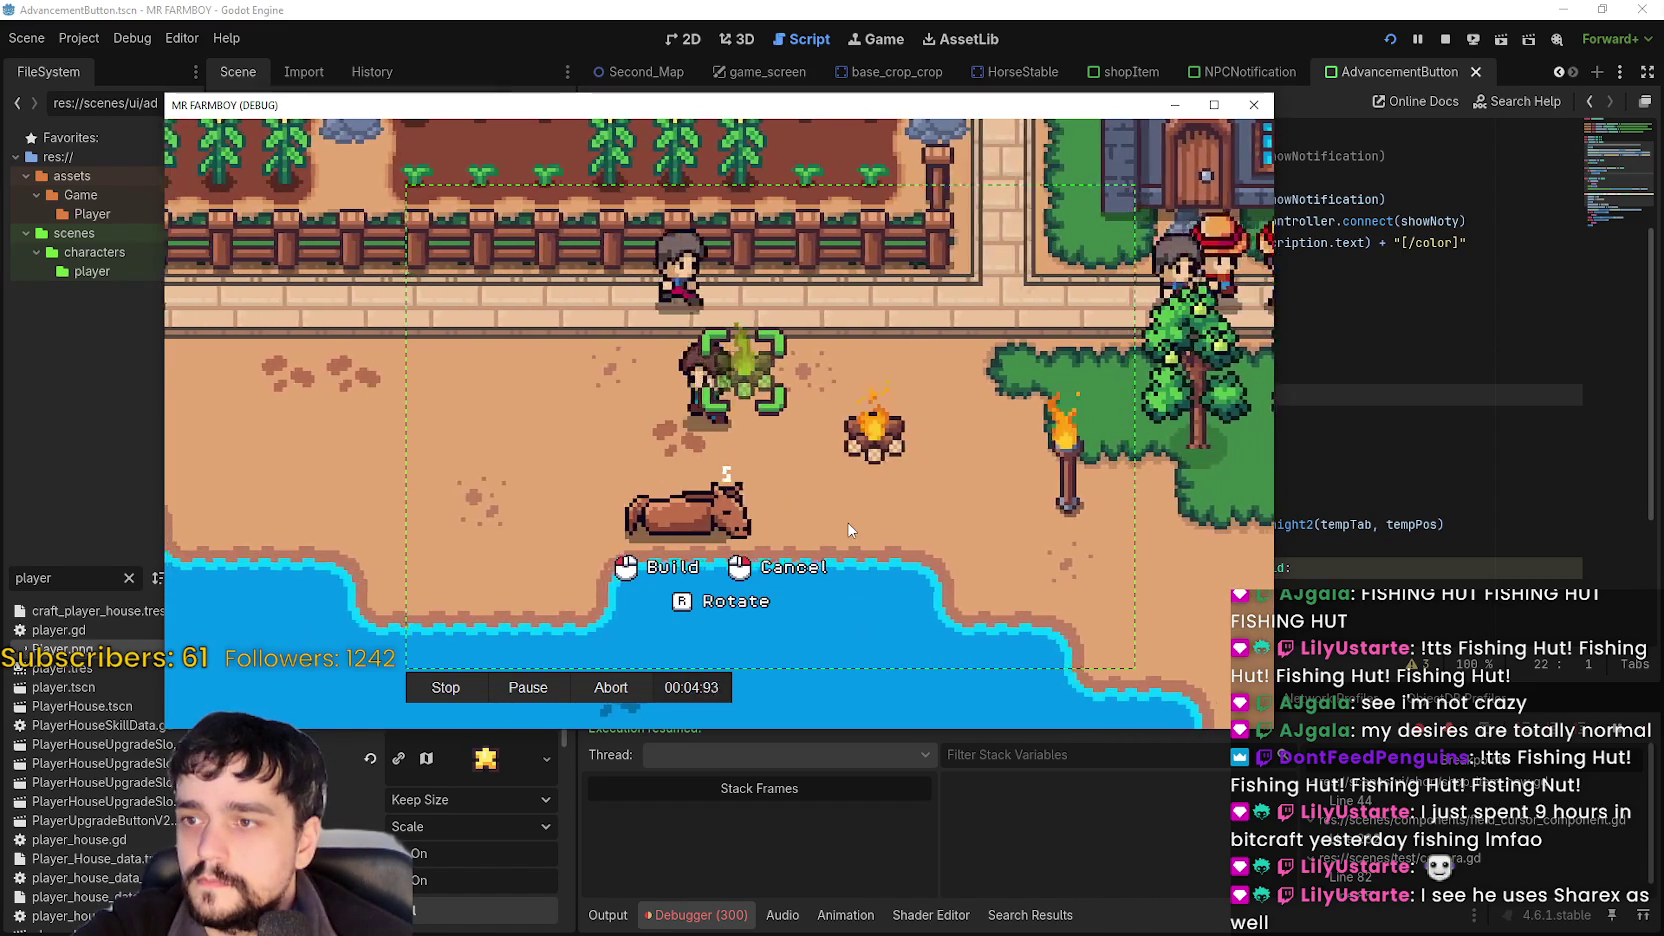
pyautogui.press('s')
pyautogui.press('a')
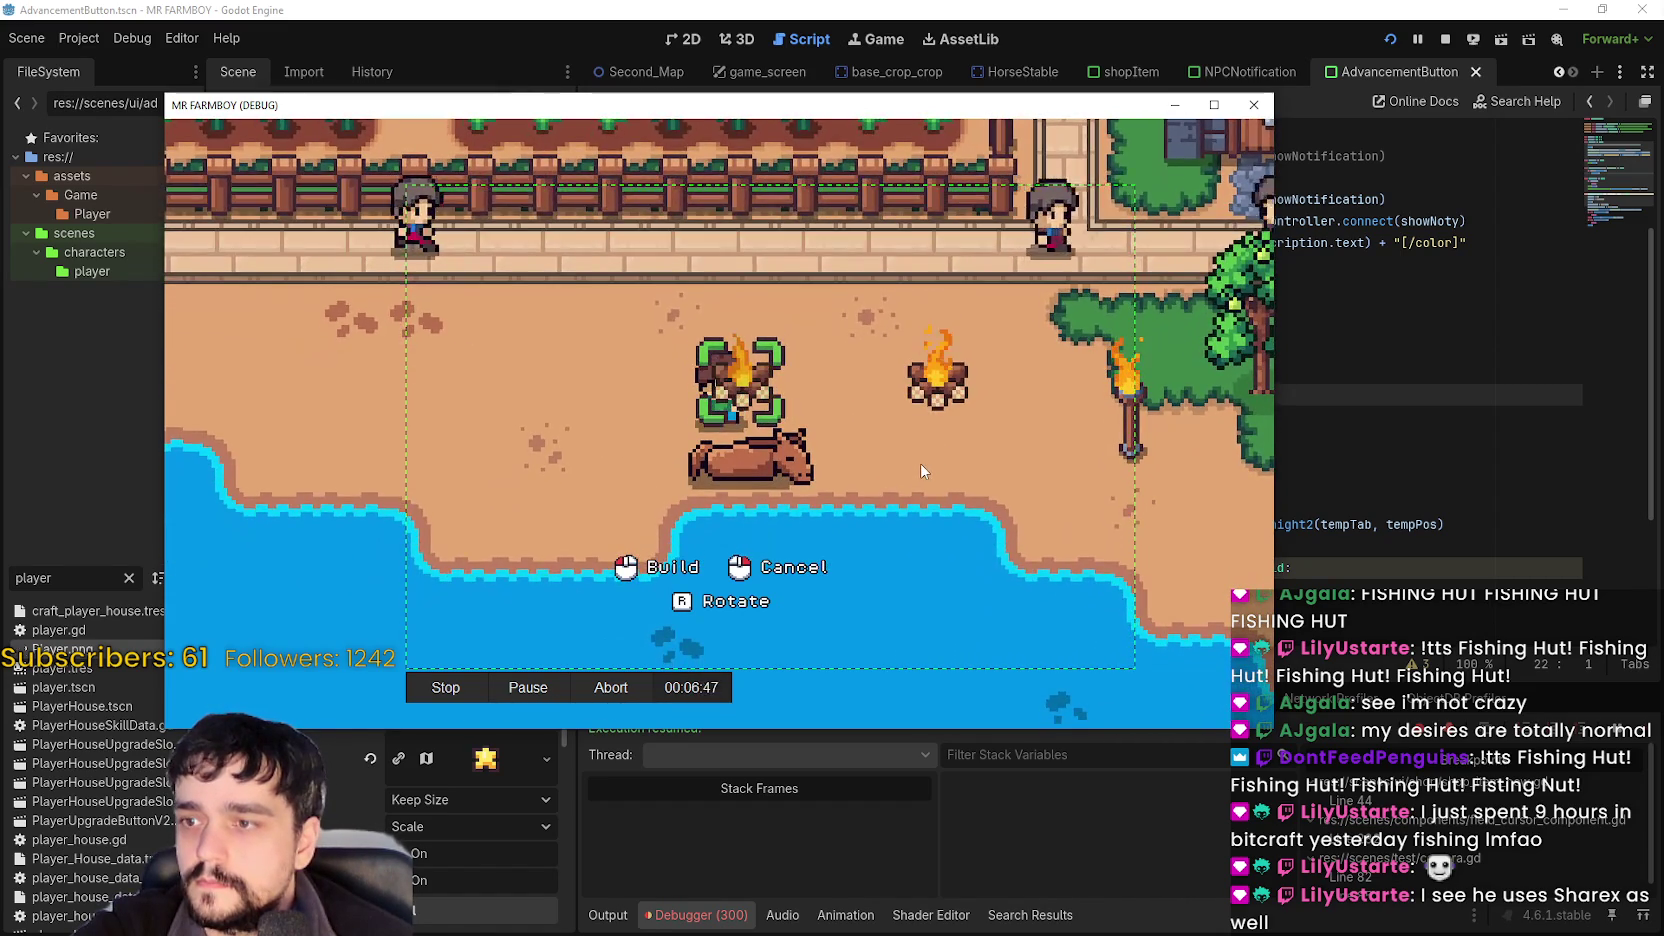
pyautogui.click(920, 463)
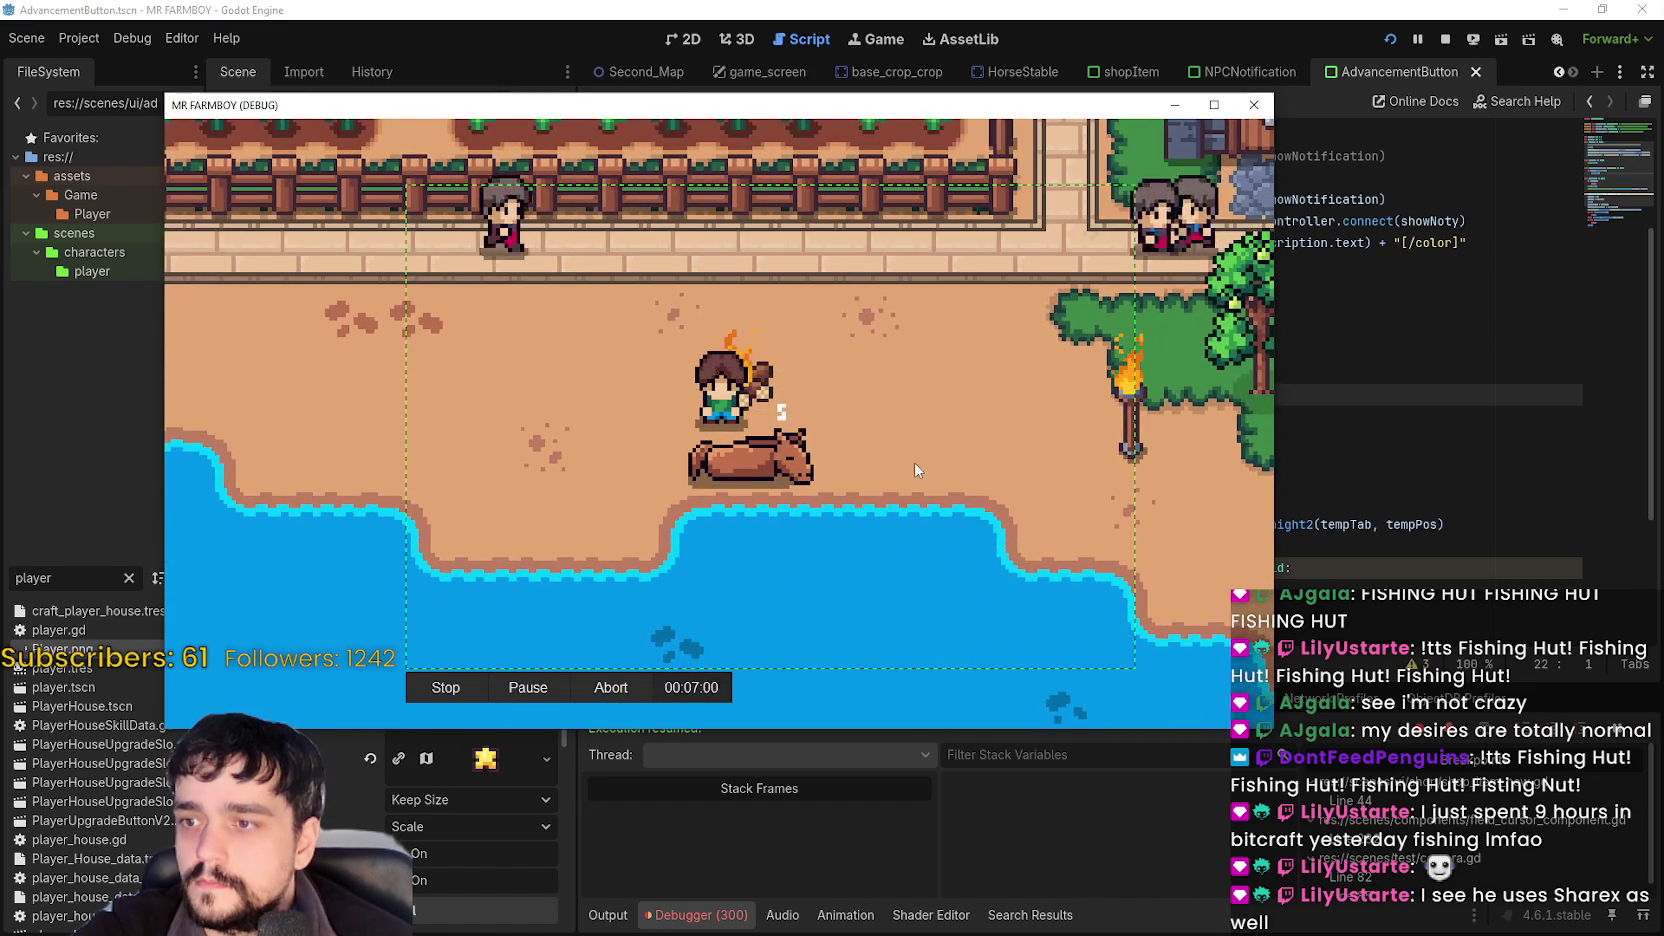
pyautogui.press('d')
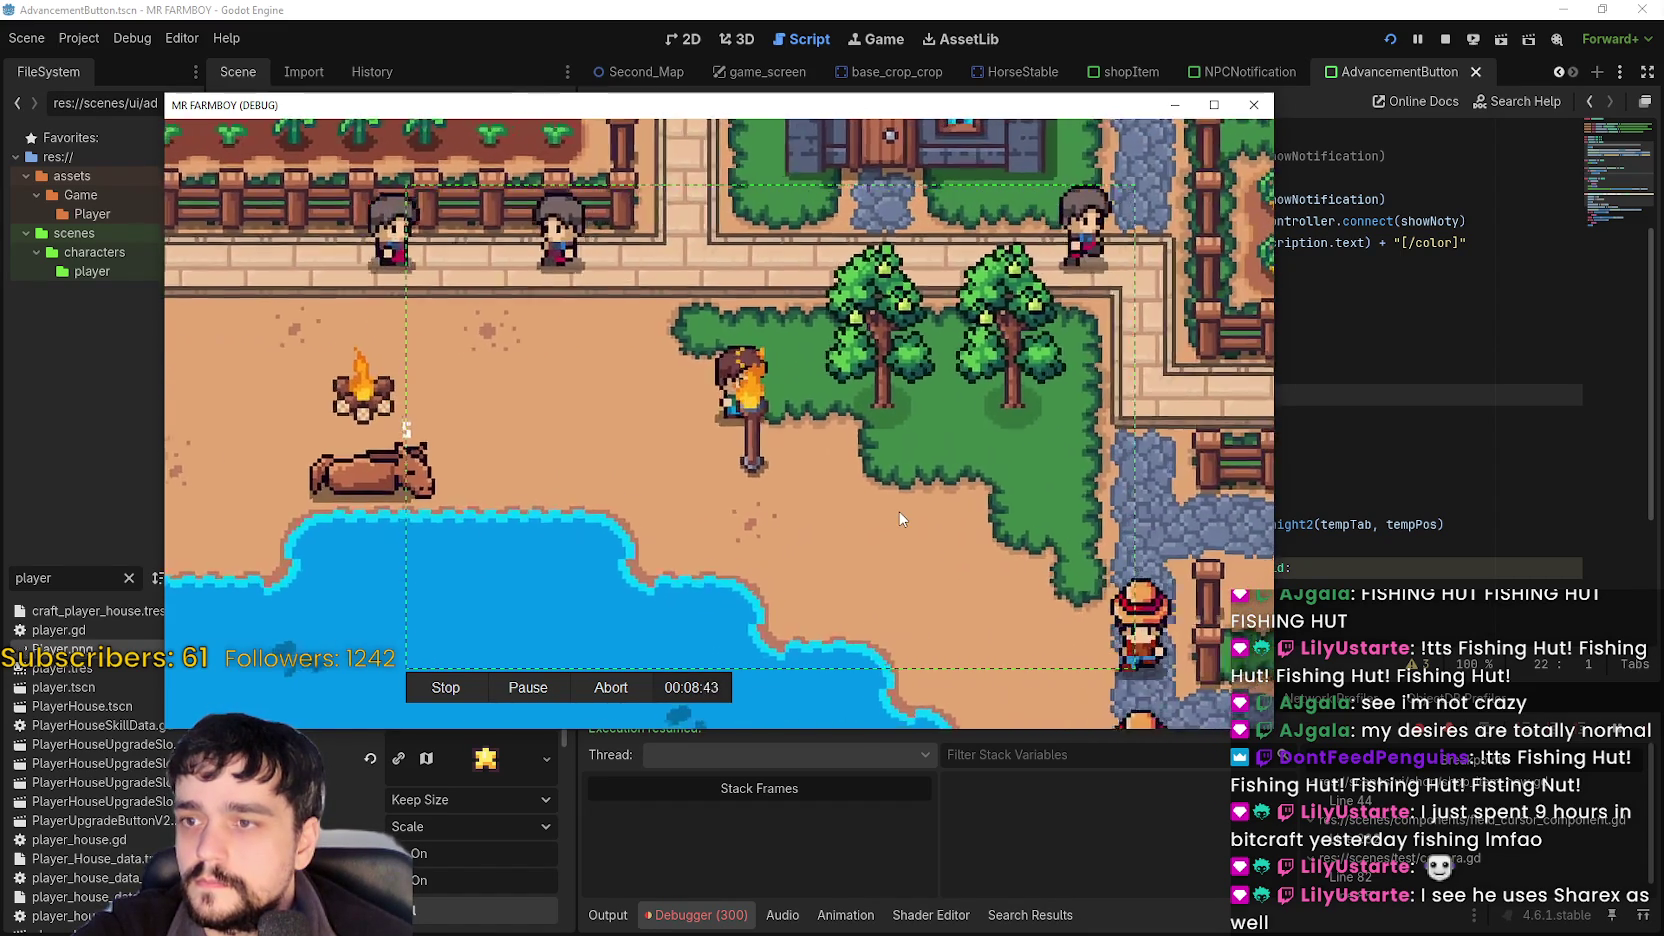
# Move the torch left to a new spot and stop the screen recording.
pyautogui.press('s')
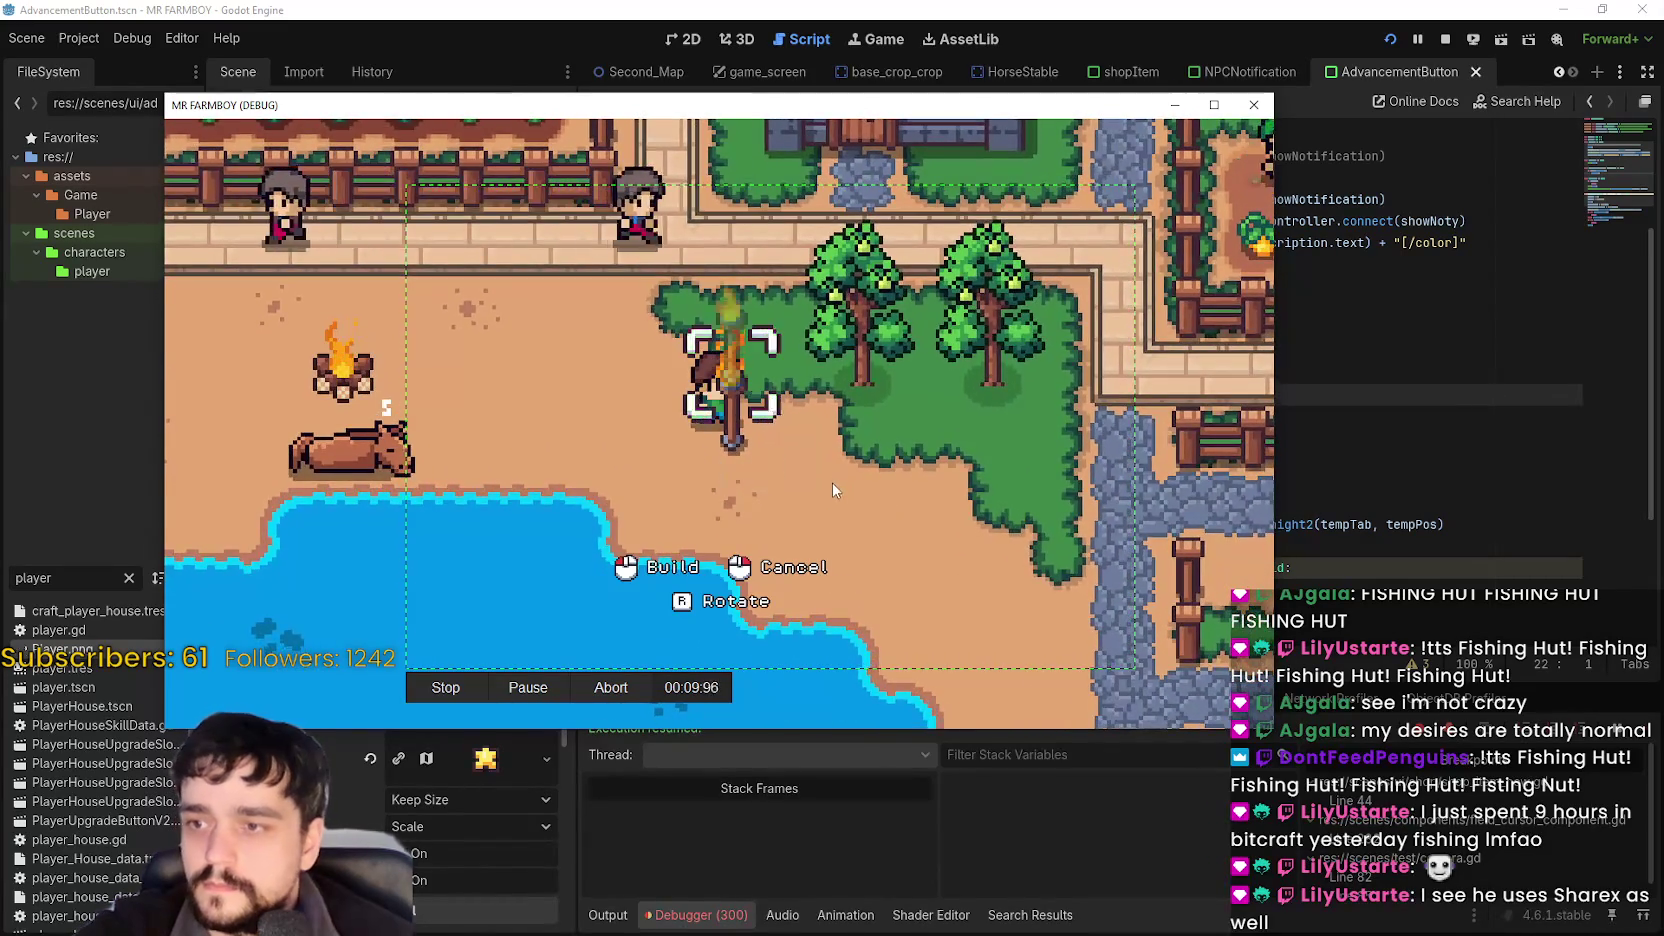
pyautogui.click(832, 482)
pyautogui.press('a')
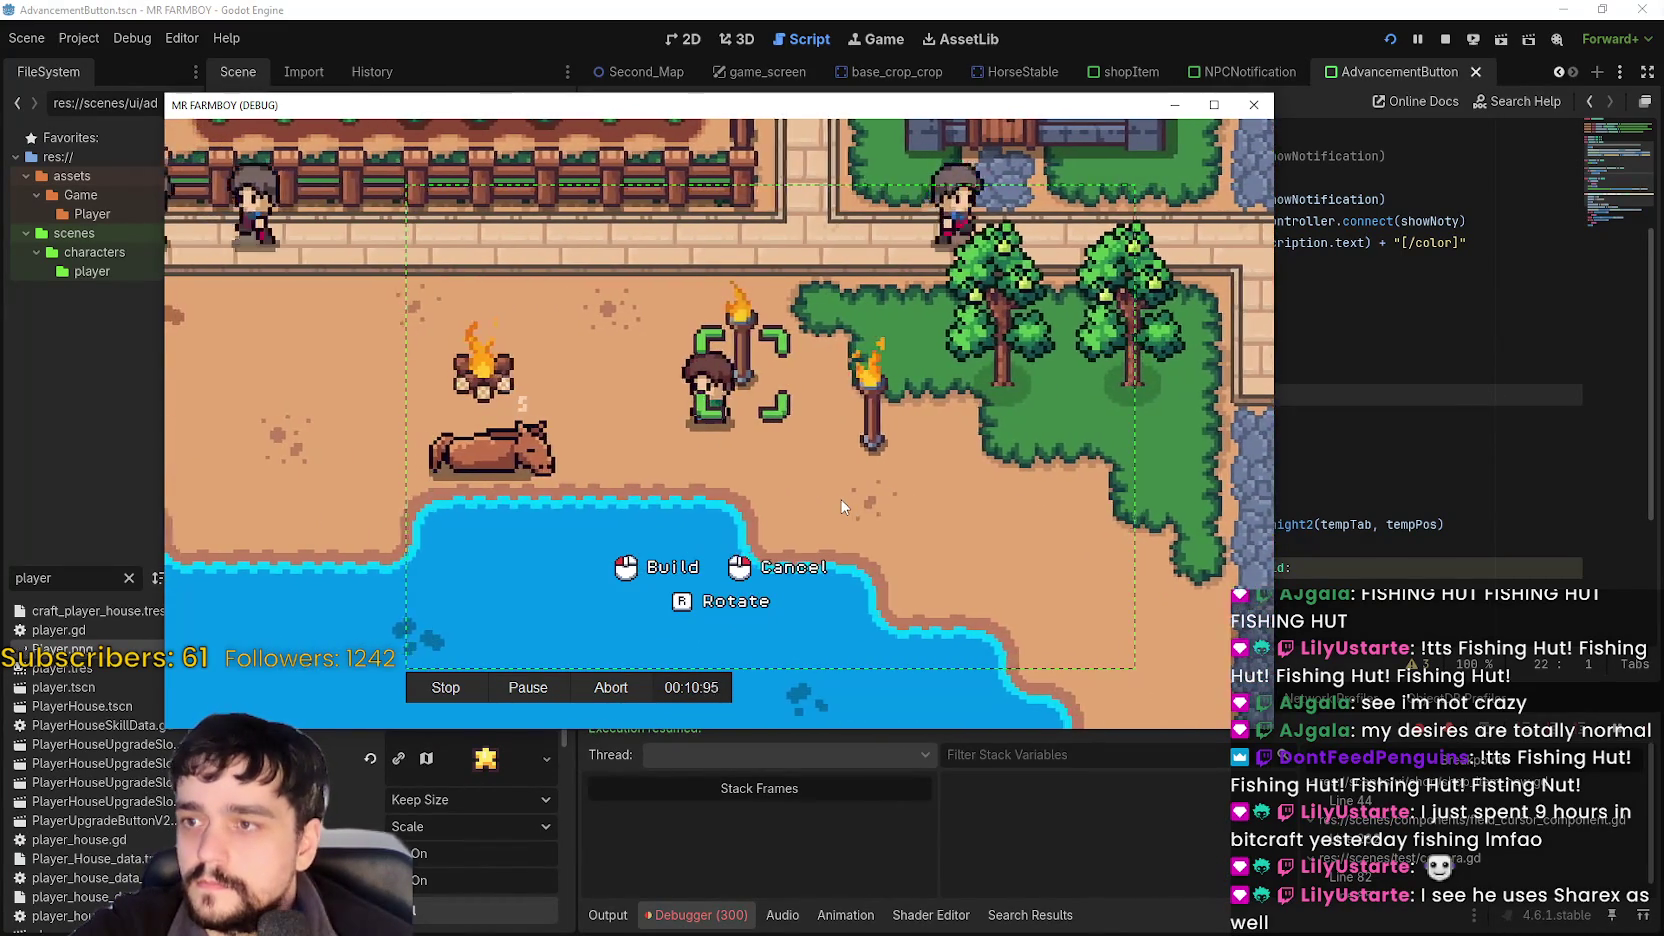
pyautogui.click(829, 489)
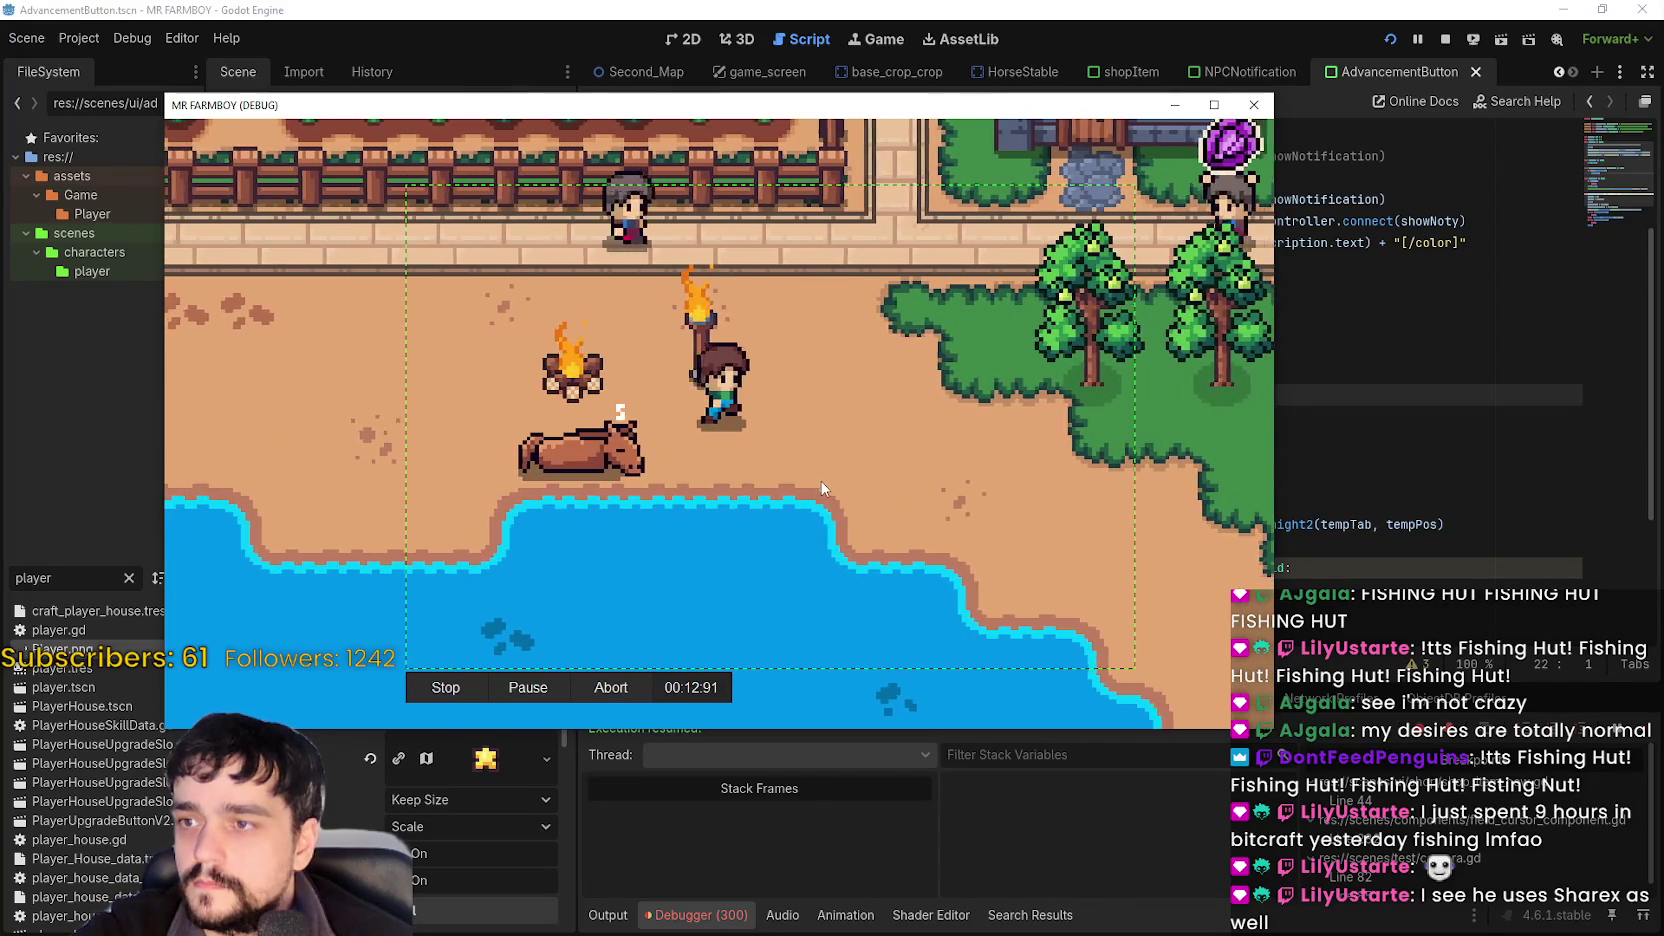
pyautogui.press('d')
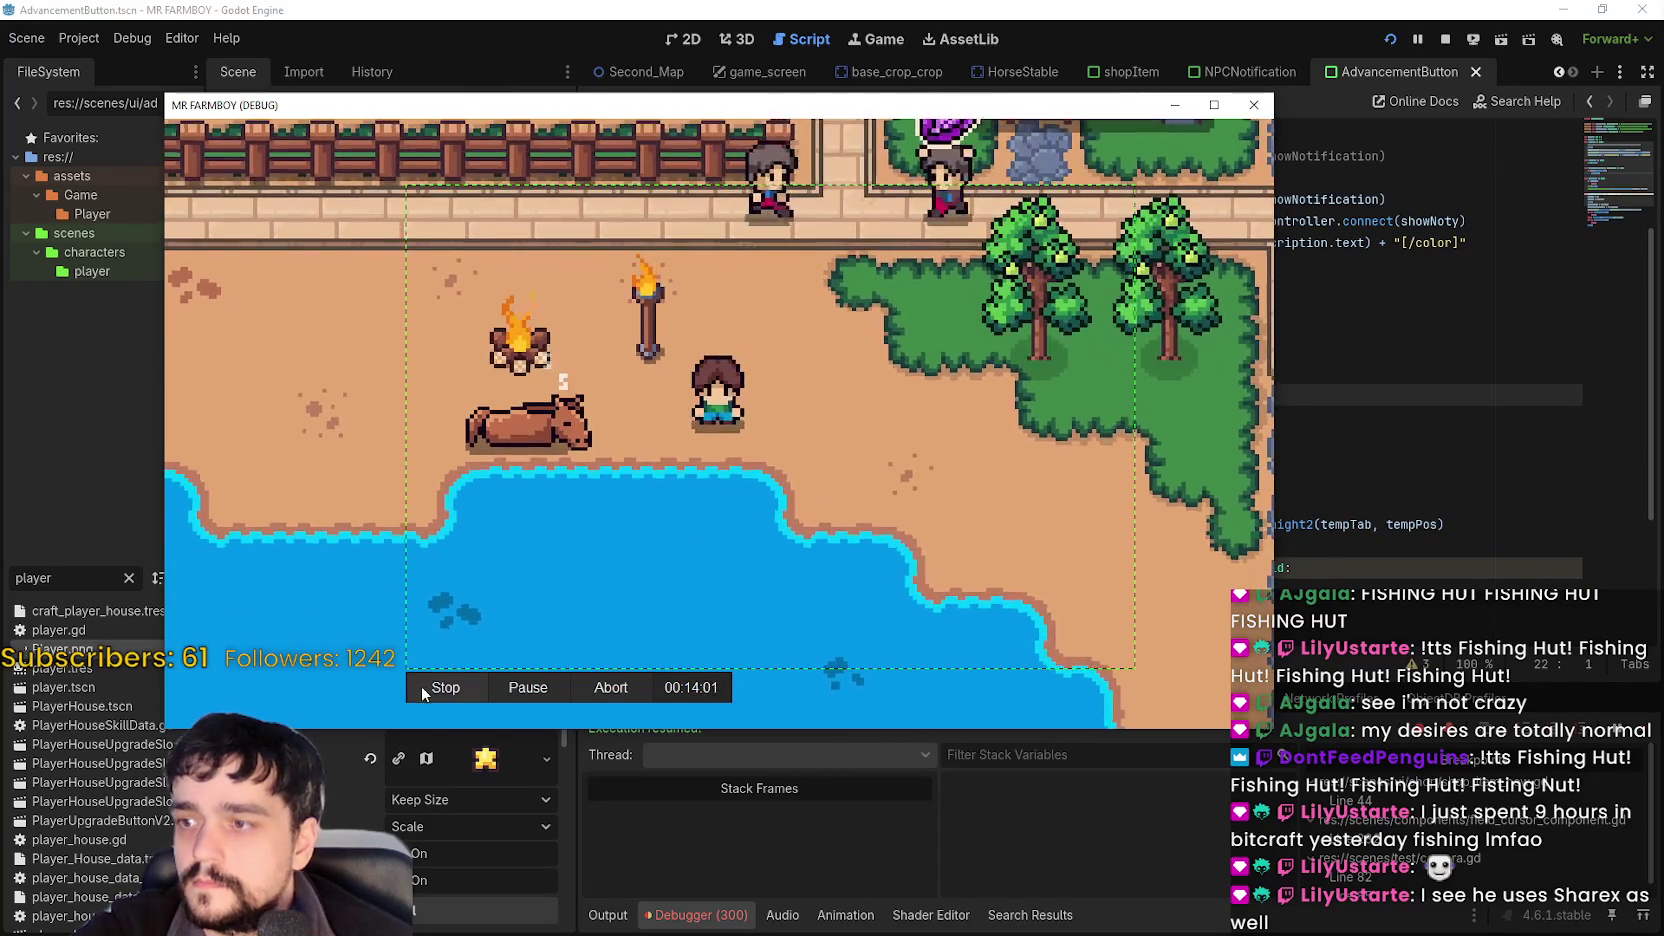
pyautogui.click(428, 686)
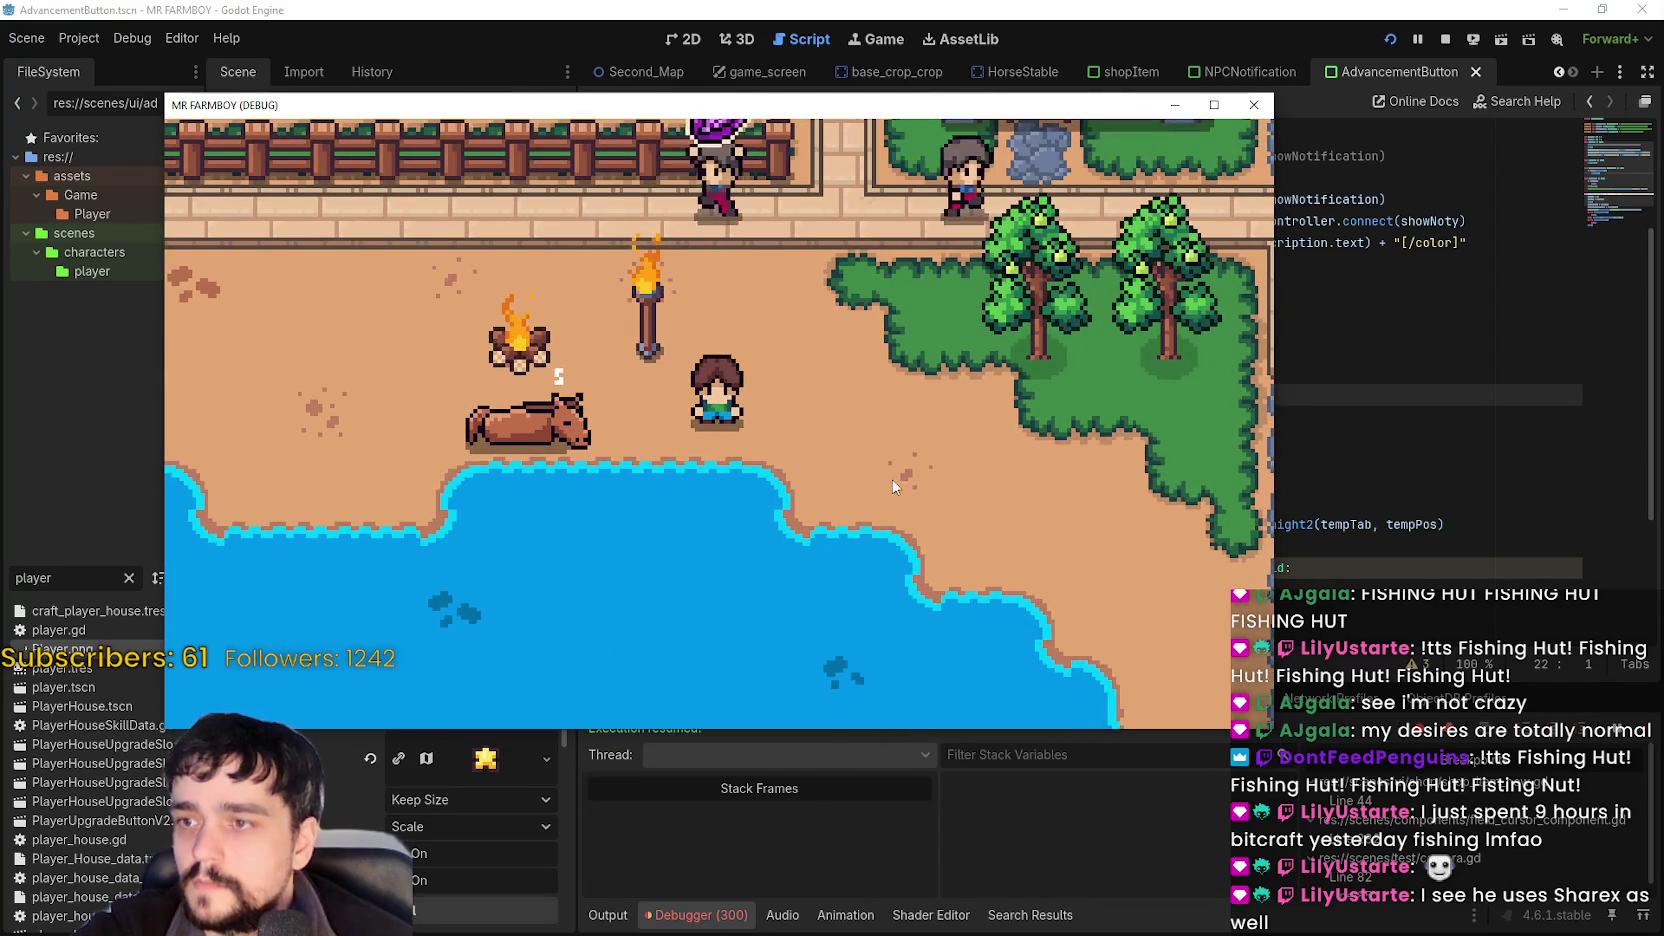
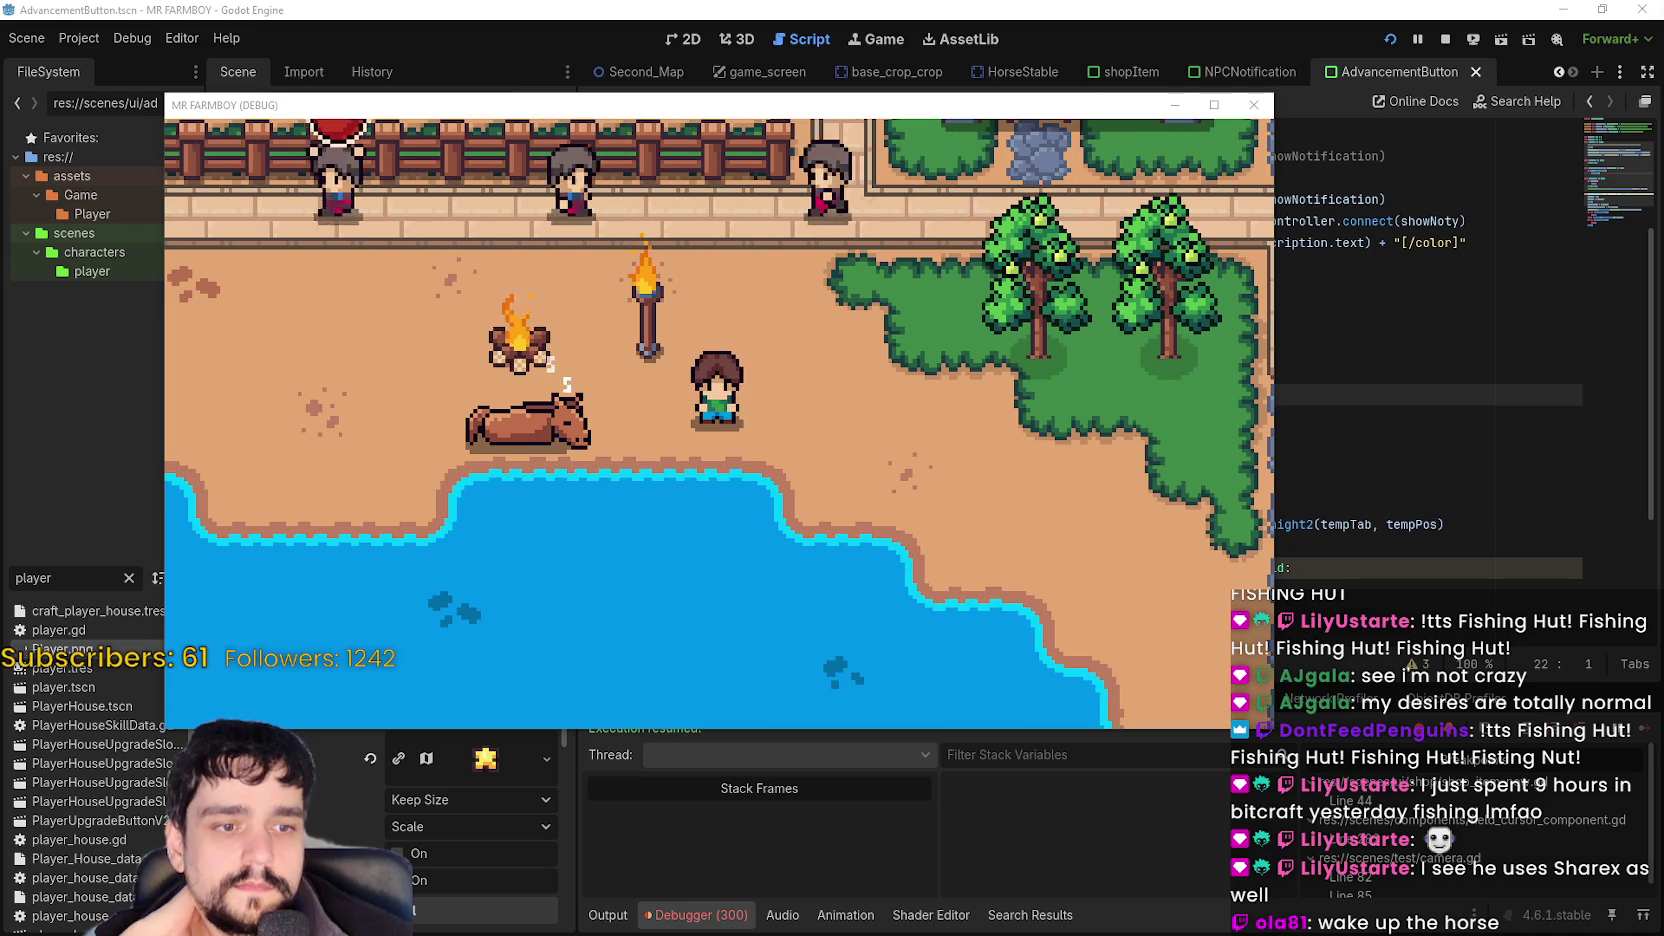
# Open the v1.0.6 - Public Test Part 1 event for editing and read through its update-notes description.
pyautogui.hotkey('alt', 'Tab')
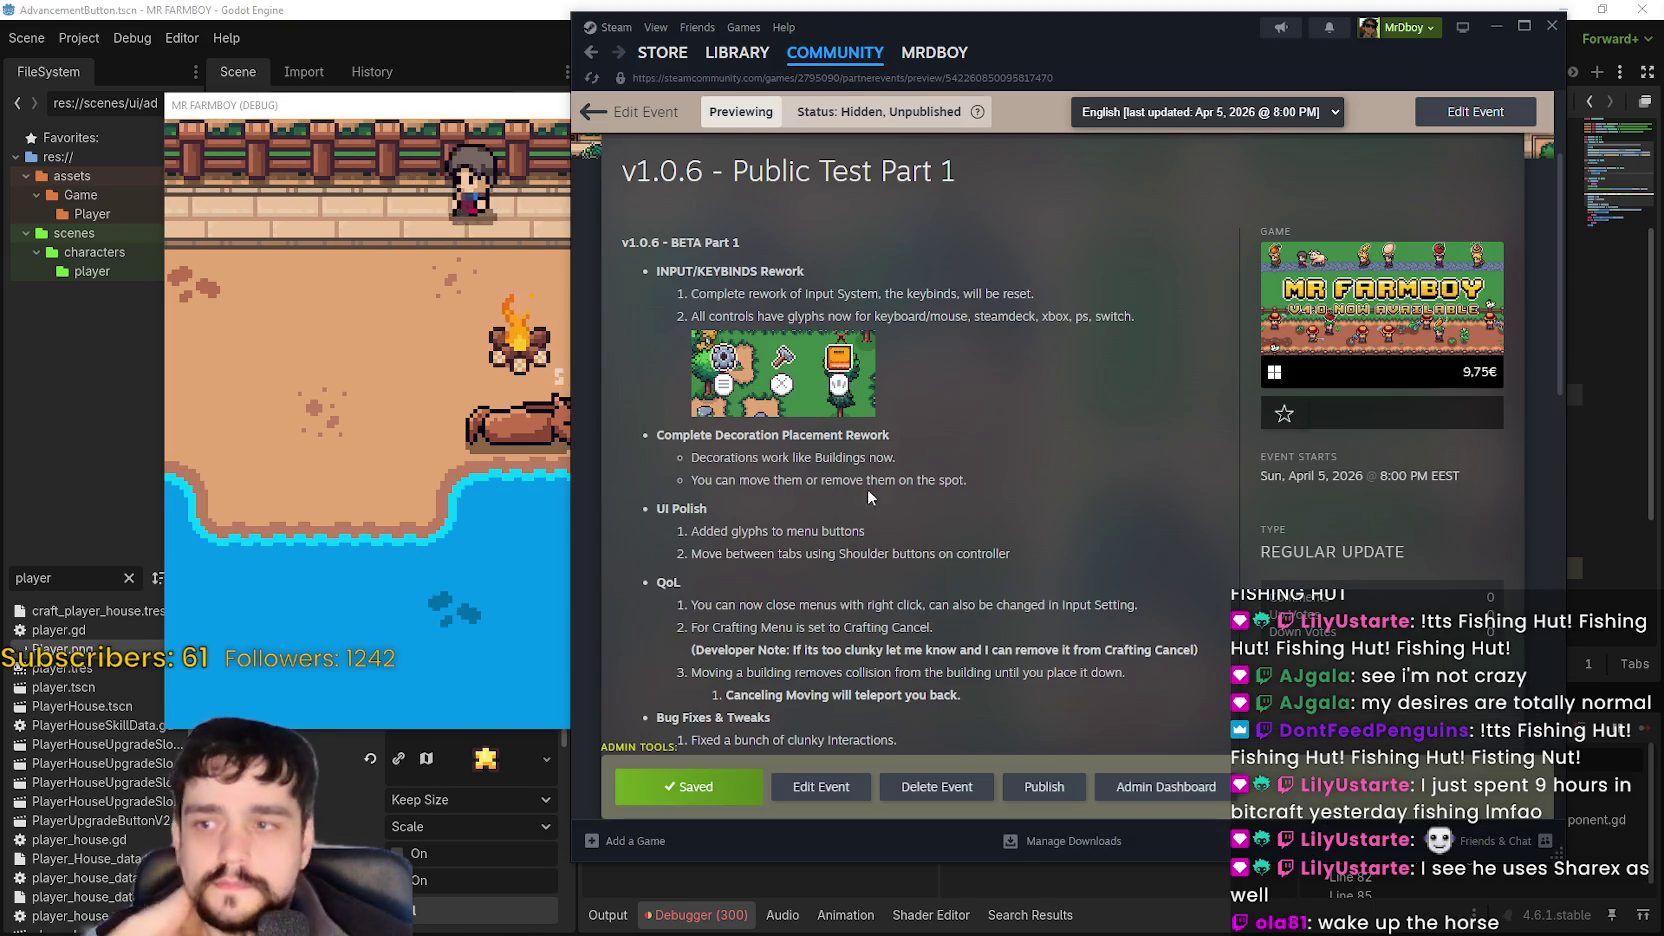
pyautogui.click(814, 788)
pyautogui.scroll(-10, 922, 449)
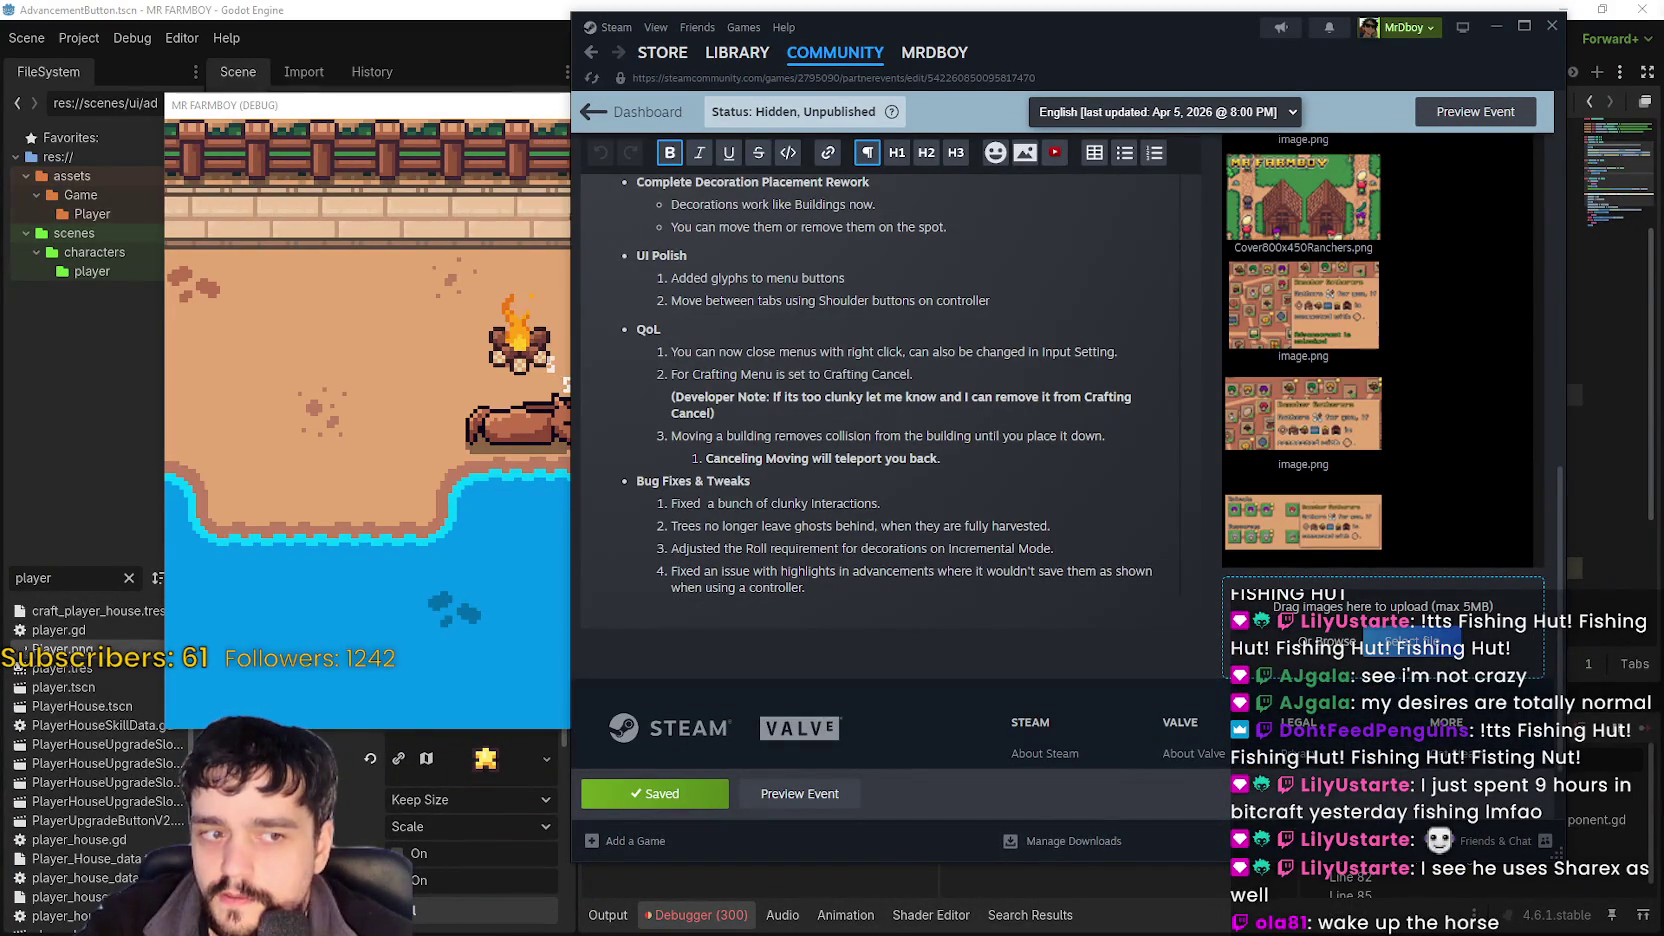
pyautogui.scroll(1, 827, 417)
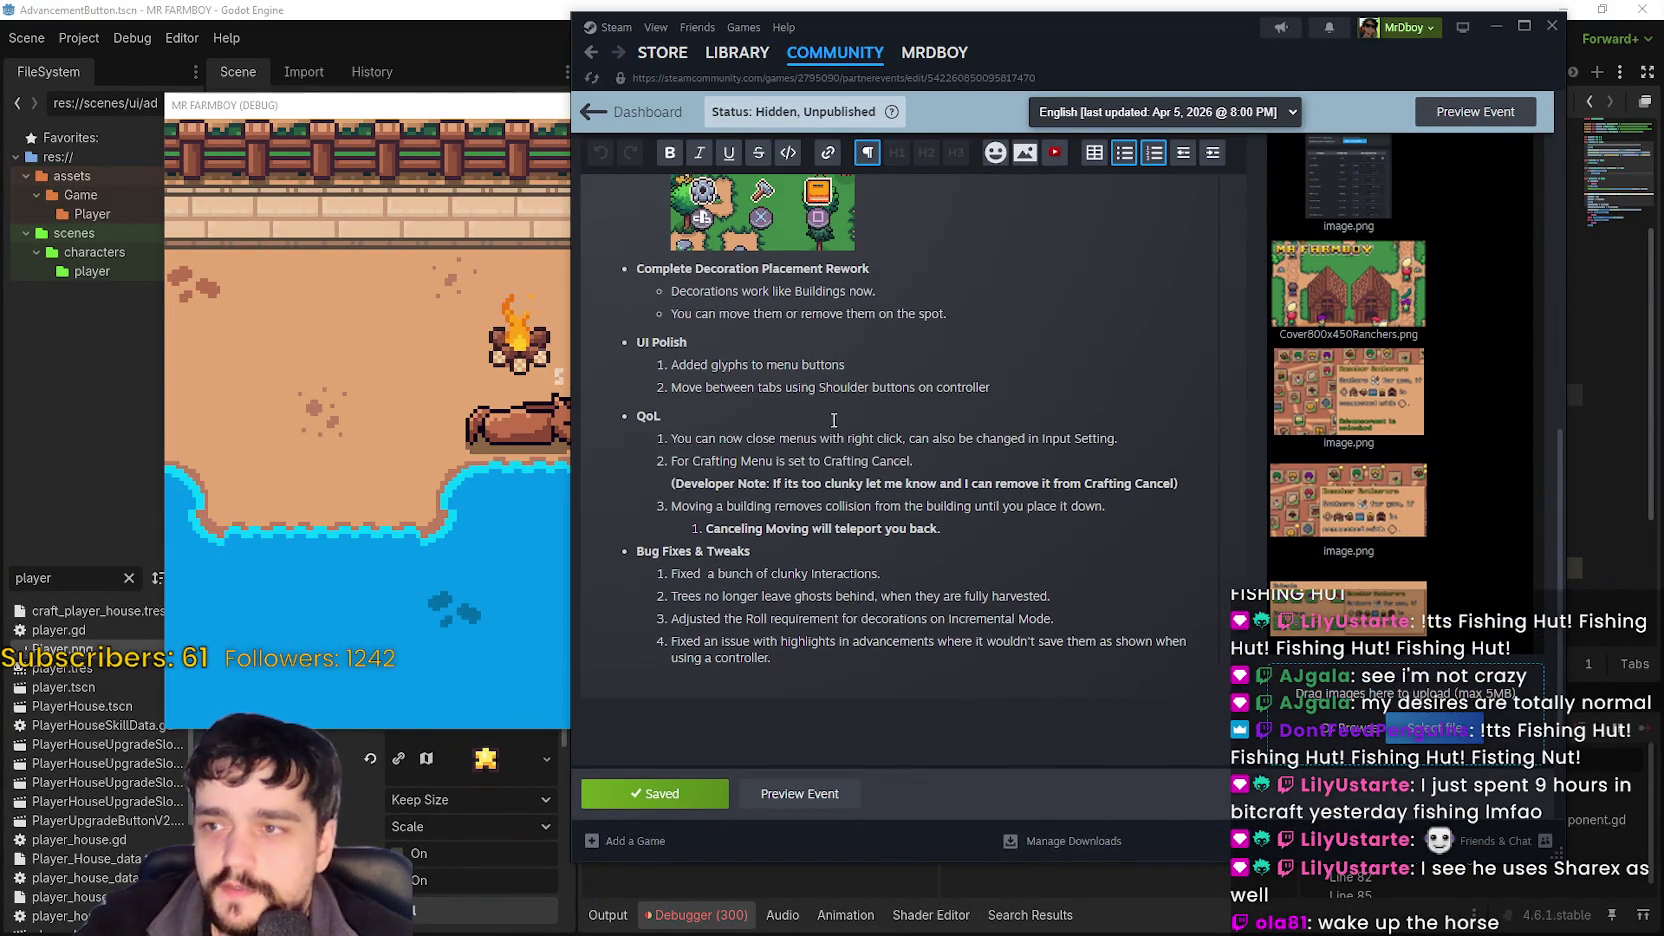
pyautogui.scroll(2, 971, 372)
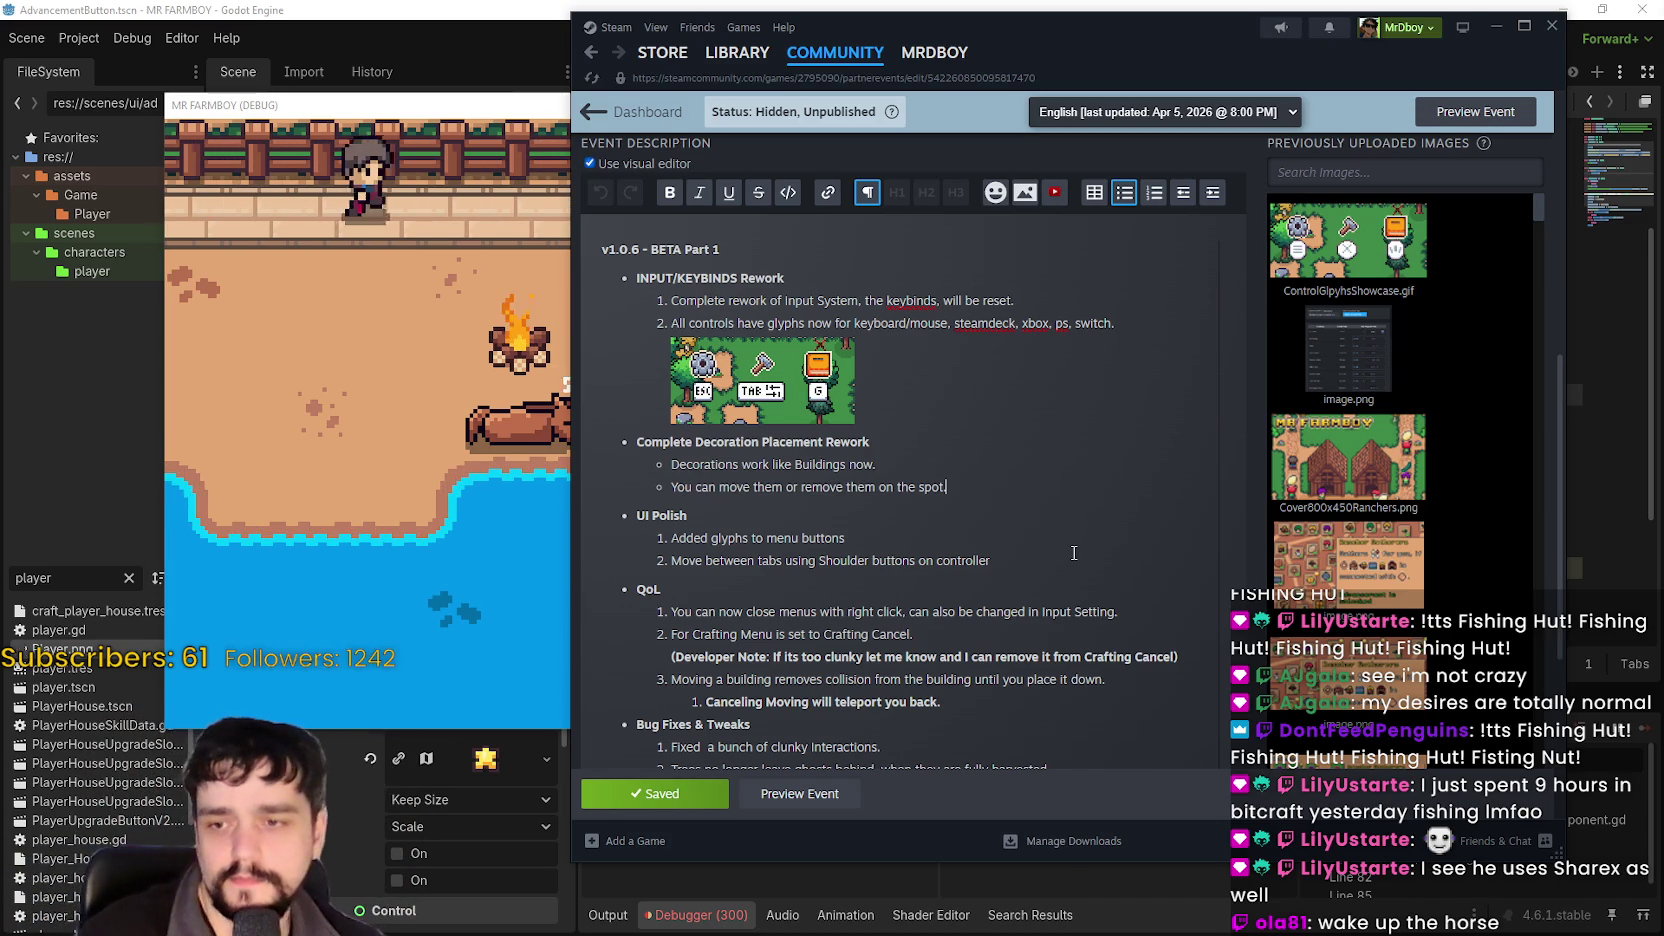
pyautogui.scroll(-1, 989, 480)
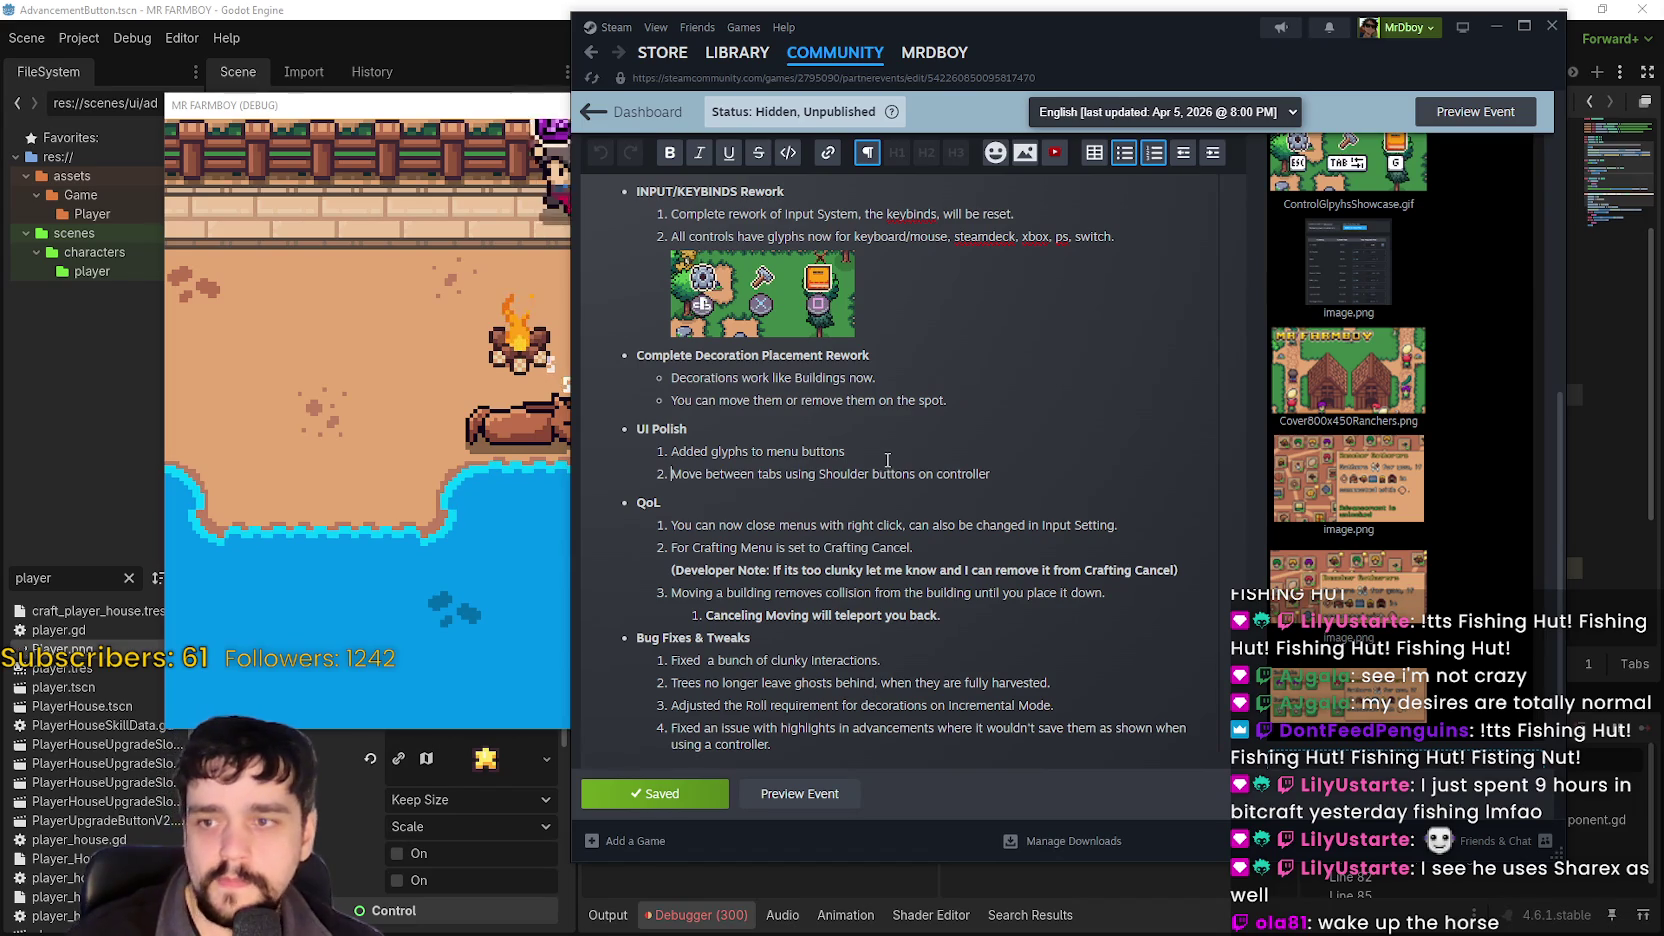
pyautogui.scroll(-1, 916, 455)
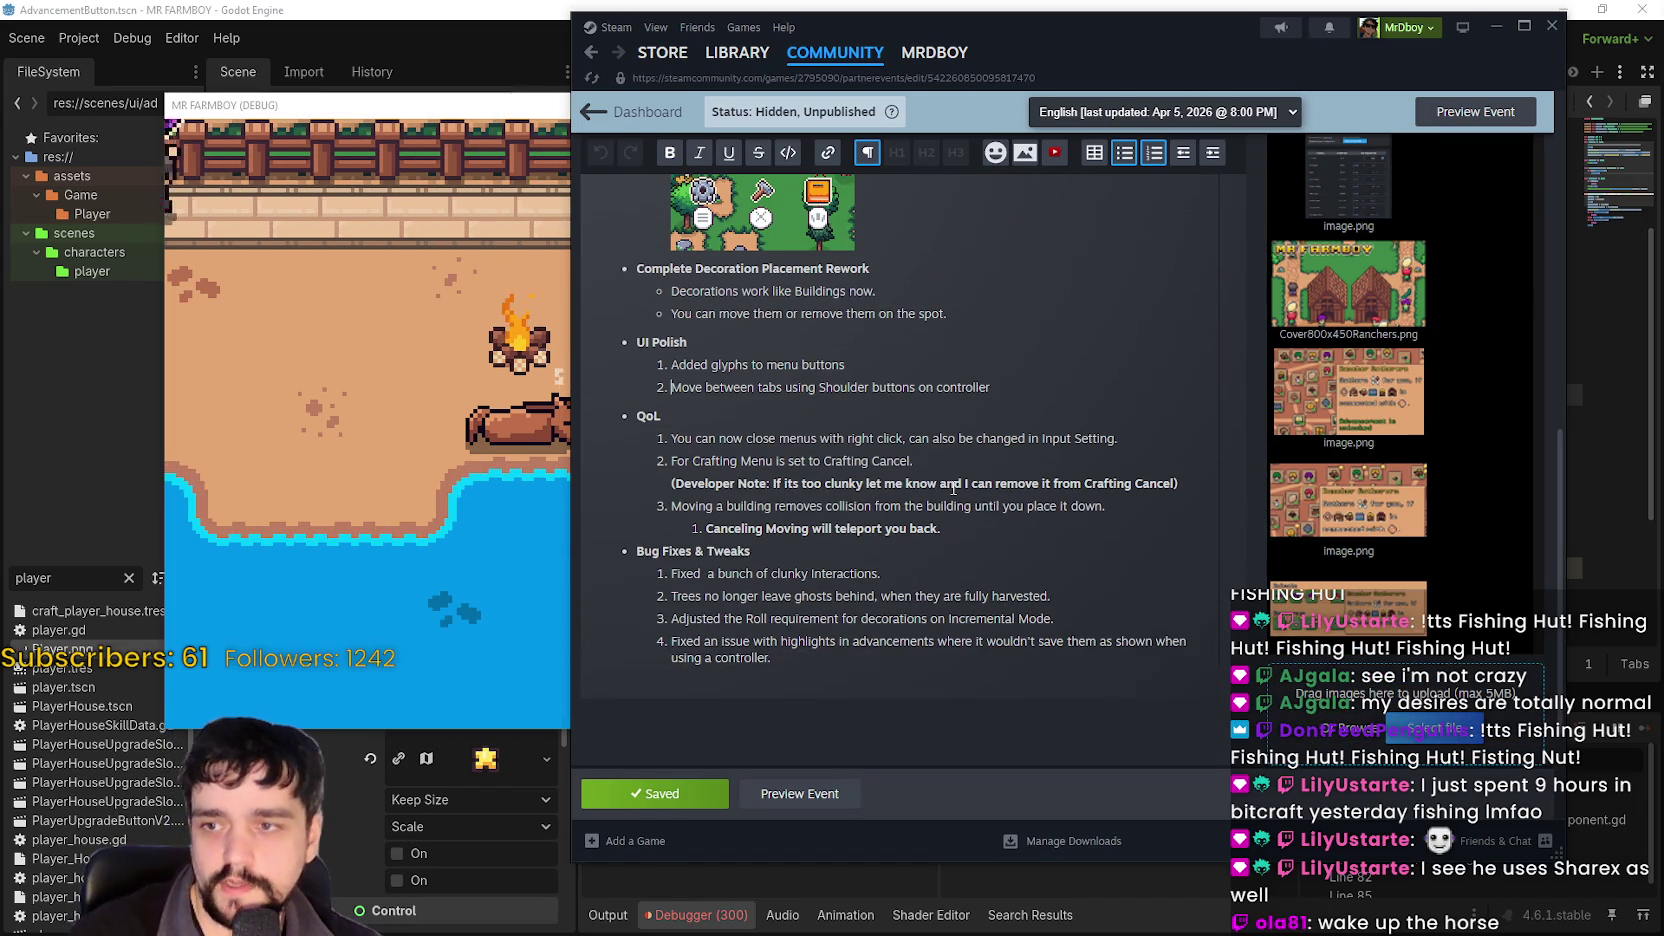
pyautogui.scroll(1, 990, 500)
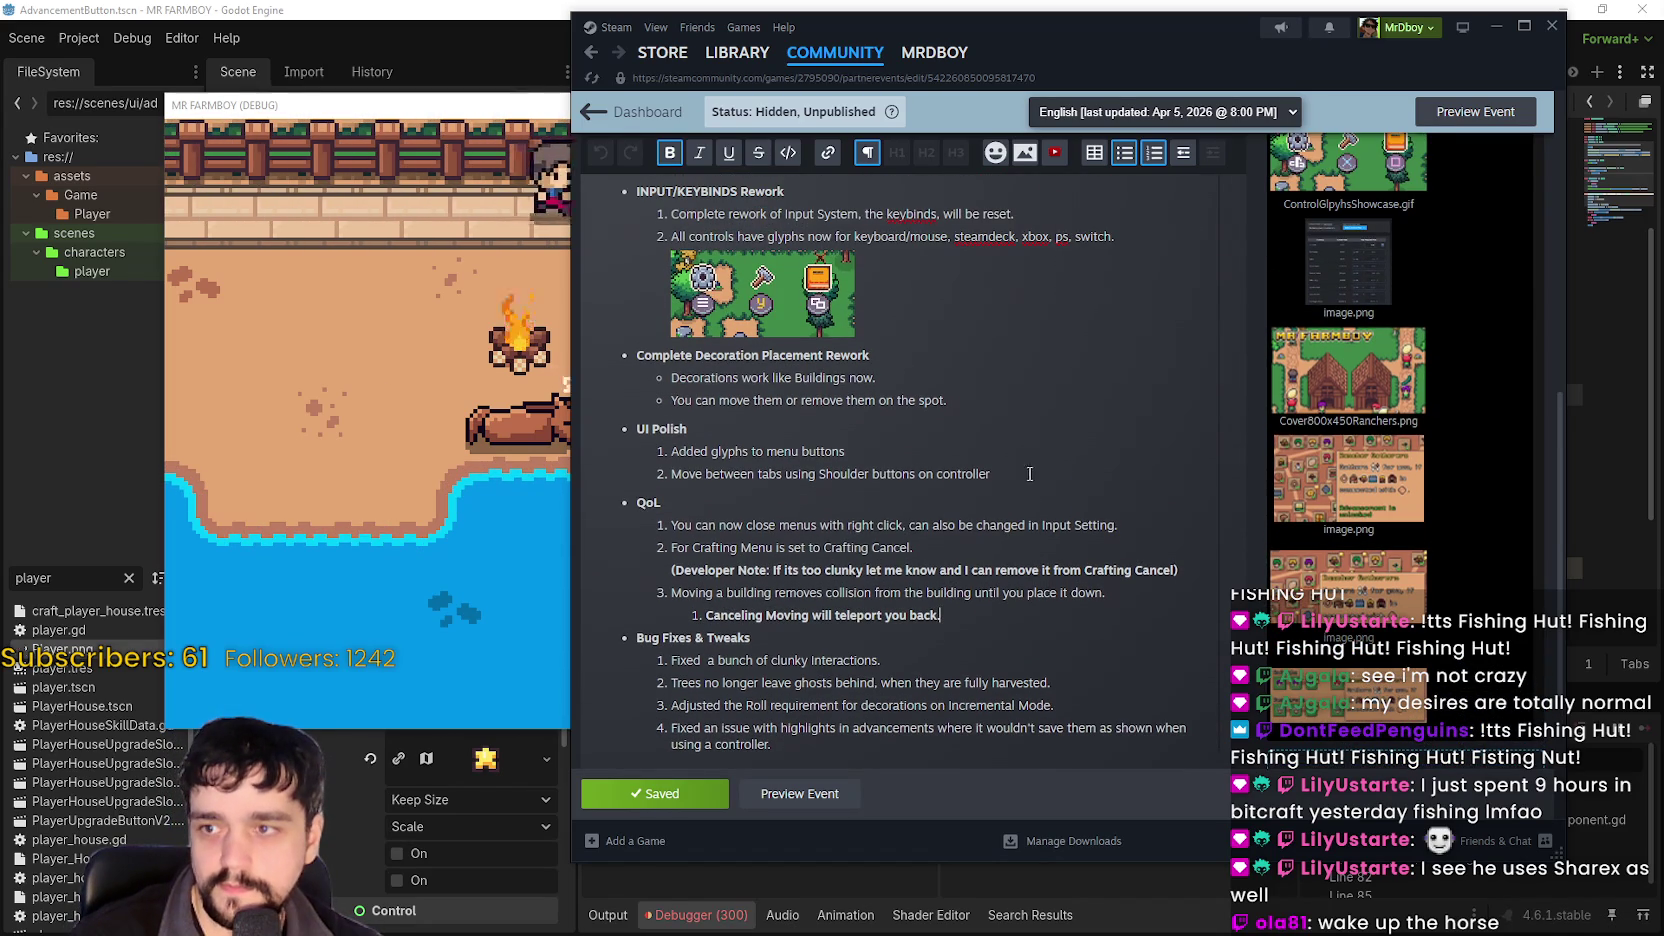
# Paste the decoration placement GIF on a new line after 'You can move them or remove them on the spot.'.
pyautogui.click(1084, 440)
pyautogui.press('Return')
pyautogui.hotkey('ctrl', 'v')
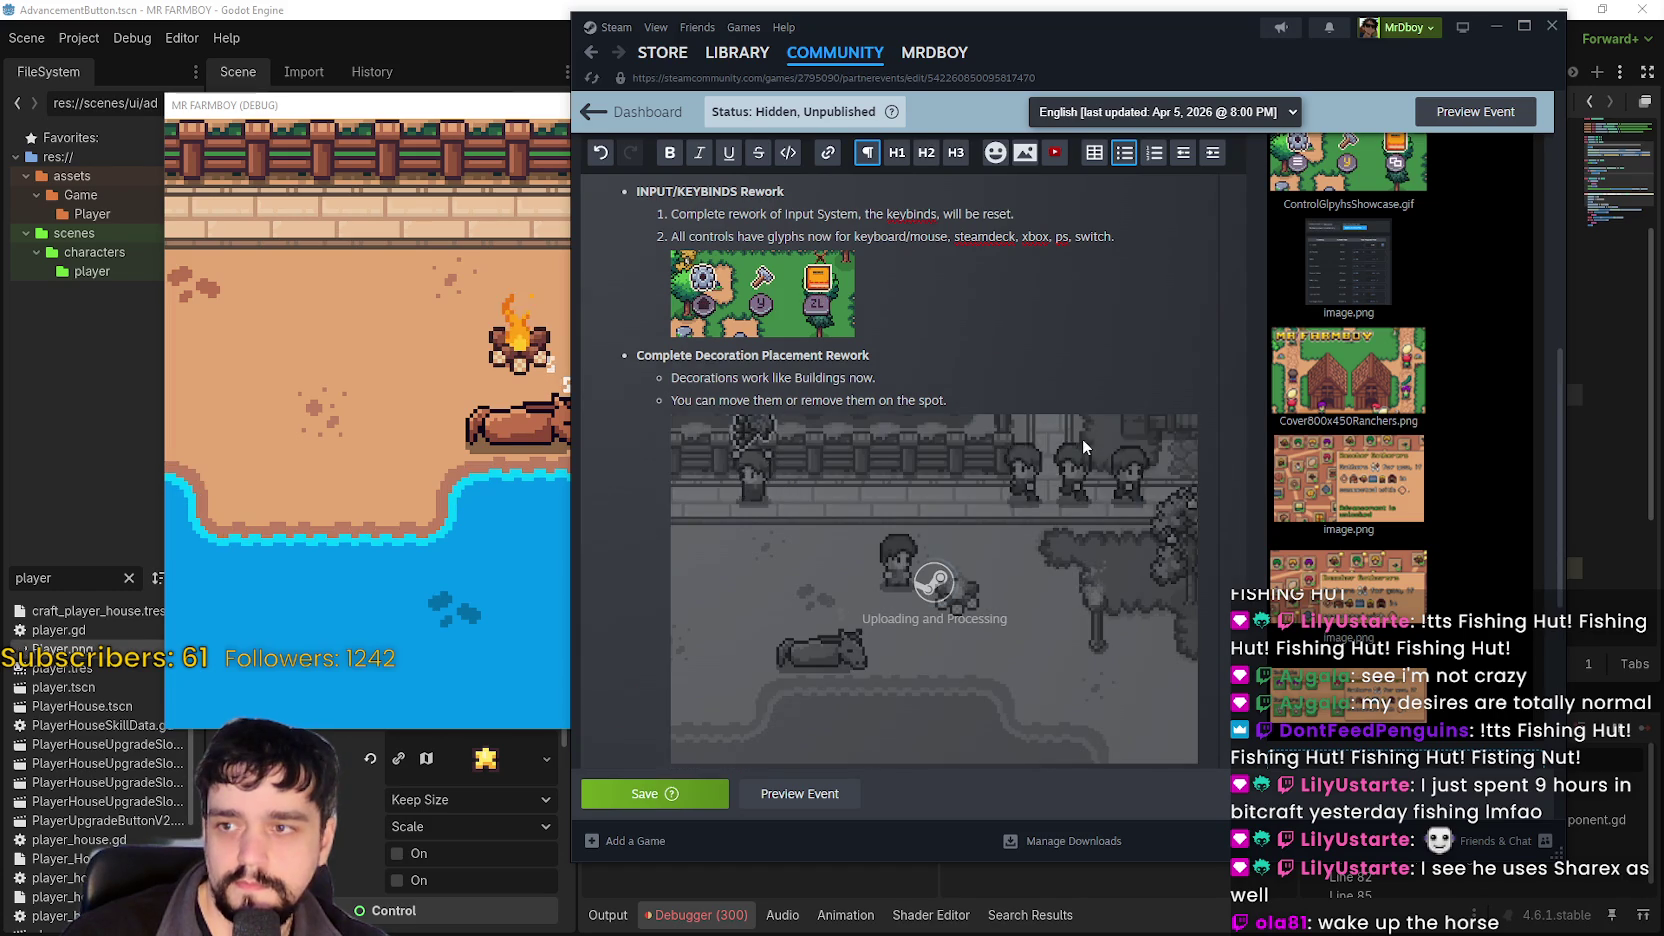
pyautogui.scroll(-1, 1079, 432)
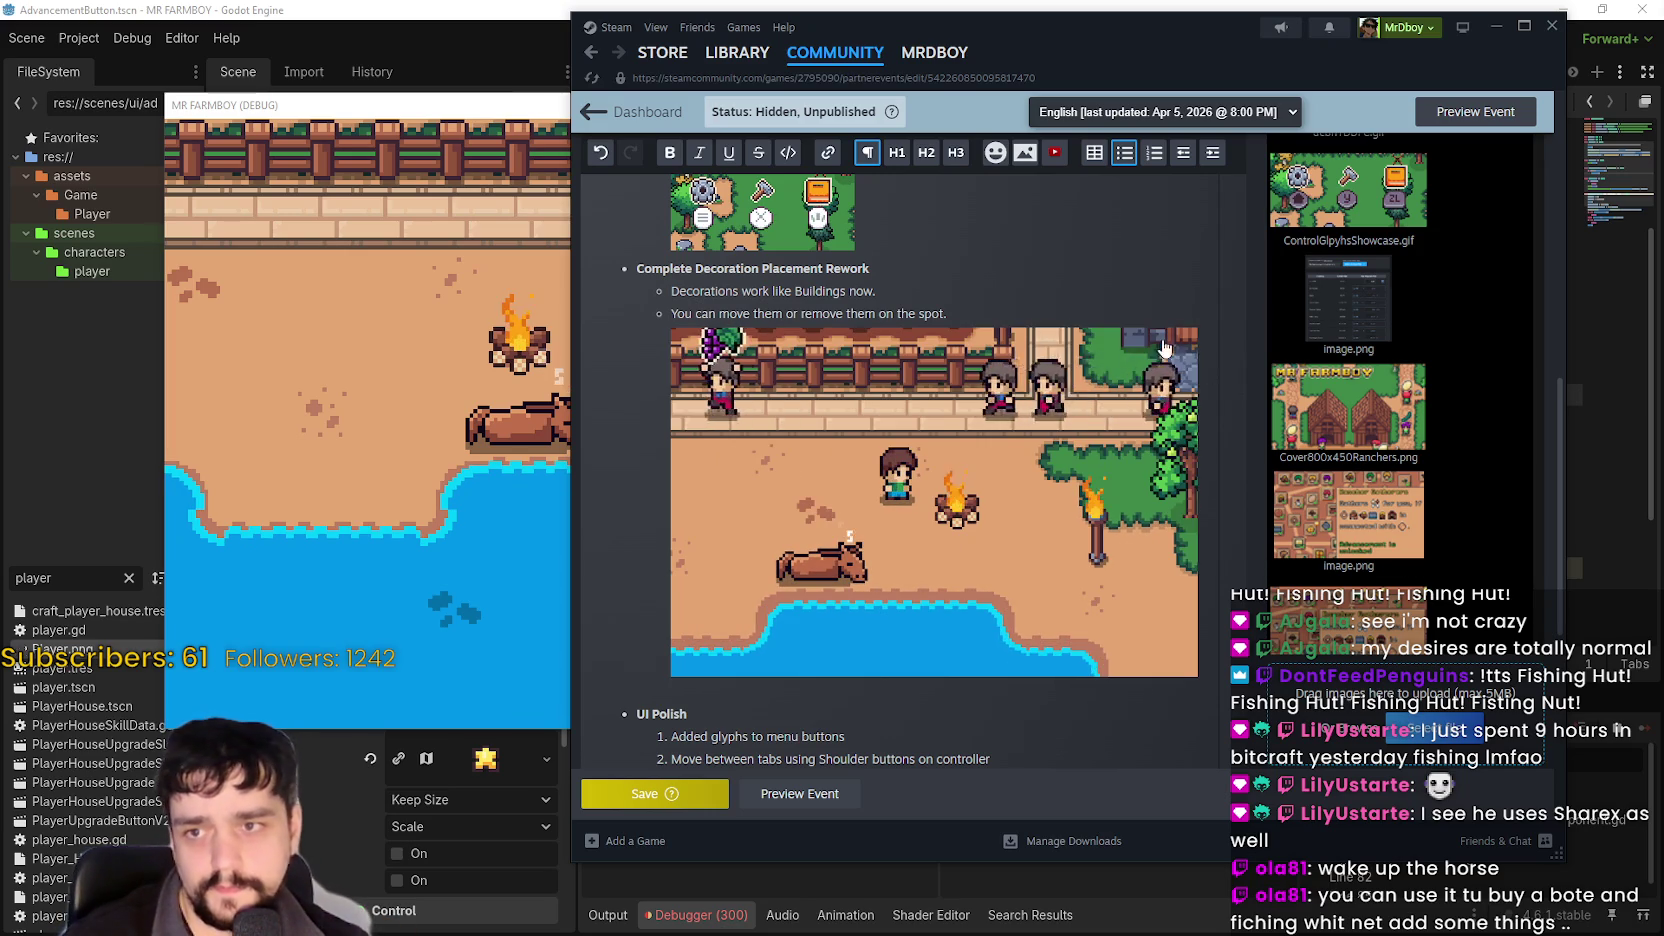
# Check the inserted image's Replace Image option, cancel it, and save the event.
pyautogui.click(1177, 350)
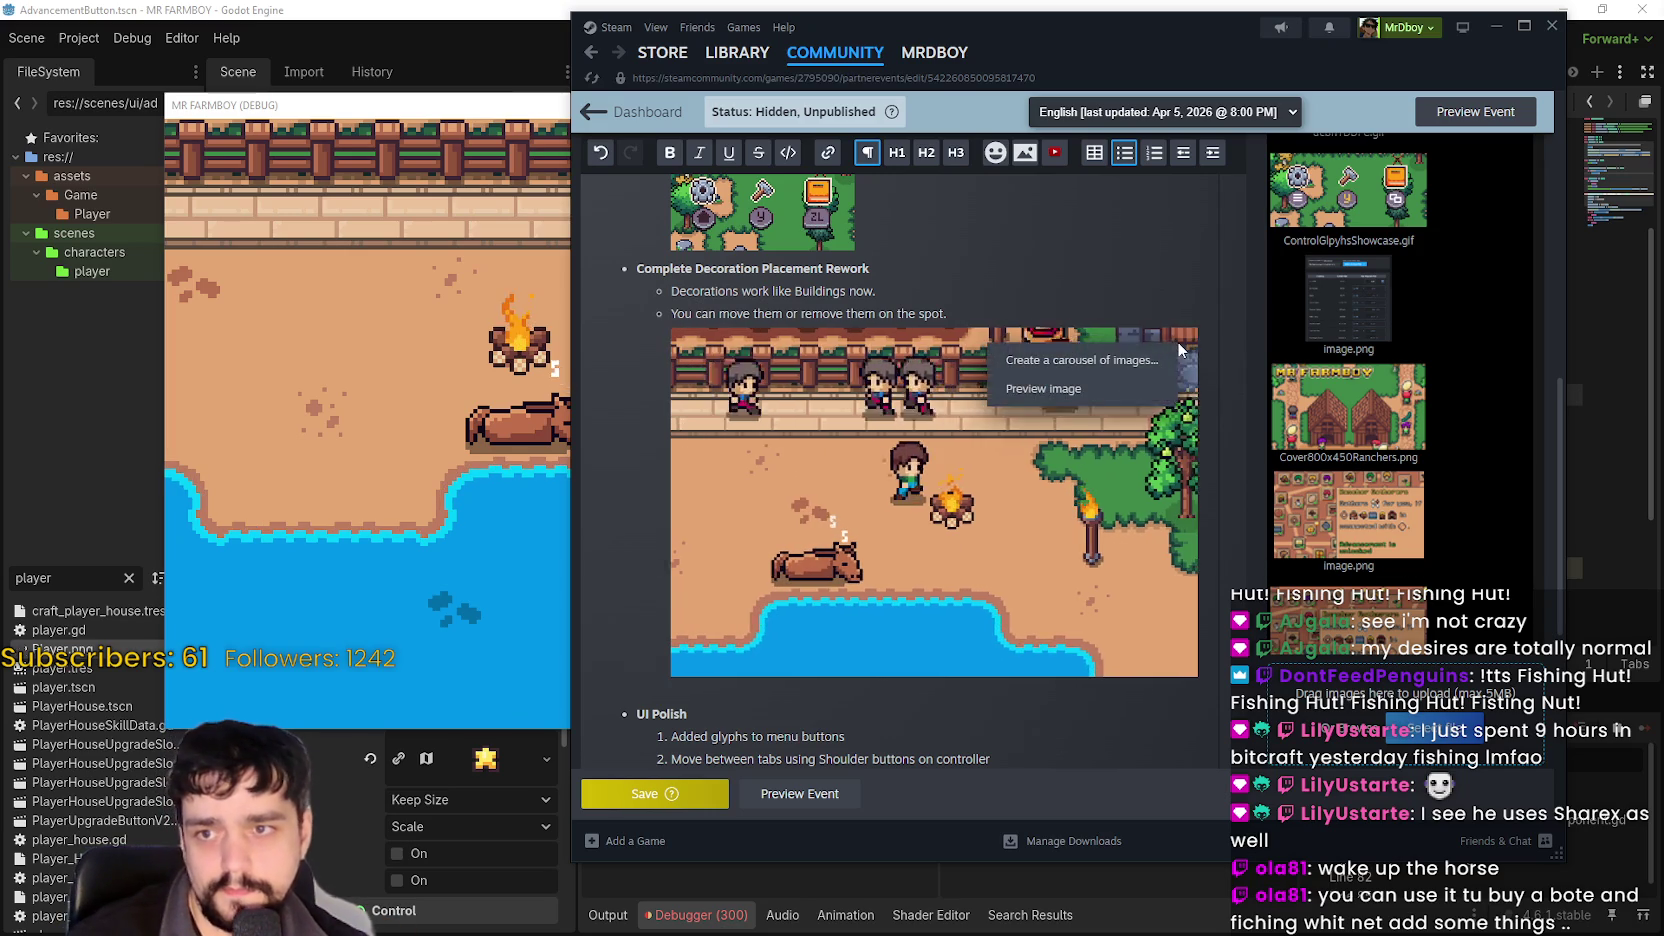
pyautogui.click(1088, 292)
pyautogui.click(1089, 351)
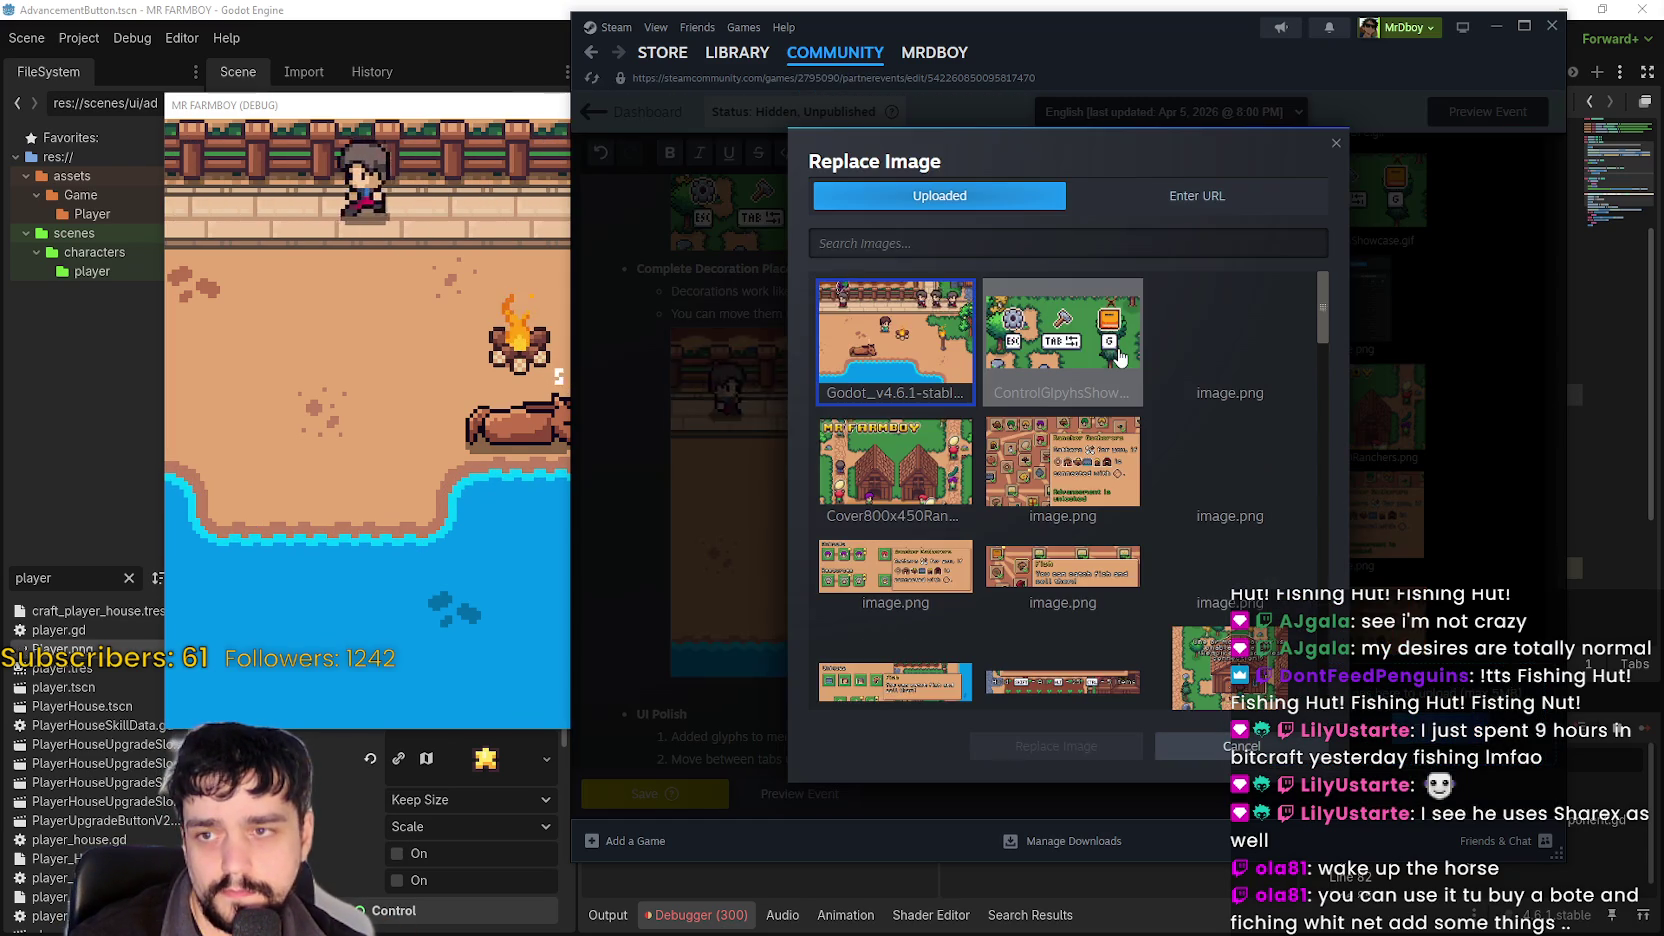
pyautogui.click(1228, 756)
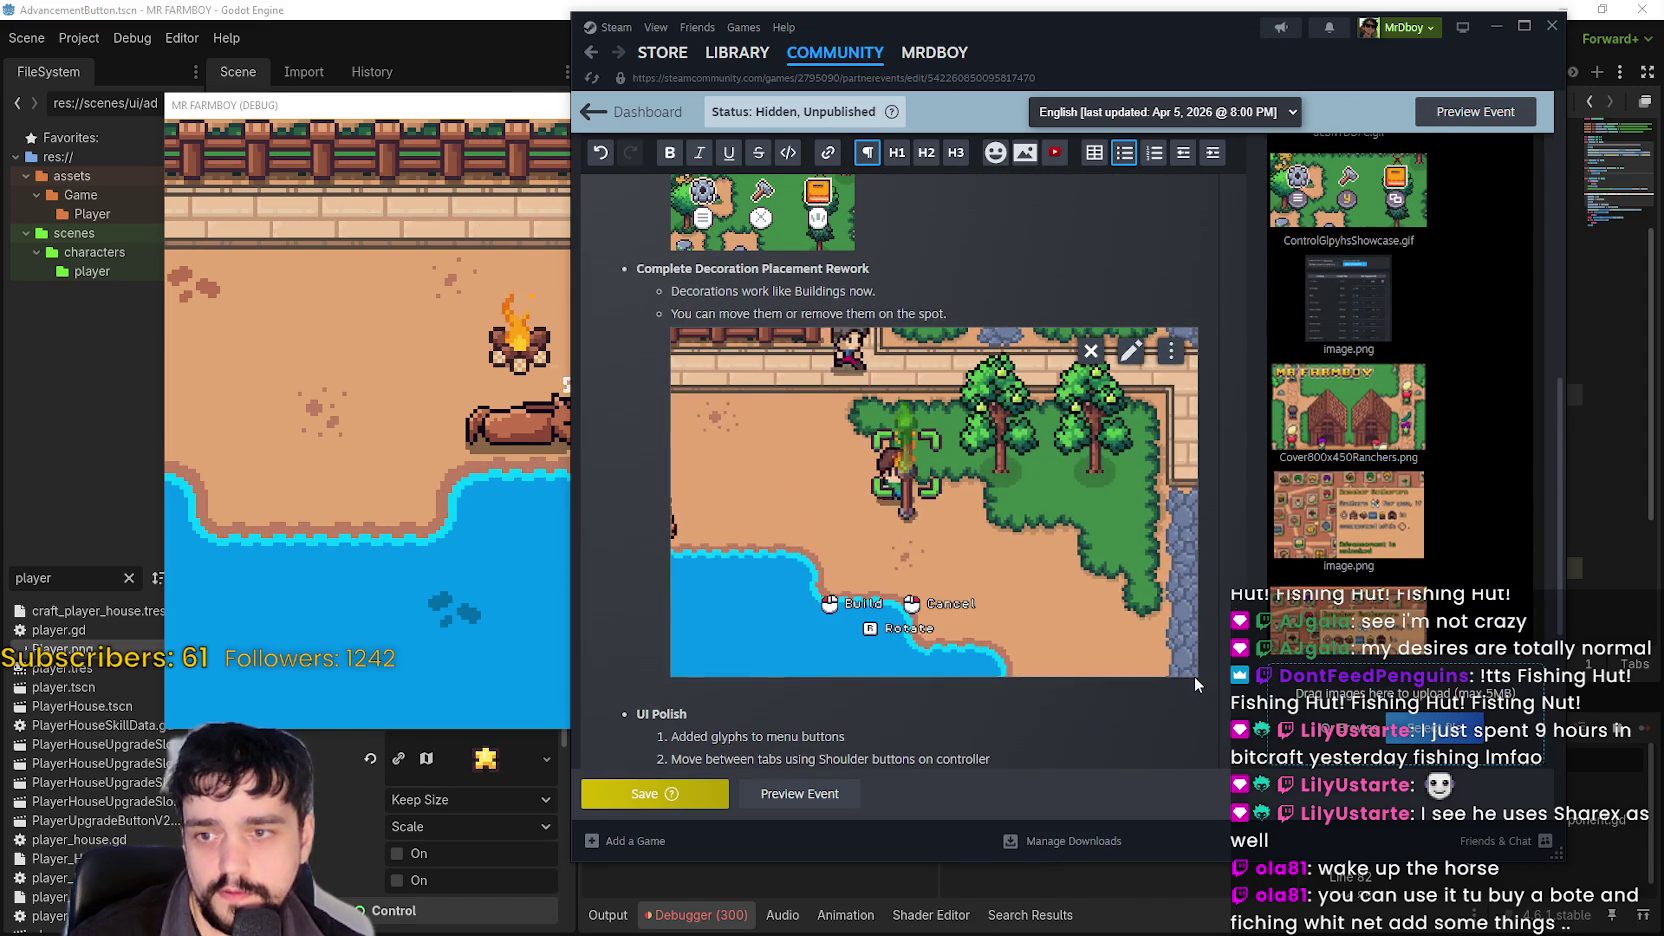
pyautogui.scroll(1, 935, 478)
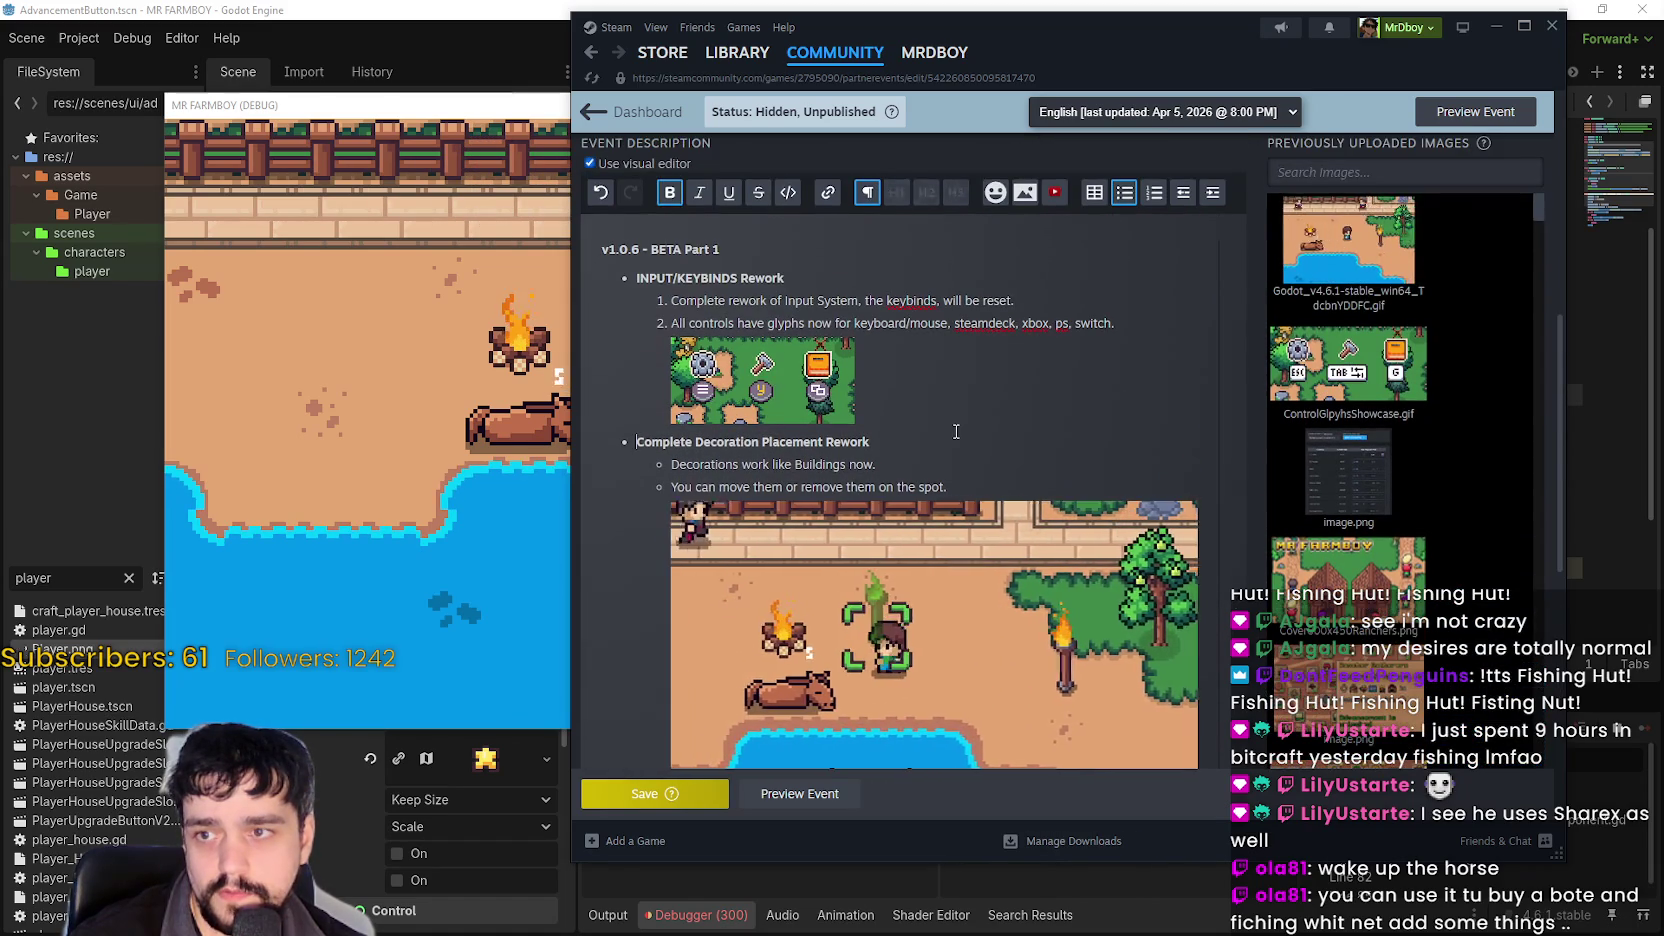
pyautogui.scroll(-1, 900, 560)
pyautogui.click(800, 793)
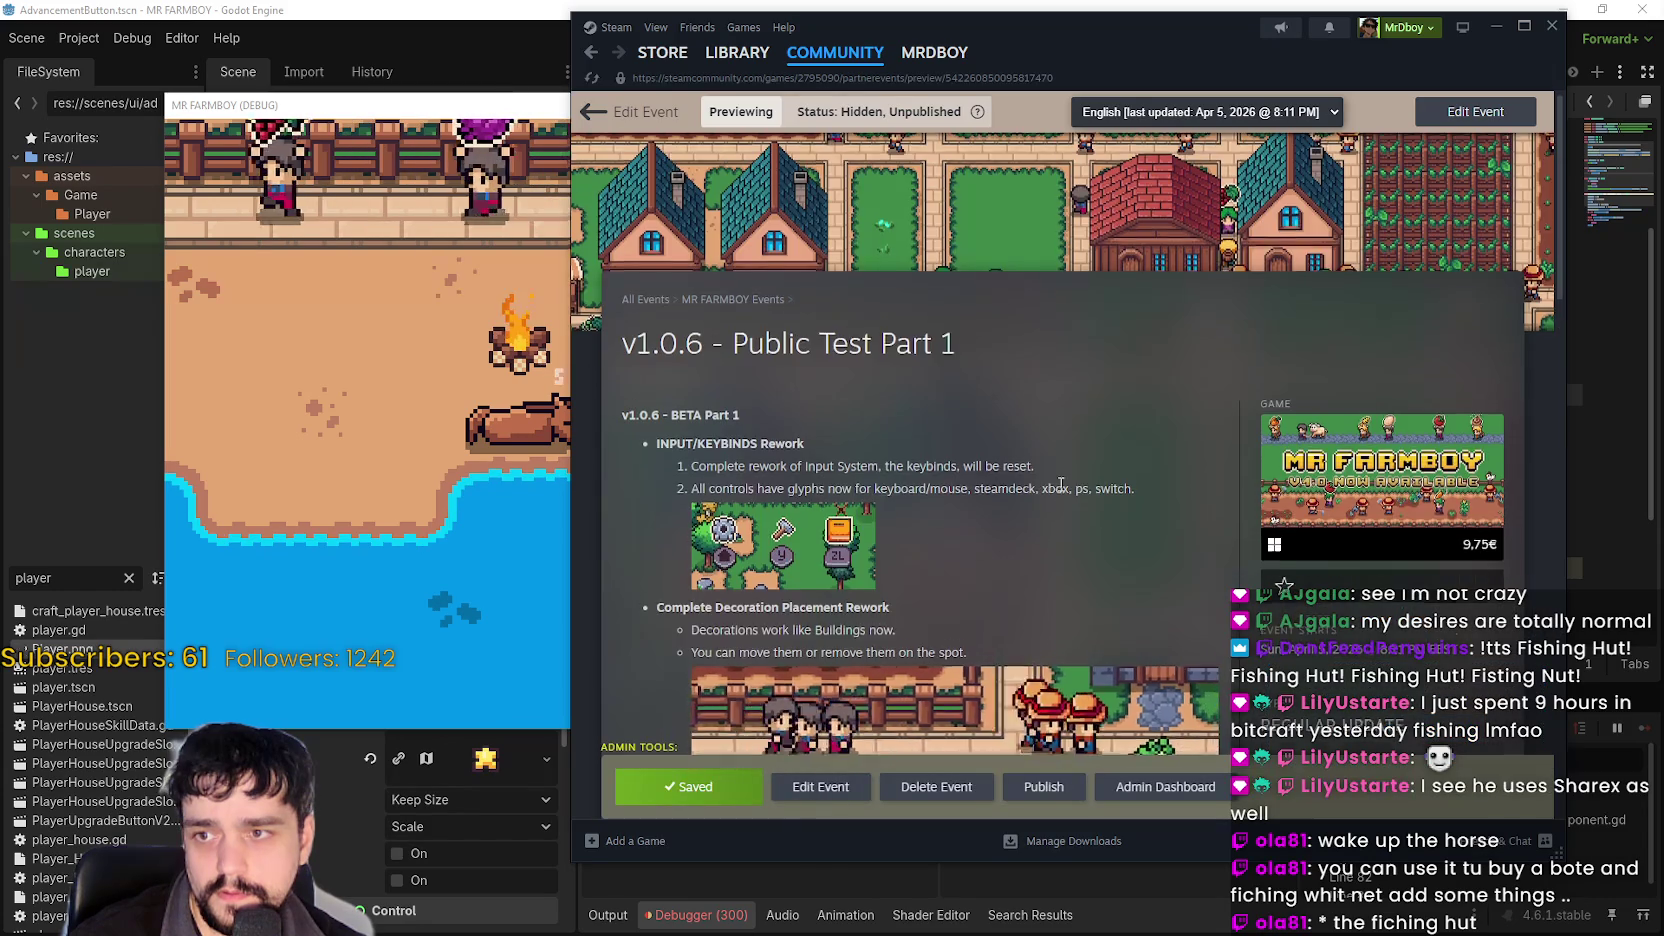
# Scroll through the saved v1.0.6 preview, watching the placement GIF and the UI Polish, QoL and Bug Fixes notes.
pyautogui.scroll(-10, 1060, 484)
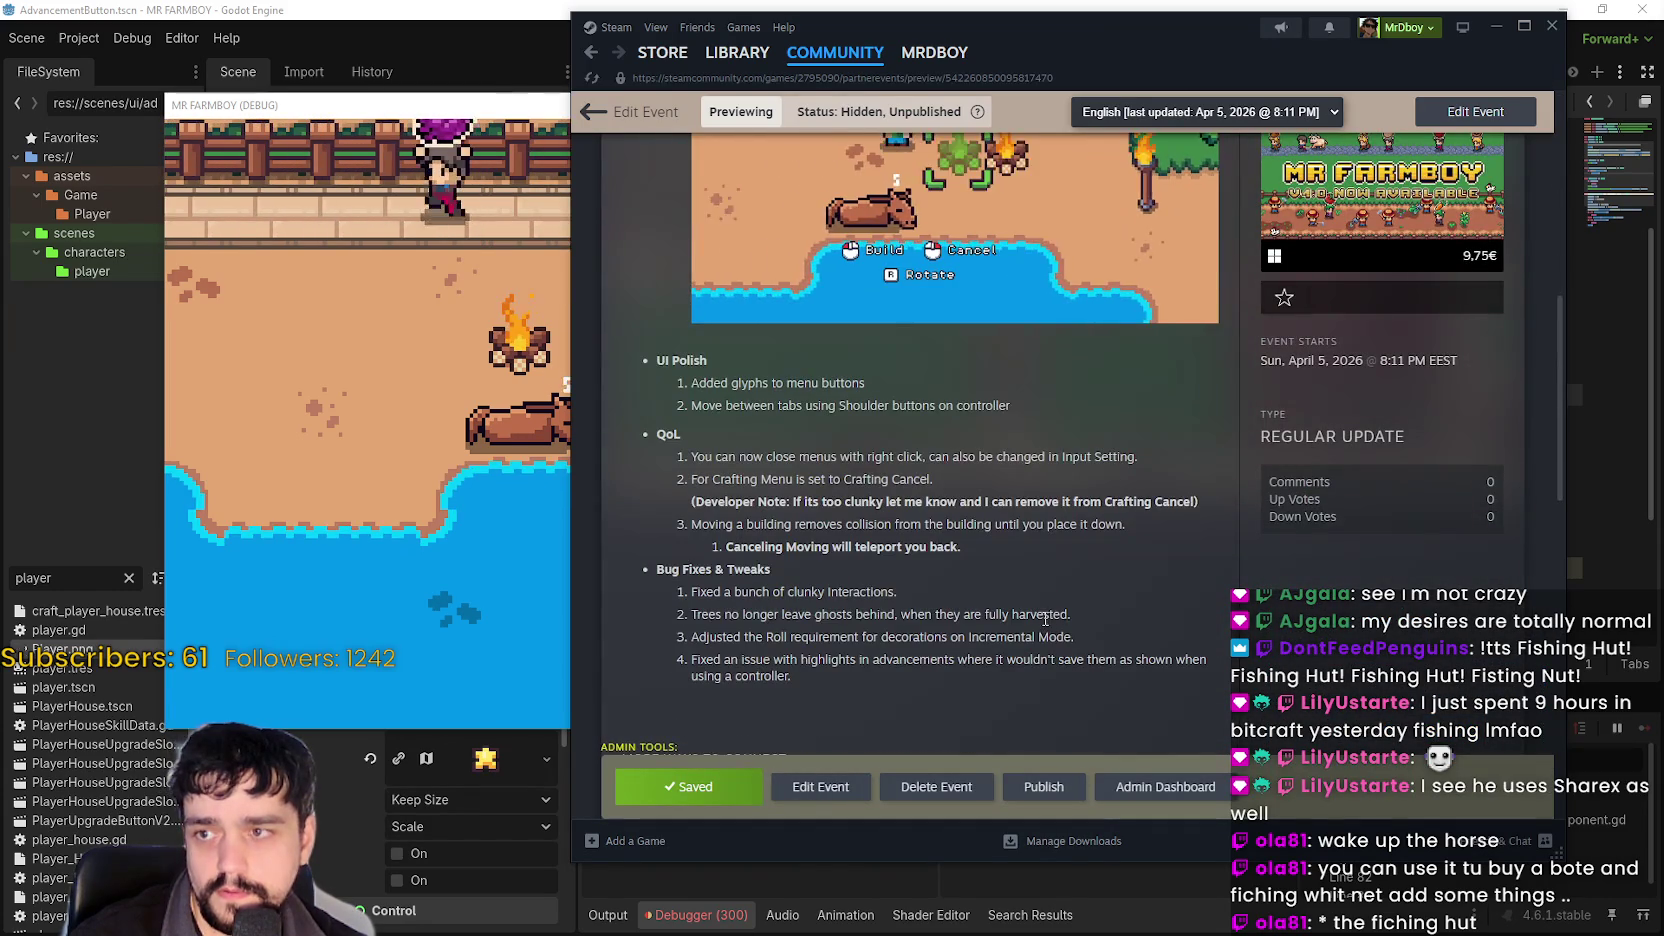
pyautogui.scroll(7, 1045, 619)
pyautogui.scroll(-3, 1034, 620)
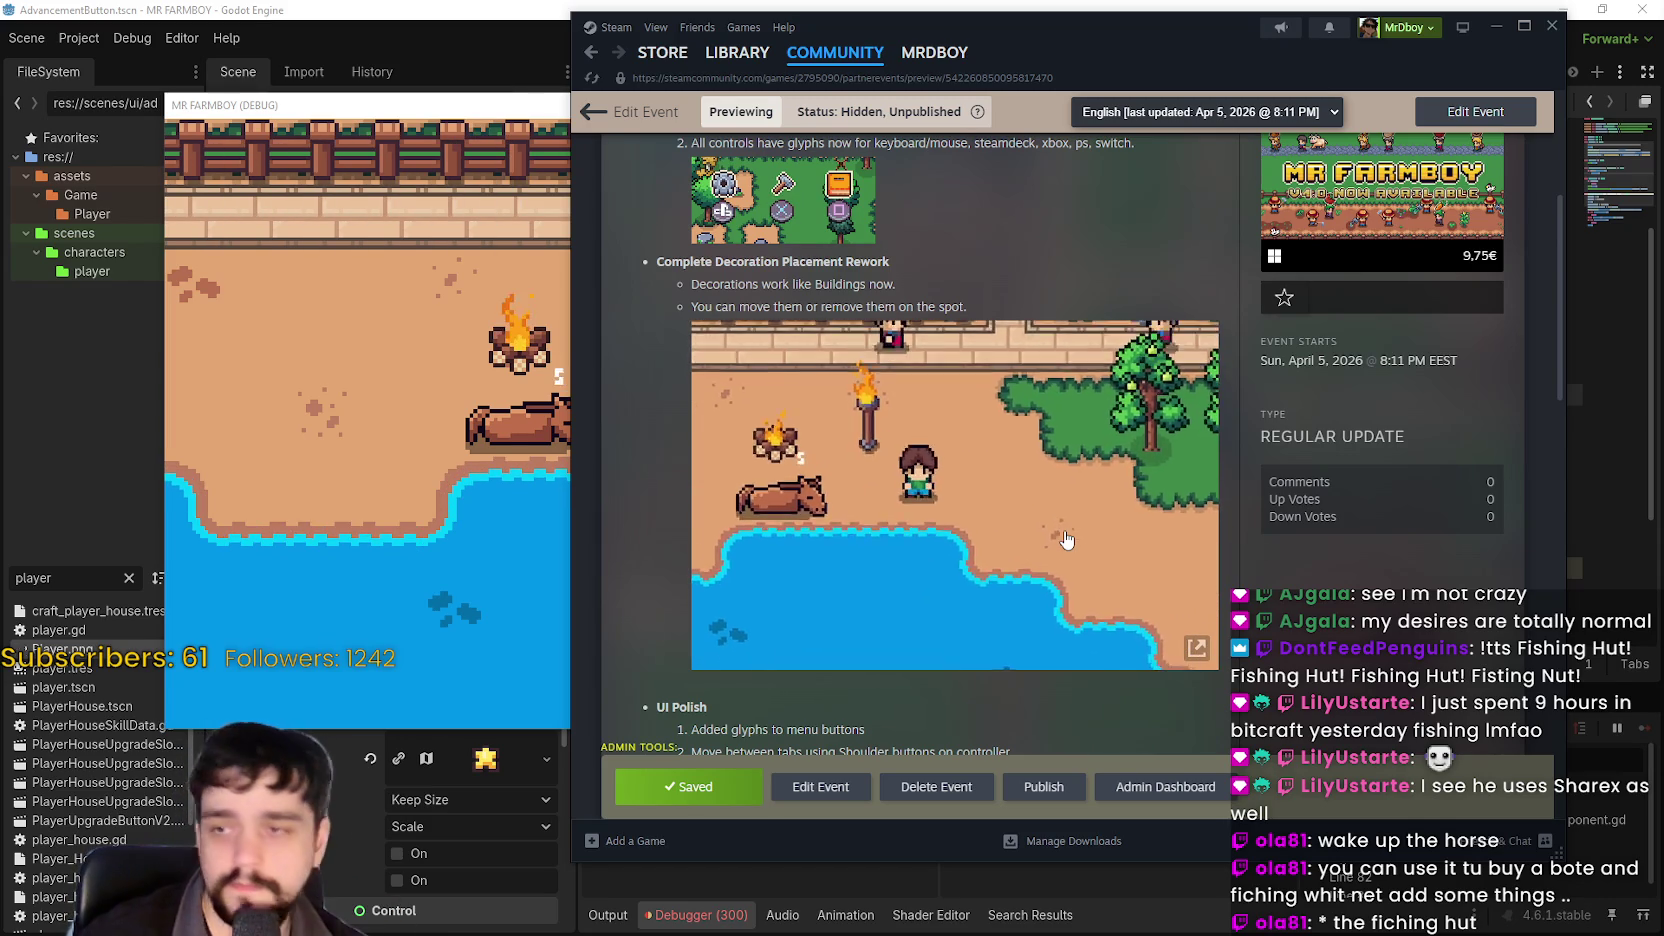
pyautogui.scroll(-5, 1032, 532)
pyautogui.scroll(5, 920, 582)
pyautogui.scroll(3, 920, 582)
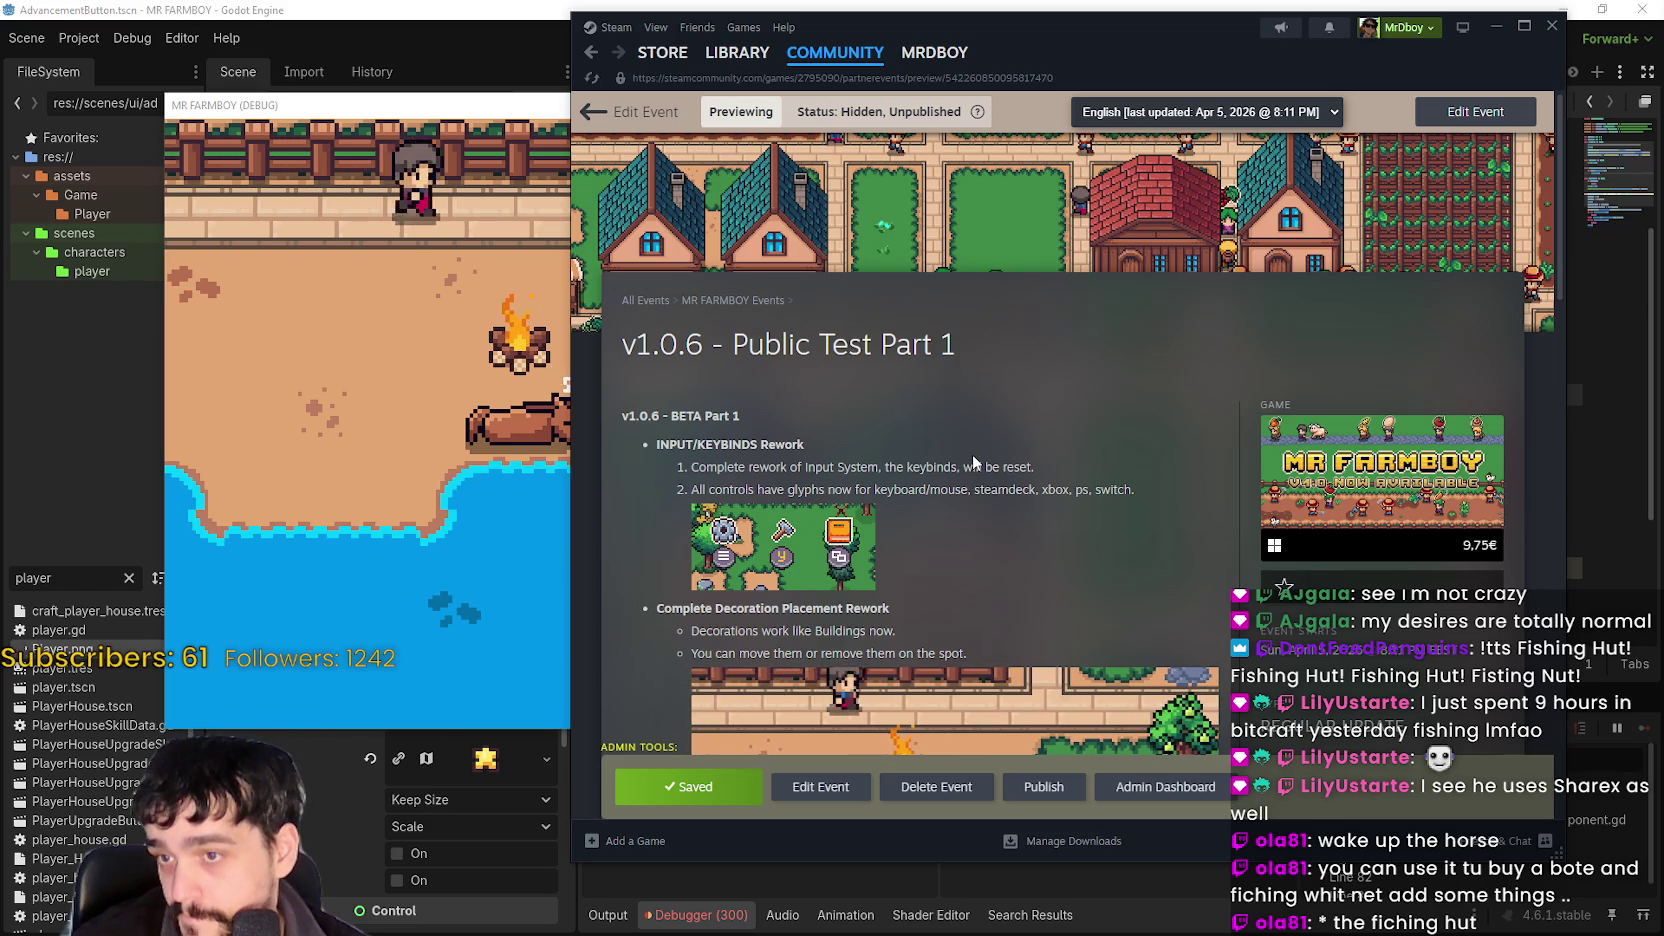
pyautogui.scroll(-2, 1011, 463)
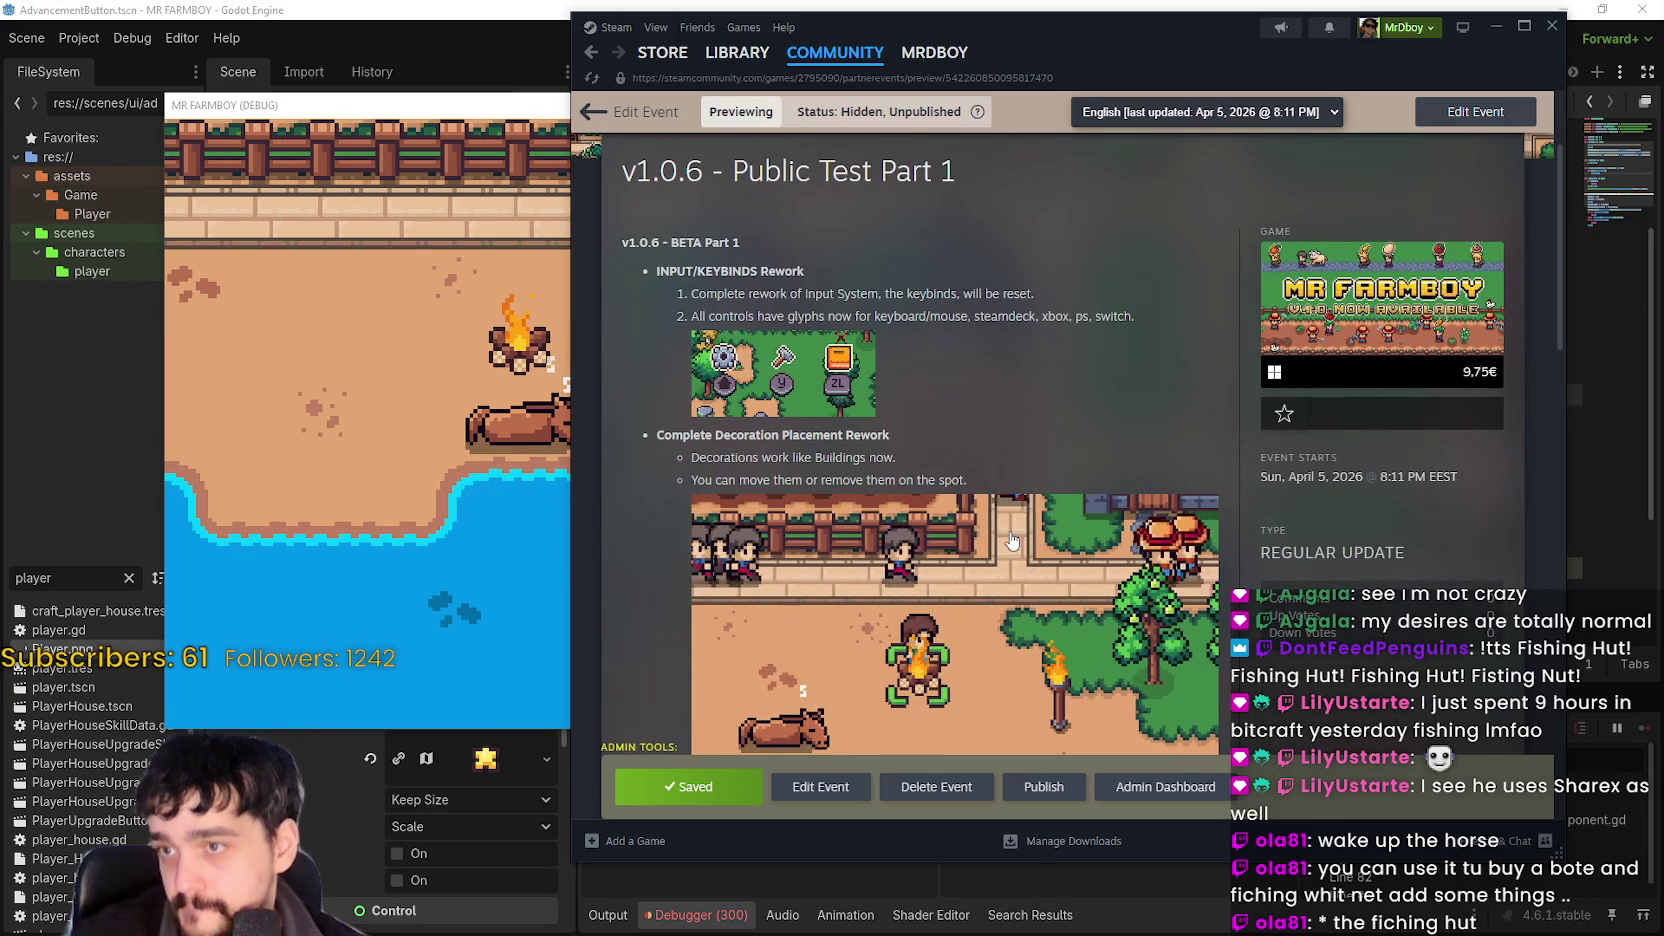
pyautogui.scroll(-2, 1004, 556)
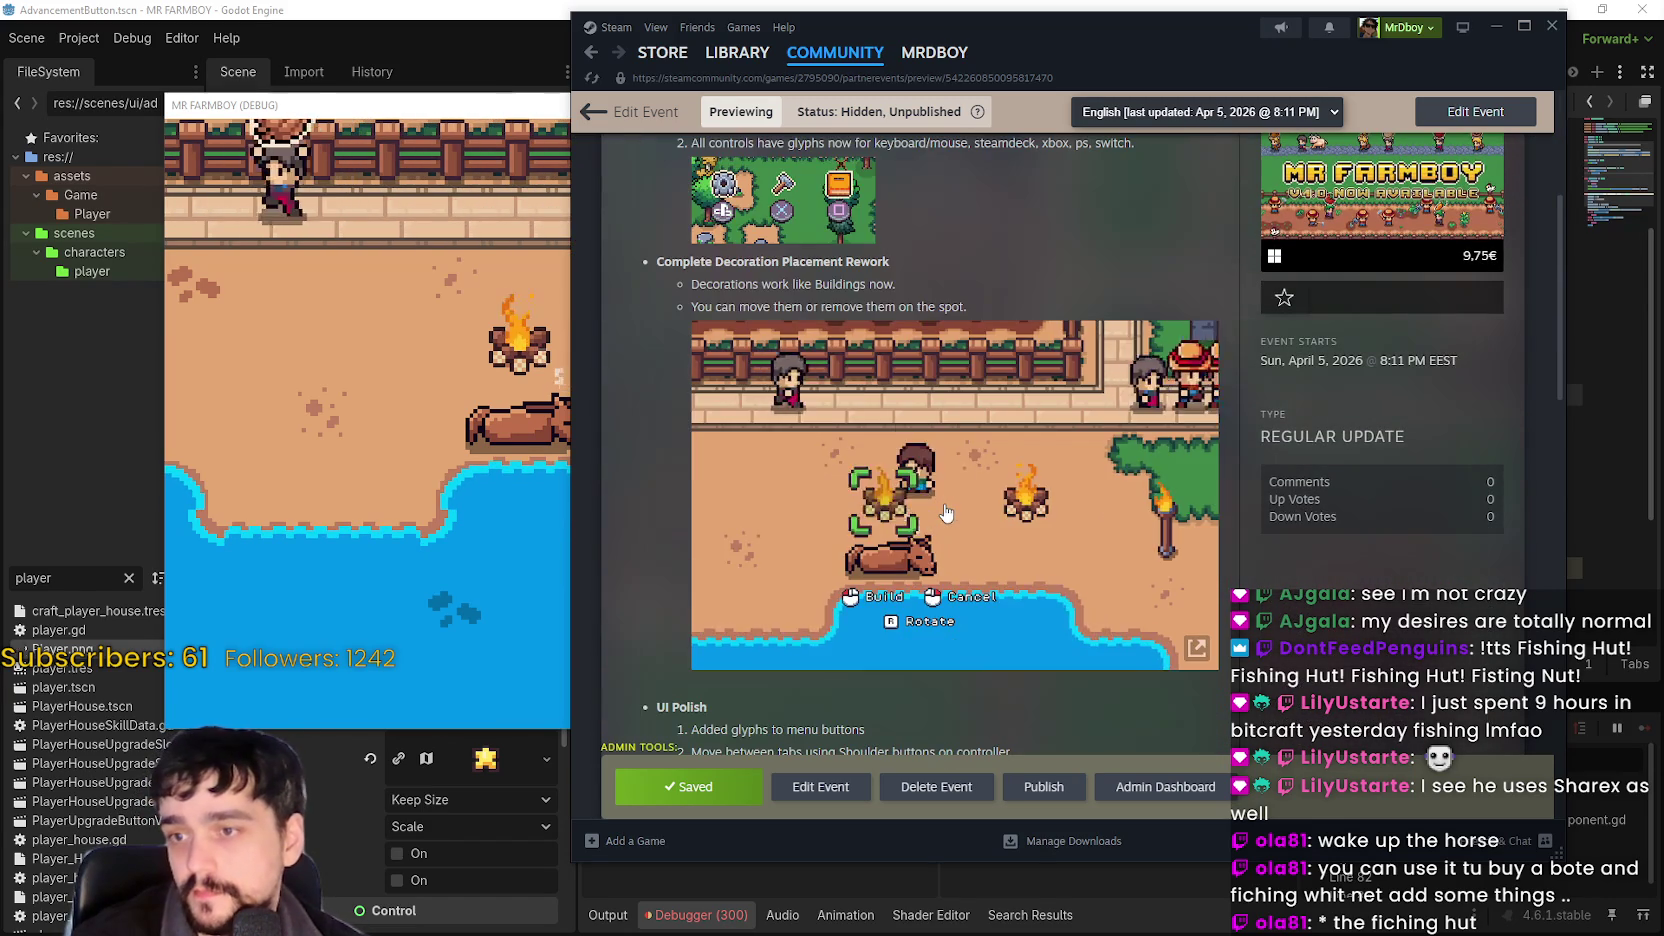
pyautogui.scroll(3, 963, 557)
pyautogui.scroll(-4, 965, 552)
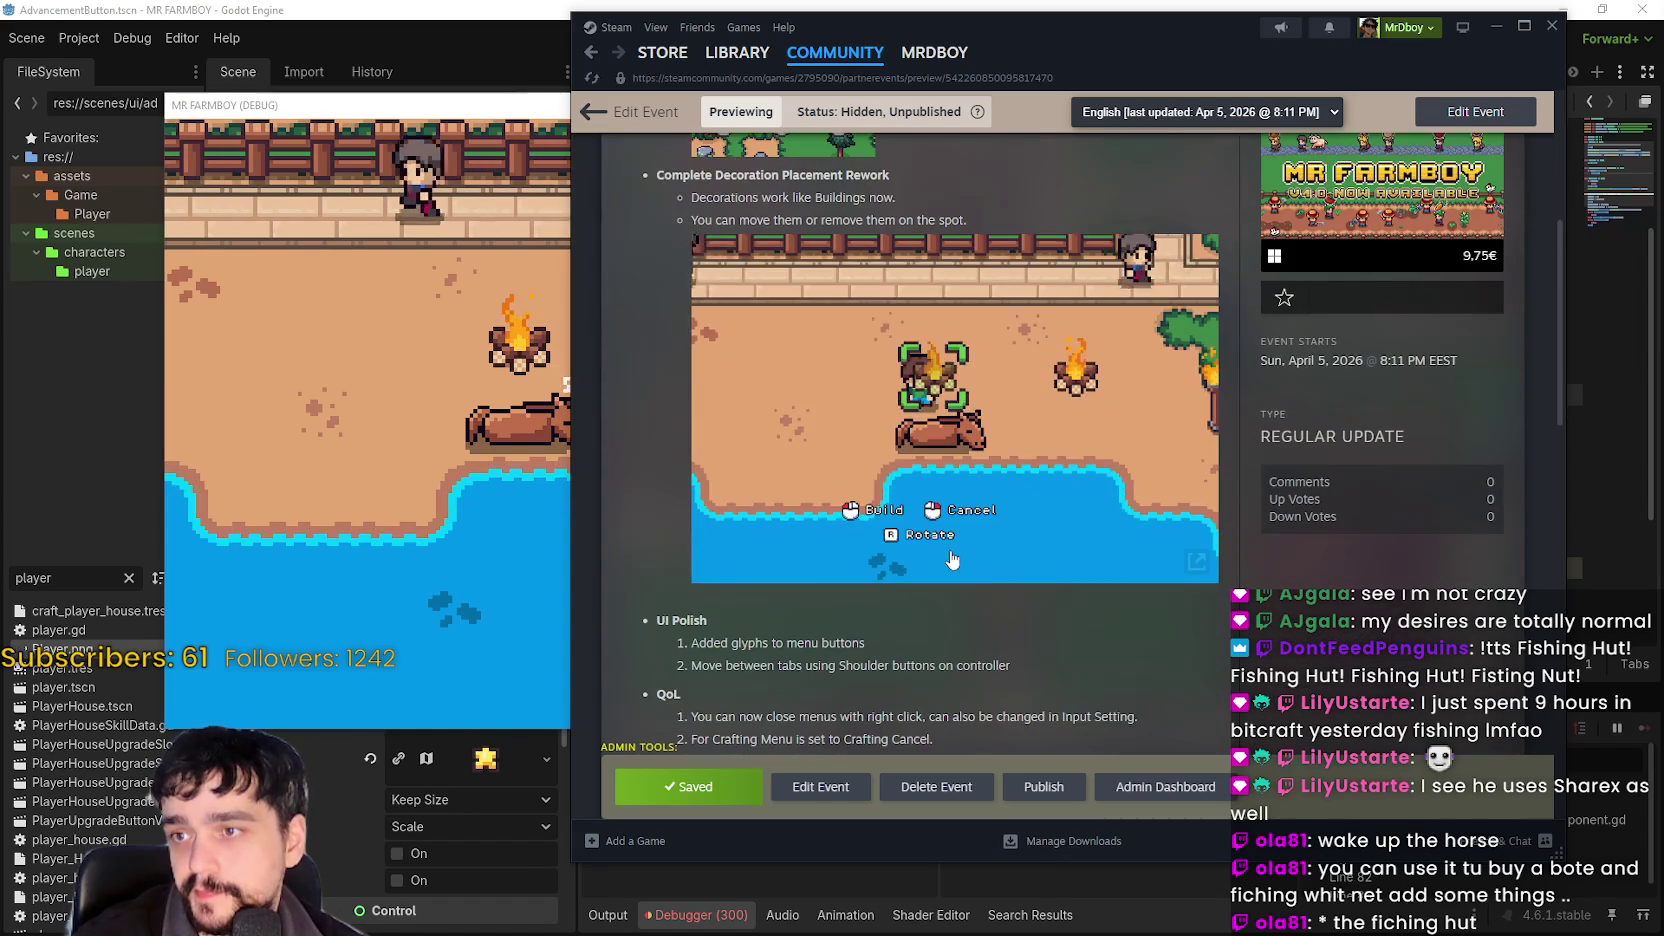
pyautogui.scroll(-1, 966, 549)
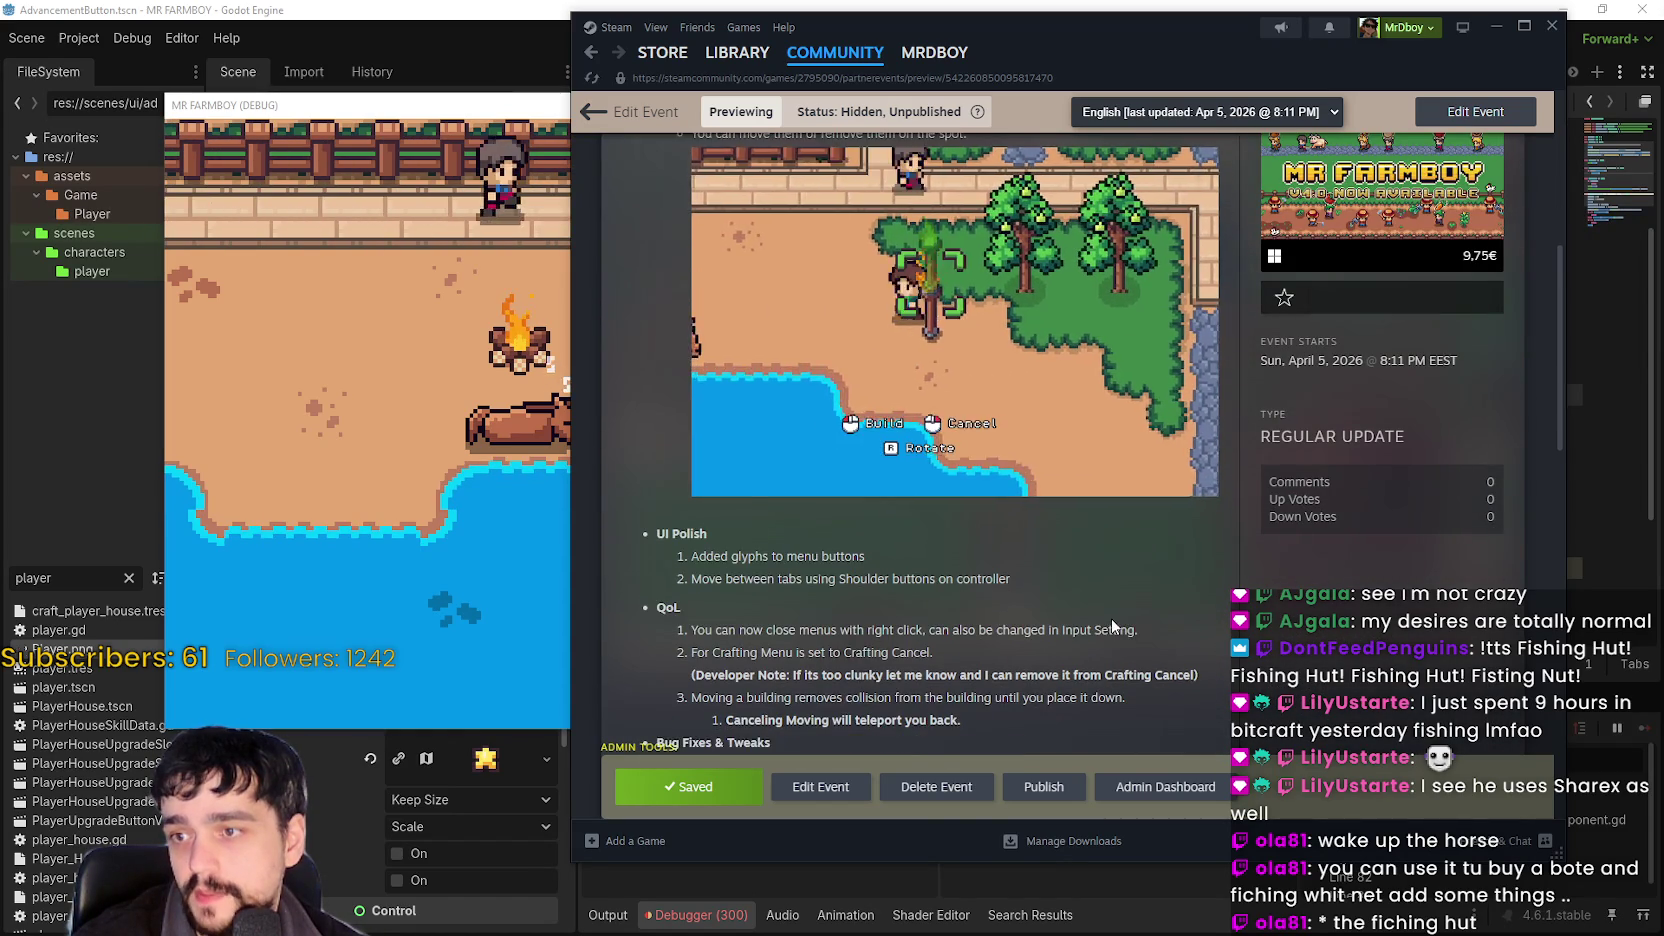
pyautogui.scroll(2, 1112, 626)
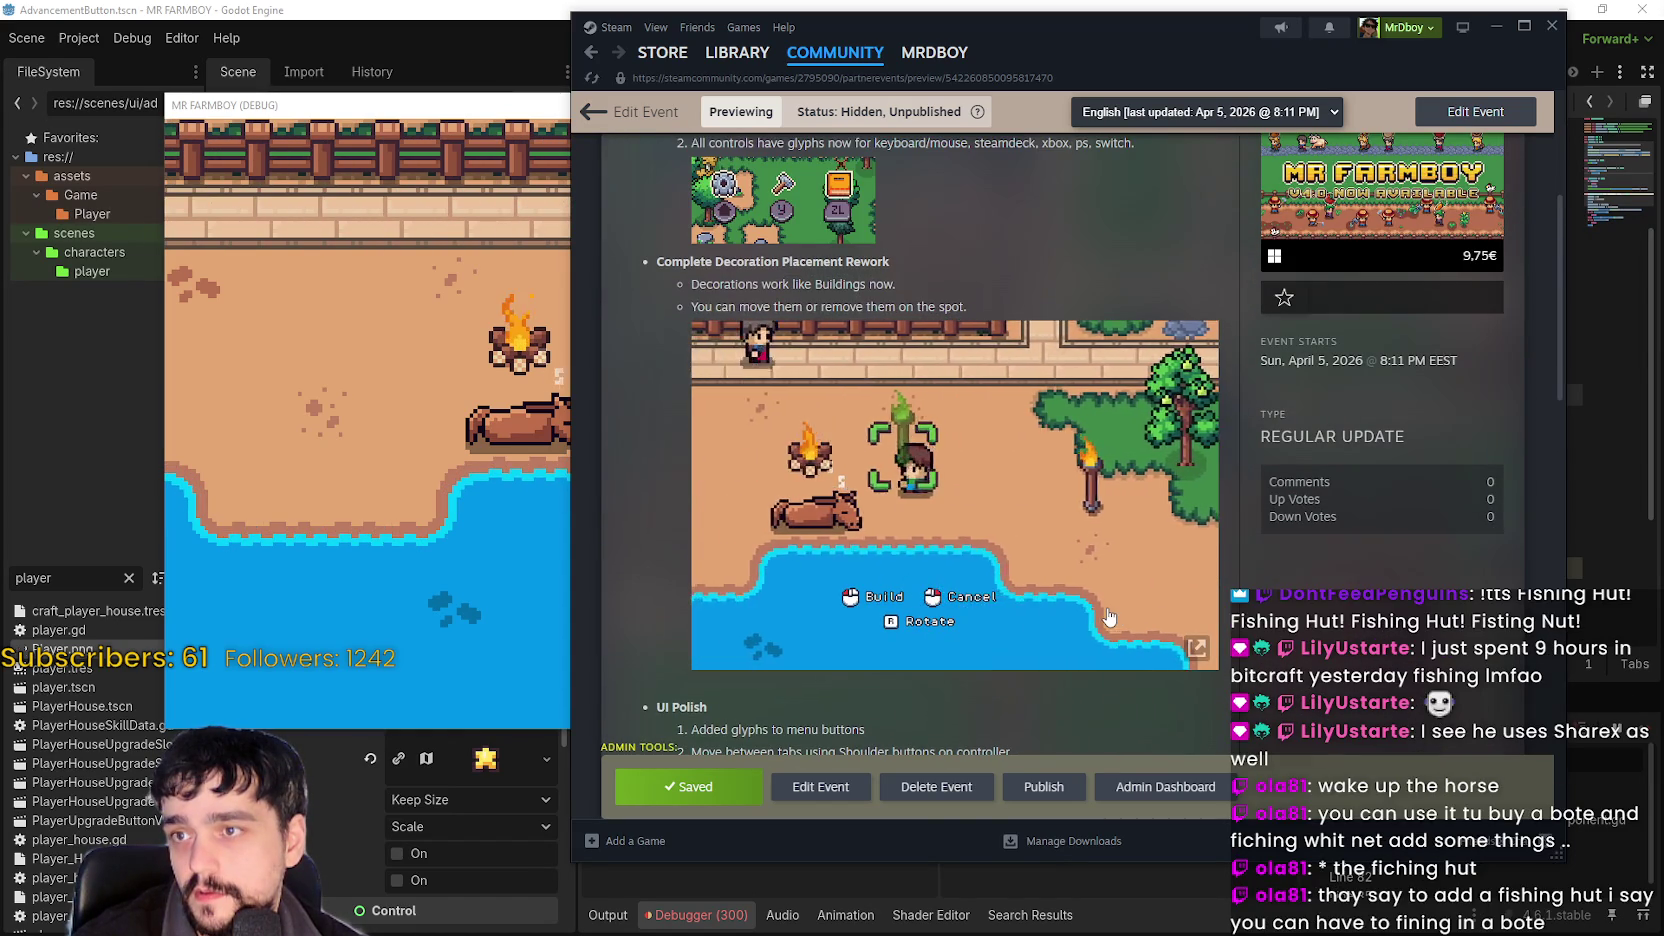
pyautogui.scroll(-3, 1110, 620)
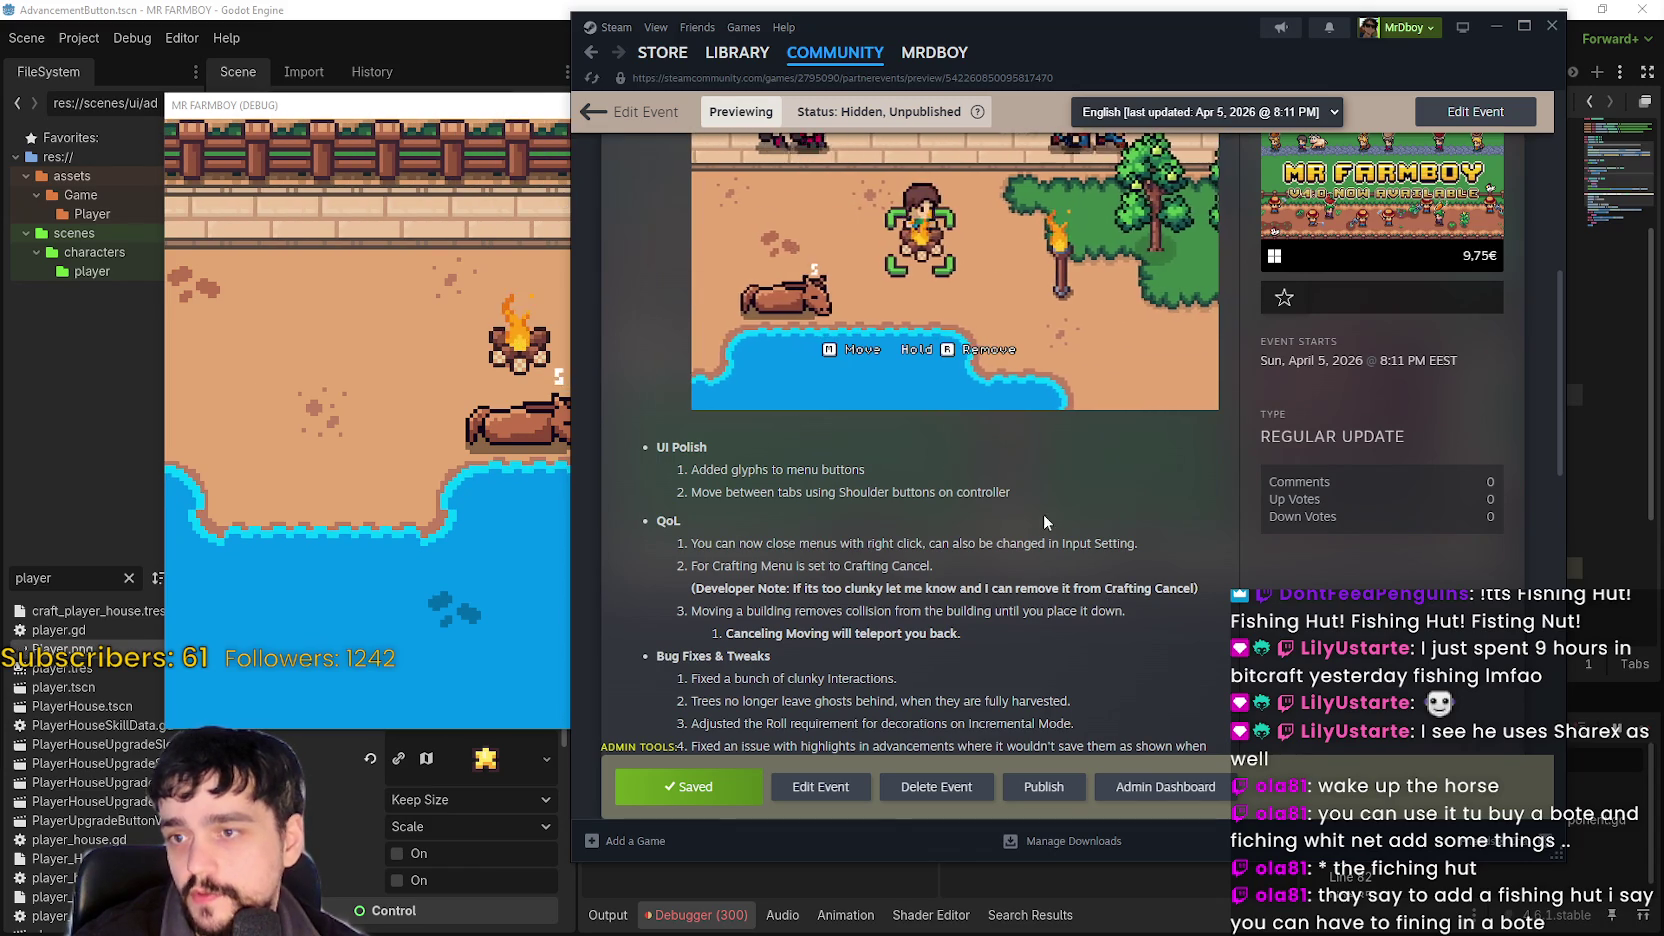
pyautogui.scroll(-1, 998, 523)
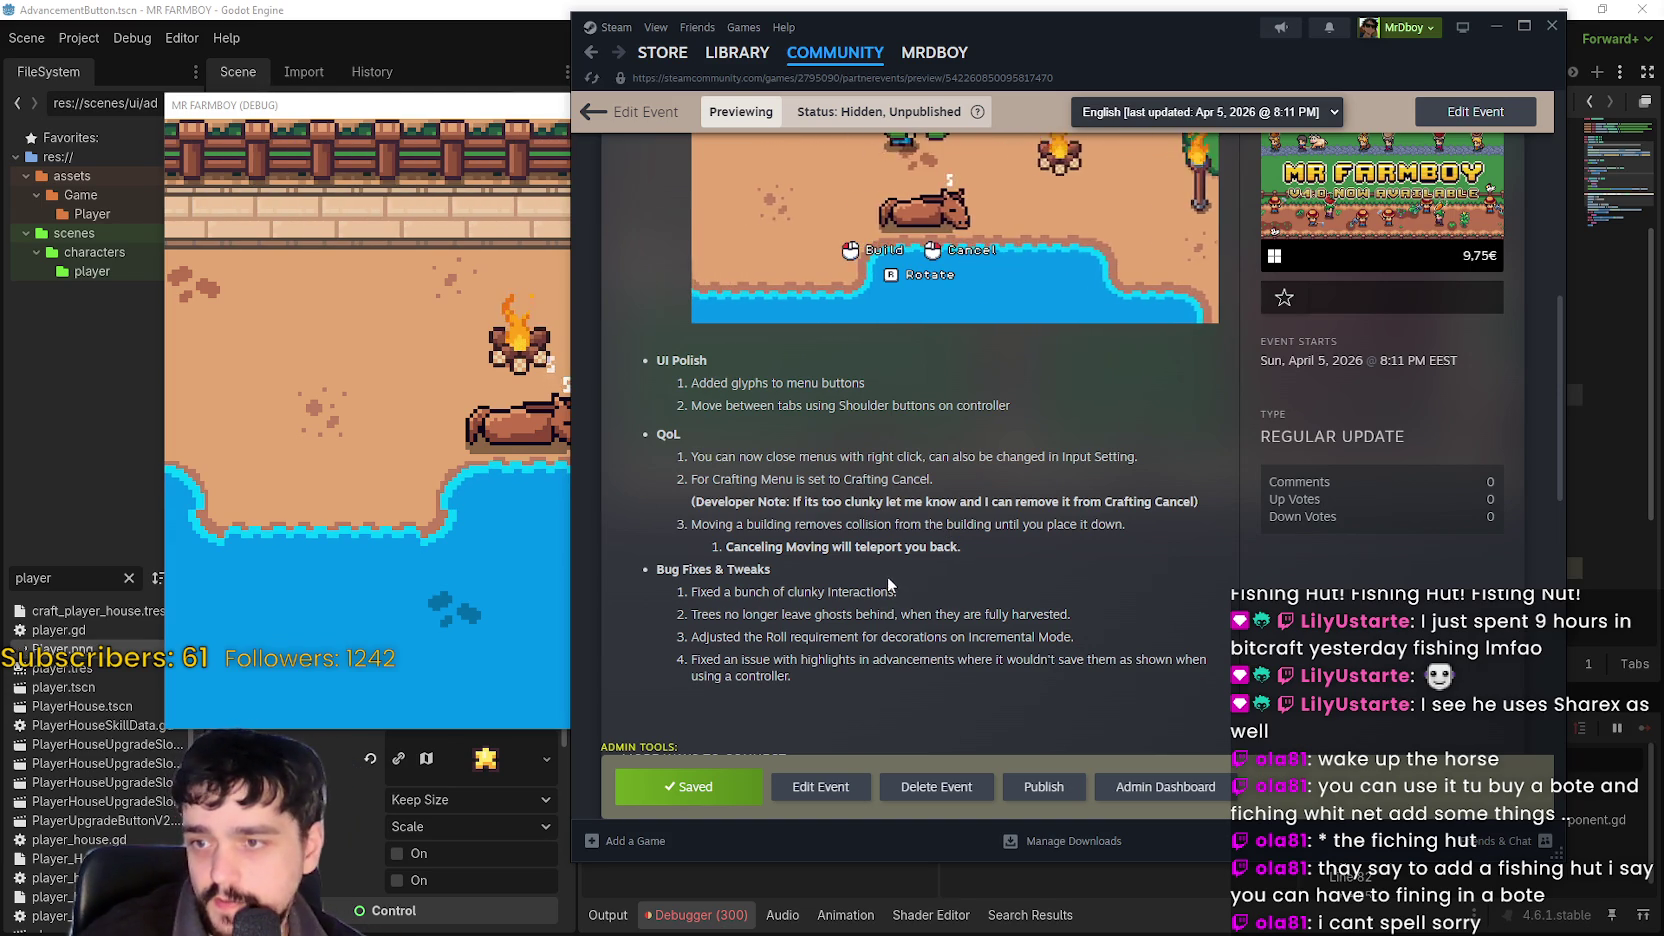
pyautogui.tripleClick(660, 595)
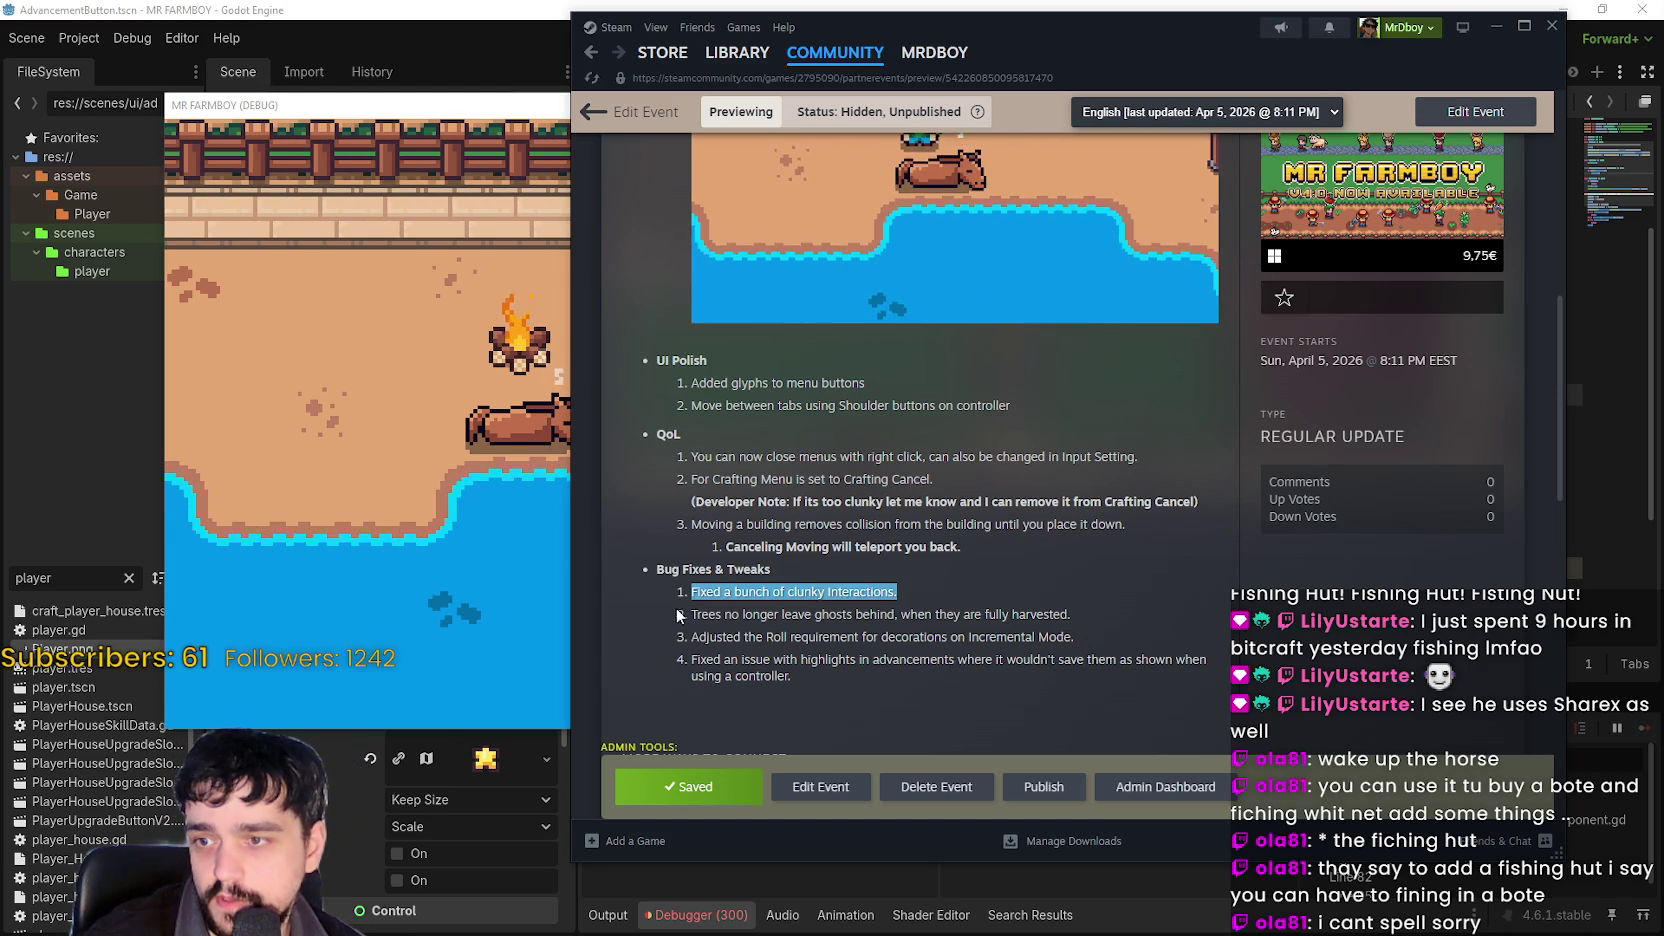
pyautogui.click(697, 615)
pyautogui.moveTo(1093, 624); pyautogui.dragTo(640, 629)
pyautogui.scroll(-1, 962, 598)
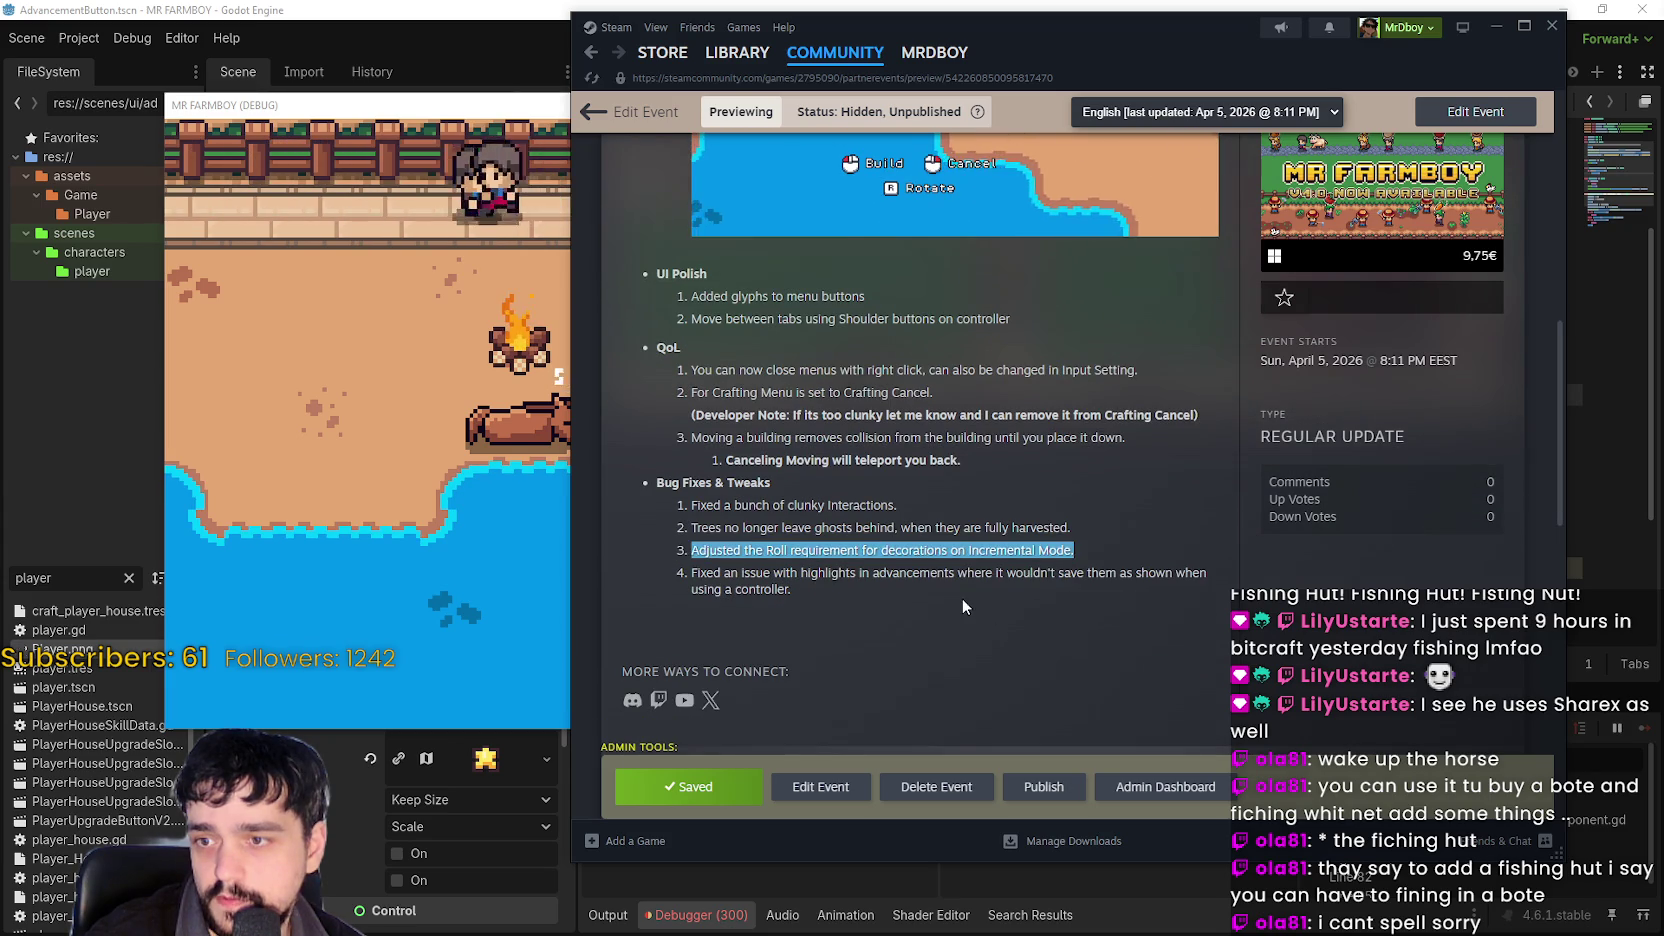
pyautogui.moveTo(874, 595)
pyautogui.mouseDown()
pyautogui.moveTo(658, 550)
pyautogui.moveTo(655, 564)
pyautogui.mouseUp()
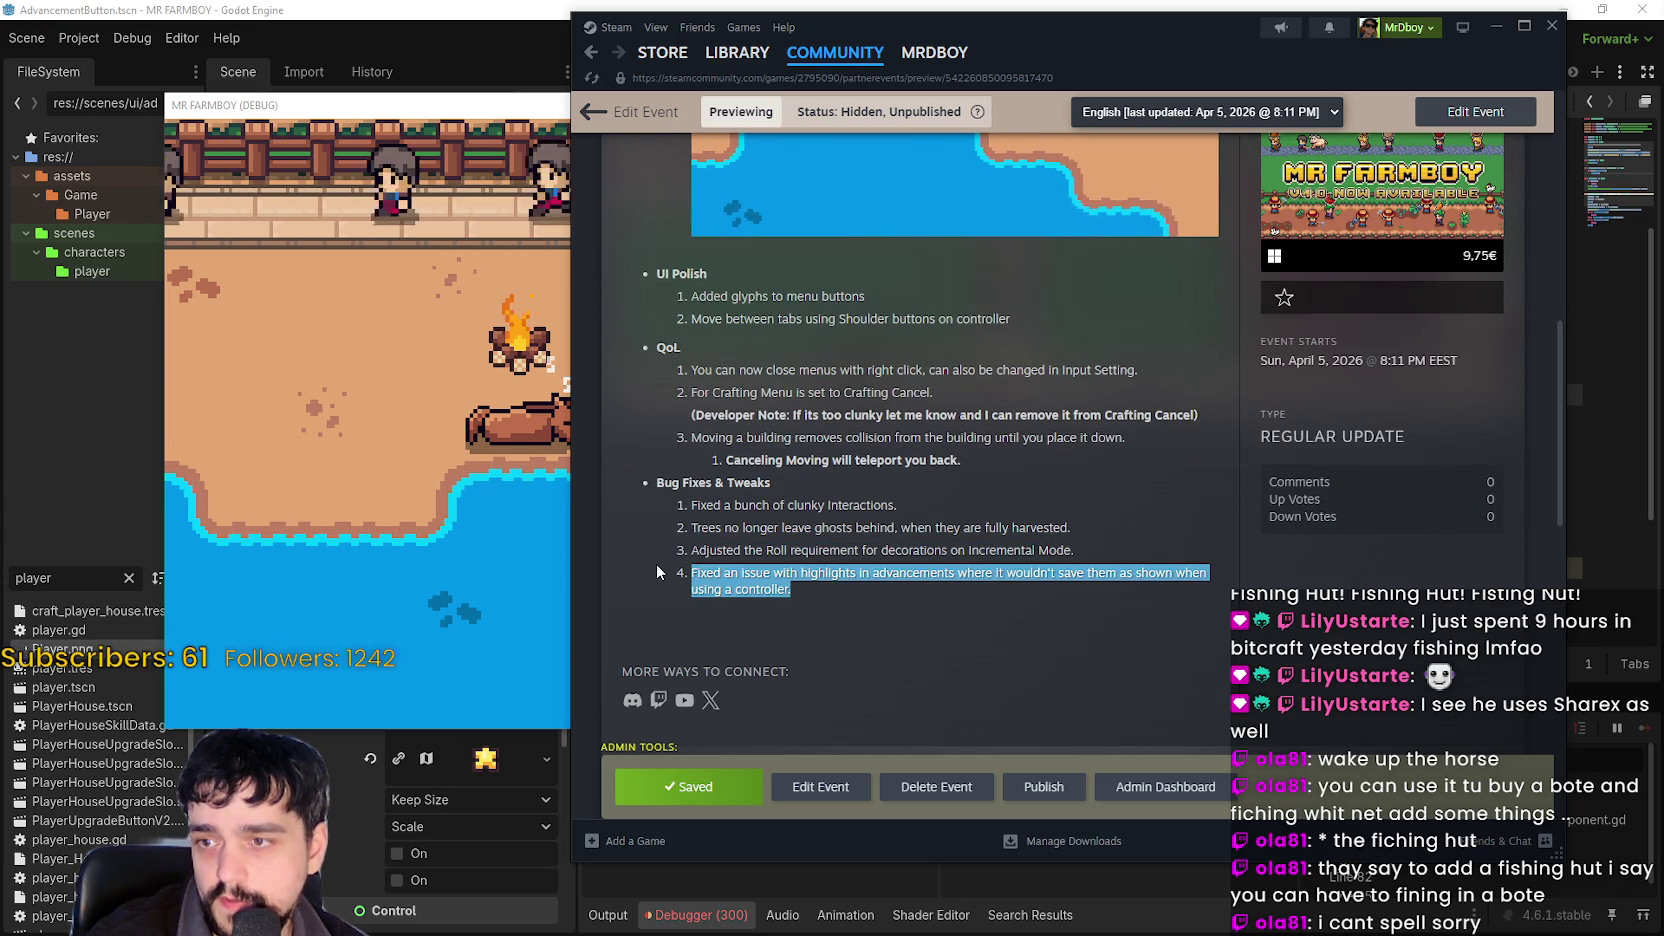
pyautogui.click(906, 618)
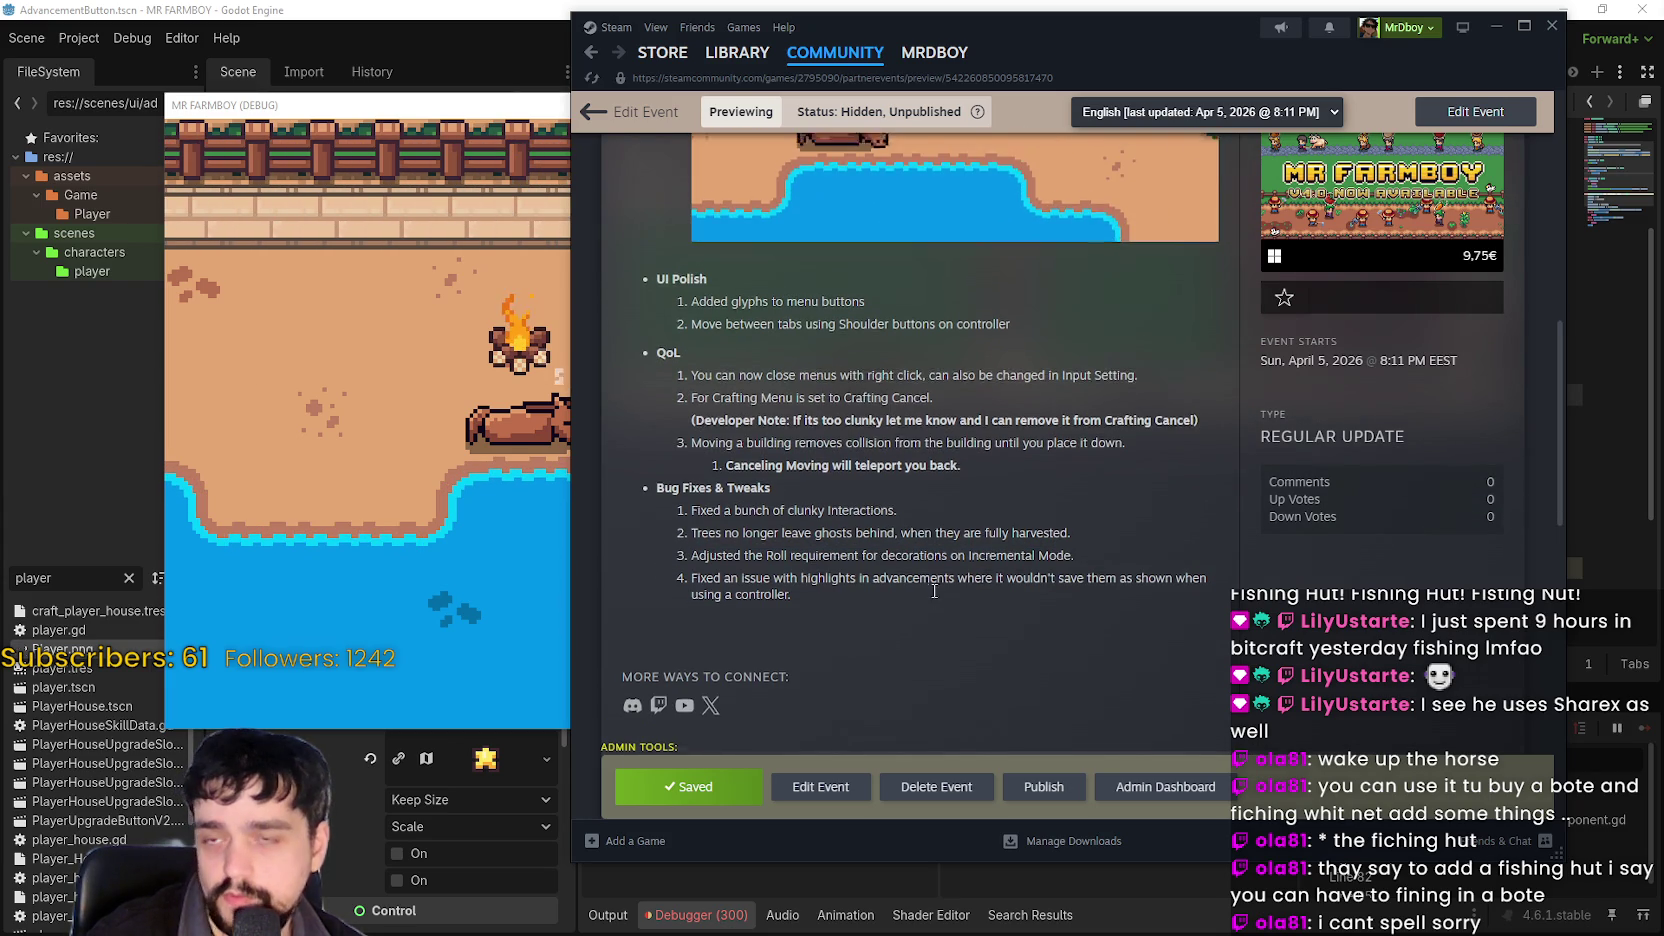
pyautogui.scroll(4, 900, 590)
pyautogui.click(526, 459)
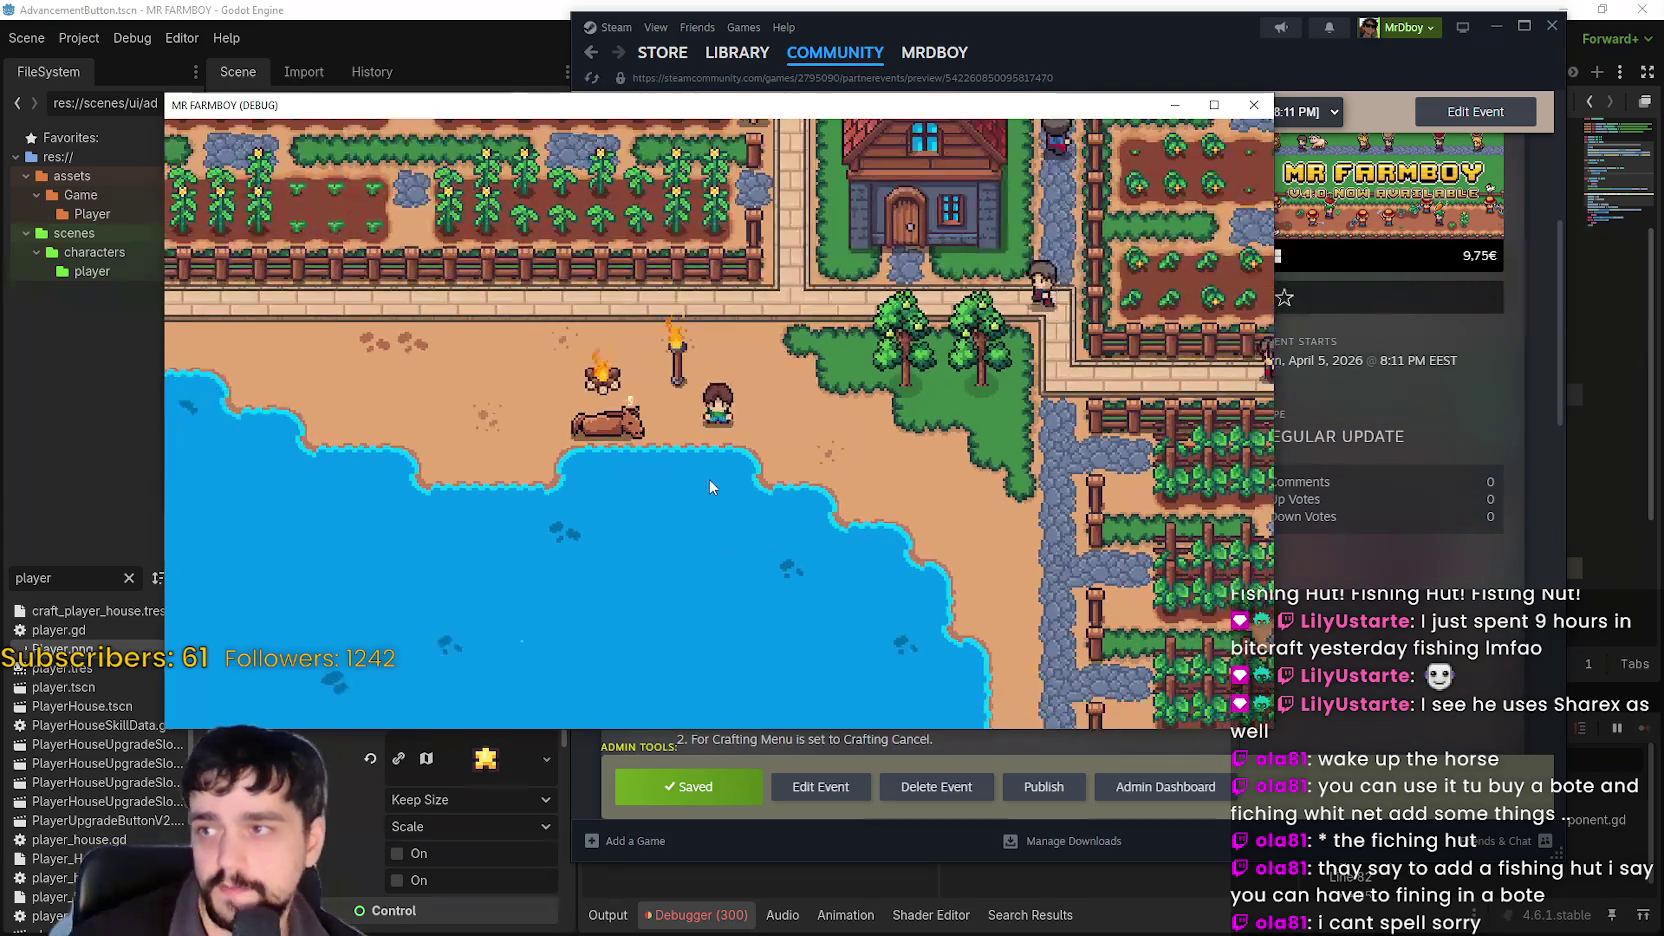
# Walk the farmer toward the house, then pause and open Options on the Input tab.
pyautogui.press('w')
pyautogui.press('d')
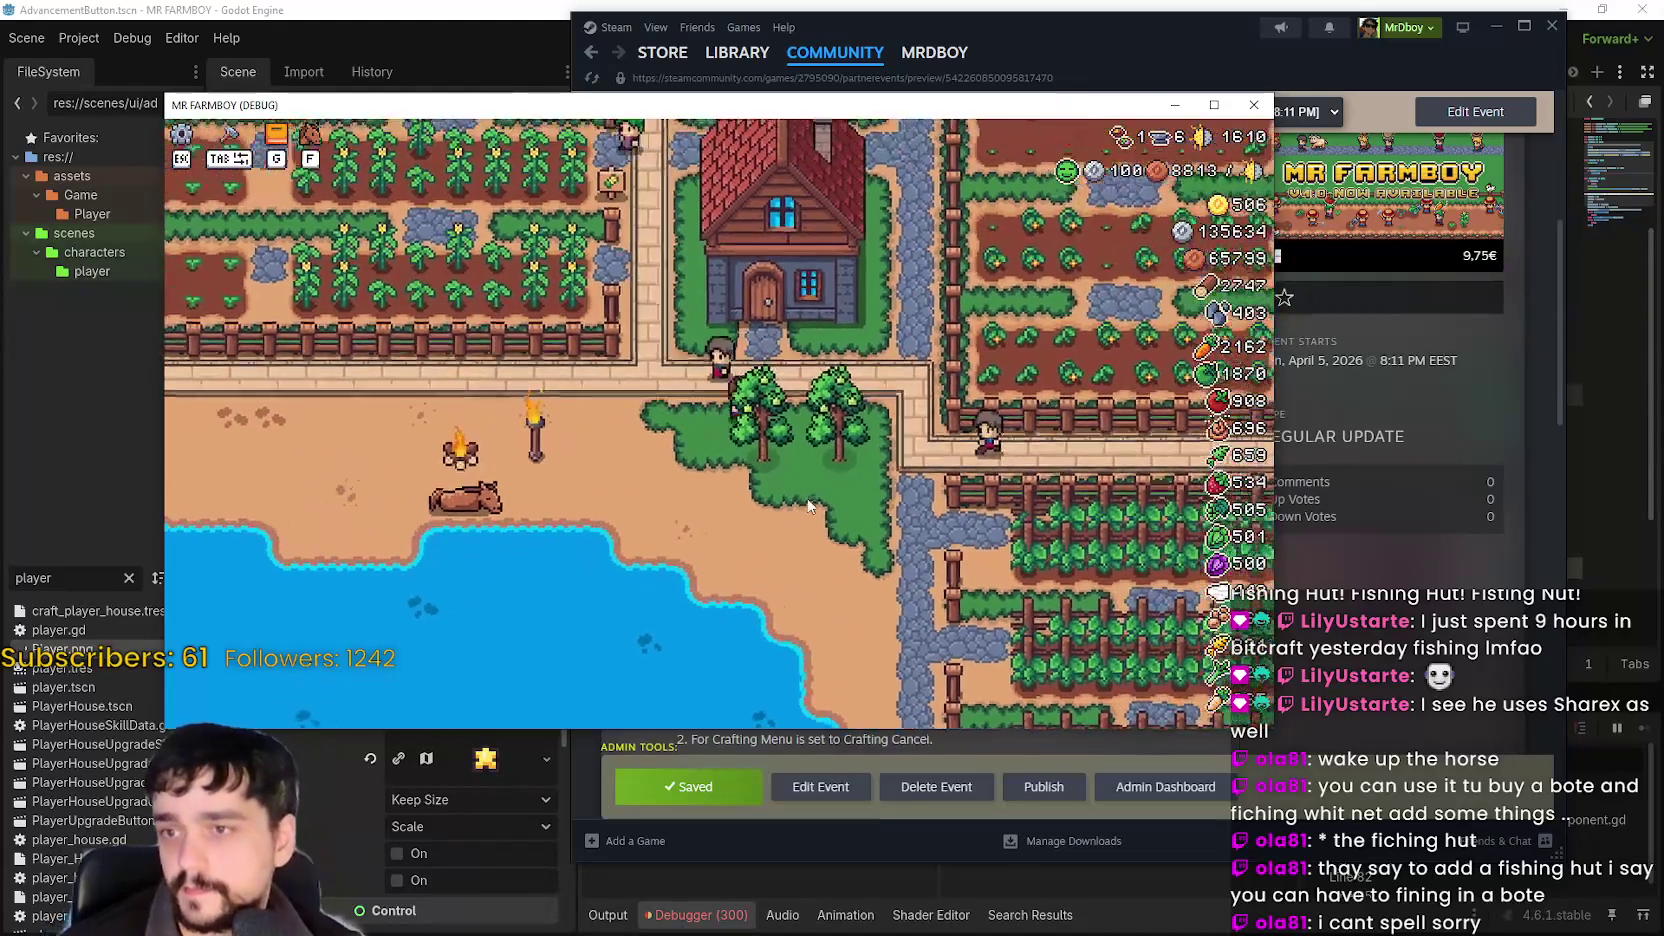
pyautogui.press('d')
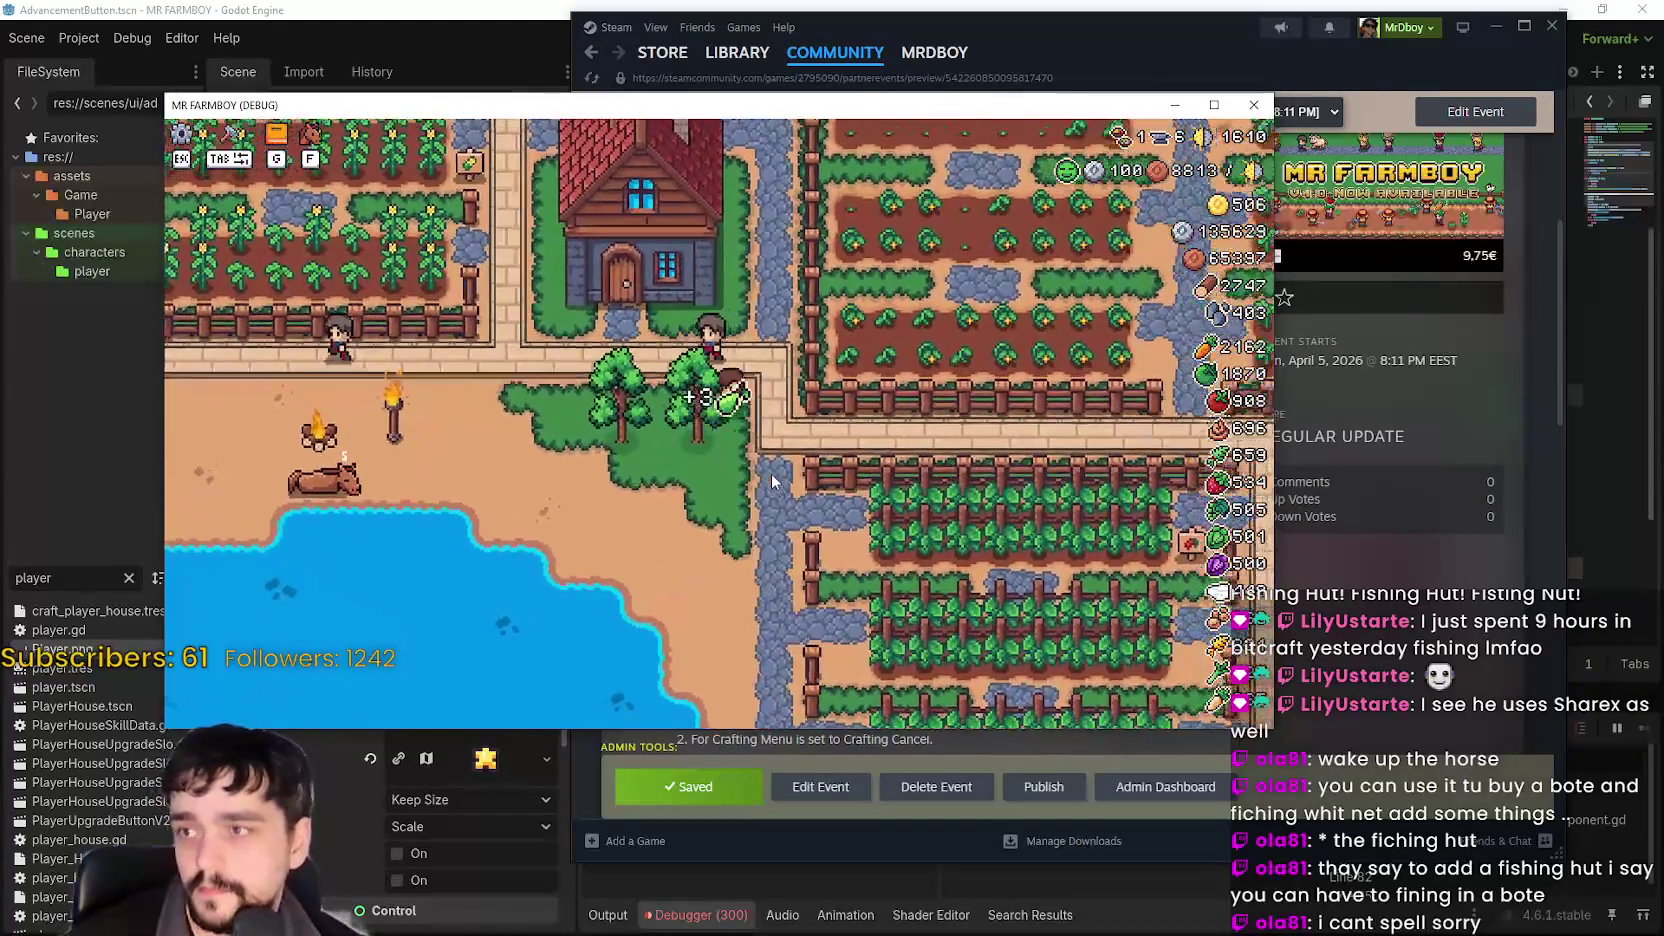
pyautogui.press('d')
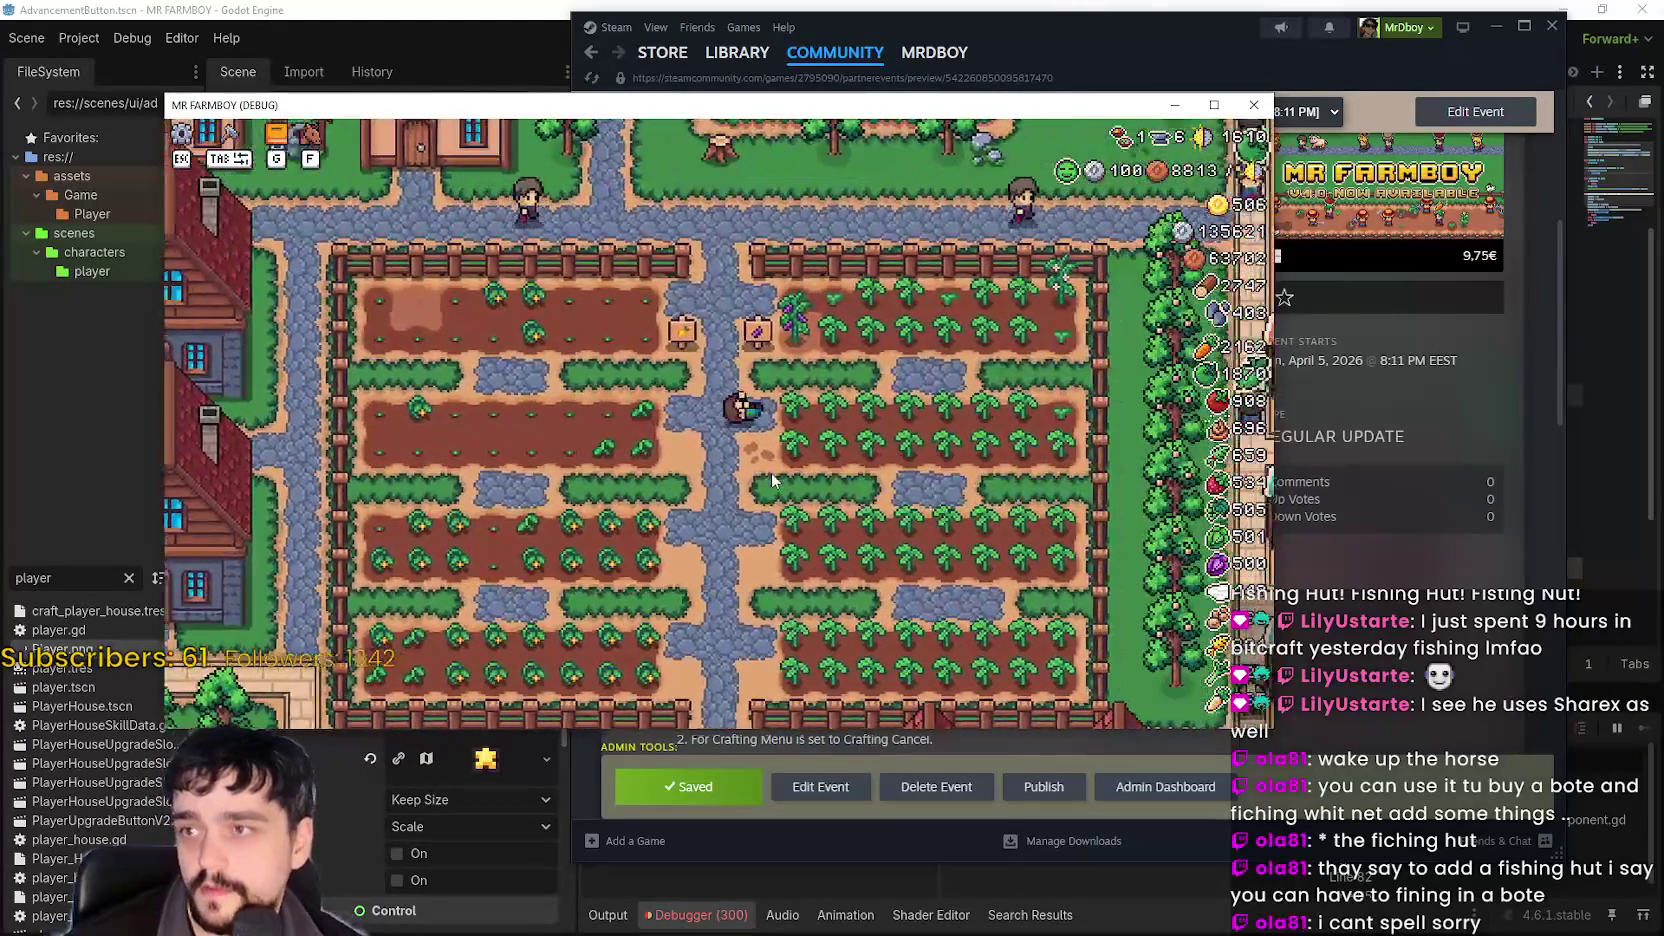
pyautogui.press('Escape')
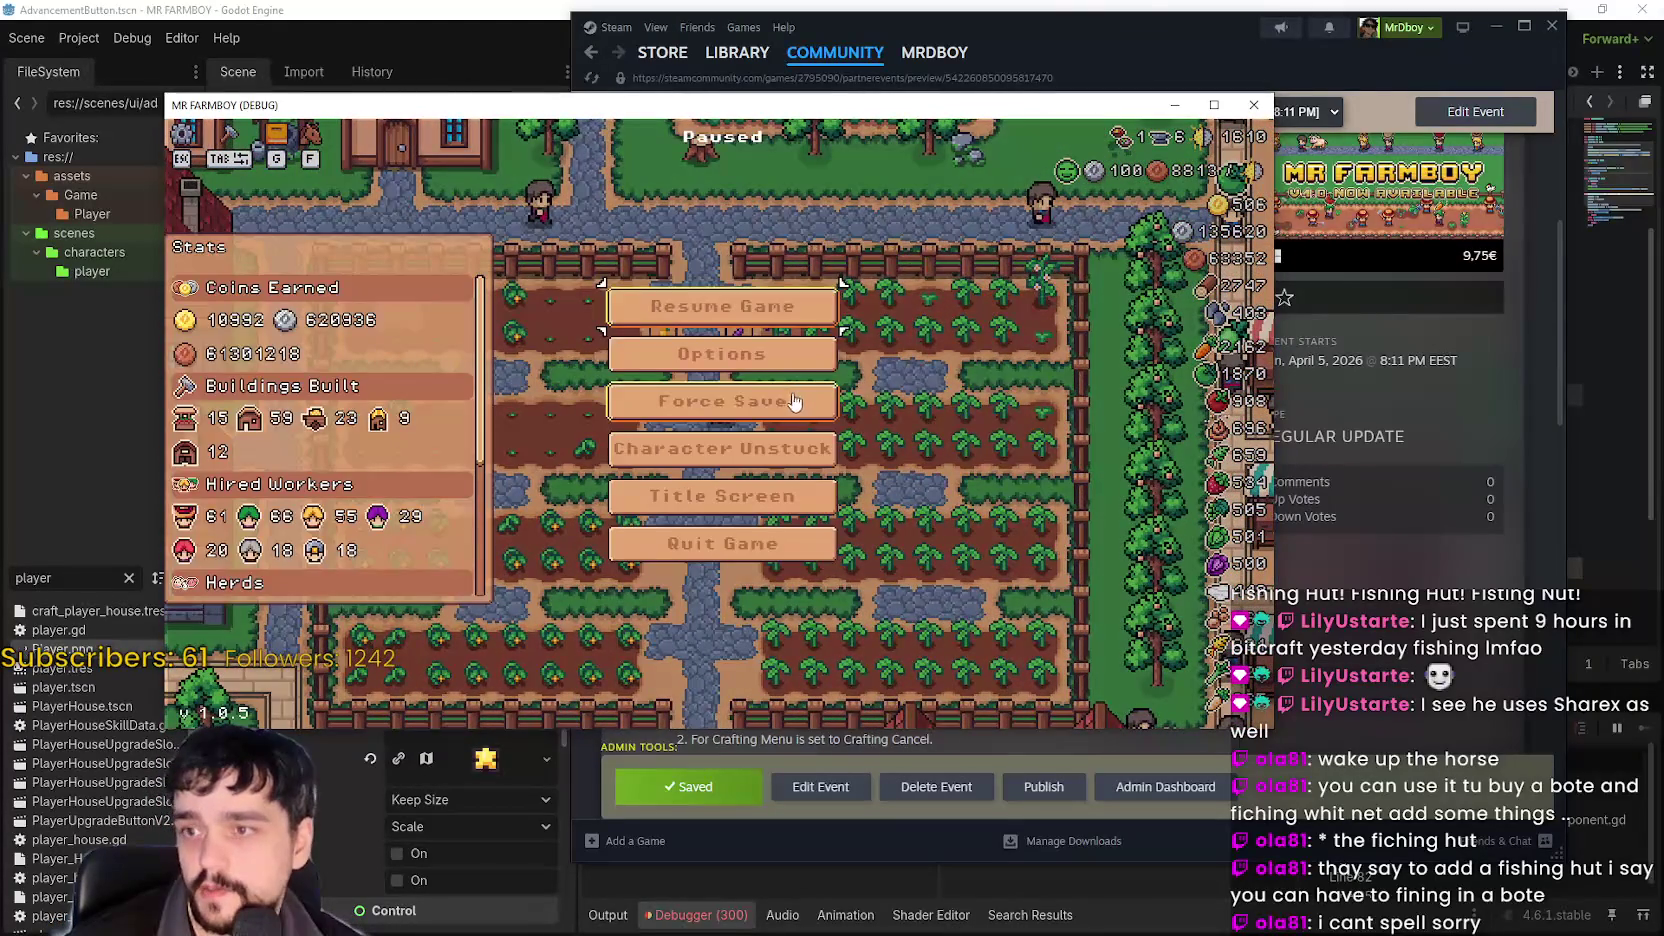
pyautogui.click(795, 353)
pyautogui.click(807, 241)
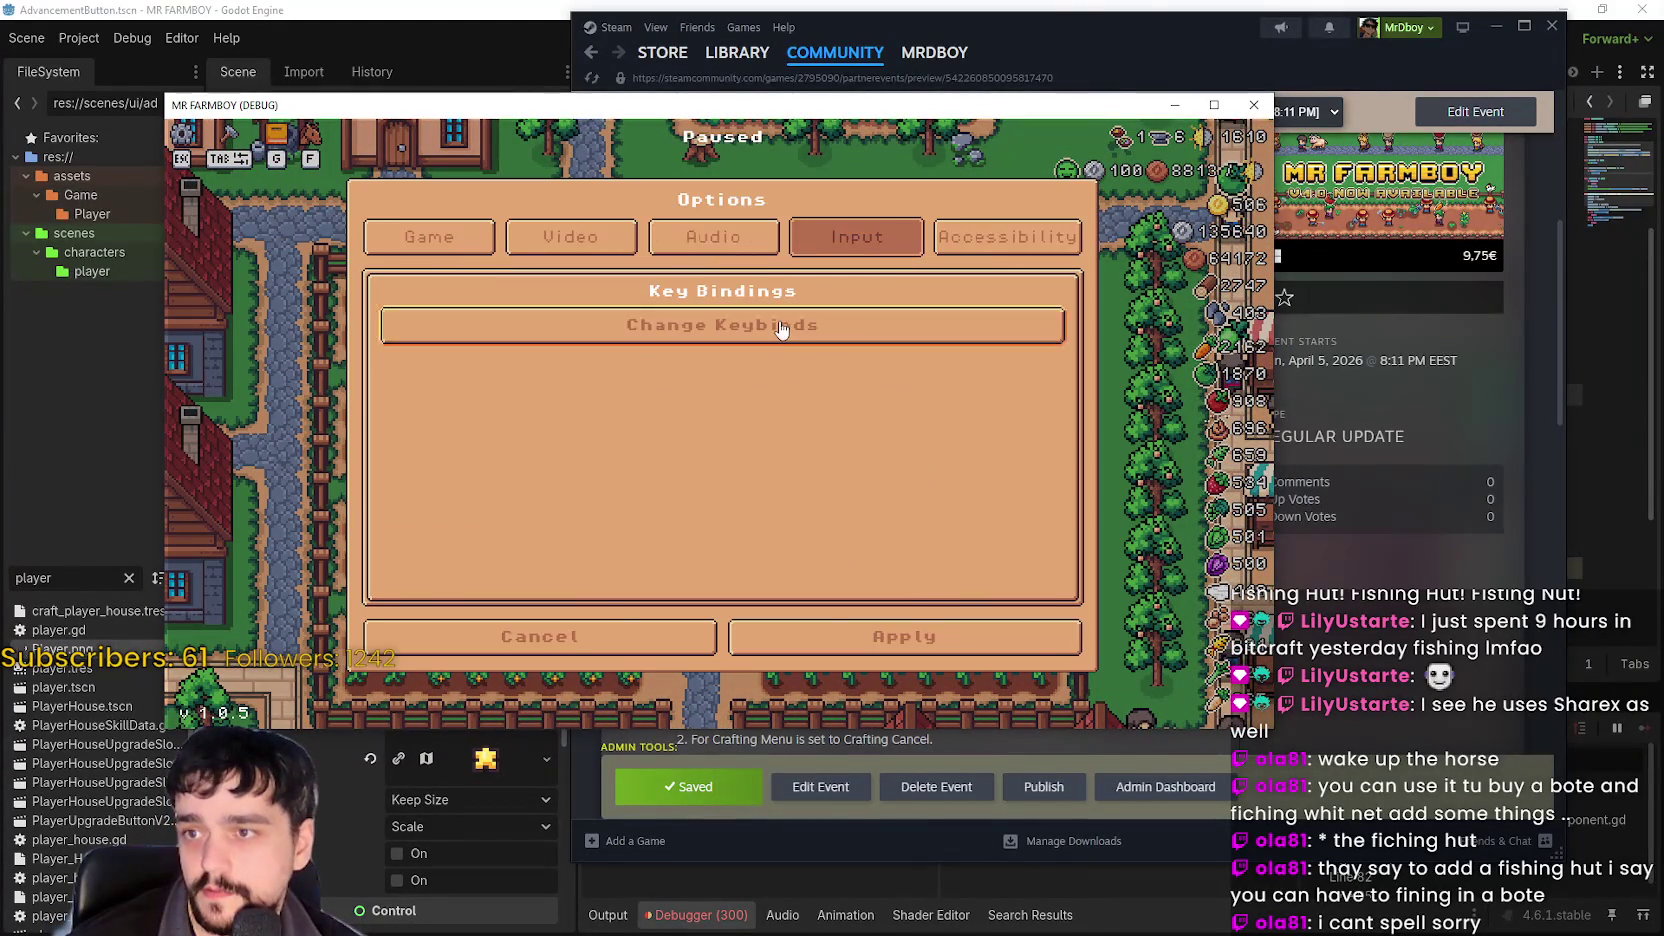
# Open the Change Keybinds list and scroll through all the bindings.
pyautogui.click(775, 325)
pyautogui.scroll(-2, 847, 344)
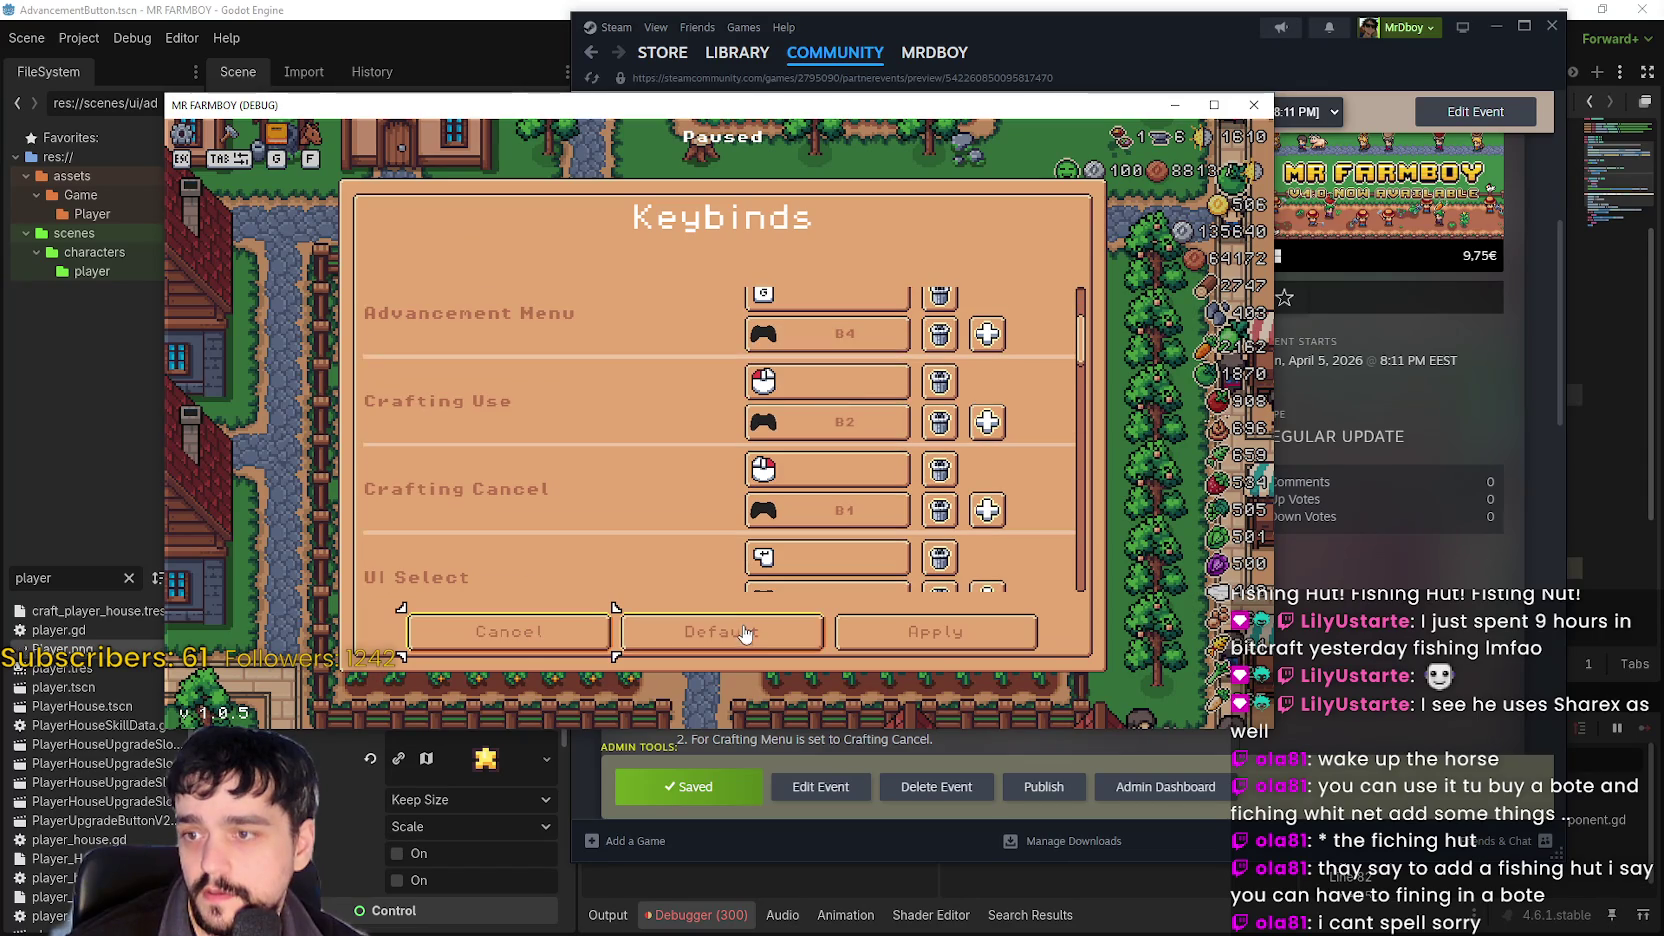
pyautogui.click(951, 638)
pyautogui.click(797, 330)
pyautogui.scroll(2, 937, 440)
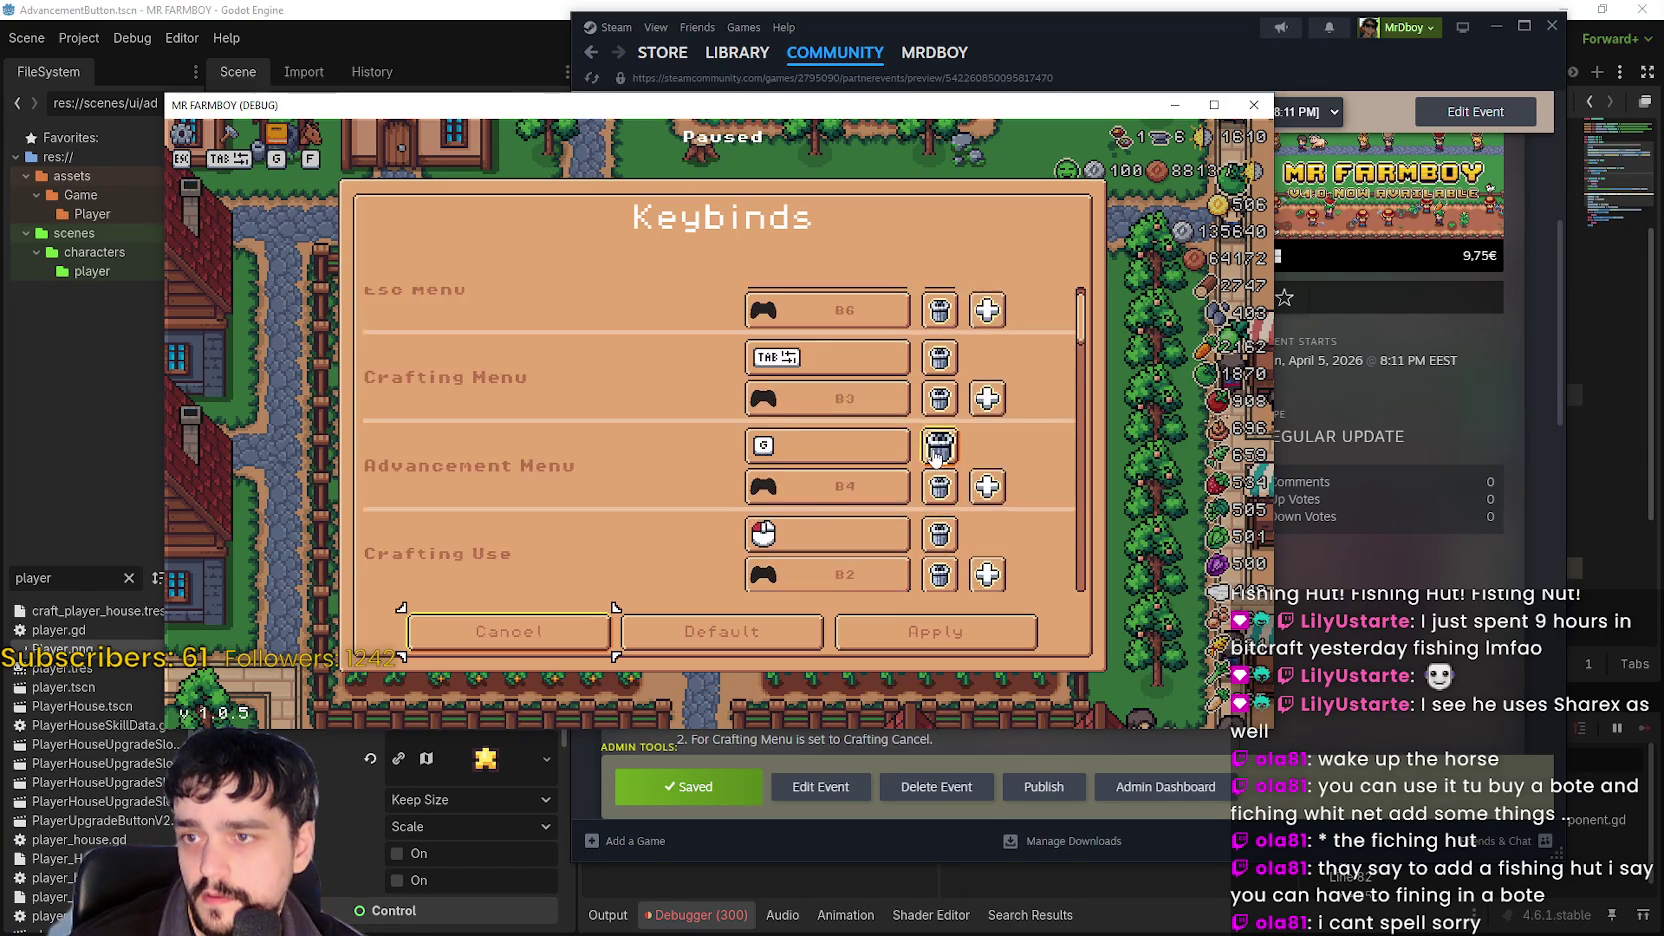
pyautogui.scroll(-1, 890, 365)
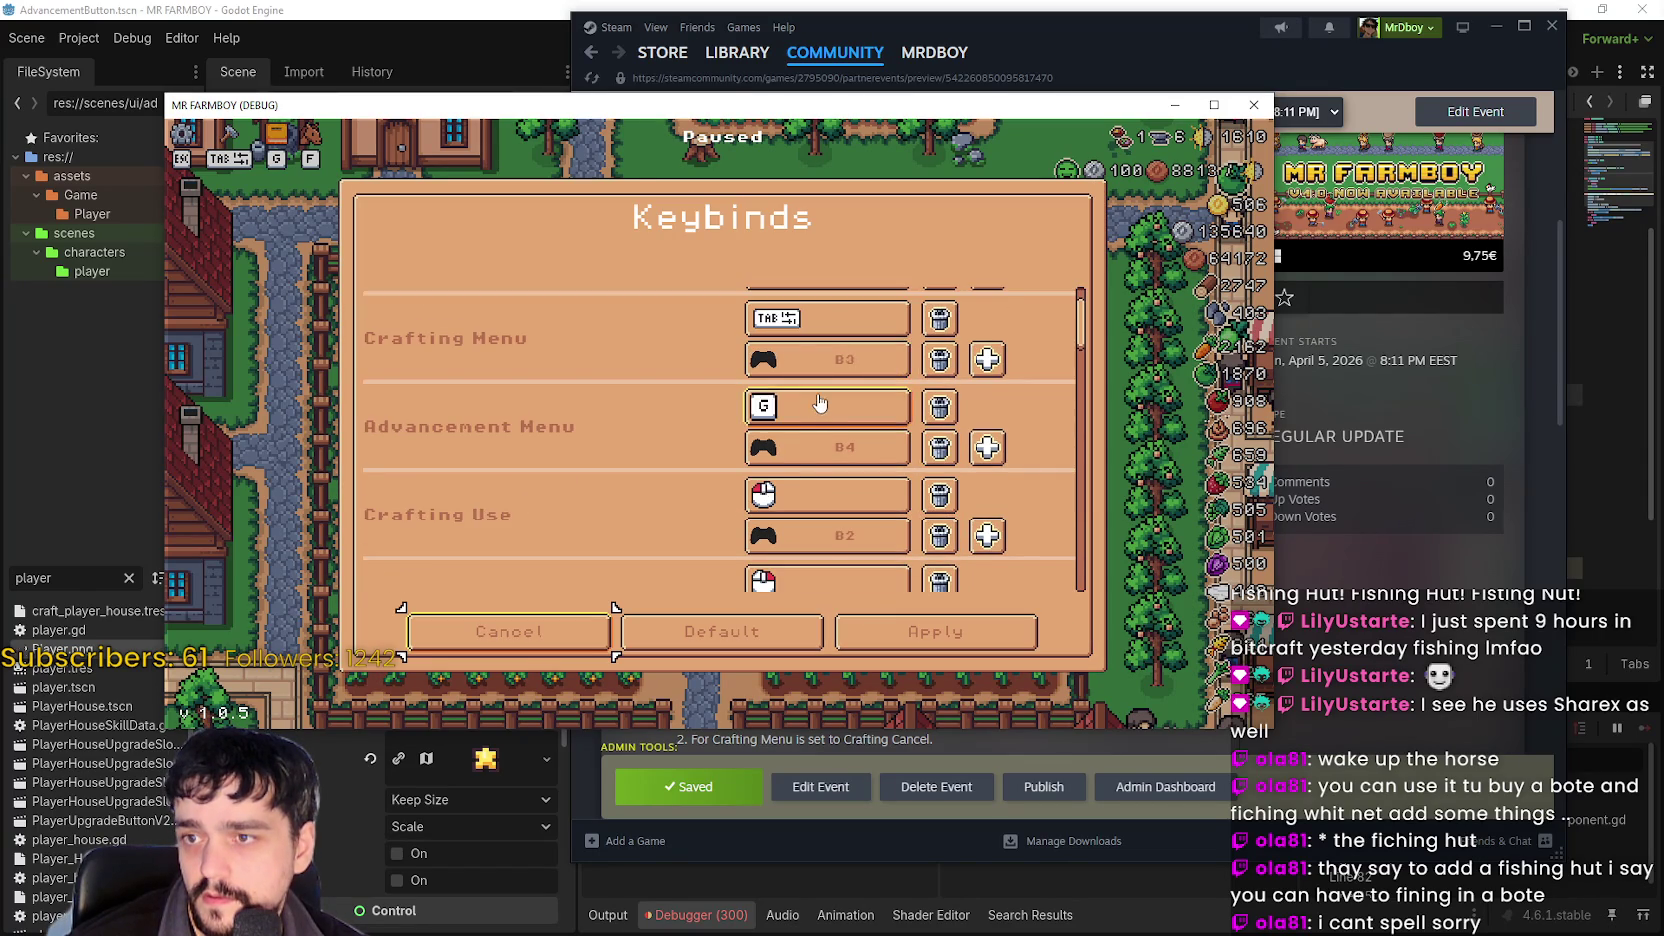
pyautogui.scroll(-4, 818, 403)
pyautogui.scroll(-4, 903, 516)
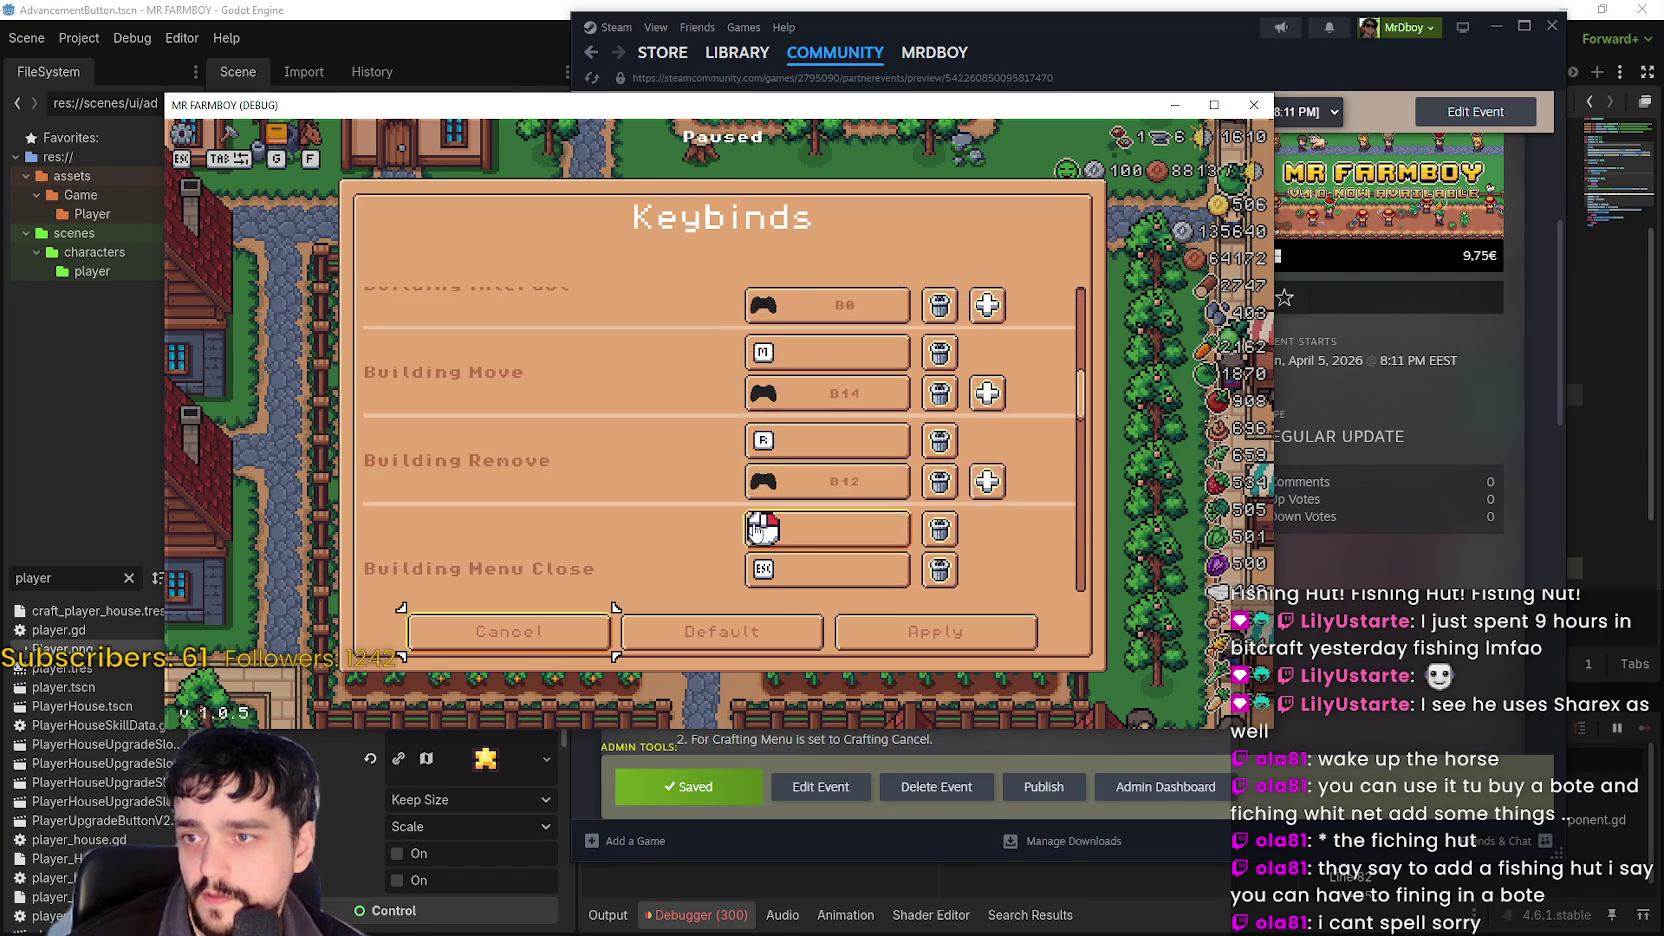
pyautogui.scroll(-5, 793, 341)
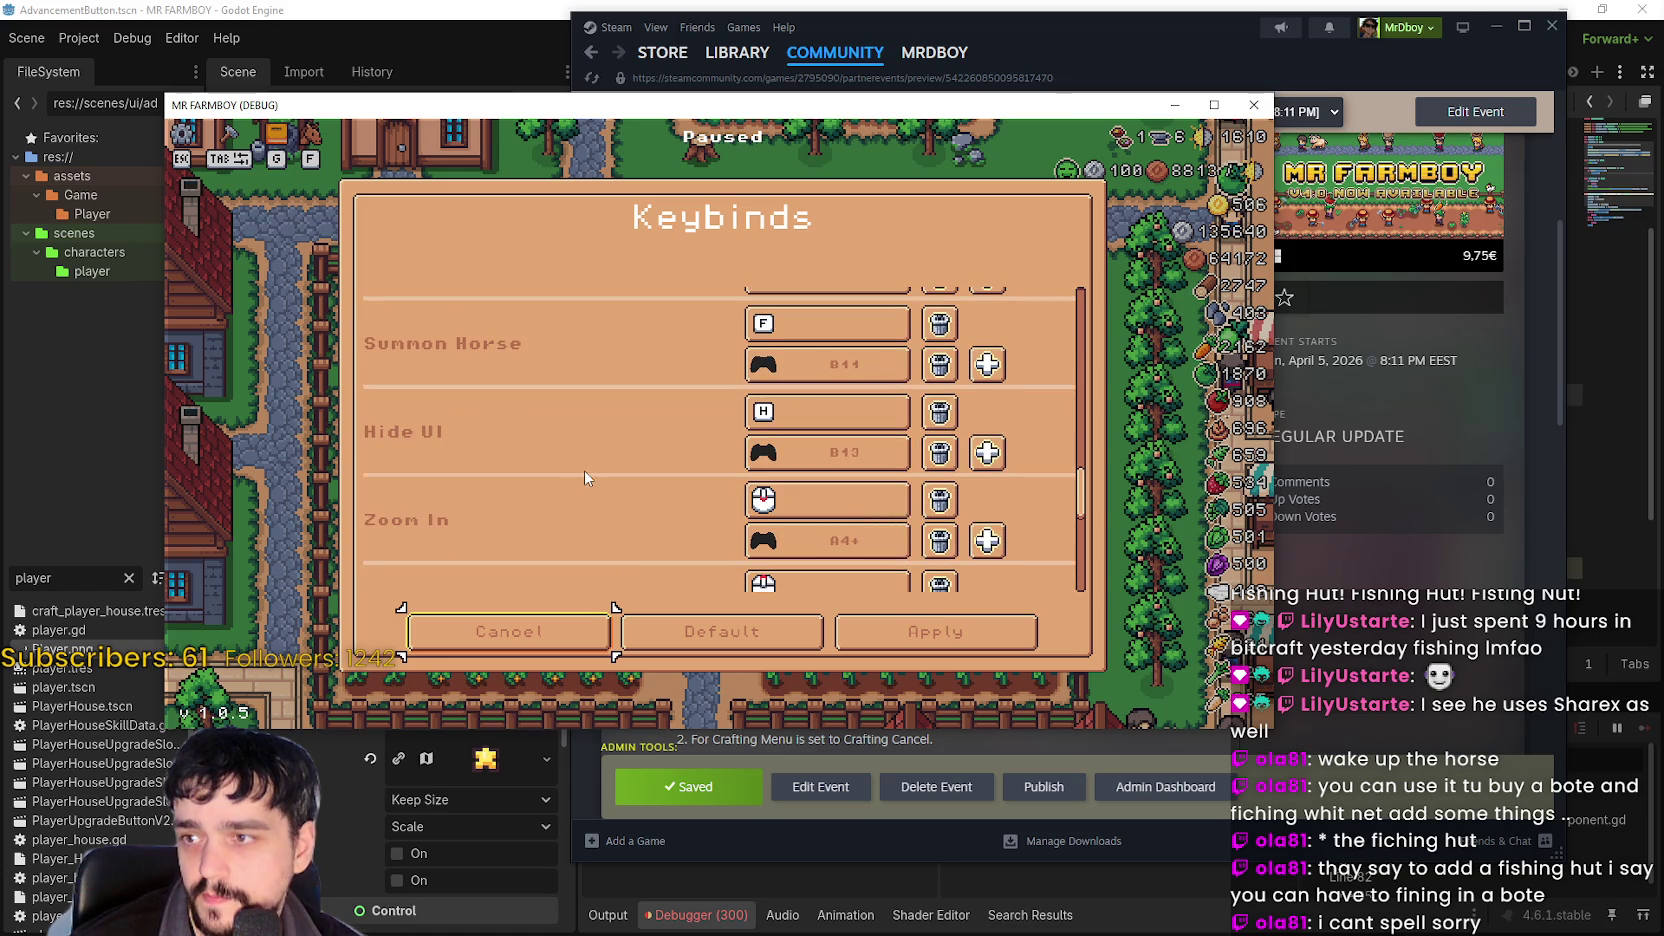
pyautogui.scroll(-2, 582, 471)
pyautogui.scroll(-2, 578, 465)
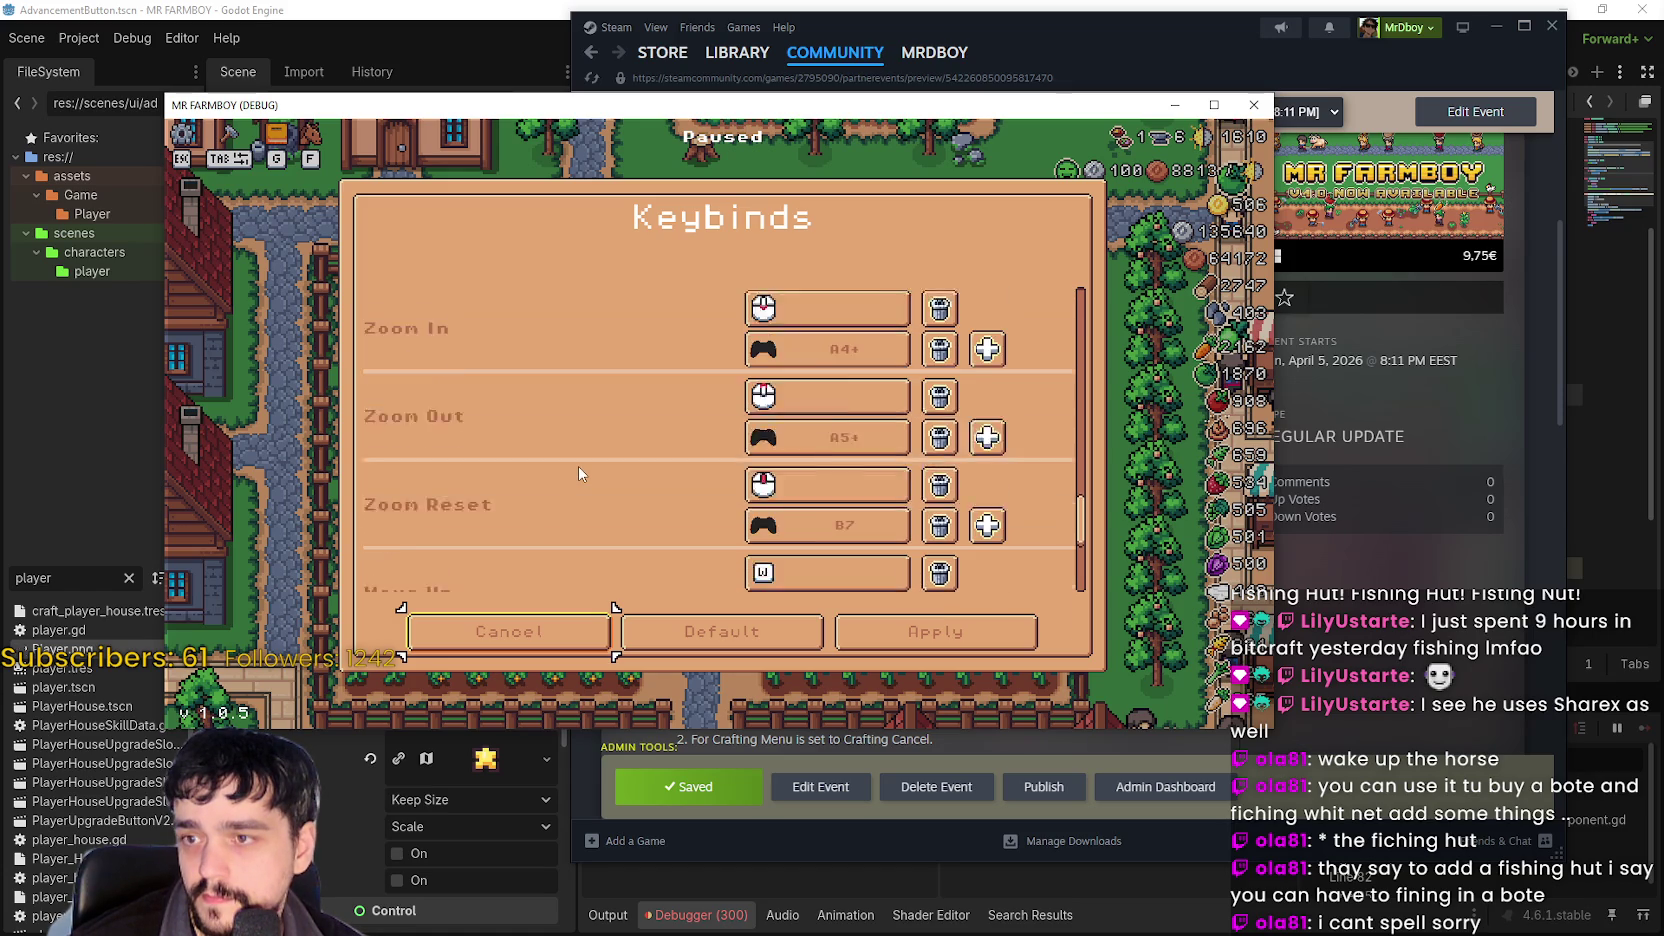
pyautogui.scroll(-3, 578, 465)
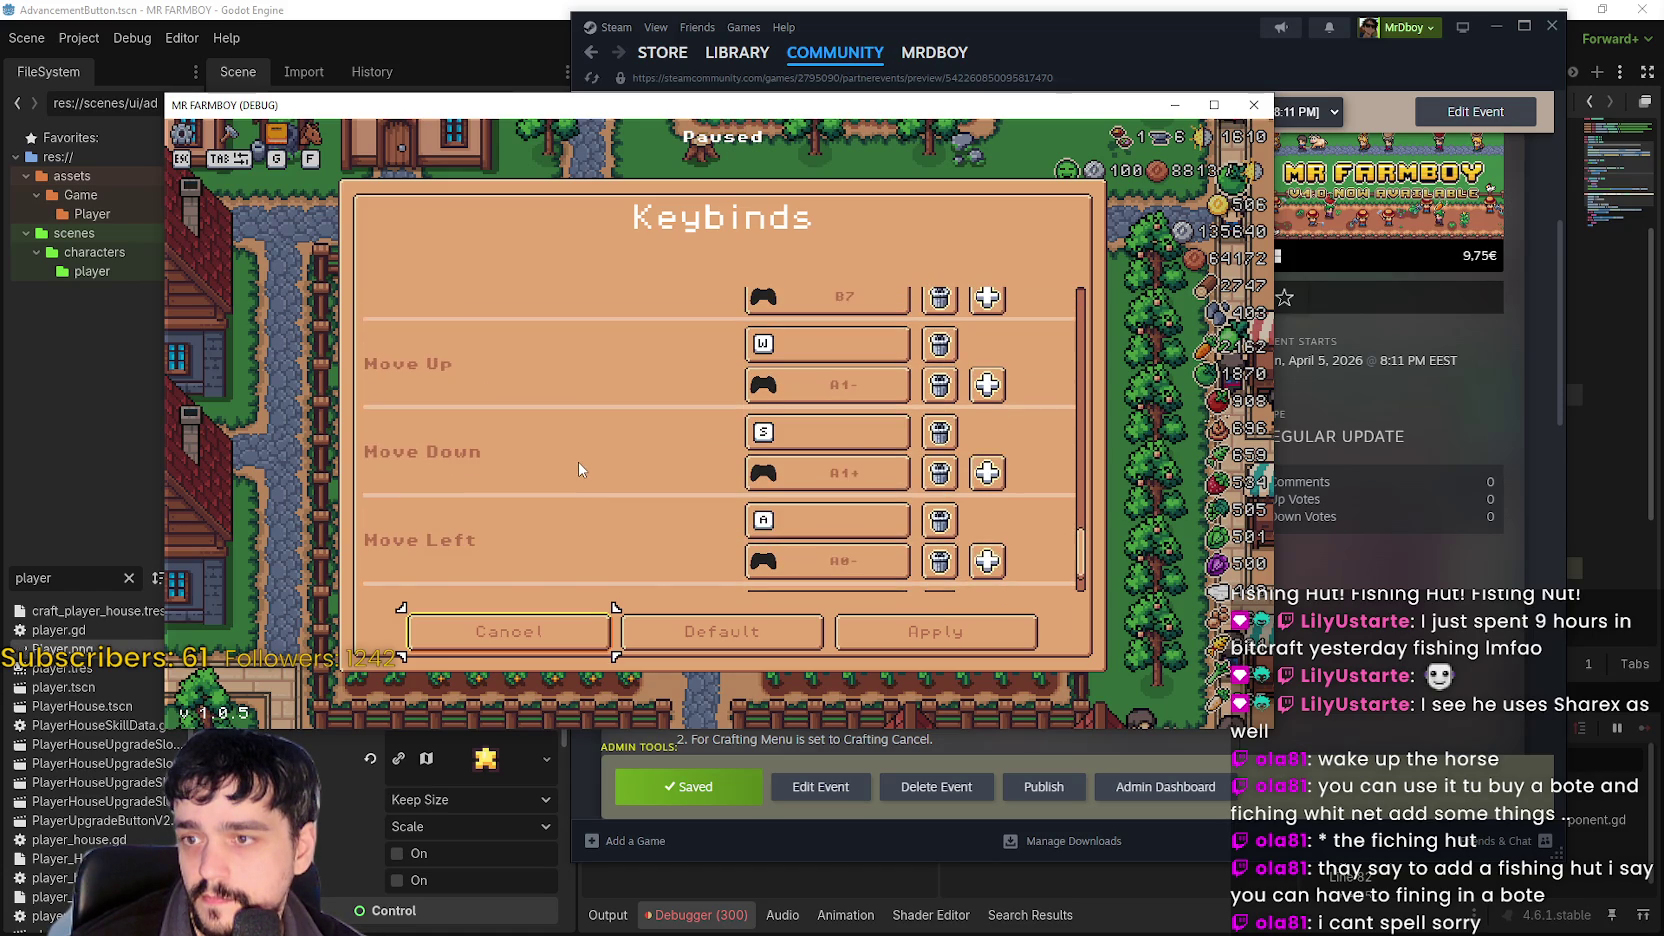
pyautogui.scroll(-1, 578, 468)
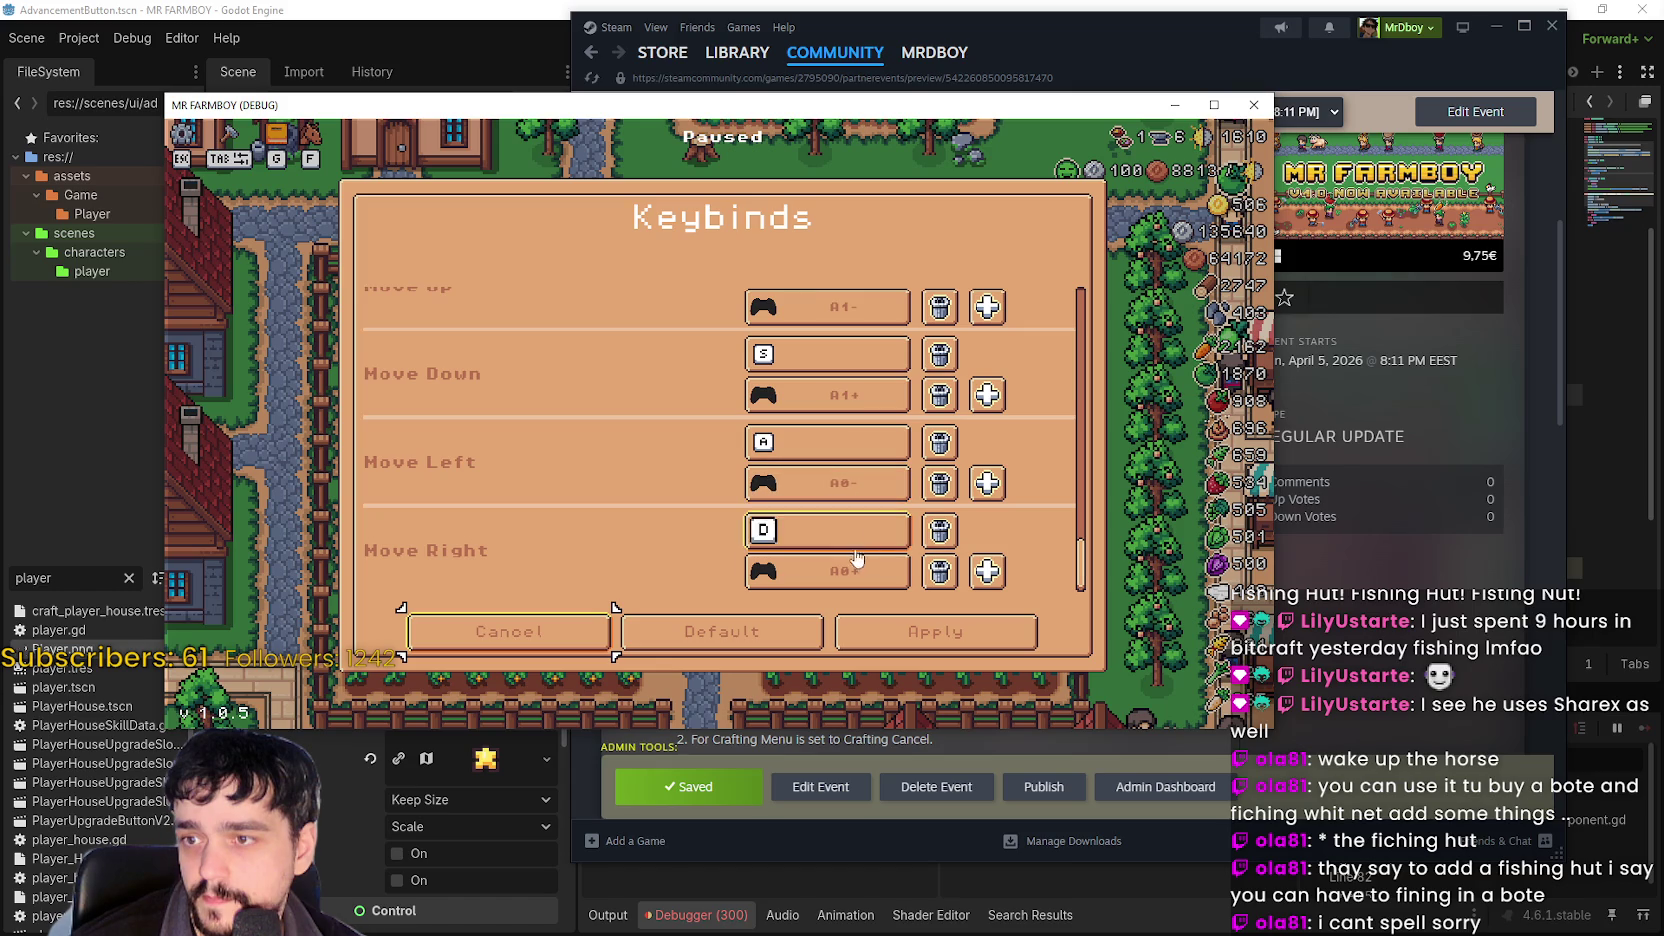
# Maximize the game window, browse the rest of the keybinds, and cancel out of the list.
pyautogui.click(1214, 104)
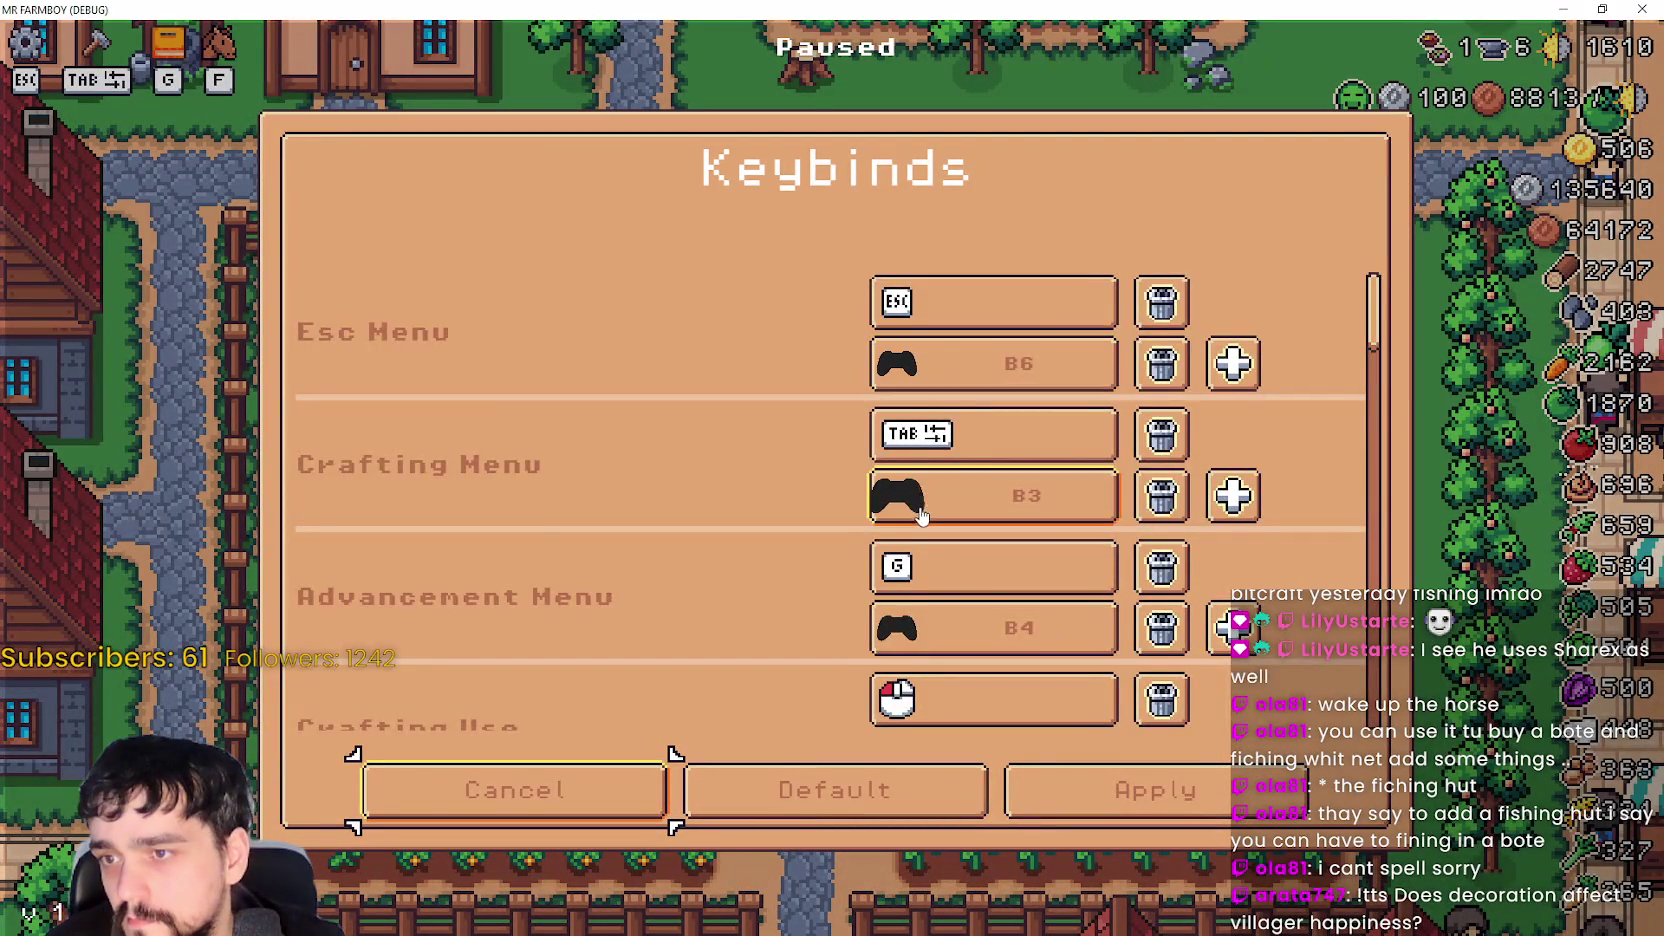
pyautogui.scroll(-7, 921, 515)
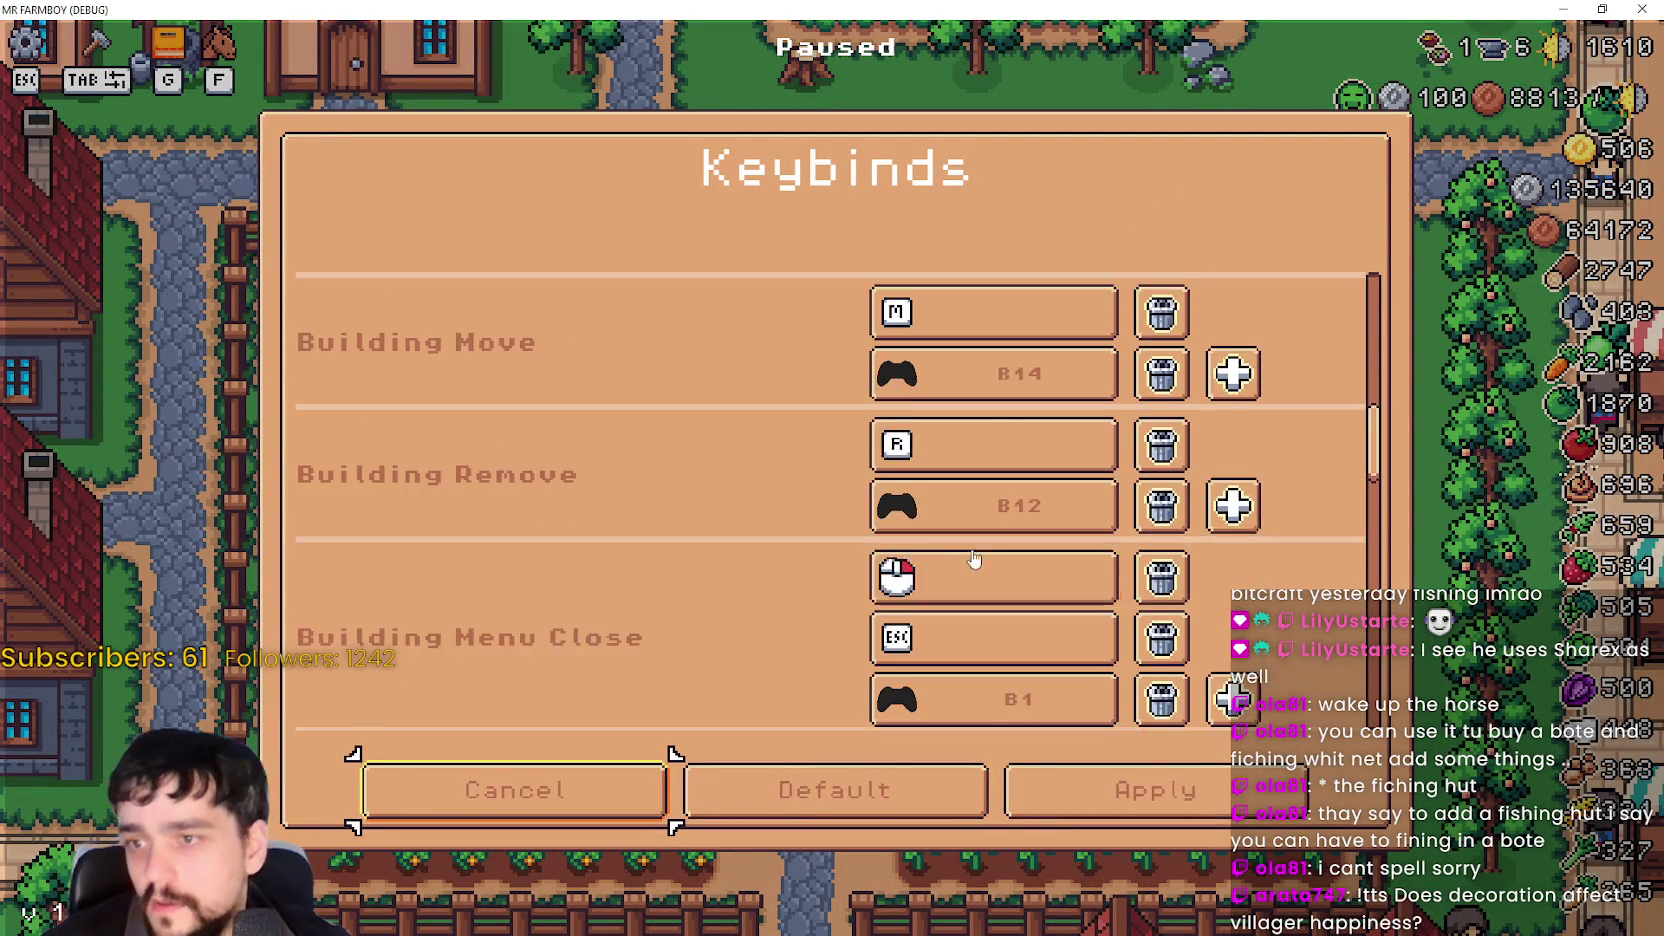
pyautogui.scroll(-1, 1388, 432)
pyautogui.moveTo(1378, 430); pyautogui.dragTo(1378, 630)
pyautogui.scroll(10, 1352, 200)
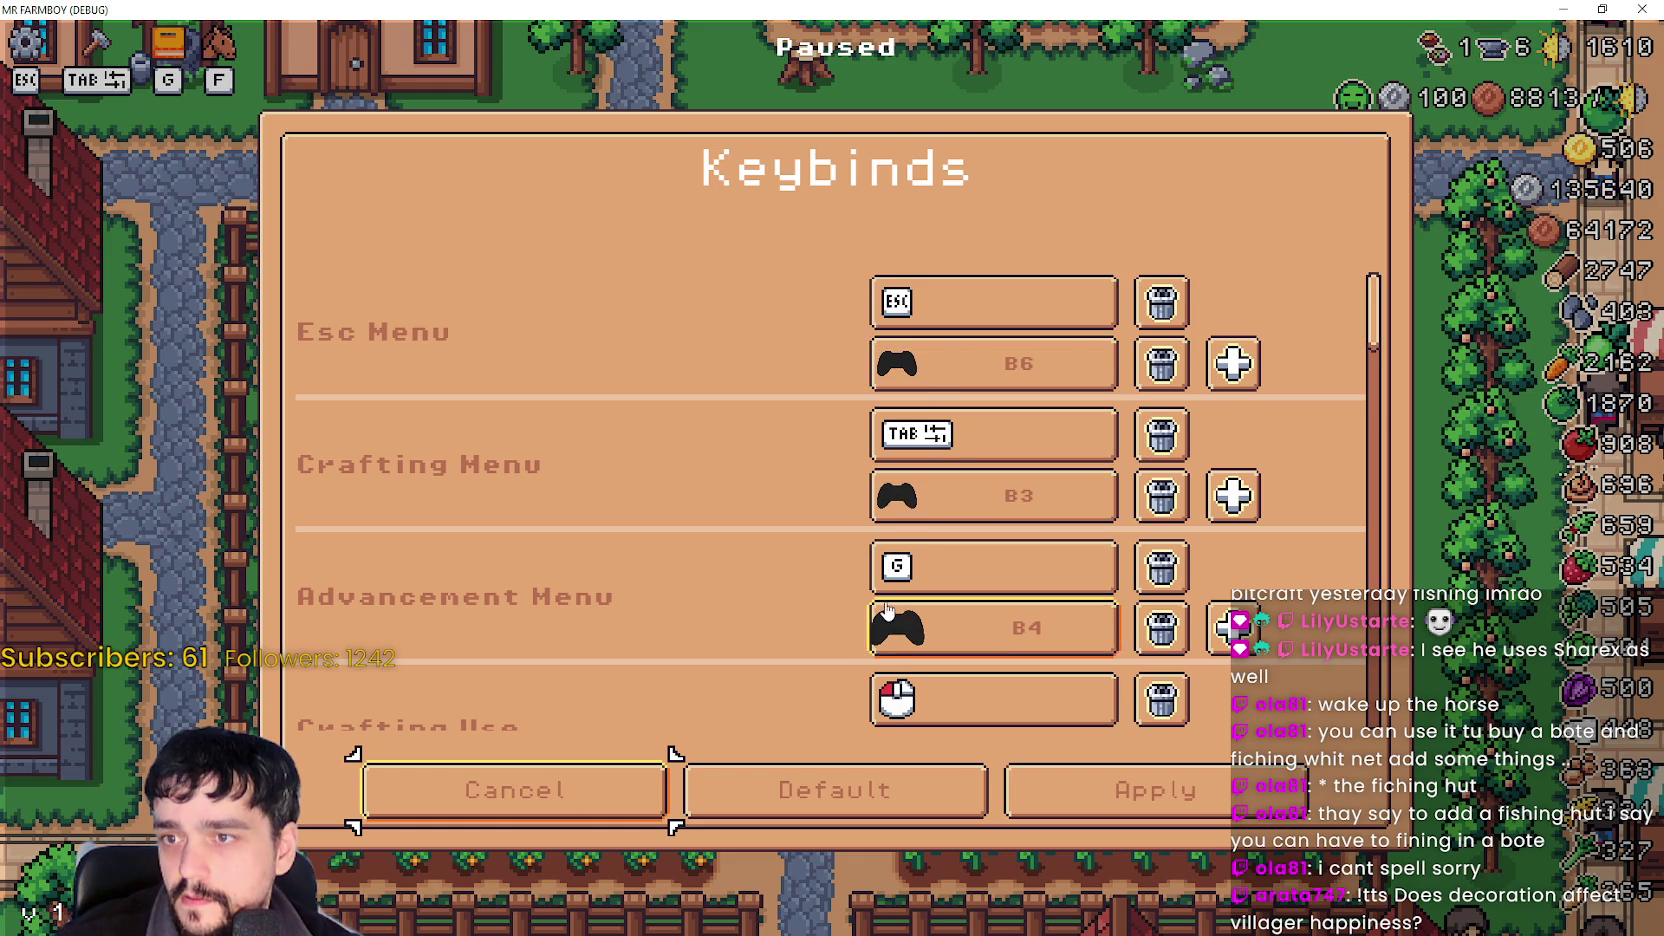
pyautogui.scroll(-10, 887, 612)
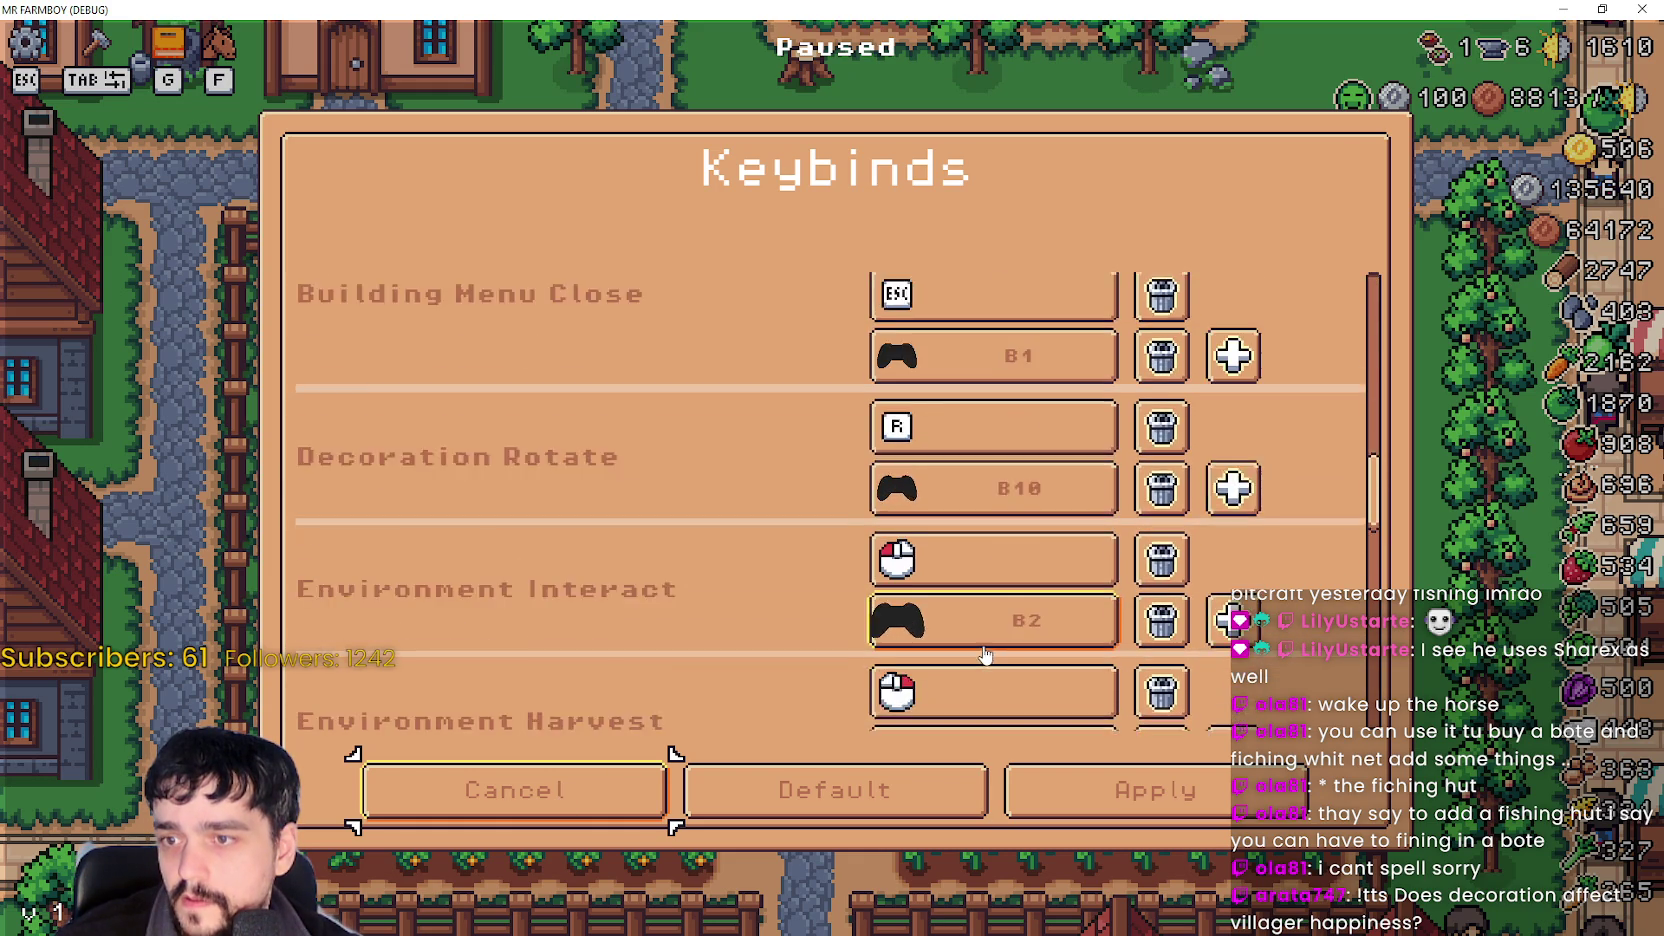
pyautogui.scroll(-3, 985, 655)
pyautogui.scroll(-10, 1019, 600)
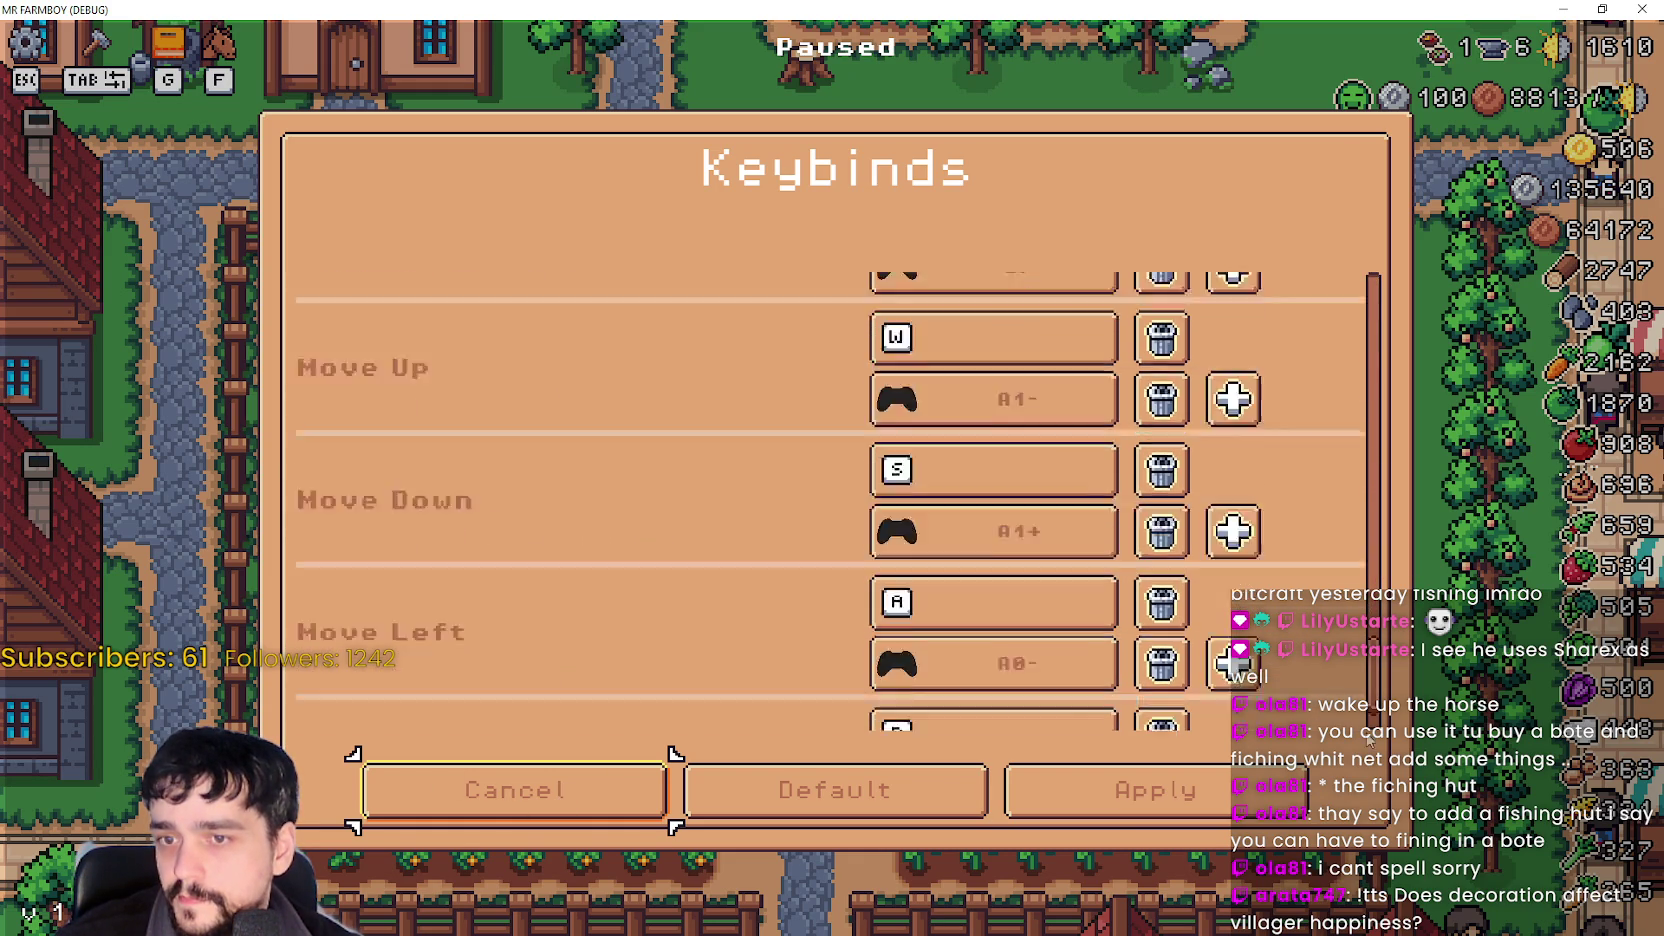
pyautogui.click(529, 818)
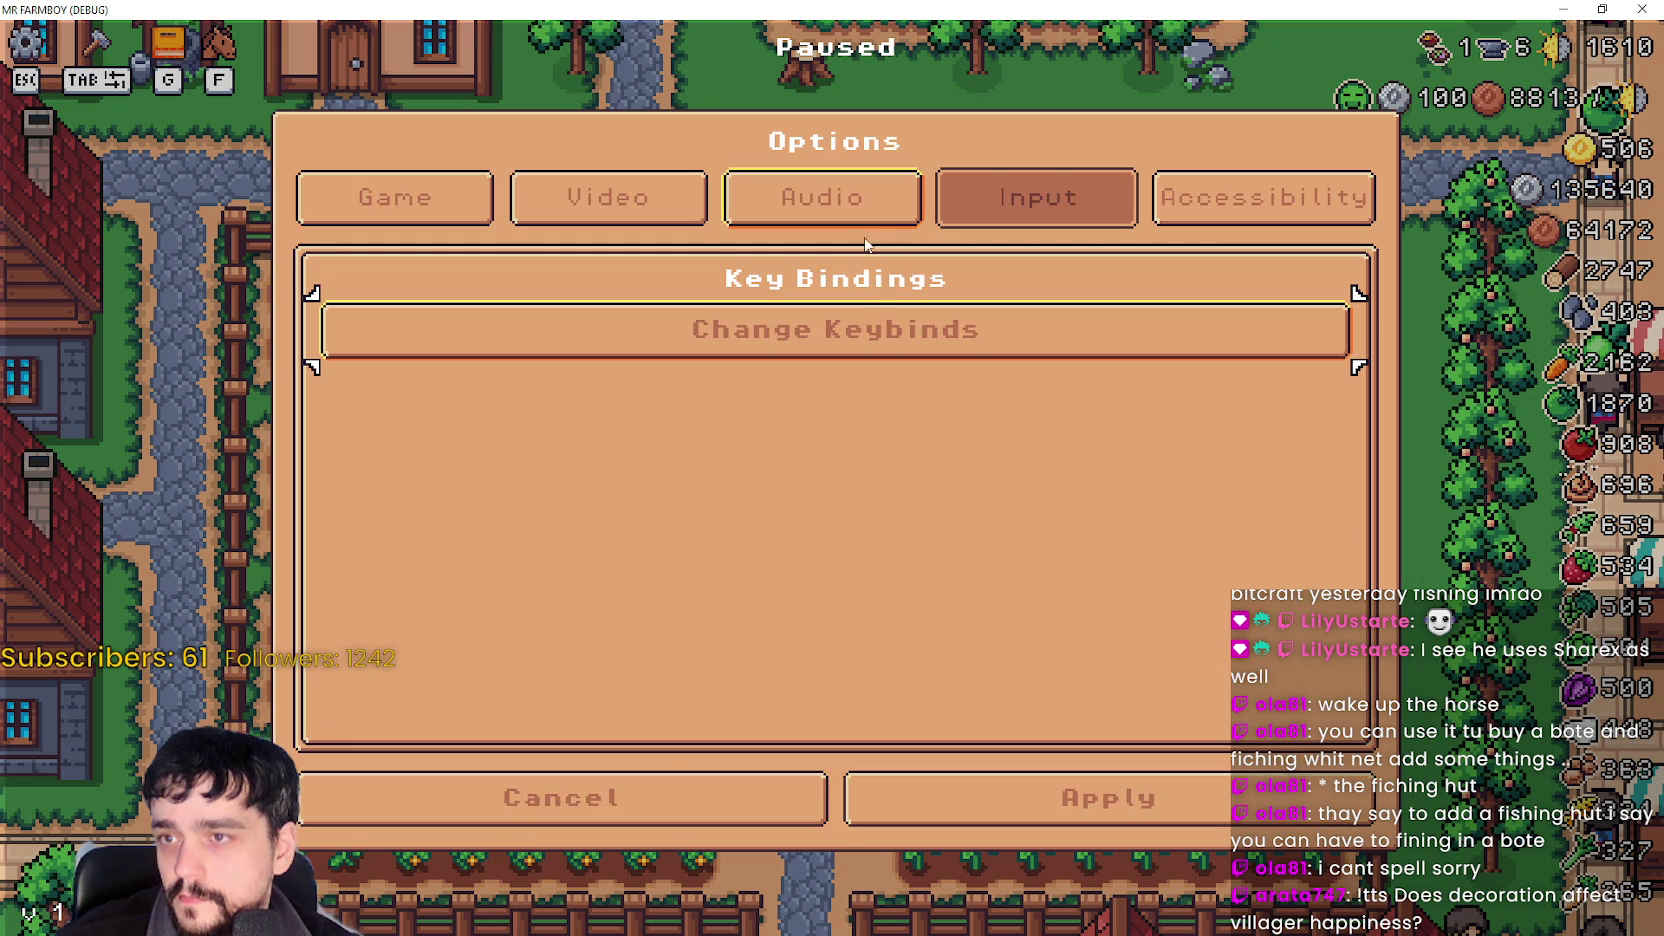
# Close the options window and resume the game.
pyautogui.click(676, 802)
pyautogui.press('Escape')
pyautogui.scroll(-3, 855, 412)
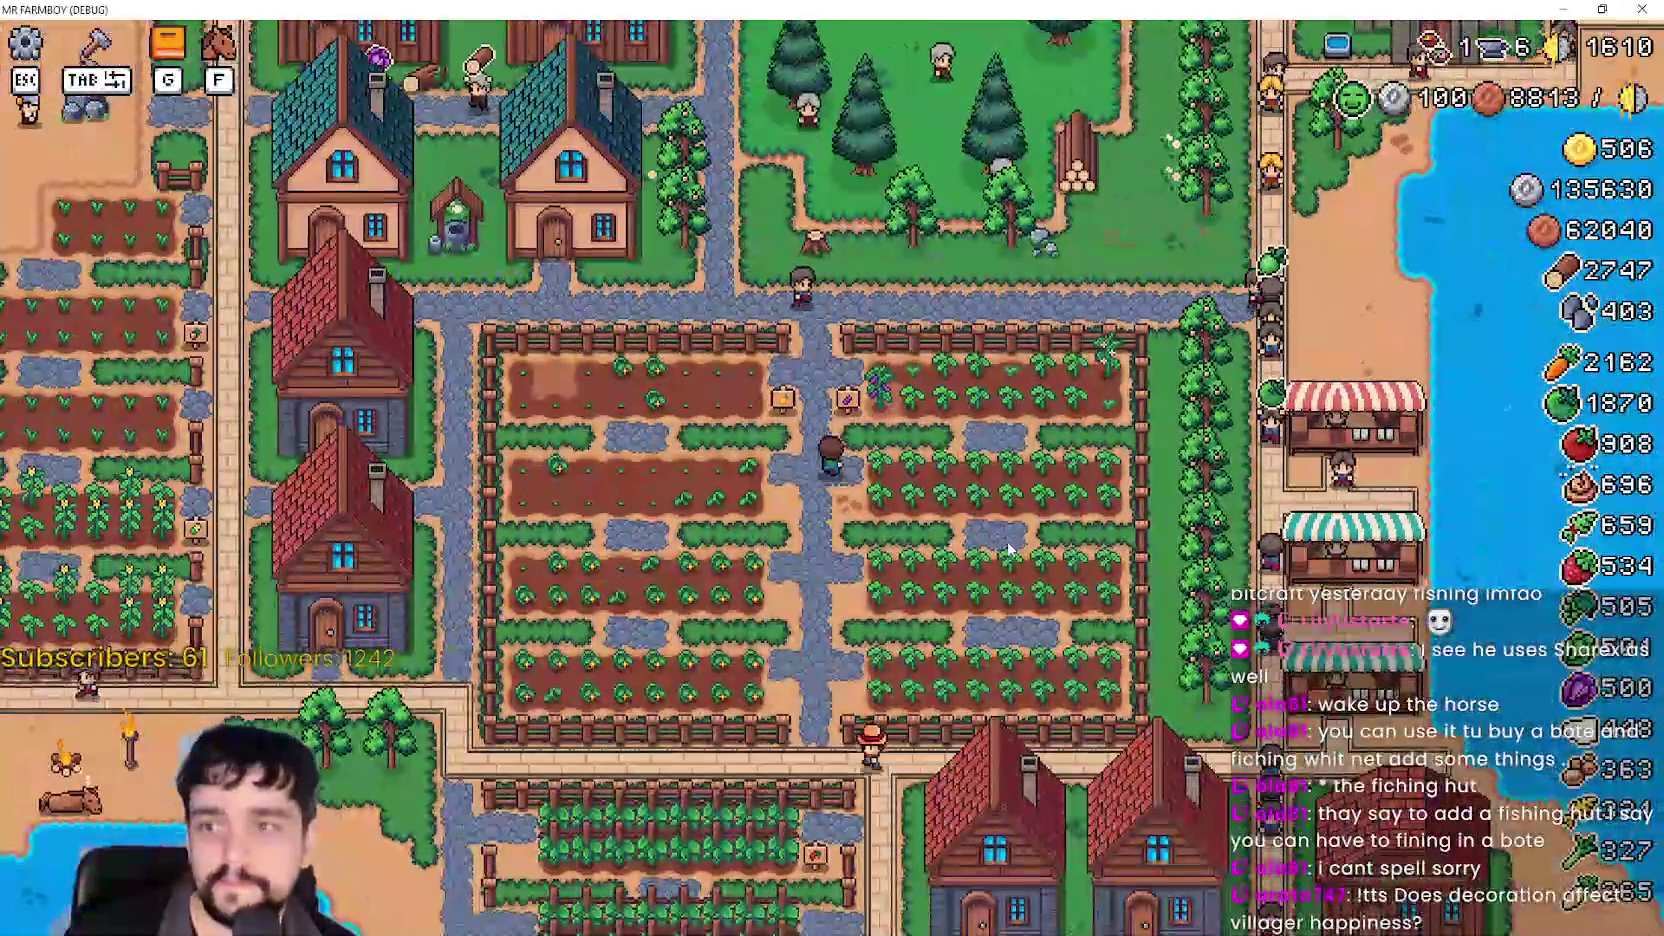
pyautogui.scroll(3, 989, 505)
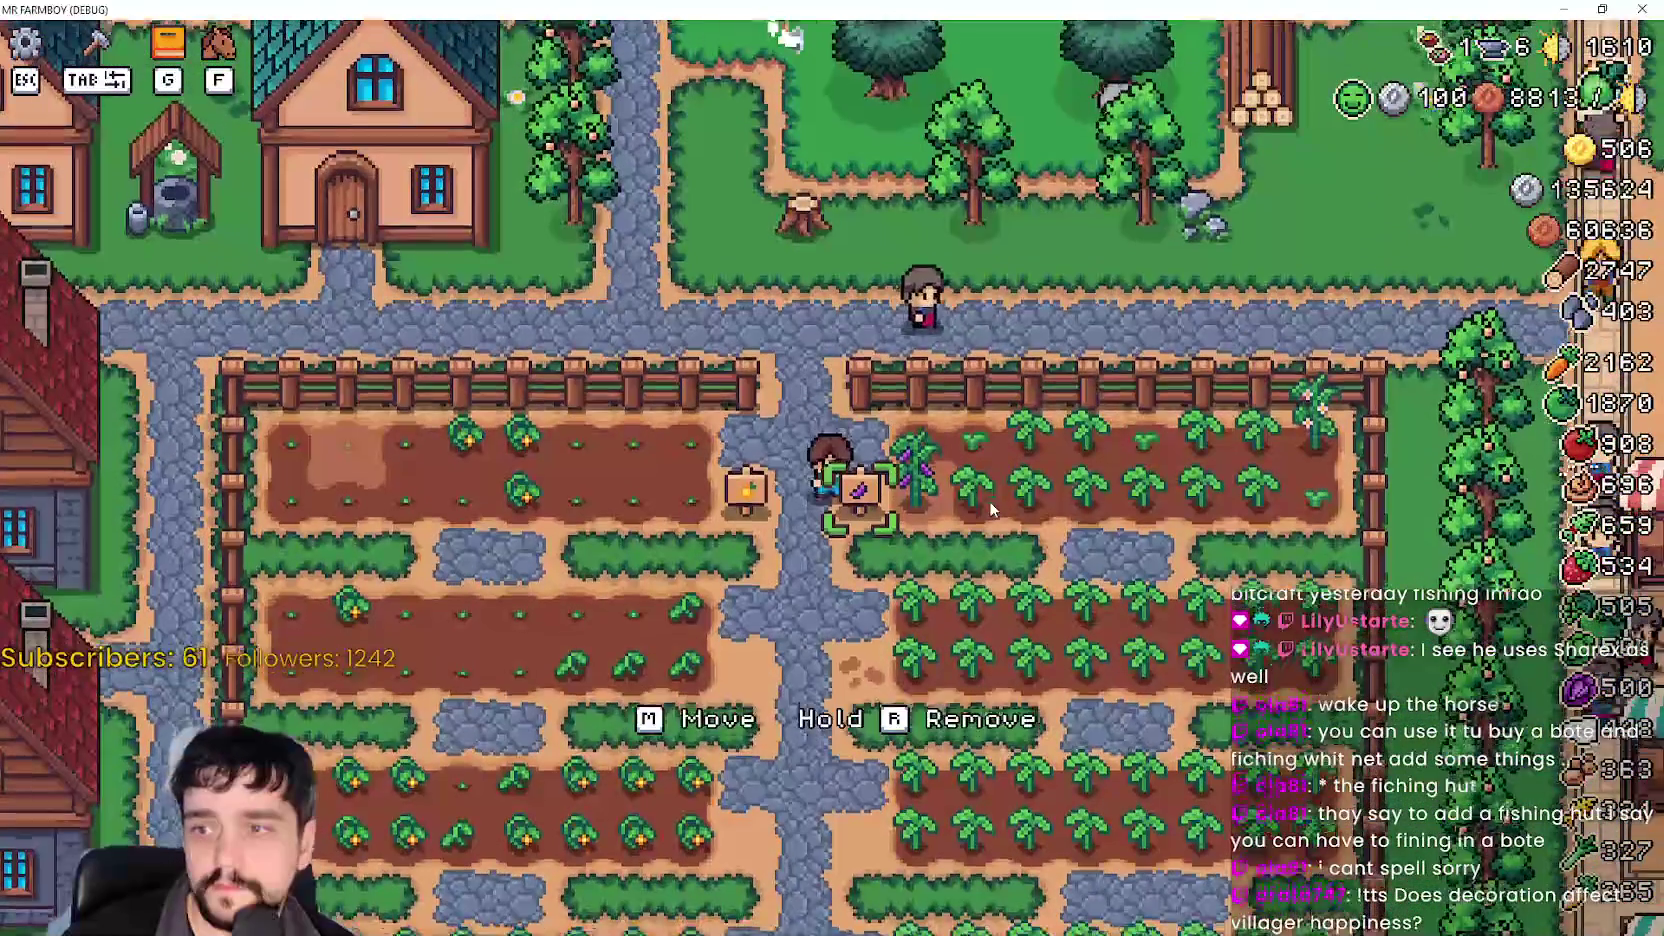
# Walk the farmer to the house door and open, then close, the house management panel.
pyautogui.press('w')
pyautogui.press('a')
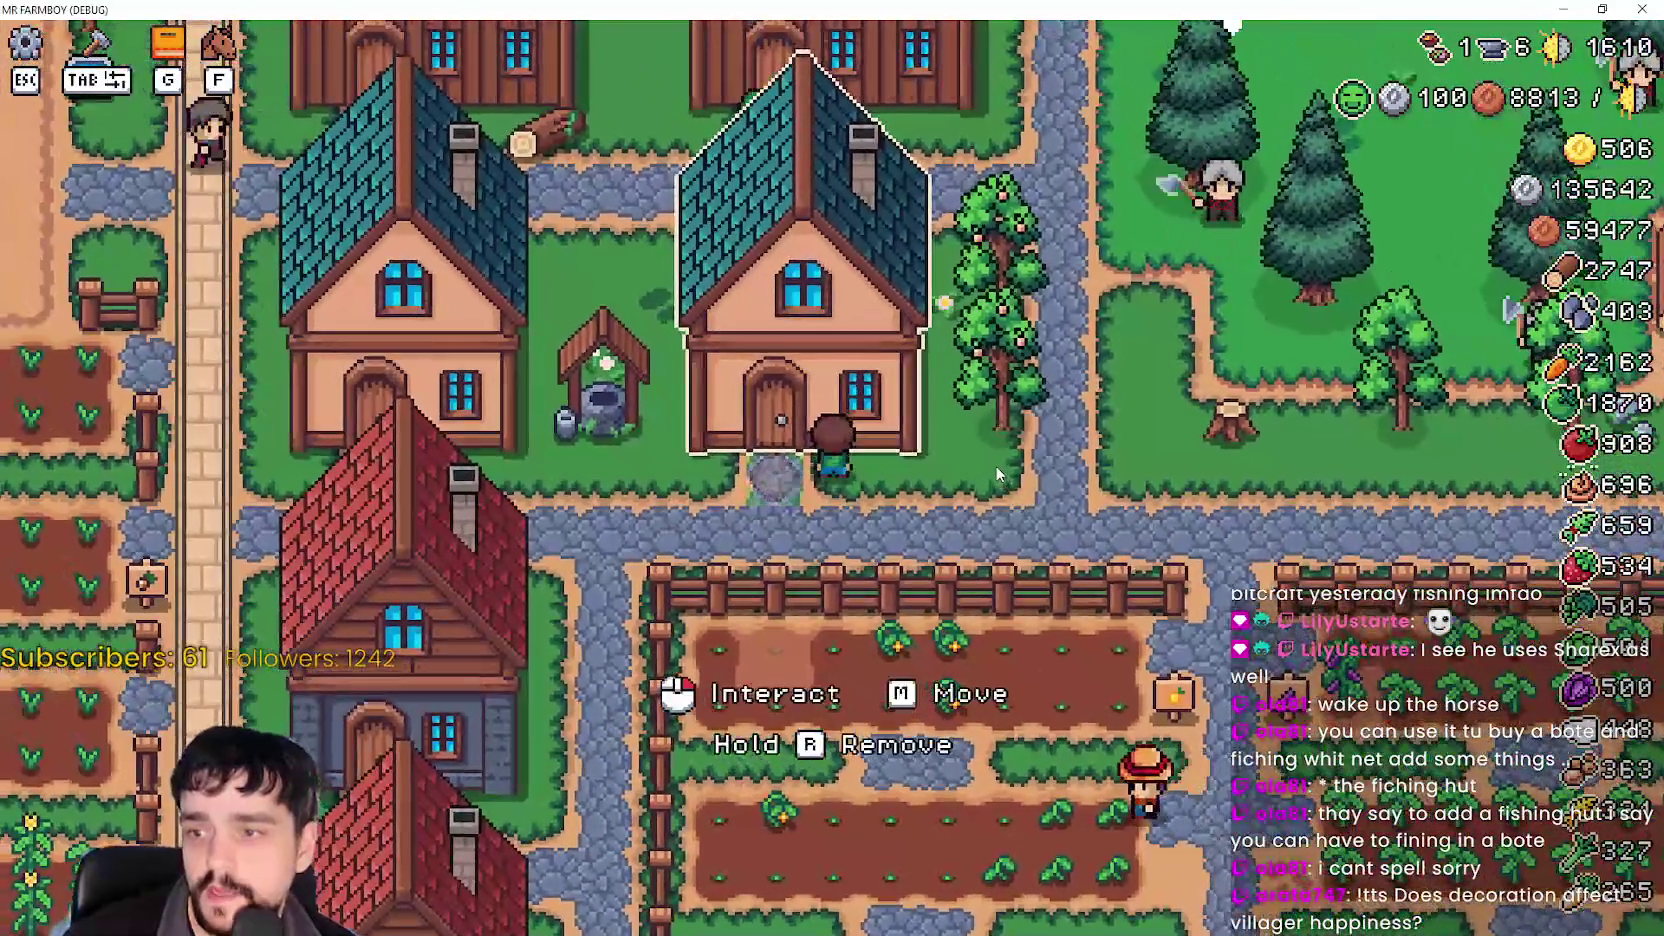
pyautogui.click(994, 463)
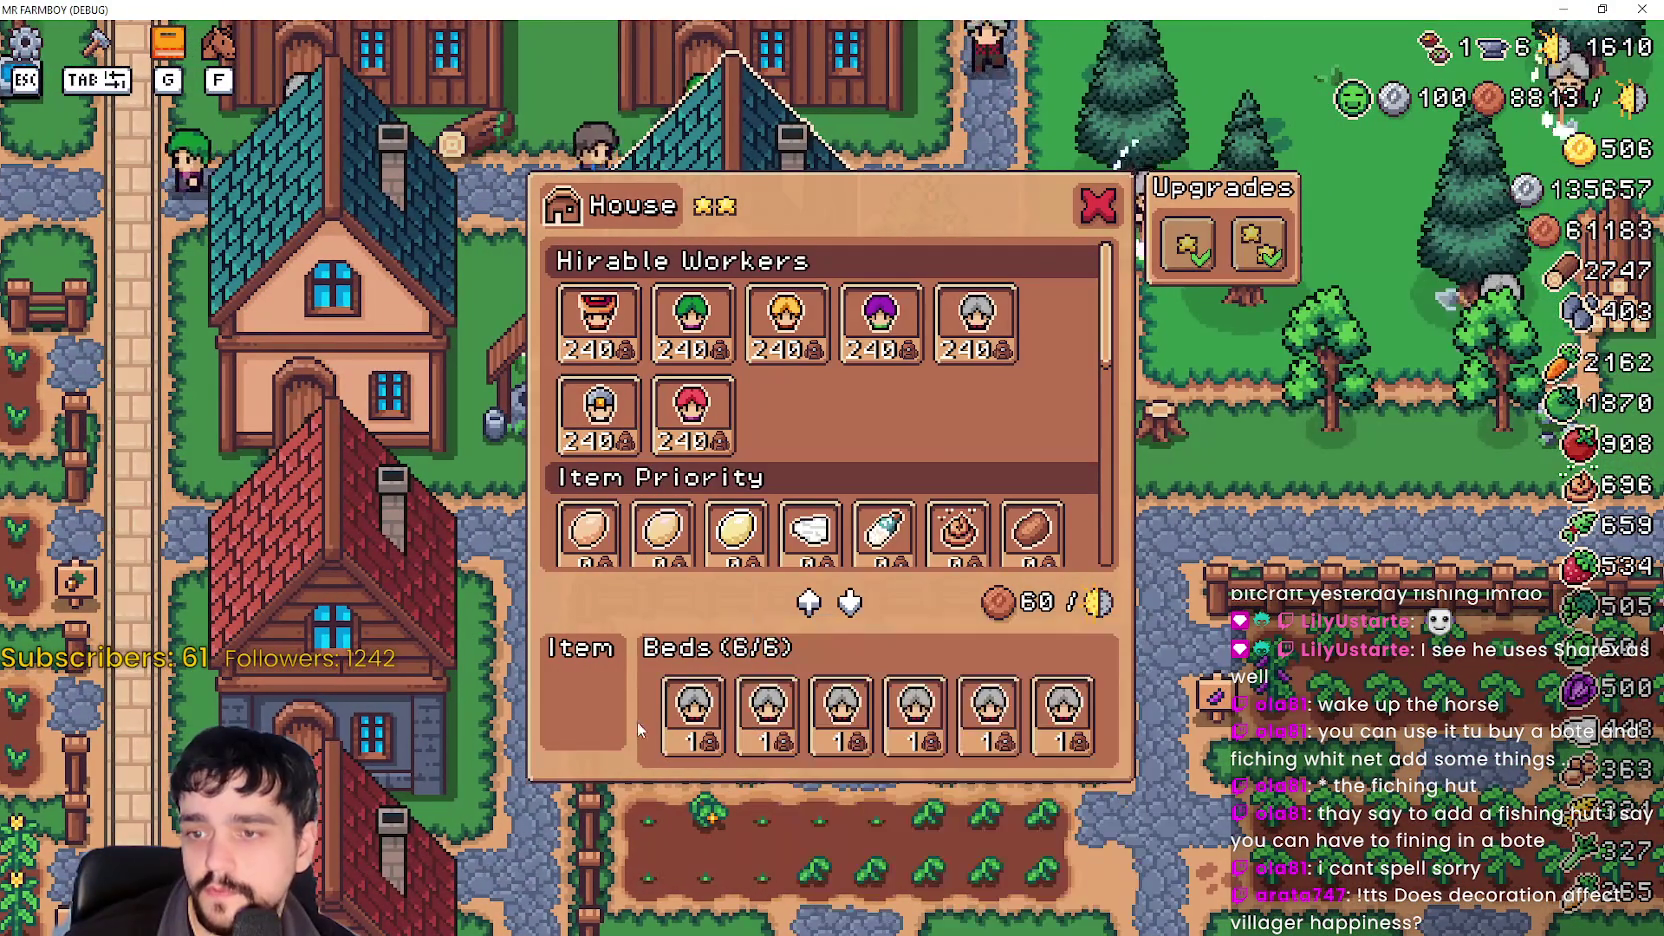
pyautogui.click(1101, 205)
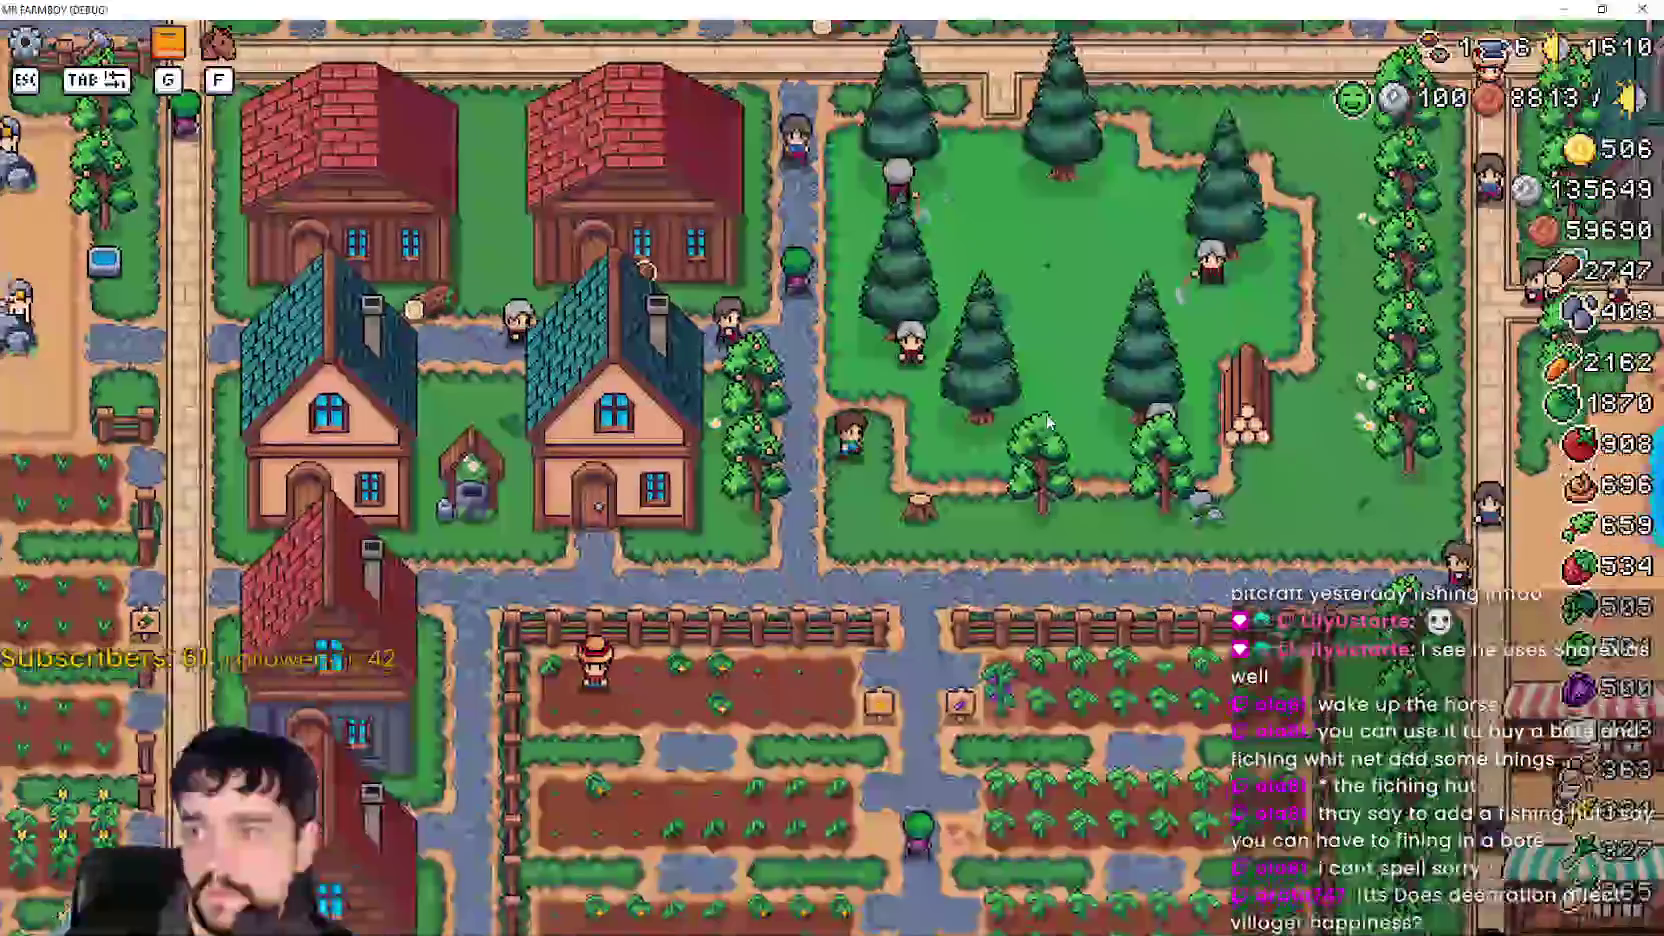
# Pan across the crop fields and village, pause the game, and switch away from the debug window.
pyautogui.press('d')
pyautogui.press('w')
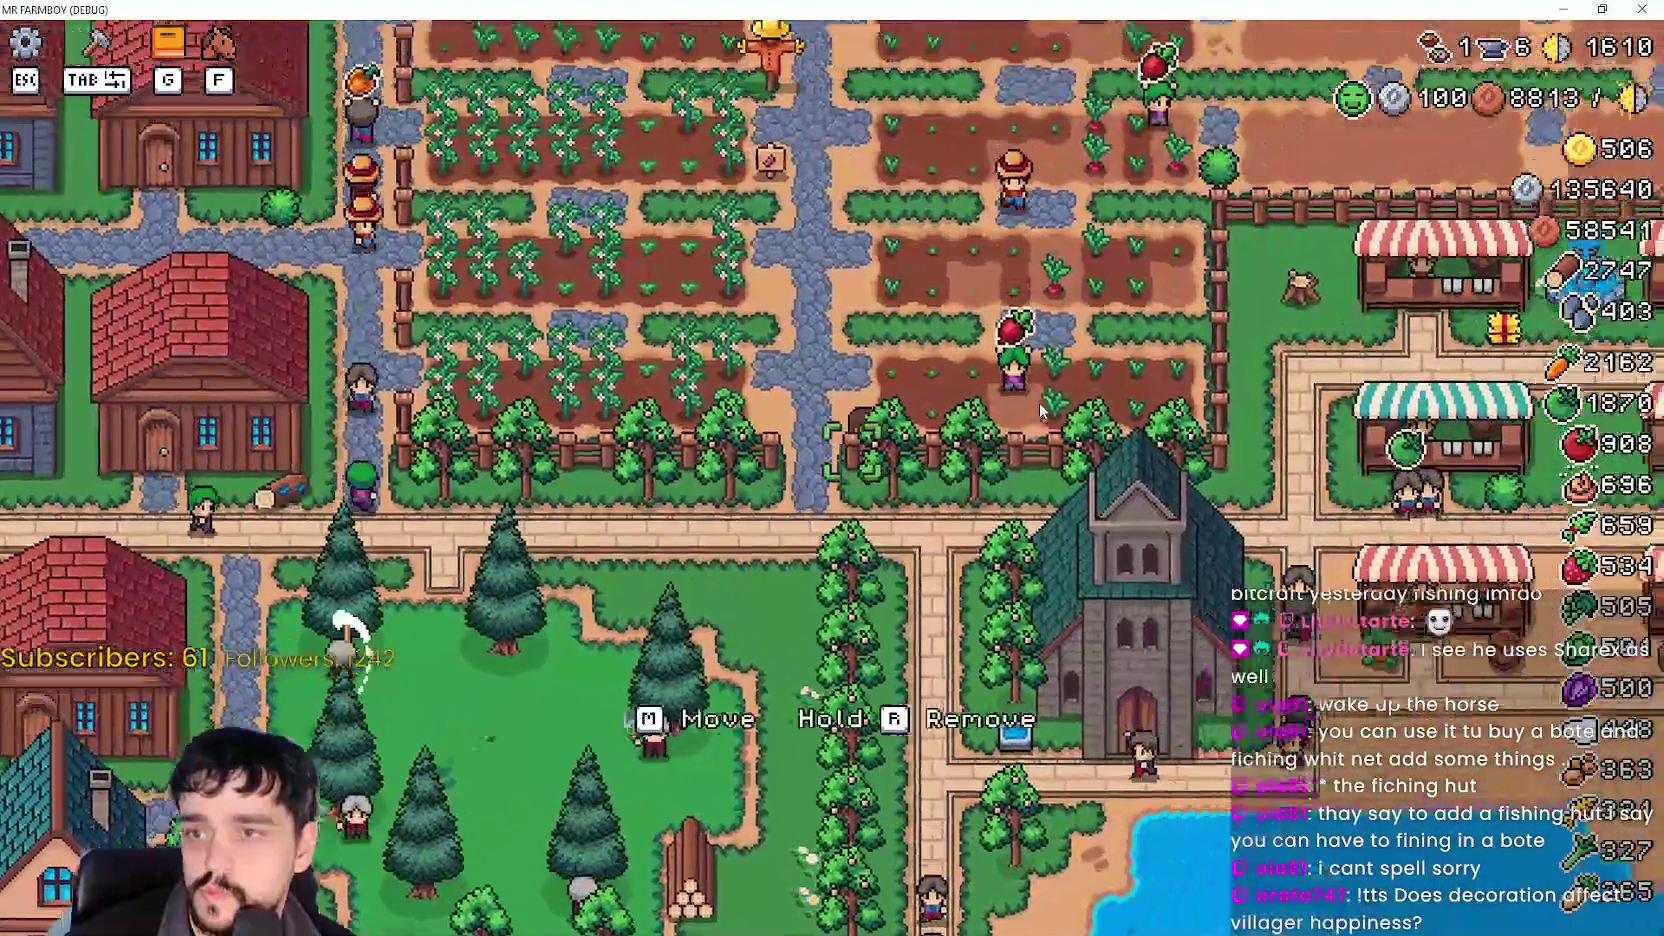
pyautogui.press('d')
pyautogui.press('w')
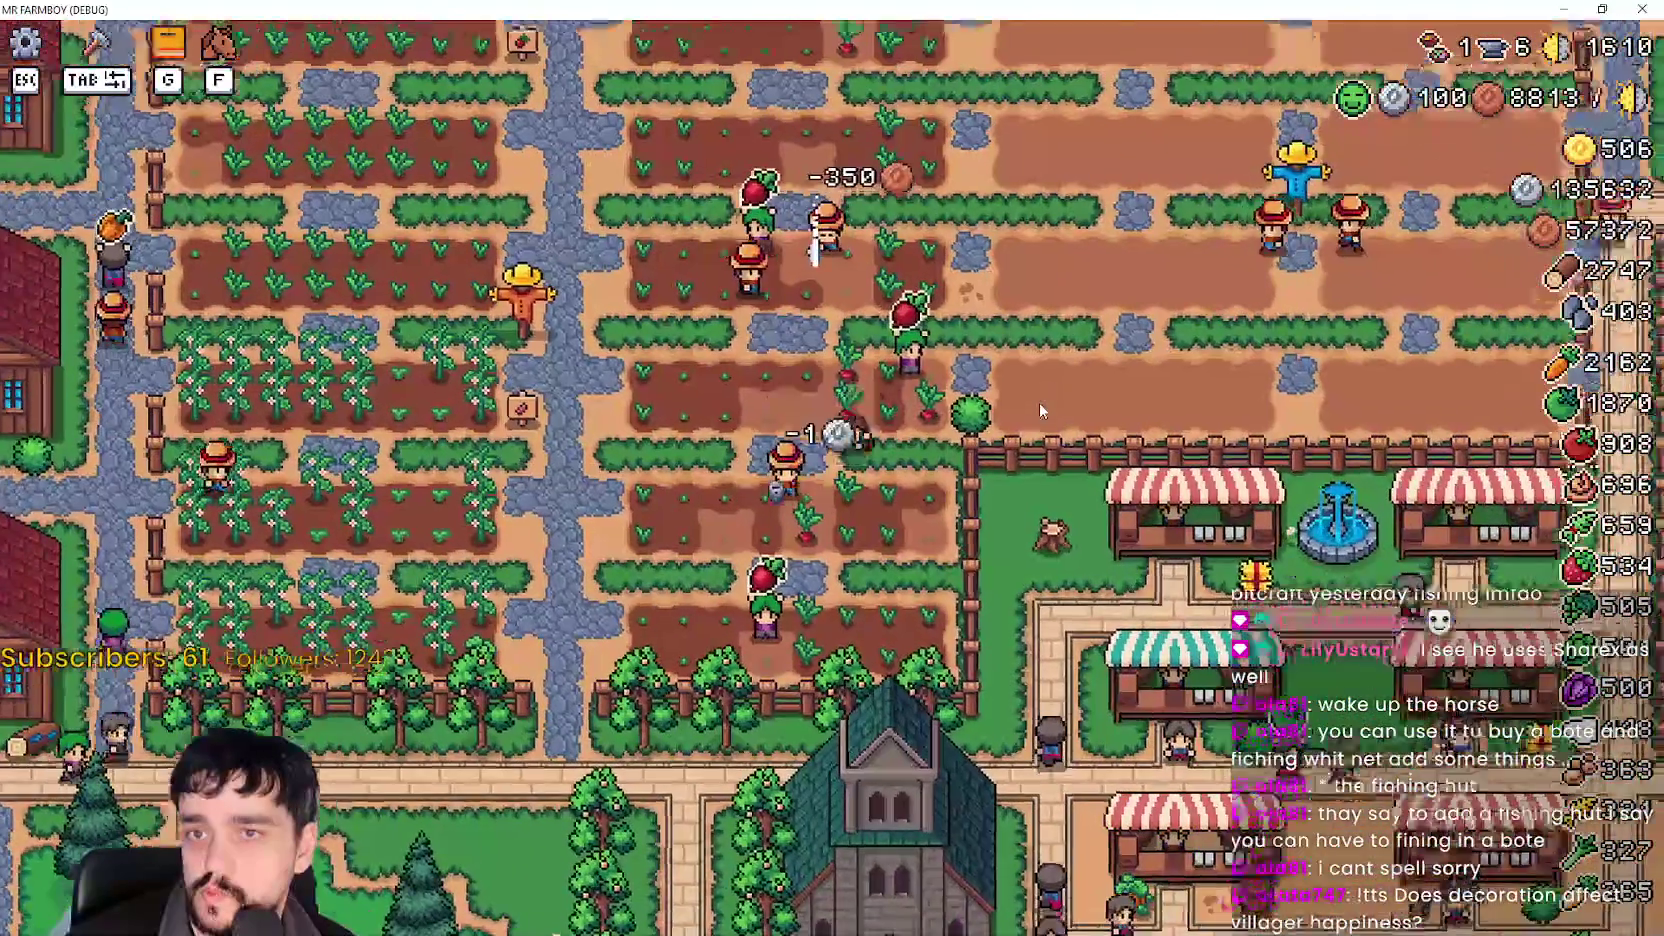
pyautogui.press('d')
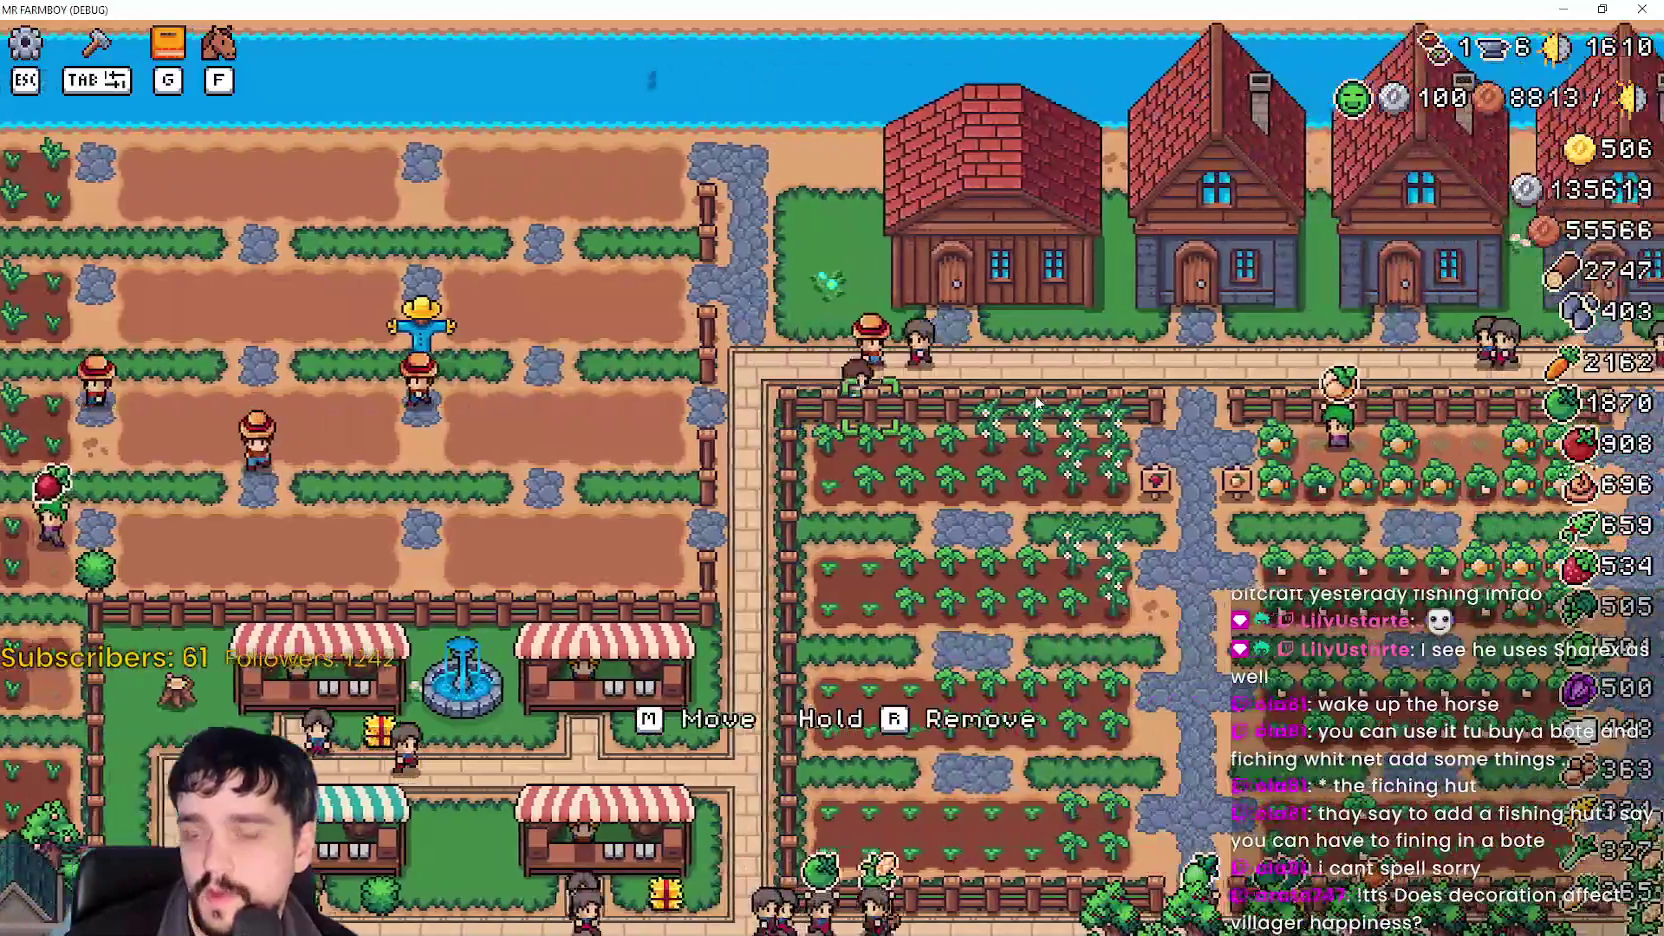
pyautogui.press('d')
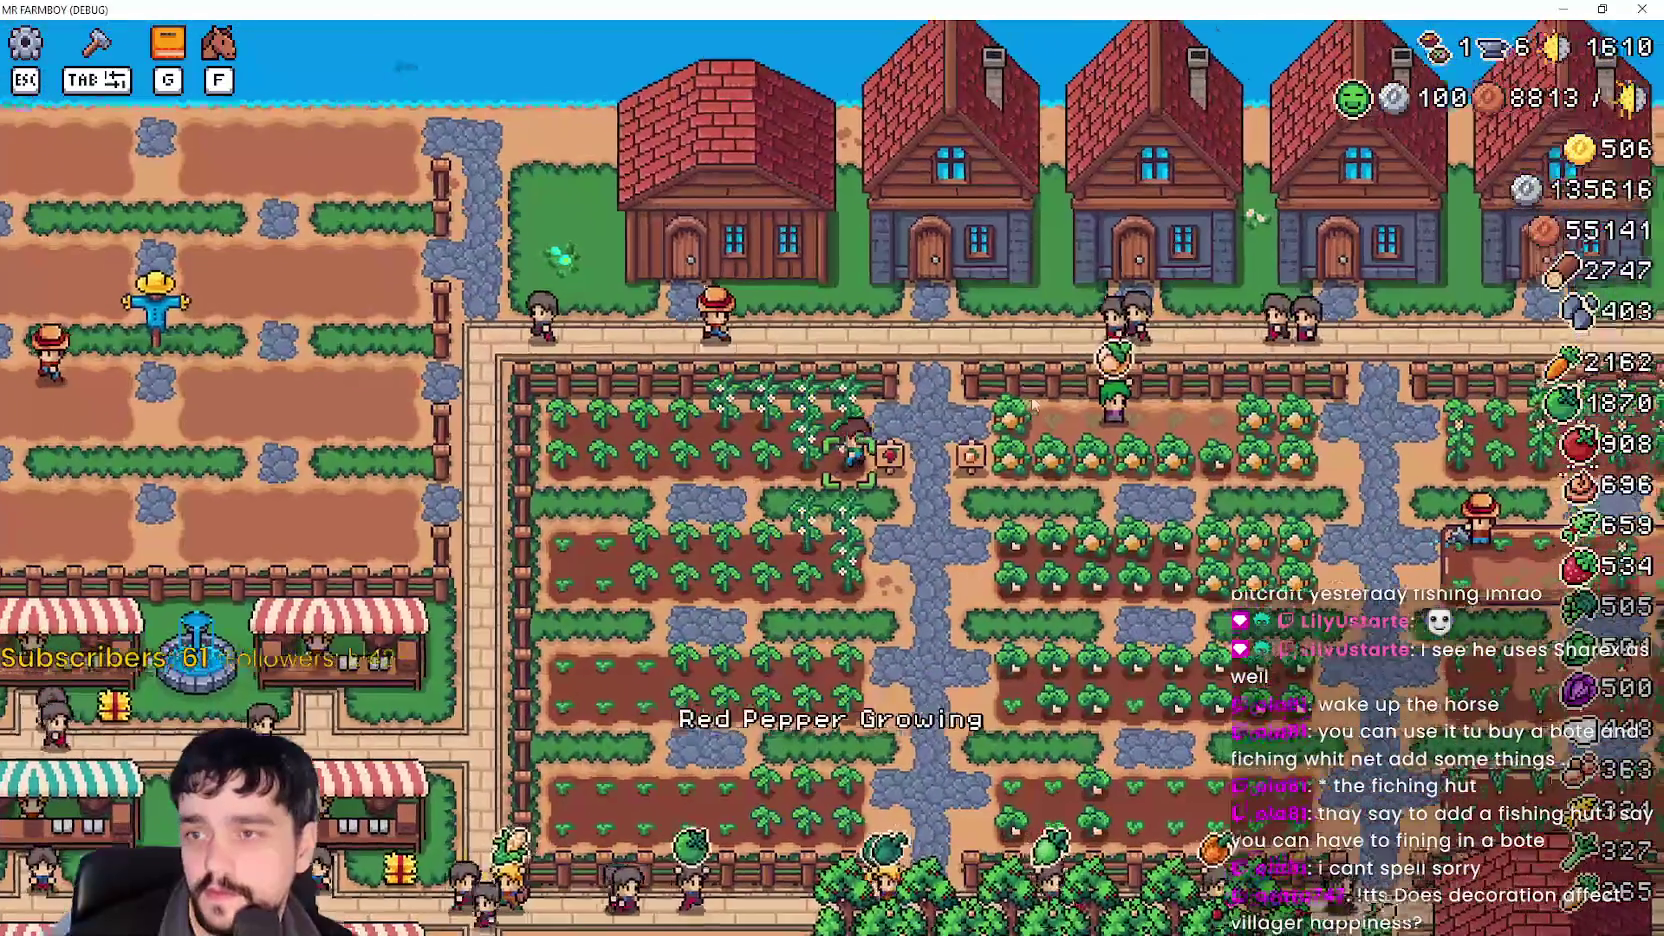
pyautogui.press('d')
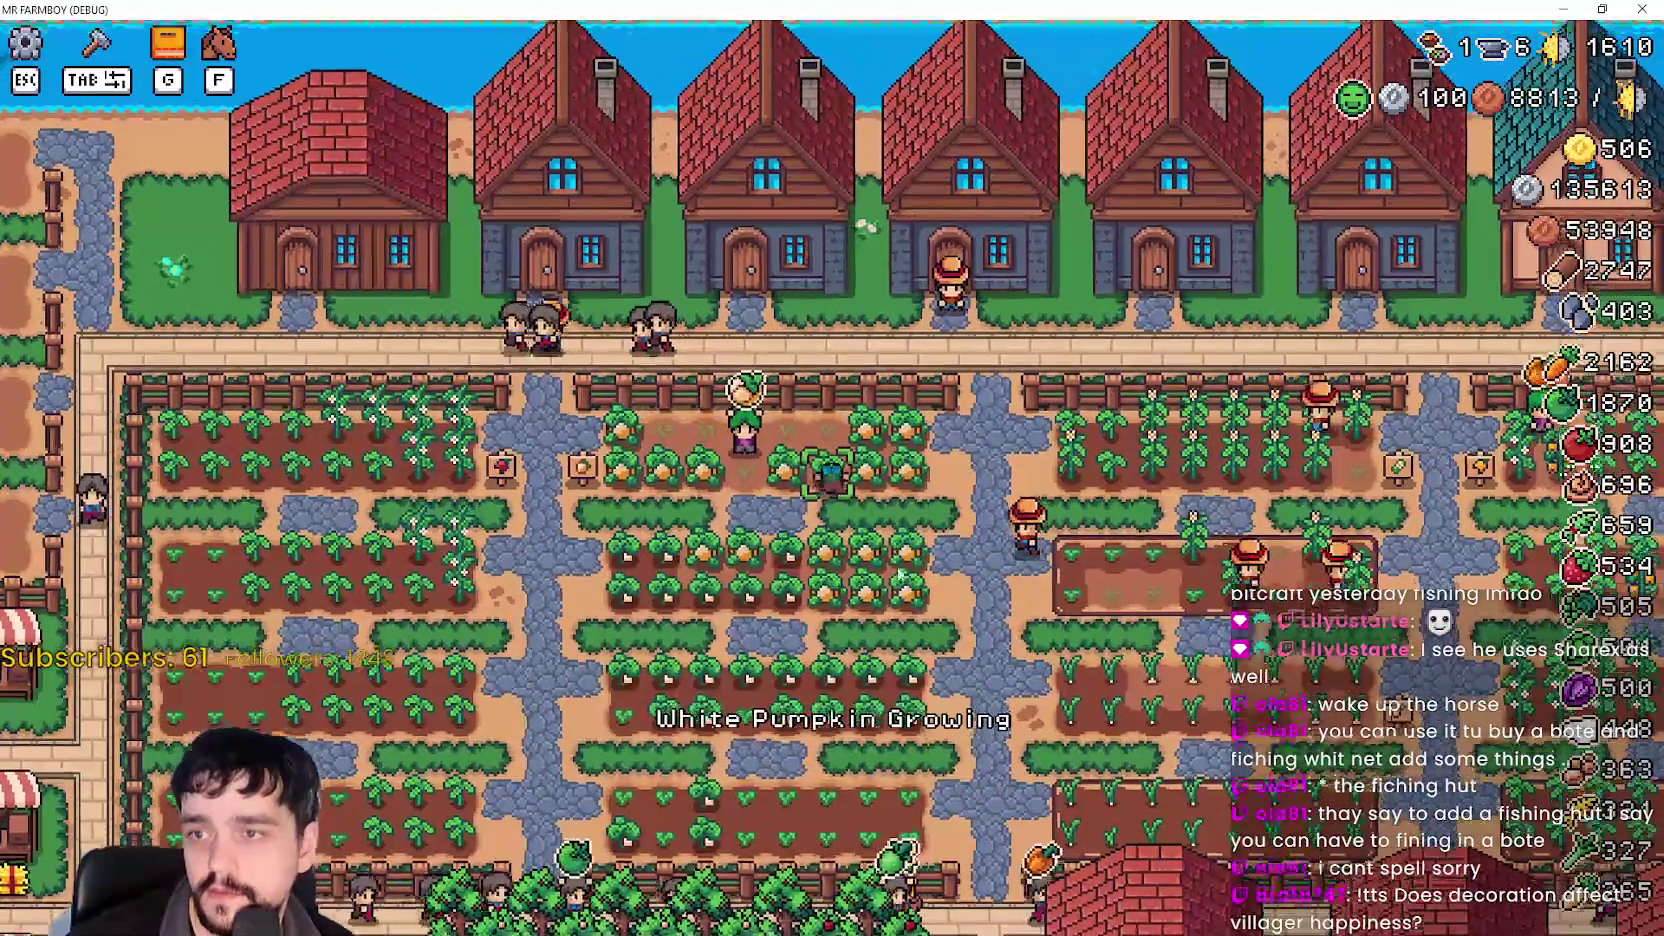
pyautogui.press('Escape')
pyautogui.press('Escape')
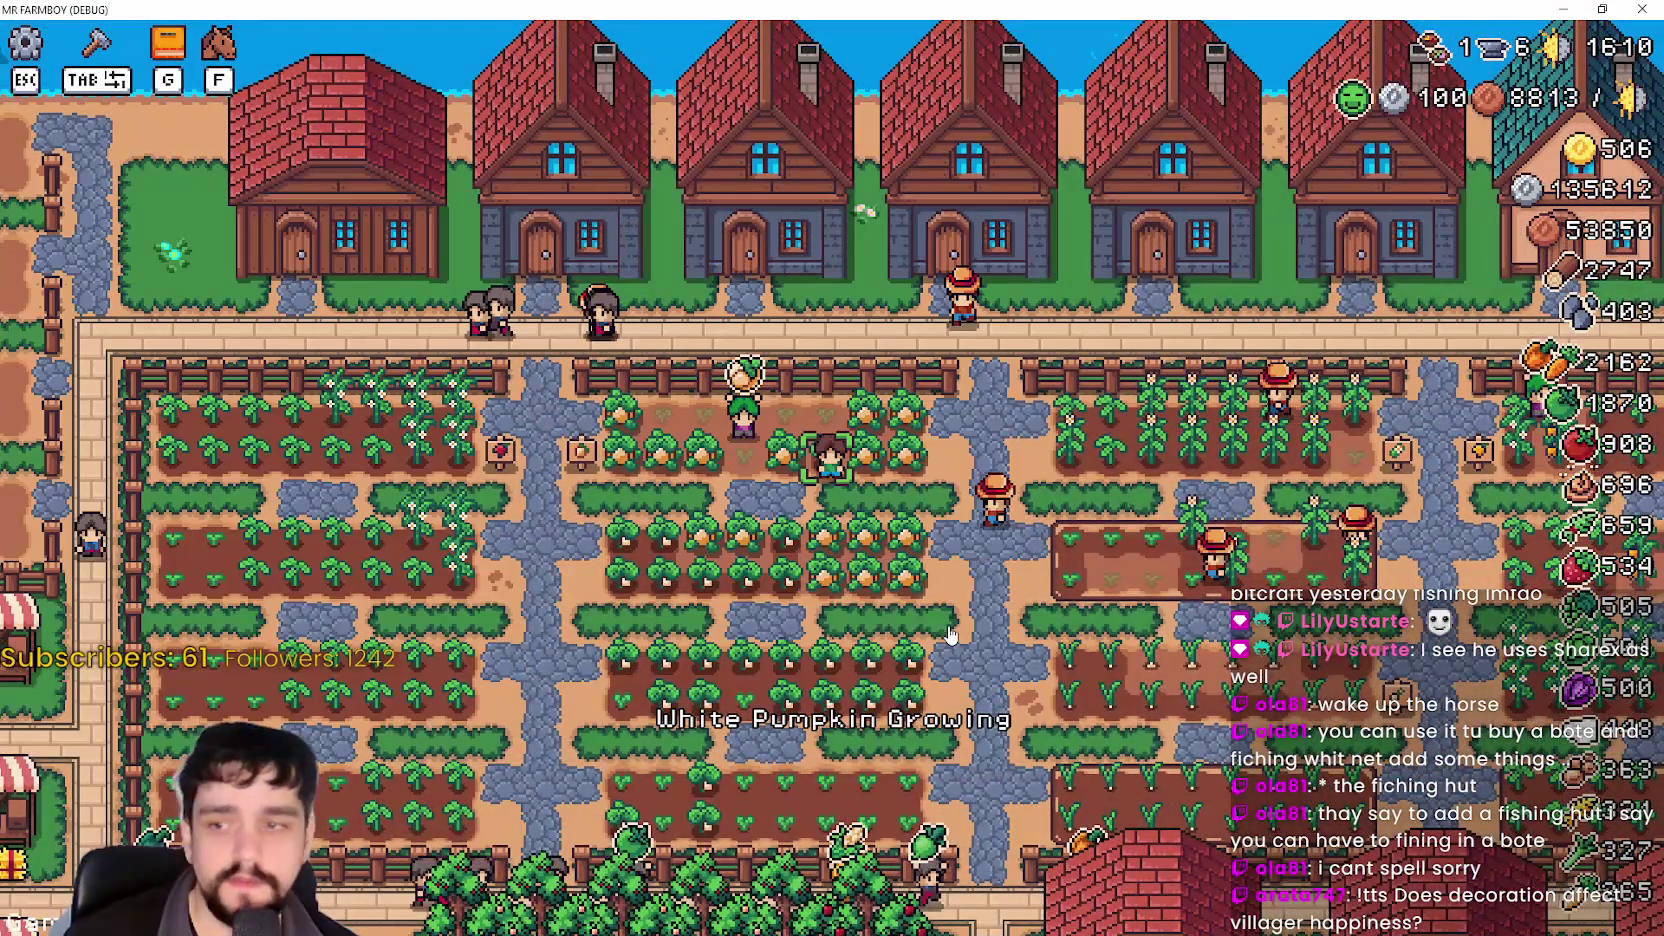
pyautogui.hotkey('alt', 'Tab')
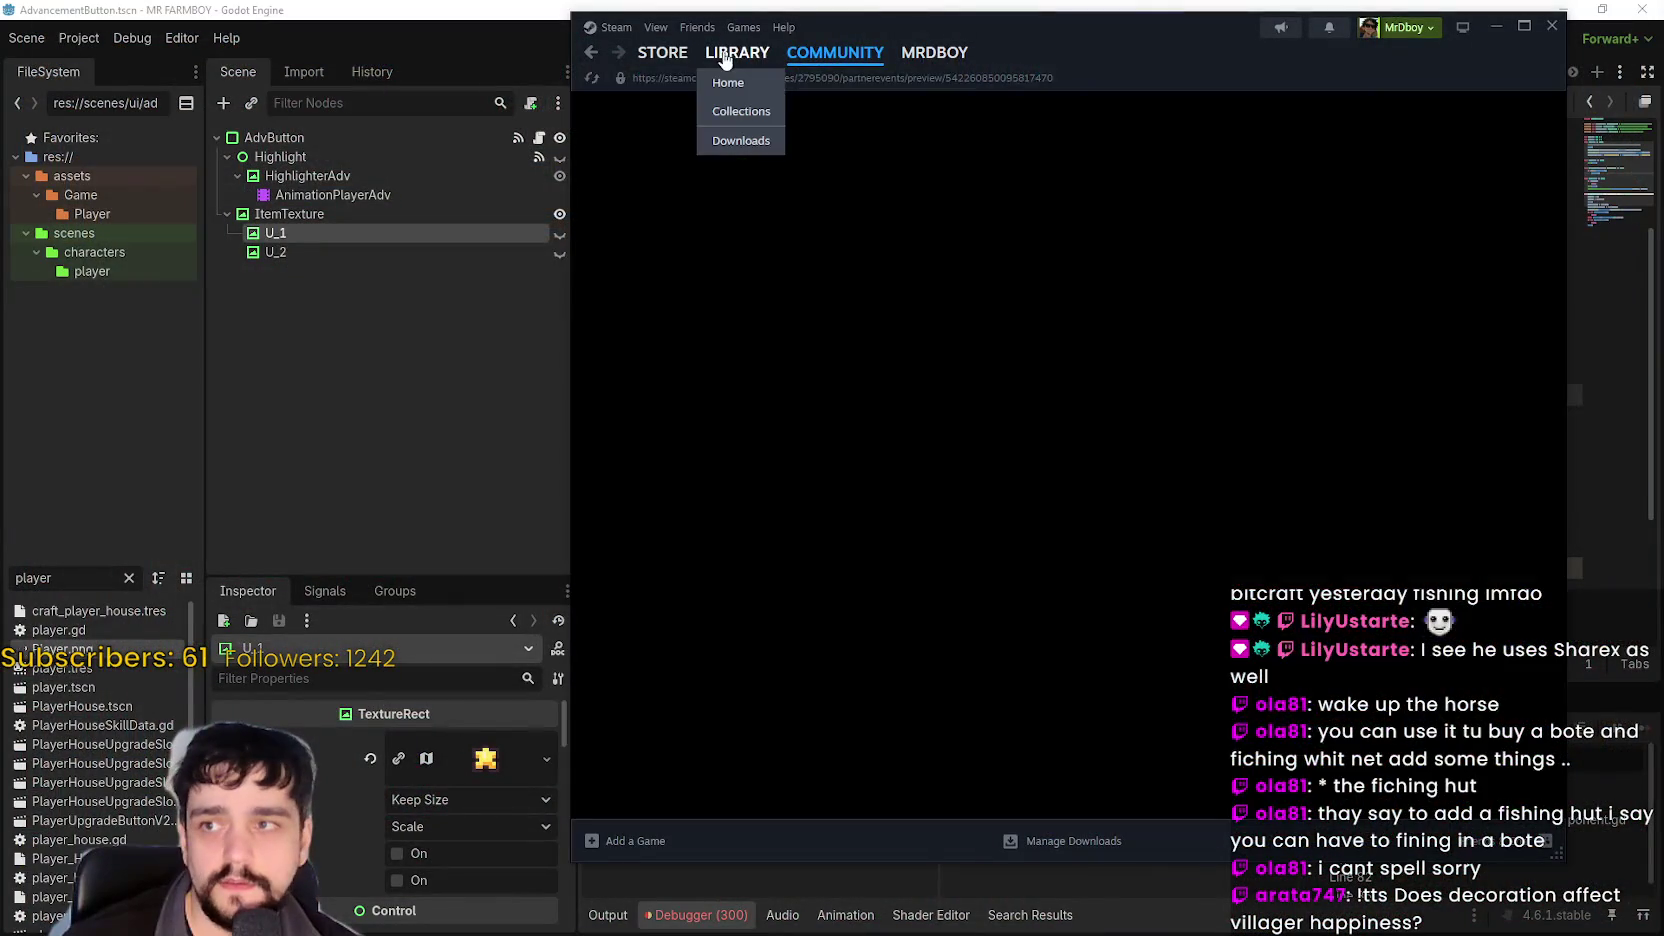
# Open the Steam Library to the MR FARMBOY public-beta page.
pyautogui.click(737, 52)
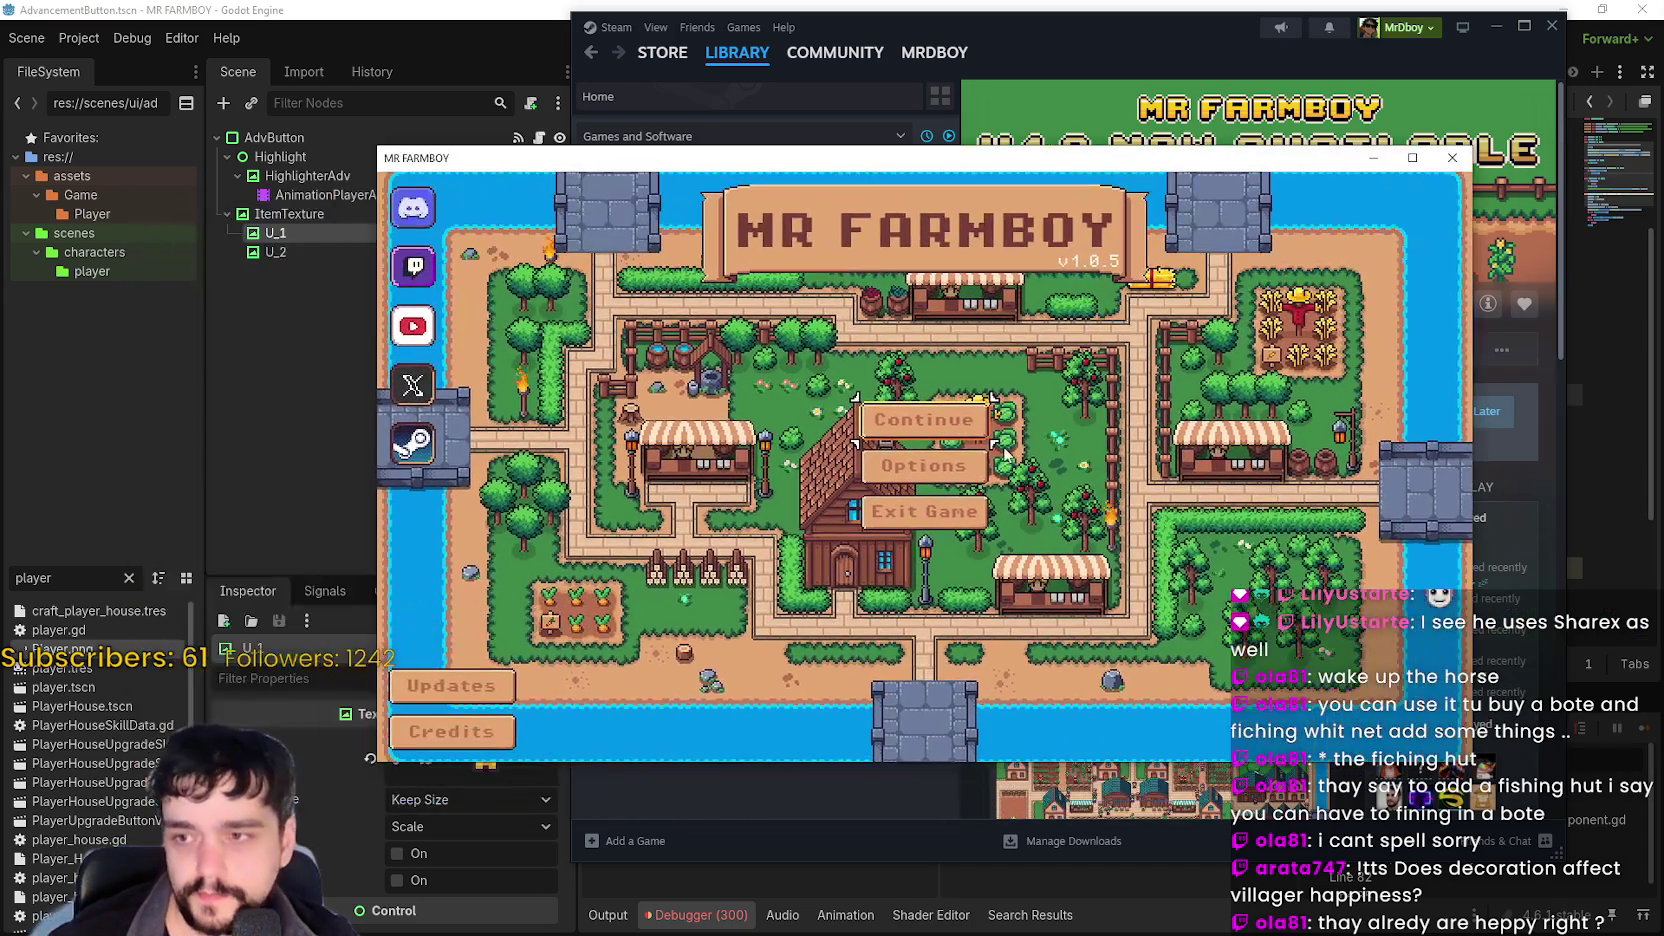
# In the key bindings screen, add J for Interact, L for Close/Pause Menus and K for Walk Left.
pyautogui.click(960, 466)
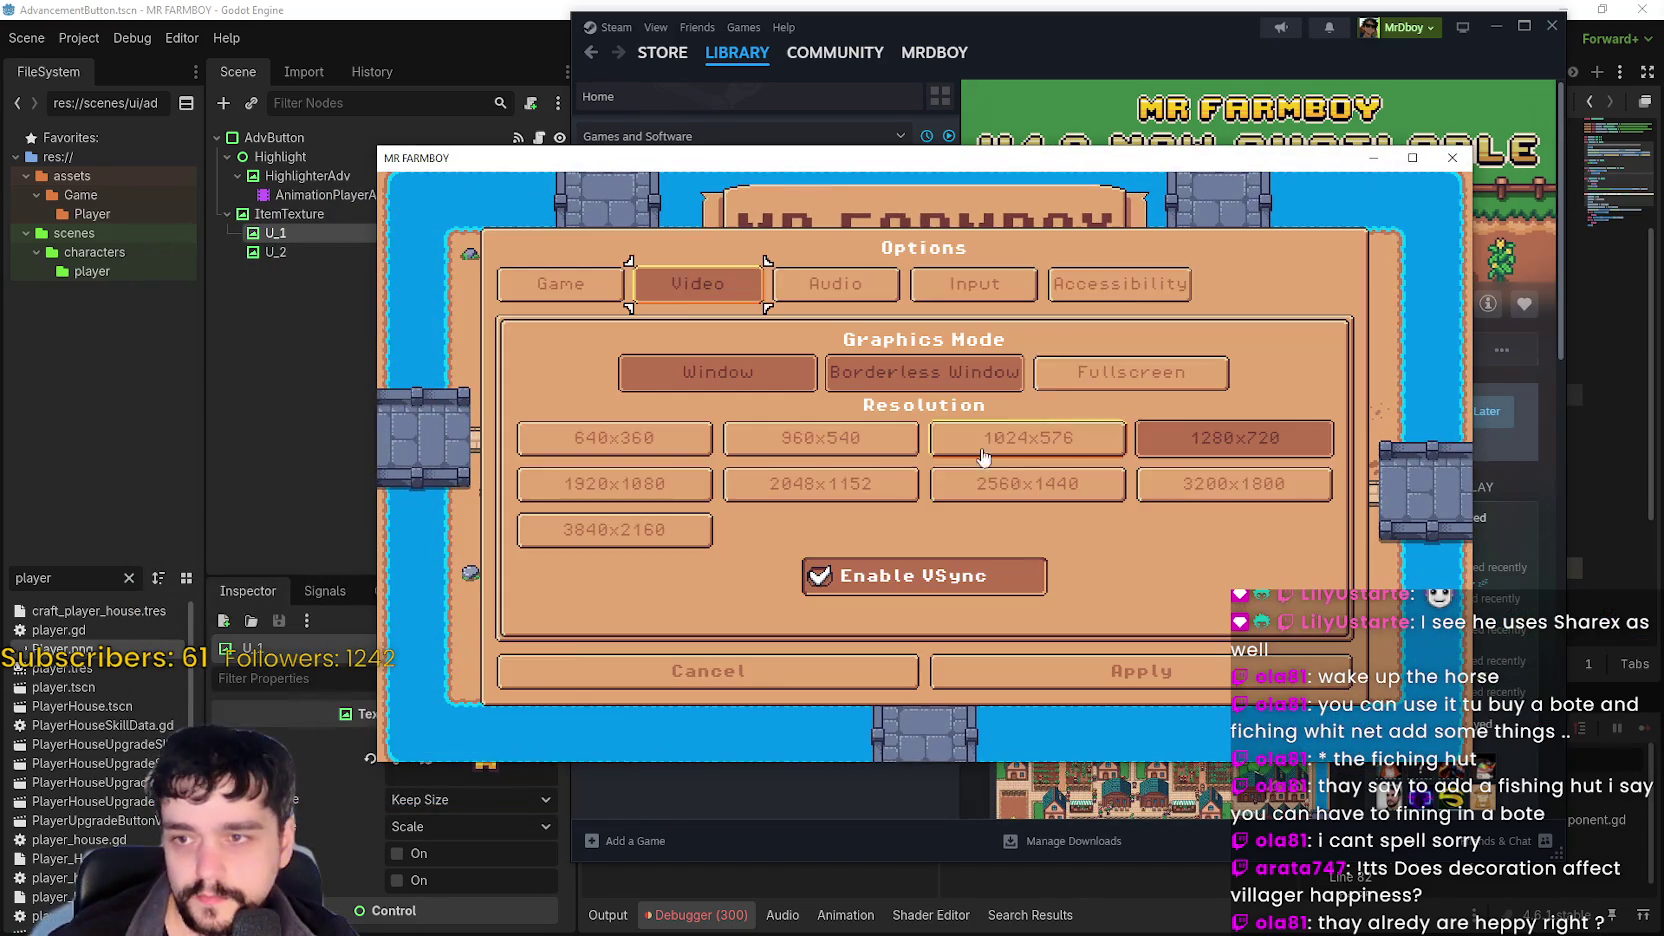
pyautogui.click(1017, 291)
pyautogui.click(965, 372)
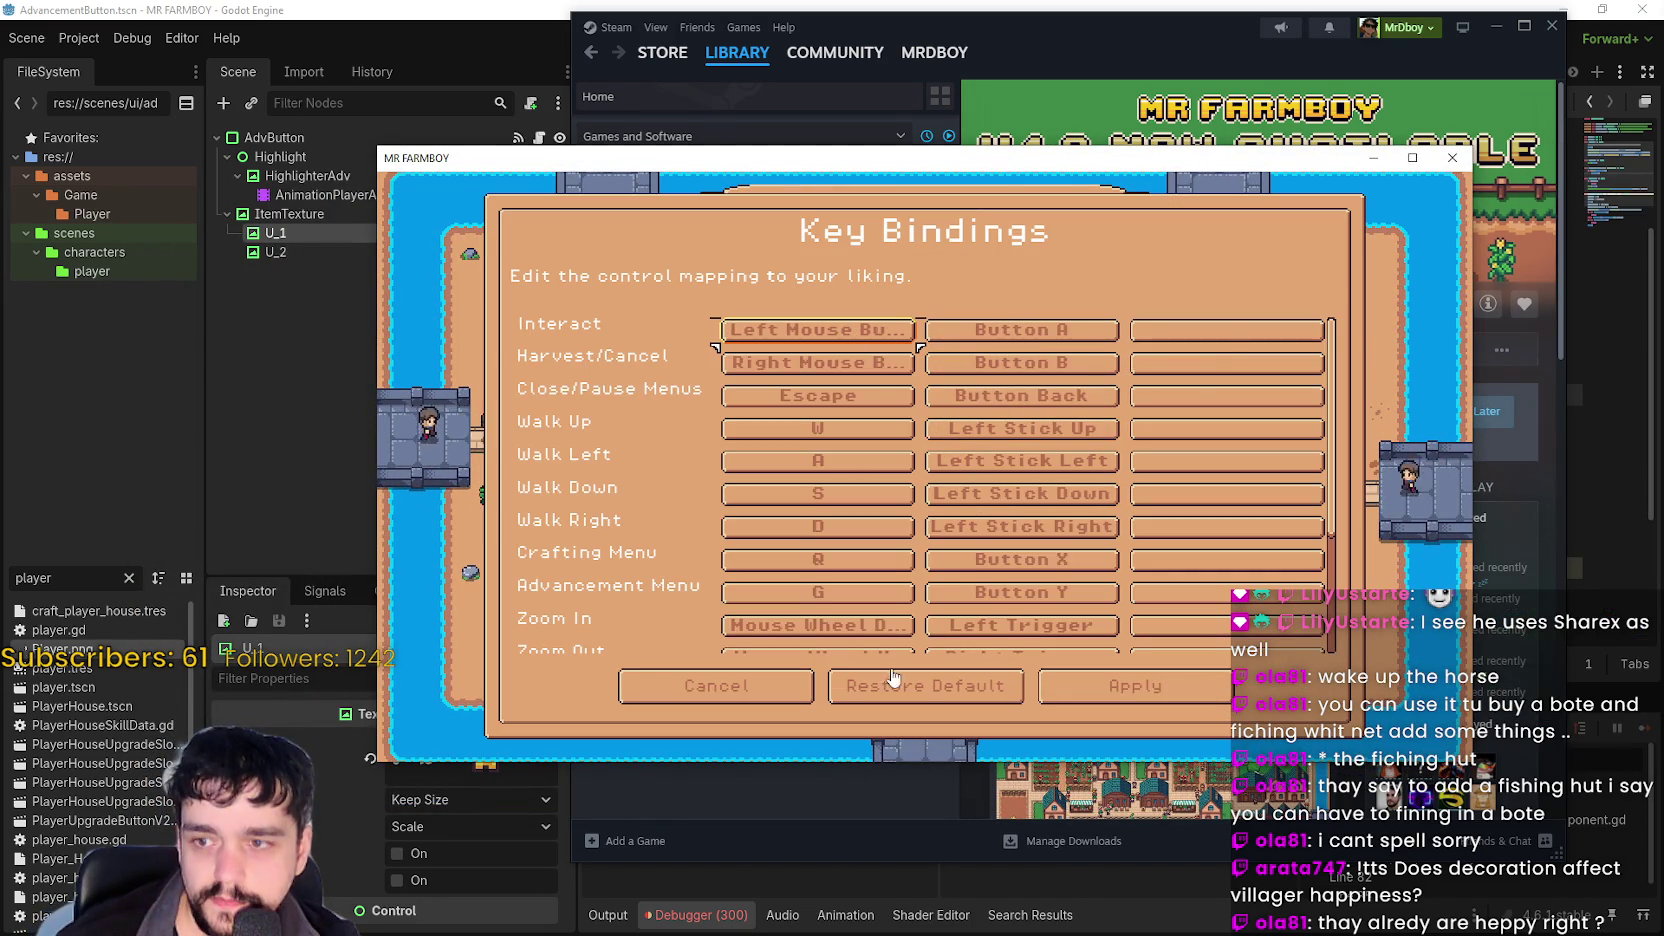
pyautogui.click(1237, 334)
pyautogui.press('j')
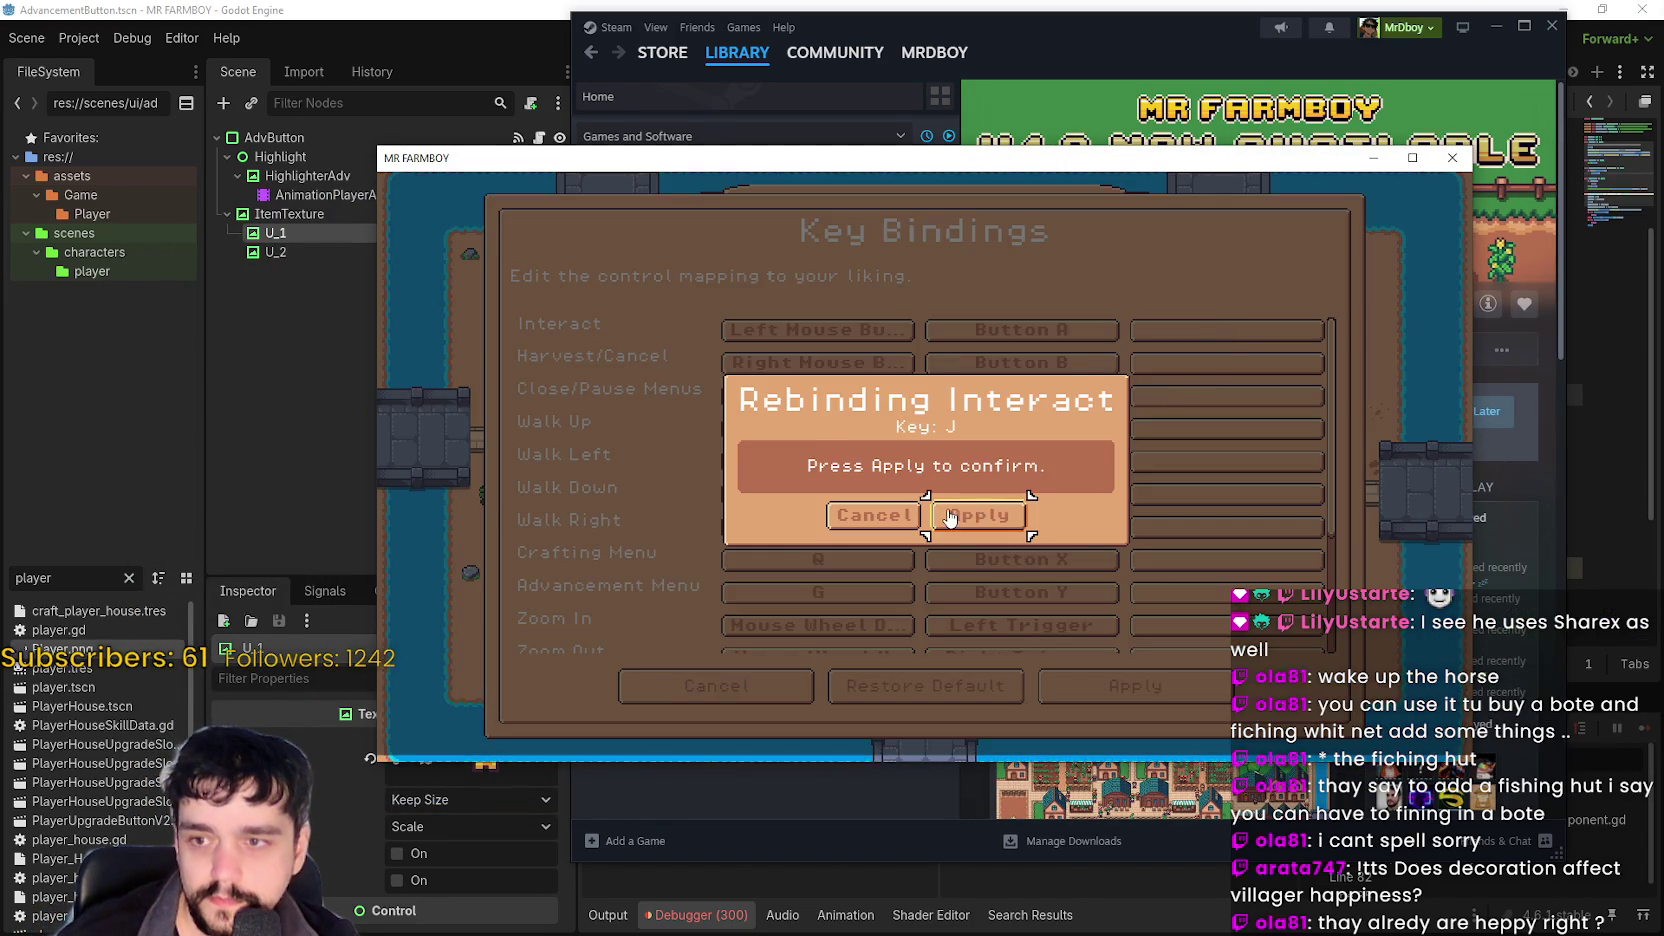
pyautogui.click(967, 516)
pyautogui.click(1250, 397)
pyautogui.press('l')
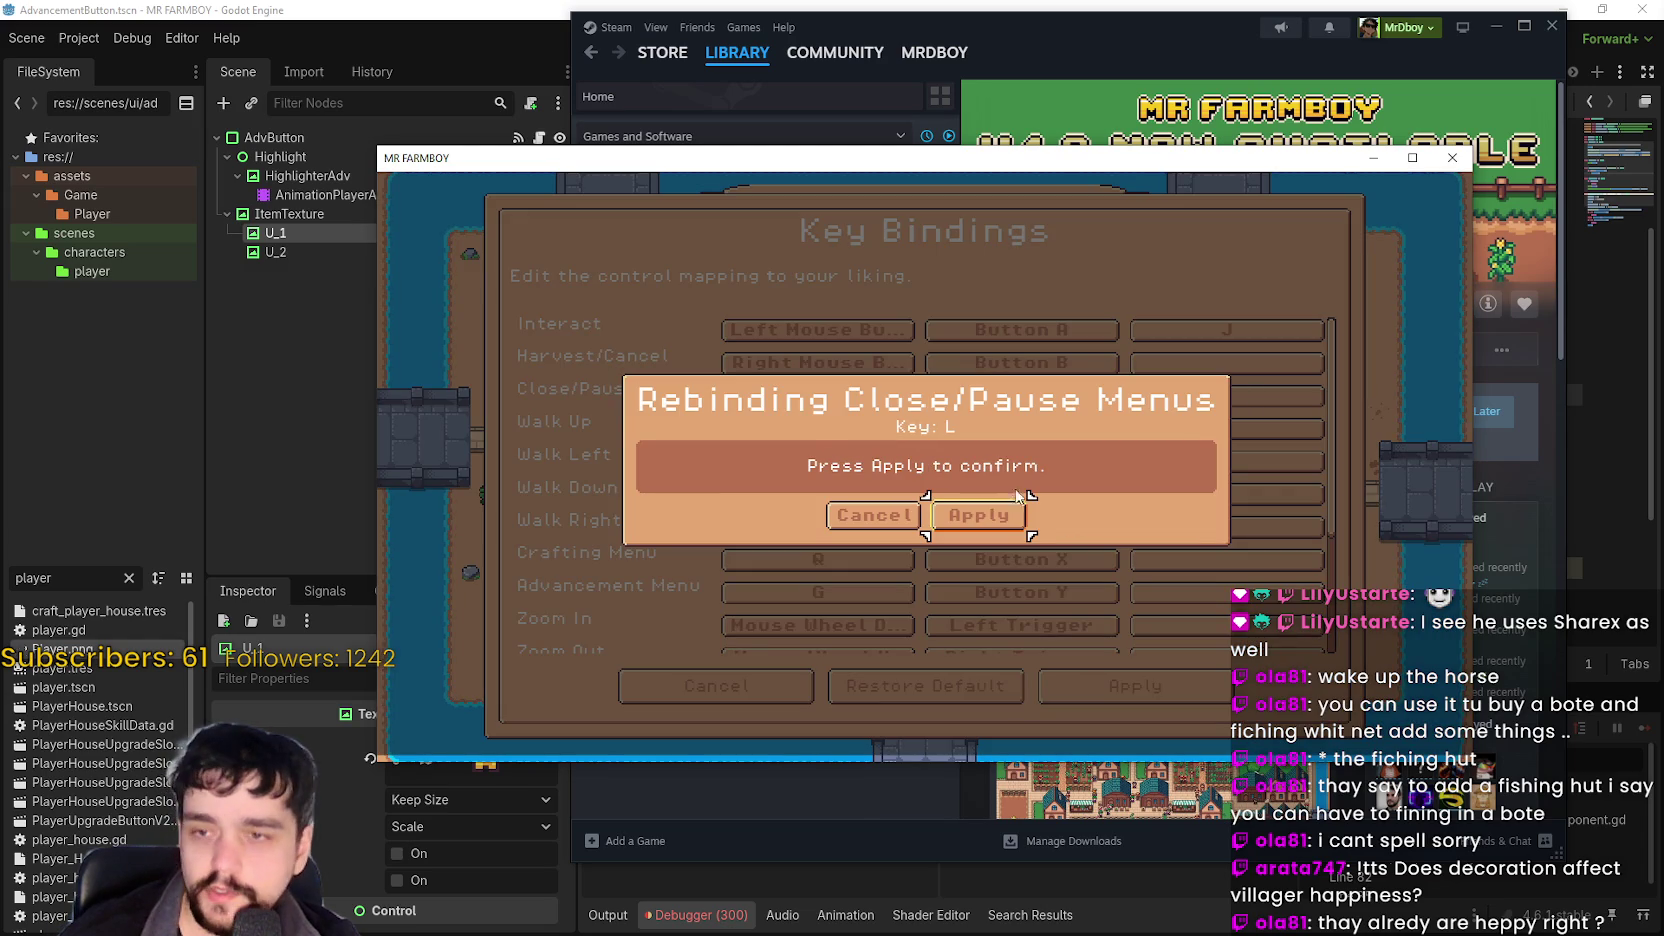
pyautogui.click(977, 515)
pyautogui.click(1227, 461)
pyautogui.press('k')
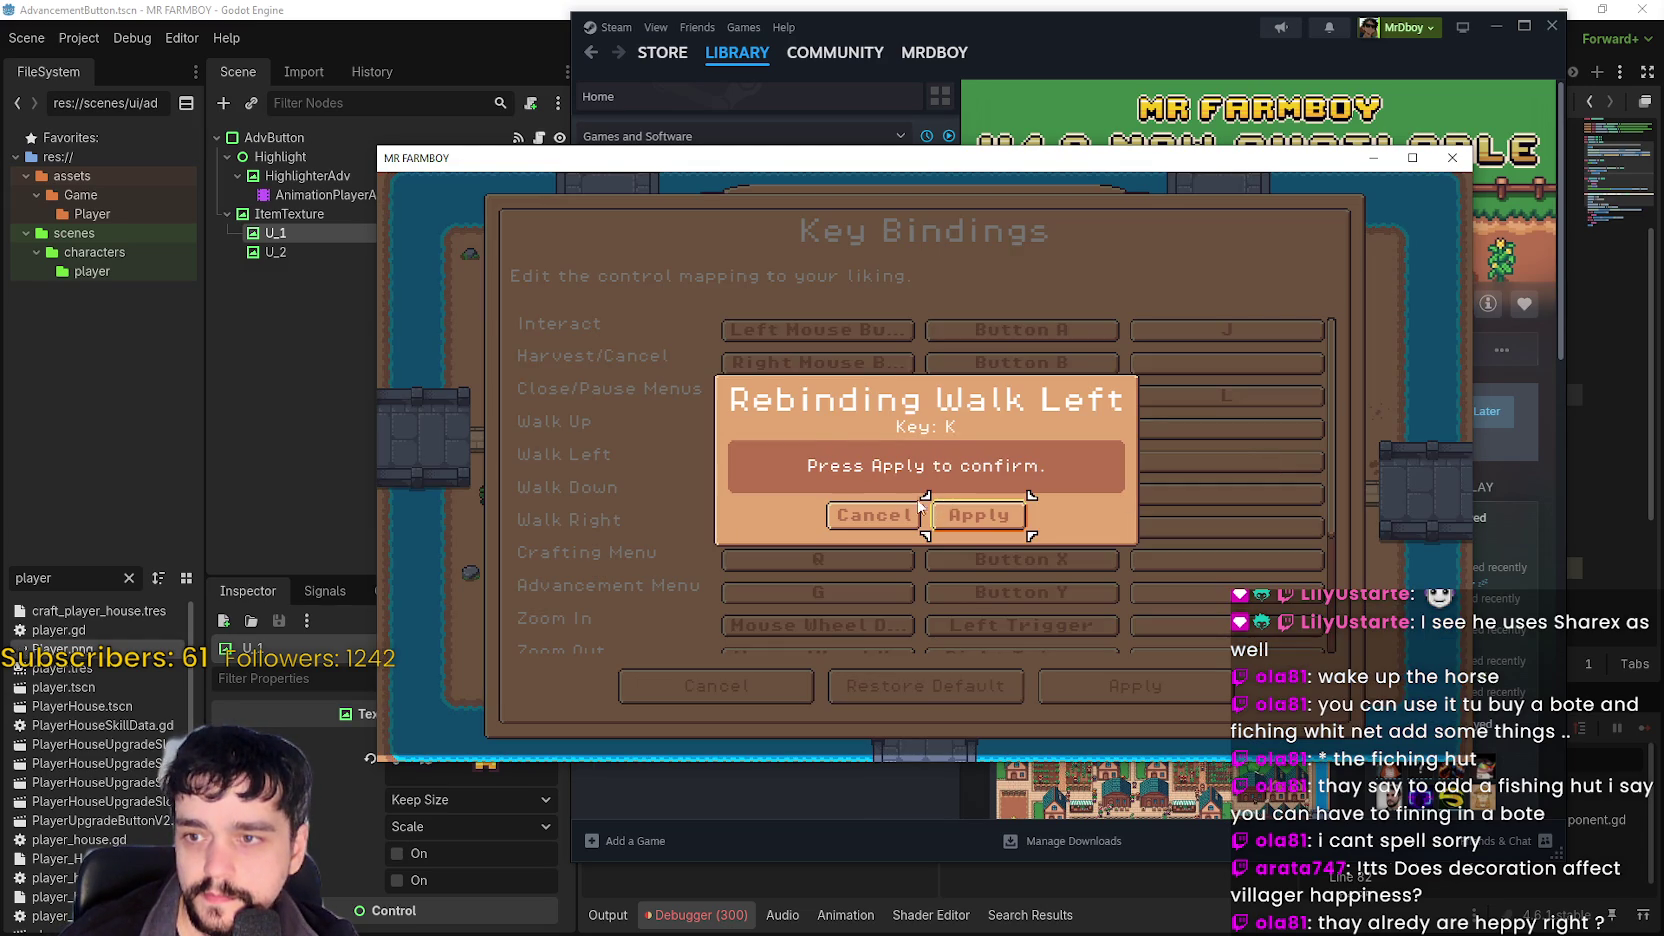
pyautogui.click(977, 515)
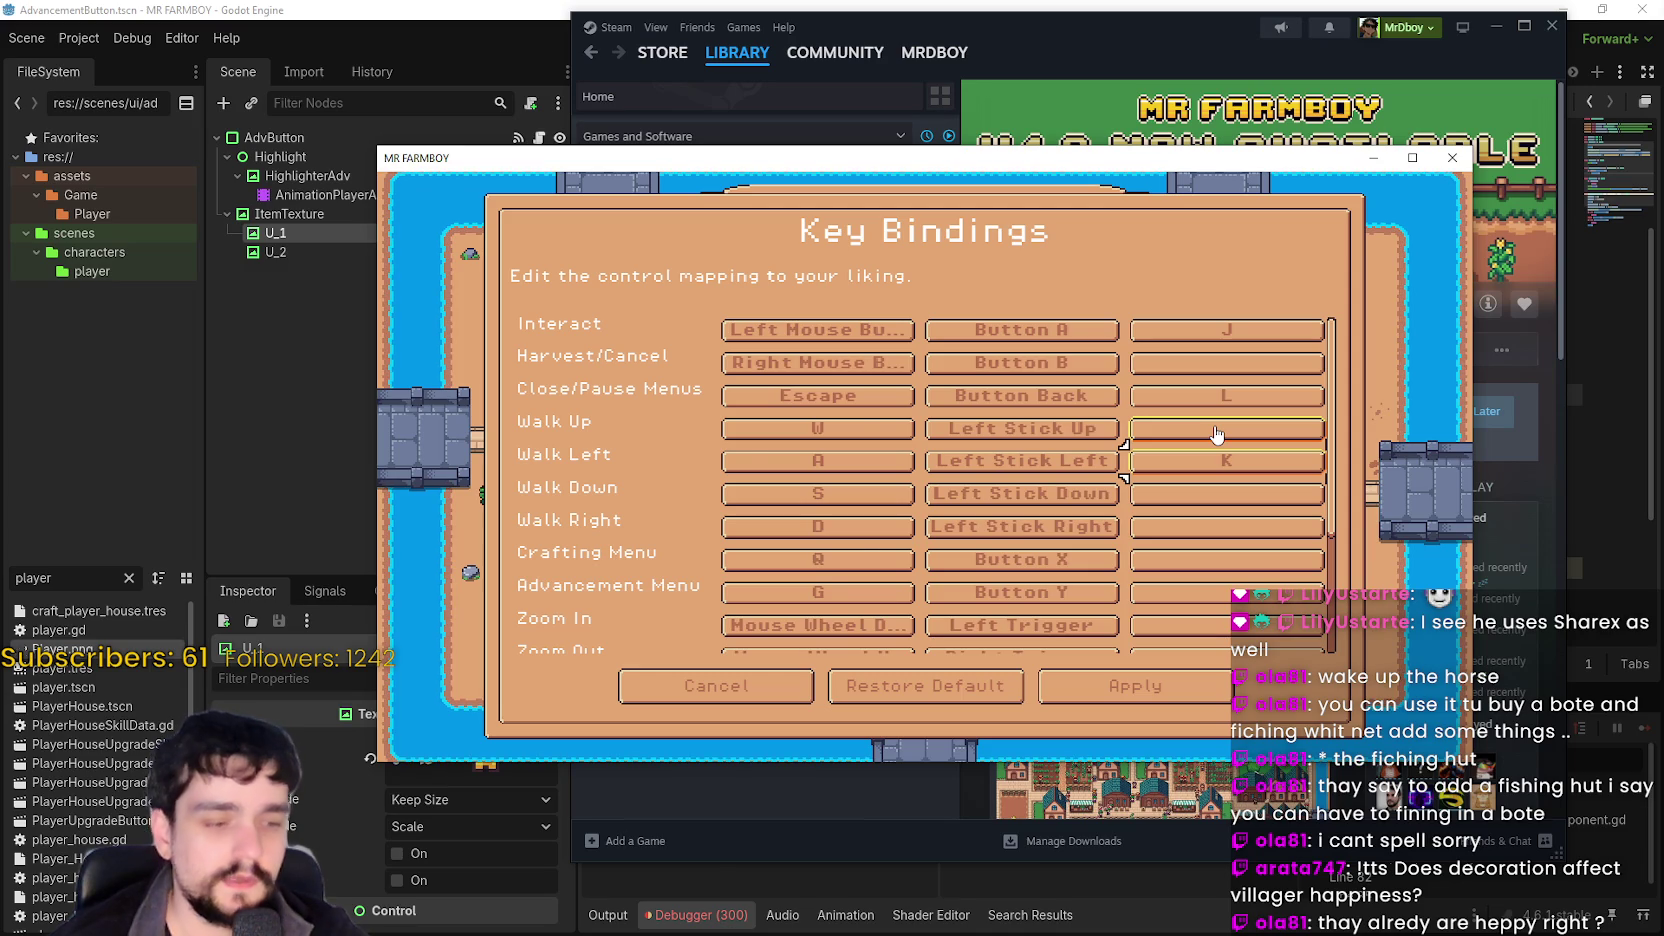
# Try controller bindings for Rotate Decor, Show/Hide UI (Right Stick) and Zoom Out using keyboard focus.
pyautogui.scroll(-5, 1215, 432)
pyautogui.press('Up')
pyautogui.press('Up')
pyautogui.press('Up')
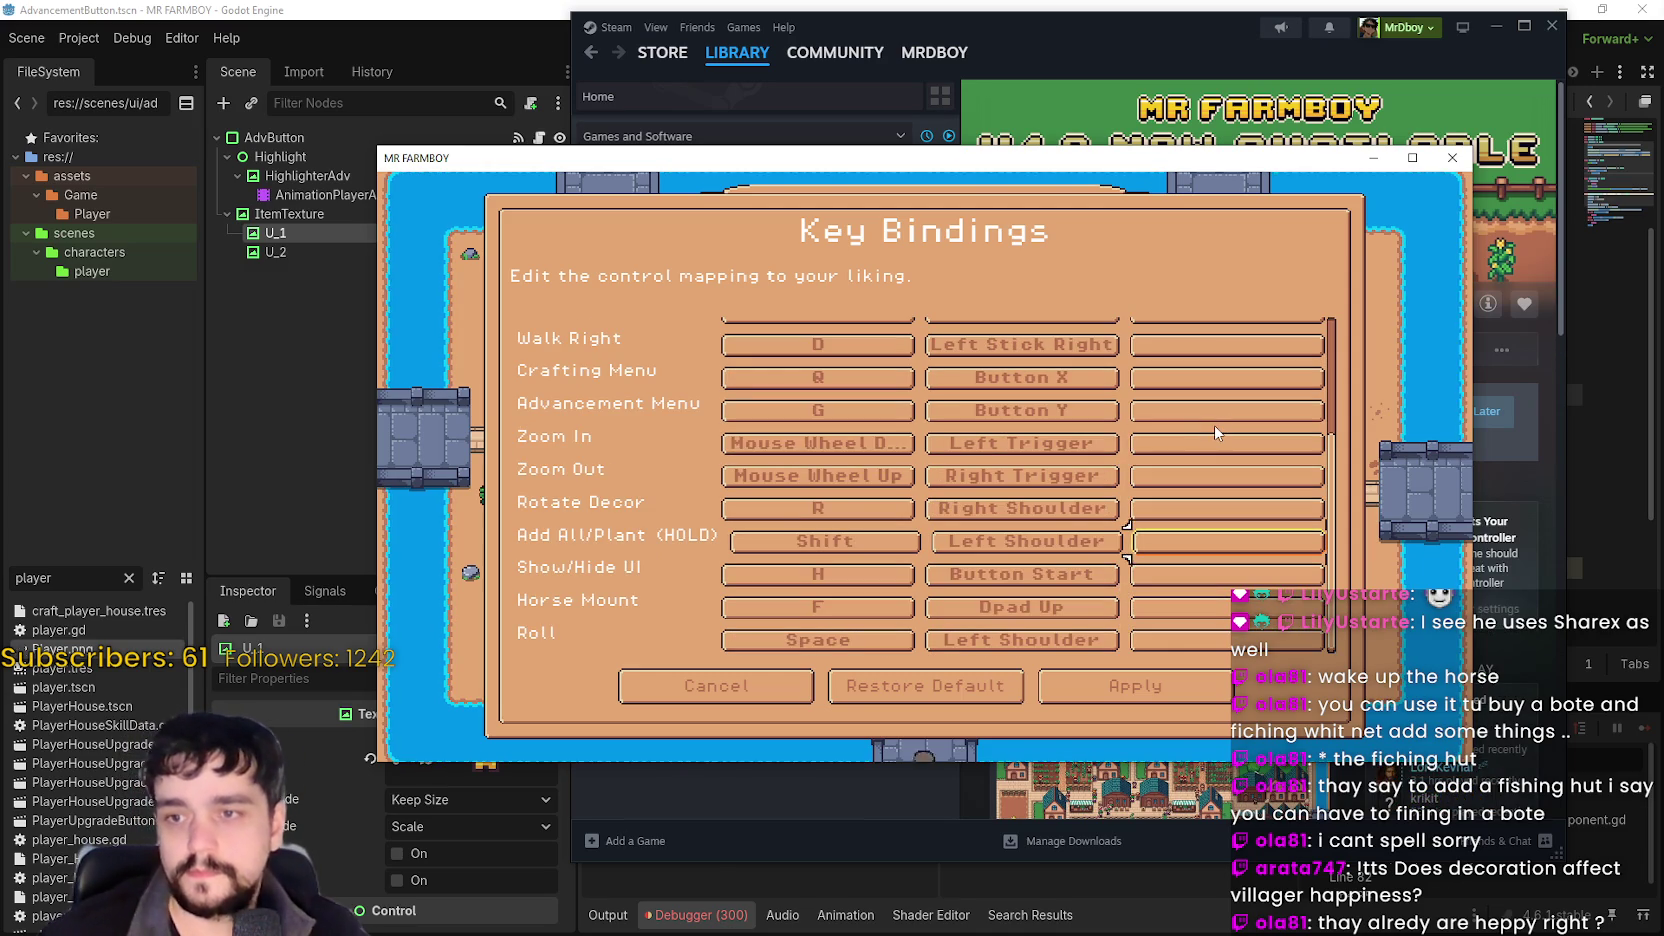
pyautogui.press('Return')
pyautogui.press('Return')
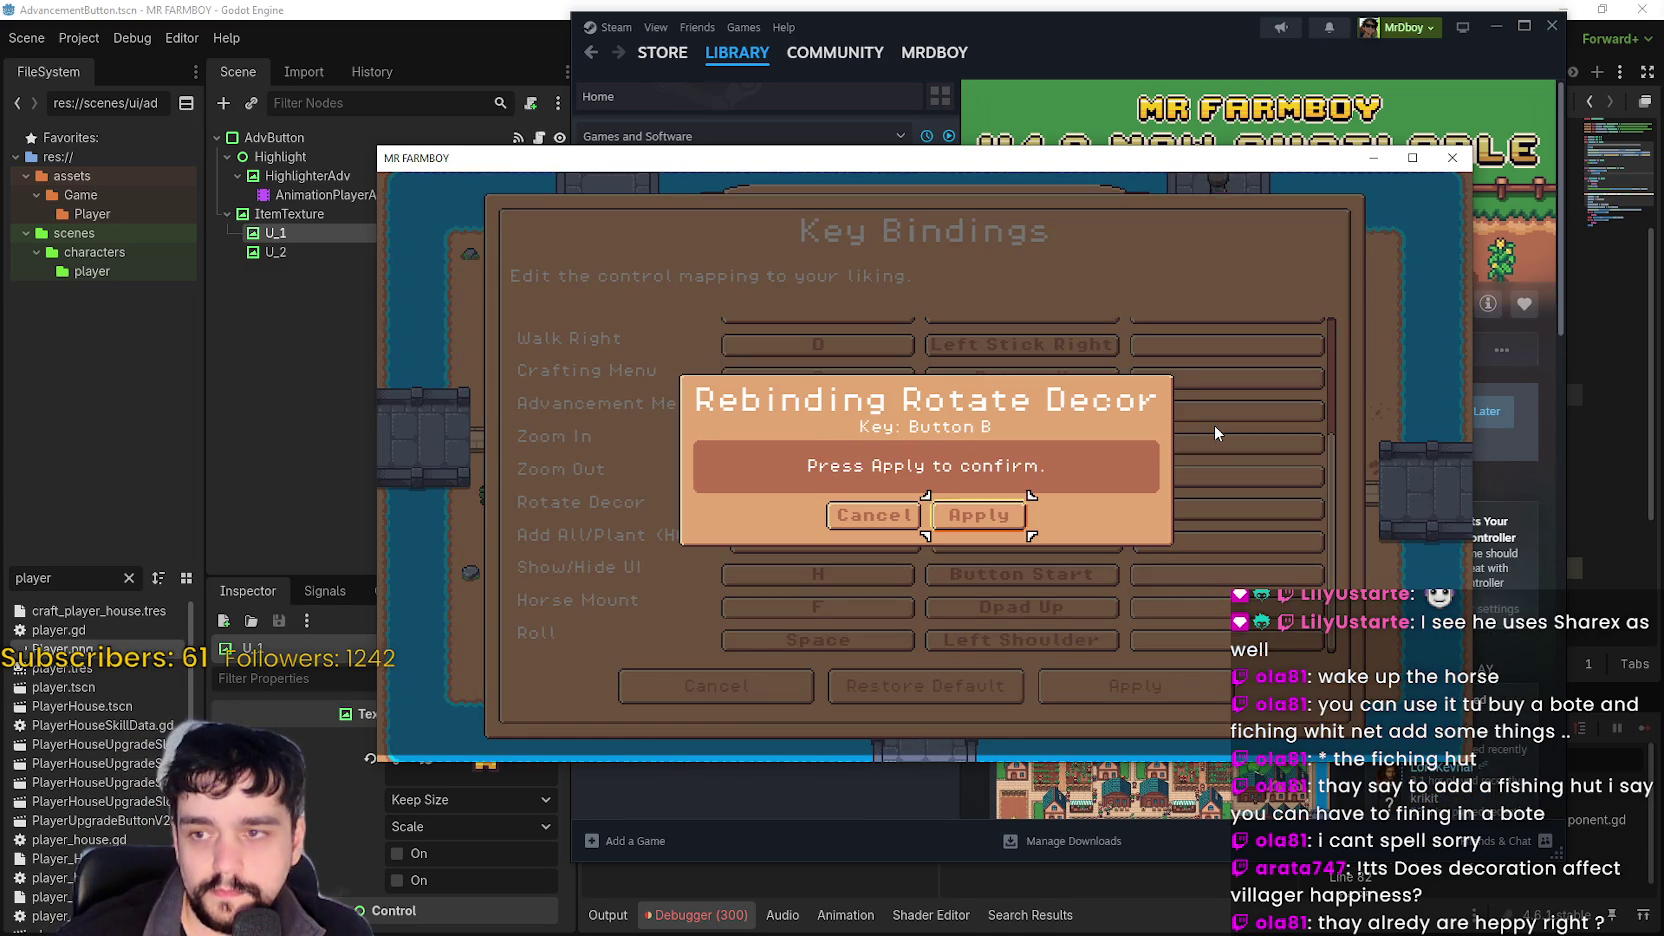
pyautogui.press('Return')
pyautogui.press('Return')
pyautogui.press('Up')
pyautogui.press('Up')
pyautogui.press('Up')
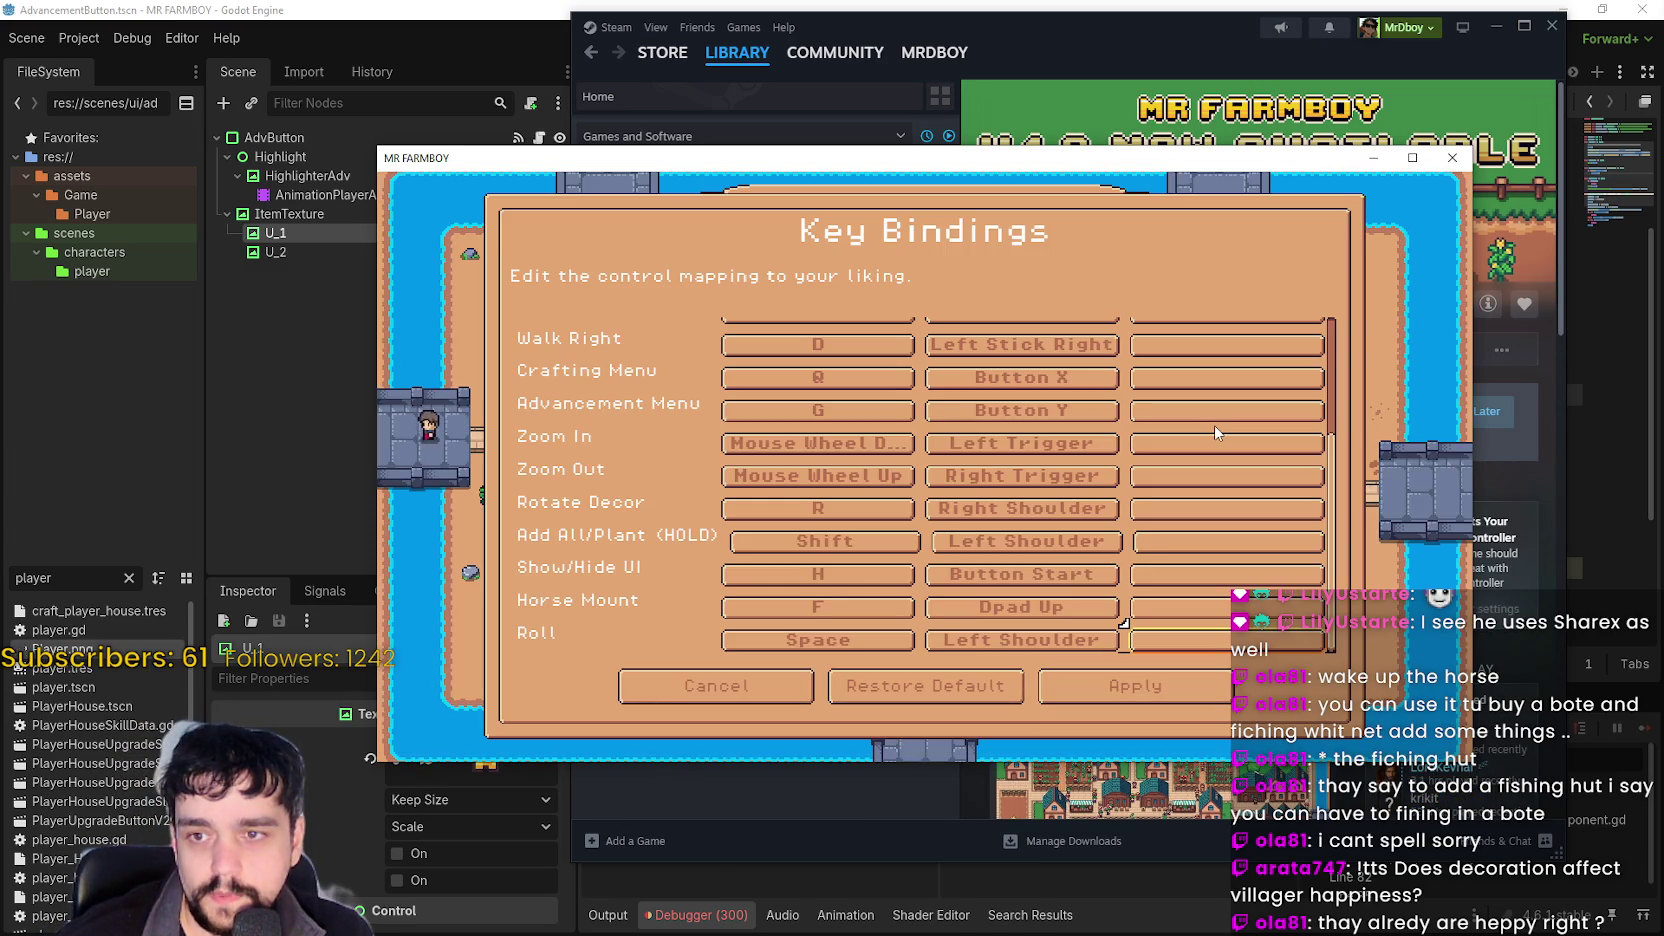
pyautogui.press('Return')
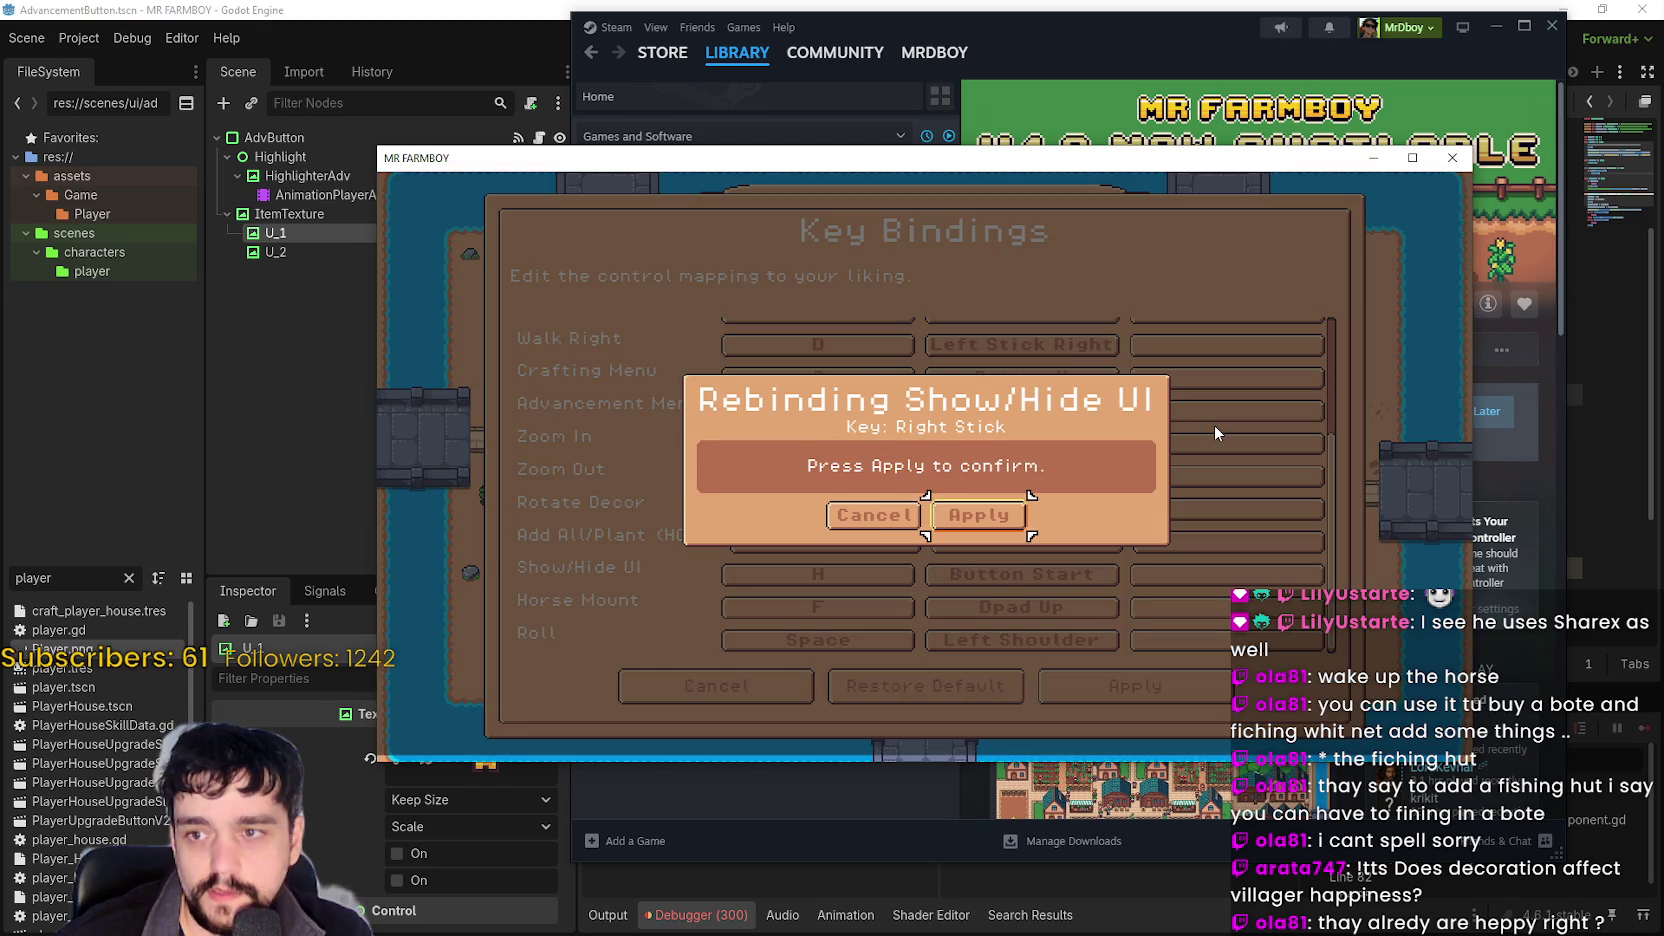
pyautogui.press('Return')
pyautogui.press('Up')
pyautogui.press('Up')
pyautogui.press('Up')
pyautogui.press('Return')
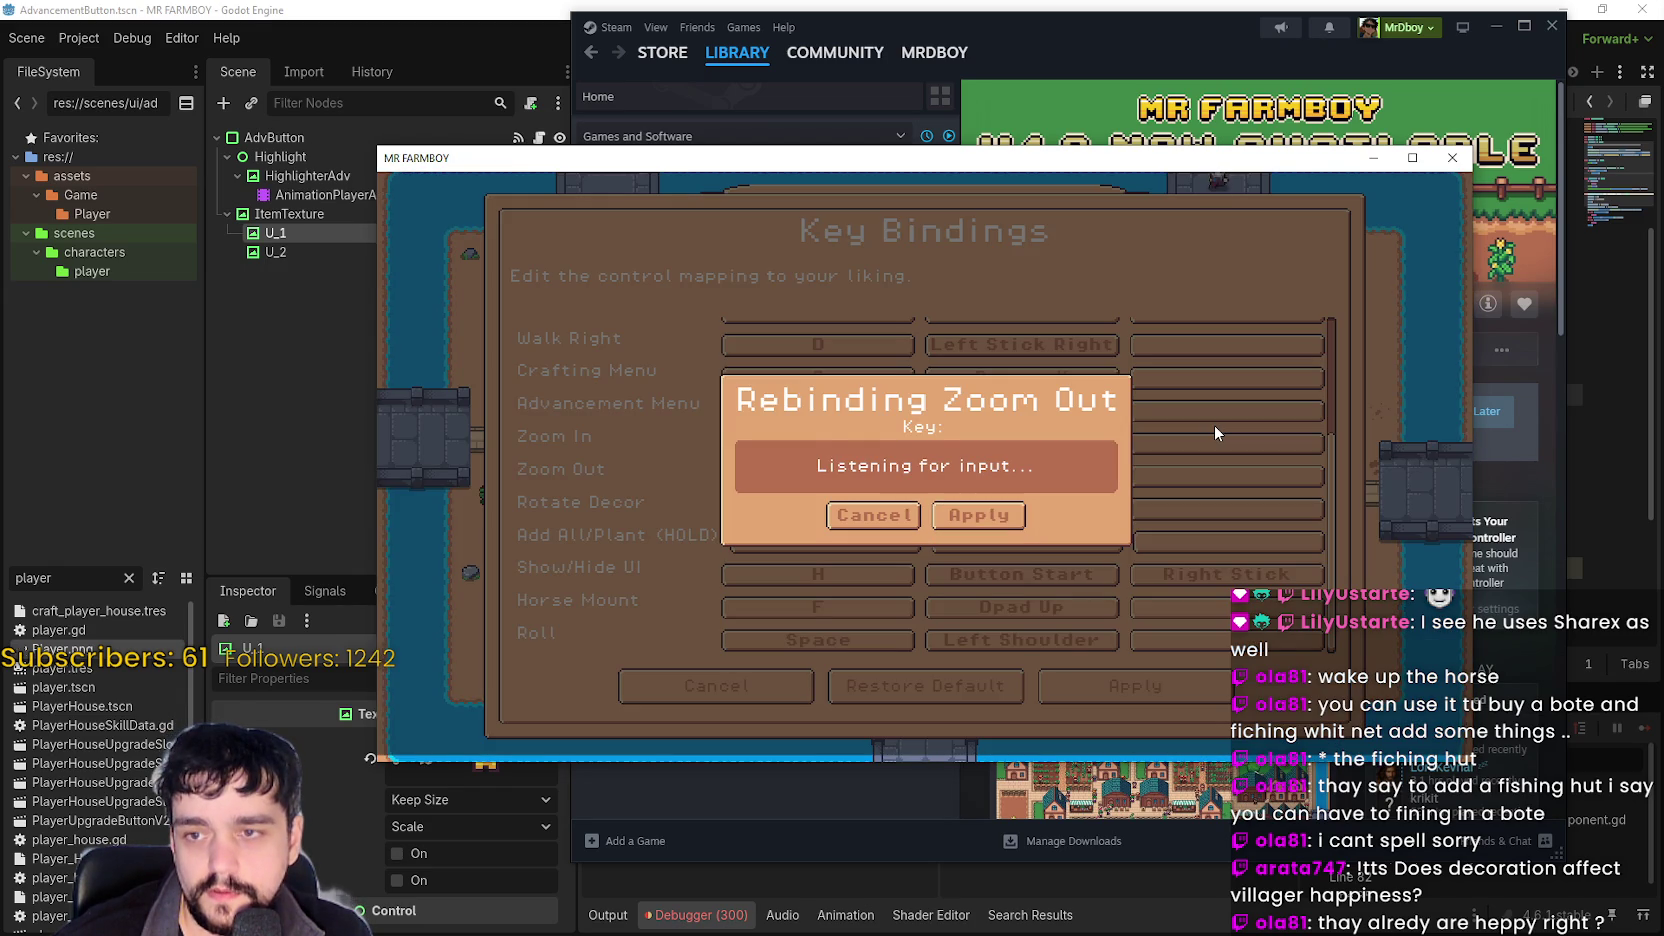
pyautogui.press('Return')
pyautogui.press('Right')
pyautogui.press('Return')
pyautogui.press('Return')
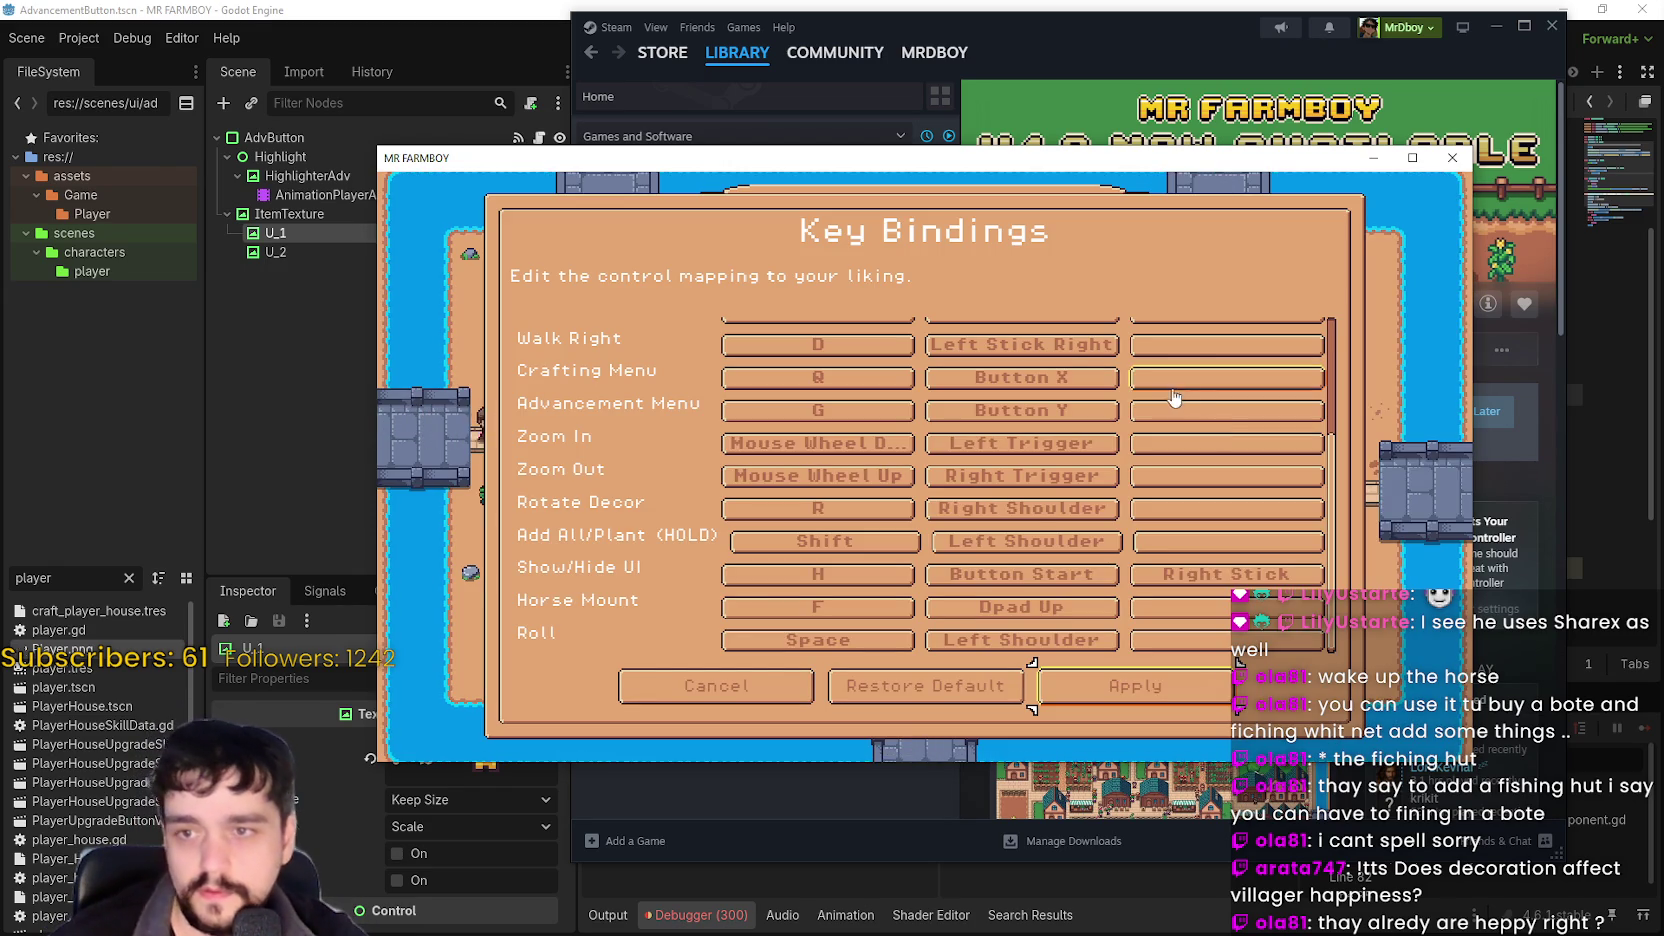
# Bind N to Zoom In and B to Zoom Out, and rebind Crafting Menu after W is rejected as already assigned.
pyautogui.click(1190, 385)
pyautogui.press('w')
pyautogui.press('Return')
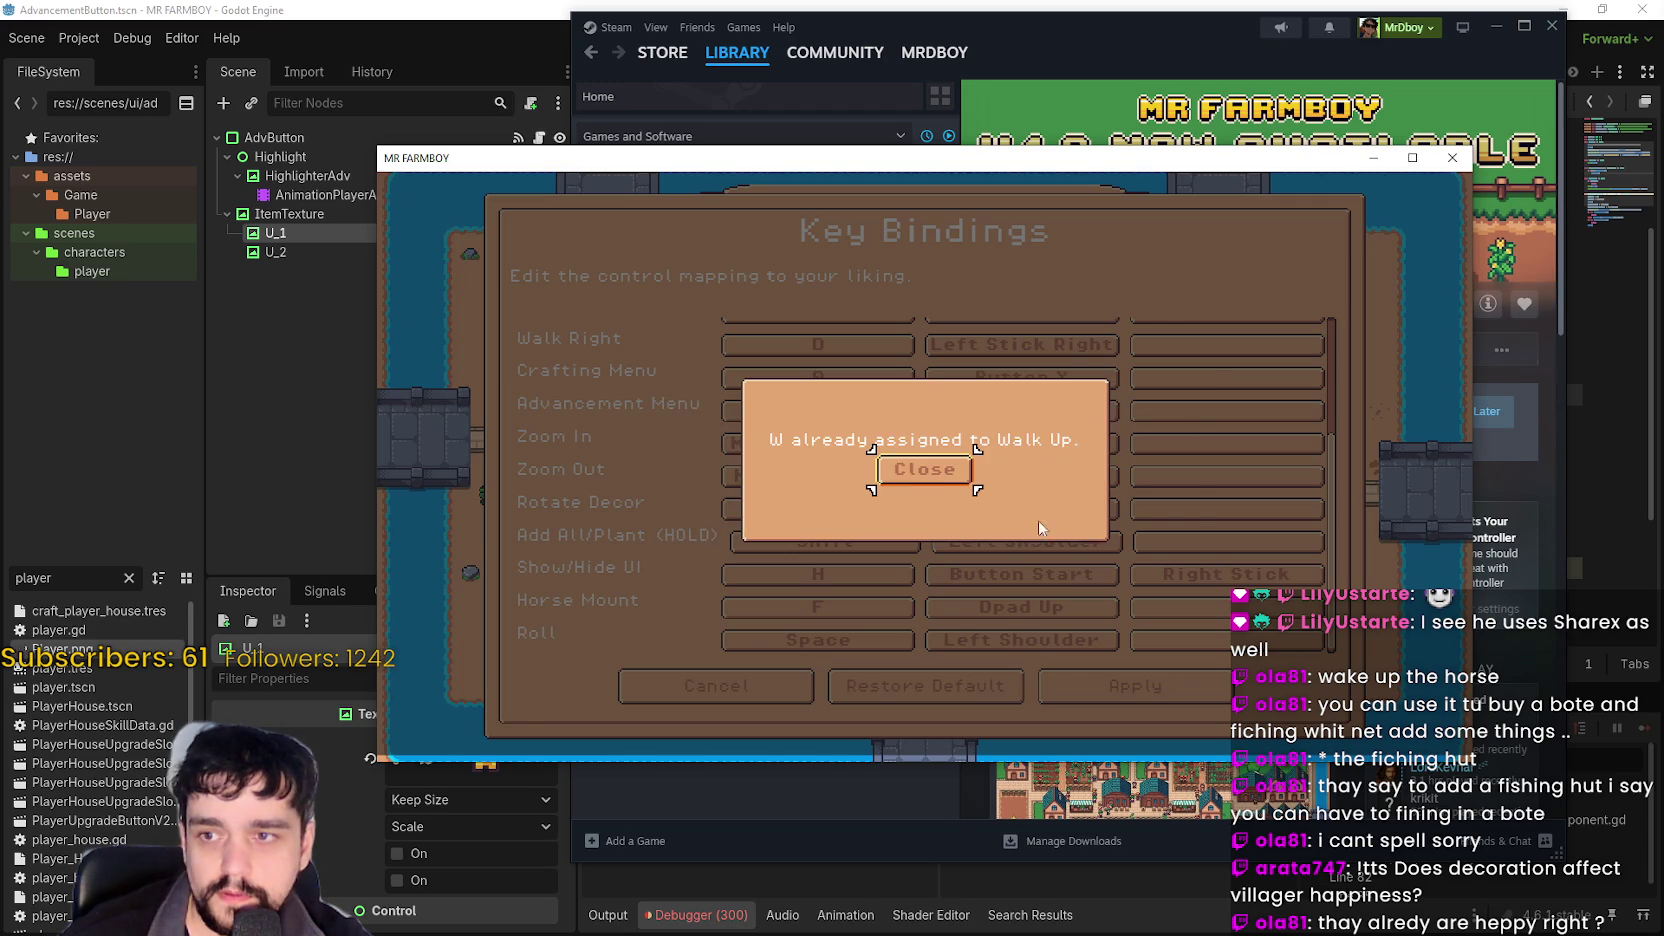
pyautogui.click(936, 494)
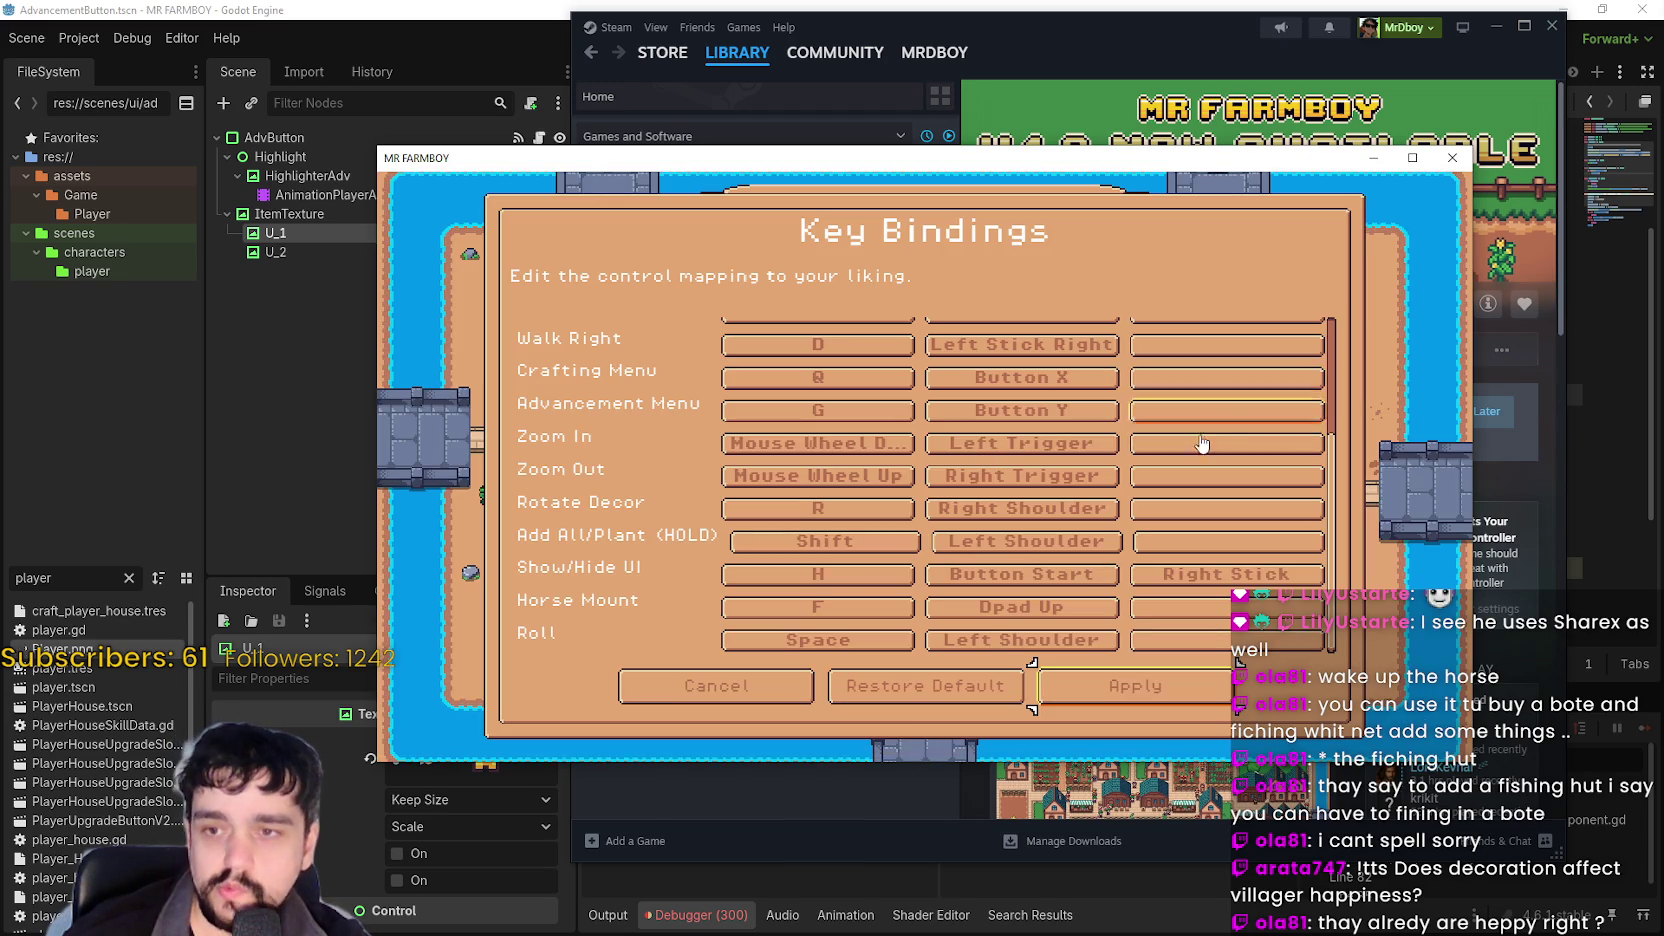
pyautogui.click(1200, 444)
pyautogui.press('n')
pyautogui.press('Return')
pyautogui.click(1219, 485)
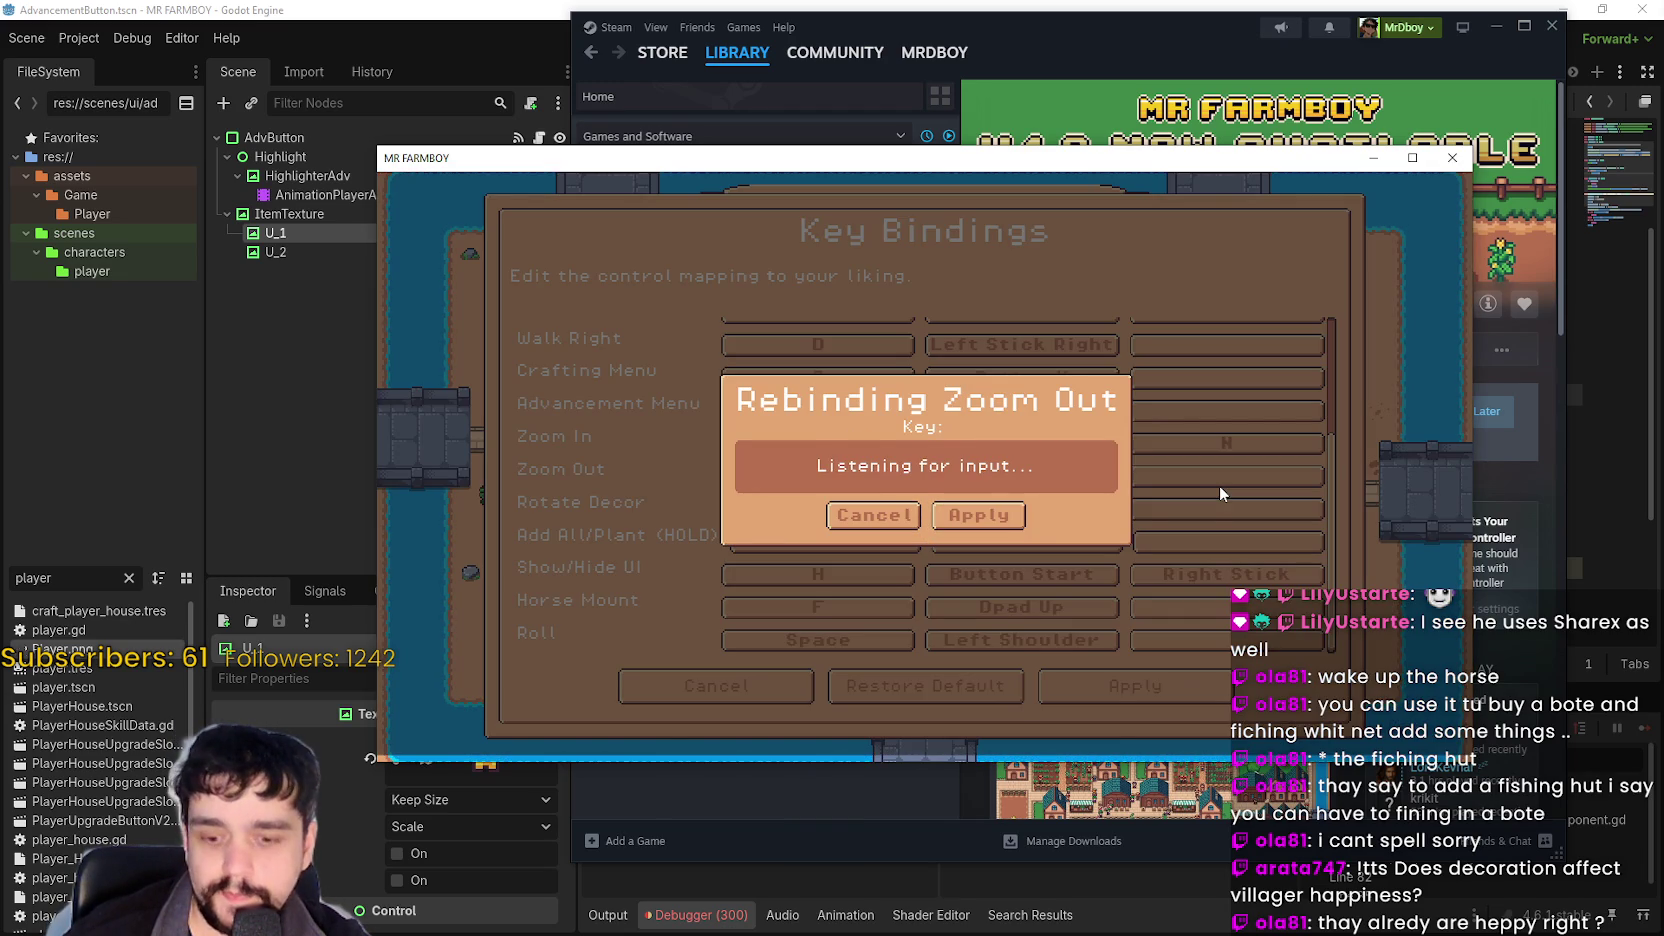
pyautogui.press('b')
pyautogui.click(990, 518)
pyautogui.click(1220, 385)
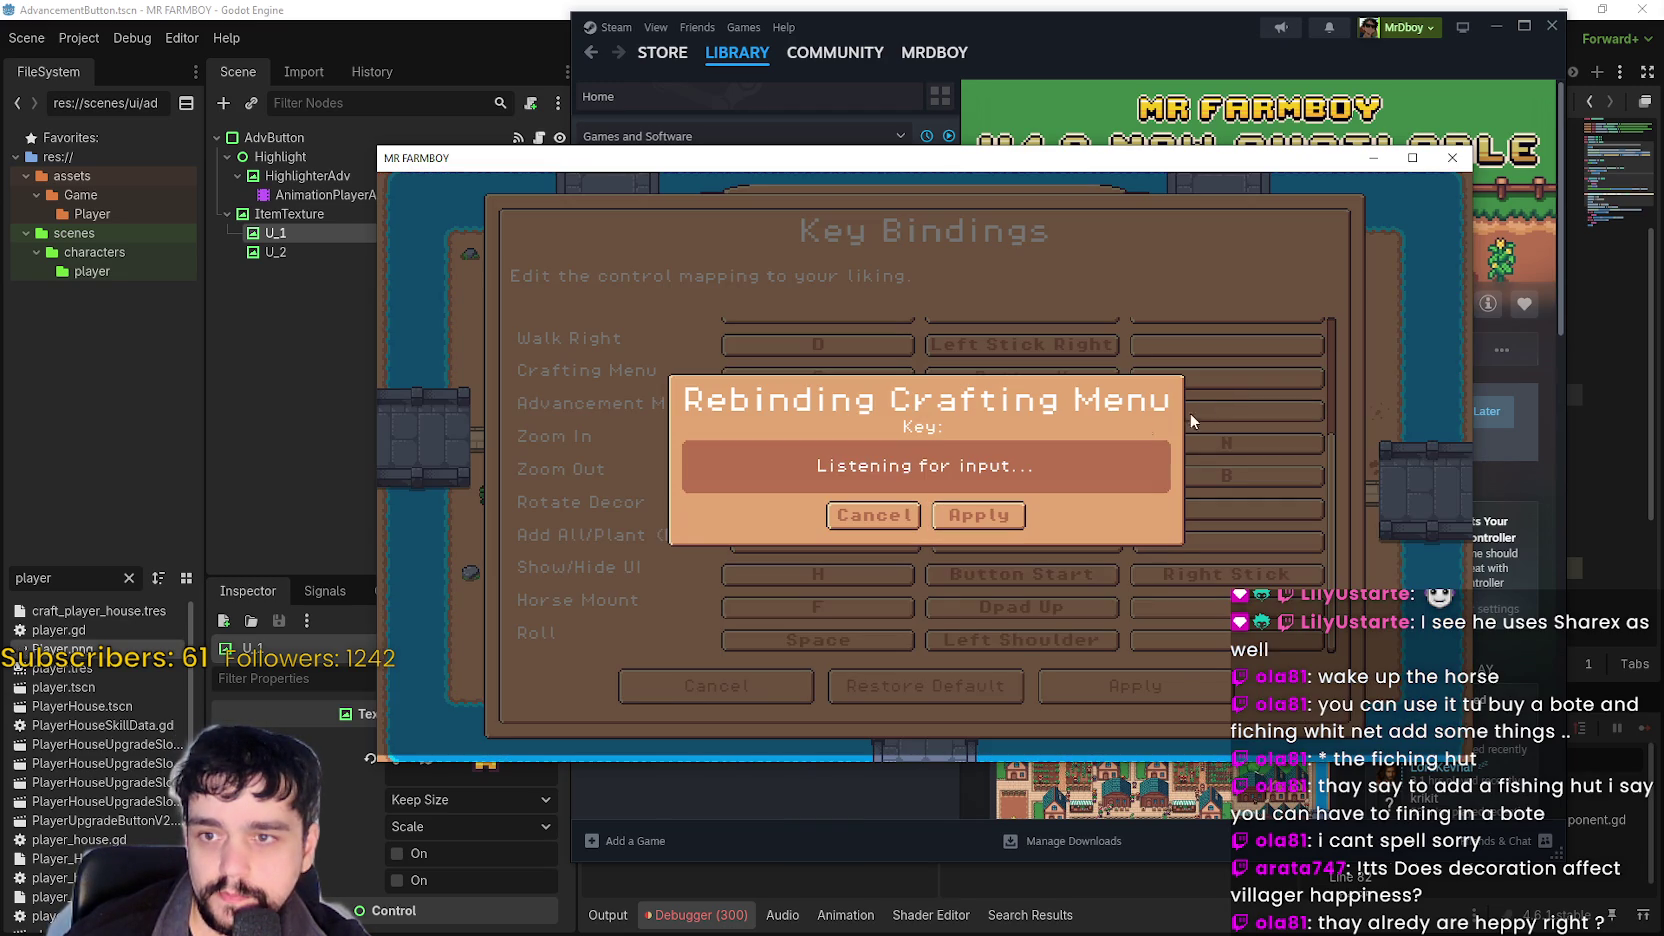
pyautogui.press('c')
pyautogui.click(936, 514)
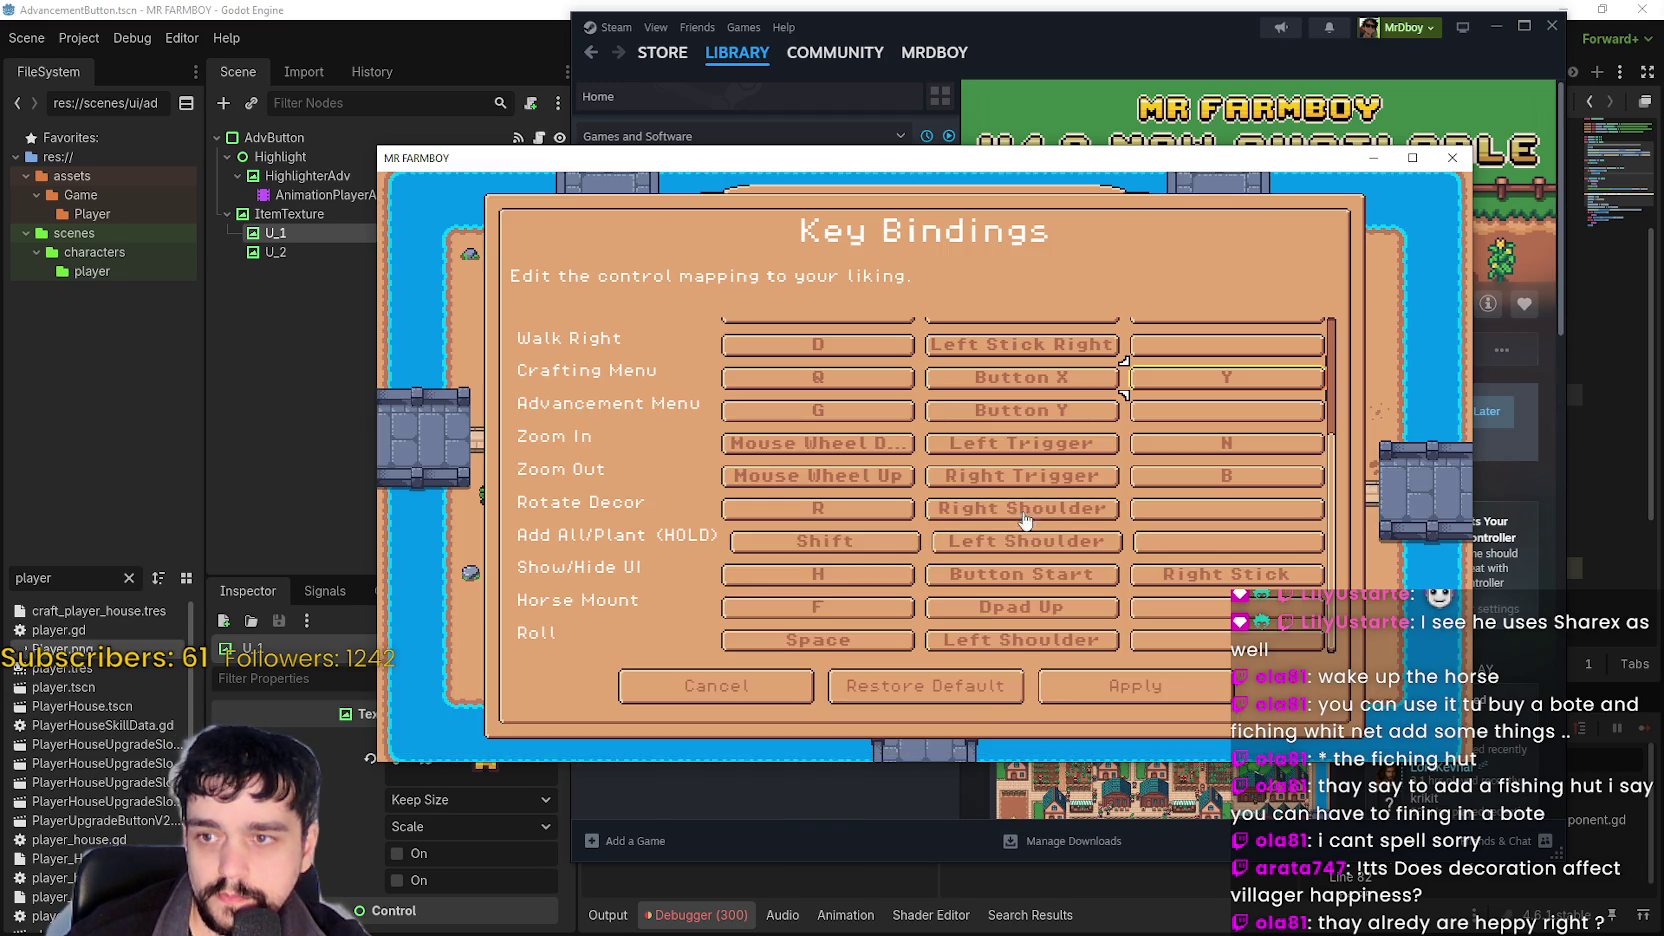
# Apply all key binding changes, exit to the main menu, and quit the game.
pyautogui.click(1120, 683)
pyautogui.click(1115, 681)
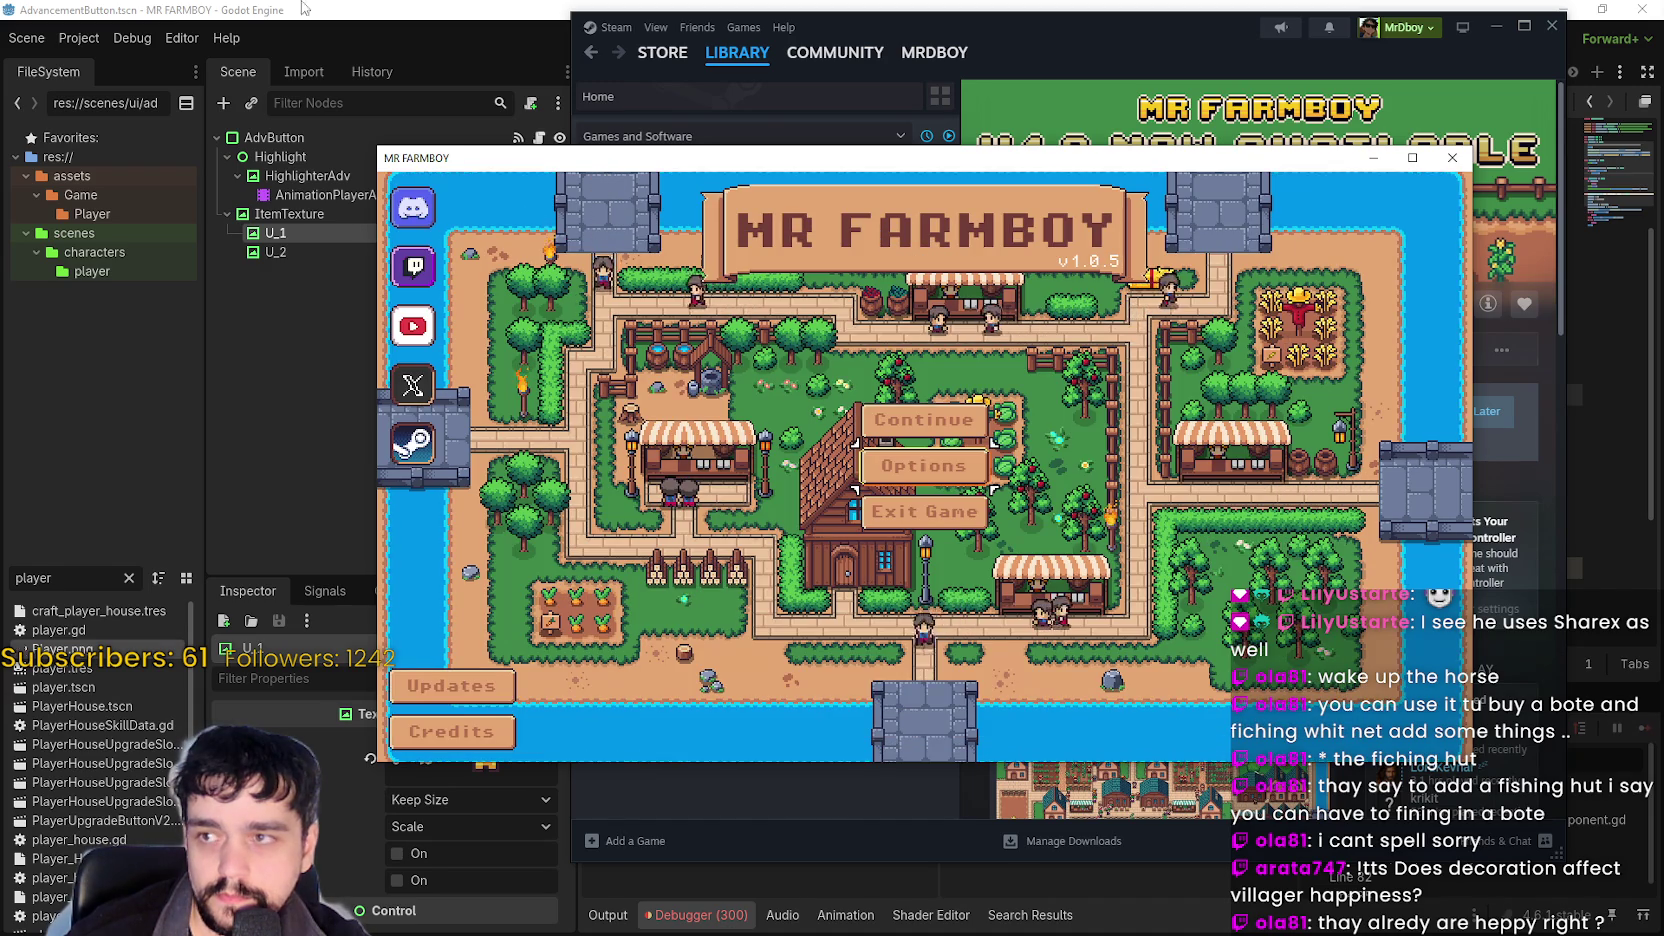
pyautogui.hotkey('alt', 'F4')
# Browse the game_data and MR FARMBOY folders and open inputmap.cfg in Notepad.
pyautogui.click(70, 38)
pyautogui.click(78, 38)
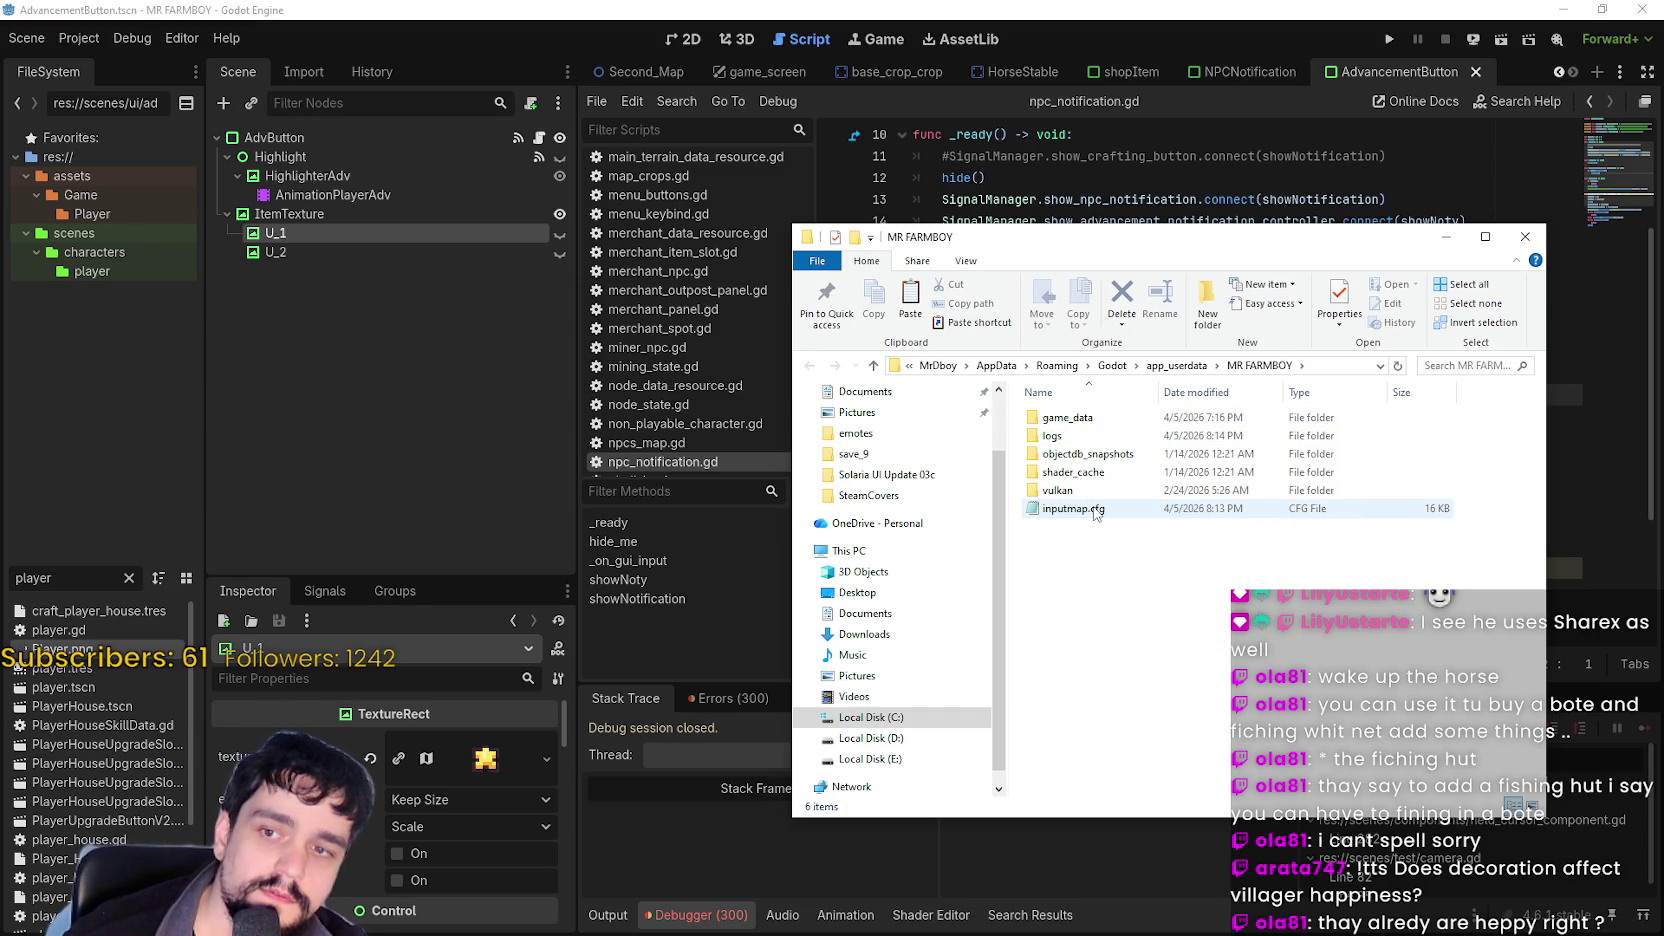
pyautogui.click(1080, 508)
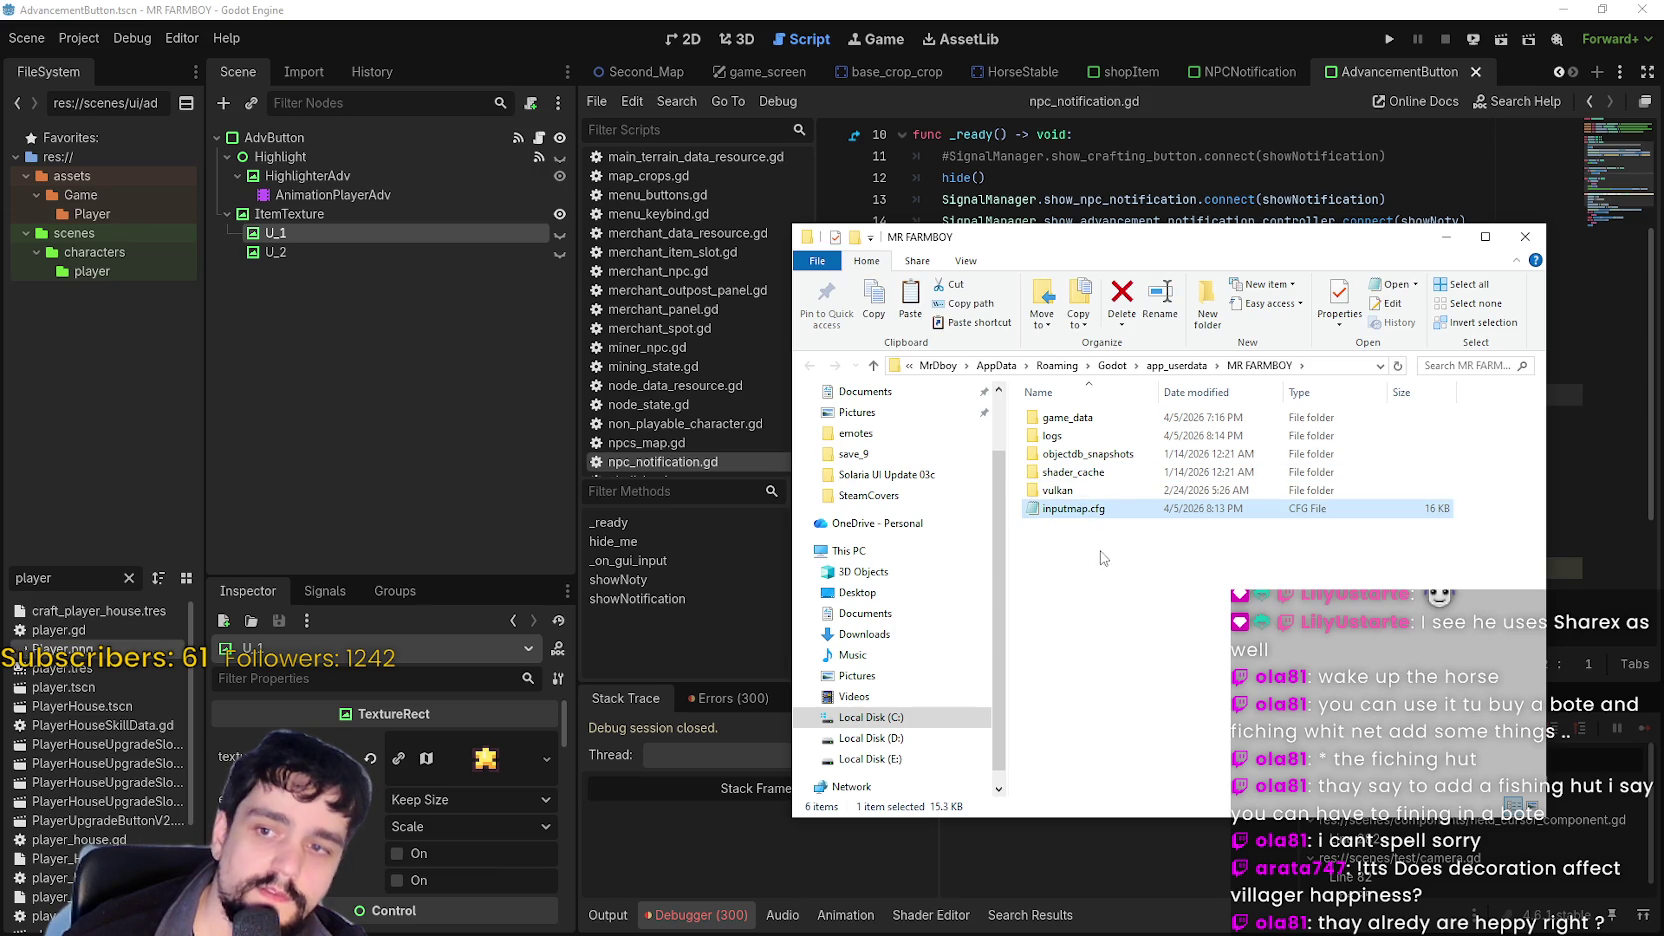
pyautogui.click(1084, 422)
pyautogui.doubleClick(1084, 422)
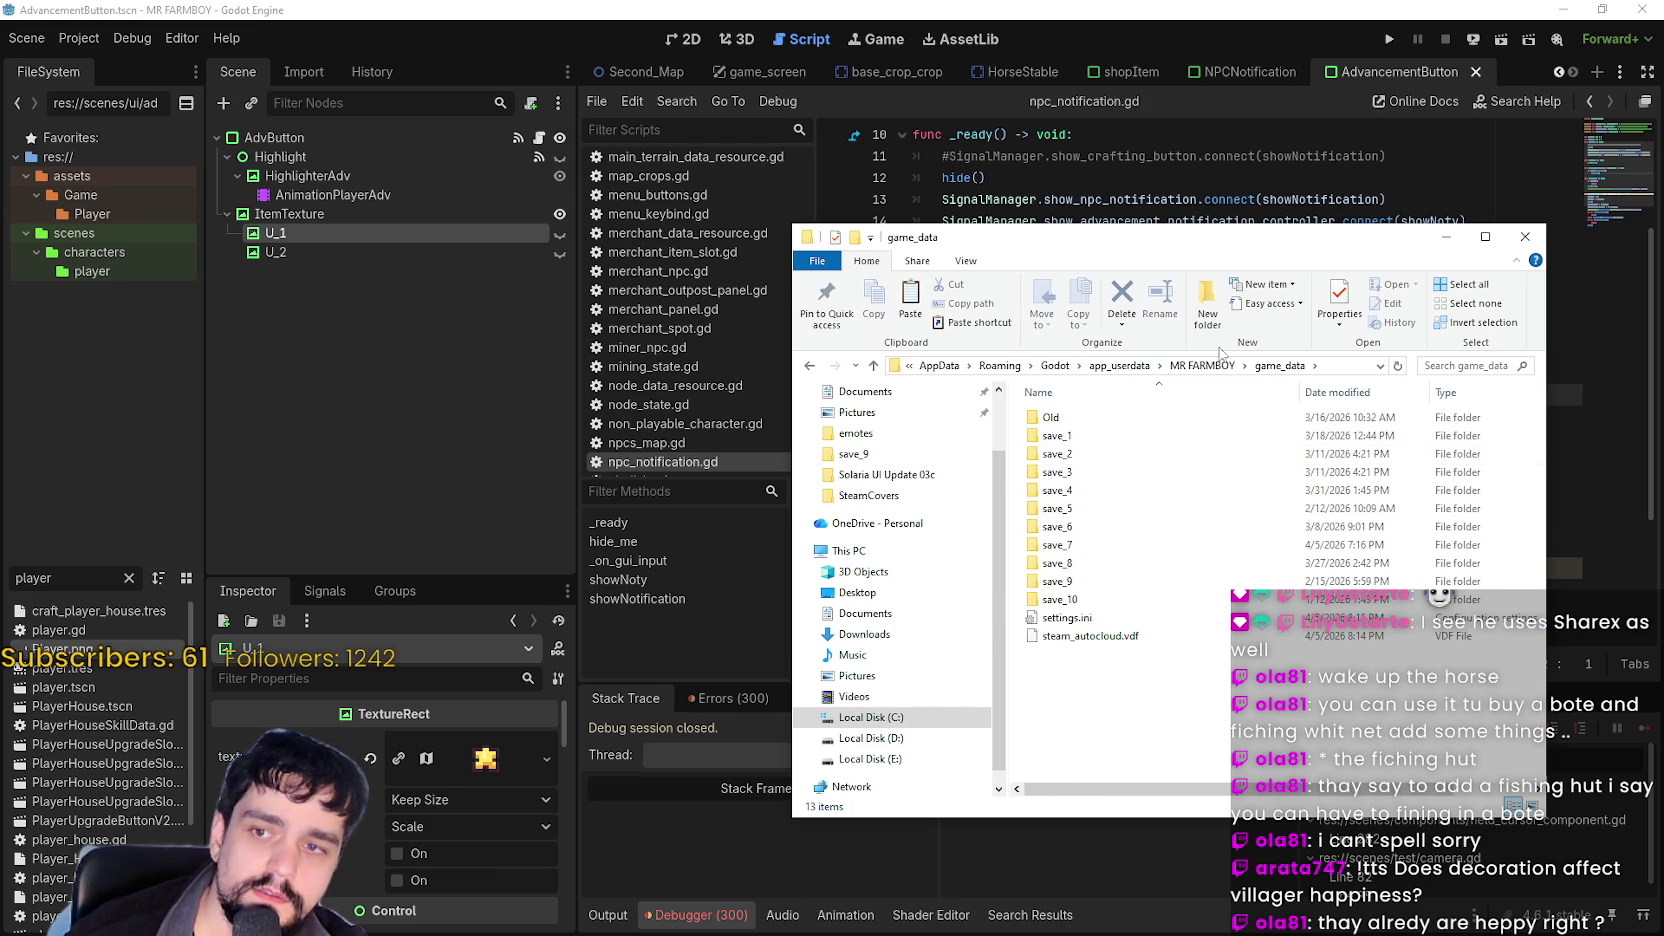
pyautogui.click(1210, 366)
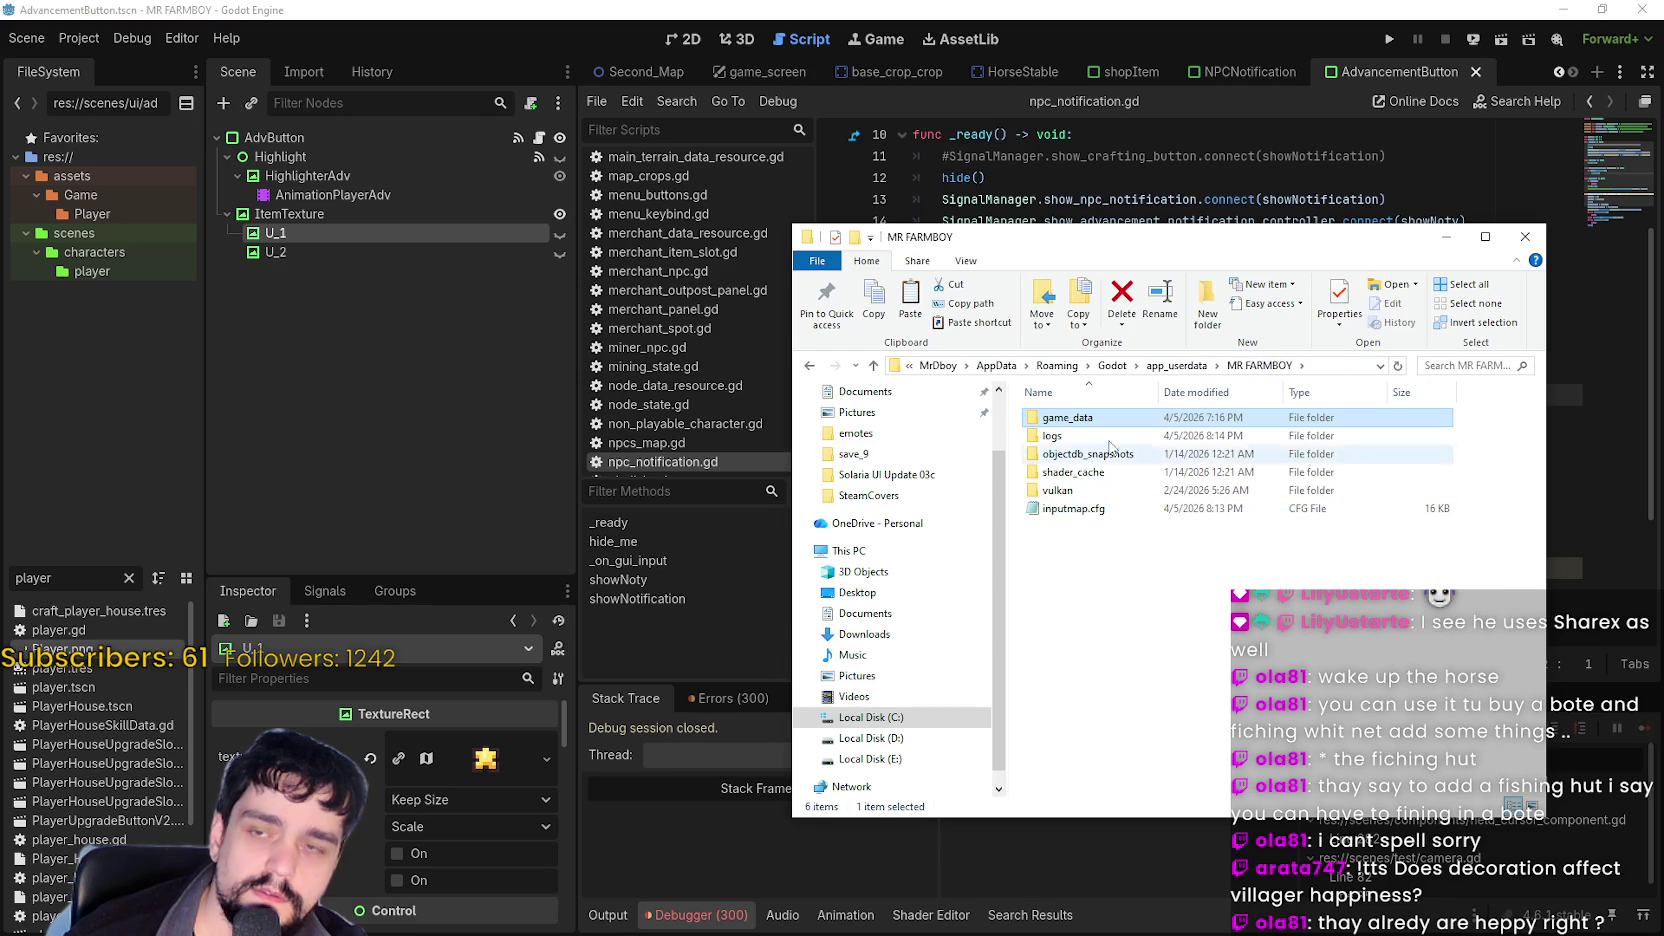
pyautogui.doubleClick(1075, 509)
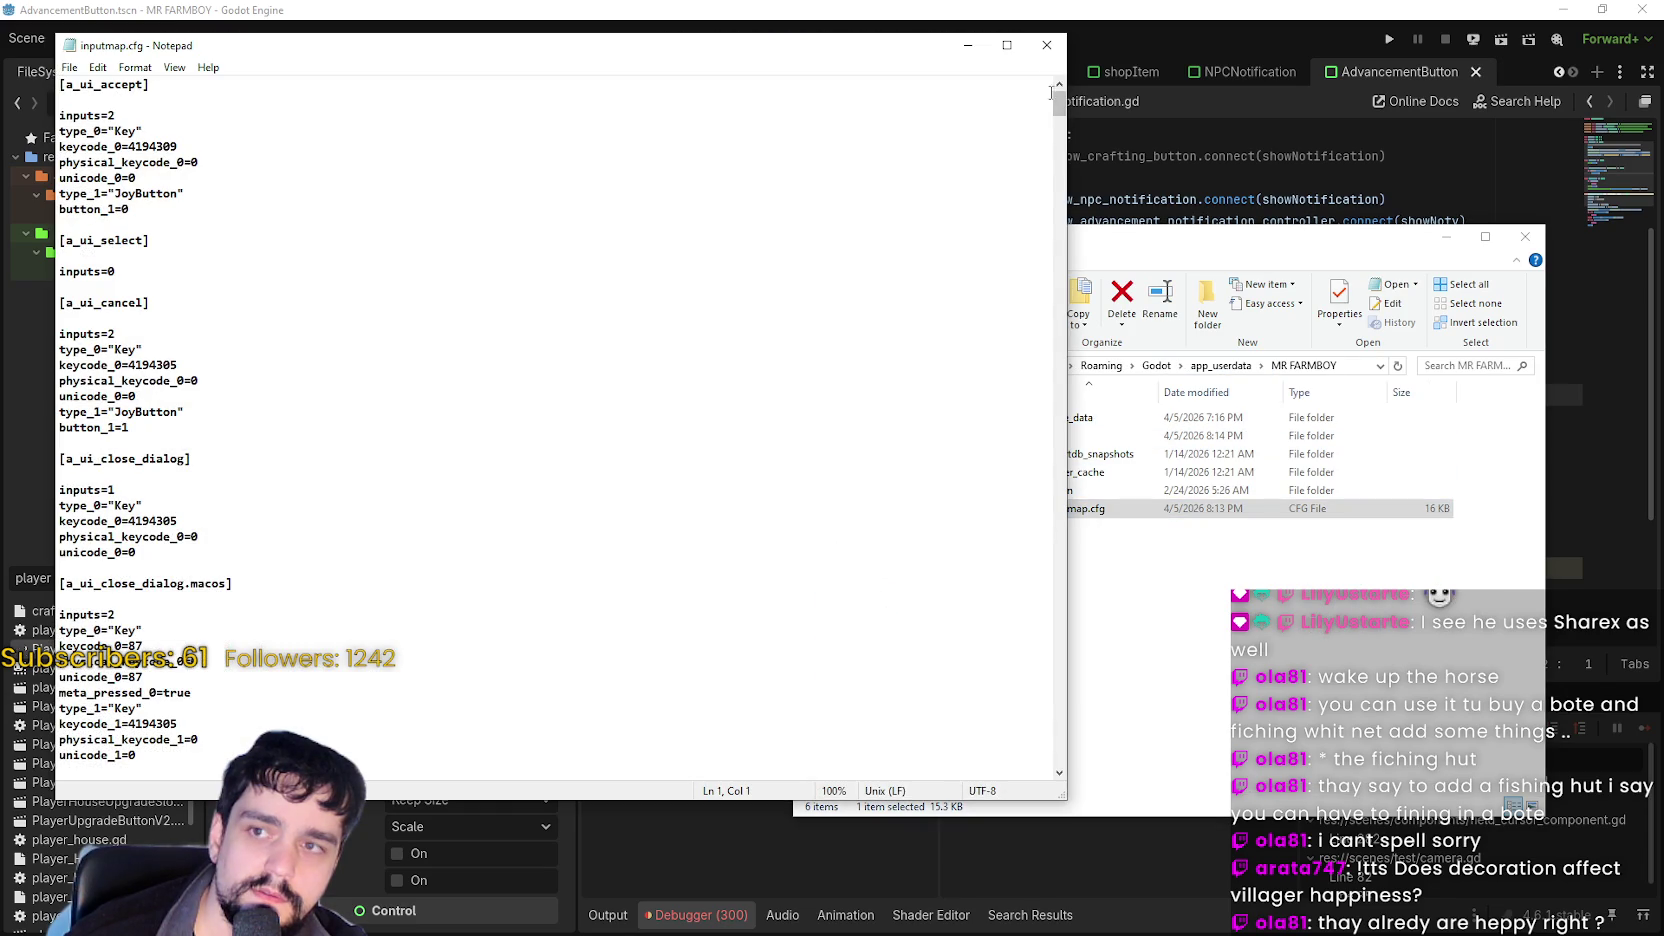
# Close inputmap.cfg, then open settings.ini, scroll through it, and close it.
pyautogui.click(1047, 45)
pyautogui.doubleClick(1060, 417)
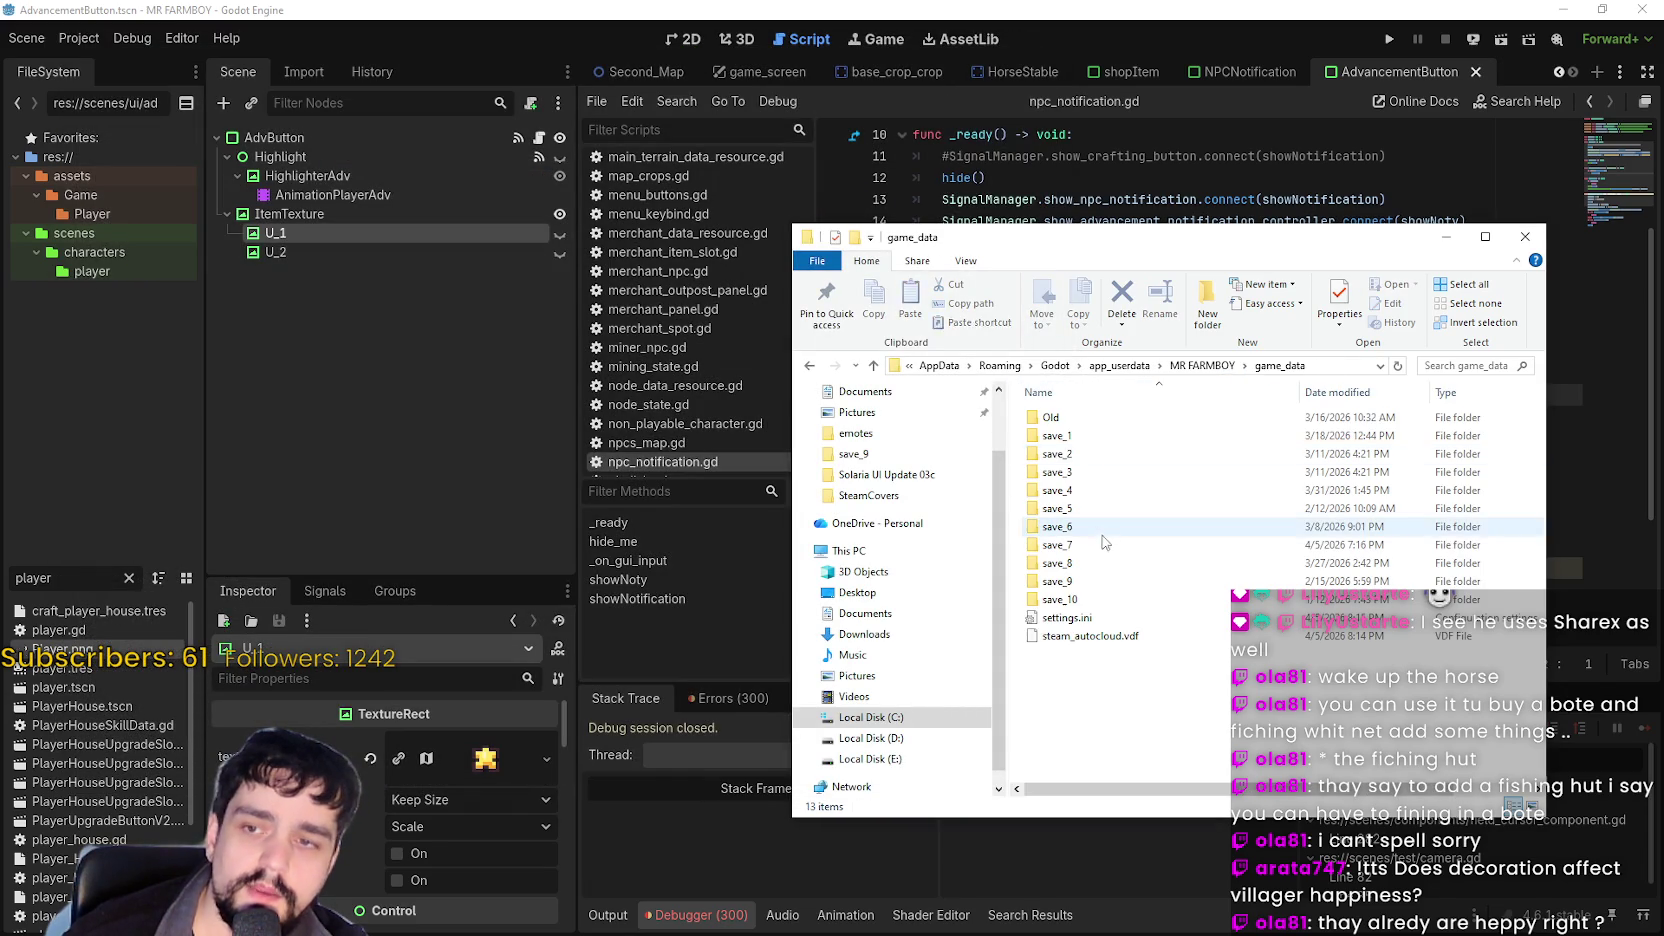
pyautogui.doubleClick(1058, 618)
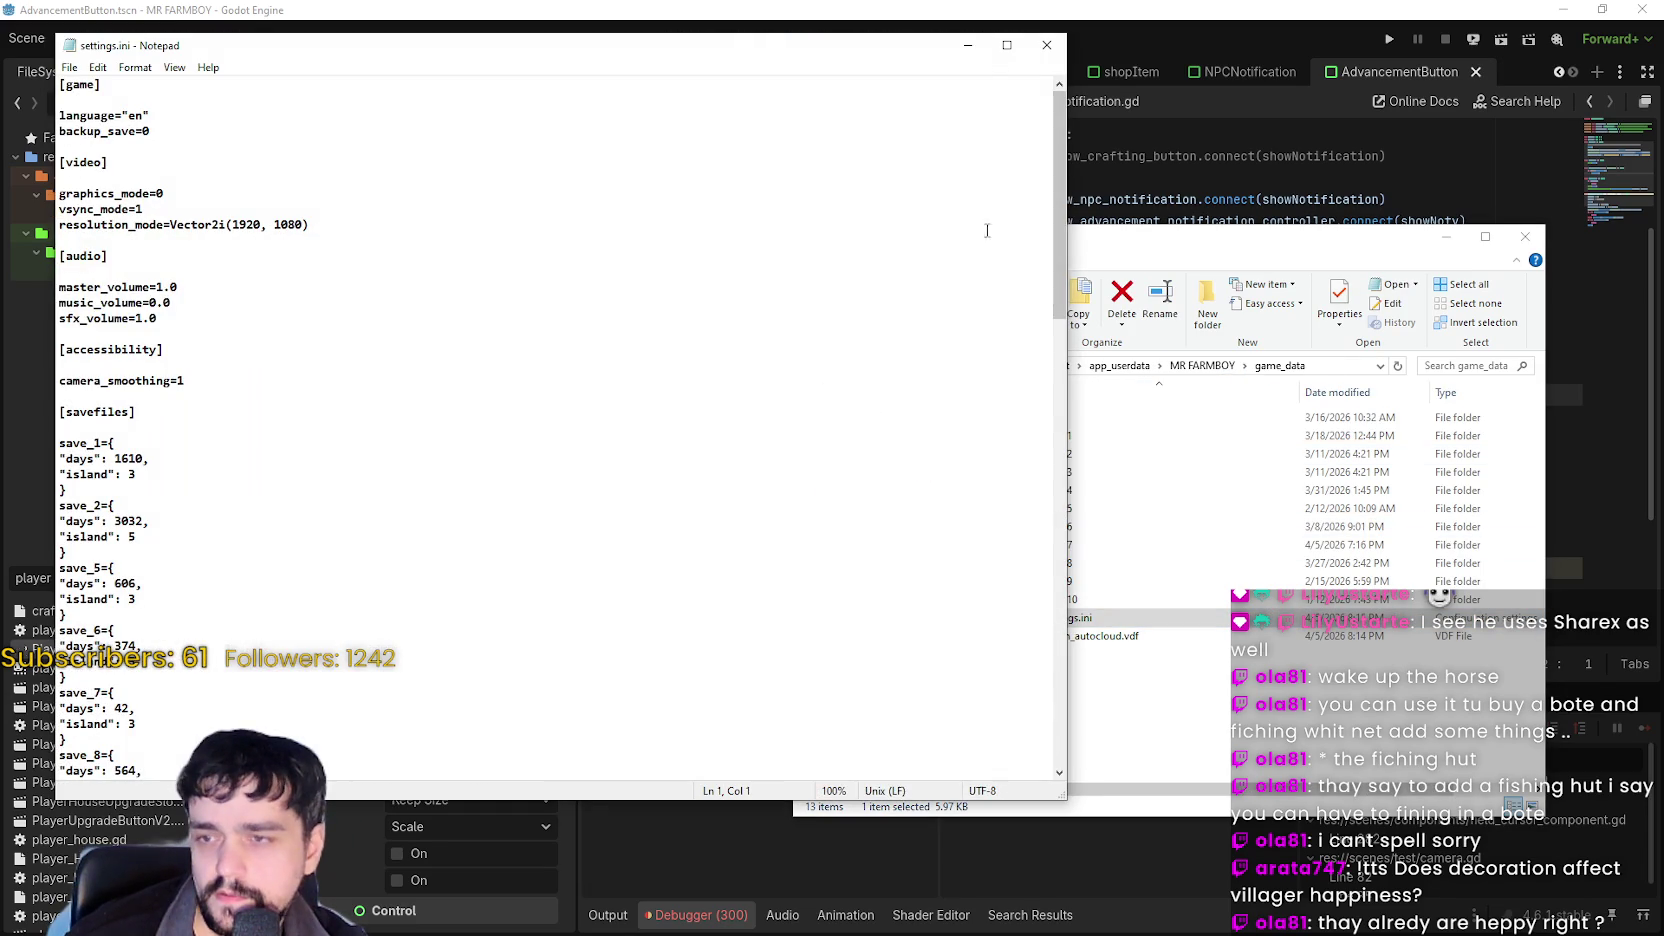
pyautogui.moveTo(1059, 190); pyautogui.dragTo(1035, 638)
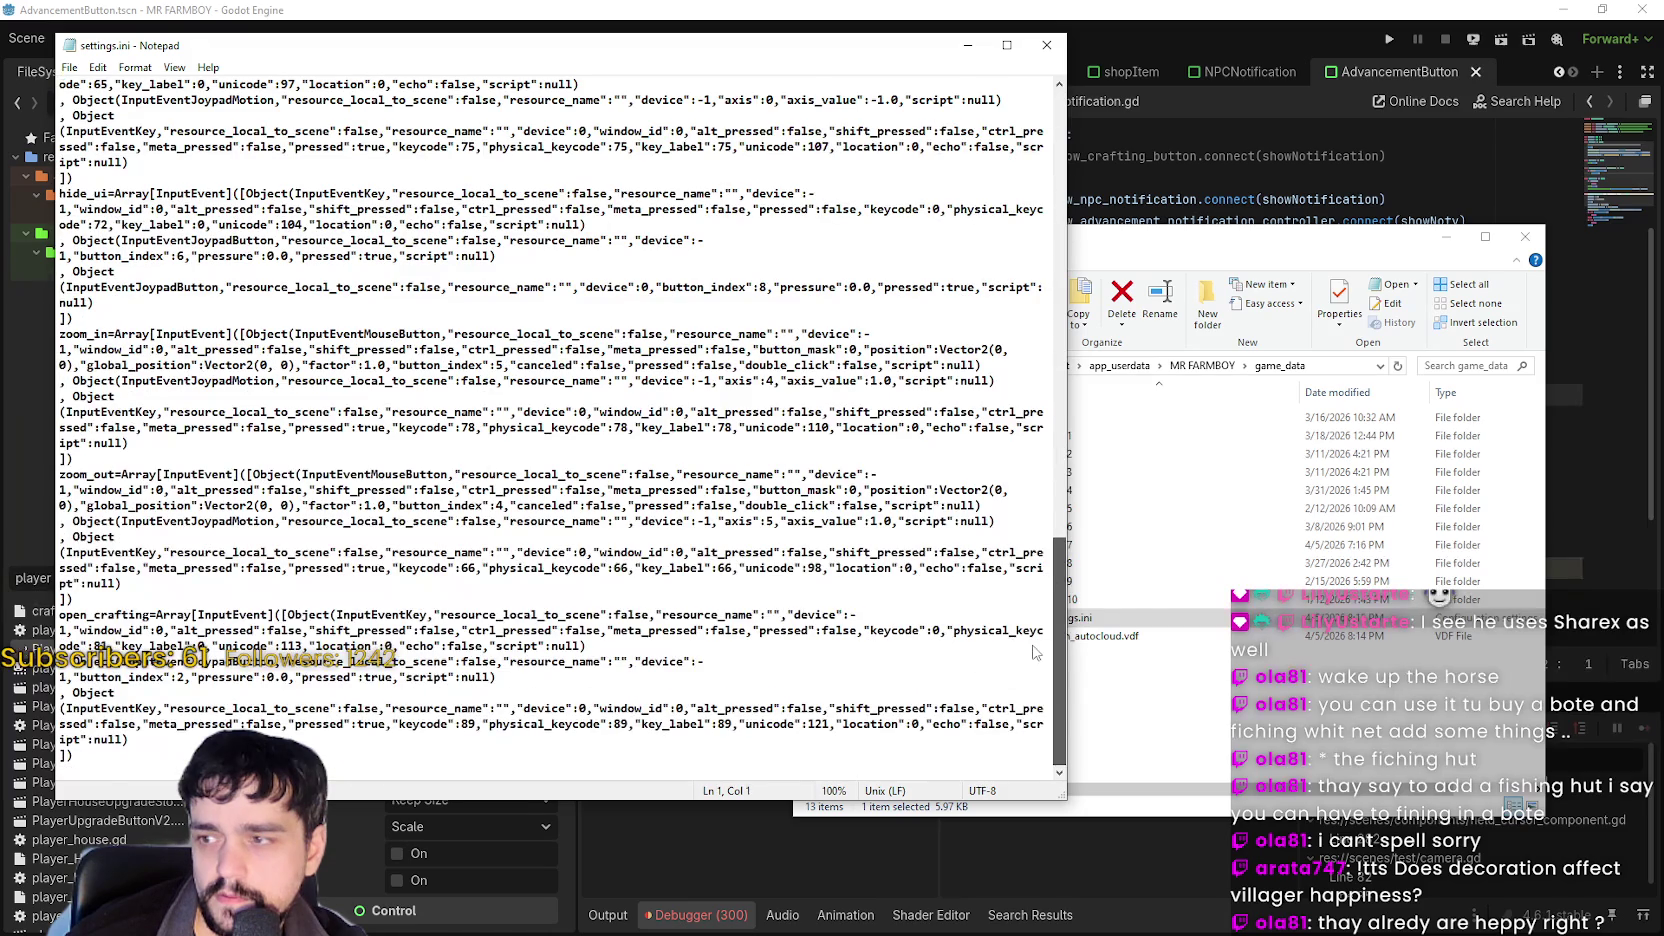
pyautogui.scroll(15, 988, 241)
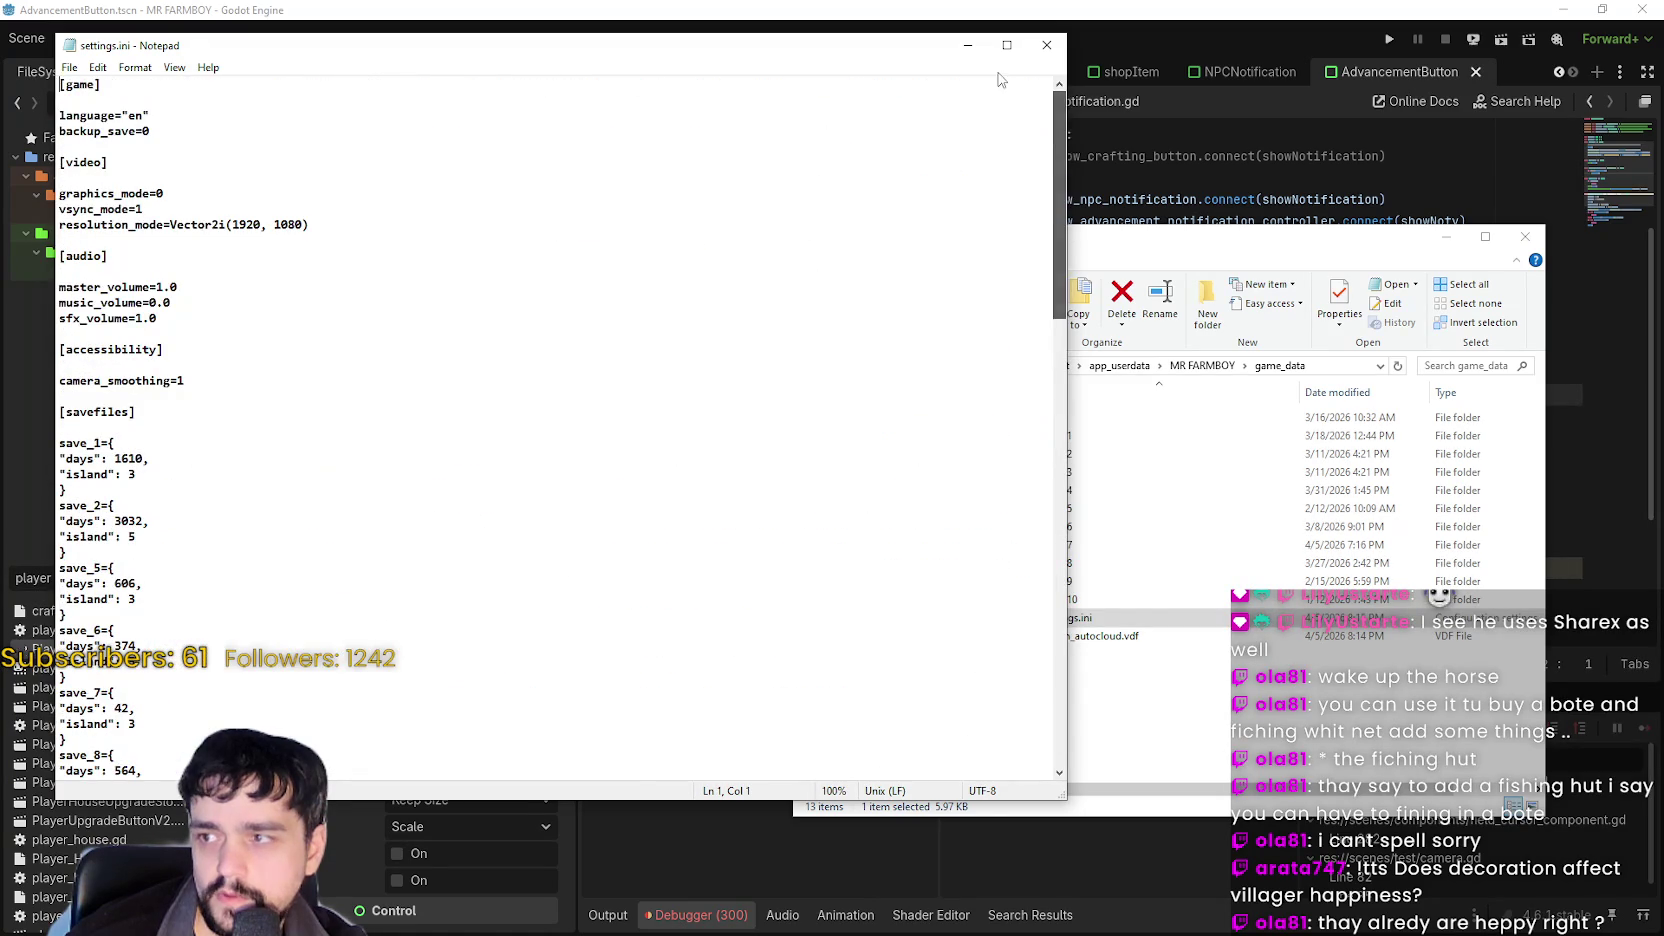
pyautogui.click(1047, 45)
# Go up to app_userdata, then back through MR FARMBOY and game_data to reopen settings.ini.
pyautogui.click(1305, 376)
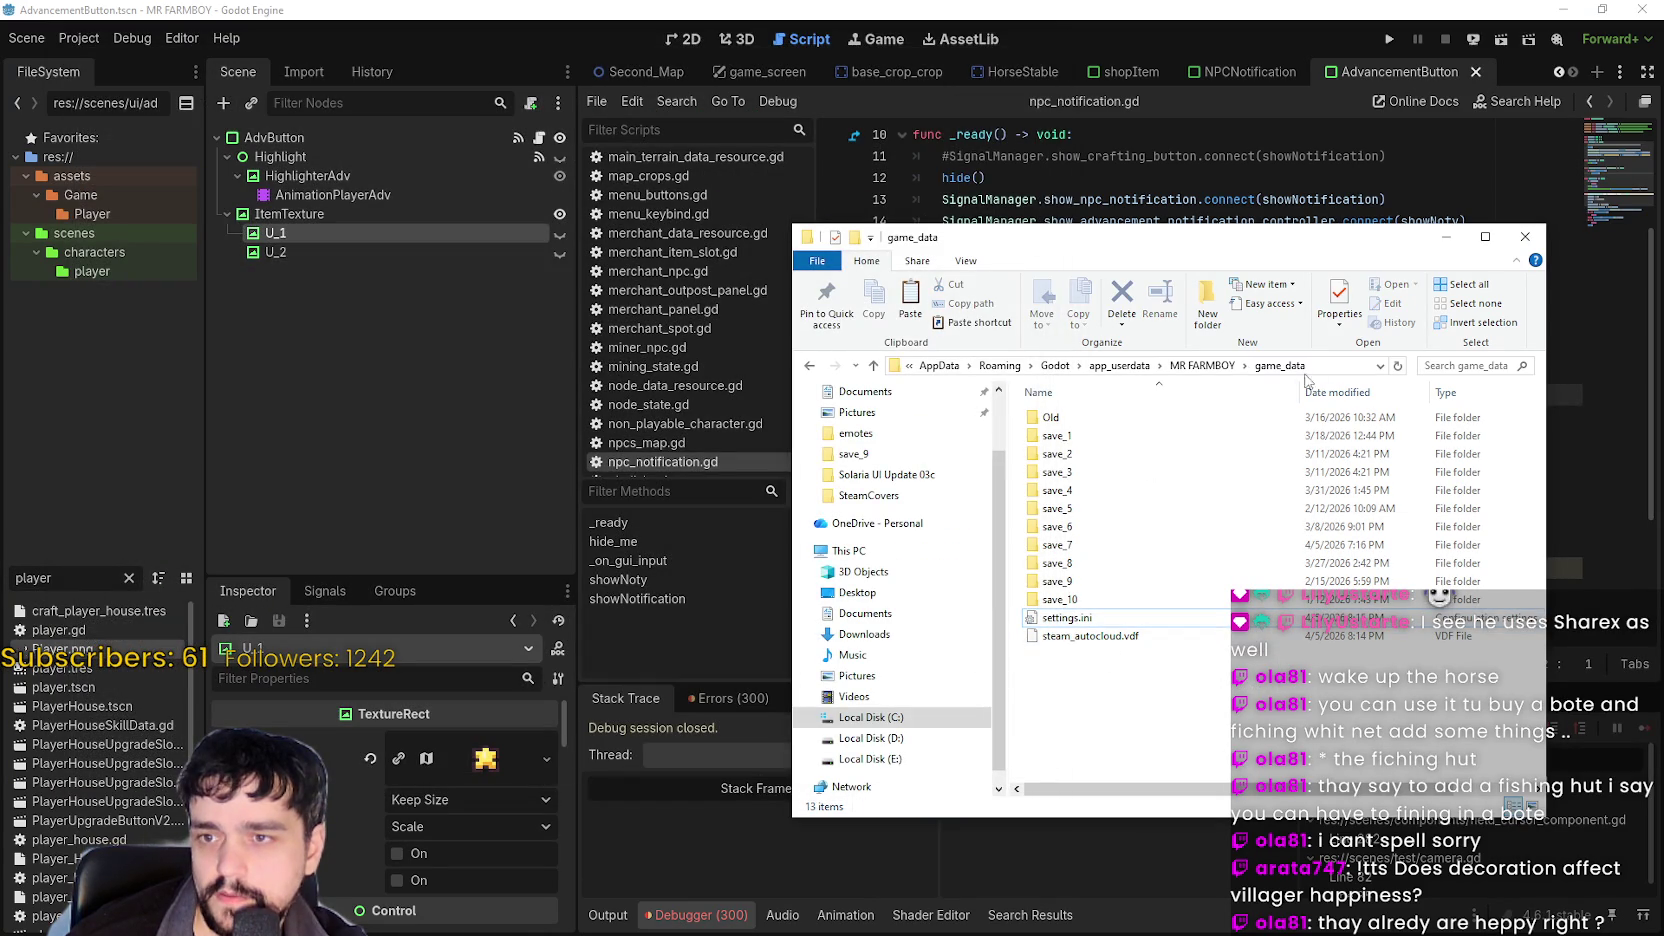
pyautogui.click(1228, 365)
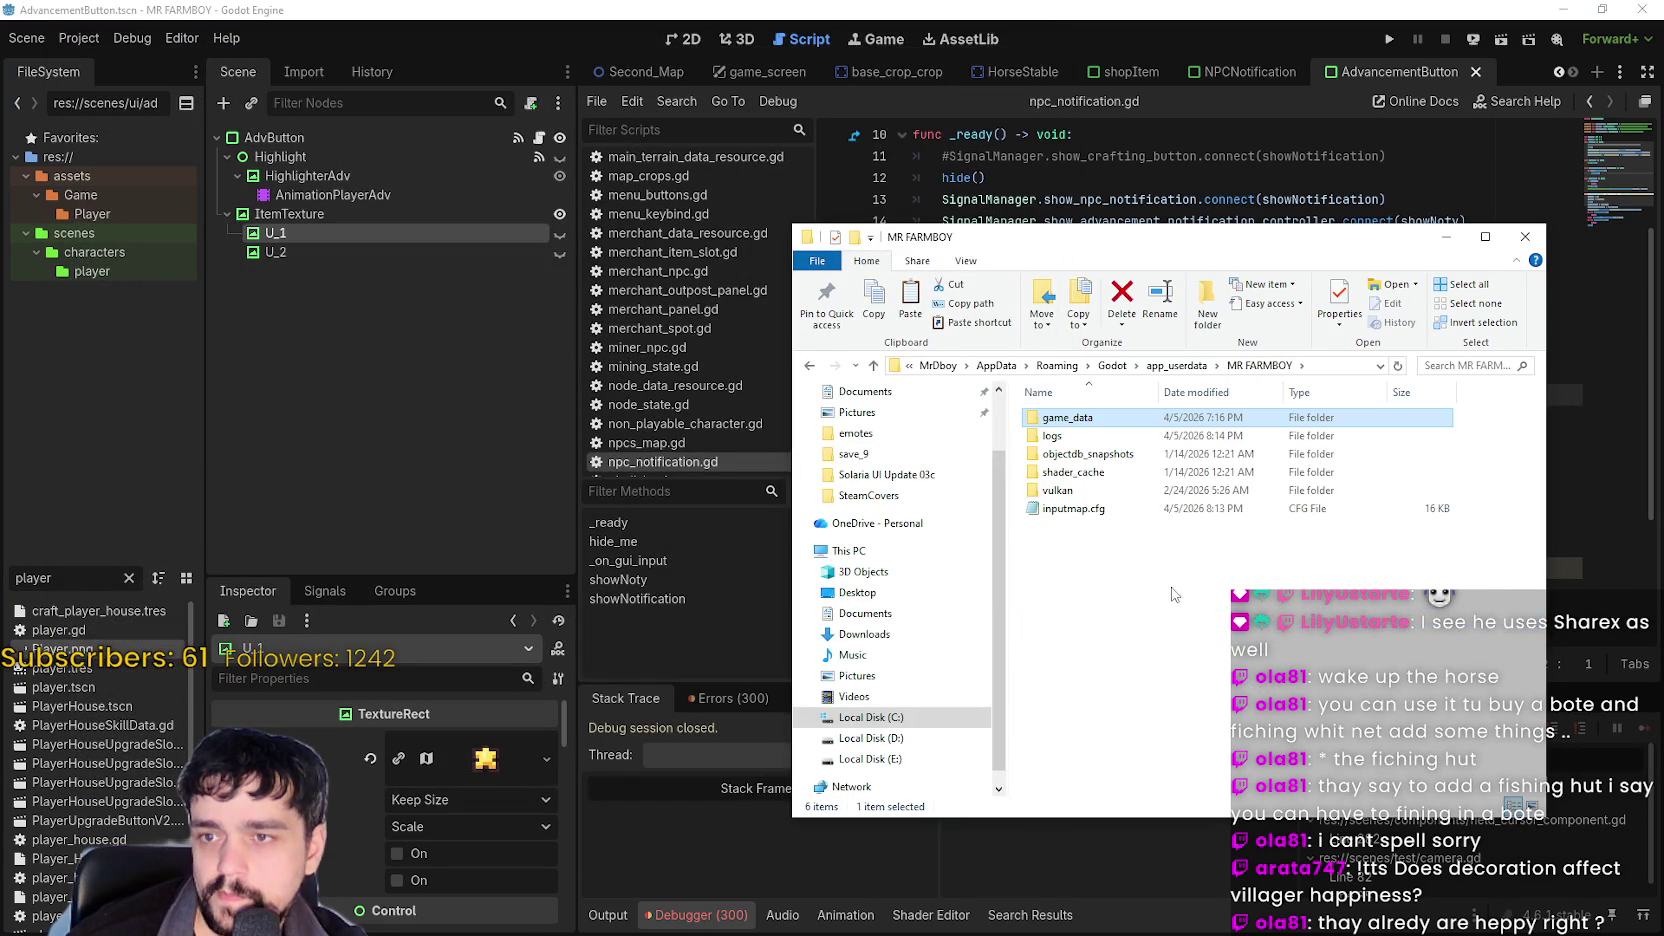
pyautogui.click(1105, 548)
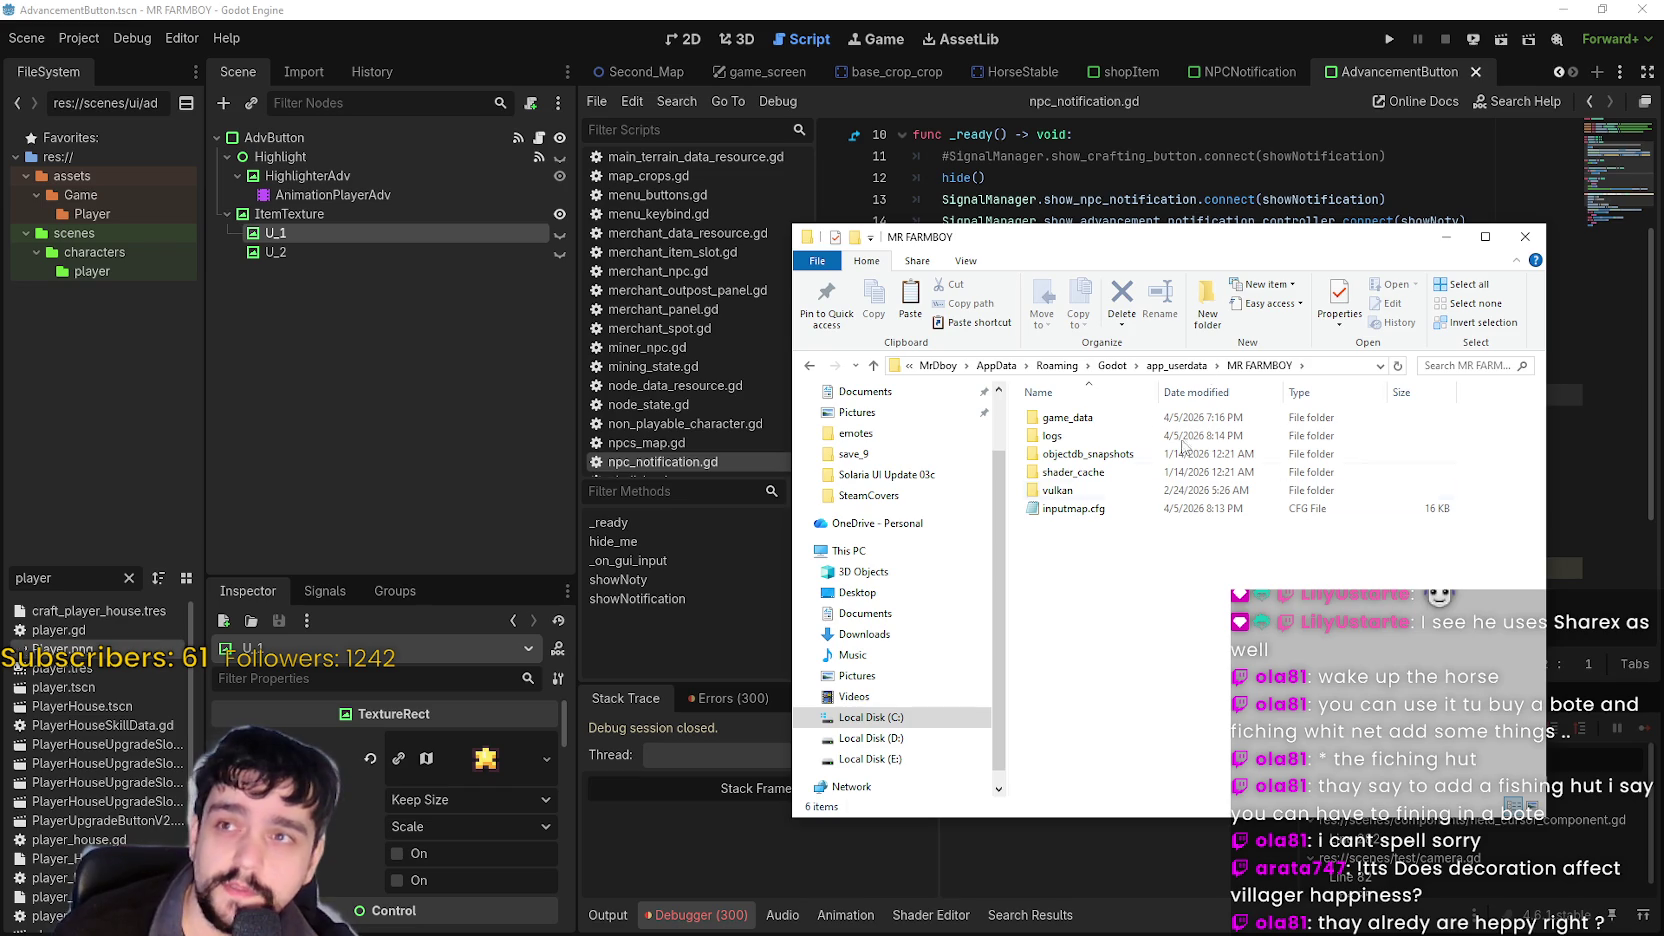
pyautogui.click(1176, 366)
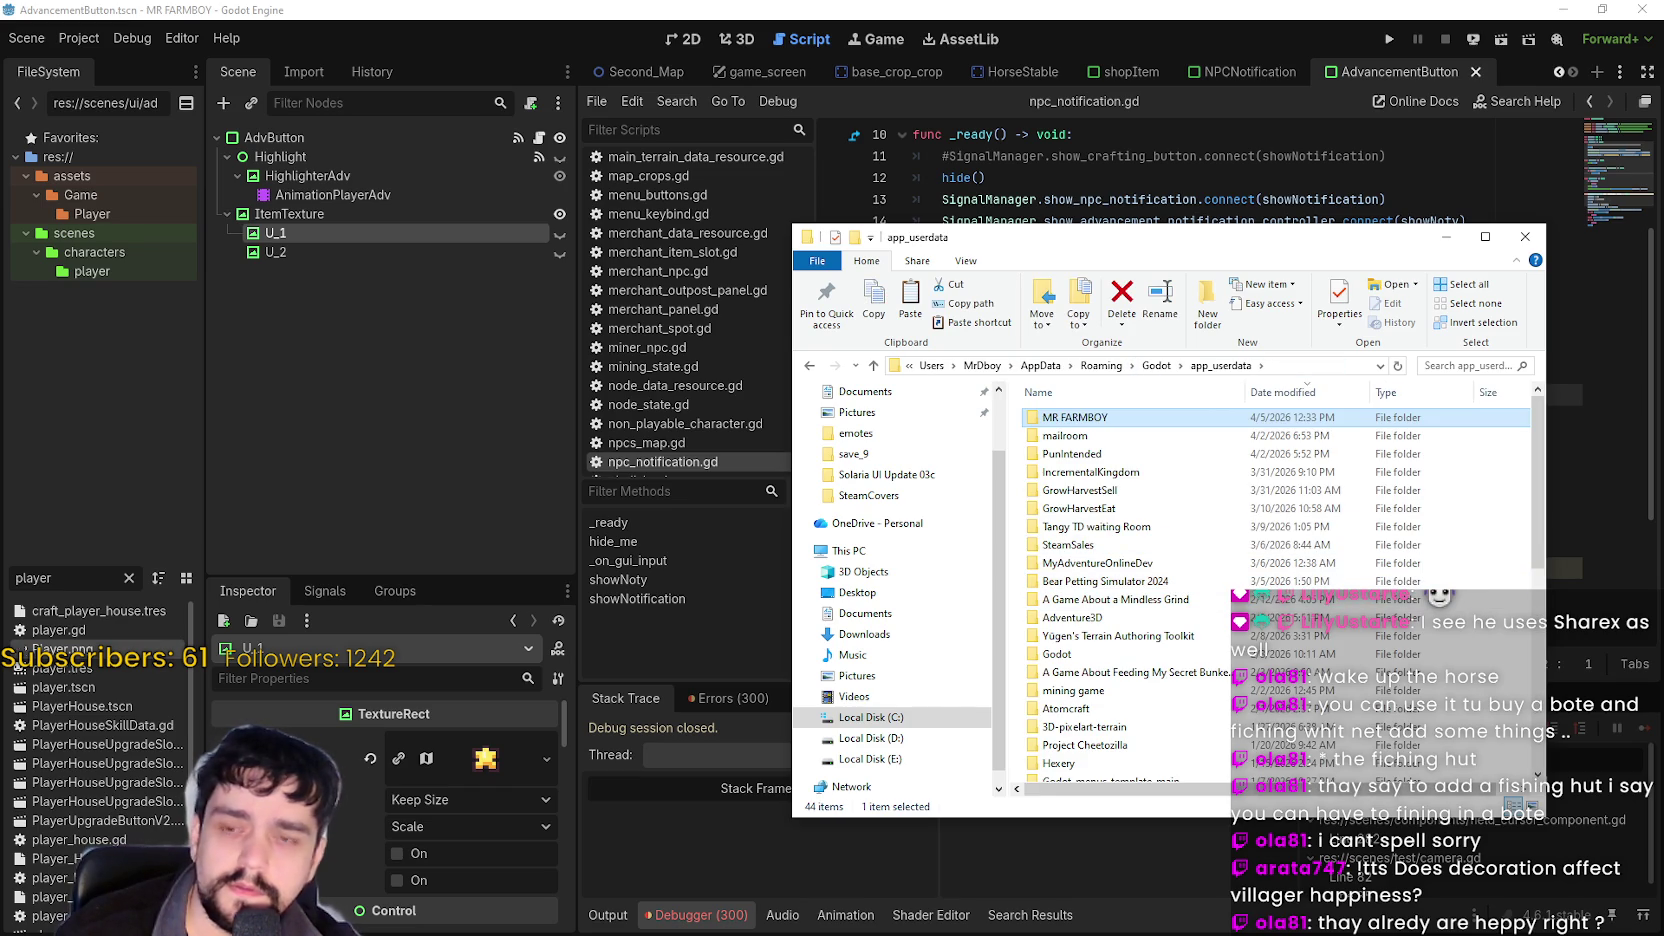
pyautogui.hotkey('alt', 'Tab')
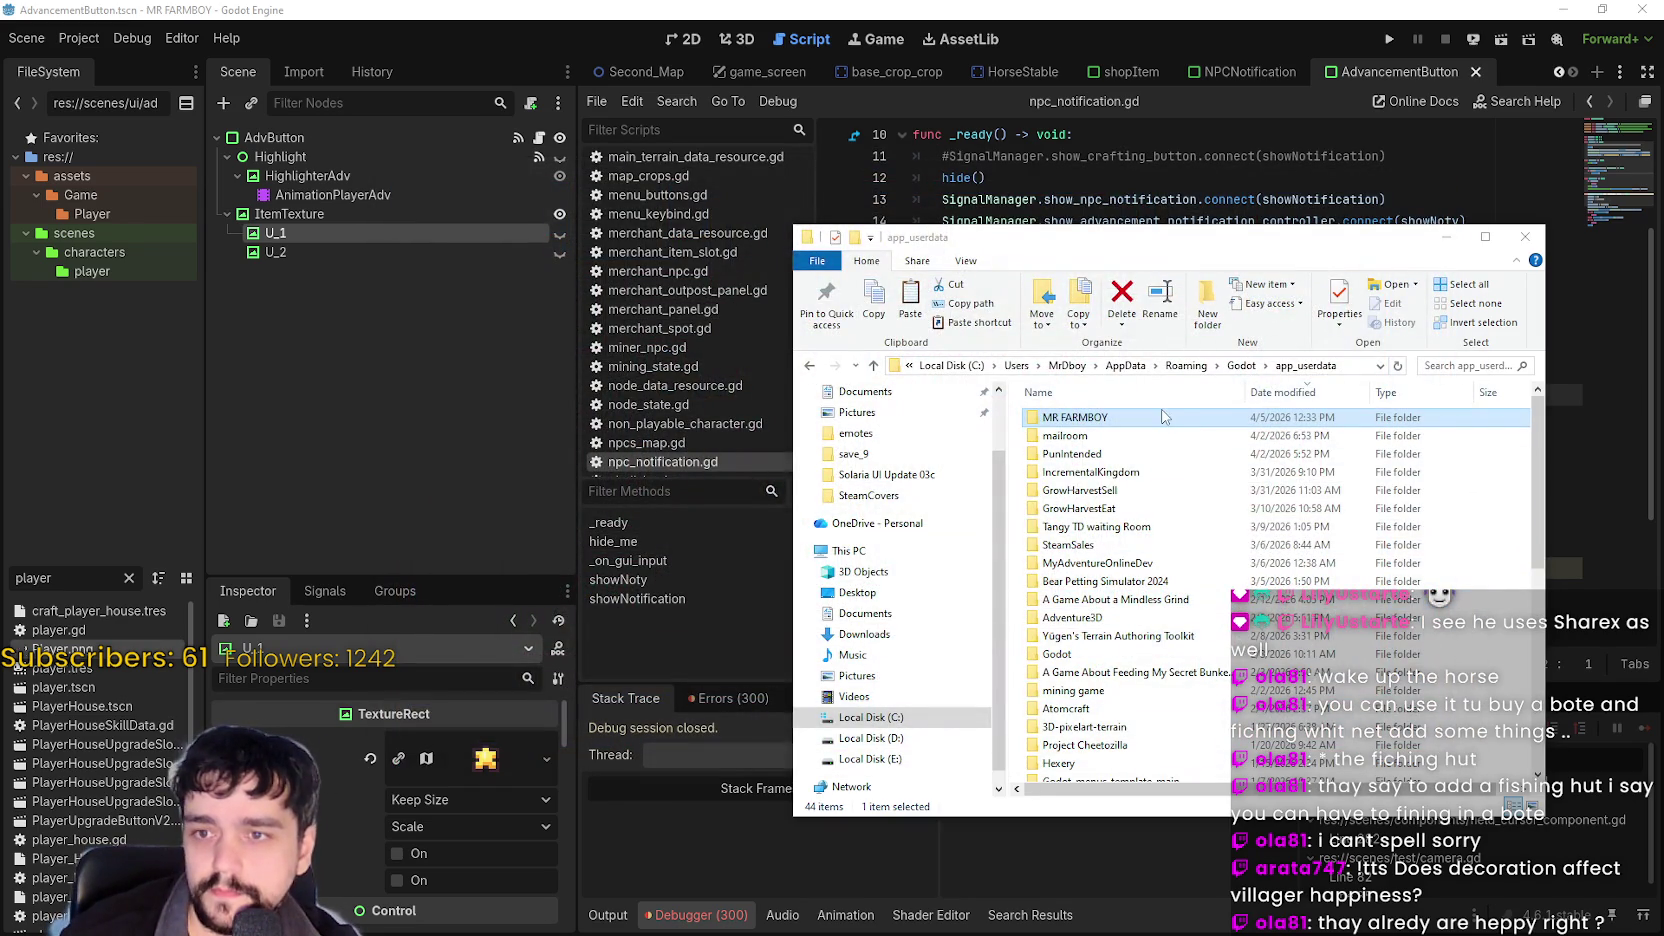
pyautogui.click(1163, 422)
pyautogui.doubleClick(1163, 422)
pyautogui.doubleClick(1070, 420)
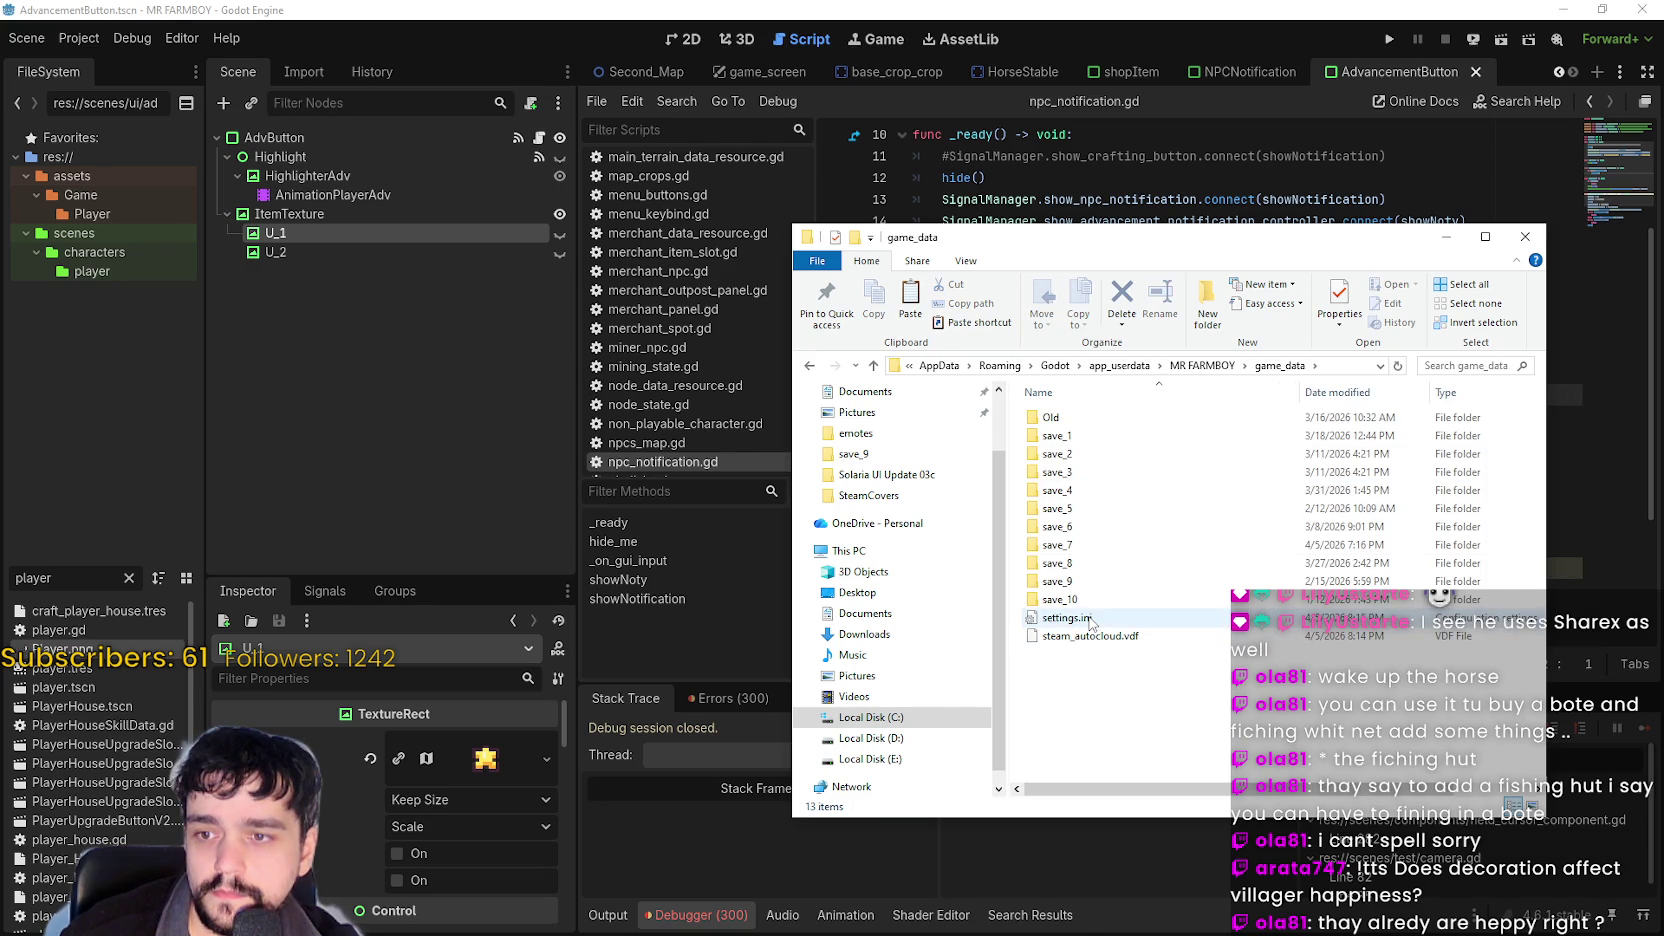
pyautogui.doubleClick(1089, 619)
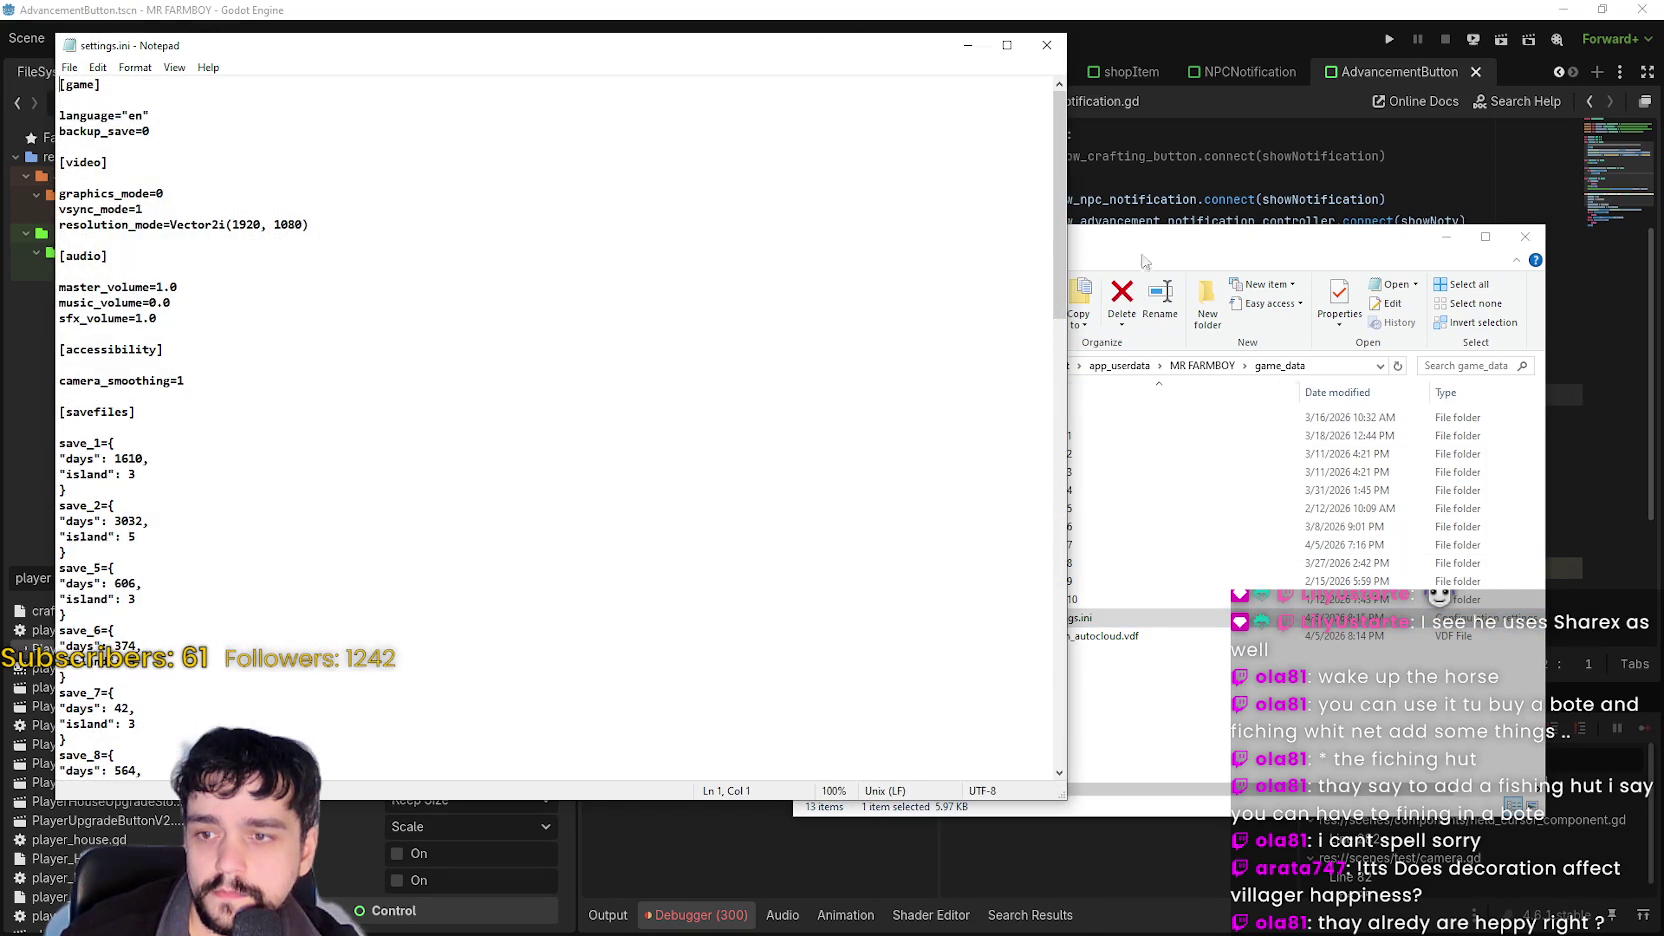
# Scroll settings.ini to its [input] bindings, close Notepad, and deselect the file in game_data.
pyautogui.moveTo(1064, 177); pyautogui.dragTo(1060, 560)
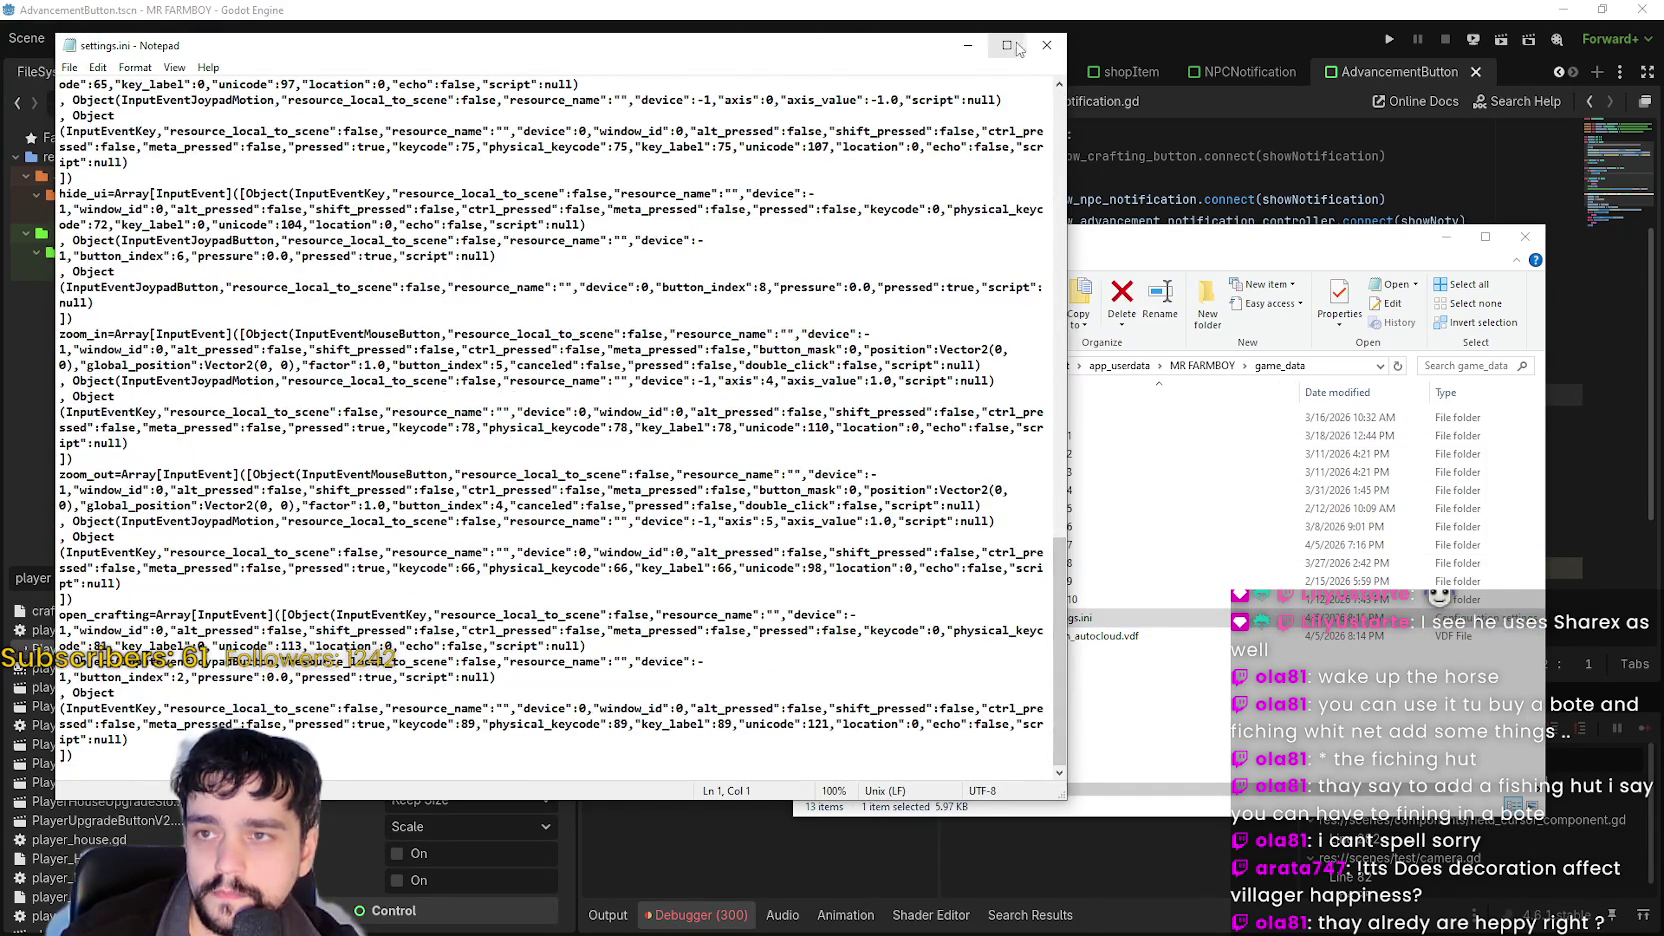
pyautogui.scroll(-3, 884, 455)
pyautogui.scroll(6, 490, 503)
pyautogui.scroll(-4, 493, 485)
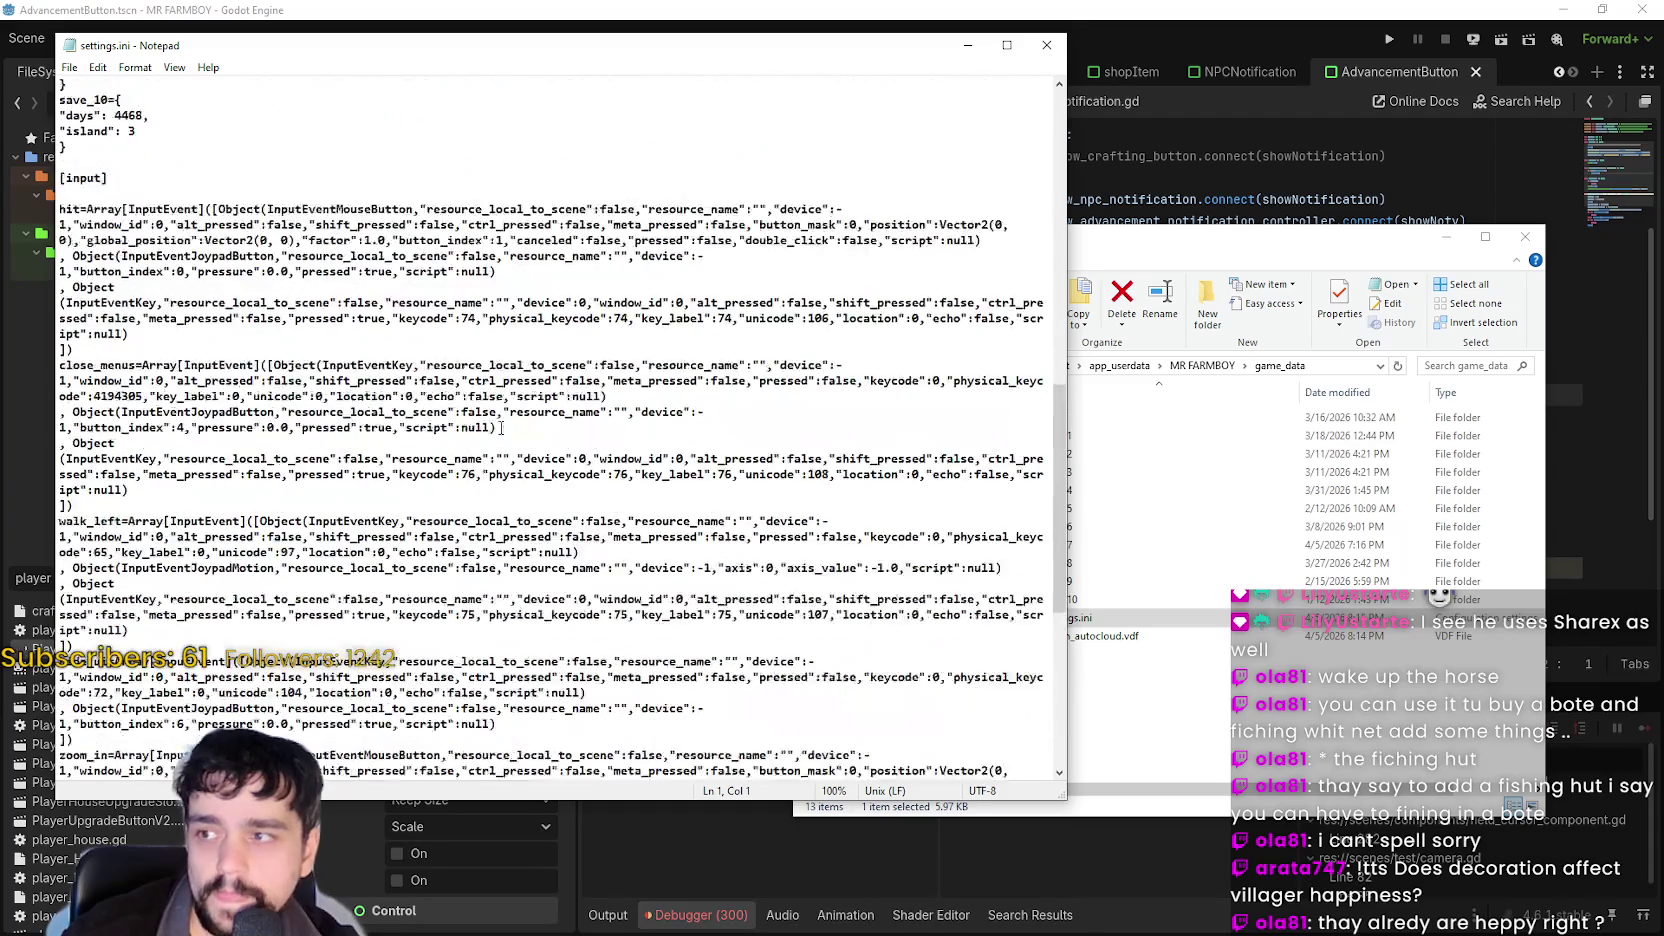
pyautogui.scroll(-3, 484, 380)
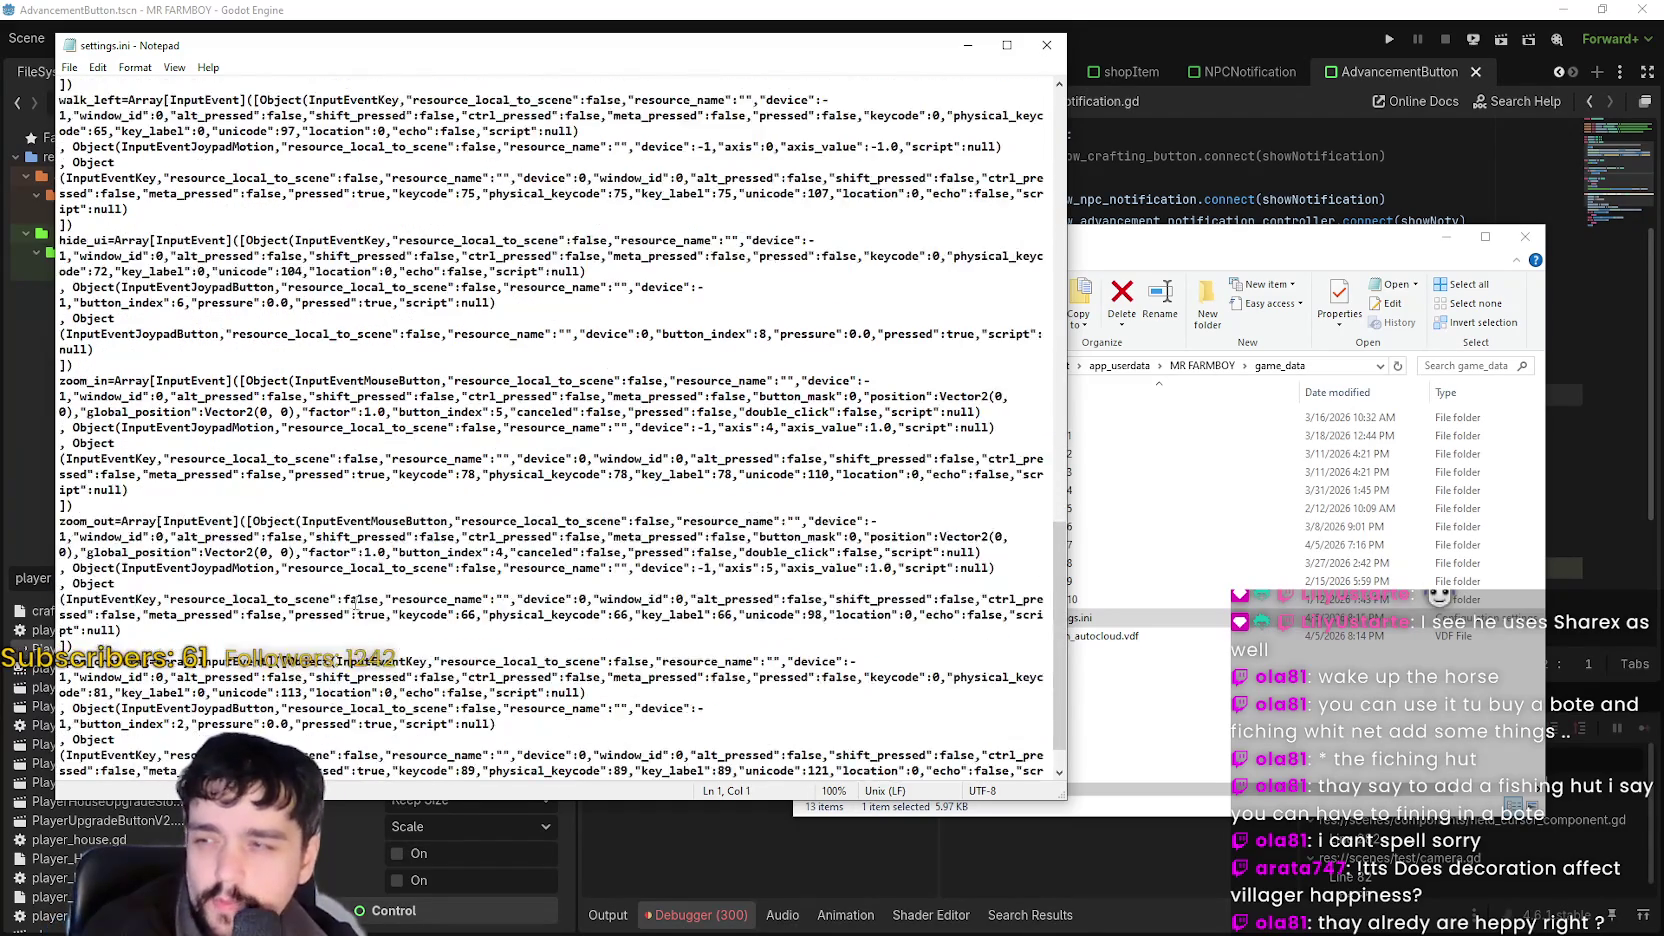
pyautogui.scroll(8, 297, 542)
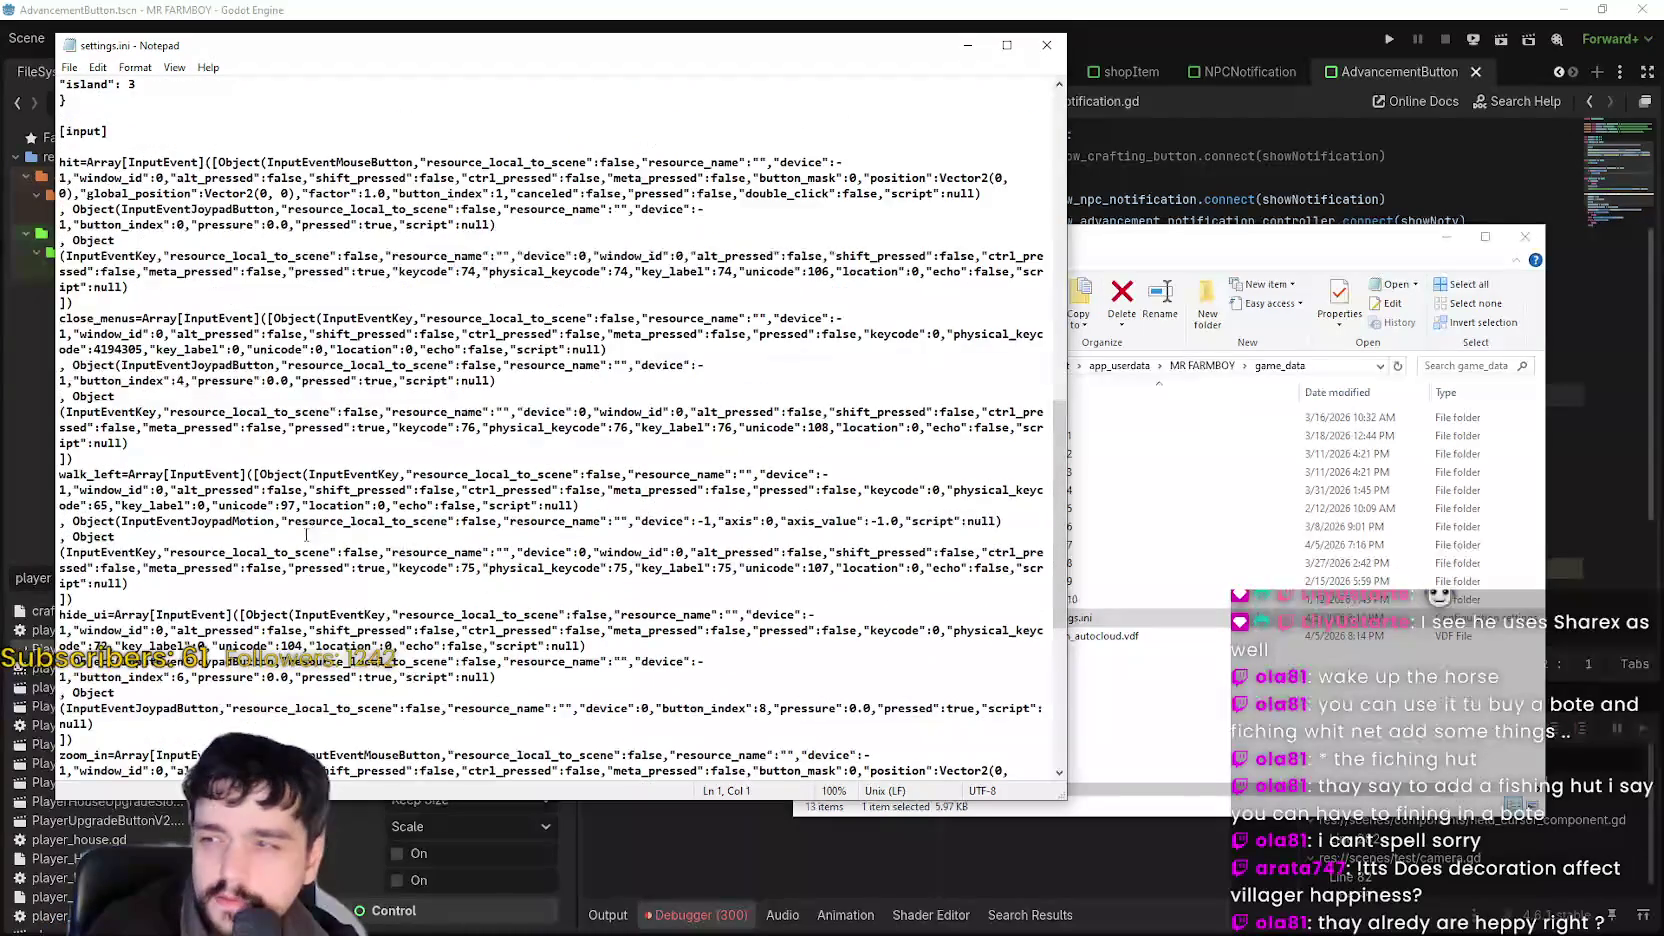
pyautogui.moveTo(1055, 455); pyautogui.dragTo(1020, 146)
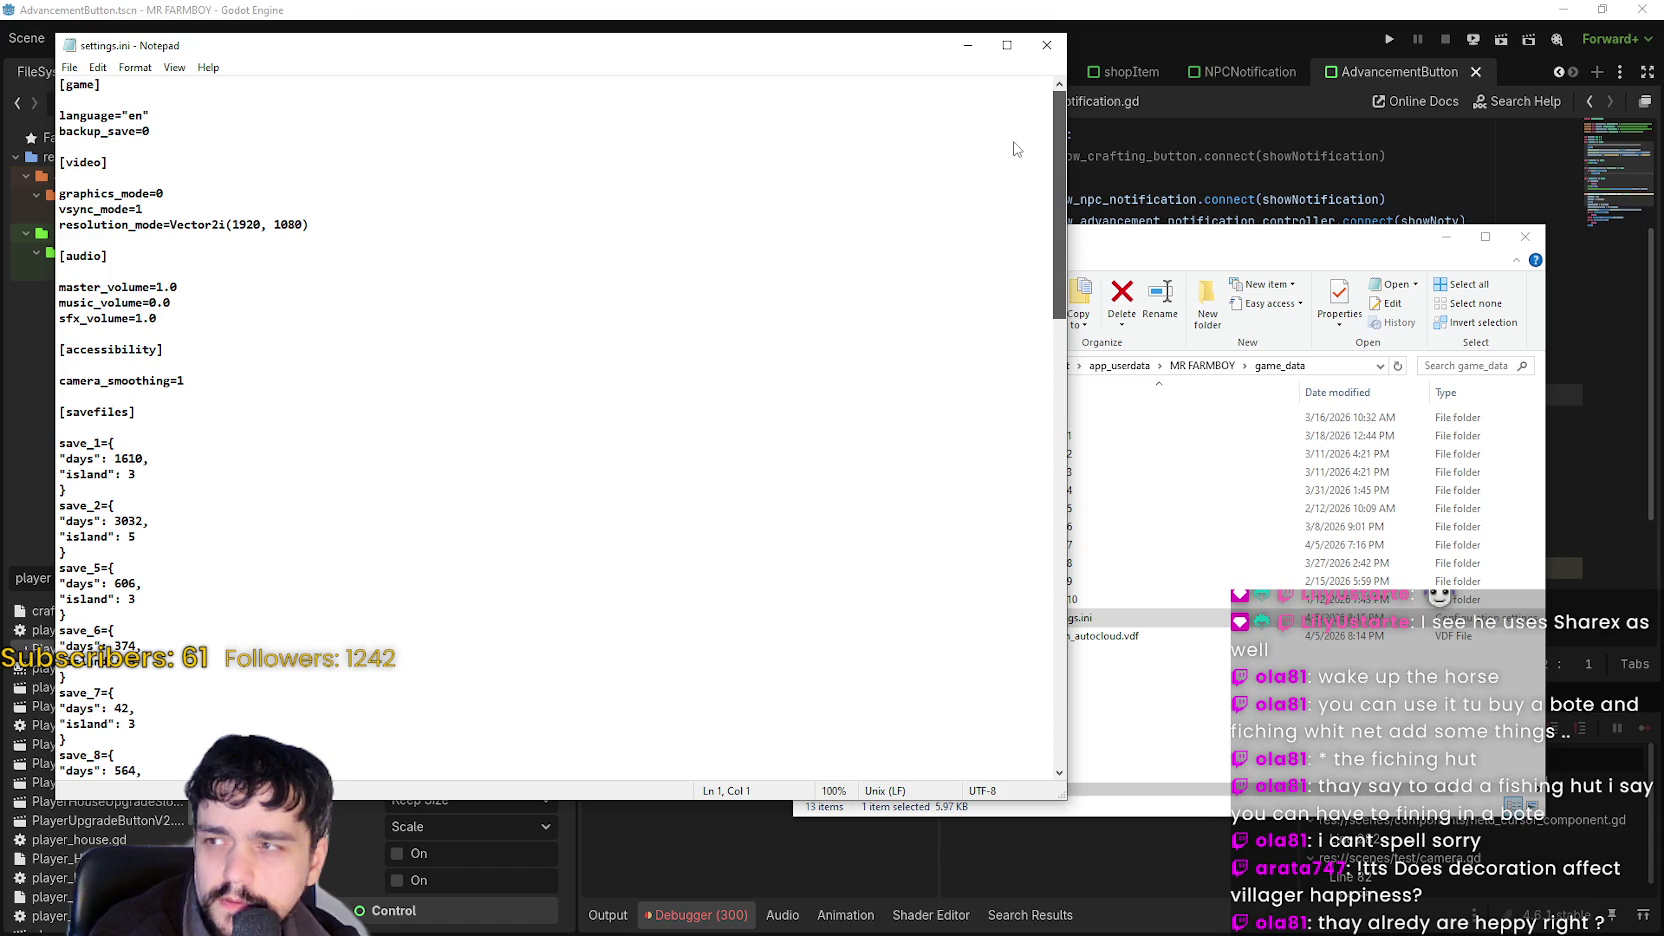
pyautogui.moveTo(1000, 133)
pyautogui.mouseDown()
pyautogui.moveTo(1033, 334)
pyautogui.moveTo(1022, 762)
pyautogui.mouseUp()
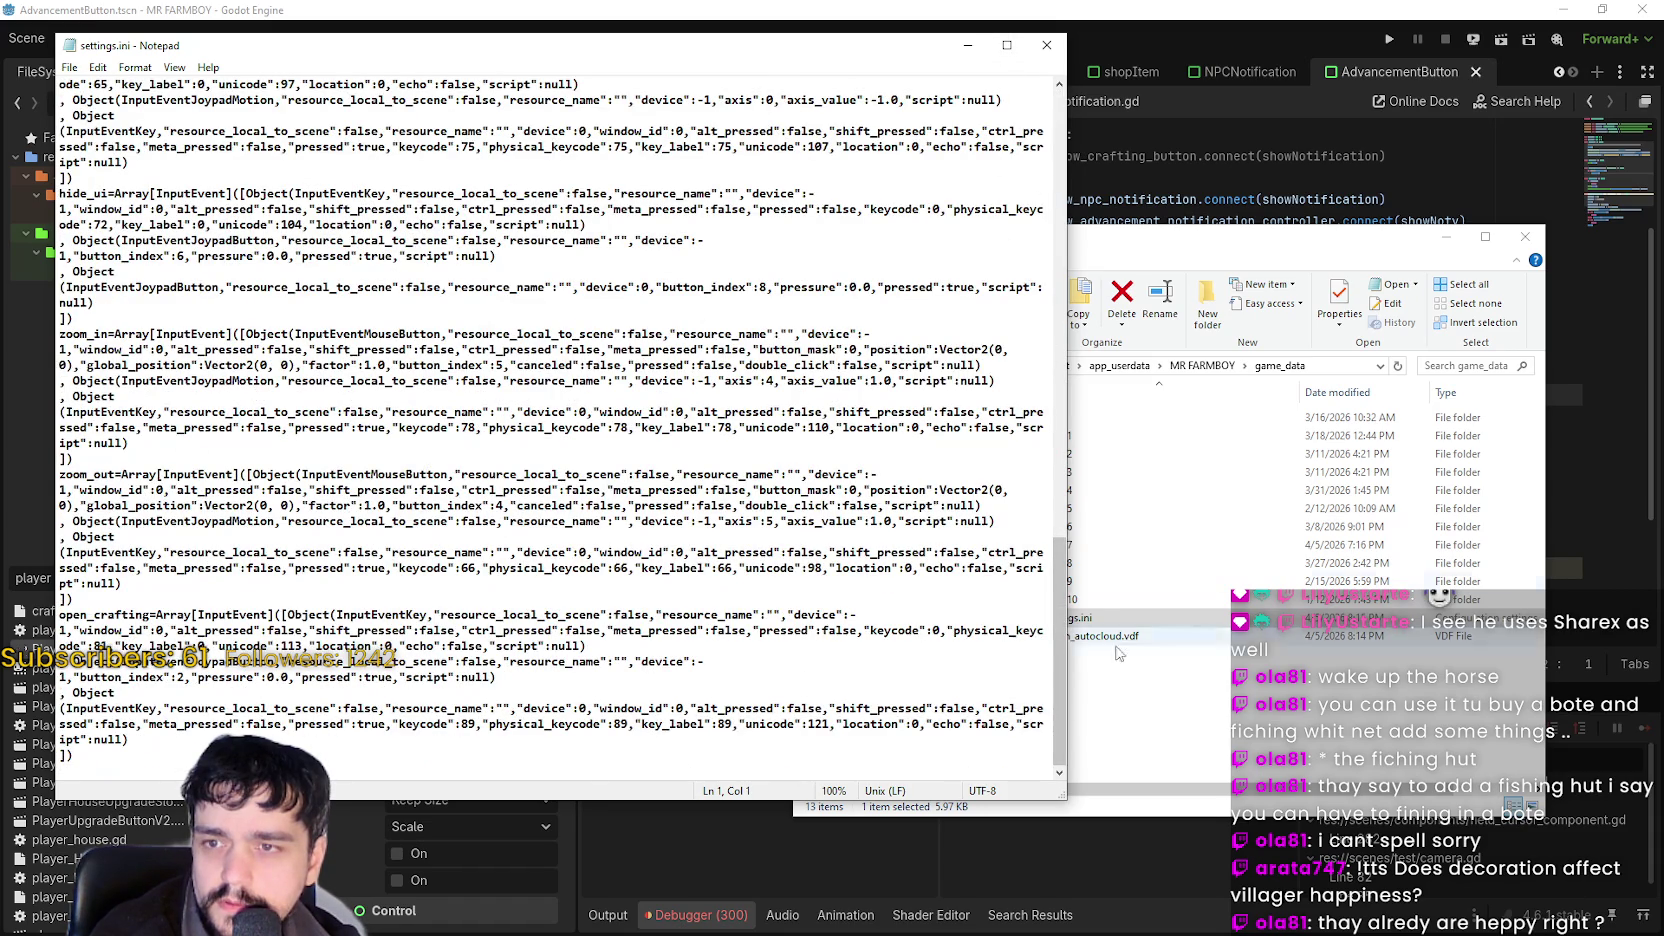
pyautogui.click(1046, 48)
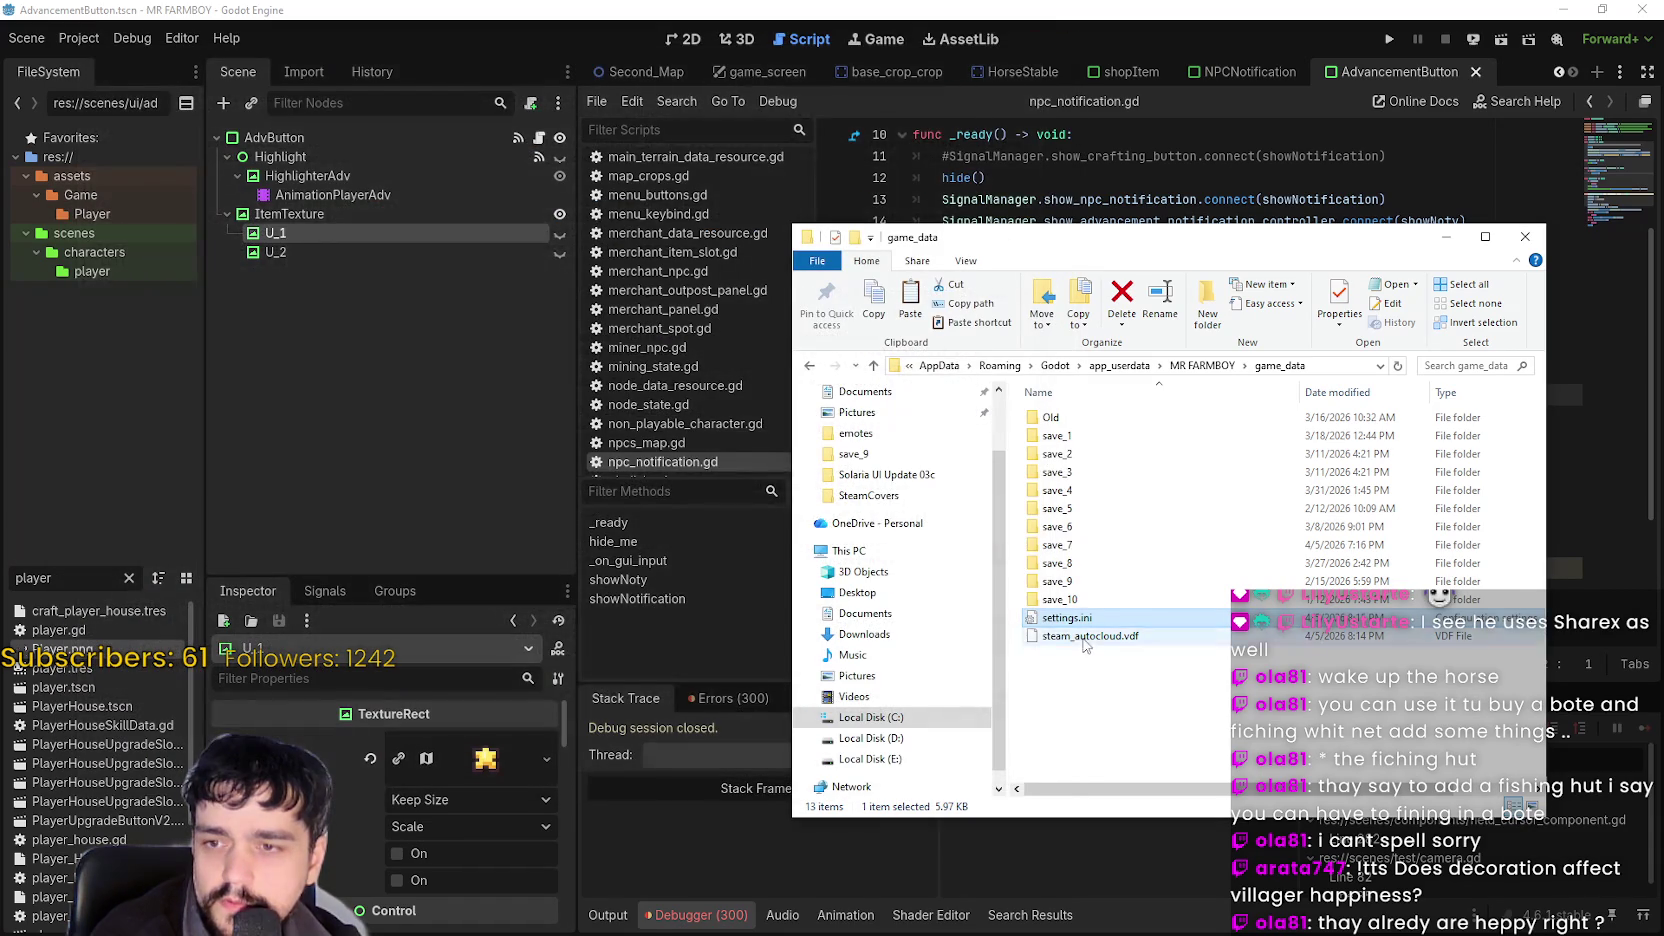
pyautogui.click(1336, 698)
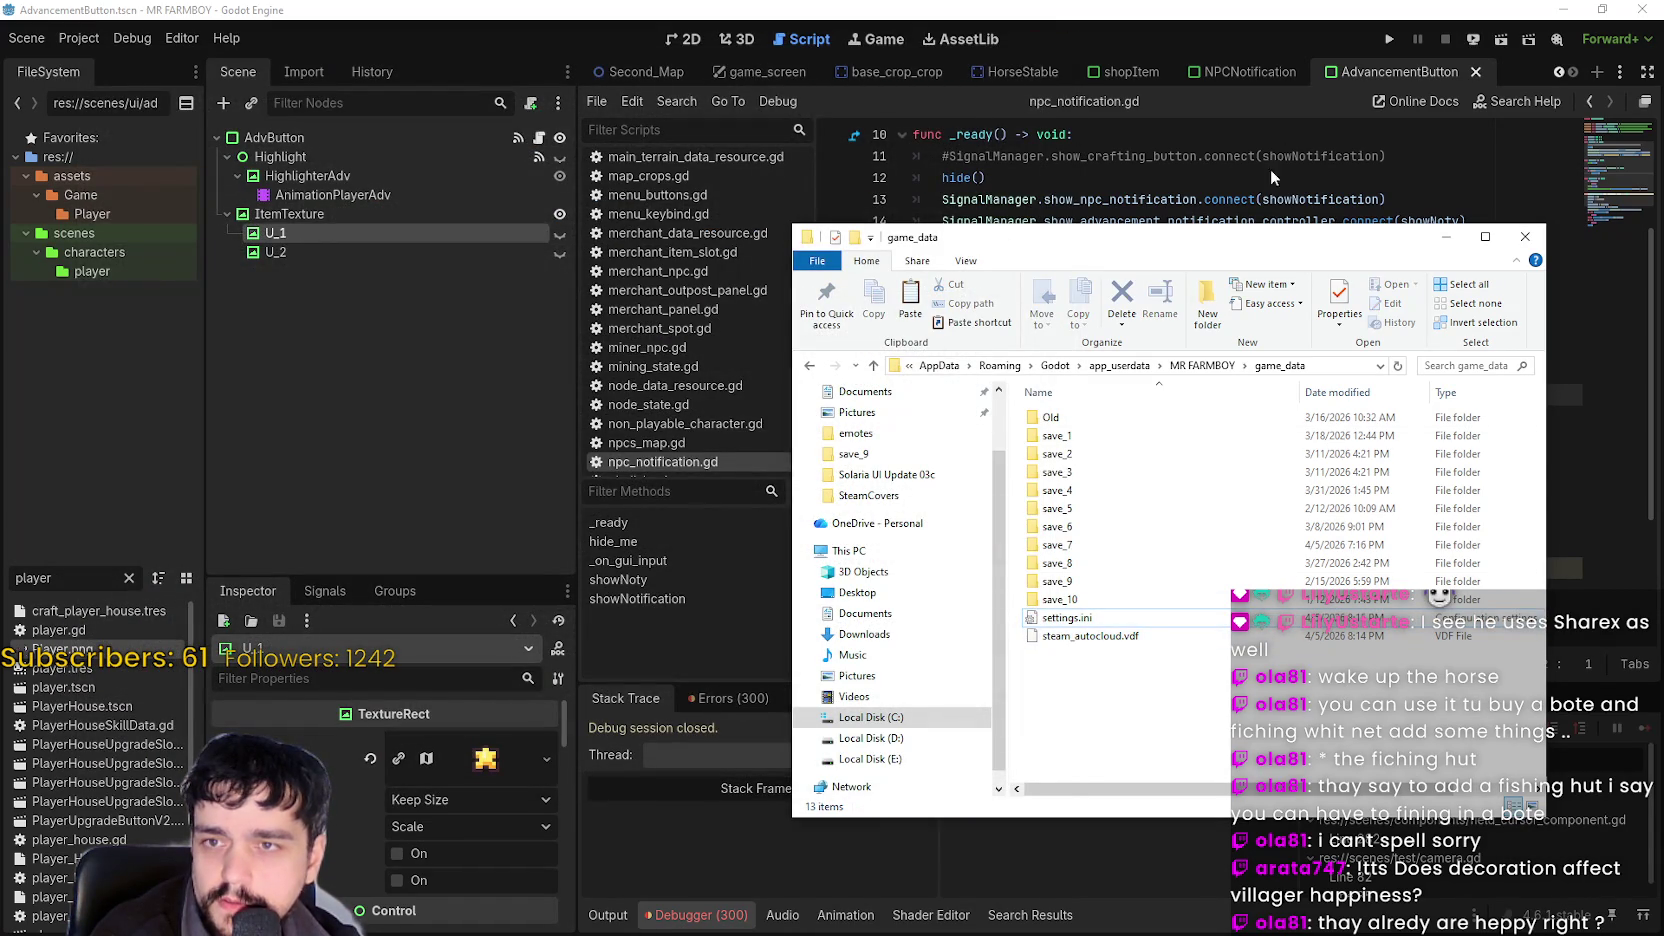
# Run the project full-screen, continue to Select Save Game, and pick Save 7 (Normal, 42).
pyautogui.click(1389, 38)
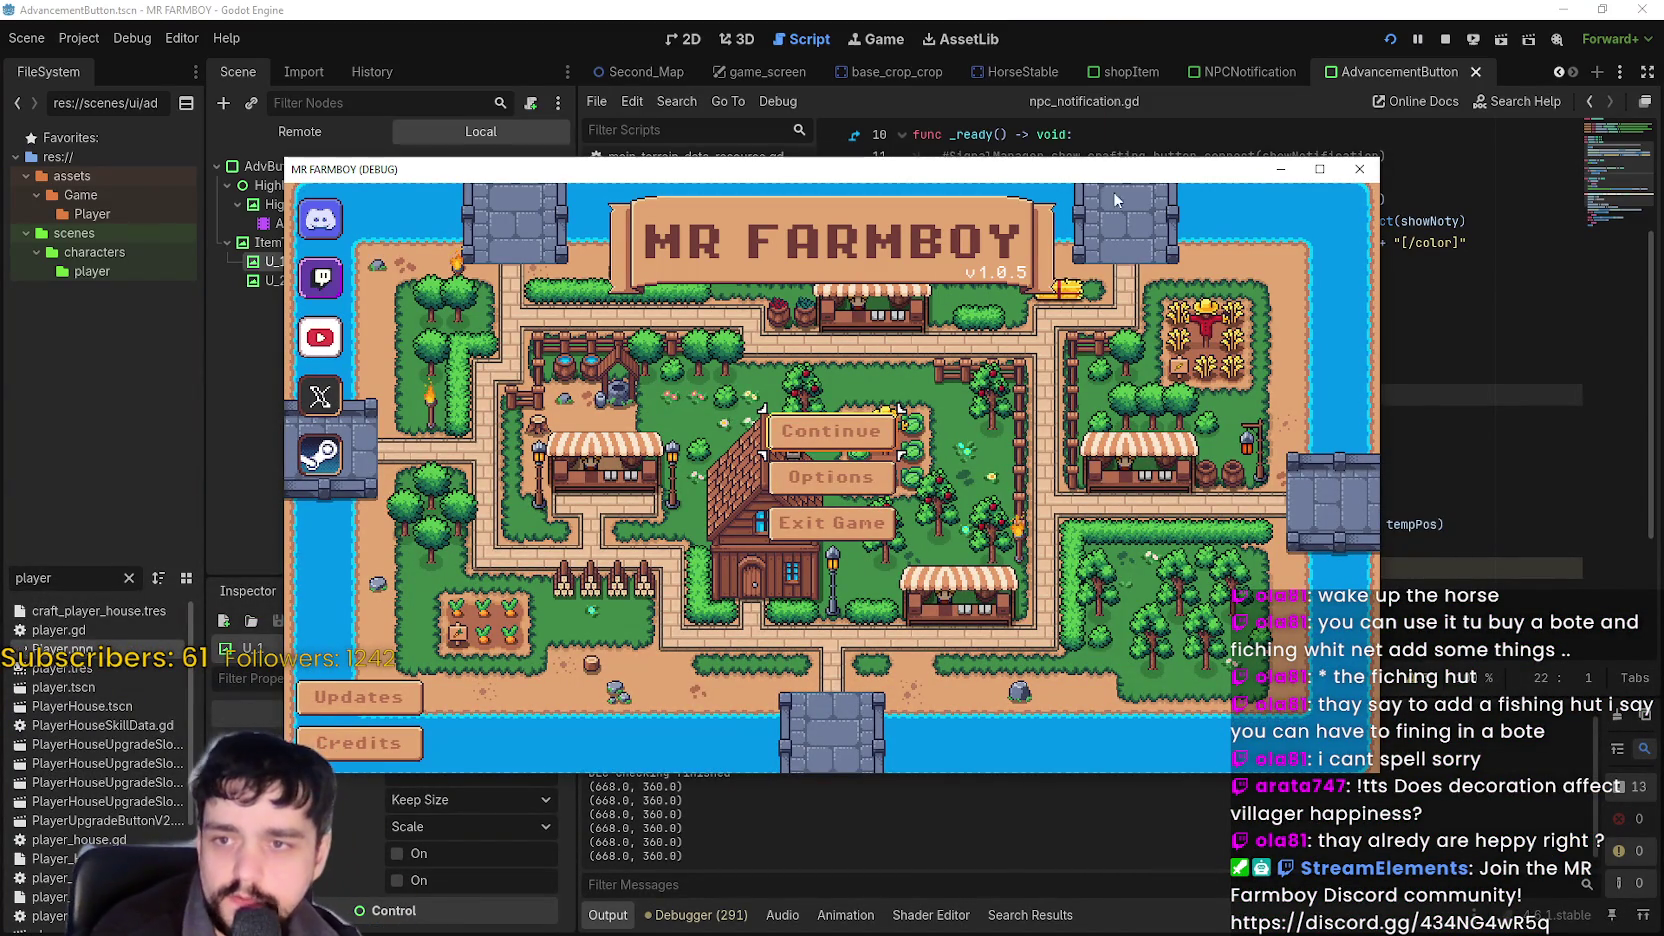
pyautogui.click(1319, 169)
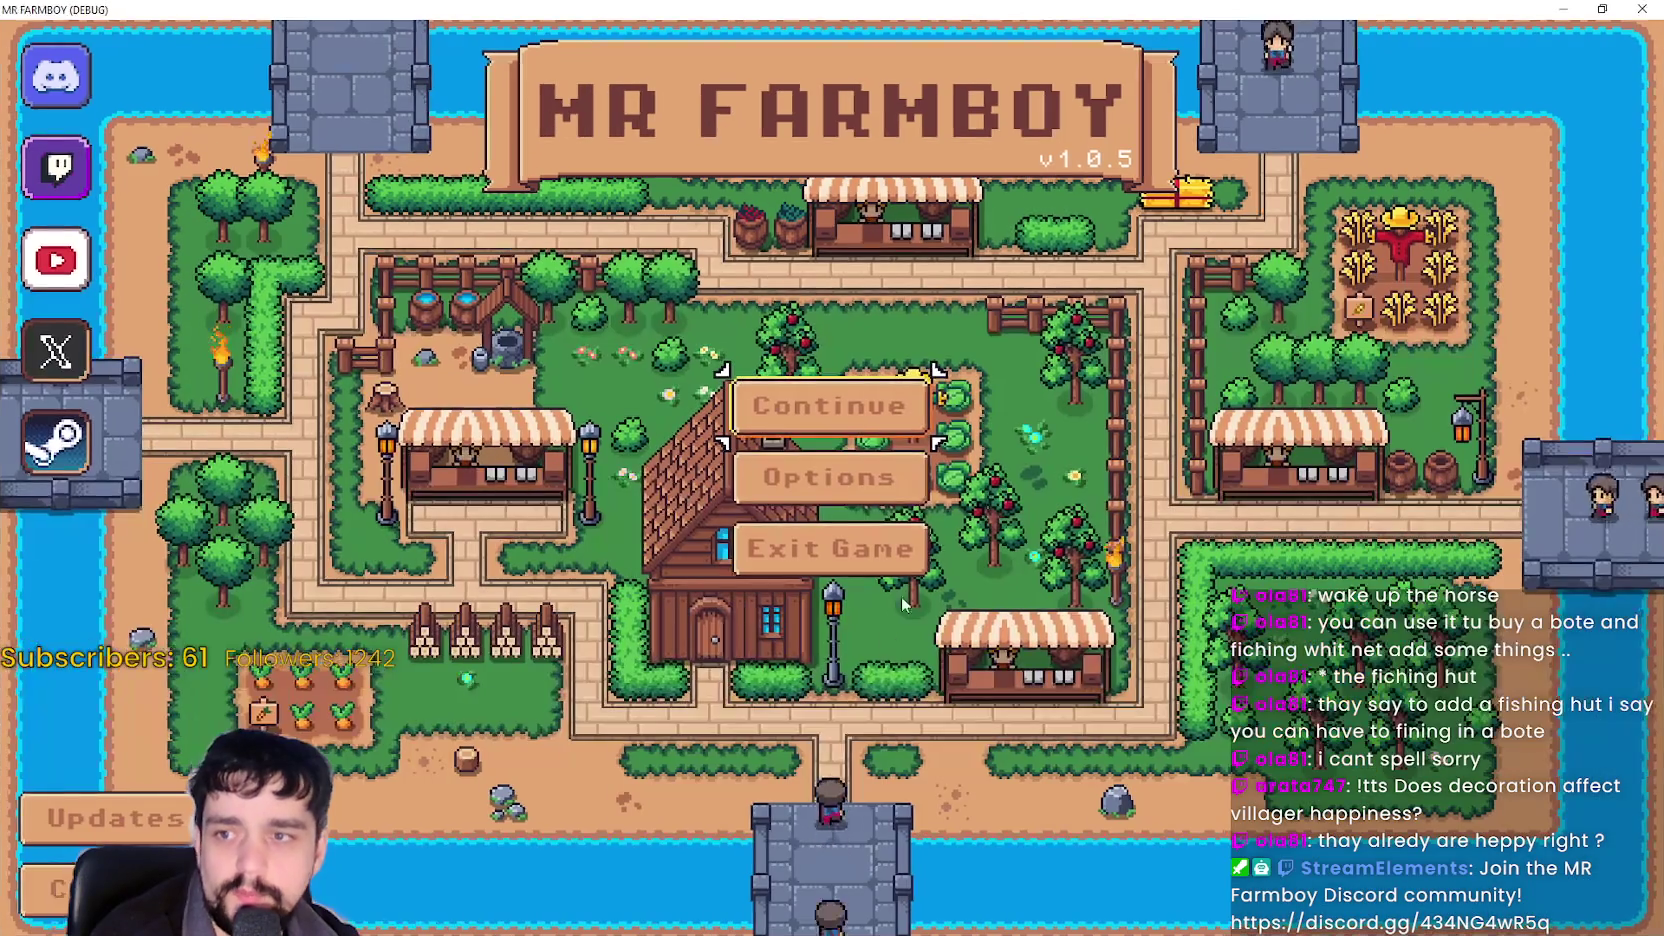
pyautogui.click(845, 409)
pyautogui.scroll(-1, 745, 490)
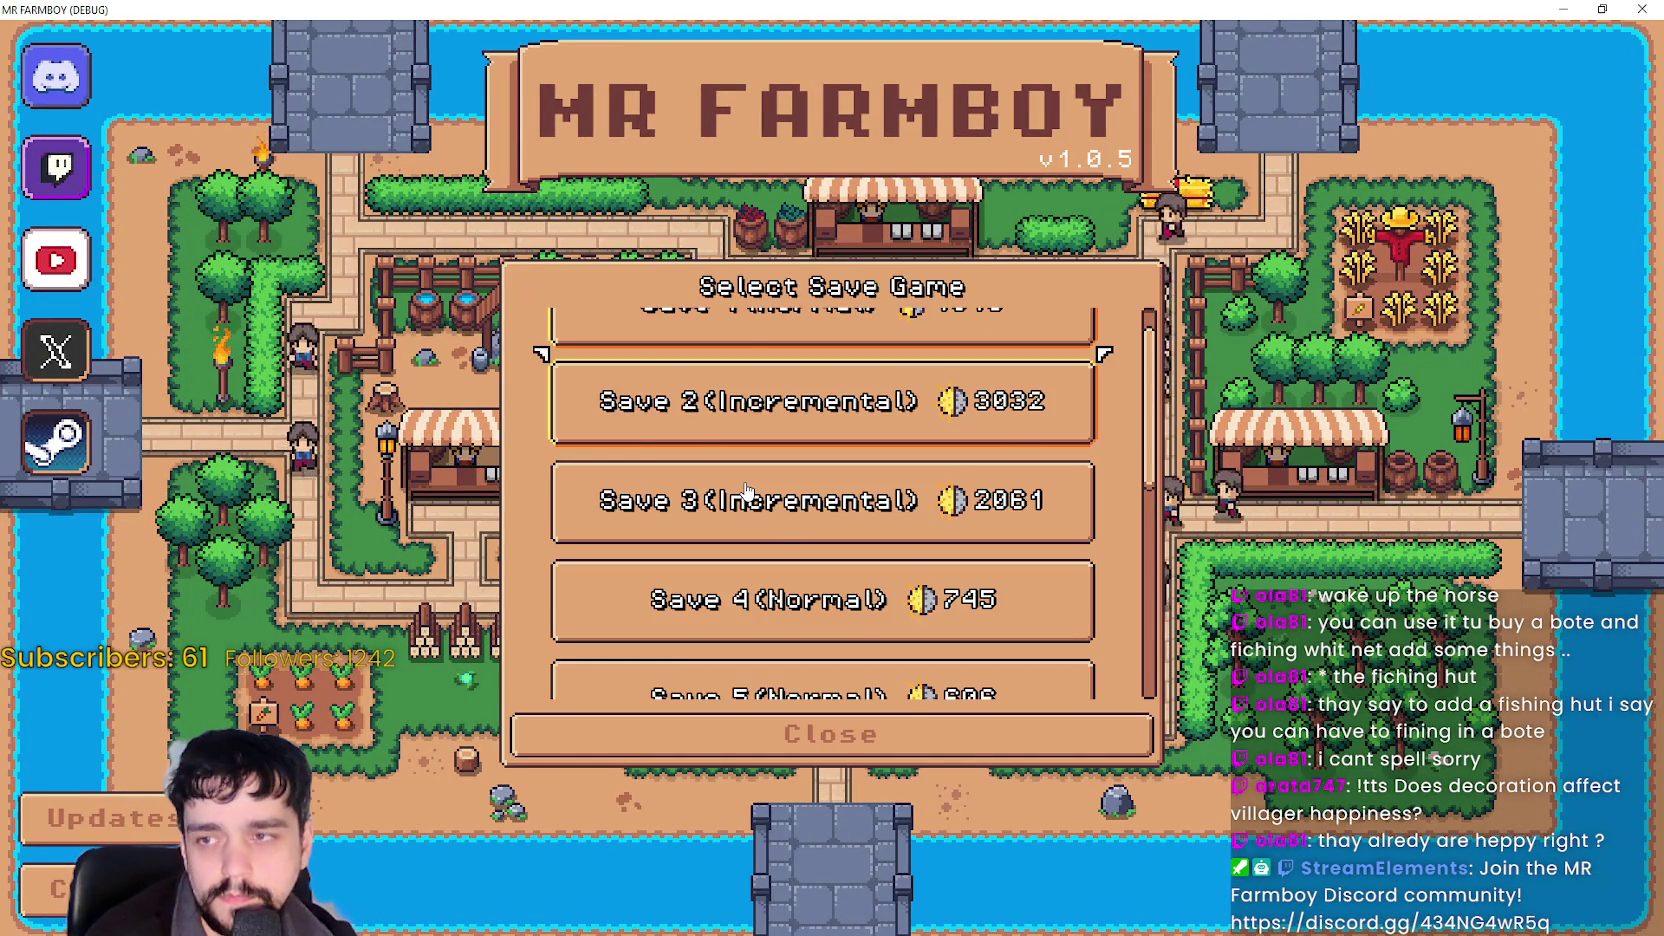
pyautogui.scroll(1, 745, 490)
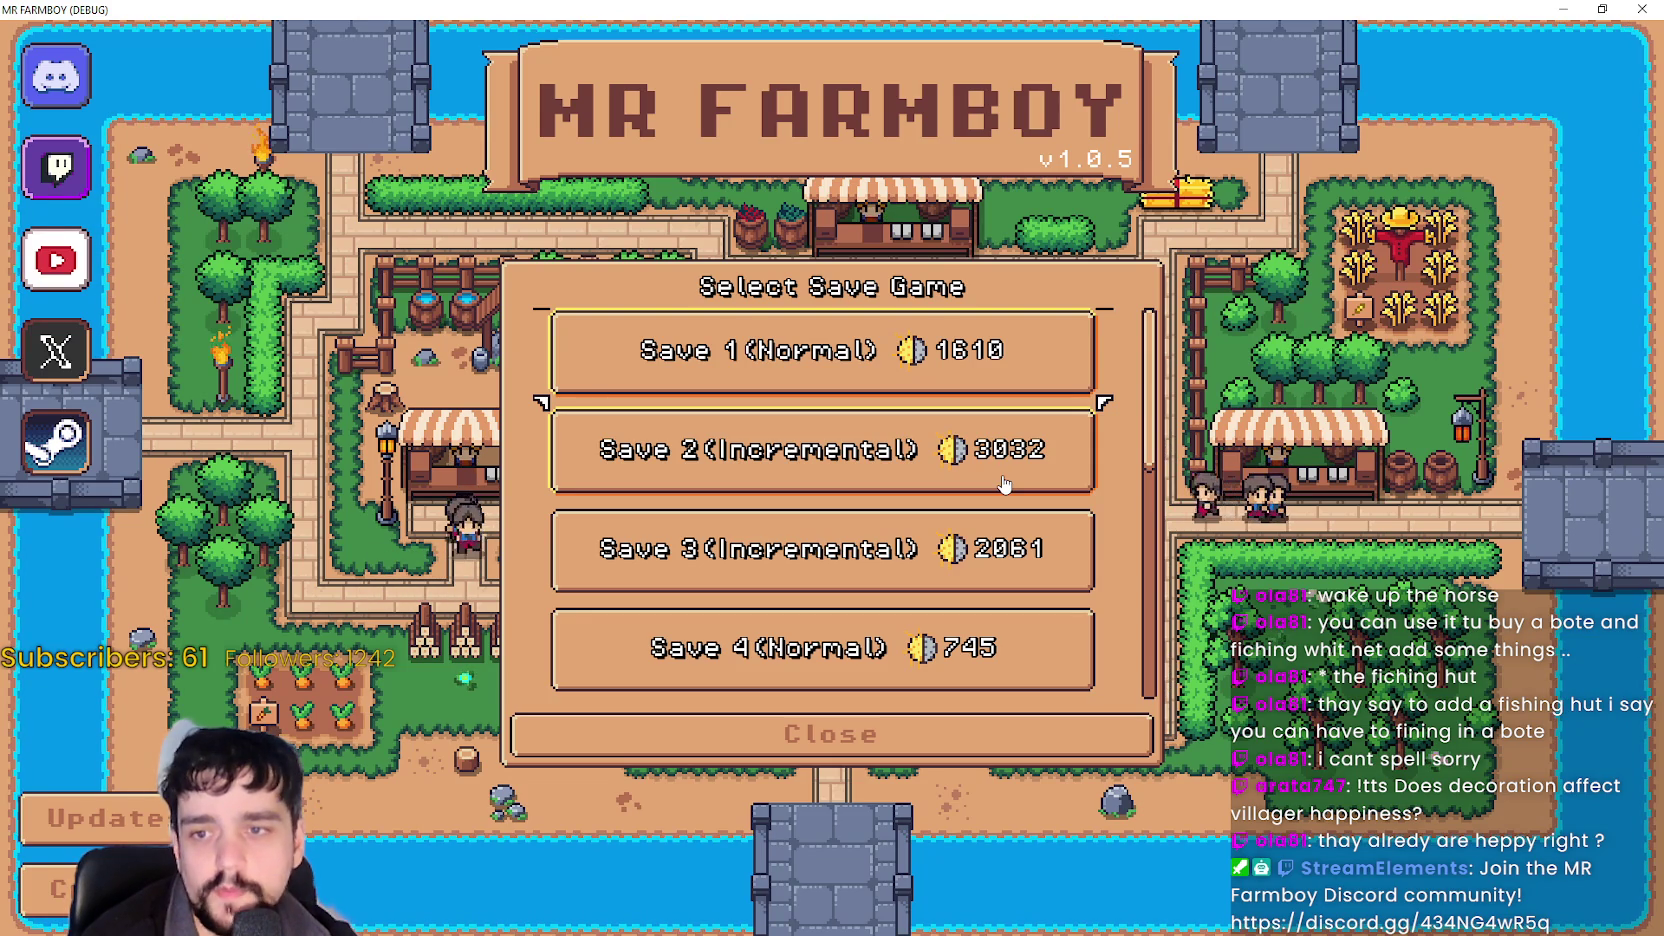
pyautogui.scroll(-10, 960, 560)
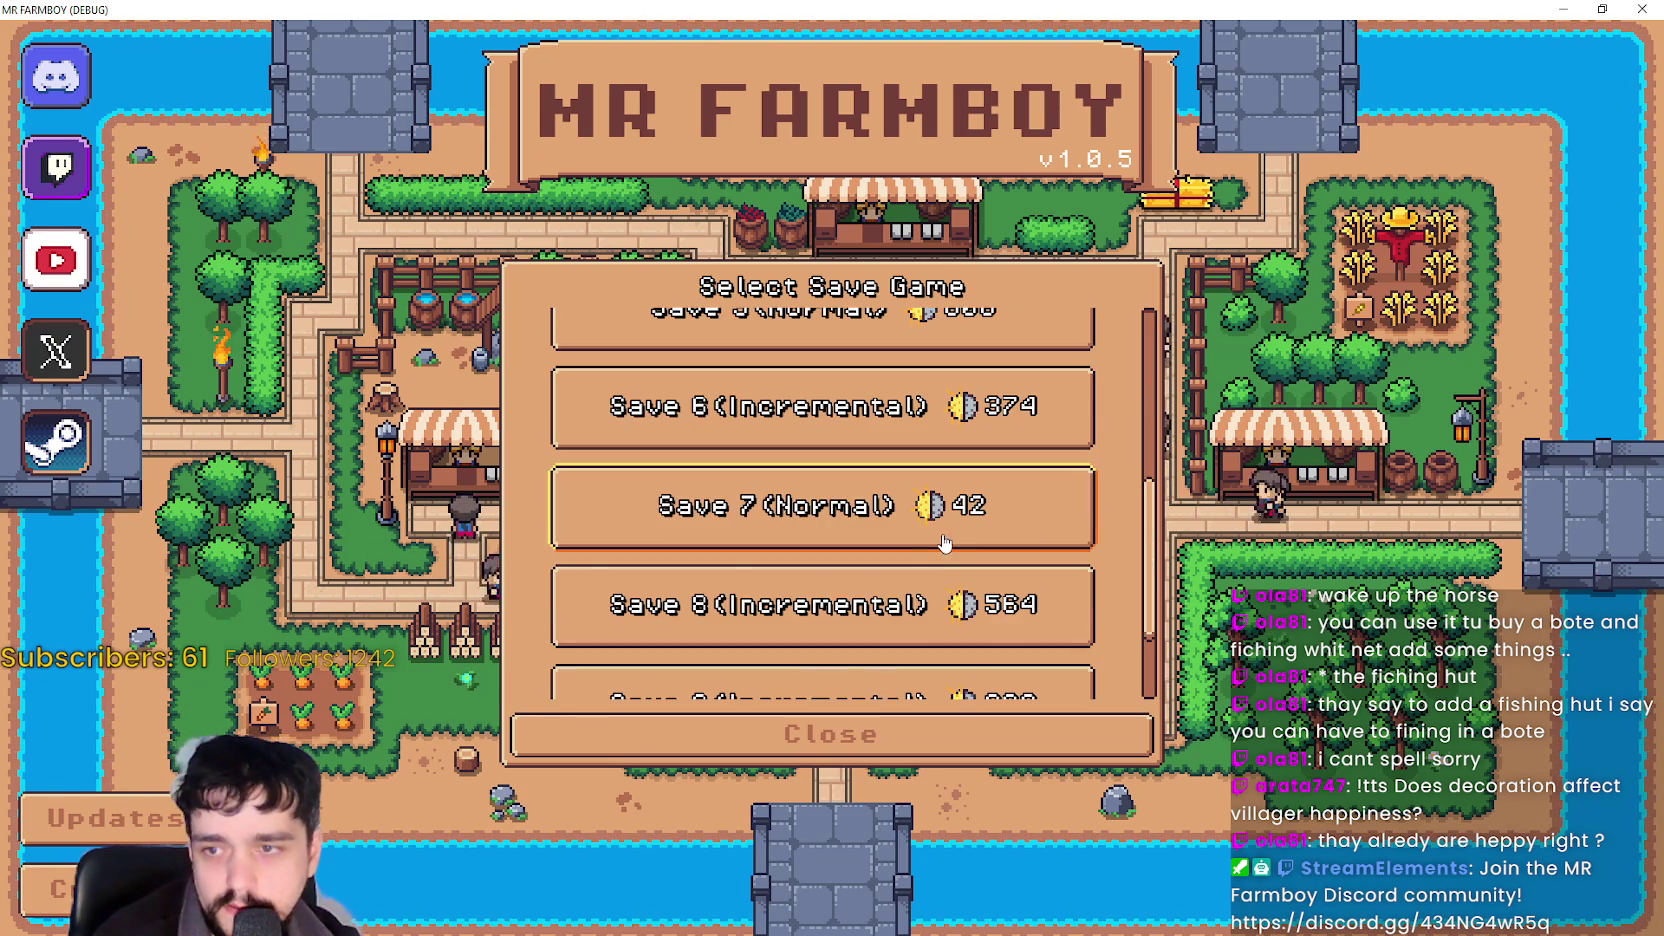
pyautogui.scroll(-1, 850, 520)
pyautogui.scroll(2, 850, 500)
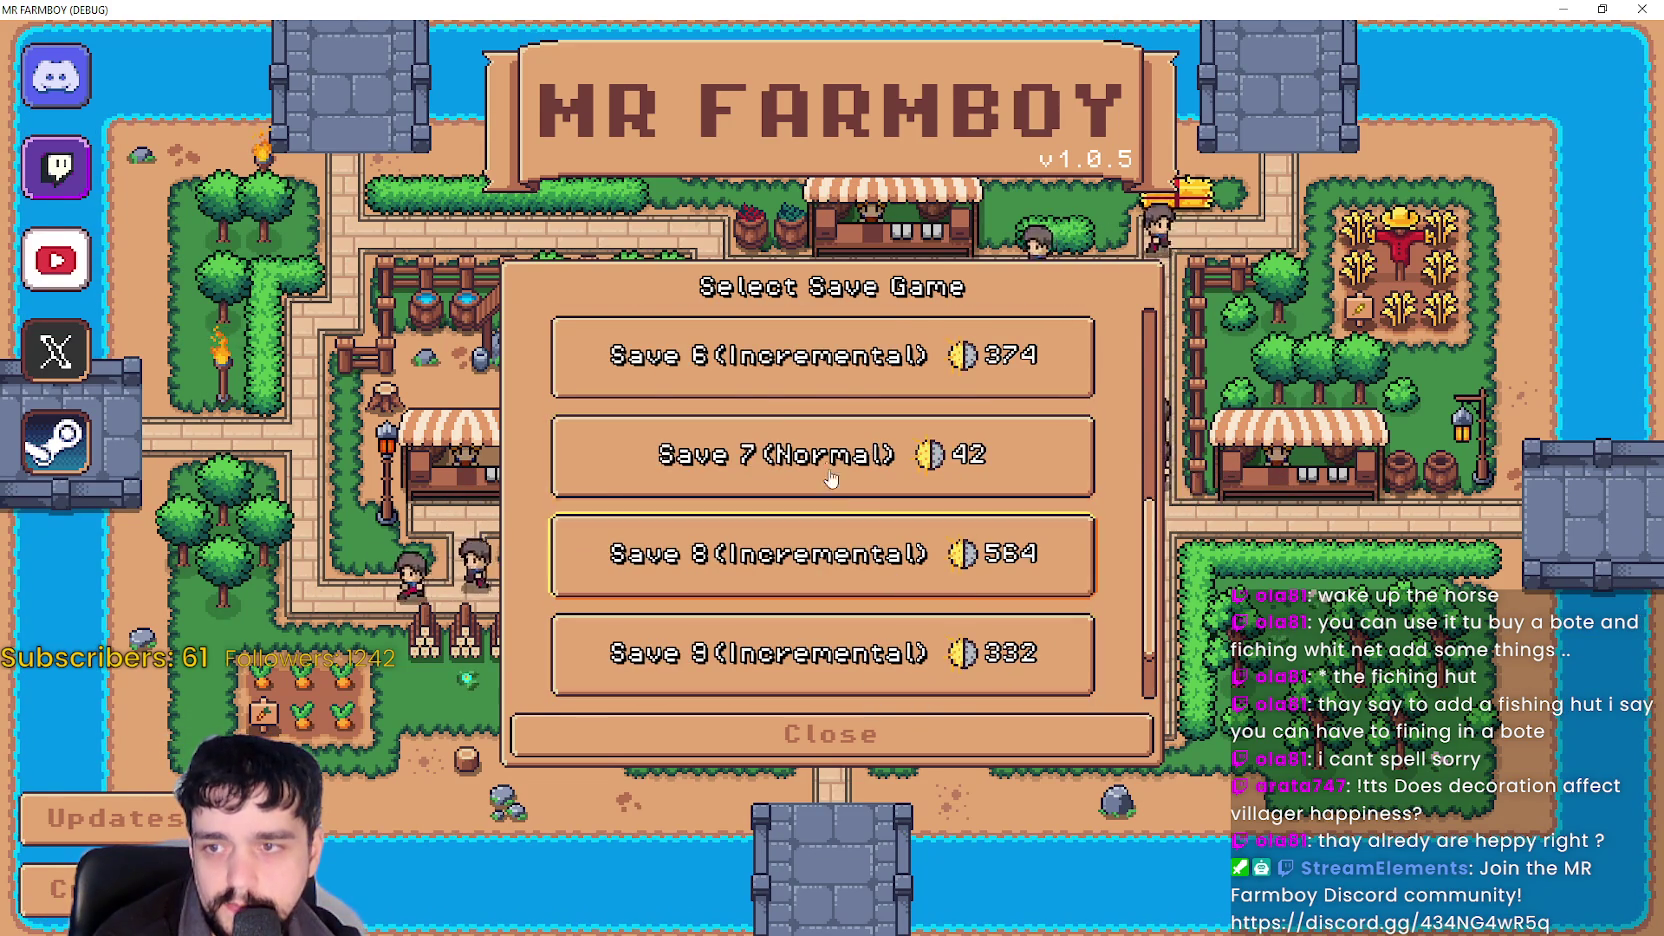
pyautogui.click(710, 478)
# Load the Save 7 game, then bring the game_data folder window forward.
pyautogui.click(712, 480)
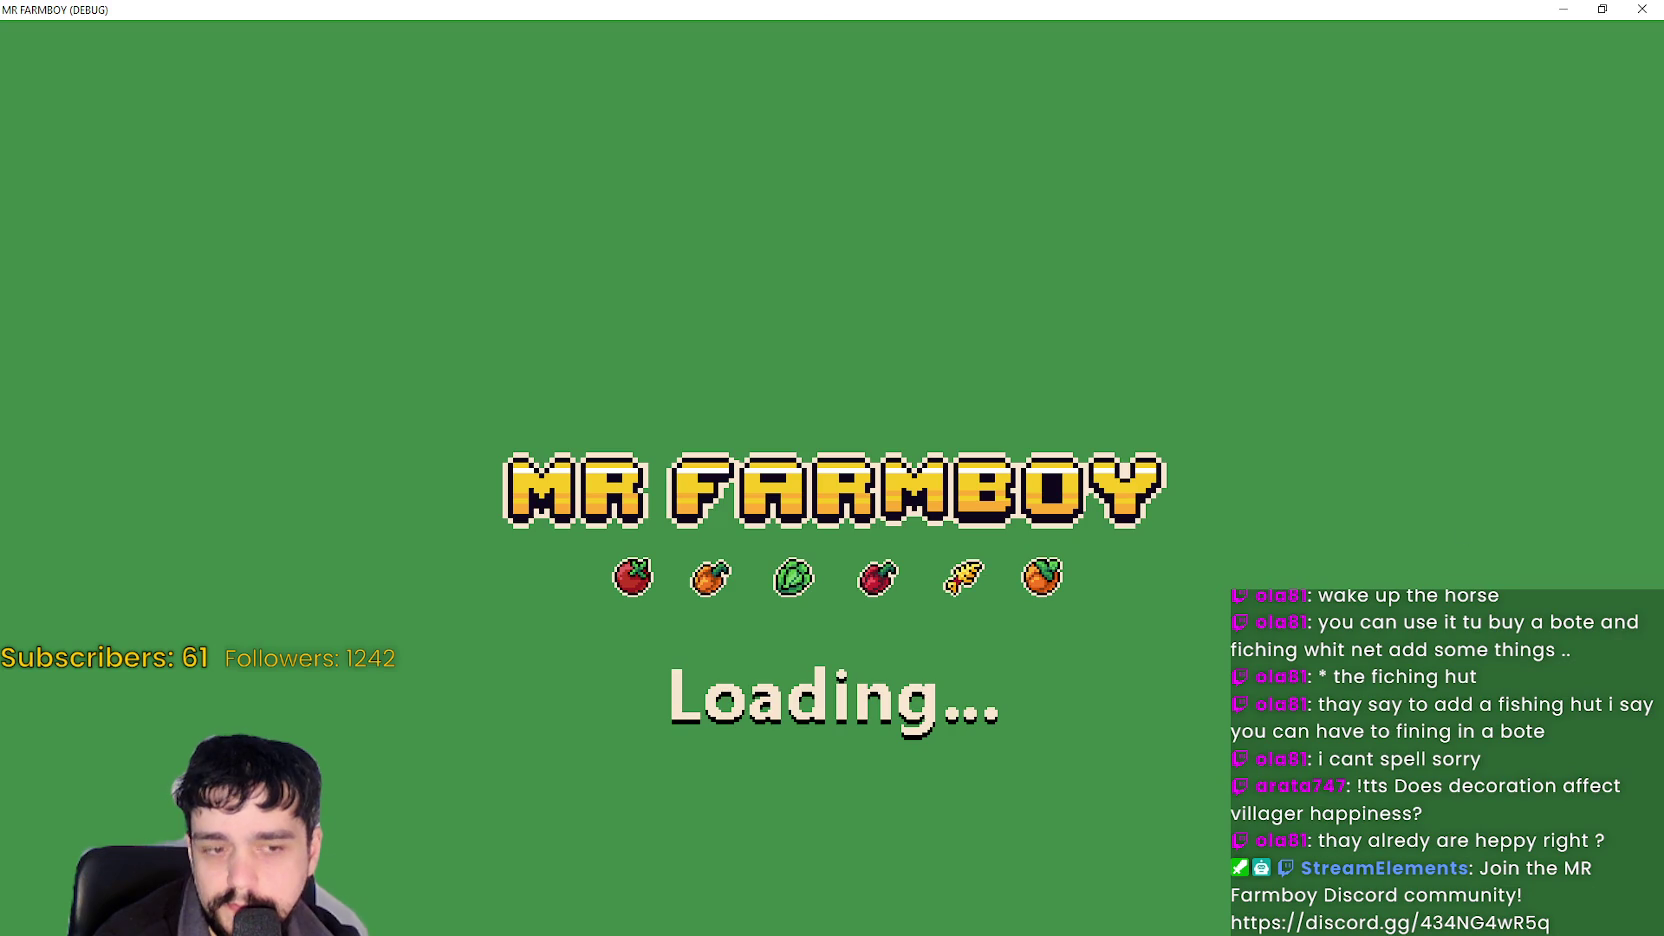
pyautogui.hotkey('alt', 'Tab')
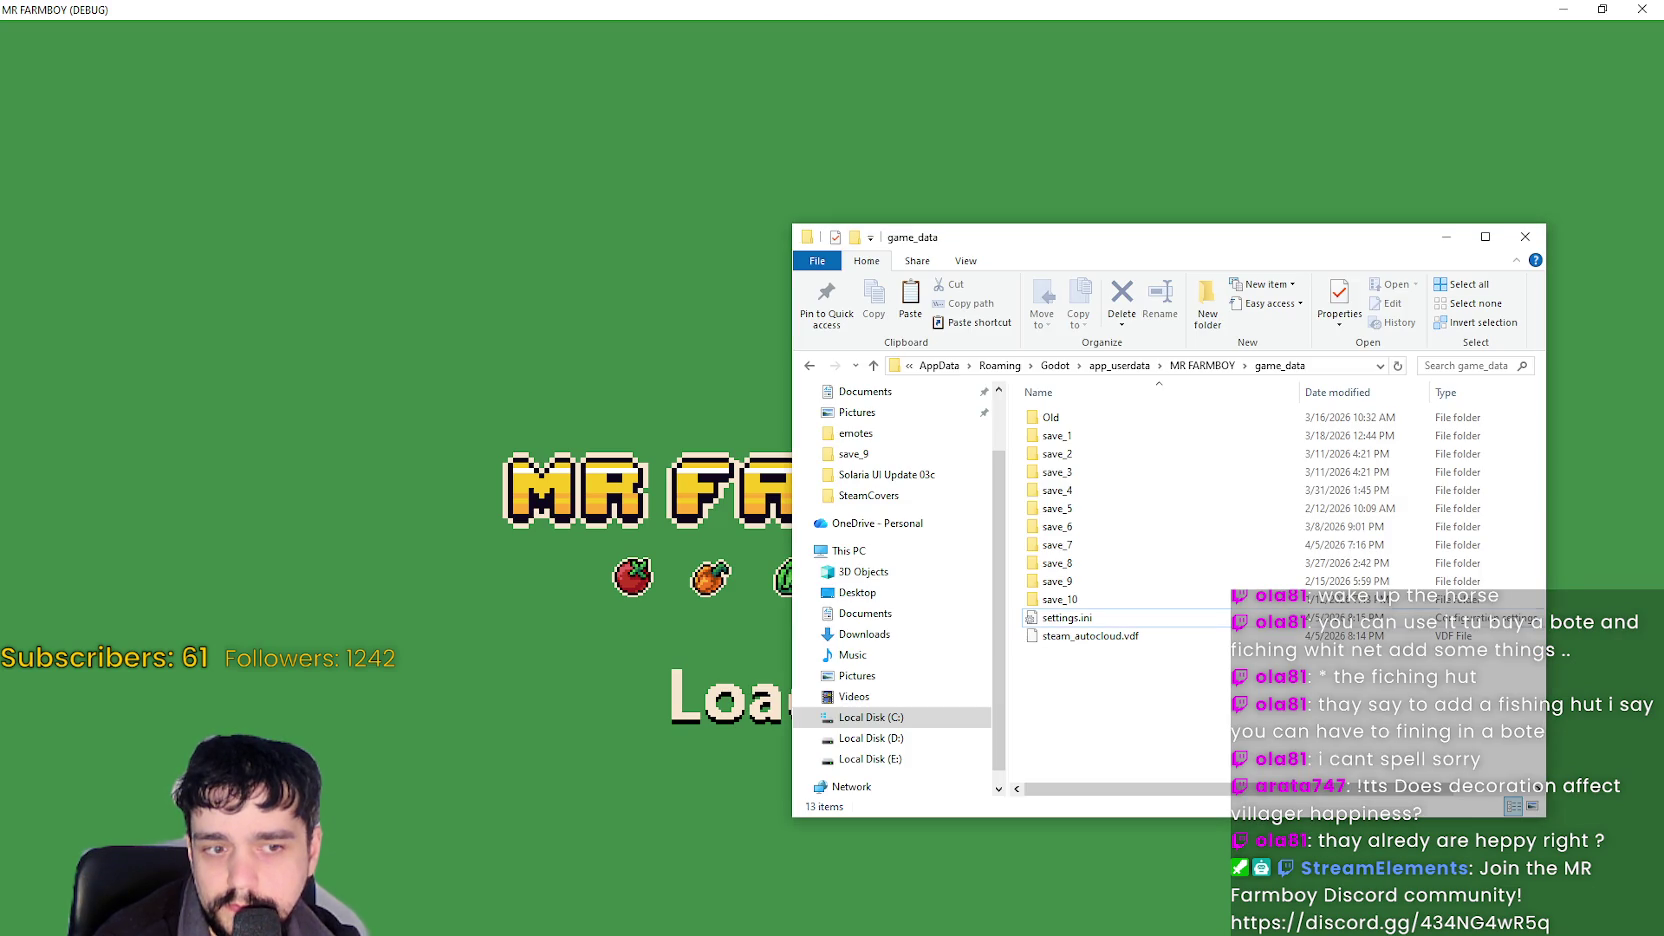
pyautogui.rightClick(1163, 690)
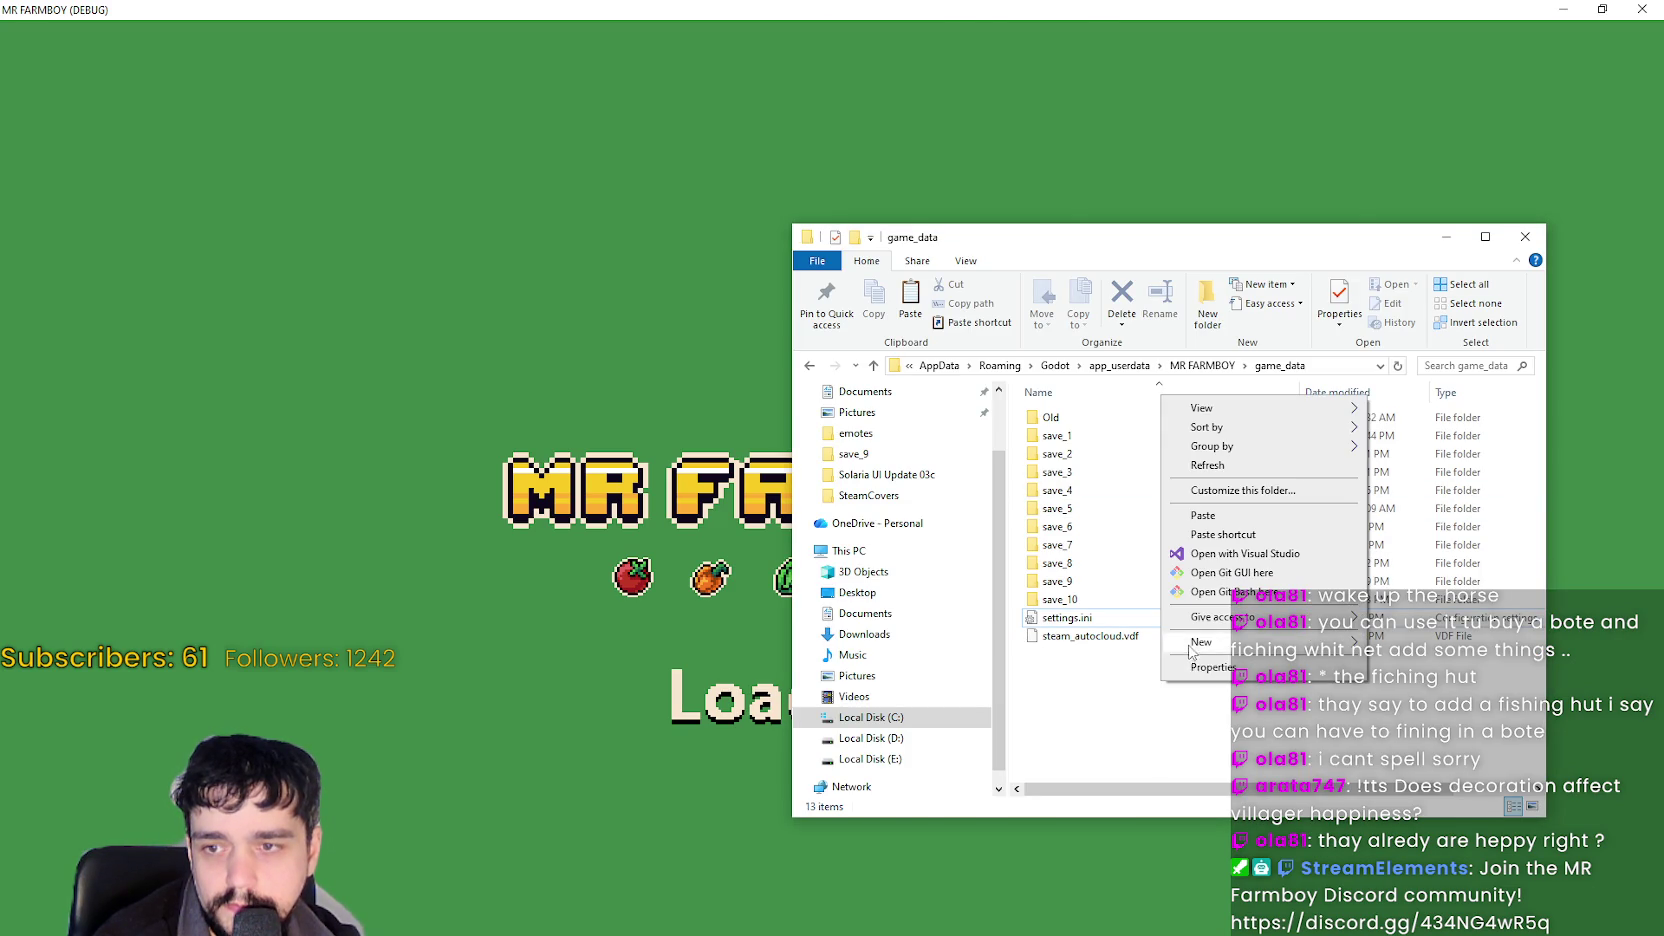
pyautogui.press('Escape')
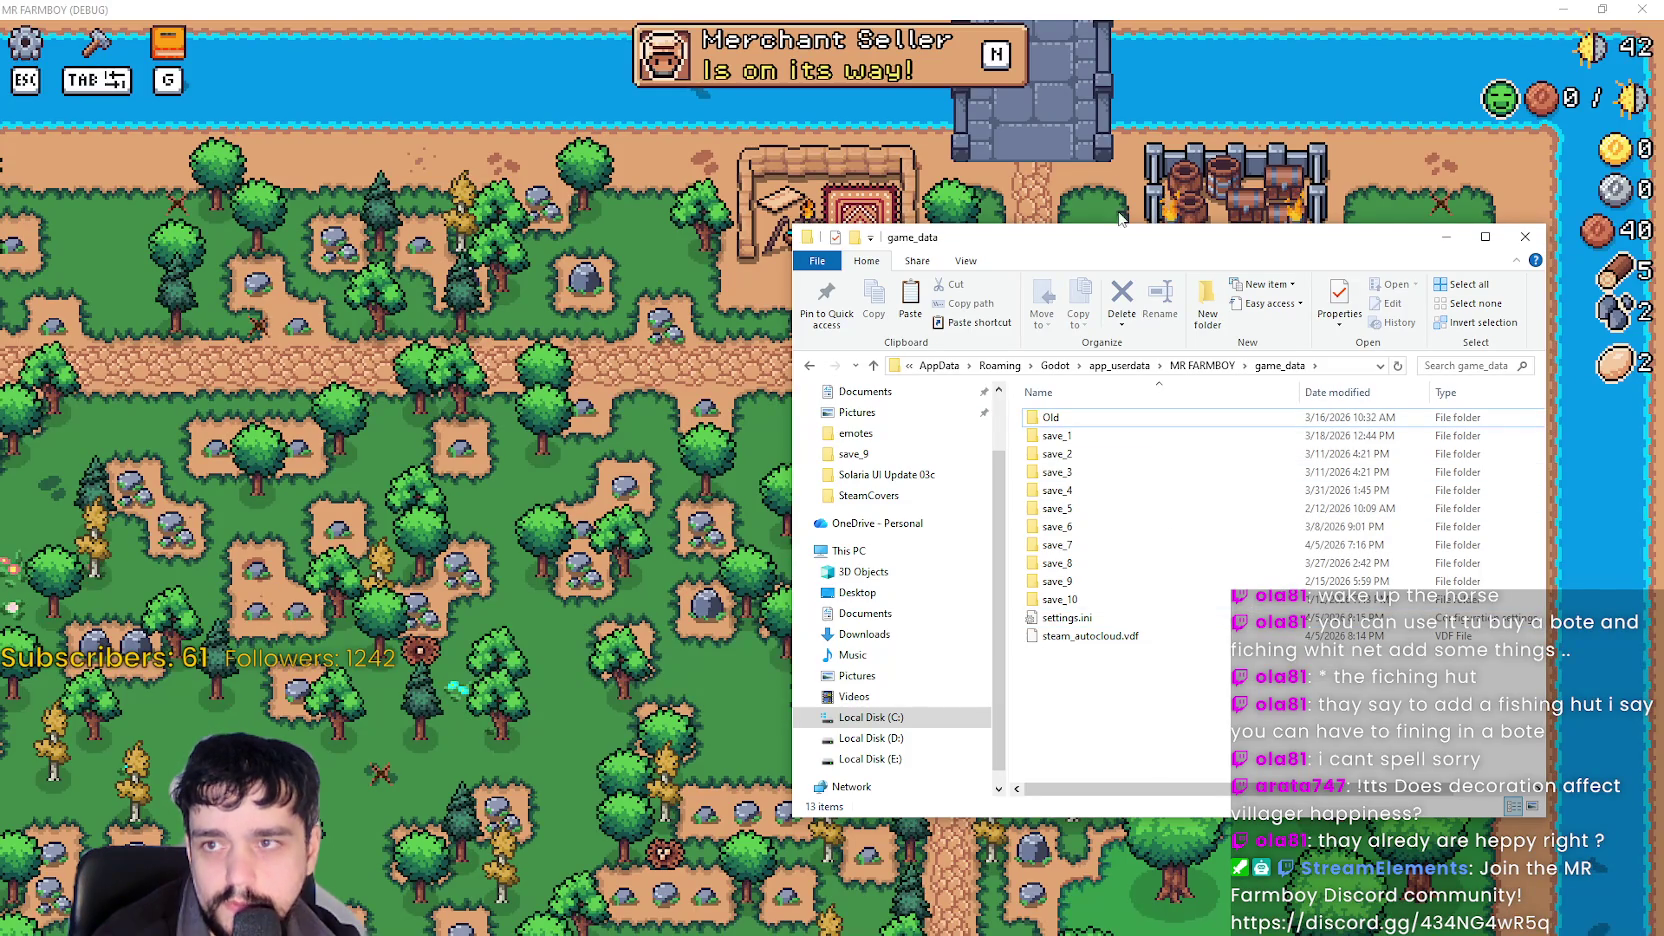
# Reopen settings.ini in Notepad, scroll through it, and close it.
pyautogui.doubleClick(1080, 617)
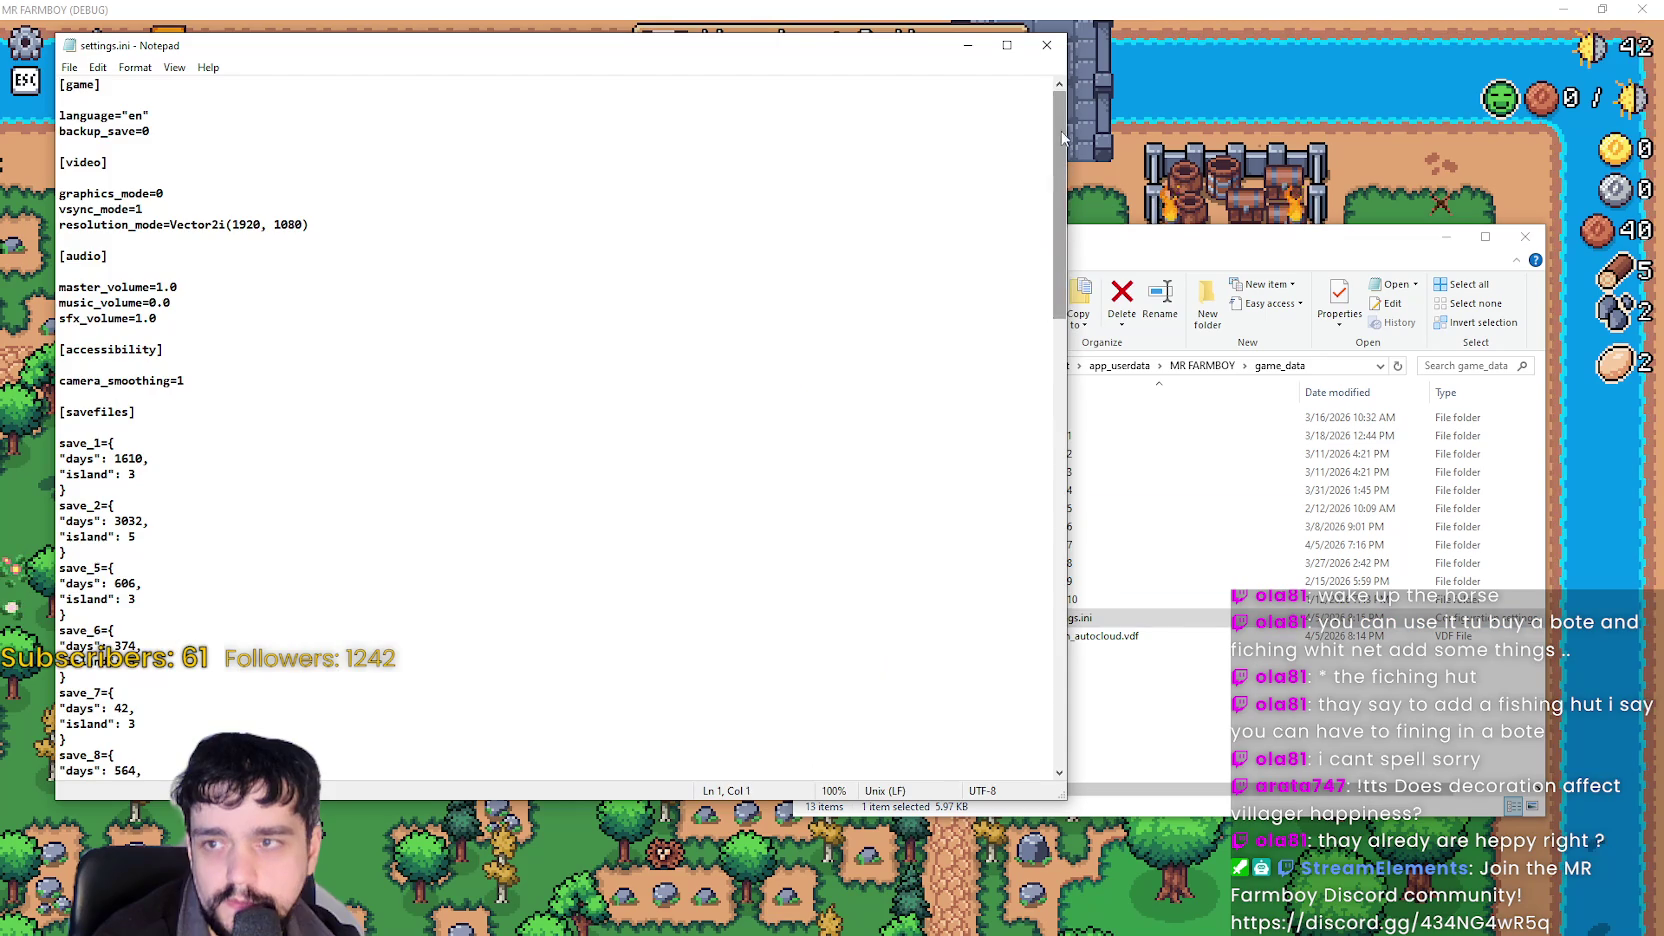
pyautogui.scroll(-15, 727, 452)
pyautogui.scroll(8, 727, 452)
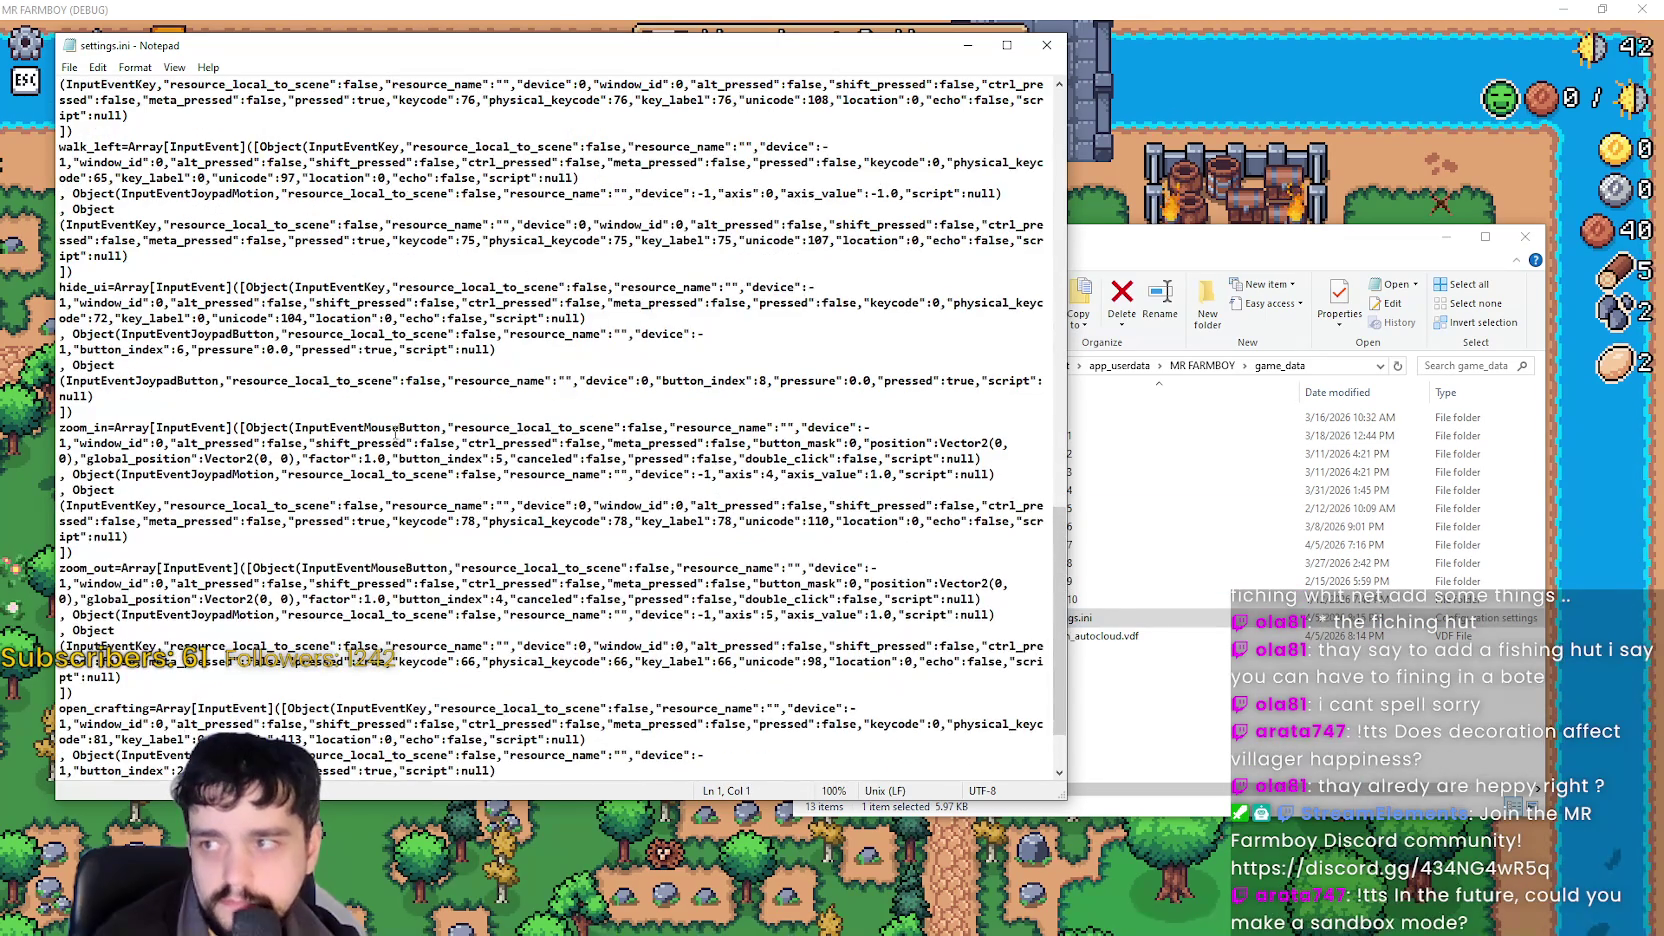
pyautogui.scroll(2, 512, 457)
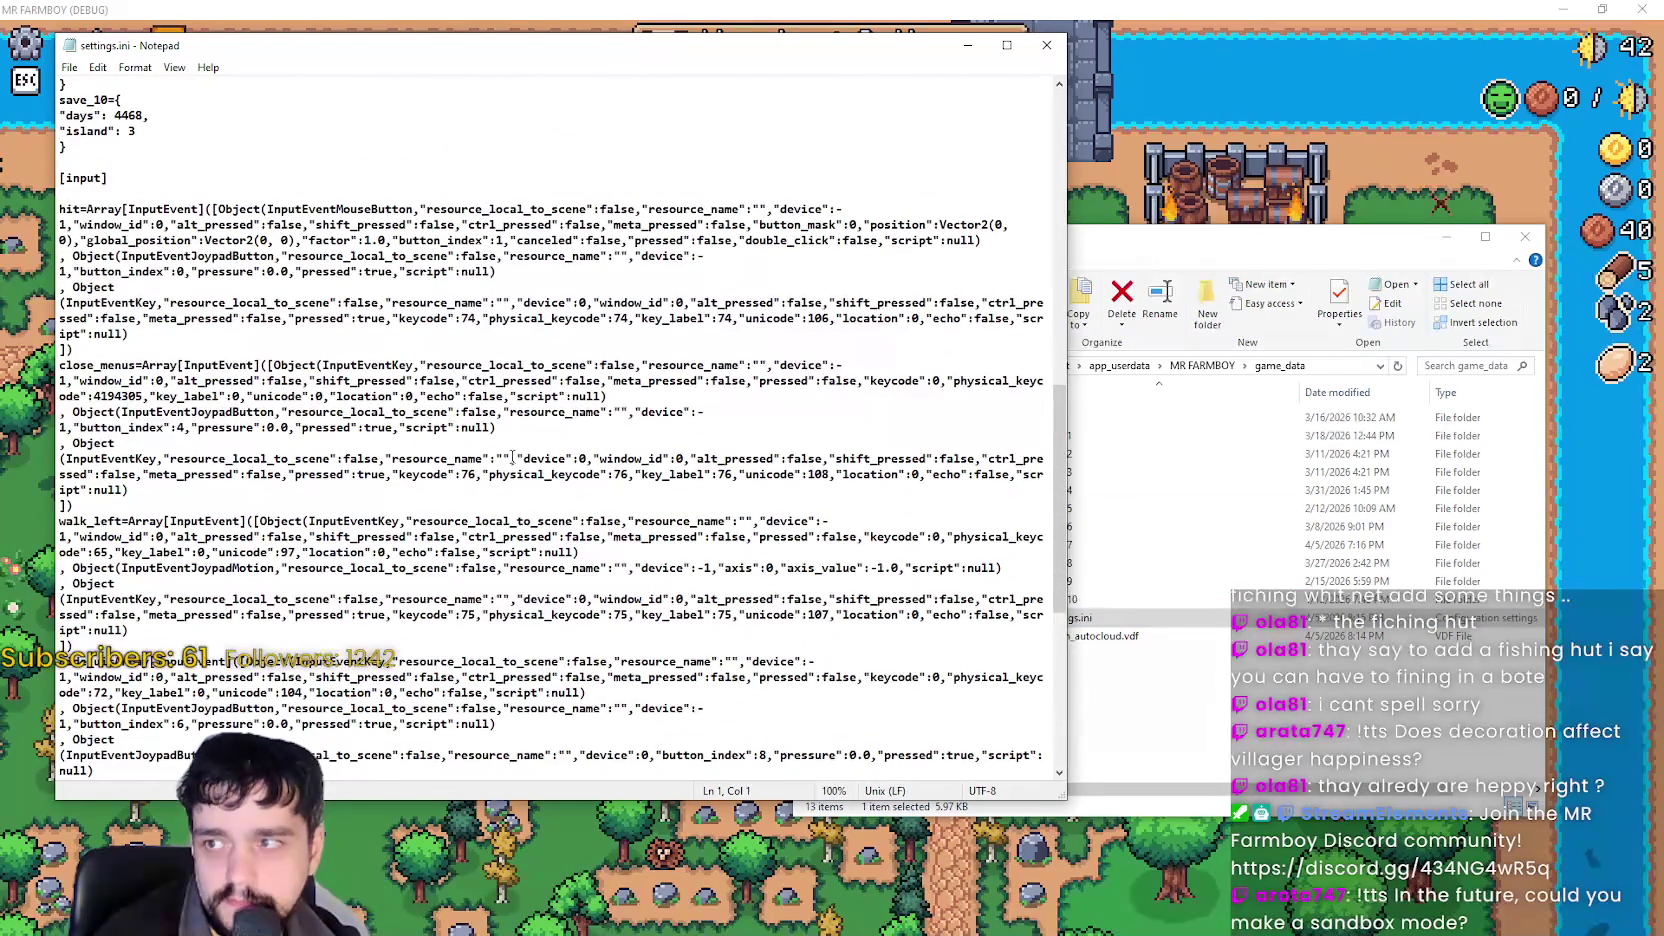
pyautogui.scroll(3, 513, 446)
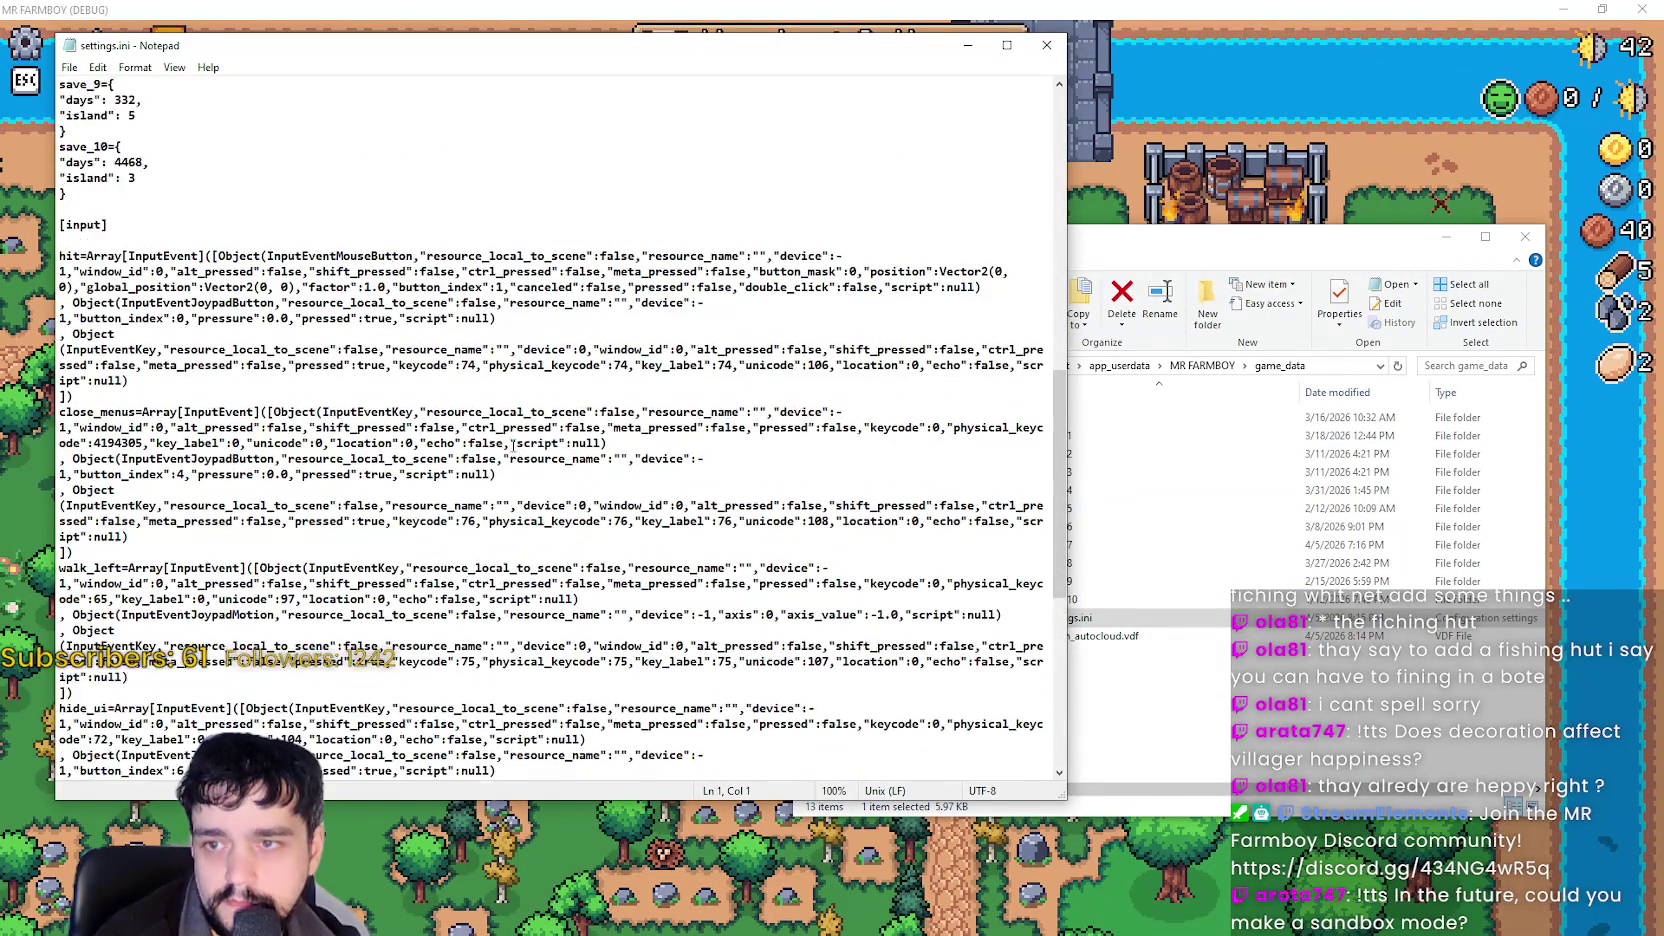
pyautogui.scroll(-14, 513, 446)
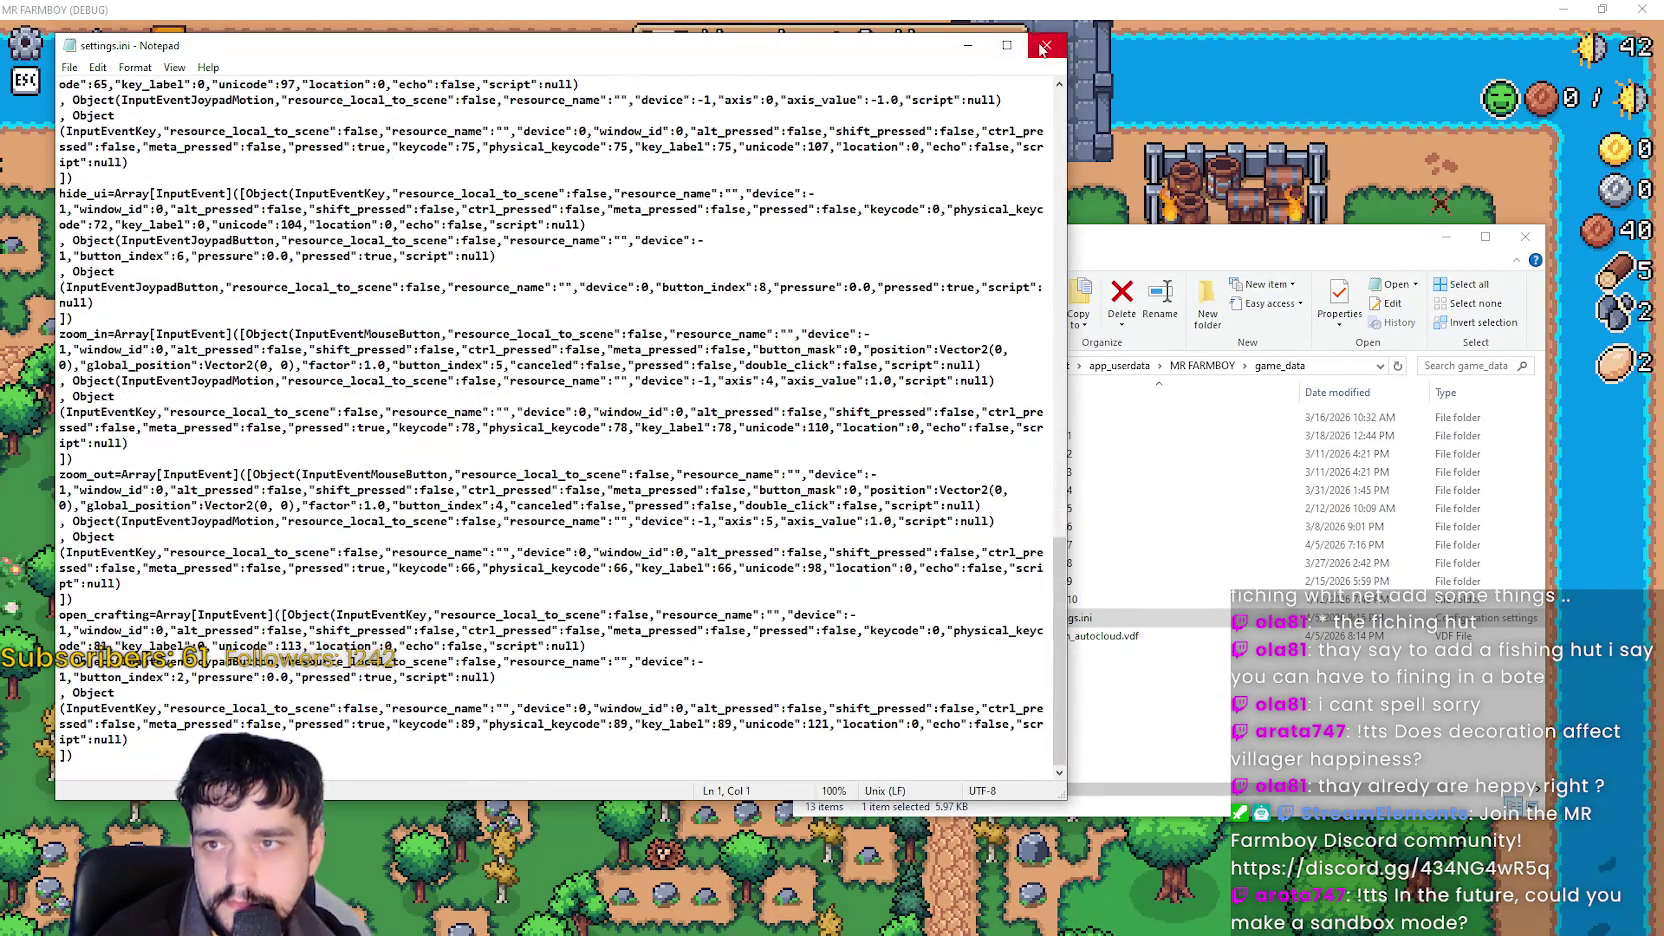
pyautogui.click(1047, 45)
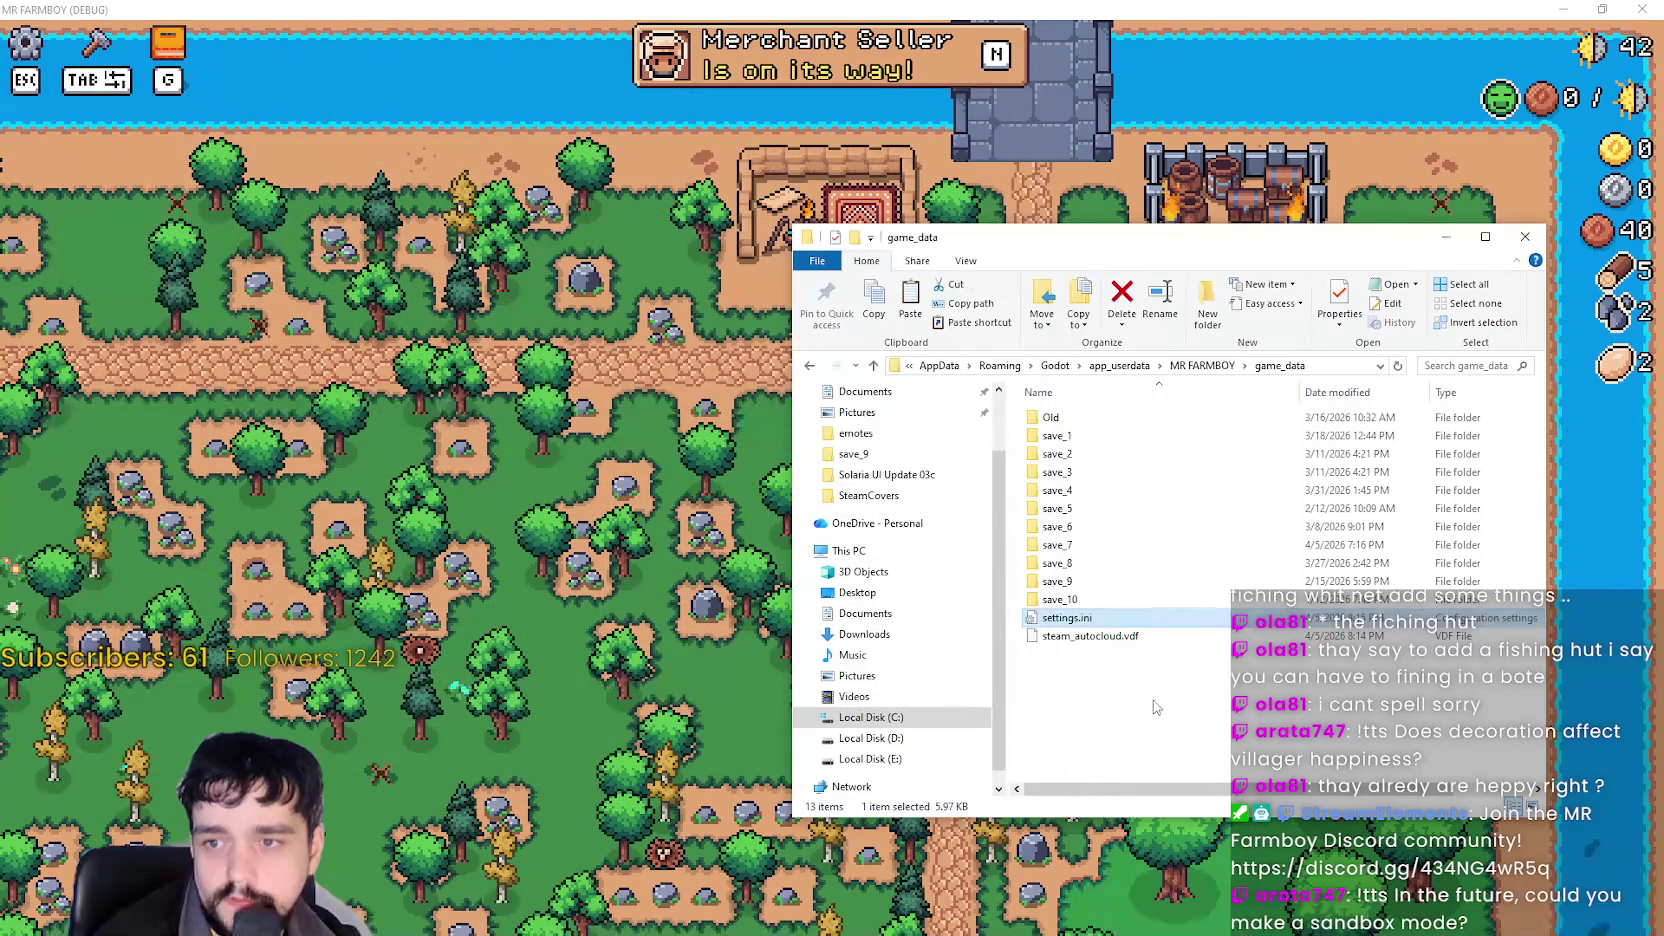
# Minimize File Explorer and review the game's Options > Input > Change Keybinds list.
pyautogui.click(1446, 237)
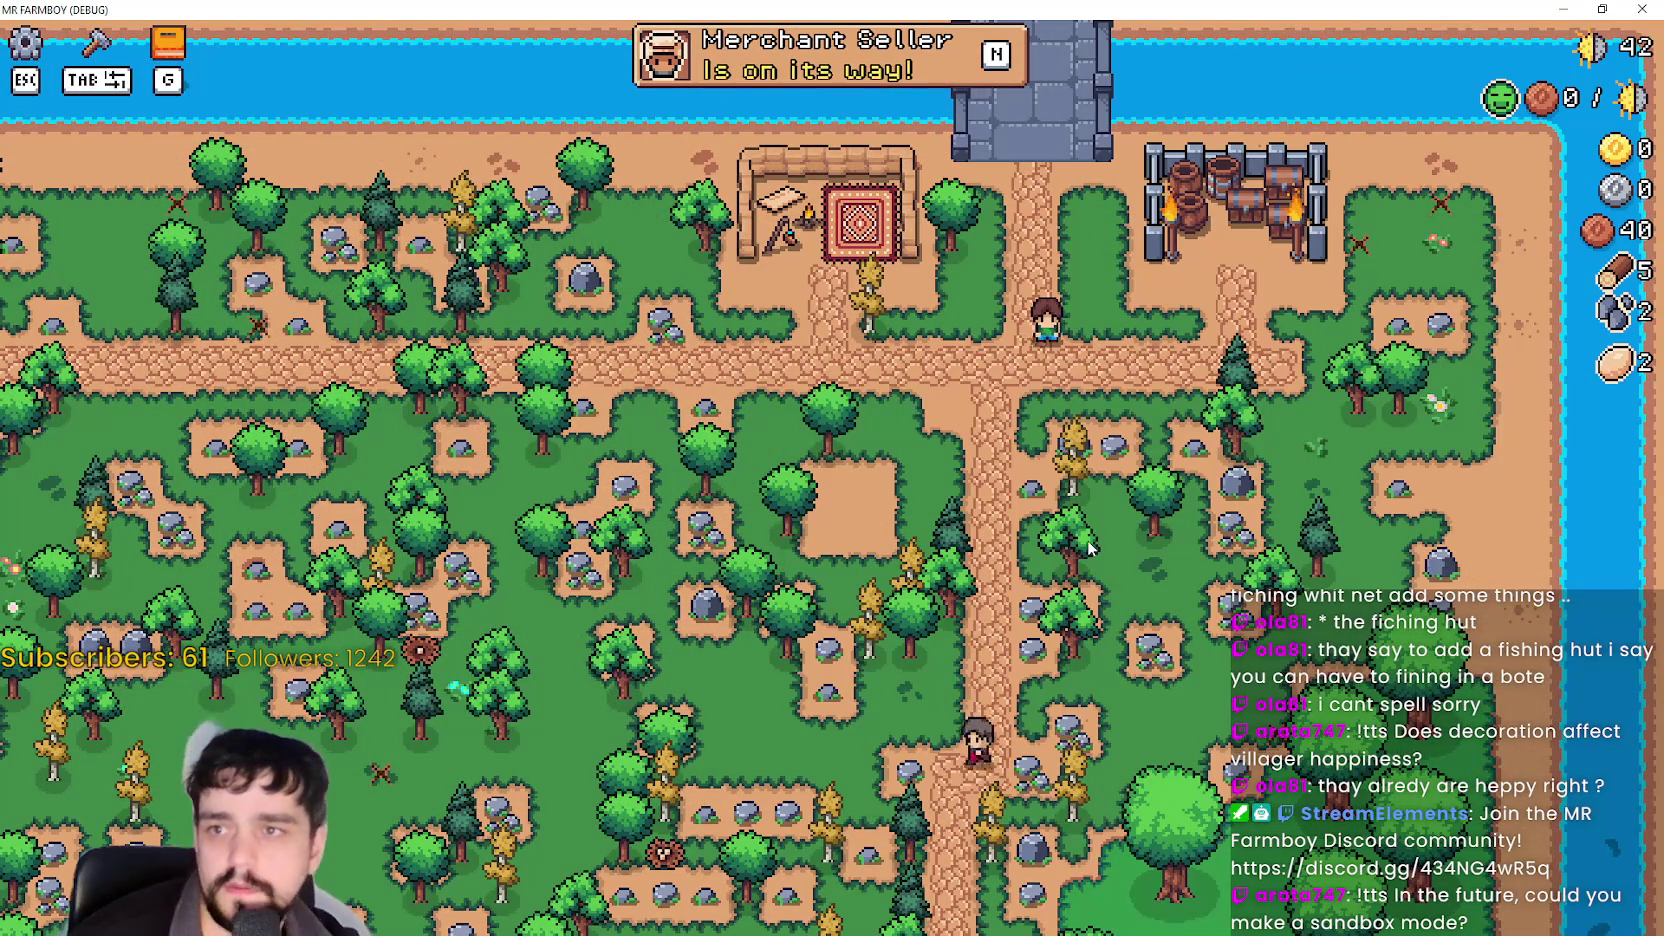
pyautogui.press('g')
pyautogui.press('Escape')
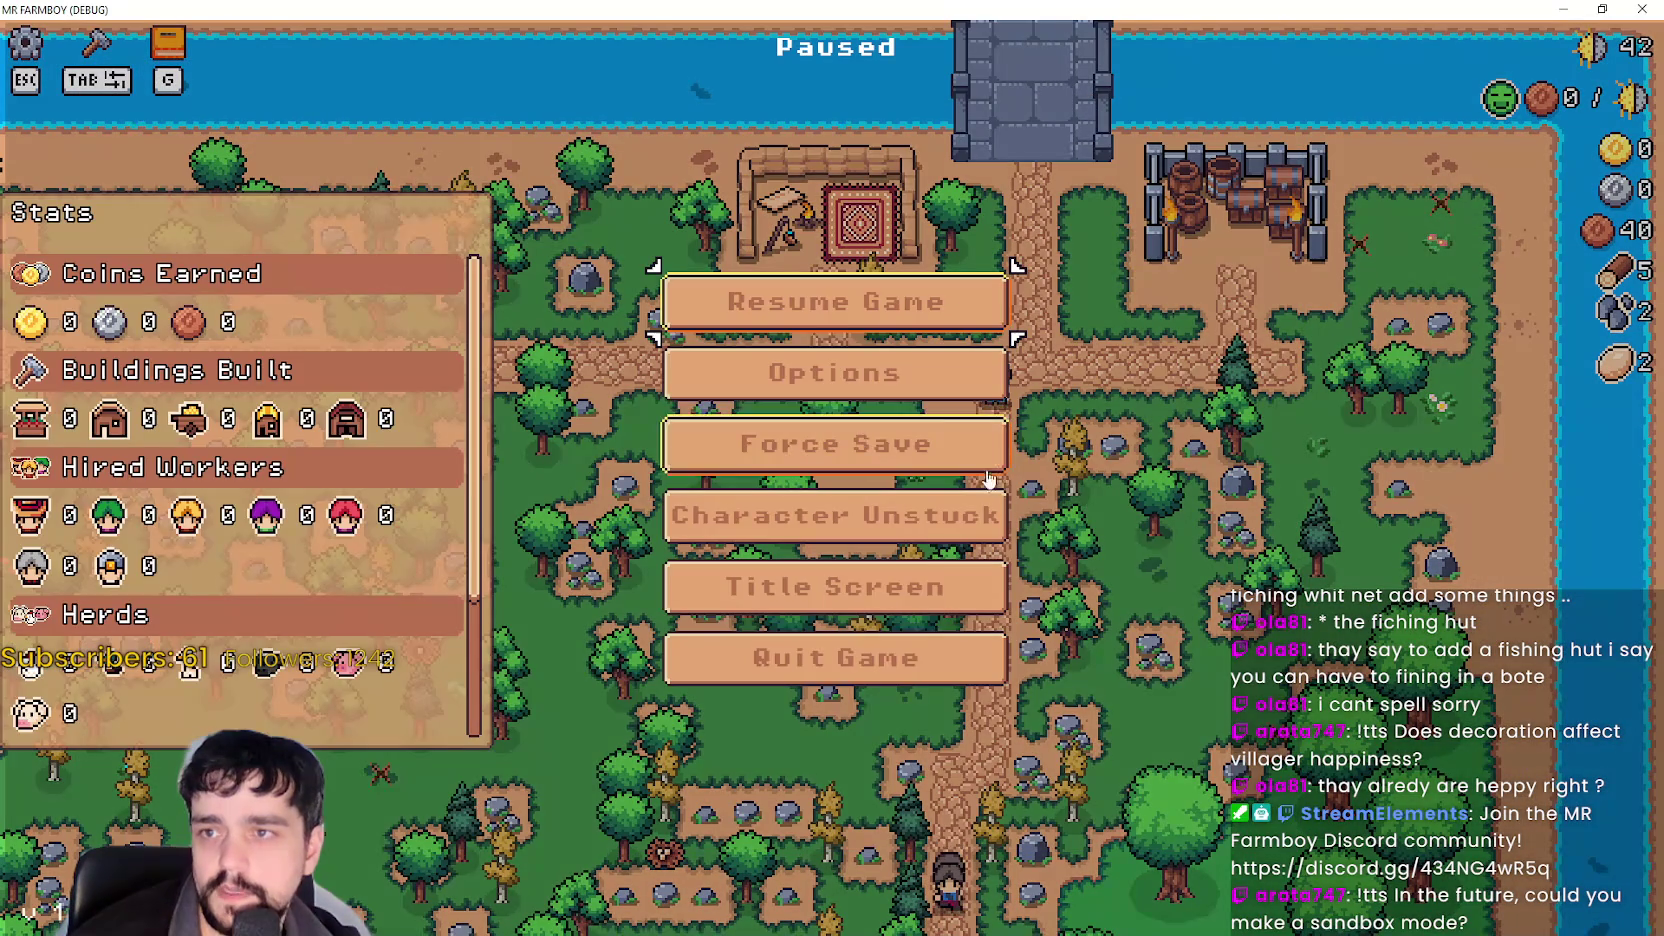
pyautogui.click(885, 376)
pyautogui.click(910, 193)
pyautogui.click(929, 327)
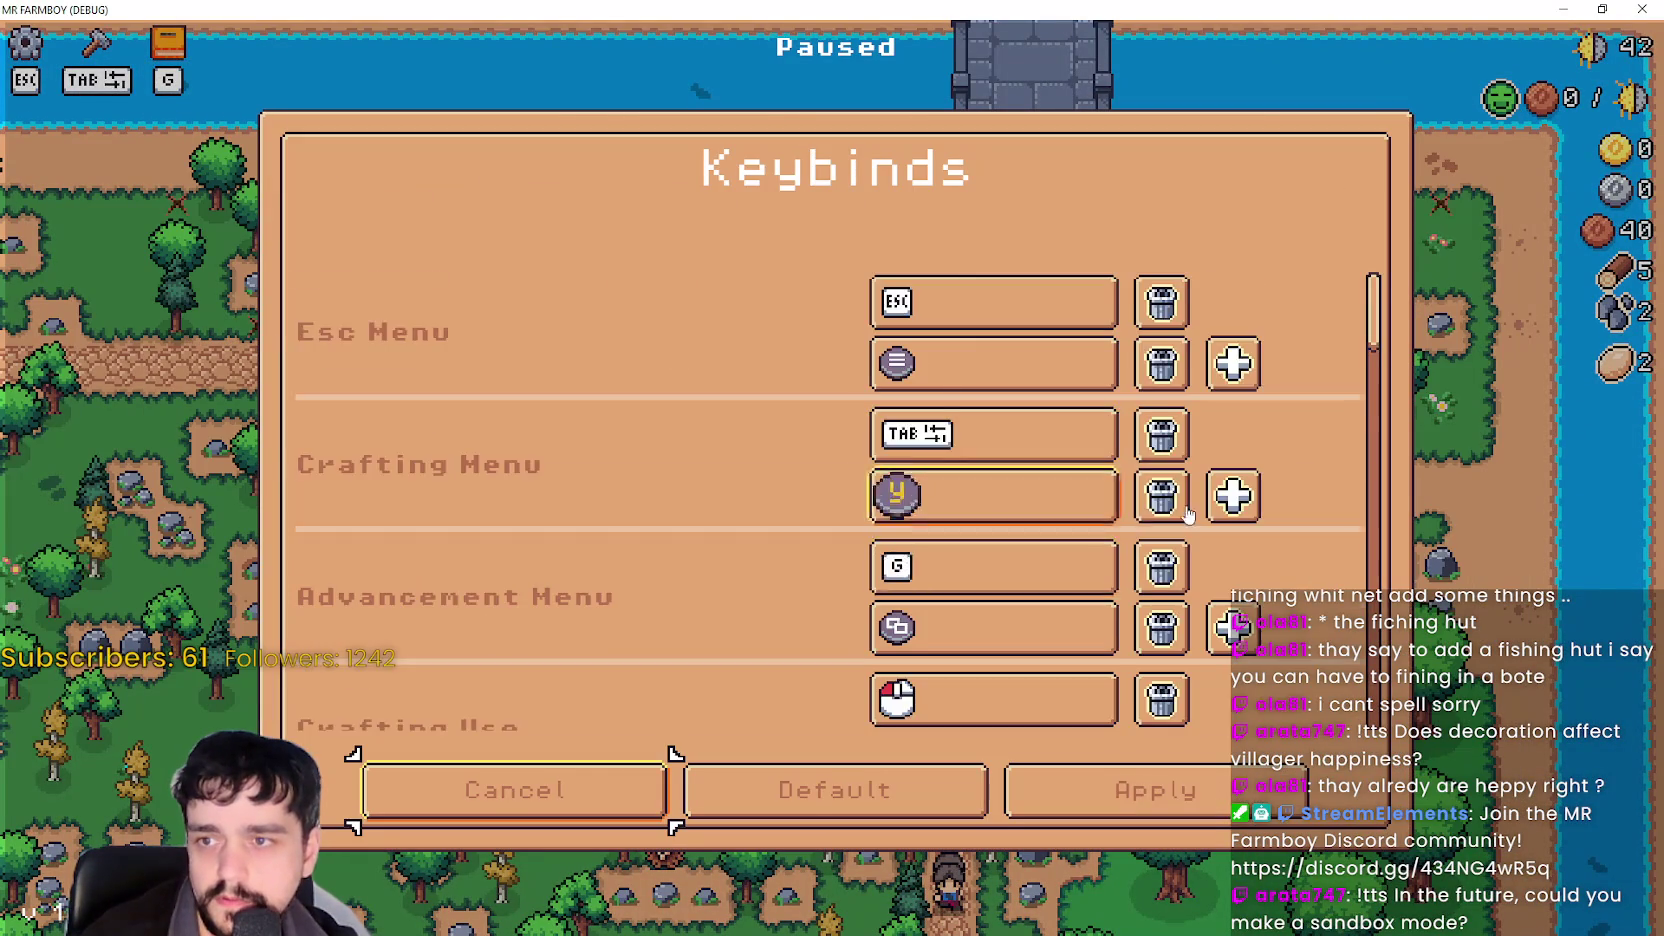
pyautogui.scroll(-2, 1414, 303)
pyautogui.moveTo(1372, 330)
pyautogui.mouseDown()
pyautogui.moveTo(1363, 297)
pyautogui.moveTo(1357, 610)
pyautogui.moveTo(1345, 288)
pyautogui.moveTo(1336, 697)
pyautogui.mouseUp()
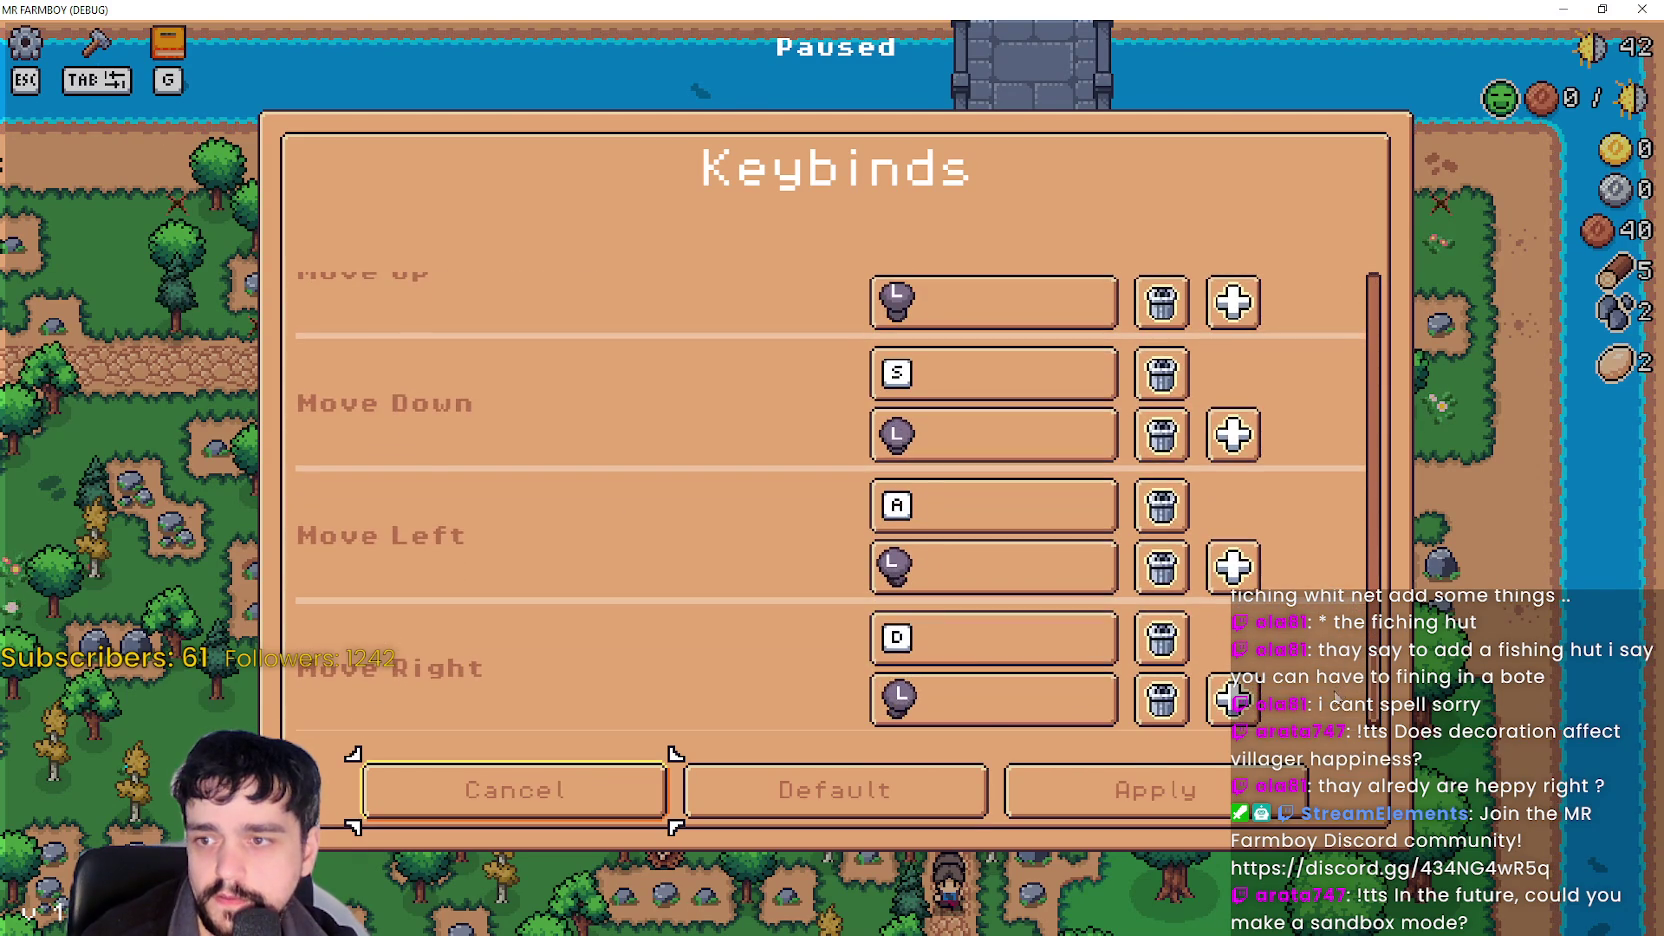
pyautogui.scroll(10, 988, 605)
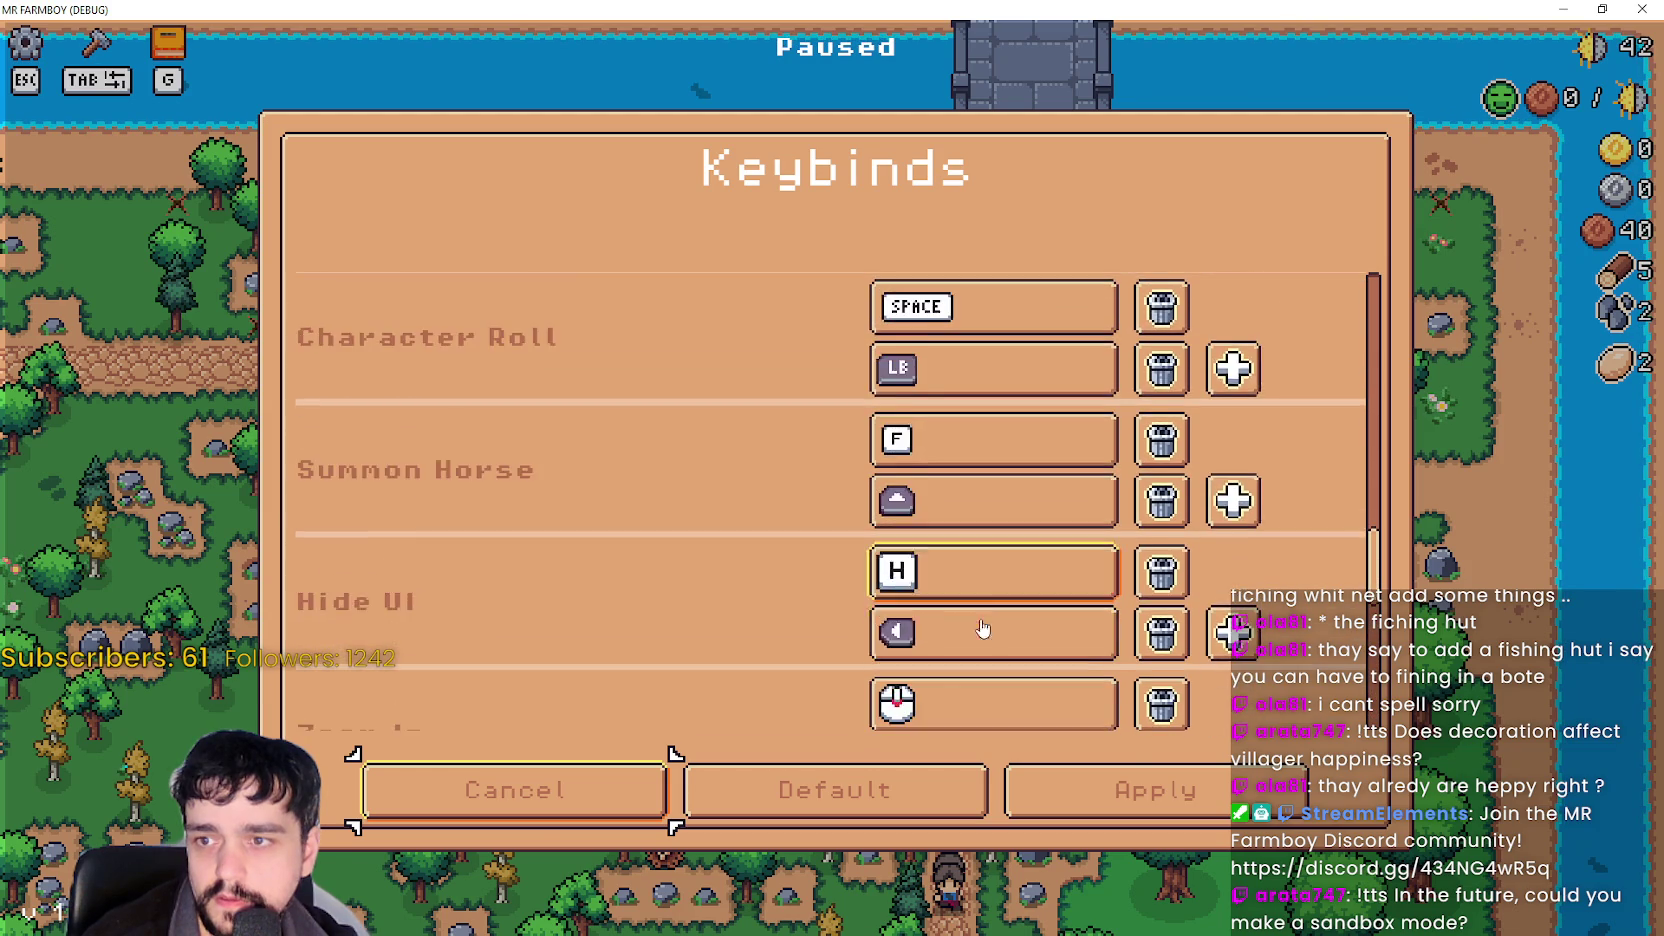
# Cancel the keybinds list, resume the game, and stop the debug run with F8.
pyautogui.click(538, 815)
pyautogui.press('Escape')
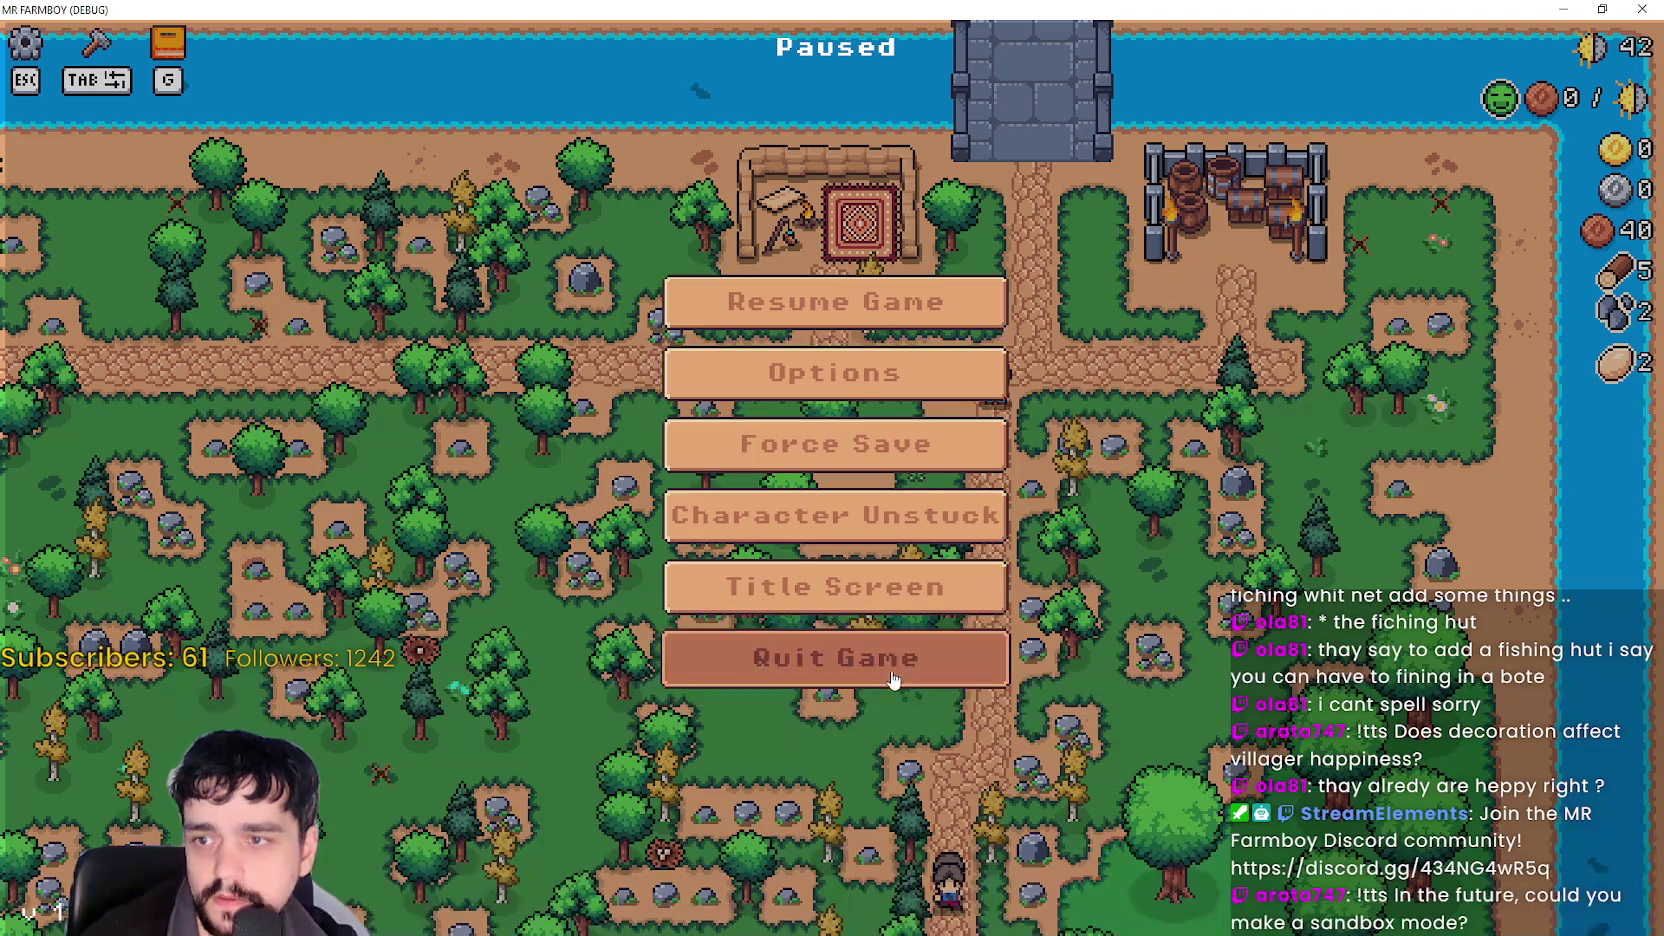
pyautogui.press('Escape')
pyautogui.press('F8')
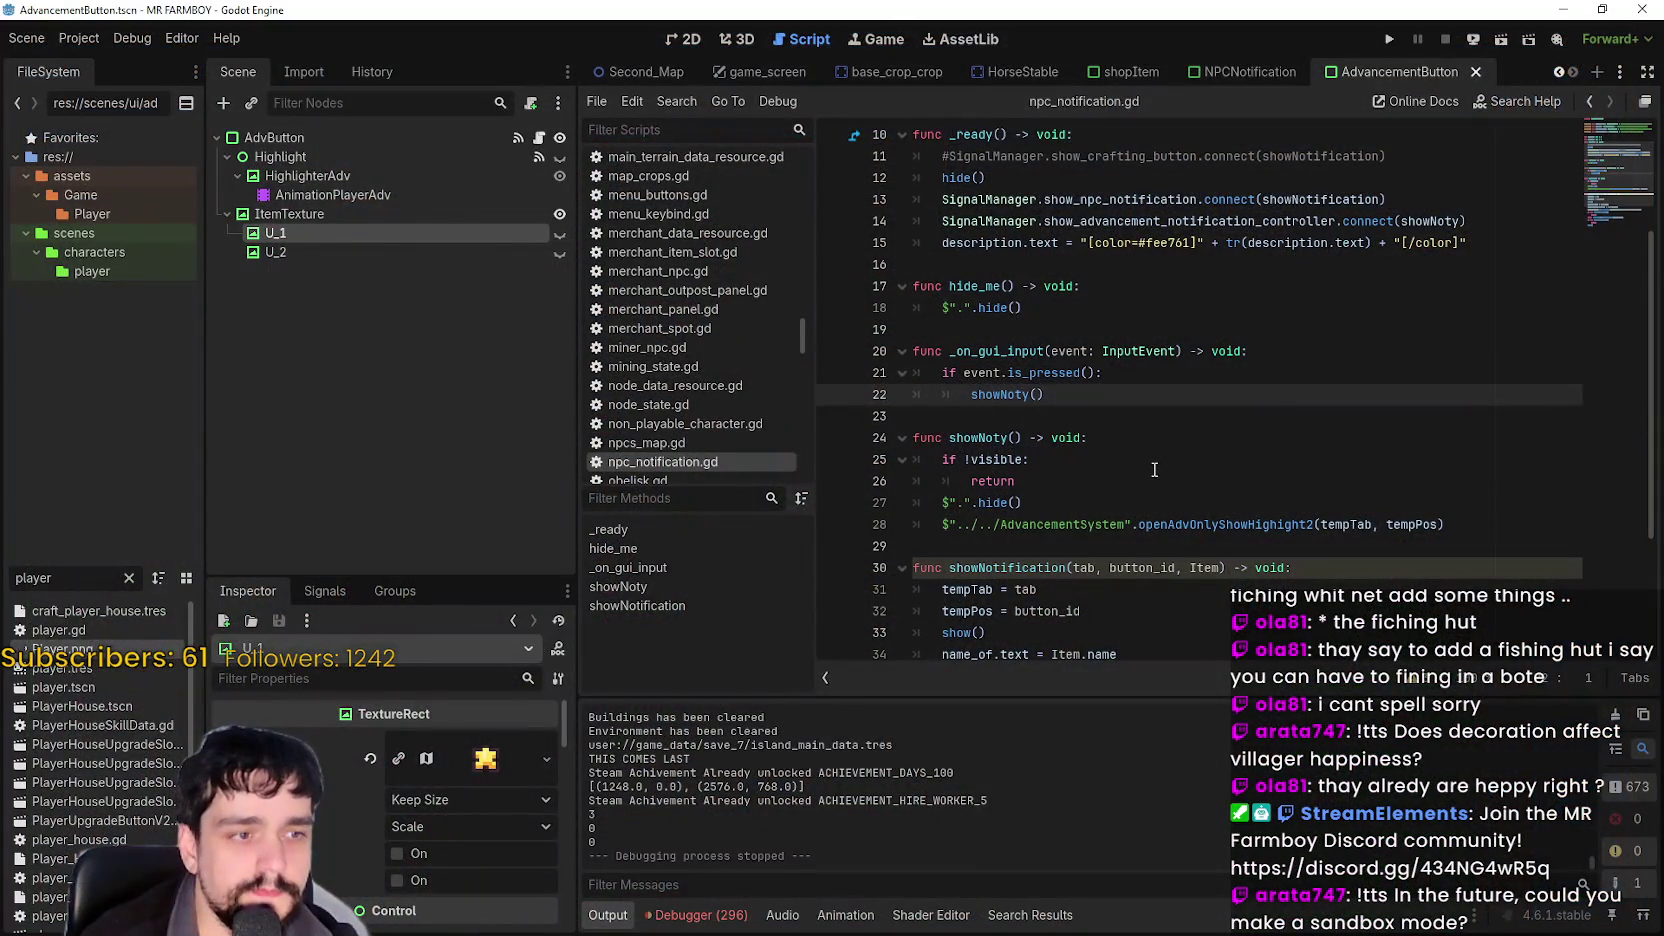
# Switch to the 2D view, filter FileSystem for 'main', and open main_menu.tscn.
pyautogui.click(1079, 326)
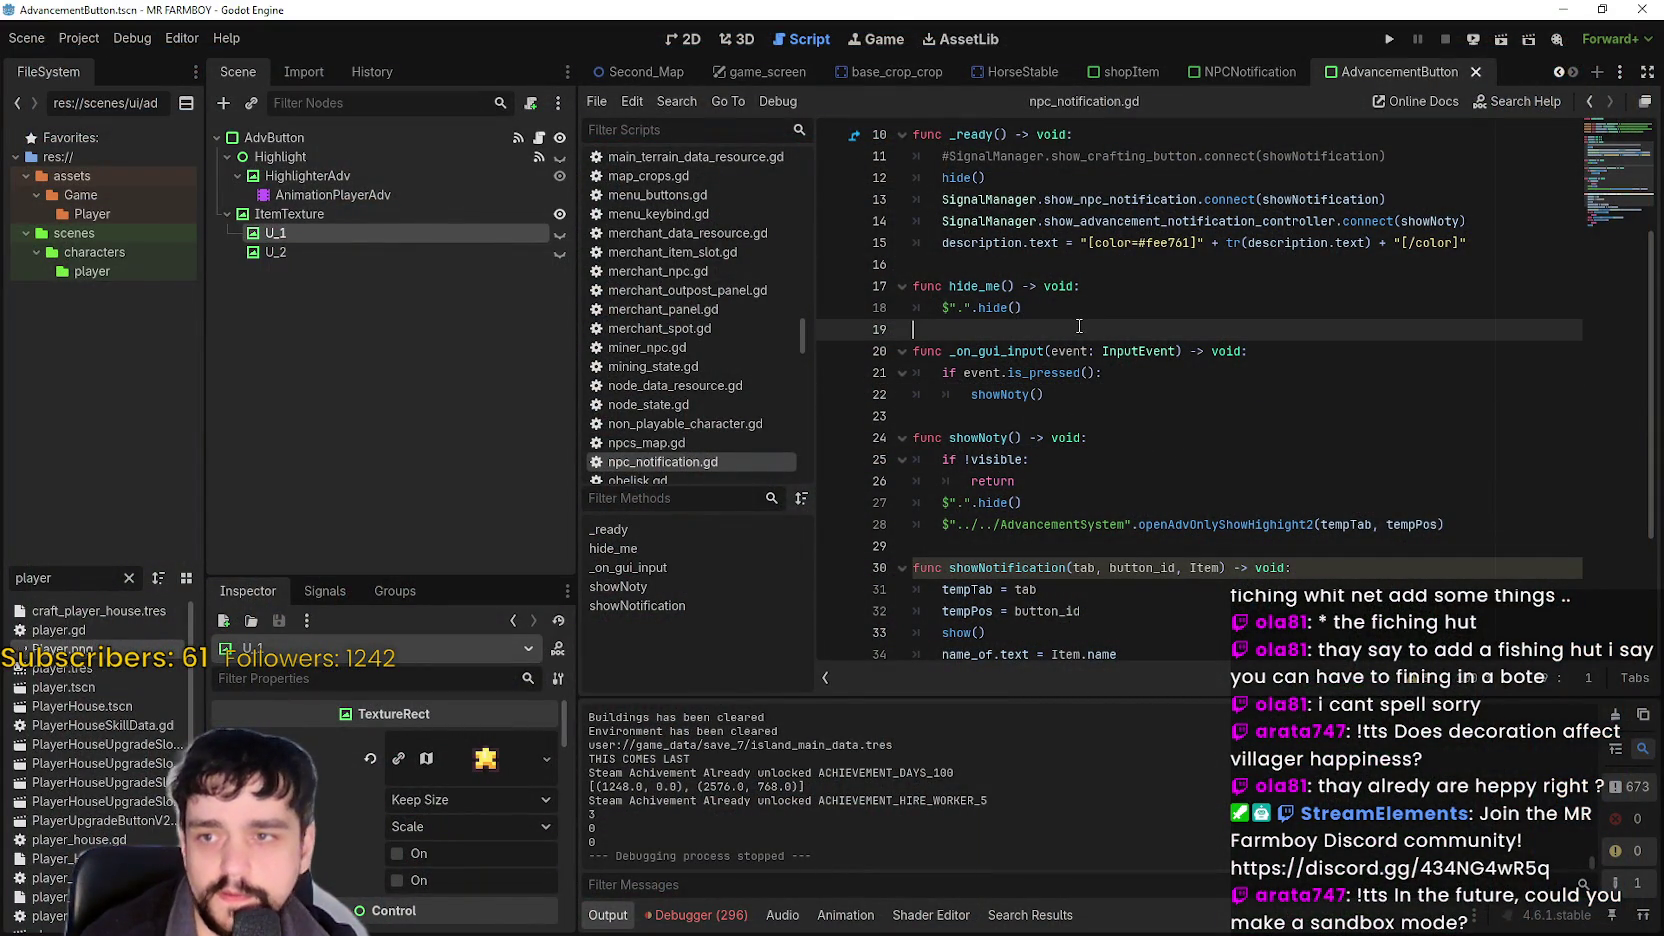
pyautogui.click(1070, 285)
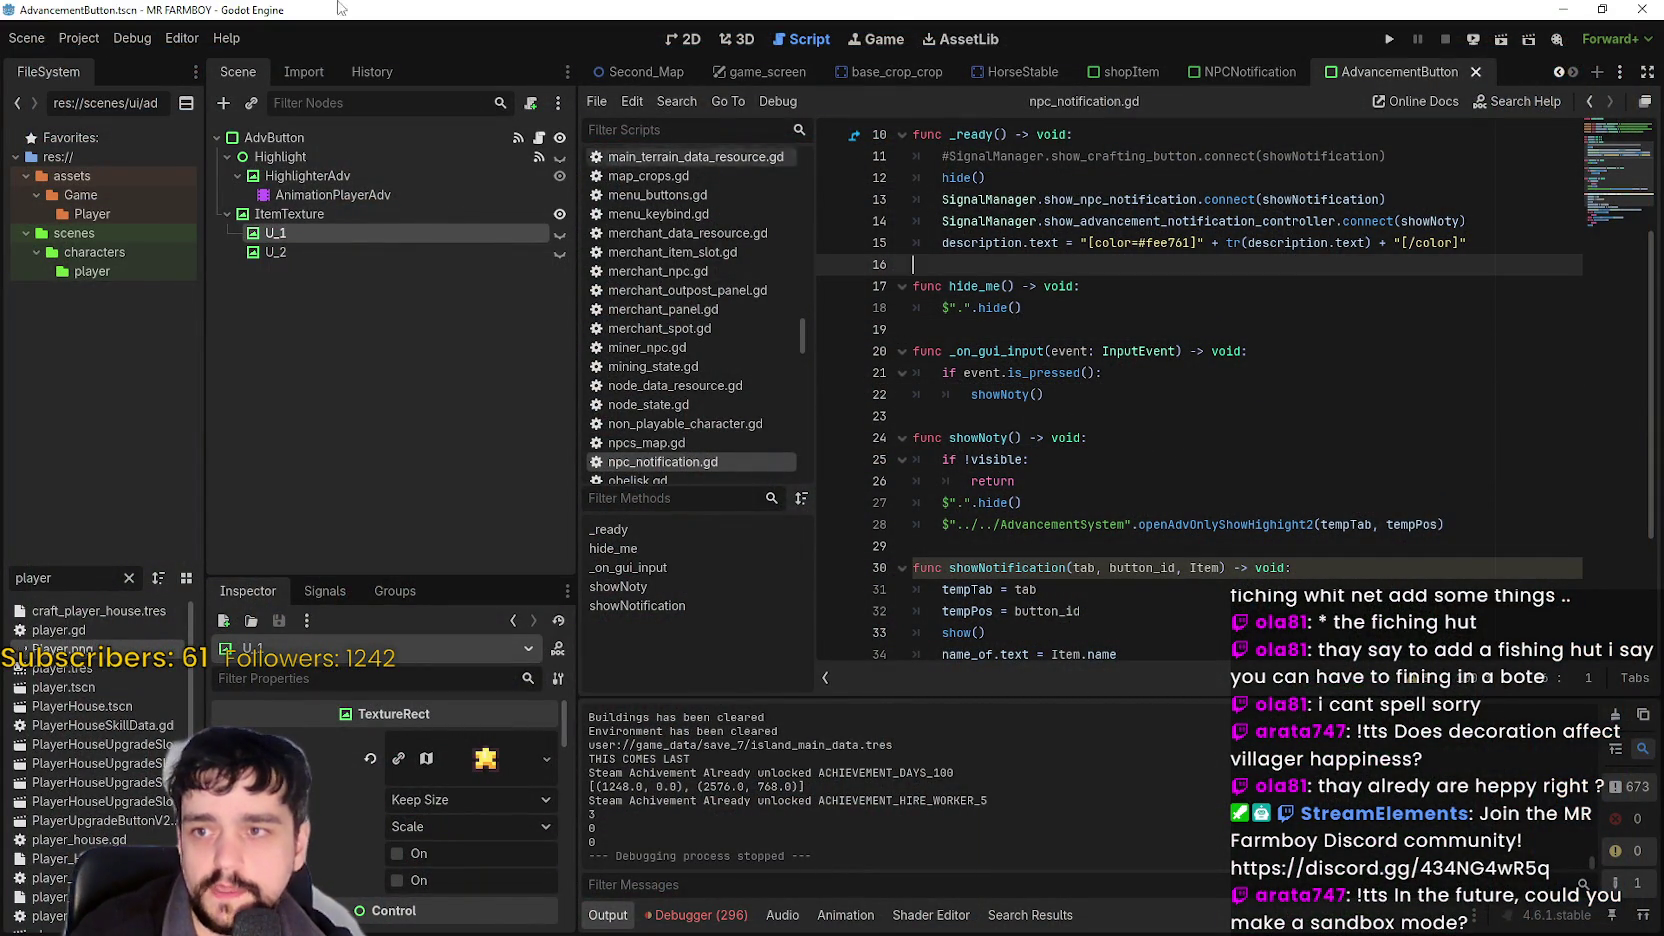
pyautogui.click(670, 40)
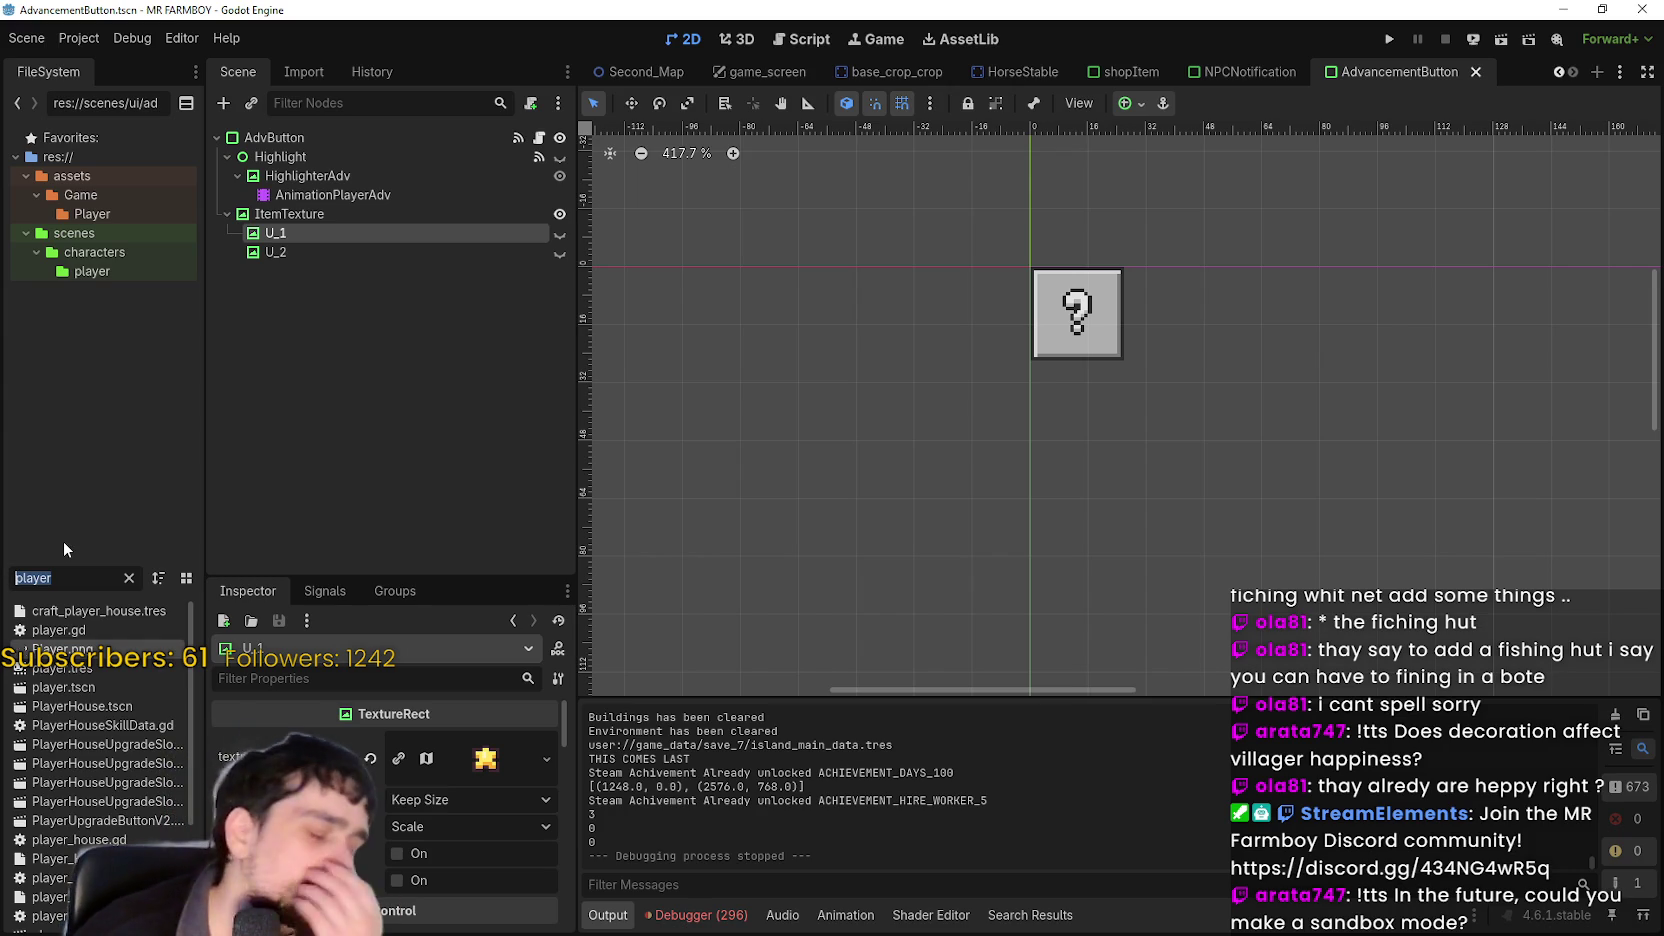
pyautogui.write('sa')
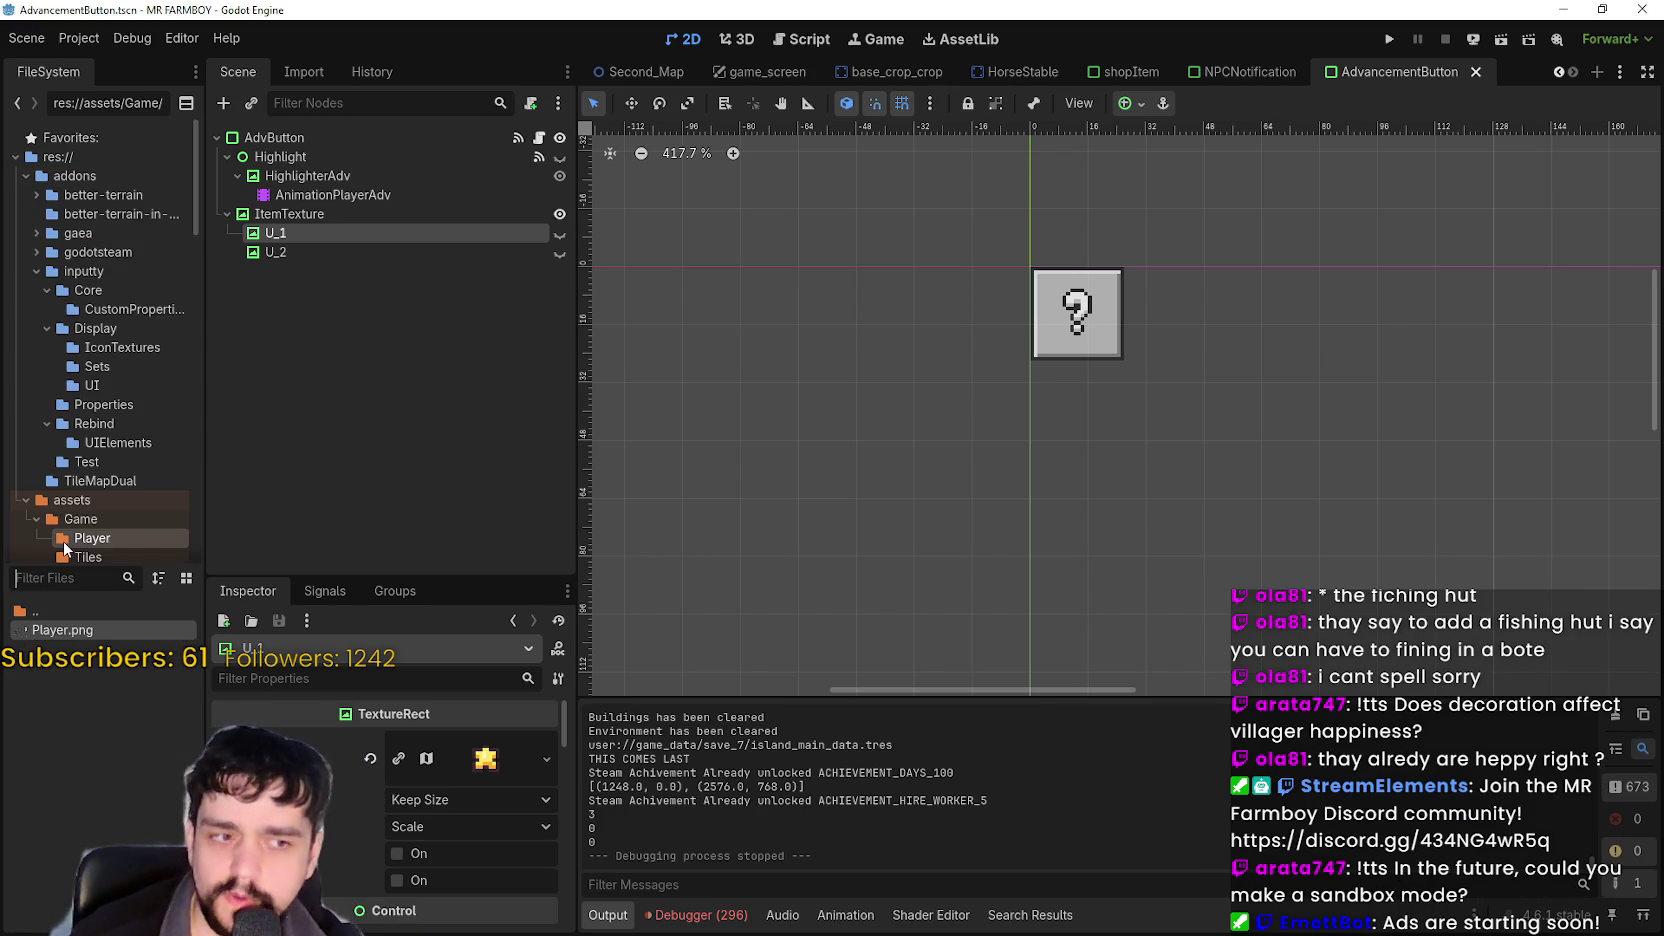
pyautogui.press('BackSpace')
pyautogui.press('BackSpace')
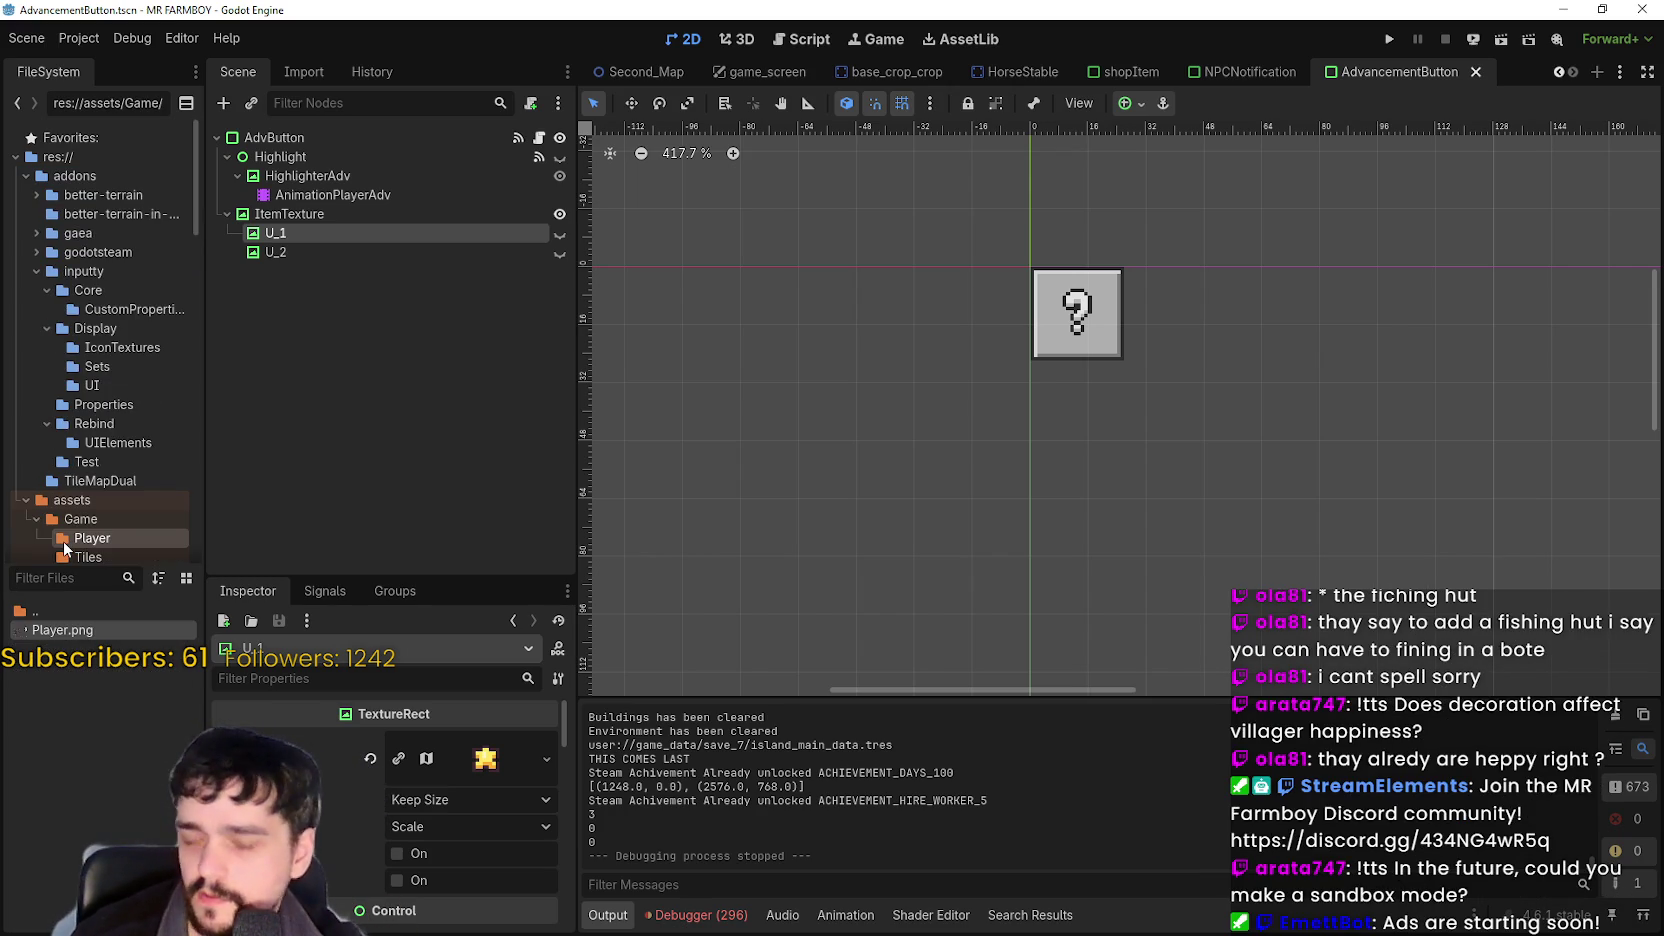
pyautogui.write('main')
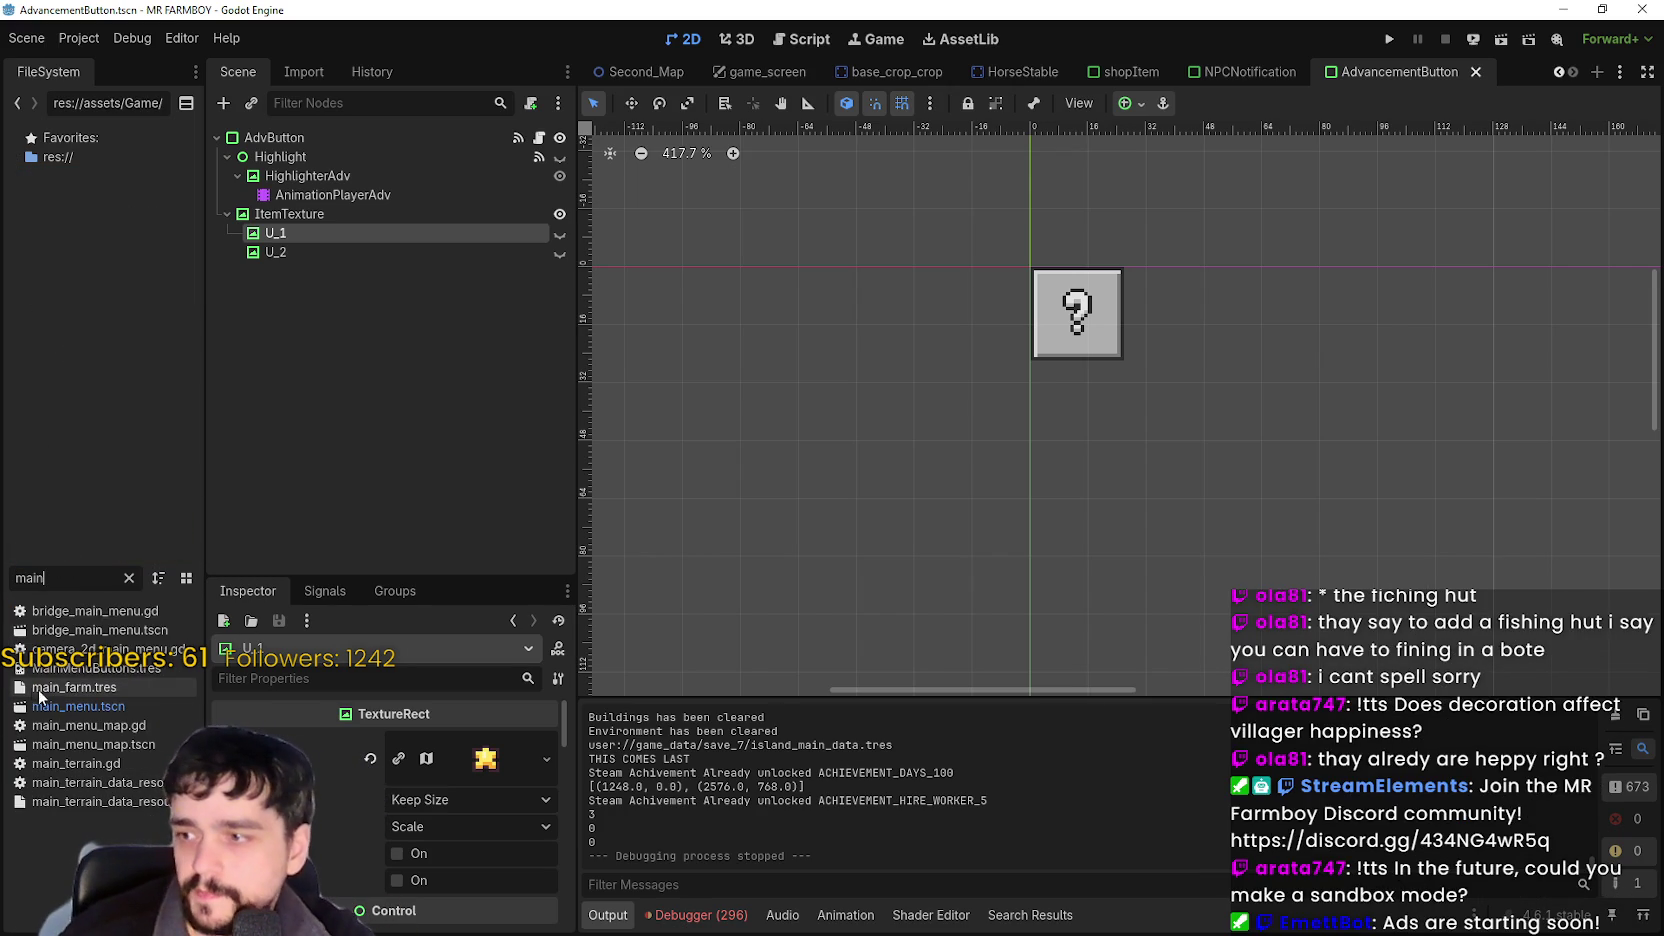
pyautogui.doubleClick(64, 705)
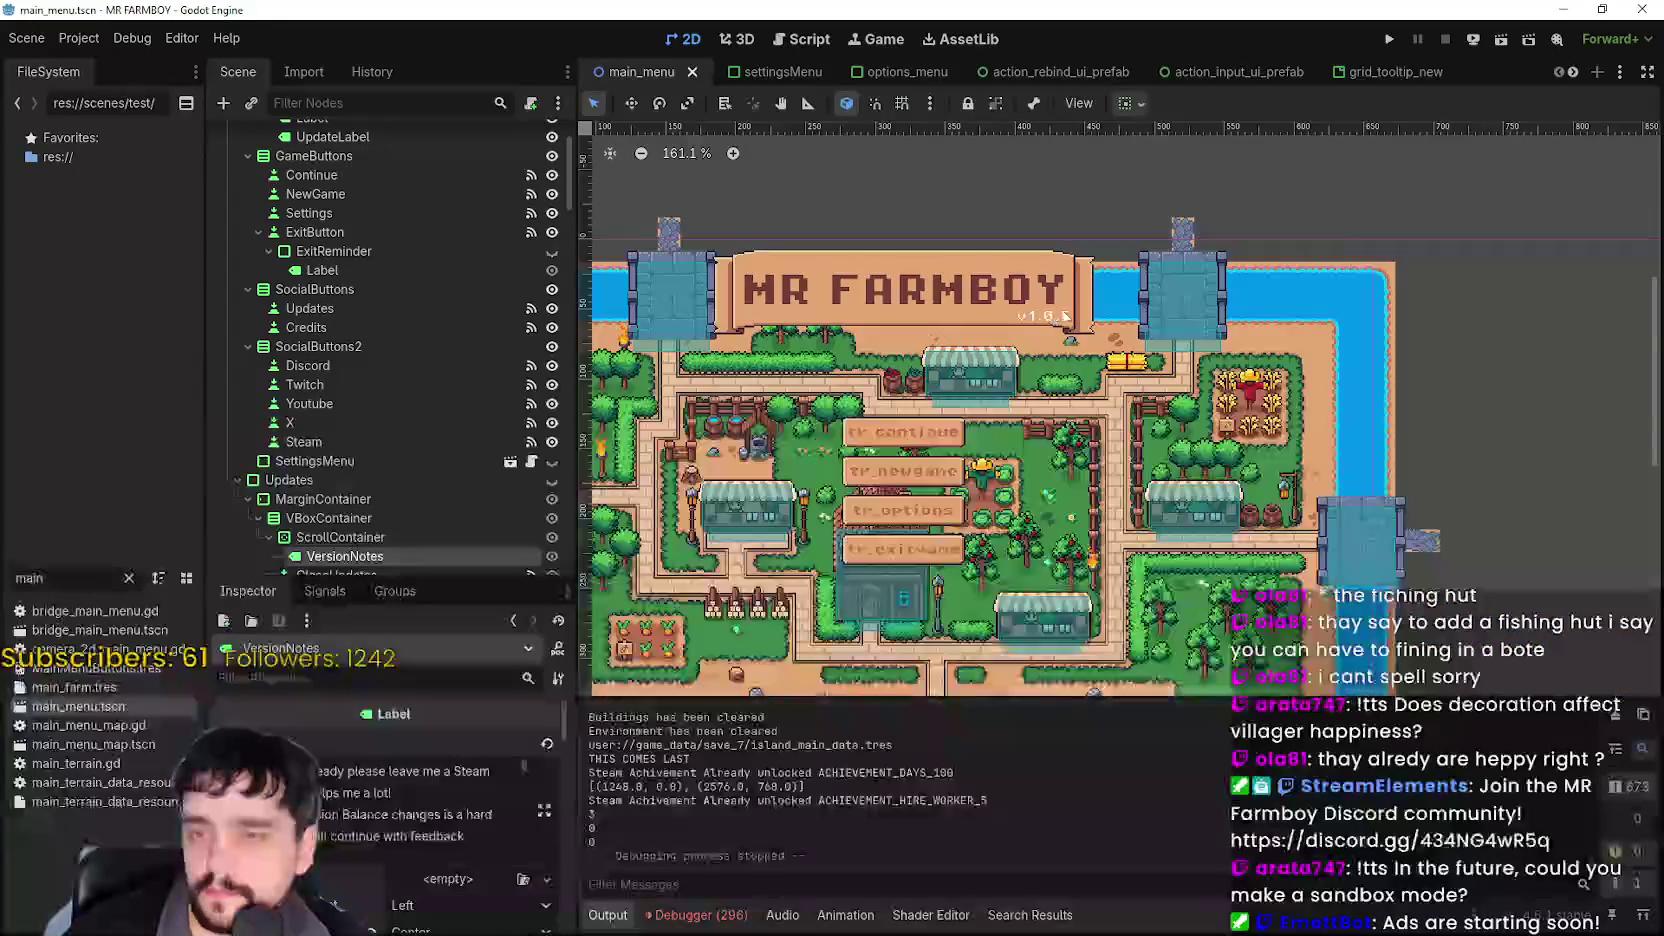
# Change the UpdateLabel text to v1.0.6 and move the label left with the Move tool.
pyautogui.scroll(2, 1064, 315)
pyautogui.click(1040, 325)
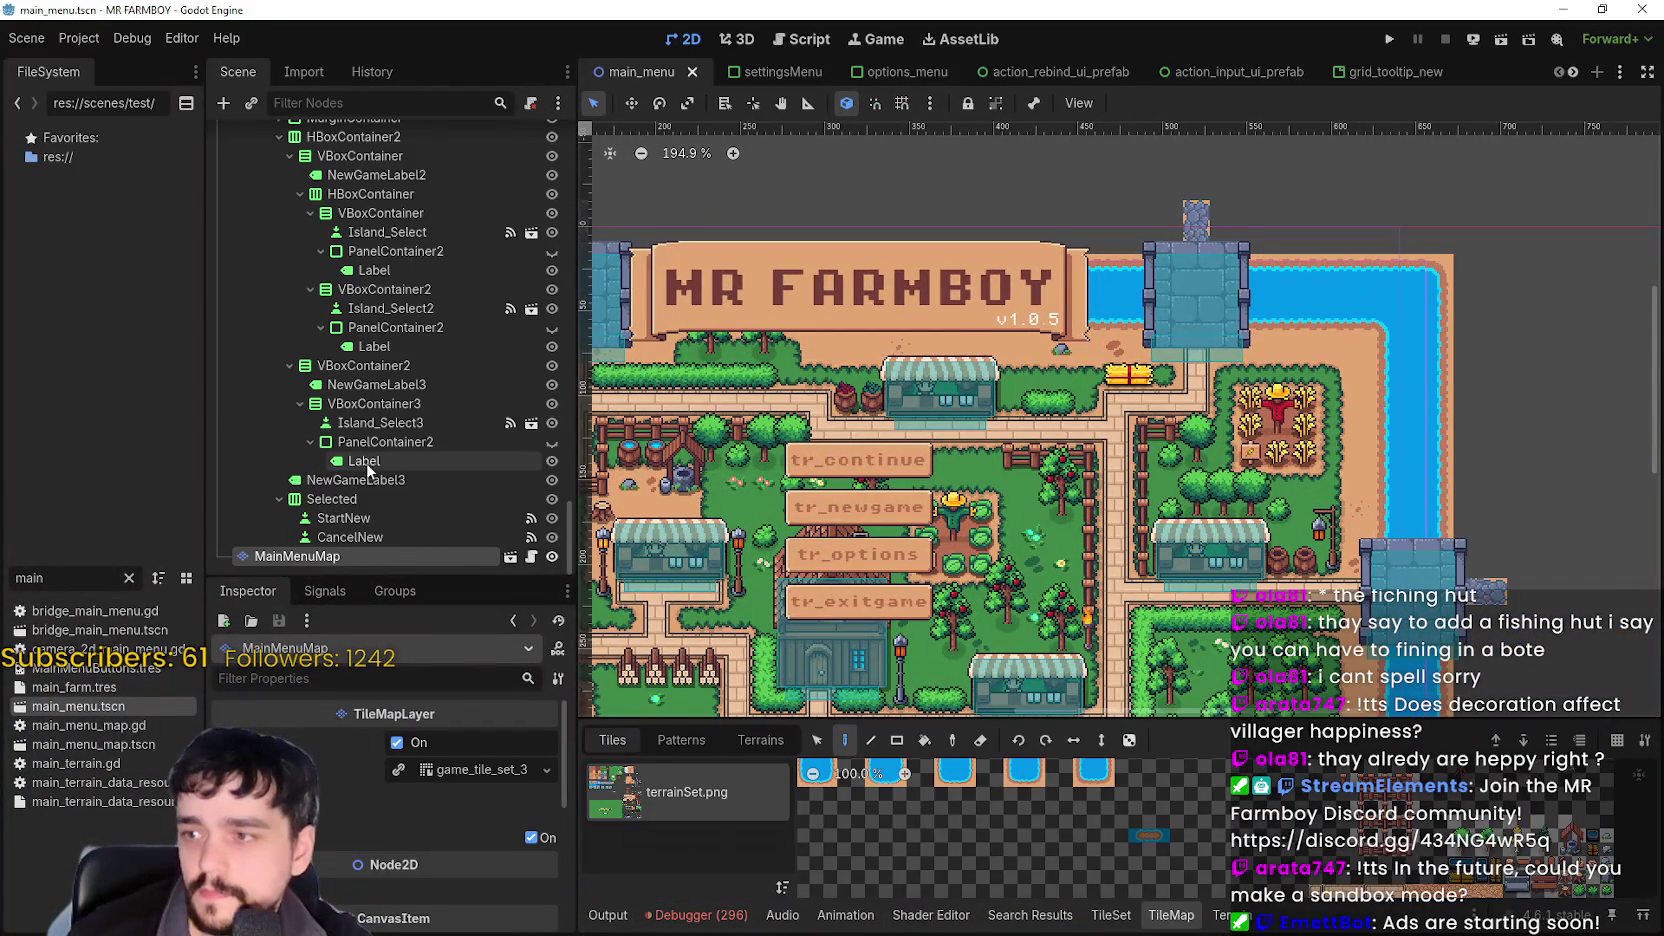
pyautogui.scroll(-5, 436, 481)
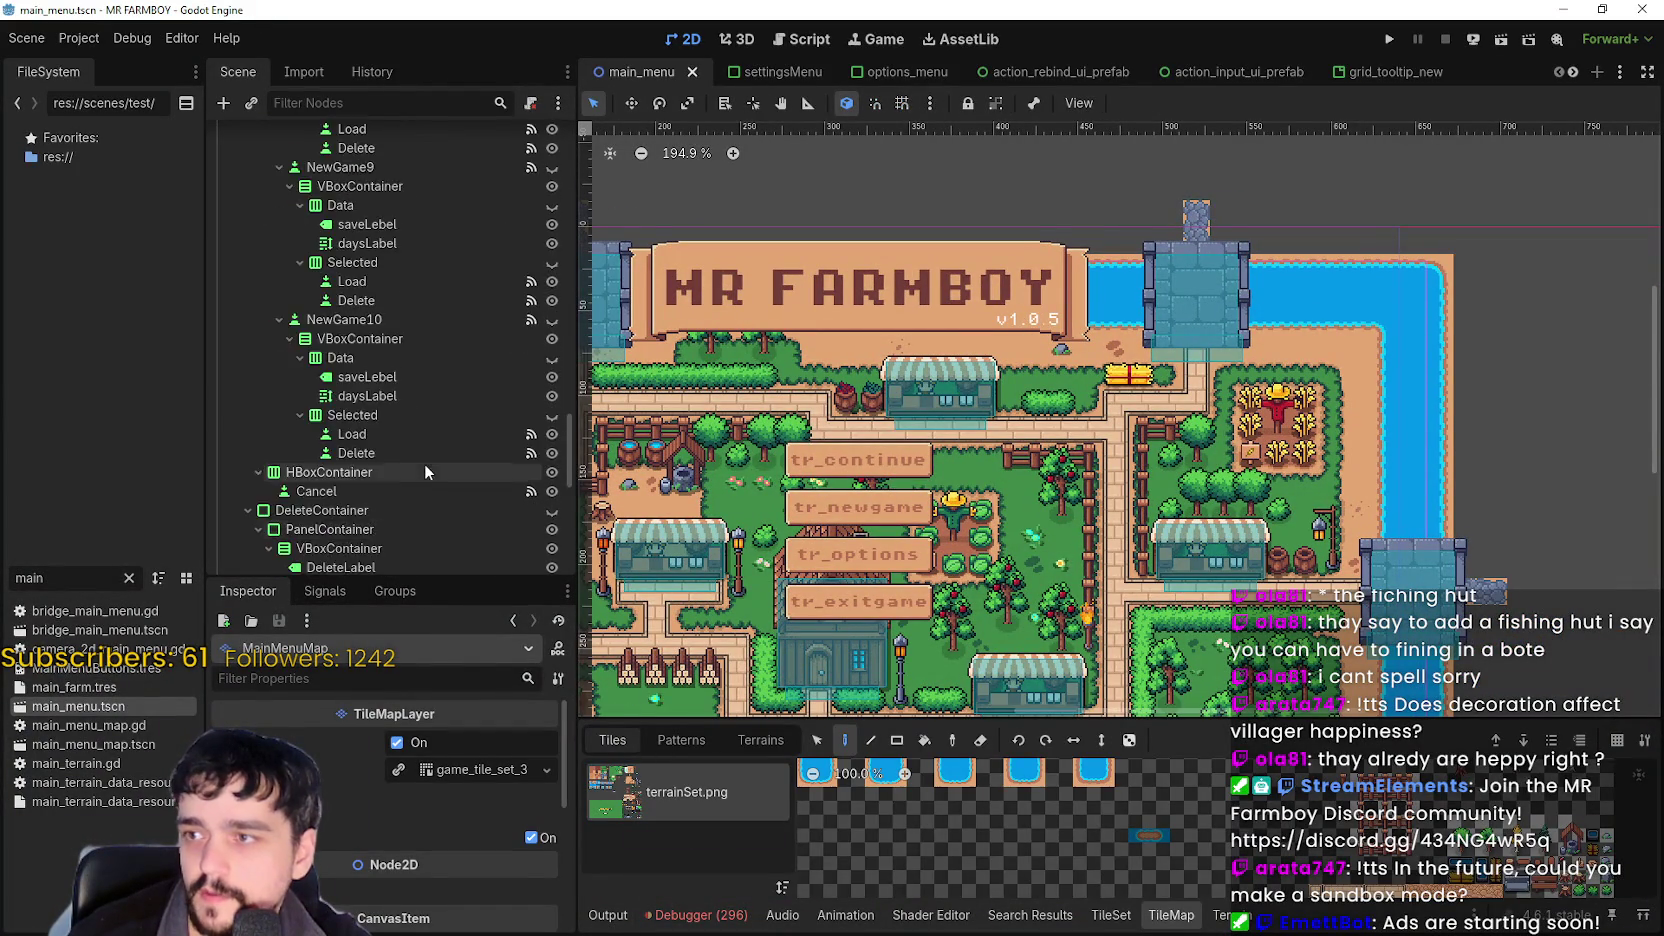
pyautogui.scroll(10, 420, 430)
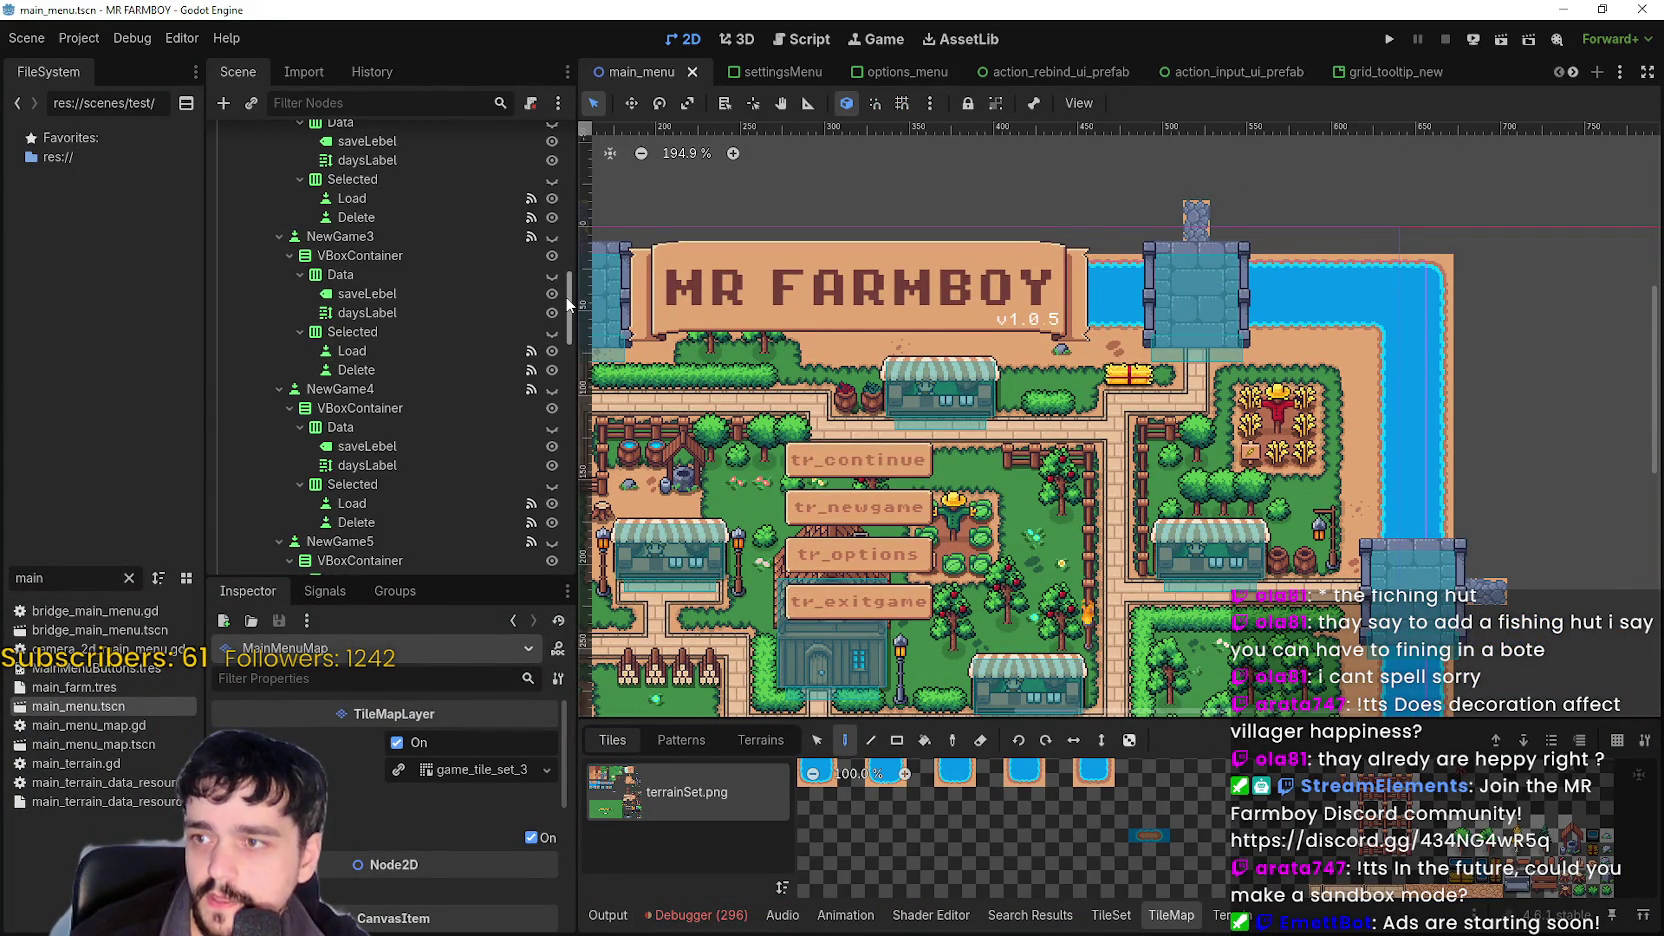
pyautogui.moveTo(567, 305); pyautogui.dragTo(582, 150)
pyautogui.click(367, 250)
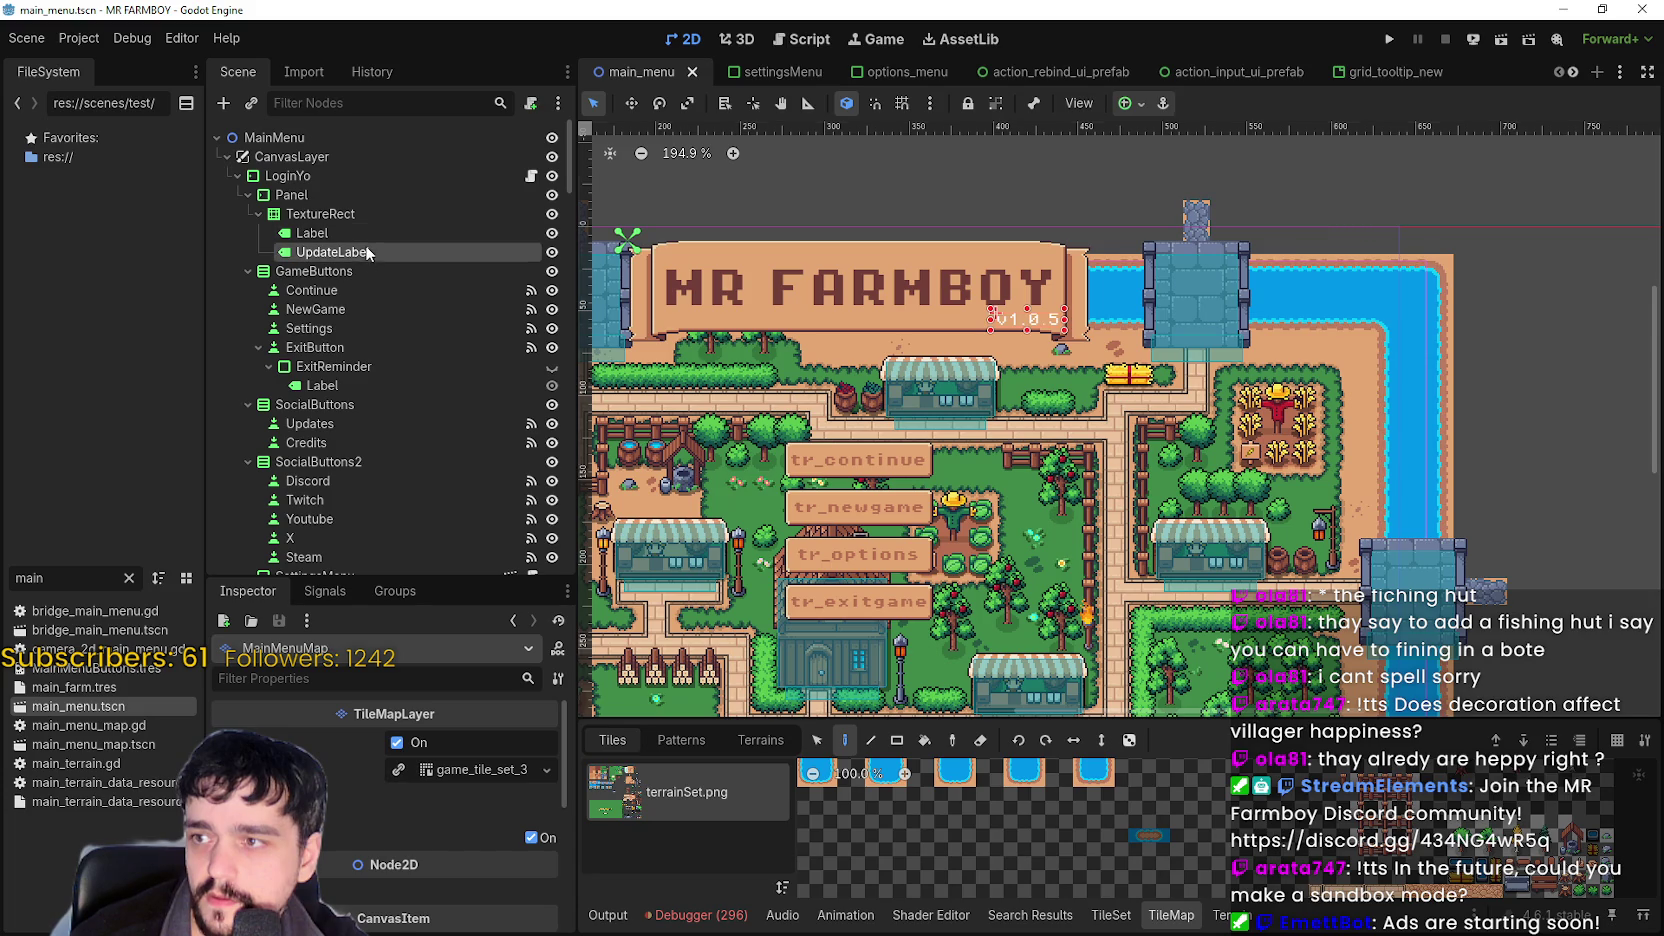
pyautogui.press('BackSpace')
pyautogui.write('6 BETA')
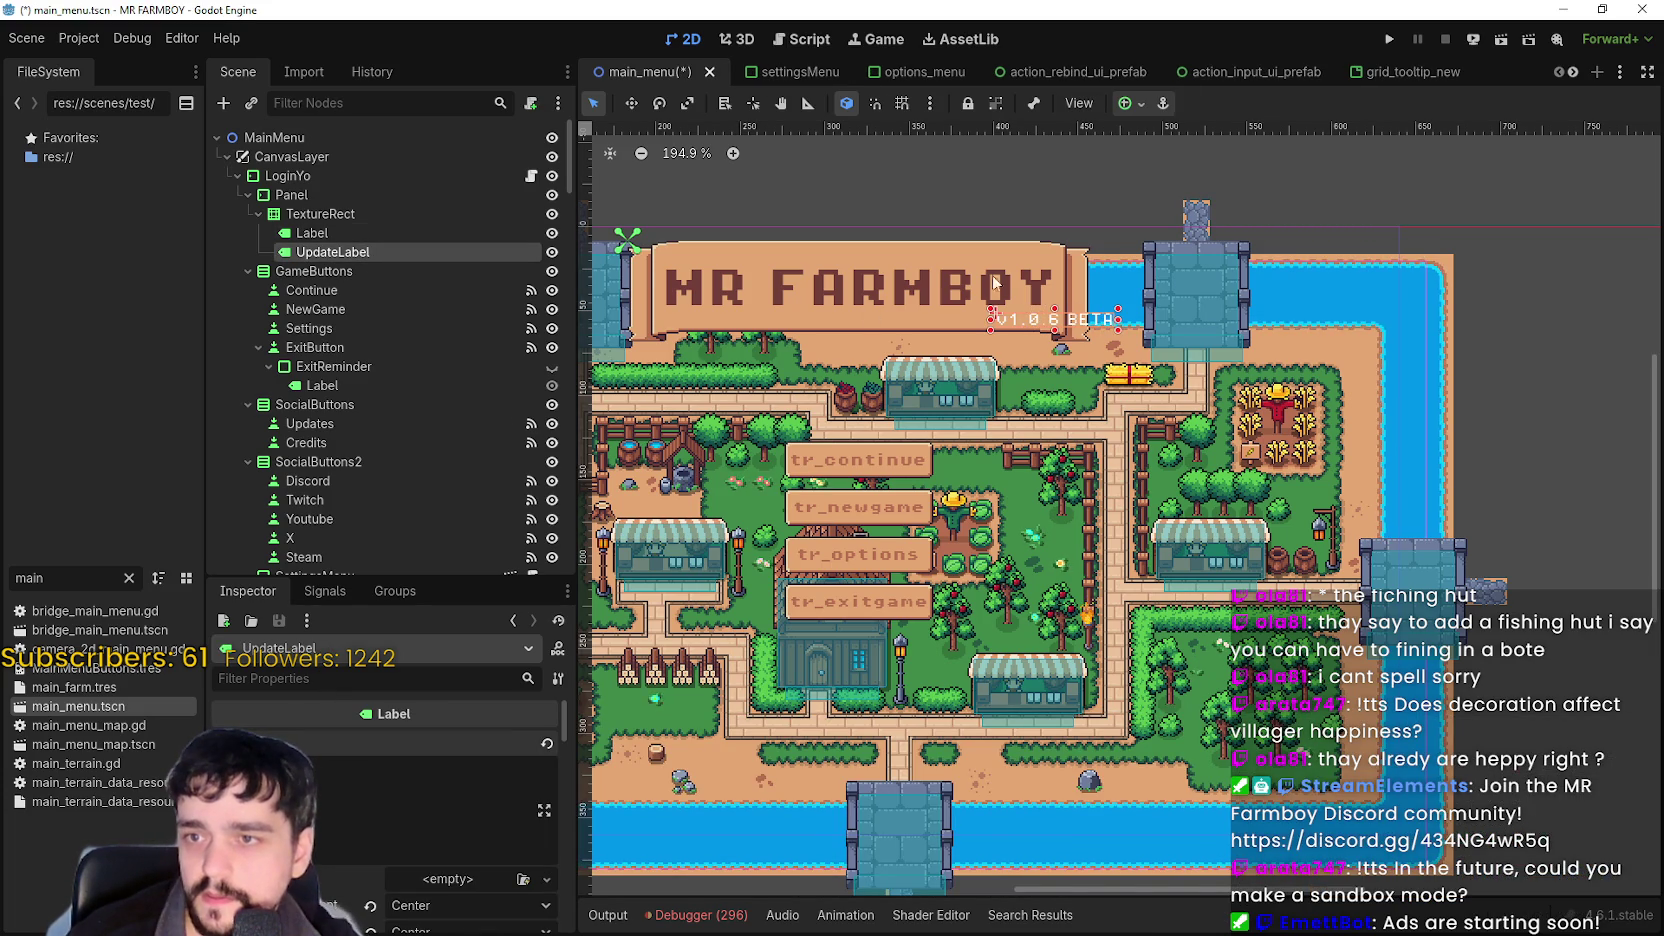
pyautogui.scroll(5, 1055, 310)
pyautogui.click(632, 104)
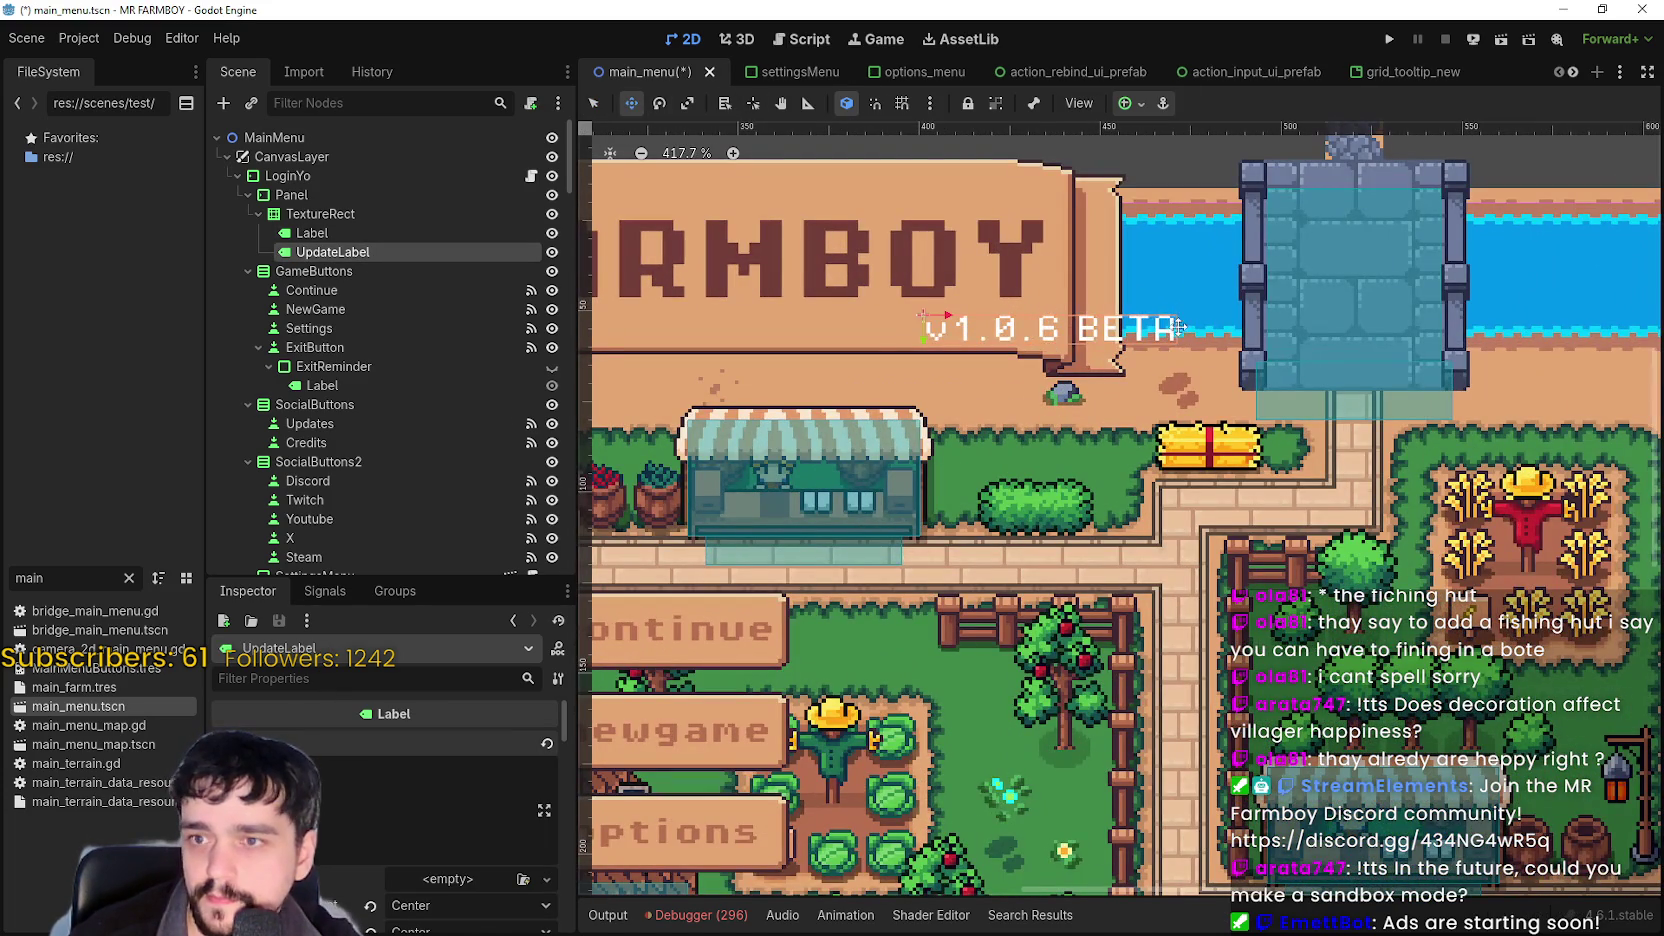
pyautogui.moveTo(1178, 330); pyautogui.dragTo(1034, 328)
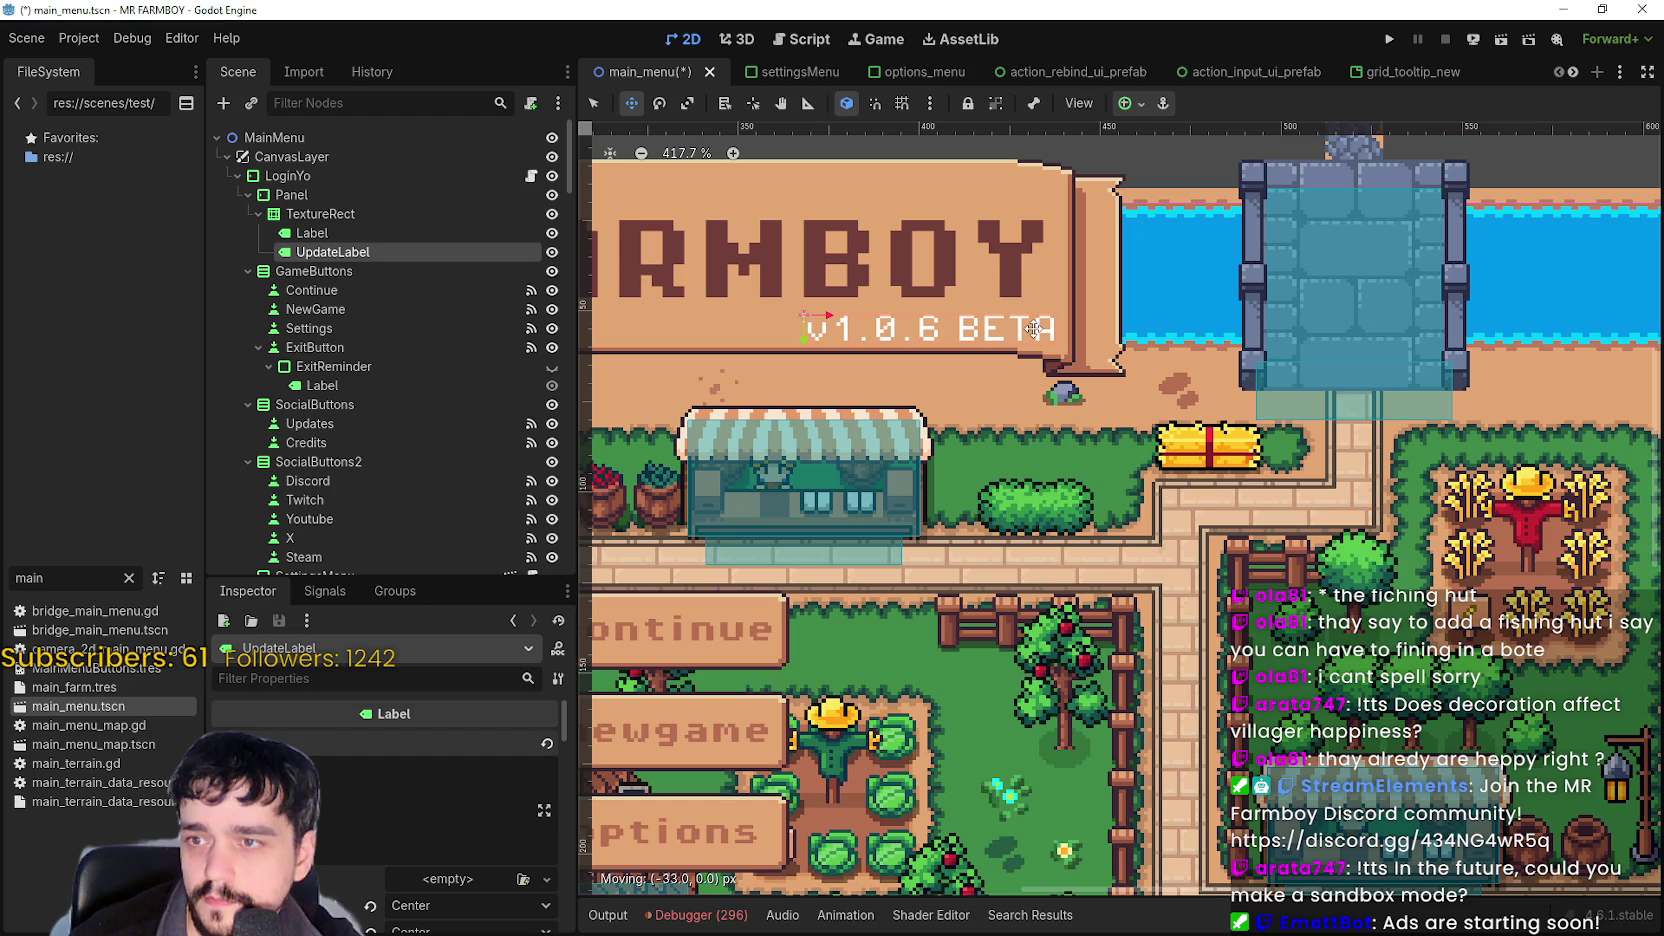
# Set the label's font colour override to red (ff0000) and save main_menu.tscn.
pyautogui.scroll(-10, 343, 838)
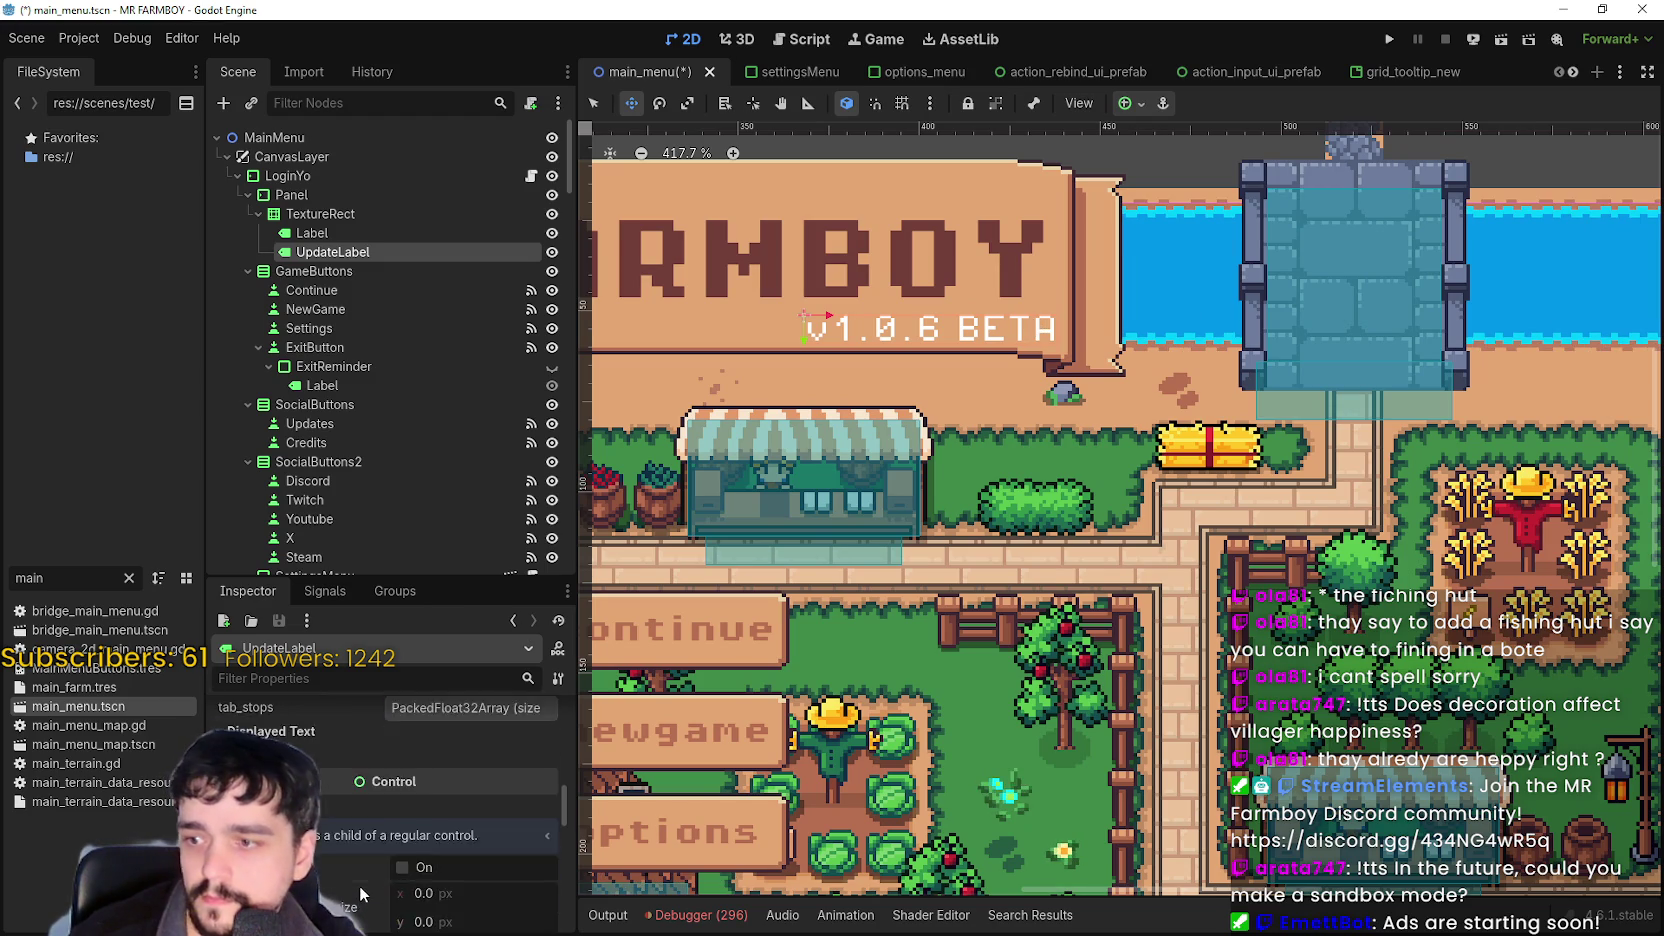
pyautogui.scroll(-5, 368, 859)
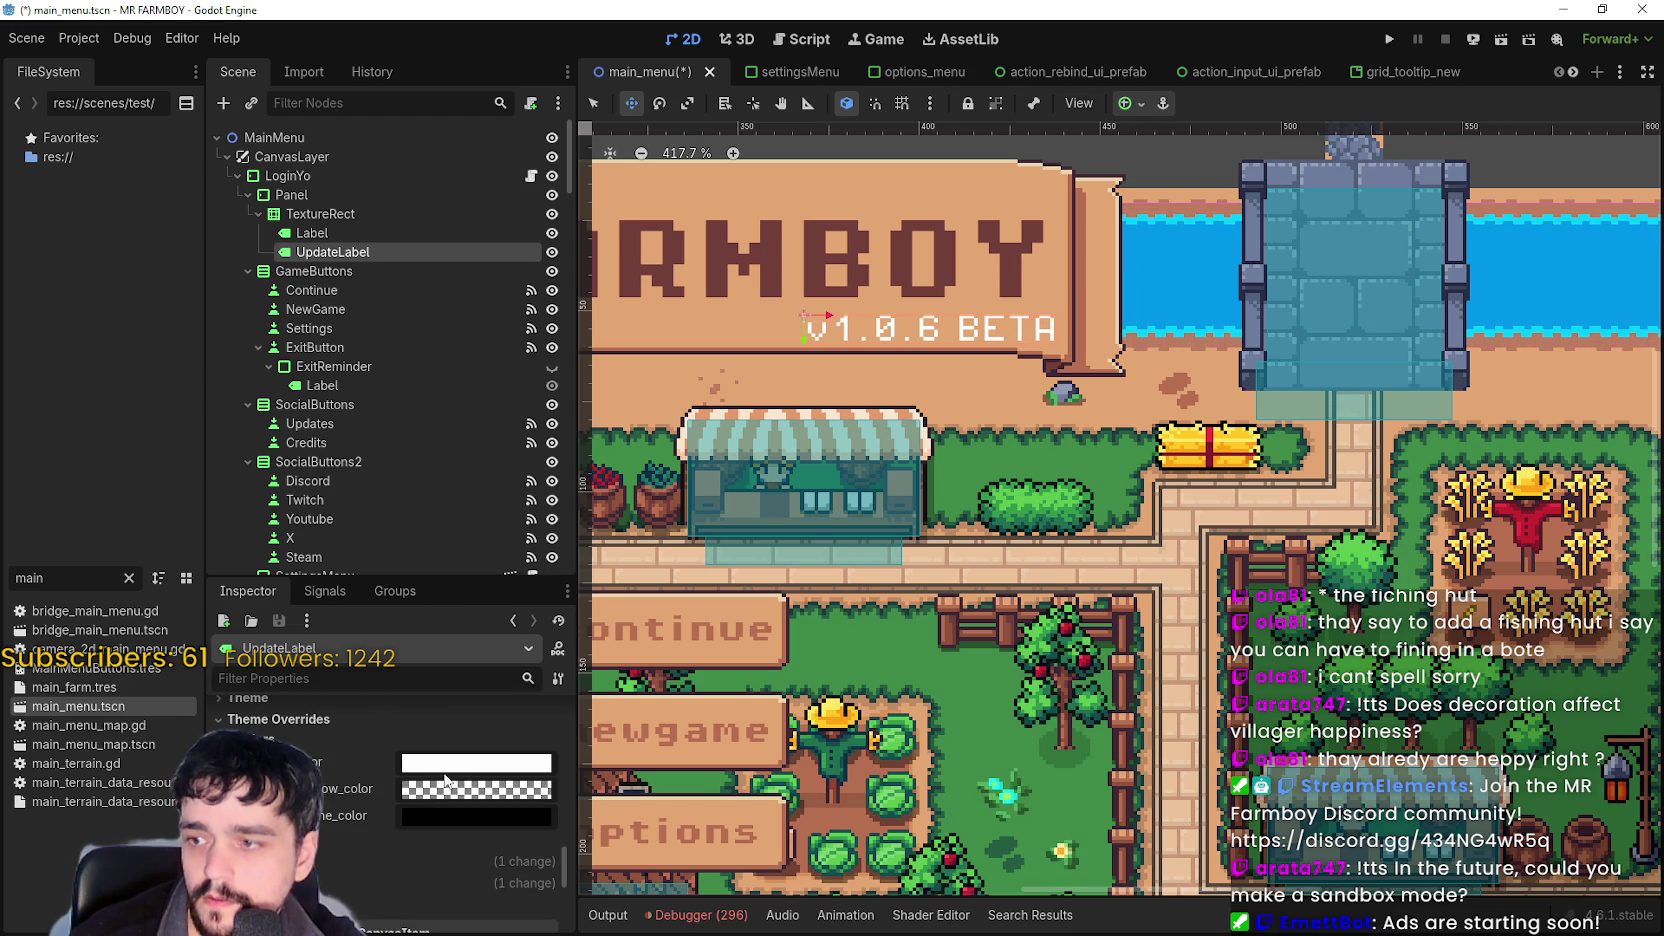
pyautogui.click(460, 772)
pyautogui.write('ff00ff')
pyautogui.press('Return')
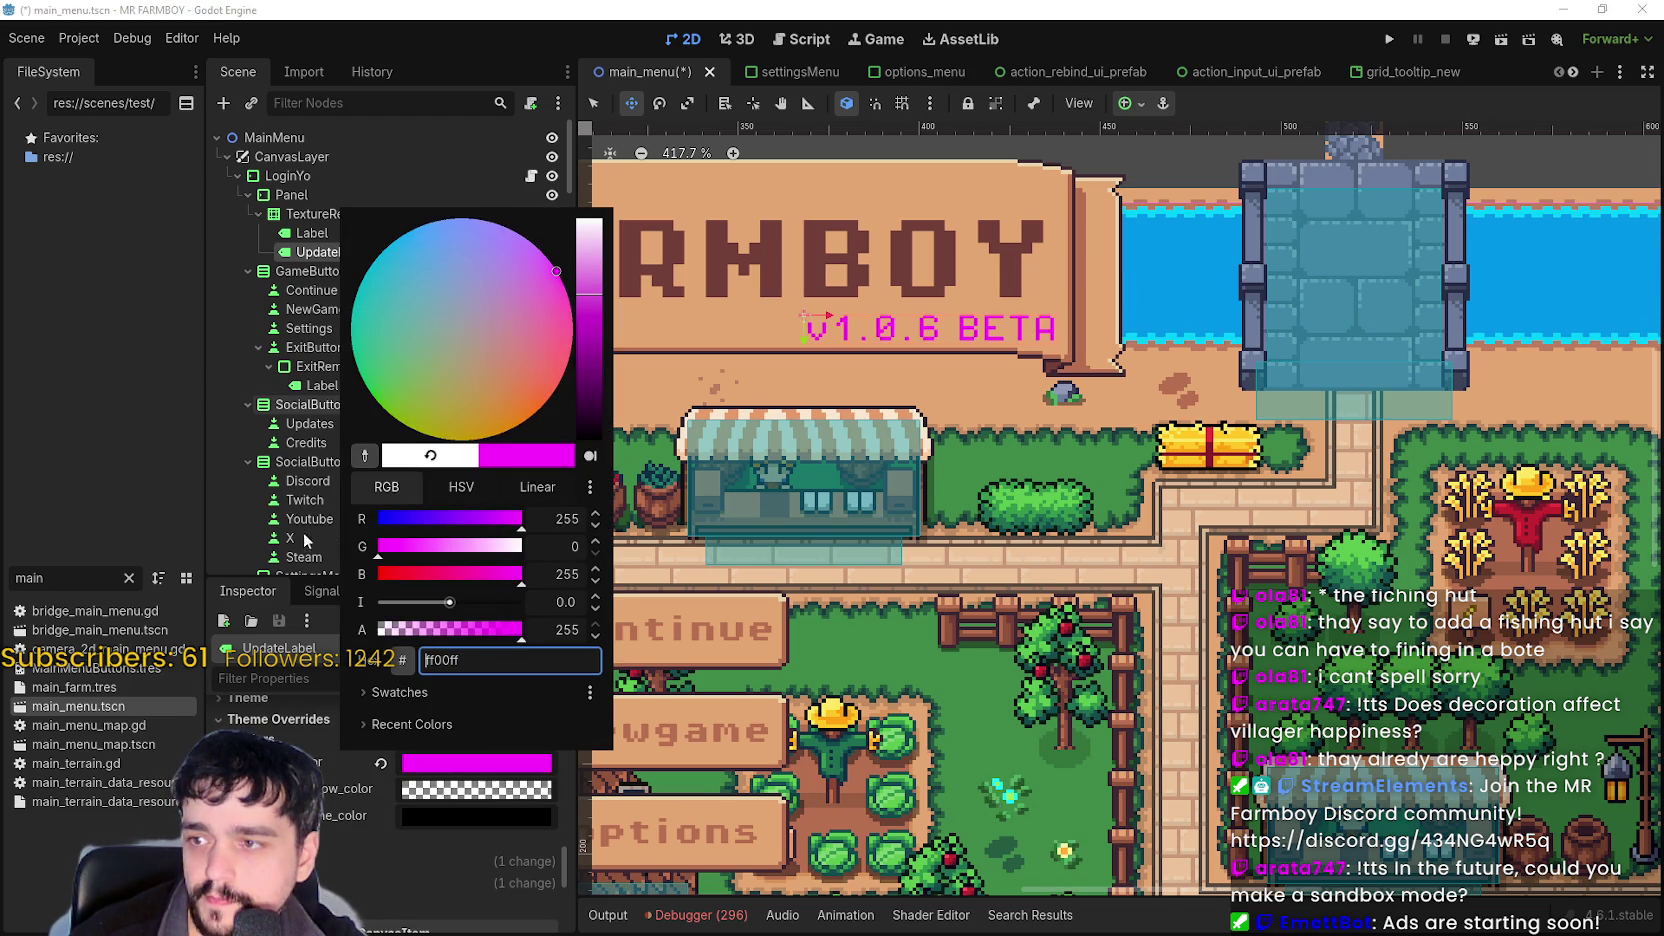
pyautogui.moveTo(390, 578); pyautogui.dragTo(376, 578)
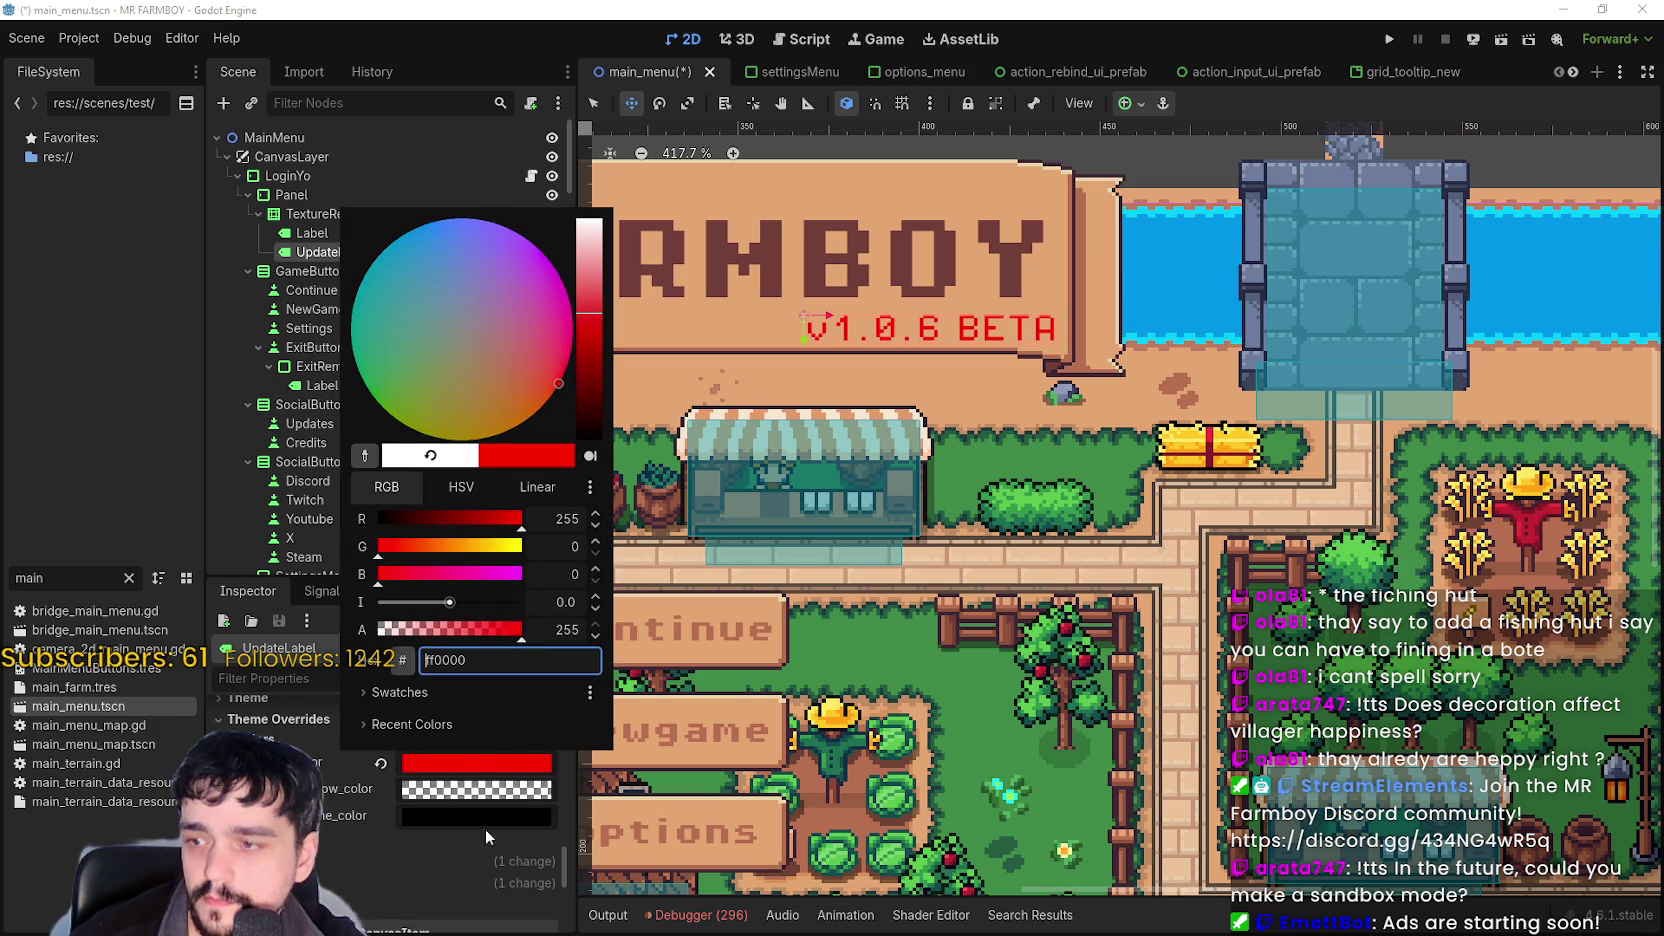
pyautogui.click(481, 760)
pyautogui.hotkey('ctrl', 's')
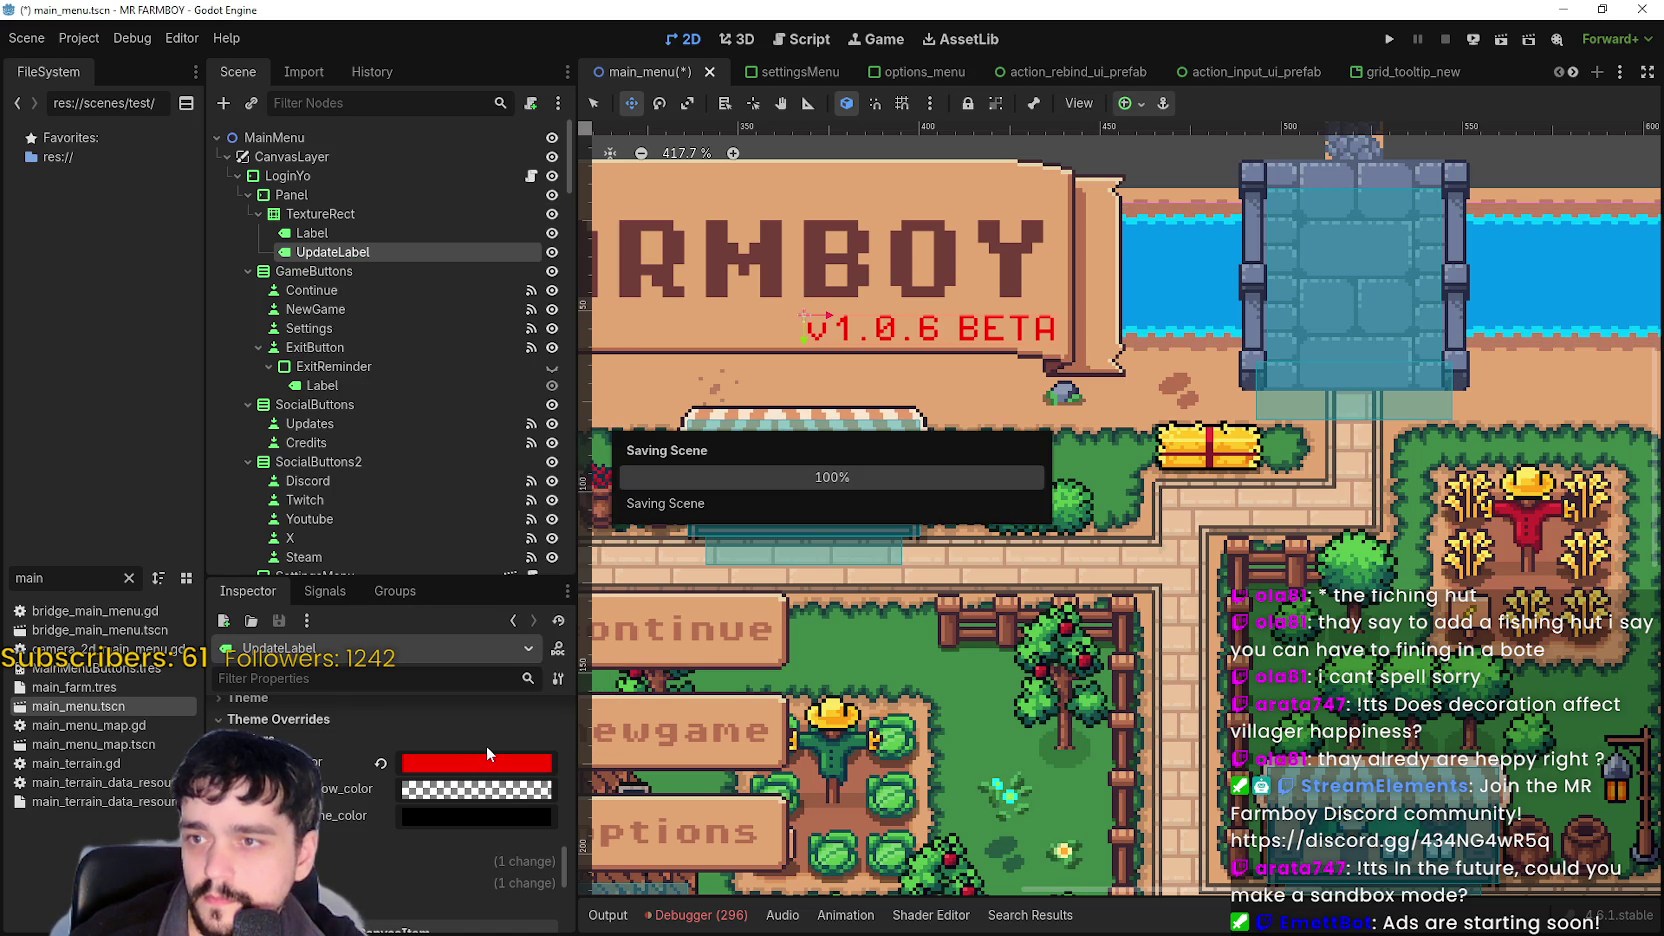
pyautogui.scroll(-2, 912, 427)
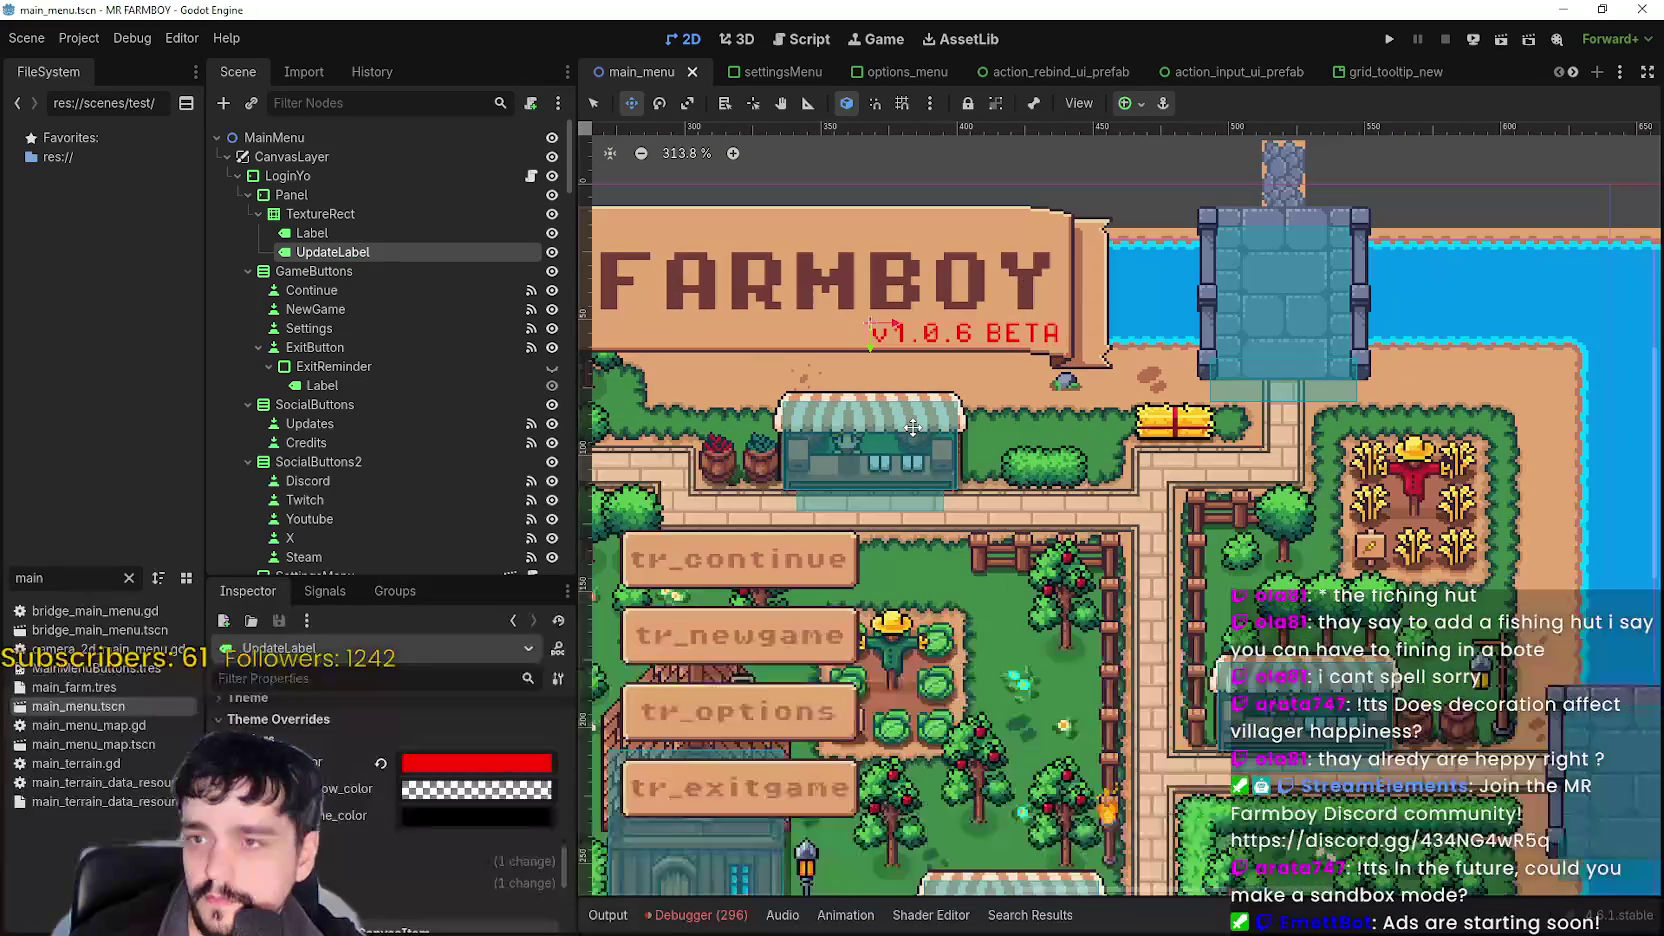
# Open settingsMenu.tscn via a 'setting' filter and set its UpdateLabel text to 'v 1.0.'.
pyautogui.scroll(-1, 912, 427)
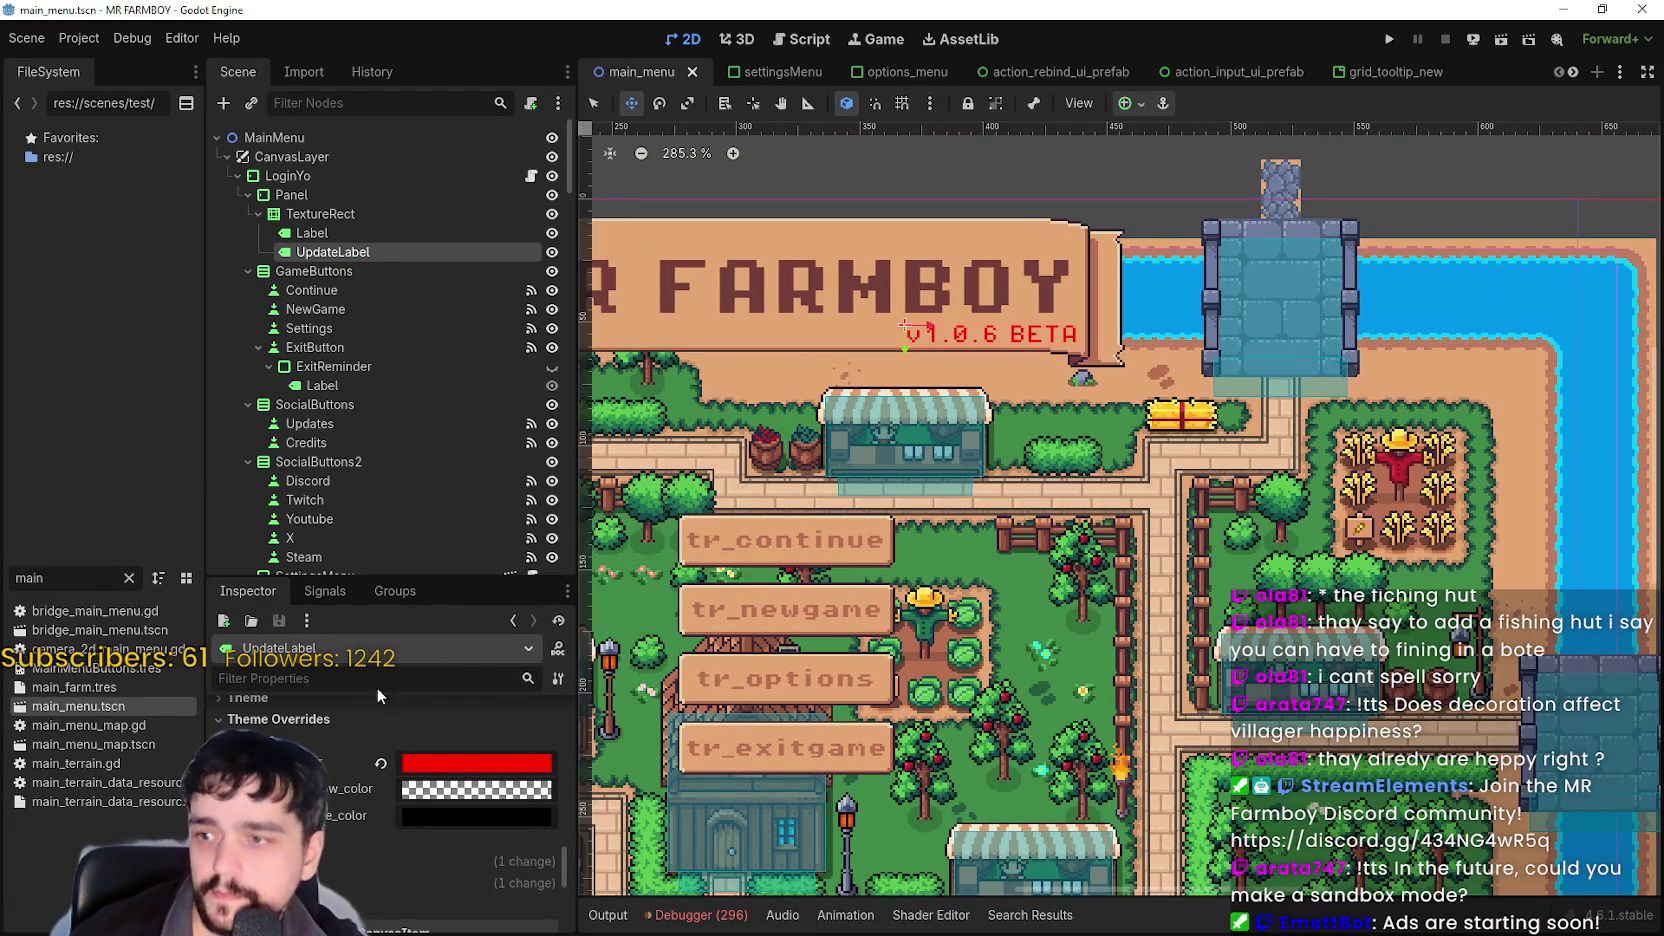
pyautogui.doubleClick(30, 578)
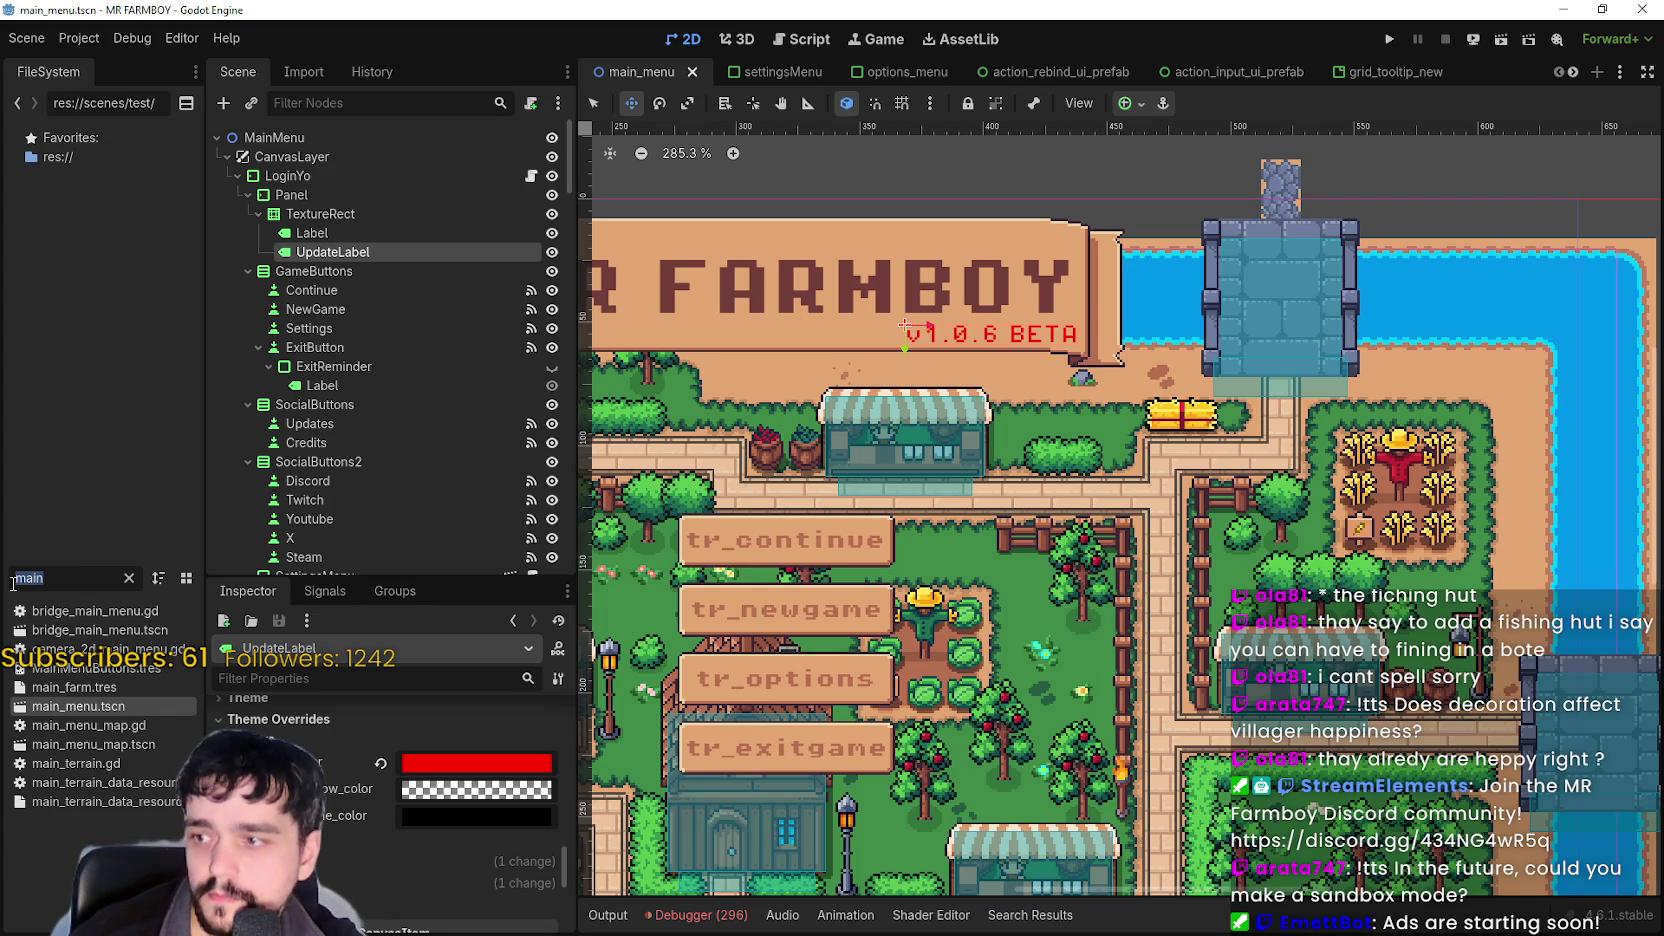
pyautogui.write('setting')
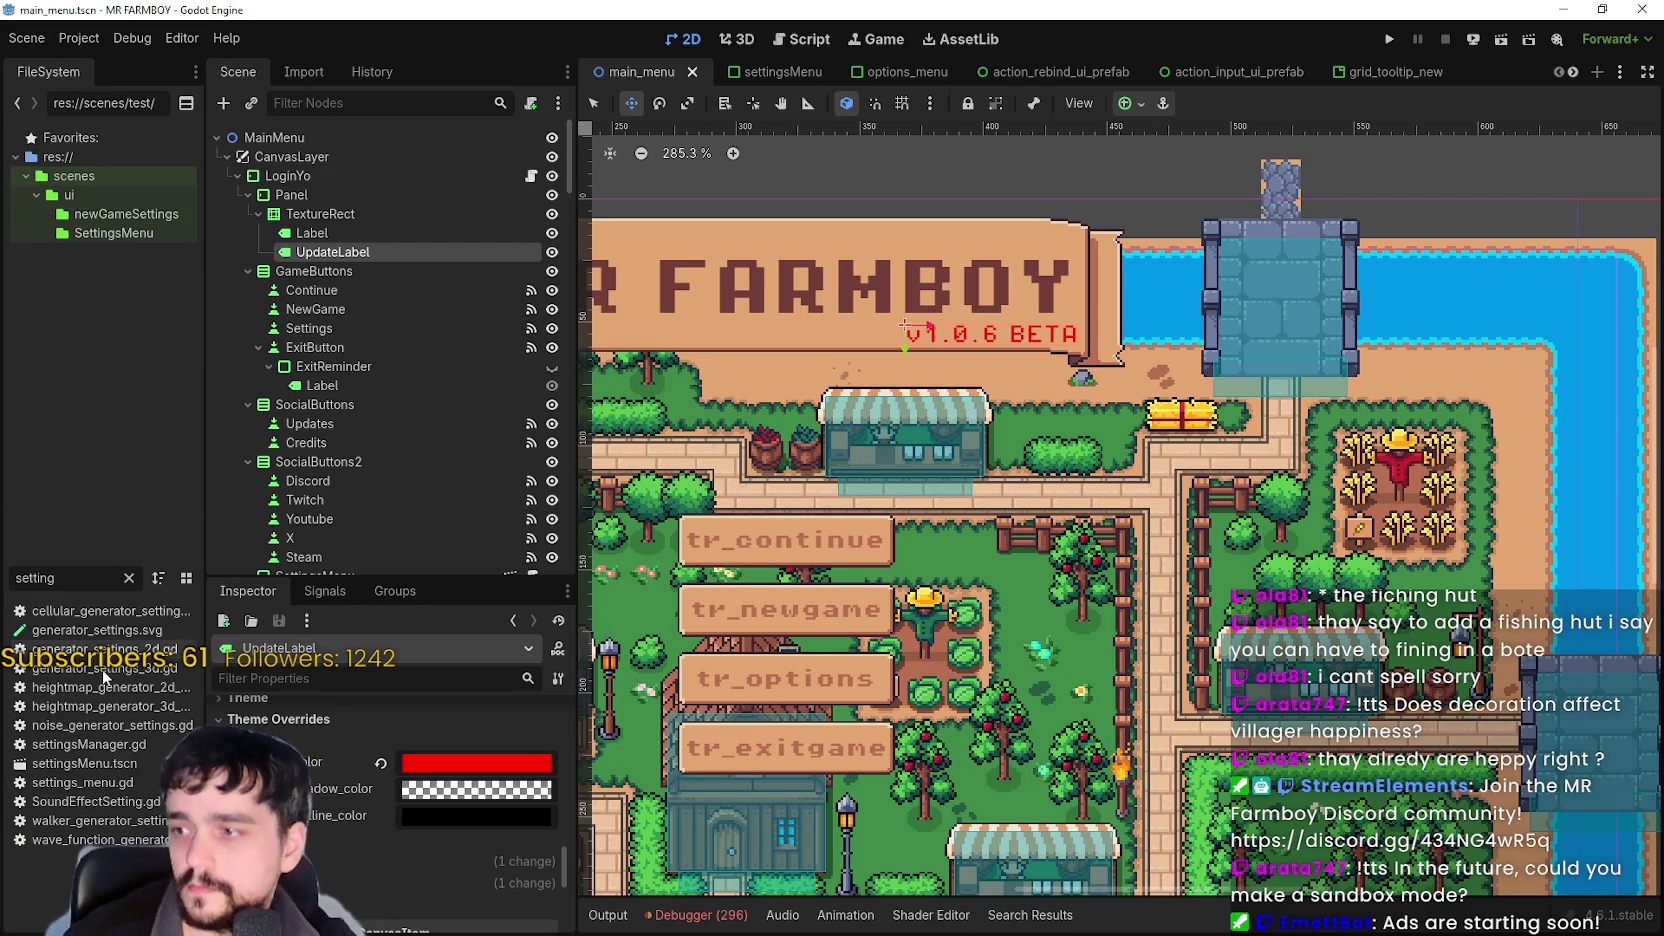
pyautogui.doubleClick(103, 760)
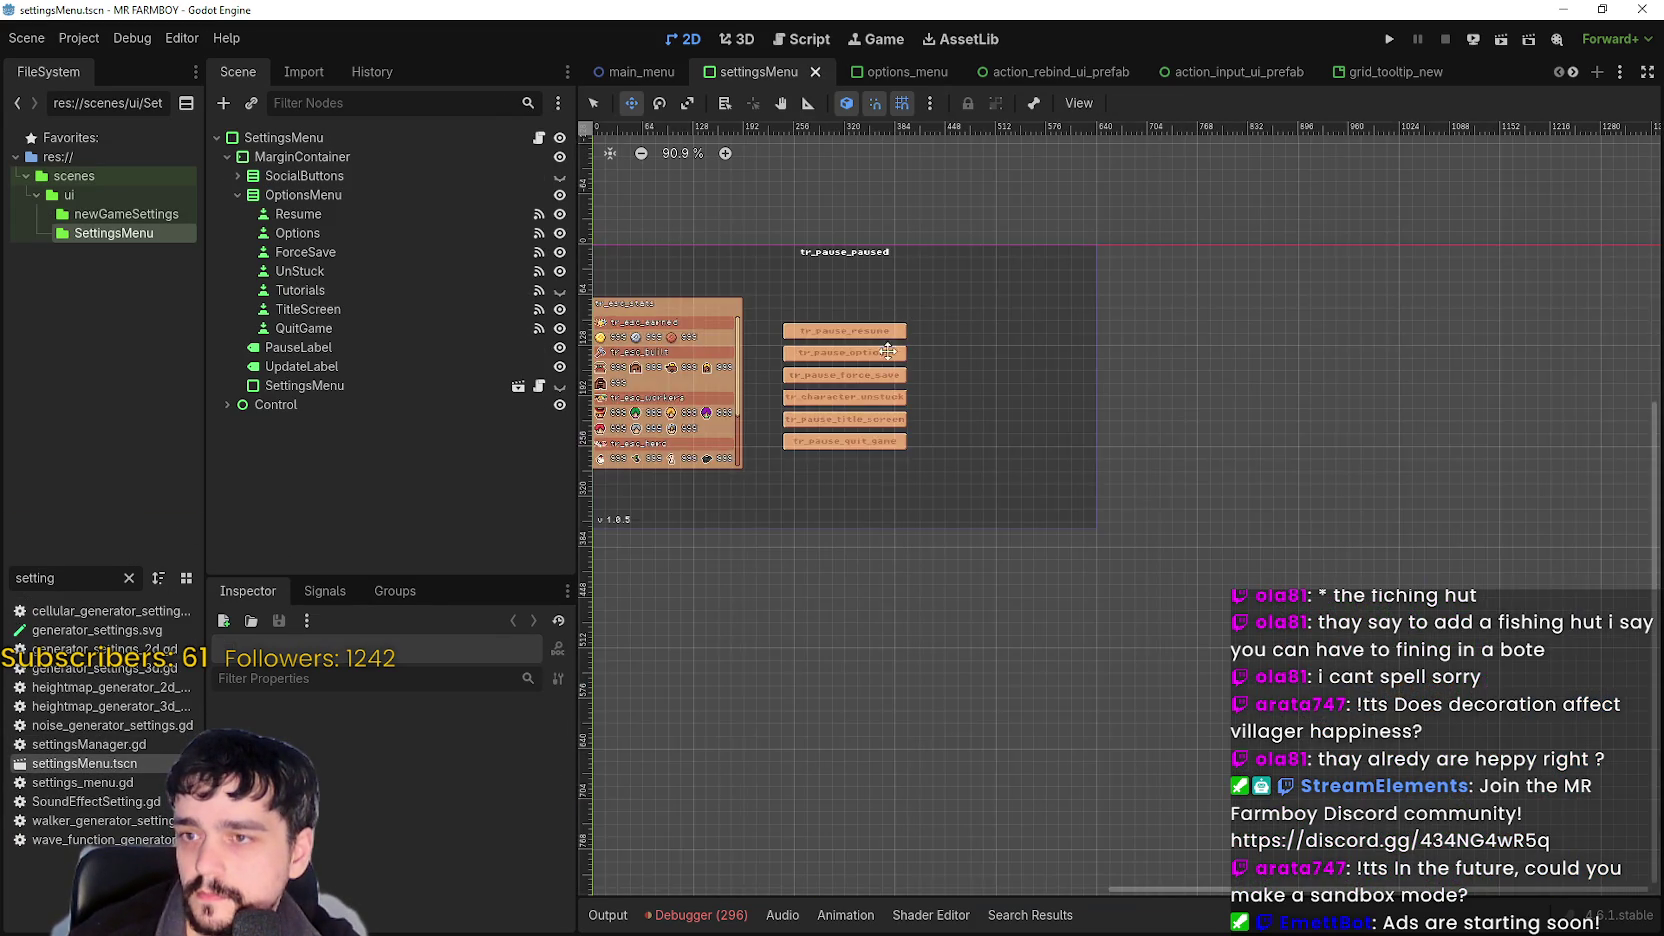
pyautogui.click(335, 366)
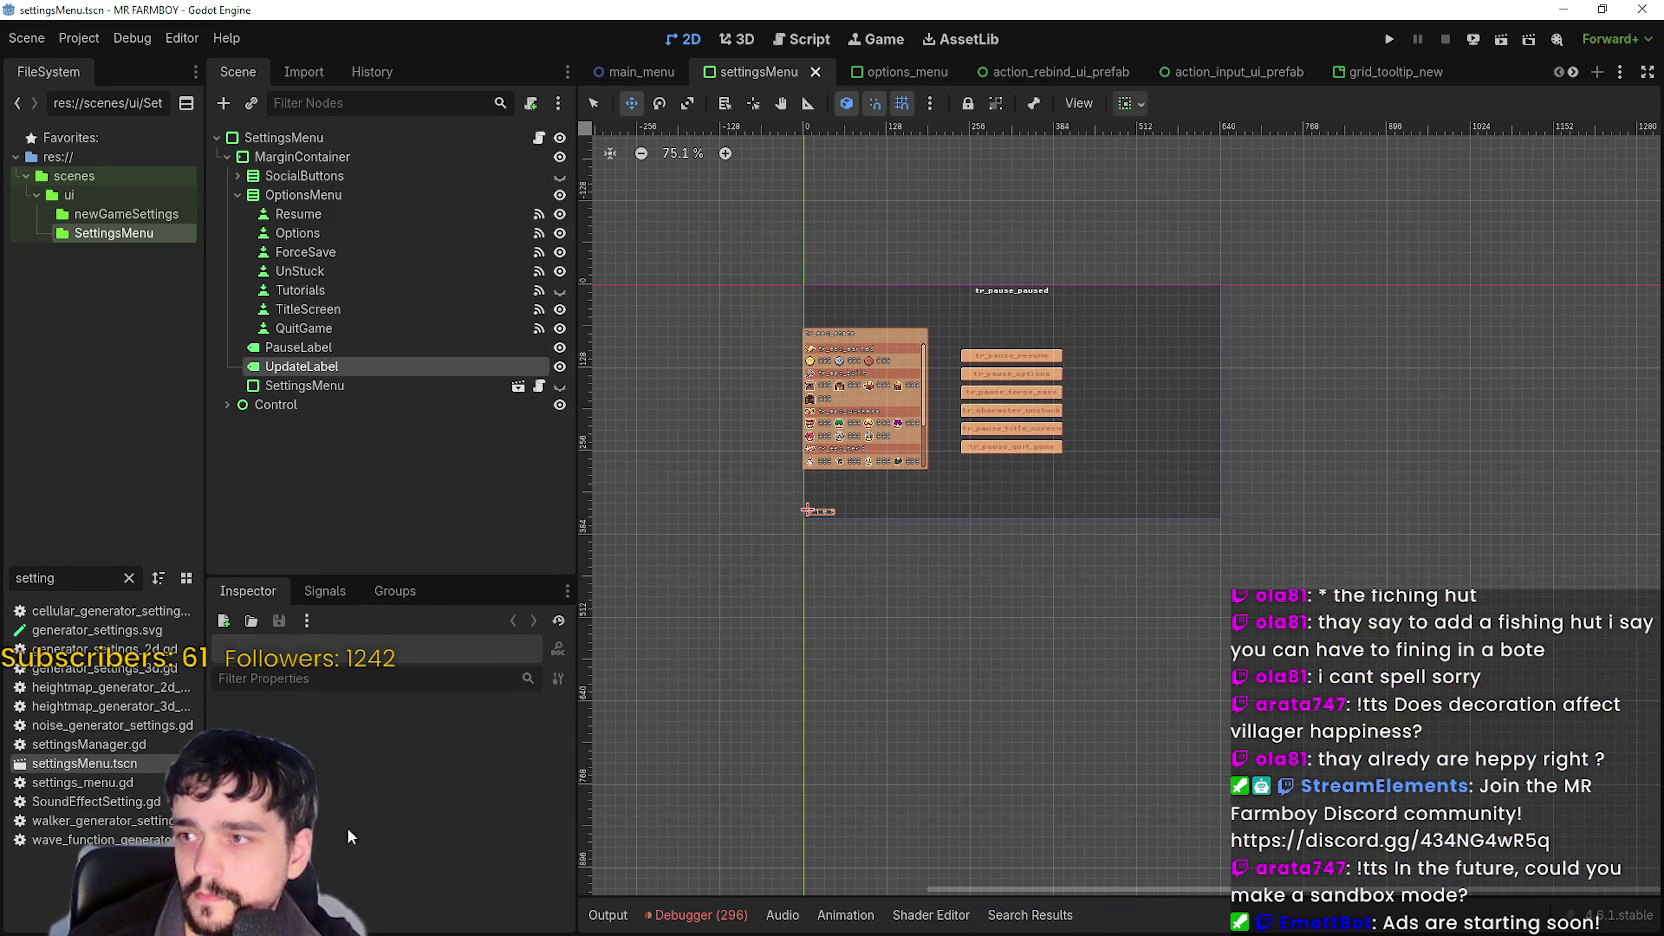
pyautogui.click(354, 769)
pyautogui.write('v 1.0.')
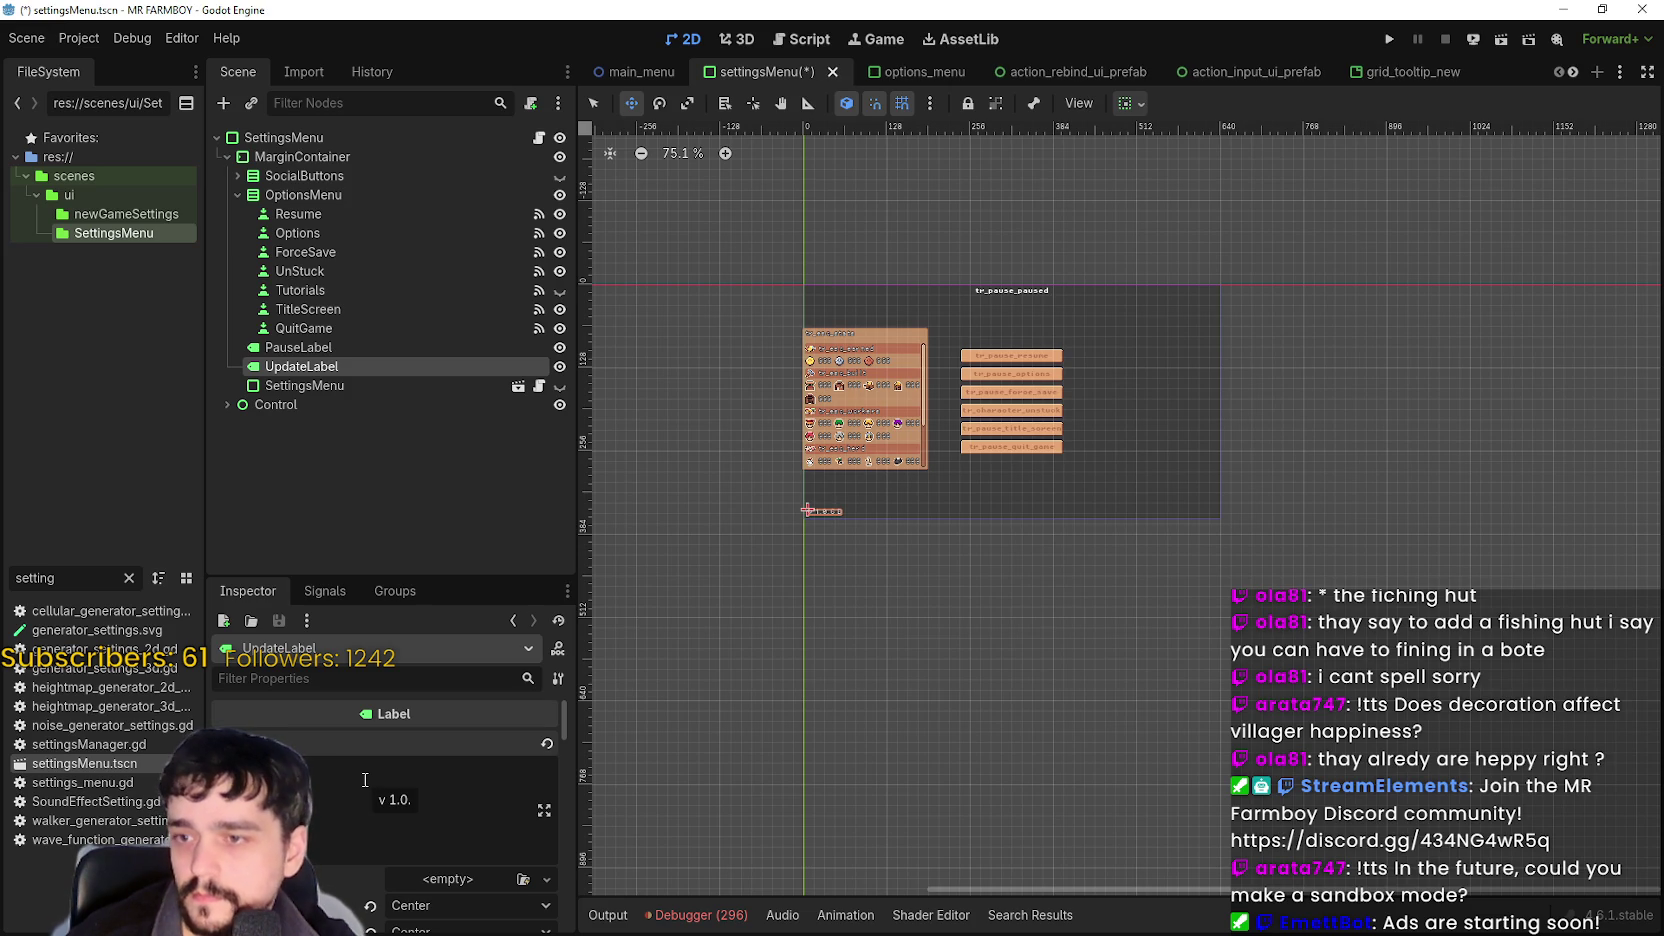
# Make the UpdateLabel font colour red (ff0000) and save the settings menu scene.
pyautogui.scroll(-10, 396, 788)
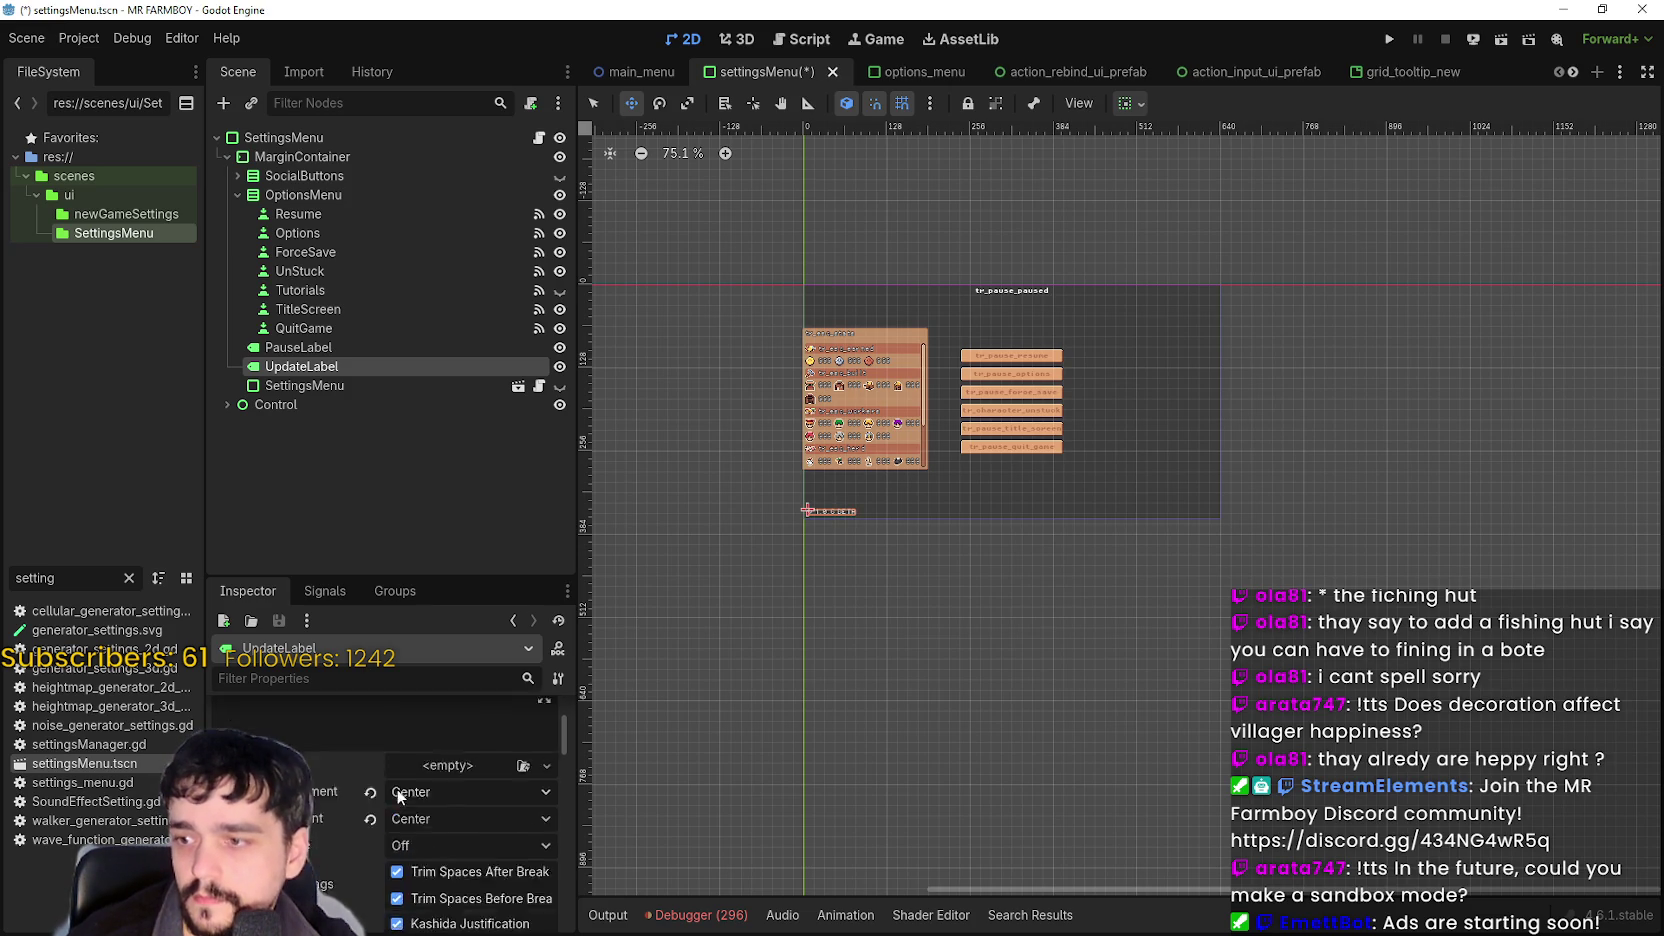
pyautogui.scroll(-10, 410, 786)
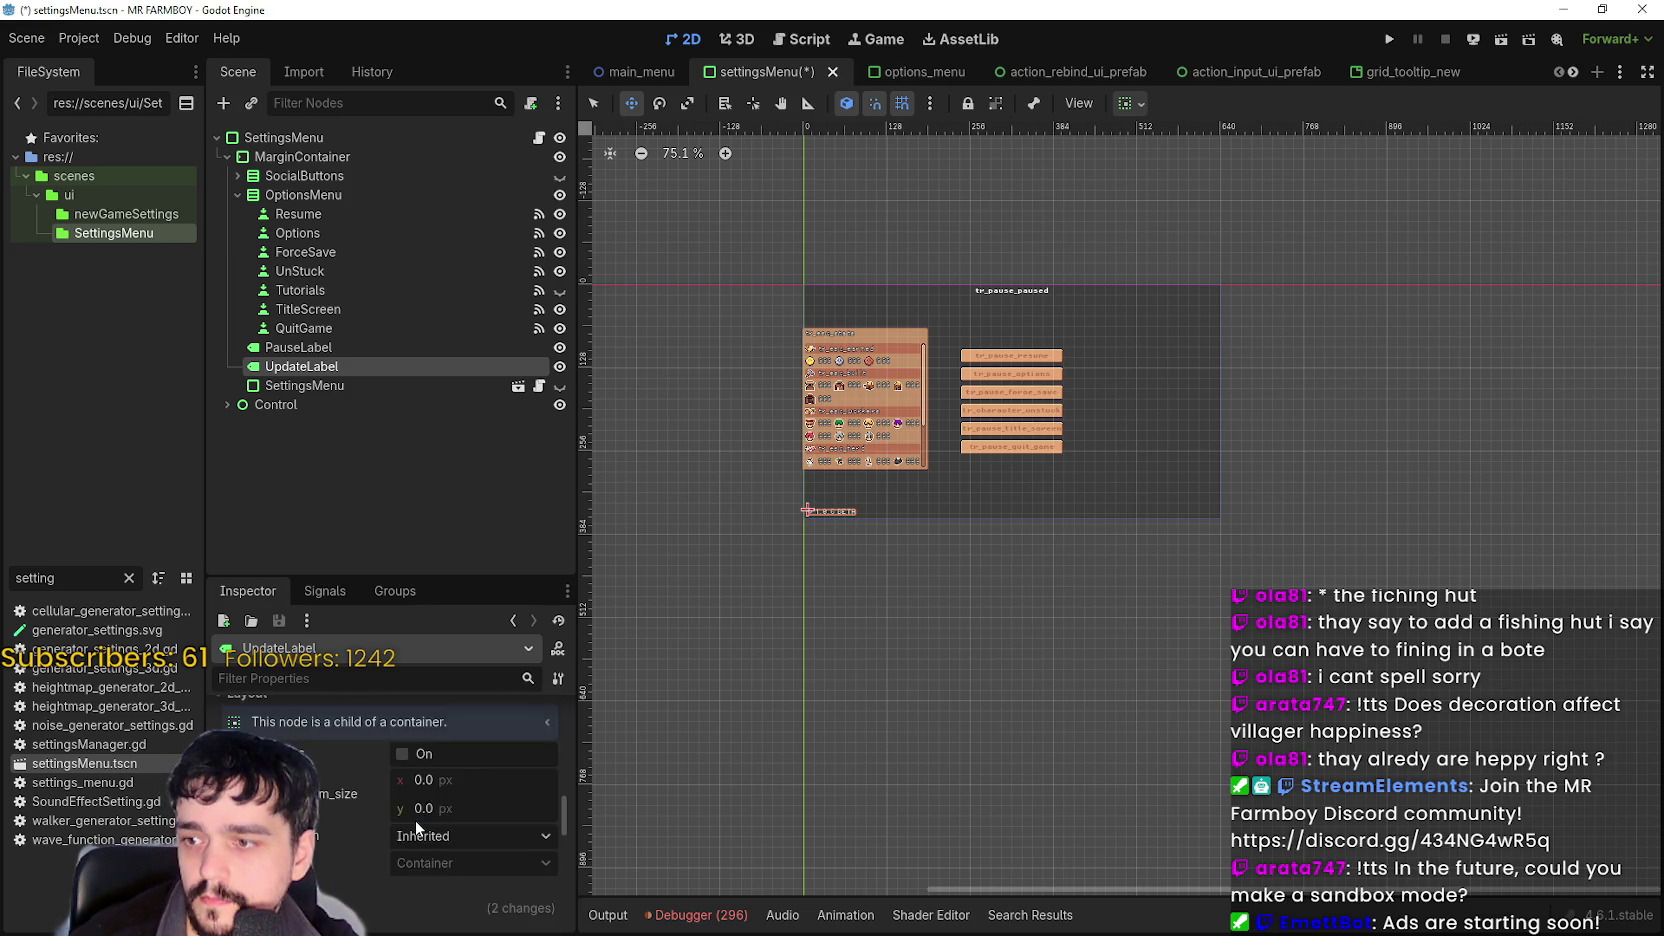
pyautogui.scroll(-3, 415, 812)
pyautogui.click(453, 755)
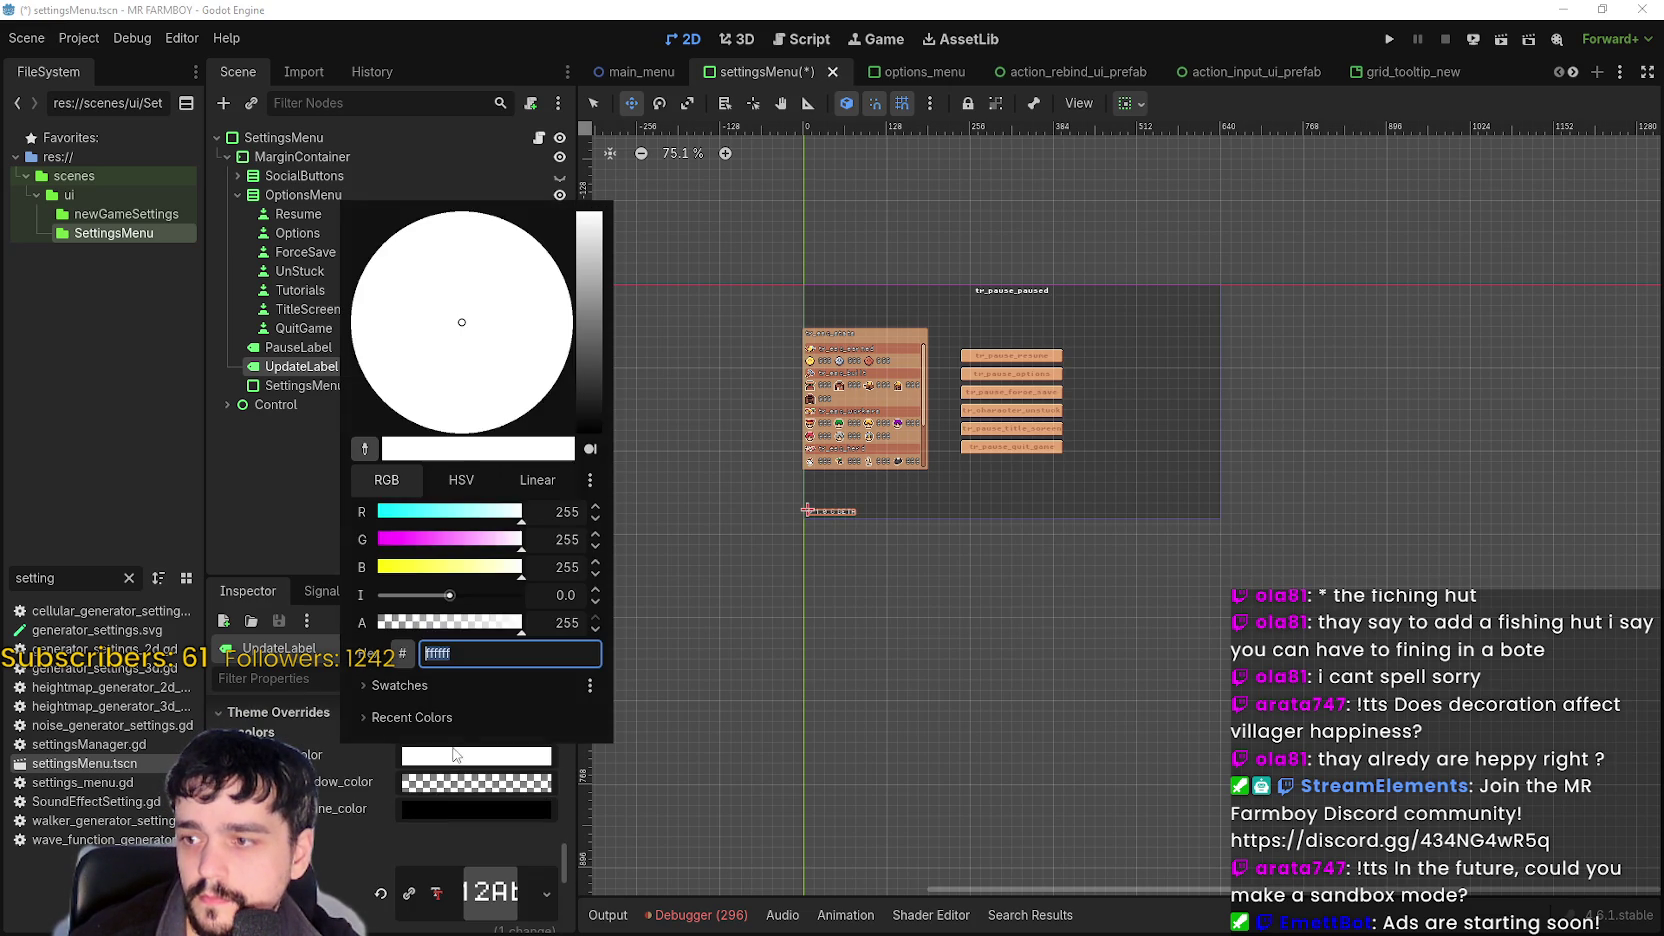
pyautogui.click(405, 541)
pyautogui.click(407, 566)
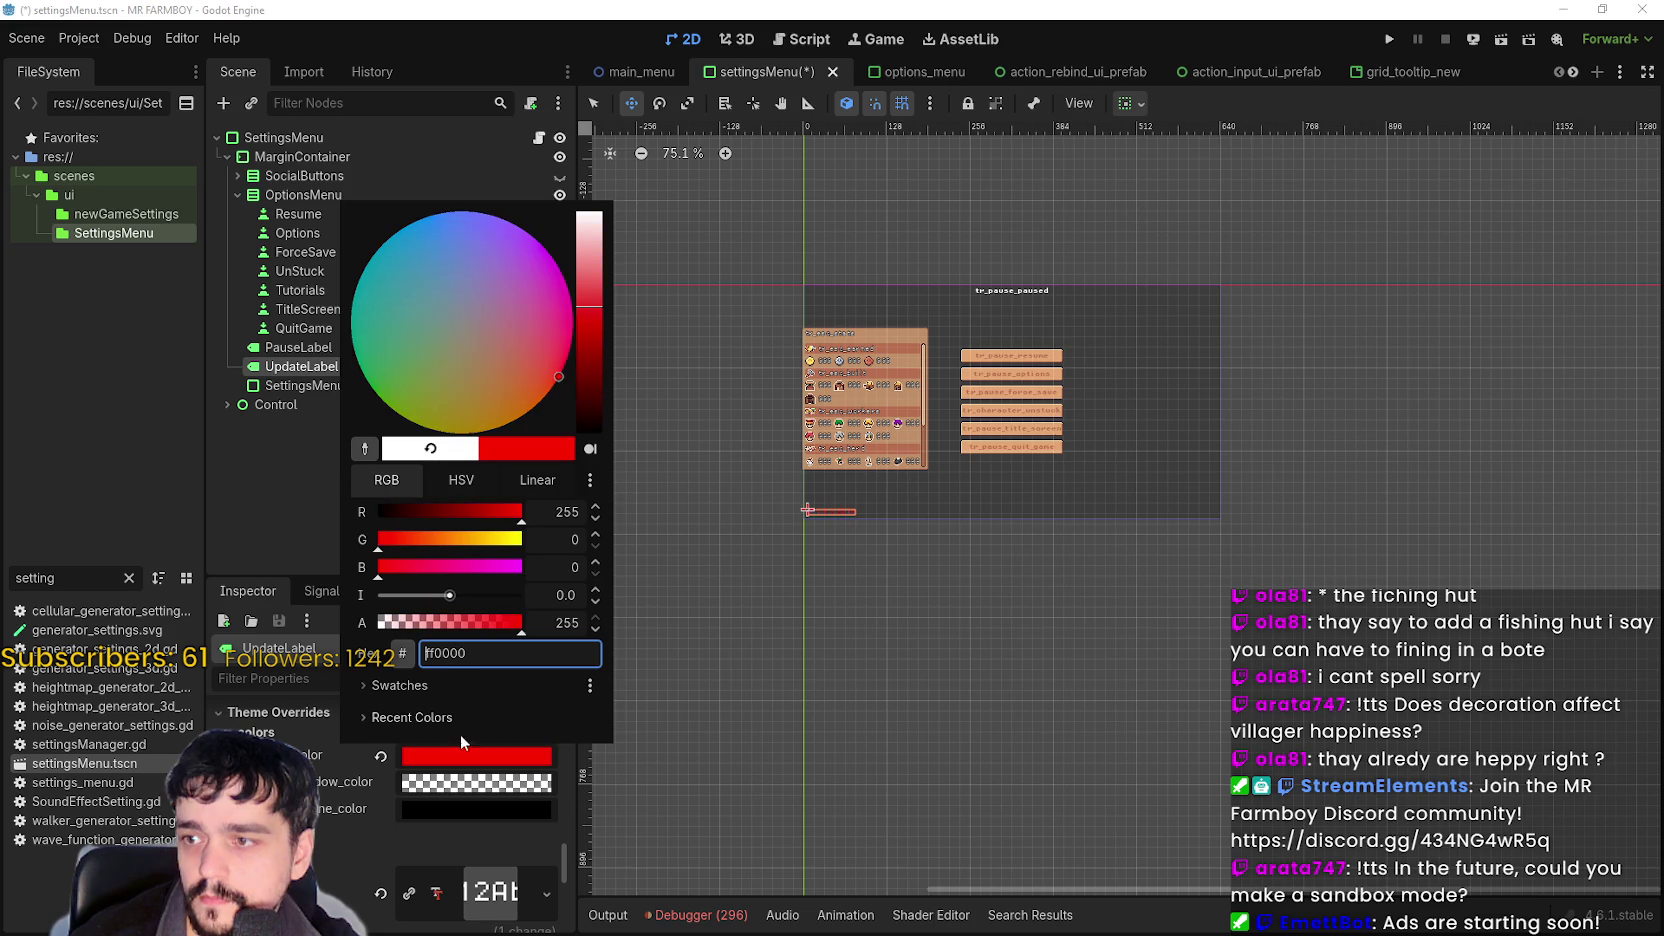
pyautogui.click(463, 745)
pyautogui.scroll(6, 800, 460)
pyautogui.hotkey('ctrl', 's')
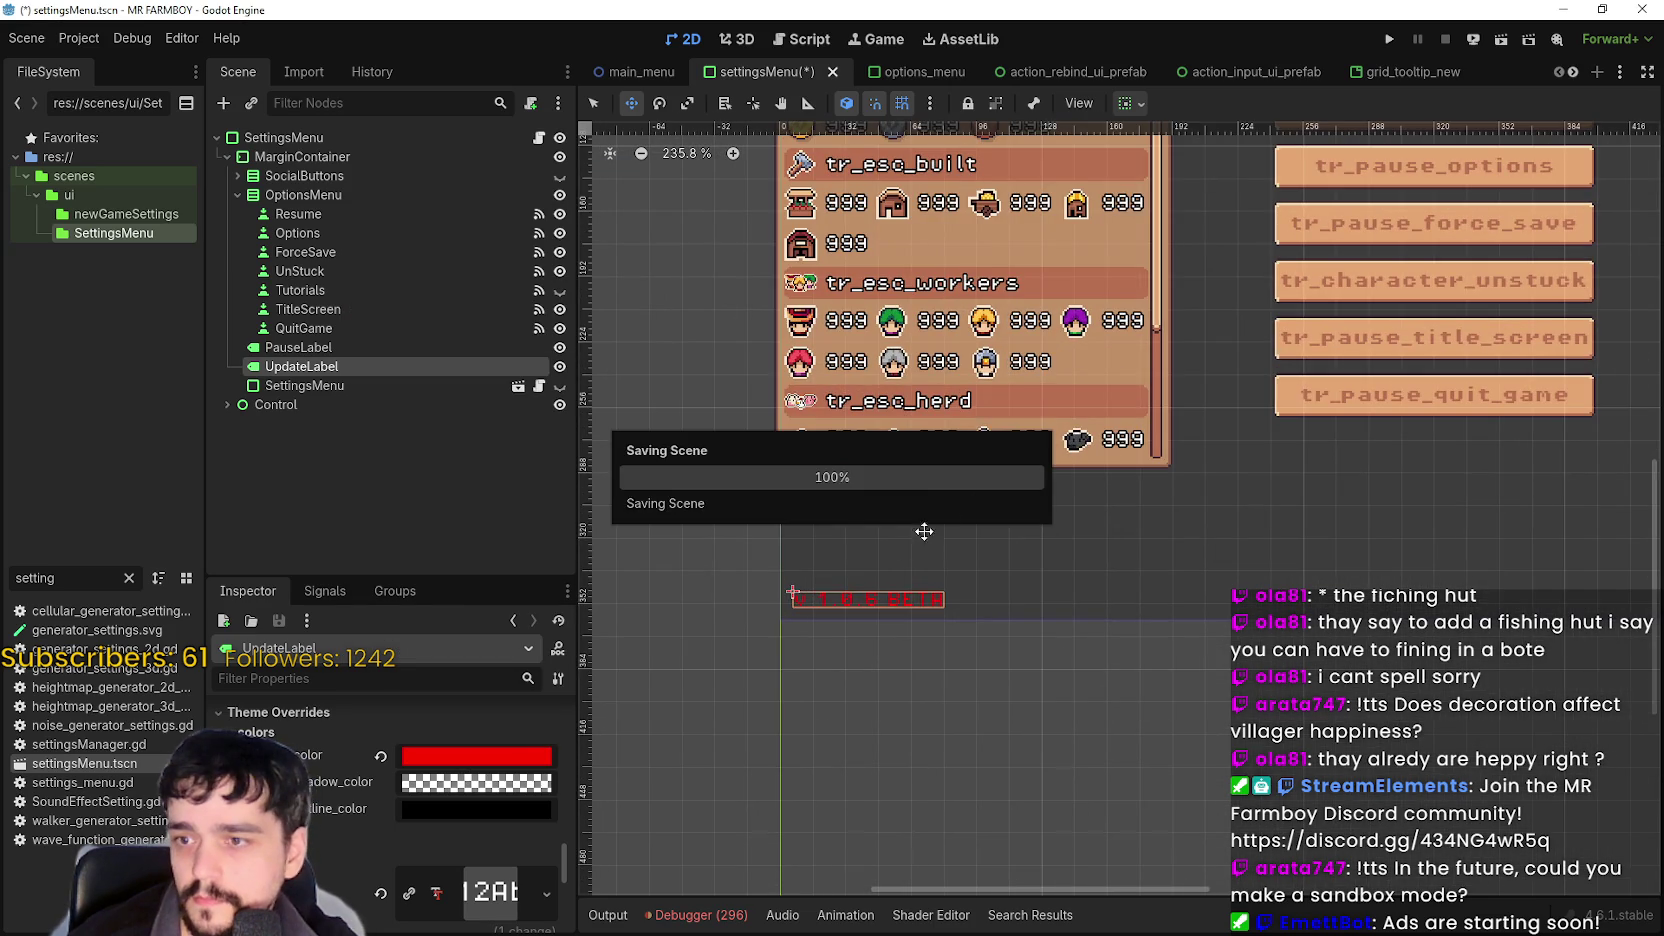
# Clear the FileSystem filter and scroll through the open scene tabs.
pyautogui.scroll(-5, 1023, 393)
pyautogui.scroll(4, 1138, 406)
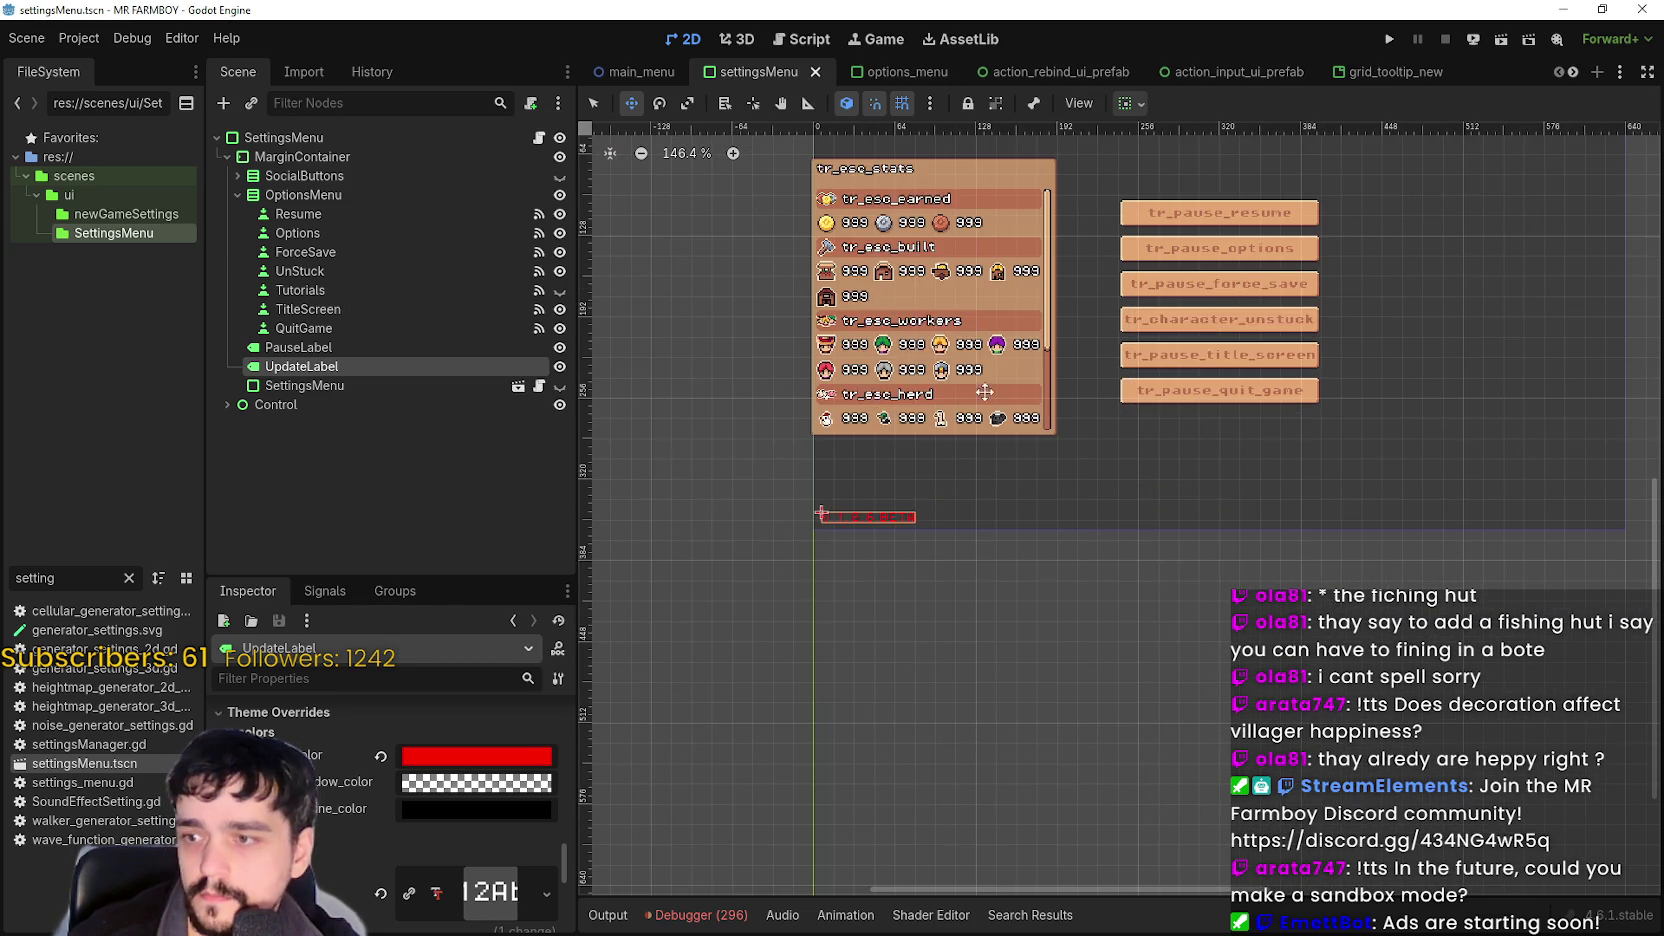
pyautogui.click(128, 578)
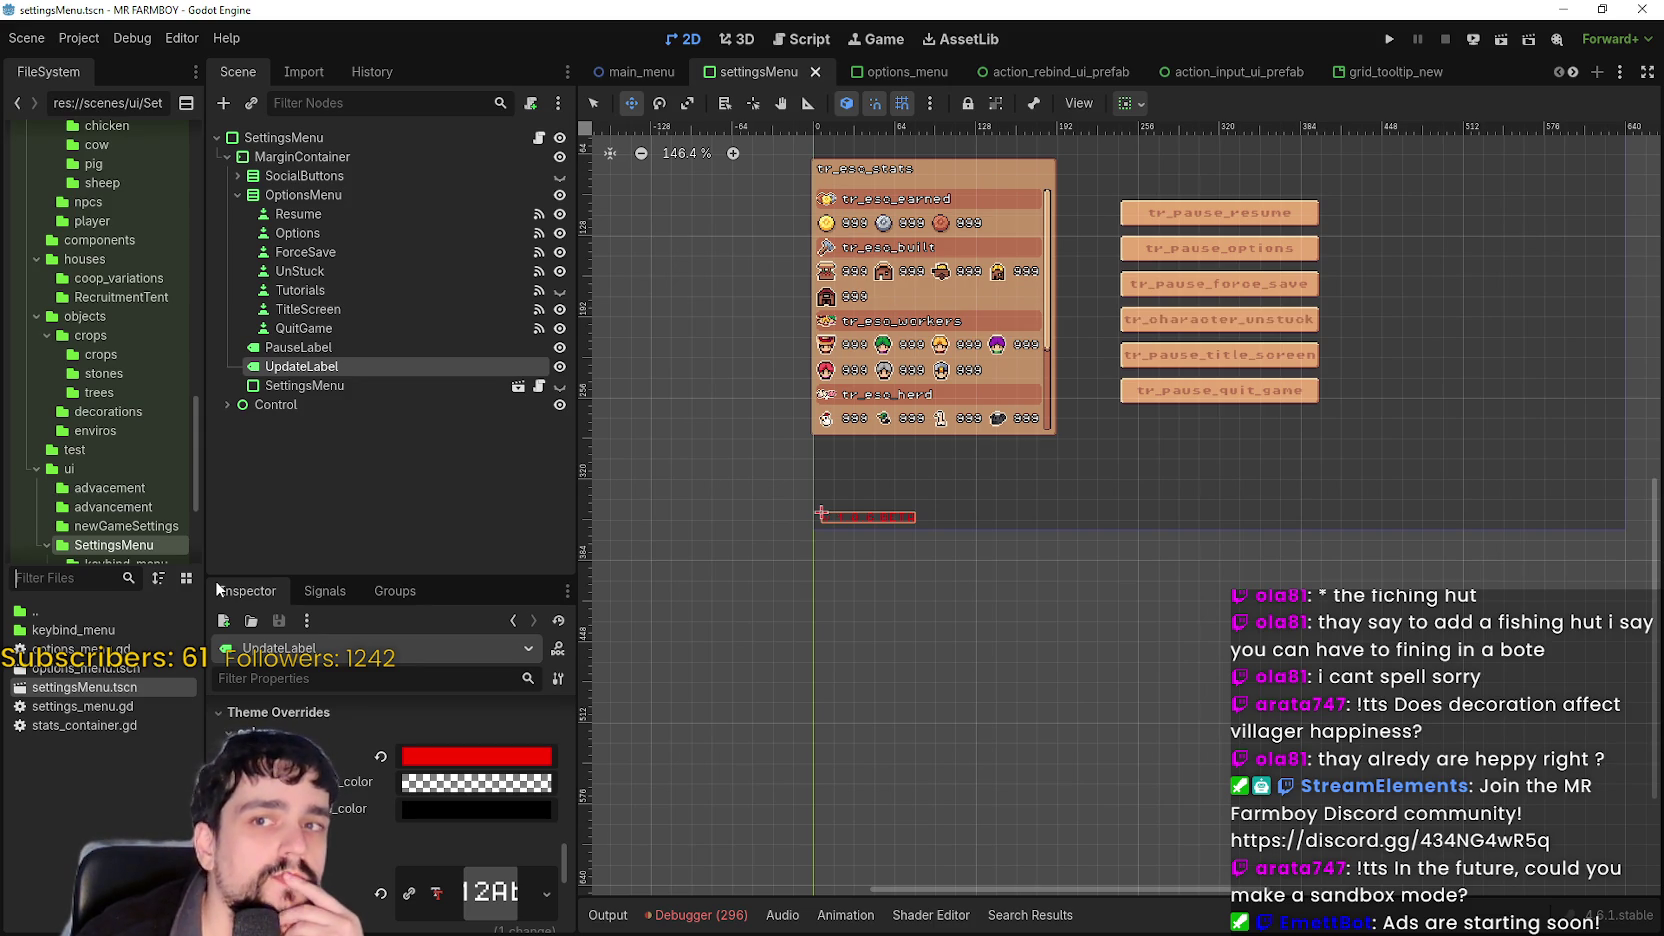
pyautogui.scroll(-2, 1252, 416)
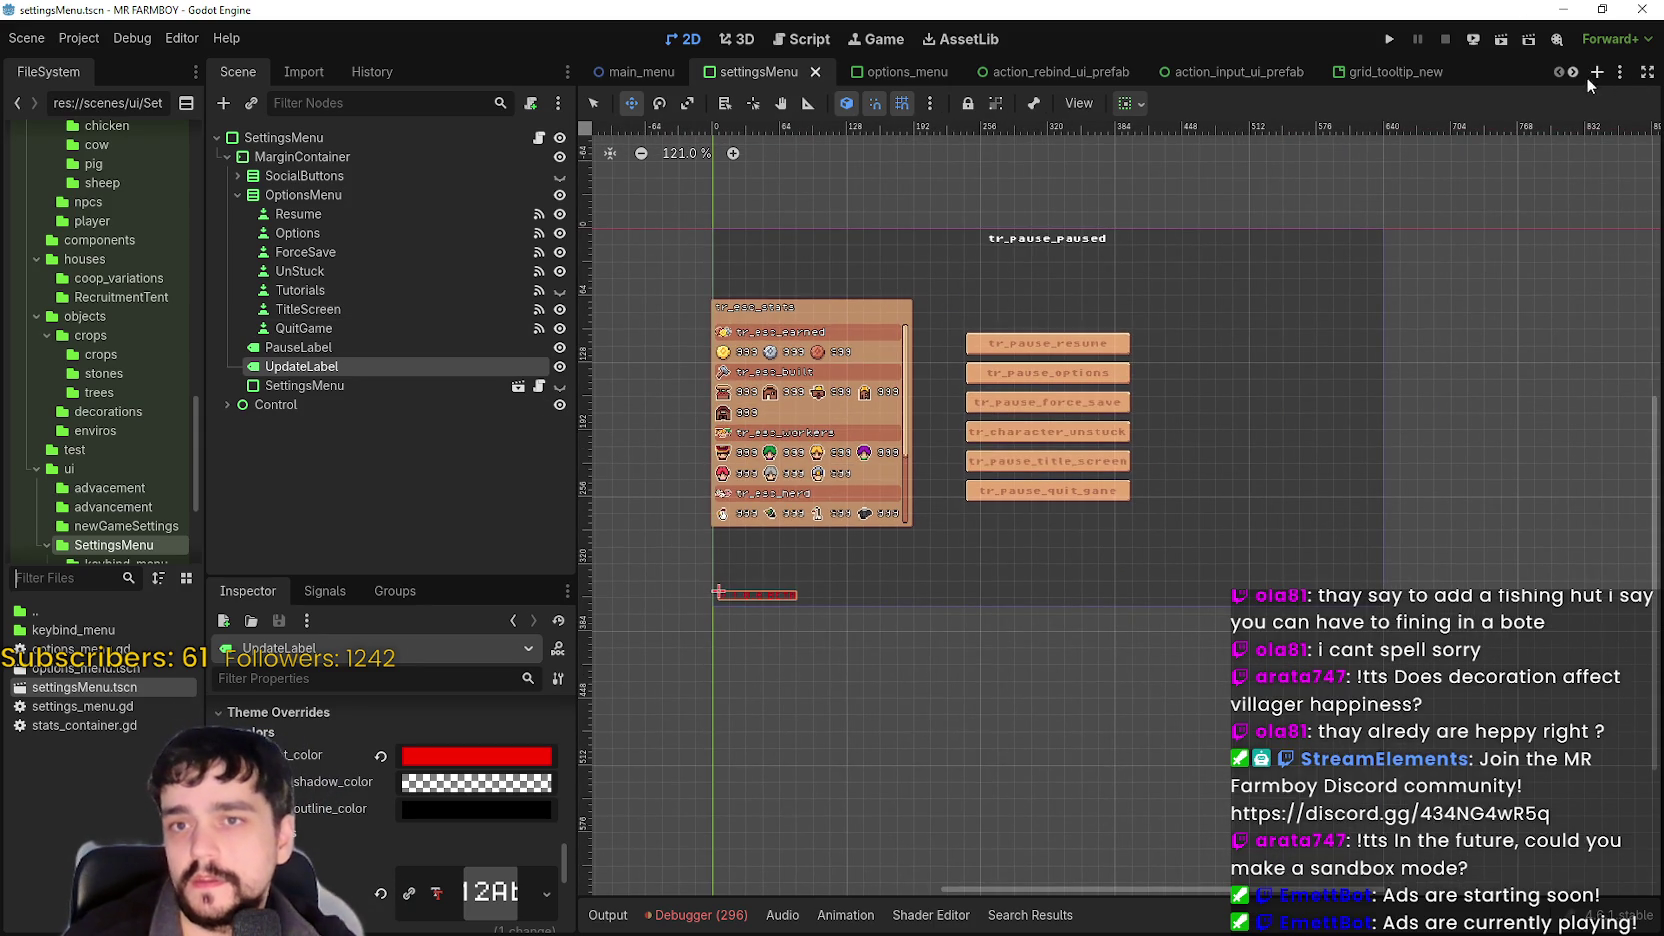
pyautogui.click(1574, 72)
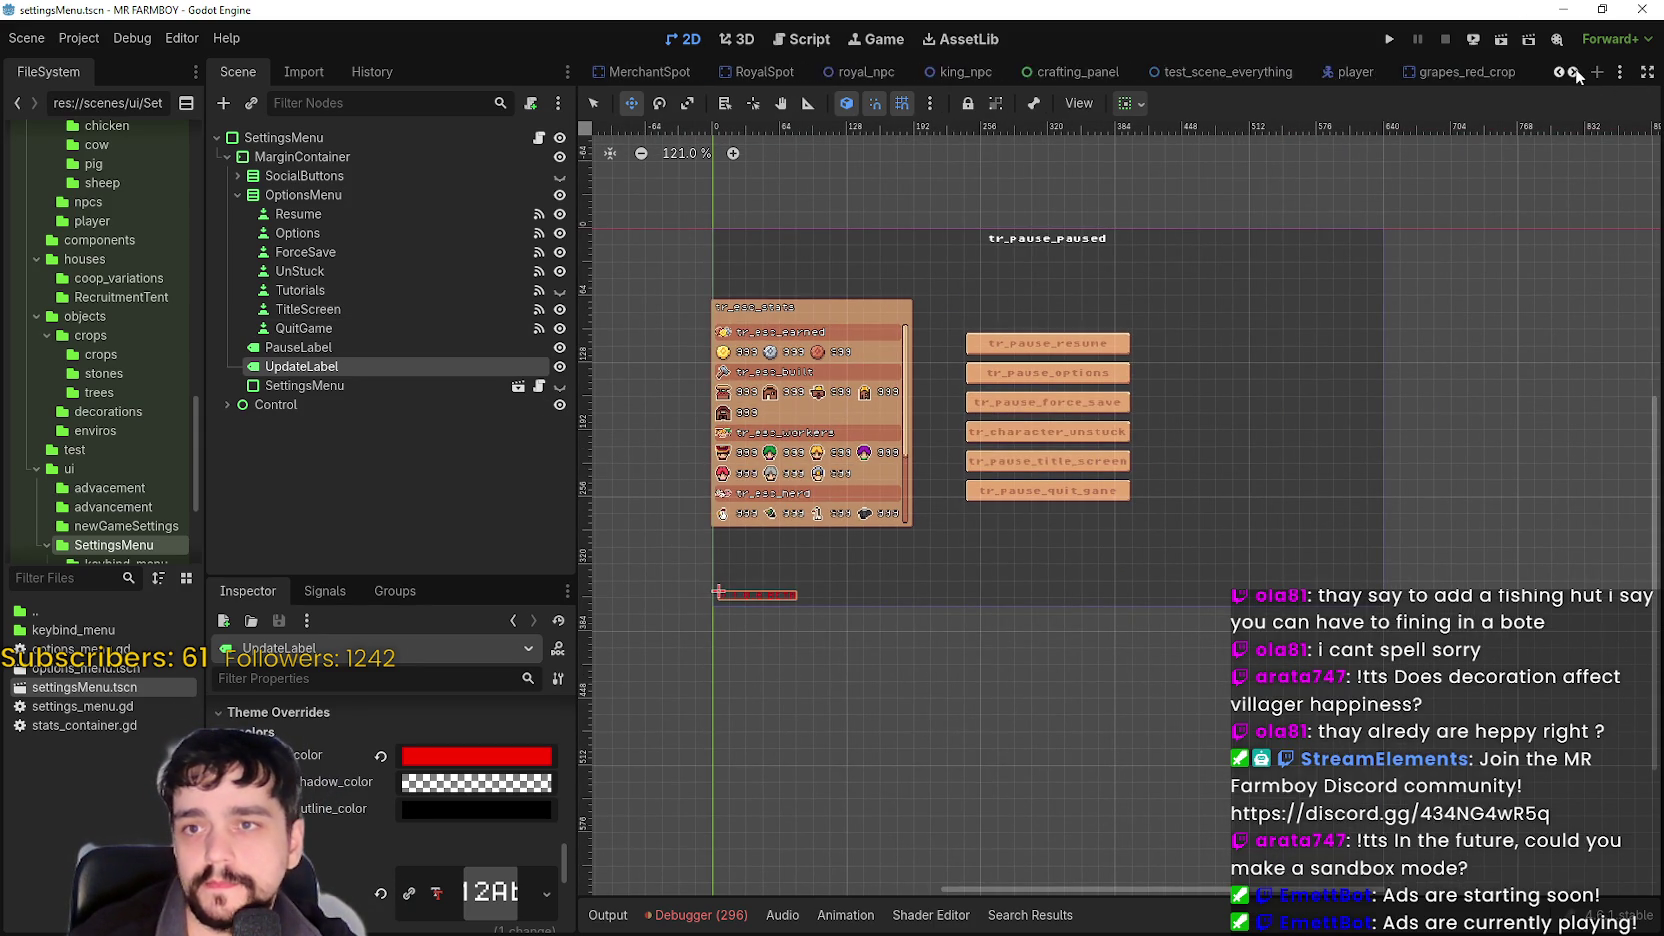
pyautogui.click(1574, 72)
pyautogui.click(1574, 72)
pyautogui.click(1574, 72)
pyautogui.click(1574, 72)
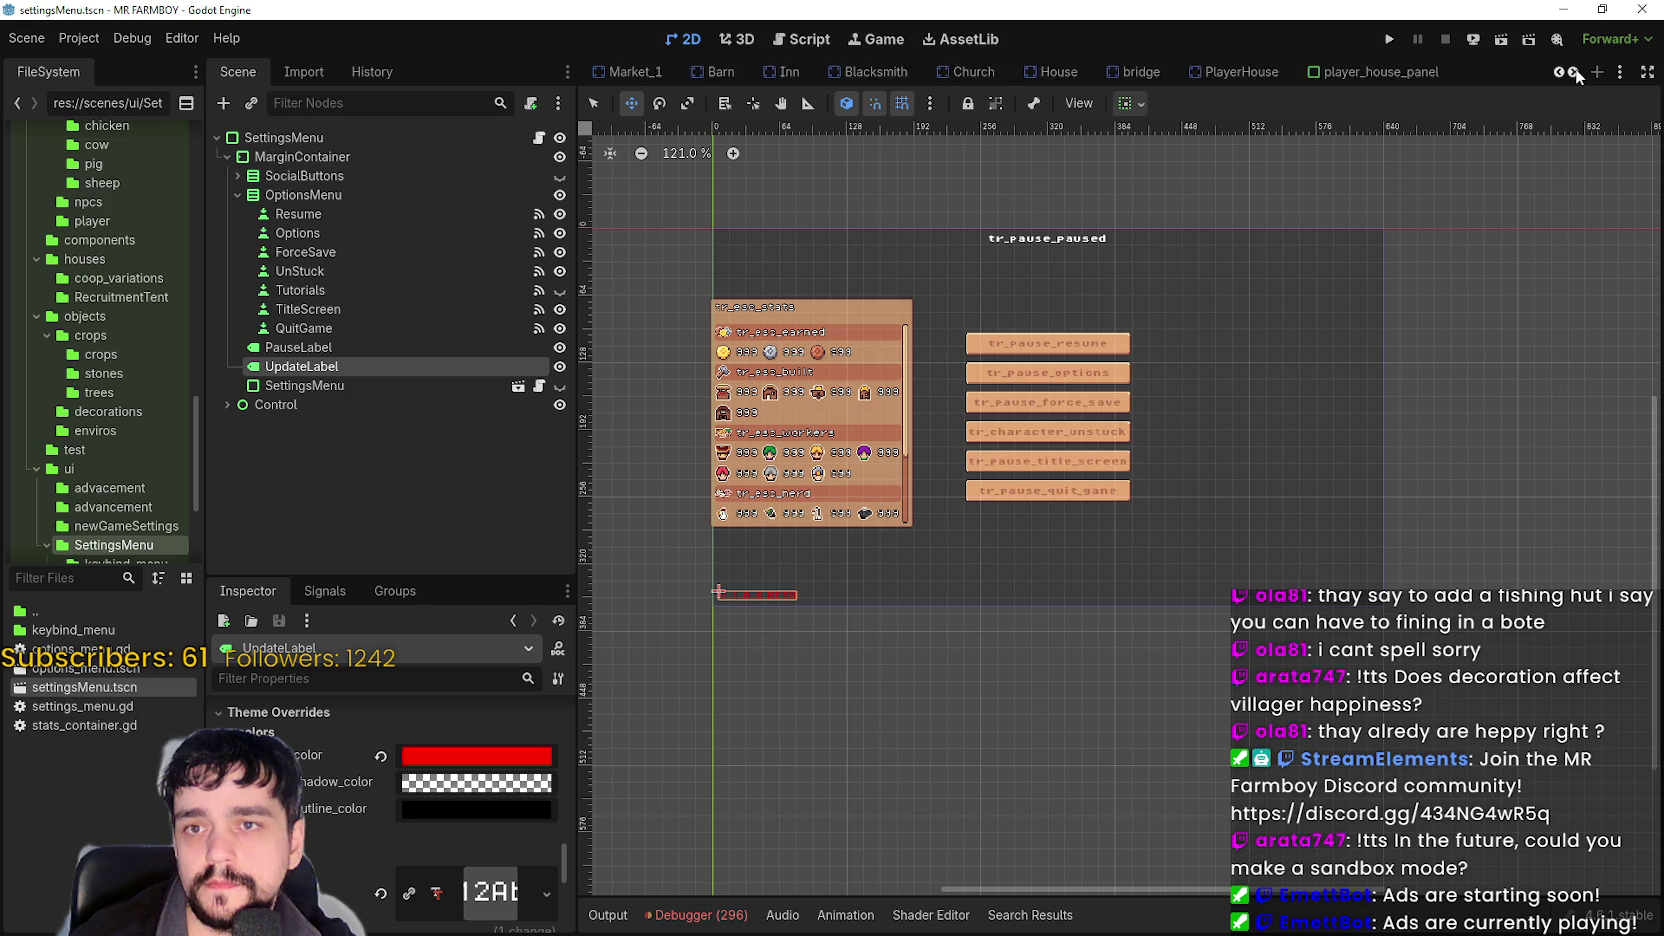
pyautogui.click(1574, 72)
pyautogui.click(1574, 72)
pyautogui.click(1574, 72)
pyautogui.click(1574, 72)
pyautogui.click(1574, 72)
pyautogui.click(1574, 72)
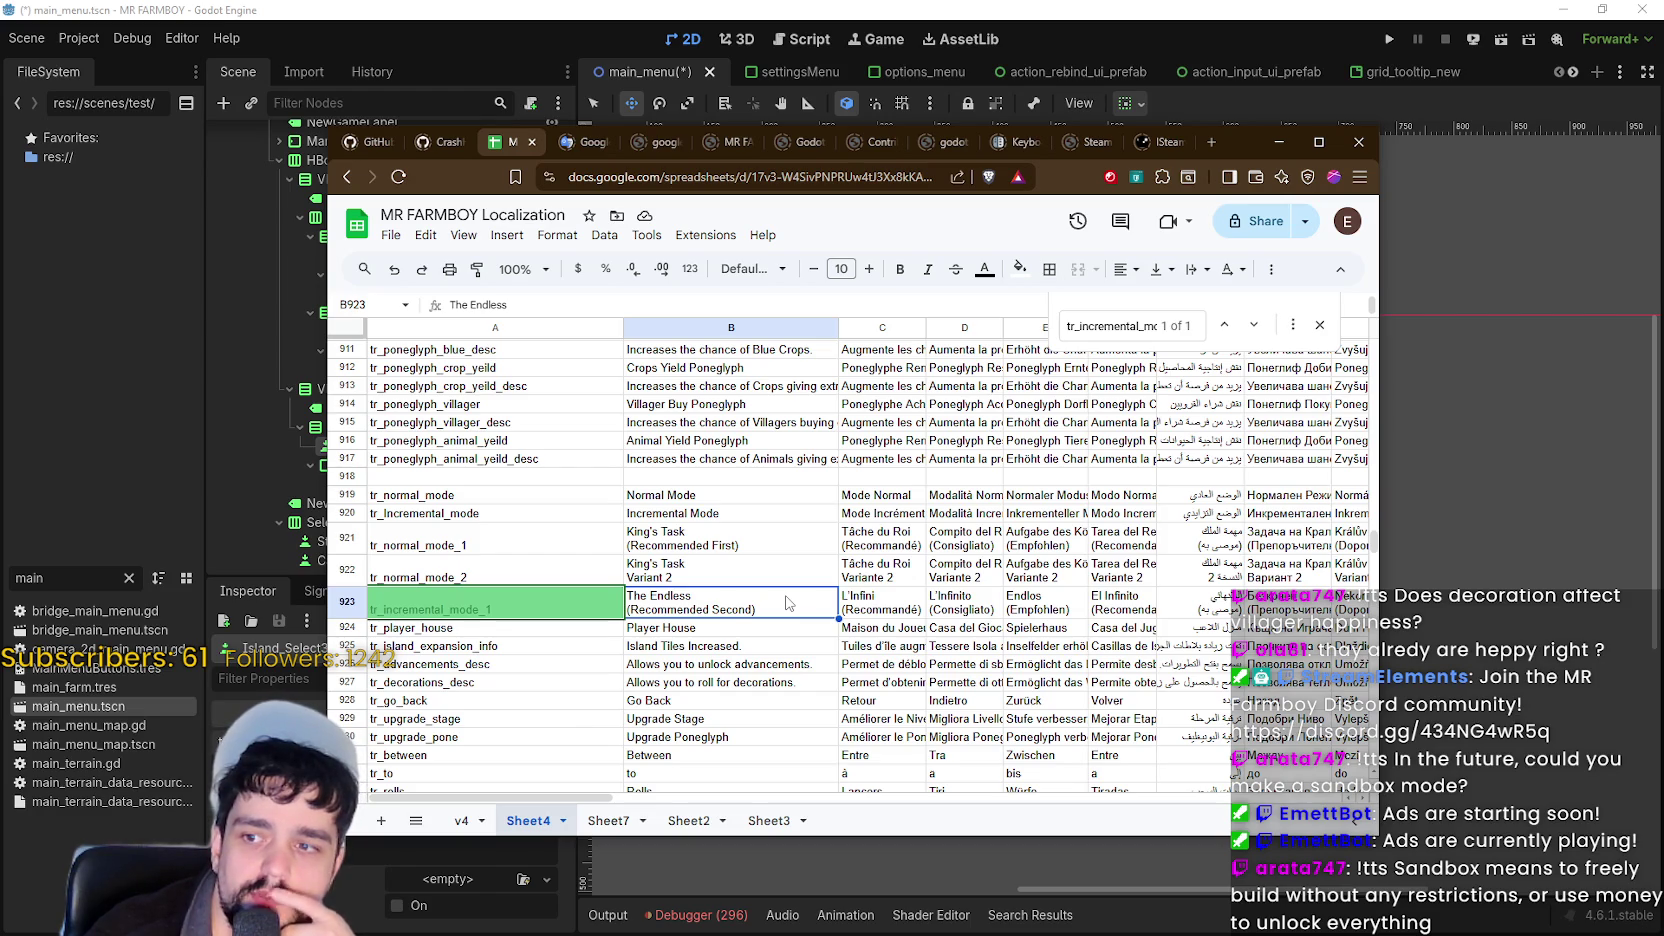
# Download the sheet as CSV, replacing translations.csv in data/translations.
pyautogui.click(390, 235)
pyautogui.moveTo(546, 445)
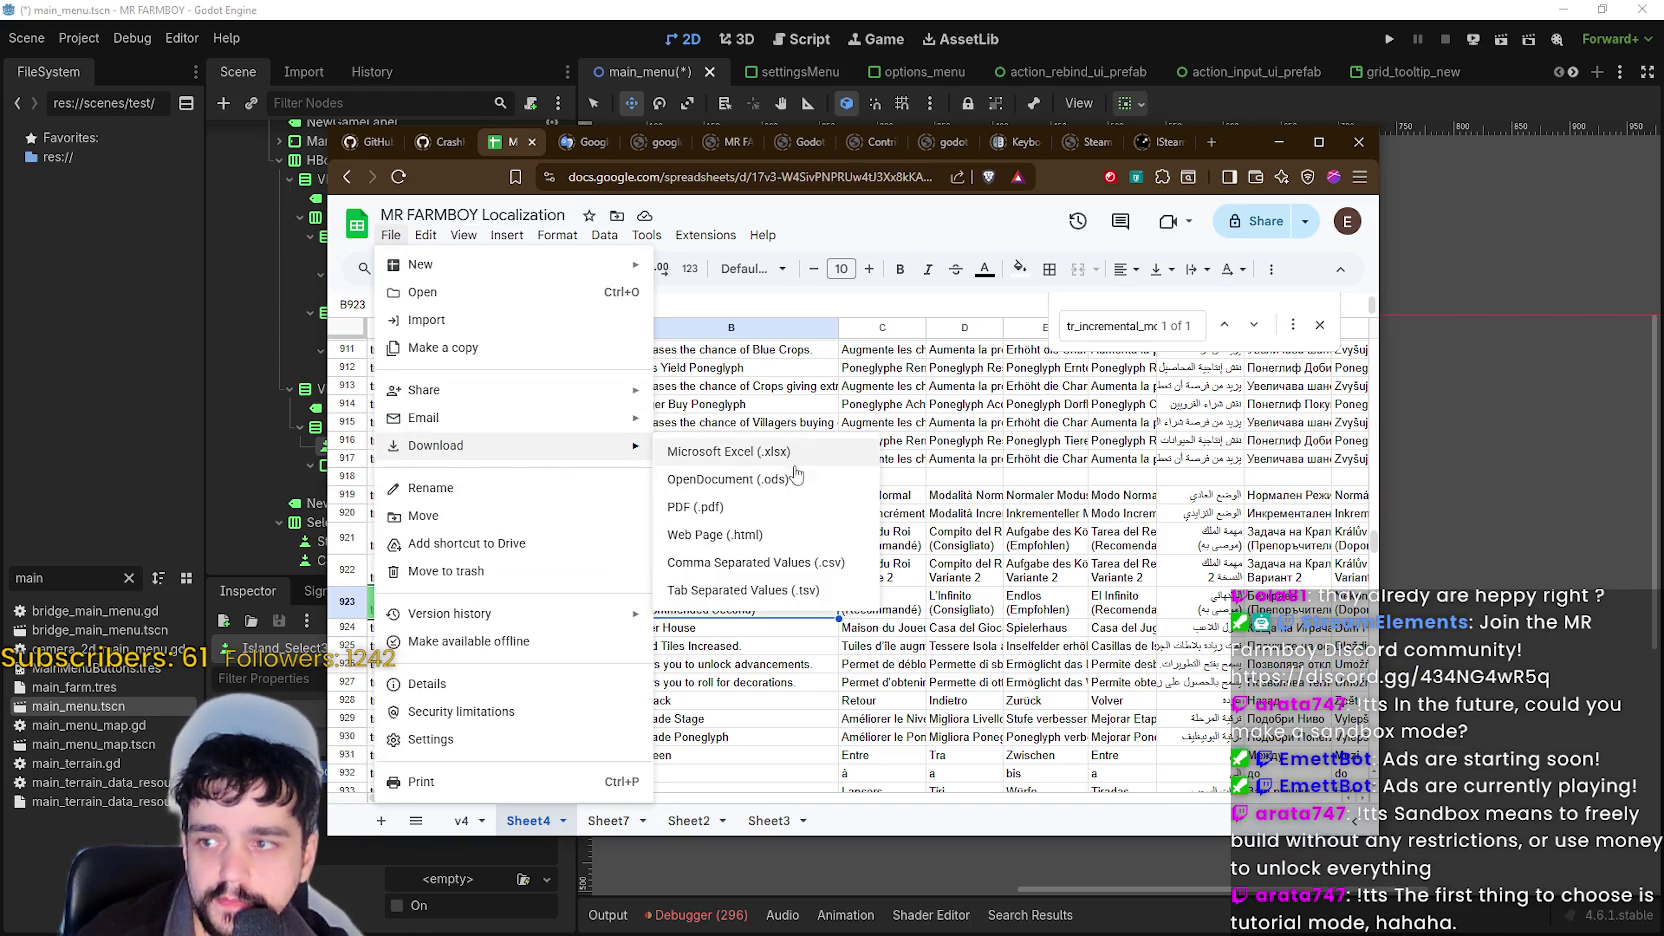
pyautogui.click(769, 564)
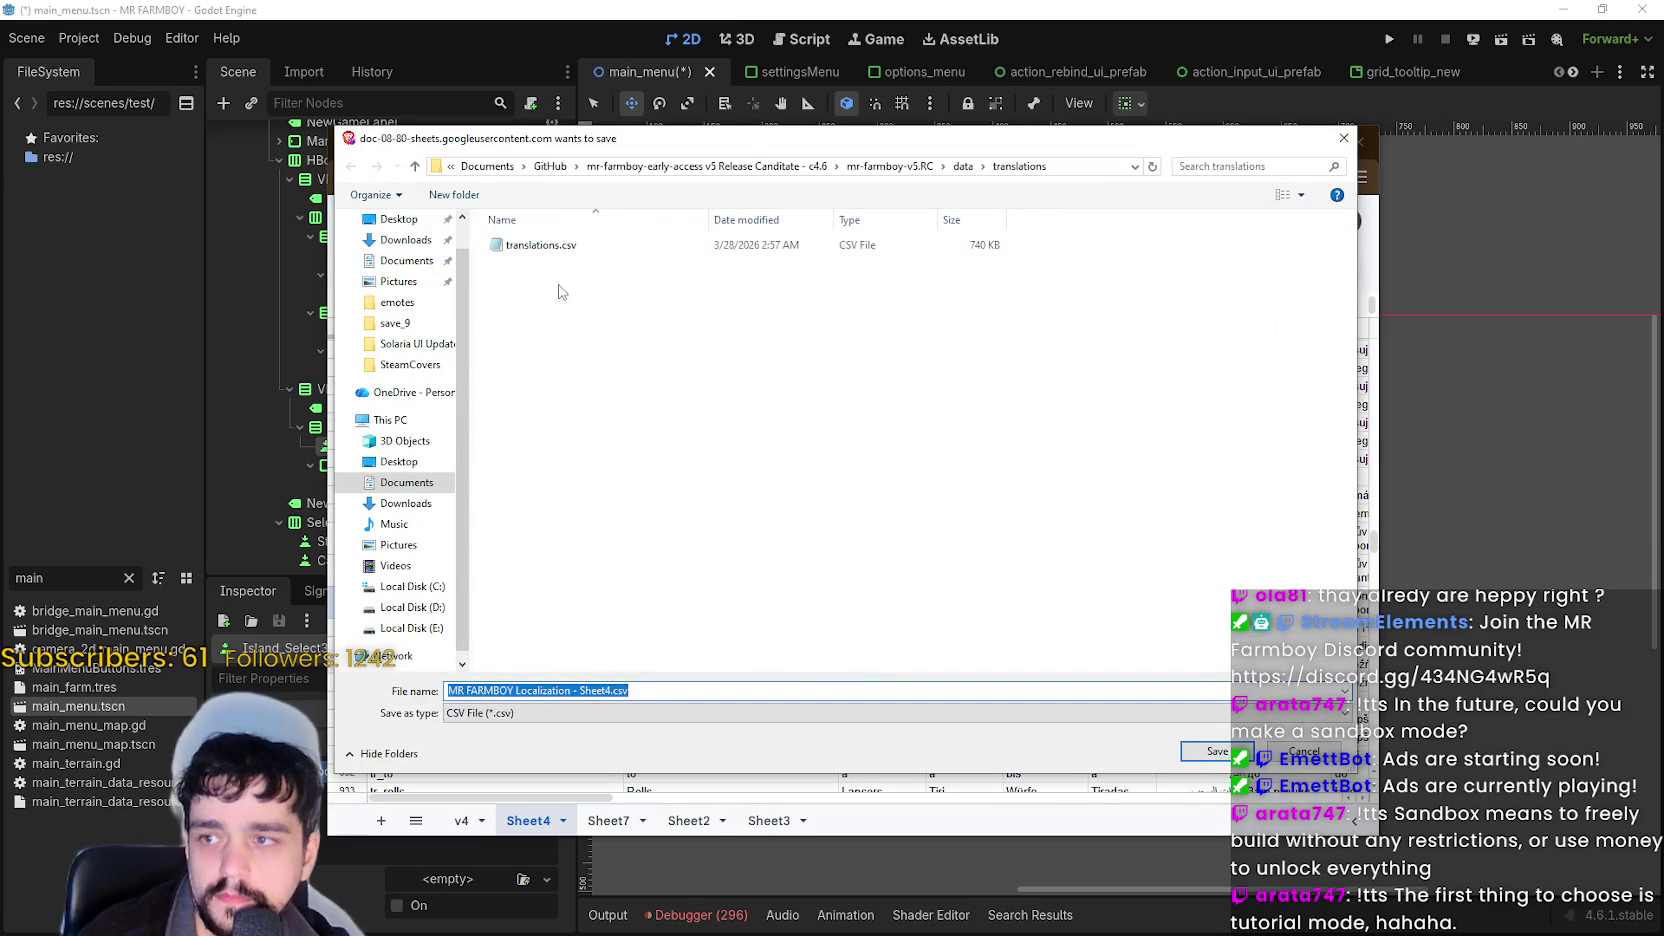
pyautogui.click(575, 245)
pyautogui.click(1193, 758)
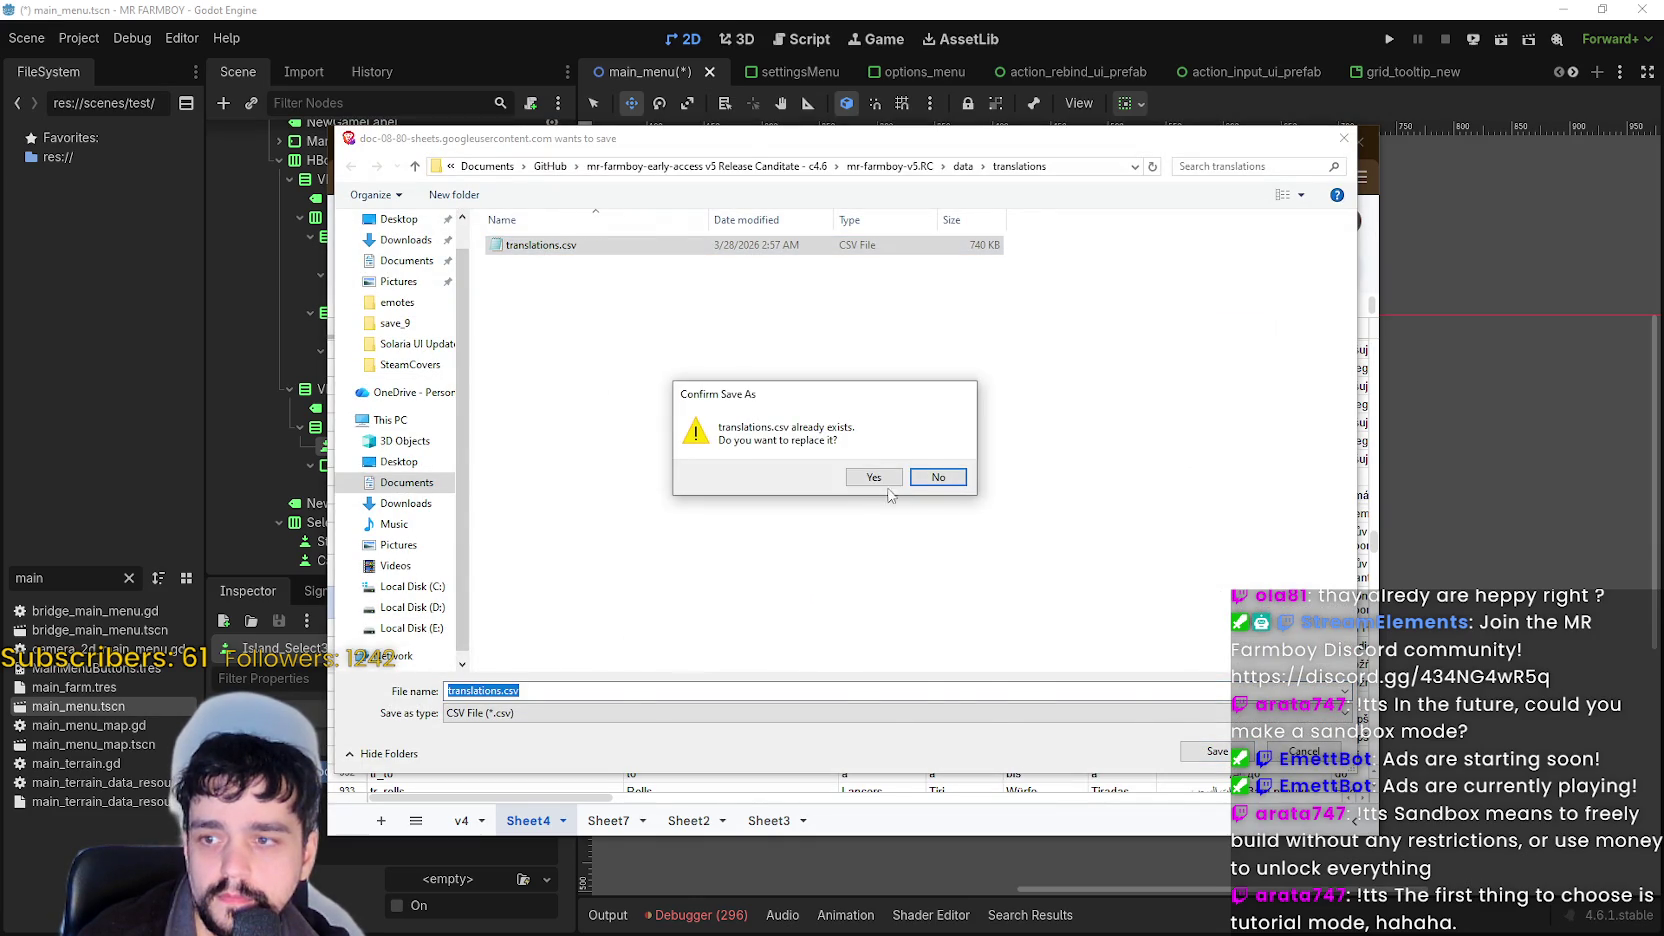
pyautogui.click(888, 484)
# Review the Player House, C923 French and Island Tiles Increased entries, then return to Godot.
pyautogui.click(785, 630)
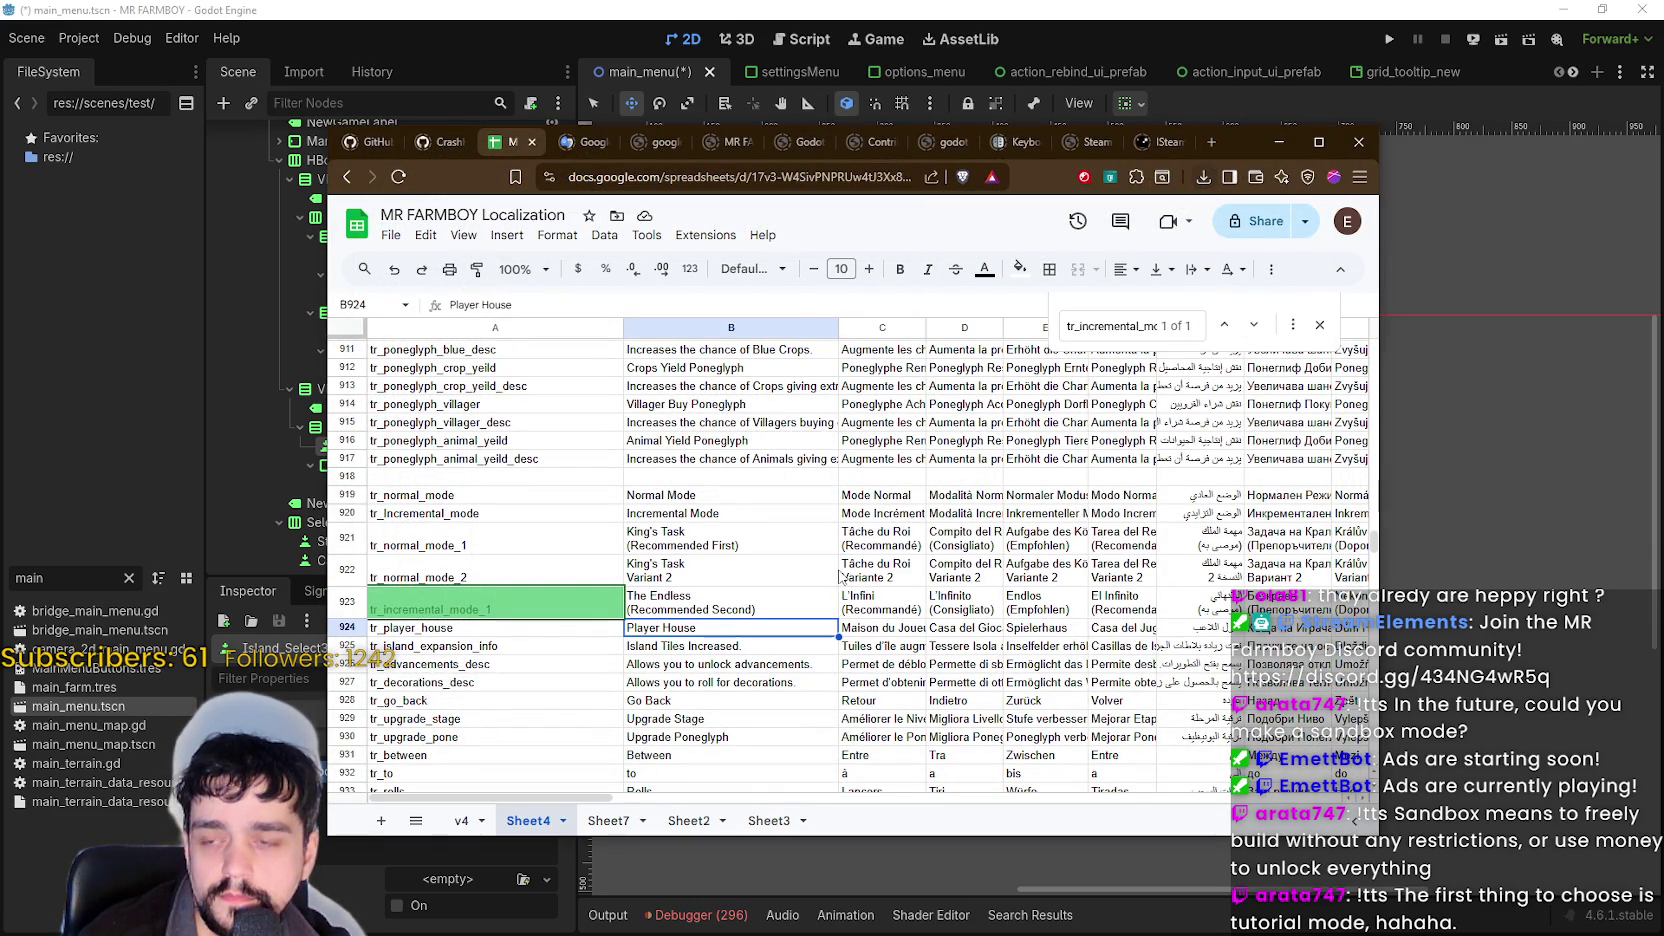
pyautogui.click(905, 594)
pyautogui.click(721, 650)
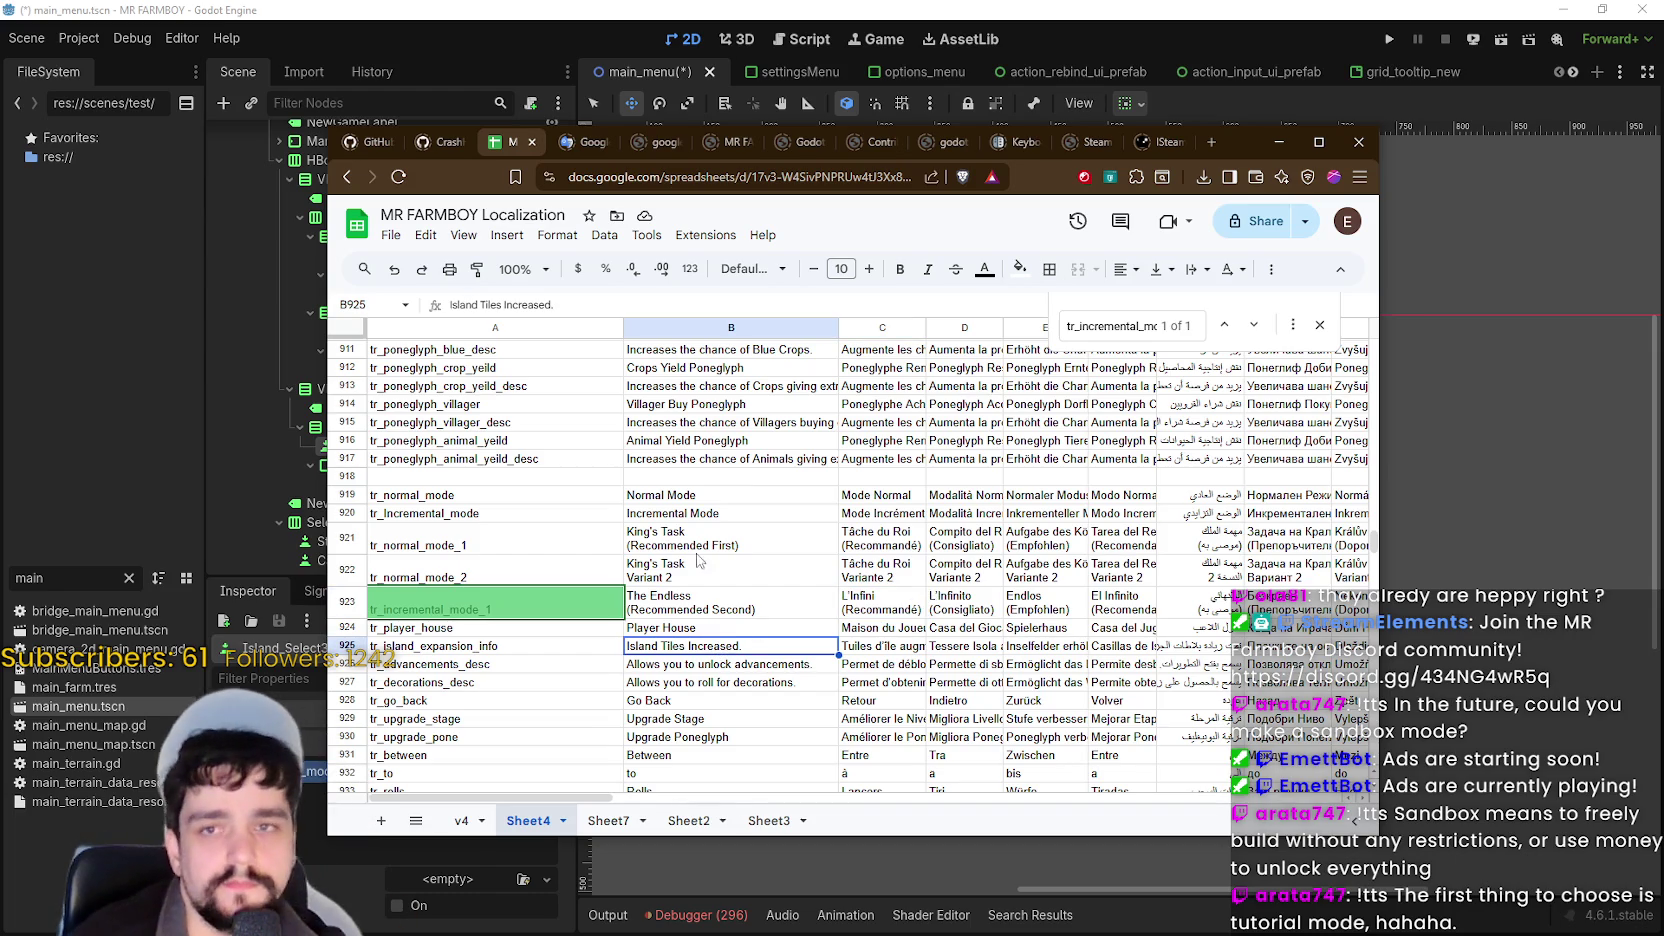
pyautogui.click(1095, 33)
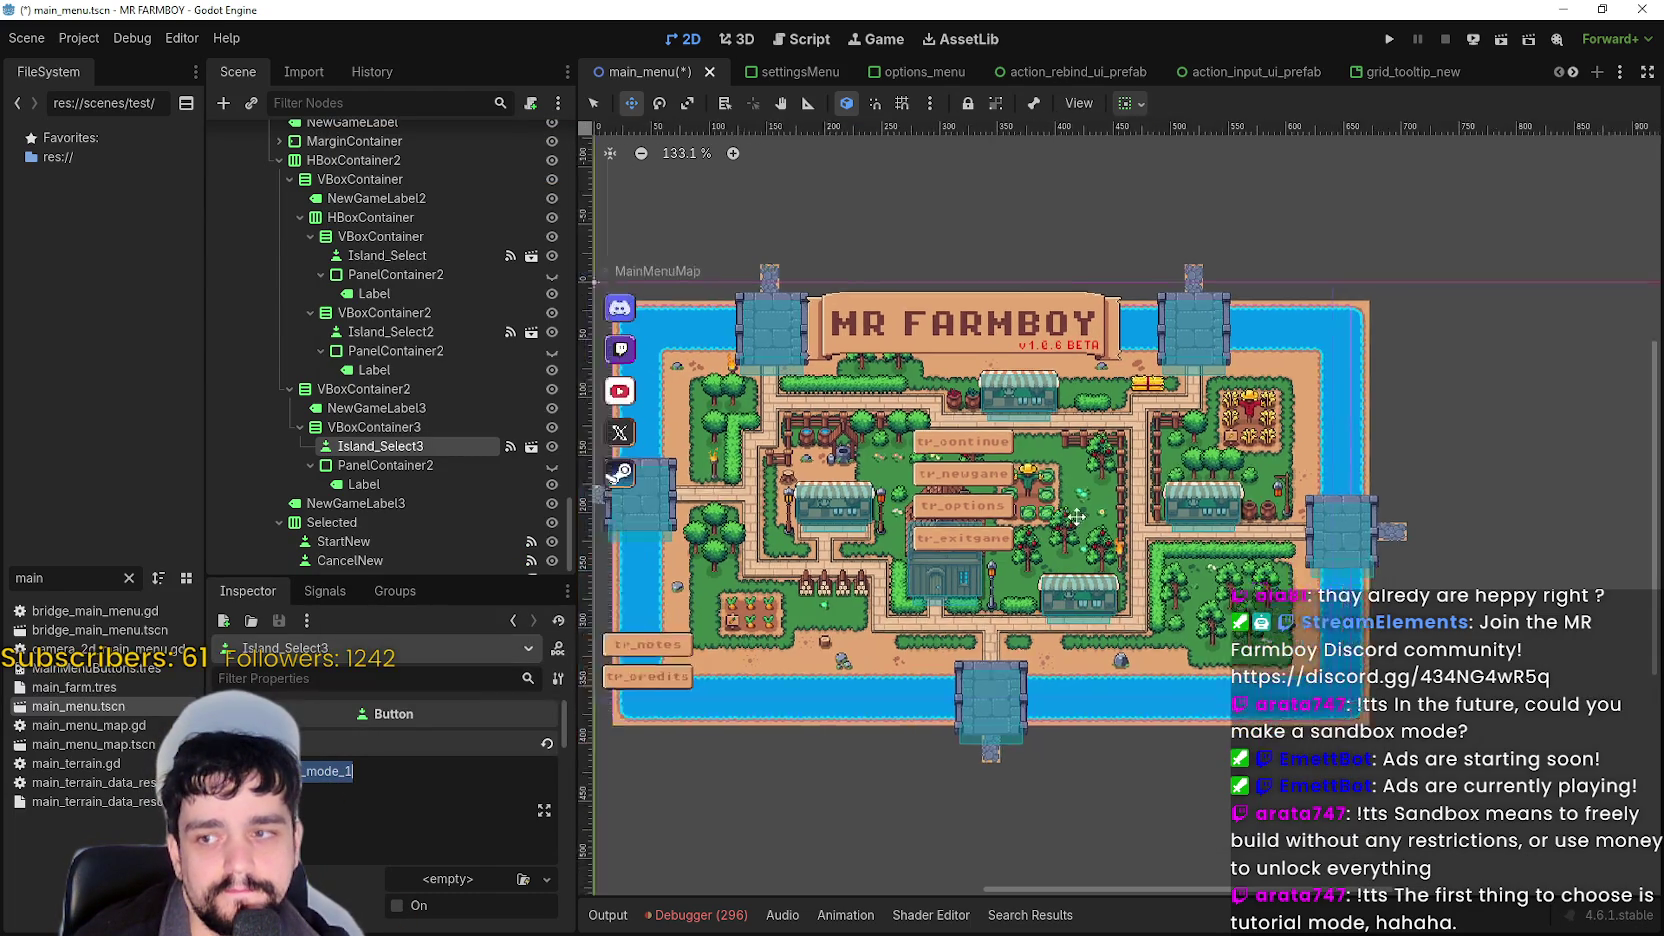
# Run the MR FARMBOY project to see the main menu with the red v1.0.6 BETA label.
pyautogui.click(1389, 40)
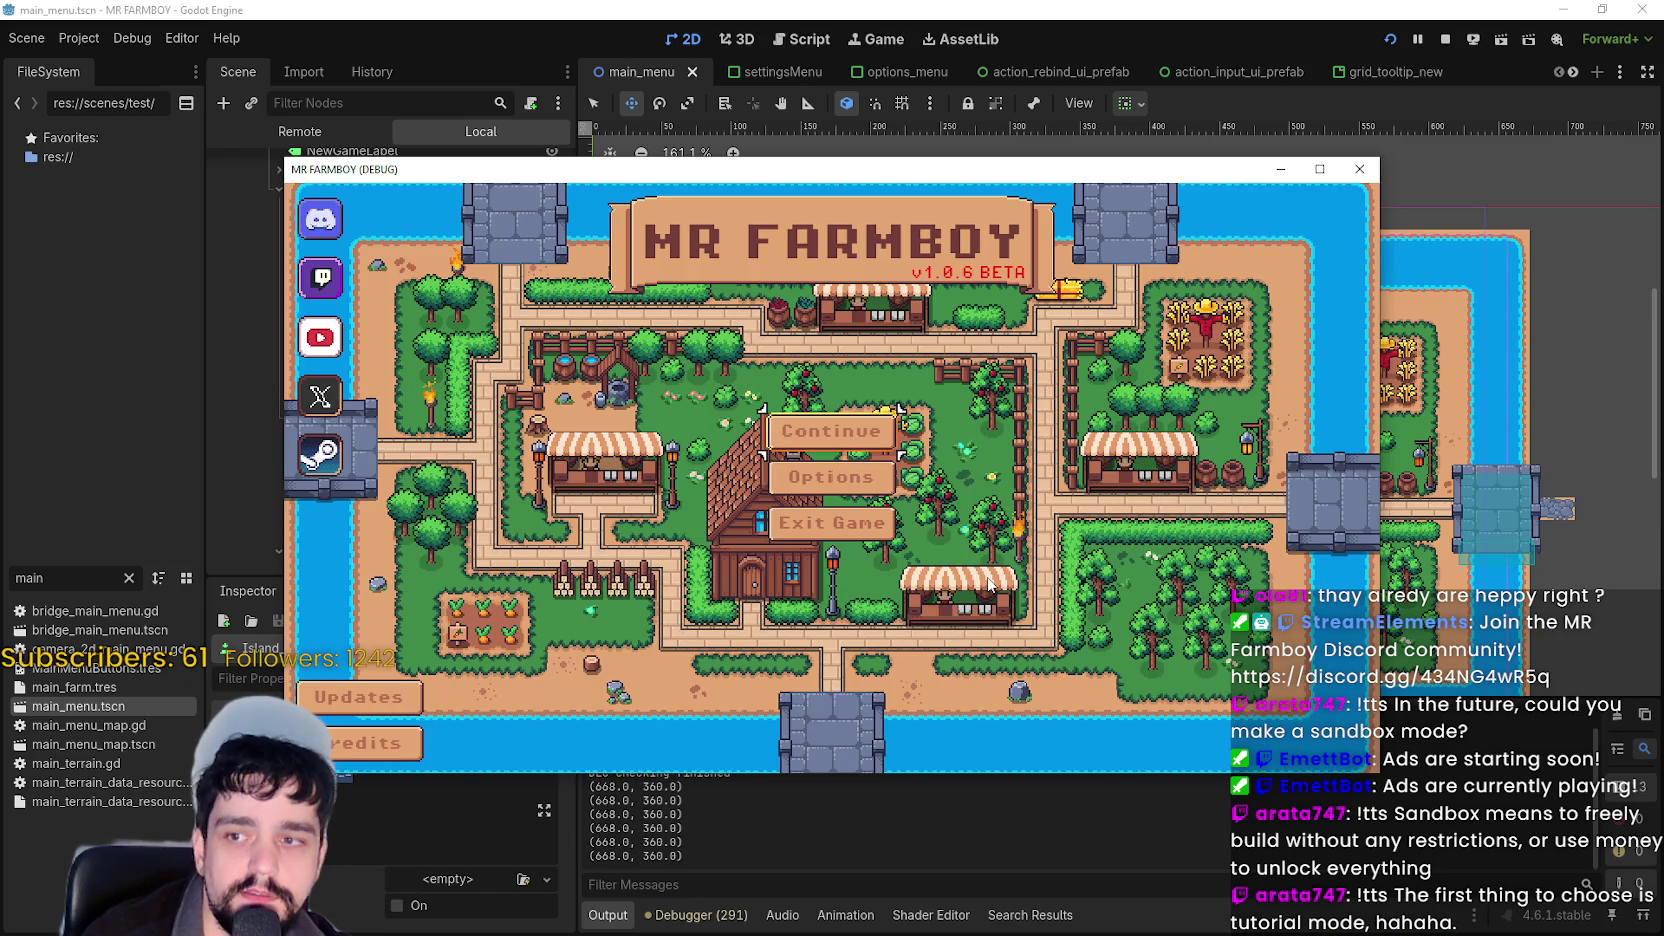
# Delete Save 7 from the saved games list.
pyautogui.click(860, 431)
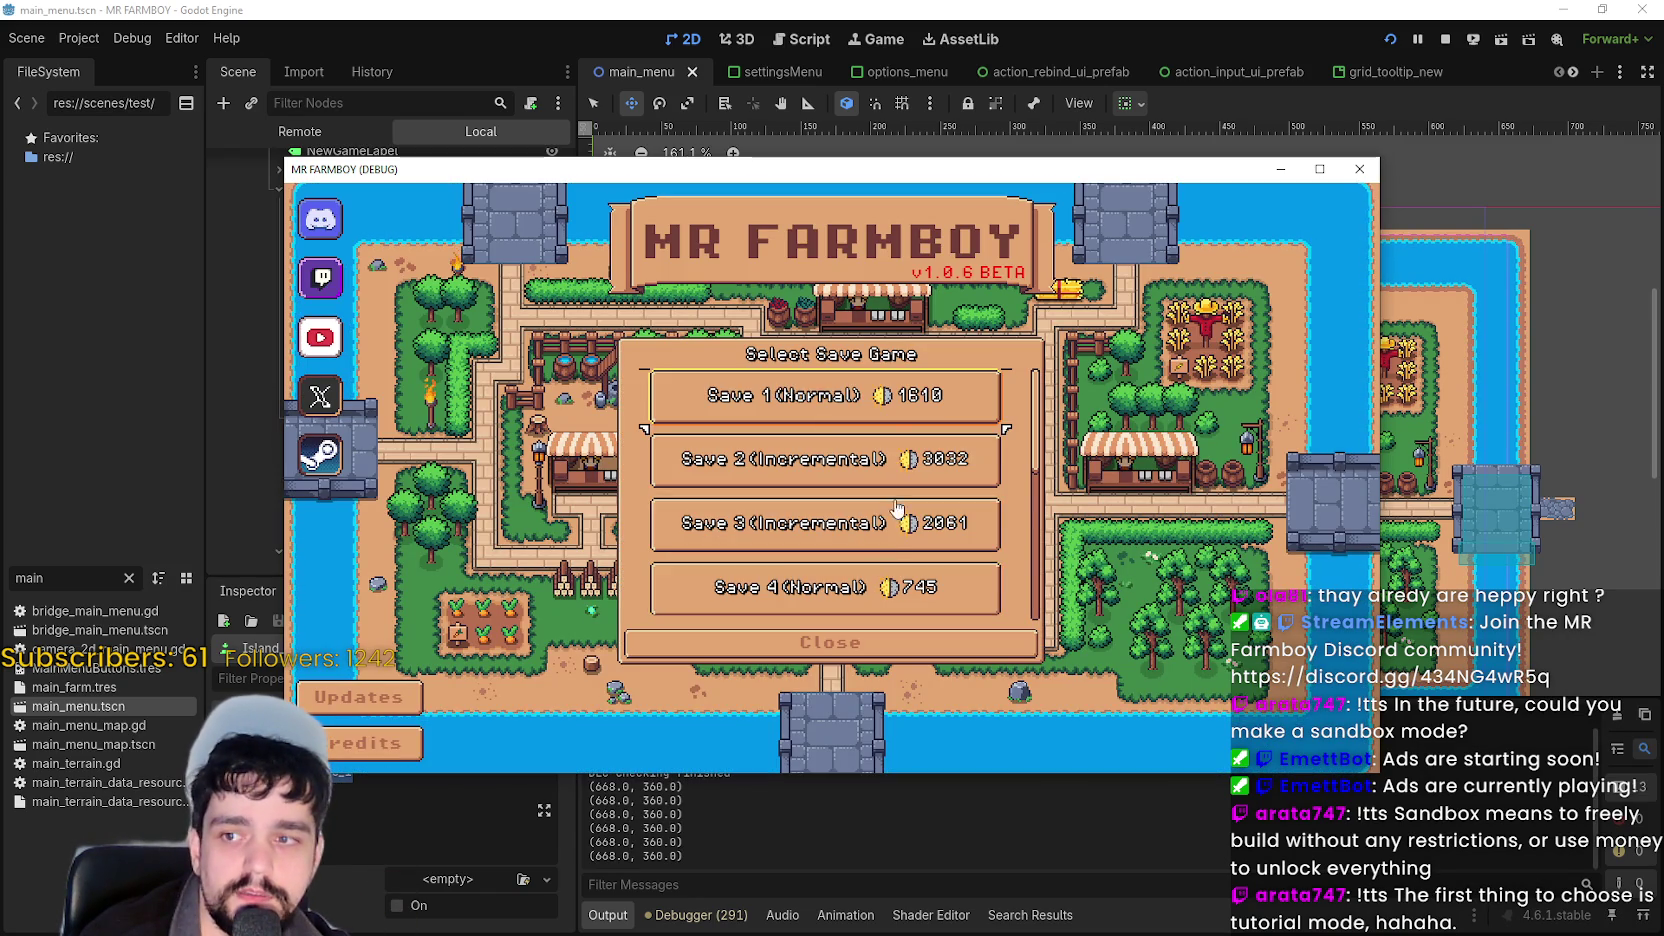
pyautogui.scroll(-3, 882, 530)
pyautogui.click(880, 503)
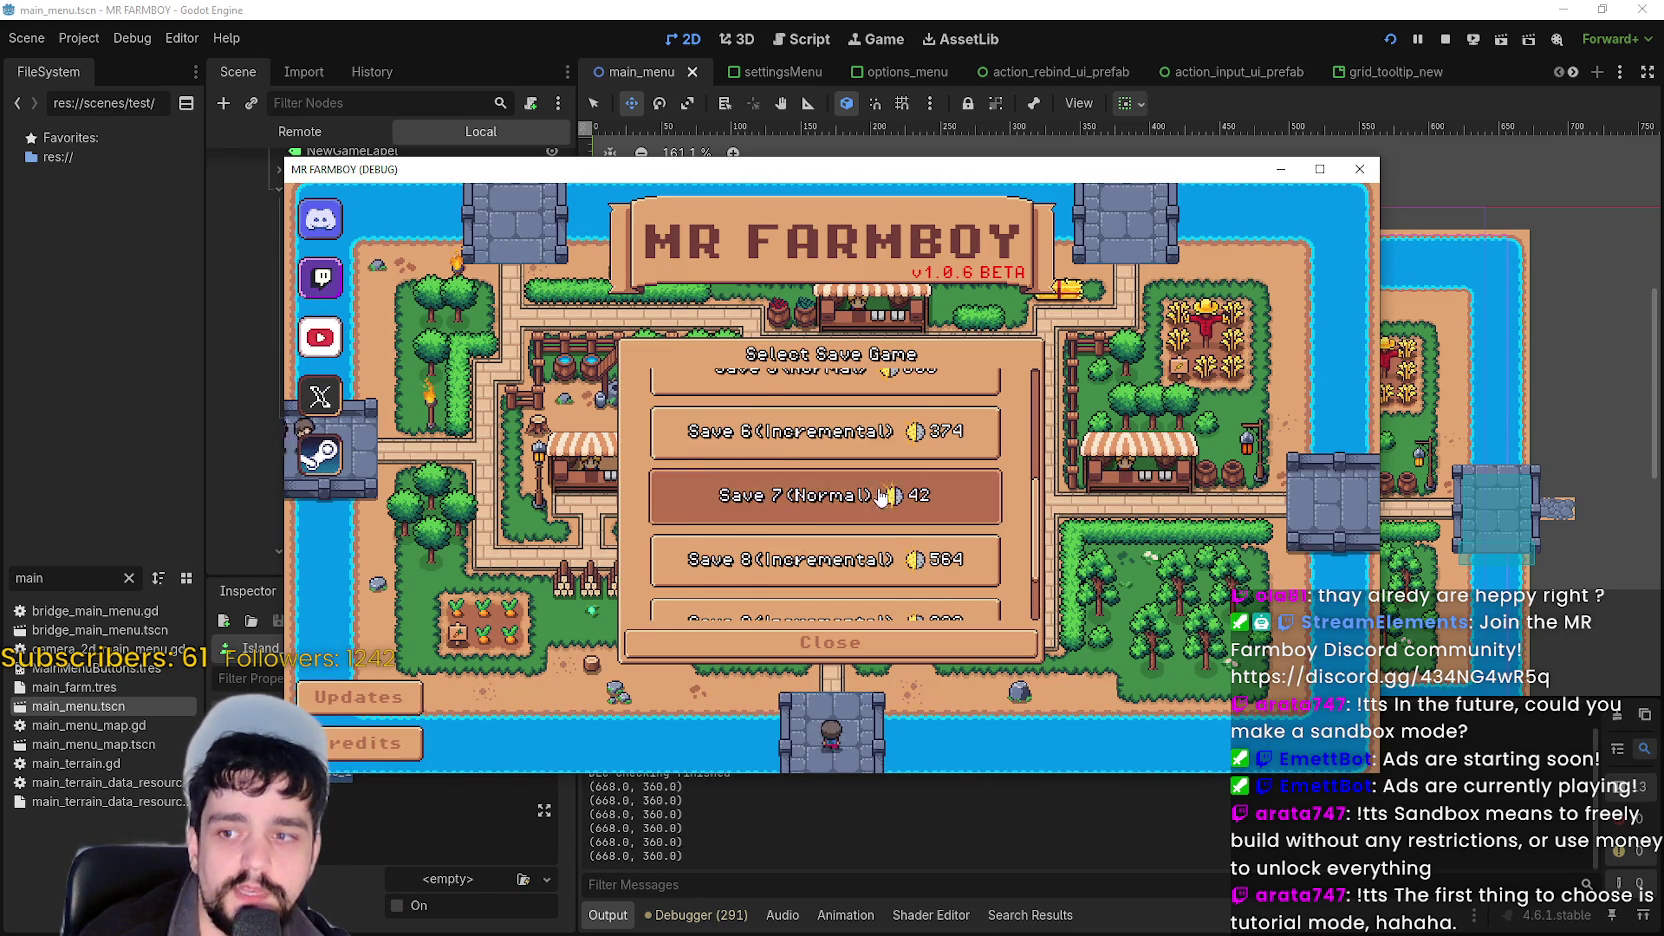
pyautogui.click(893, 508)
pyautogui.click(762, 518)
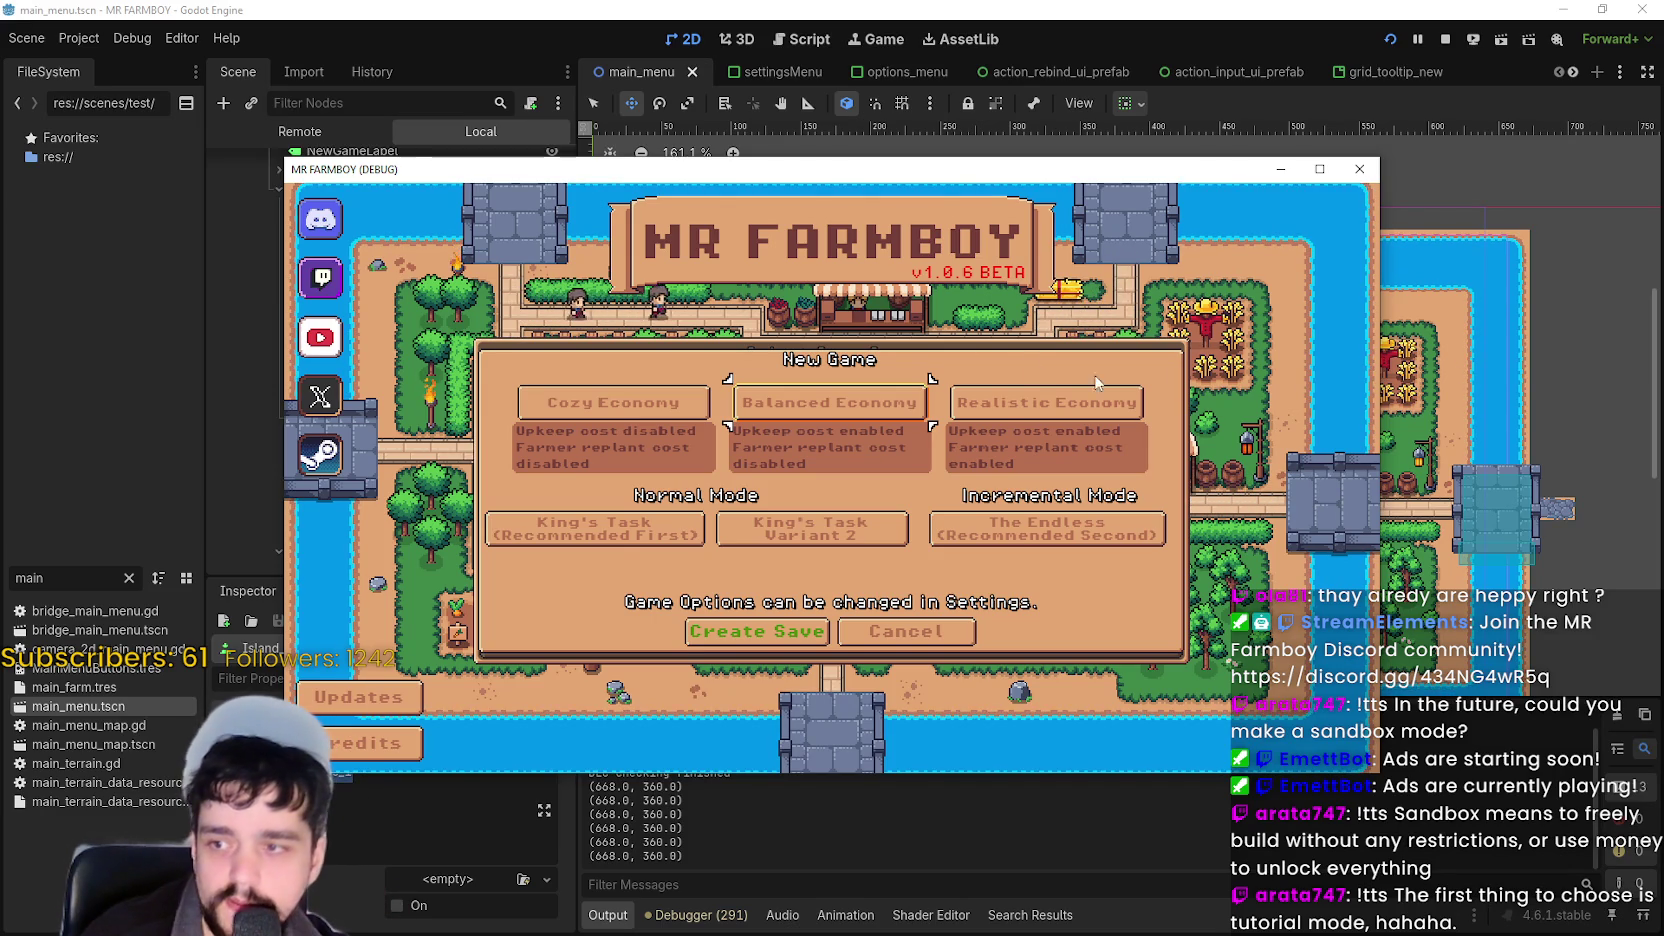
# Try the King's Task and The Endless modes, maximize the window, and cancel the new game setup.
pyautogui.click(598, 540)
pyautogui.click(1040, 546)
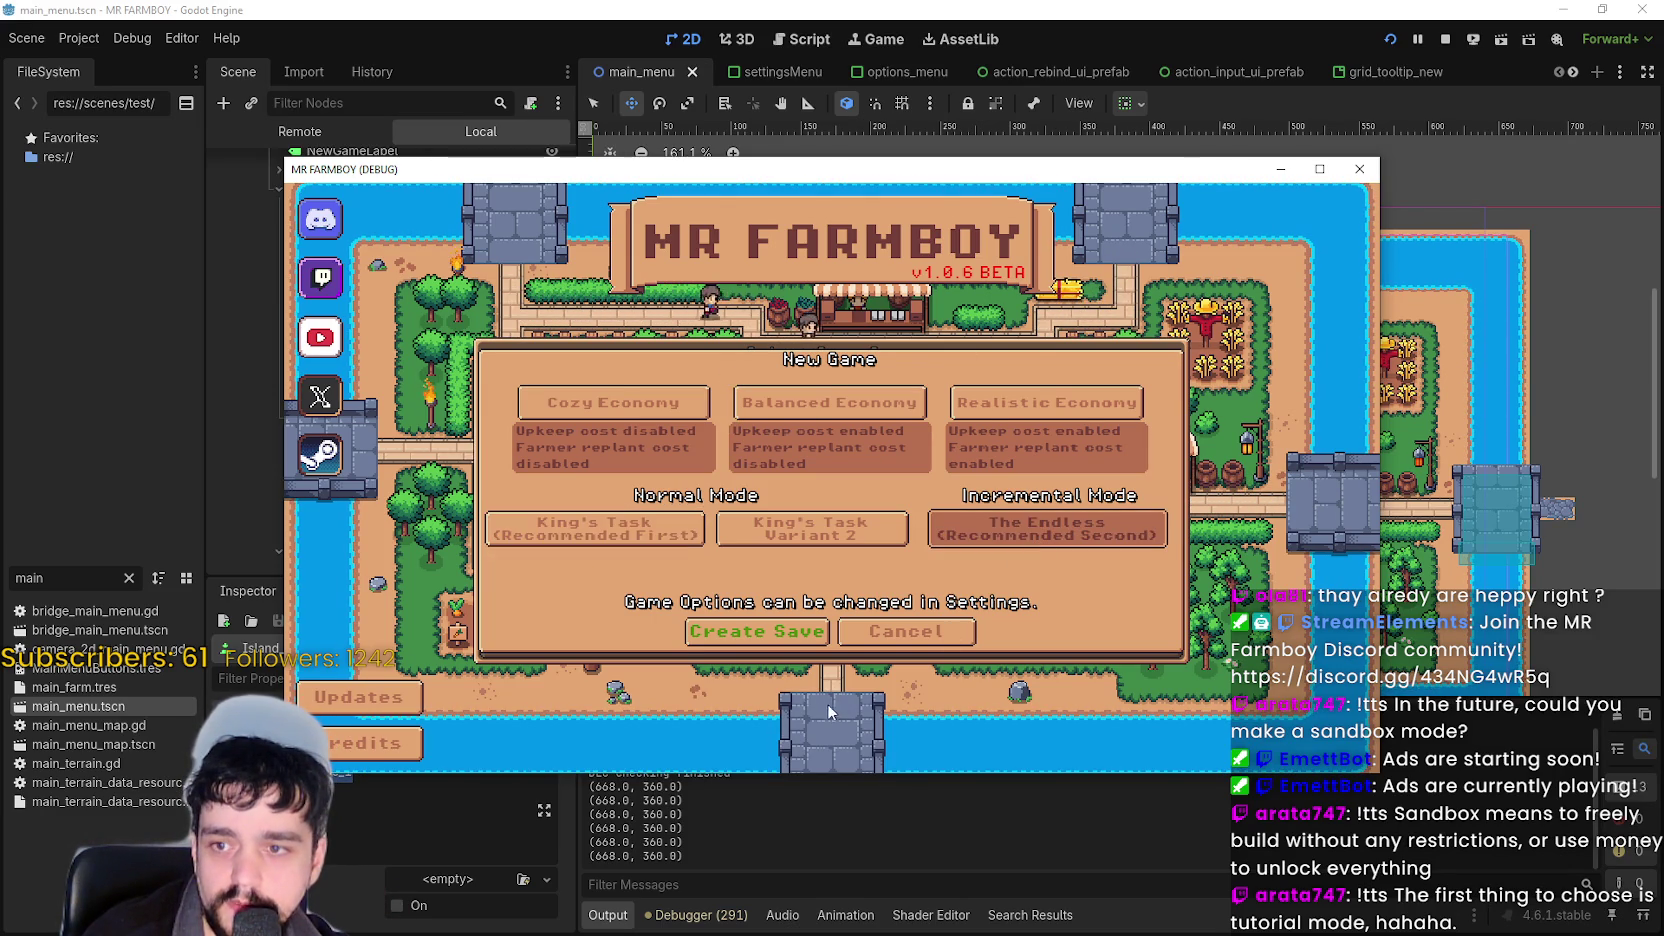
pyautogui.click(1320, 169)
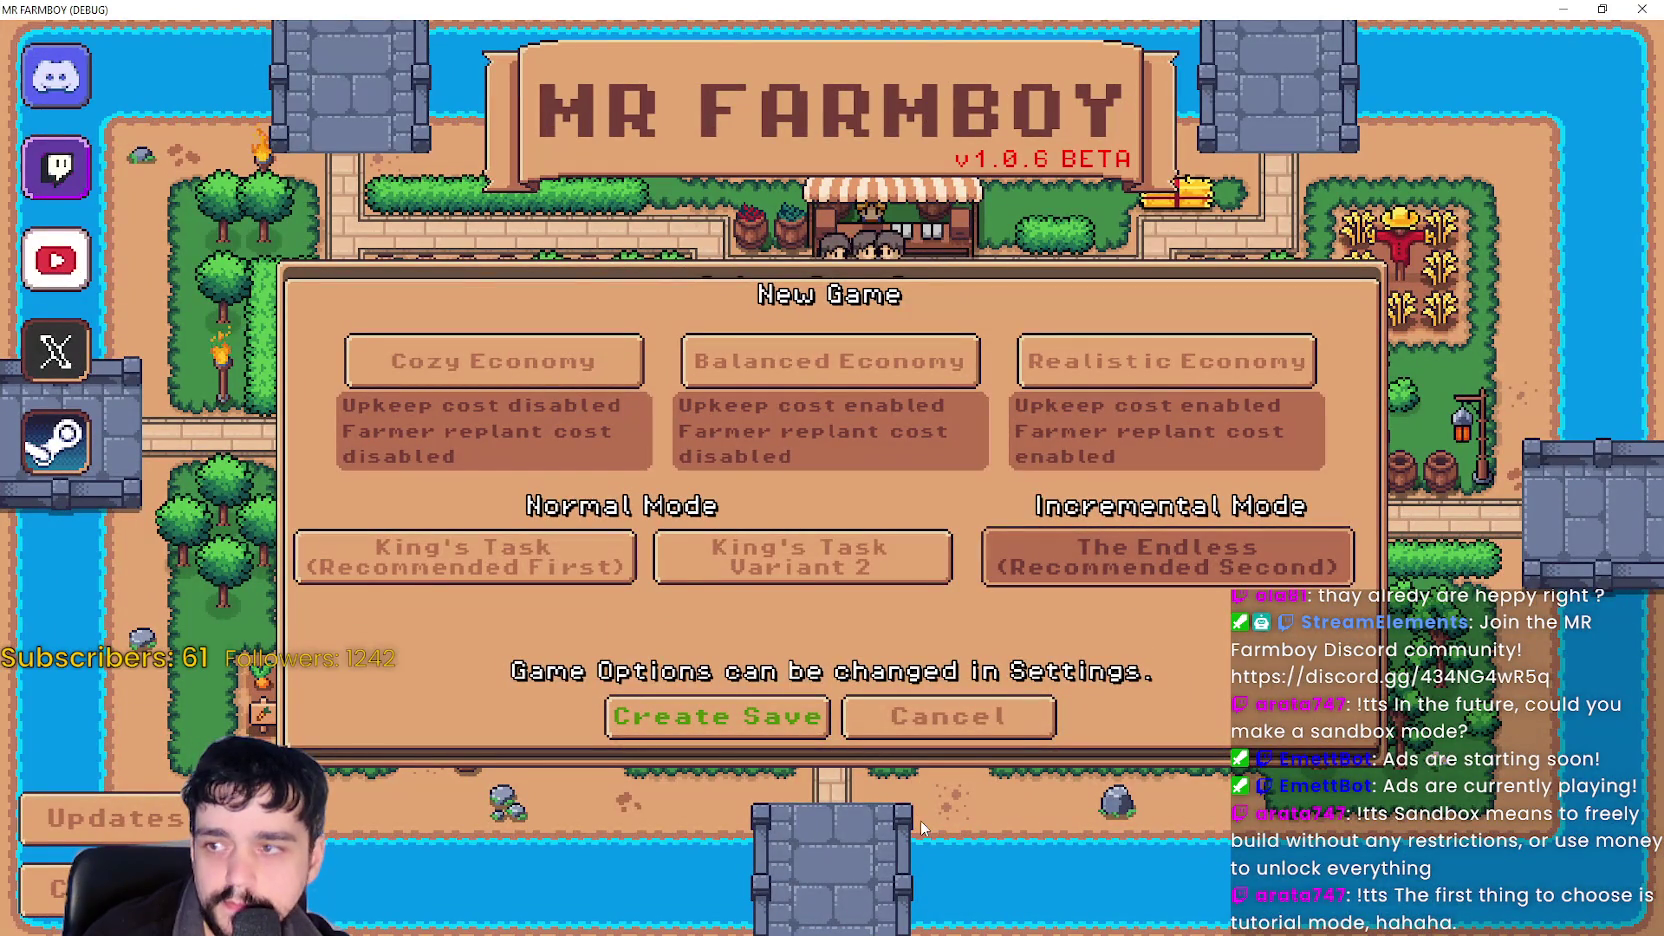
pyautogui.click(915, 718)
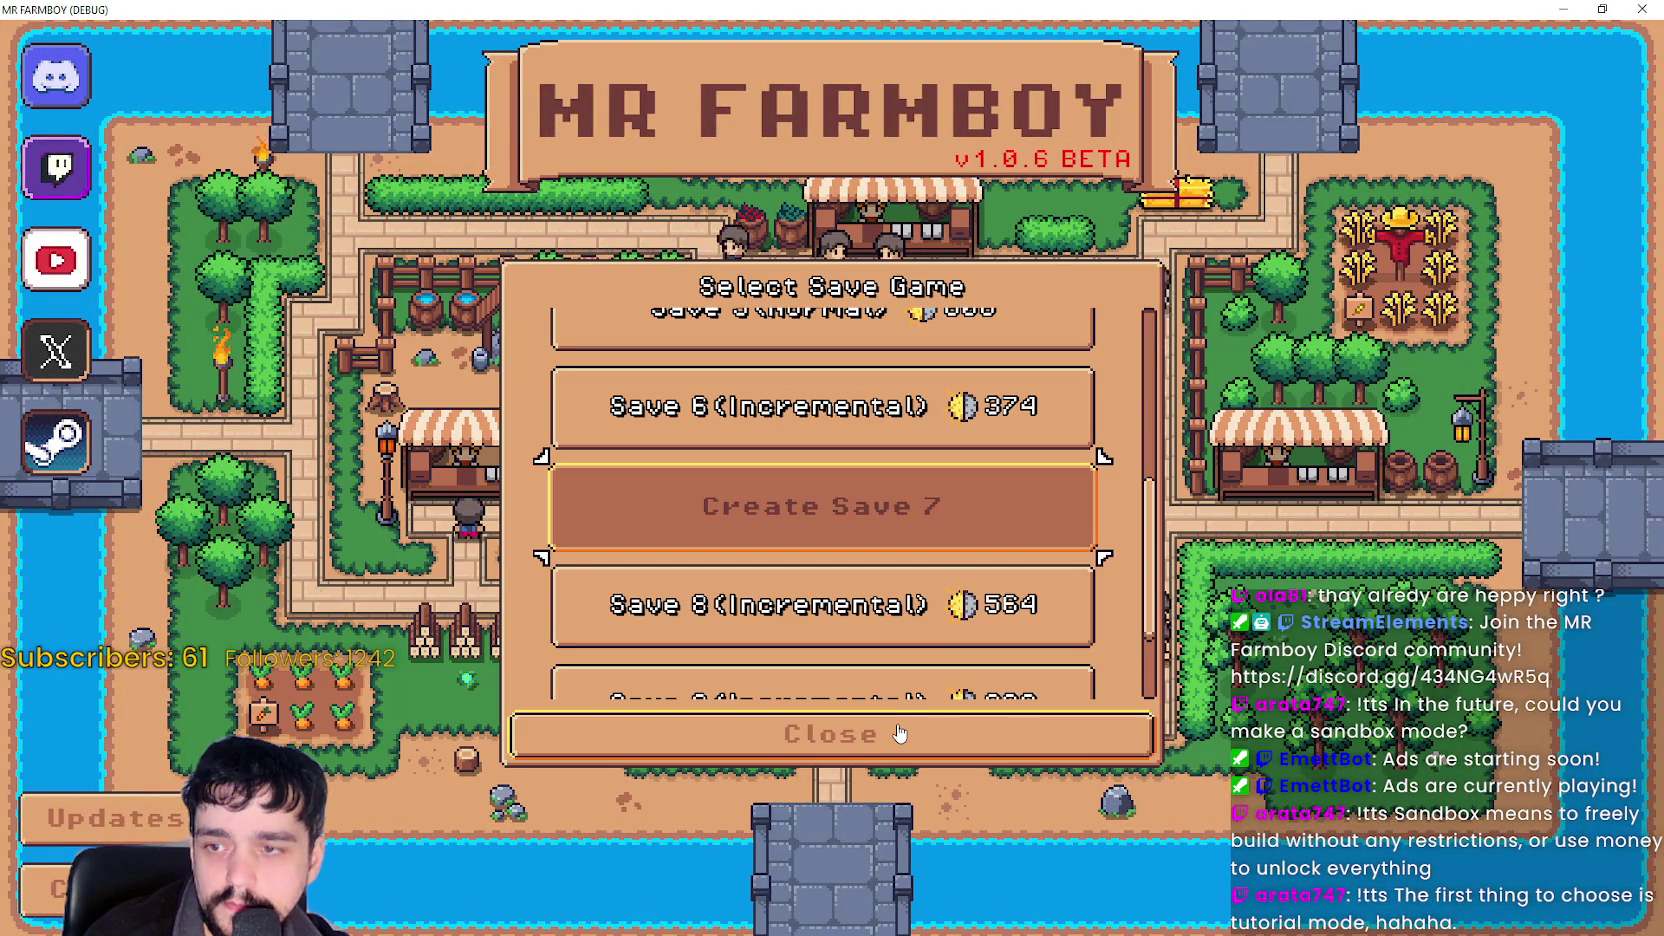
pyautogui.click(914, 502)
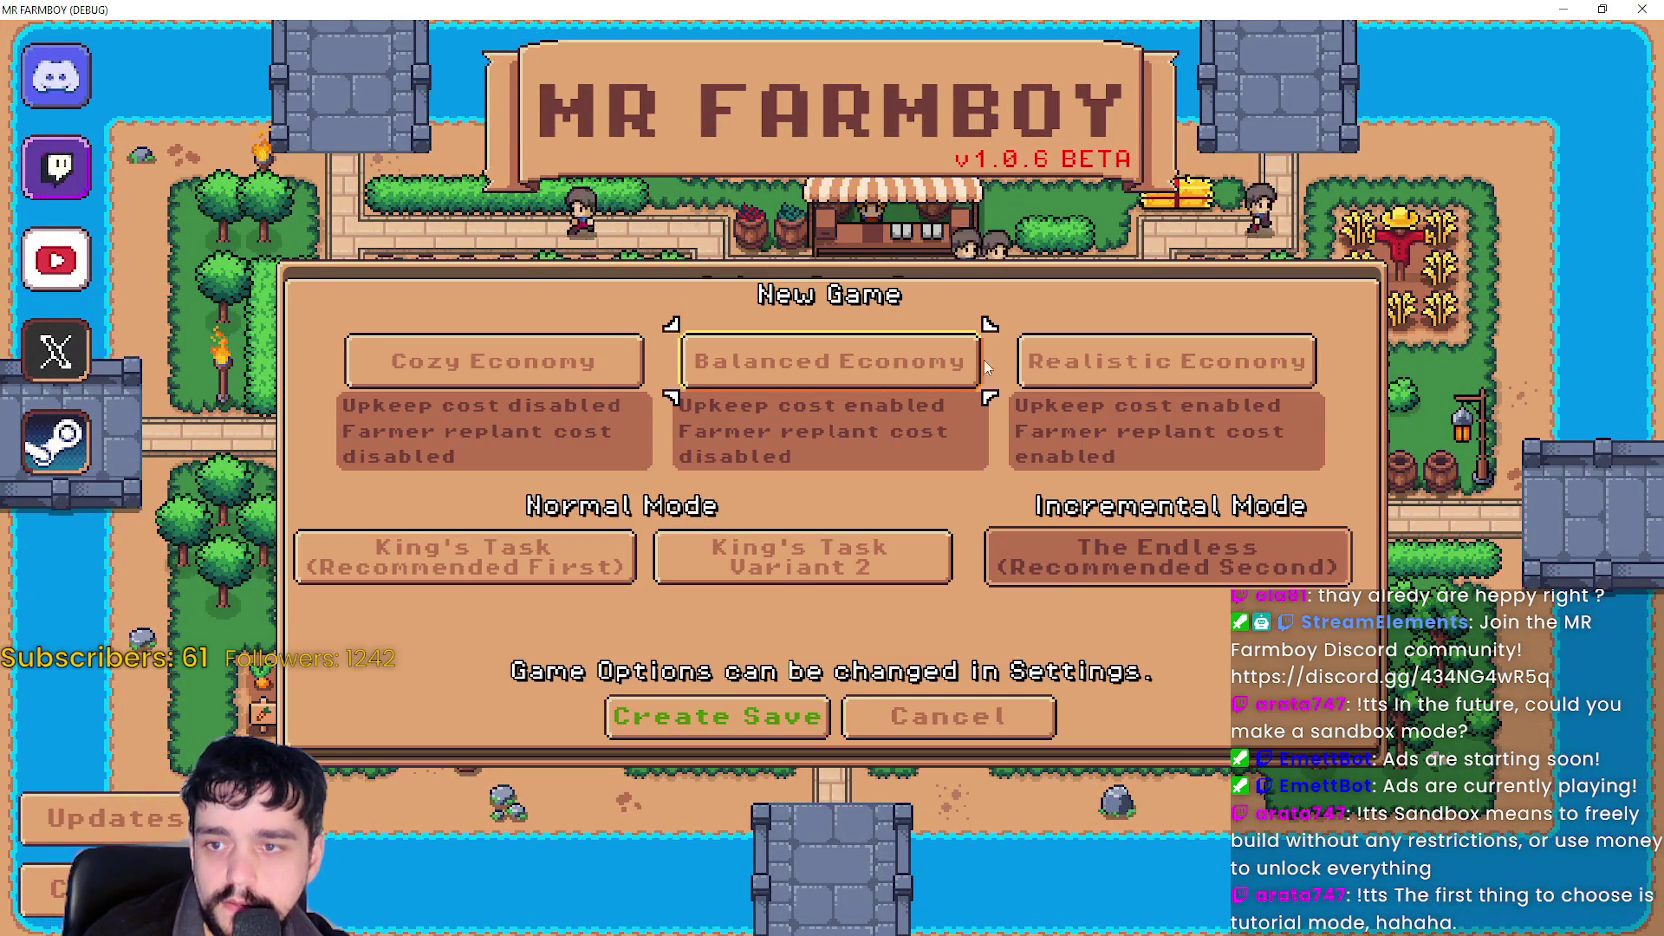
pyautogui.click(948, 716)
# Load the existing Save 6 (Incremental) game from the list.
pyautogui.scroll(5, 850, 550)
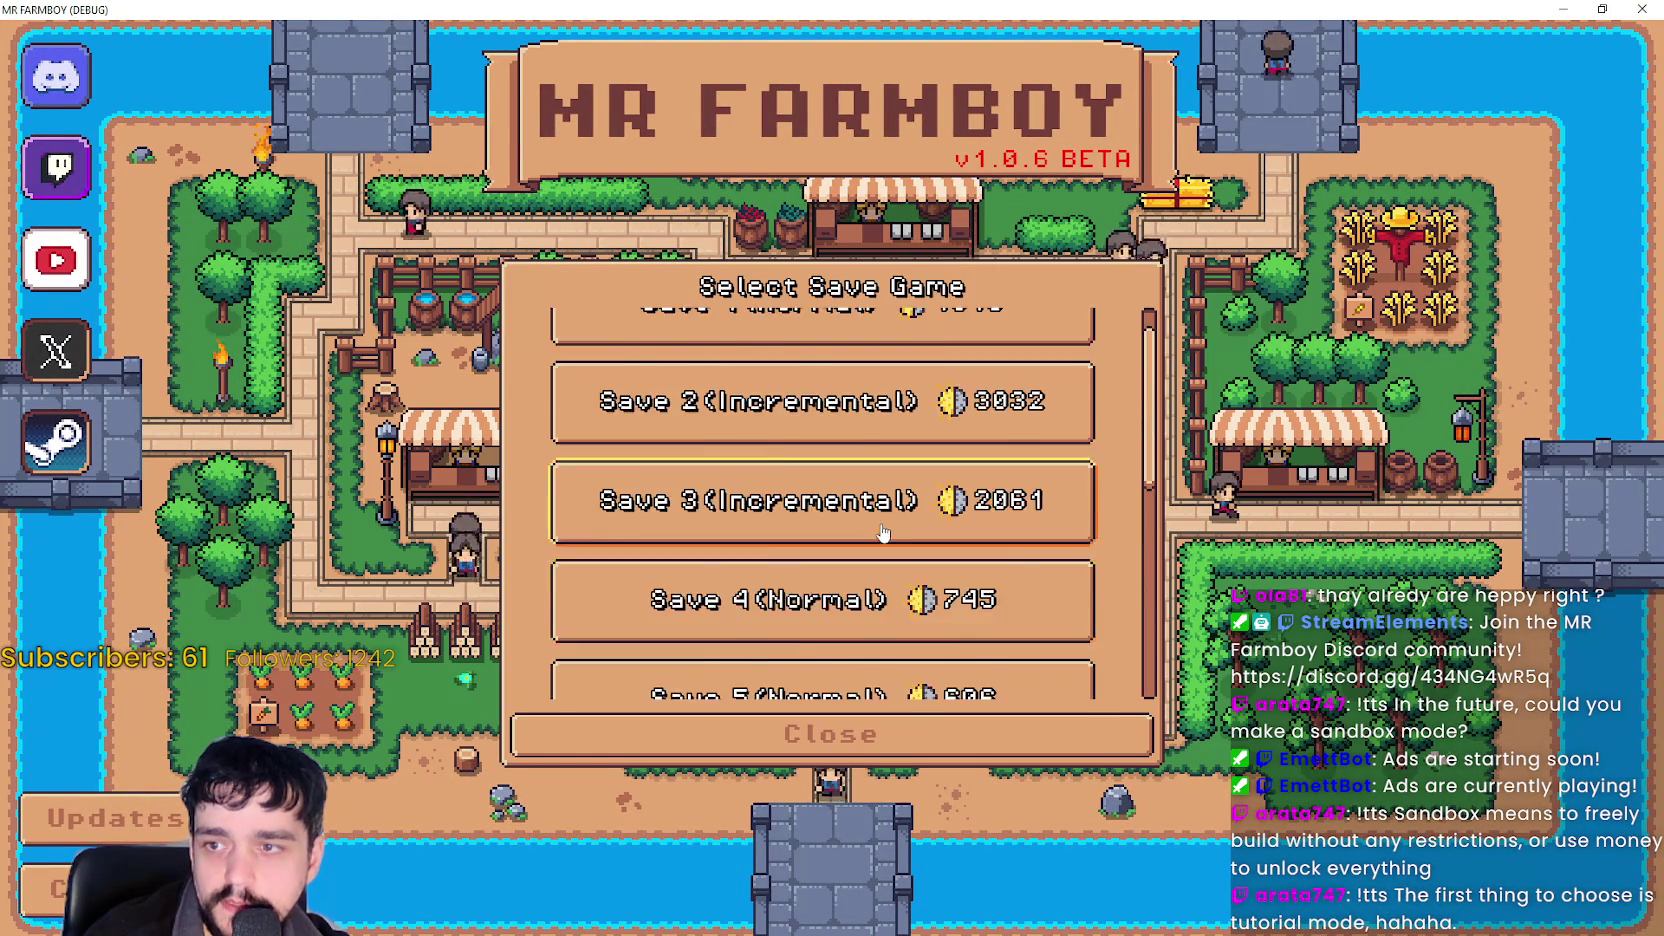
pyautogui.scroll(-5, 1000, 550)
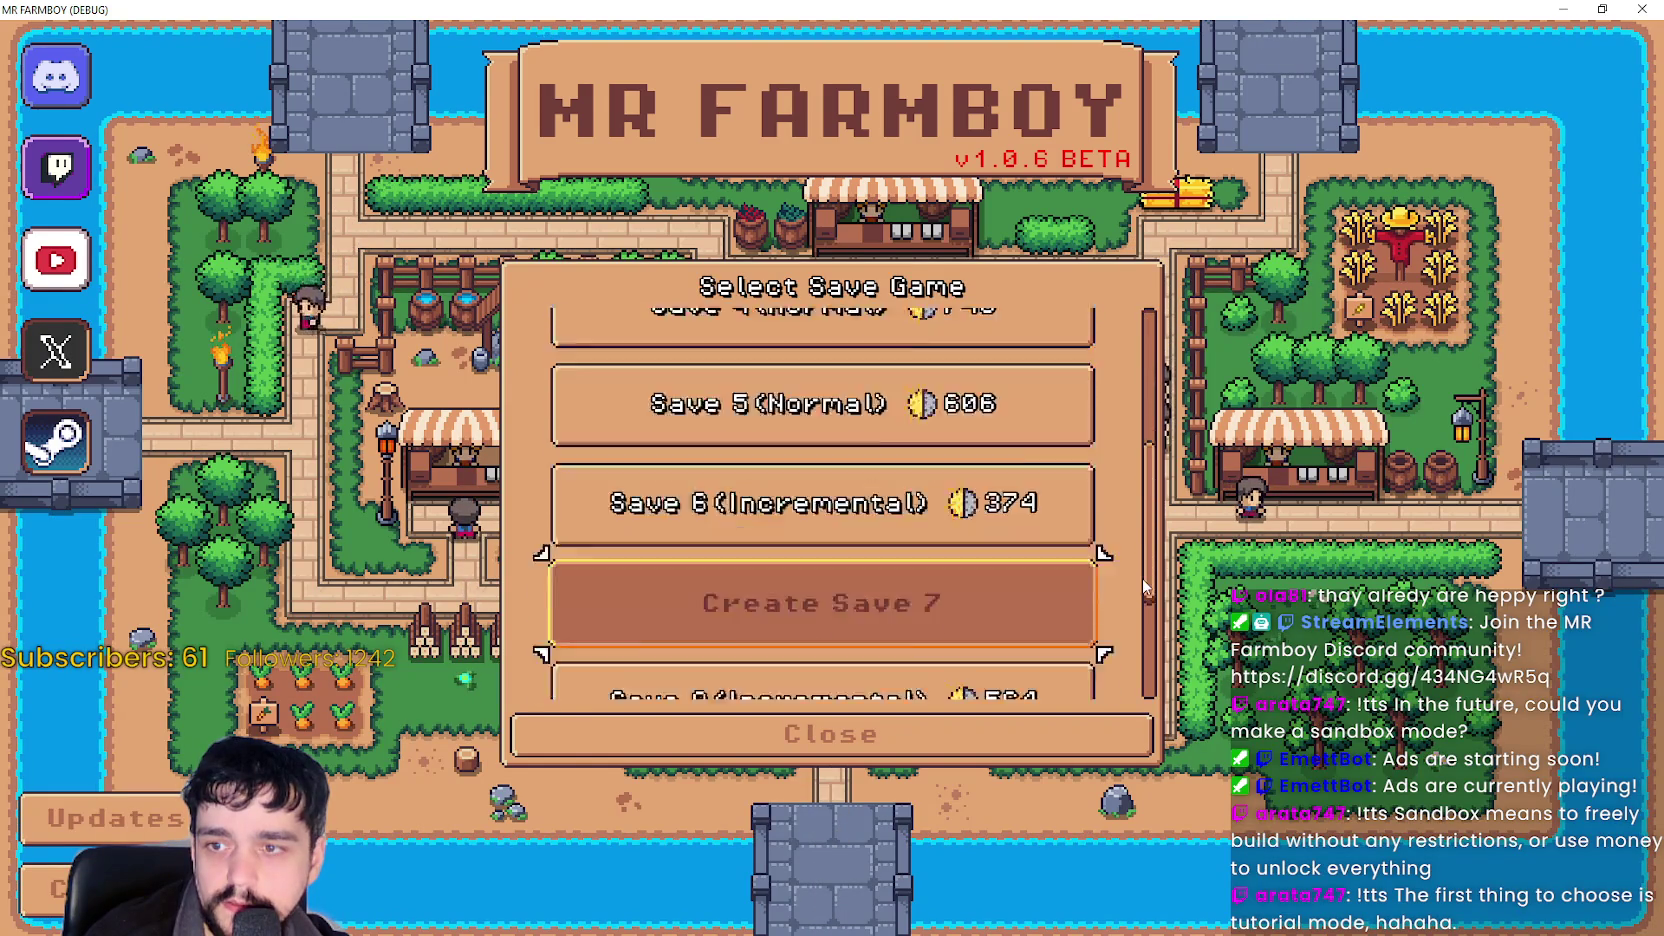
pyautogui.scroll(2, 1134, 615)
pyautogui.scroll(-3, 1128, 600)
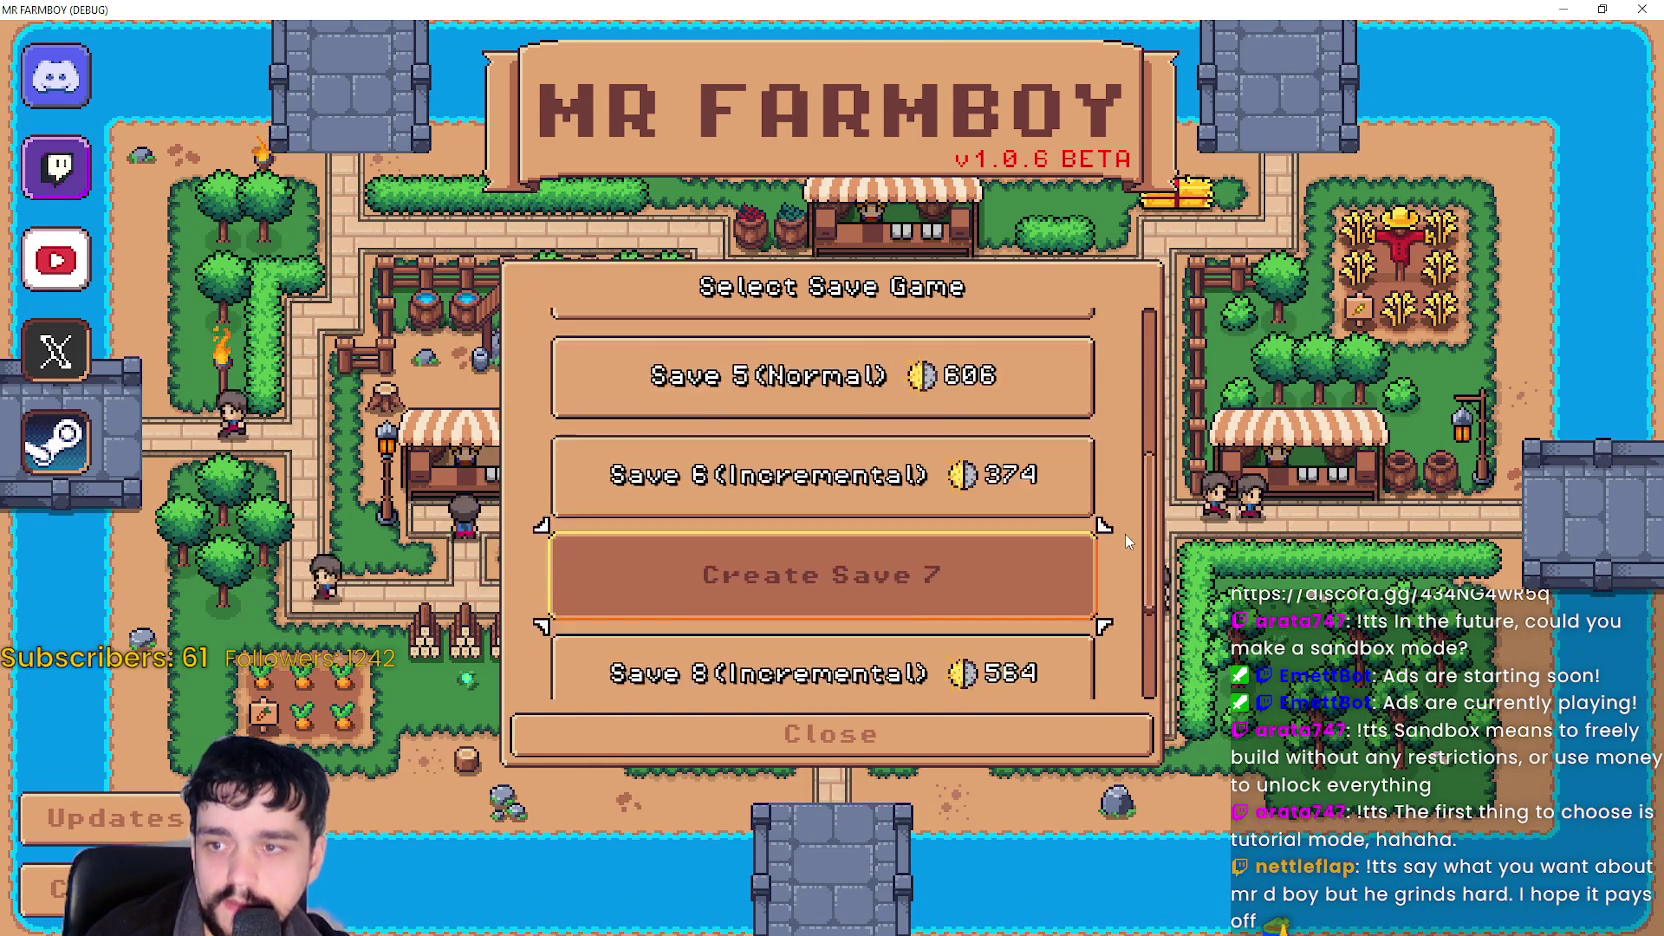
pyautogui.scroll(1, 1130, 600)
pyautogui.scroll(1, 900, 560)
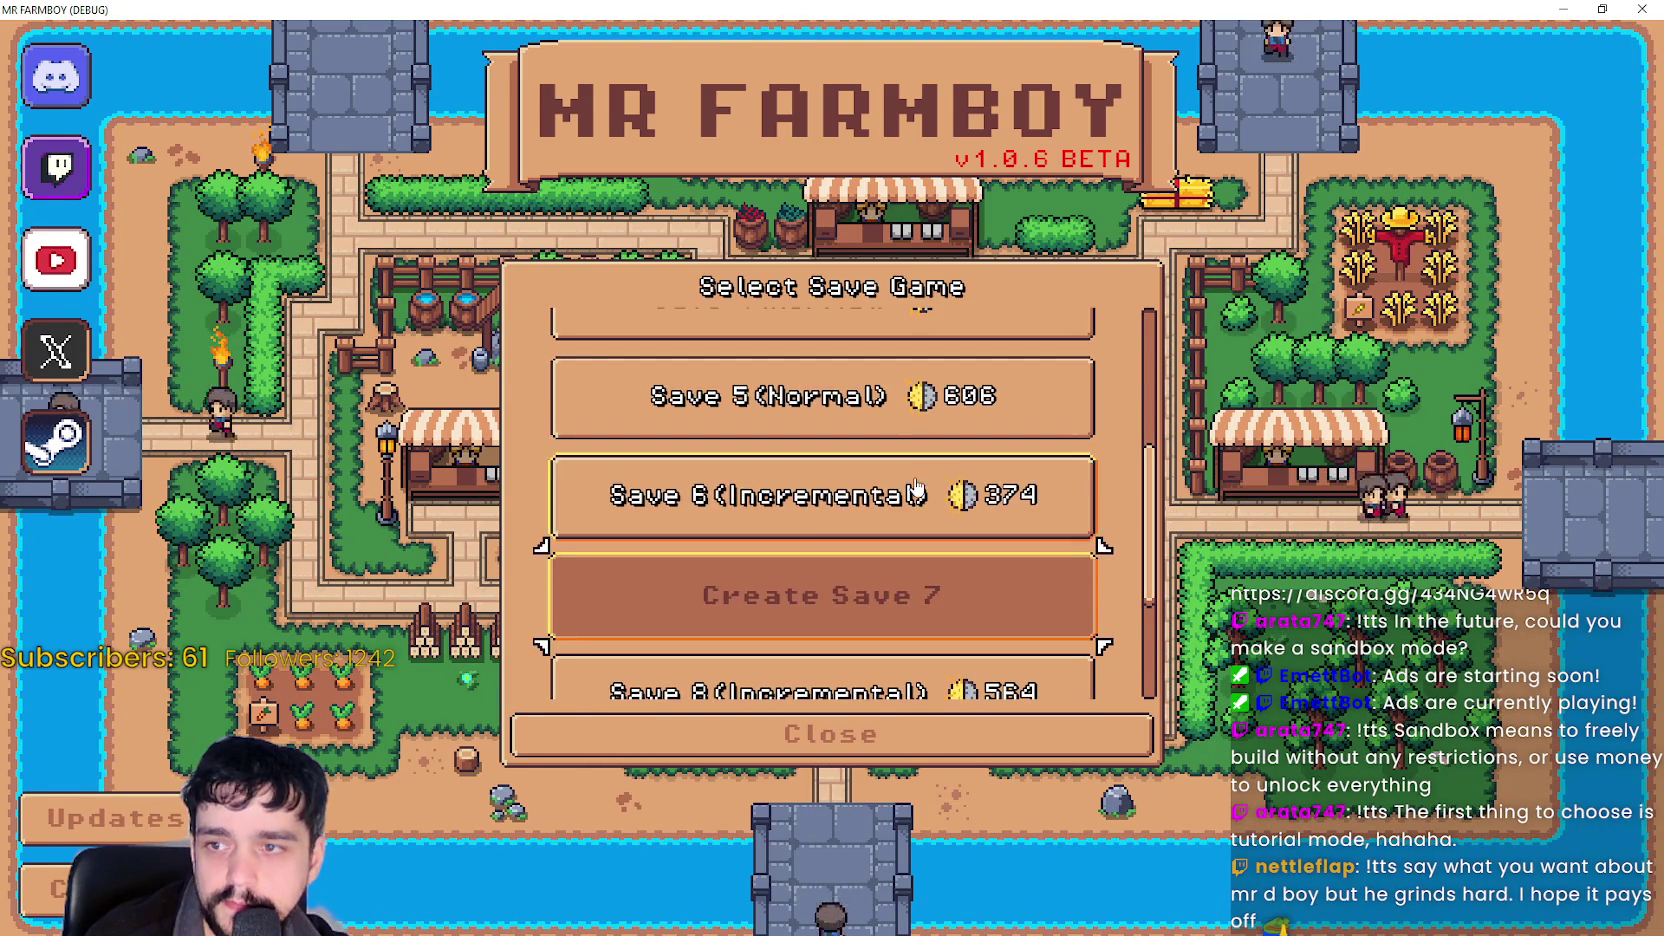
pyautogui.click(757, 495)
pyautogui.click(786, 510)
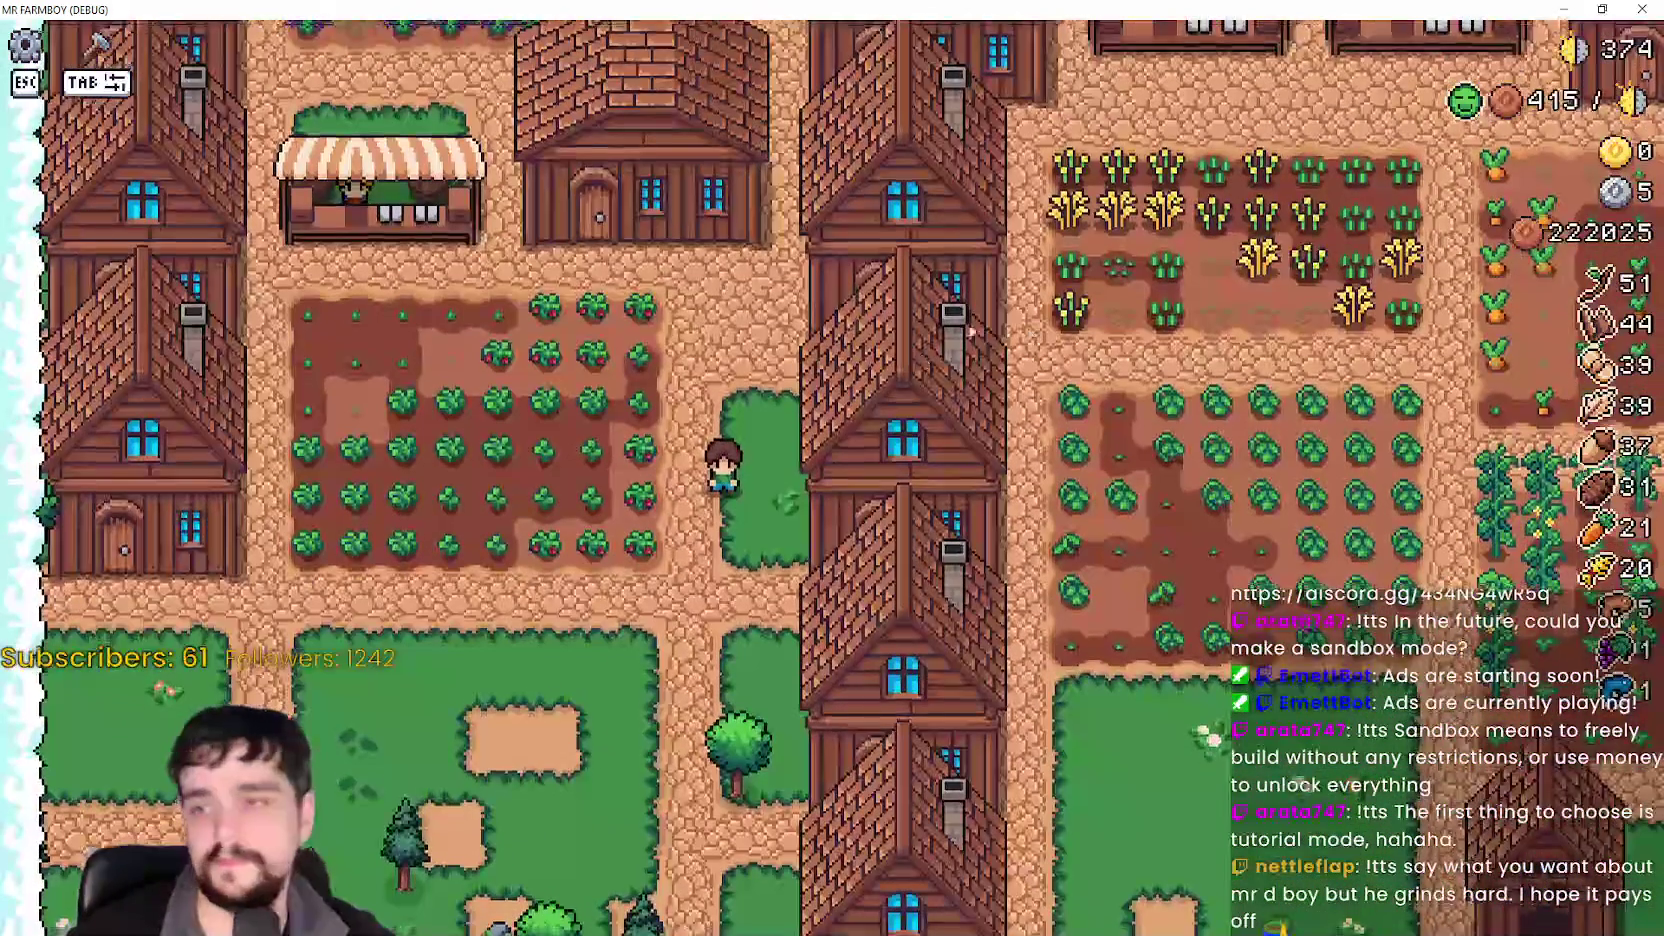
# Walk over to the houses and check a house's worker management panel, then close it.
pyautogui.press('d')
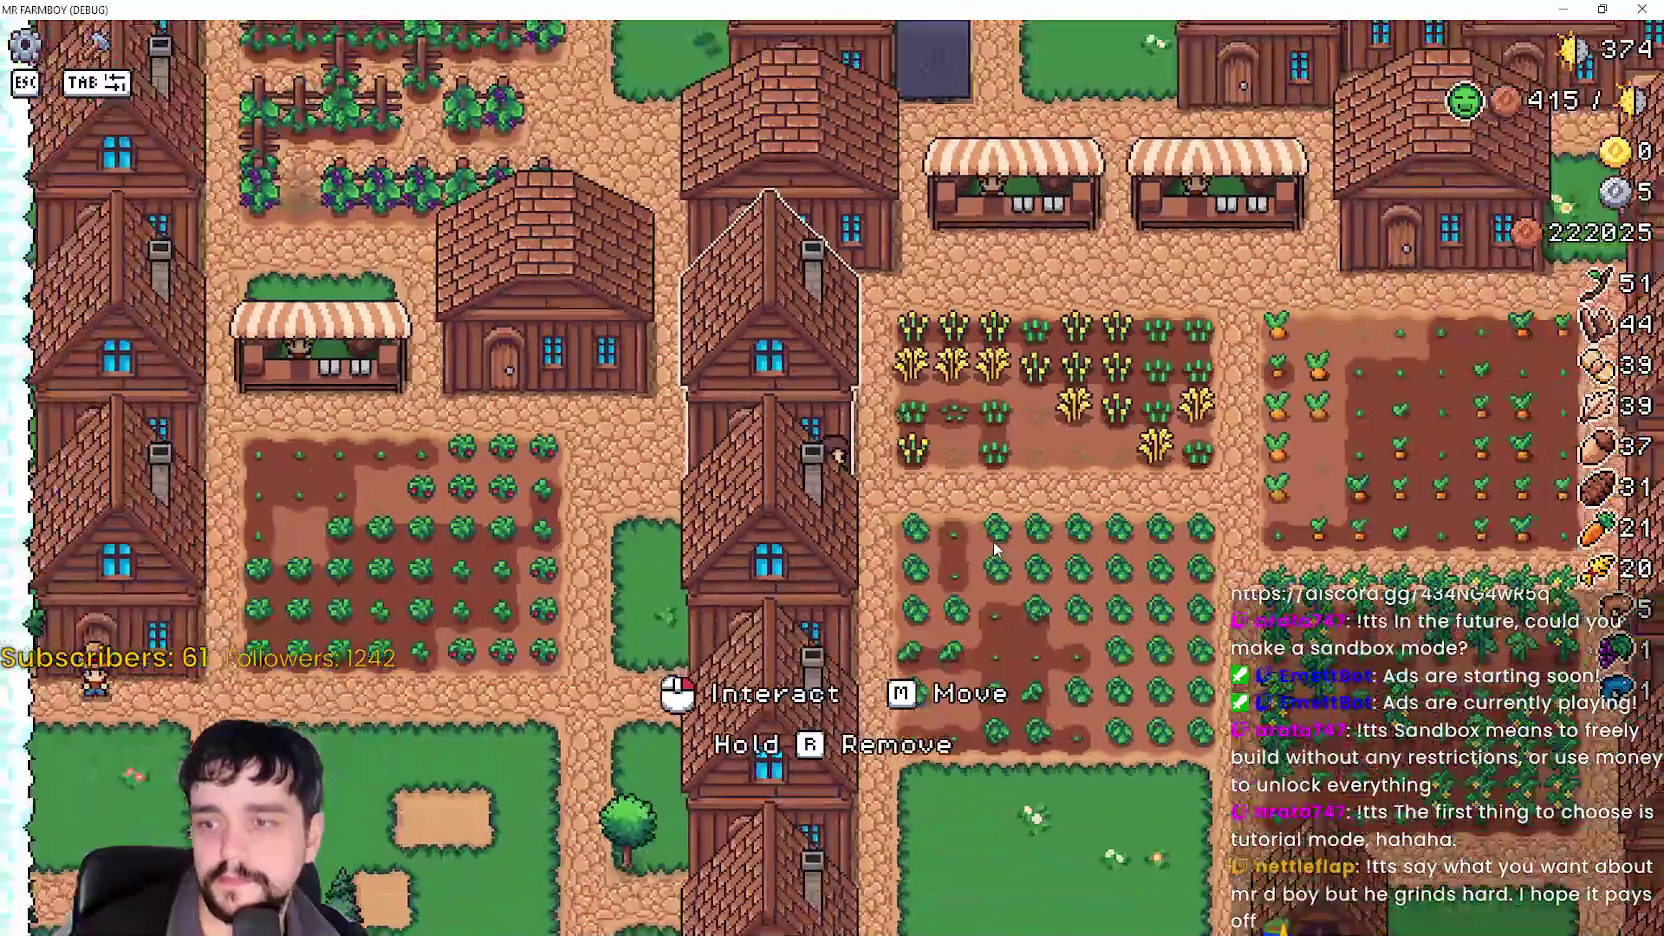
pyautogui.click(993, 545)
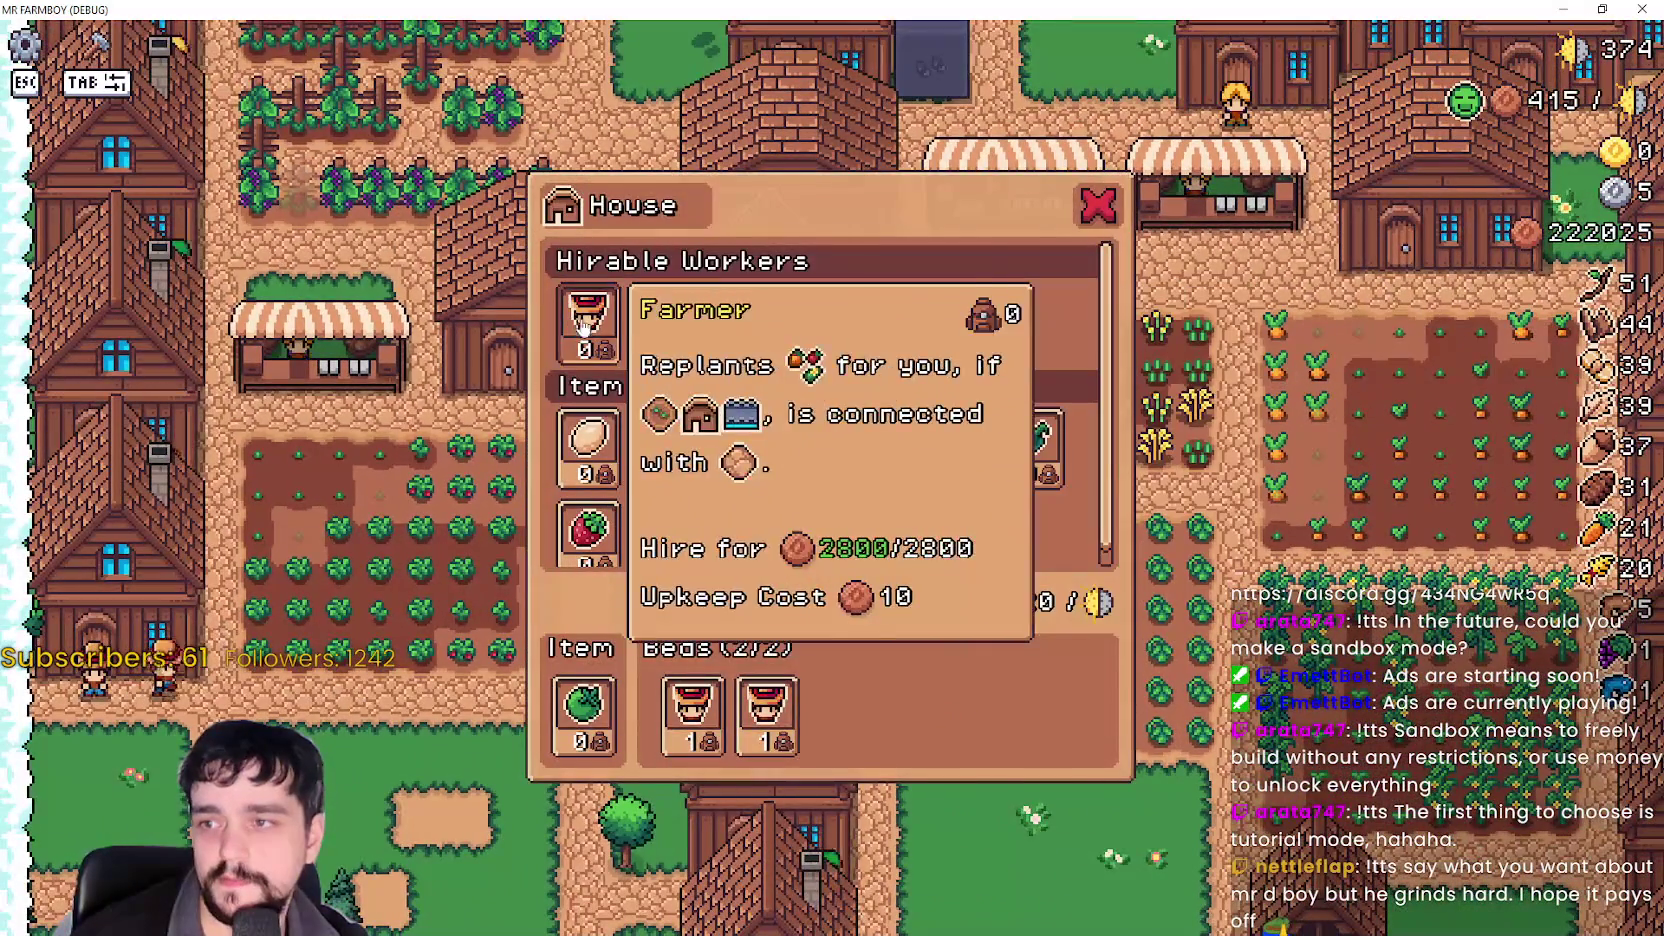
pyautogui.press('Escape')
# Walk through the wheat and carrot fields past the market stalls to the northern plots.
pyautogui.press('d')
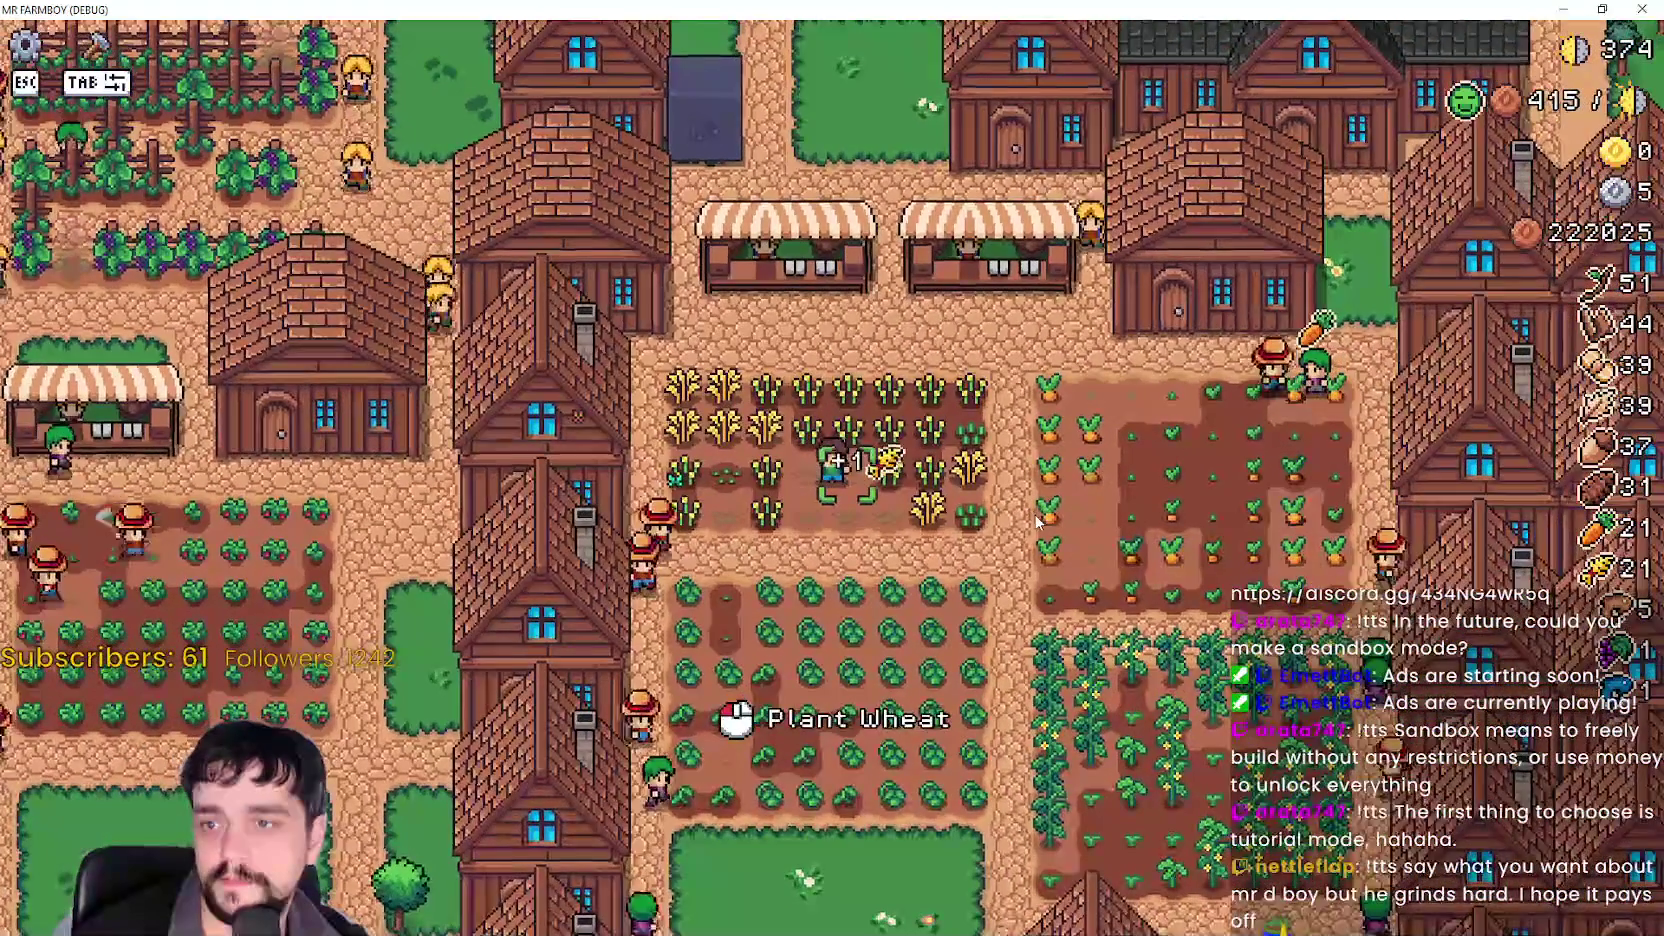
pyautogui.press('d')
pyautogui.press('w')
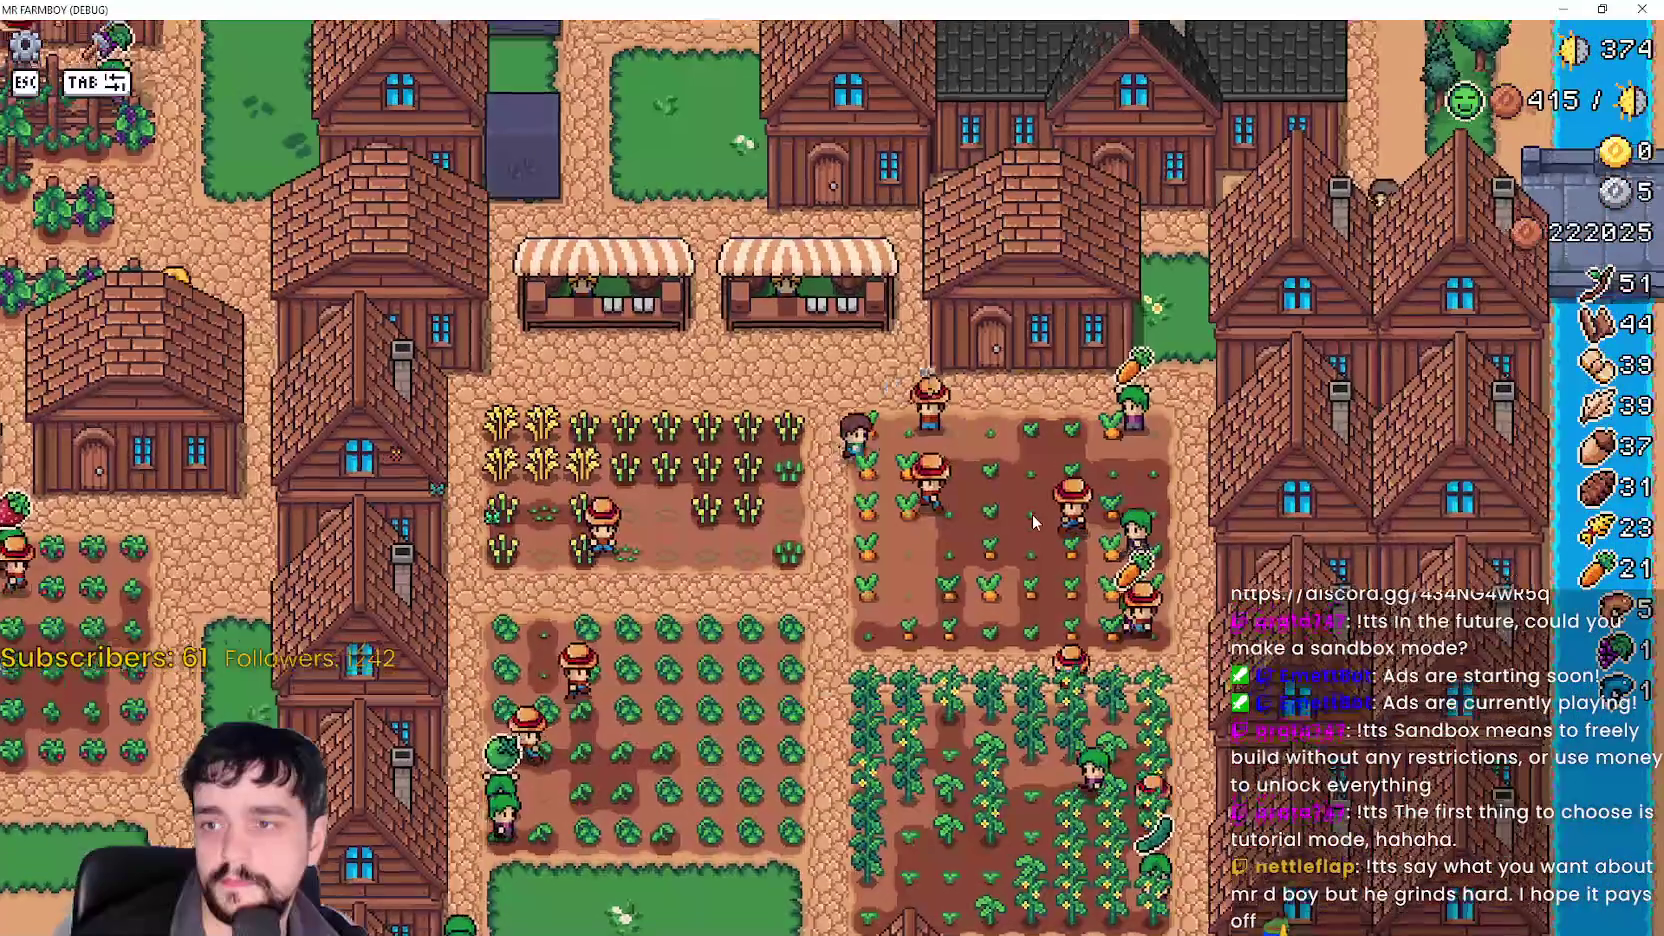
pyautogui.press('w')
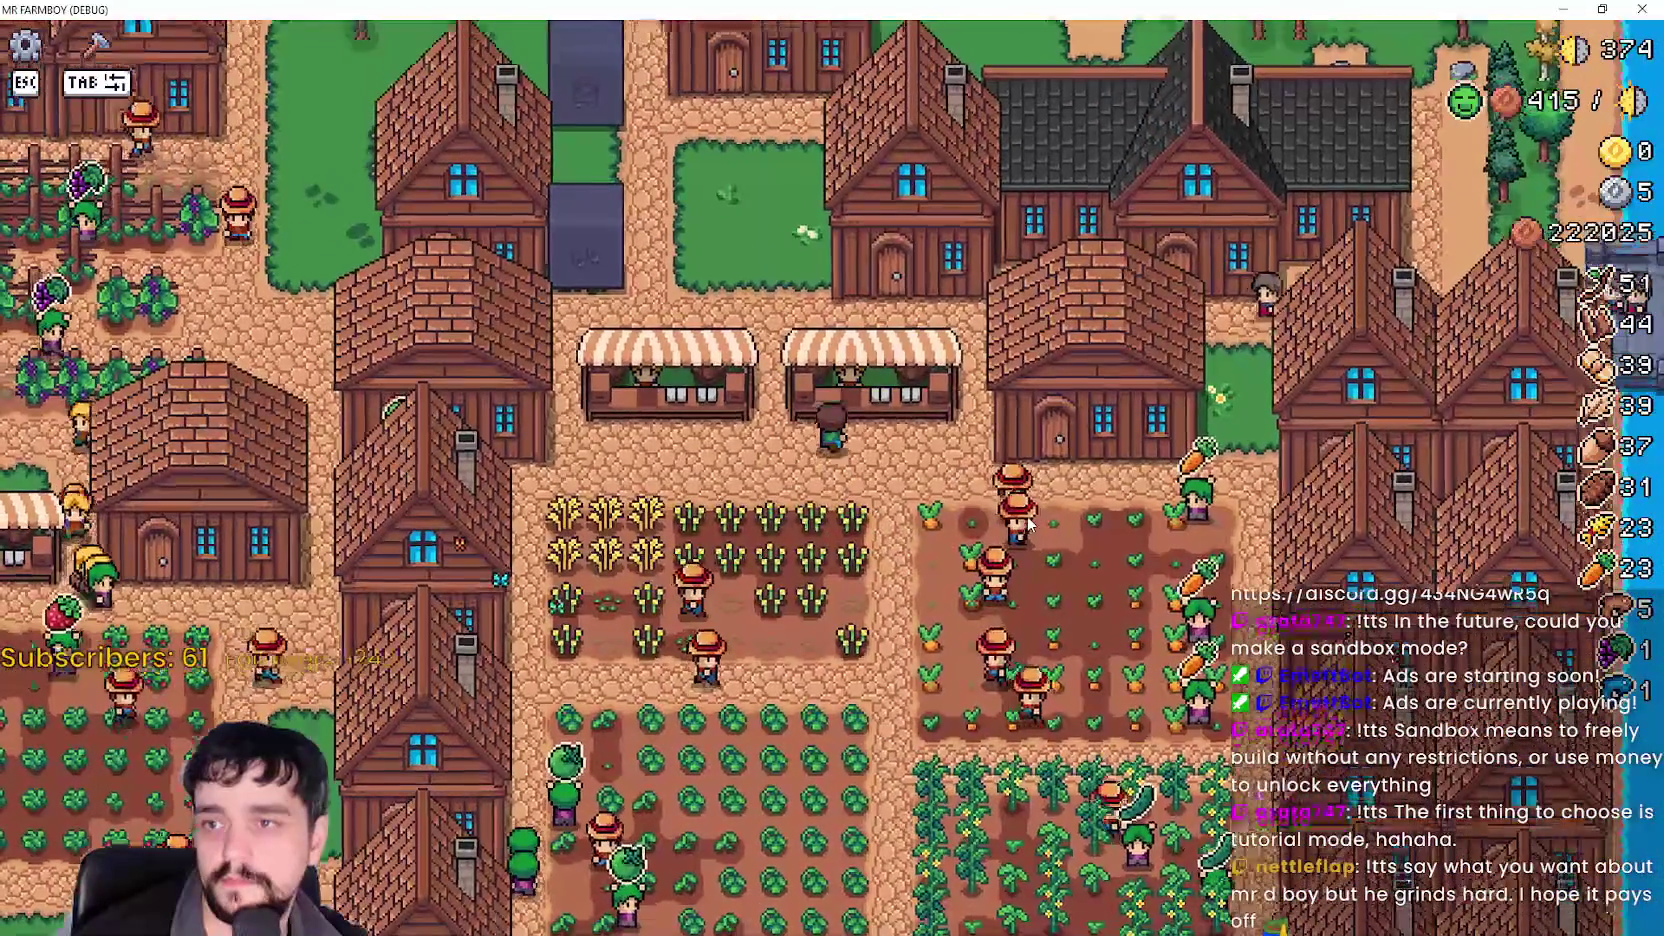
pyautogui.press('e')
pyautogui.press('a')
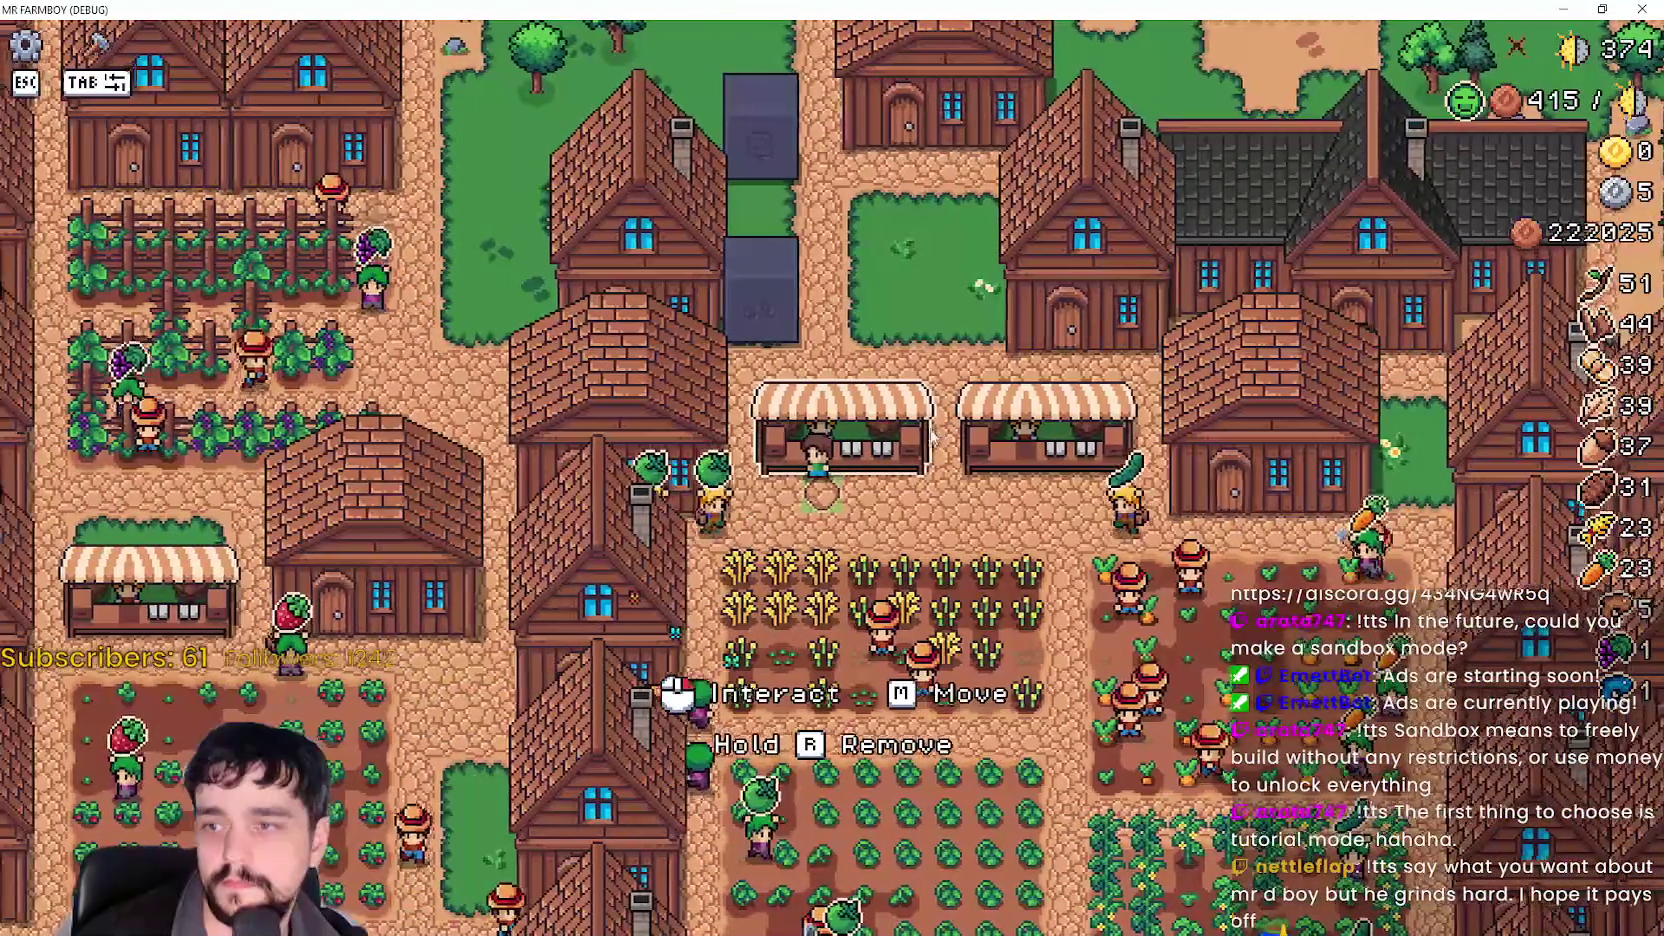
pyautogui.press('w')
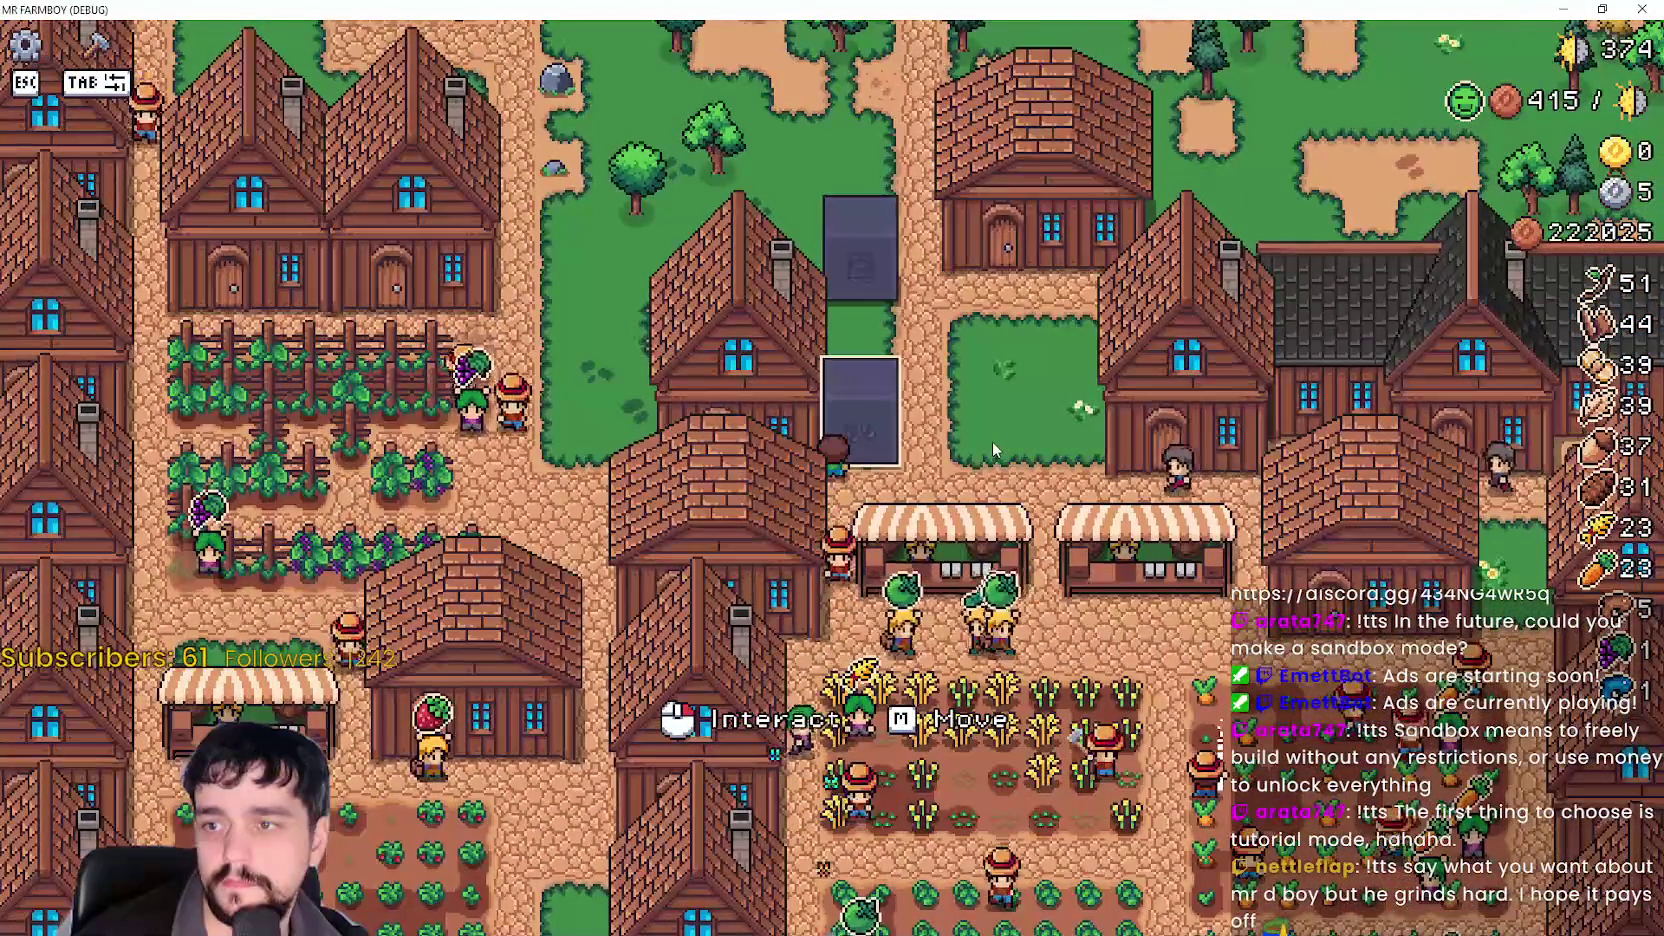
pyautogui.press('d')
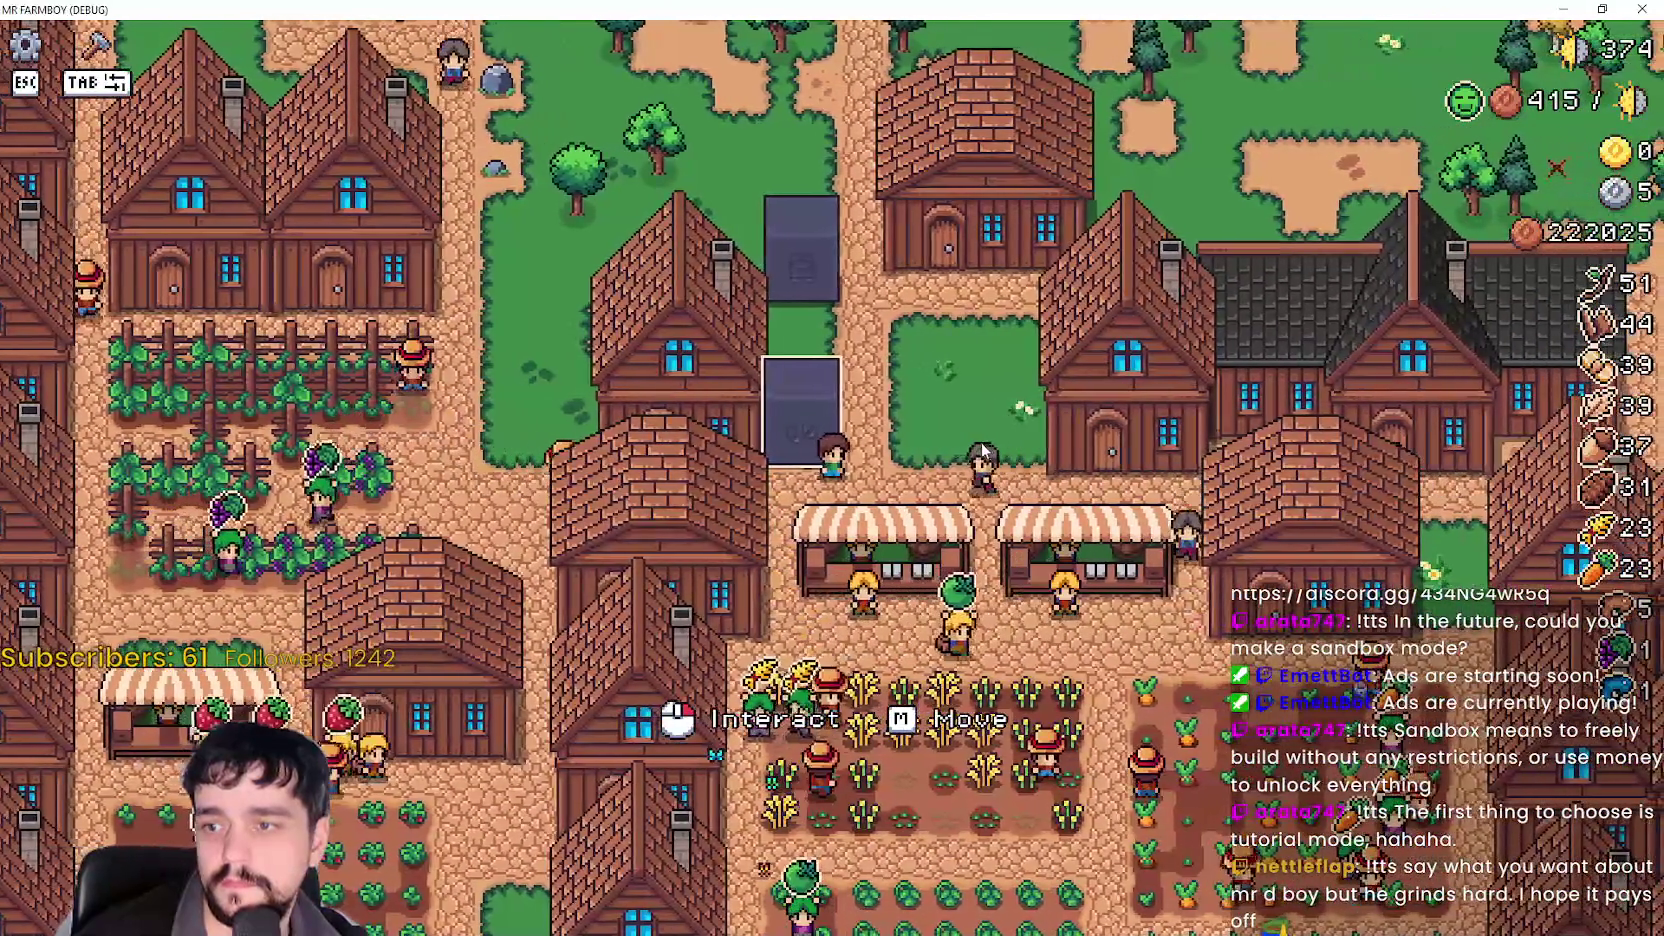
pyautogui.press('w')
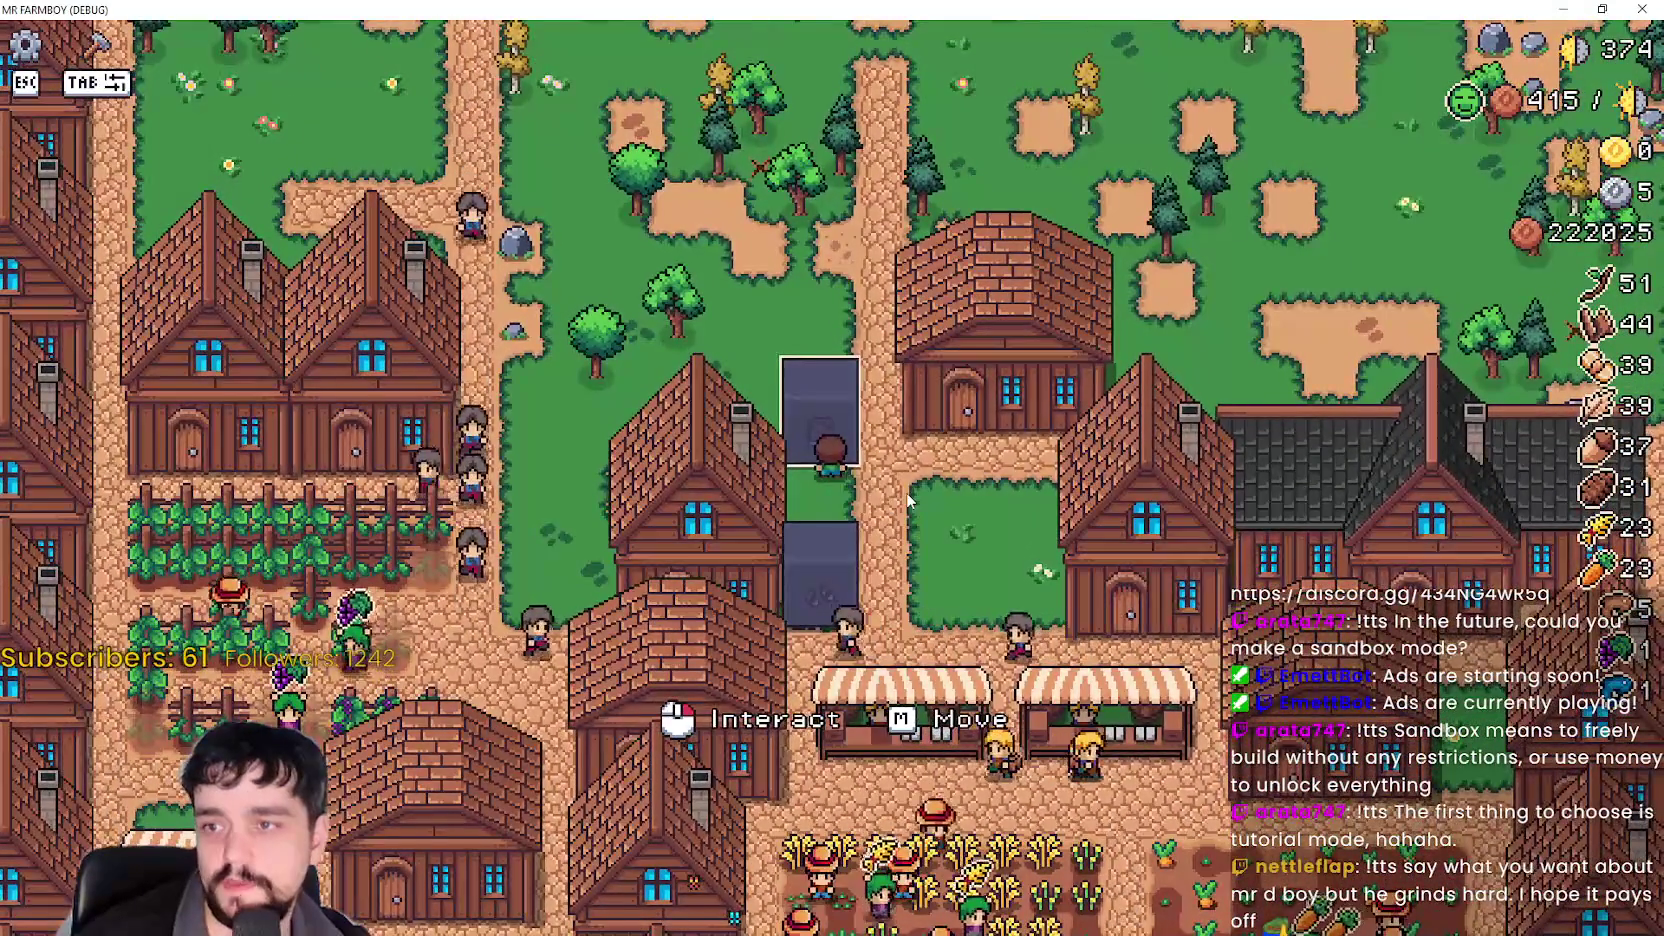
# Pick up the dark plot and relocate it twice to new spots.
pyautogui.press('m')
pyautogui.press('w')
pyautogui.press('a')
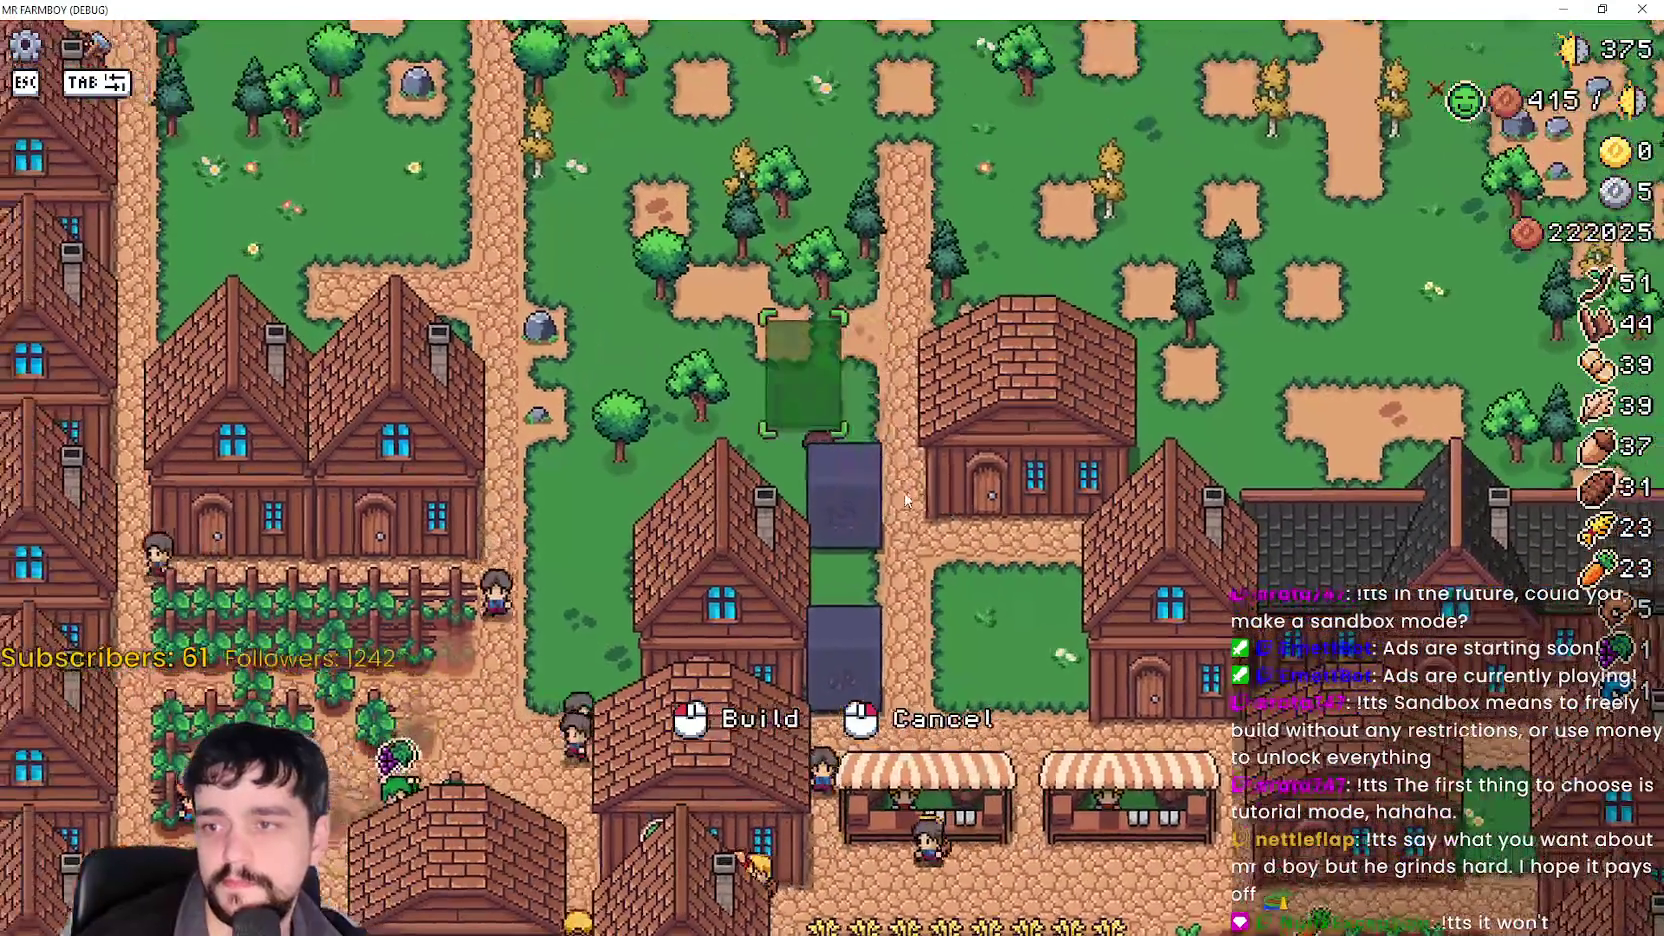
pyautogui.click(905, 491)
pyautogui.press('w')
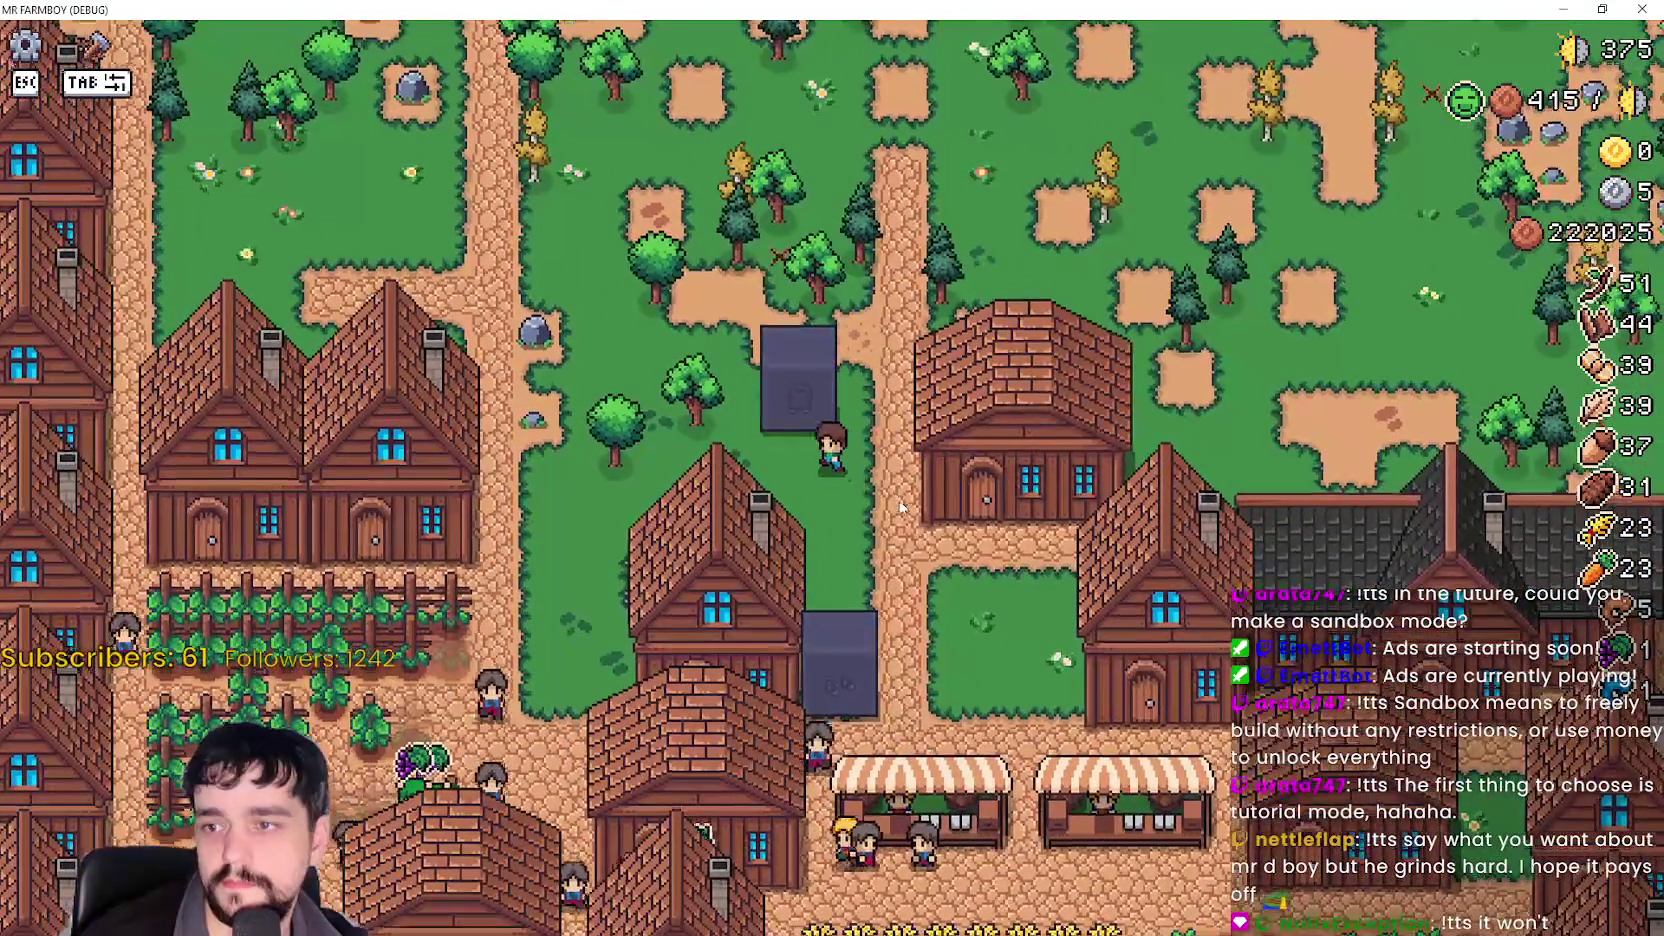
pyautogui.press('m')
pyautogui.press('s')
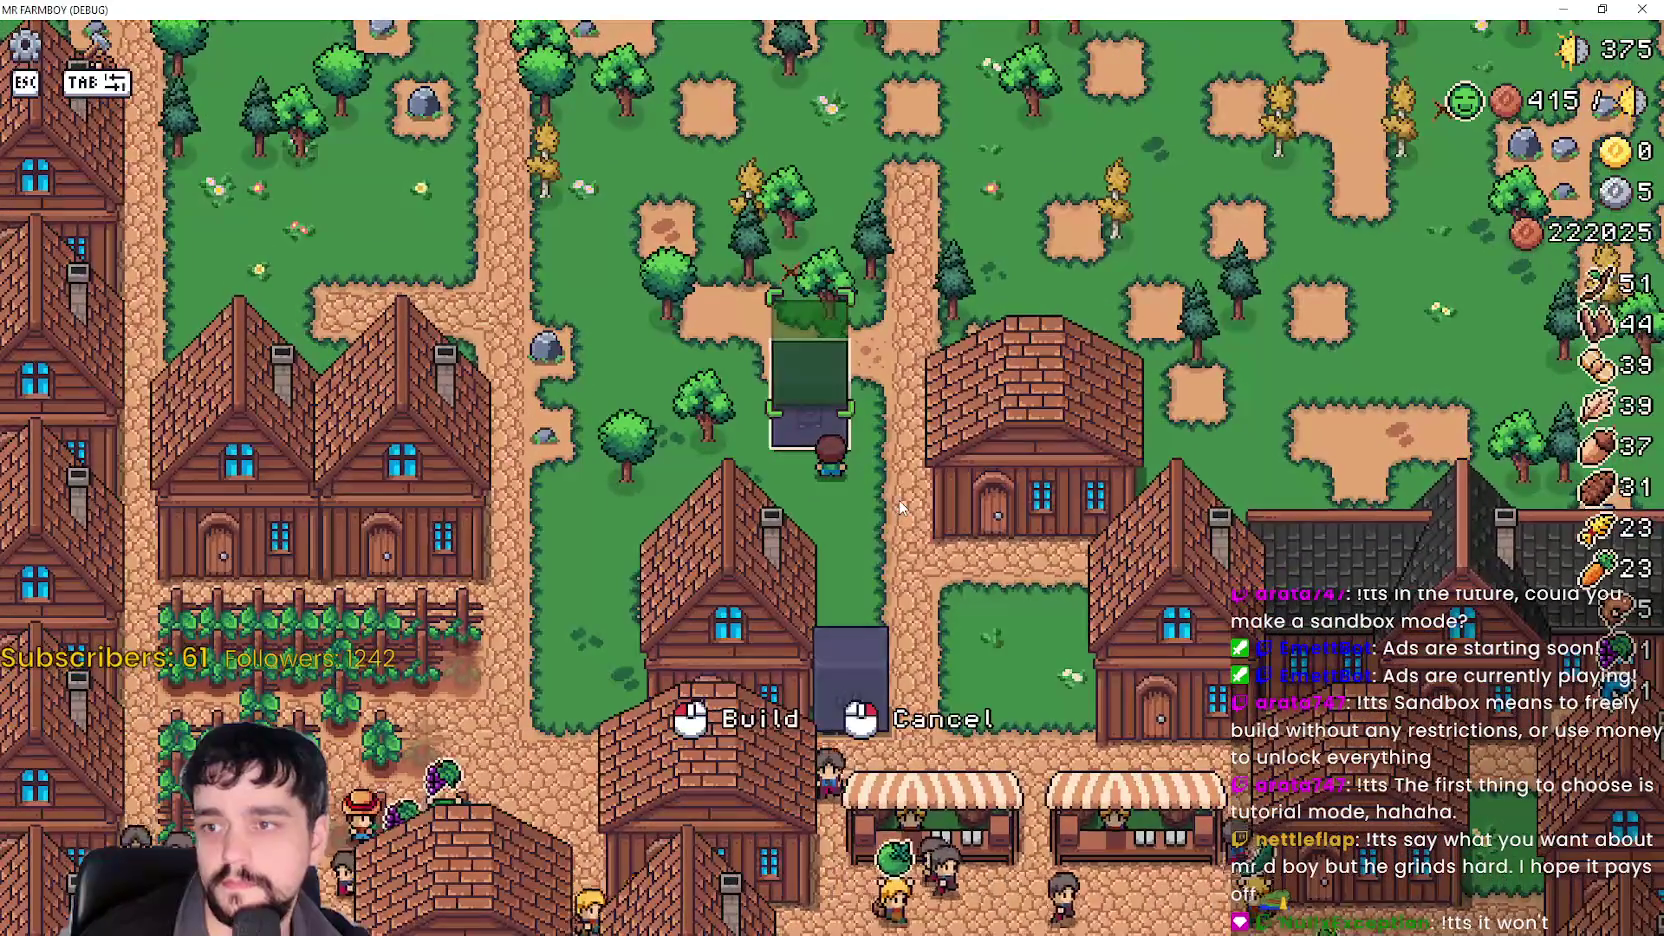
pyautogui.click(904, 546)
# Check the warehouse inventory (23 carrots, 23 wheat) and the house workers panel.
pyautogui.press('s')
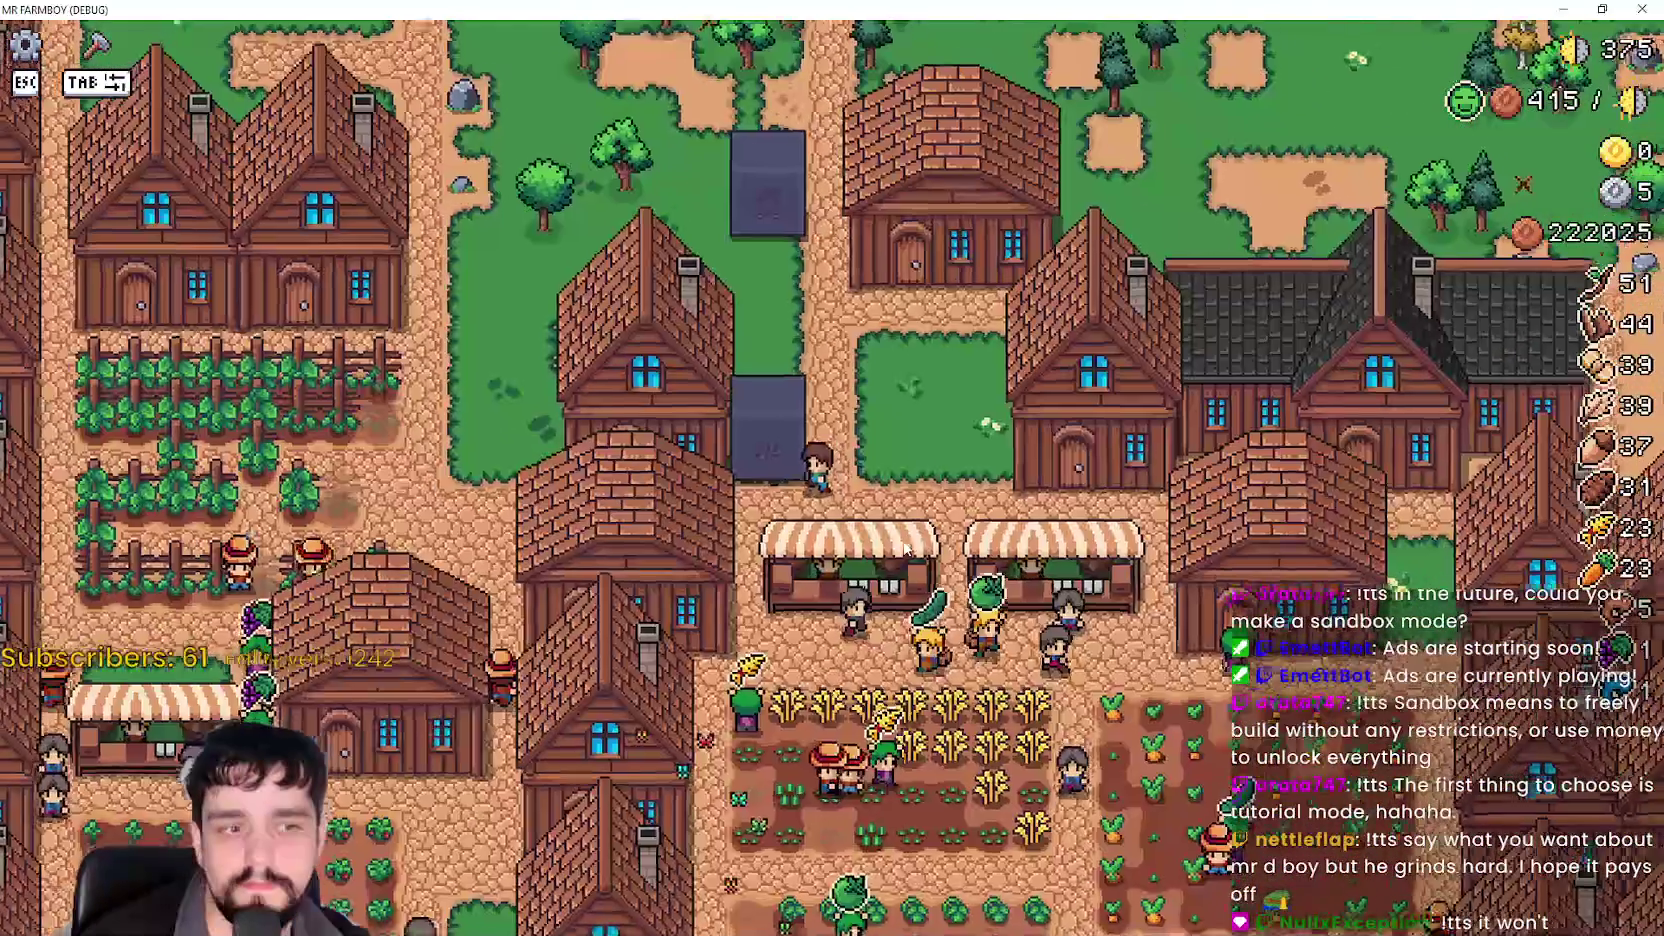
pyautogui.press('a')
pyautogui.press('w')
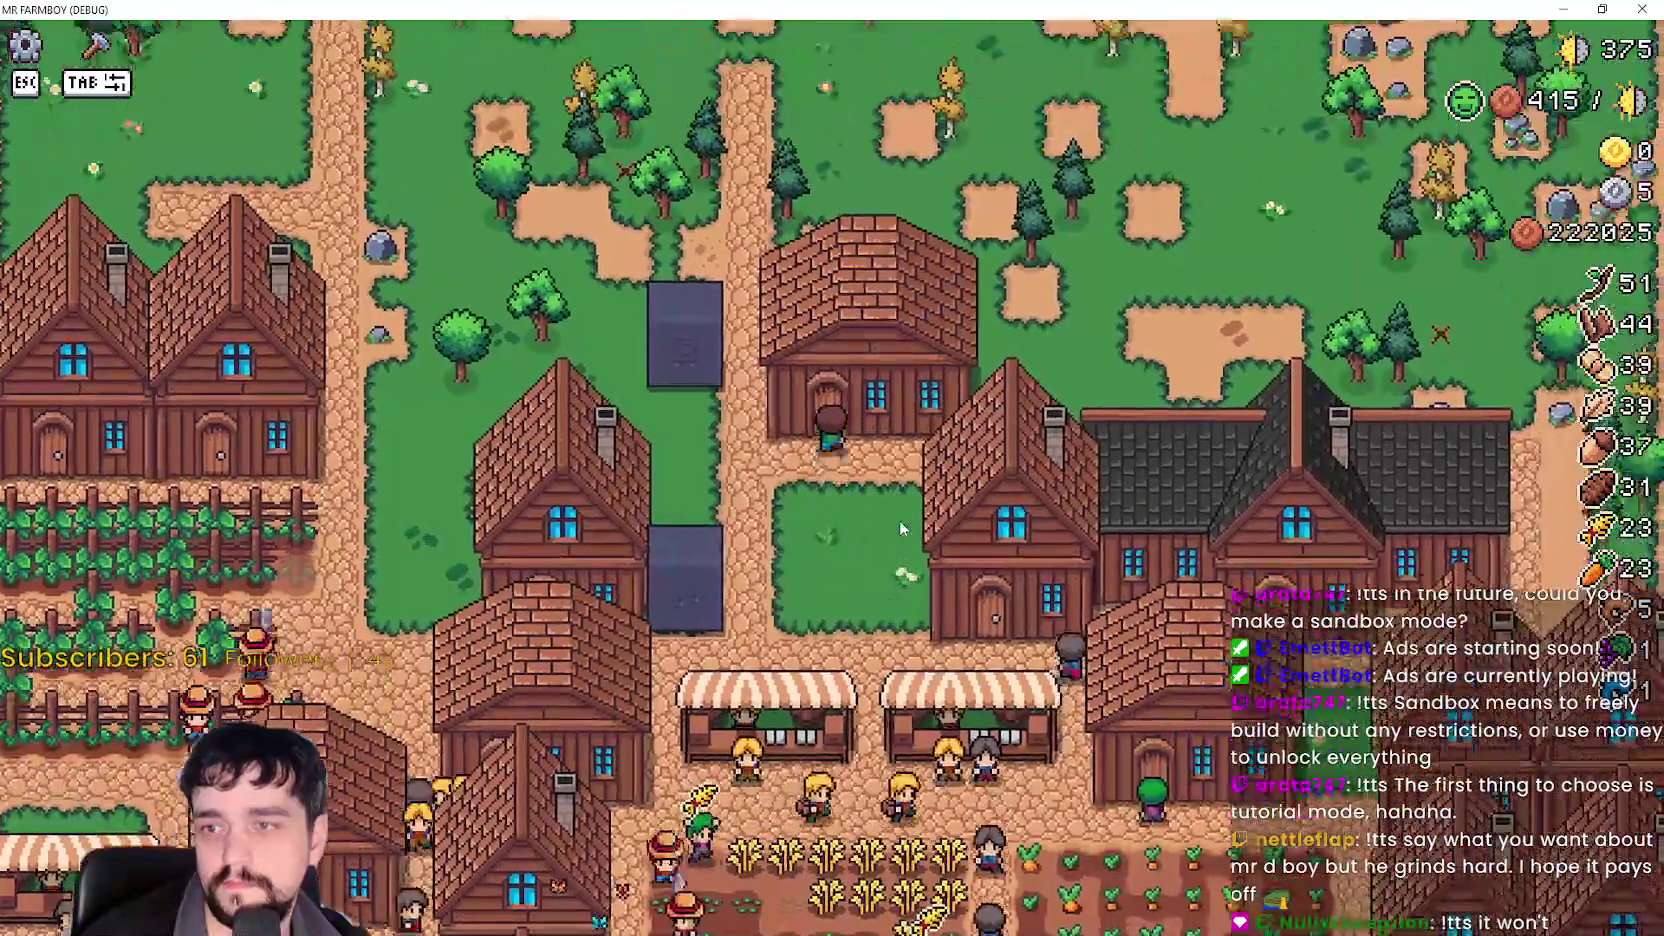
pyautogui.click(900, 528)
pyautogui.press('Escape')
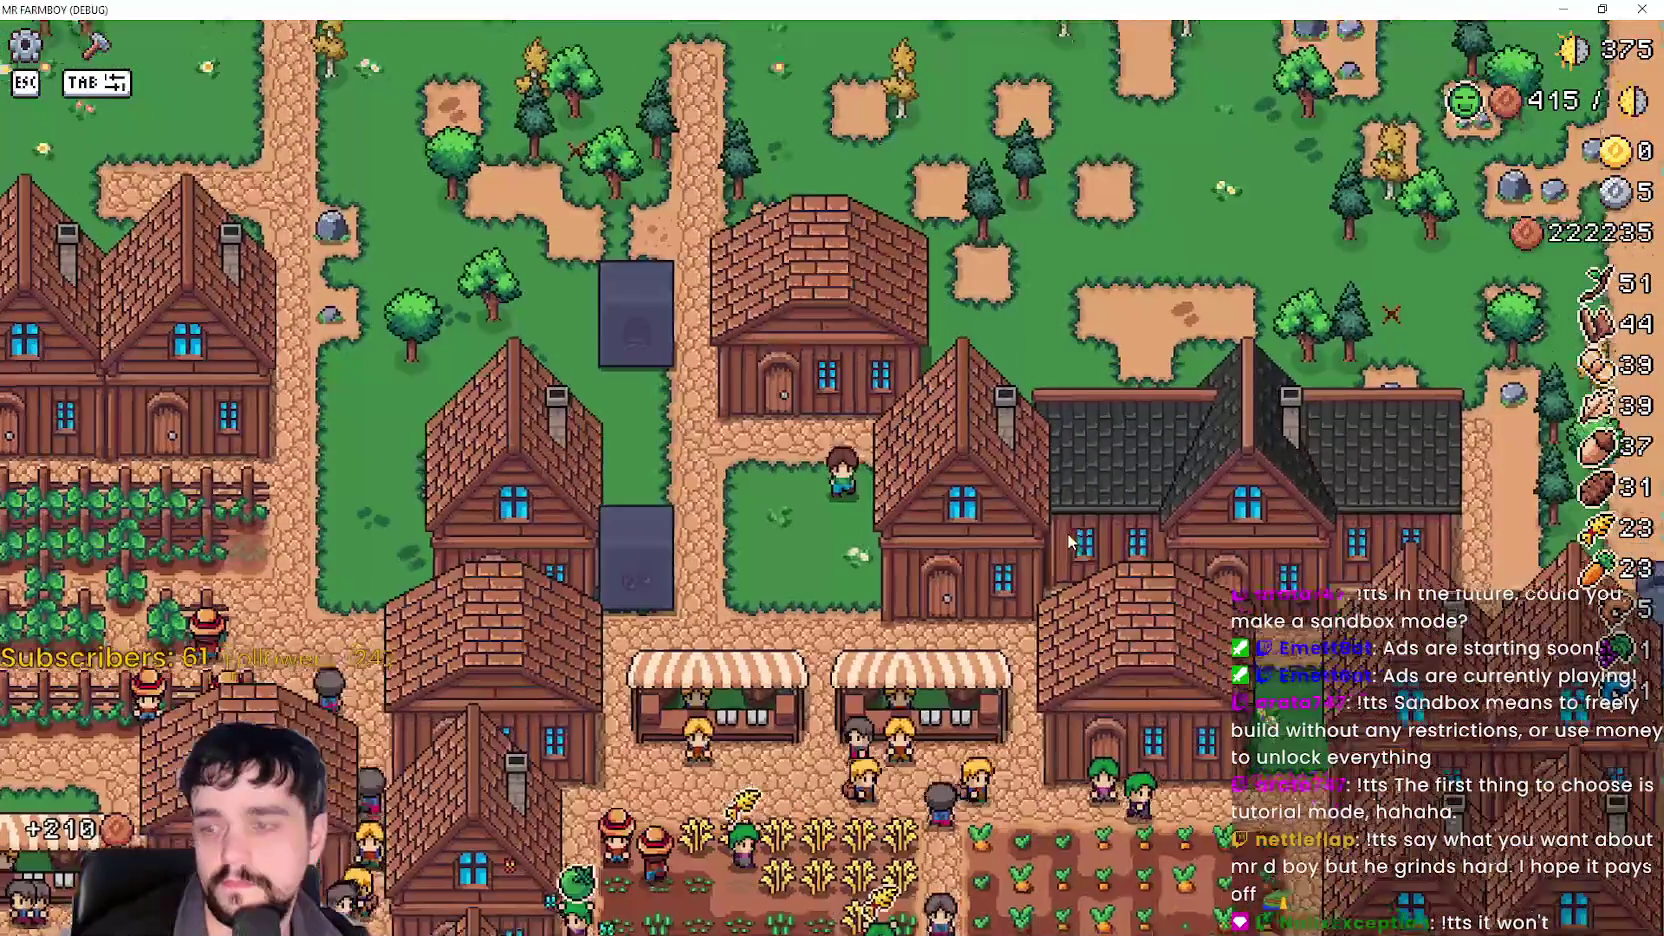
pyautogui.press('s')
pyautogui.press('d')
pyautogui.click(1063, 537)
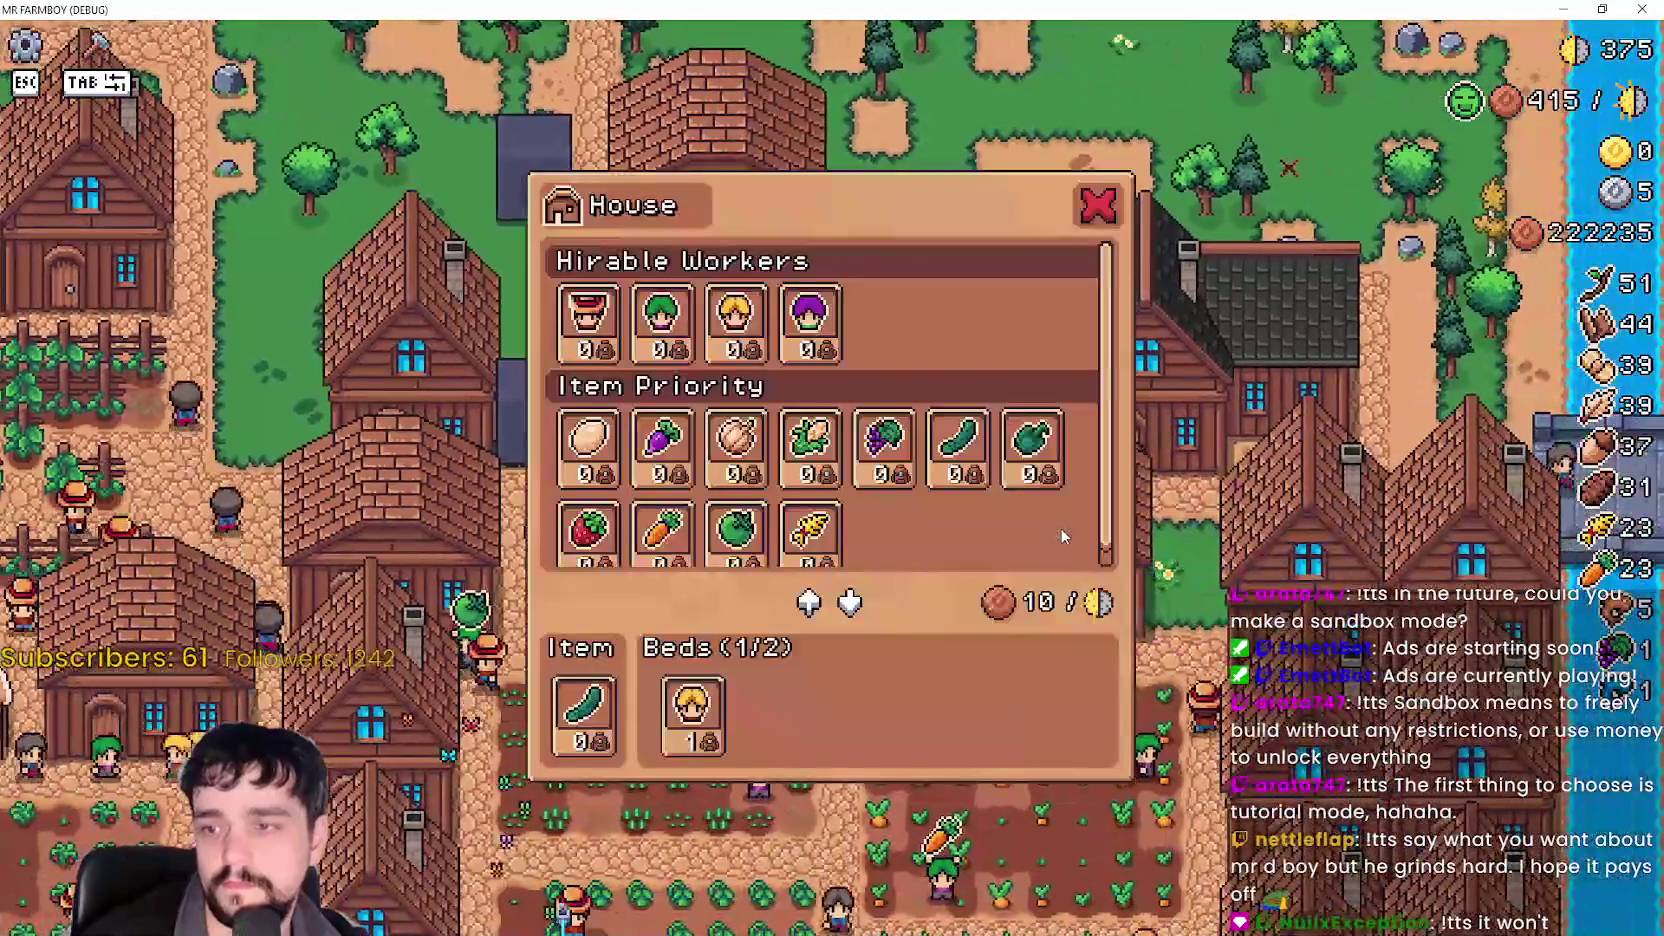
pyautogui.press('Escape')
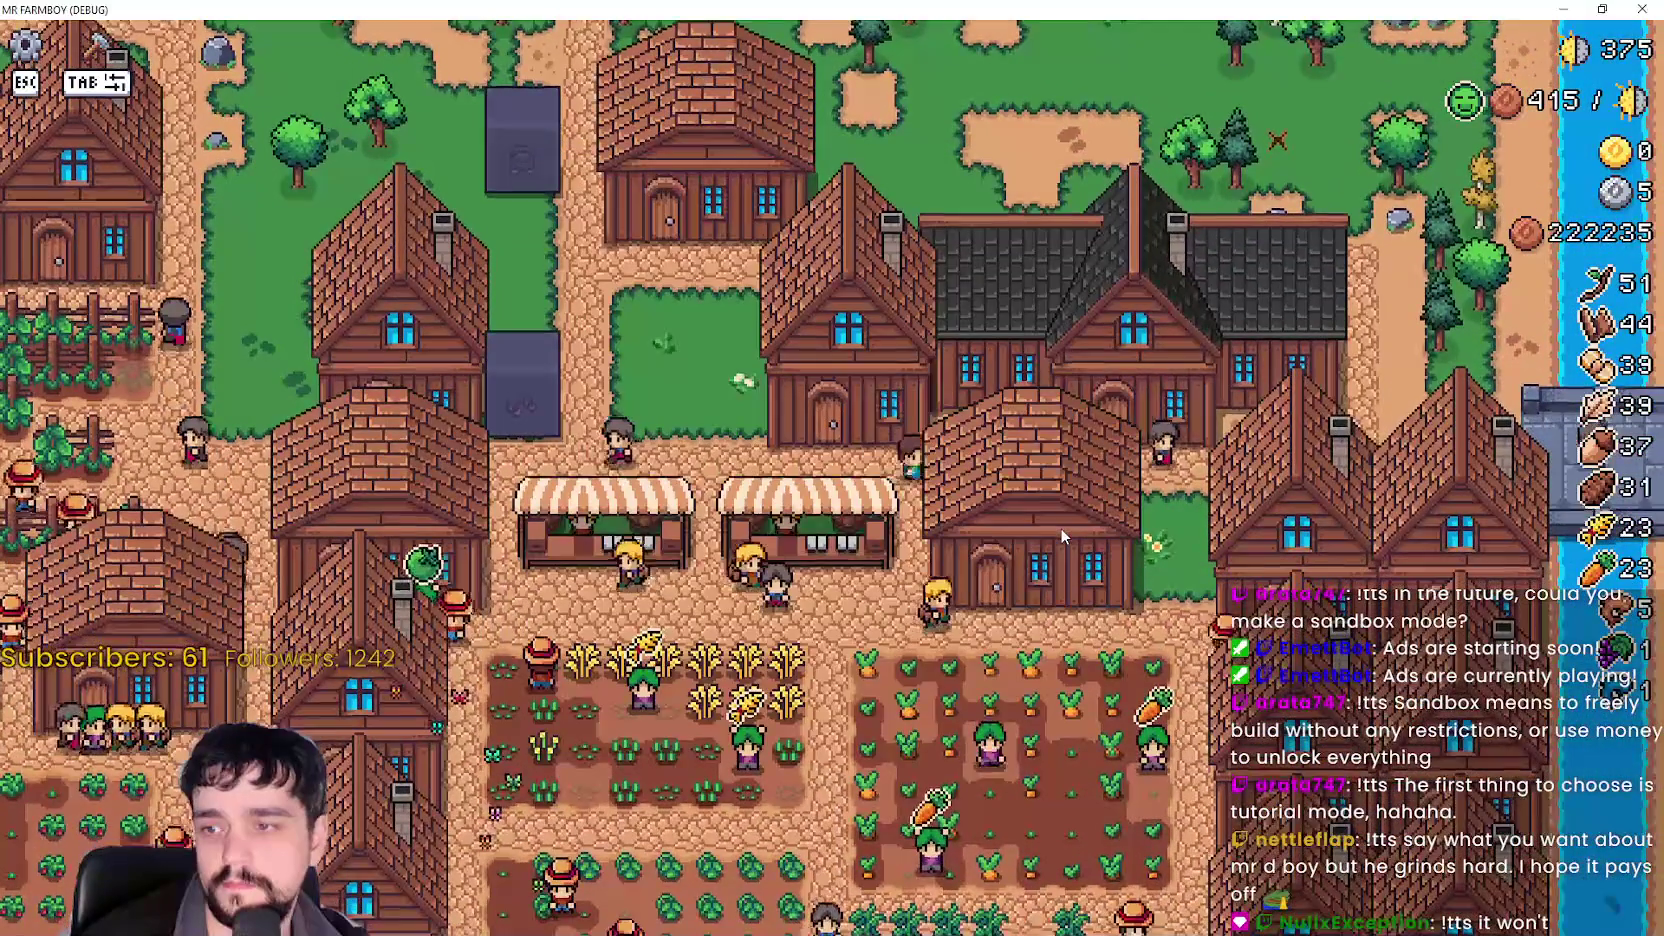
# Walk through the village testing the house and warehouse panels with E and Escape, then head north.
pyautogui.press('w')
pyautogui.press('s')
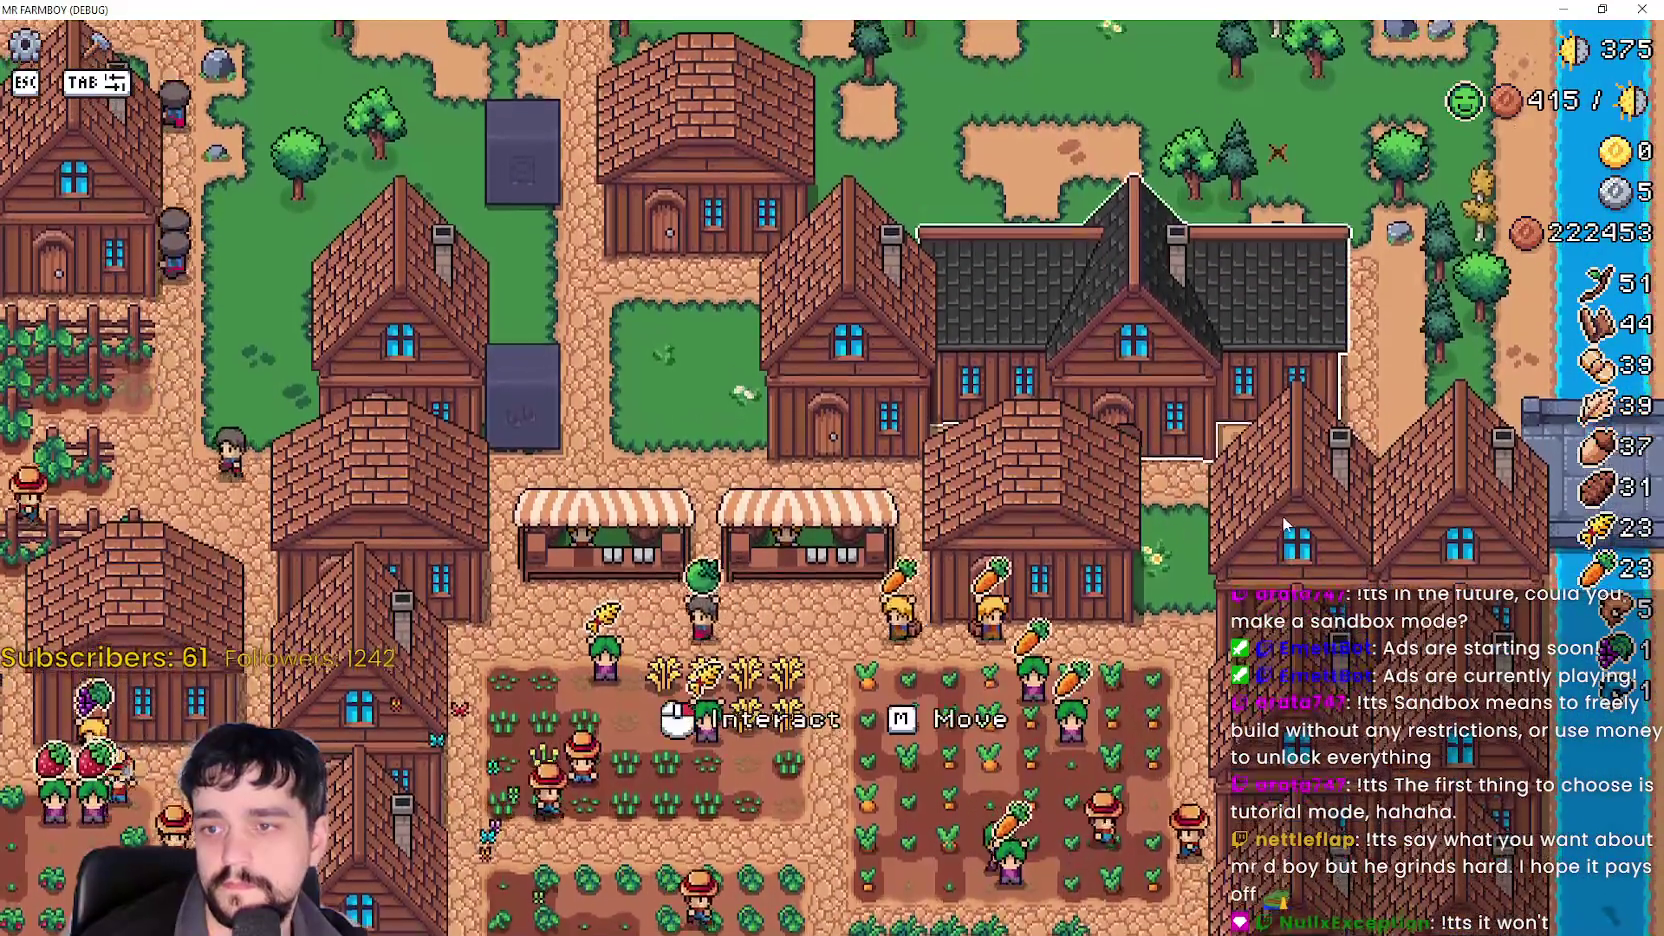
pyautogui.press('w')
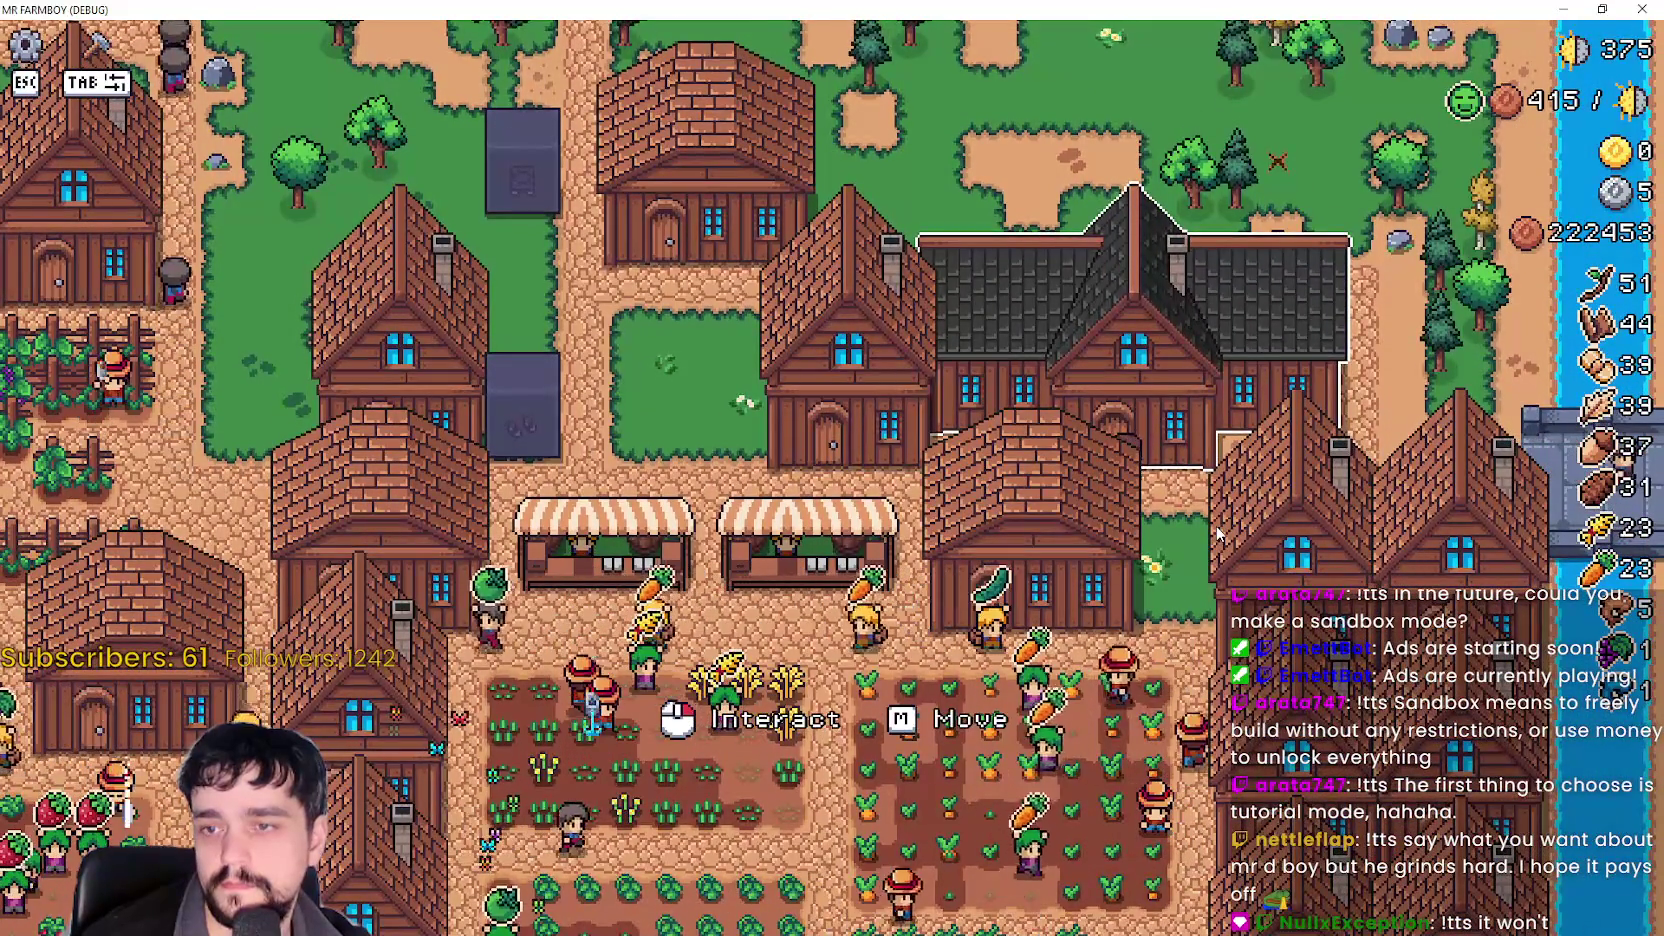
pyautogui.press('s')
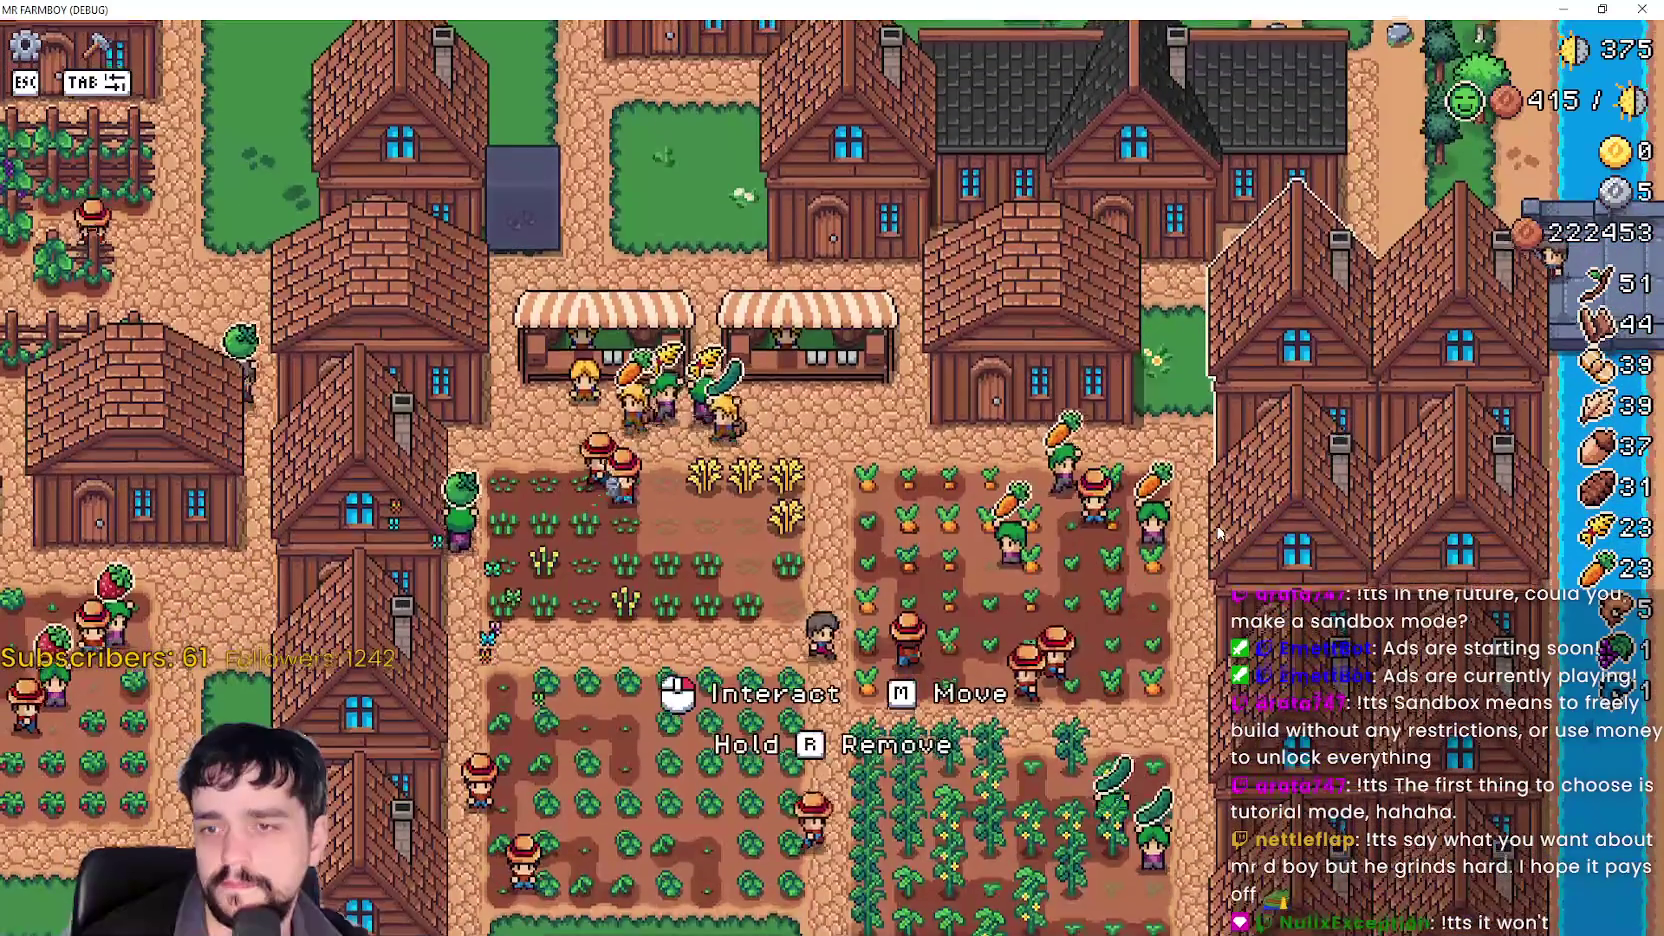
pyautogui.press('e')
pyautogui.press('Escape')
pyautogui.press('e')
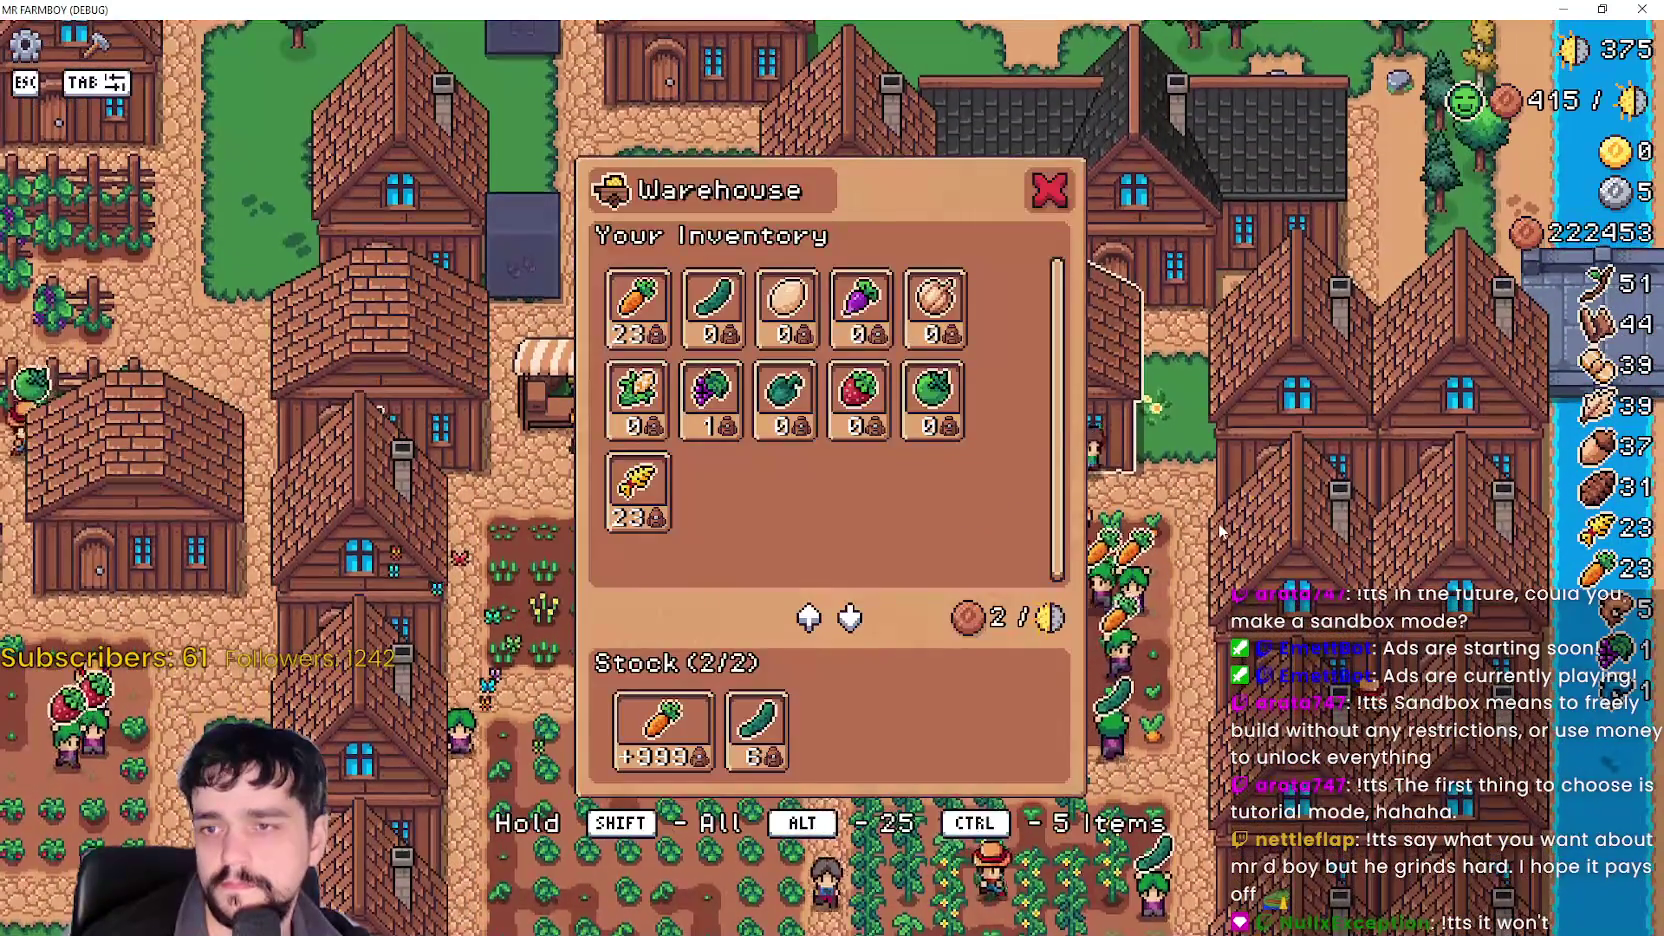
pyautogui.press('Escape')
pyautogui.press('w')
pyautogui.press('w')
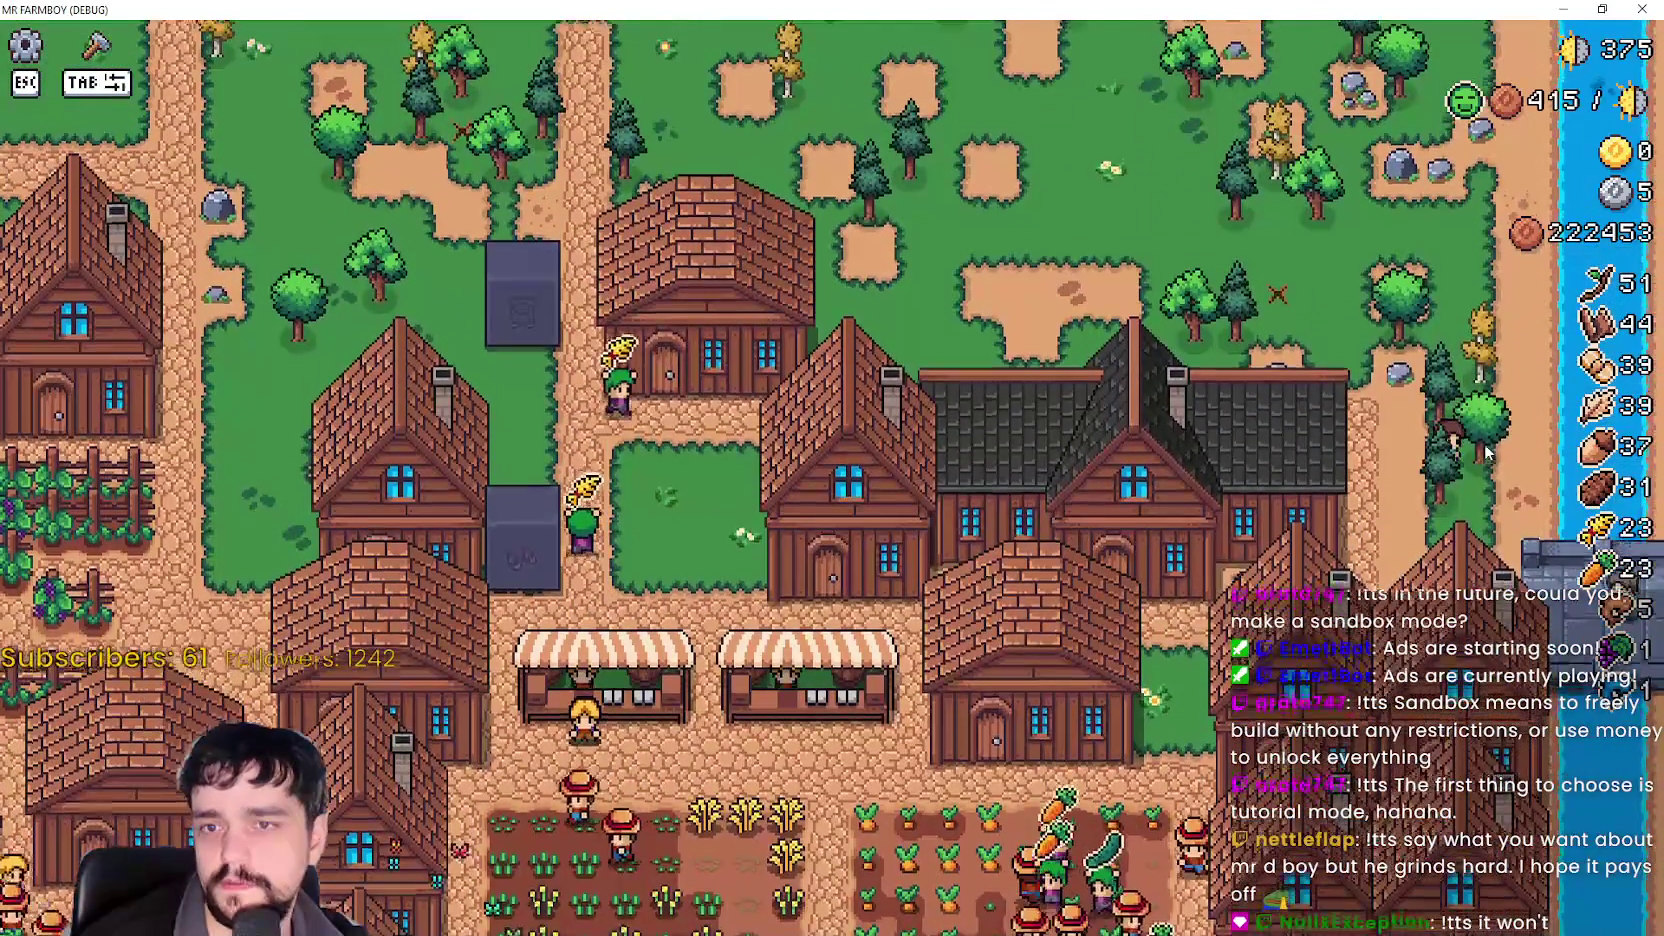
pyautogui.scroll(-3, 1420, 452)
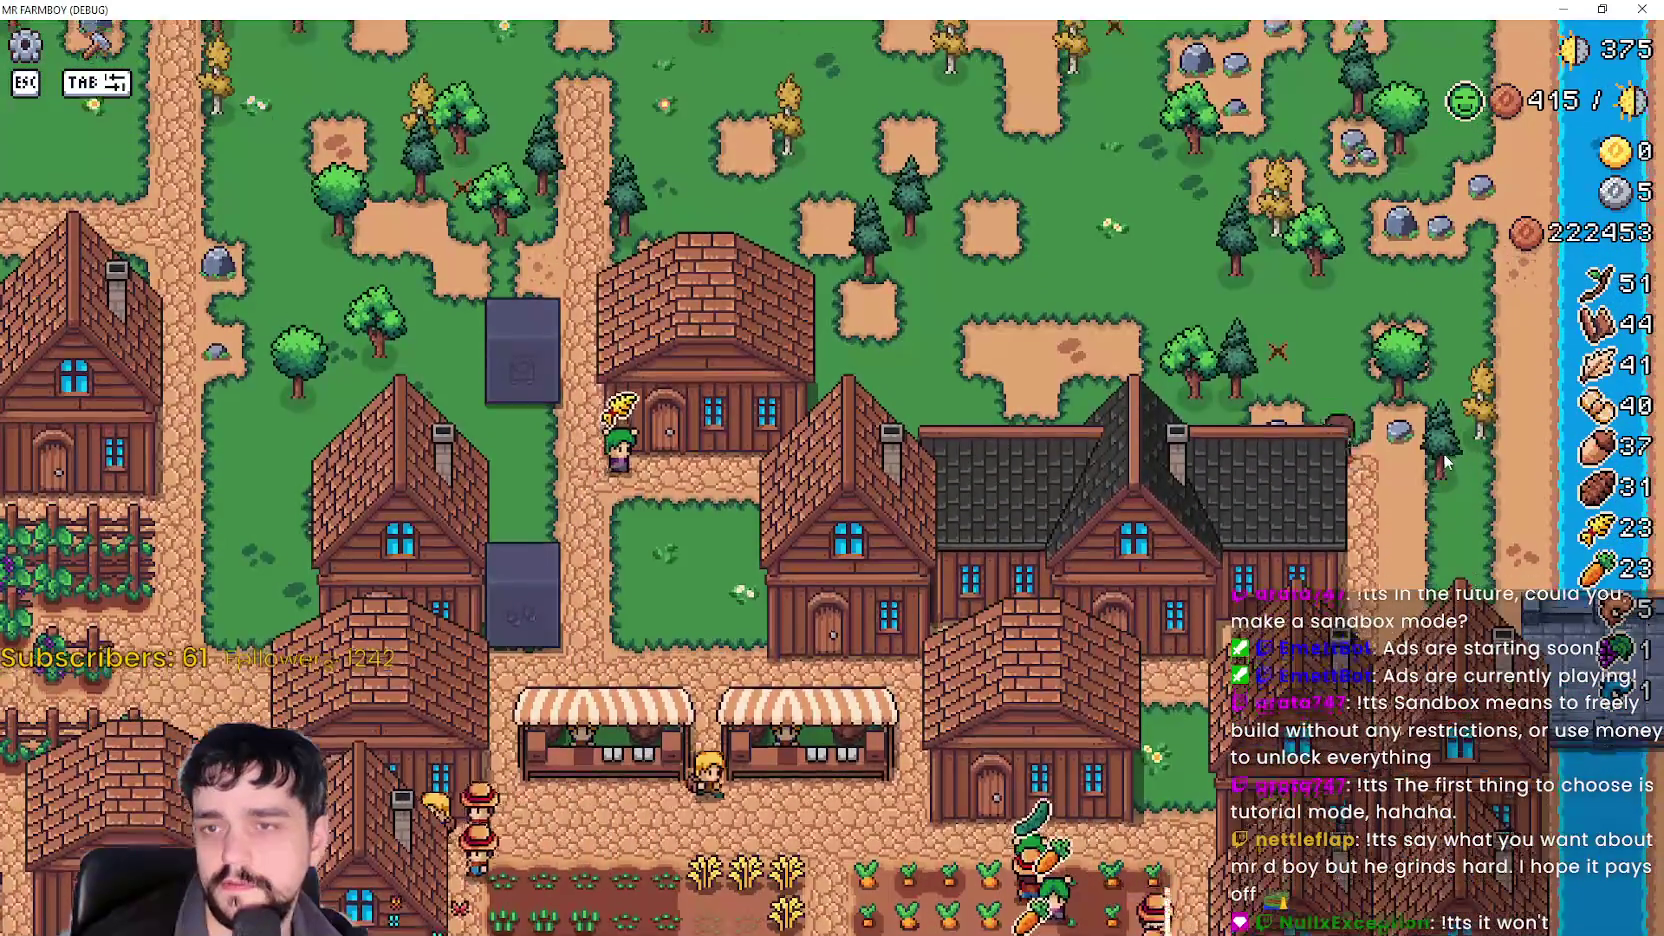
pyautogui.press('w')
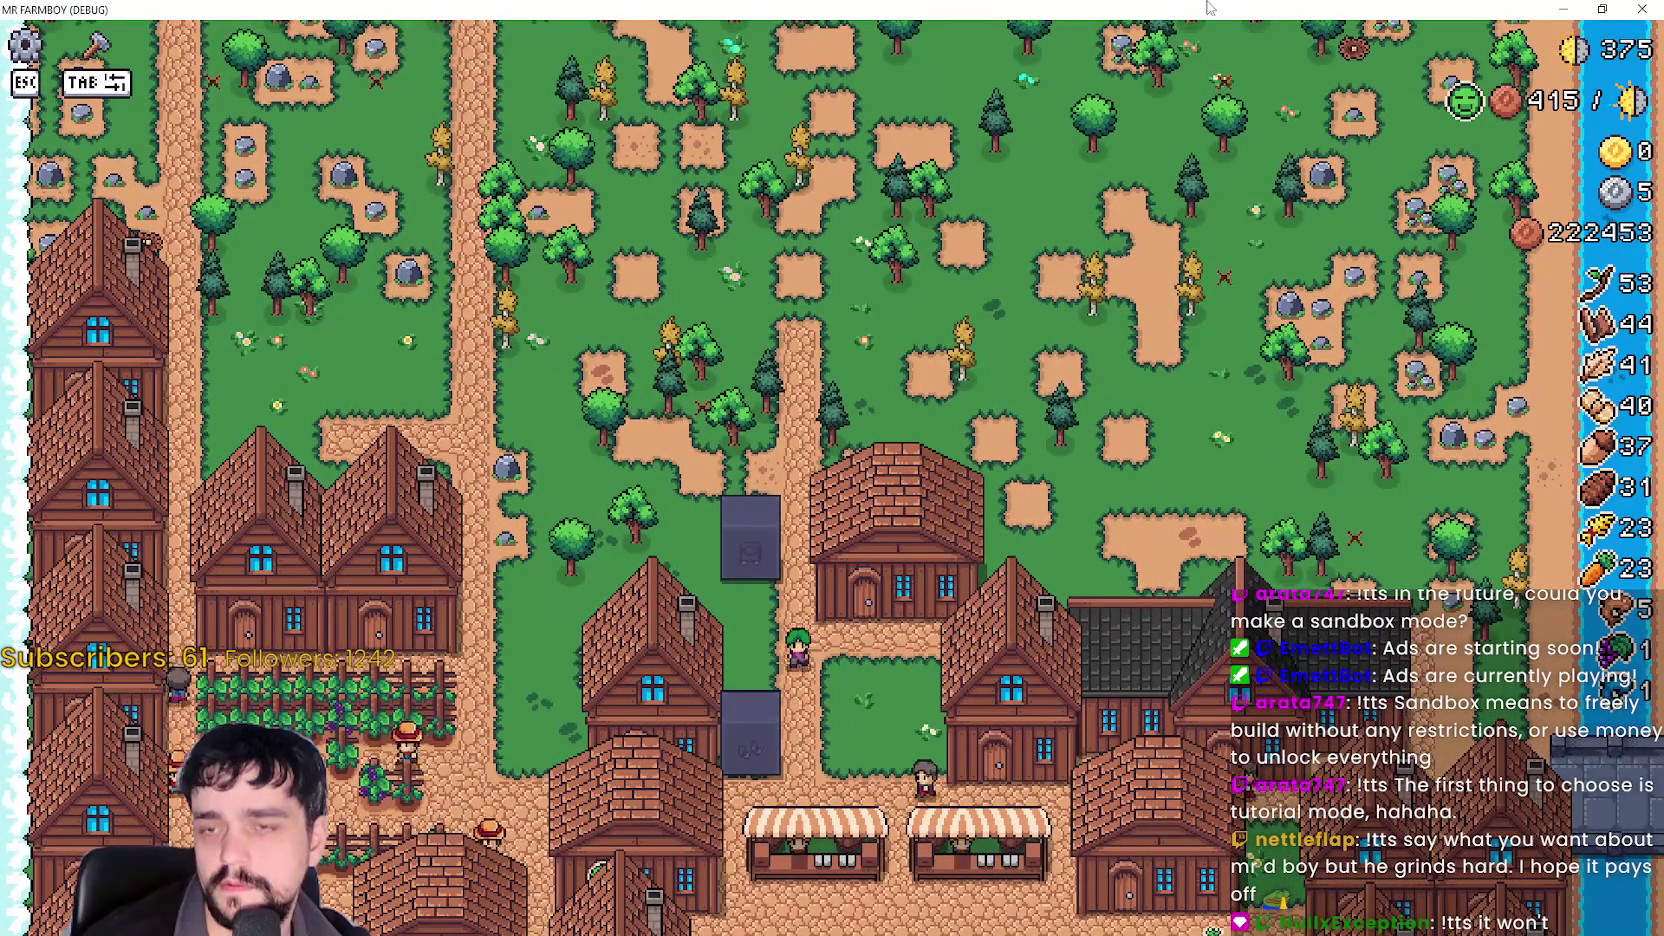
# Close the game and open the PlayerHouse scene's script, player_house.gd.
pyautogui.hotkey('alt', 'F4')
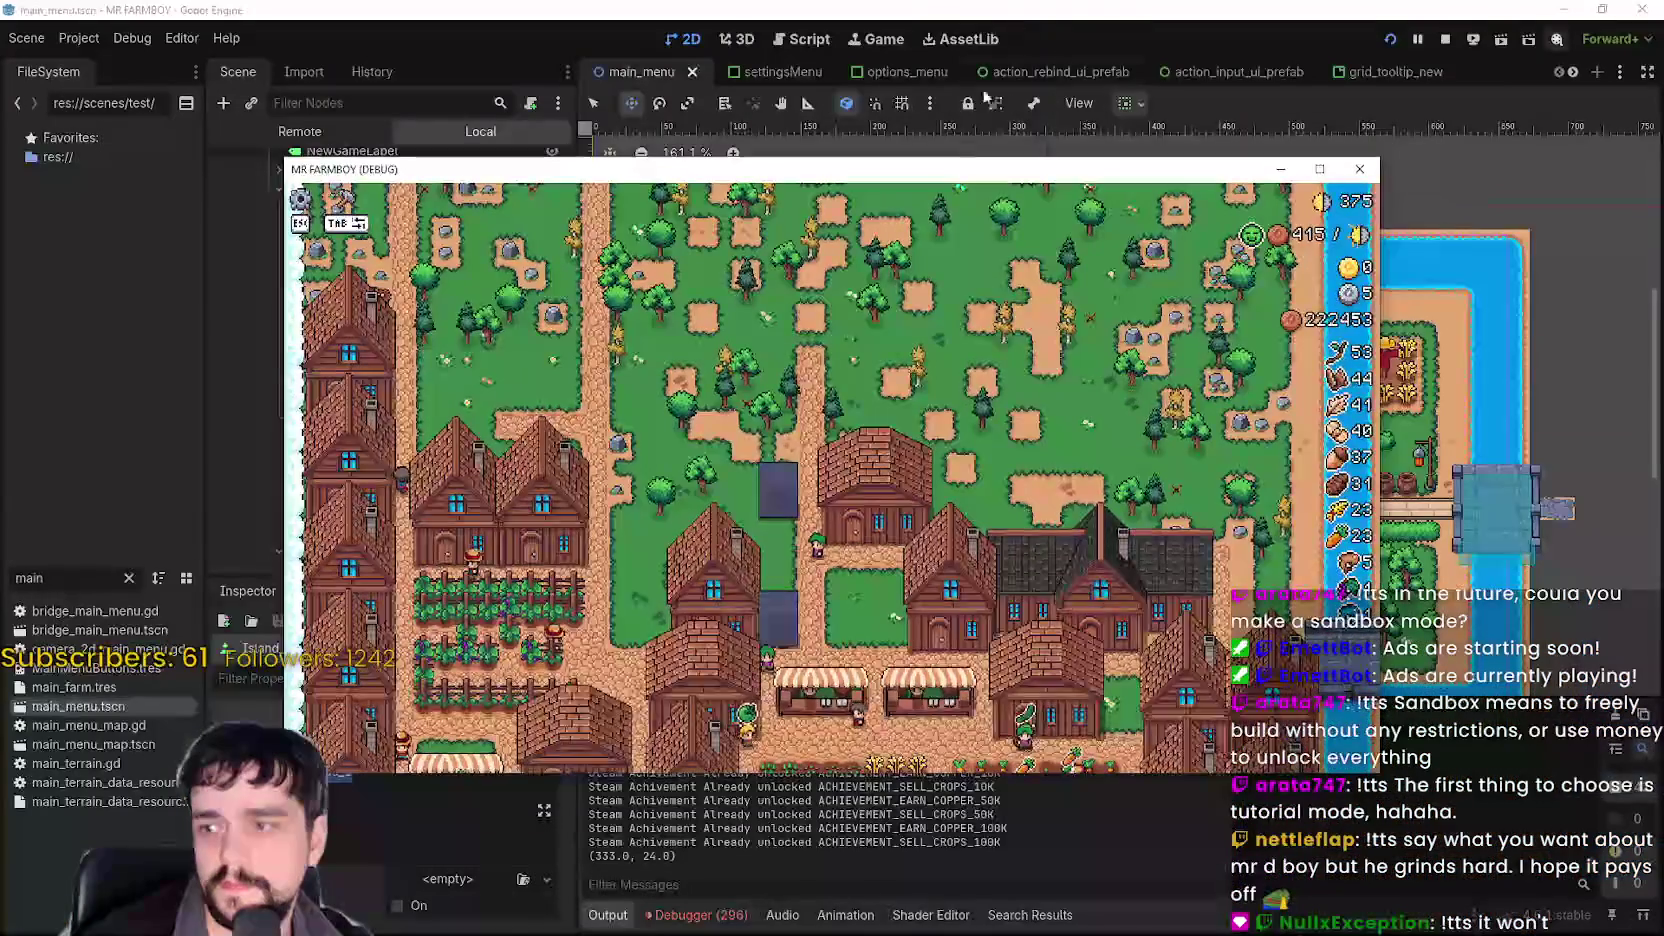
pyautogui.scroll(2, 1063, 471)
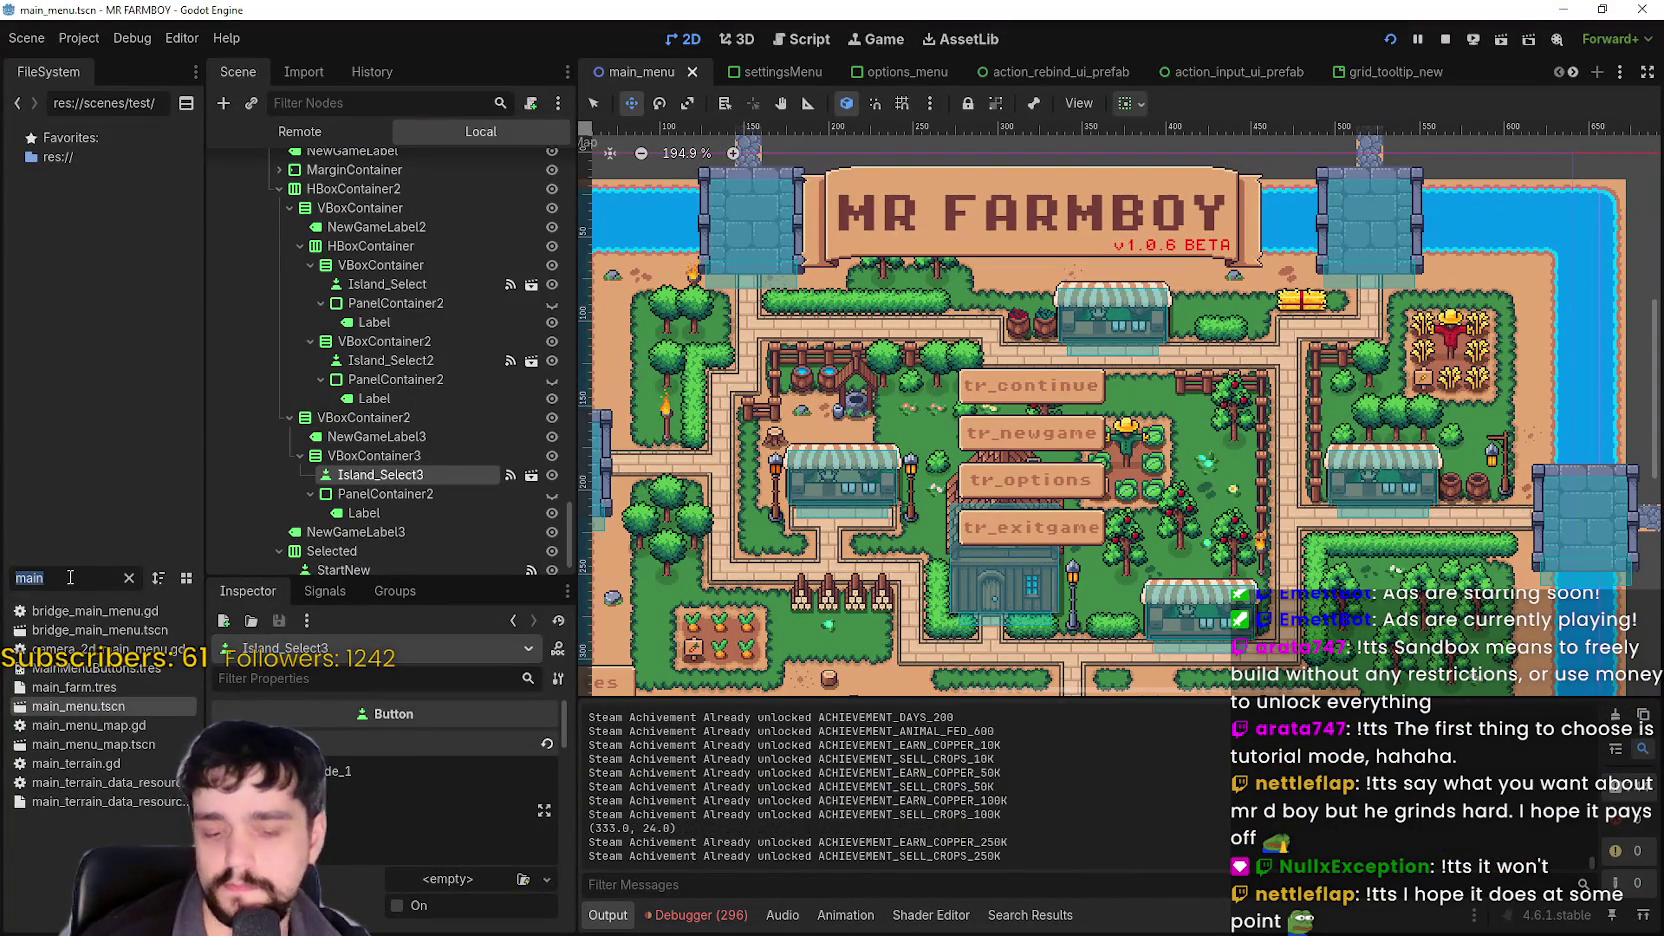
pyautogui.write('player')
pyautogui.scroll(-3, 95, 642)
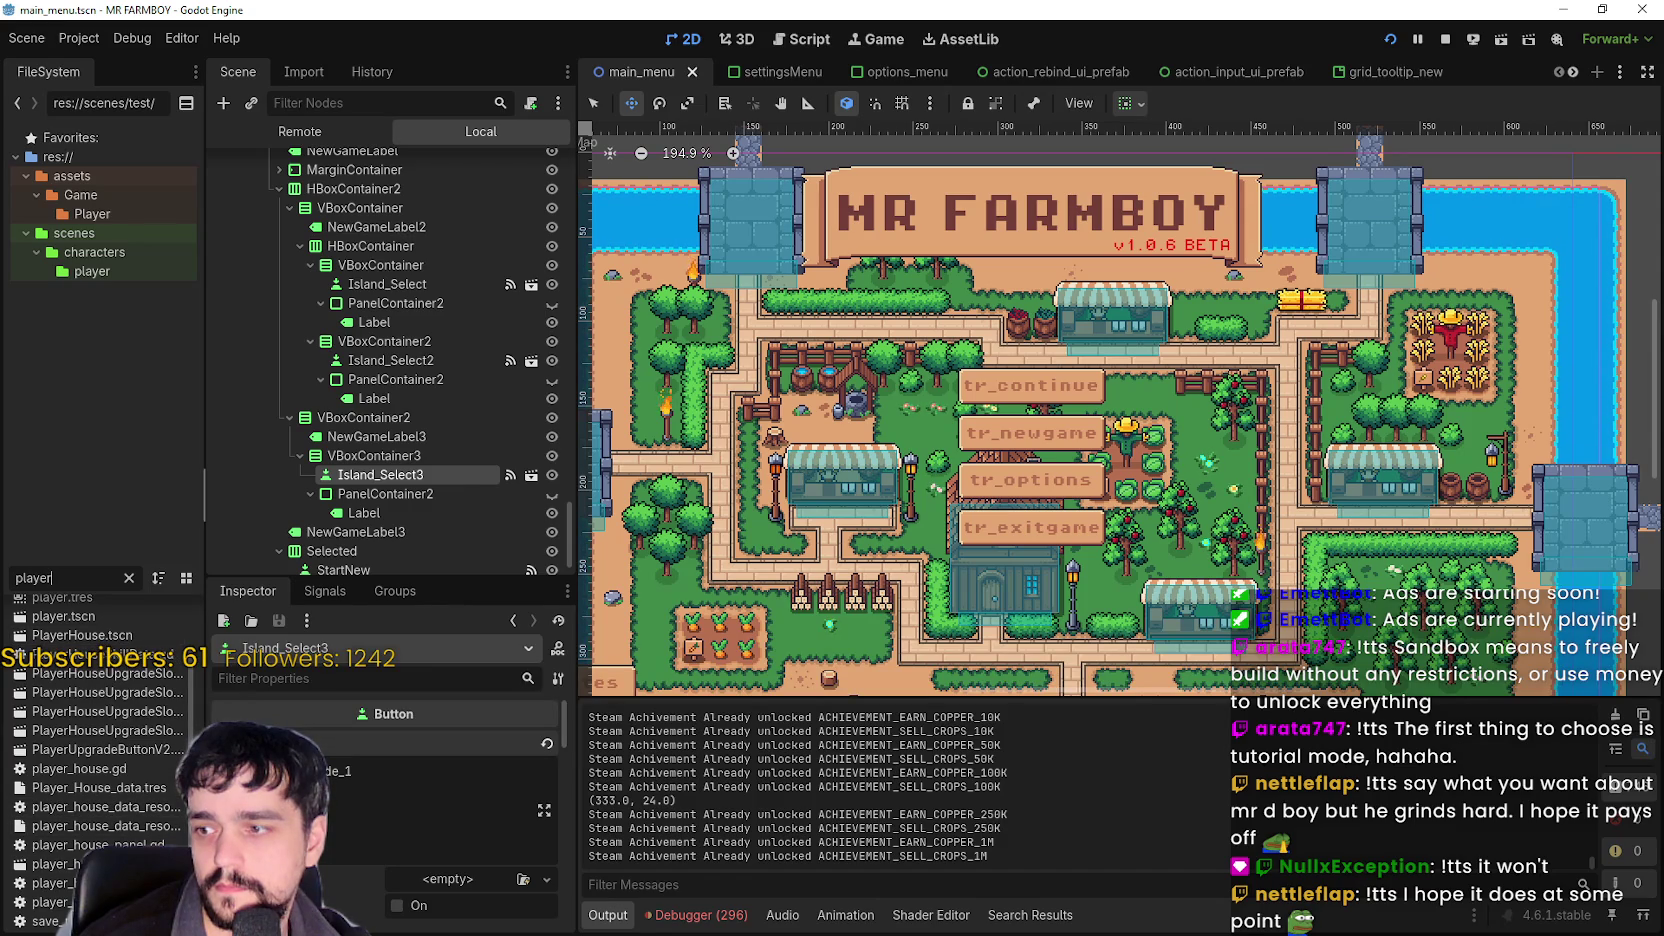
pyautogui.moveTo(205, 495); pyautogui.dragTo(343, 495)
pyautogui.doubleClick(159, 630)
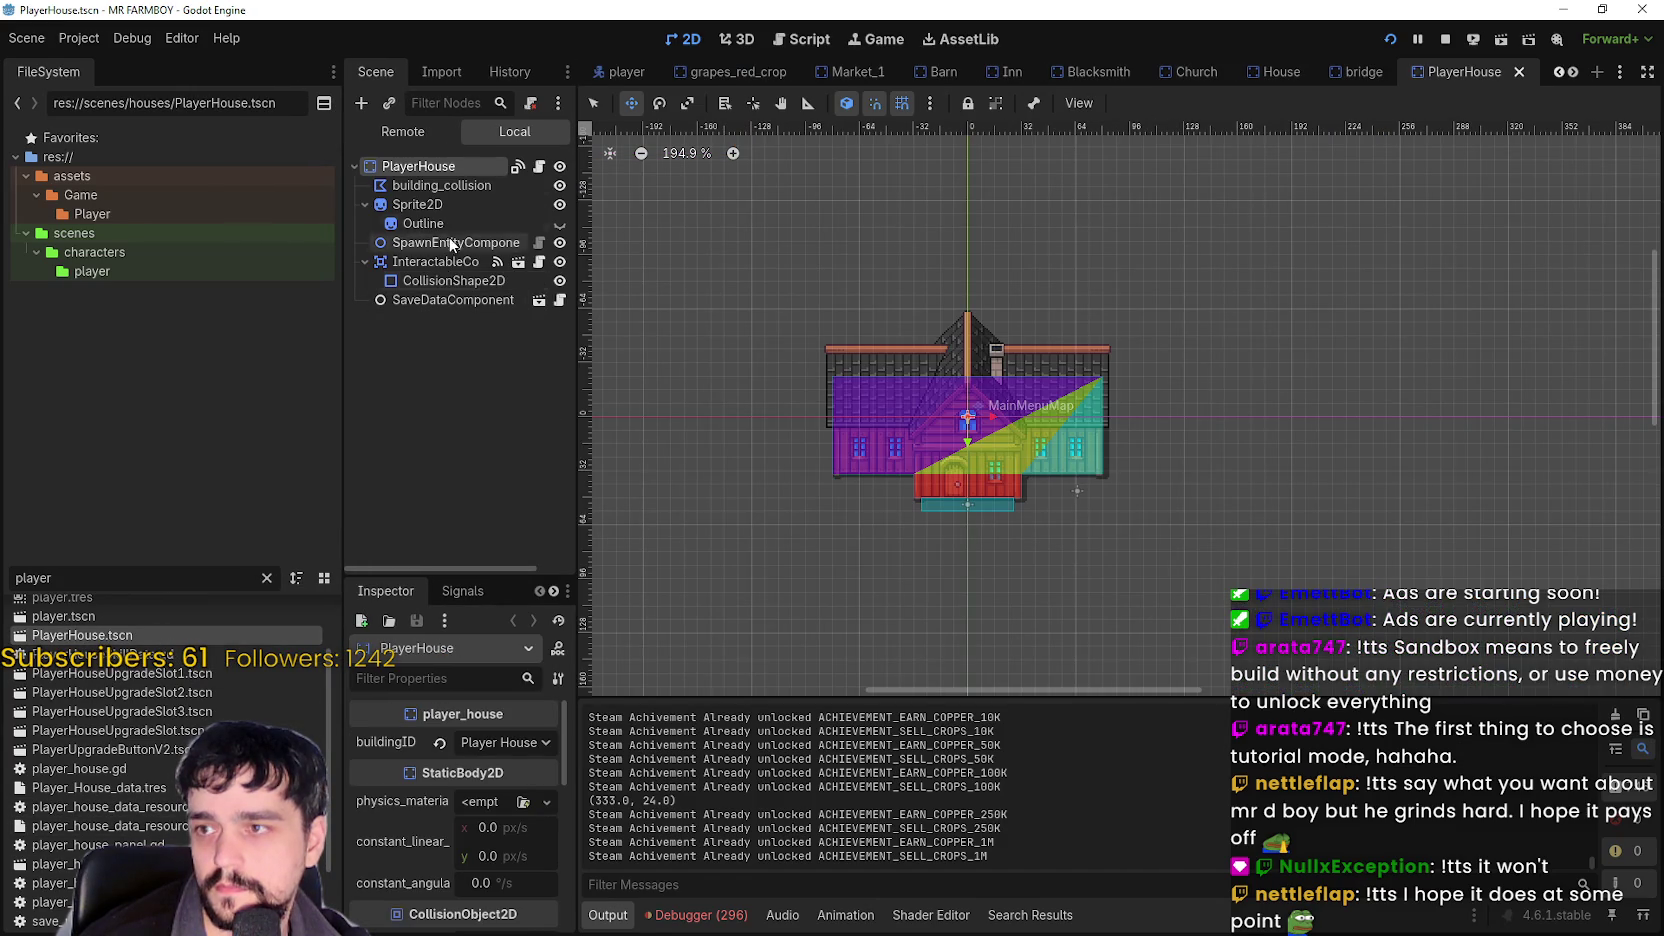
pyautogui.hotkey('ctrl', 'F3')
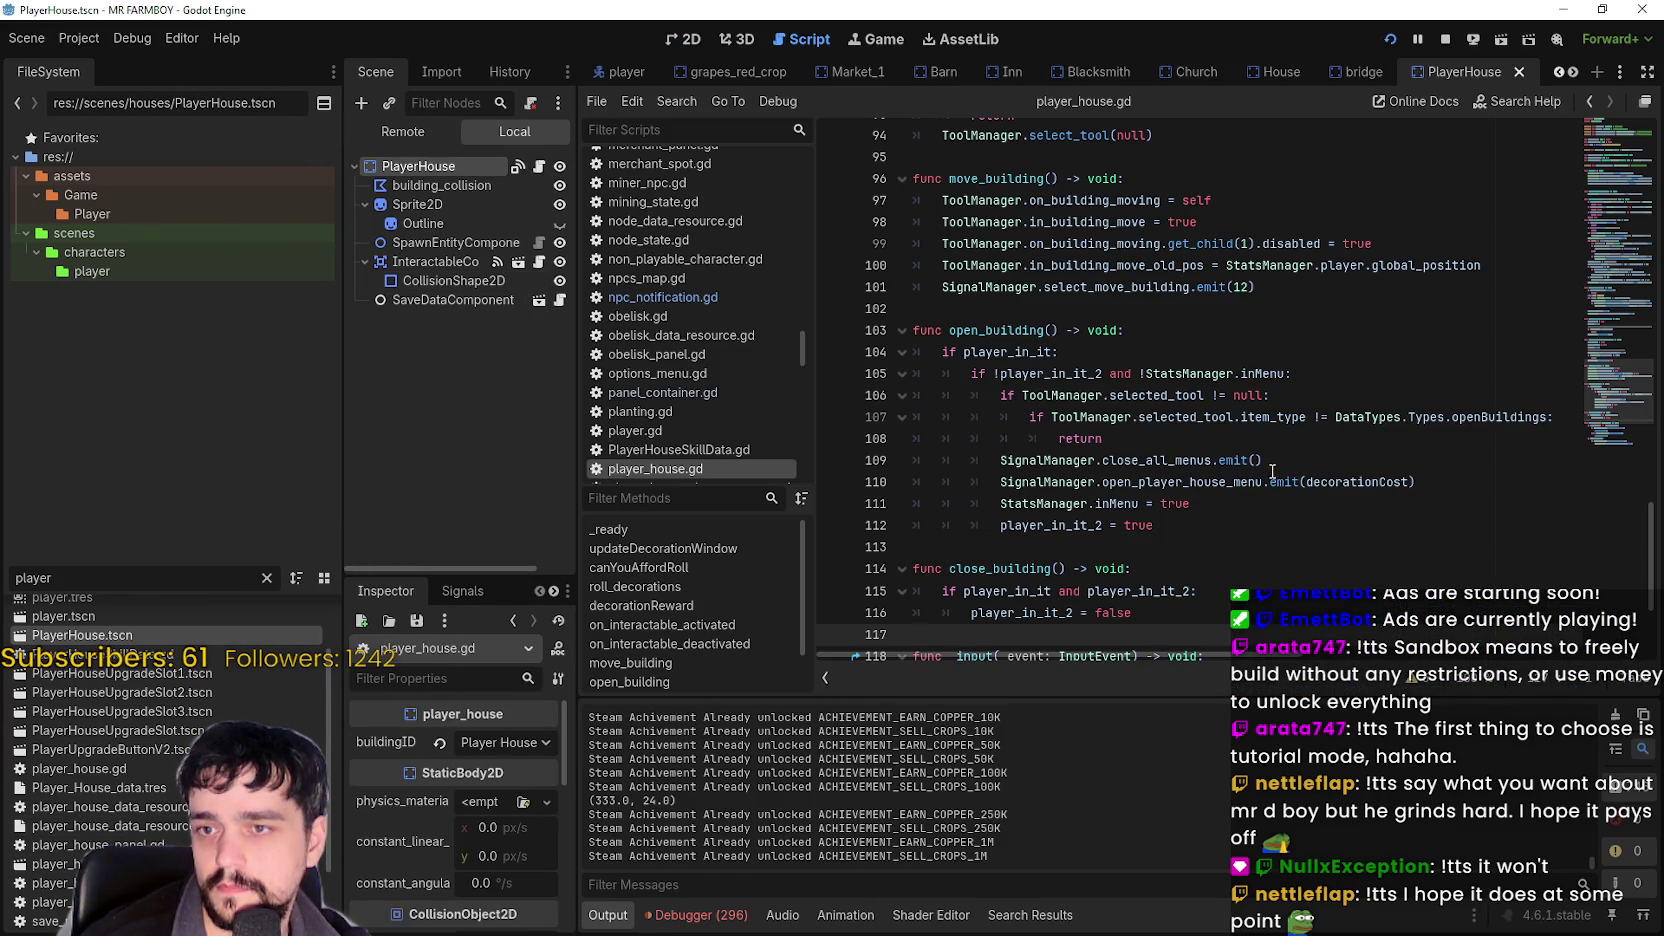
# Change the 'if' on line 124 to 'elif player_in_it_2:'.
pyautogui.click(1171, 352)
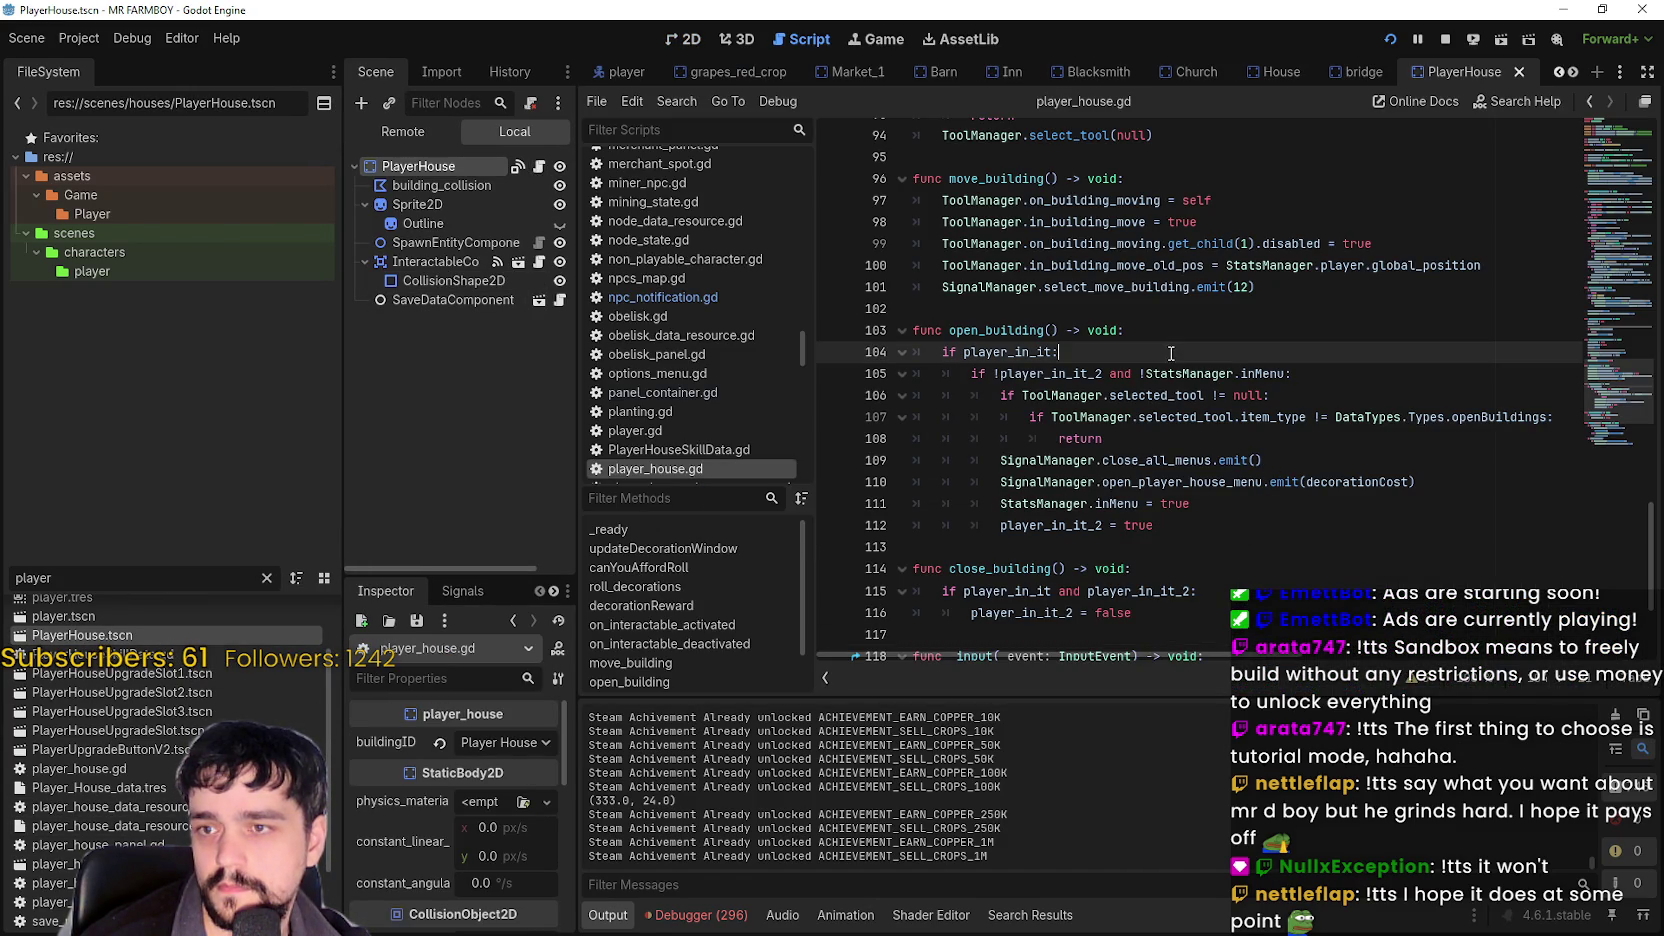
pyautogui.scroll(-3, 1259, 540)
pyautogui.click(1135, 419)
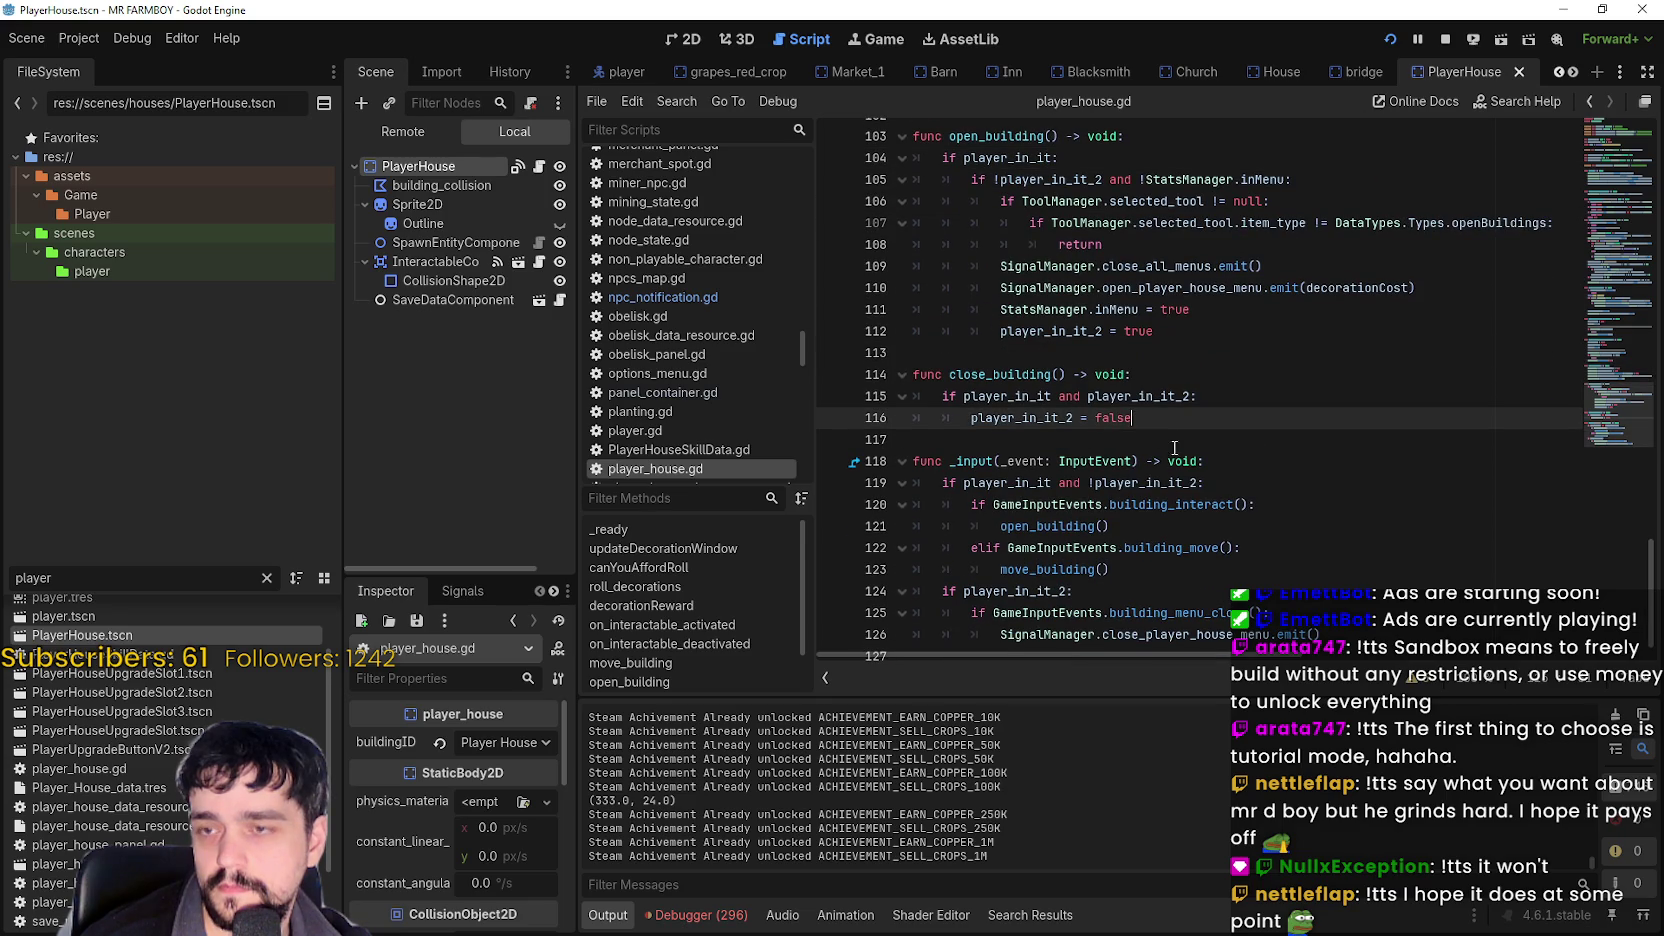
pyautogui.scroll(-1, 1178, 450)
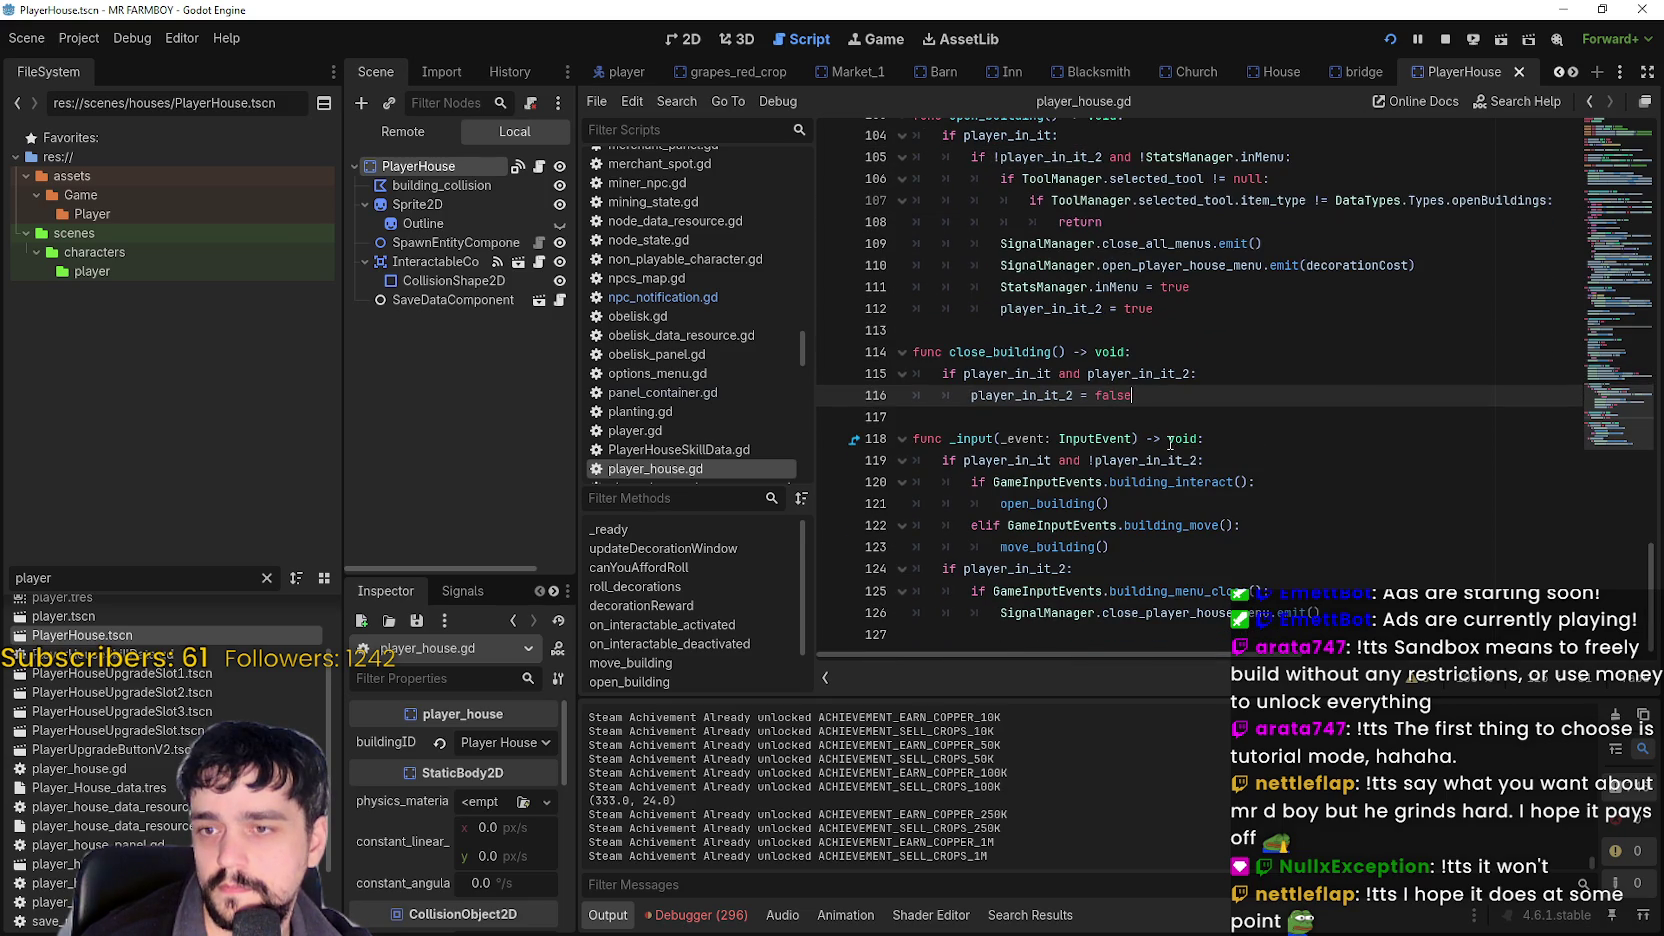
pyautogui.doubleClick(947, 569)
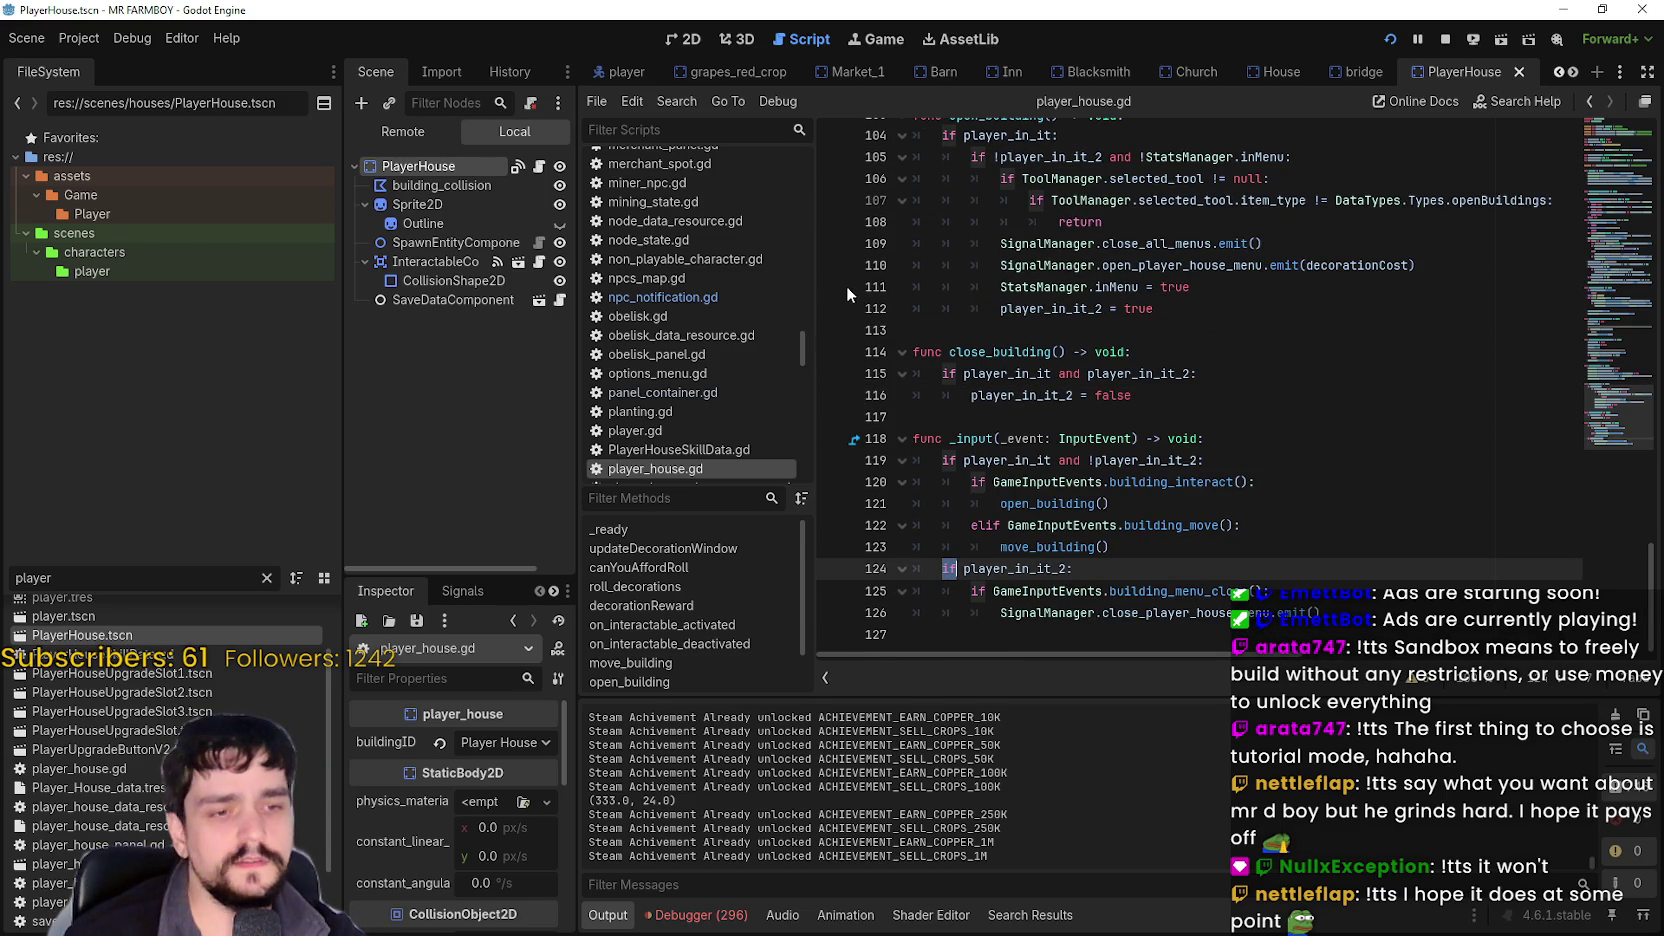
pyautogui.write('elif')
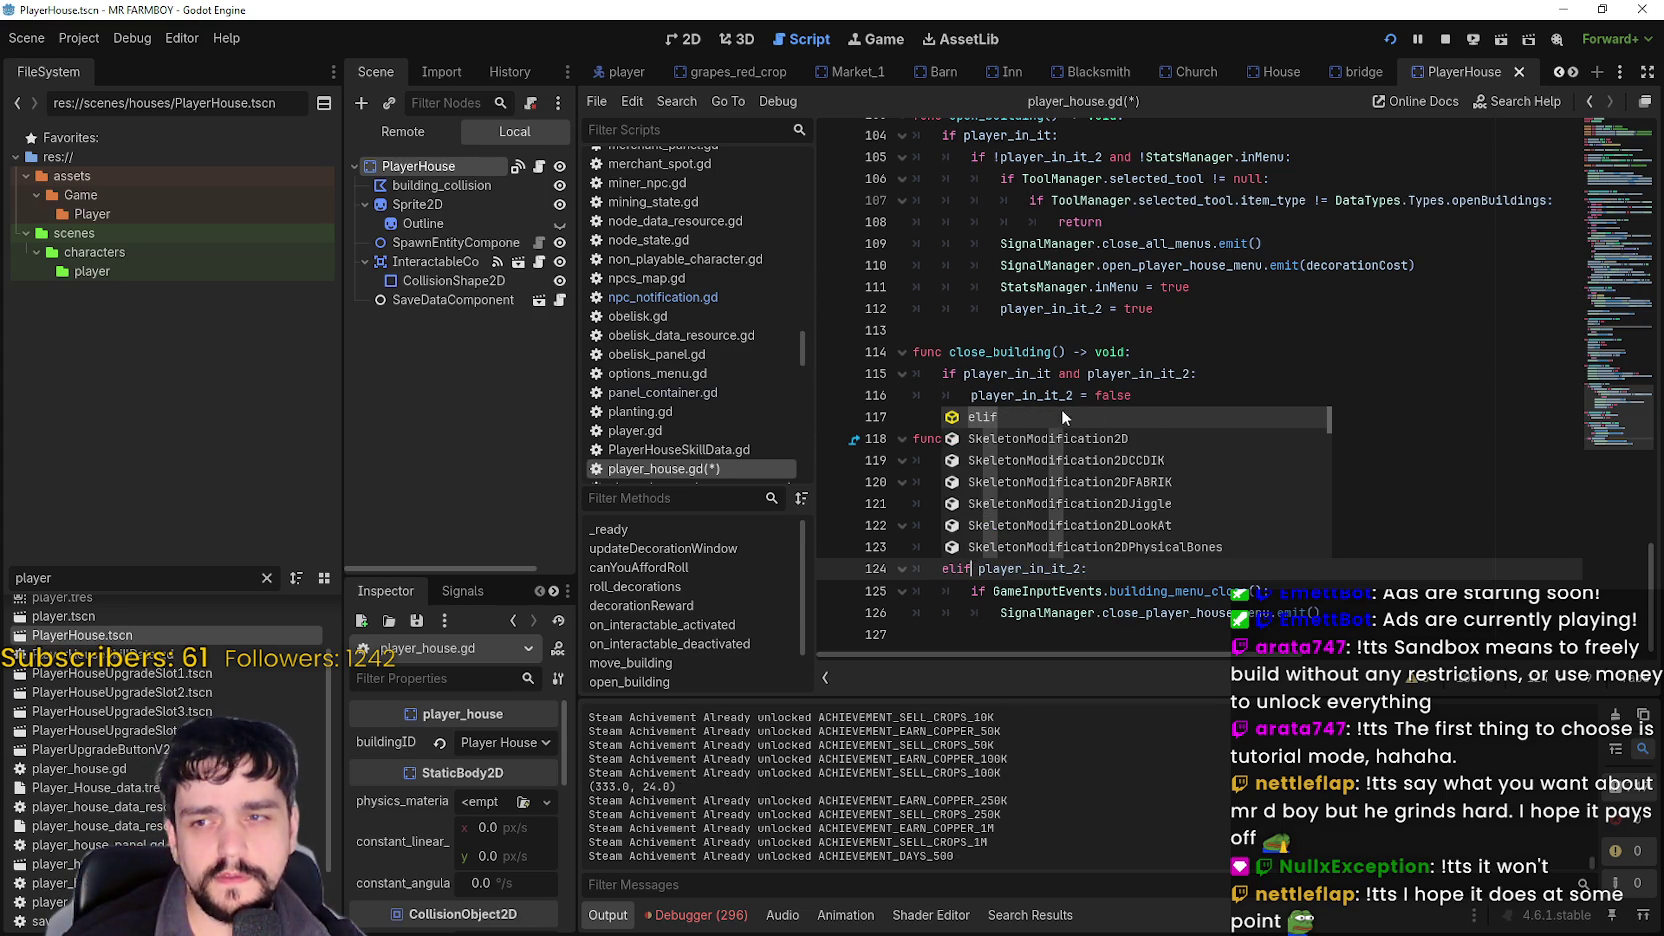
pyautogui.press('Right')
pyautogui.click(1204, 590)
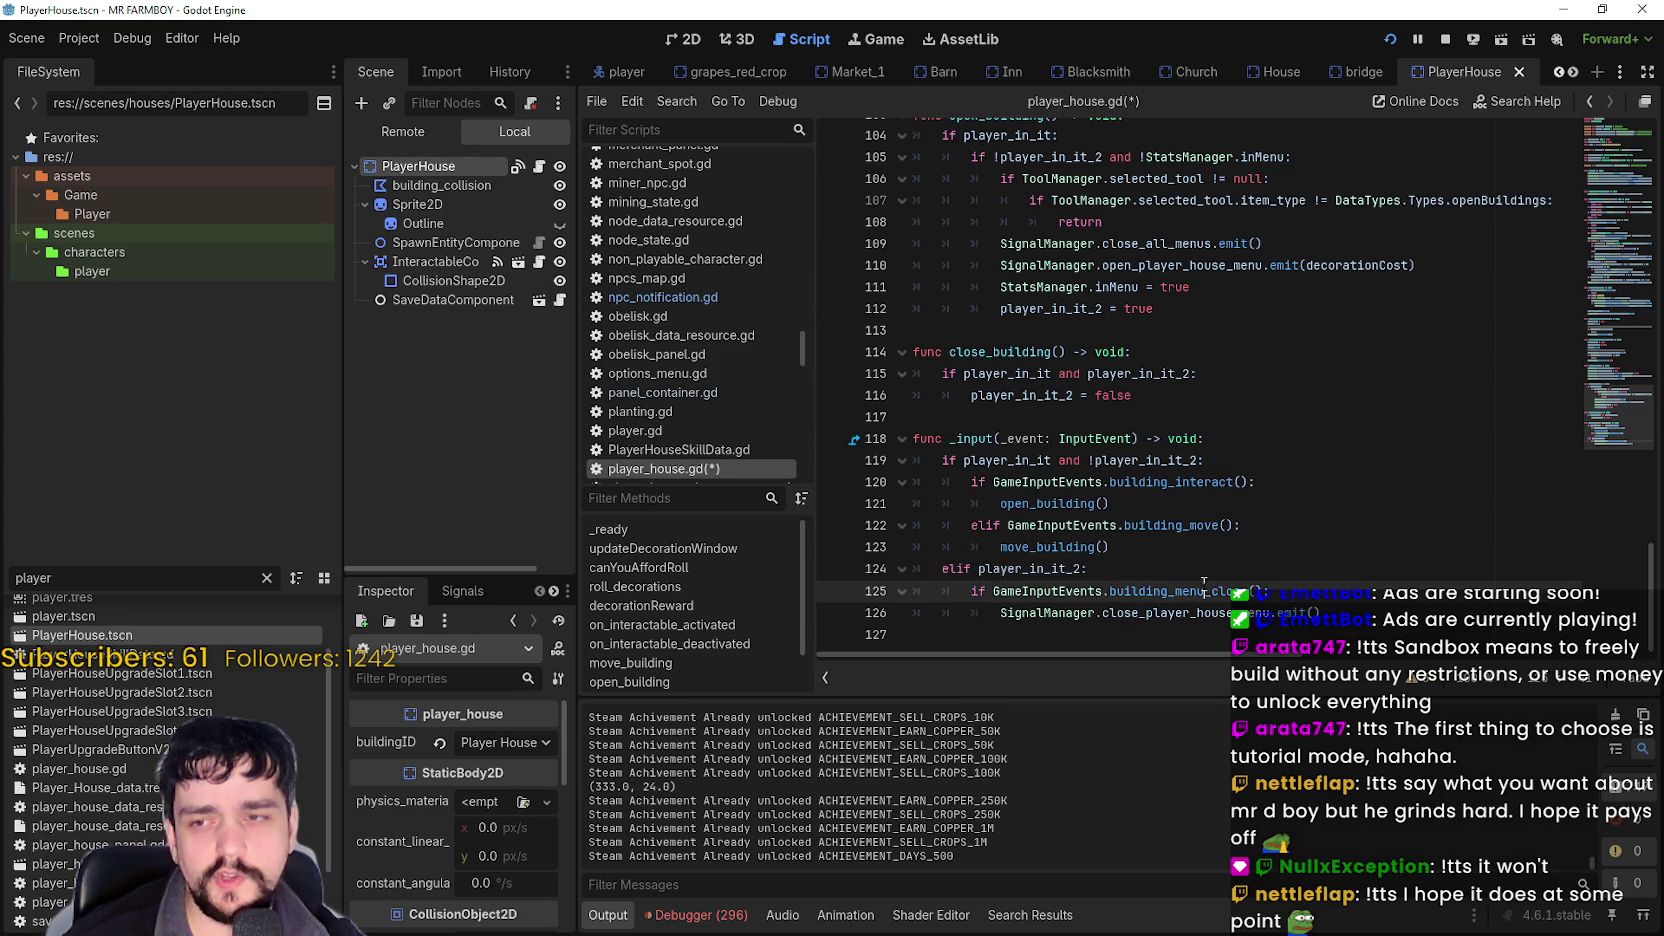
pyautogui.click(1001, 569)
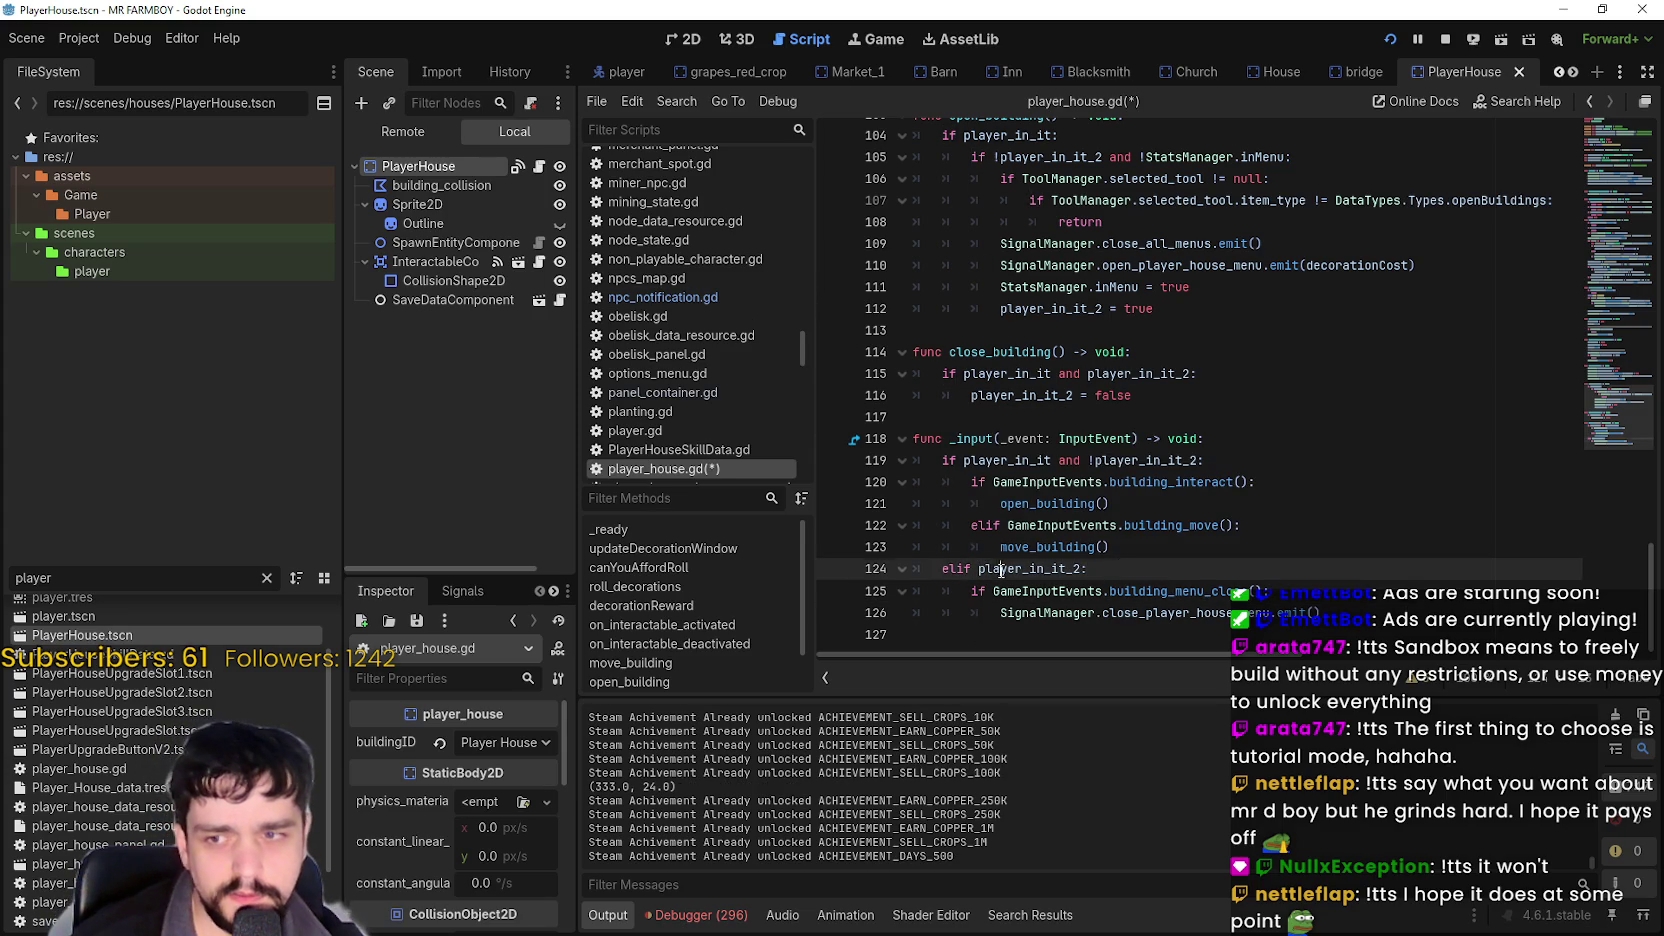
pyautogui.click(1141, 562)
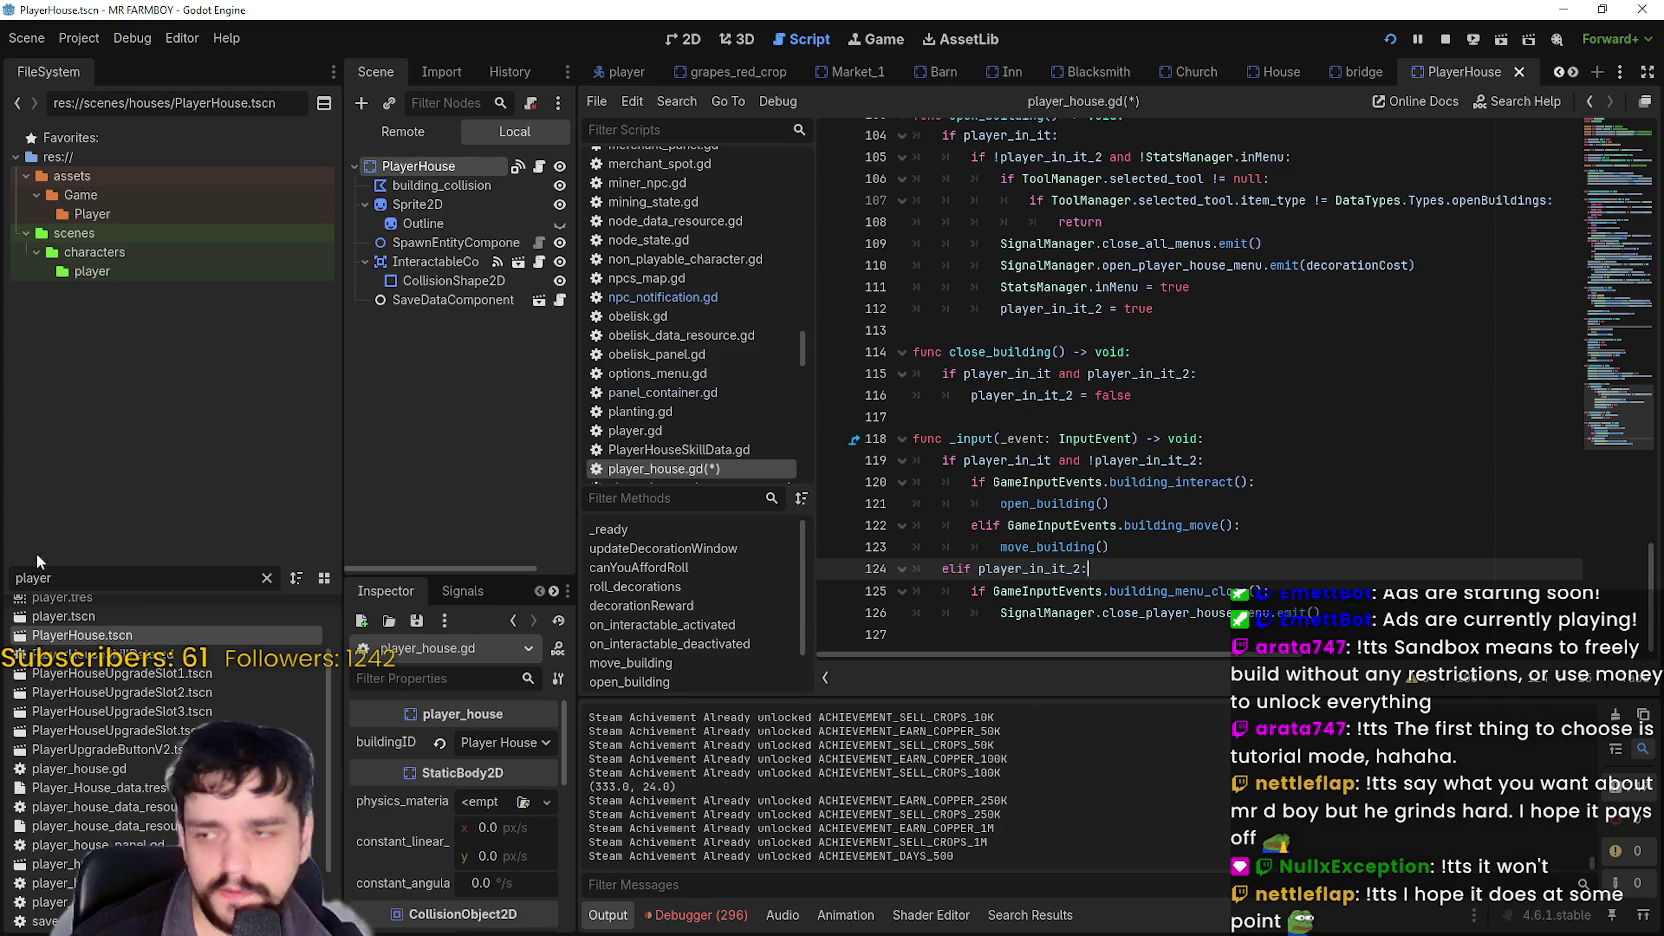
# Open the Inn scene and show its inn.gd script.
pyautogui.moveTo(50, 563); pyautogui.dragTo(86, 547)
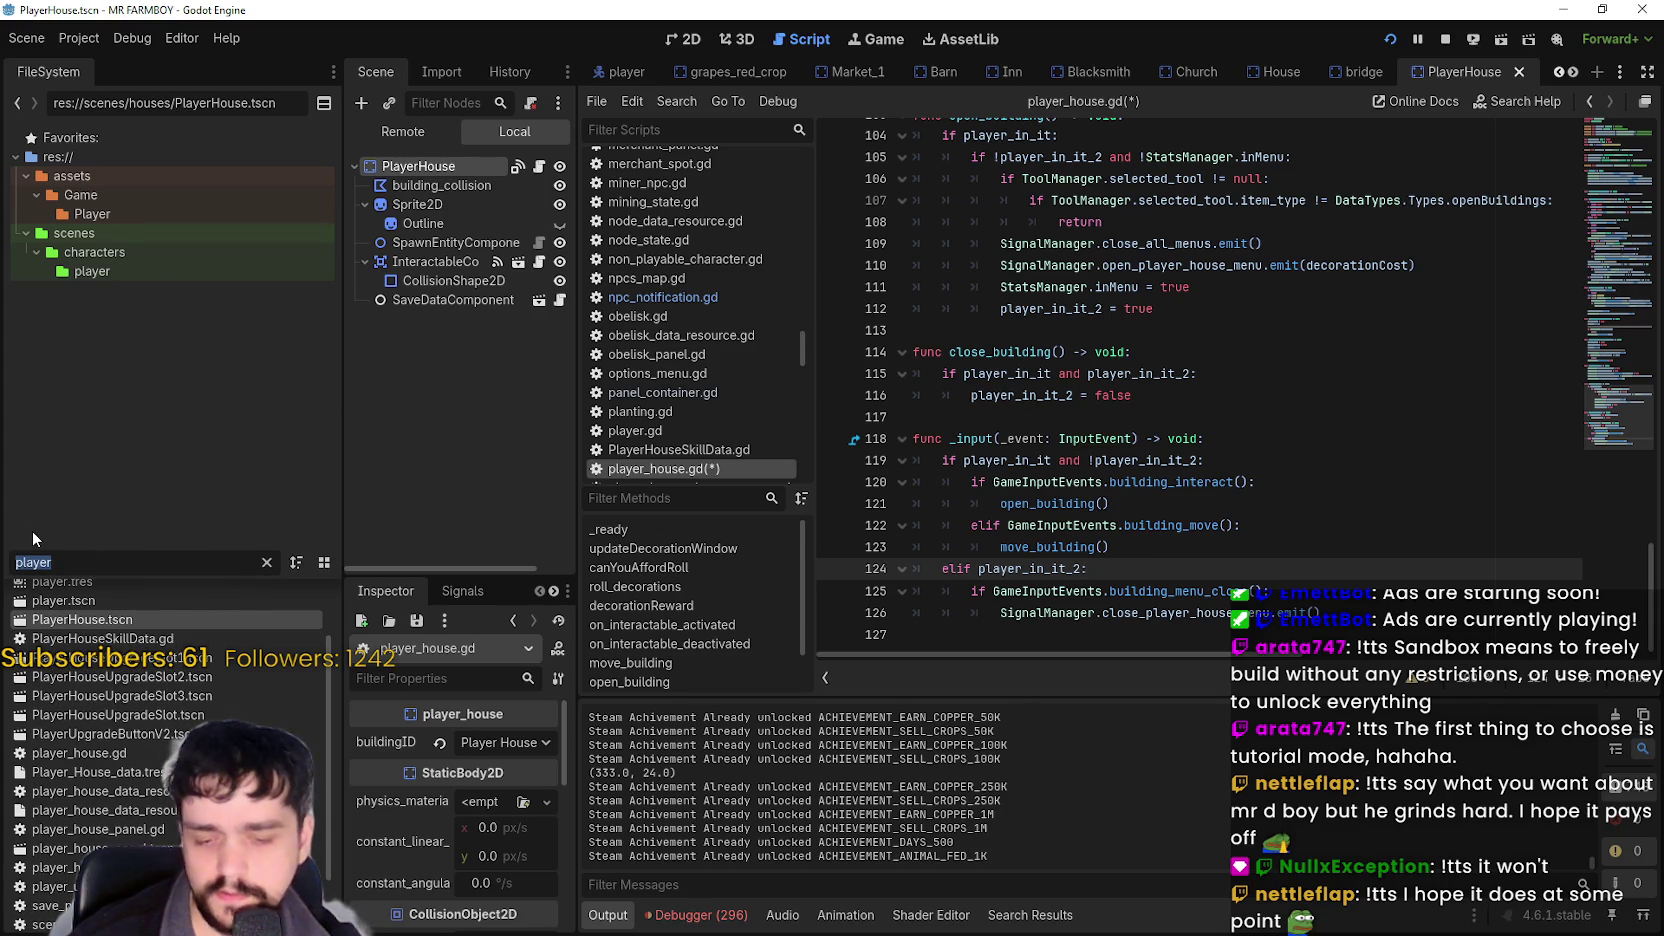
pyautogui.write('inn')
pyautogui.doubleClick(150, 632)
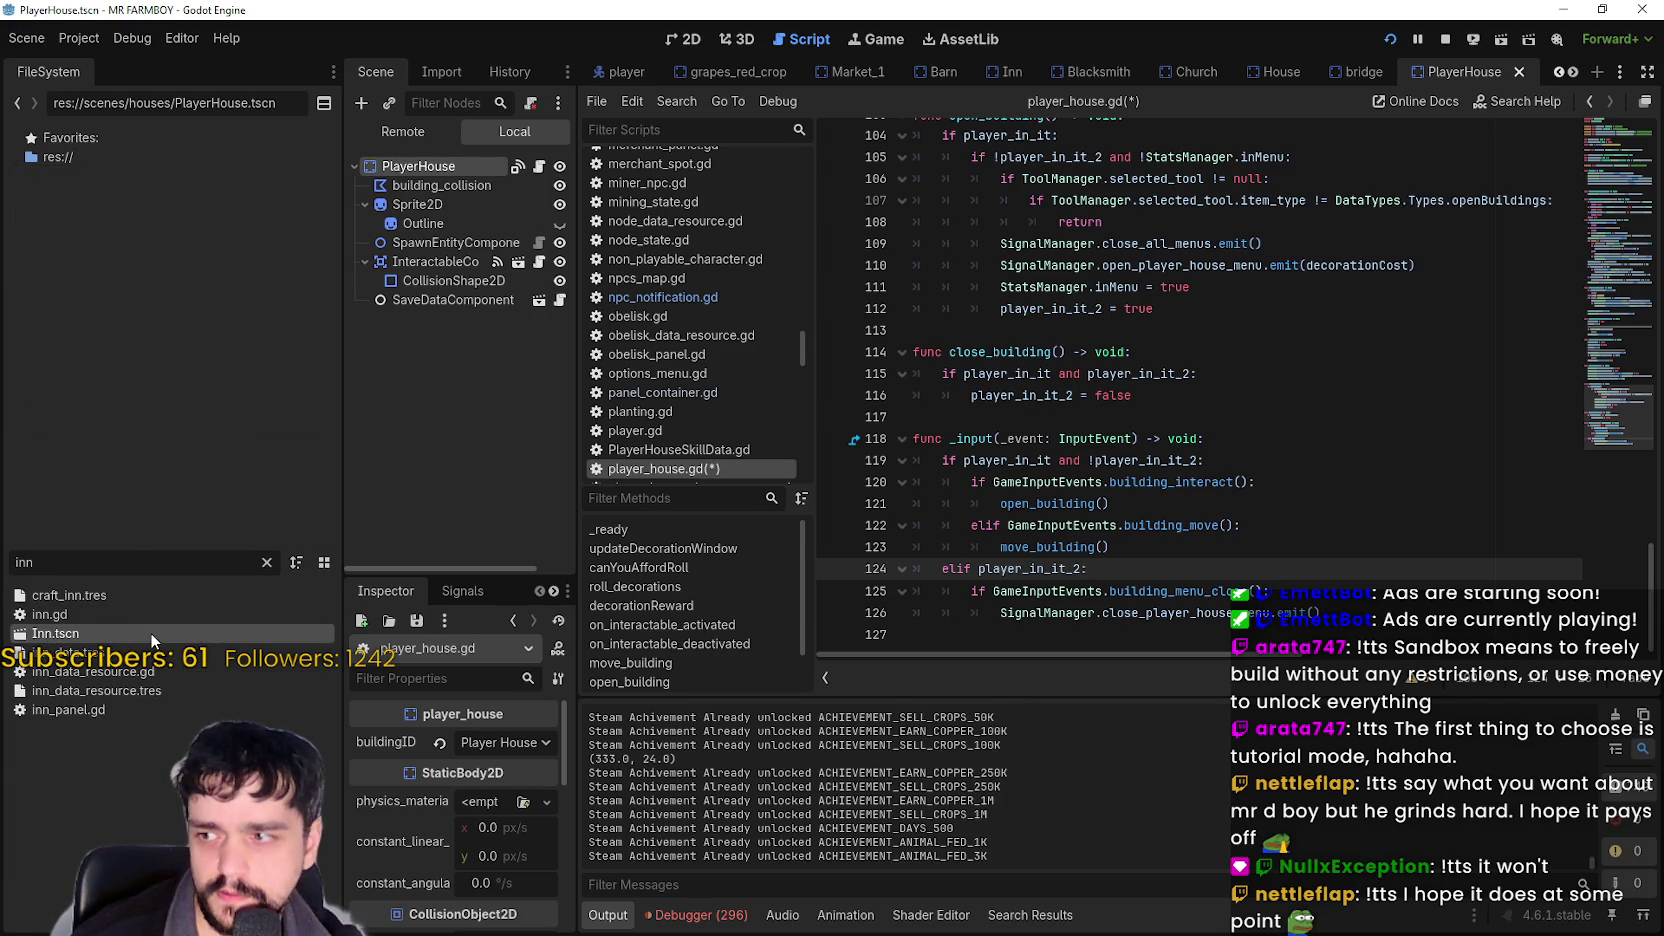
pyautogui.click(1119, 551)
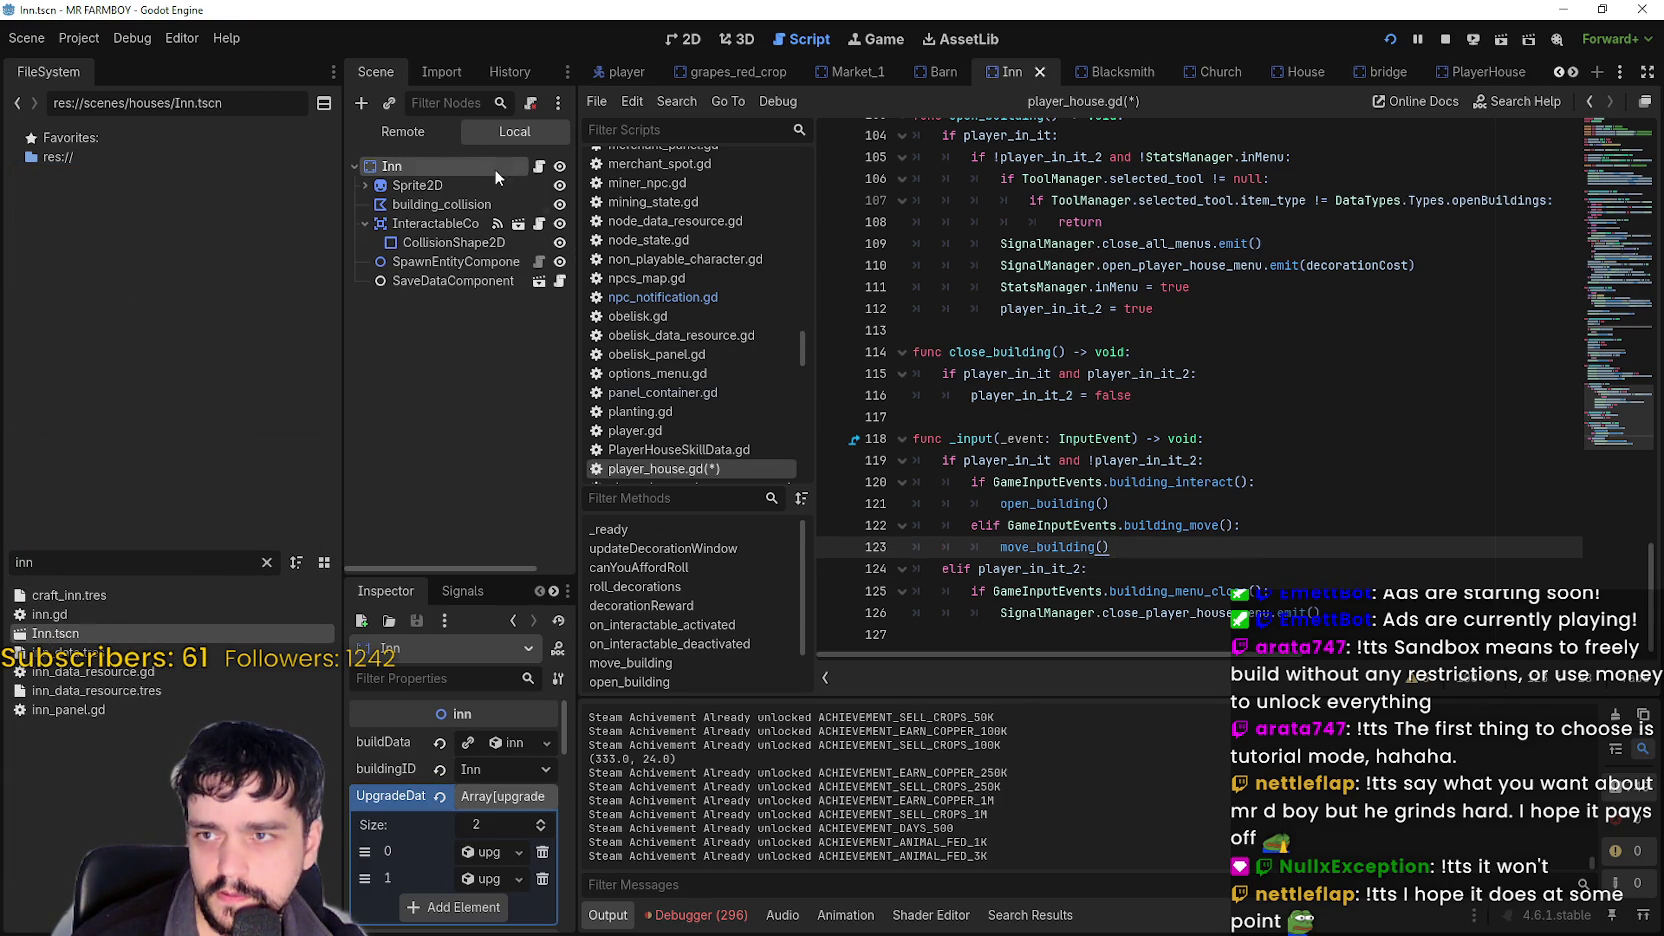
pyautogui.click(539, 167)
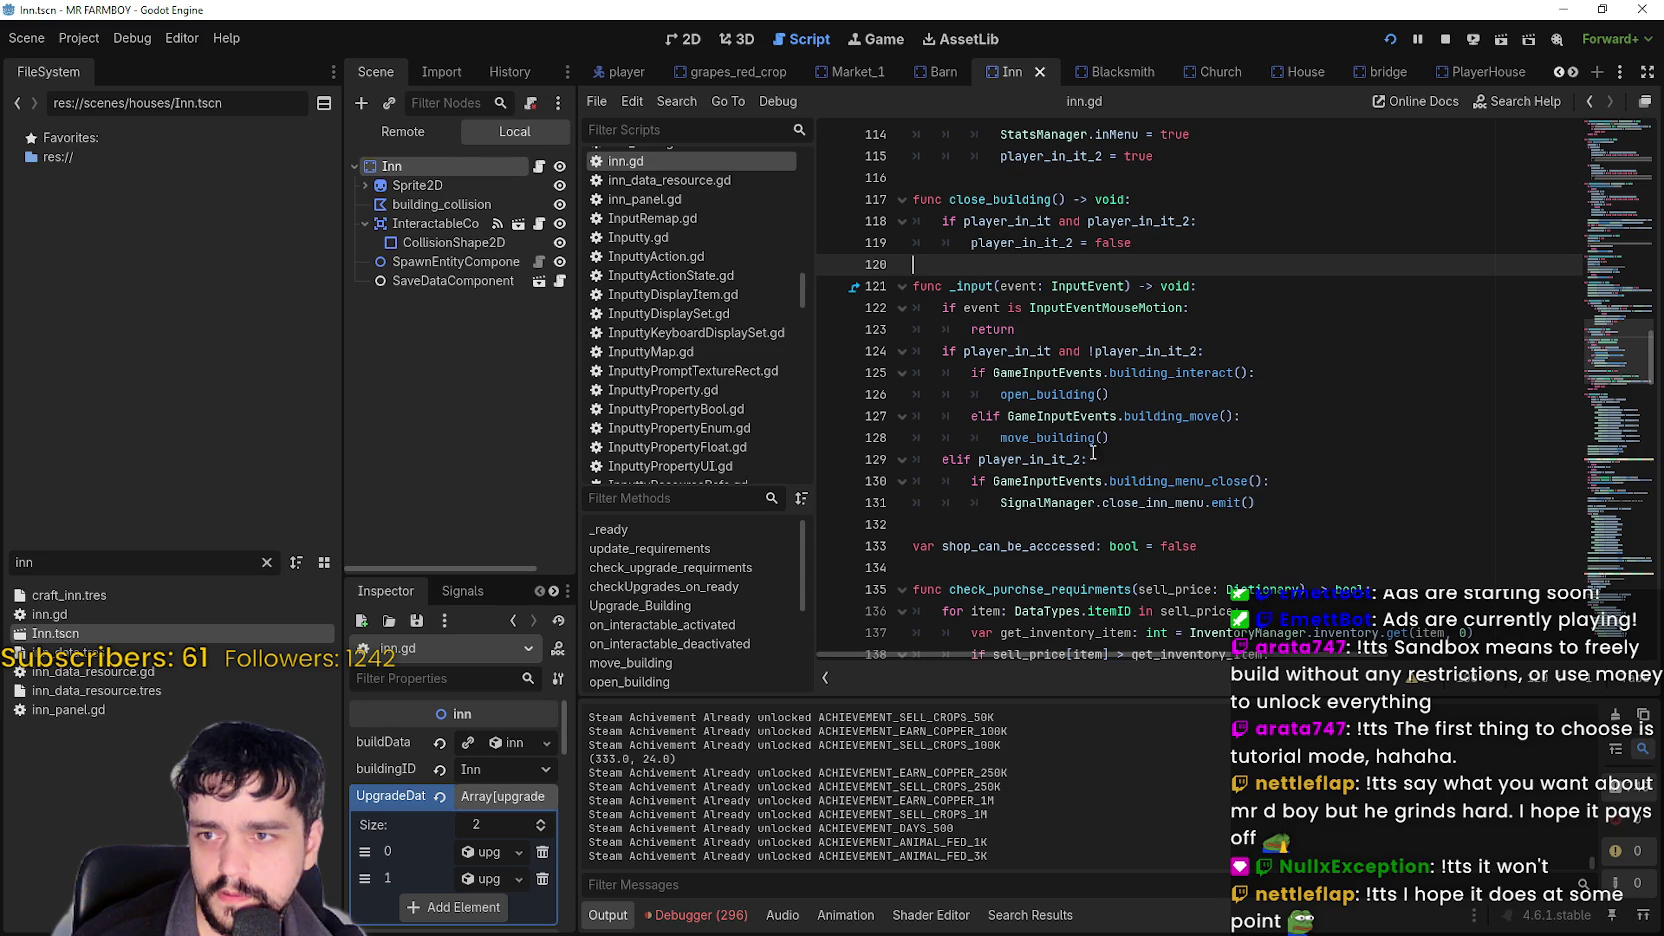
# Reopen PlayerHouse.tscn and show player_house.gd again.
pyautogui.scroll(10, 717, 364)
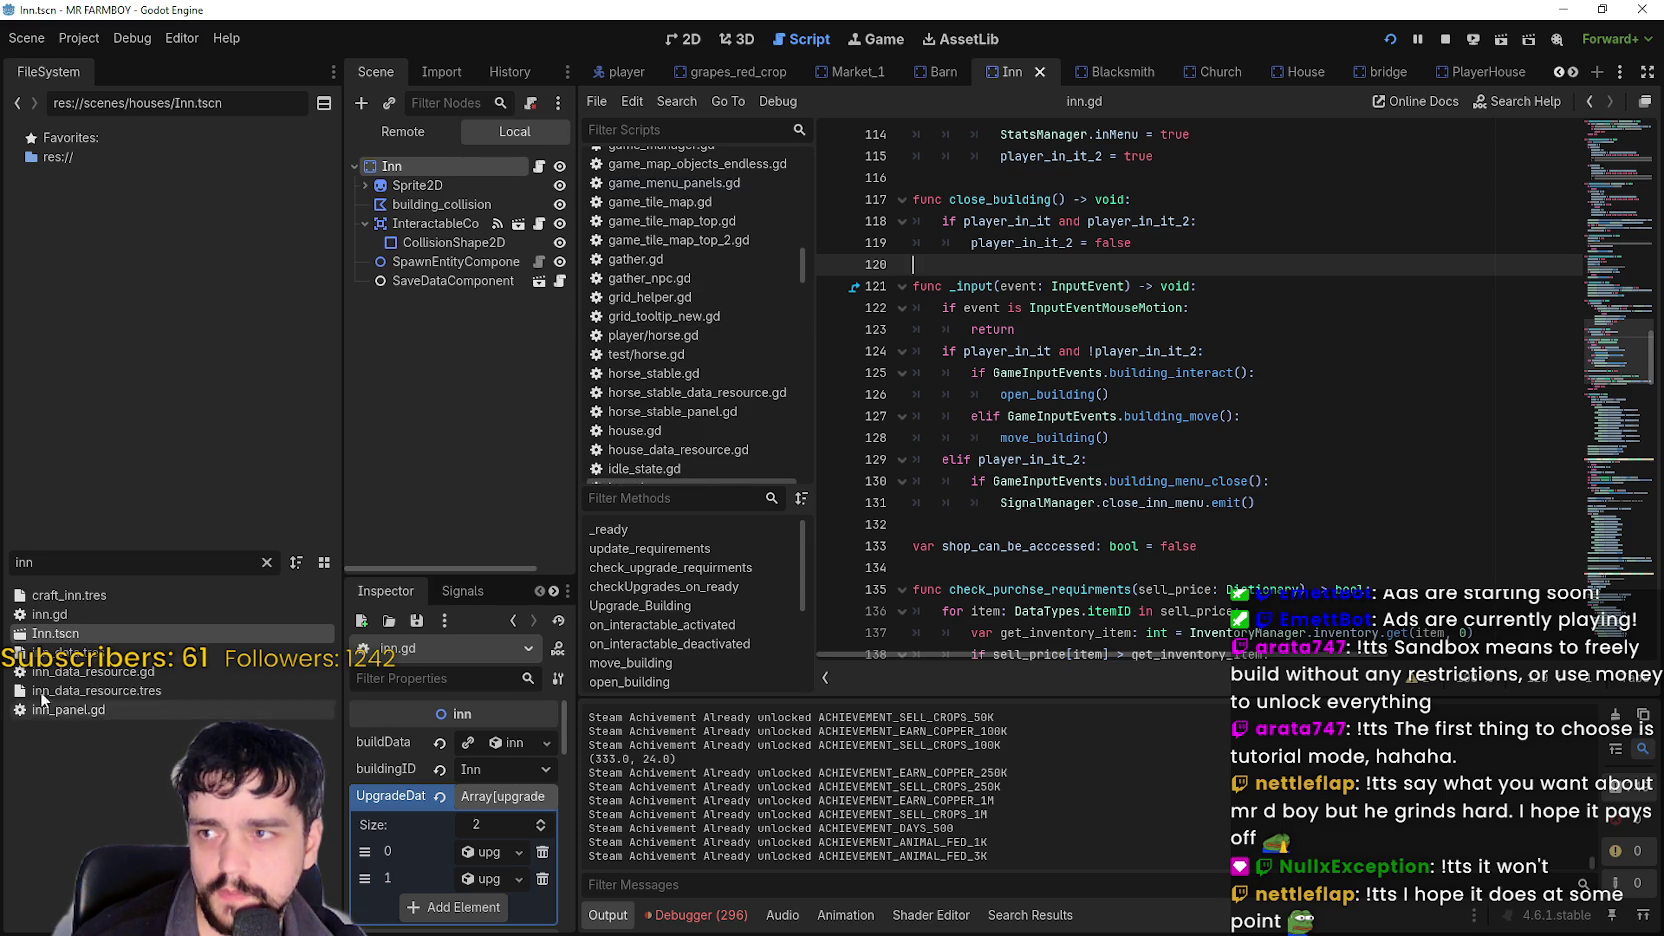
pyautogui.write('player')
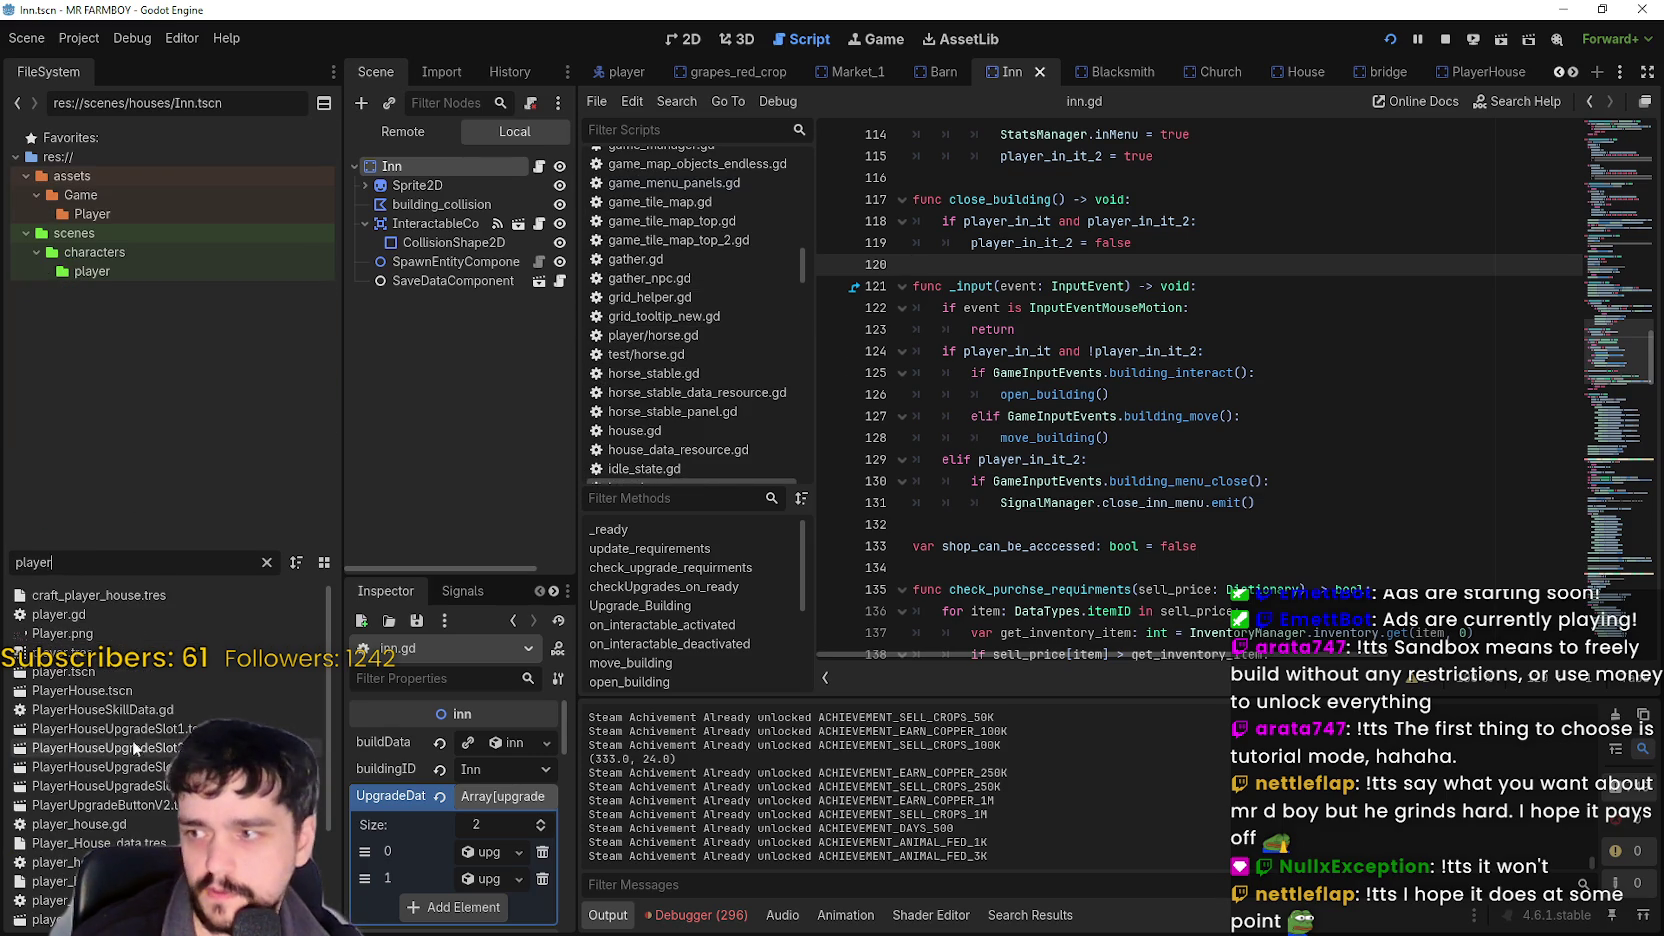
pyautogui.click(133, 692)
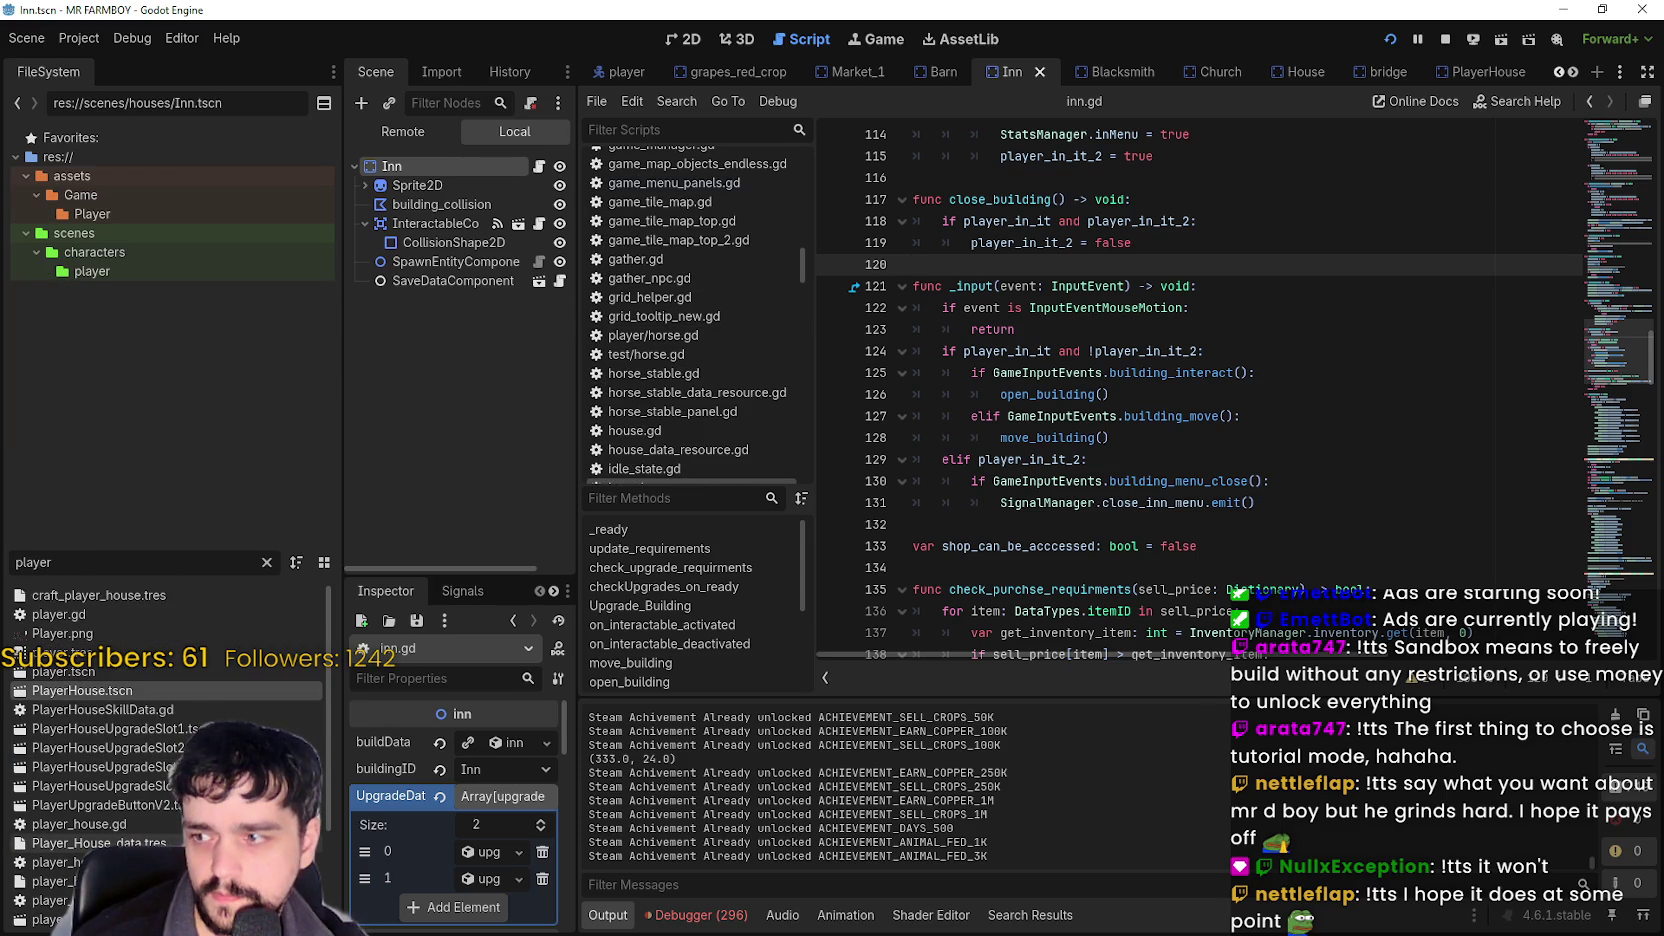
pyautogui.doubleClick(133, 690)
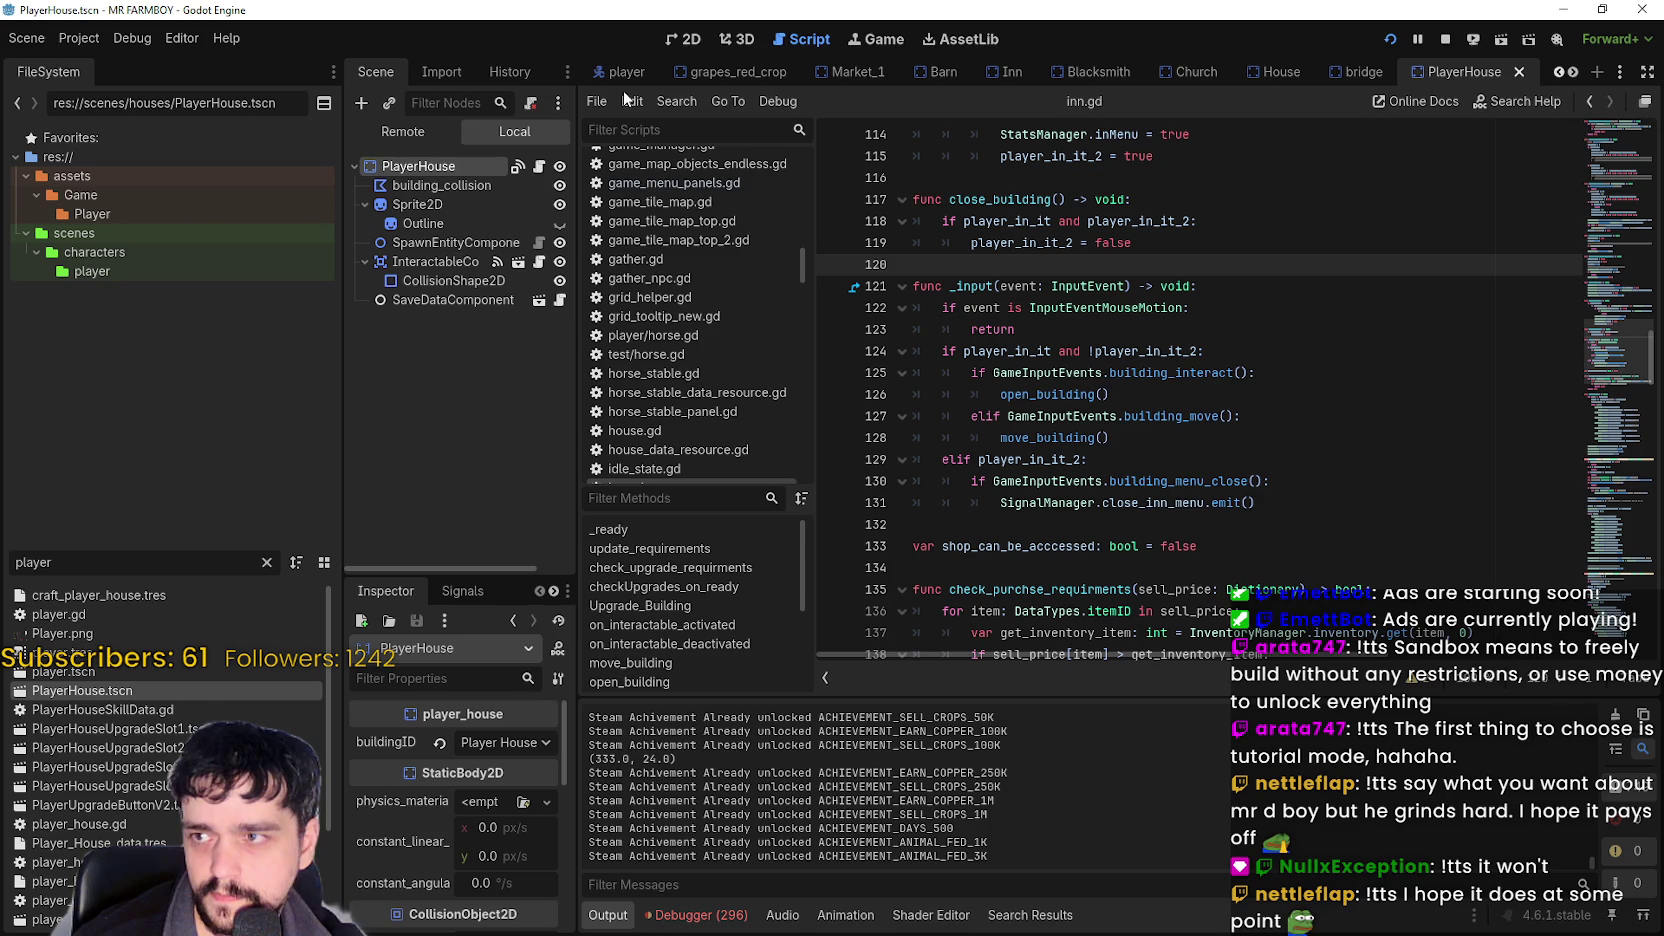
pyautogui.click(541, 166)
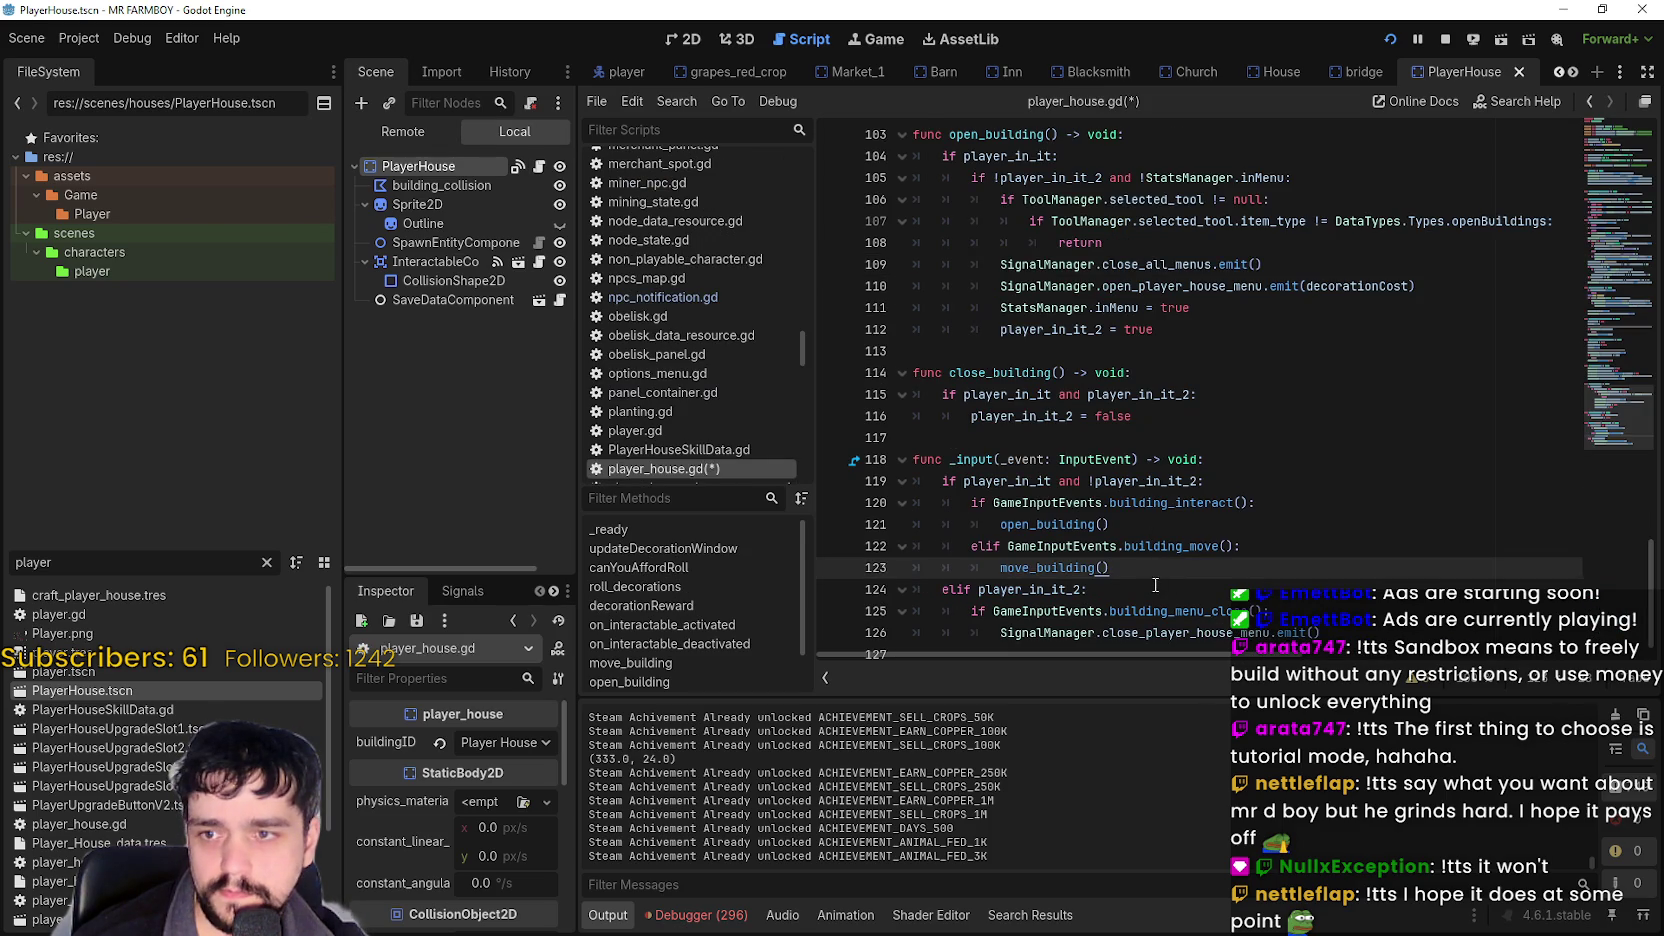
# Save player_house.gd and scroll up to its _ready function.
pyautogui.click(1131, 540)
pyautogui.hotkey('ctrl', 's')
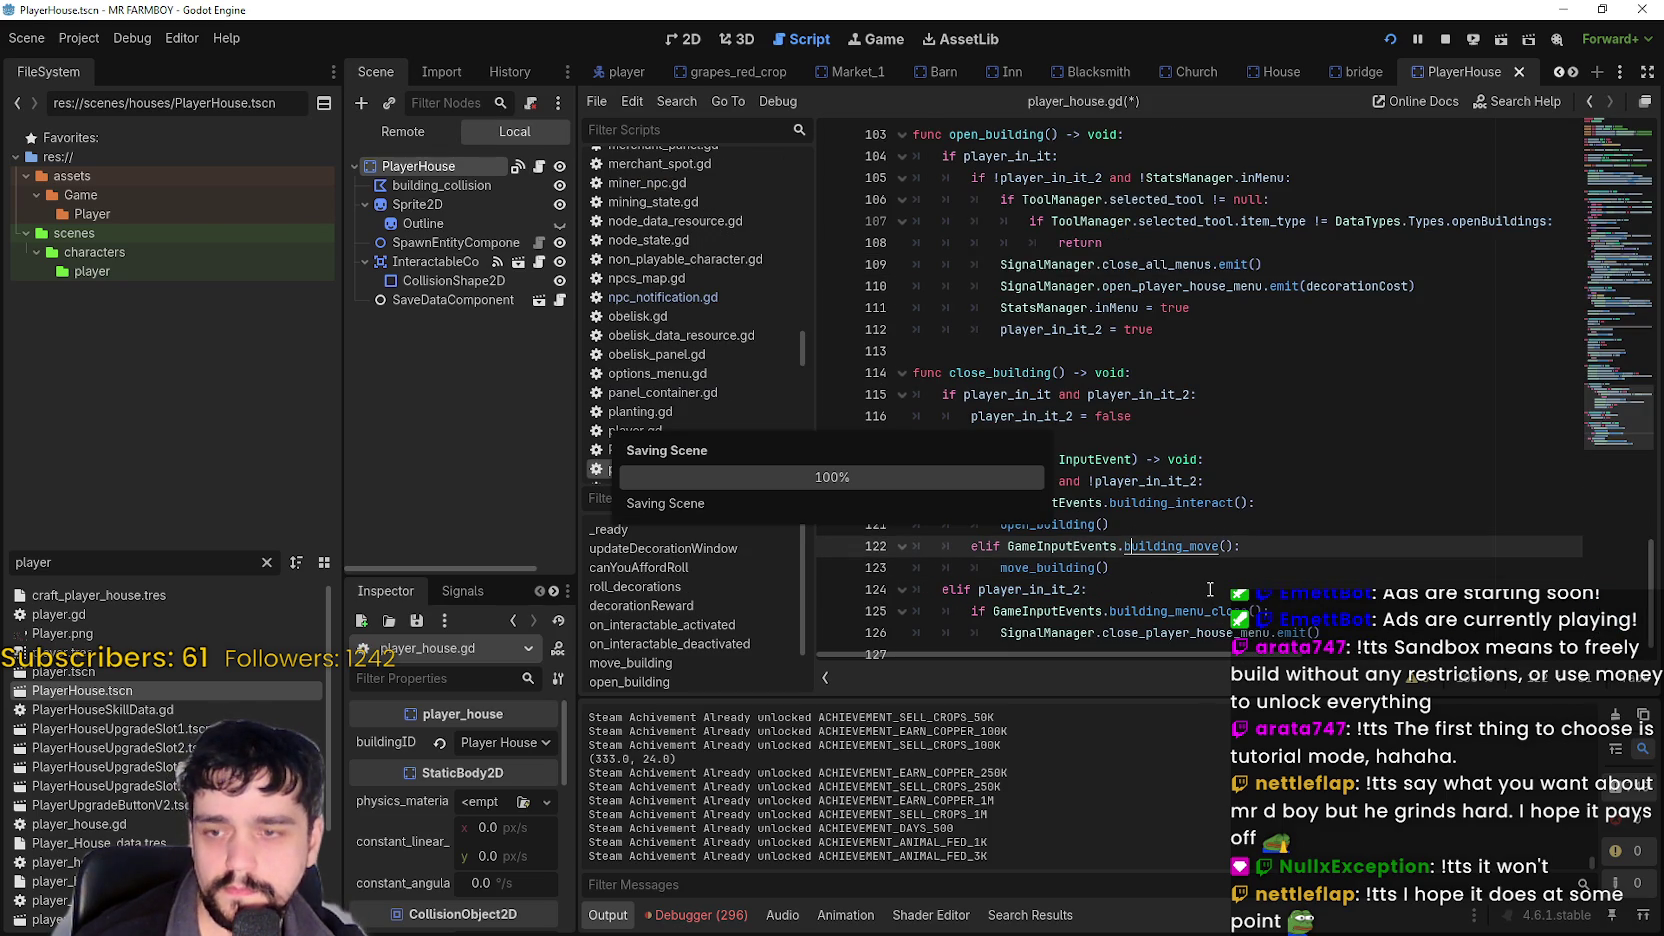
pyautogui.scroll(2, 1195, 561)
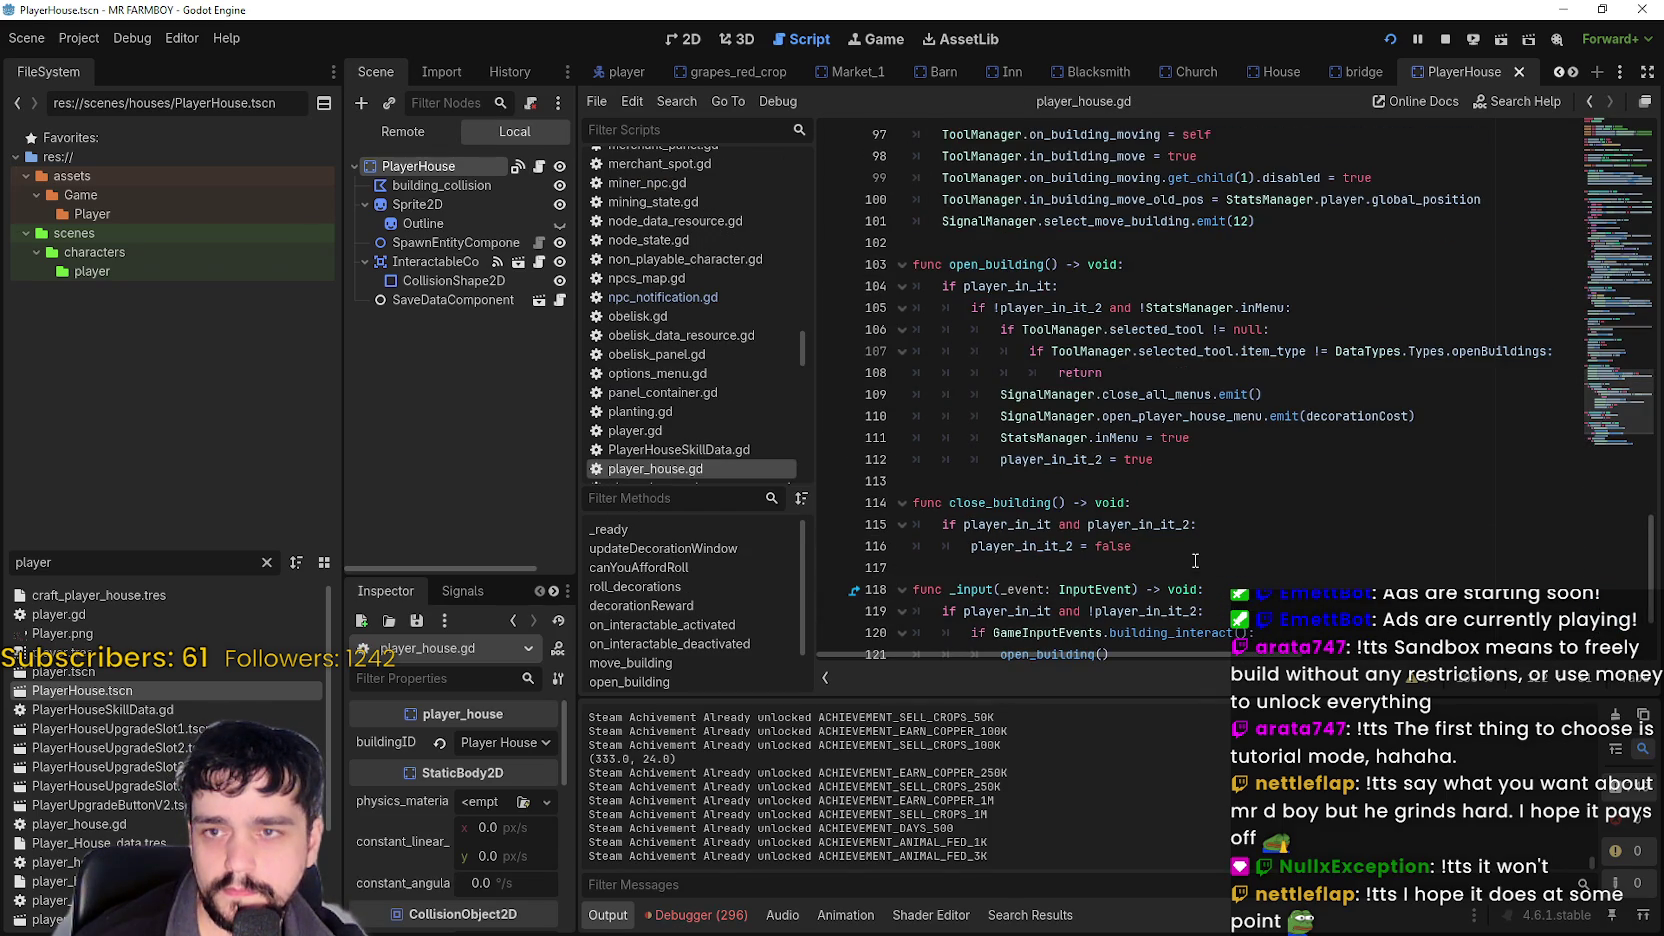
pyautogui.scroll(7, 951, 561)
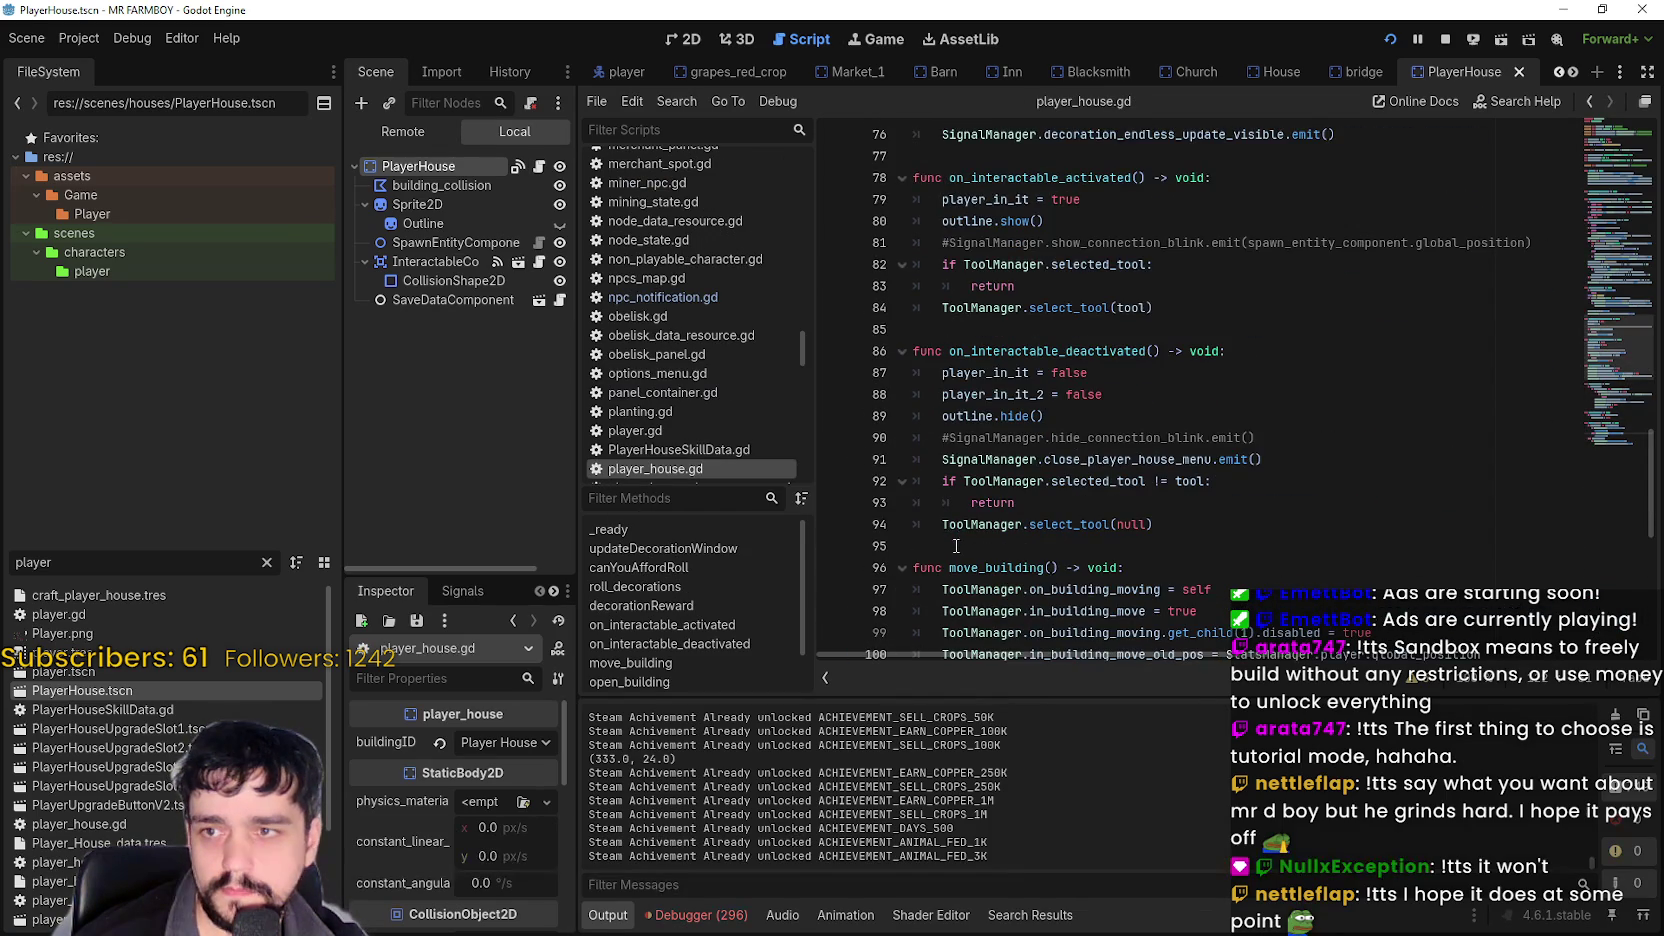
pyautogui.scroll(19, 1597, 242)
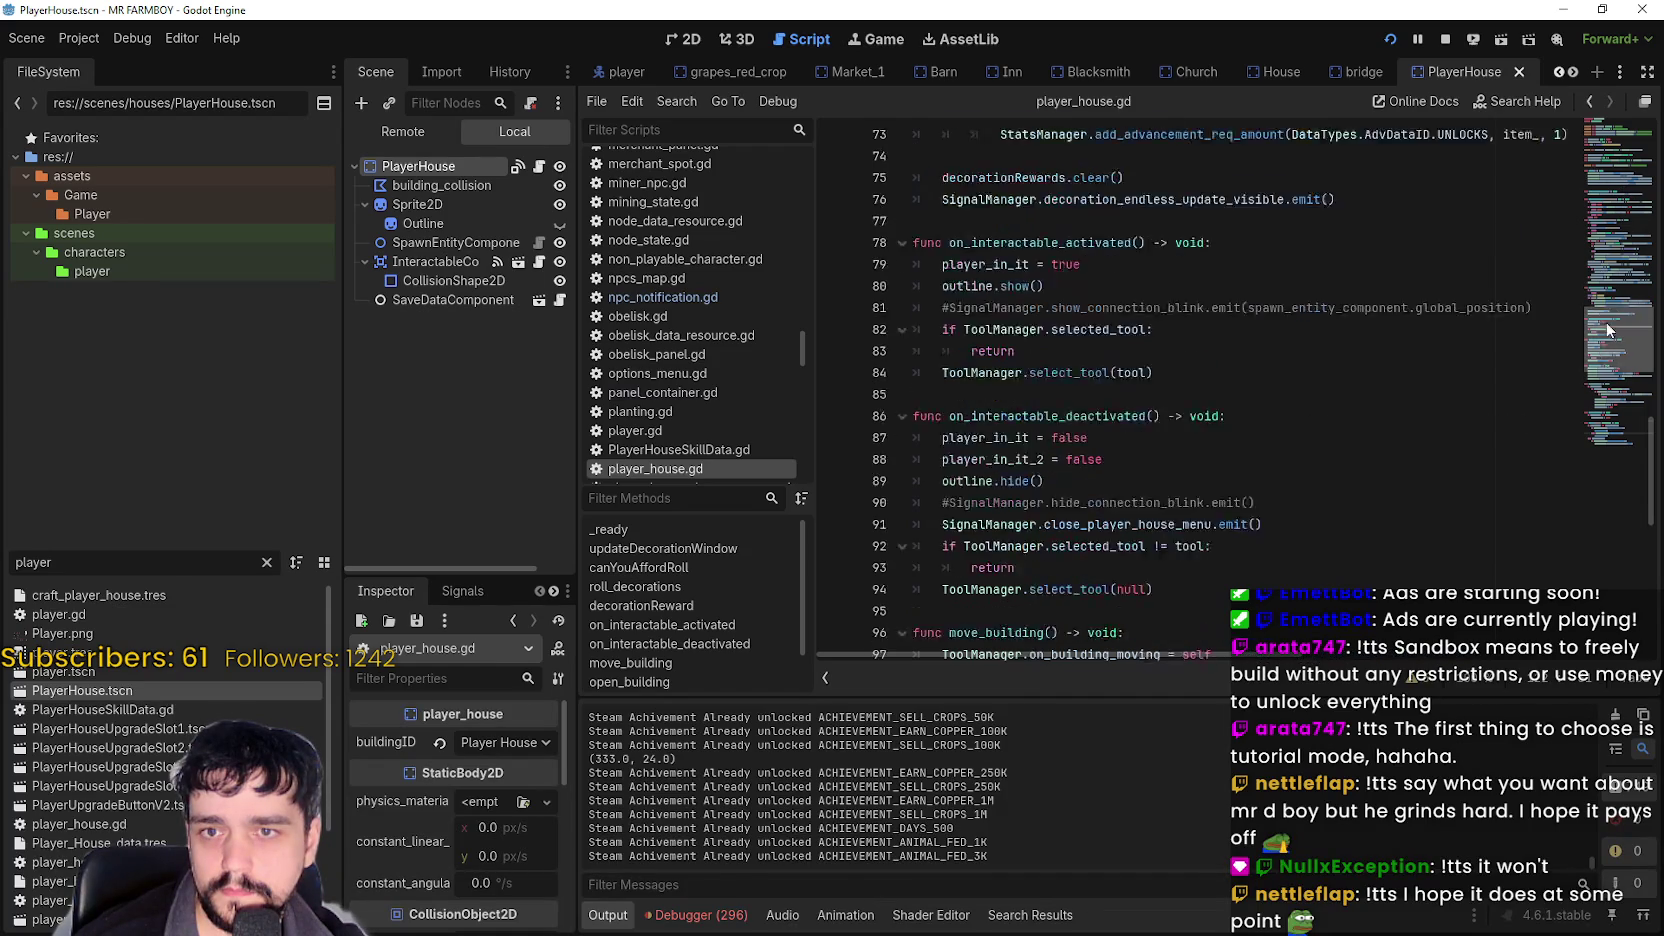
pyautogui.scroll(2, 1608, 205)
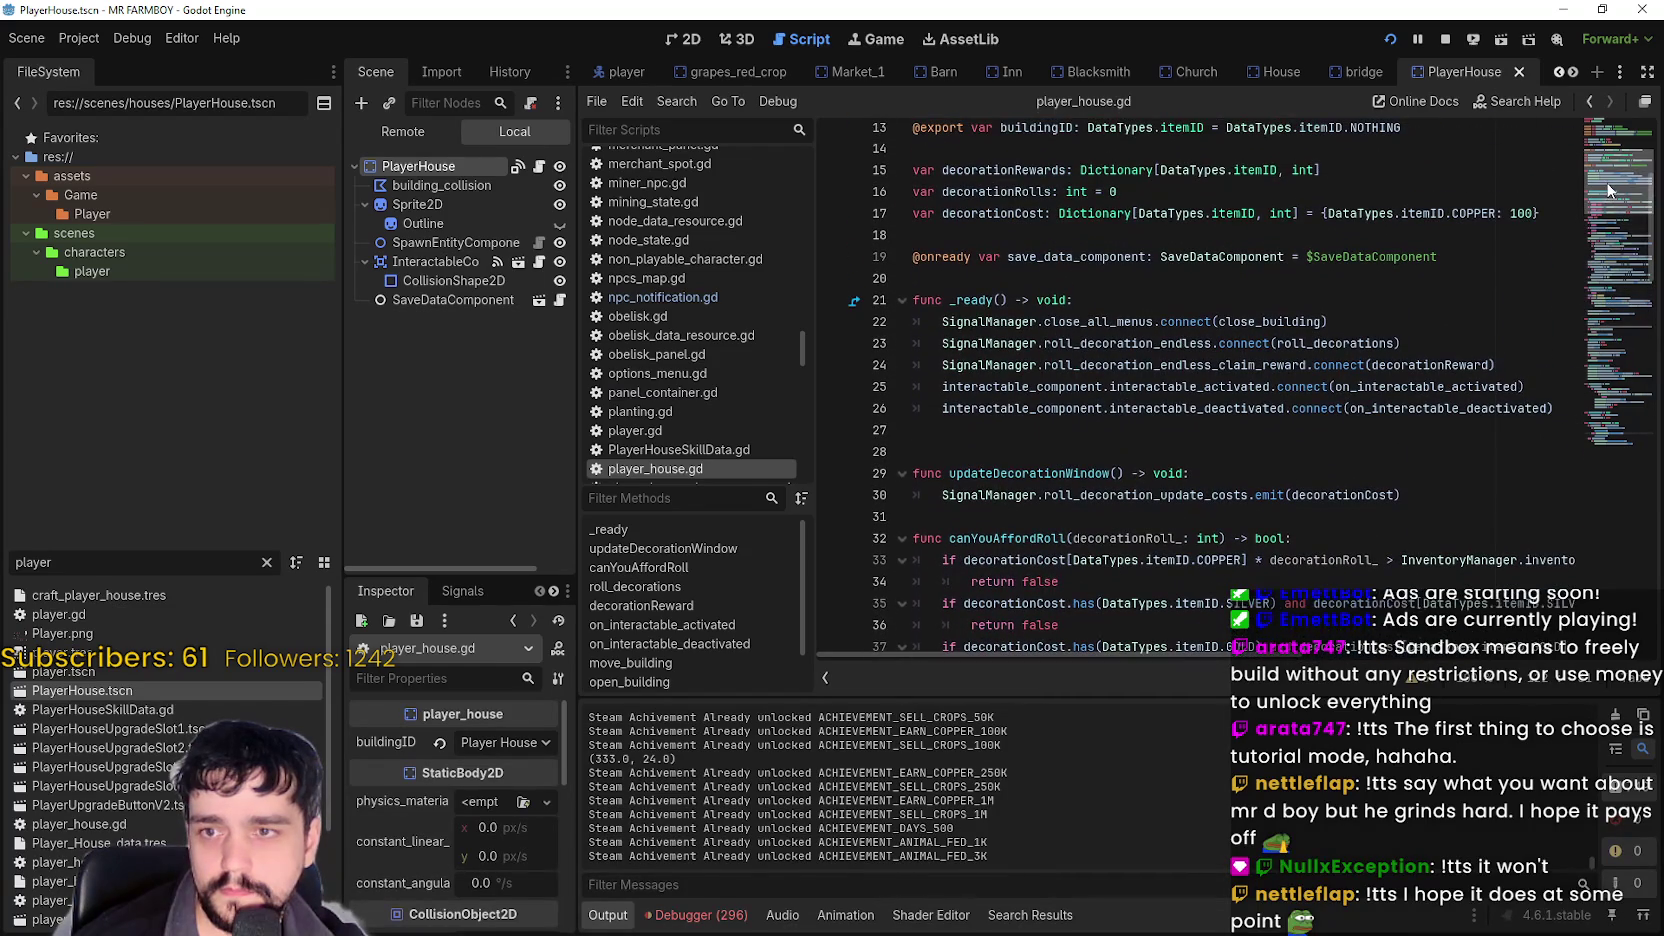
# Add SignalManager.close_player_house_menu.connect(close_building) on line 23 of _ready and save.
pyautogui.doubleClick(1137, 360)
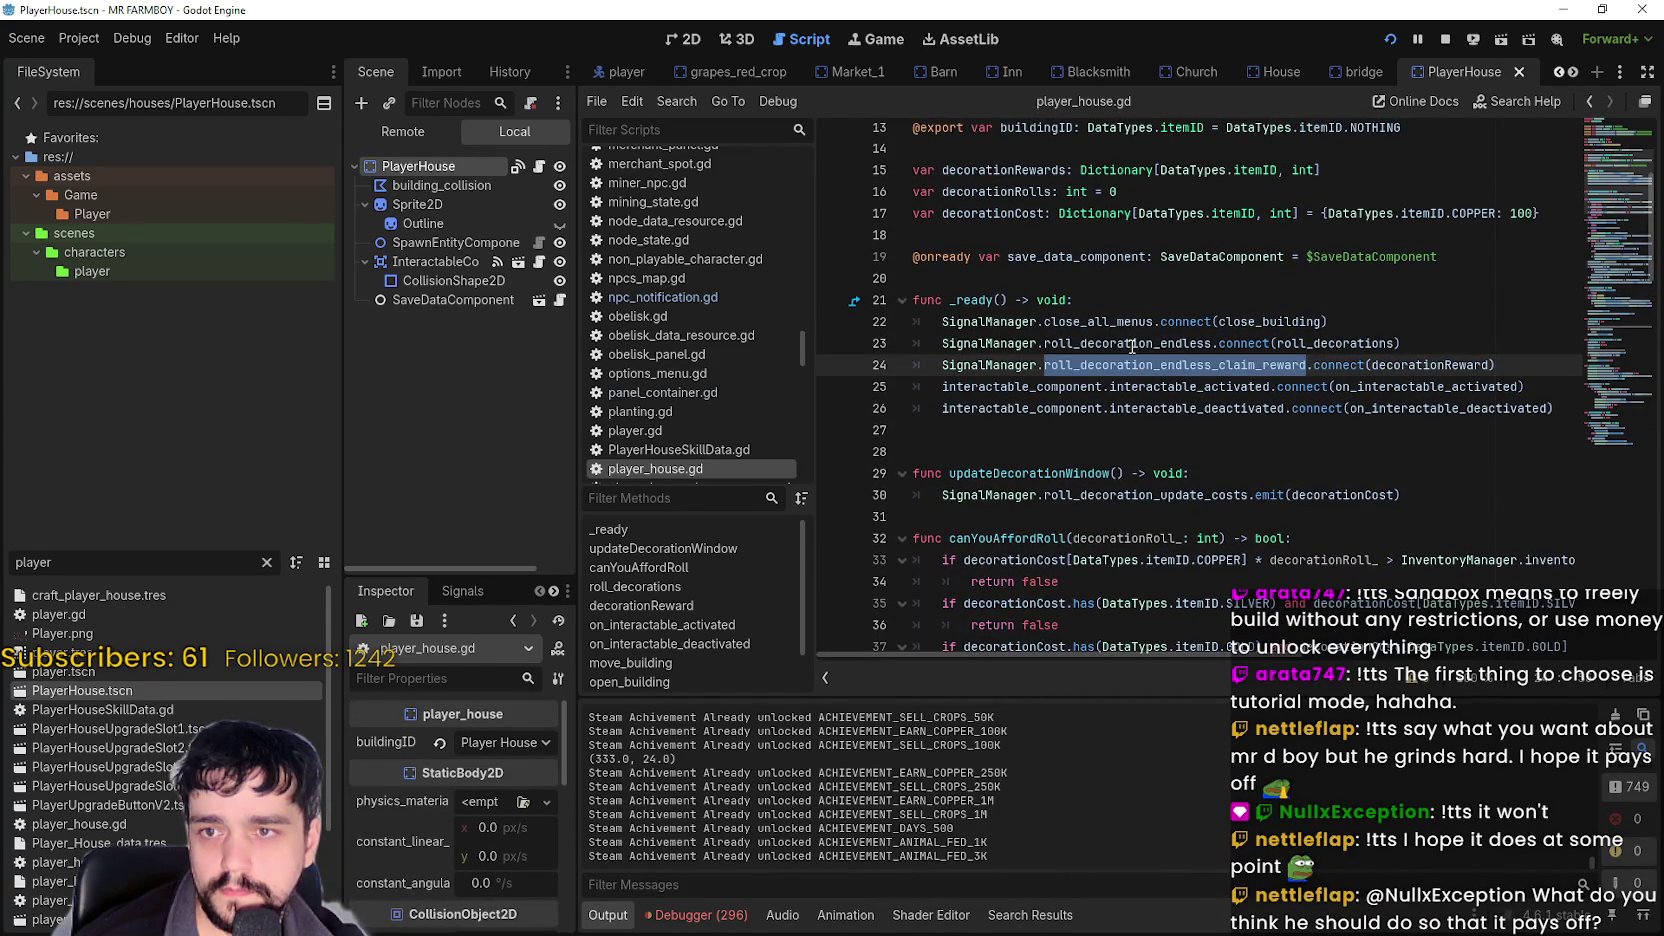
pyautogui.click(1373, 321)
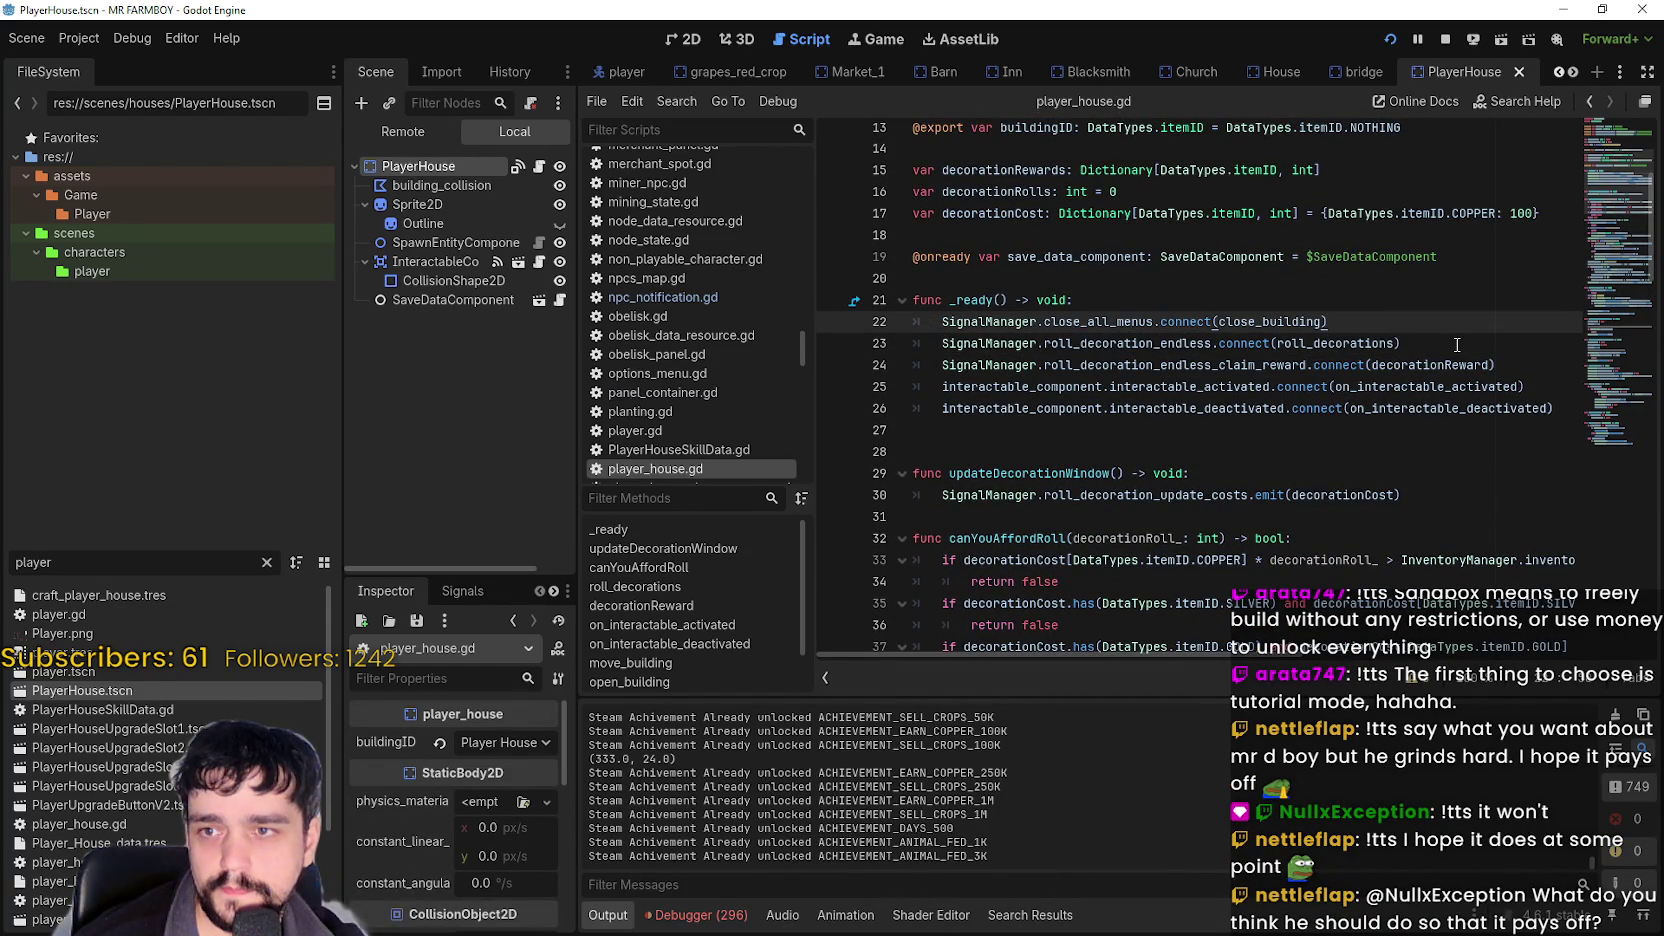
pyautogui.press('Return')
pyautogui.write('Signal')
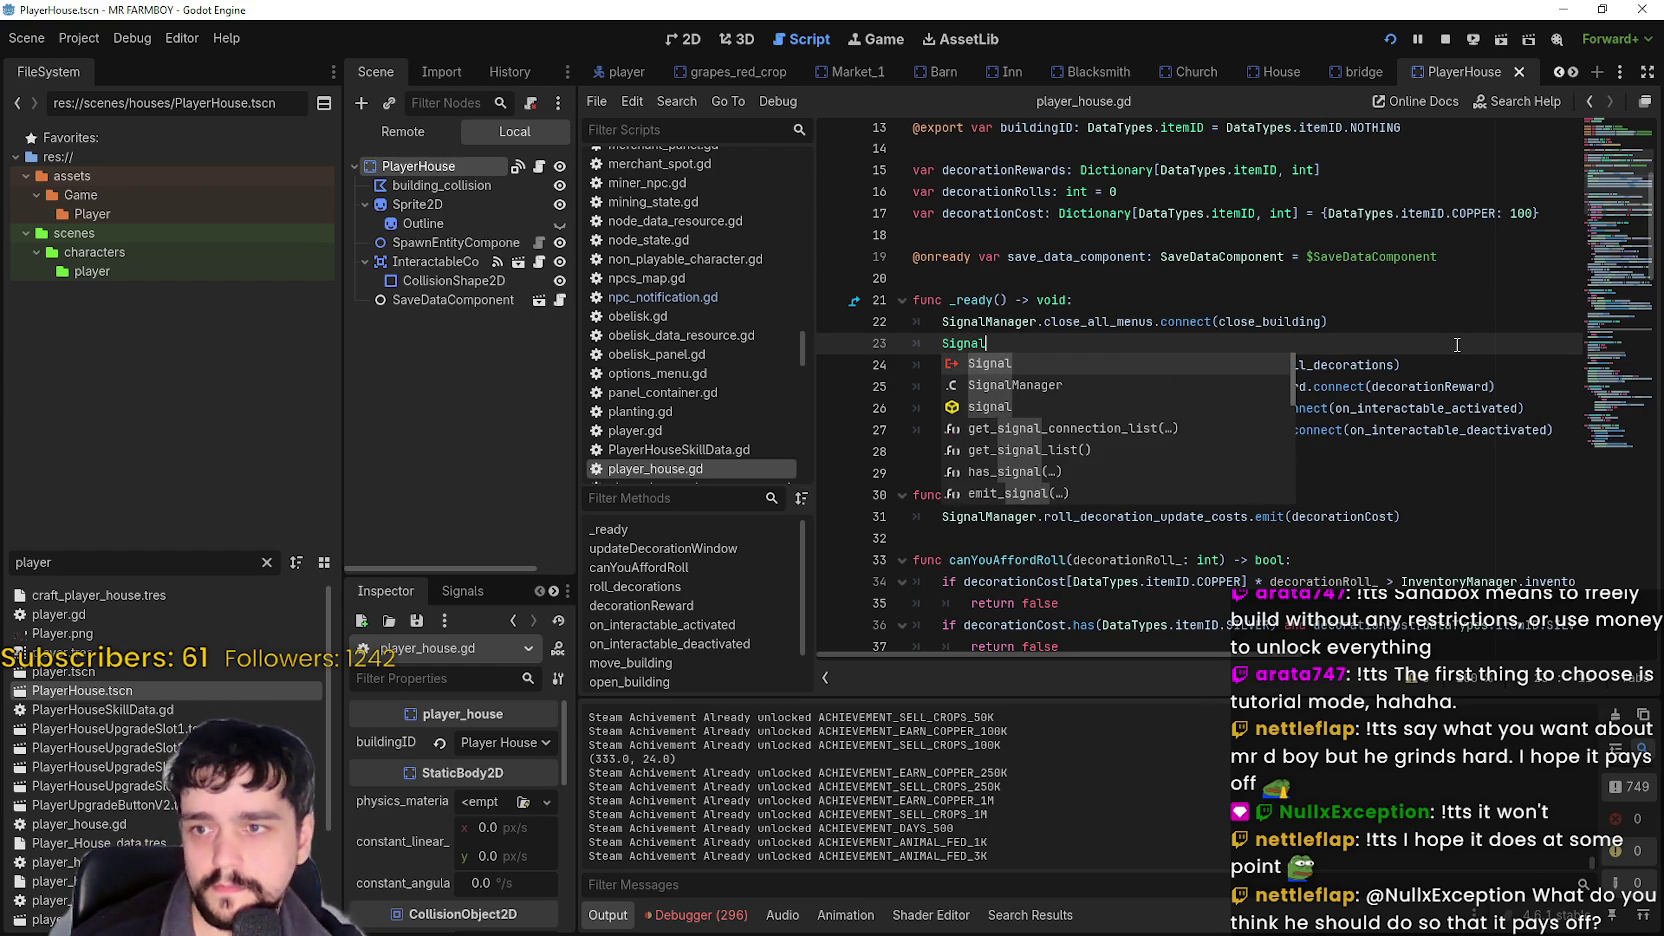
pyautogui.write('Manager.')
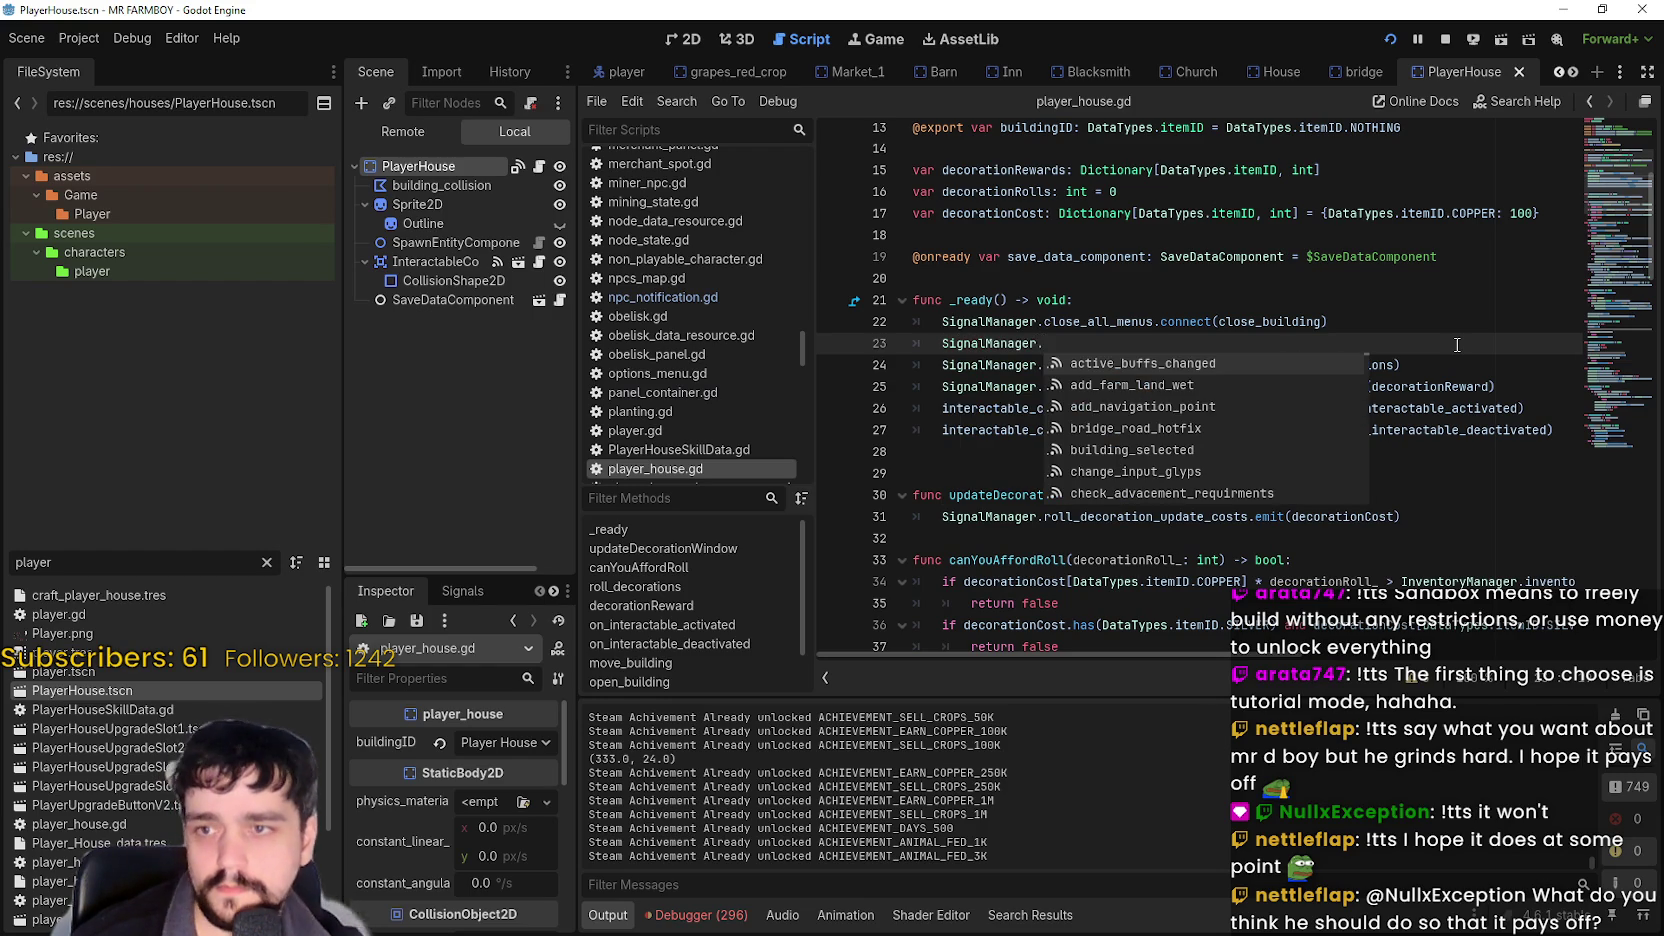
pyautogui.write('close')
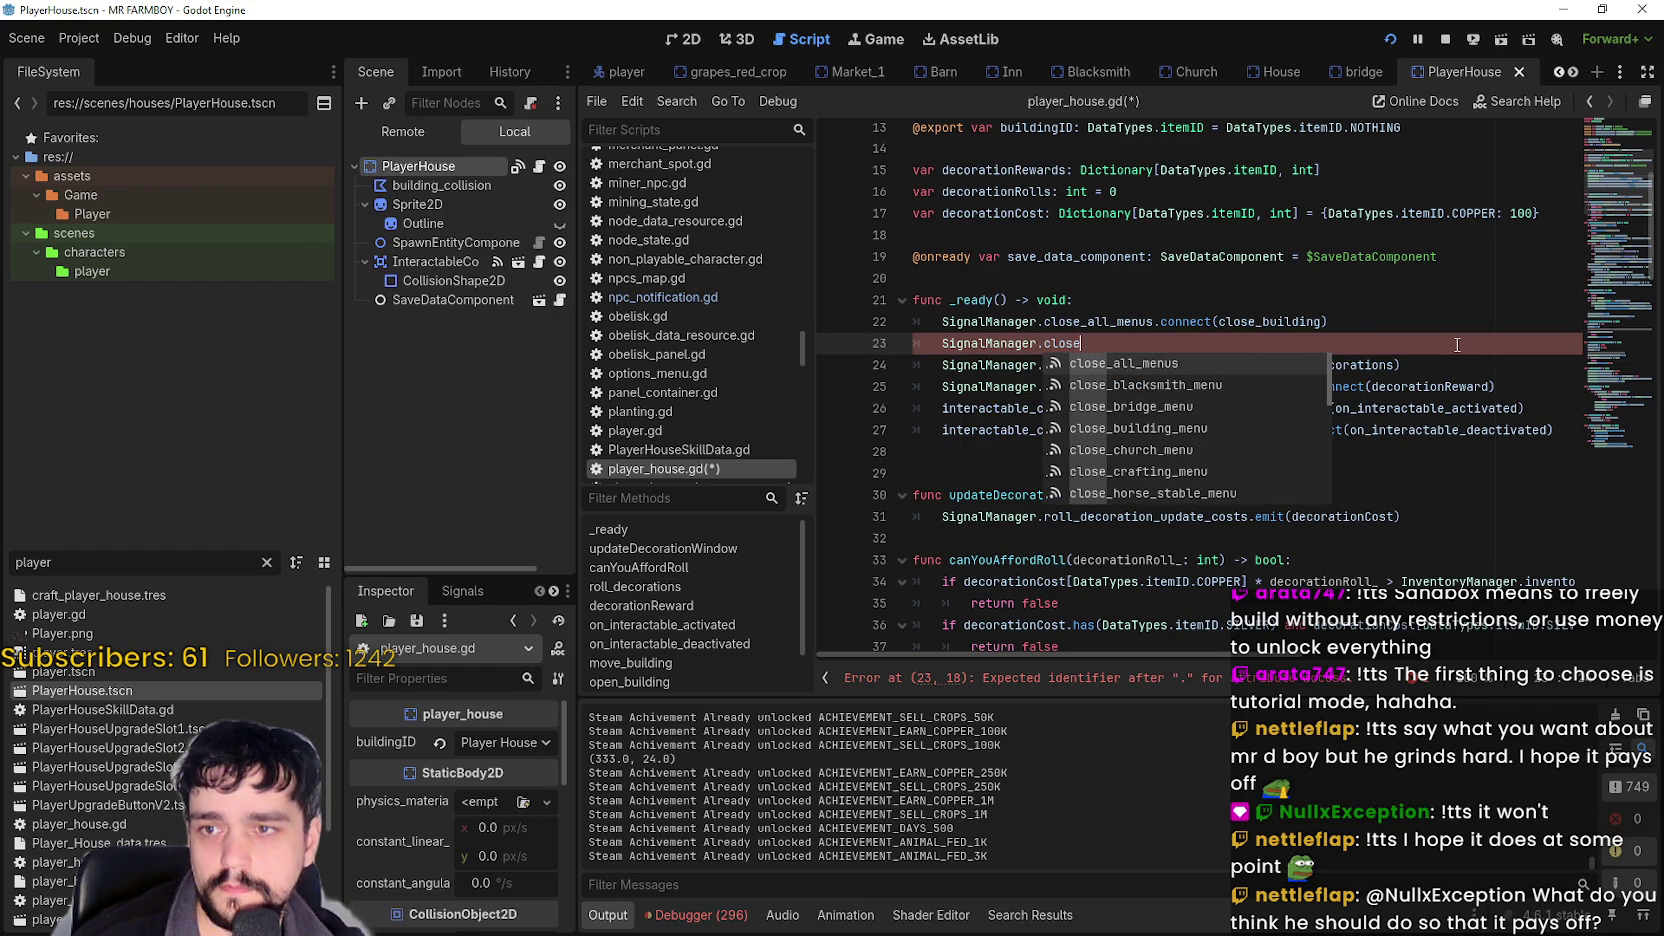
pyautogui.write('_')
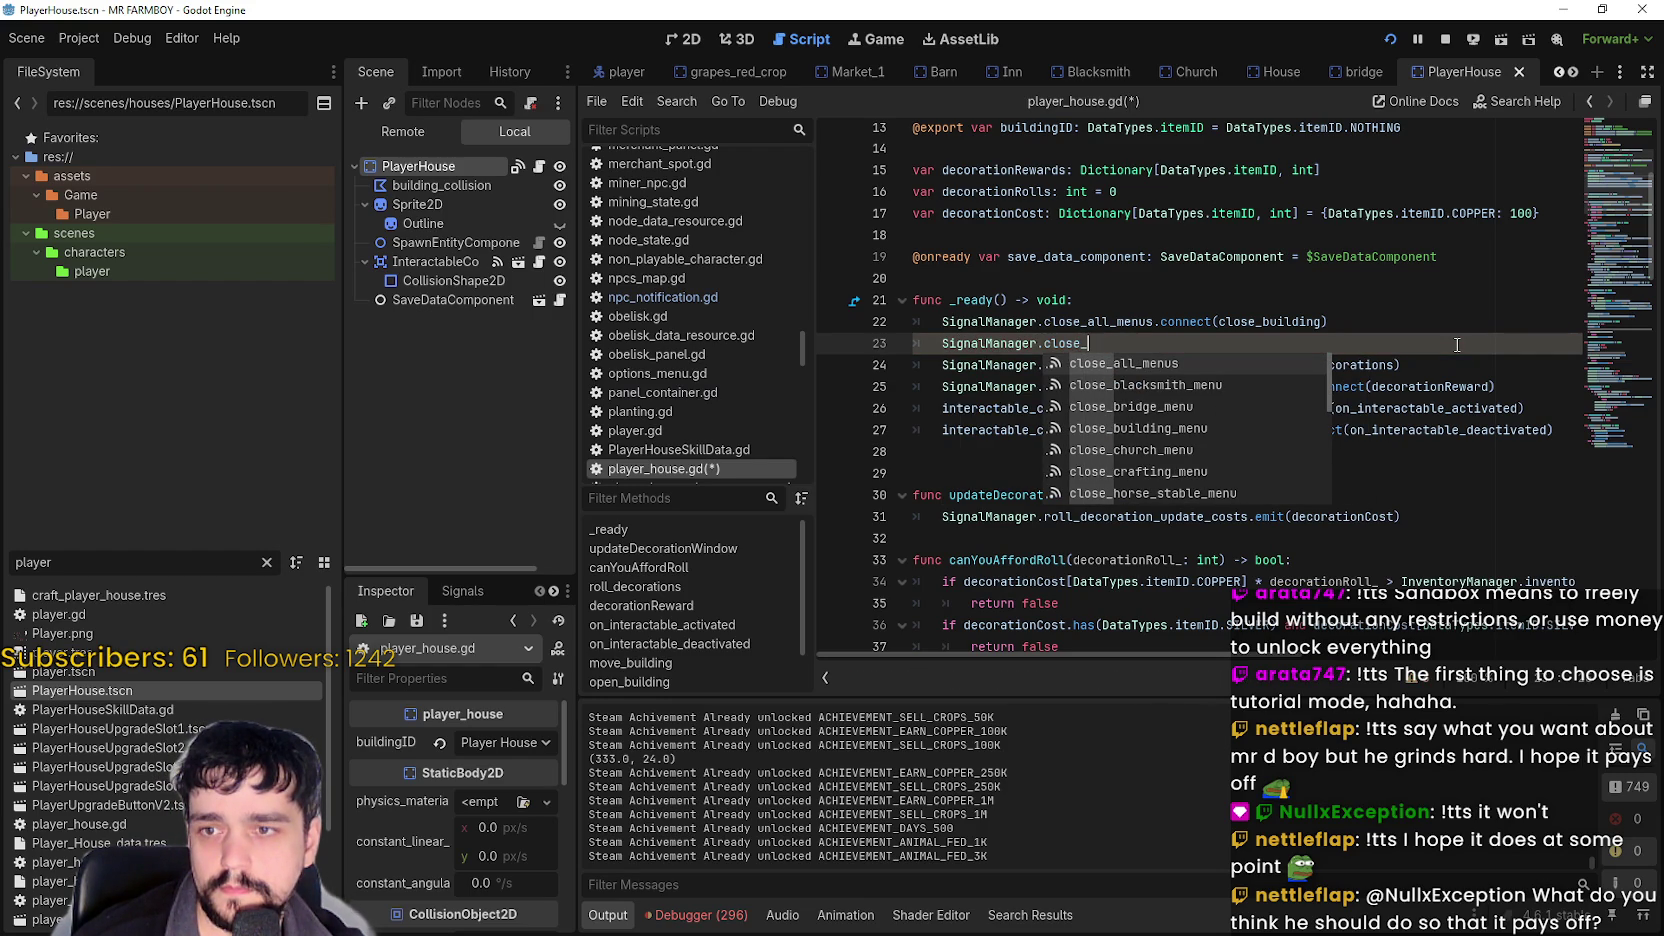
pyautogui.write('p')
pyautogui.press('Return')
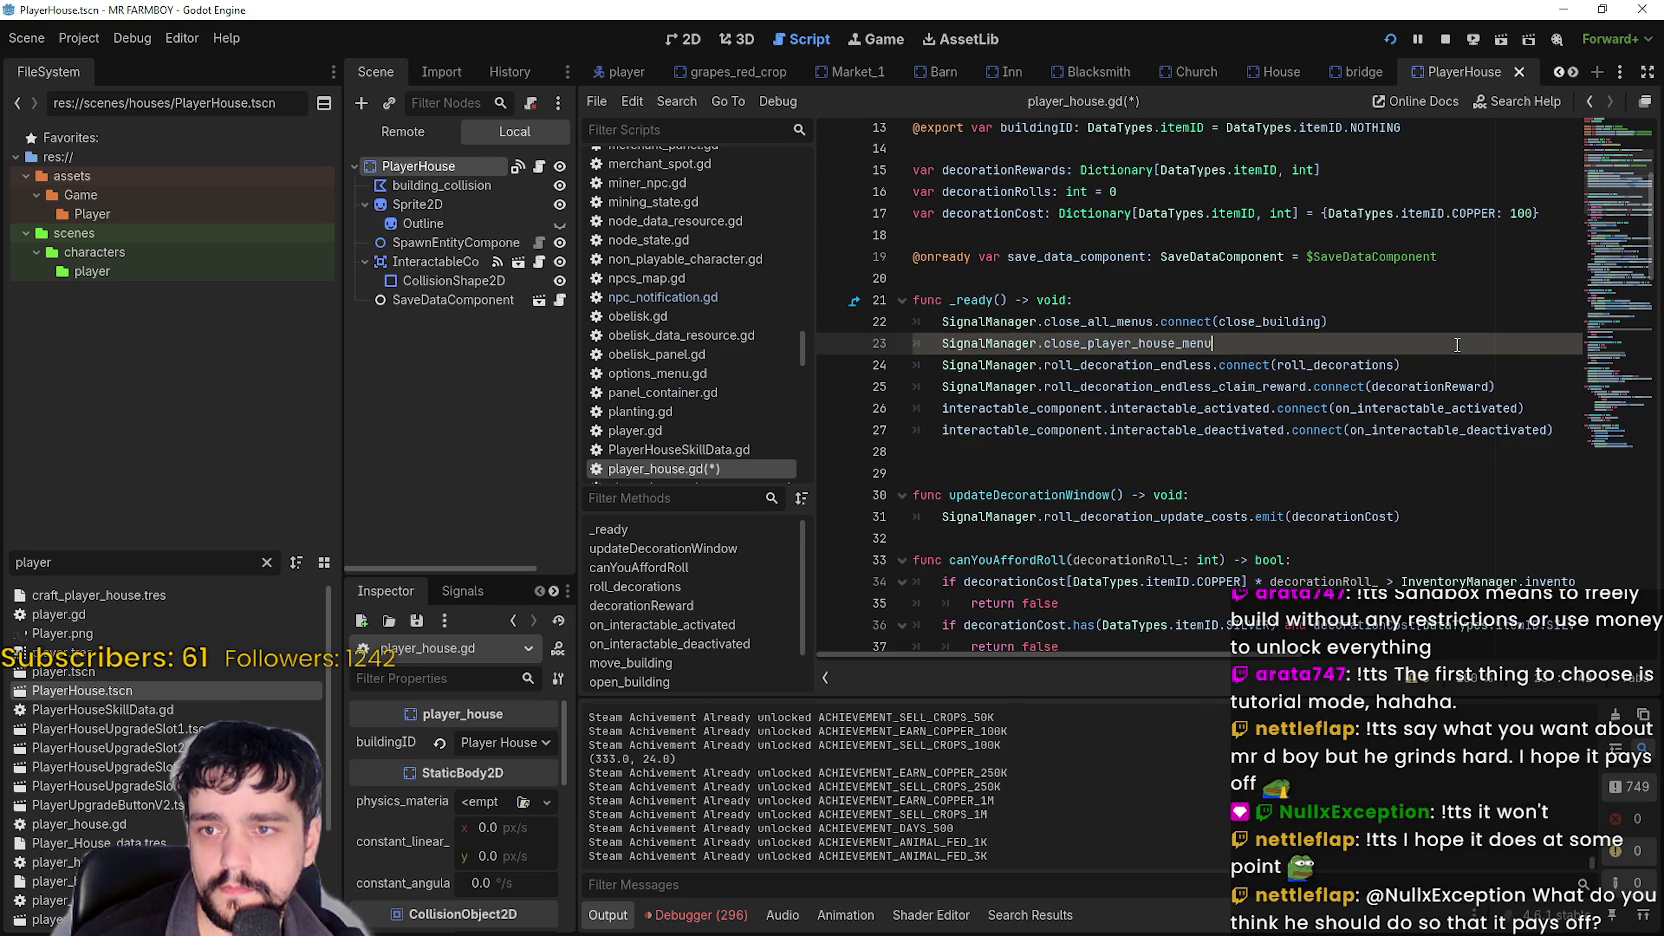
pyautogui.write('.co')
pyautogui.press('Return')
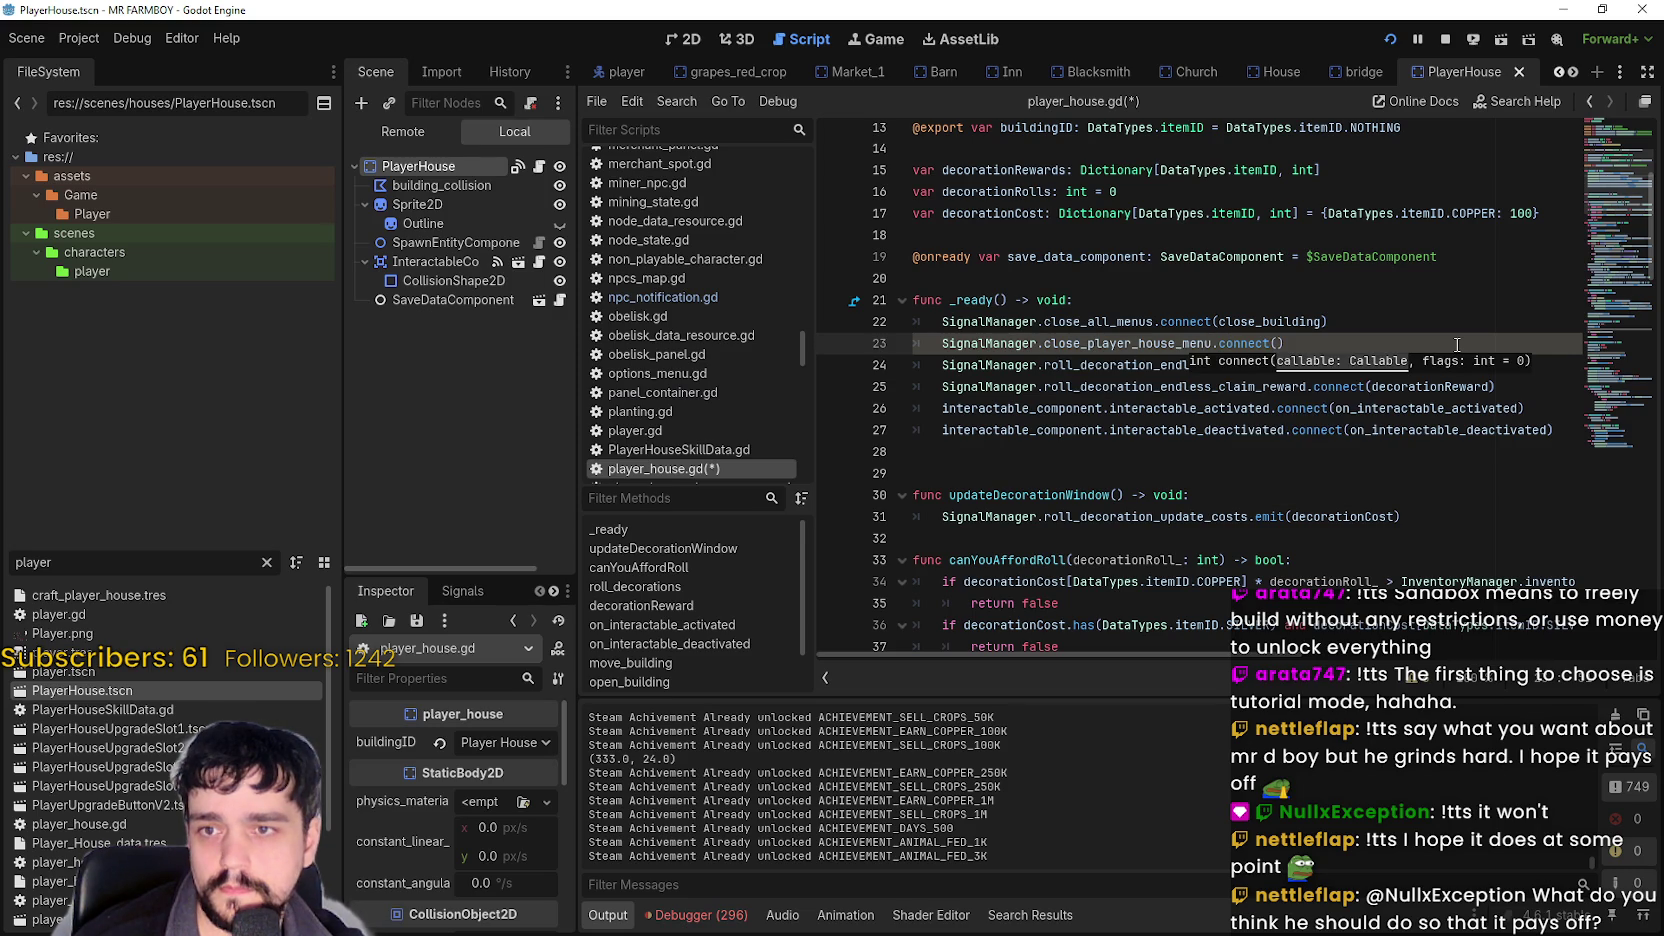
pyautogui.write('close')
pyautogui.press('Return')
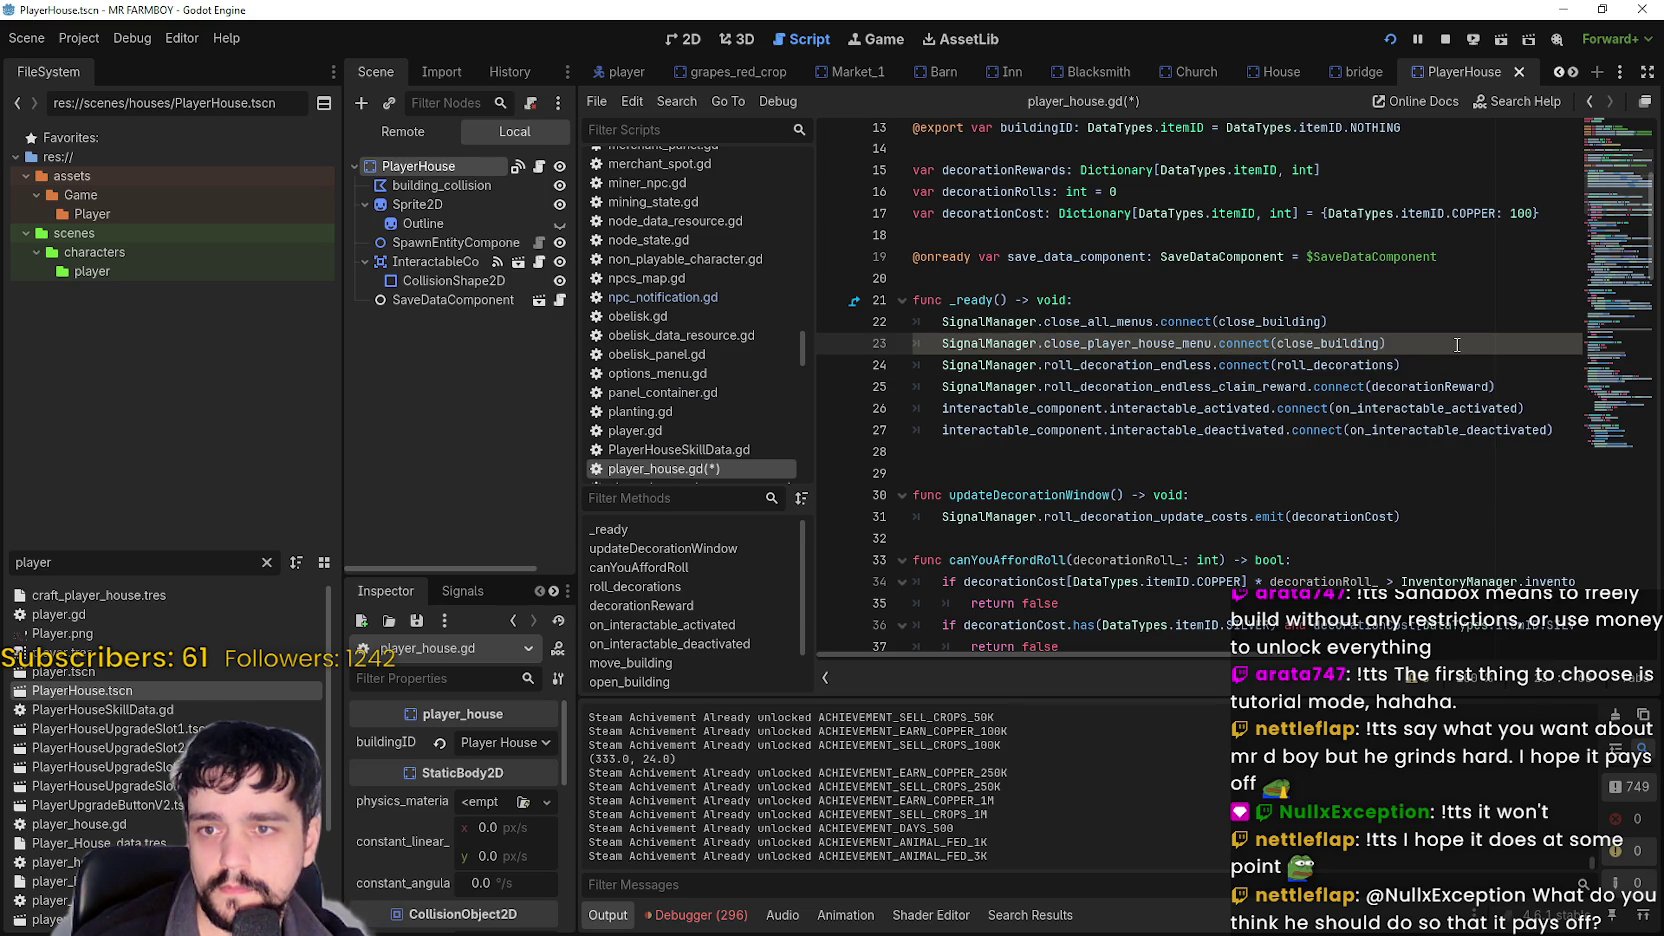
pyautogui.hotkey('ctrl', 's')
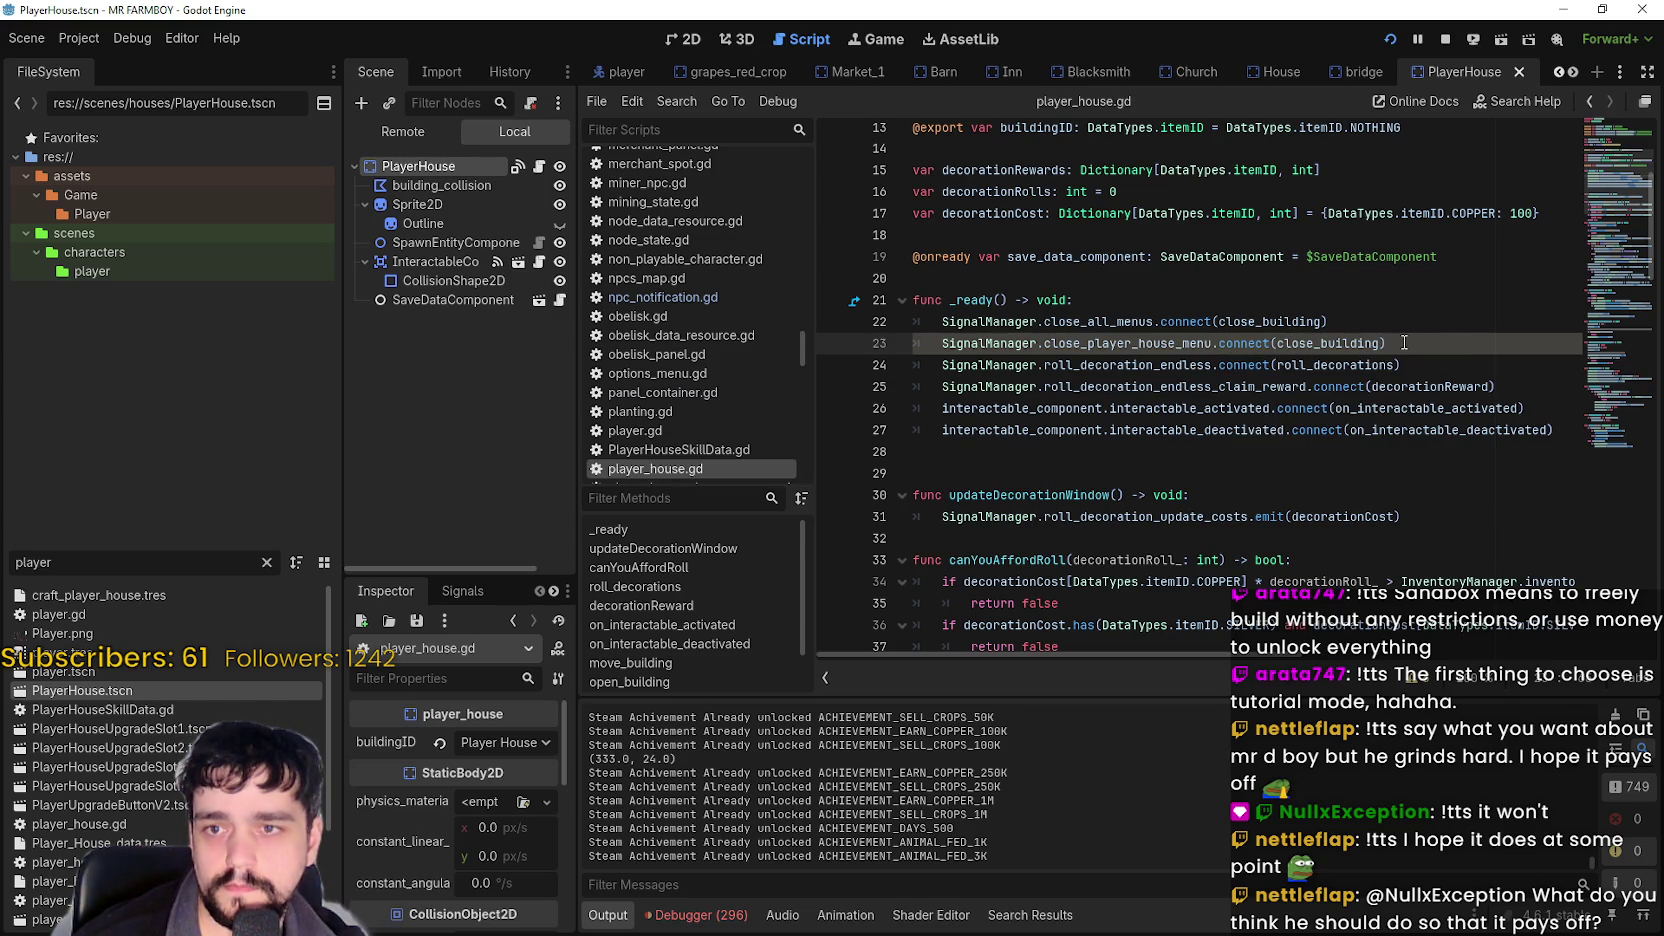
pyautogui.doubleClick(75, 563)
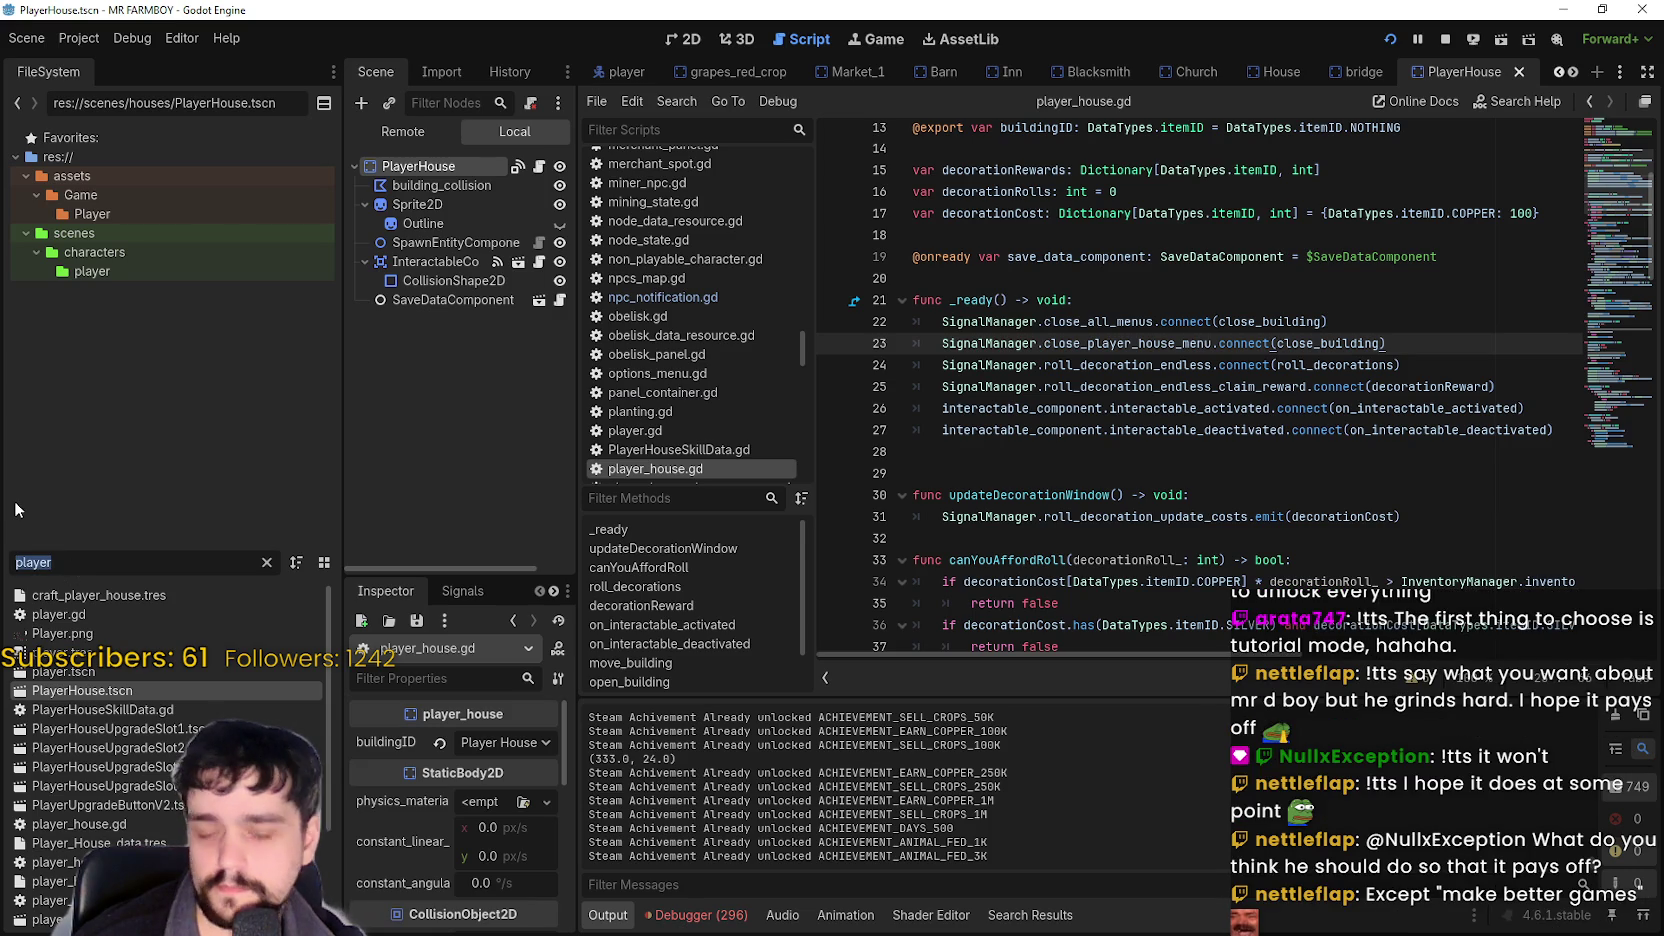
# Open the Obelisk_Farm_Tile scene and its obelisk.gd script.
pyautogui.write('po')
pyautogui.press('BackSpace')
pyautogui.press('BackSpace')
pyautogui.write('obel')
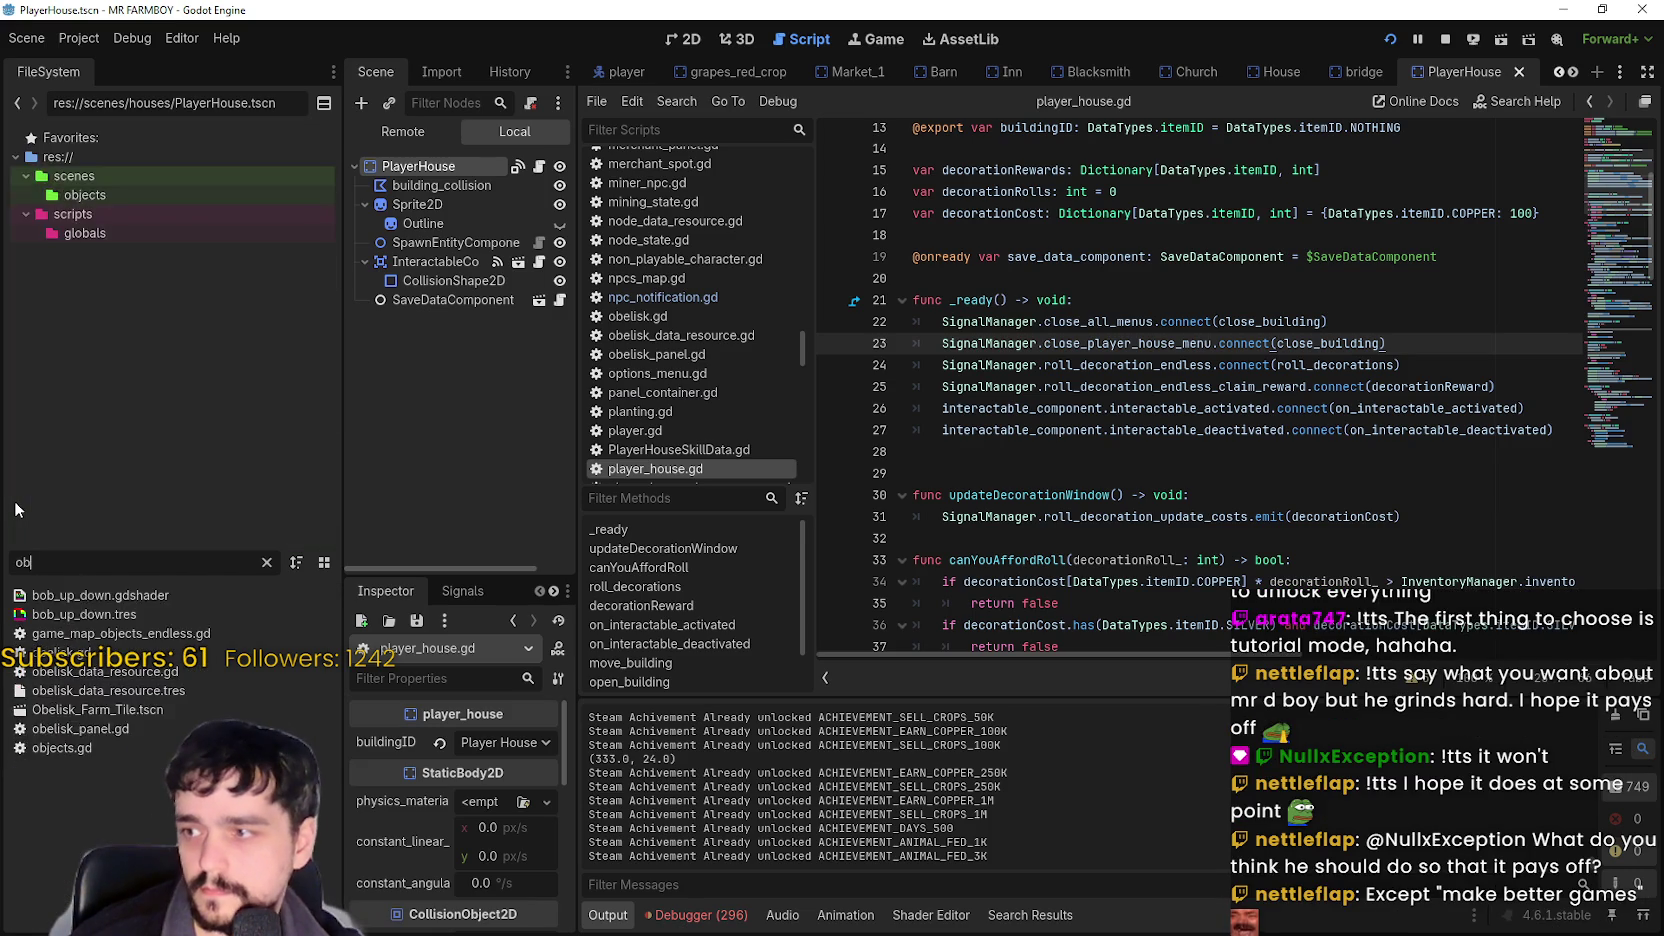
pyautogui.doubleClick(150, 652)
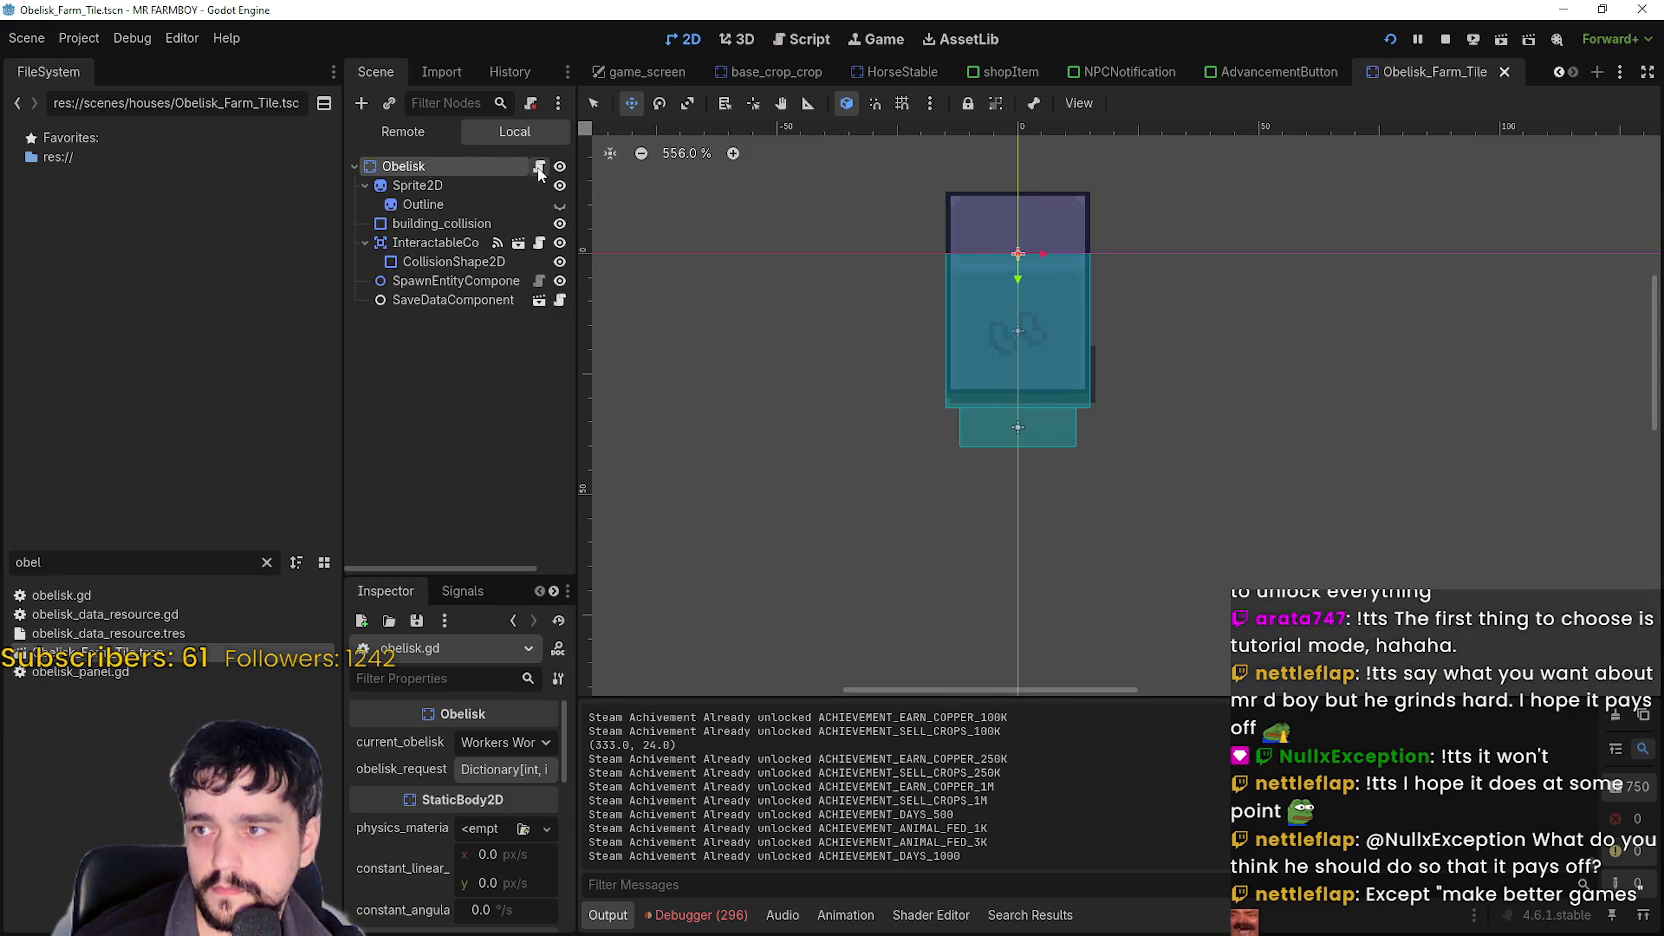
pyautogui.click(539, 168)
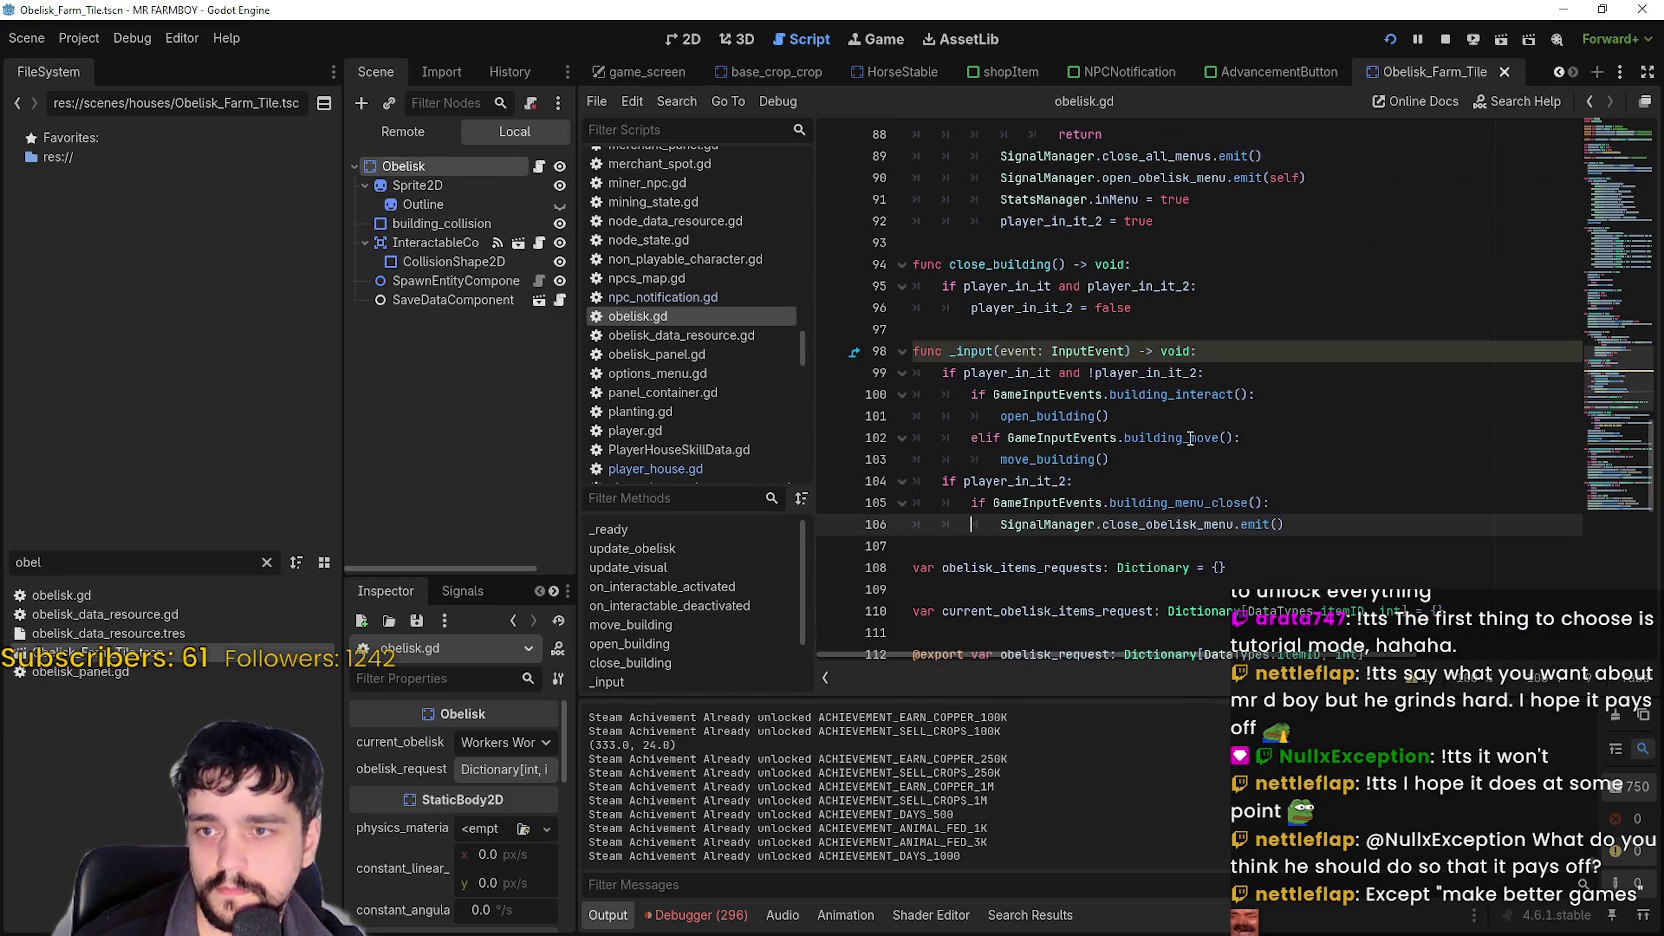
# Change line 104's 'if' to 'elif player_in_it_2:' and save obelisk.gd.
pyautogui.scroll(-4, 1190, 438)
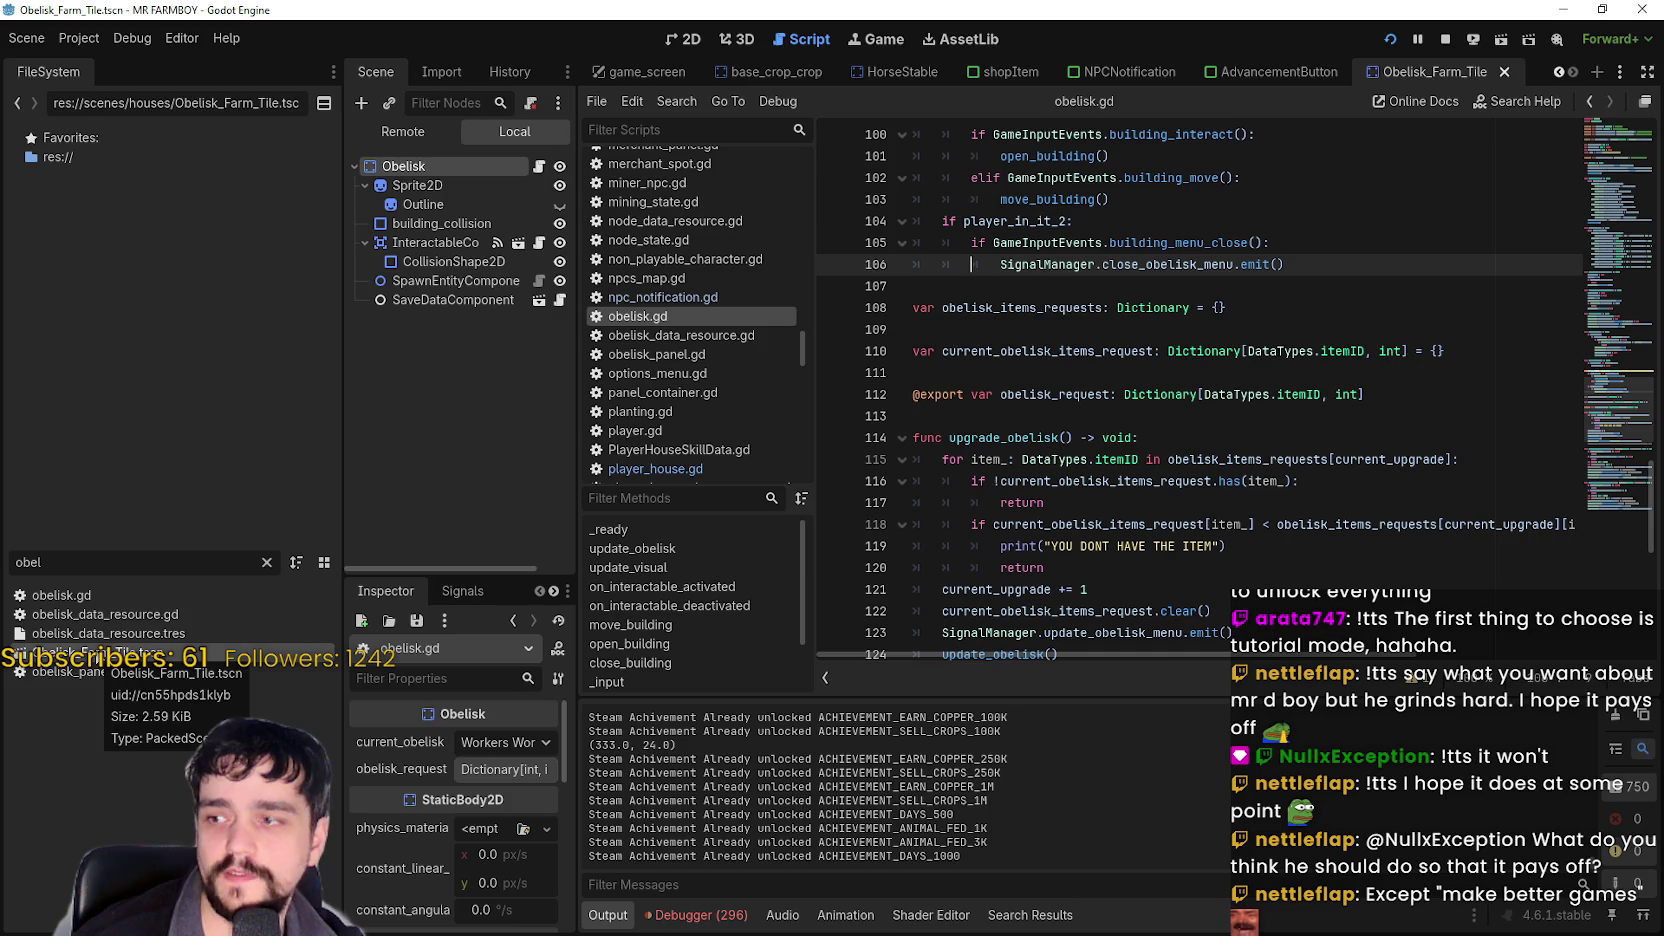
pyautogui.scroll(4, 1019, 441)
pyautogui.click(944, 481)
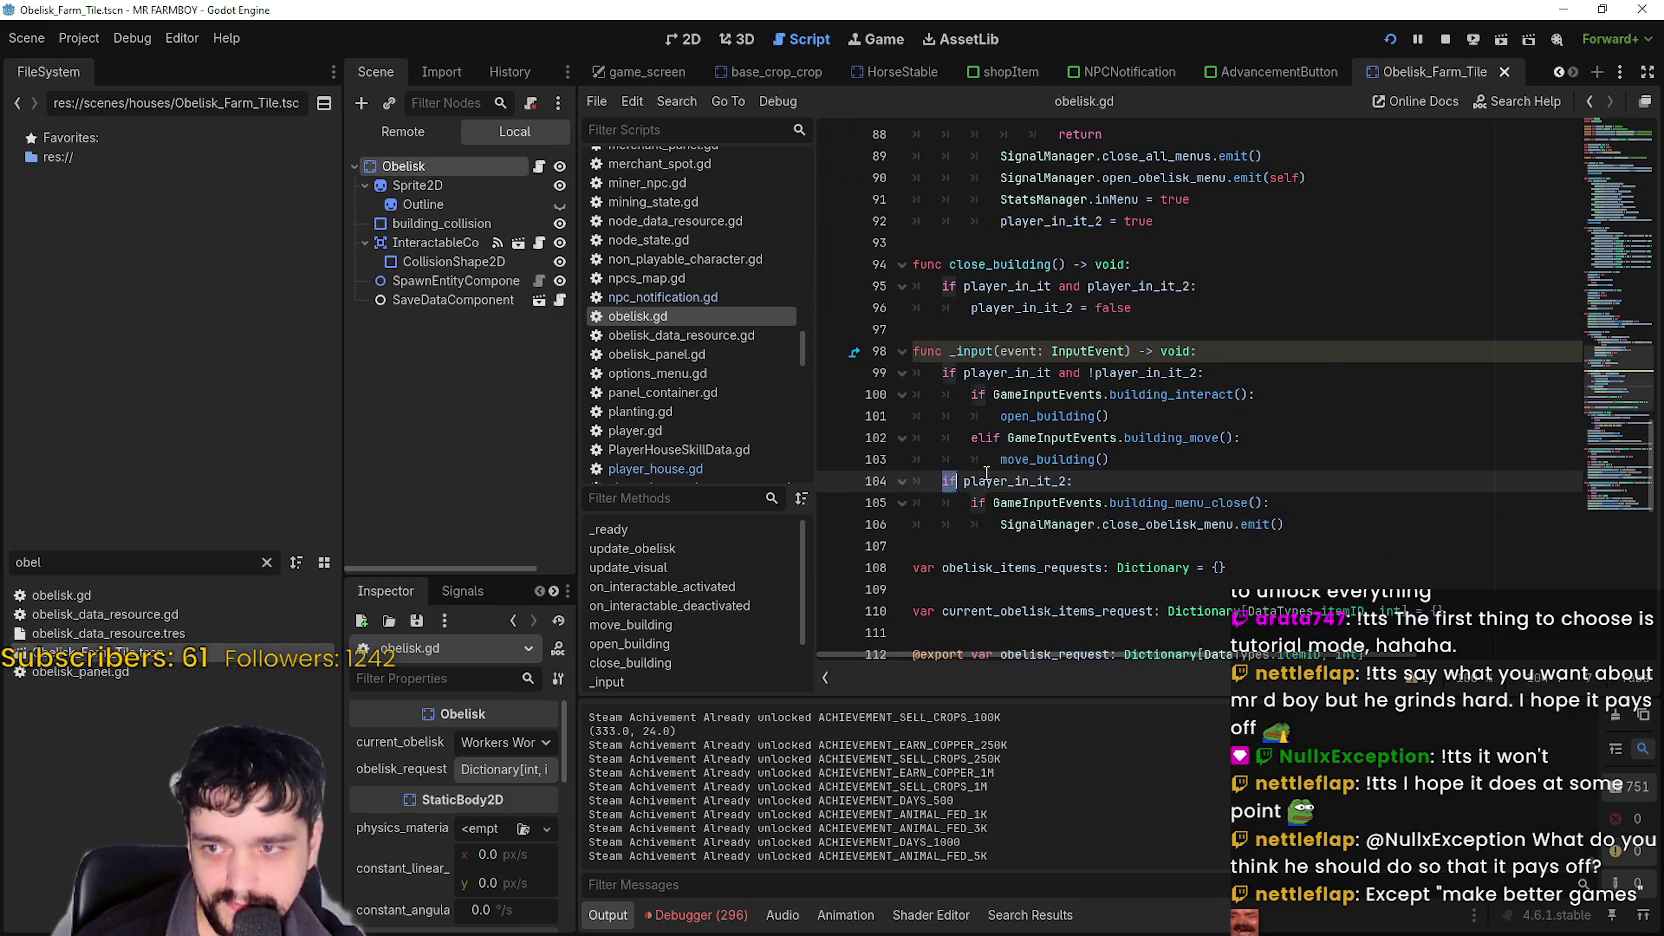
pyautogui.write('el')
pyautogui.click(986, 515)
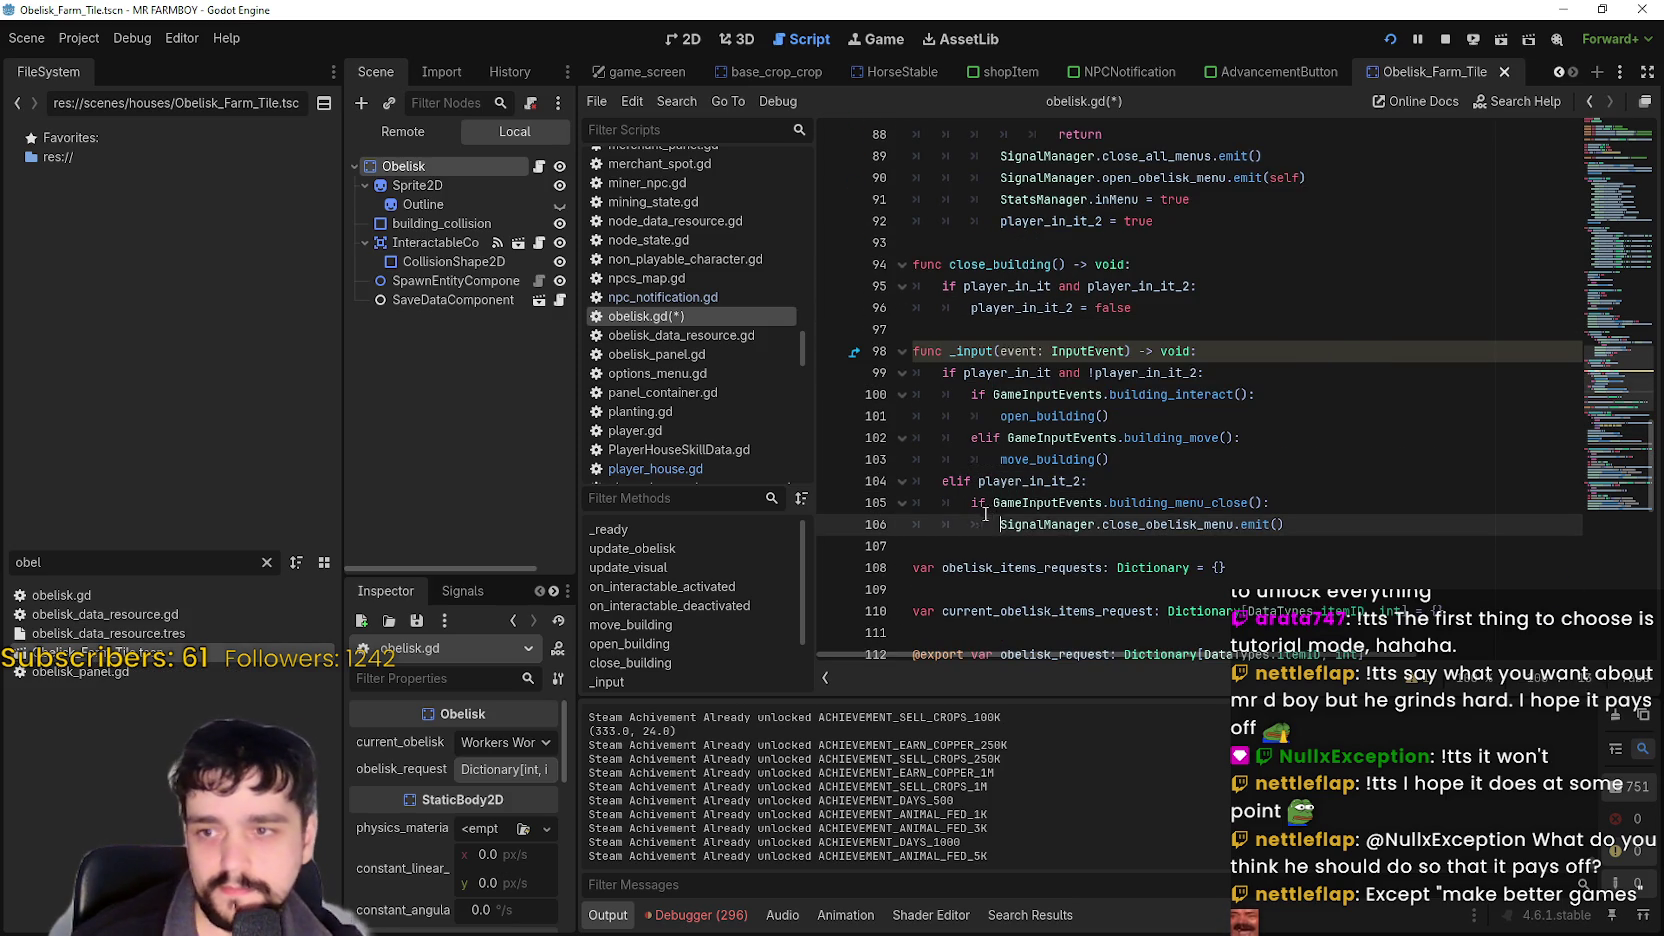
pyautogui.hotkey('ctrl', 's')
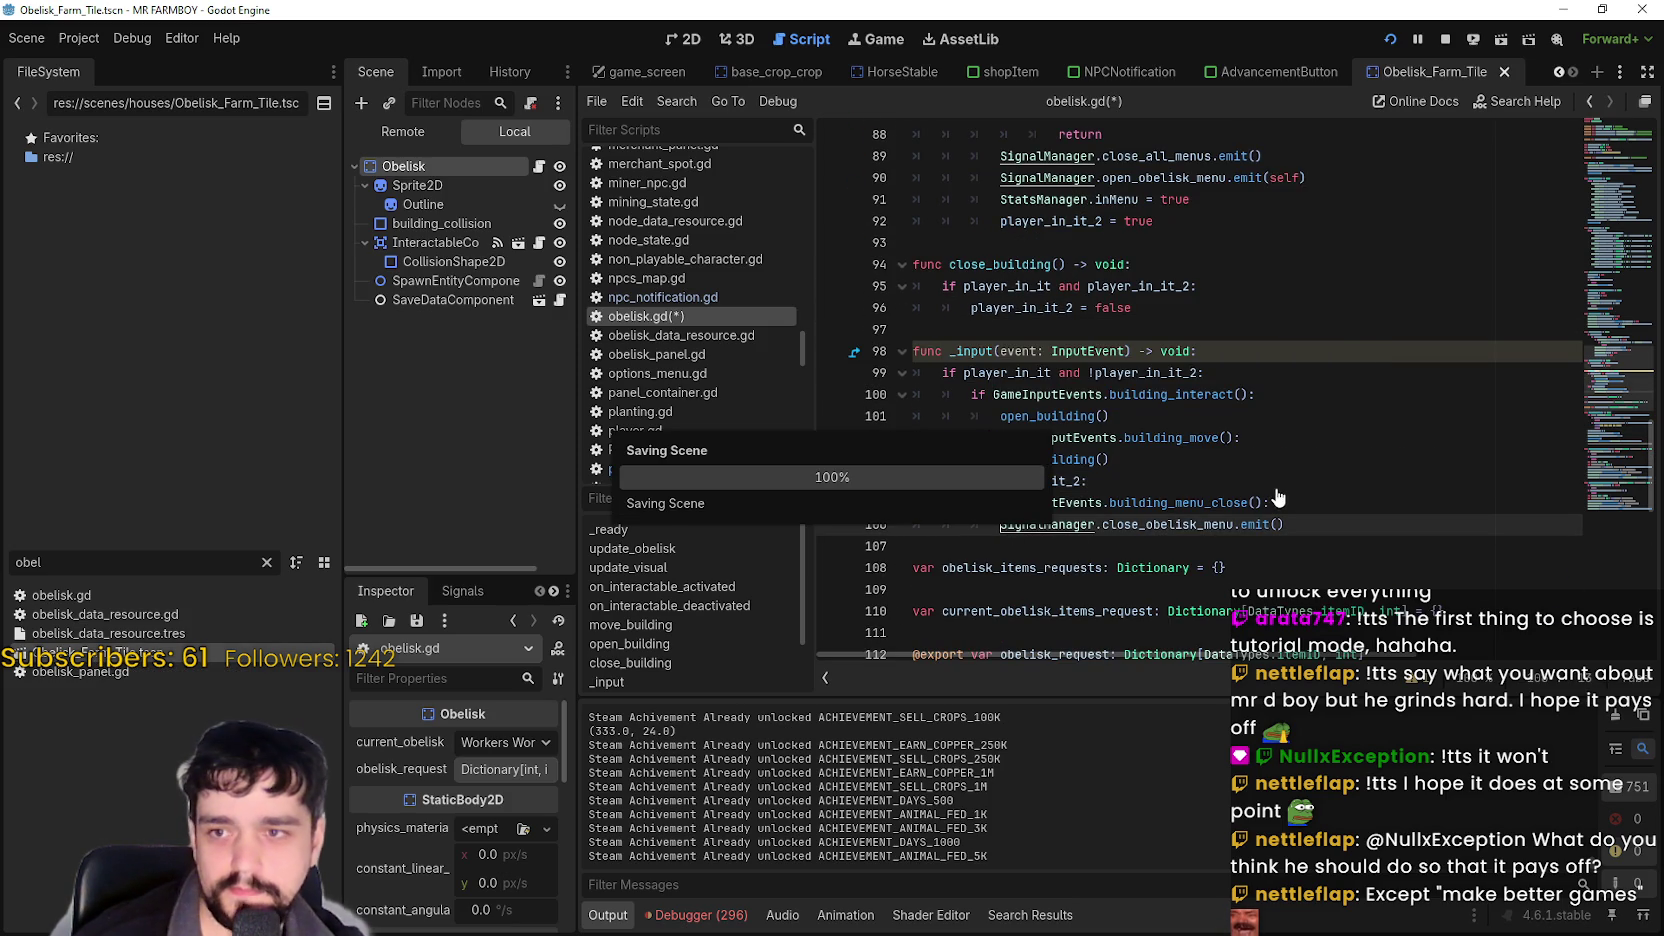
pyautogui.scroll(6, 1012, 372)
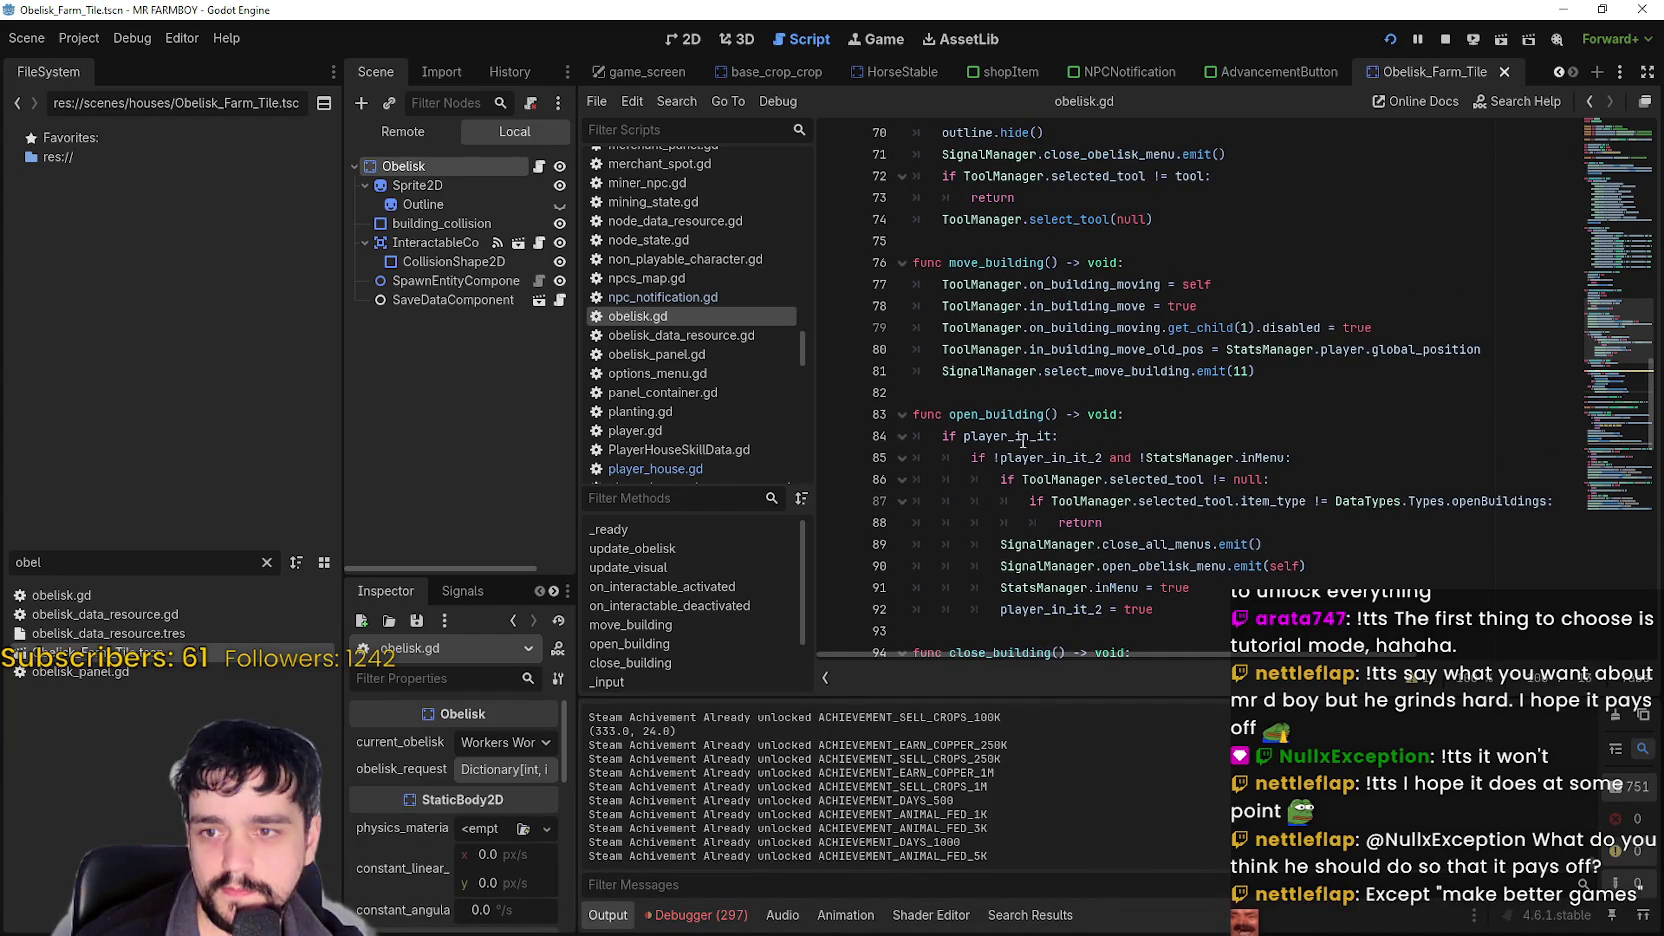
# Add SignalManager.close_obelisk_menu.connect(close_building) on line 20 of _ready and save.
pyautogui.scroll(10, 1022, 440)
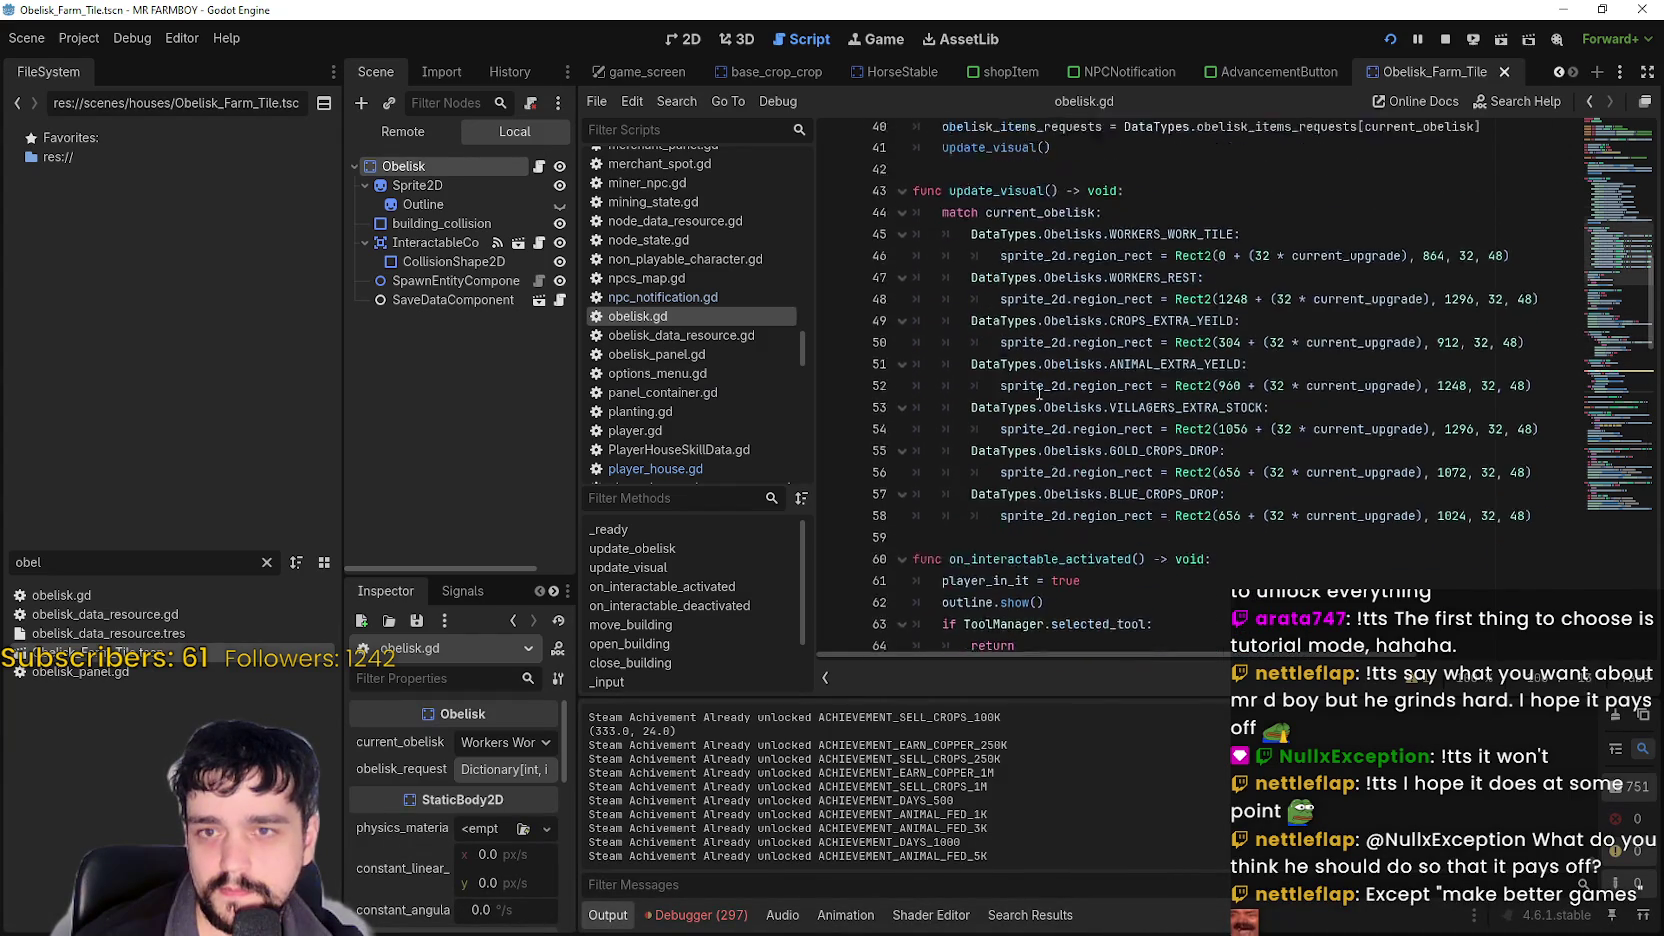
pyautogui.scroll(10, 1039, 393)
pyautogui.click(1416, 363)
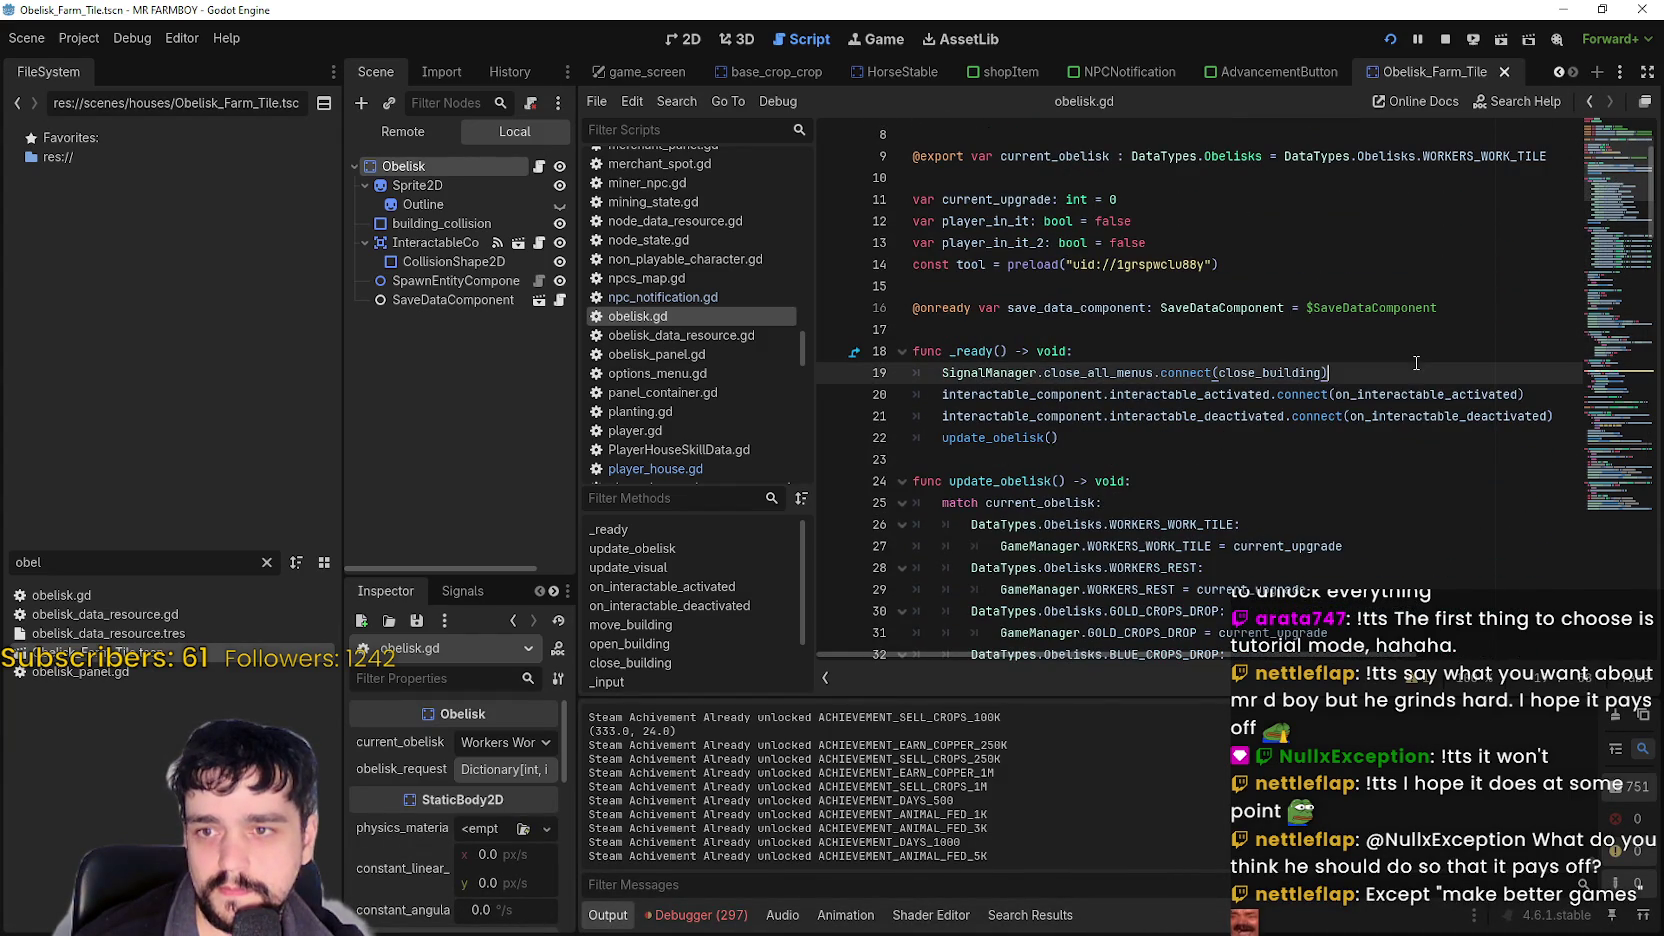
pyautogui.press('Return')
pyautogui.write('Signa')
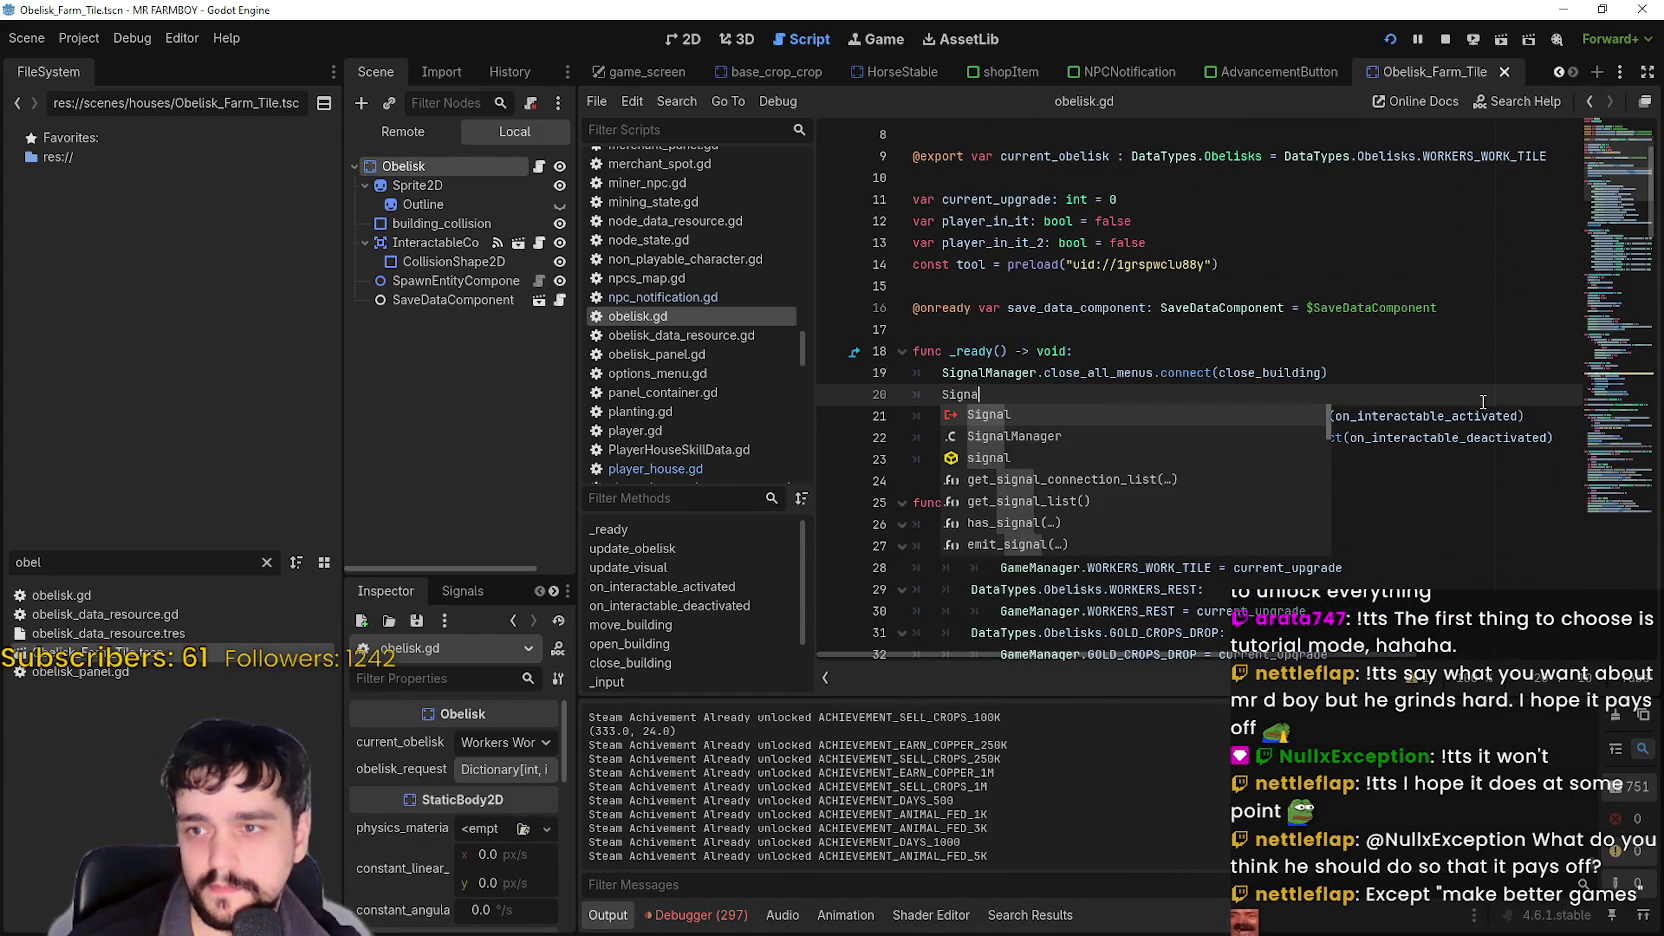
pyautogui.write('lManager.close_')
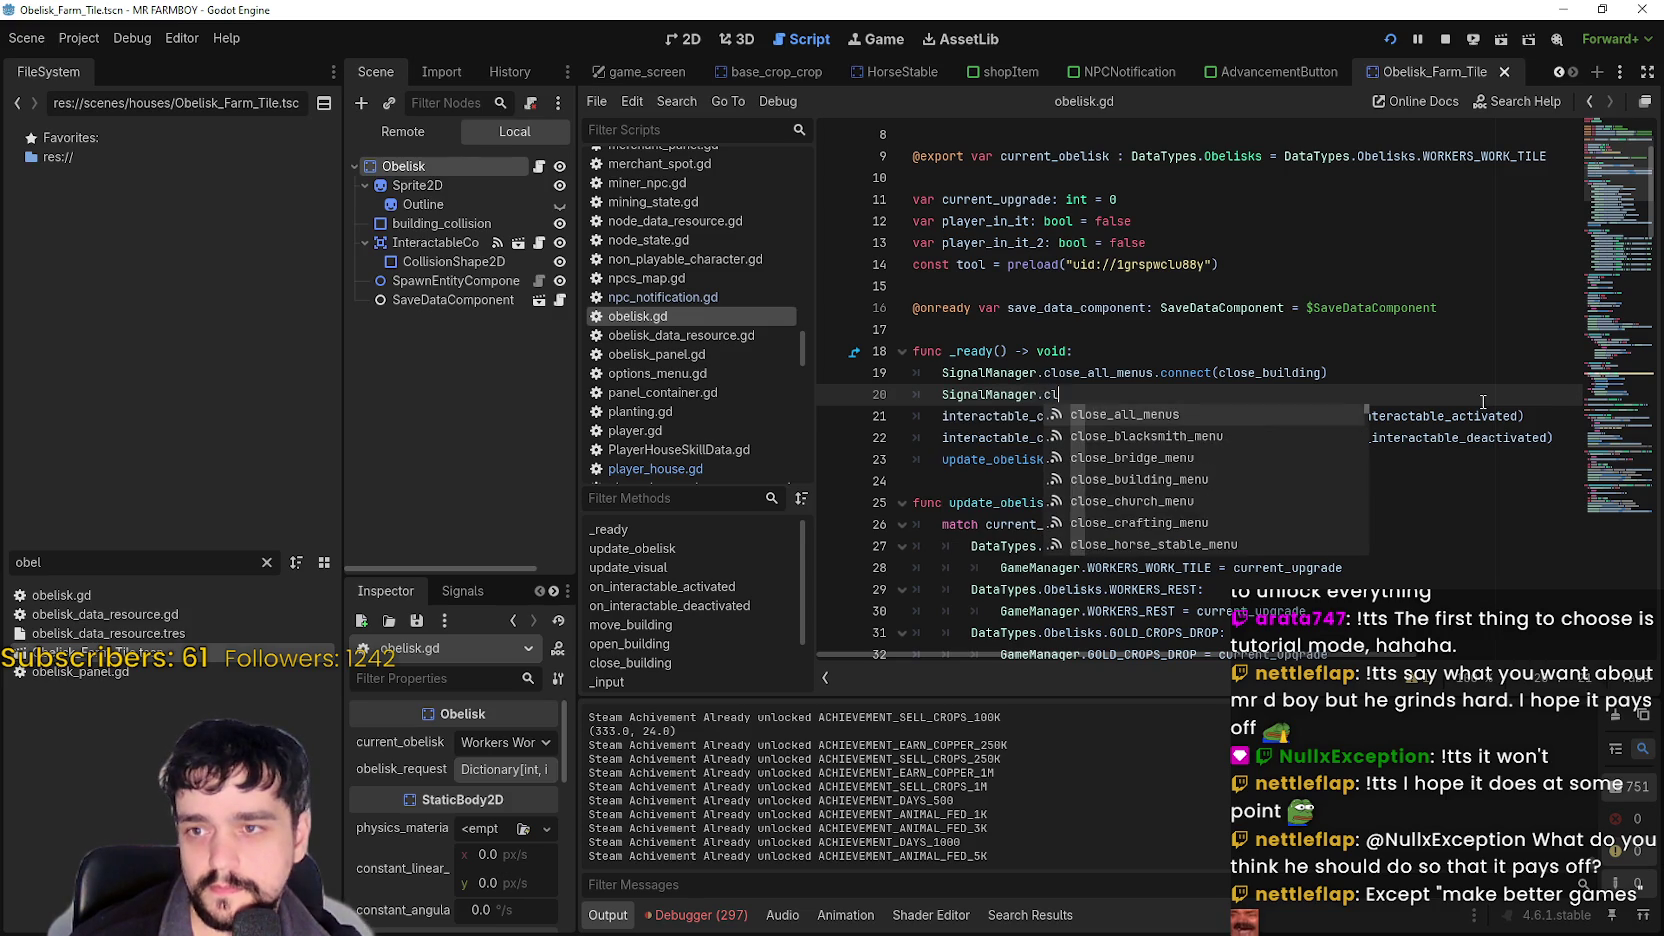
pyautogui.write('obelisk_menu.co')
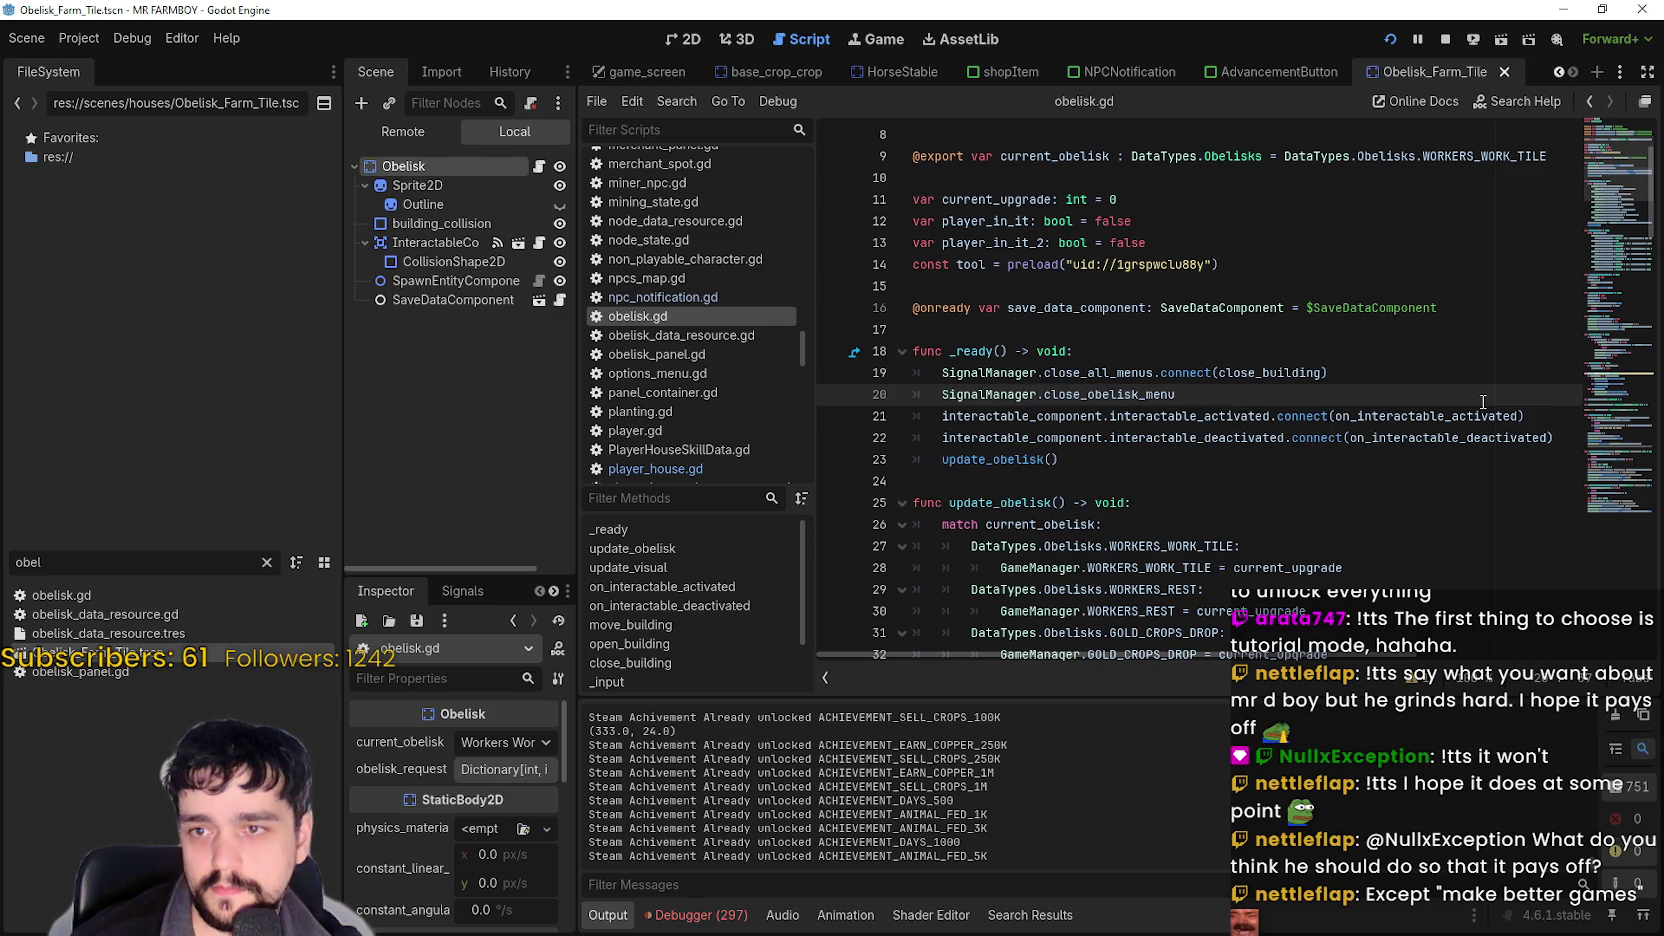
pyautogui.press('Return')
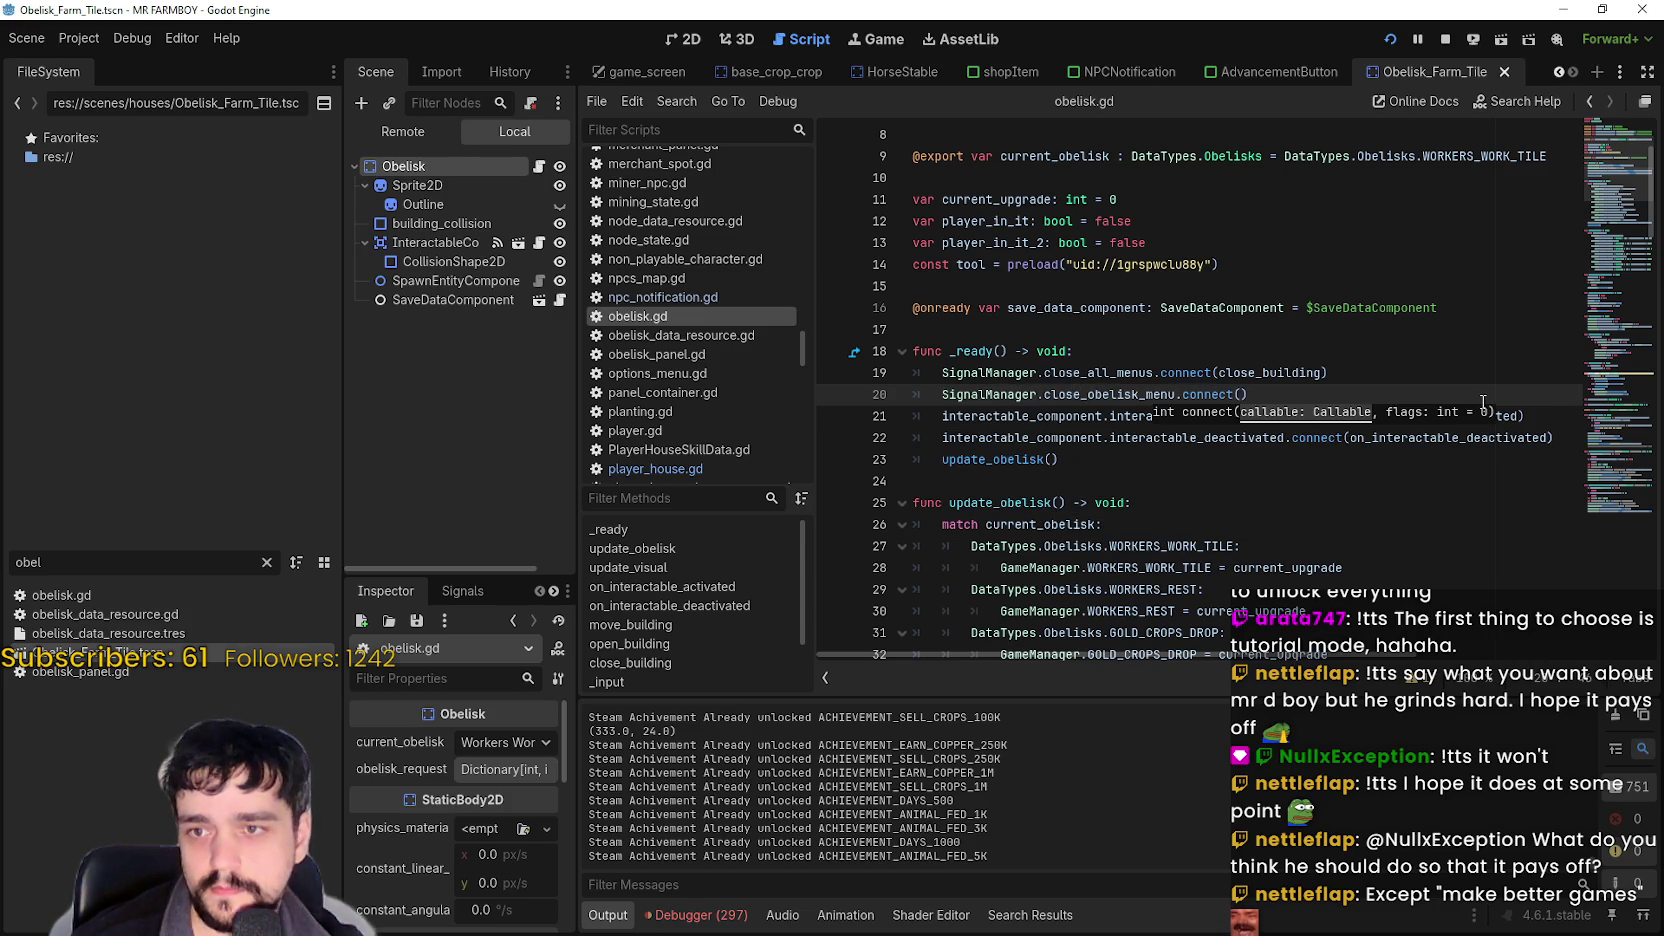
pyautogui.write('close_building')
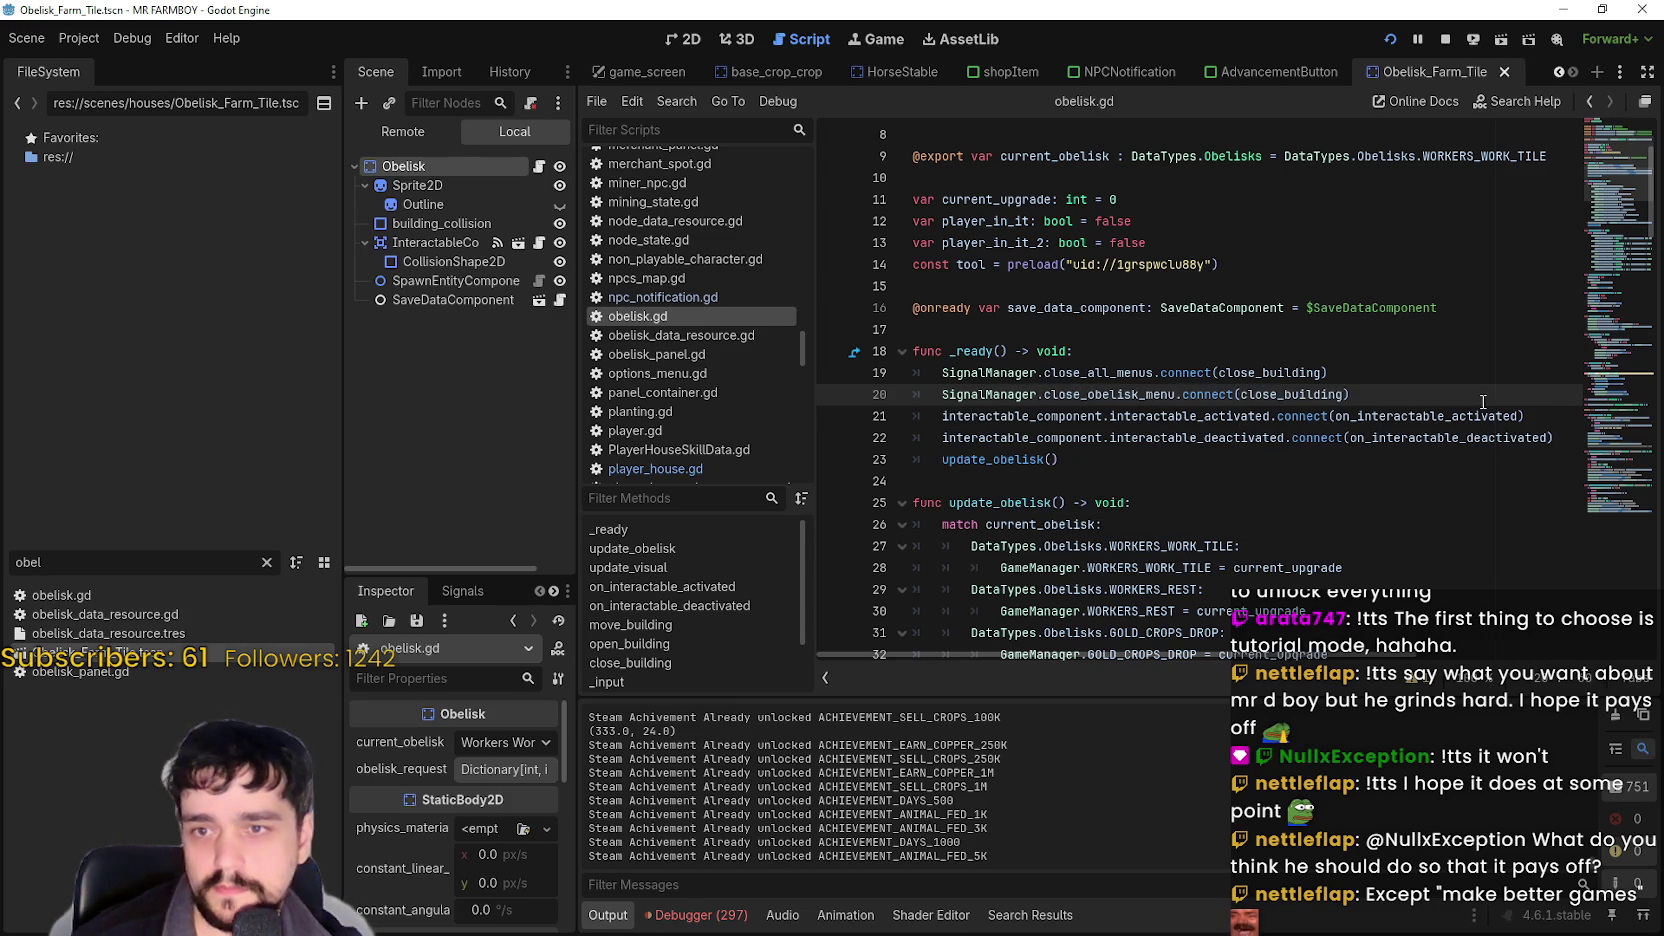
pyautogui.hotkey('ctrl', 's')
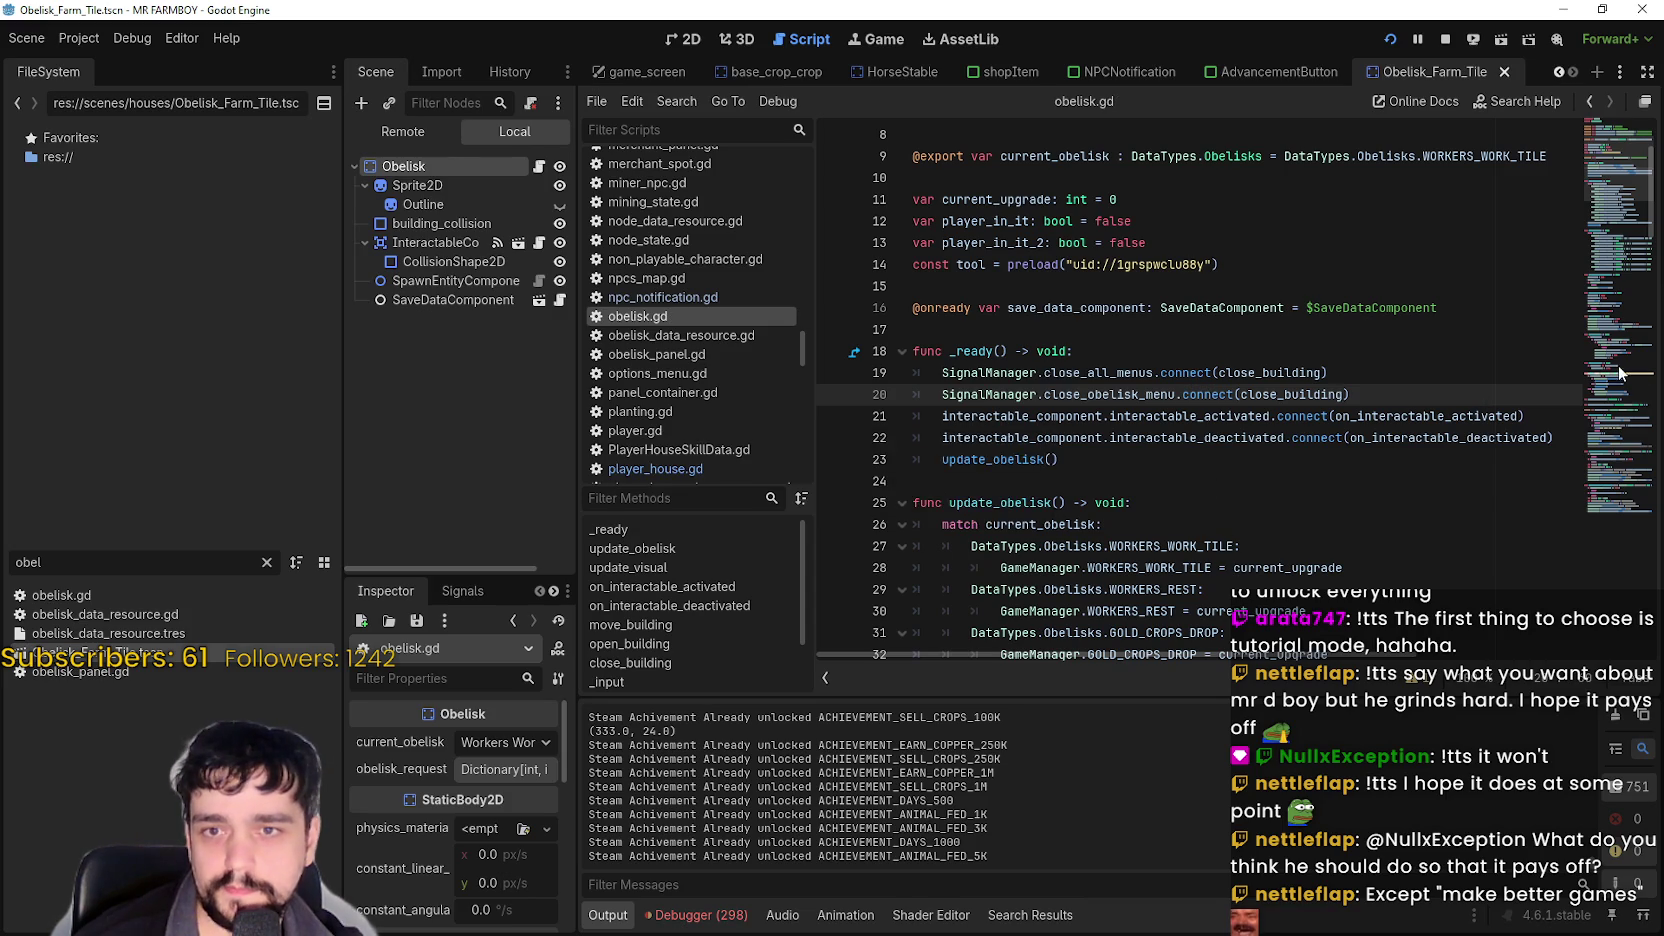
# Review the _input function, save obelisk.gd again, and stop the running debug game.
pyautogui.click(606, 681)
pyautogui.scroll(-4, 1023, 418)
pyautogui.click(1016, 437)
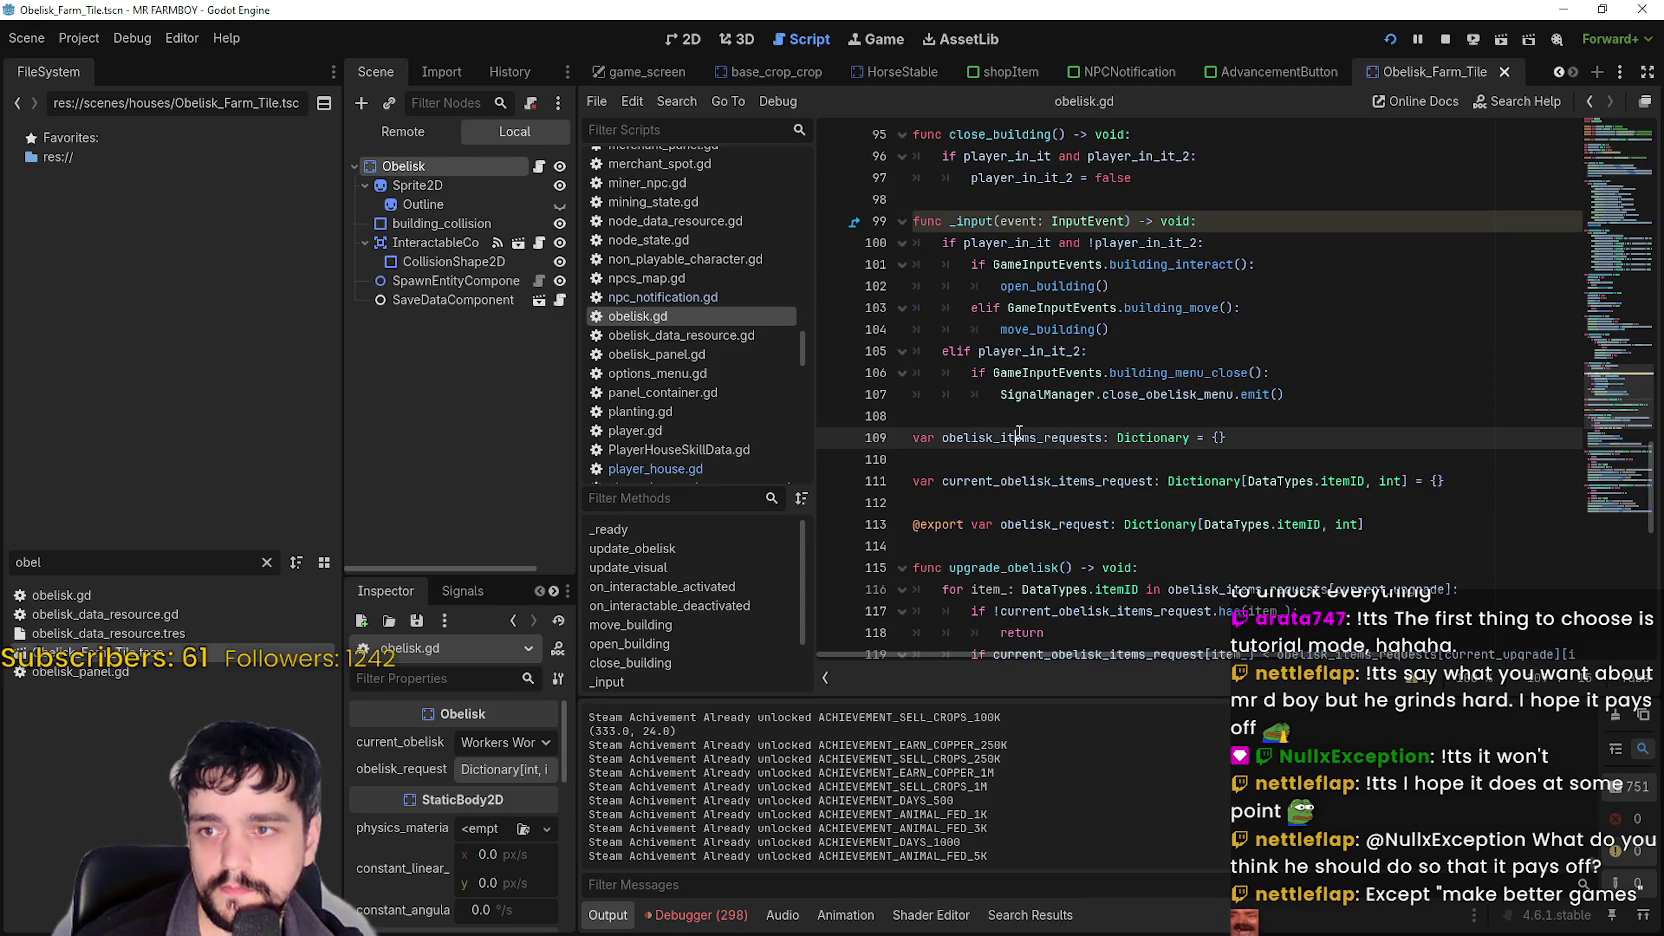
pyautogui.hotkey('ctrl', 's')
pyautogui.click(1445, 39)
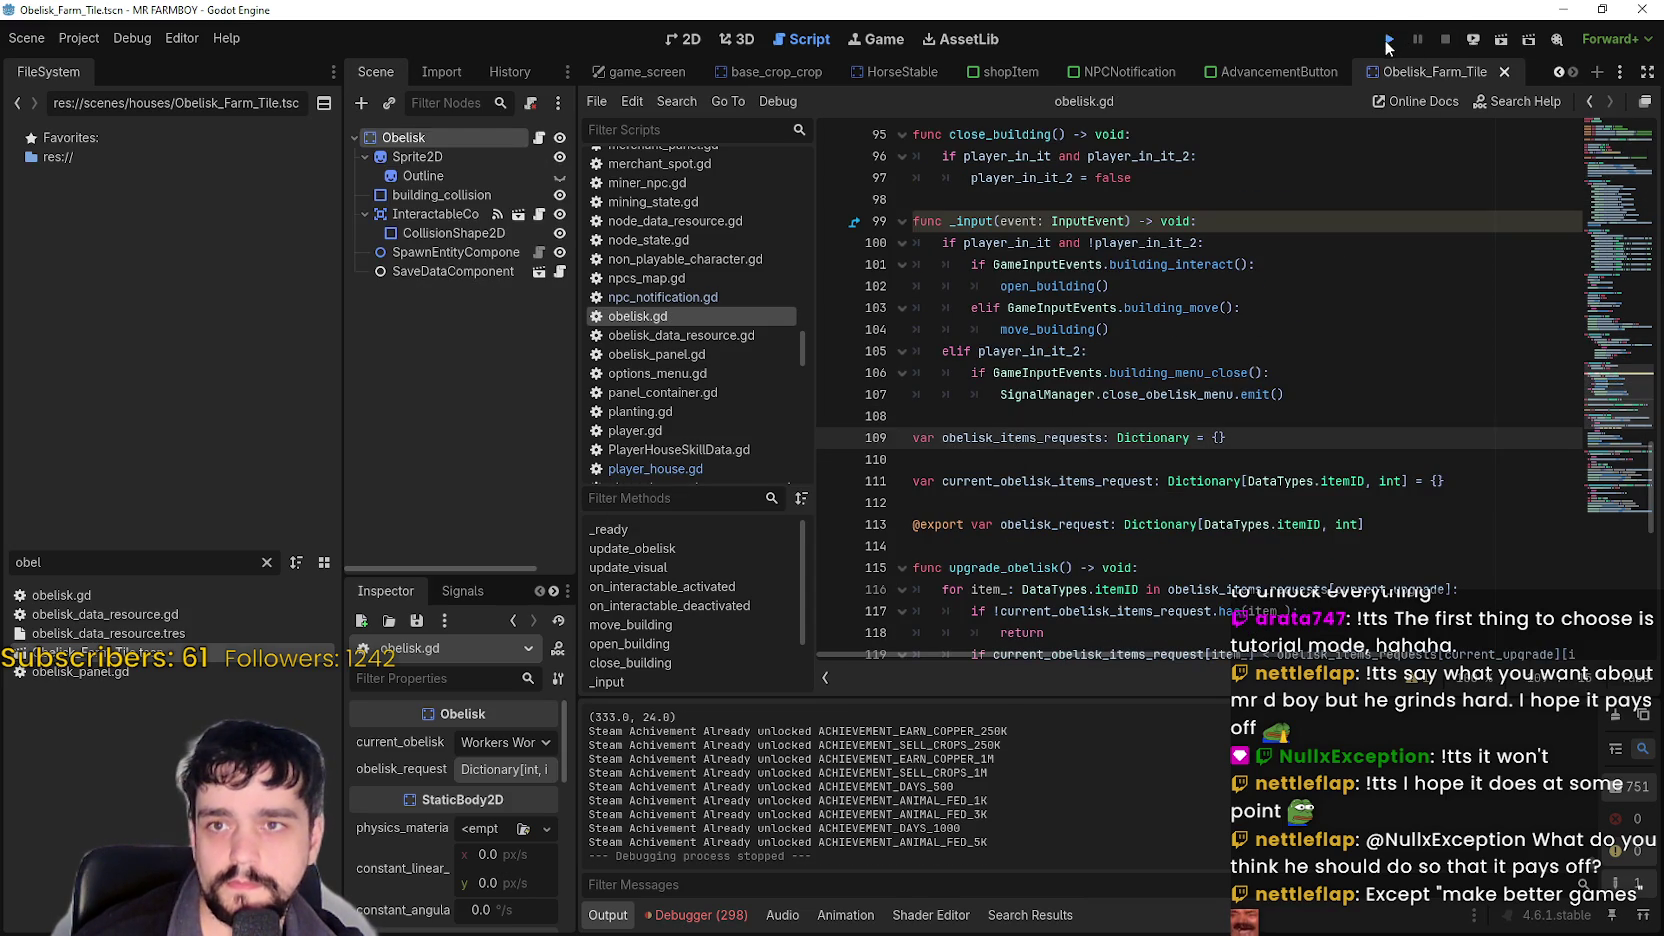